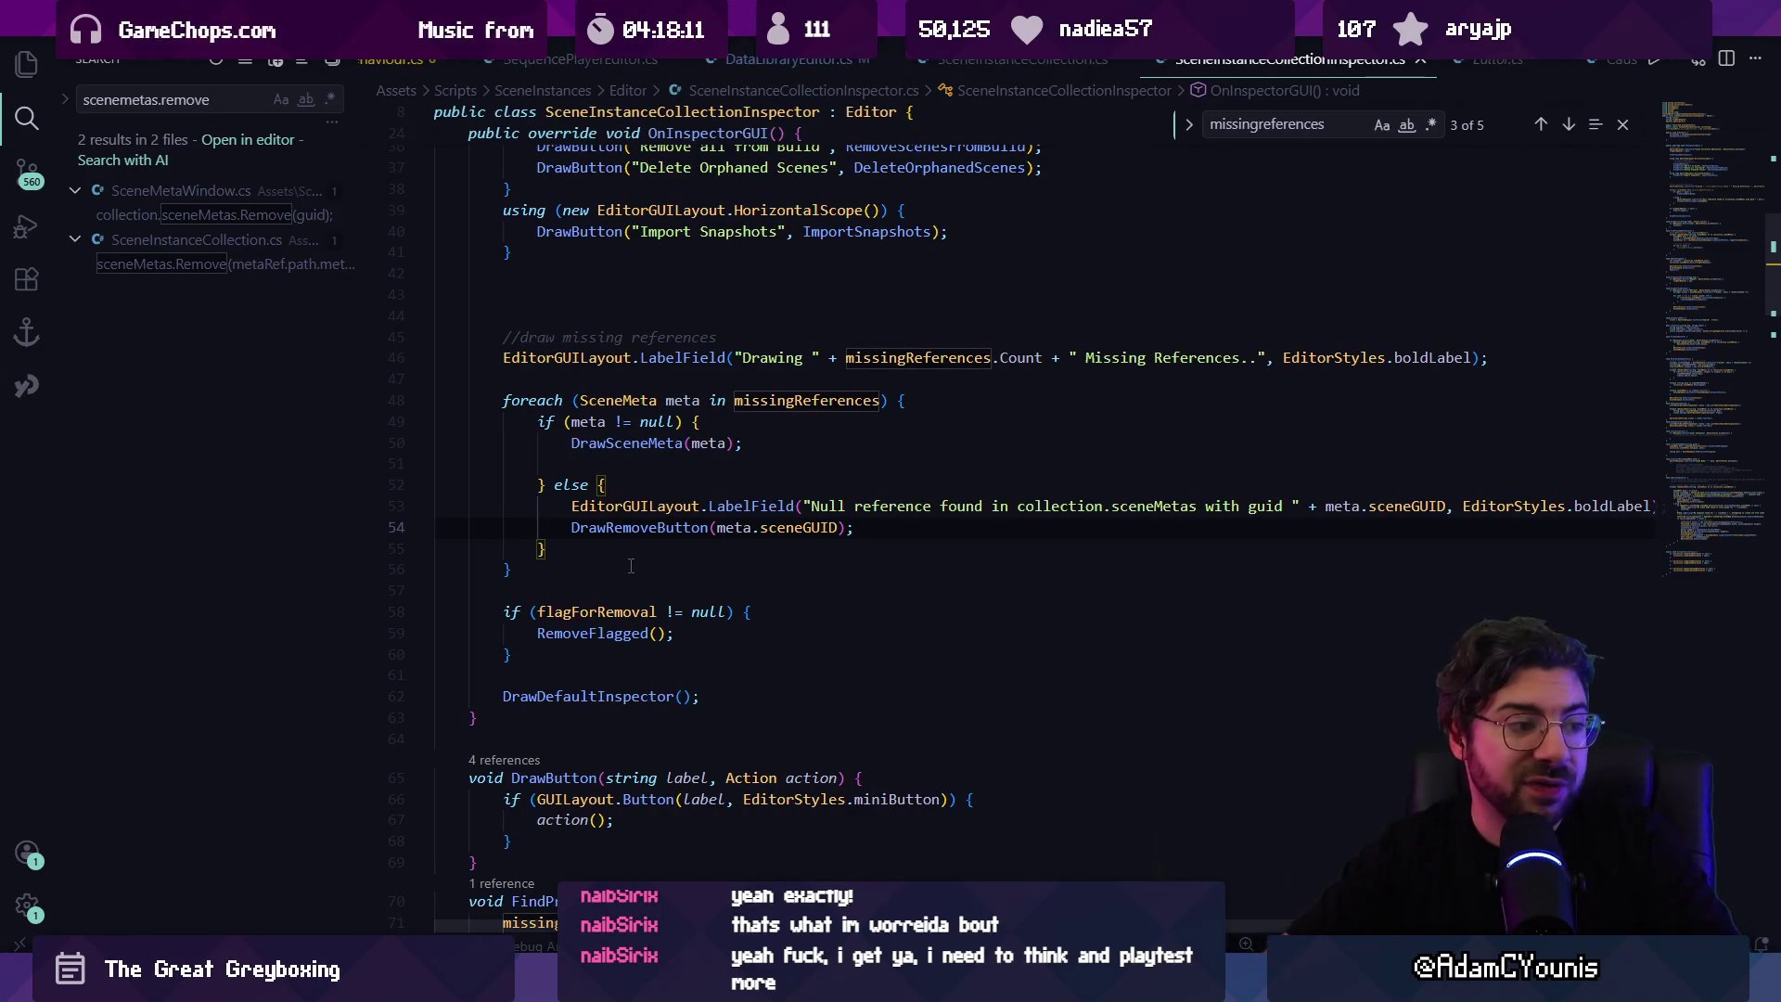
Step: Delete the if (meta != null) DrawSceneMeta branch, then search the file for 'missingreferences.add'
{"action": "left_click", "coordinate": [631, 566]}
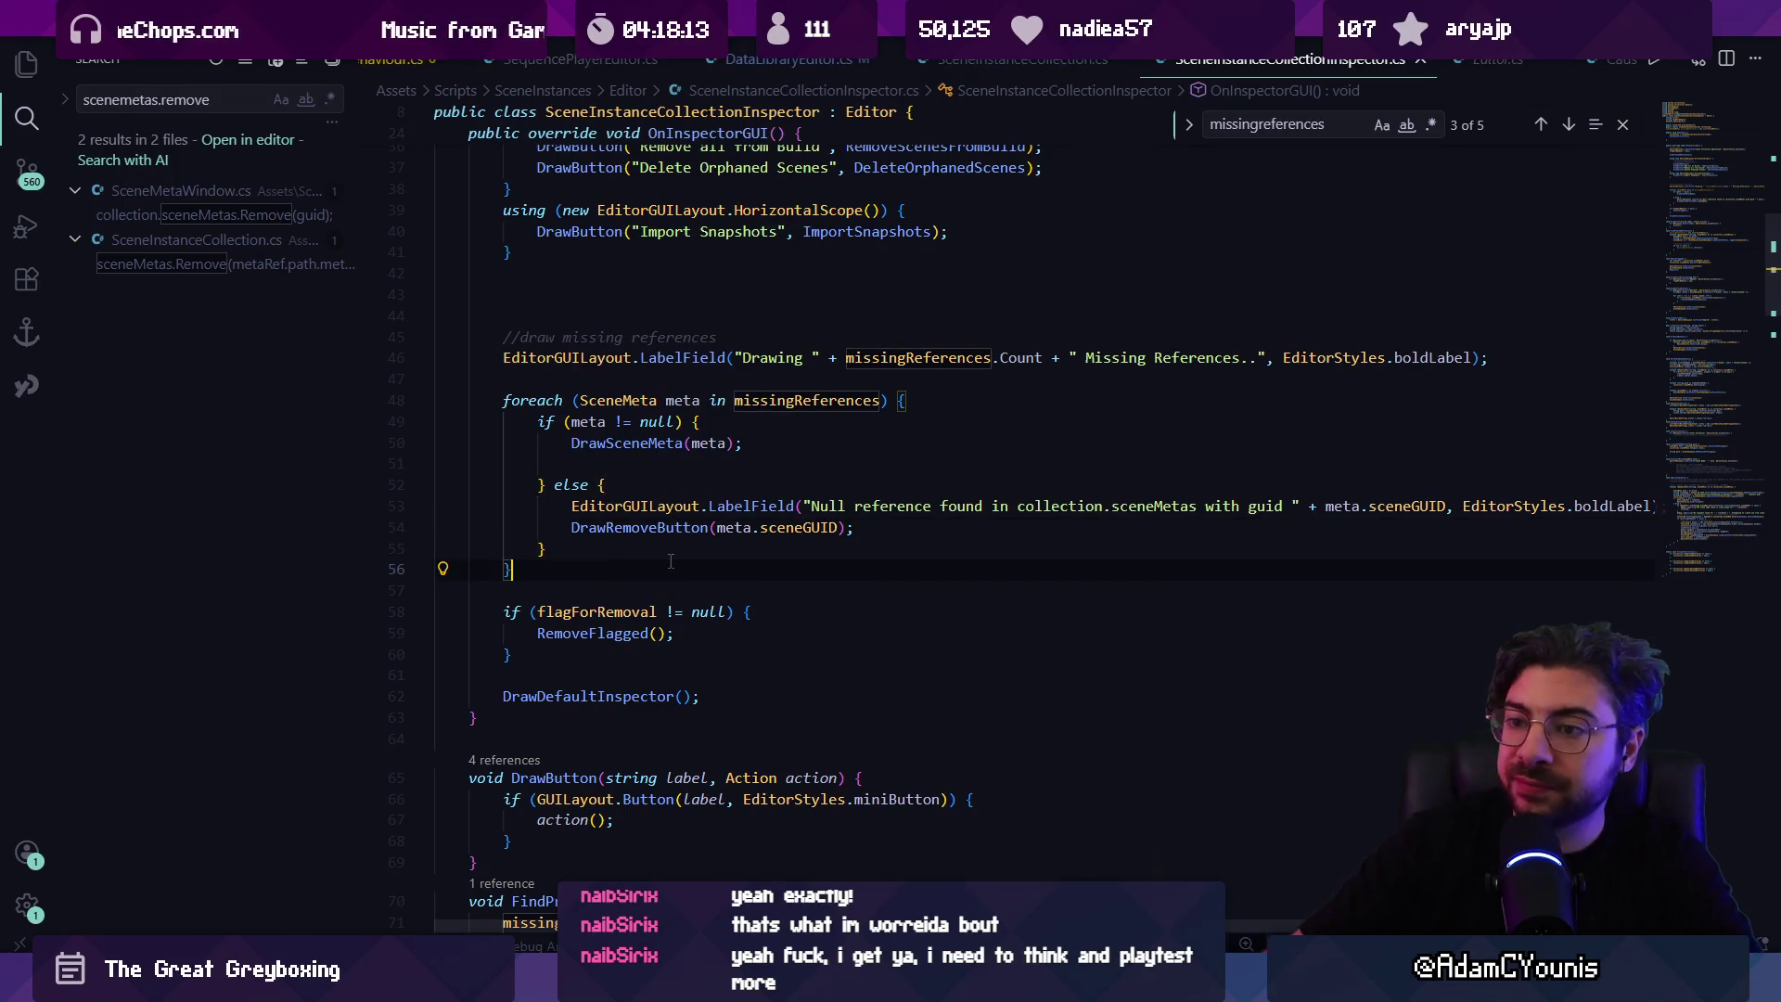
{"action": "left_click", "coordinate": [674, 553]}
{"action": "left_click", "coordinate": [675, 572]}
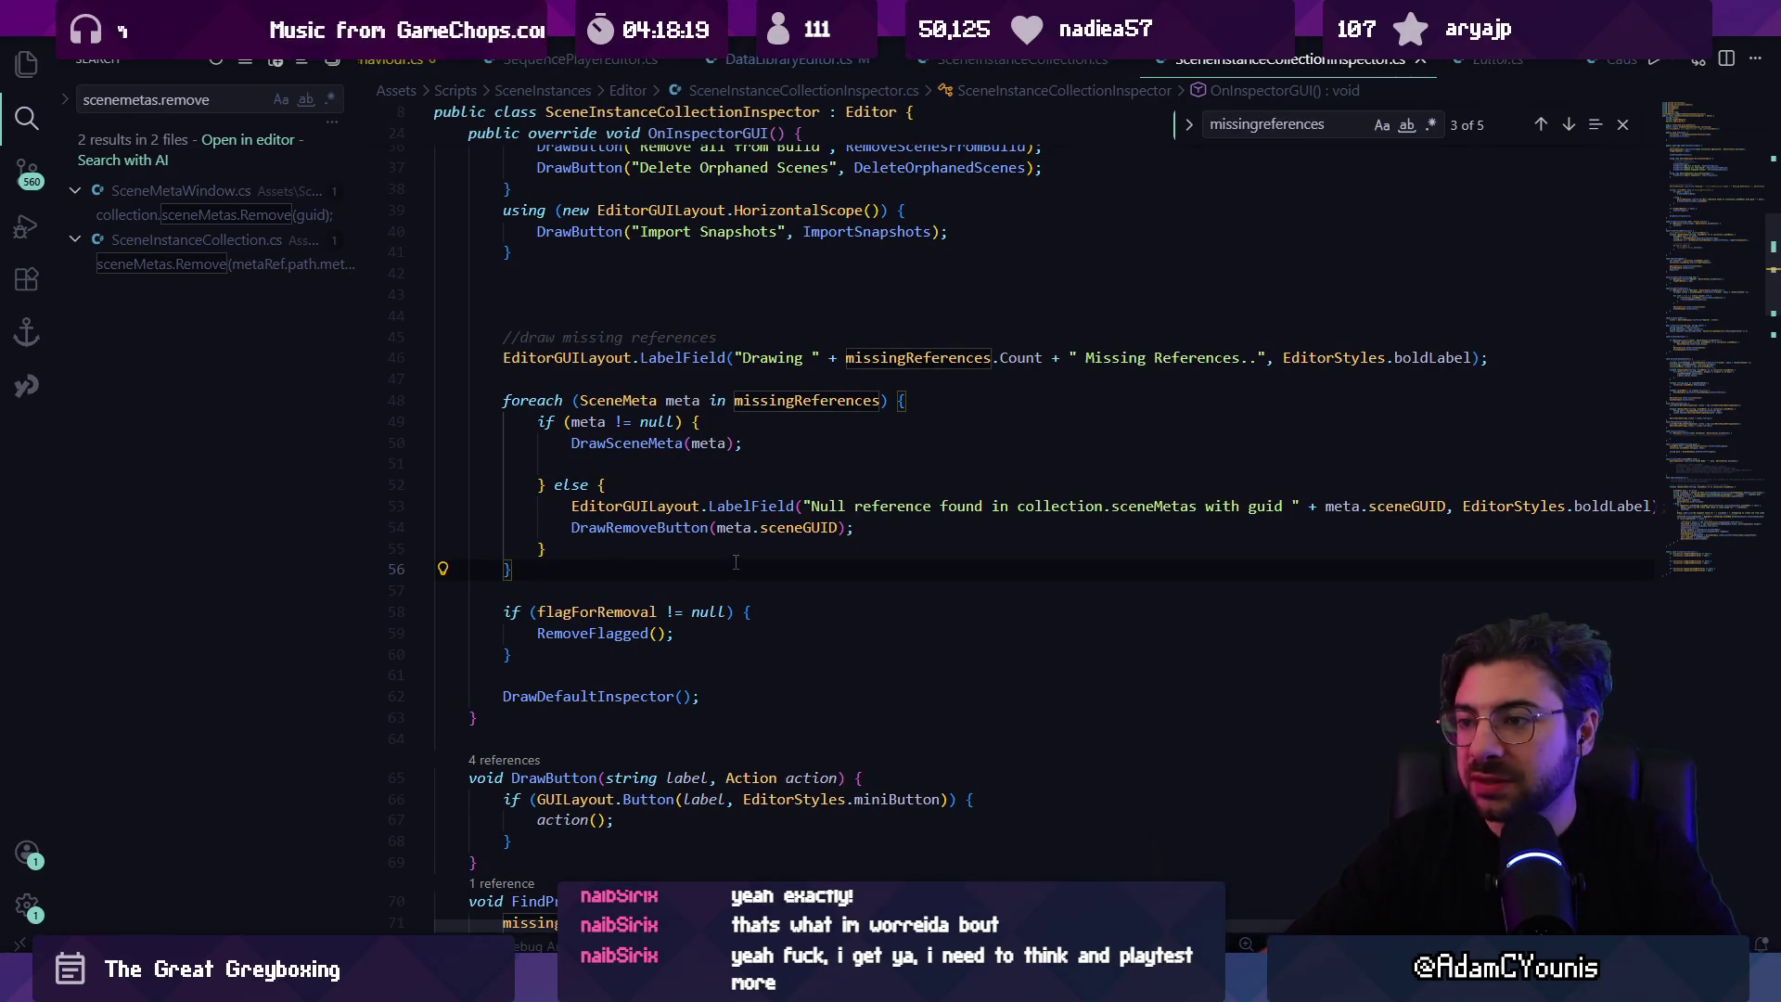
{"action": "left_click", "coordinate": [700, 541]}
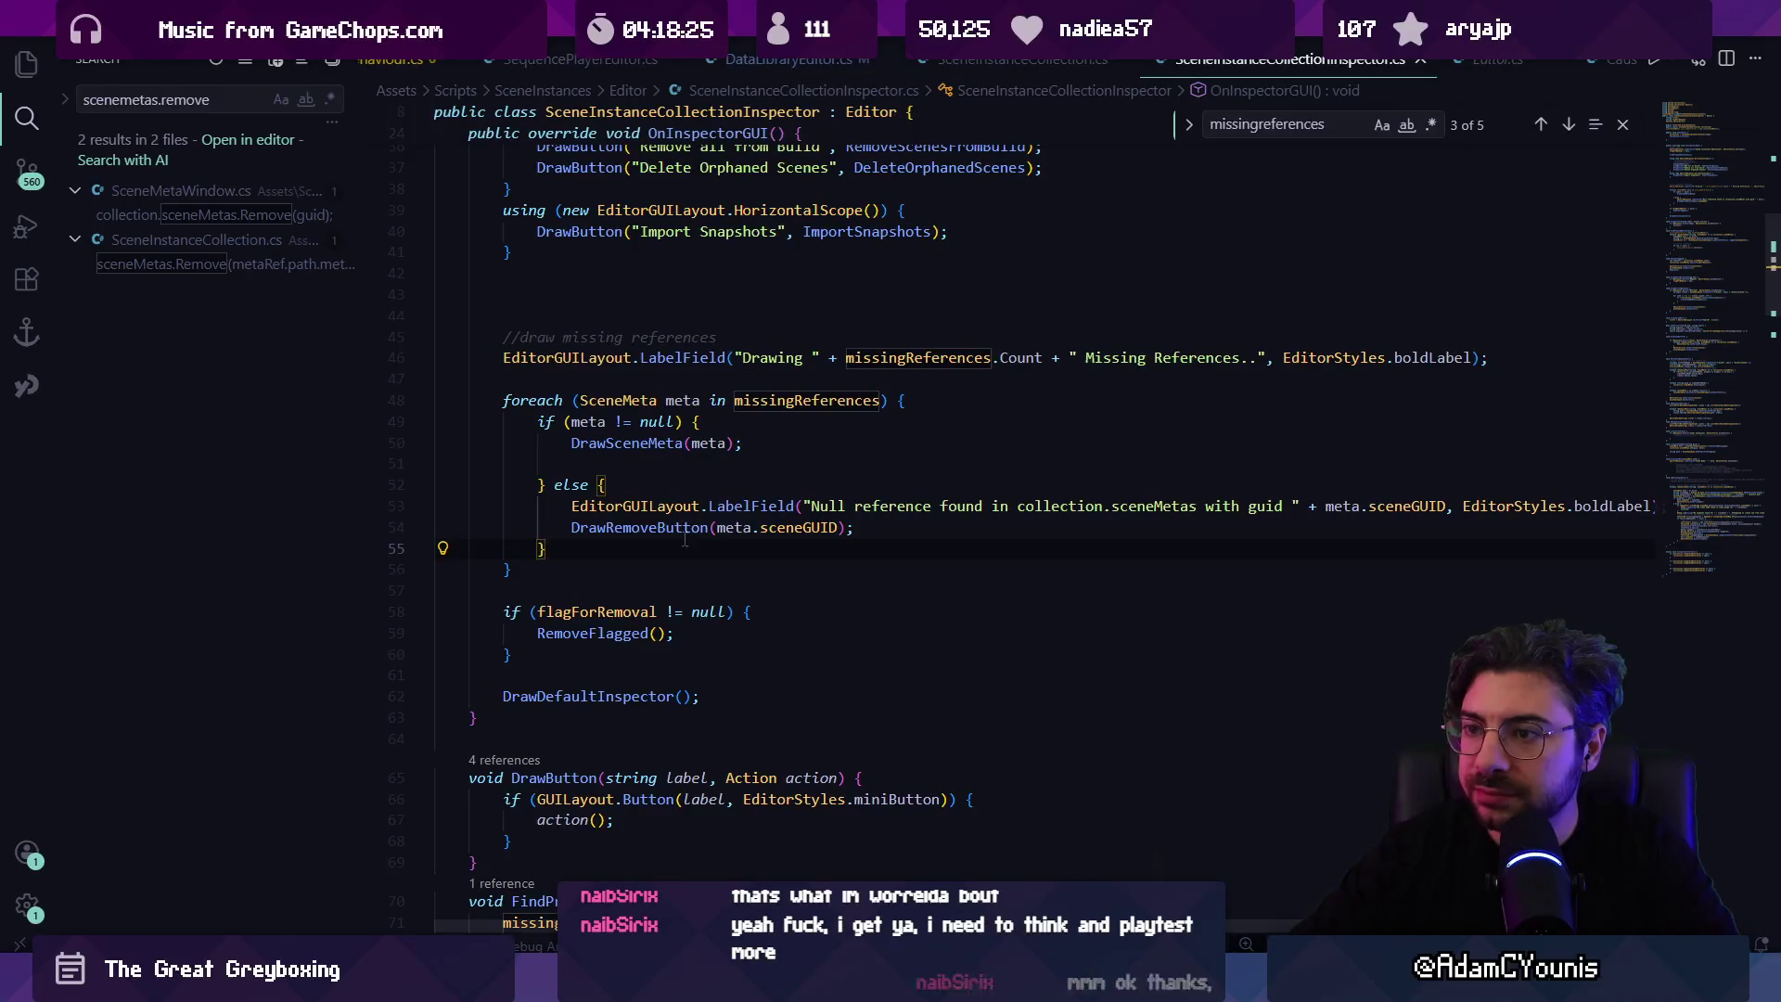
{"action": "scroll", "coordinate": [668, 547], "scroll_direction": "up", "scroll_amount": 2}
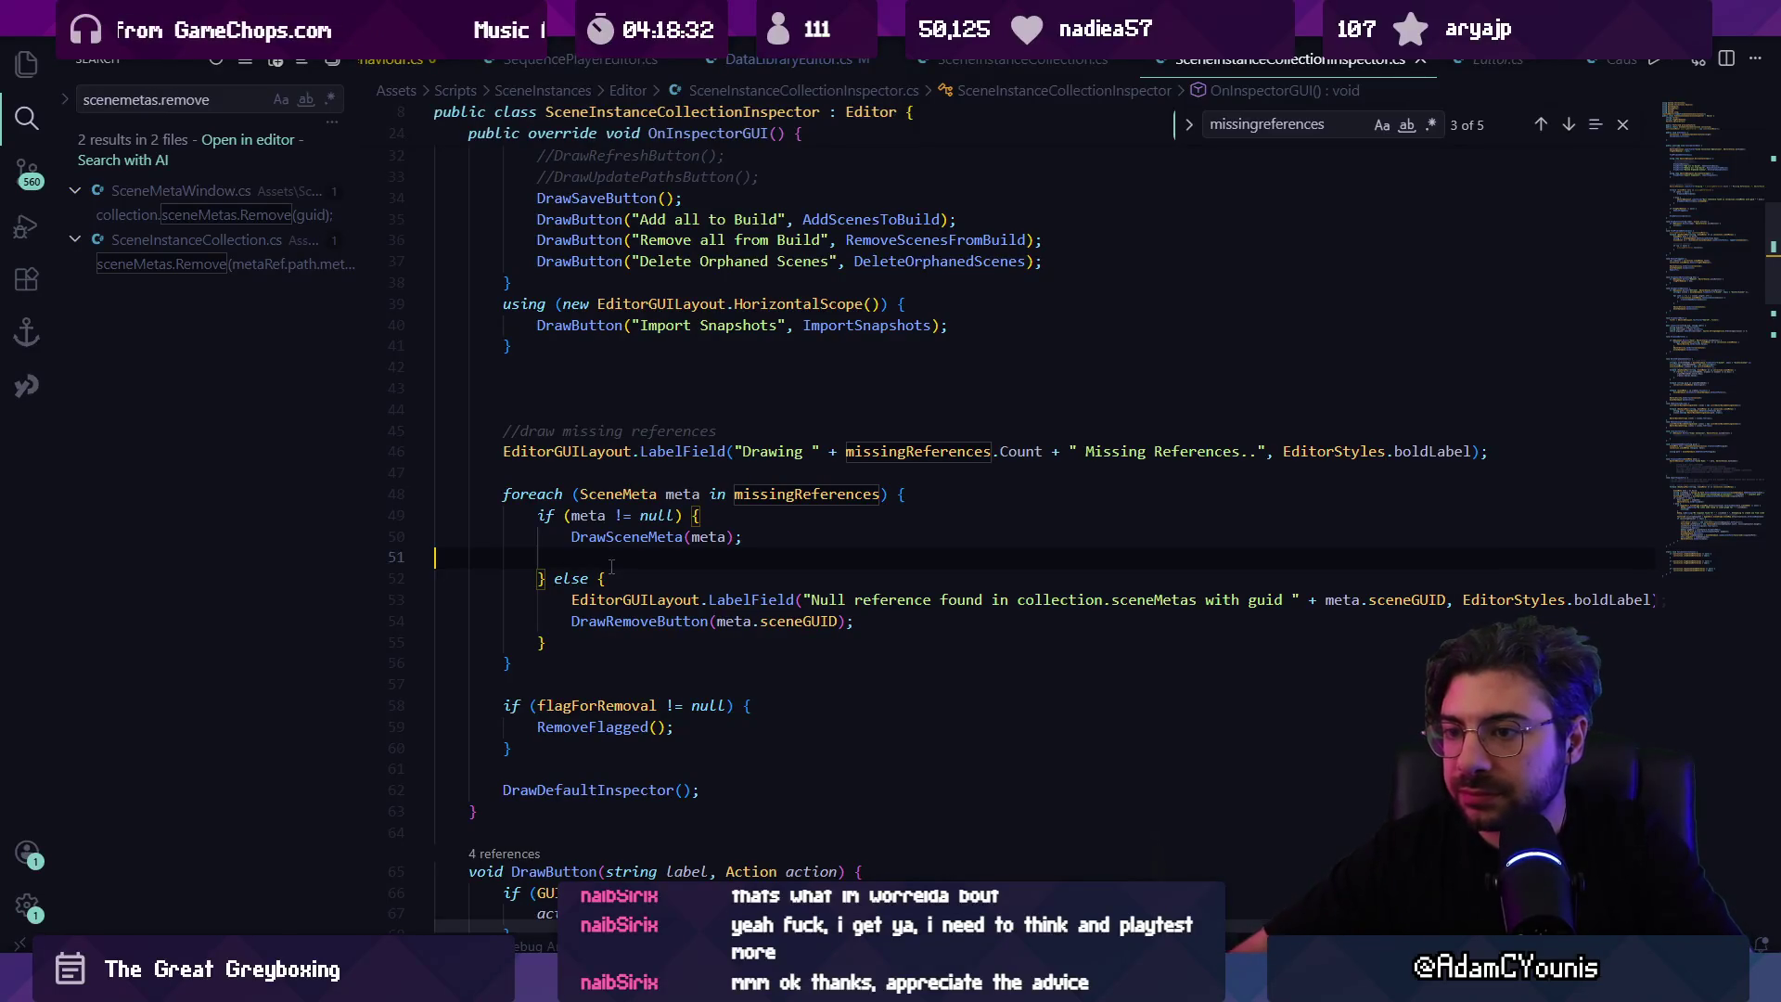
{"action": "key", "text": "Down"}
{"action": "key", "text": "shift+Up"}
{"action": "key", "text": "shift+Up"}
{"action": "key", "text": "shift+Up"}
{"action": "key", "text": "BackSpace"}
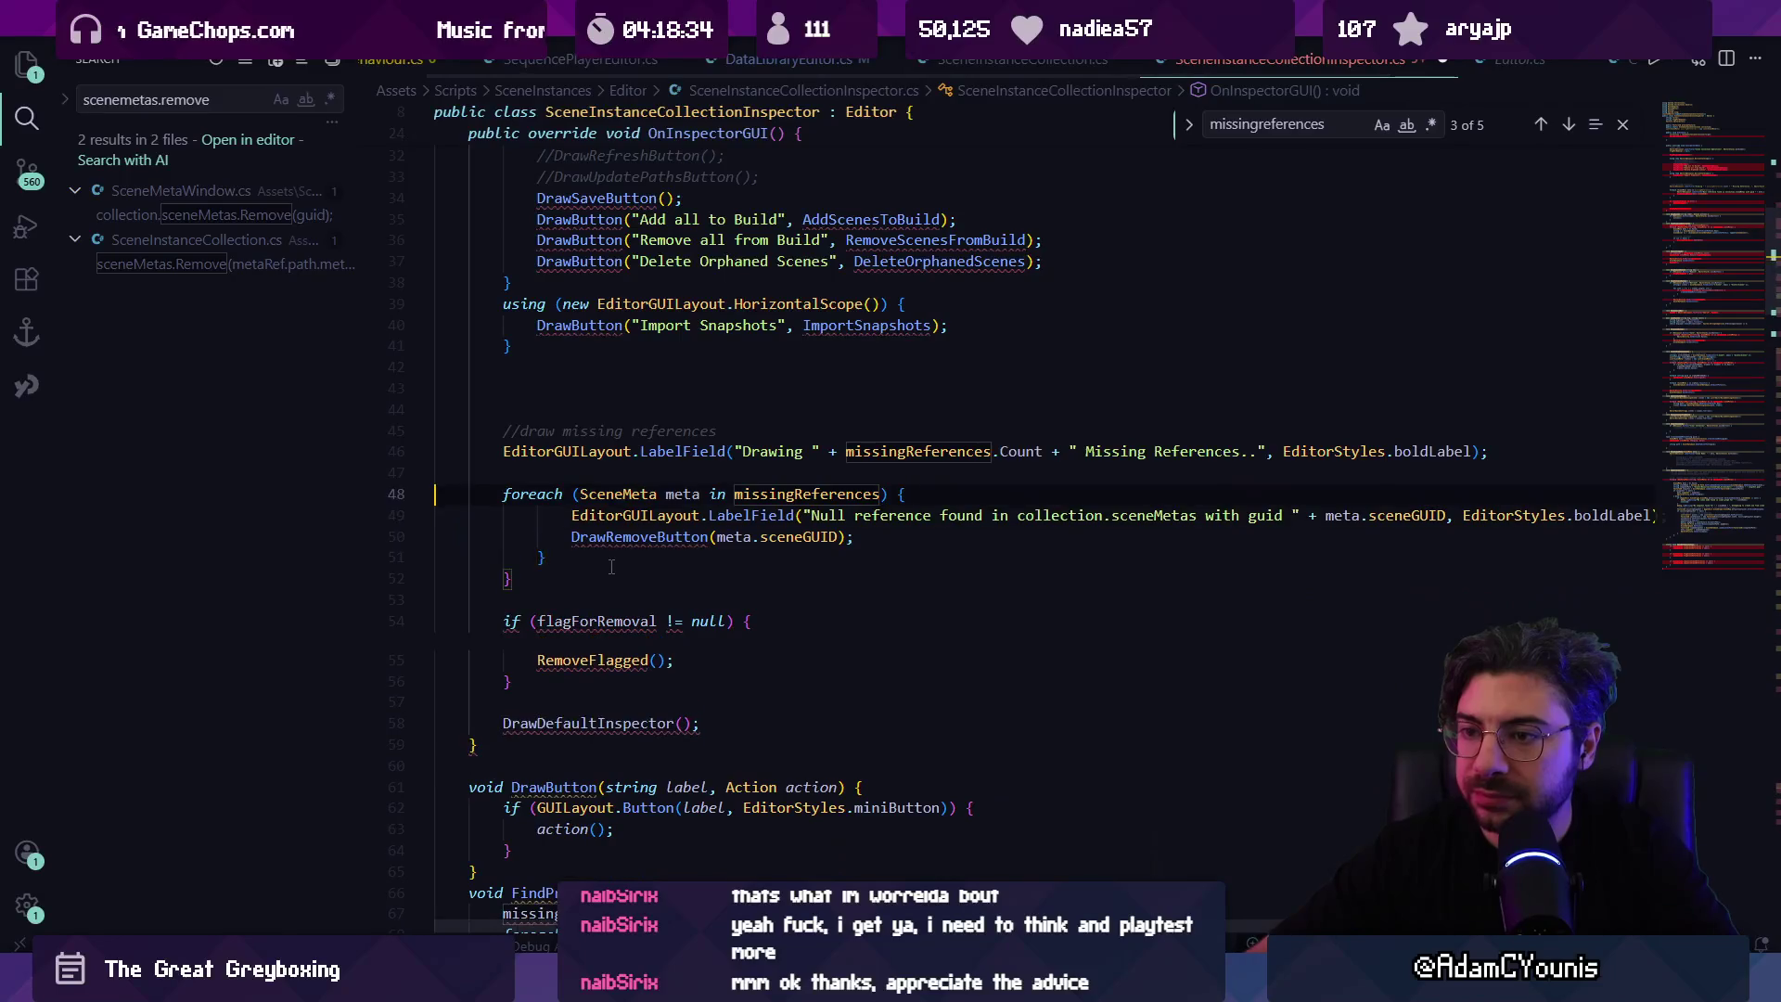
{"action": "key", "text": "ctrl+f"}
{"action": "type", "text": "mis"}
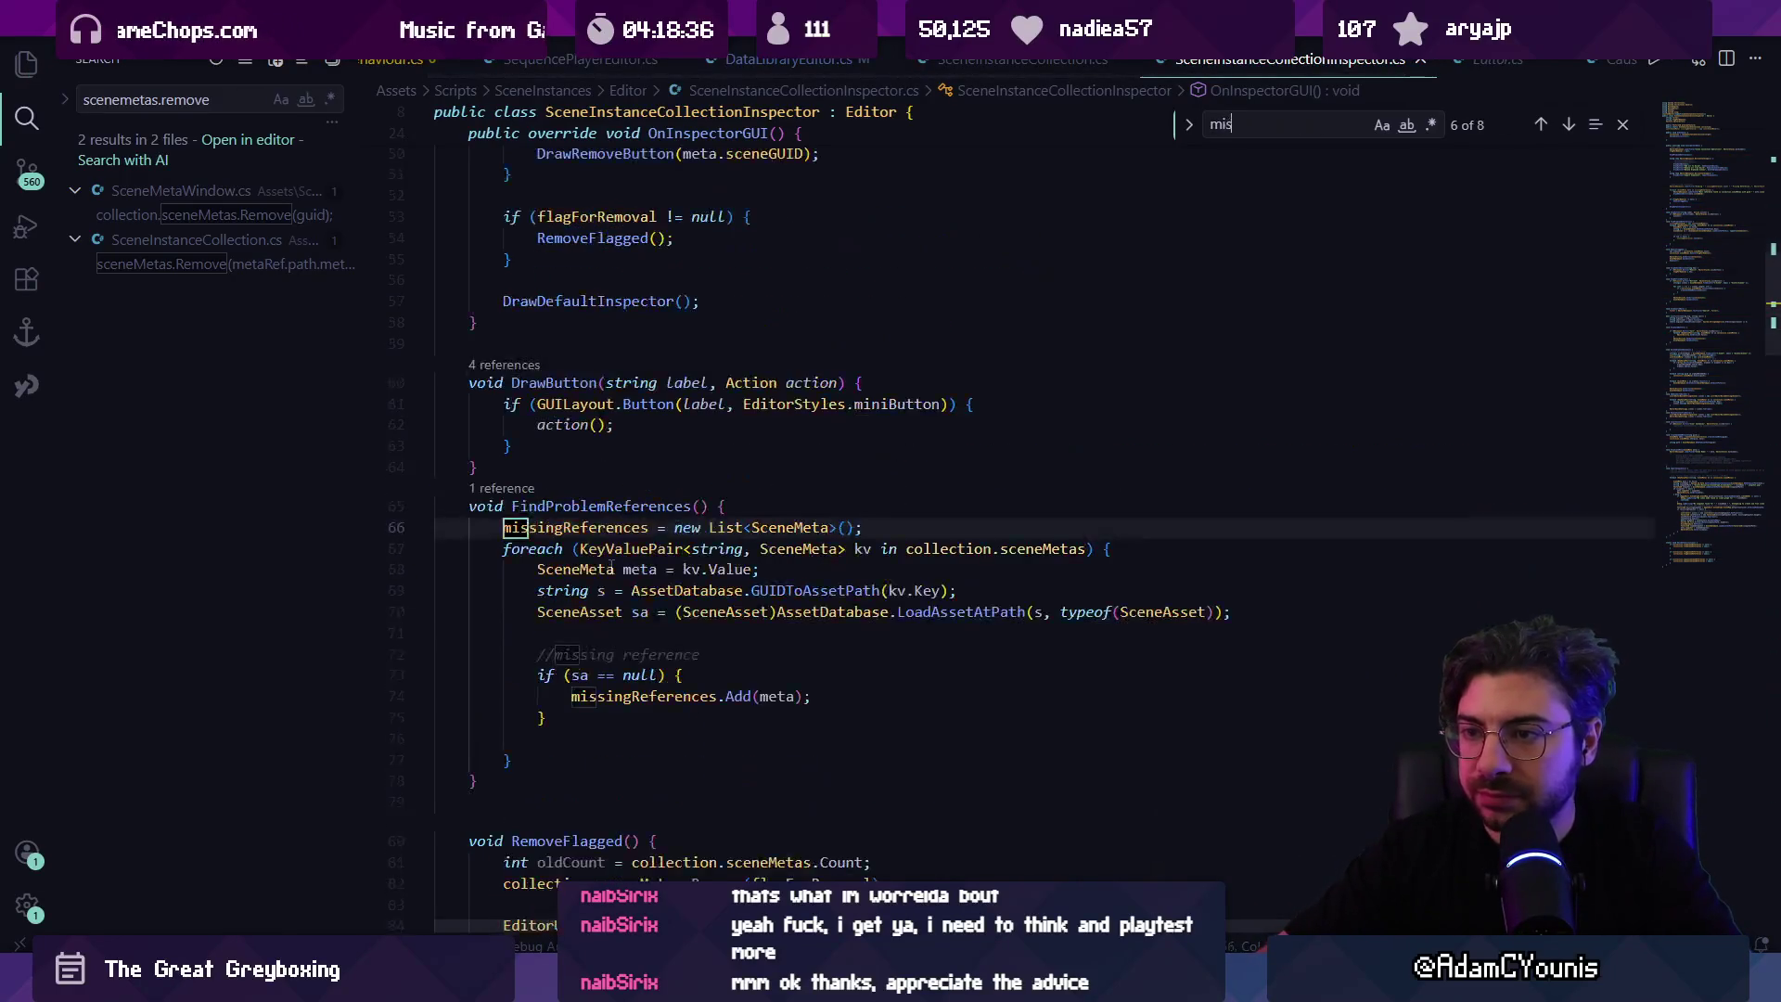
{"action": "type", "text": "singre"}
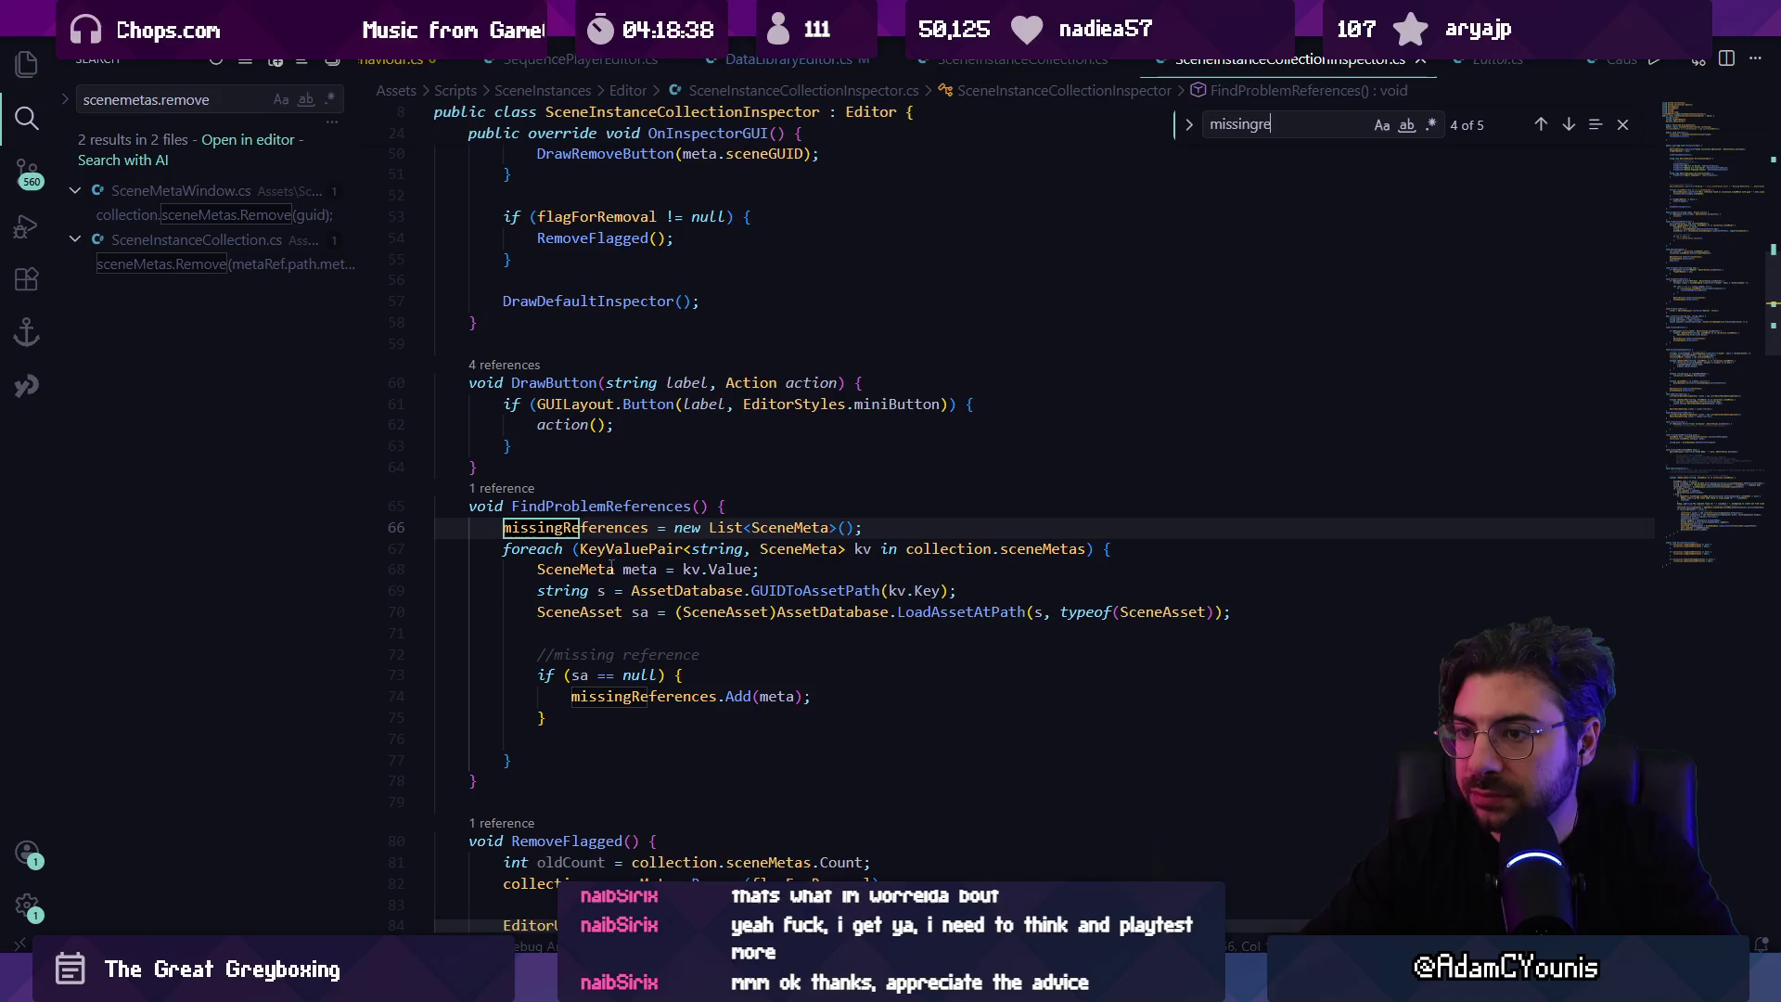
{"action": "type", "text": "ferences.add"}
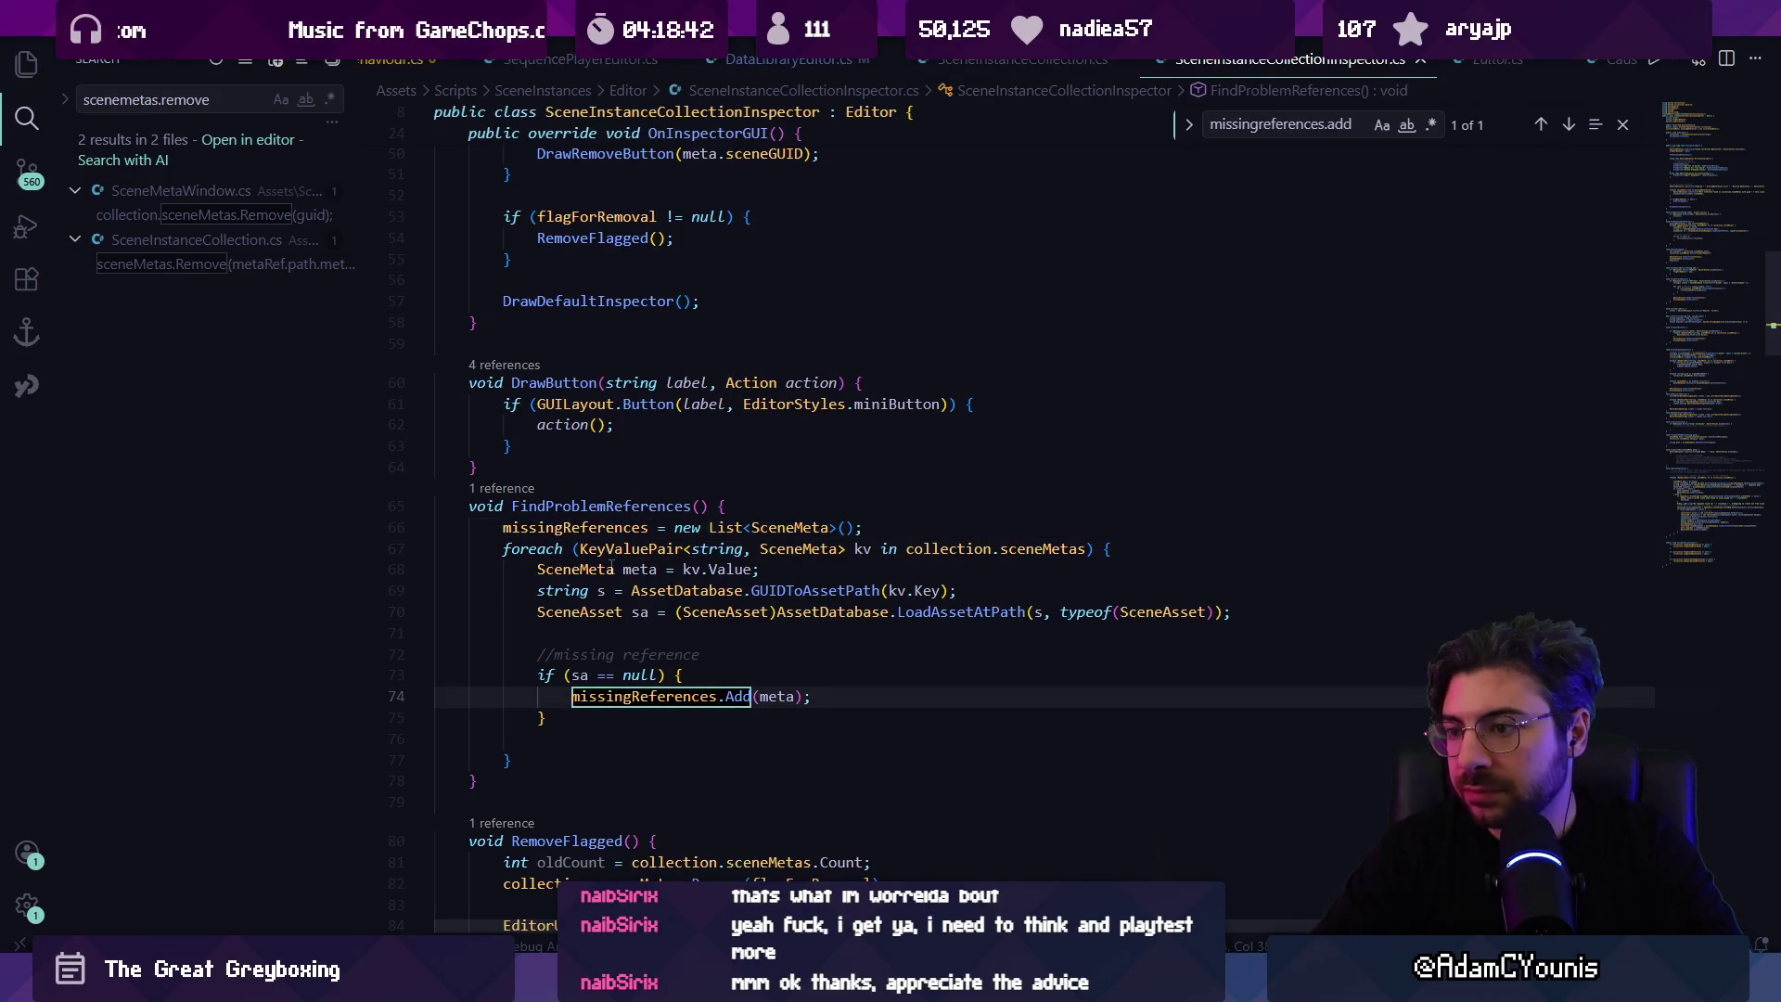
Step: Step through the missingReferences.Add matches to the null check above the Add(meta) line
{"action": "key", "text": "BackSpace"}
{"action": "key", "text": "BackSpace"}
{"action": "key", "text": "BackSpace"}
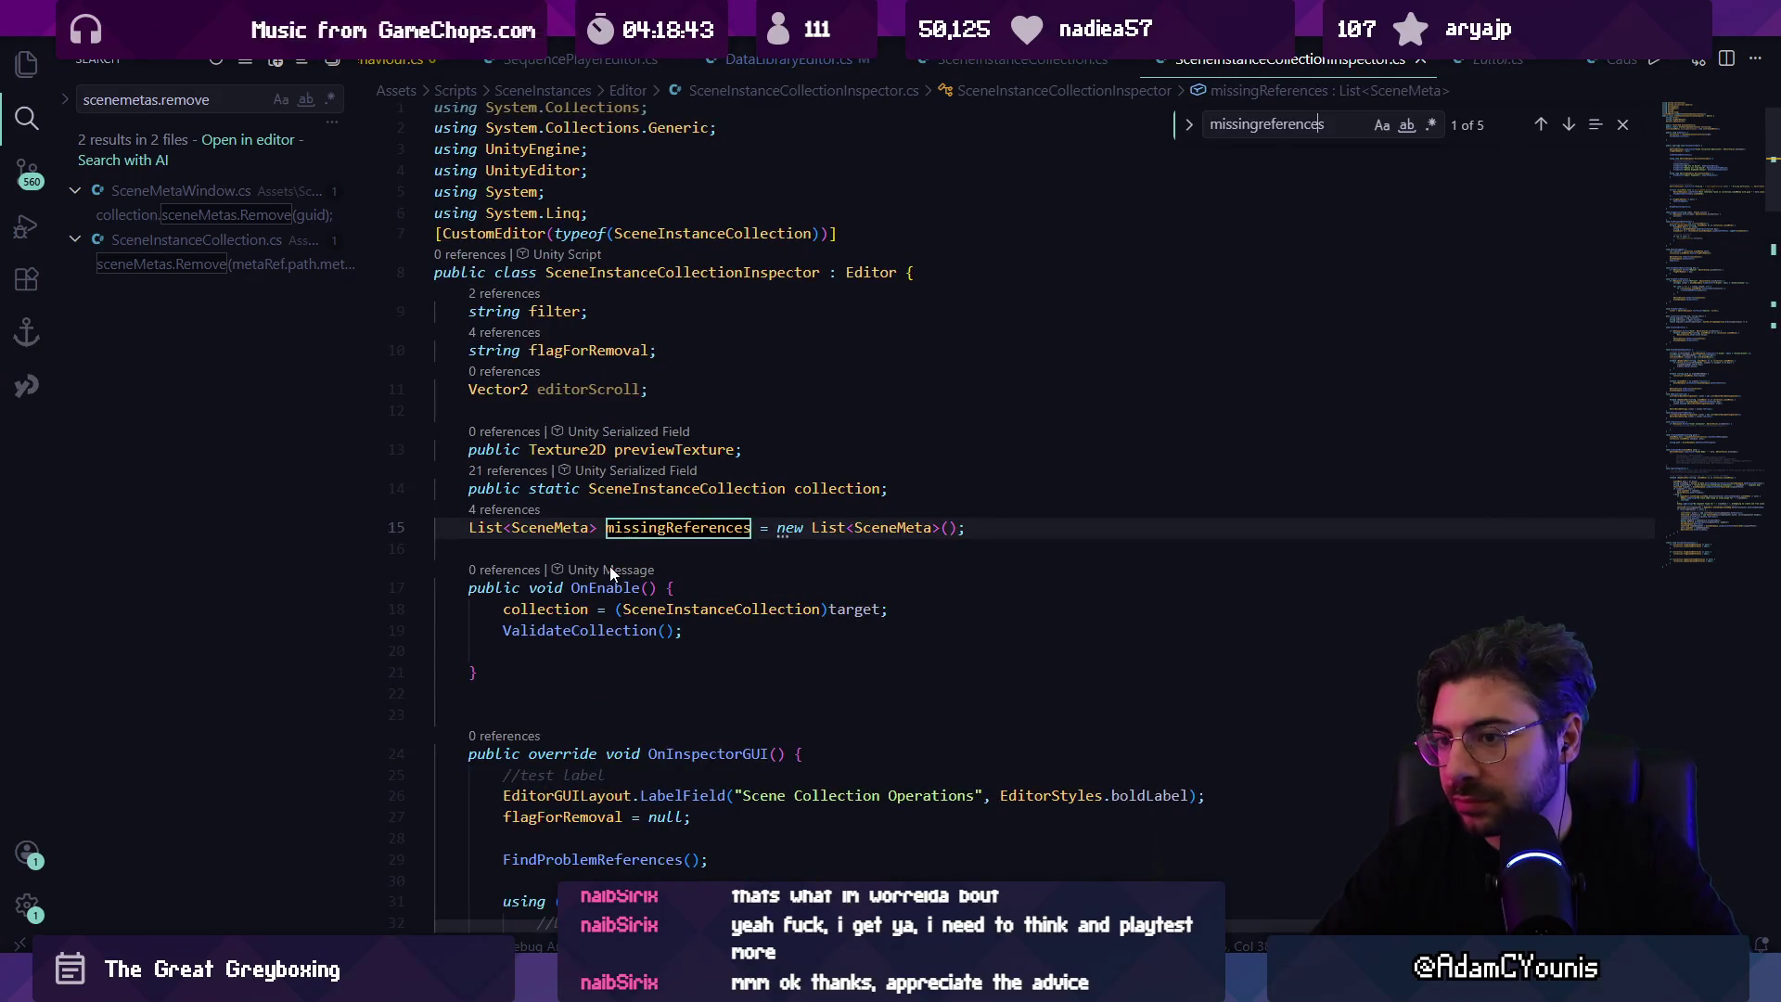
{"action": "key", "text": "Return"}
{"action": "key", "text": "BackSpace"}
{"action": "key", "text": "BackSpace"}
{"action": "key", "text": "BackSpace"}
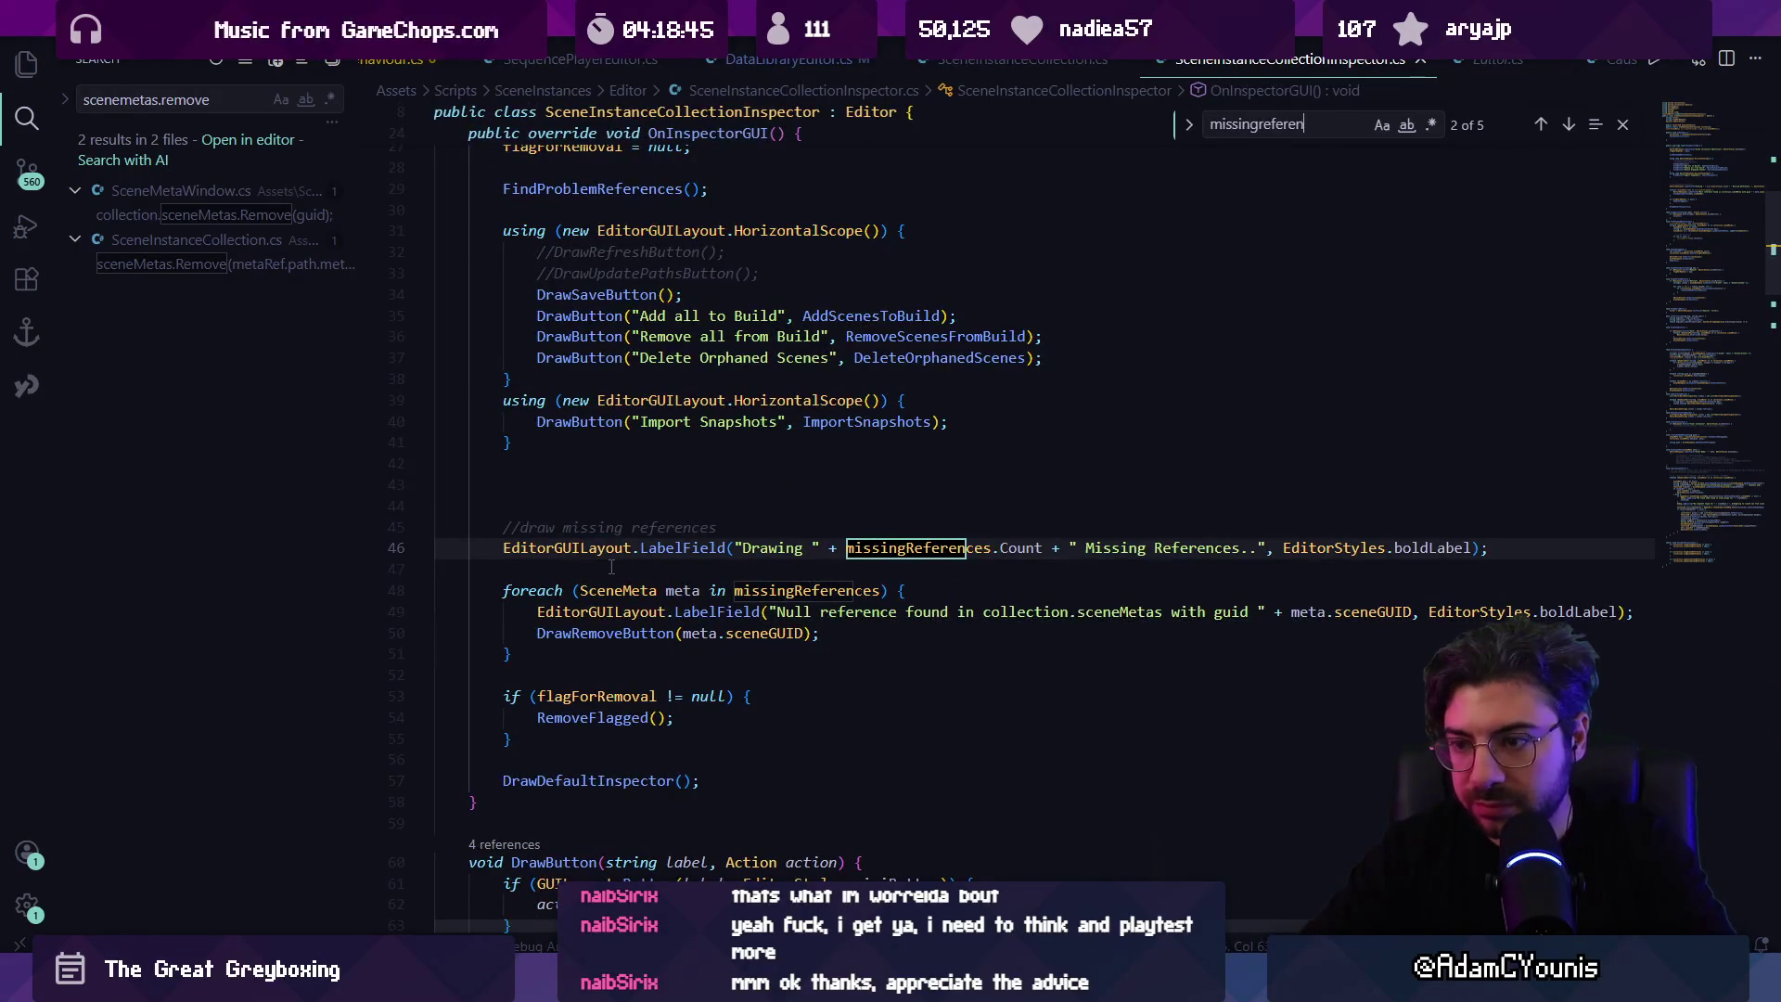
{"action": "type", "text": "ces.add"}
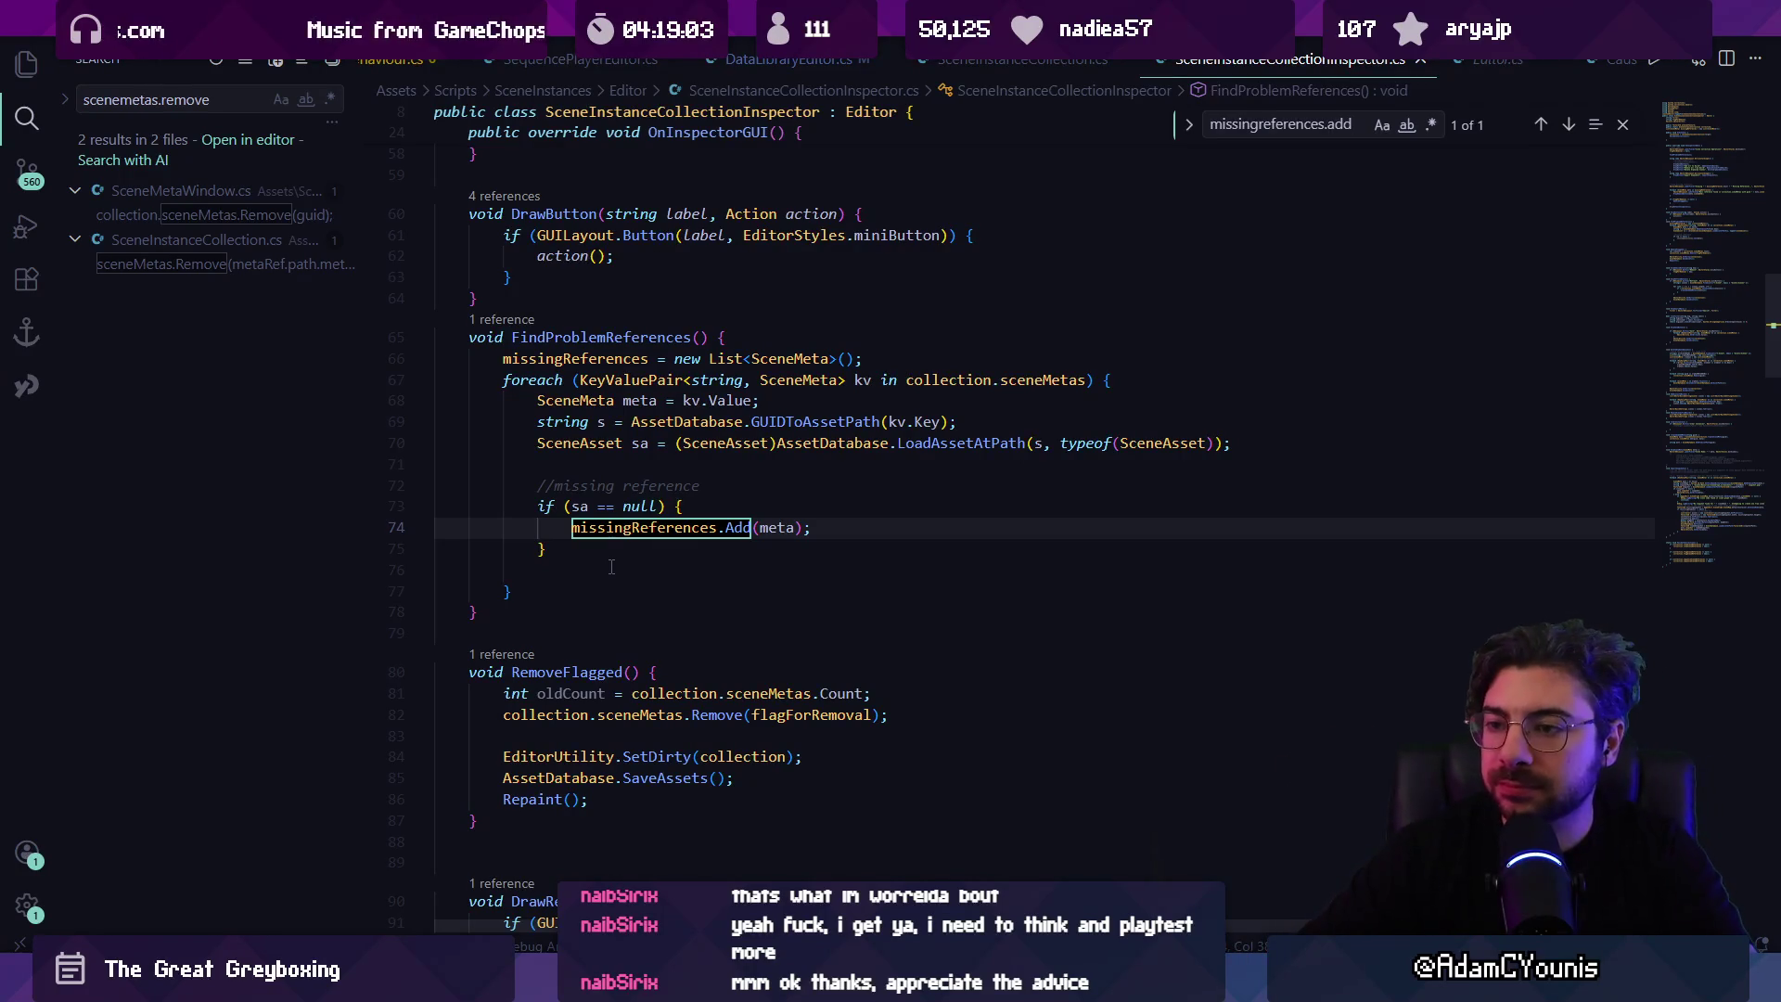
{"action": "key", "text": "Escape"}
{"action": "key", "text": "Up"}
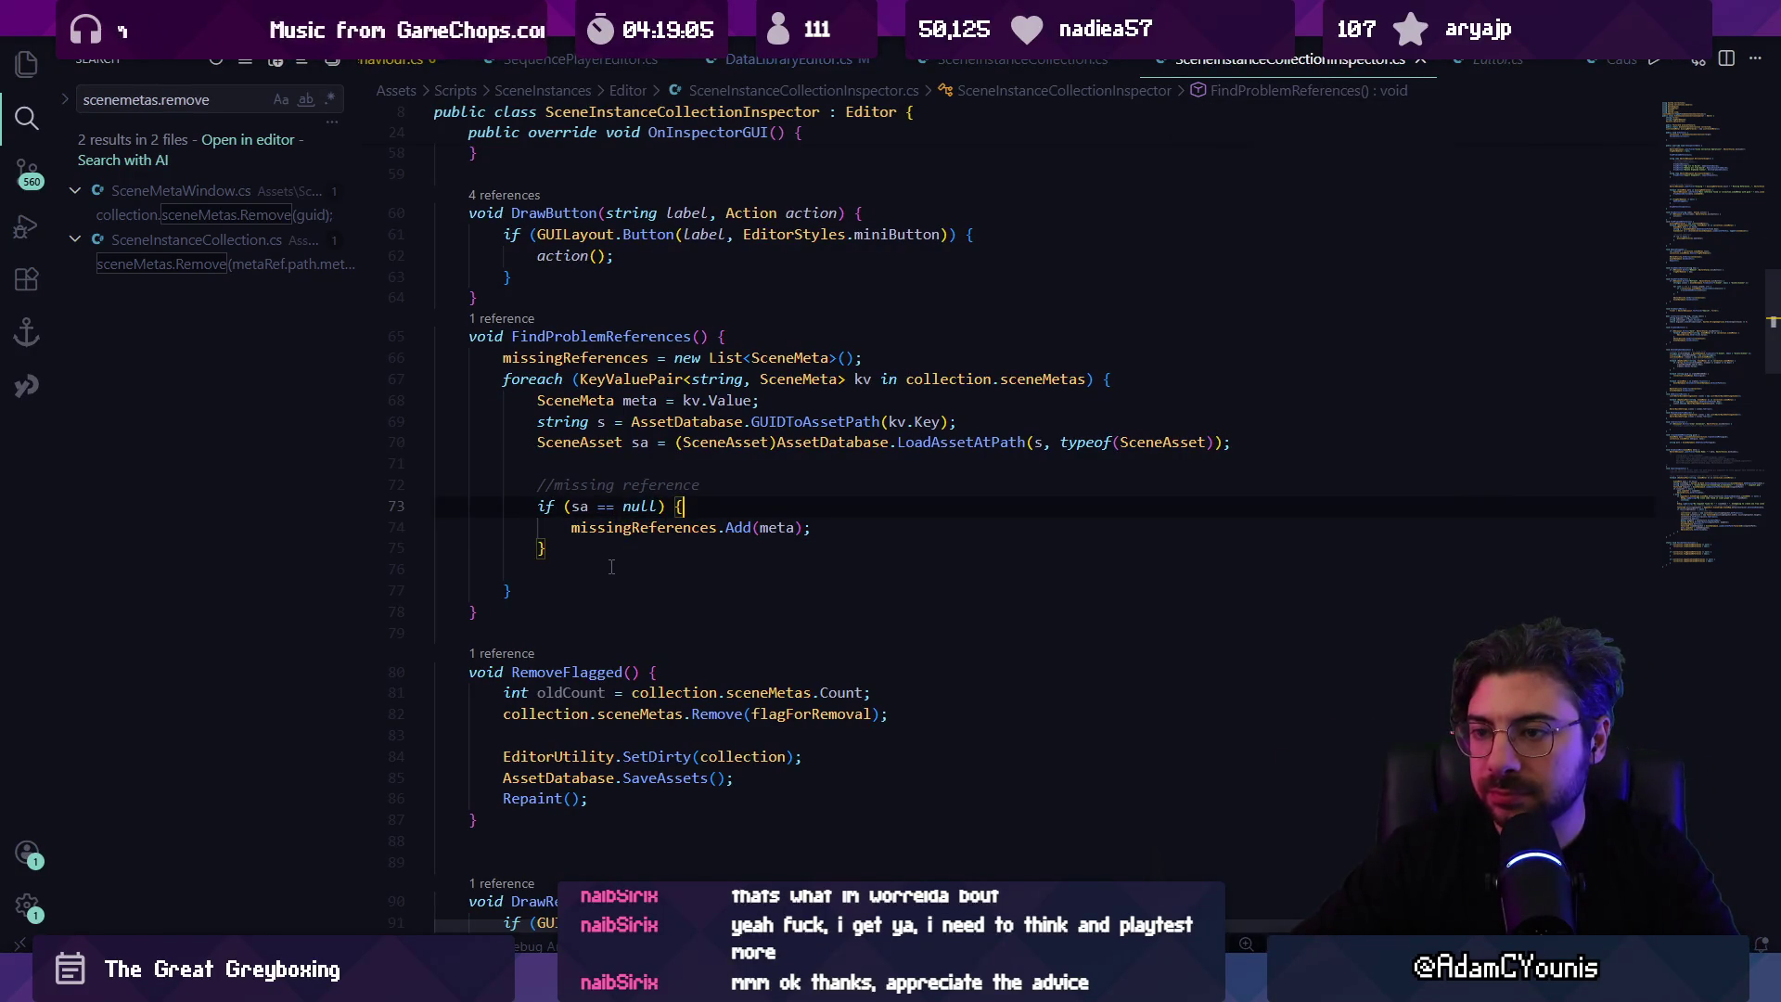
{"action": "key", "text": "Down"}
{"action": "key", "text": "End"}
{"action": "key", "text": "Left"}
{"action": "key", "text": "Left"}
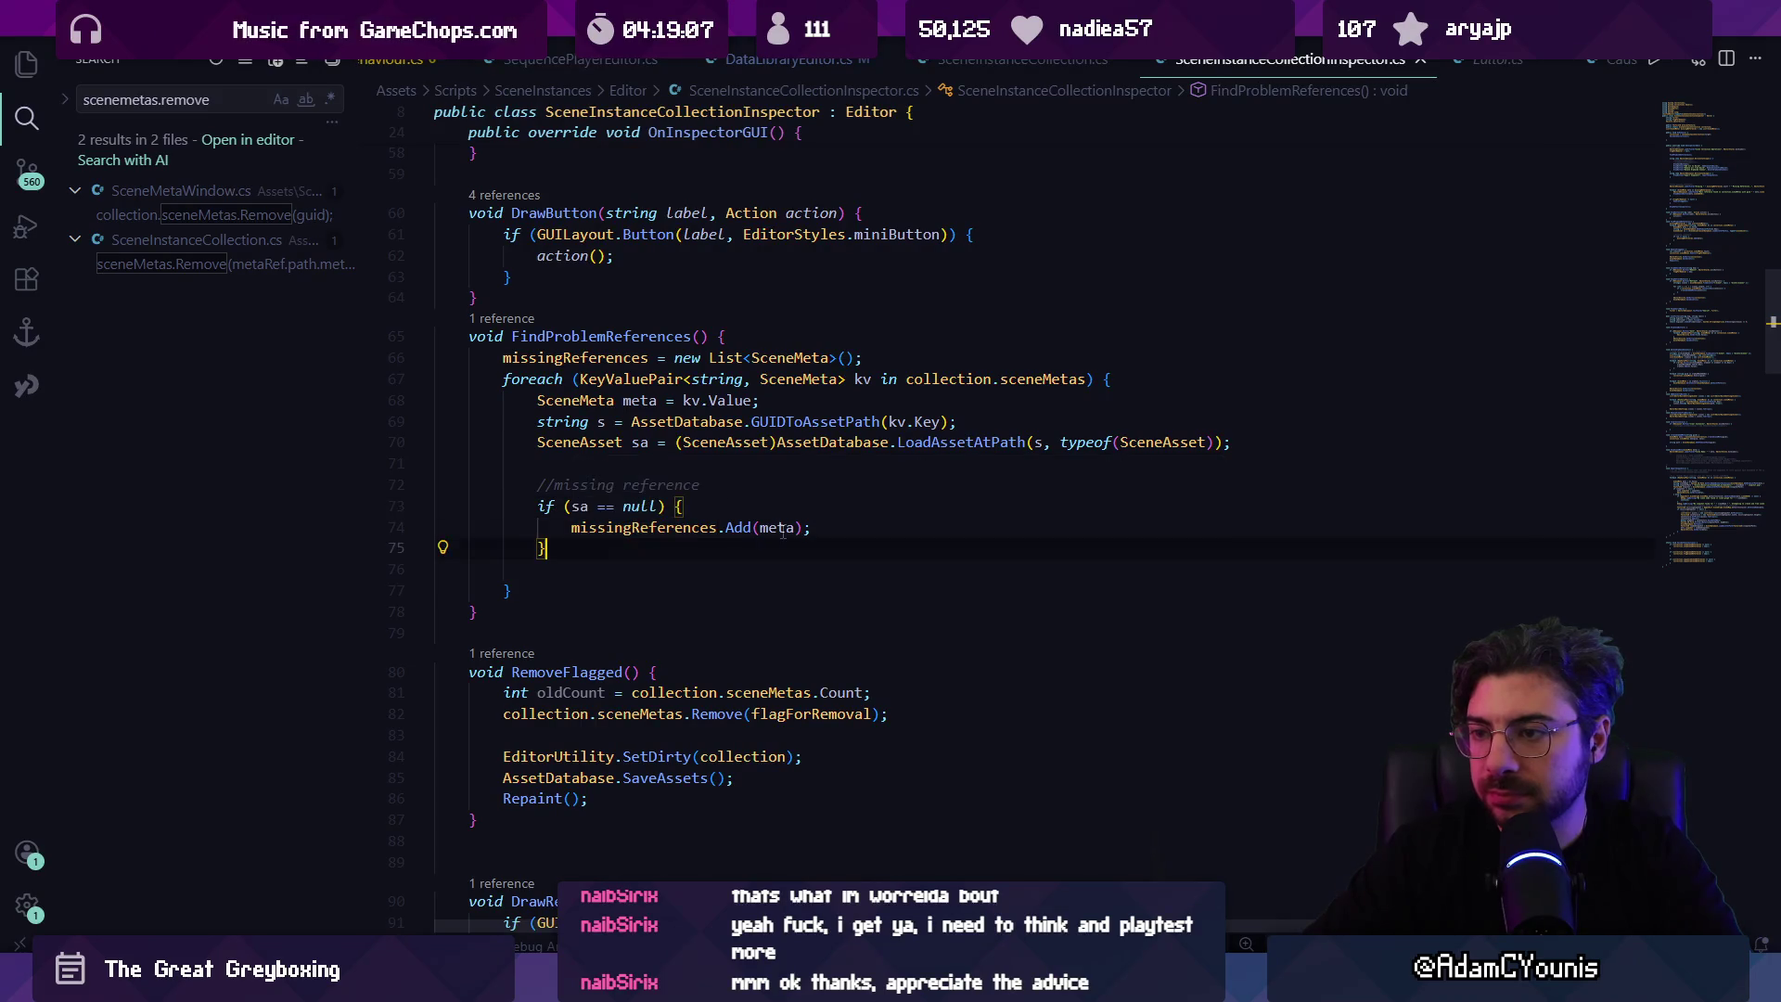
Step: Inspect the null check and SceneMeta types in the loop header, discarding a stray 'if'
{"action": "left_click", "coordinate": [659, 506]}
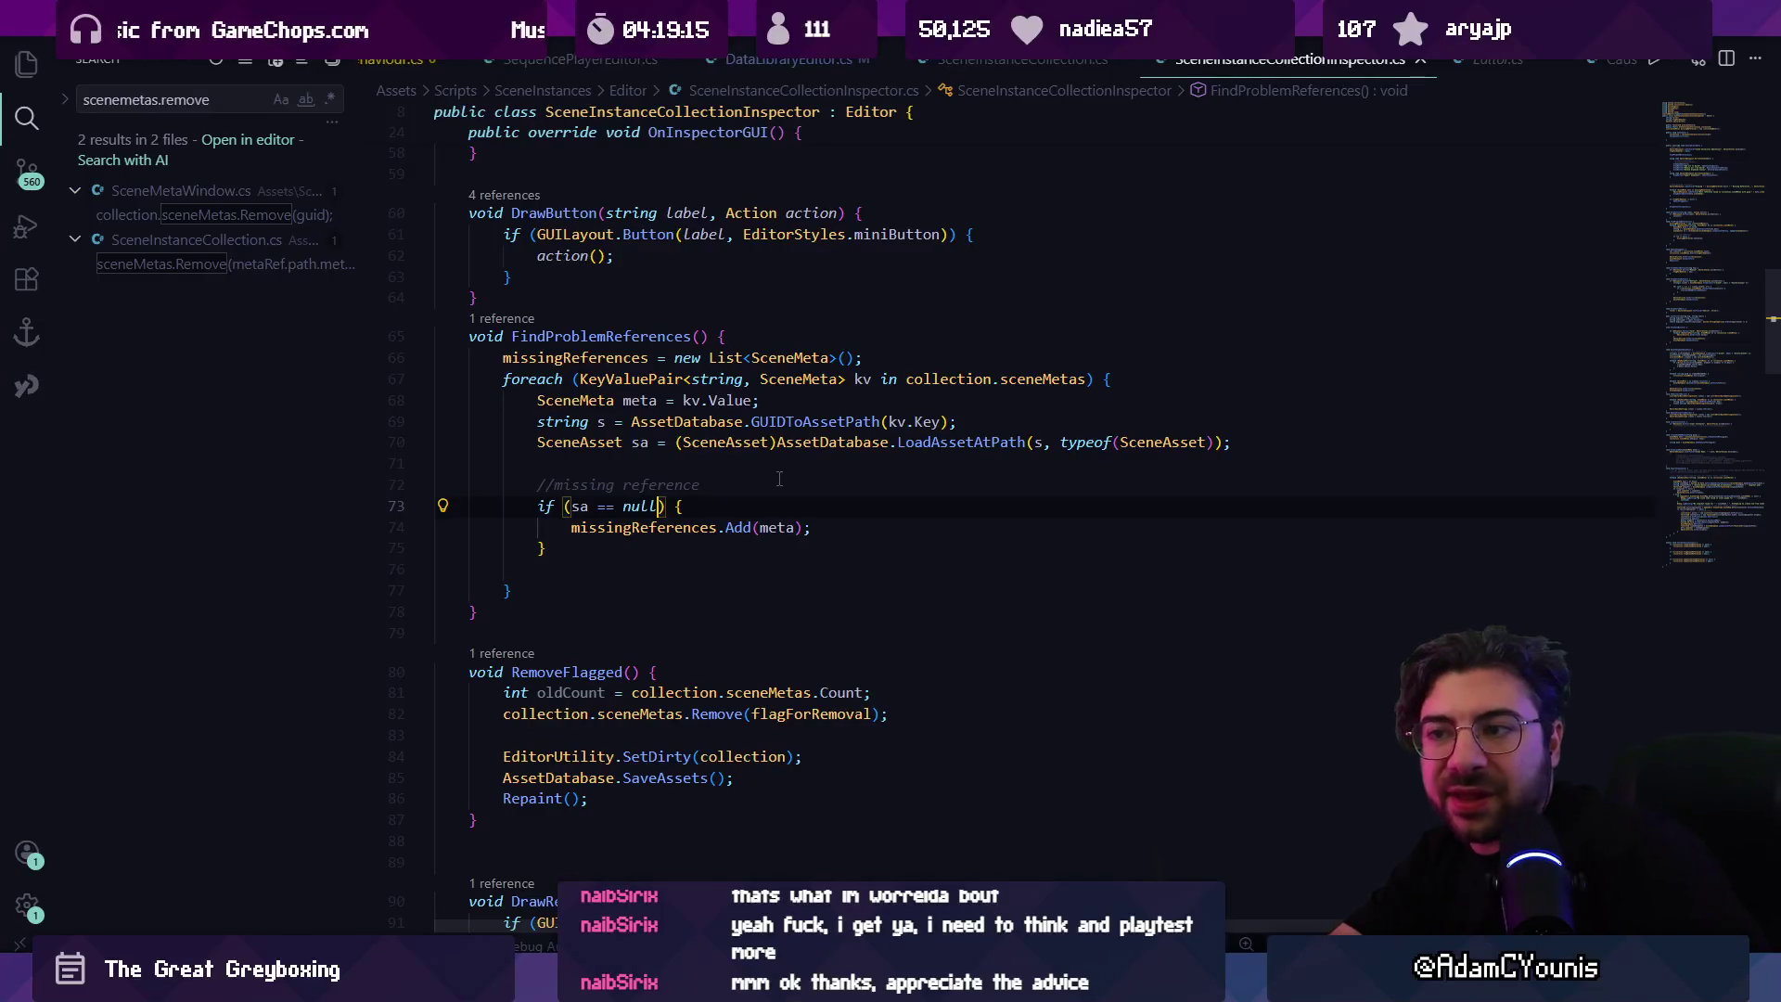
{"action": "left_click", "coordinate": [716, 379]}
{"action": "left_click", "coordinate": [766, 378]}
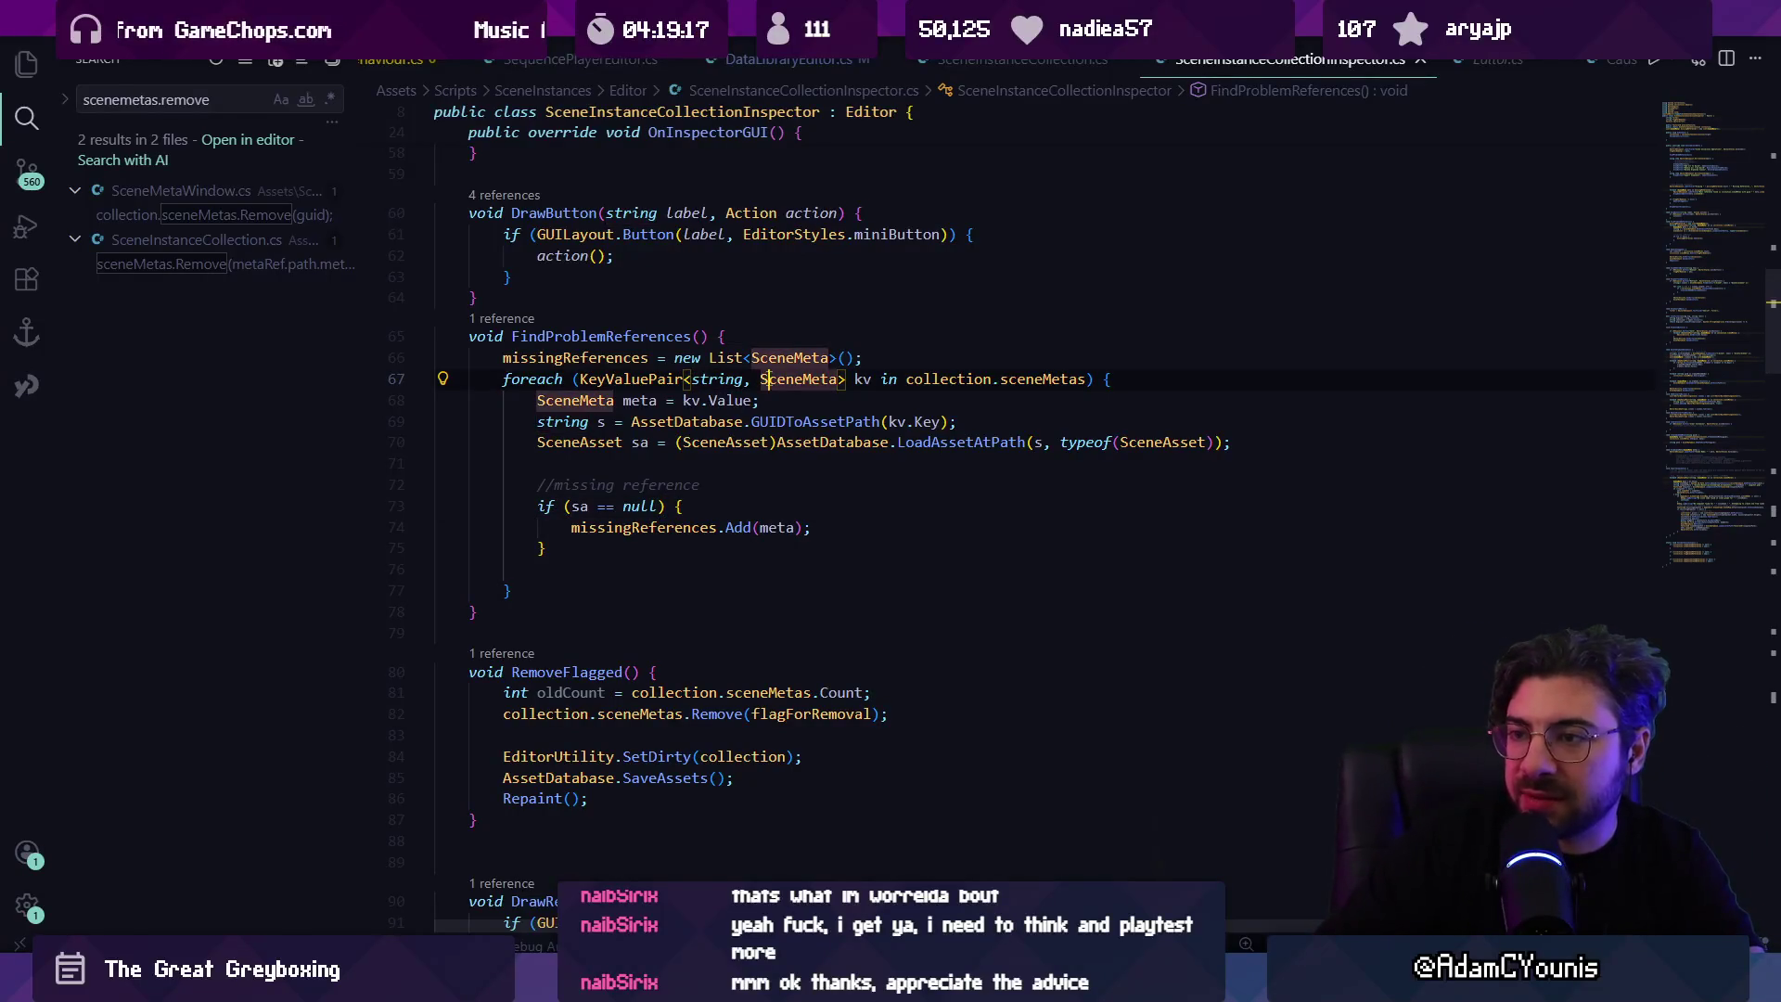
{"action": "left_click", "coordinate": [719, 502]}
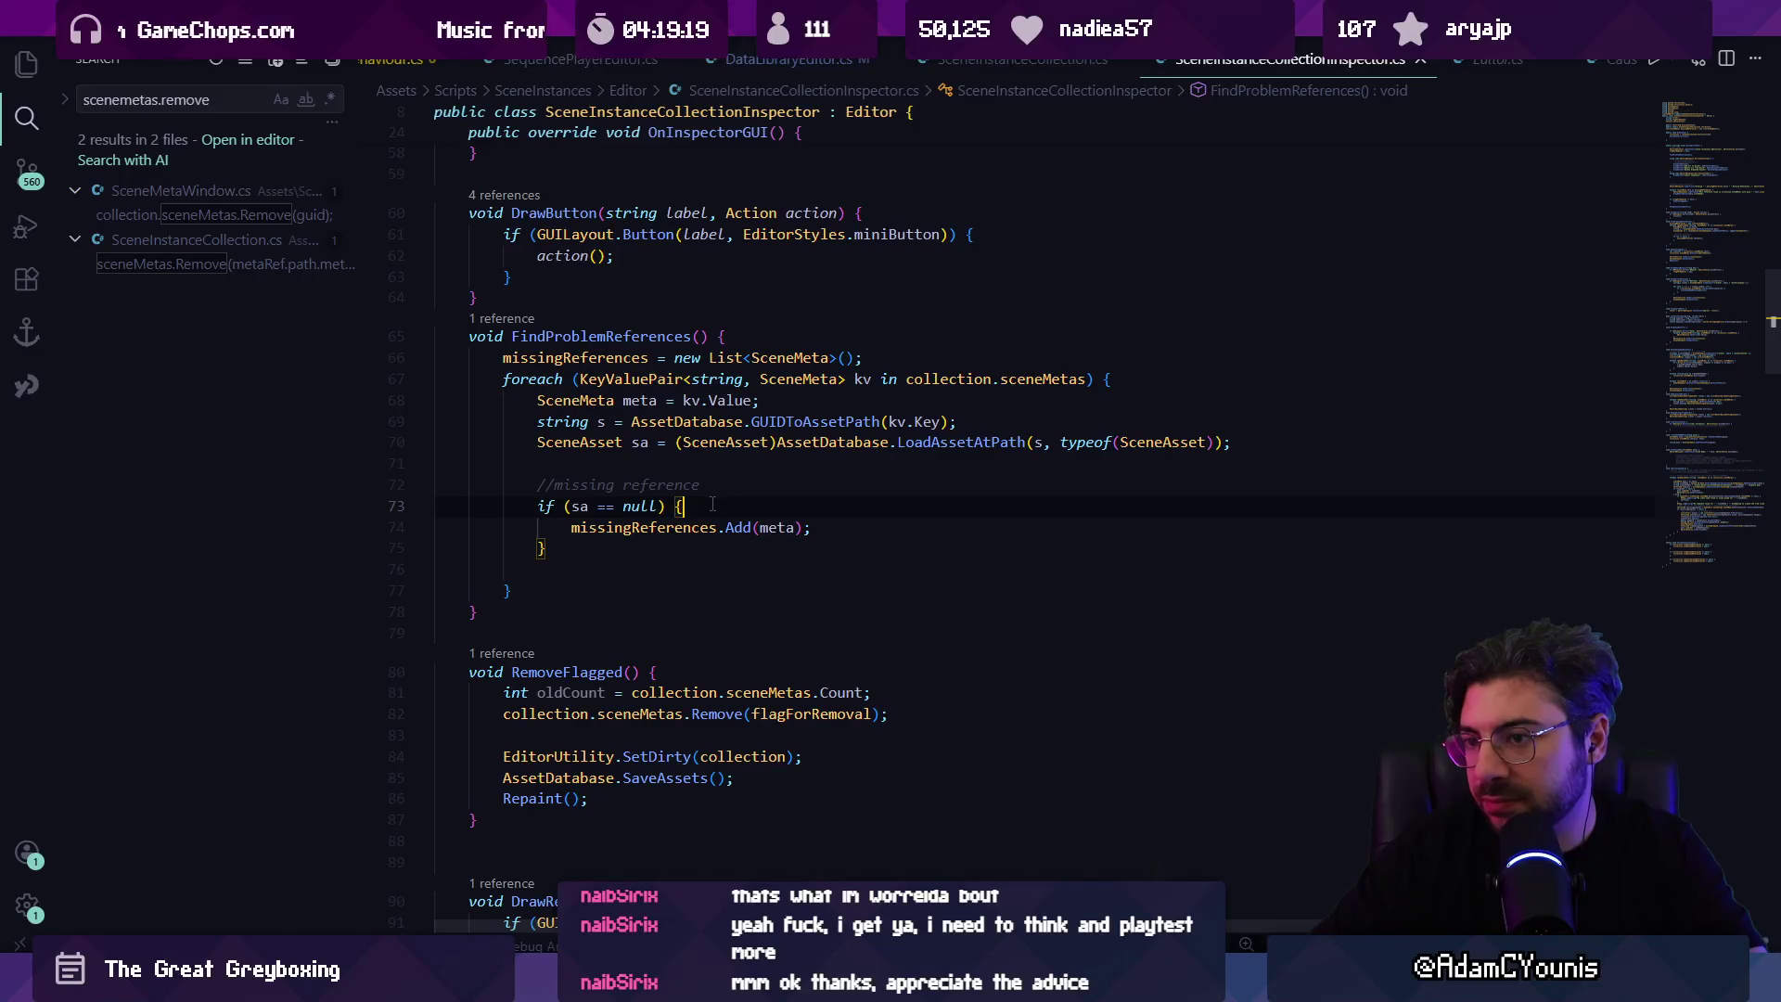
{"action": "key", "text": "Down"}
{"action": "key", "text": "Down"}
{"action": "key", "text": "Return"}
{"action": "key", "text": "Return"}
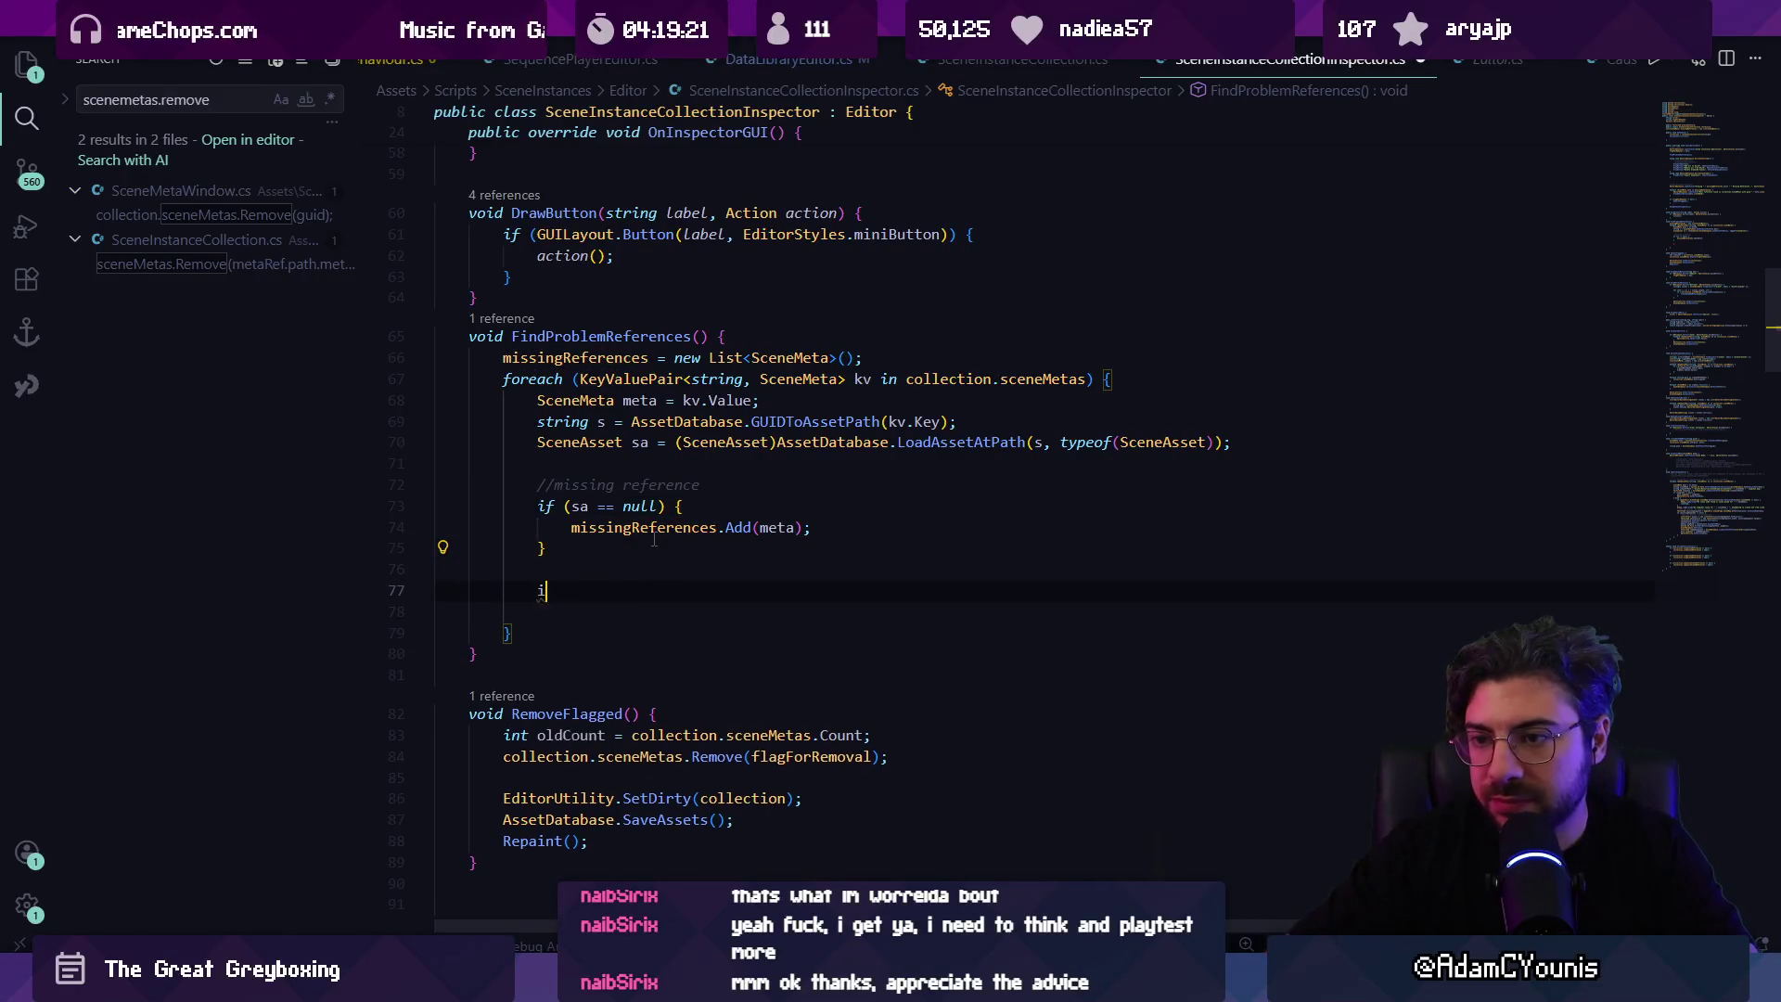
{"action": "type", "text": "if"}
{"action": "key", "text": "BackSpace"}
{"action": "key", "text": "BackSpace"}
{"action": "key", "text": "BackSpace"}
{"action": "key", "text": "Up"}
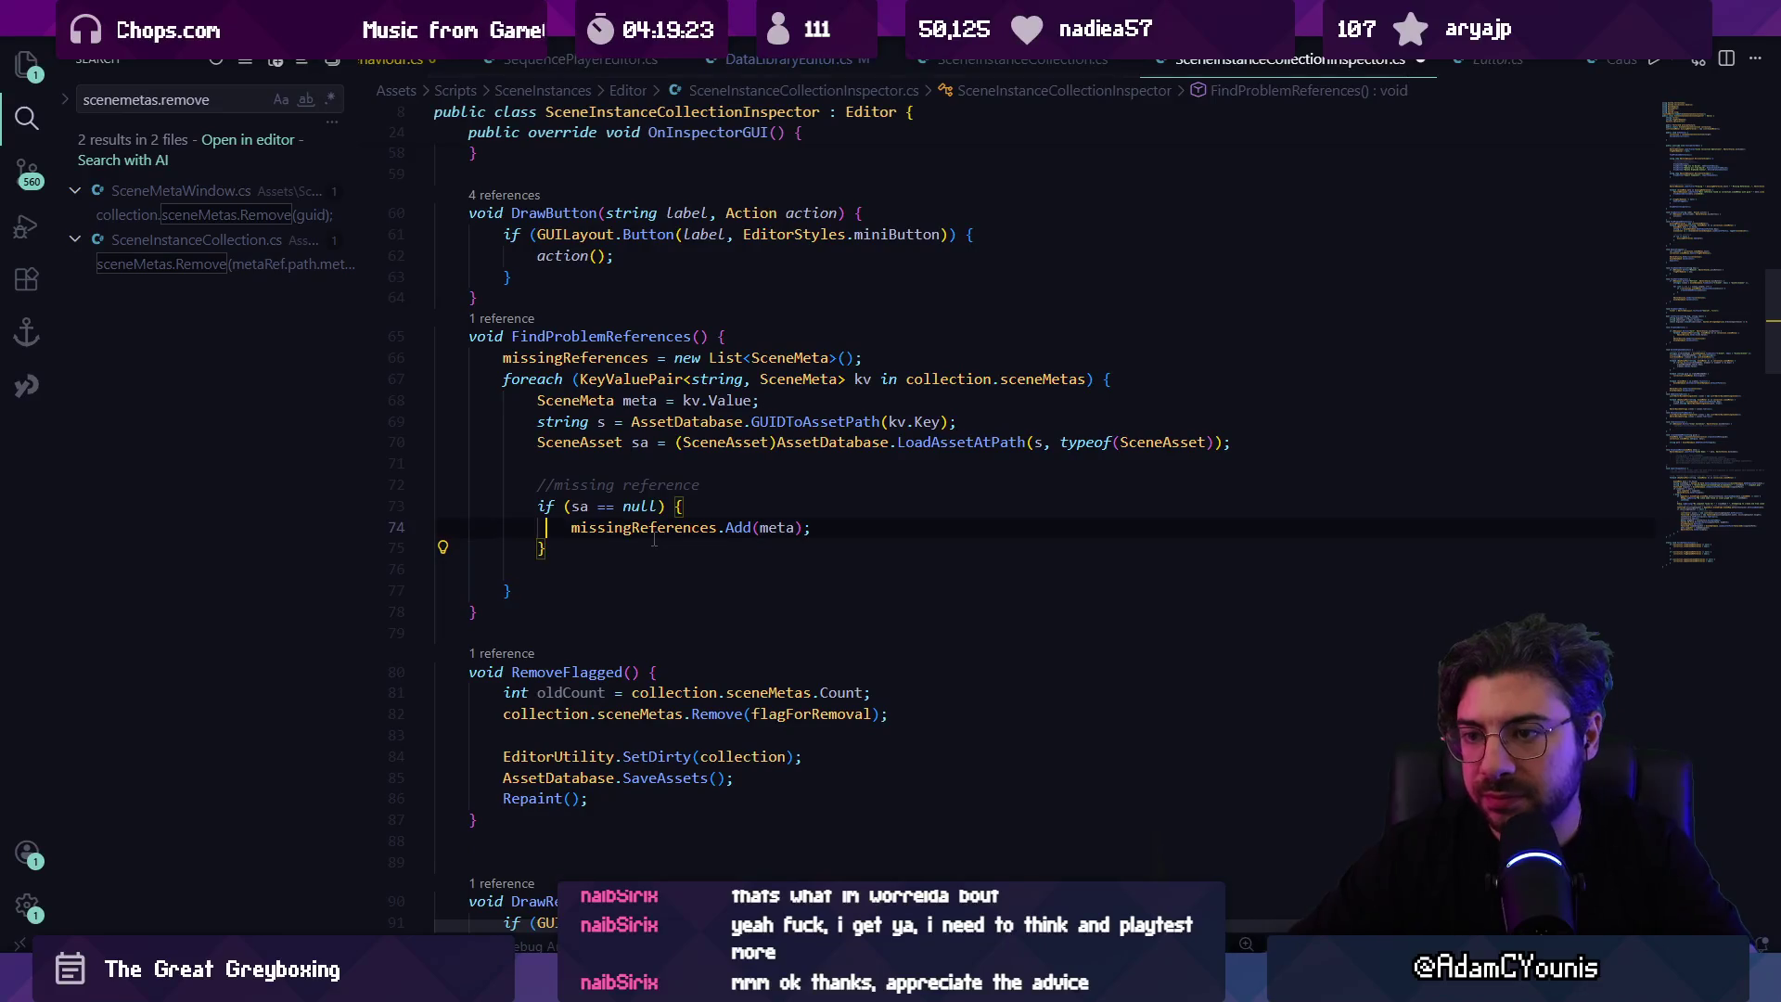
Step: Try an 'if(' above the null check, undo it, and return to Unity
{"action": "key", "text": "Up"}
{"action": "key", "text": "ctrl+Left"}
{"action": "key", "text": "ctrl+Left"}
{"action": "key", "text": "ctrl+Left"}
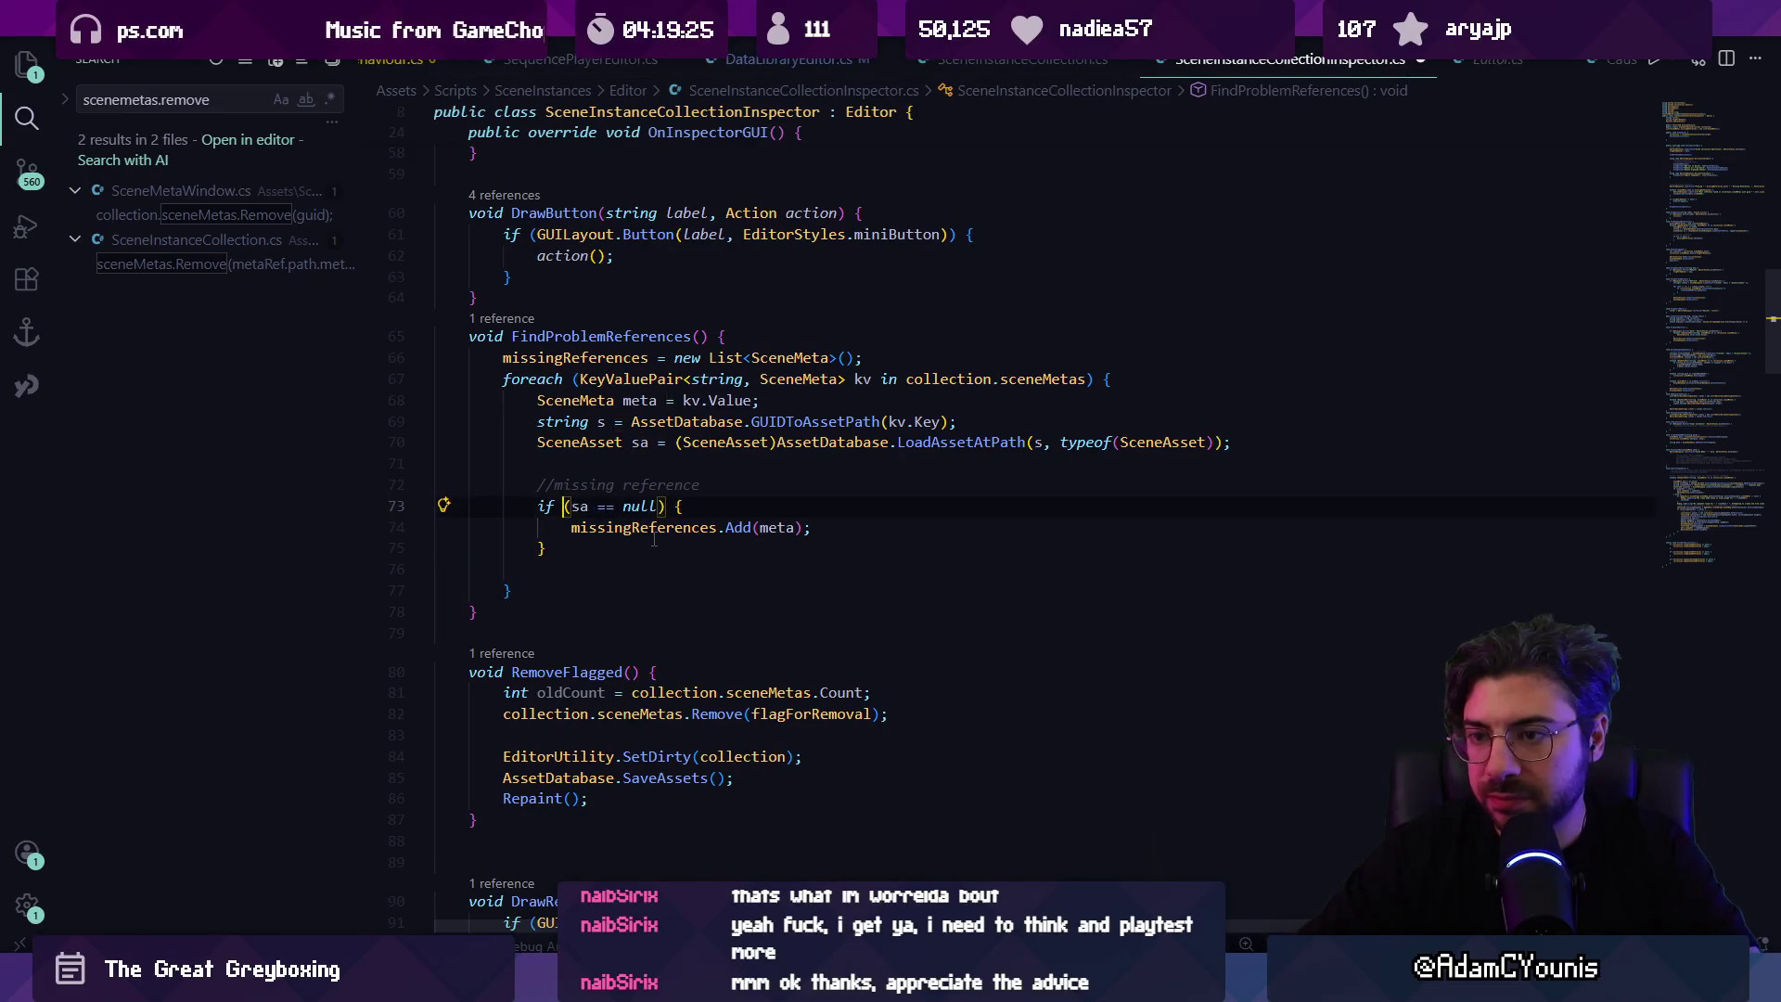
{"action": "key", "text": "Return"}
{"action": "key", "text": "Return"}
{"action": "key", "text": "Up"}
{"action": "key", "text": "Up"}
{"action": "type", "text": "if("}
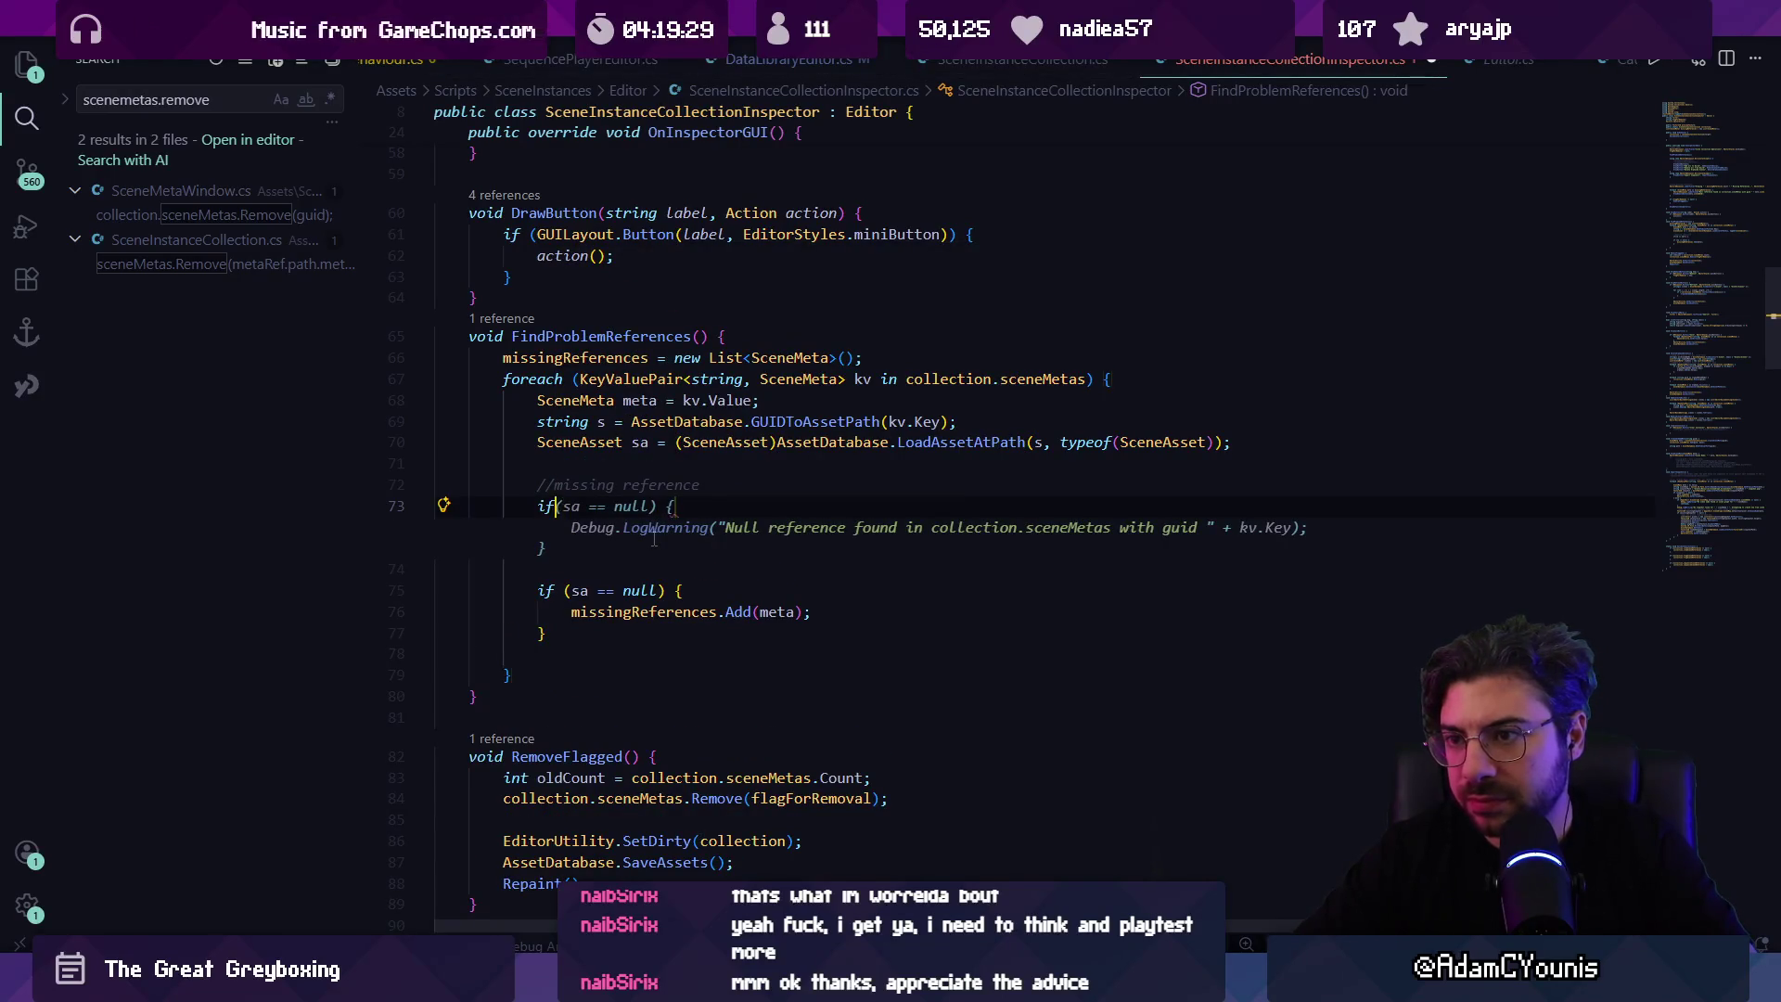
{"action": "key", "text": "ctrl+z"}
{"action": "key", "text": "ctrl+z"}
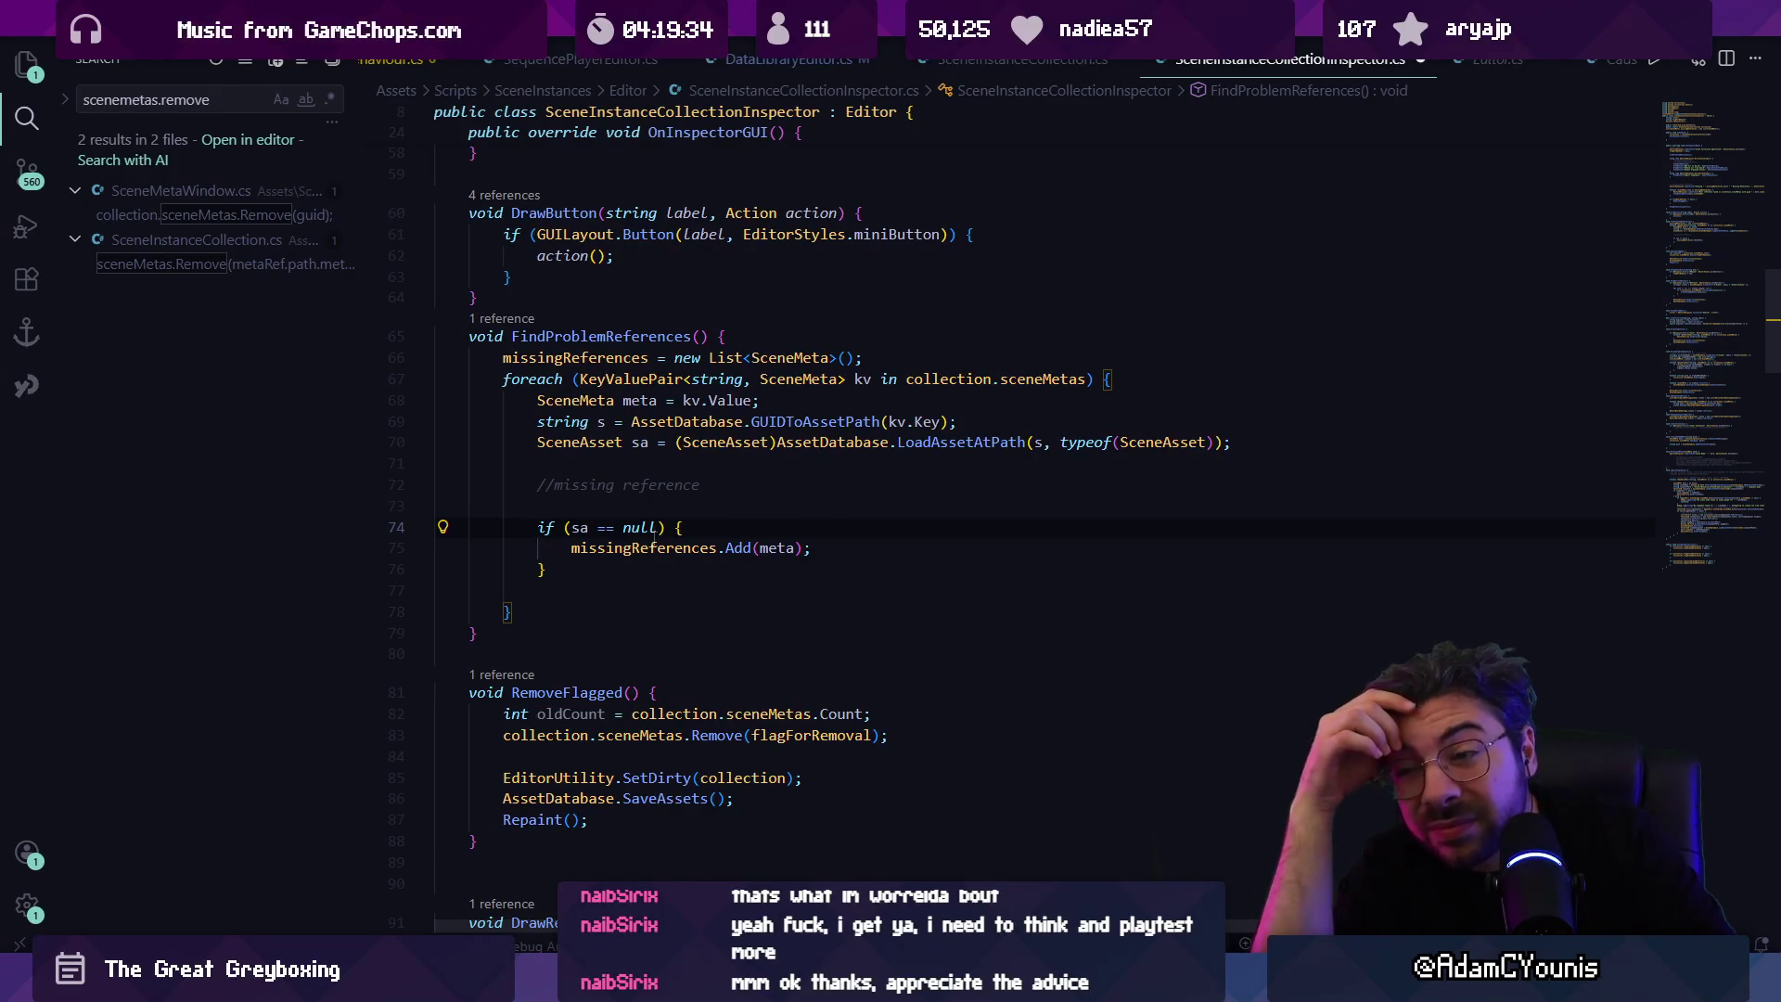
{"action": "key", "text": "ctrl+z"}
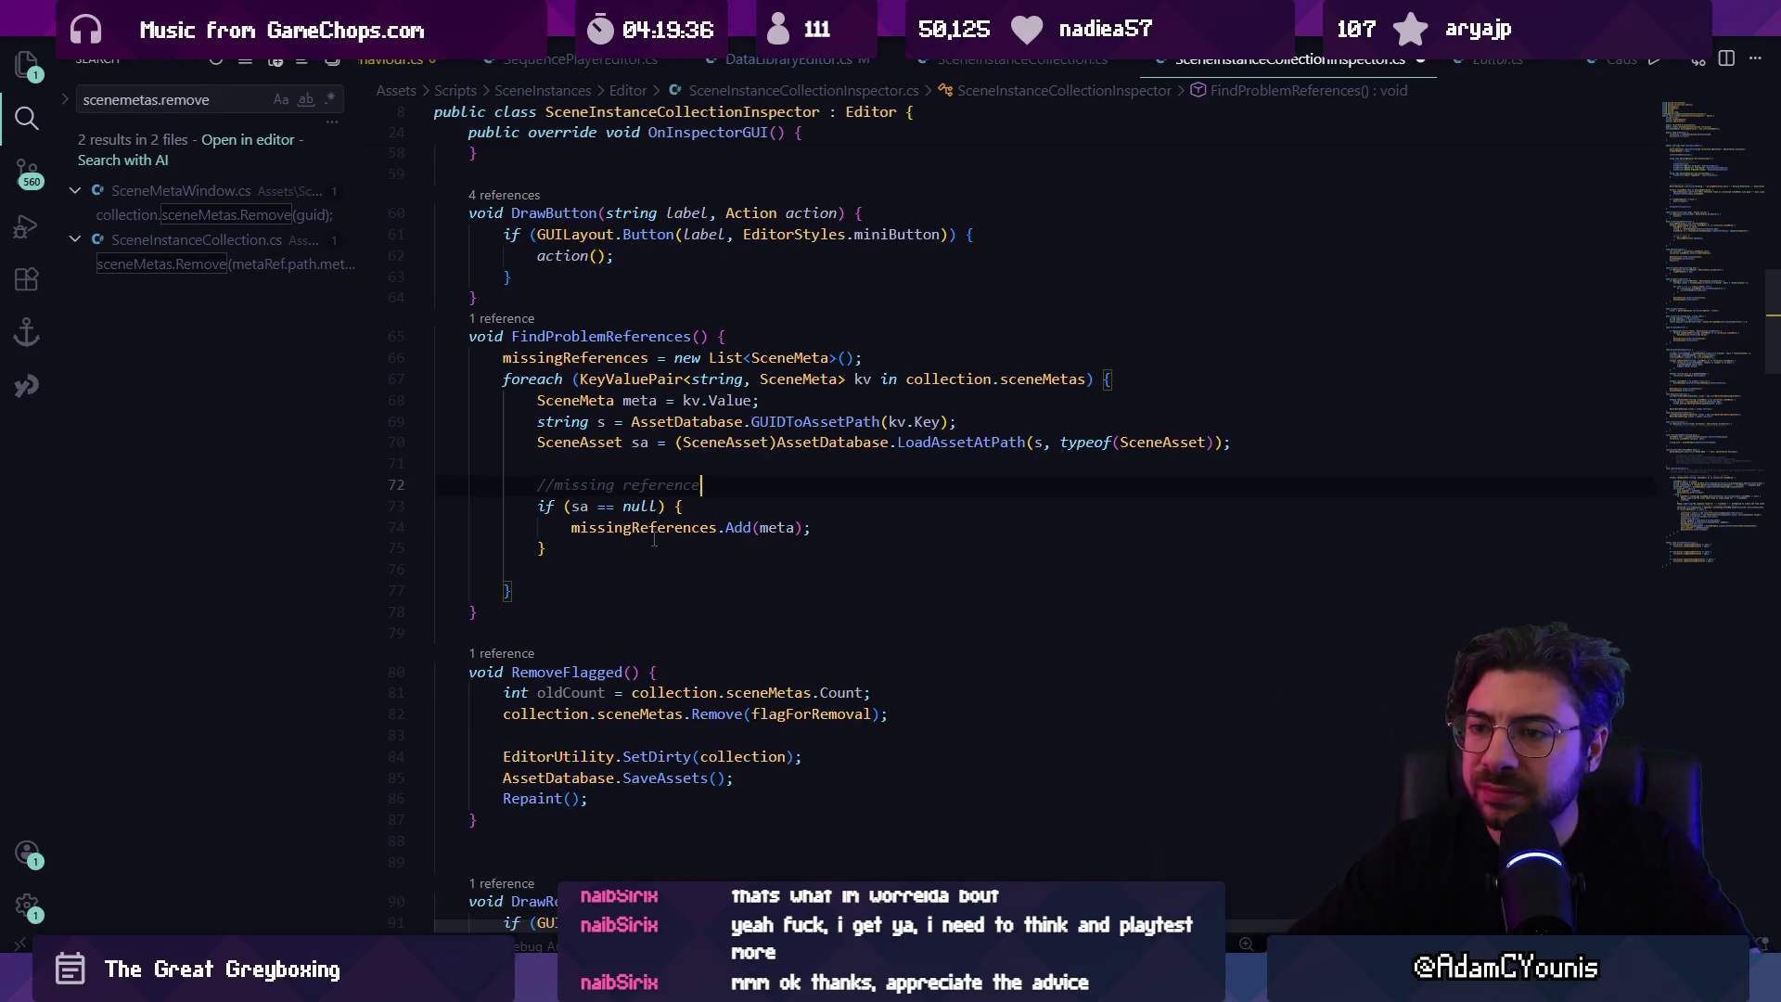
{"action": "key", "text": "ctrl+f"}
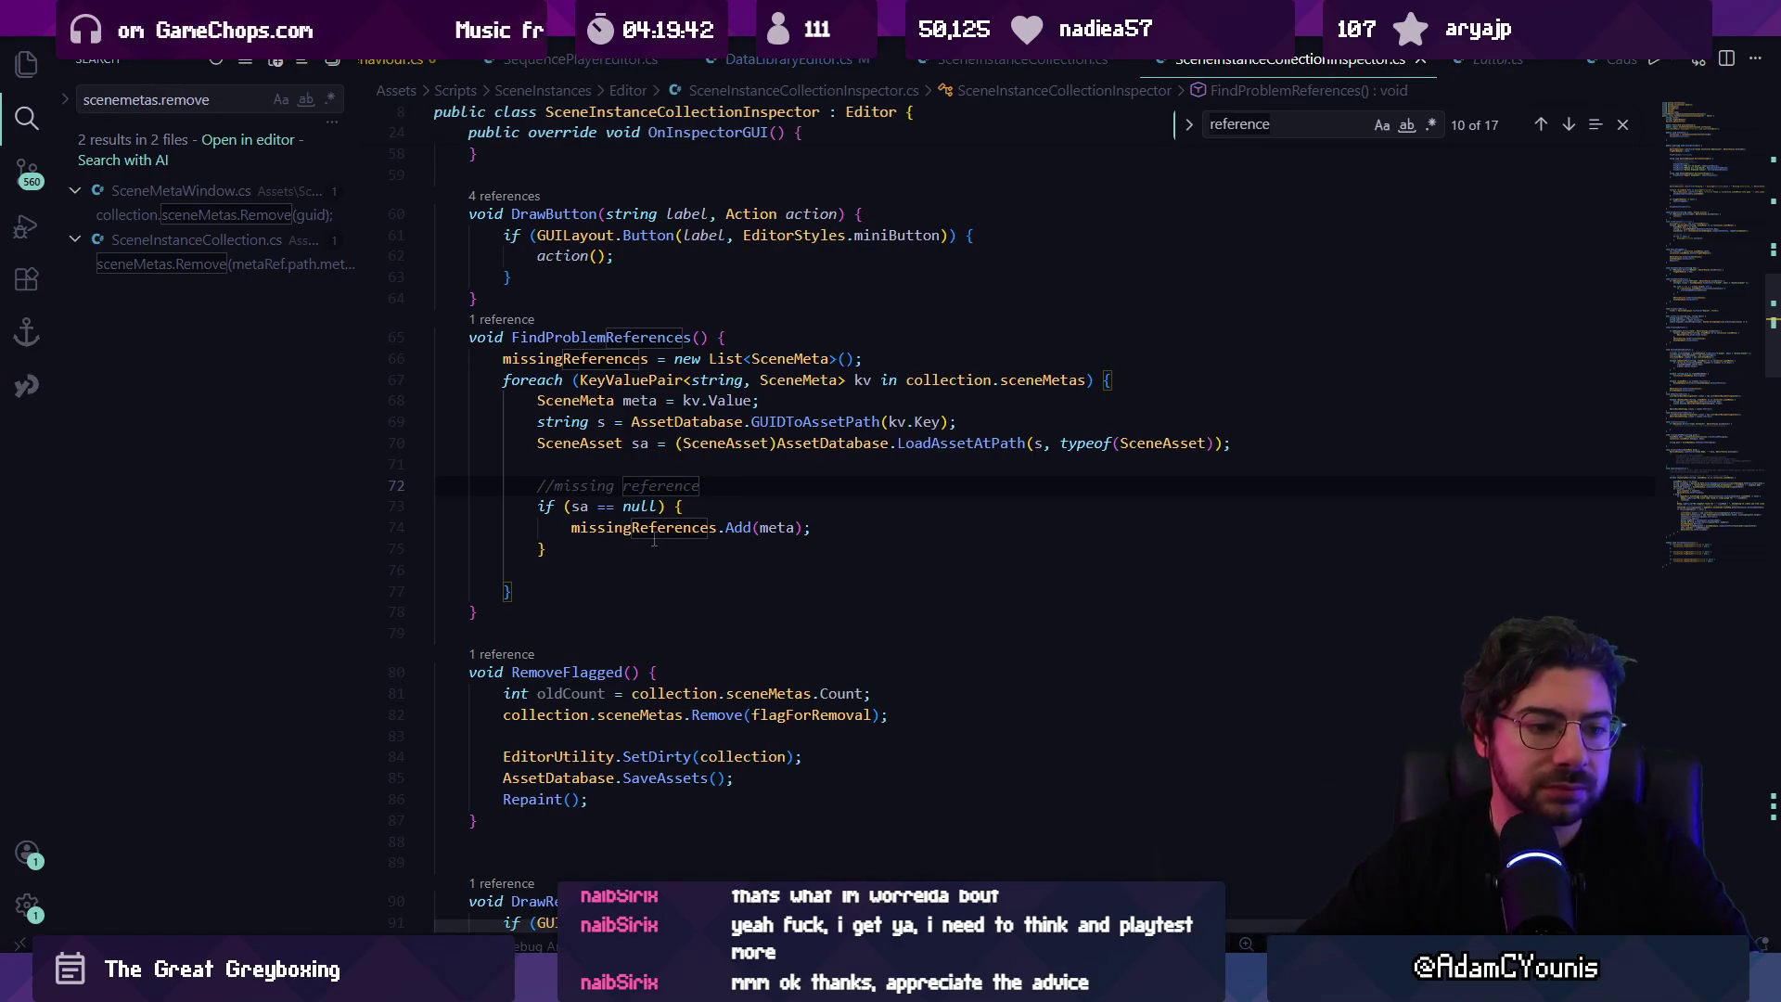
{"action": "key", "text": "alt+Tab"}
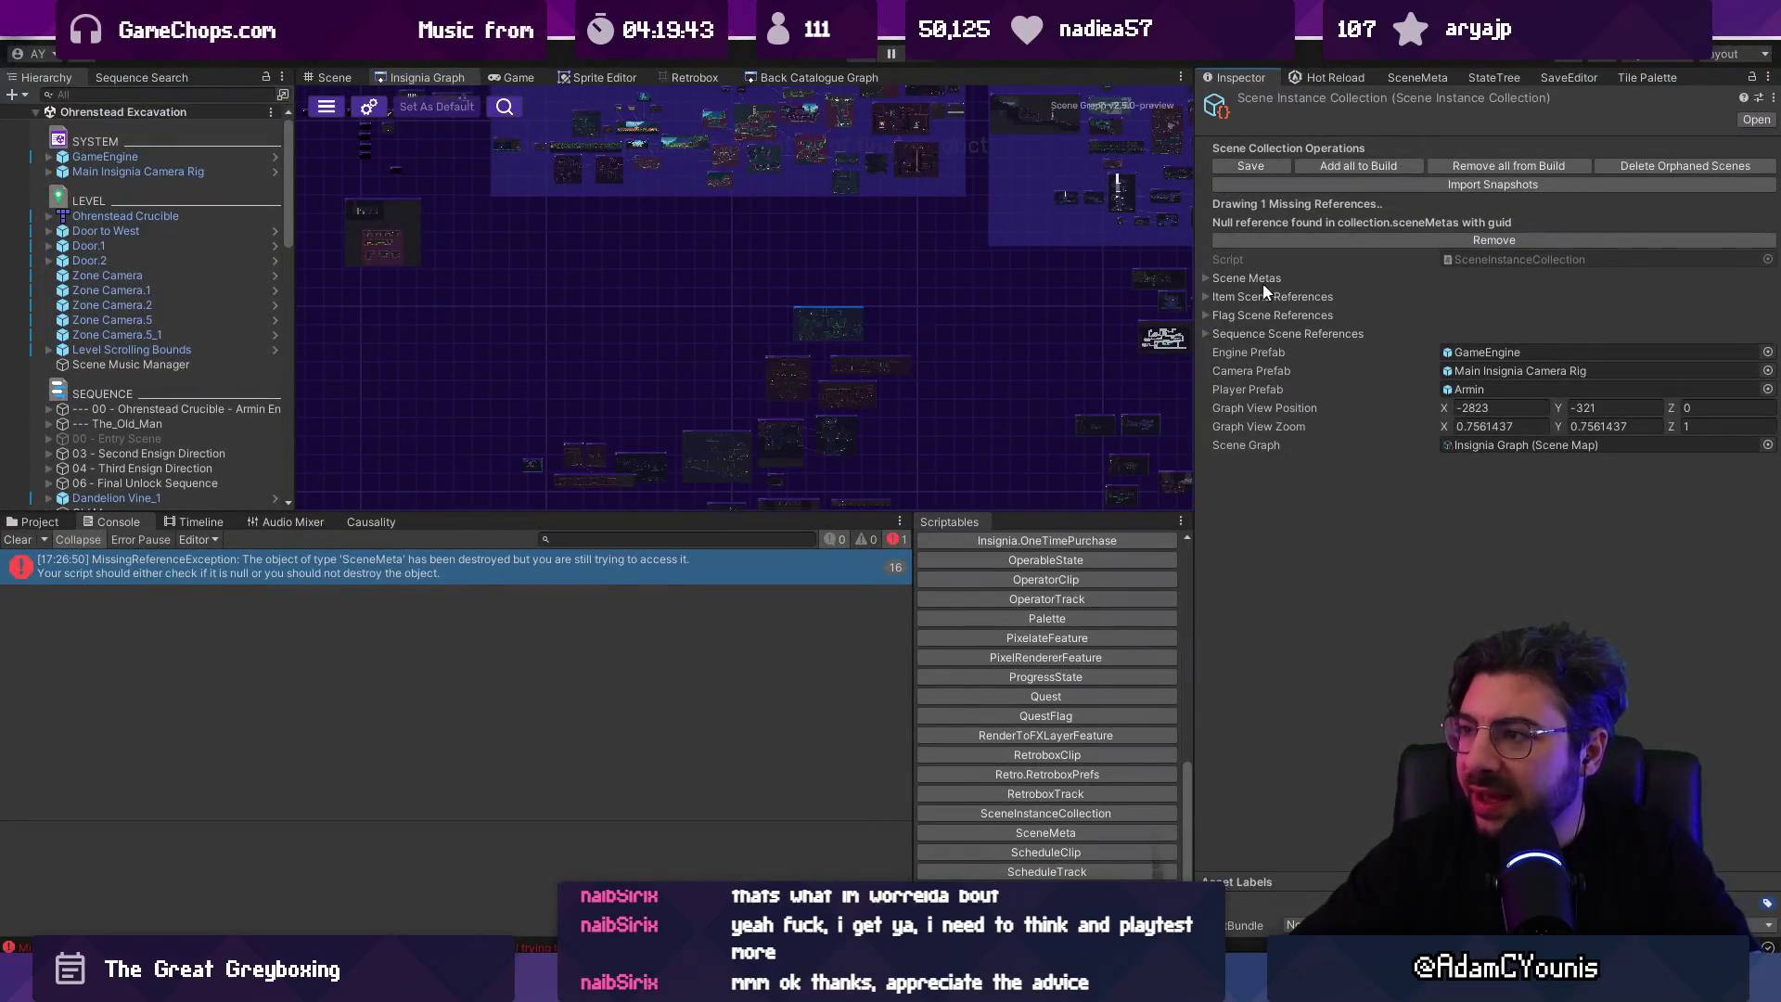
Step: Expand Item Scene References > Scene Metas > Values and scroll to the Missing Element 170
{"action": "left_click", "coordinate": [1238, 296]}
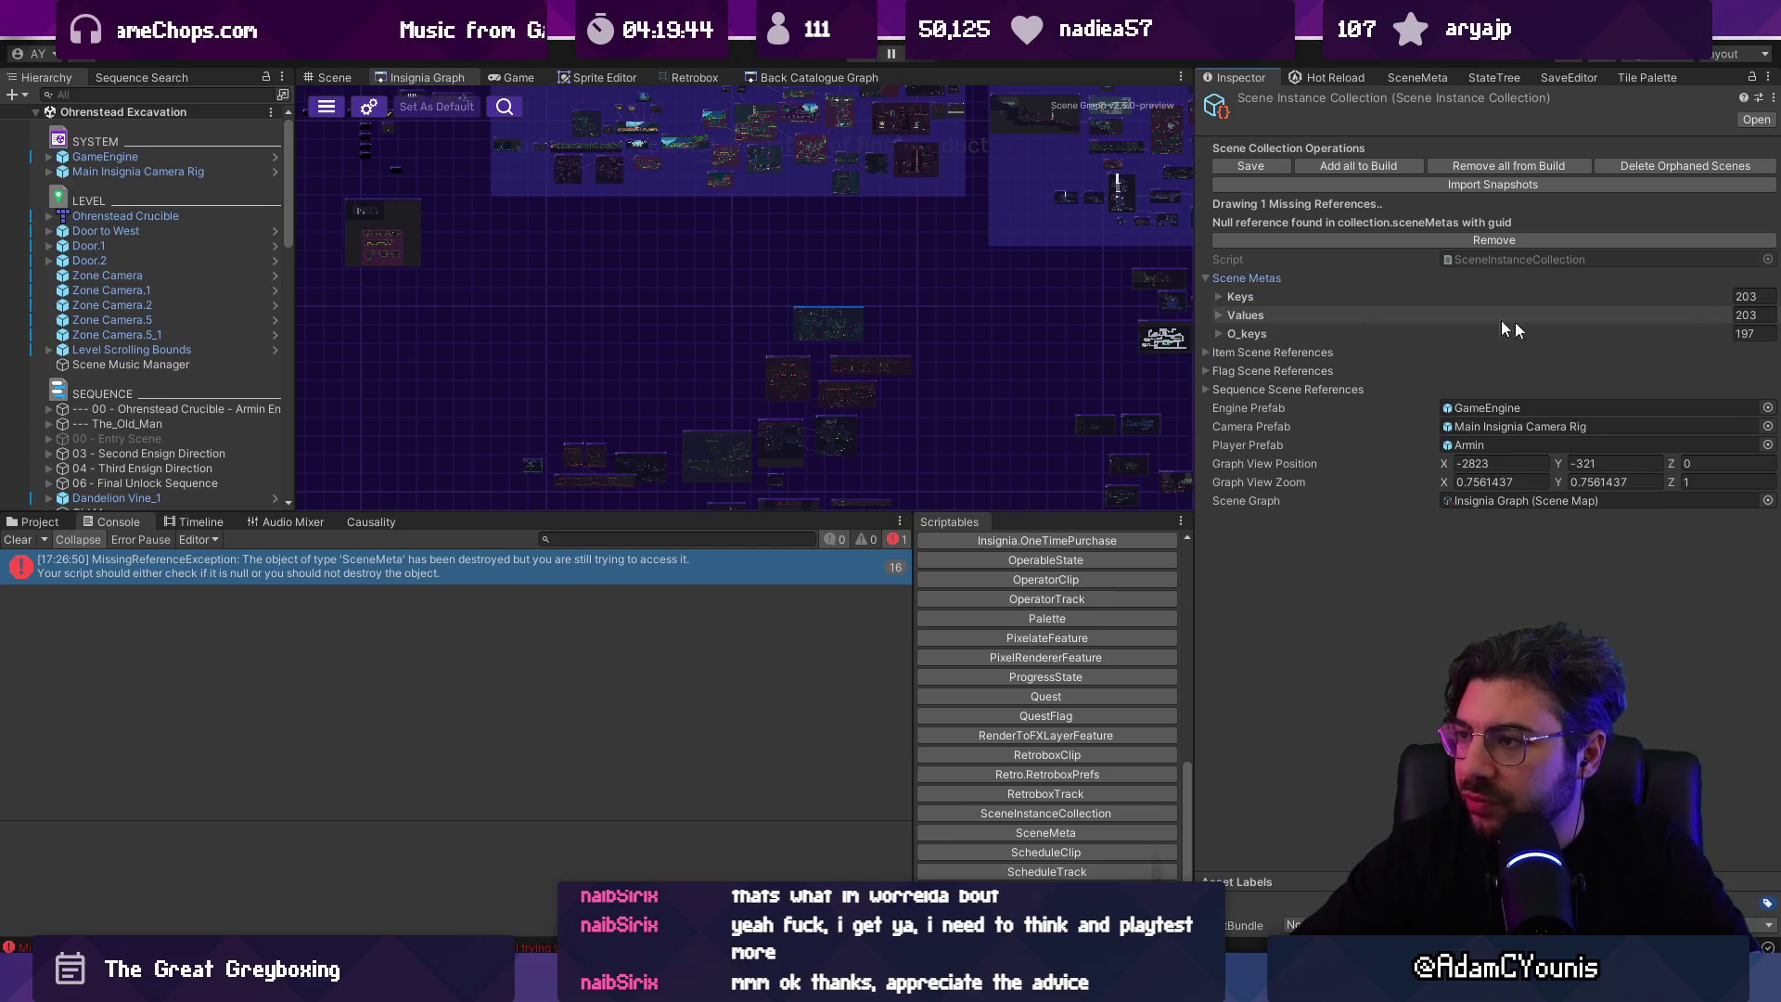
{"action": "left_click", "coordinate": [1425, 272]}
{"action": "left_click", "coordinate": [1423, 295]}
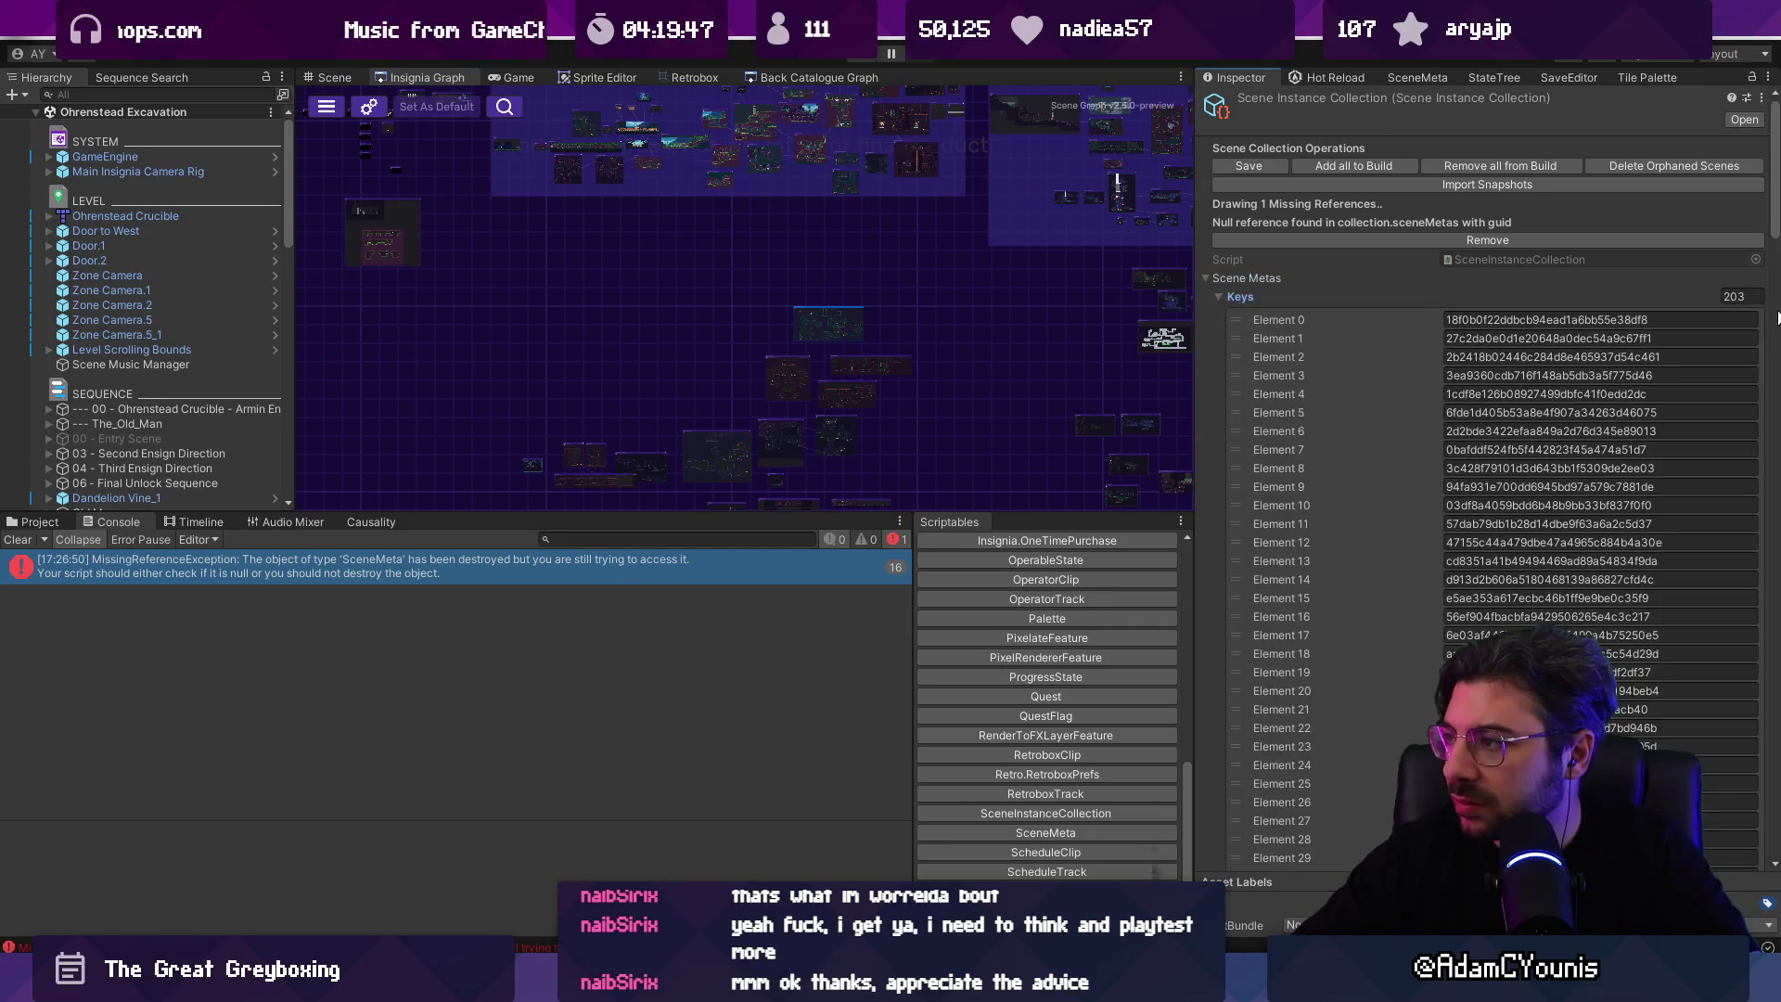
{"action": "left_click", "coordinate": [1241, 297]}
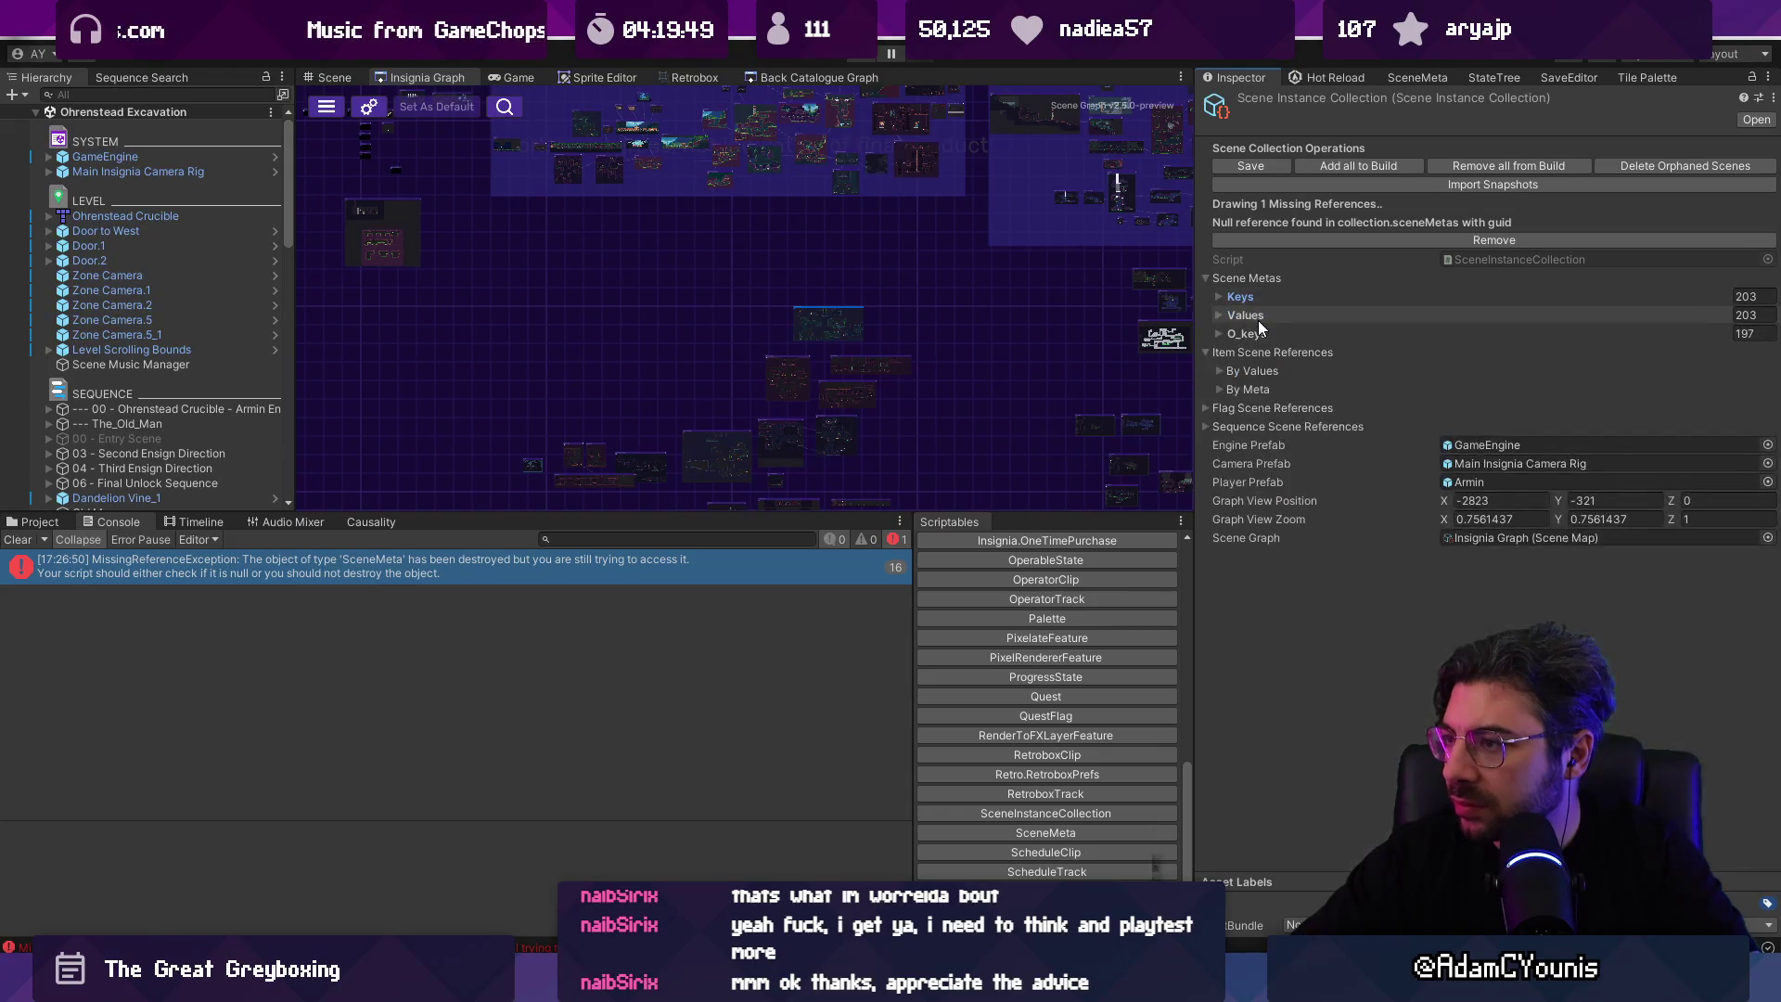
{"action": "left_click", "coordinate": [1245, 315]}
{"action": "scroll", "coordinate": [1761, 335], "scroll_direction": "down", "scroll_amount": 10}
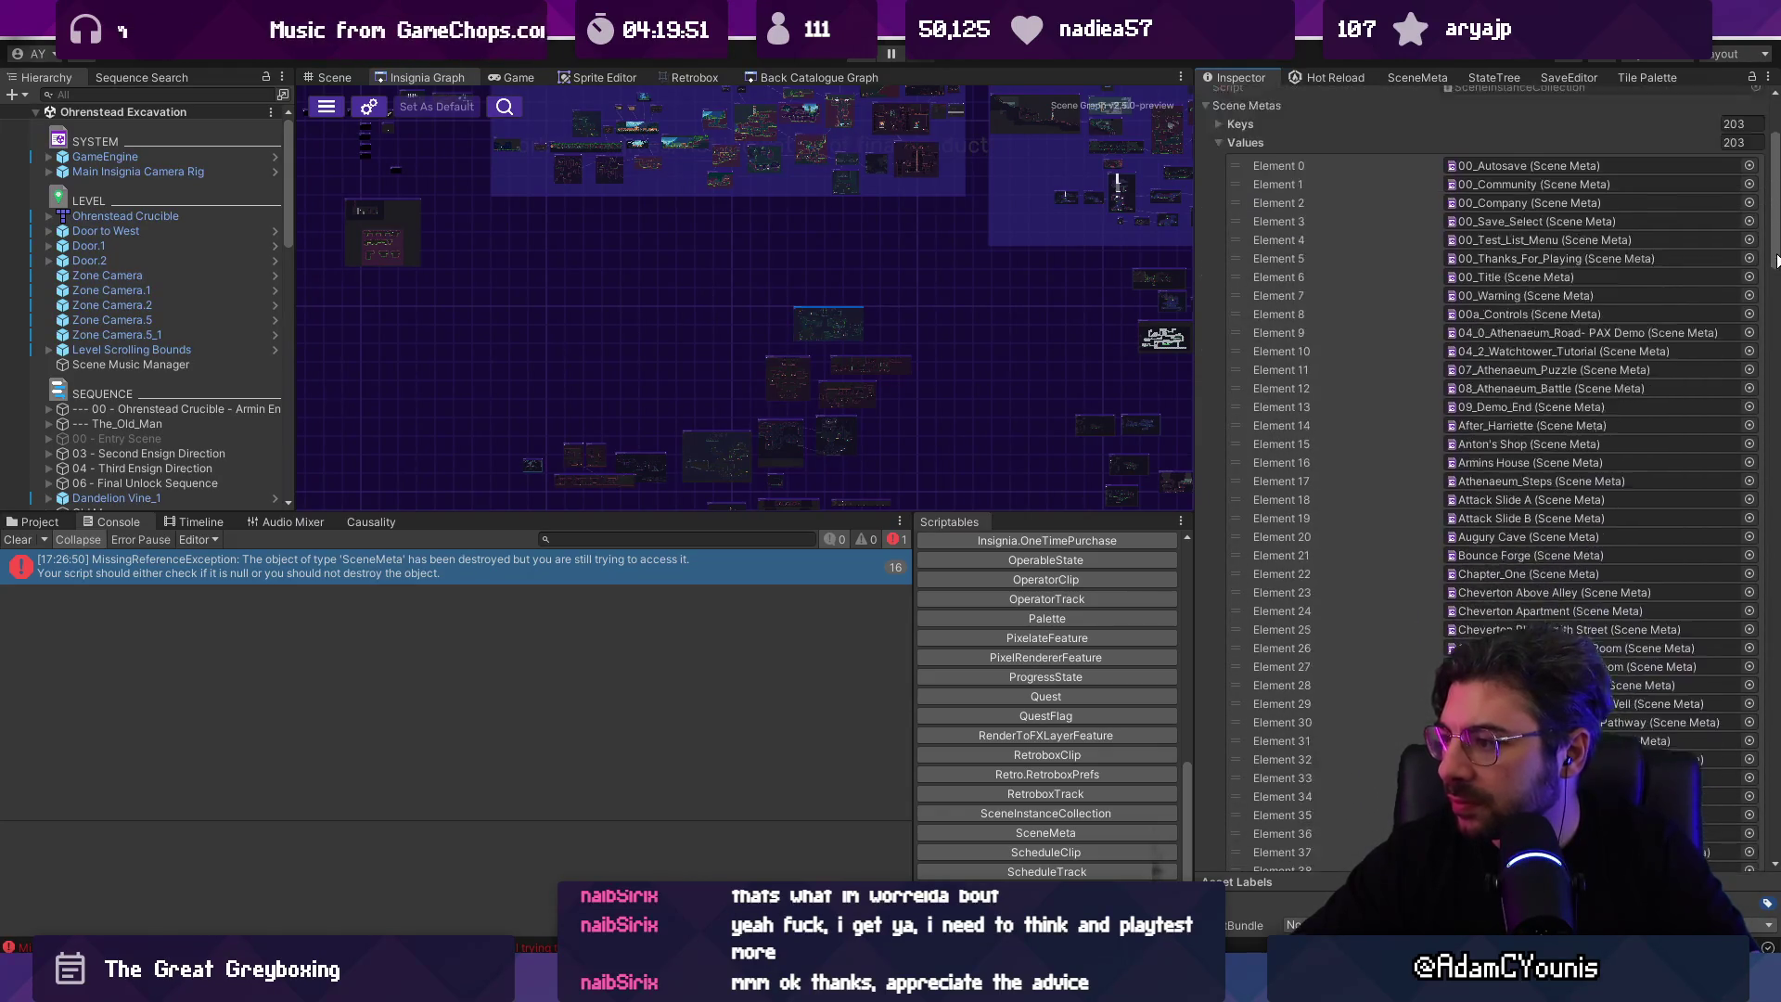
{"action": "scroll", "coordinate": [1761, 335], "scroll_direction": "down", "scroll_amount": 20}
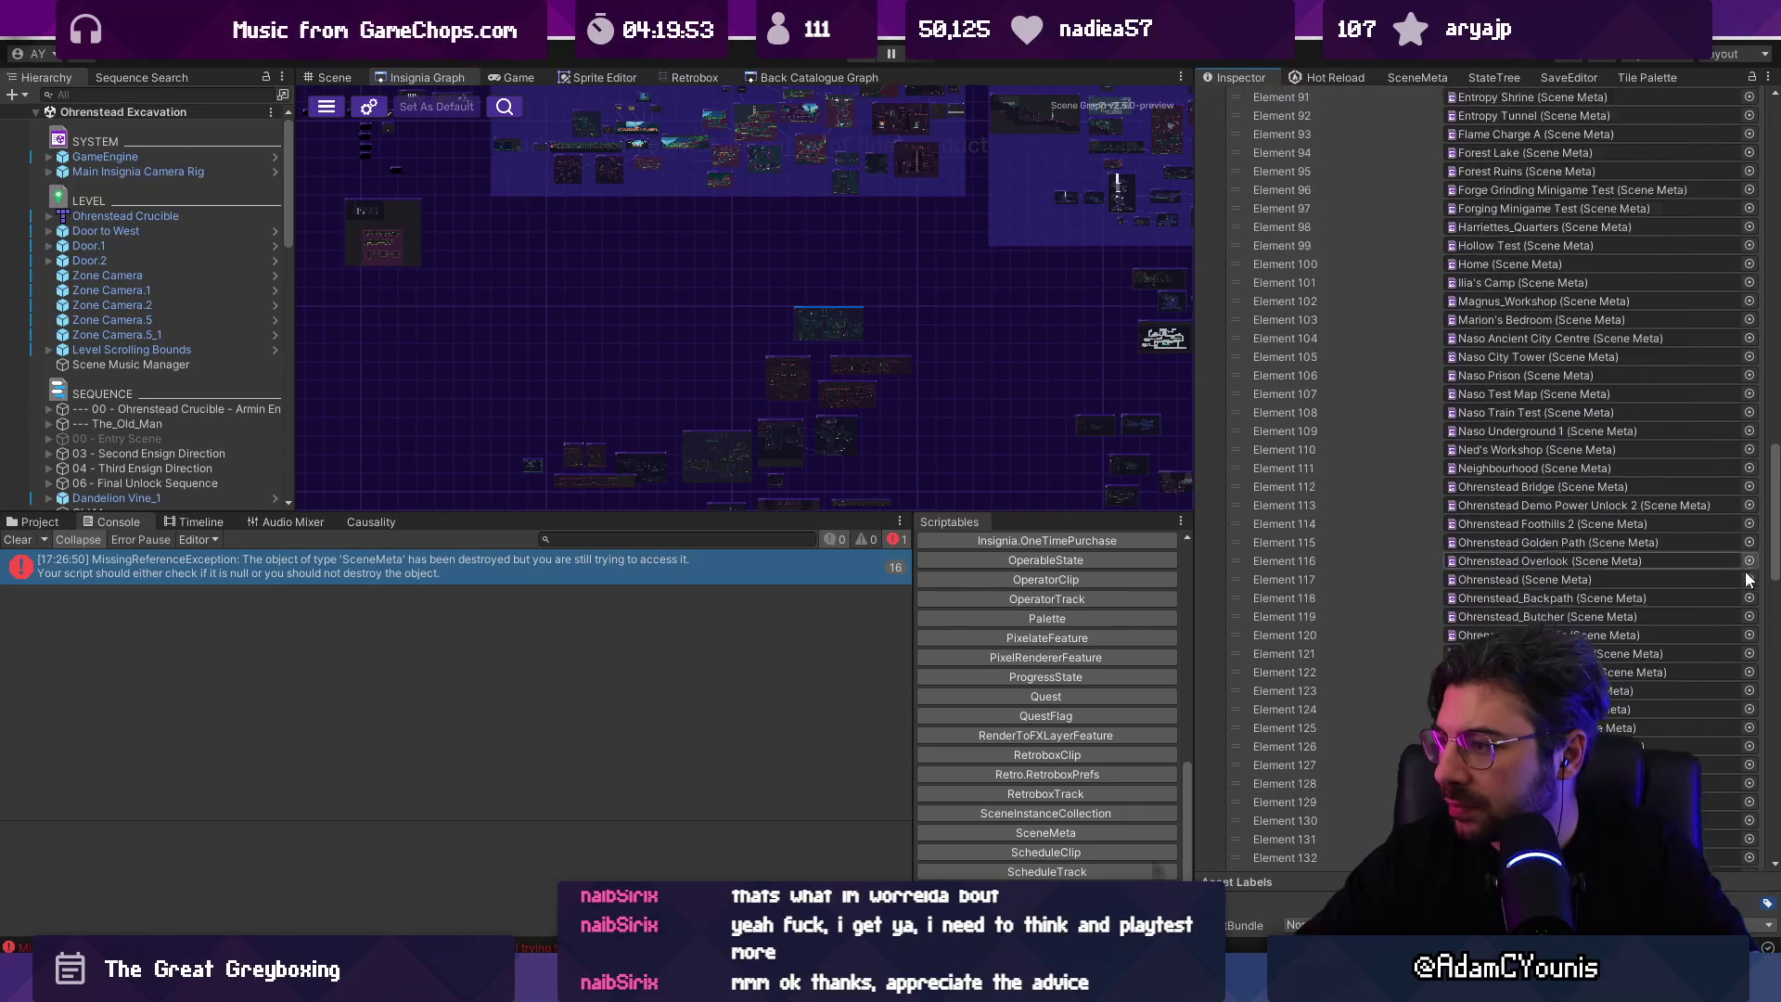
{"action": "scroll", "coordinate": [1748, 649], "scroll_direction": "down", "scroll_amount": 20}
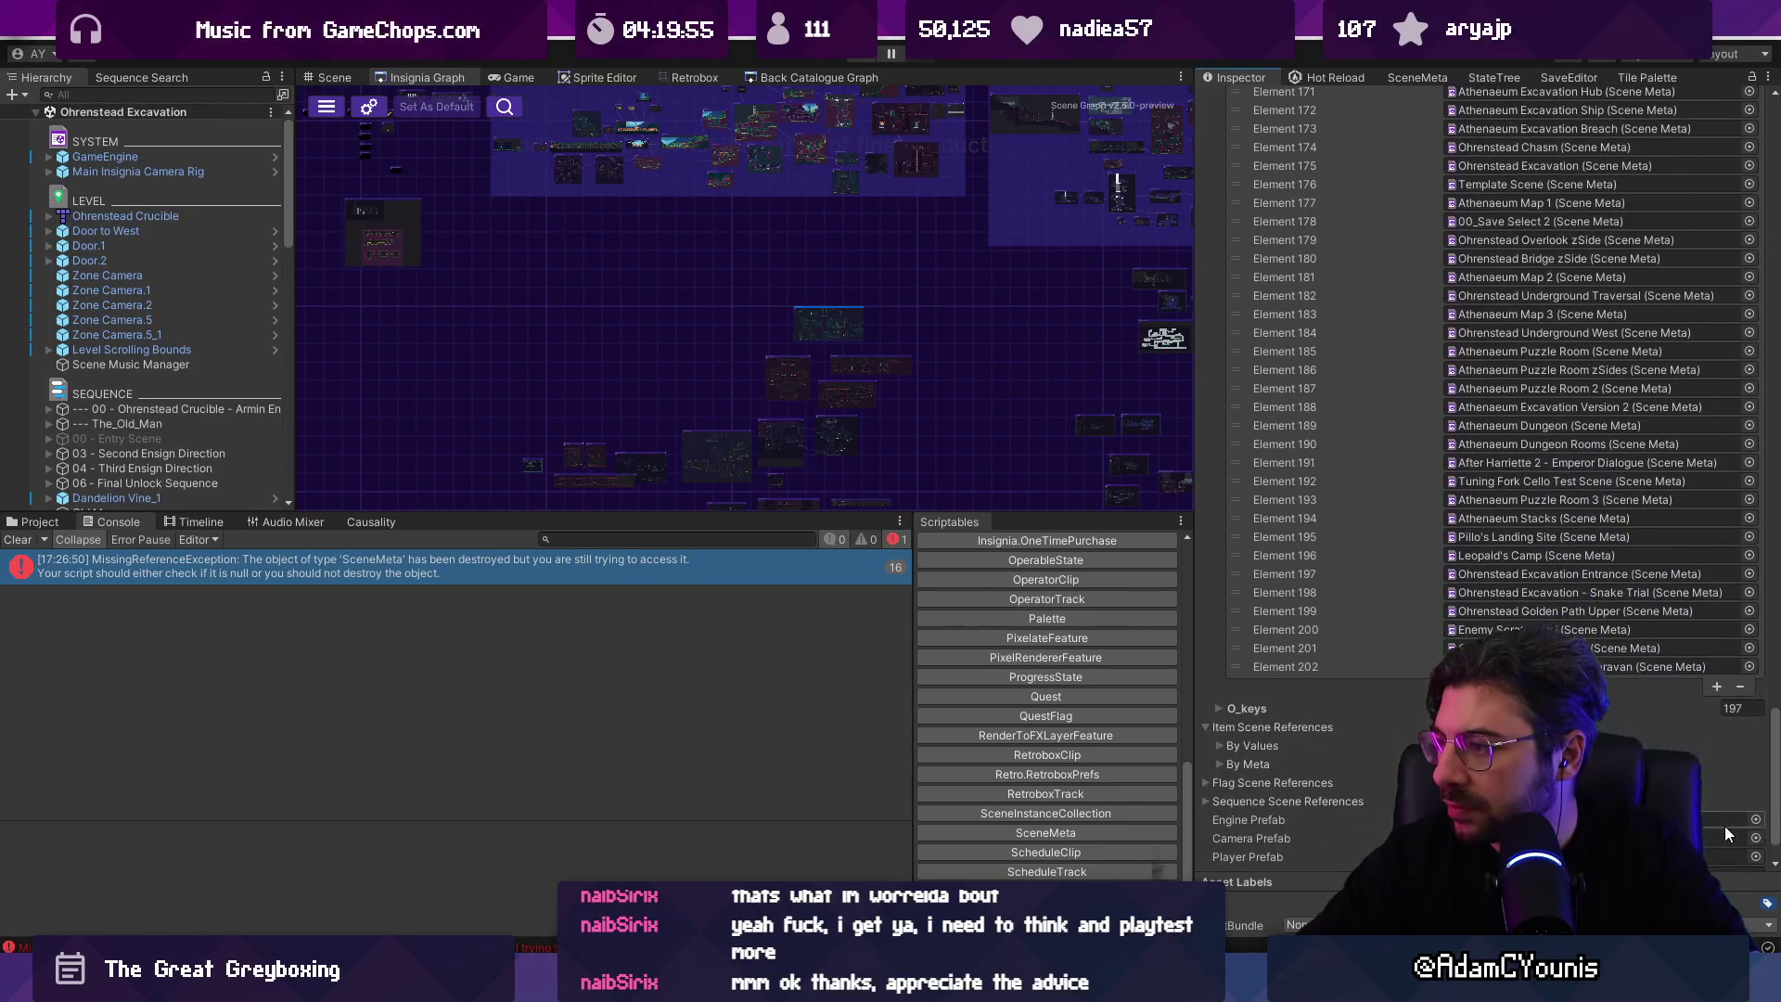
{"action": "scroll", "coordinate": [1724, 826], "scroll_direction": "up", "scroll_amount": 1}
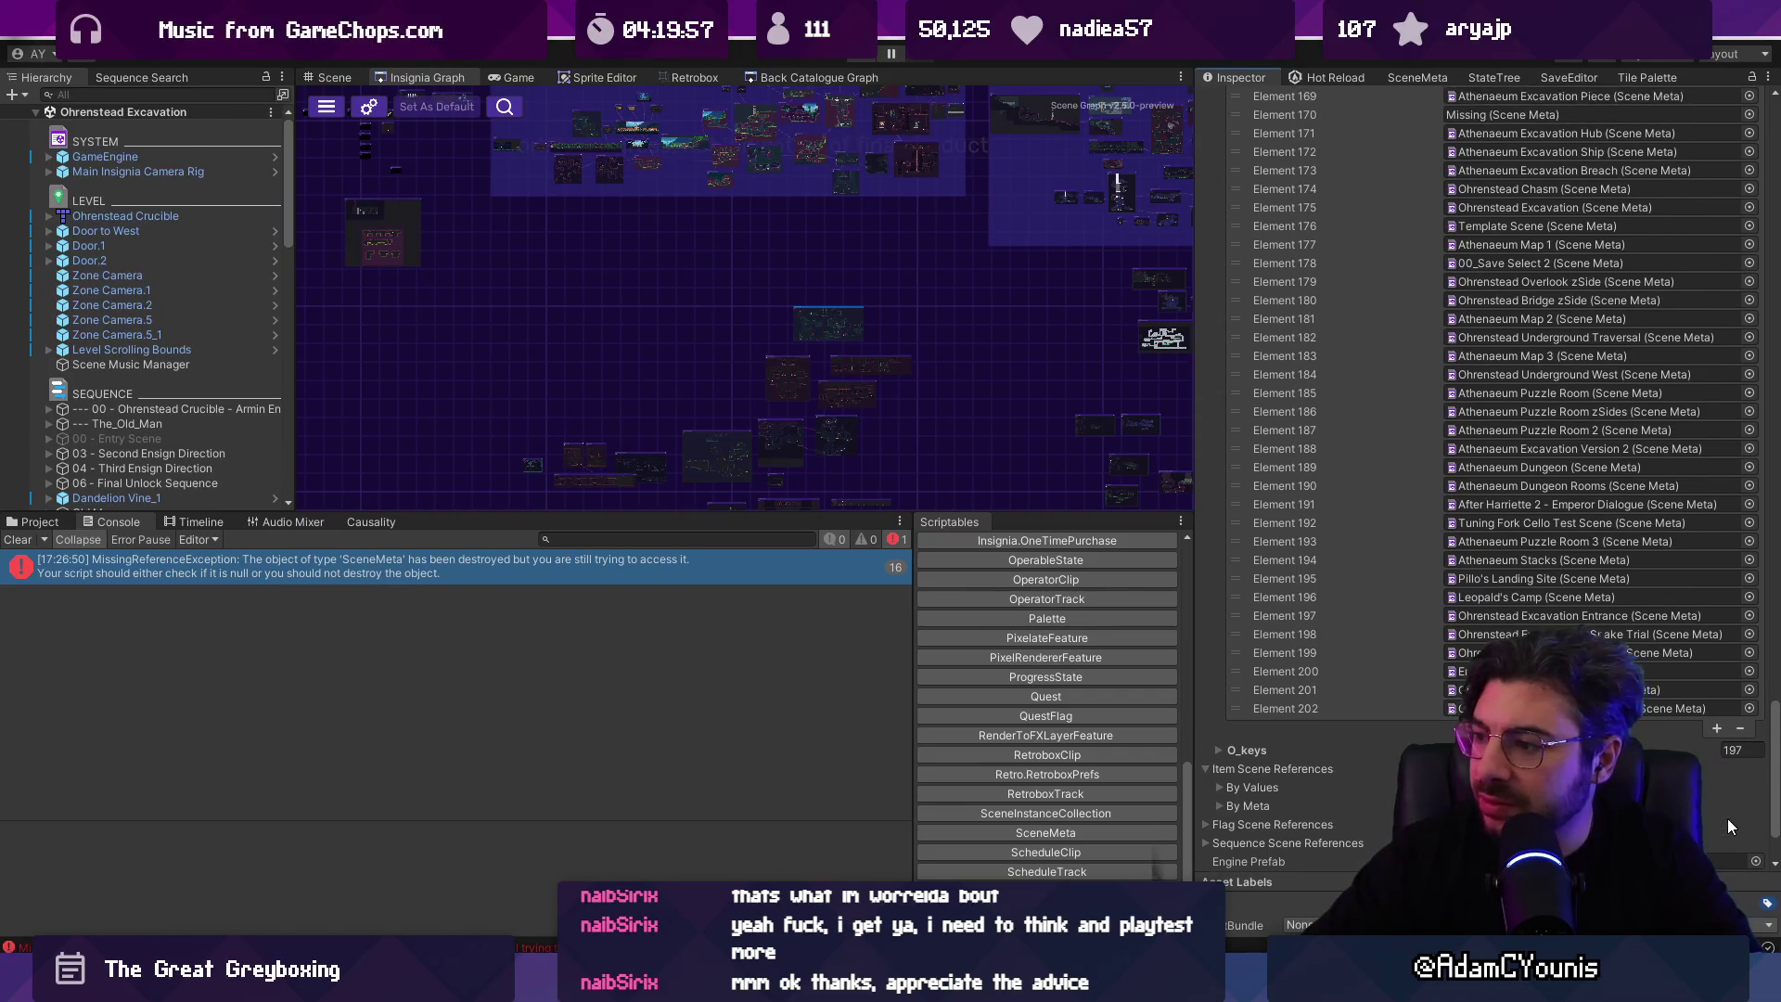
{"action": "scroll", "coordinate": [1727, 819], "scroll_direction": "up", "scroll_amount": 2}
{"action": "key", "text": "alt+Tab"}
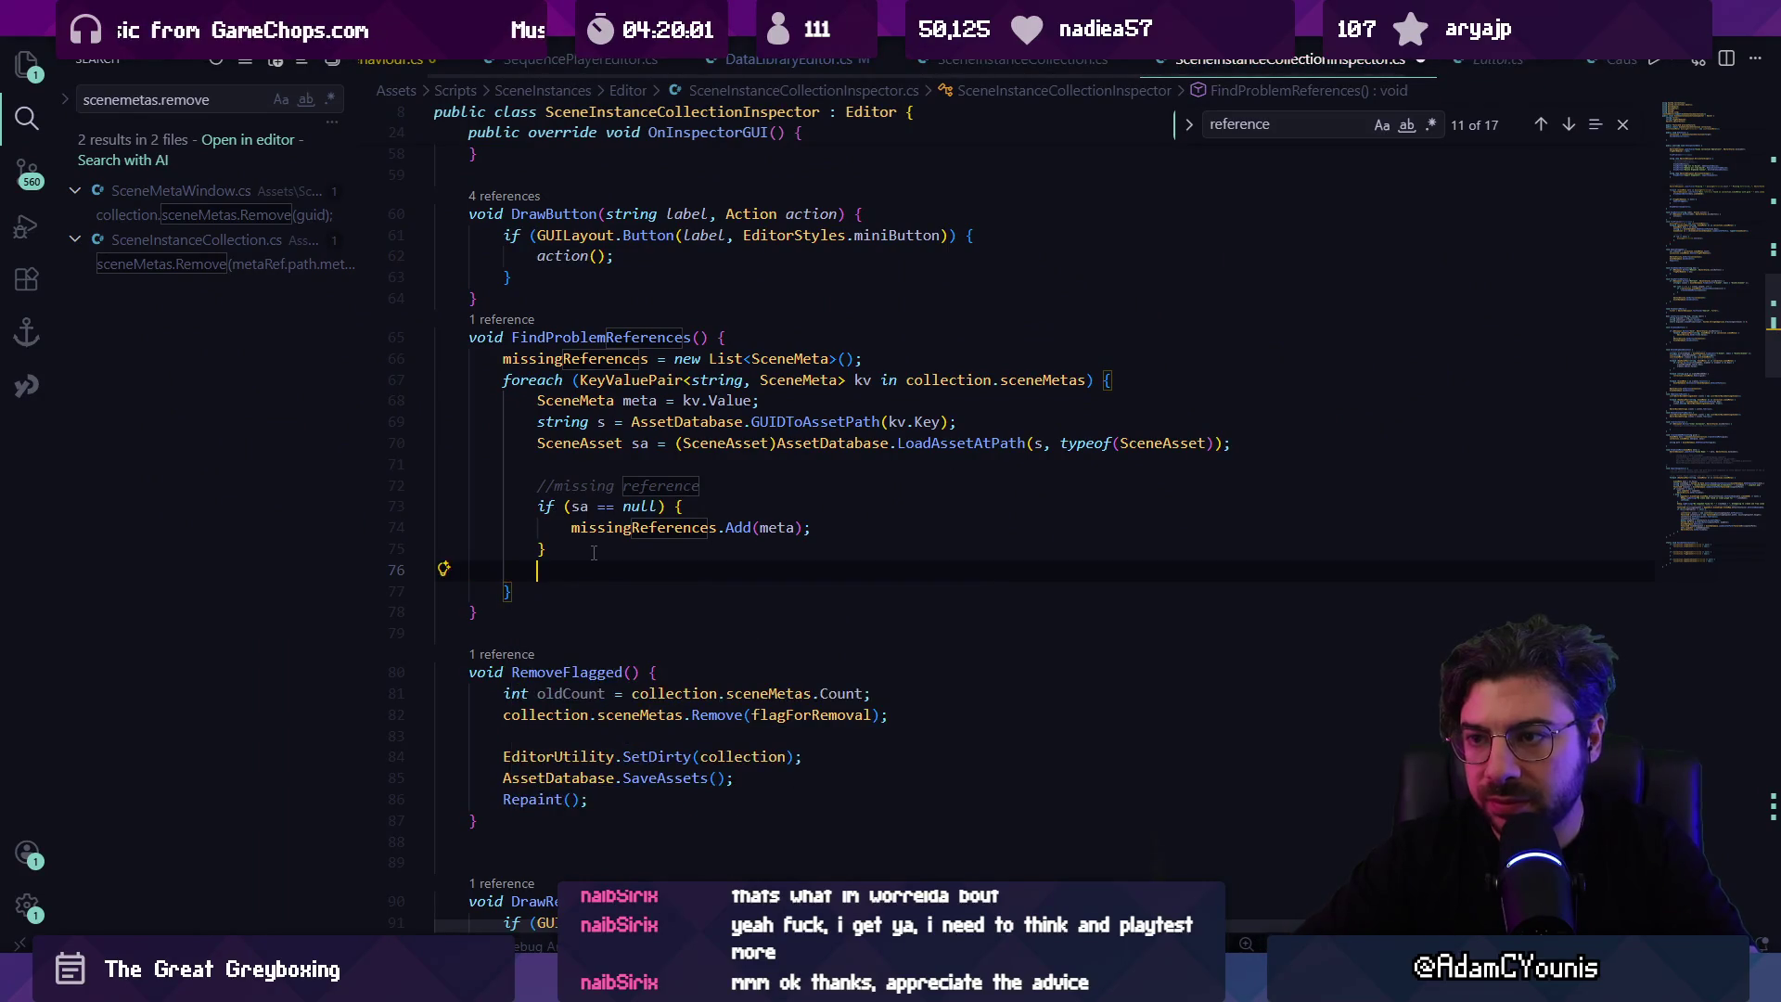
Step: Add an if (meta == null) block in FindProblemReferences and start a Debug.Log call inside it
{"action": "type", "text": "if("}
{"action": "type", "text": "meta == nu"}
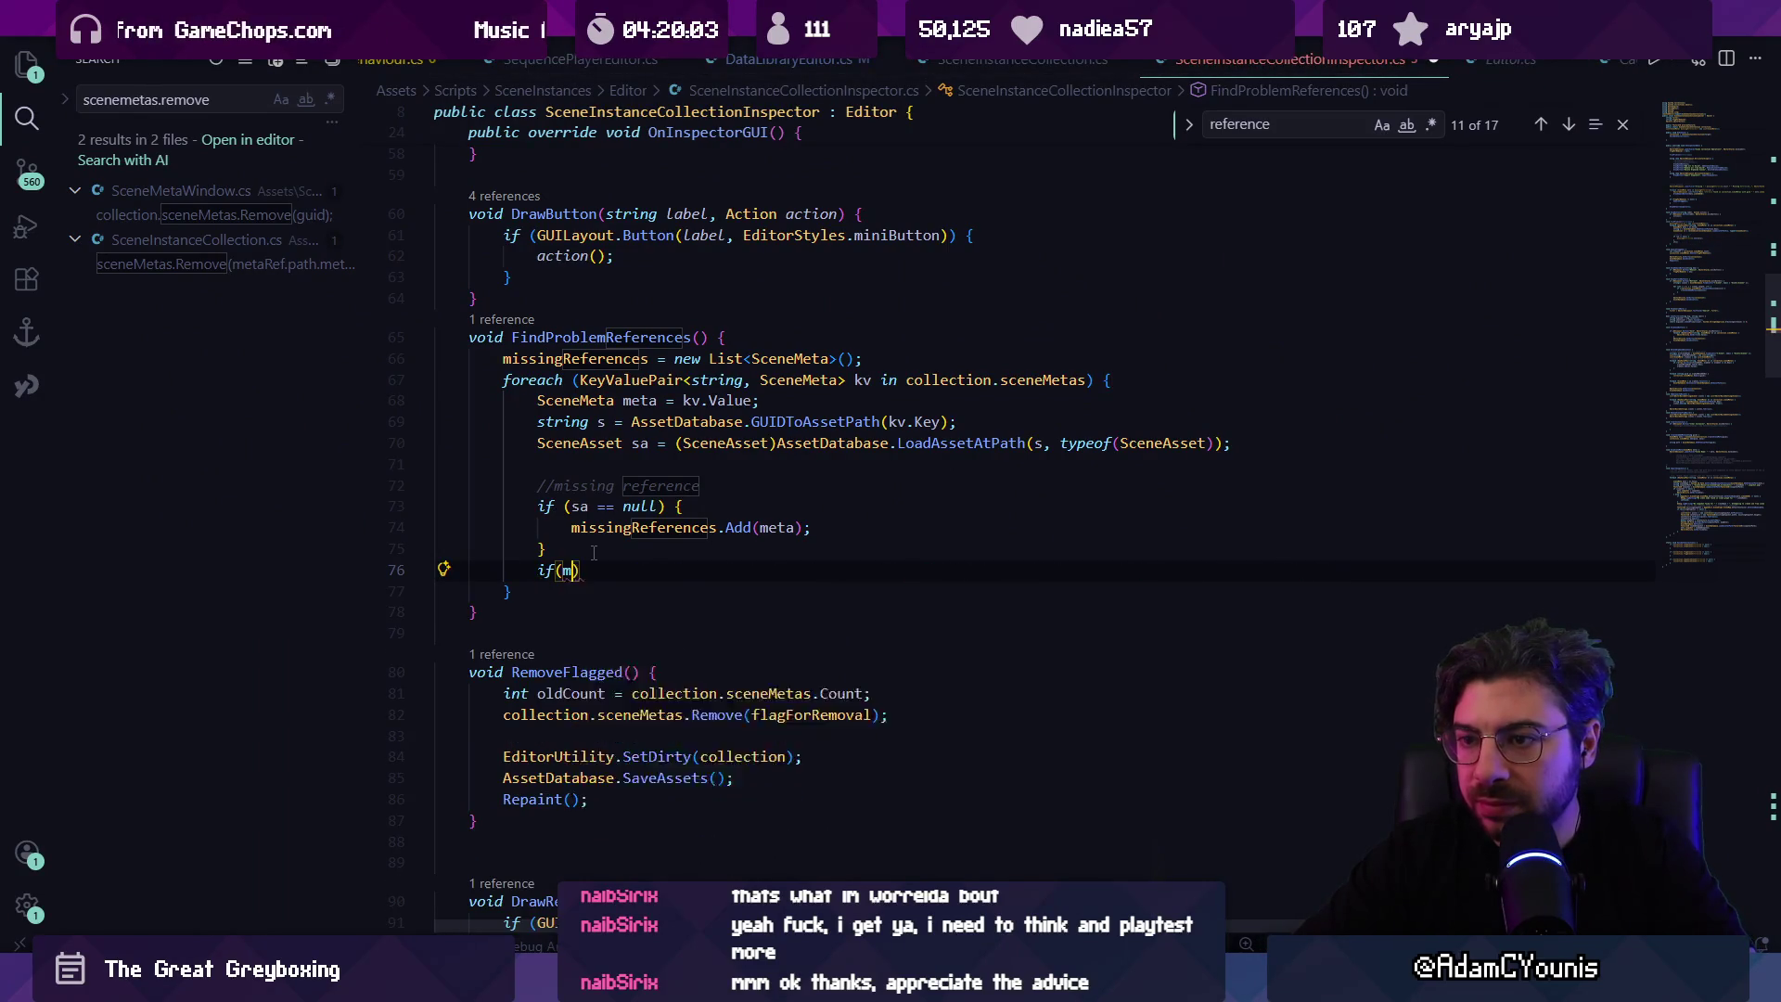
{"action": "type", "text": "ll"}
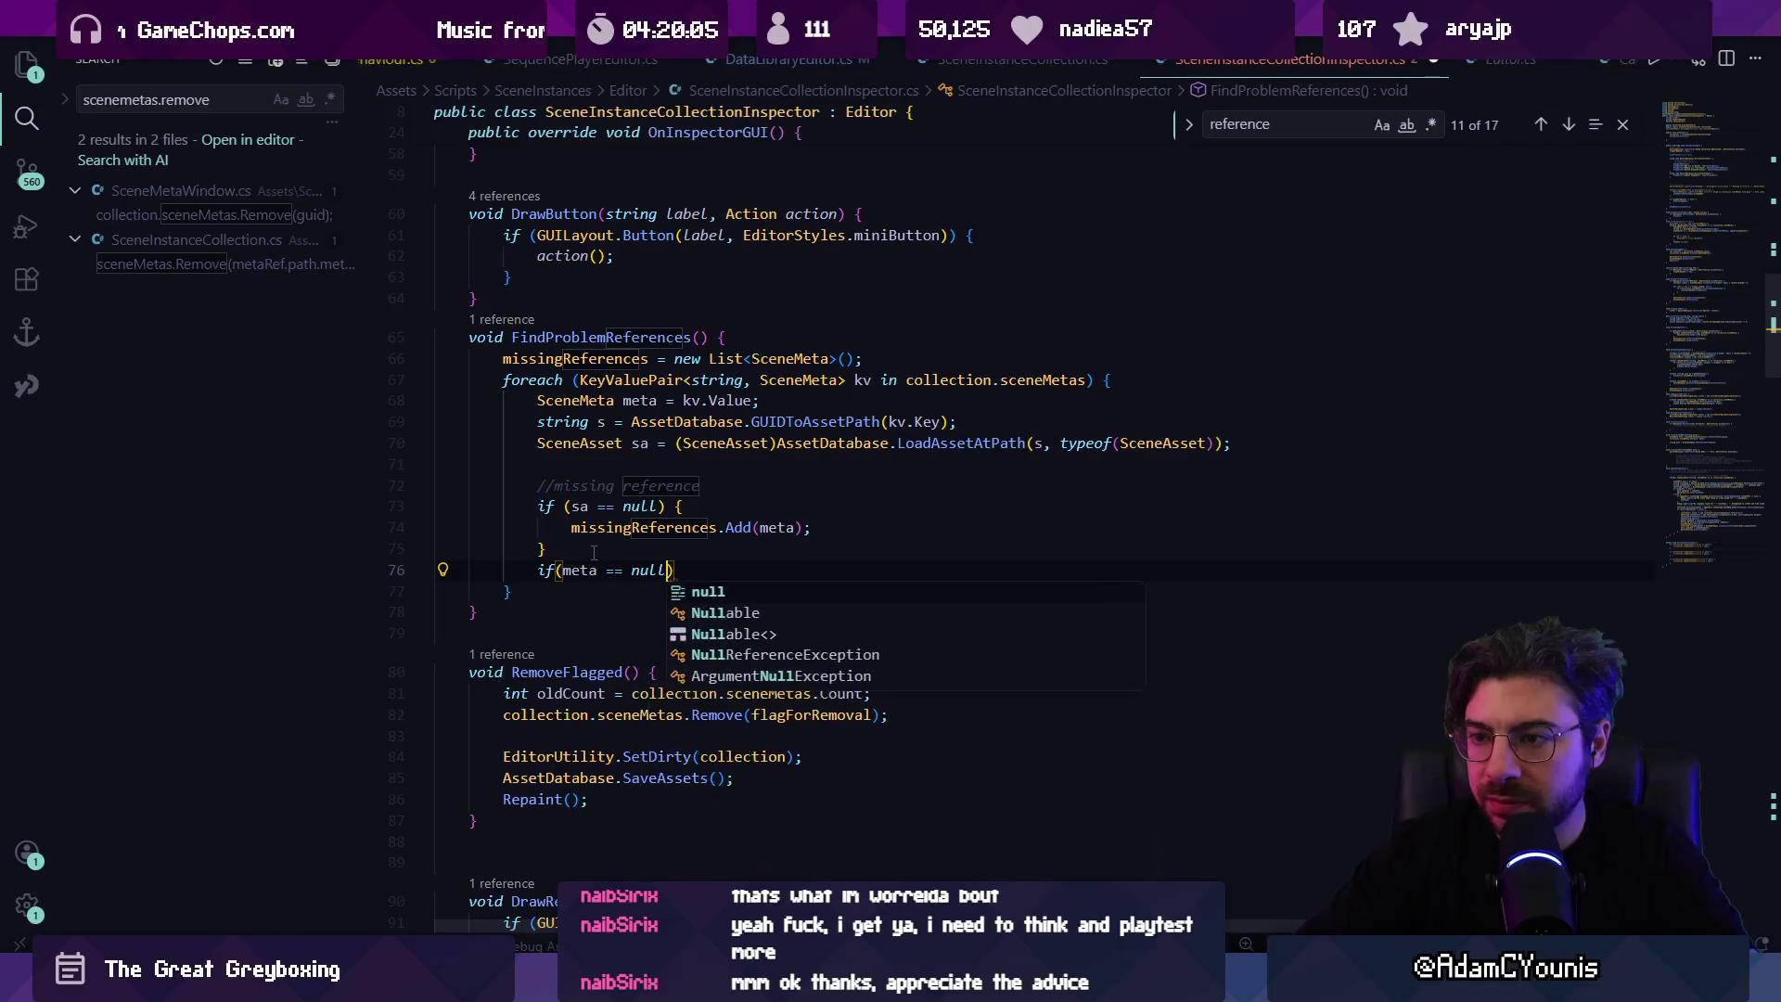
{"action": "type", "text": ") {"}
{"action": "key", "text": "Return"}
{"action": "type", "text": "Debug.Log"}
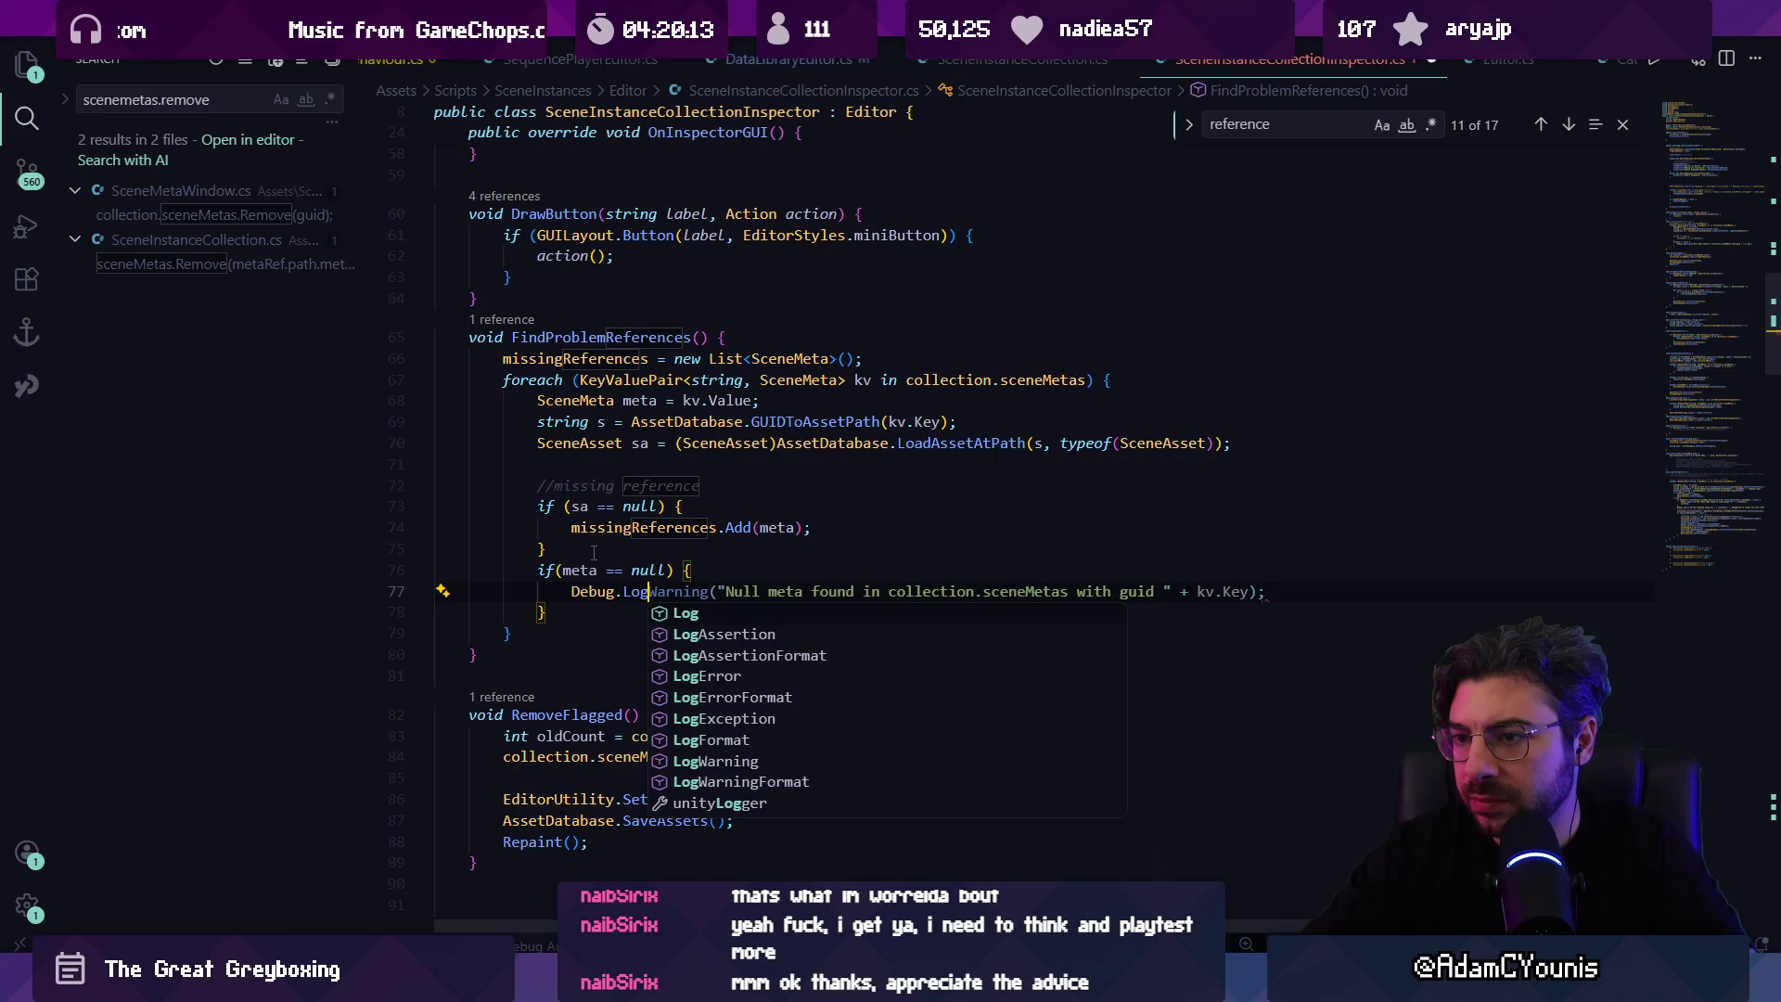
{"action": "type", "text": "(colection"}
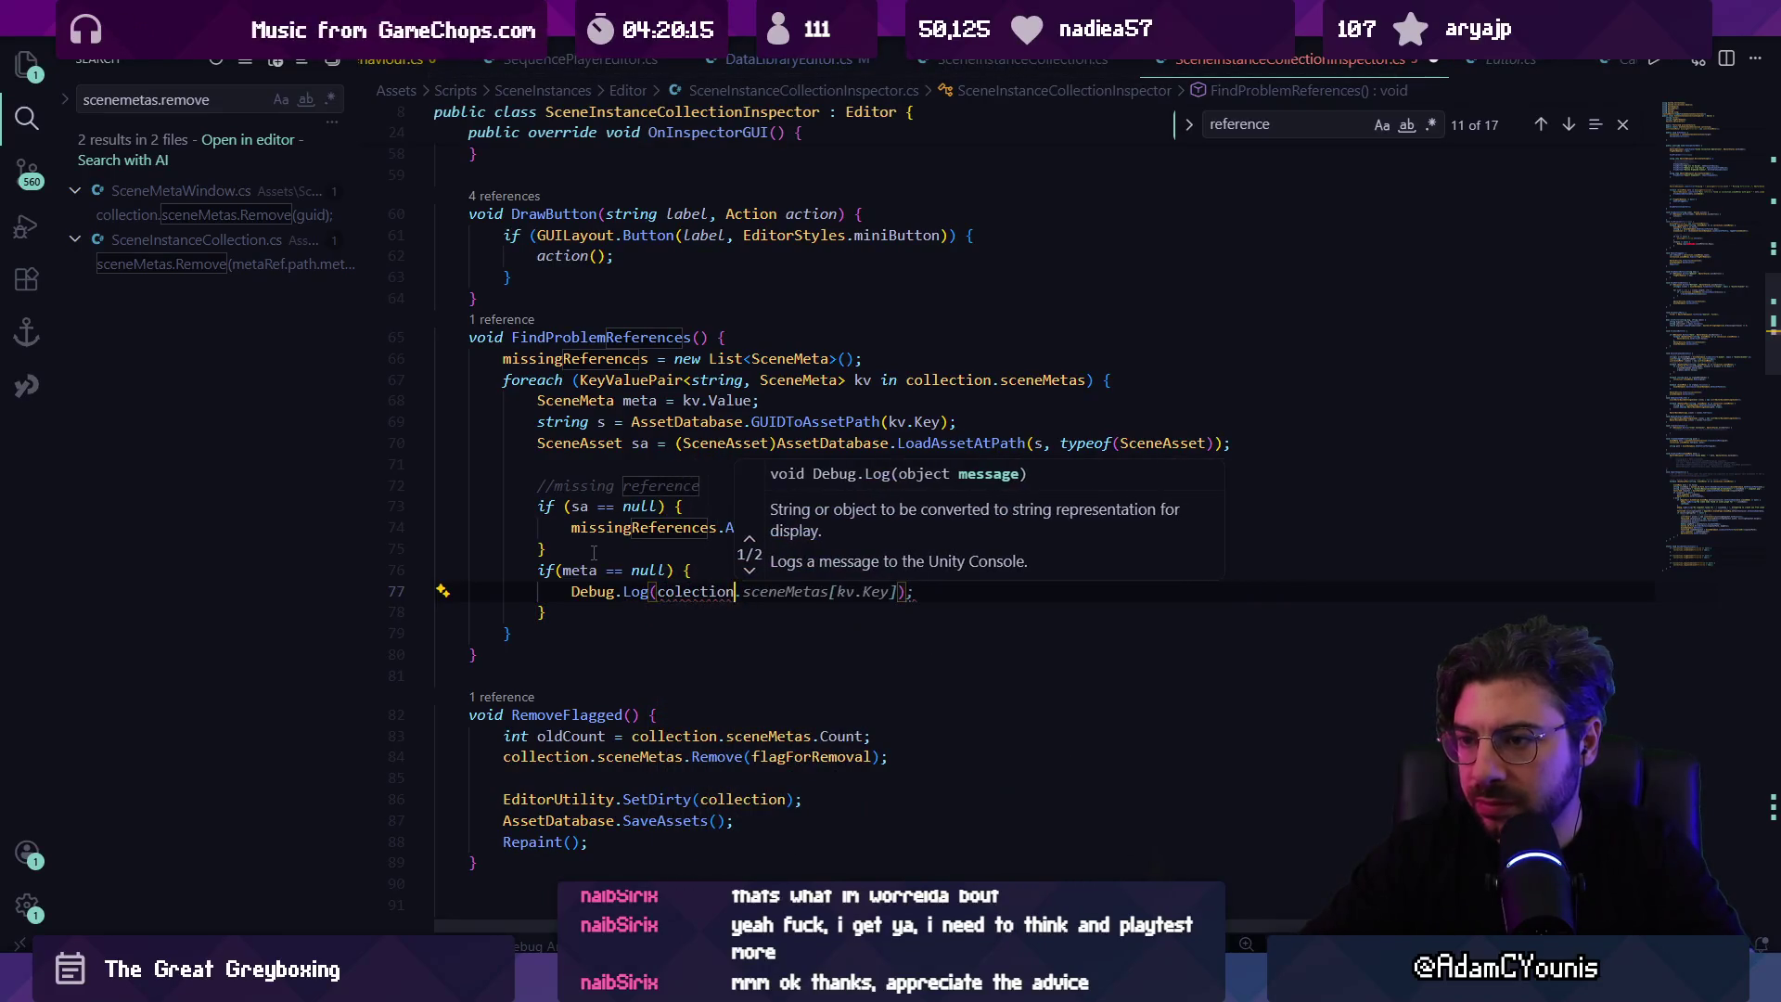
{"action": "key", "text": "BackSpace"}
{"action": "key", "text": "BackSpace"}
{"action": "key", "text": "BackSpace"}
{"action": "key", "text": "Escape"}
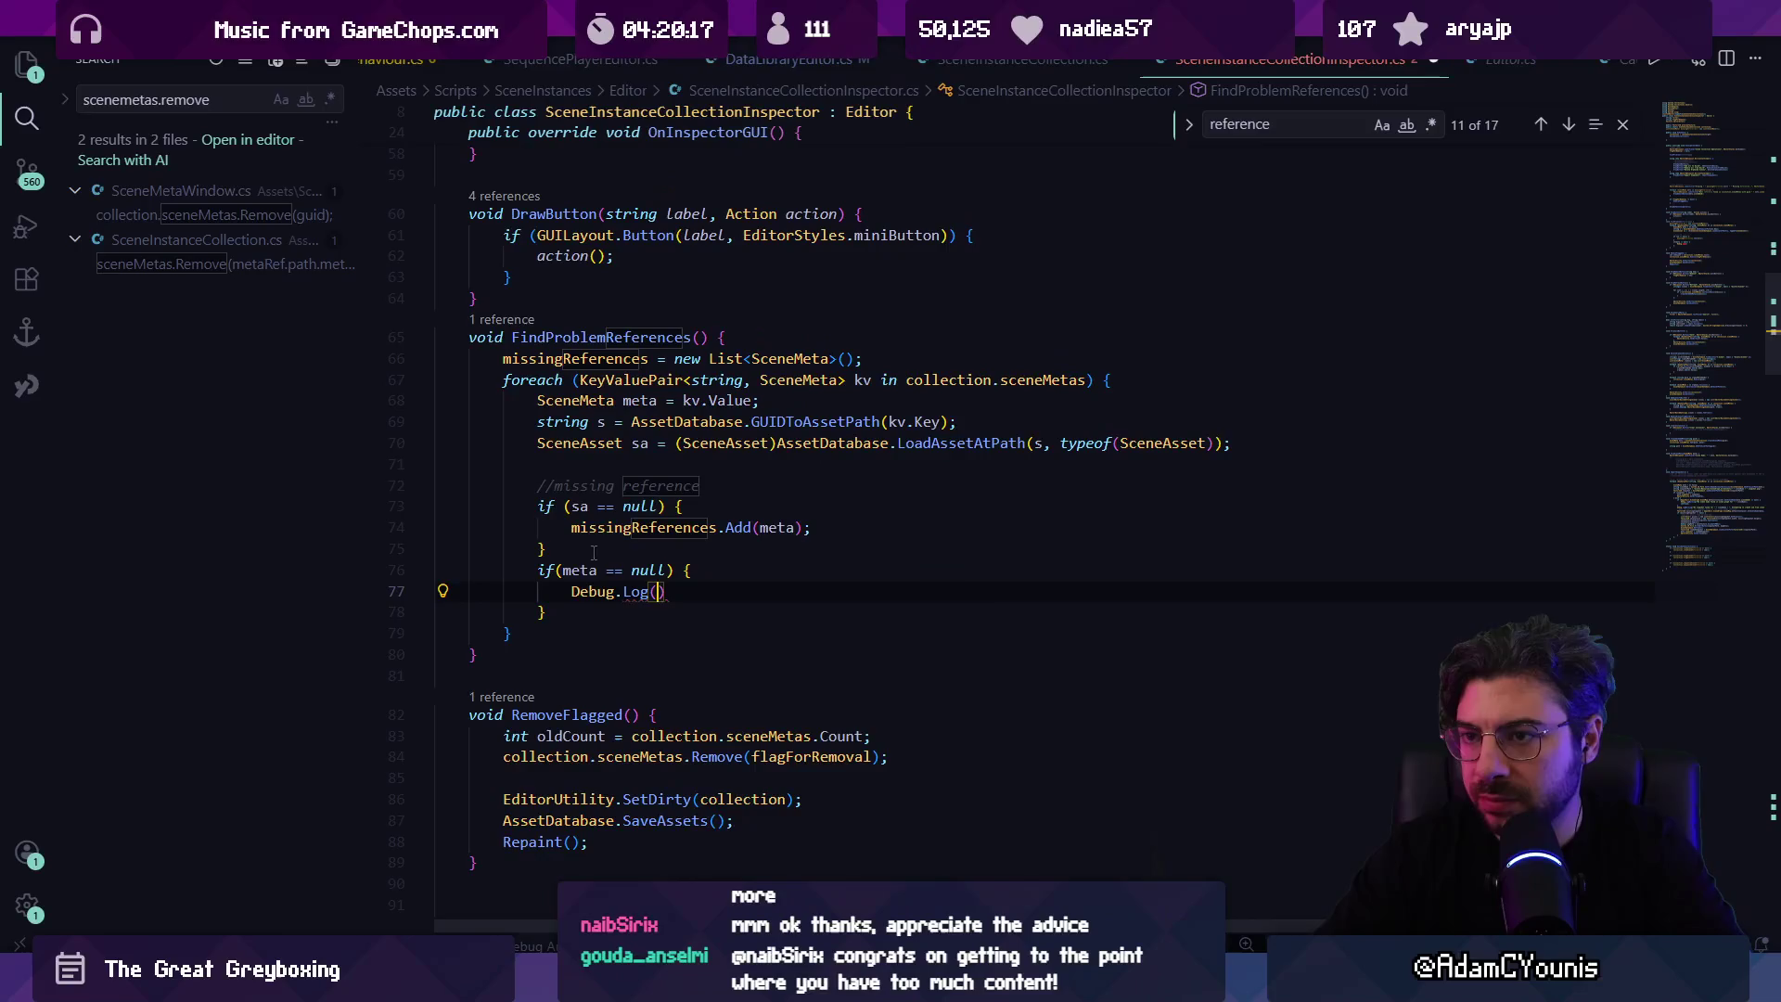
{"action": "key", "text": "Escape"}
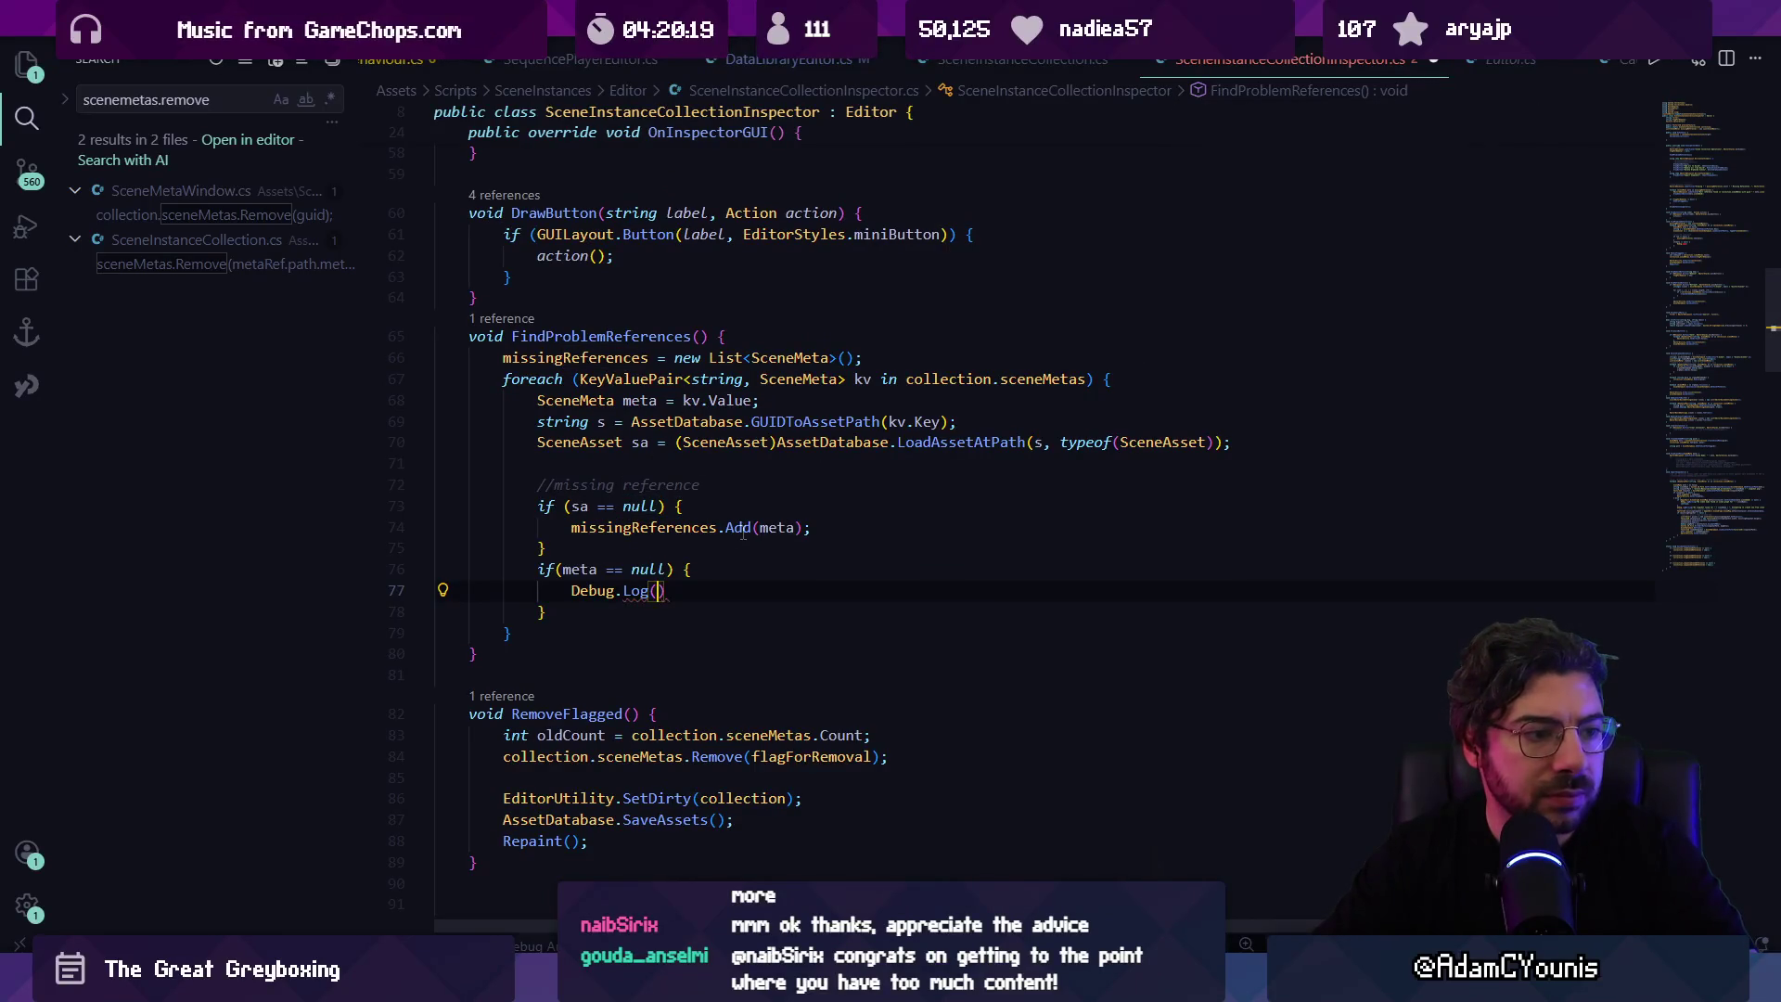
Step: Accept the suggested 'Null meta found…' log message with the guid, save, and check Unity's console
{"action": "key", "text": "ctrl+space"}
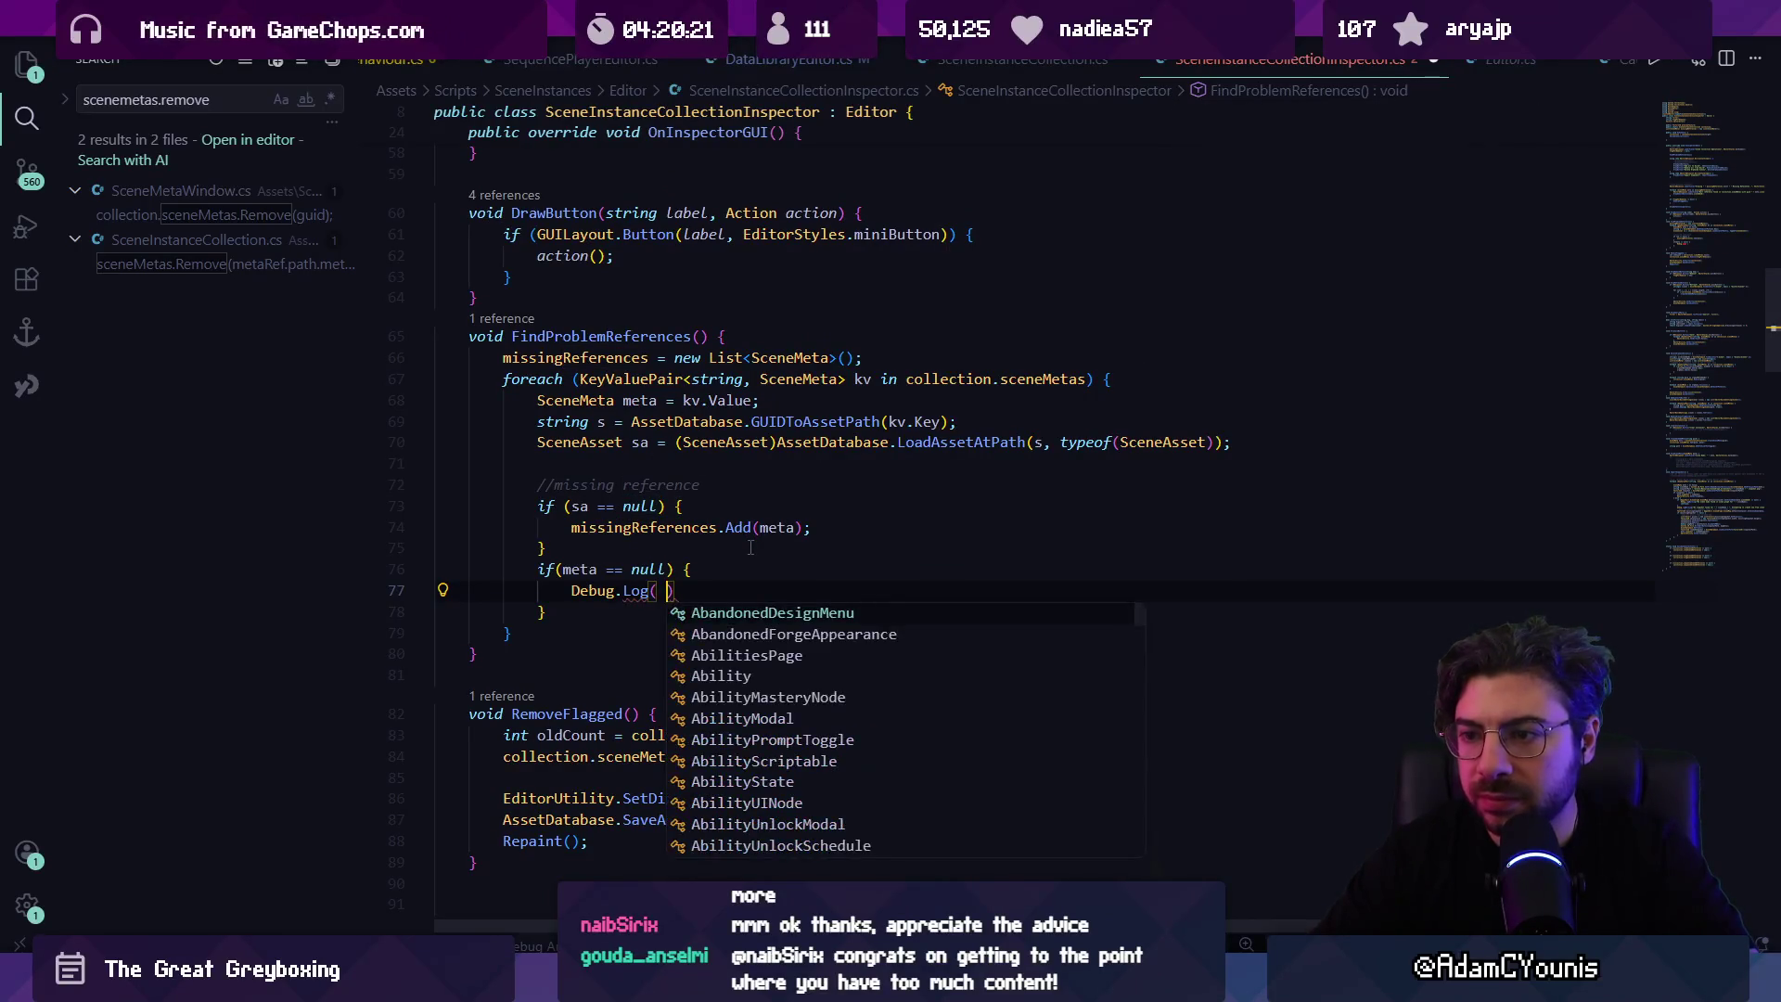
{"action": "key", "text": "Escape"}
{"action": "key", "text": "Tab"}
{"action": "key", "text": "ctrl+s"}
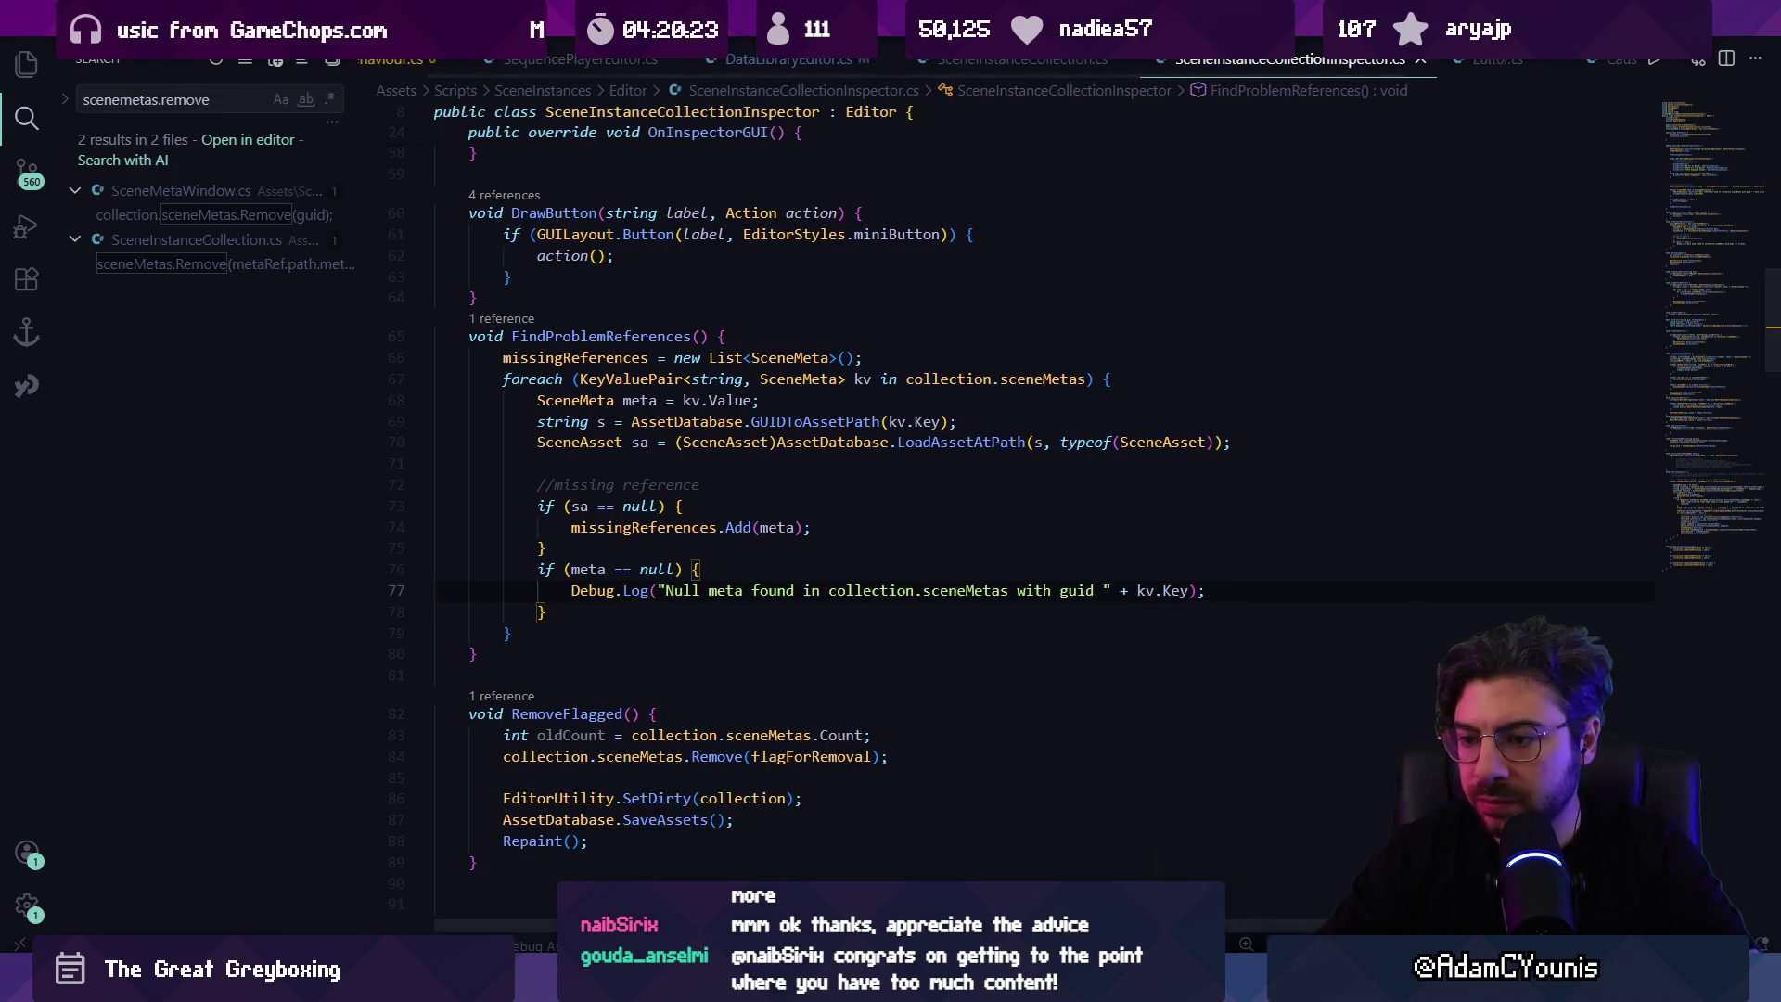
{"action": "key", "text": "alt+Tab"}
{"action": "left_click", "coordinate": [528, 611]}
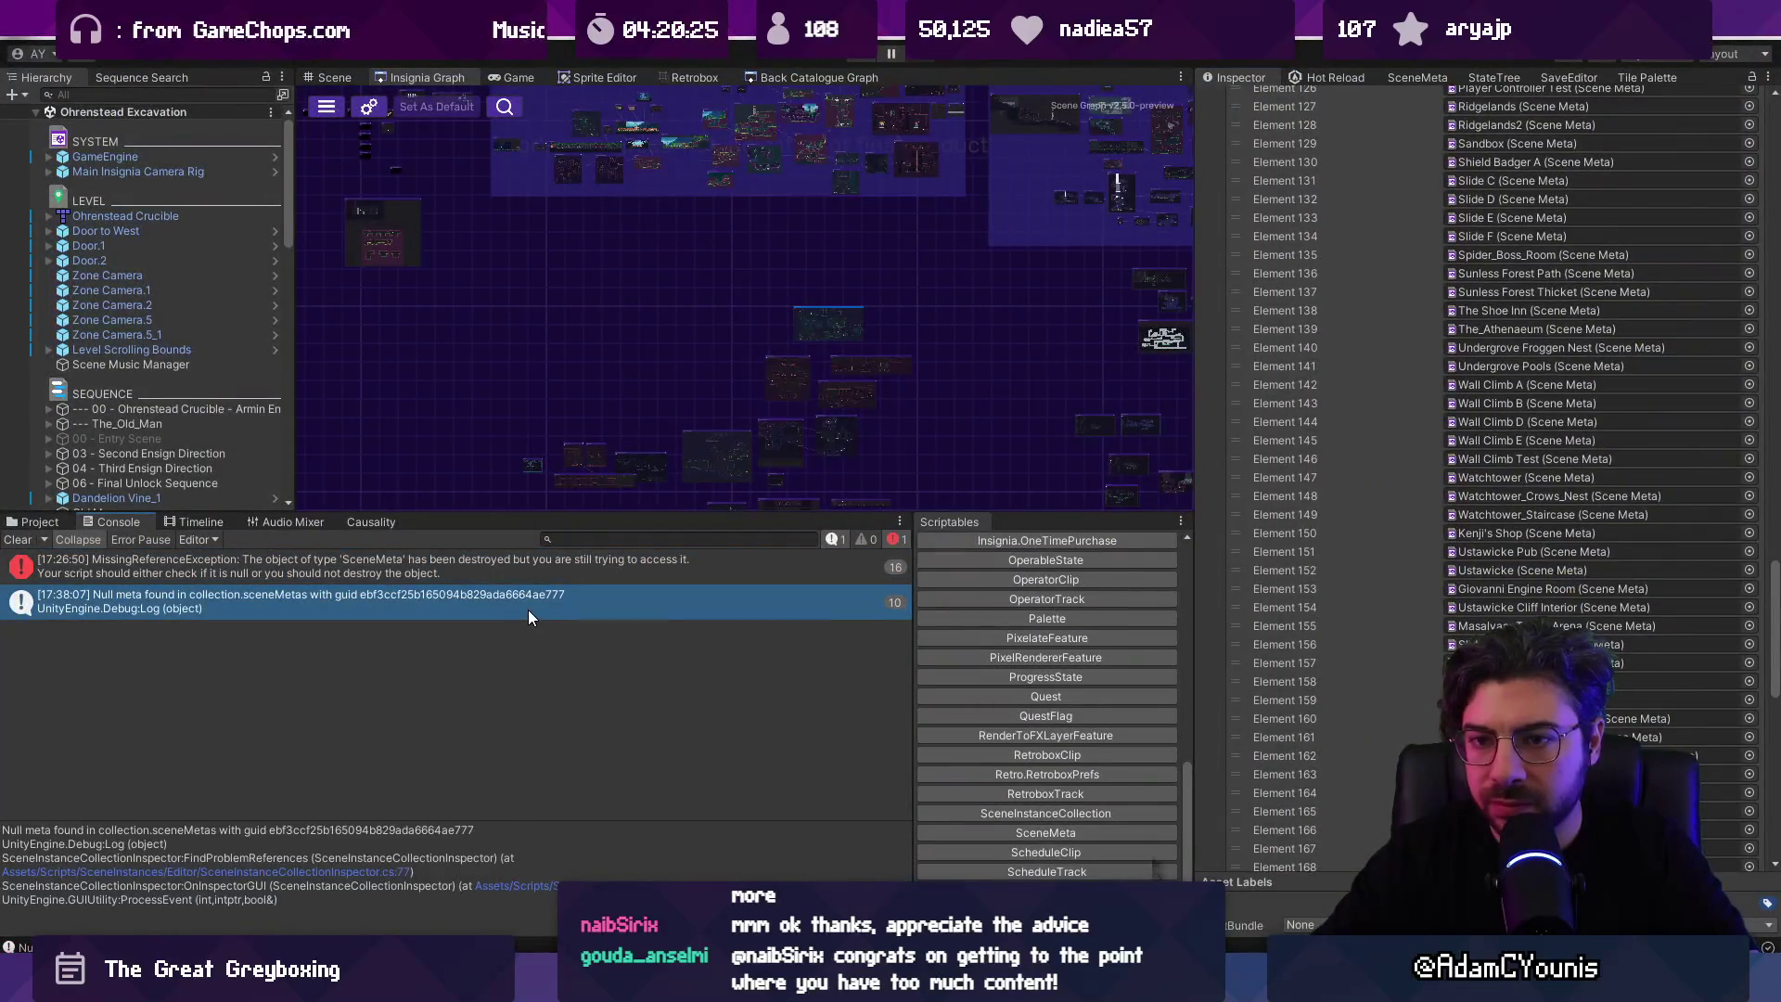
Step: Clear the Console and open the stack trace of the new 'Null meta found' log
{"action": "left_click", "coordinate": [415, 567]}
{"action": "left_click", "coordinate": [18, 540]}
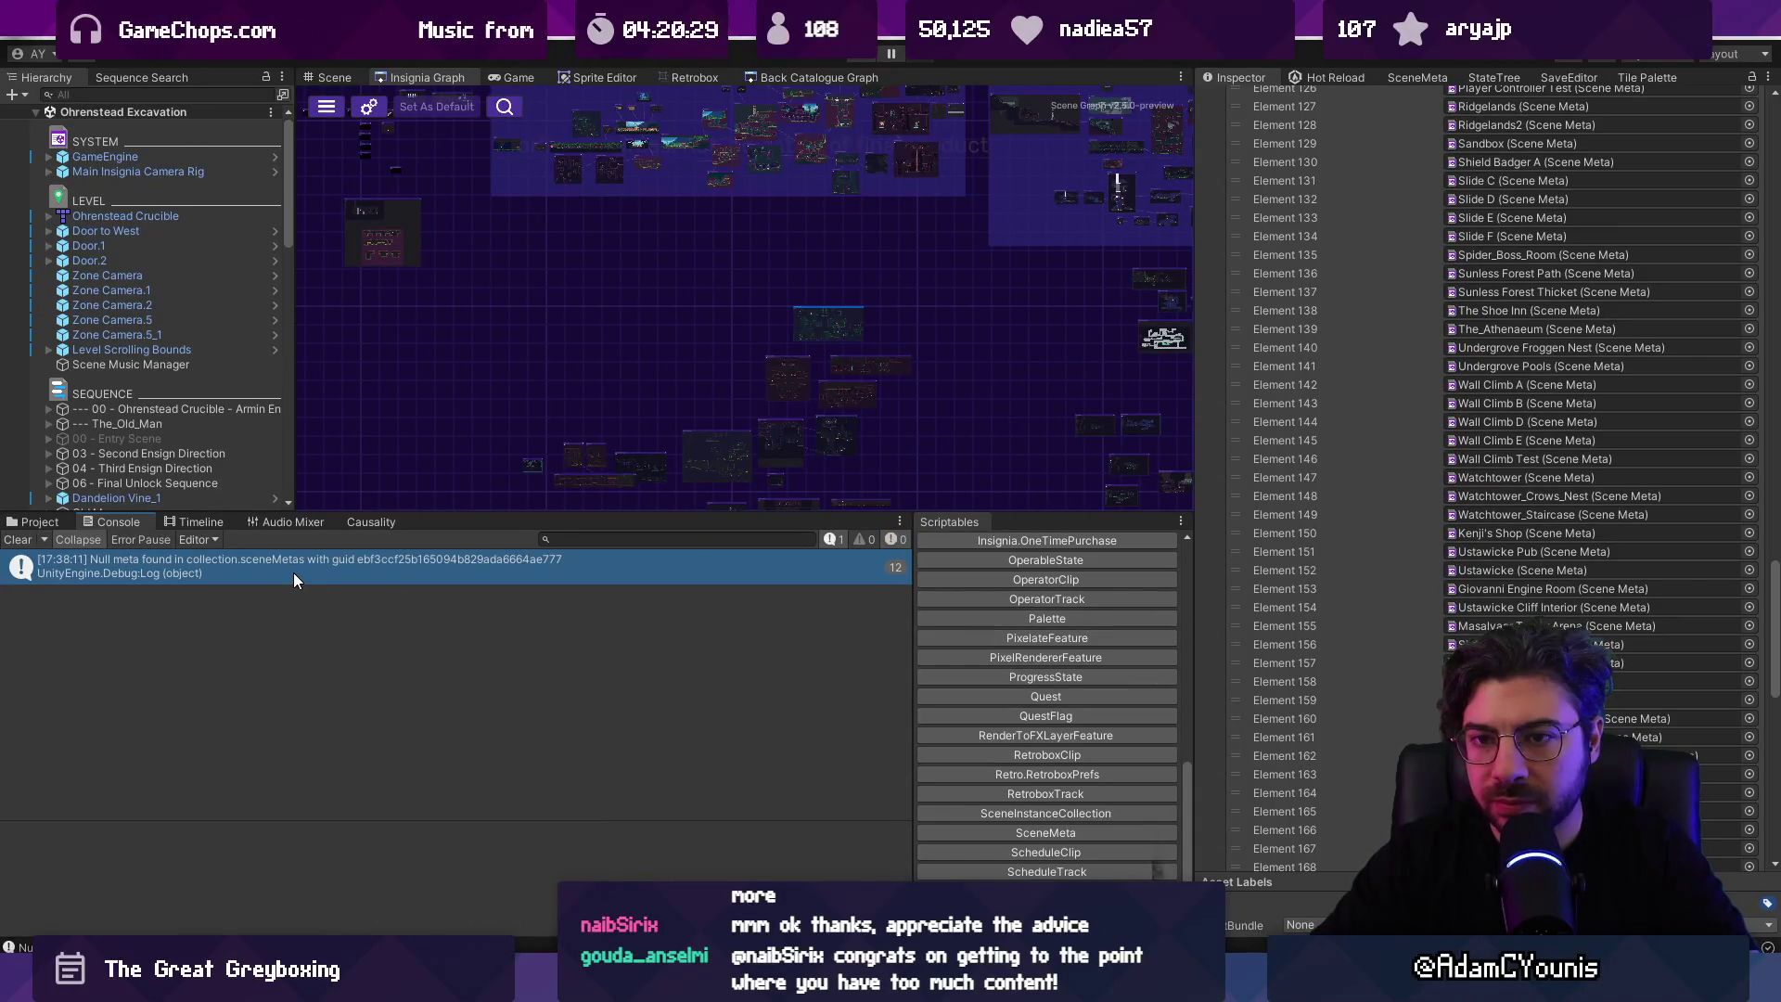
{"action": "left_click", "coordinate": [299, 572]}
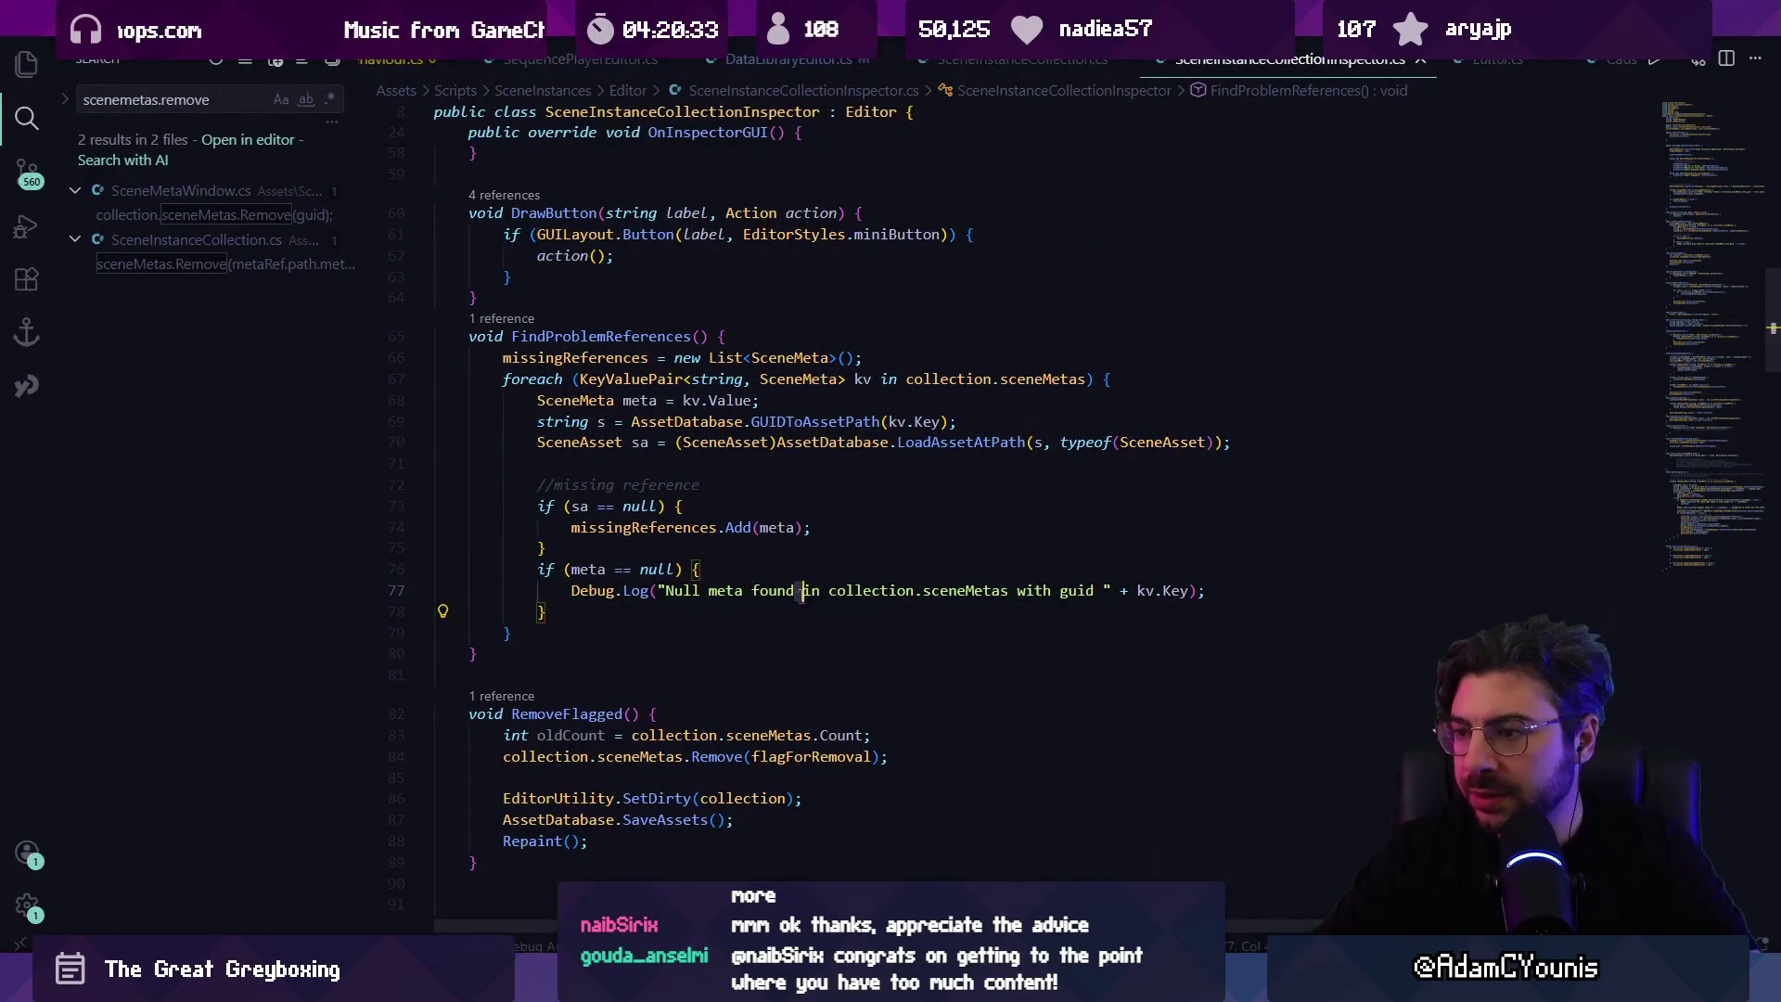
Step: Follow the SceneInstanceCollectionInspector.cs:77 link to the Debug.Log line in VS Code
{"action": "left_click", "coordinate": [803, 591]}
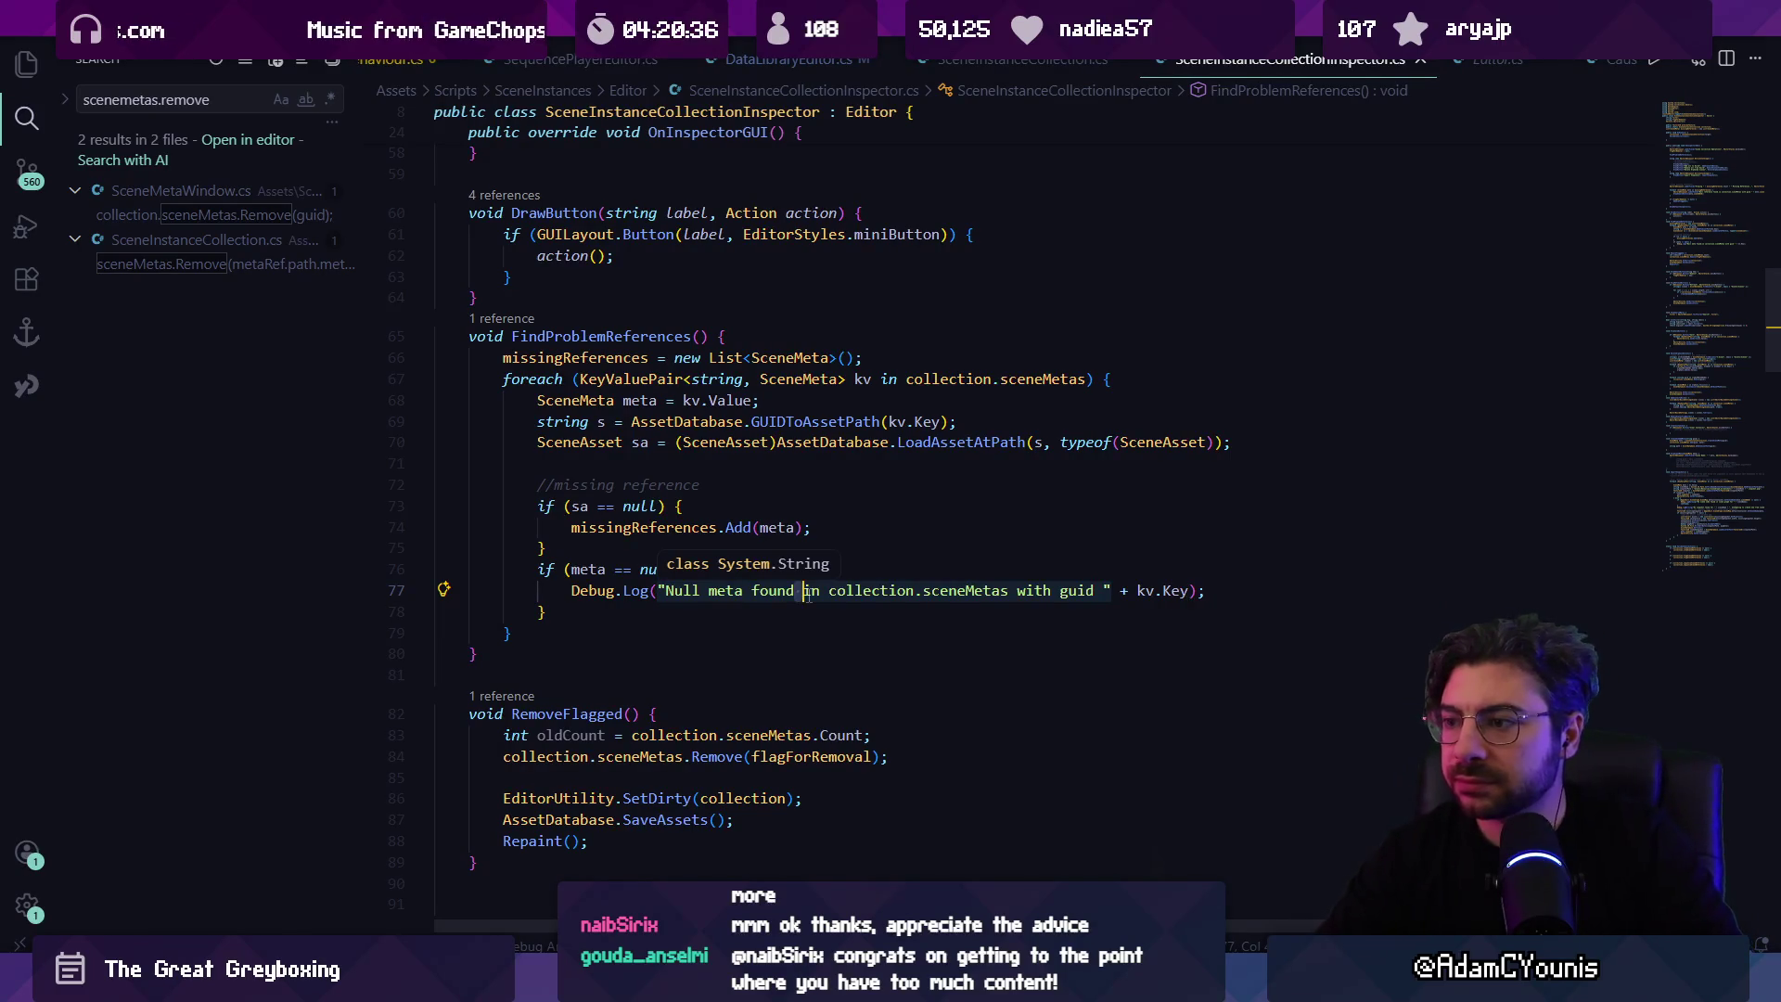
{"action": "left_click", "coordinate": [1229, 590]}
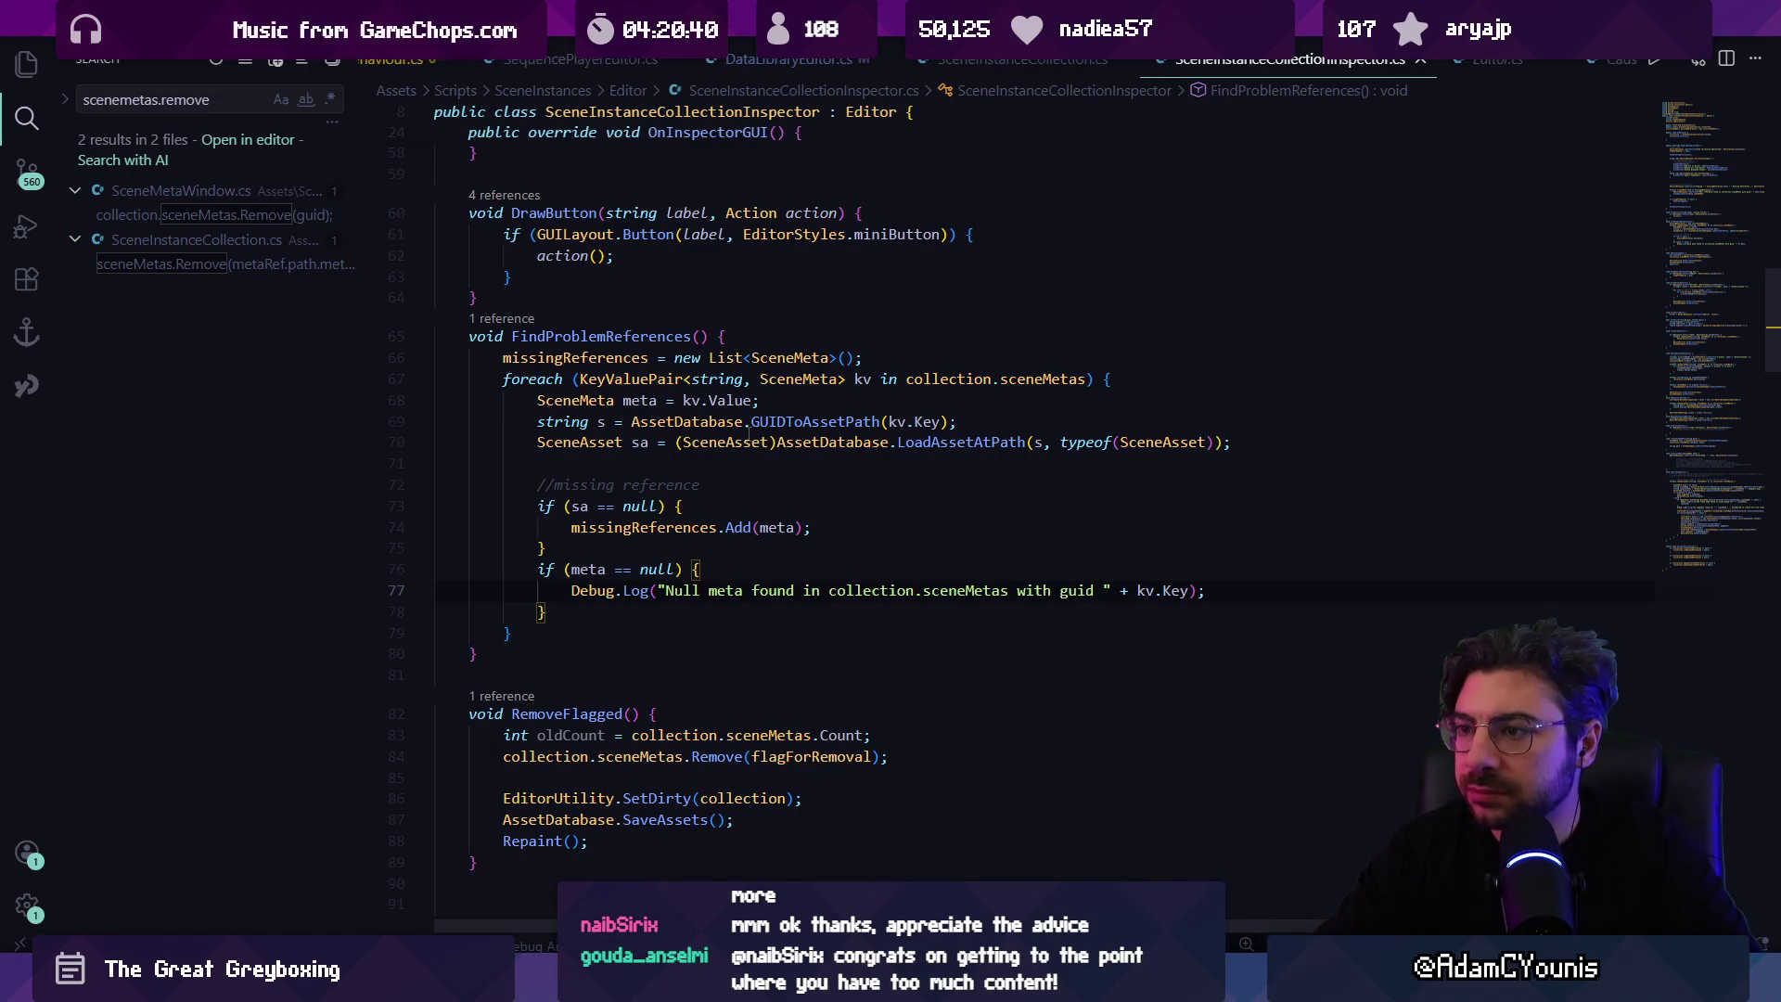
{"action": "triple_click", "coordinate": [748, 433]}
Step: Insert collection.sceneMetas.Remove(kv.Key); above the Debug.Log line in the null check
{"action": "double_click", "coordinate": [925, 590]}
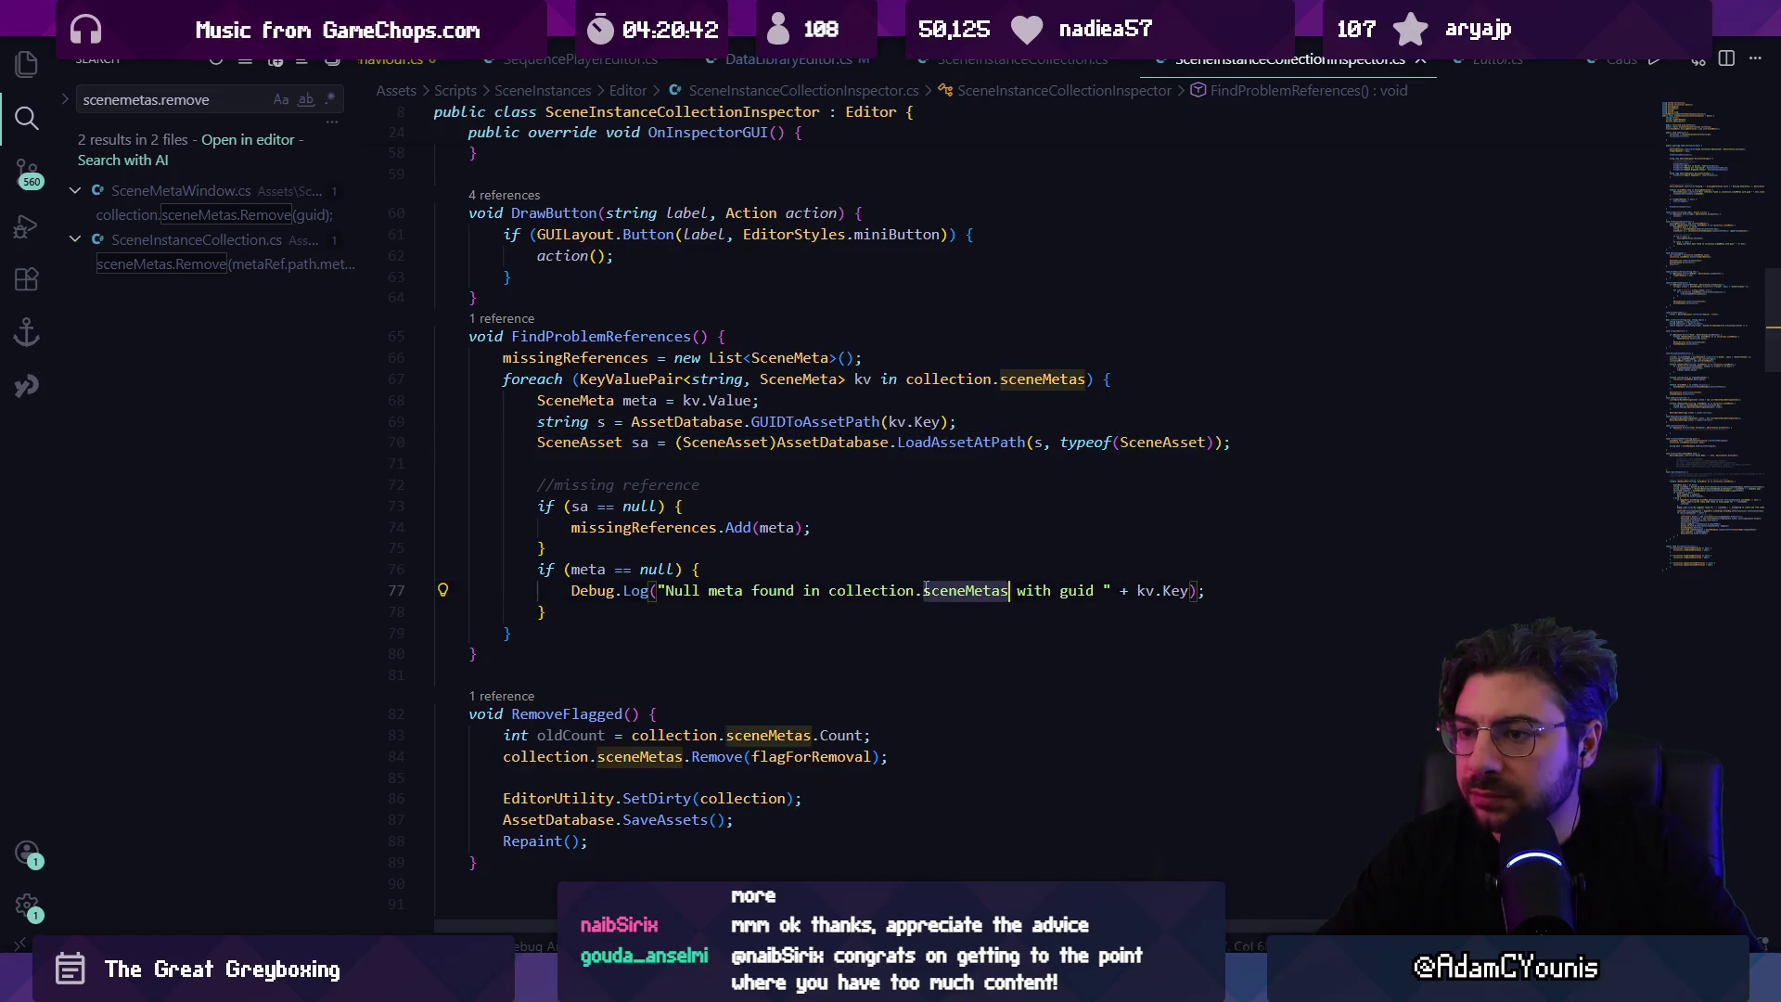
{"action": "triple_click", "coordinate": [925, 590]}
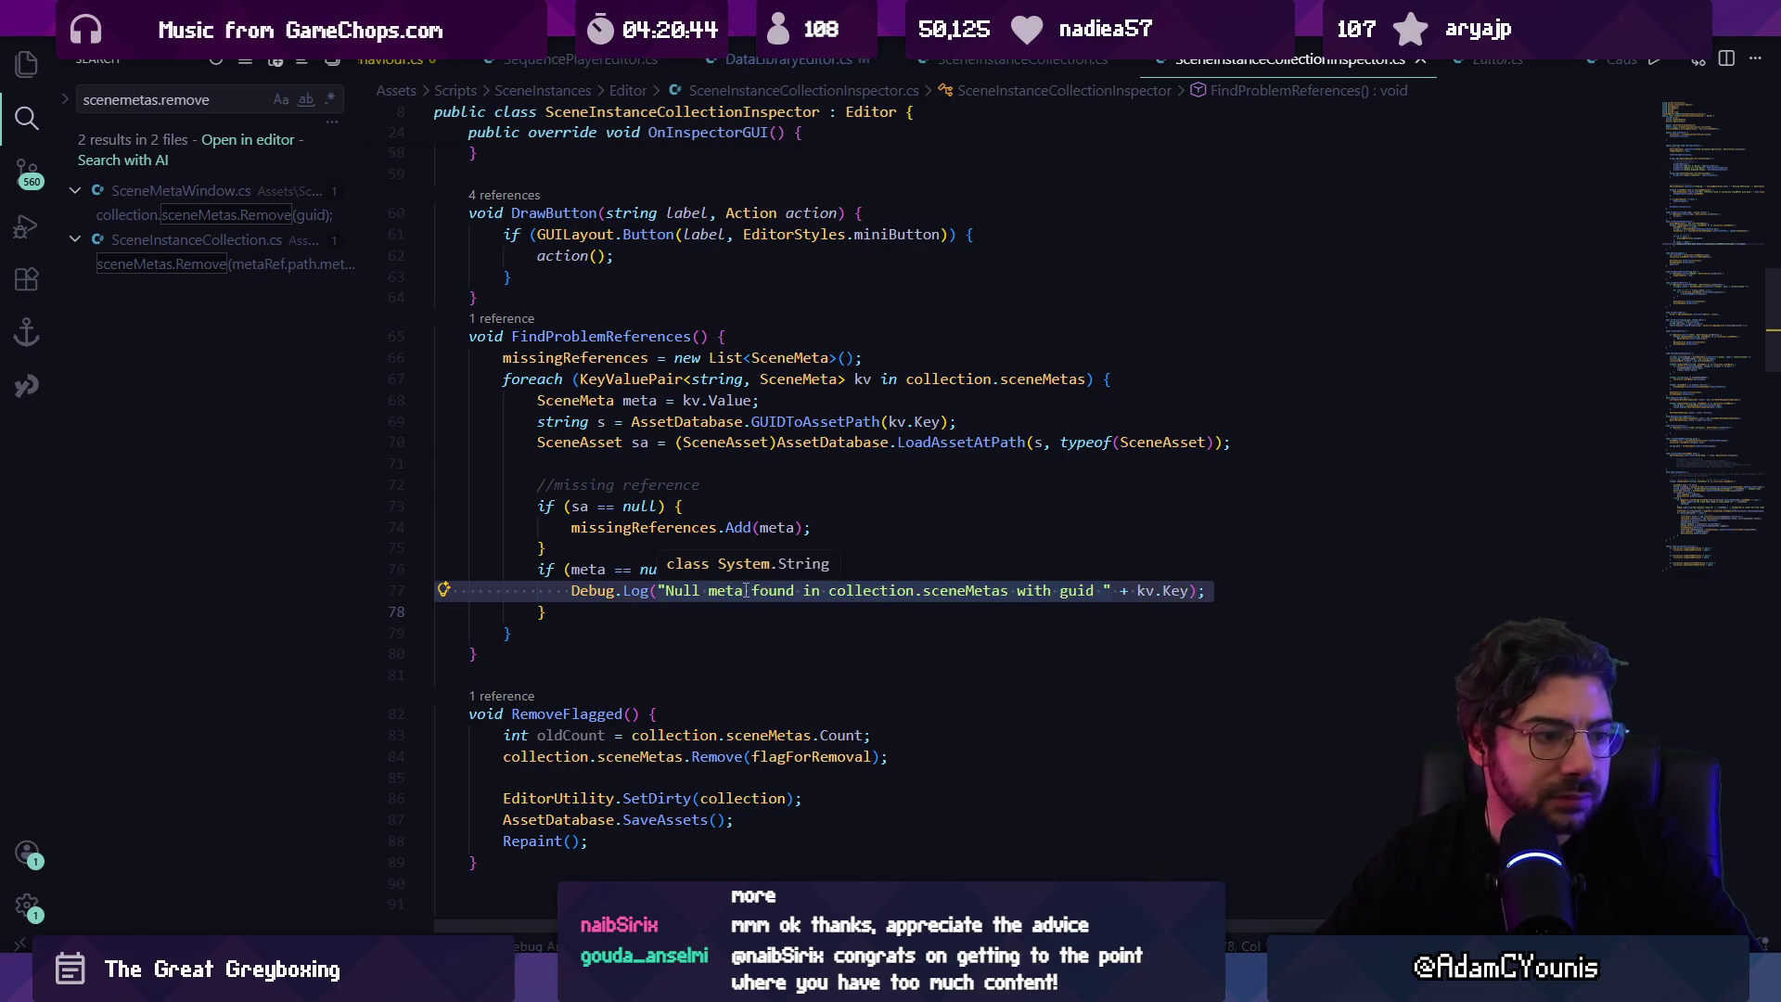
{"action": "key", "text": "Left"}
{"action": "key", "text": "Return"}
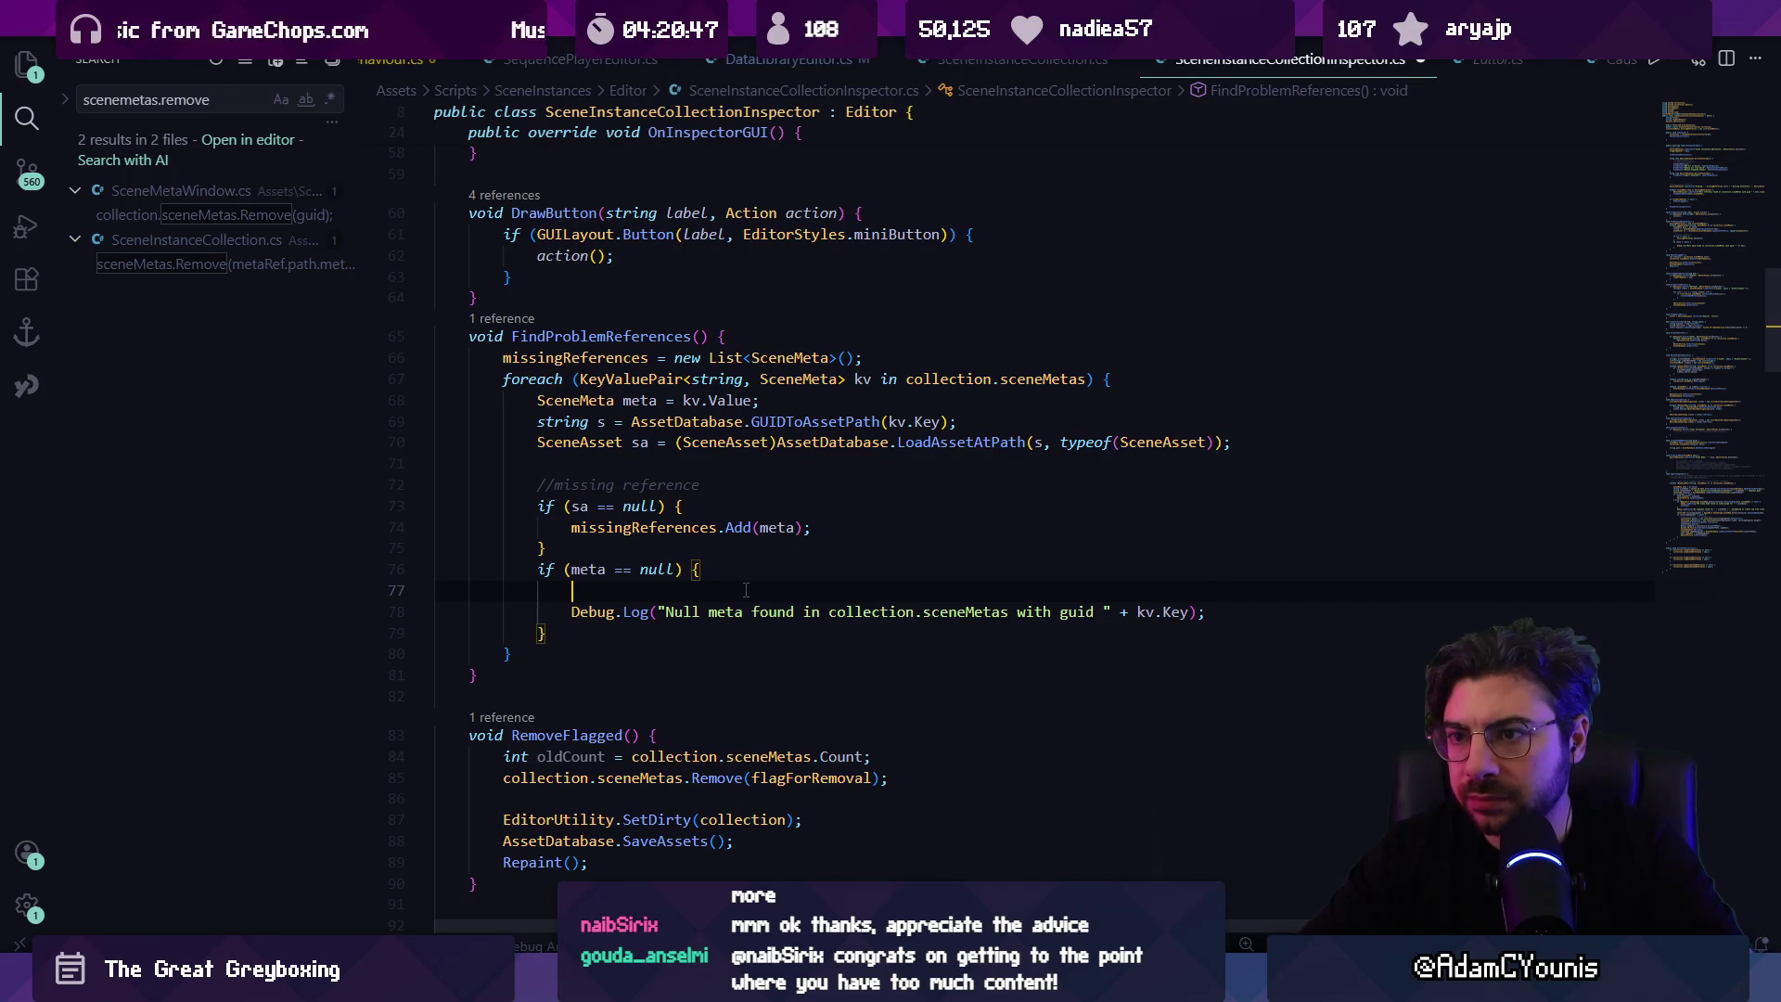
{"action": "type", "text": "mi"}
{"action": "key", "text": "BackSpace"}
{"action": "key", "text": "BackSpace"}
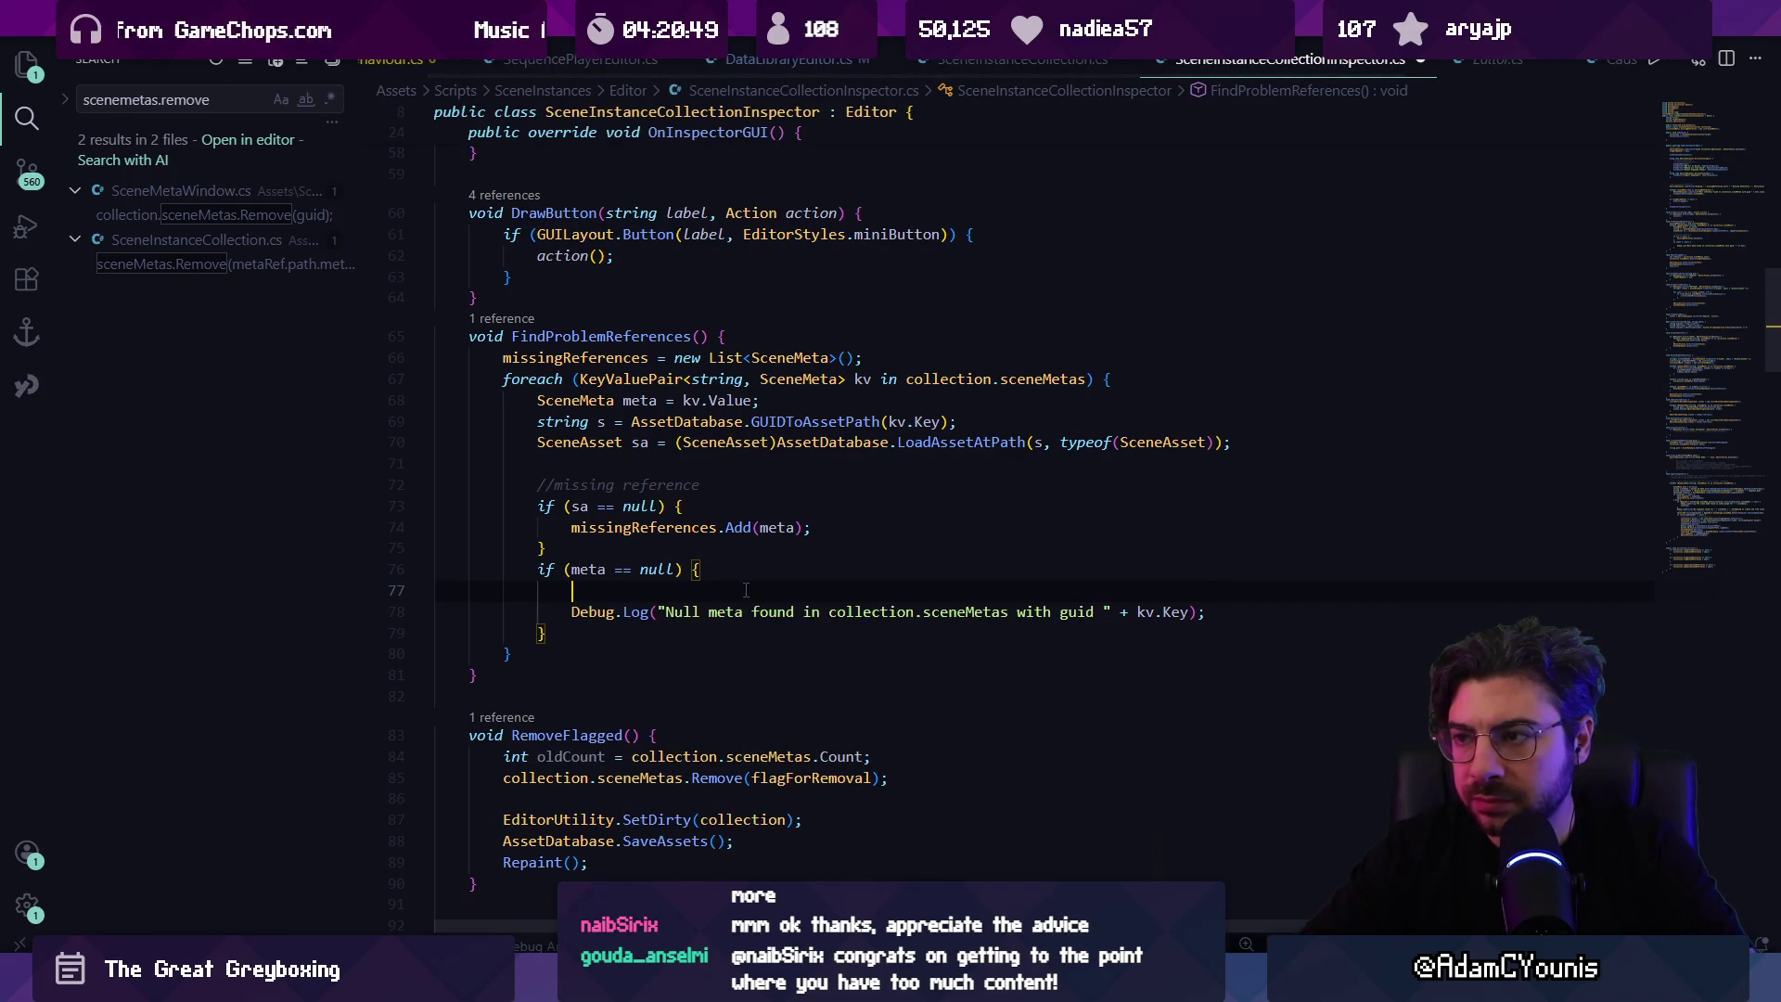
{"action": "type", "text": "collection.scene"}
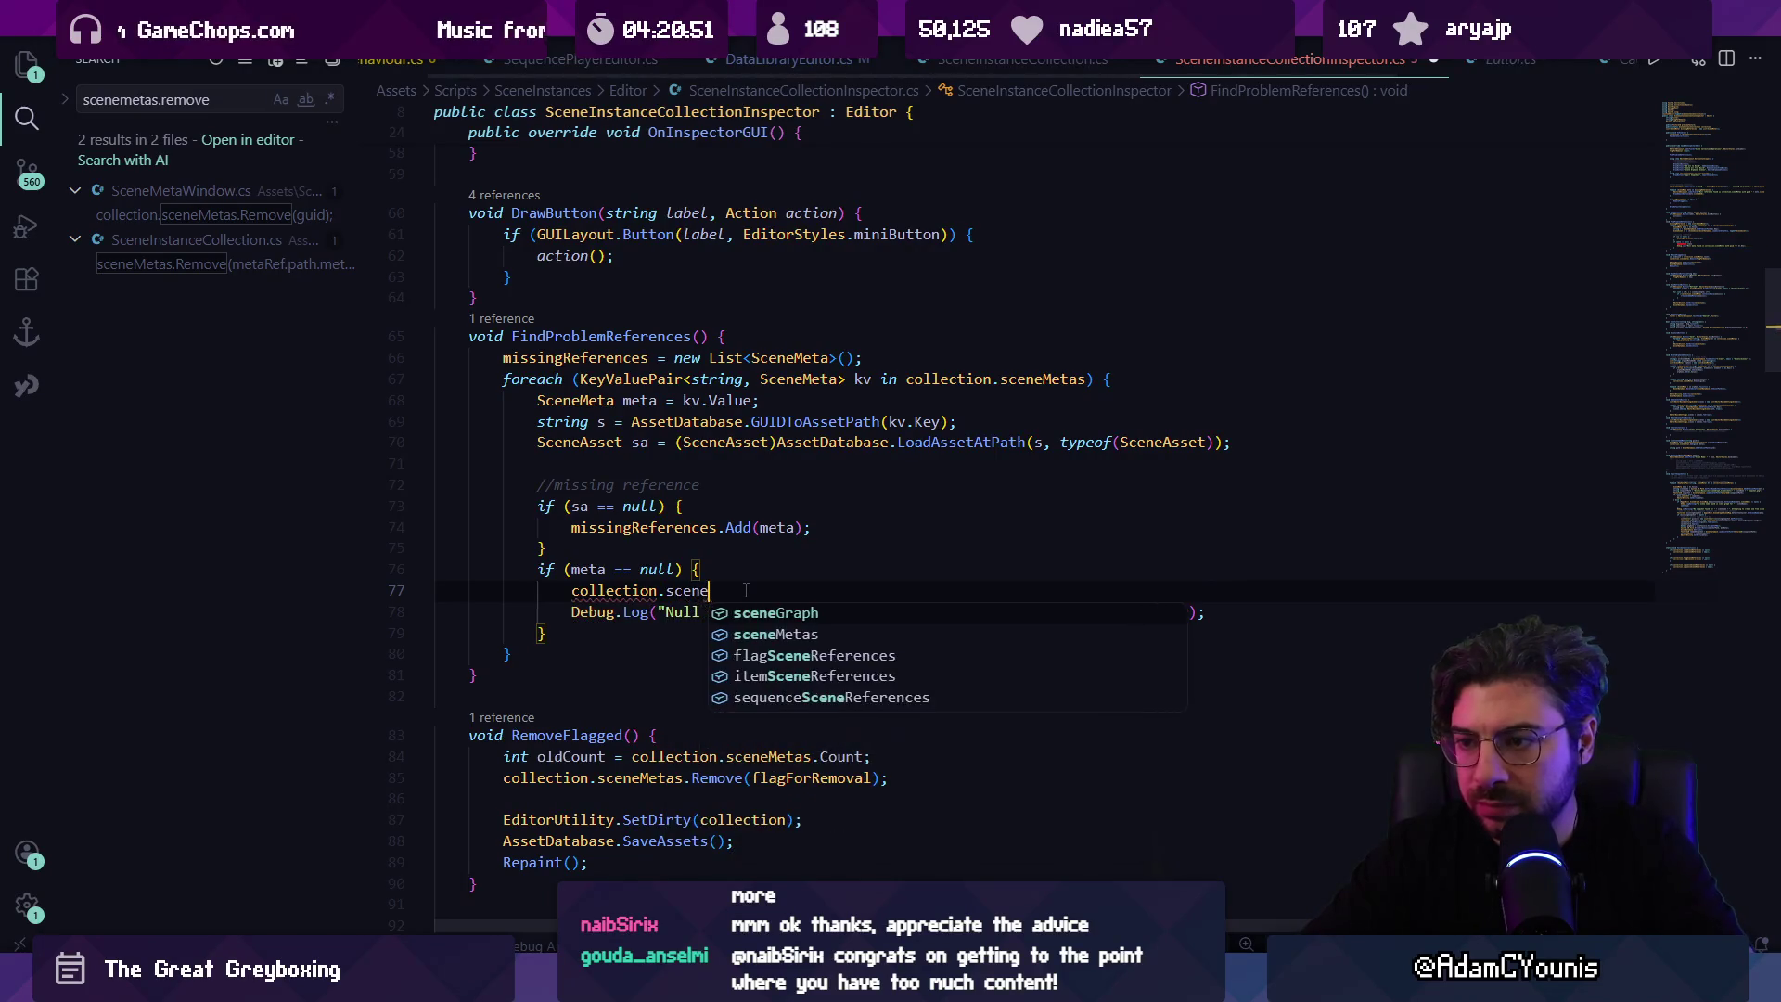
{"action": "type", "text": "M"}
{"action": "key", "text": "Tab"}
{"action": "type", "text": "."}
{"action": "key", "text": "Tab"}
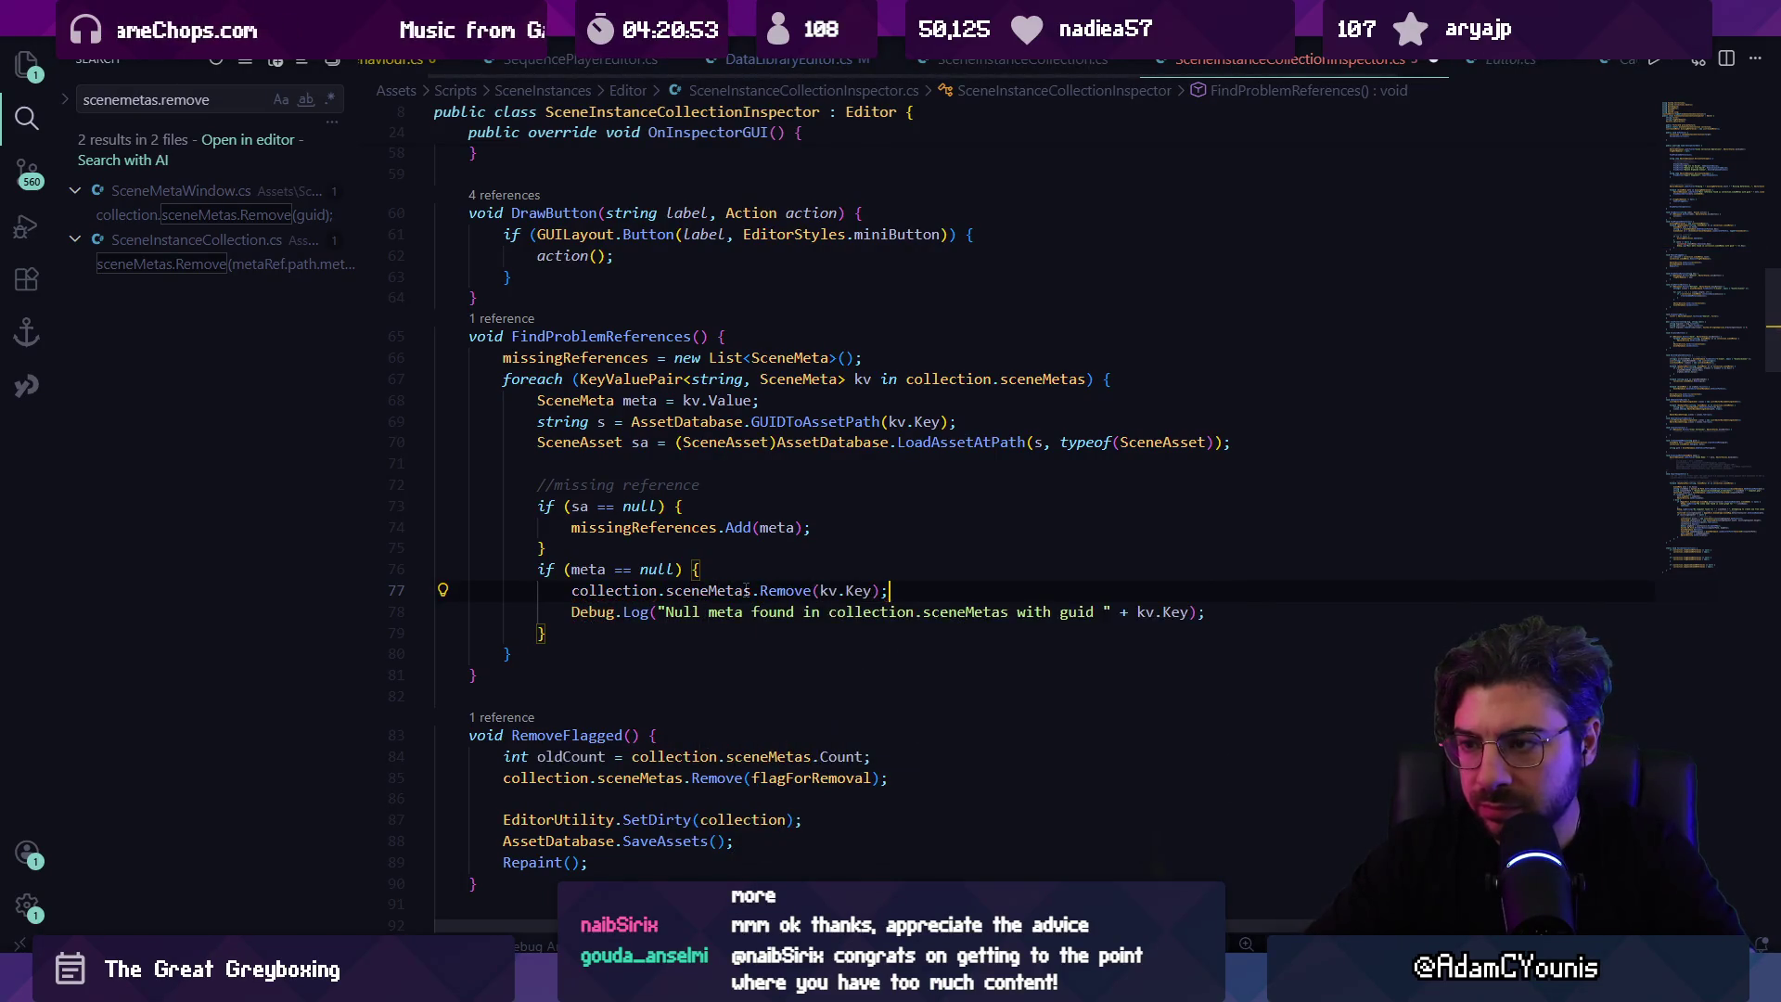
Step: Delete the Debug.Log line and open an AI chat with the removal line selected
{"action": "key", "text": "Down"}
{"action": "key", "text": "ctrl+l"}
{"action": "key", "text": "BackSpace"}
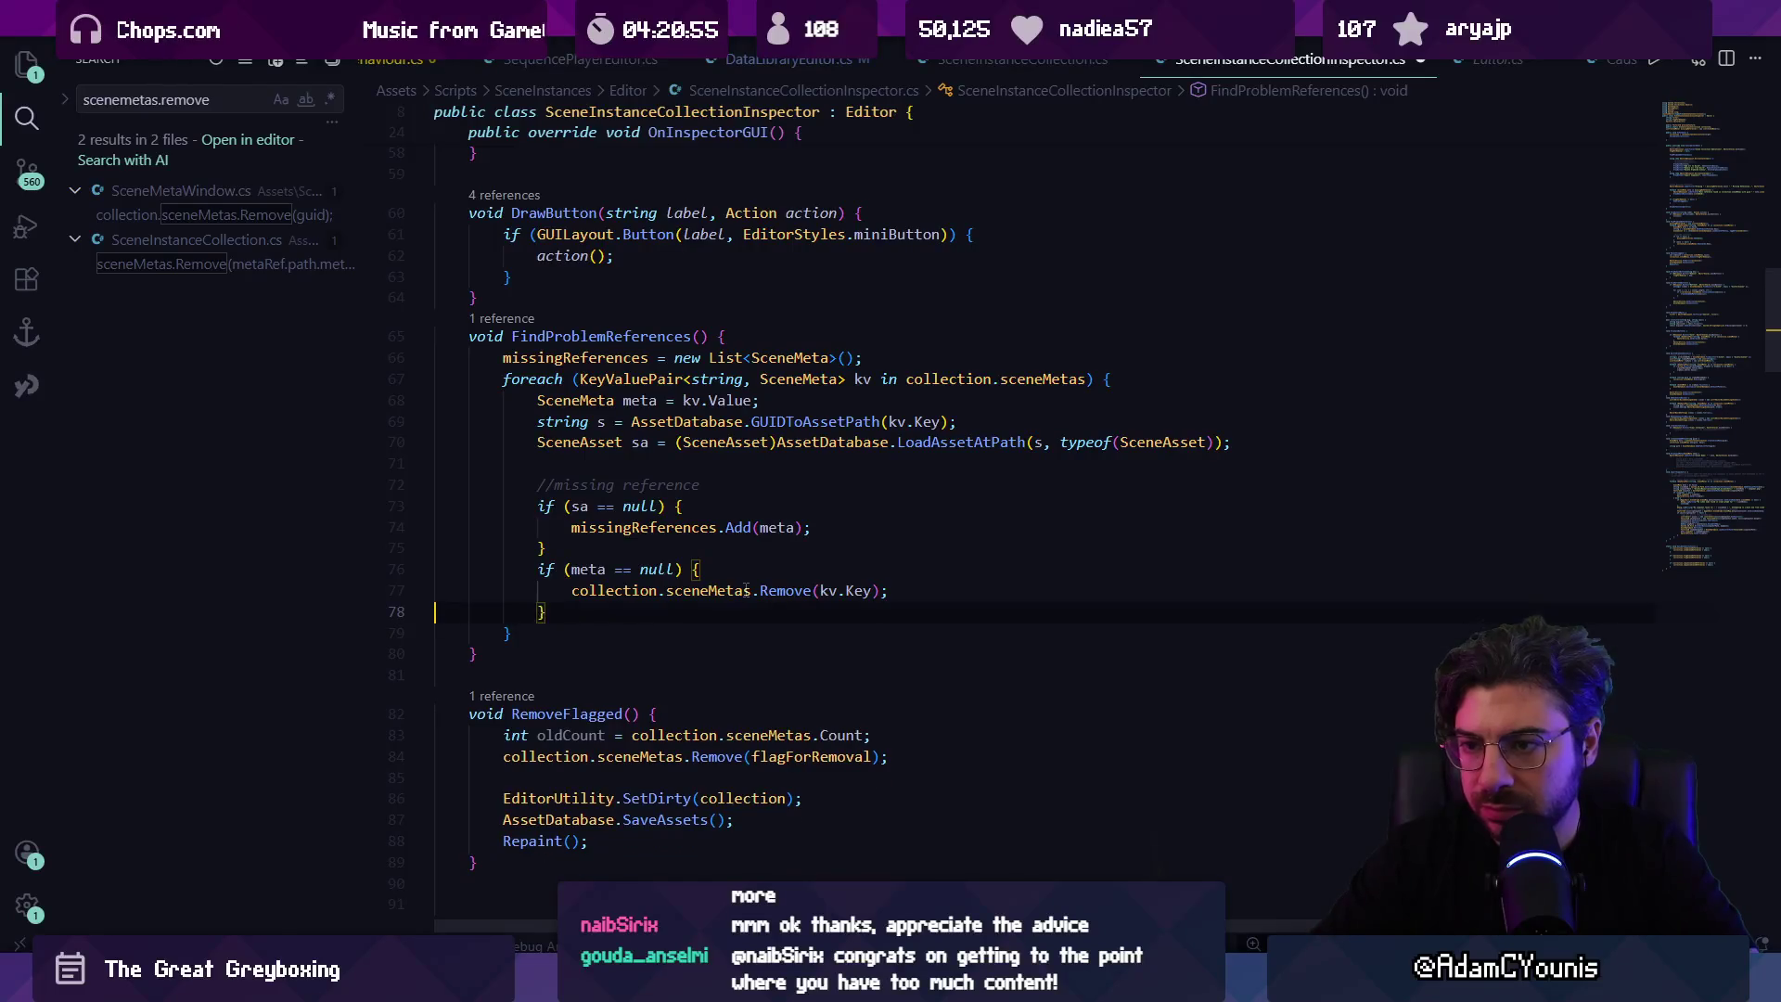
{"action": "key", "text": "Up"}
{"action": "key", "text": "shift+Down"}
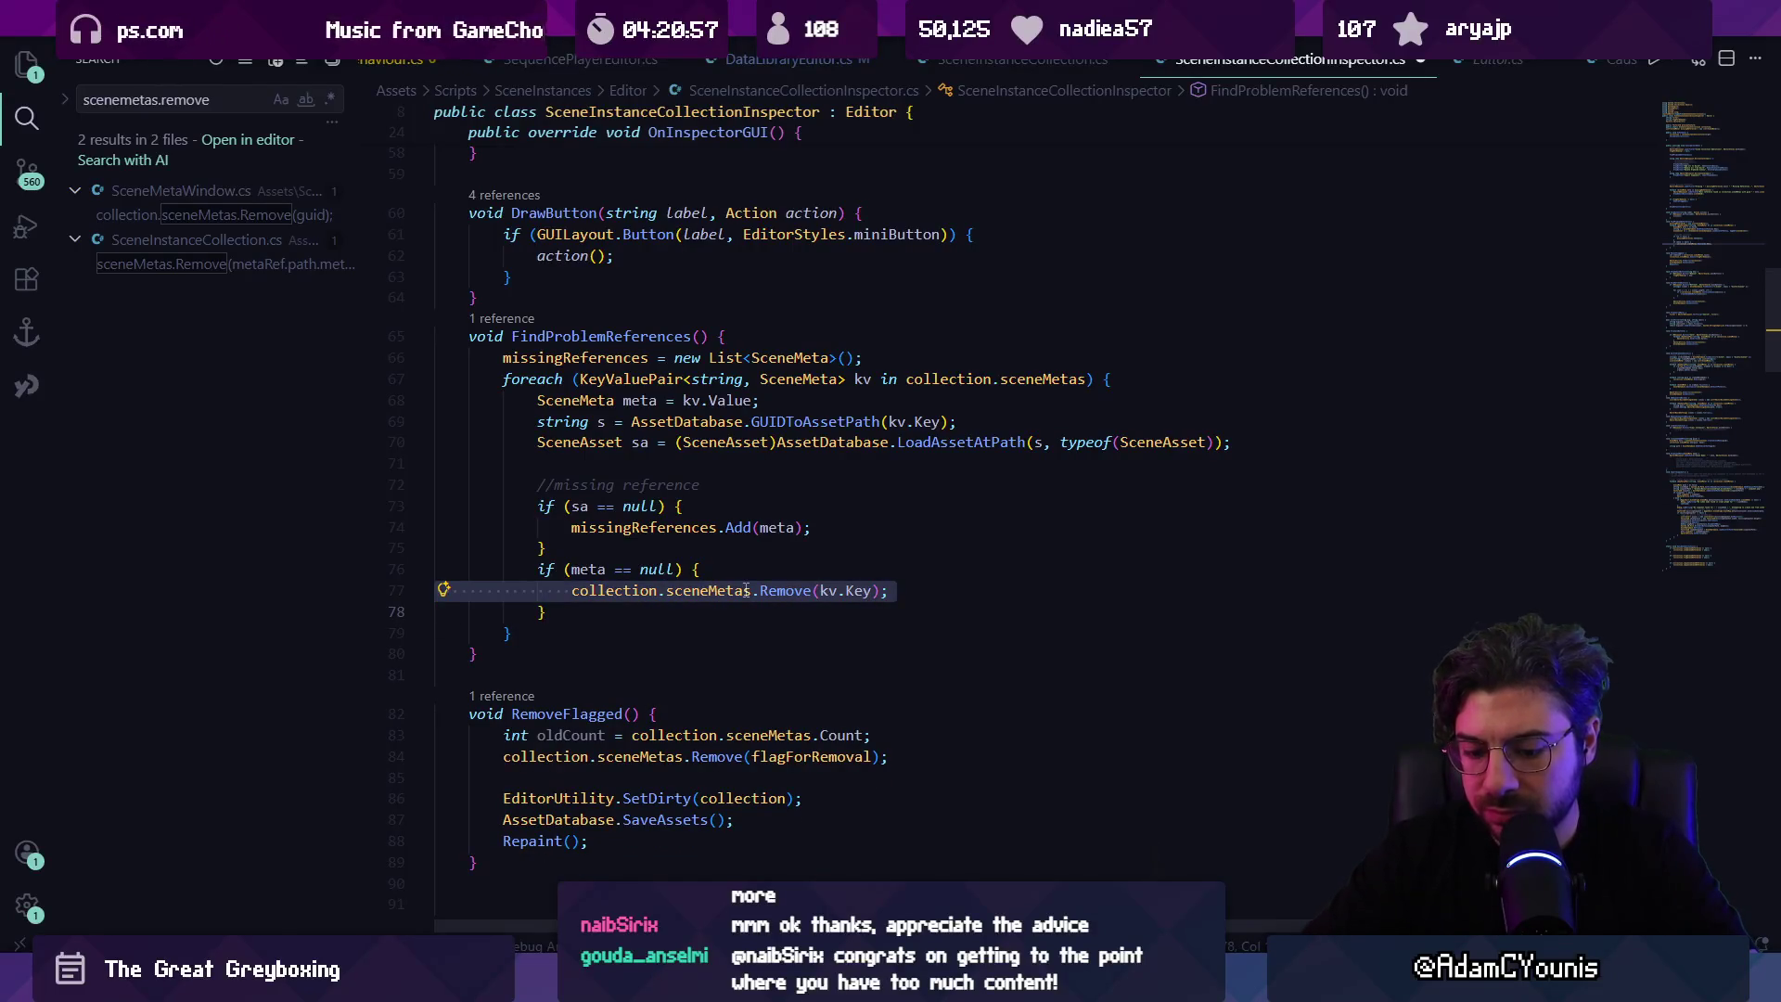
{"action": "key", "text": "ctrl+alt+i"}
Step: Ask Copilot whether removing sceneMetas entries inside the loop causes concurrent modification issues
{"action": "type", "text": "wil"}
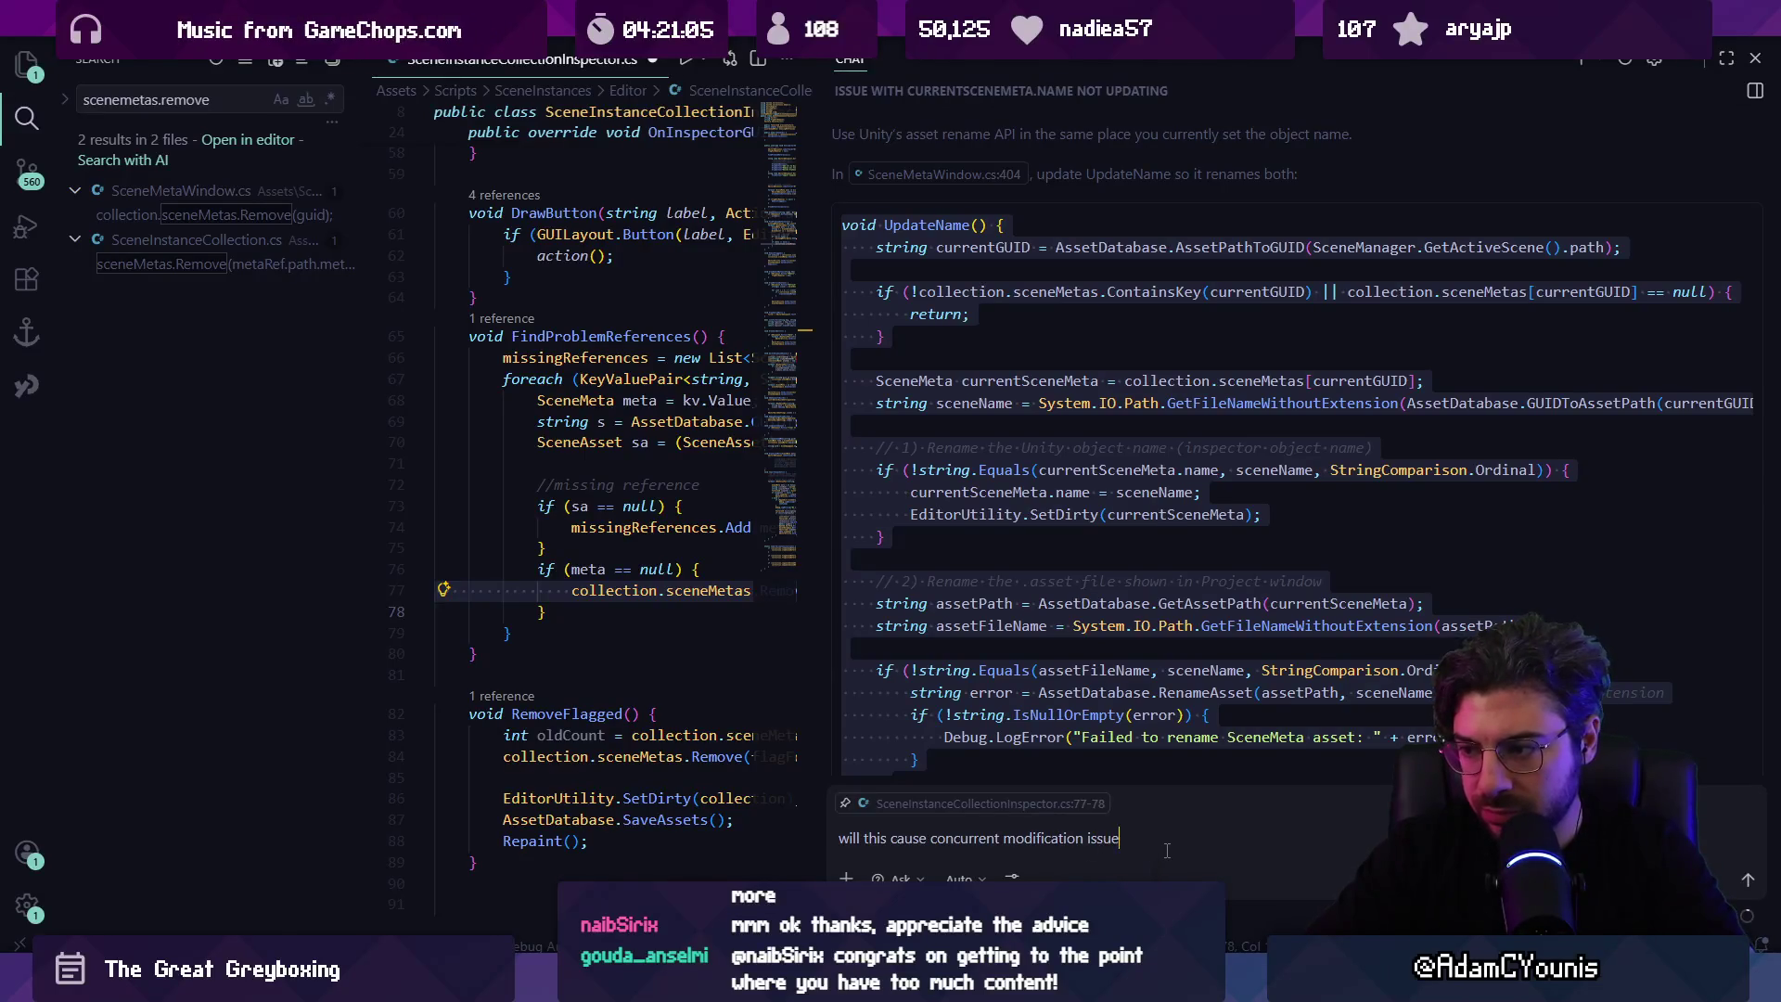
{"action": "key", "text": "Return"}
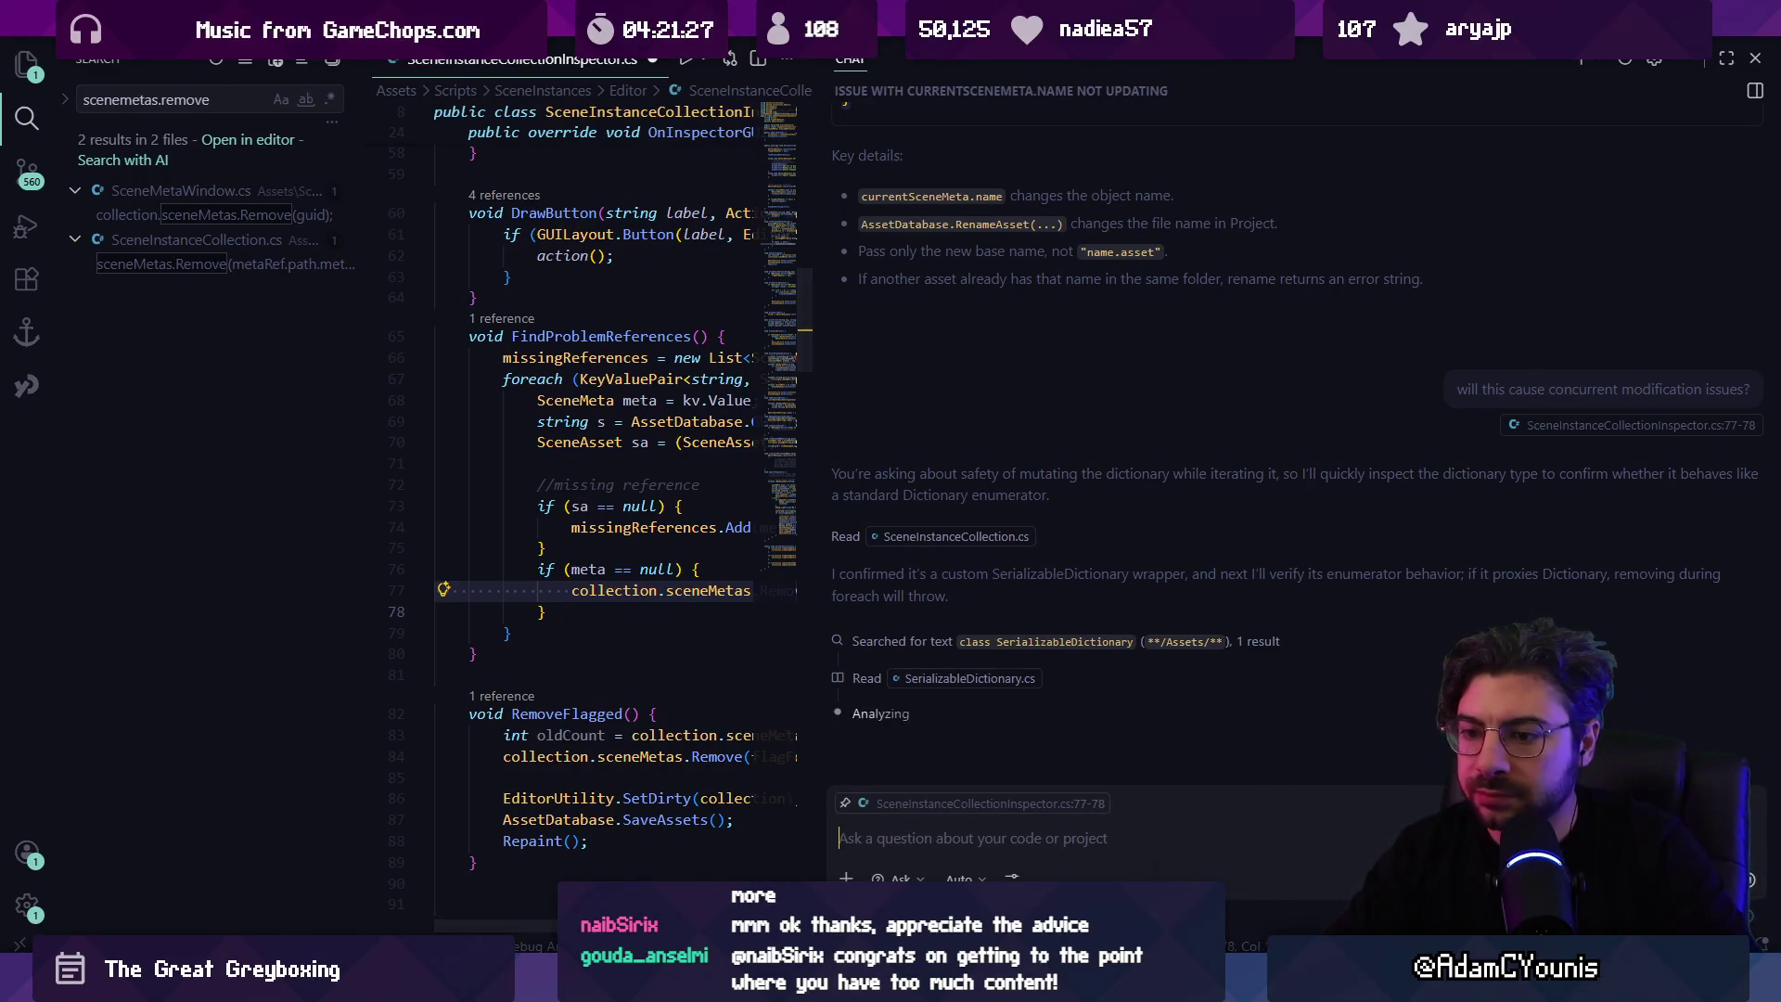
{"action": "key", "text": "alt+Tab"}
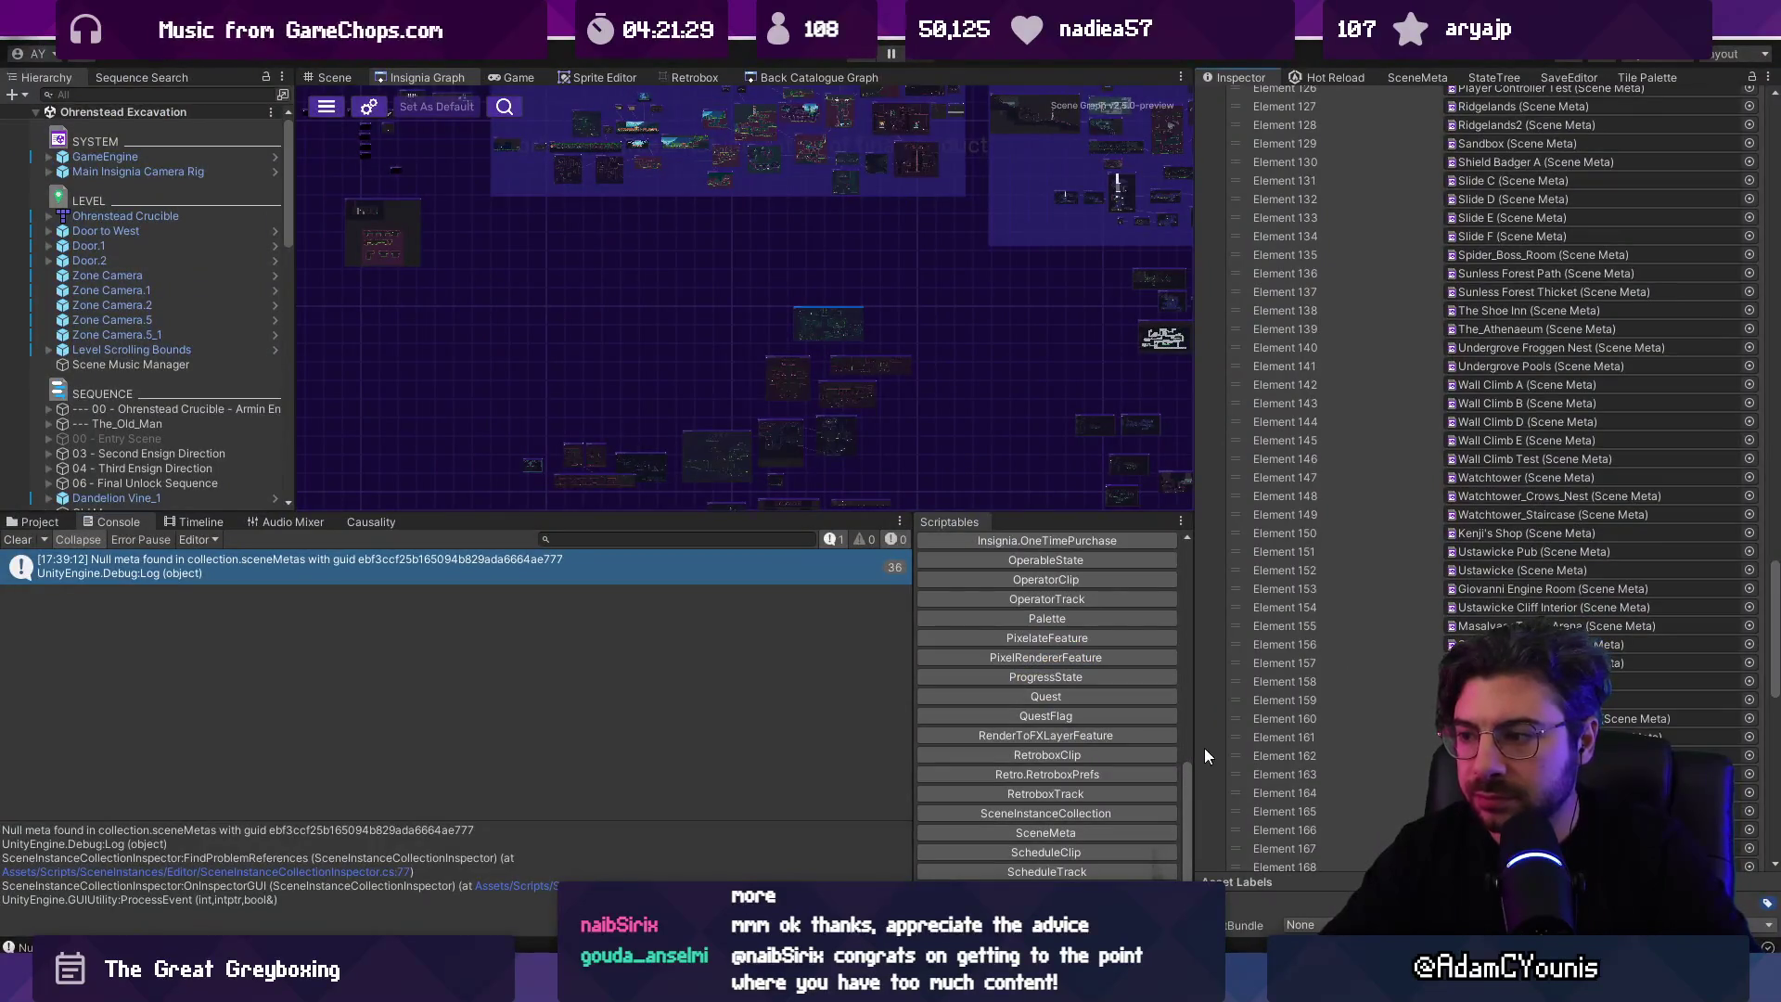
Step: Select the Missing Element 170, then collapse, re-expand and scroll the Scene Metas Values list
{"action": "scroll", "coordinate": [1246, 679], "scroll_direction": "down", "scroll_amount": 10}
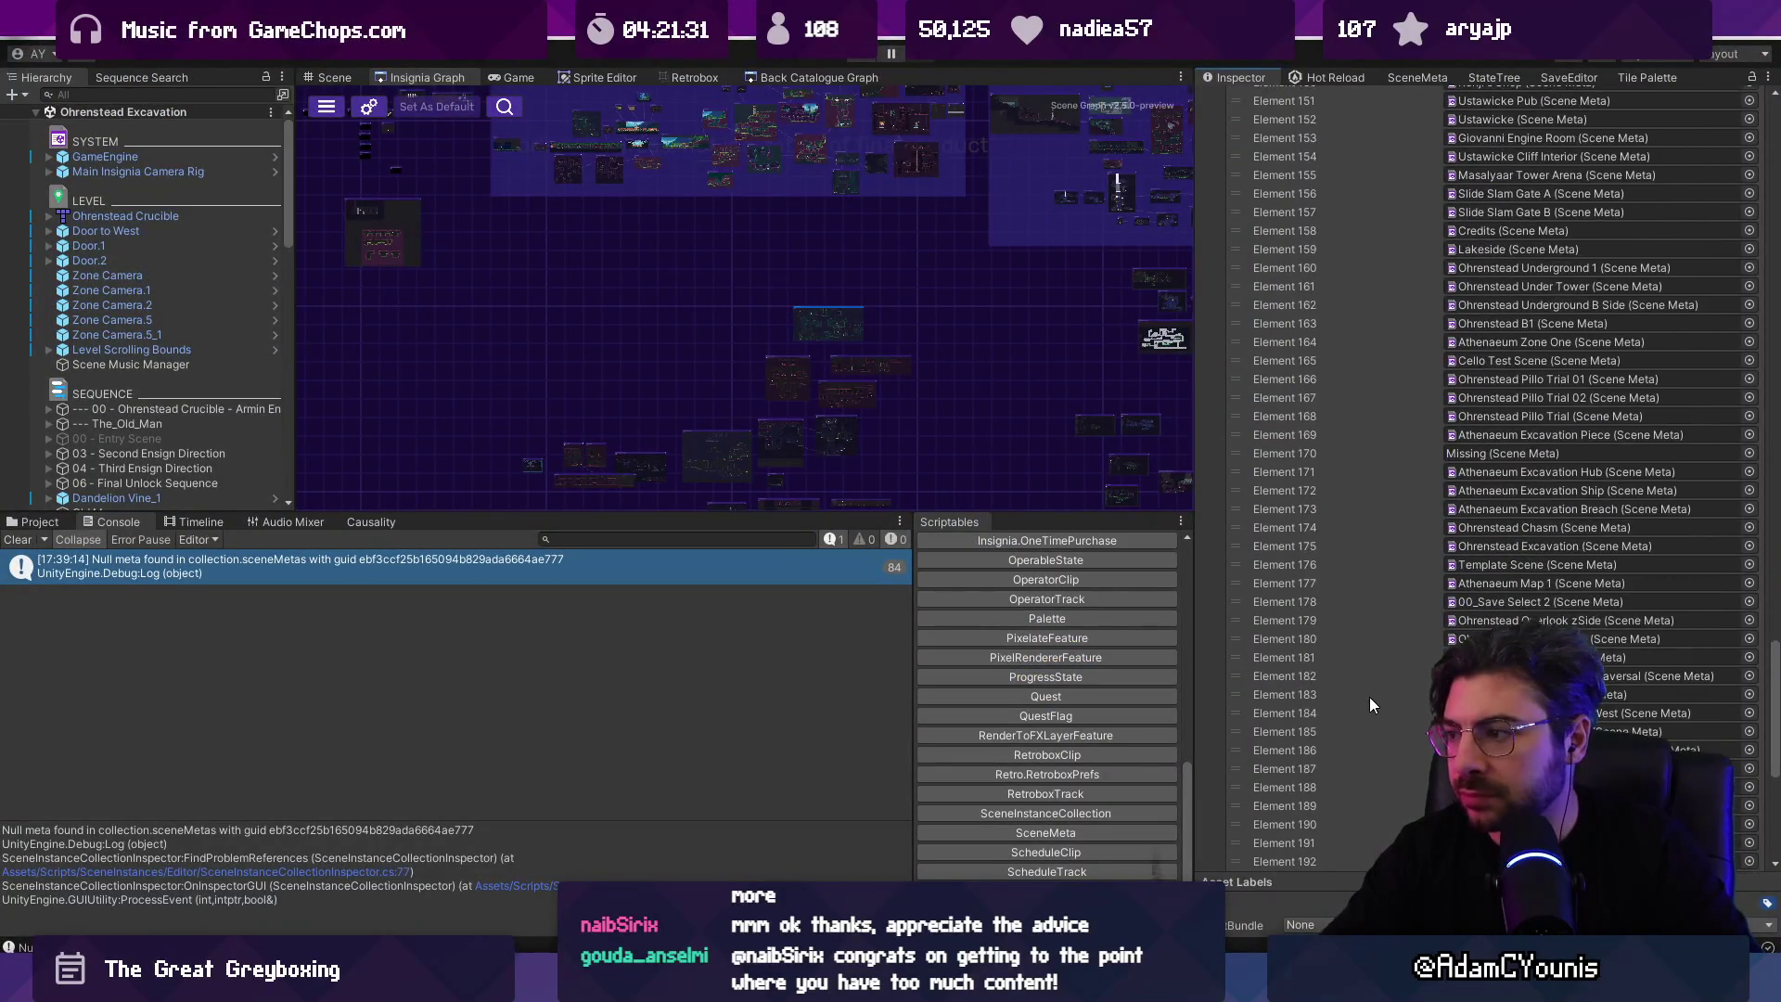
{"action": "left_click", "coordinate": [1405, 452]}
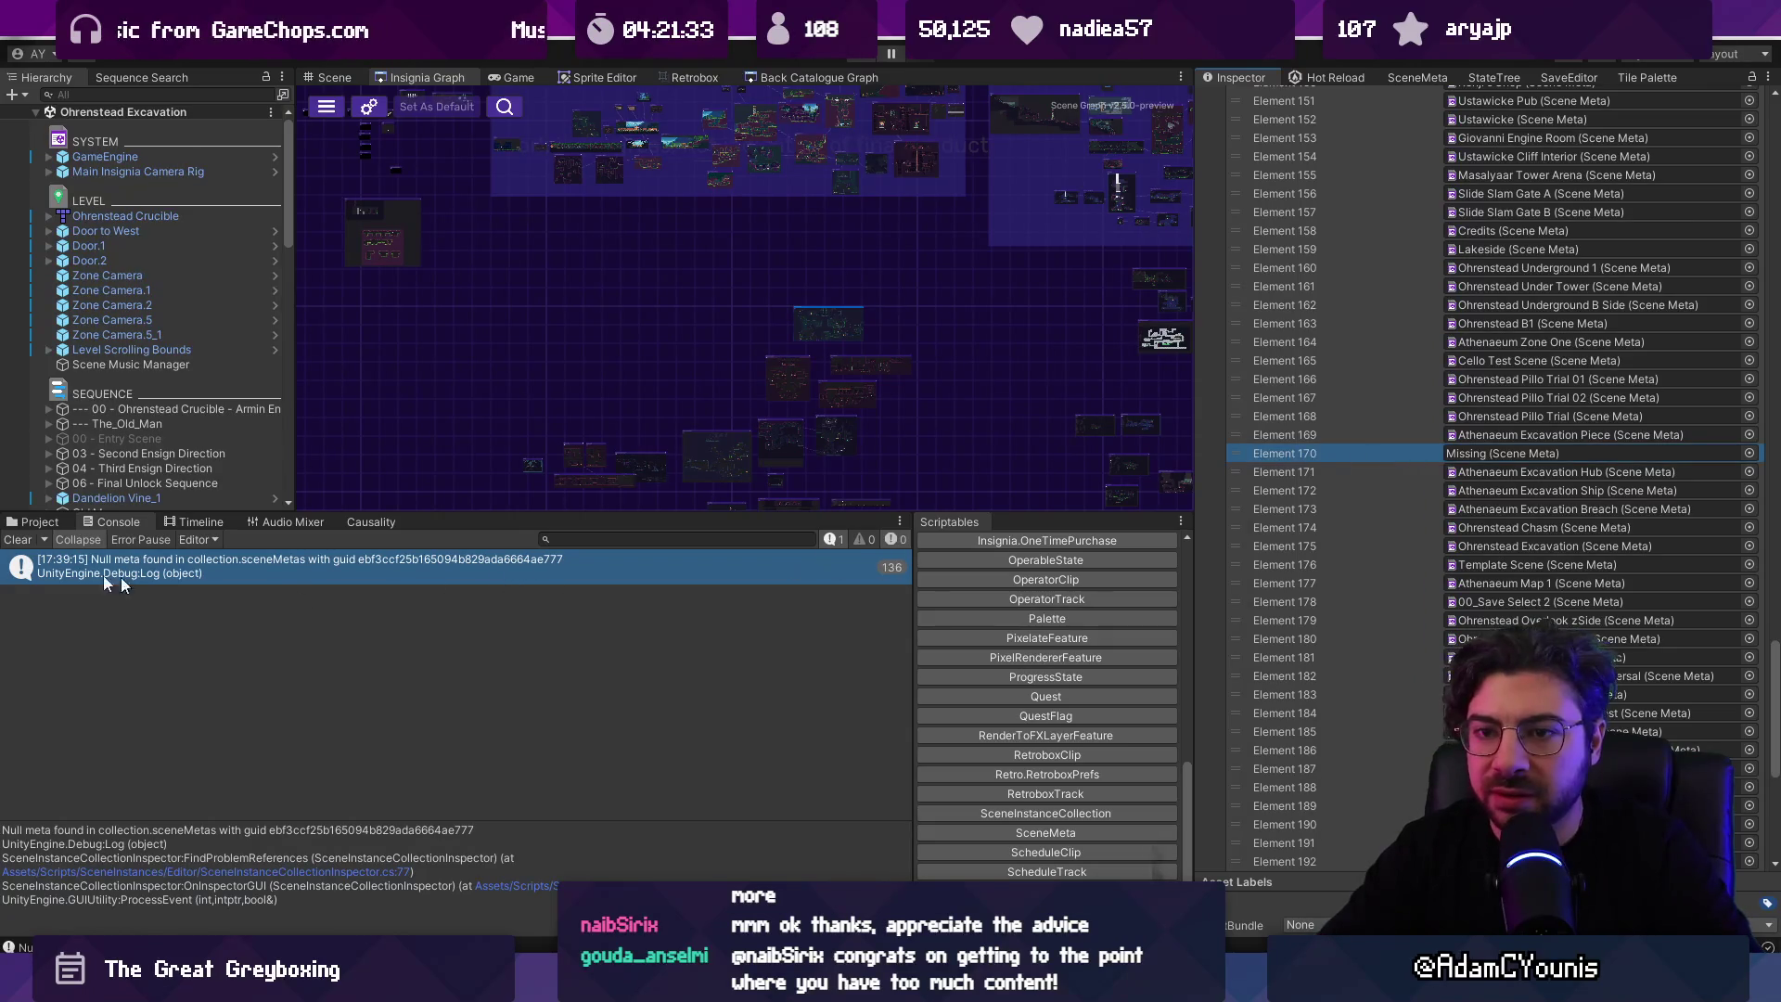
{"action": "scroll", "coordinate": [1260, 474], "scroll_direction": "up", "scroll_amount": 15}
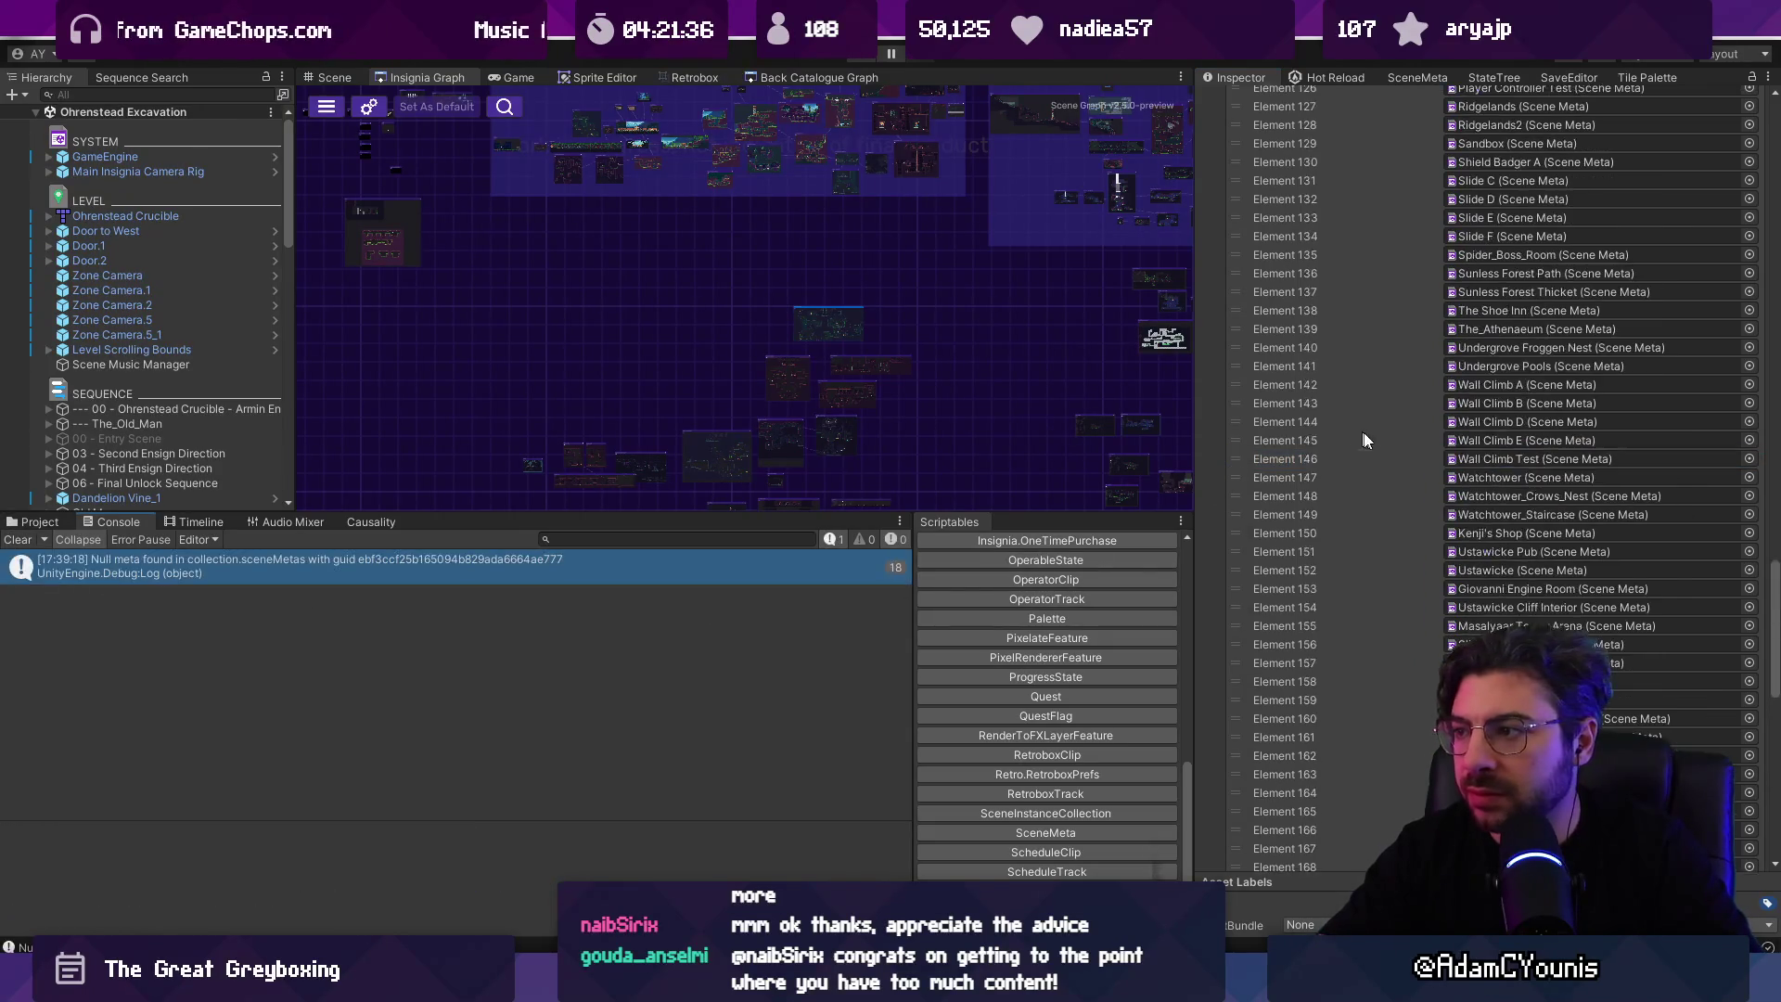
{"action": "scroll", "coordinate": [1312, 573], "scroll_direction": "down", "scroll_amount": 15}
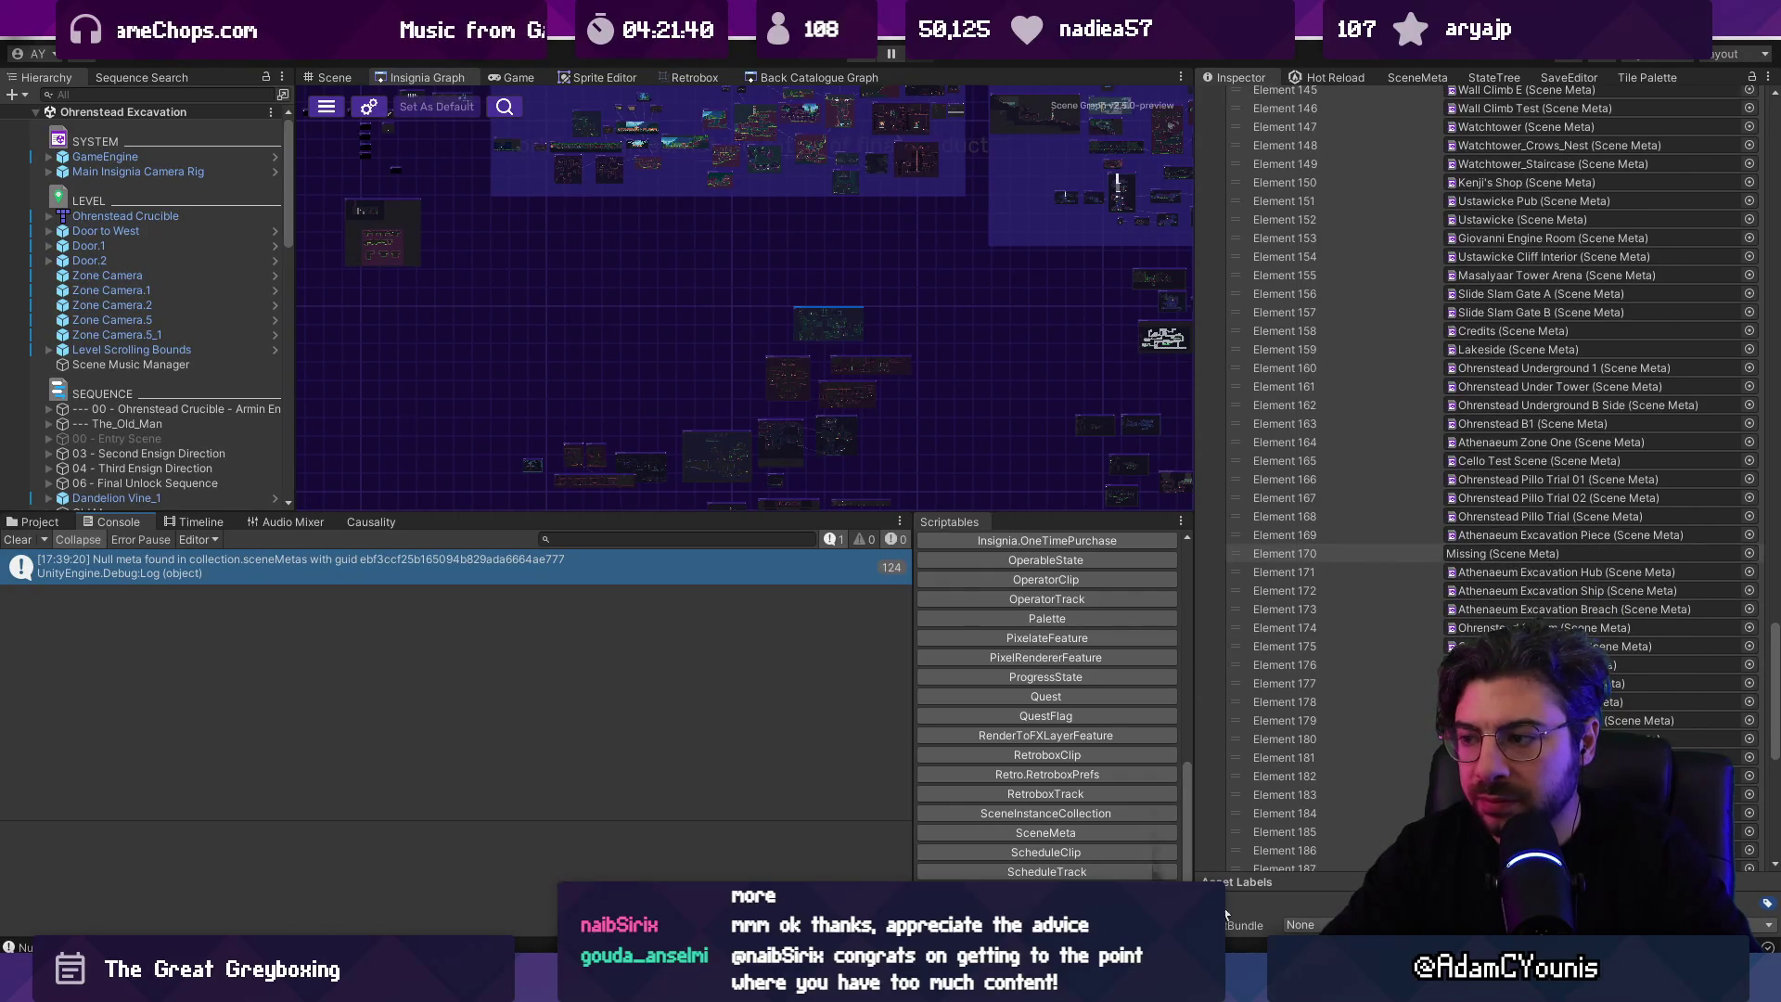
{"action": "scroll", "coordinate": [1277, 492], "scroll_direction": "up", "scroll_amount": 20}
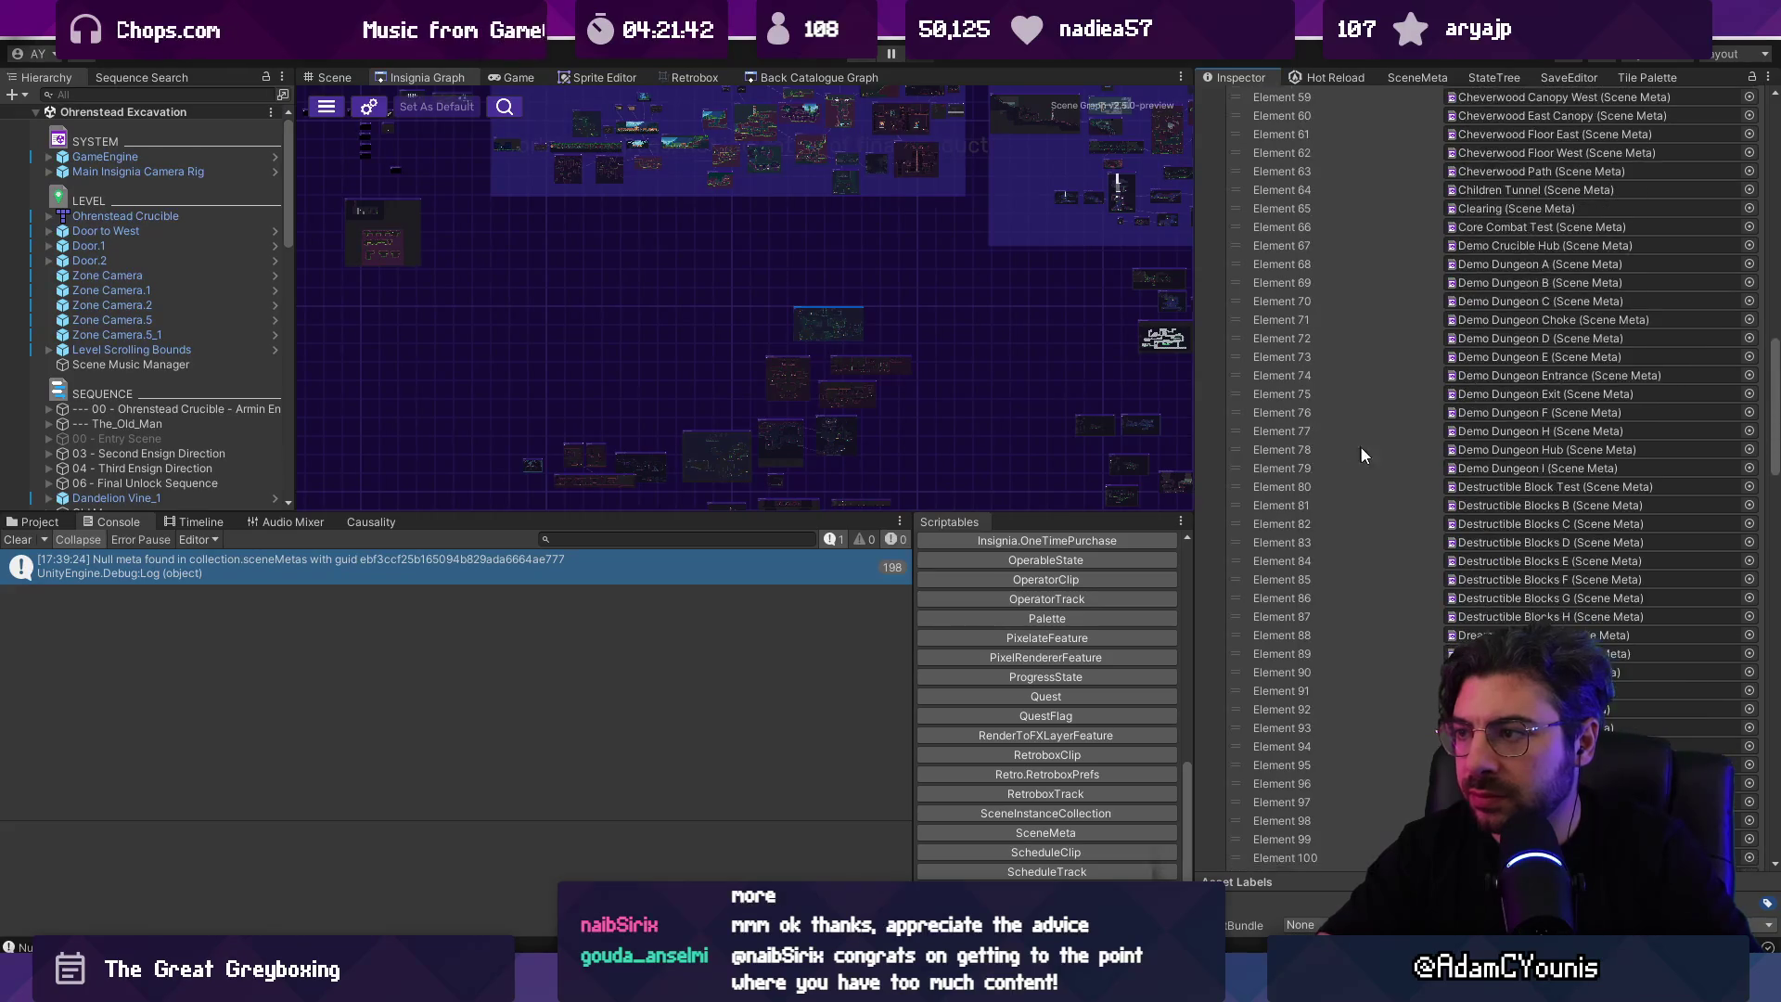
{"action": "scroll", "coordinate": [1777, 343], "scroll_direction": "up", "scroll_amount": 15}
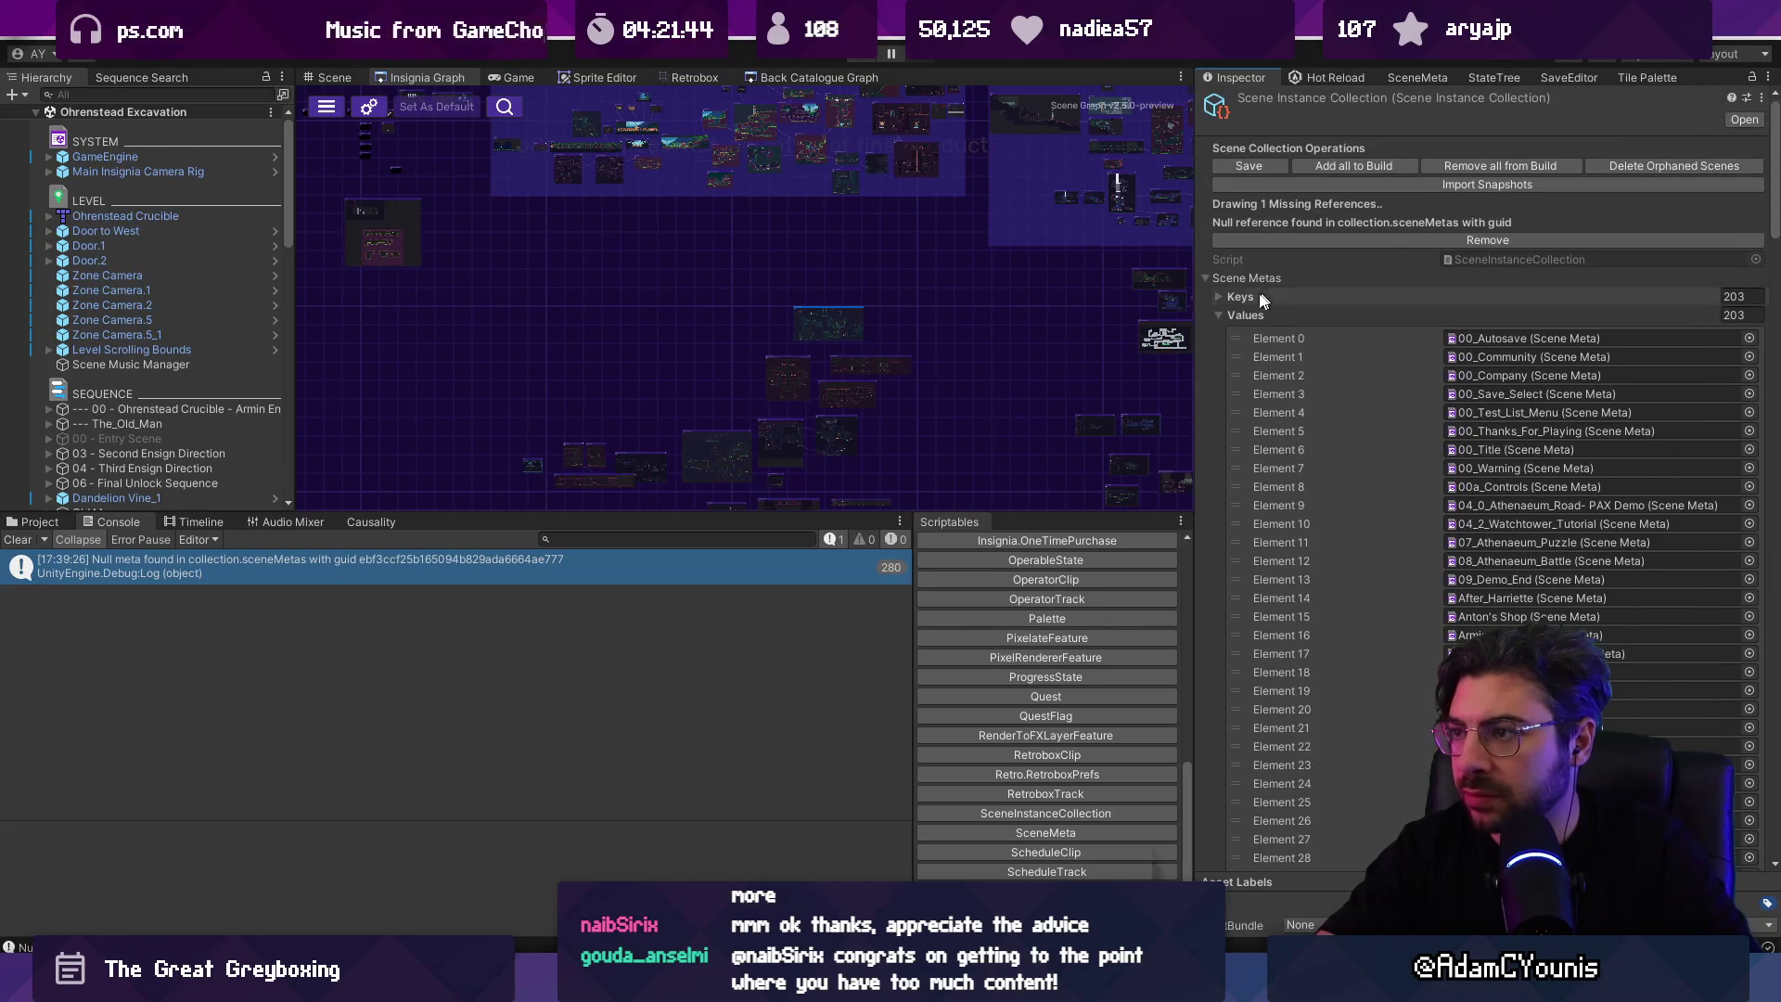
{"action": "left_click", "coordinate": [1221, 314]}
{"action": "left_click", "coordinate": [1246, 241]}
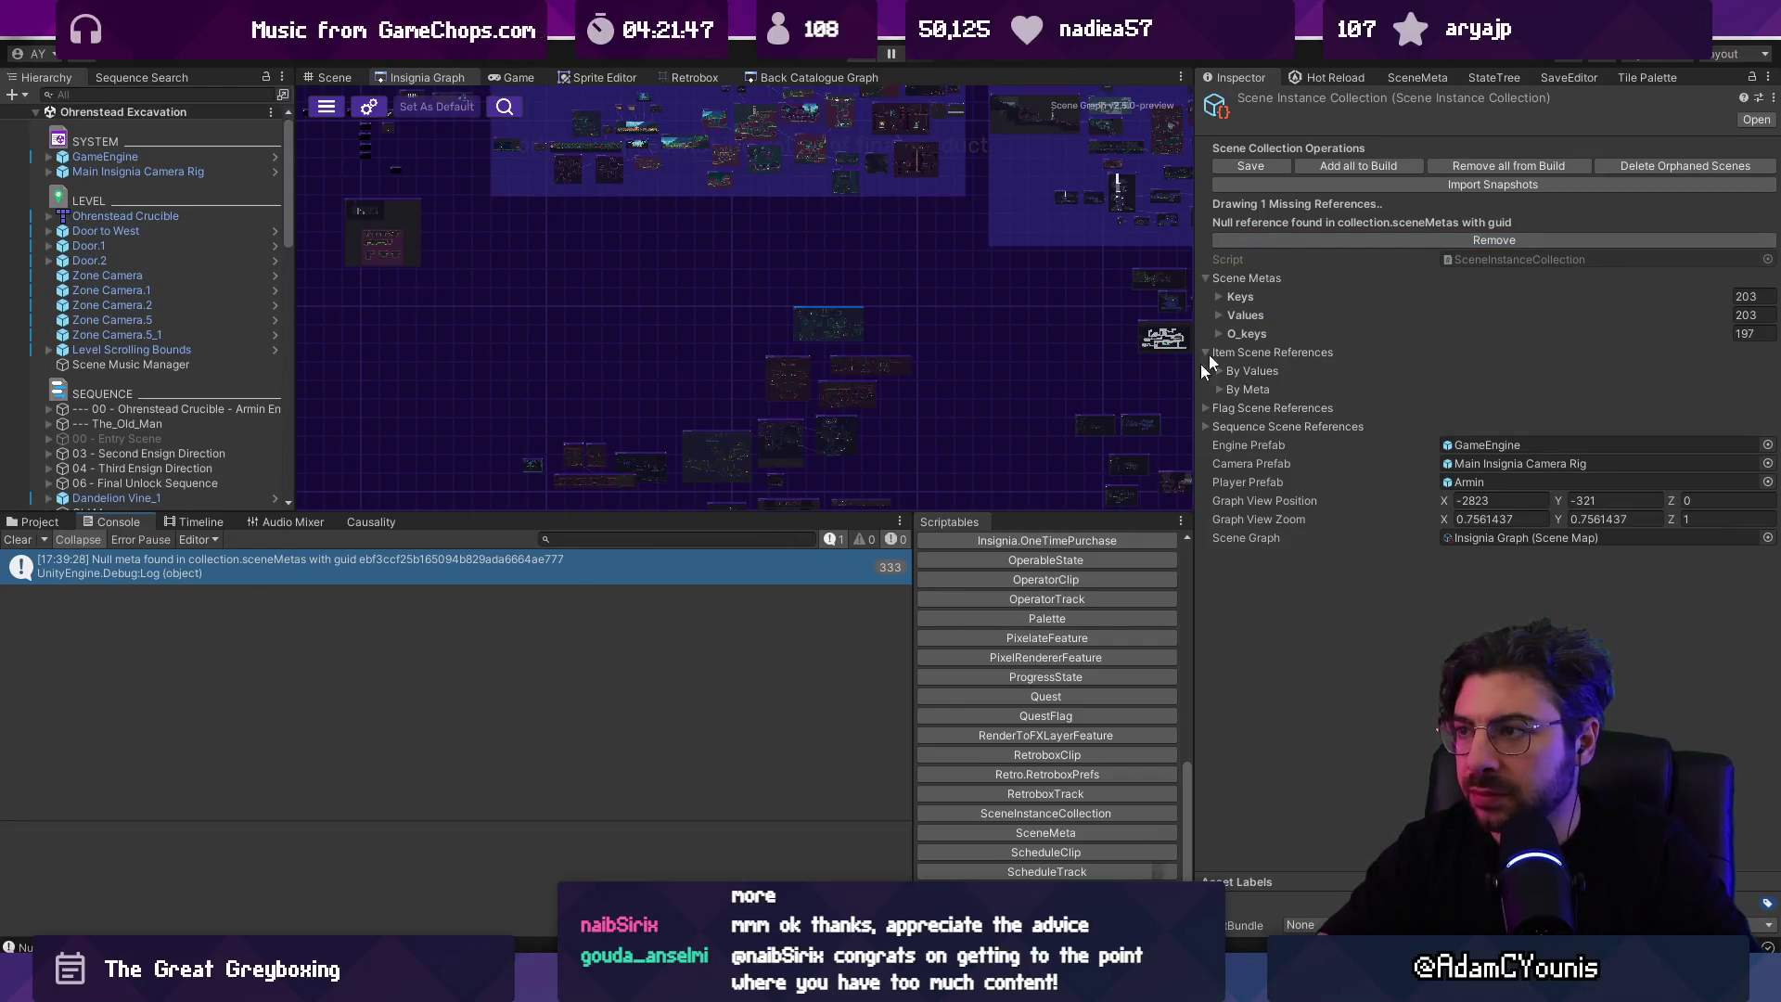
{"action": "left_click", "coordinate": [1266, 314]}
{"action": "scroll", "coordinate": [1533, 510], "scroll_direction": "down", "scroll_amount": 5}
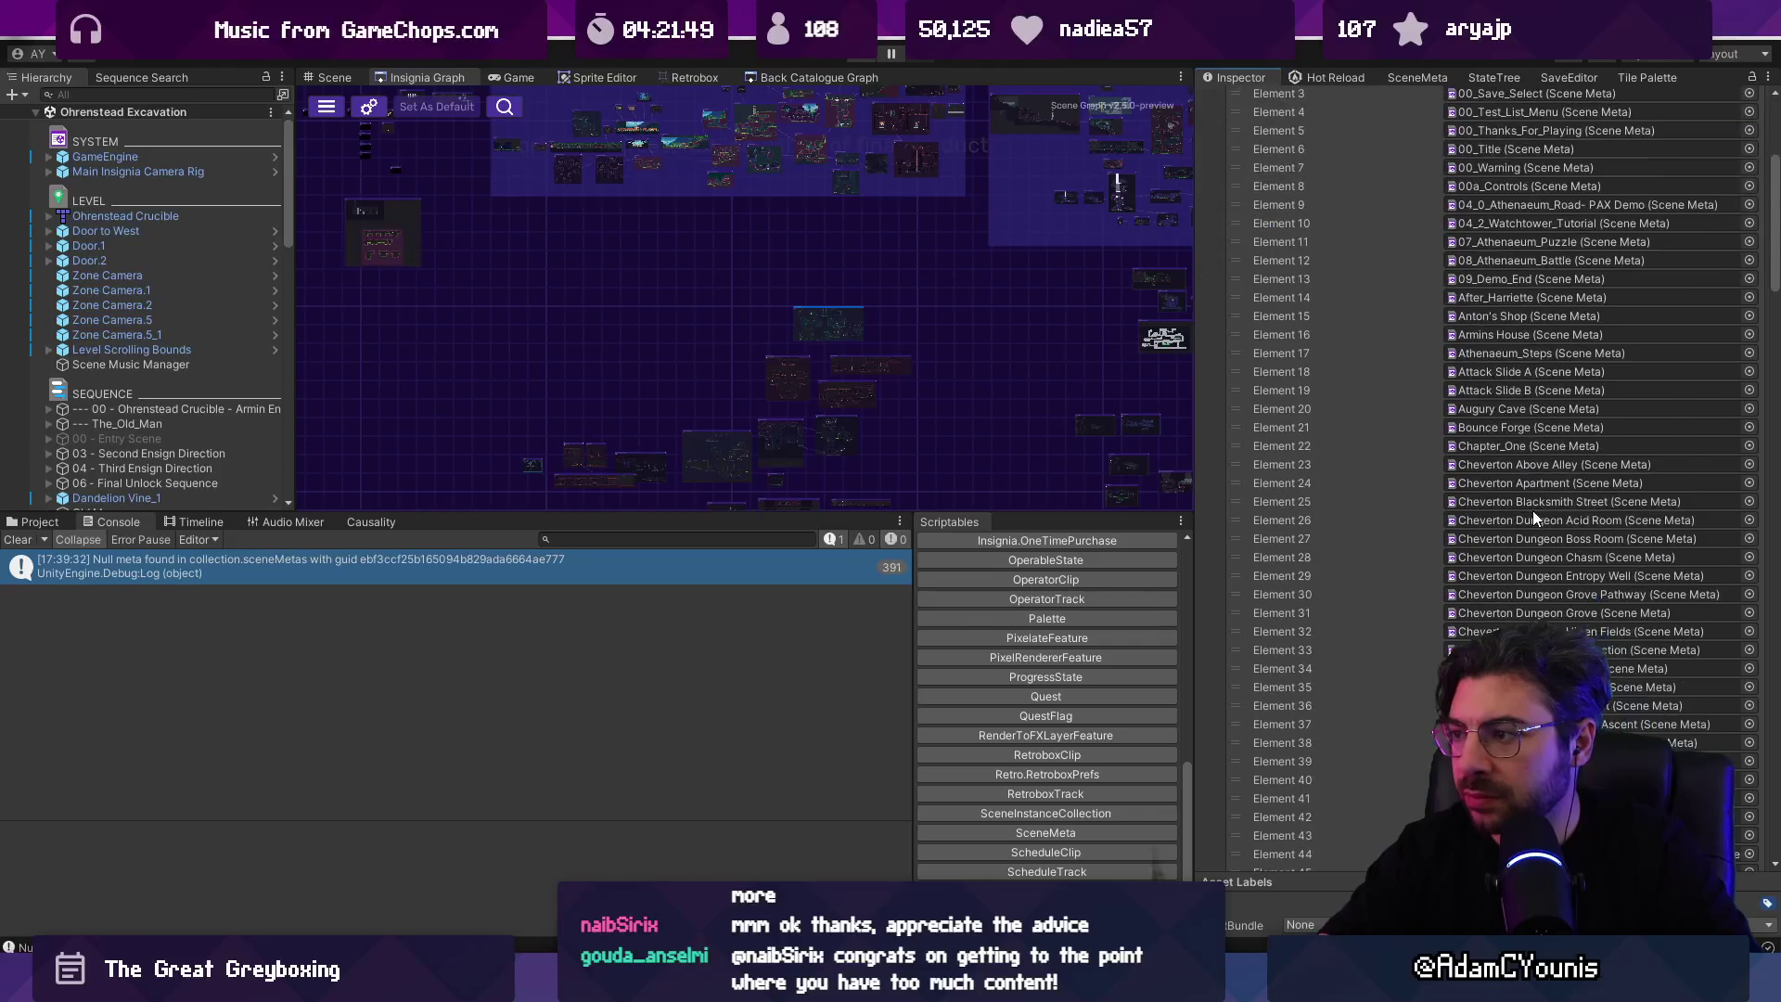
{"action": "scroll", "coordinate": [1533, 515], "scroll_direction": "down", "scroll_amount": 10}
{"action": "left_click_drag", "start_coordinate": [1773, 320], "coordinate": [1775, 654]}
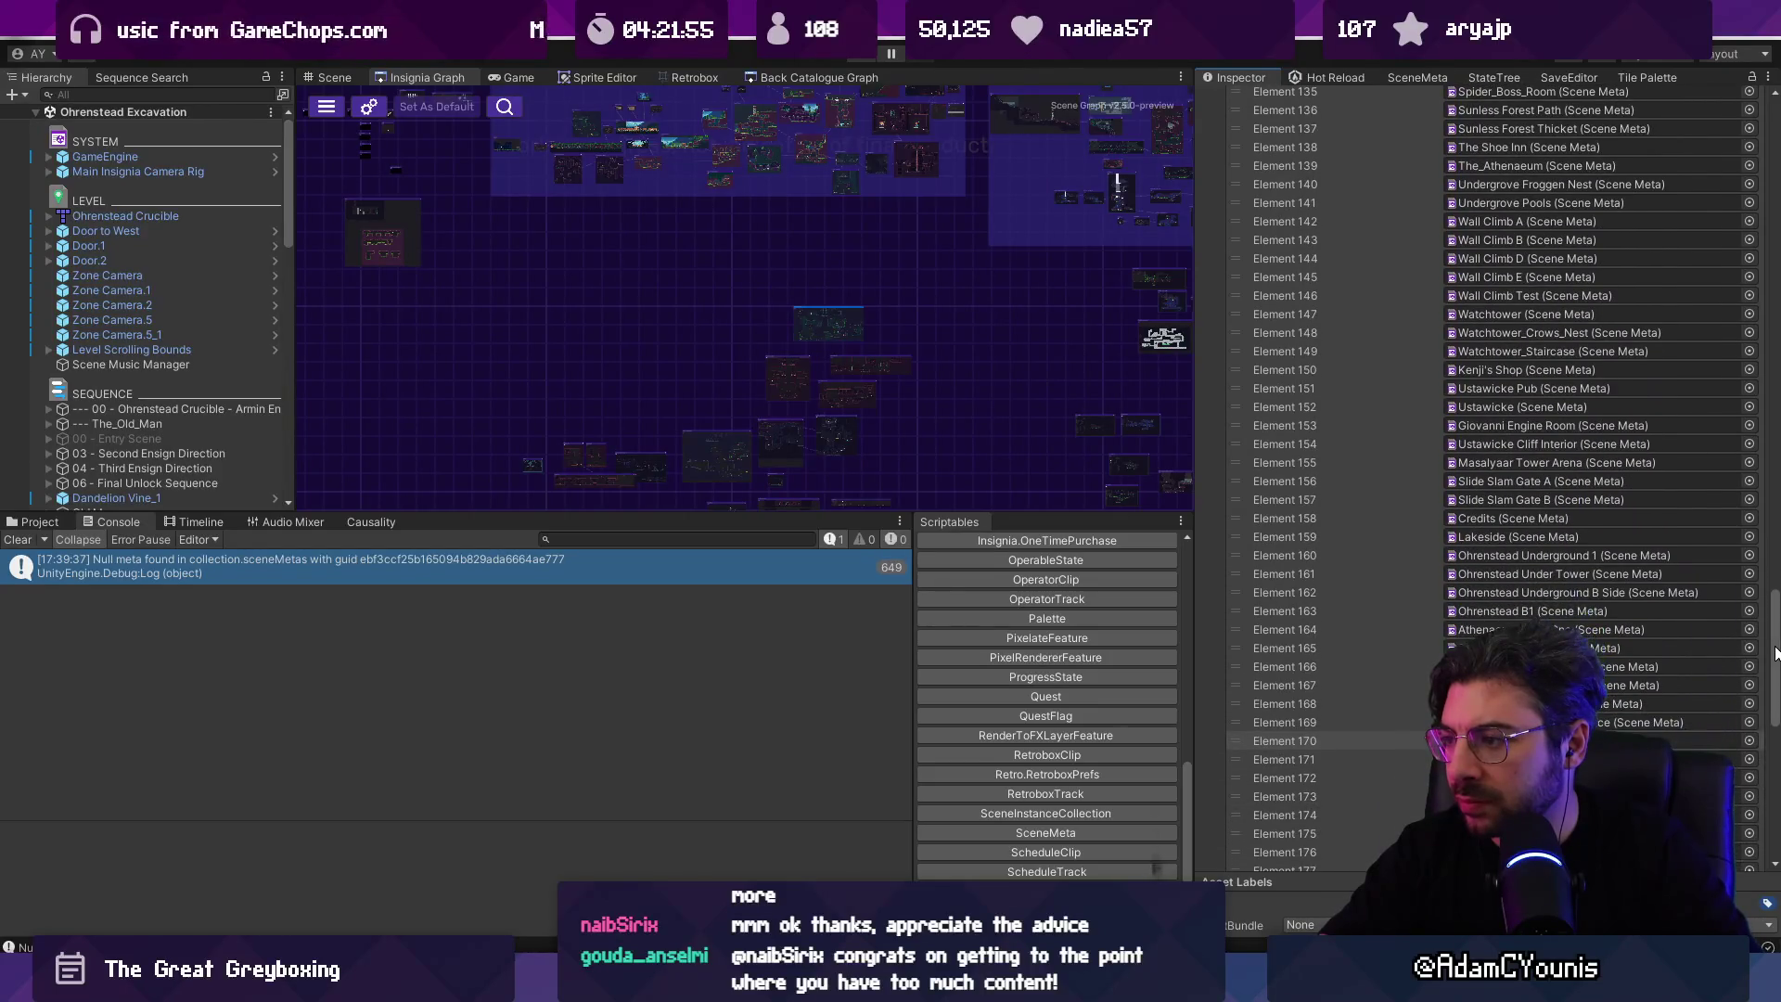
{"action": "key", "text": "alt+Tab"}
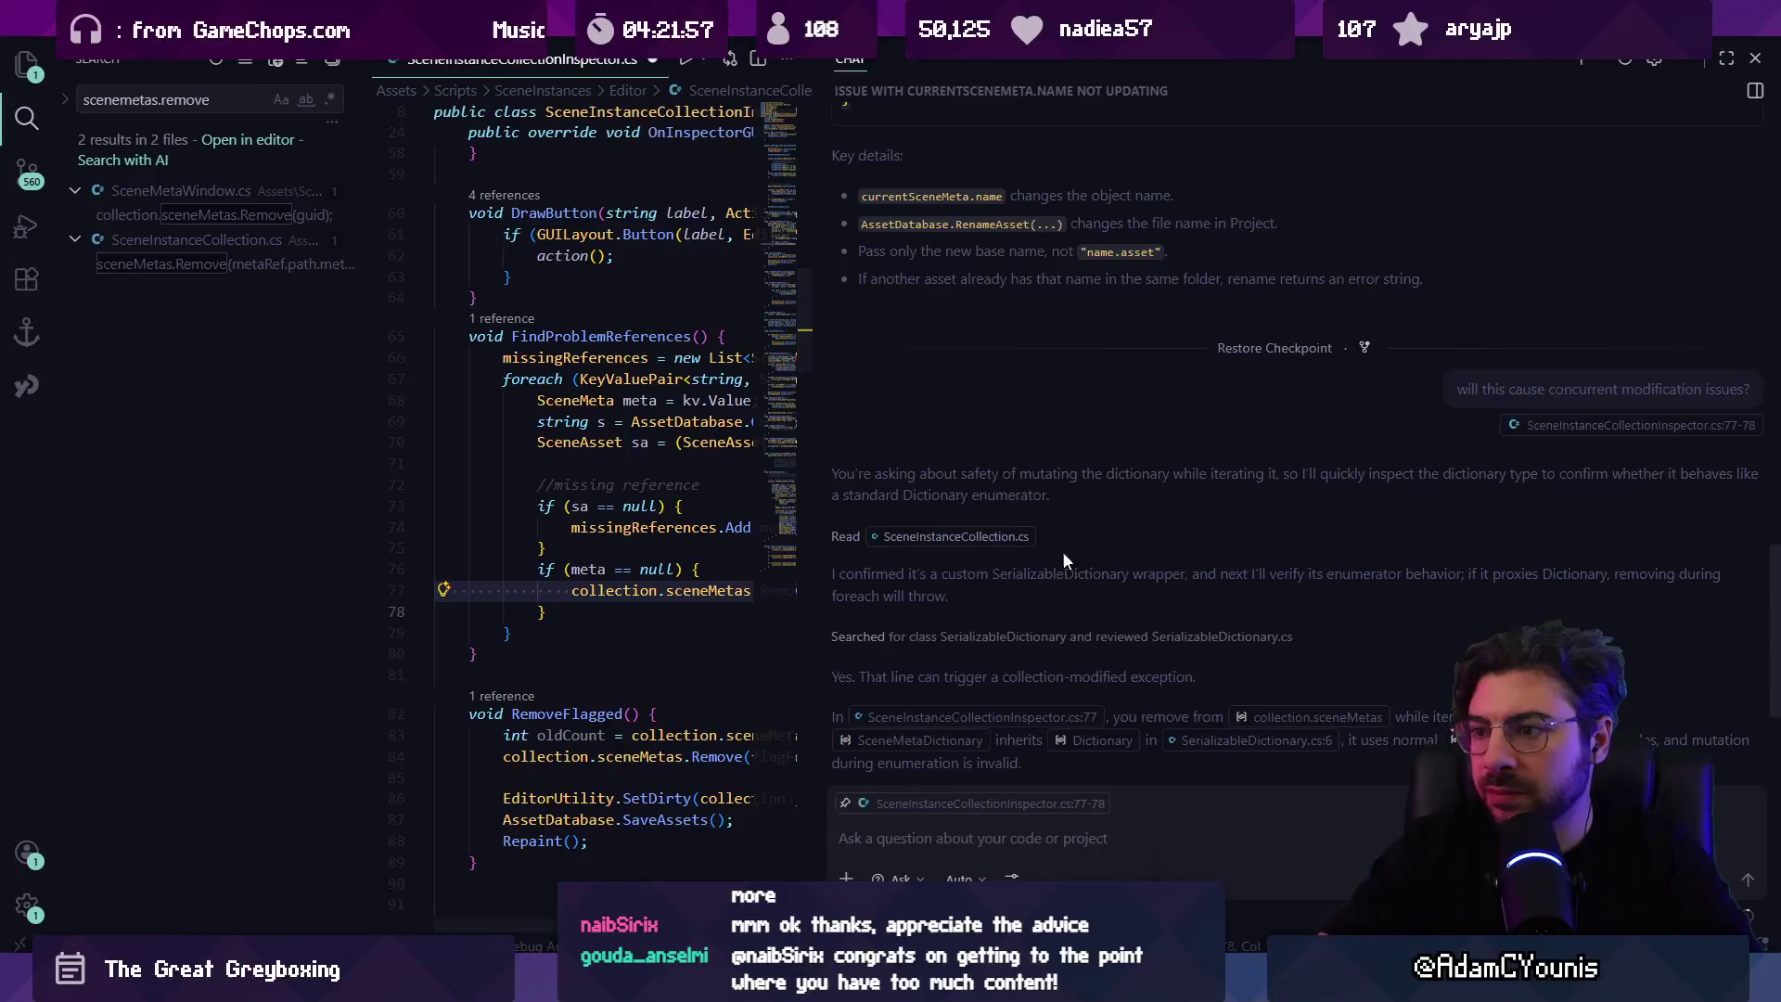
Step: Declare List<string> brokenReferences = new List<string>(); on line 16 below missingReferences
{"action": "scroll", "coordinate": [1071, 581], "scroll_direction": "down", "scroll_amount": 2}
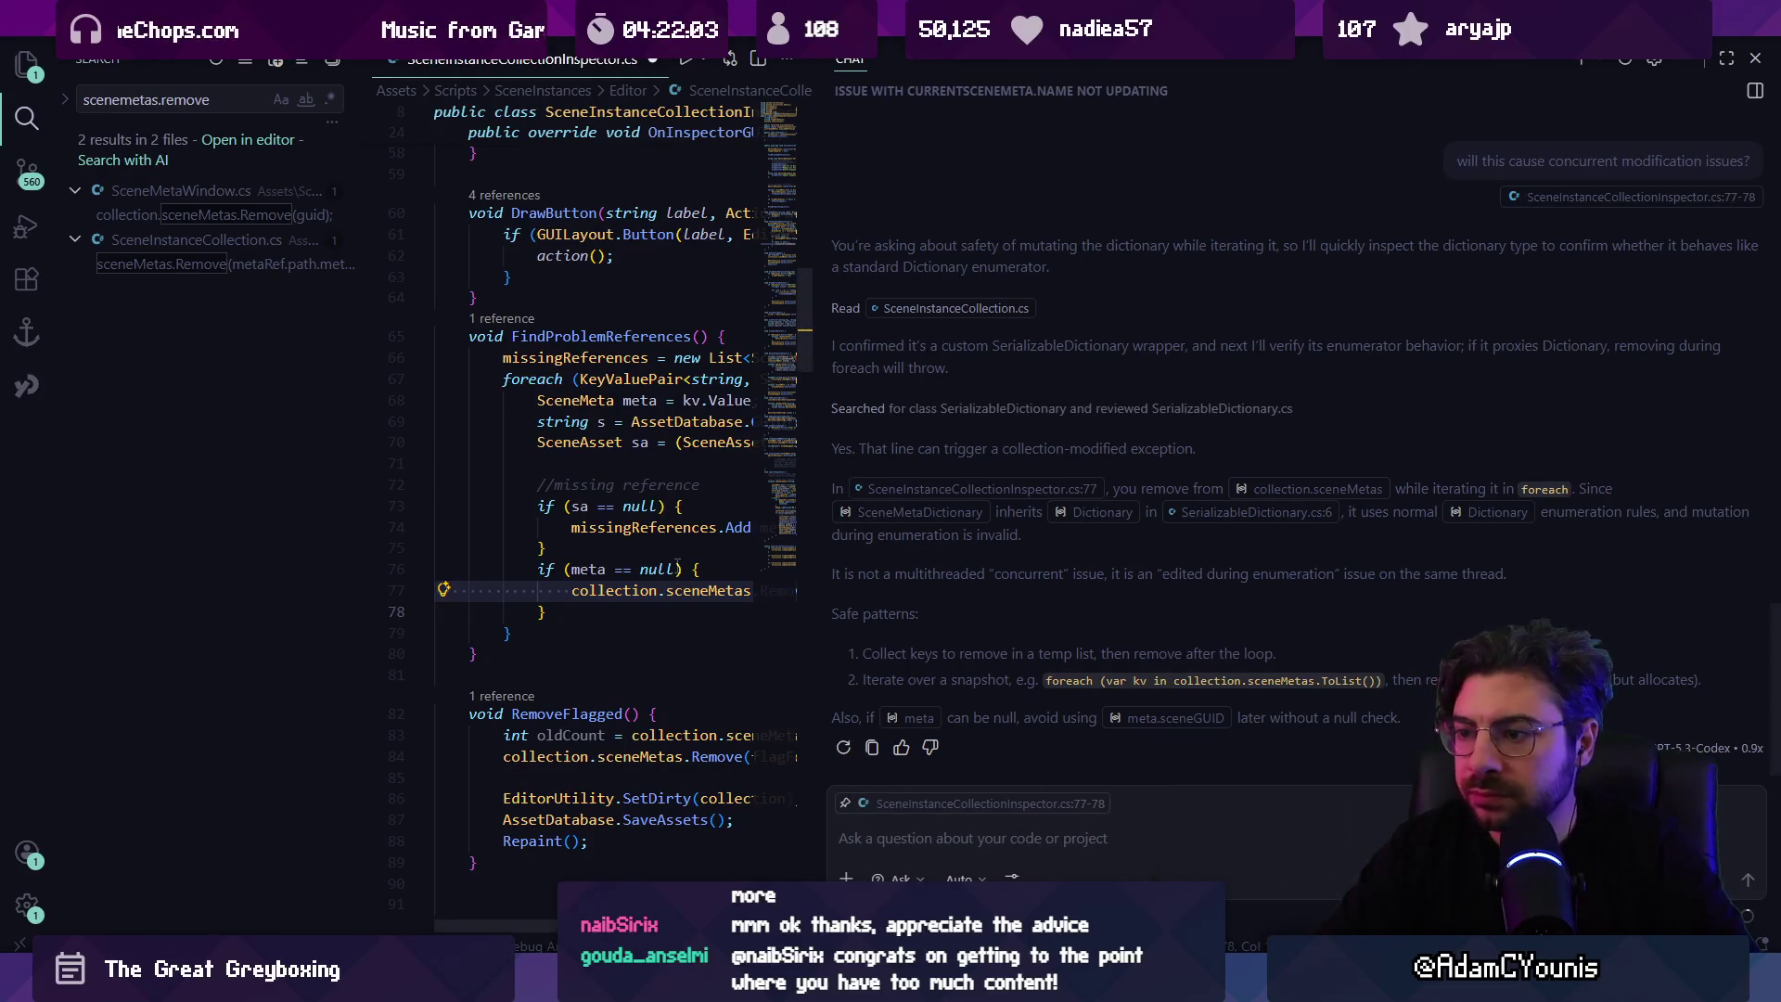
{"action": "key", "text": "ctrl+alt+b"}
{"action": "left_click", "coordinate": [641, 527], "text": "ctrl"}
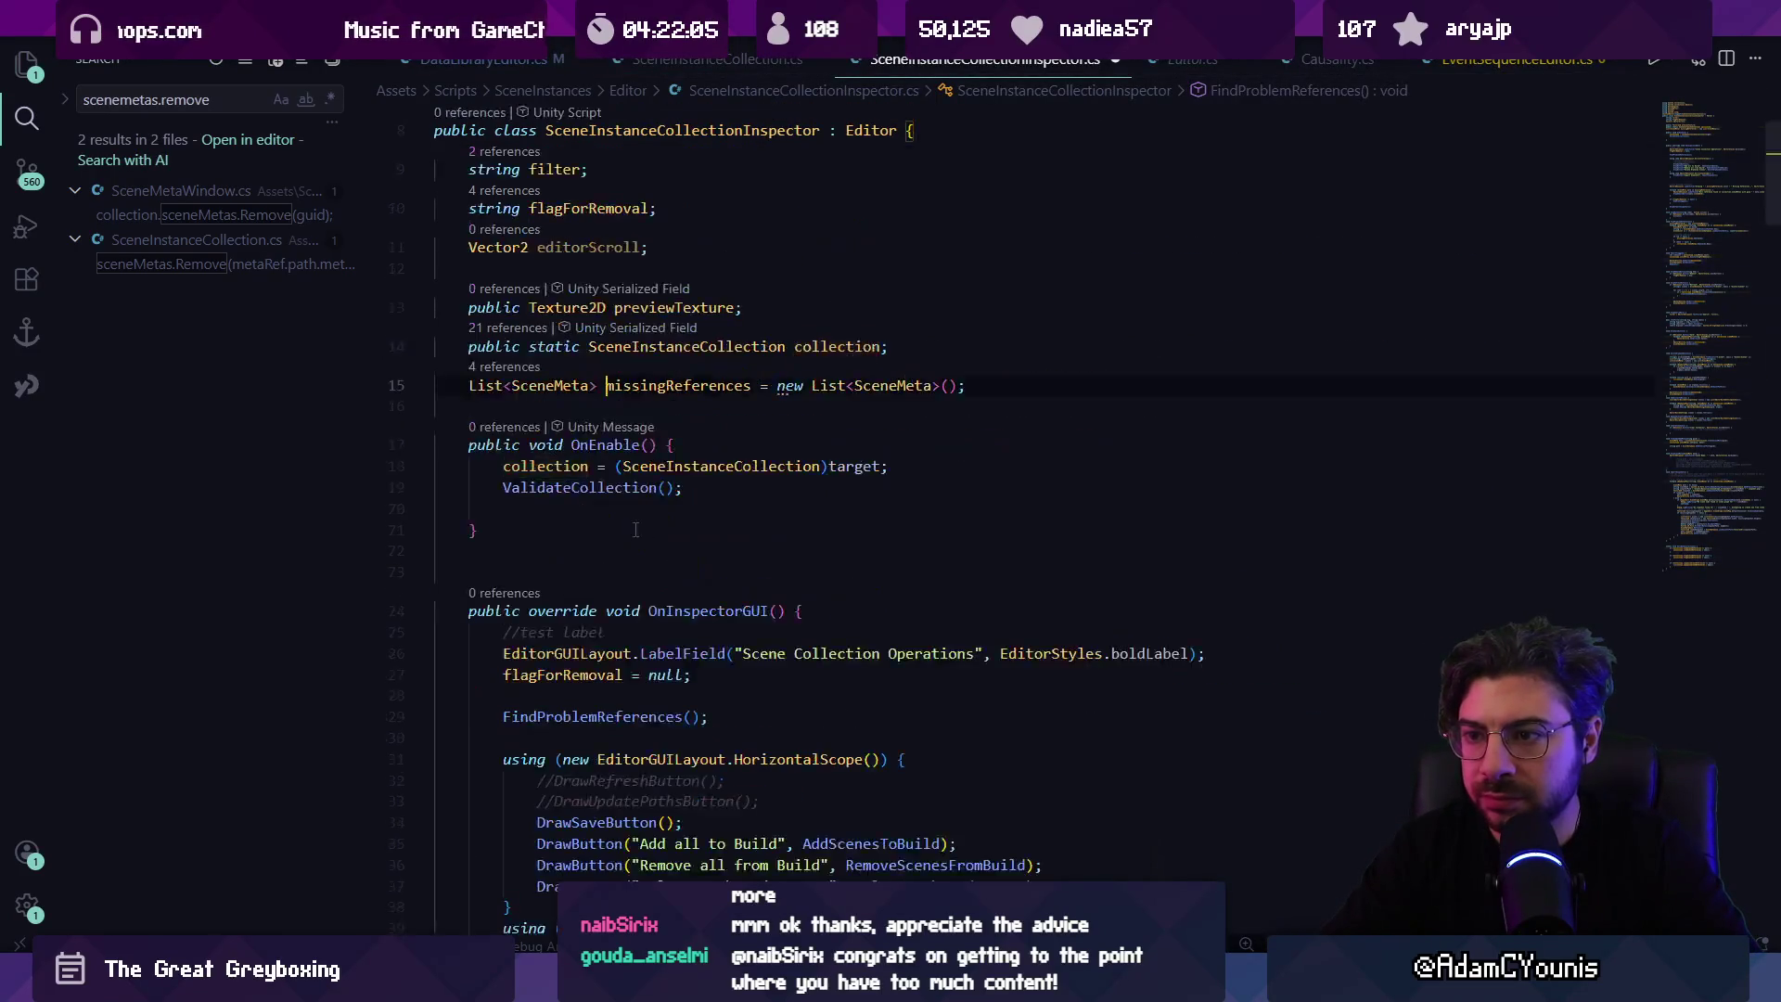
{"action": "left_click", "coordinate": [775, 406]}
{"action": "type", "text": "List<"}
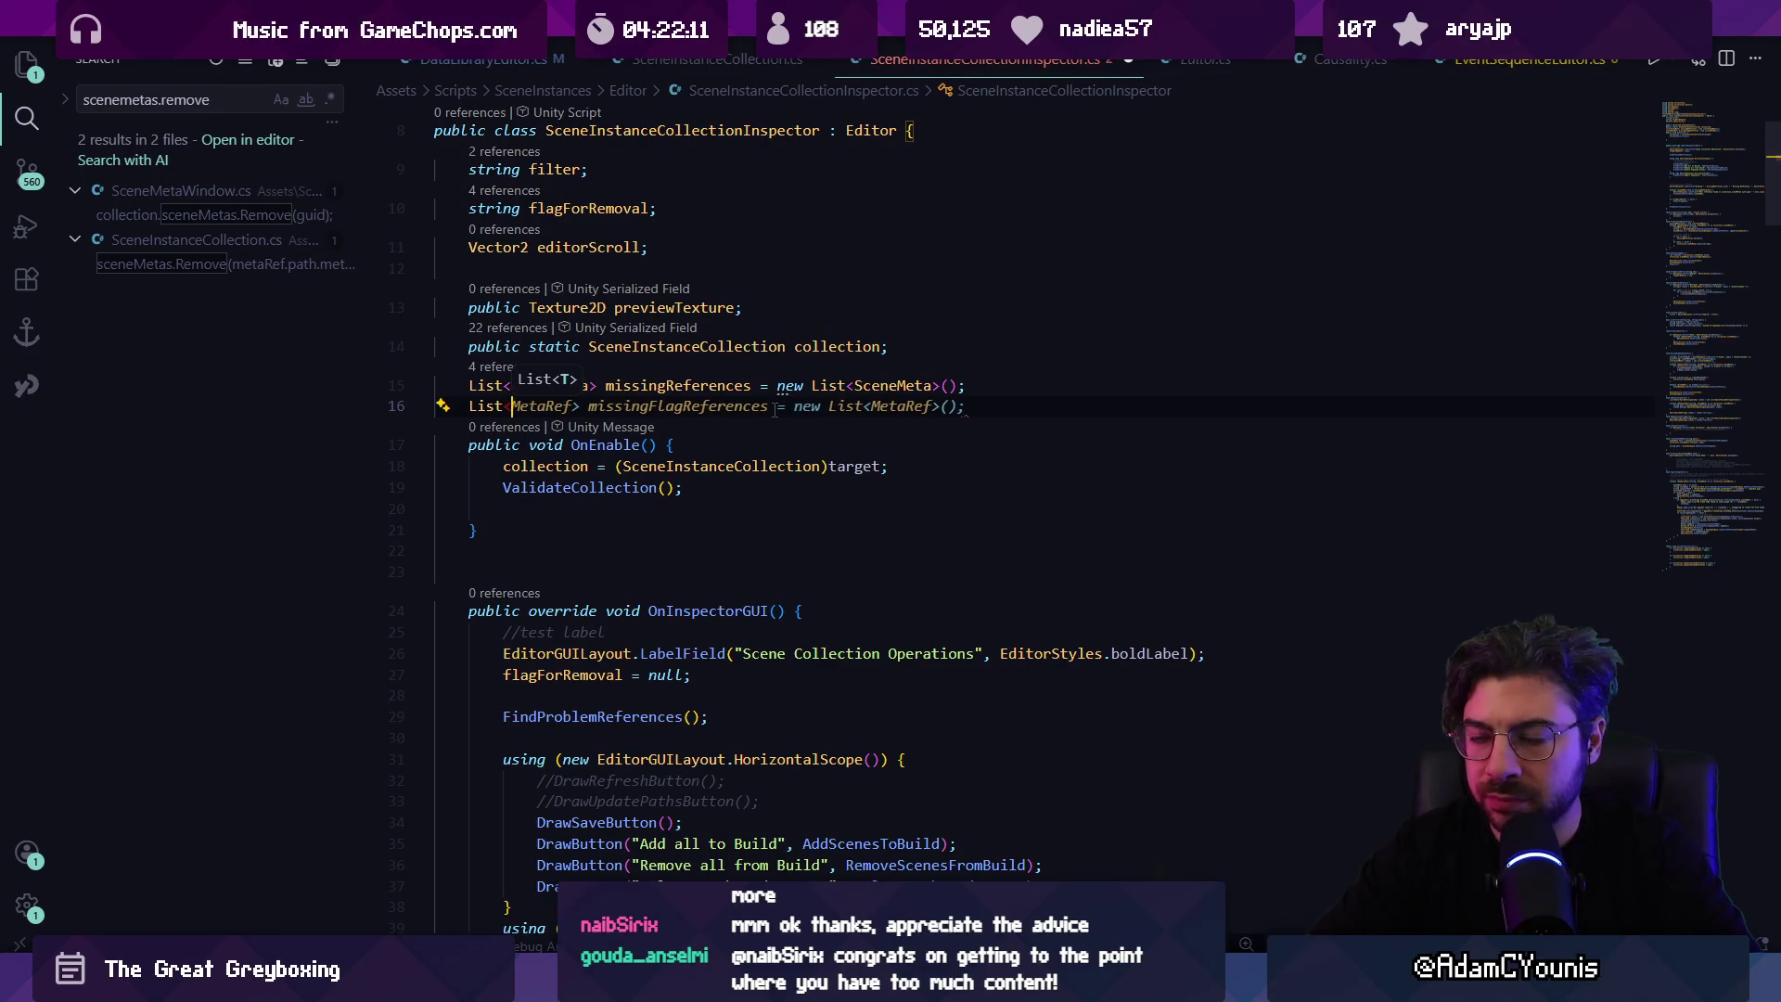
{"action": "type", "text": "stti"}
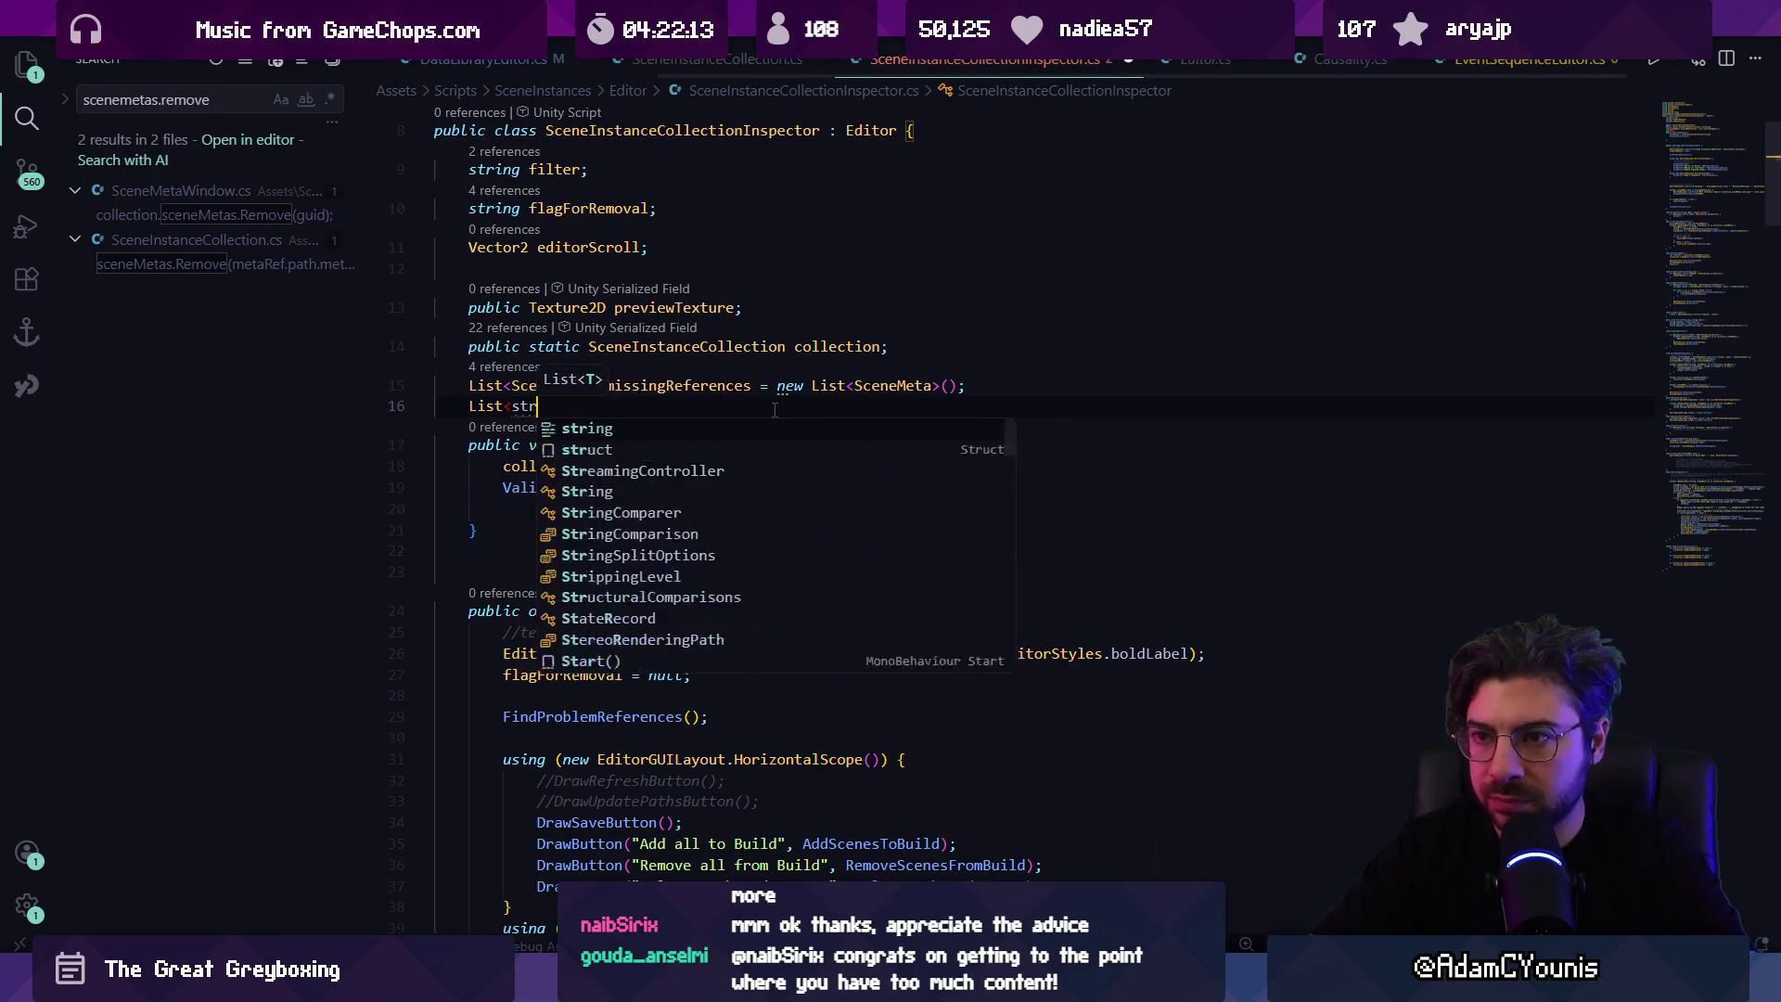
{"action": "key", "text": "BackSpace"}
{"action": "key", "text": "BackSpace"}
{"action": "type", "text": "ring"}
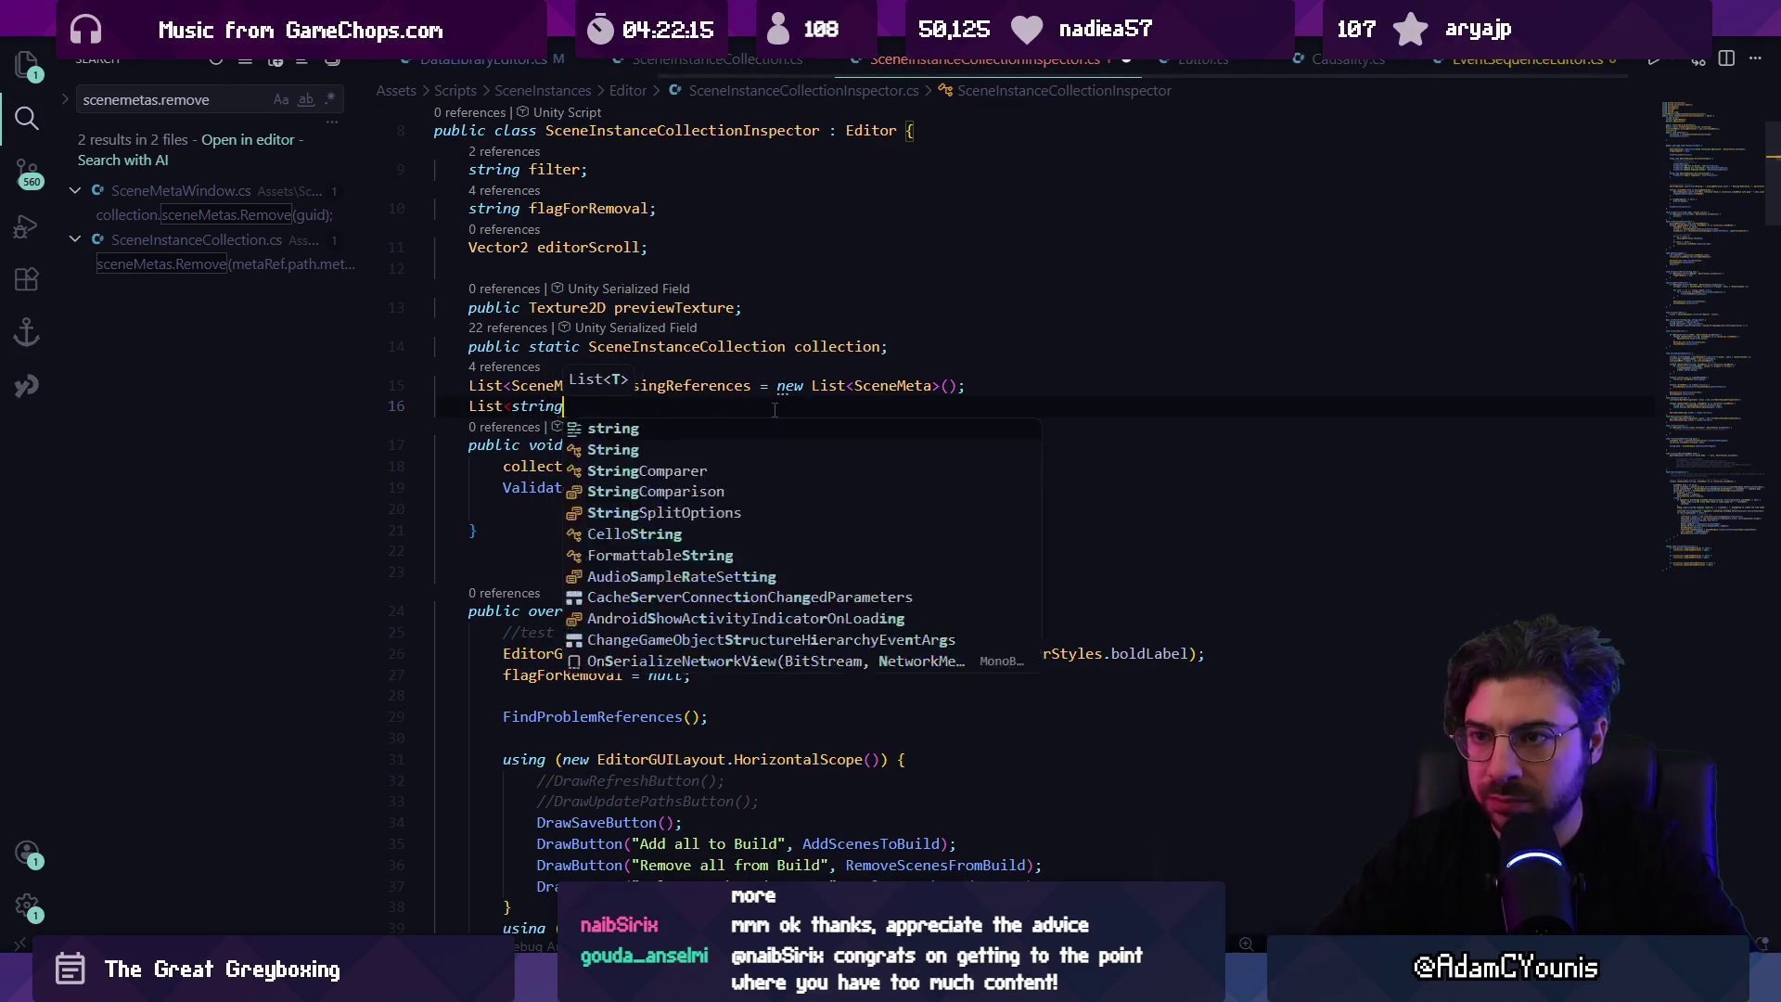
{"action": "type", "text": "><"}
{"action": "key", "text": "BackSpace"}
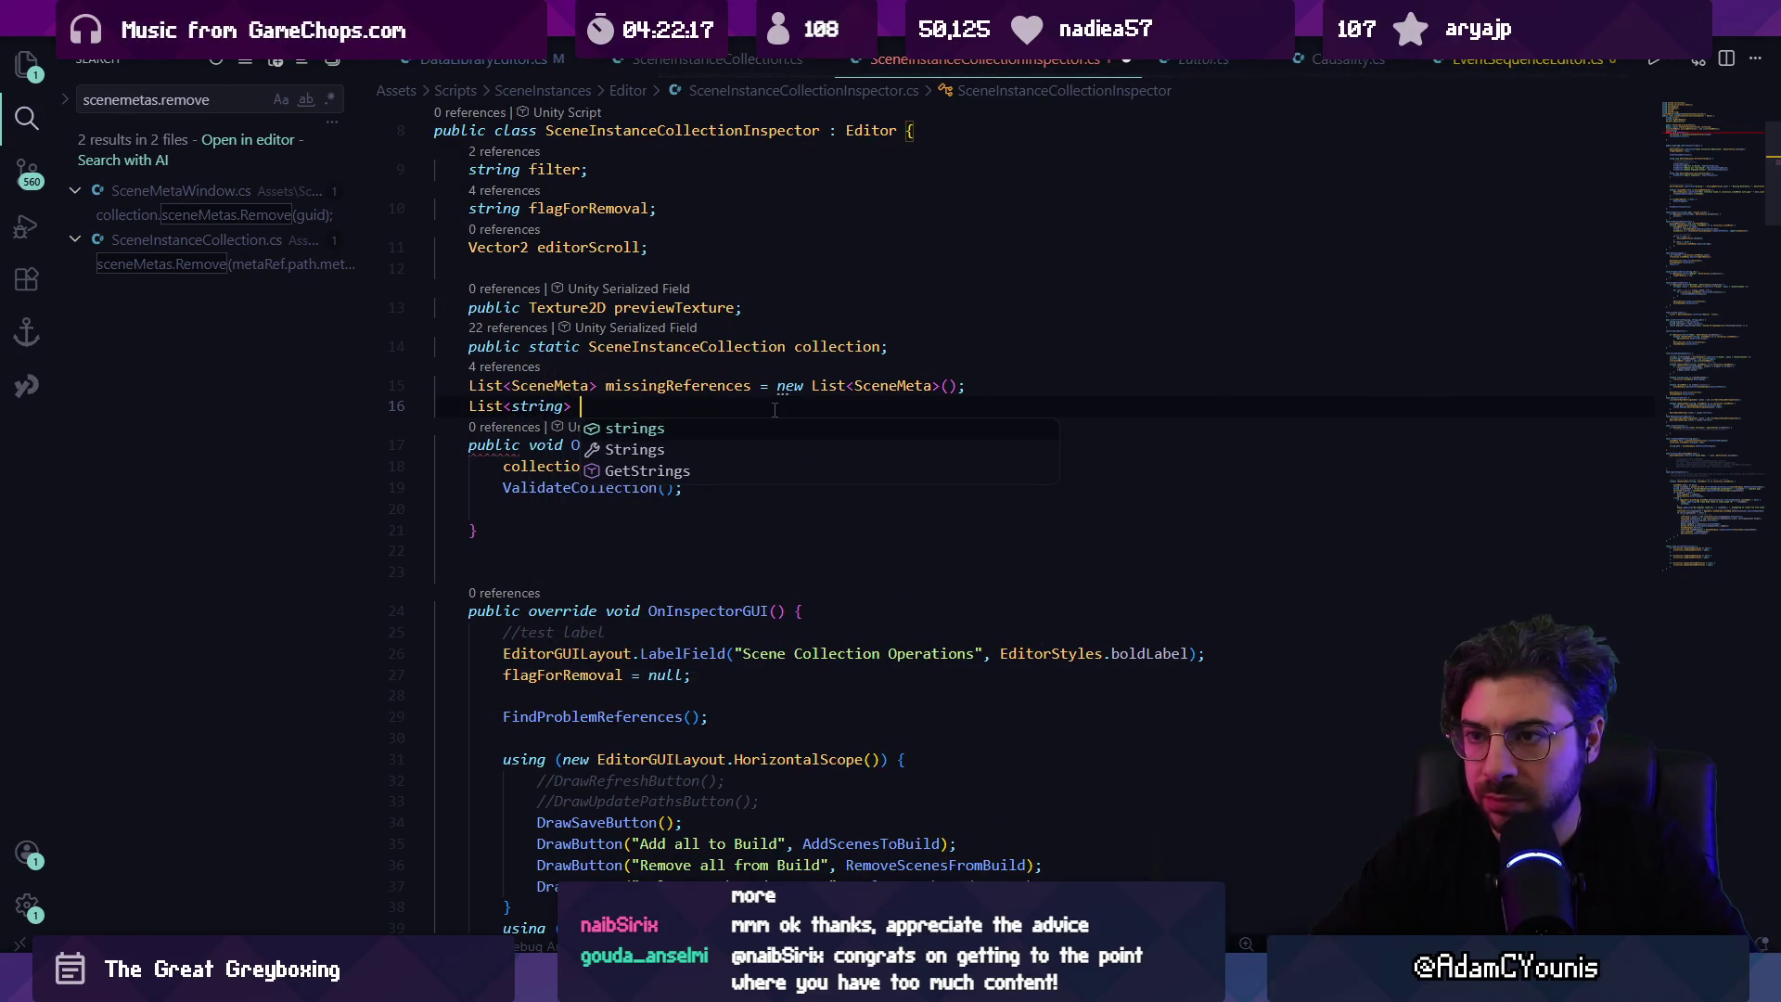
{"action": "type", "text": "brokenReferences"}
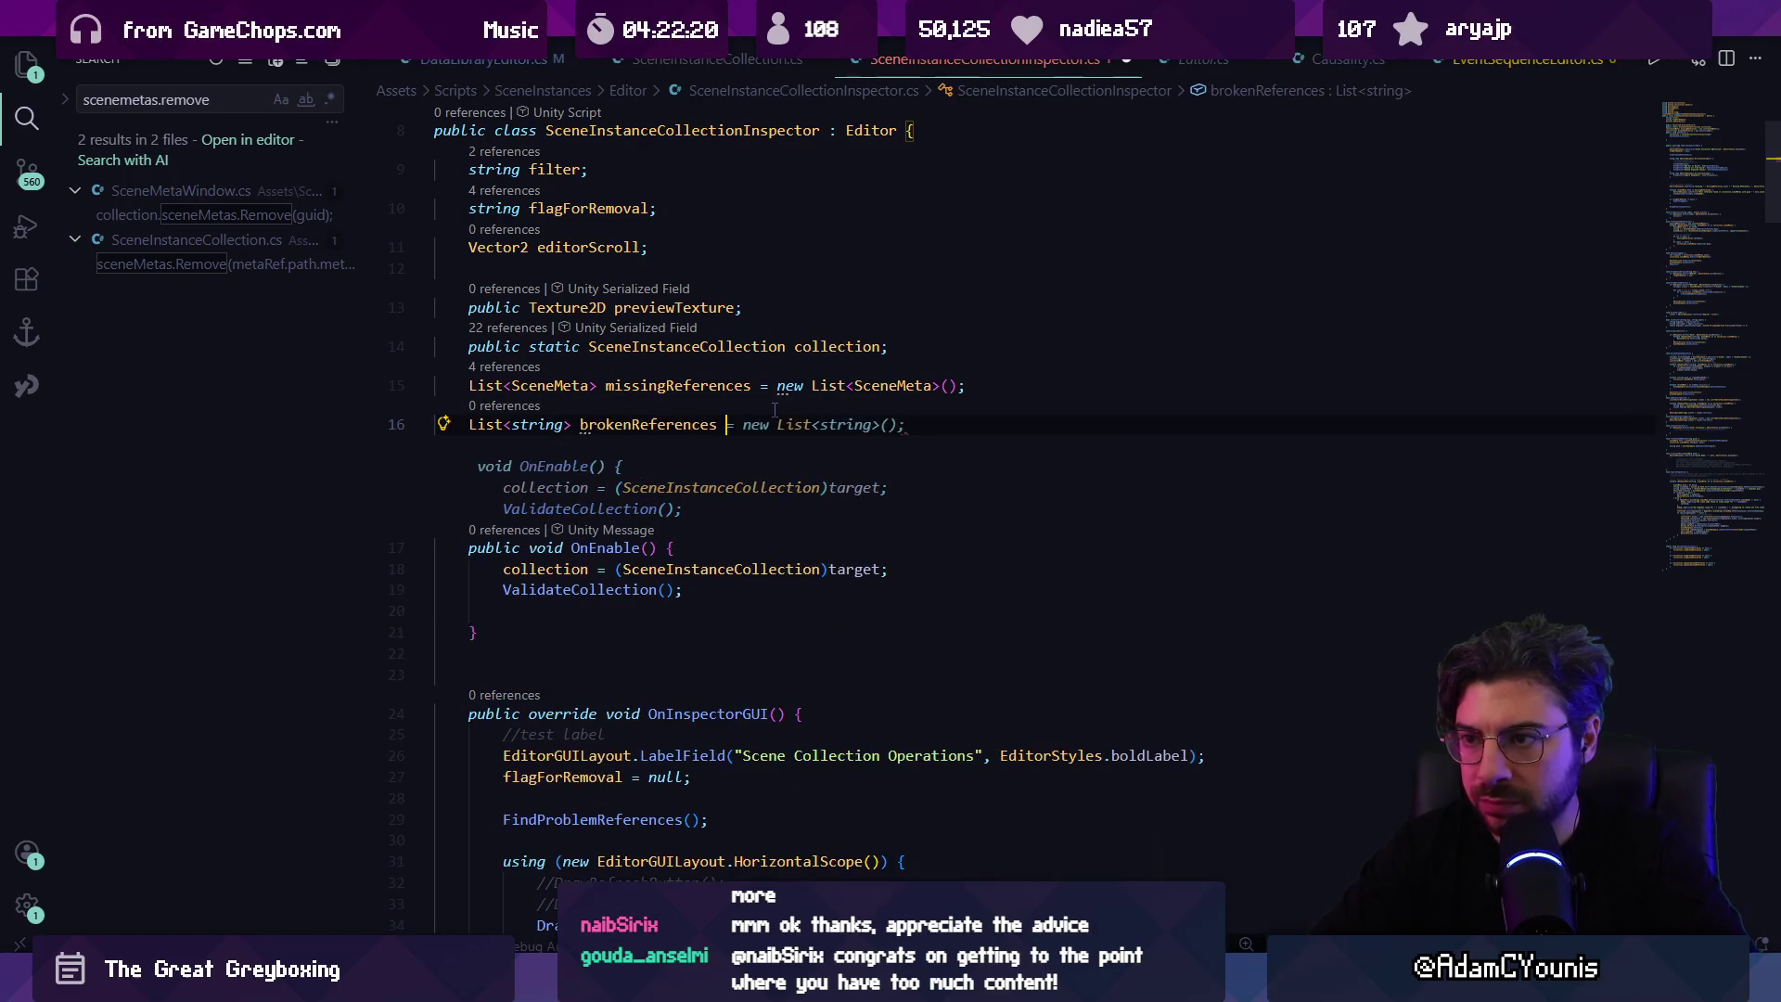
{"action": "key", "text": "Tab"}
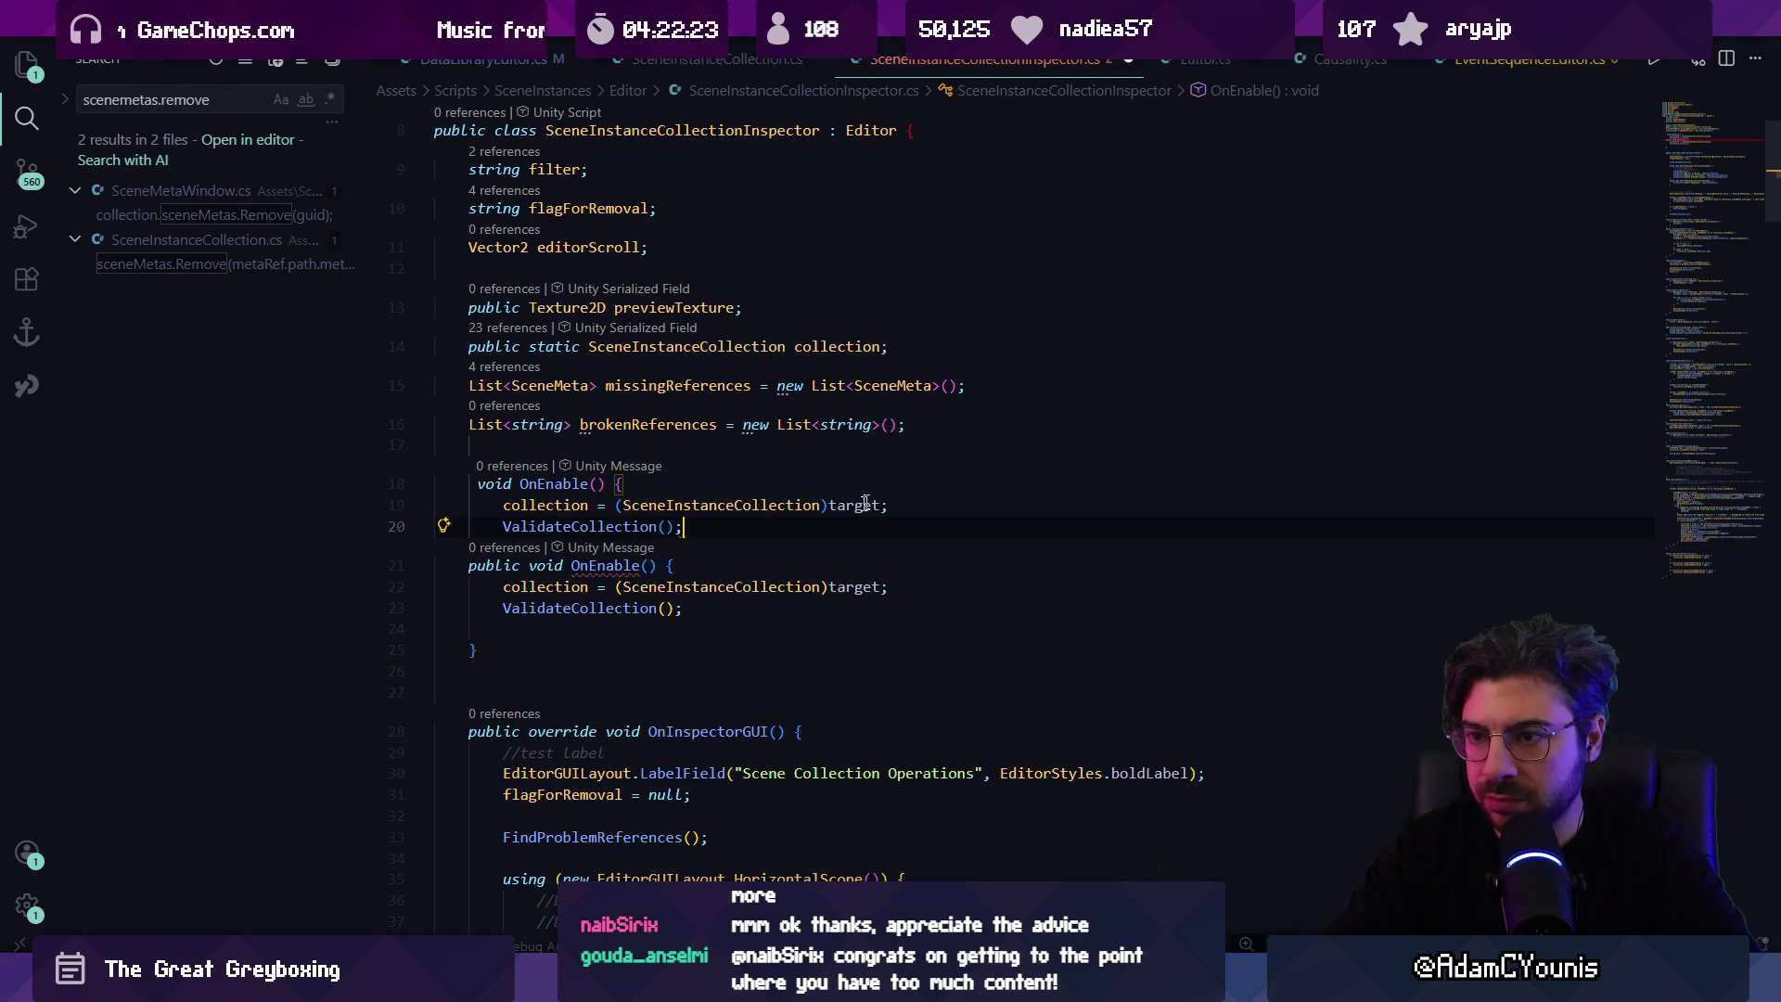
{"action": "key", "text": "ctrl+z"}
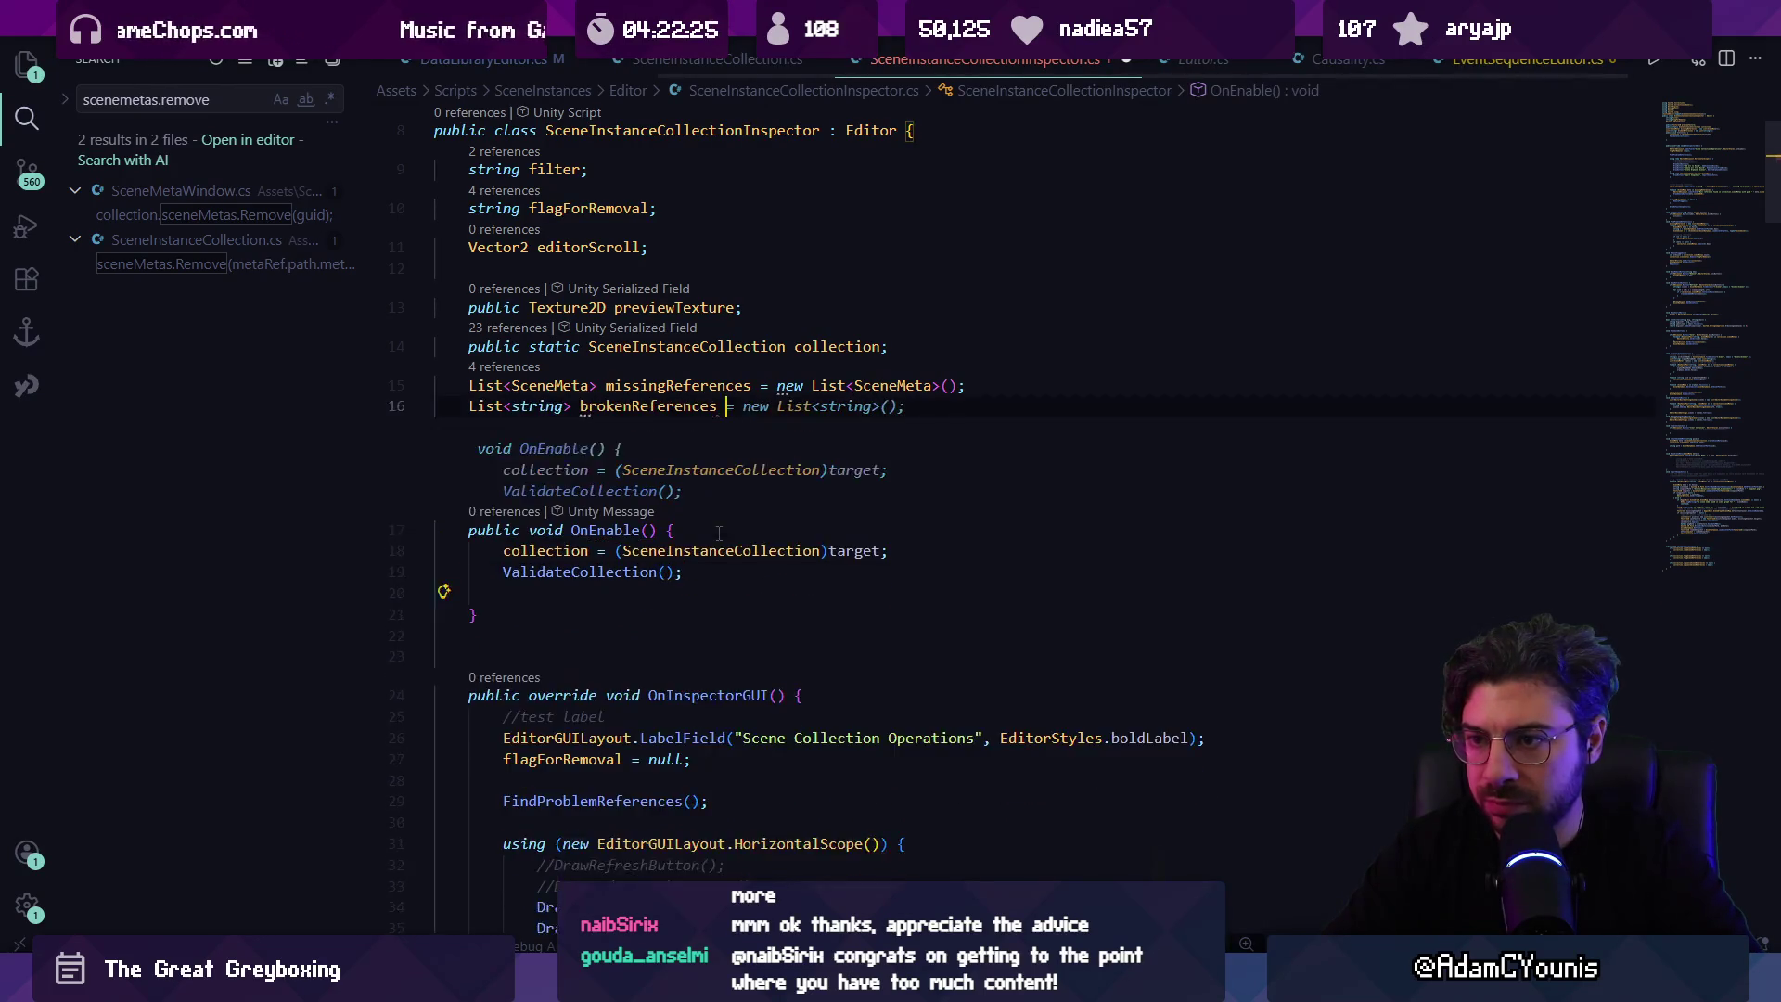
{"action": "key", "text": "Escape"}
{"action": "type", "text": "="}
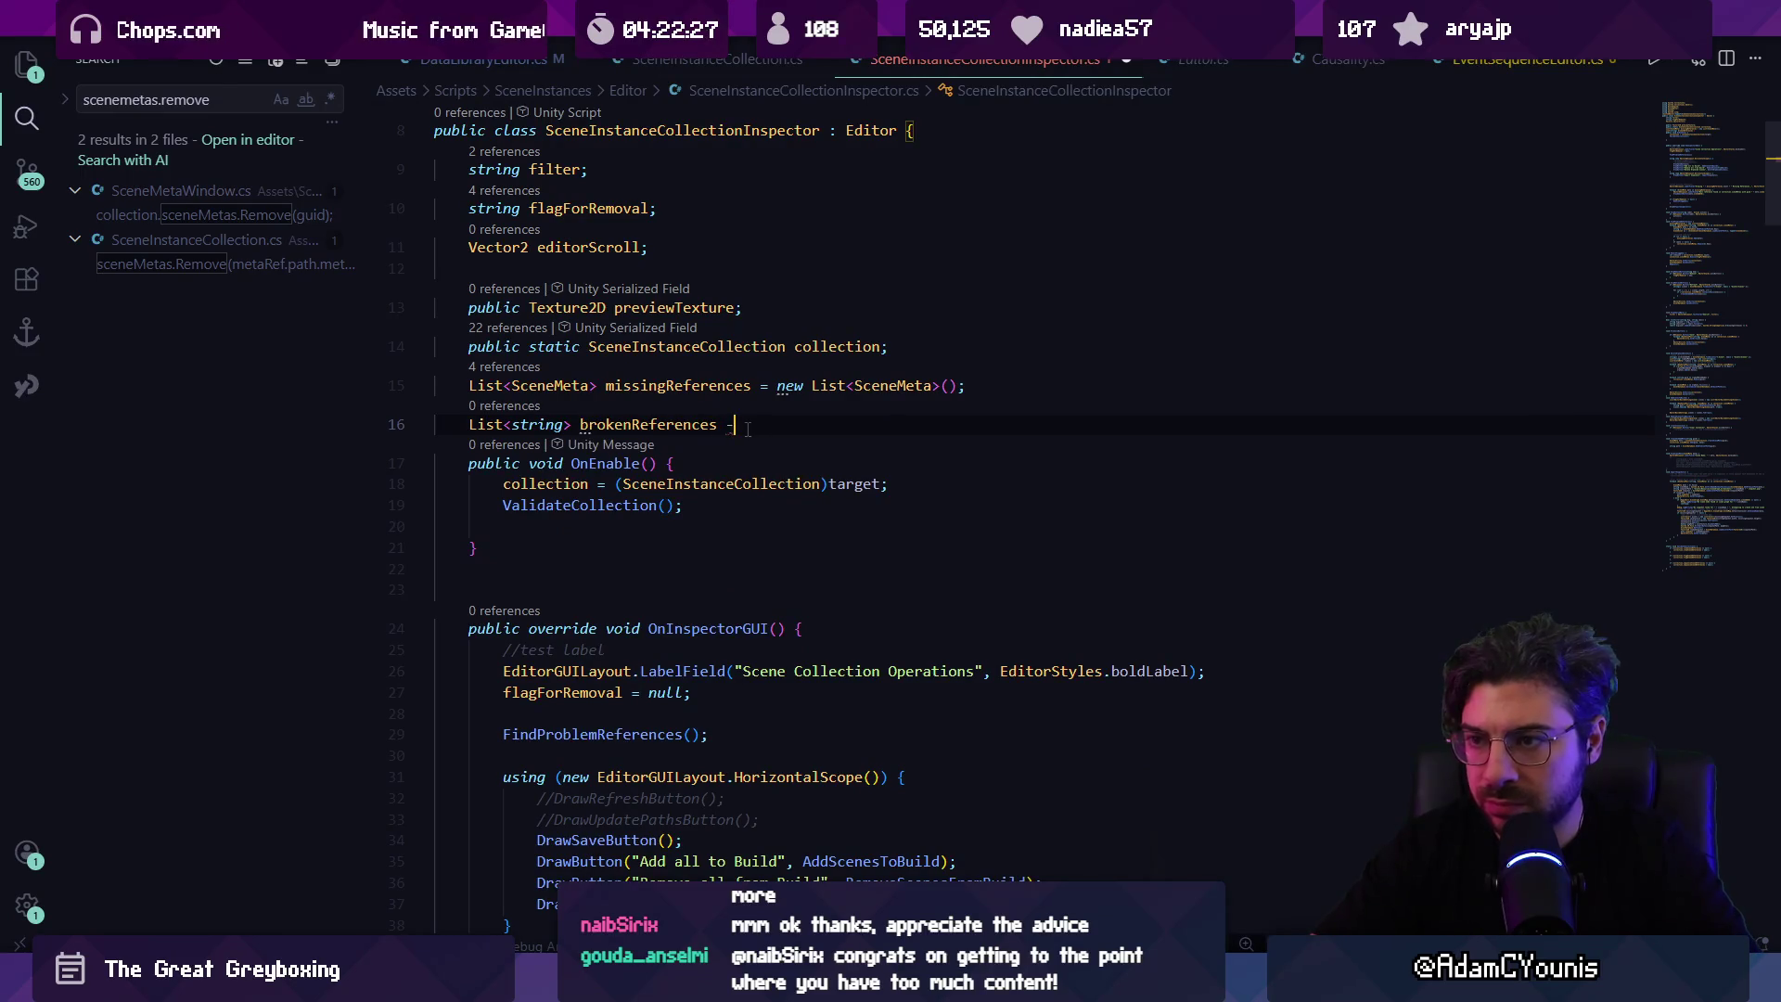
{"action": "key", "text": "Tab"}
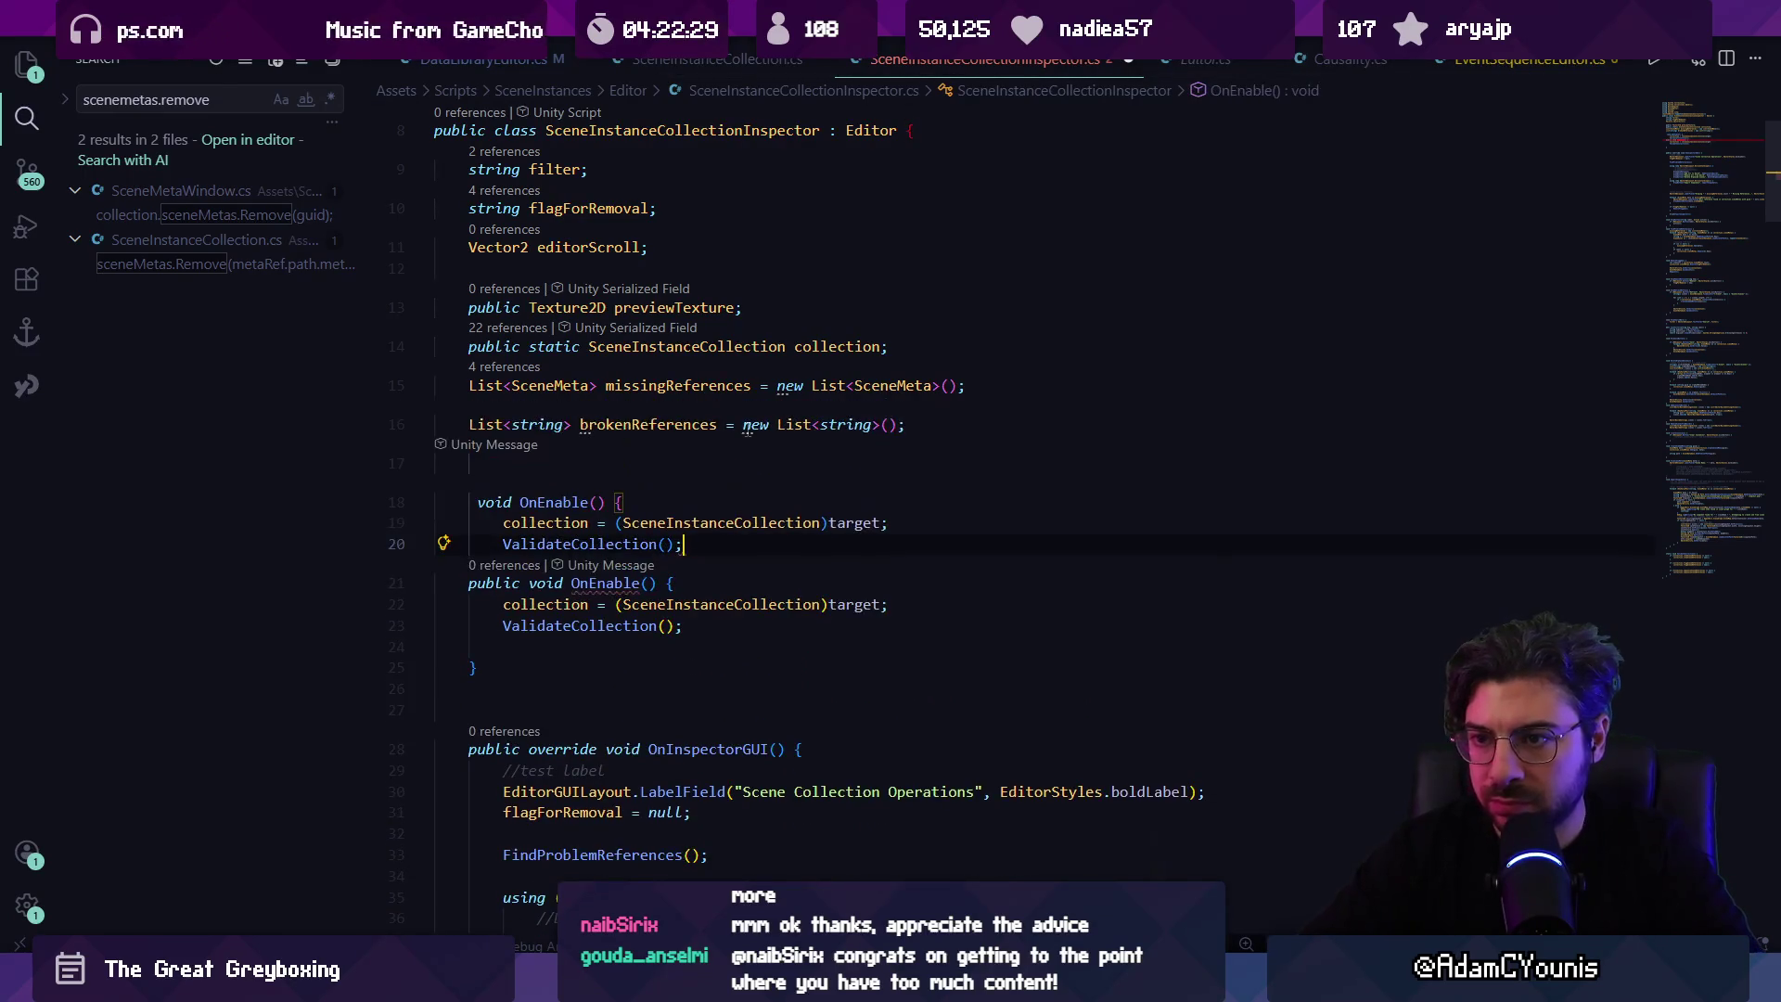
Step: Delete the duplicated OnEnable block and check the ValidateCollection definition
{"action": "key", "text": "shift+Up"}
{"action": "key", "text": "shift+Up"}
{"action": "key", "text": "Up"}
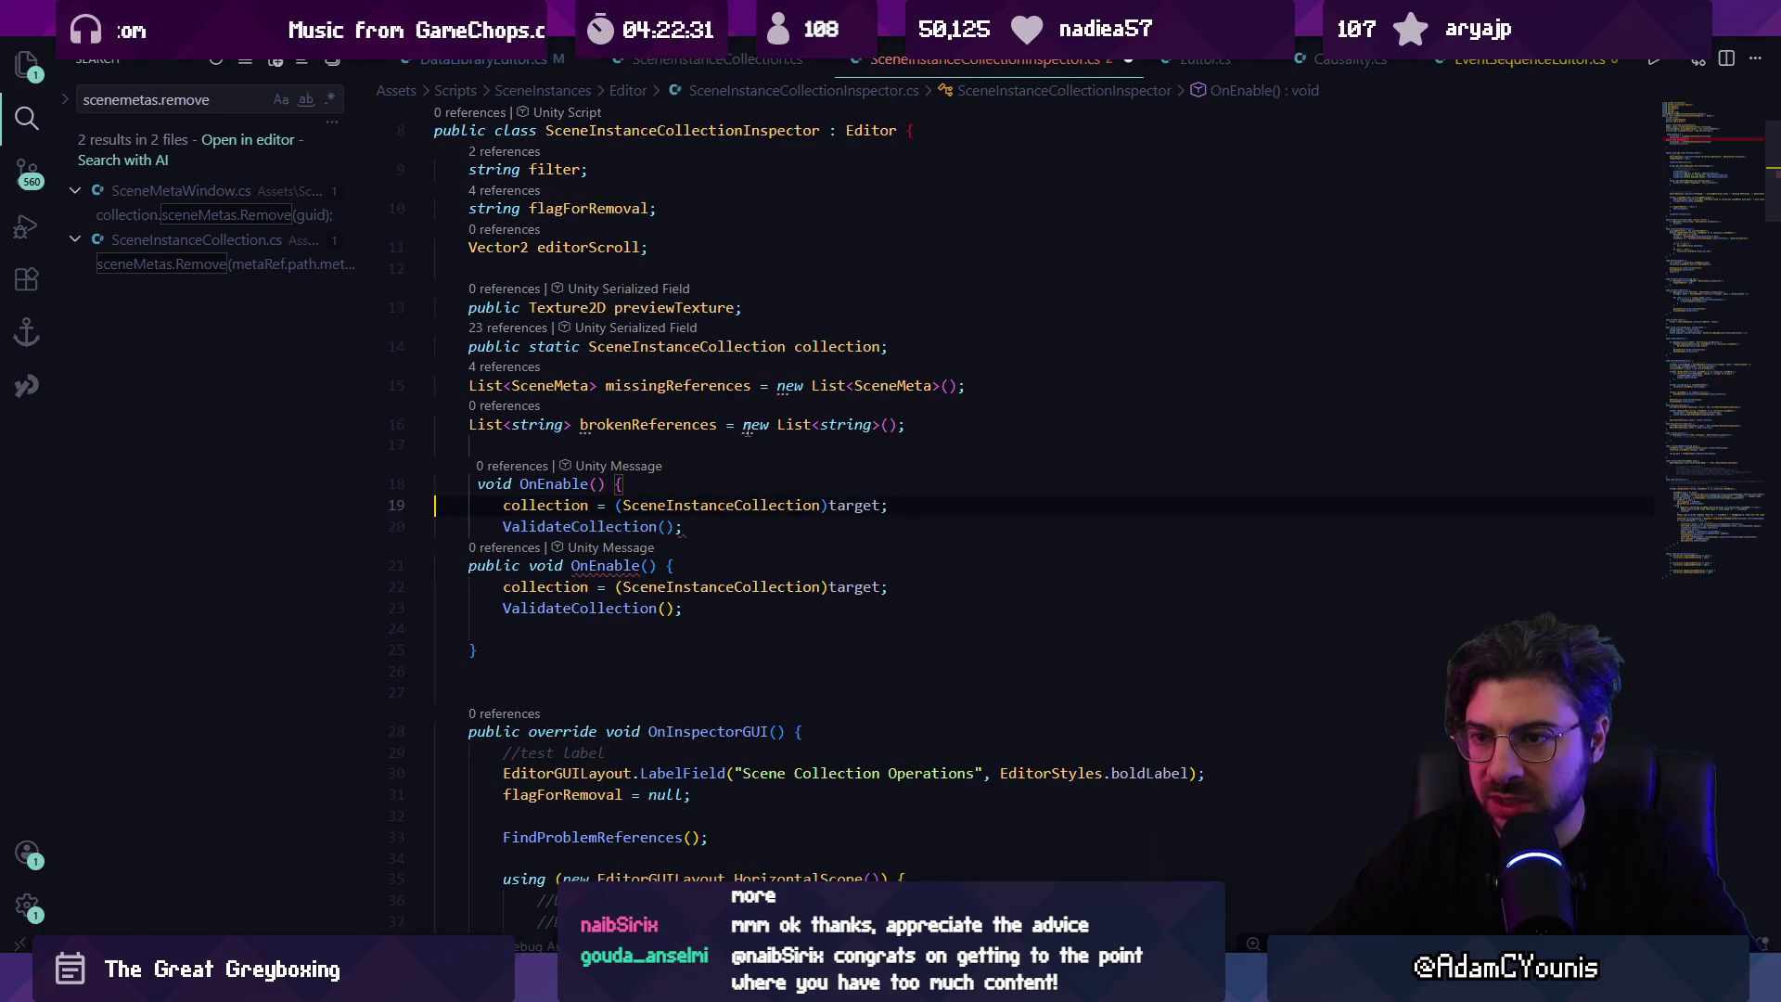
{"action": "key", "text": "shift+Down"}
{"action": "key", "text": "shift+Down"}
{"action": "key", "text": "BackSpace"}
{"action": "key", "text": "ctrl+shift+k"}
{"action": "key", "text": "Down"}
{"action": "key", "text": "Down"}
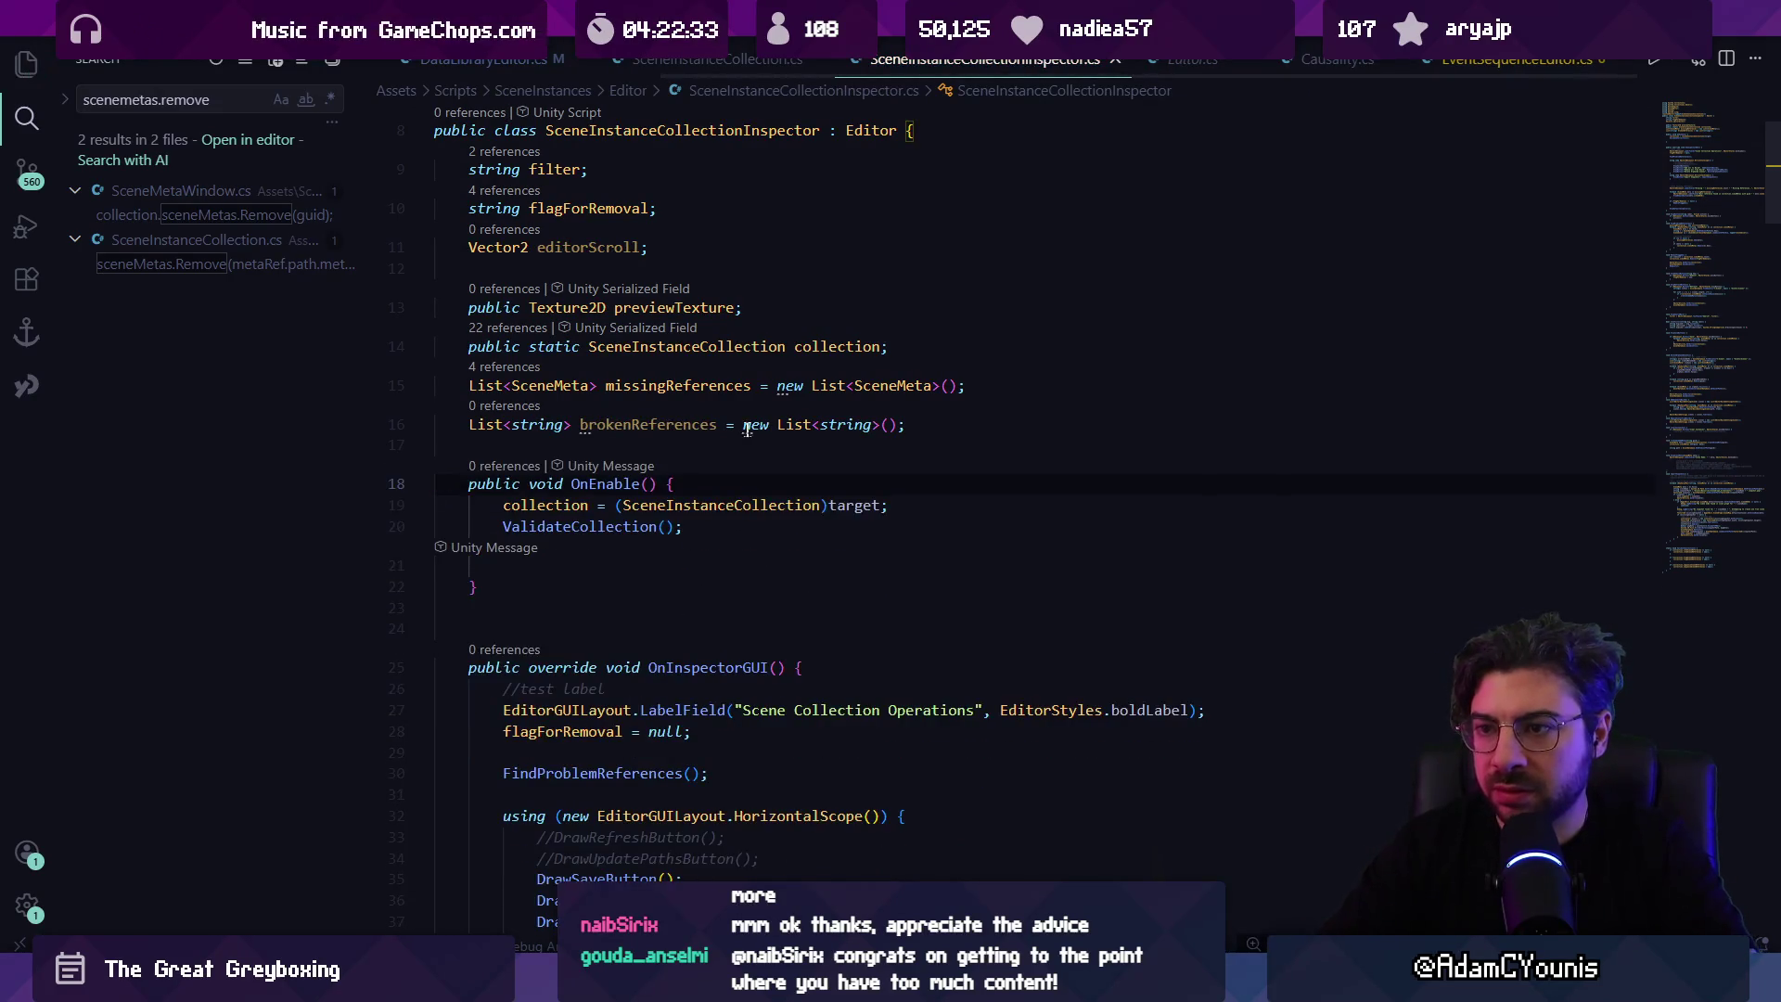
{"action": "key", "text": "F12"}
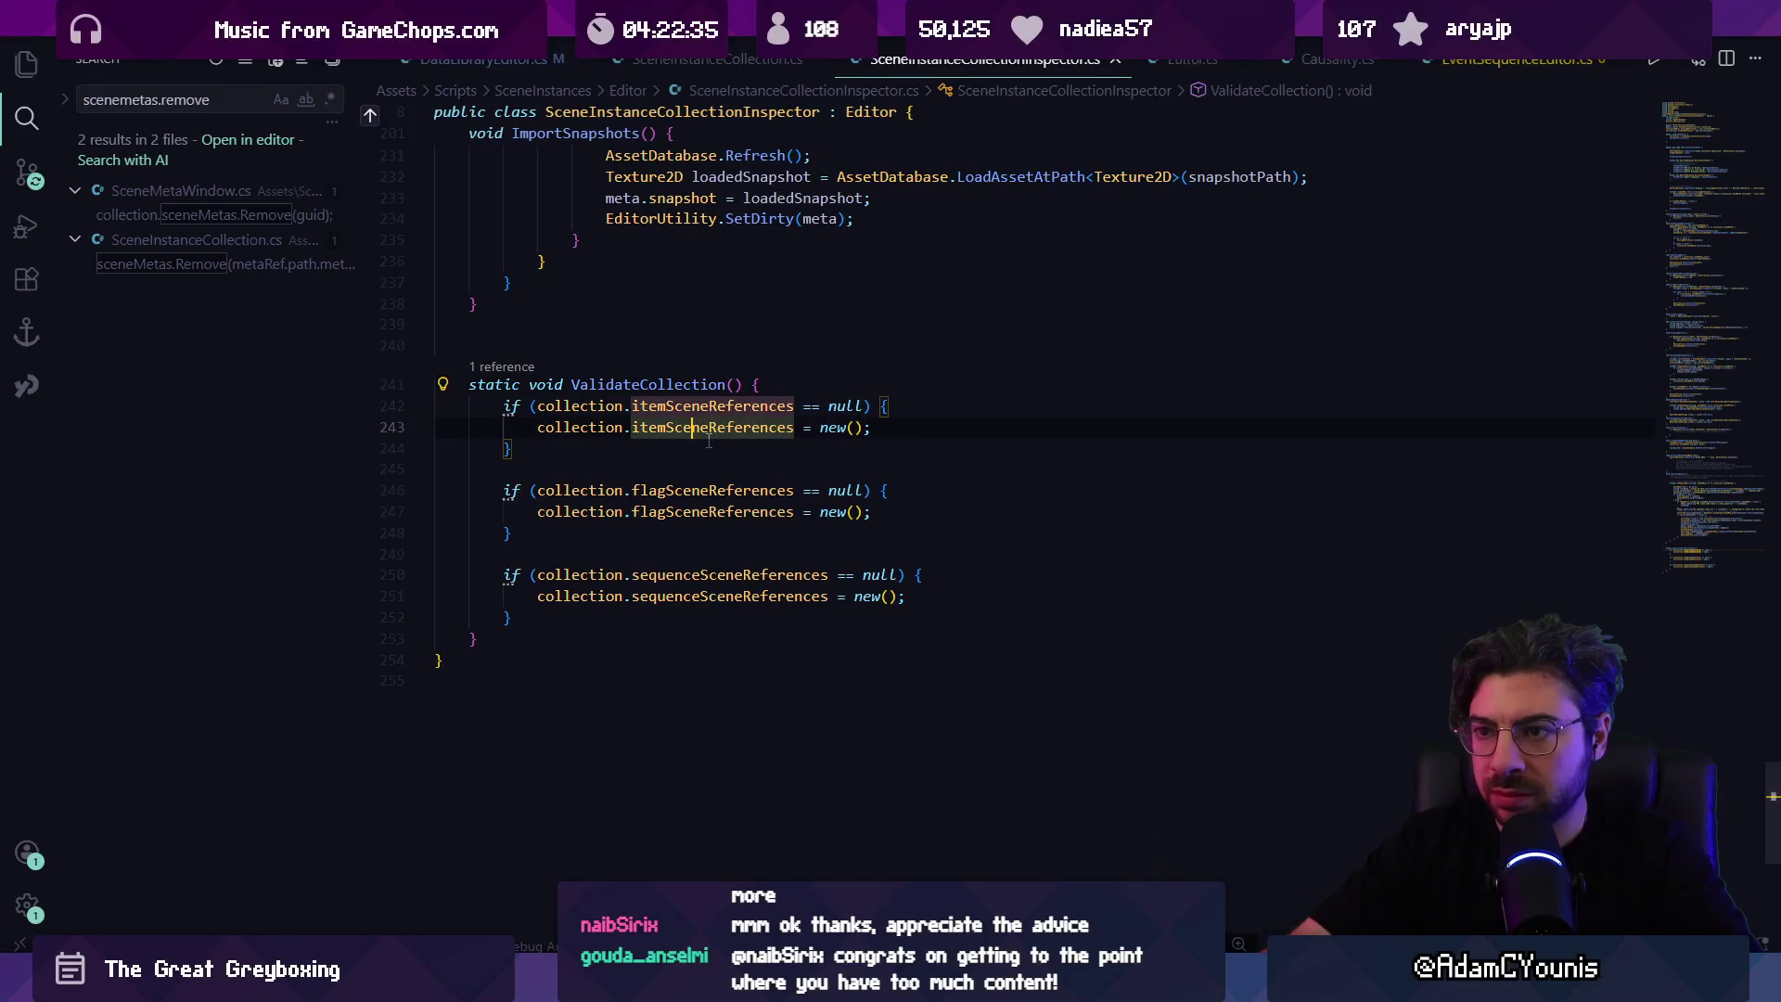
{"action": "key", "text": "alt+Left"}
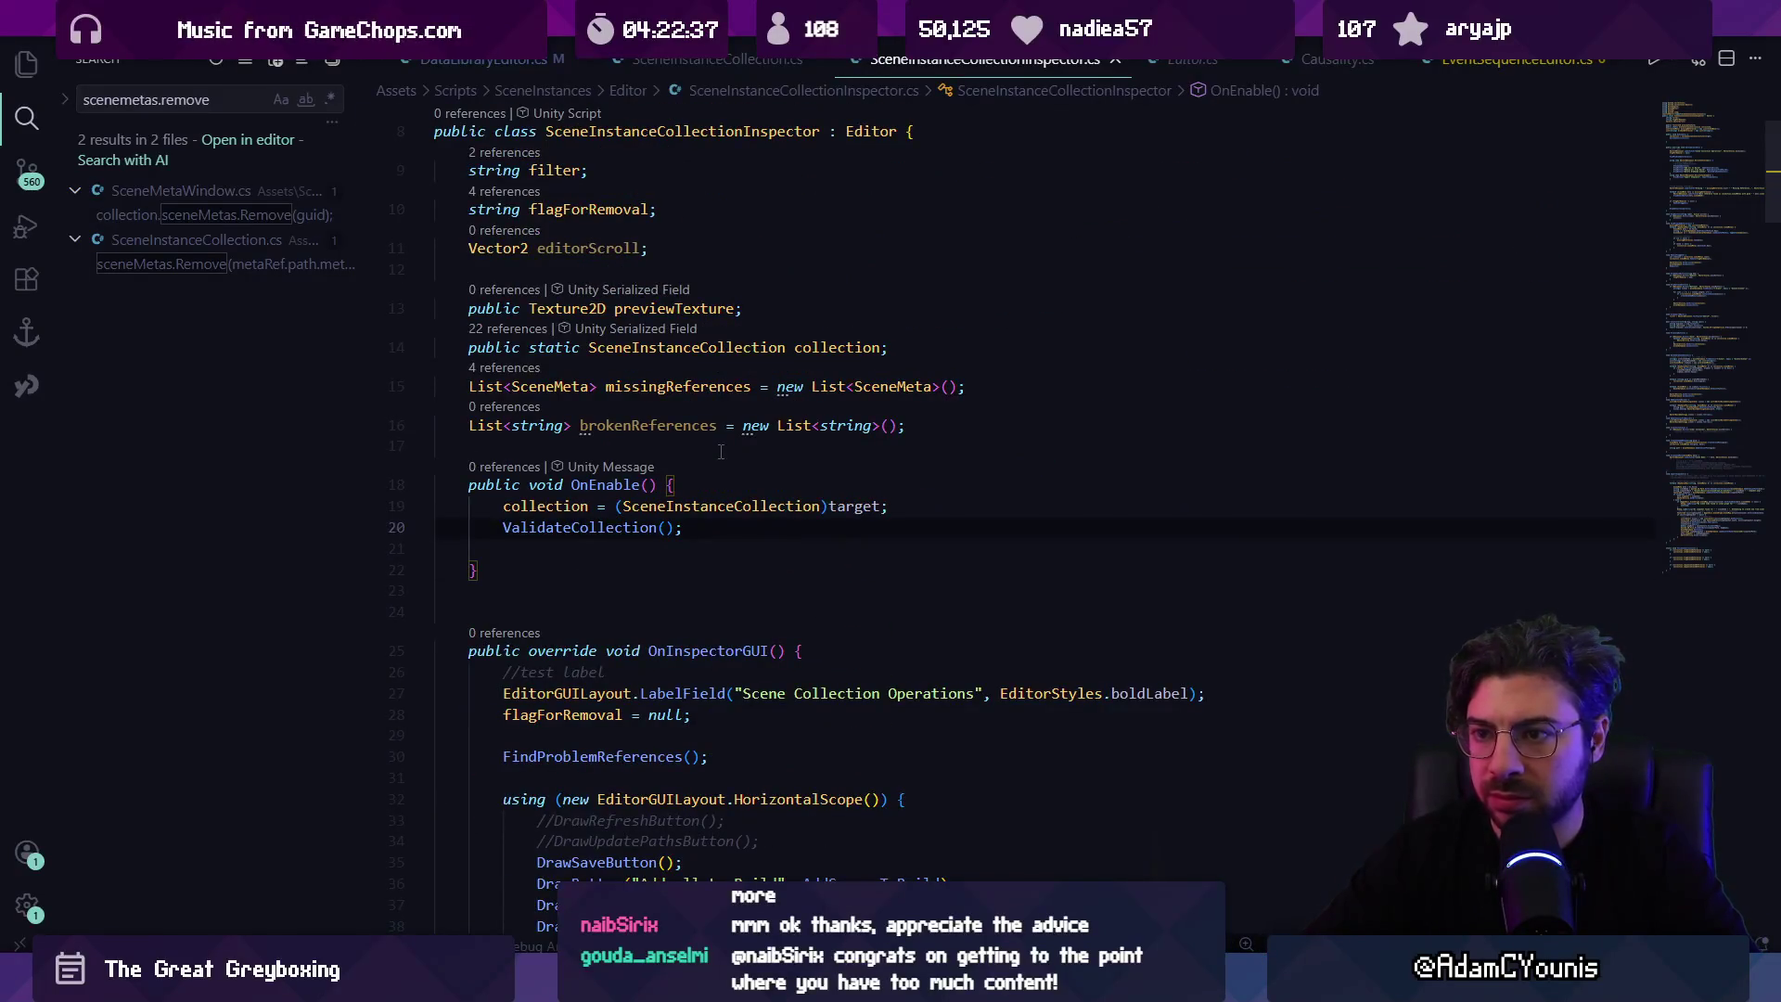
{"action": "left_click", "coordinate": [720, 452]}
{"action": "scroll", "coordinate": [641, 465], "scroll_direction": "down", "scroll_amount": 2}
Step: In FindProblemReferences, replace the sceneMetas removal with brokenReferences.Add(key) and save
{"action": "left_click", "coordinate": [638, 450]}
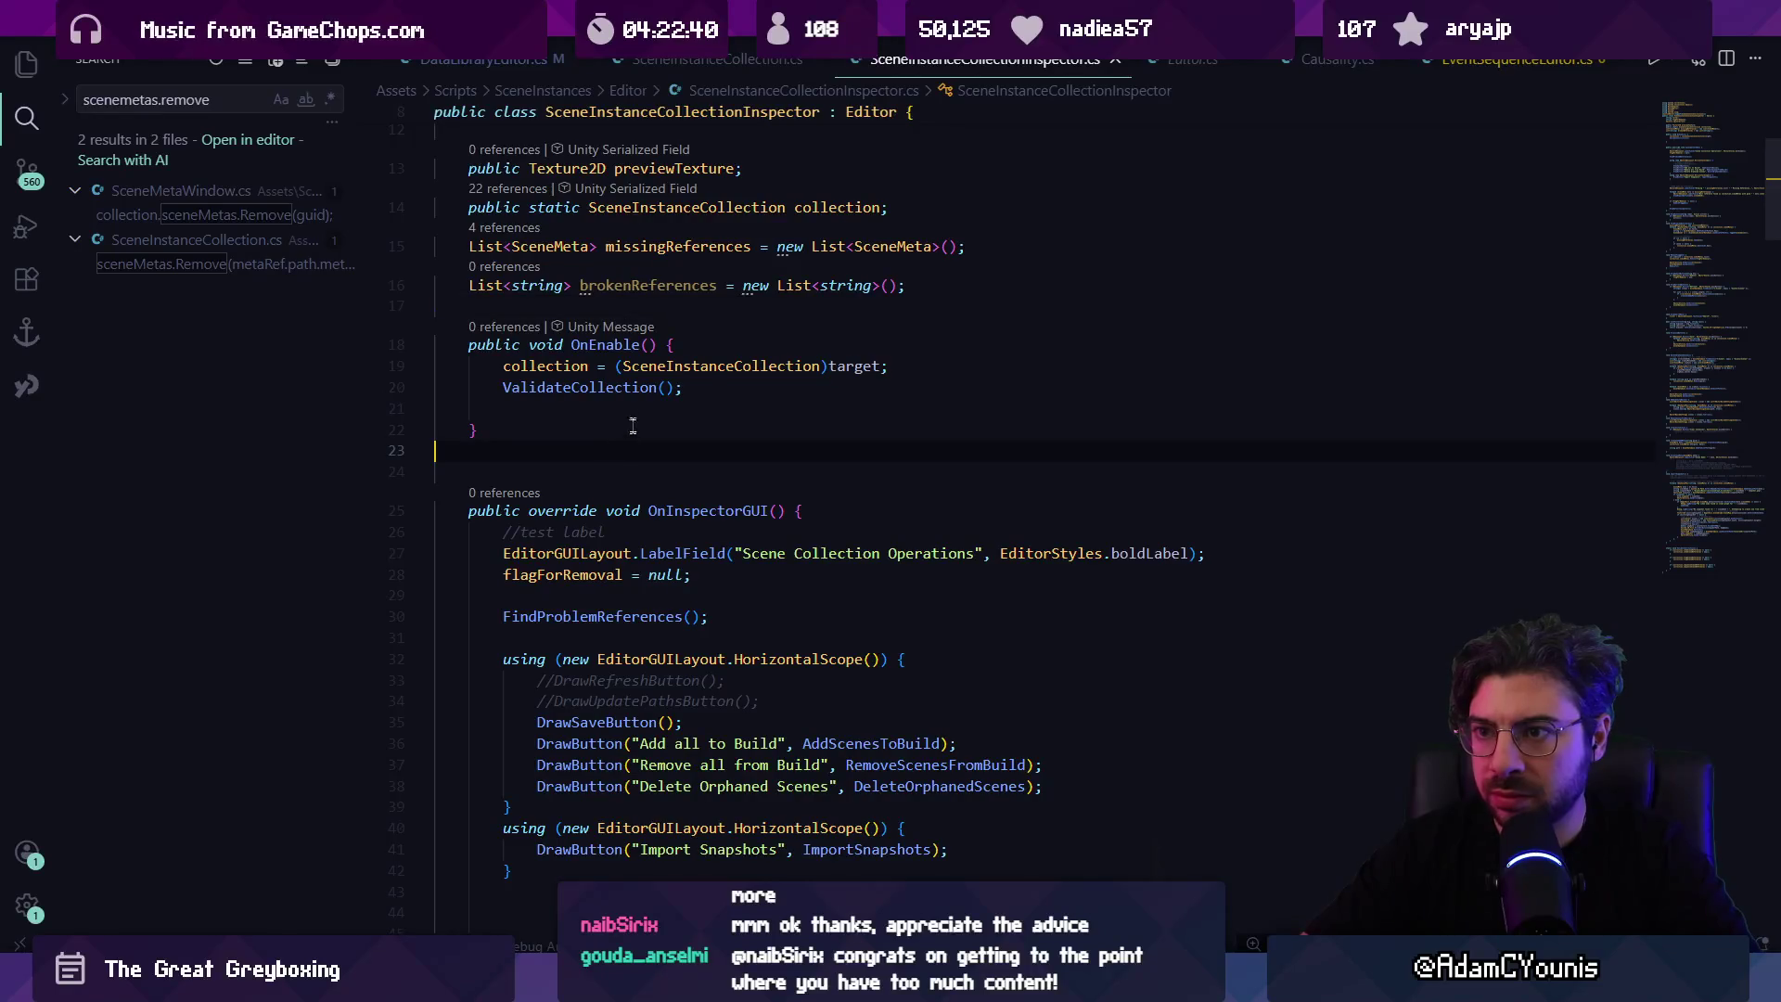
{"action": "triple_click", "coordinate": [609, 617]}
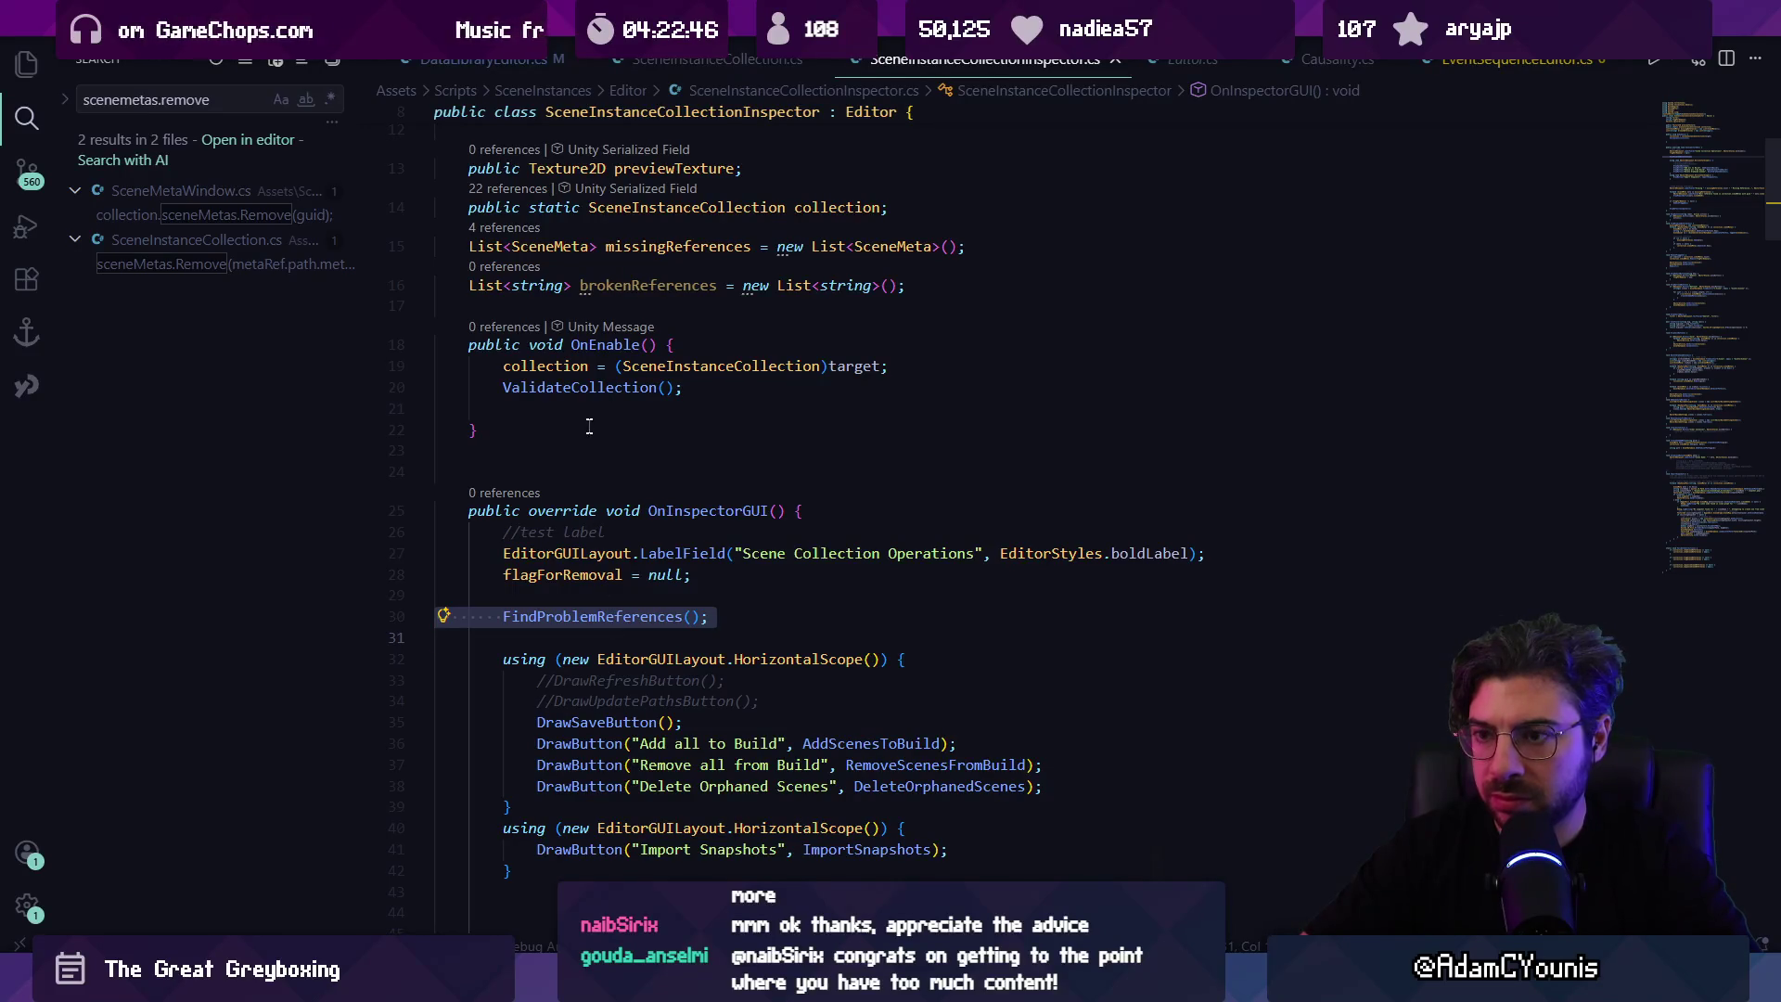
{"action": "left_click", "coordinate": [612, 617], "text": "ctrl"}
{"action": "left_click", "coordinate": [588, 679]}
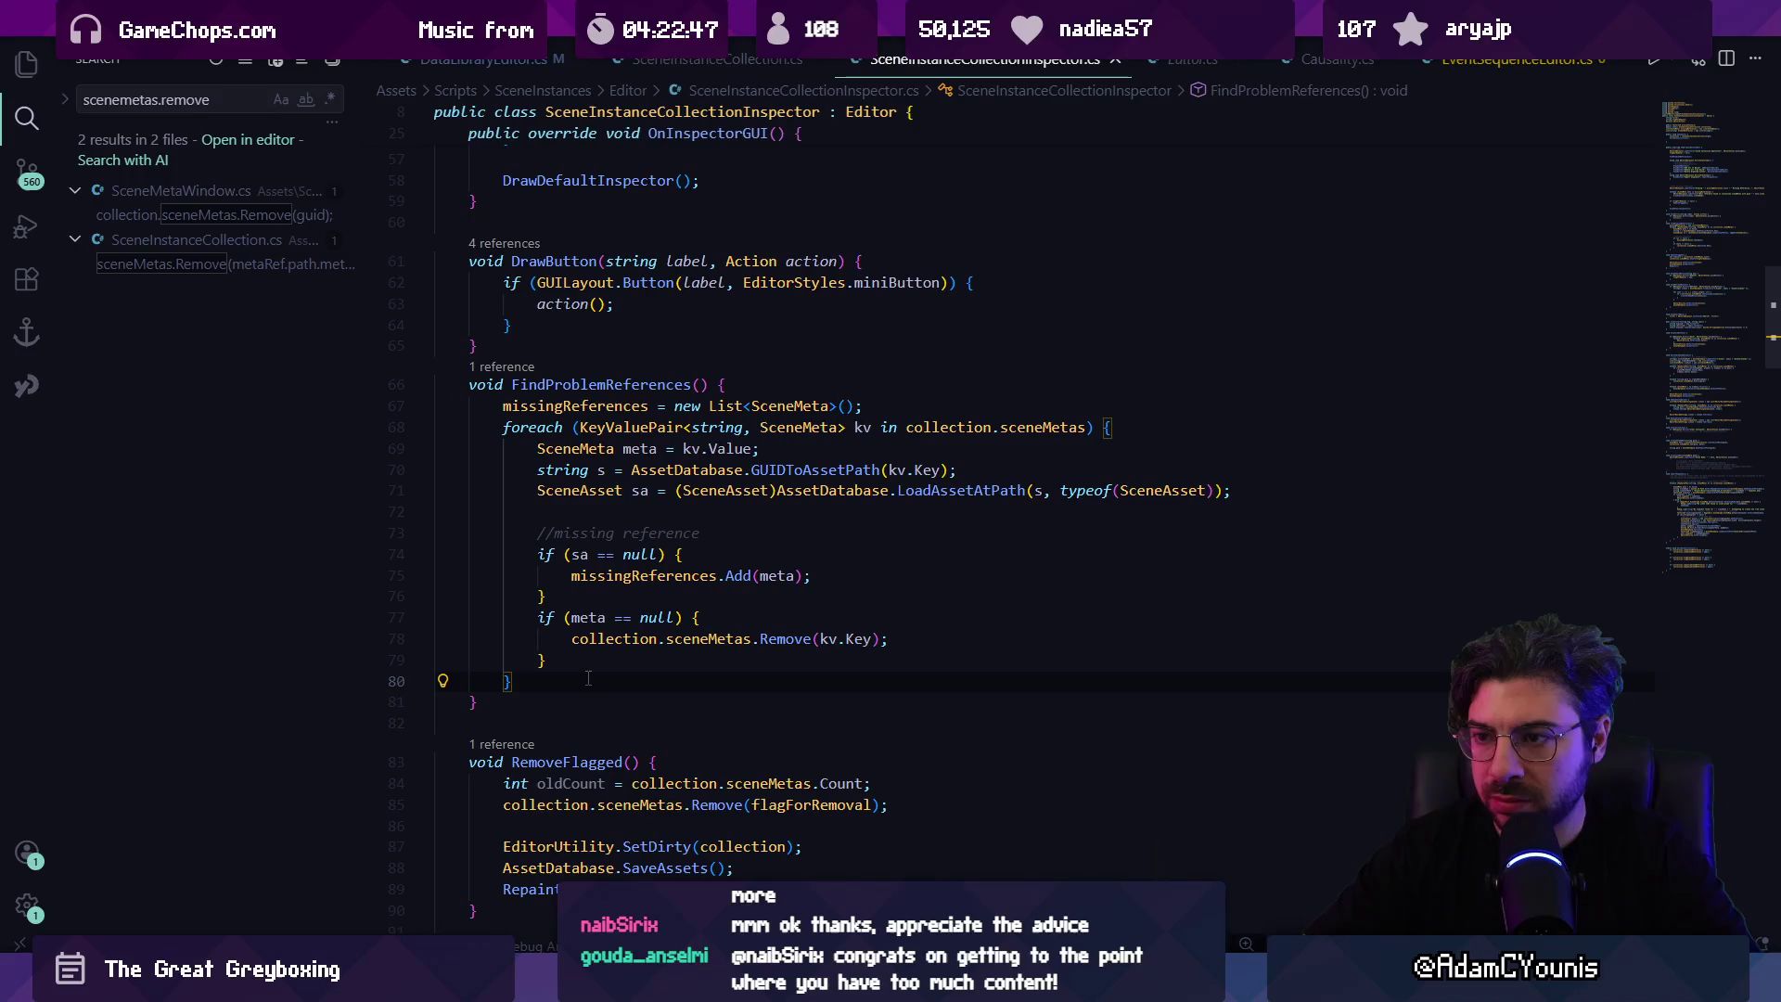
{"action": "left_click", "coordinate": [683, 640]}
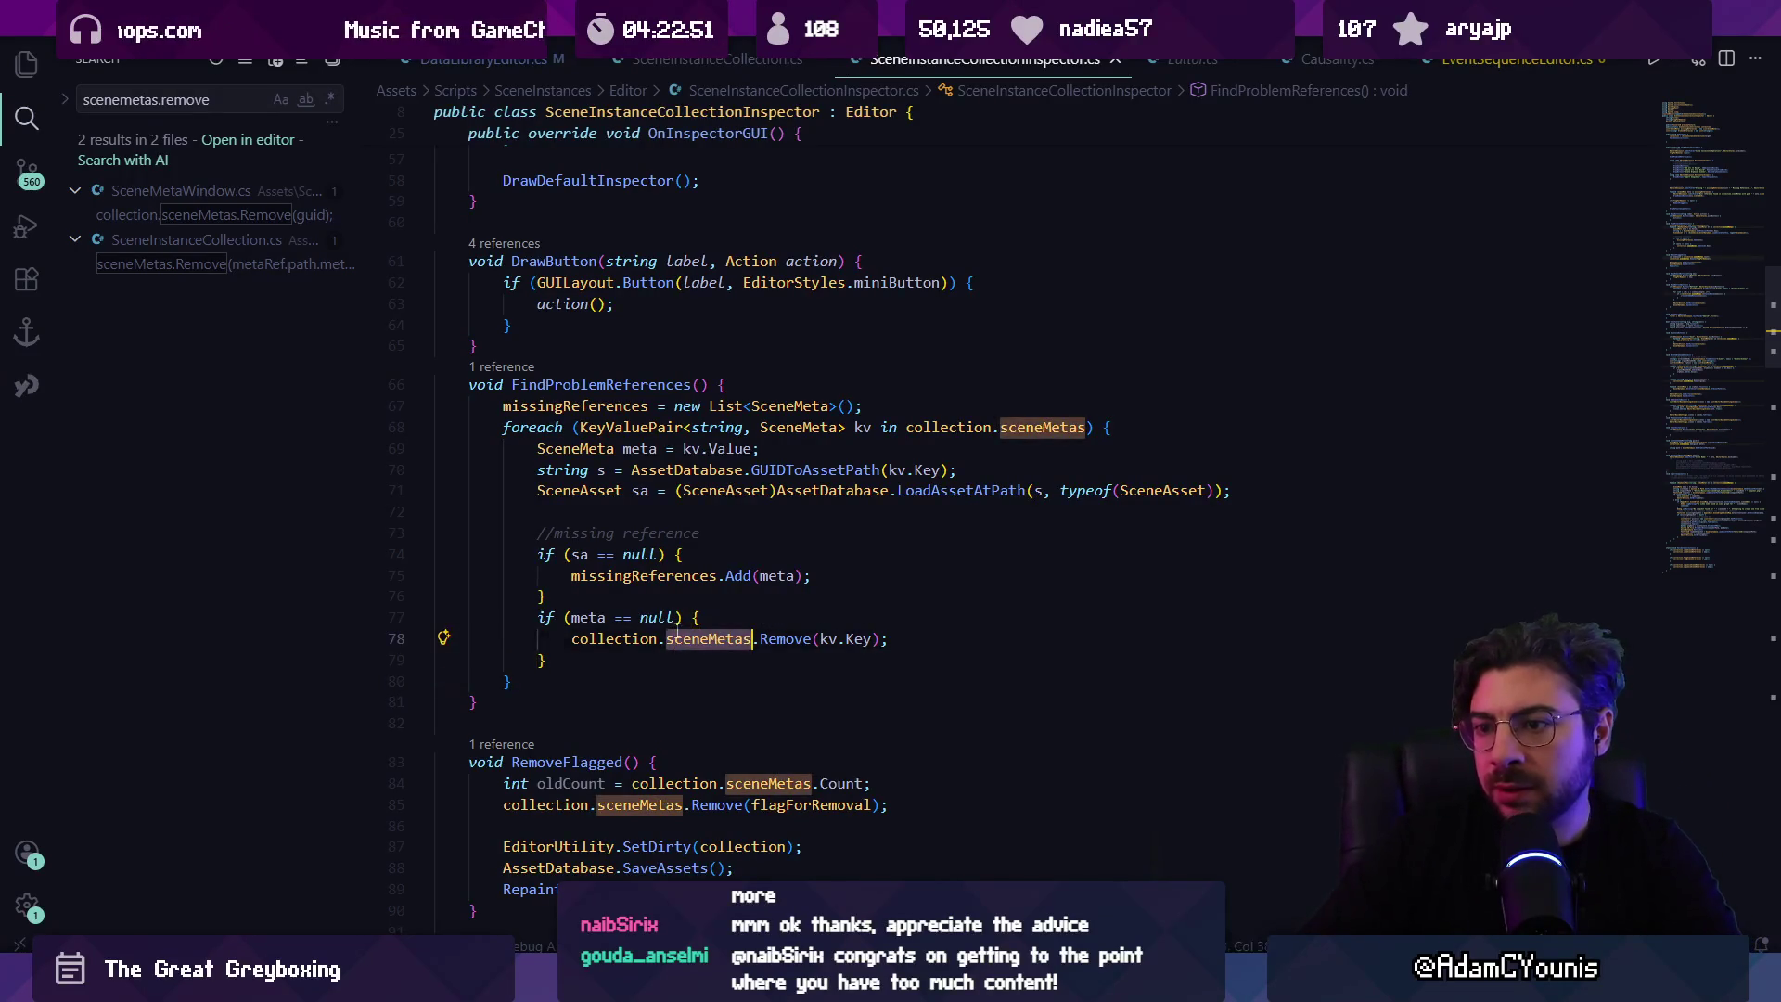
{"action": "triple_click", "coordinate": [969, 638]}
{"action": "left_click", "coordinate": [968, 635]}
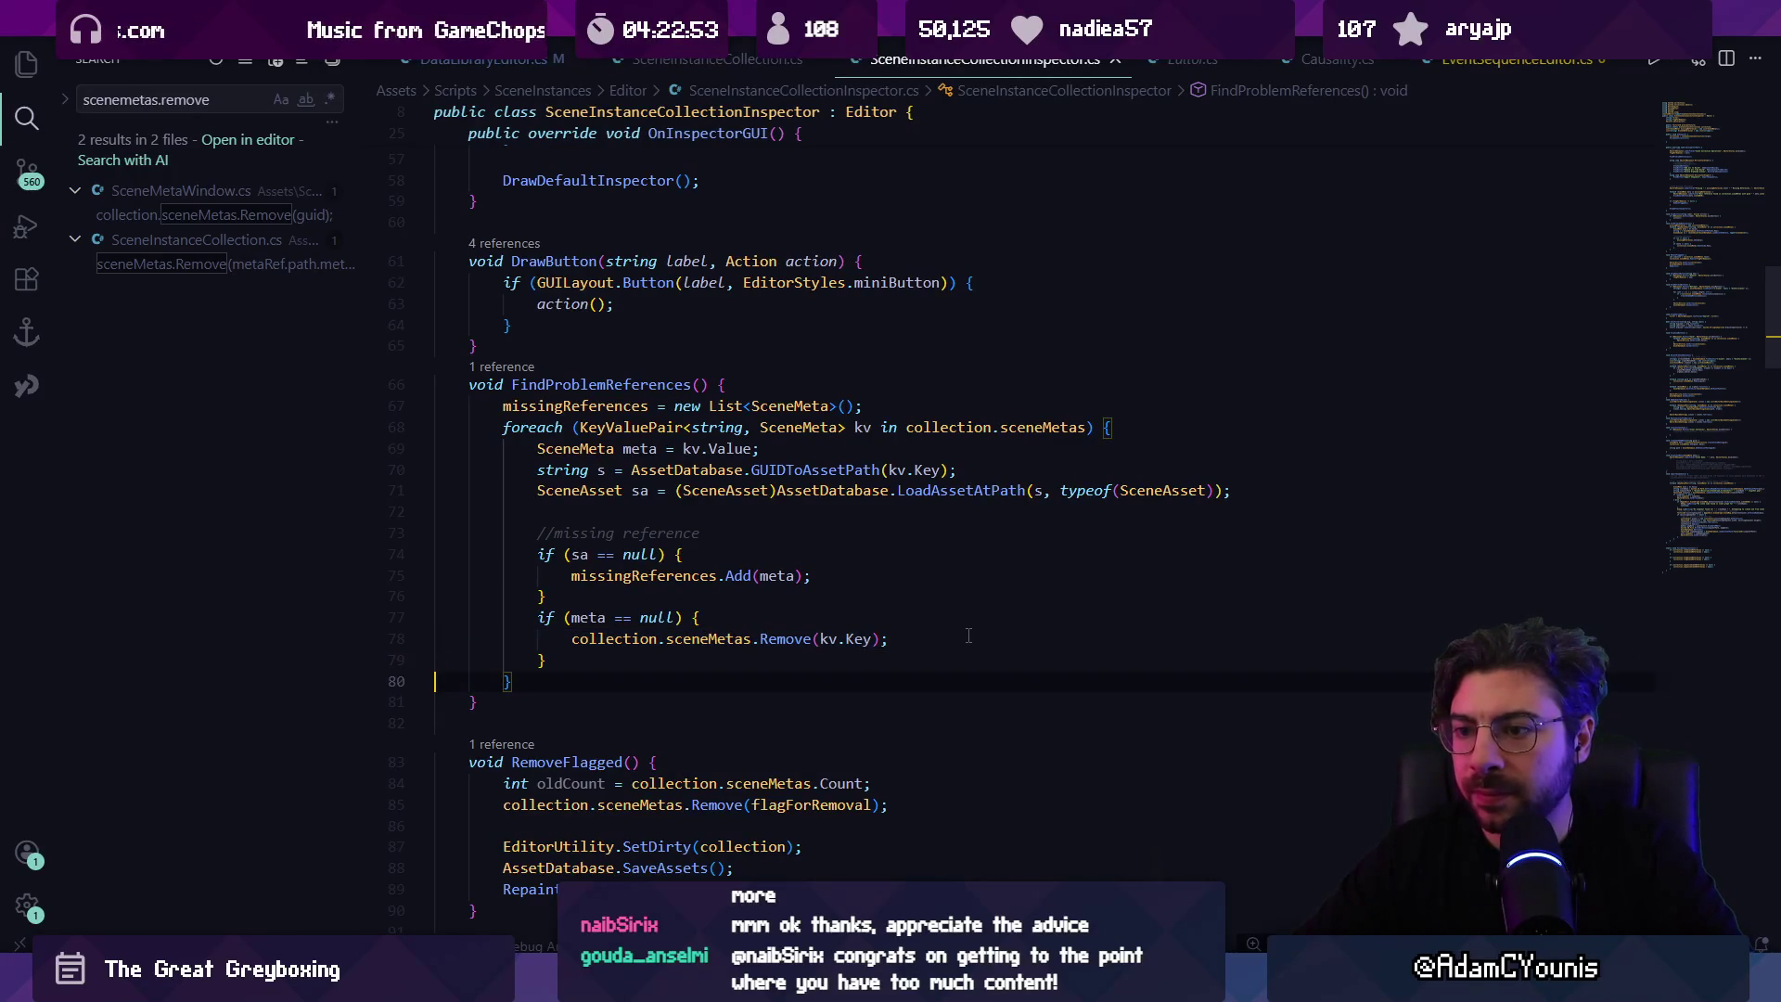
{"action": "key", "text": "shift+Home"}
{"action": "key", "text": "BackSpace"}
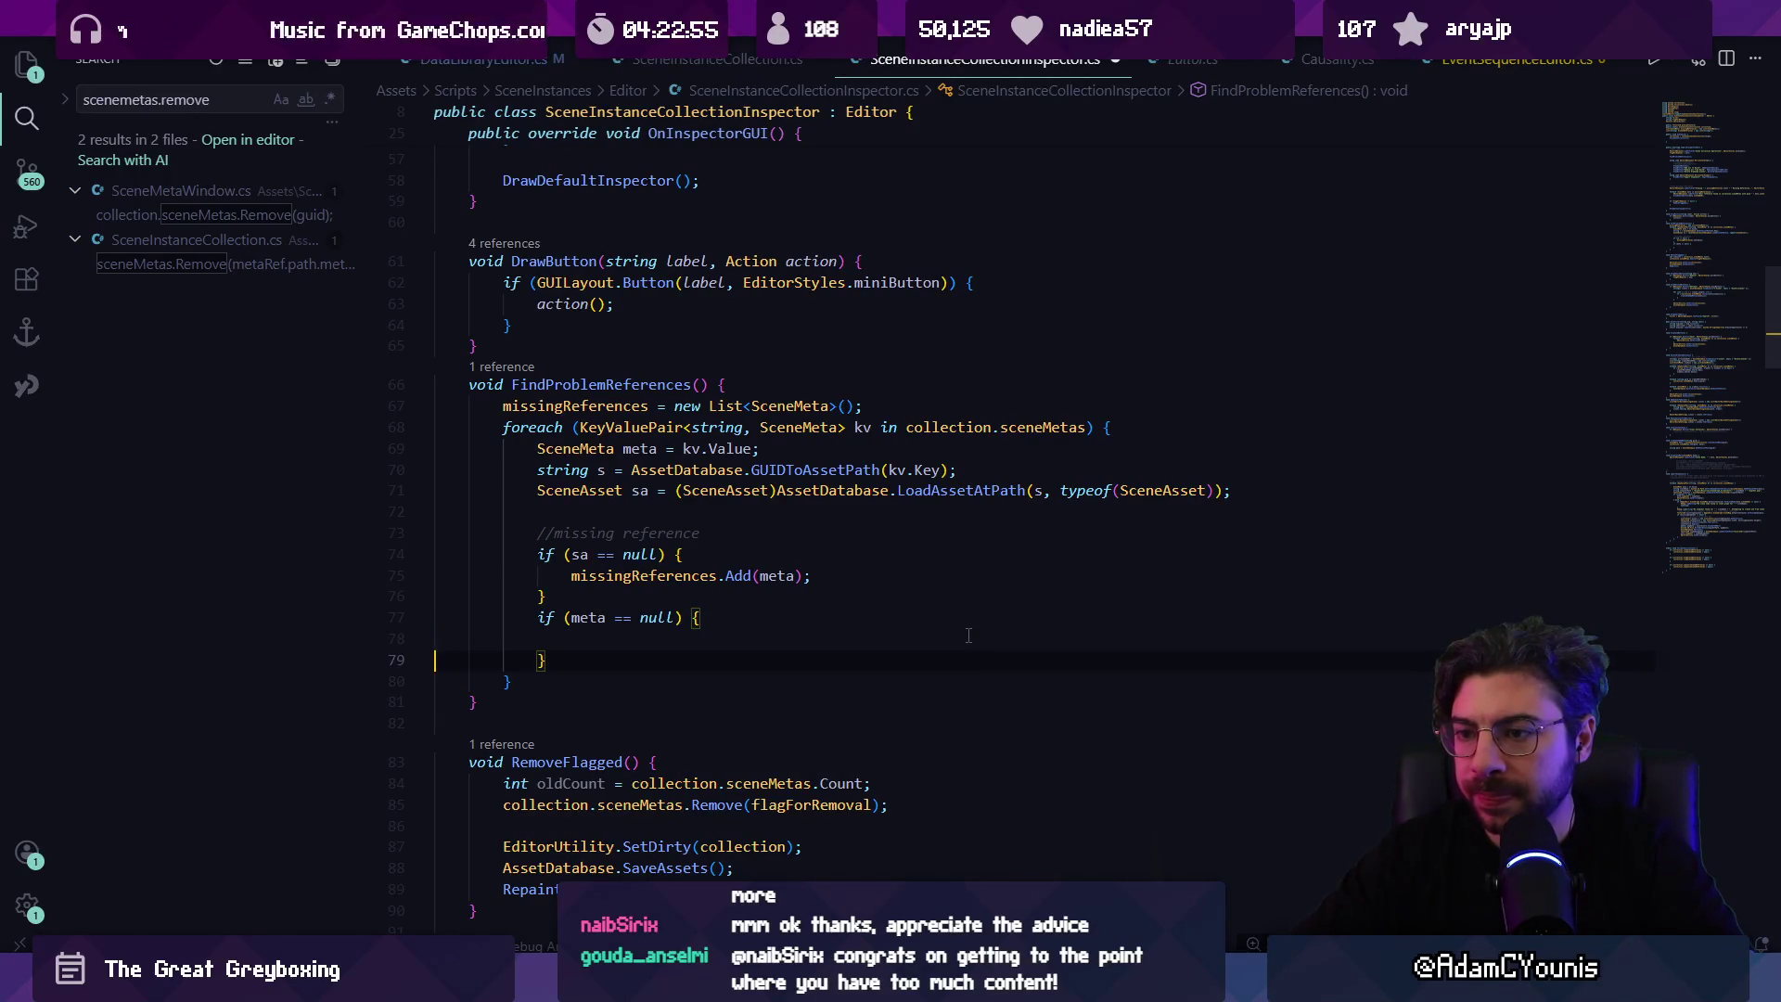
{"action": "type", "text": "broken"}
{"action": "key", "text": "Tab"}
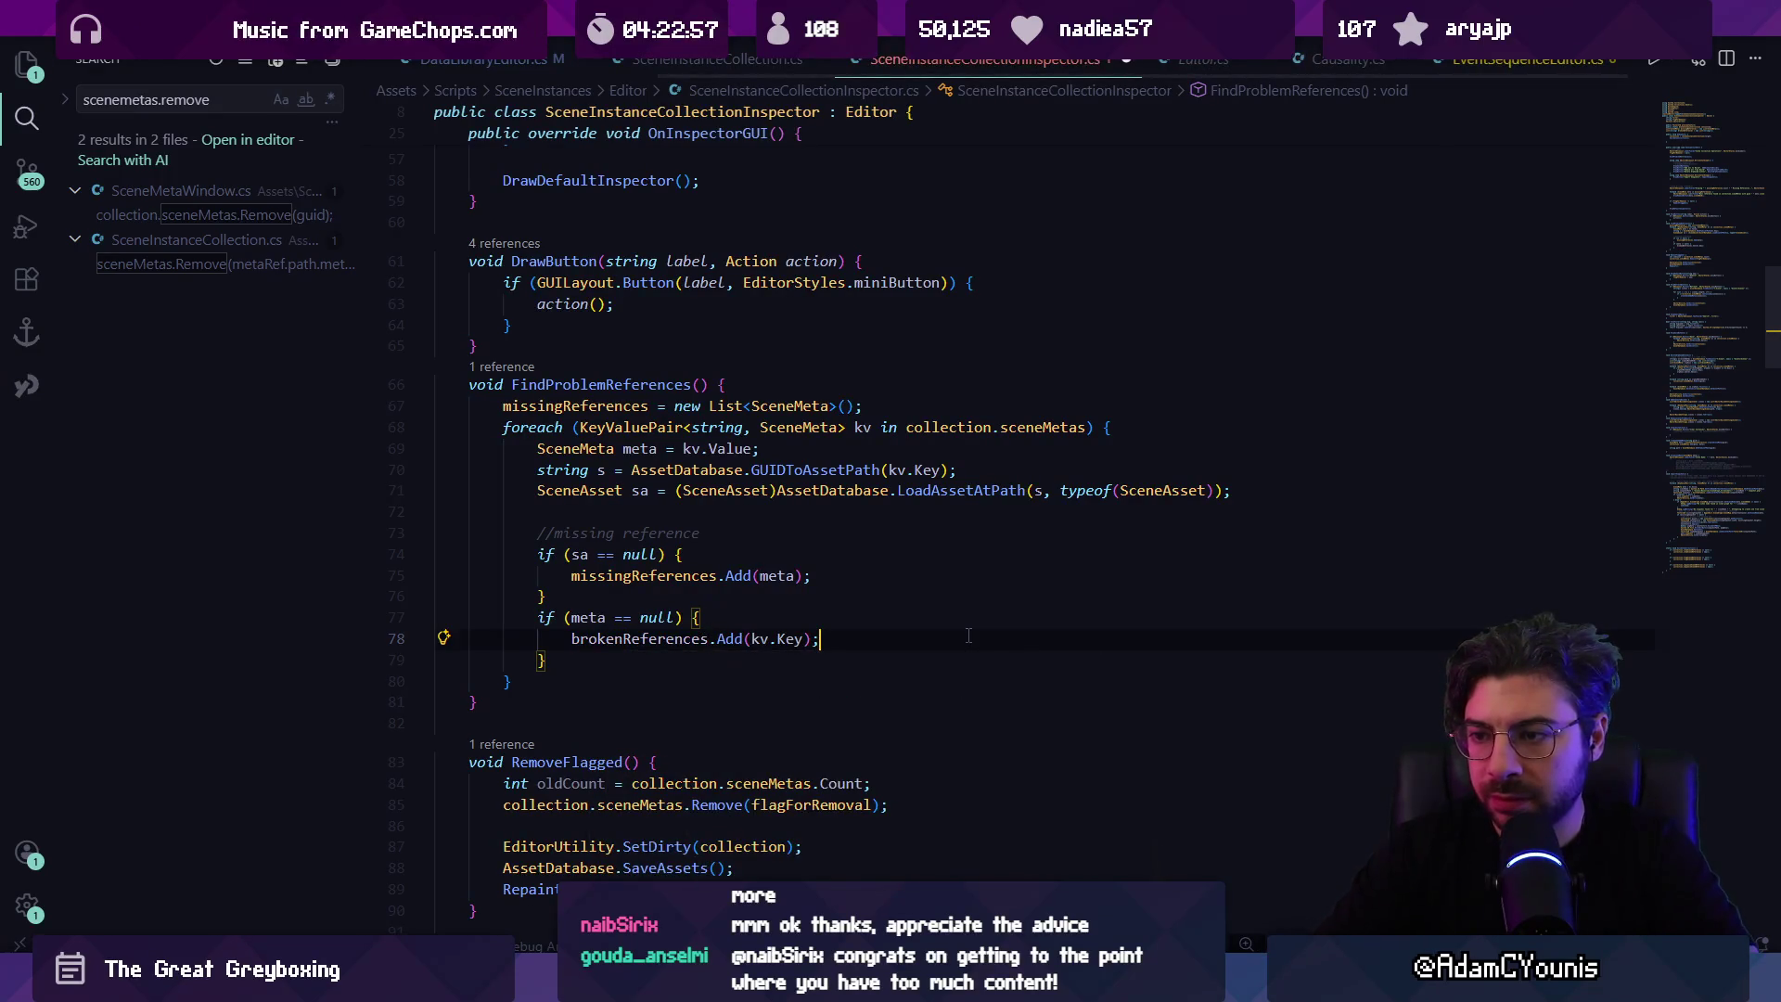
{"action": "key", "text": "ctrl+s"}
Step: Reset brokenReferences to a new List<string> after the missingReferences reset
{"action": "left_click", "coordinate": [937, 392]}
{"action": "key", "text": "Down"}
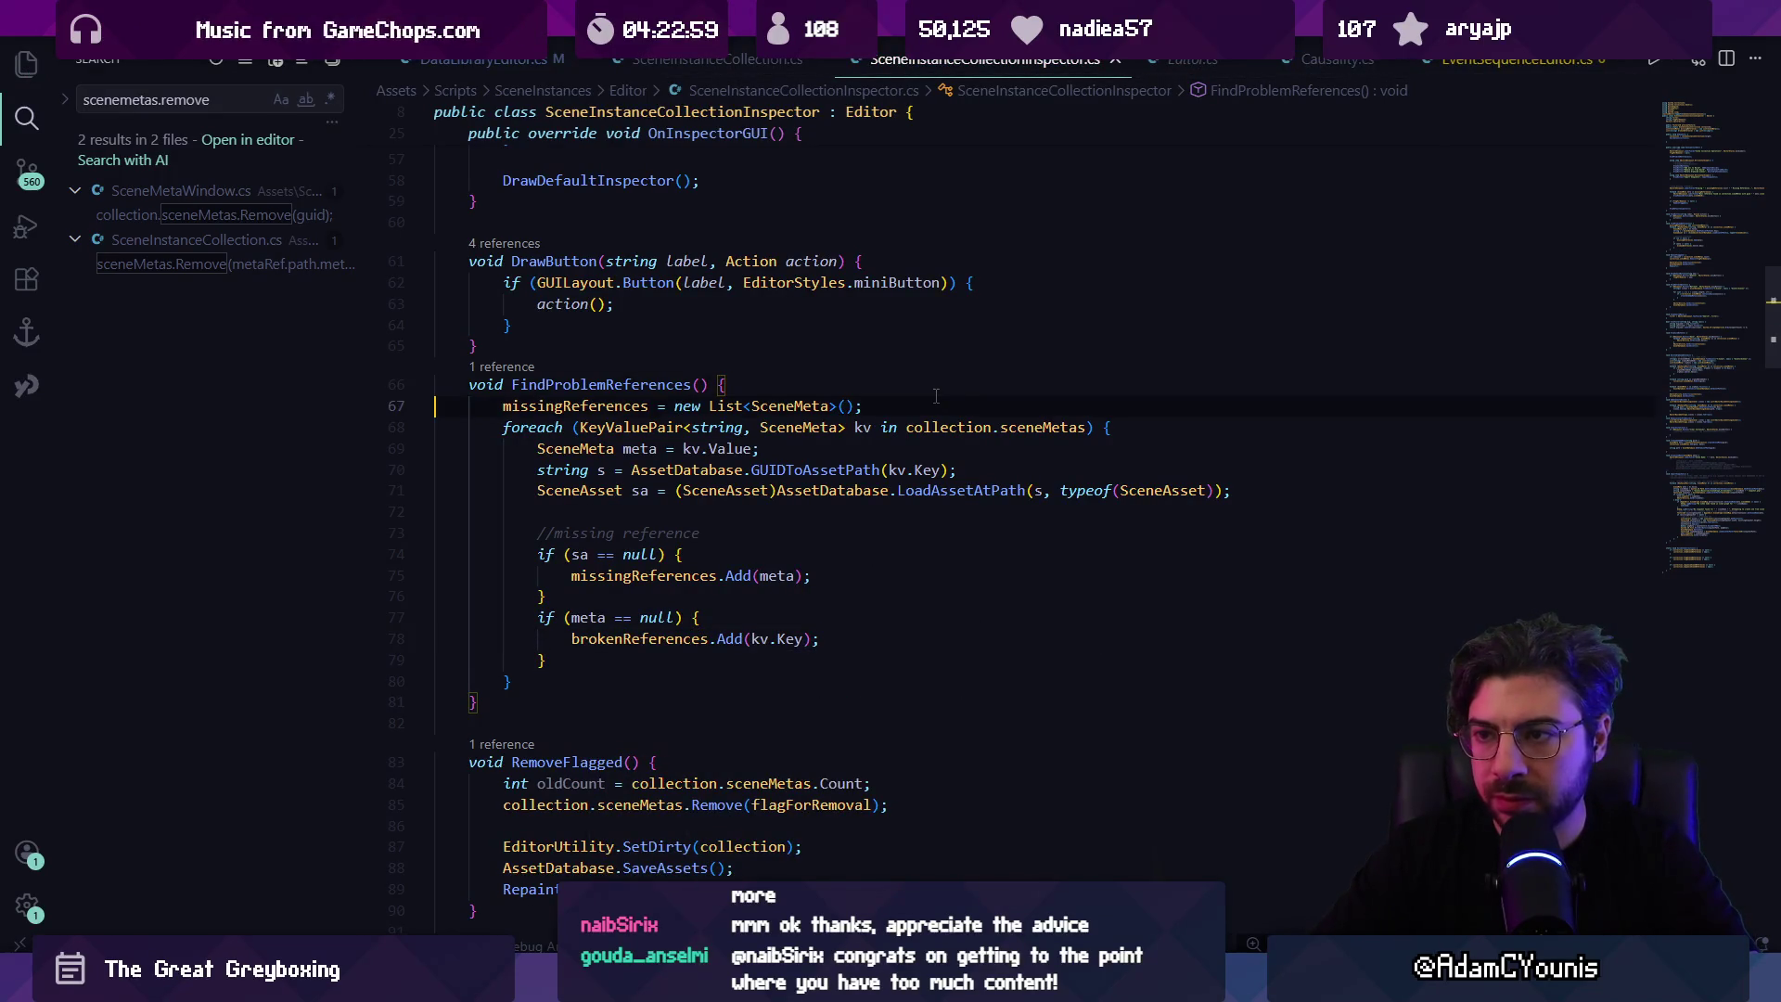
{"action": "key", "text": "Return"}
{"action": "type", "text": "brokenb"}
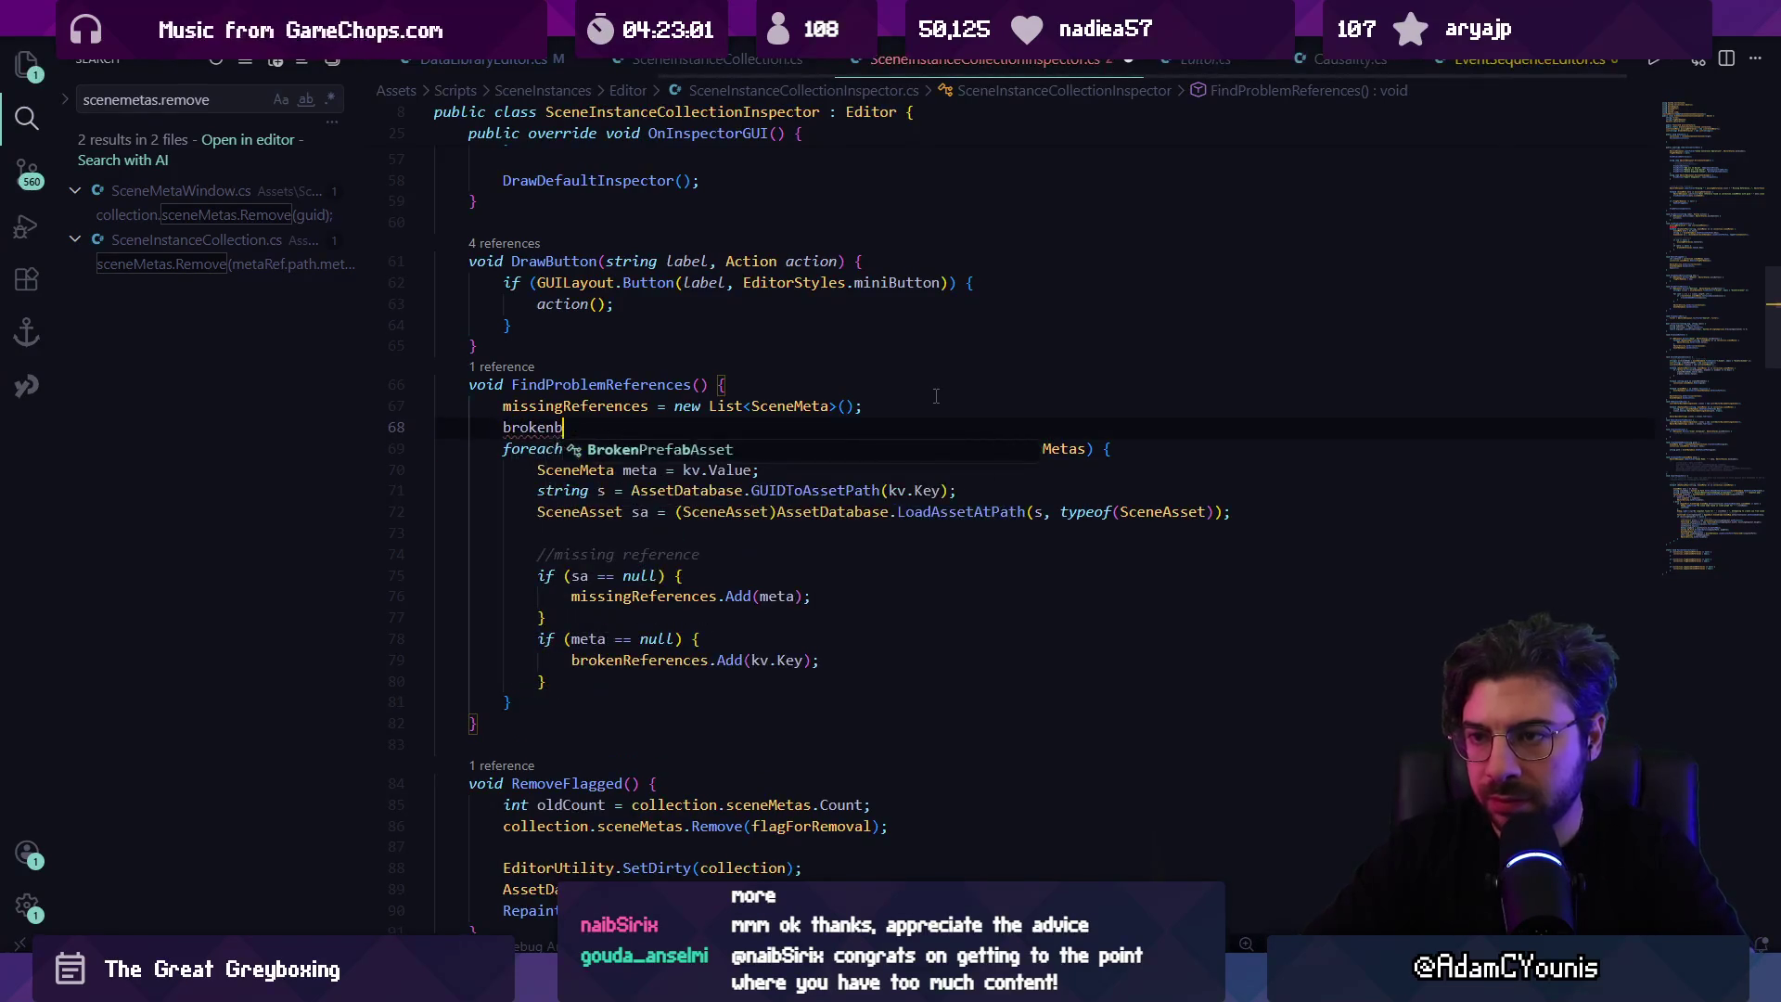
{"action": "key", "text": "BackSpace"}
{"action": "type", "text": "r"}
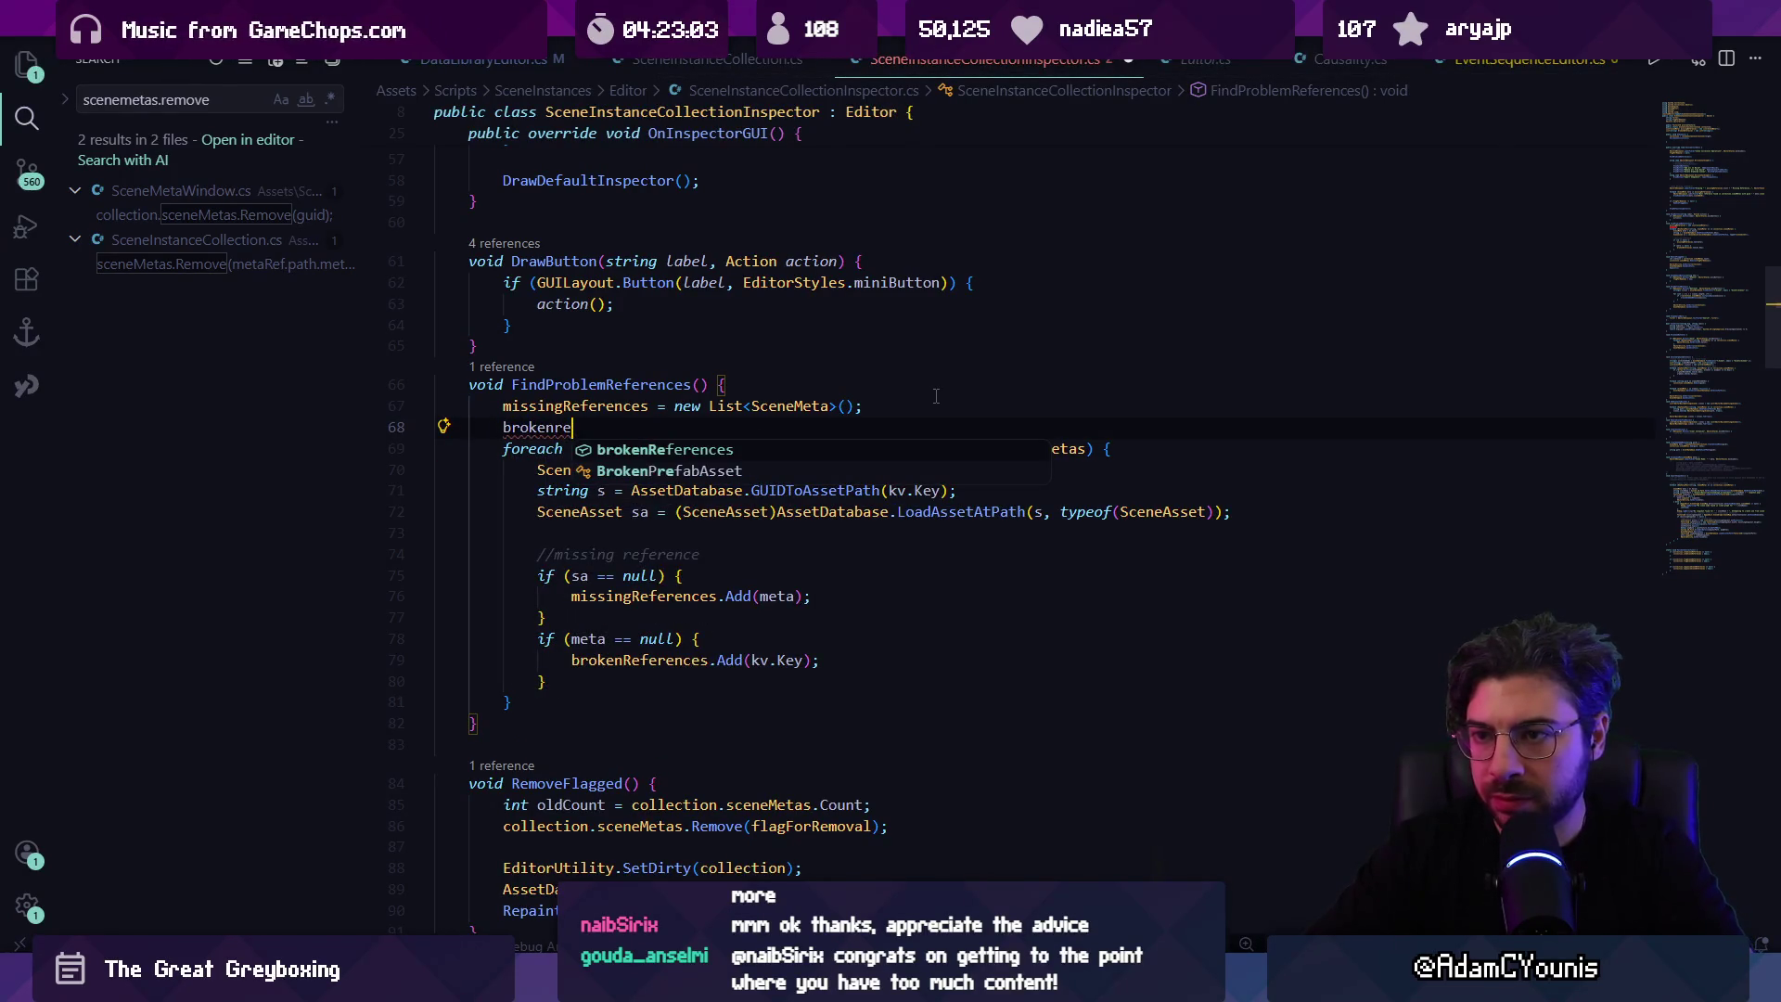
{"action": "key", "text": "Tab"}
{"action": "key", "text": "Tab"}
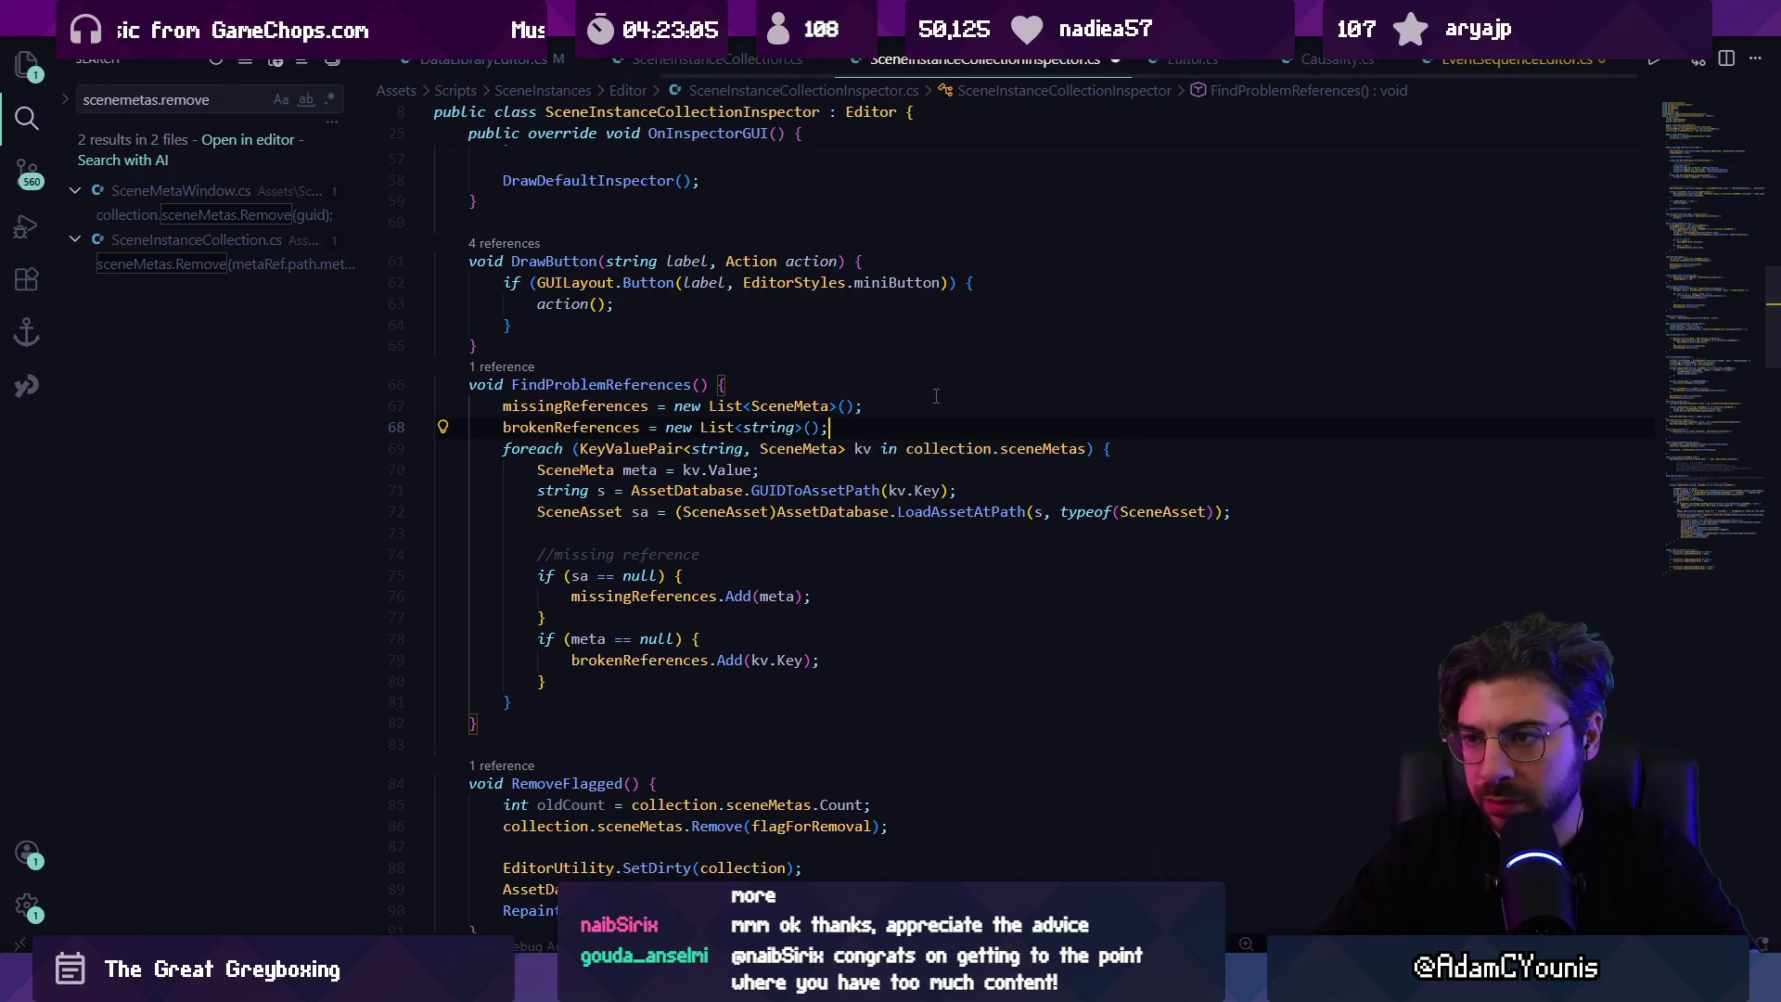
{"action": "left_click", "coordinate": [577, 660]}
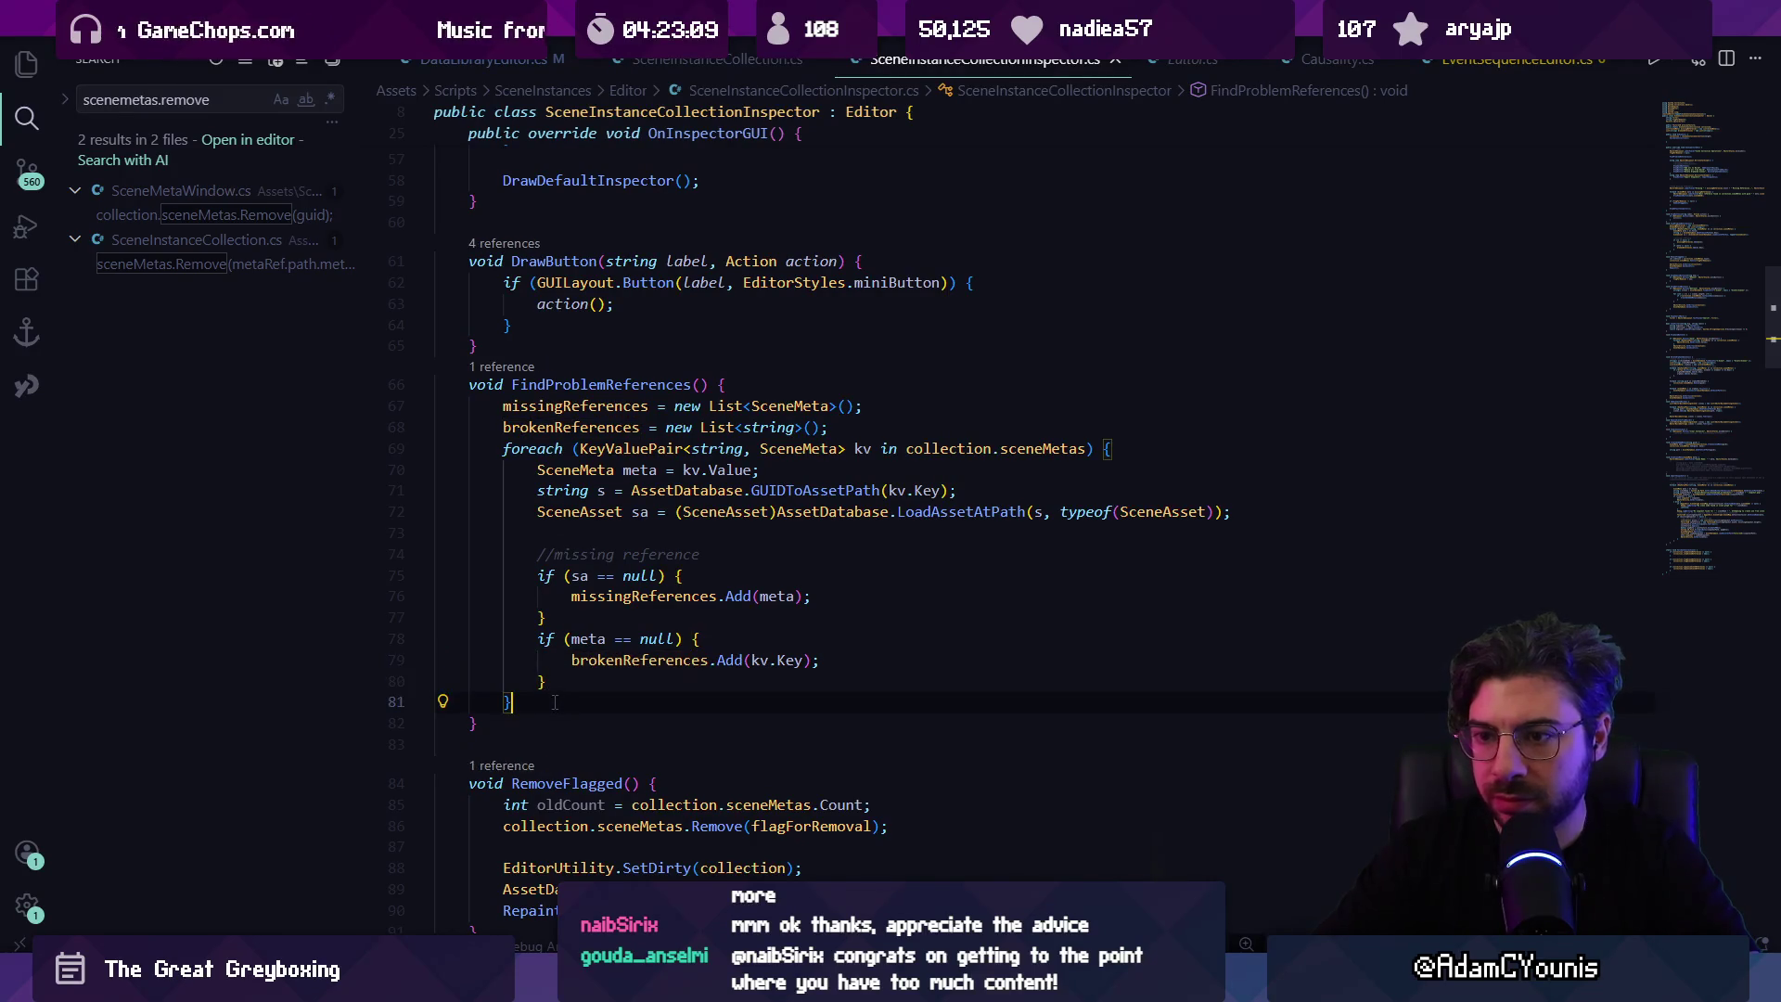
{"action": "key", "text": "alt+Tab"}
{"action": "key", "text": "alt+Tab"}
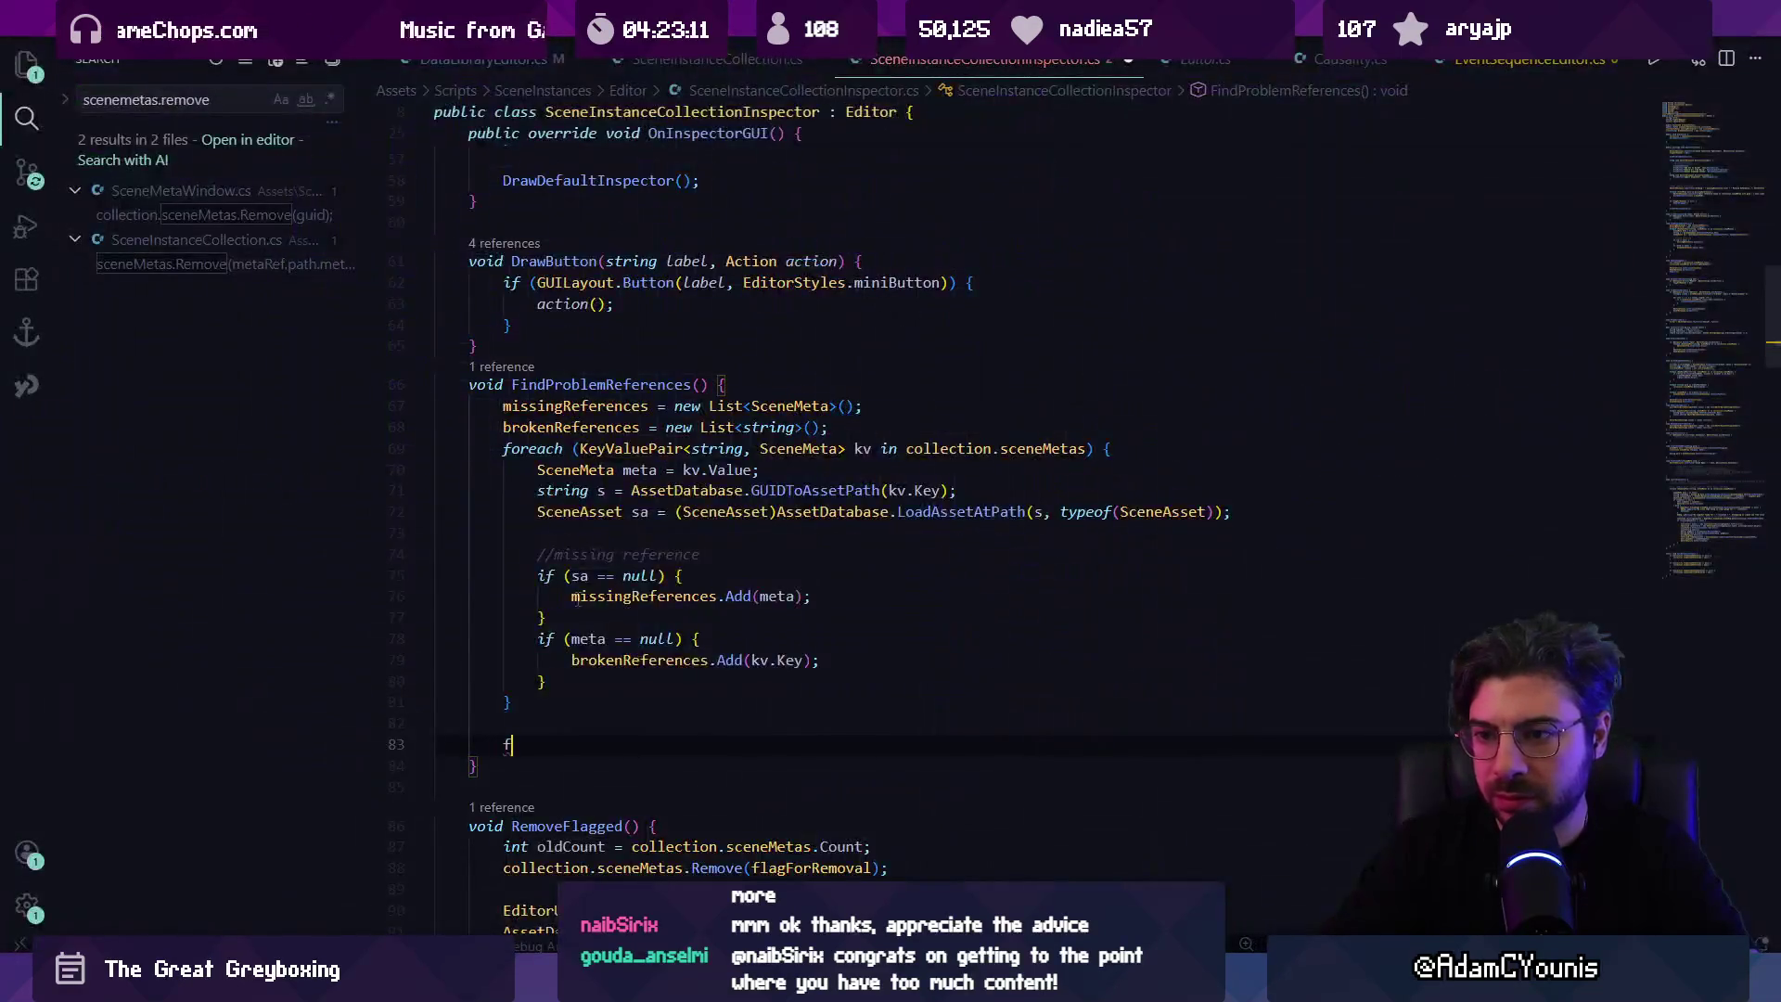
Step: Add a foreach over brokenReferences that removes each guid from collection.sceneMetas, and save
{"action": "type", "text": "foreach"}
{"action": "key", "text": "Escape"}
{"action": "key", "text": "Tab"}
{"action": "key", "text": "ctrl+s"}
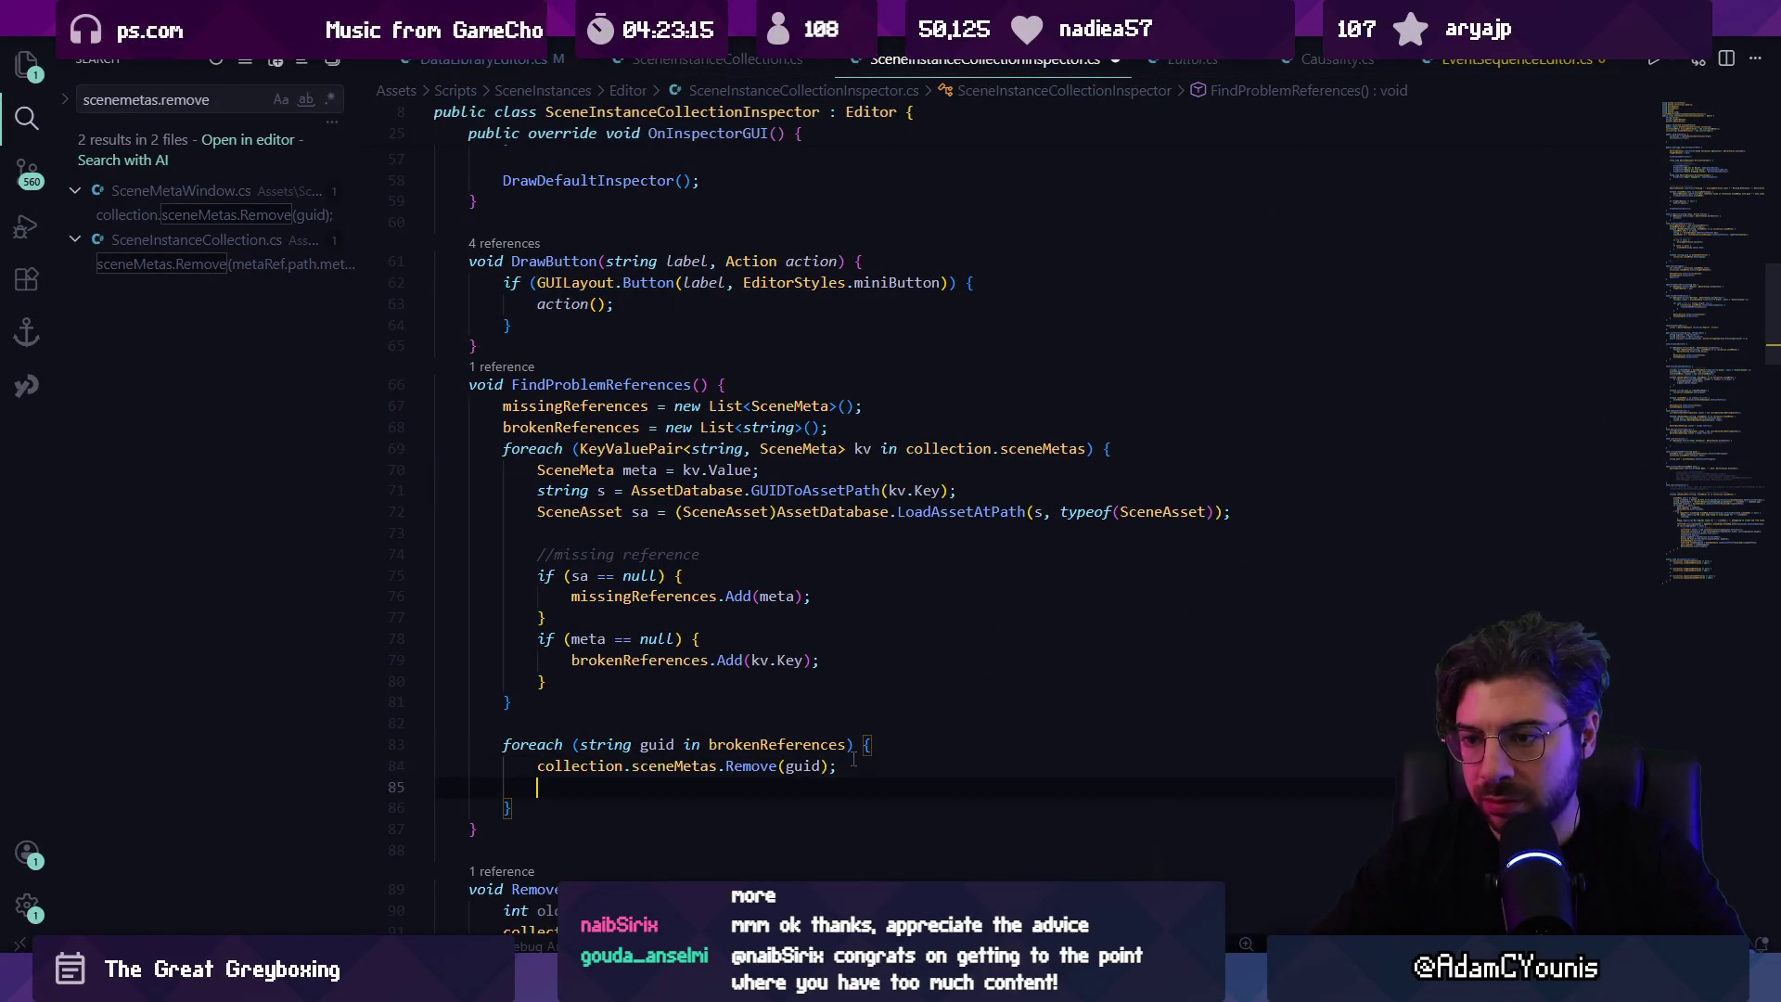
{"action": "key", "text": "Return"}
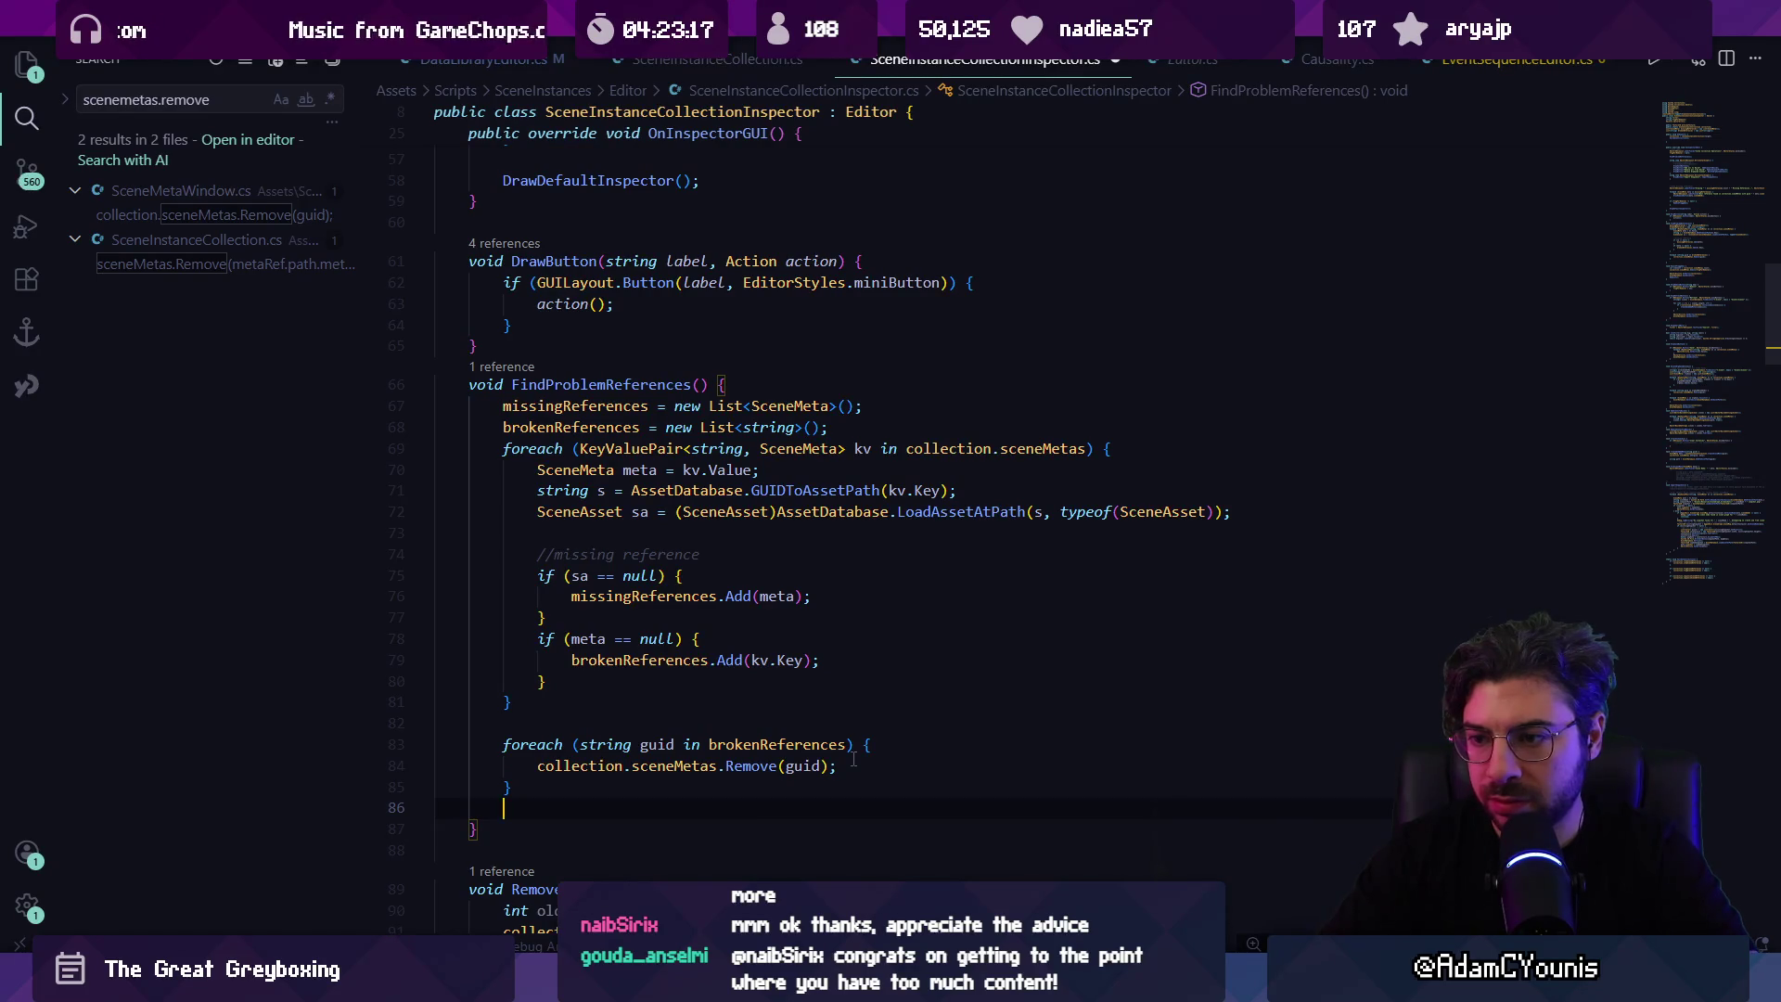
Step: Wrap the removal loop in if (brokenReferences.Count > 0), replacing the Debug.LogWarning line
{"action": "left_click", "coordinate": [780, 722]}
{"action": "key", "text": "Return"}
{"action": "type", "text": "uf("}
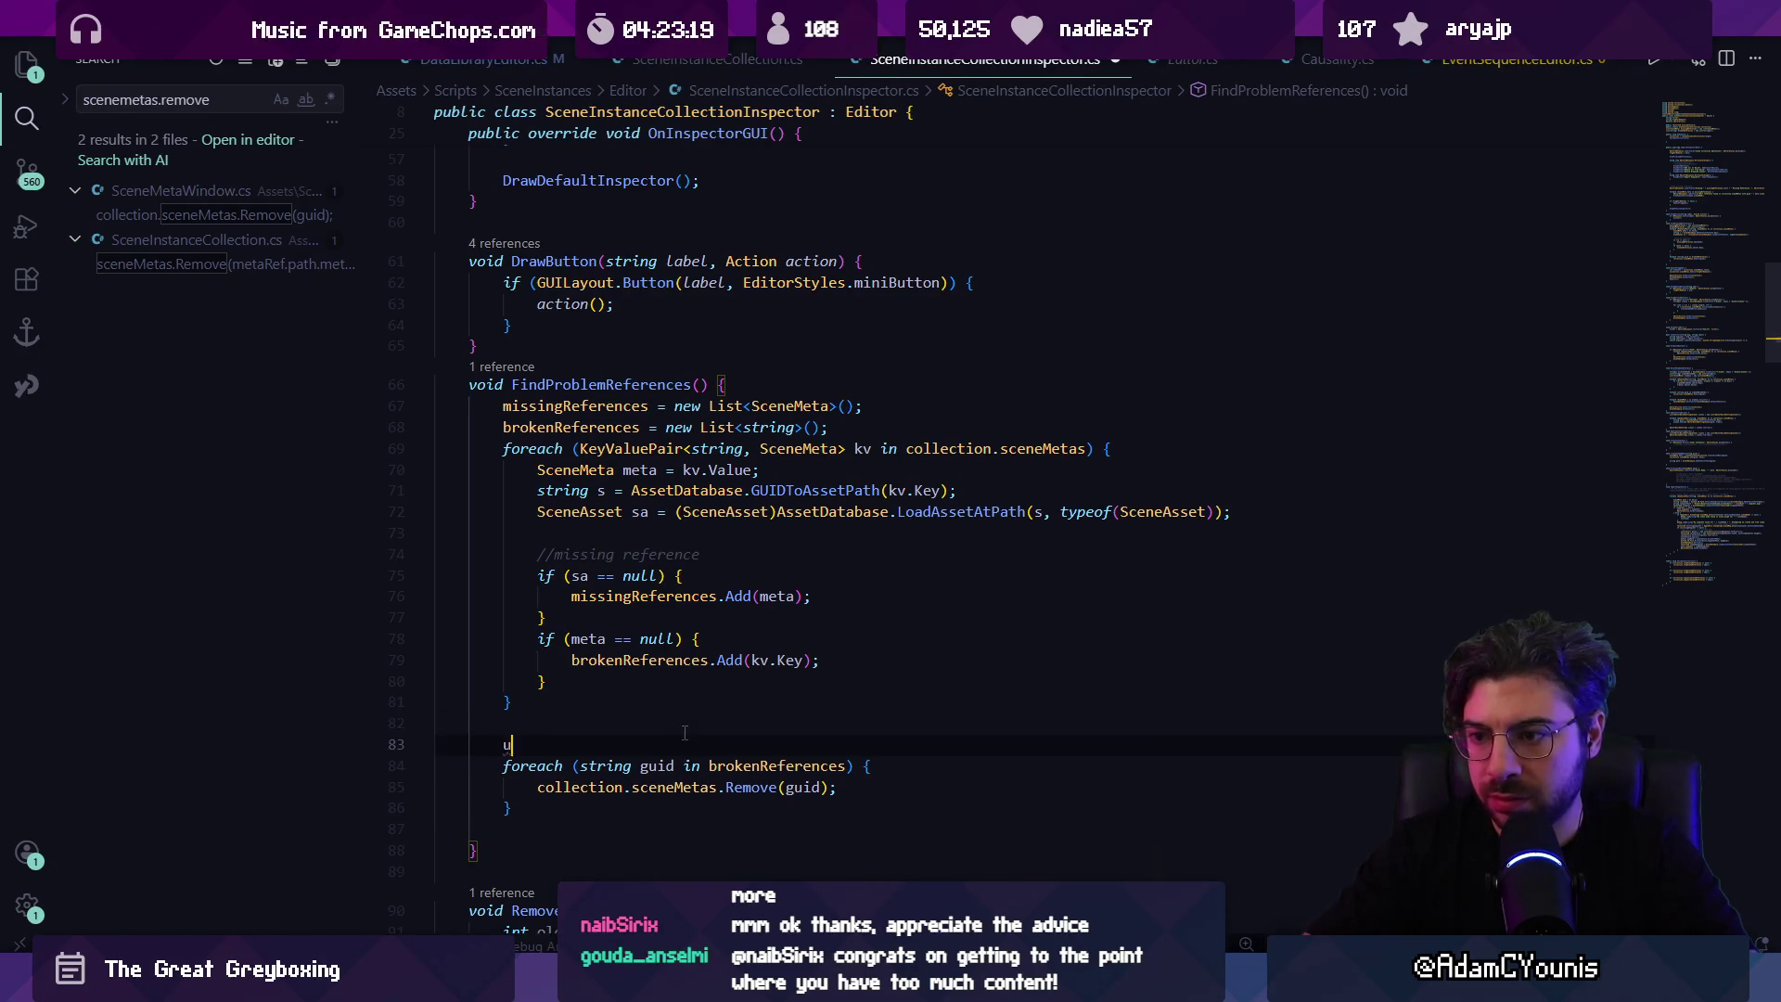
{"action": "key", "text": "BackSpace"}
{"action": "key", "text": "BackSpace"}
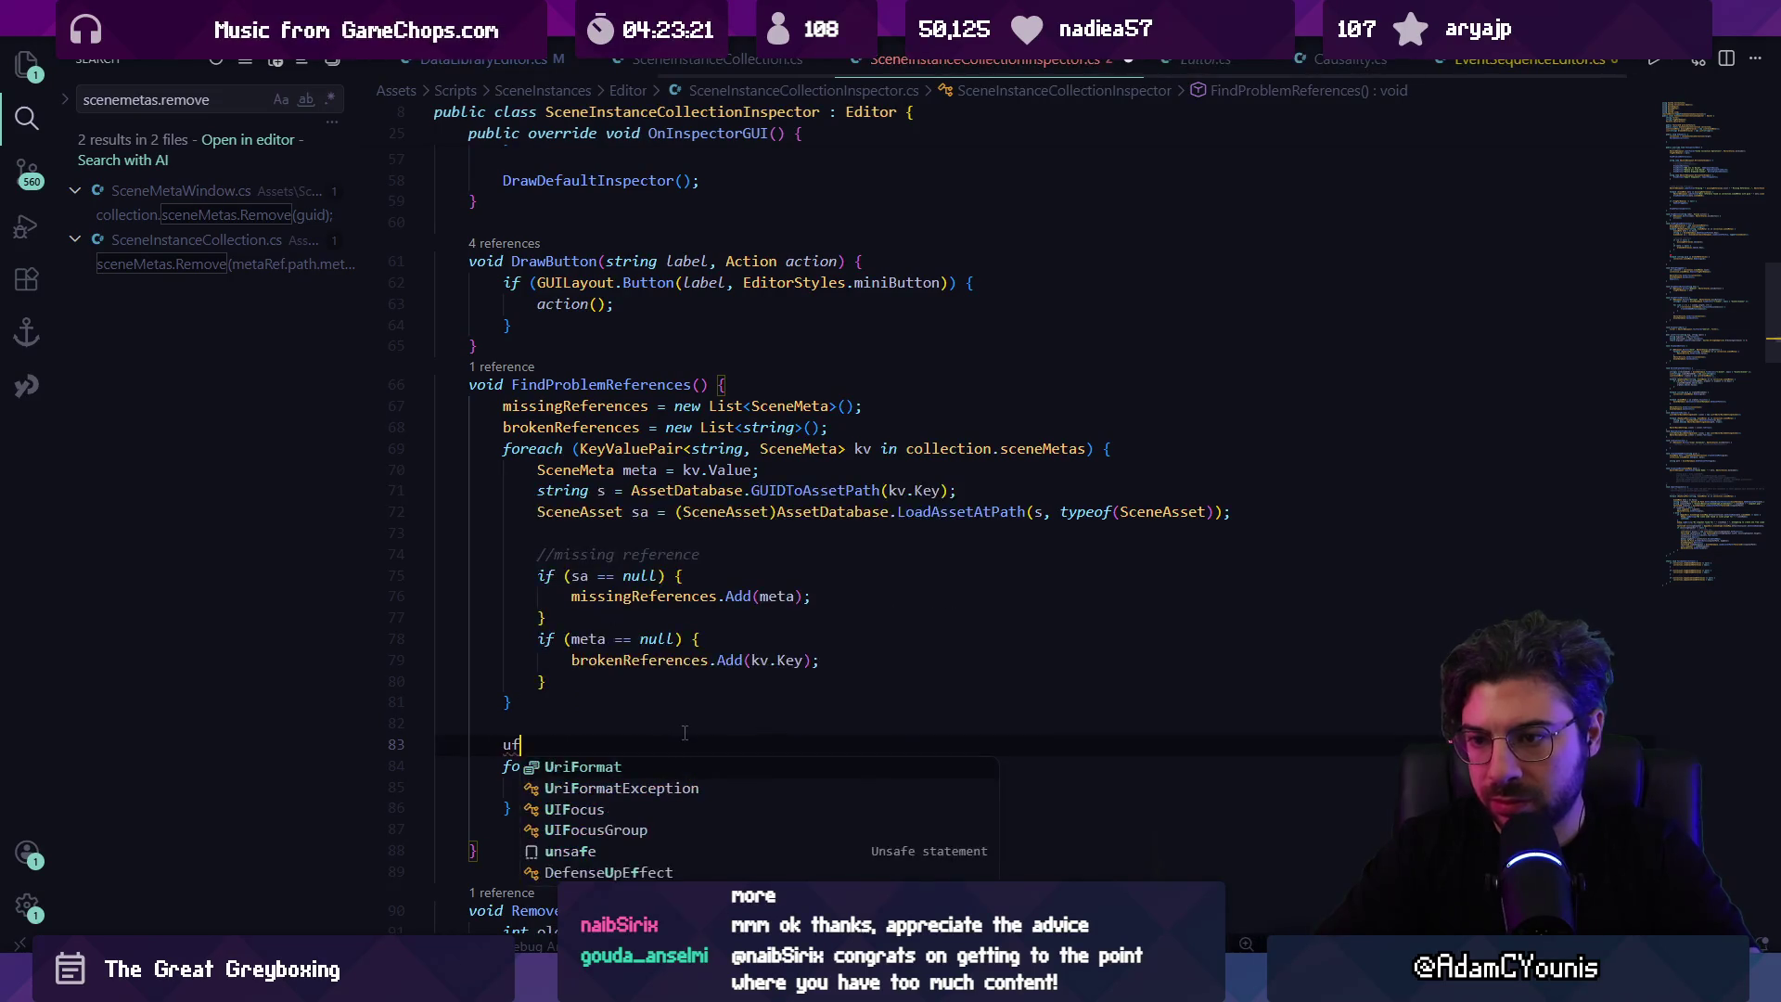
{"action": "key", "text": "BackSpace"}
{"action": "type", "text": "if("}
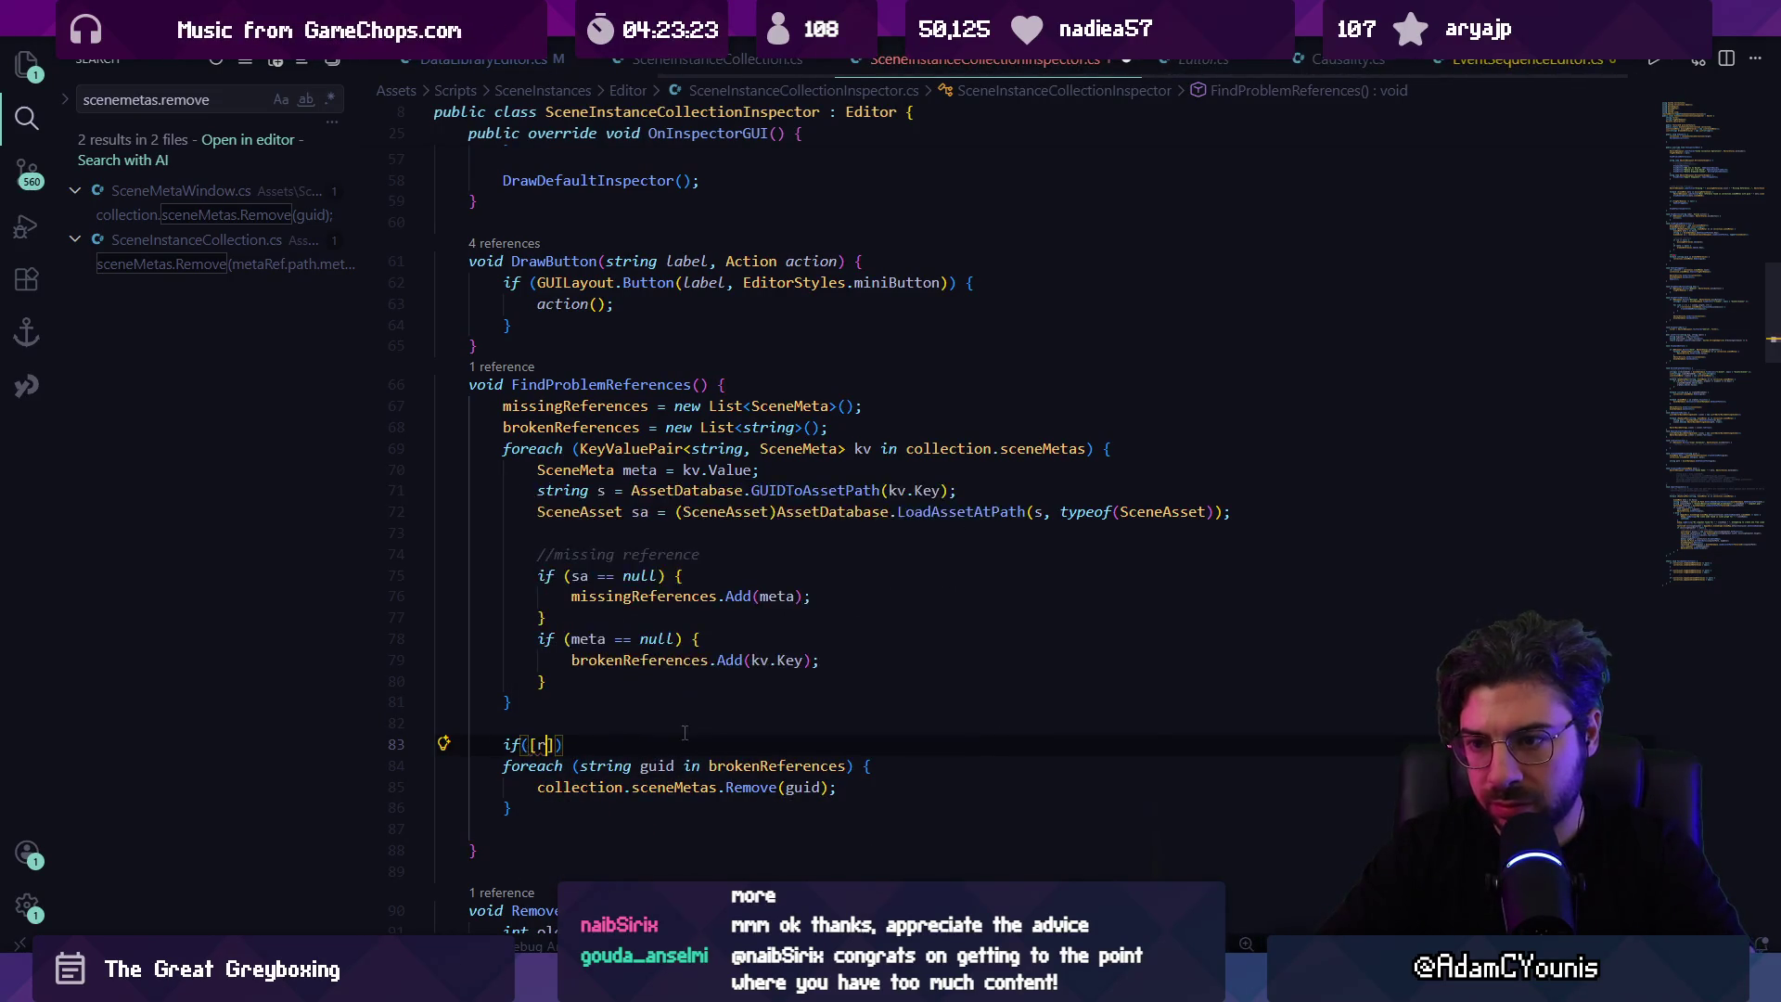
{"action": "type", "text": "broken"}
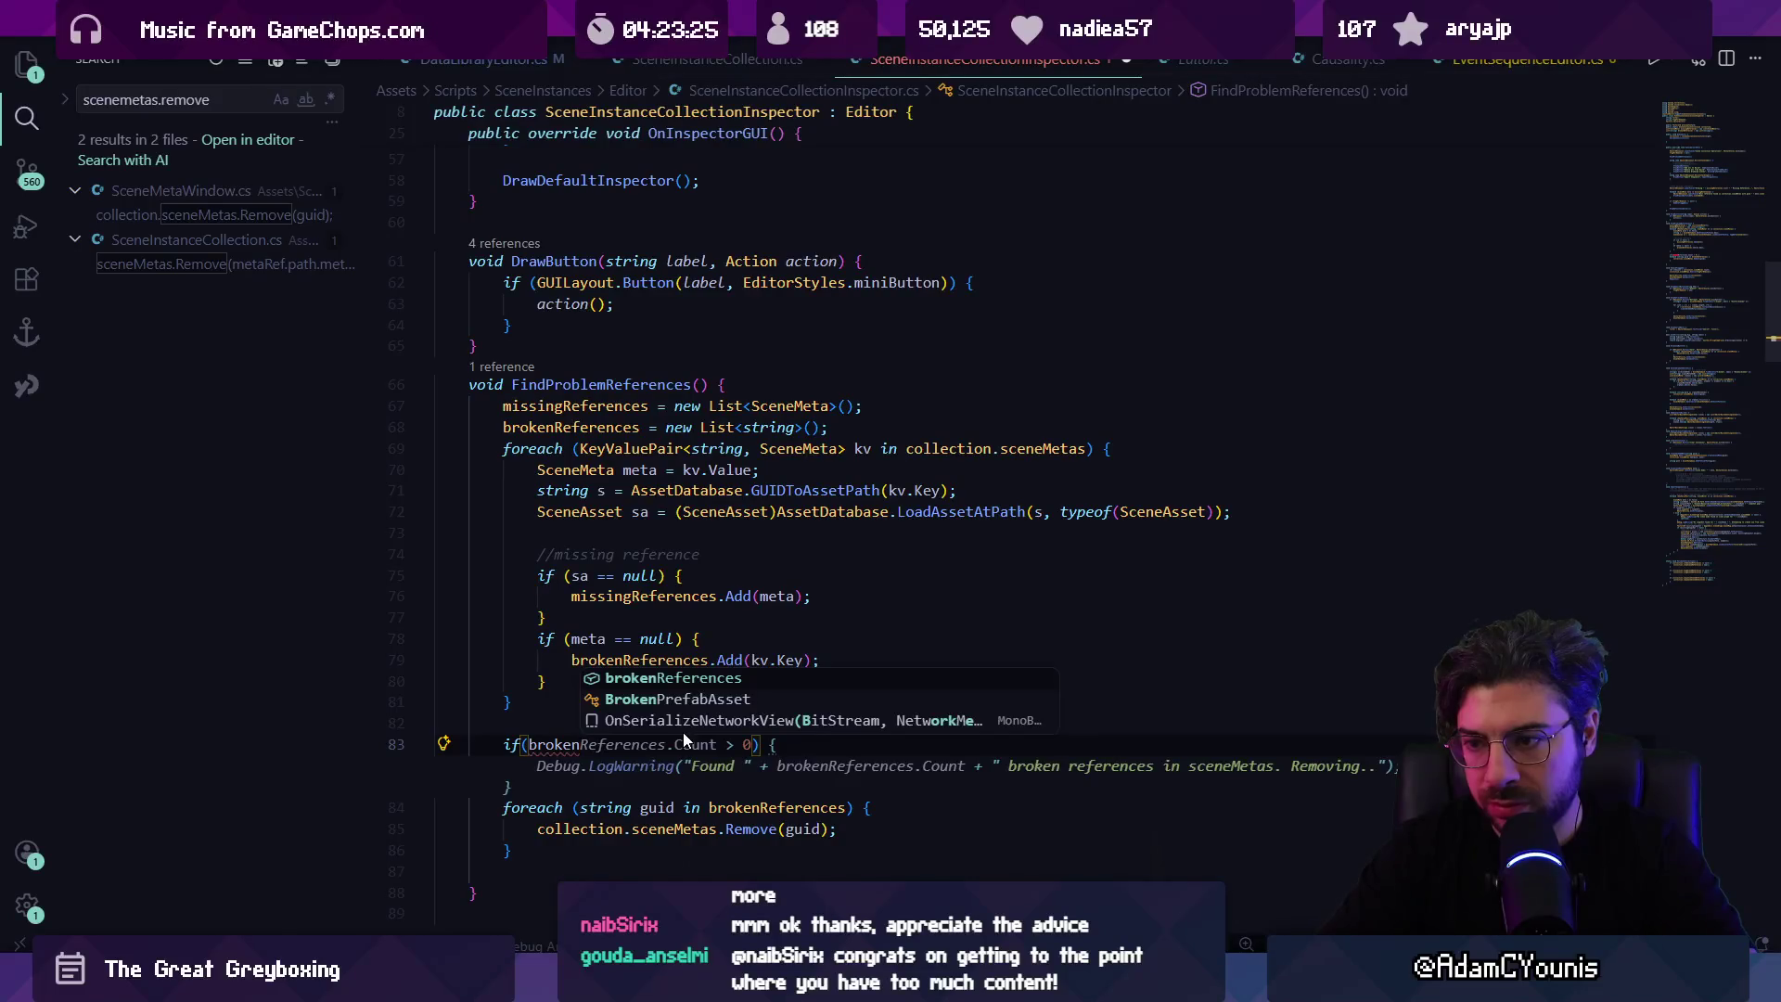
{"action": "key", "text": "Tab"}
{"action": "left_click", "coordinate": [687, 767]}
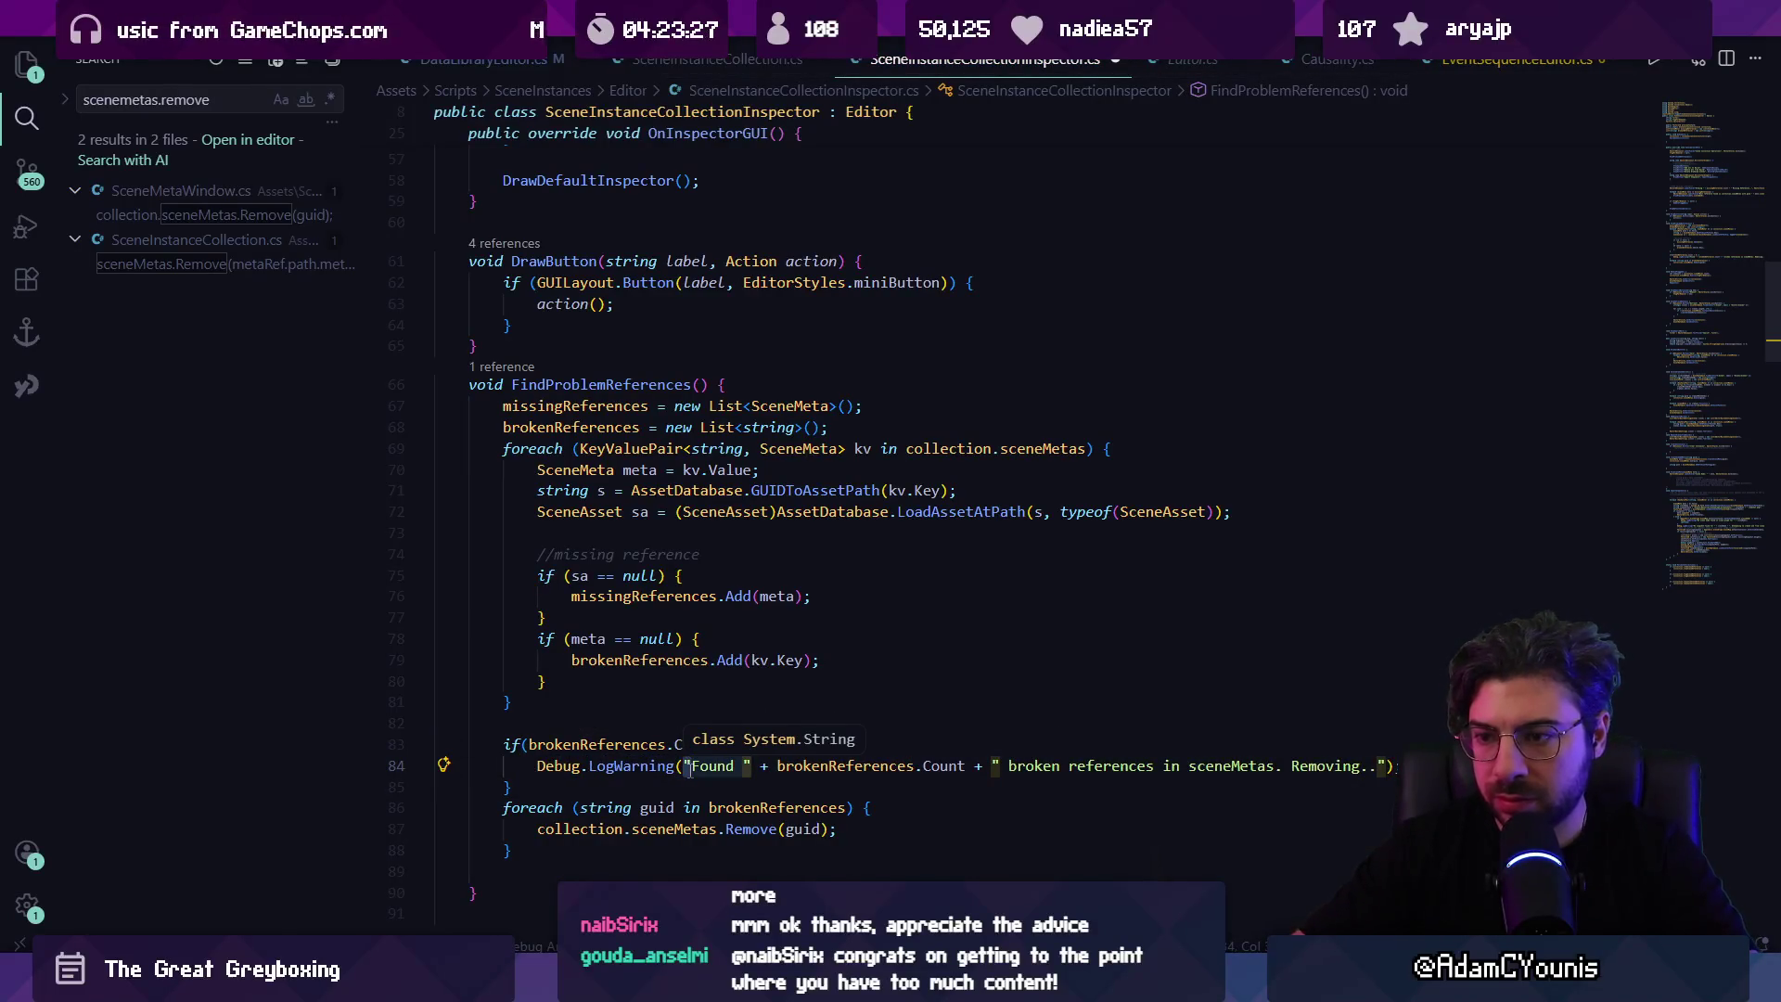
{"action": "scroll", "coordinate": [692, 770], "scroll_direction": "down", "scroll_amount": 4}
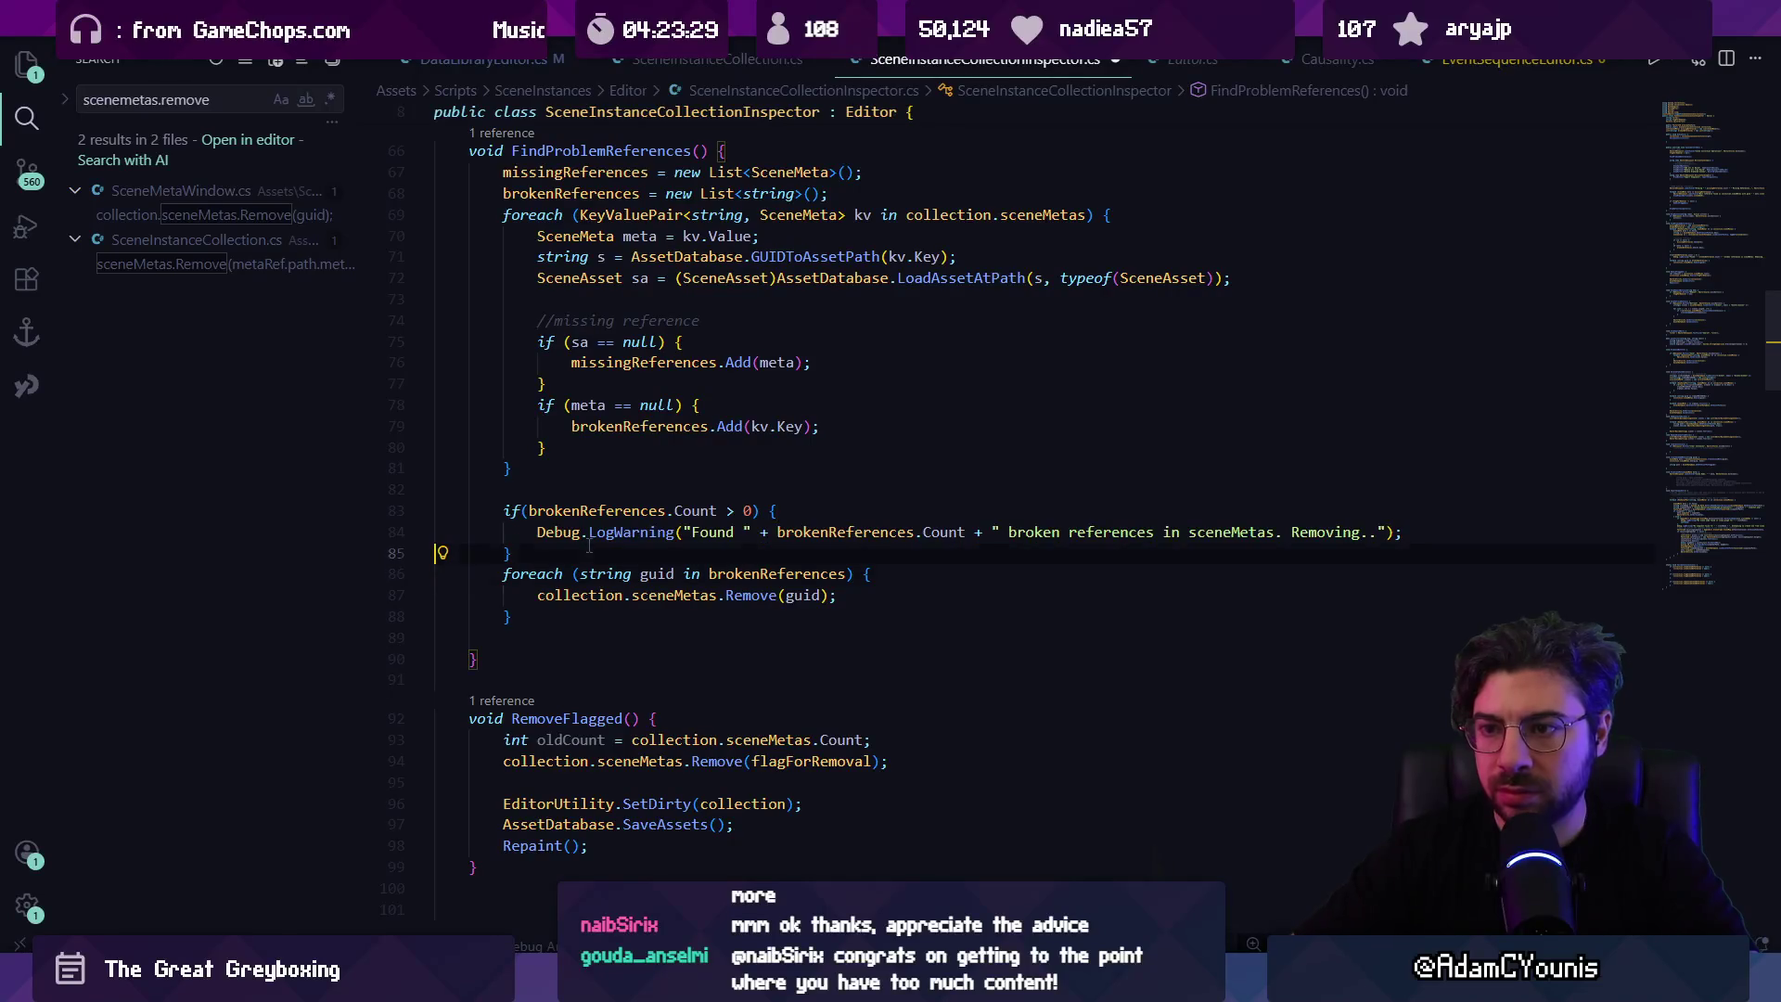
{"action": "key", "text": "ctrl+shift+k"}
{"action": "key", "text": "alt+Down"}
{"action": "key", "text": "alt+Down"}
{"action": "key", "text": "alt+Down"}
{"action": "key", "text": "shift+alt+f"}
Step: Follow the loop with EditorUtility.SetDirty and AssetDatabase.SaveAssets calls
{"action": "key", "text": "ctrl+shift+Return"}
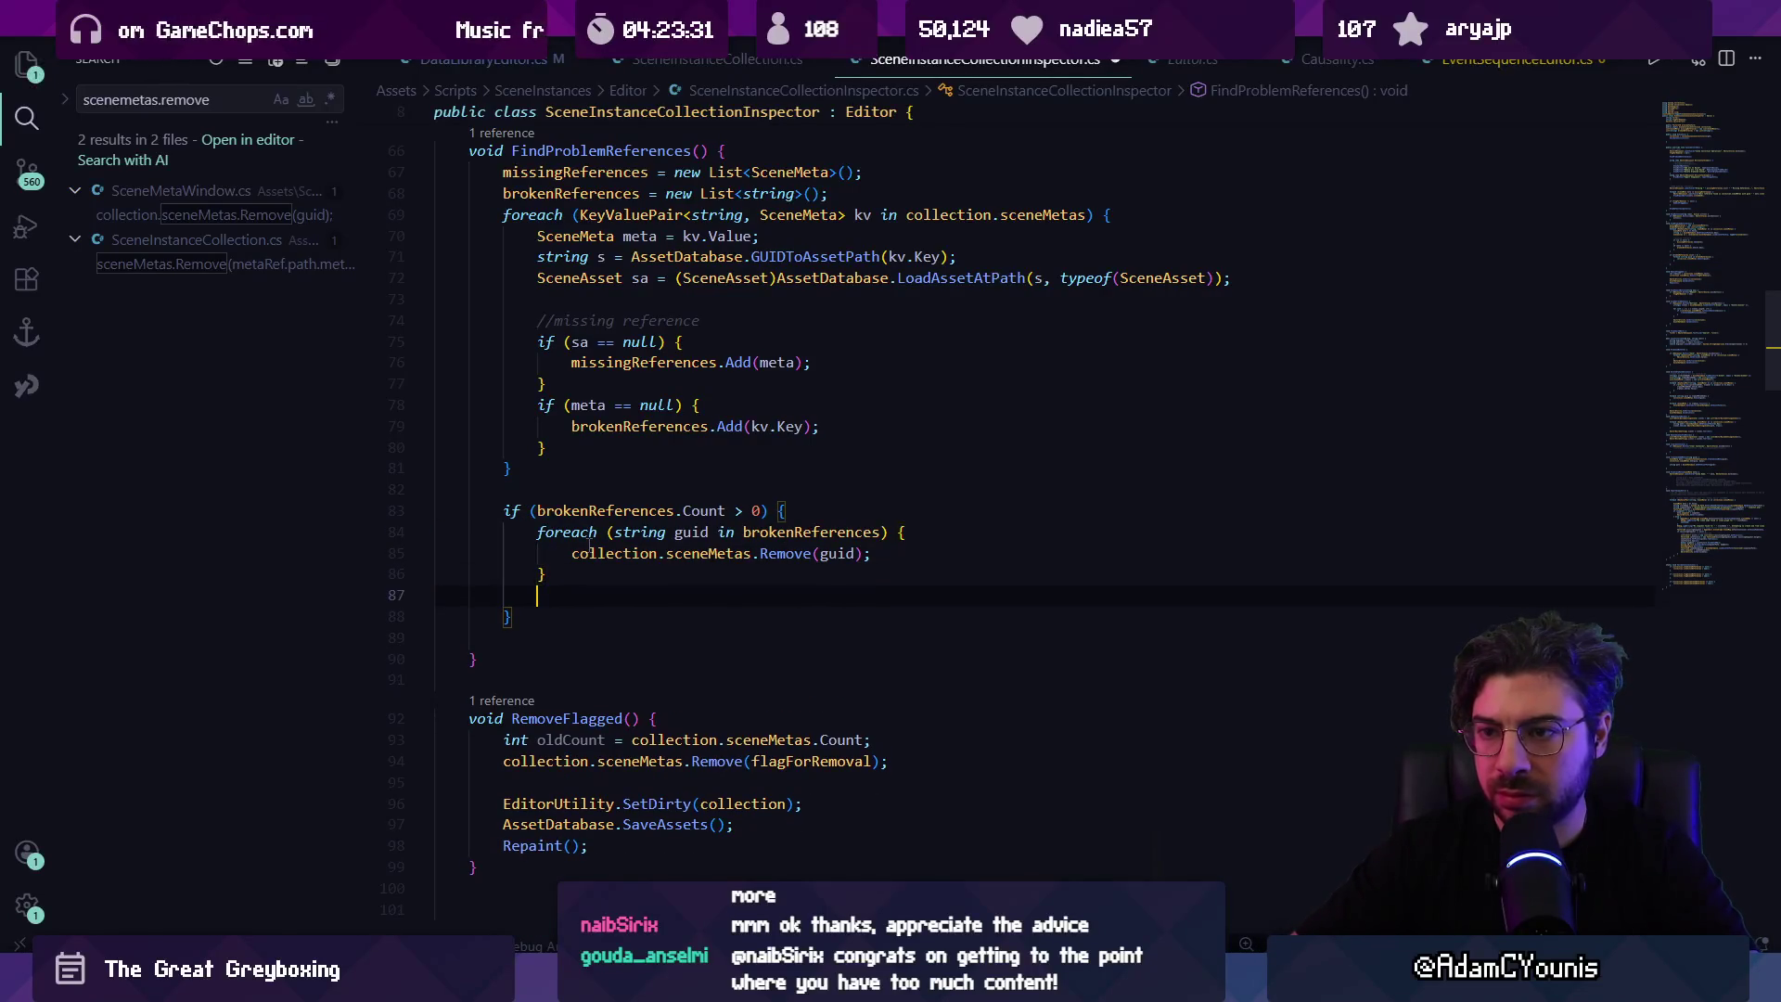
{"action": "key", "text": "Tab"}
{"action": "key", "text": "Return"}
{"action": "key", "text": "Tab"}
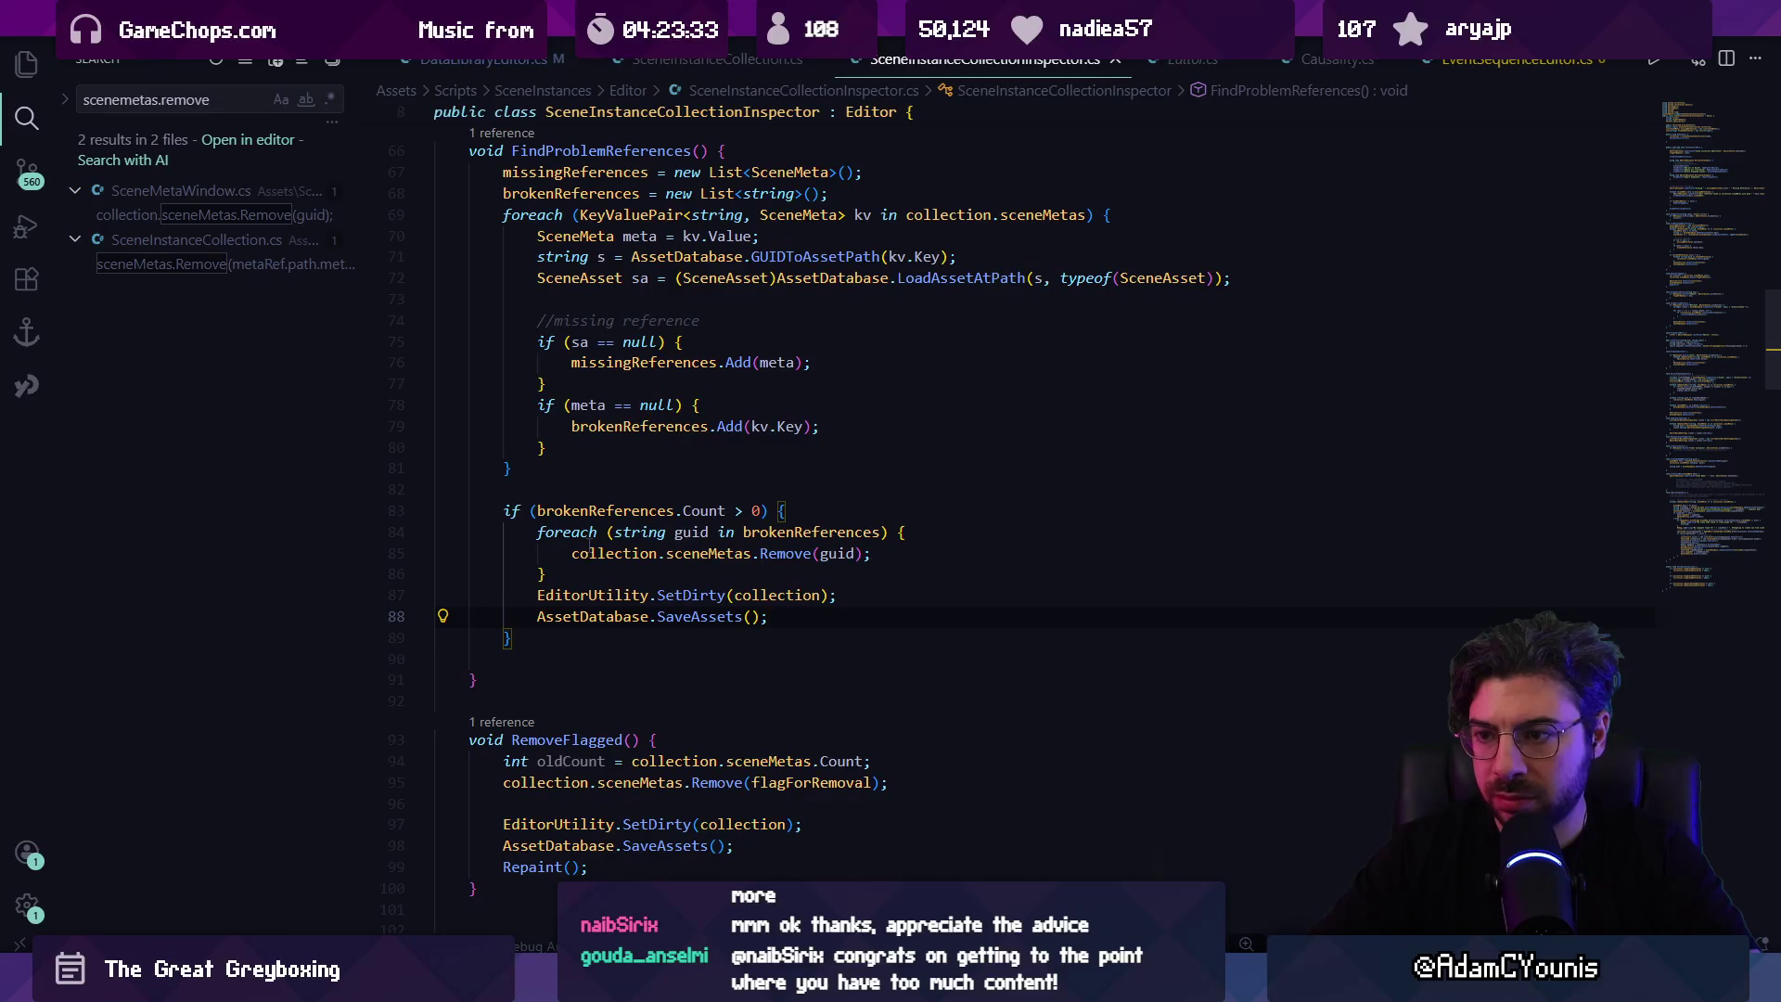
{"action": "key", "text": "alt+Tab"}
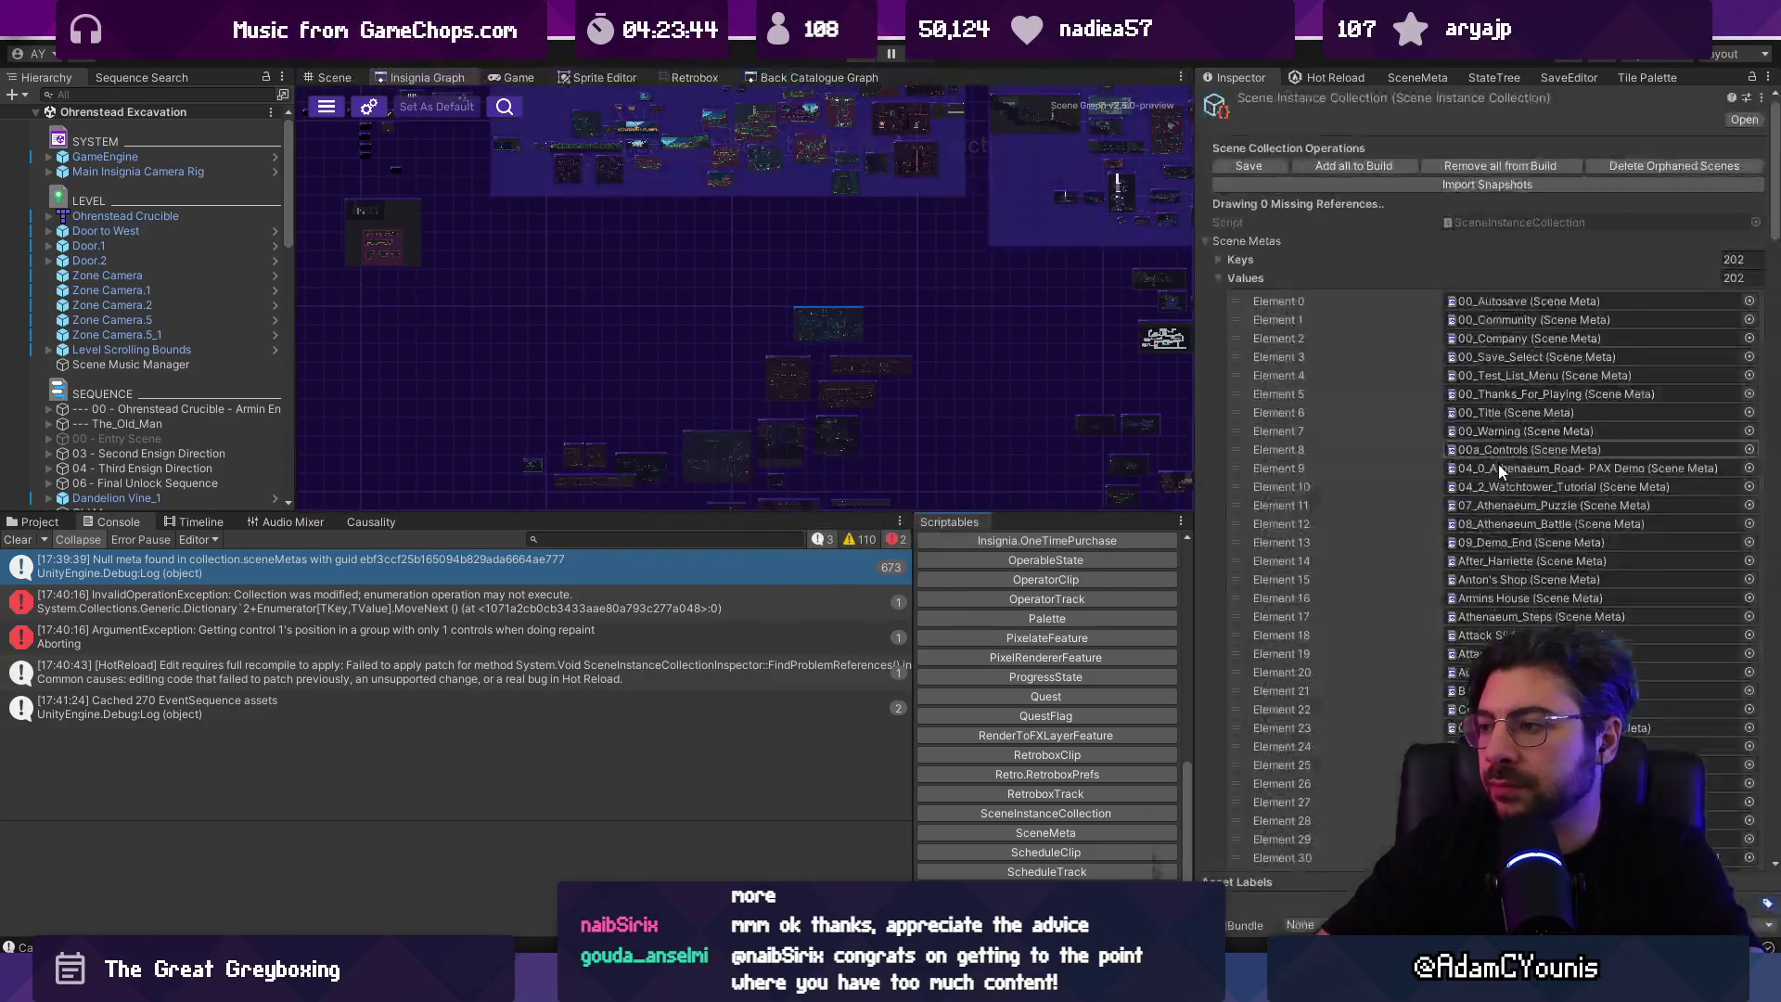
Step: Scroll through the collection's 202 scene meta values, collapse the list, and recheck the brokenReferences condition
{"action": "scroll", "coordinate": [1522, 529], "scroll_direction": "down", "scroll_amount": 5}
{"action": "scroll", "coordinate": [1524, 545], "scroll_direction": "down", "scroll_amount": 6}
{"action": "mouse_move", "coordinate": [1775, 339]}
{"action": "left_mouse_down"}
{"action": "mouse_move", "coordinate": [1777, 698]}
{"action": "mouse_move", "coordinate": [1767, 165]}
{"action": "left_mouse_up"}
{"action": "scroll", "coordinate": [1777, 698], "scroll_direction": "down", "scroll_amount": 3}
{"action": "scroll", "coordinate": [1776, 698], "scroll_direction": "down", "scroll_amount": 3}
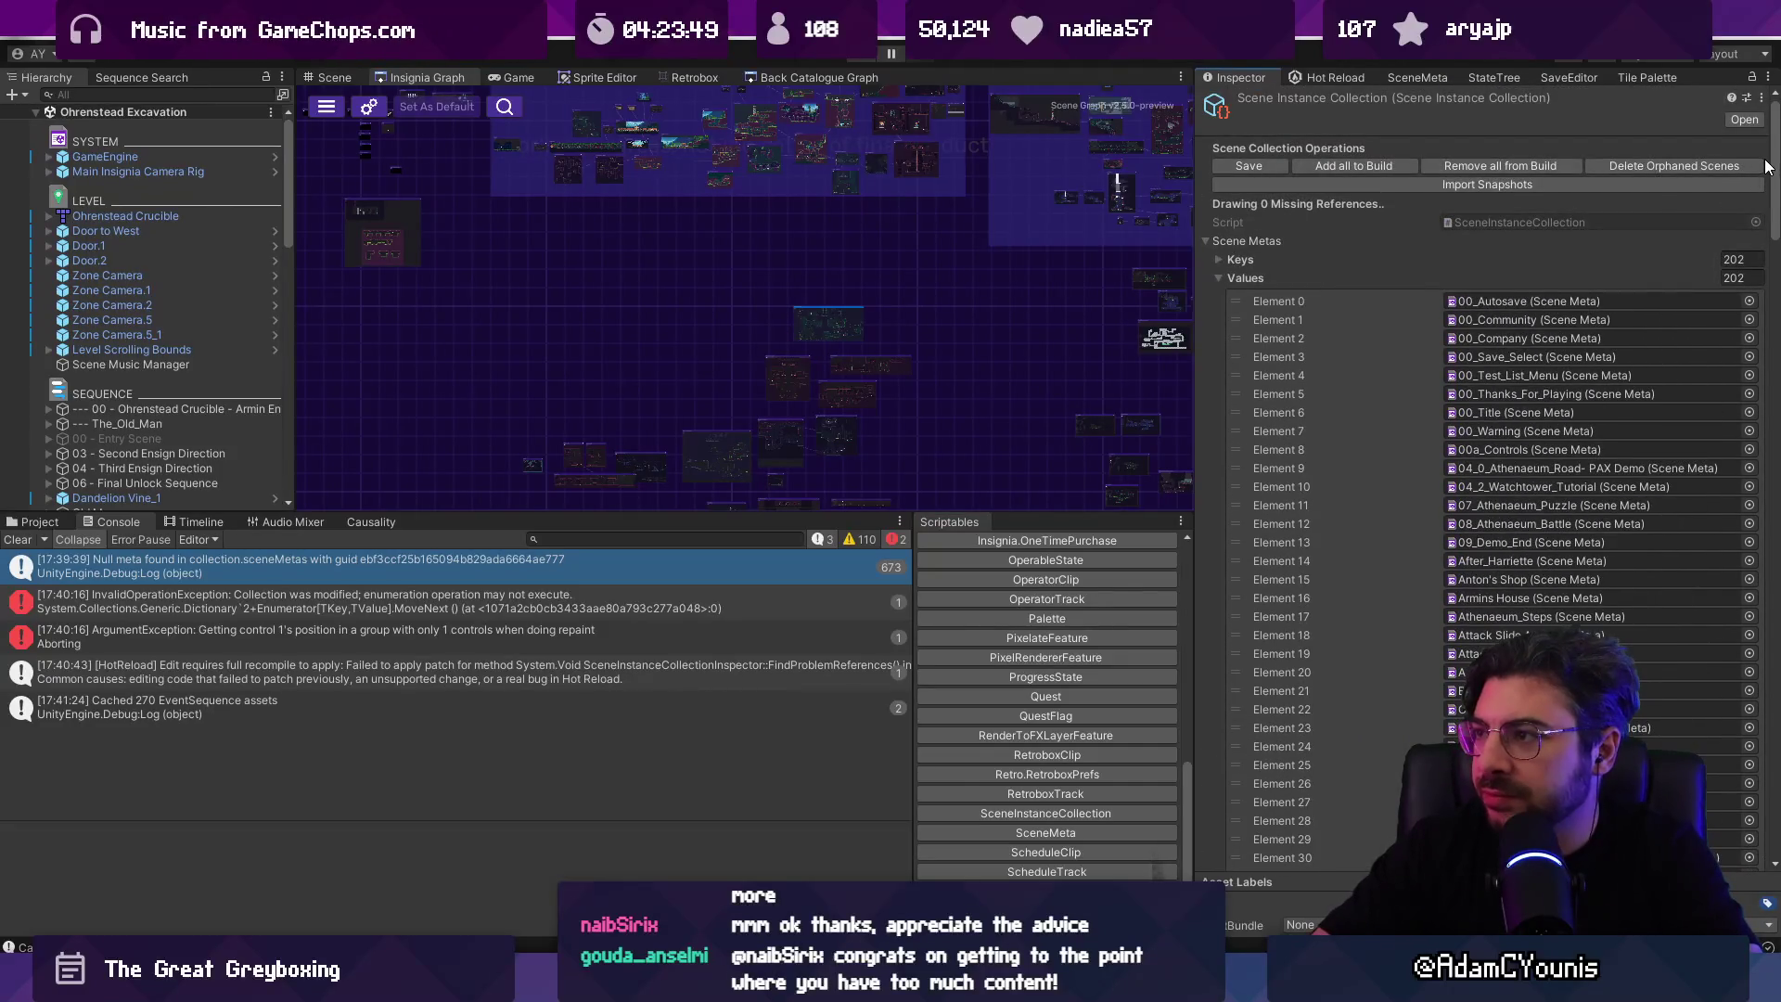
{"action": "left_click", "coordinate": [1292, 276]}
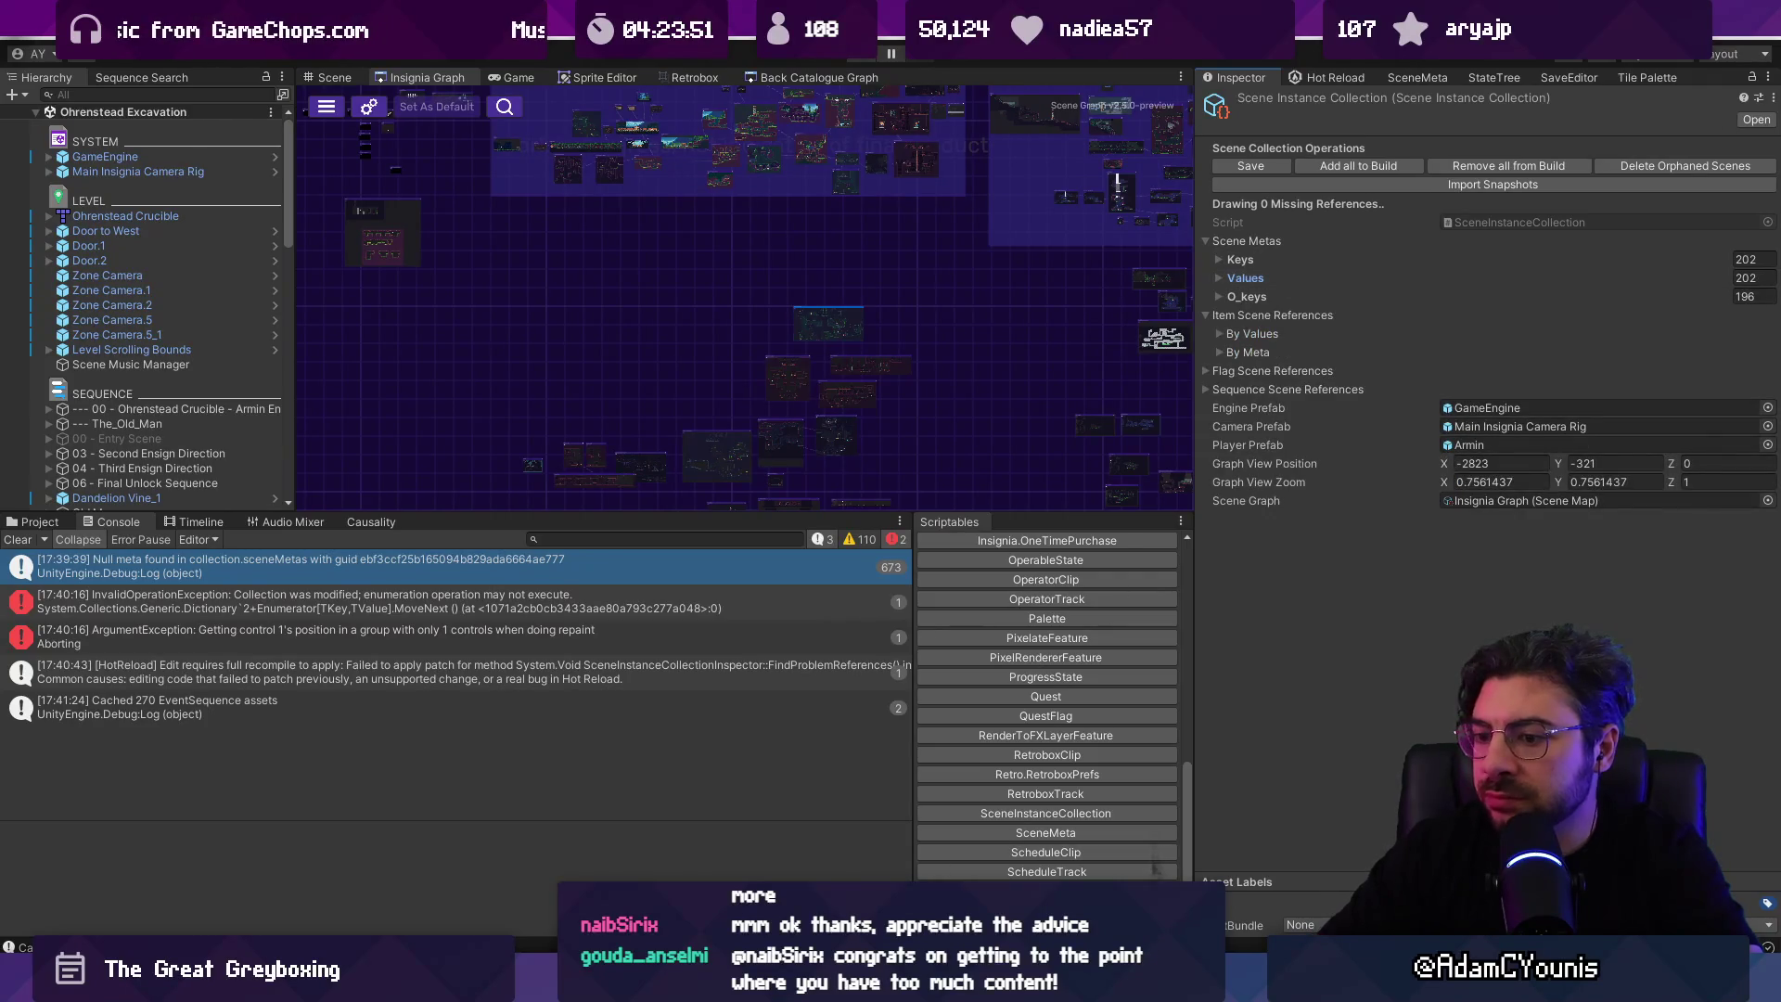
{"action": "key", "text": "alt+Tab"}
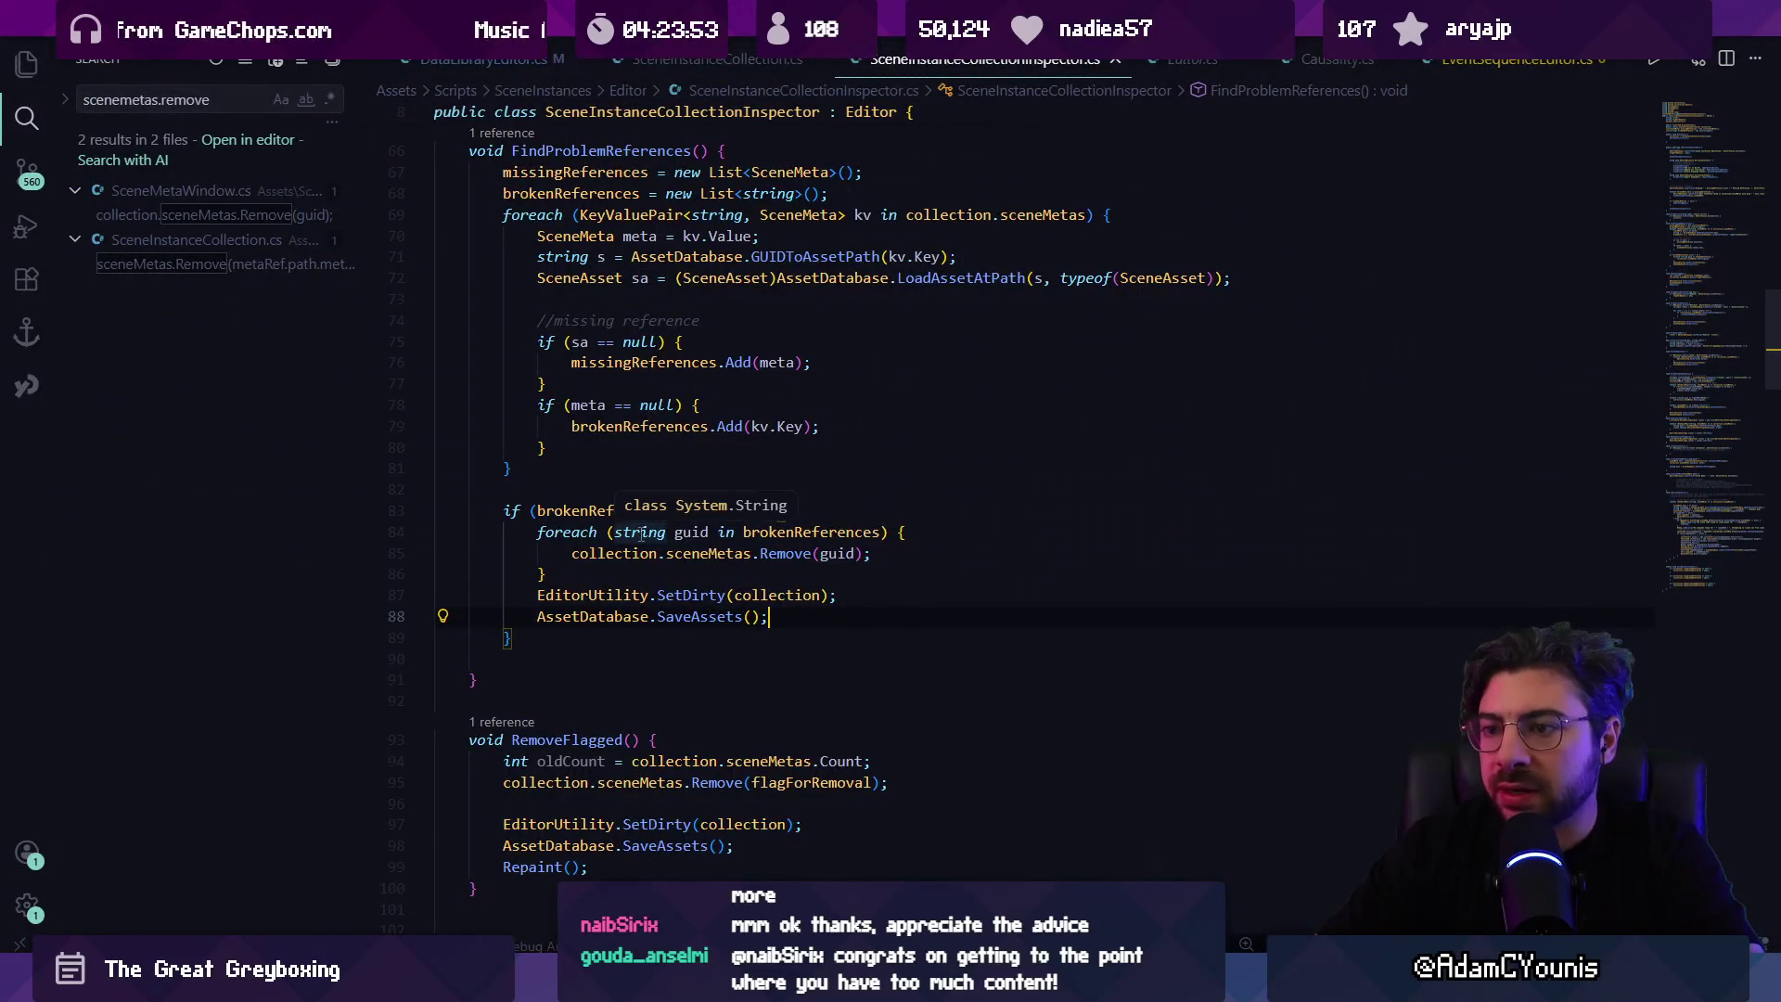
{"action": "left_click", "coordinate": [603, 510]}
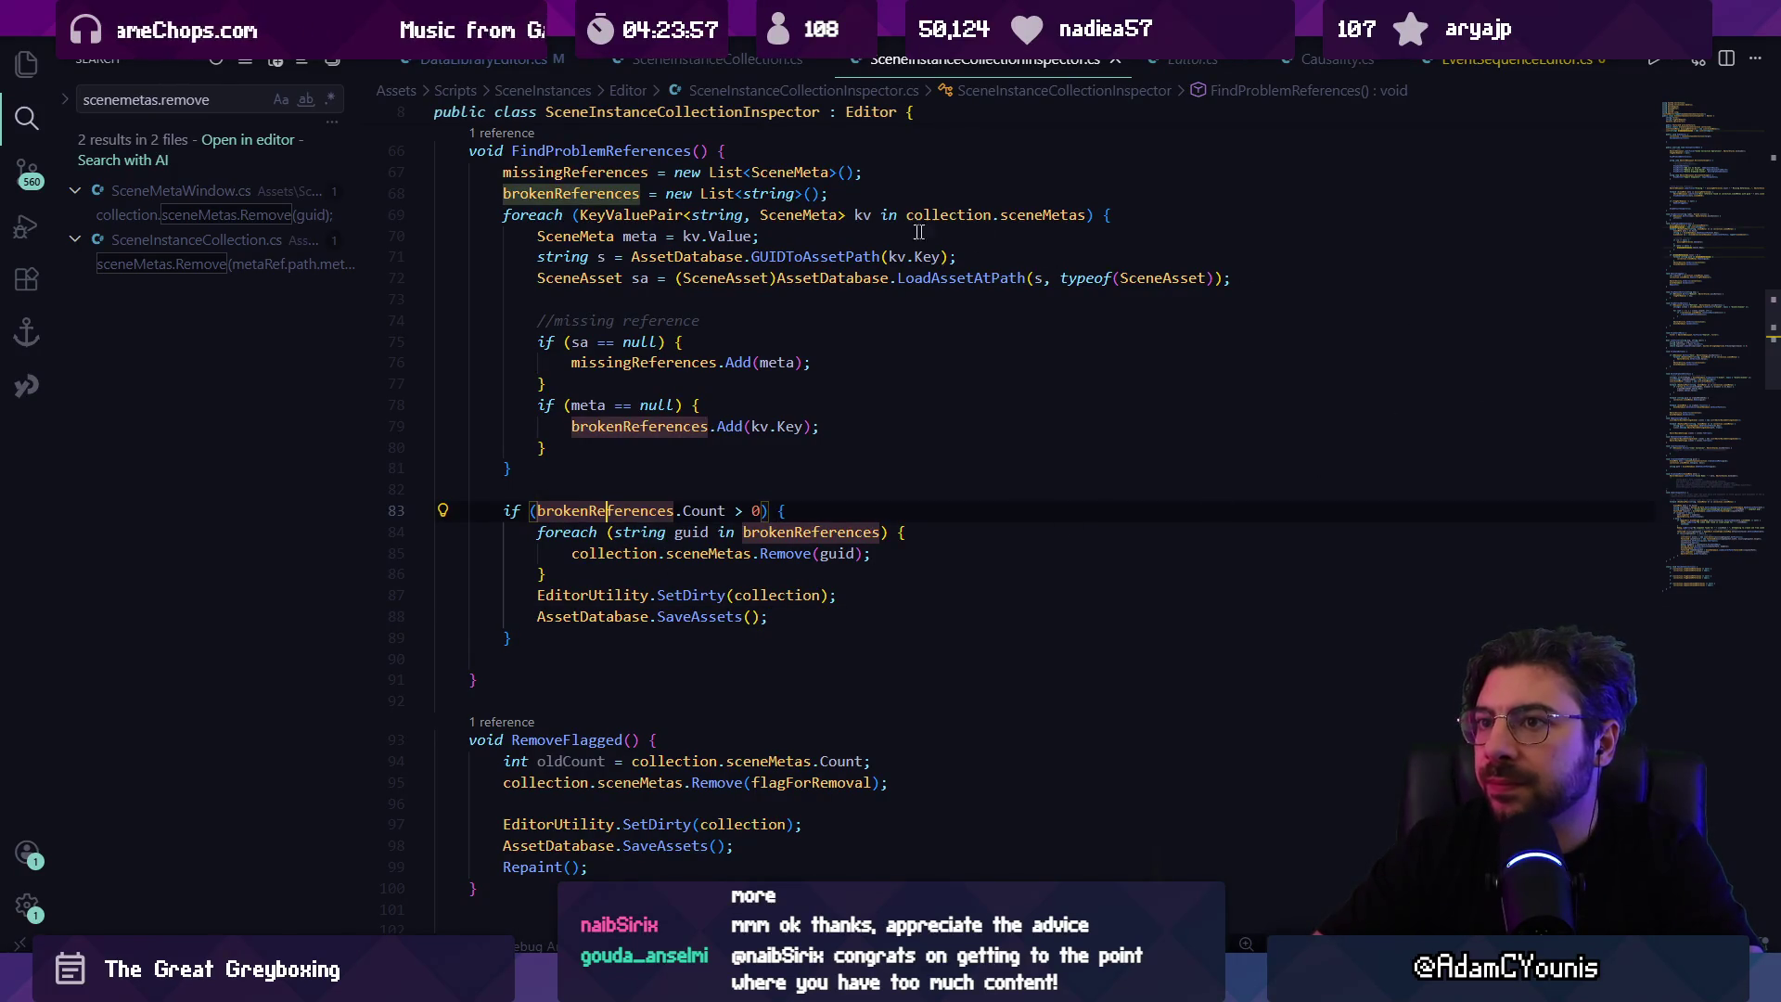
{"action": "key", "text": "alt+Tab"}
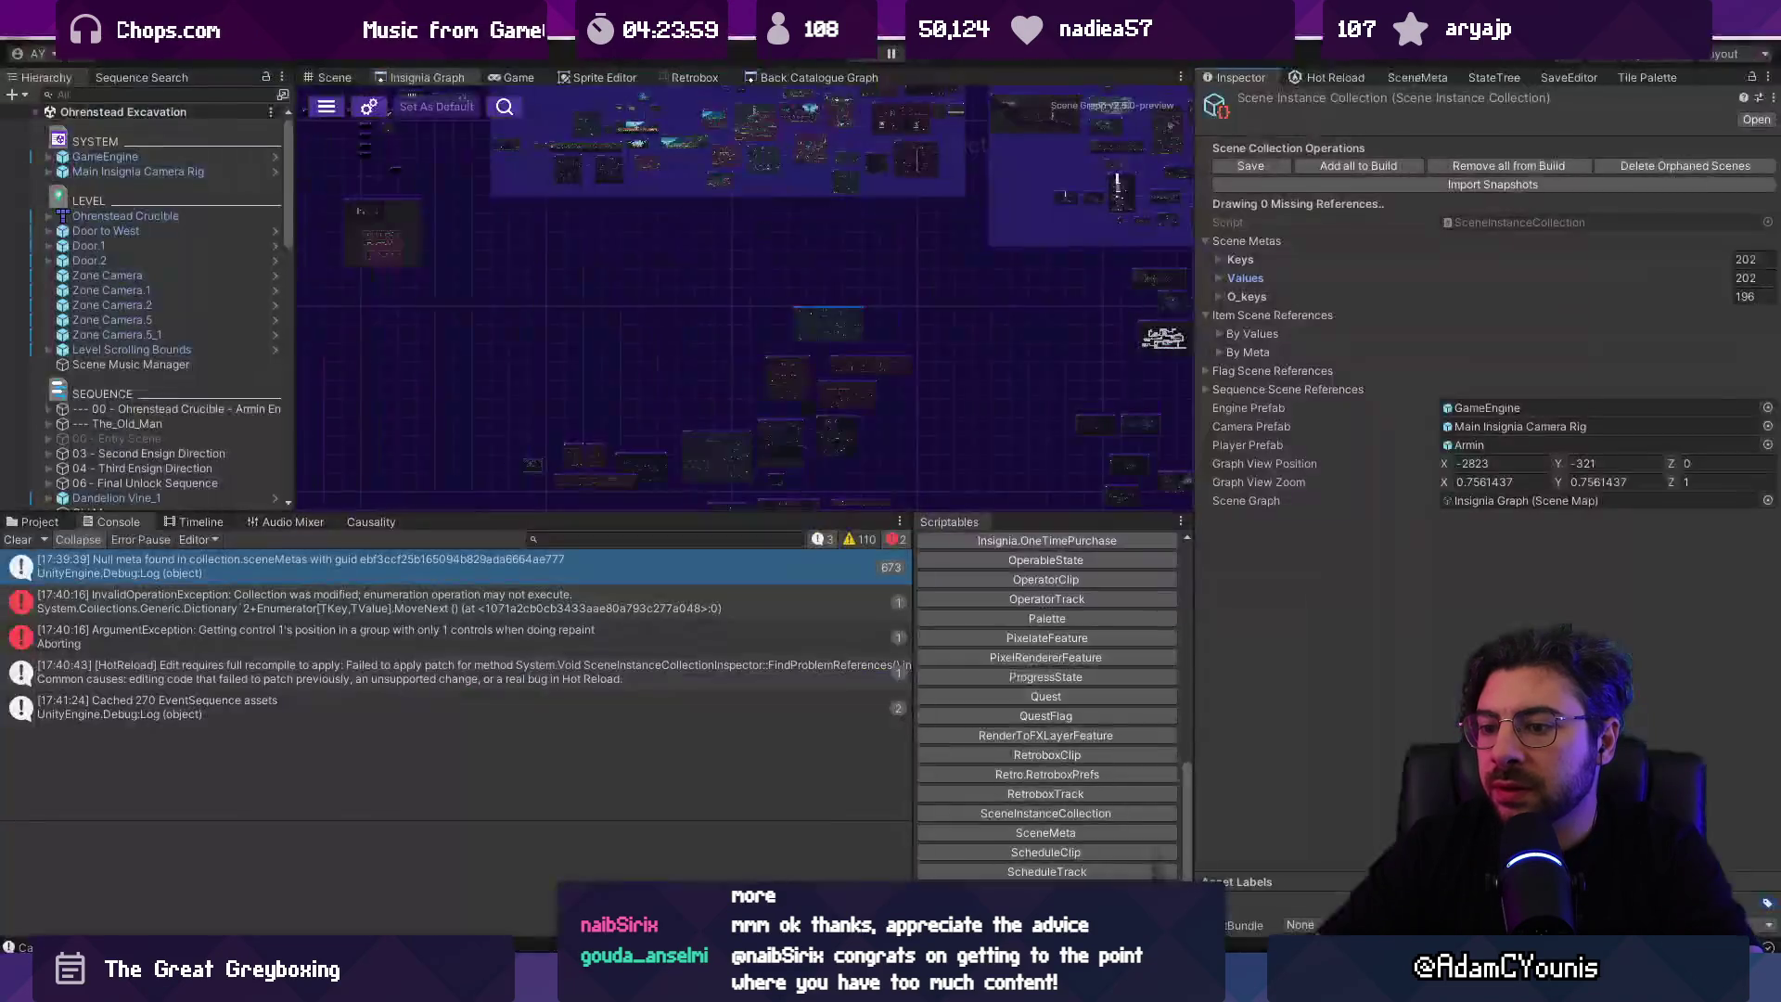
Step: Locate the SceneInstanceCollection asset in the Project search and press Delete Orphaned Scenes
{"action": "left_click", "coordinate": [35, 522]}
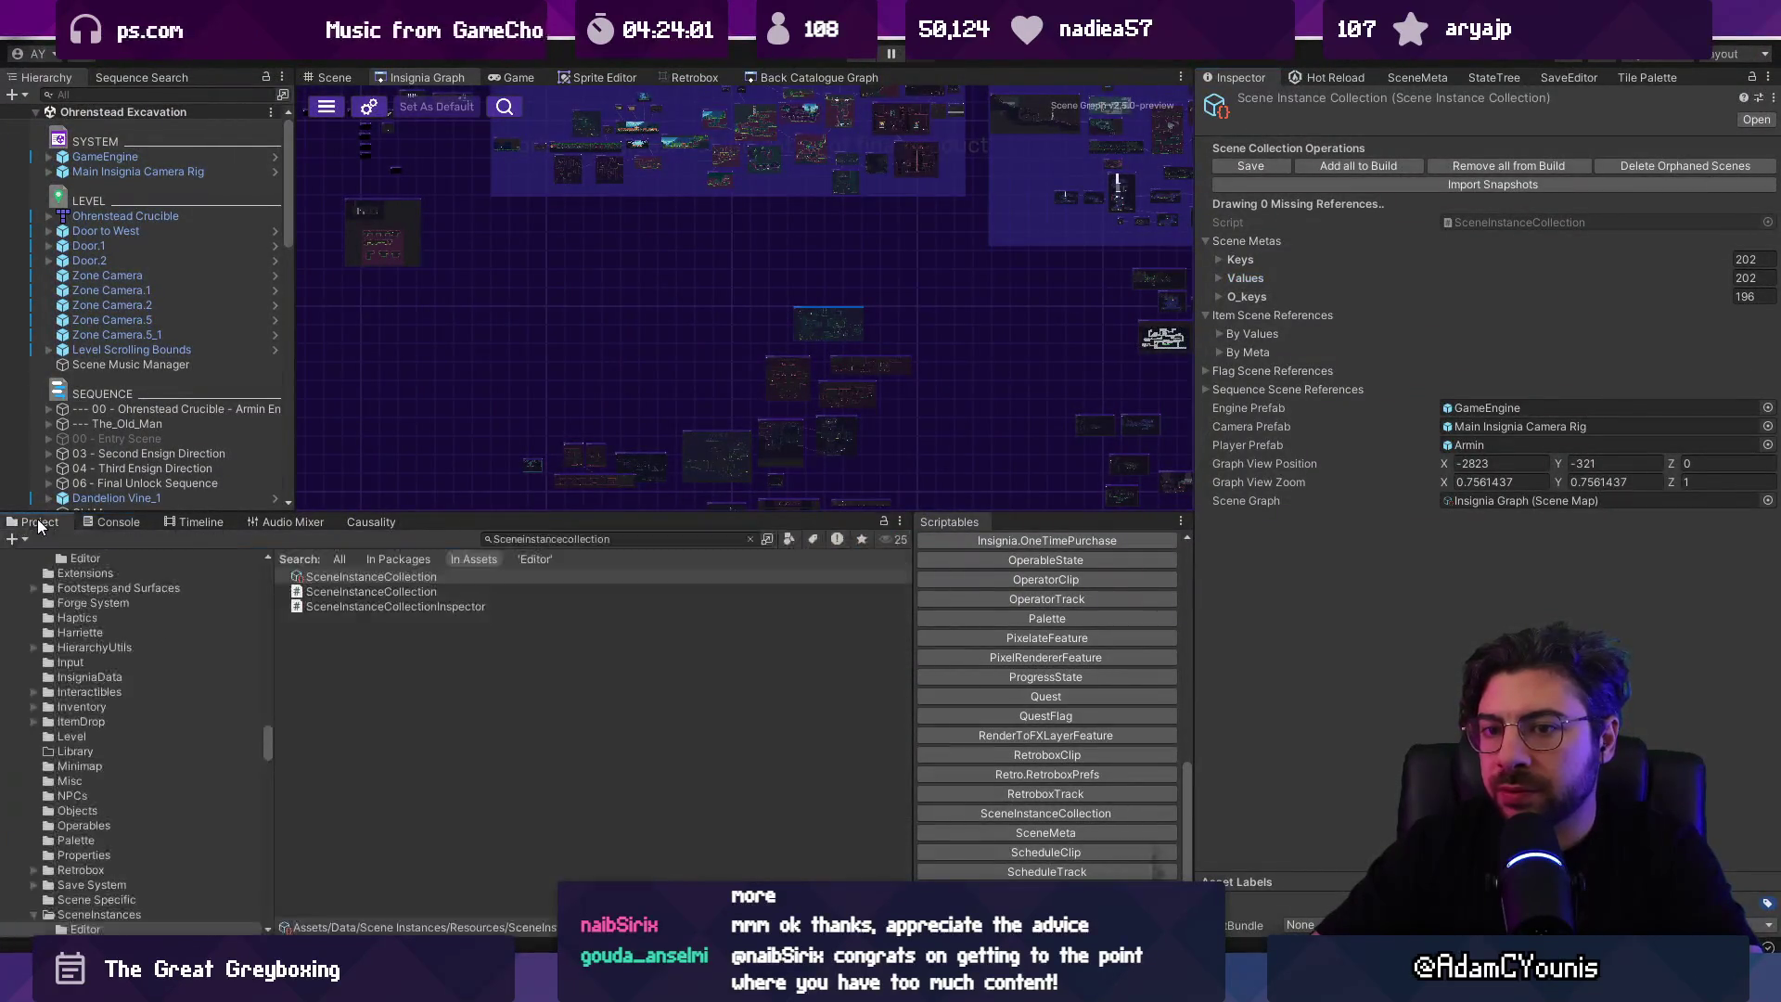
{"action": "left_click", "coordinate": [612, 538]}
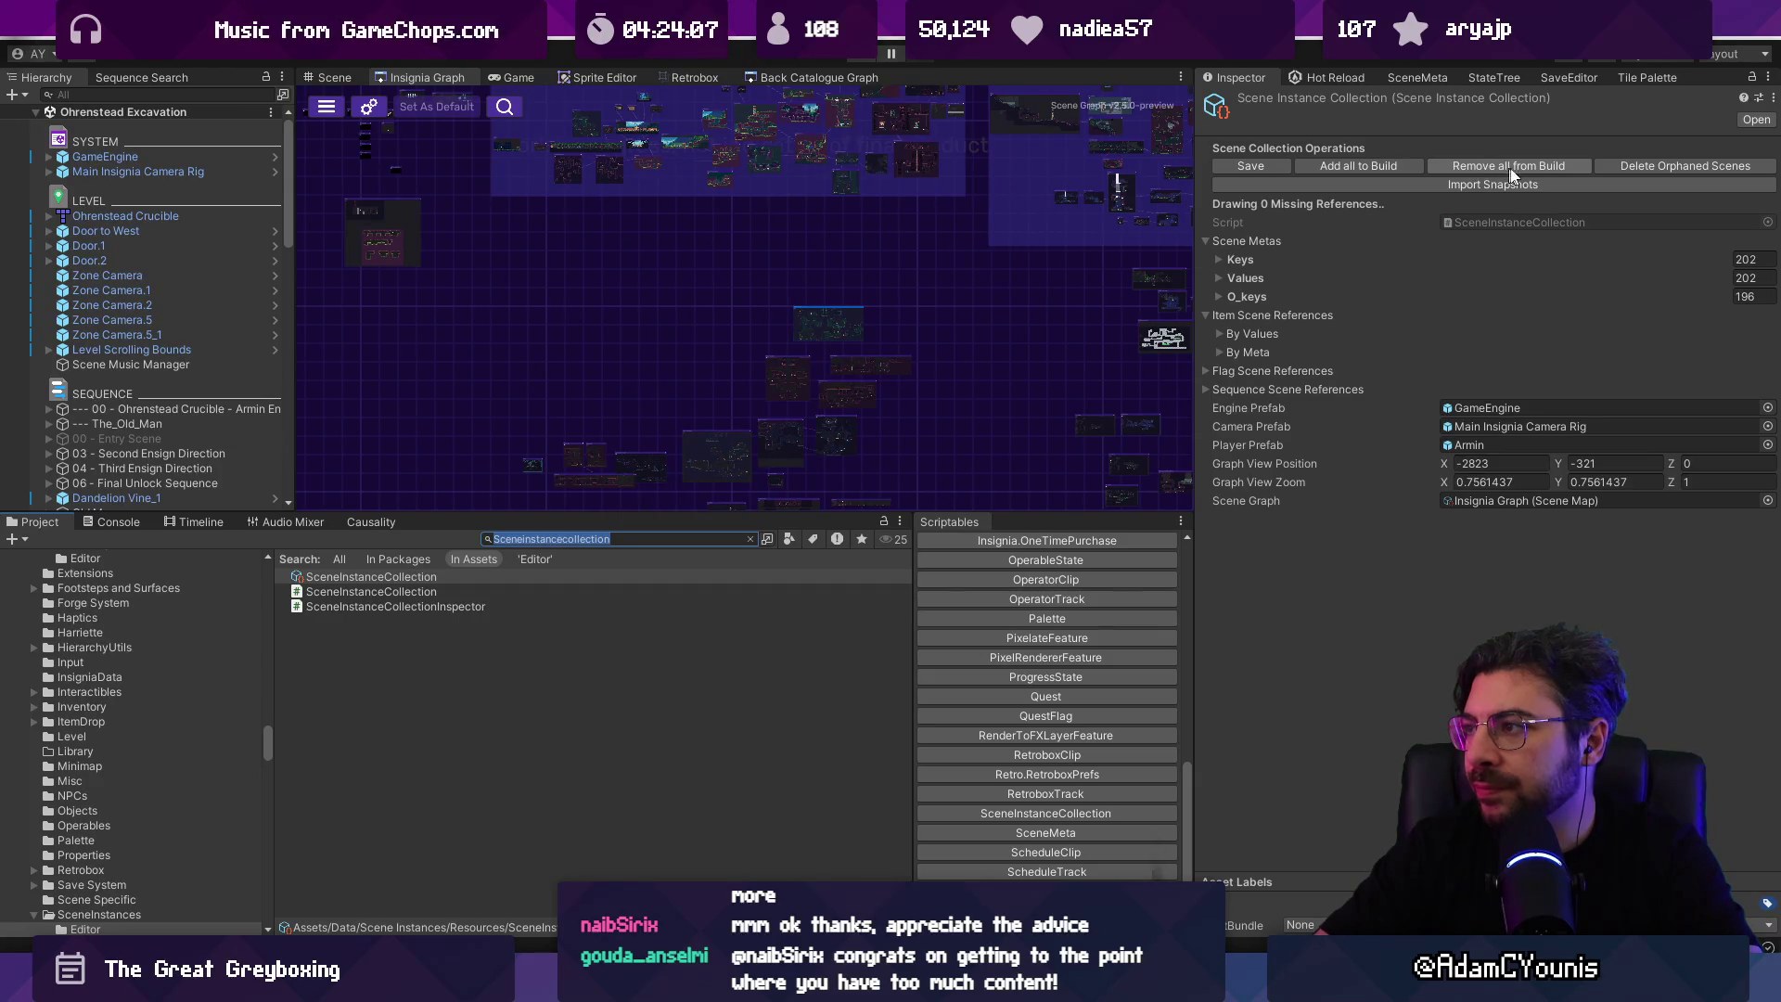
{"action": "left_click", "coordinate": [1651, 164]}
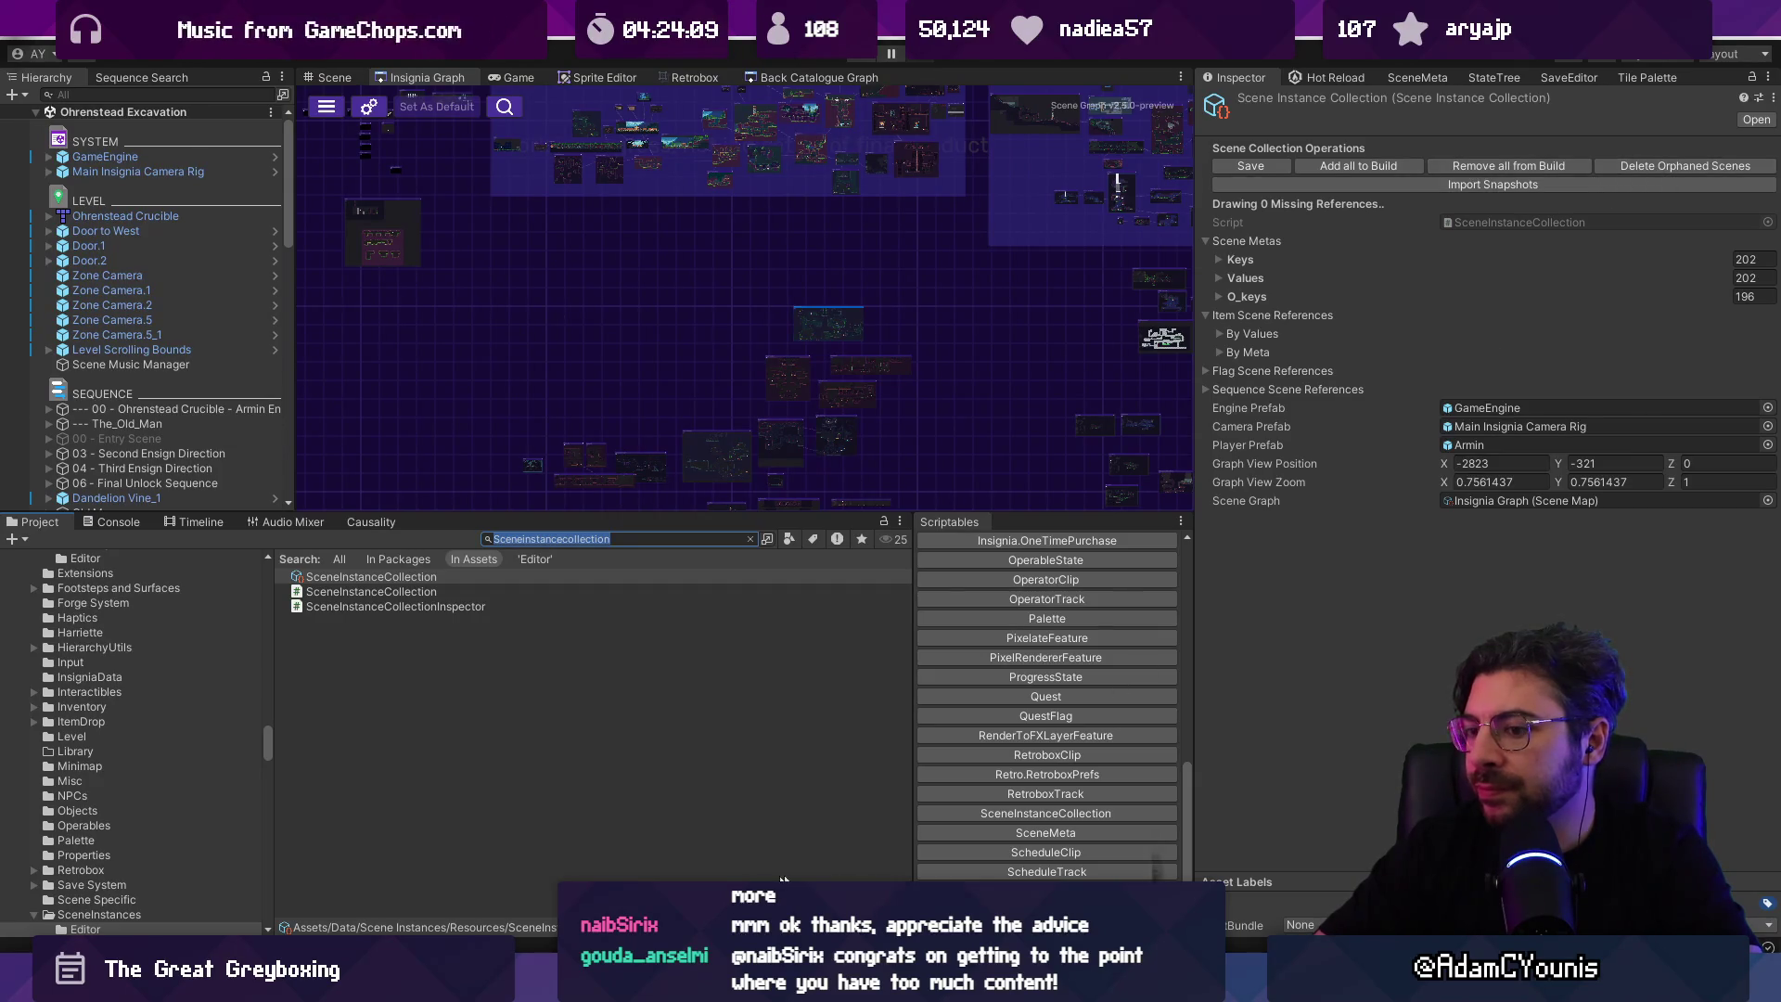
{"action": "key", "text": "alt+Tab"}
Step: Search 'deleteor' to reach DeleteOrphanedScenes and read it alongside the Unity inspector
{"action": "key", "text": "ctrl+f"}
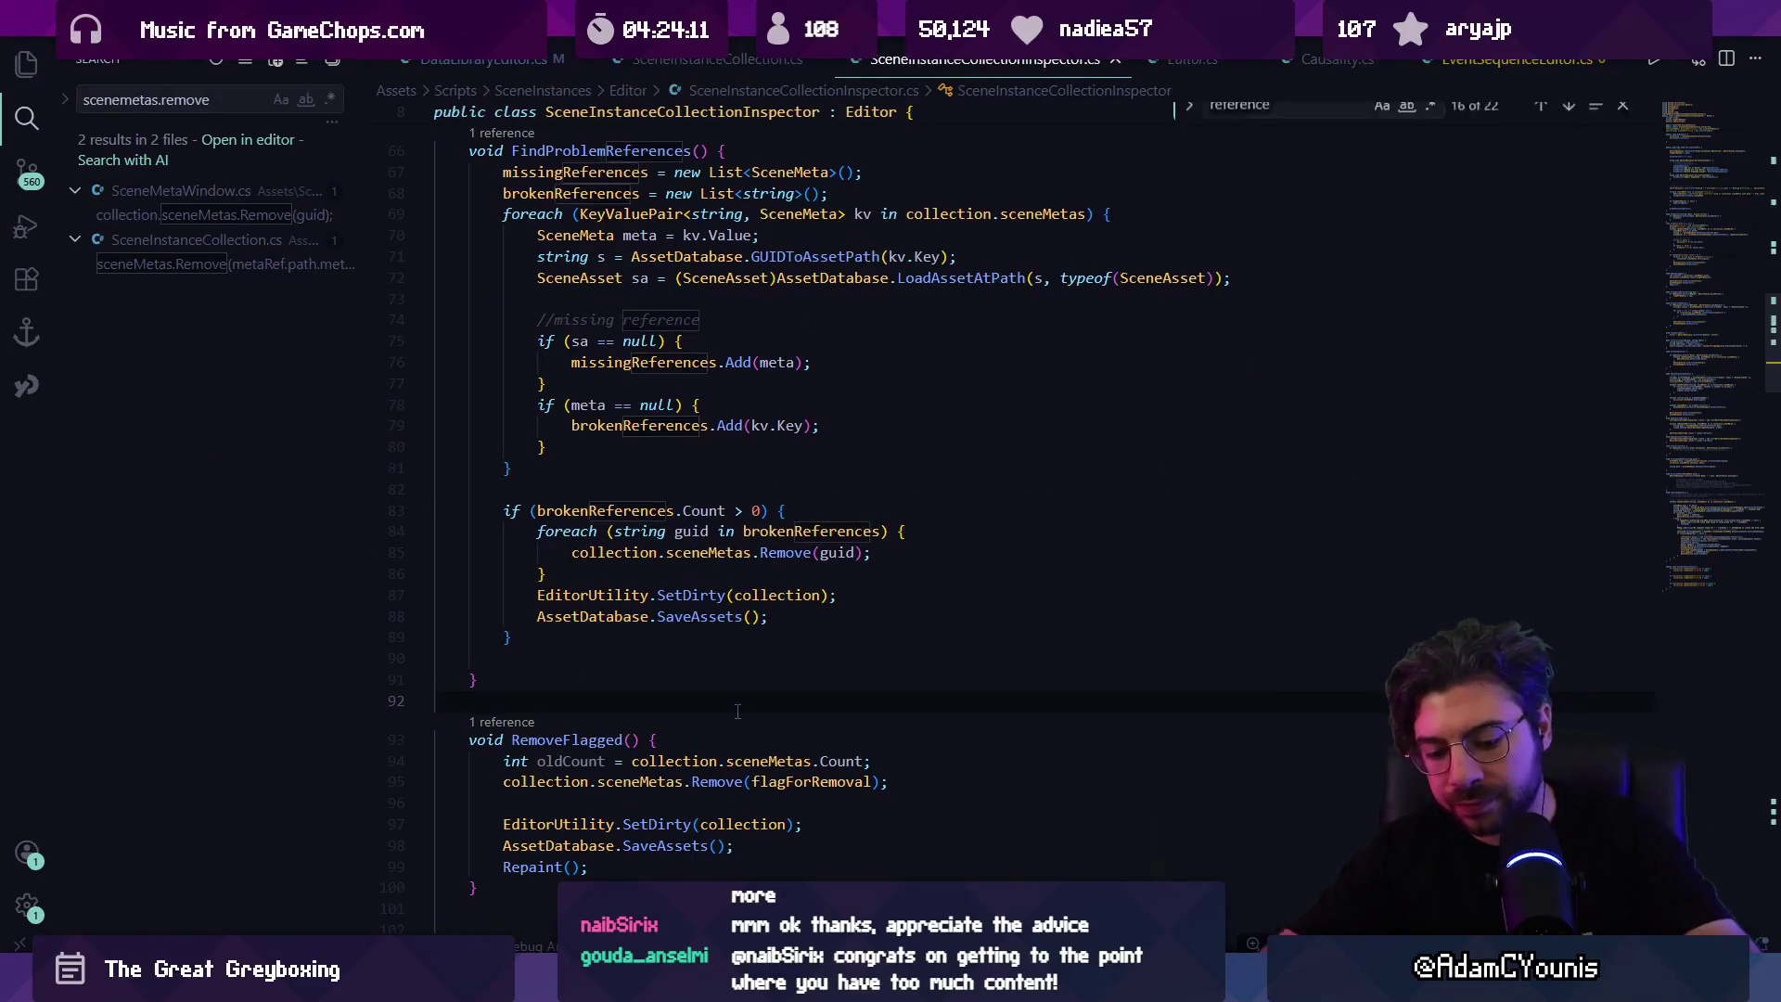
{"action": "type", "text": "deleteor"}
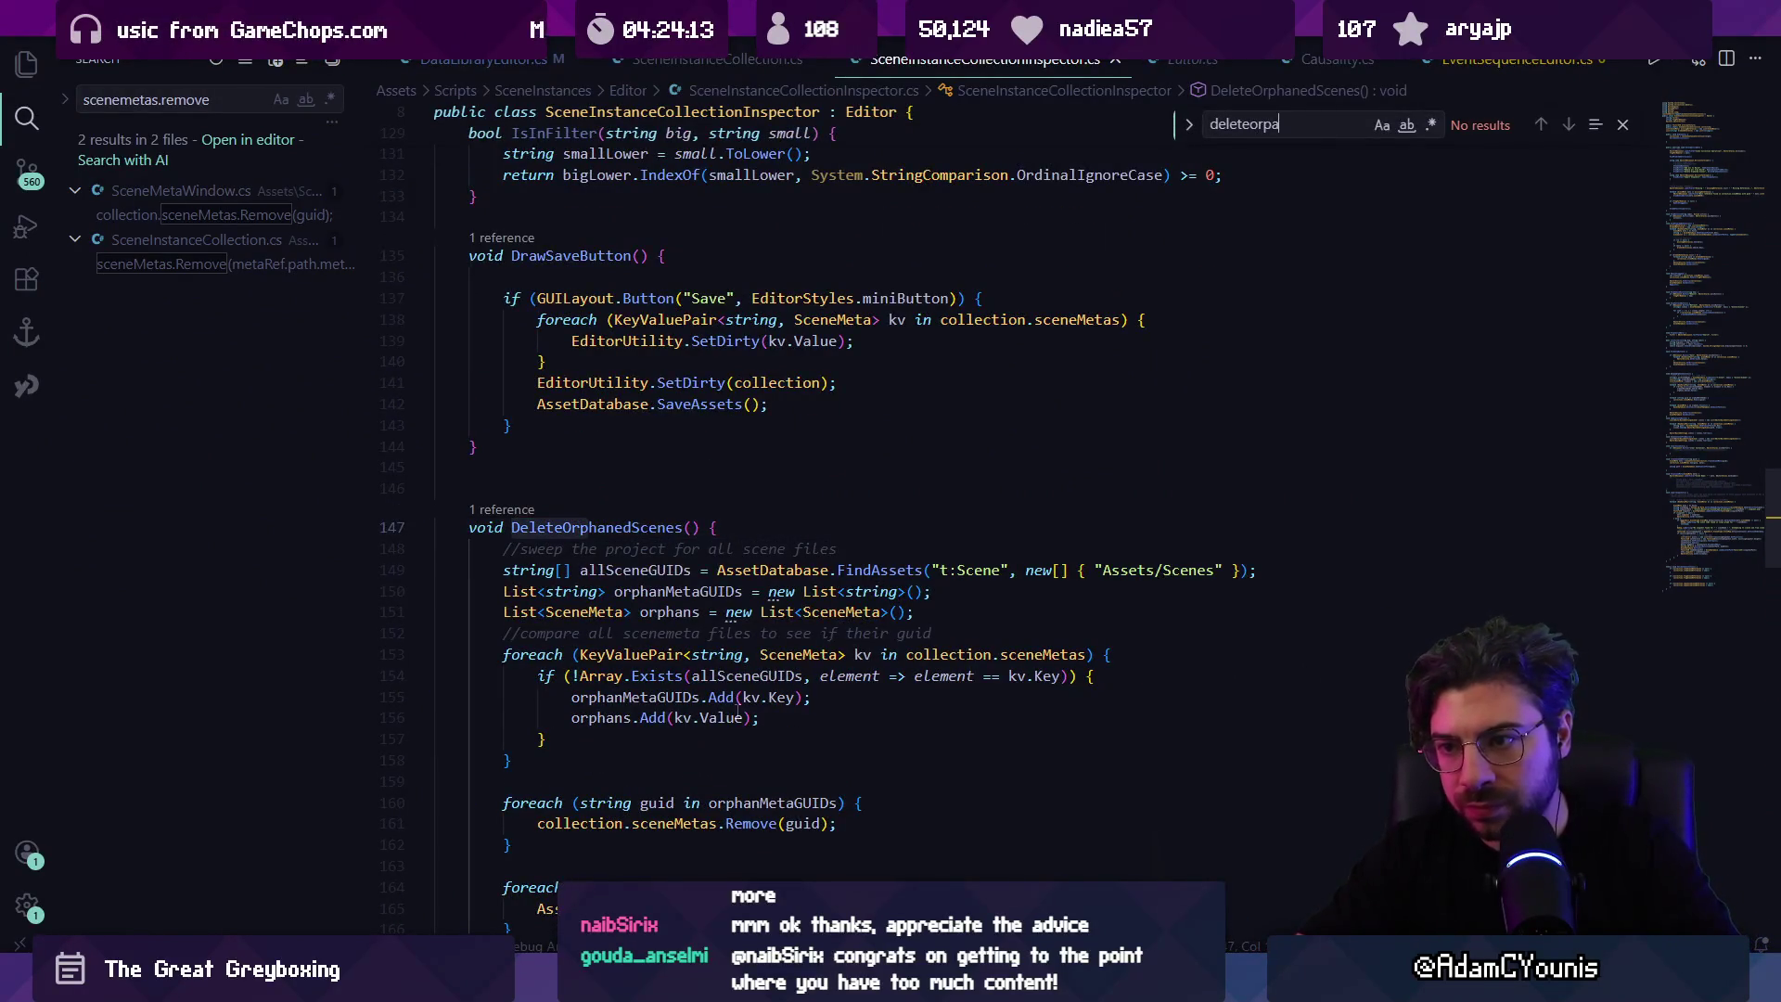
{"action": "scroll", "coordinate": [747, 714], "scroll_direction": "down", "scroll_amount": 5}
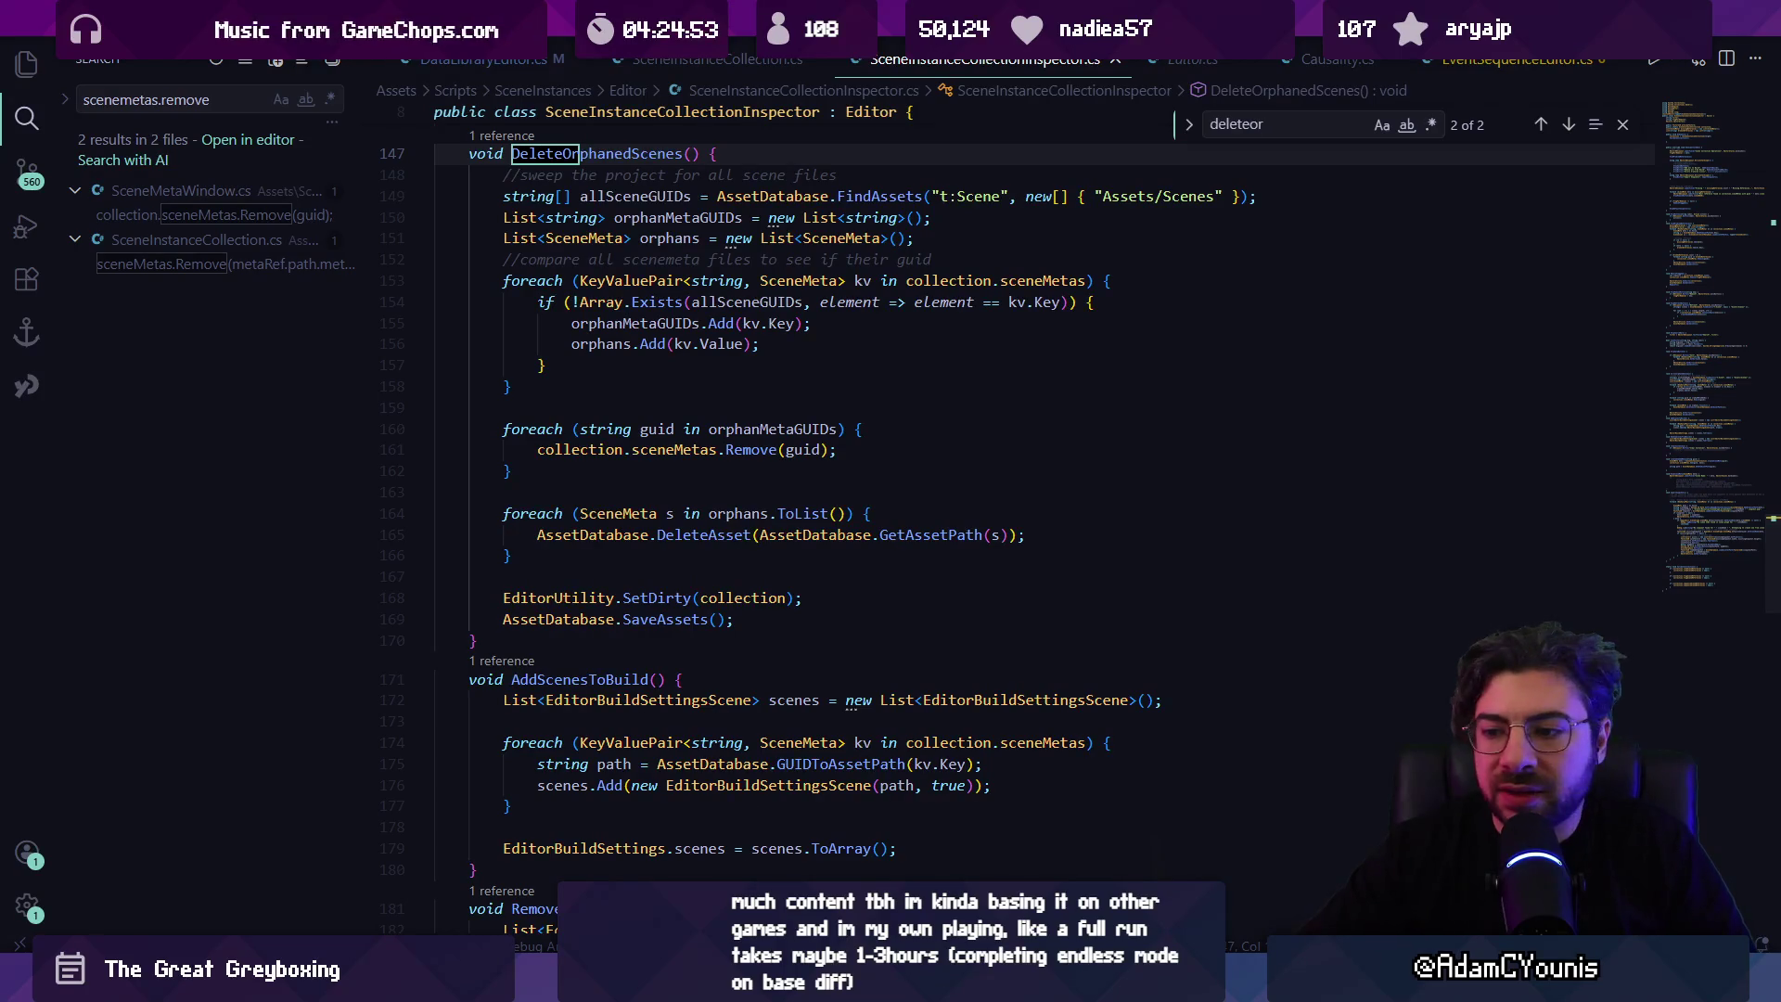
{"action": "key", "text": "alt+Tab"}
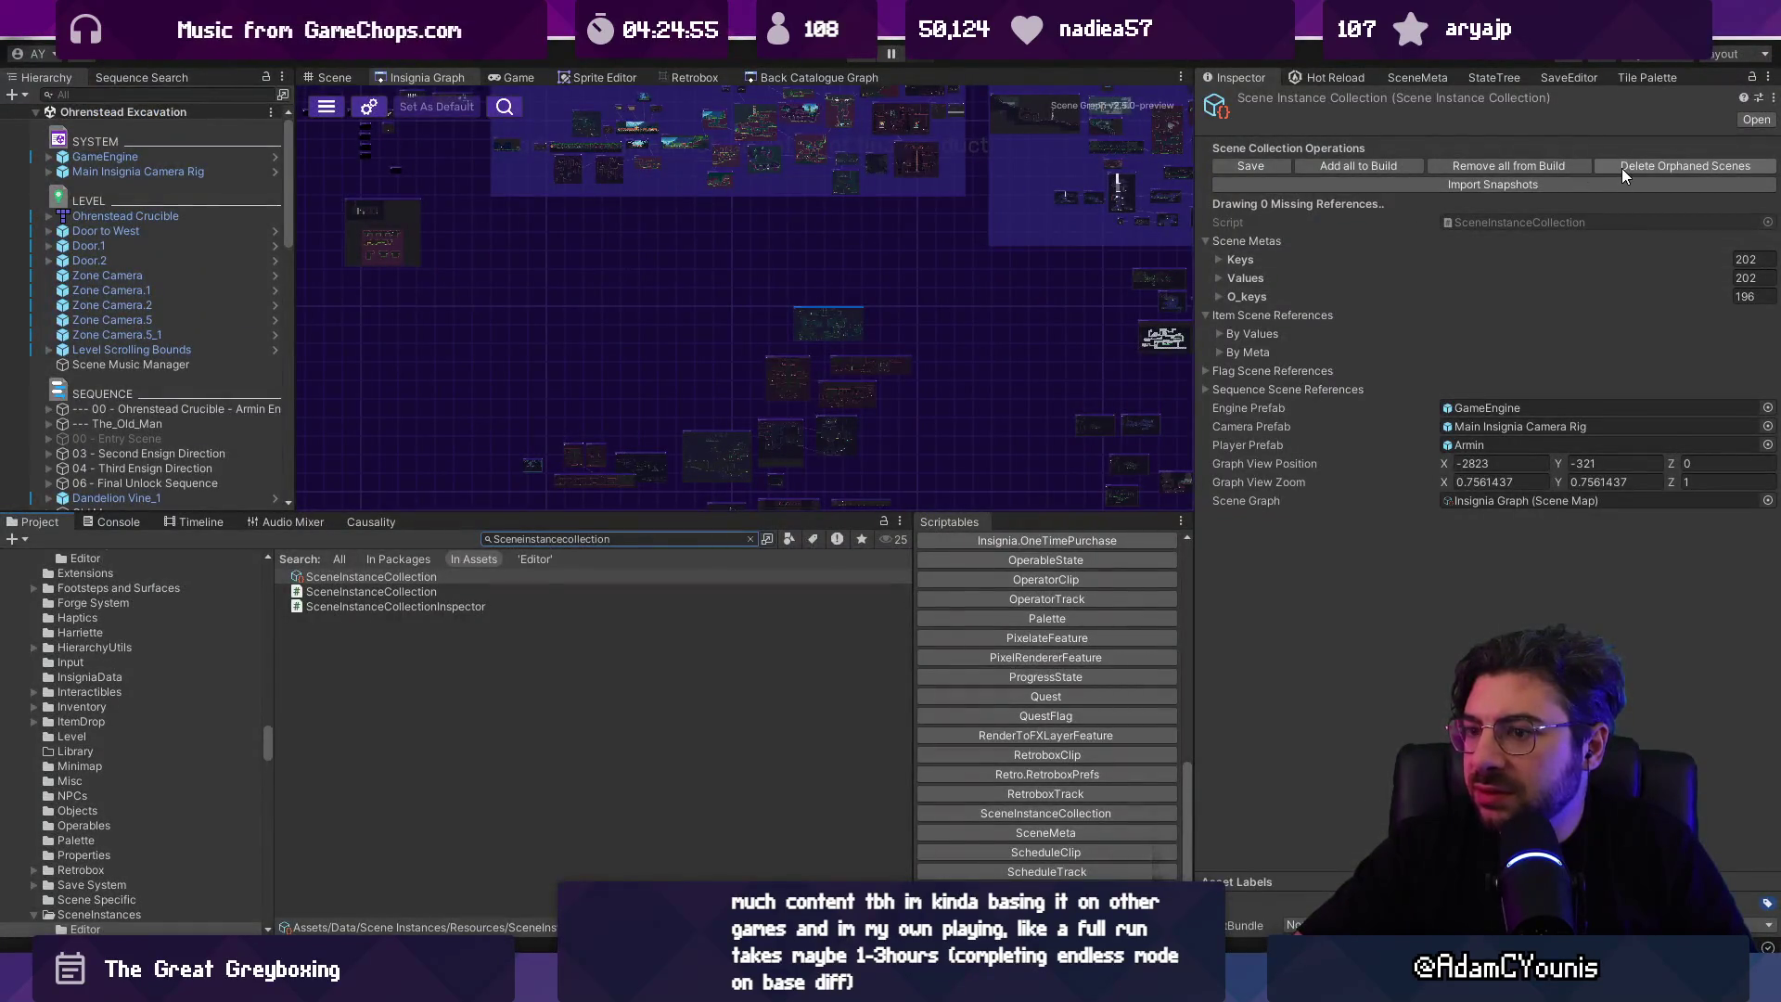
{"action": "key", "text": "alt+Tab"}
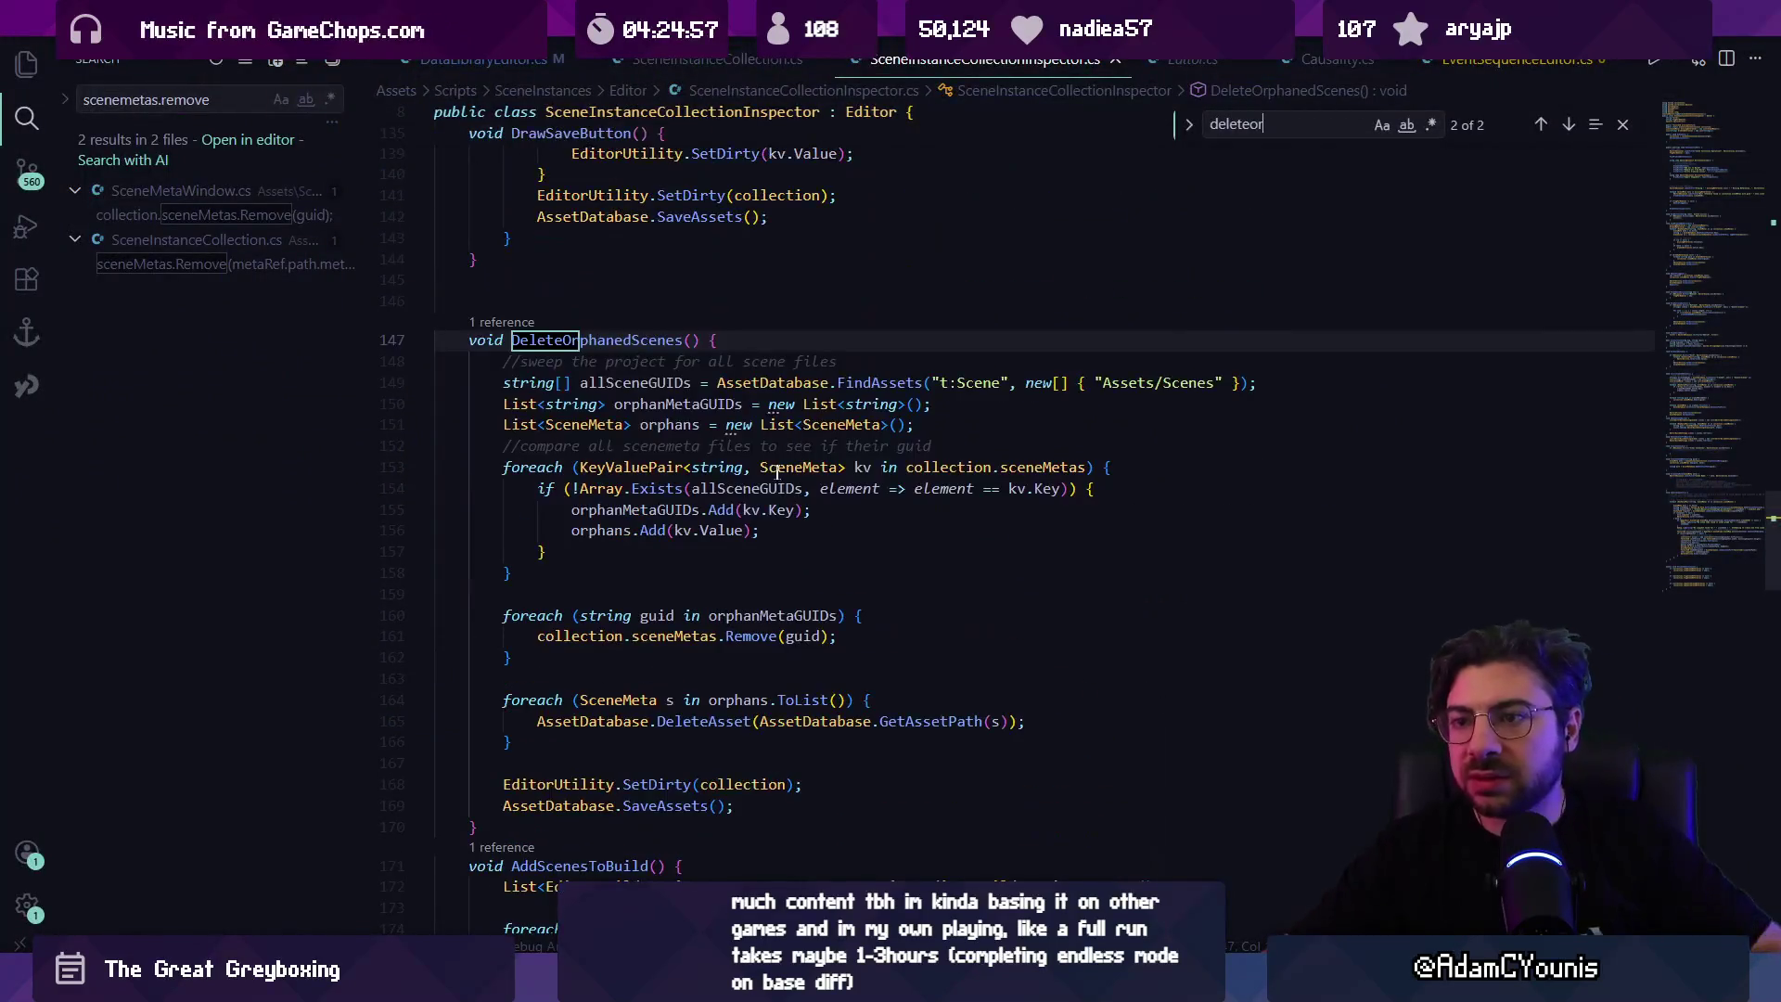
{"action": "left_click", "coordinate": [621, 567]}
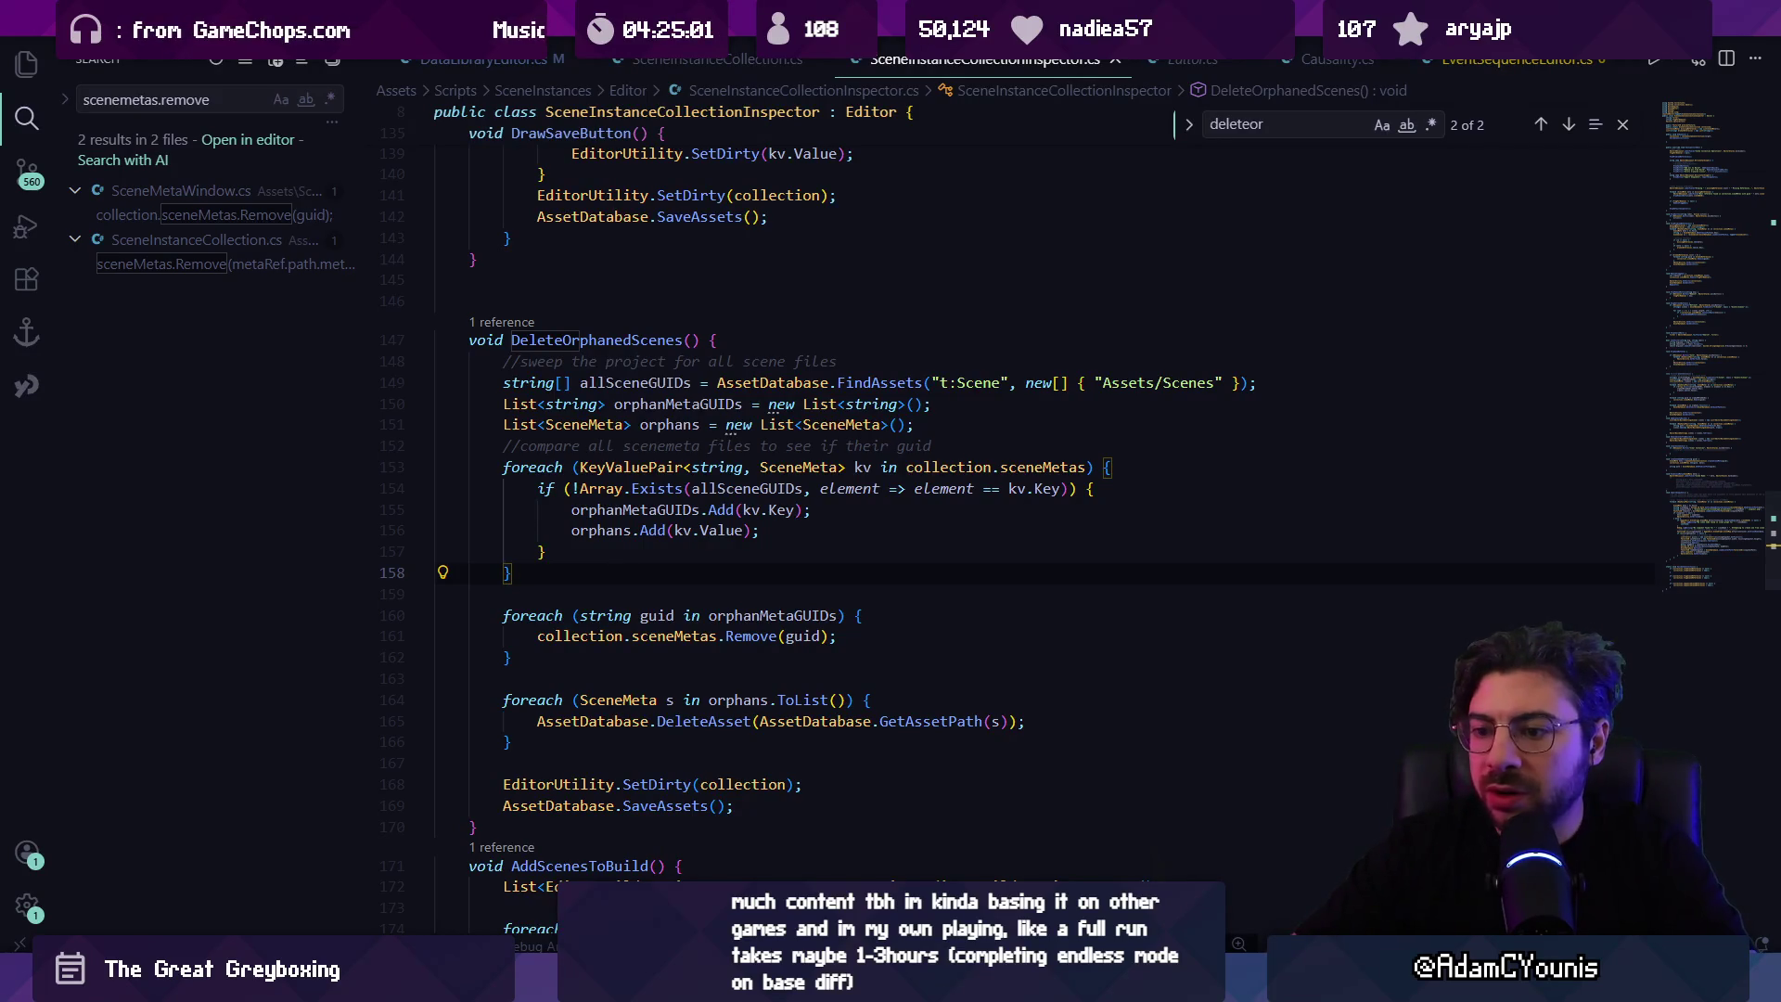
{"action": "key", "text": "alt+Tab"}
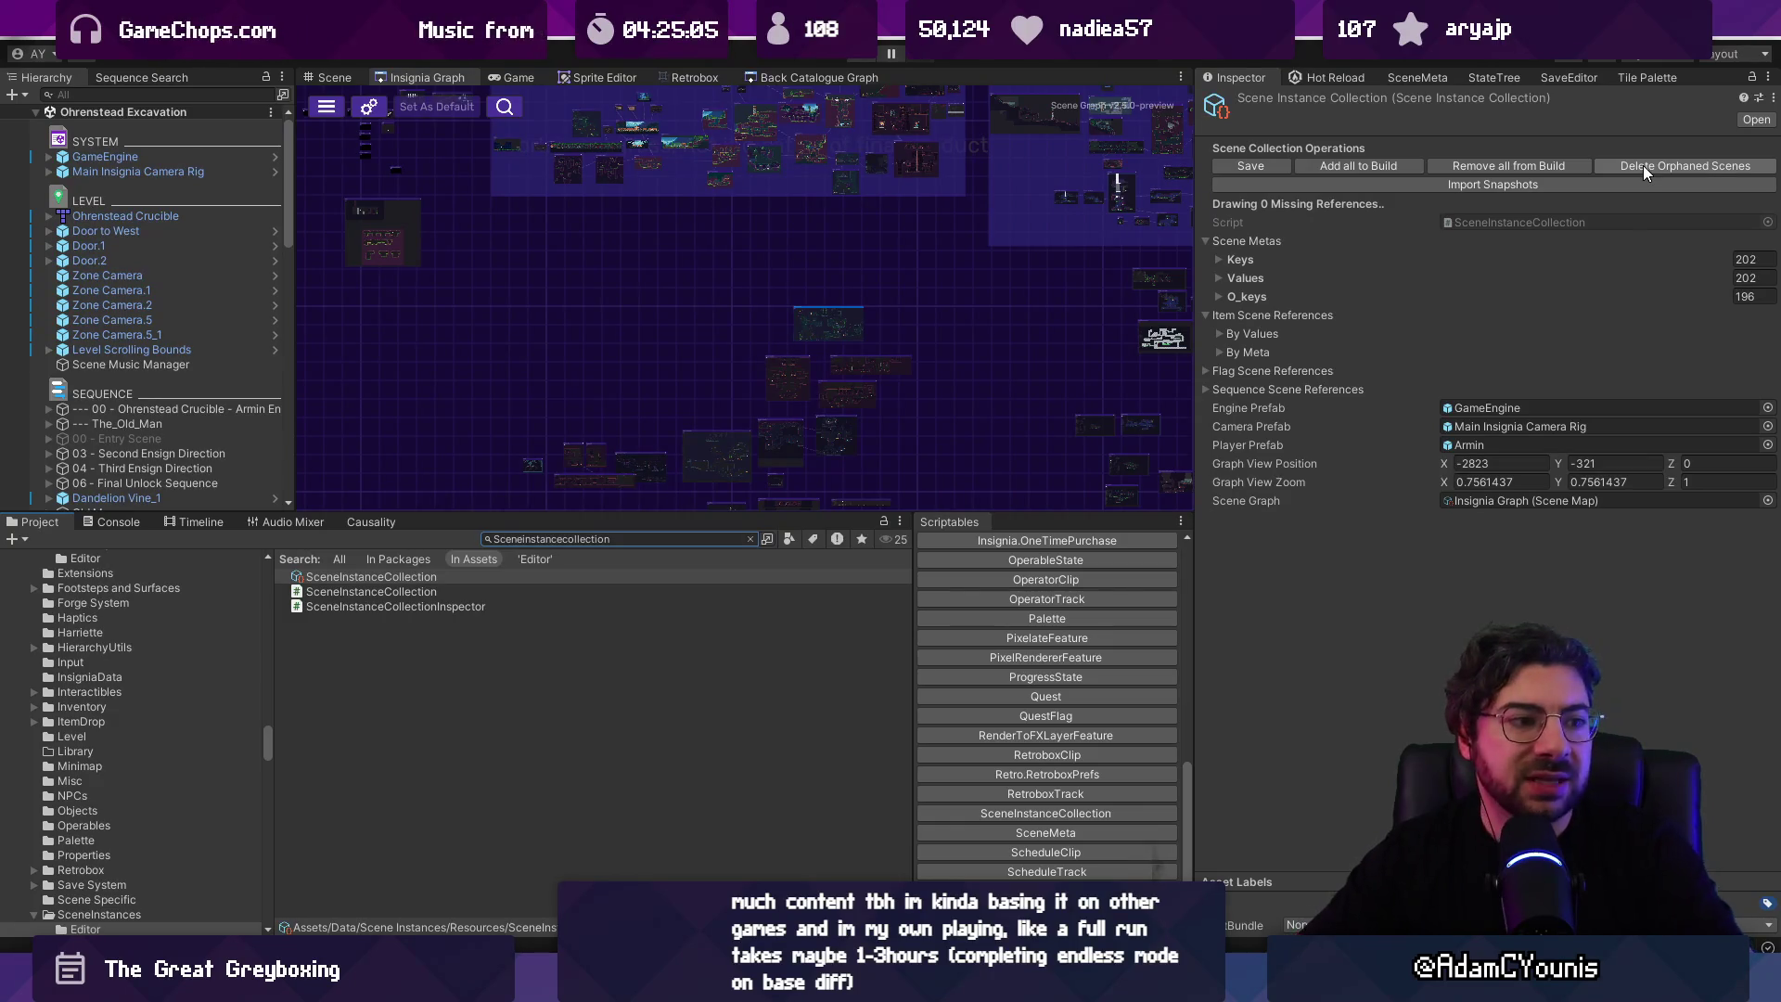
Step: Declare a List<SceneMeta> orphanedMetas field below brokenReferences
{"action": "key", "text": "alt+Tab"}
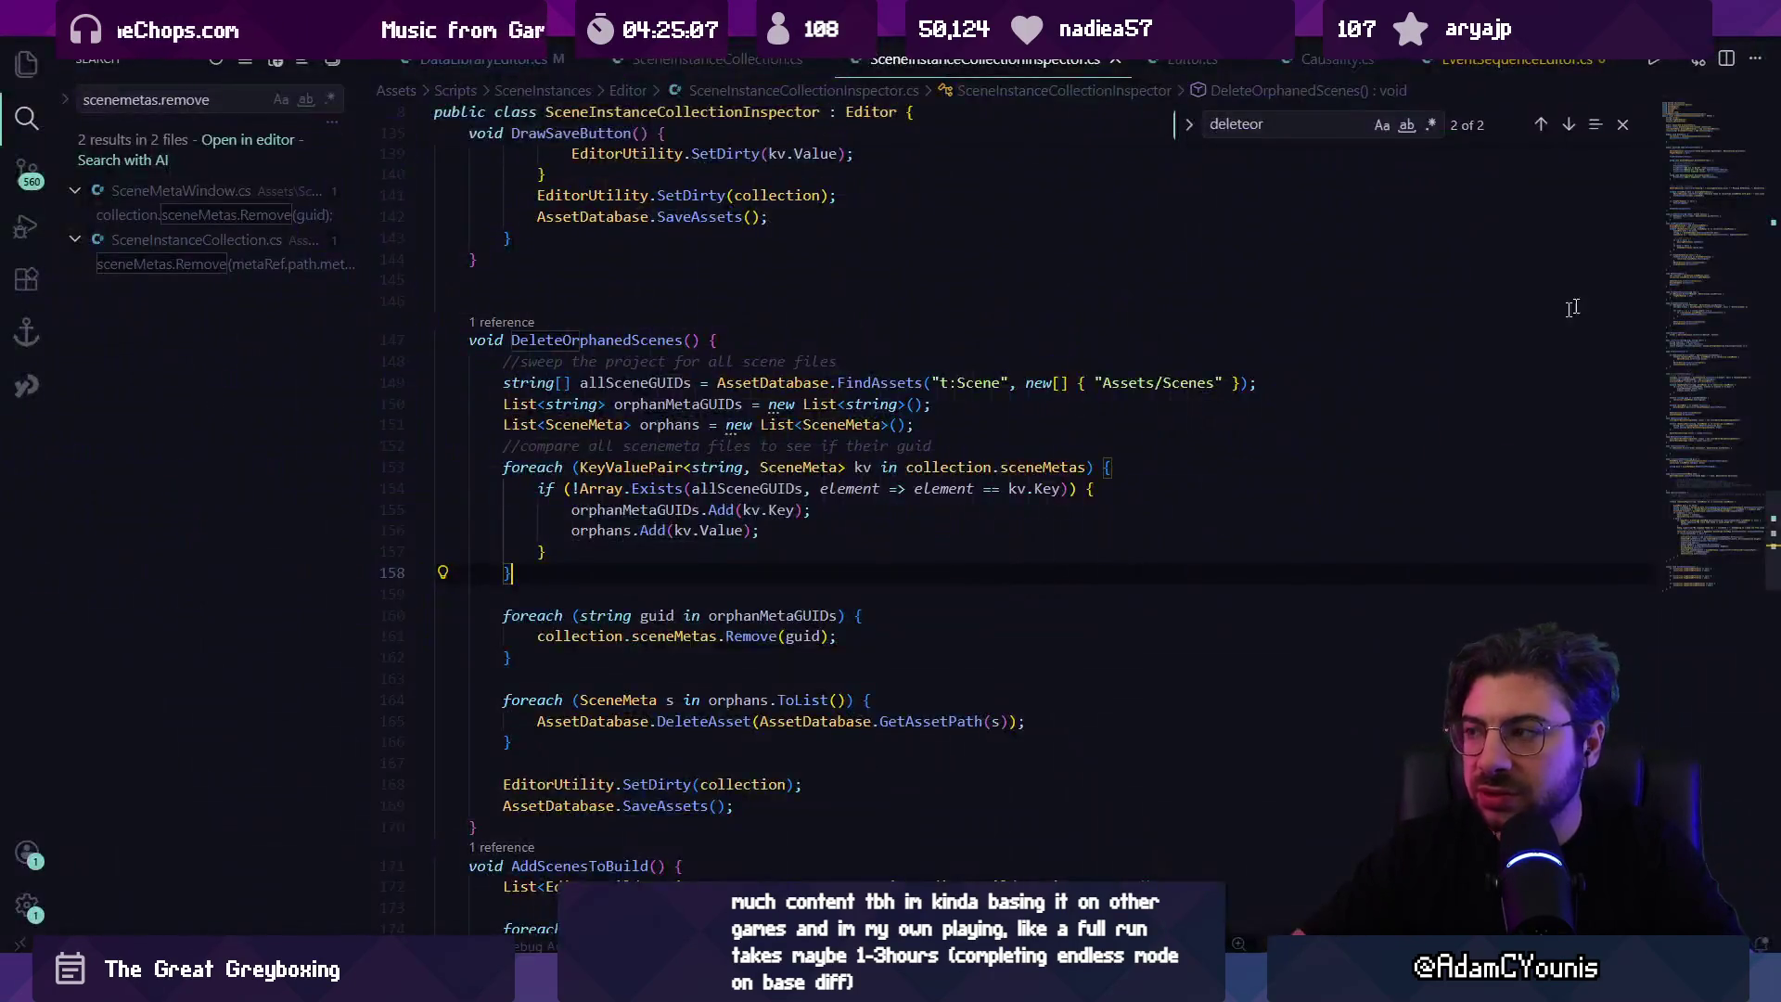
{"action": "scroll", "coordinate": [821, 462], "scroll_direction": "up", "scroll_amount": 10}
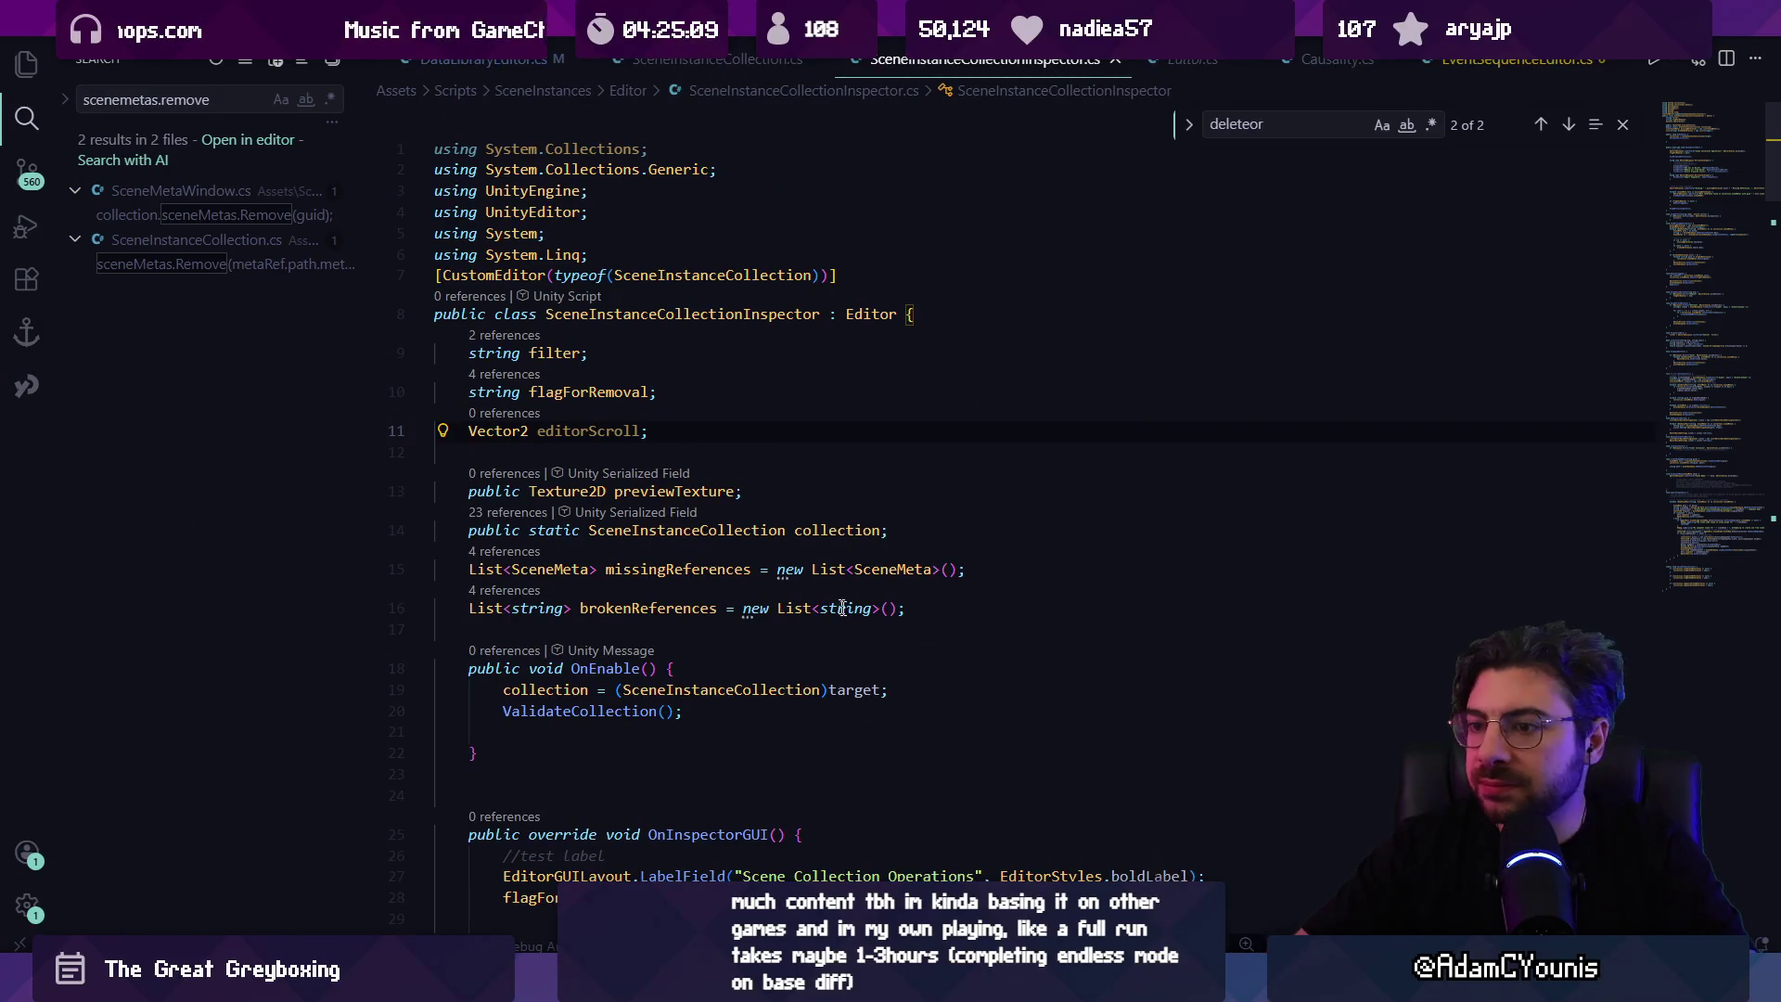
{"action": "left_click", "coordinate": [942, 614]}
{"action": "key", "text": "Return"}
{"action": "type", "text": ":L"}
{"action": "key", "text": "BackSpace"}
{"action": "key", "text": "BackSpace"}
{"action": "type", "text": "List<"}
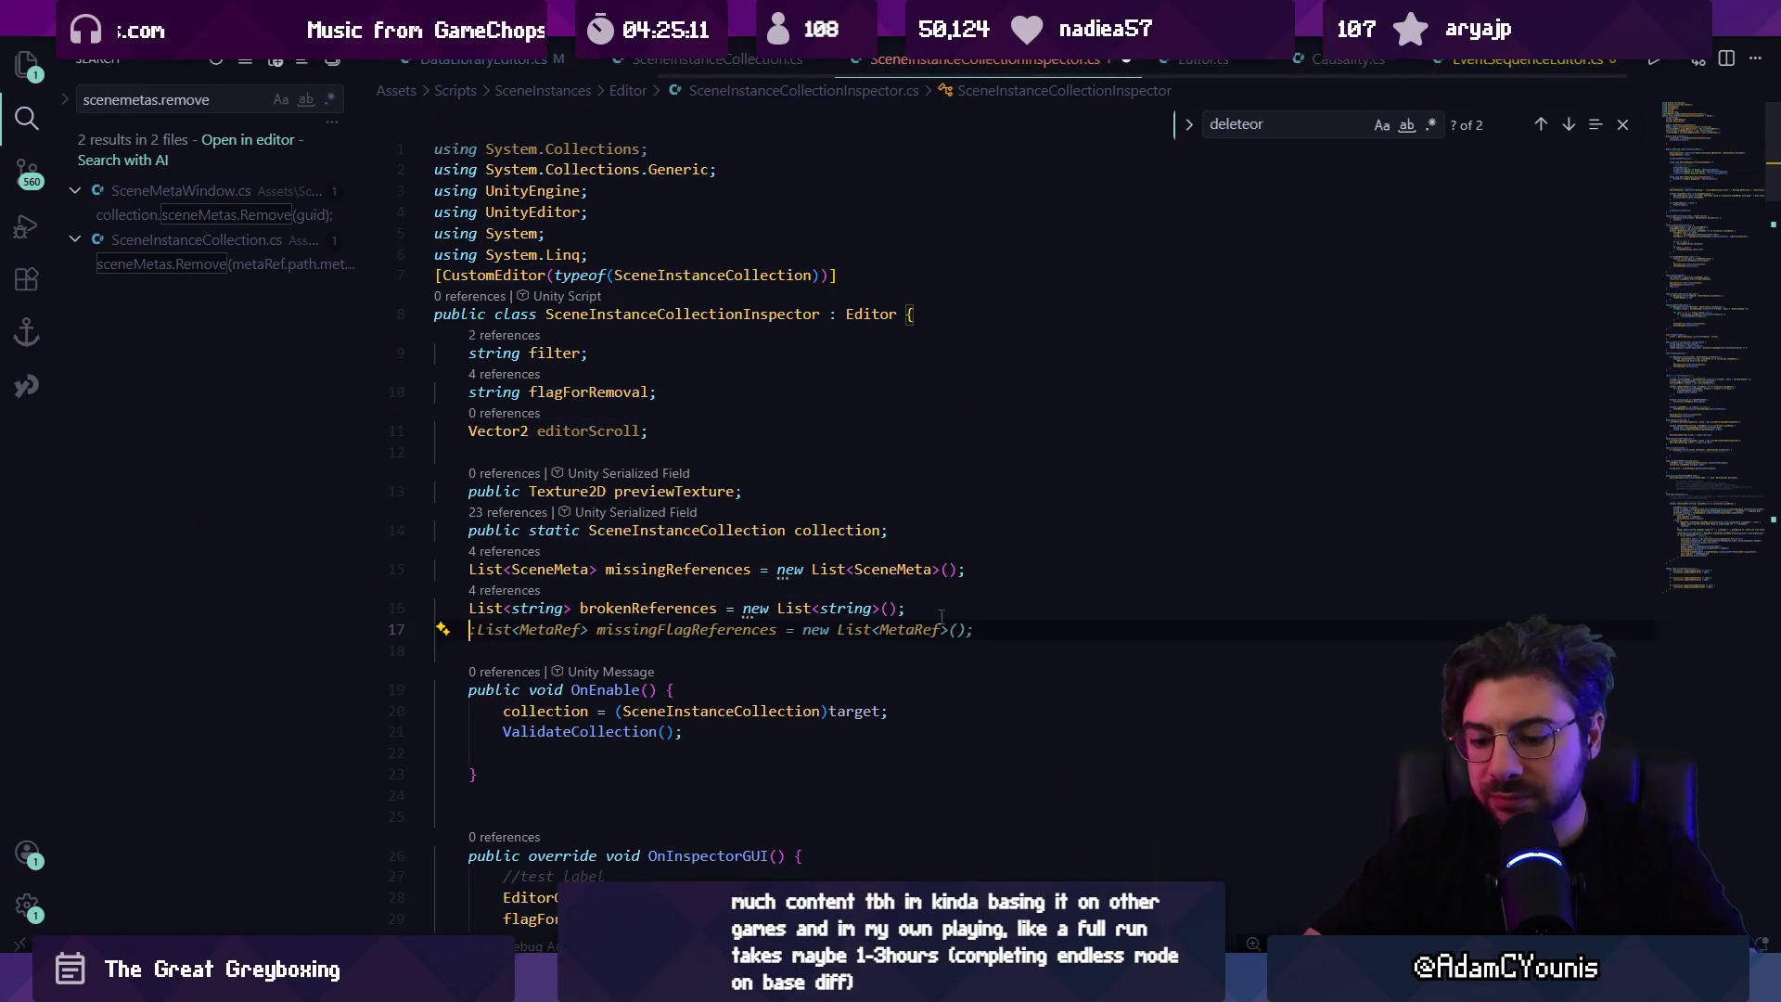
{"action": "type", "text": "SceneMeta"}
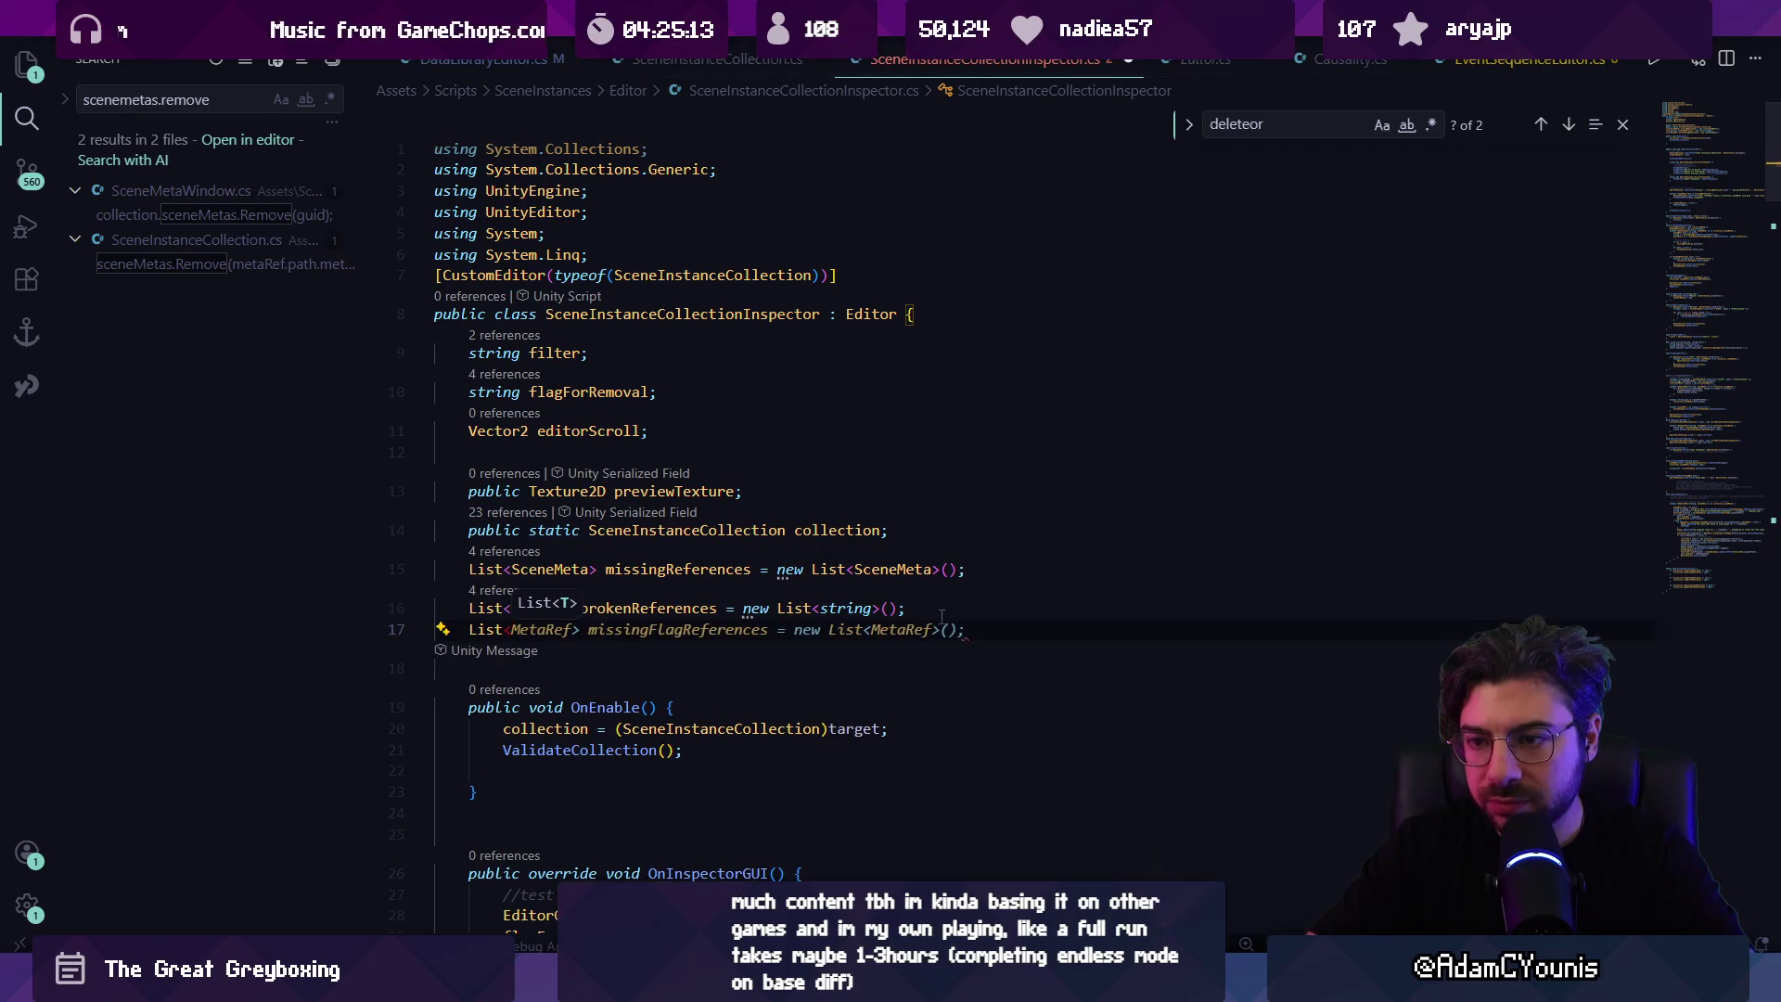
{"action": "type", "text": "> orphaned"}
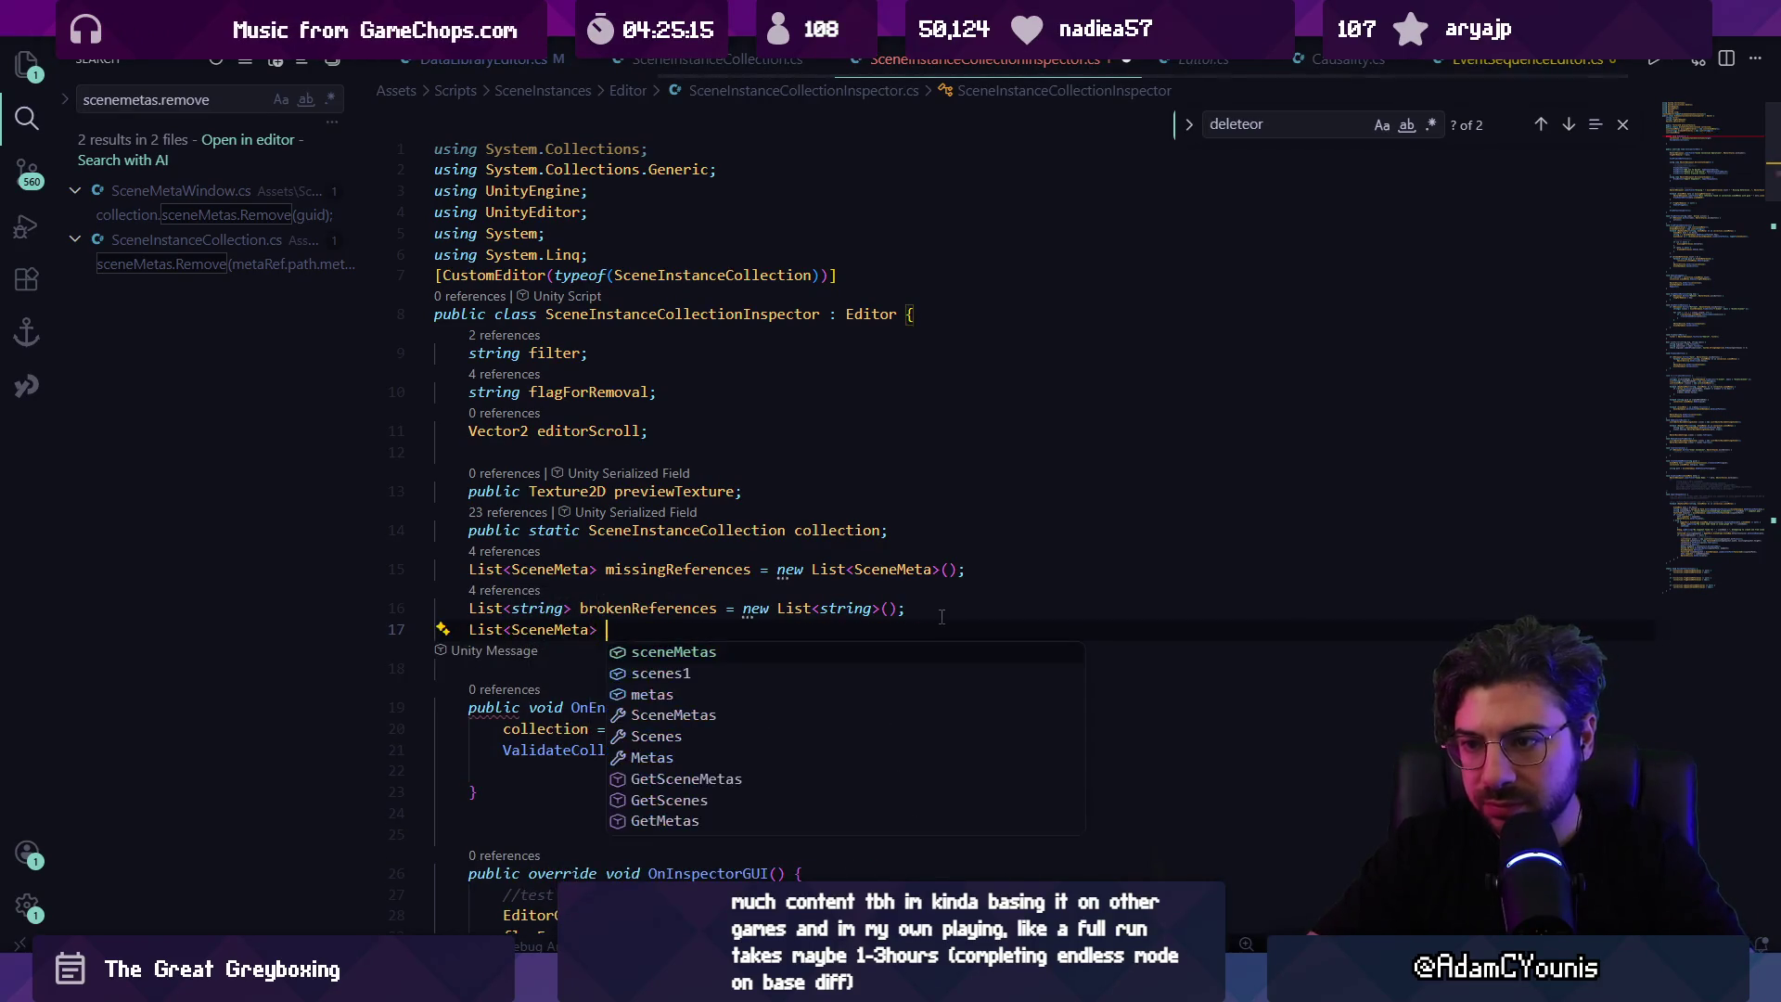
{"action": "type", "text": "Metas = new List<SceneMeta>();"}
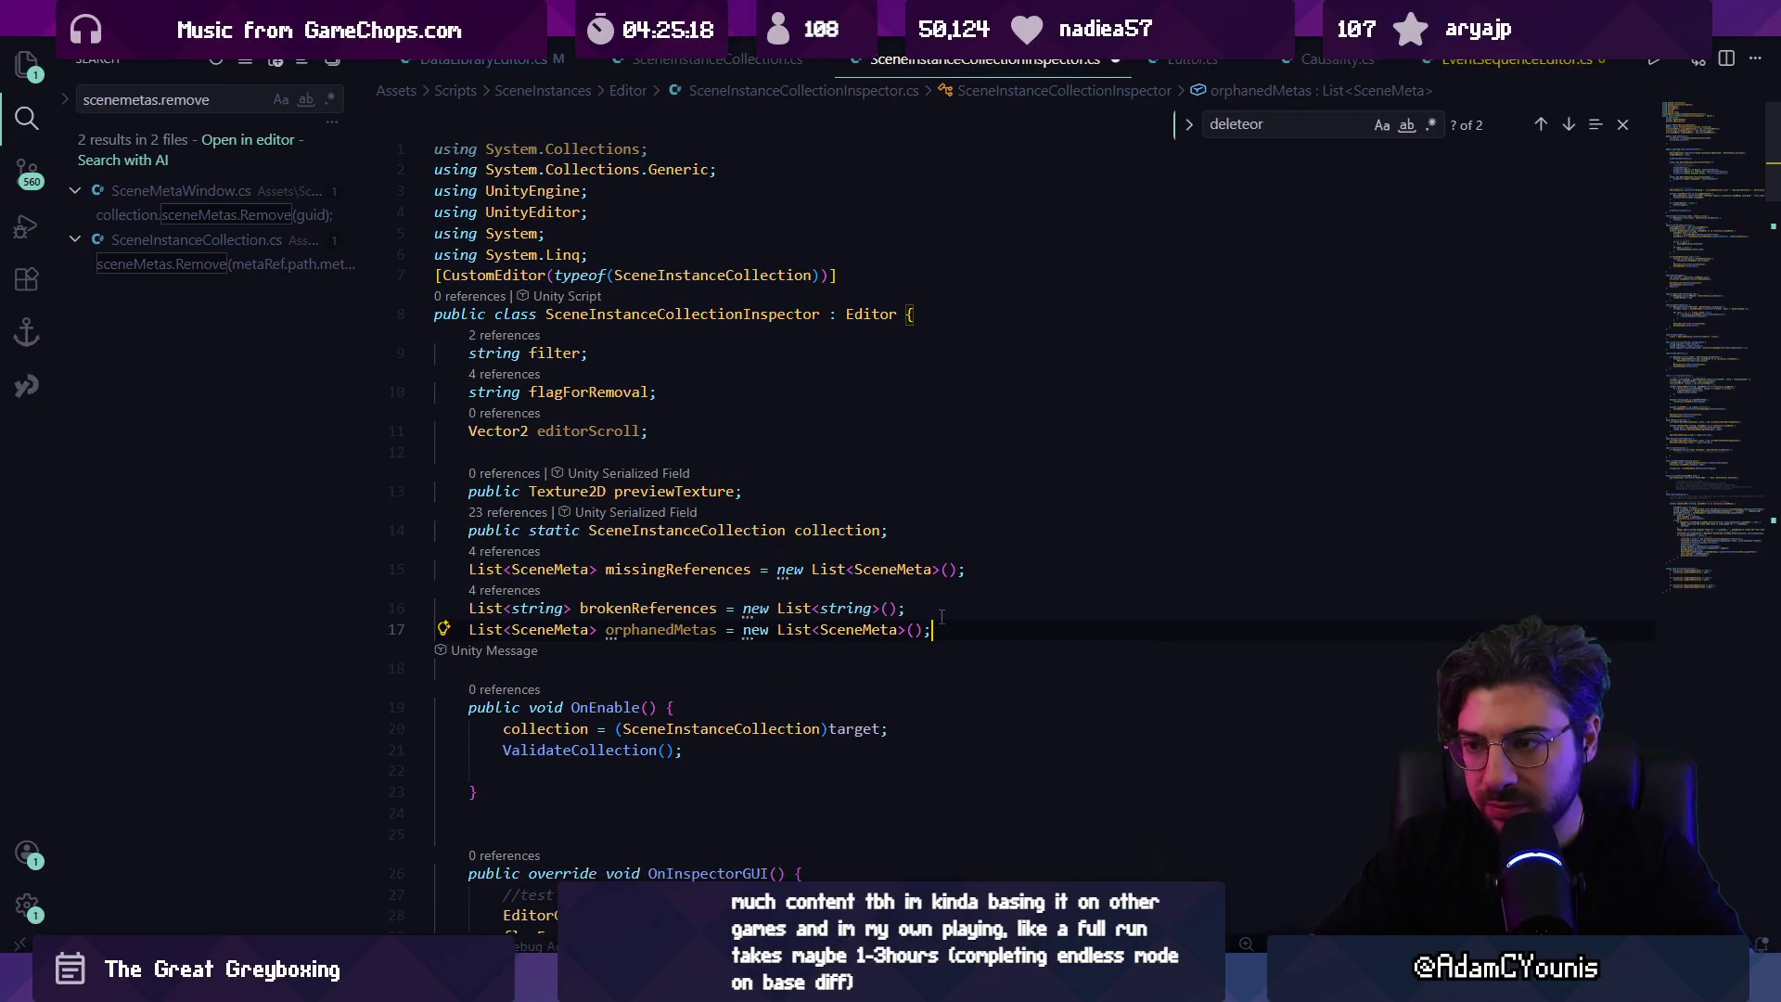
{"action": "key", "text": "Tab"}
Step: Call CountOrphanedMetas(); inside OnEnable
{"action": "scroll", "coordinate": [941, 617], "scroll_direction": "down", "scroll_amount": 3}
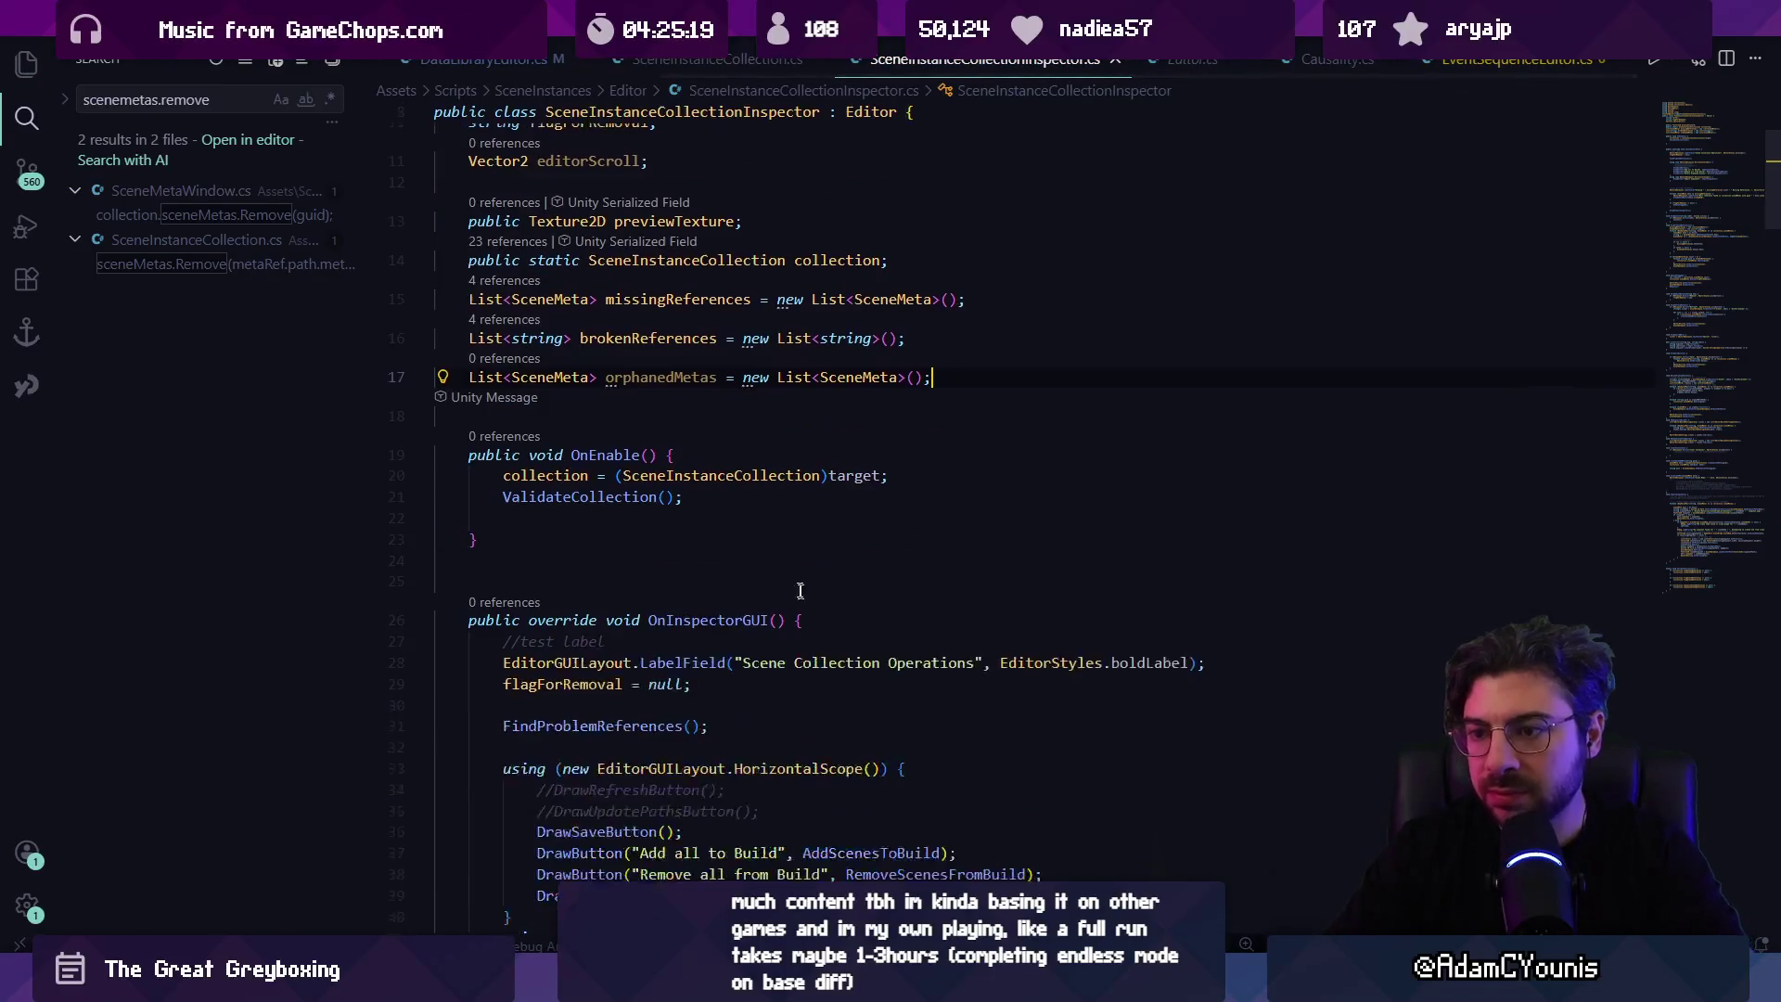
{"action": "left_click", "coordinate": [733, 502]}
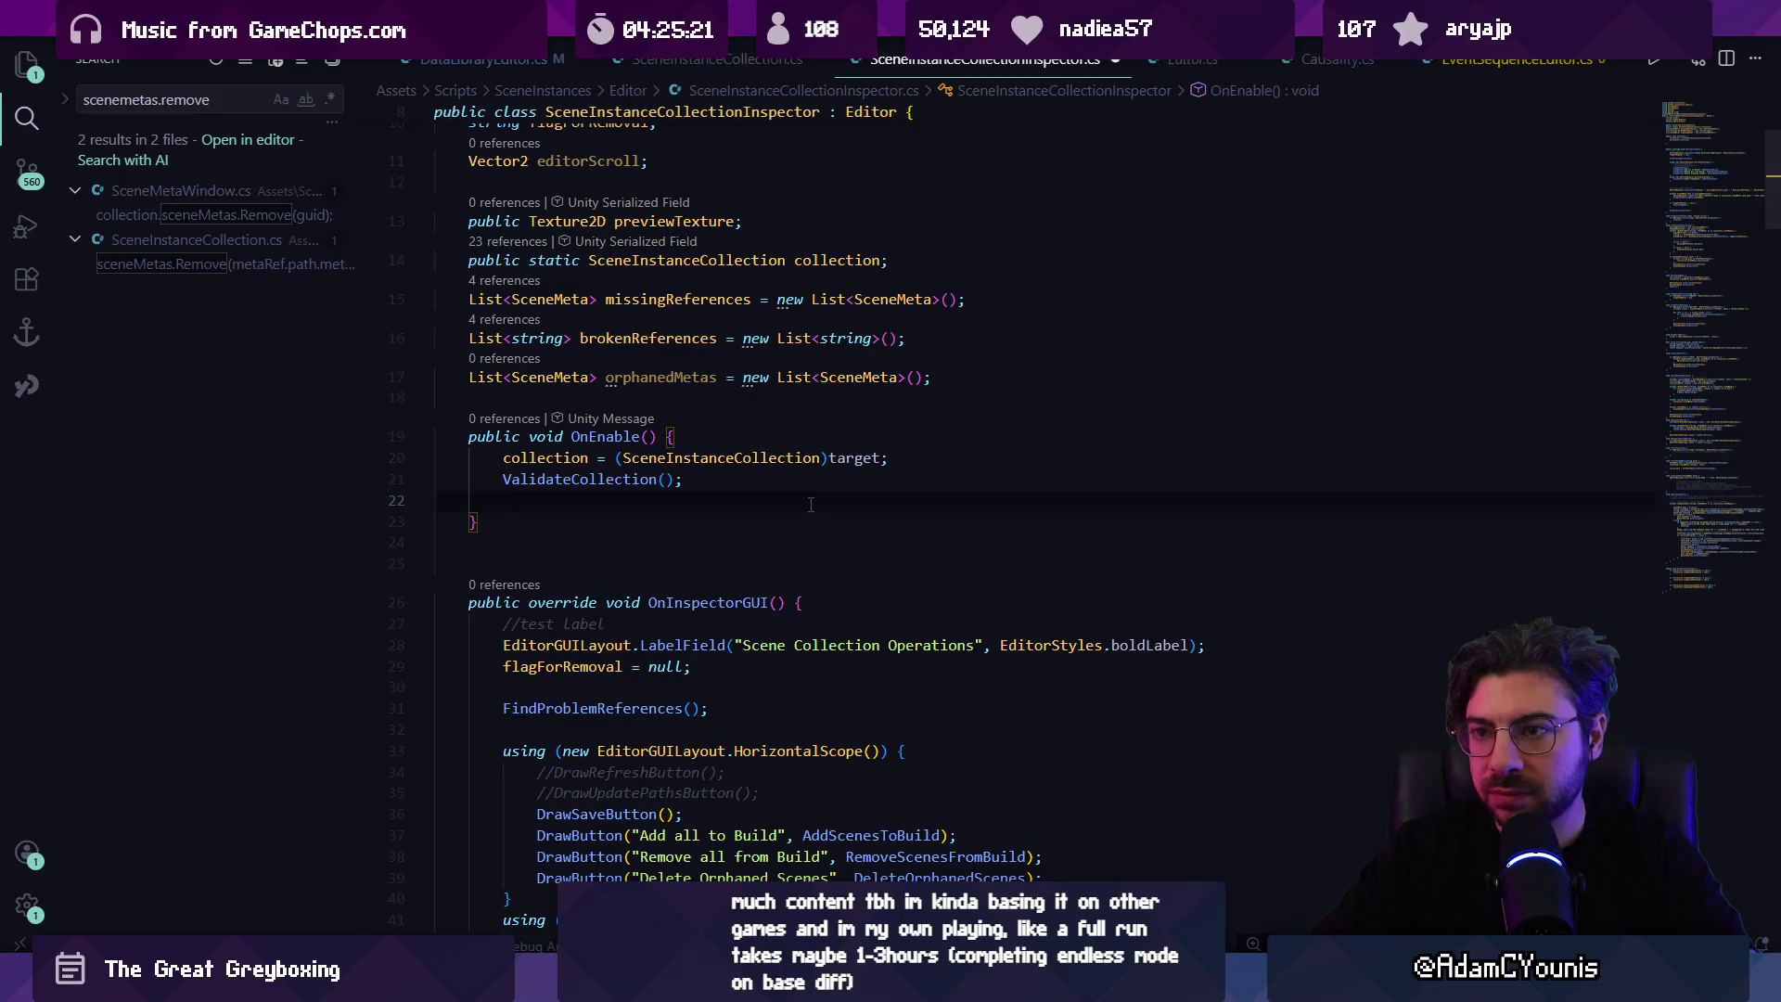
{"action": "type", "text": "CountO"}
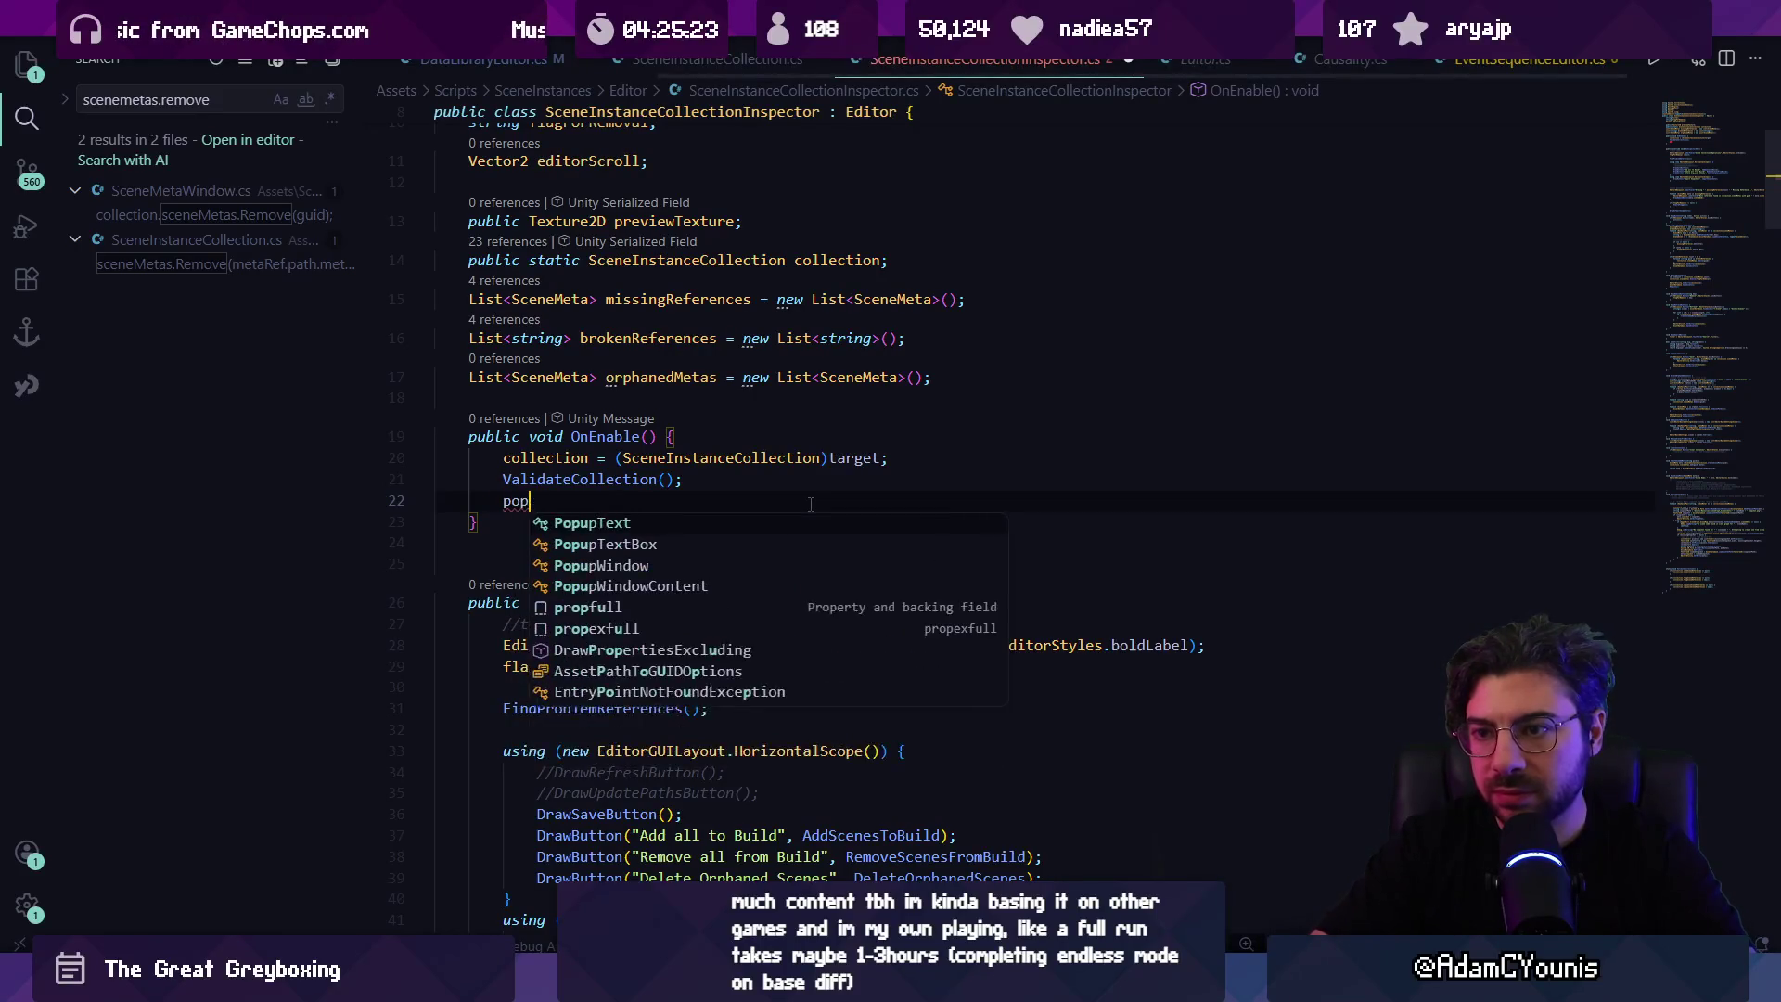
{"action": "type", "text": "rphaned"}
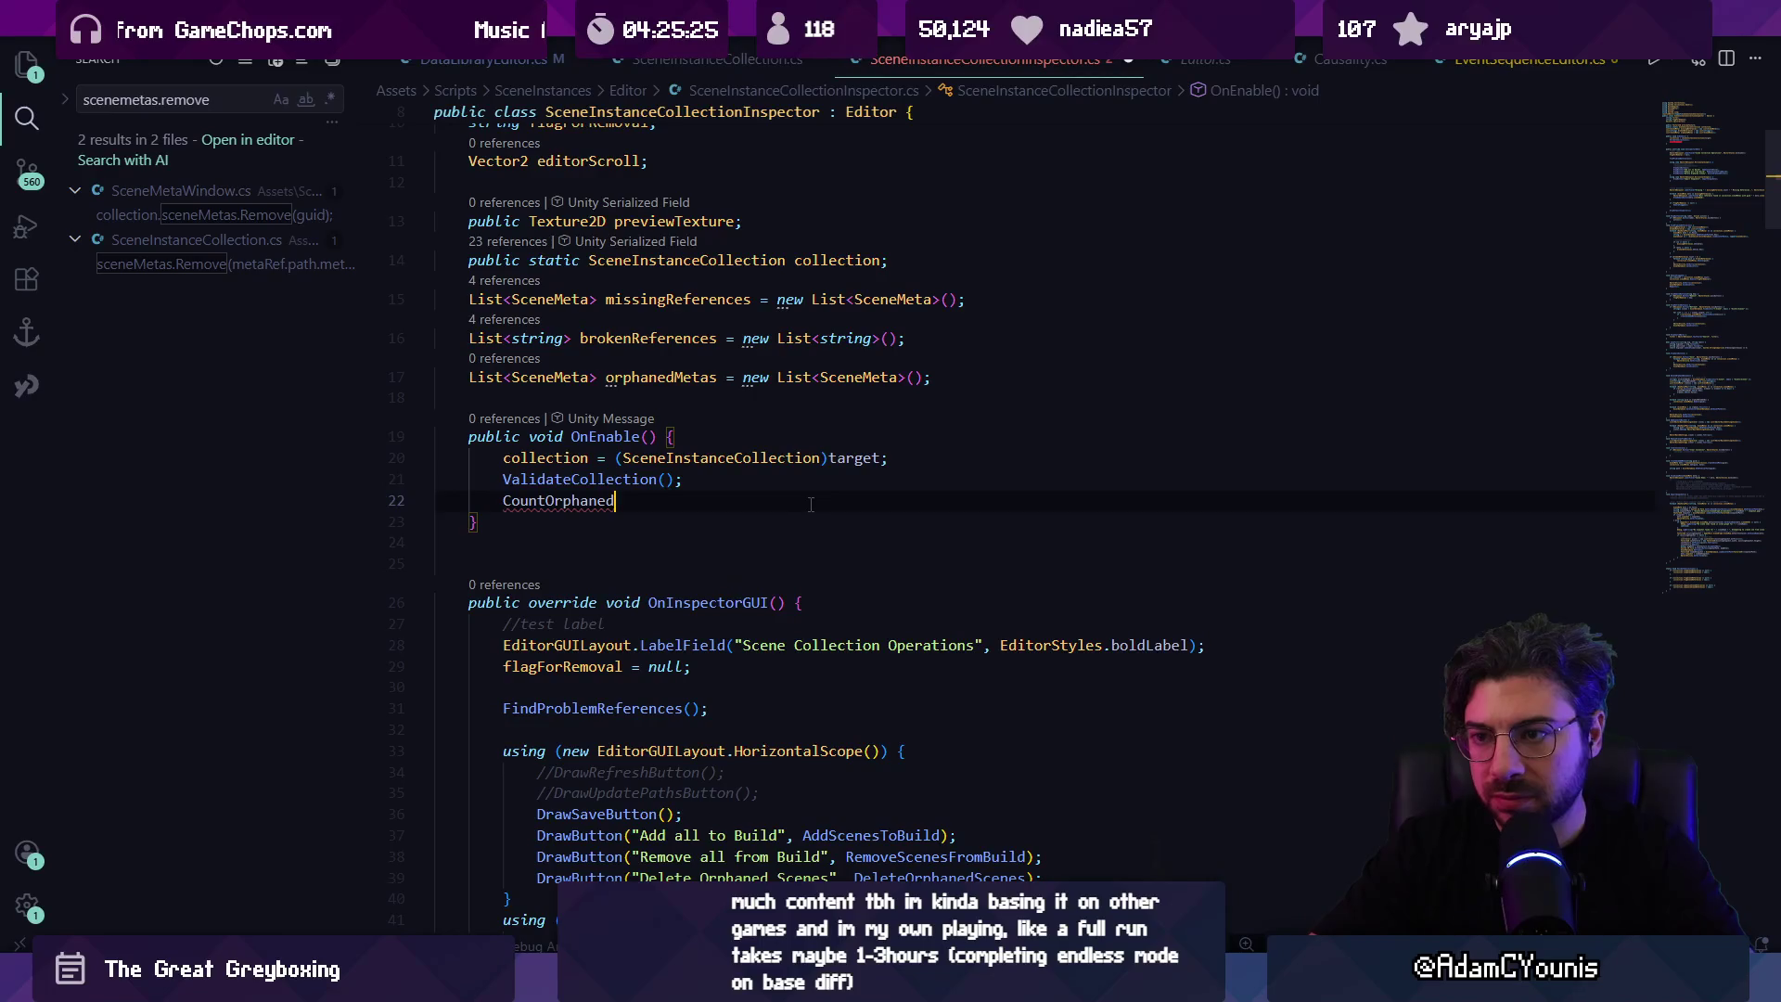
{"action": "type", "text": "Metas();"}
{"action": "scroll", "coordinate": [560, 512], "scroll_direction": "down", "scroll_amount": 20}
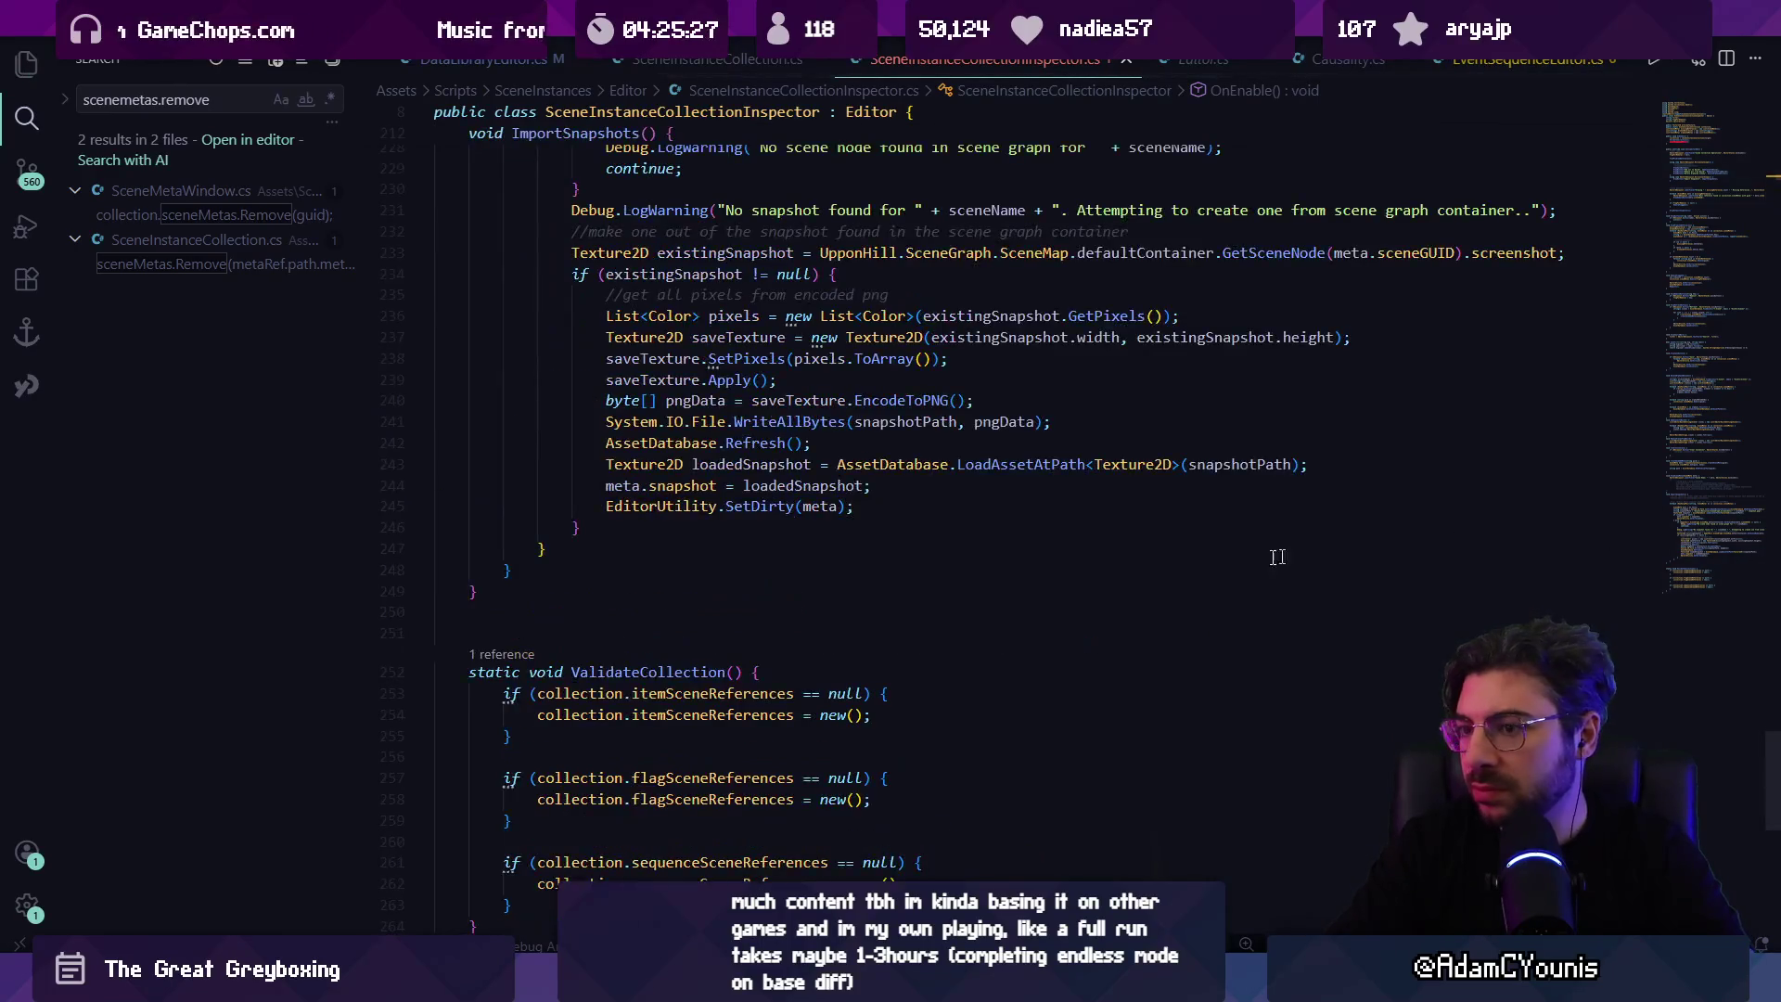
Step: Add void CountOrphanedMetas() below ValidateCollection, accepting the Copilot-suggested body, and save
{"action": "left_click", "coordinate": [560, 476]}
{"action": "scroll", "coordinate": [560, 512], "scroll_direction": "down", "scroll_amount": 2}
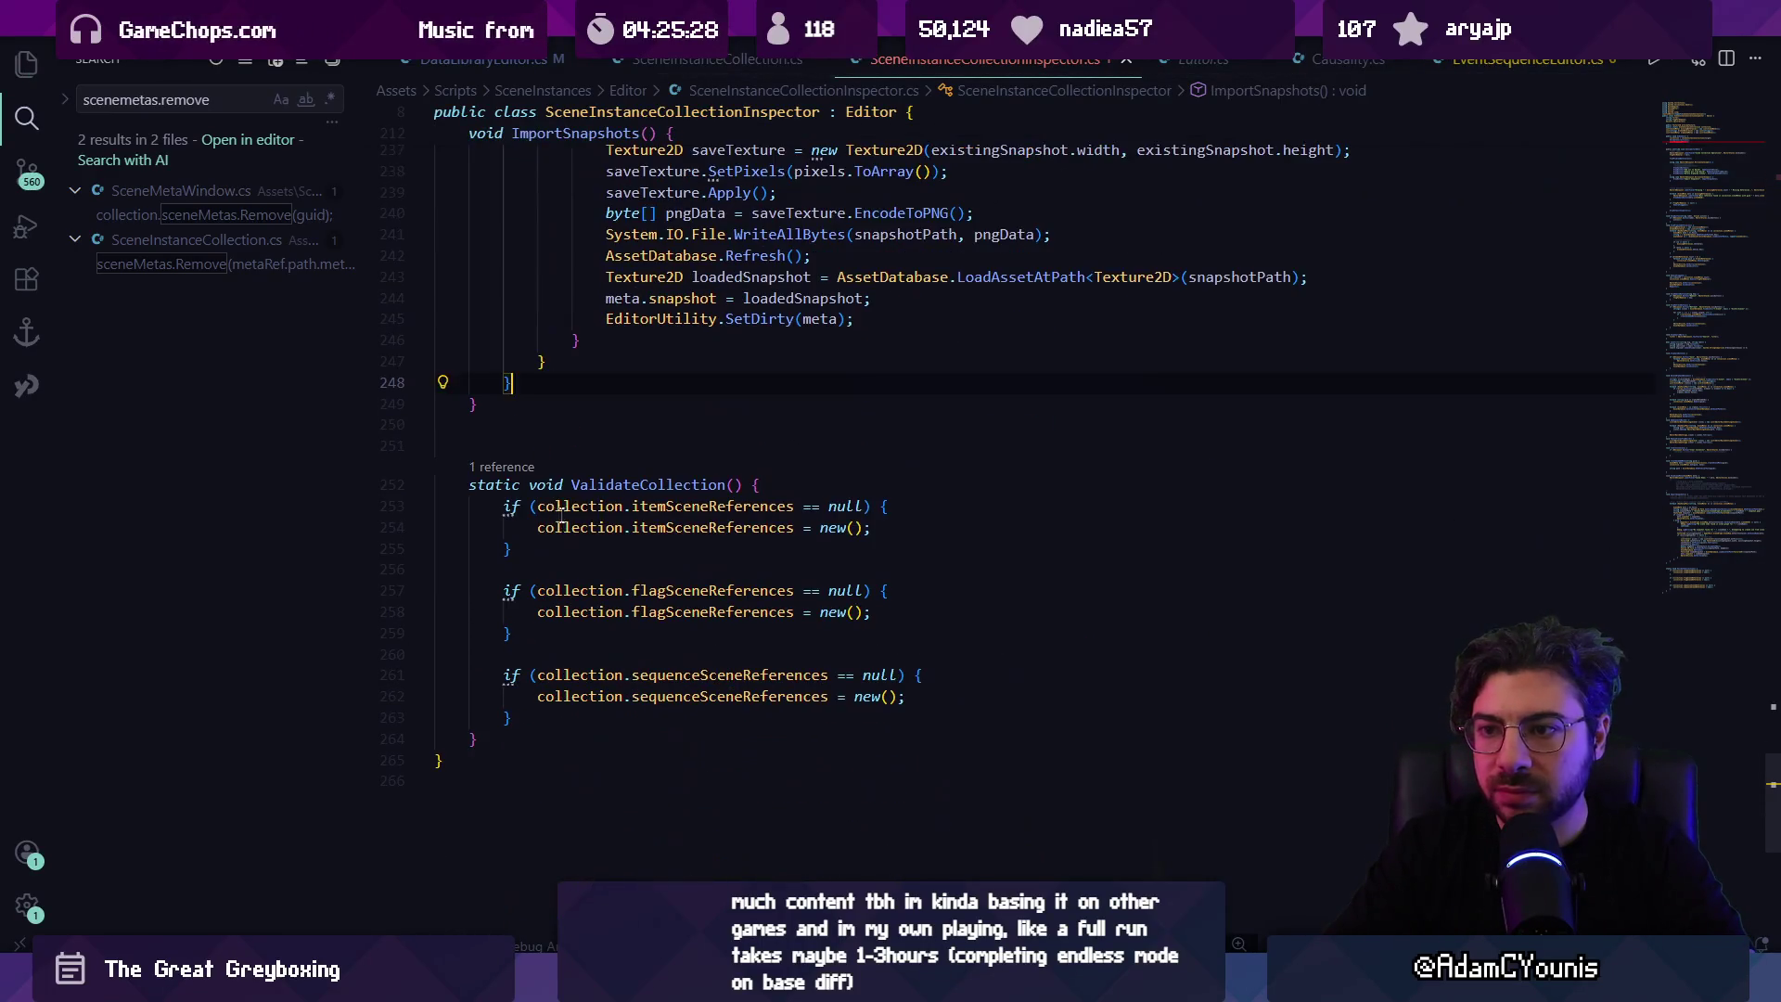
{"action": "left_click", "coordinate": [548, 735]}
{"action": "key", "text": "Return"}
{"action": "key", "text": "Return"}
{"action": "type", "text": "void Coubnt"}
{"action": "key", "text": "BackSpace"}
{"action": "key", "text": "BackSpace"}
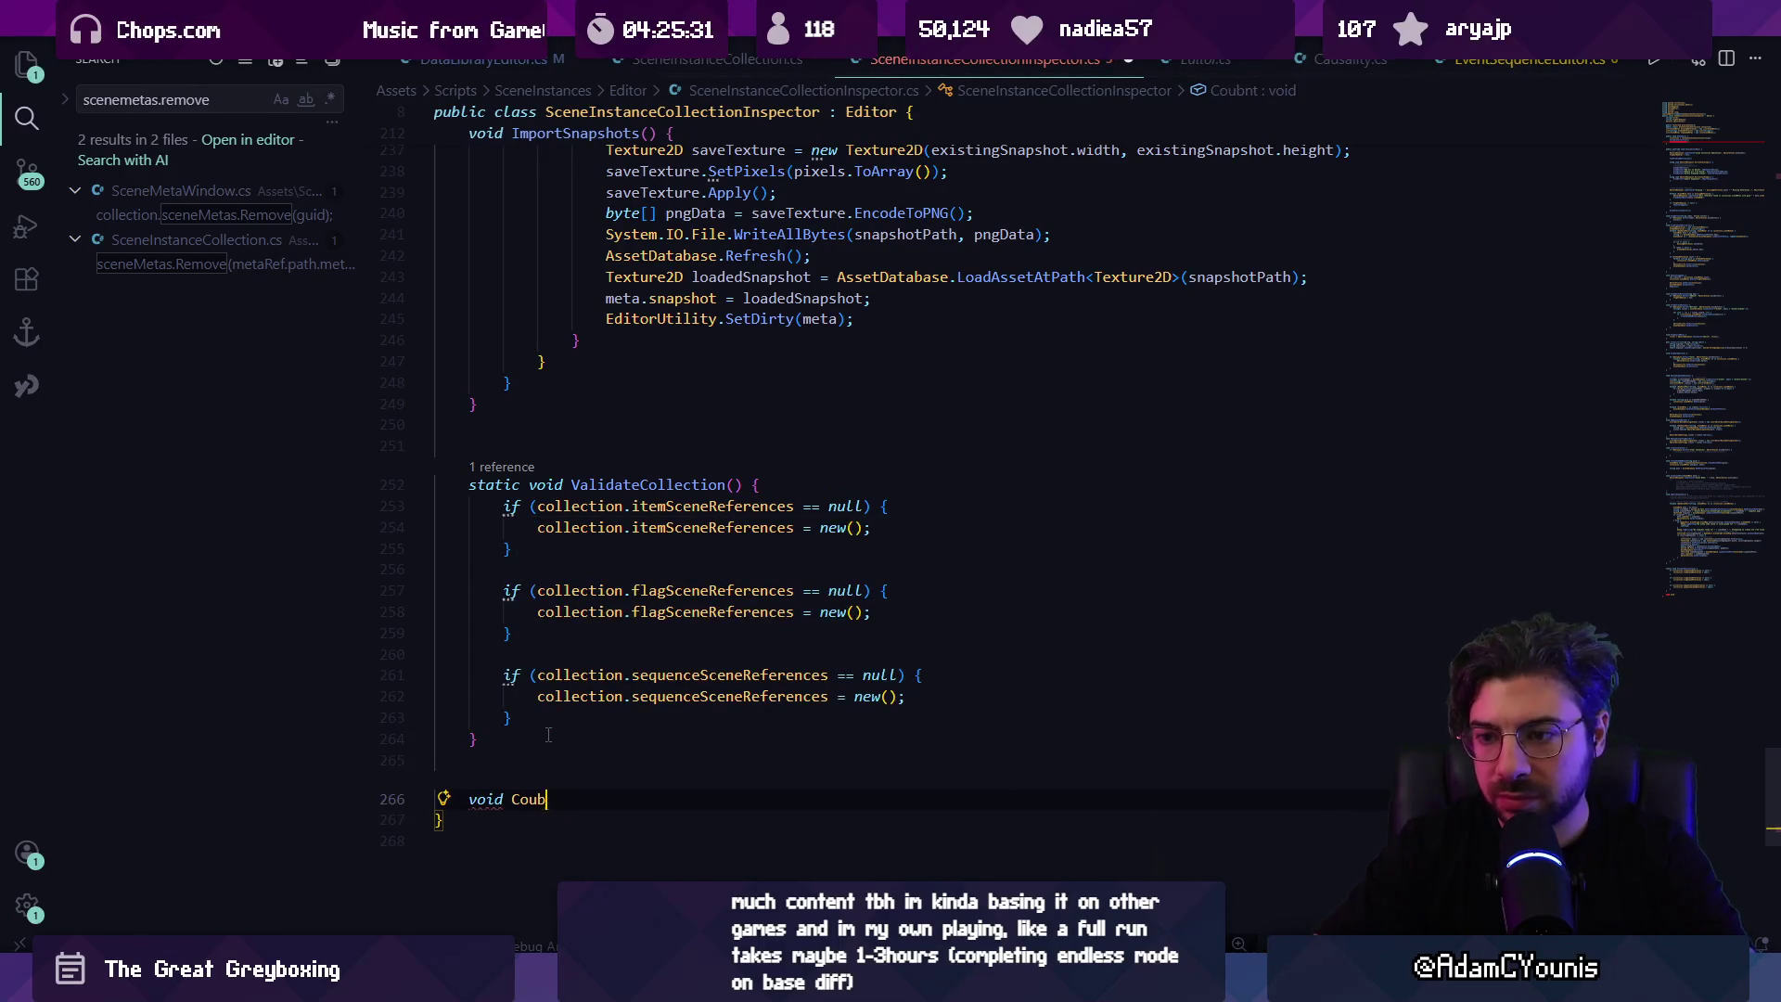
{"action": "type", "text": "Metas() {"}
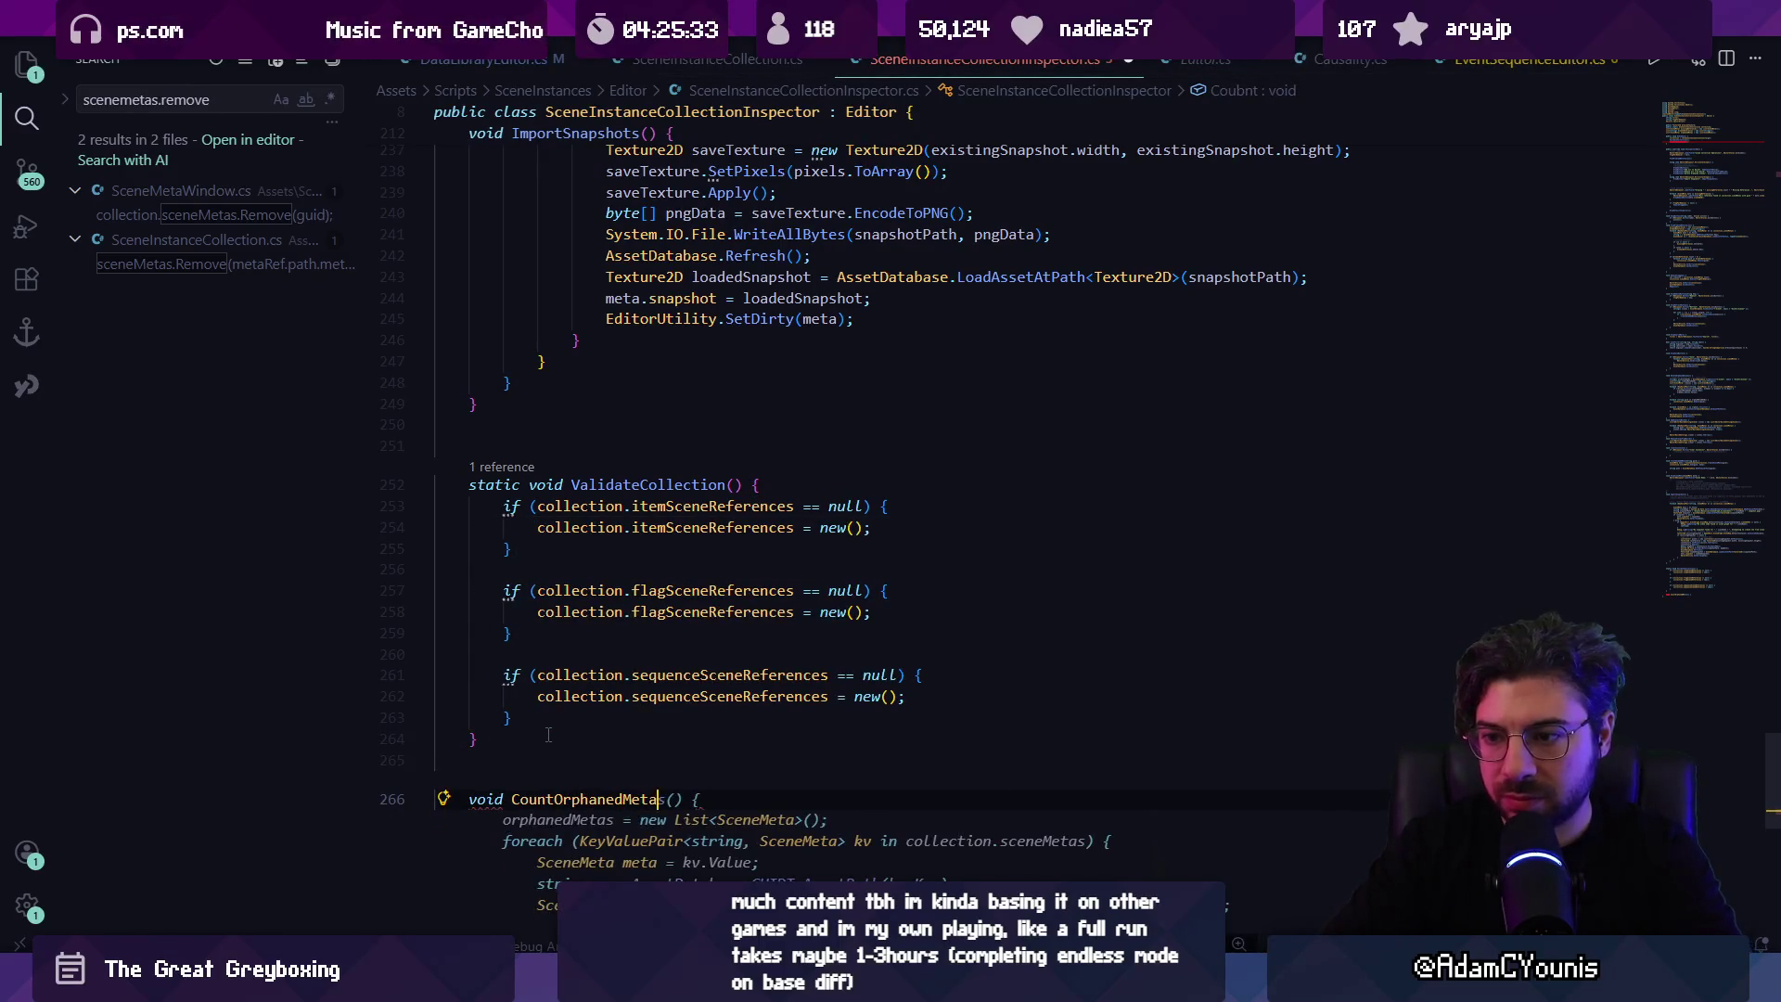
{"action": "key", "text": "Return"}
{"action": "key", "text": "ctrl+s"}
{"action": "scroll", "coordinate": [566, 752], "scroll_direction": "down", "scroll_amount": 4}
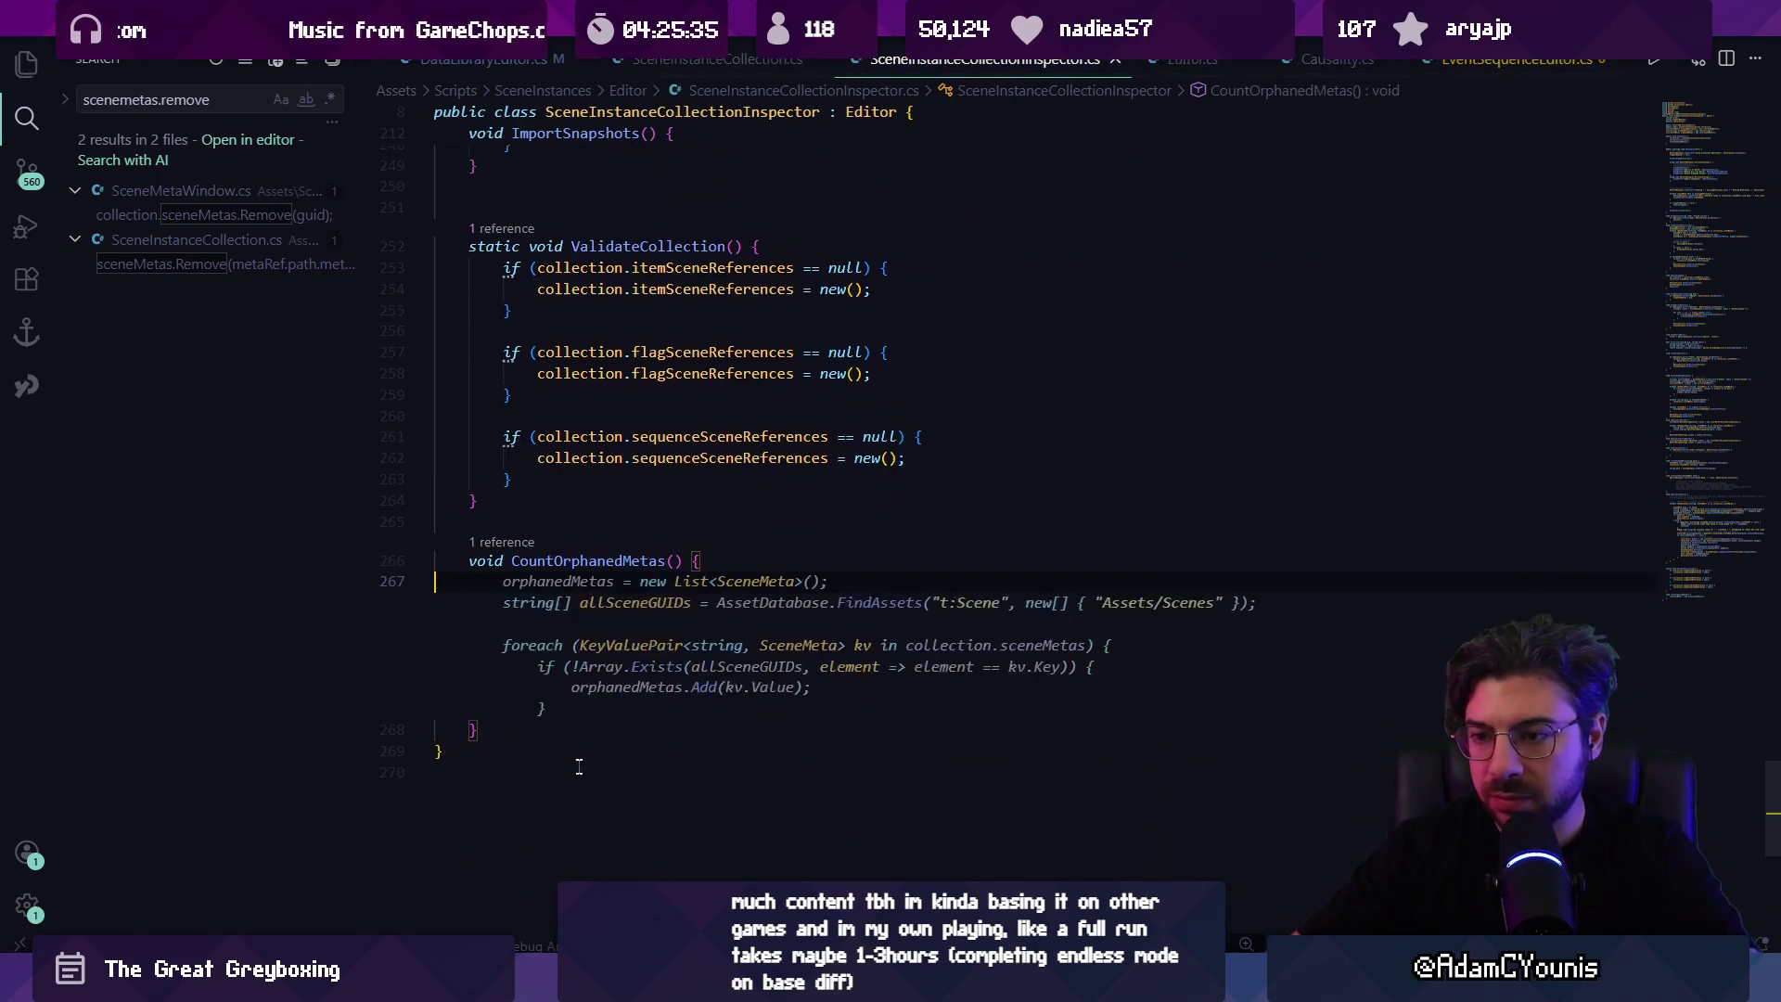
{"action": "key", "text": "Tab"}
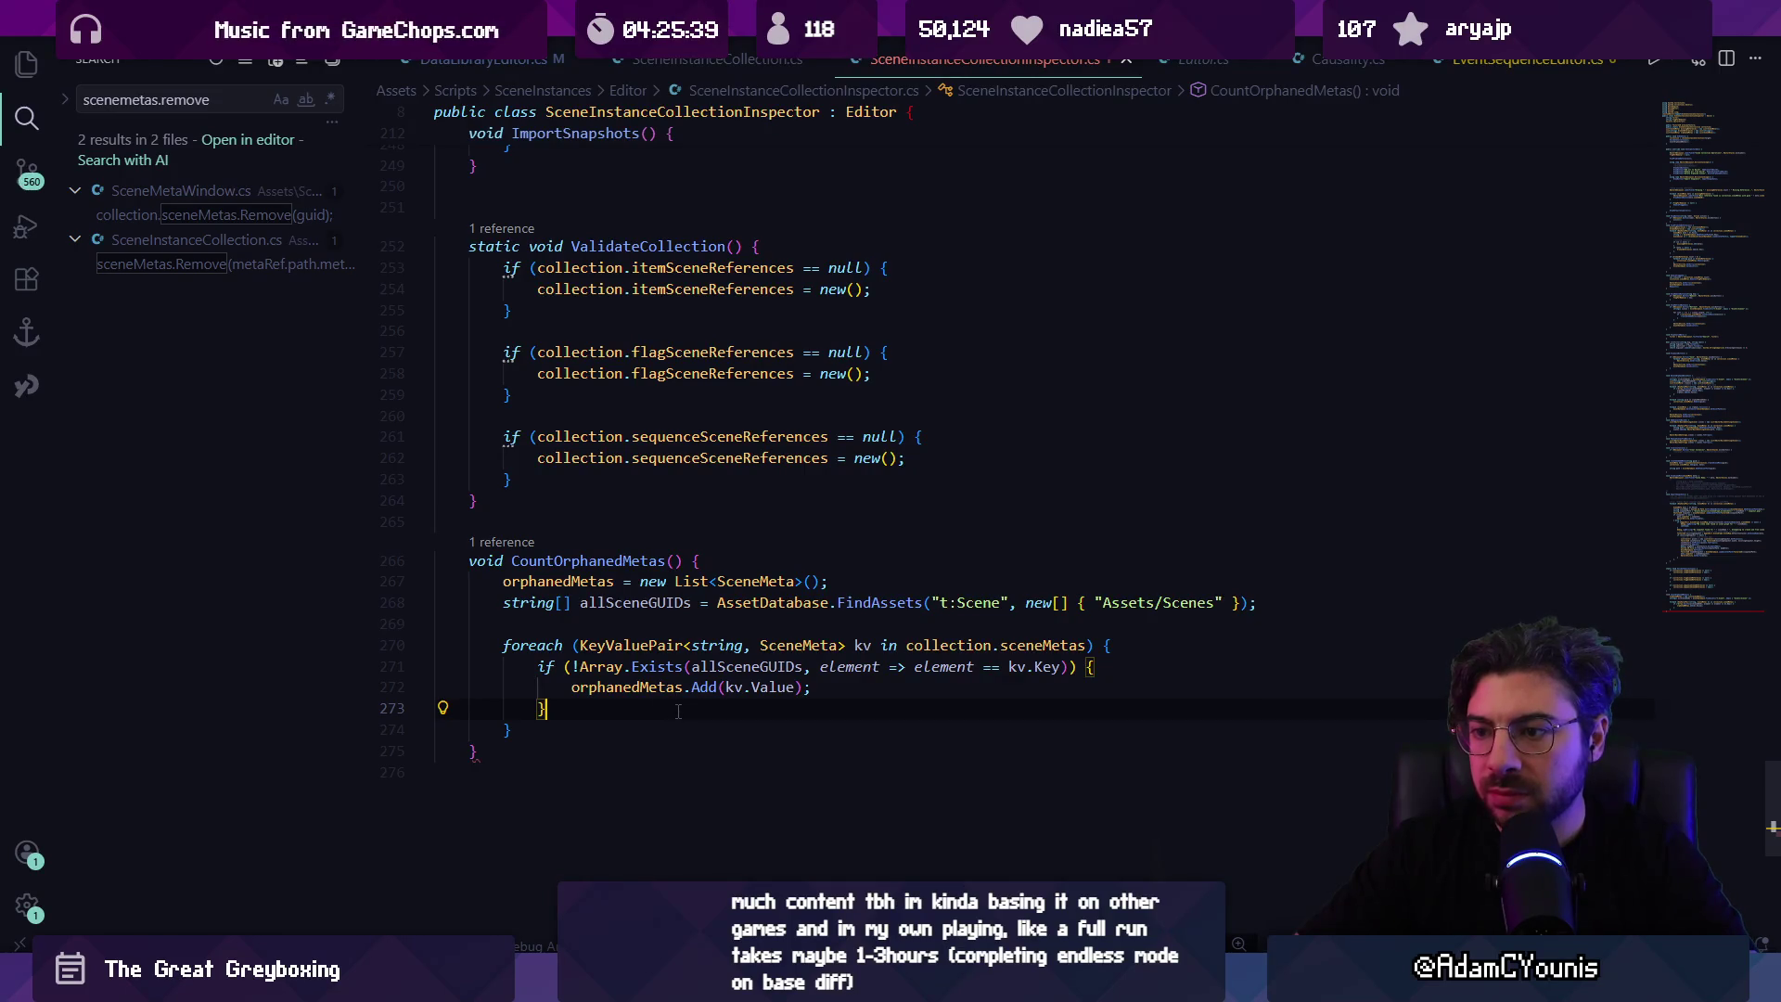
{"action": "key", "text": "ctrl+f"}
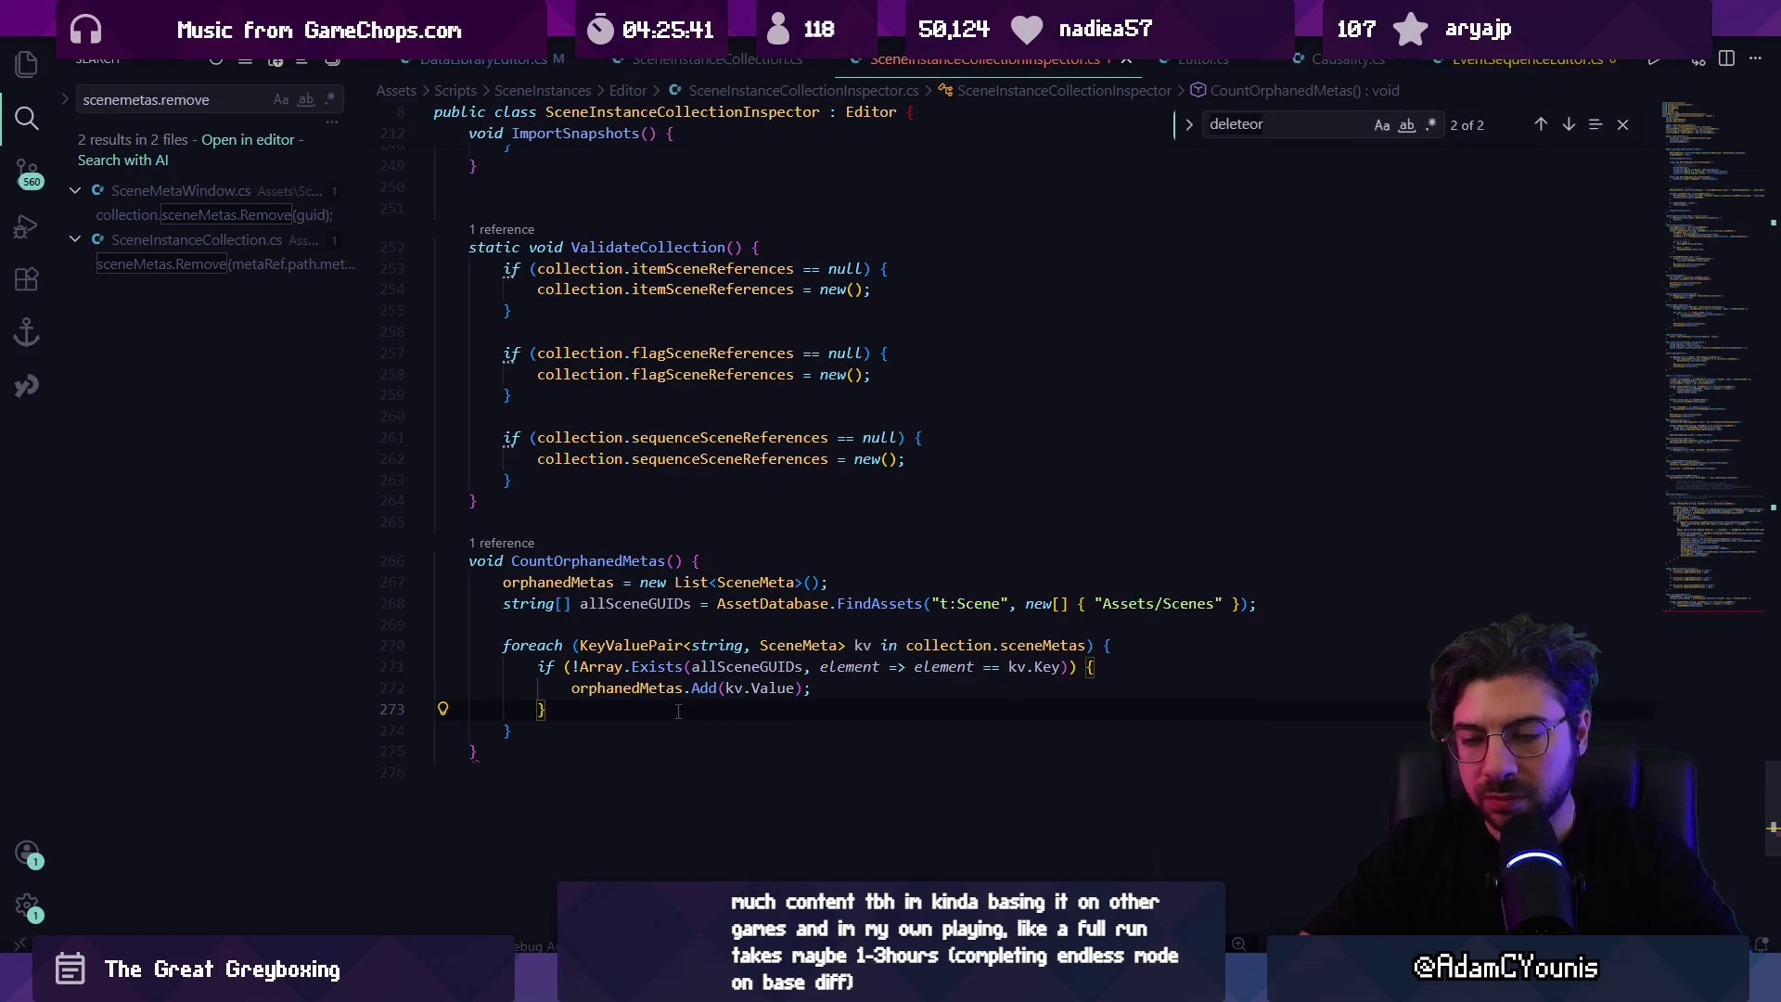
Step: Delete the orphan-list declaration and orphan-collecting loop, keeping the allSceneGUIDs line
{"action": "type", "text": "allsceneguio"}
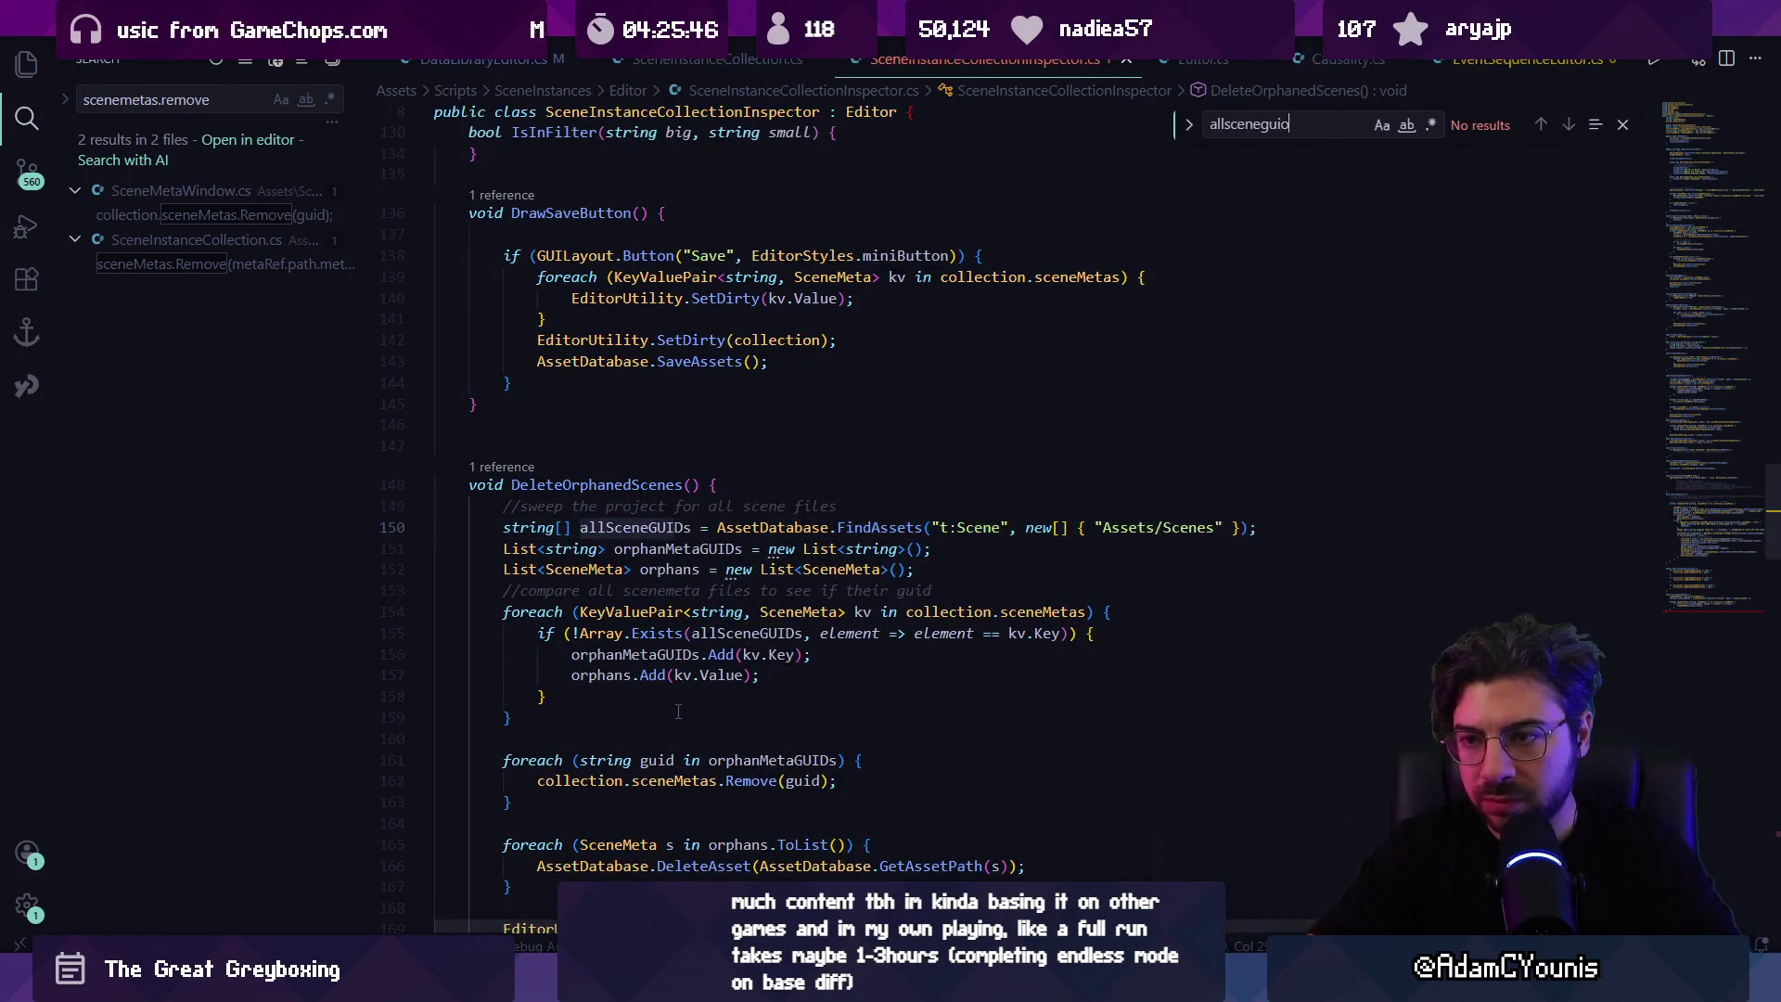
{"action": "key", "text": "Escape"}
{"action": "scroll", "coordinate": [678, 711], "scroll_direction": "down", "scroll_amount": 1}
{"action": "key", "text": "Home"}
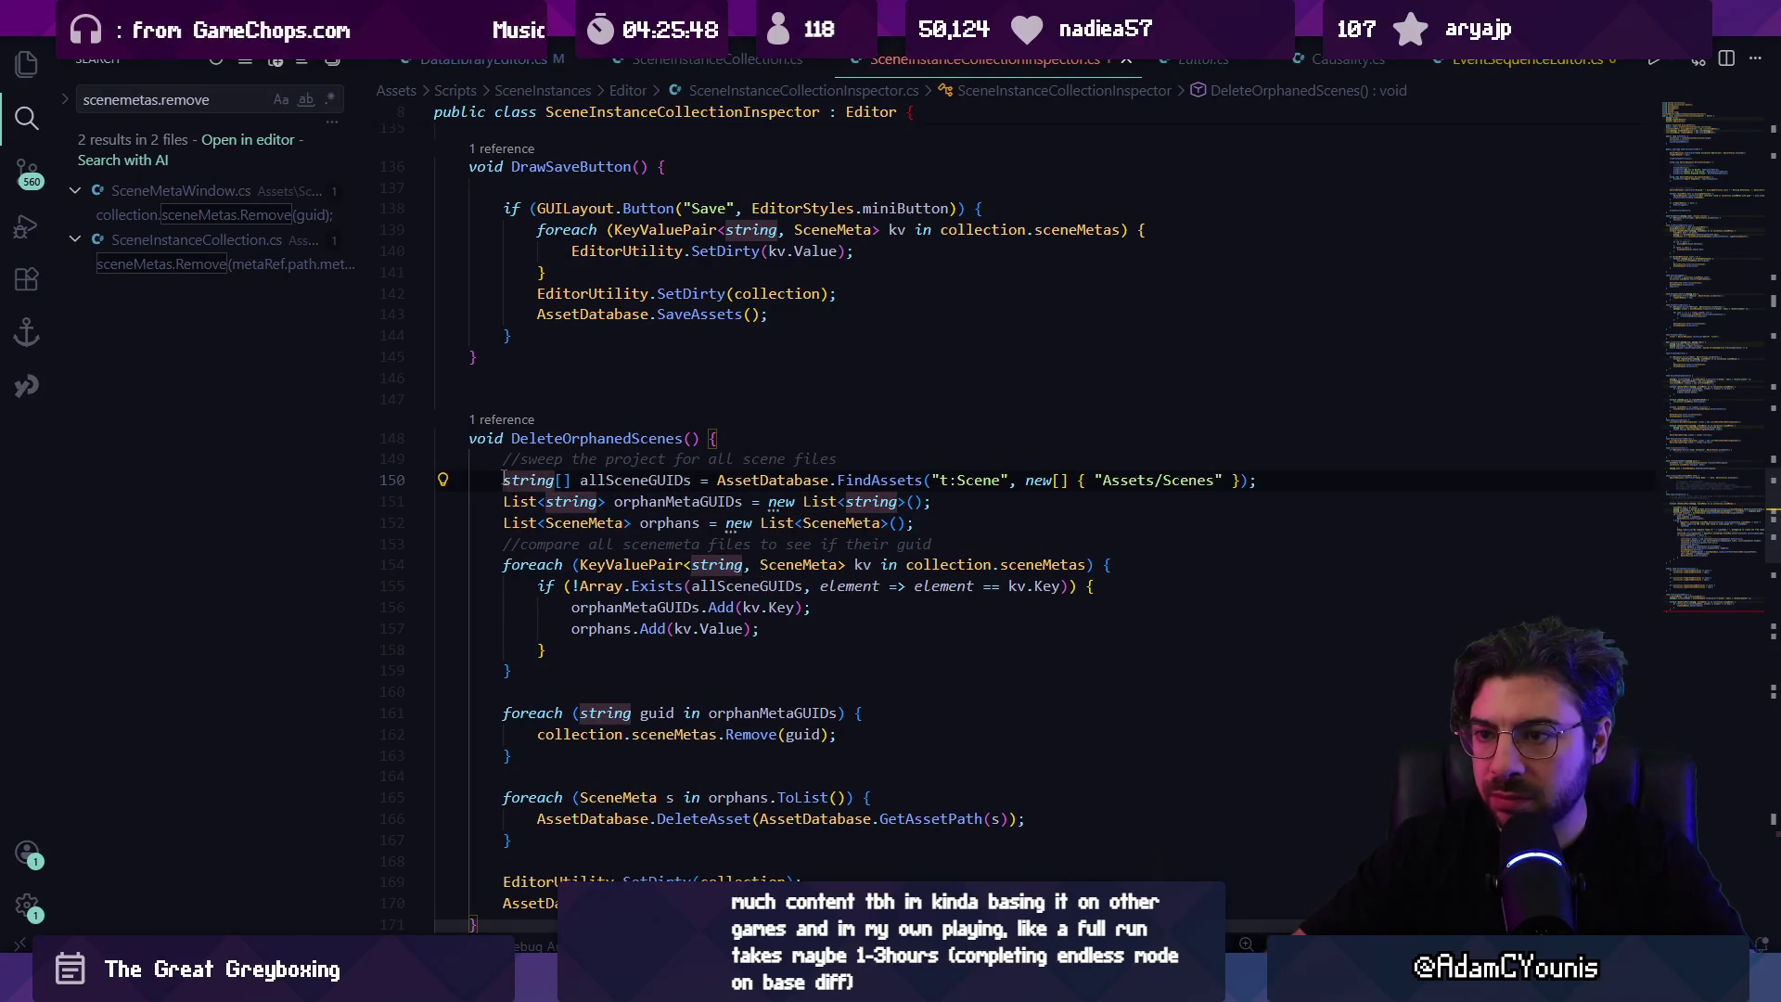
{"action": "left_click_drag", "start_coordinate": [502, 479], "coordinate": [1080, 537]}
{"action": "key", "text": "Delete"}
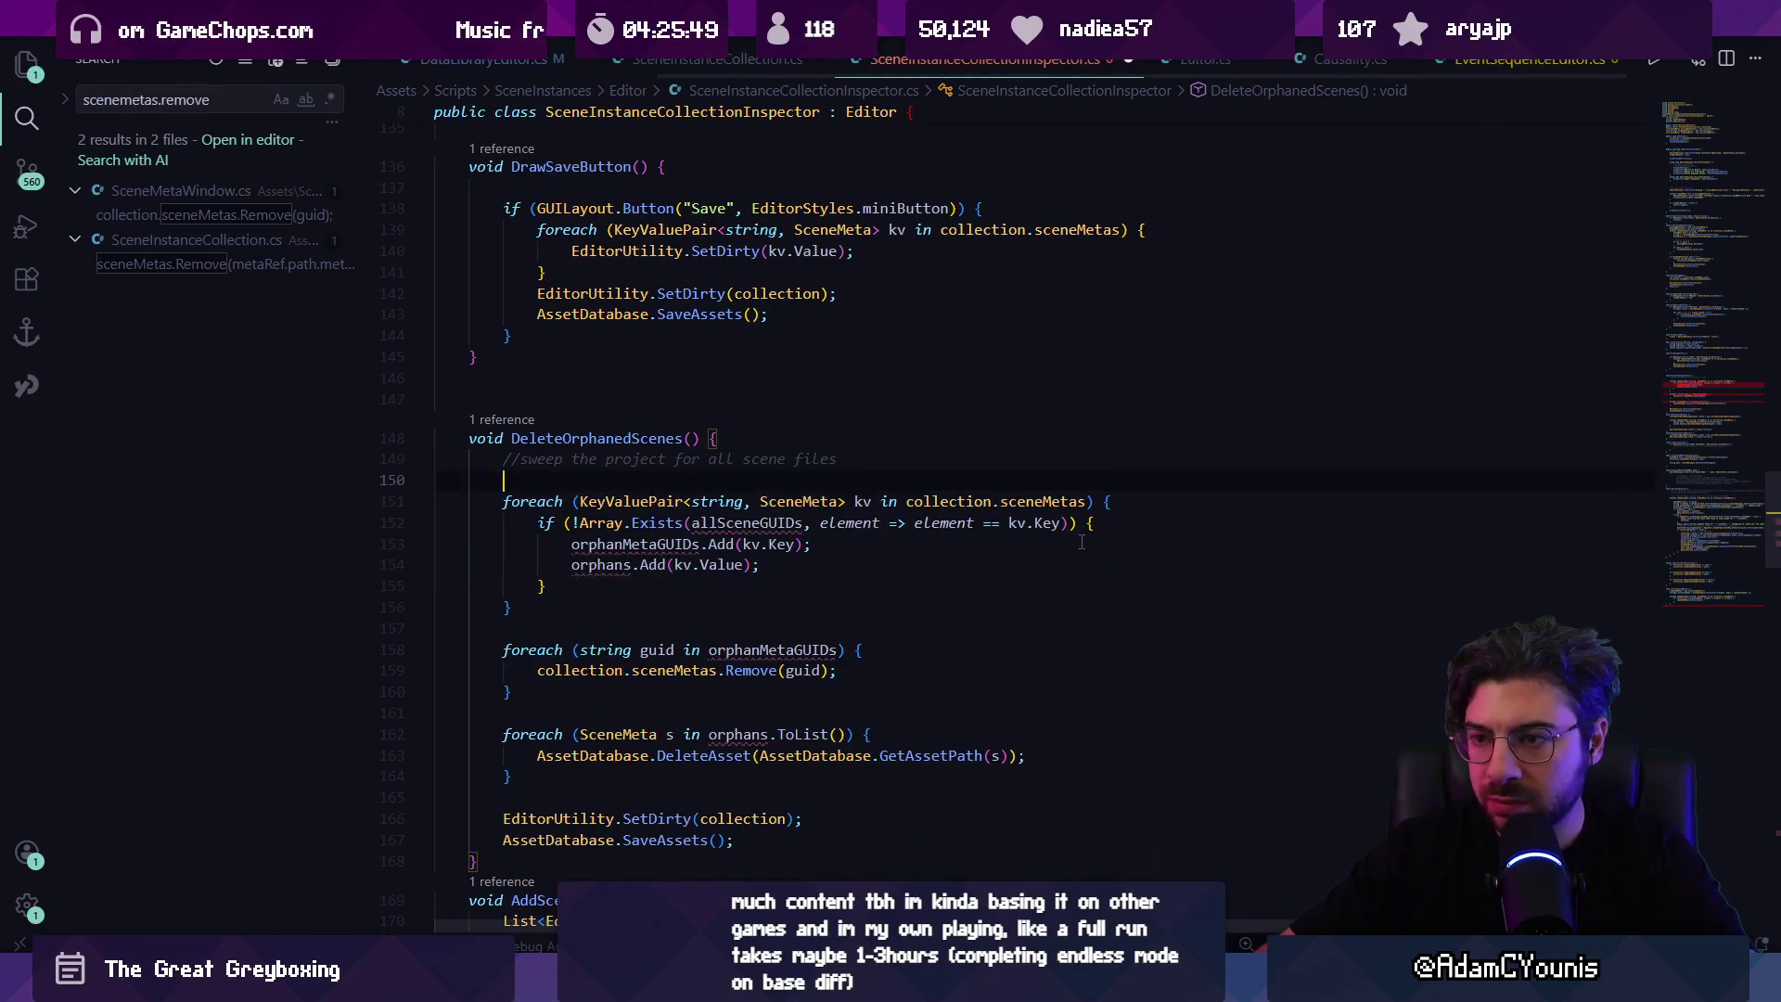
{"action": "key", "text": "Down"}
{"action": "key", "text": "shift+Down"}
{"action": "key", "text": "shift+Down"}
{"action": "key", "text": "shift+Down"}
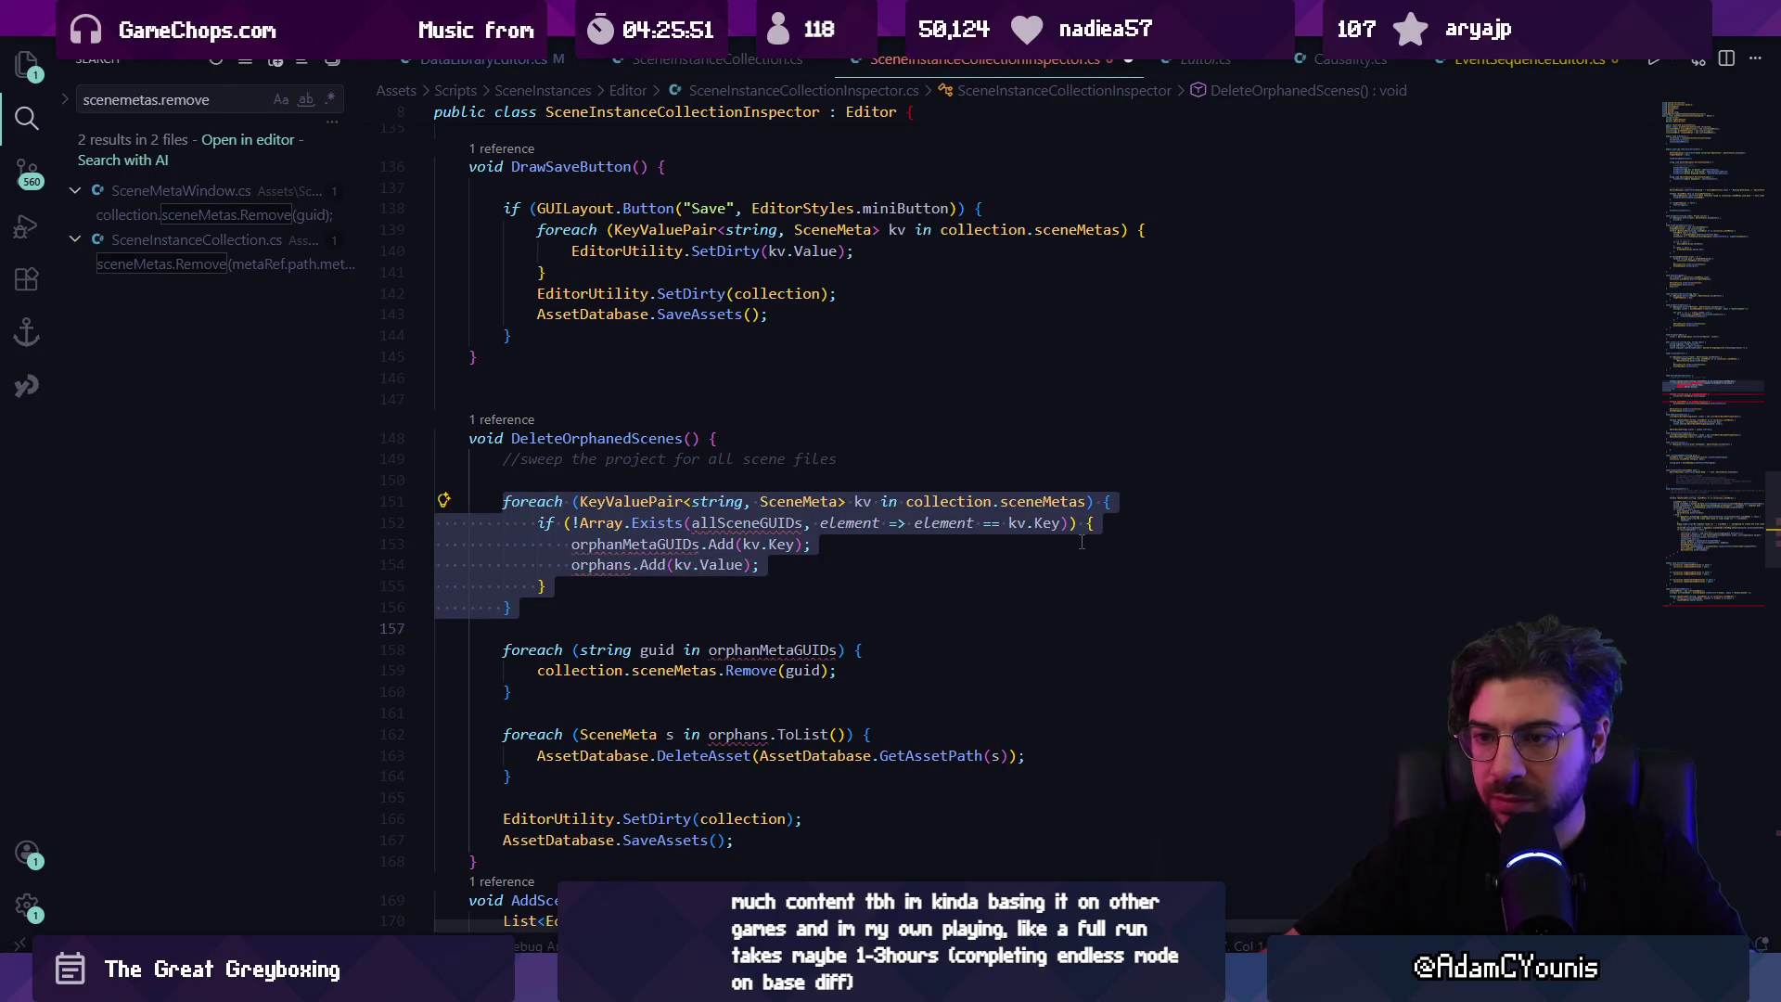
{"action": "key", "text": "Delete"}
{"action": "key", "text": "ctrl+z"}
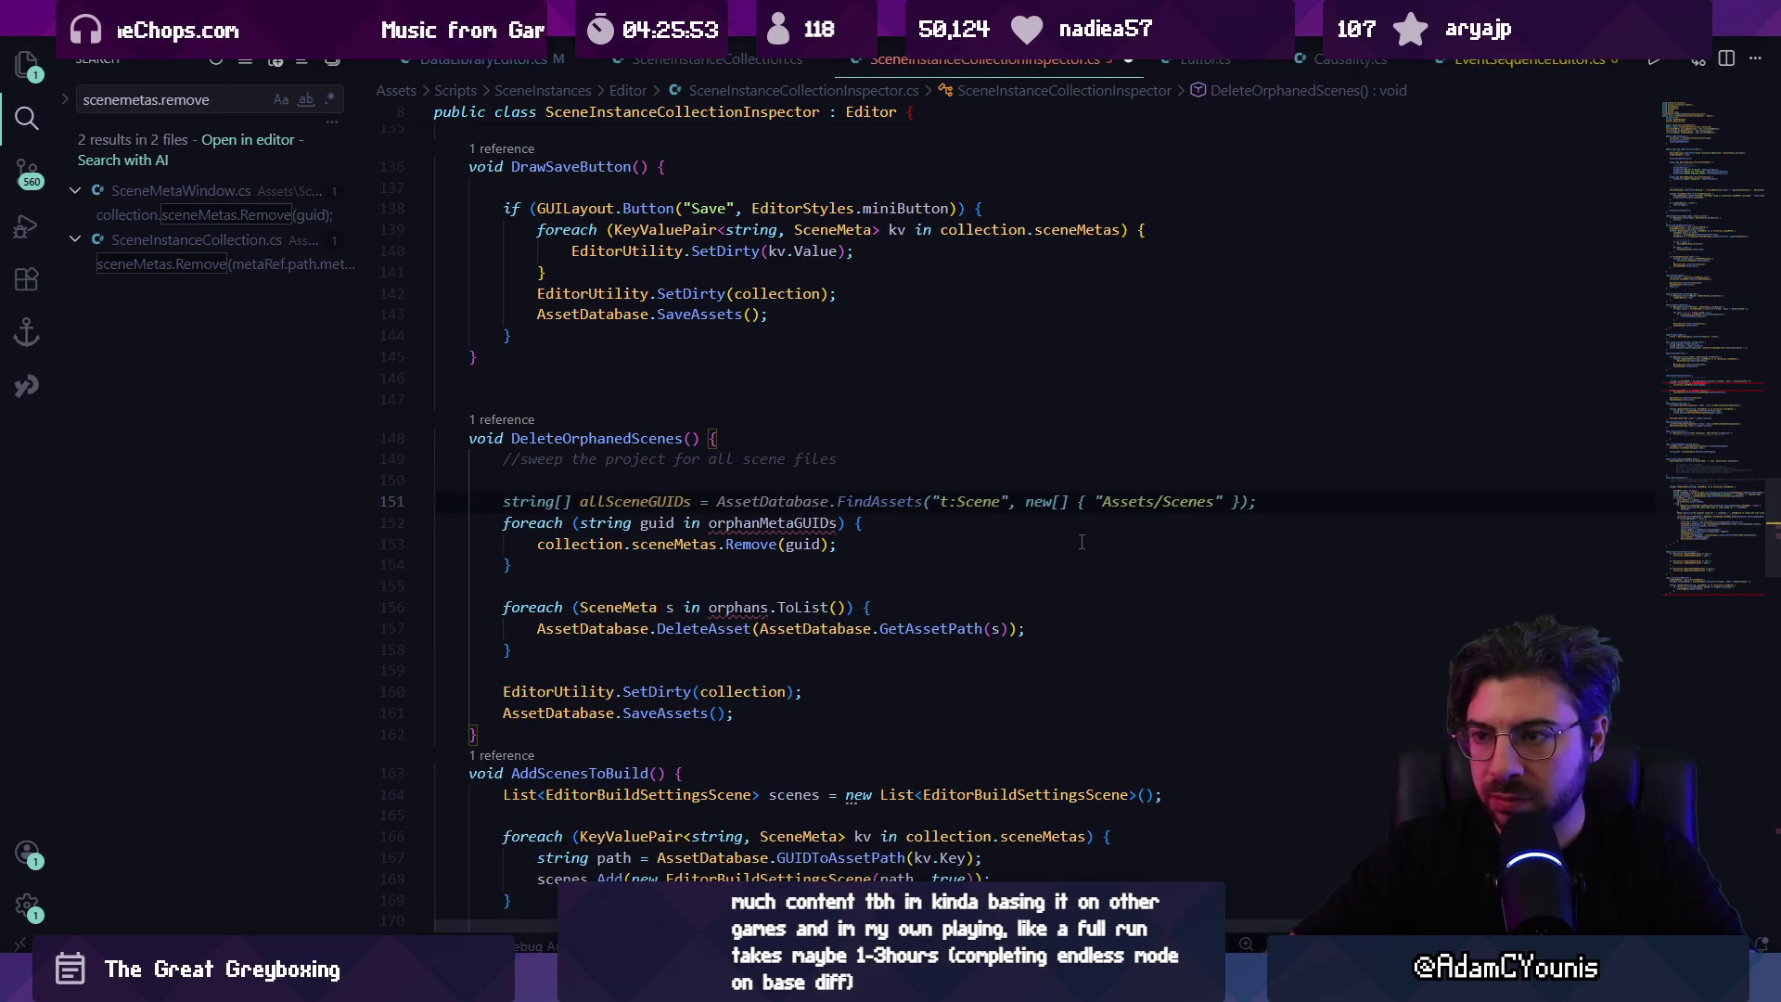
Step: Check where orphanedMetas is declared, then delete the GUID removal loop
{"action": "left_click", "coordinate": [1688, 589]}
{"action": "left_click", "coordinate": [680, 568]}
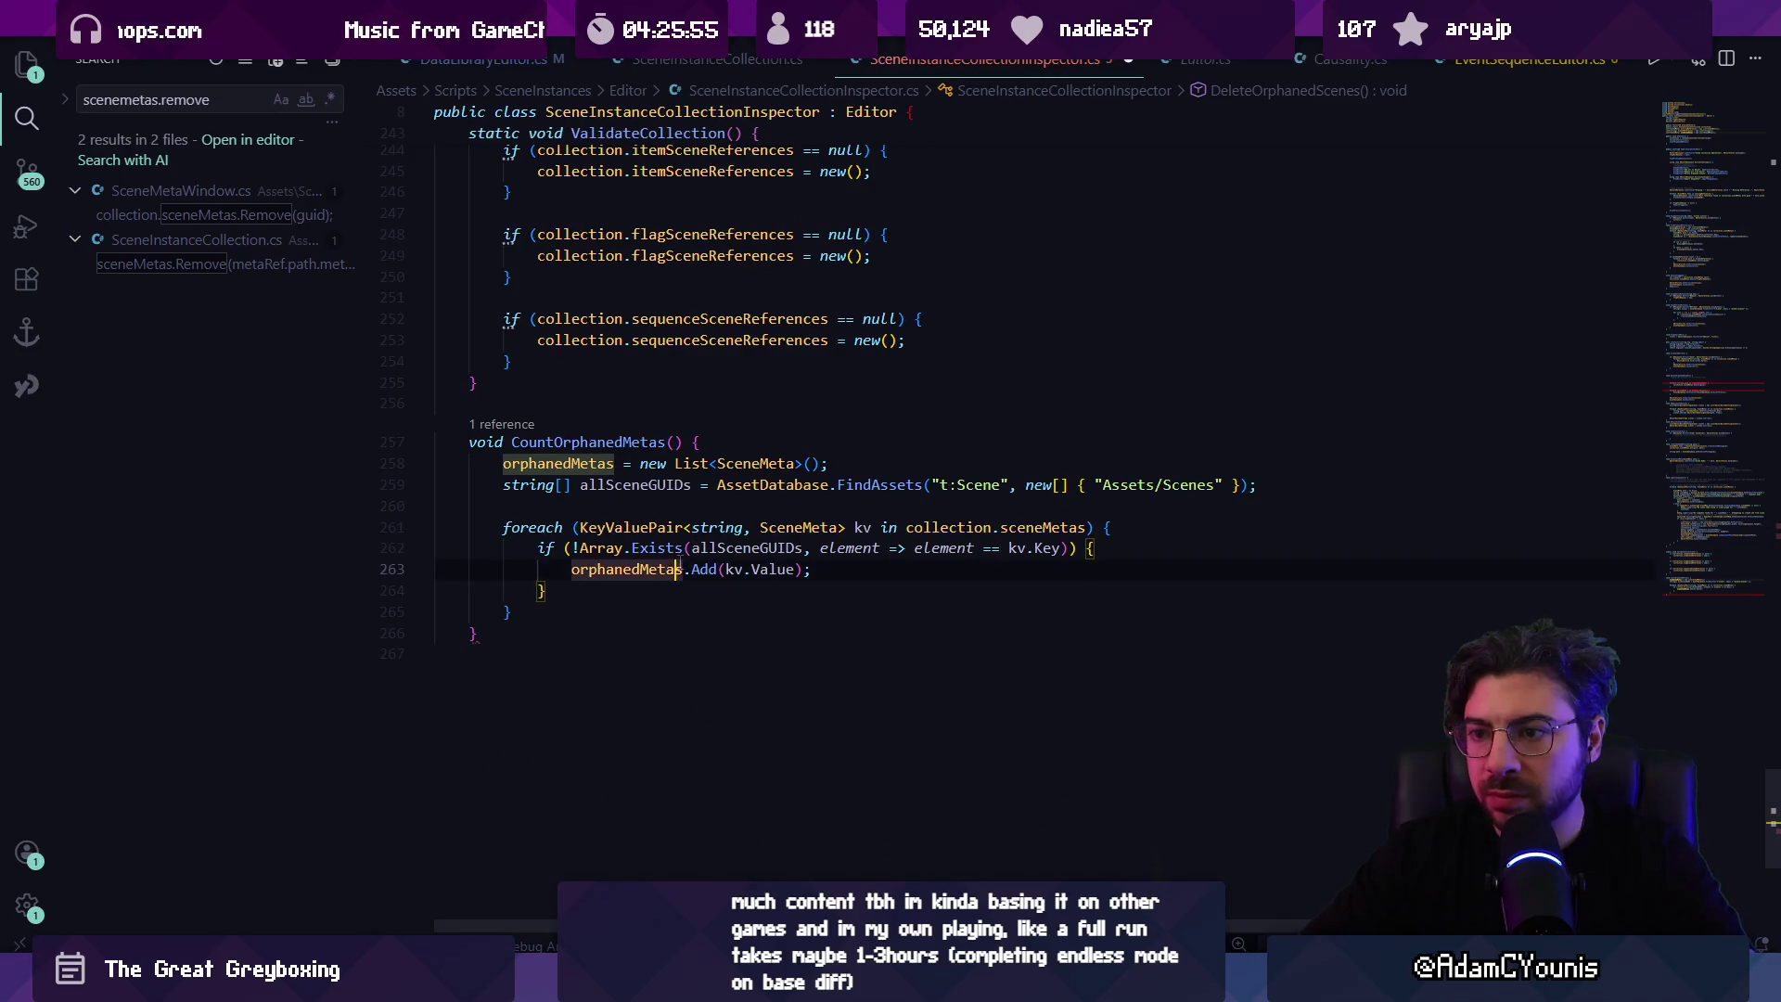
{"action": "left_click", "coordinate": [660, 569], "text": "ctrl"}
{"action": "key", "text": "alt+Left"}
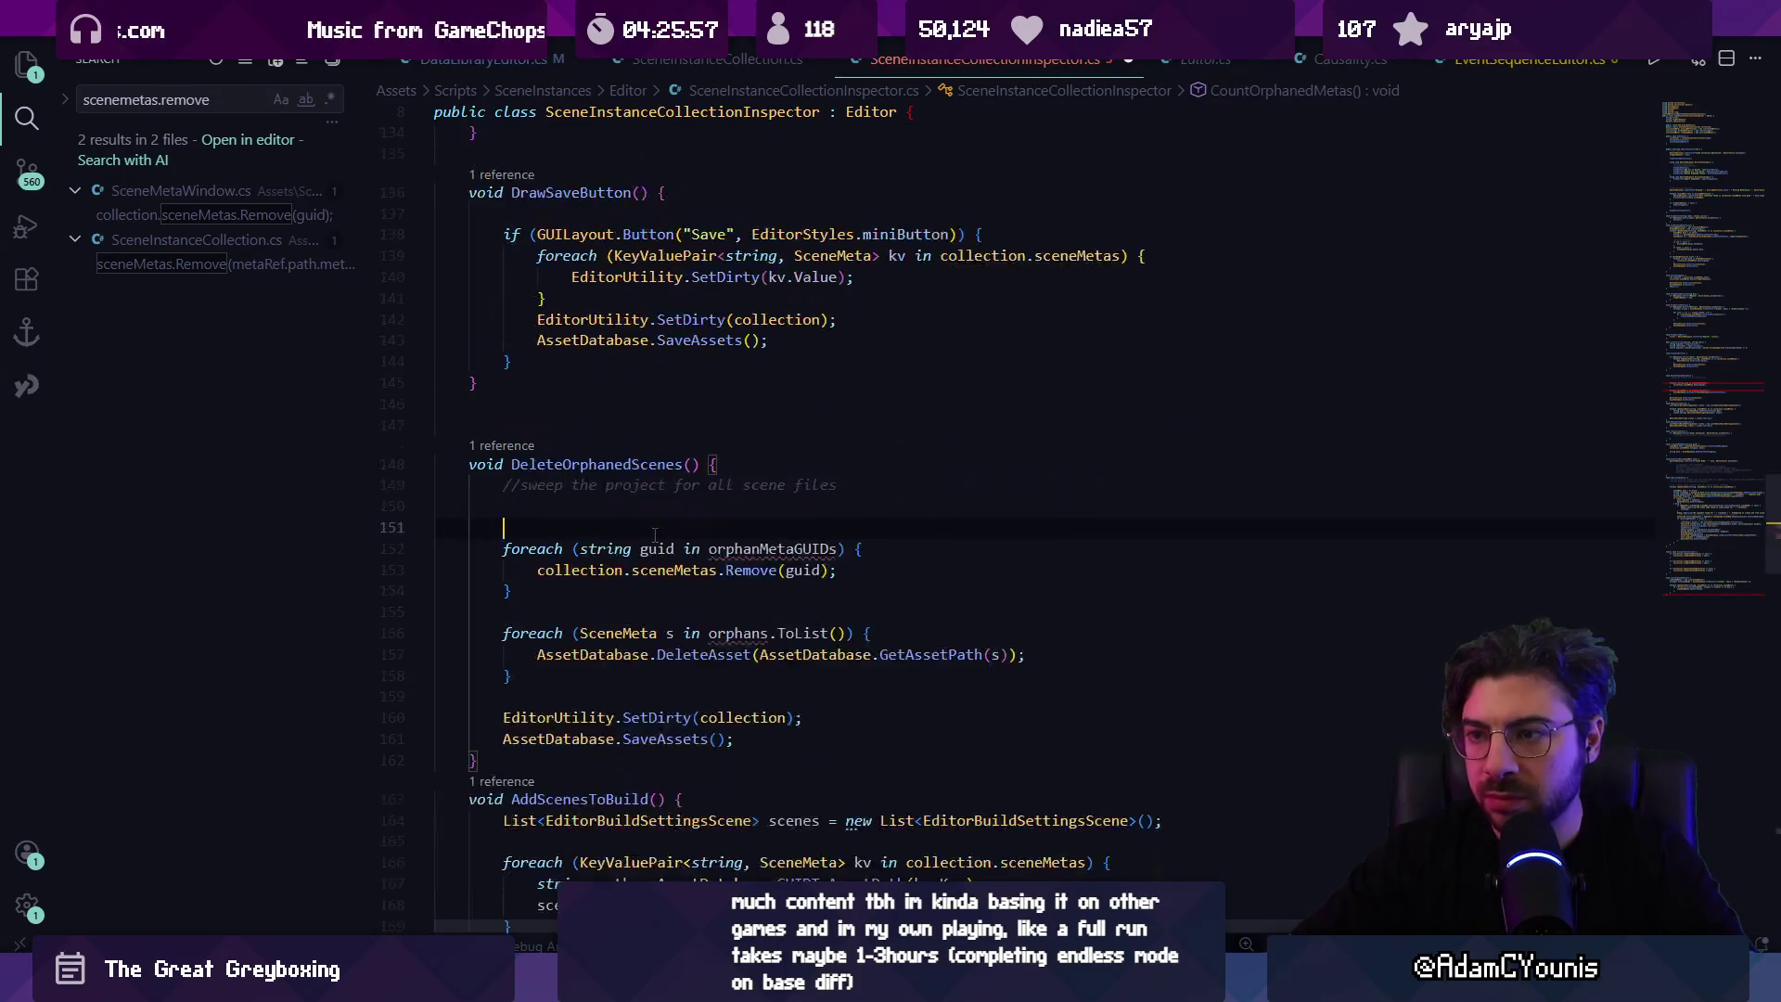
{"action": "scroll", "coordinate": [583, 537], "scroll_direction": "down", "scroll_amount": 1}
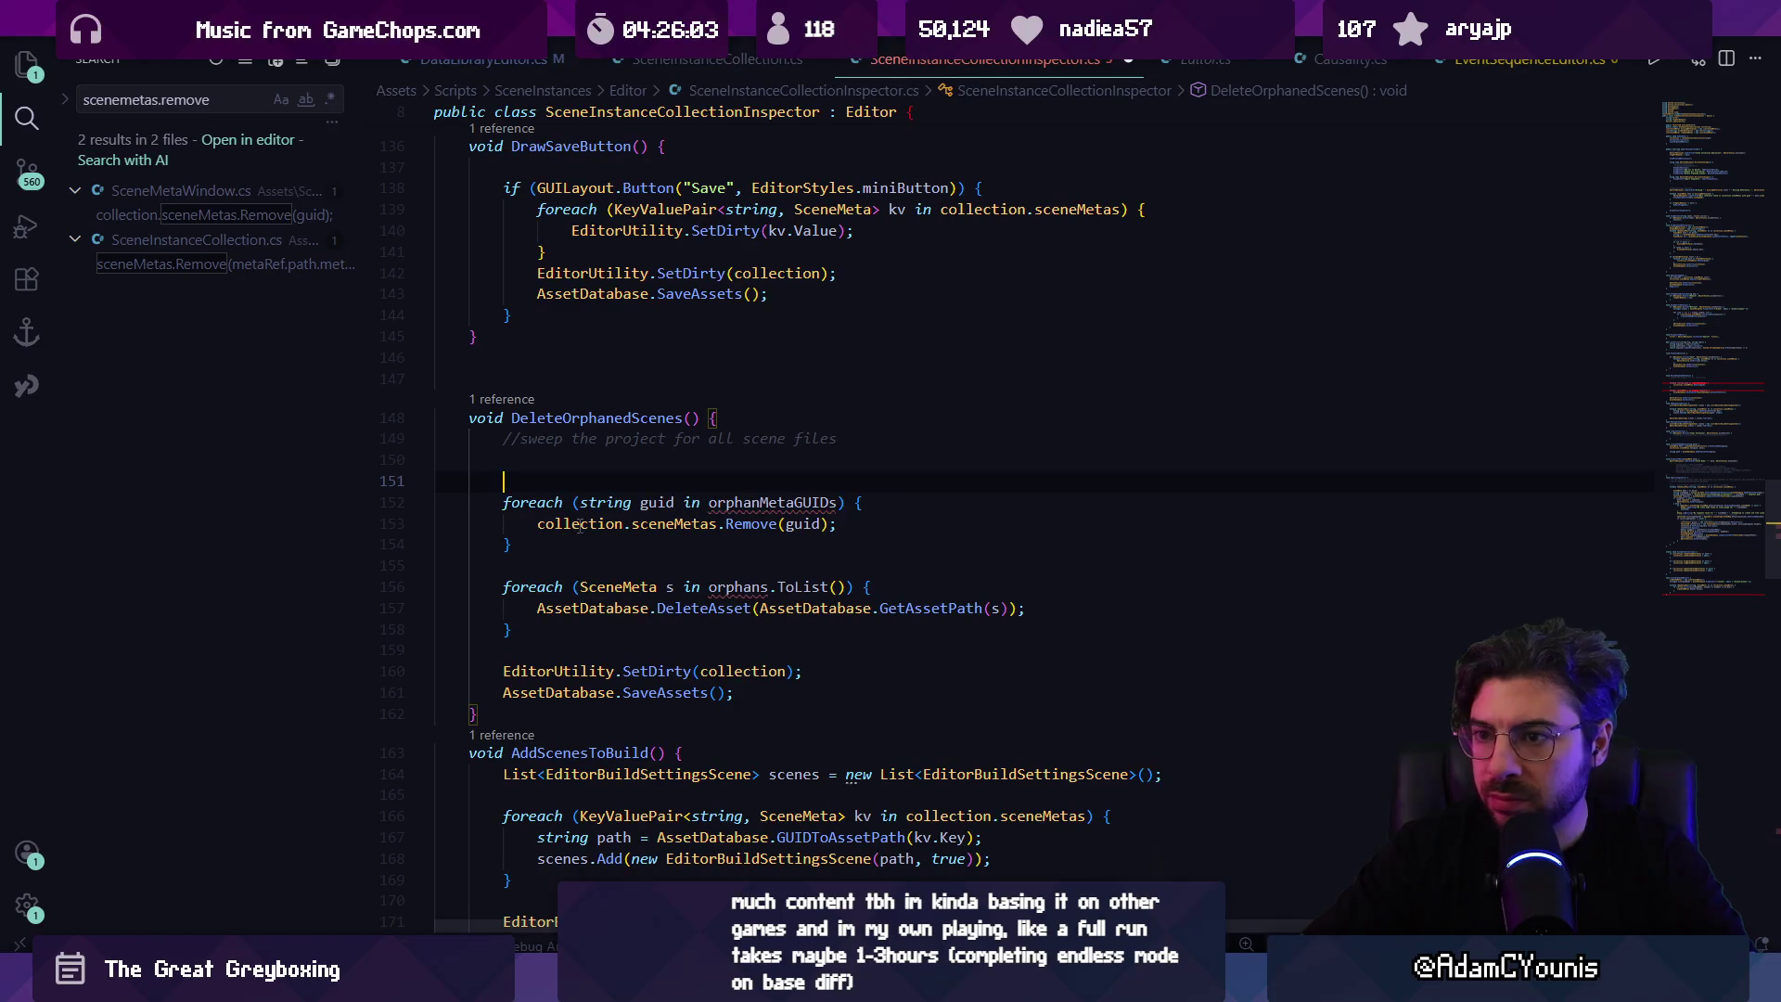
{"action": "left_click", "coordinate": [566, 544]}
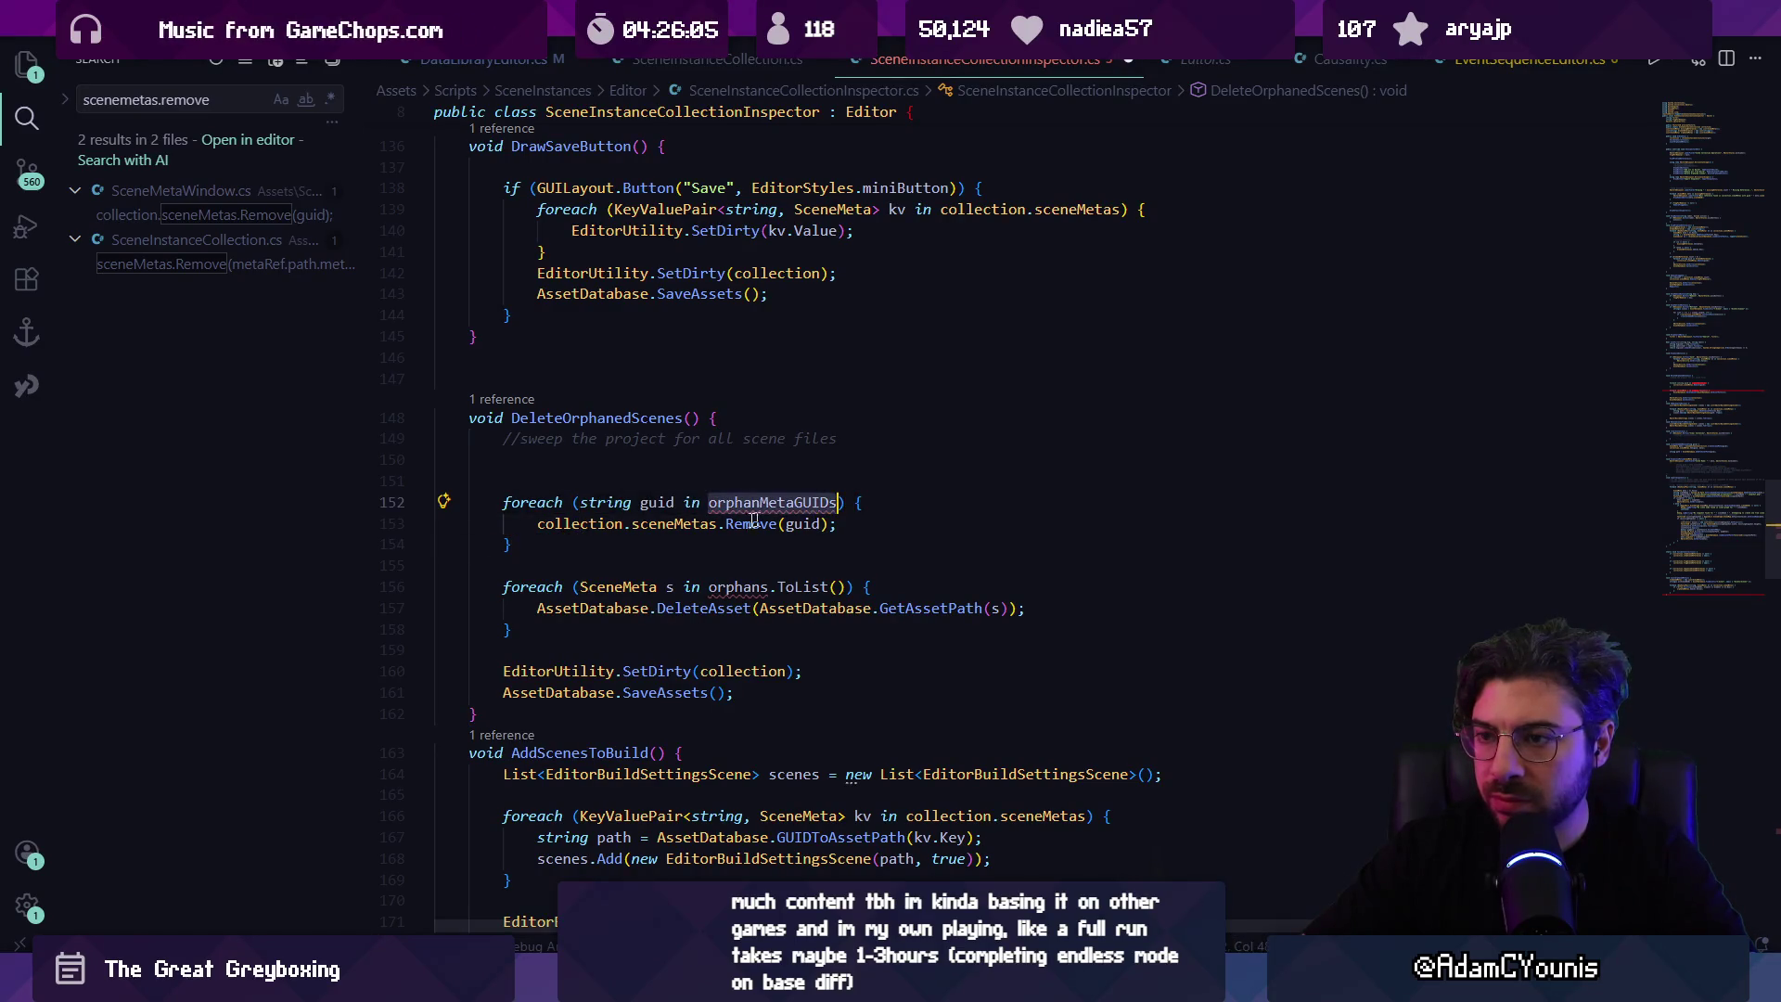
{"action": "left_click", "coordinate": [437, 502], "text": "shift"}
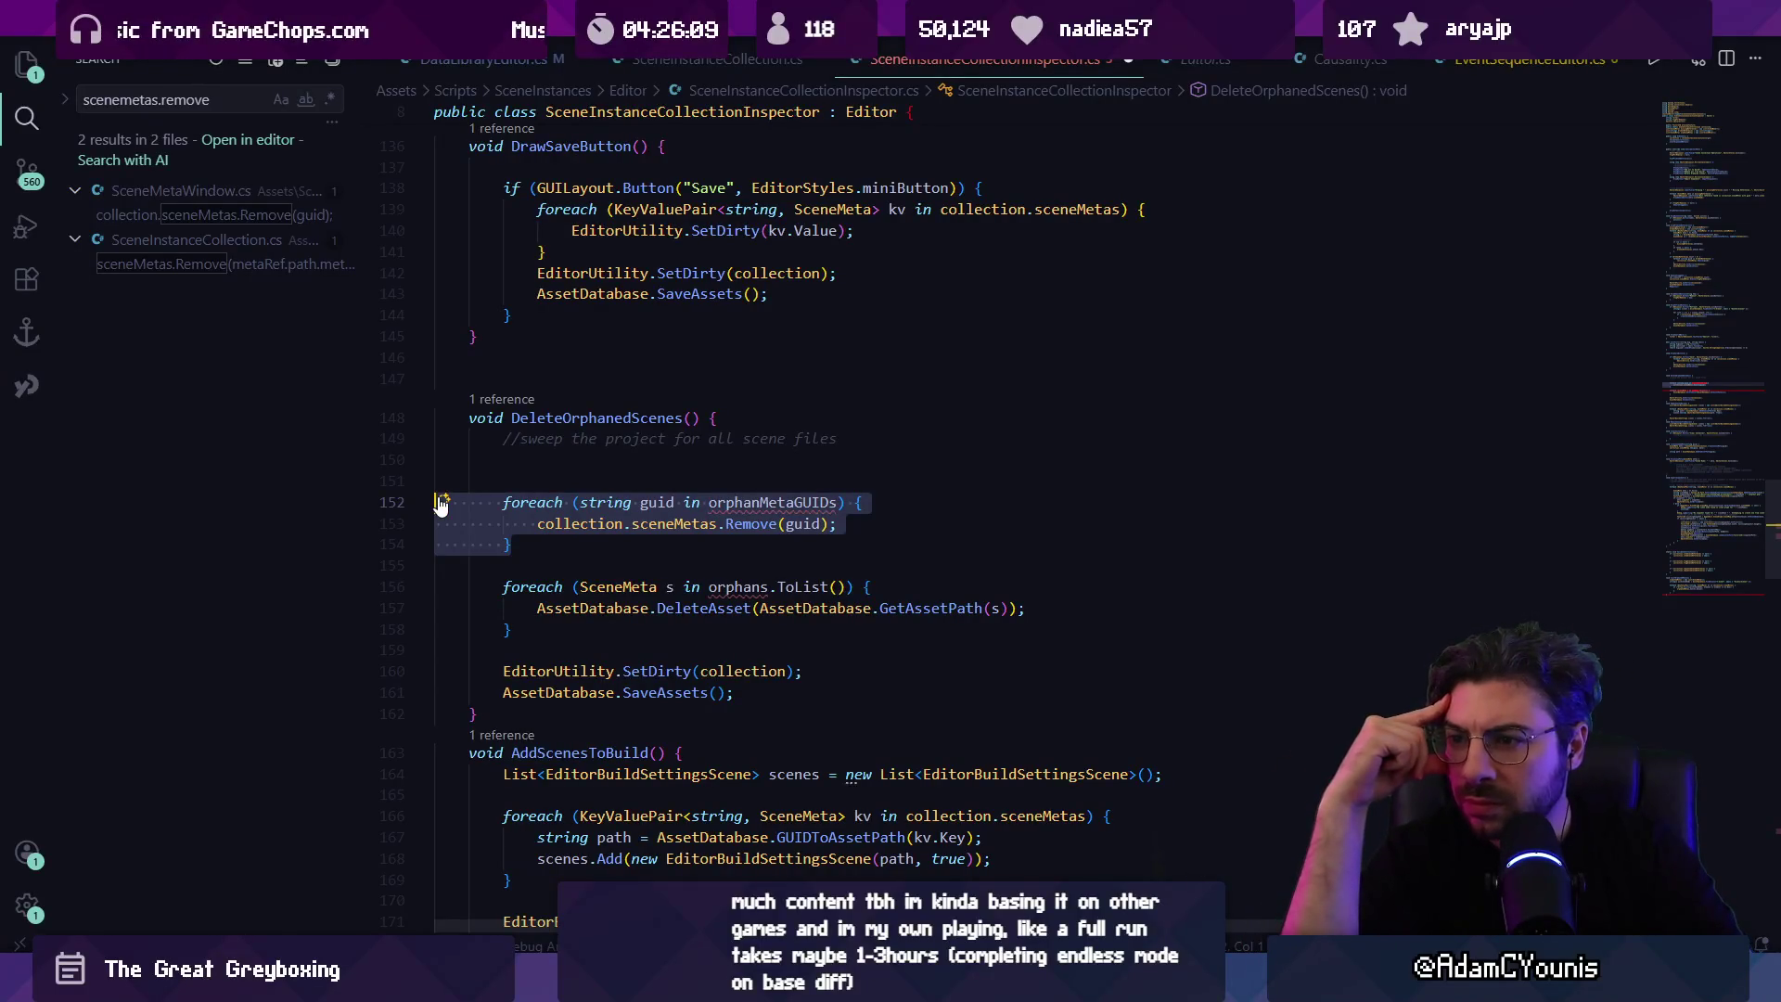
{"action": "key", "text": "BackSpace"}
{"action": "key", "text": "BackSpace"}
{"action": "key", "text": "BackSpace"}
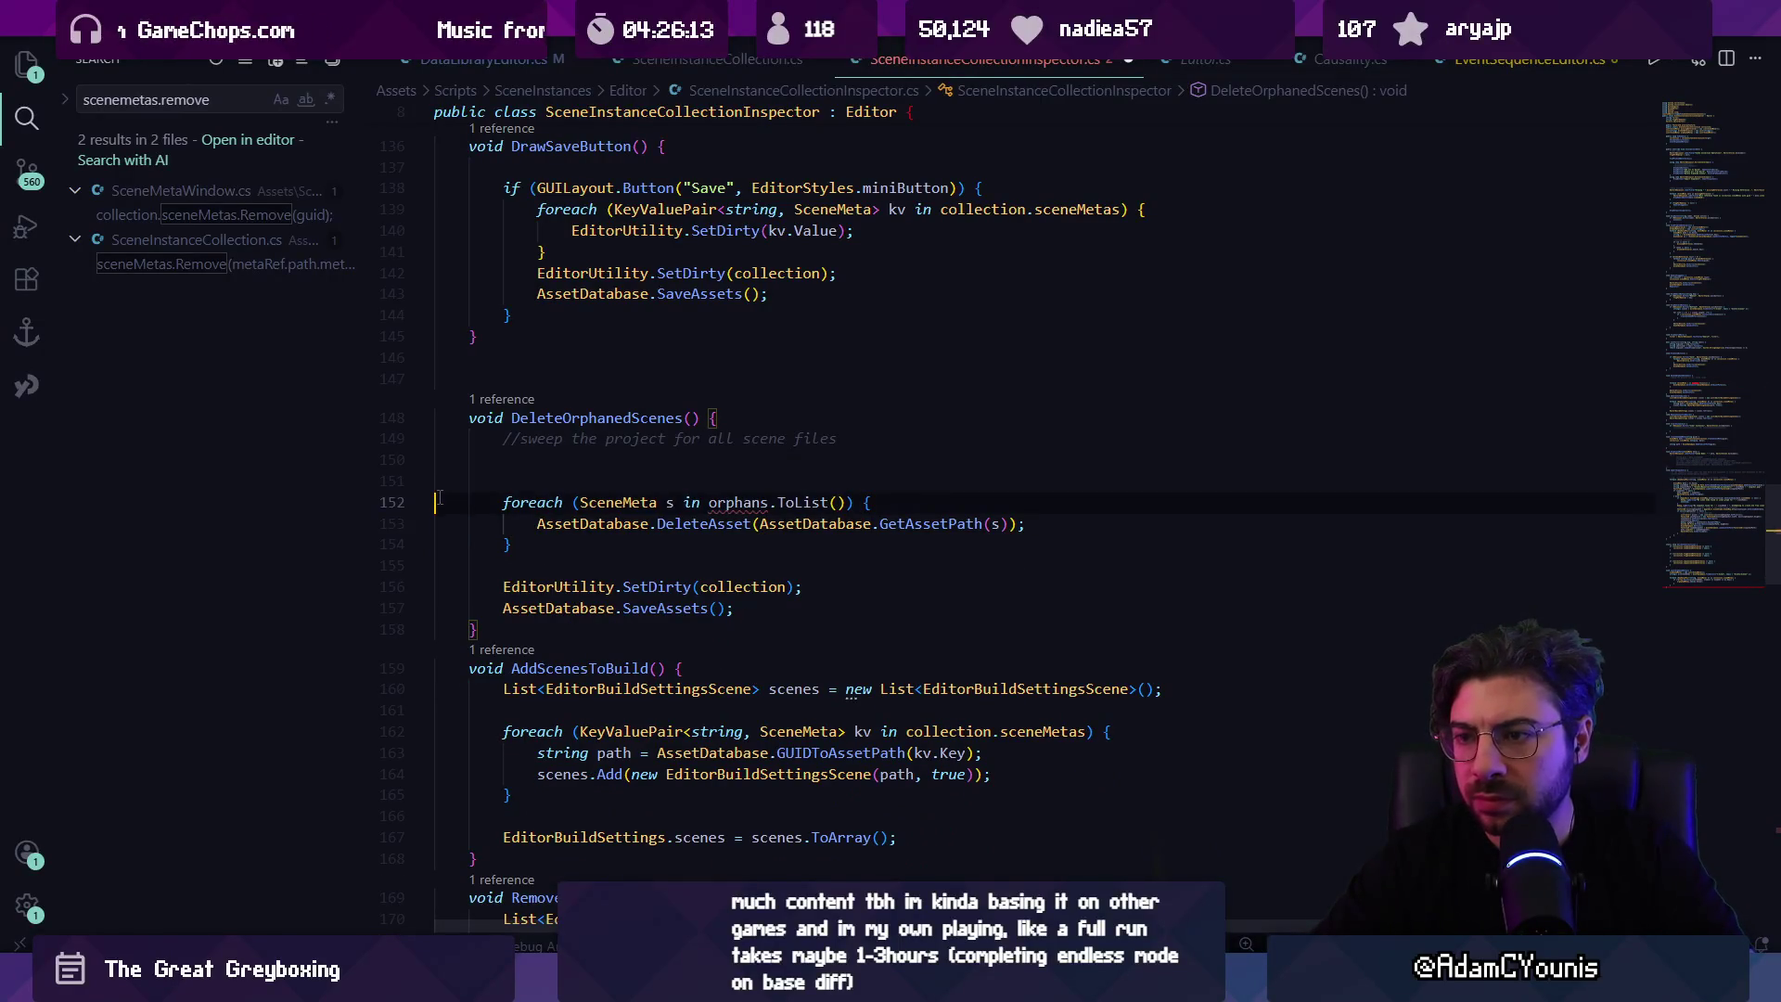
Step: Make the delete loop iterate orphanedMetas and remove the leftover comment and blank lines
{"action": "key", "text": "ctrl+Left"}
{"action": "key", "text": "ctrl+Left"}
{"action": "key", "text": "ctrl+Left"}
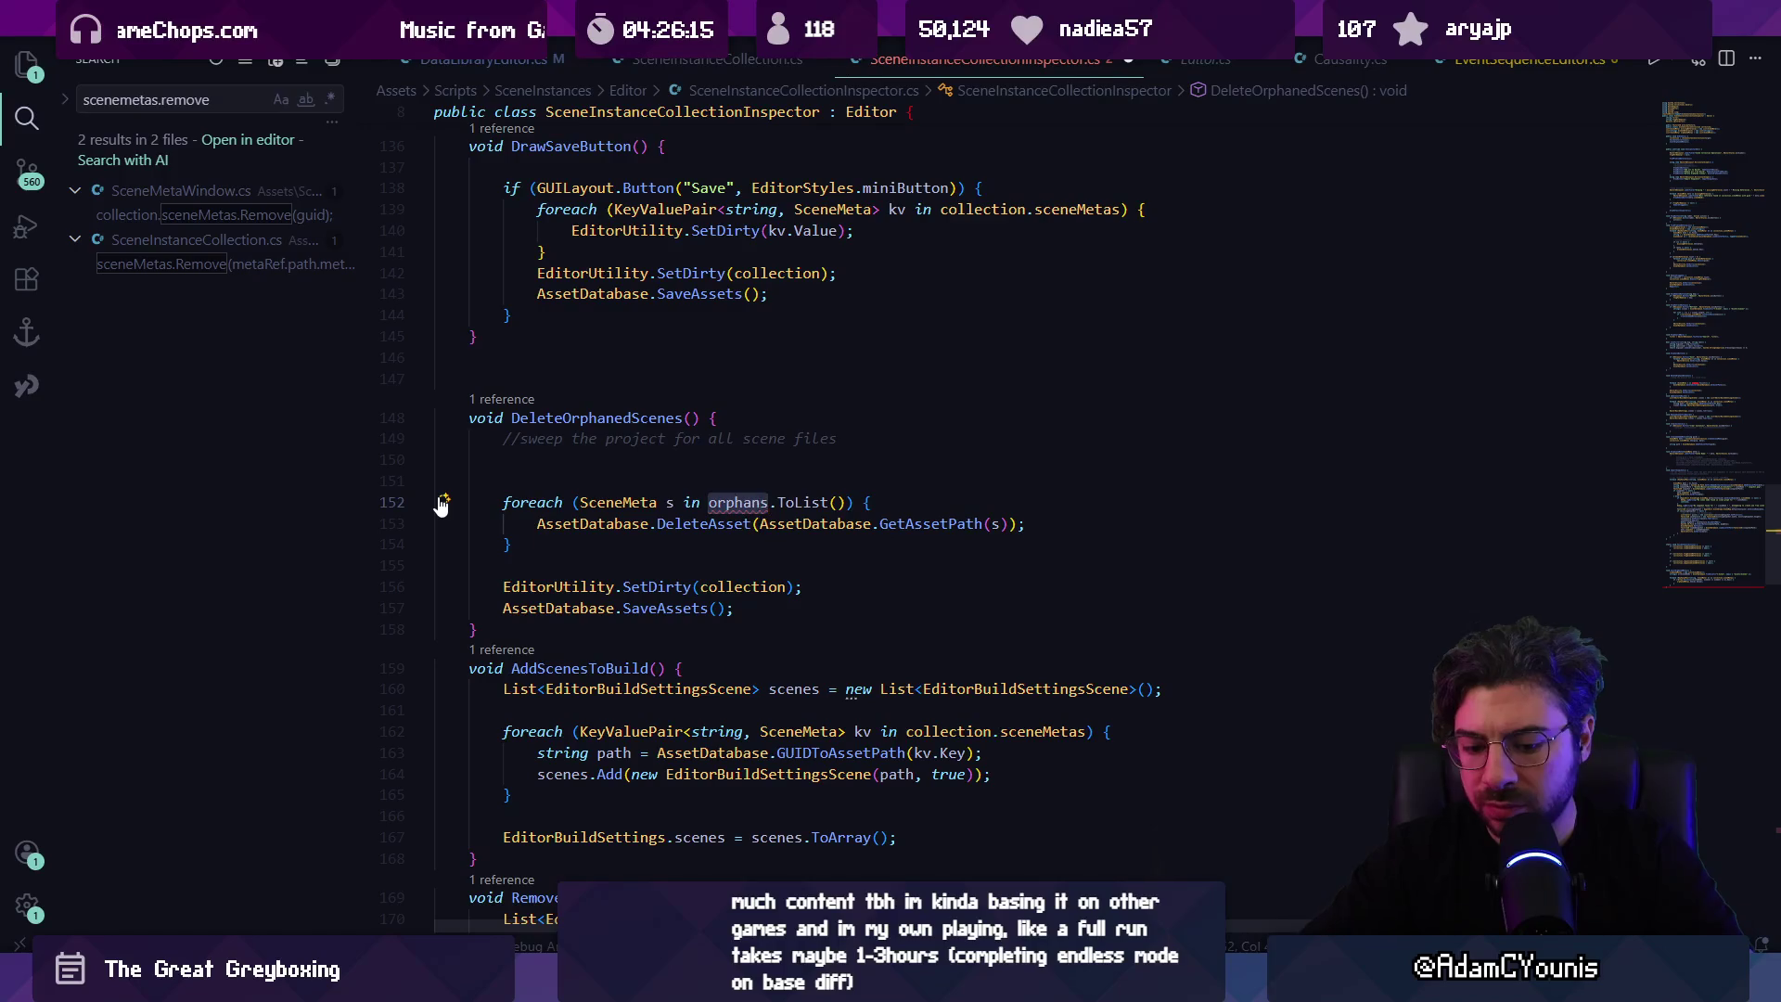
{"action": "key", "text": "BackSpace"}
{"action": "type", "text": "a"}
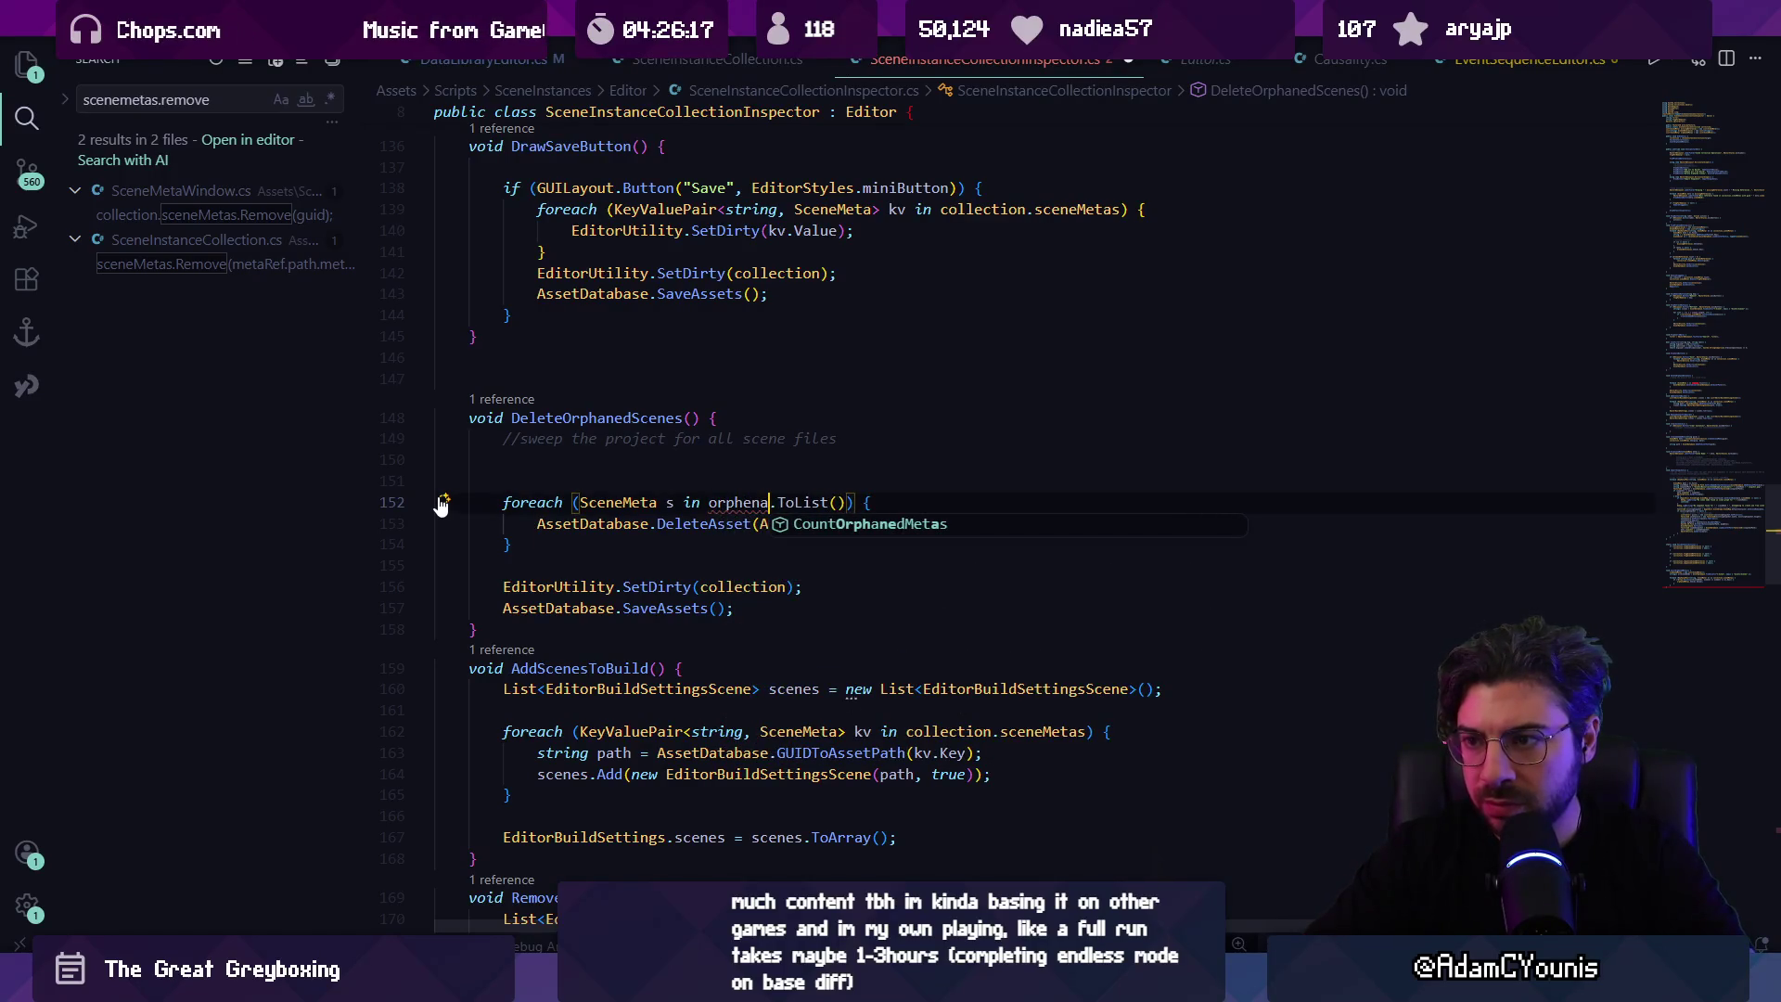
{"action": "key", "text": "BackSpace"}
{"action": "key", "text": "BackSpace"}
{"action": "key", "text": "BackSpace"}
{"action": "type", "text": "a"}
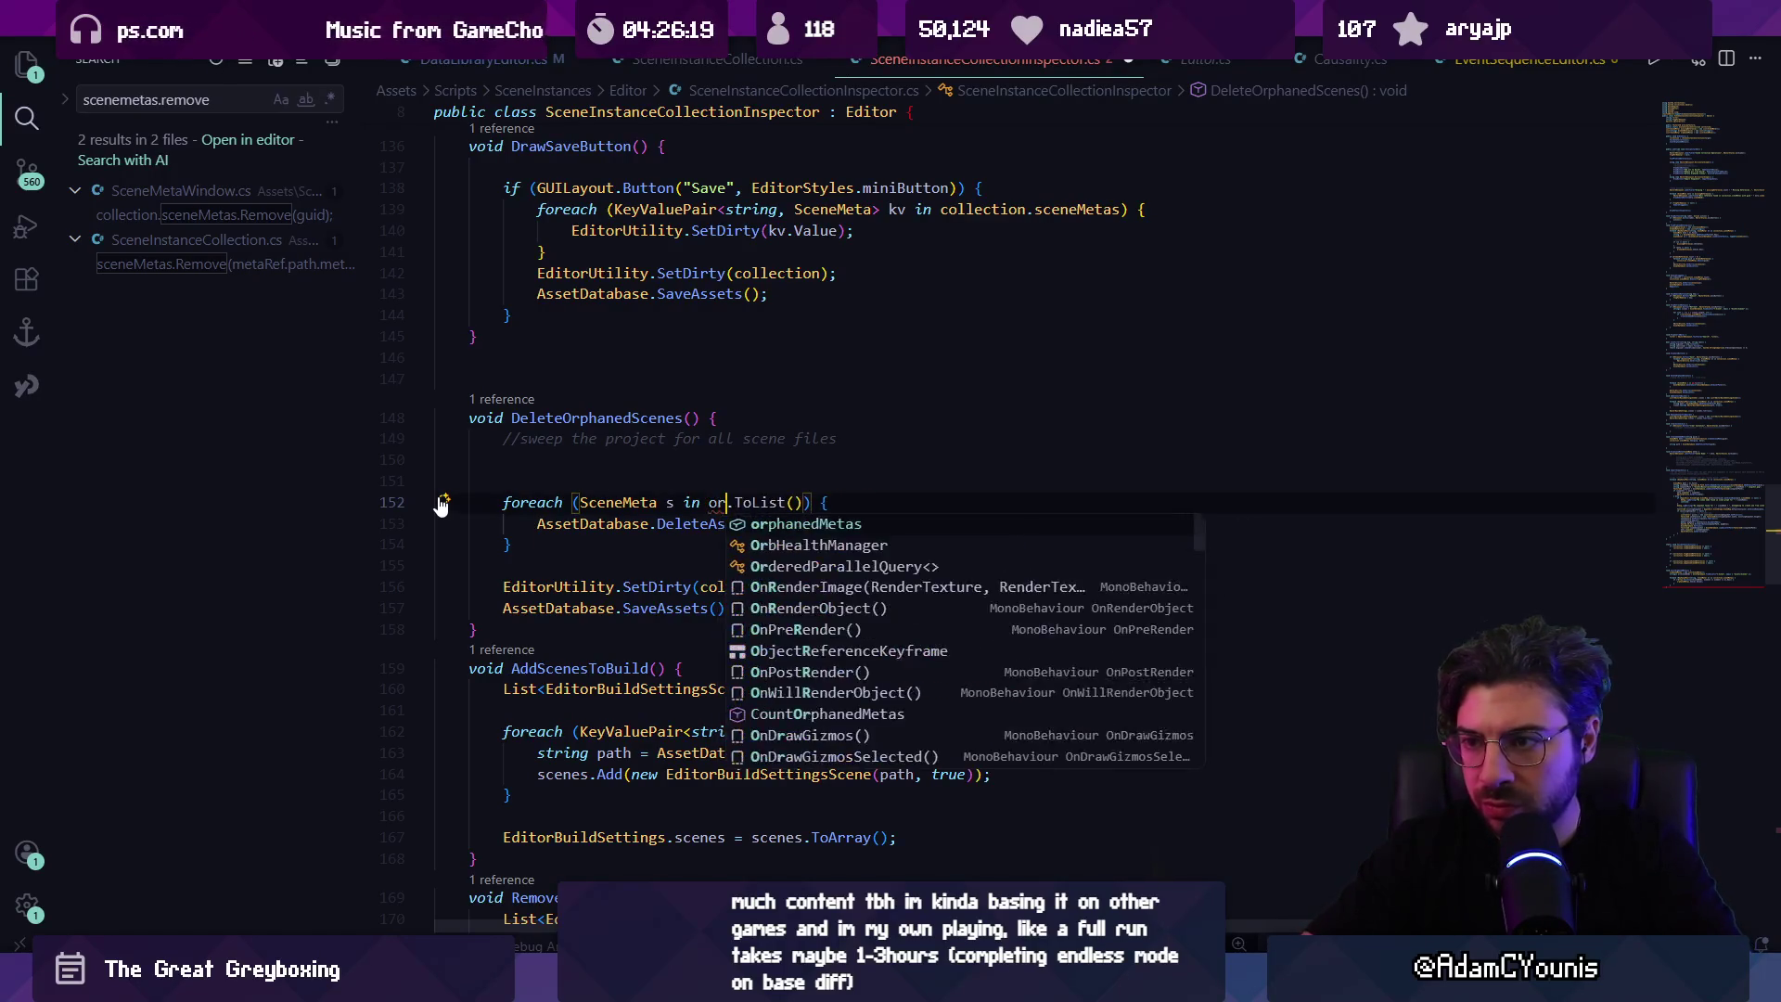
{"action": "key", "text": "Tab"}
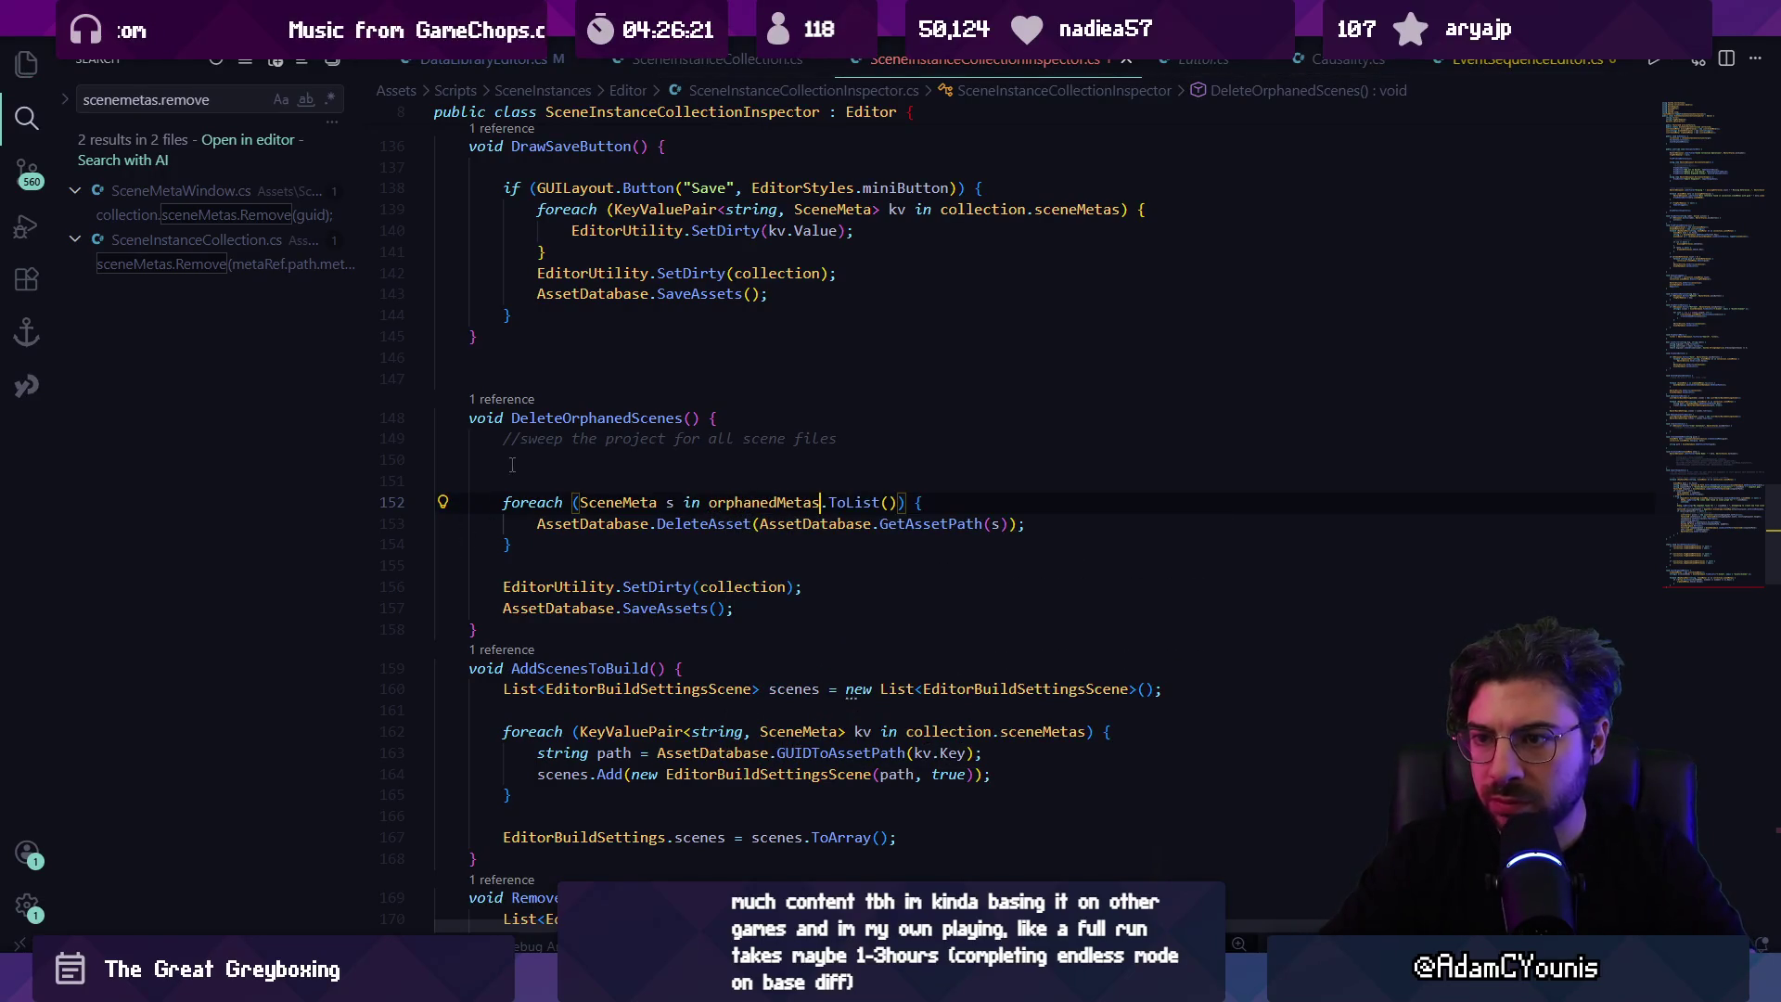
{"action": "left_click", "coordinate": [512, 464]}
{"action": "key", "text": "shift+Up"}
{"action": "key", "text": "shift+Up"}
{"action": "key", "text": "shift+Up"}
{"action": "key", "text": "shift+End"}
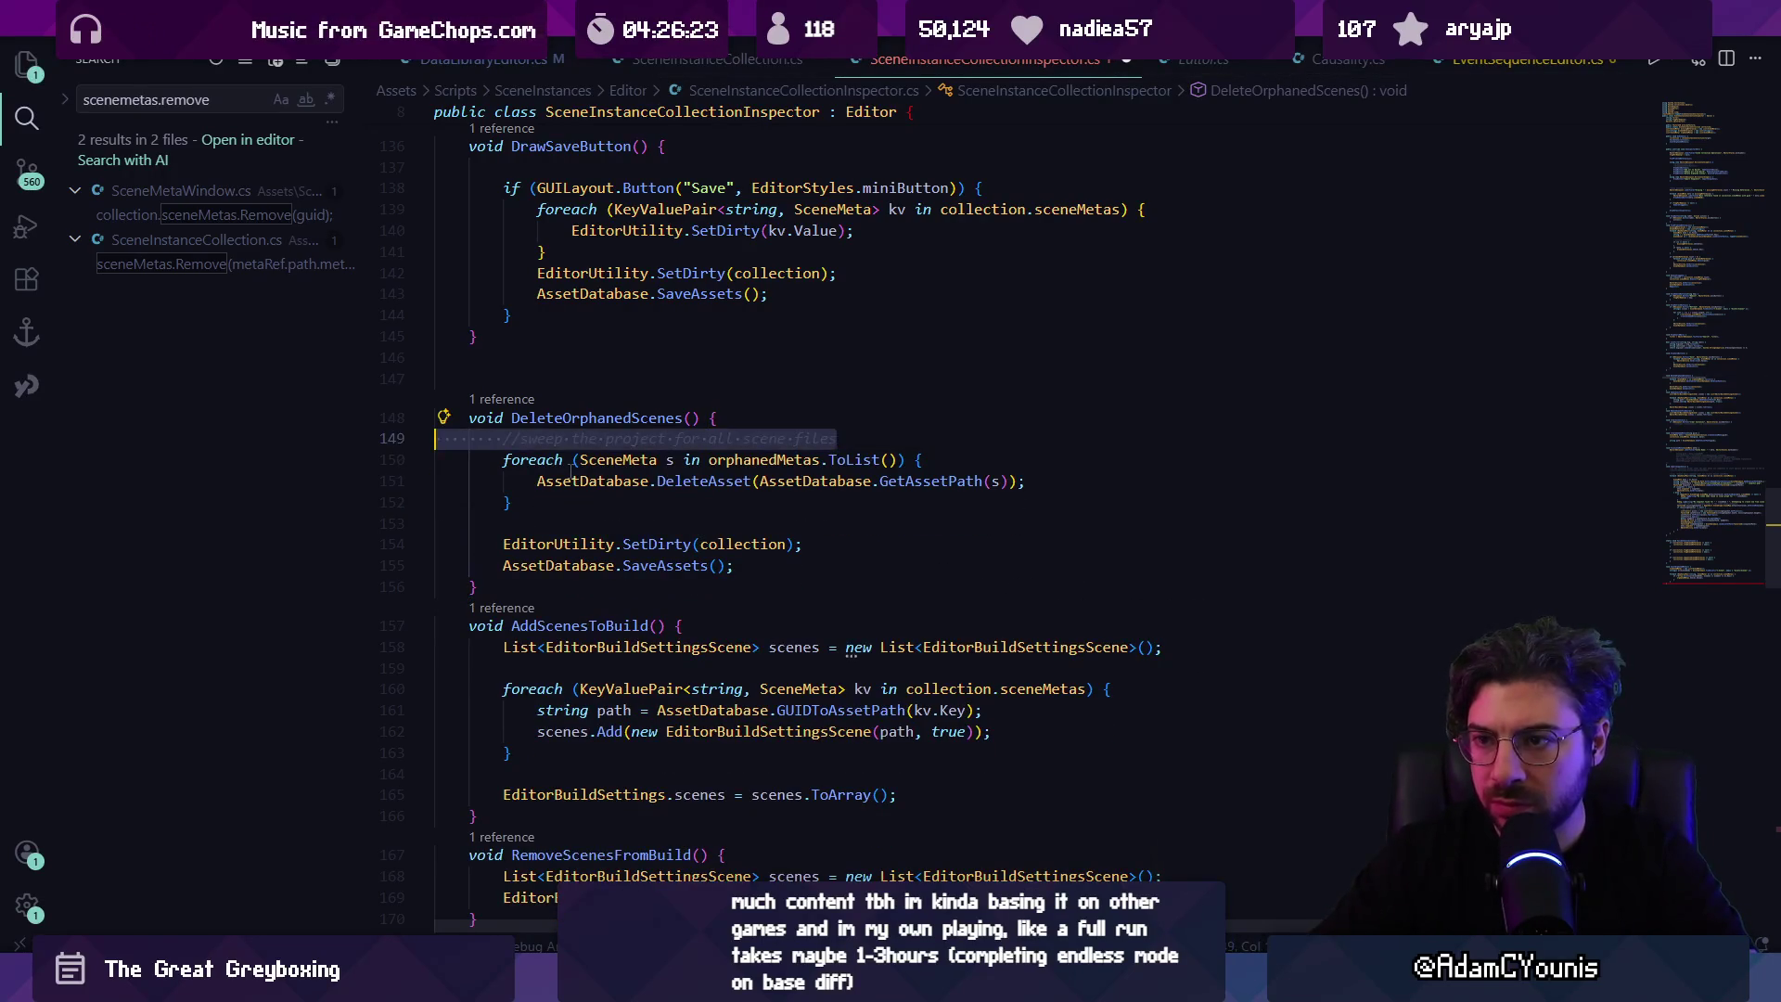
{"action": "key", "text": "BackSpace"}
{"action": "key", "text": "Left"}
{"action": "key", "text": "Left"}
{"action": "key", "text": "Left"}
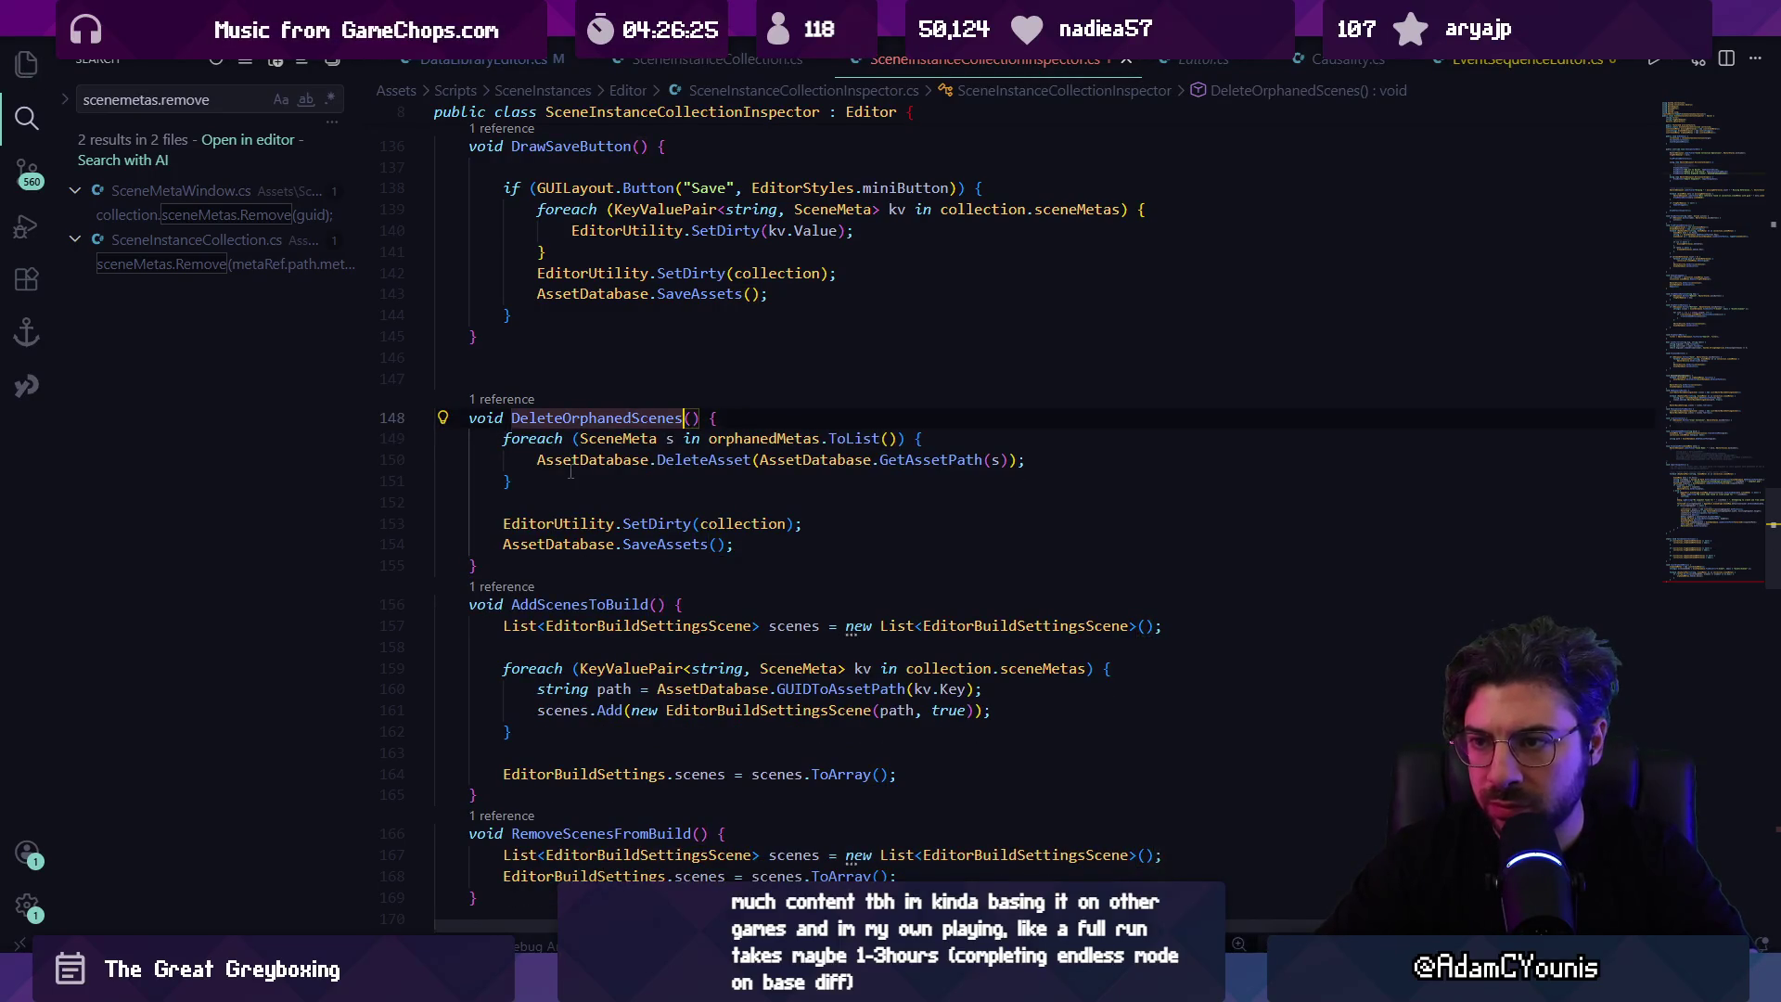
{"action": "key", "text": "BackSpace"}
{"action": "key", "text": "BackSpace"}
{"action": "key", "text": "BackSpace"}
Step: Rename the method to DeleteOrphanedMetas and swap in a 'Delete Orphaned Metas' button line
{"action": "type", "text": "etas"}
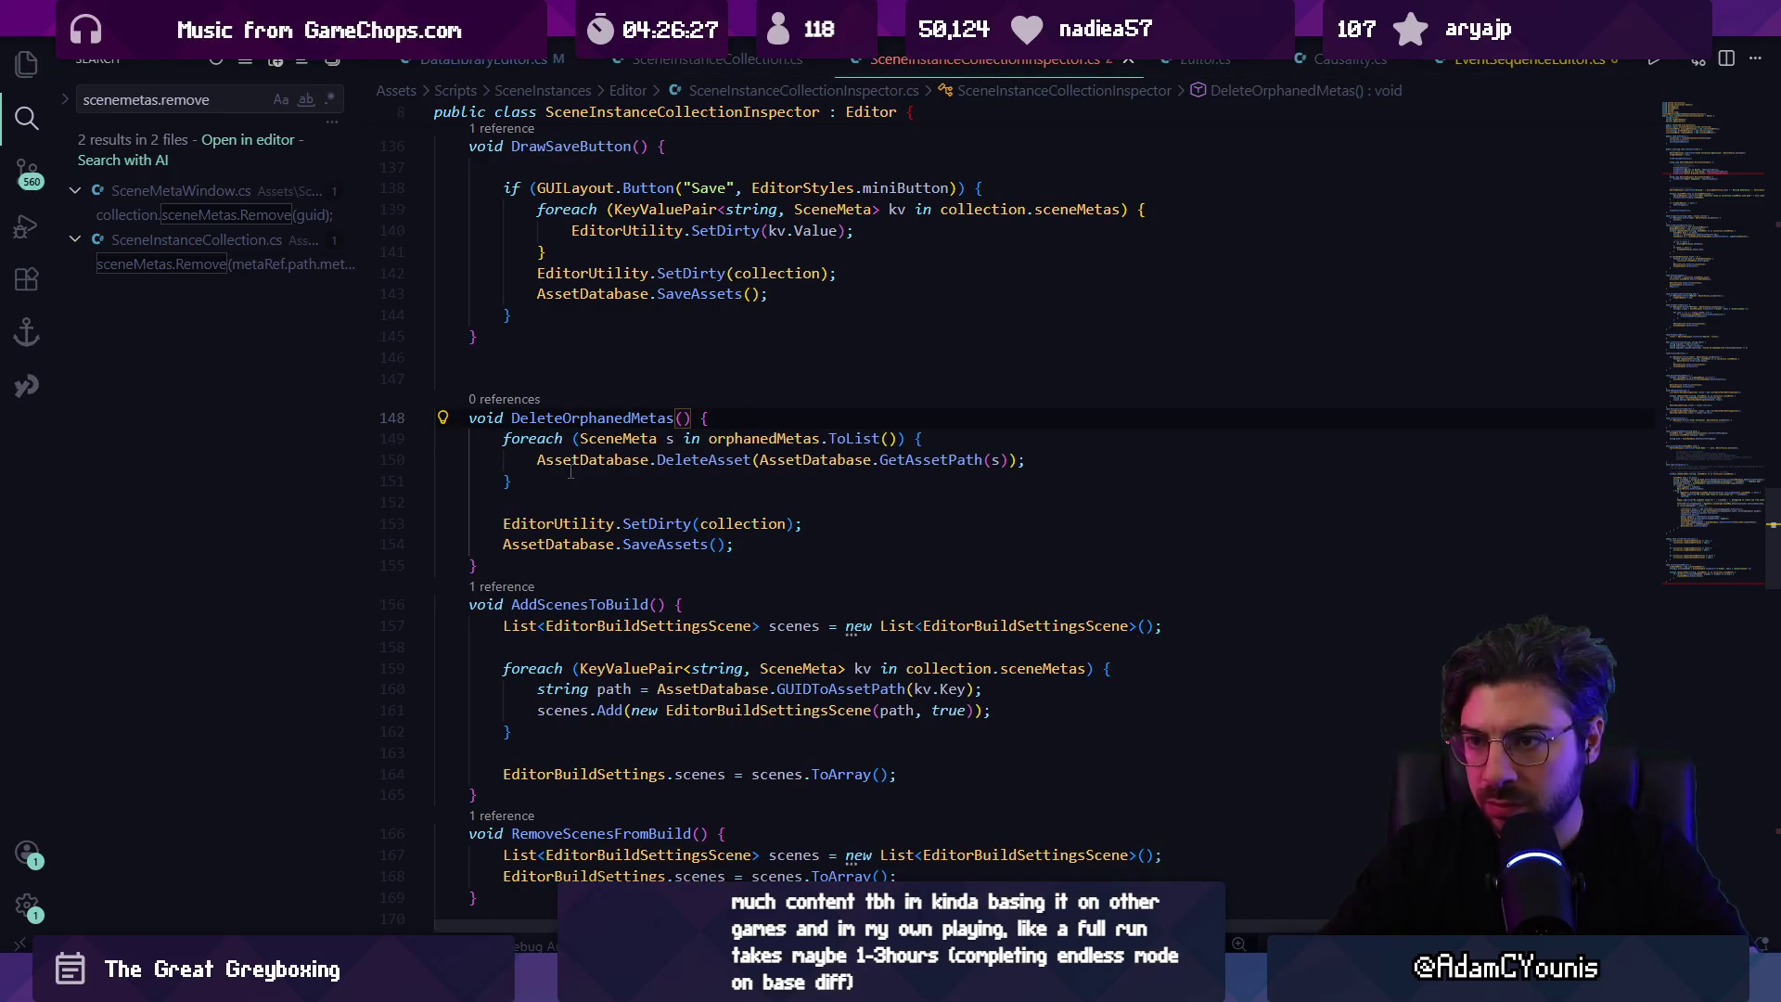
{"action": "left_click", "coordinate": [606, 481]}
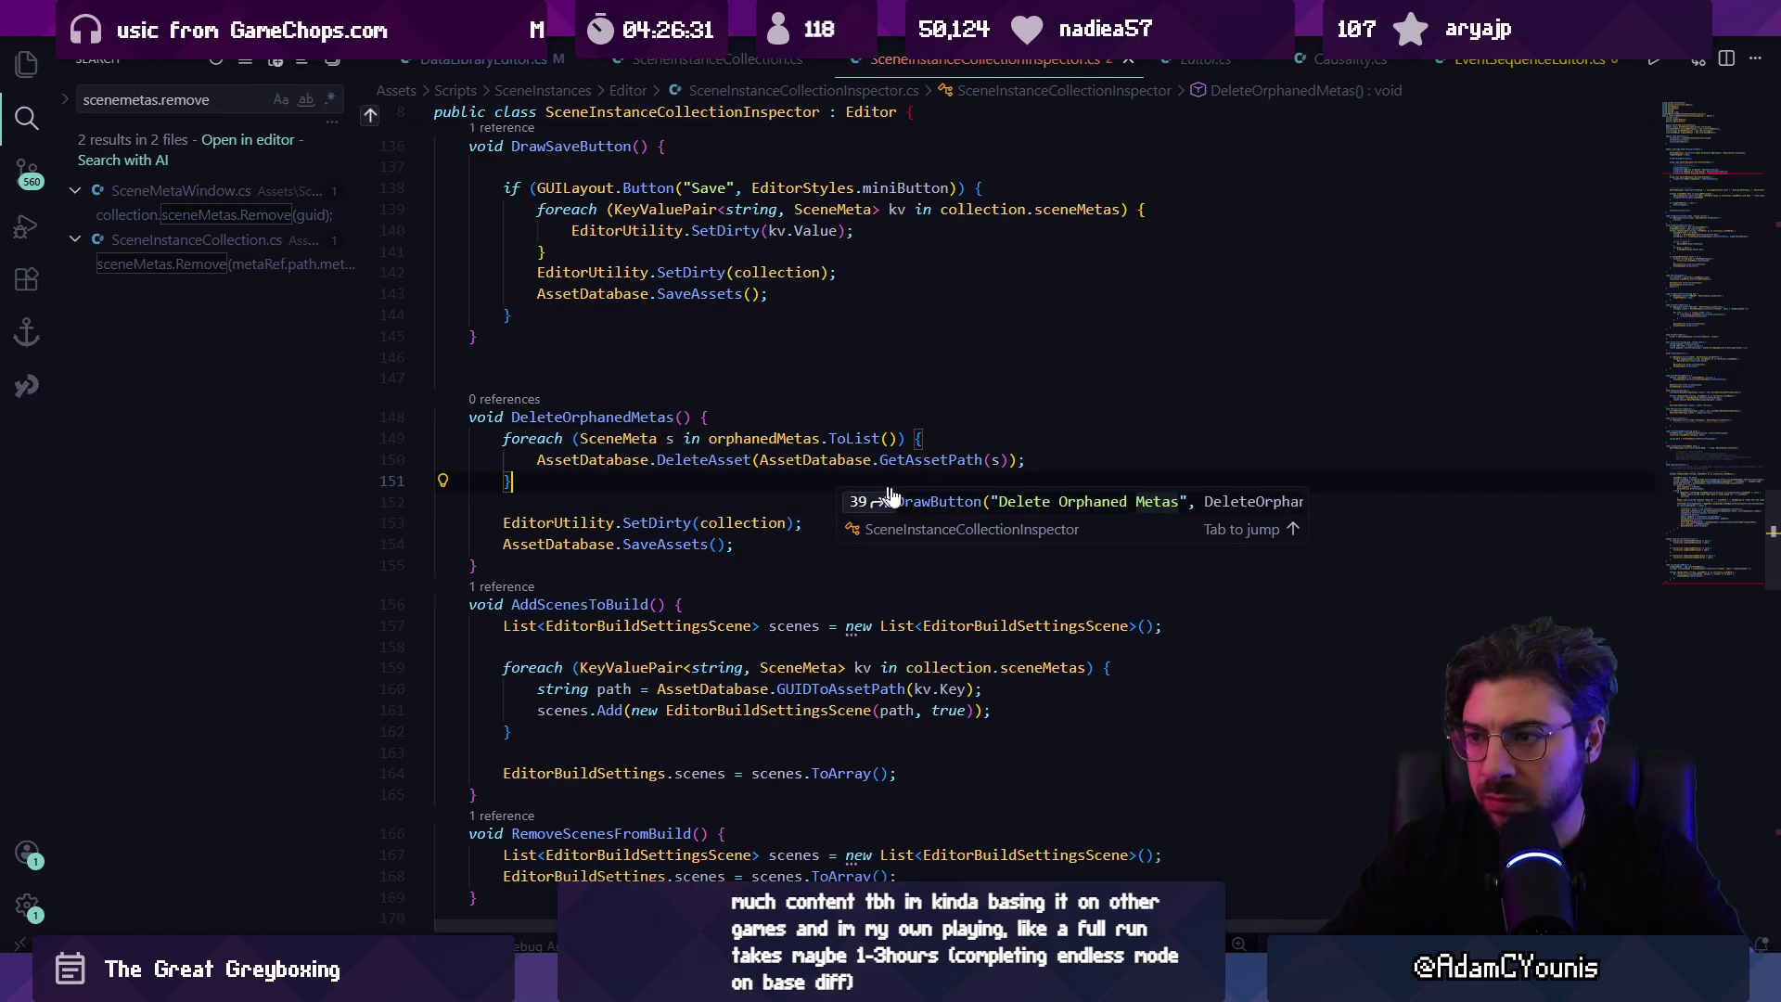
{"action": "key", "text": "Tab"}
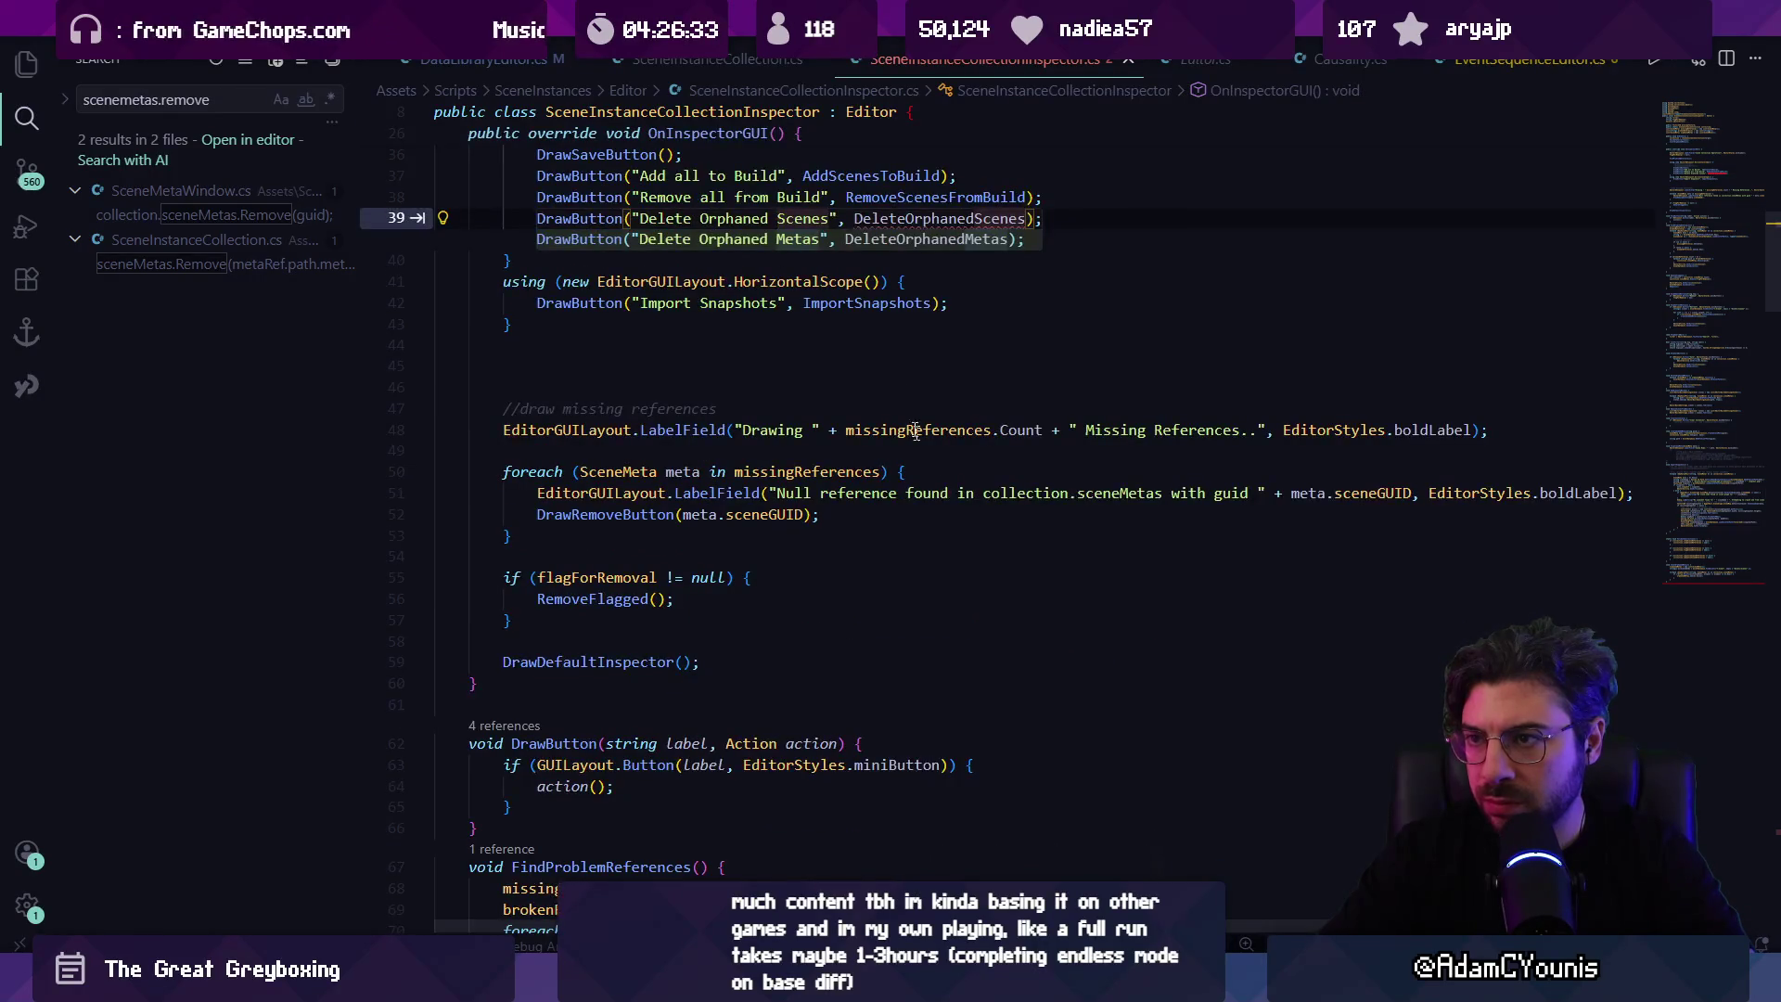
{"action": "scroll", "coordinate": [916, 431], "scroll_direction": "up", "scroll_amount": 3}
{"action": "key", "text": "Tab"}
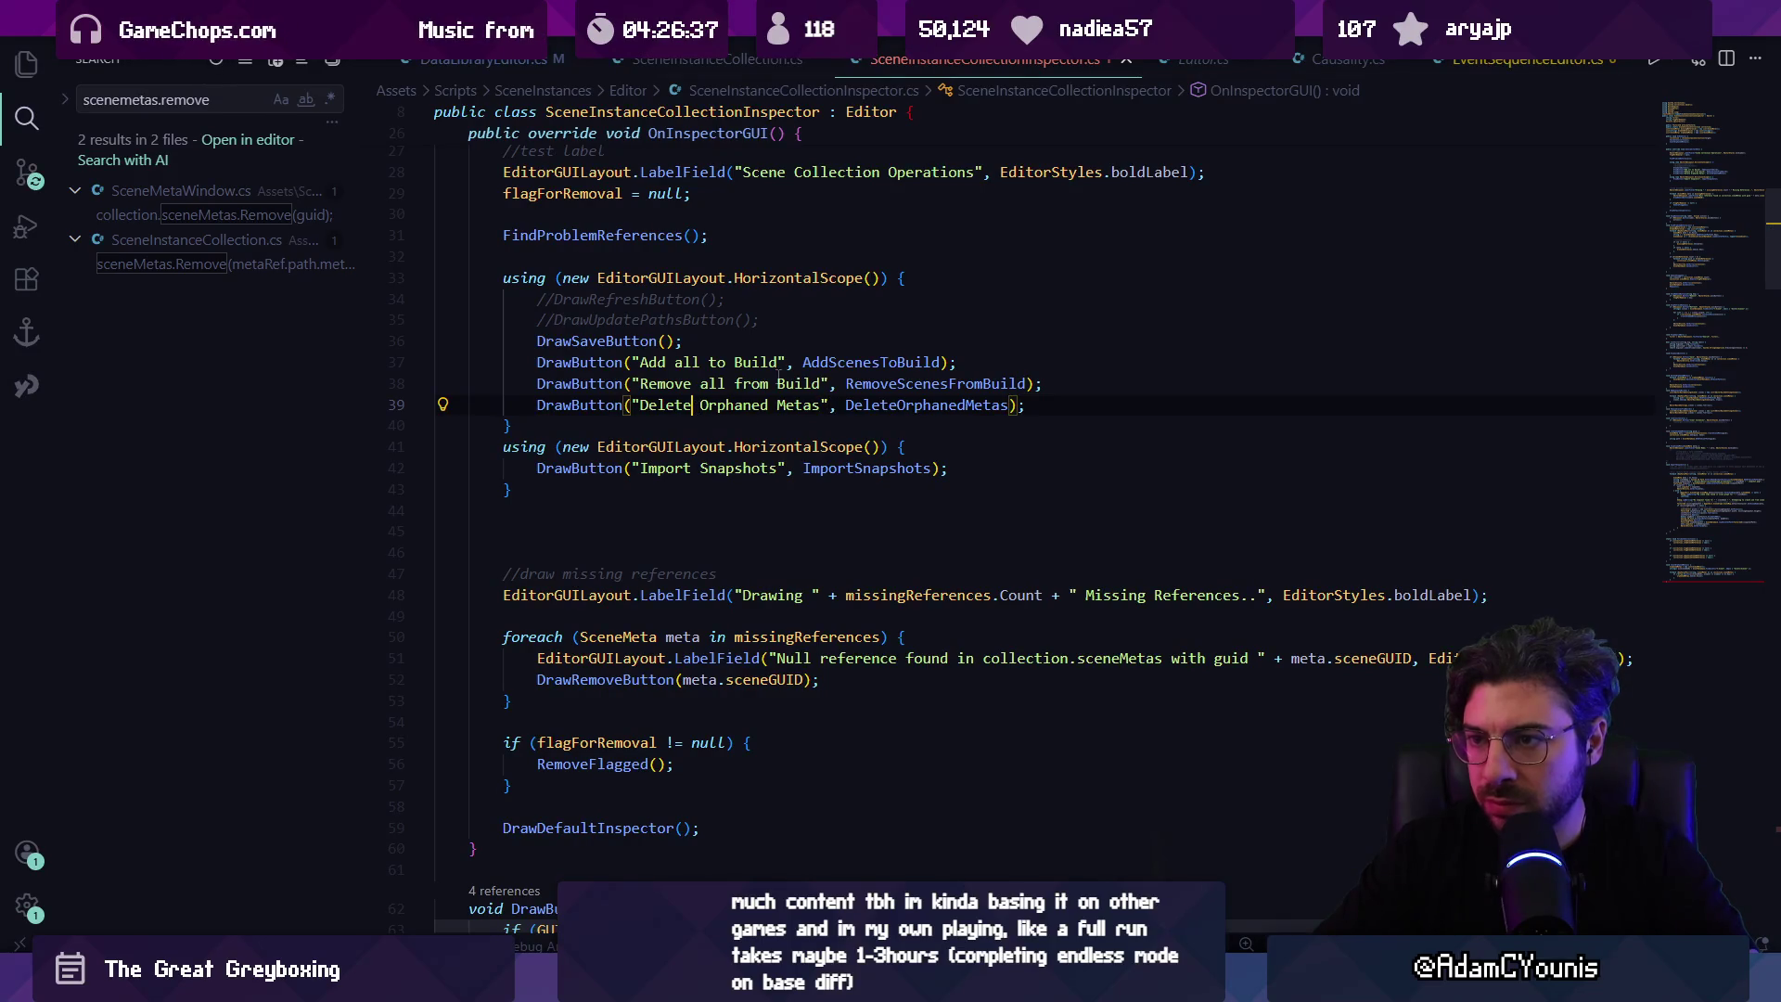
{"action": "key", "text": "BackSpace"}
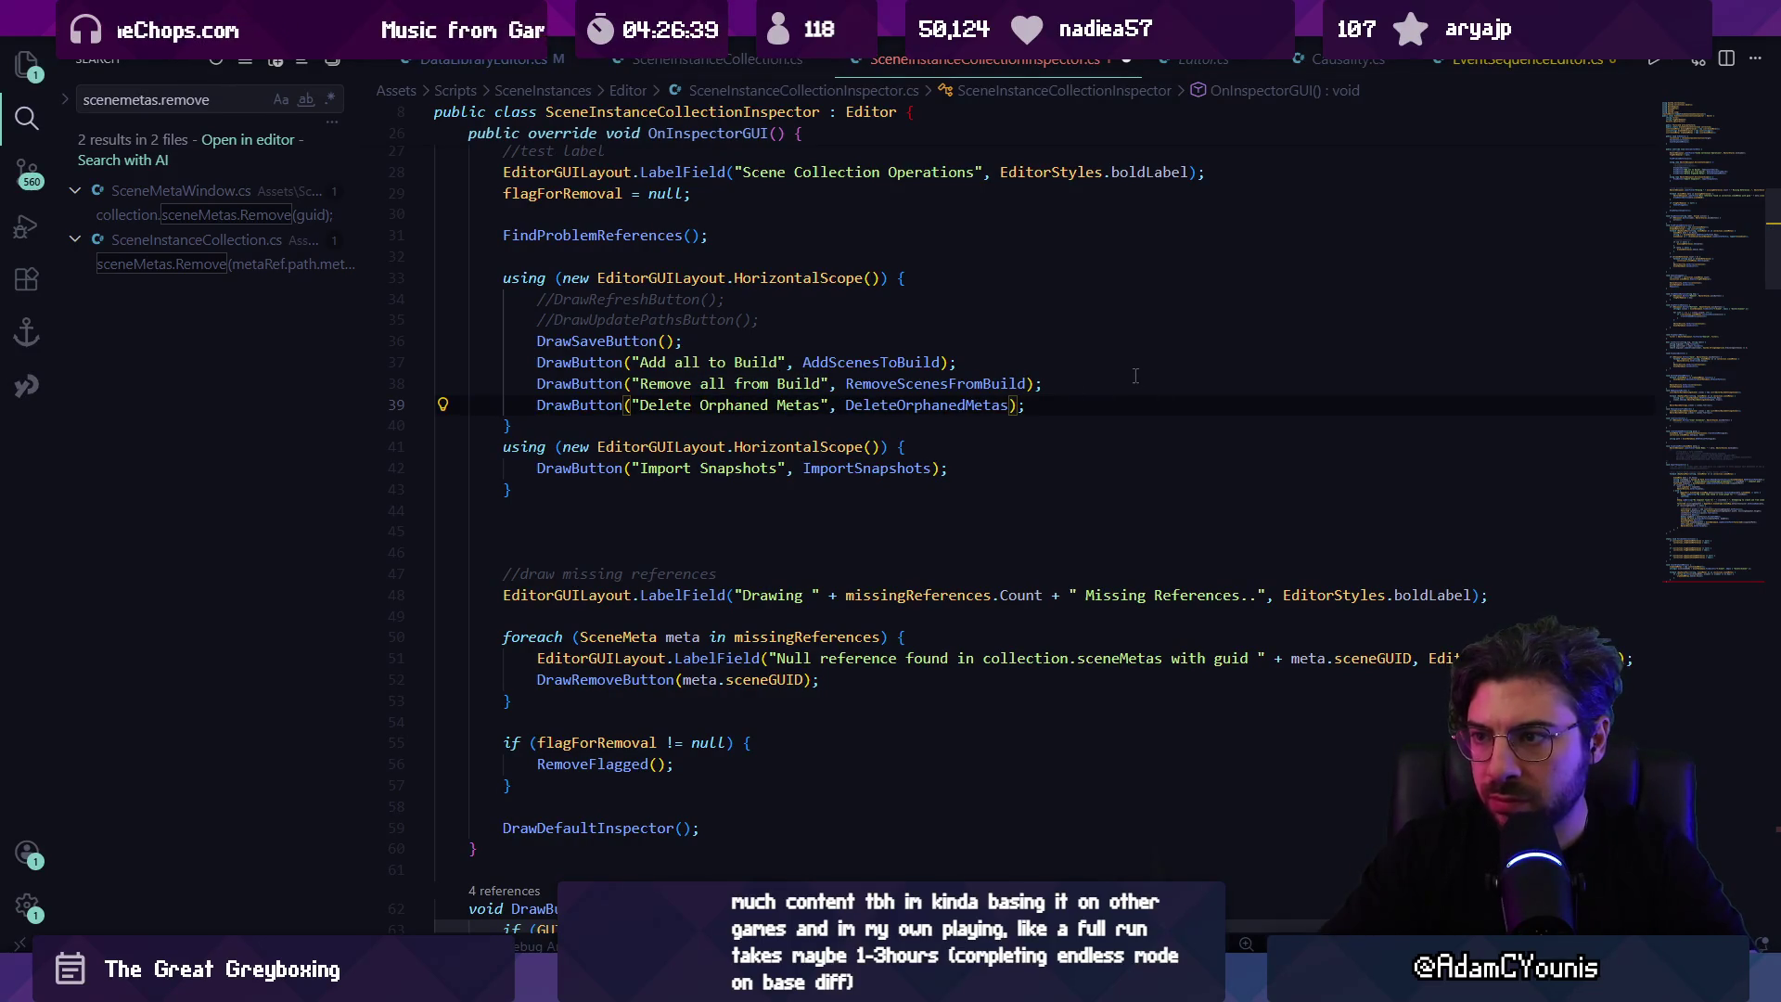
{"action": "key", "text": "BackSpace"}
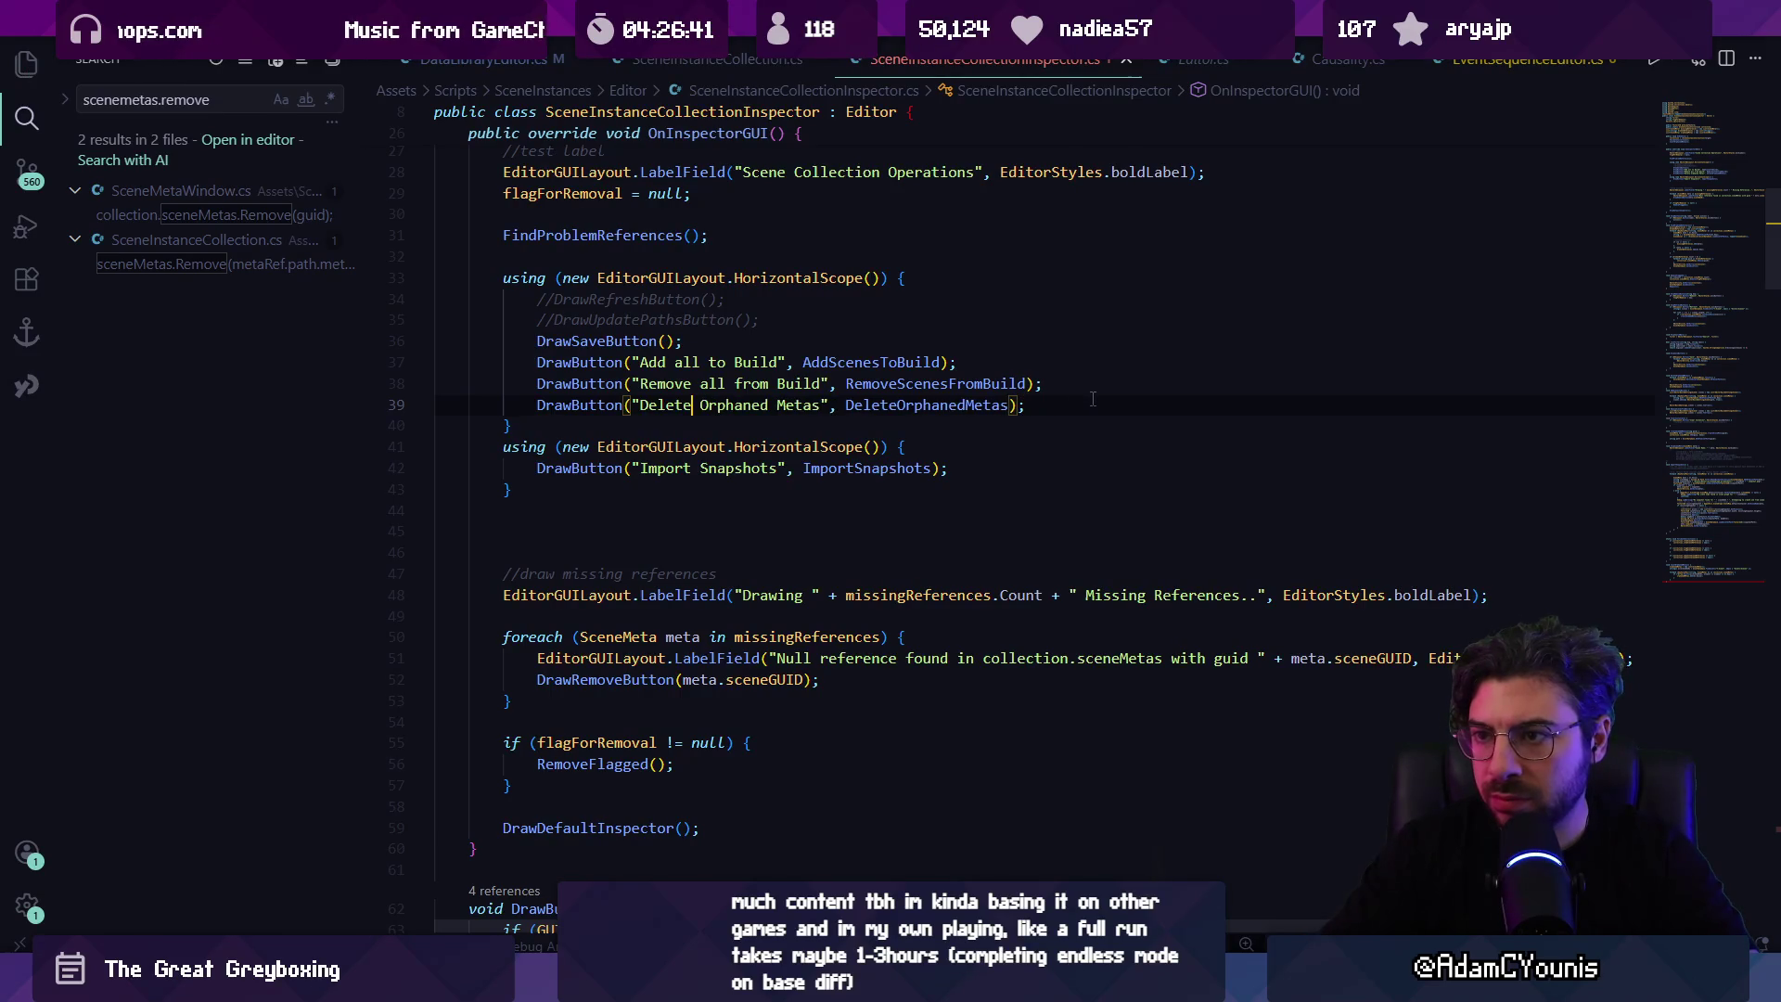
Step: Show the button only when orphanedMetas.Count > 0, with the orphan count in its label
{"action": "key", "text": "Return"}
{"action": "key", "text": "Return"}
{"action": "type", "text": "if("}
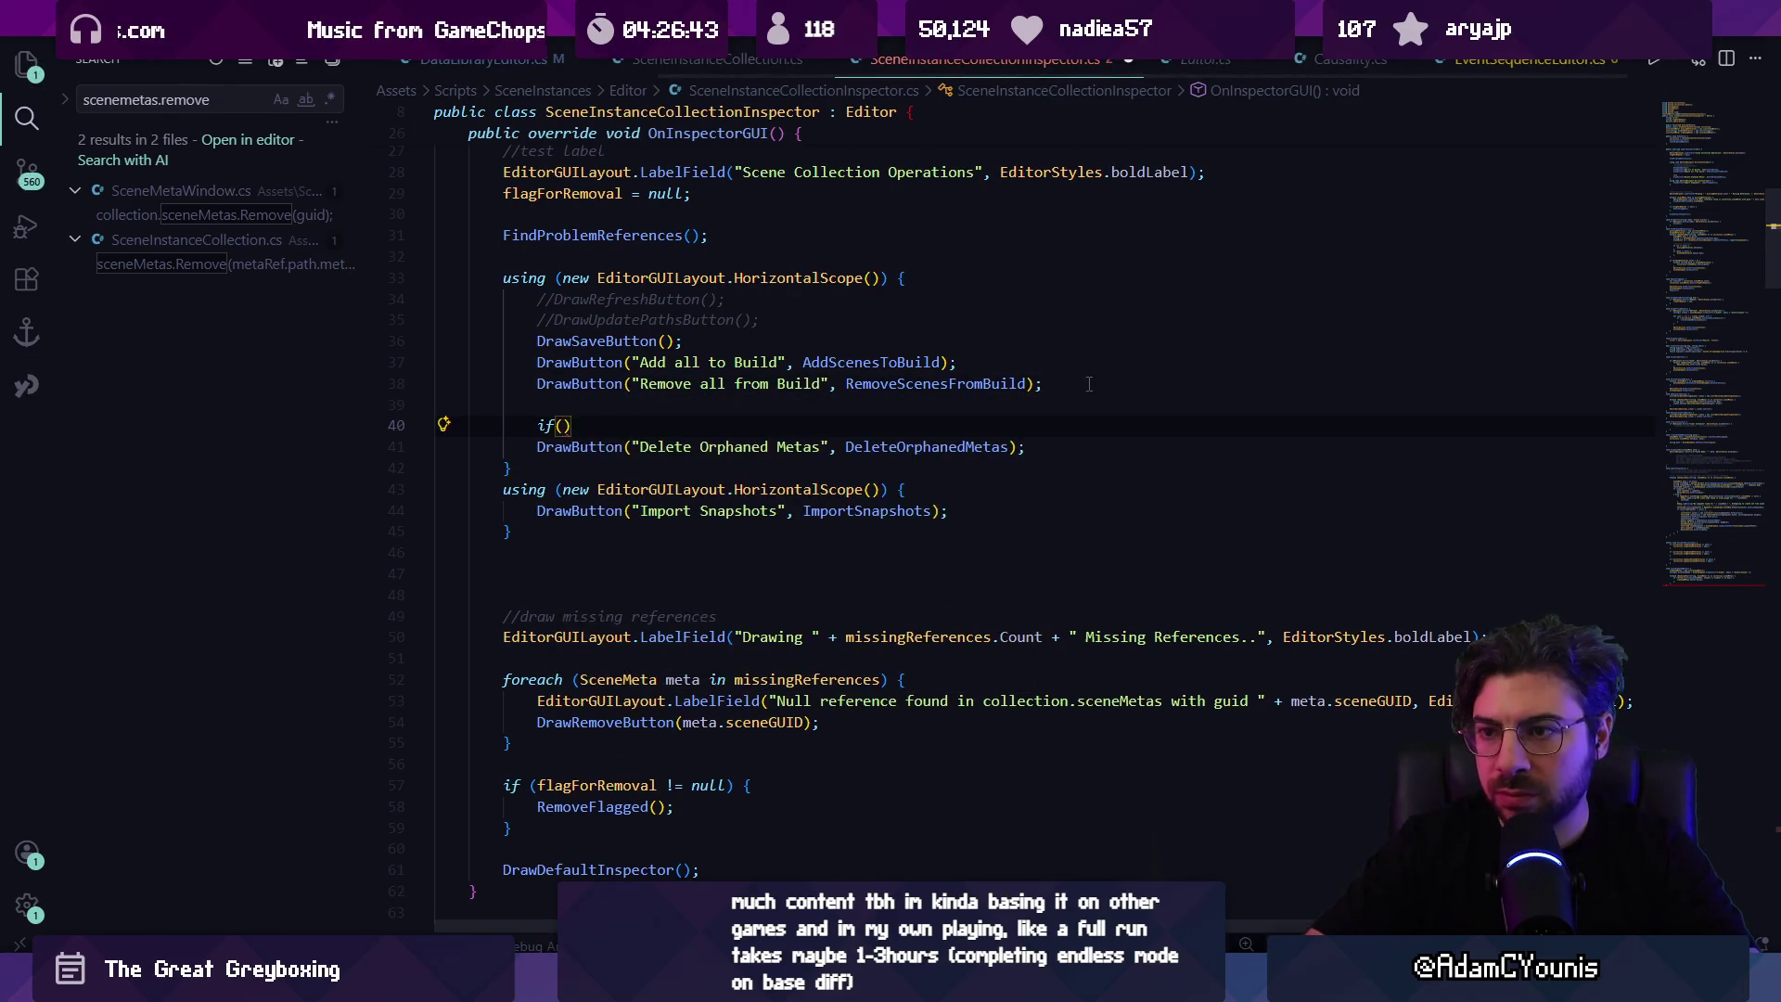
{"action": "type", "text": "orp"}
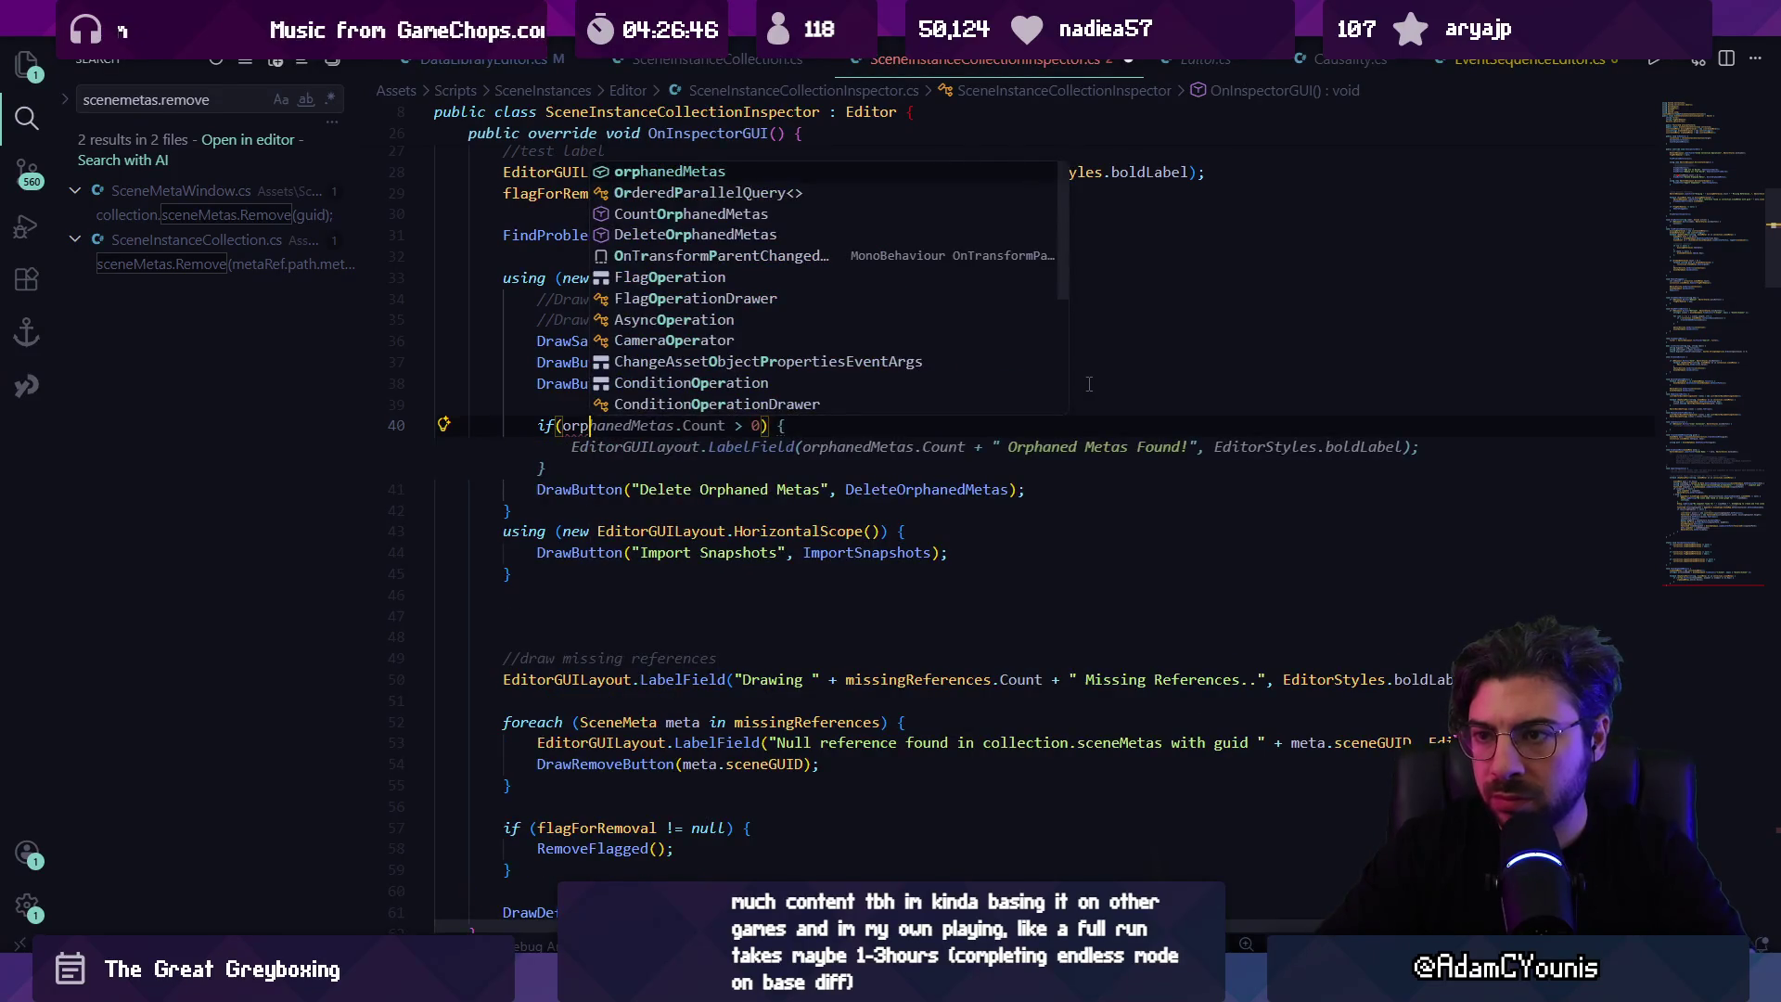
{"action": "key", "text": "Tab"}
{"action": "key", "text": "Down"}
{"action": "key", "text": "alt+Up"}
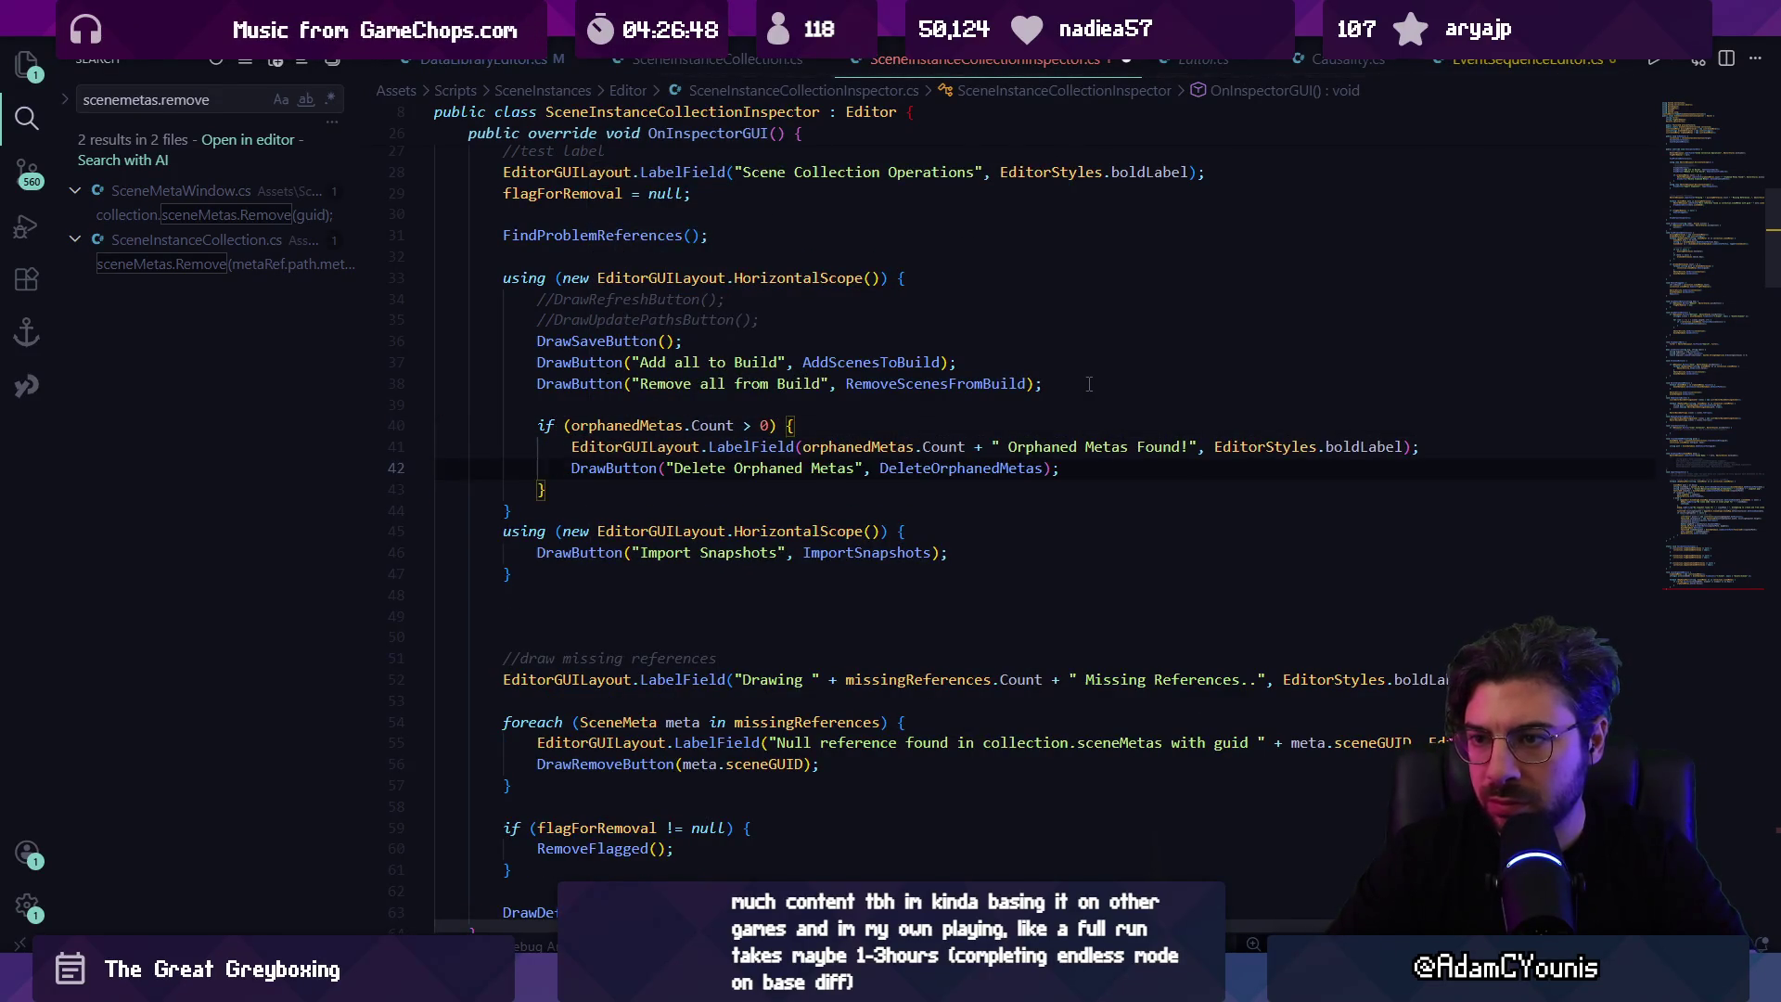
{"action": "key", "text": "ctrl+shift+k"}
{"action": "key", "text": "ctrl+Right"}
{"action": "key", "text": "ctrl+Right"}
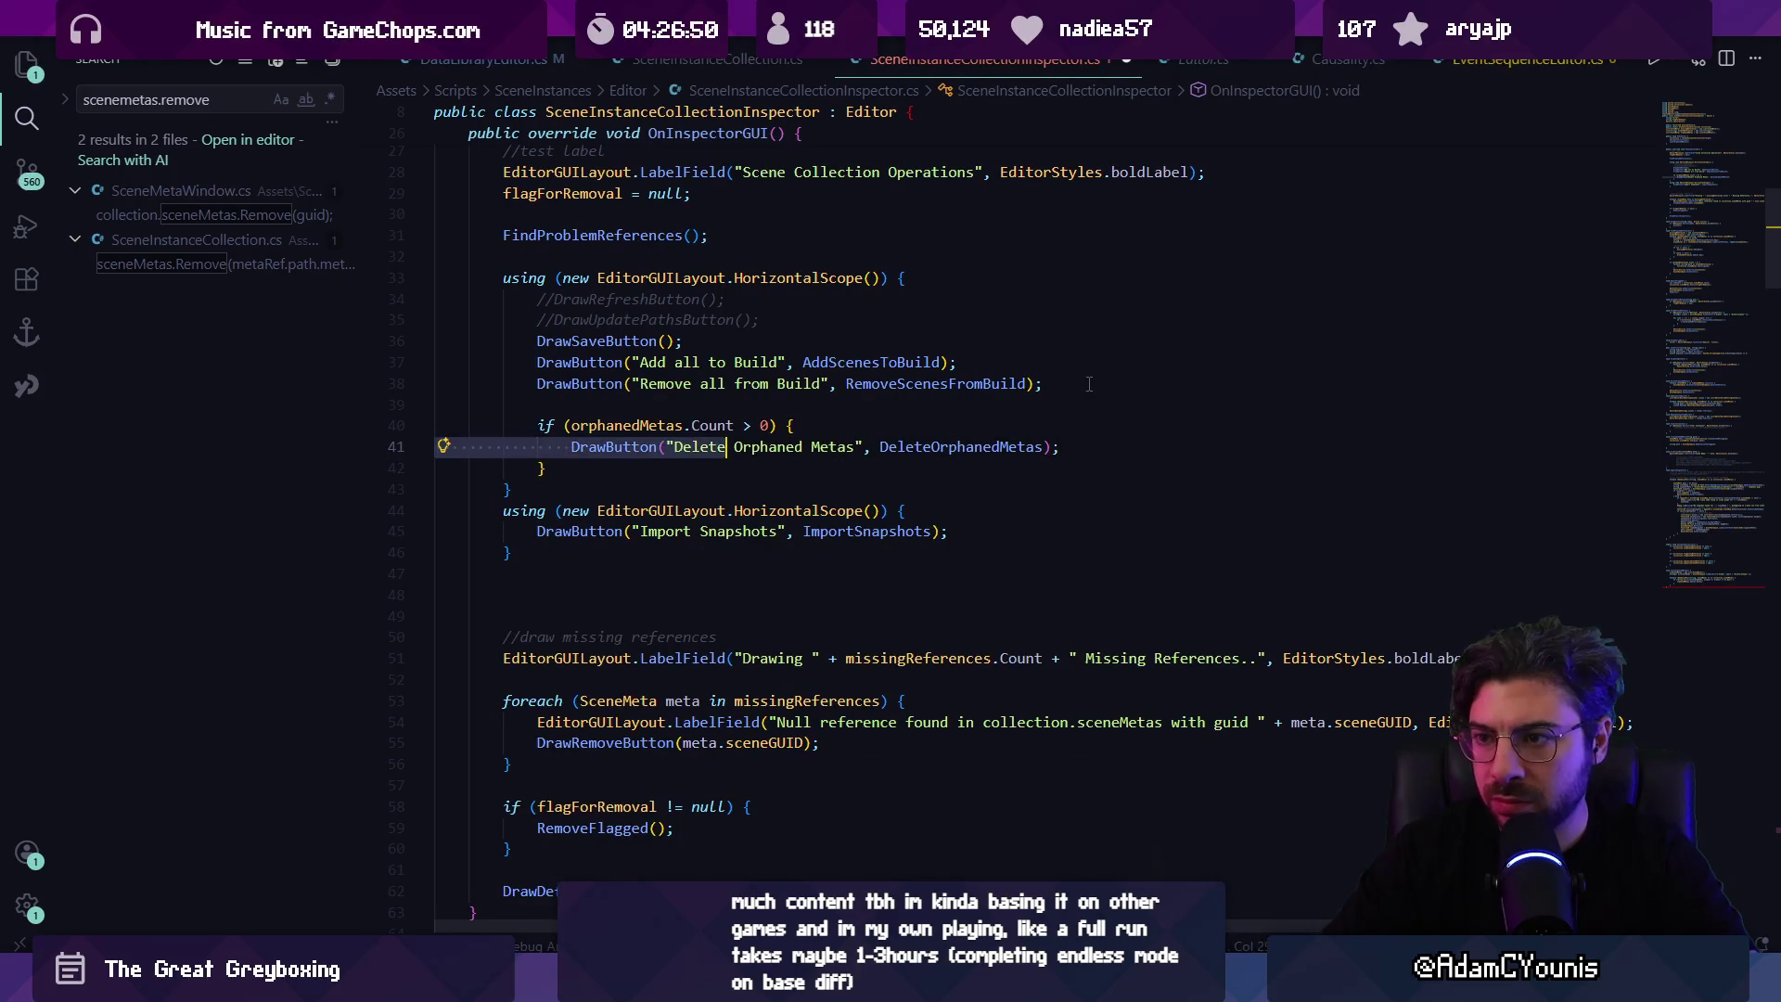
{"action": "type", "text": "+"}
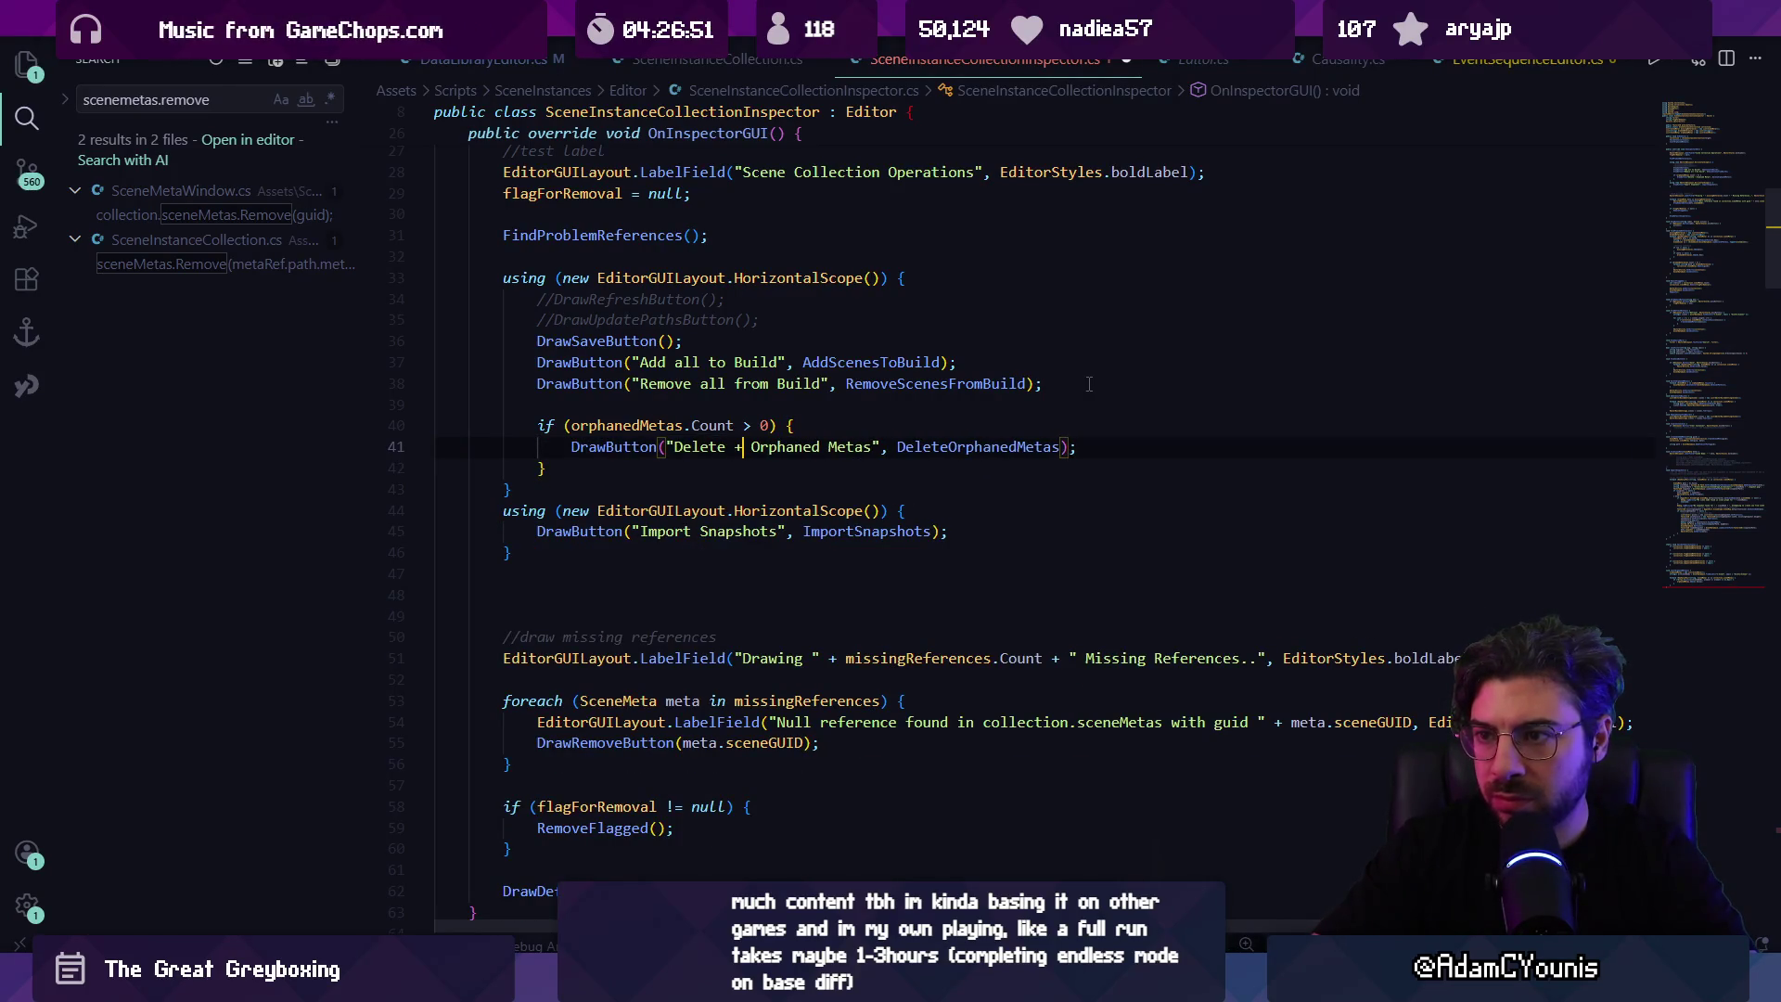
{"action": "key", "text": "BackSpace"}
{"action": "type", "text": "\" +"}
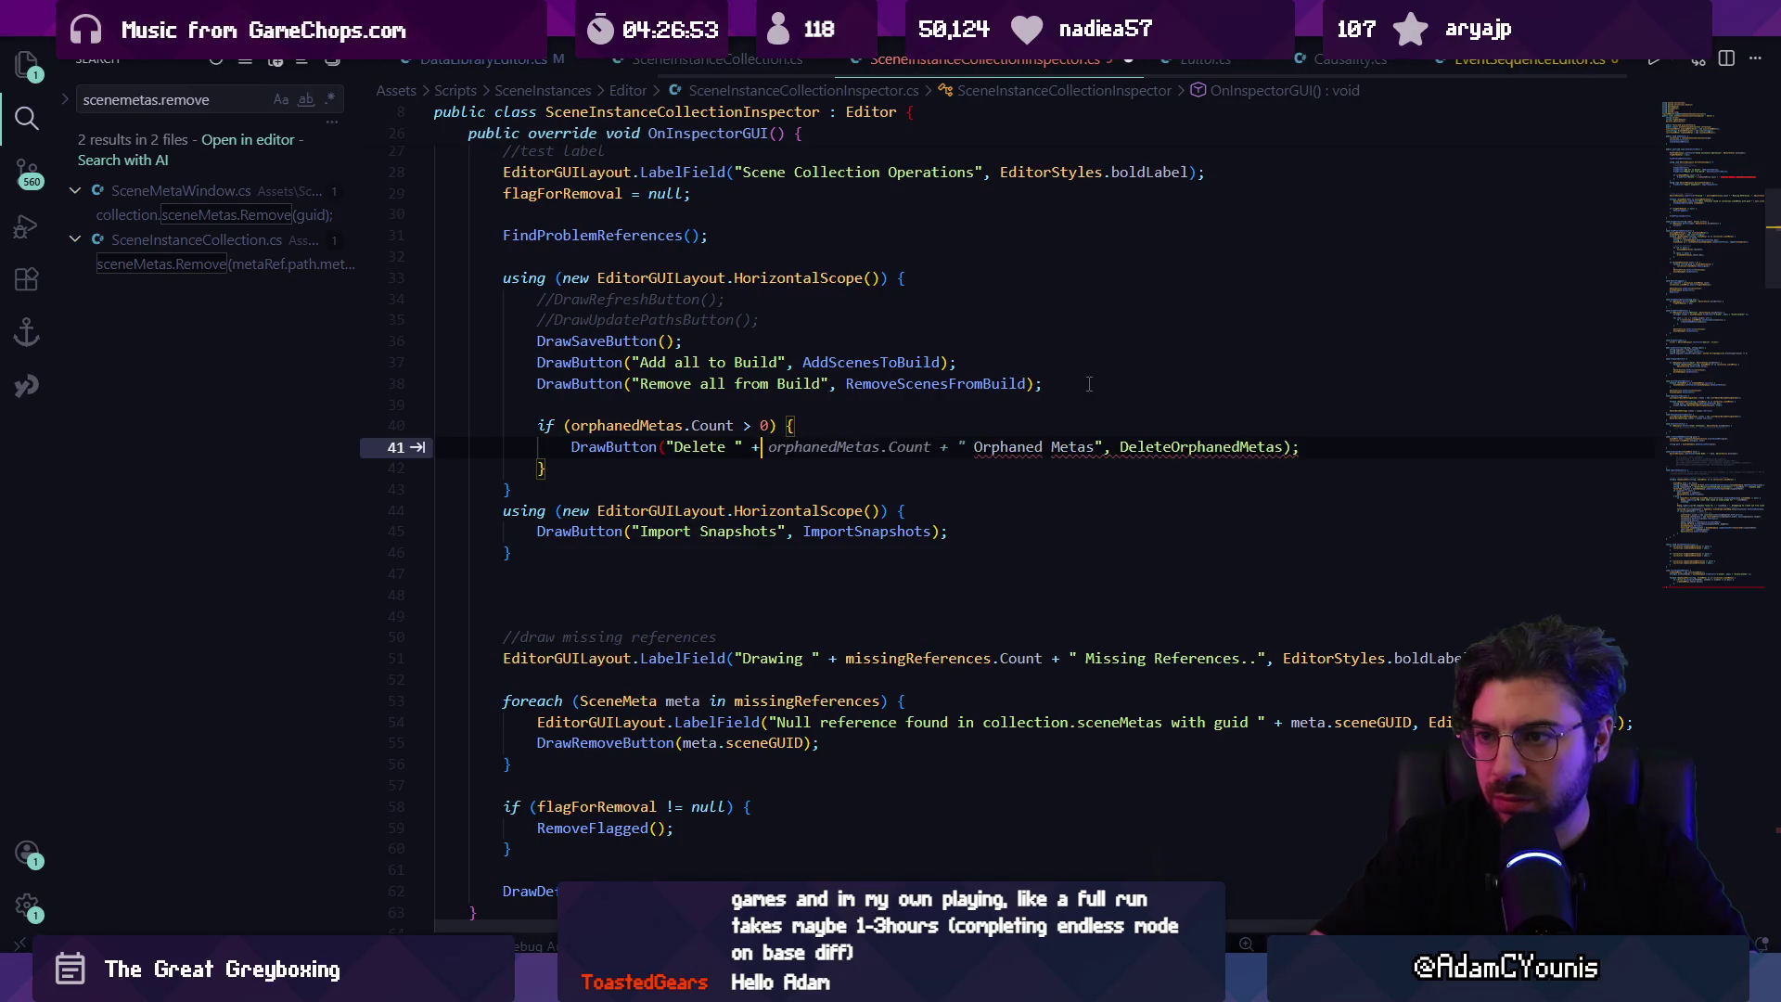
{"action": "key", "text": "Tab"}
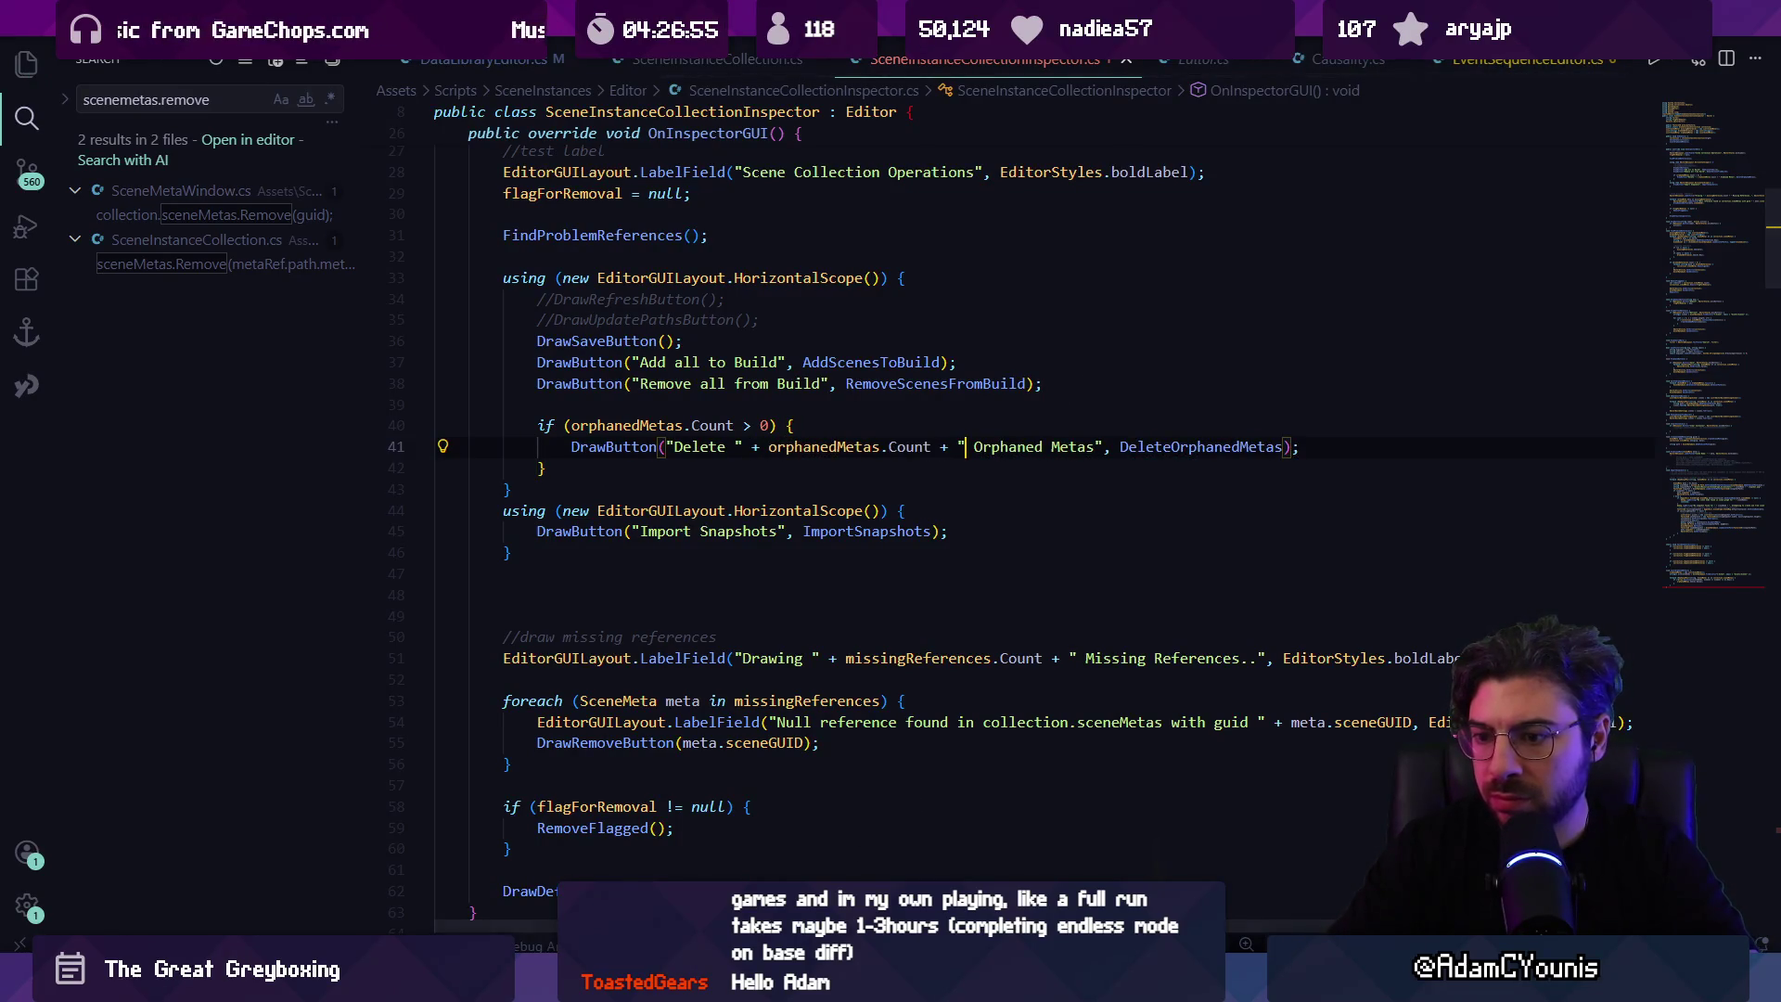
{"action": "key", "text": "alt+Tab"}
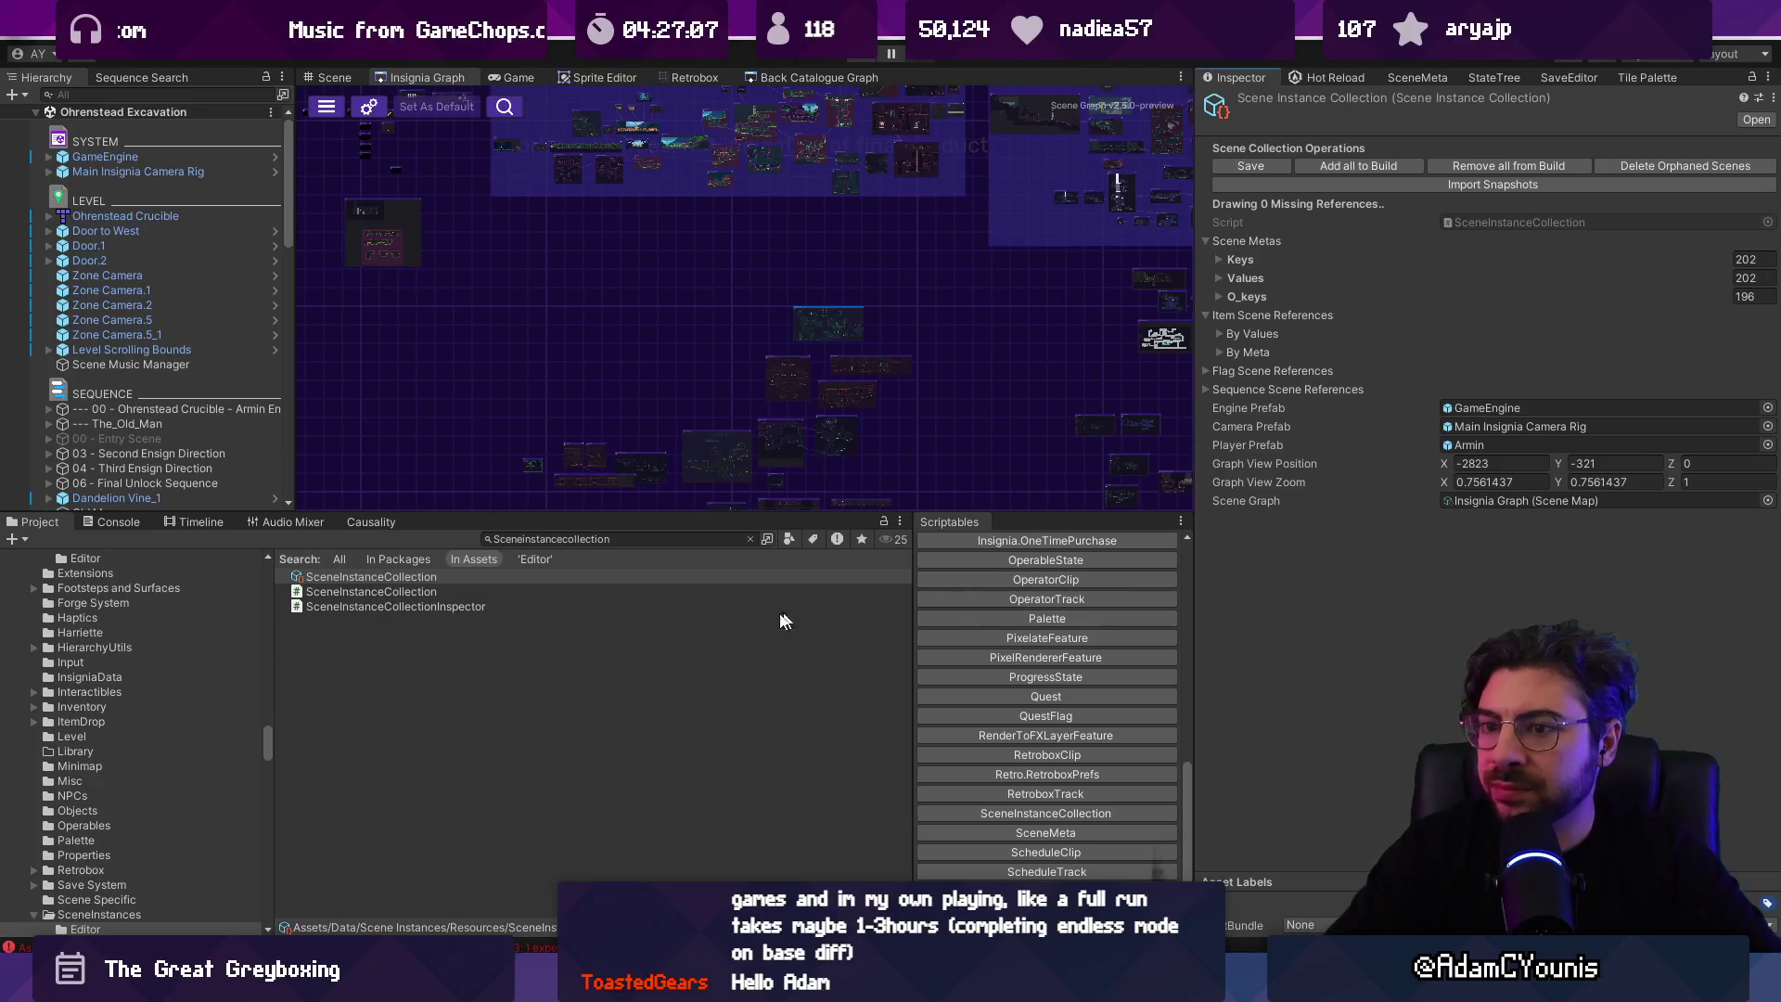
Step: Reselect the SceneInstanceCollection asset so its Inspector refreshes
{"action": "left_click", "coordinate": [569, 601]}
{"action": "left_click", "coordinate": [570, 576]}
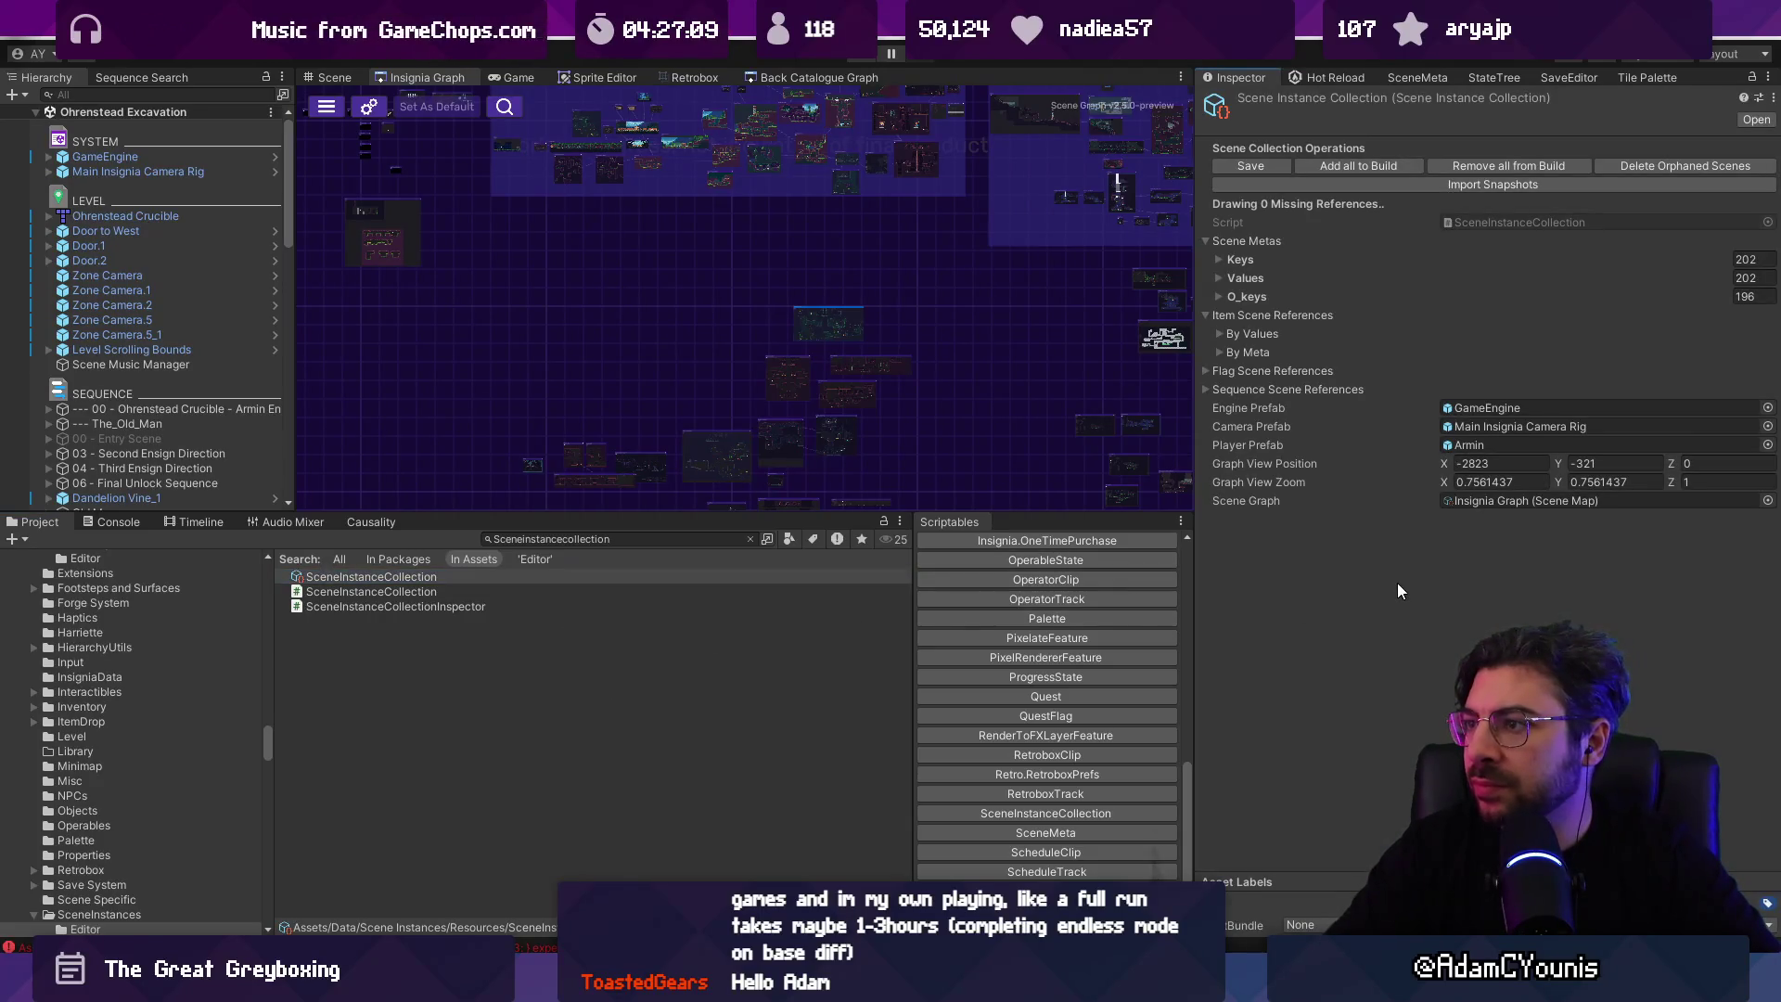
{"action": "key", "text": "alt+Tab"}
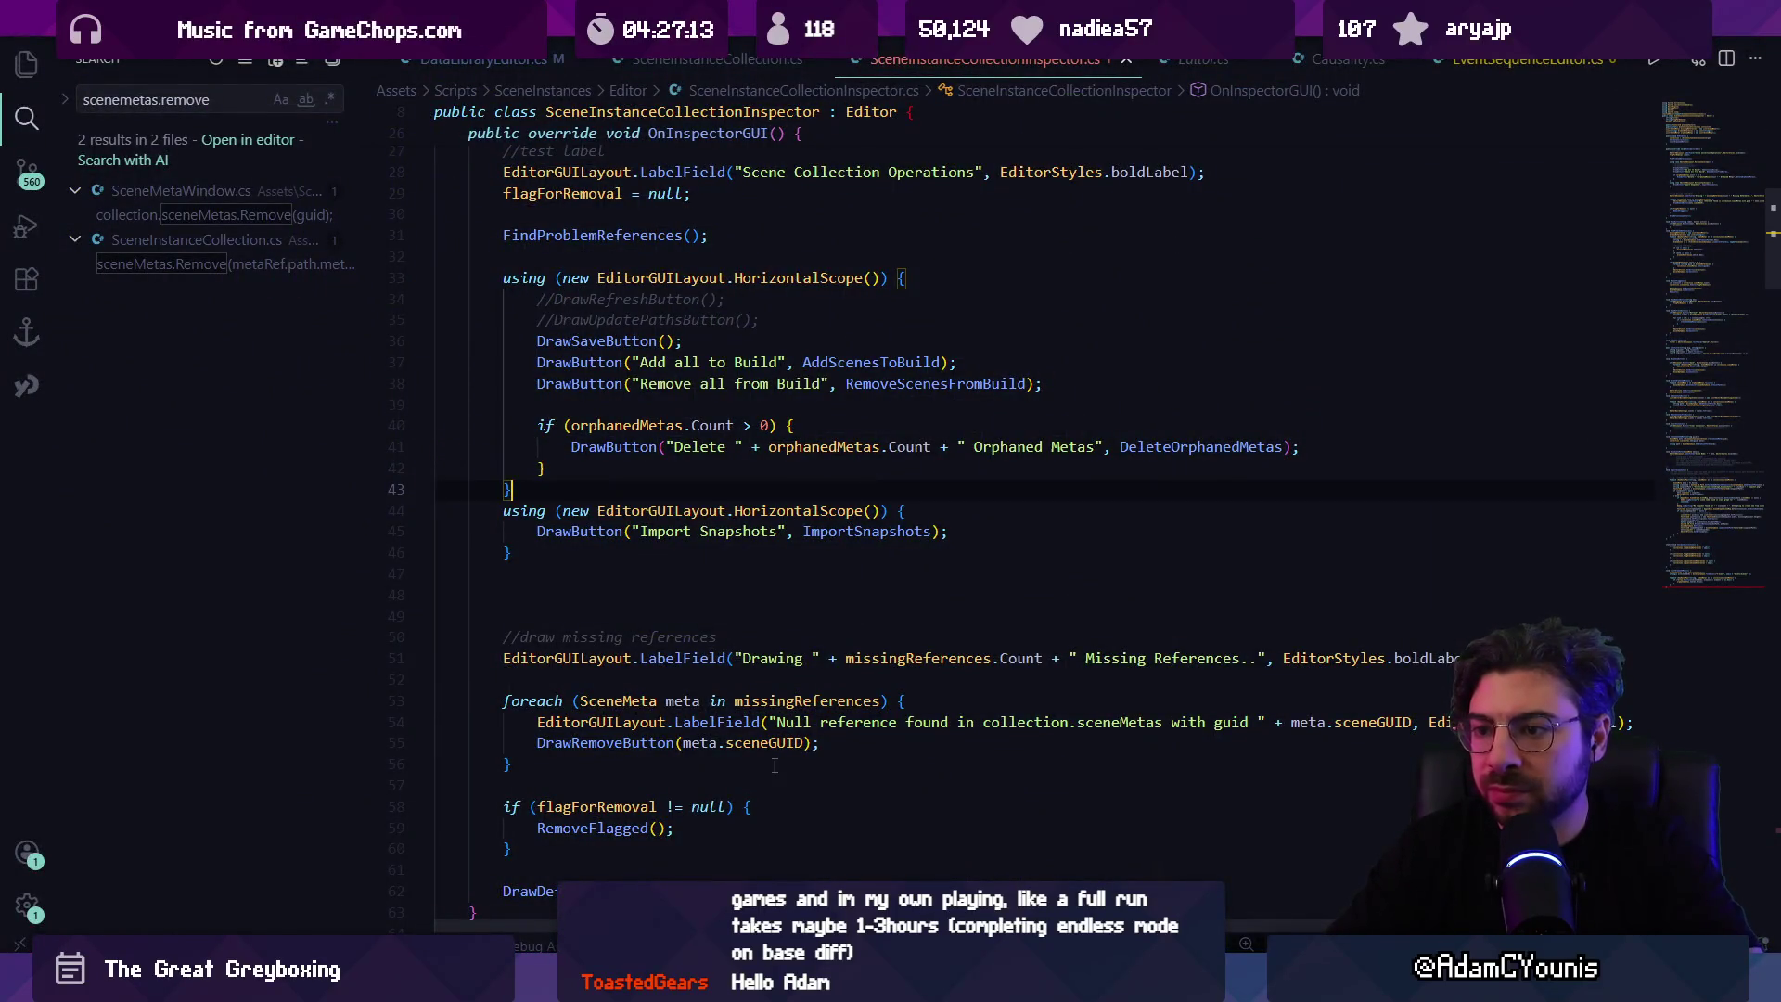
Step: Search the inspector script for 'orphaned scene' and place the cursor at the file's final brace
{"action": "key", "text": "ctrl+f"}
{"action": "type", "text": "orphaned scene"}
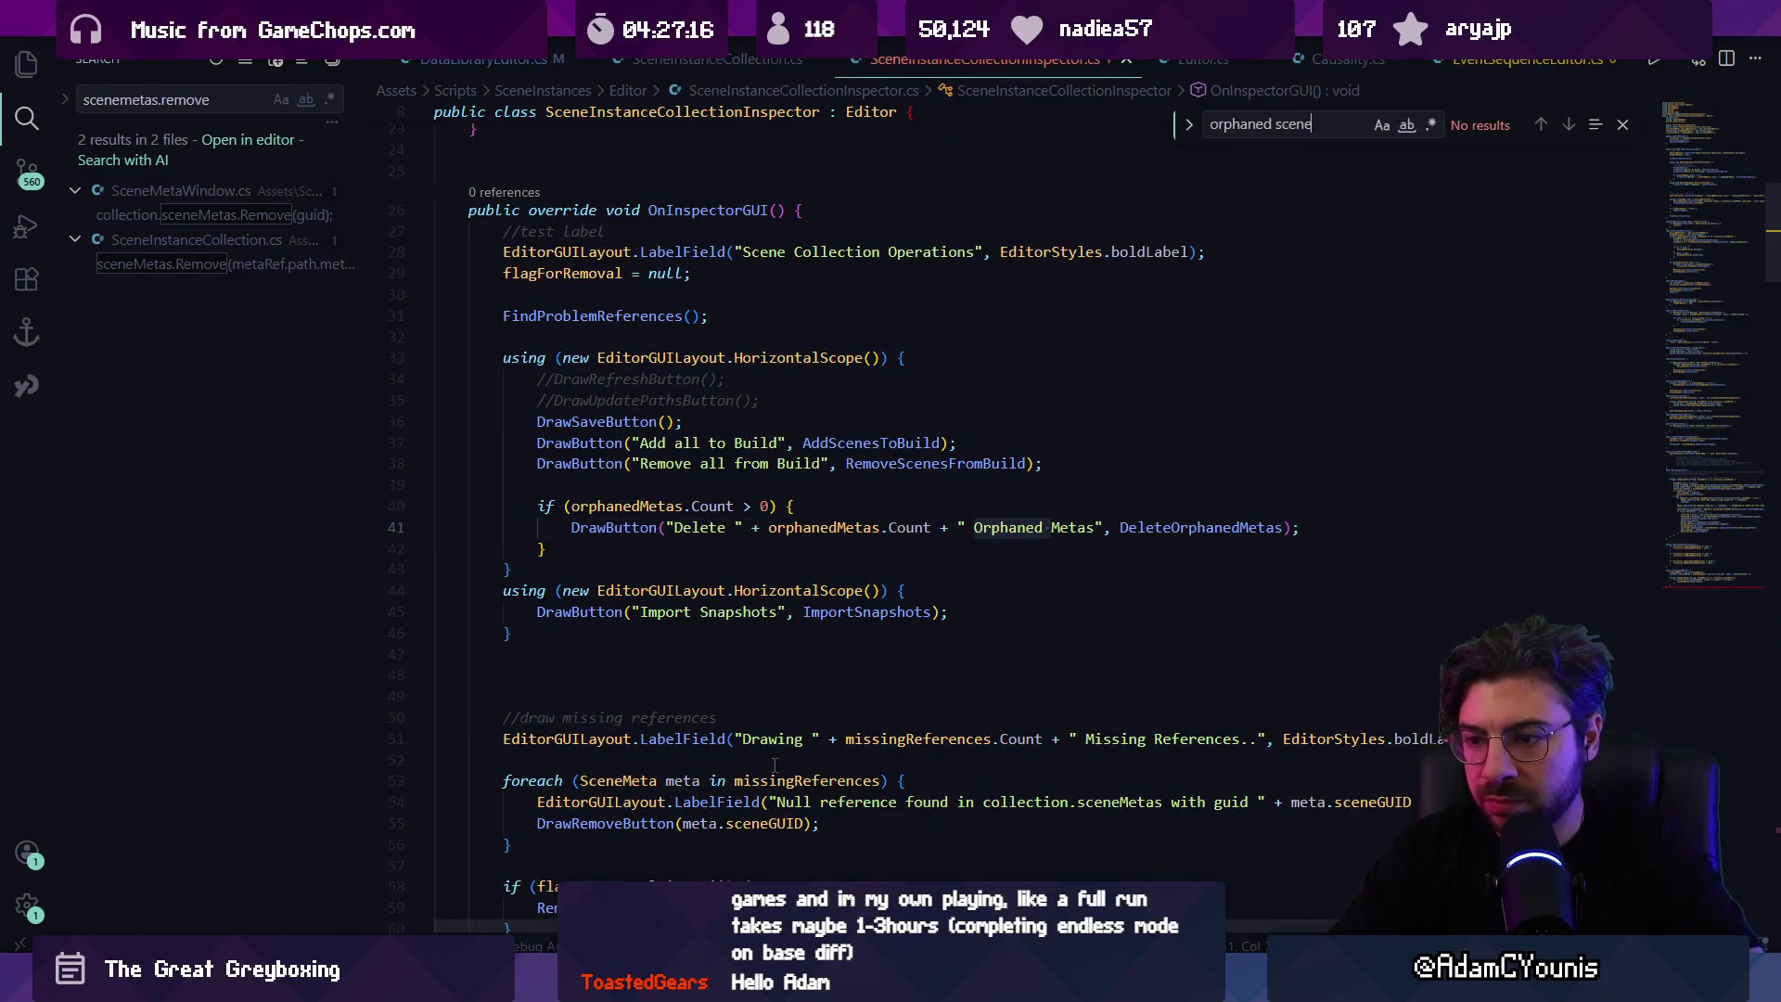
{"action": "key", "text": "Escape"}
{"action": "key", "text": "alt+Tab"}
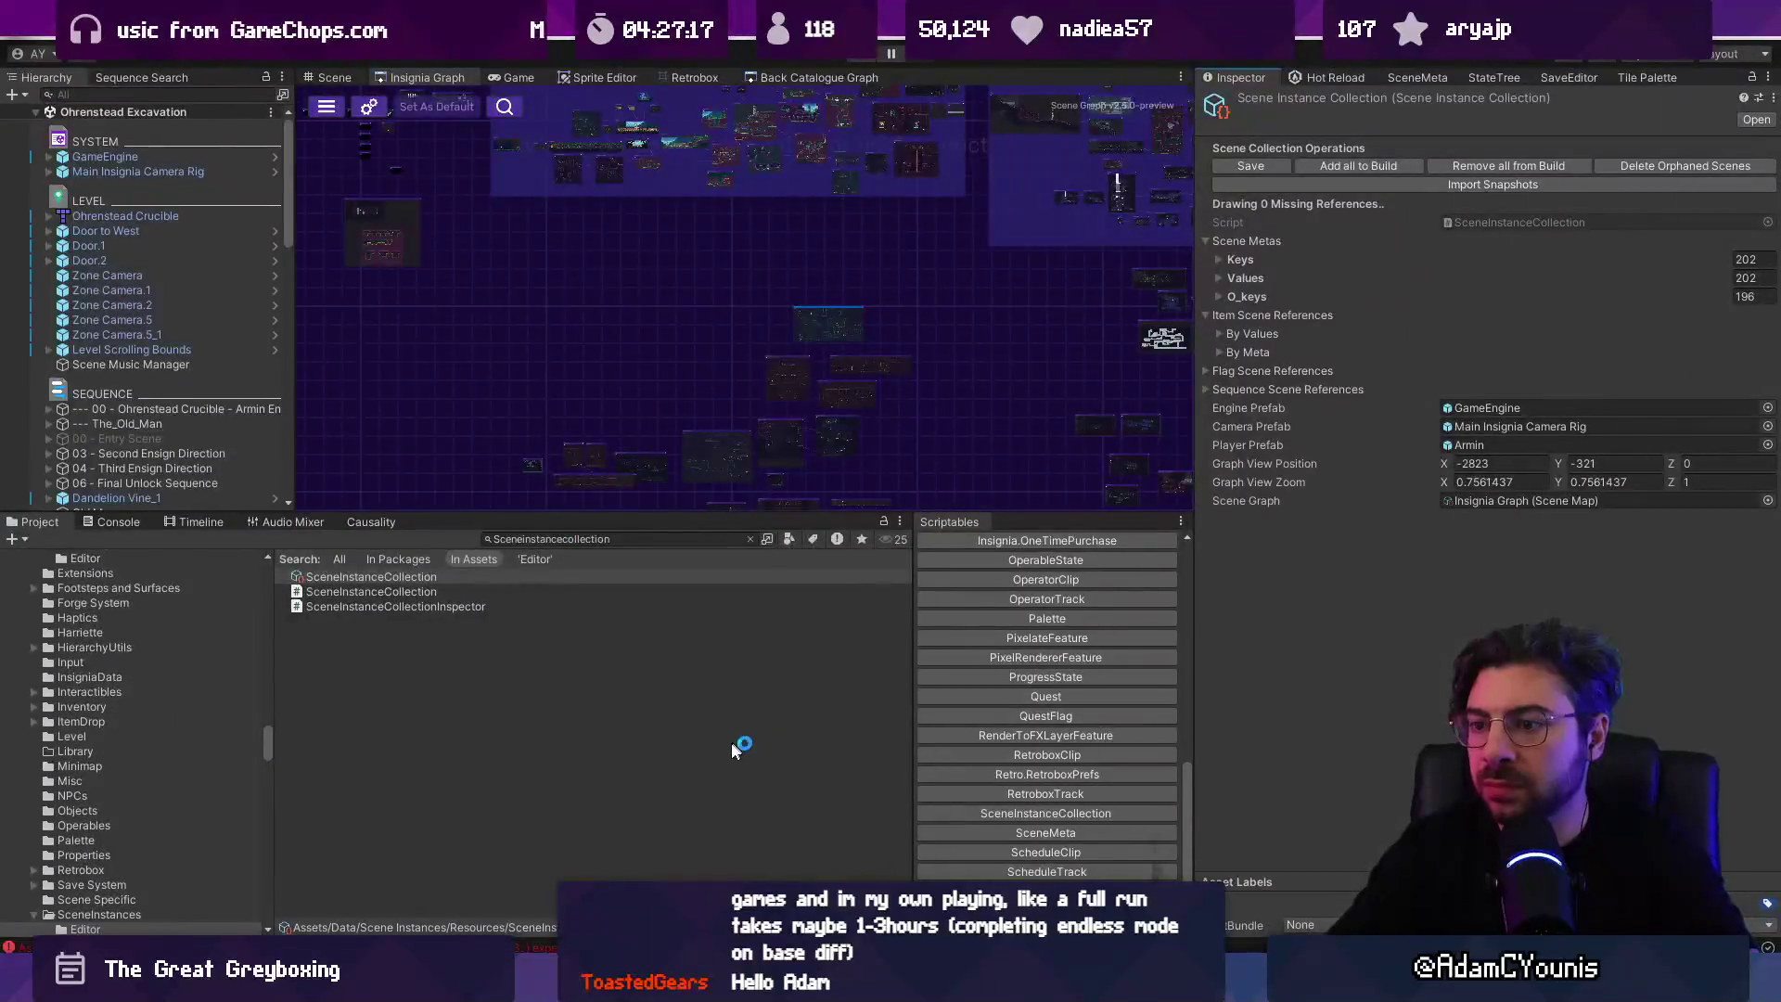
{"action": "key", "text": "alt+Tab"}
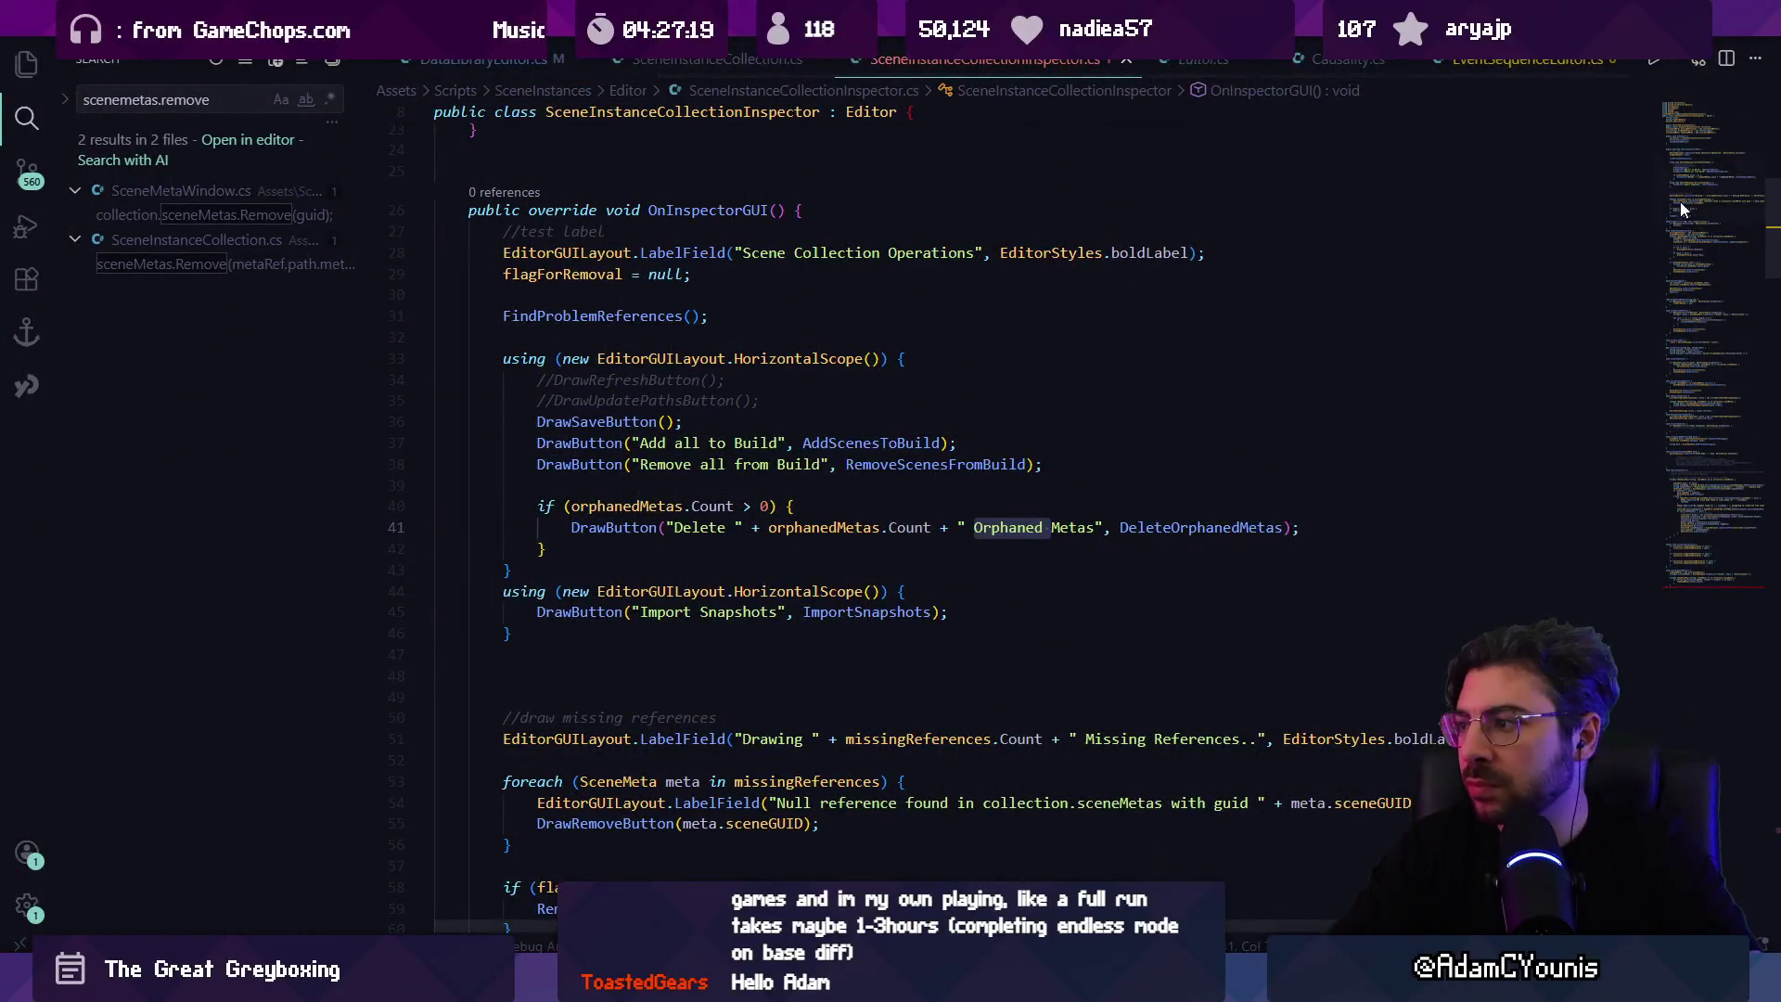
{"action": "left_click", "coordinate": [1673, 546]}
{"action": "left_click", "coordinate": [758, 524]}
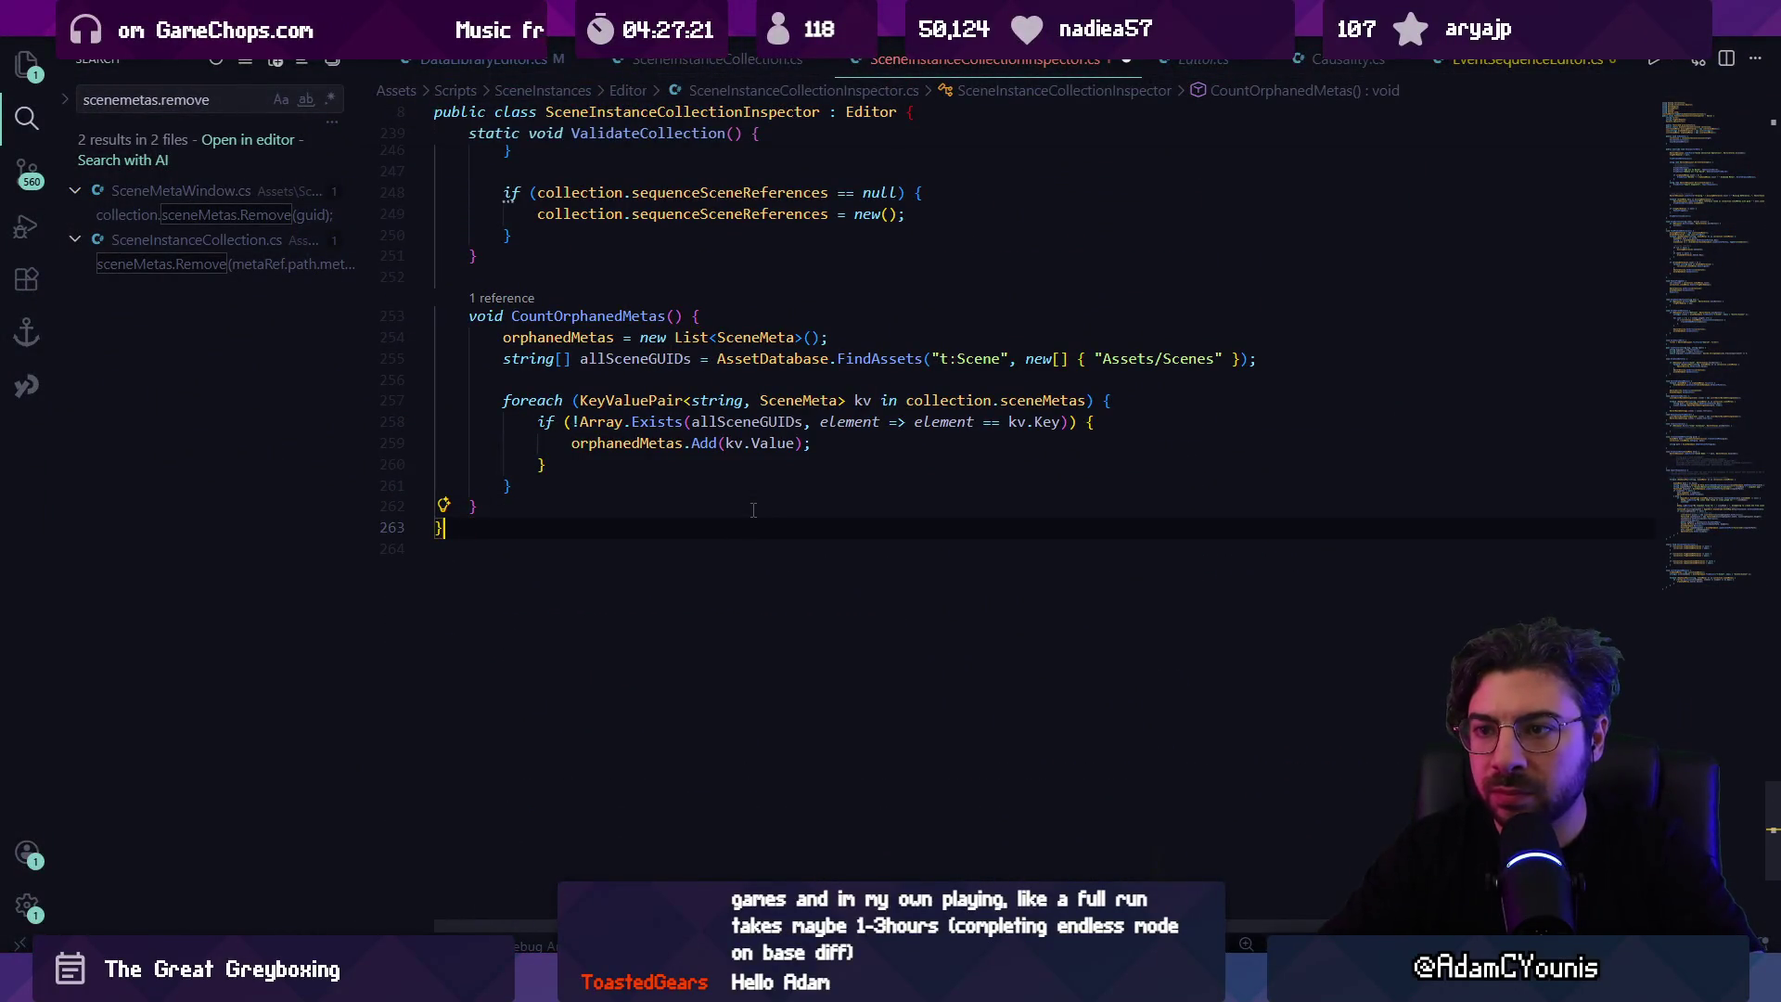
{"action": "key", "text": "alt+Tab"}
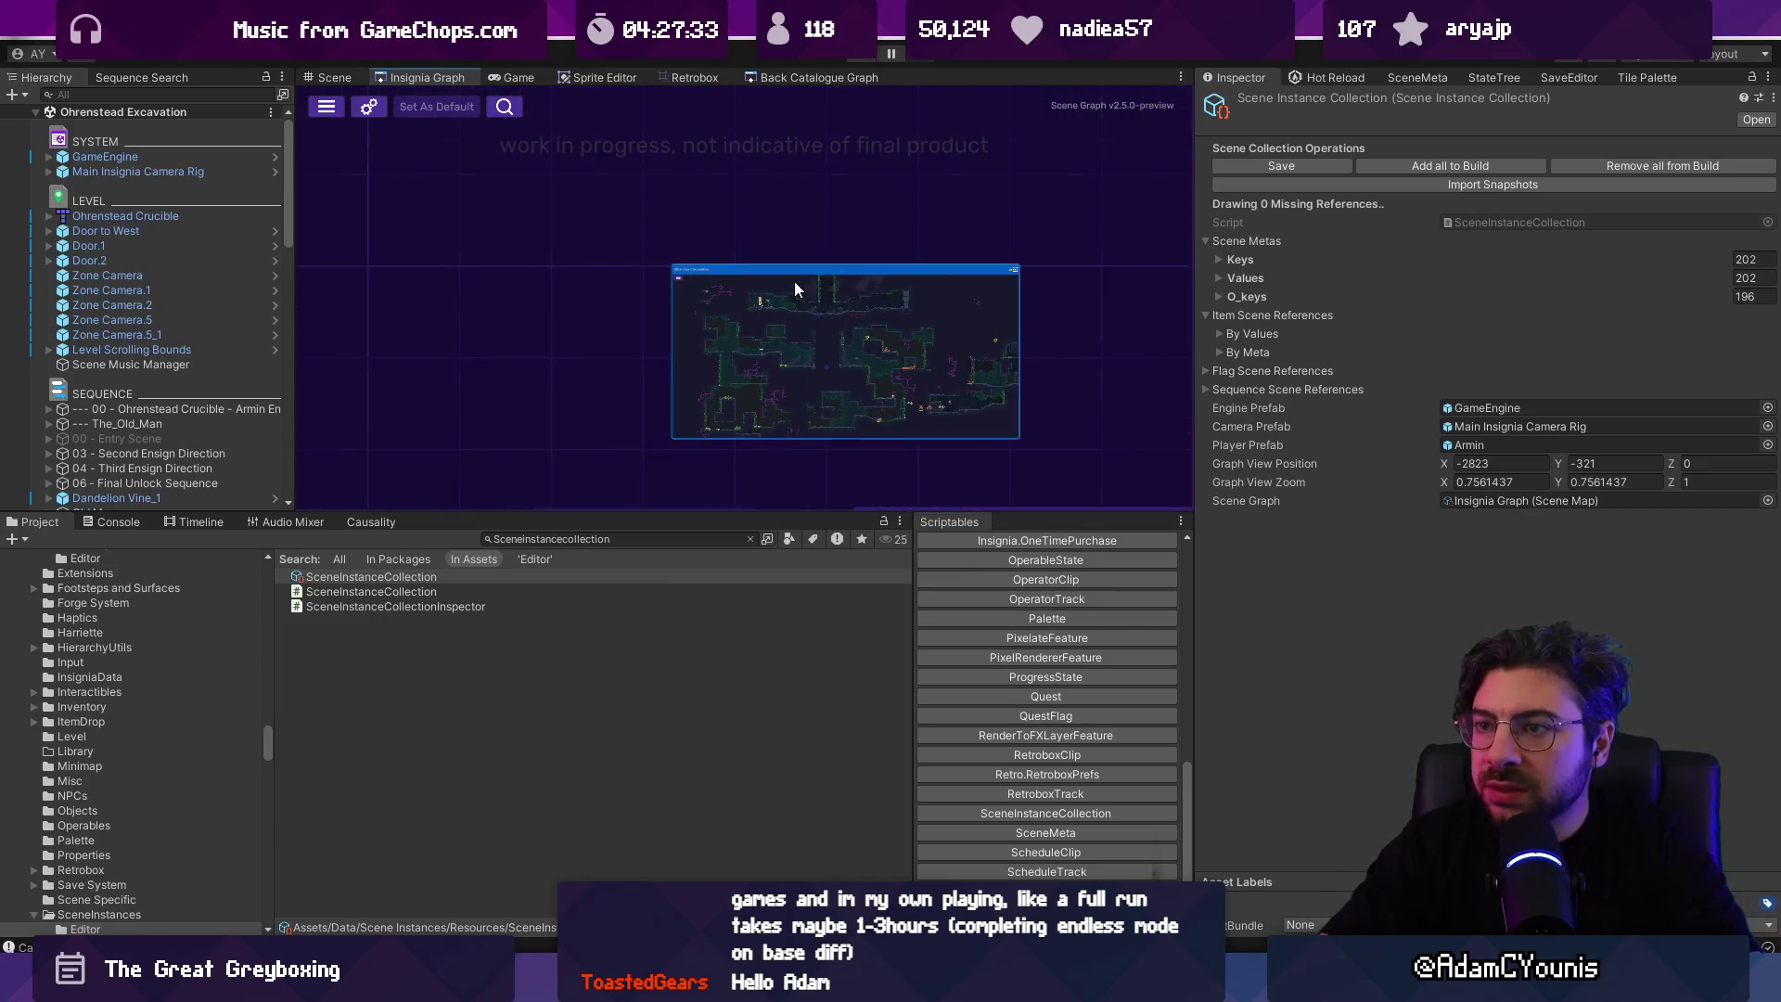
Step: Expand the Ohrenstead Excavation scene node in Unity and scroll through its contents
{"action": "double_click", "coordinate": [795, 281]}
{"action": "scroll", "coordinate": [790, 297], "scroll_direction": "down", "scroll_amount": 5}
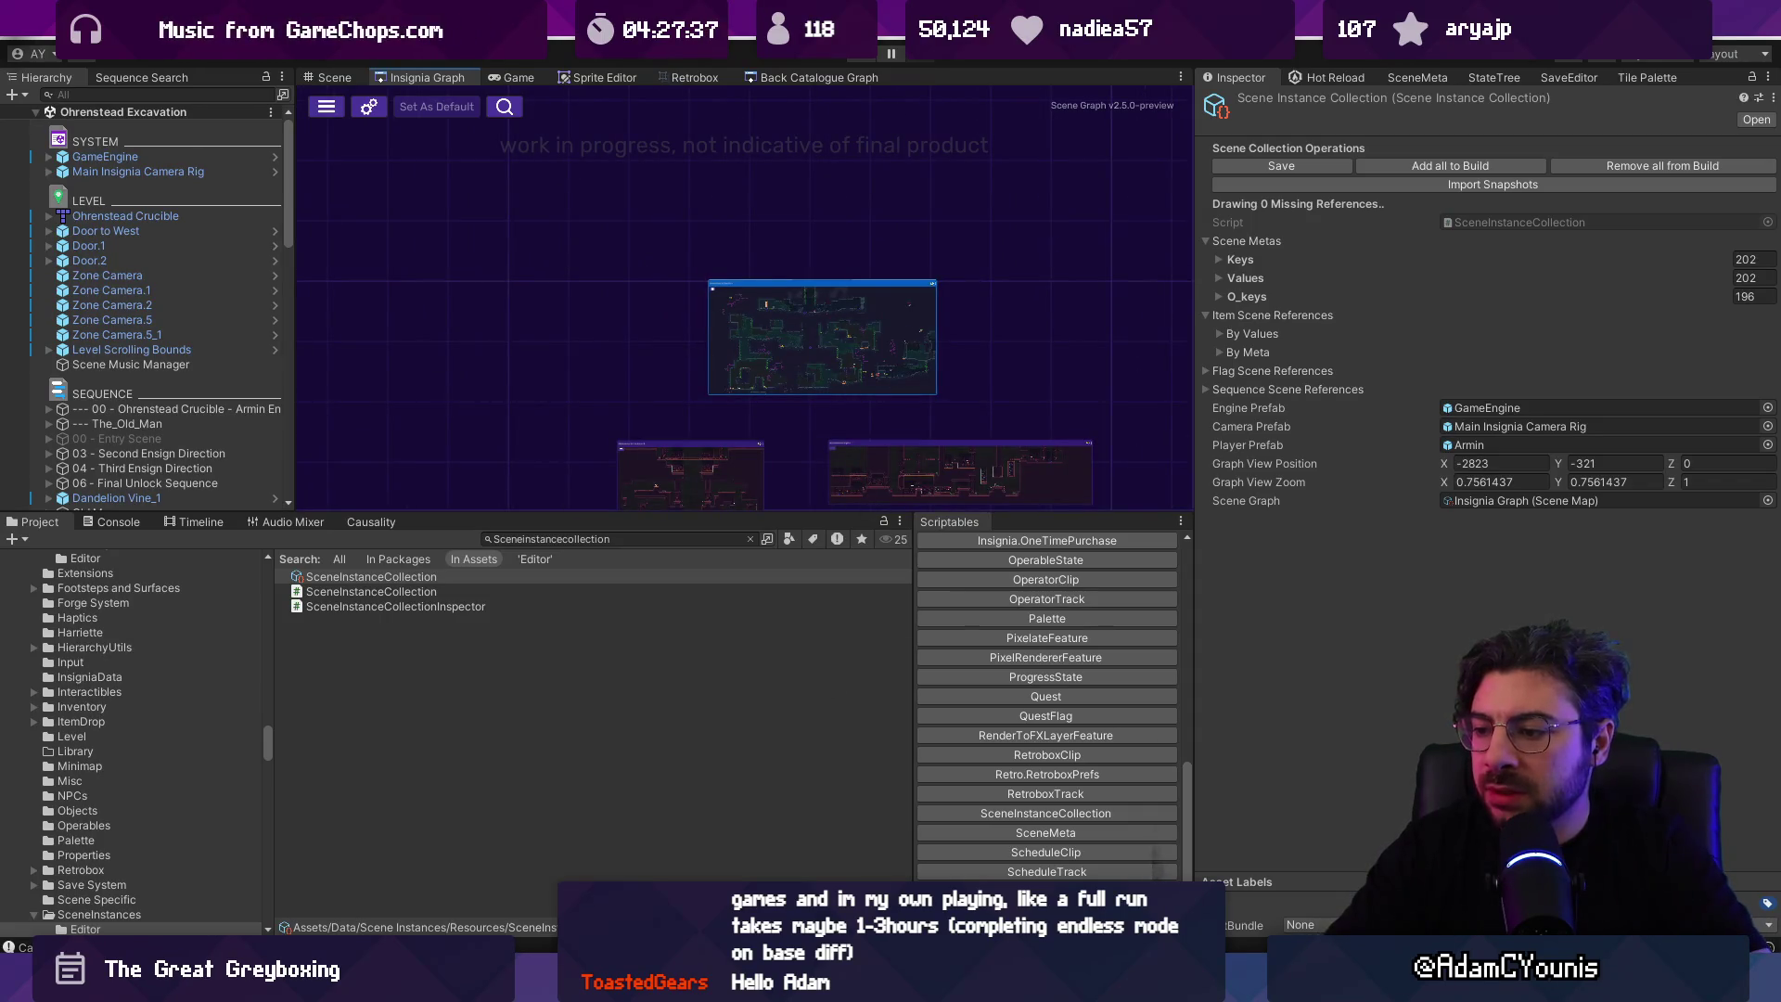
{"action": "key", "text": "alt+Tab"}
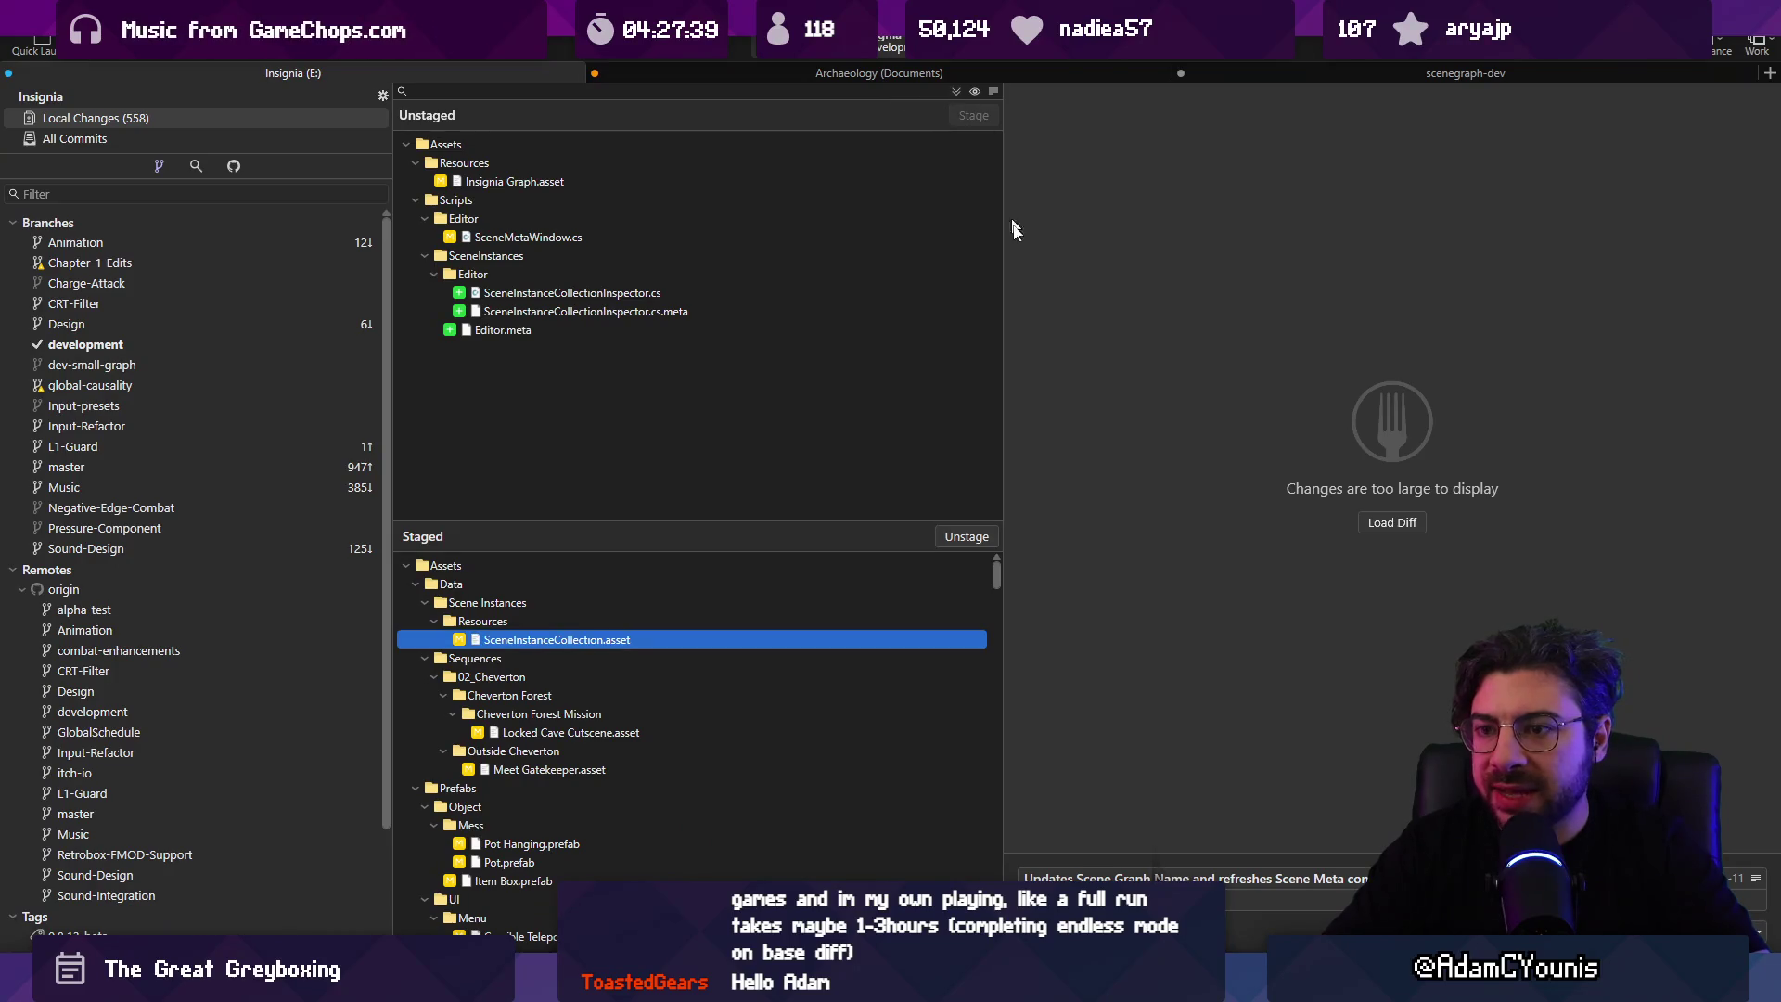
Step: Collapse the Unstaged list and commit the staged files to development with Ctrl+Enter
{"action": "left_click", "coordinate": [957, 91]}
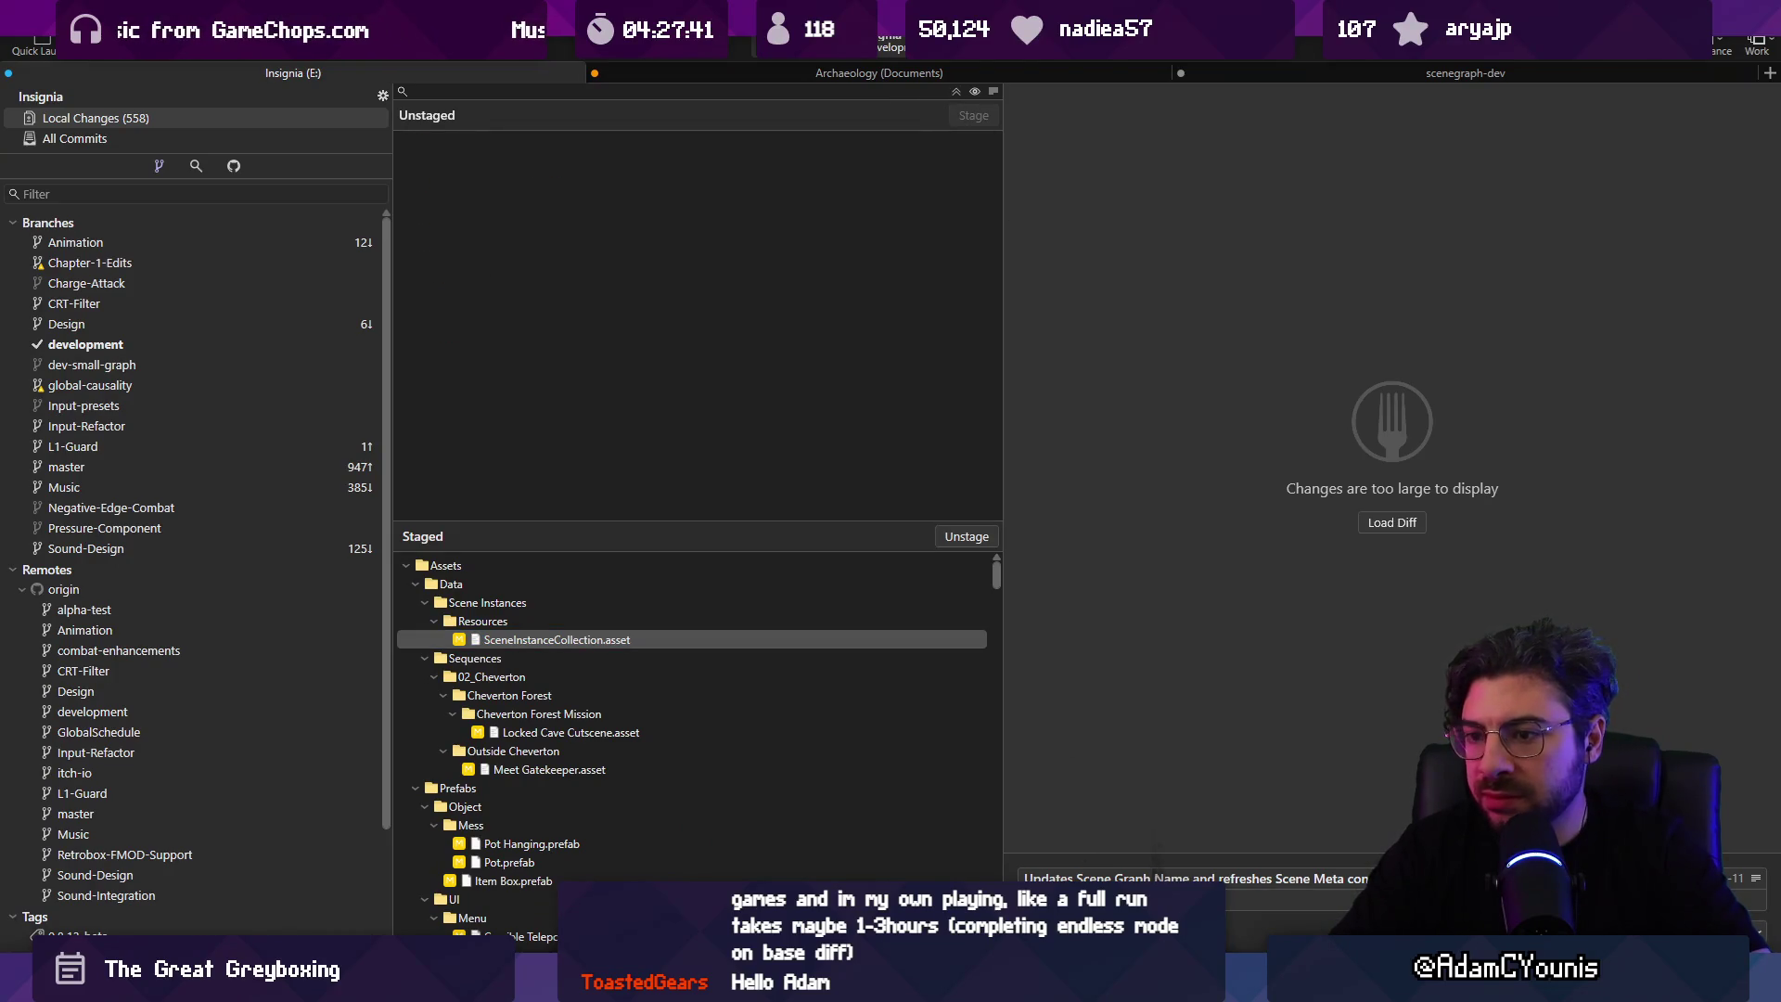
{"action": "key", "text": "ctrl+Return"}
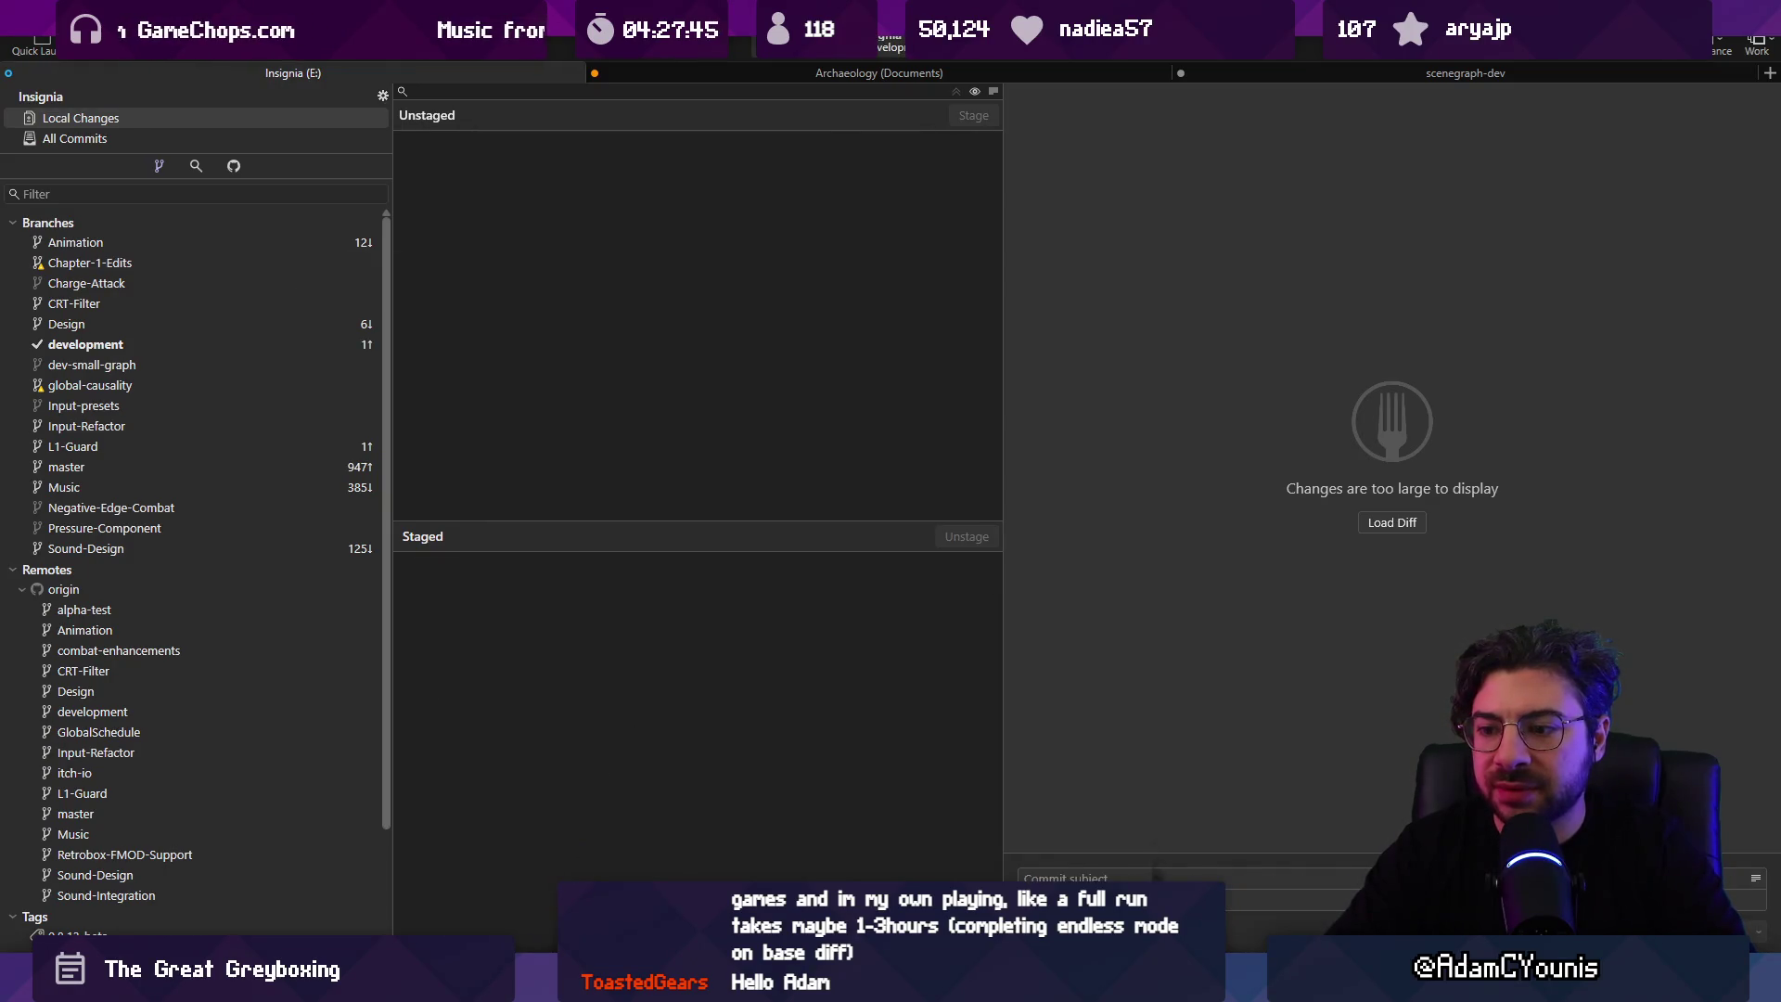
{"action": "key", "text": "alt+Tab"}
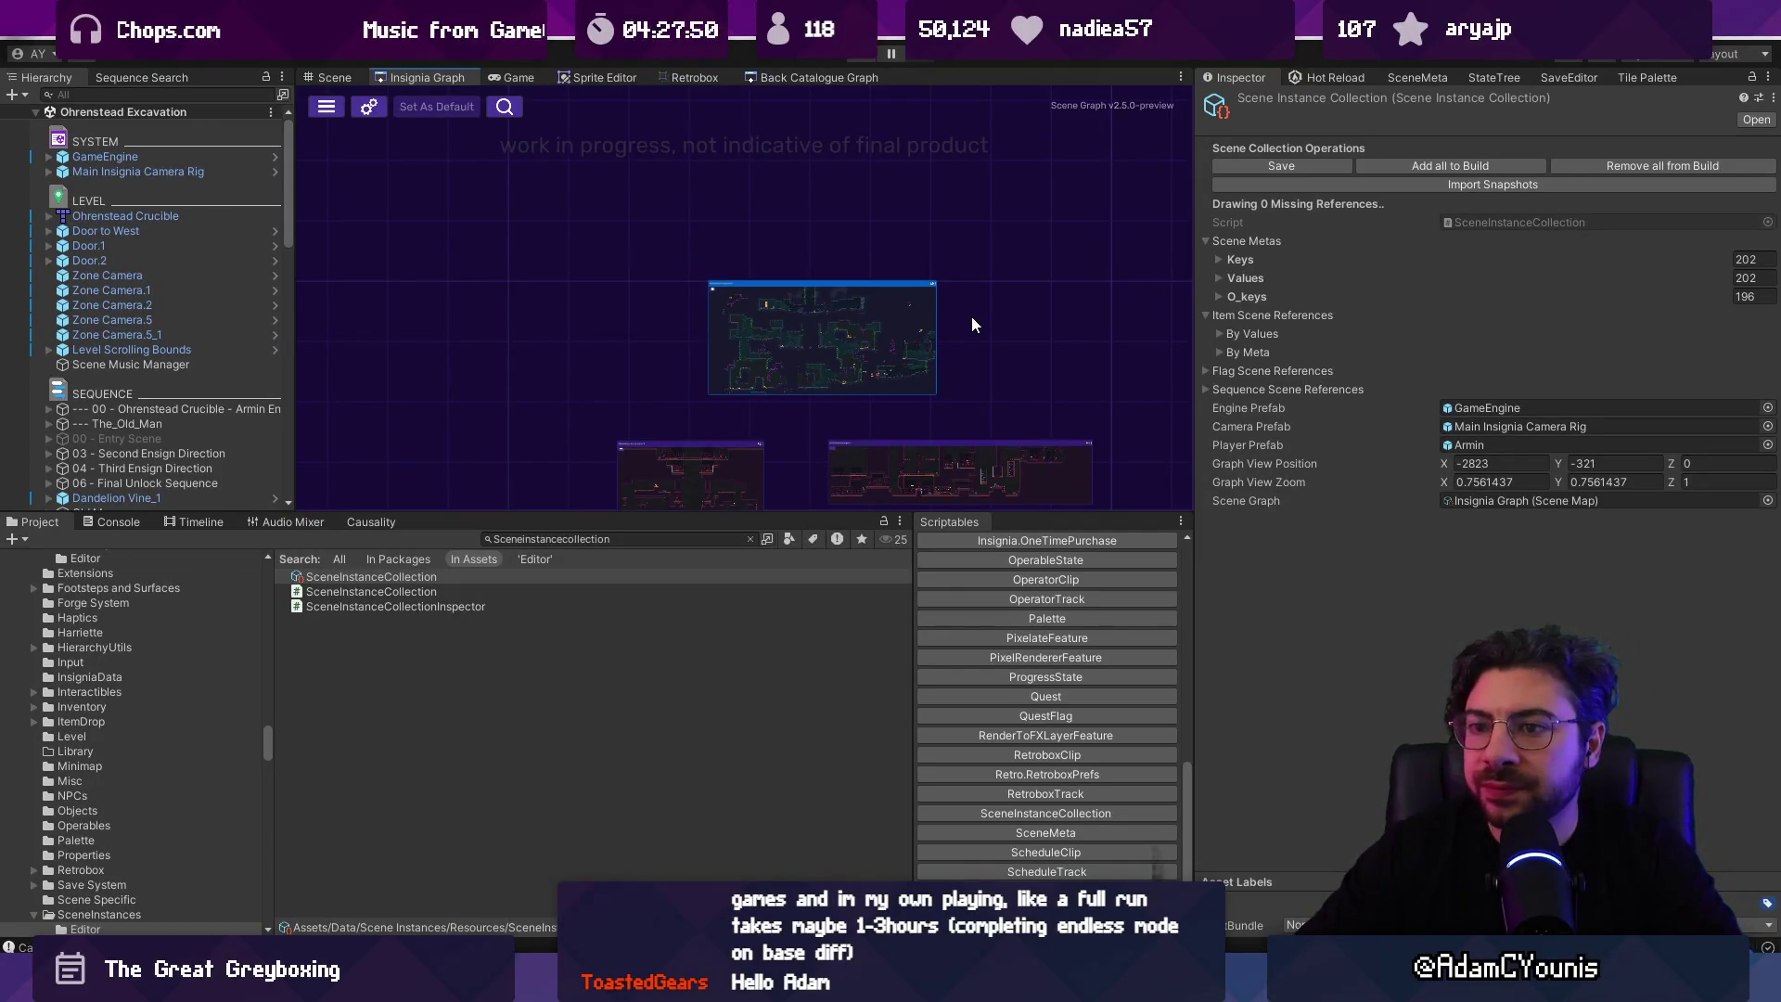
Step: Search the Project window for 'ohrenstead excavation' and delete that scene asset
{"action": "left_click", "coordinate": [668, 539]}
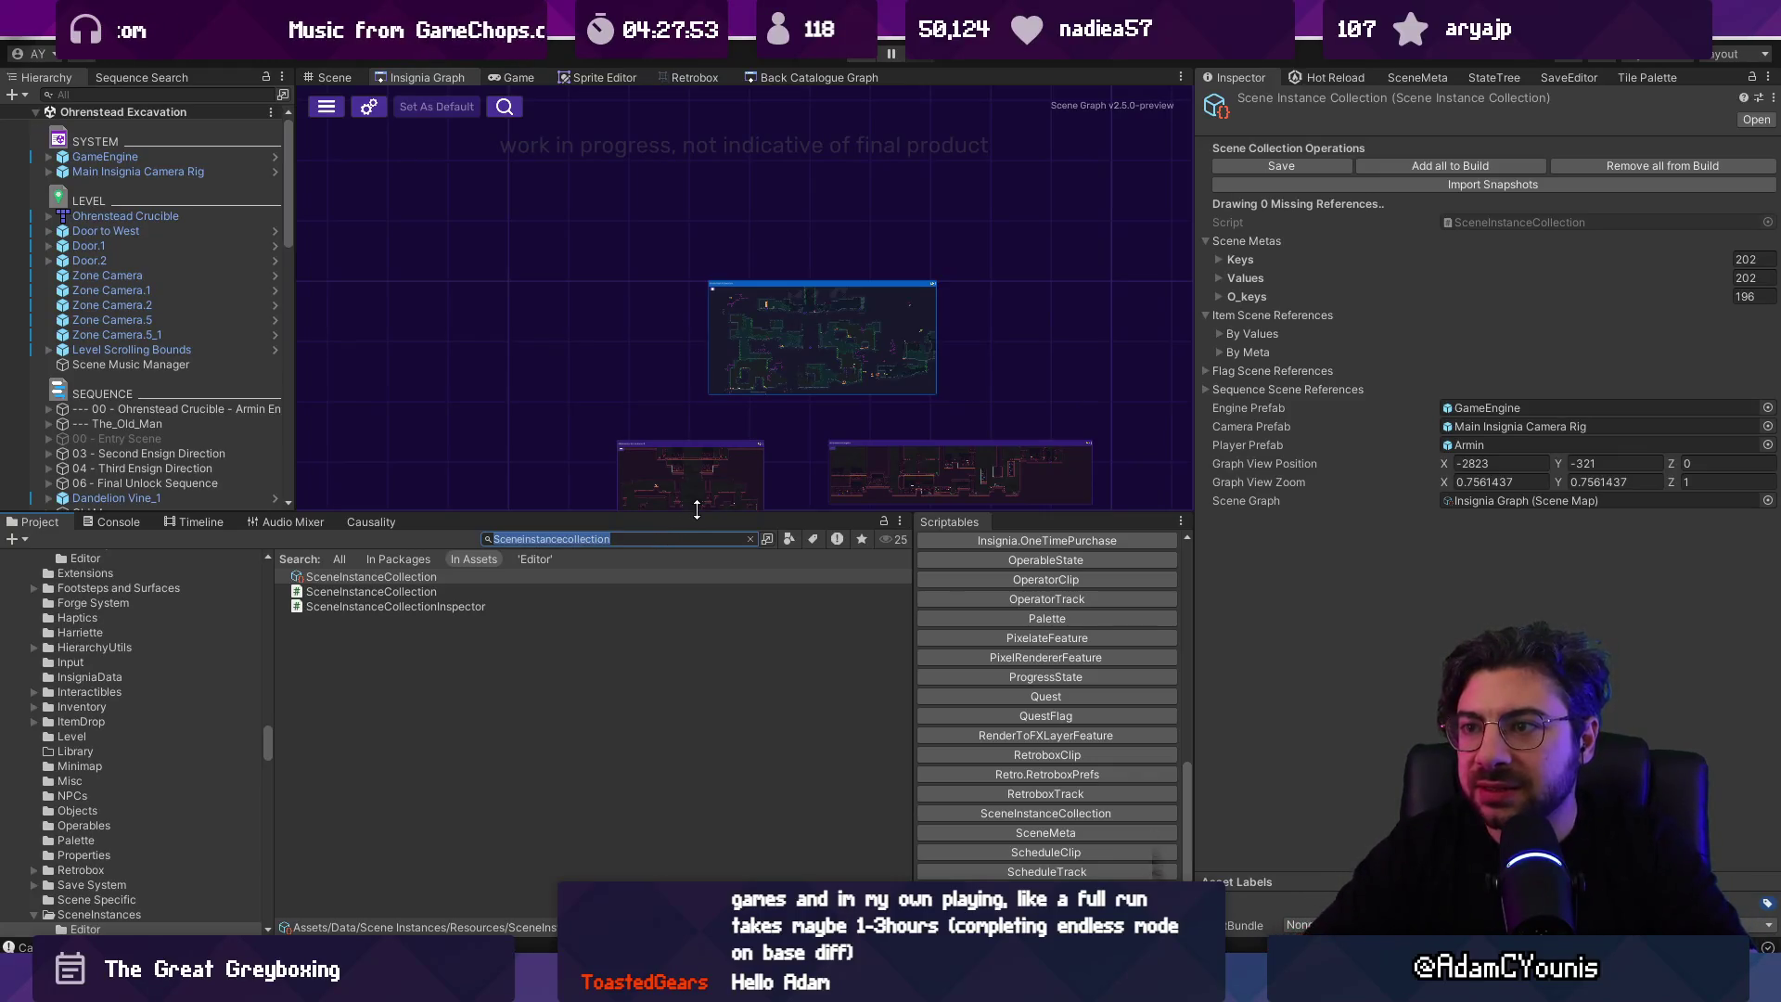
{"action": "scroll", "coordinate": [689, 372], "scroll_direction": "up", "scroll_amount": 5}
{"action": "type", "text": "ohrenstead ex"}
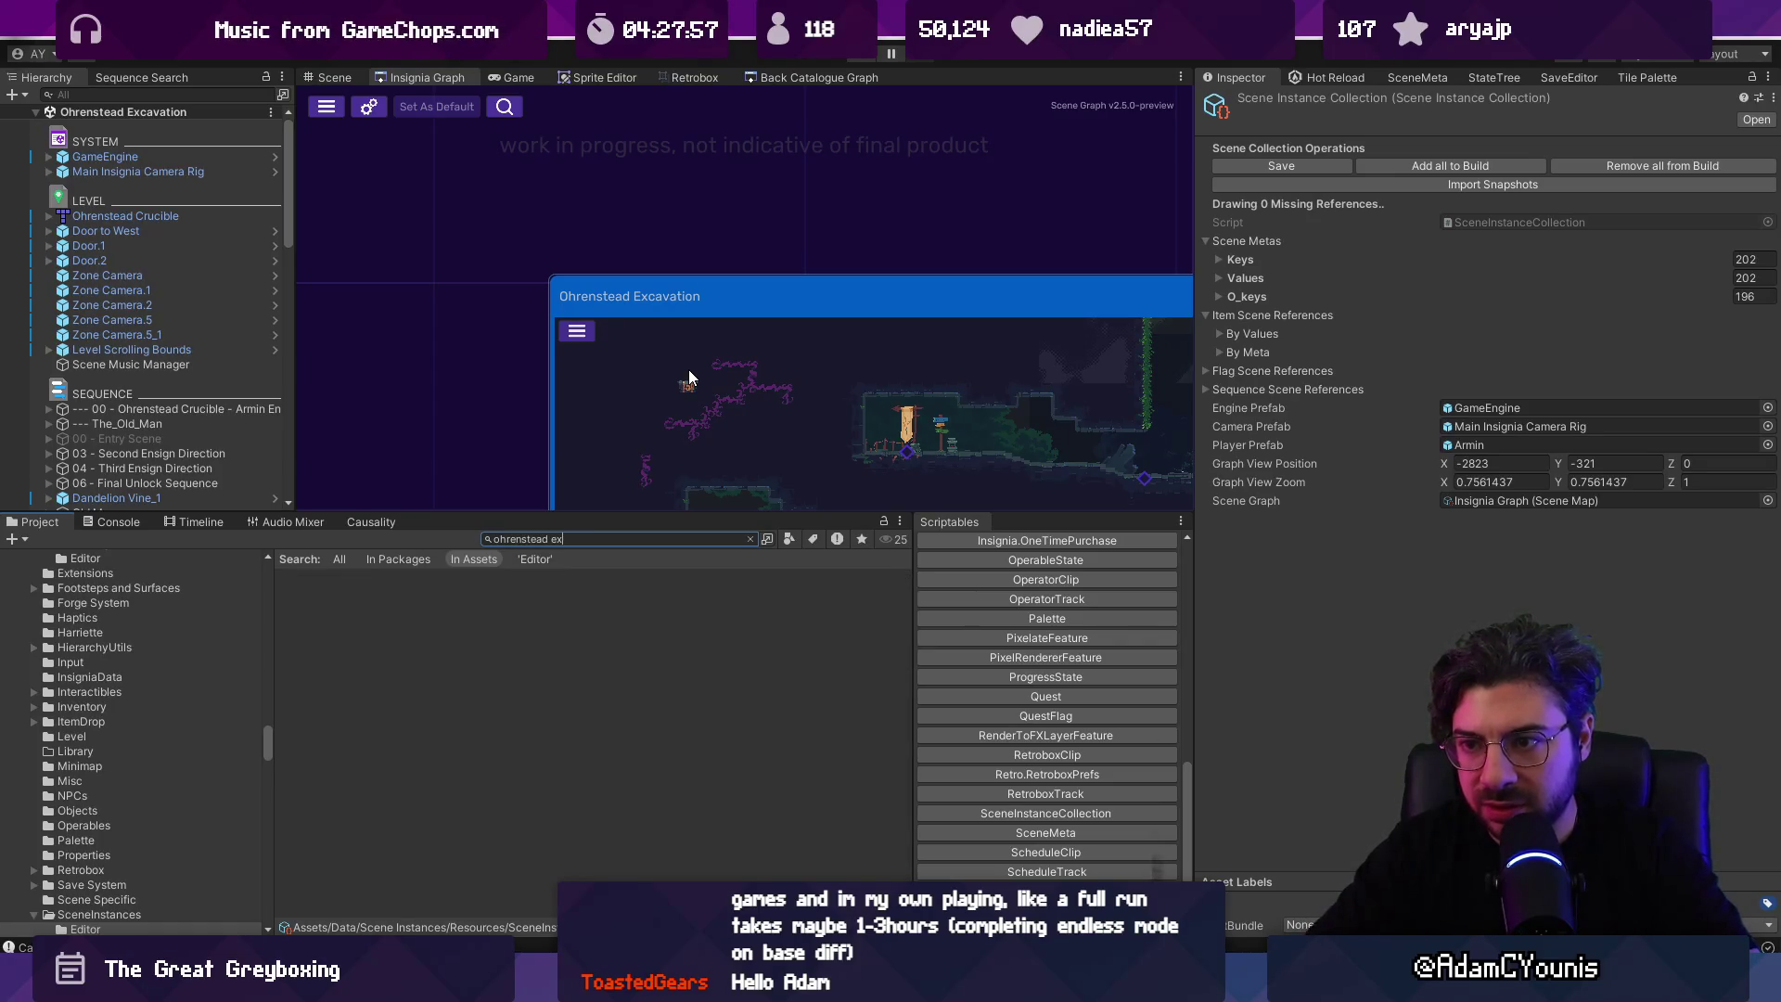
{"action": "type", "text": "cavation"}
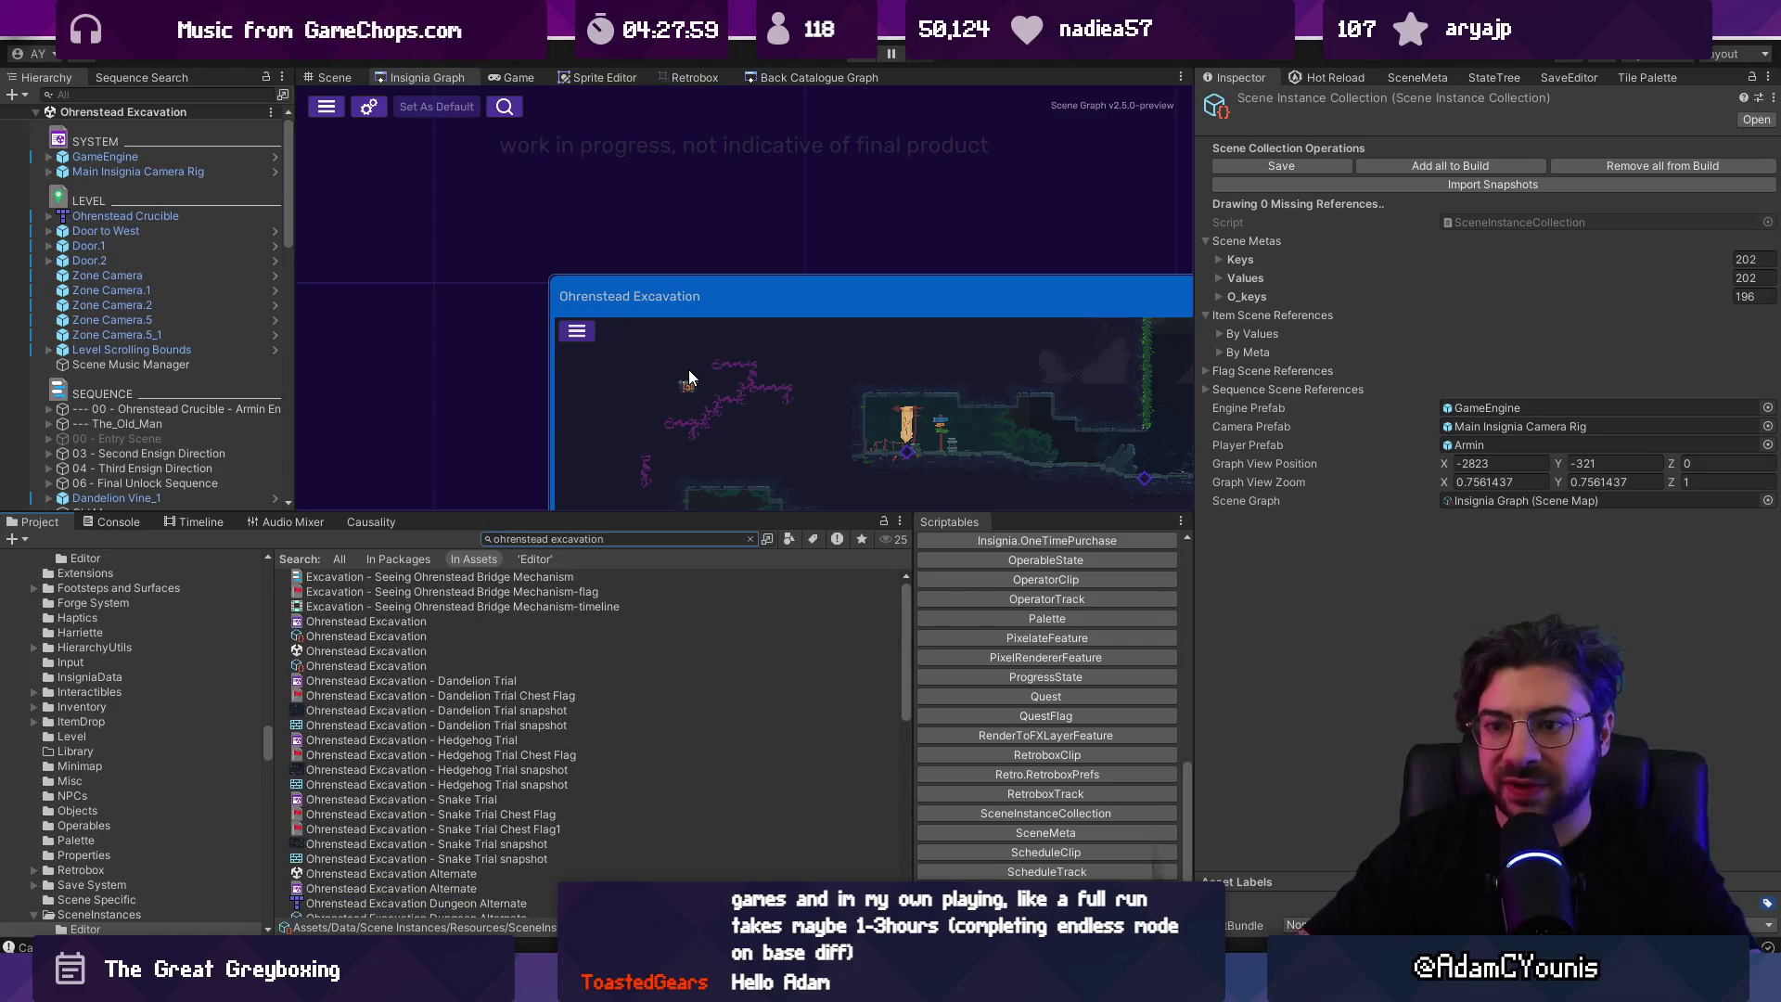
{"action": "left_click", "coordinate": [460, 636]}
{"action": "left_click", "coordinate": [478, 651]}
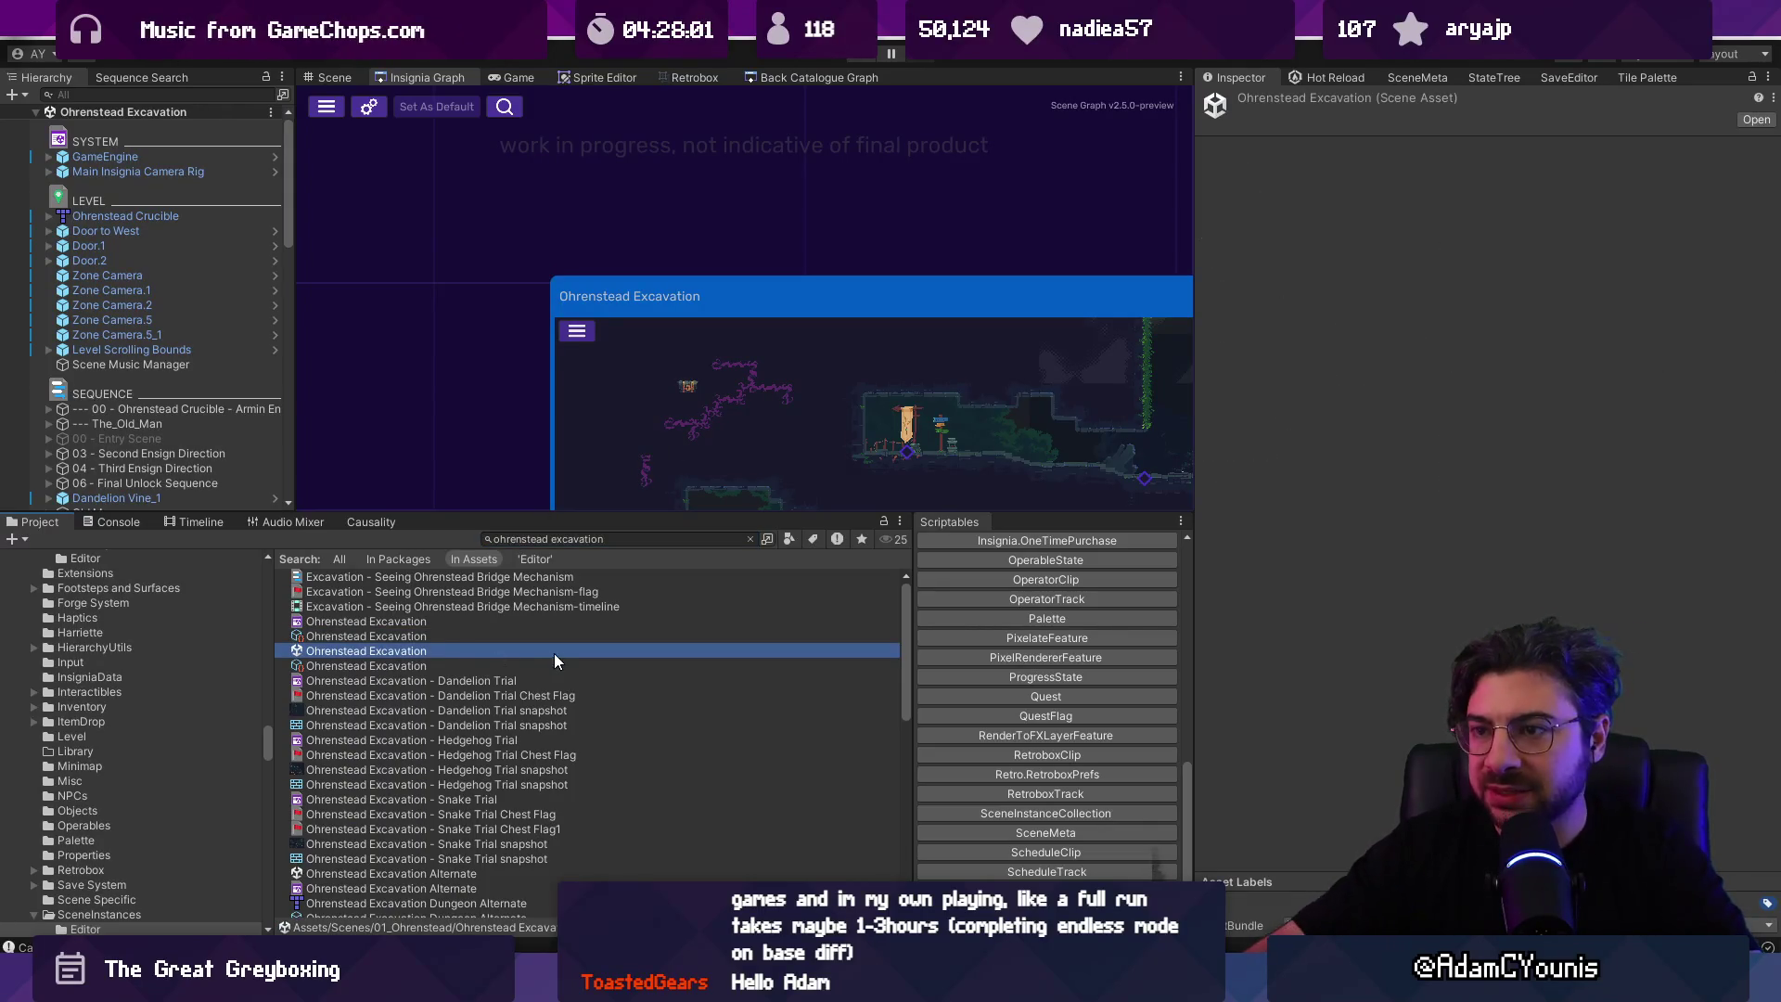
{"action": "key", "text": "Delete"}
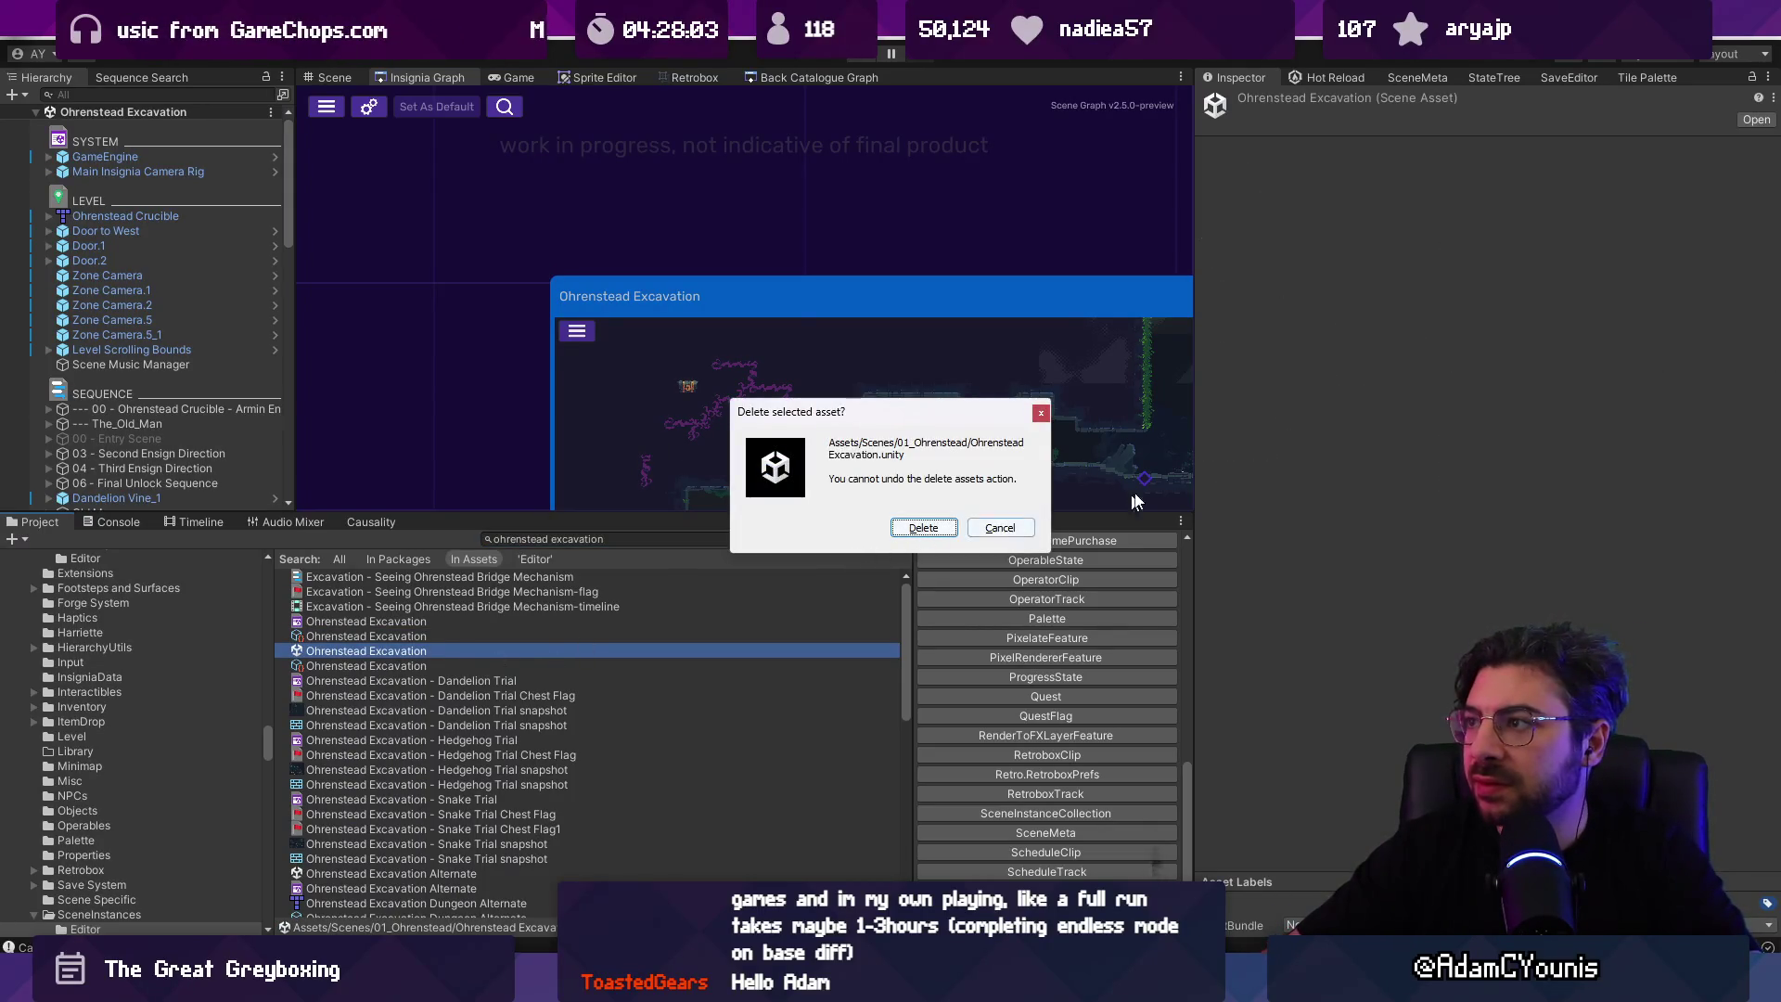
{"action": "key", "text": "Escape"}
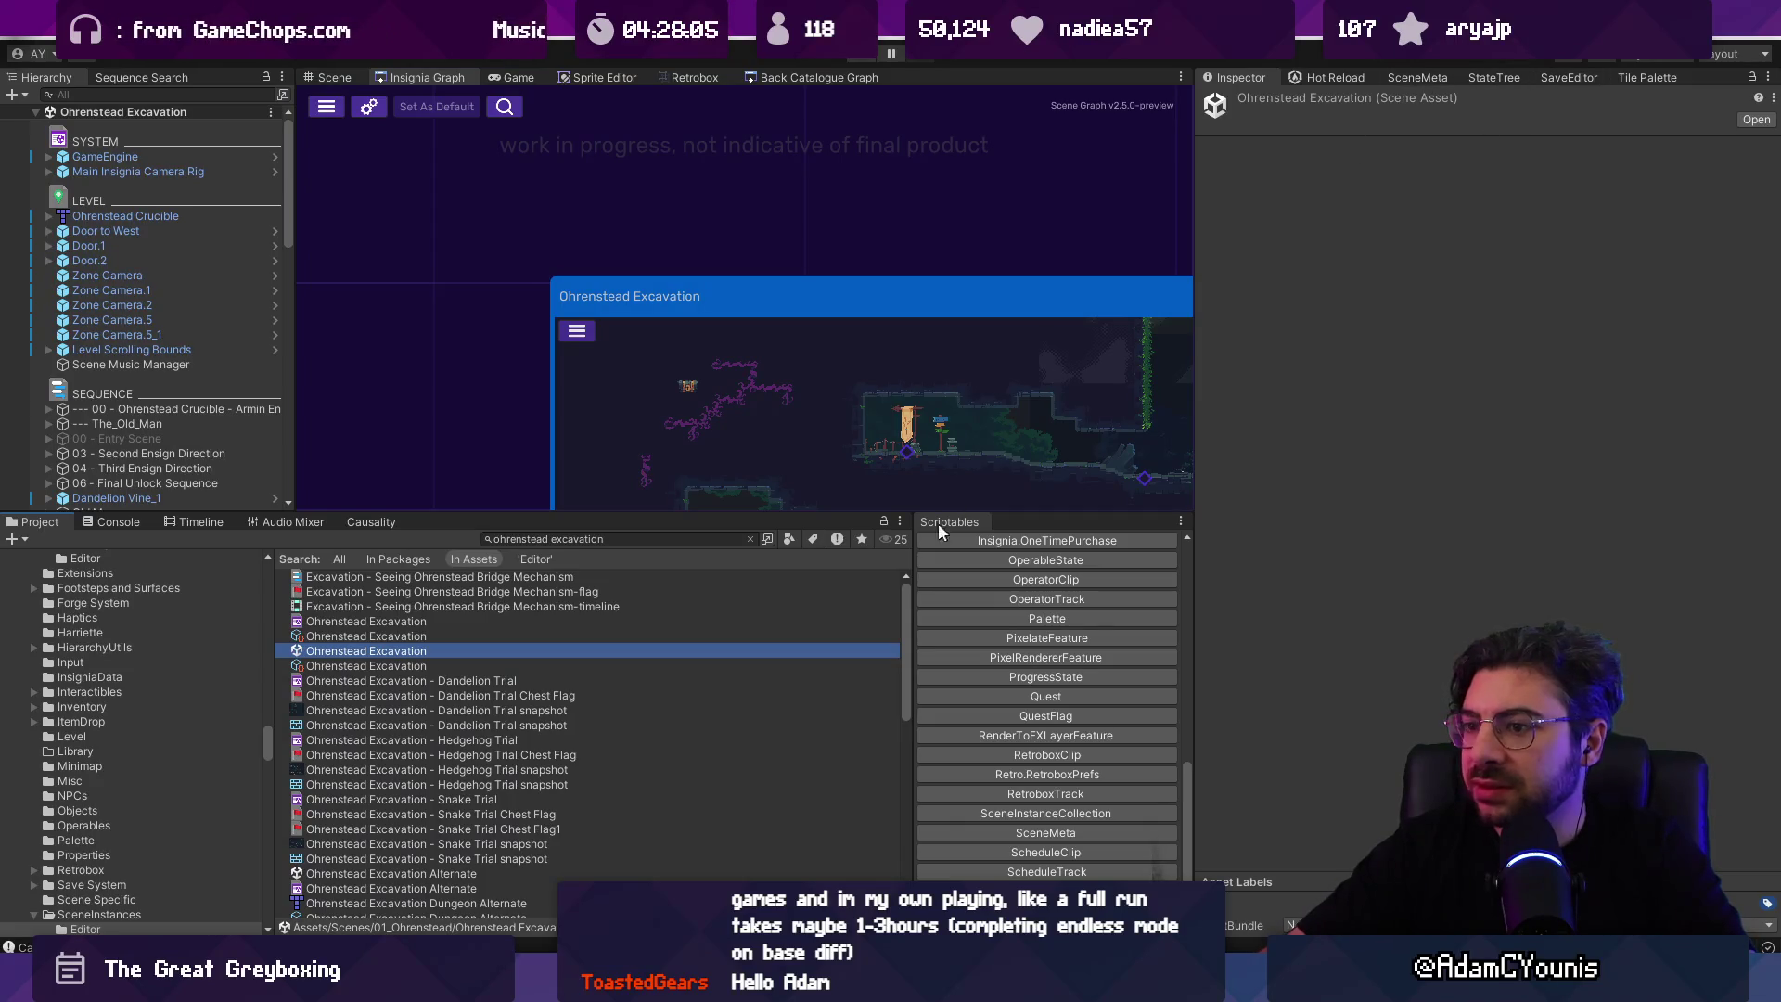
{"action": "left_click", "coordinate": [744, 643]}
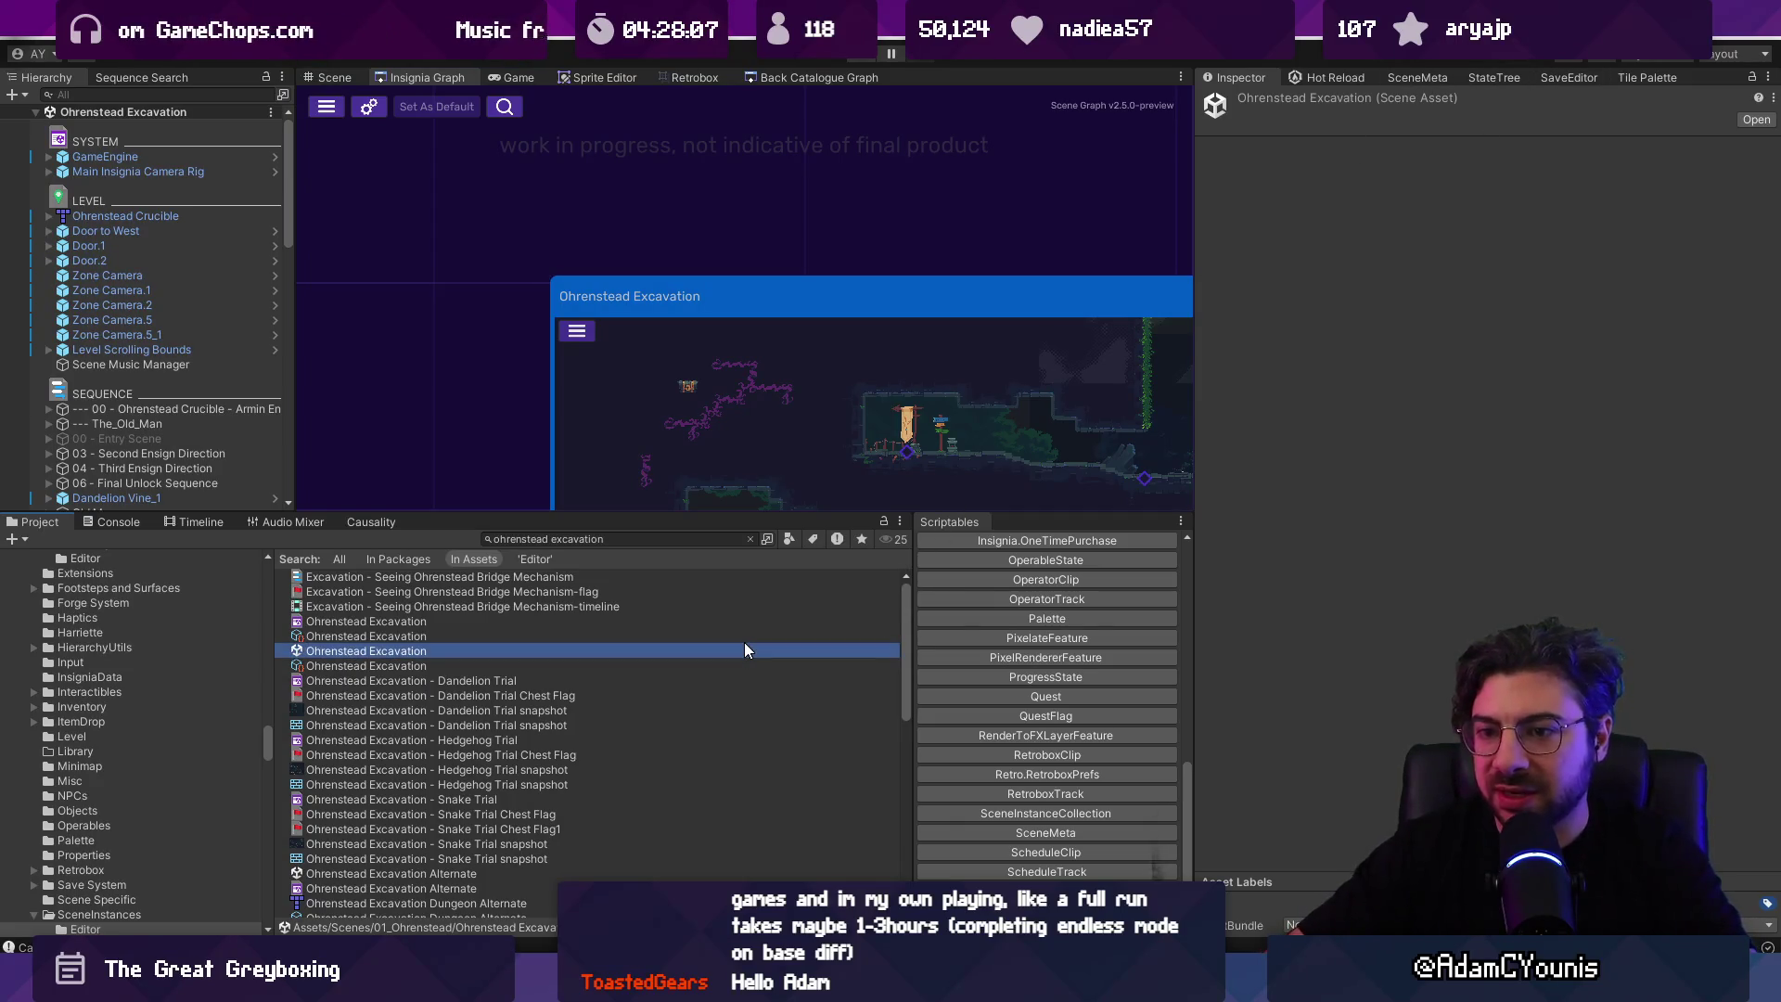
{"action": "key", "text": "Delete"}
{"action": "key", "text": "Return"}
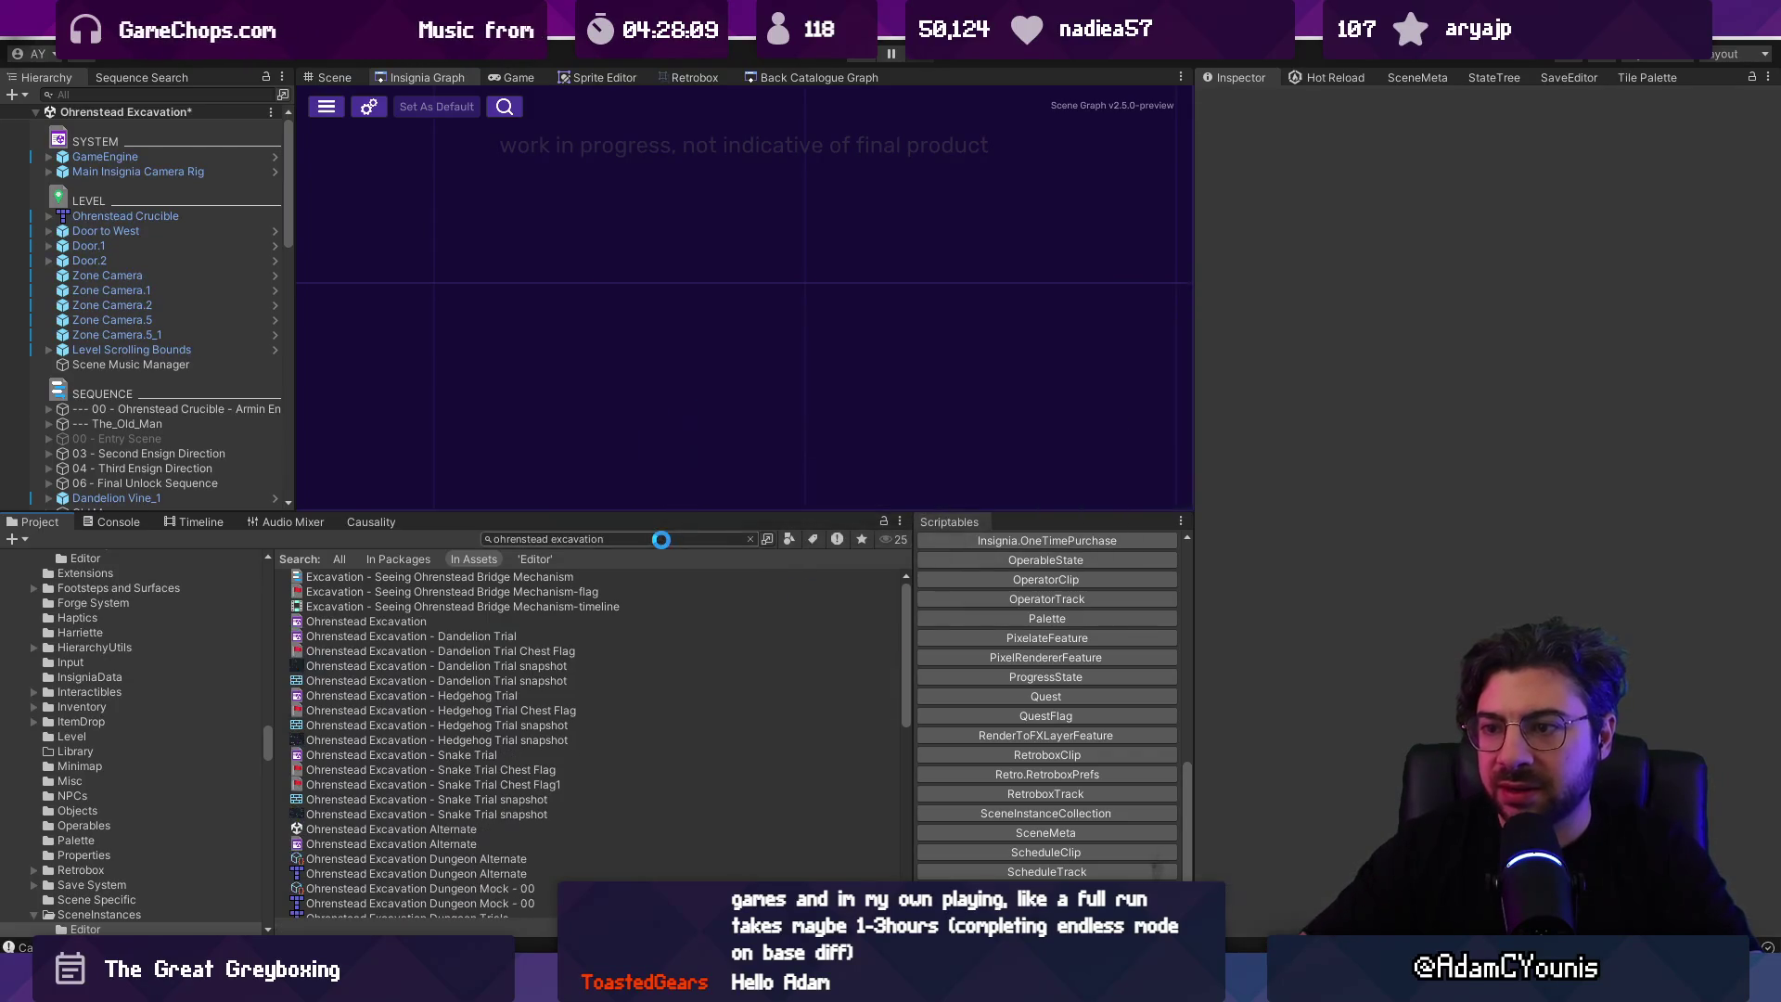
Step: Search for 'sceneinstanceco' and select the SceneInstanceCollection asset
{"action": "left_click", "coordinate": [660, 539]}
{"action": "type", "text": "scene"}
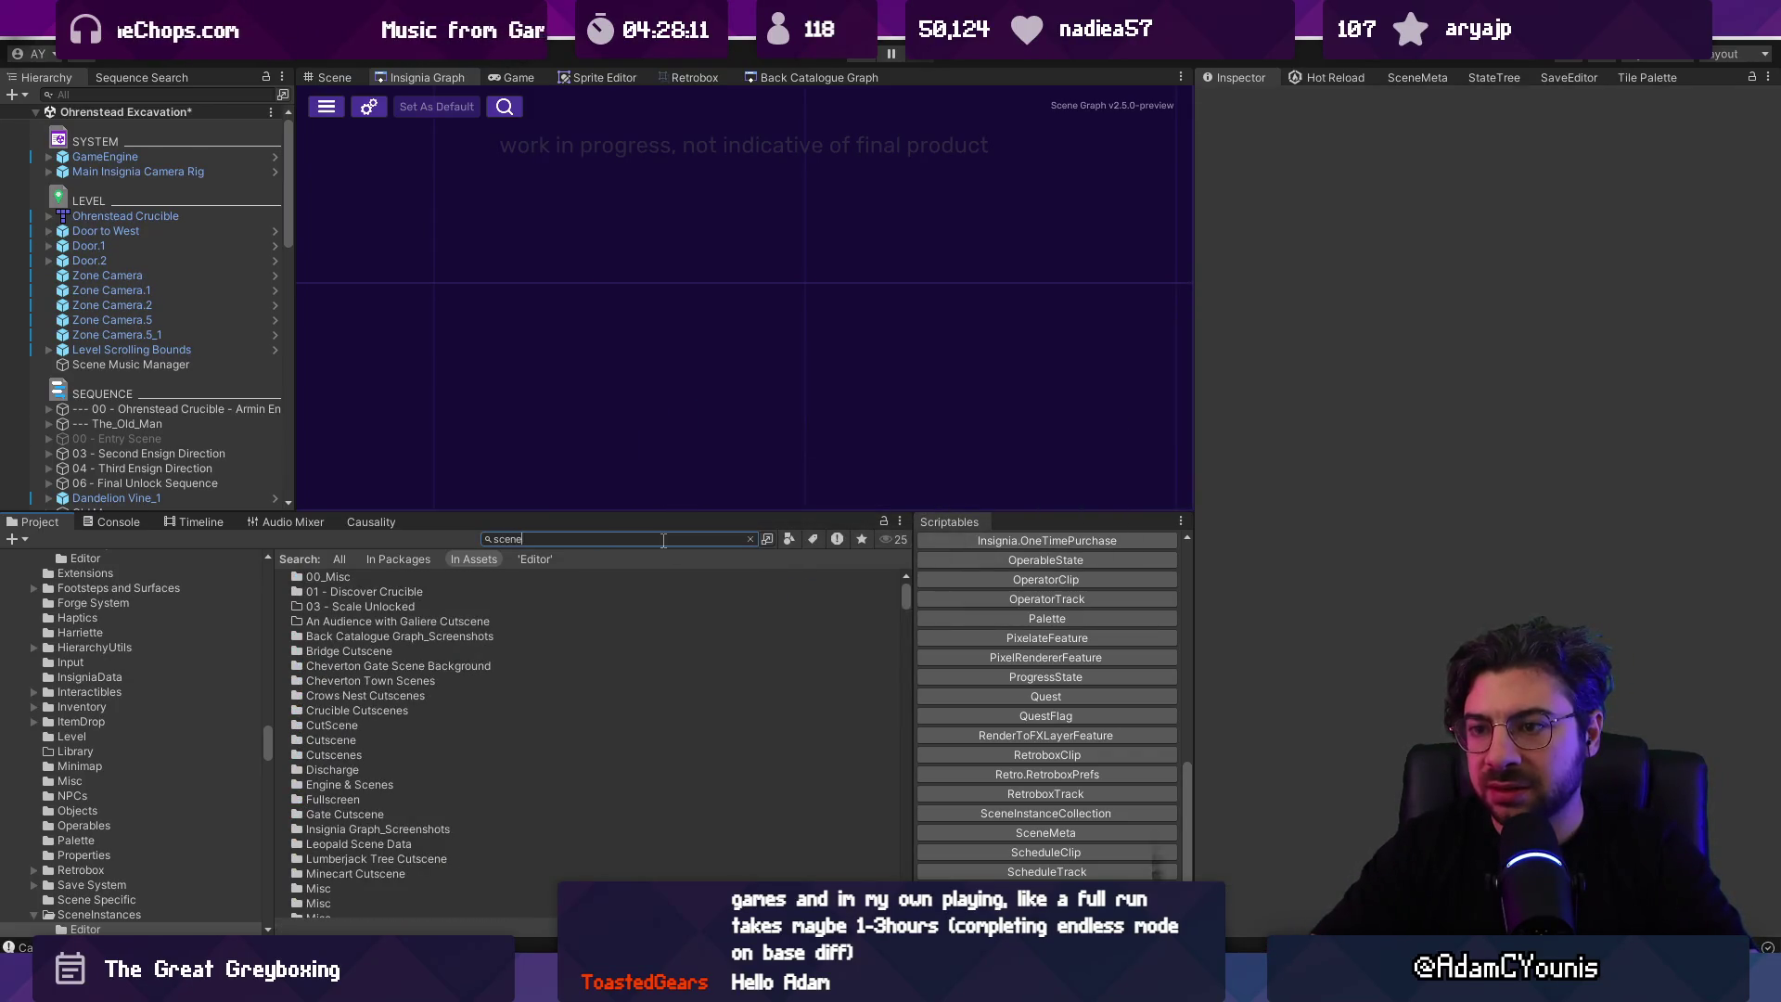
{"action": "type", "text": "instanceco"}
{"action": "key", "text": "Down"}
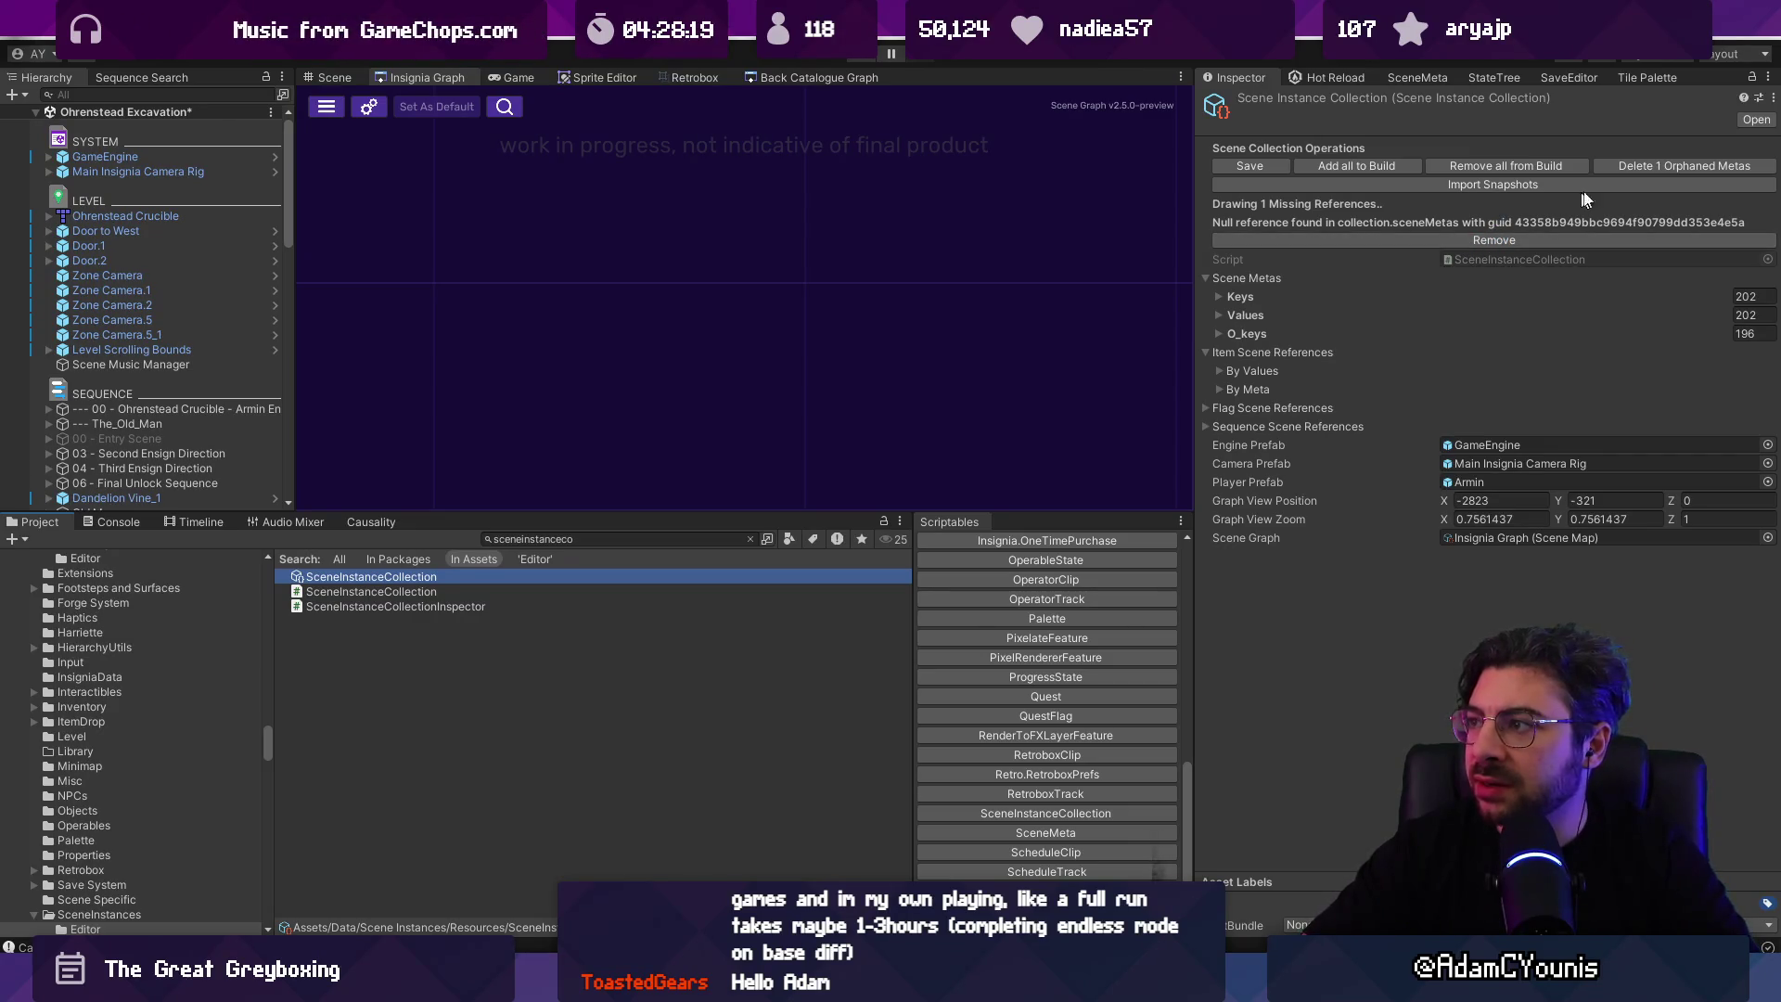
Step: Use 'Delete 1 Orphaned Metas' in the Scene Instance Collection inspector
{"action": "left_click", "coordinate": [1645, 166]}
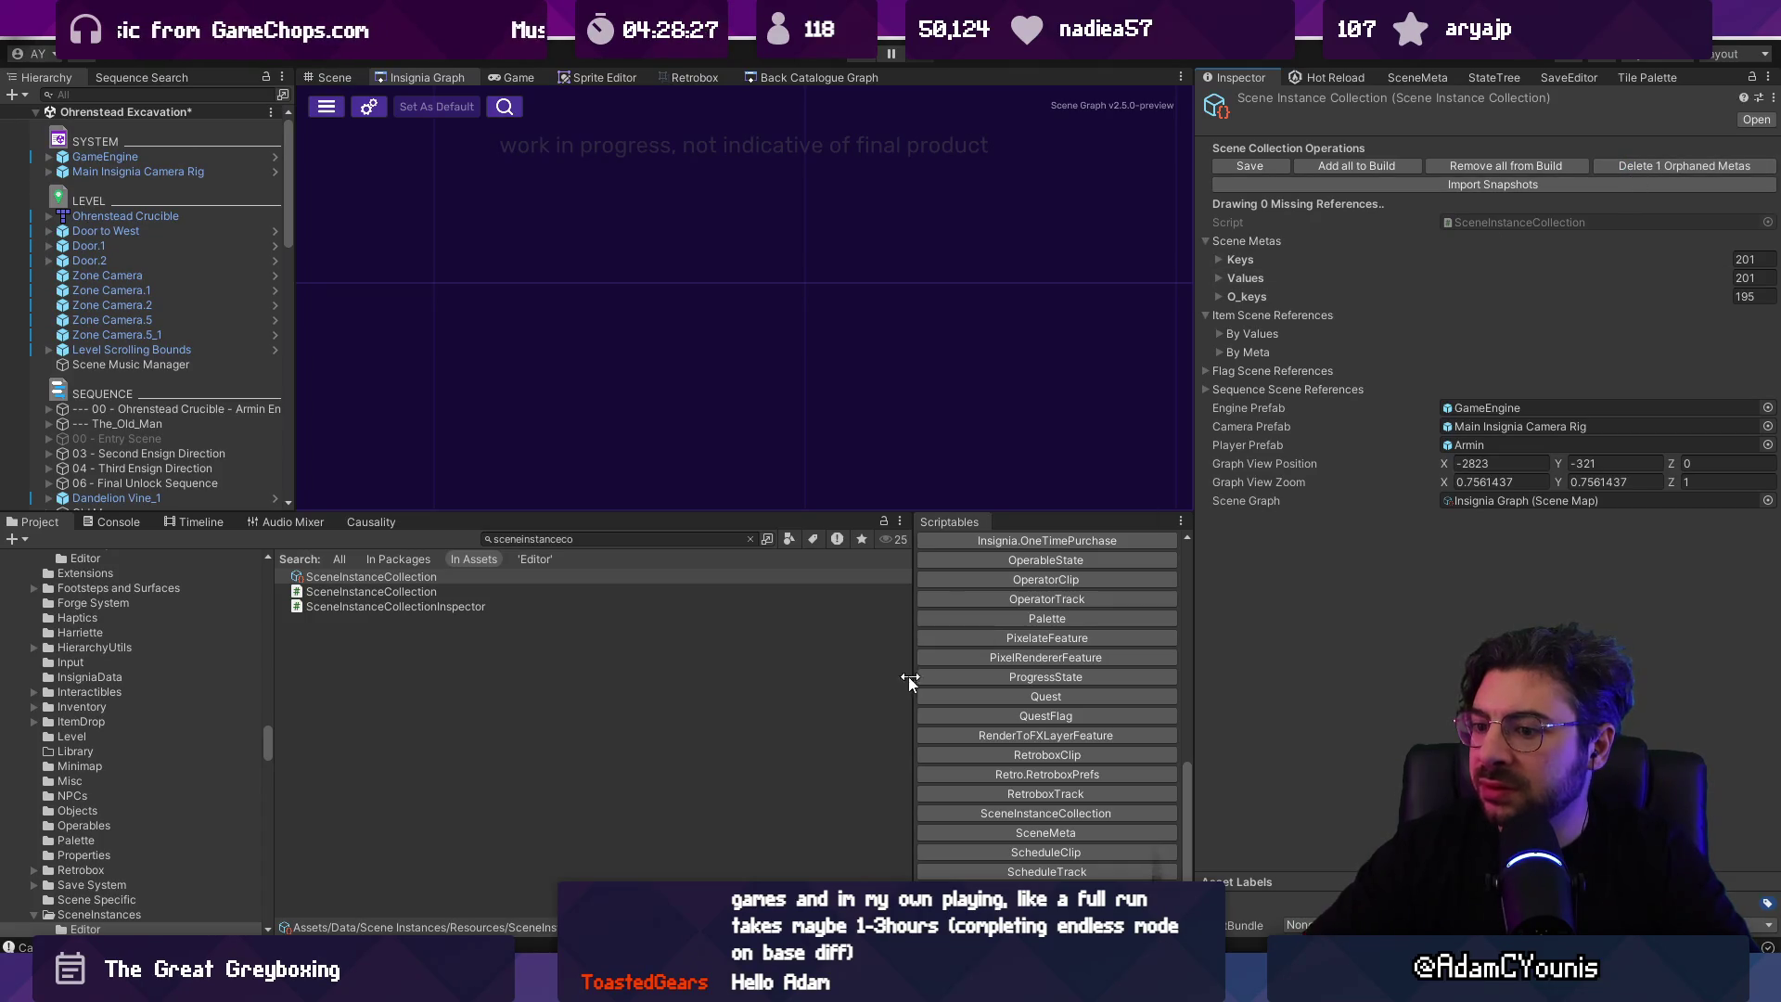
Step: In the inspector script, search 'delet' and go to the DeleteOrphanedMetas definition
{"action": "mouse_move", "coordinate": [646, 986]}
{"action": "left_click", "coordinate": [647, 858]}
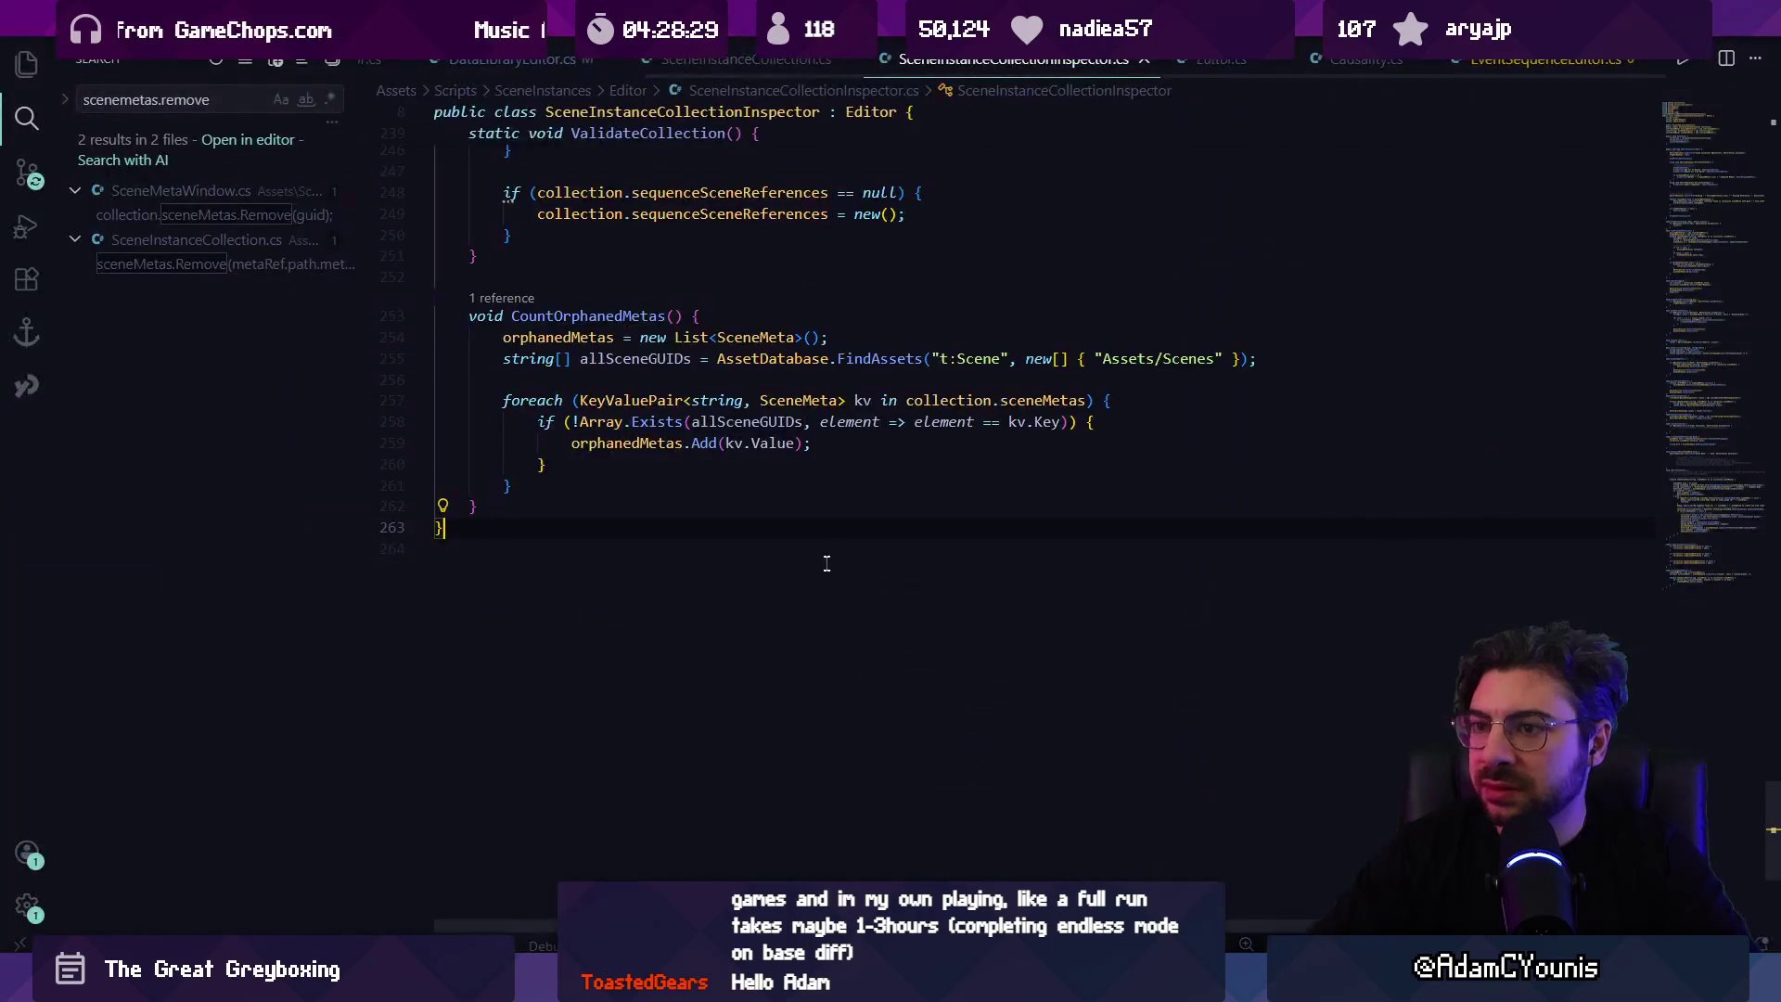
{"action": "key", "text": "ctrl+f"}
{"action": "type", "text": "delet"}
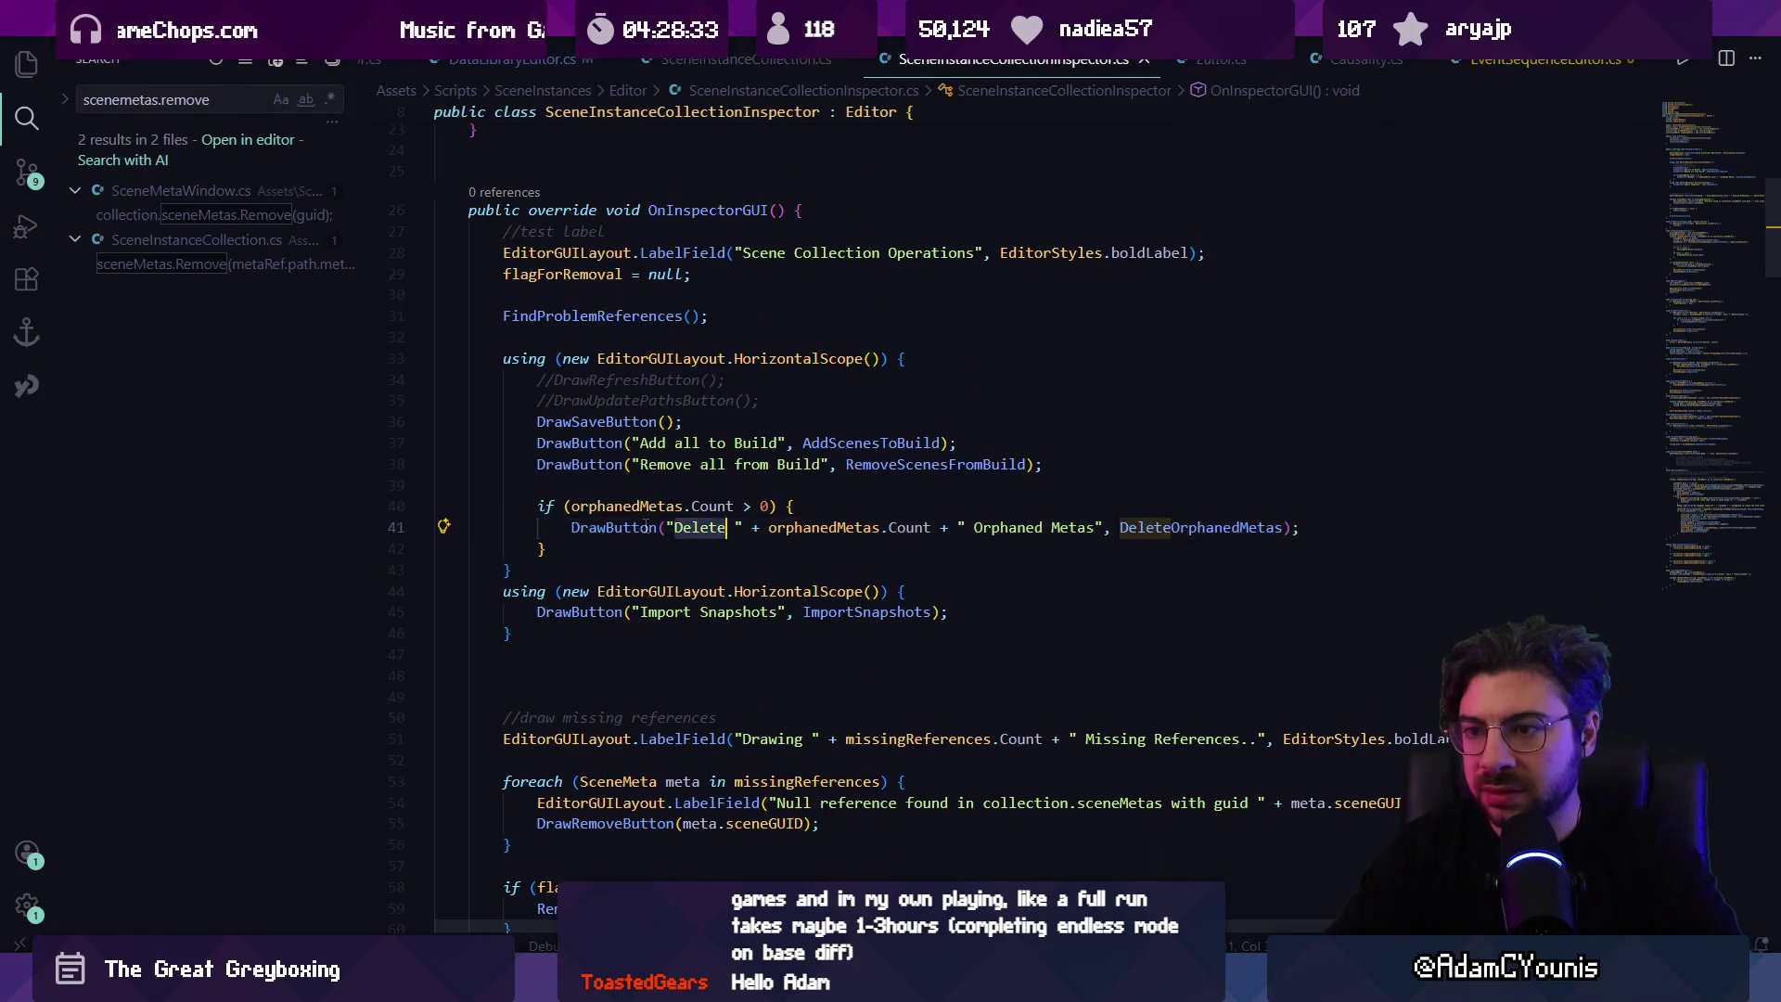
{"action": "left_click", "coordinate": [1197, 527], "text": "ctrl"}
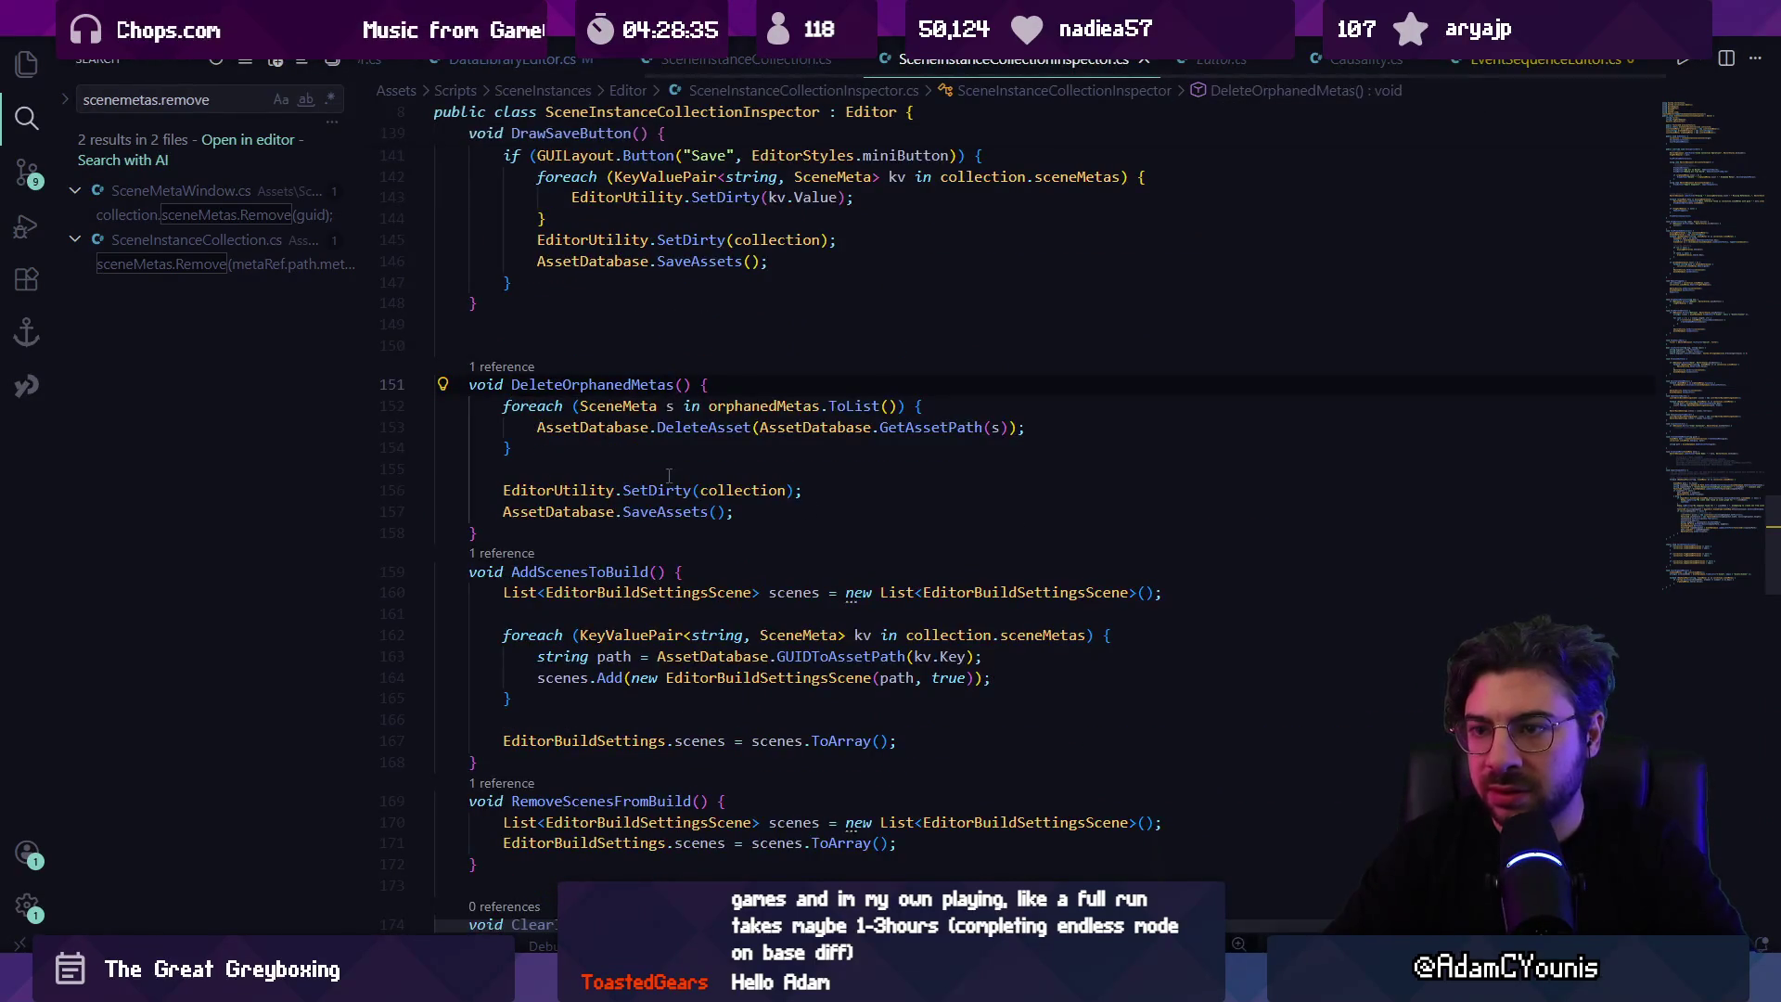
Step: Add orphanedMetas.Remove(s); inside the foreach loop of DeleteOrphanedMetas
{"action": "key", "text": "Return"}
{"action": "key", "text": "Return"}
{"action": "key", "text": "Up"}
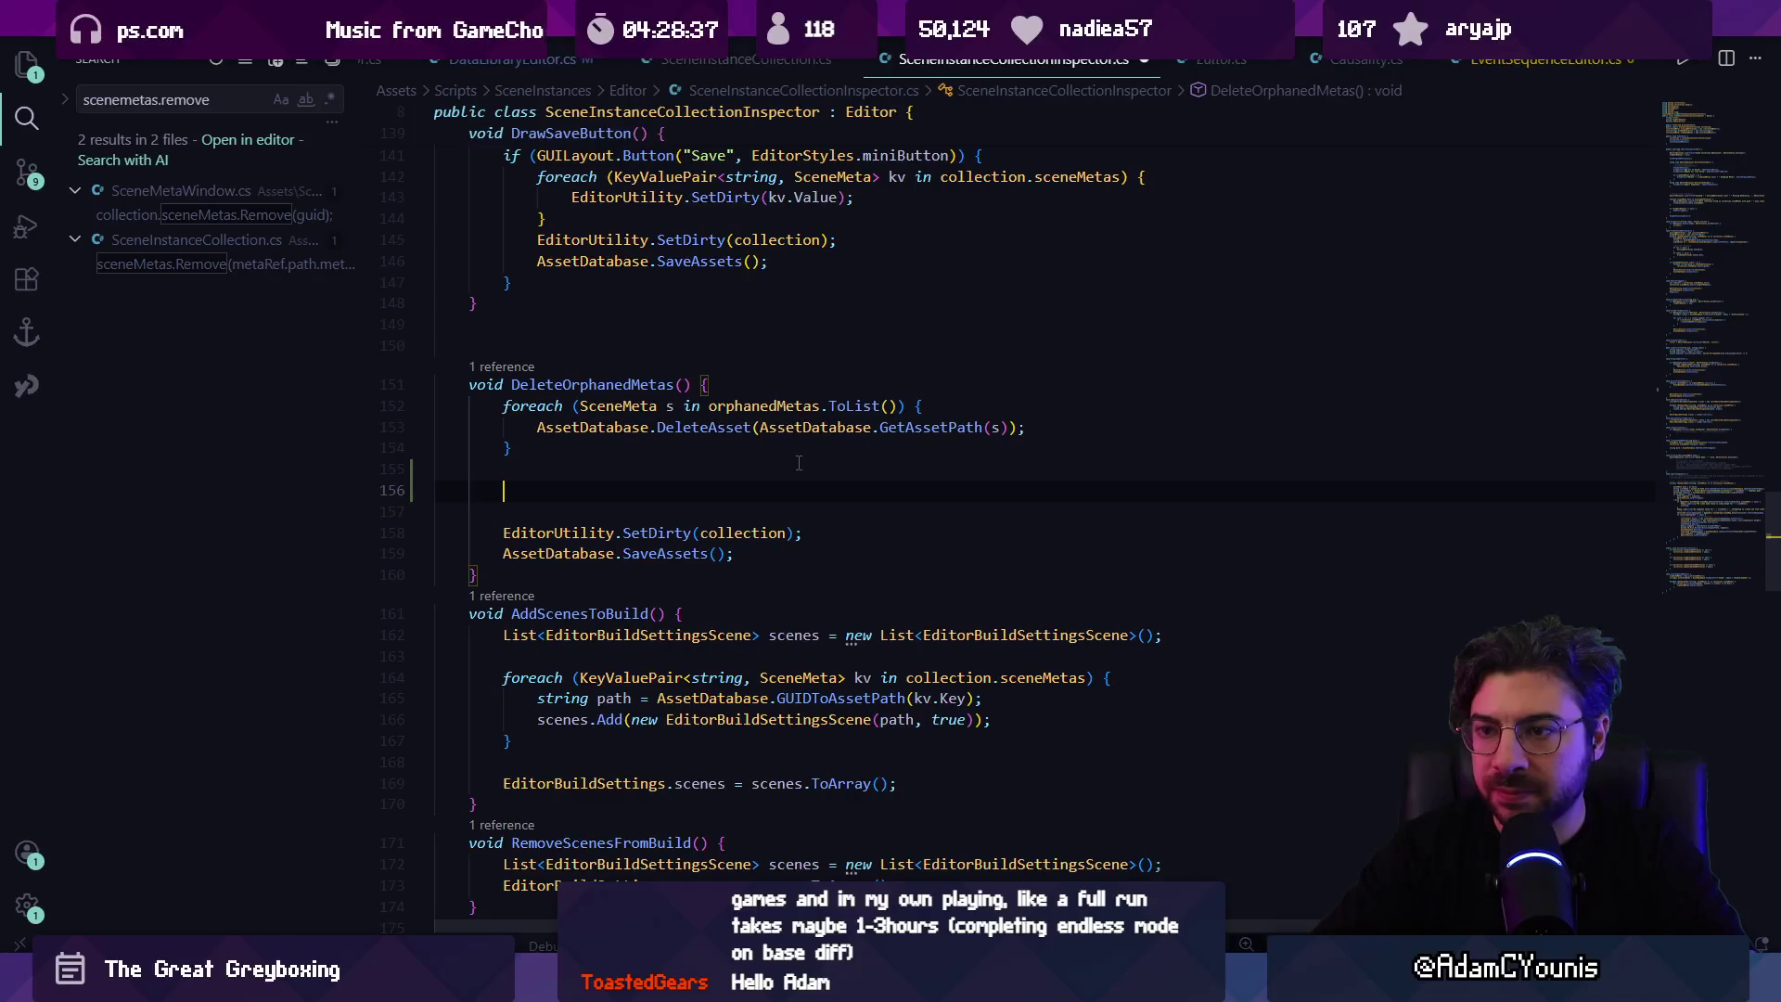
{"action": "key", "text": "Tab"}
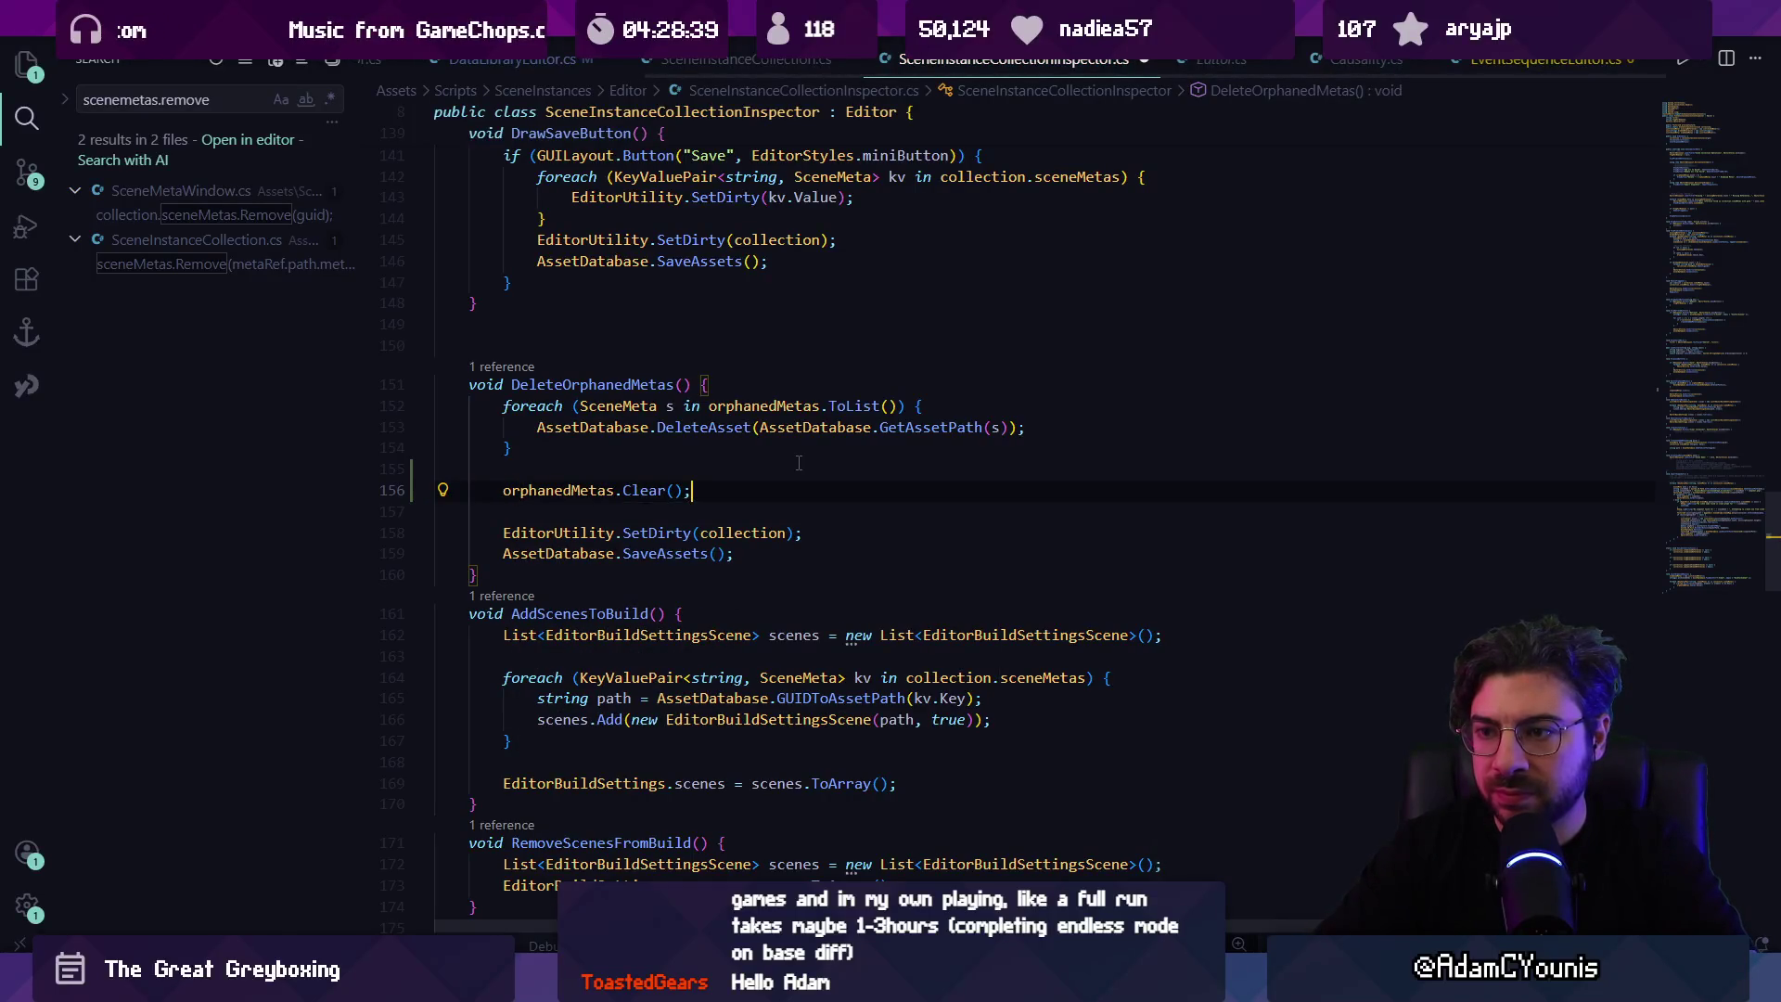
{"action": "key", "text": "BackSpace"}
{"action": "key", "text": "alt+Up"}
{"action": "key", "text": "alt+Up"}
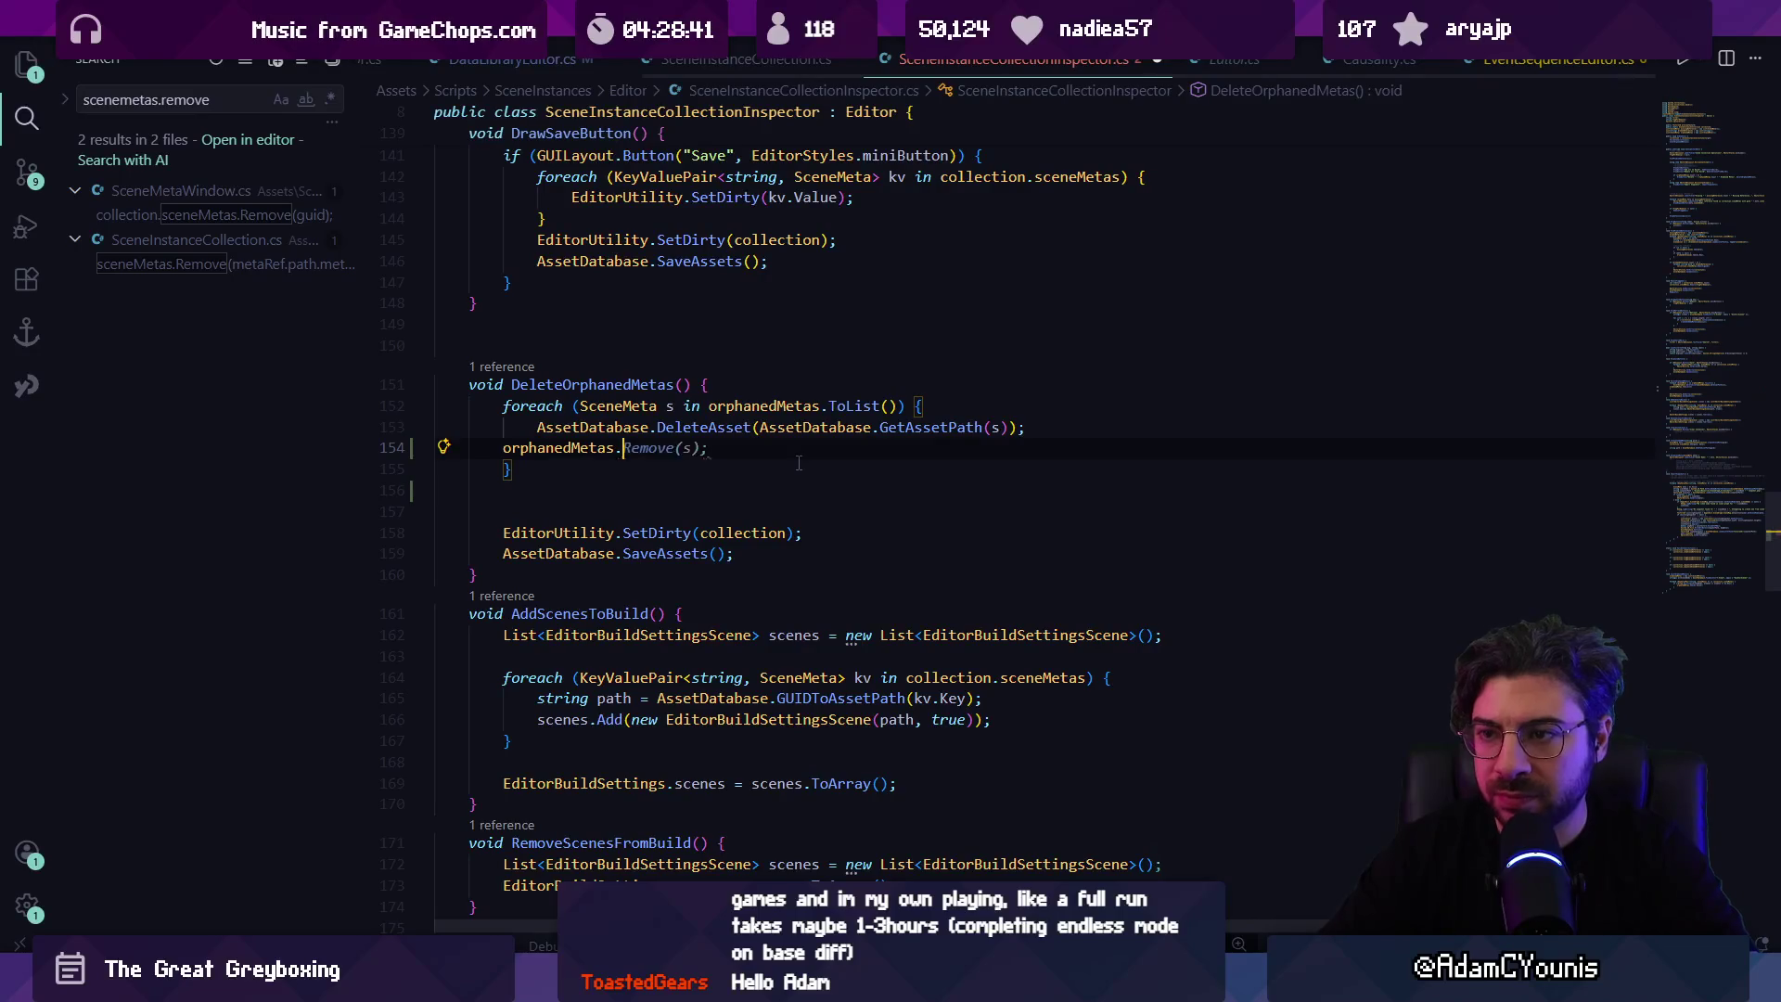
{"action": "key", "text": "Tab"}
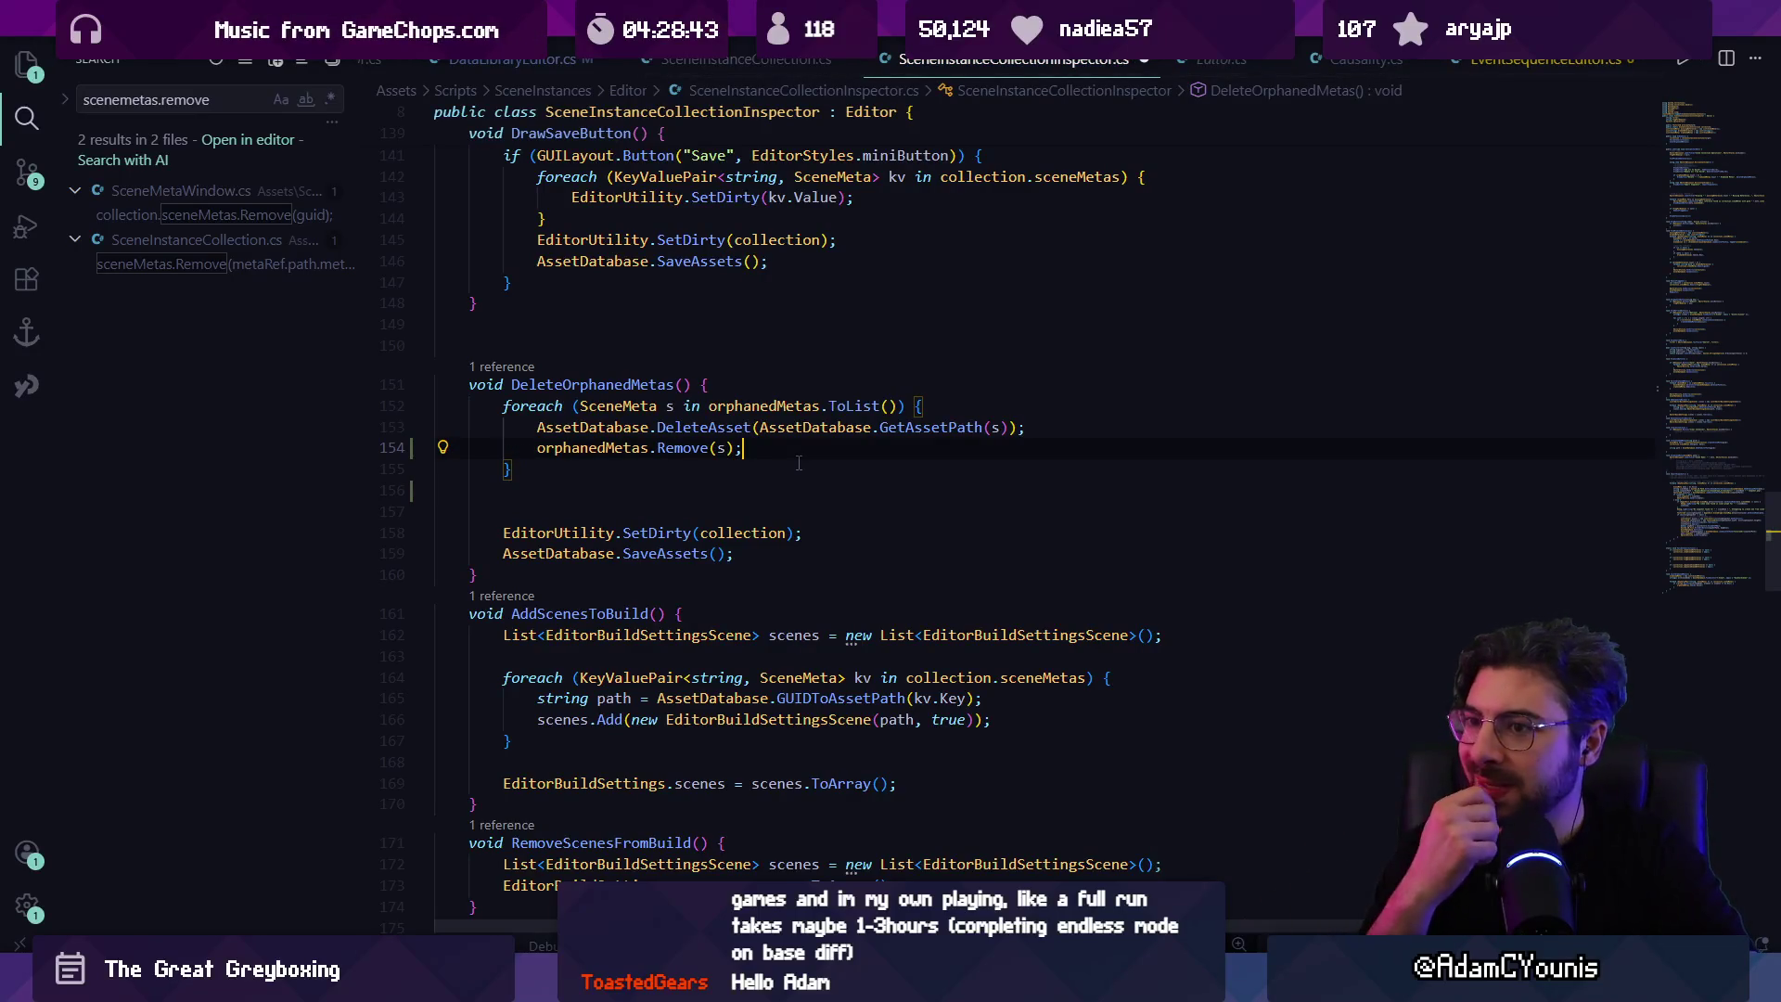
Step: Reselect the SceneInstanceCollection asset in Unity to recheck it
{"action": "mouse_move", "coordinate": [605, 985]}
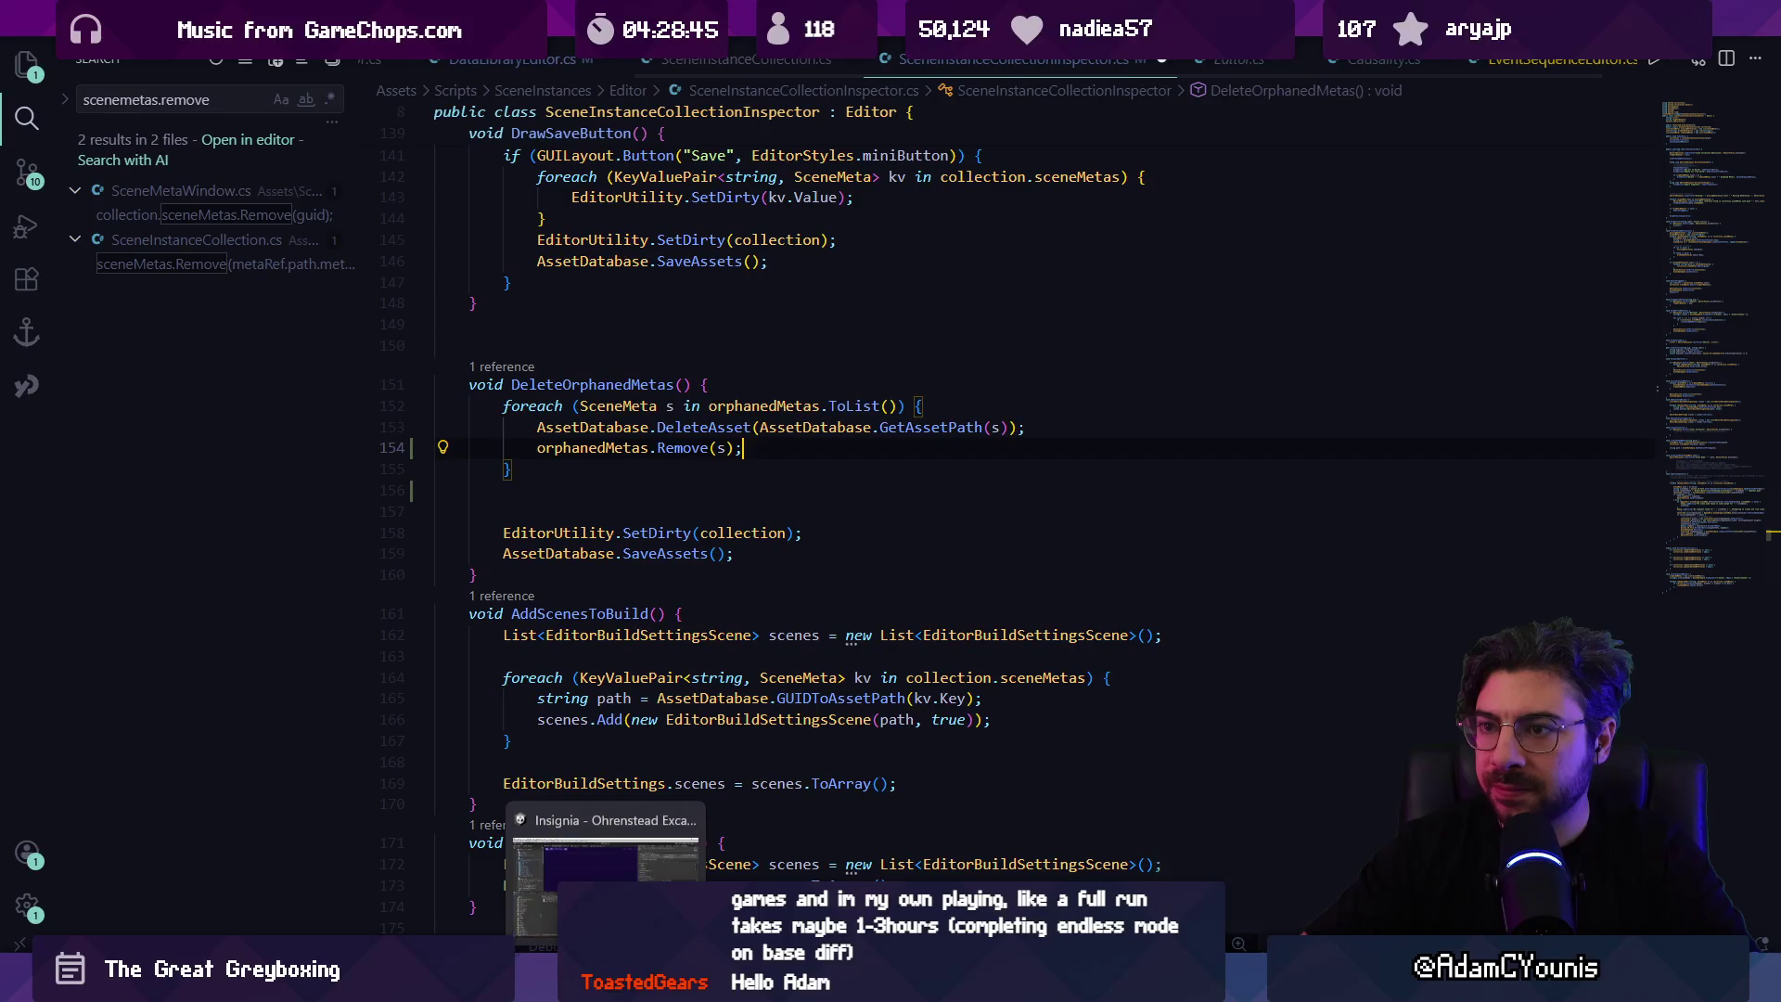
{"action": "left_click", "coordinate": [605, 882]}
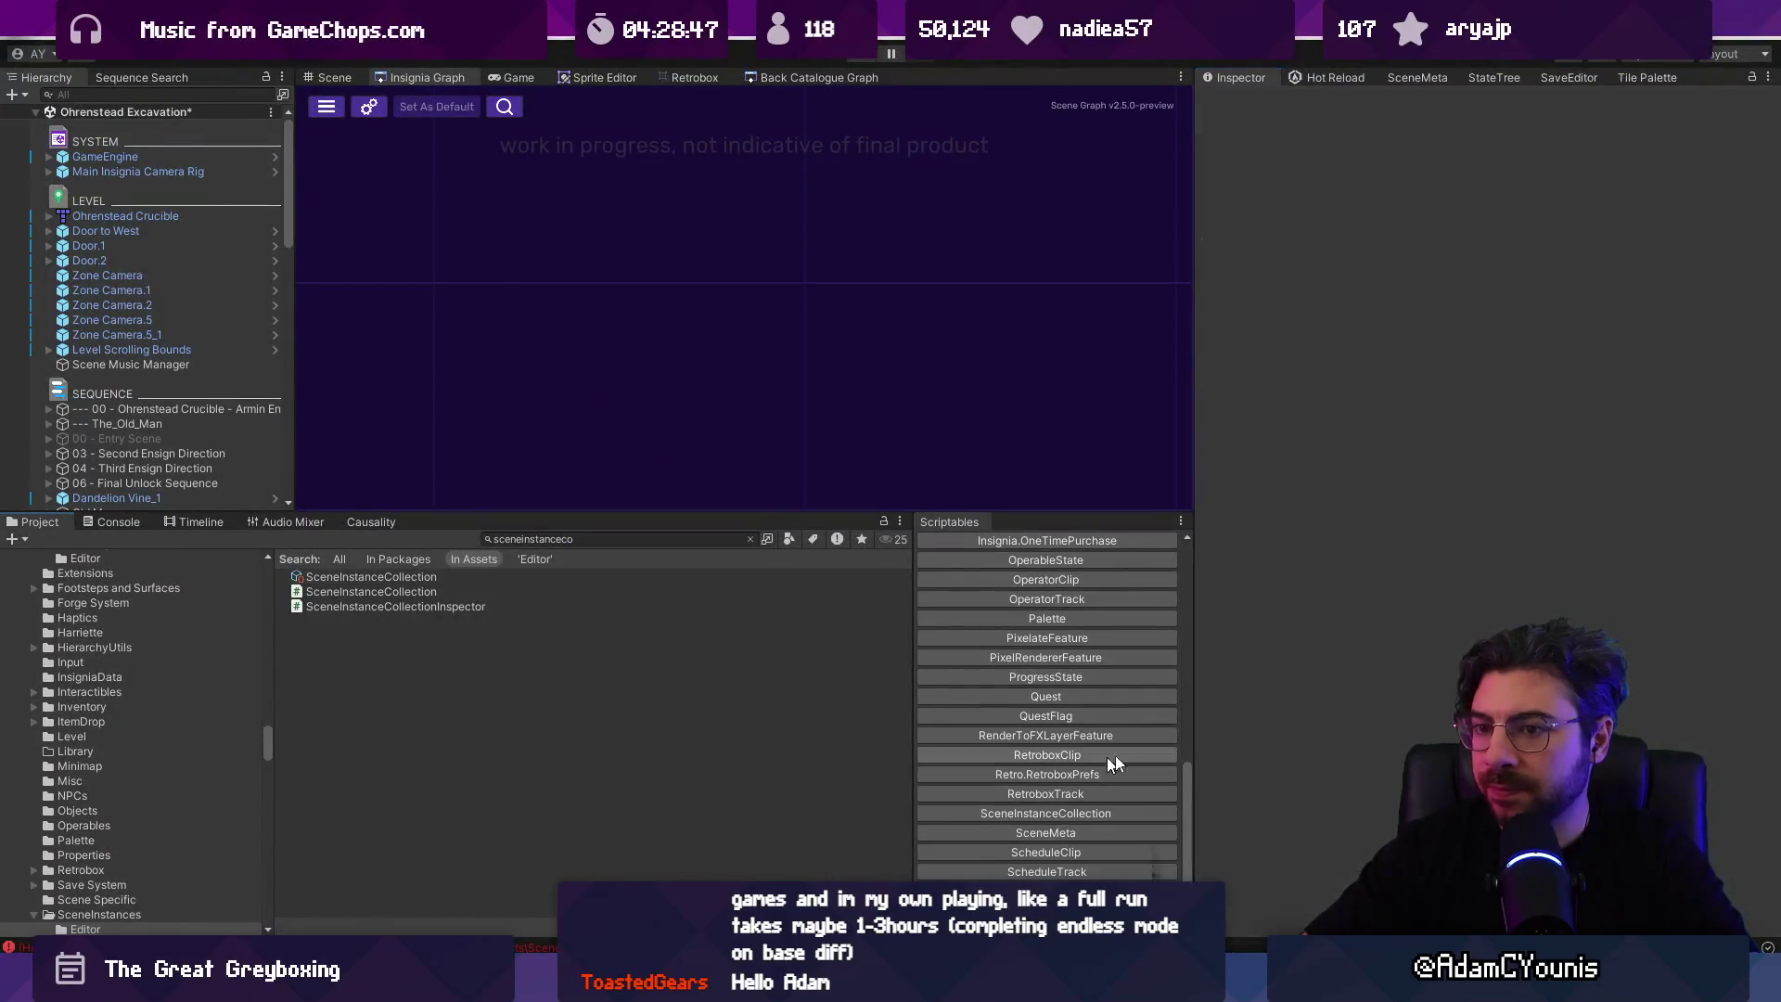
{"action": "left_click", "coordinate": [475, 578]}
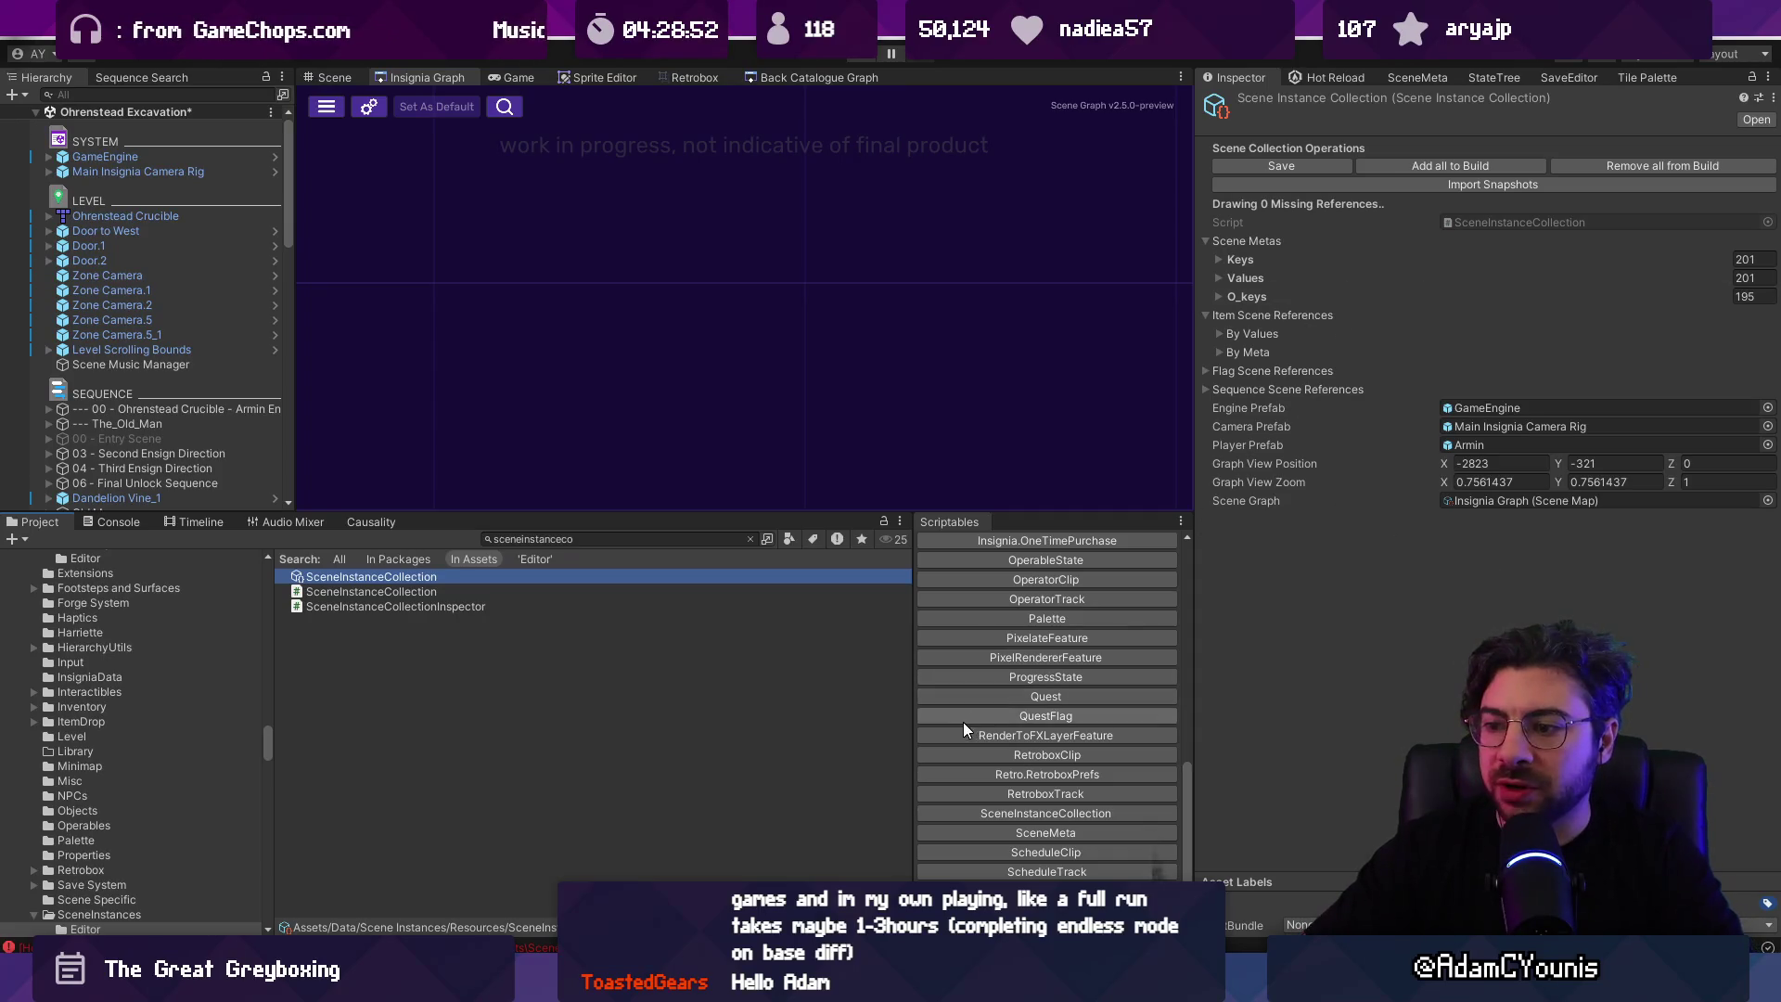
Step: Discard changes to the Ohrenstead Excavation scene files and SceneInstanceCollection.asset in Fork
{"action": "key", "text": "alt+Tab"}
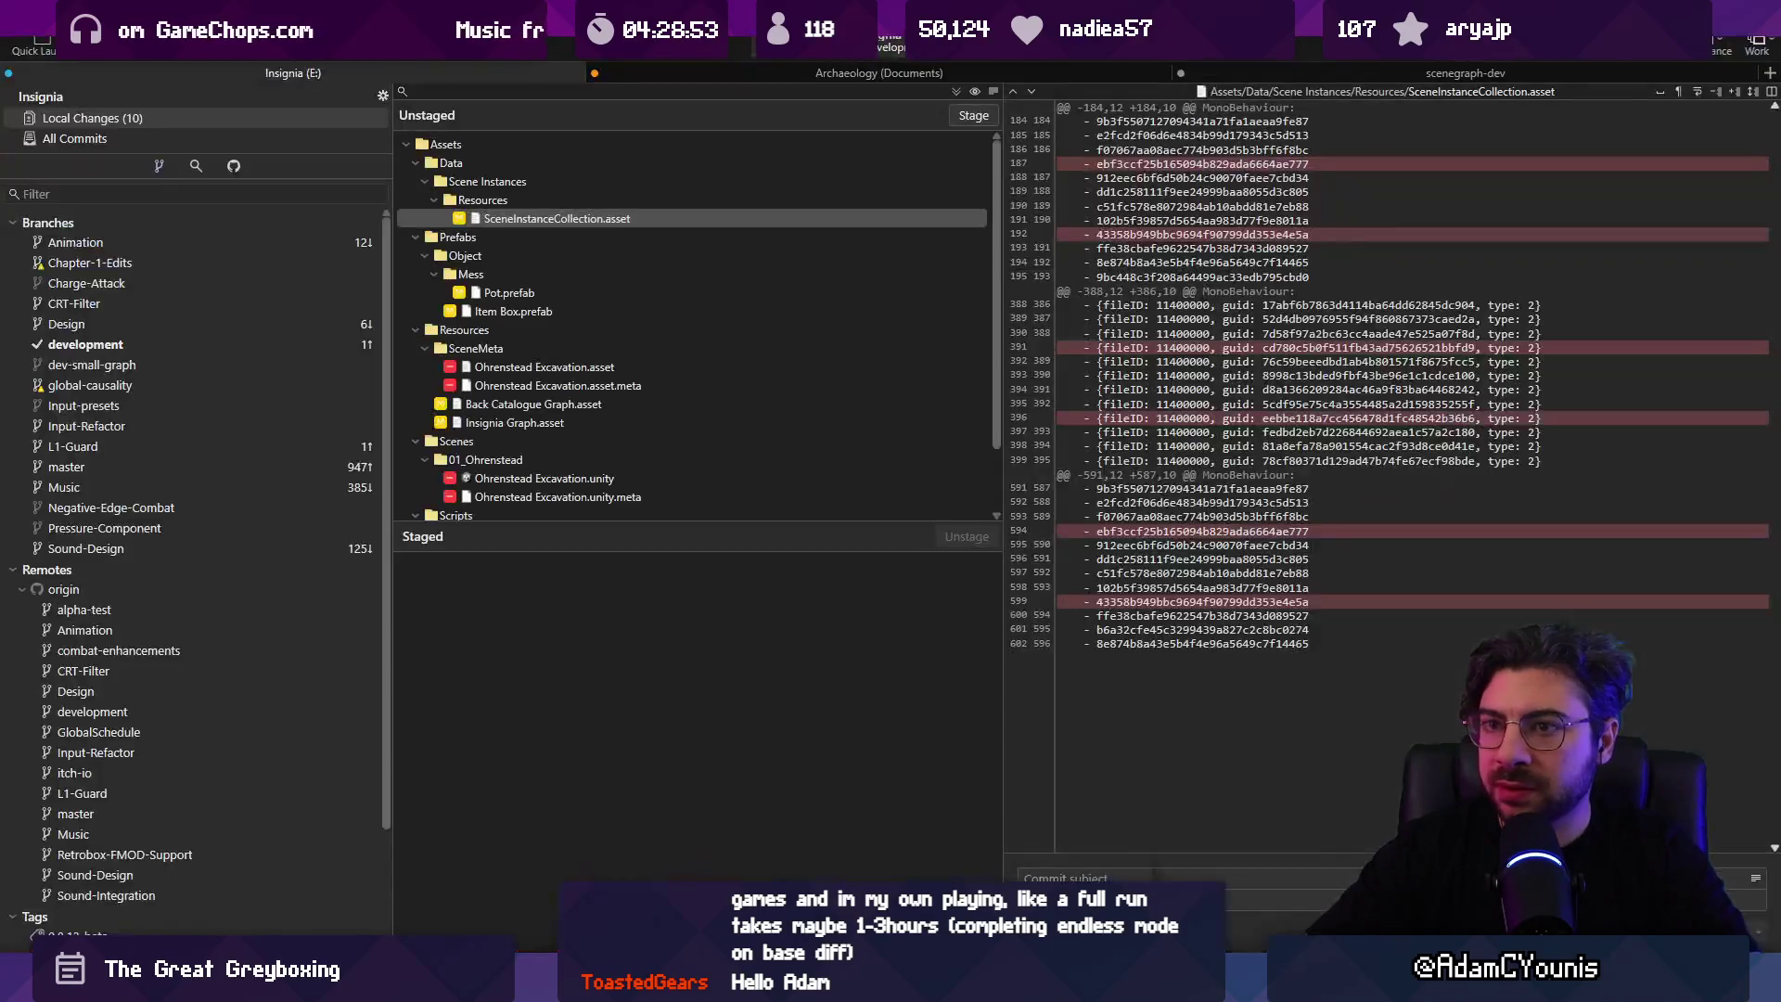
{"action": "scroll", "coordinate": [596, 297], "scroll_direction": "down", "scroll_amount": 2}
{"action": "left_click", "coordinate": [594, 293]}
{"action": "left_click", "coordinate": [608, 313], "text": "shift"}
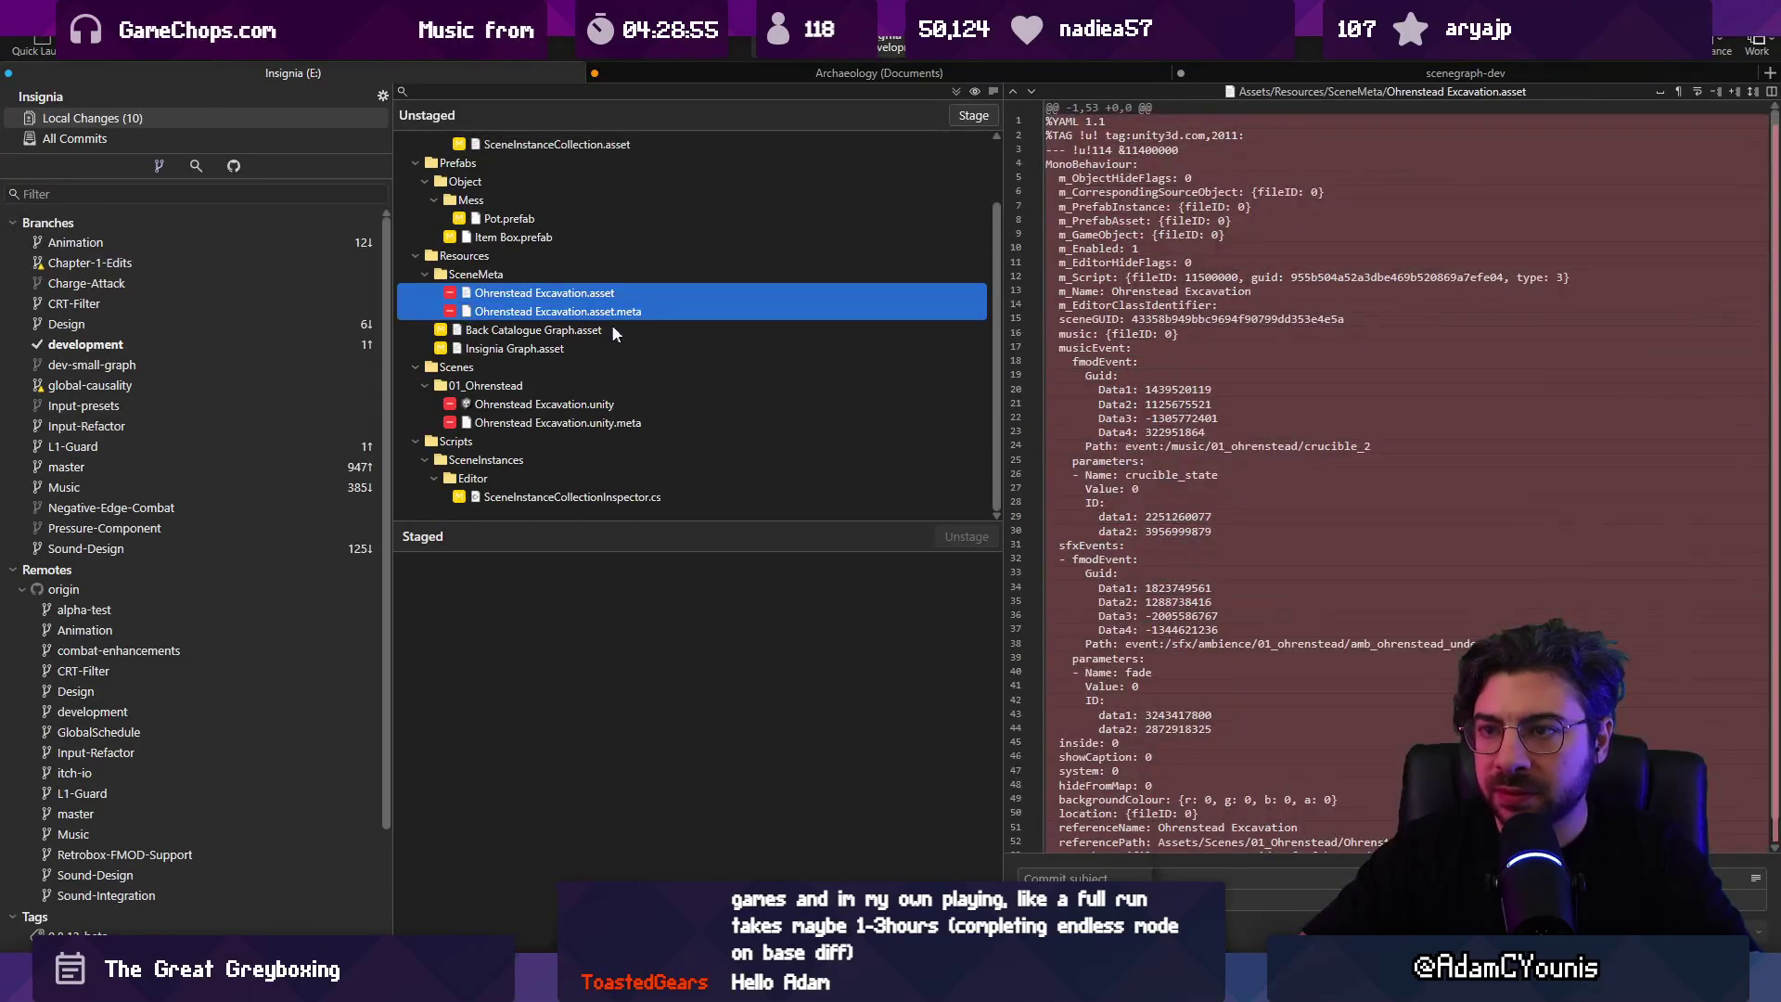
{"action": "left_click", "coordinate": [609, 412], "text": "ctrl"}
{"action": "left_click", "coordinate": [614, 422], "text": "ctrl"}
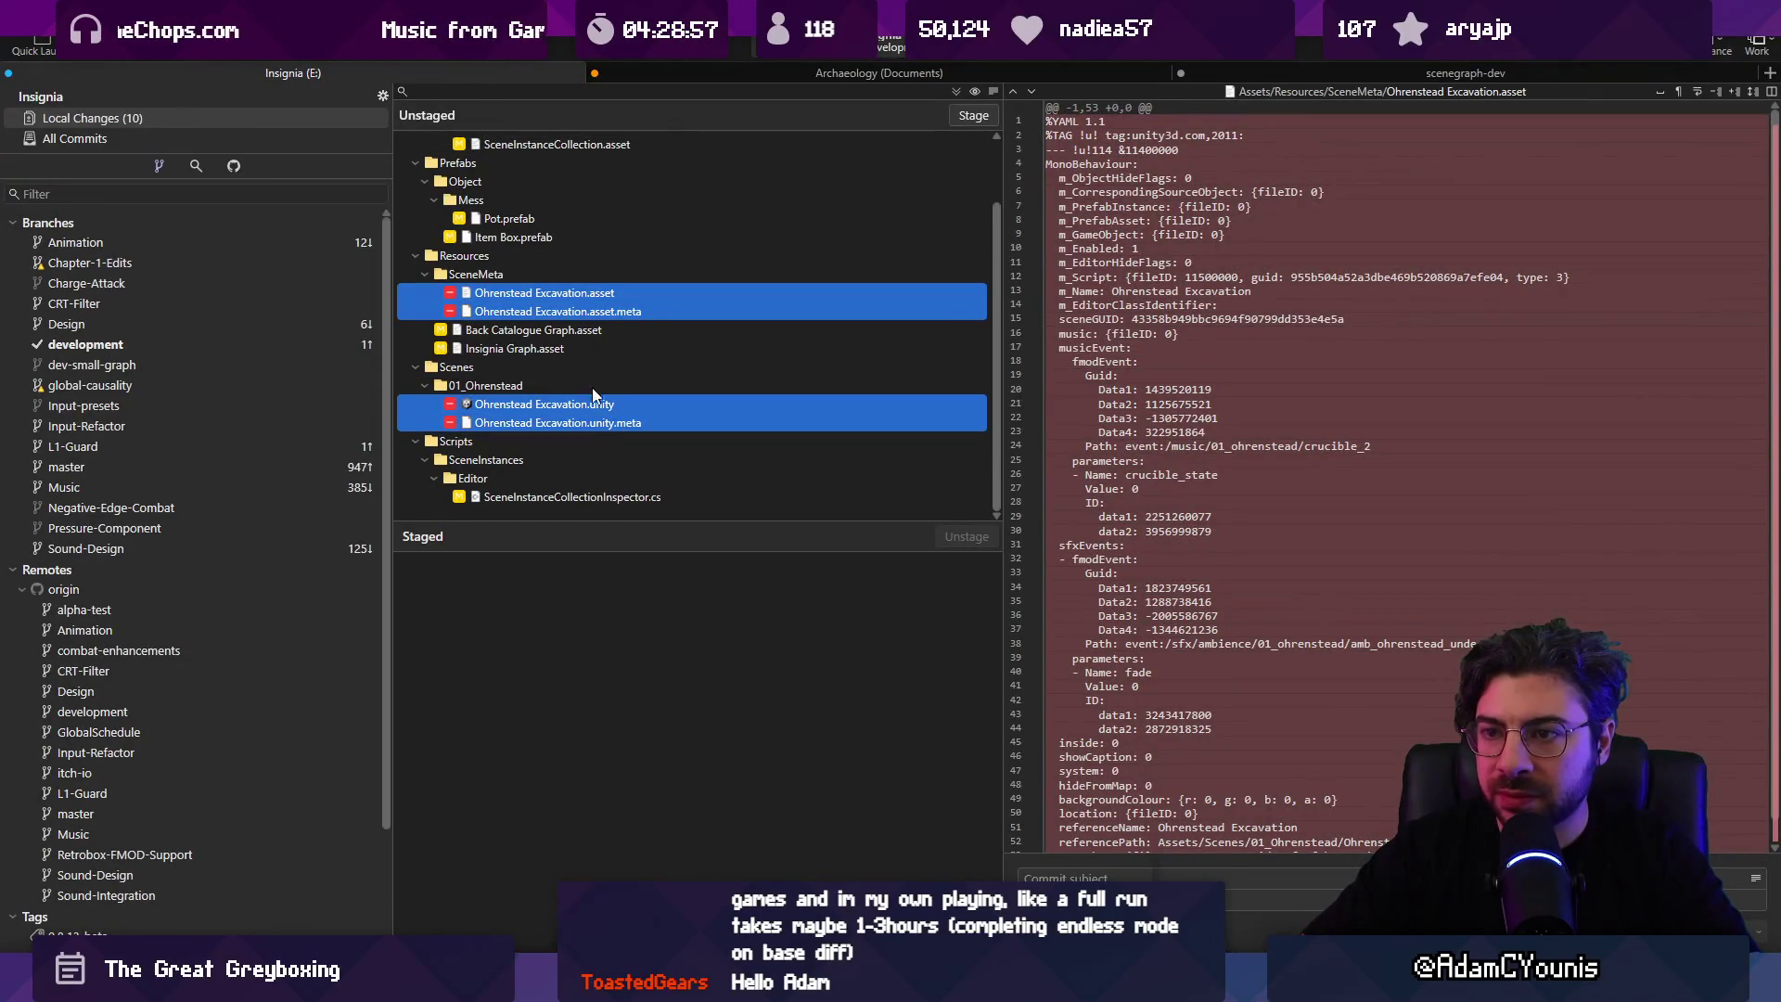
{"action": "scroll", "coordinate": [590, 498], "scroll_direction": "up", "scroll_amount": 2}
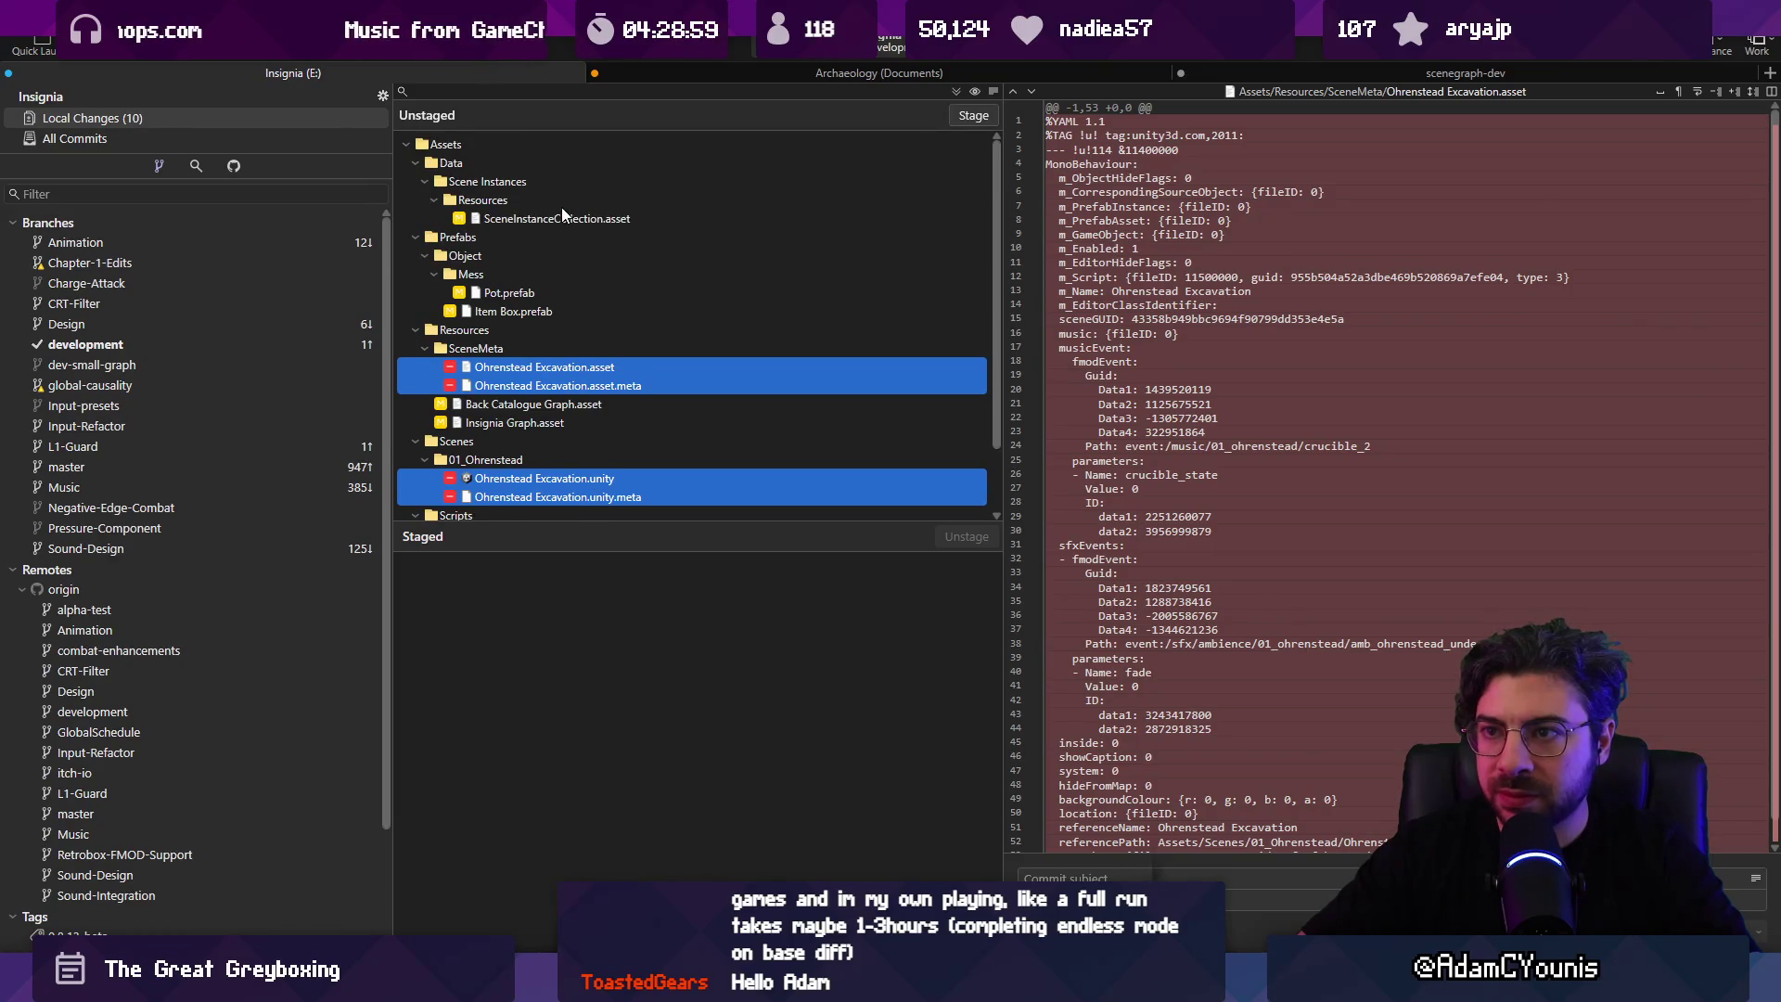
{"action": "left_click", "coordinate": [865, 223], "text": "ctrl"}
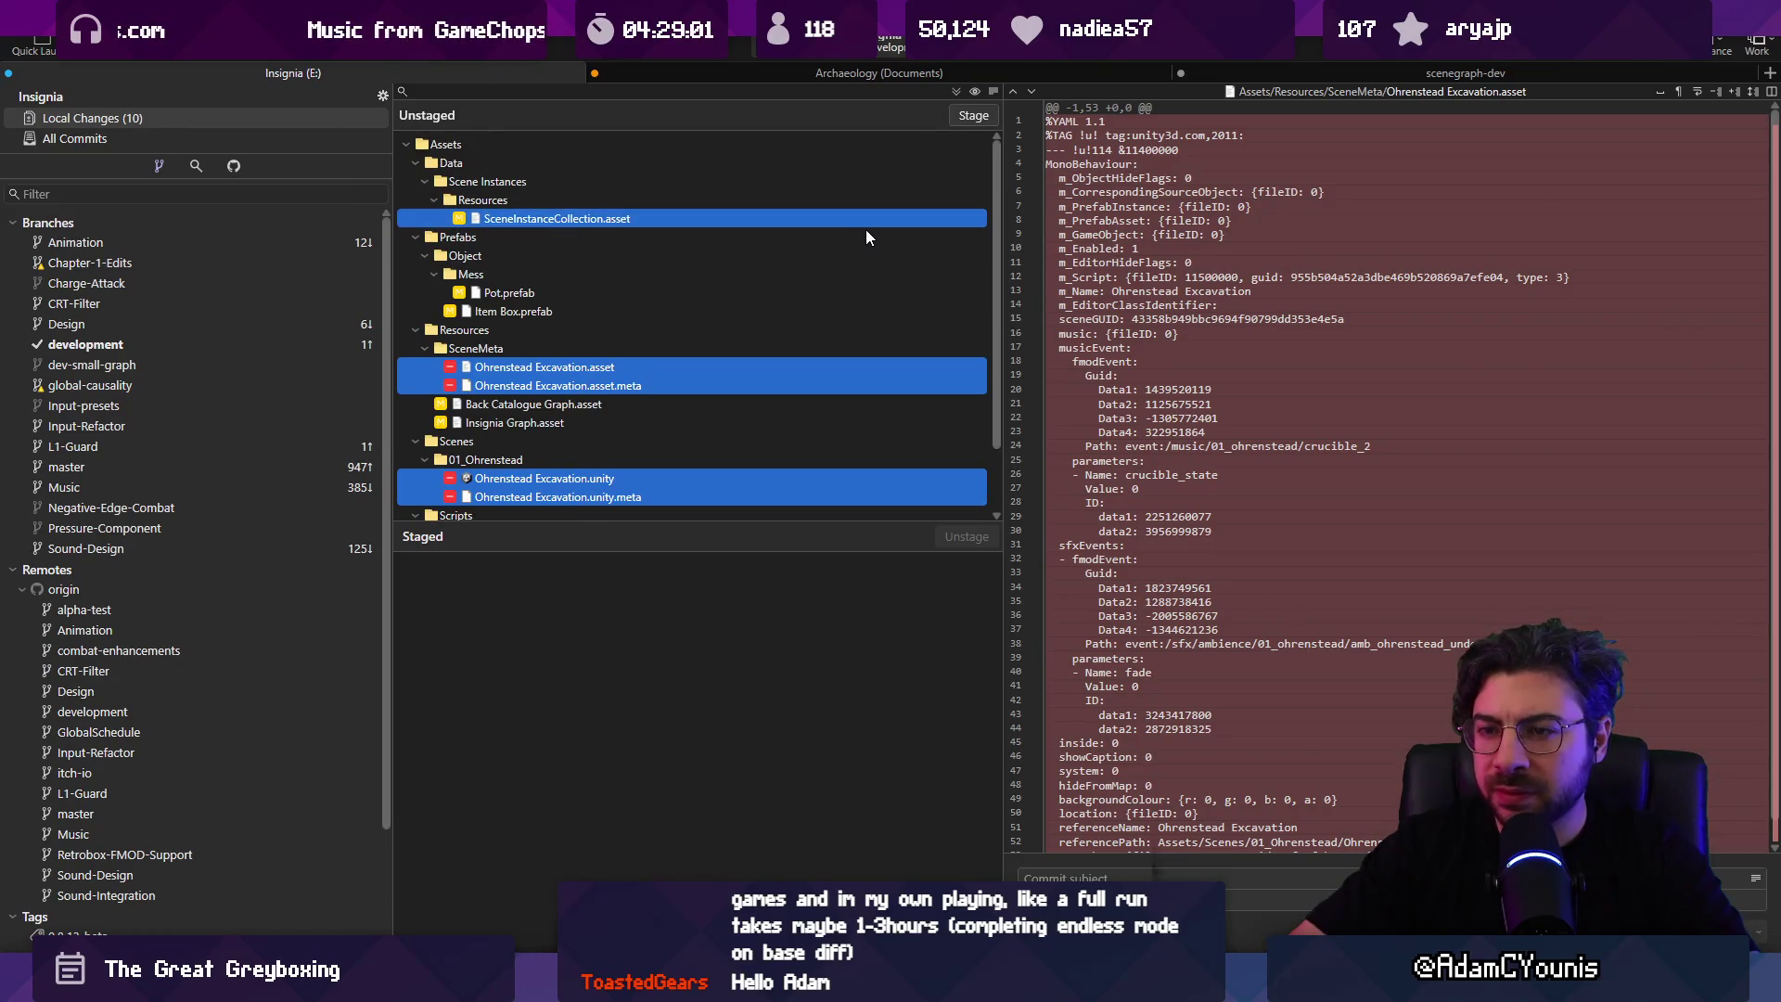
{"action": "key", "text": "Delete"}
{"action": "key", "text": "Return"}
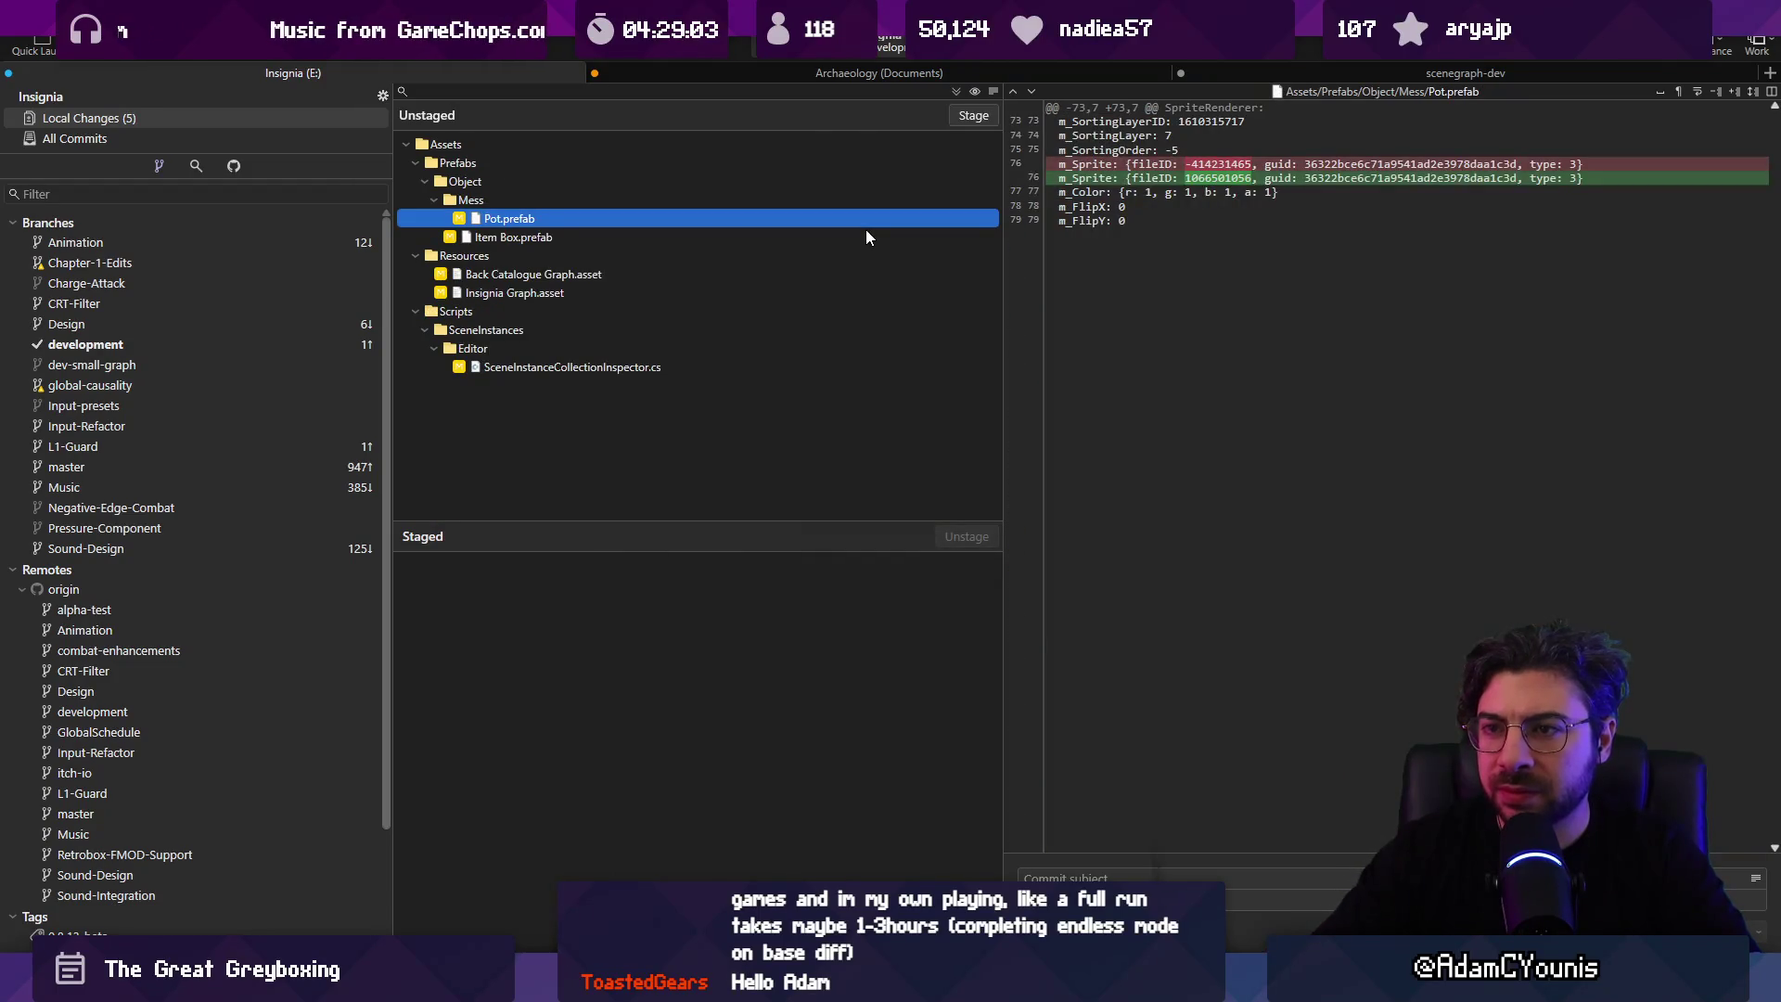
Step: Discard changes to Insignia Graph.asset and Back Catalogue Graph.asset
{"action": "key", "text": "alt+Tab"}
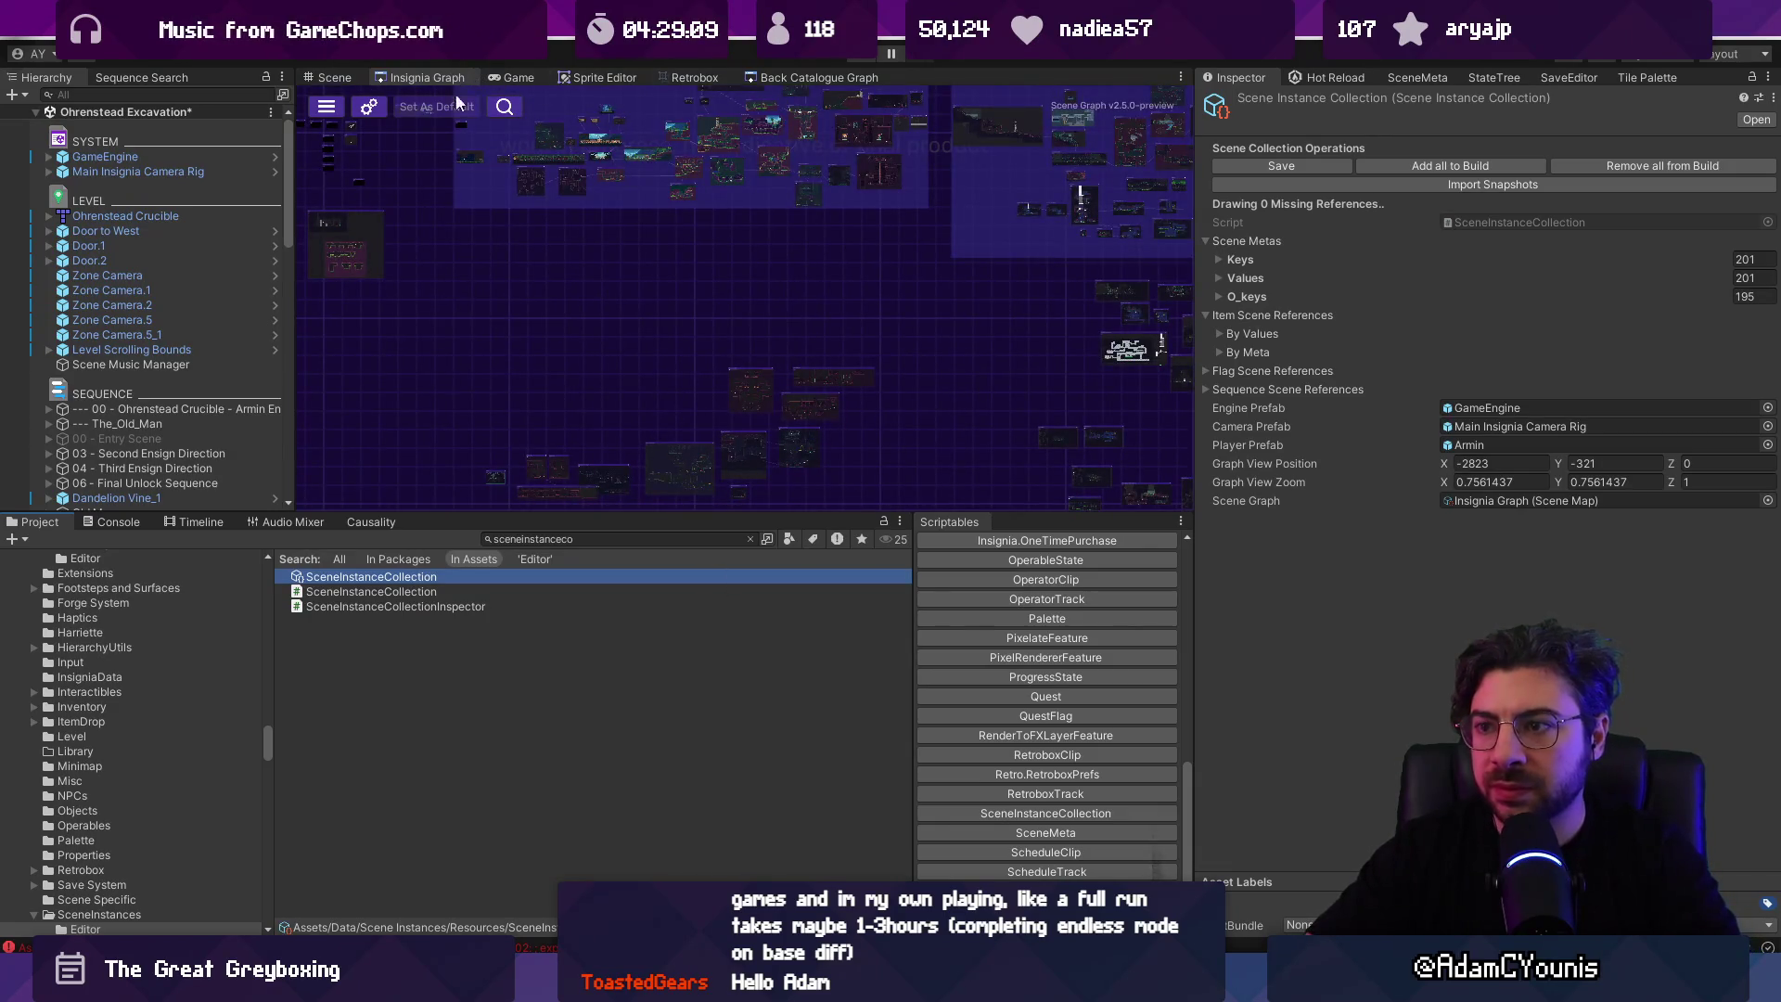
{"action": "key", "text": "alt+Tab"}
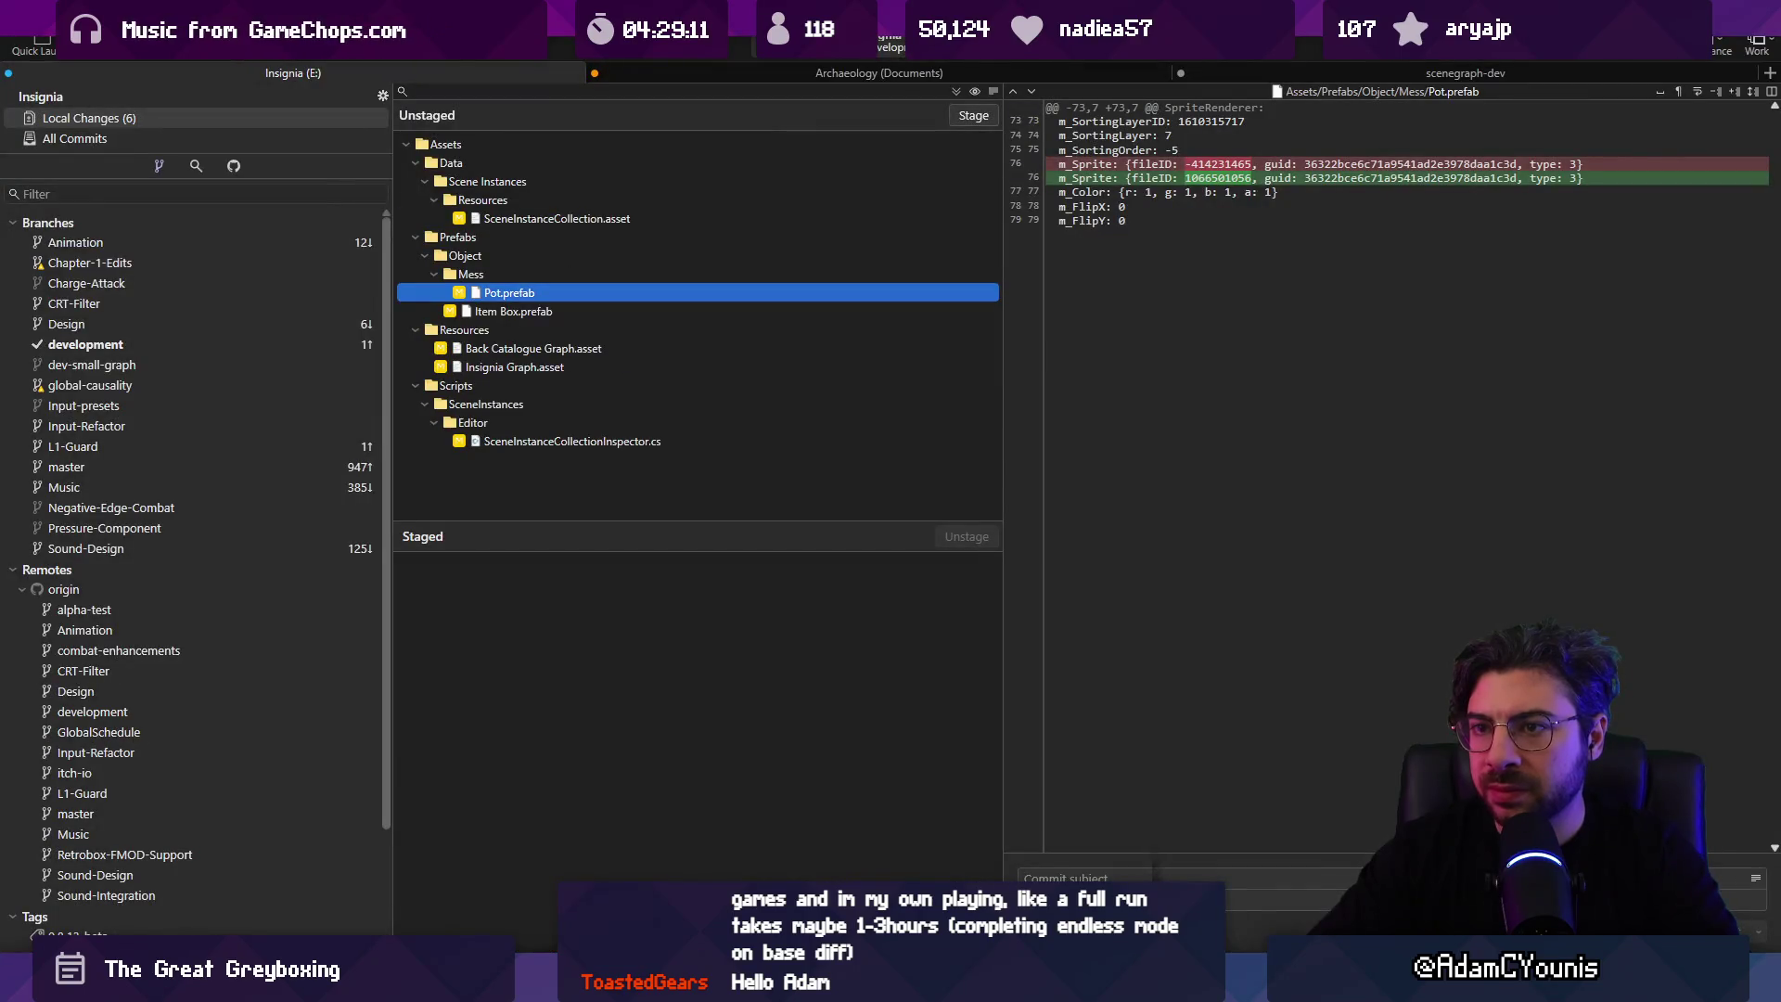
{"action": "left_click", "coordinate": [563, 365]}
{"action": "left_click", "coordinate": [570, 347], "text": "shift"}
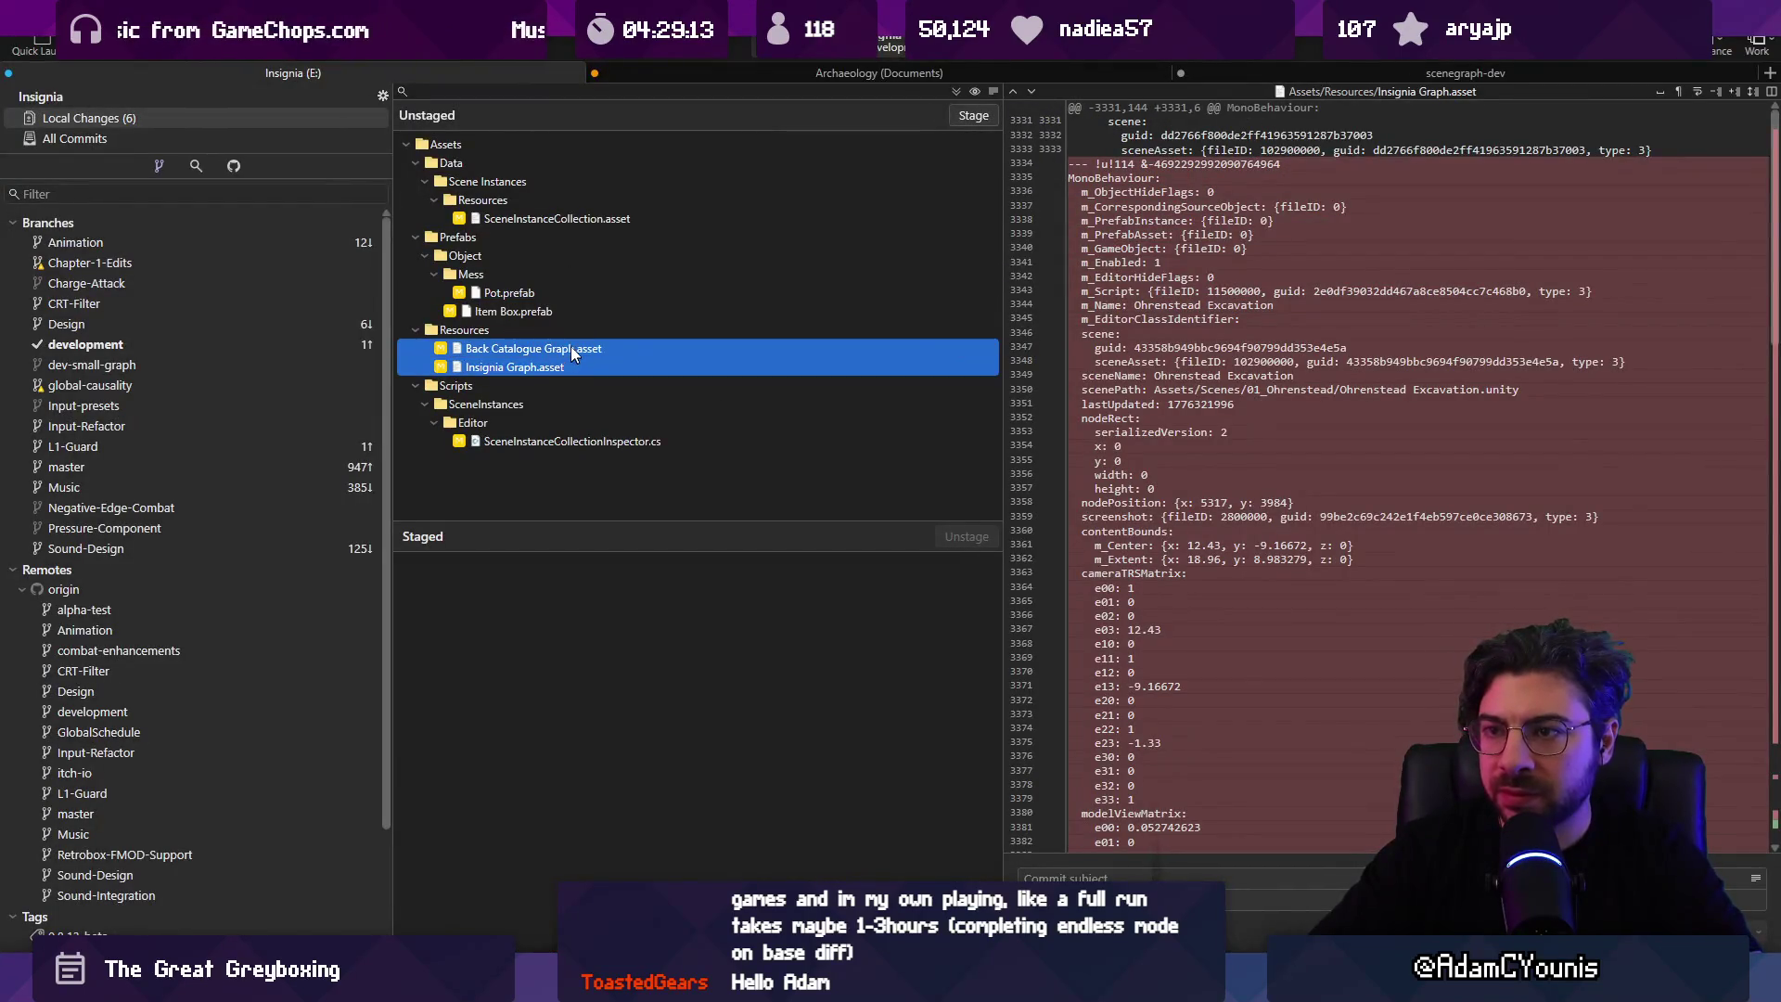
{"action": "key", "text": "Return"}
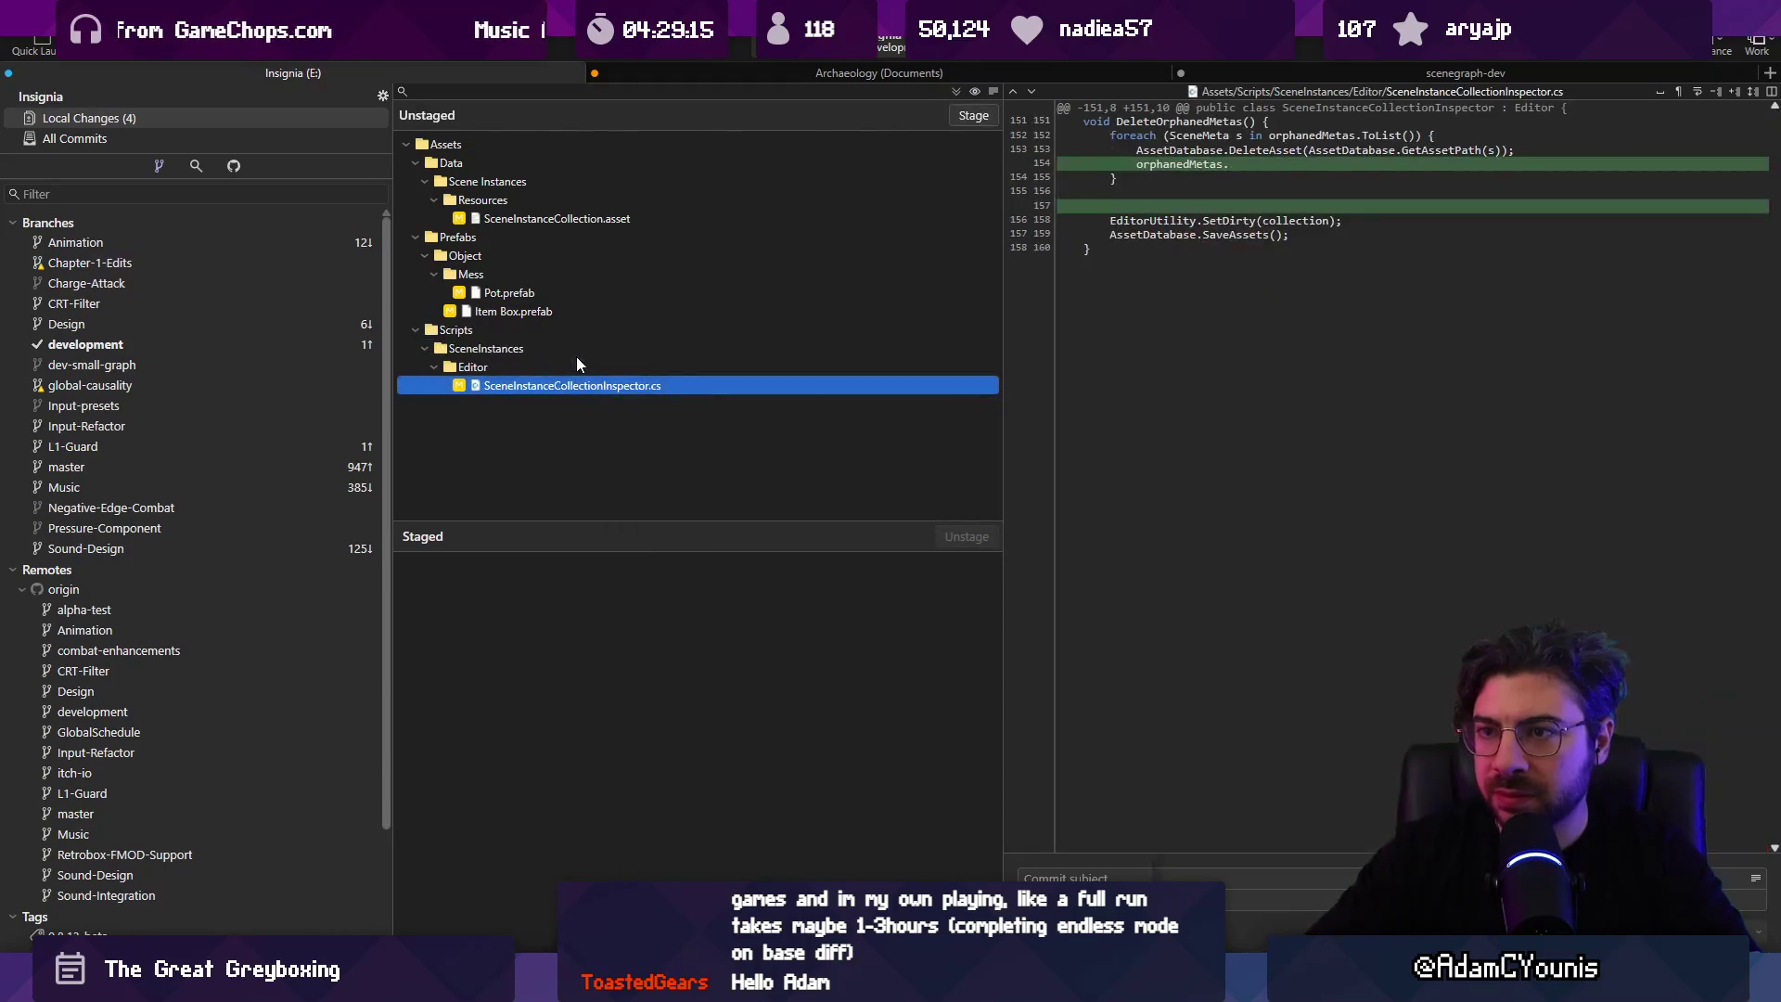
{"action": "mouse_move", "coordinate": [606, 983]}
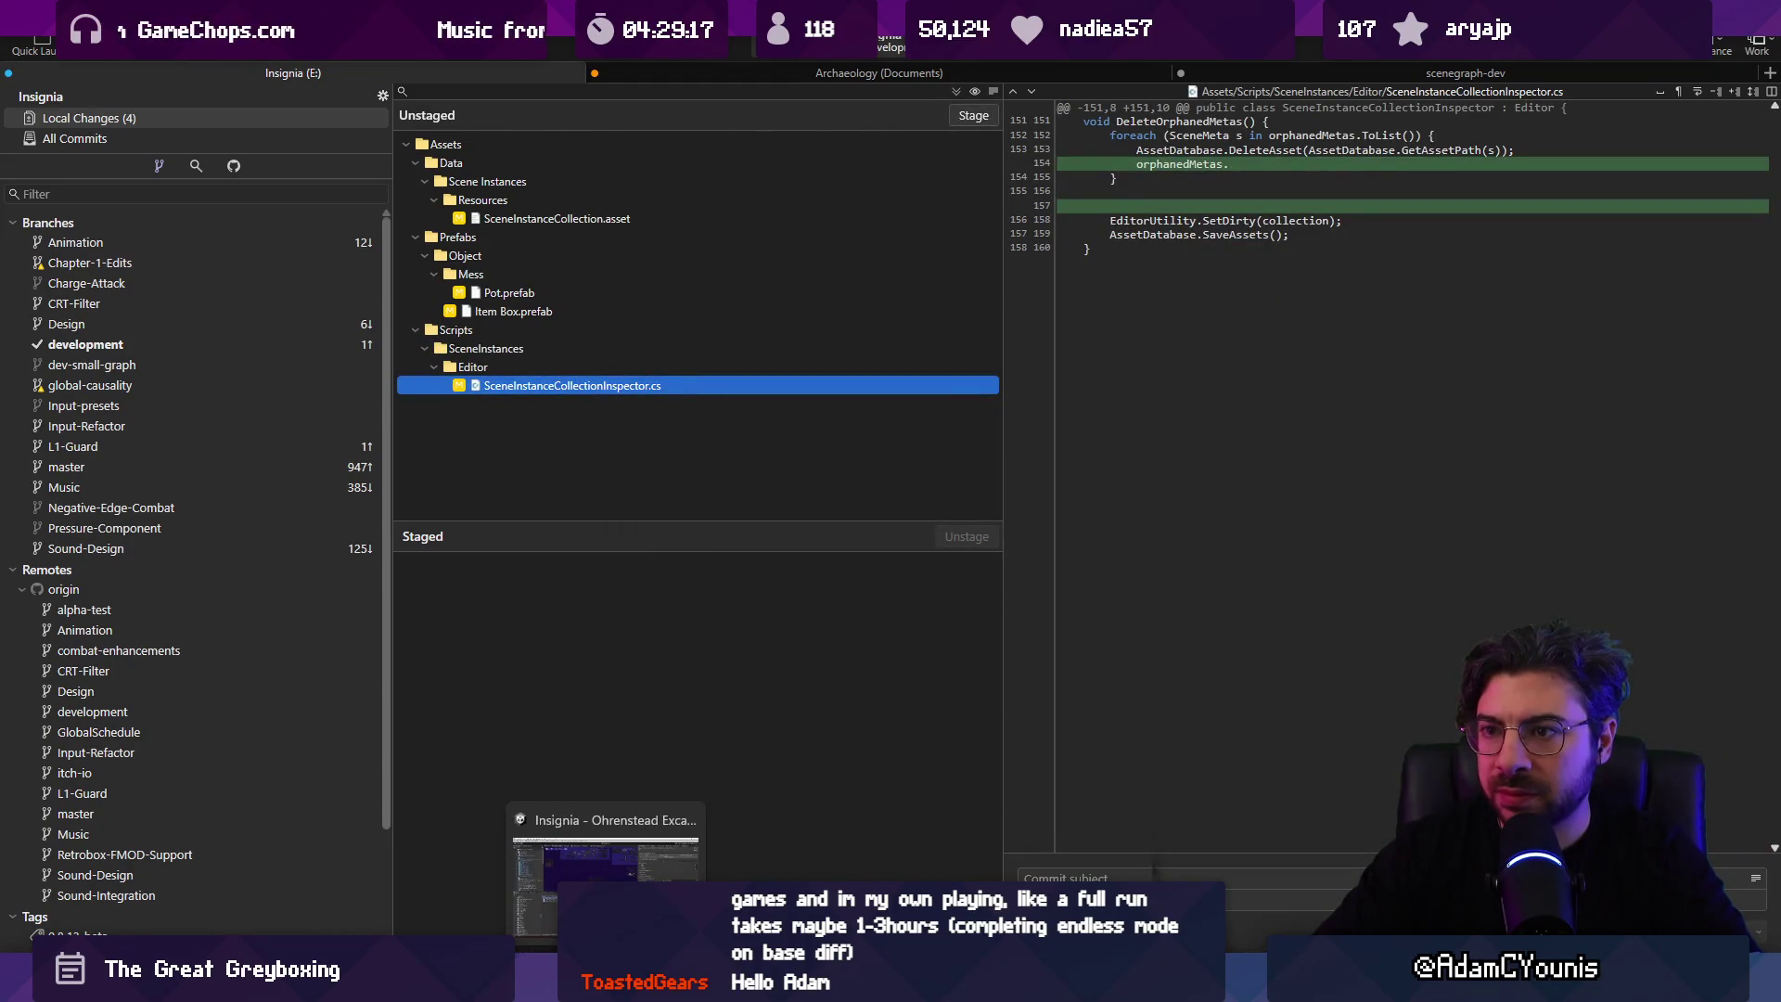
{"action": "left_click", "coordinate": [606, 862]}
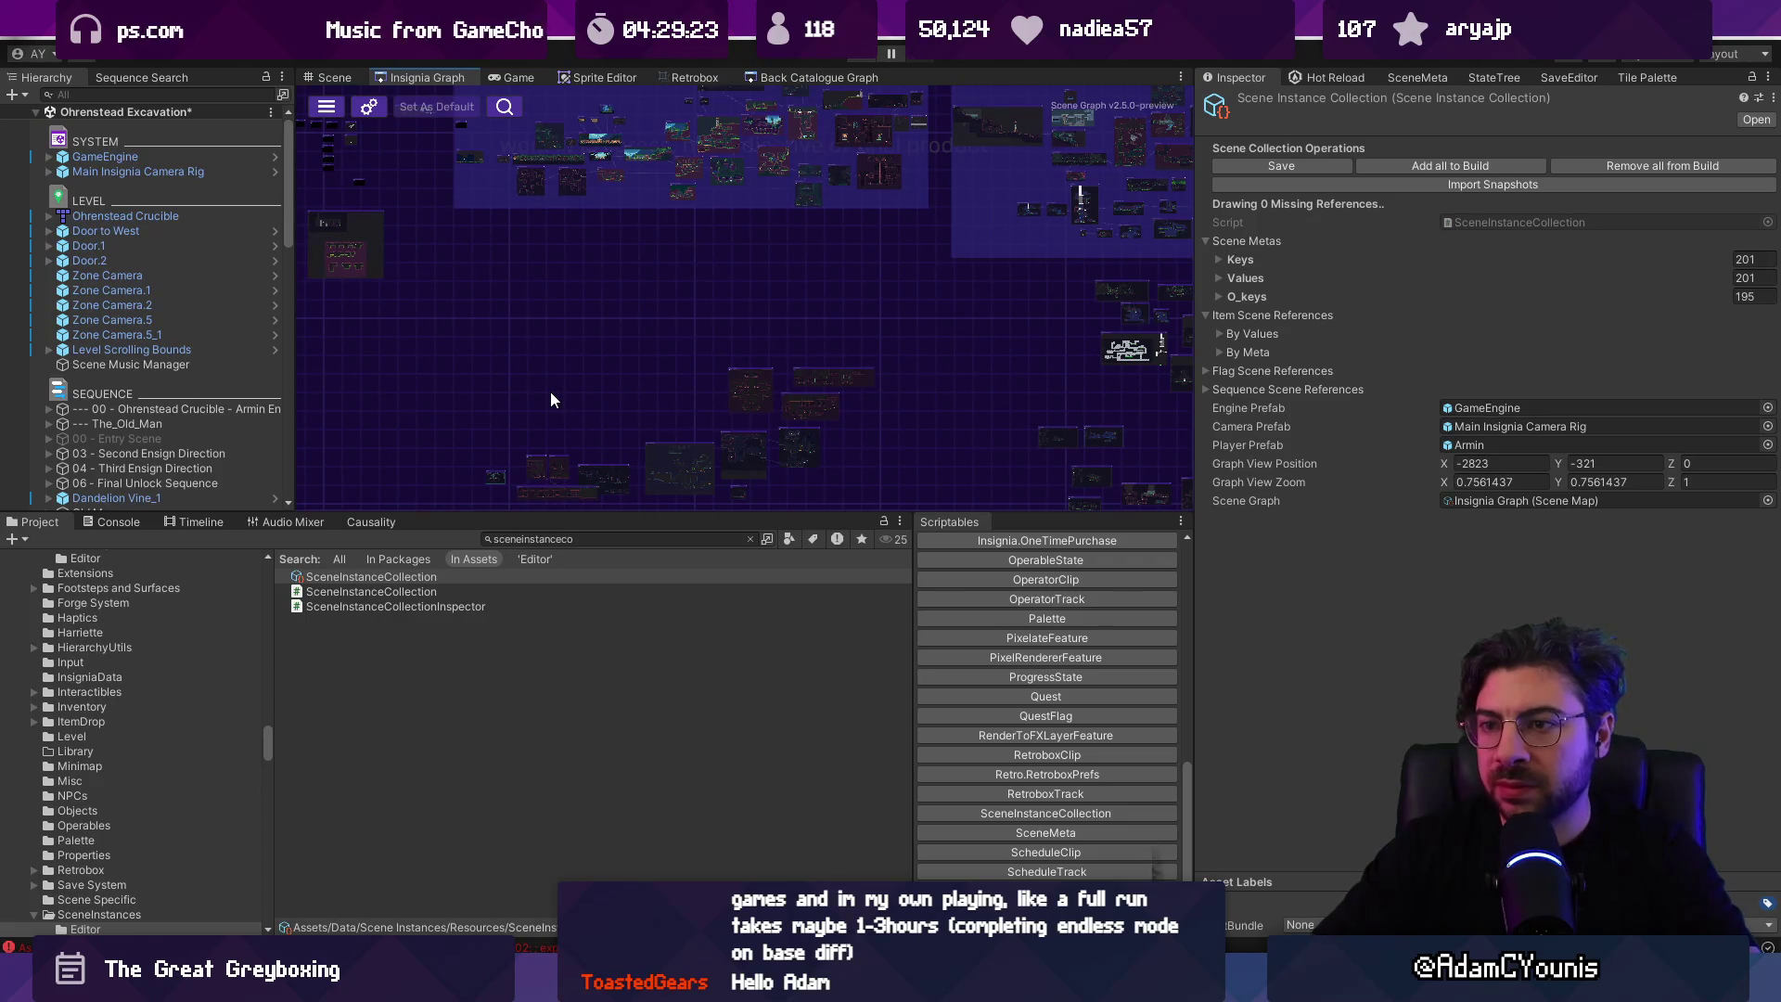
Step: Close the Insignia Graph and Back Catalogue Graph tabs
{"action": "right_click", "coordinate": [430, 80]}
{"action": "left_click", "coordinate": [461, 110]}
{"action": "right_click", "coordinate": [709, 84]}
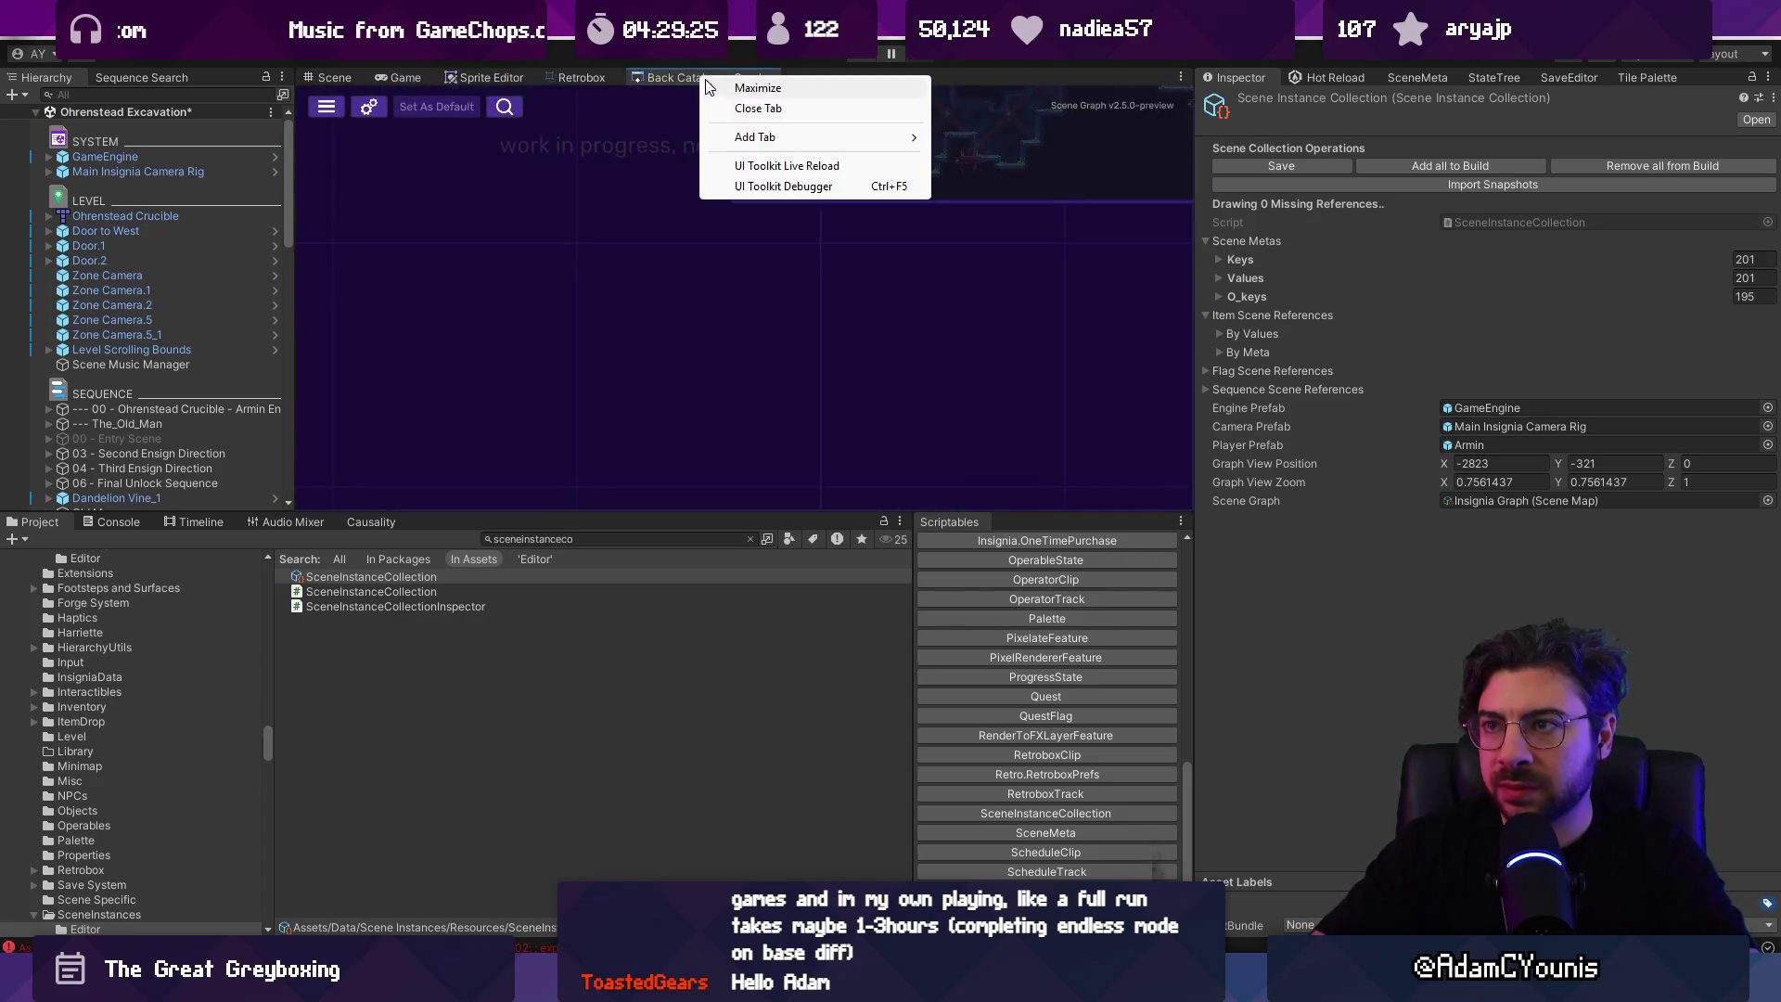
{"action": "left_click", "coordinate": [747, 109]}
Step: Add a fresh Insignia Graph window tab, then open the Window menu
{"action": "right_click", "coordinate": [636, 78]}
{"action": "mouse_move", "coordinate": [835, 176]}
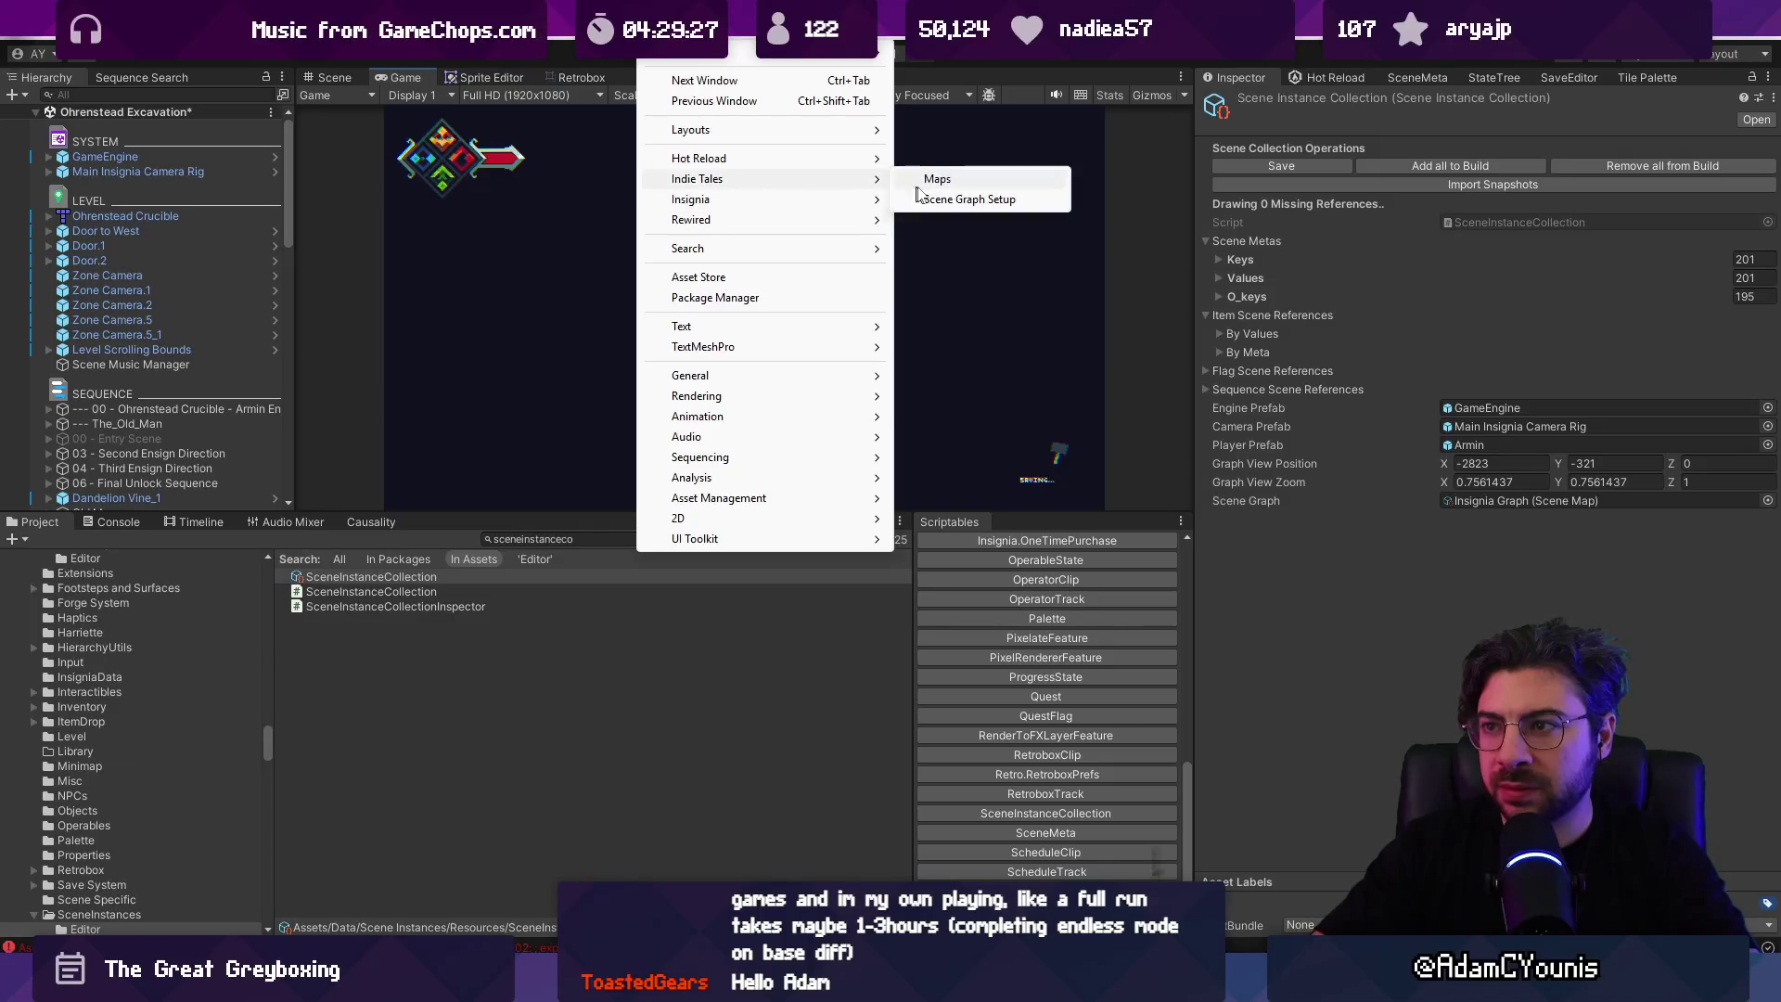
{"action": "left_click", "coordinate": [937, 178]}
{"action": "left_click", "coordinate": [614, 139]}
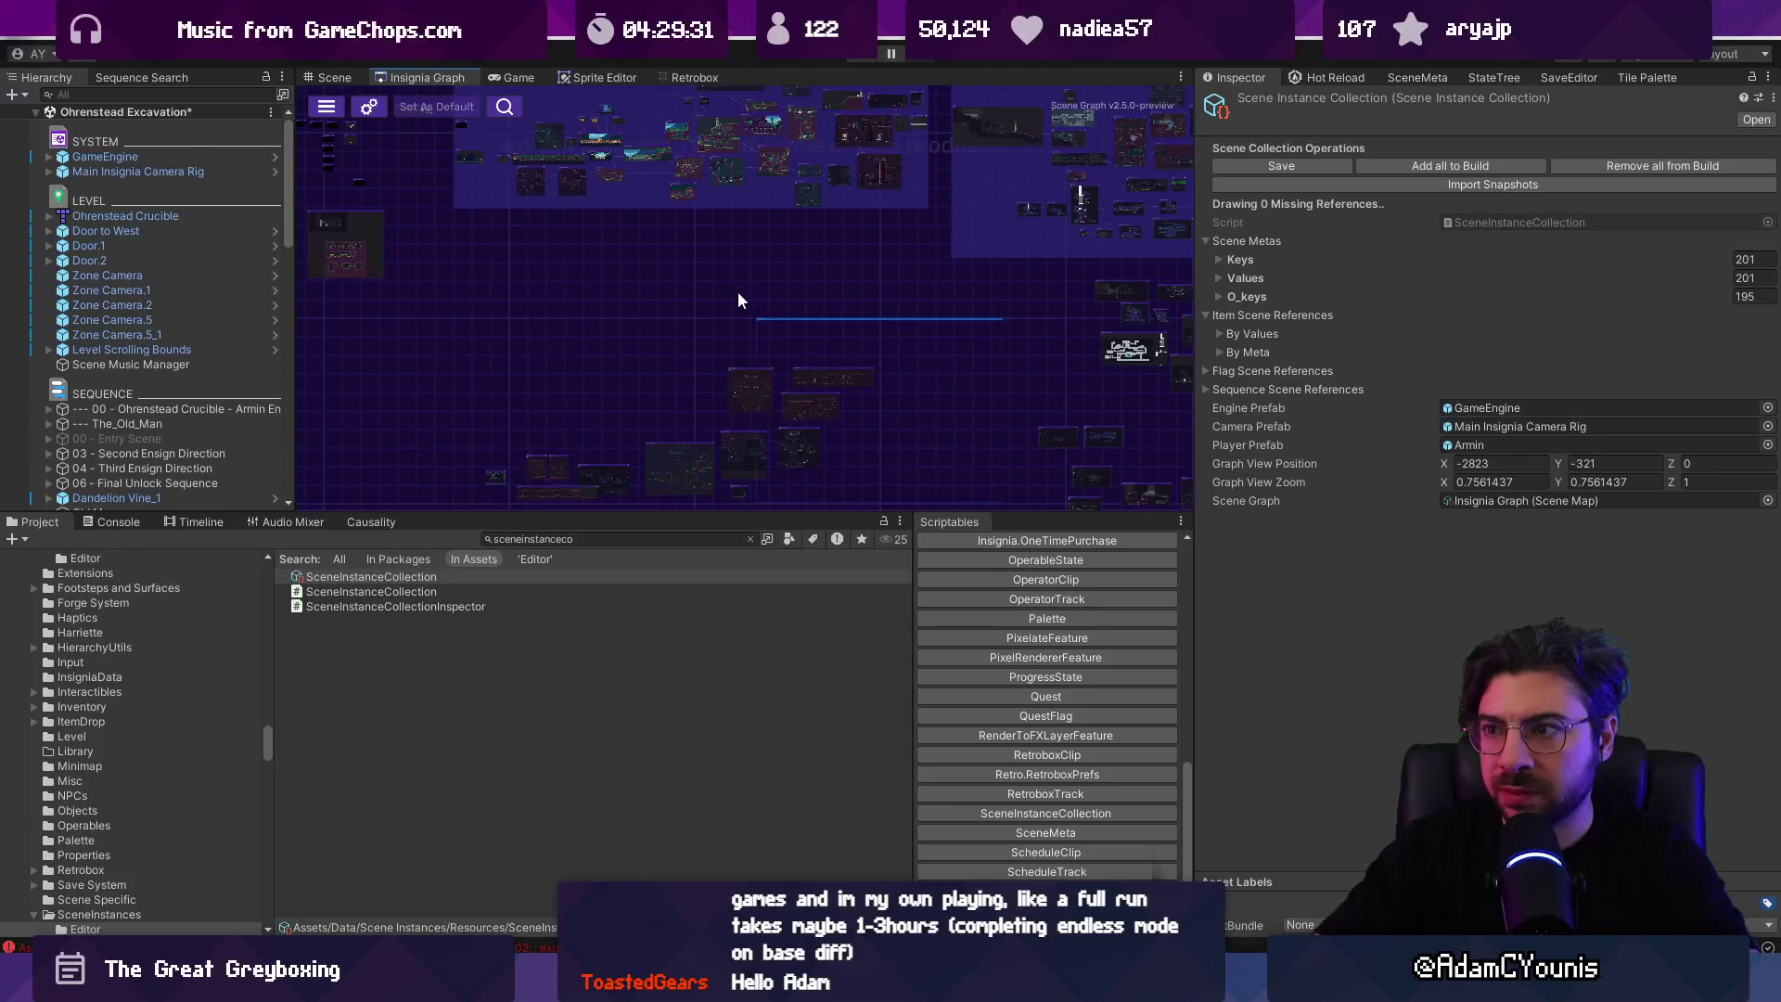
{"action": "scroll", "coordinate": [738, 297], "scroll_direction": "down", "scroll_amount": 5}
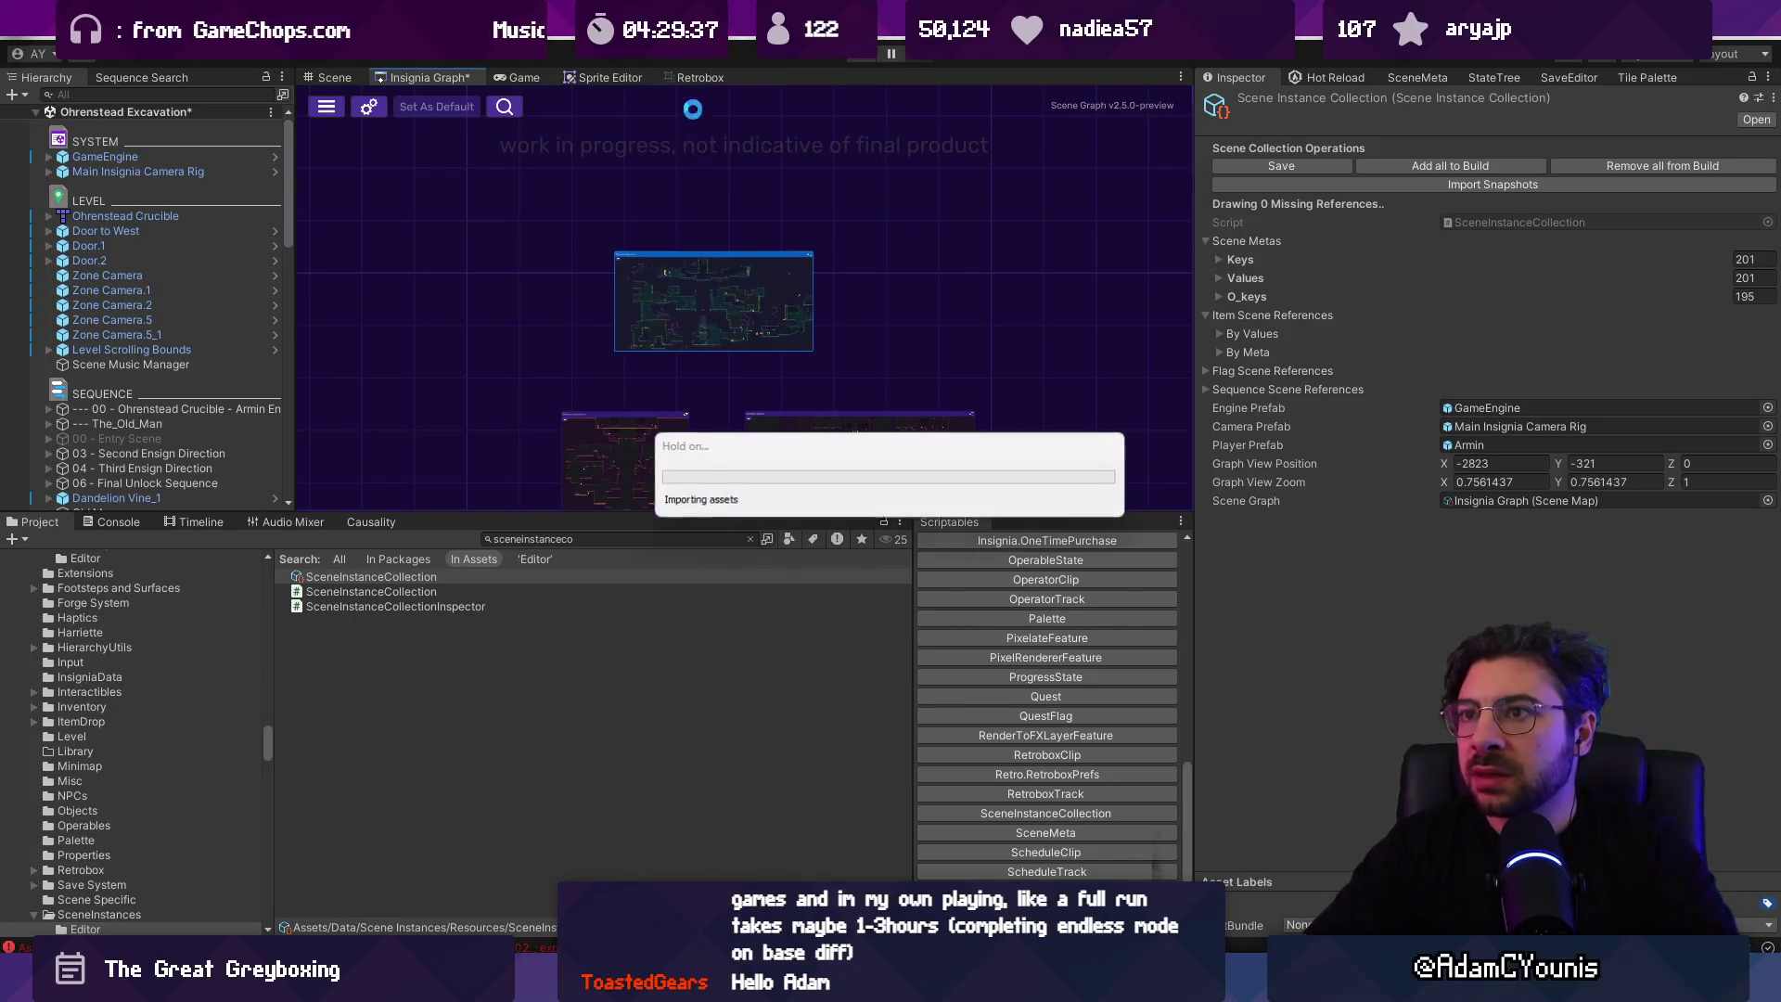
{"action": "left_click", "coordinate": [660, 46]}
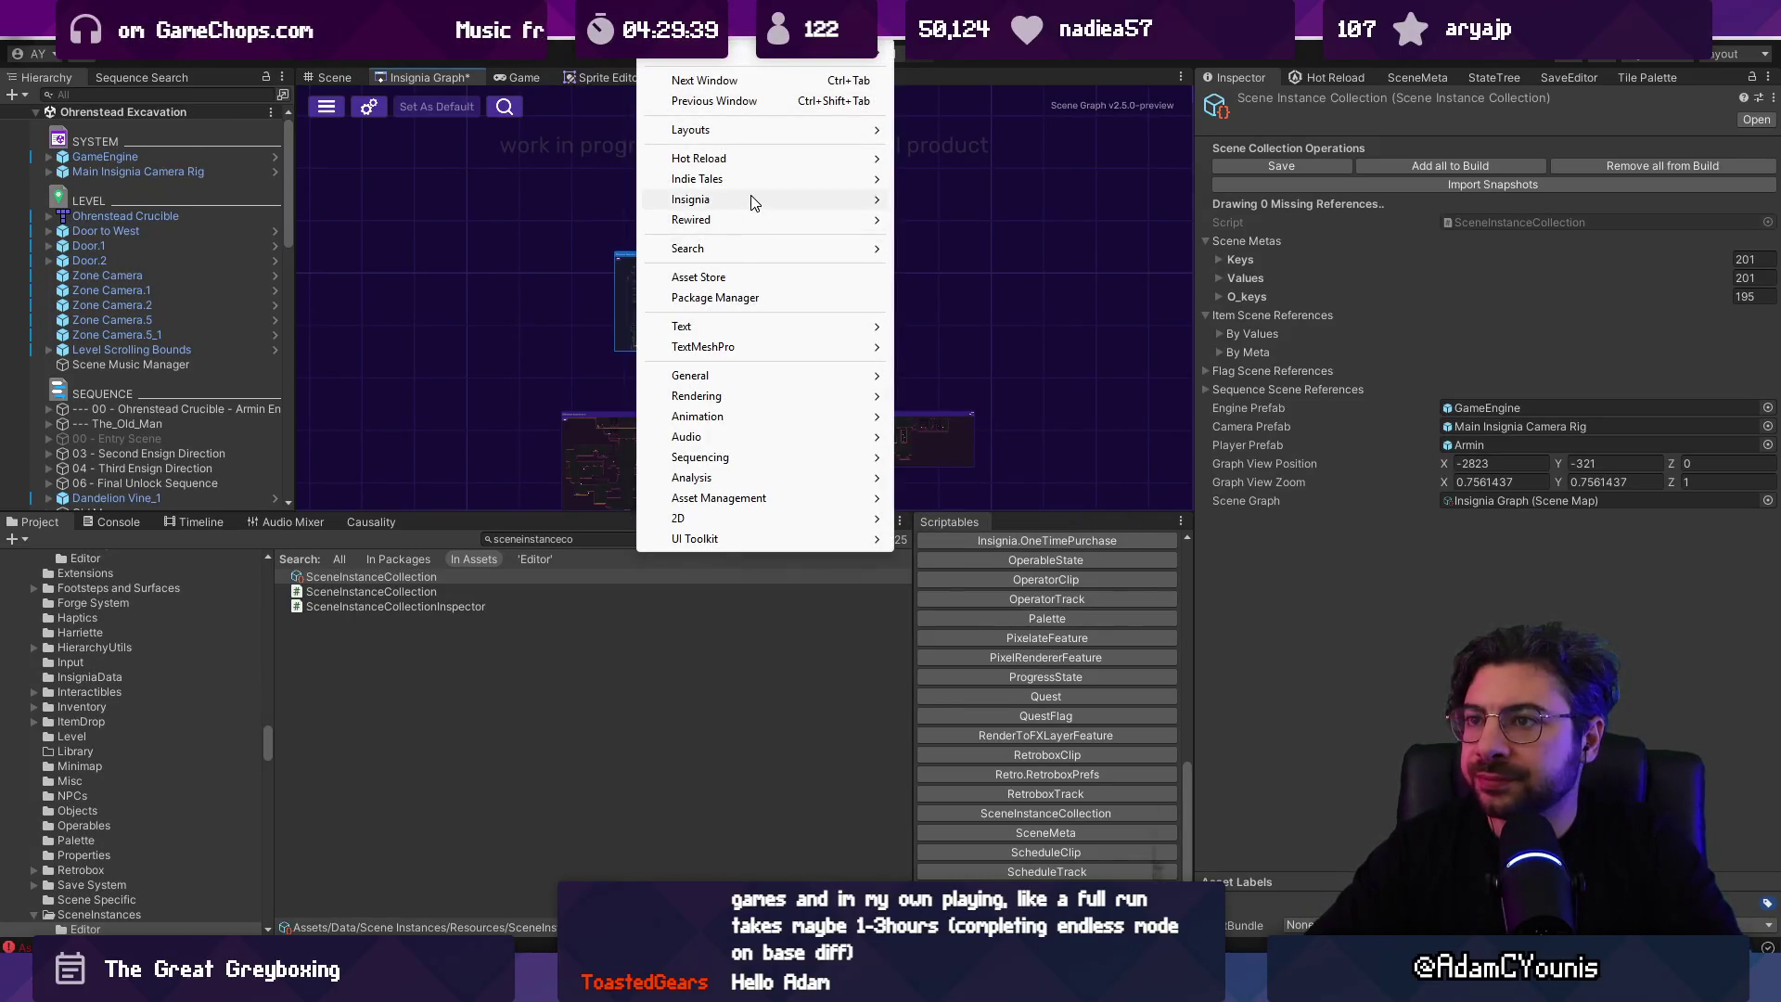
Step: Open the map graph from Window > Indie Tales > Maps and make the graph area taller
{"action": "mouse_move", "coordinate": [756, 199]}
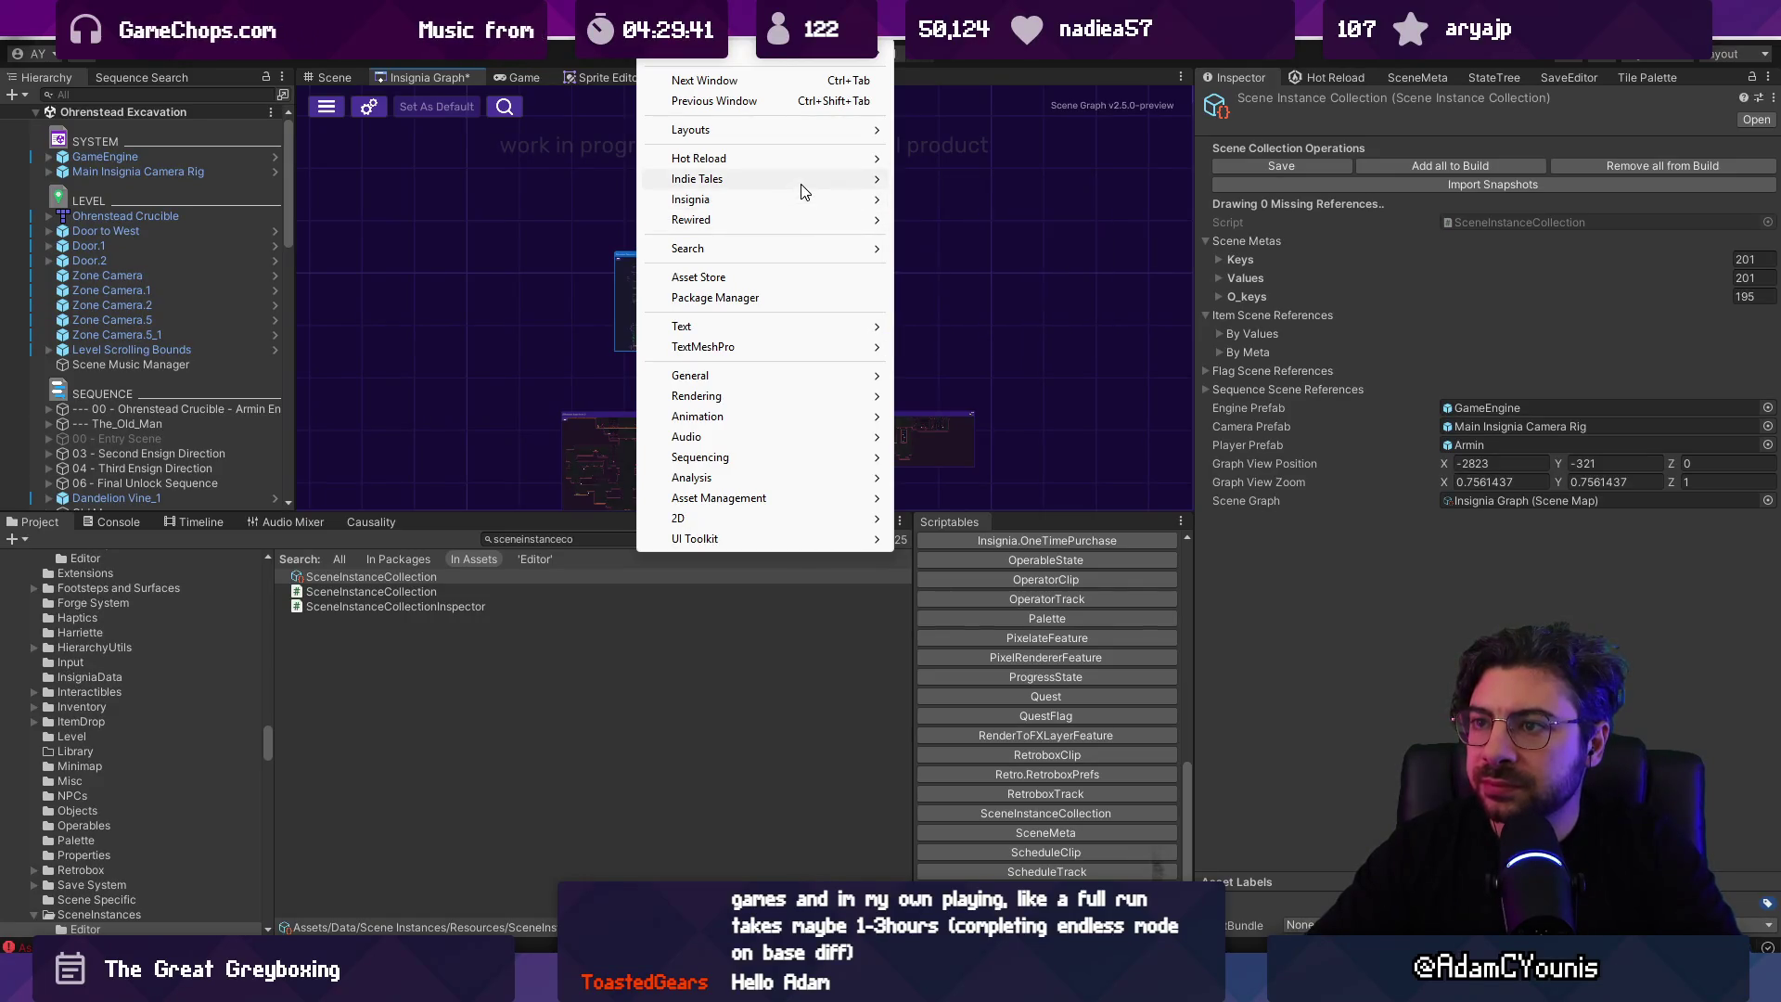
{"action": "mouse_move", "coordinate": [799, 181]}
{"action": "left_click", "coordinate": [935, 182]}
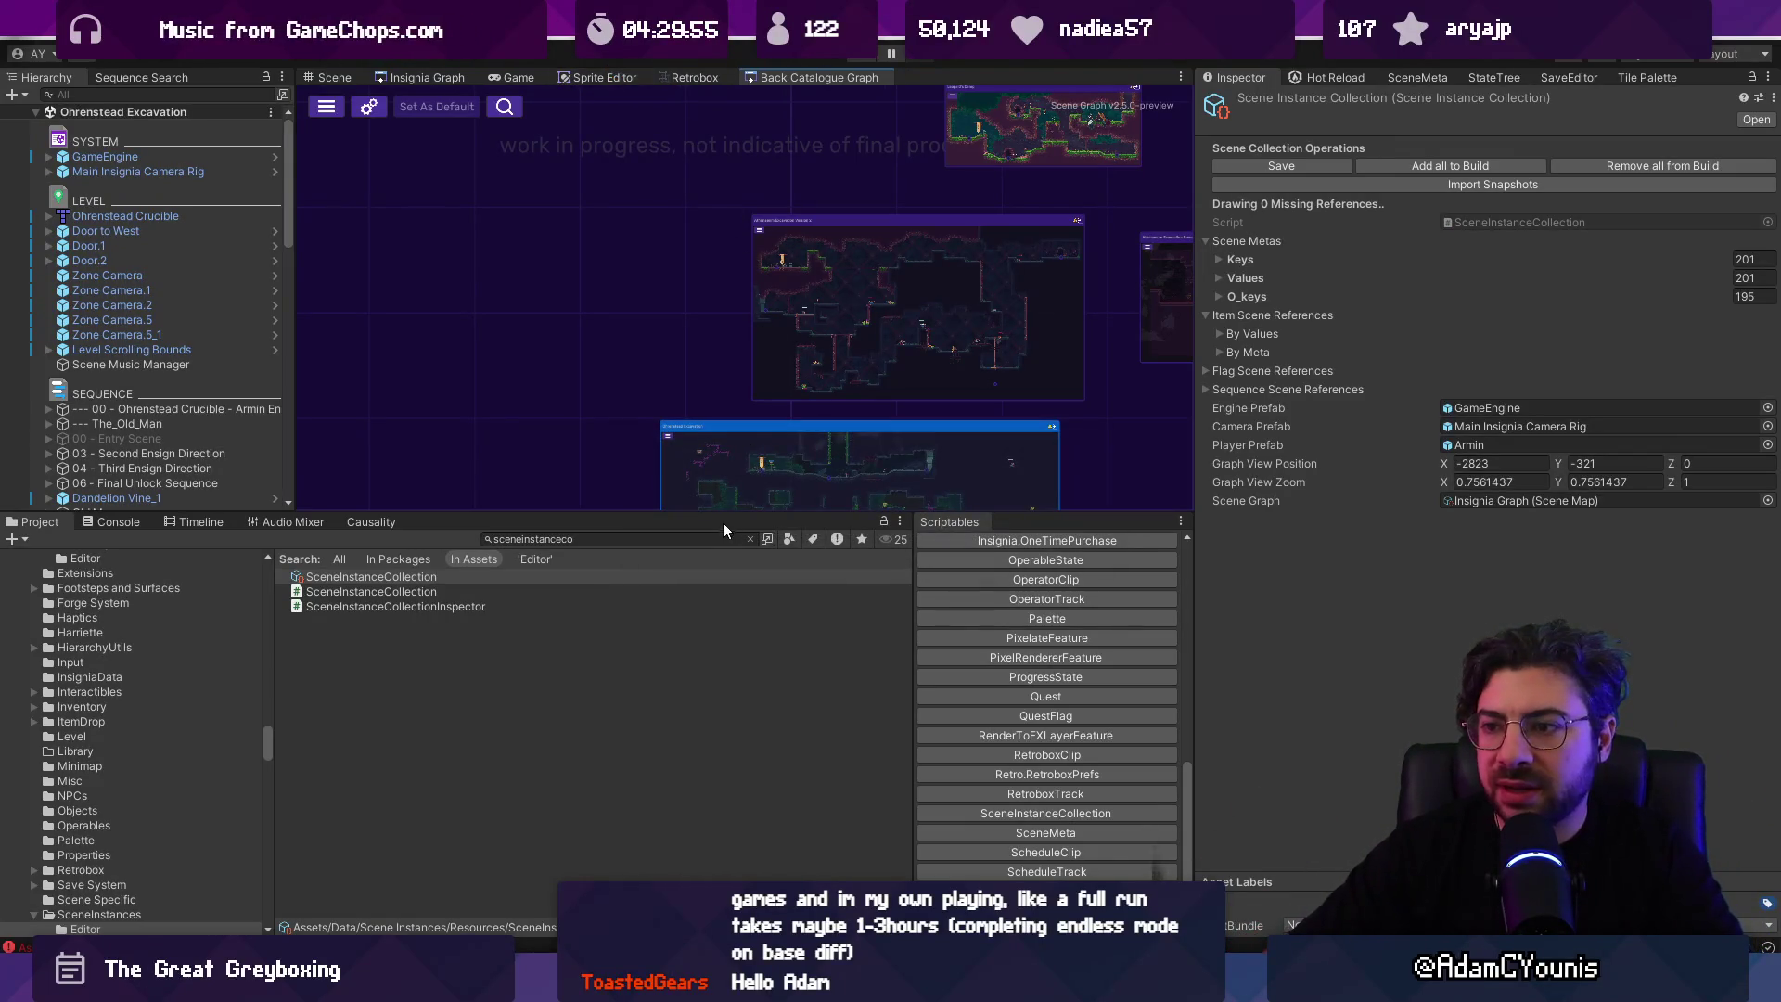
{"action": "left_click_drag", "start_coordinate": [722, 513], "coordinate": [722, 661]}
{"action": "scroll", "coordinate": [708, 470], "scroll_direction": "down", "scroll_amount": 5}
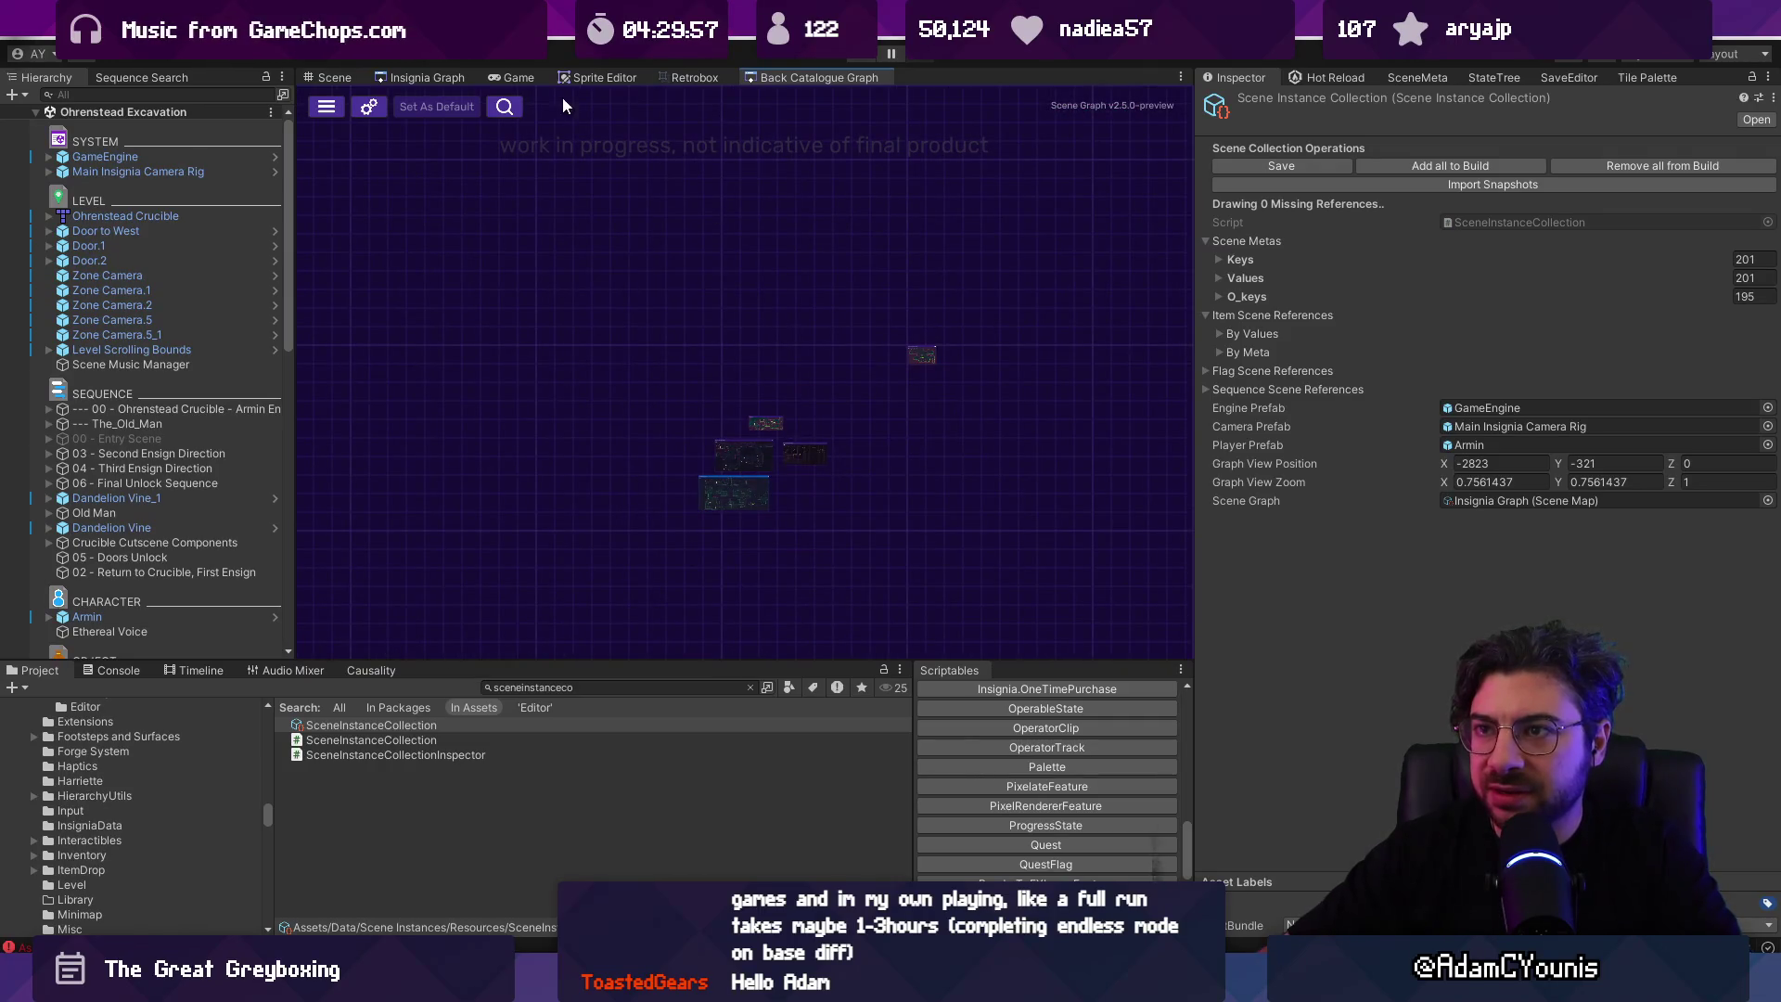
{"action": "scroll", "coordinate": [738, 369], "scroll_direction": "up", "scroll_amount": 8}
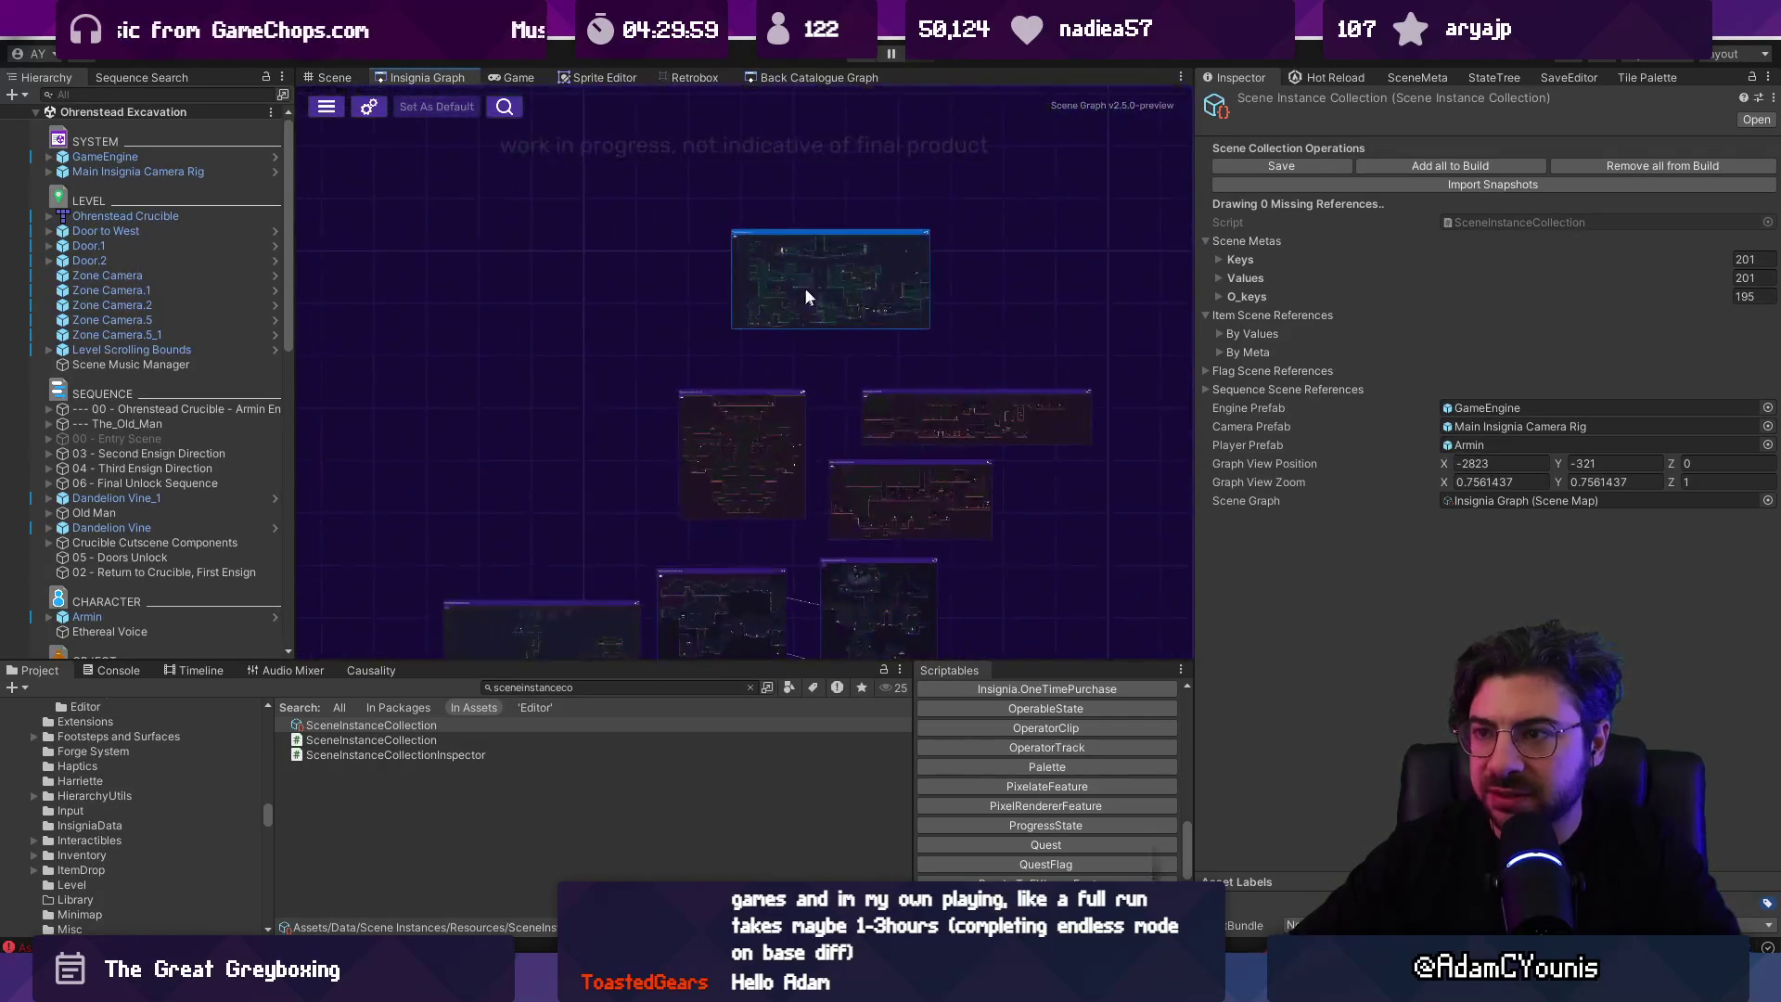
Step: Zoom around the Back Catalogue graph, then recentre the rooms in the Insignia graph
{"action": "left_click", "coordinate": [793, 80]}
{"action": "scroll", "coordinate": [701, 527], "scroll_direction": "up", "scroll_amount": 6}
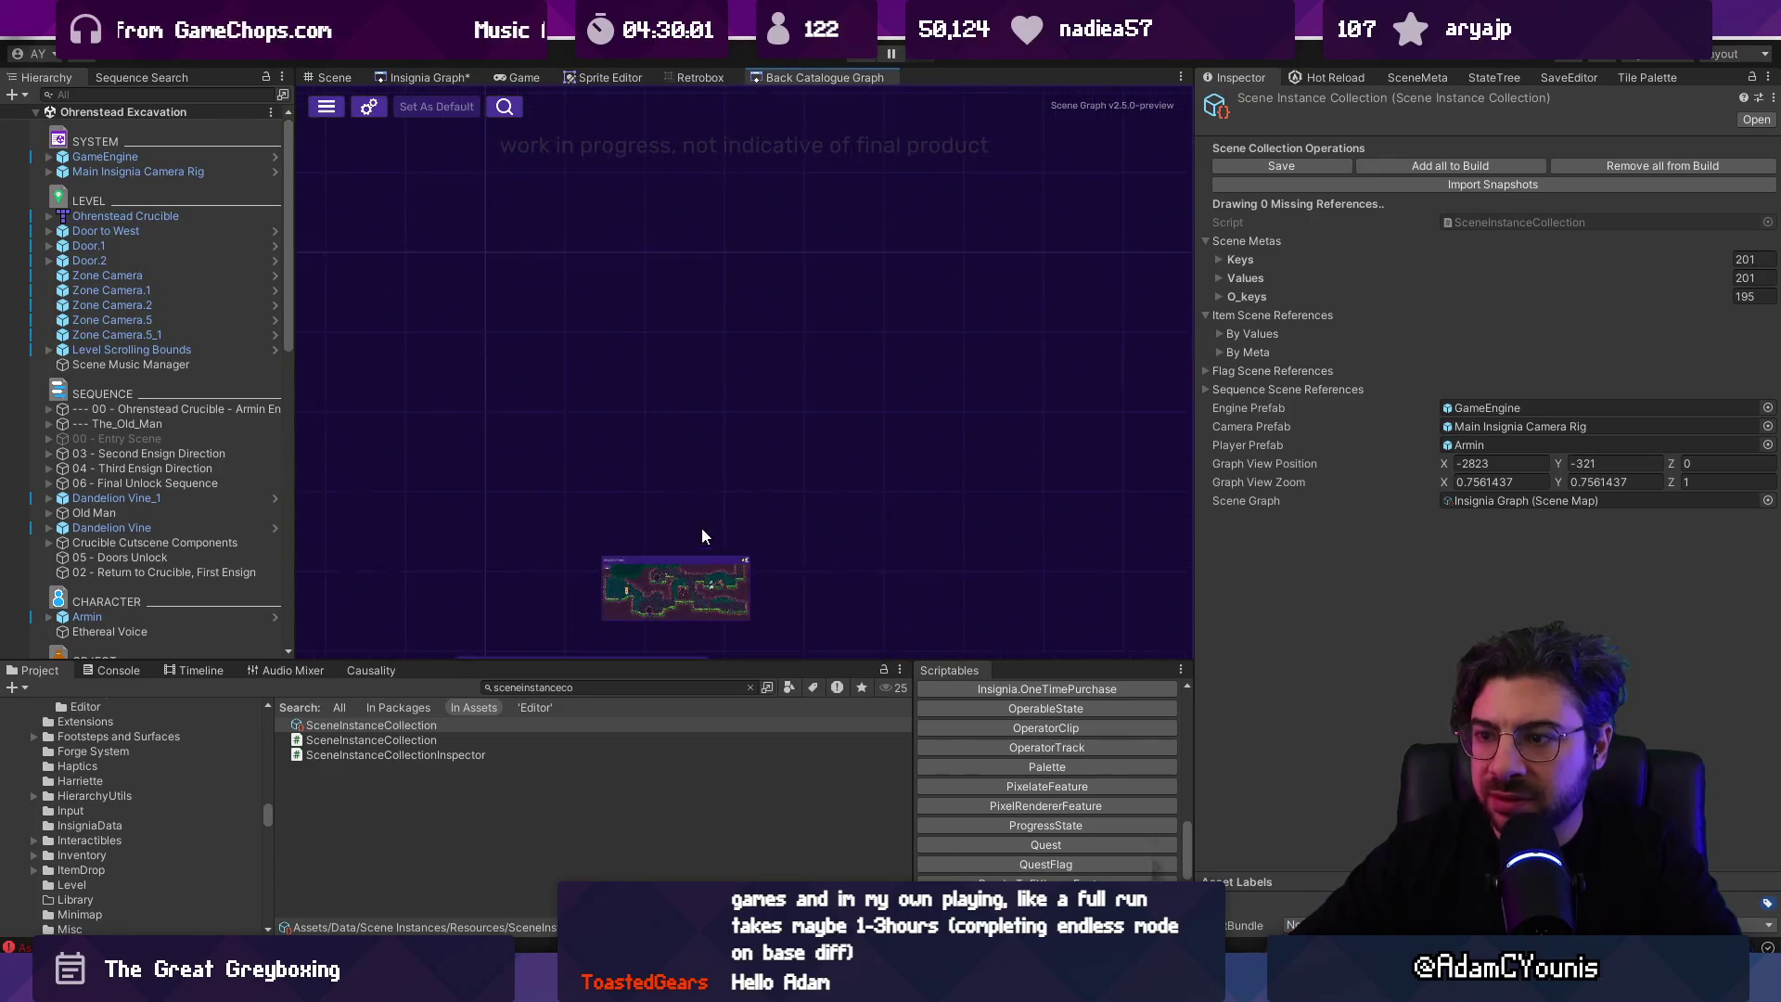
{"action": "scroll", "coordinate": [703, 435], "scroll_direction": "up", "scroll_amount": 3}
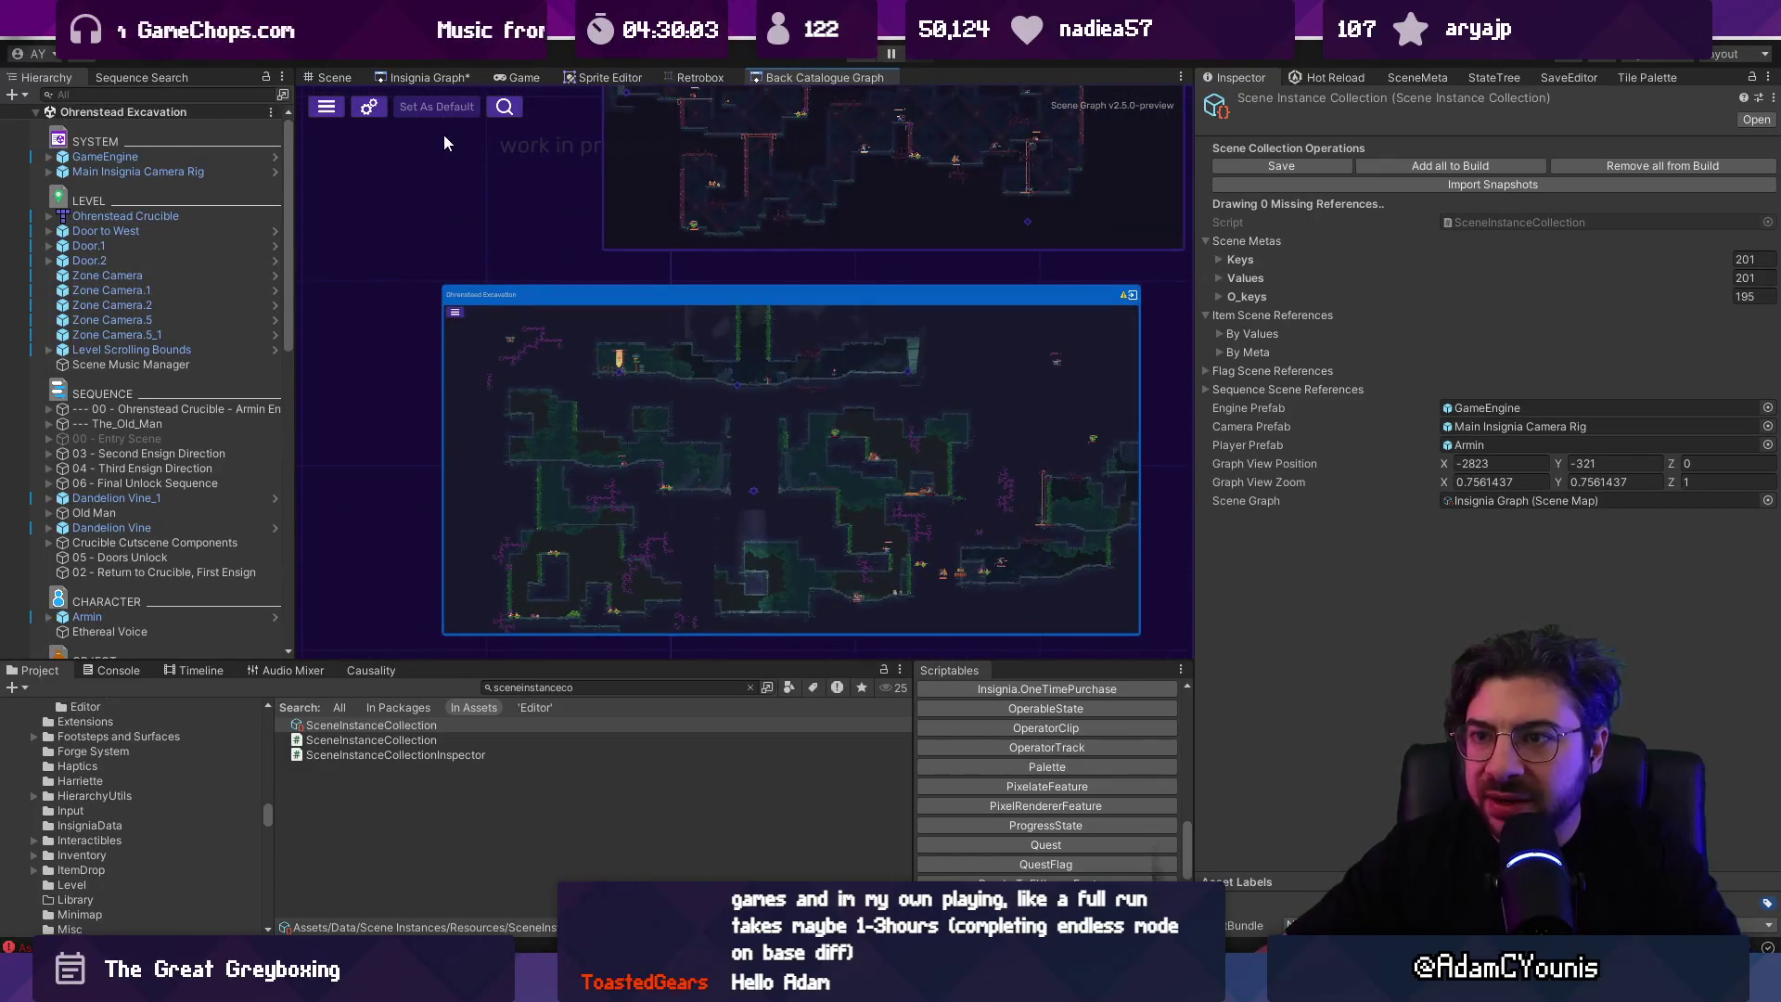
{"action": "left_click", "coordinate": [440, 78]}
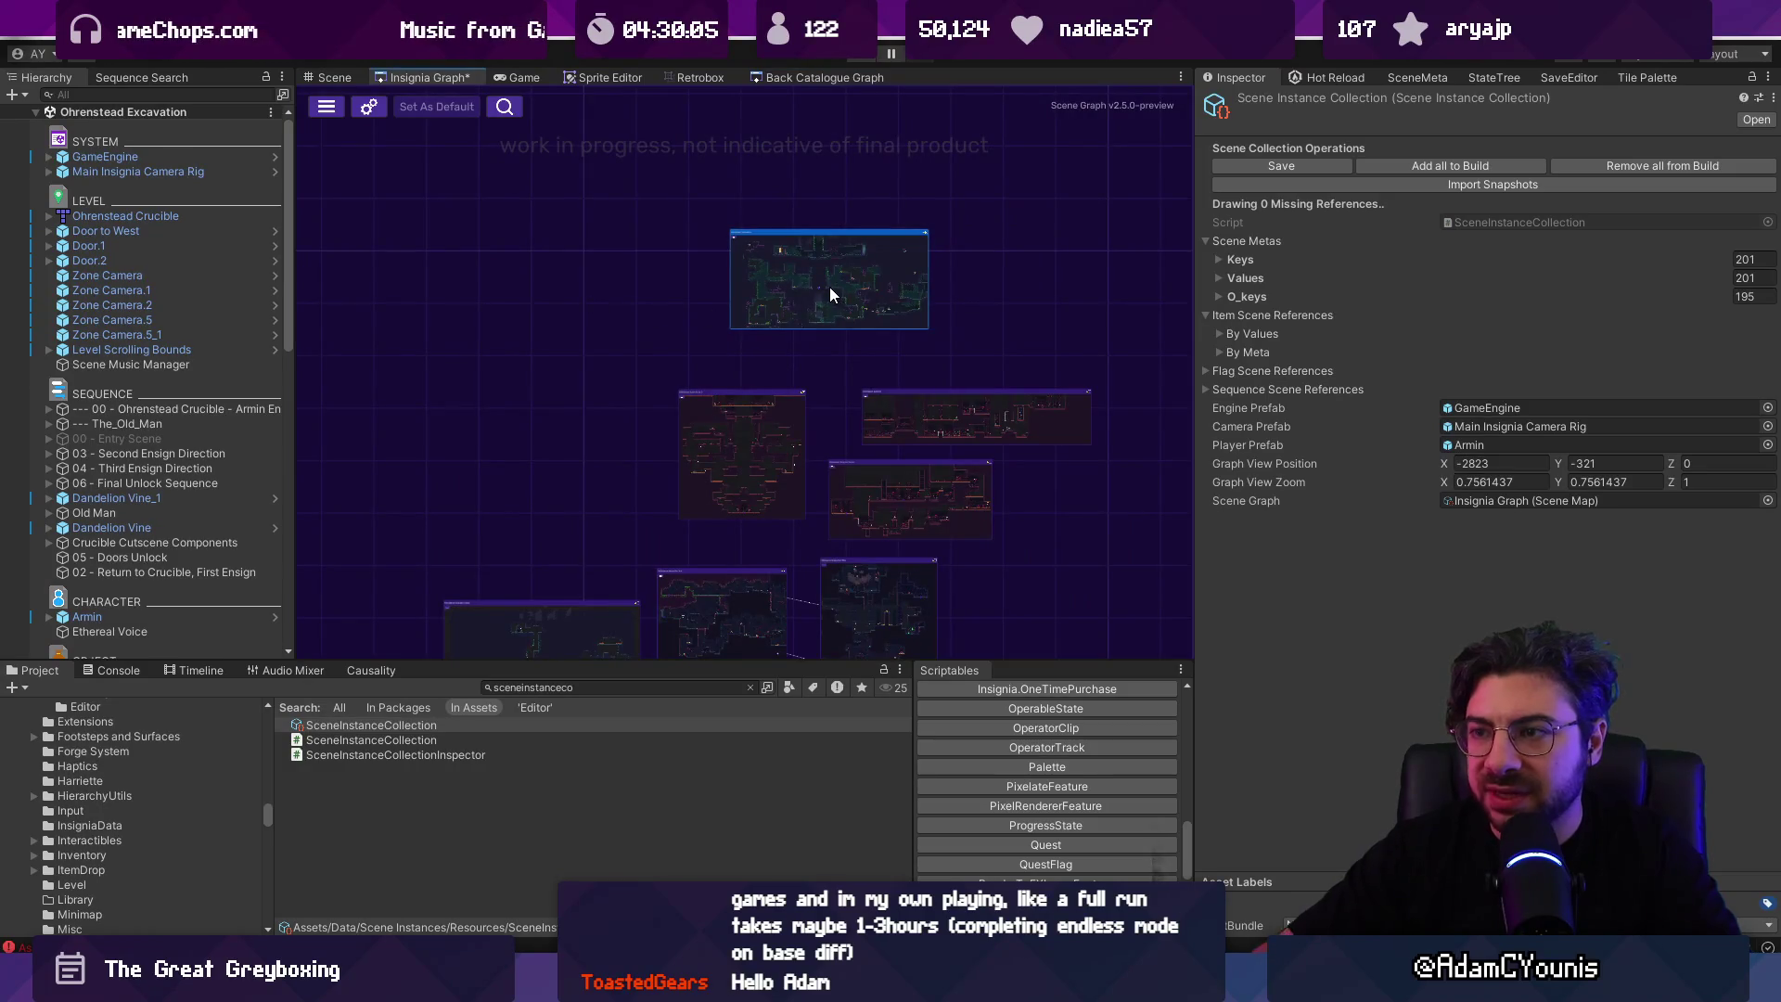
{"action": "scroll", "coordinate": [817, 269], "scroll_direction": "down", "scroll_amount": 3}
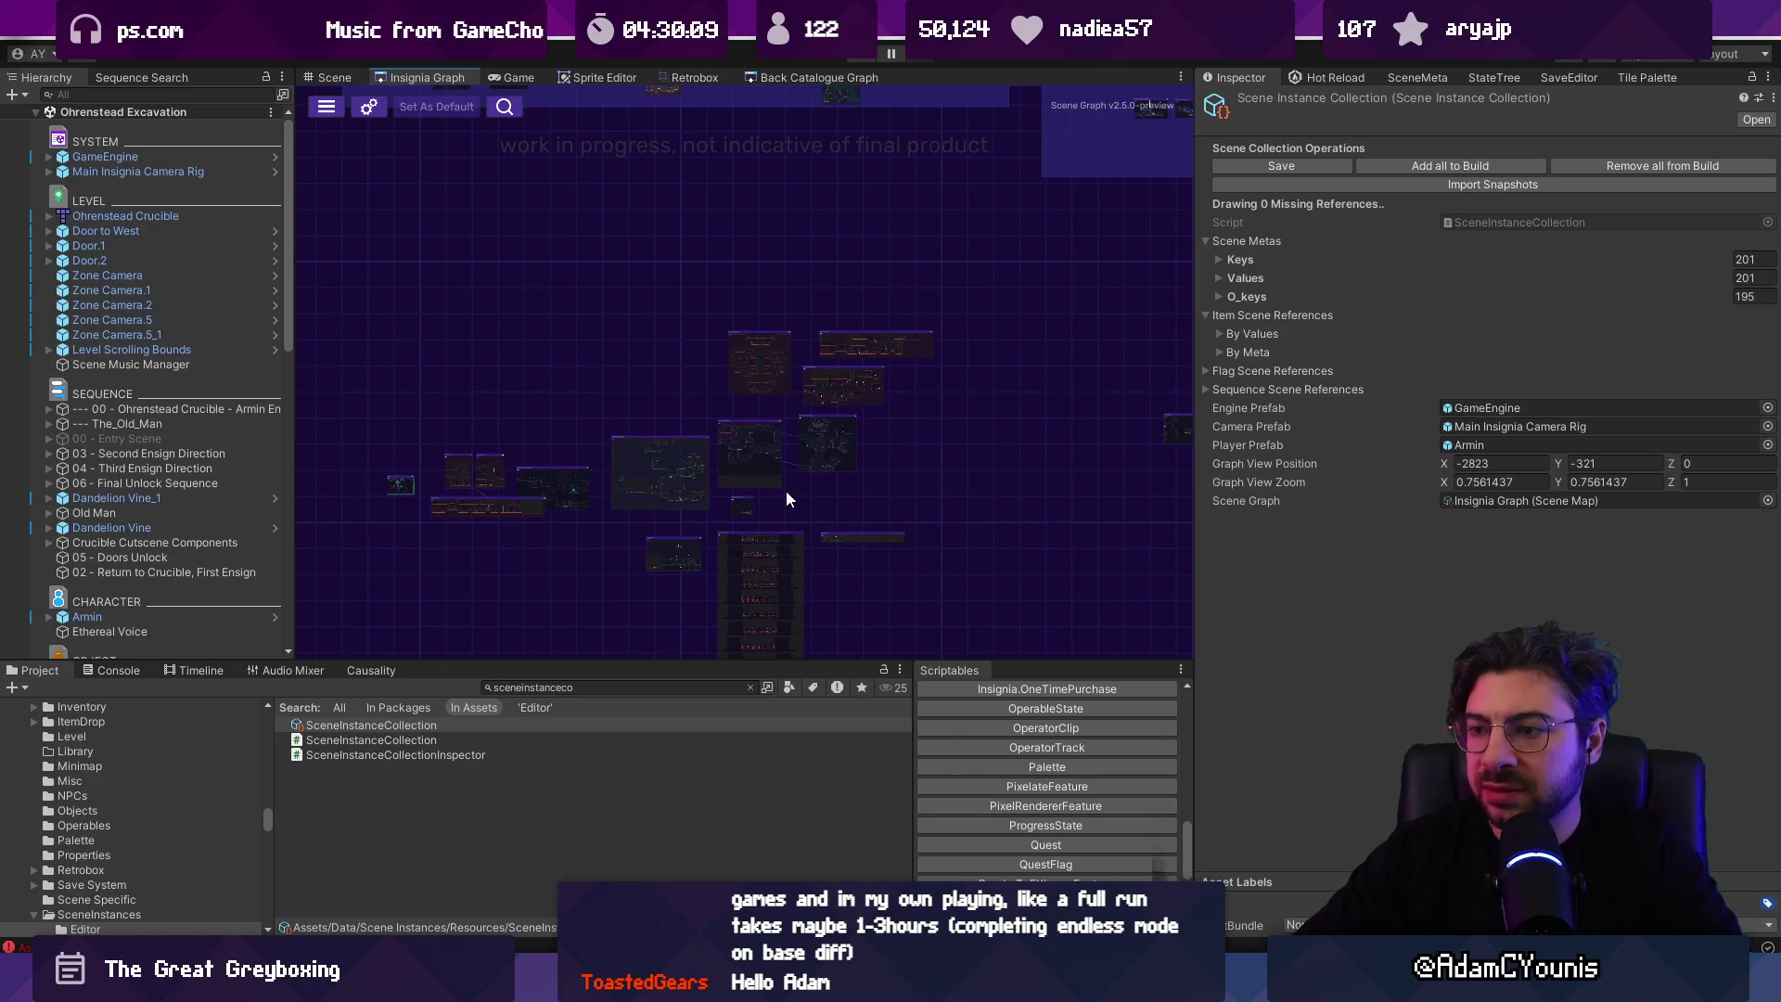
{"action": "scroll", "coordinate": [673, 481], "scroll_direction": "up", "scroll_amount": 1}
{"action": "left_click_drag", "start_coordinate": [674, 482], "coordinate": [831, 345]}
{"action": "scroll", "coordinate": [709, 351], "scroll_direction": "down", "scroll_amount": 1}
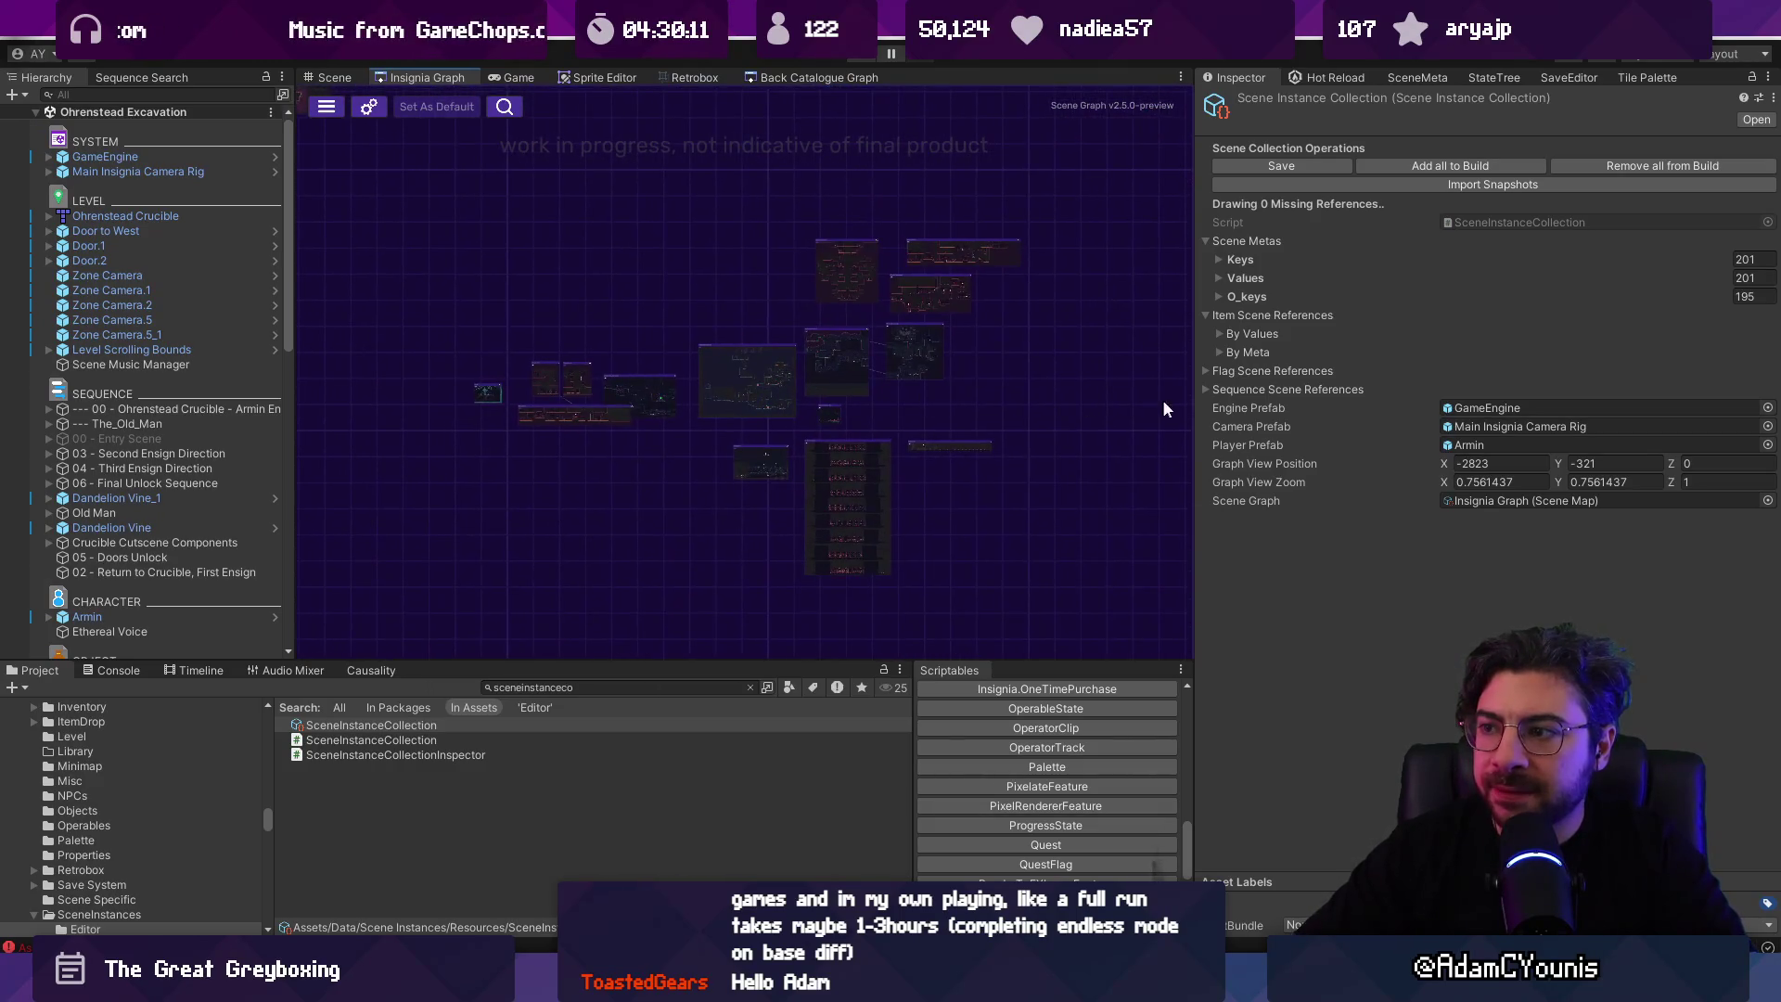
Step: Widen and heighten the graph view, then zoom the Insignia graph to fit
{"action": "left_click_drag", "start_coordinate": [1193, 400], "coordinate": [1332, 400]}
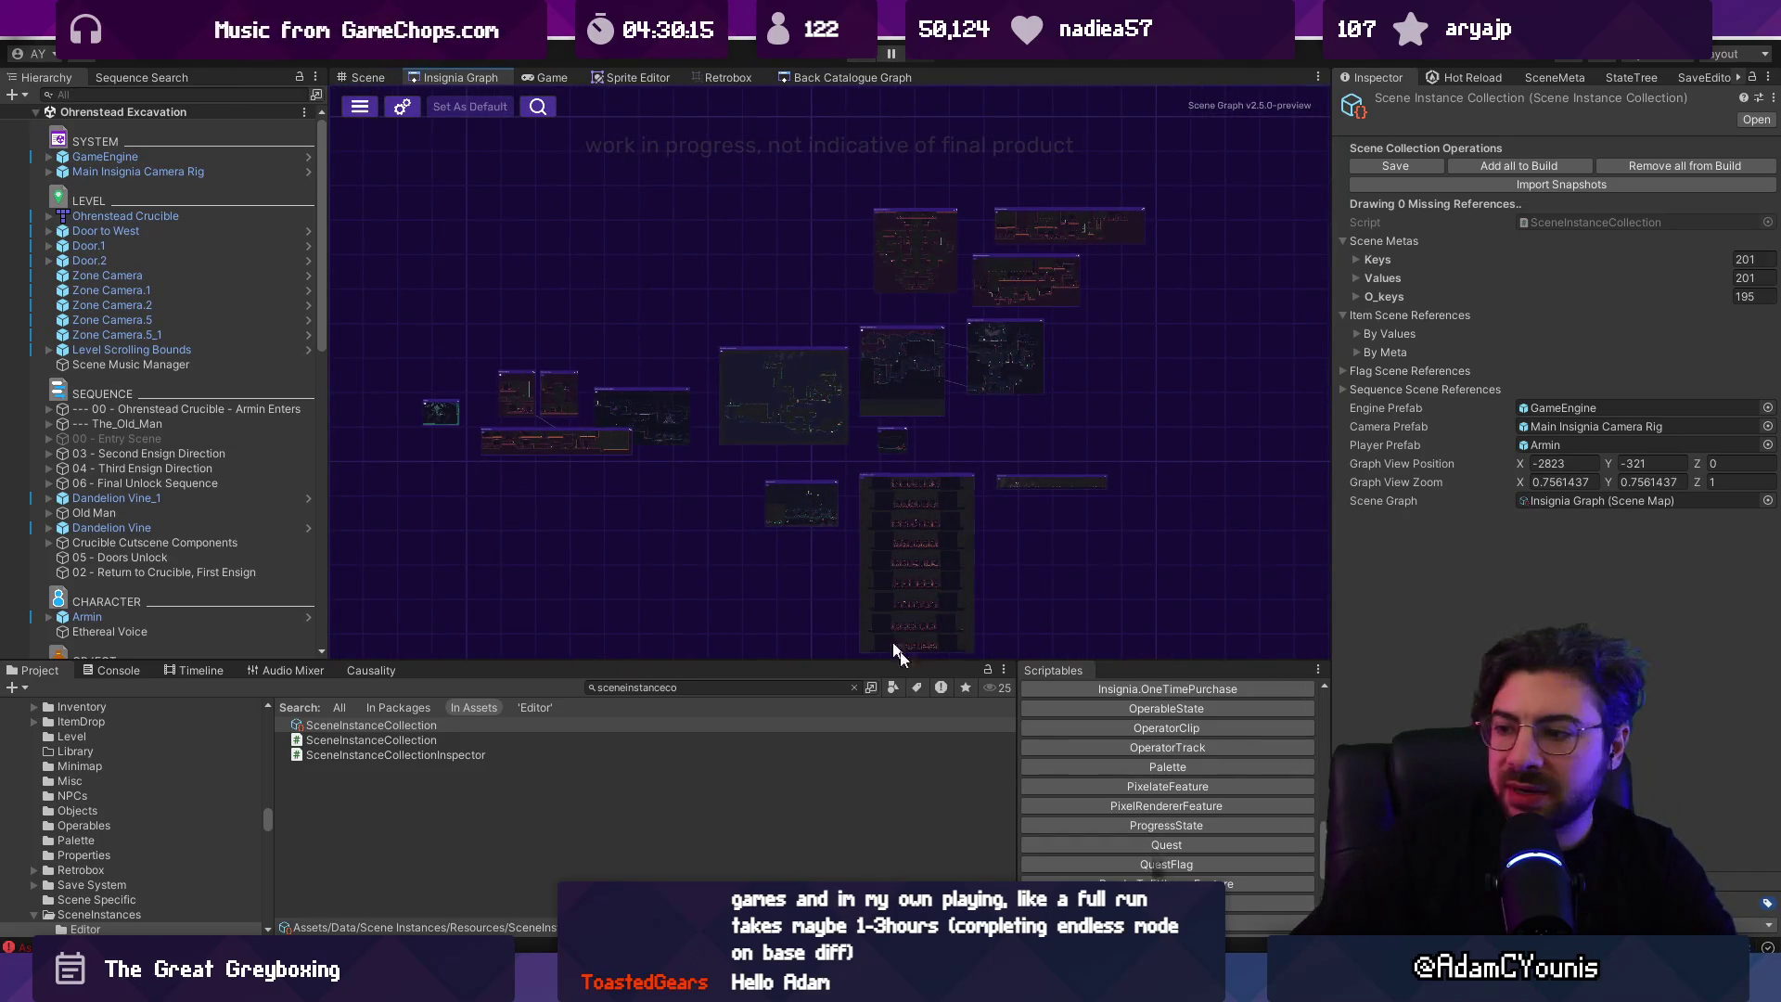
{"action": "mouse_move", "coordinate": [647, 974]}
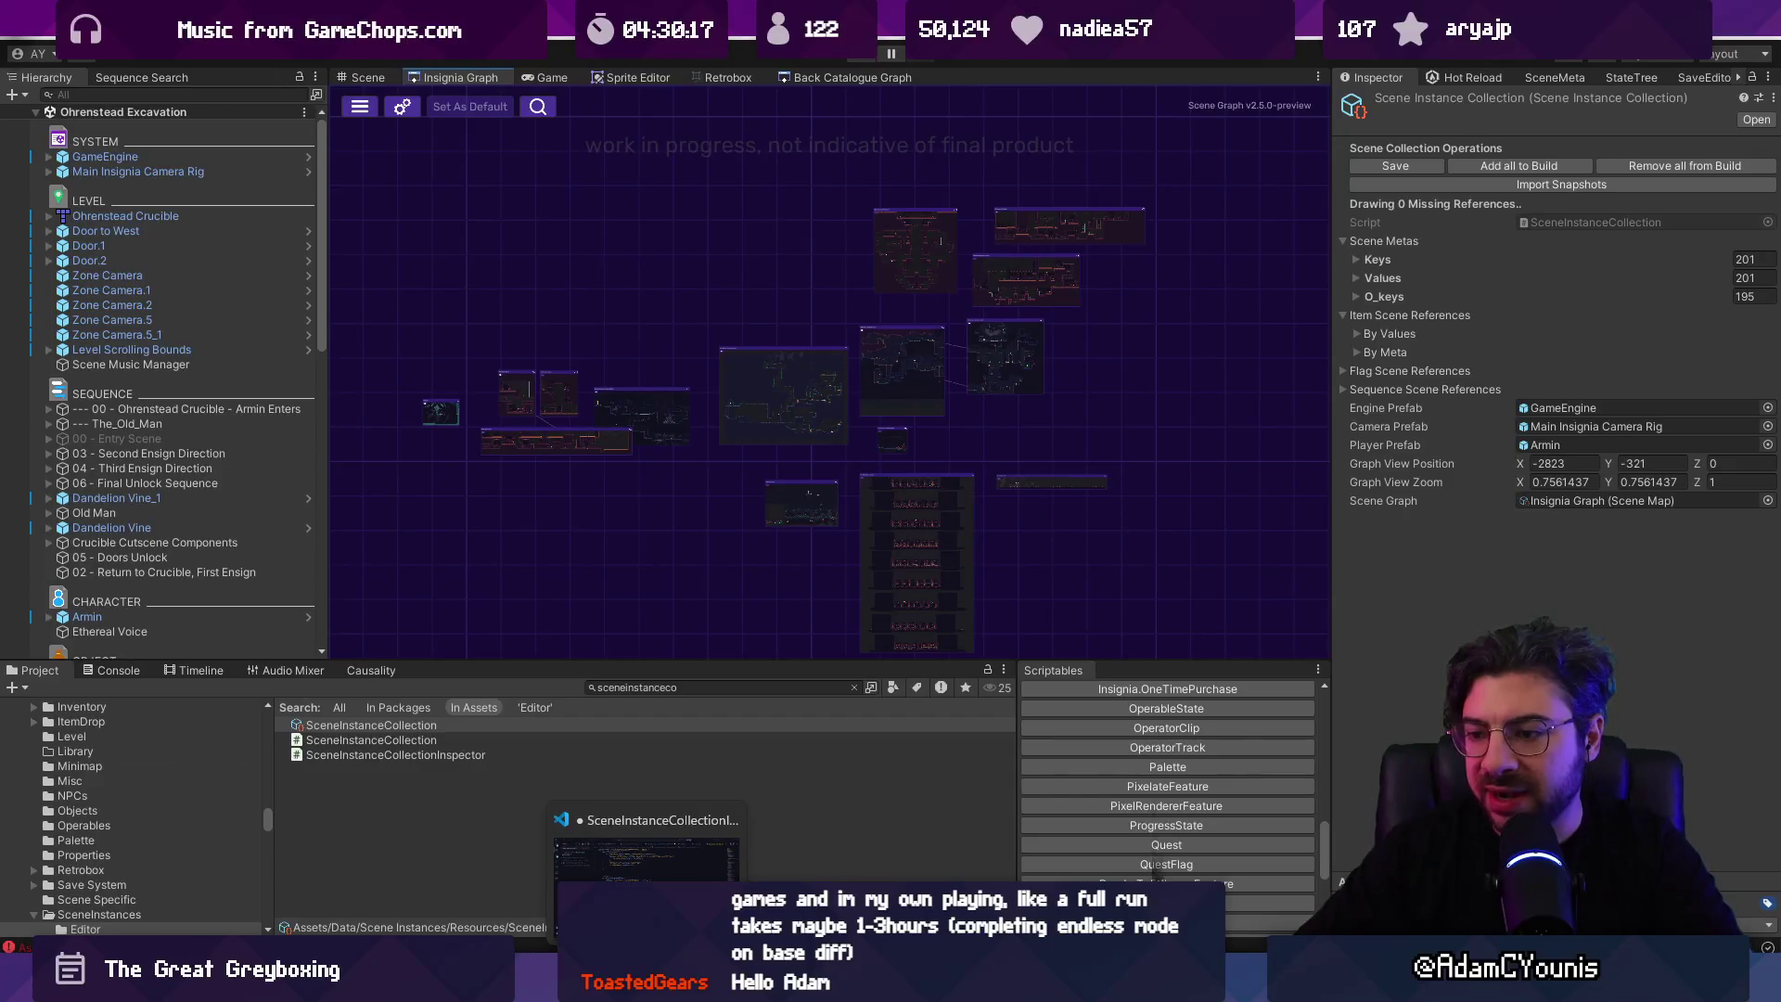
{"action": "scroll", "coordinate": [889, 518], "scroll_direction": "down", "scroll_amount": 3}
{"action": "left_click_drag", "start_coordinate": [872, 658], "coordinate": [872, 716]}
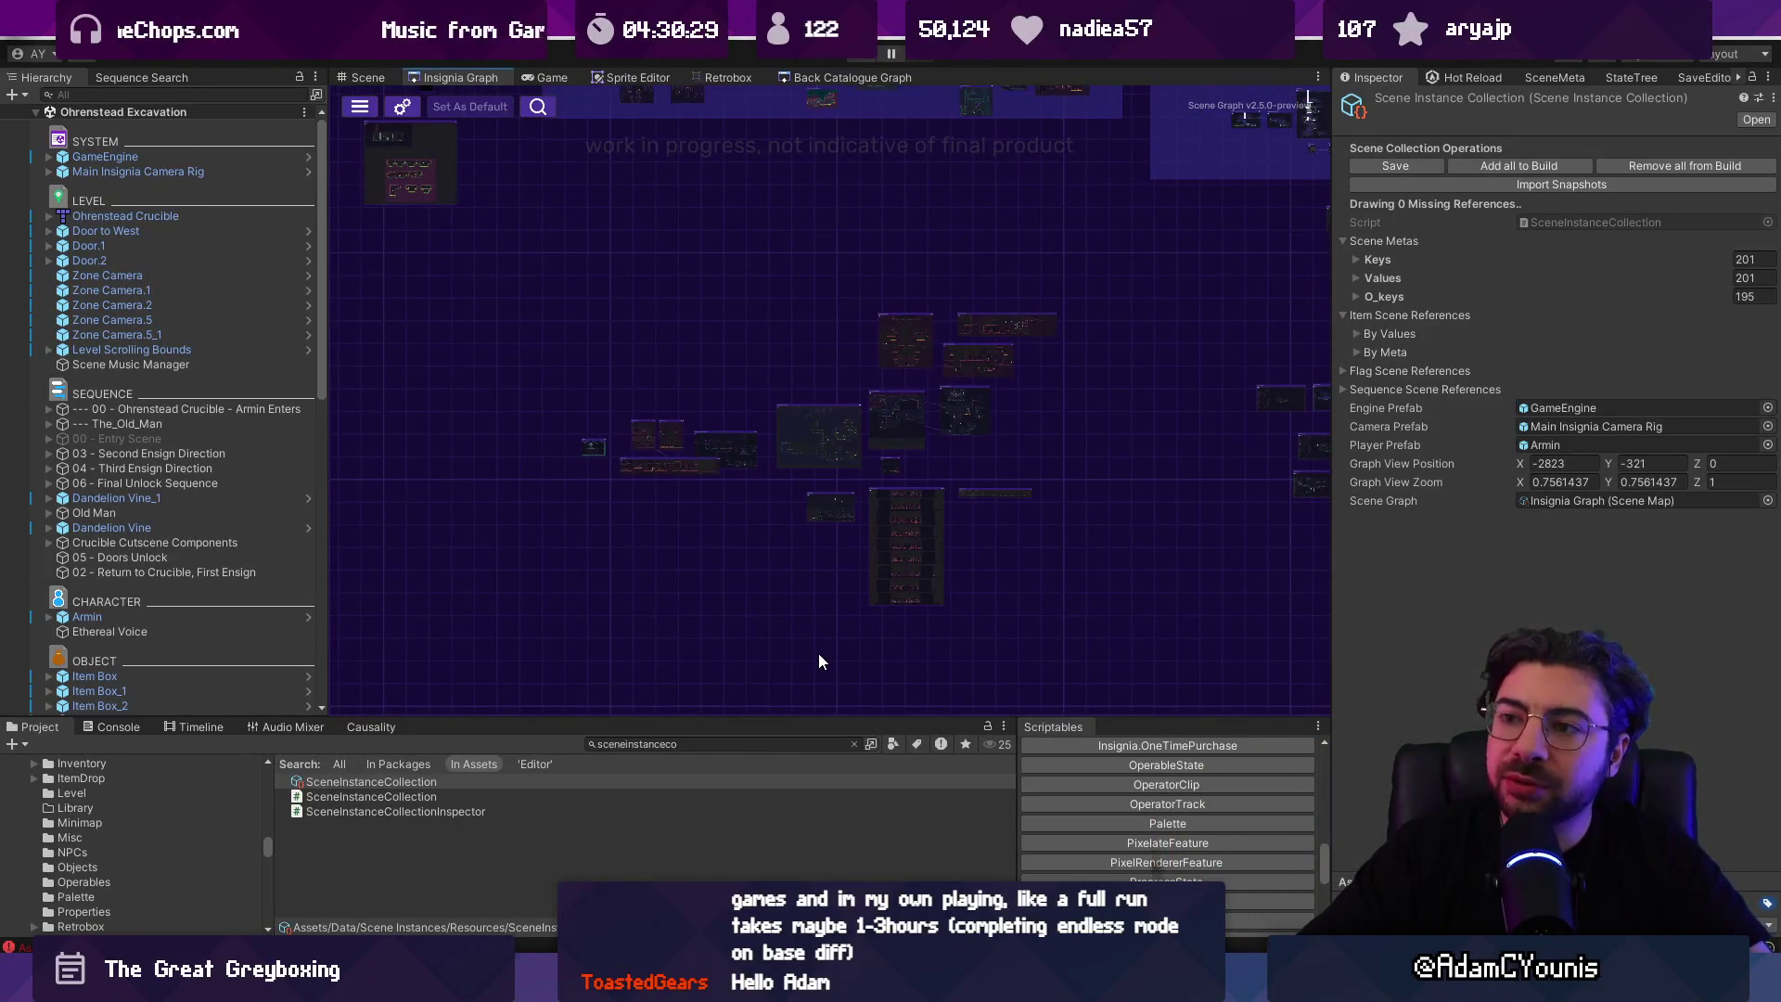
{"action": "scroll", "coordinate": [900, 349], "scroll_direction": "up", "scroll_amount": 5}
{"action": "scroll", "coordinate": [899, 343], "scroll_direction": "up", "scroll_amount": 5}
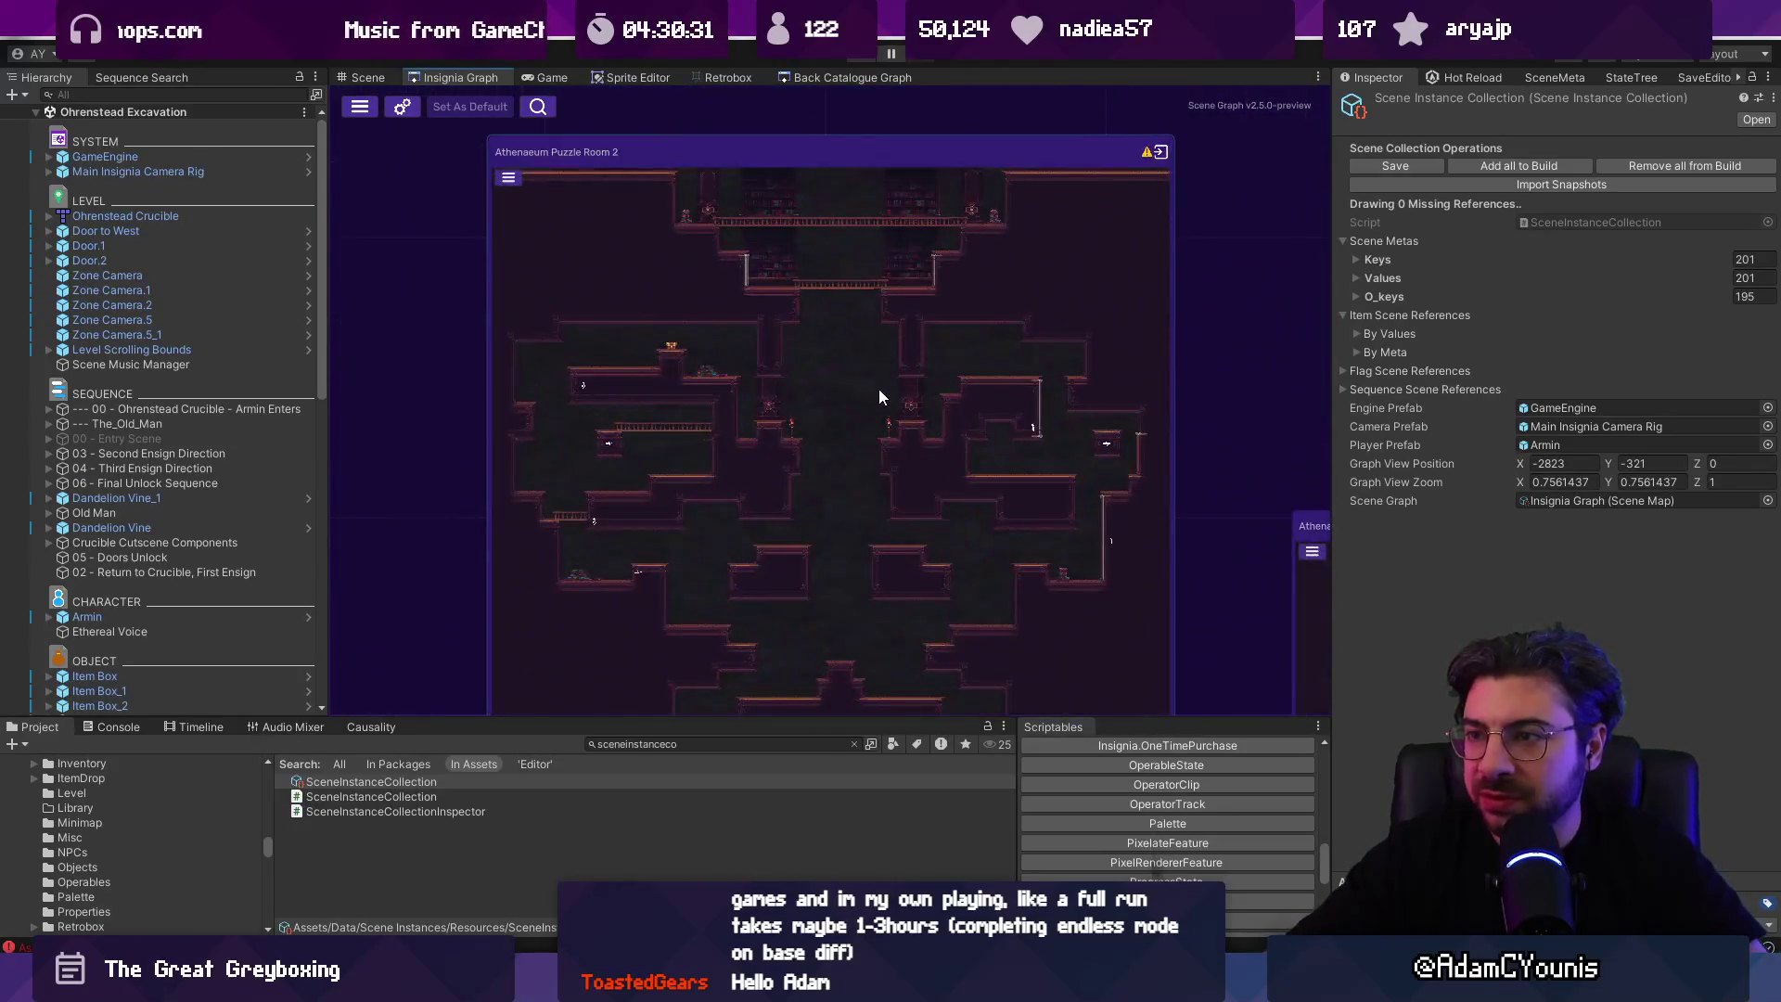
{"action": "scroll", "coordinate": [863, 308], "scroll_direction": "down", "scroll_amount": 2}
{"action": "scroll", "coordinate": [839, 212], "scroll_direction": "down", "scroll_amount": 4}
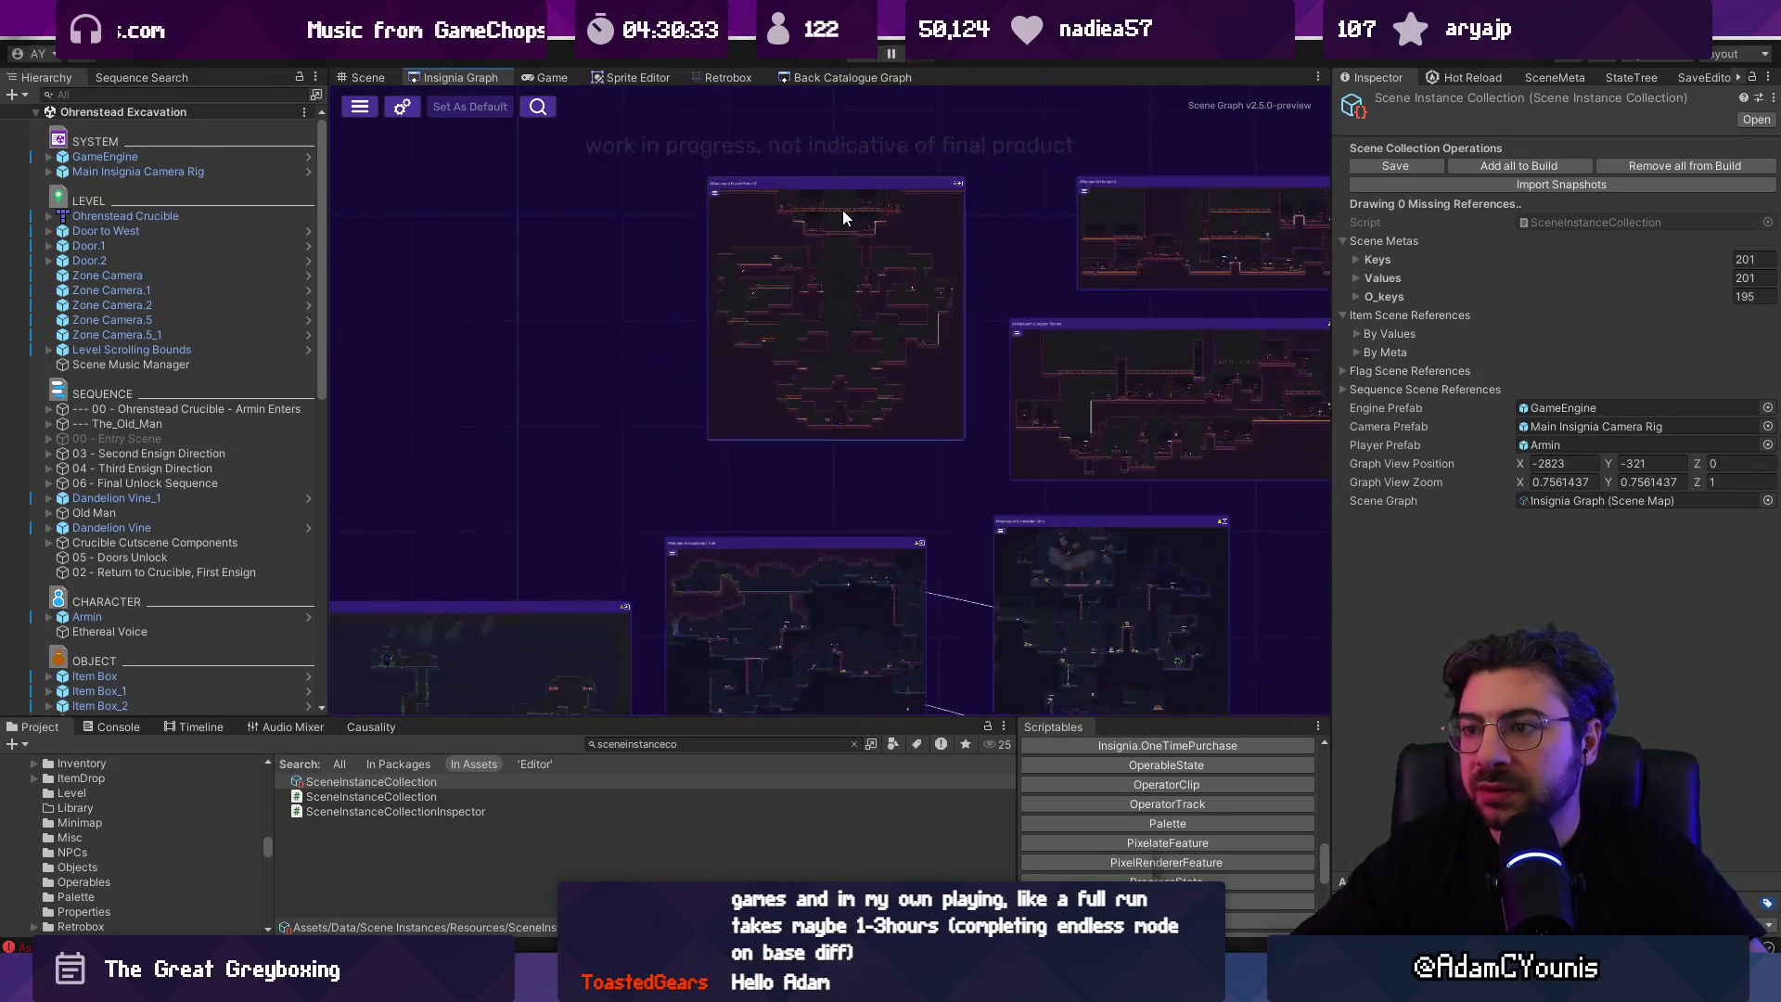
{"action": "scroll", "coordinate": [848, 219], "scroll_direction": "down", "scroll_amount": 2}
{"action": "scroll", "coordinate": [829, 226], "scroll_direction": "down", "scroll_amount": 3}
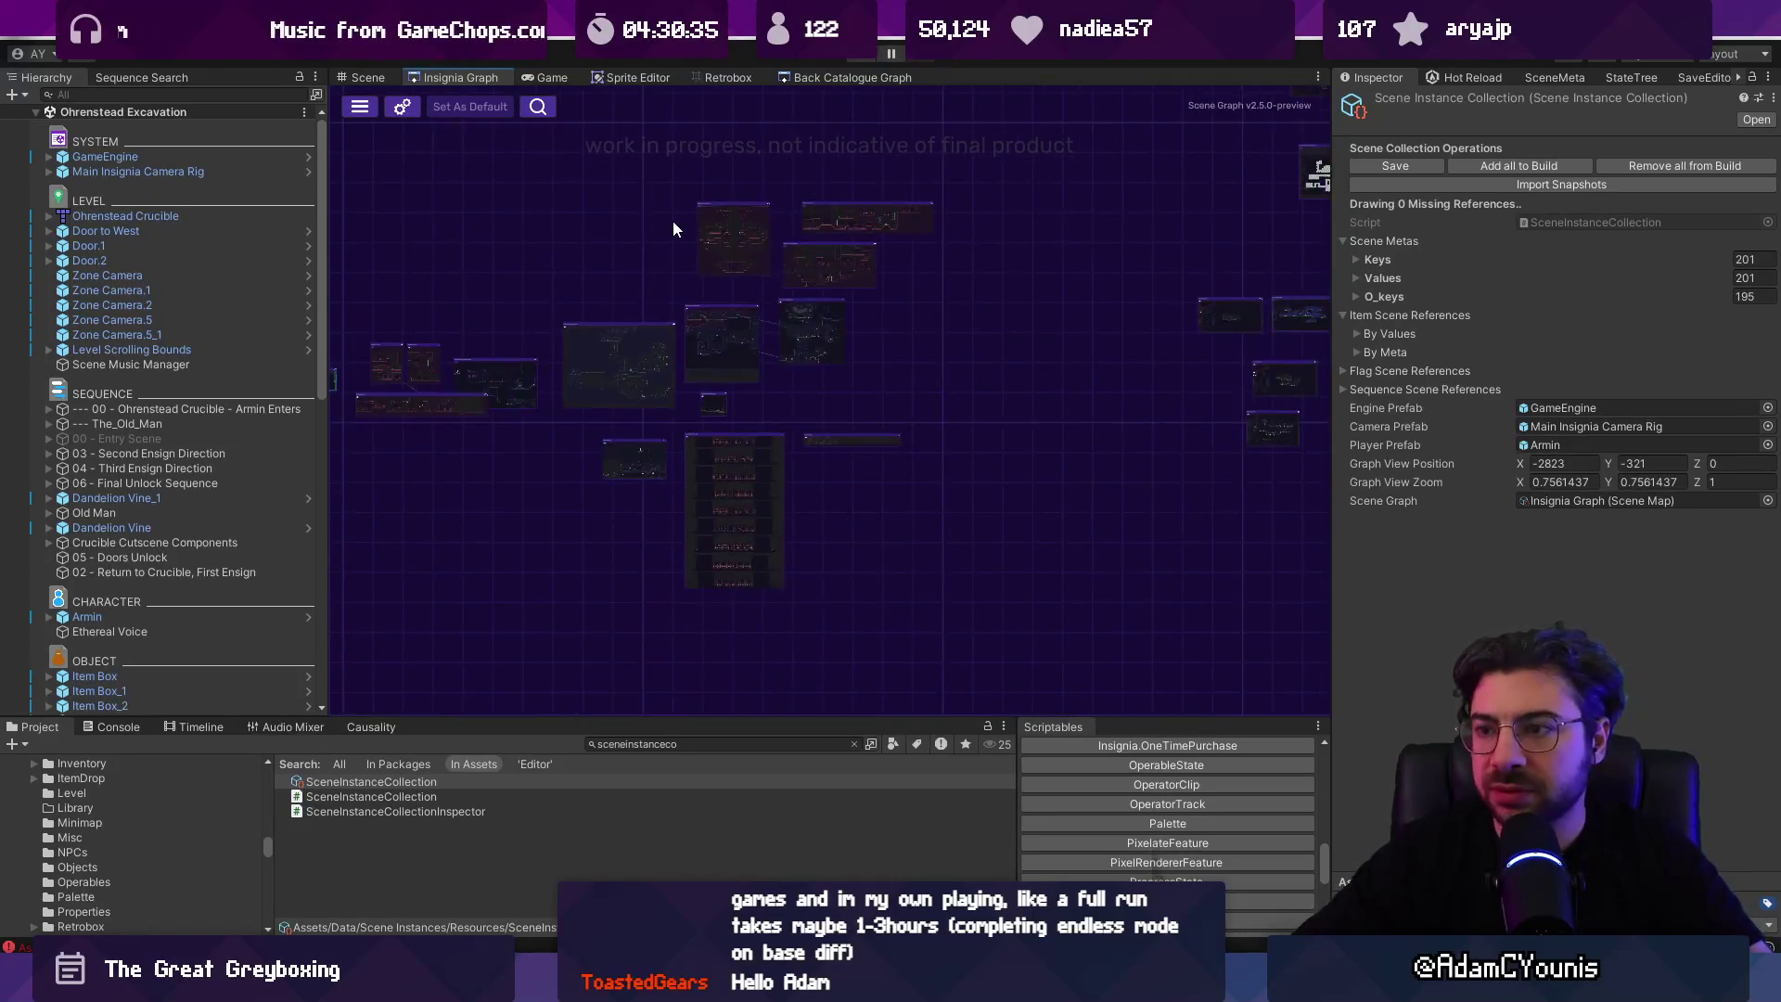
{"action": "scroll", "coordinate": [676, 226], "scroll_direction": "down", "scroll_amount": 2}
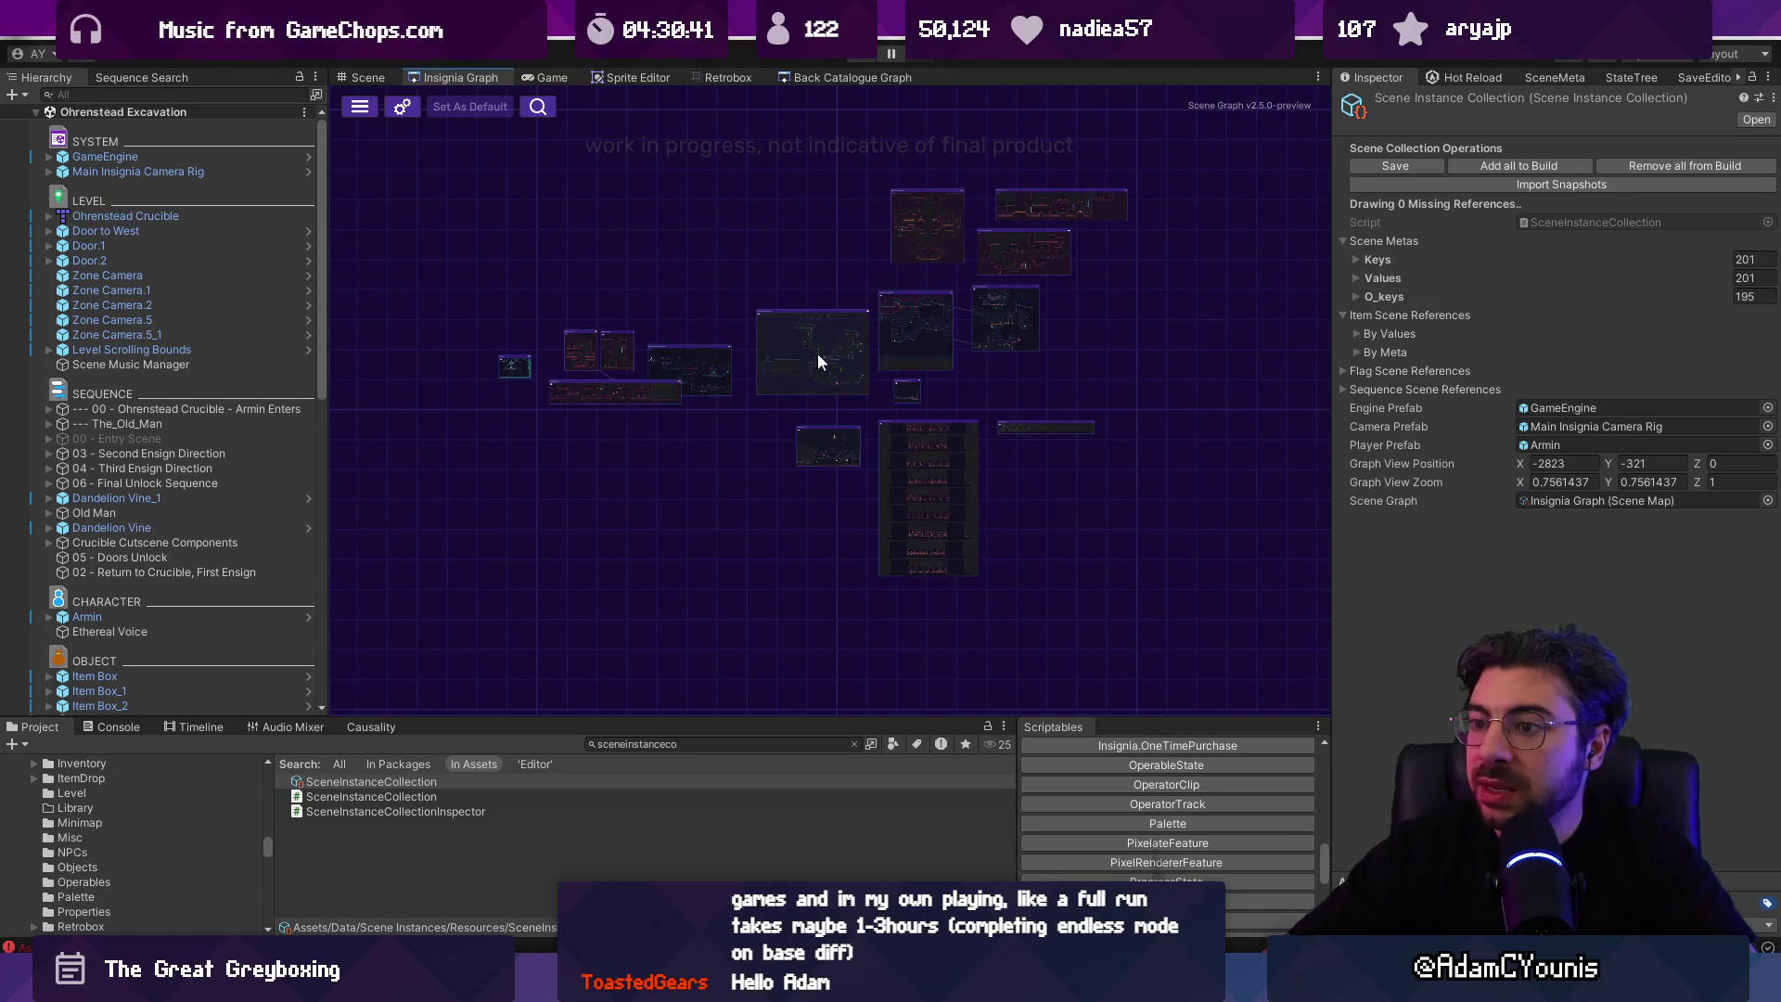
Step: Show the SceneMeta tab and open the Ohrenstead Overlook scene from the Insignia graph
{"action": "left_click", "coordinate": [458, 102]}
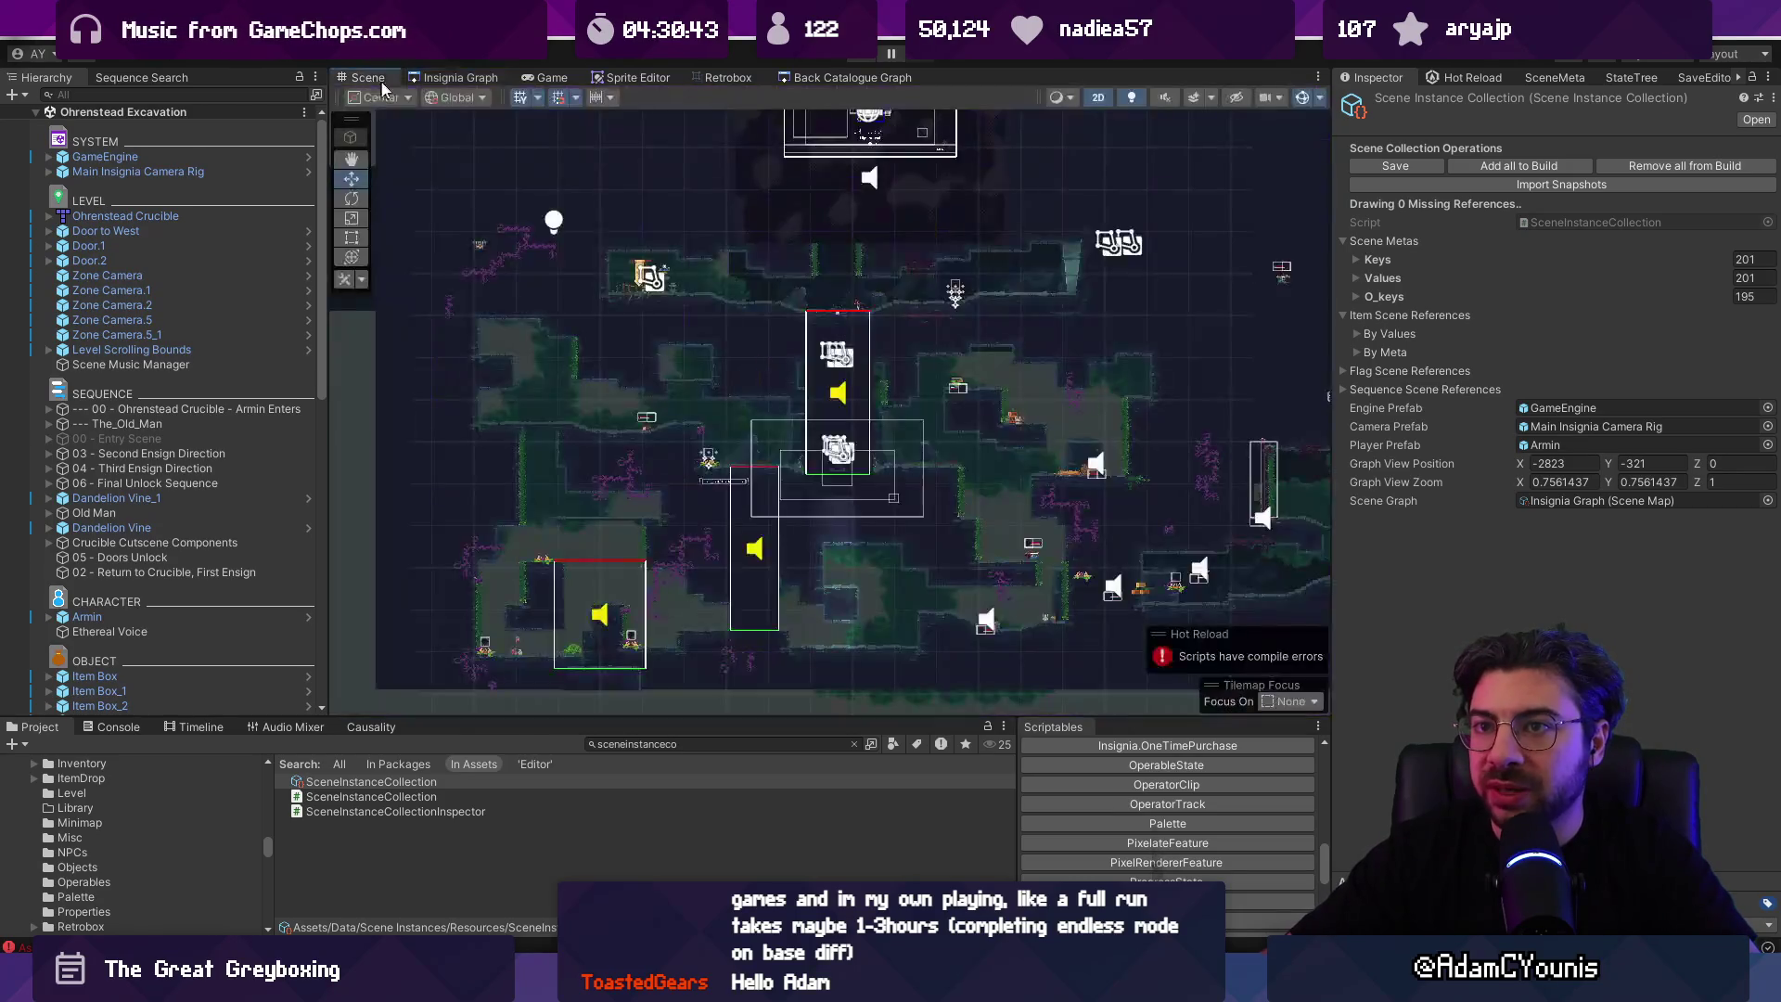
{"action": "left_click", "coordinate": [1560, 79]}
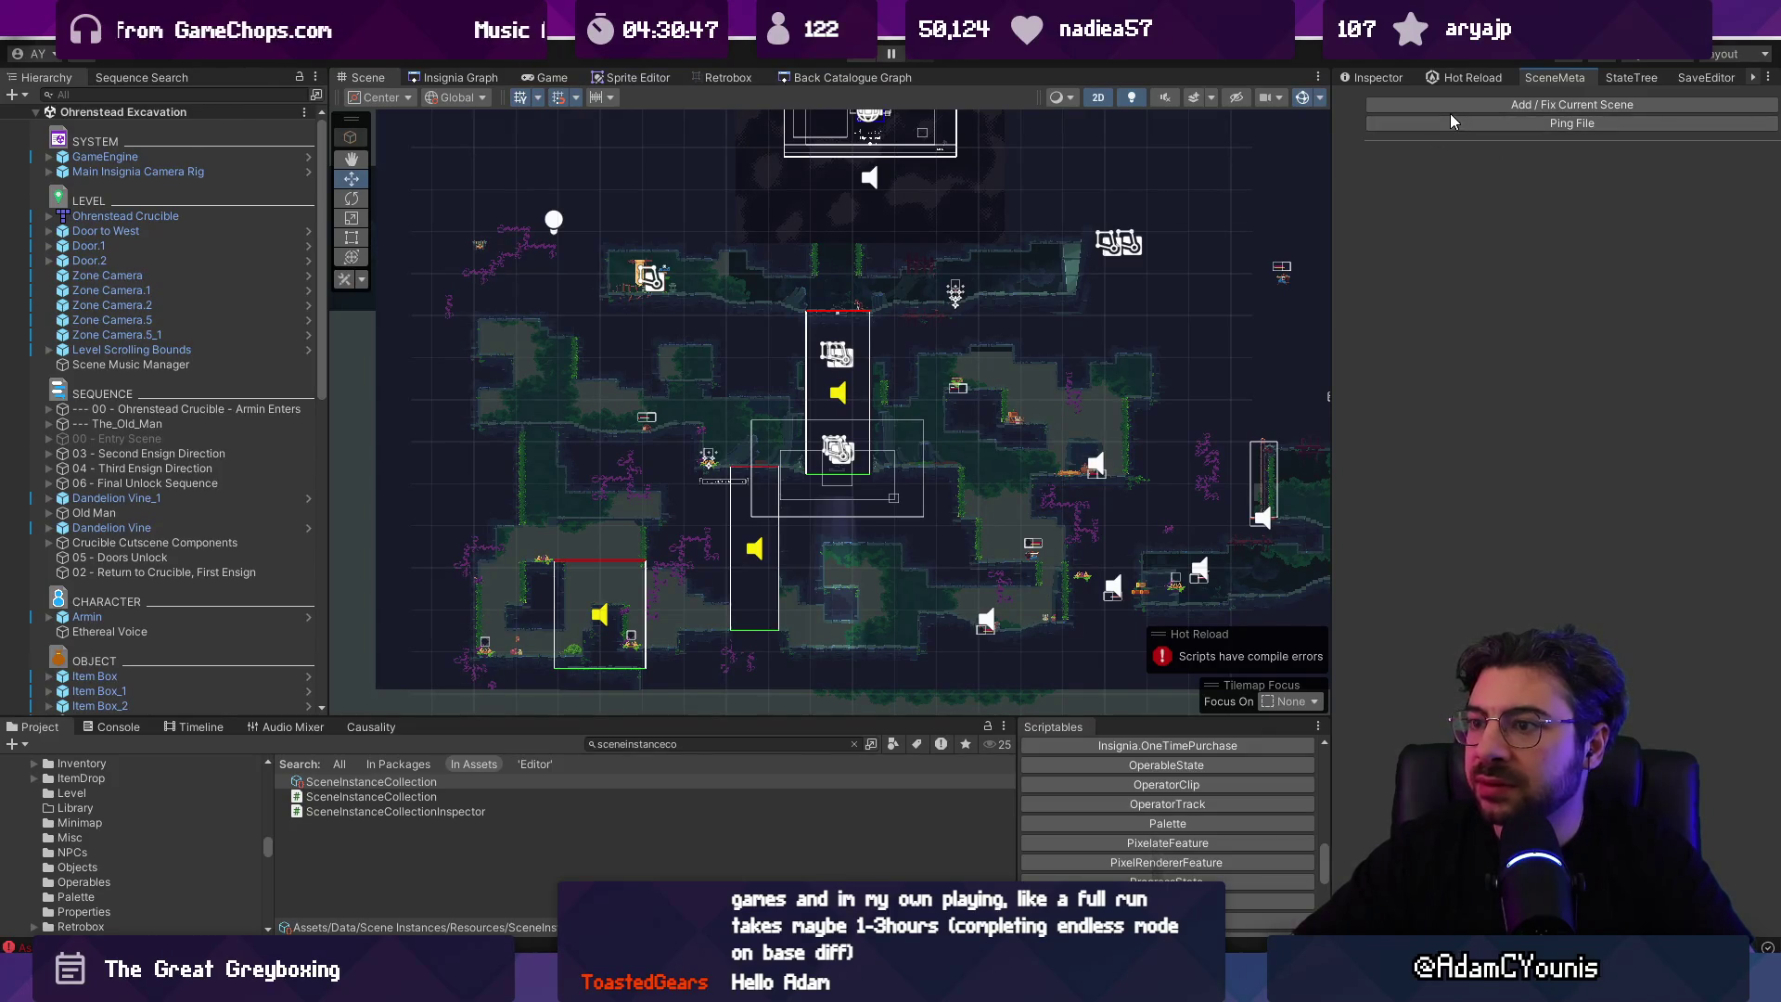
{"action": "left_click", "coordinate": [483, 77]}
{"action": "scroll", "coordinate": [688, 249], "scroll_direction": "up", "scroll_amount": 10}
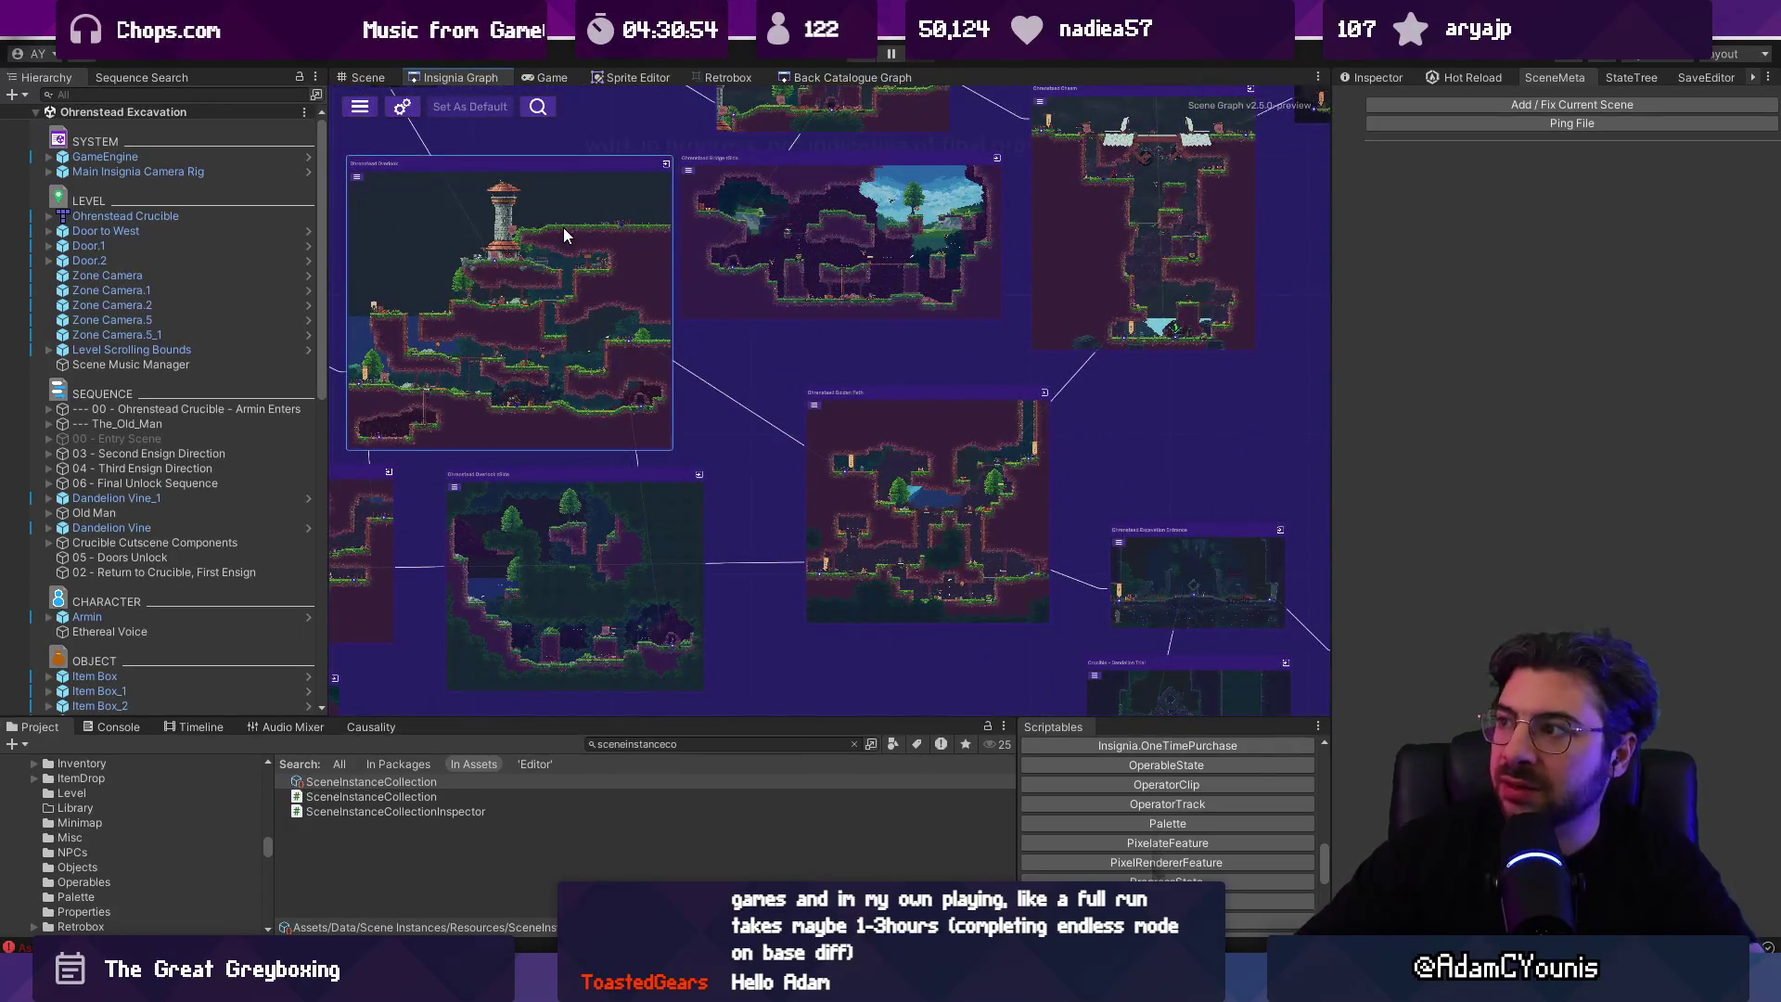
{"action": "double_click", "coordinate": [563, 226]}
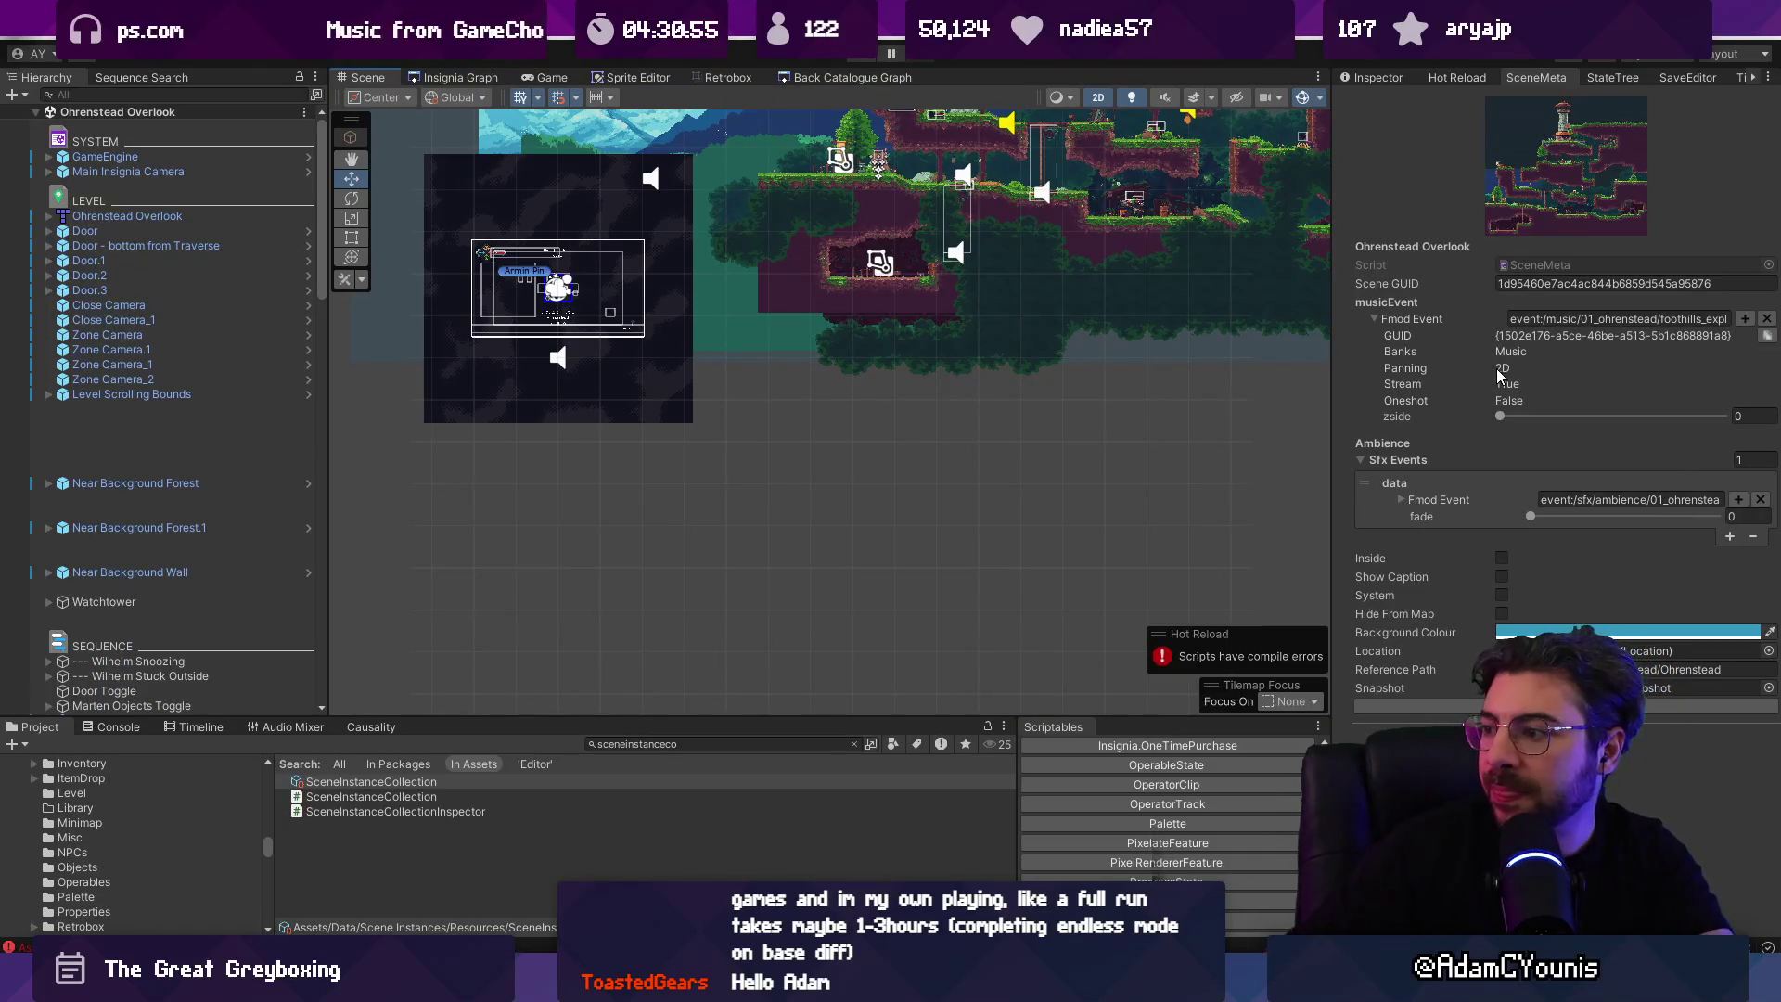
Step: Clear the Console and inspect the first compile error
{"action": "left_click", "coordinate": [120, 728]}
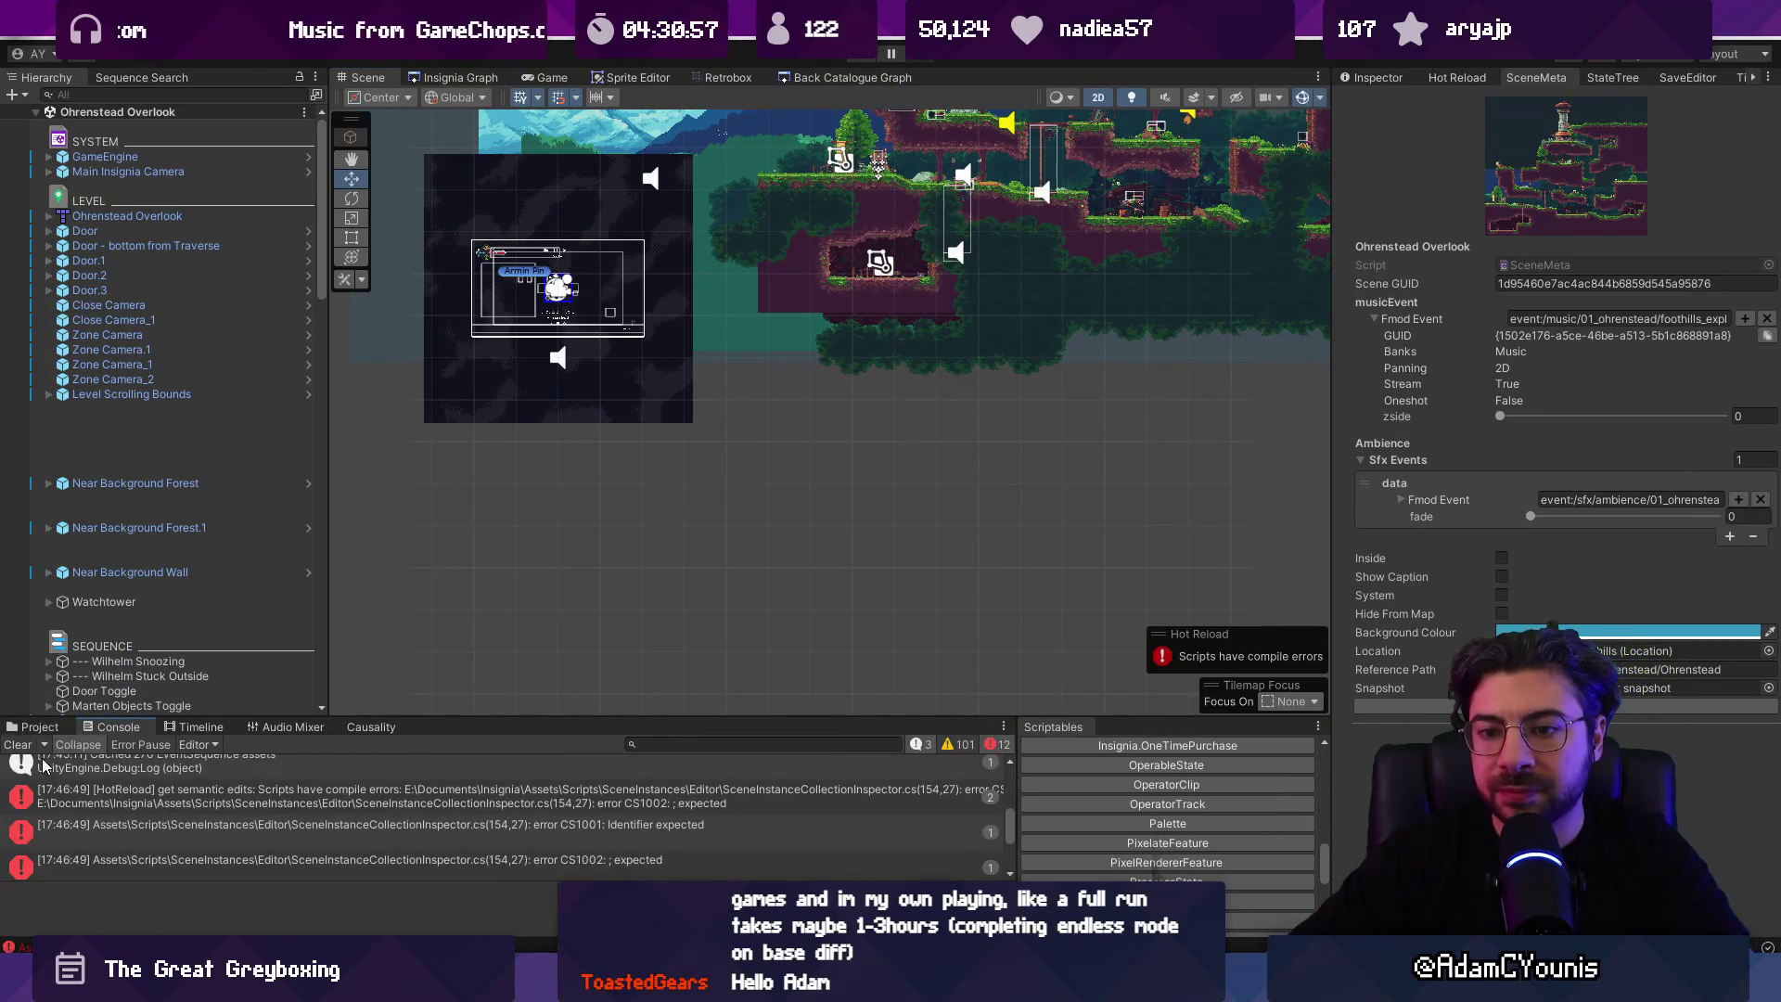
{"action": "left_click", "coordinate": [18, 745]}
{"action": "left_click", "coordinate": [162, 781]}
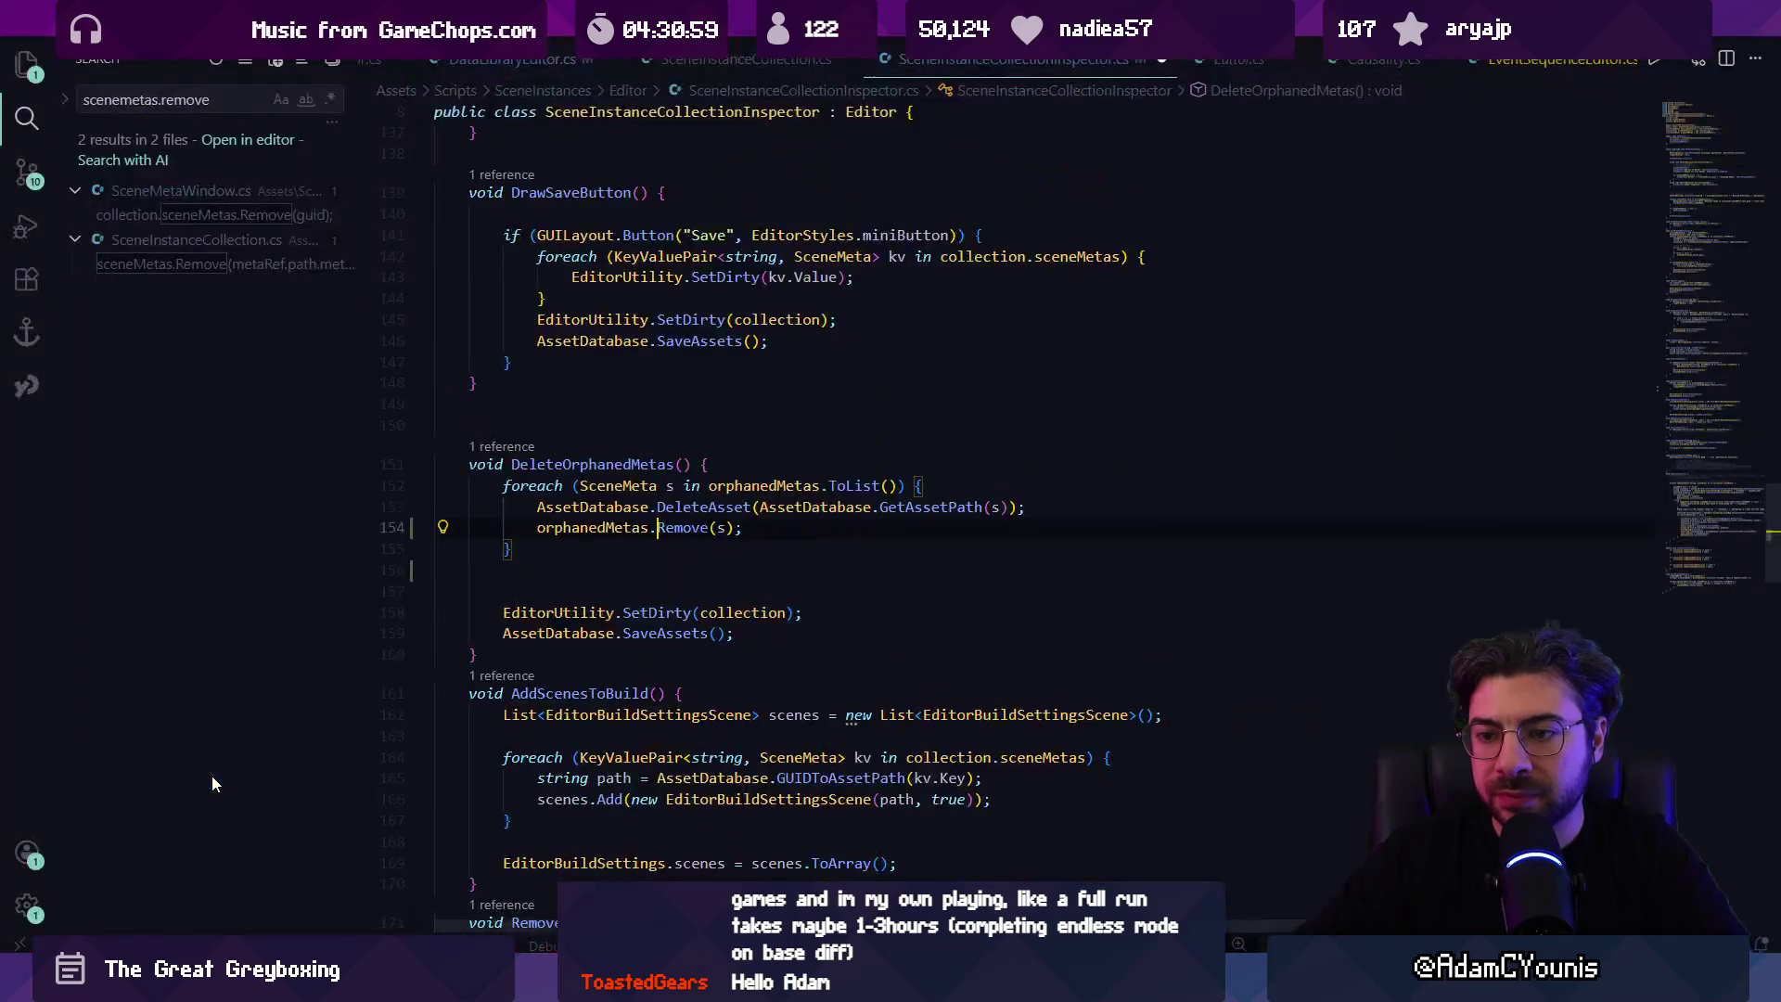
Step: Save the script so Unity recompiles, then collapse the Fmod Event foldout in SceneMeta
{"action": "key", "text": "ctrl+s"}
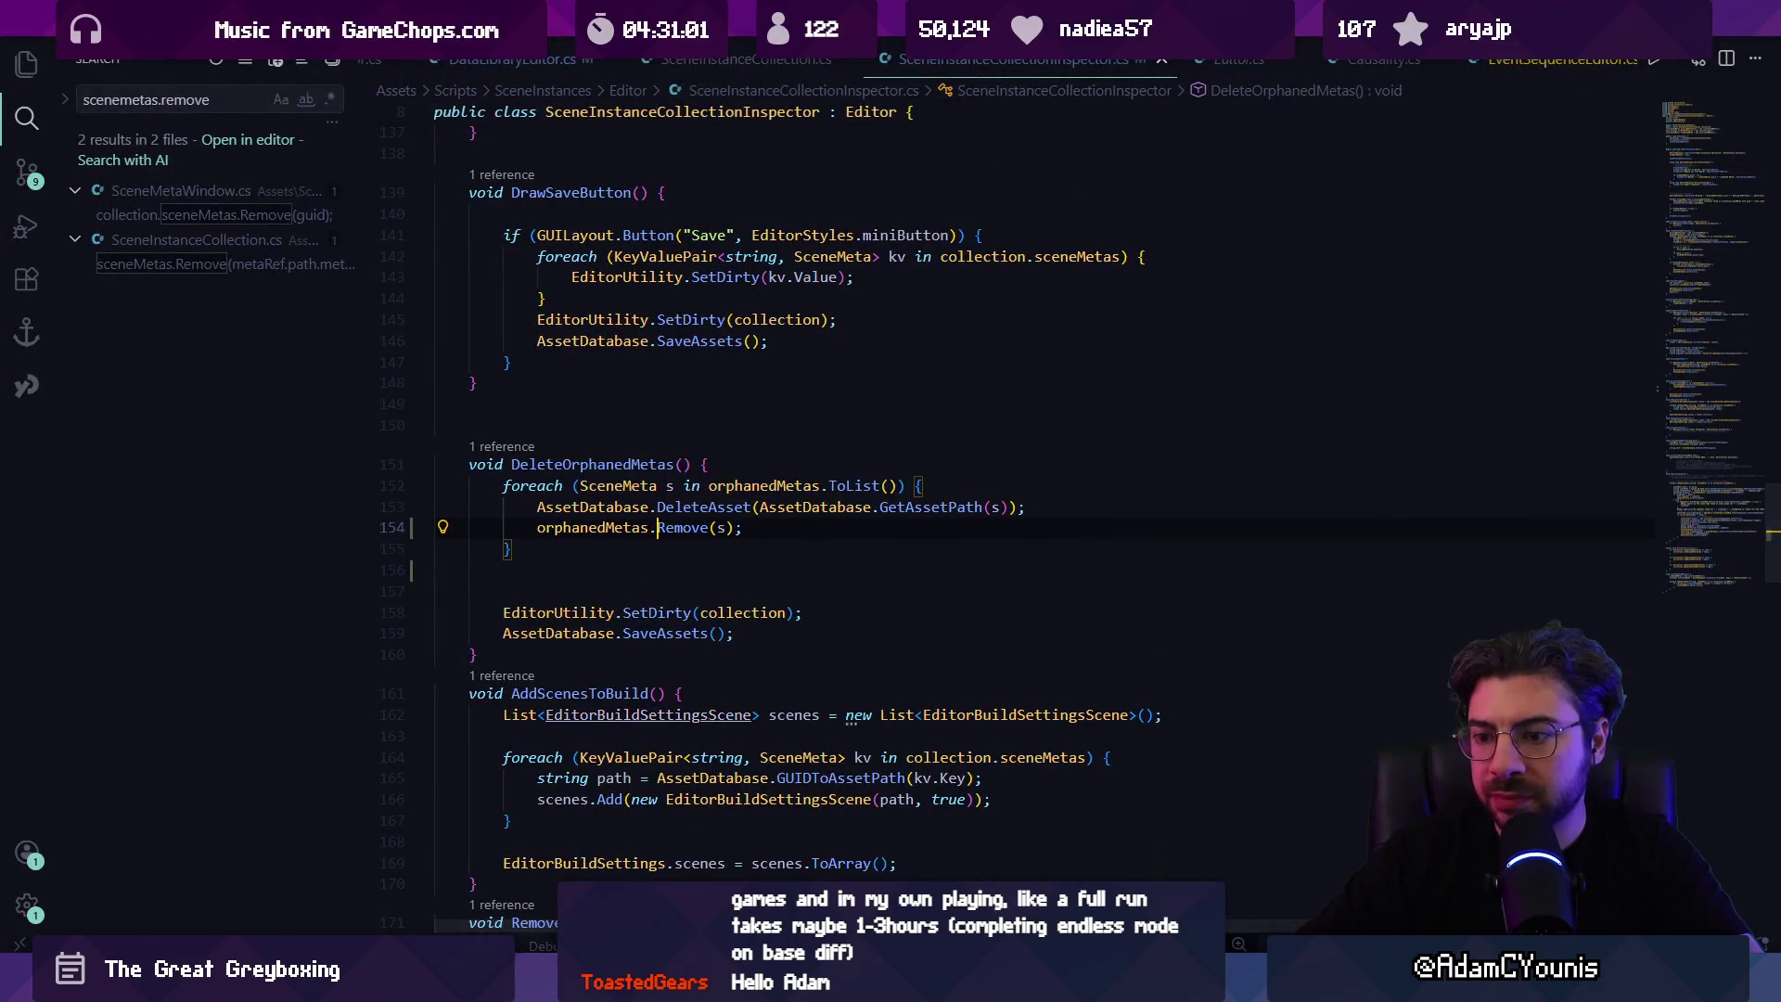
{"action": "key", "text": "alt+Tab"}
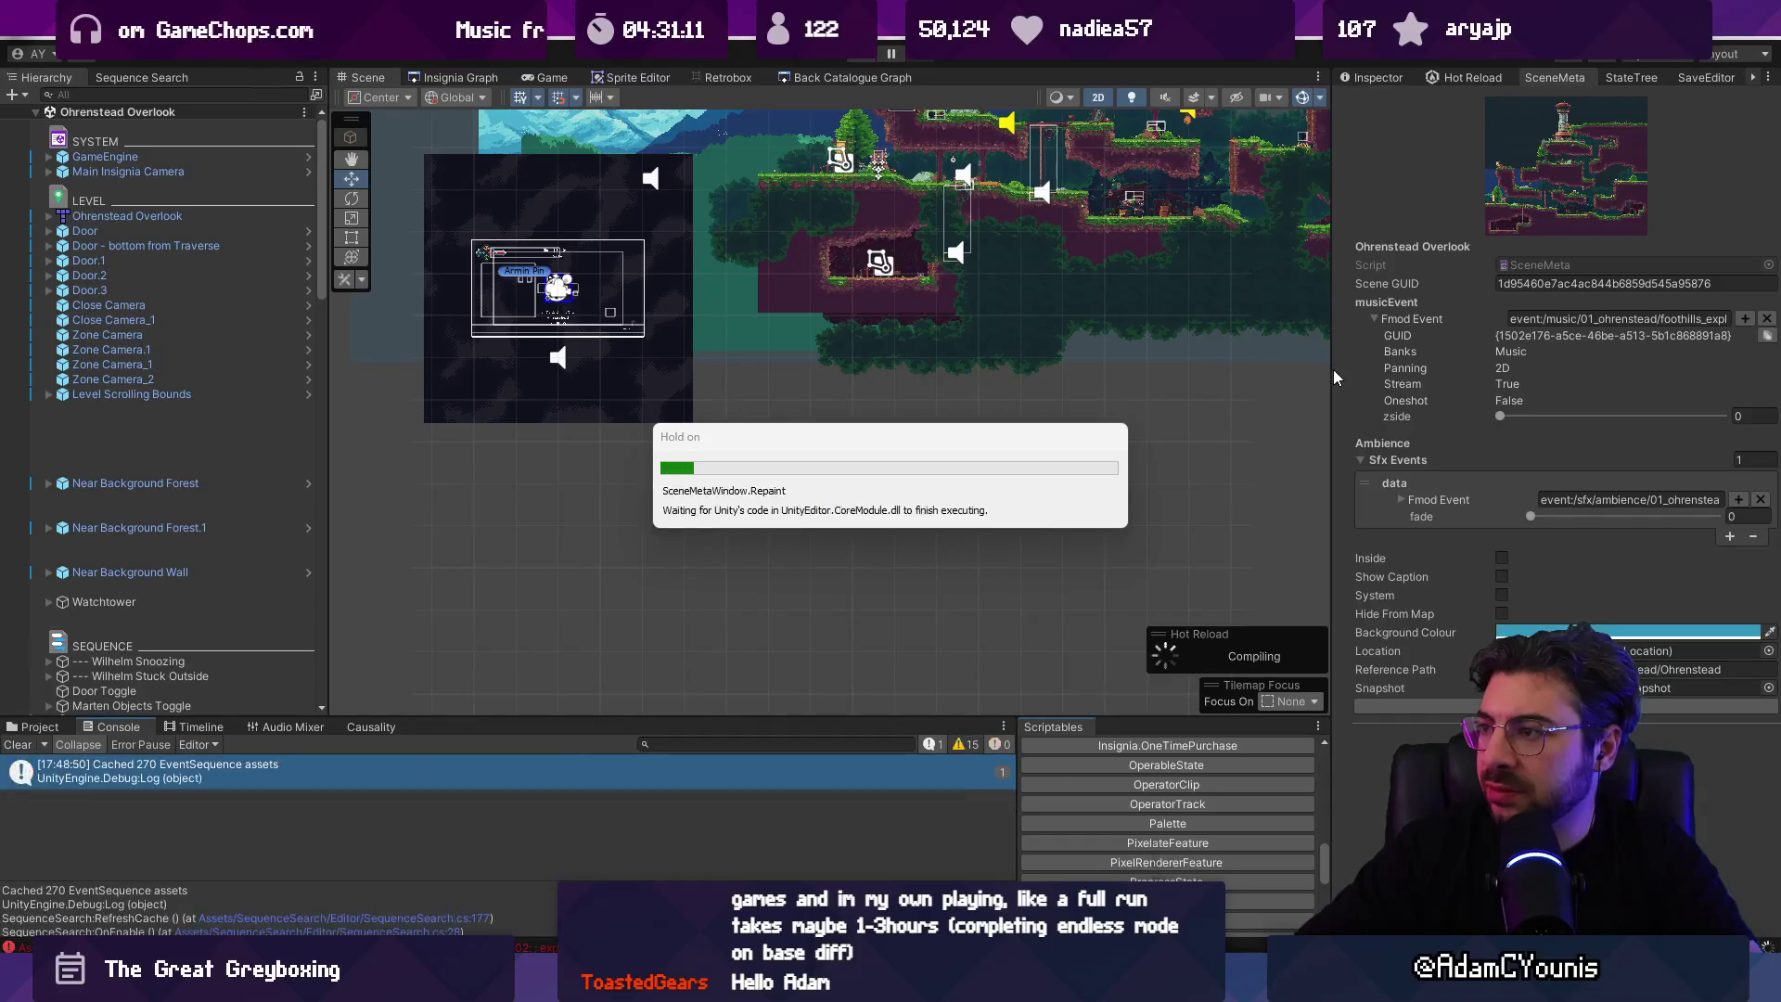
{"action": "left_click", "coordinate": [1374, 317]}
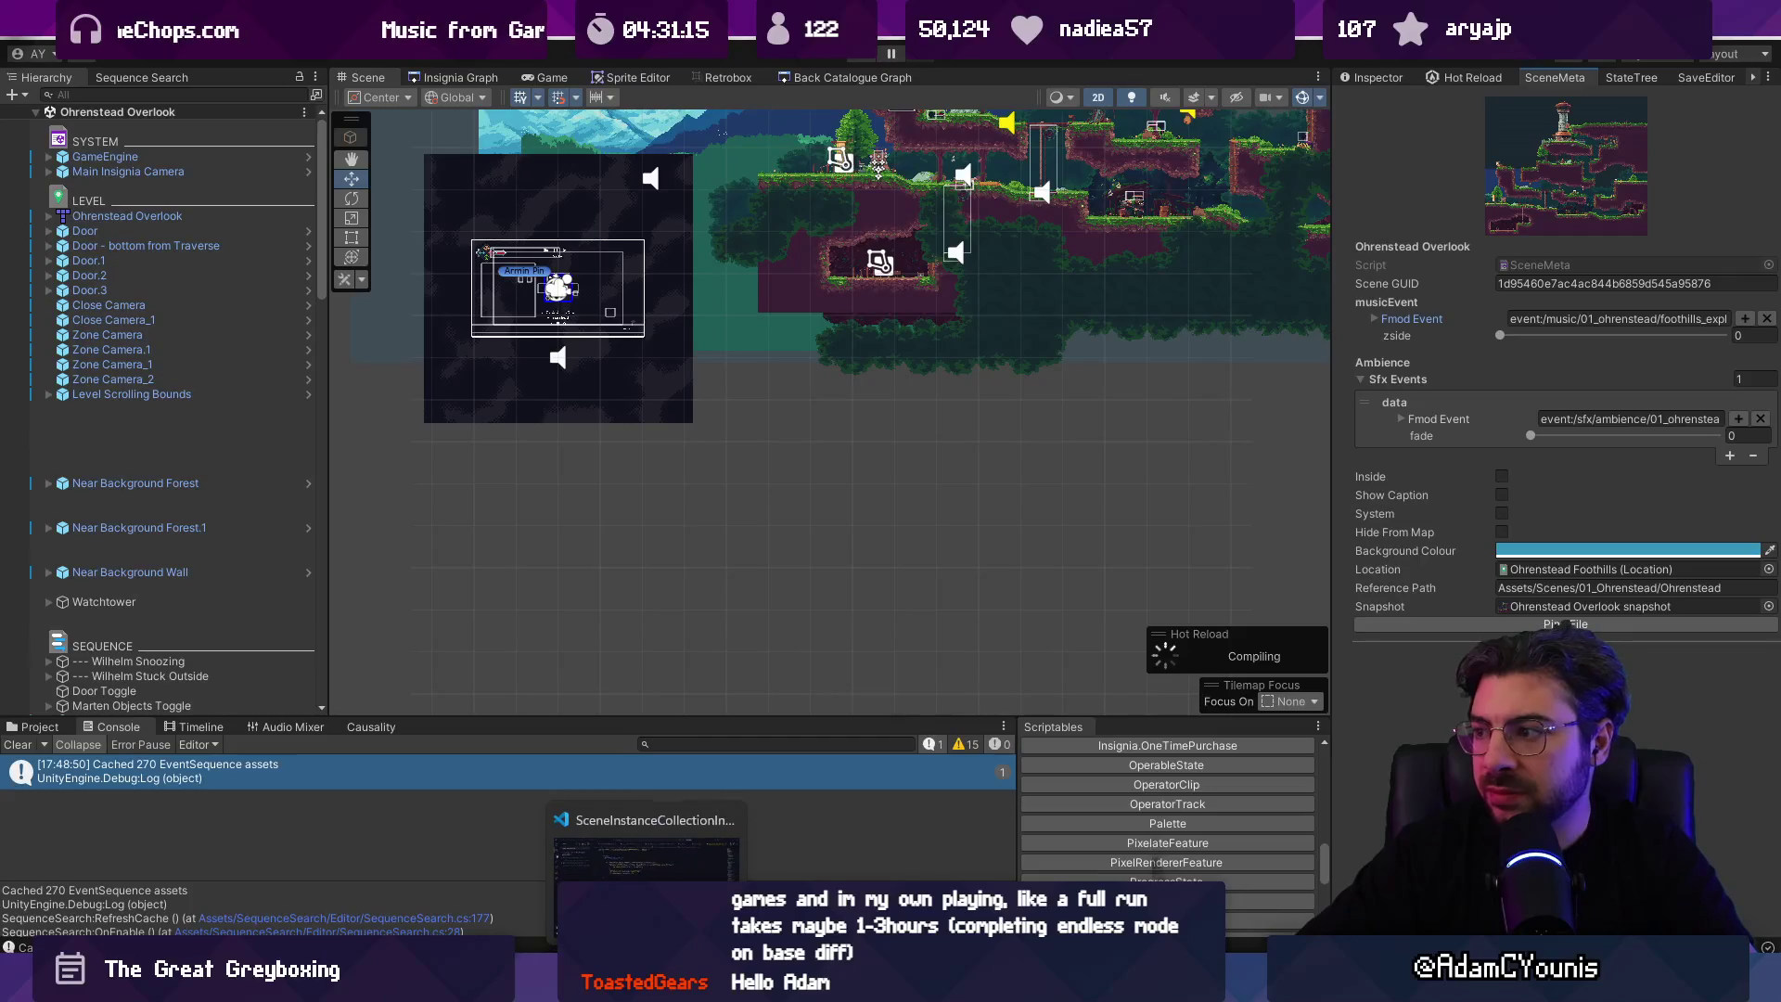
{"action": "key", "text": "alt+Tab"}
Step: Open SceneMeta.cs from the quick file search and start a search in it
{"action": "left_click", "coordinate": [700, 633]}
{"action": "key", "text": "ctrl+p"}
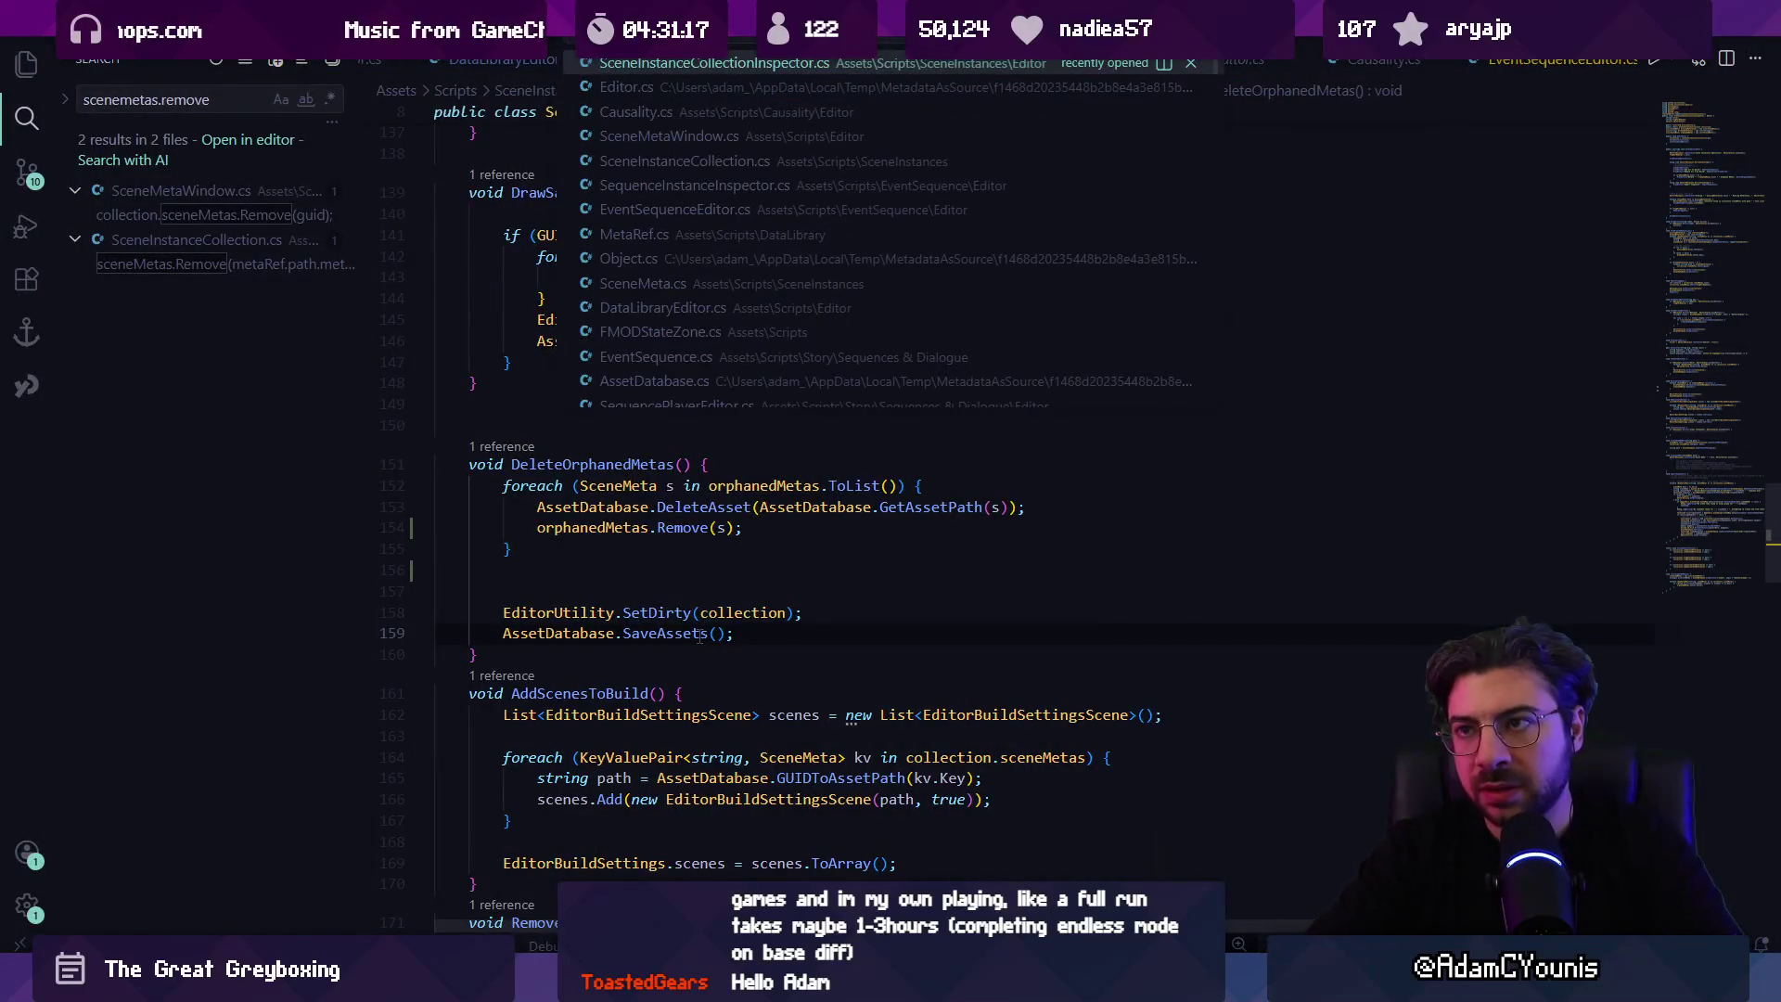
{"action": "type", "text": "scenemeta"}
{"action": "key", "text": "Return"}
{"action": "key", "text": "ctrl+f"}
{"action": "type", "text": "pl"}
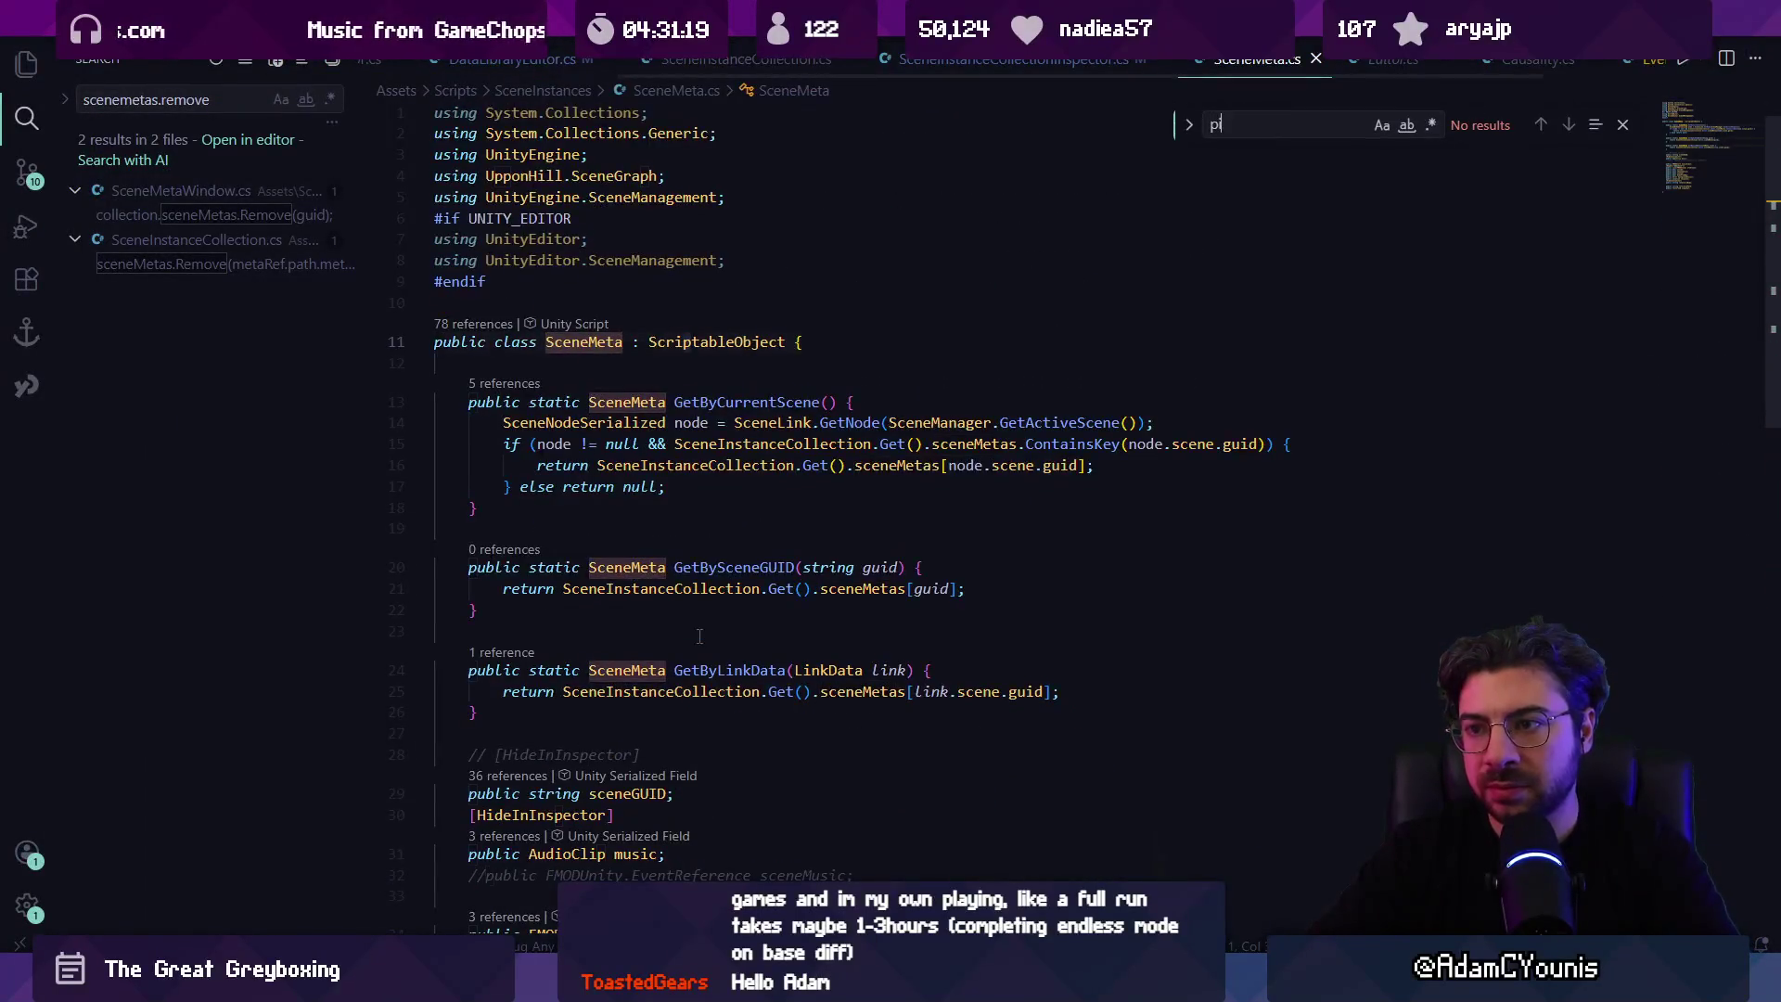
Step: Open SceneMetaWindow.cs and search it for the Ping File code
{"action": "key", "text": "ctrl+p"}
{"action": "type", "text": "scenemeta"}
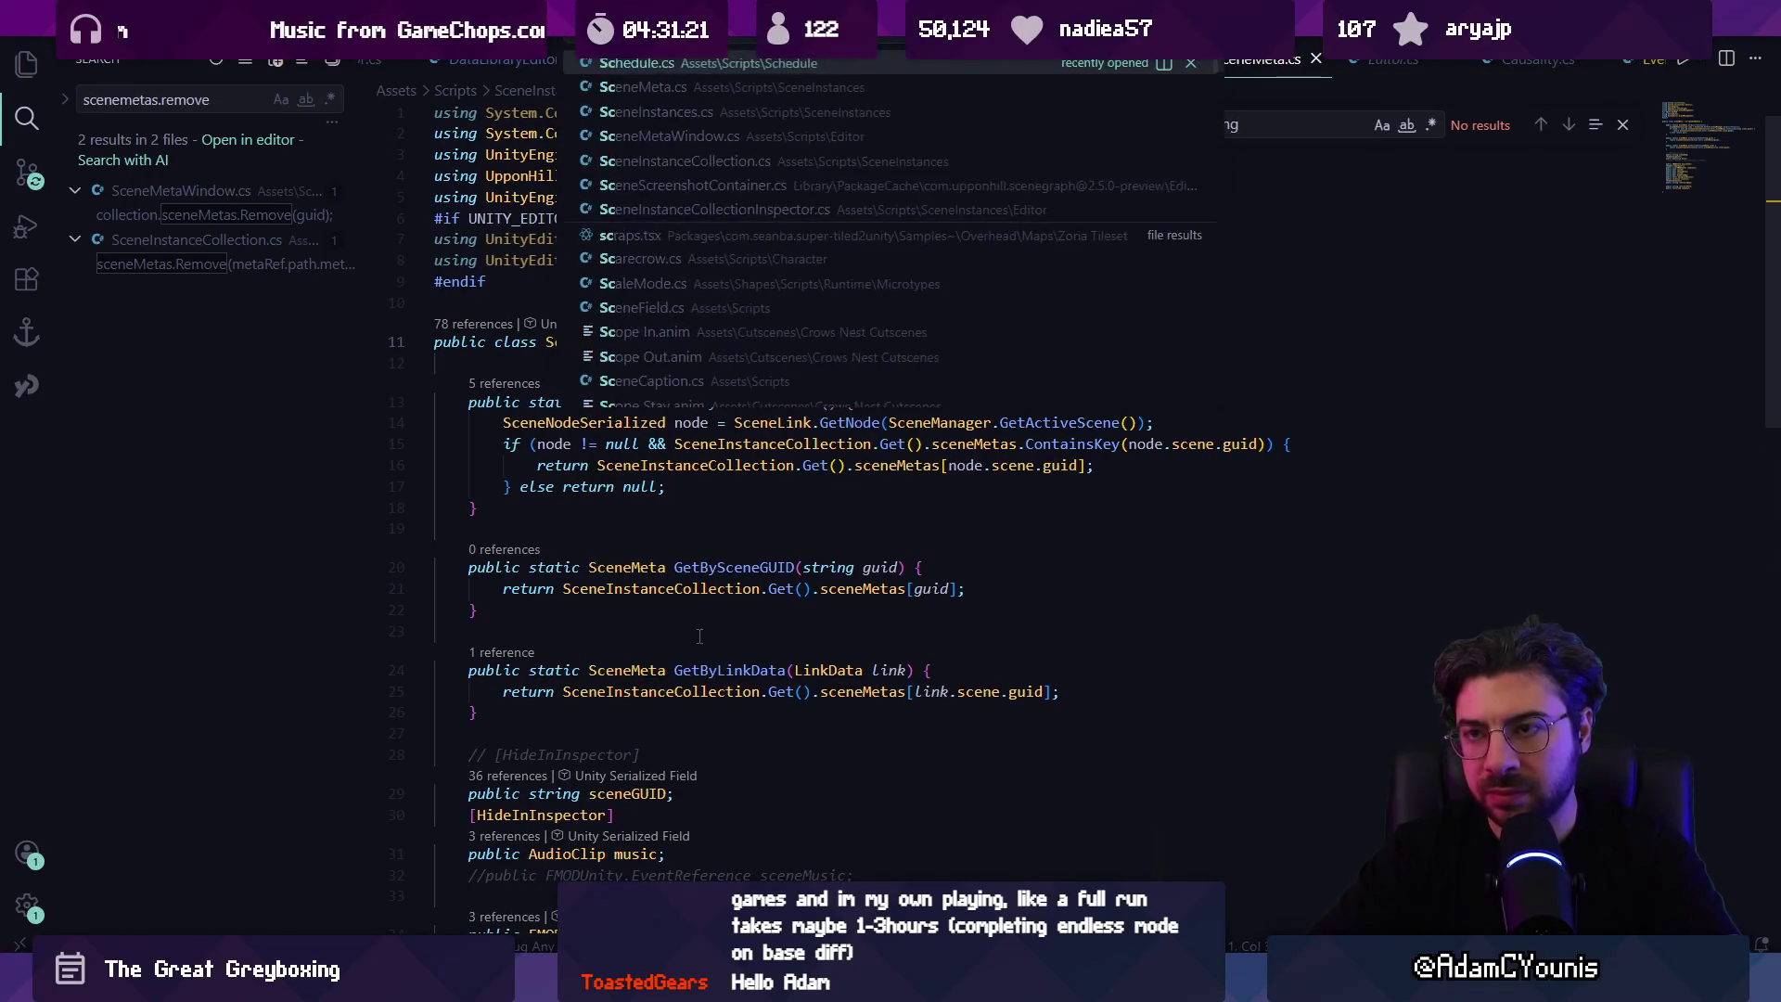
{"action": "key", "text": "Down"}
{"action": "key", "text": "Return"}
{"action": "key", "text": "ctrl+f"}
{"action": "type", "text": "pingf"}
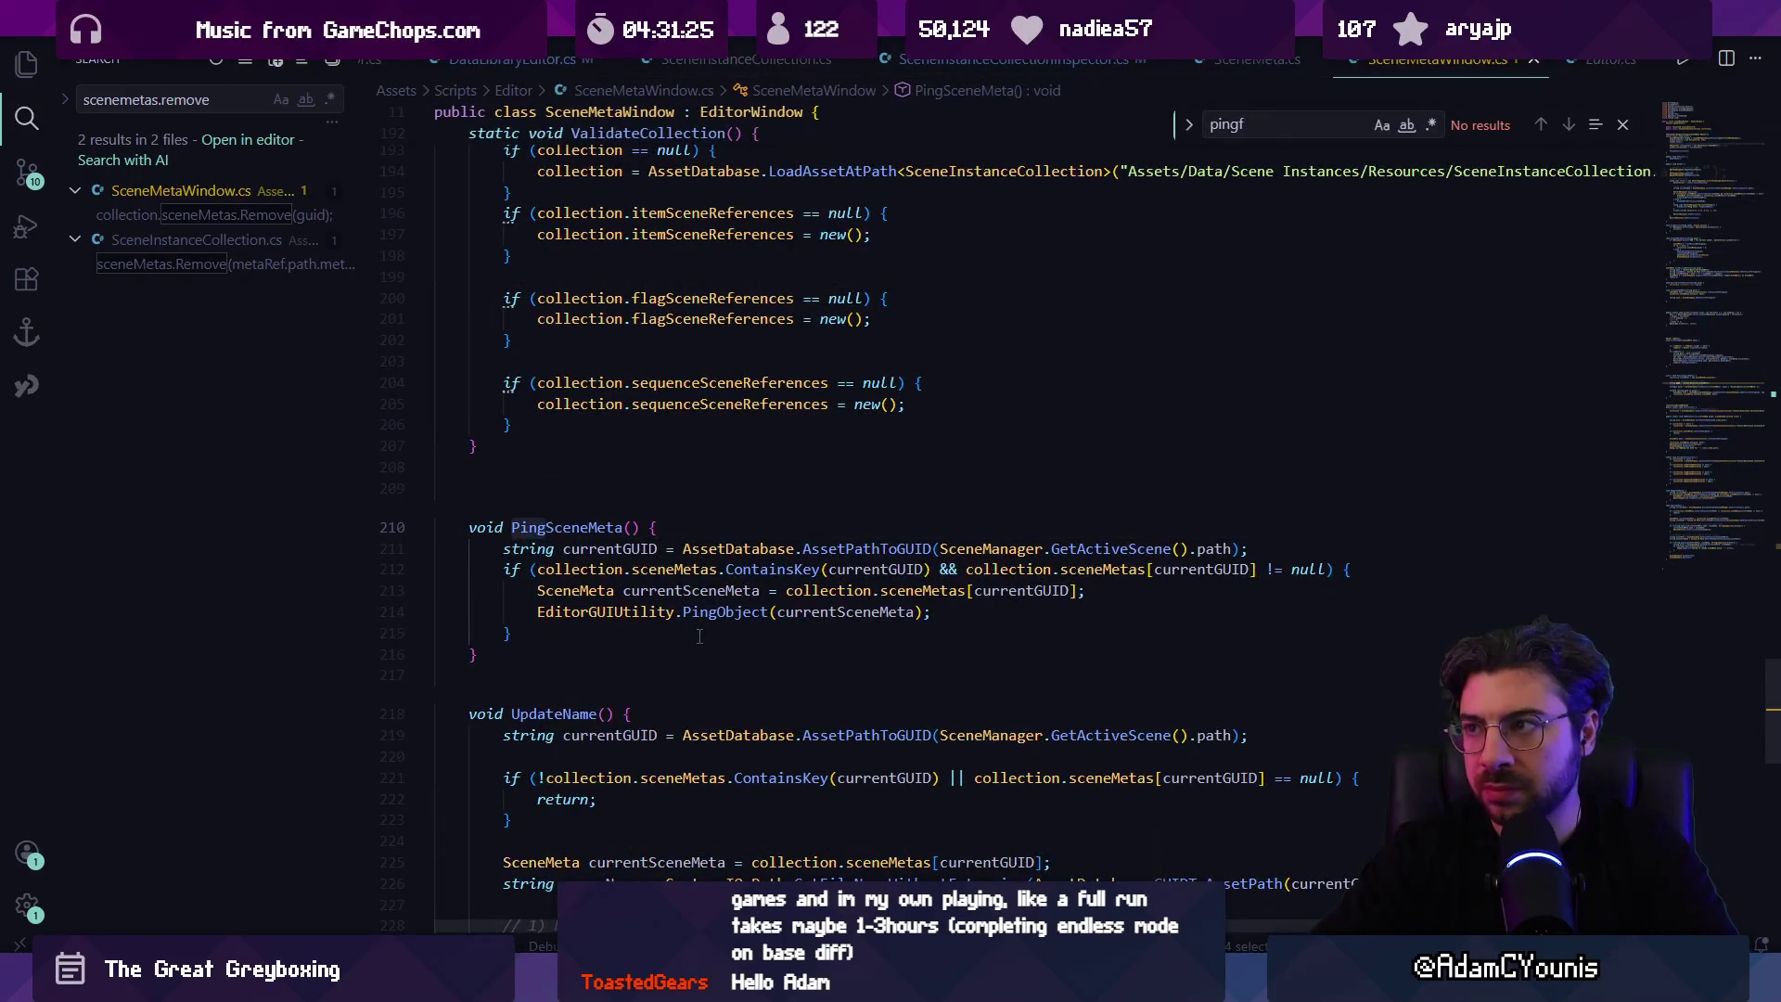
{"action": "key", "text": "BackSpace"}
{"action": "key", "text": "Return"}
Step: Move the Ping File block and its divider line to the top of OnGUI, then save
{"action": "key", "text": "Escape"}
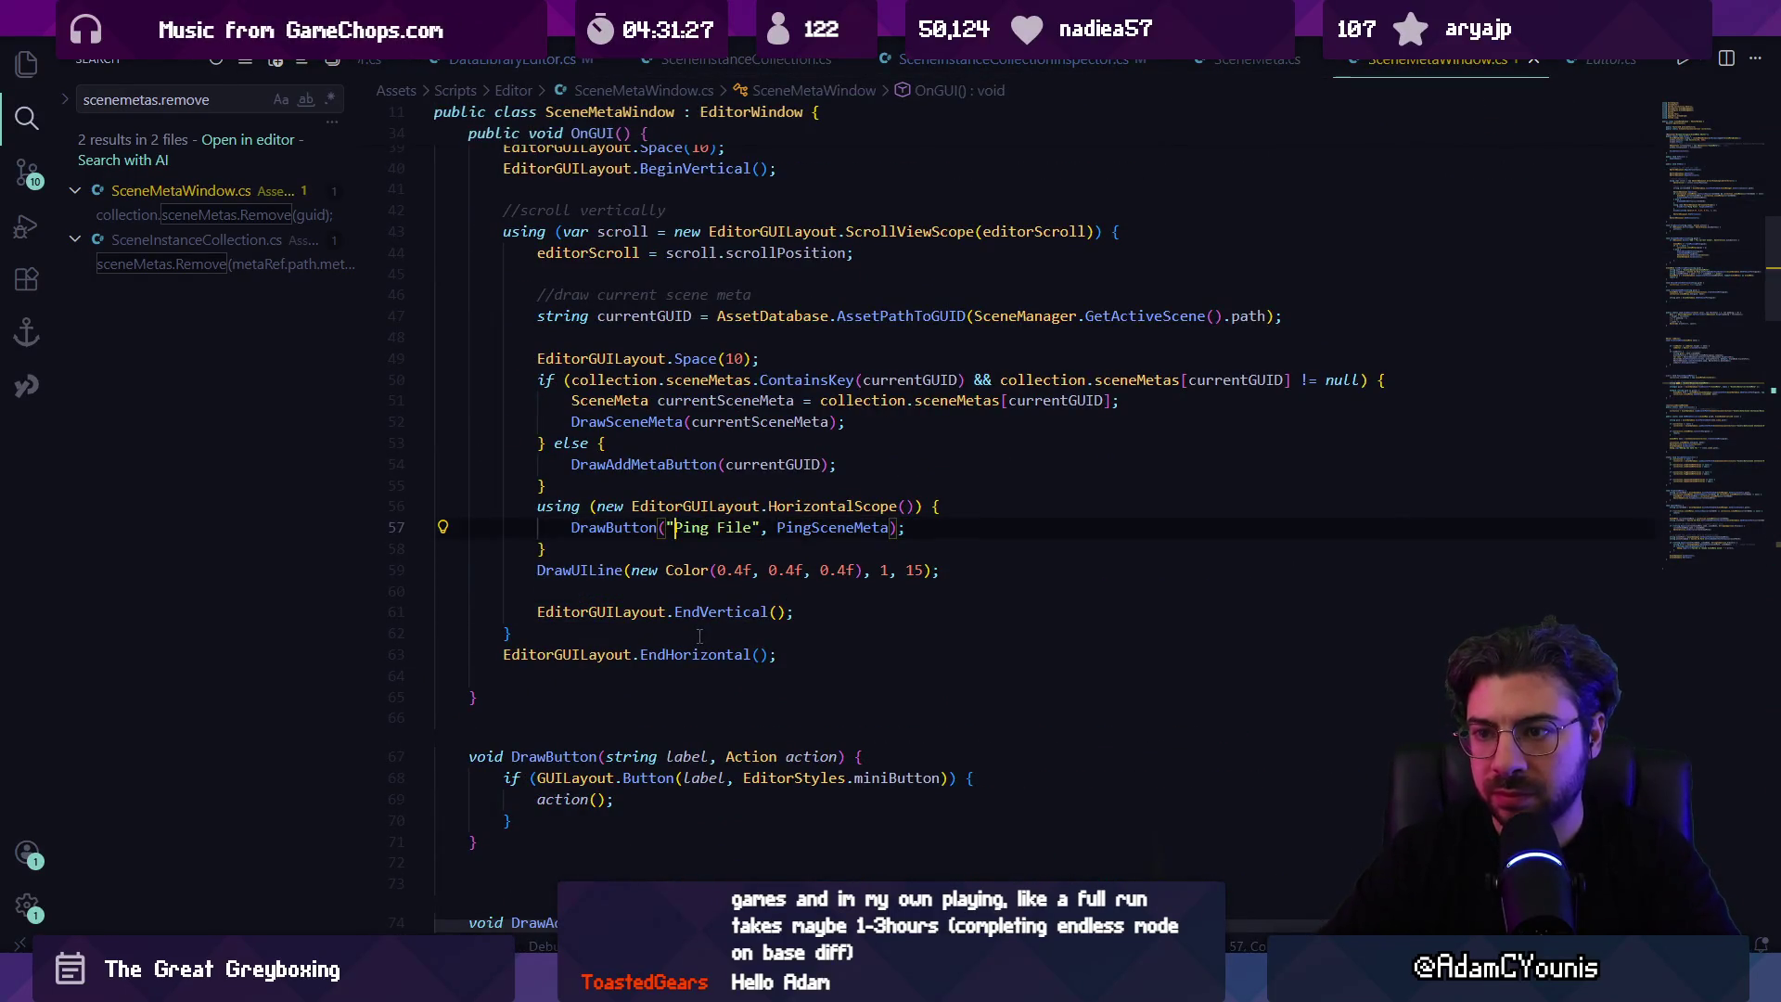
{"action": "key", "text": "Down"}
{"action": "key", "text": "Down"}
{"action": "key", "text": "Down"}
{"action": "key", "text": "Down"}
{"action": "key", "text": "shift+Up"}
{"action": "key", "text": "shift+Up"}
{"action": "key", "text": "shift+Up"}
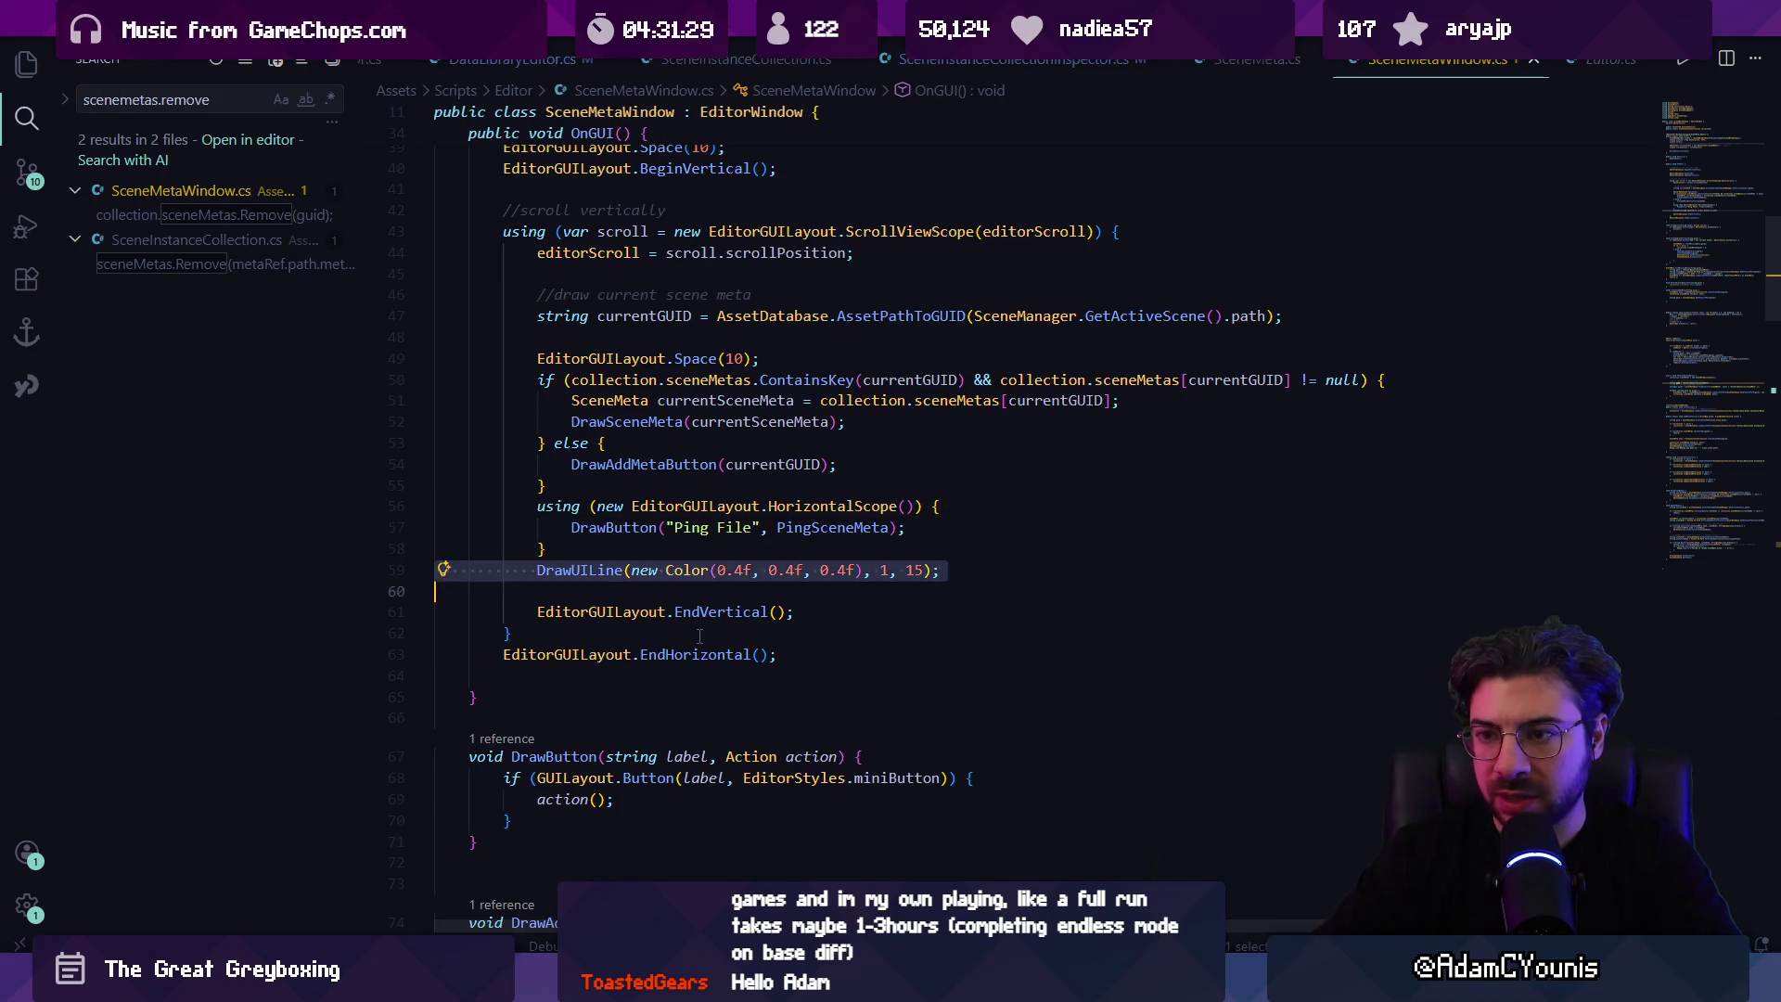
{"action": "key", "text": "BackSpace"}
{"action": "scroll", "coordinate": [596, 487], "scroll_direction": "up", "scroll_amount": 8}
{"action": "scroll", "coordinate": [596, 488], "scroll_direction": "down", "scroll_amount": 2}
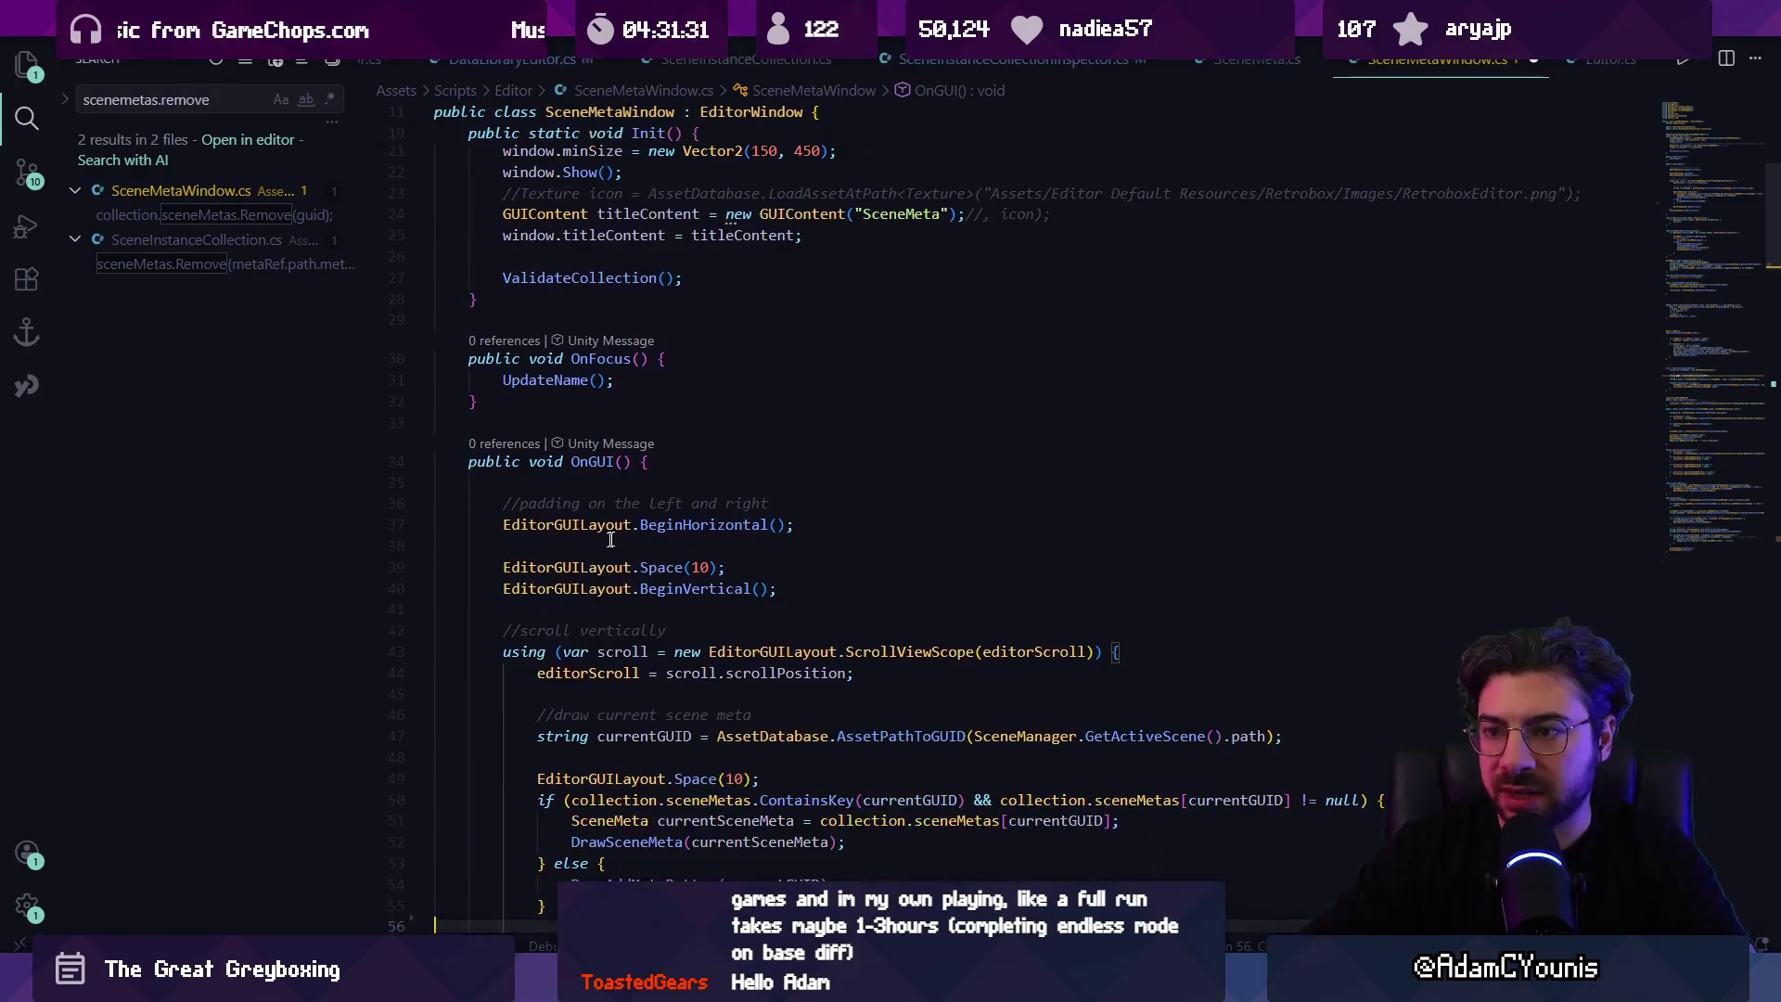
{"action": "type", "text": "using (new EditorGUILayout.HorizontalScope()) {             DrawButton(\"Ping File\", PingSceneMeta);         }"}
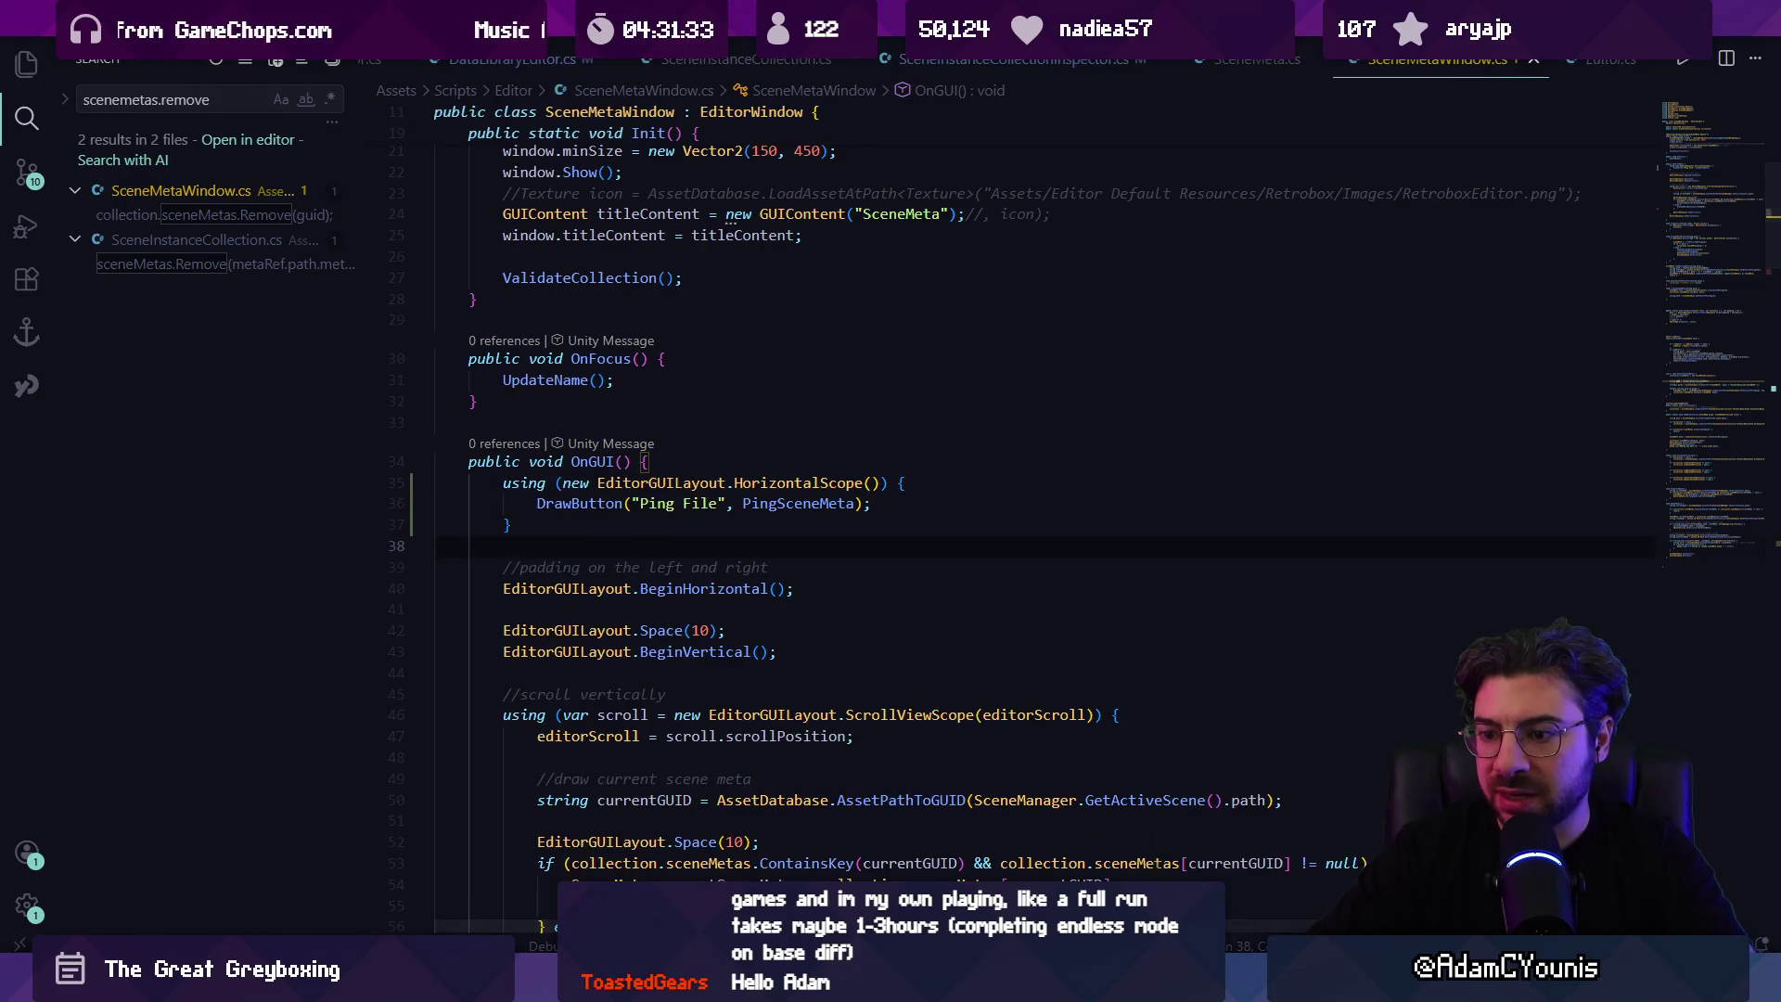
{"action": "key", "text": "ctrl+s"}
{"action": "key", "text": "alt+Tab"}
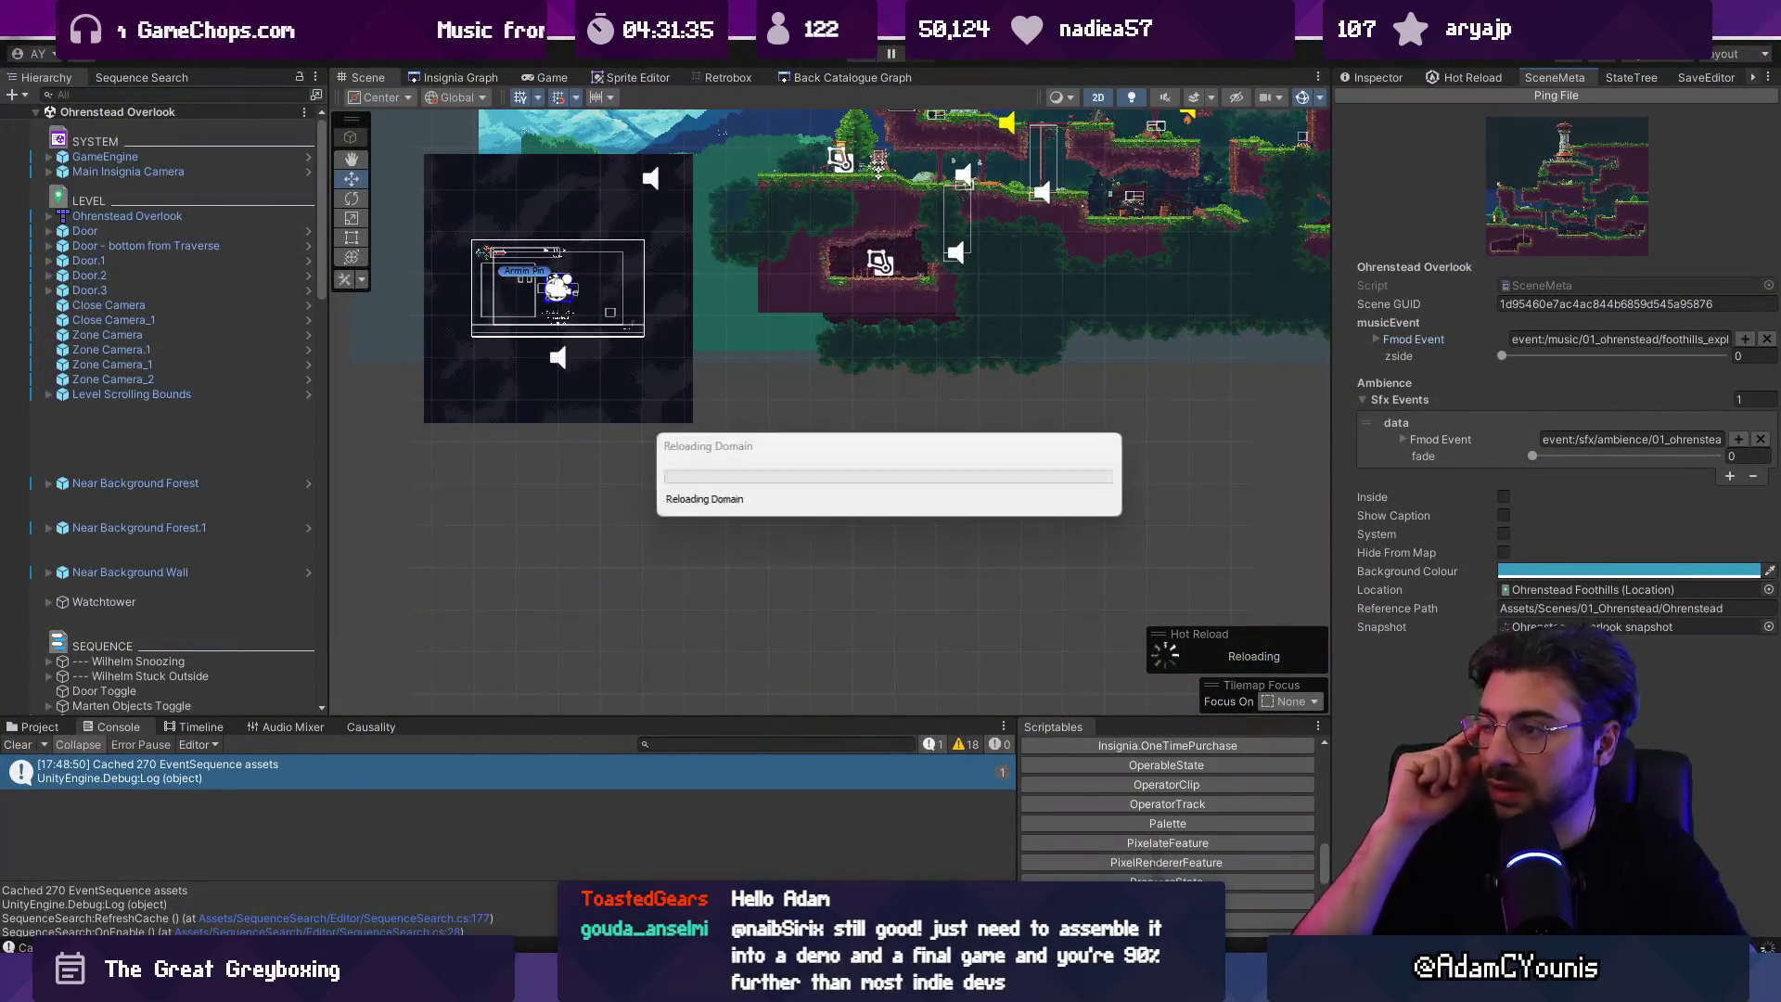
Step: Delete the three-line Ping File using/DrawButton block from the top of OnGUI
{"action": "key", "text": "alt+Tab"}
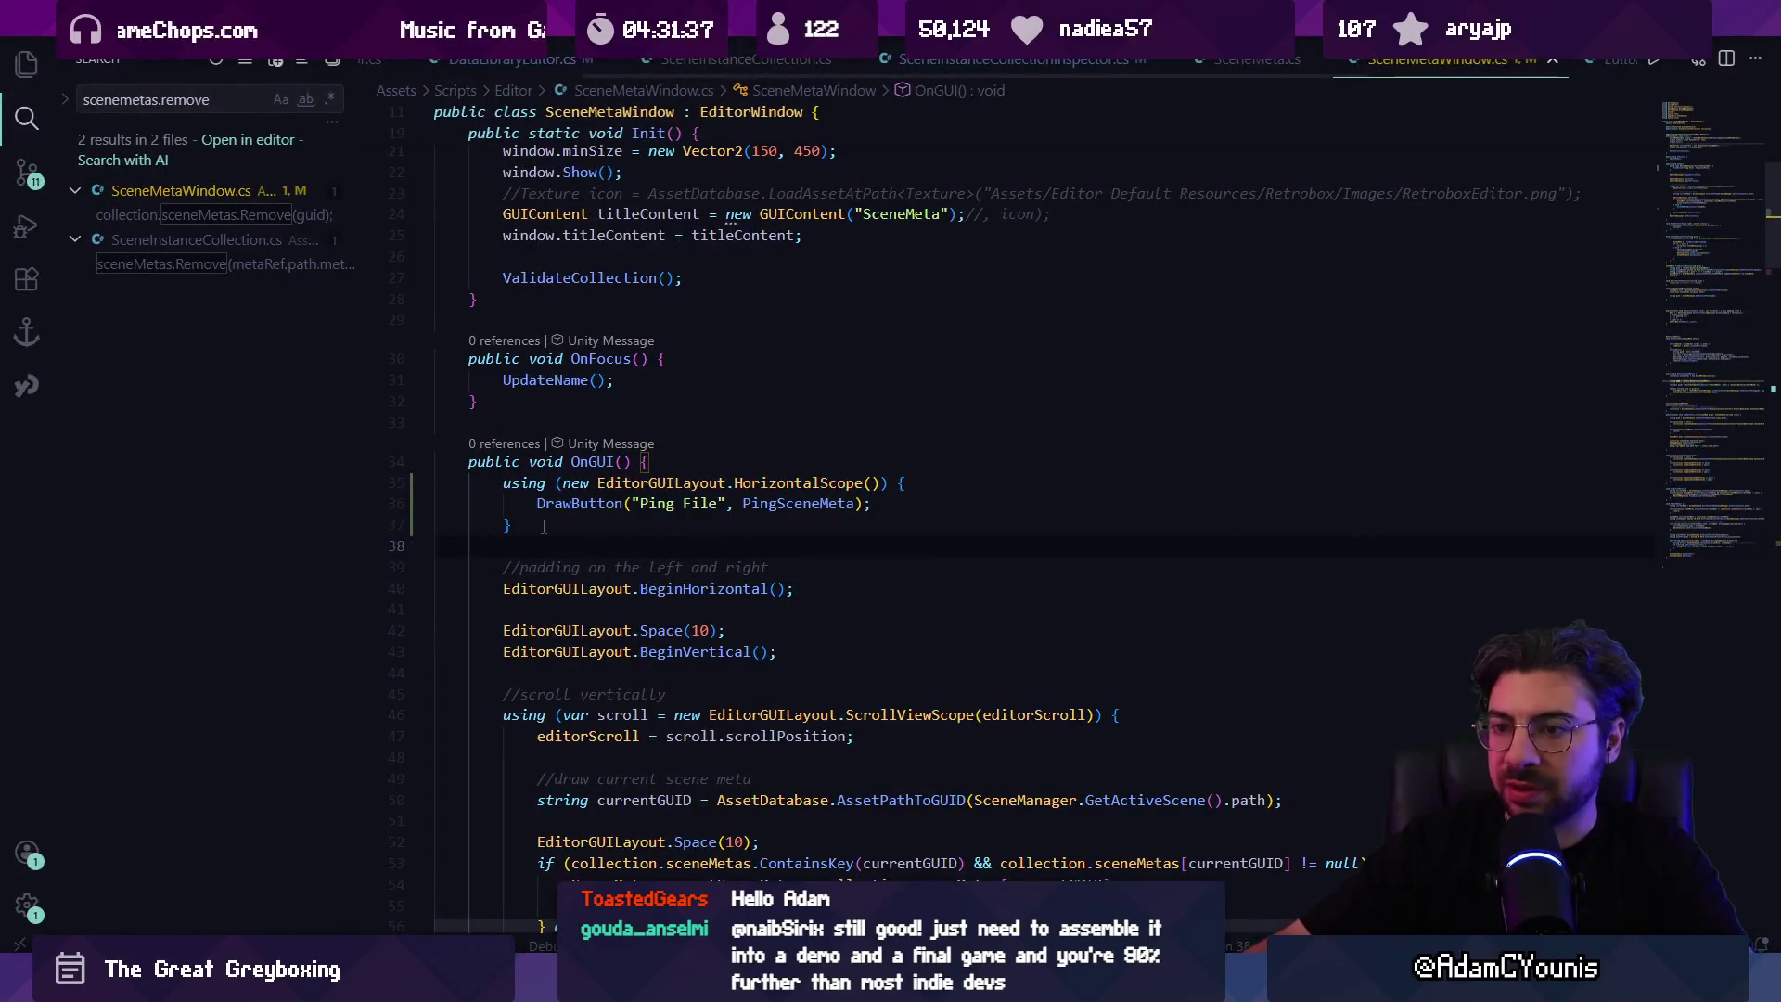
{"action": "left_click_drag", "start_coordinate": [544, 526], "coordinate": [436, 483]}
{"action": "key", "text": "BackSpace"}
{"action": "scroll", "coordinate": [601, 582], "scroll_direction": "down", "scroll_amount": 5}
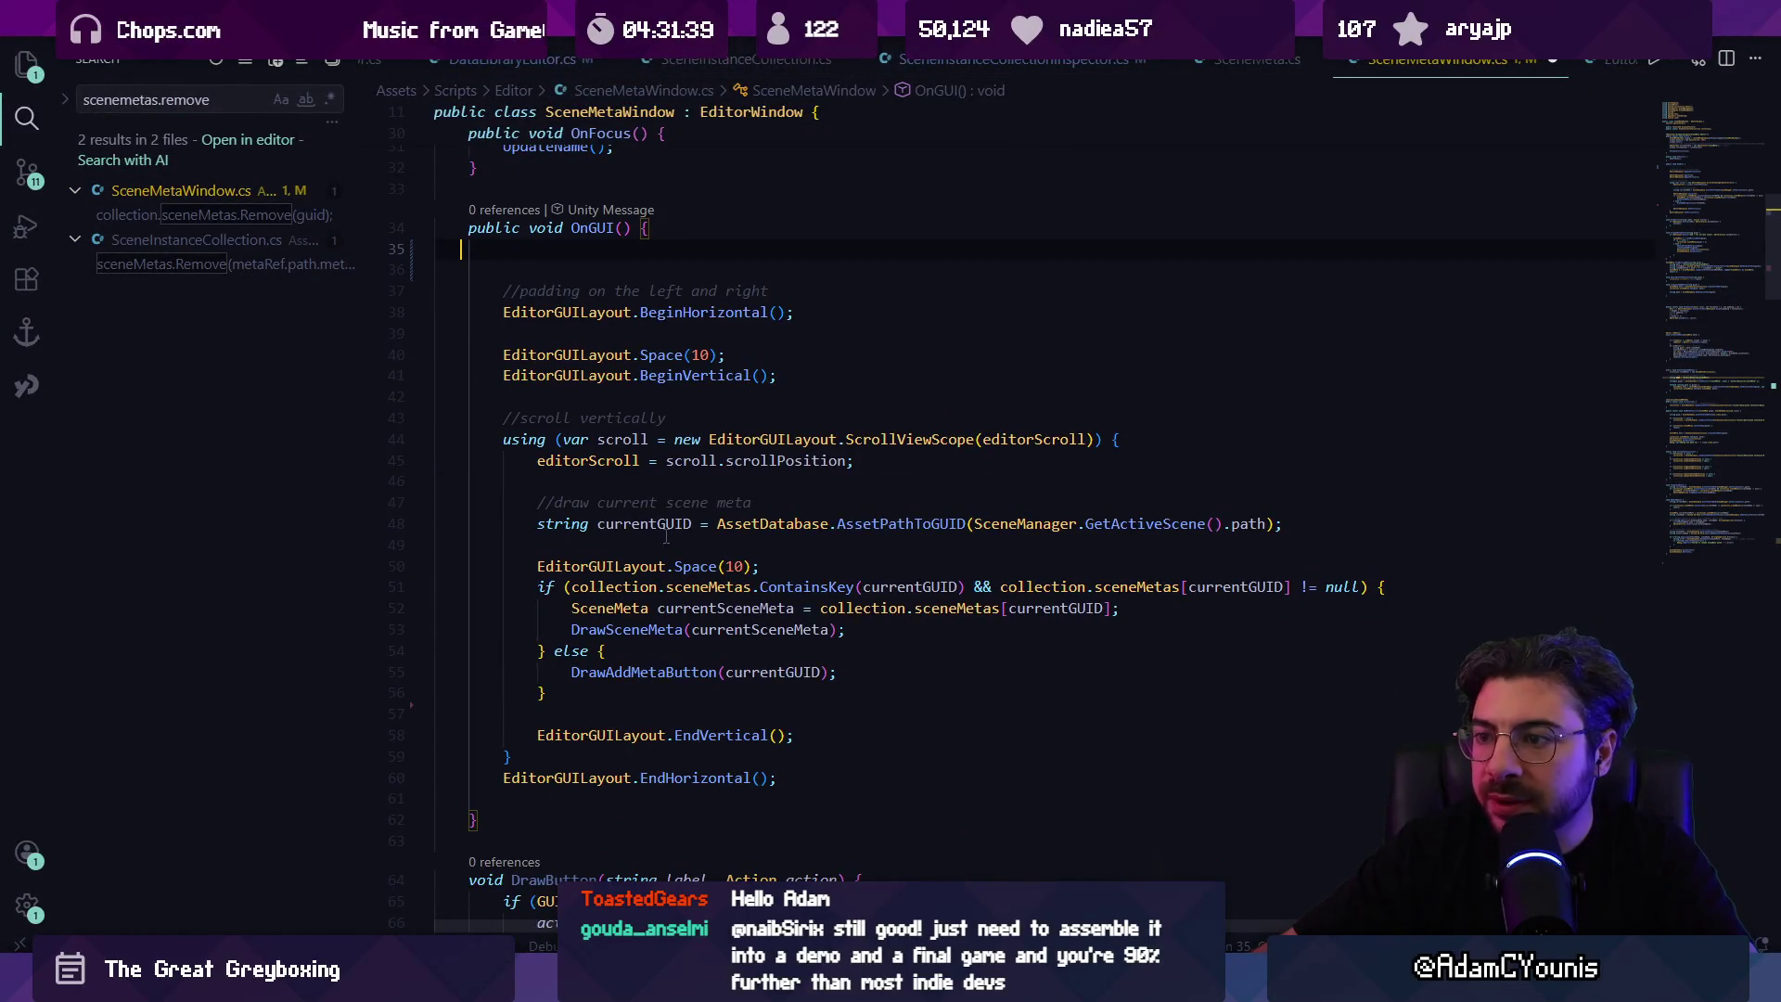
{"action": "scroll", "coordinate": [865, 531], "scroll_direction": "down", "scroll_amount": 2}
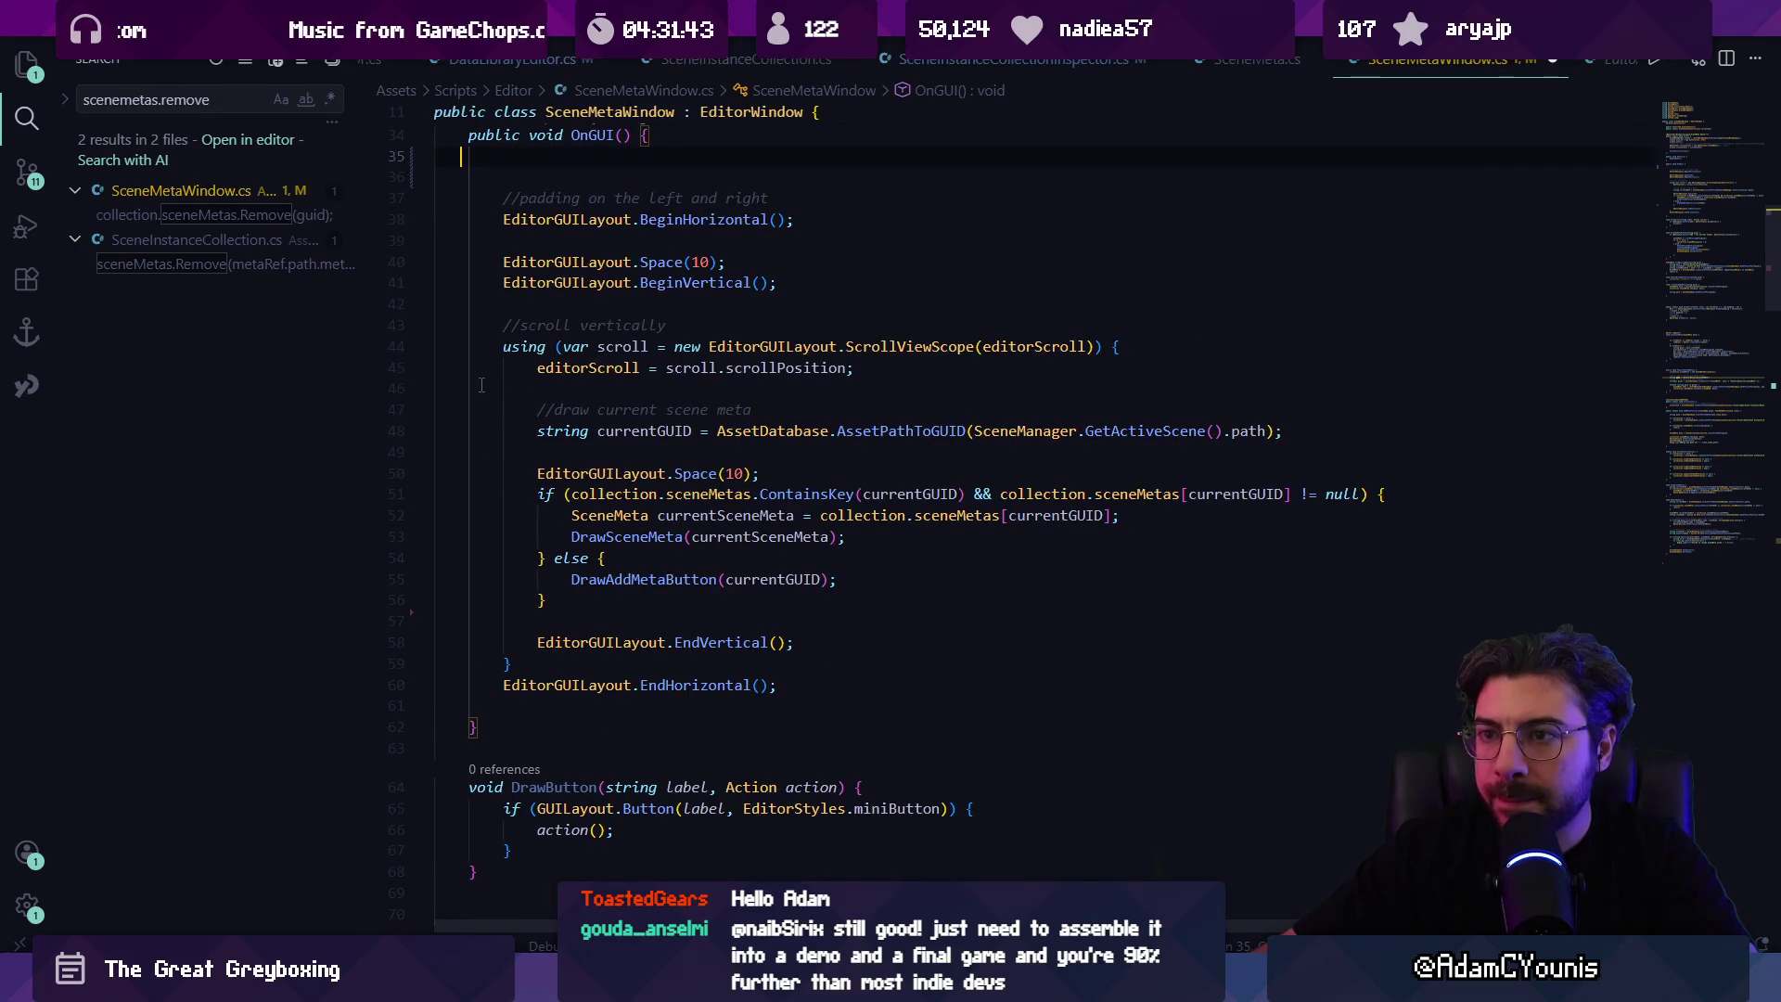
{"action": "scroll", "coordinate": [510, 307], "scroll_direction": "up", "scroll_amount": 1}
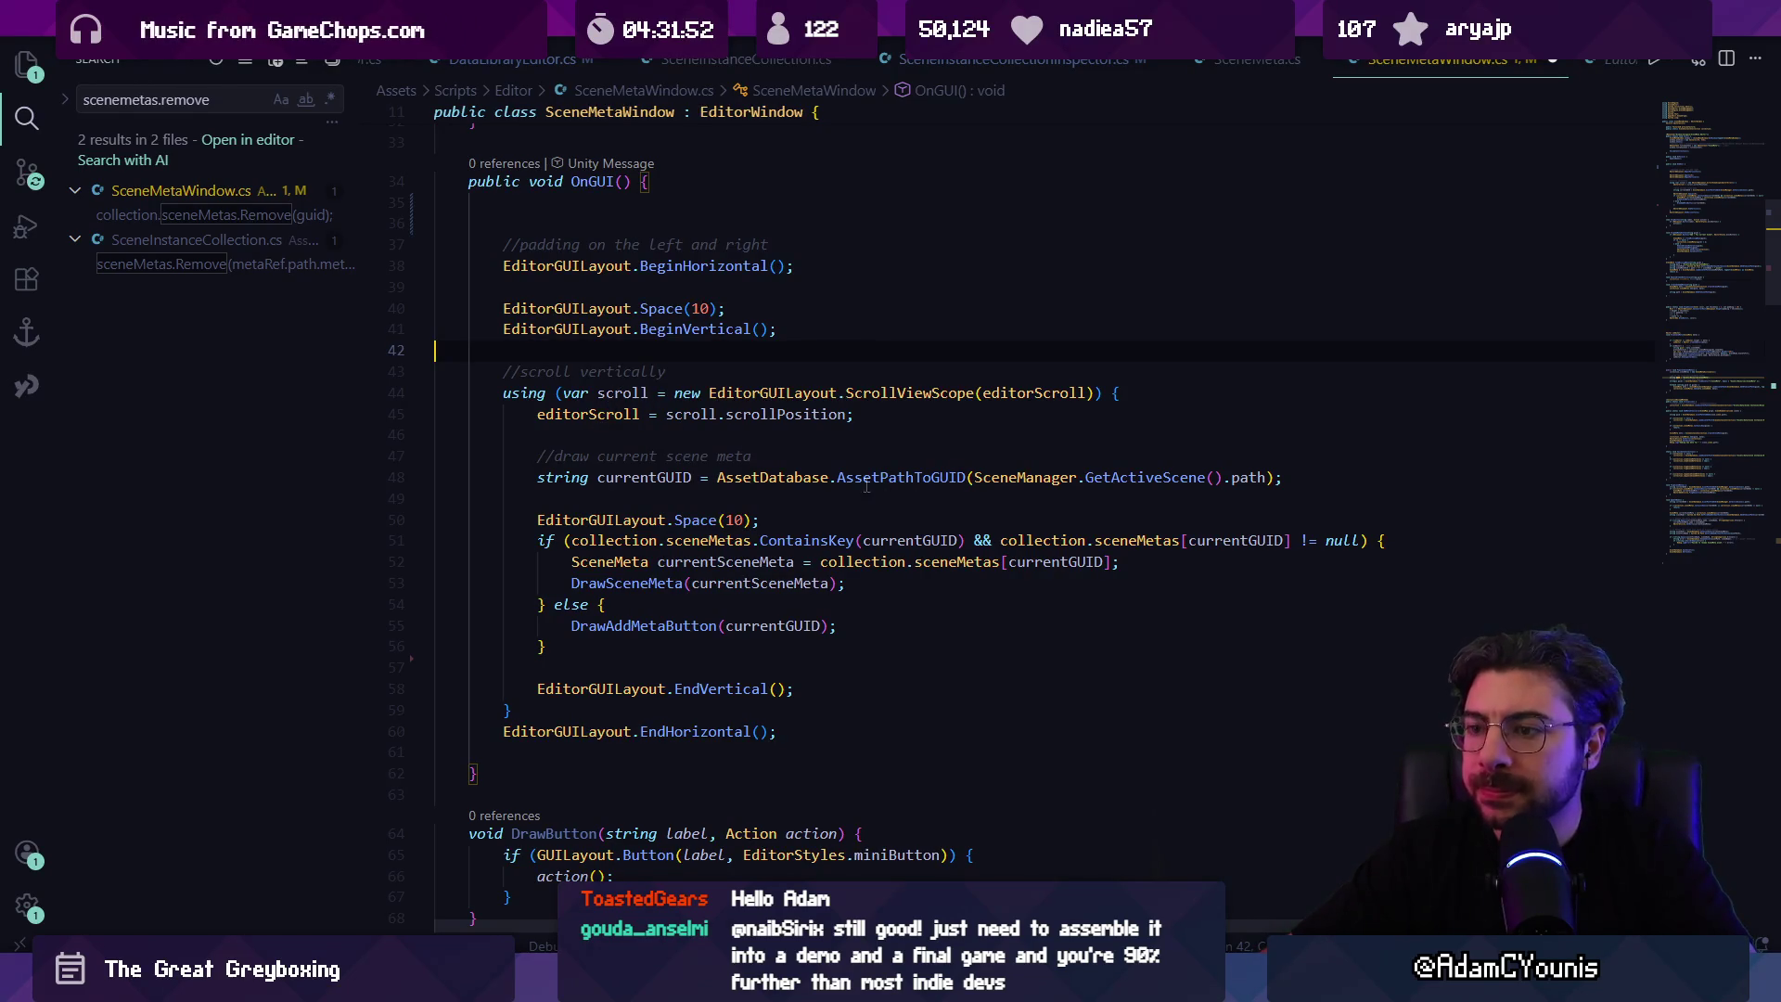
Step: Inspect the DrawSceneMeta method definition, then switch to Unity
{"action": "left_click", "coordinate": [626, 582], "text": "ctrl"}
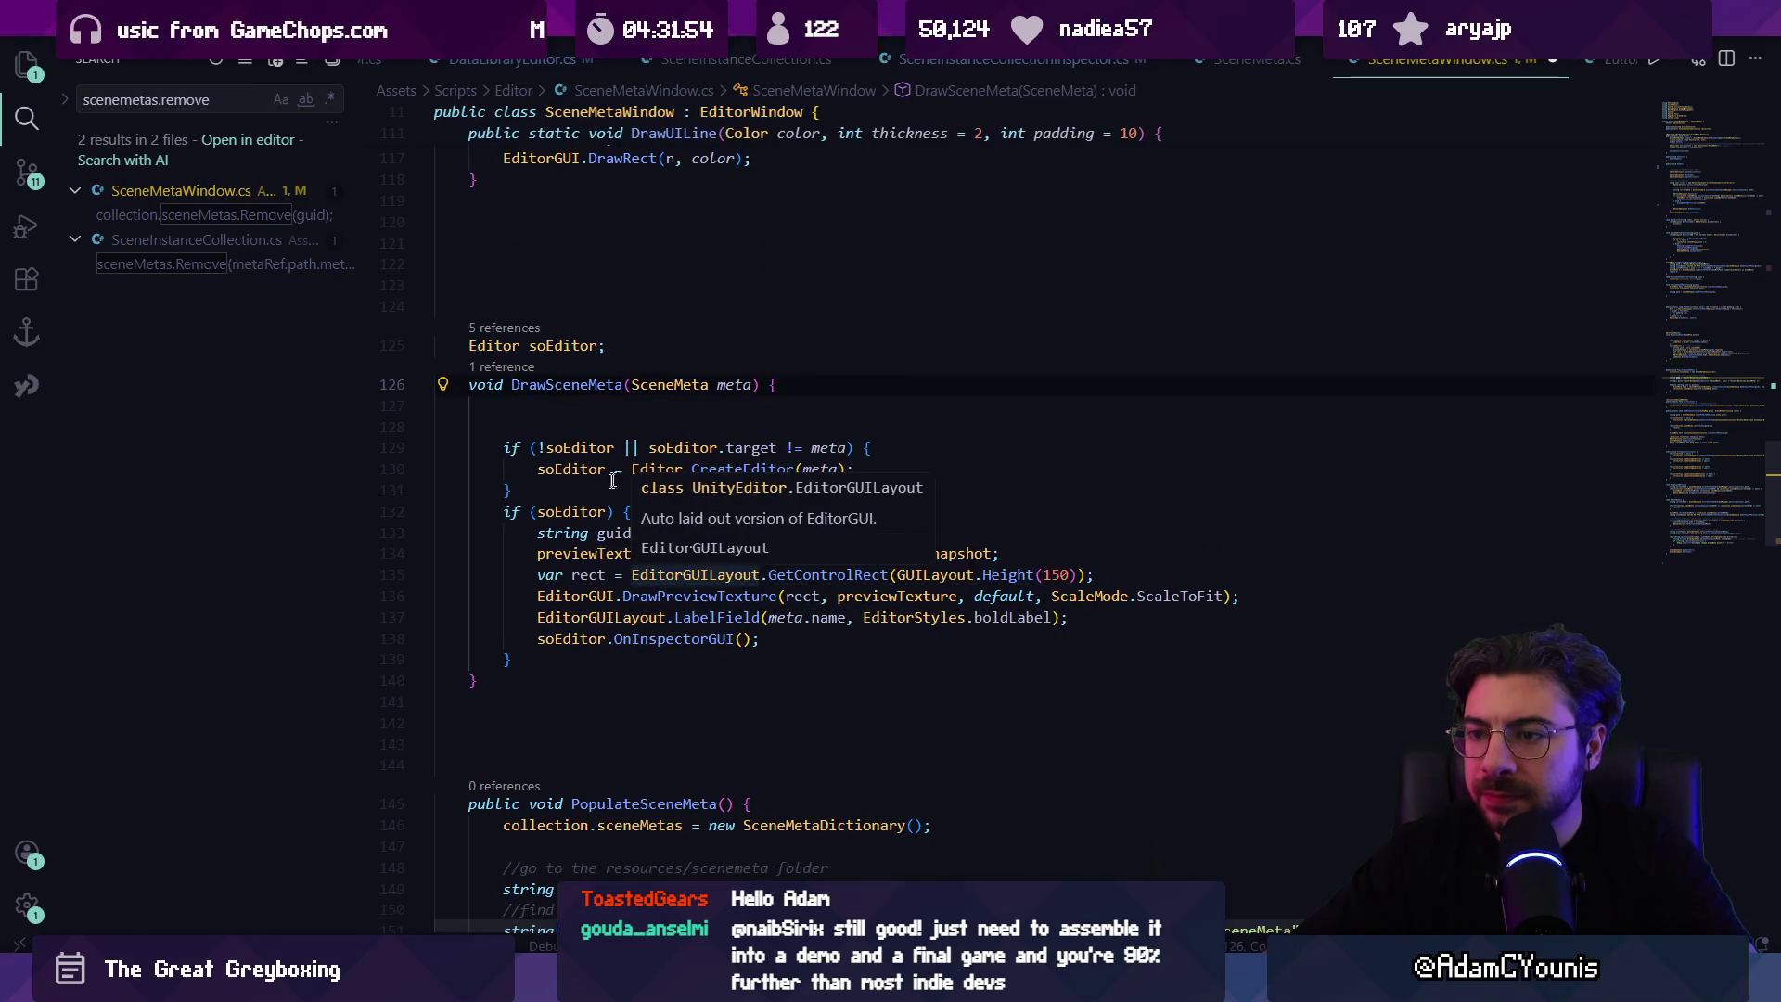
{"action": "left_click", "coordinate": [576, 575]}
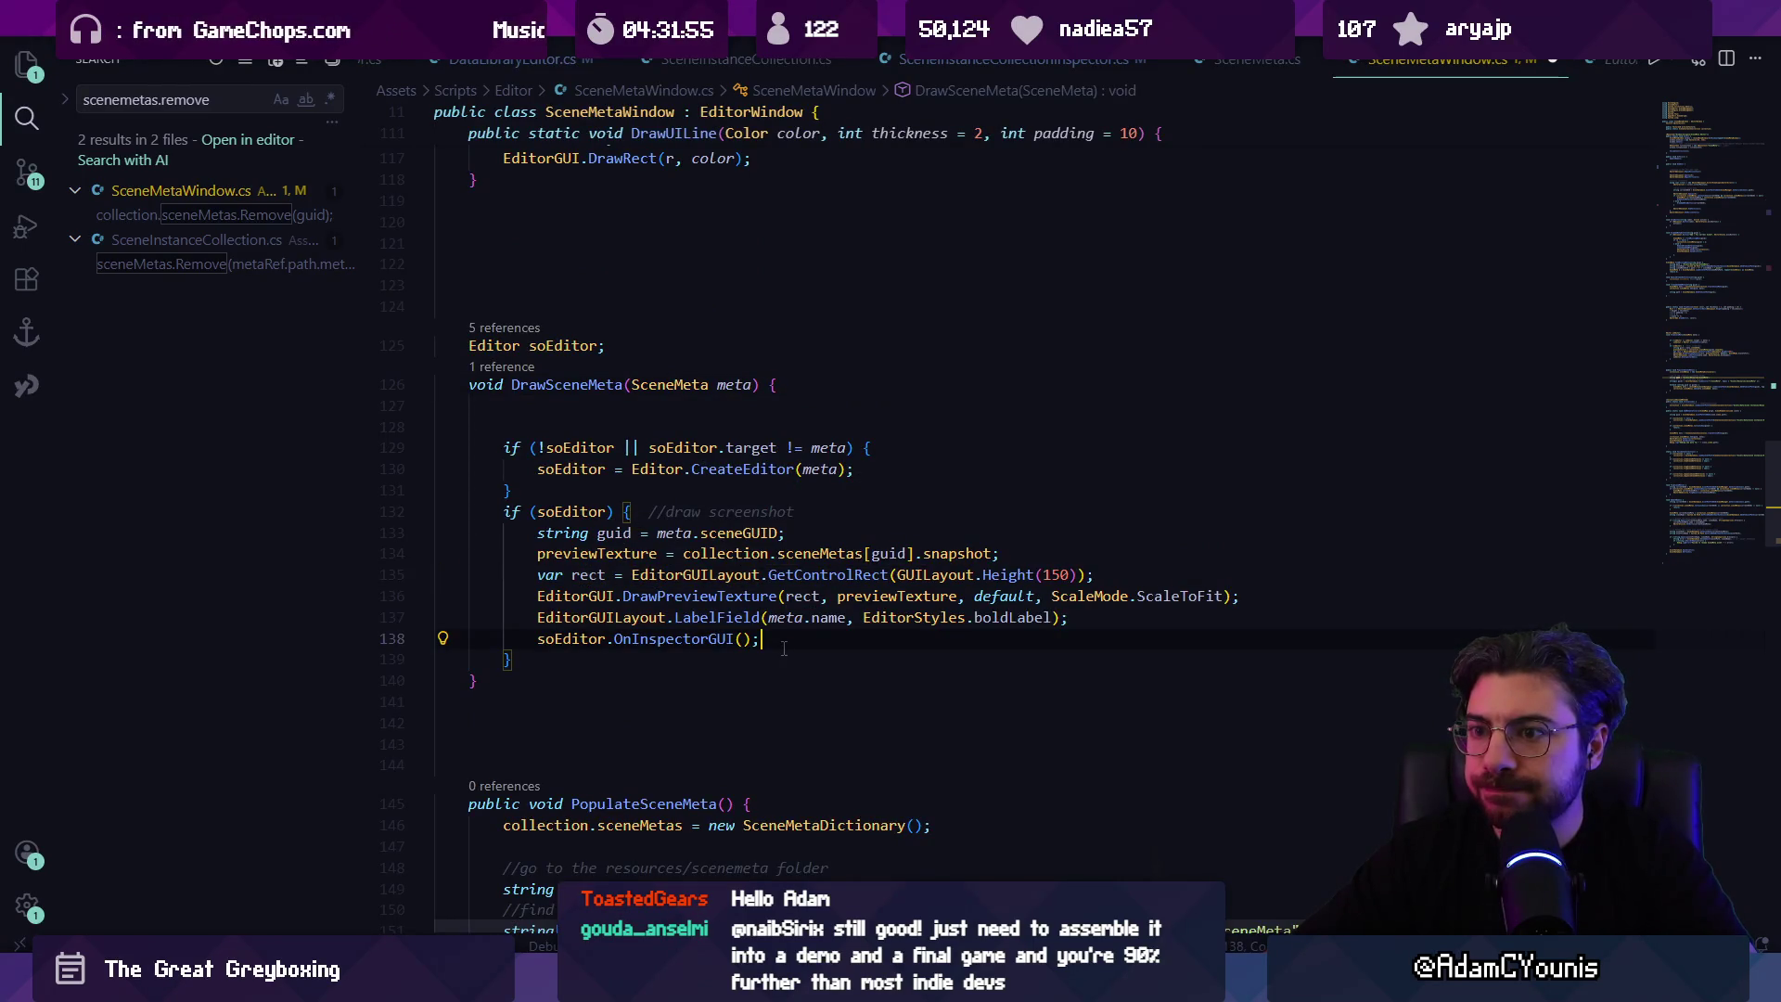
{"action": "key", "text": "alt+Left"}
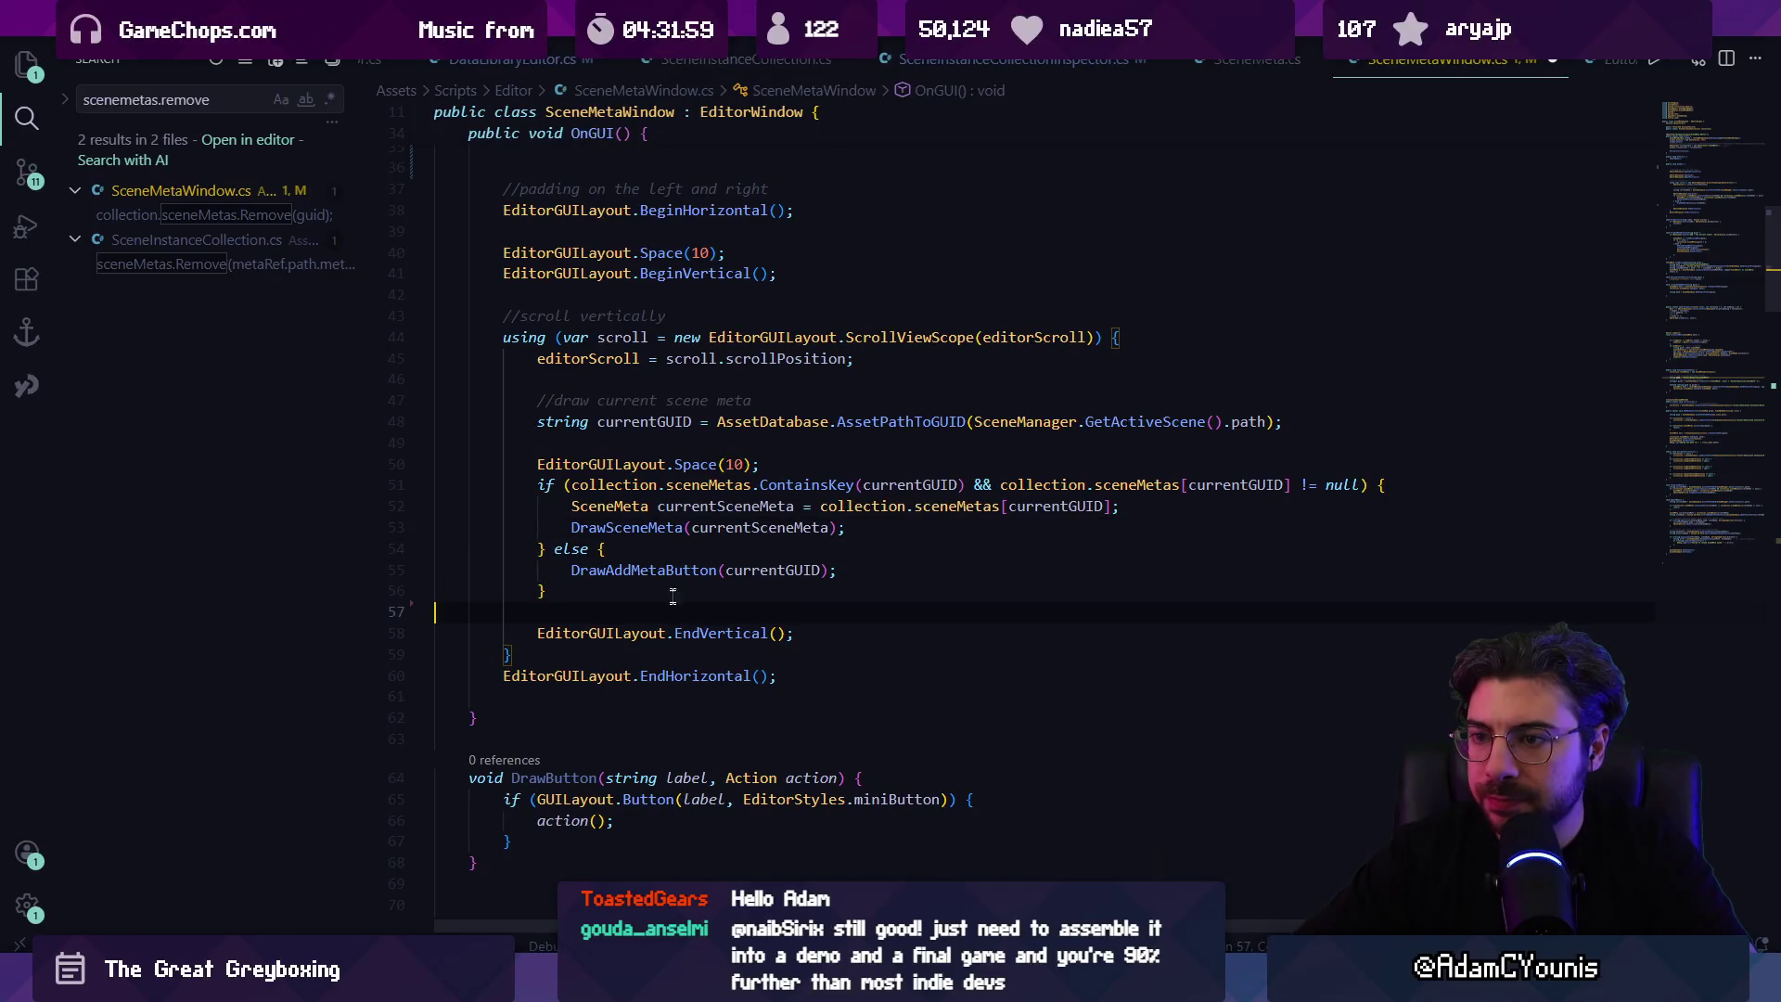
{"action": "left_click", "coordinate": [635, 528], "text": "ctrl"}
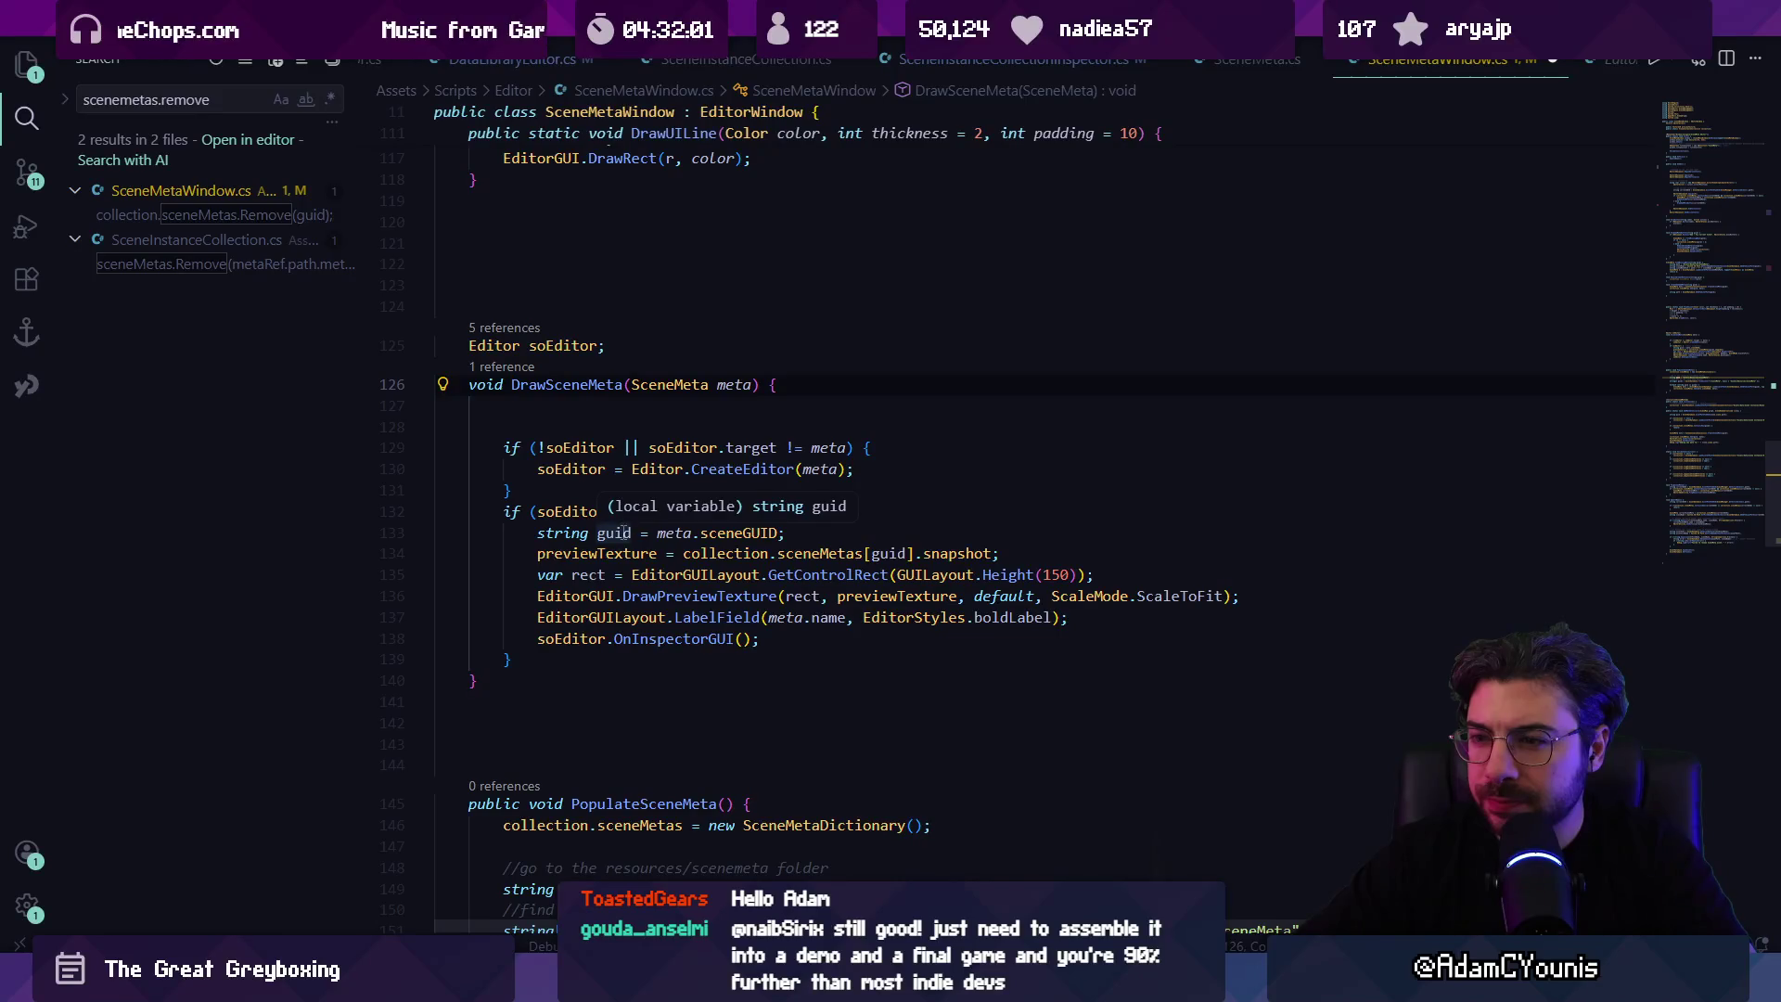
{"action": "key", "text": "alt+Tab"}
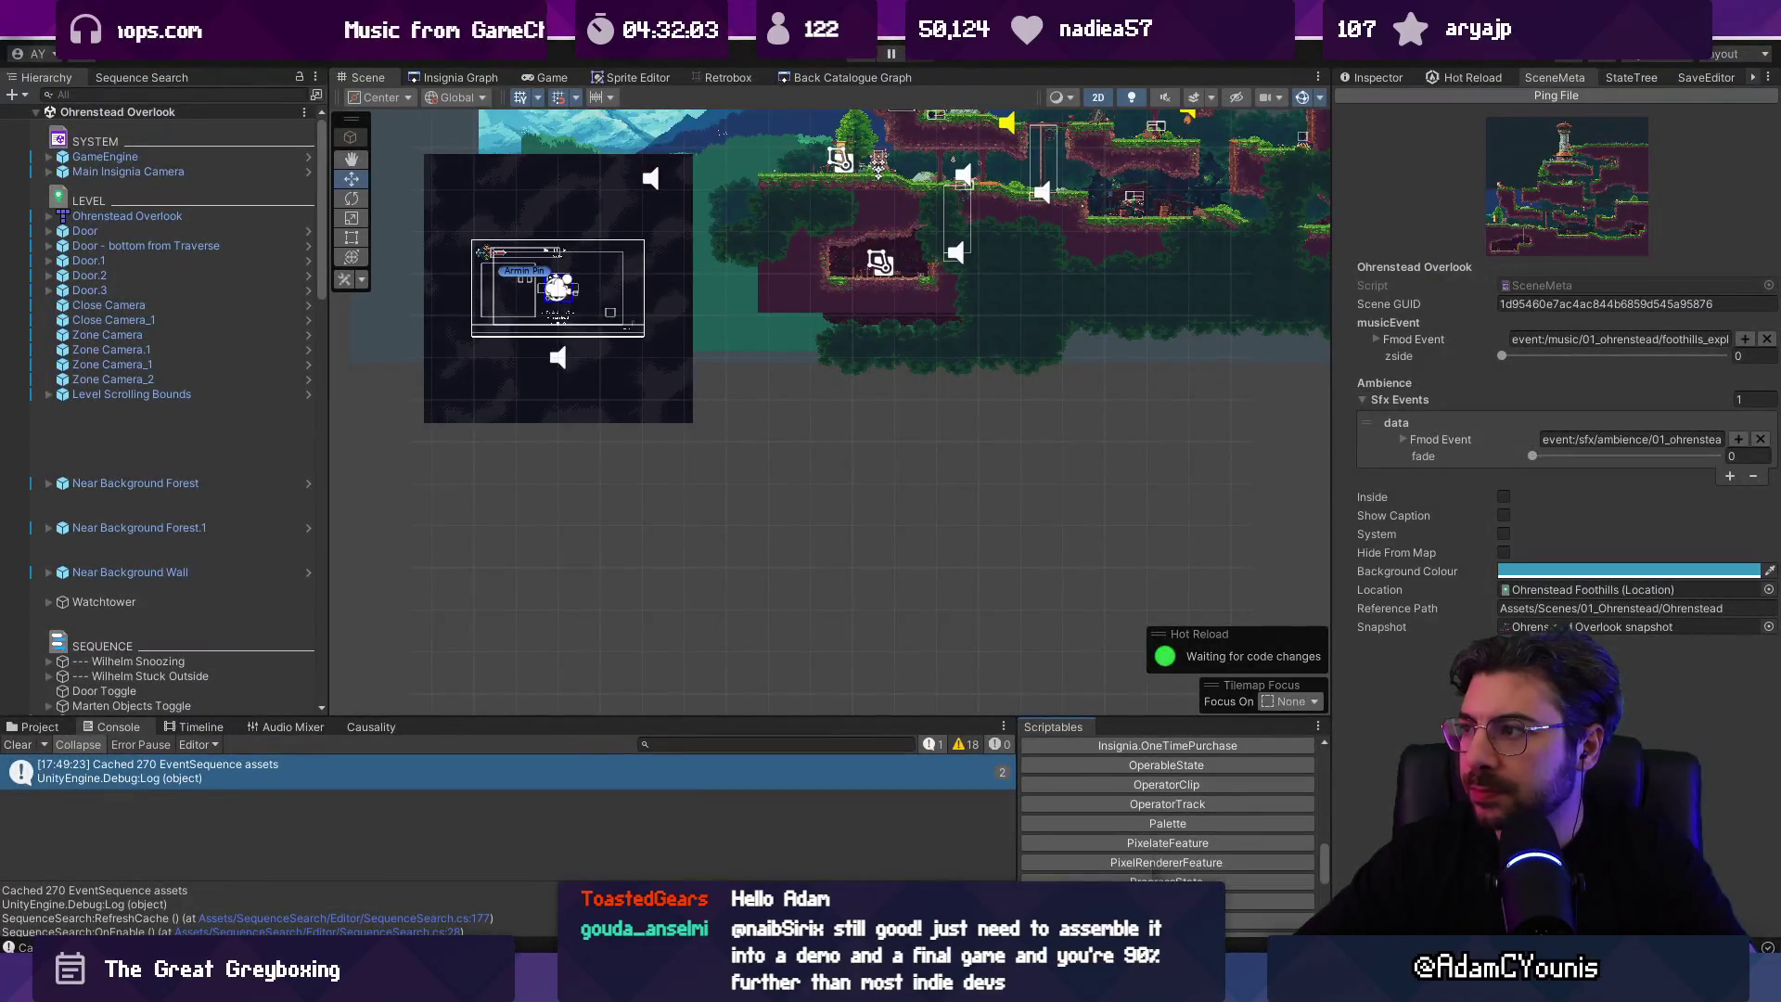
Step: Delete the extra blank lines above DrawUILine in SceneMetaWindow.cs
{"action": "key", "text": "alt+Tab"}
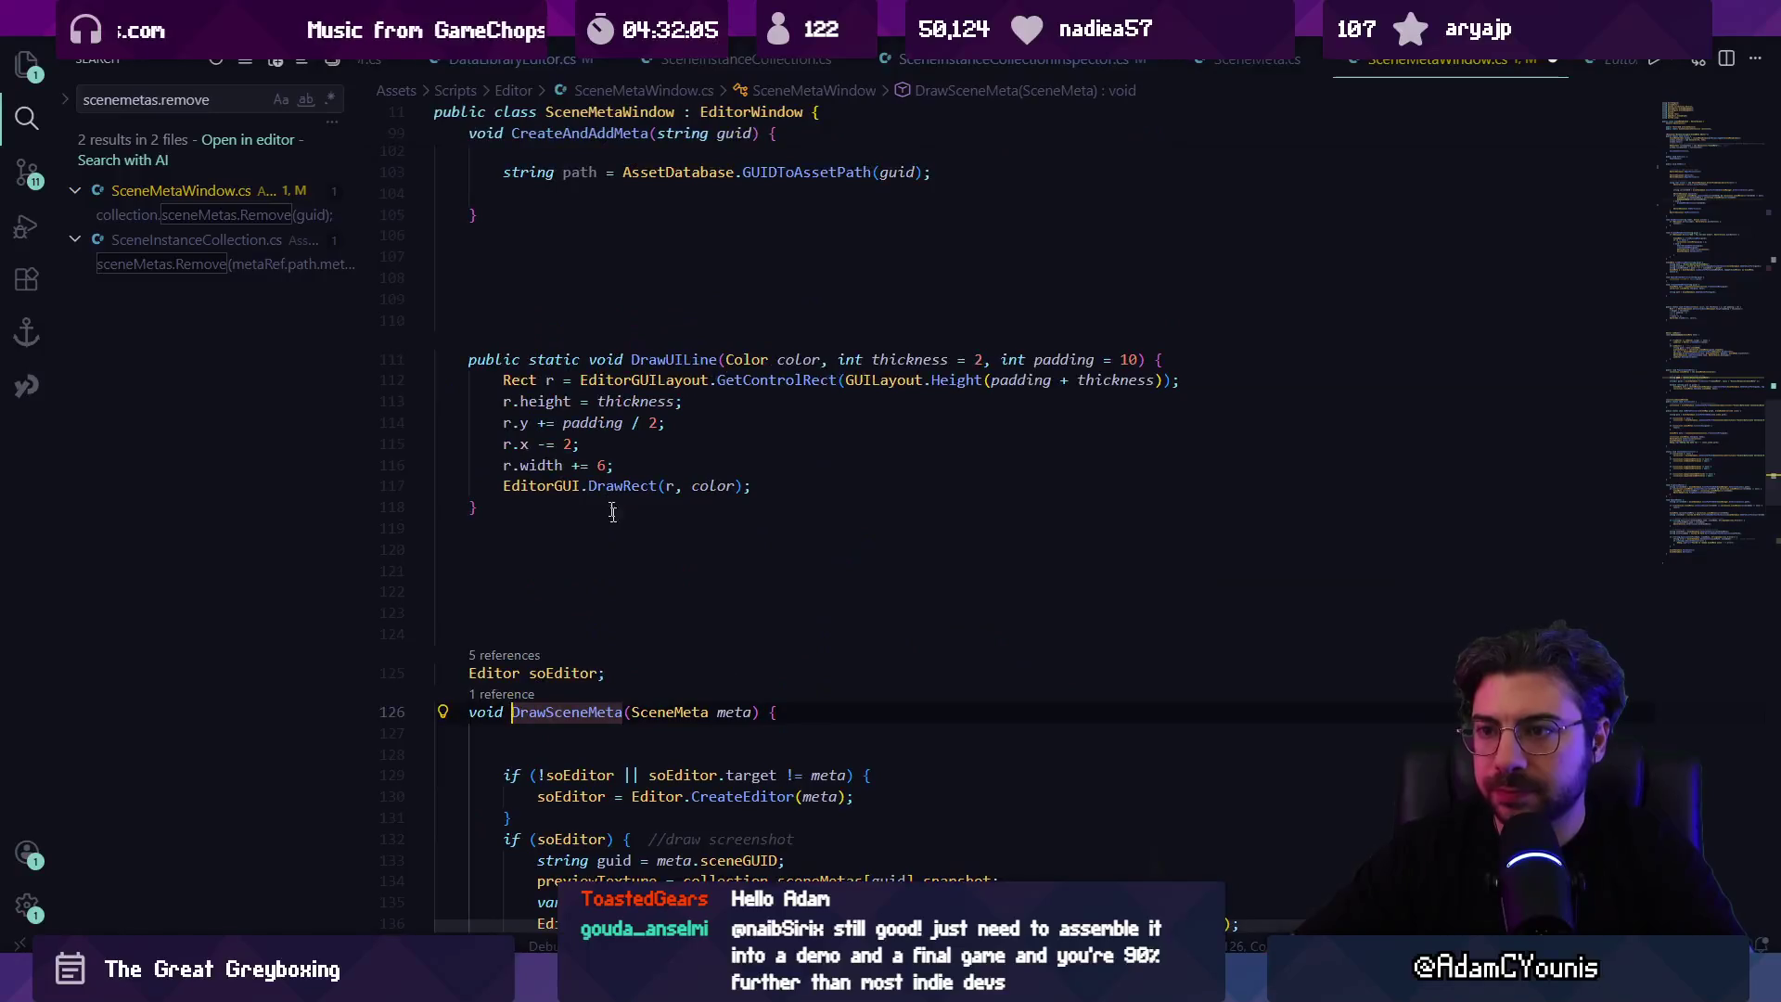
{"action": "scroll", "coordinate": [613, 513], "scroll_direction": "up", "scroll_amount": 5}
{"action": "left_click", "coordinate": [543, 645]}
{"action": "key", "text": "BackSpace"}
{"action": "key", "text": "BackSpace"}
{"action": "key", "text": "BackSpace"}
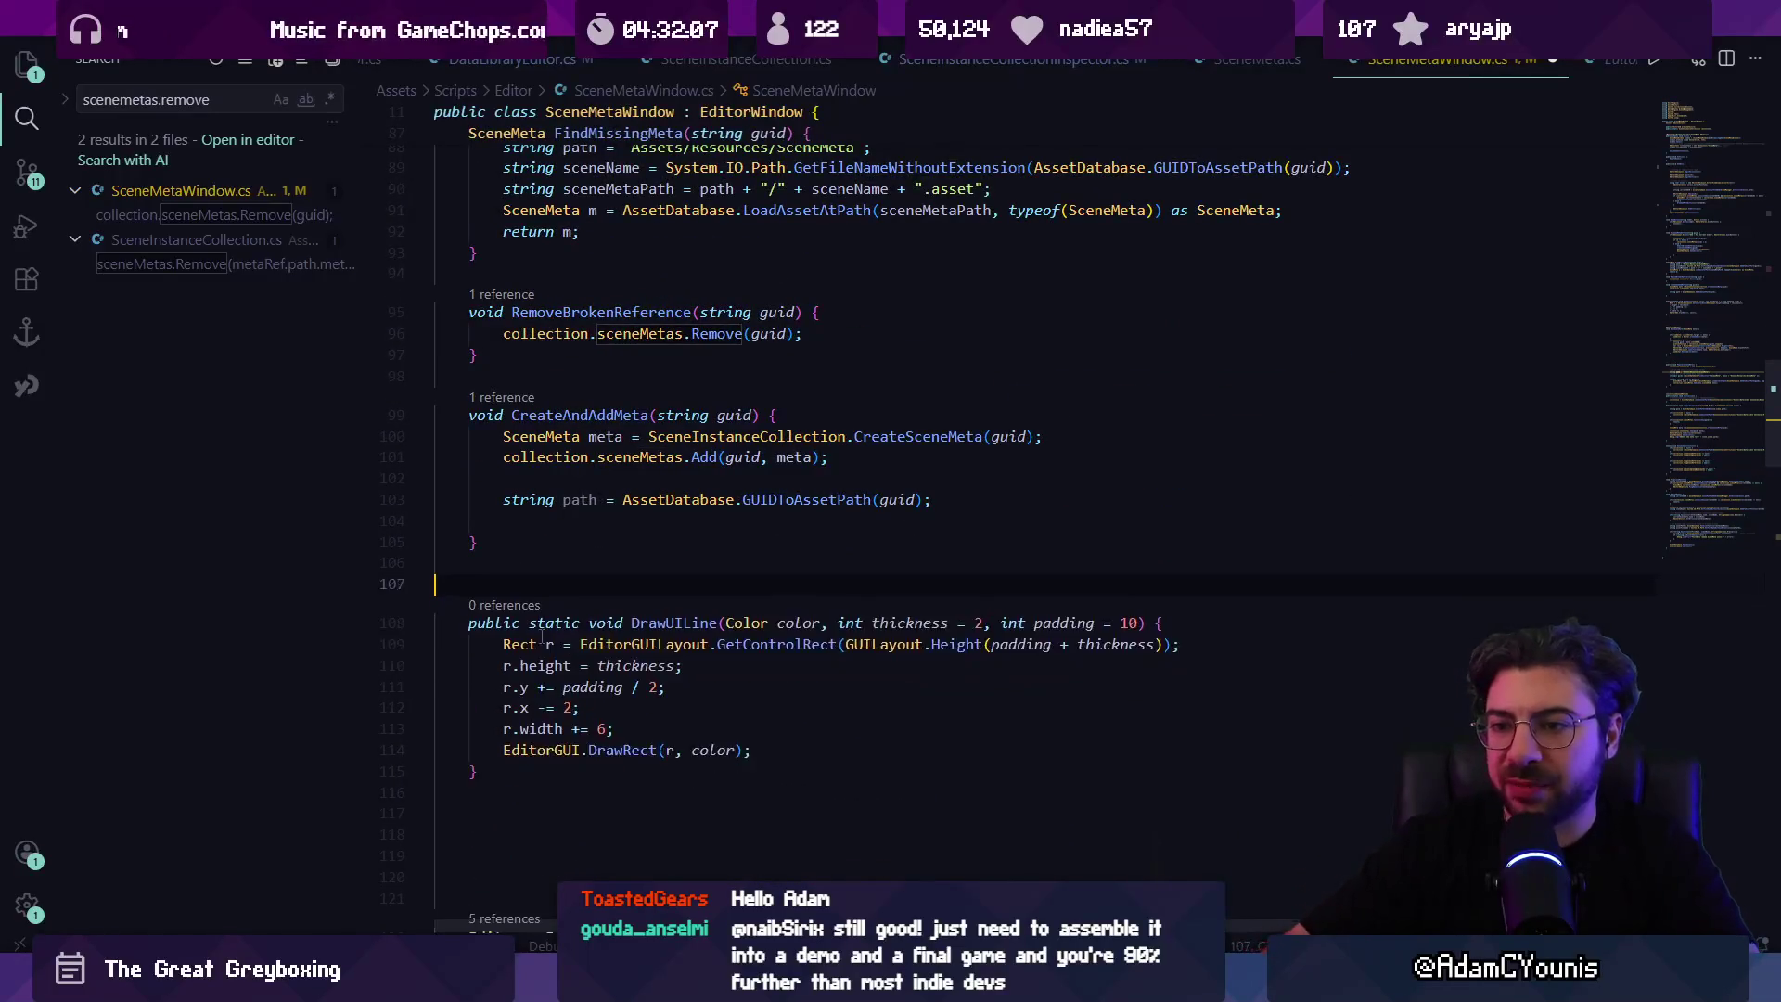
{"action": "key", "text": "BackSpace"}
{"action": "key", "text": "BackSpace"}
{"action": "key", "text": "BackSpace"}
{"action": "key", "text": "BackSpace"}
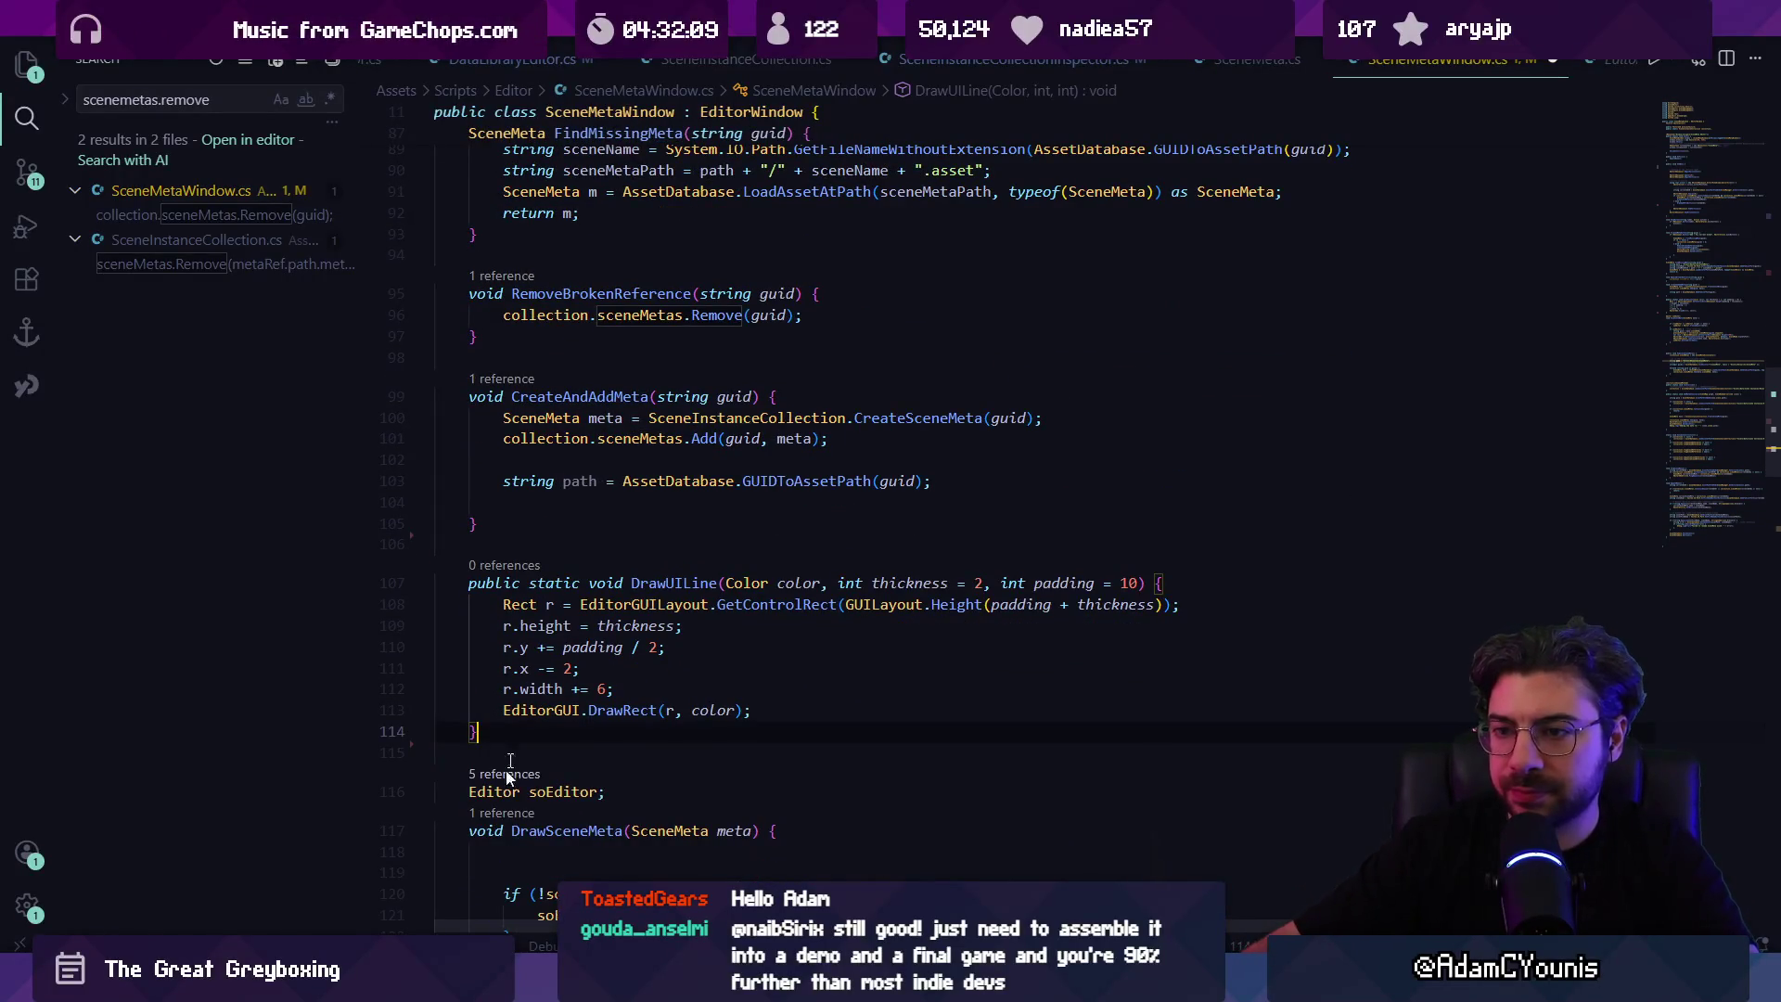
Step: Paste the Ping File HorizontalScope block at the end of OnGUI and check Unity
{"action": "scroll", "coordinate": [646, 492], "scroll_direction": "up", "scroll_amount": 10}
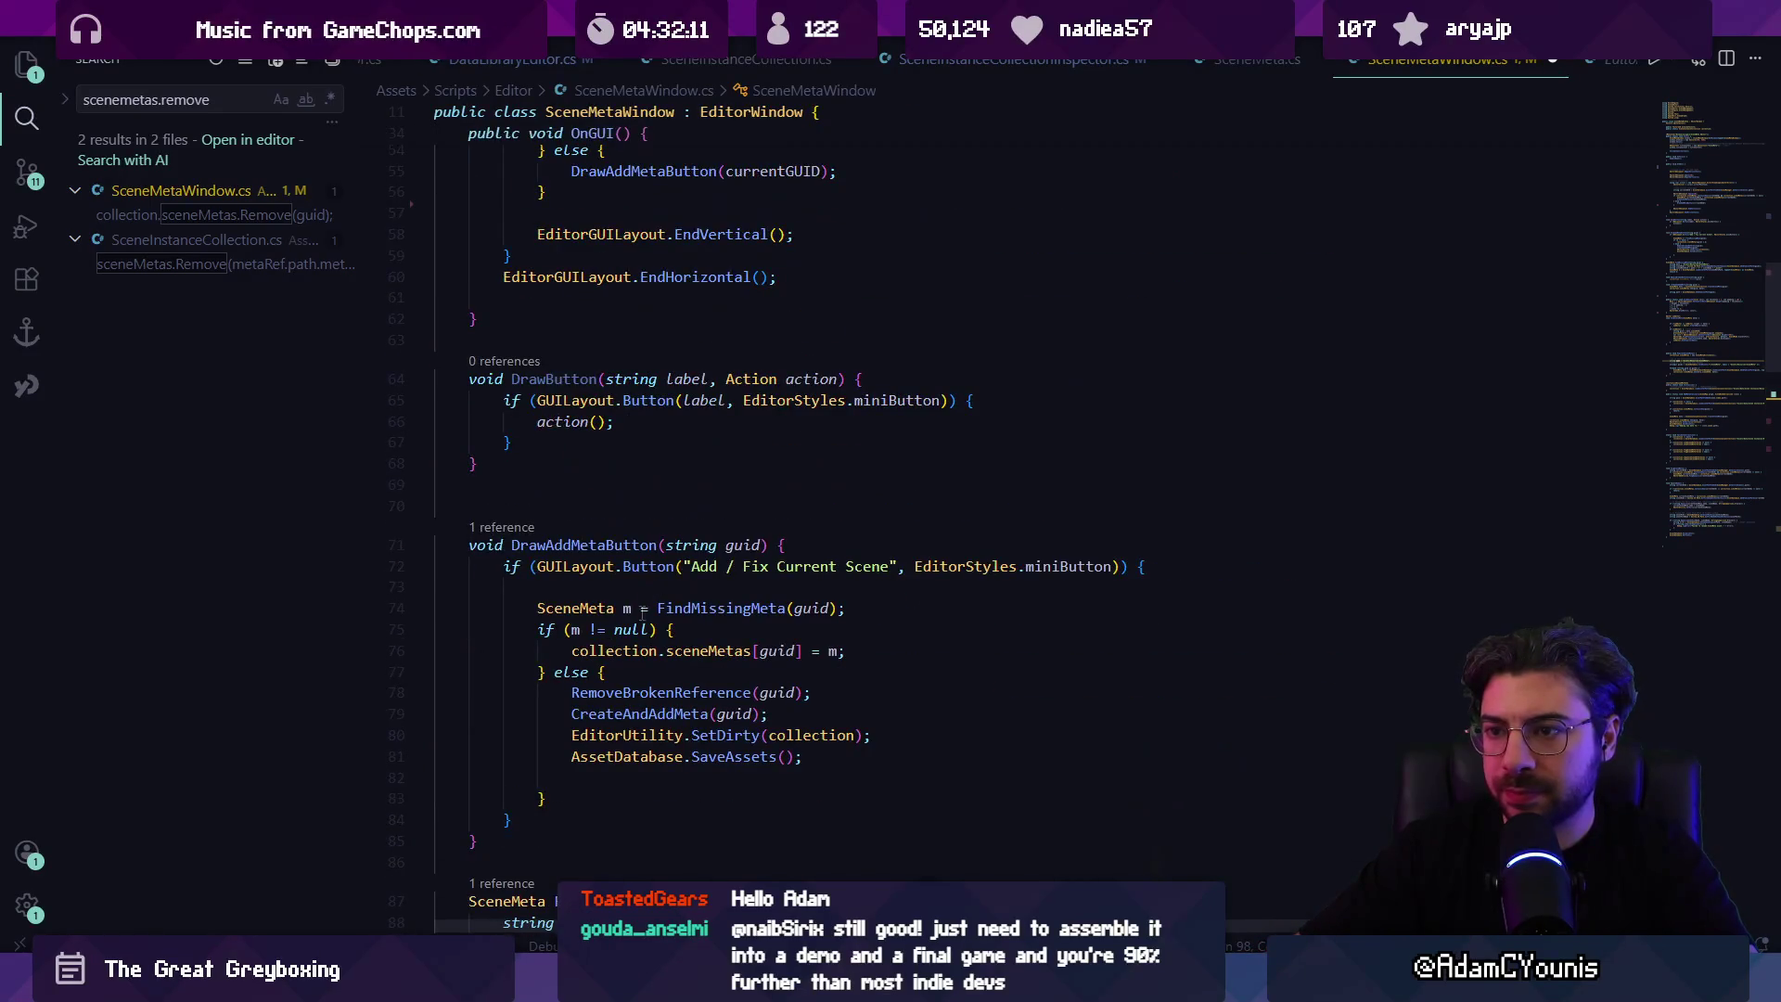
{"action": "scroll", "coordinate": [611, 574], "scroll_direction": "up", "scroll_amount": 10}
{"action": "scroll", "coordinate": [639, 587], "scroll_direction": "down", "scroll_amount": 5}
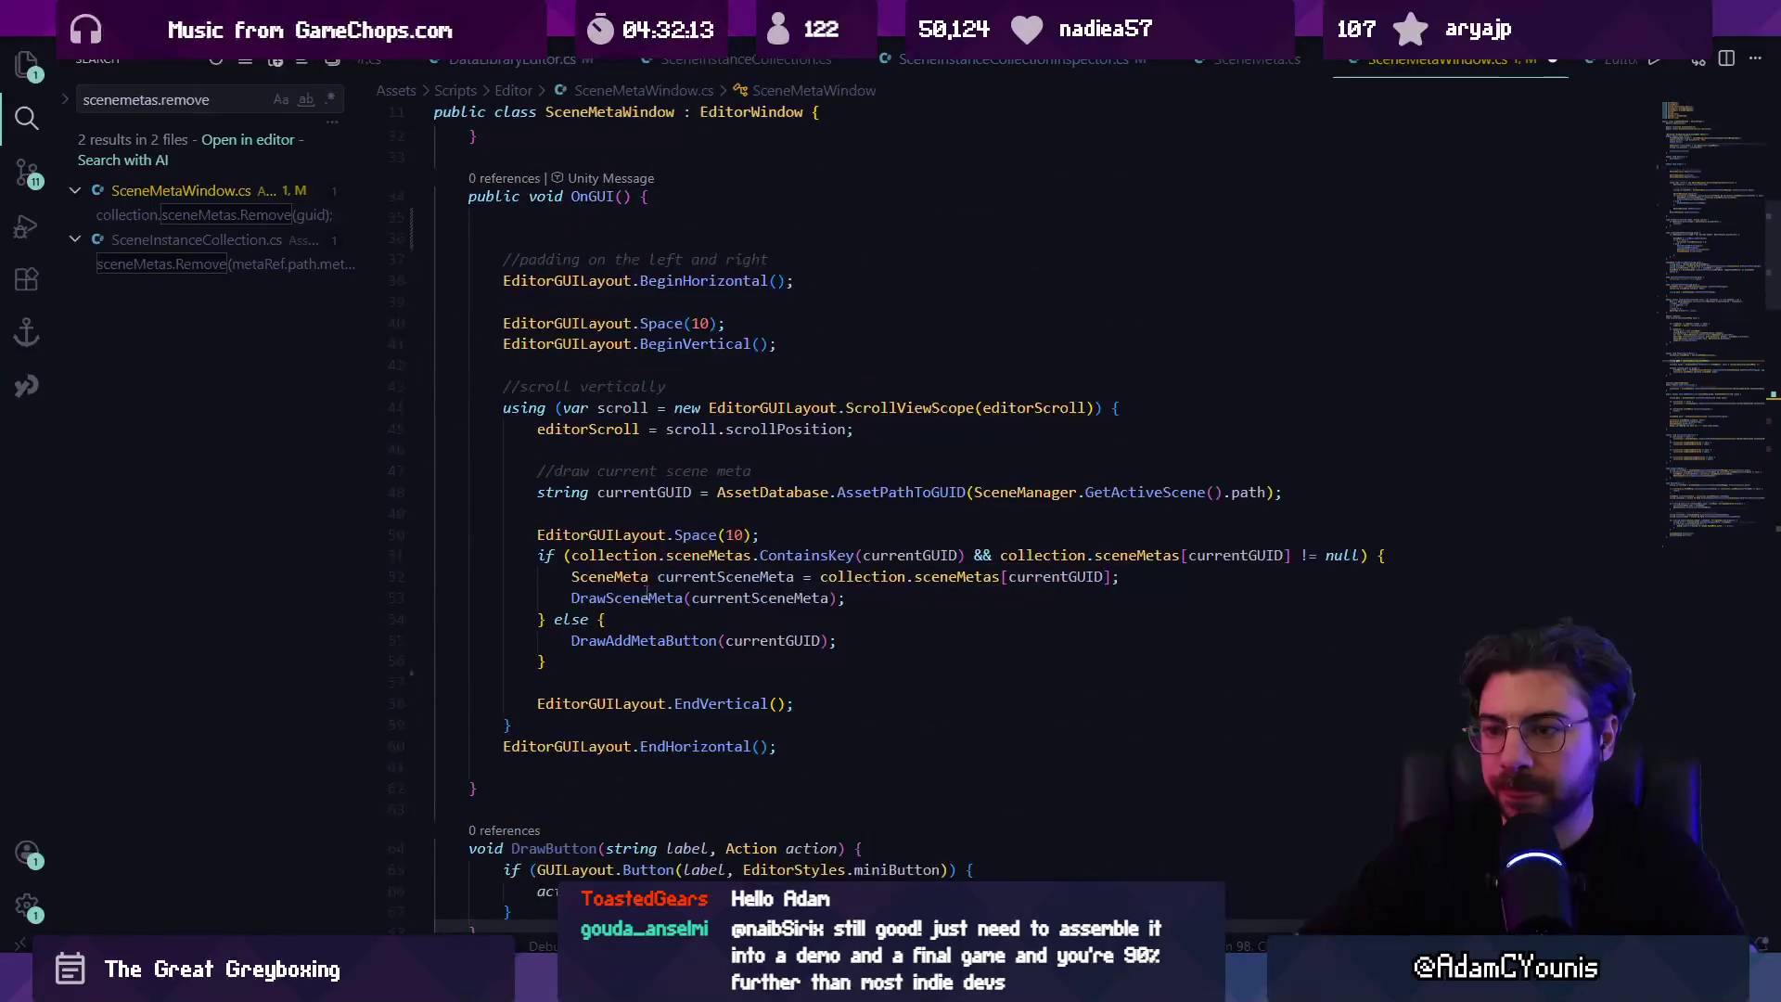
{"action": "left_click", "coordinate": [543, 768]}
{"action": "type", "text": "using (new EditorGUILayout.HorizontalScope()) {     DrawButton(\"Ping File\", PingSceneMeta); }"}
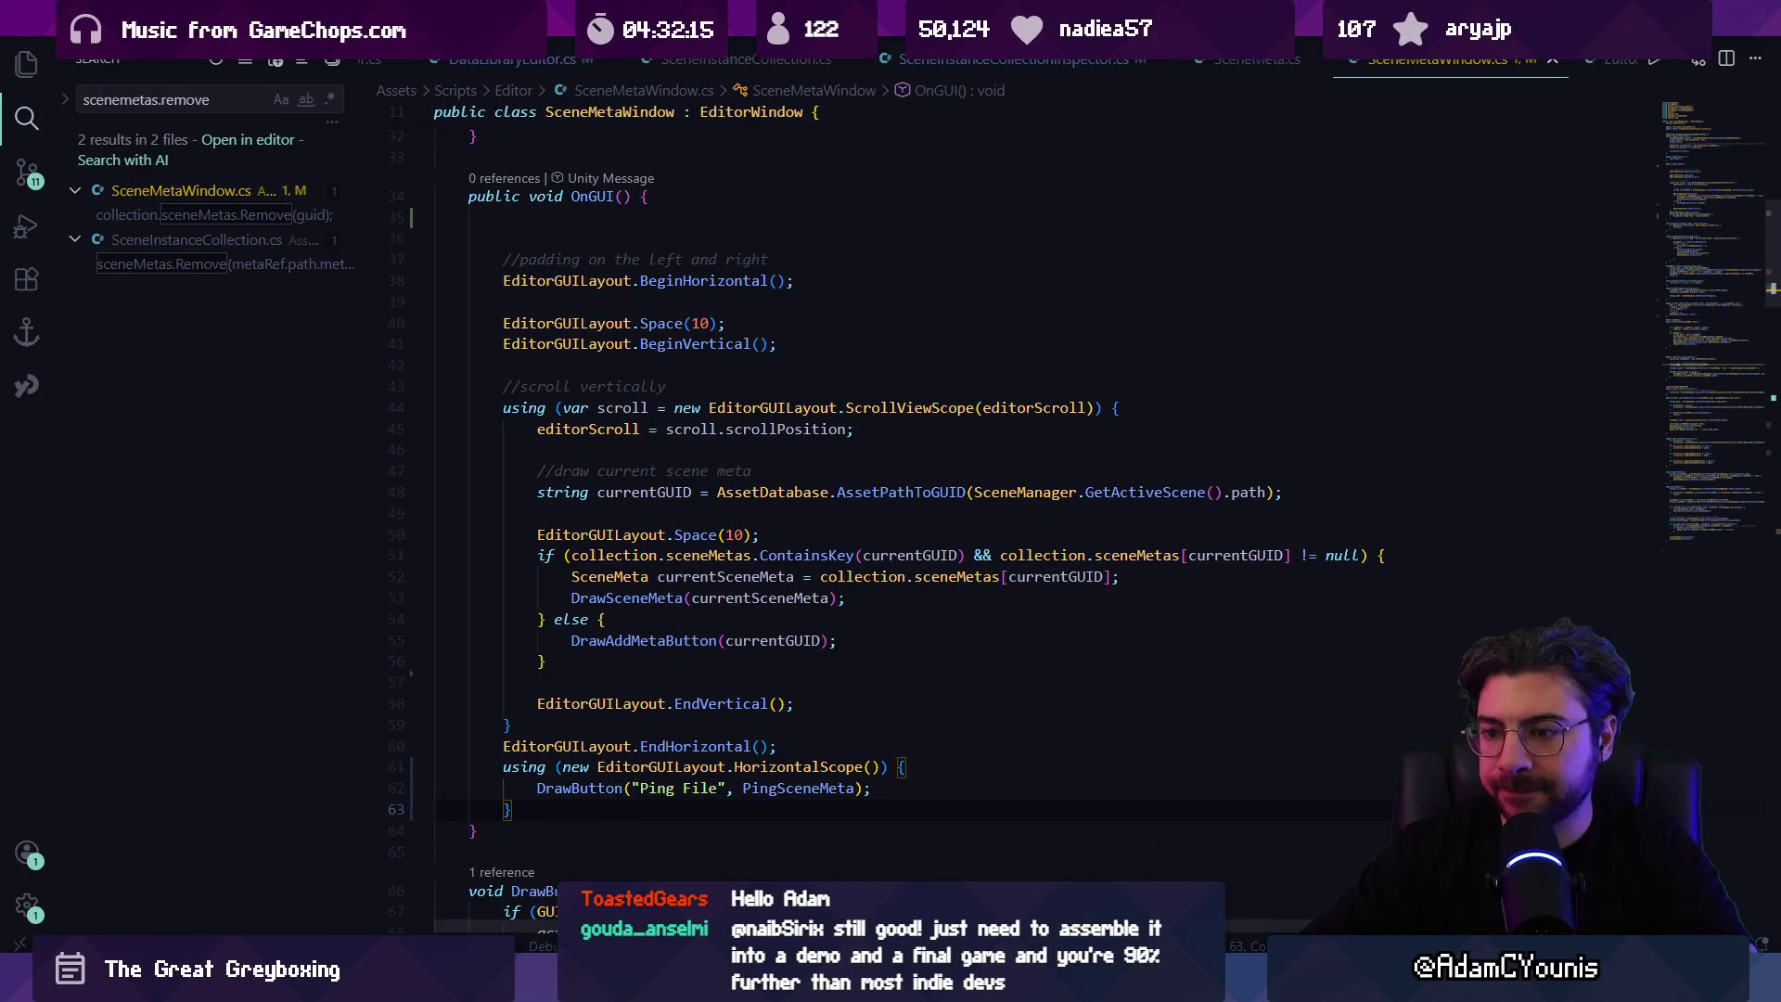
{"action": "key", "text": "alt+Tab"}
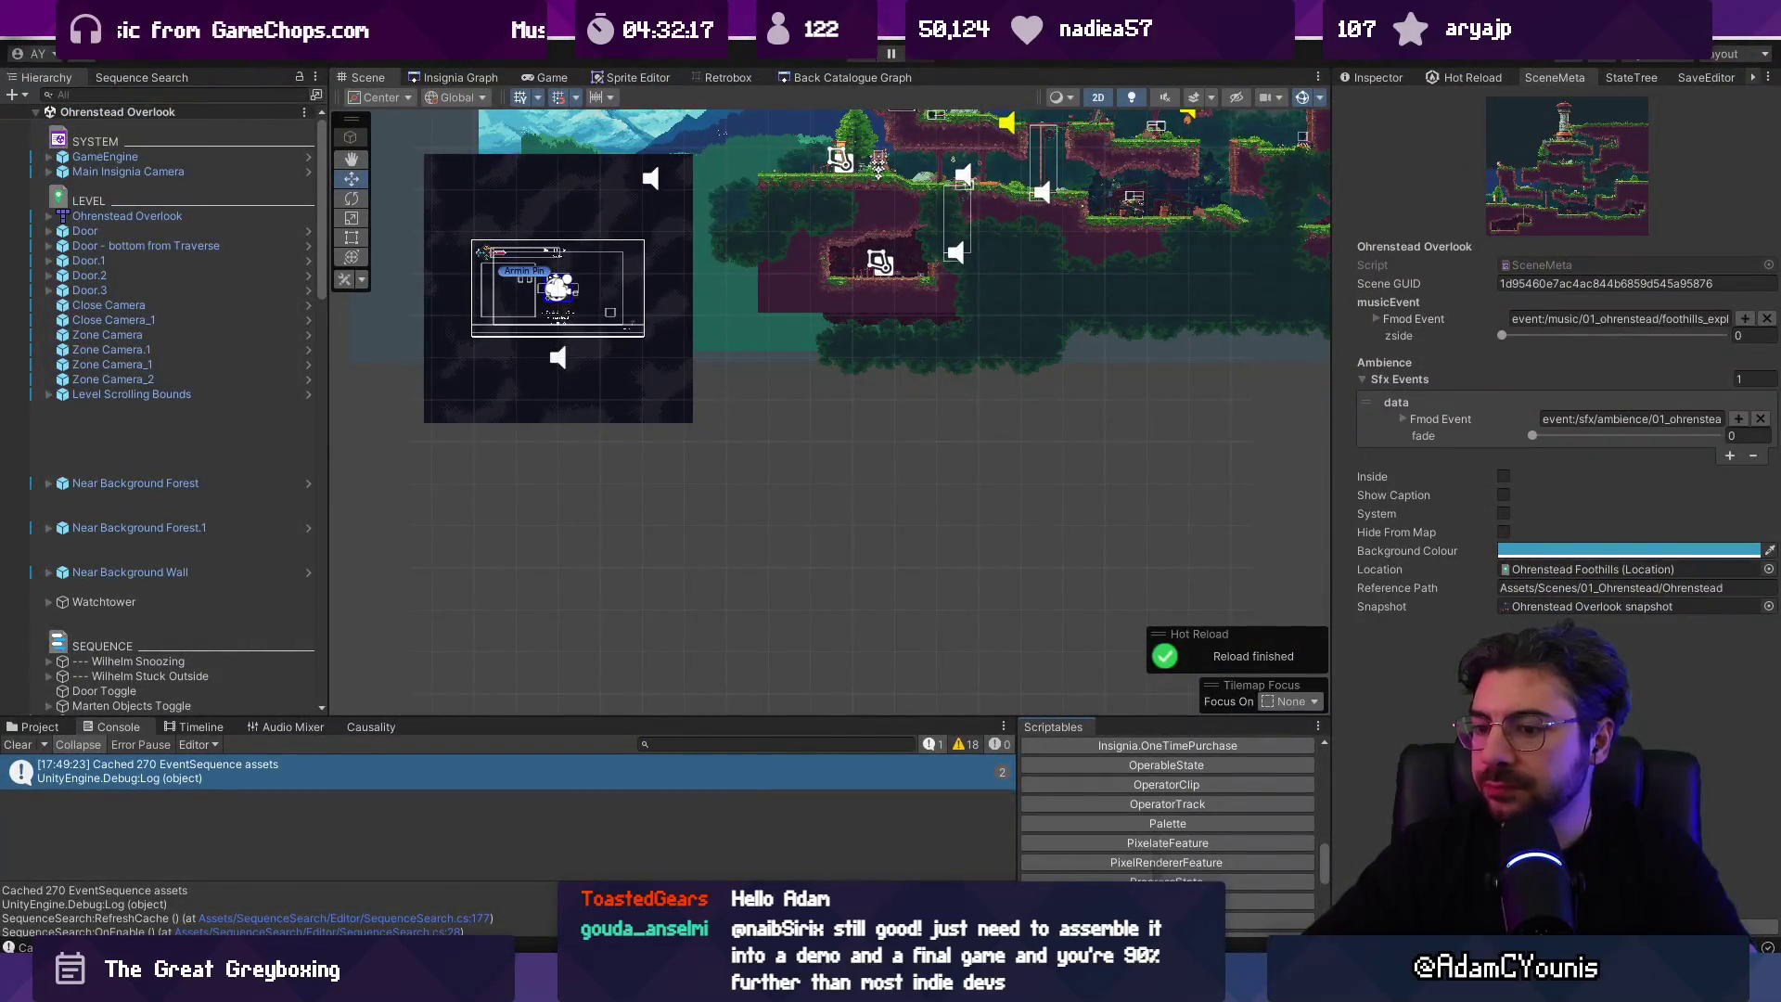
Step: Move the Ping File block up above EndVertical, inside the vertical layout
{"action": "key", "text": "alt+Tab"}
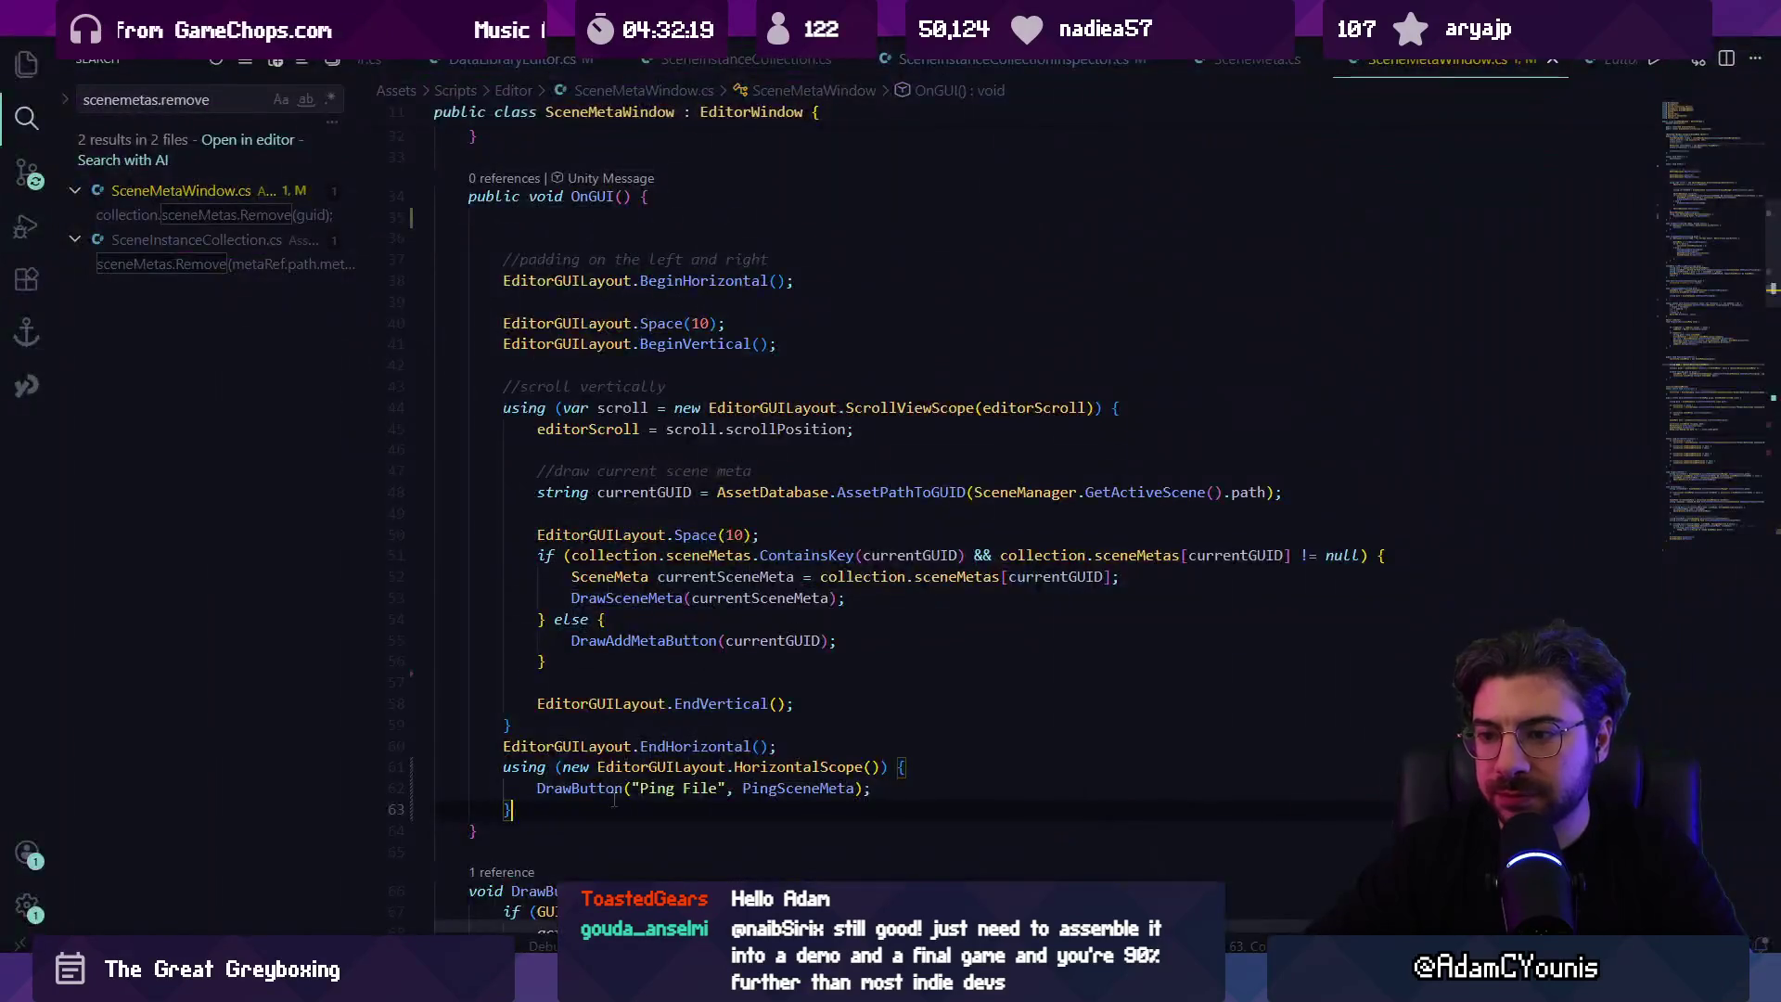
{"action": "key", "text": "shift+Up"}
{"action": "key", "text": "shift+Up"}
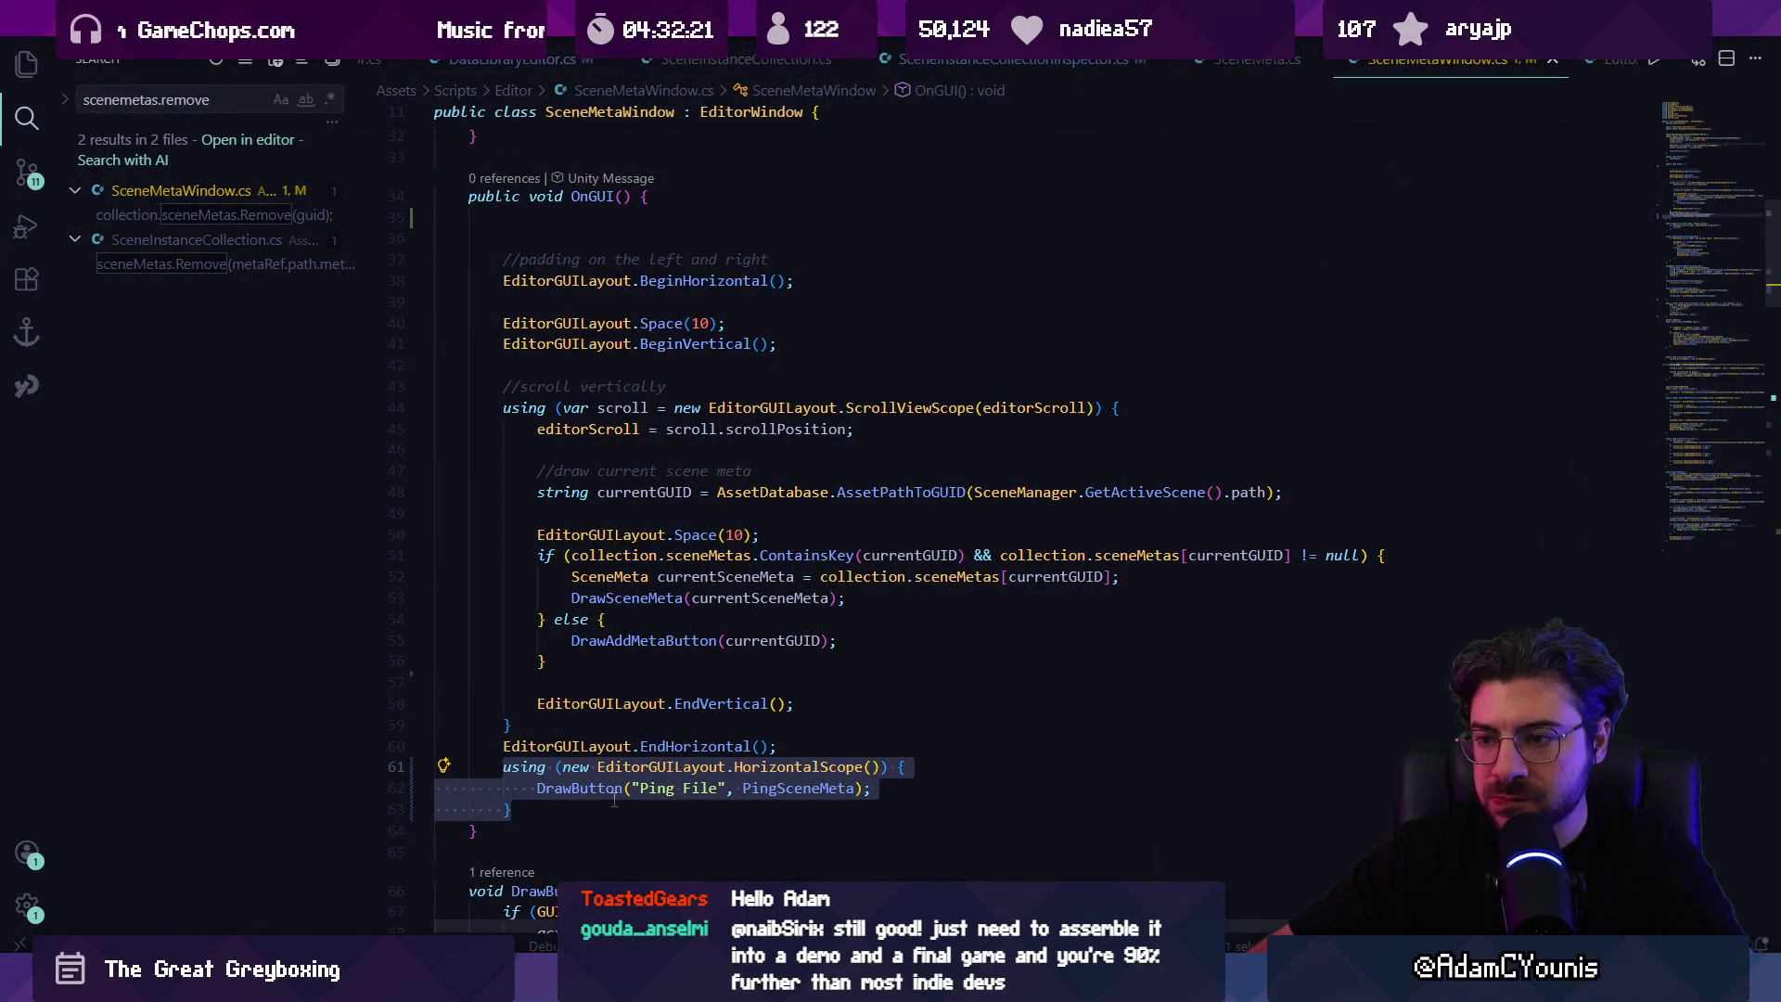
{"action": "key", "text": "alt+Up"}
{"action": "key", "text": "alt+Up"}
{"action": "key", "text": "alt+Up"}
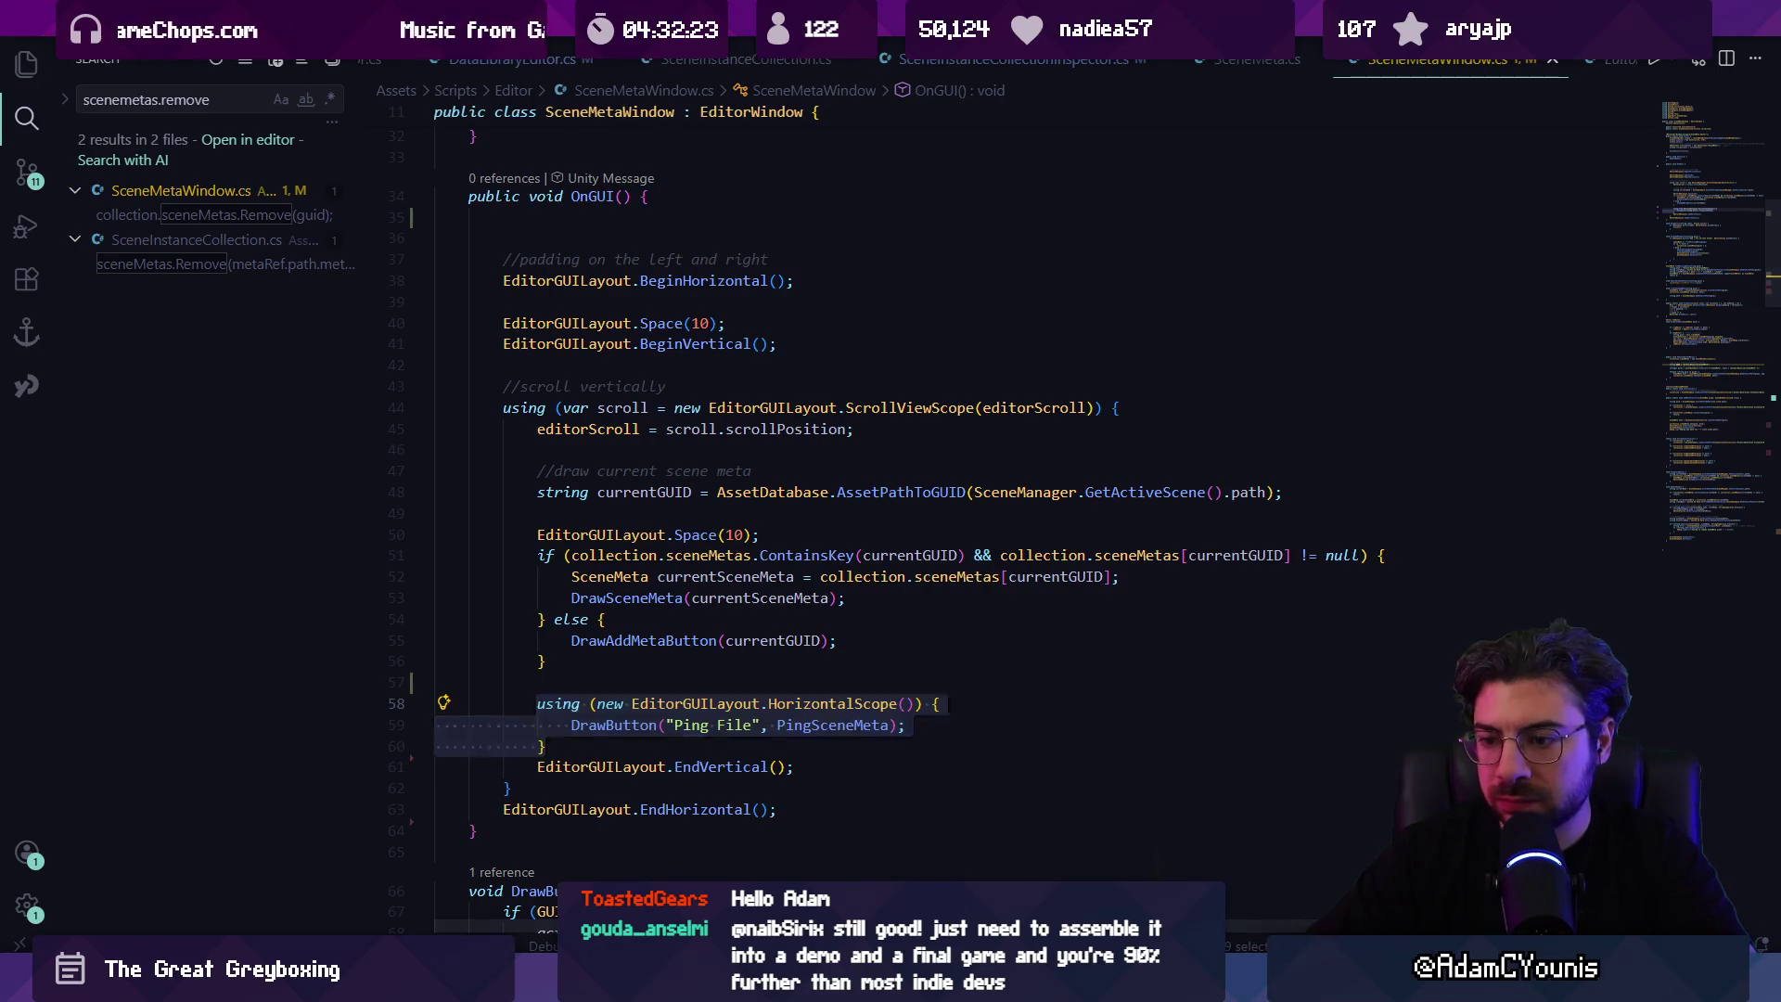
{"action": "key", "text": "alt+Tab"}
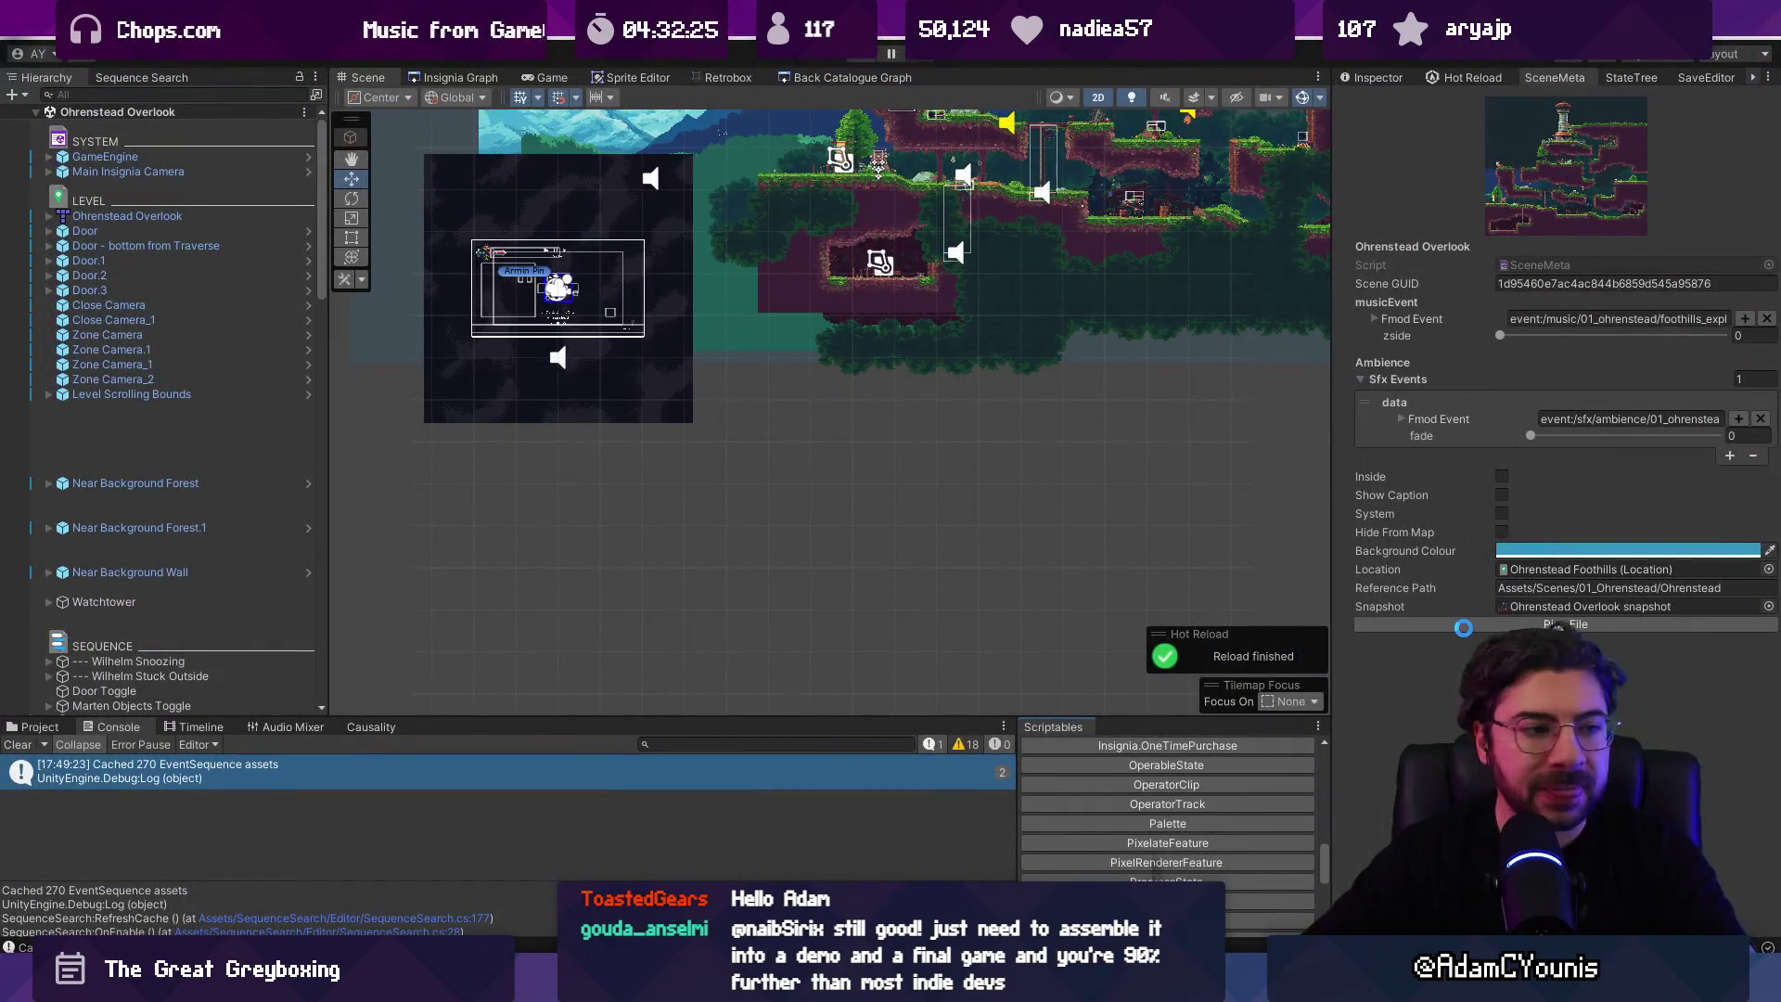
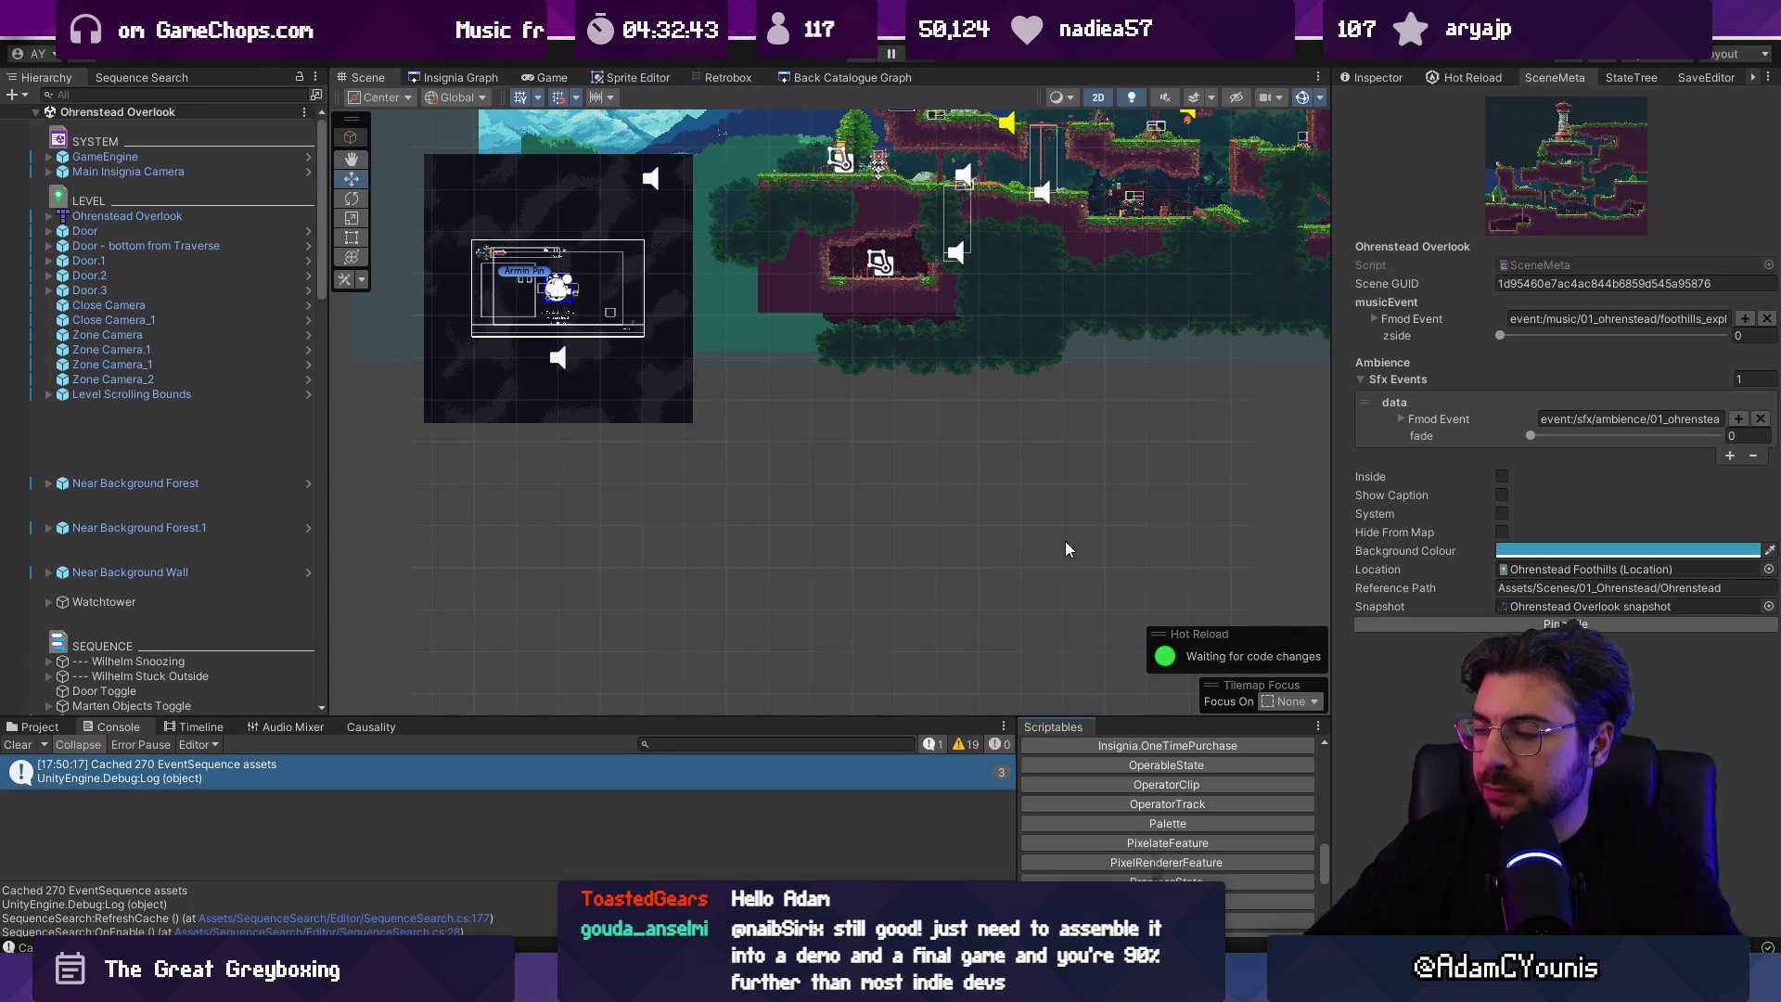
Step: Select the unnamed hierarchy object and frame it in the level view
{"action": "scroll", "coordinate": [1031, 543], "scroll_direction": "down", "scroll_amount": 1}
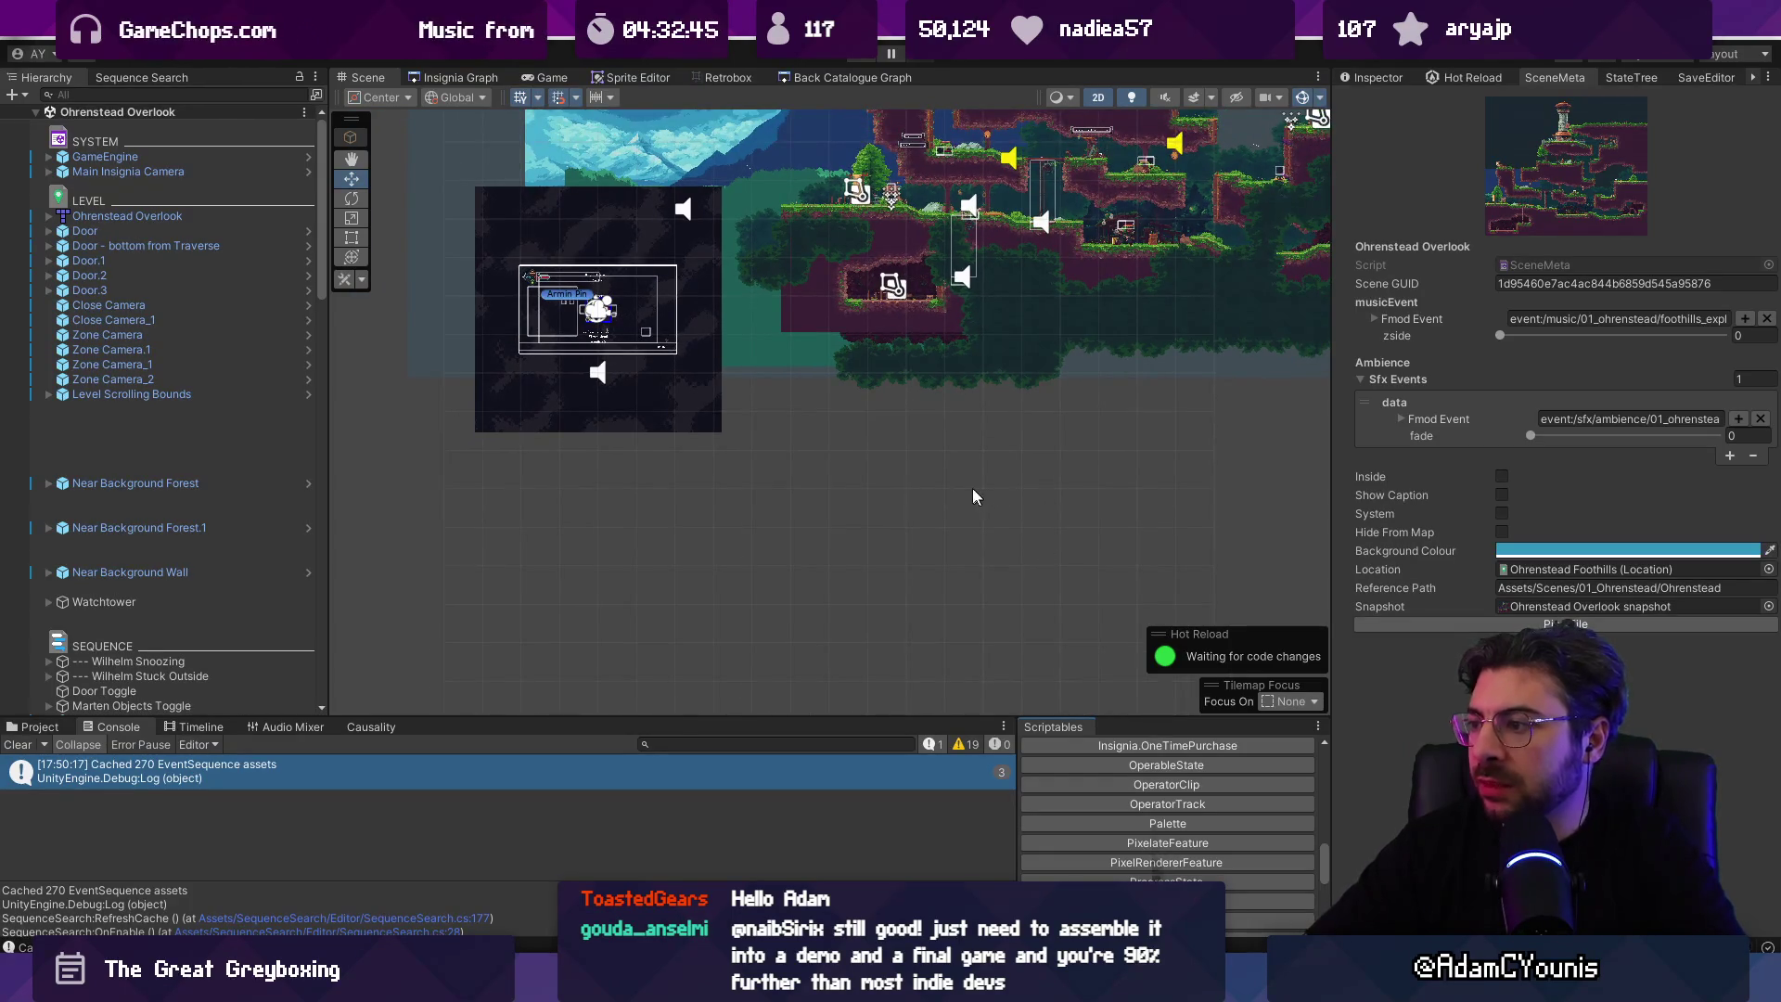
{"action": "left_click_drag", "start_coordinate": [972, 496], "coordinate": [732, 662]}
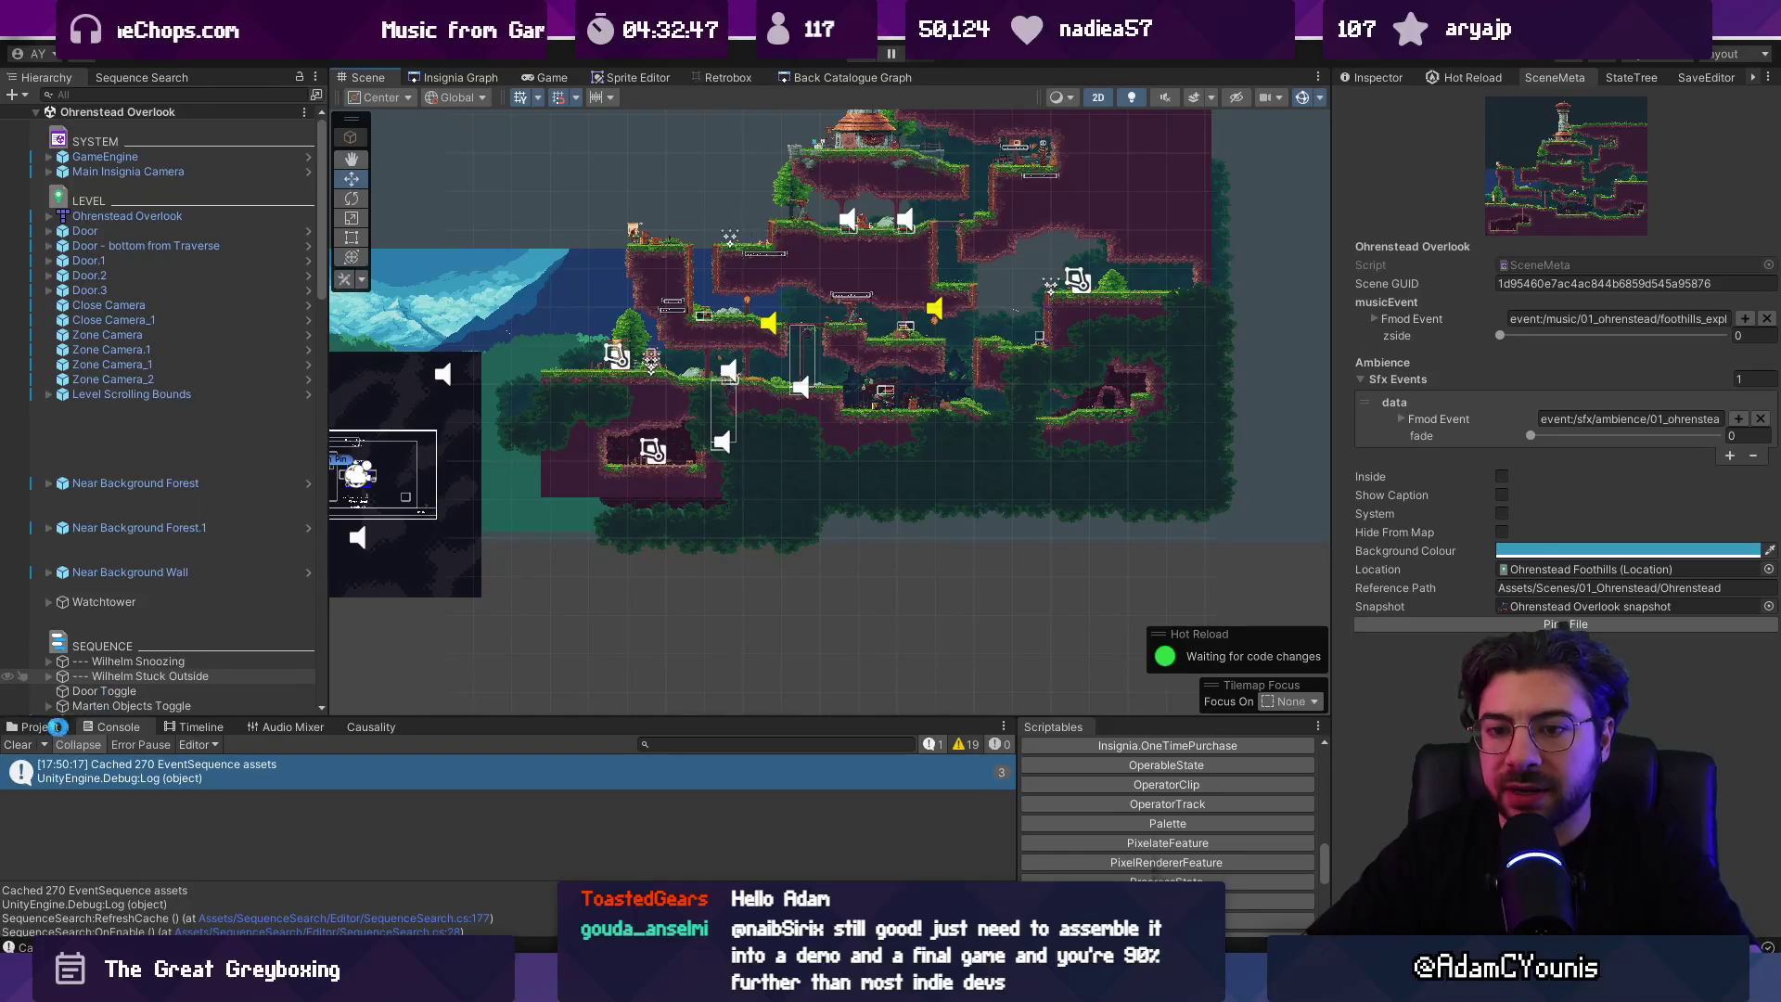
{"action": "left_click", "coordinate": [140, 436]}
{"action": "key", "text": "f"}
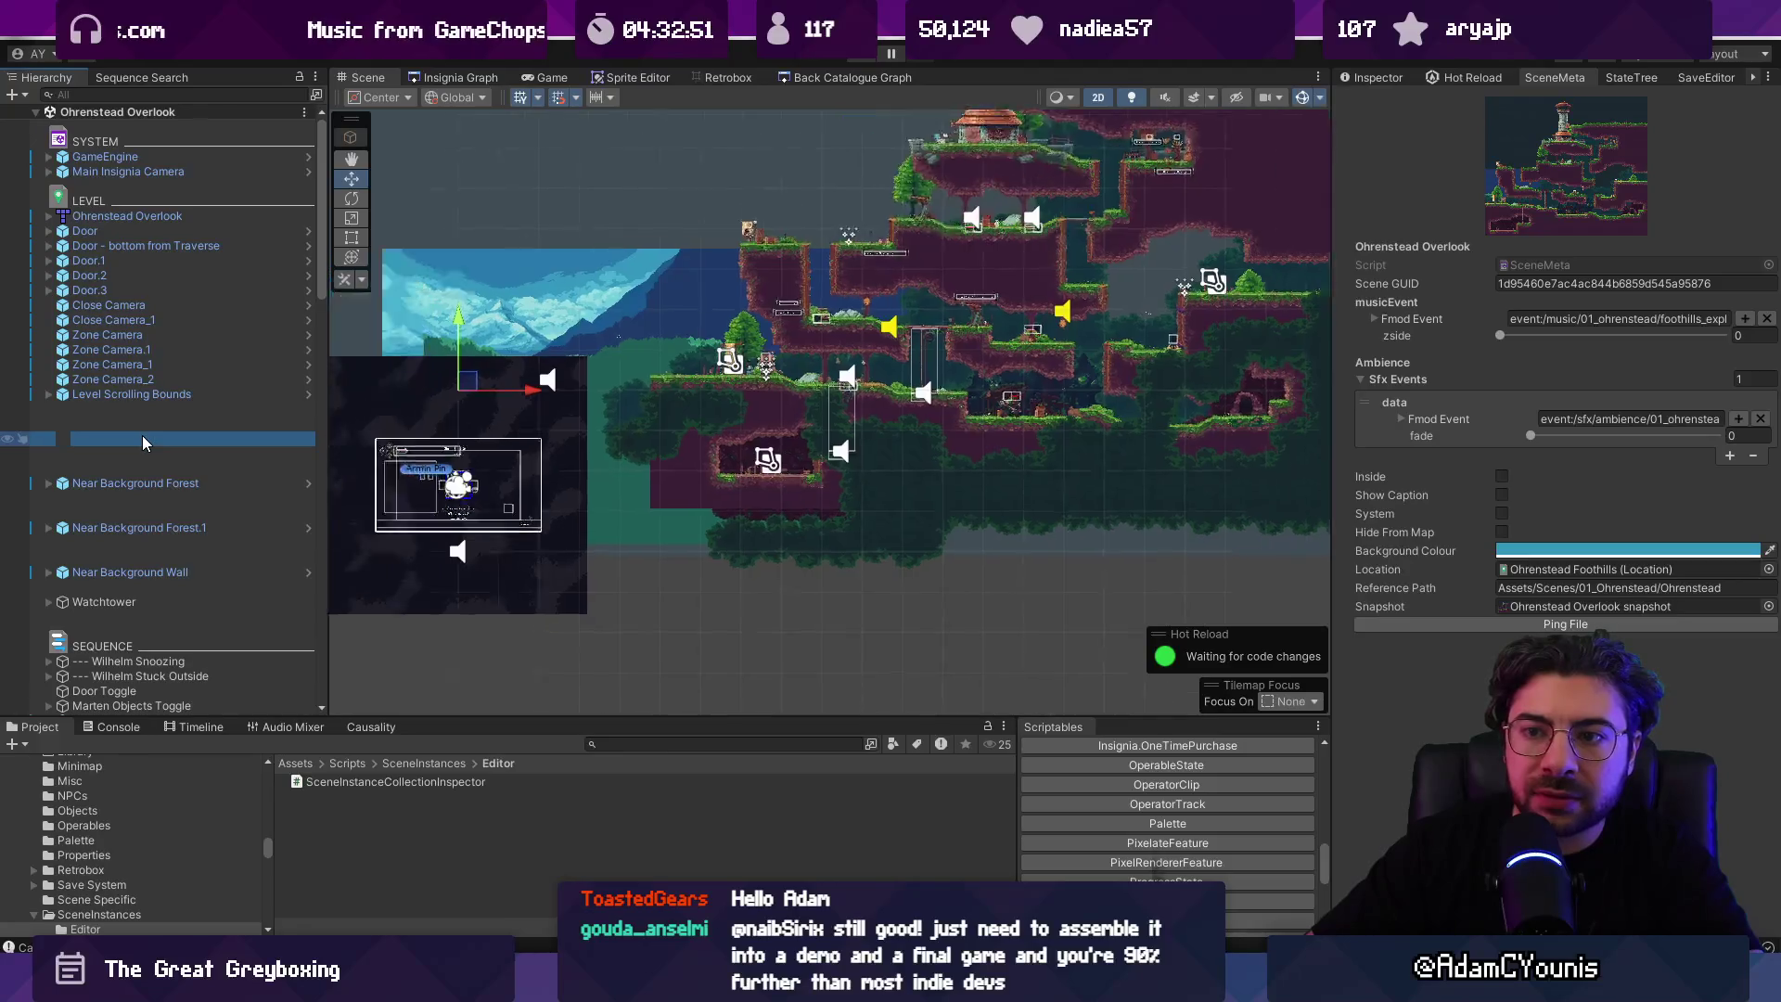
Step: Move the unnamed object up into the LEVEL group beside the Near Background objects
{"action": "scroll", "coordinate": [164, 486], "scroll_direction": "down", "scroll_amount": 15}
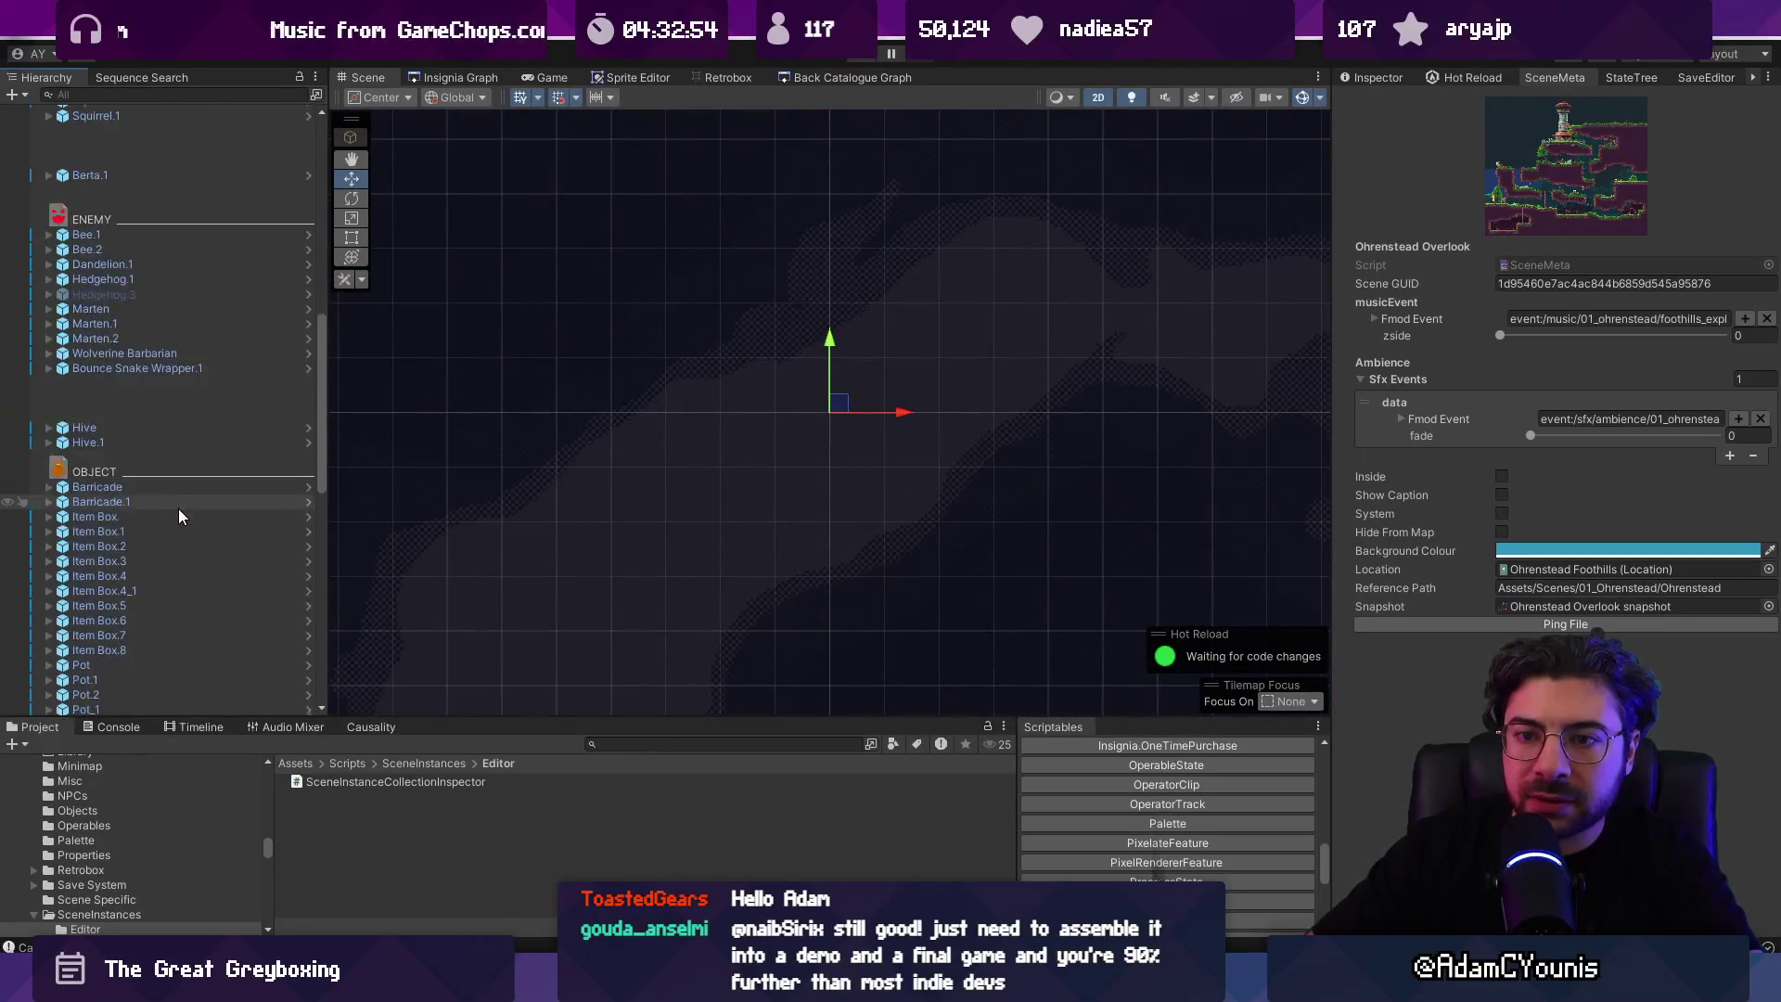
{"action": "scroll", "coordinate": [167, 518], "scroll_direction": "up", "scroll_amount": 10}
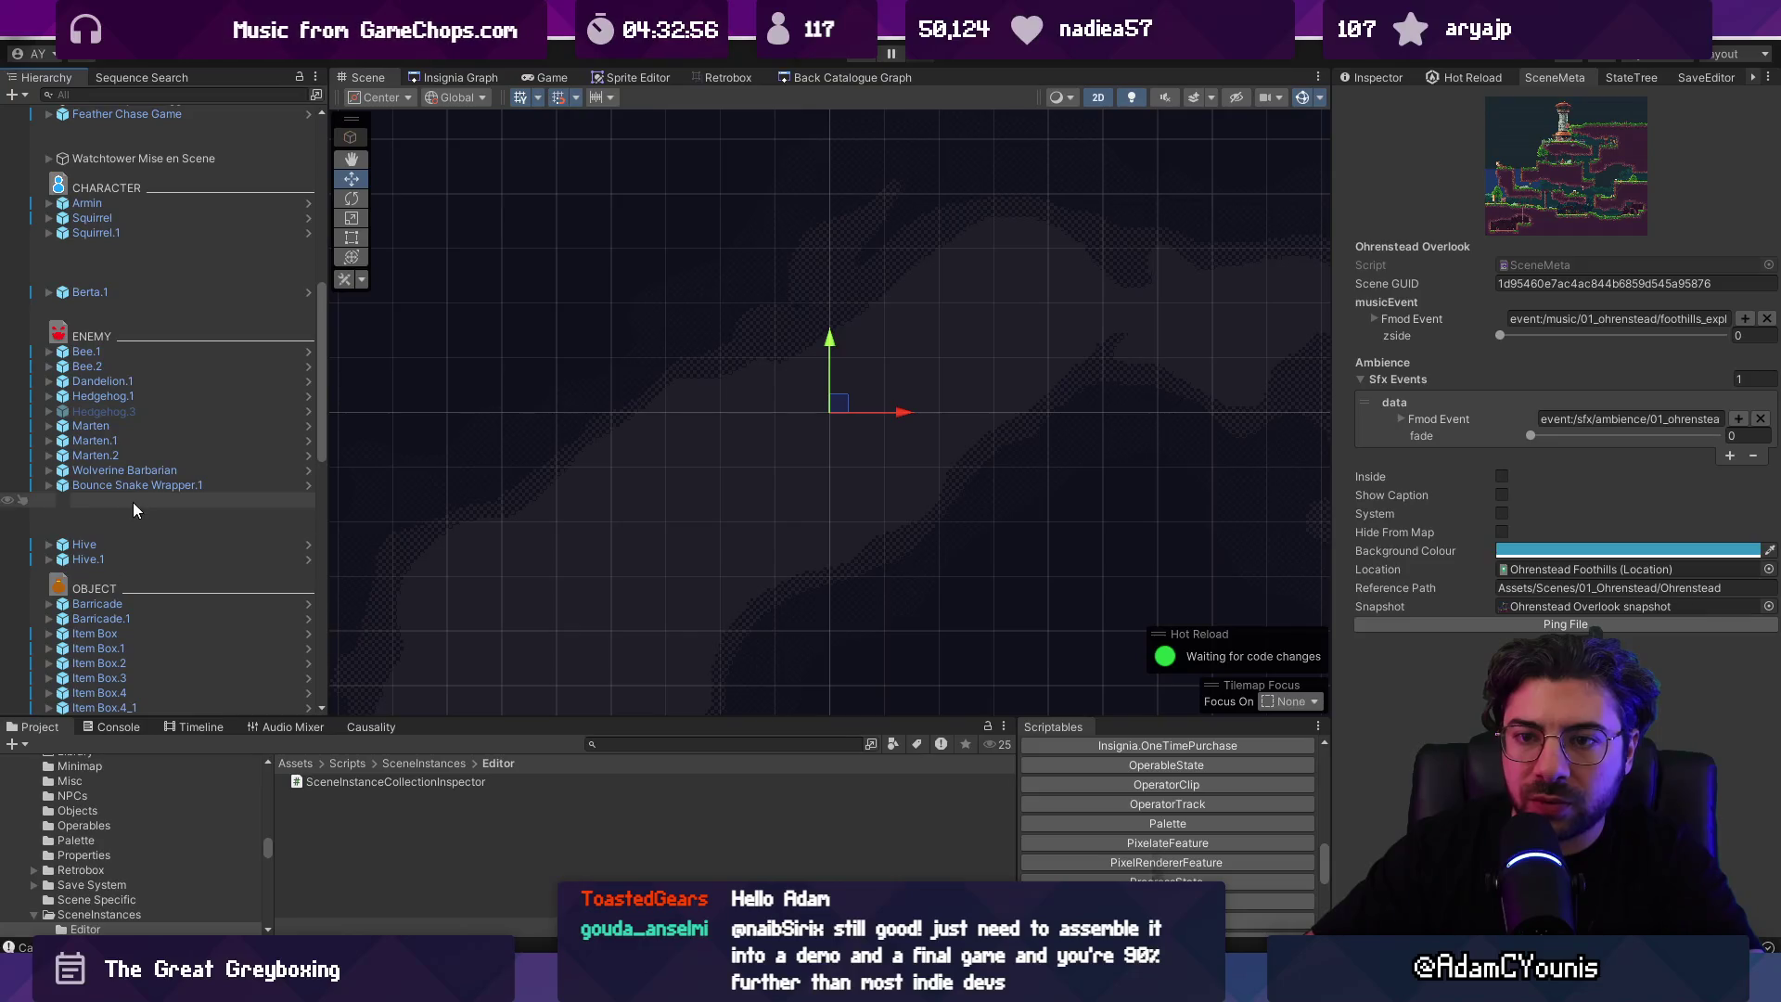
{"action": "mouse_move", "coordinate": [126, 515]}
{"action": "left_mouse_down"}
{"action": "mouse_move", "coordinate": [114, 310]}
{"action": "mouse_move", "coordinate": [107, 328]}
{"action": "mouse_move", "coordinate": [125, 248]}
{"action": "mouse_move", "coordinate": [157, 270]}
{"action": "mouse_move", "coordinate": [119, 388]}
{"action": "mouse_move", "coordinate": [125, 353]}
{"action": "mouse_move", "coordinate": [131, 373]}
{"action": "mouse_move", "coordinate": [169, 326]}
{"action": "mouse_move", "coordinate": [121, 347]}
{"action": "mouse_move", "coordinate": [102, 249]}
{"action": "mouse_move", "coordinate": [113, 454]}
{"action": "mouse_move", "coordinate": [142, 467]}
{"action": "mouse_move", "coordinate": [206, 403]}
{"action": "left_mouse_up"}
{"action": "scroll", "coordinate": [204, 404], "scroll_direction": "up", "scroll_amount": 3}
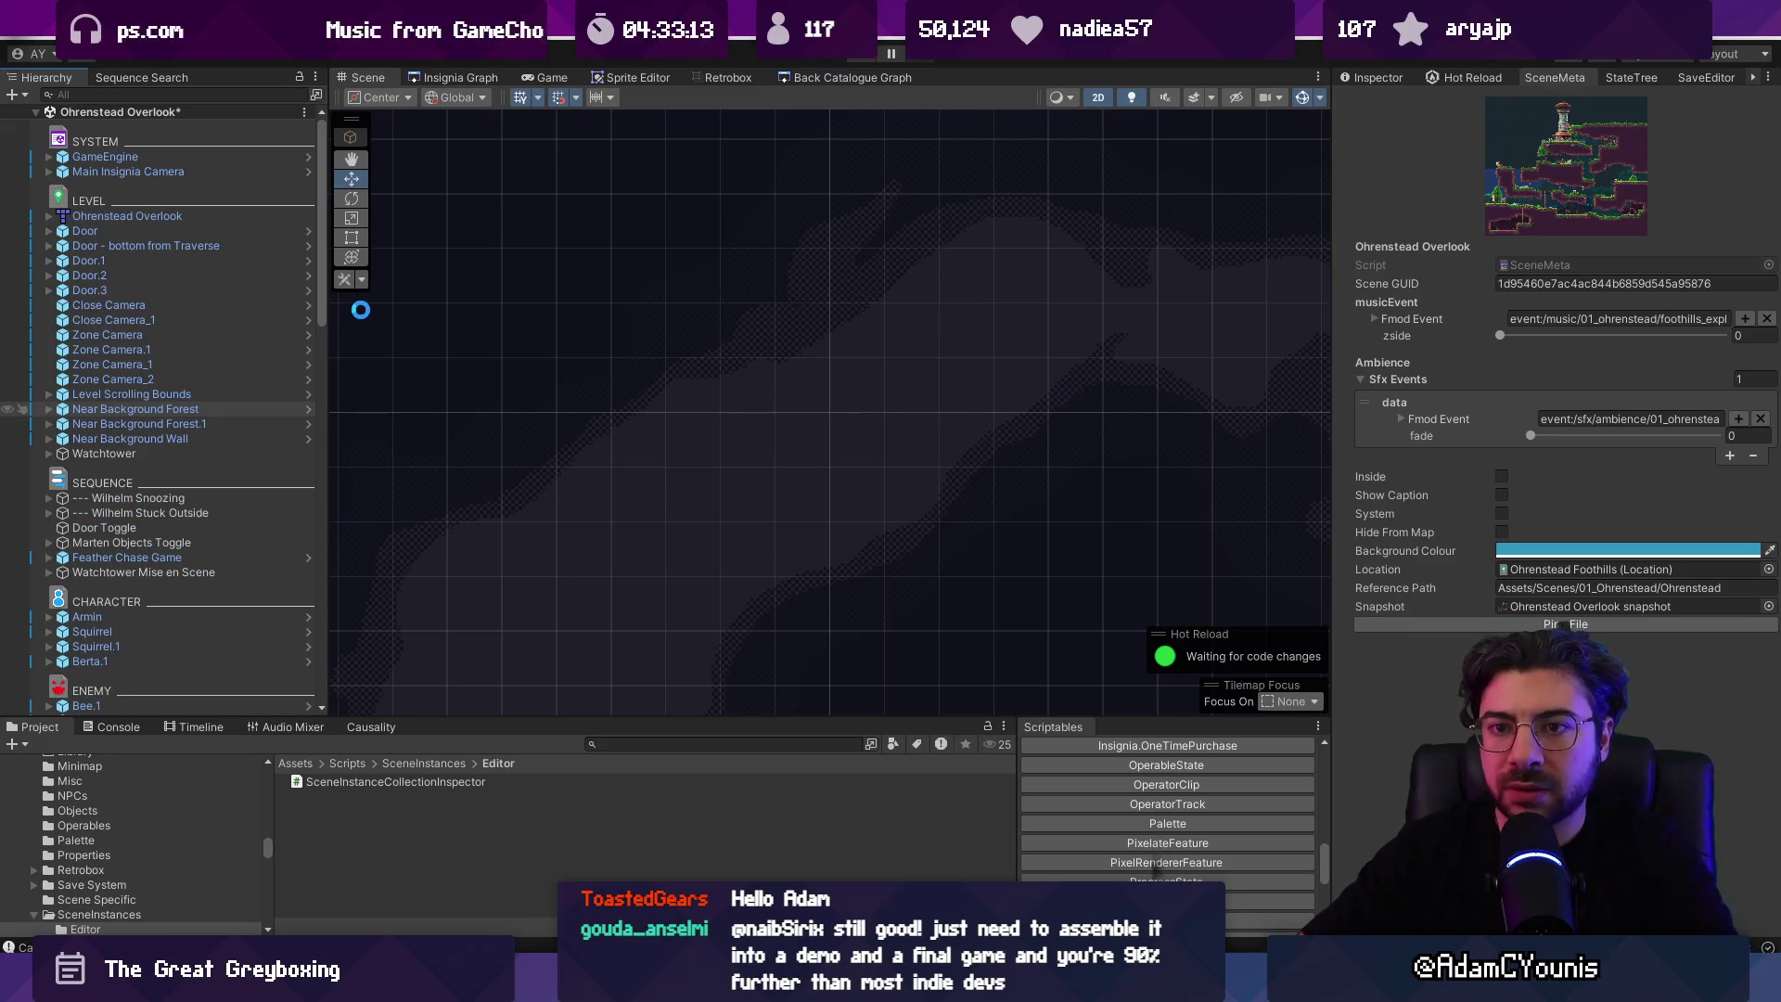
Step: Load Crucible - Hedgehog Trial from the scene graph, discarding the previous scene's unsaved changes
{"action": "left_click", "coordinate": [453, 77]}
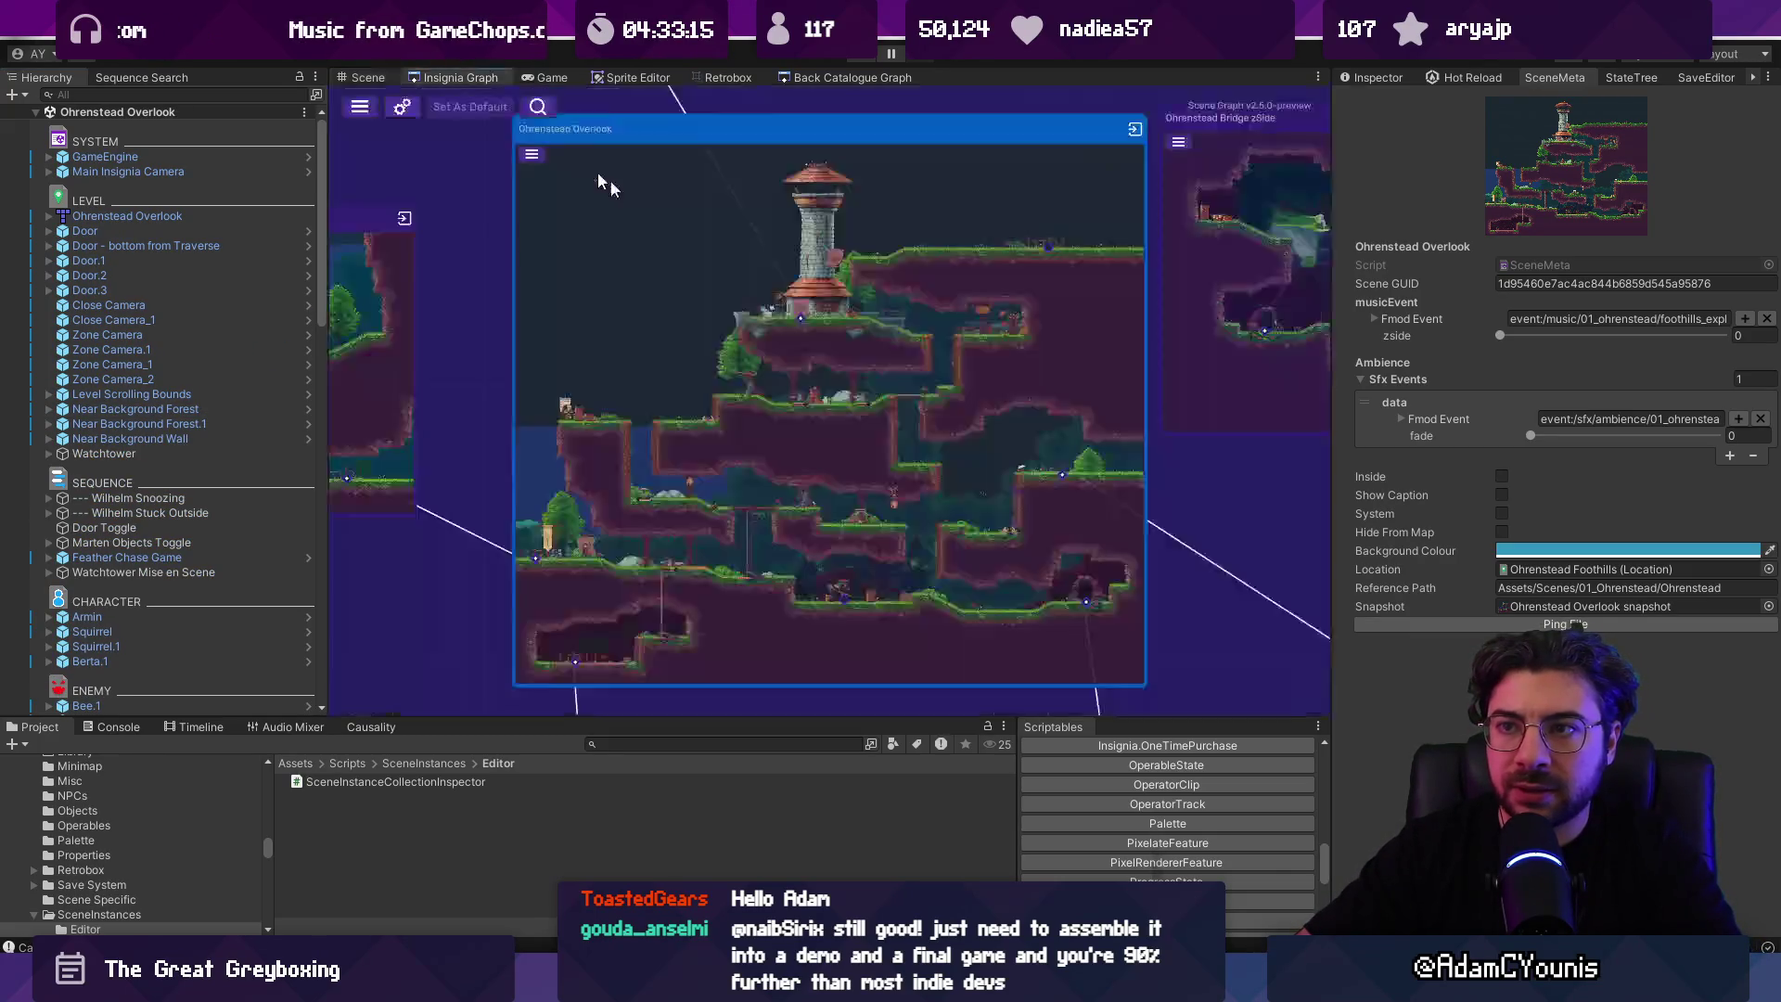
{"action": "scroll", "coordinate": [859, 308], "scroll_direction": "down", "scroll_amount": 5}
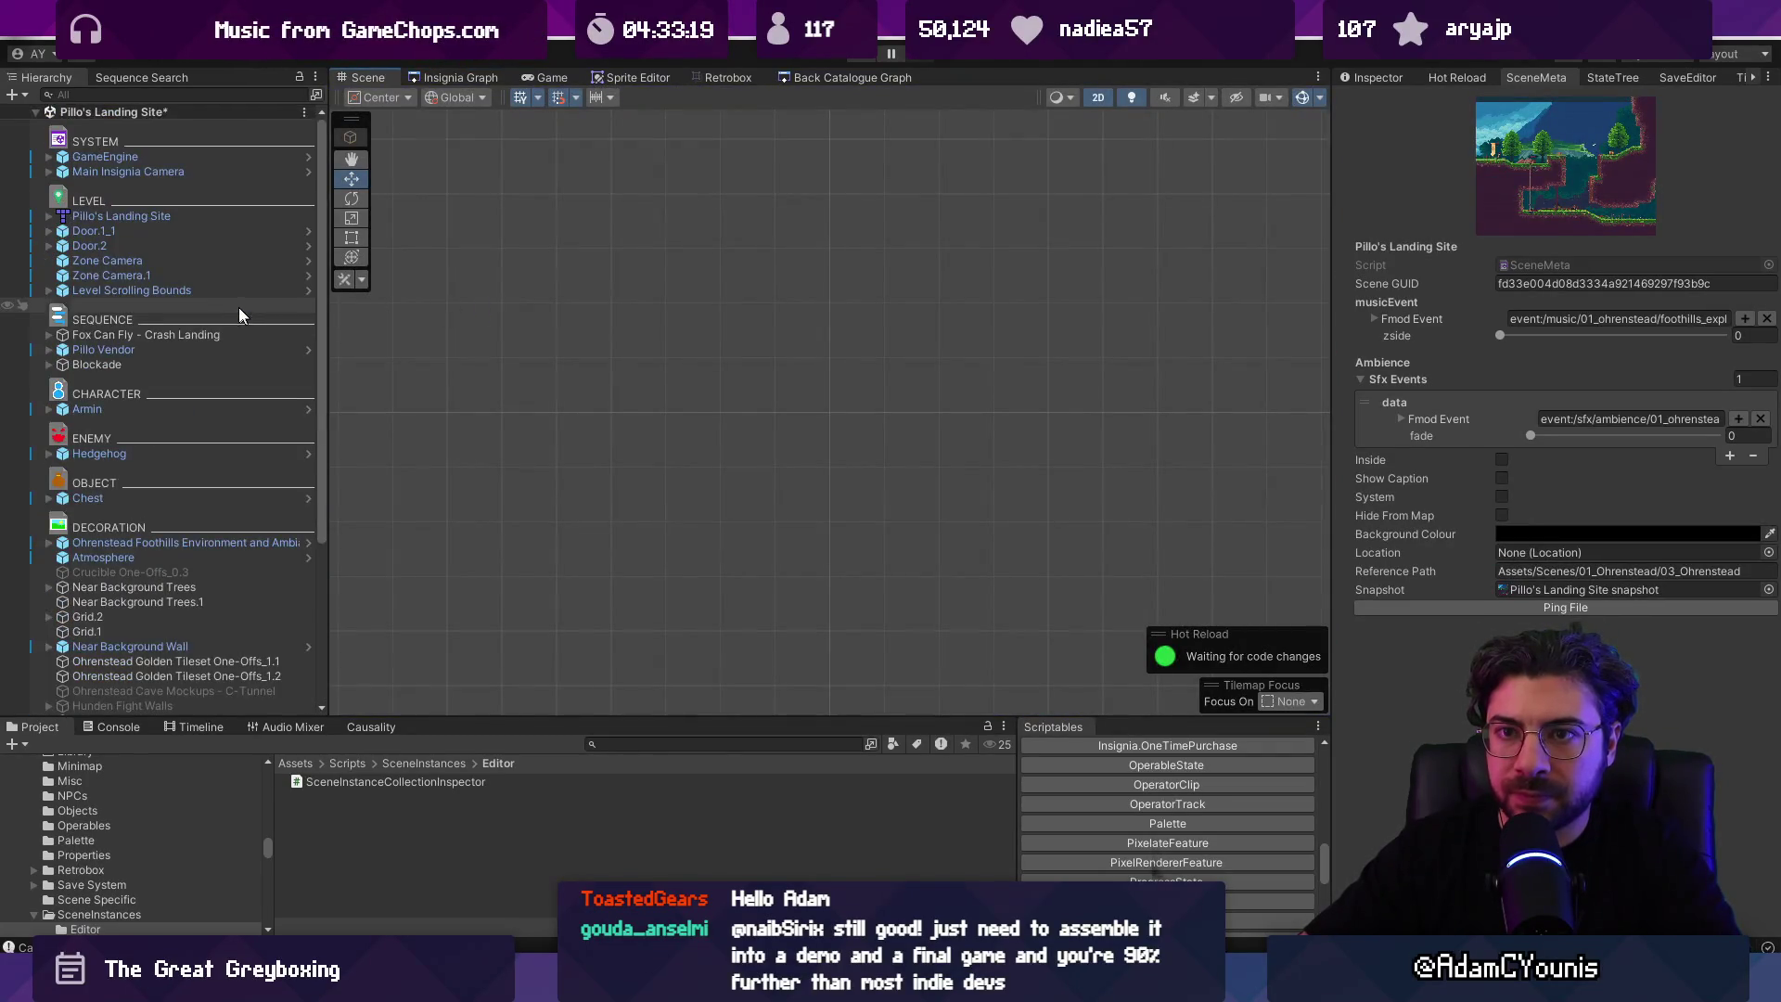
{"action": "scroll", "coordinate": [240, 315], "scroll_direction": "down", "scroll_amount": 5}
{"action": "left_click", "coordinate": [481, 80]}
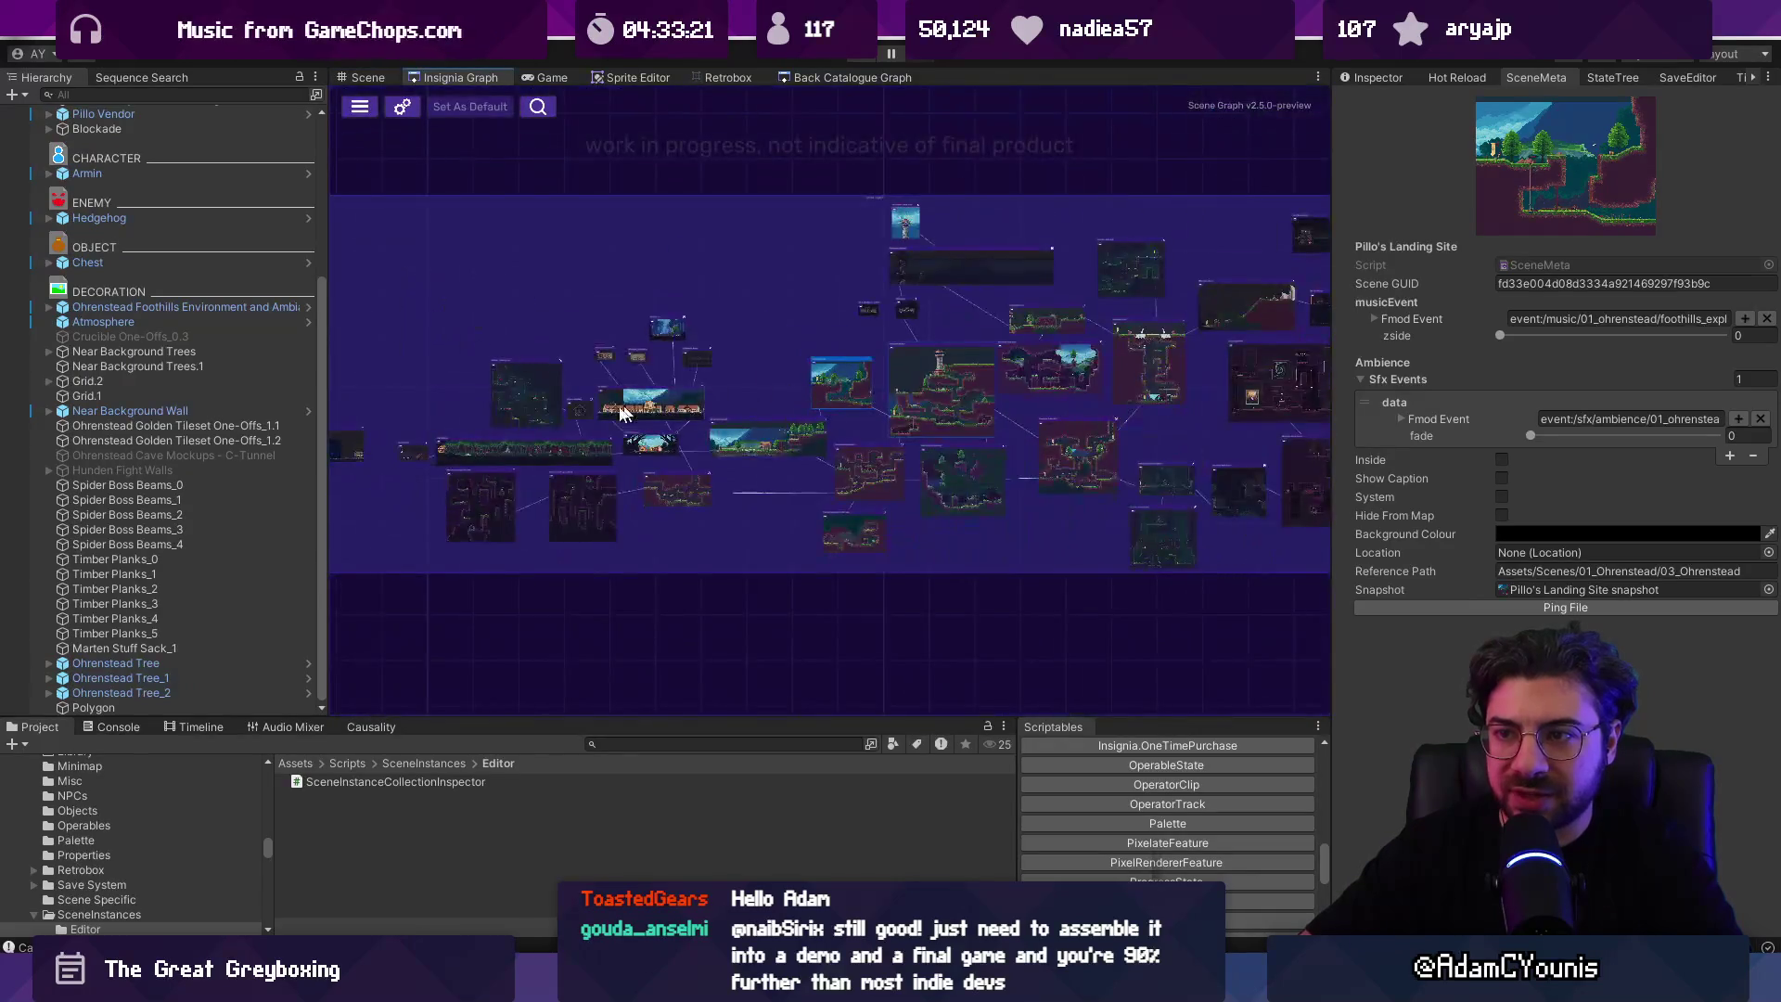
{"action": "scroll", "coordinate": [624, 413], "scroll_direction": "up", "scroll_amount": 5}
{"action": "double_click", "coordinate": [765, 282]}
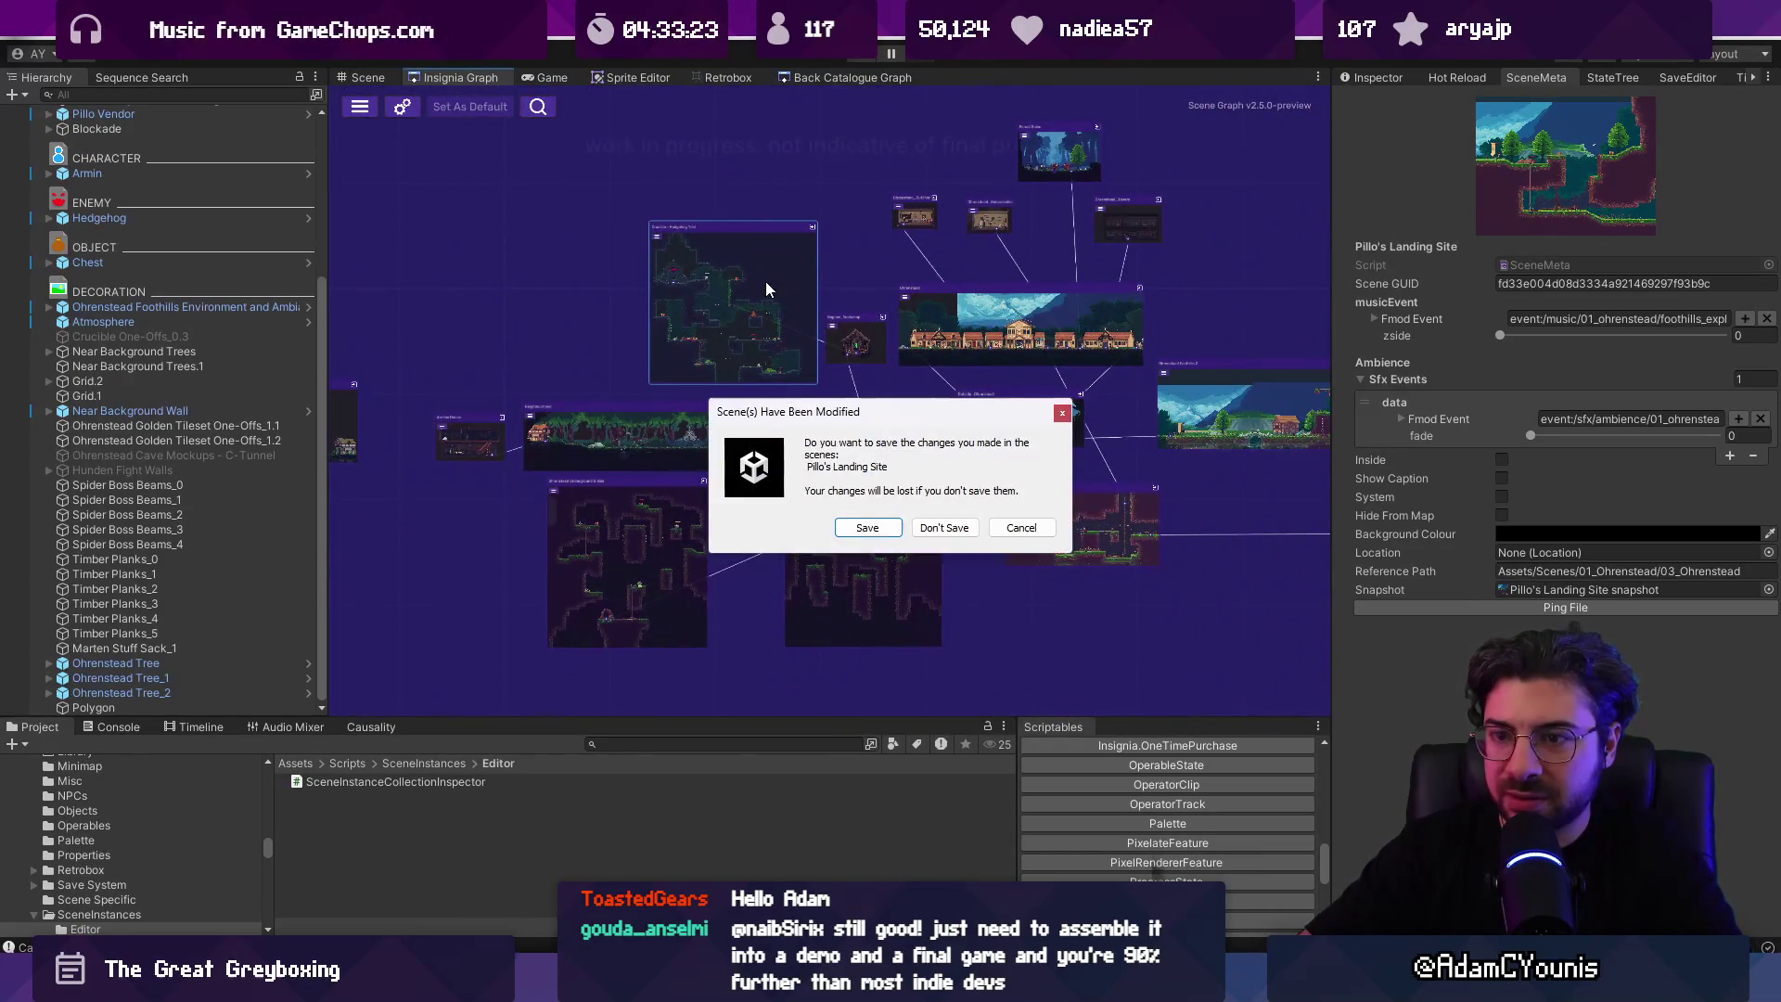
{"action": "left_click", "coordinate": [926, 525]}
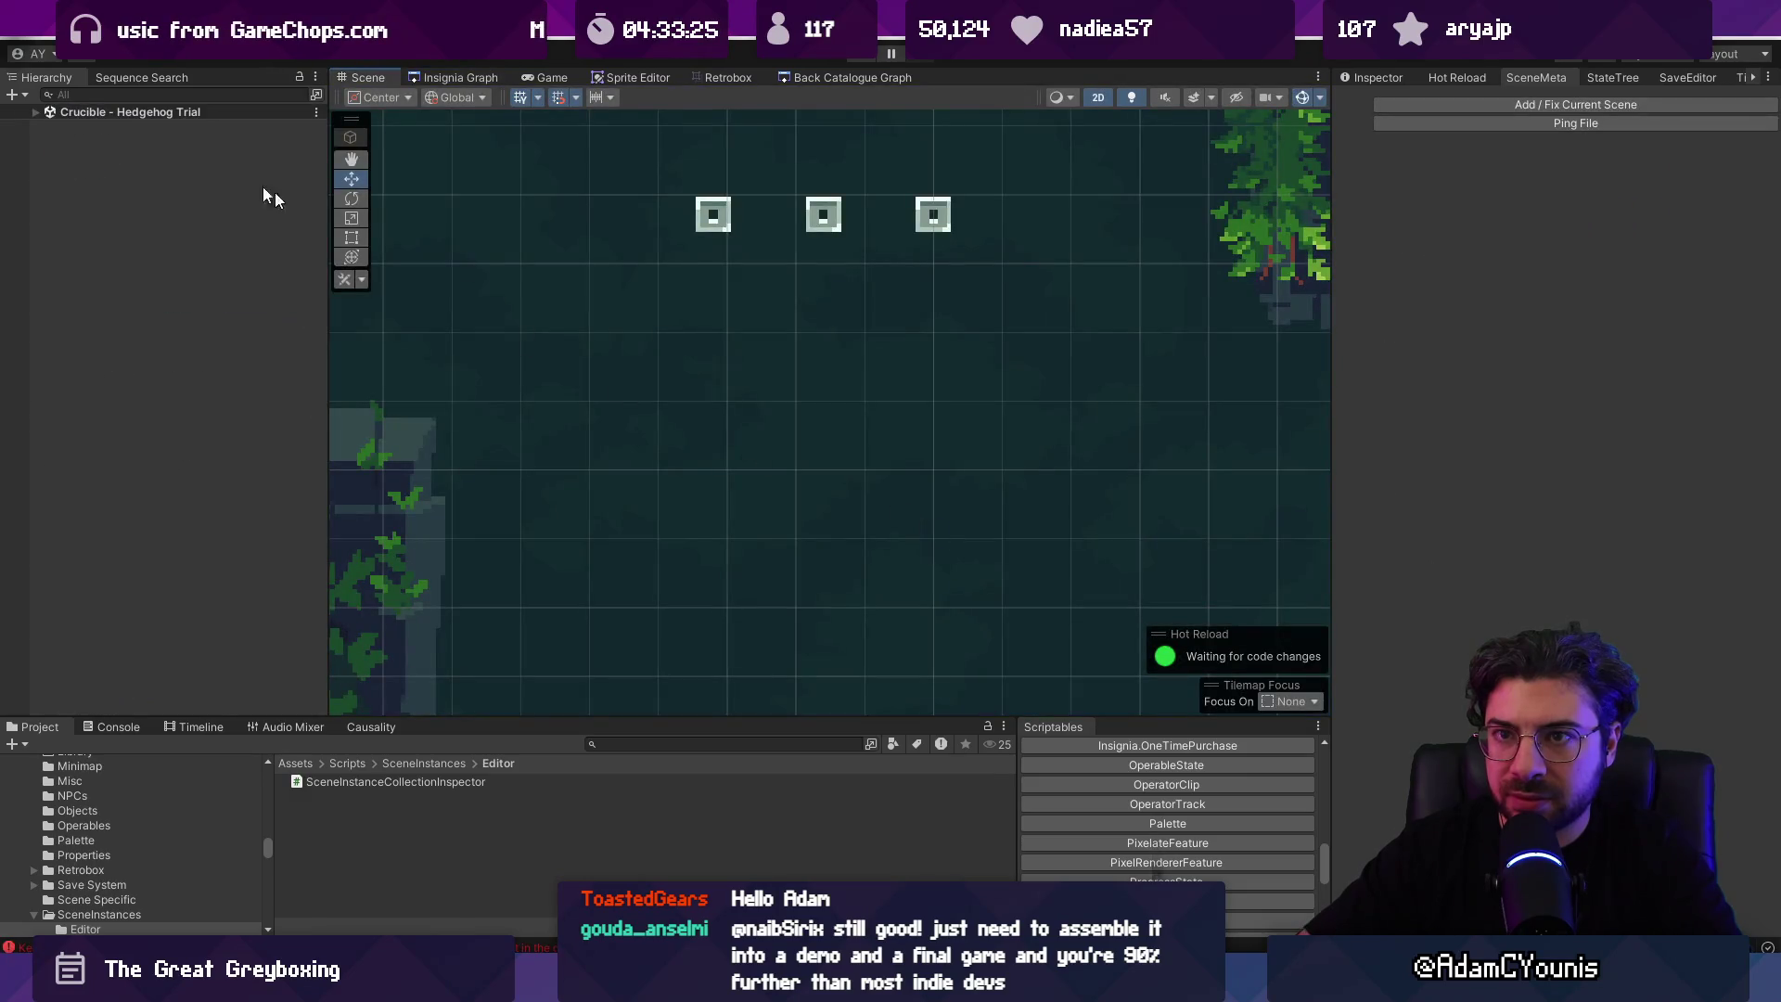
Step: Expand the Crucible object list and inspect the KeyNotFoundException in the Console
{"action": "left_click", "coordinate": [36, 110]}
{"action": "scroll", "coordinate": [148, 250], "scroll_direction": "down", "scroll_amount": 10}
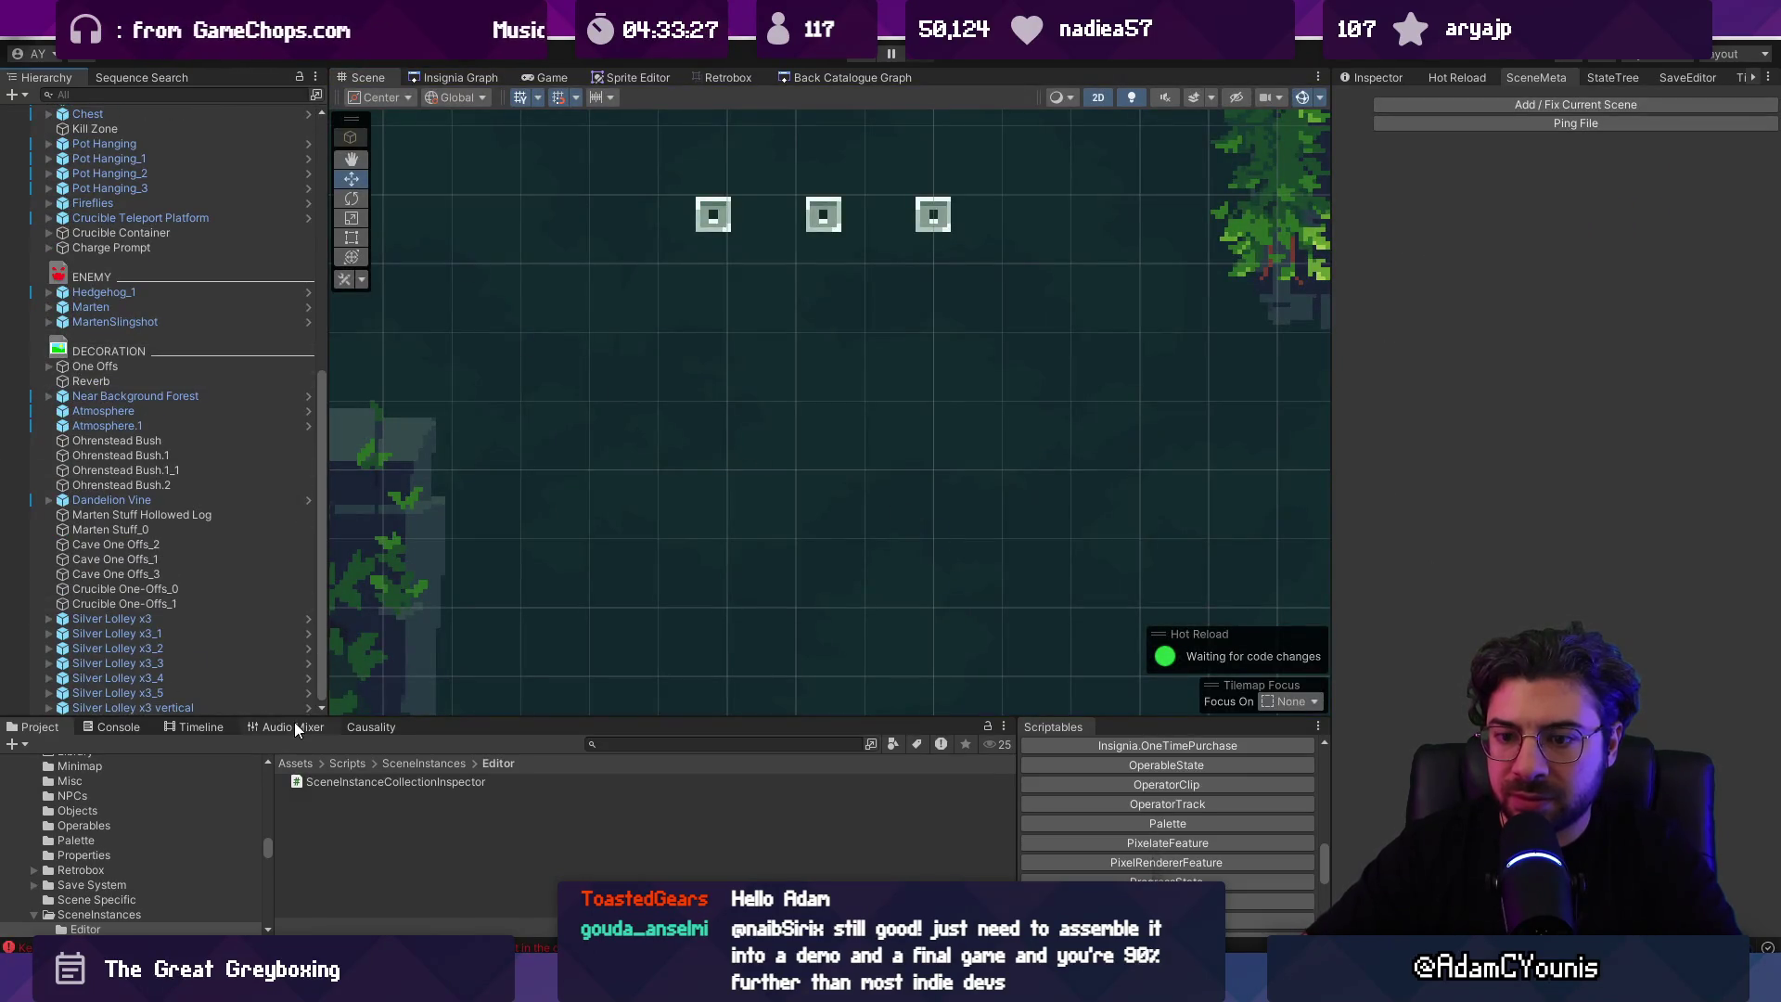
{"action": "left_click", "coordinate": [125, 723]}
{"action": "left_click", "coordinate": [103, 802]}
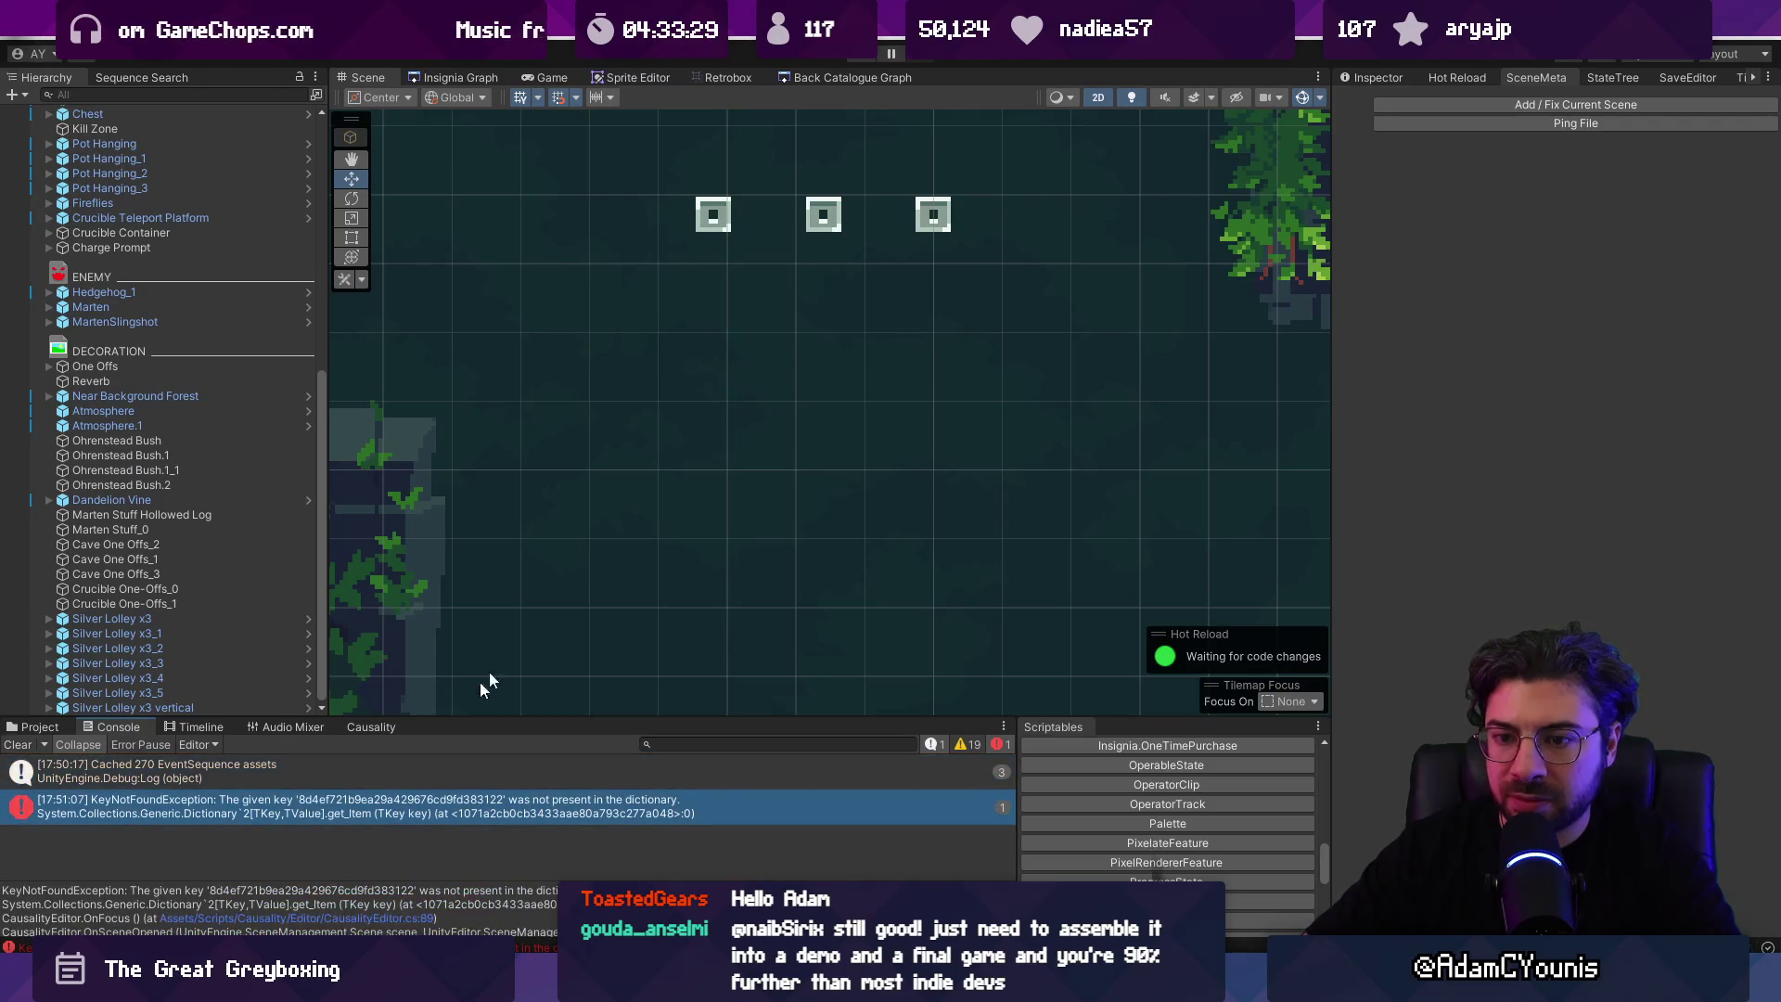
{"action": "scroll", "coordinate": [538, 622], "scroll_direction": "down", "scroll_amount": 5}
{"action": "scroll", "coordinate": [814, 366], "scroll_direction": "down", "scroll_amount": 5}
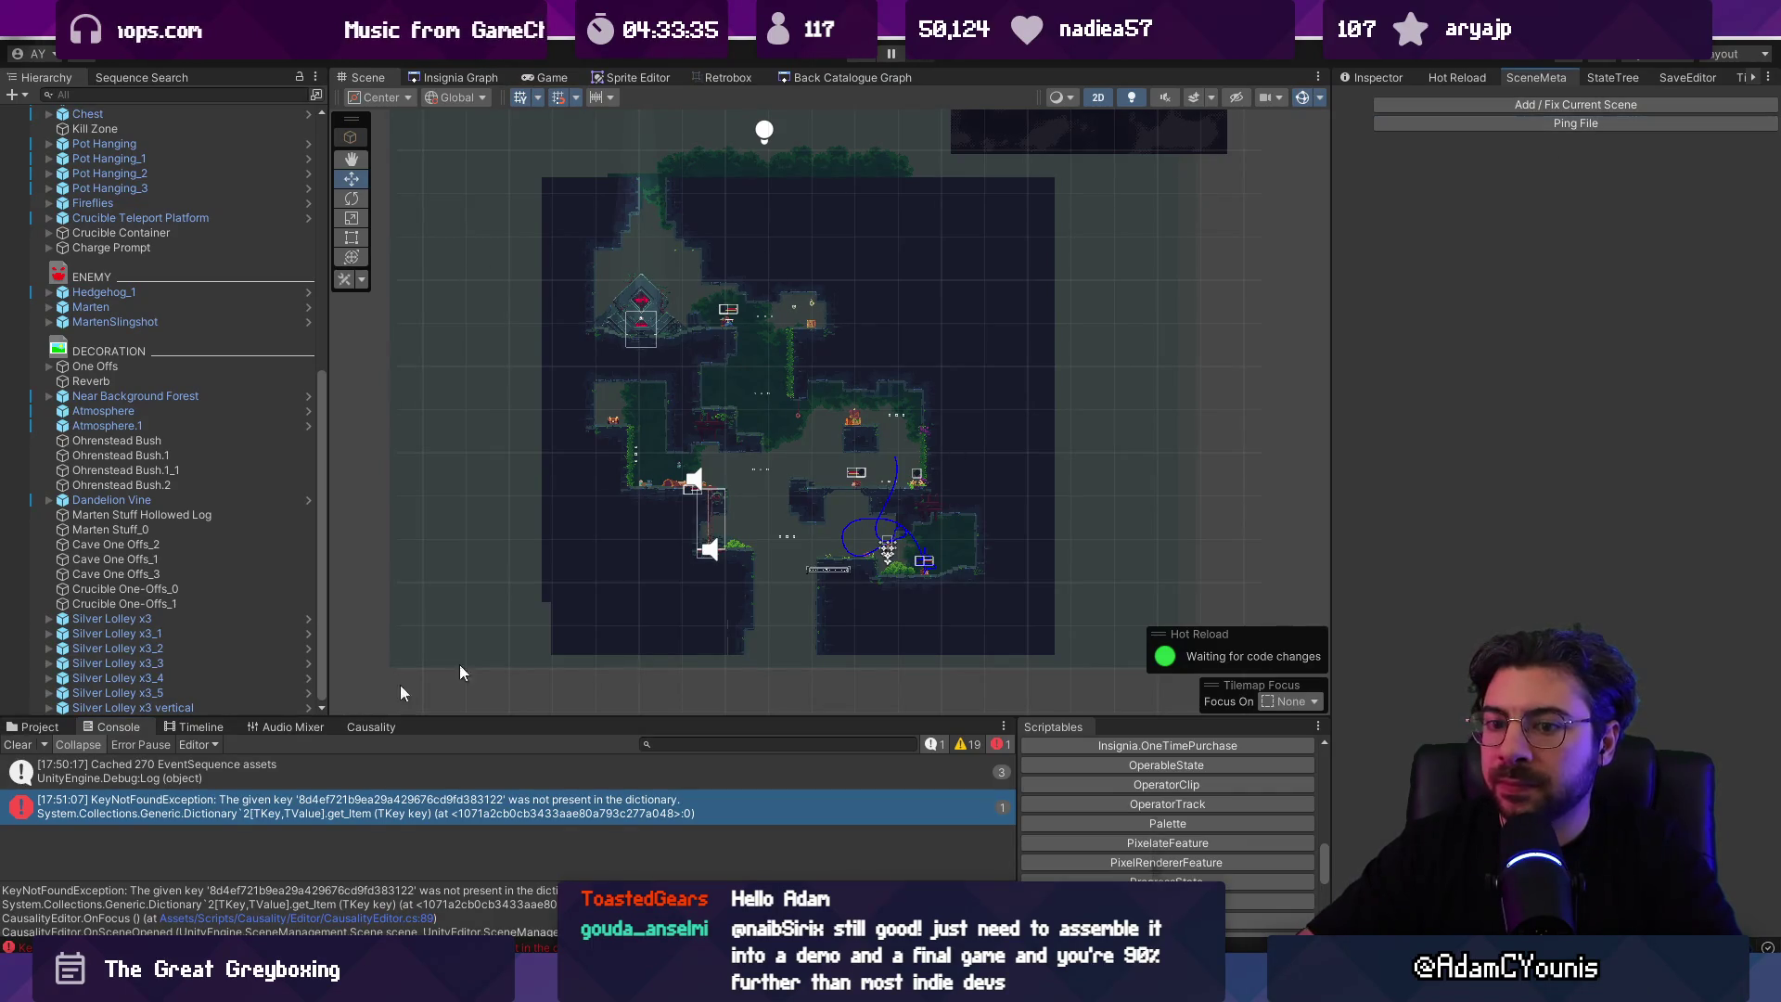
Step: Look through the Project, Console, quest-flag Causality and Audio Mixer panels
{"action": "left_click", "coordinate": [39, 728]}
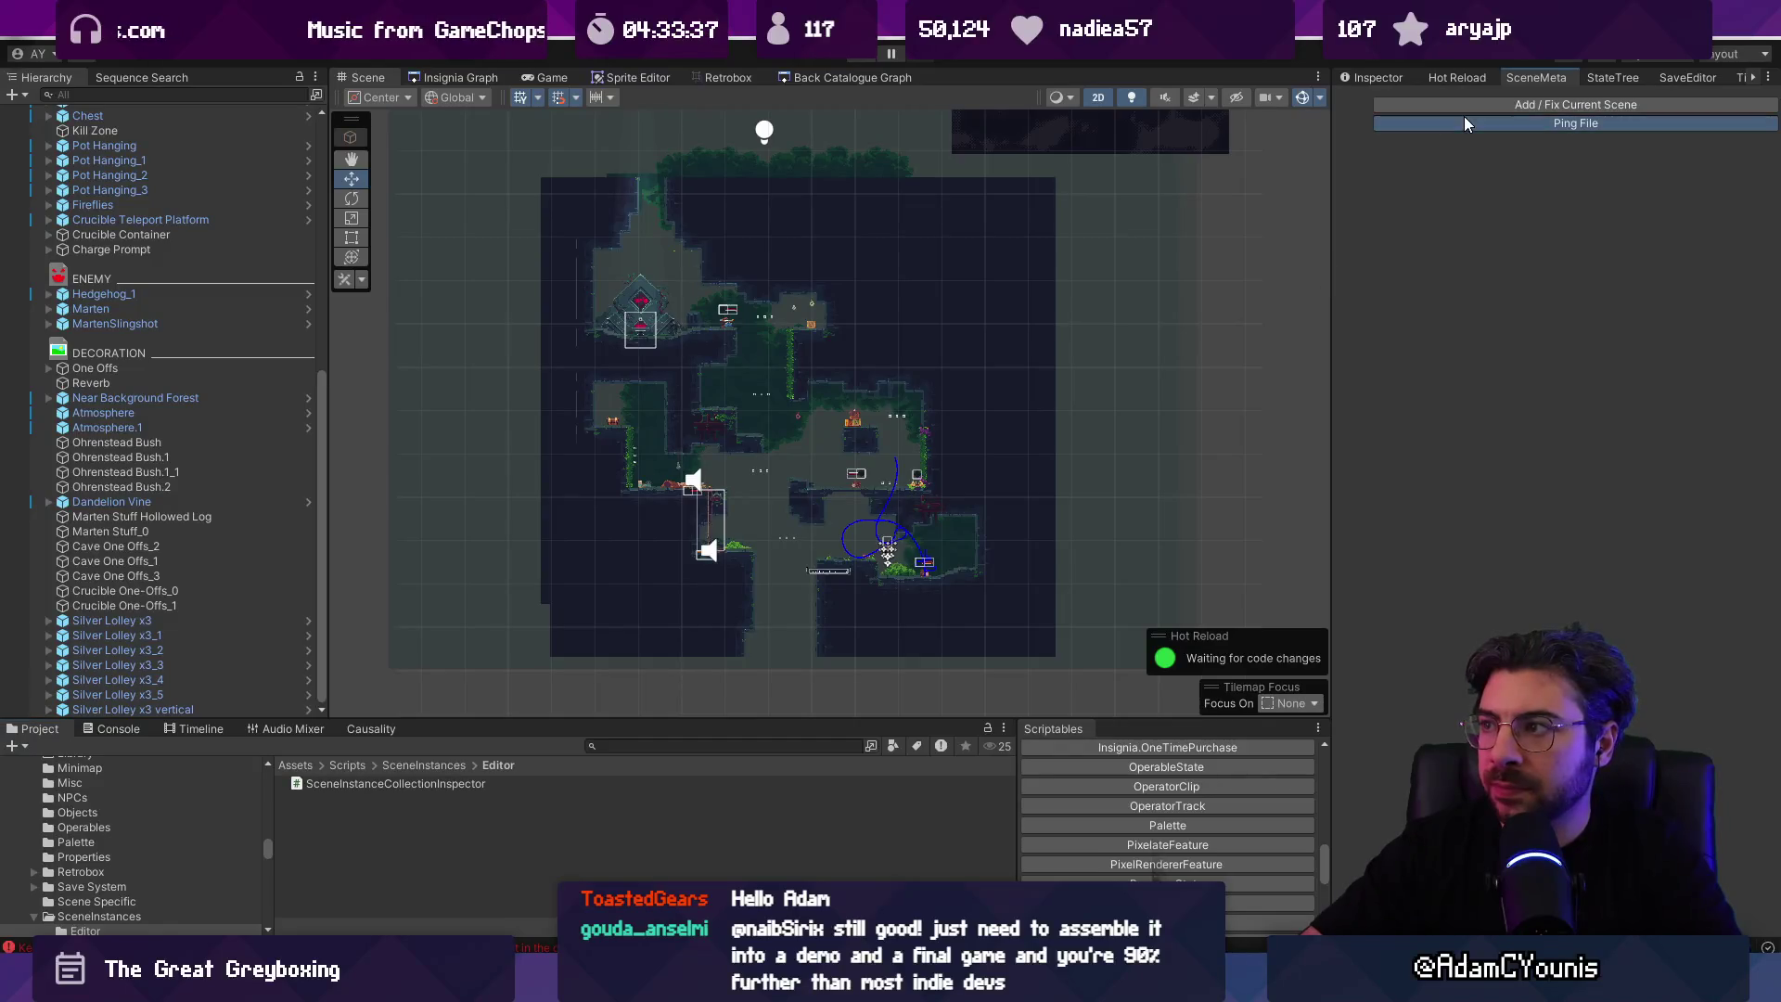
{"action": "scroll", "coordinate": [154, 169], "scroll_direction": "up", "scroll_amount": 10}
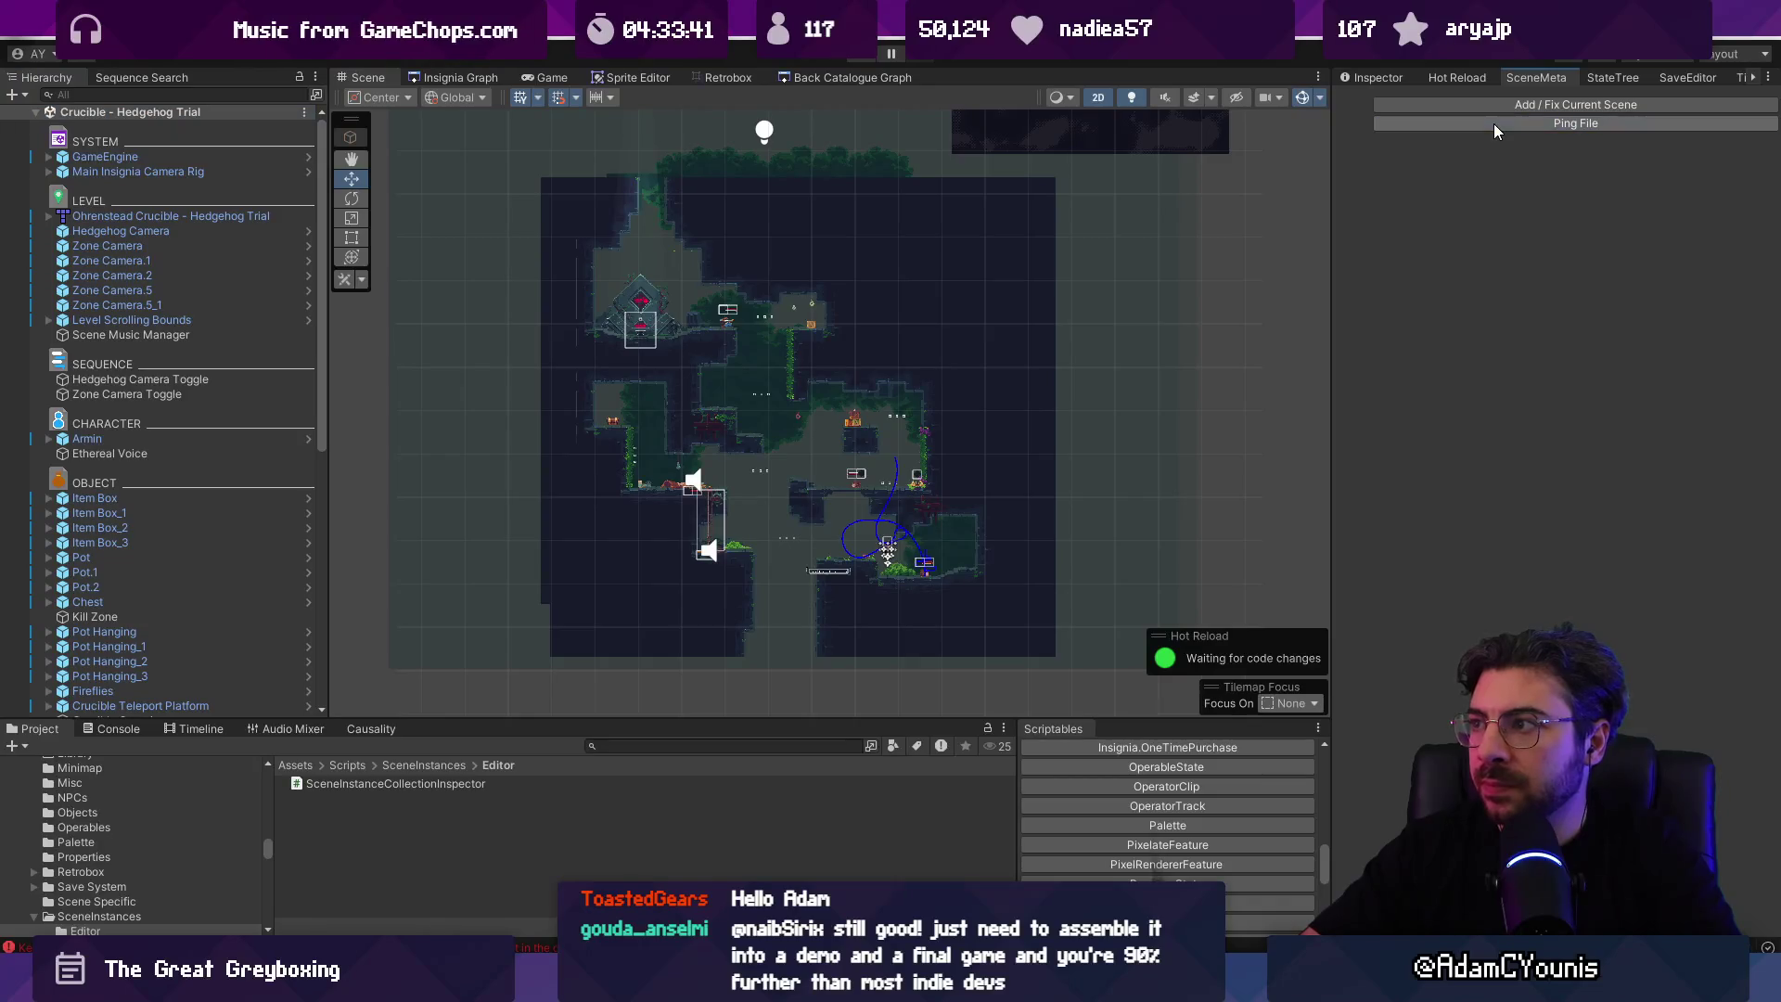
{"action": "left_click", "coordinate": [130, 729]}
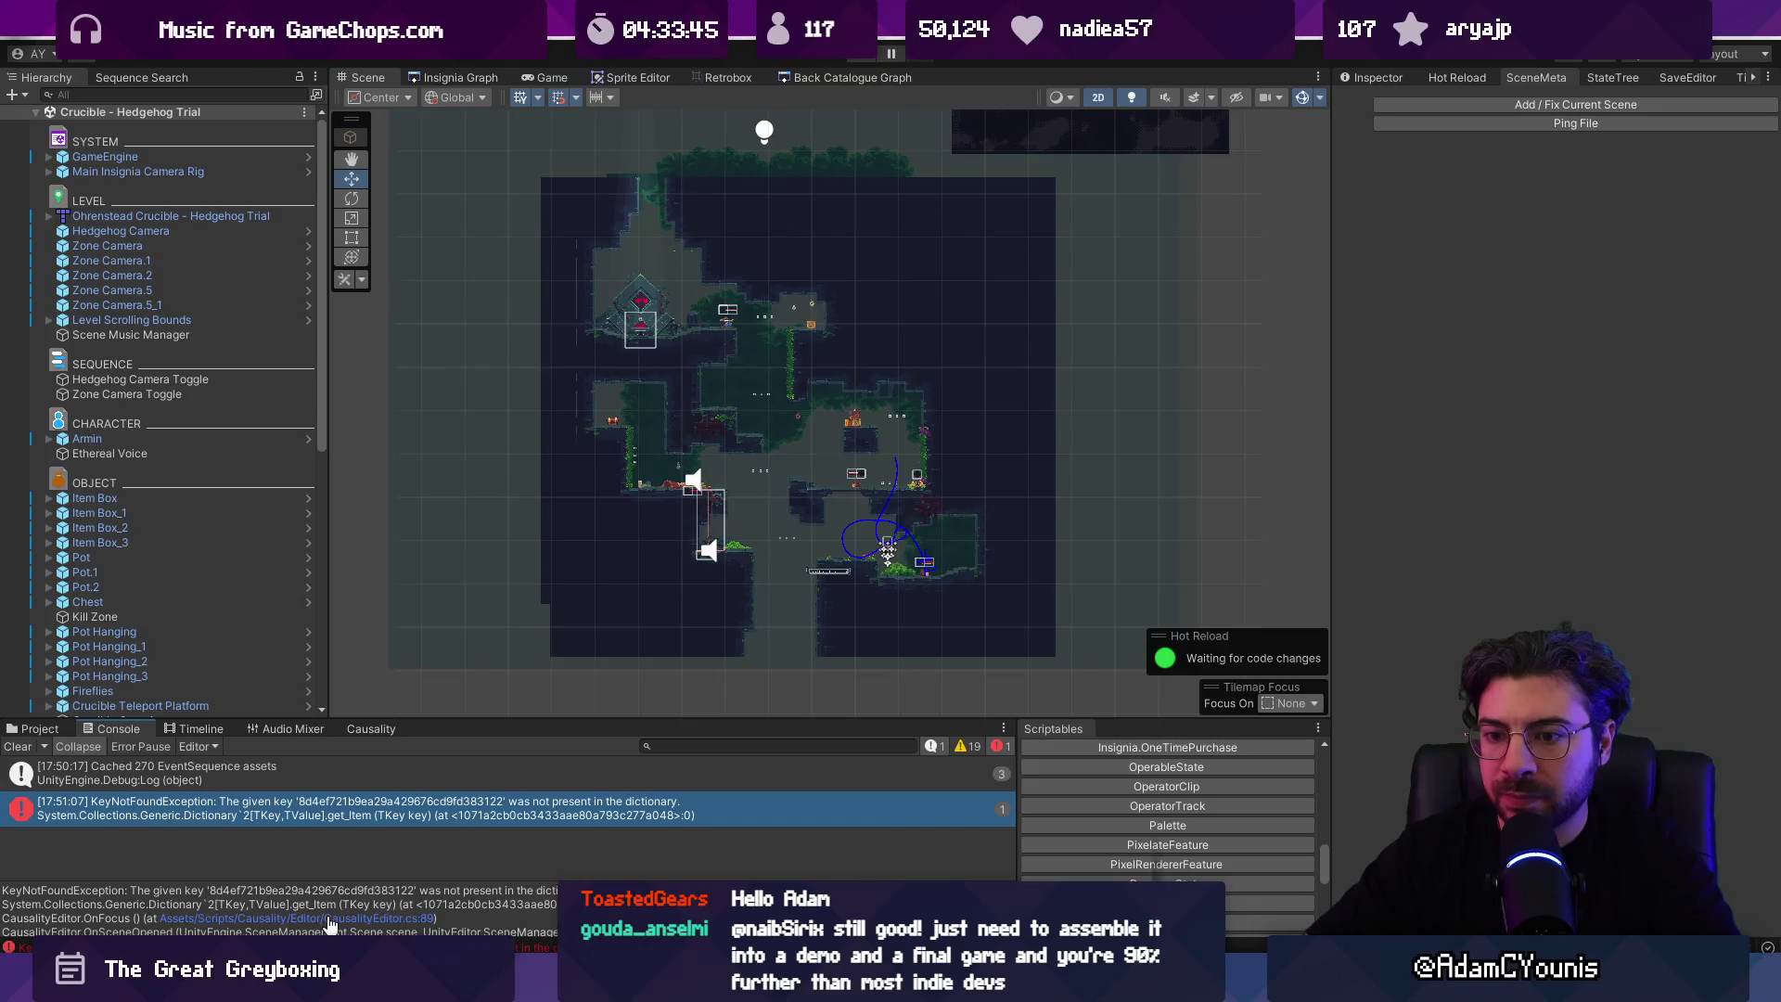
{"action": "left_click", "coordinate": [371, 729]}
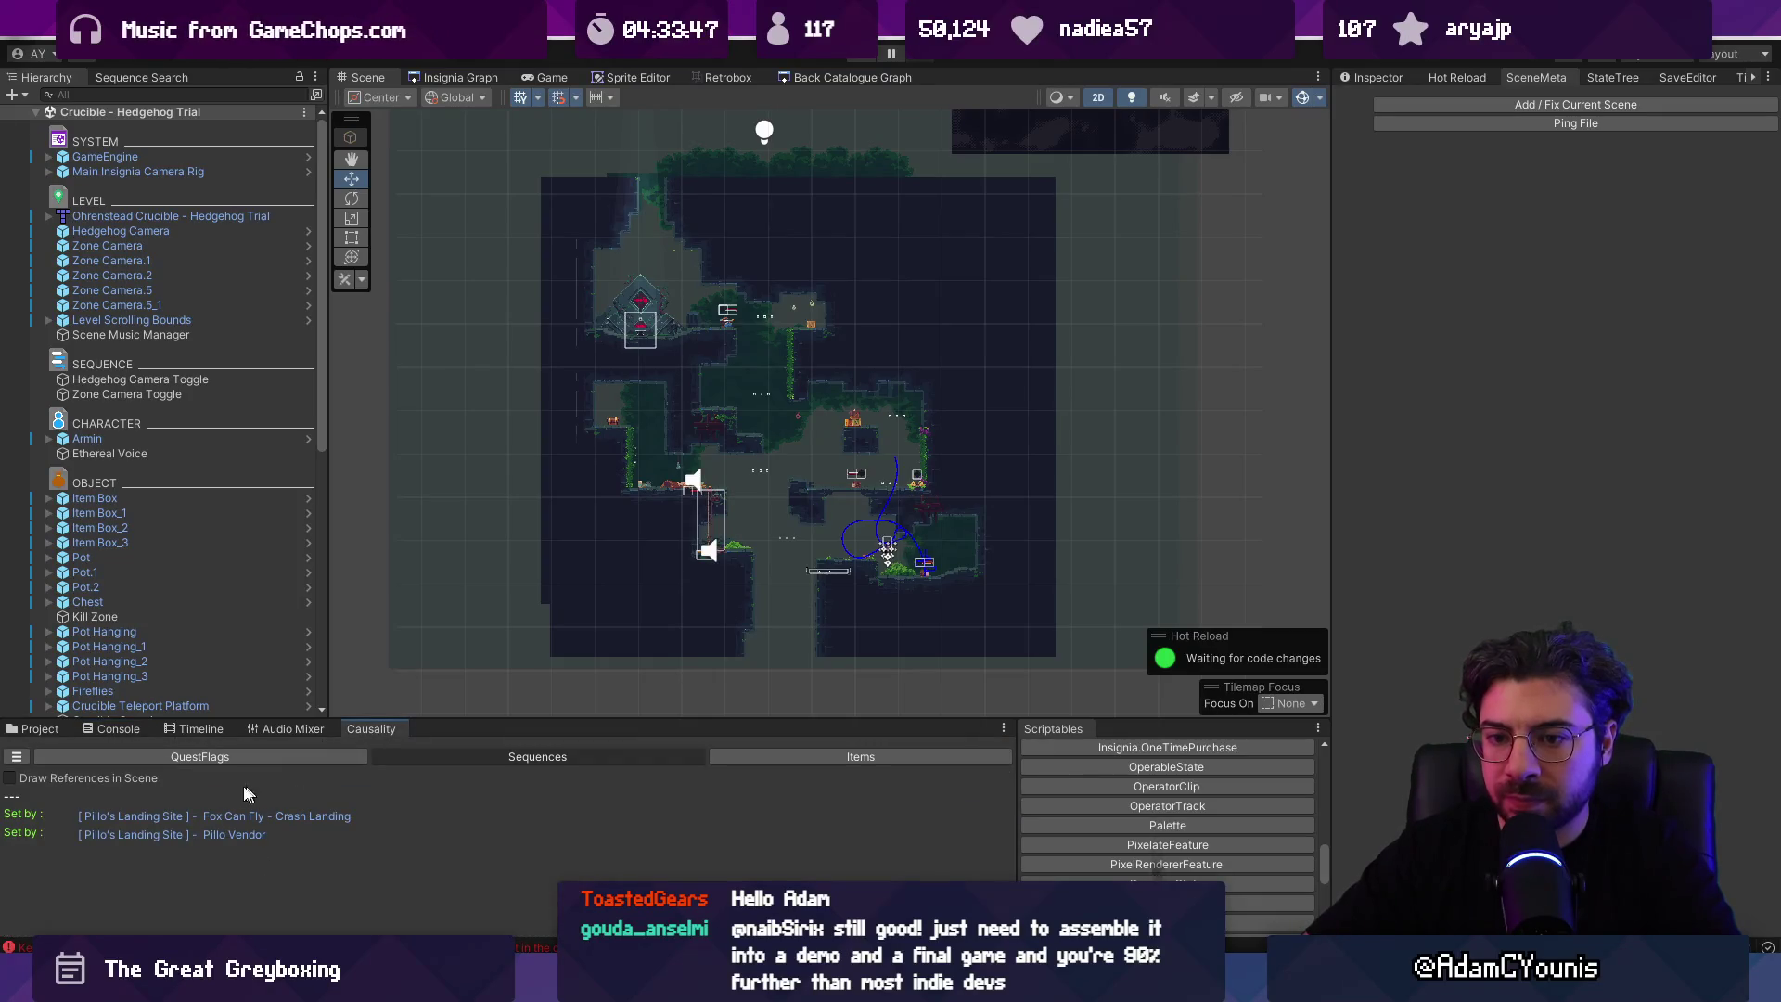
{"action": "left_click", "coordinate": [287, 729]}
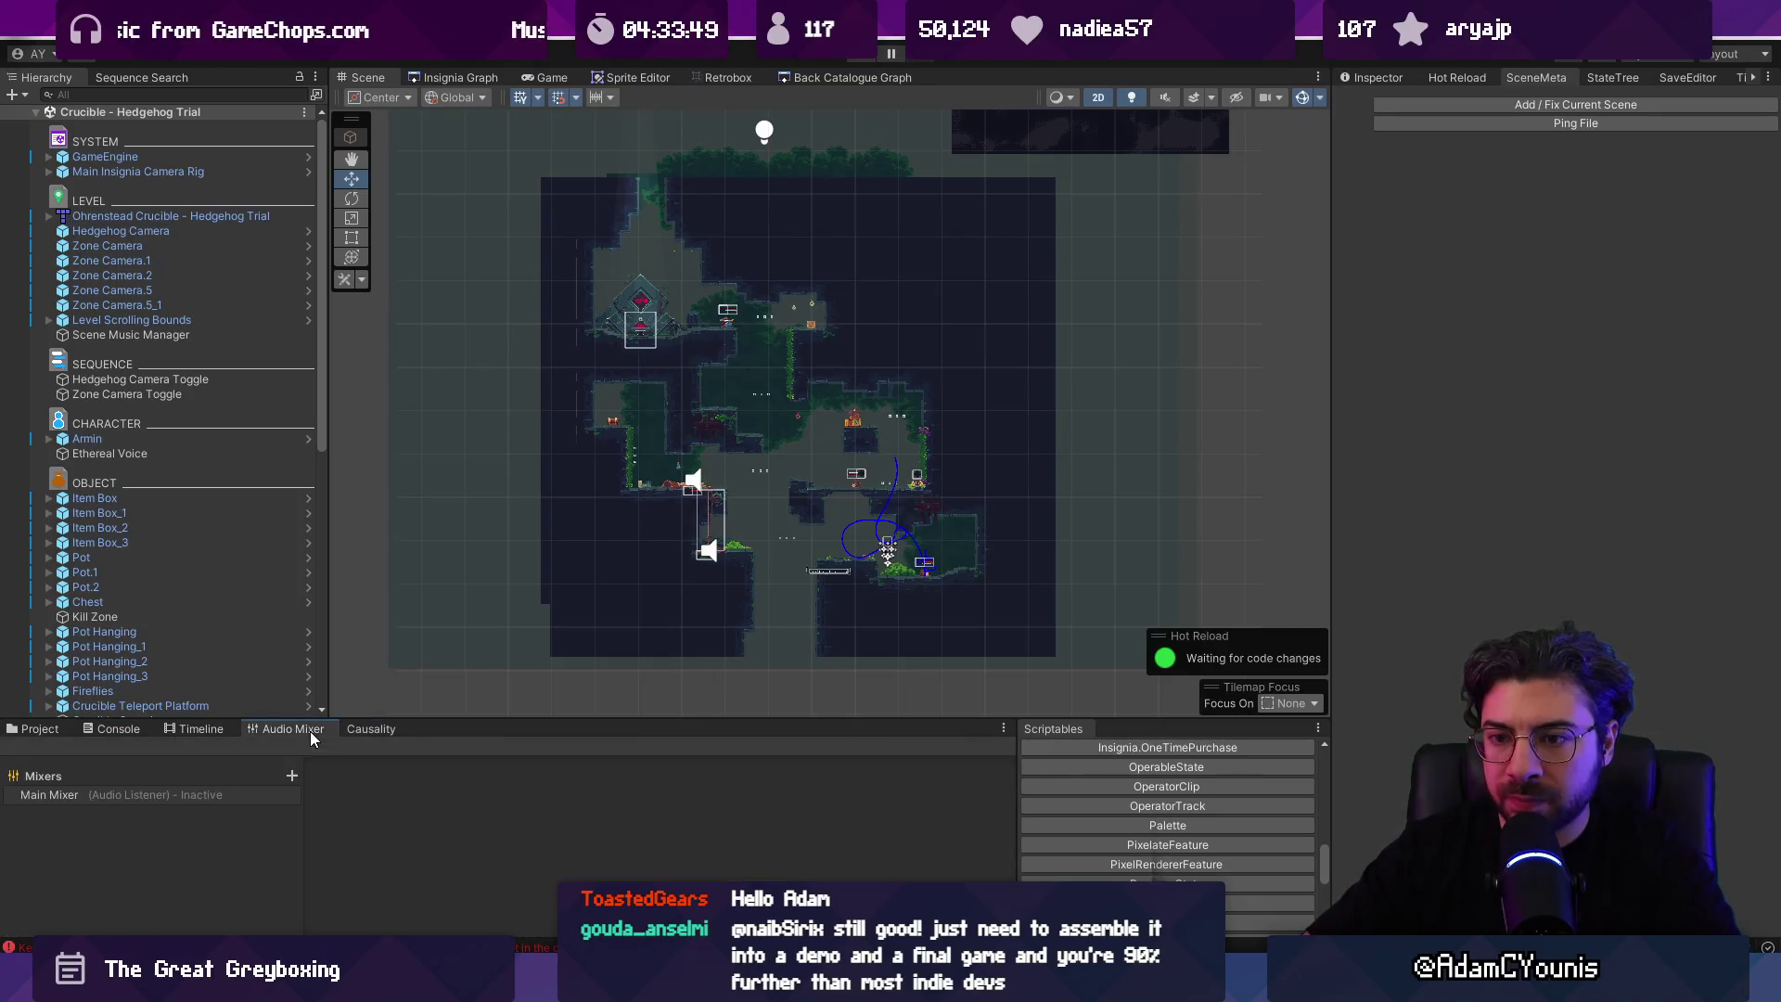
{"action": "left_click", "coordinate": [371, 730]}
{"action": "left_click", "coordinate": [118, 730]}
Step: Open the error's source, CausalityEditor.cs line 89, in the code editor, then return to the scene graph
{"action": "left_click", "coordinate": [170, 809]}
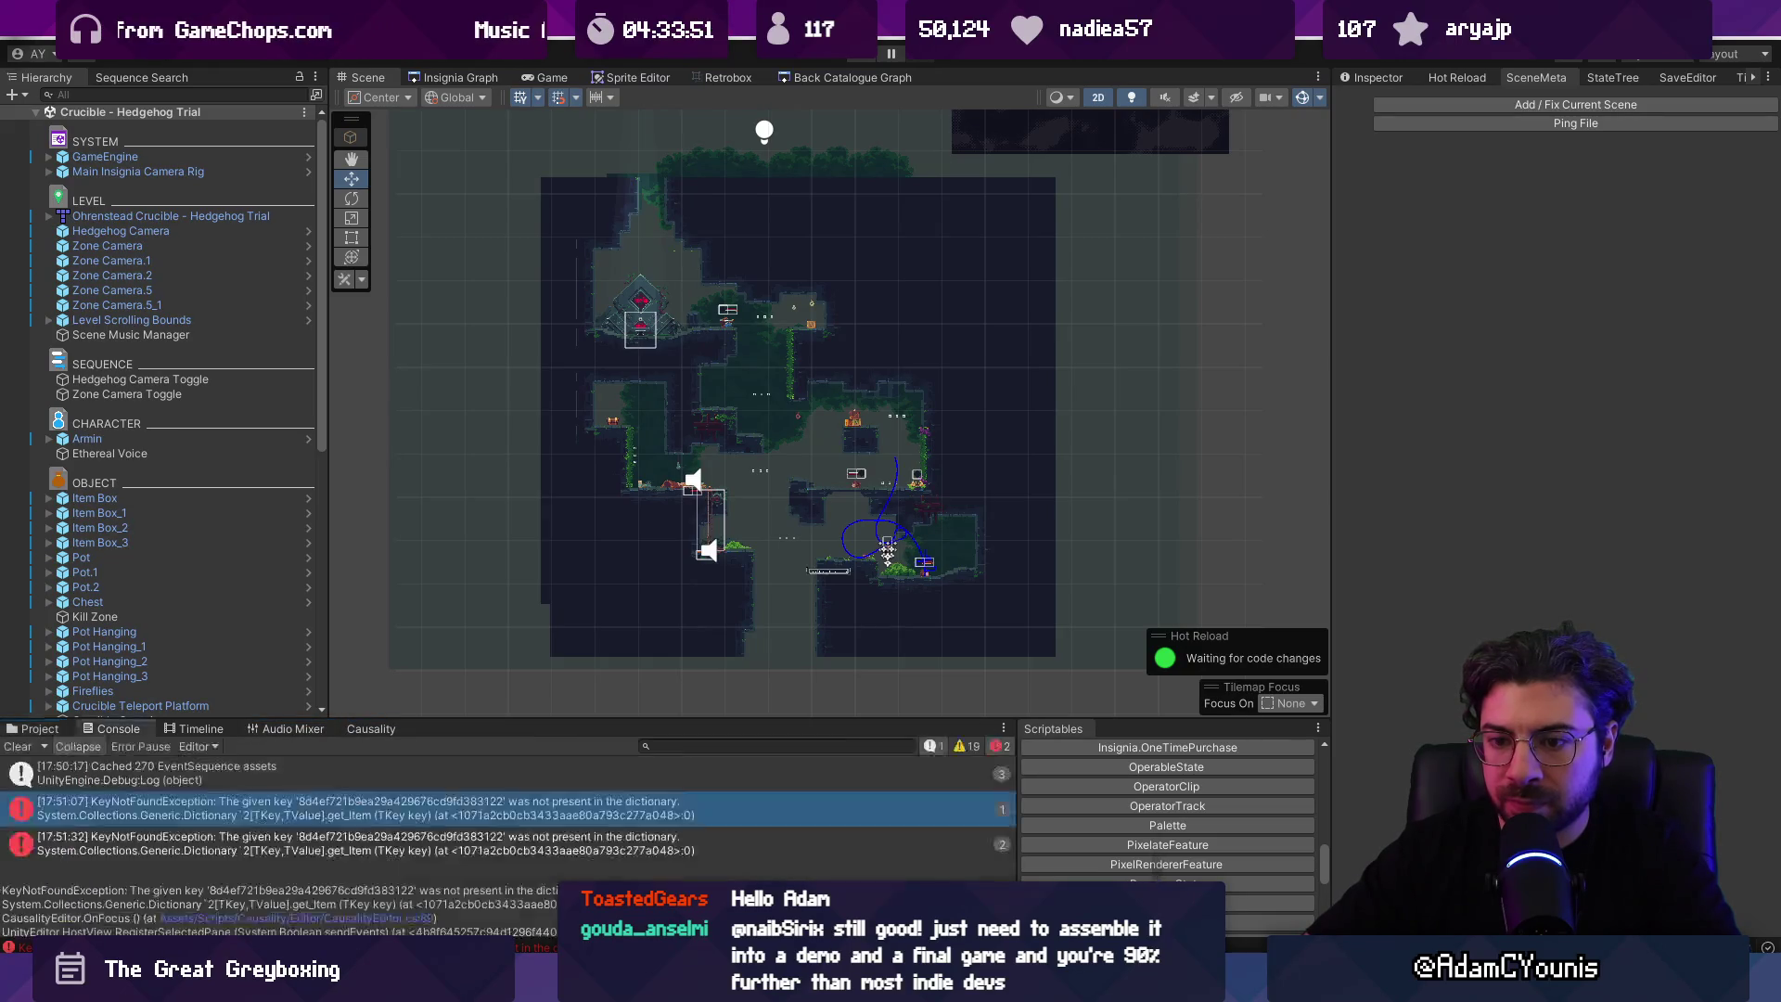
{"action": "left_click", "coordinate": [253, 918]}
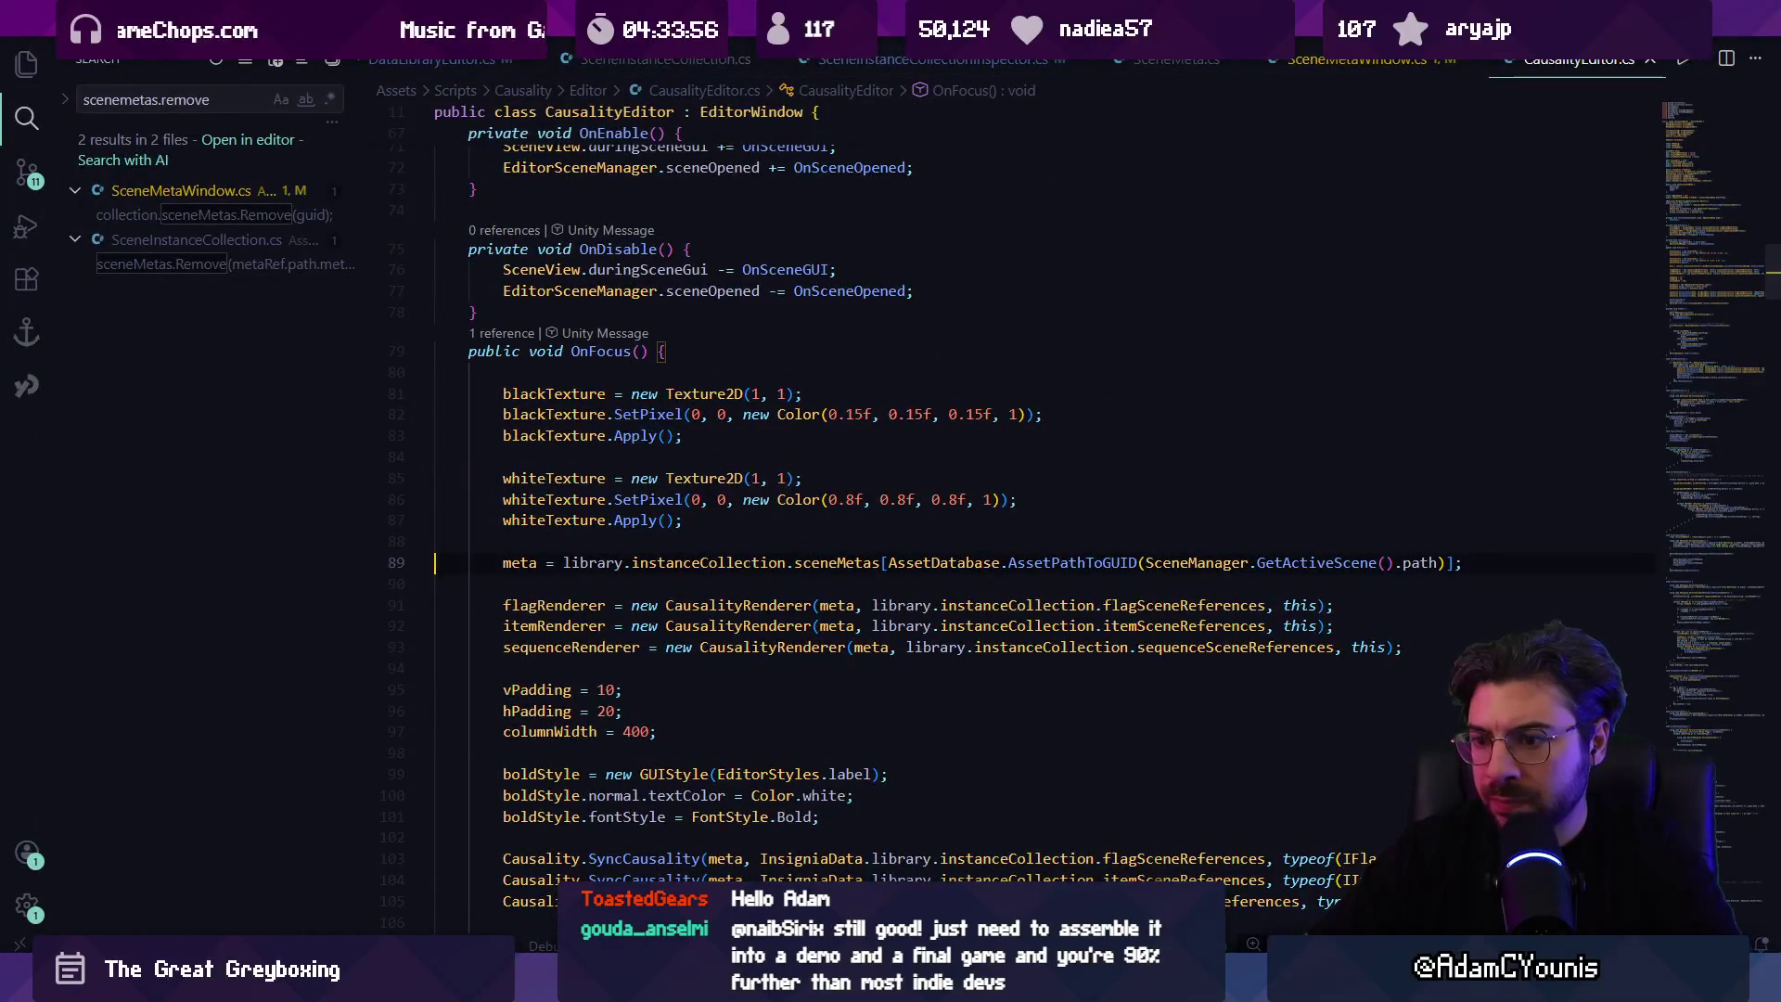
{"action": "key", "text": "alt+Tab"}
{"action": "left_click", "coordinate": [462, 77]}
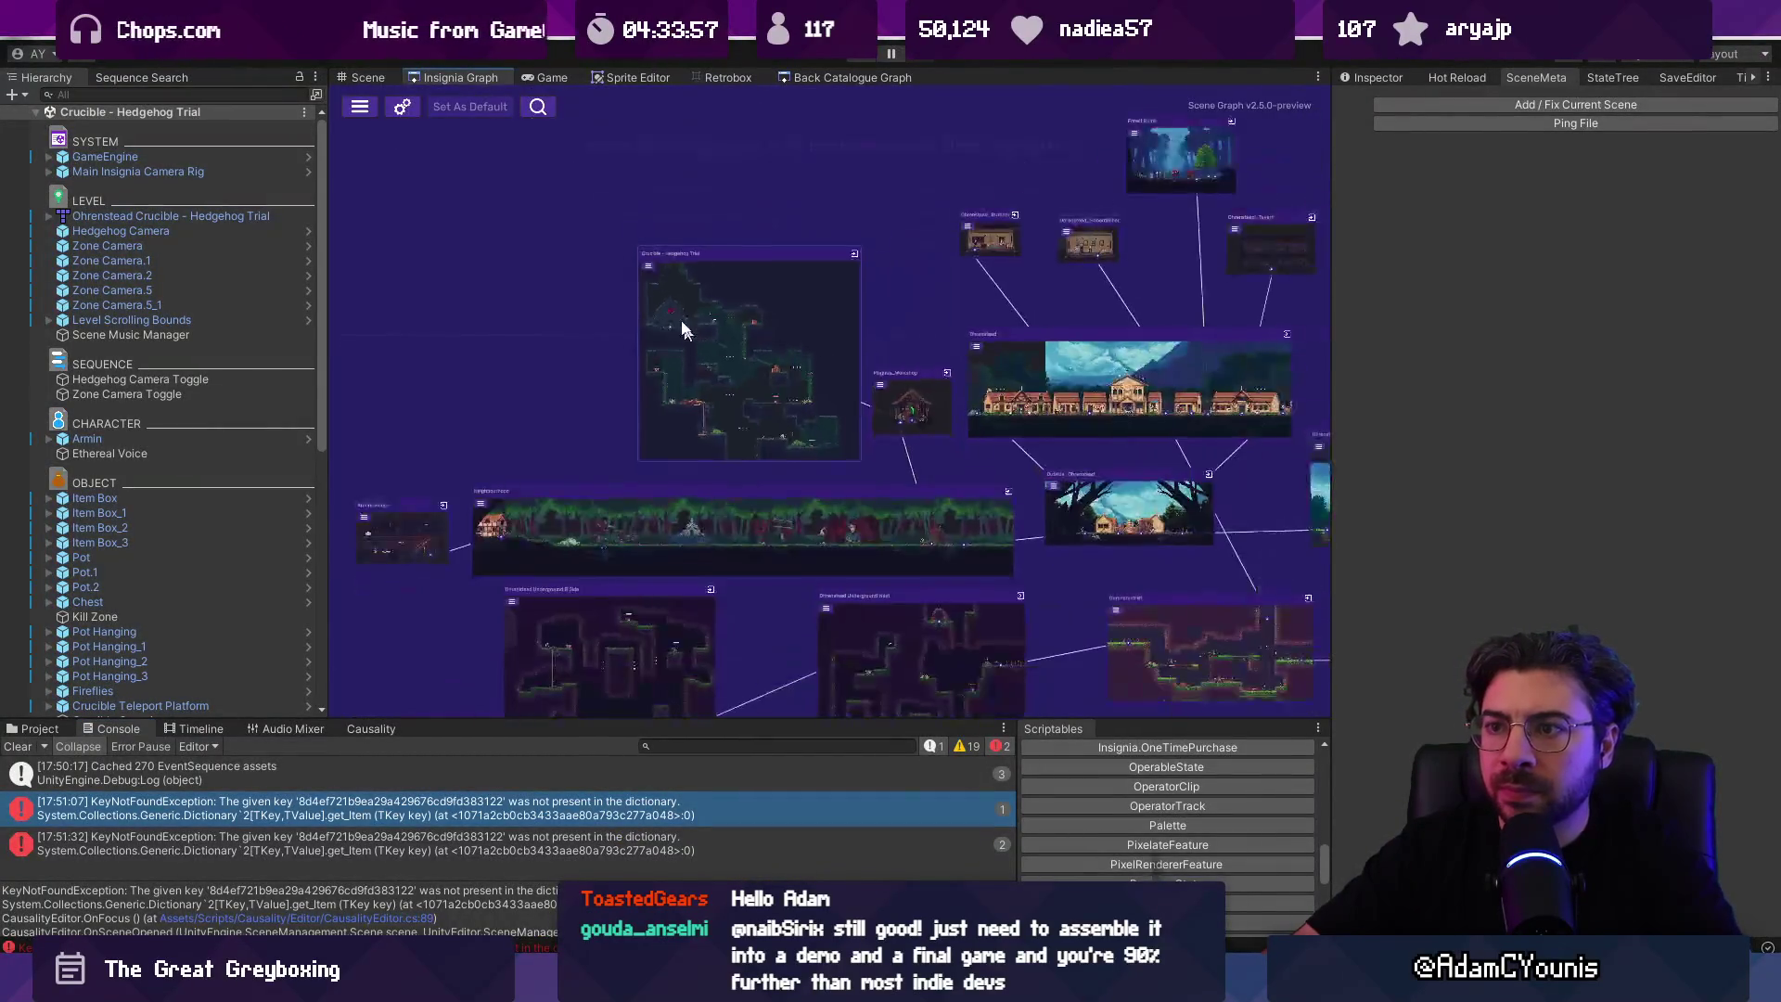
Step: Enlarge the log panel, review the error and folderpath entries, then clear the log
{"action": "left_click", "coordinate": [402, 107]}
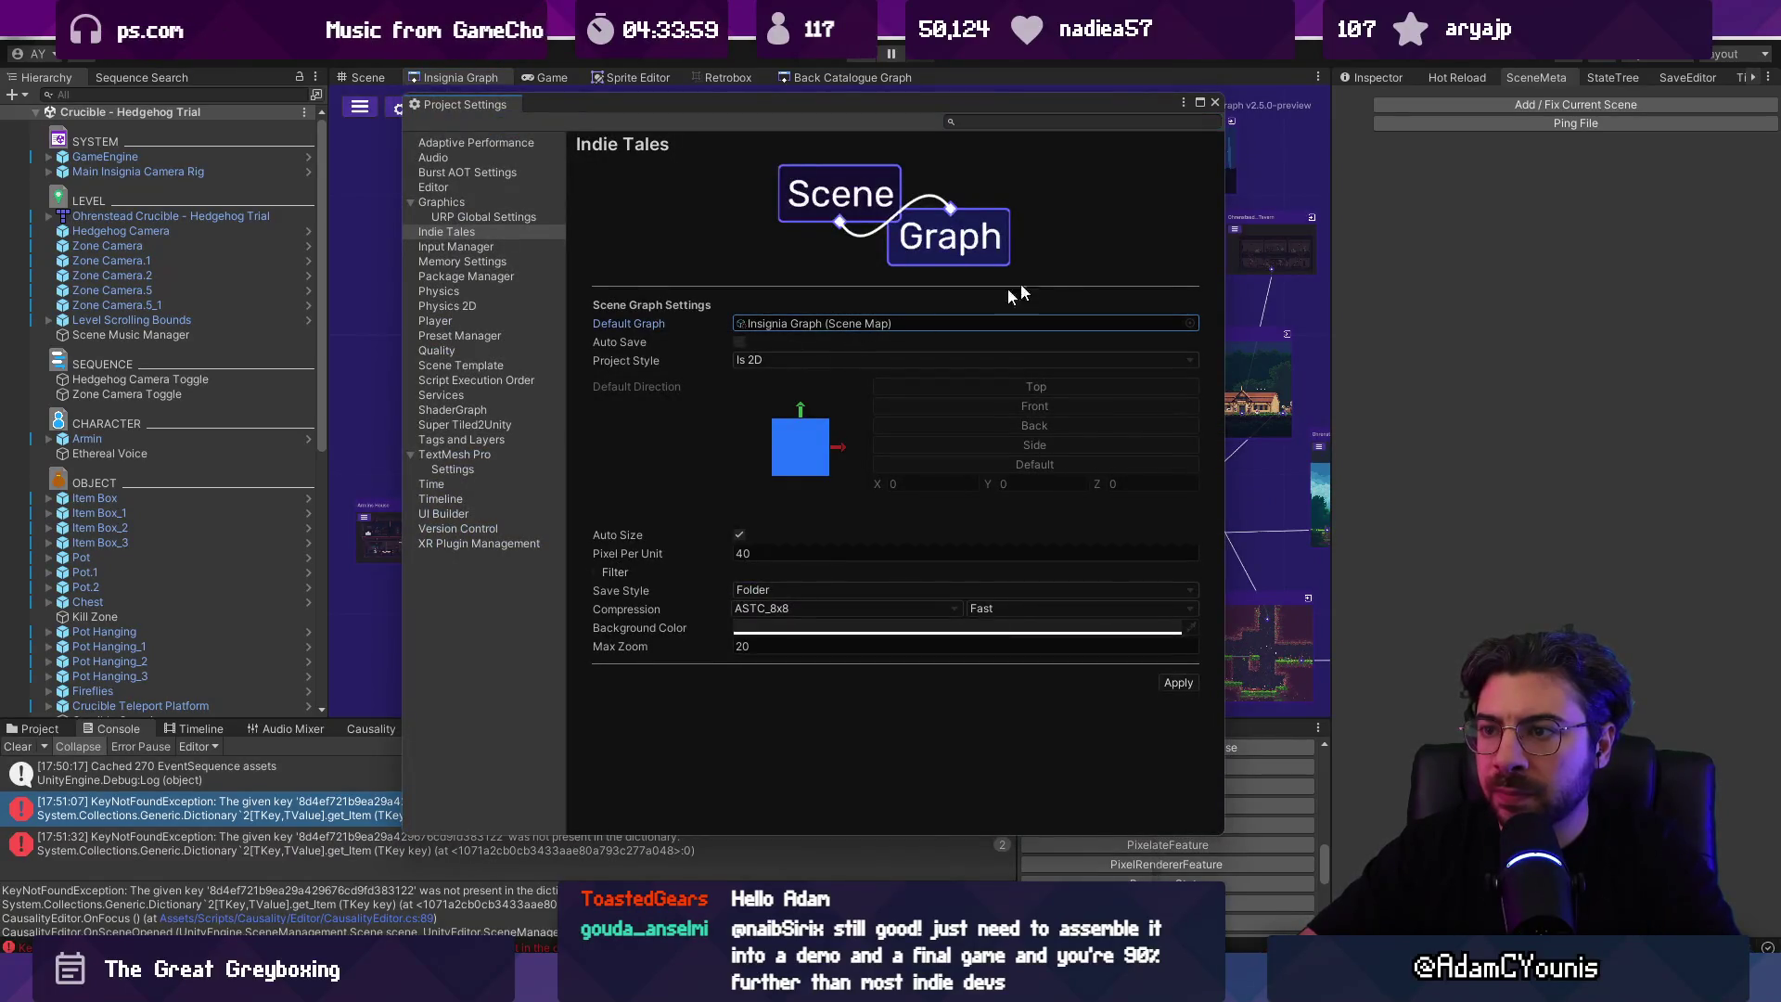
{"action": "left_click", "coordinate": [1215, 102]}
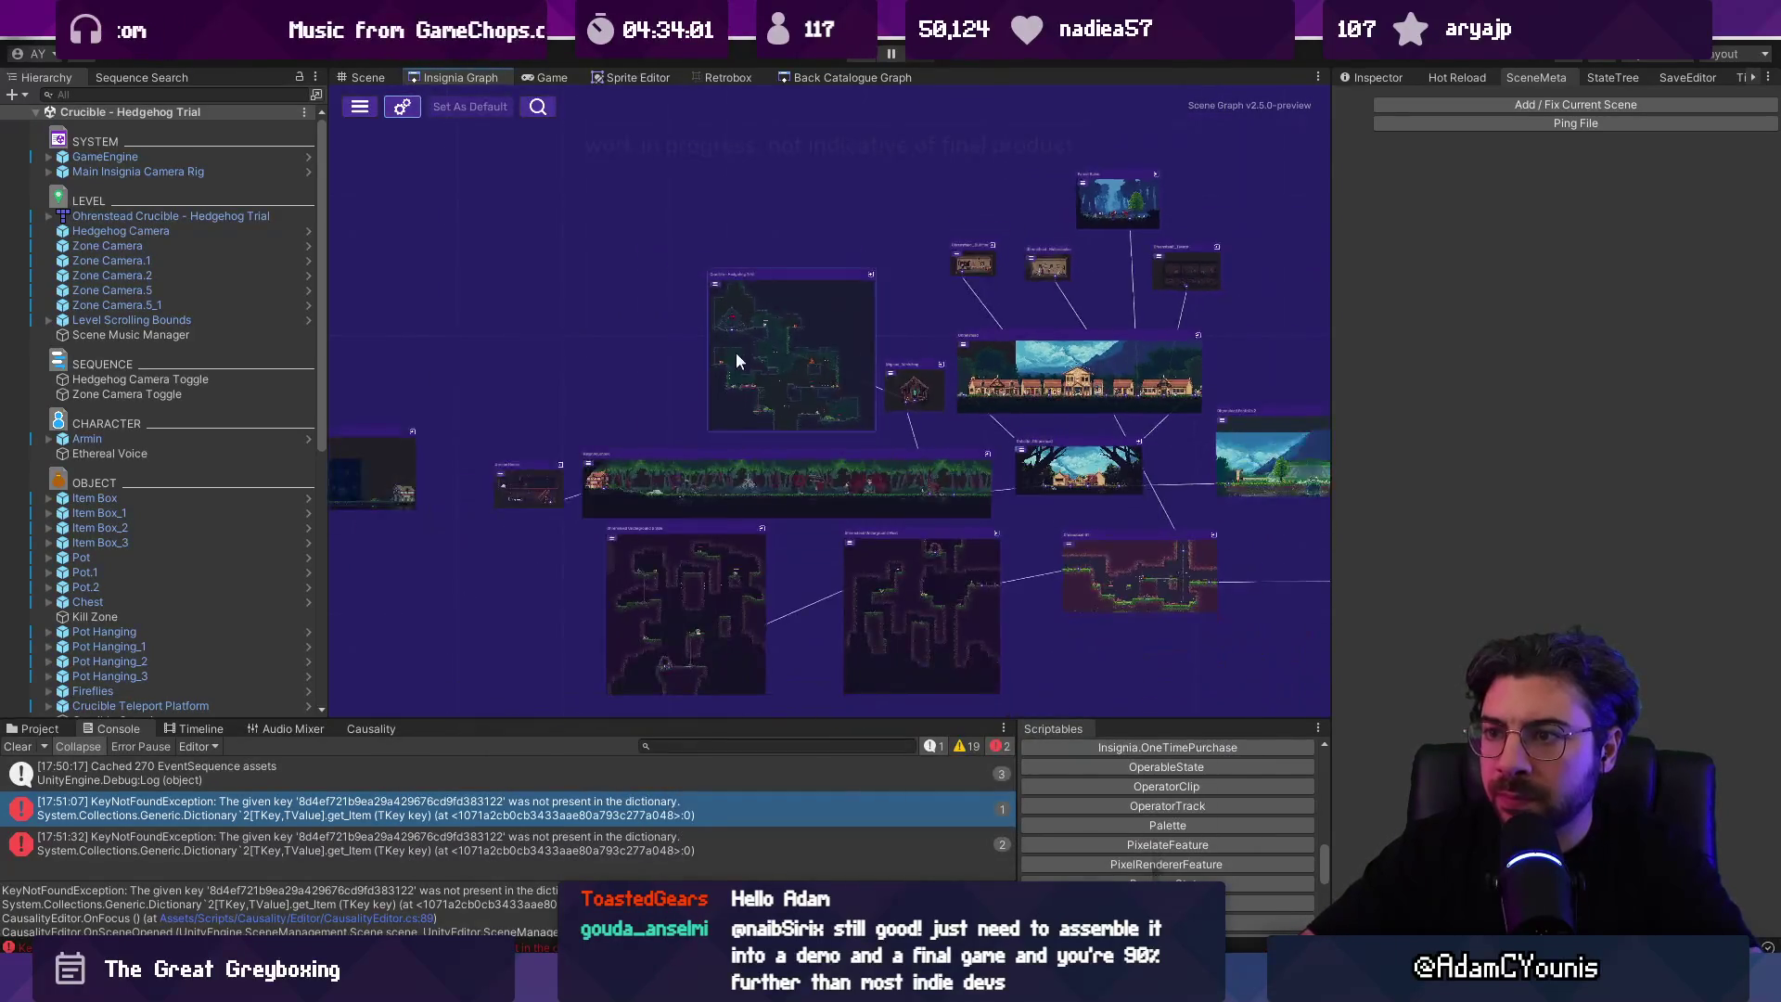
{"action": "scroll", "coordinate": [736, 357], "scroll_direction": "up", "scroll_amount": 5}
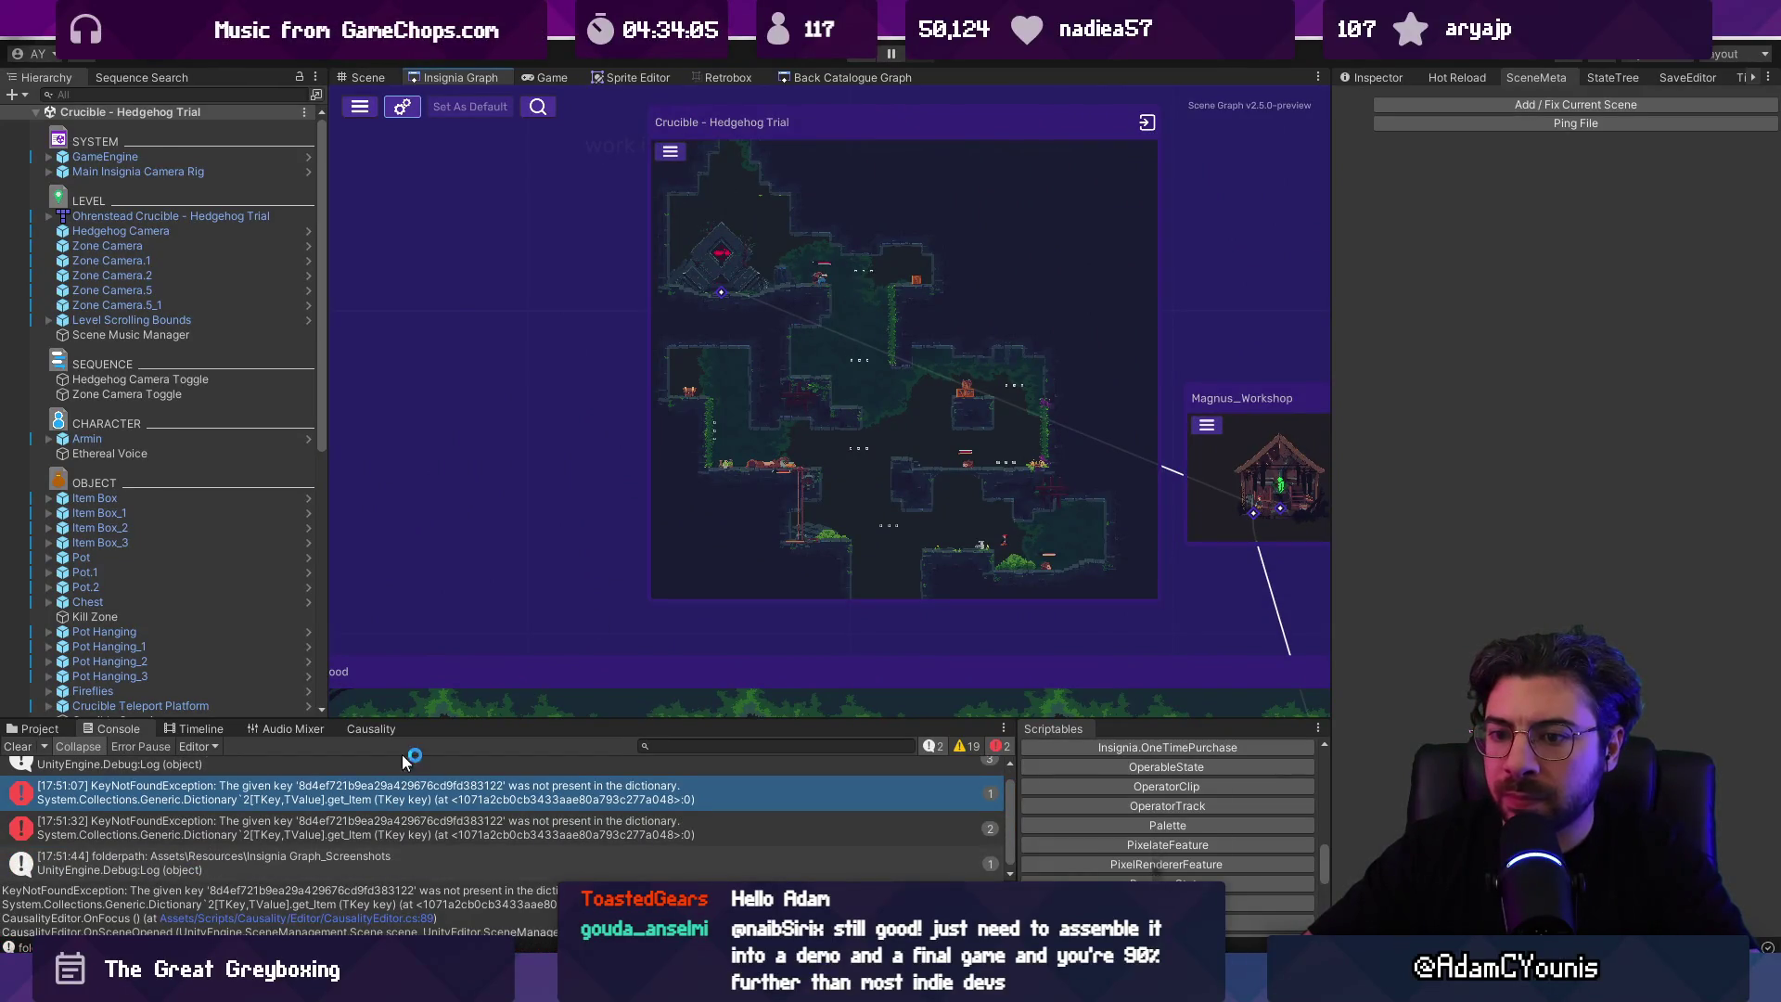
{"action": "mouse_move", "coordinate": [423, 719]}
{"action": "left_mouse_down"}
{"action": "mouse_move", "coordinate": [450, 620]}
{"action": "mouse_move", "coordinate": [473, 610]}
{"action": "left_mouse_up"}
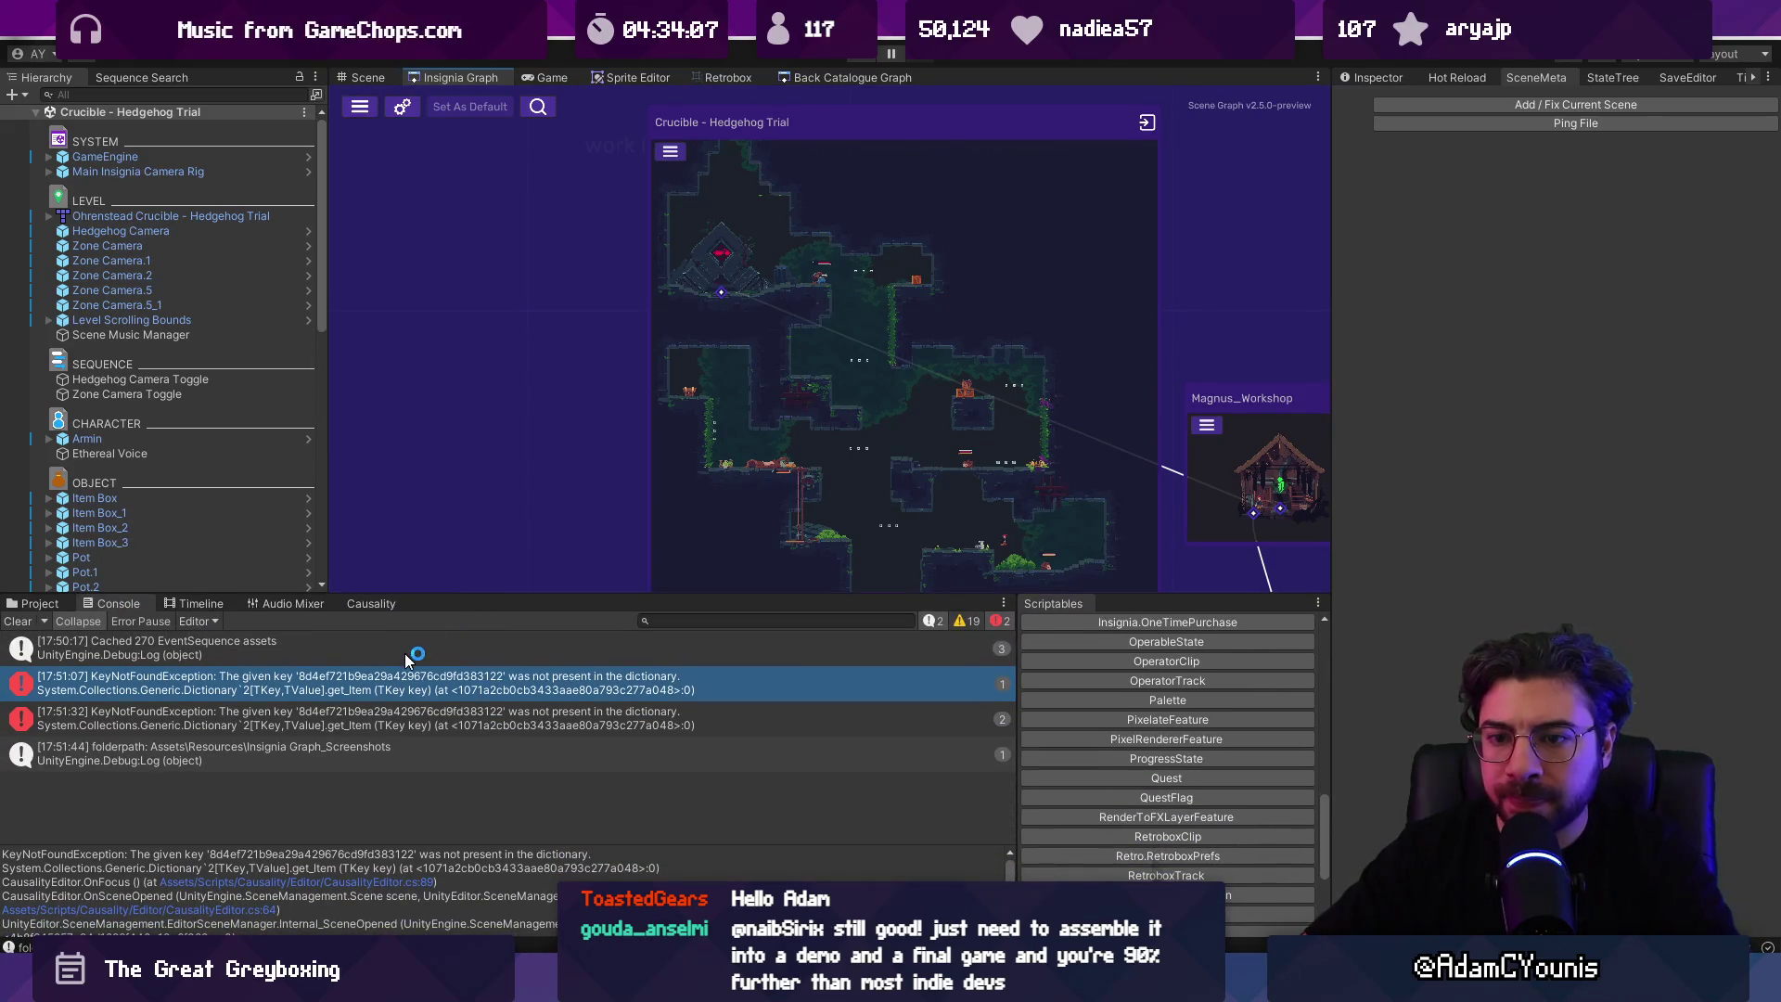
{"action": "left_click", "coordinate": [293, 717]}
{"action": "left_click", "coordinate": [336, 747]}
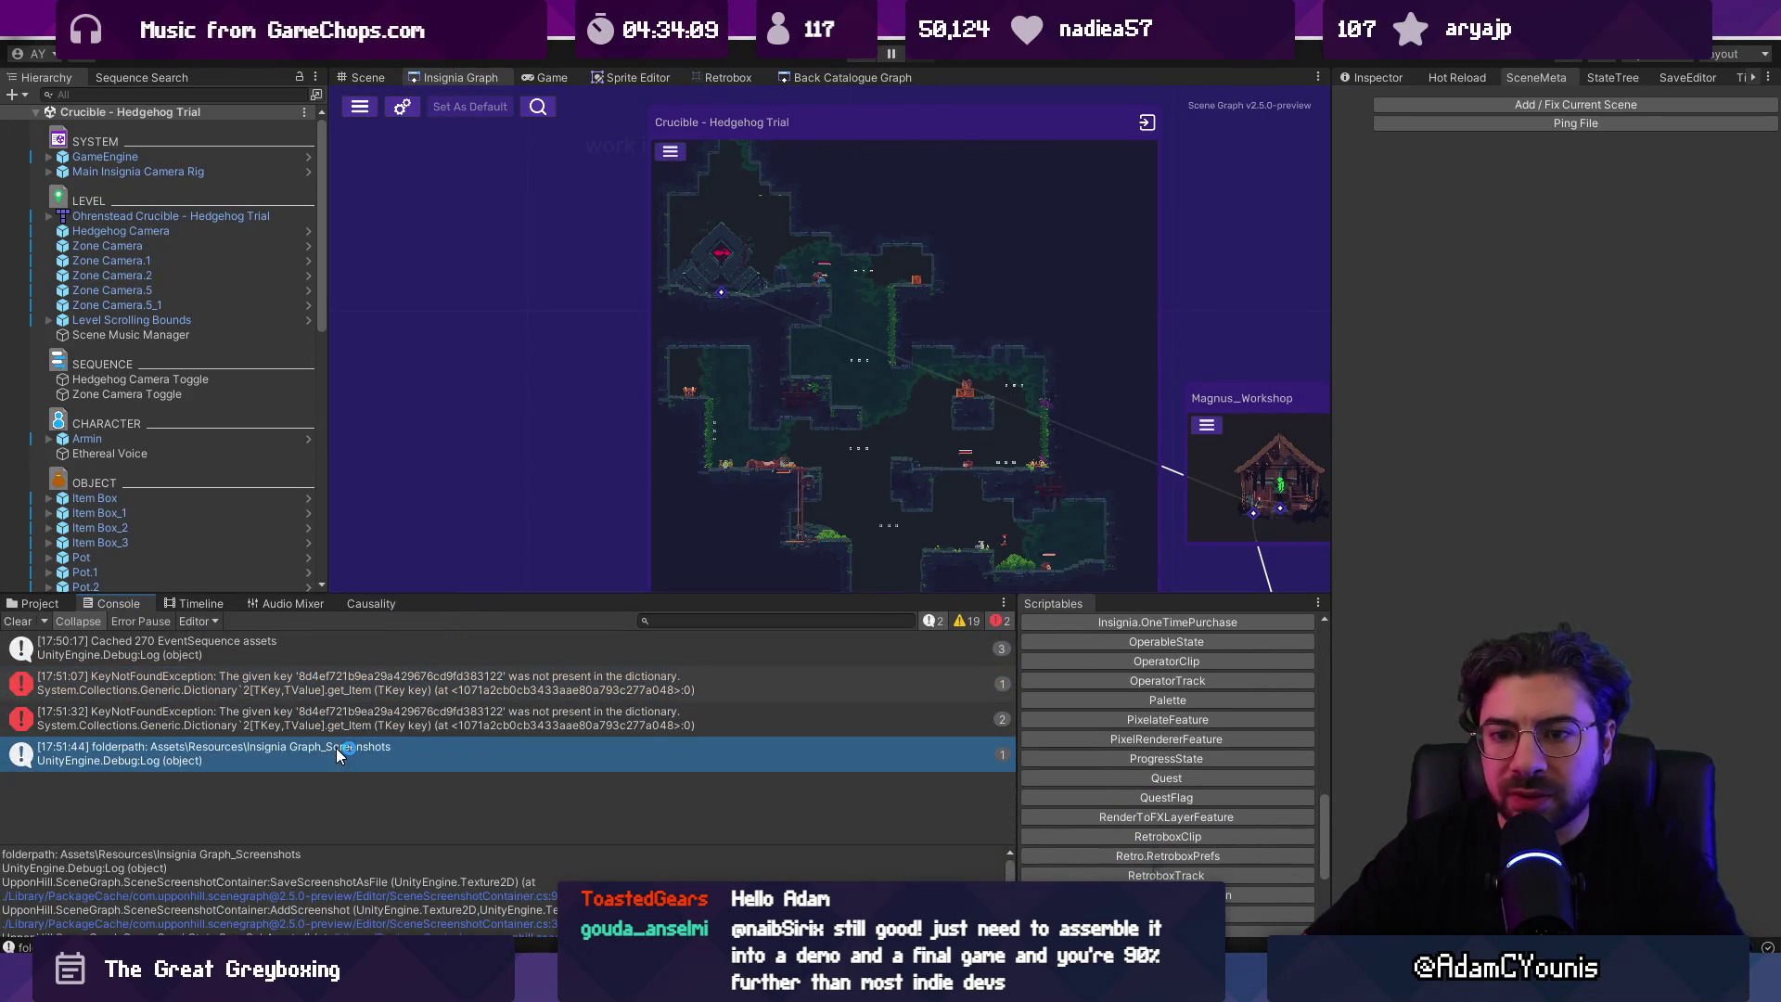
{"action": "left_click", "coordinate": [18, 621]}
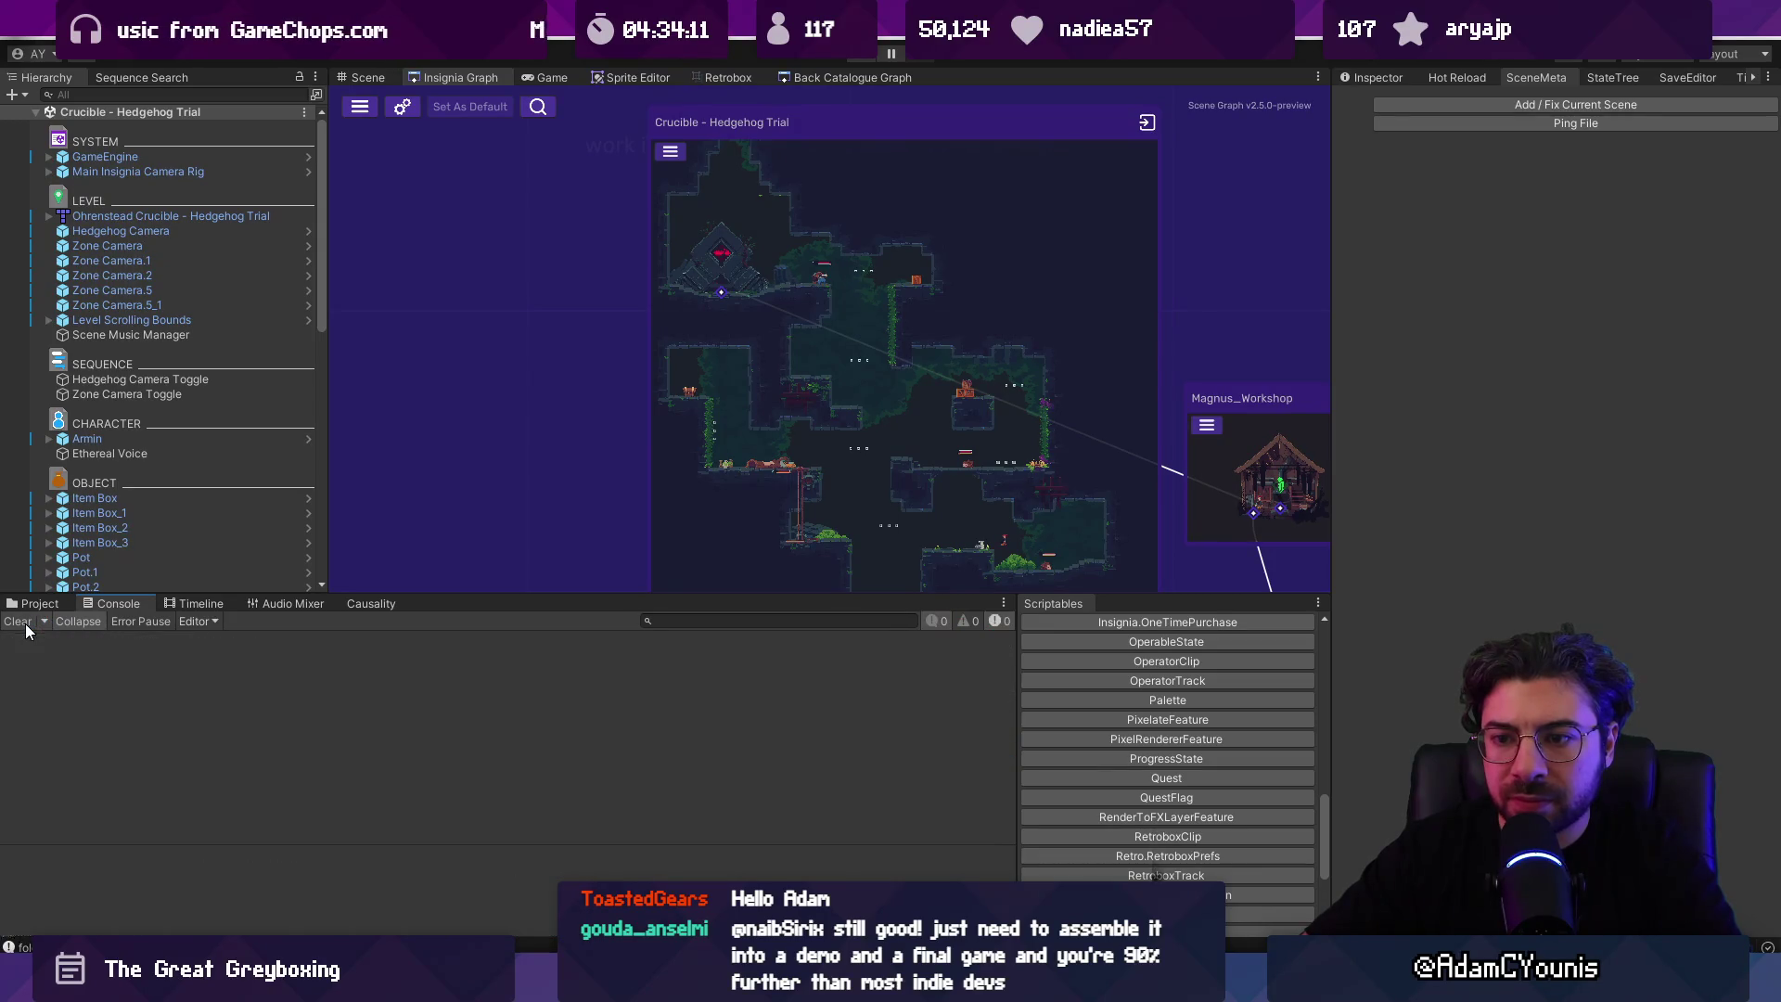
Step: Browse the Insignia Graph asset in the Project and select Insignia Graph_Screenshots
{"action": "left_click", "coordinate": [37, 603]}
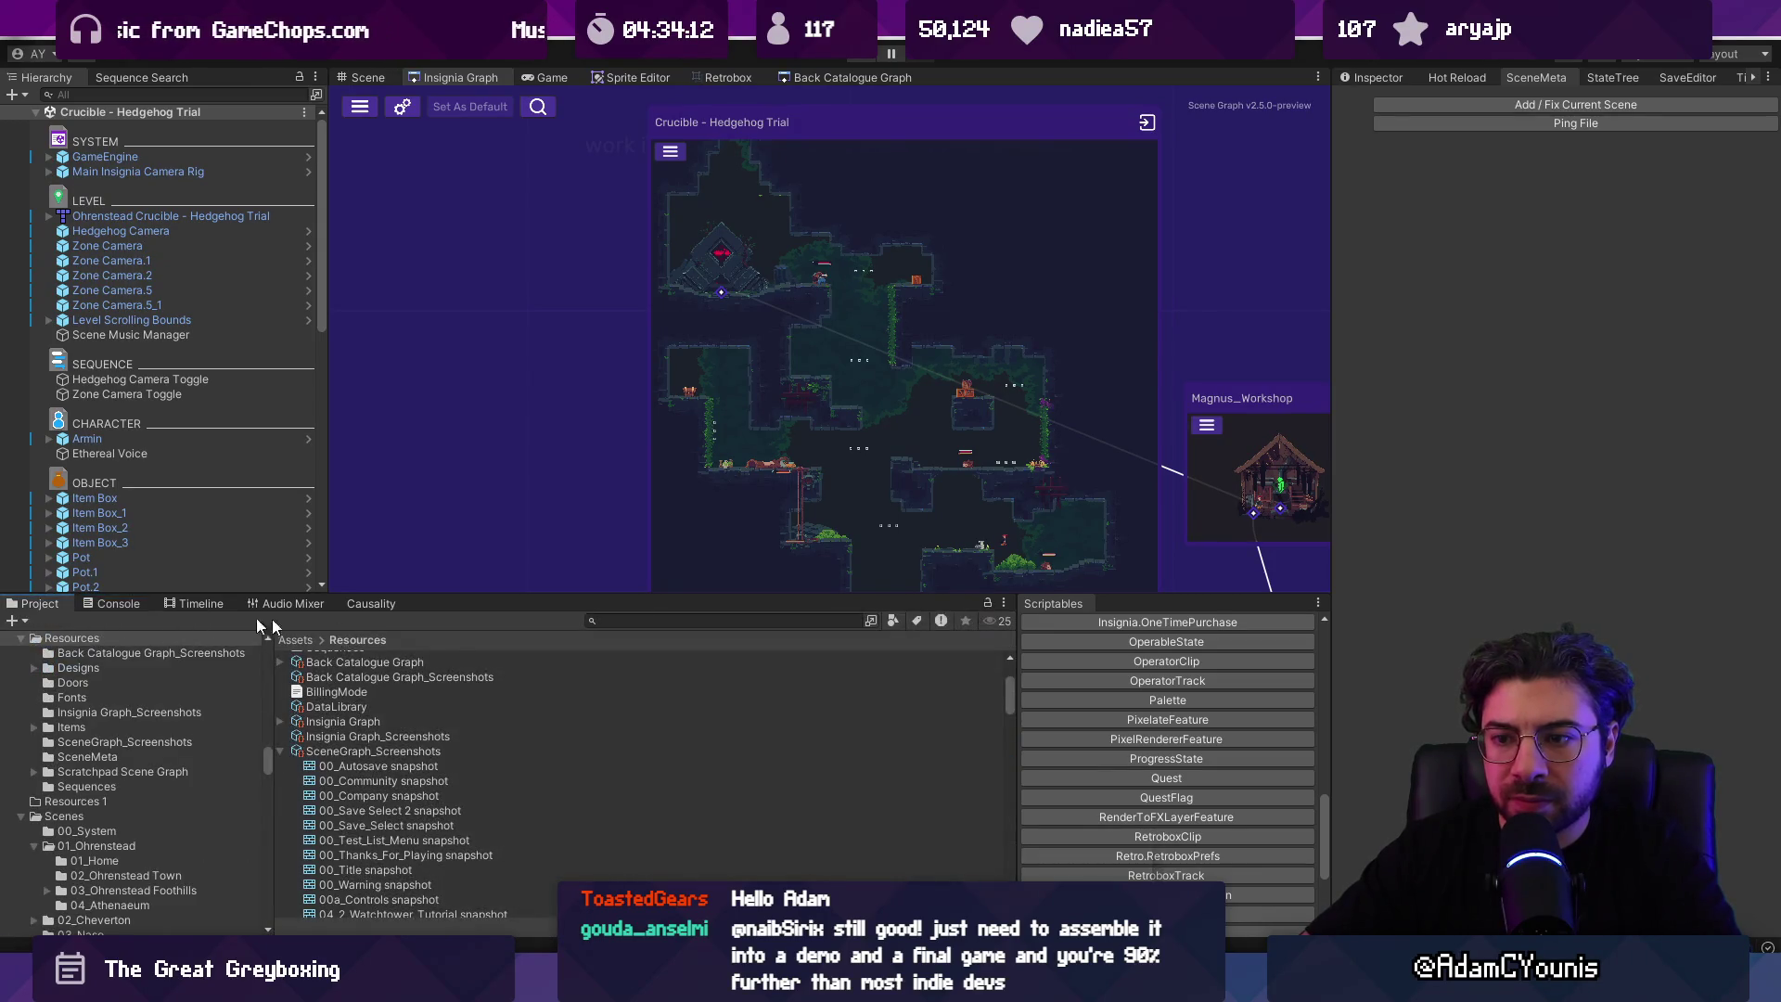
{"action": "left_click", "coordinate": [329, 724]}
{"action": "left_click", "coordinate": [281, 722]}
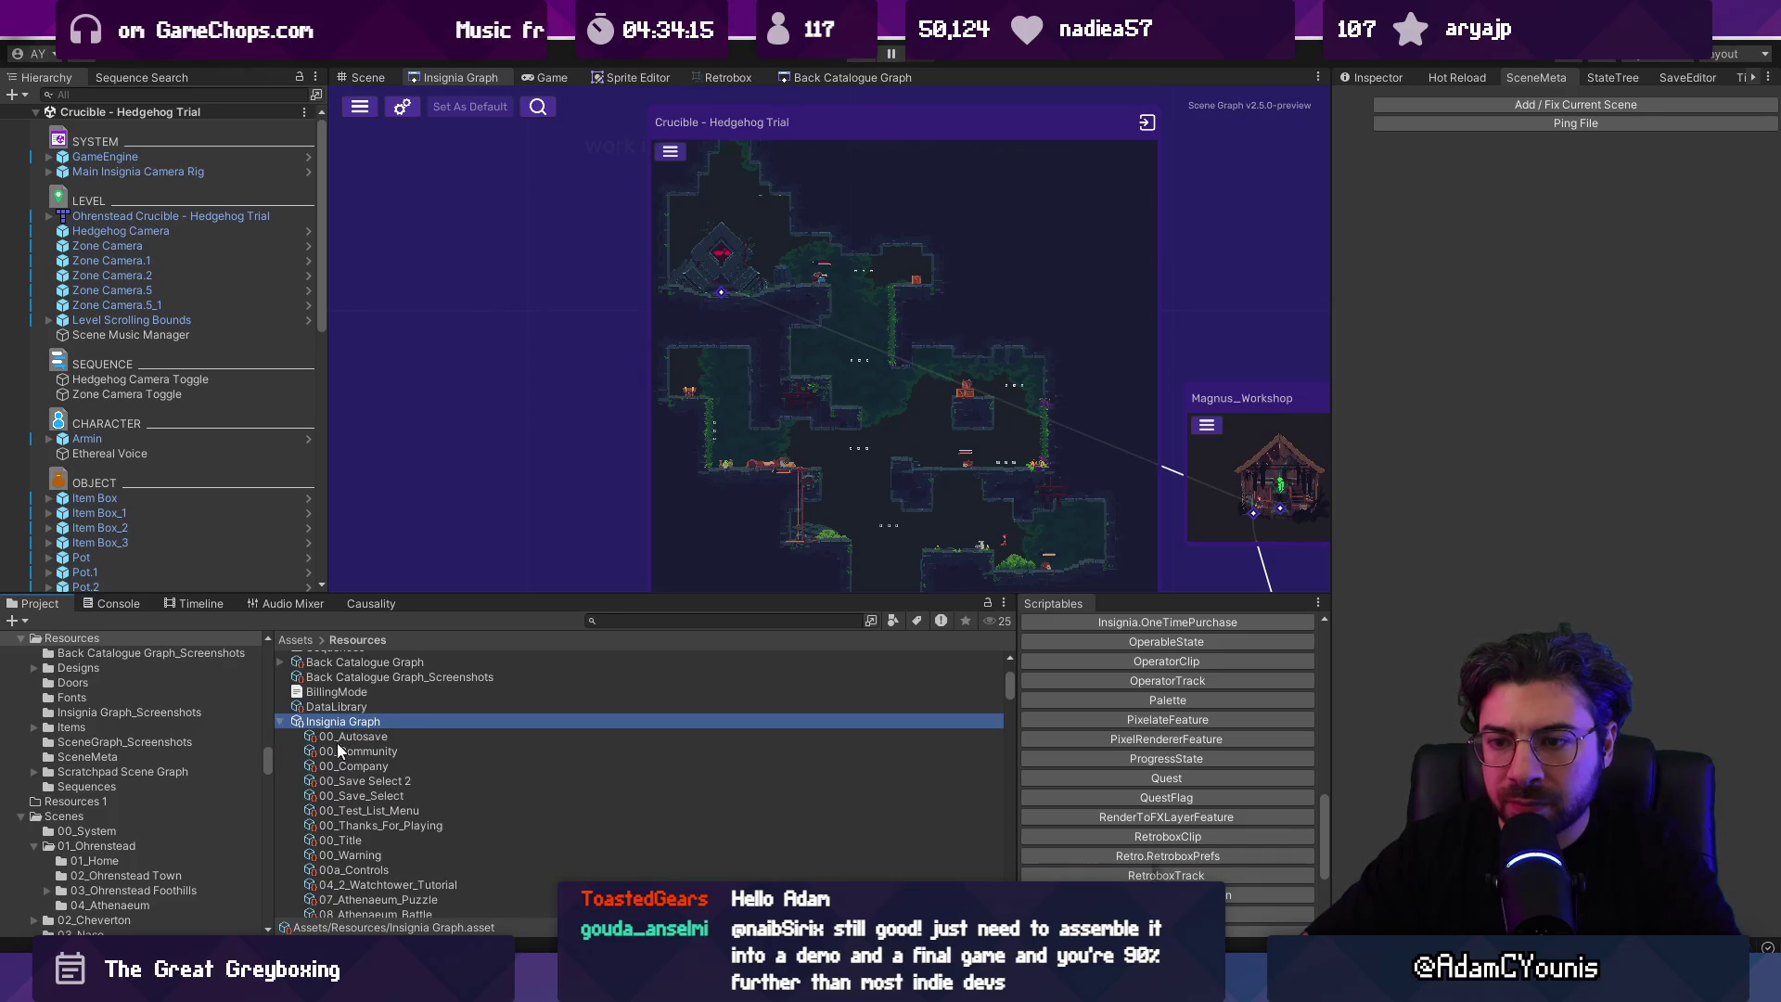
{"action": "key", "text": "Left"}
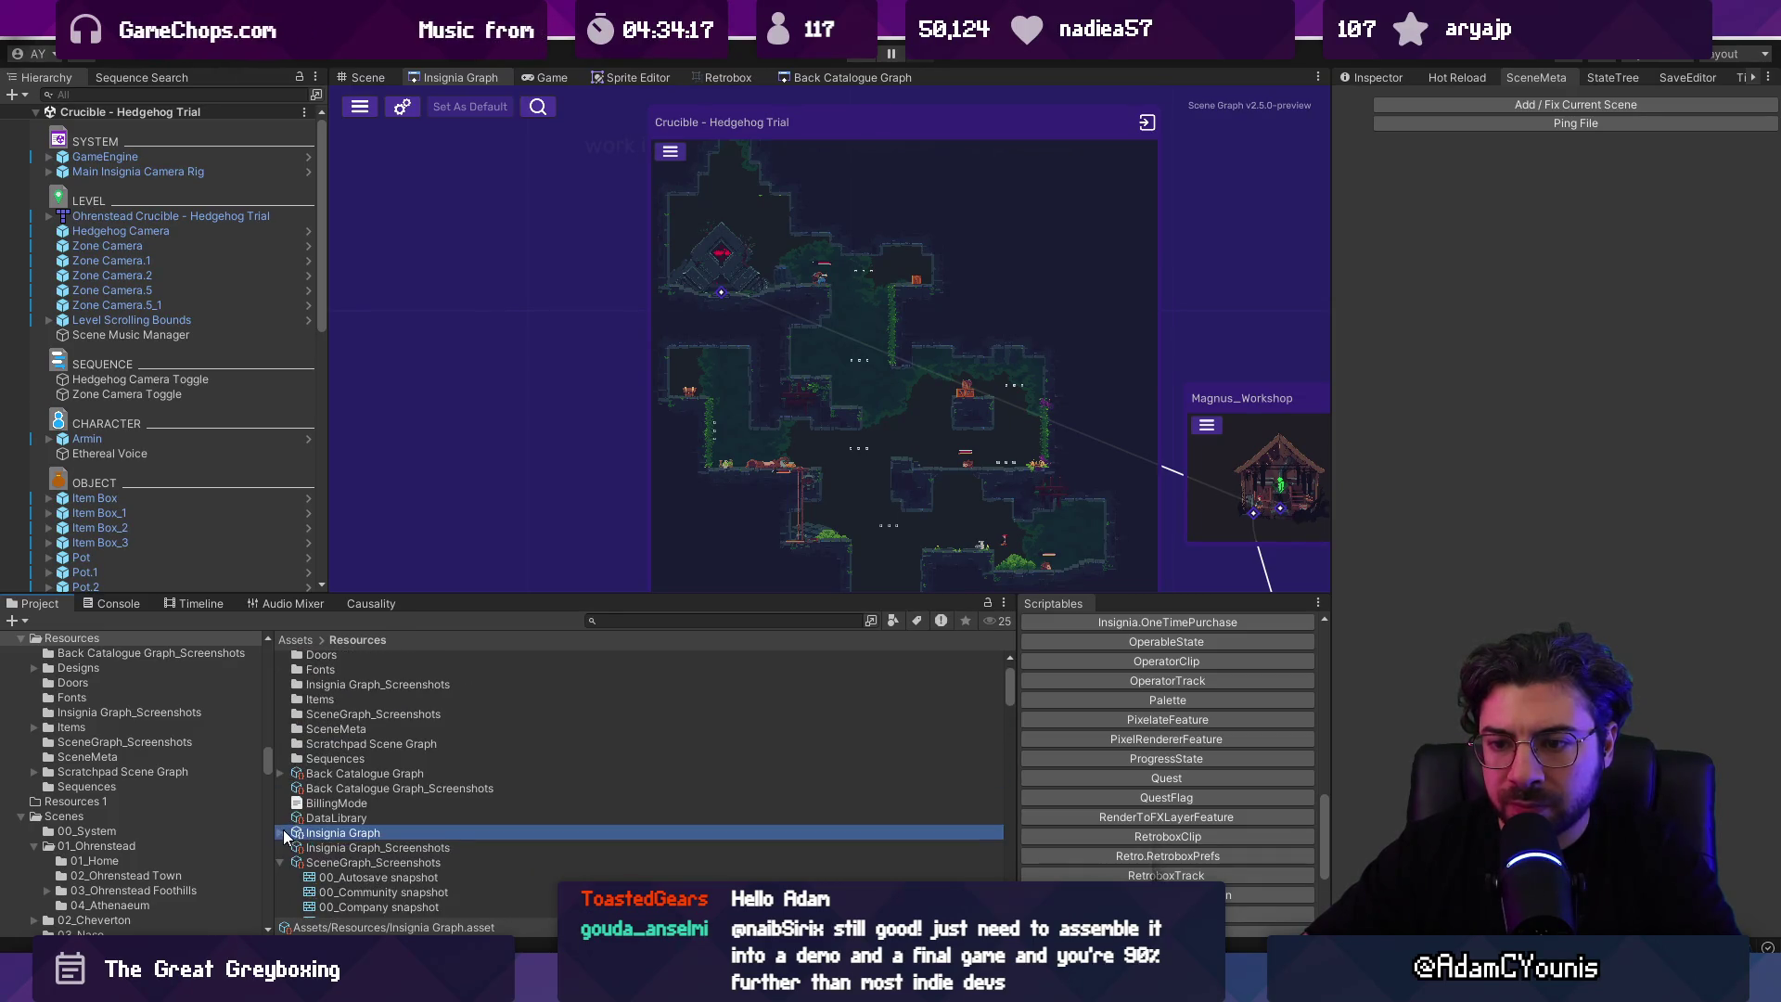
{"action": "scroll", "coordinate": [282, 829], "scroll_direction": "down", "scroll_amount": 3}
{"action": "left_click", "coordinate": [349, 739]}
{"action": "left_click", "coordinate": [349, 749]}
{"action": "left_click", "coordinate": [349, 735]}
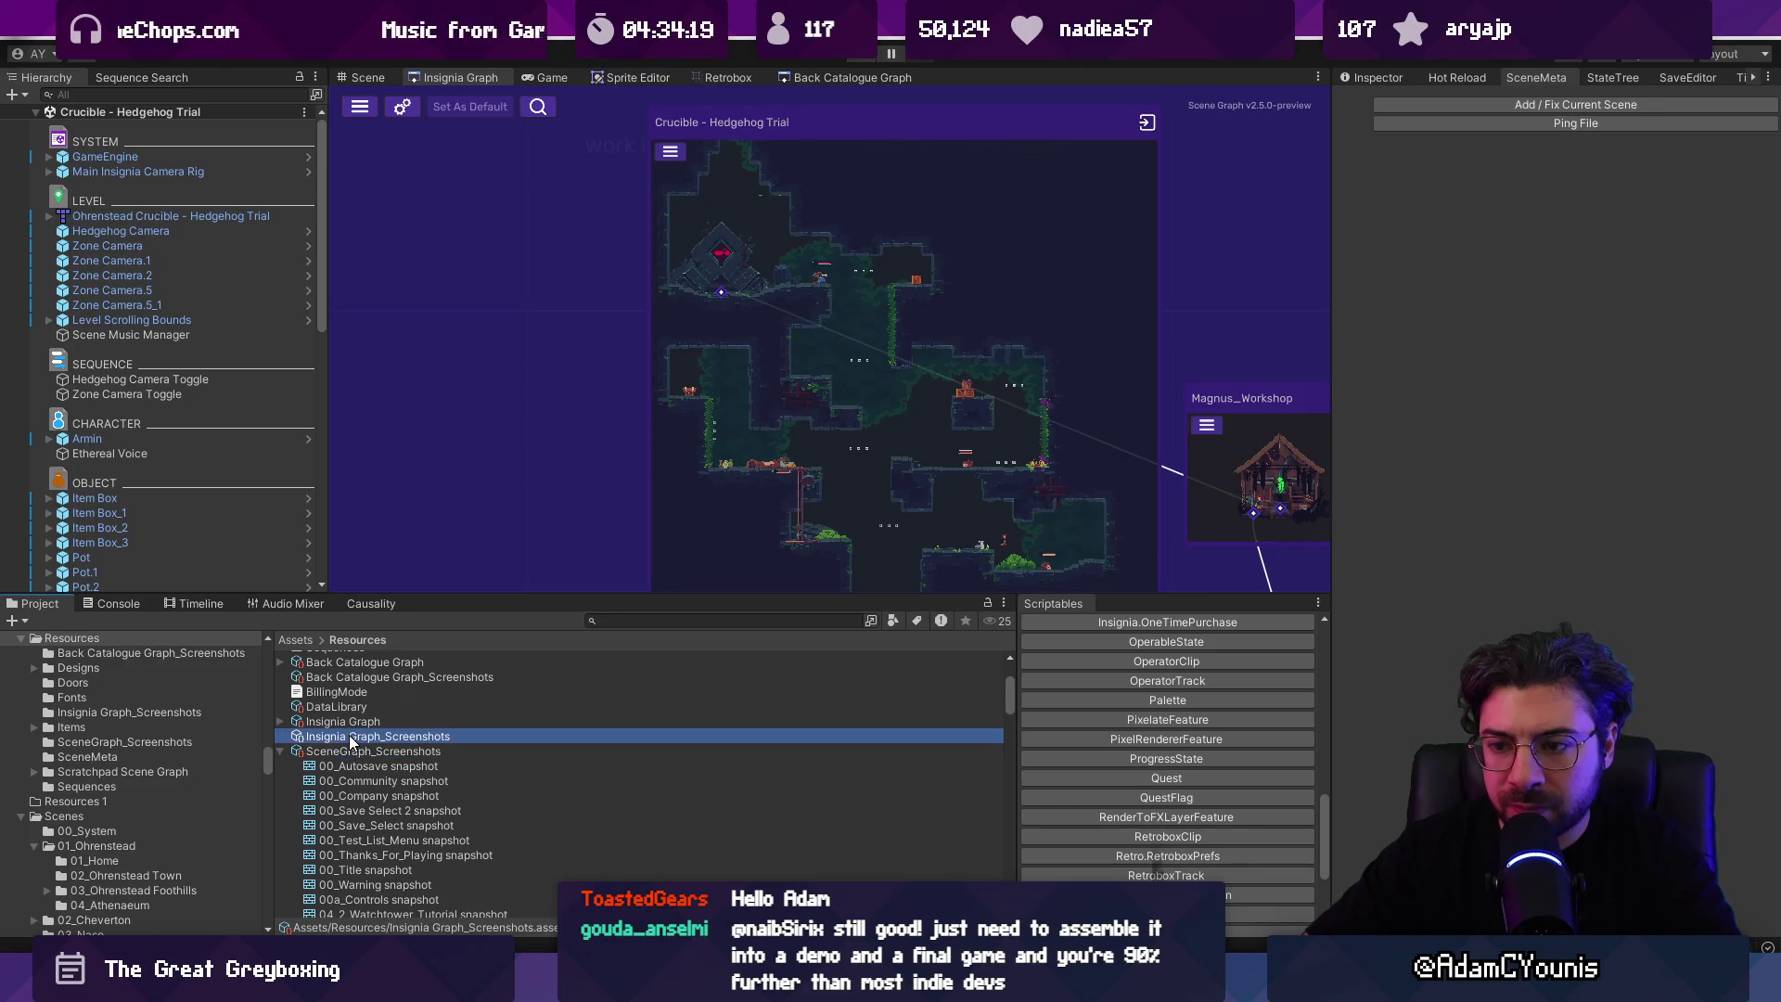
Step: Add metadata for Crucible - Hedgehog Trial and locate its metadata file and snapshot
{"action": "left_click", "coordinate": [1527, 104]}
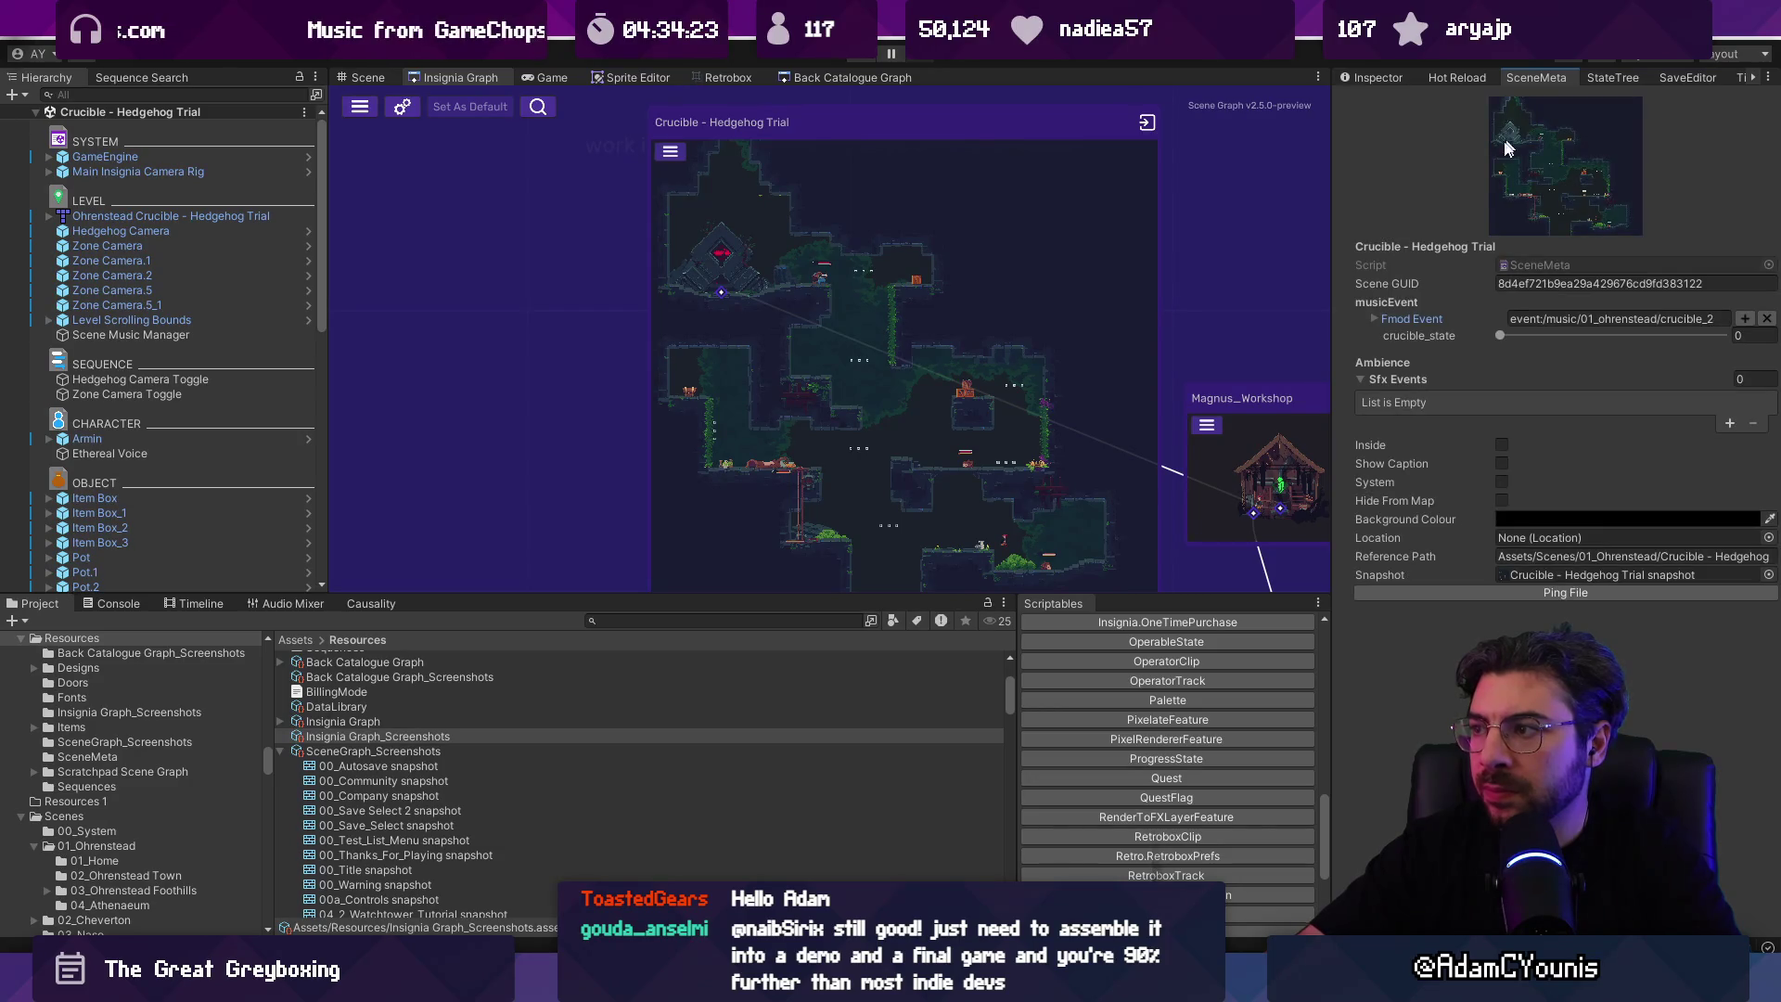
{"action": "left_click", "coordinate": [1416, 590]}
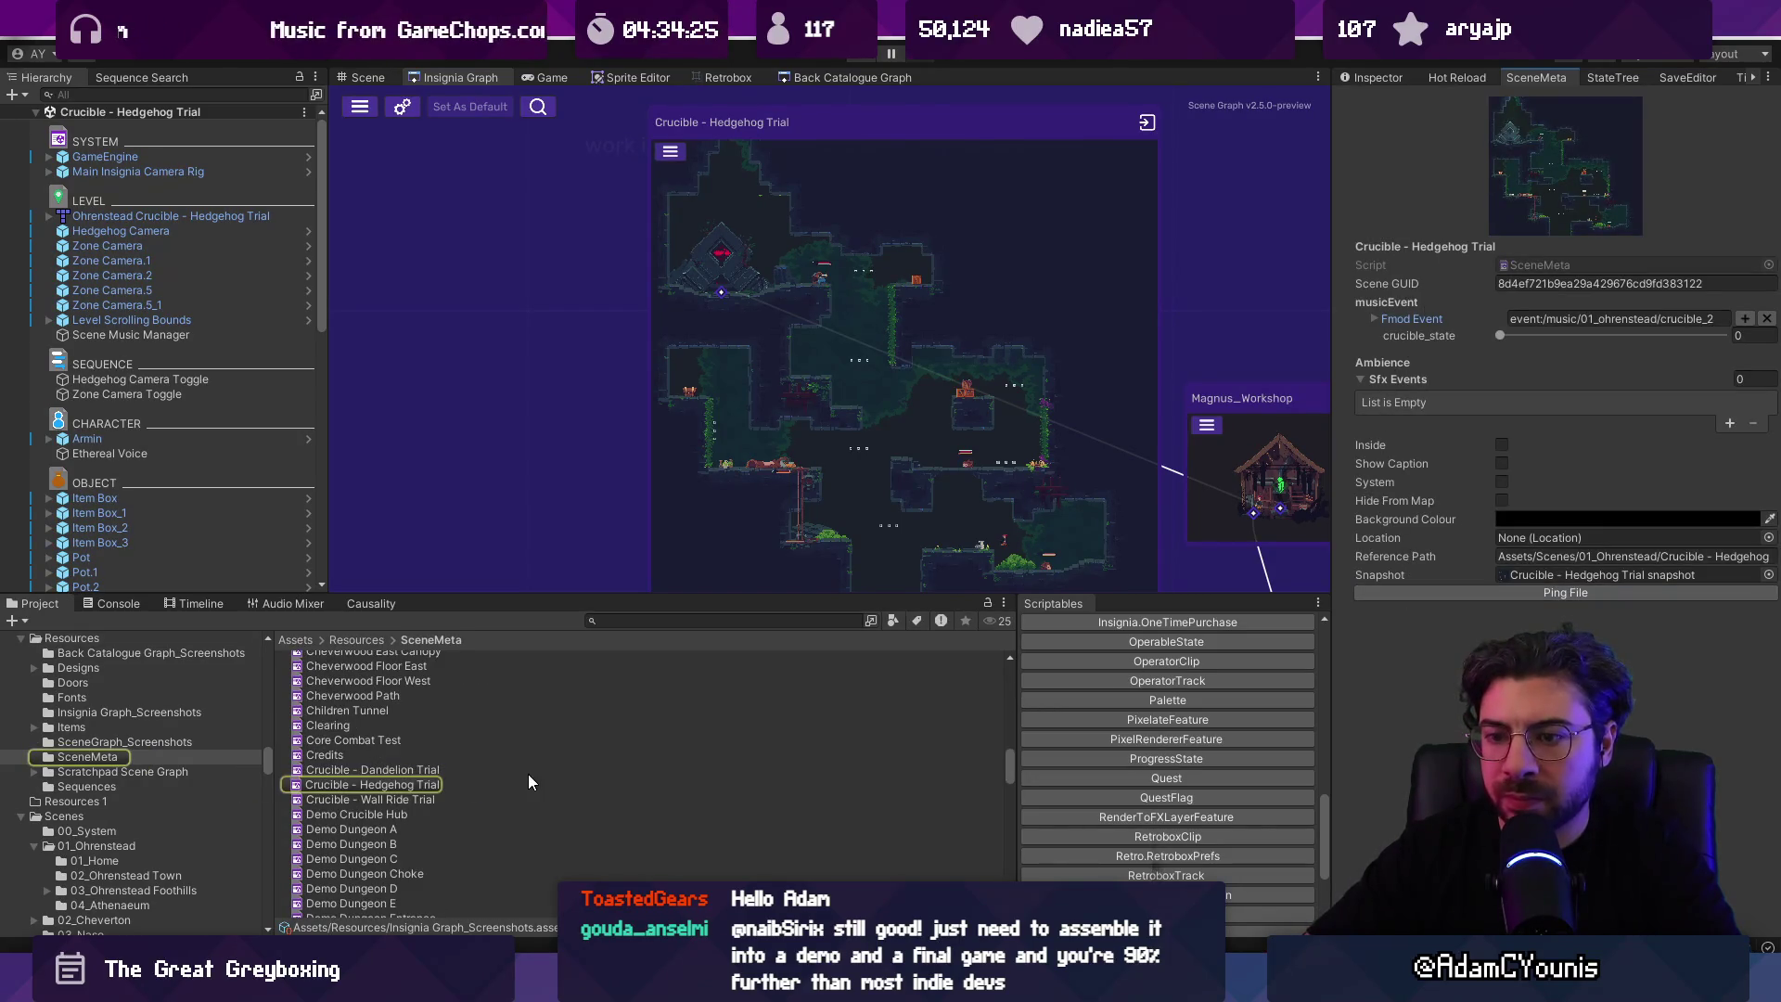
{"action": "left_click", "coordinate": [427, 787]}
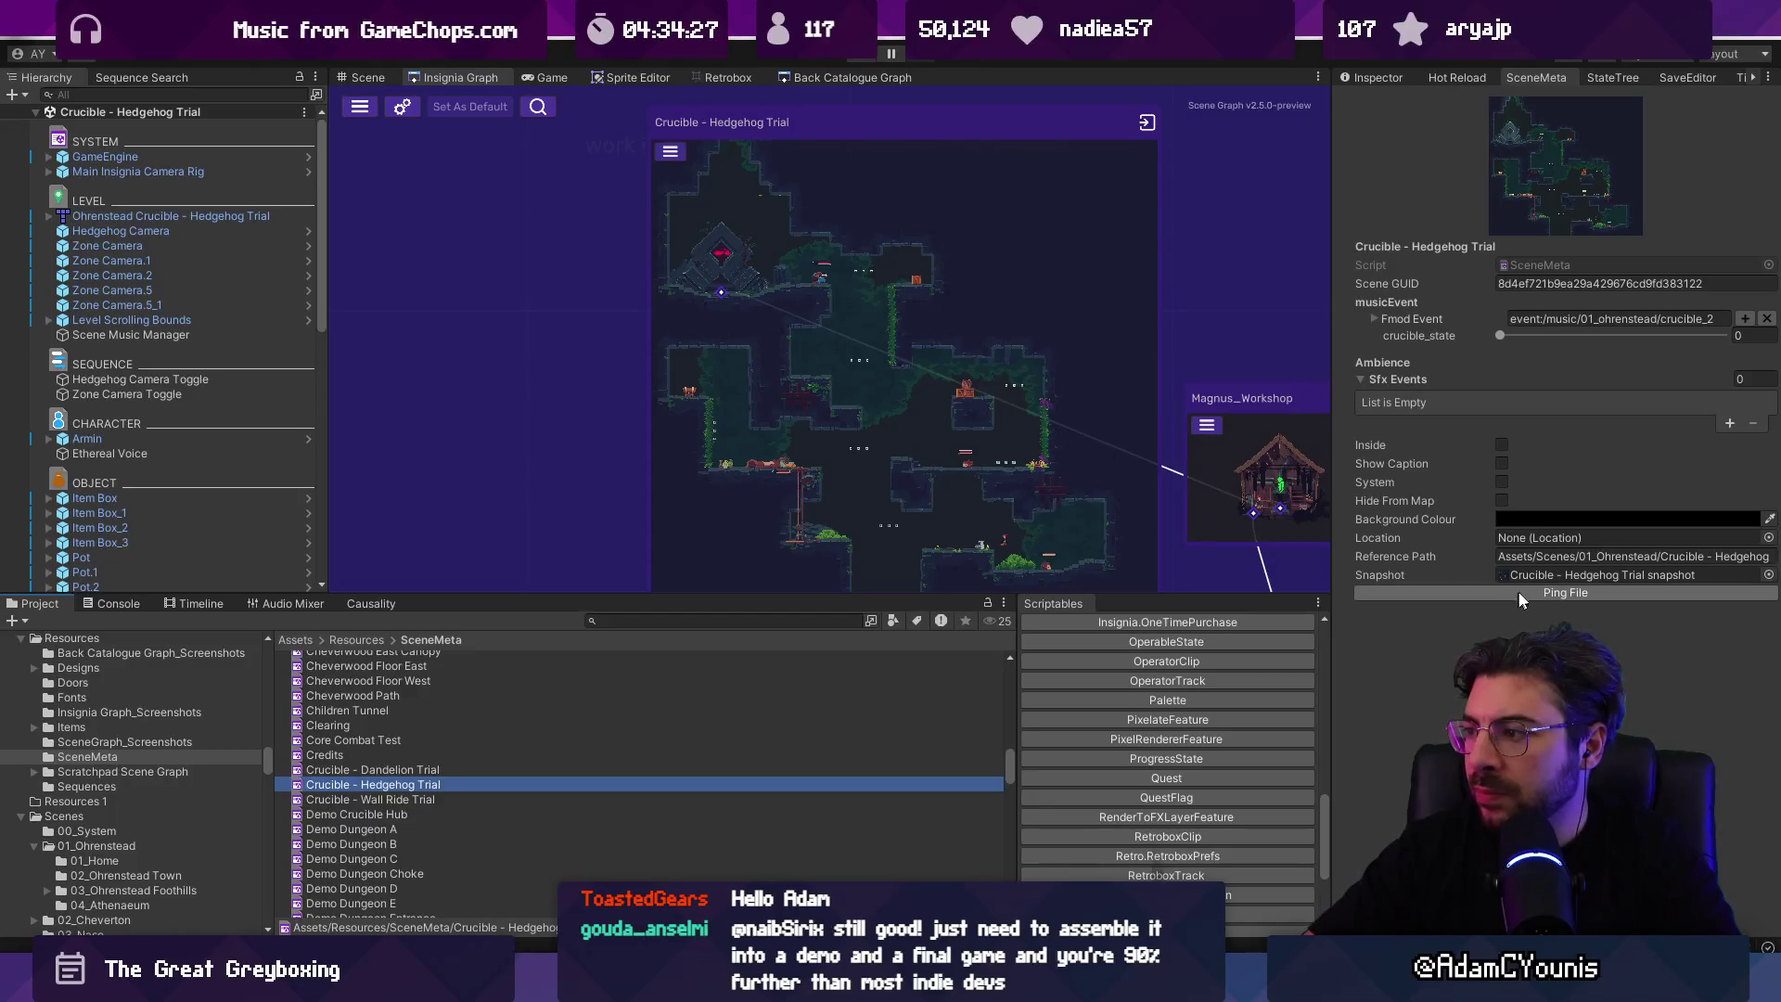
{"action": "left_click", "coordinate": [1545, 569]}
{"action": "scroll", "coordinate": [549, 728], "scroll_direction": "up", "scroll_amount": 10}
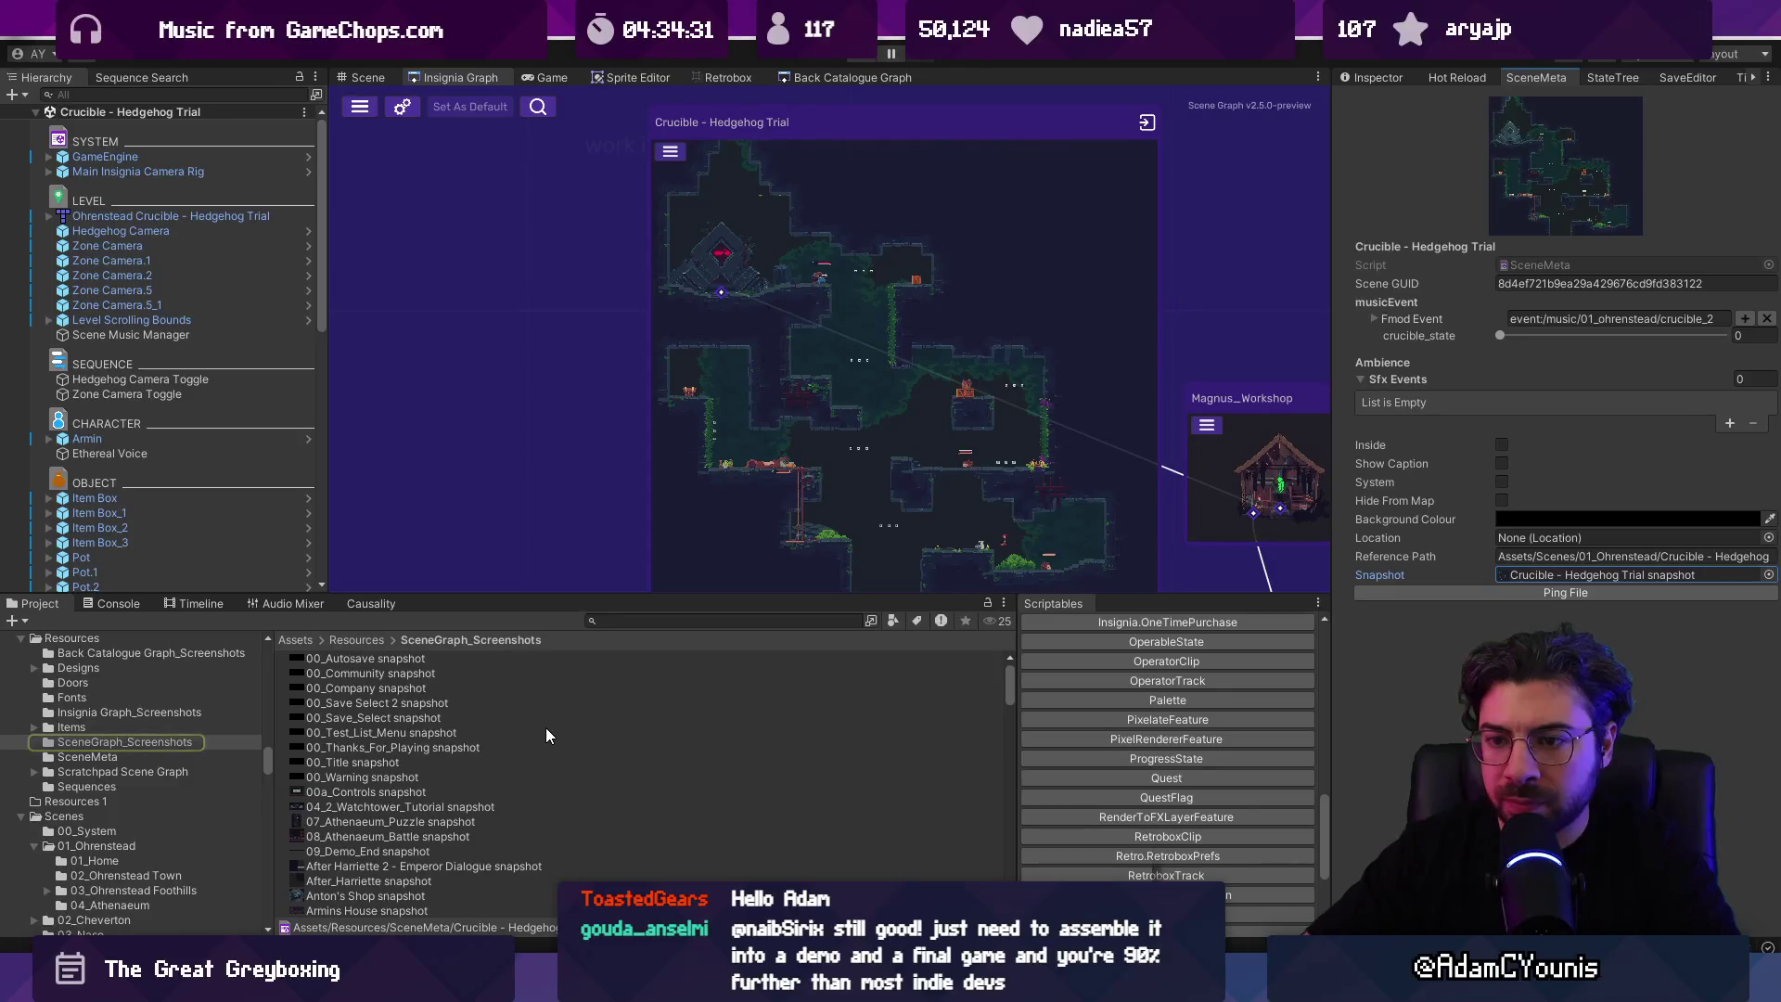
{"action": "scroll", "coordinate": [538, 723], "scroll_direction": "down", "scroll_amount": 10}
{"action": "scroll", "coordinate": [516, 726], "scroll_direction": "up", "scroll_amount": 8}
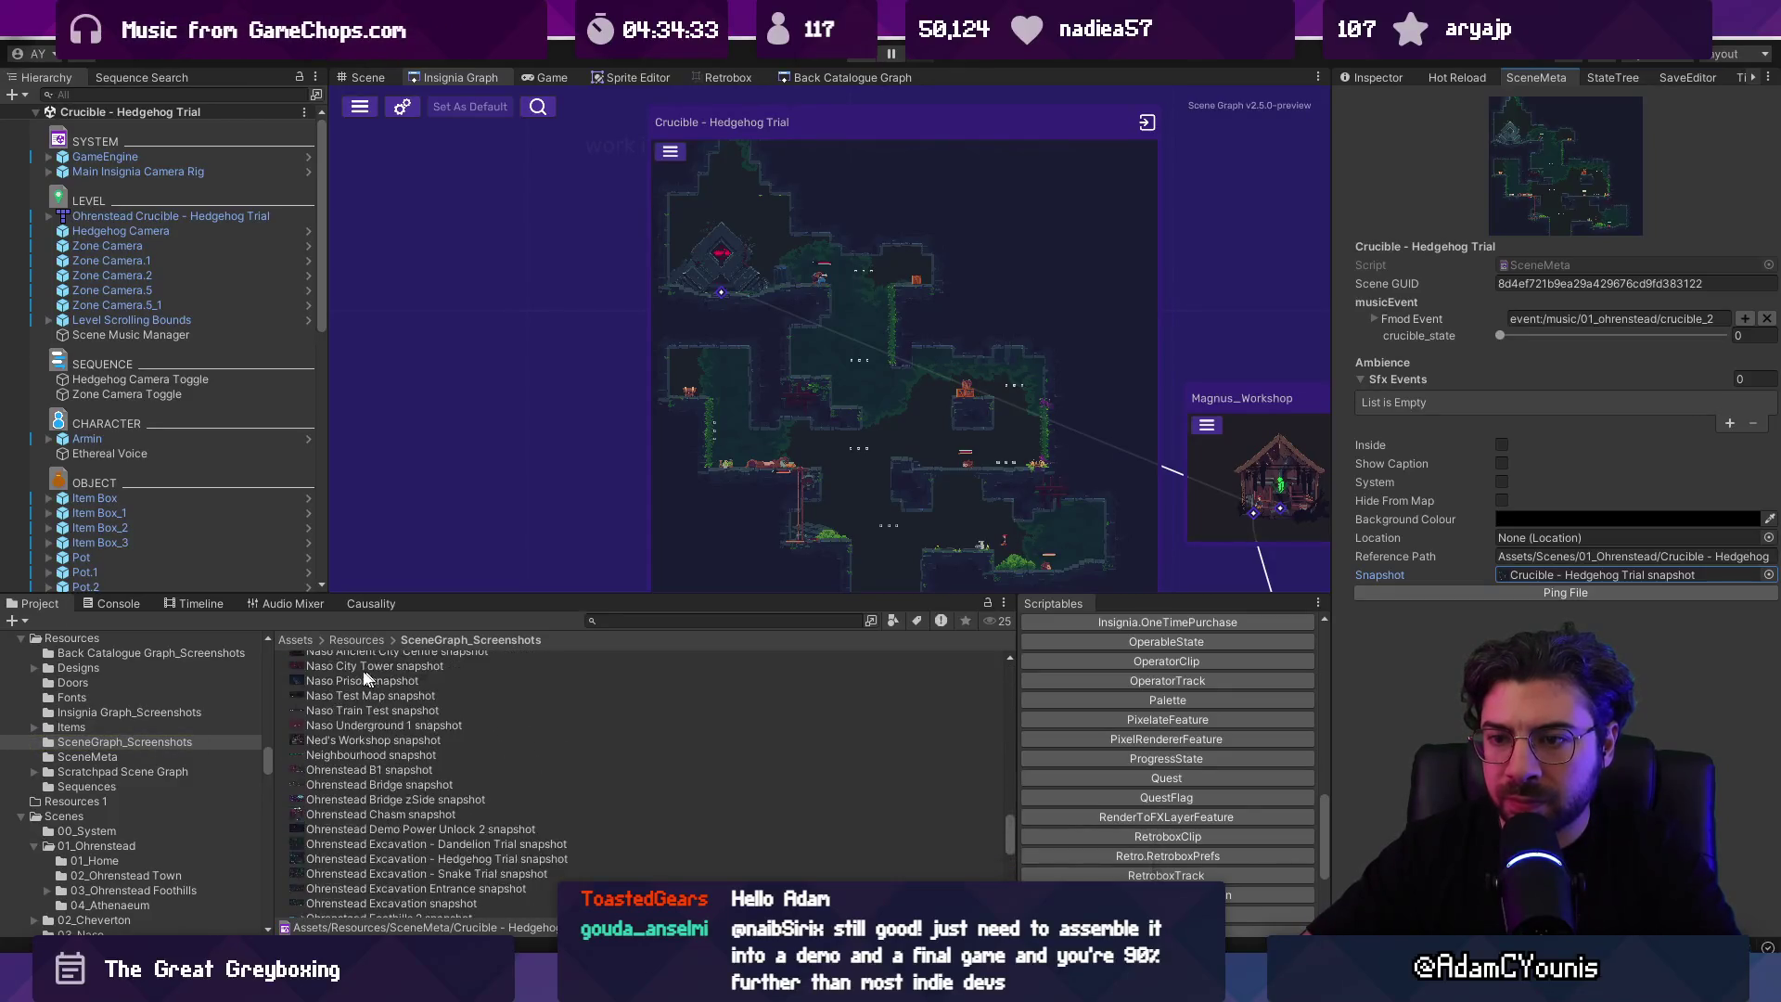
{"action": "scroll", "coordinate": [761, 397], "scroll_direction": "down", "scroll_amount": 3}
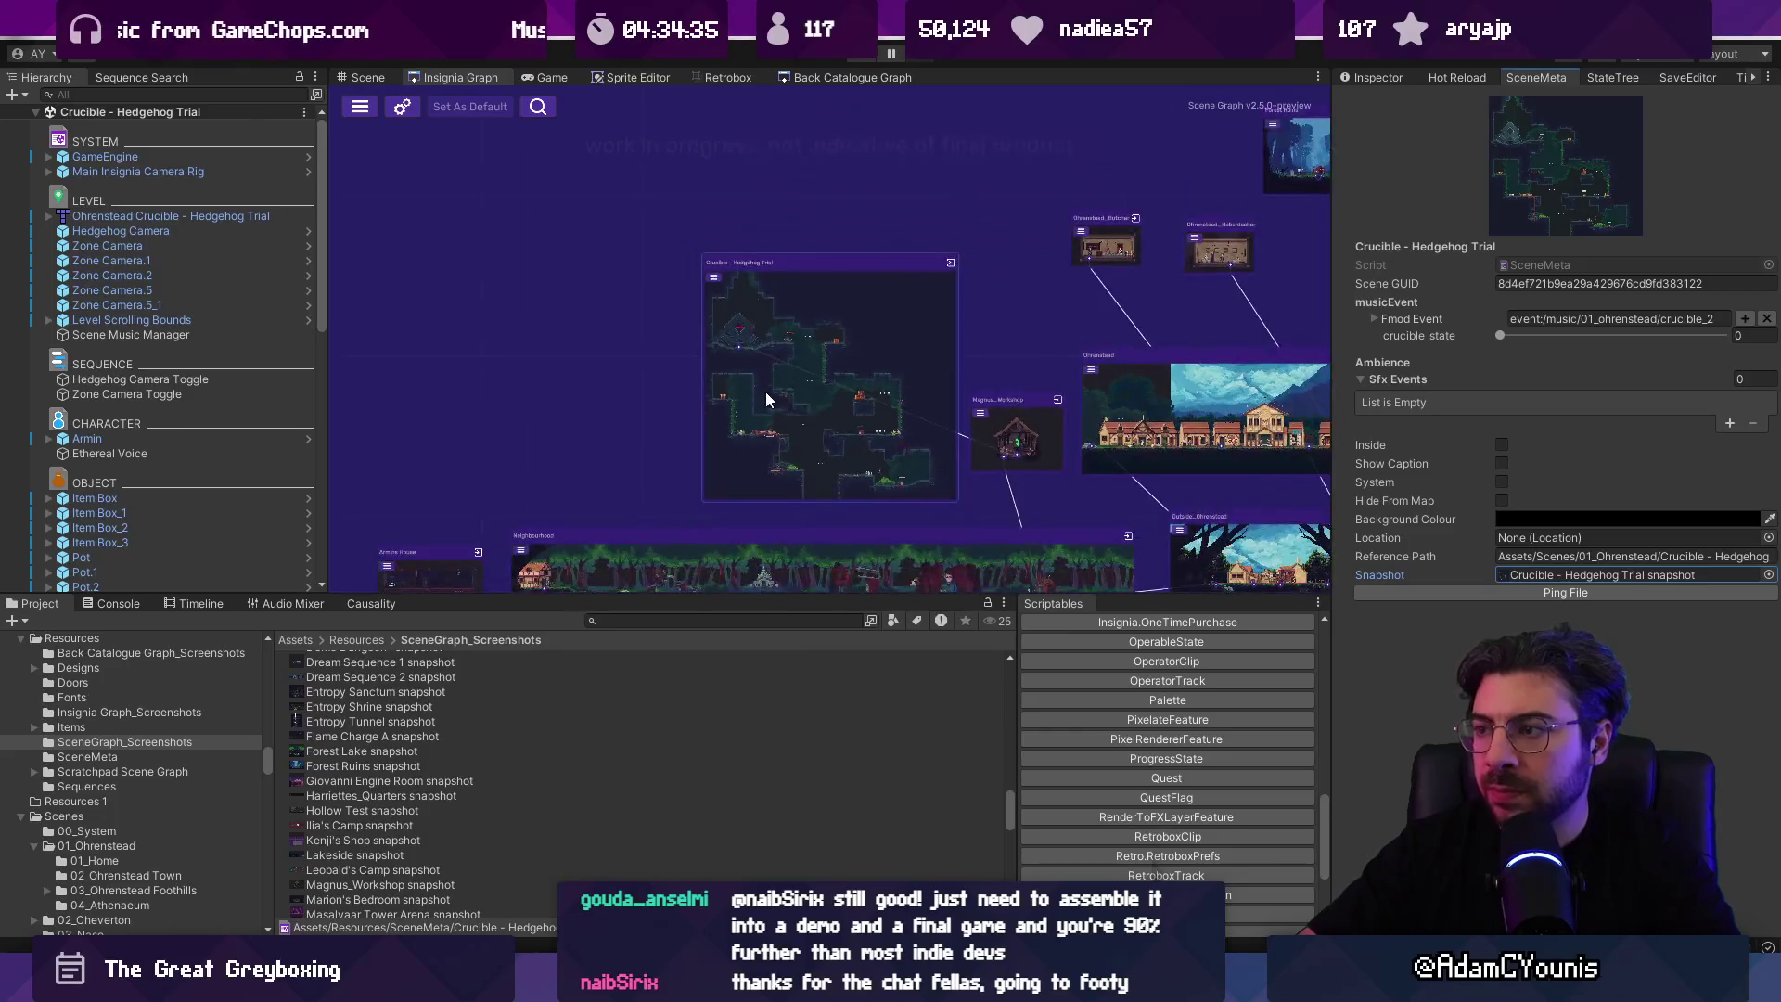
Step: Open Magnus_Workshop, Neighbourhood, then Athenaeum Stacks from their scene graph nodes
{"action": "double_click", "coordinate": [1000, 399]}
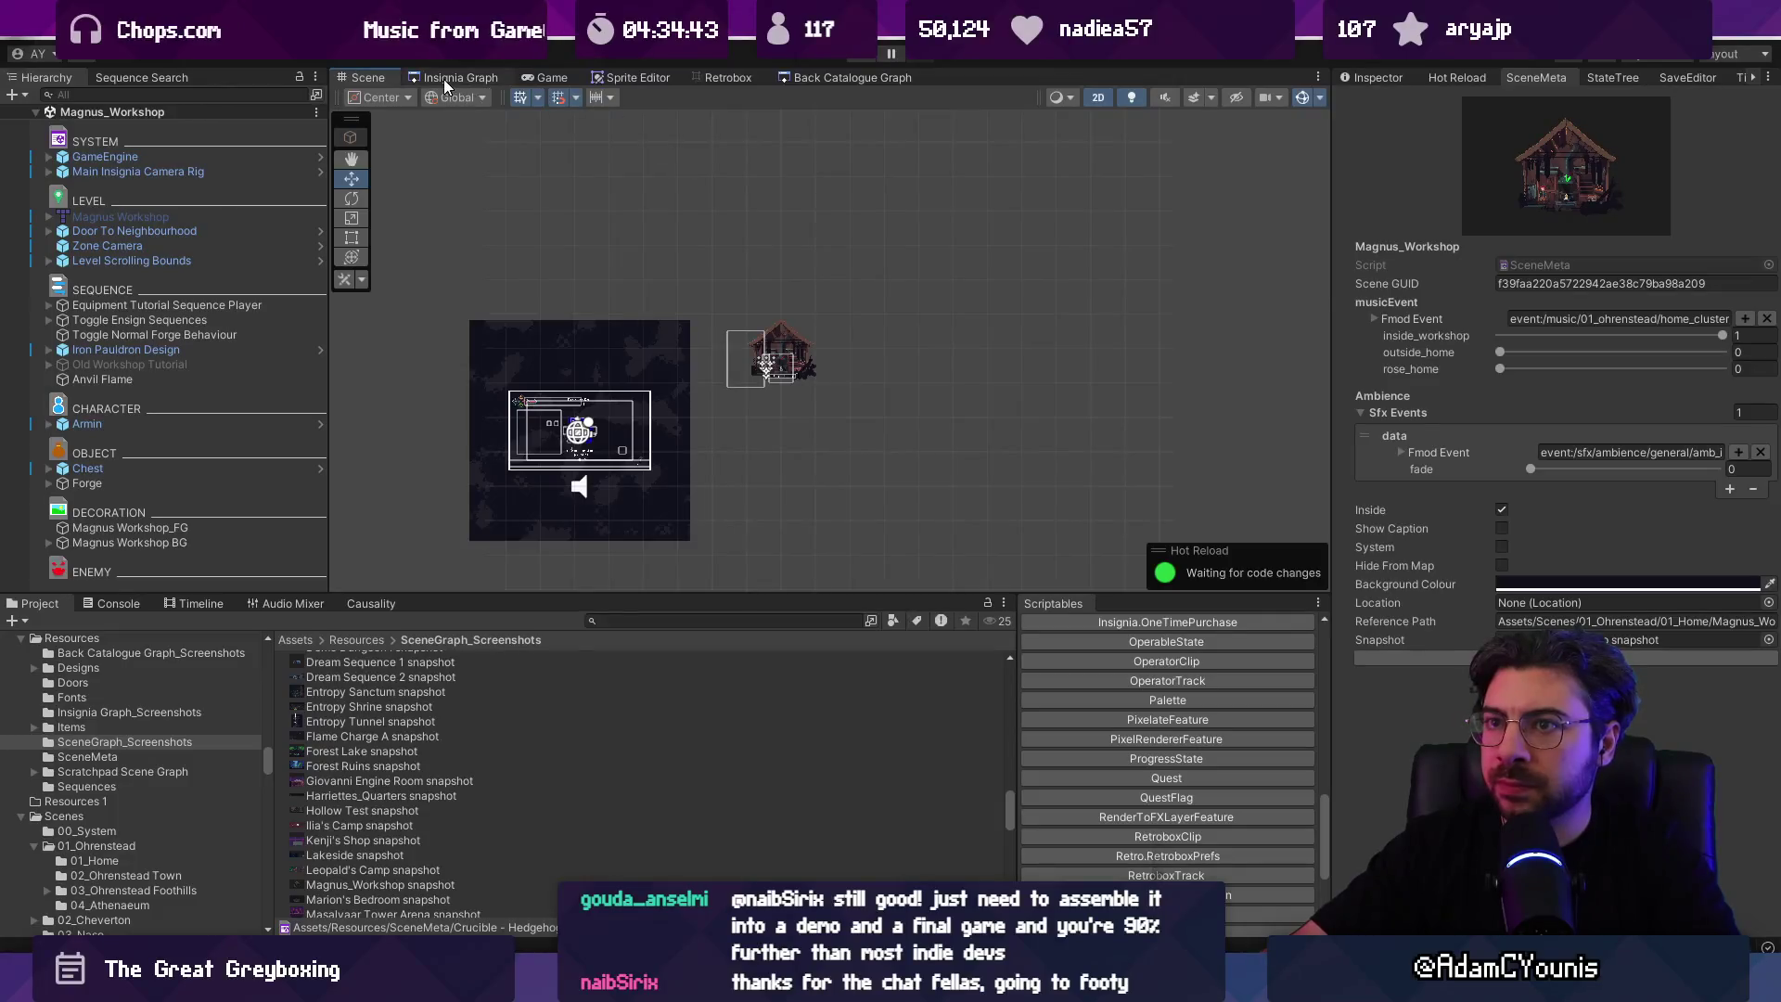
{"action": "scroll", "coordinate": [720, 320], "scroll_direction": "down", "scroll_amount": 5}
{"action": "double_click", "coordinate": [740, 386]}
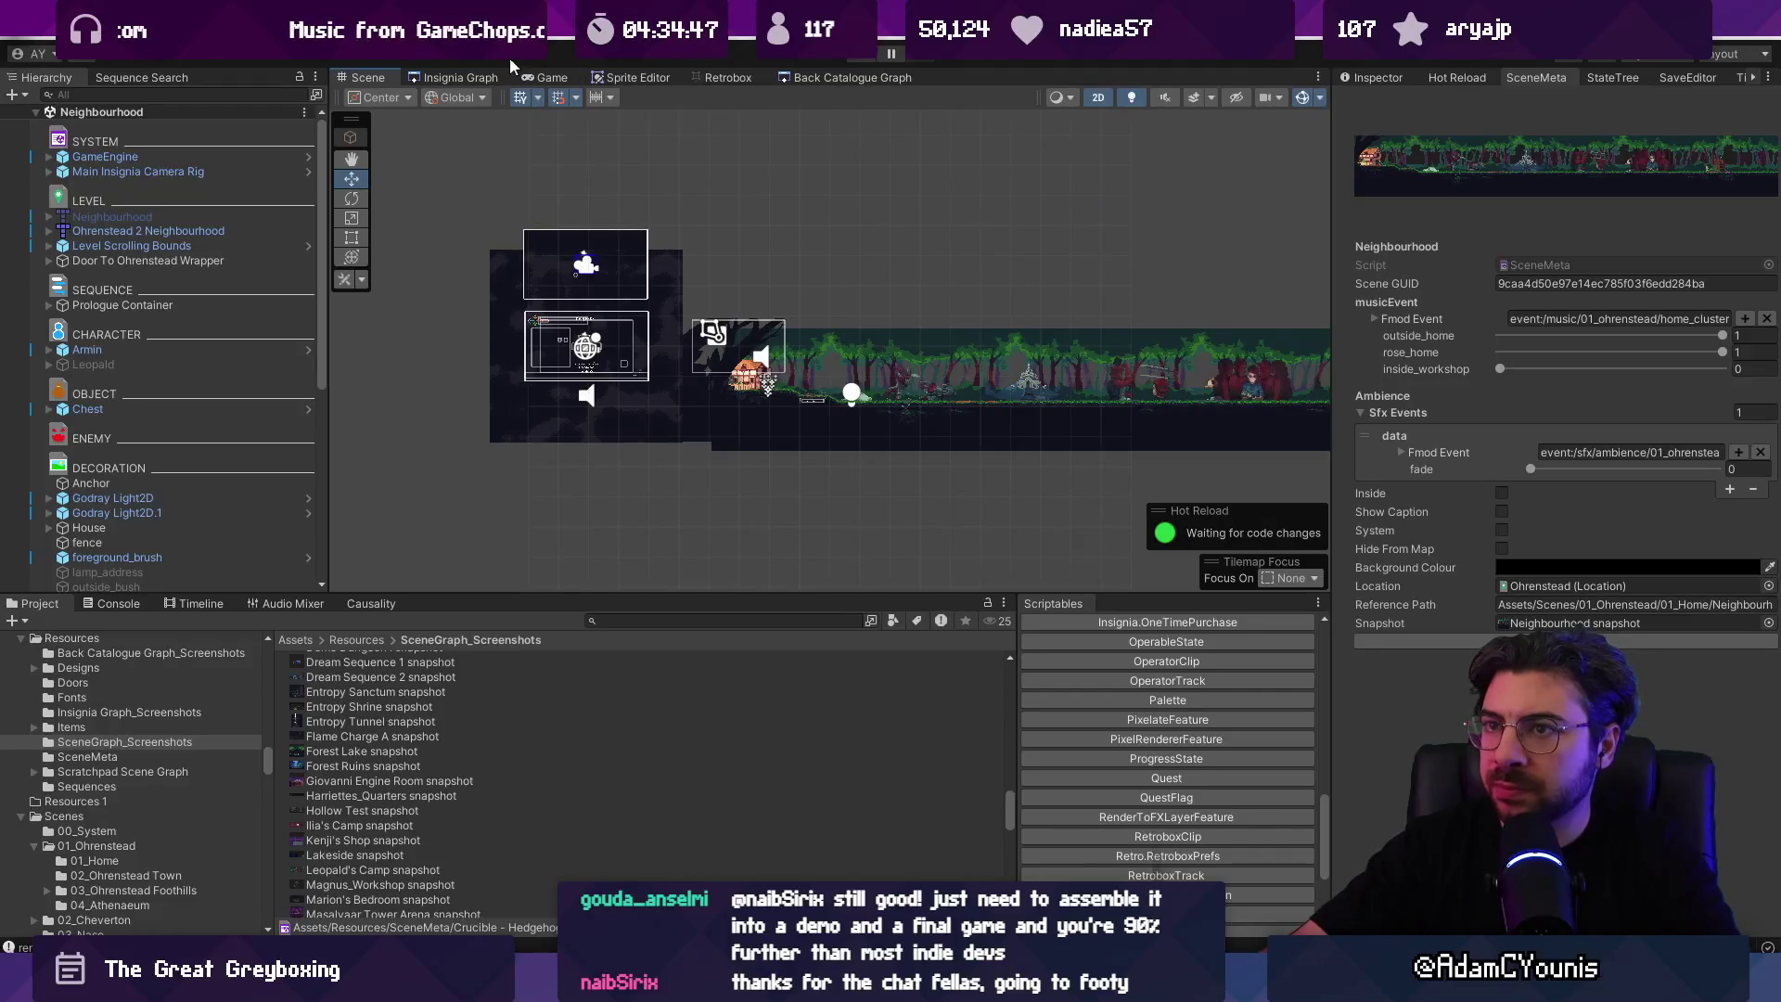
{"action": "scroll", "coordinate": [832, 366], "scroll_direction": "up", "scroll_amount": 5}
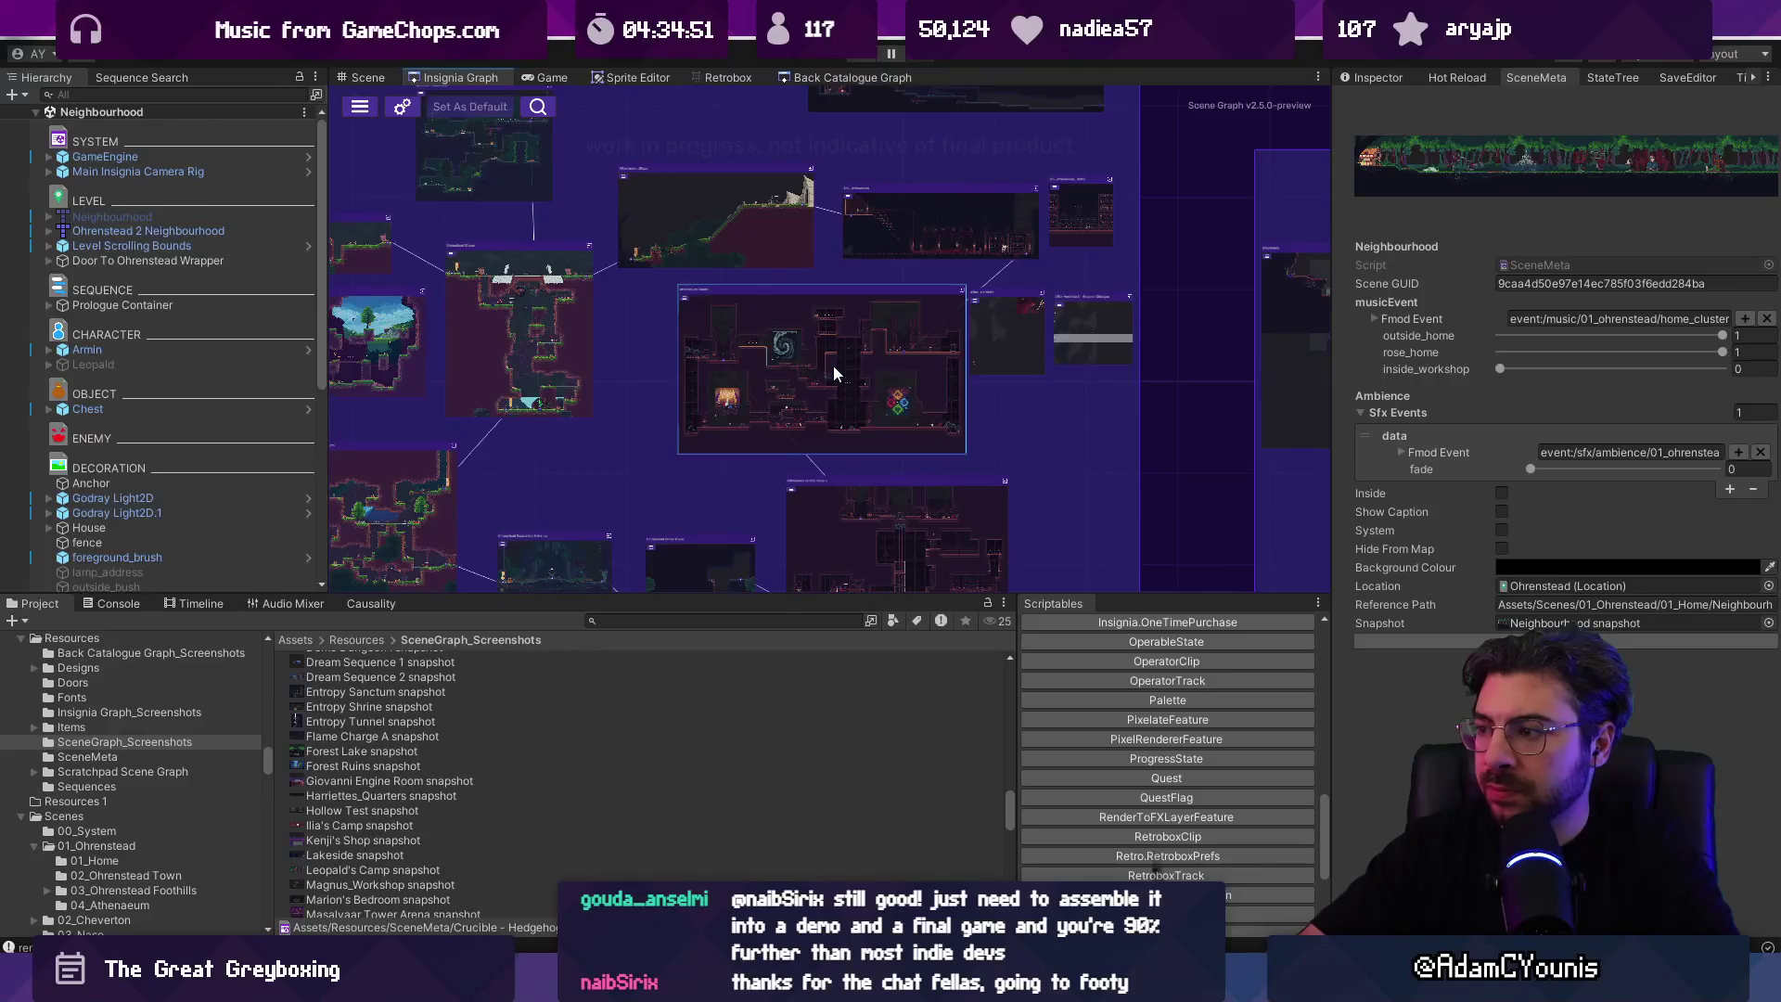
{"action": "double_click", "coordinate": [834, 368]}
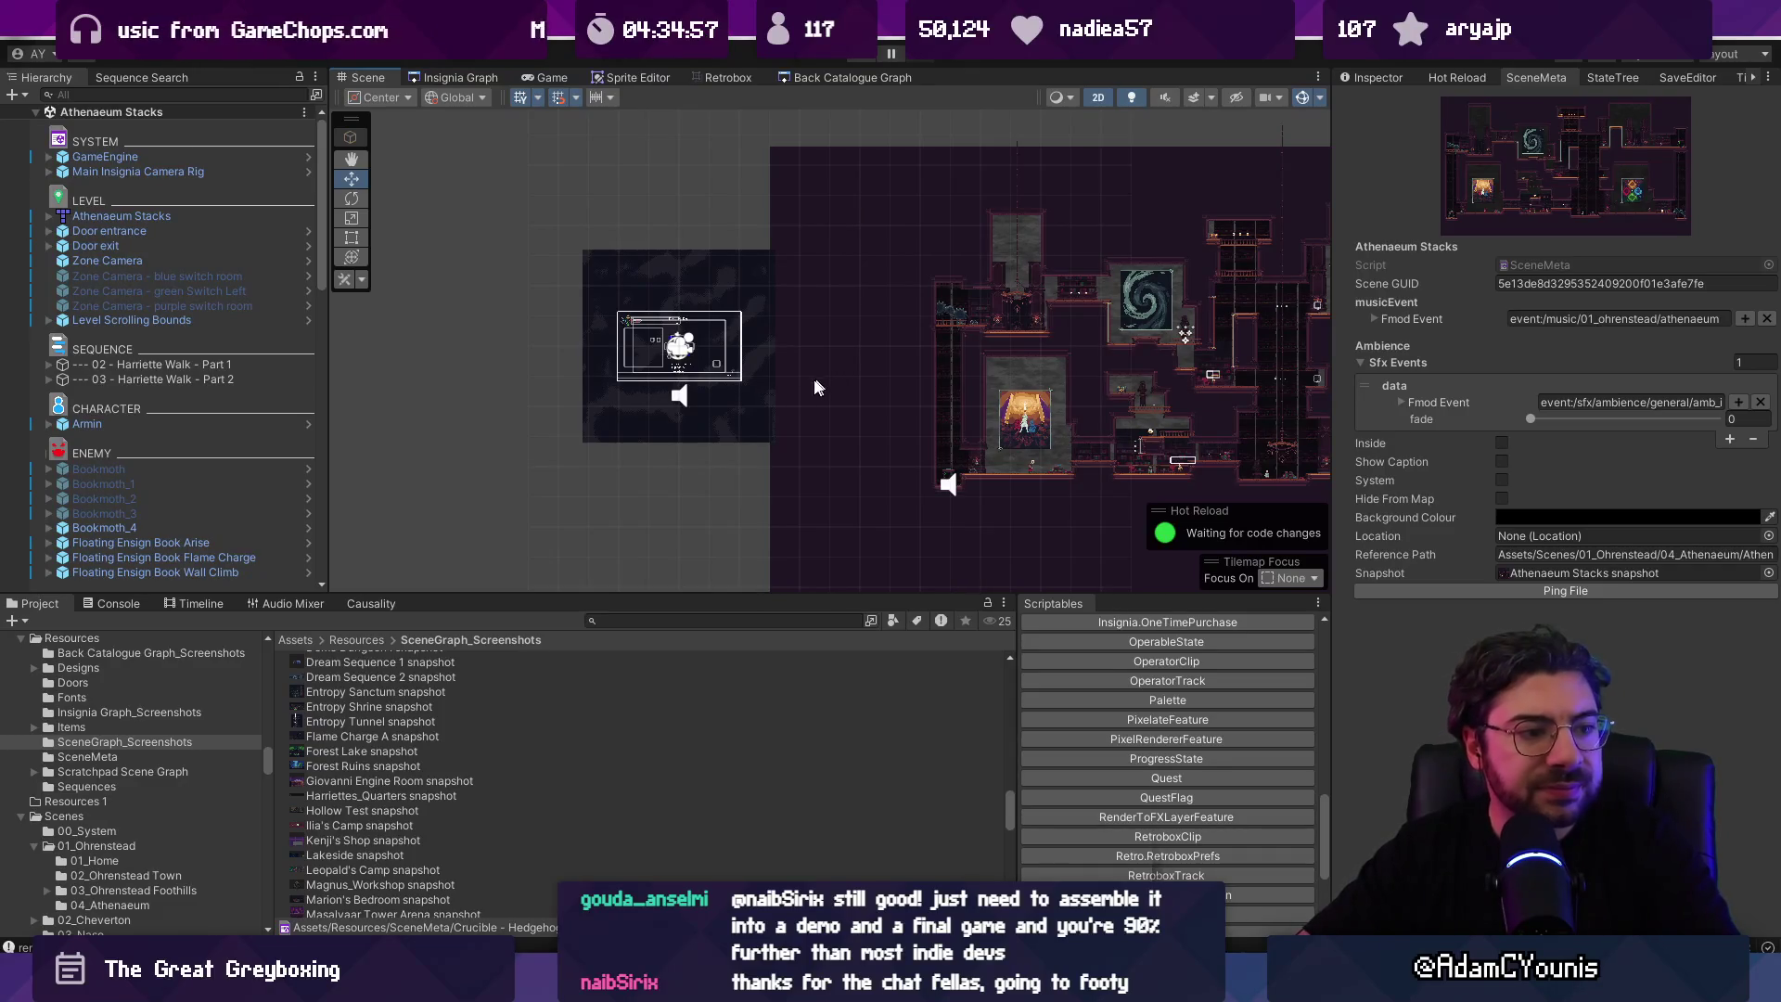
Step: Search the Project for 'graph', reveal Insignia Graph_Screenshots in Resources, and start play mode
{"action": "left_click", "coordinate": [459, 77]}
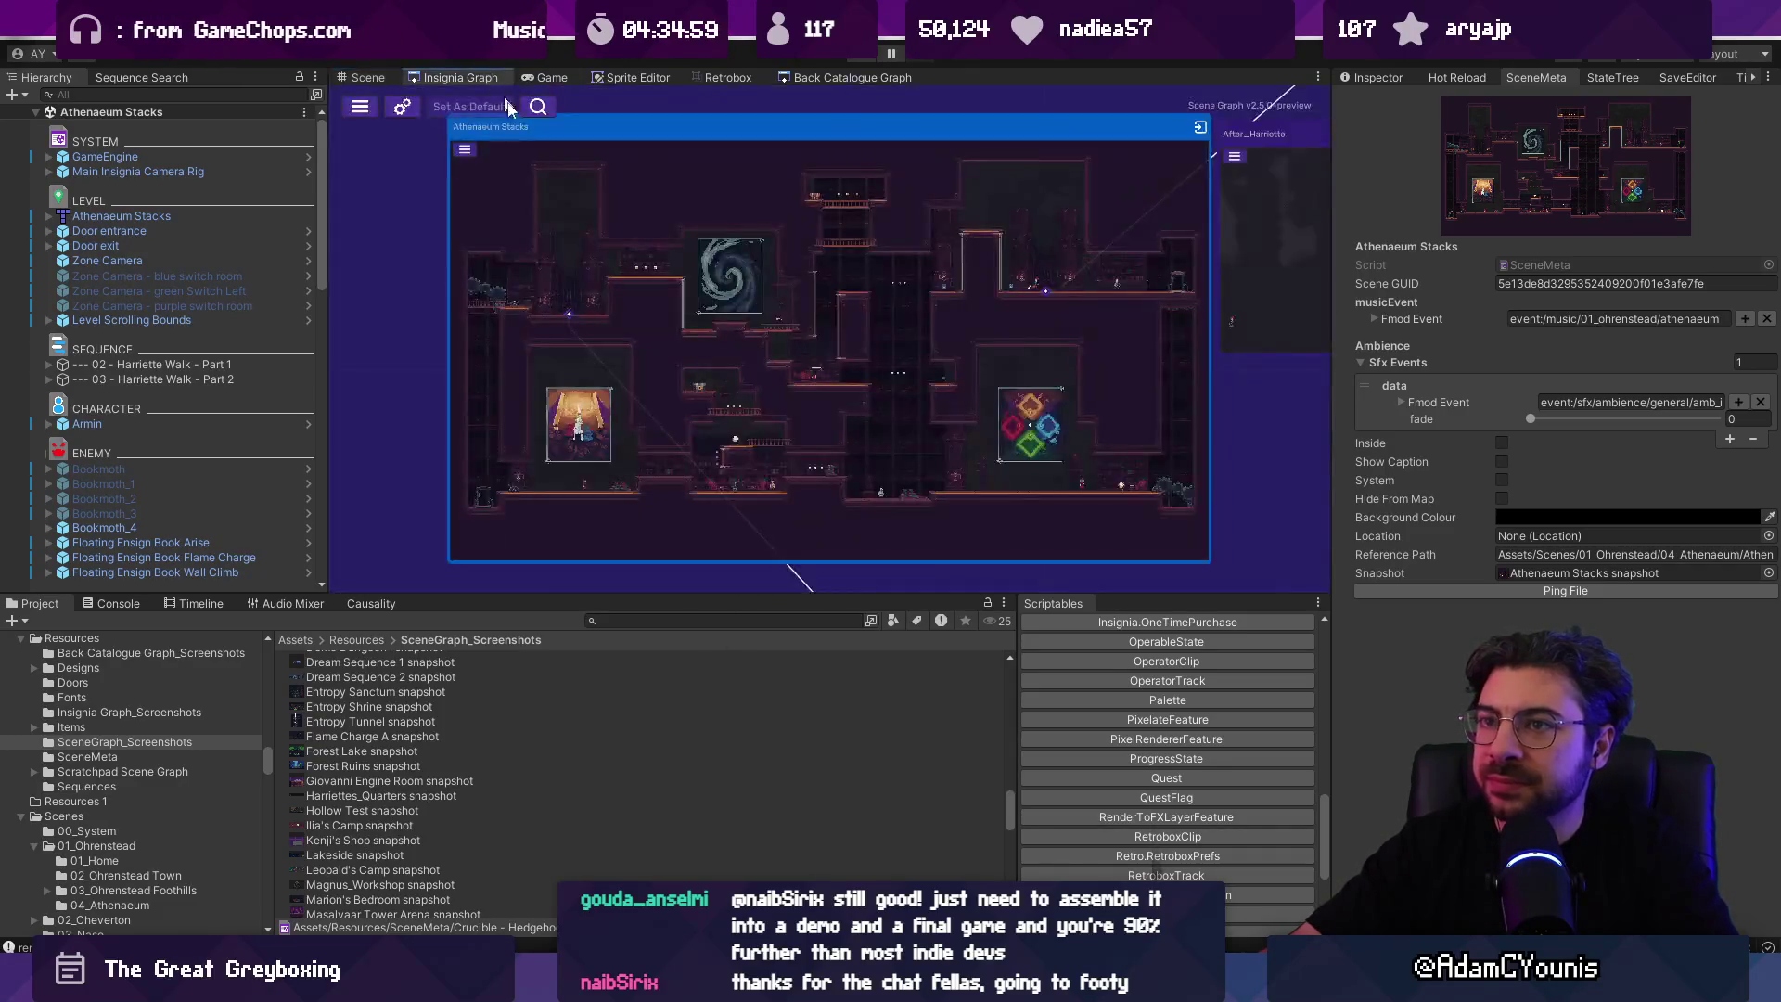
{"action": "scroll", "coordinate": [883, 388], "scroll_direction": "down", "scroll_amount": 5}
{"action": "scroll", "coordinate": [619, 675], "scroll_direction": "up", "scroll_amount": 4}
{"action": "left_click", "coordinate": [652, 620]}
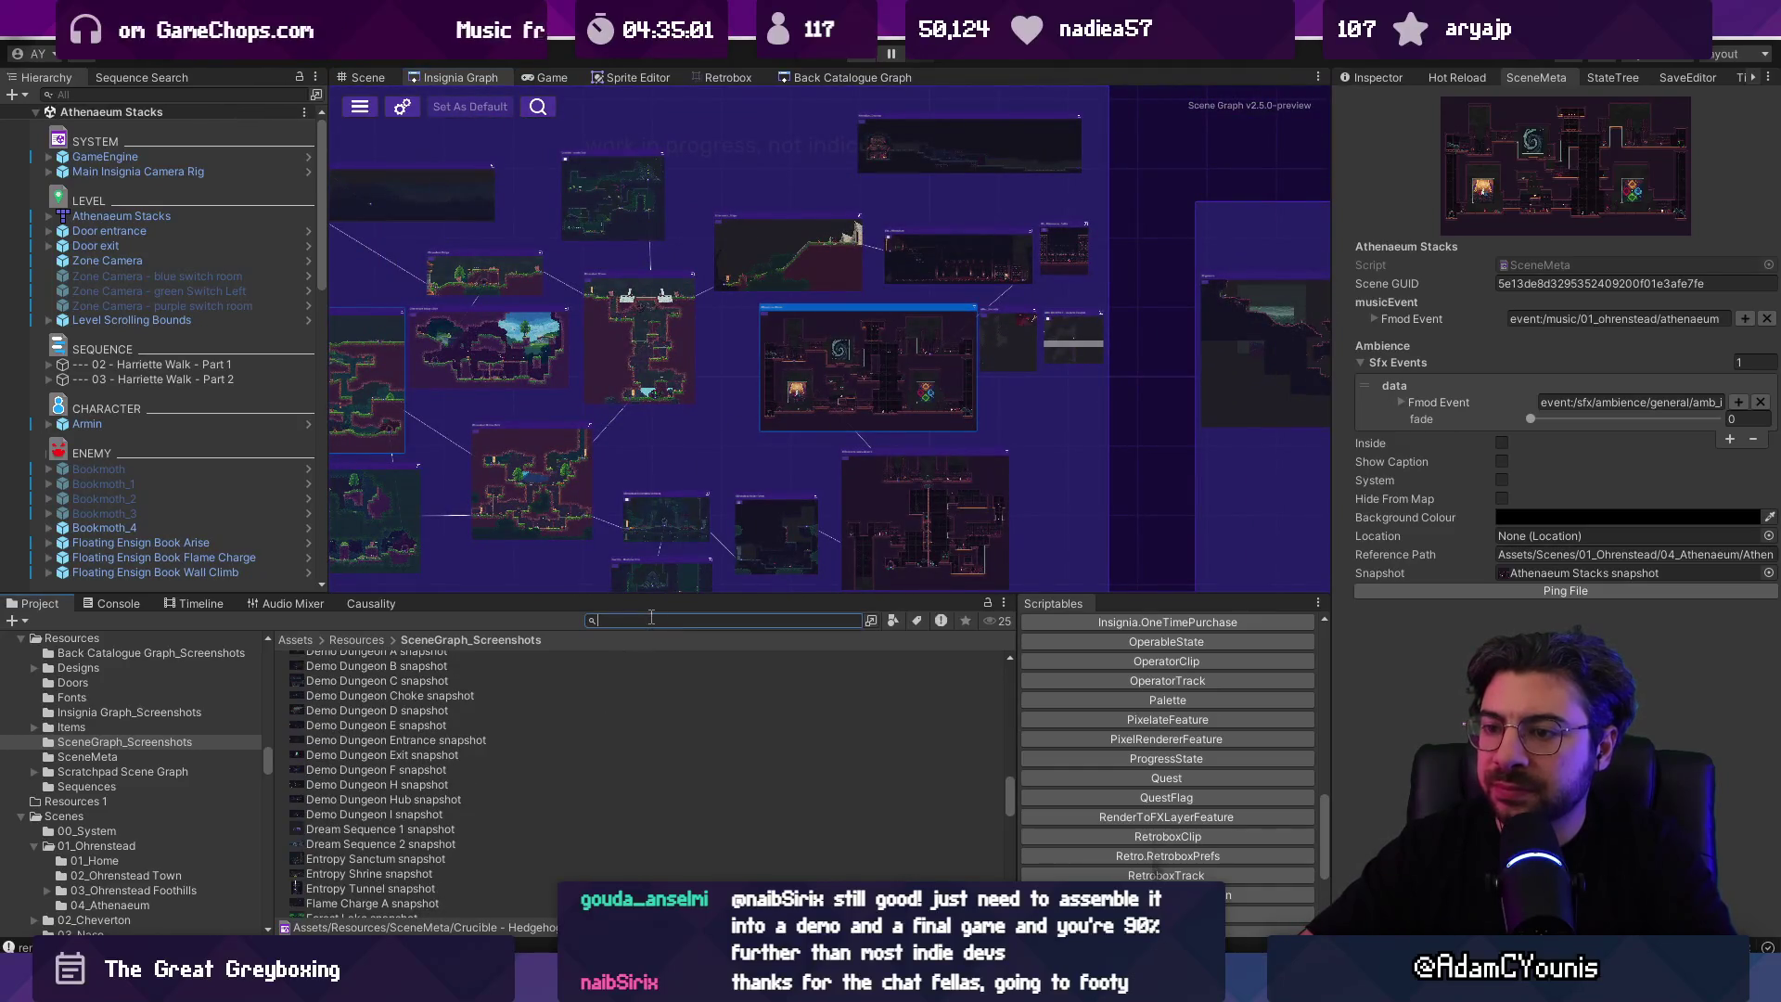
{"action": "type", "text": "ionsign"}
{"action": "key", "text": "BackSpace"}
{"action": "key", "text": "BackSpace"}
{"action": "key", "text": "BackSpace"}
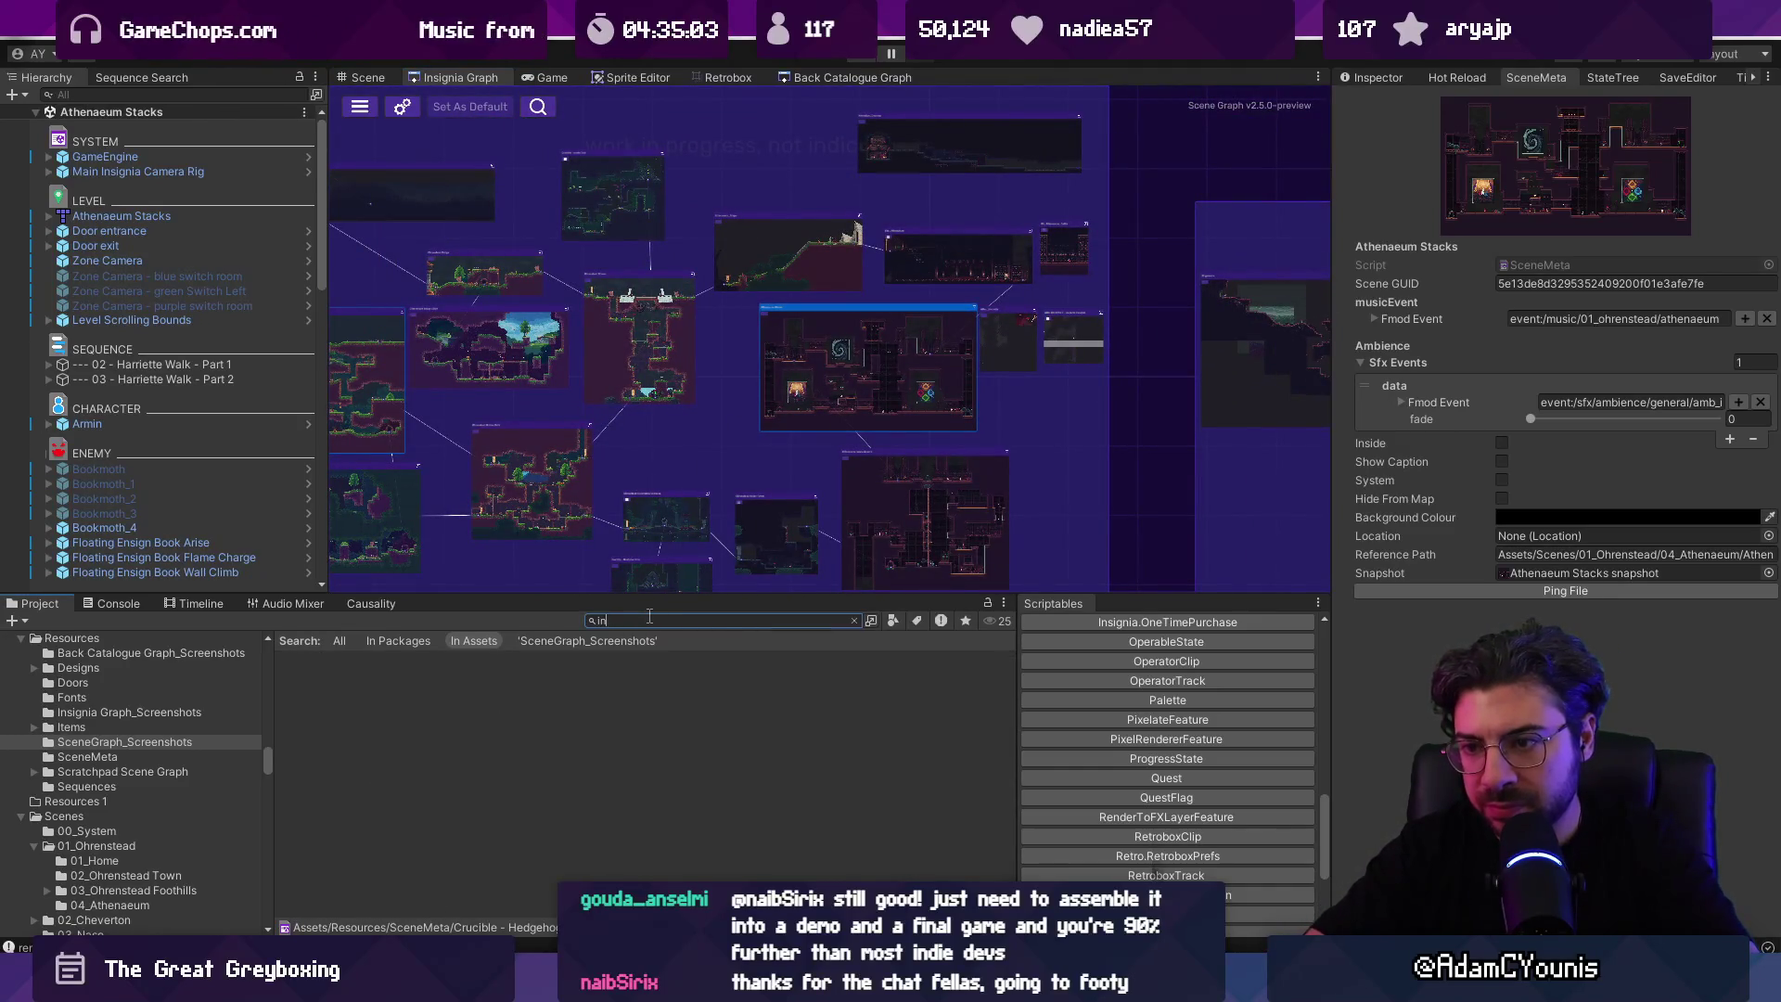
{"action": "type", "text": "graph"}
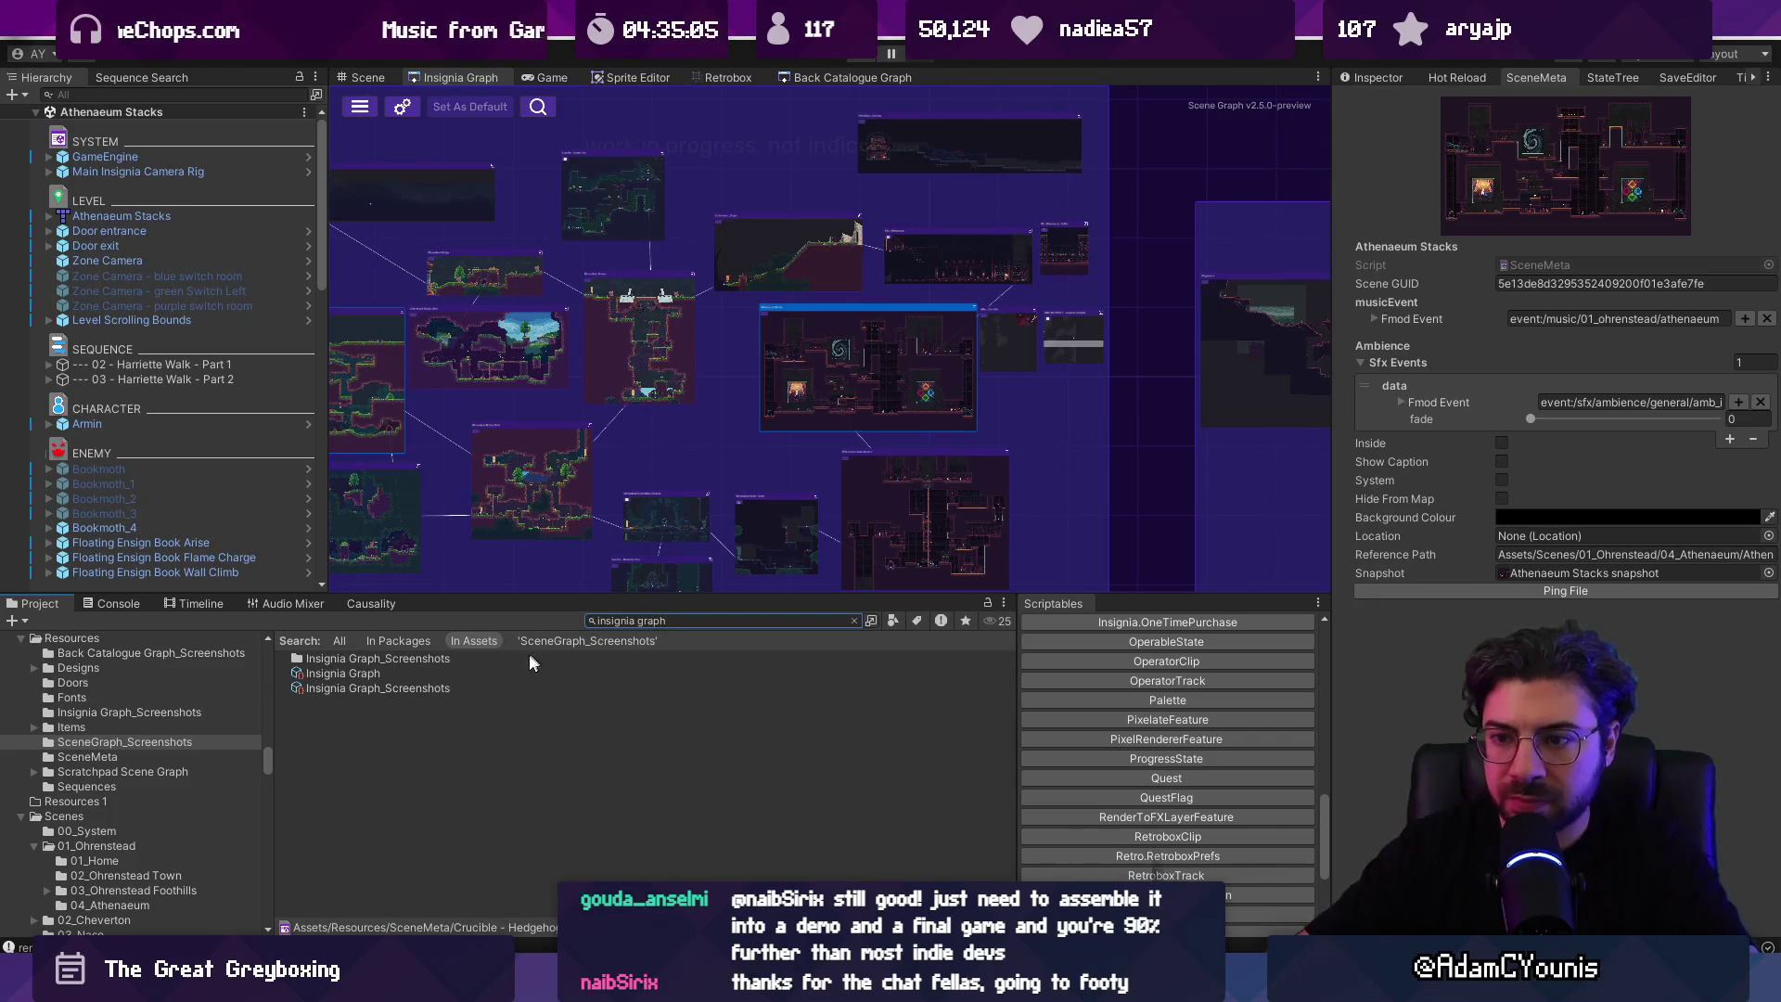
{"action": "left_click", "coordinate": [492, 686]}
{"action": "left_click", "coordinate": [854, 621]}
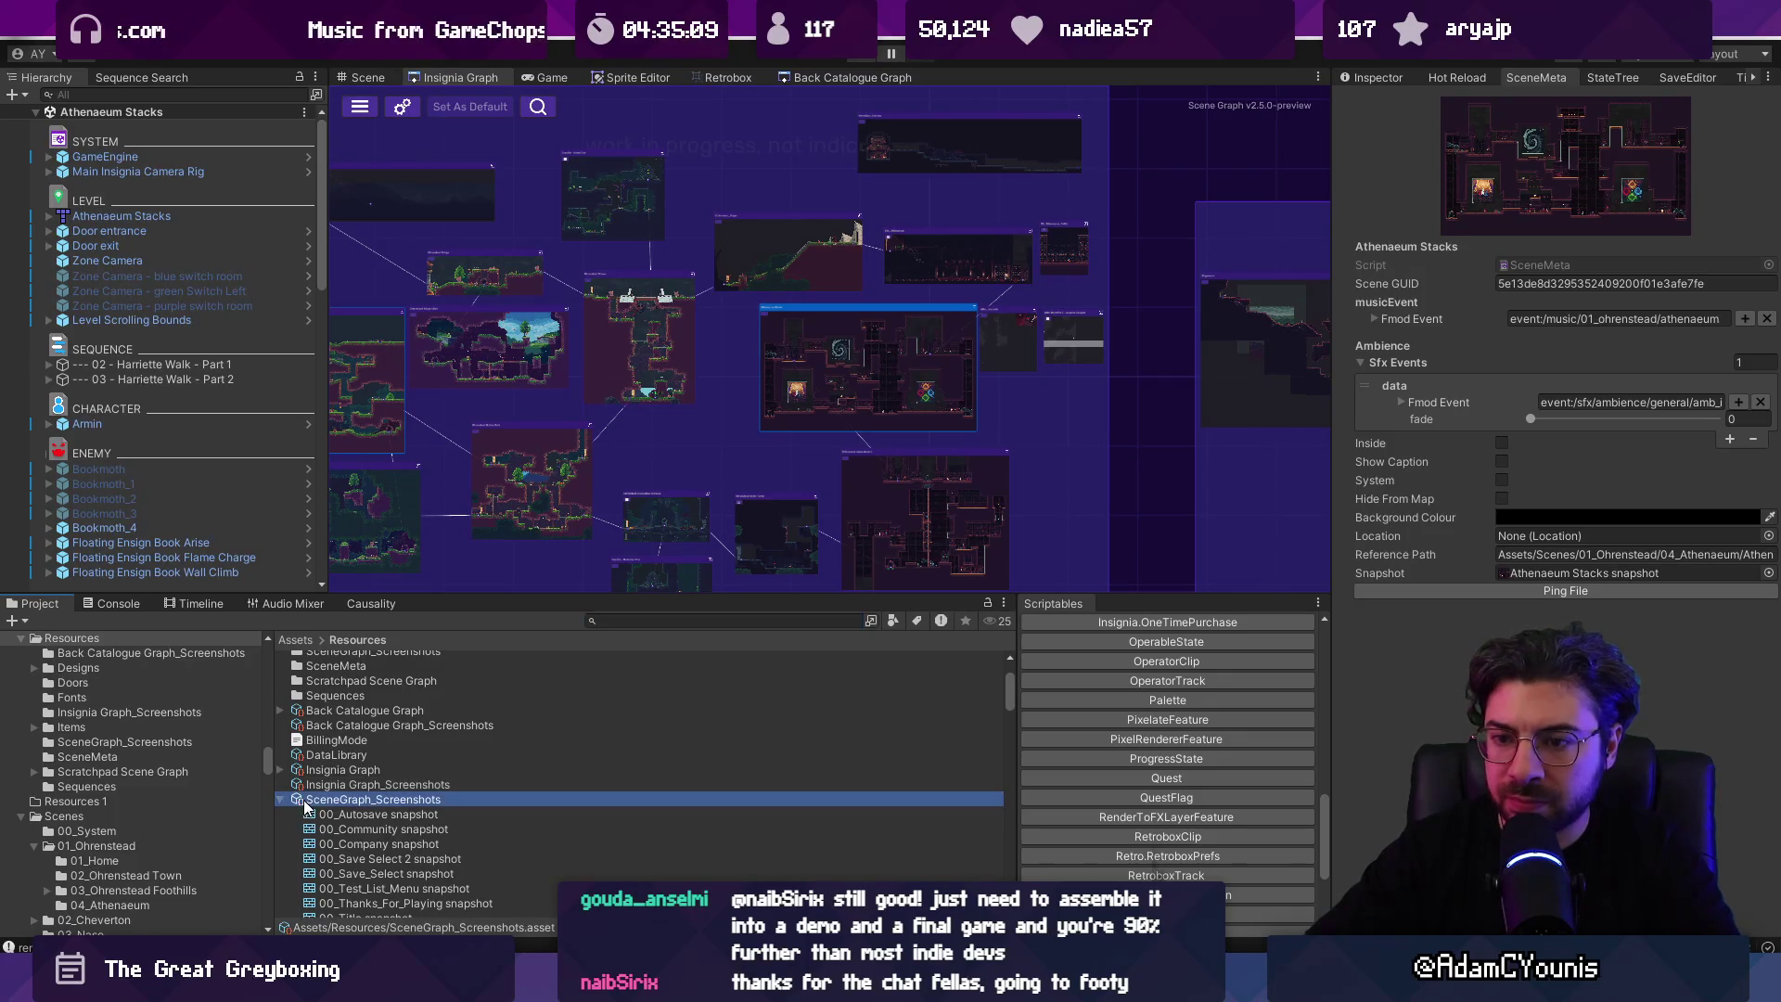
{"action": "left_click", "coordinate": [344, 829]}
{"action": "left_click", "coordinate": [341, 798]}
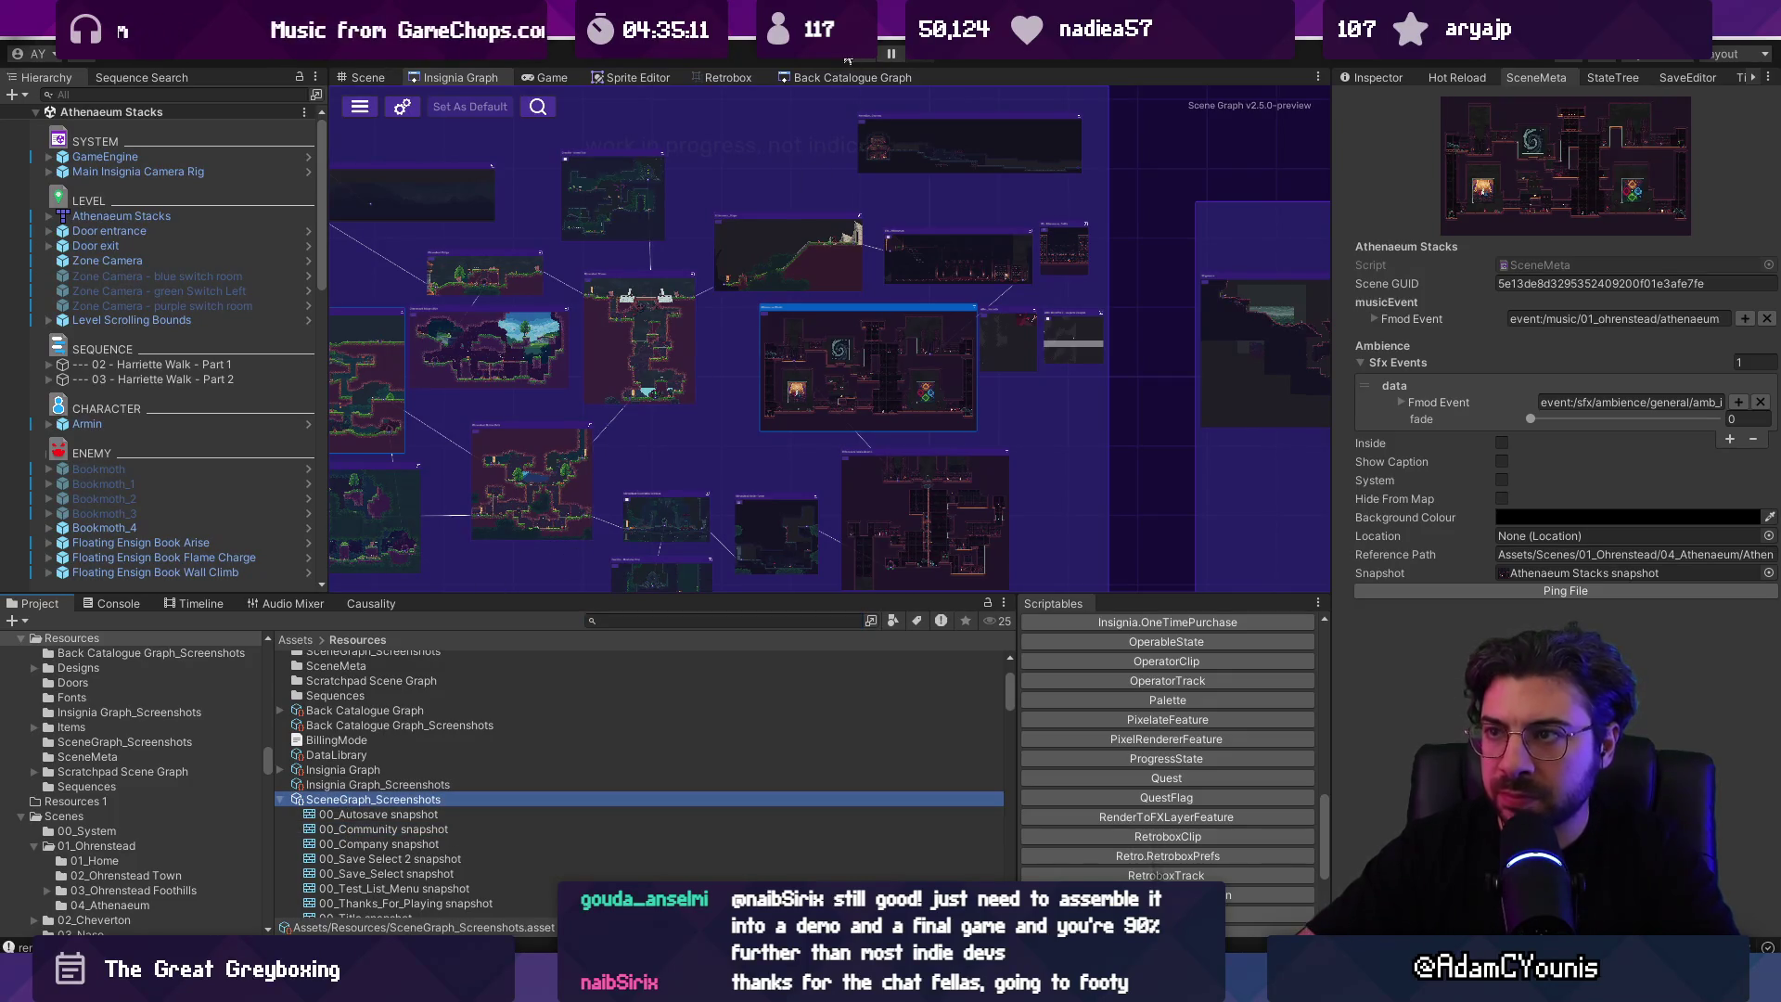
{"action": "left_click", "coordinate": [858, 58]}
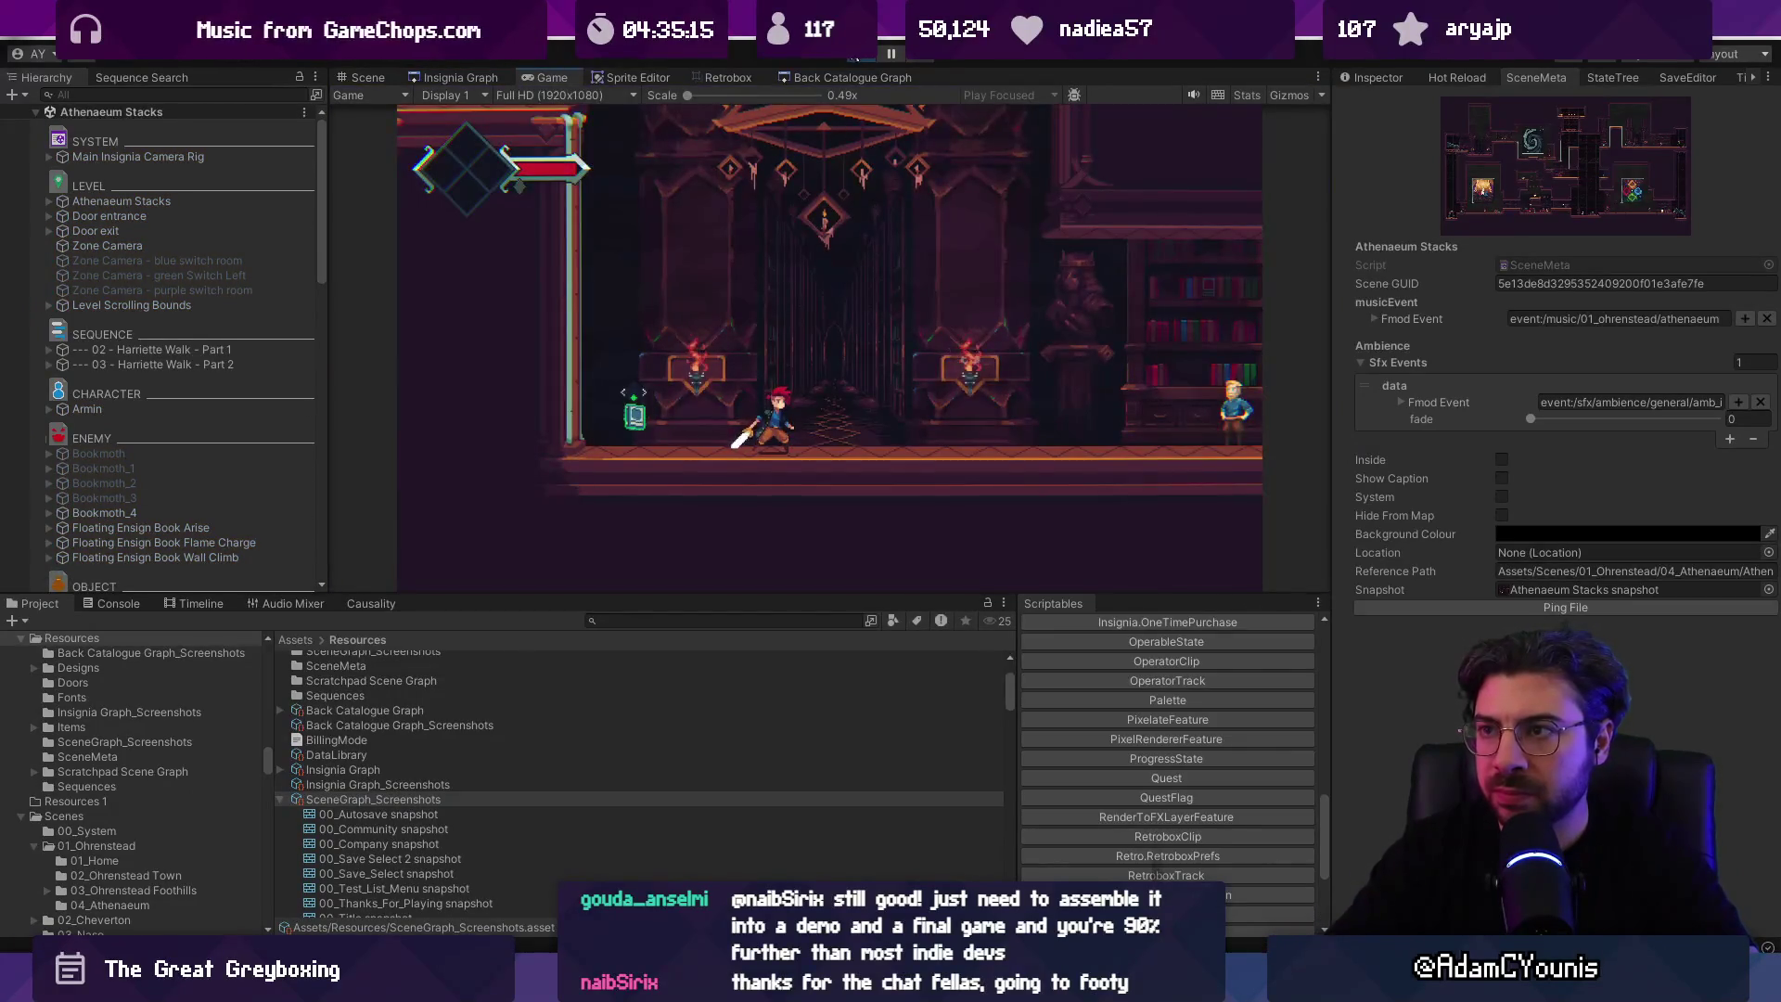
Step: Restart play mode and open and close the in-game world map several times
{"action": "left_click", "coordinate": [858, 58]}
{"action": "left_click", "coordinate": [488, 76]}
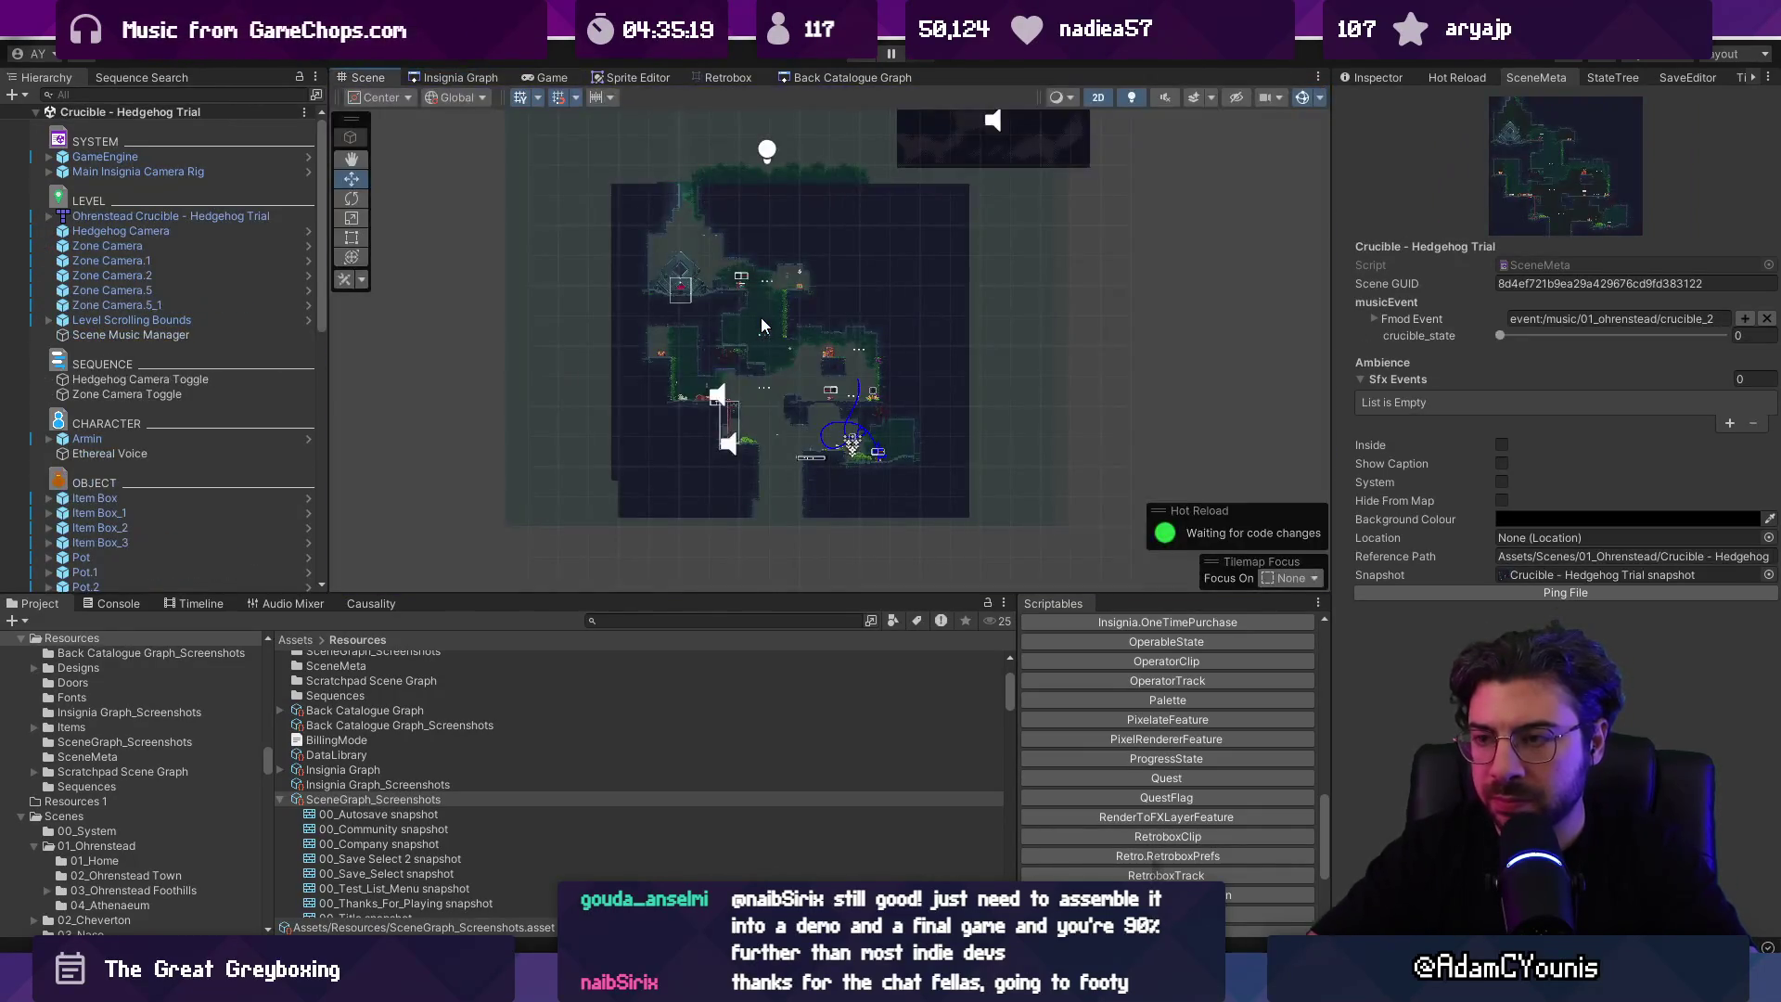
{"action": "key", "text": "ctrl+p"}
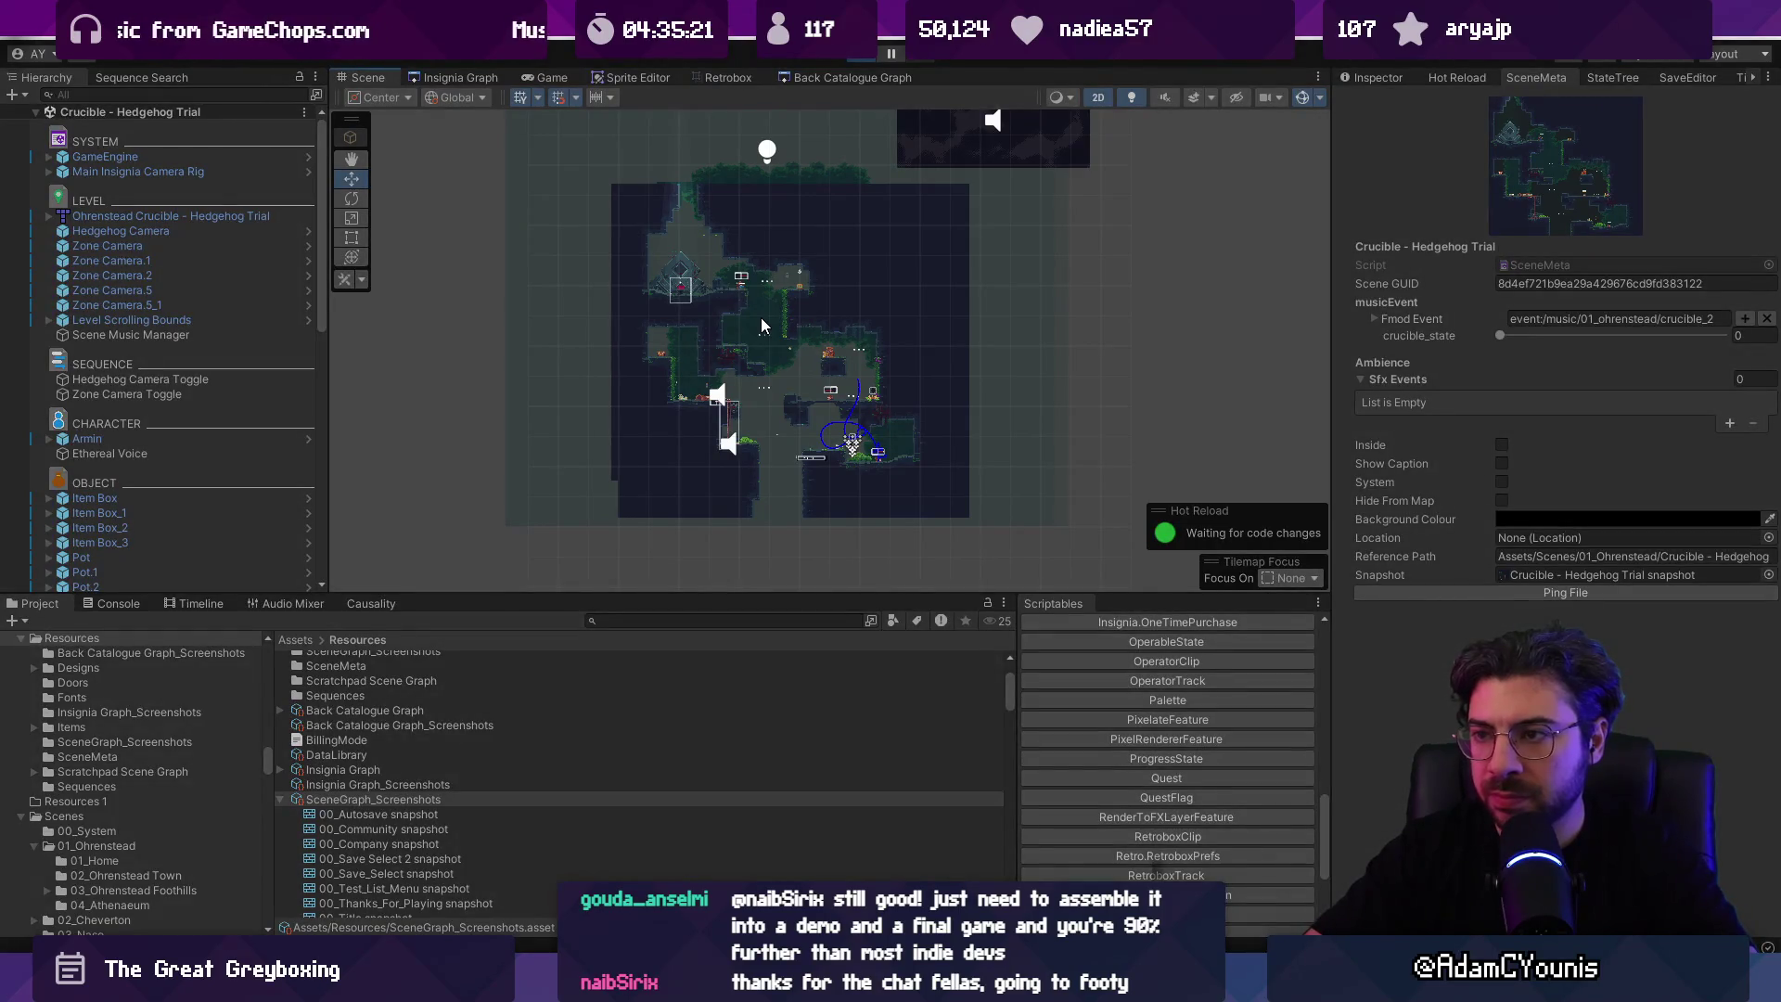
{"action": "key", "text": "m"}
{"action": "key", "text": "m"}
{"action": "key", "text": "m"}
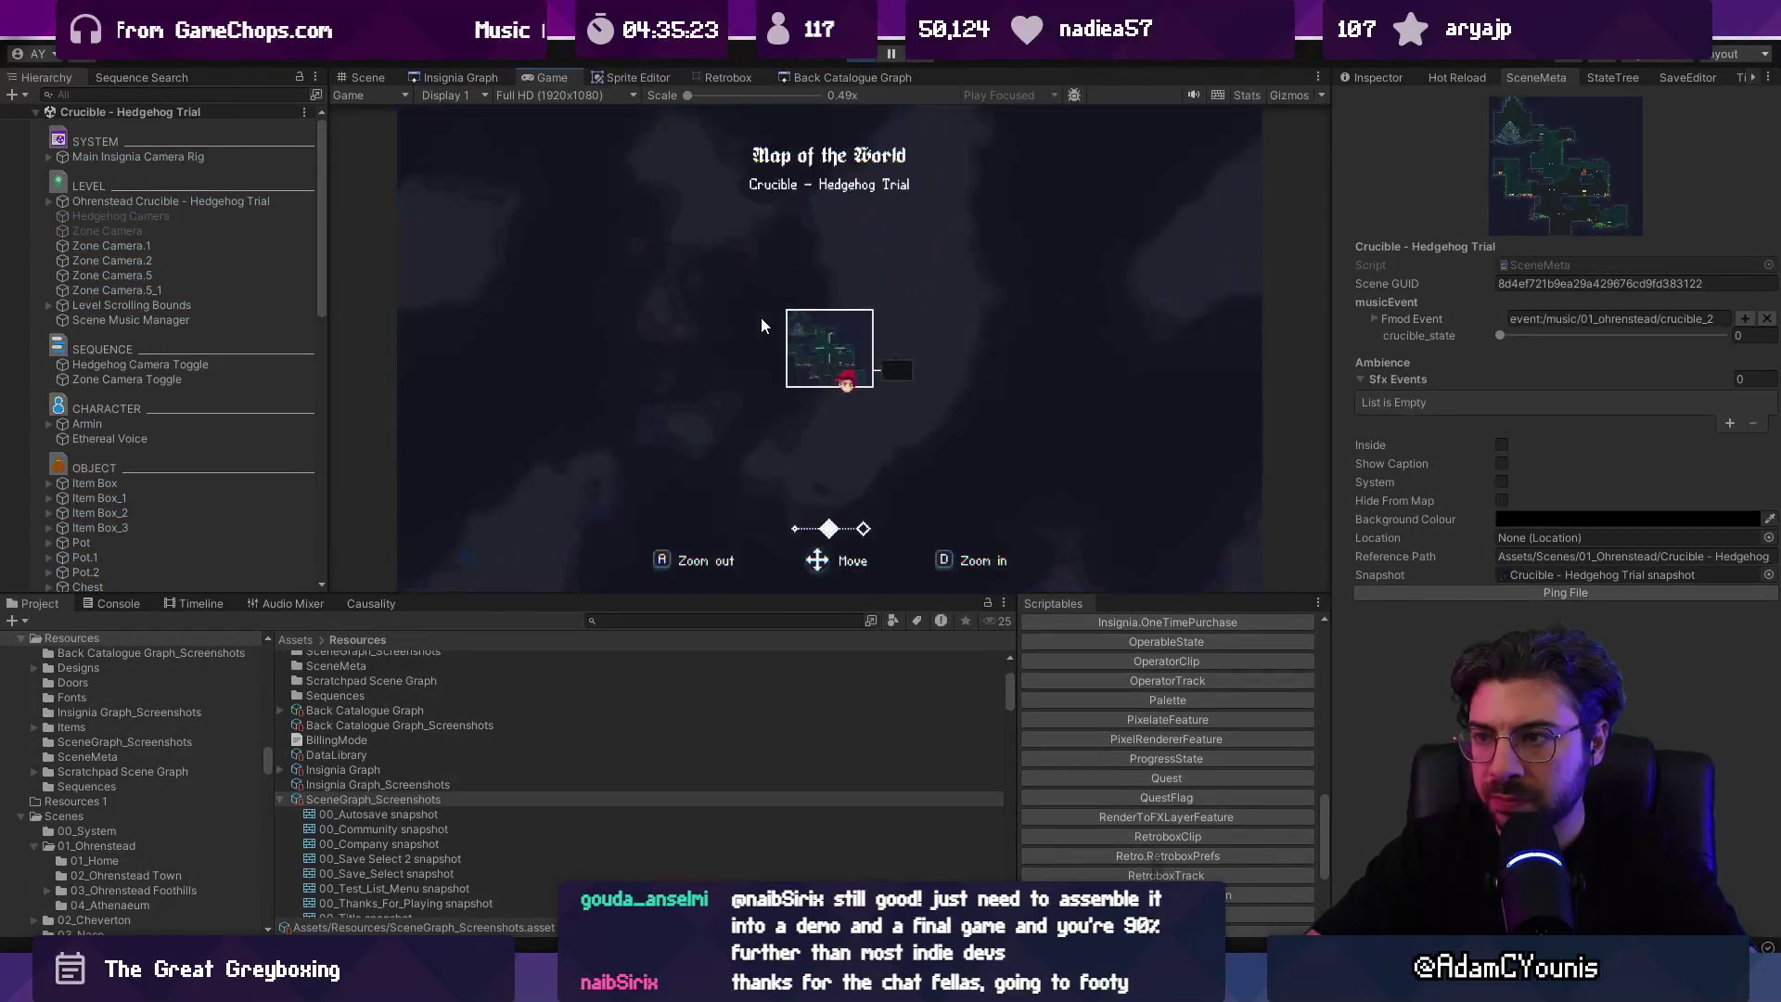
{"action": "key", "text": "m"}
{"action": "key", "text": "m"}
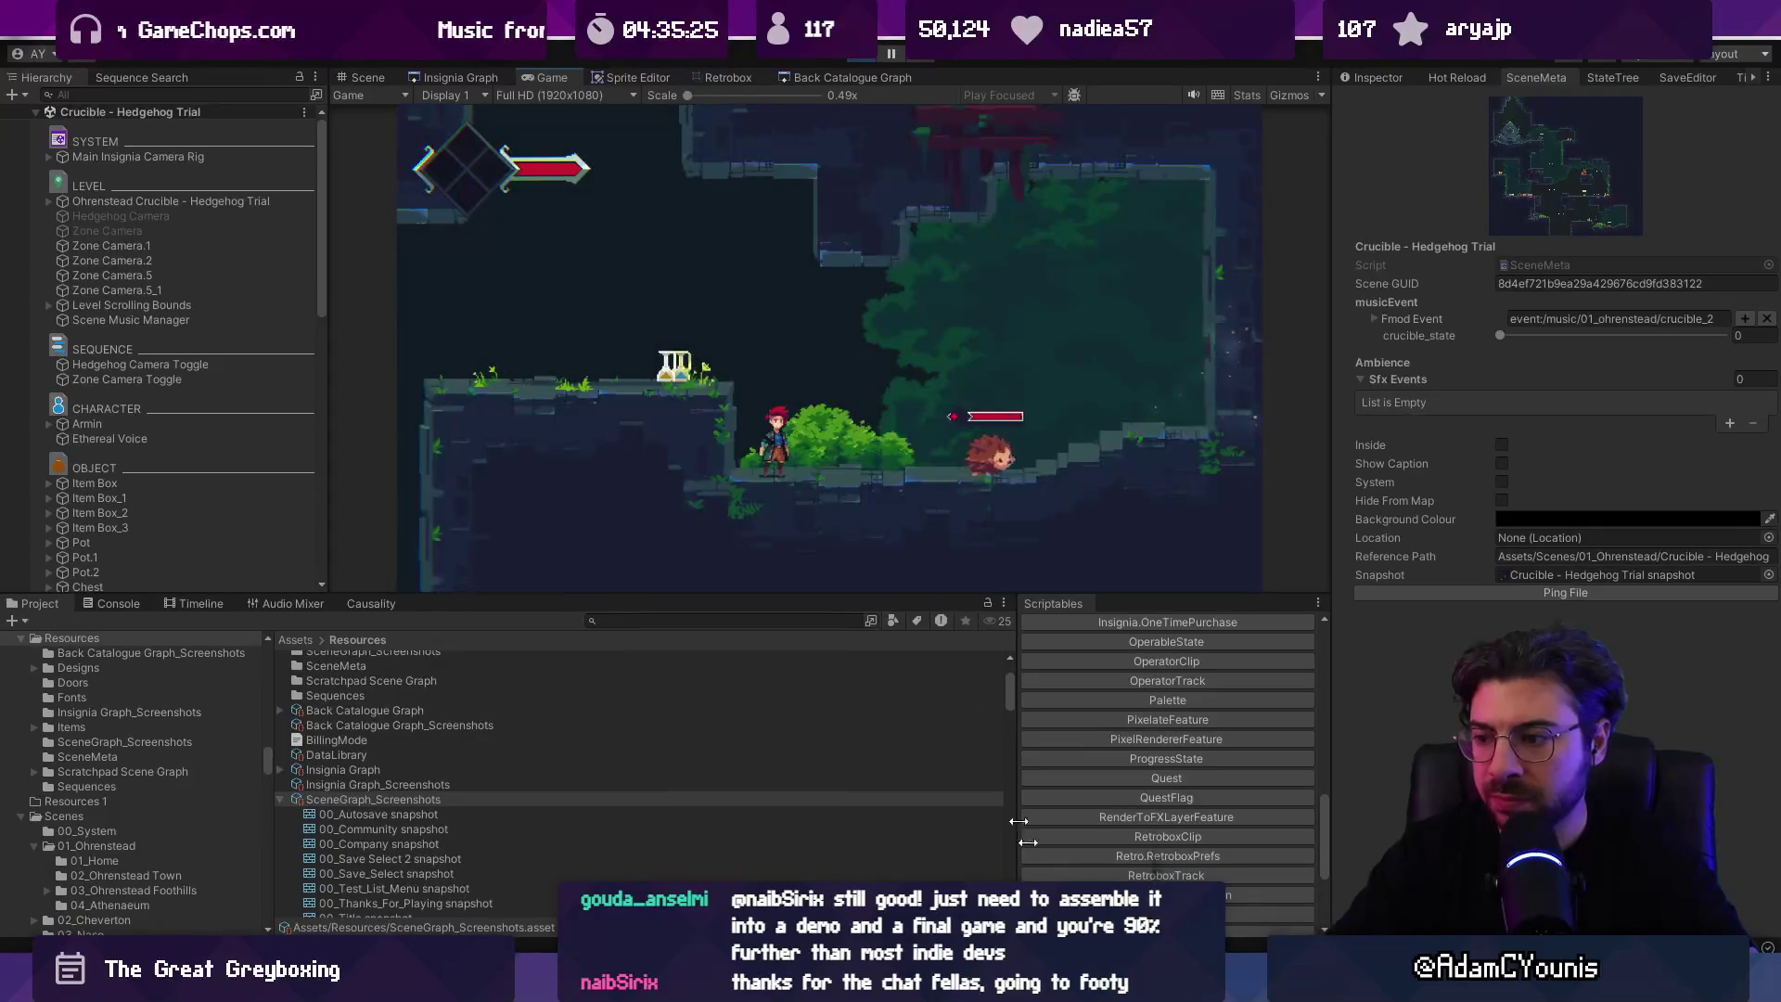
{"action": "key", "text": "alt+Tab"}
{"action": "key", "text": "alt+Tab"}
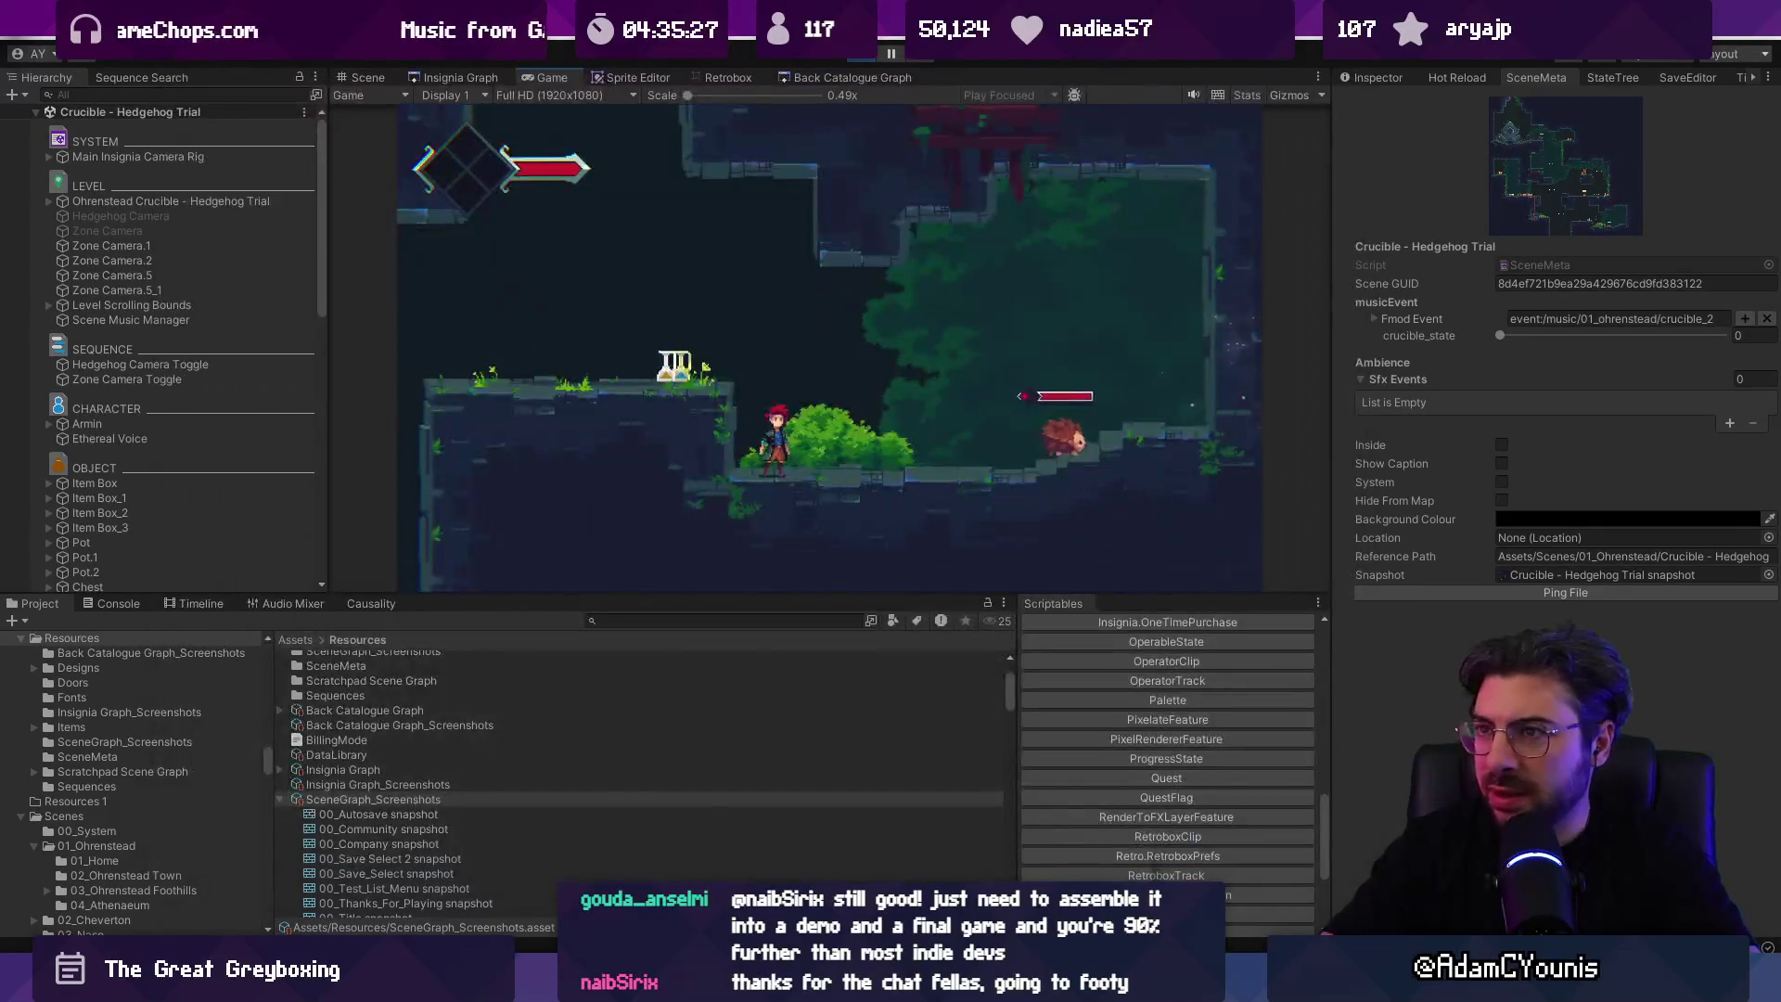
{"action": "key", "text": "m"}
{"action": "key", "text": "m"}
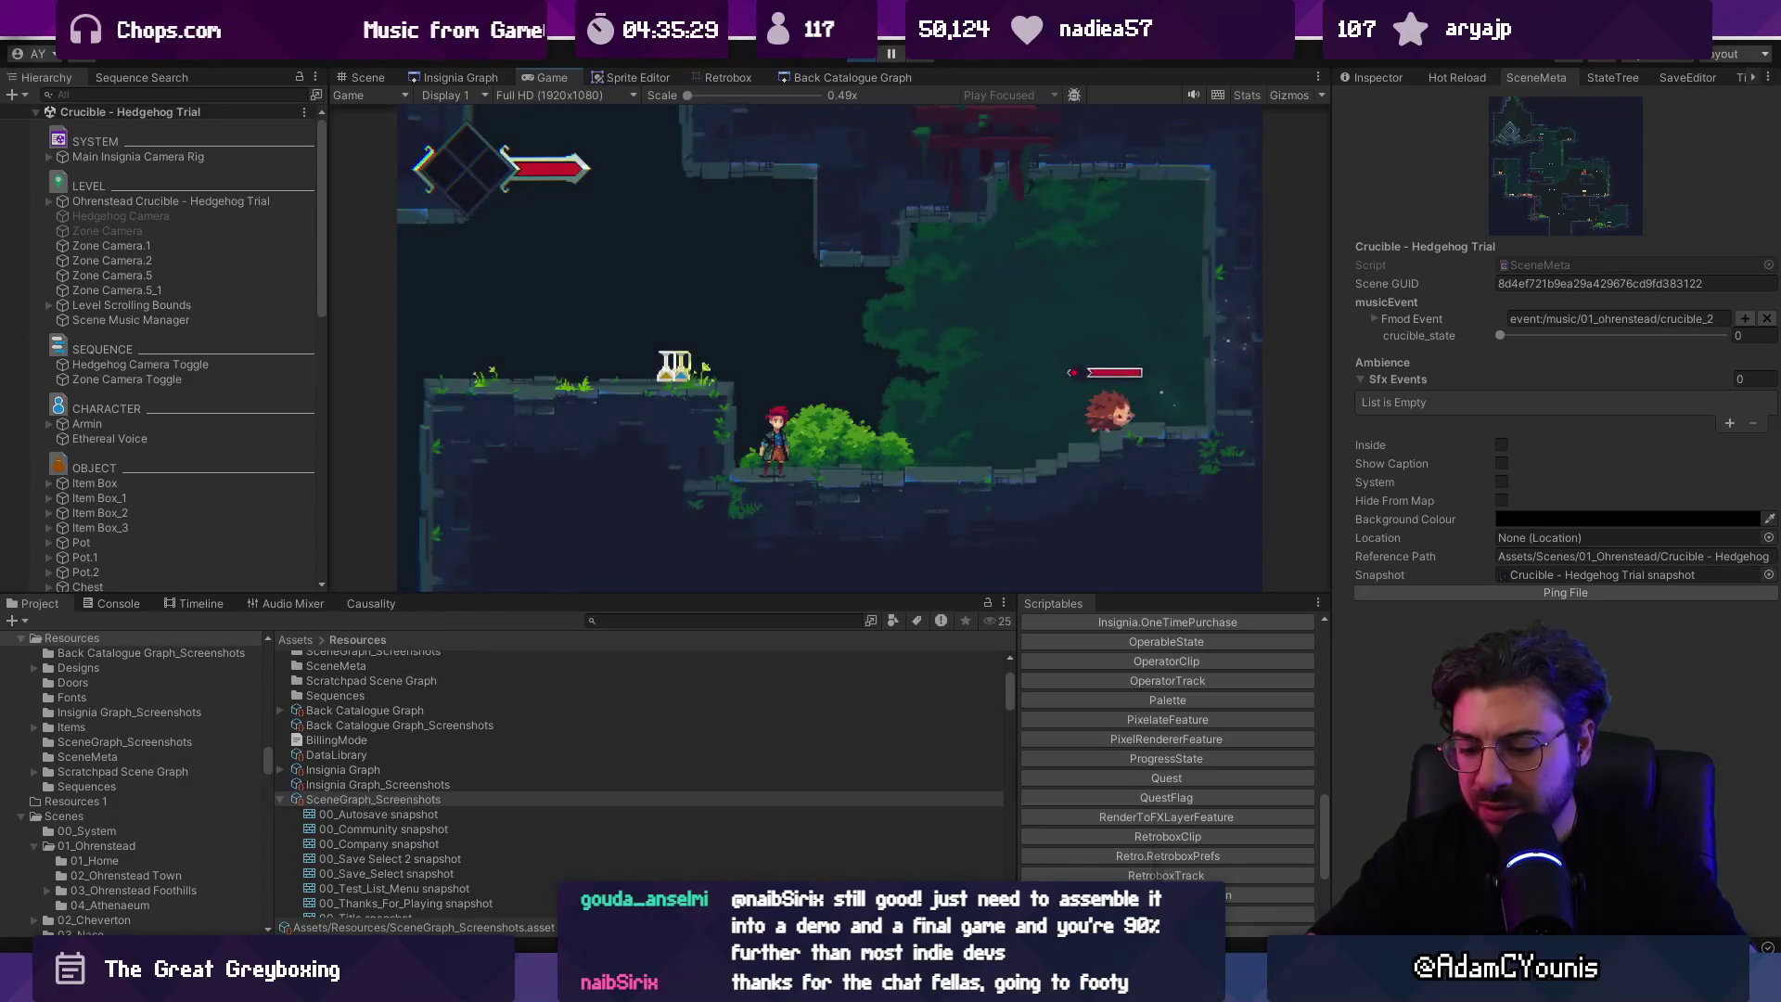
{"action": "key", "text": "m"}
{"action": "key", "text": "m"}
{"action": "key", "text": "m"}
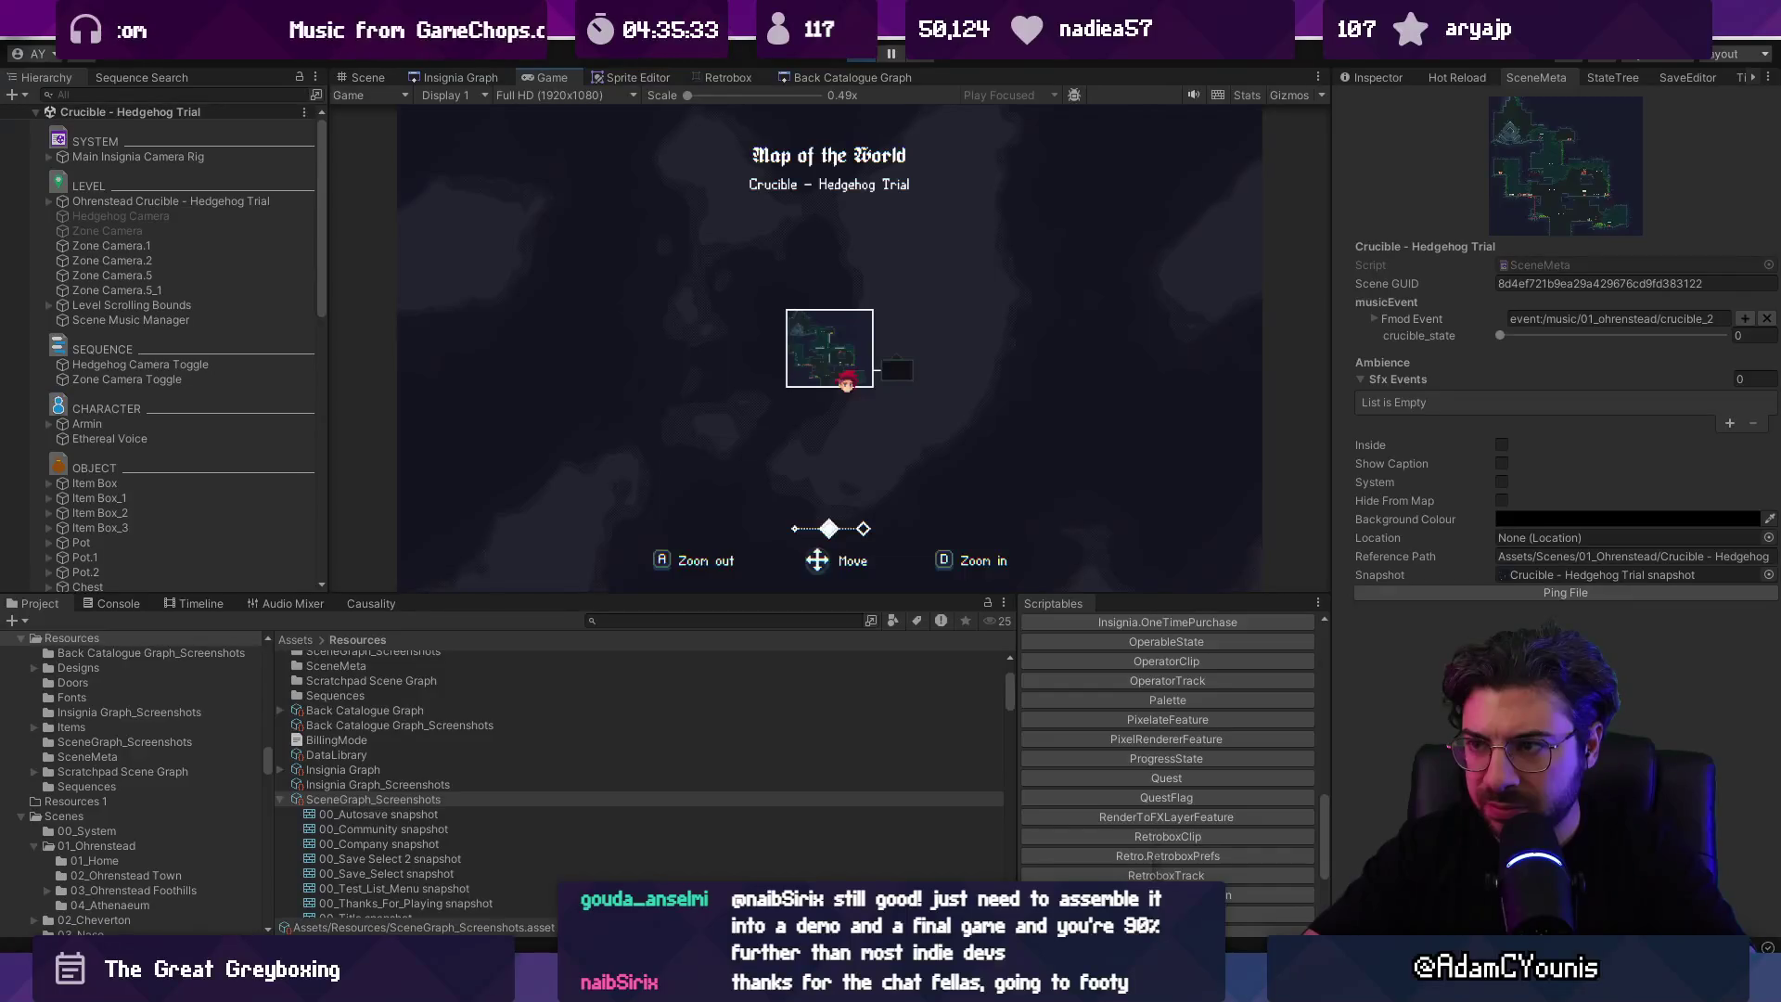
{"action": "key", "text": "m"}
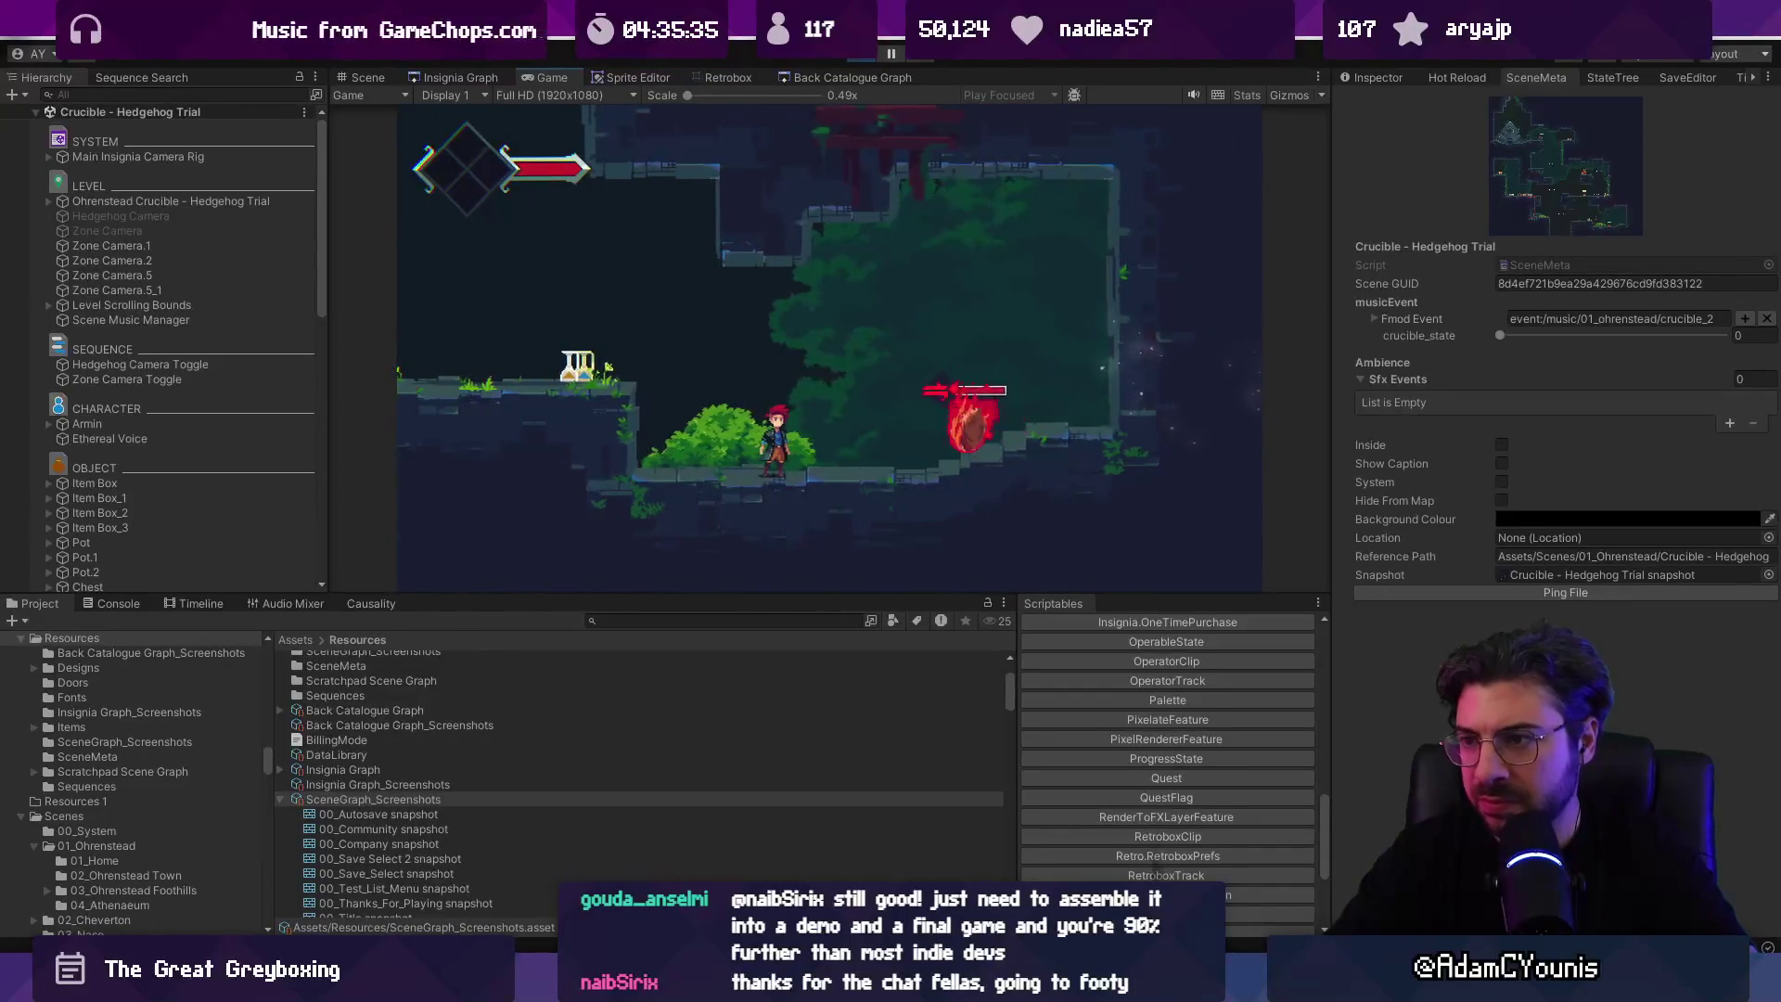
Step: Move the character onto the higher ledge and toggle the world map repeatedly
{"action": "key", "text": "Left"}
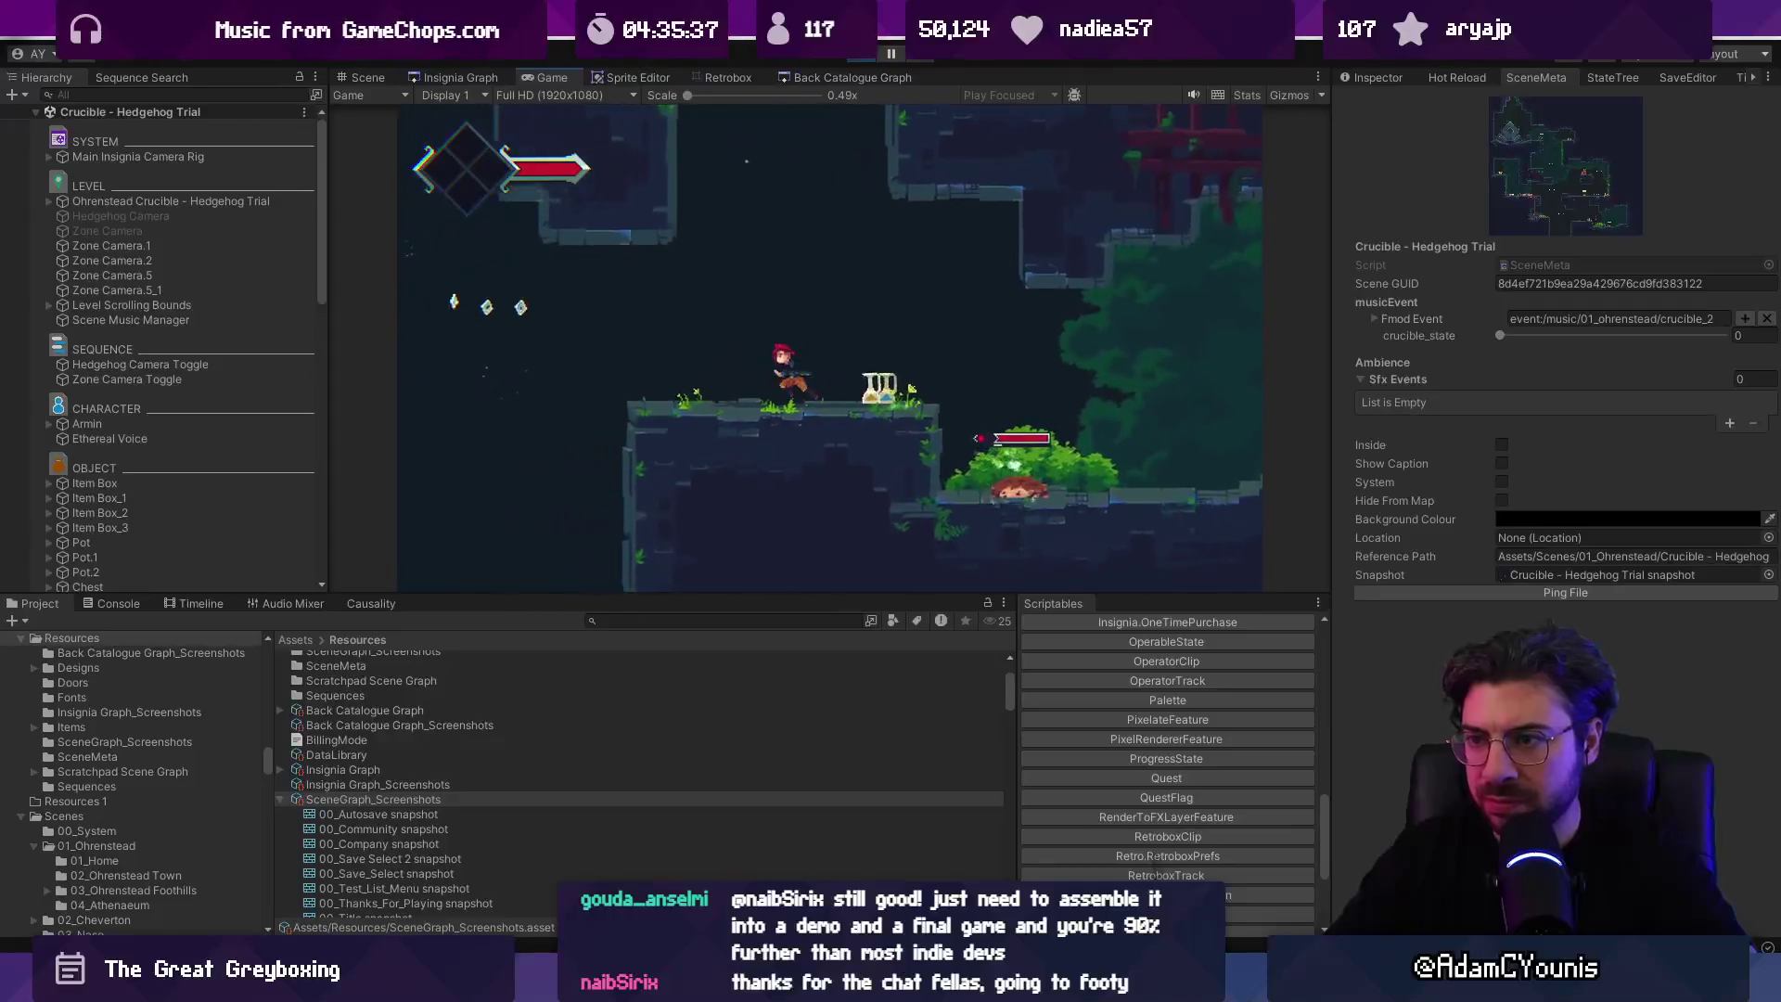
{"action": "key", "text": "m"}
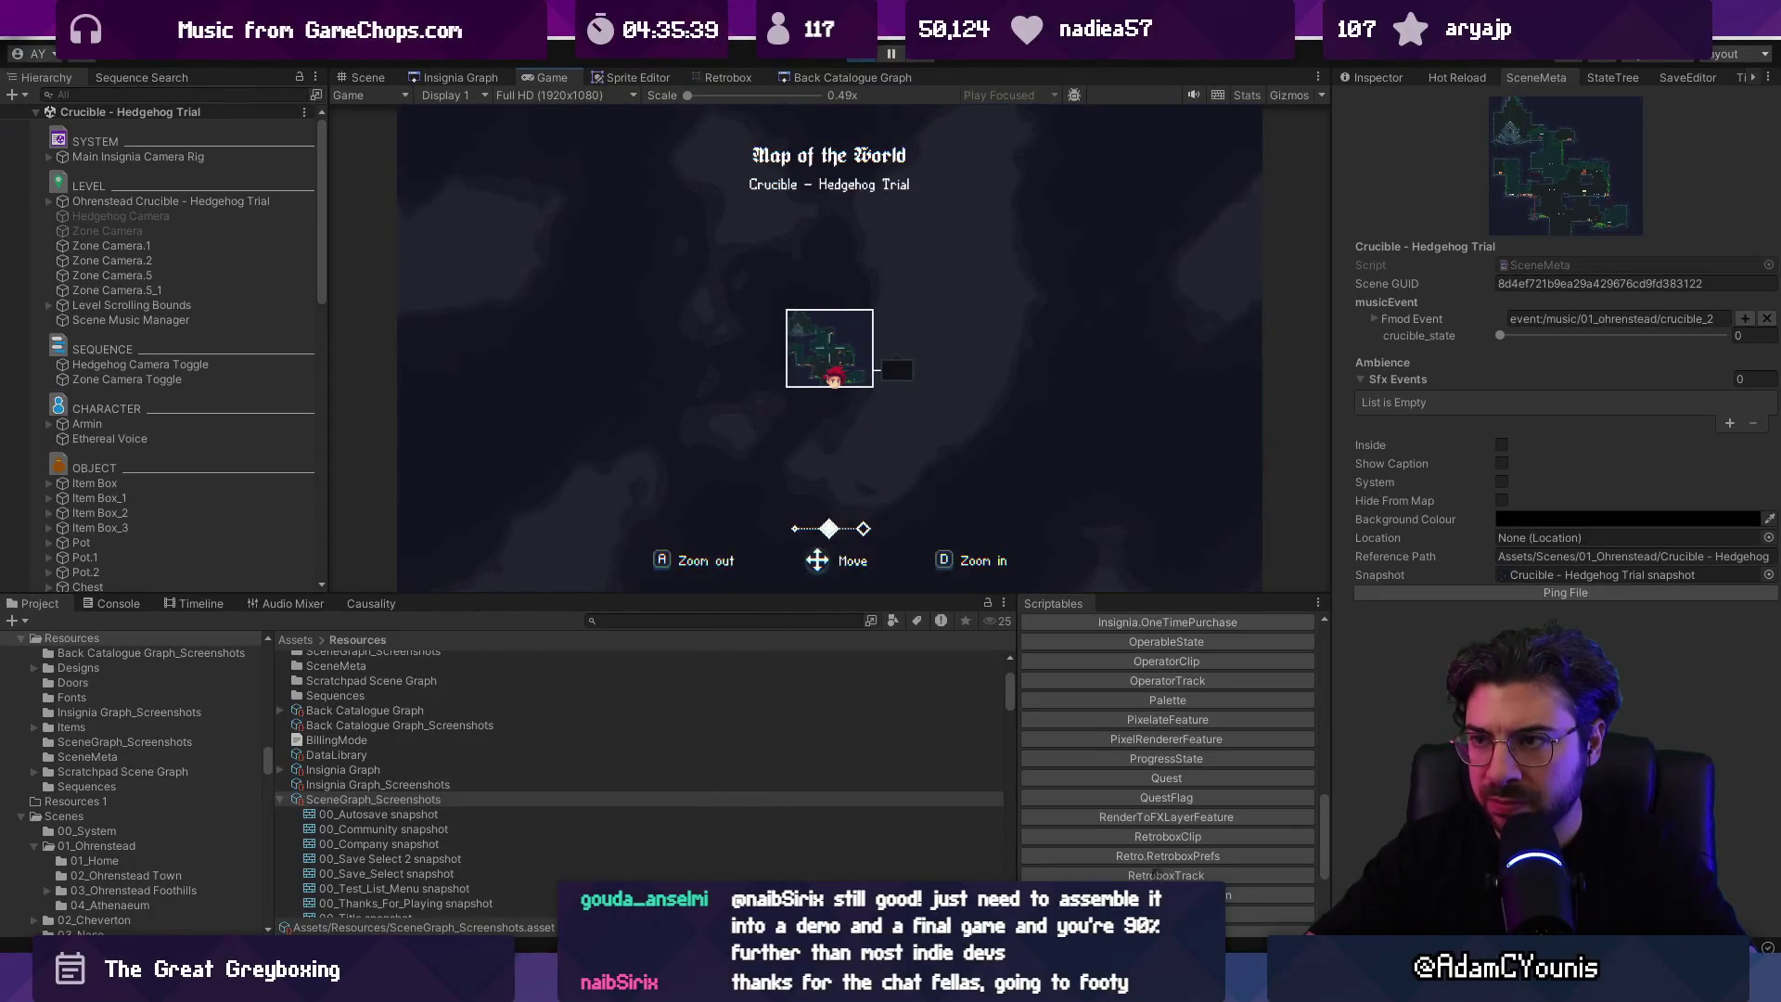
{"action": "key", "text": "m"}
{"action": "key", "text": "m"}
{"action": "key", "text": "m"}
{"action": "key", "text": "m"}
{"action": "key", "text": "m"}
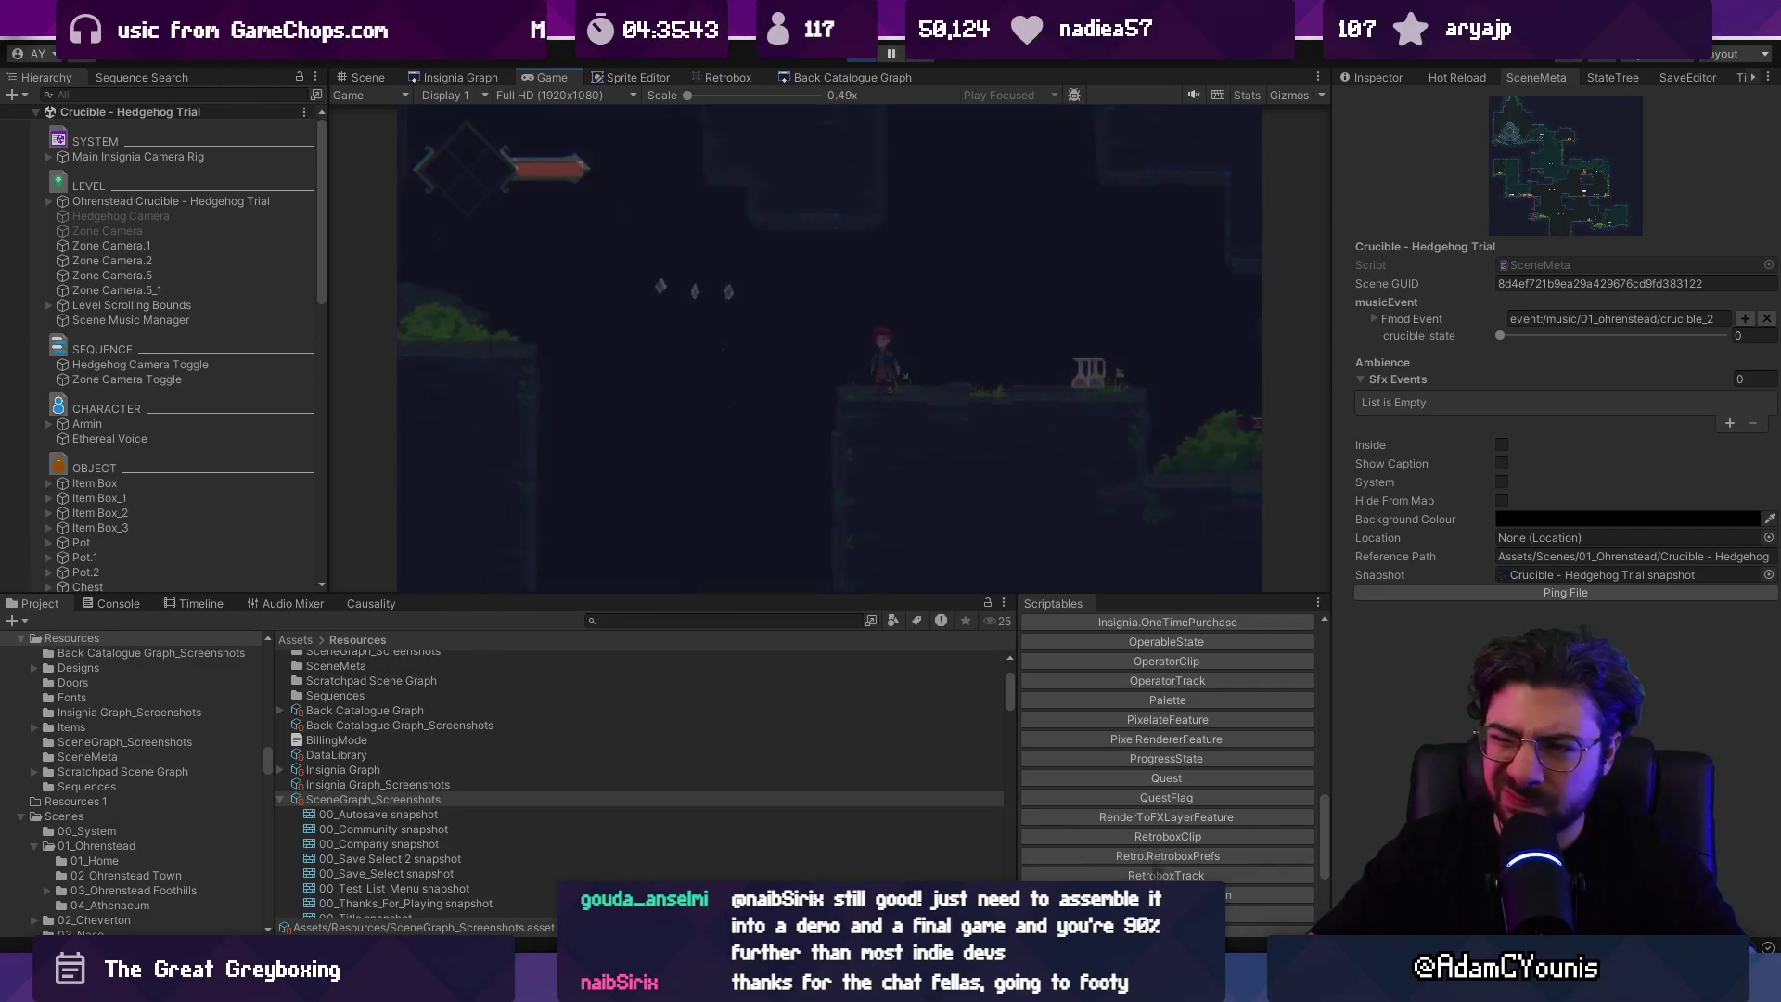
{"action": "key", "text": "m"}
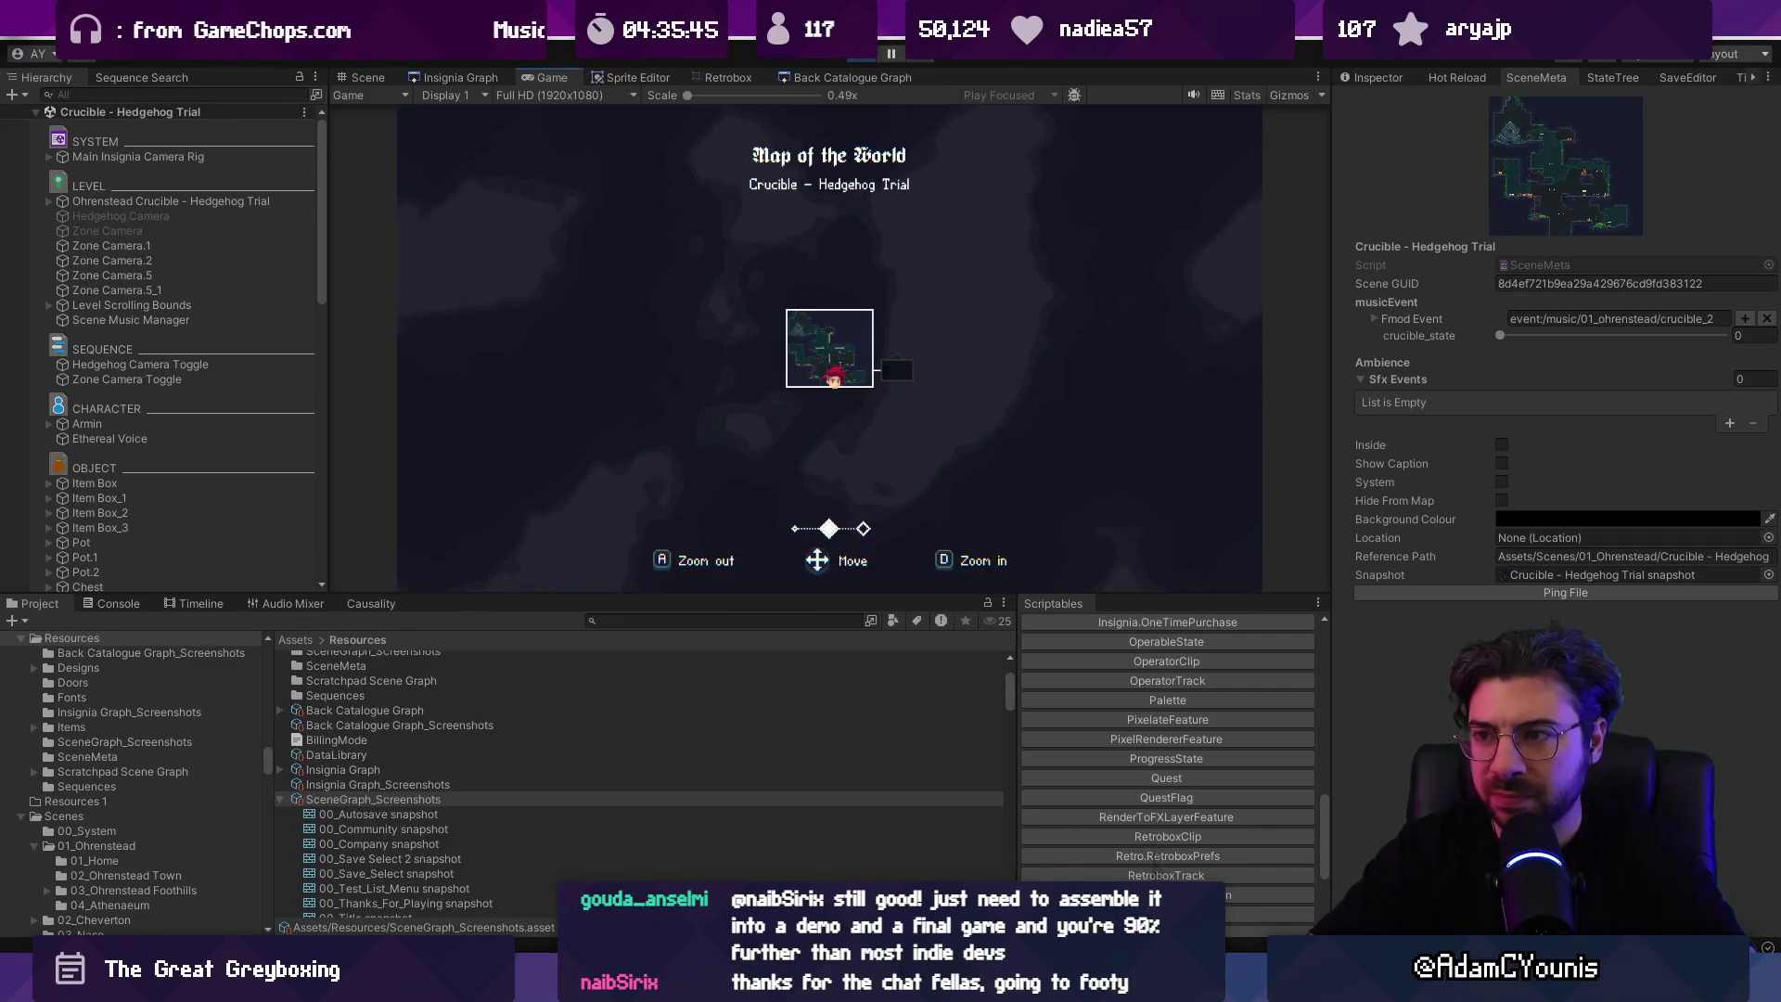
{"action": "key", "text": "m"}
{"action": "key", "text": "m"}
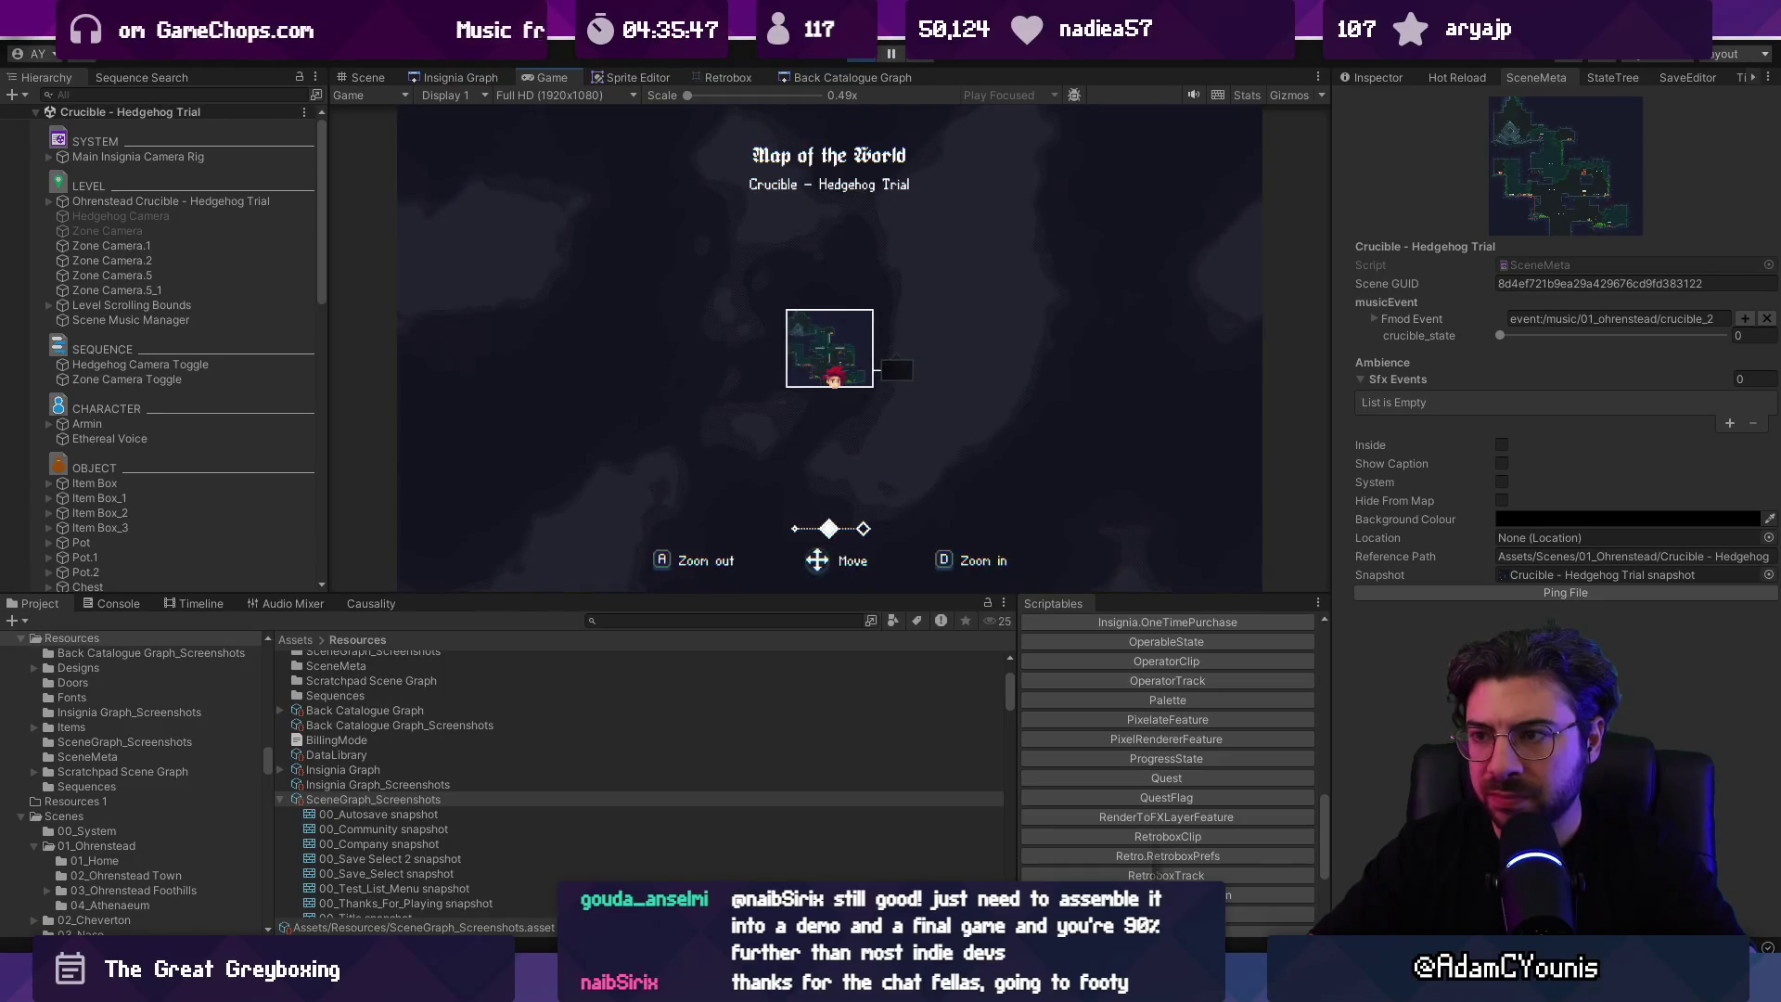
{"action": "key", "text": "m"}
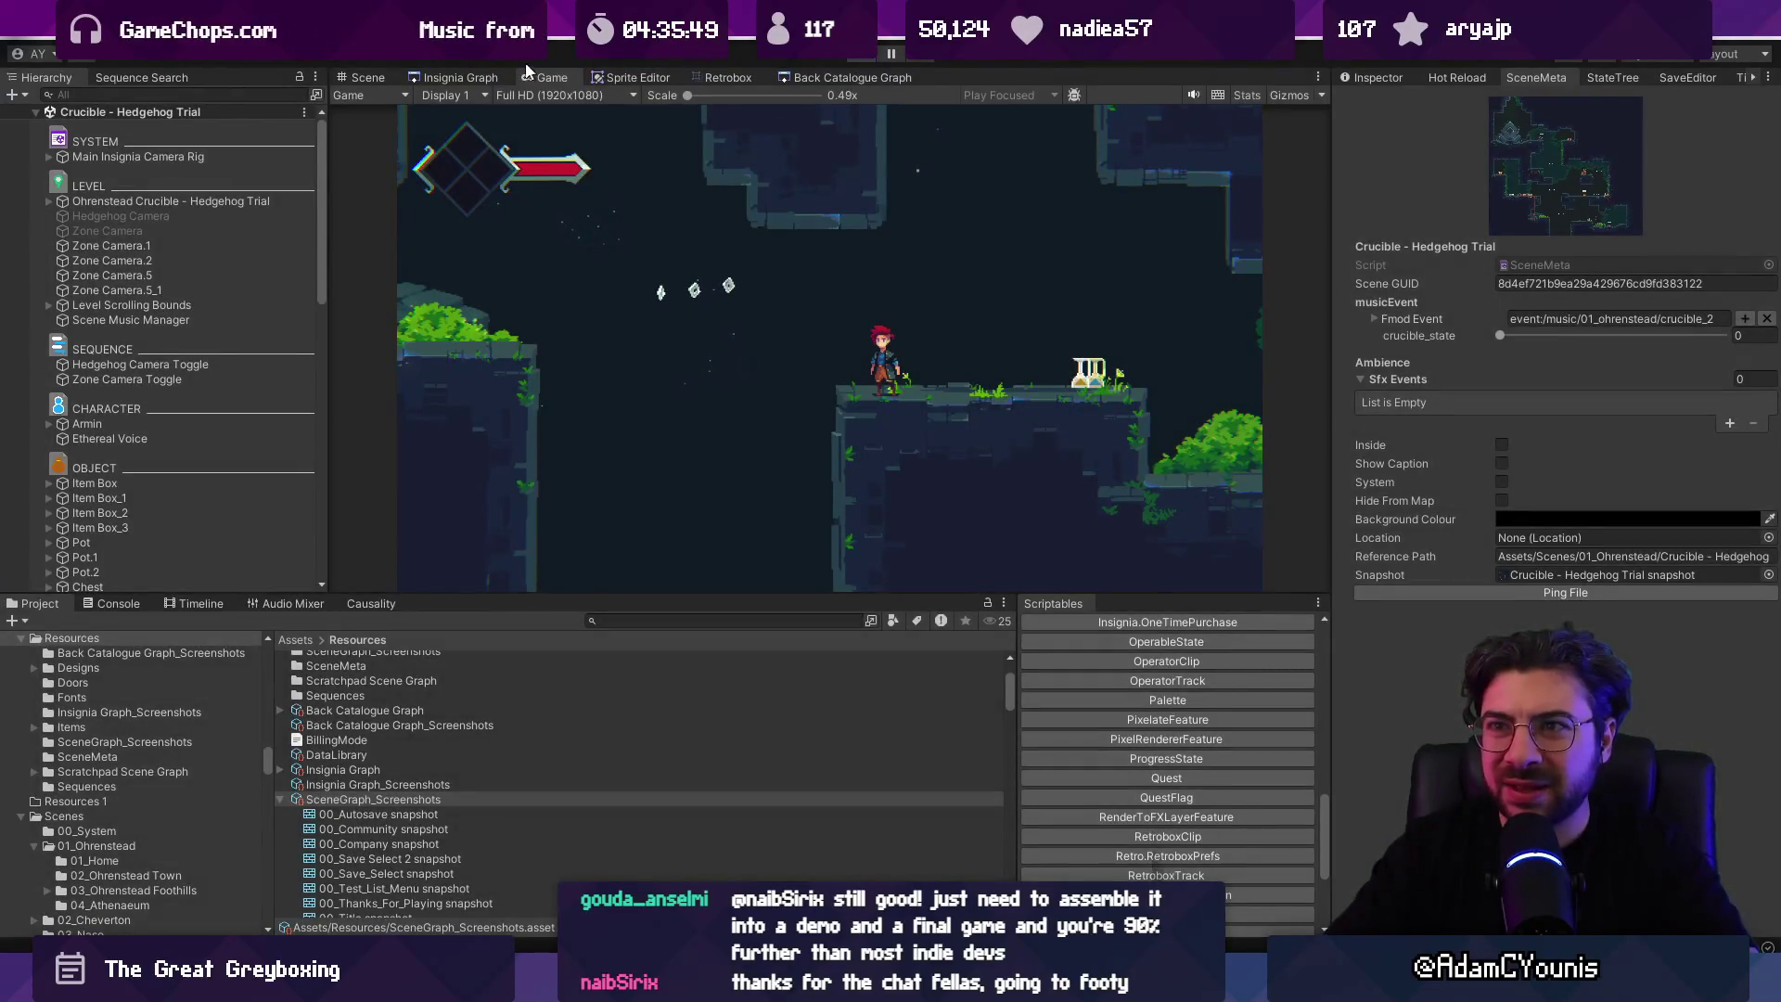
{"action": "left_click", "coordinate": [482, 77]}
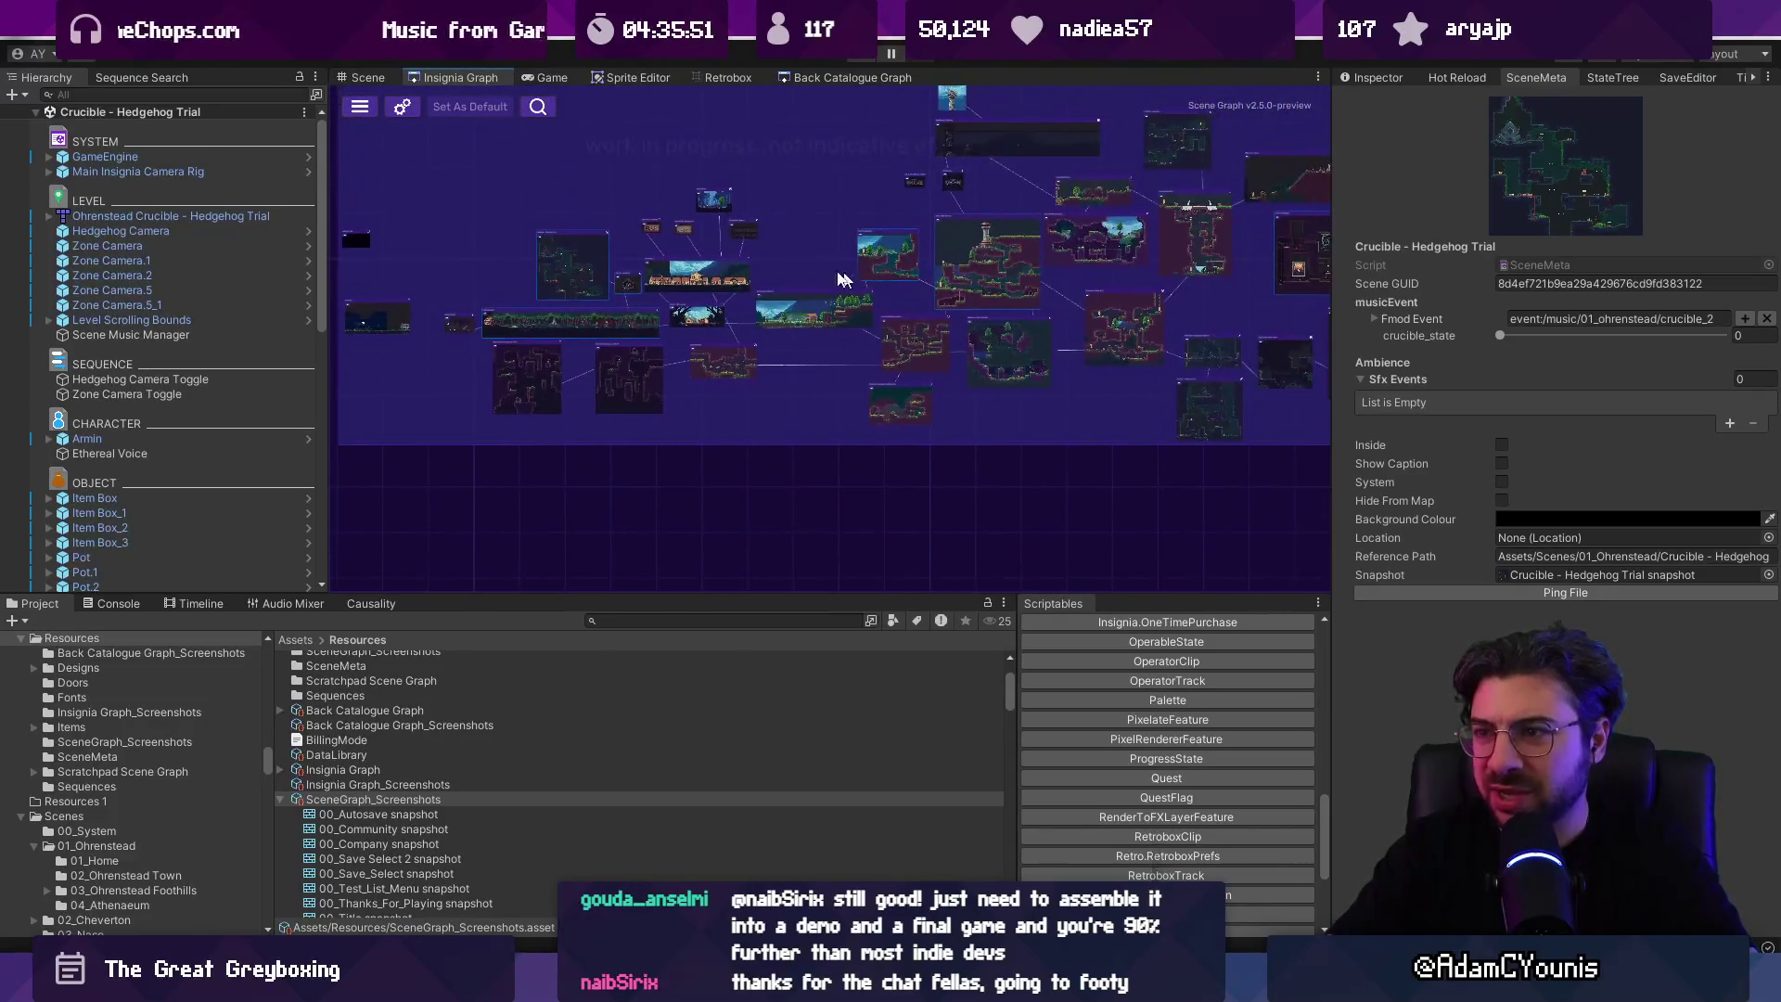
Step: Load Ohrenstead from its graph node and check the world map while walking right
{"action": "double_click", "coordinate": [737, 270]}
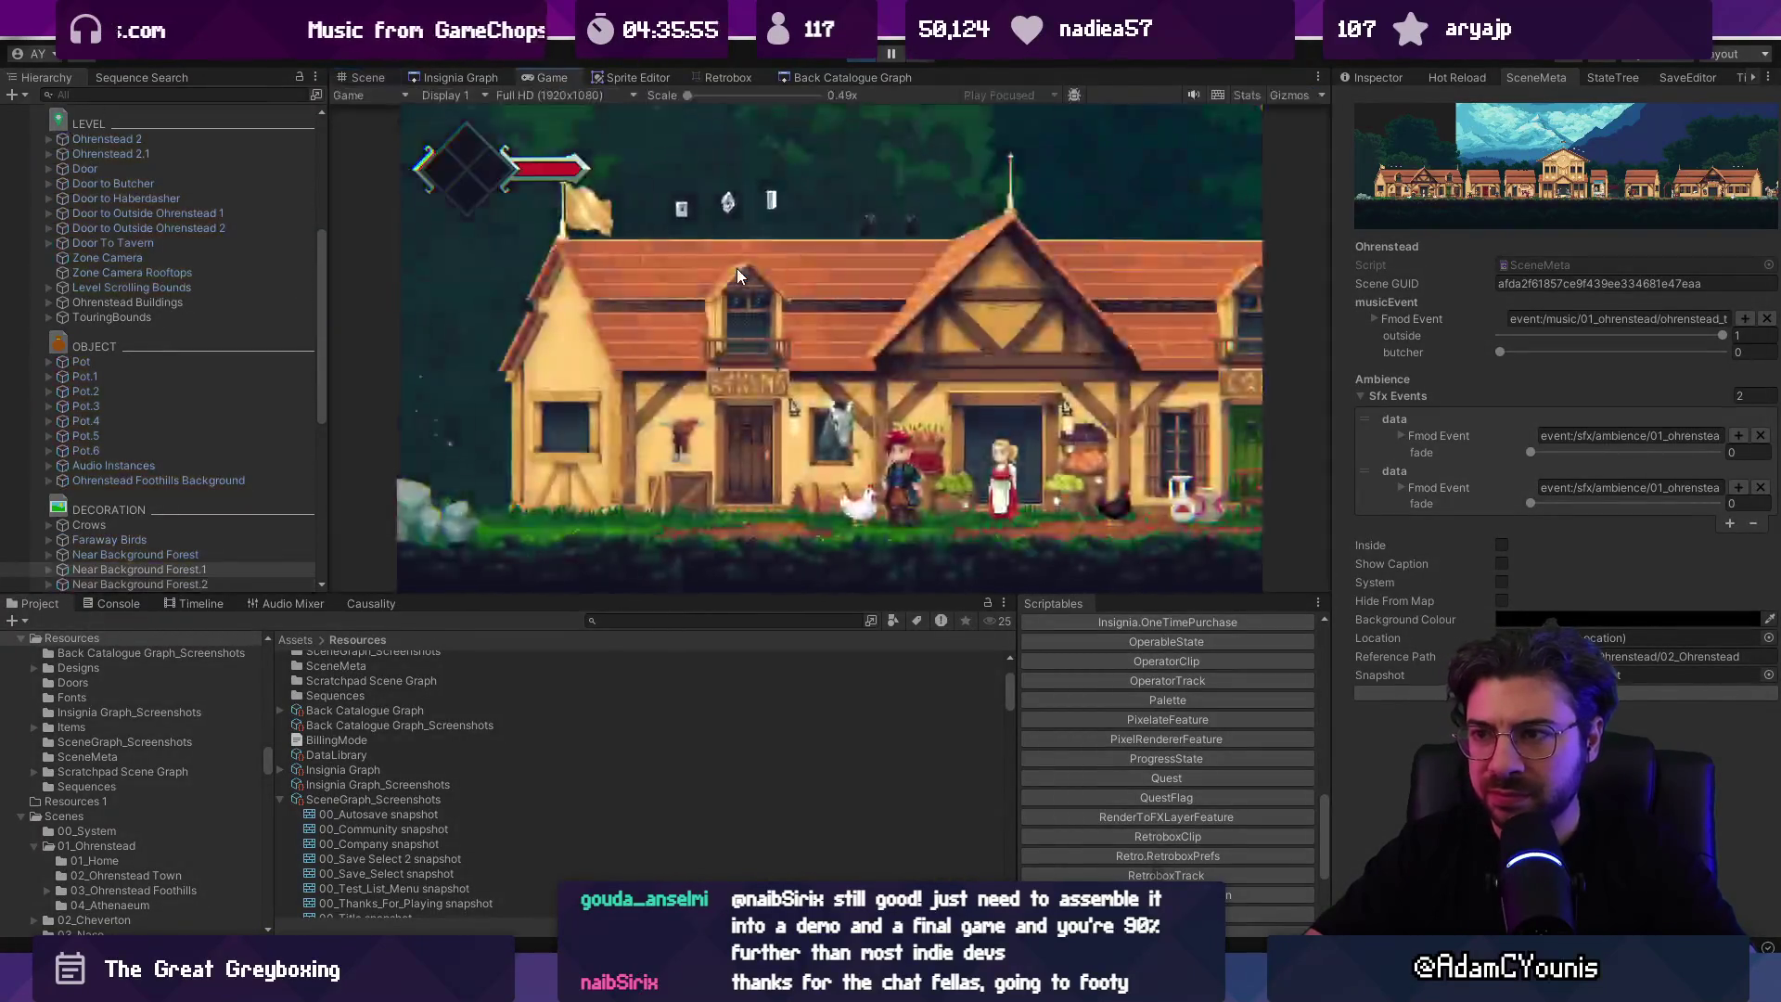
{"action": "key", "text": "m"}
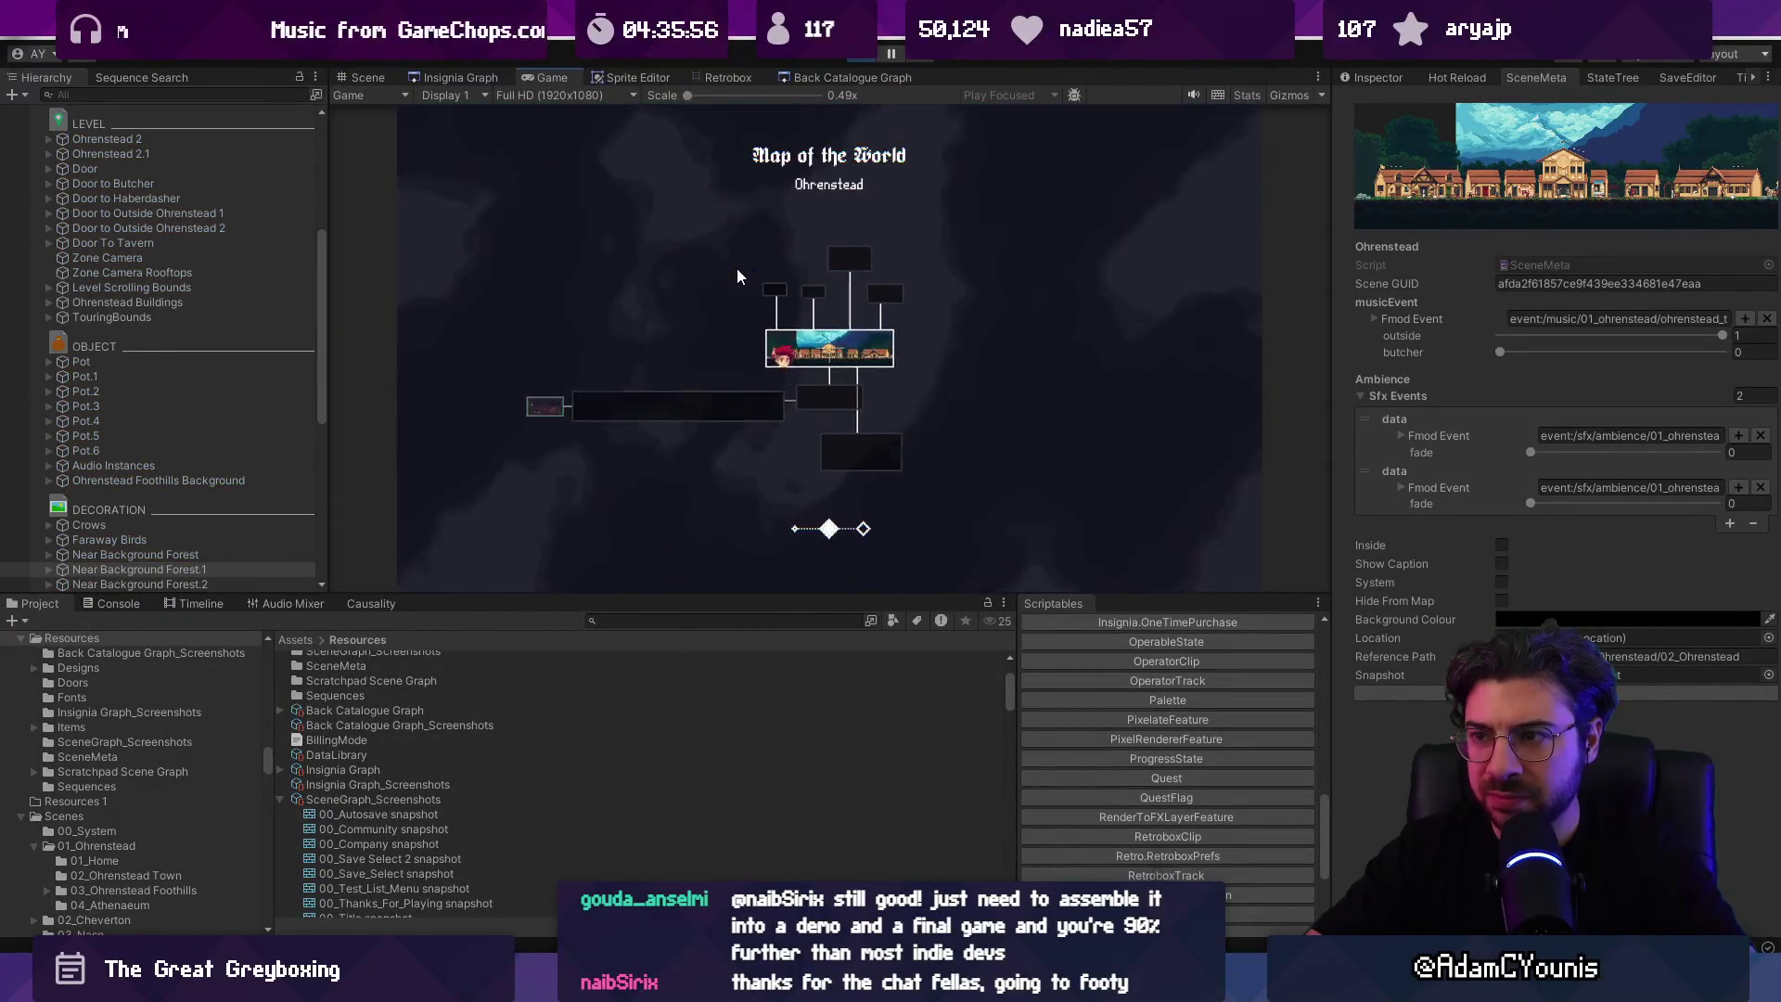
{"action": "key", "text": "m"}
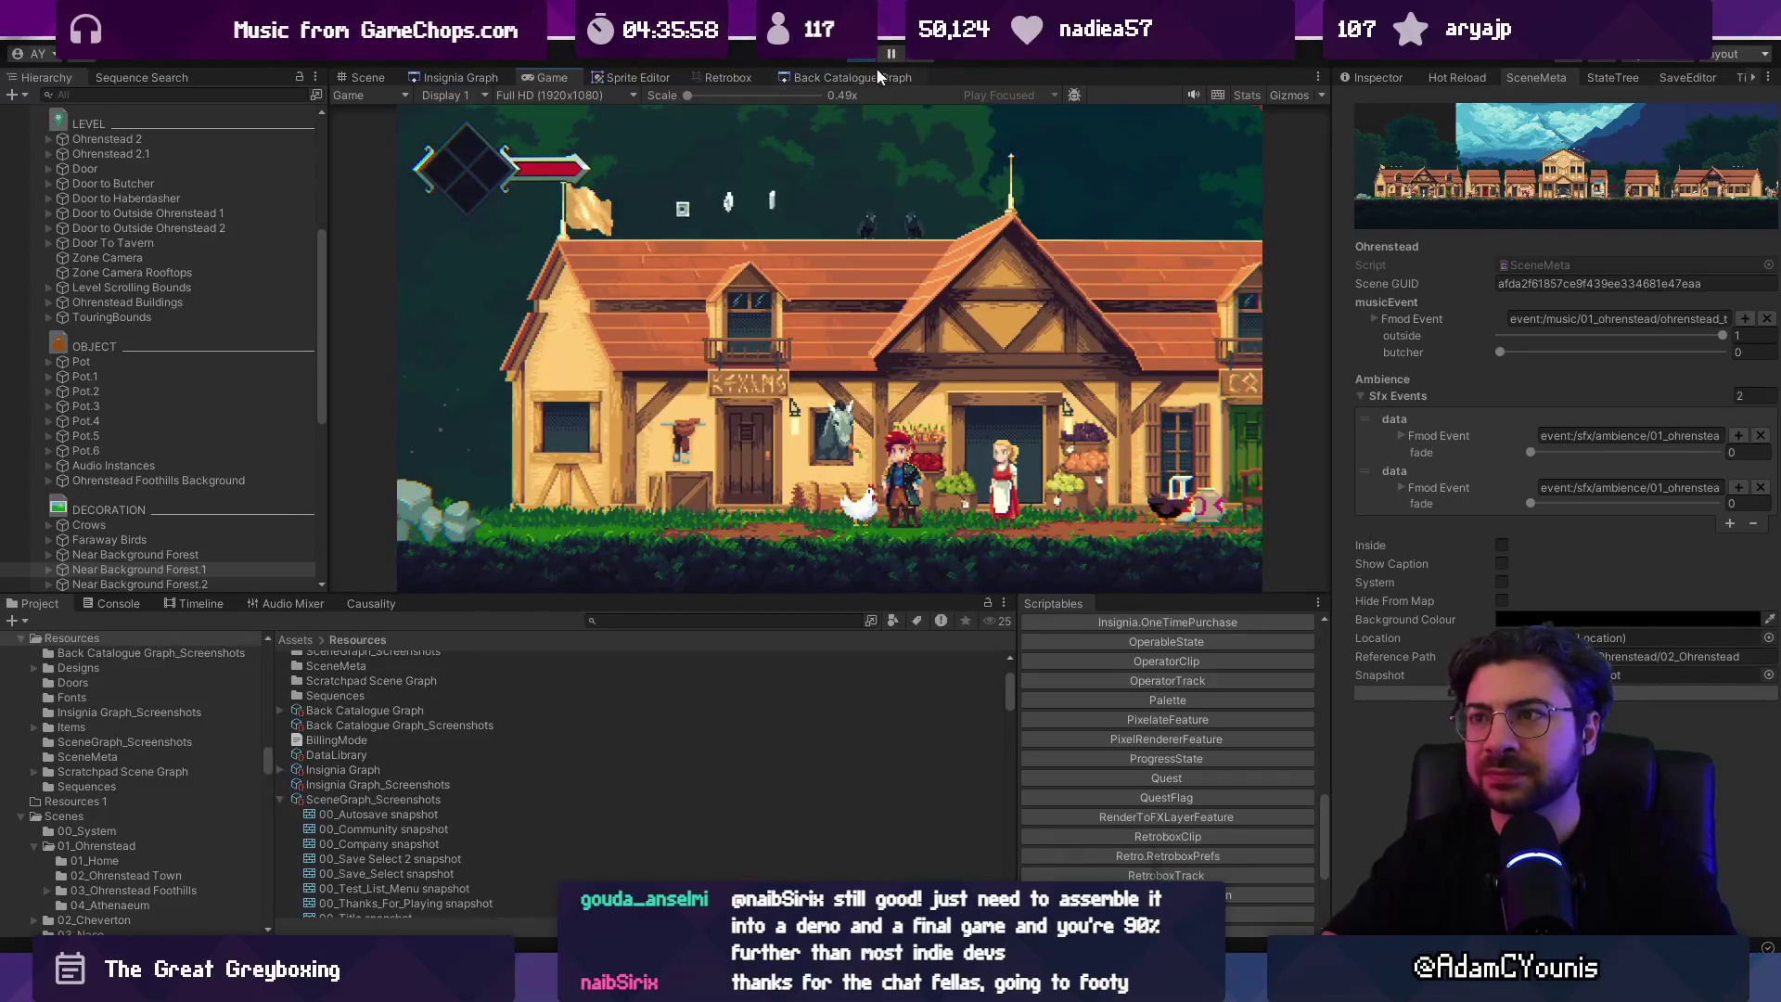
{"action": "key", "text": "Right"}
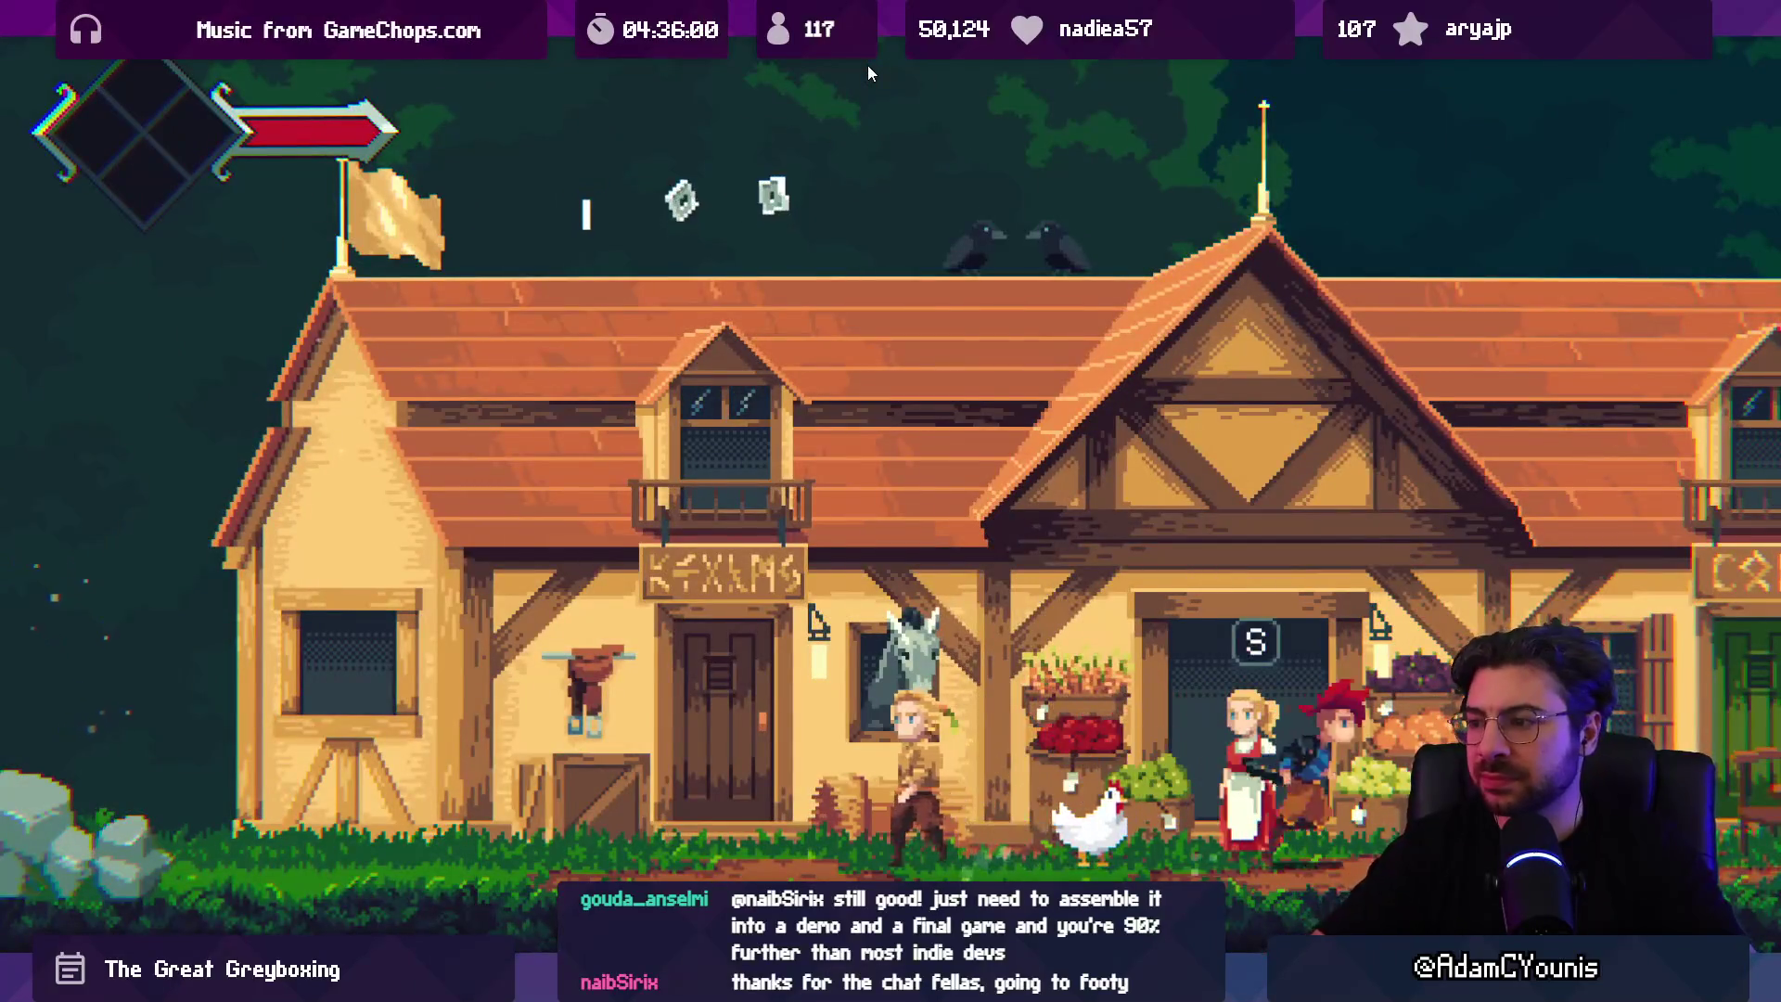
{"action": "key", "text": "m"}
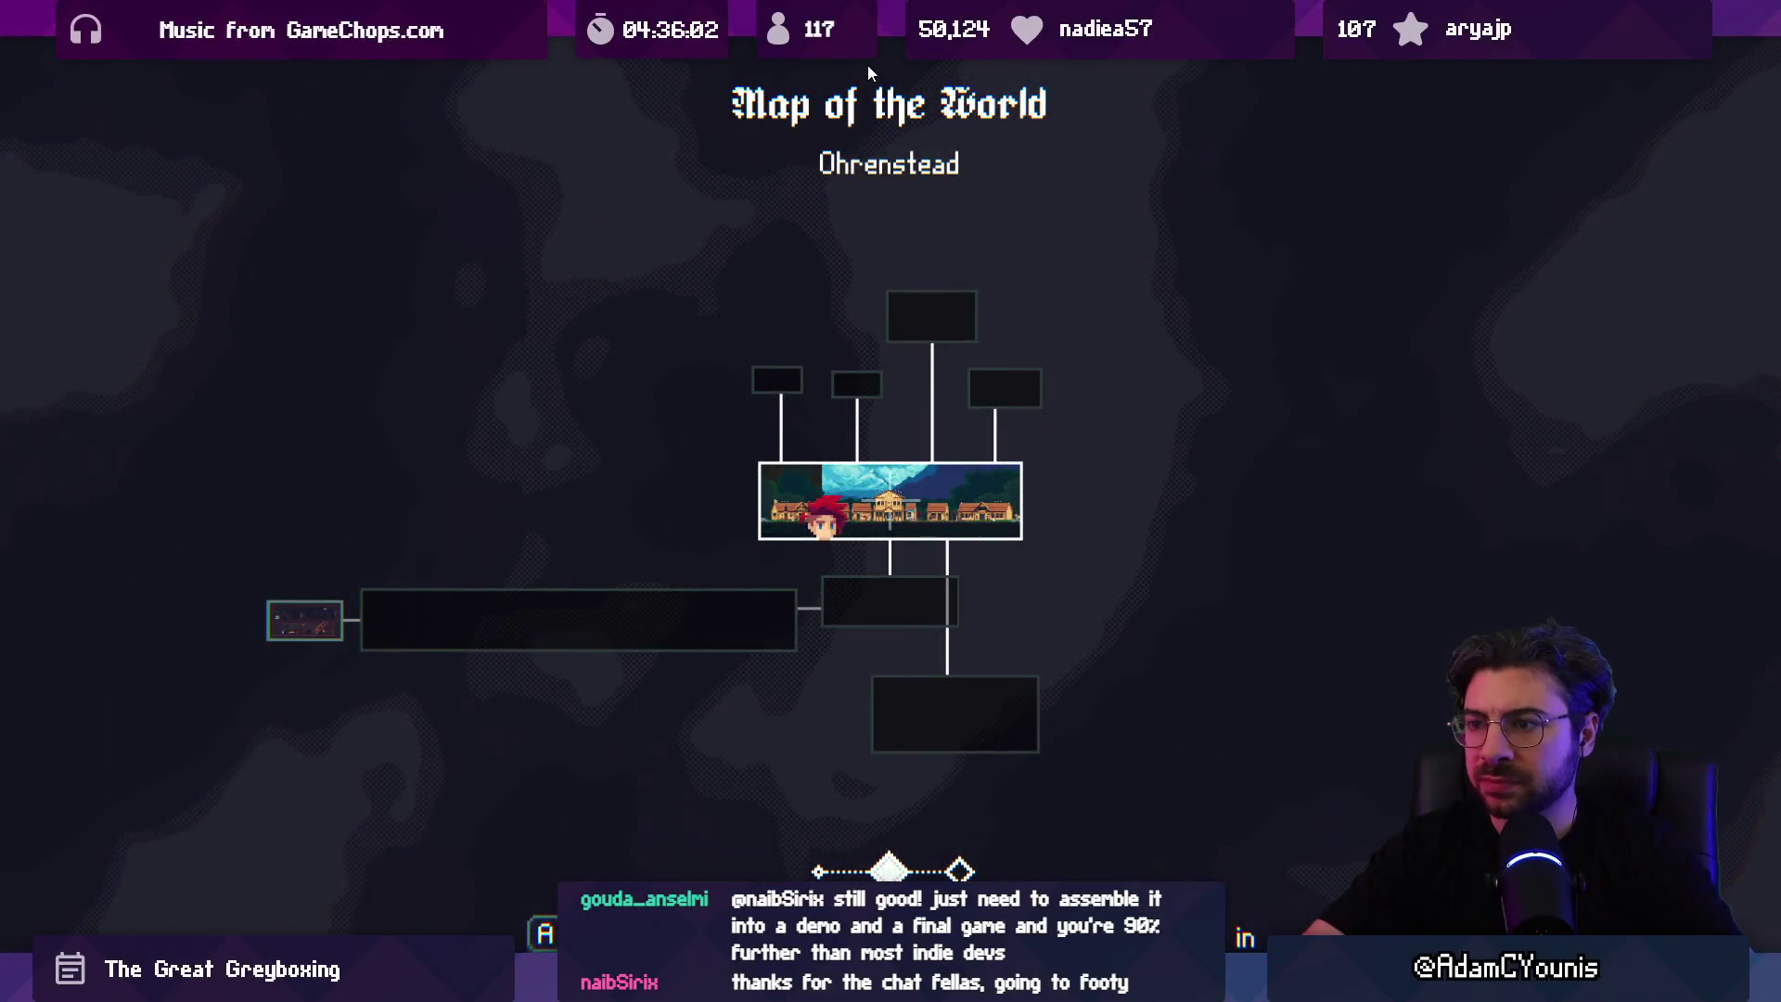
{"action": "key", "text": "m"}
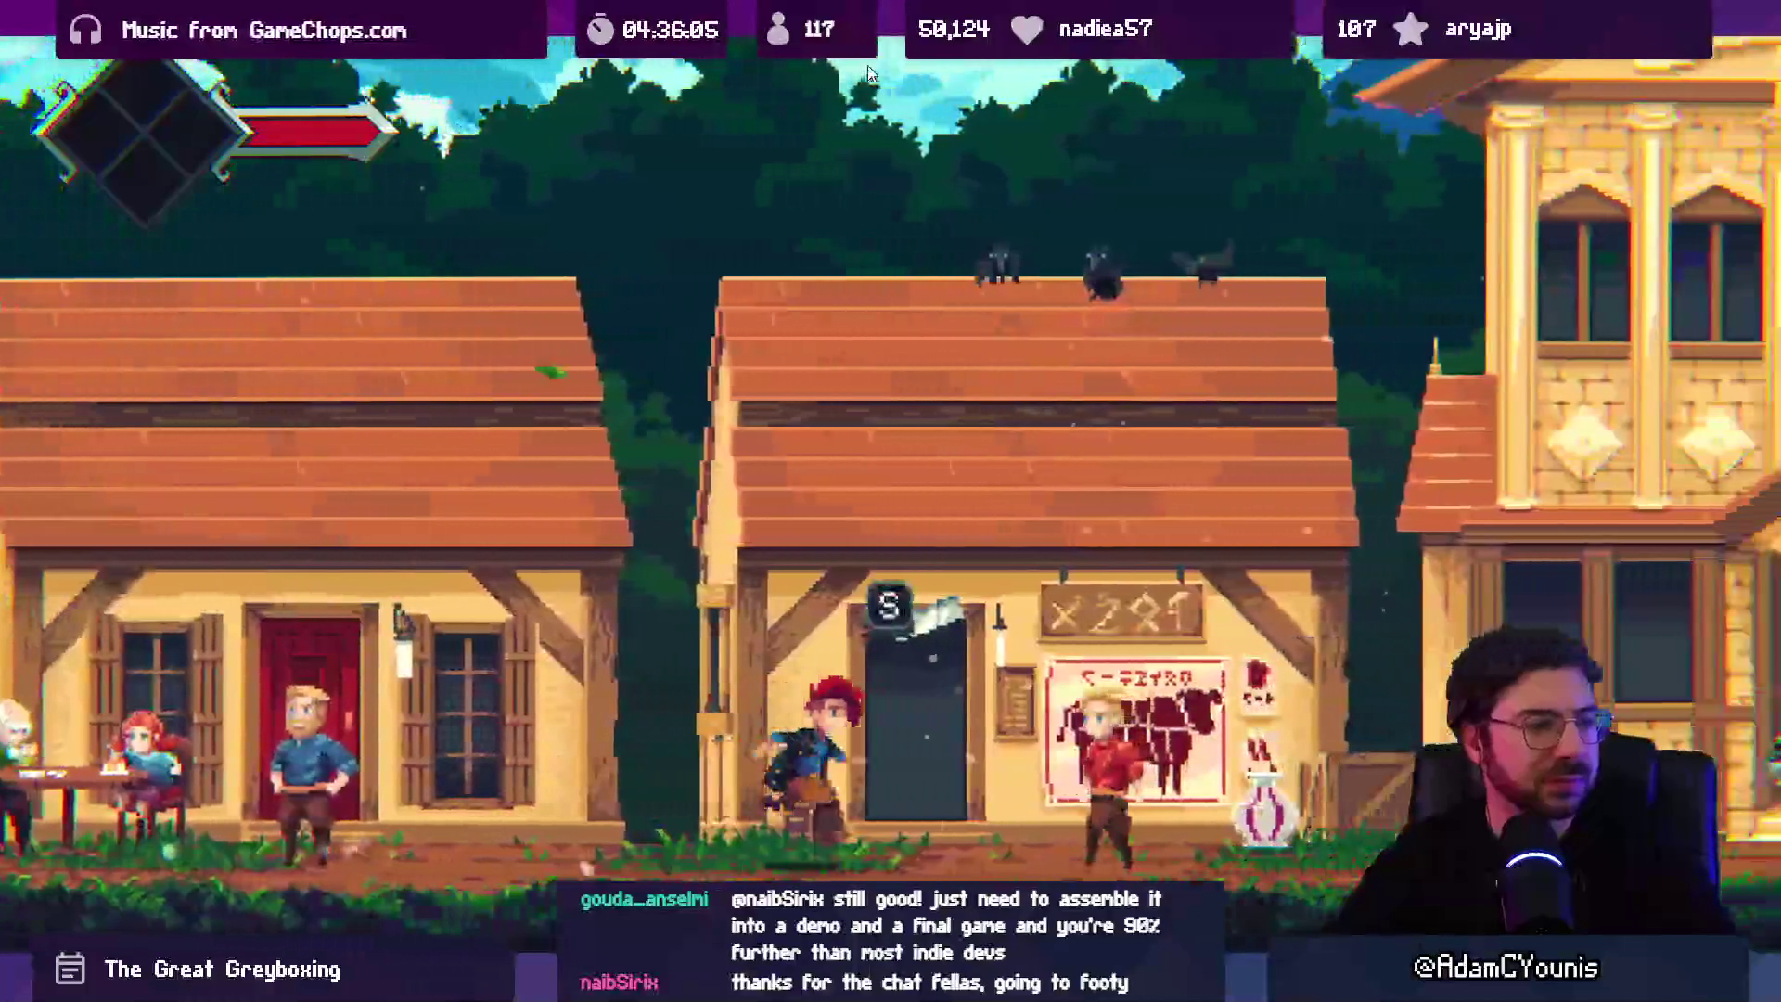
Step: Jump onto a rooftop, view the world map once more, and open the Journal
{"action": "key", "text": "space"}
{"action": "key", "text": "m"}
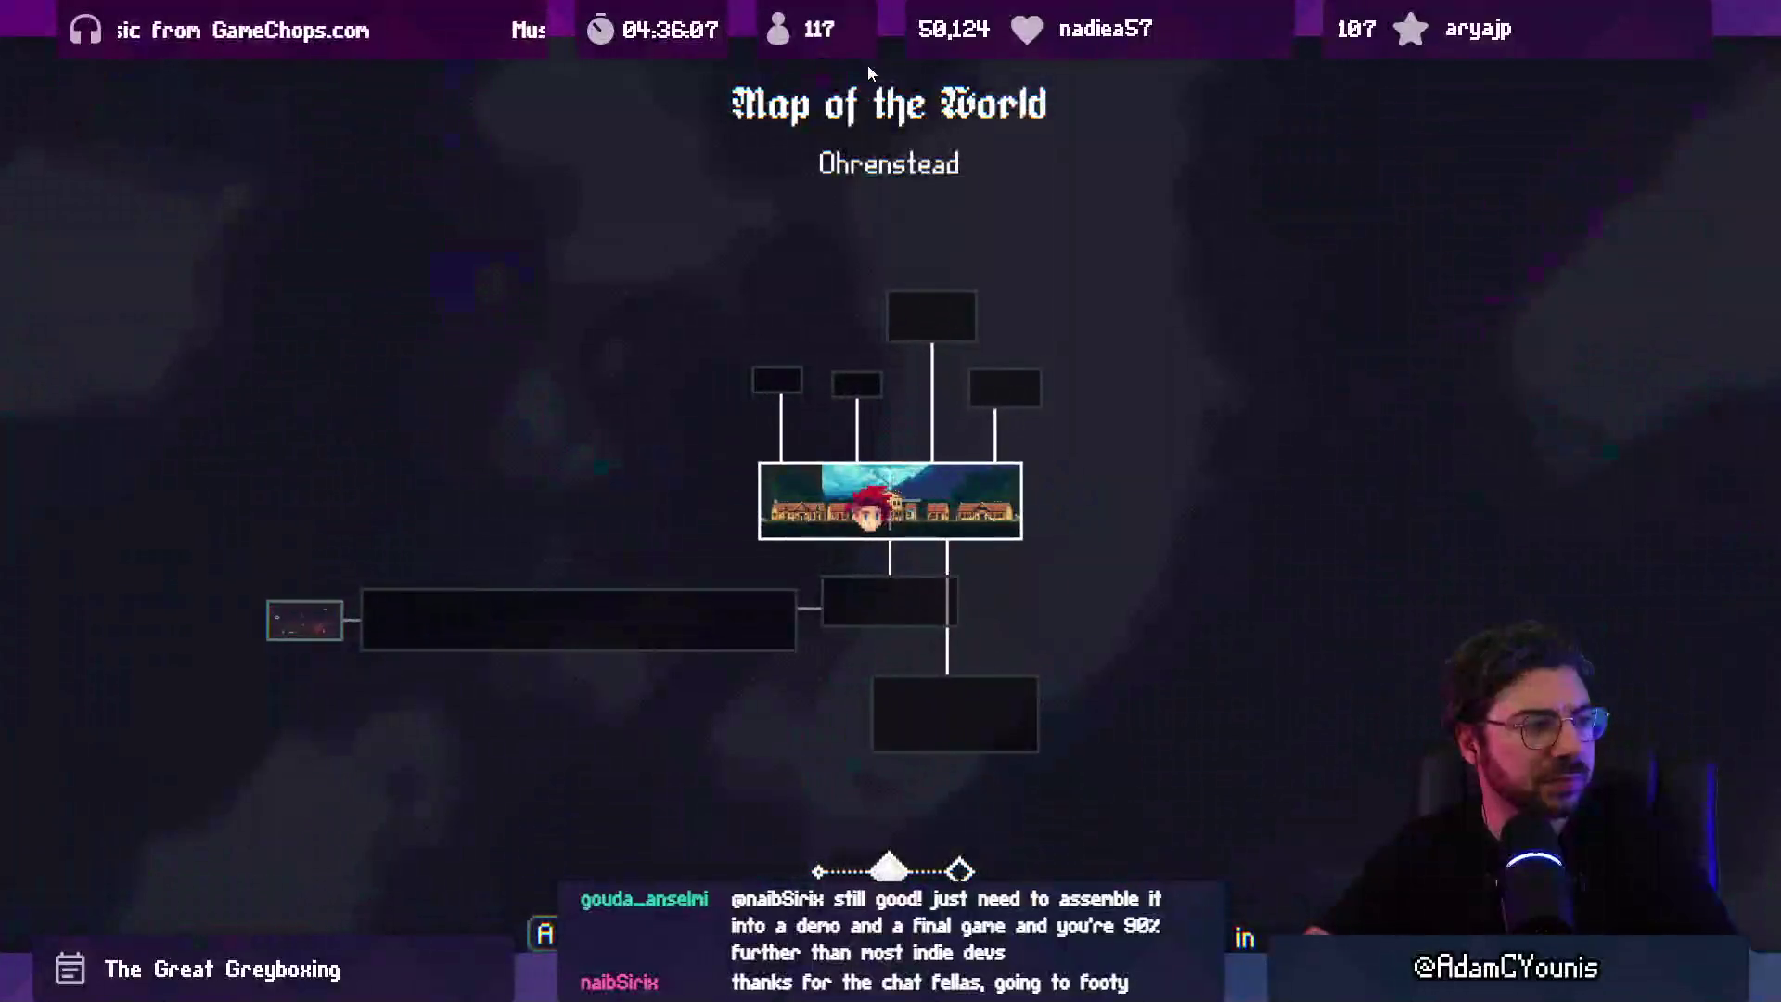
{"action": "key", "text": "m"}
{"action": "key", "text": "Escape"}
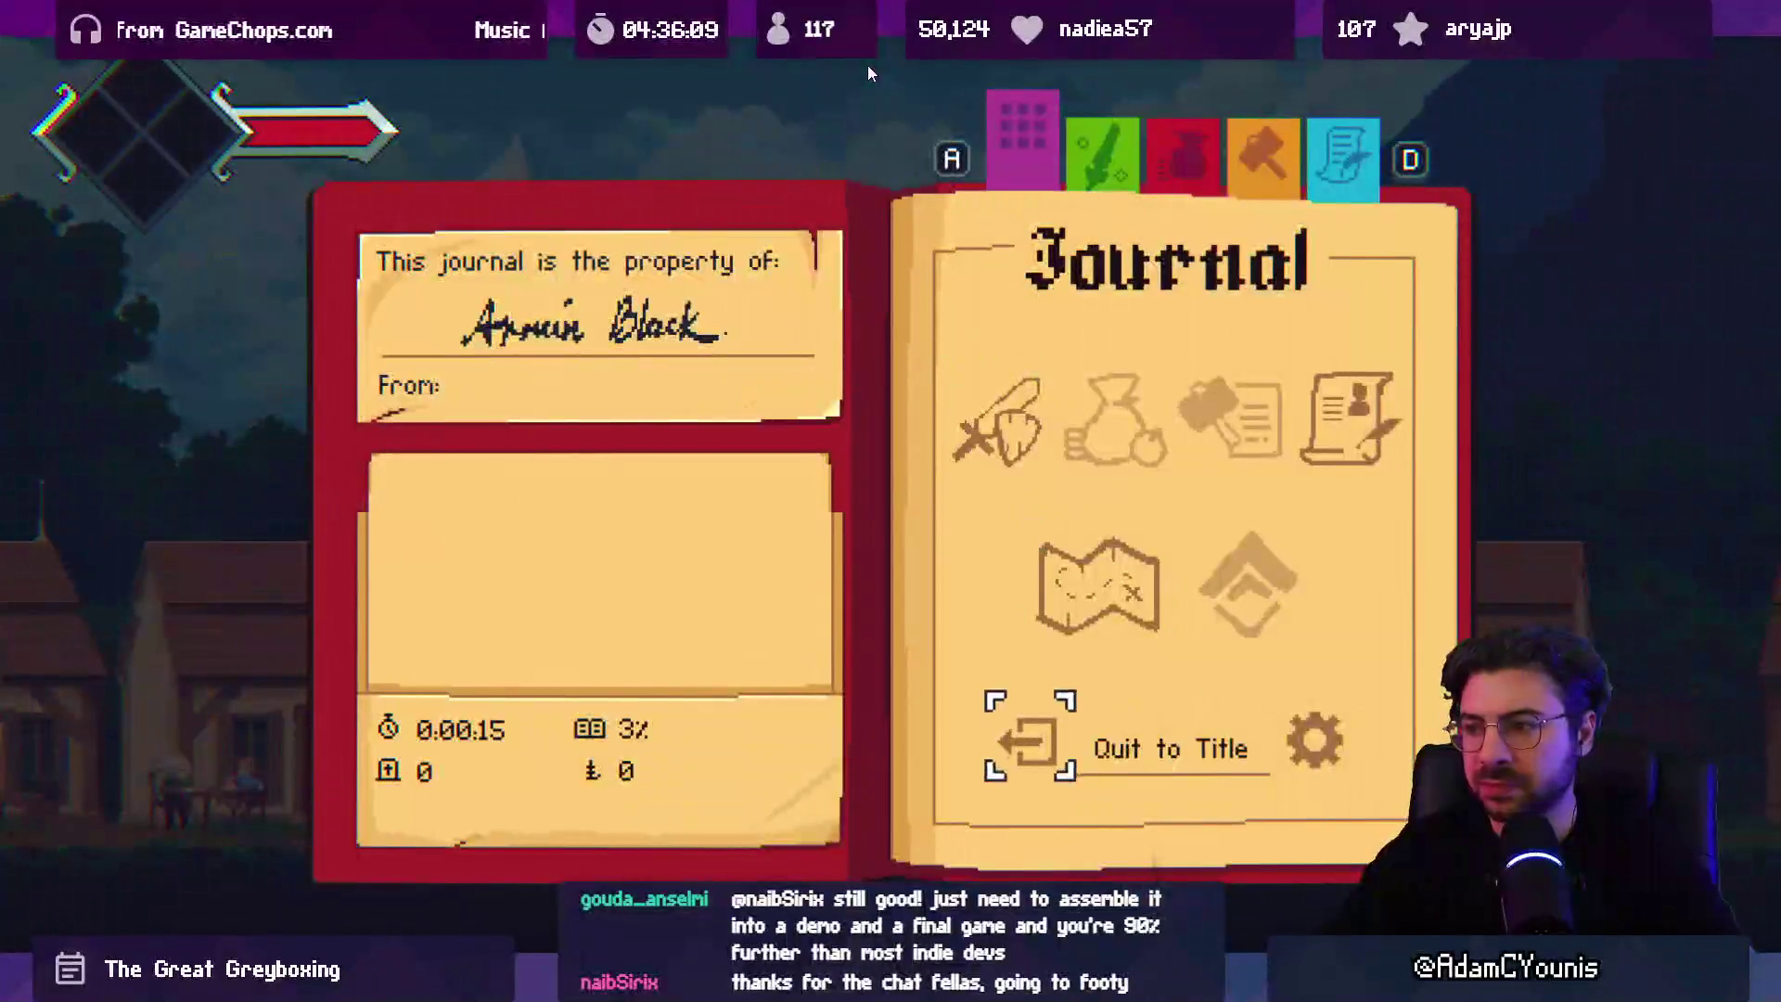
Step: Raise the Music volume to 05 in the Audio settings and save them
{"action": "key", "text": "Right"}
{"action": "key", "text": "Return"}
{"action": "key", "text": "Down"}
{"action": "key", "text": "Return"}
{"action": "key", "text": "Escape"}
{"action": "key", "text": "Down"}
{"action": "key", "text": "Return"}
{"action": "key", "text": "Down"}
{"action": "key", "text": "Right"}
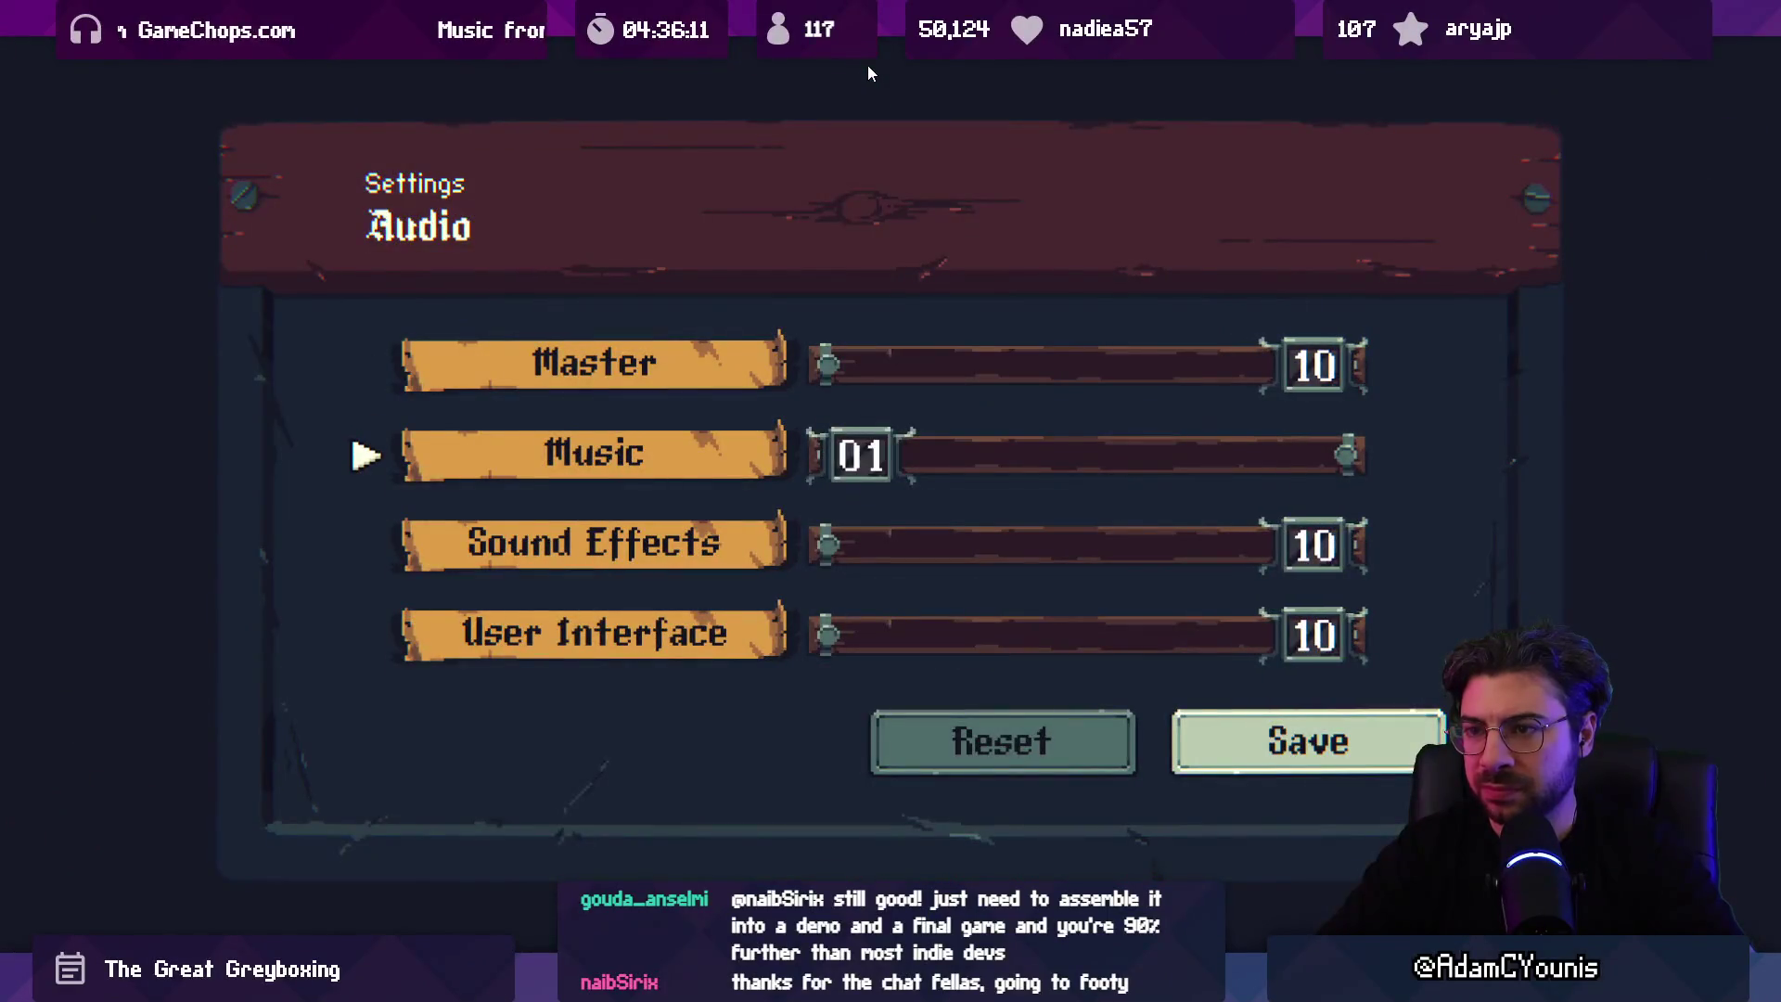
{"action": "key", "text": "Right"}
{"action": "key", "text": "Right"}
{"action": "key", "text": "Right"}
{"action": "key", "text": "Down"}
{"action": "key", "text": "Down"}
{"action": "key", "text": "Down"}
{"action": "key", "text": "Right"}
{"action": "key", "text": "Return"}
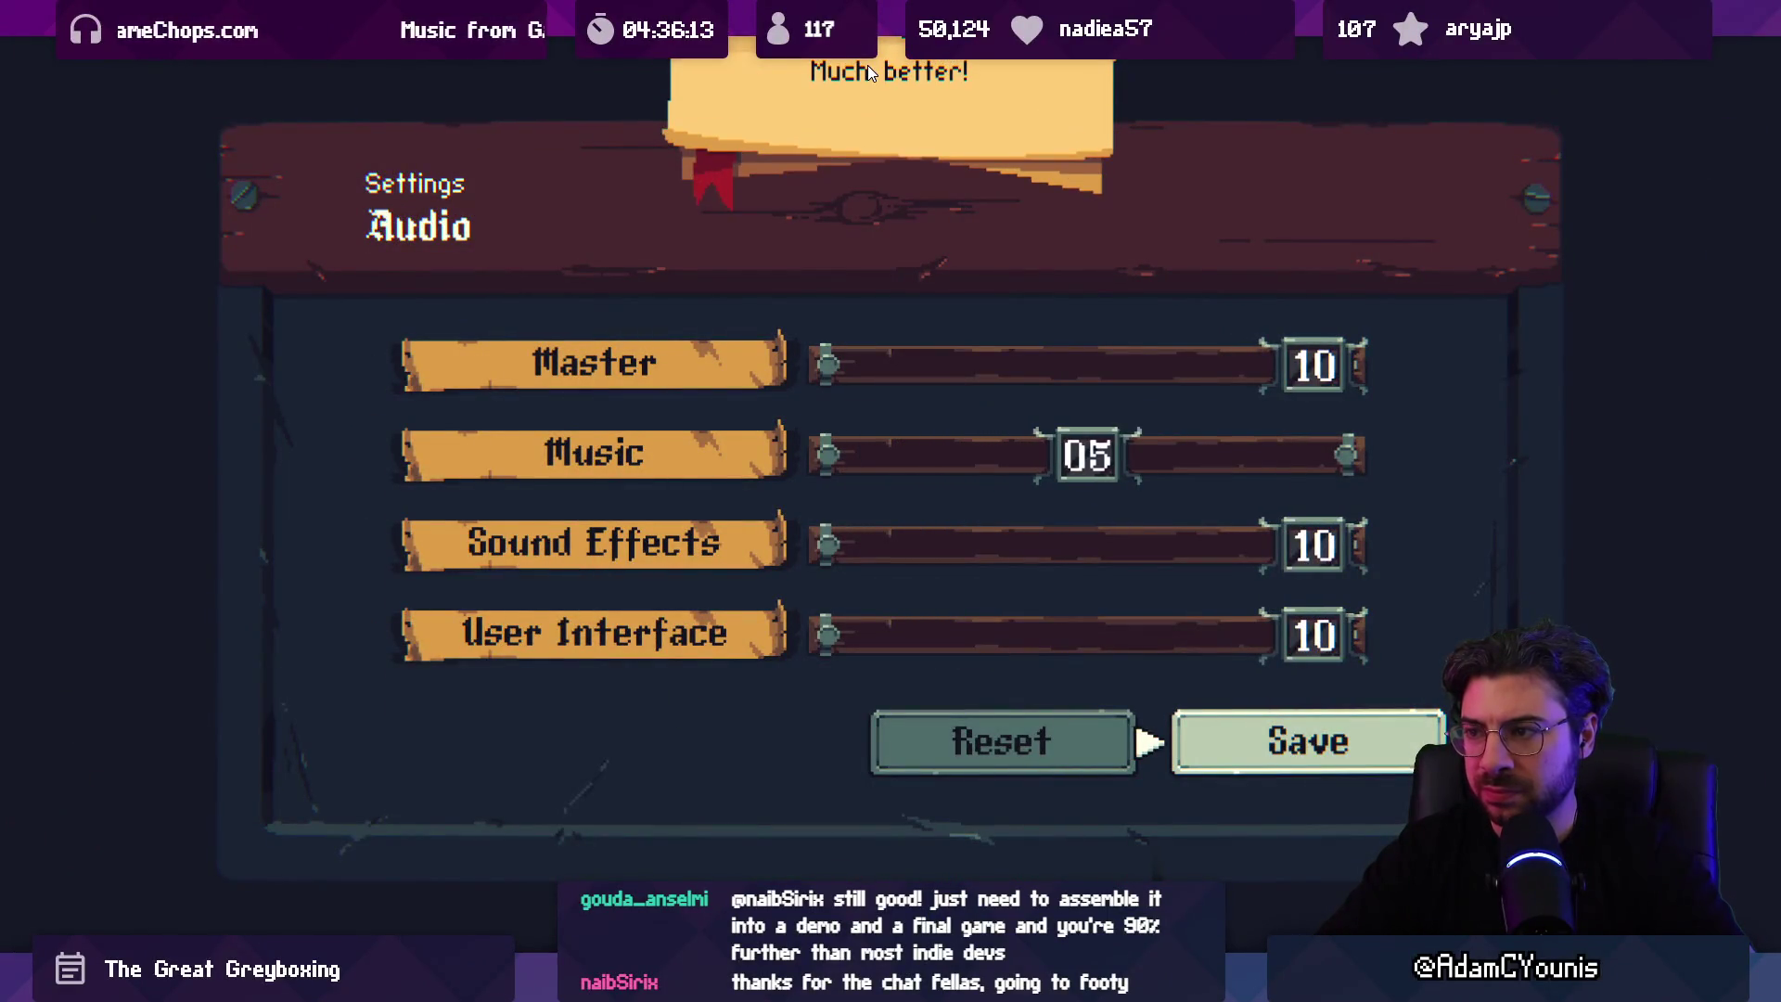
Step: Return to play, toggle the world map, and reopen the Journal's Settings menu
{"action": "key", "text": "Escape"}
{"action": "key", "text": "m"}
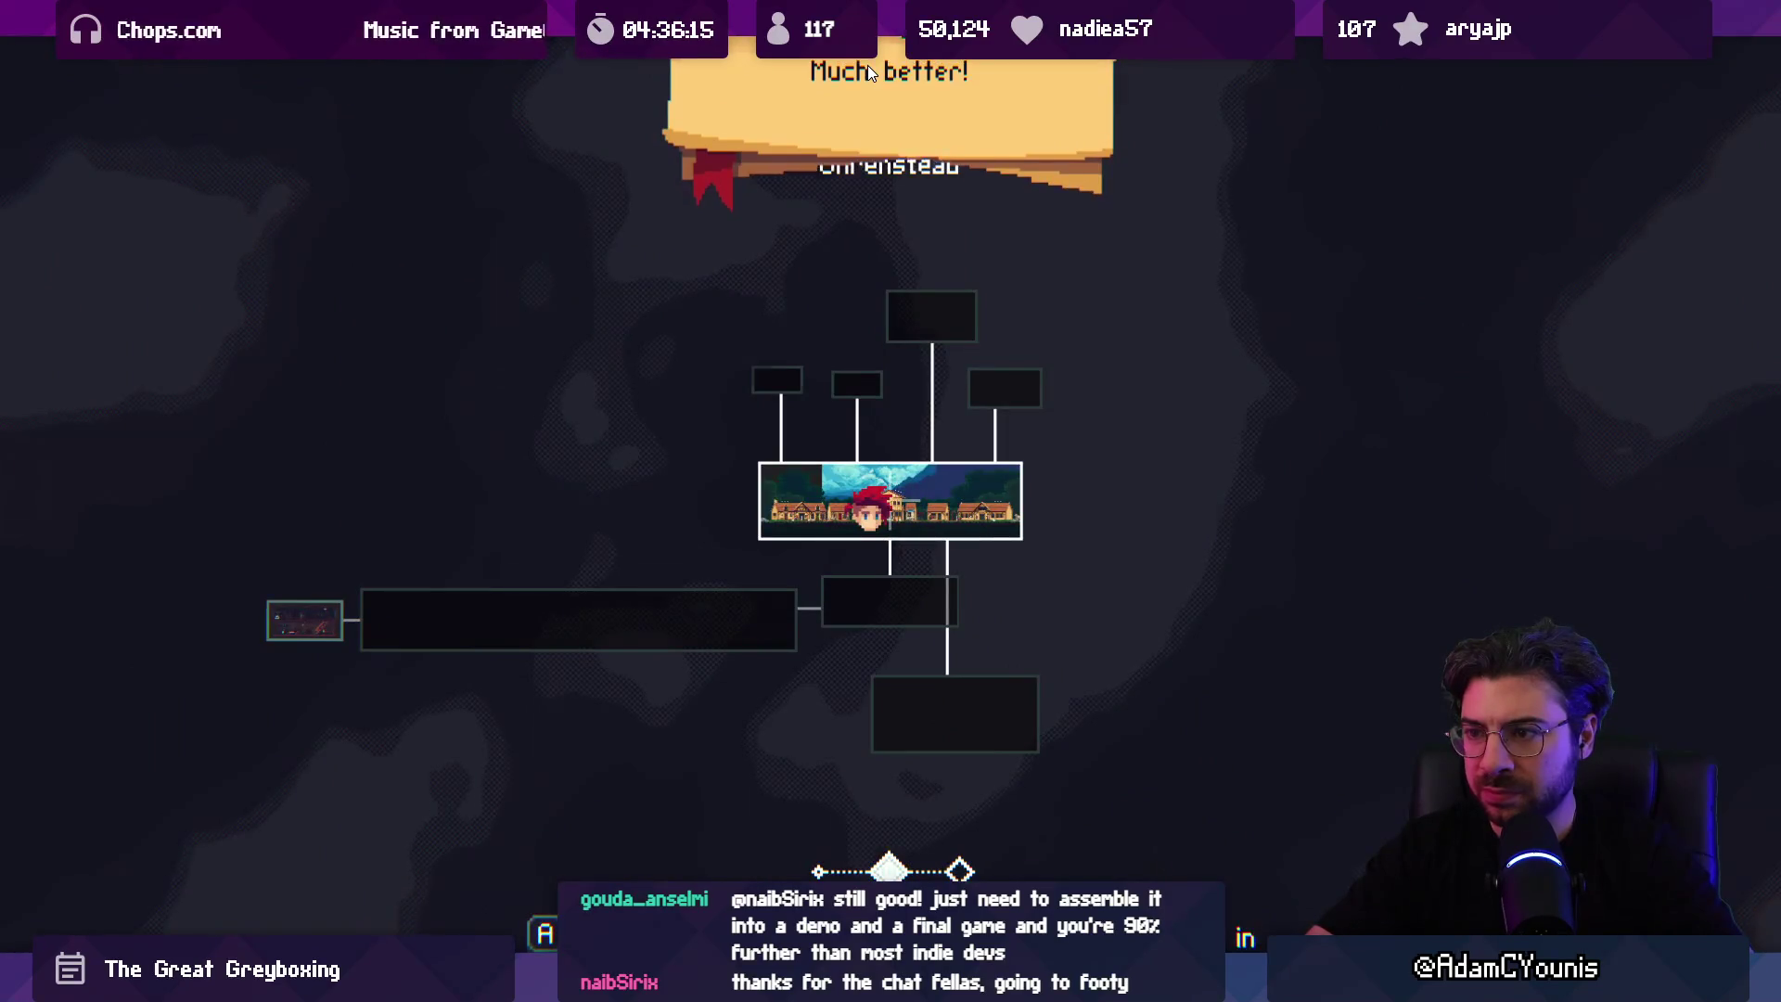
{"action": "key", "text": "m"}
{"action": "key", "text": "m"}
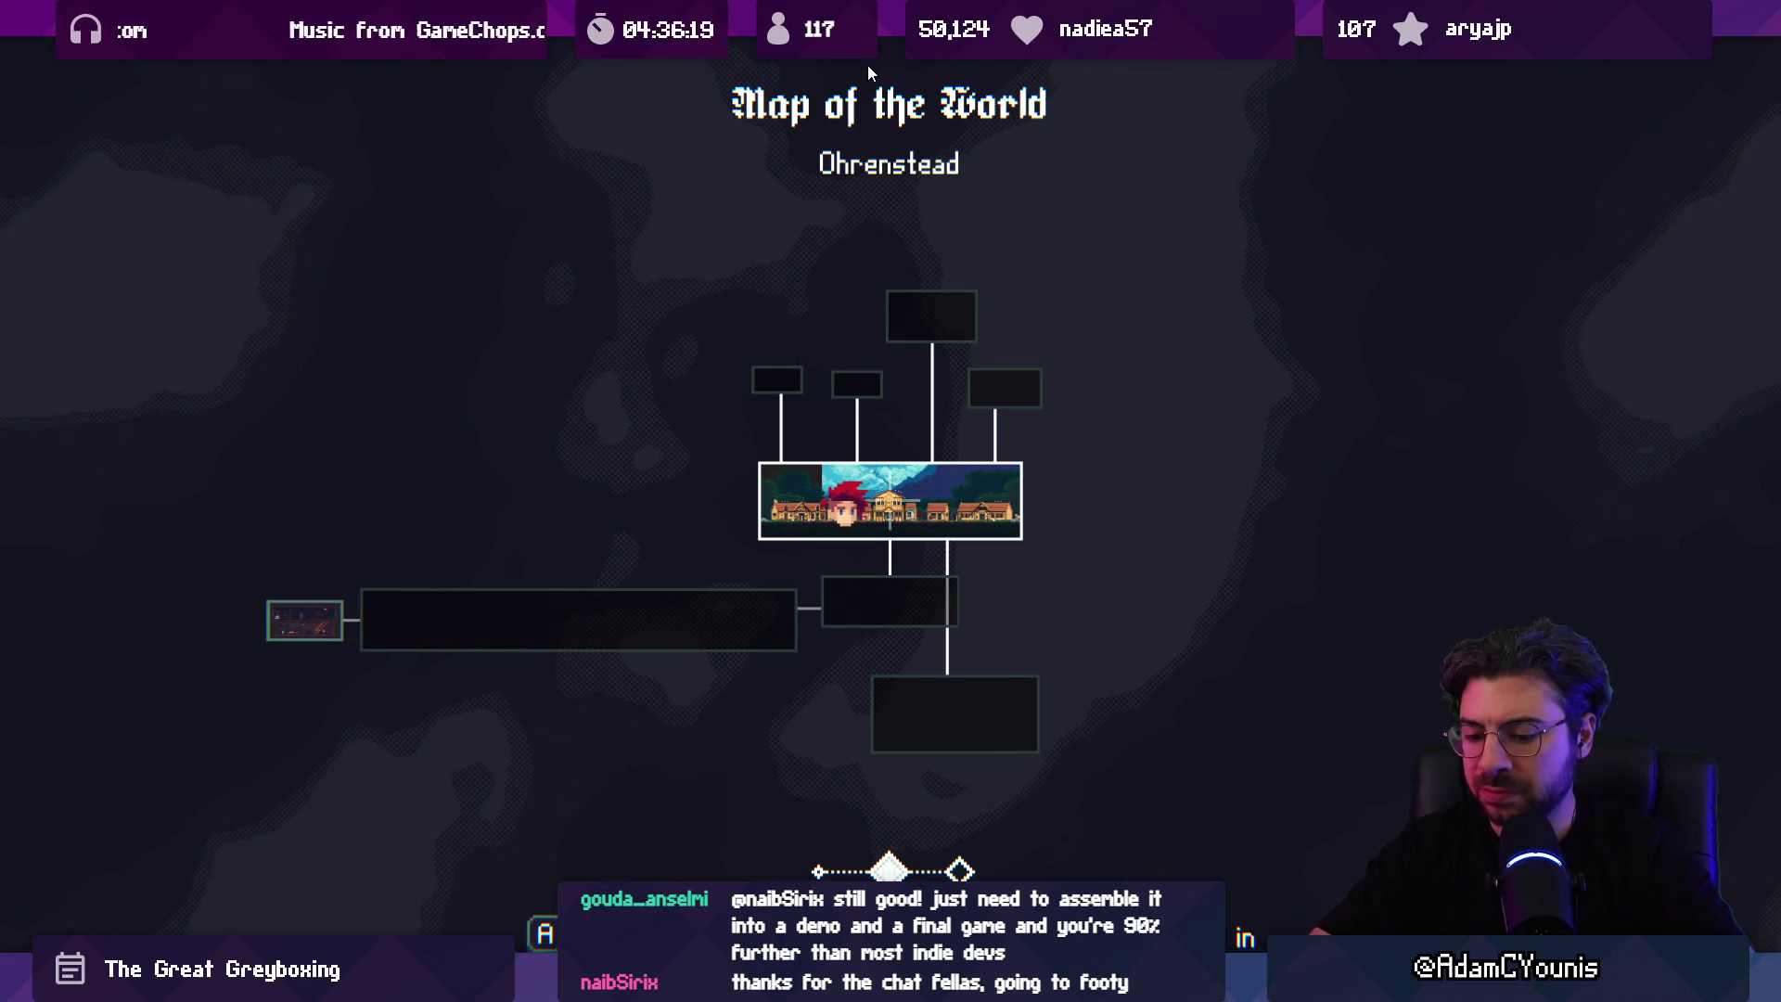
{"action": "key", "text": "m"}
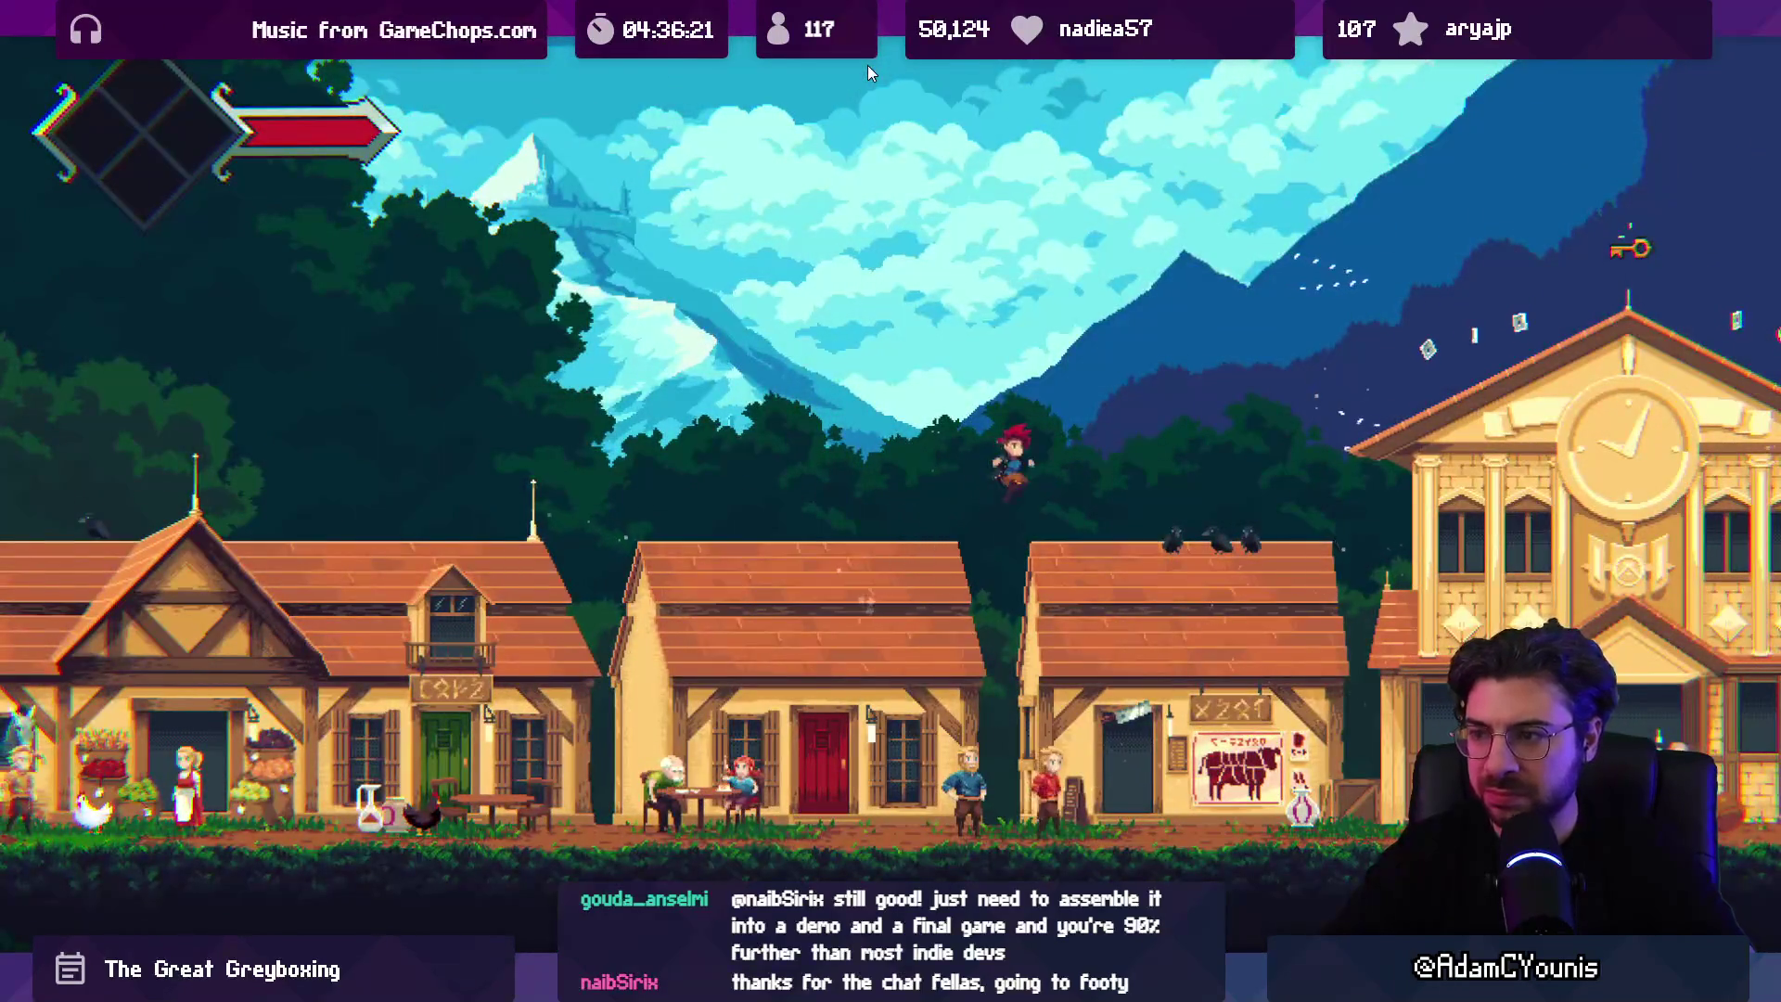
{"action": "key", "text": "m"}
{"action": "key", "text": "Escape"}
{"action": "key", "text": "Right"}
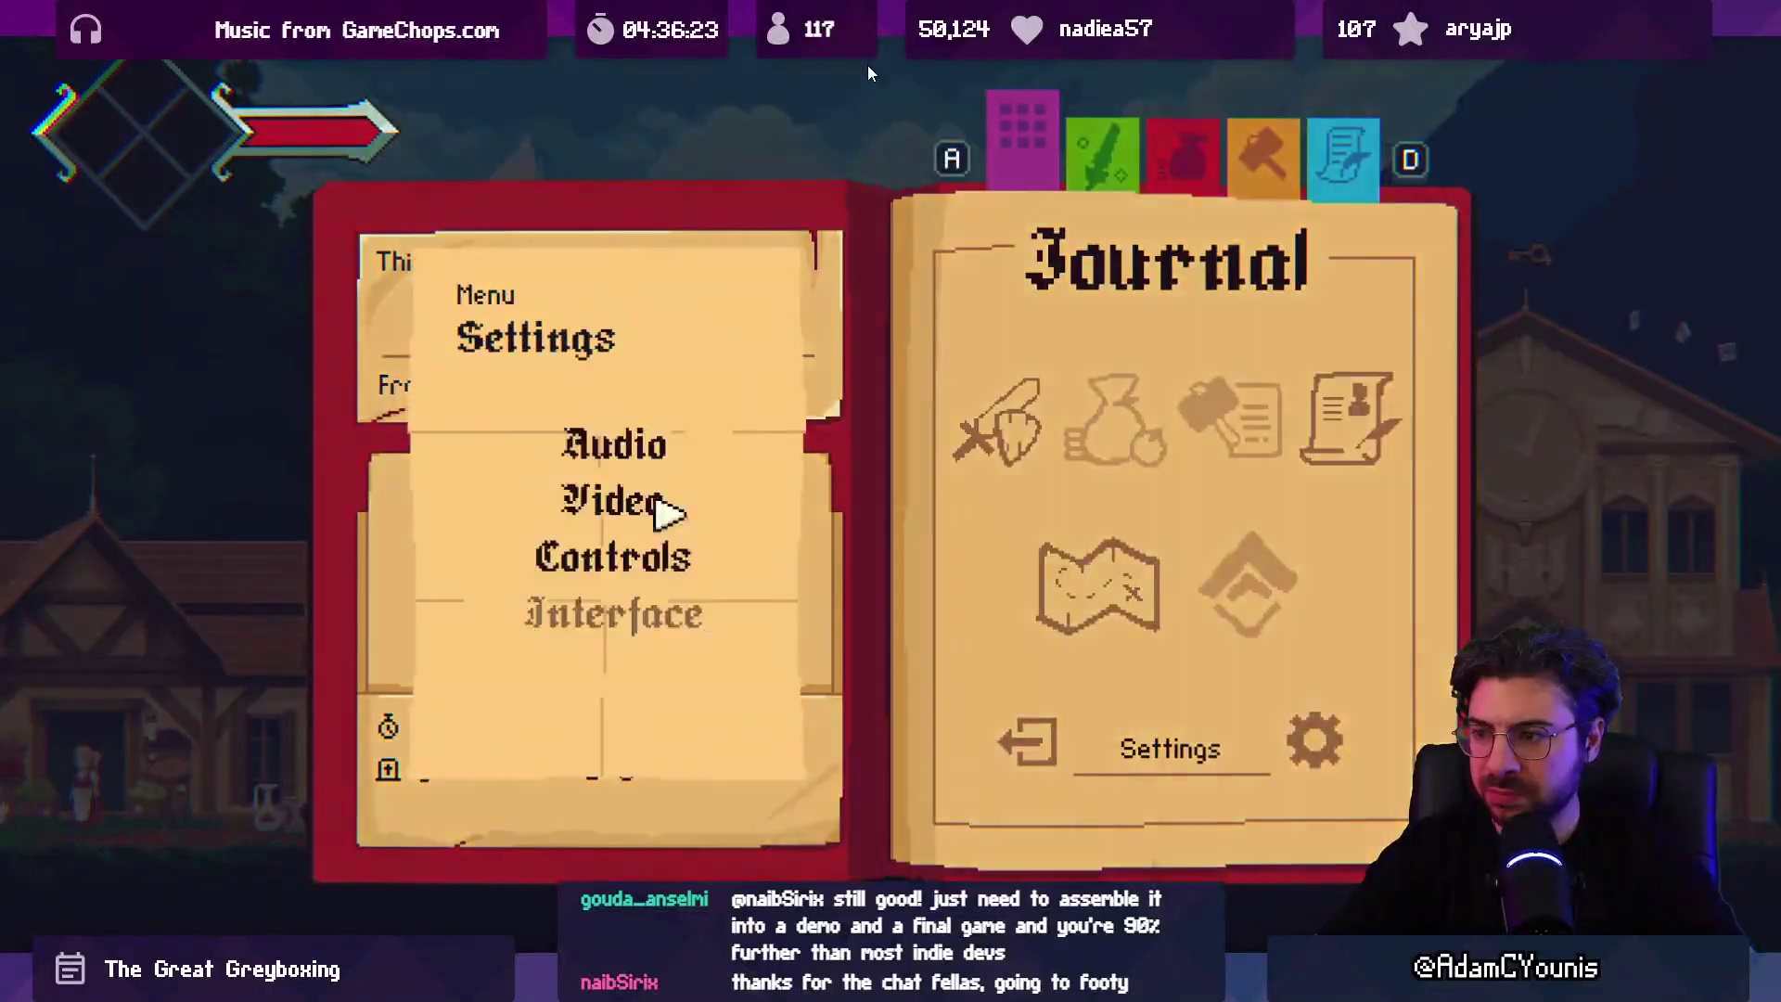
Step: Rebind the Map action from RightShift to M in Keyboard controls and save
{"action": "key", "text": "Down"}
{"action": "key", "text": "Down"}
{"action": "key", "text": "z"}
{"action": "key", "text": "z"}
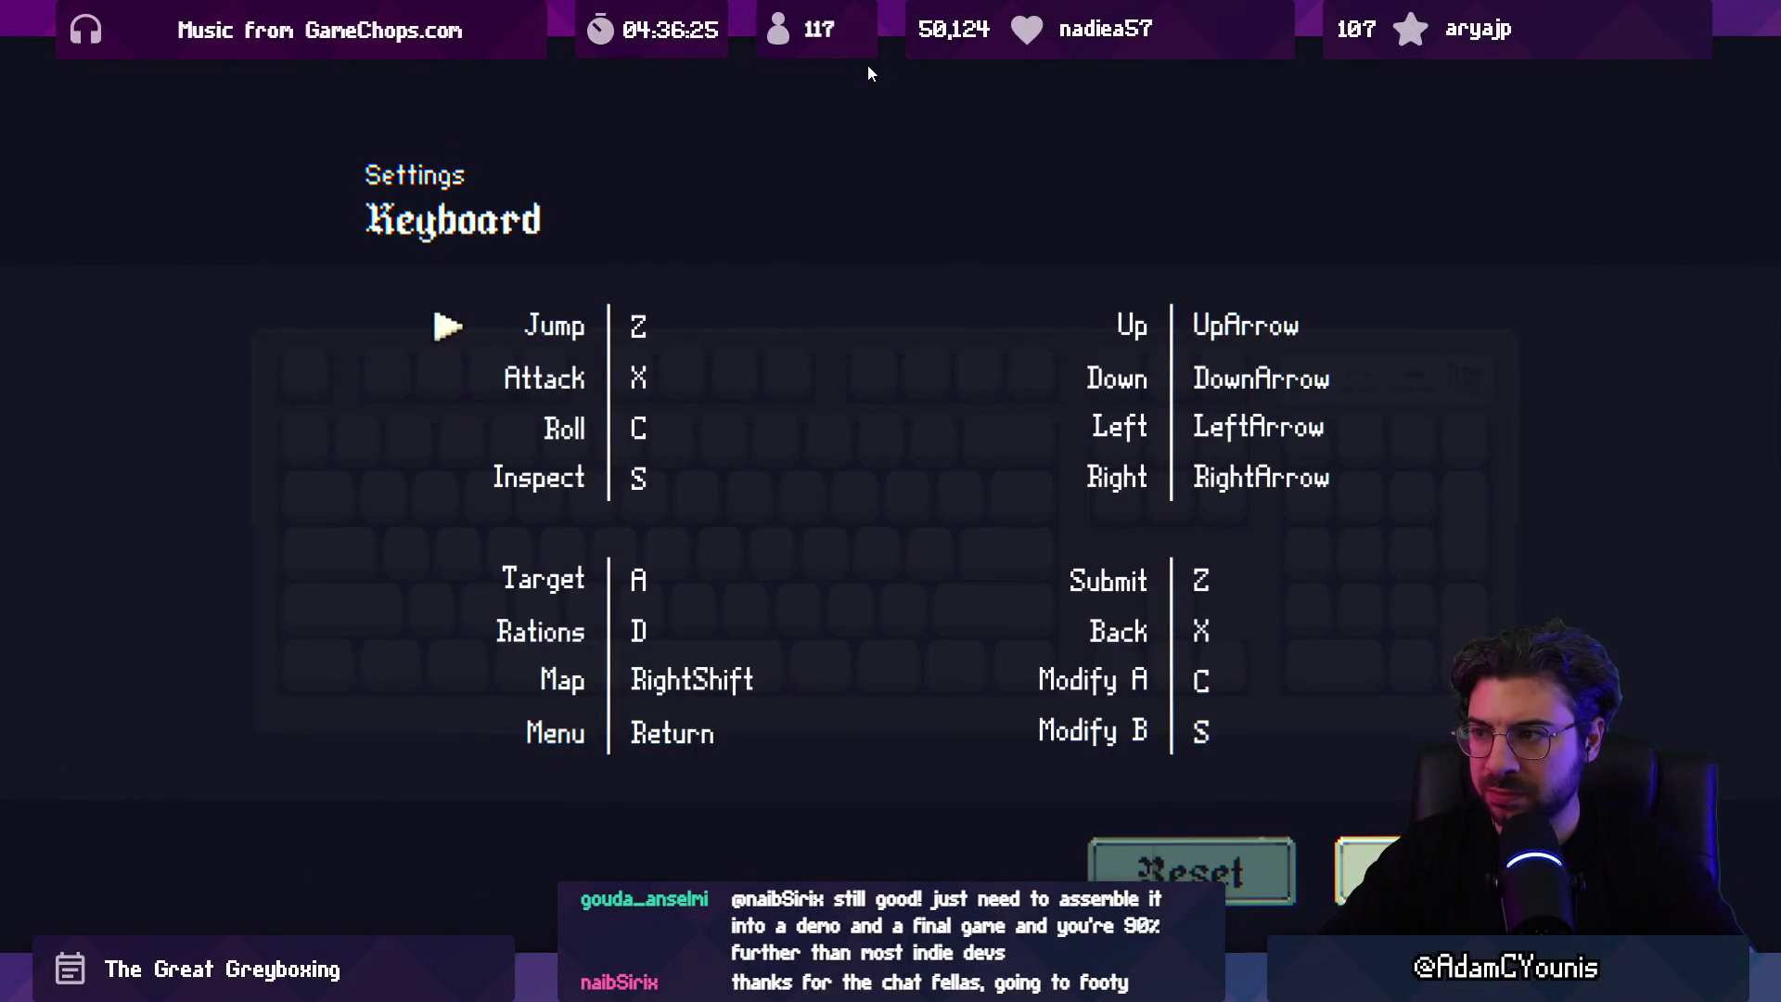
{"action": "key", "text": "Down"}
{"action": "key", "text": "Down"}
{"action": "key", "text": "Down"}
{"action": "key", "text": "Down"}
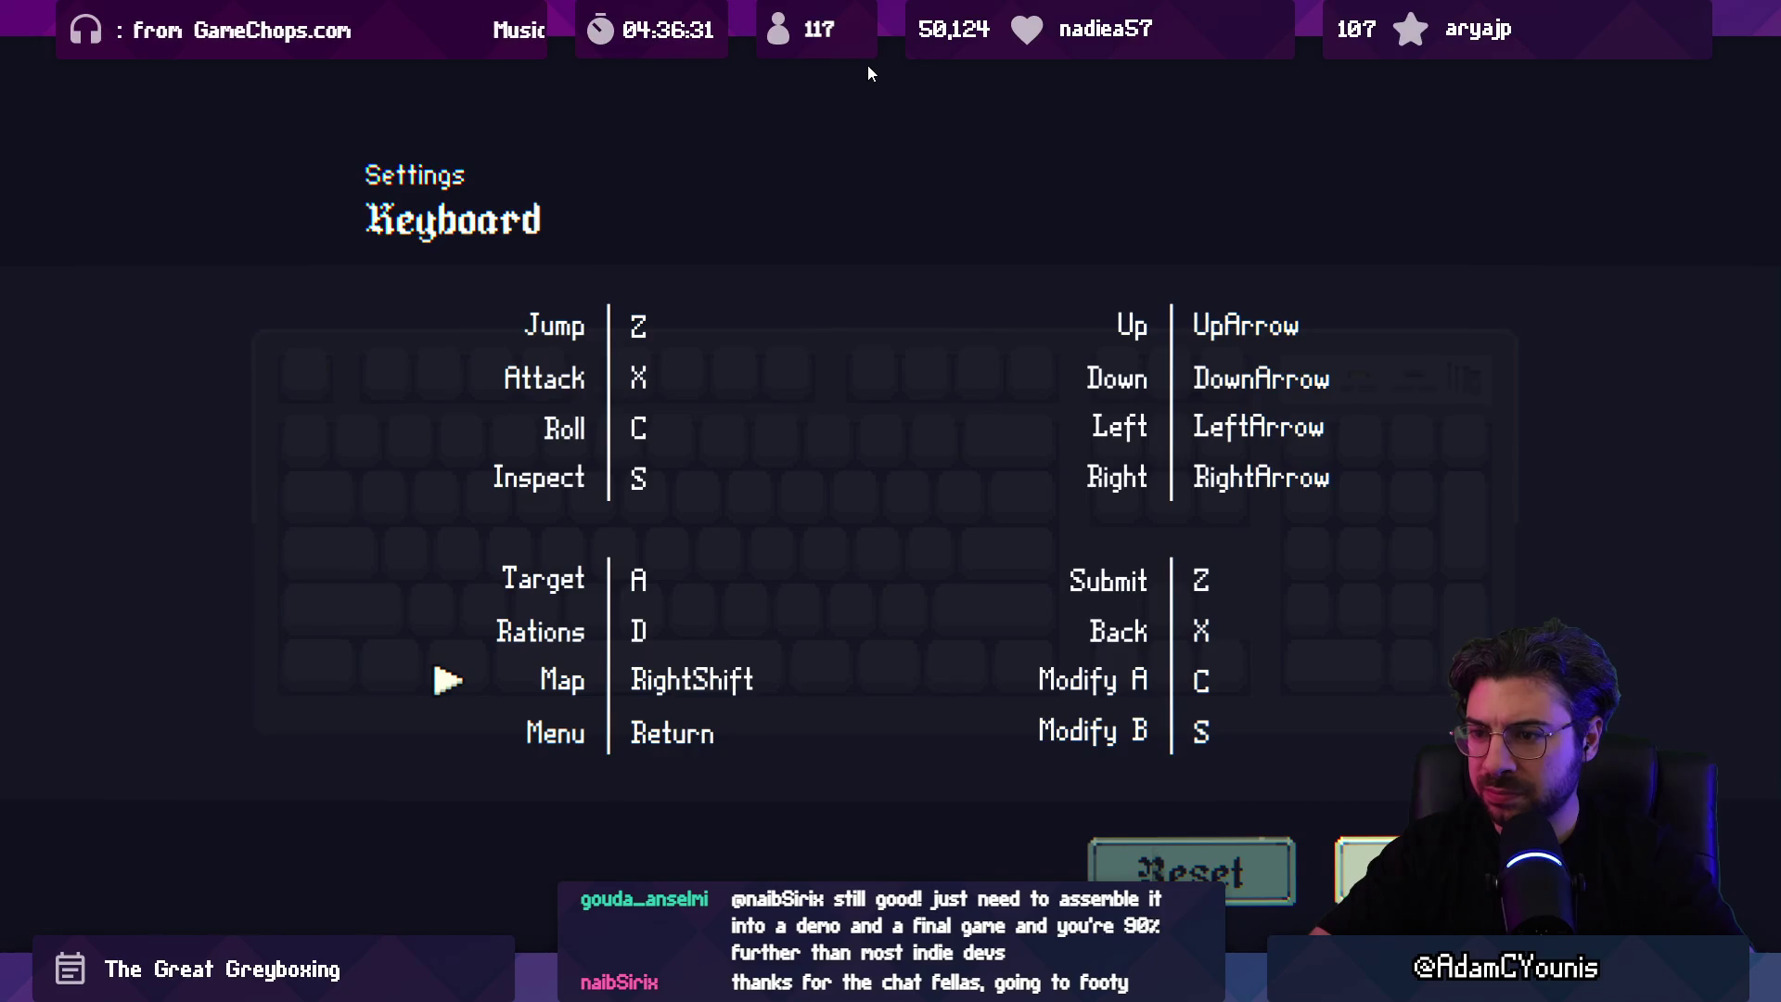
{"action": "key", "text": "comma"}
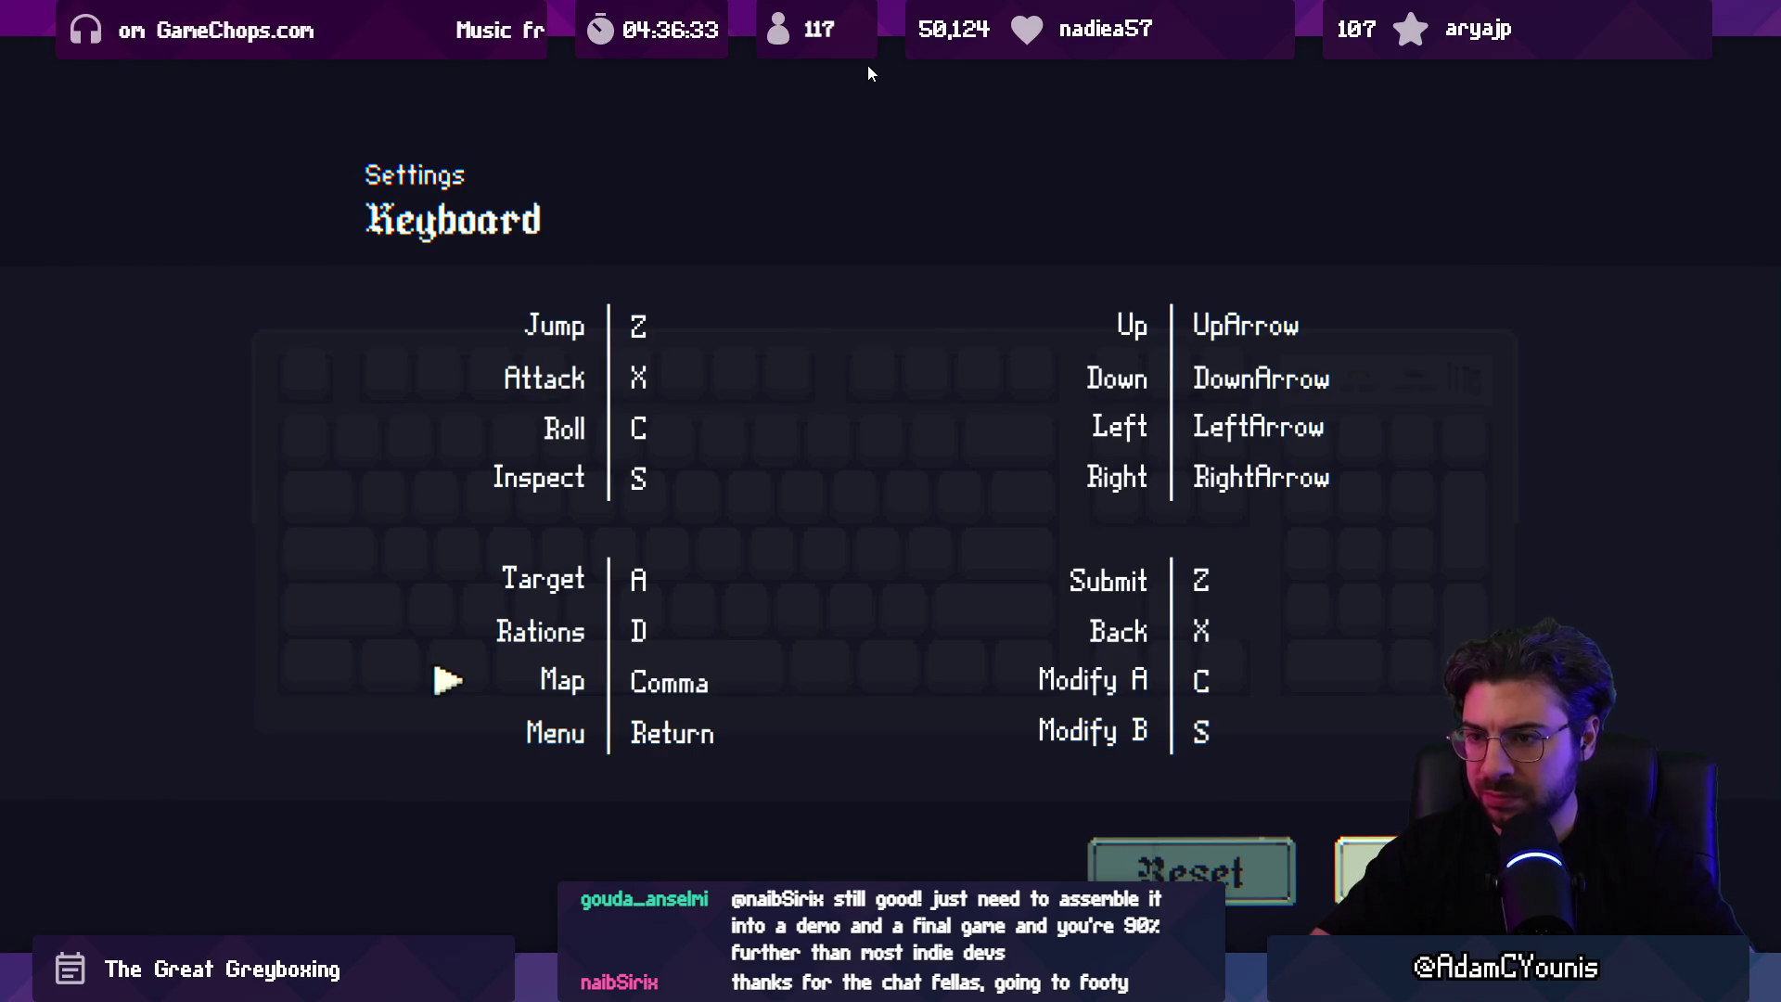
{"action": "key", "text": "m"}
{"action": "key", "text": "Down"}
{"action": "key", "text": "Right"}
{"action": "key", "text": "z"}
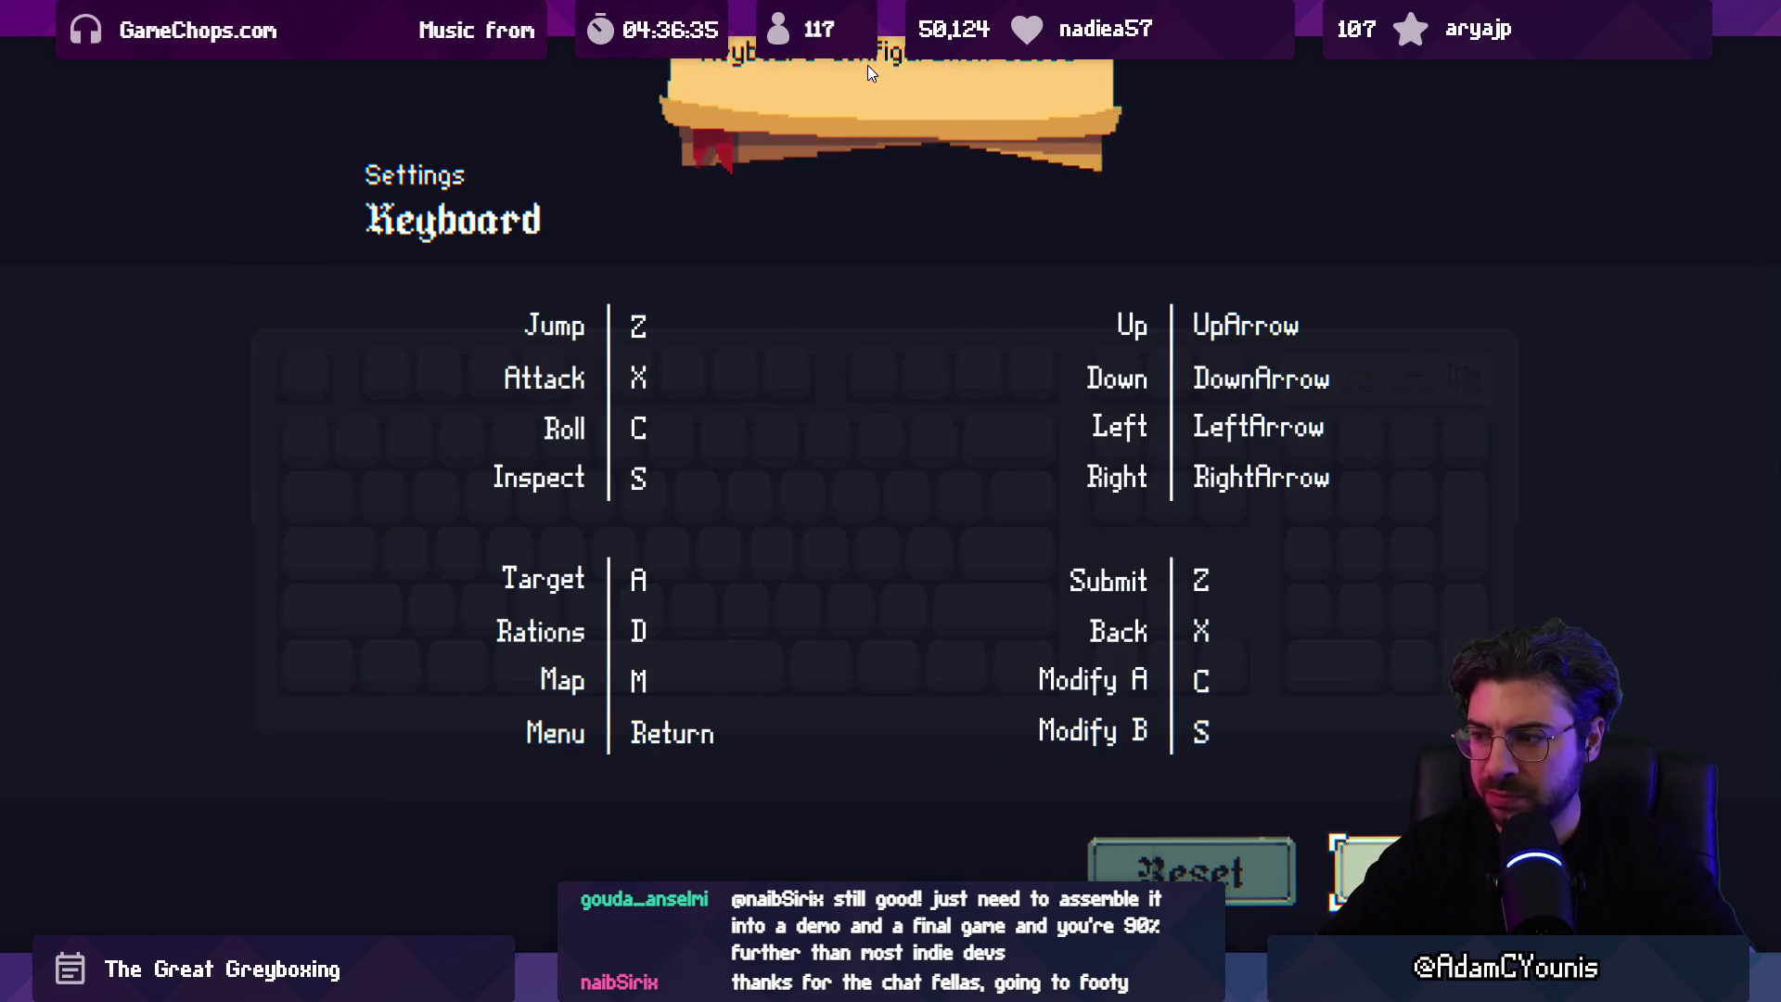
Step: Close the Journal and open the world map with the new M binding
{"action": "key", "text": "x"}
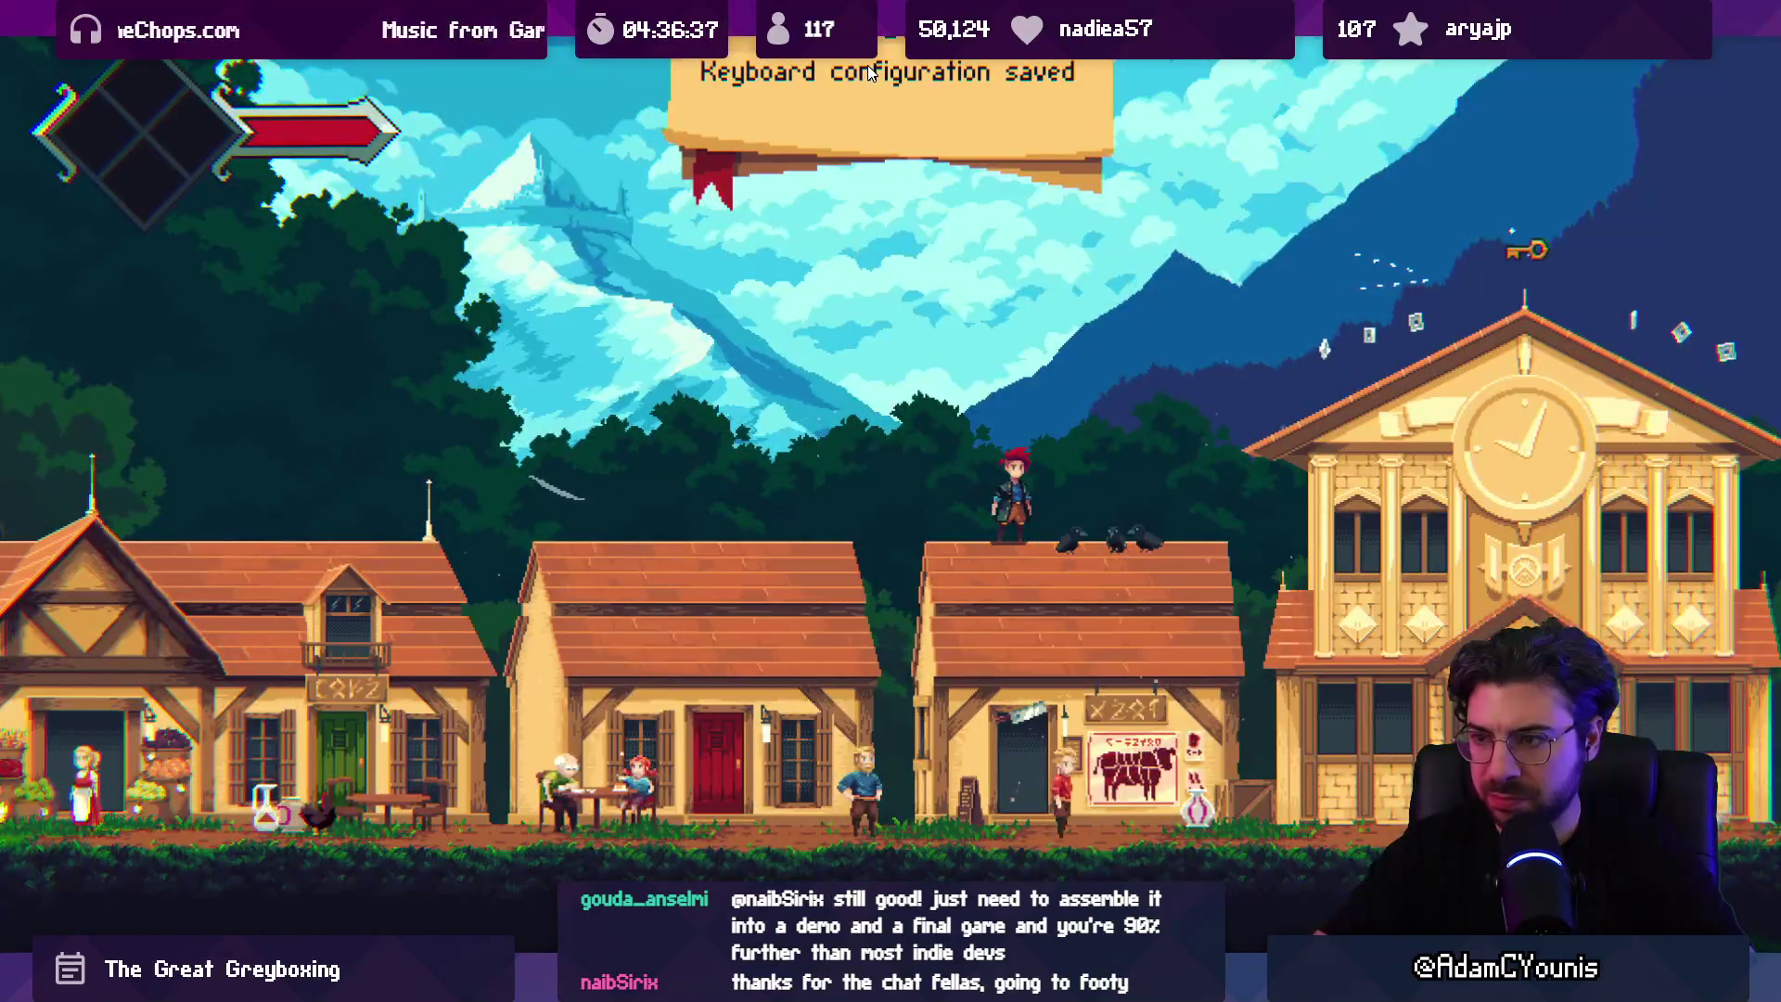
{"action": "key", "text": "m"}
{"action": "key", "text": "m"}
{"action": "key", "text": "m"}
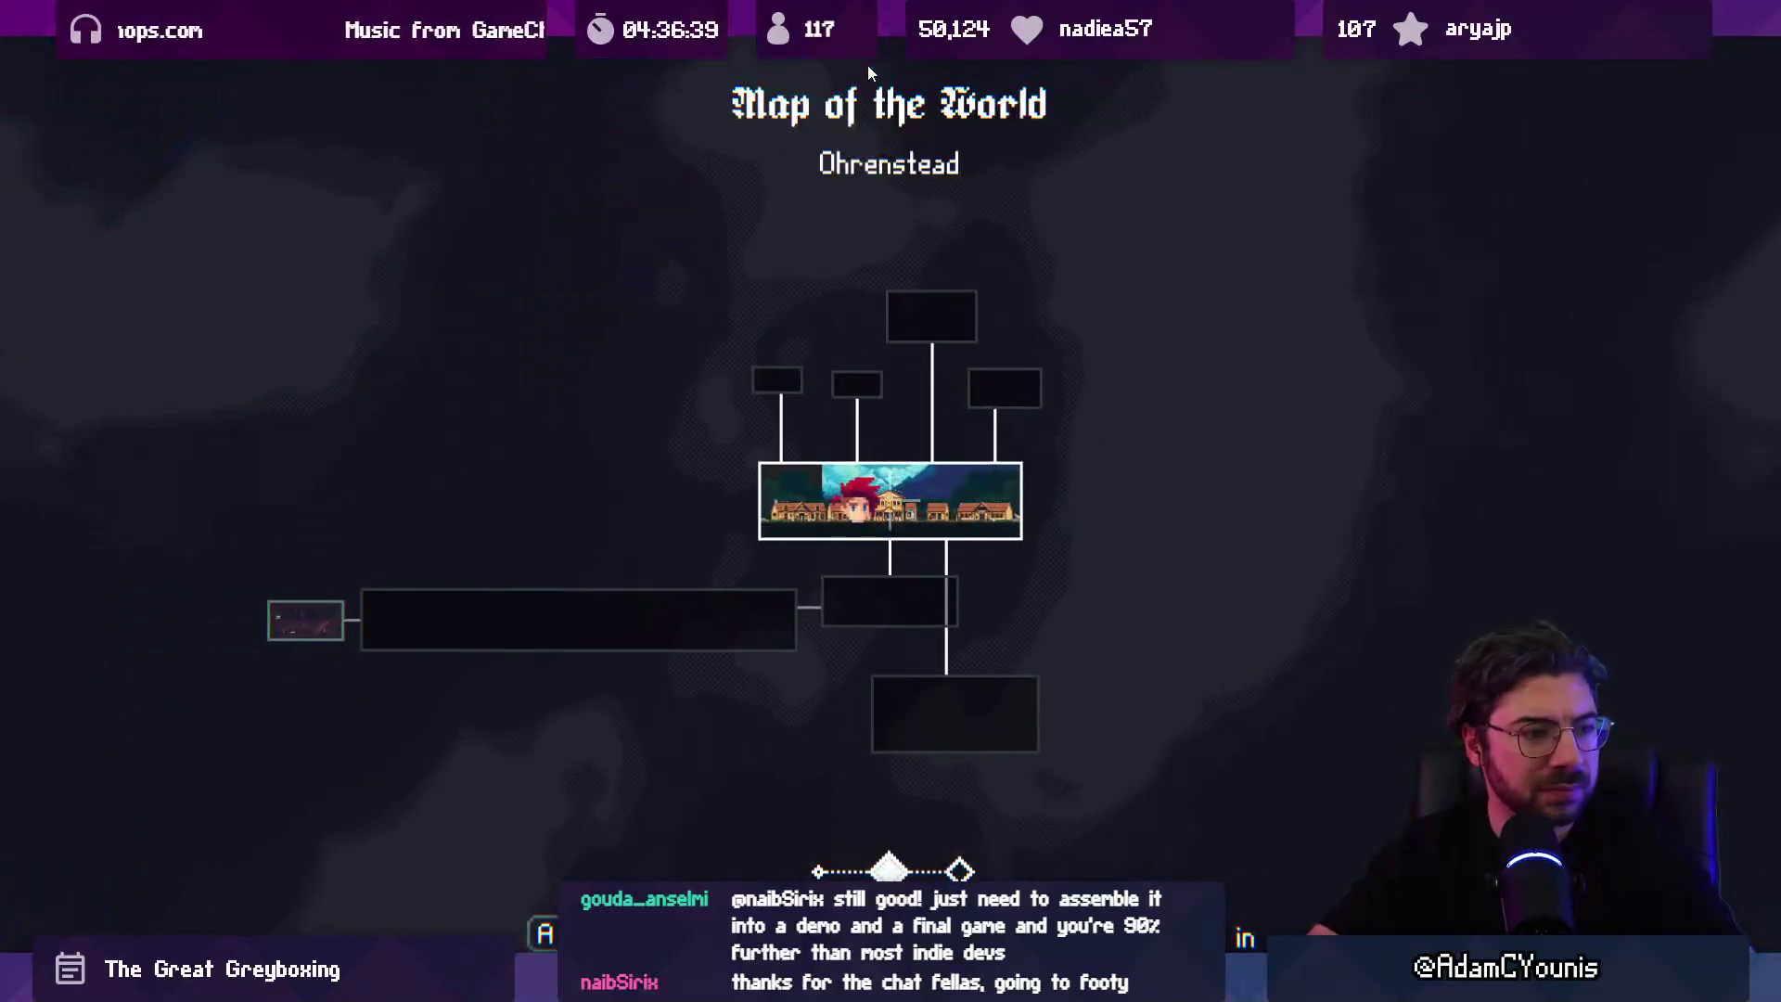
{"action": "key", "text": "m"}
{"action": "key", "text": "m"}
{"action": "key", "text": "m"}
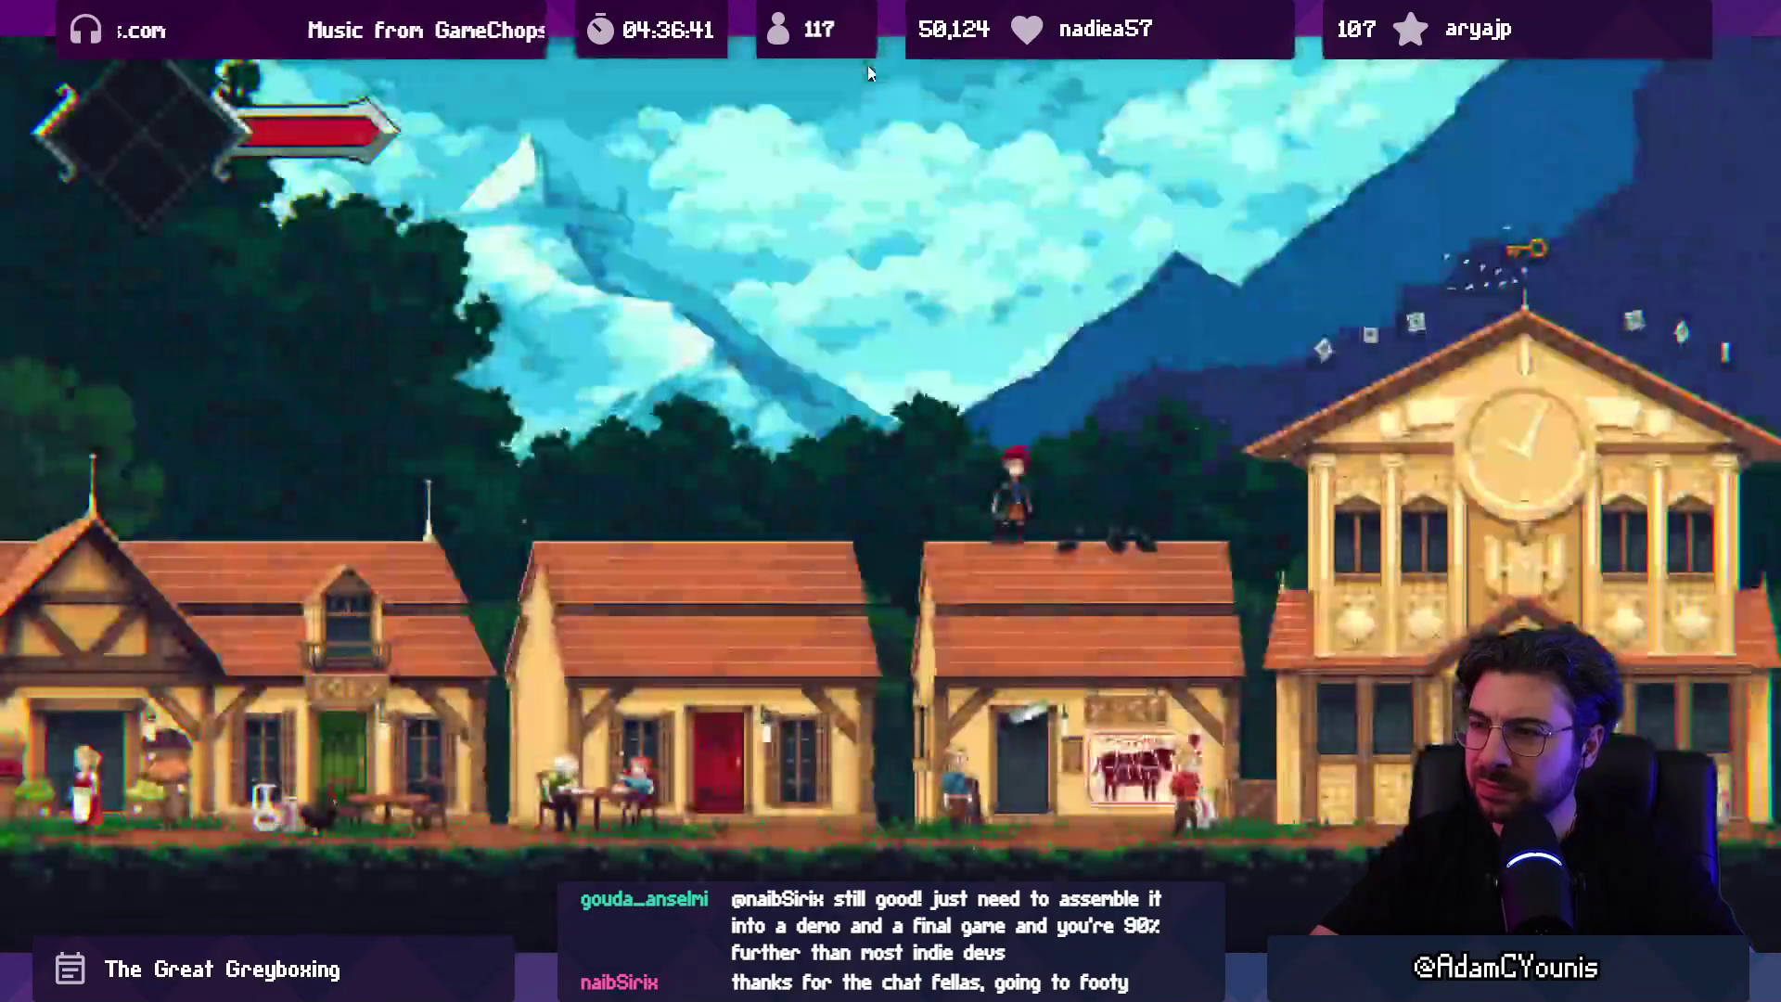
{"action": "key", "text": "m"}
{"action": "key", "text": "m"}
Step: Toggle the world map with M while running toward the clock tower, then exit fullscreen paused
{"action": "key", "text": "Right"}
{"action": "key", "text": "space"}
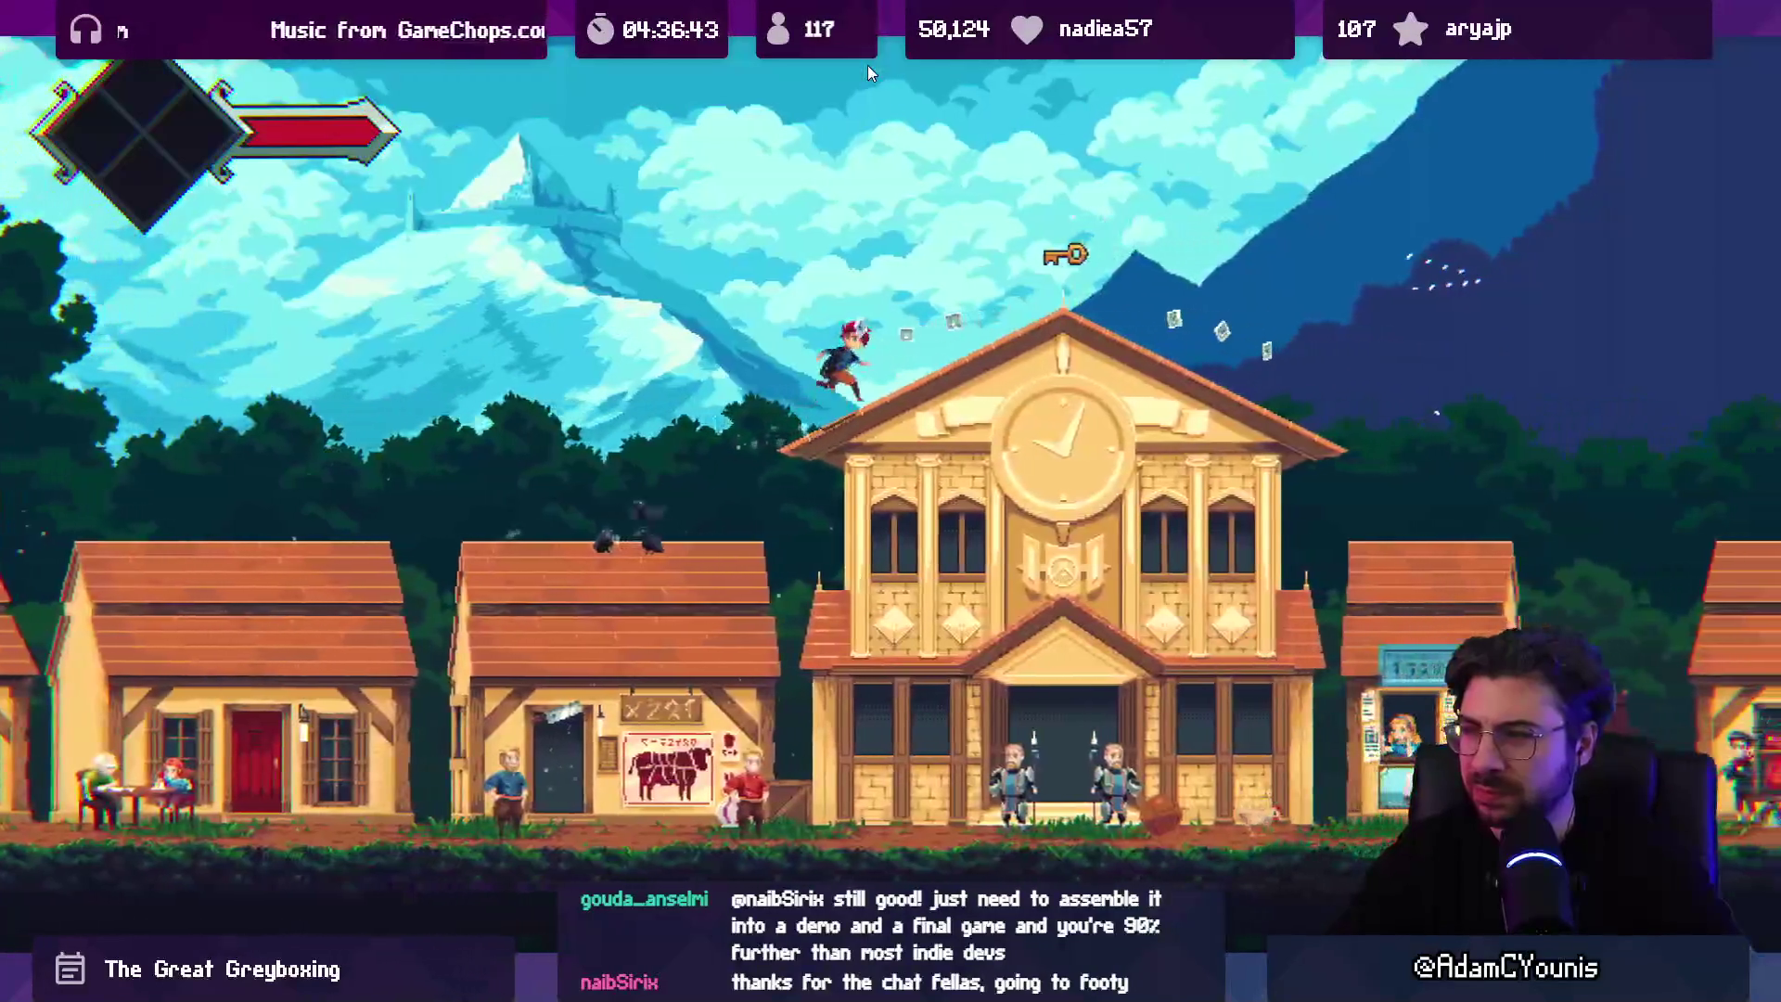
{"action": "key", "text": "m"}
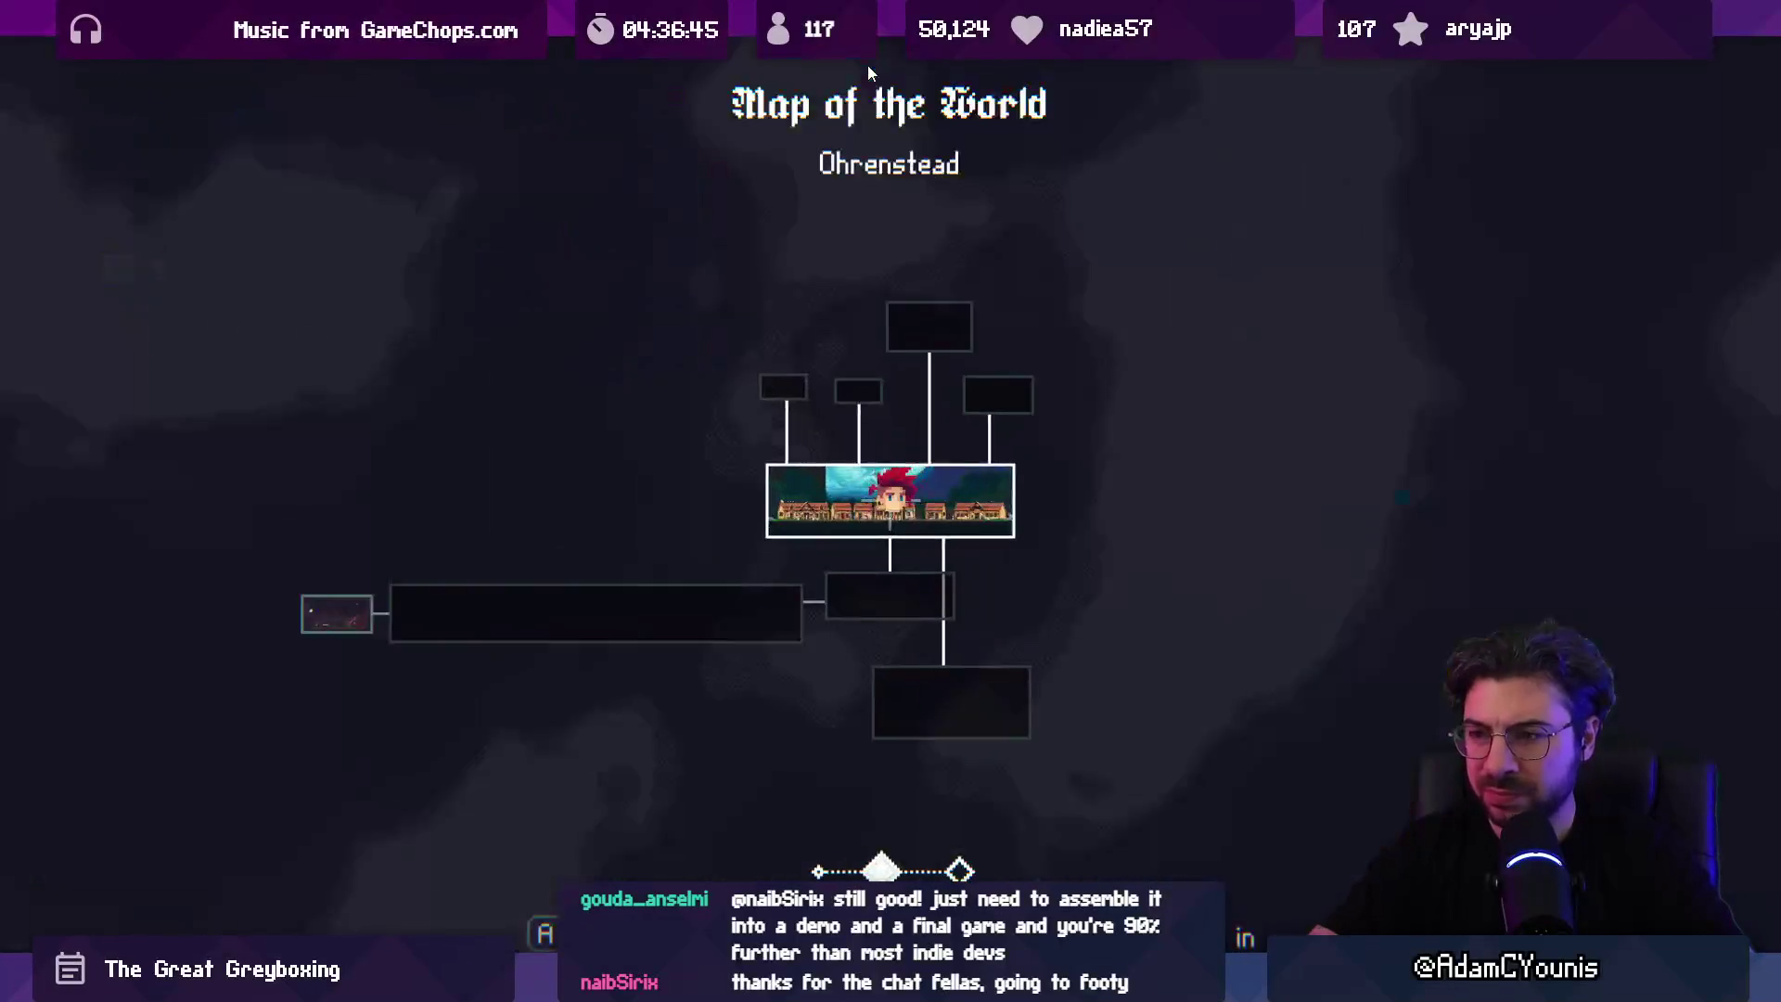
{"action": "key", "text": "m"}
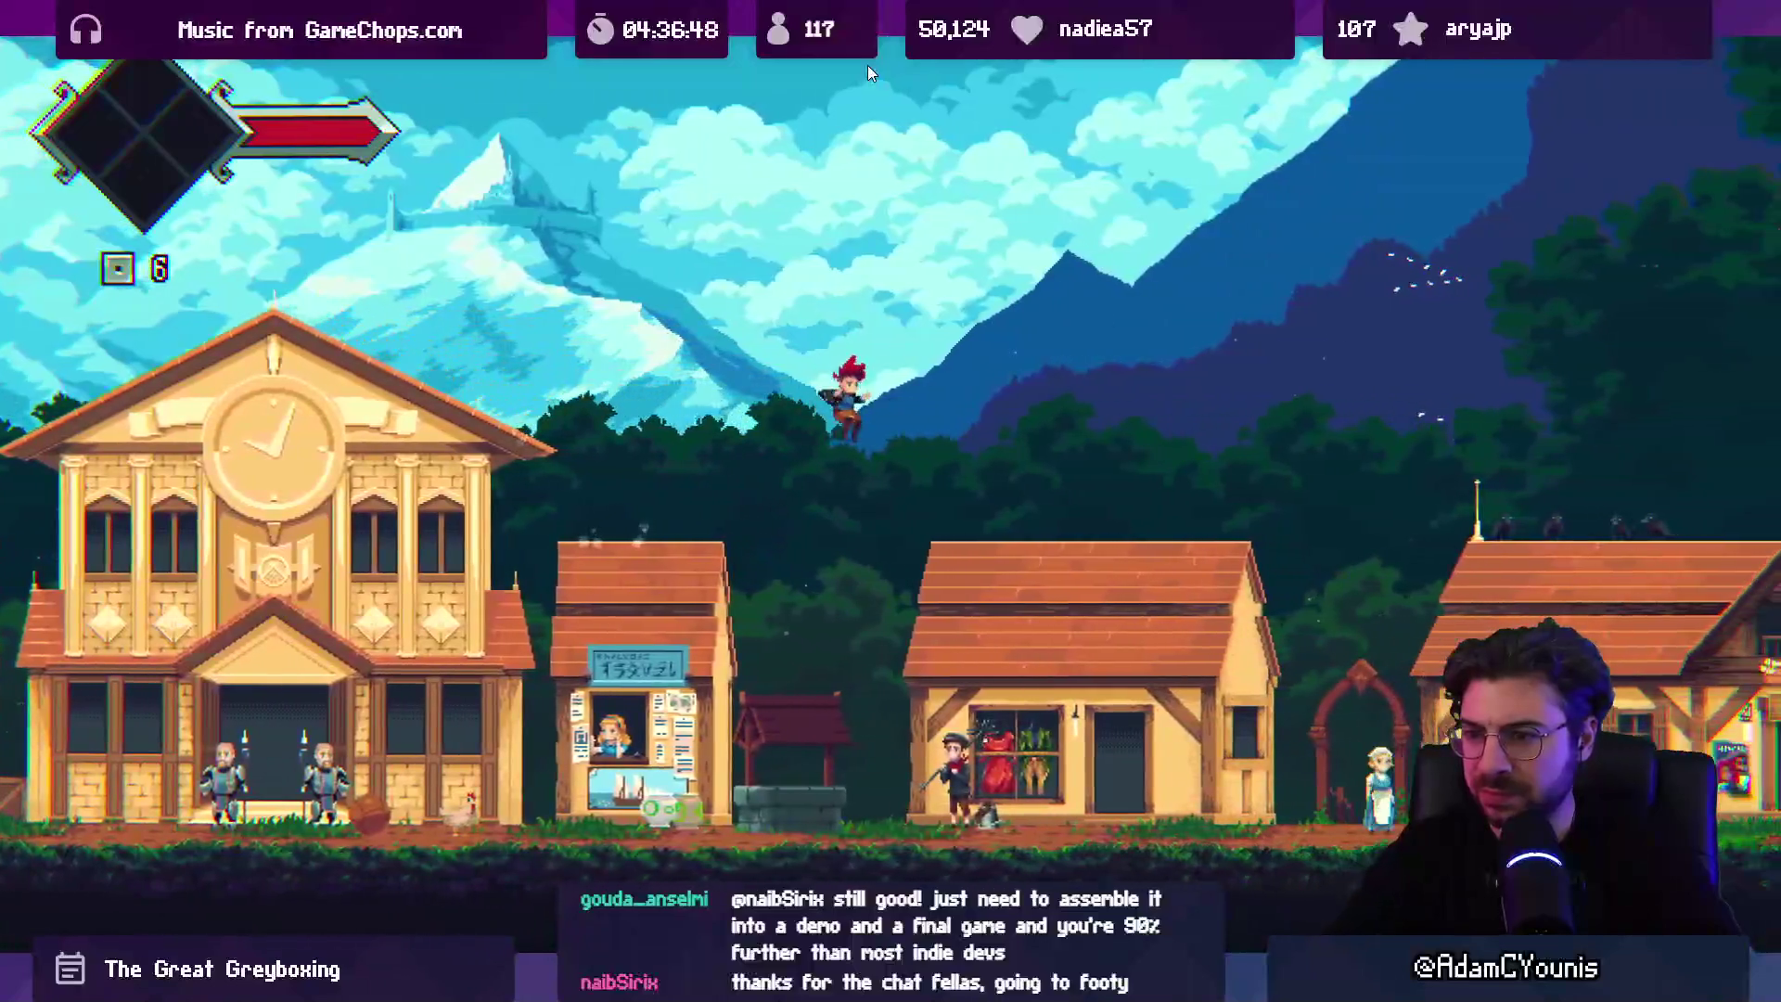
{"action": "key", "text": "m"}
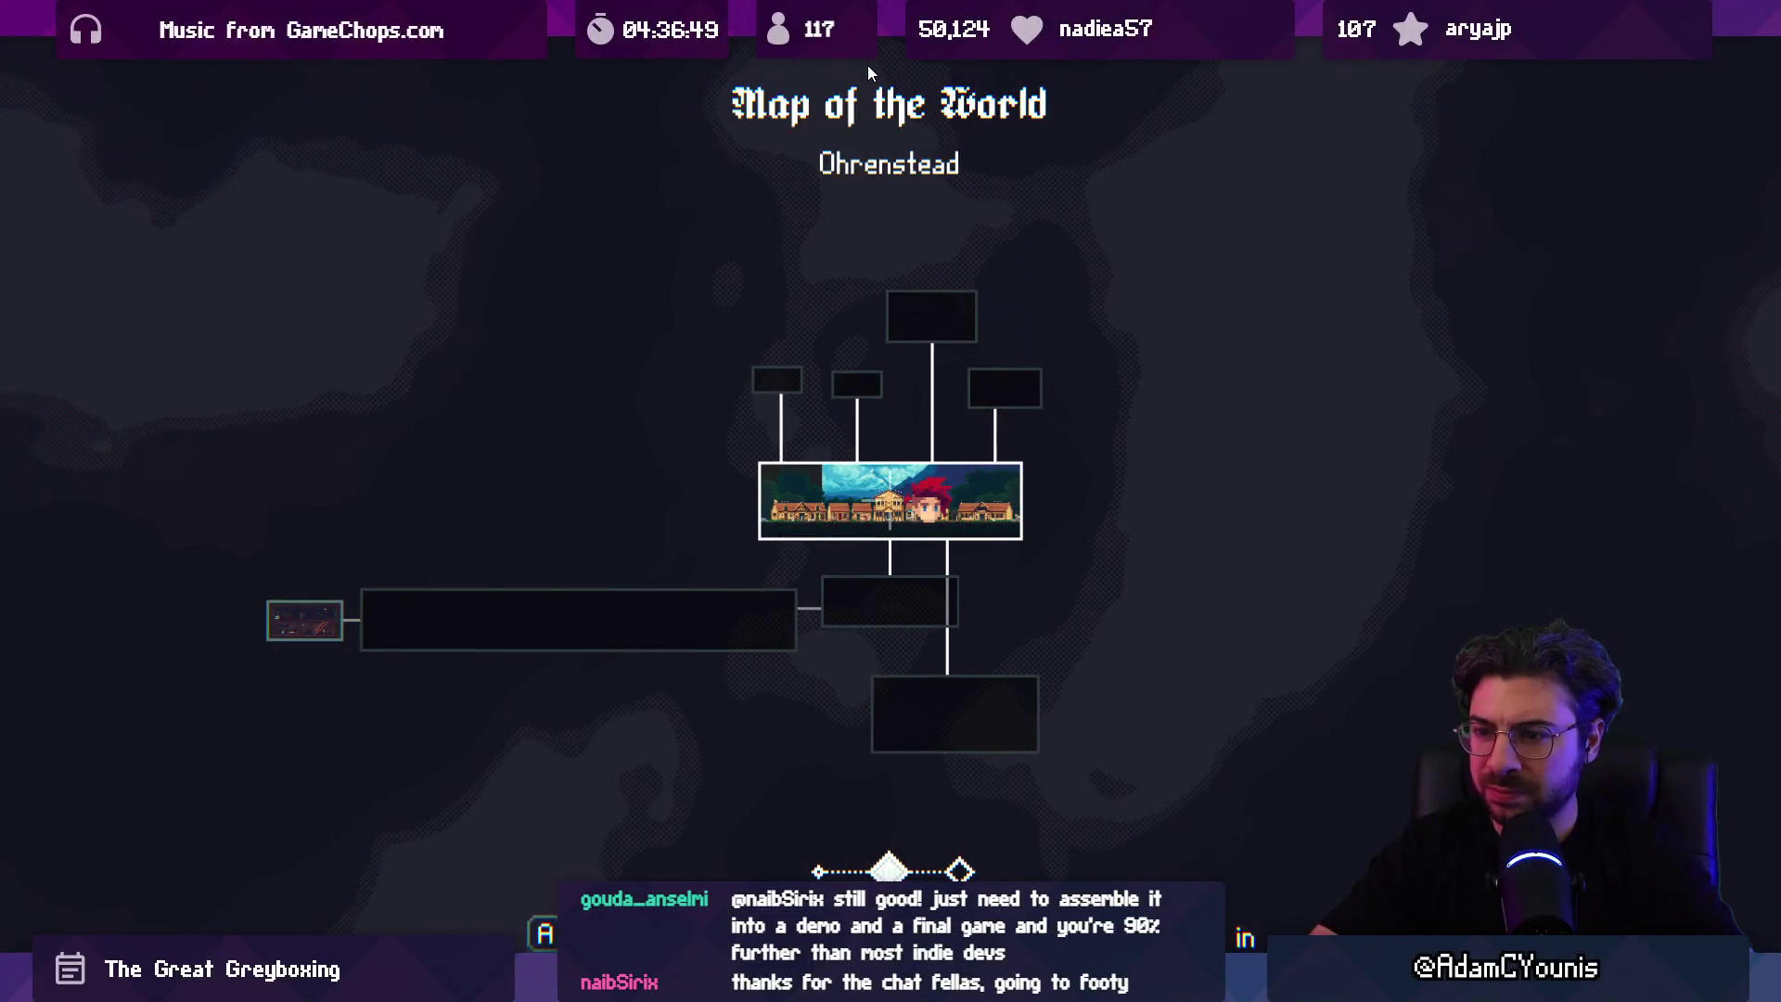
{"action": "key", "text": "m"}
{"action": "key", "text": "ctrl+shift+p"}
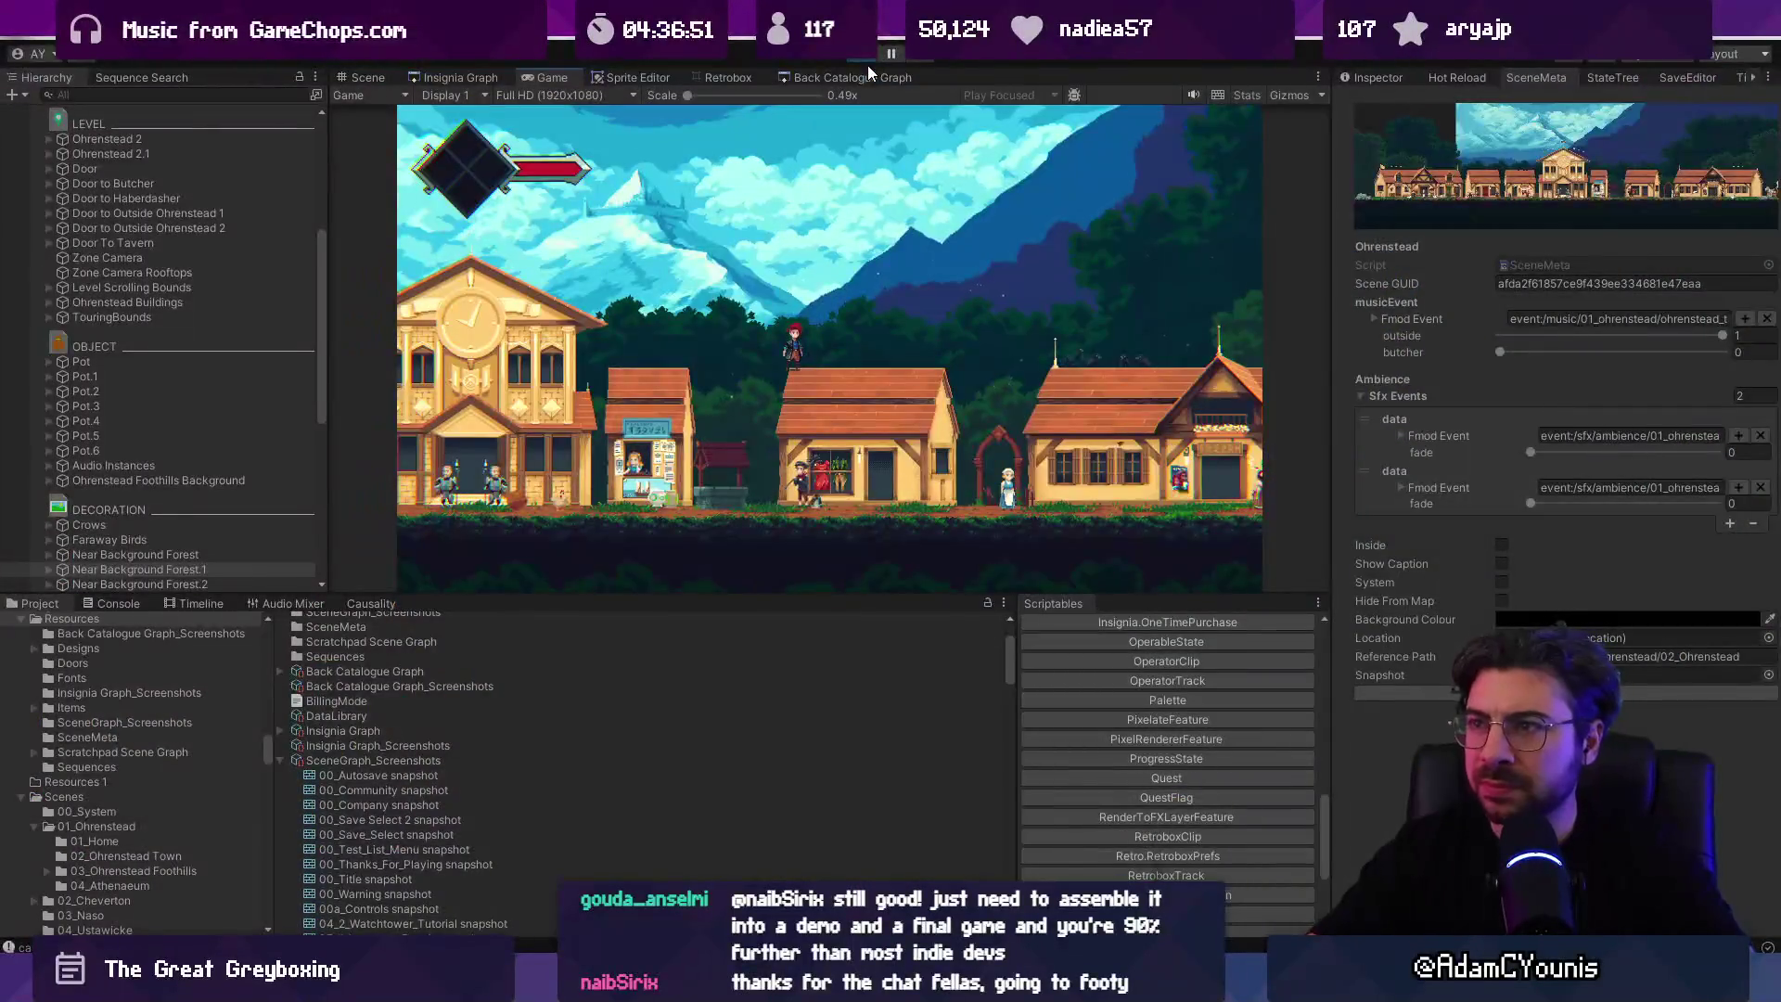
Step: Stop play mode, then run the Ohrenstead game full screen again
{"action": "key", "text": "ctrl+p"}
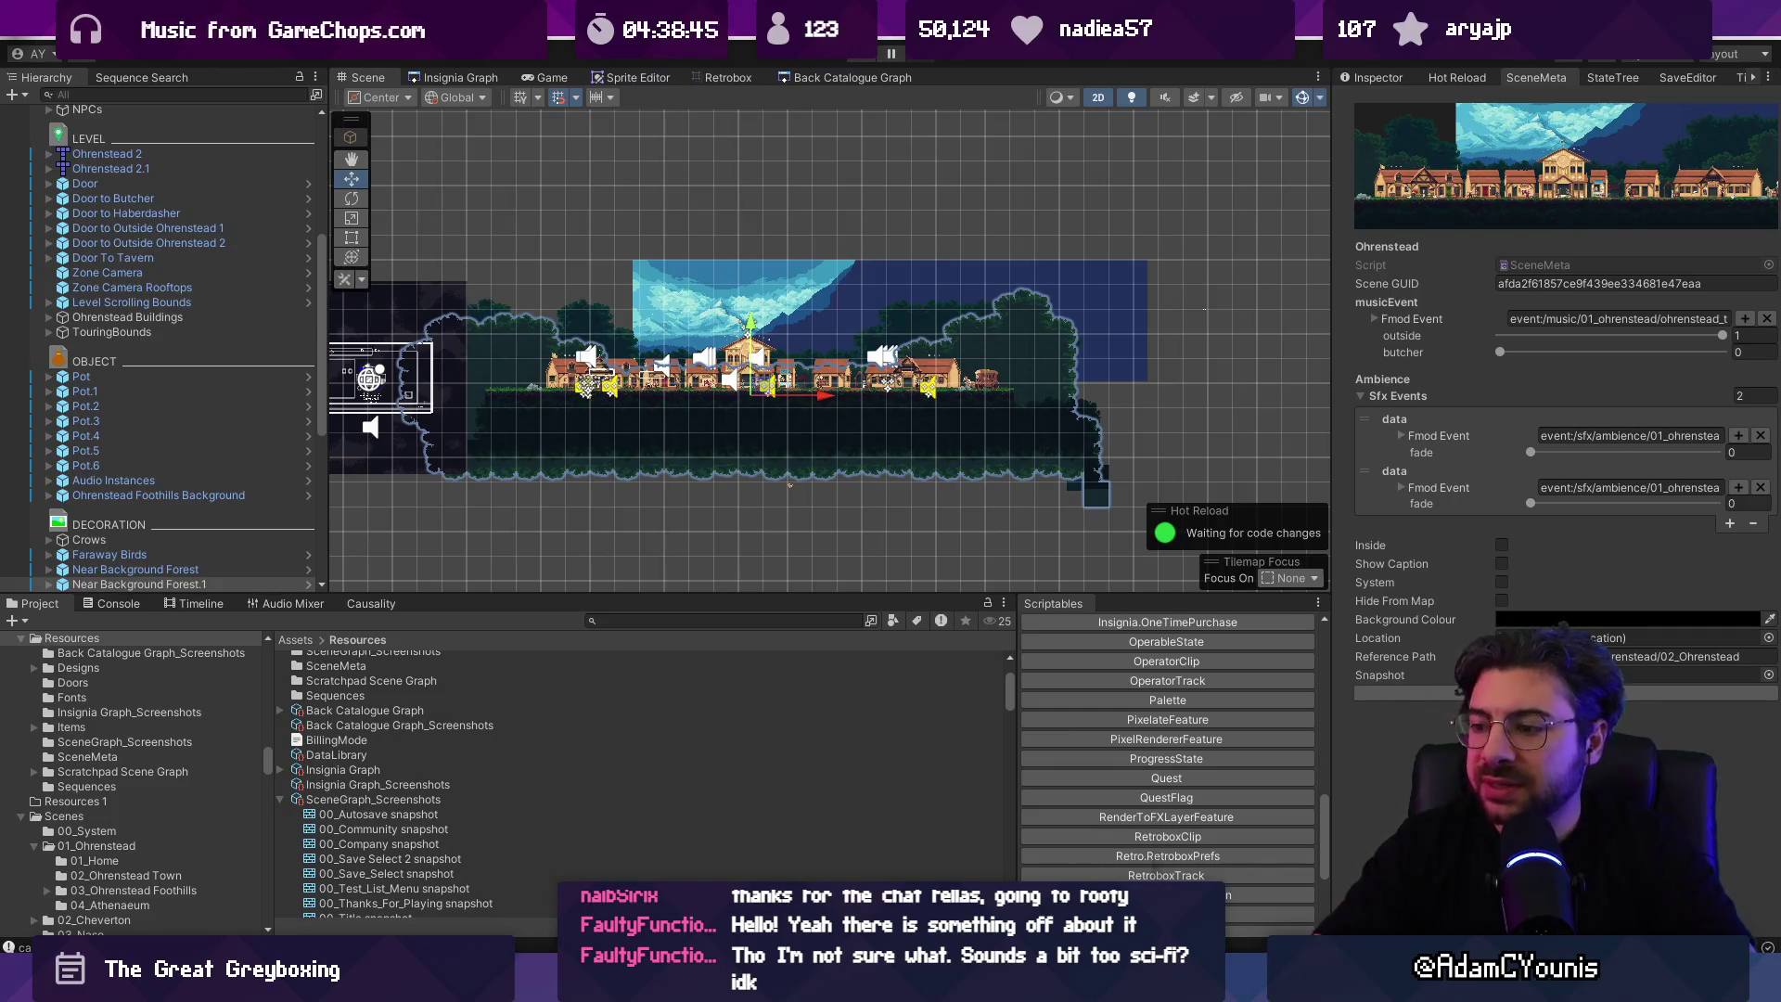
{"action": "key", "text": "alt+Tab"}
{"action": "key", "text": "alt+Tab"}
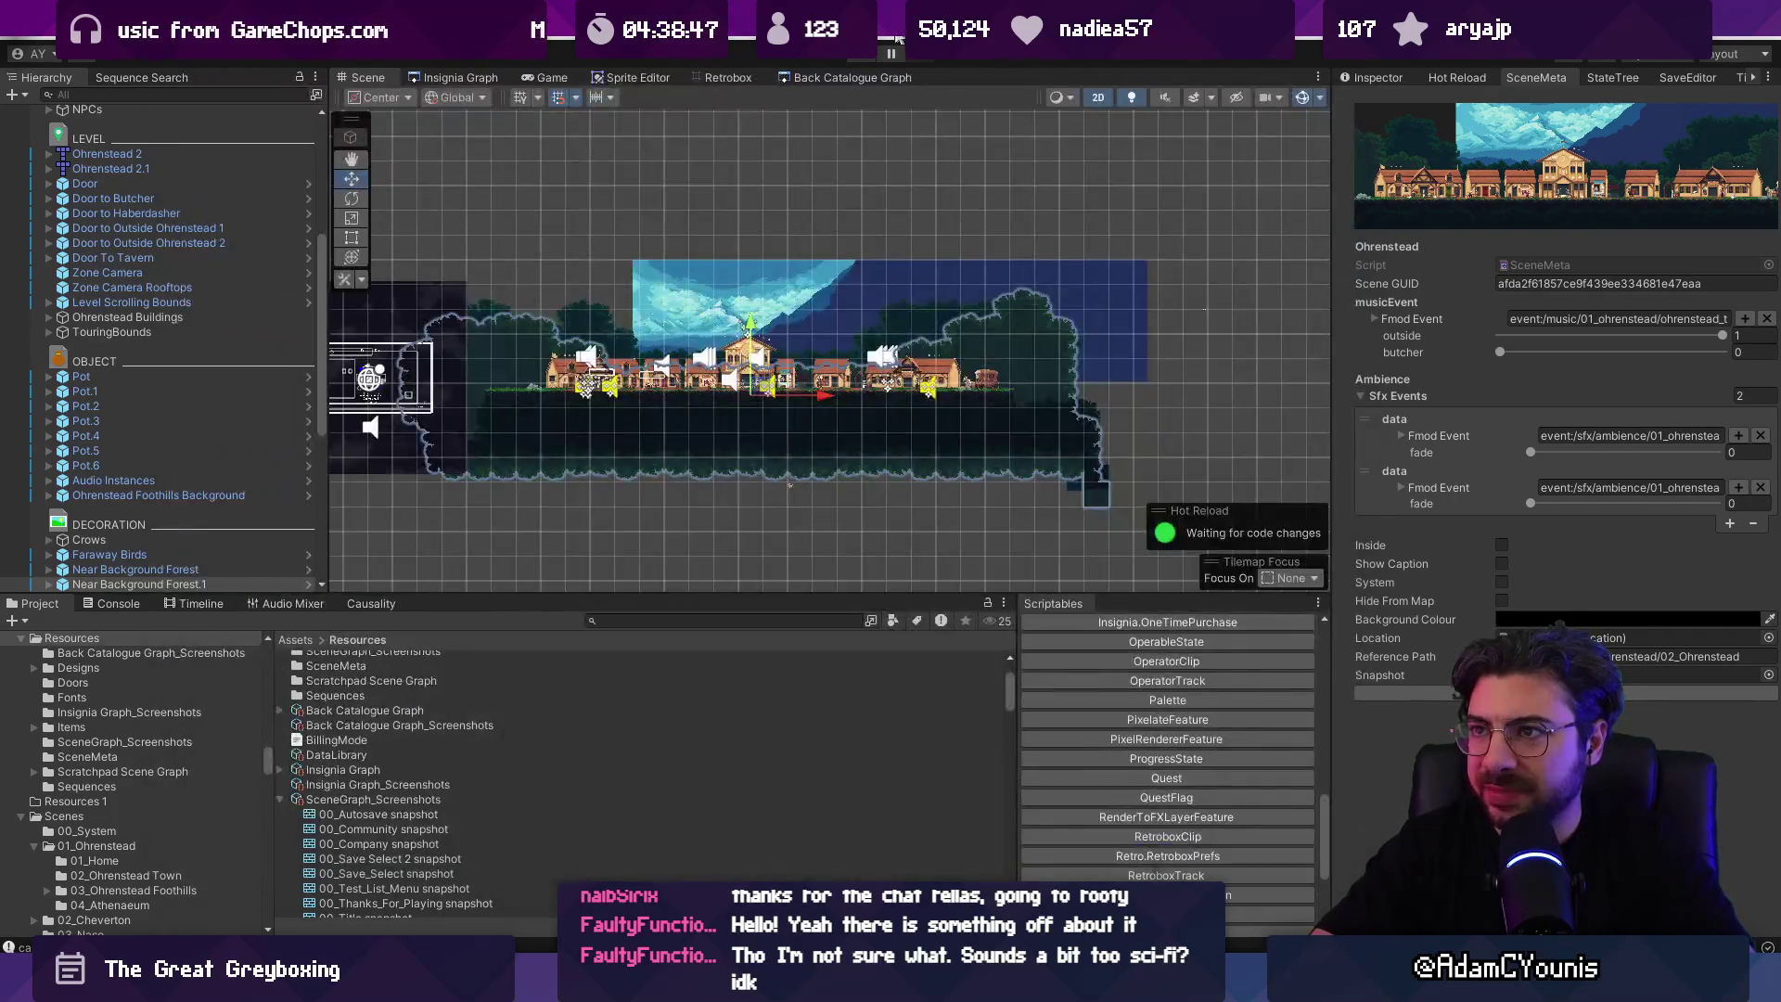
{"action": "left_click", "coordinate": [854, 58]}
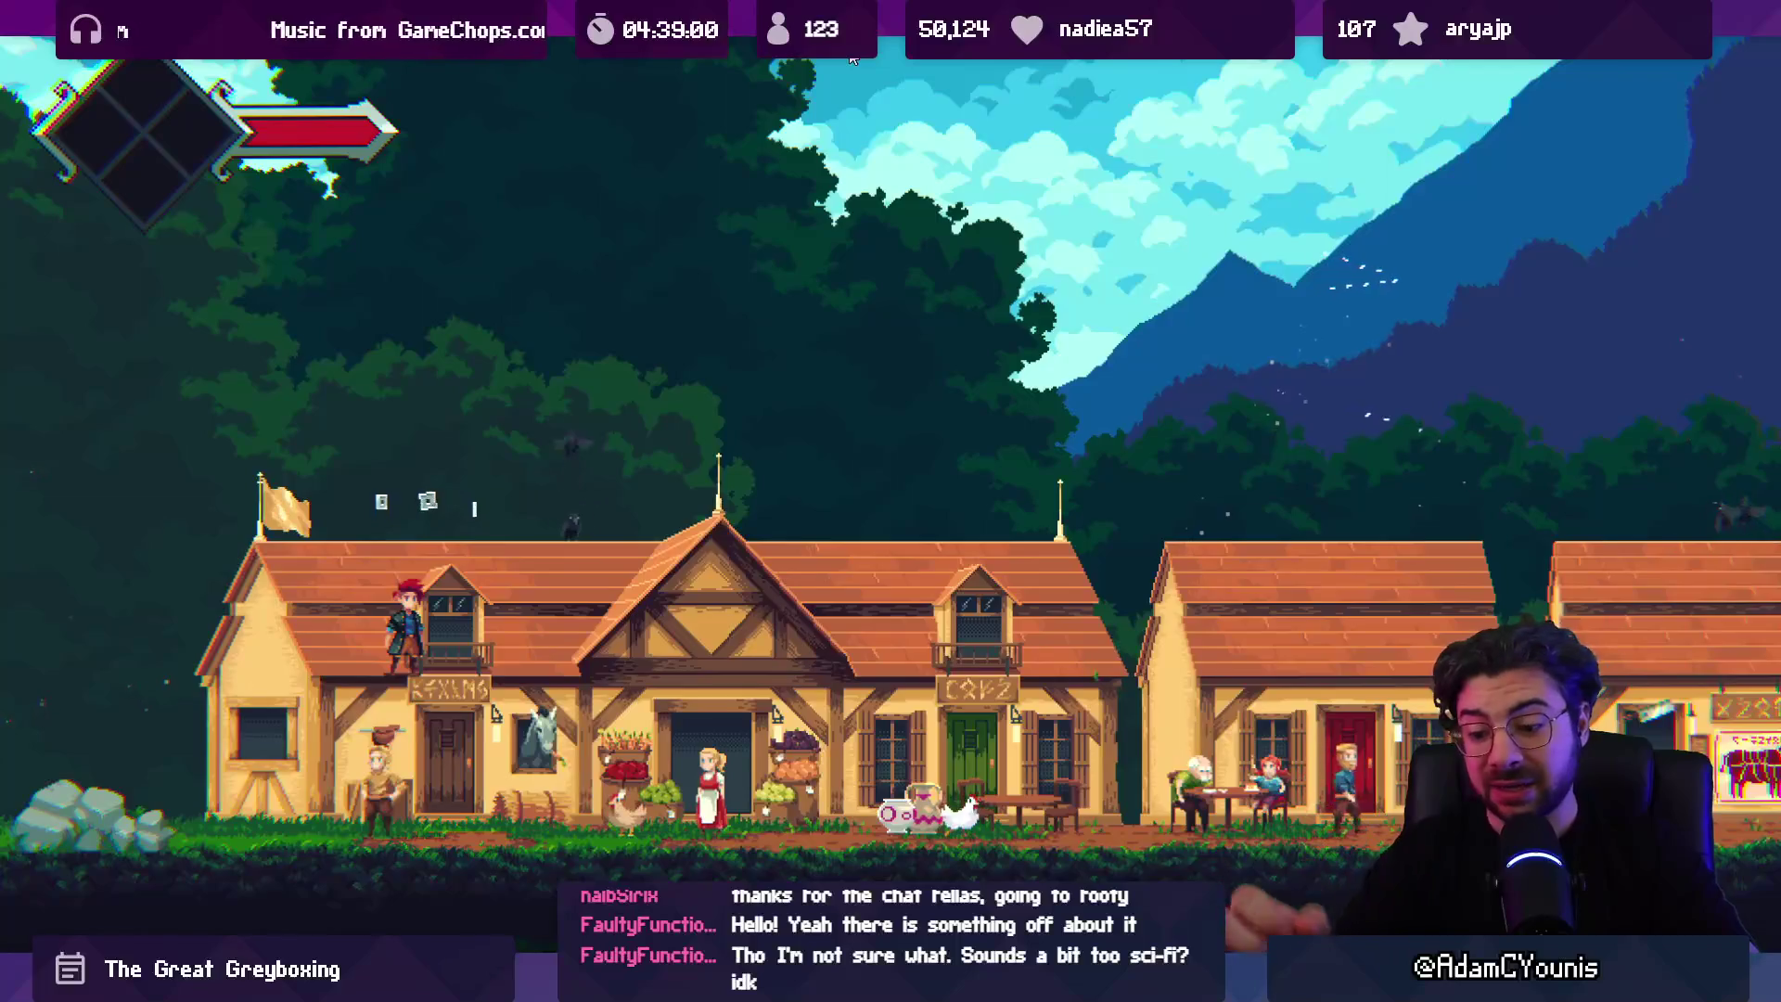
Step: Close the world map and cross the village rooftops down to the old man and girl's table
{"action": "key", "text": "m"}
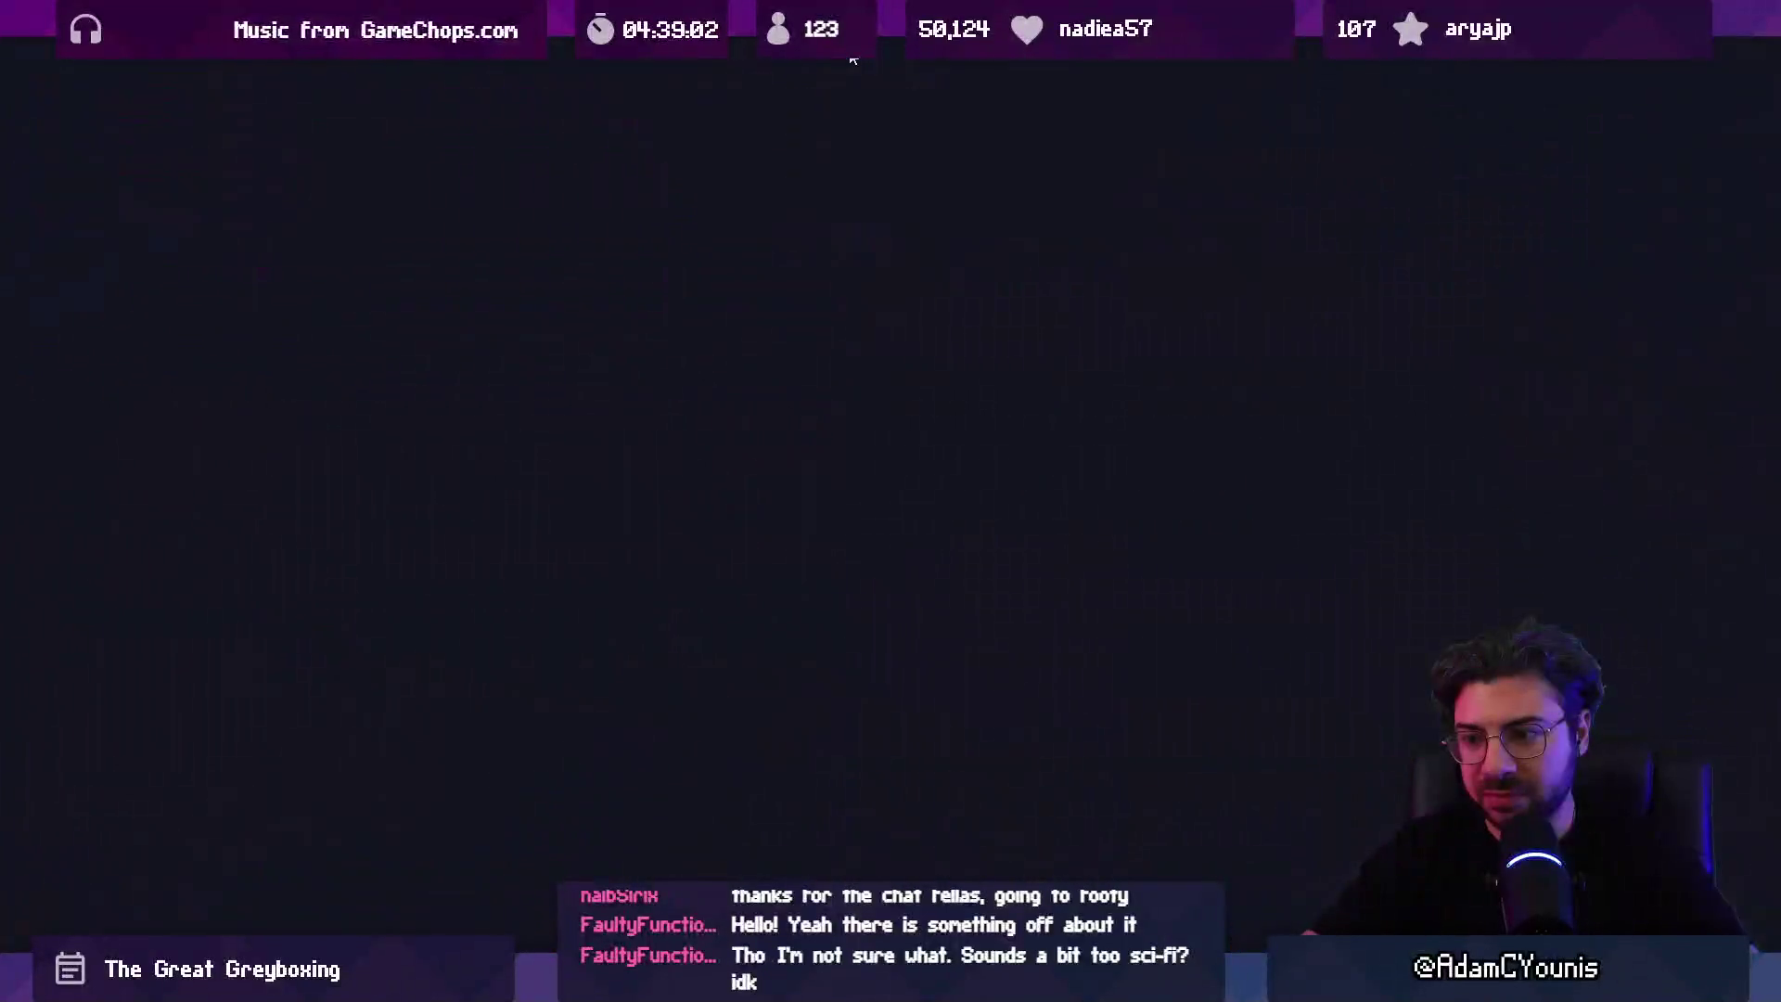
{"action": "key", "text": "m"}
{"action": "key", "text": "m"}
{"action": "key", "text": "m"}
{"action": "key", "text": "m"}
{"action": "key", "text": "m"}
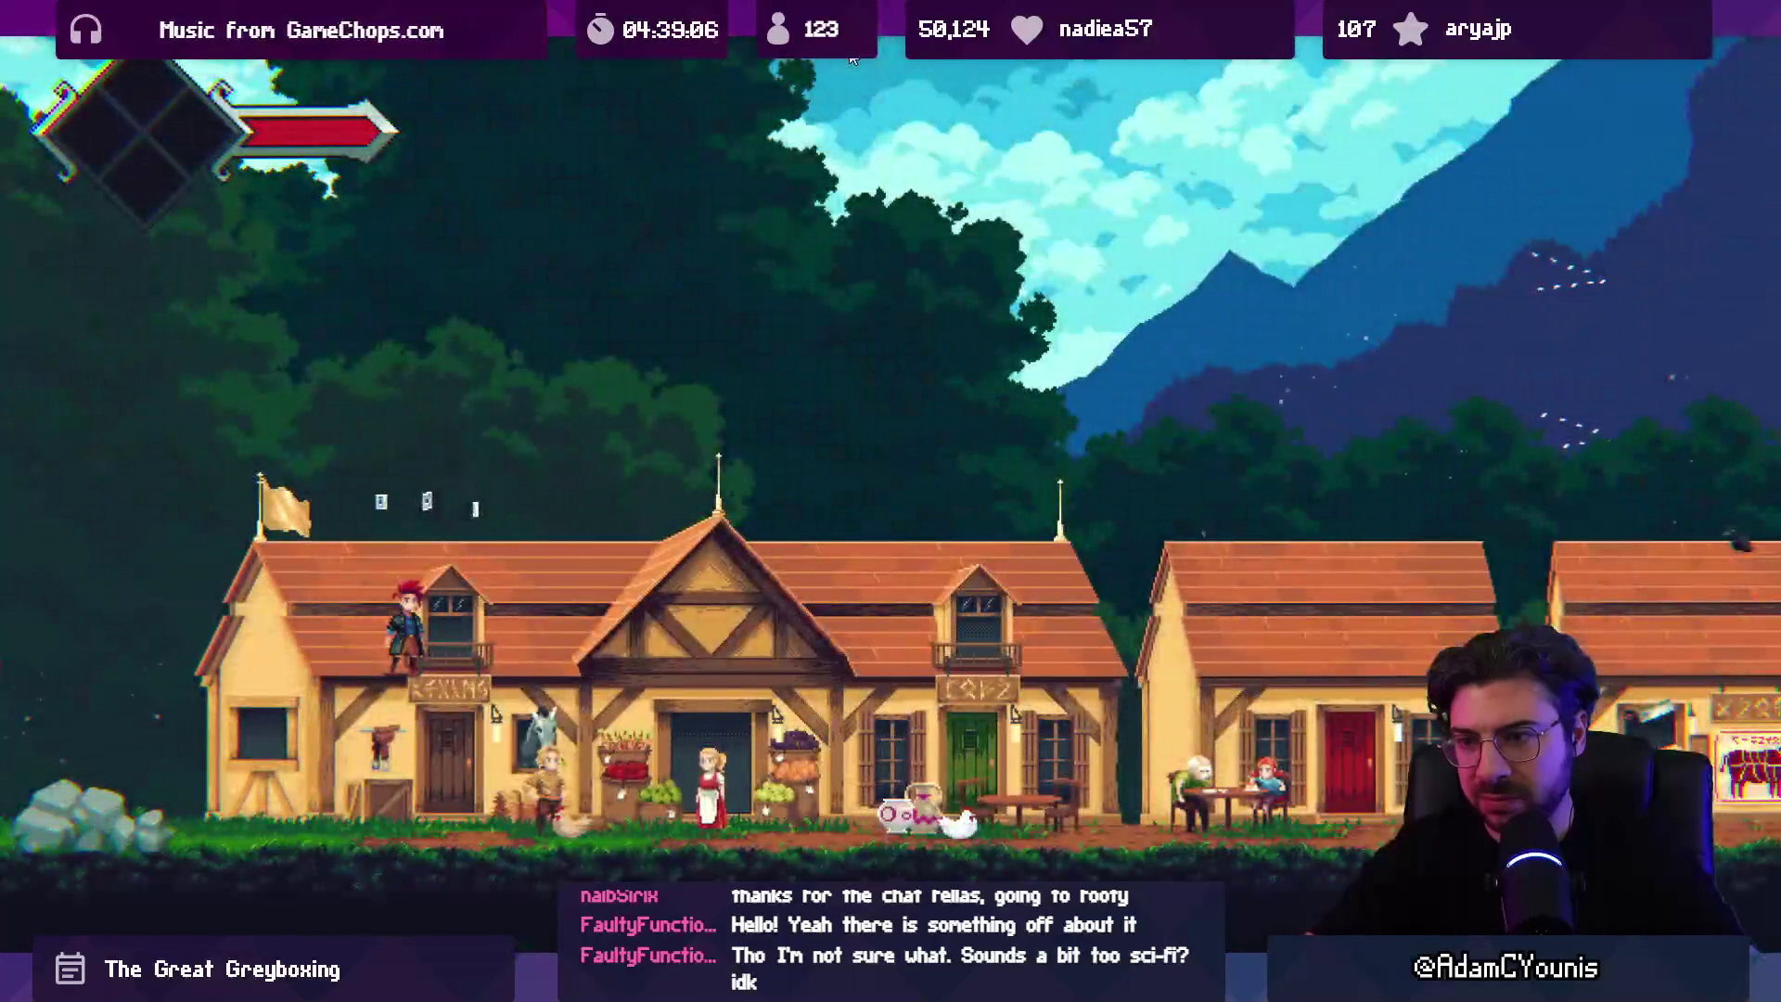
{"action": "key", "text": "space"}
{"action": "key", "text": "Right"}
{"action": "key", "text": "Left"}
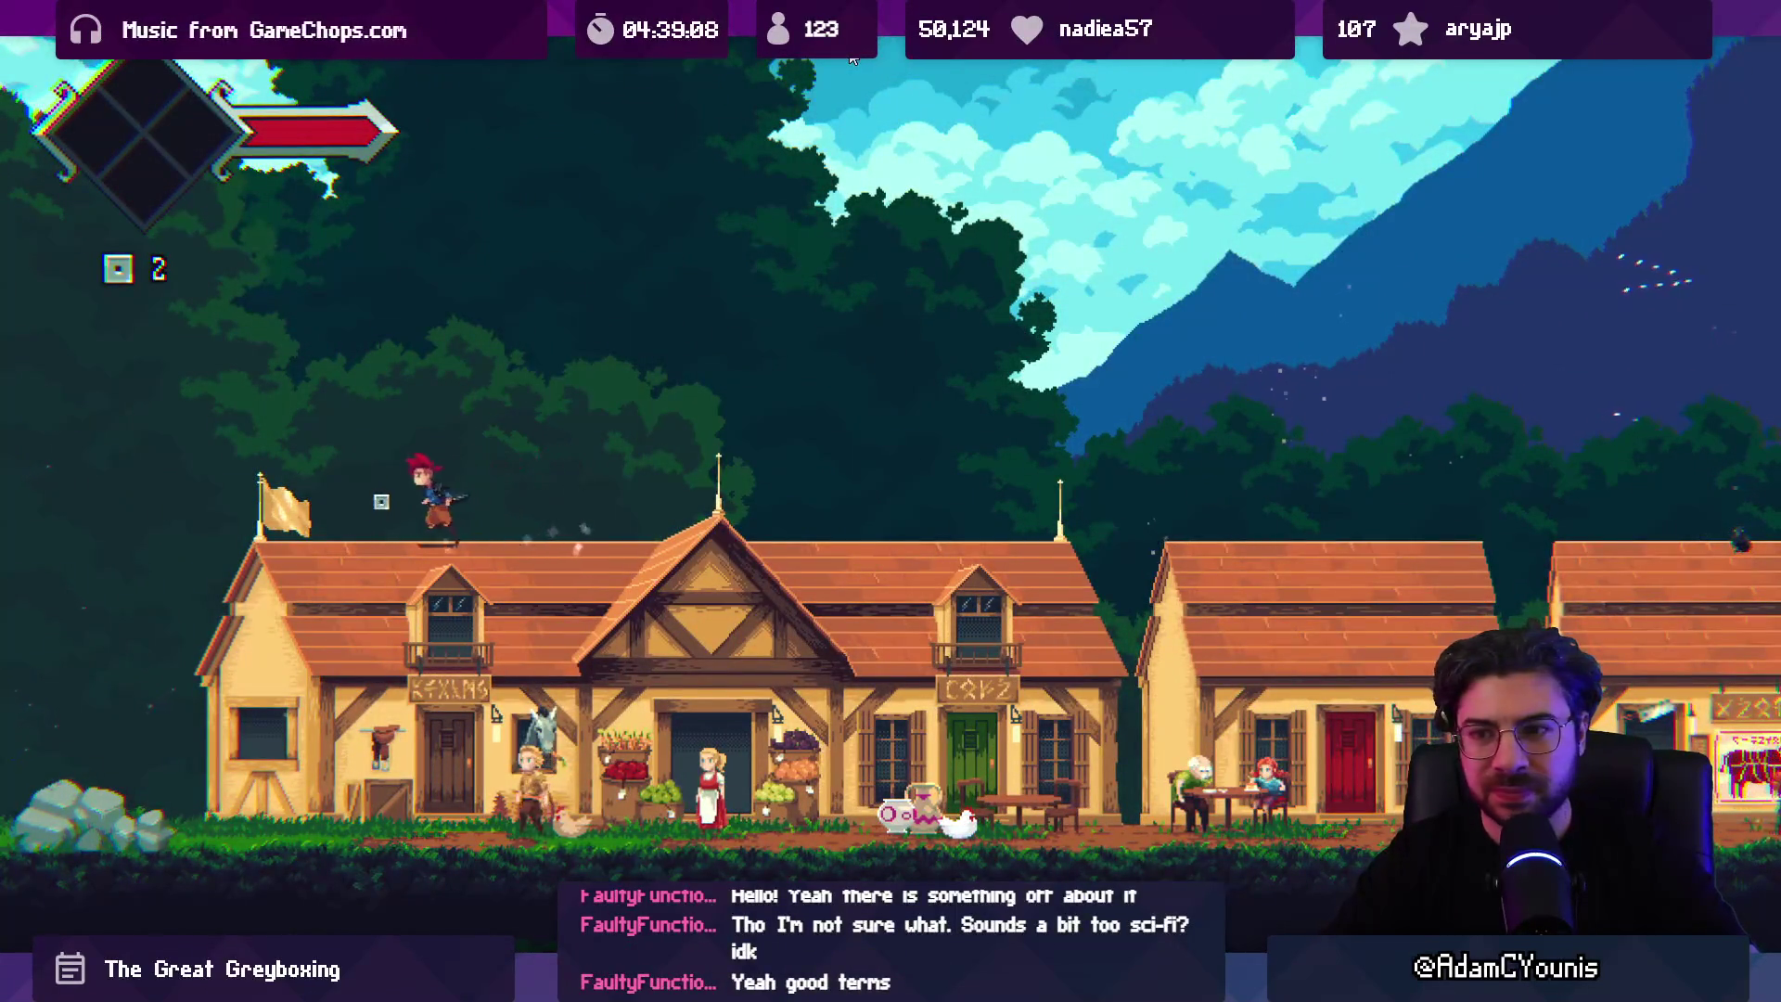
{"action": "key", "text": "Right"}
{"action": "key", "text": "space"}
{"action": "key", "text": "Right"}
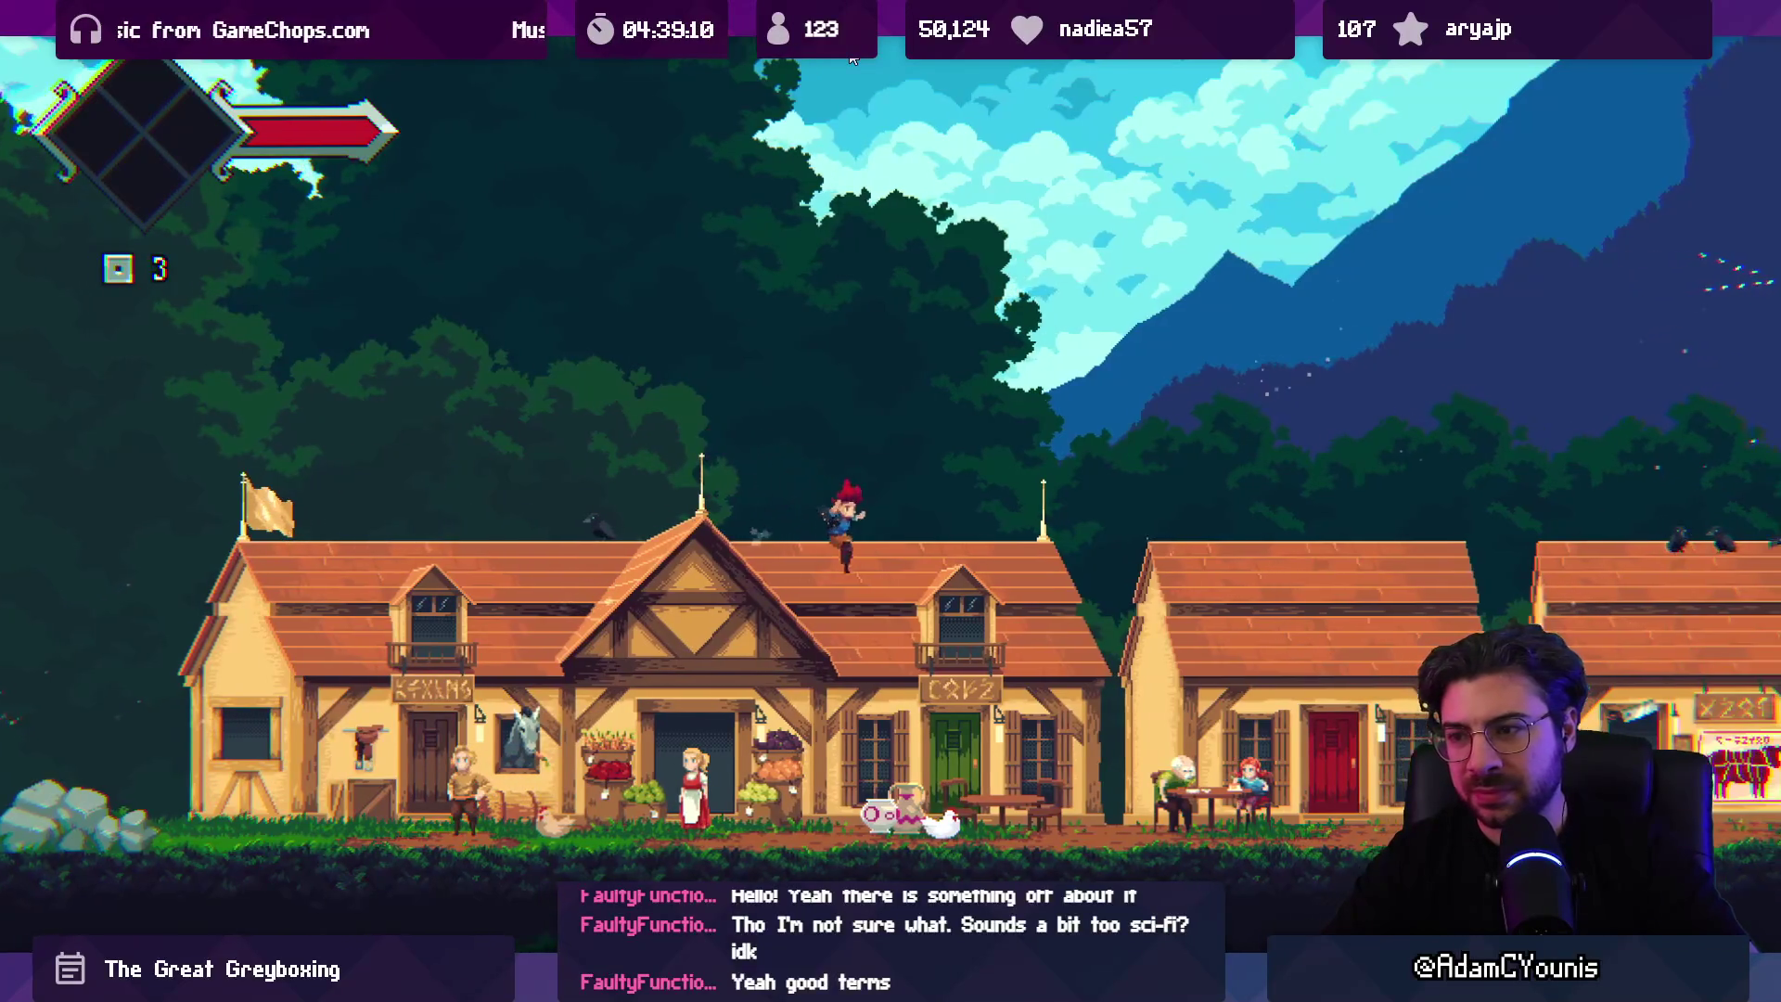
{"action": "key", "text": "space"}
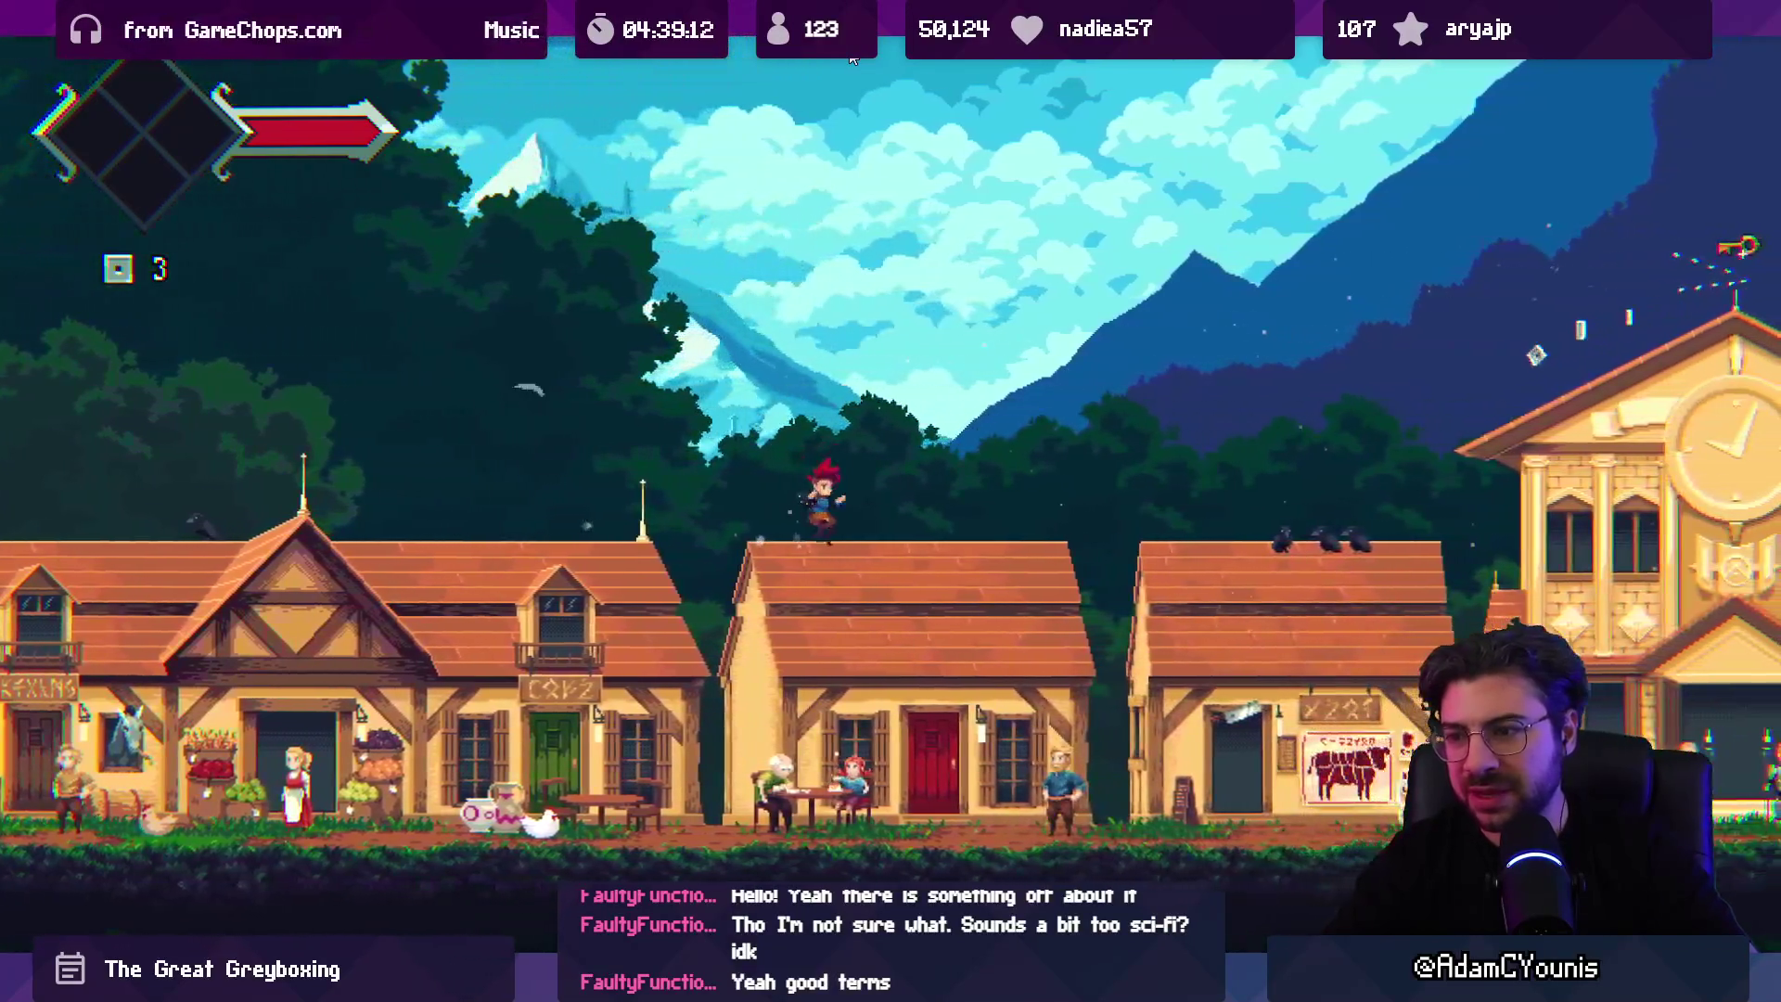
{"action": "key", "text": "Down"}
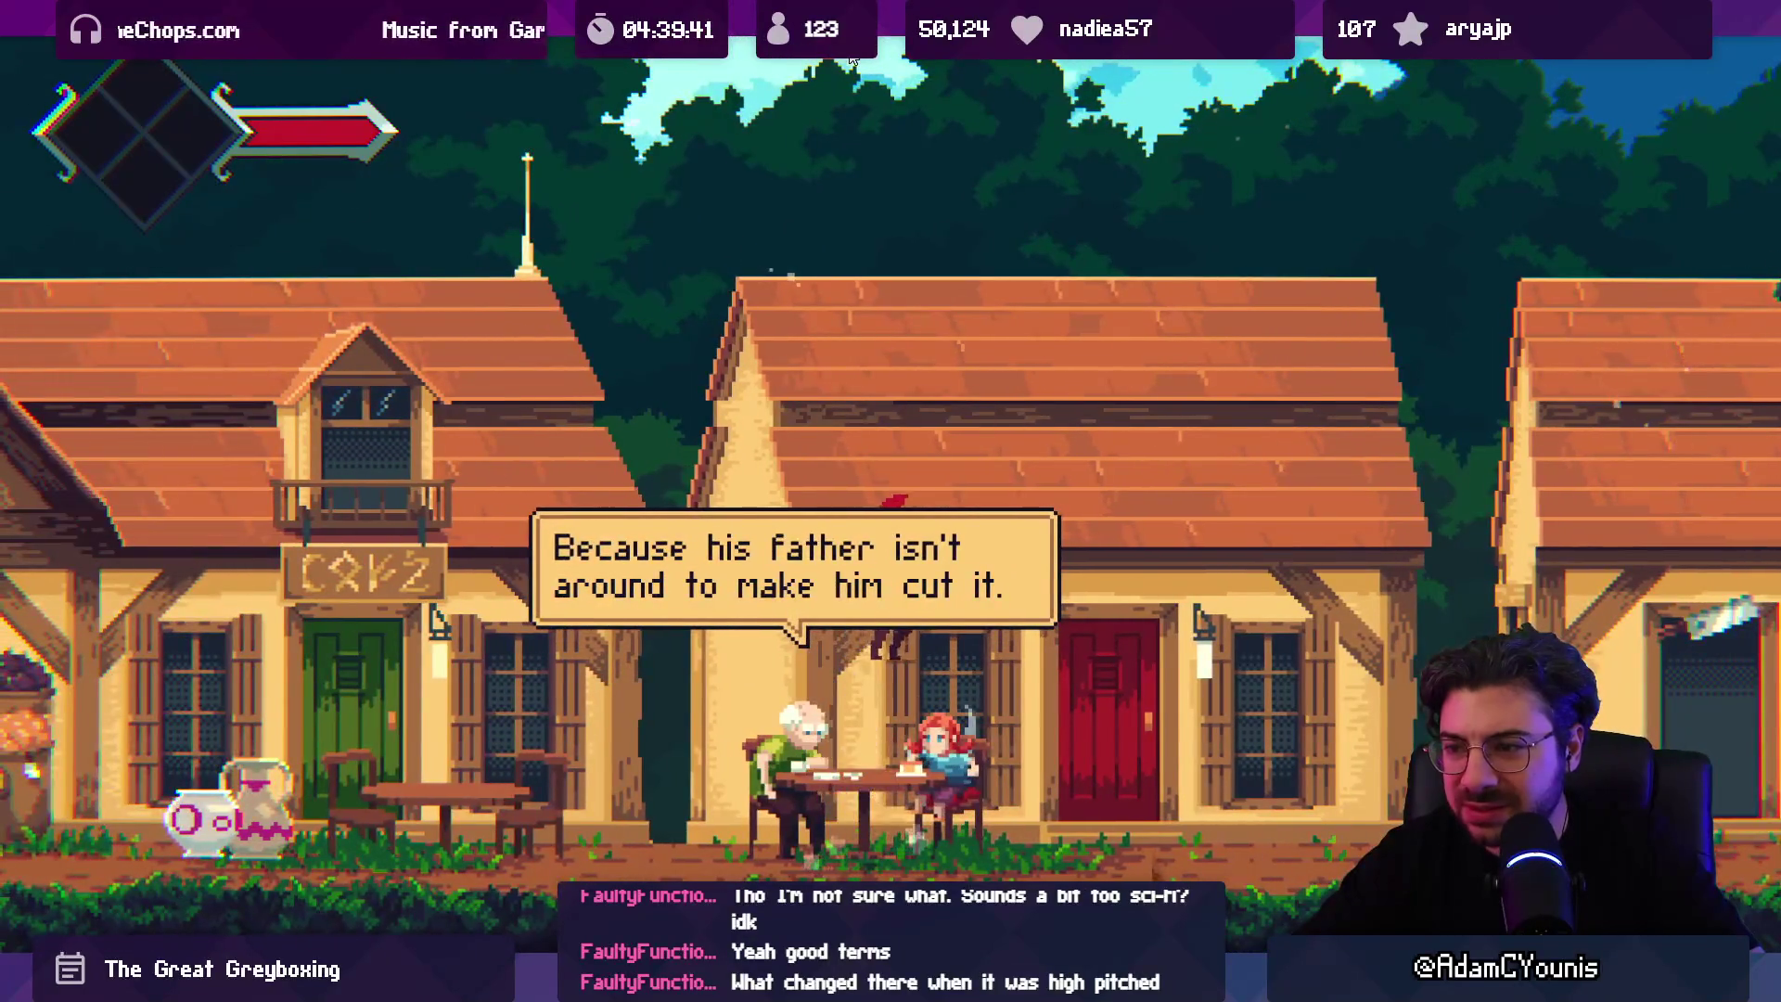
Step: Stop play, select Grandfather_Granddaughter, scroll its Inspector to the popup lines, then replay
{"action": "key", "text": "ctrl+shift+F7"}
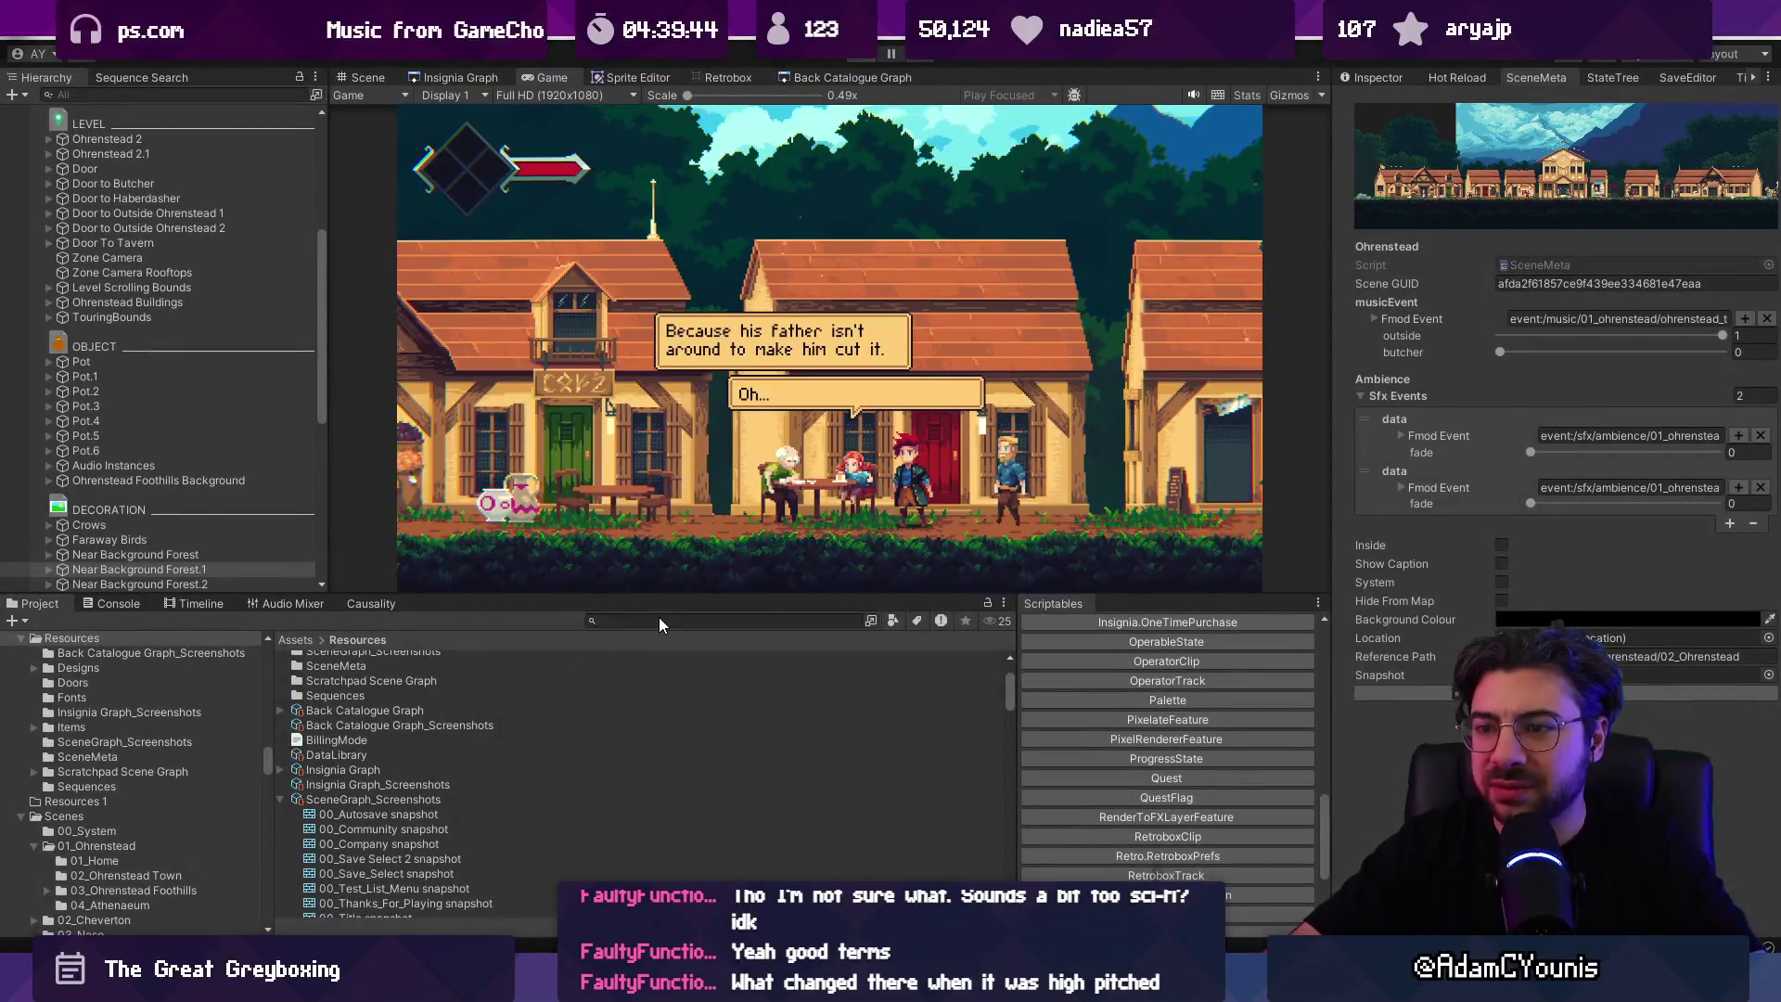
{"action": "left_click", "coordinate": [658, 619]}
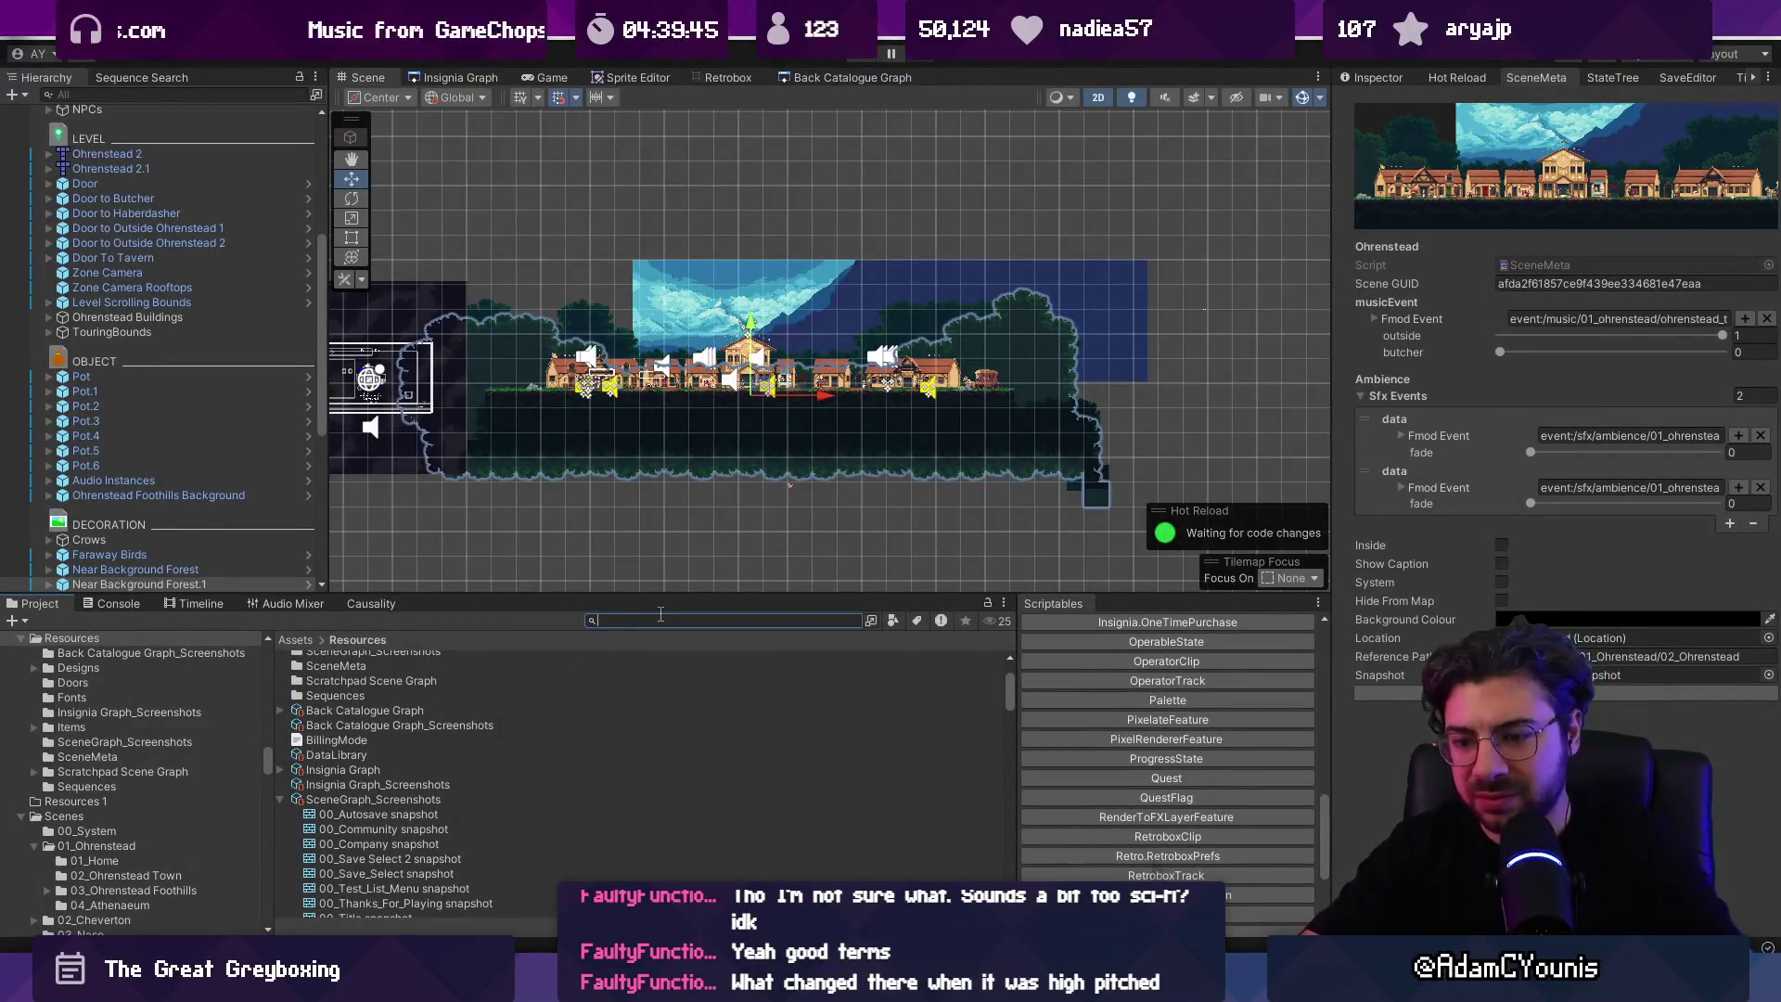
{"action": "type", "text": "grandfather"}
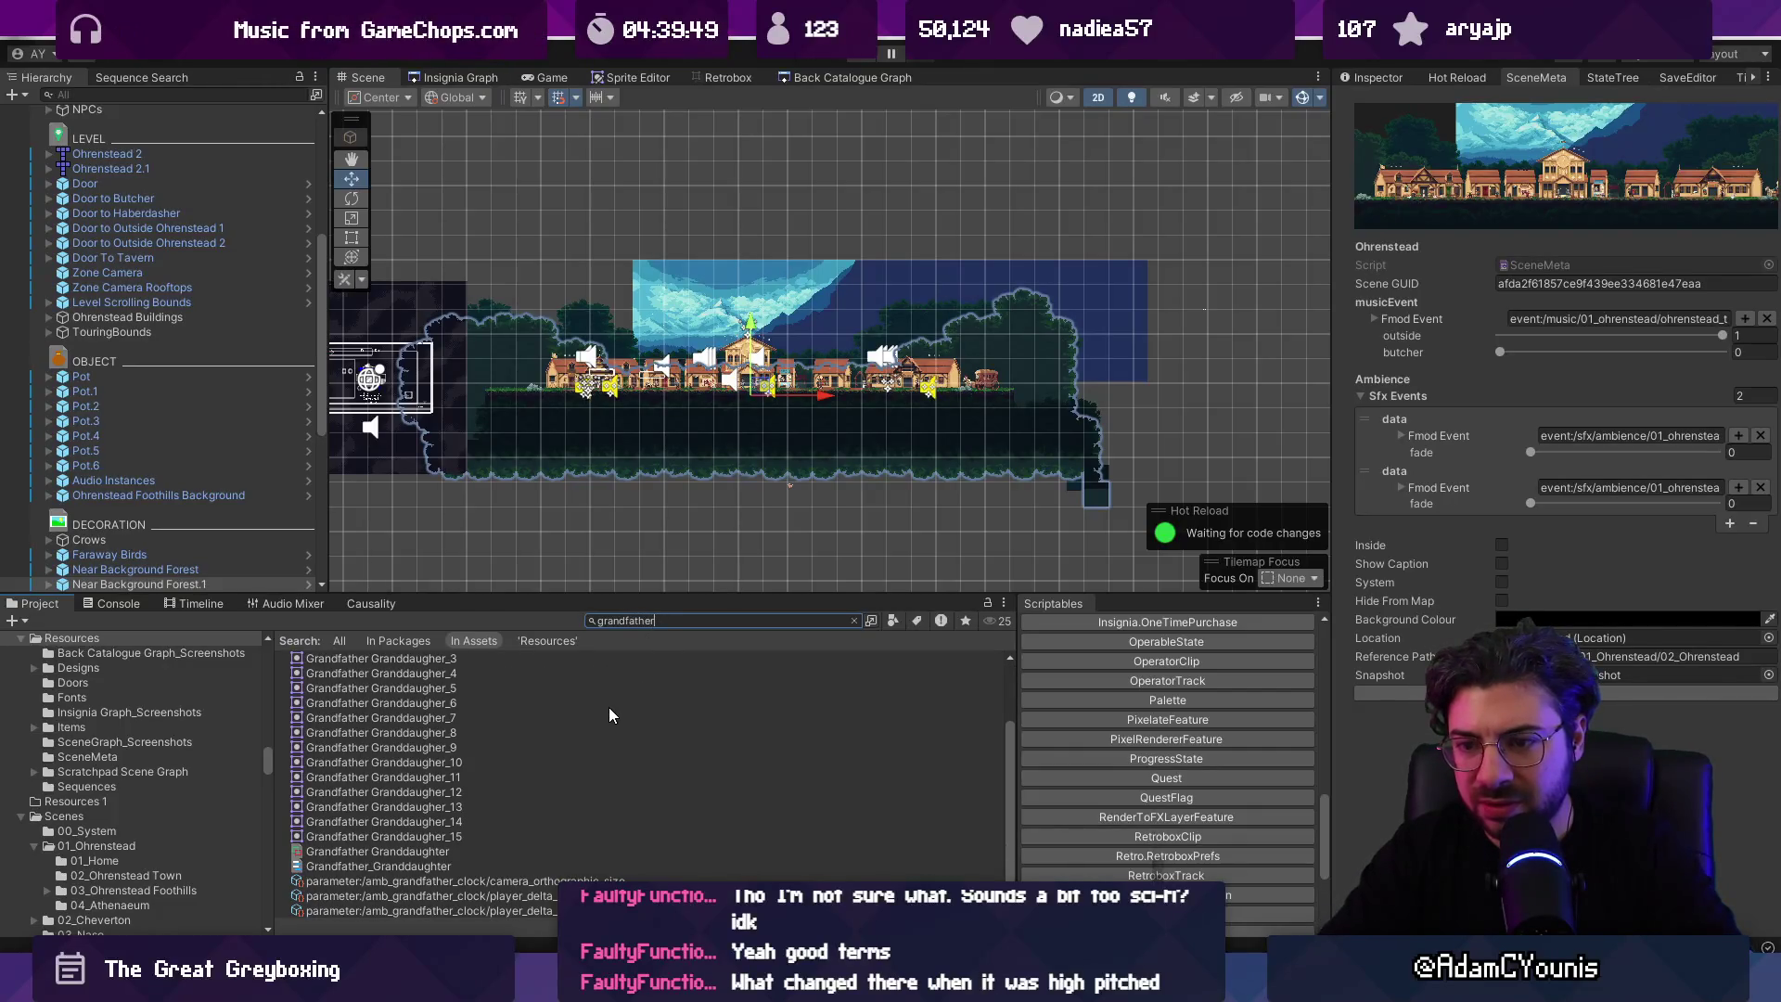
{"action": "left_click", "coordinate": [497, 867]}
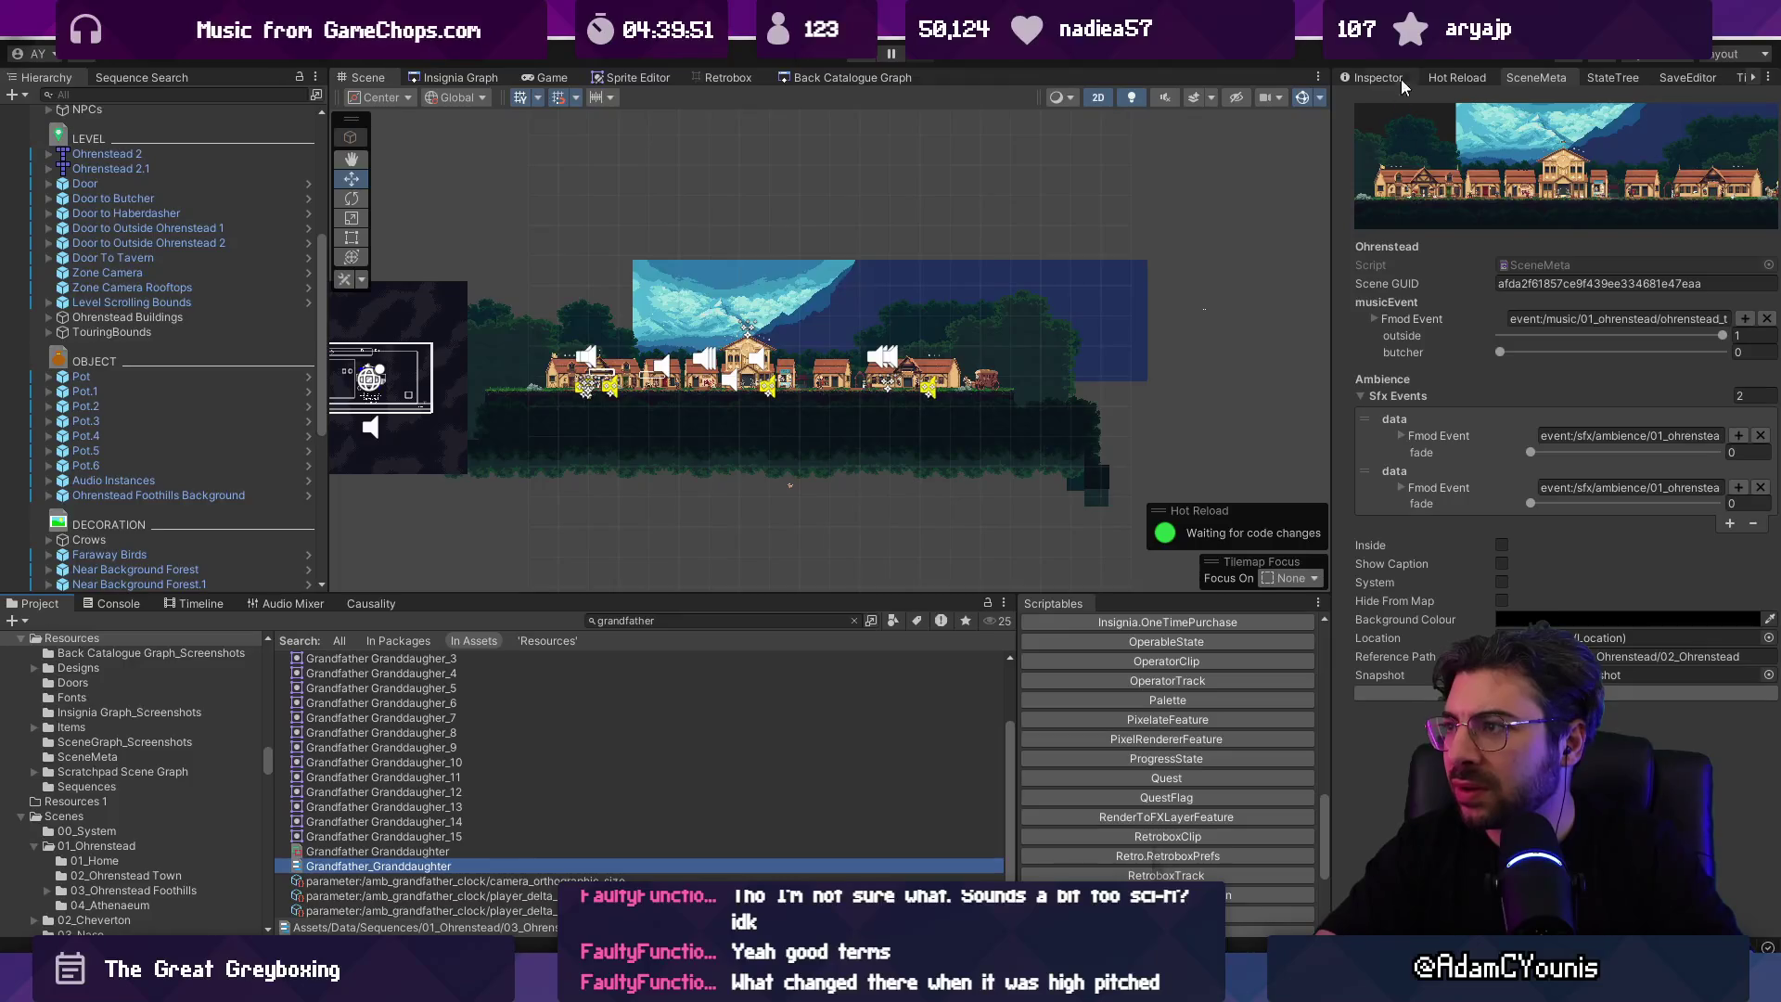
{"action": "left_click", "coordinate": [1380, 79]}
{"action": "scroll", "coordinate": [1493, 479], "scroll_direction": "down", "scroll_amount": 1}
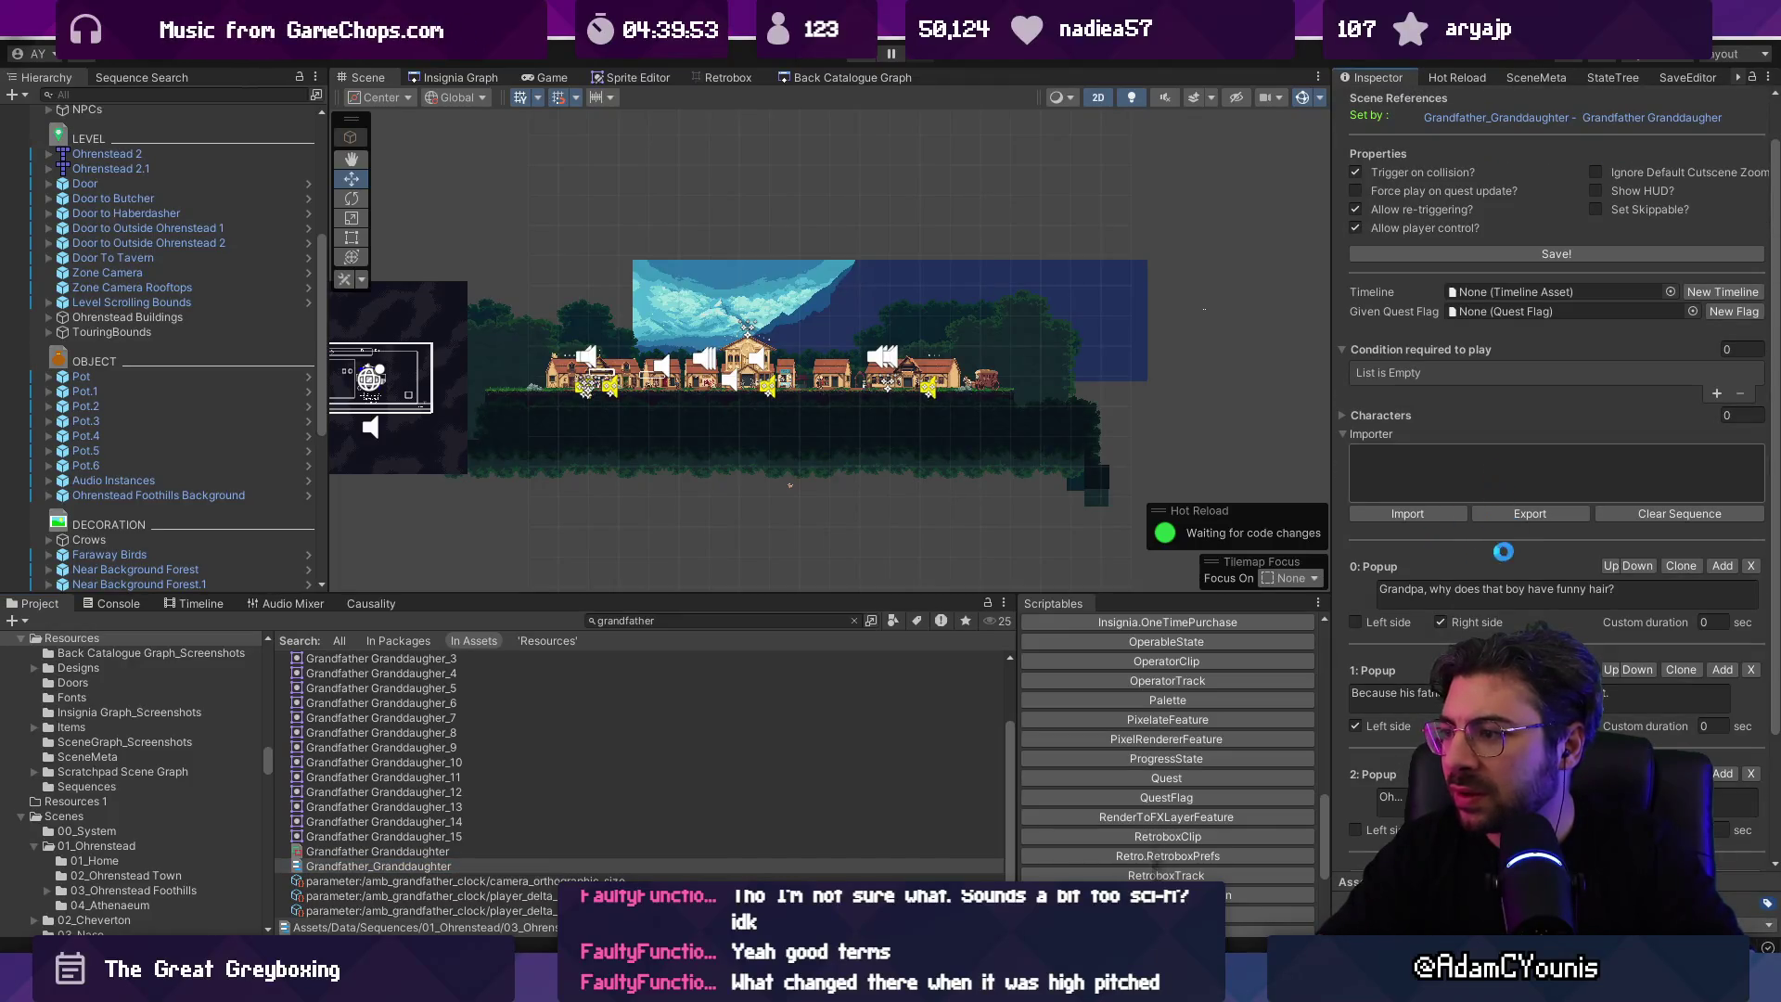
{"action": "scroll", "coordinate": [1503, 551], "scroll_direction": "down", "scroll_amount": 3}
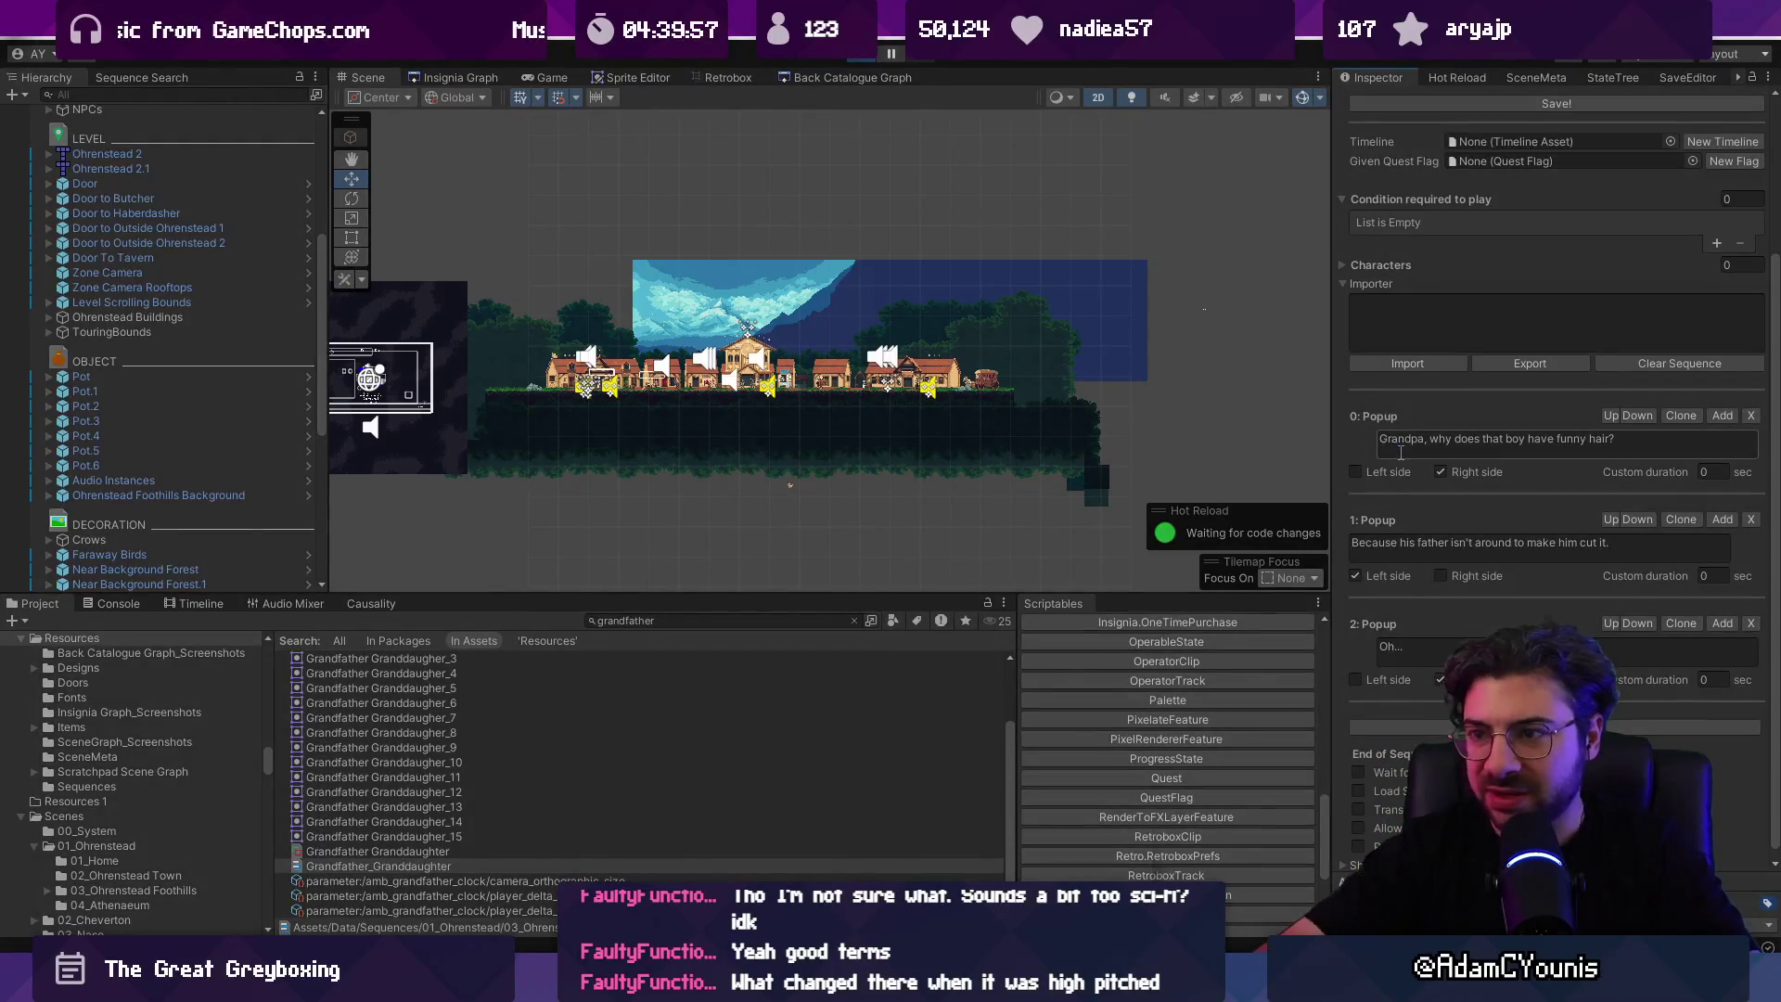
{"action": "key", "text": "ctrl+p"}
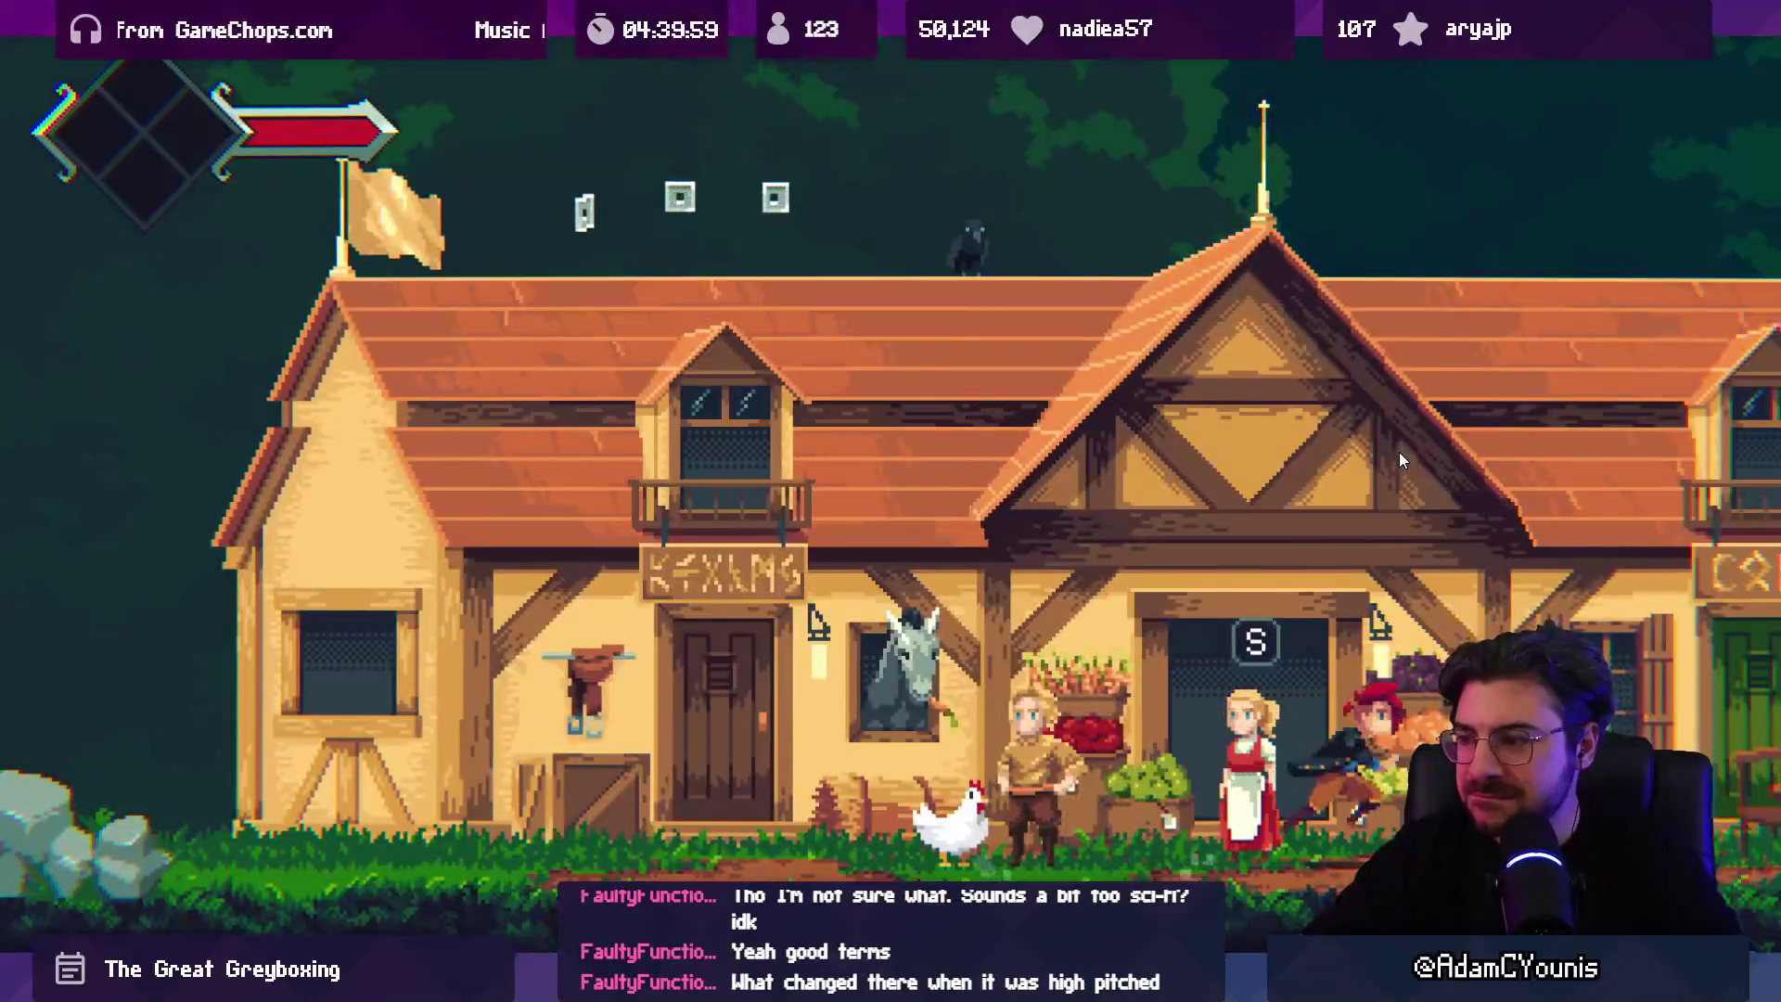
Step: Run the character right to the villagers' table to replay their conversation
{"action": "key", "text": "Right"}
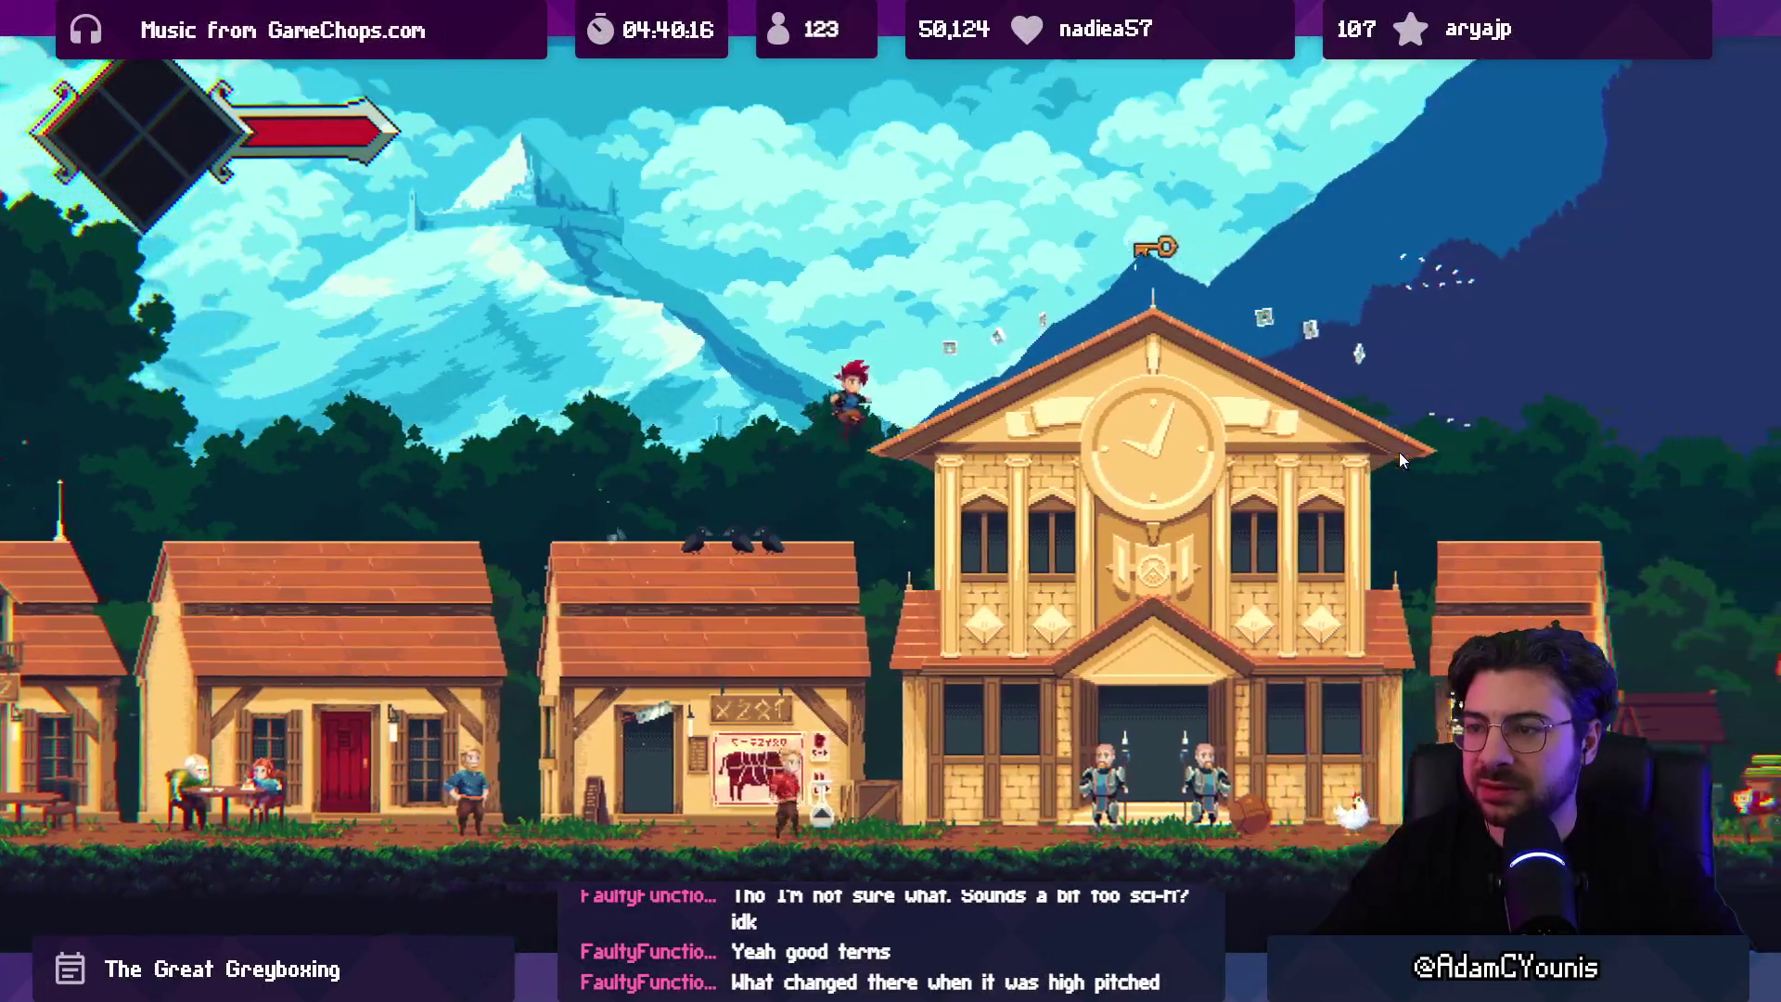
Step: Raise the Music volume to 10 in the journal's audio settings and save
{"action": "key", "text": "Escape"}
{"action": "key", "text": "Up"}
{"action": "key", "text": "Return"}
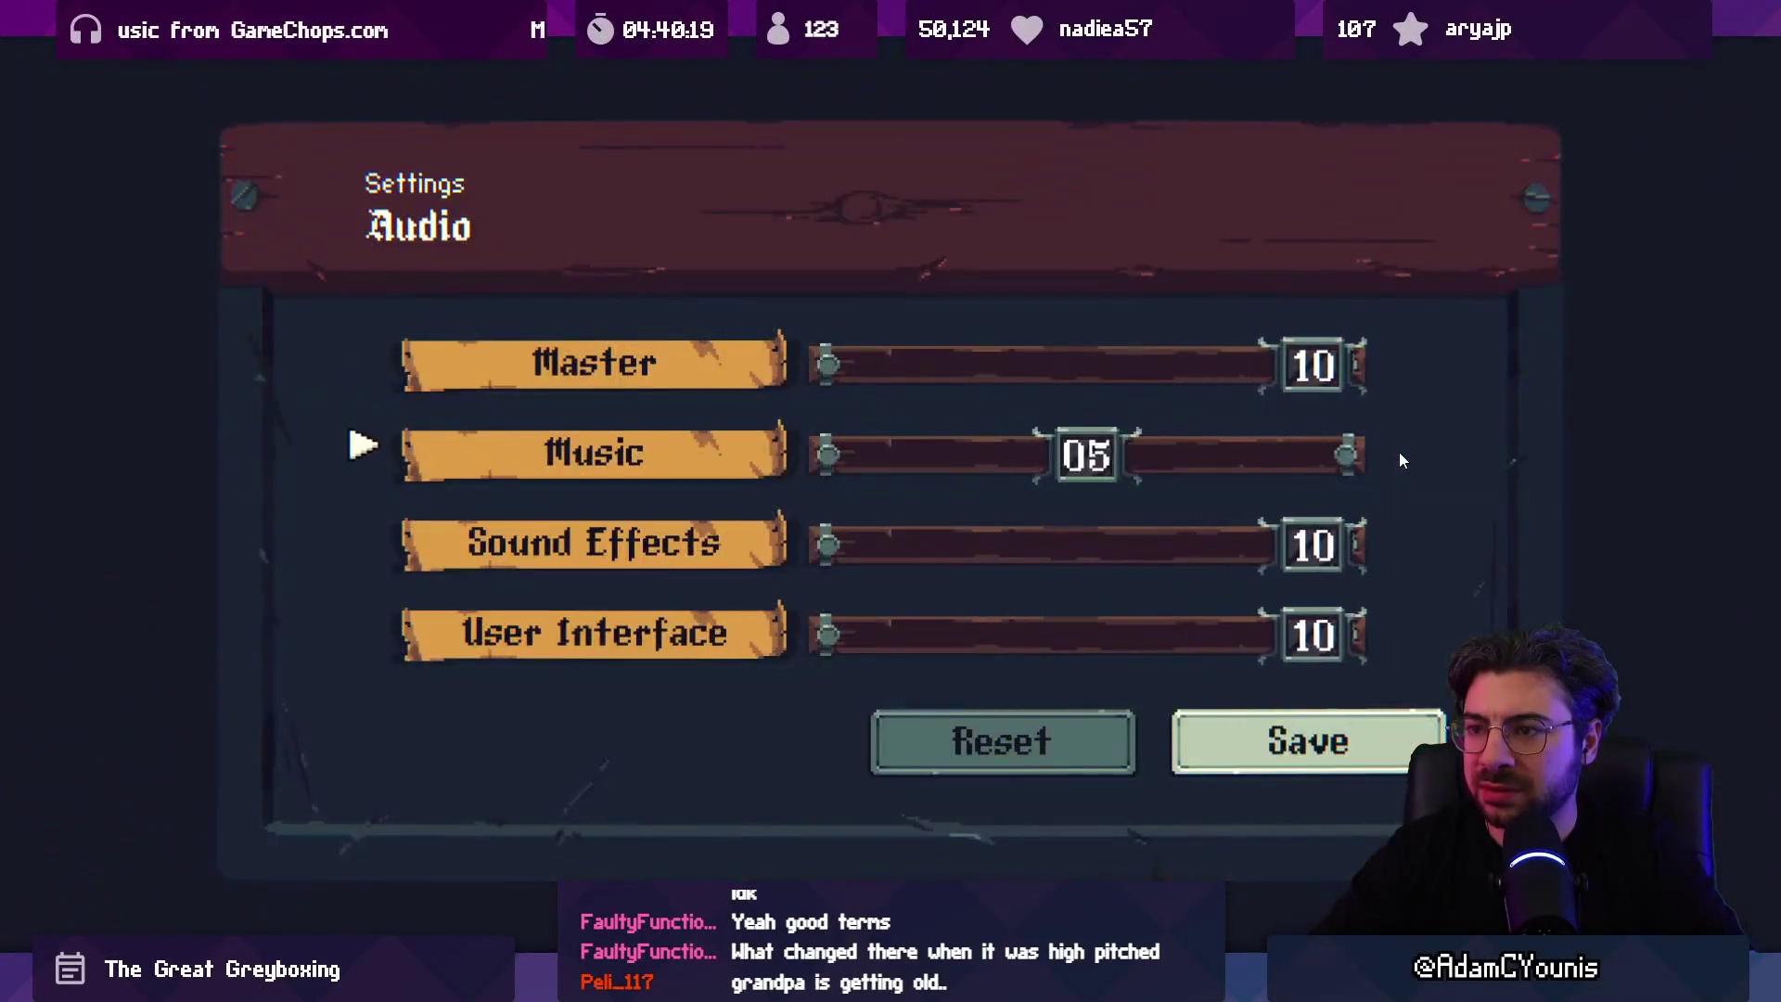
{"action": "key", "text": "Right"}
{"action": "key", "text": "Right"}
{"action": "key", "text": "Right"}
{"action": "key", "text": "Right"}
{"action": "key", "text": "Down"}
{"action": "key", "text": "Down"}
{"action": "key", "text": "Down"}
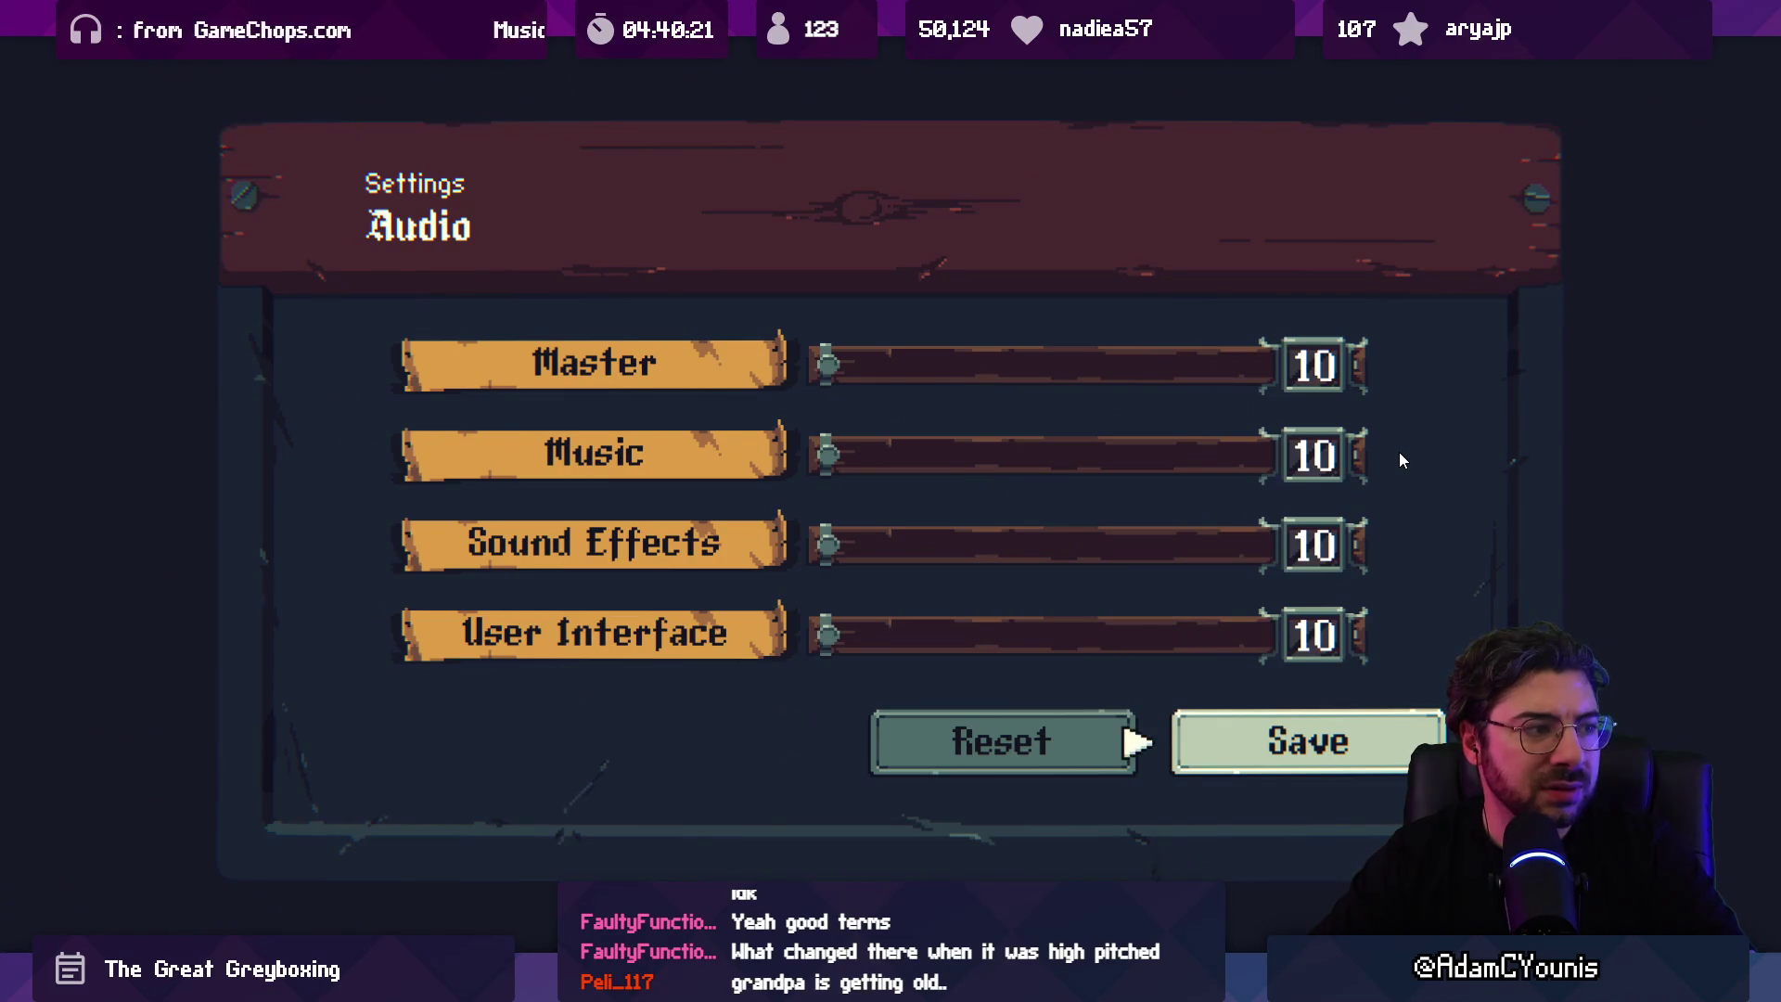
{"action": "key", "text": "Return"}
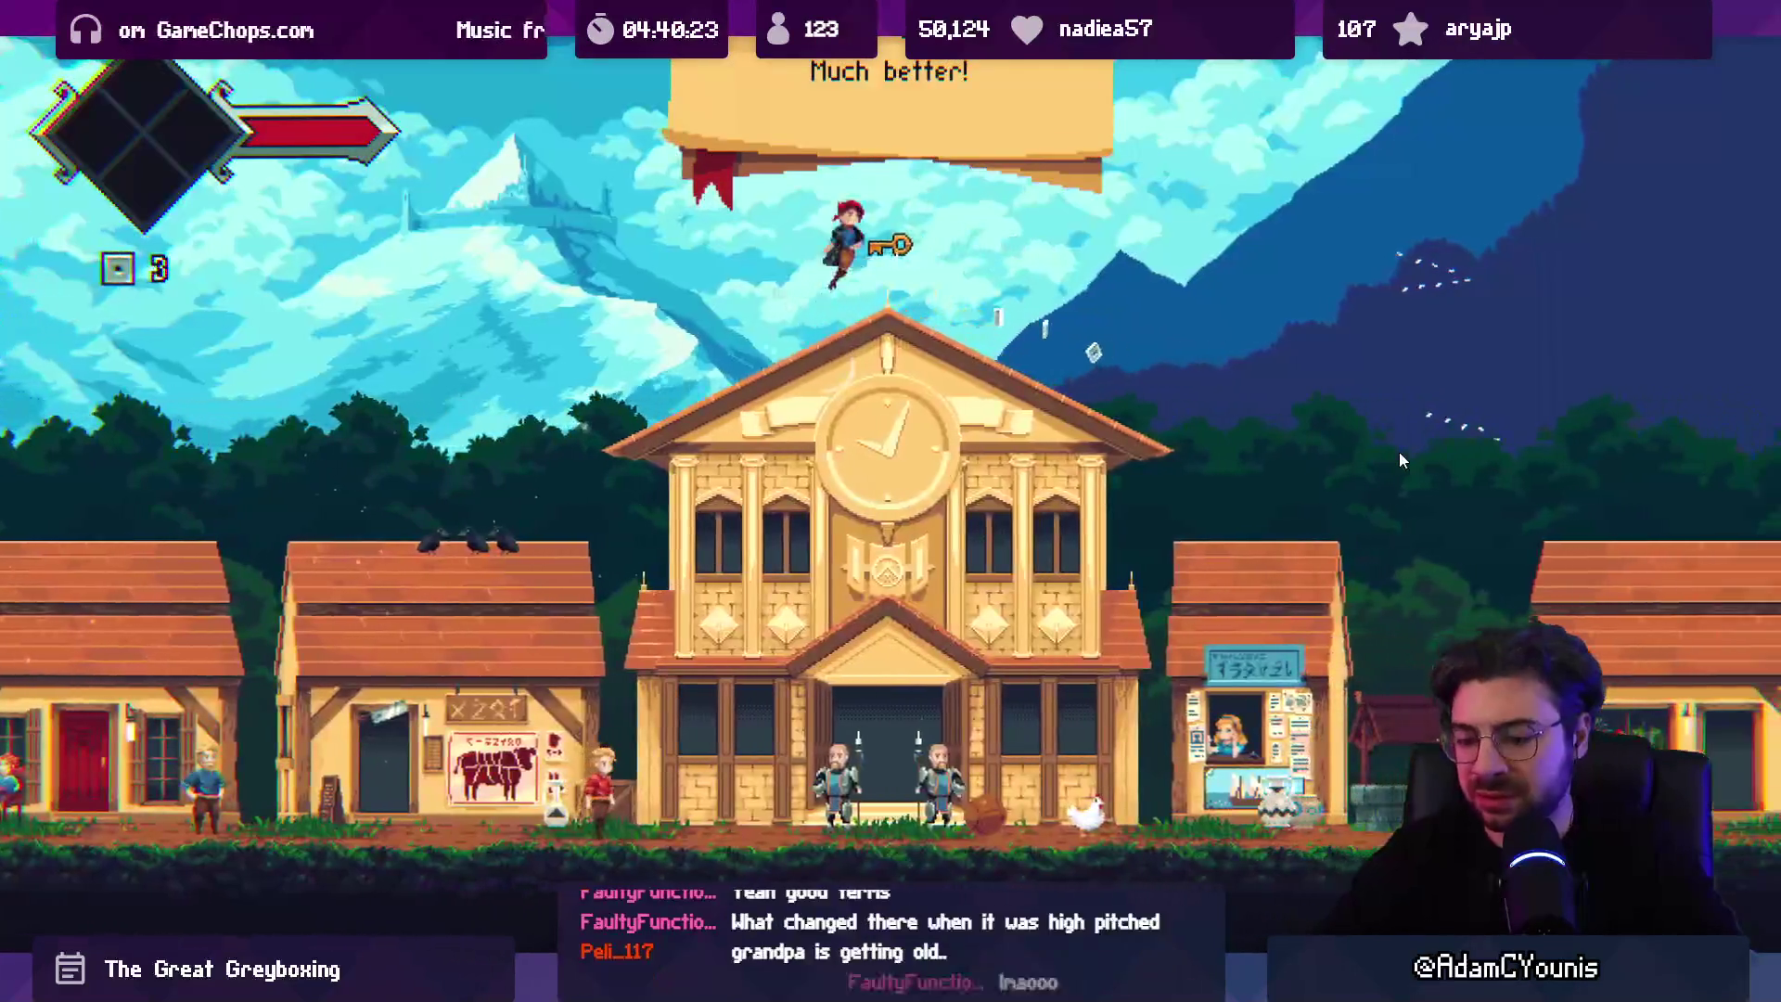
Step: Run the hero back and forth past the tavern and slash the ball into the air
{"action": "key", "text": "Right"}
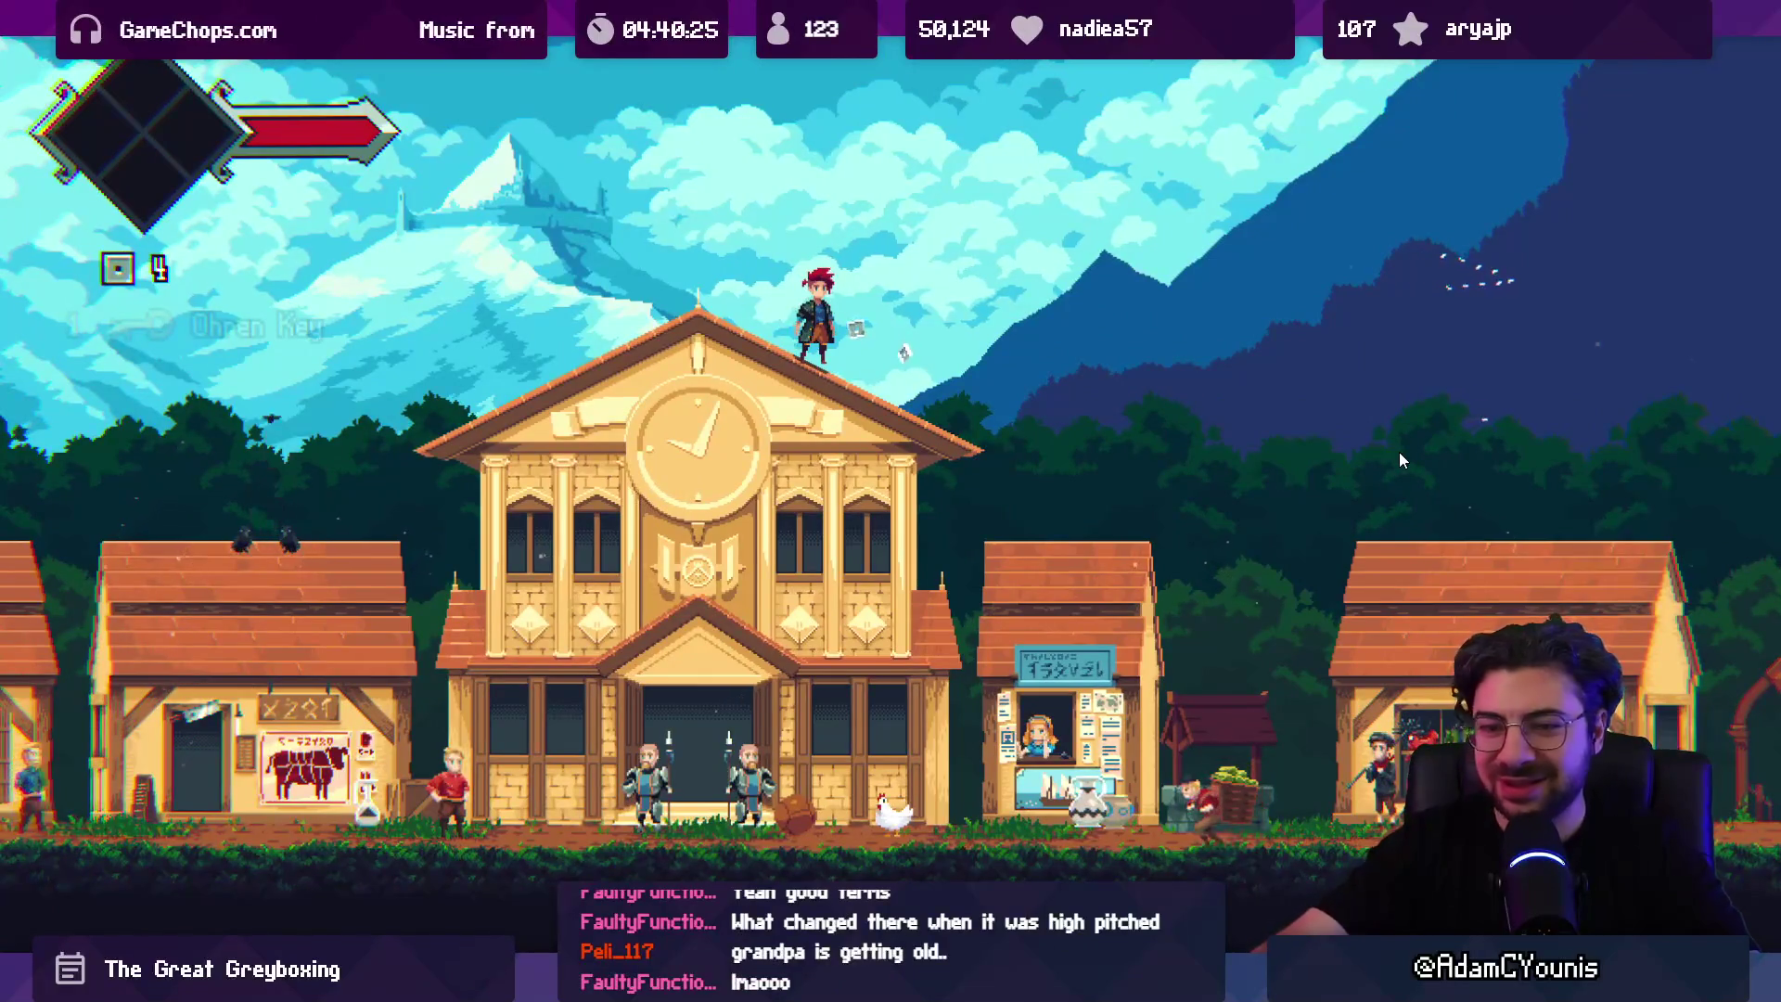
{"action": "key", "text": "Right"}
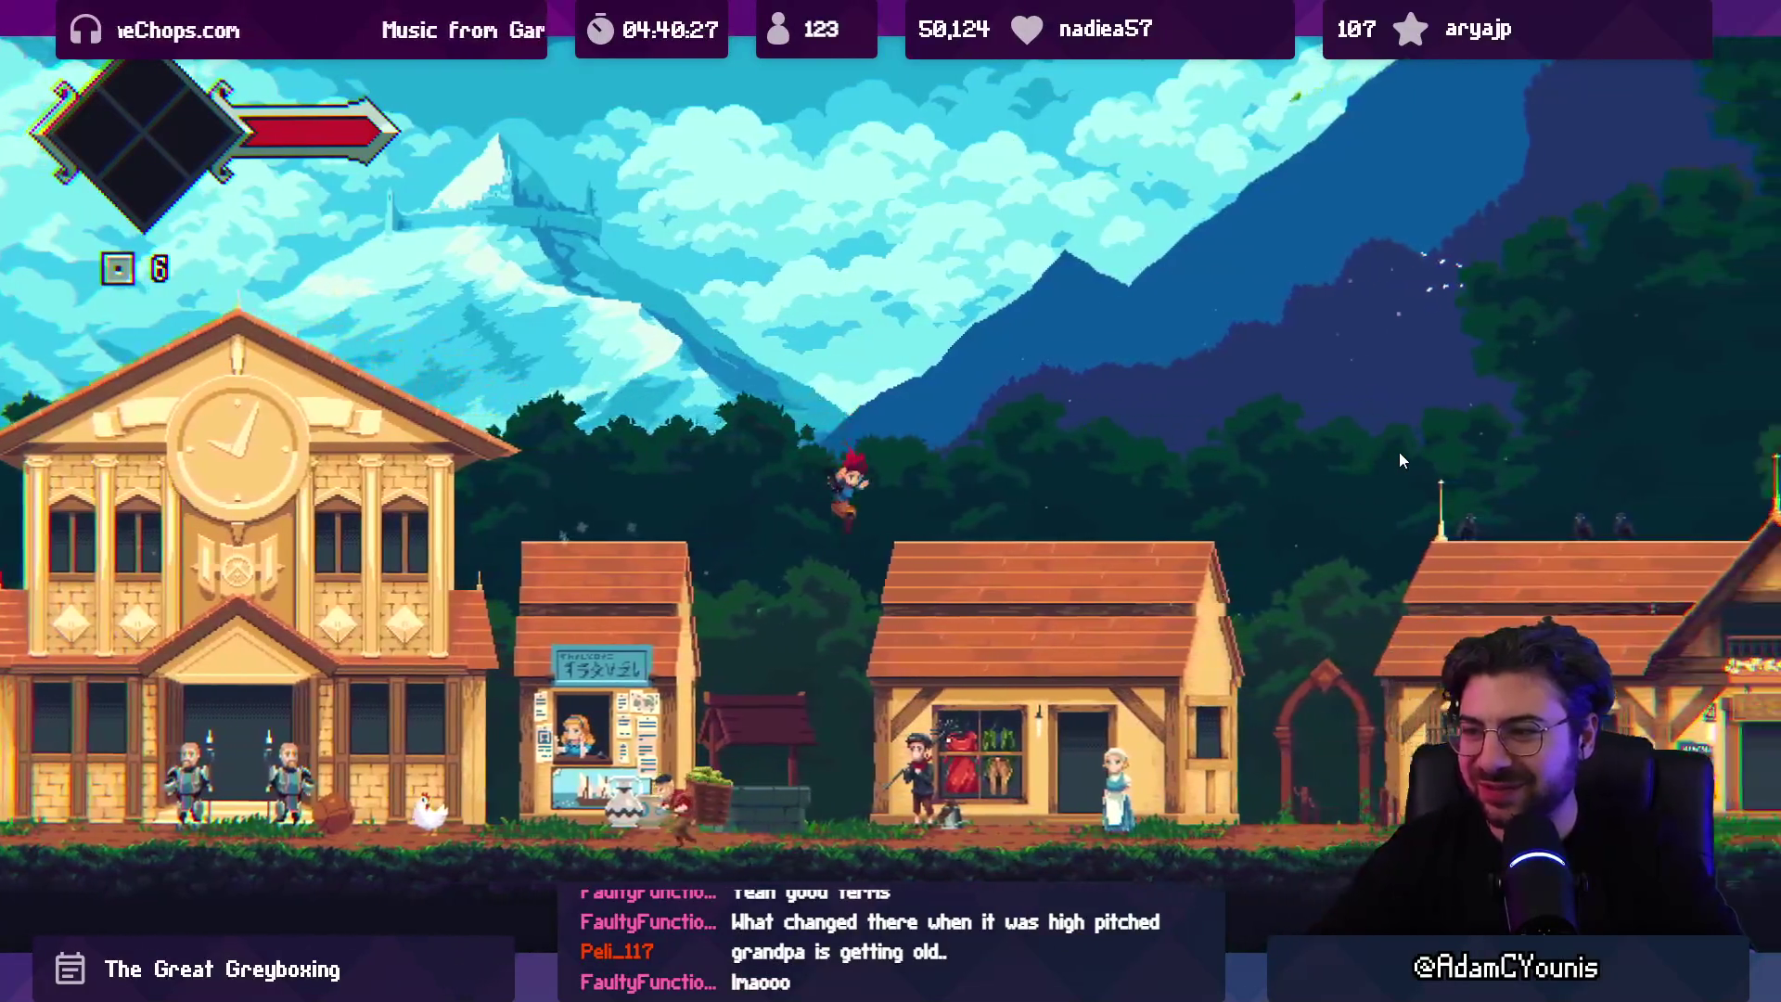
{"action": "key", "text": "Right"}
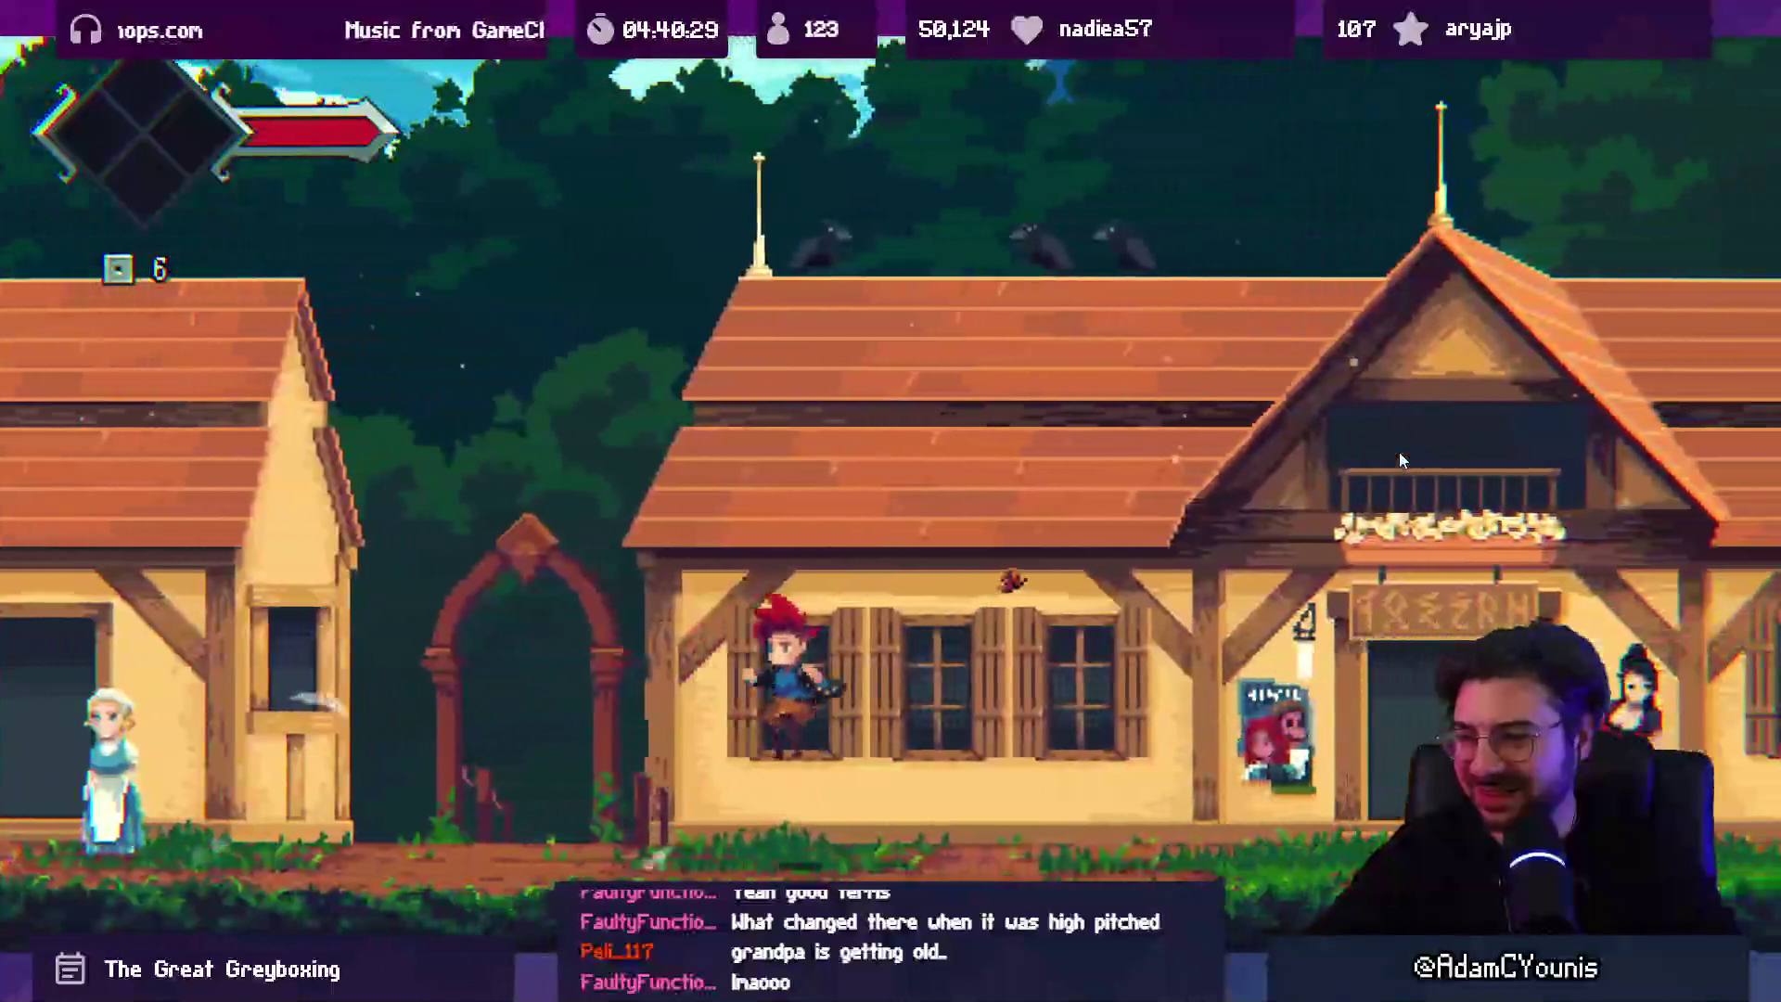
{"action": "key", "text": "Right"}
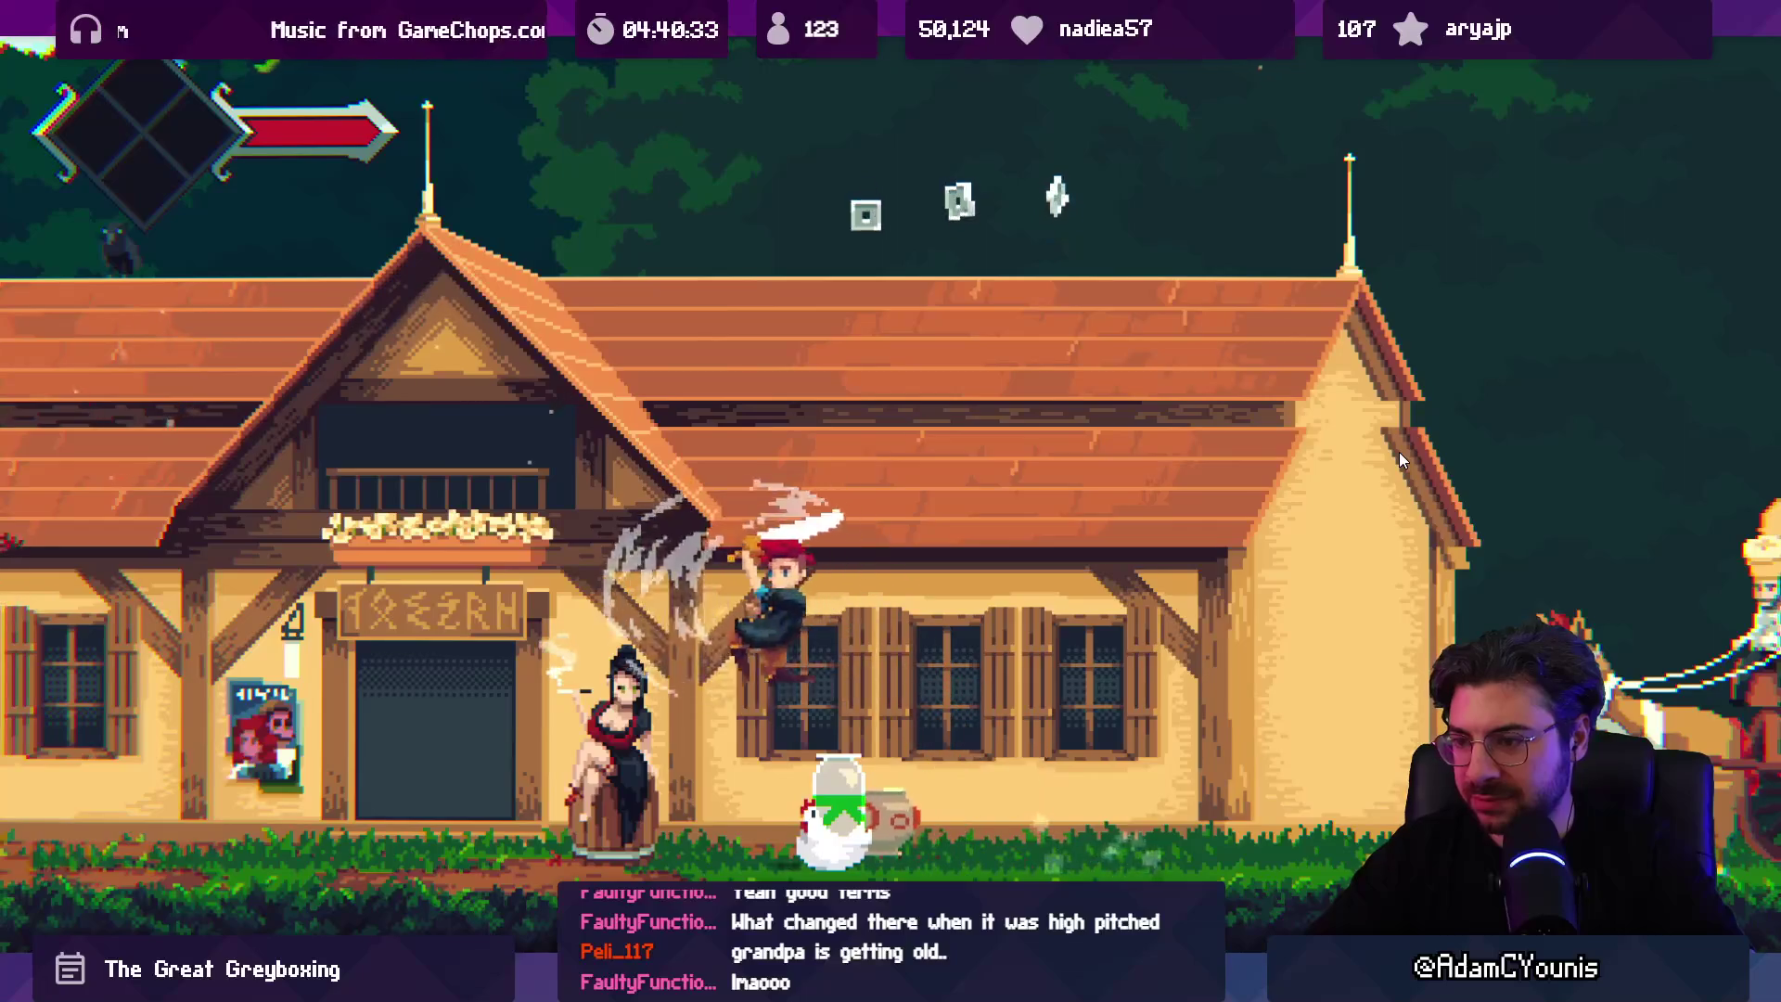
{"action": "key", "text": "Left"}
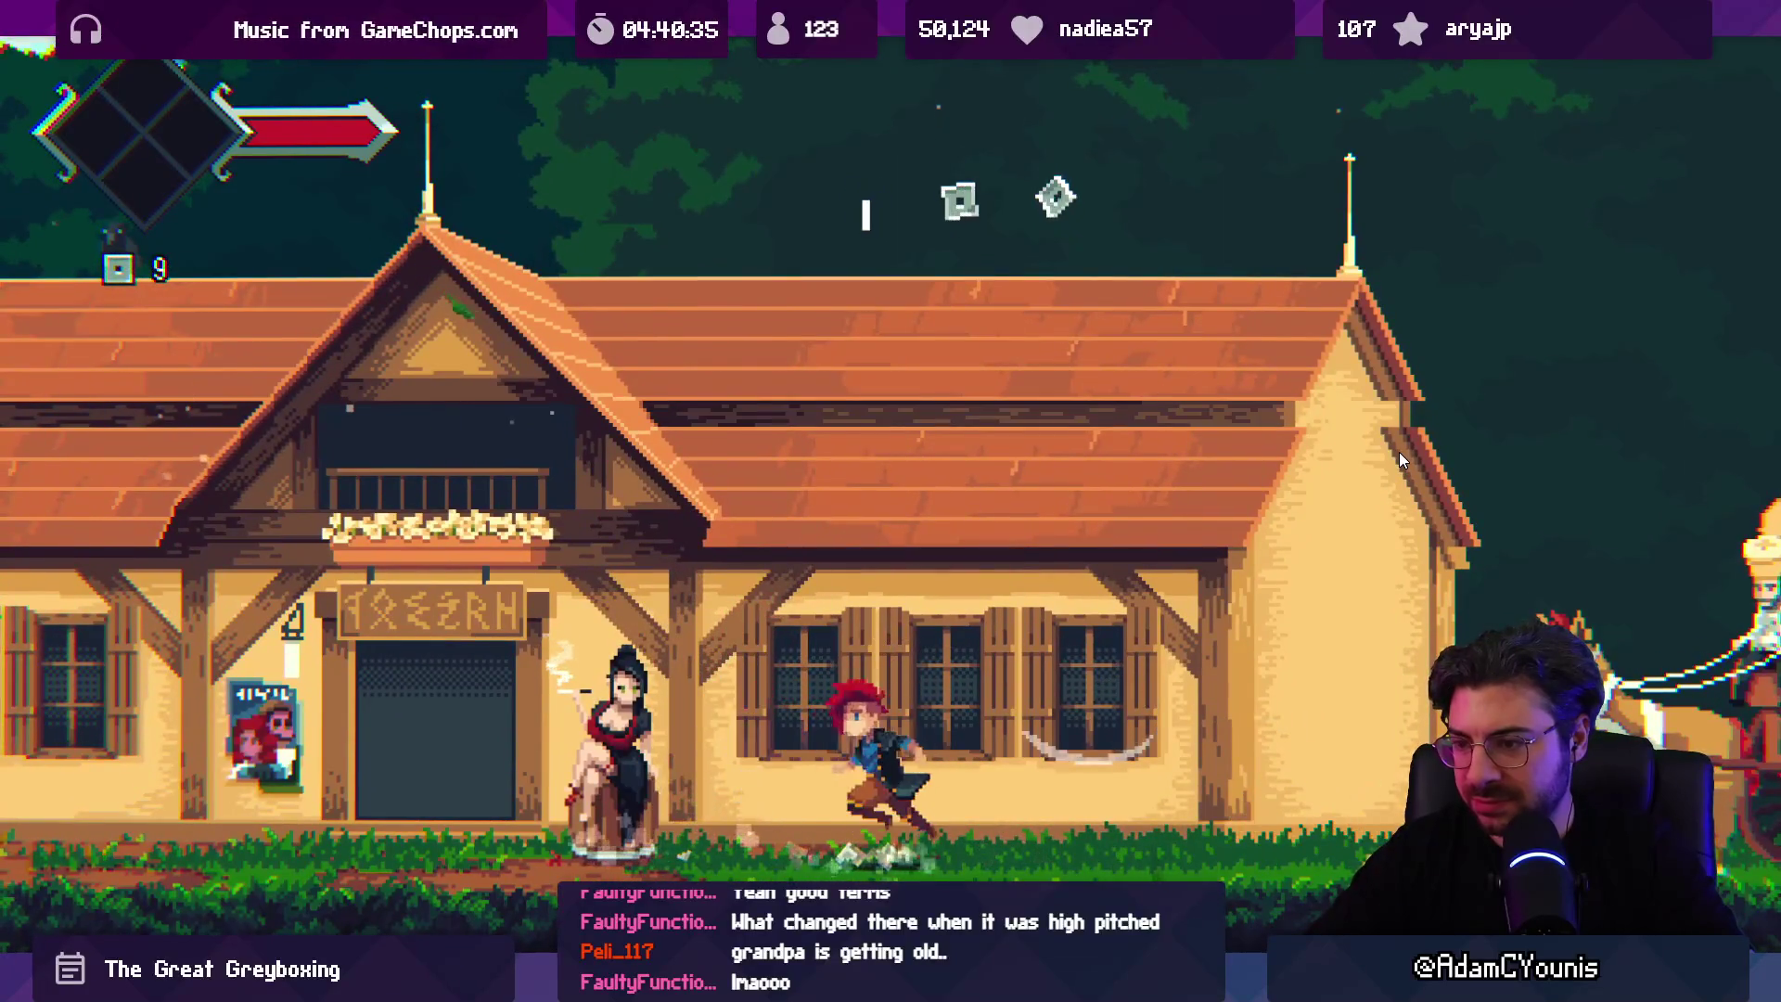
{"action": "key", "text": "Left"}
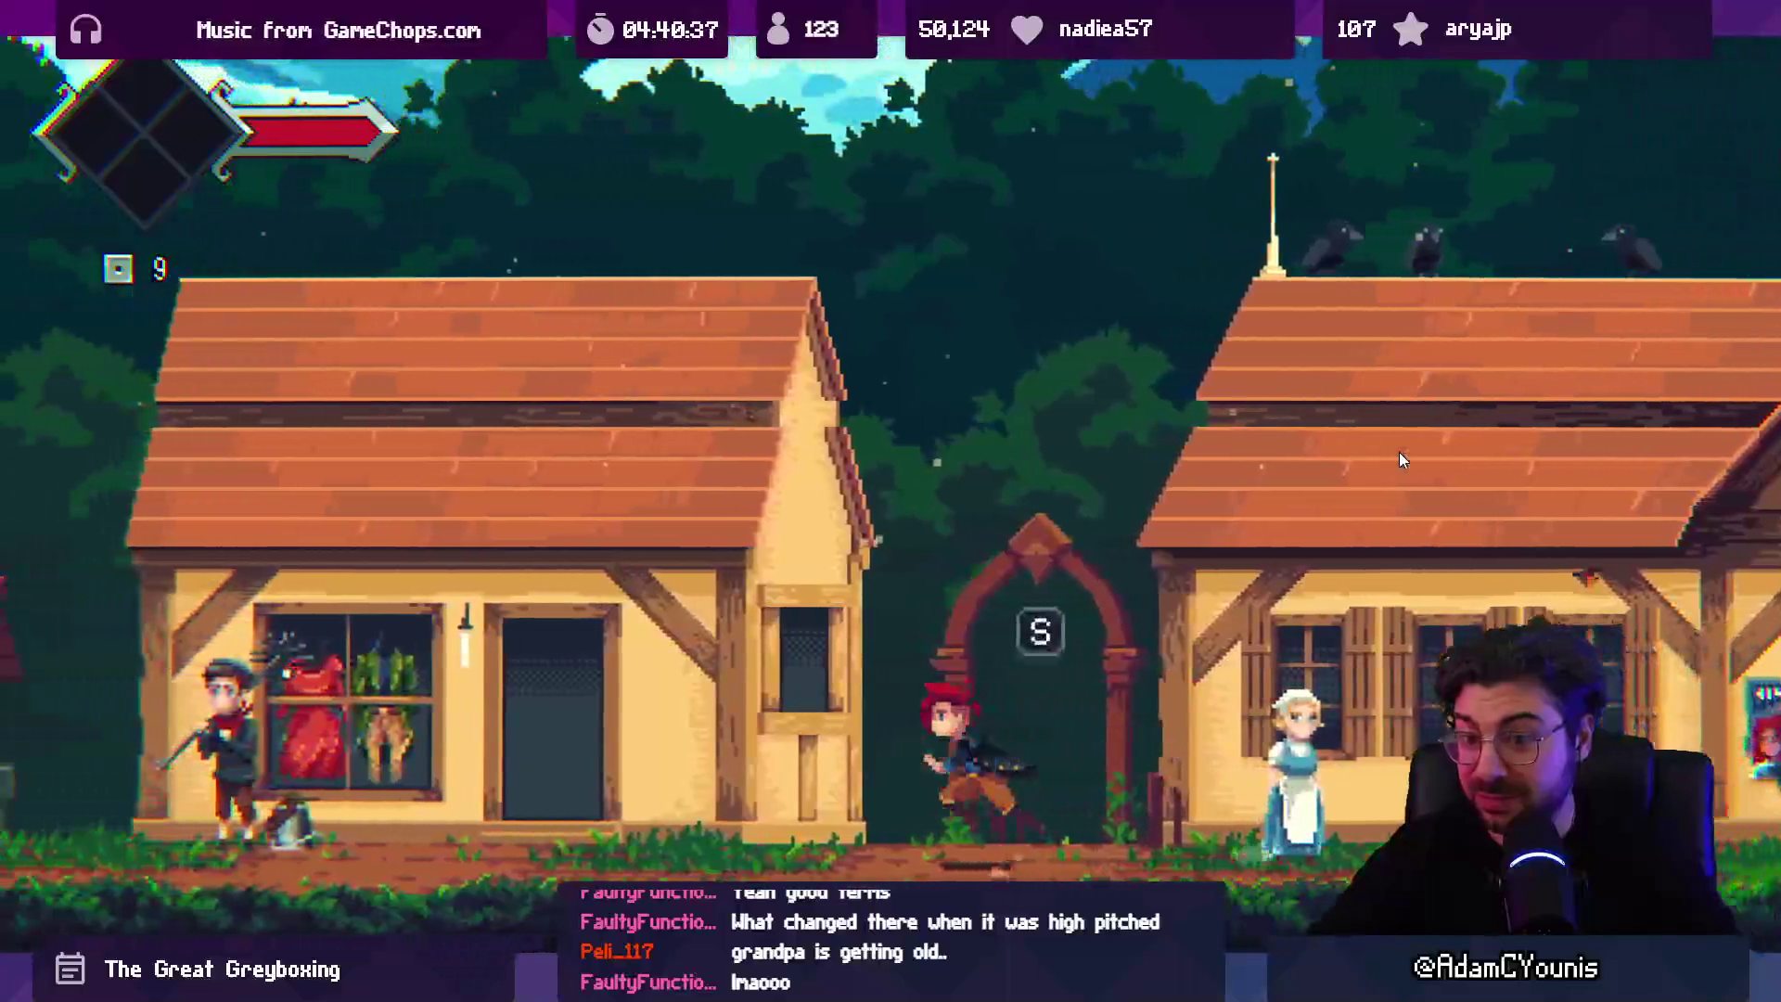
{"action": "key", "text": "Left"}
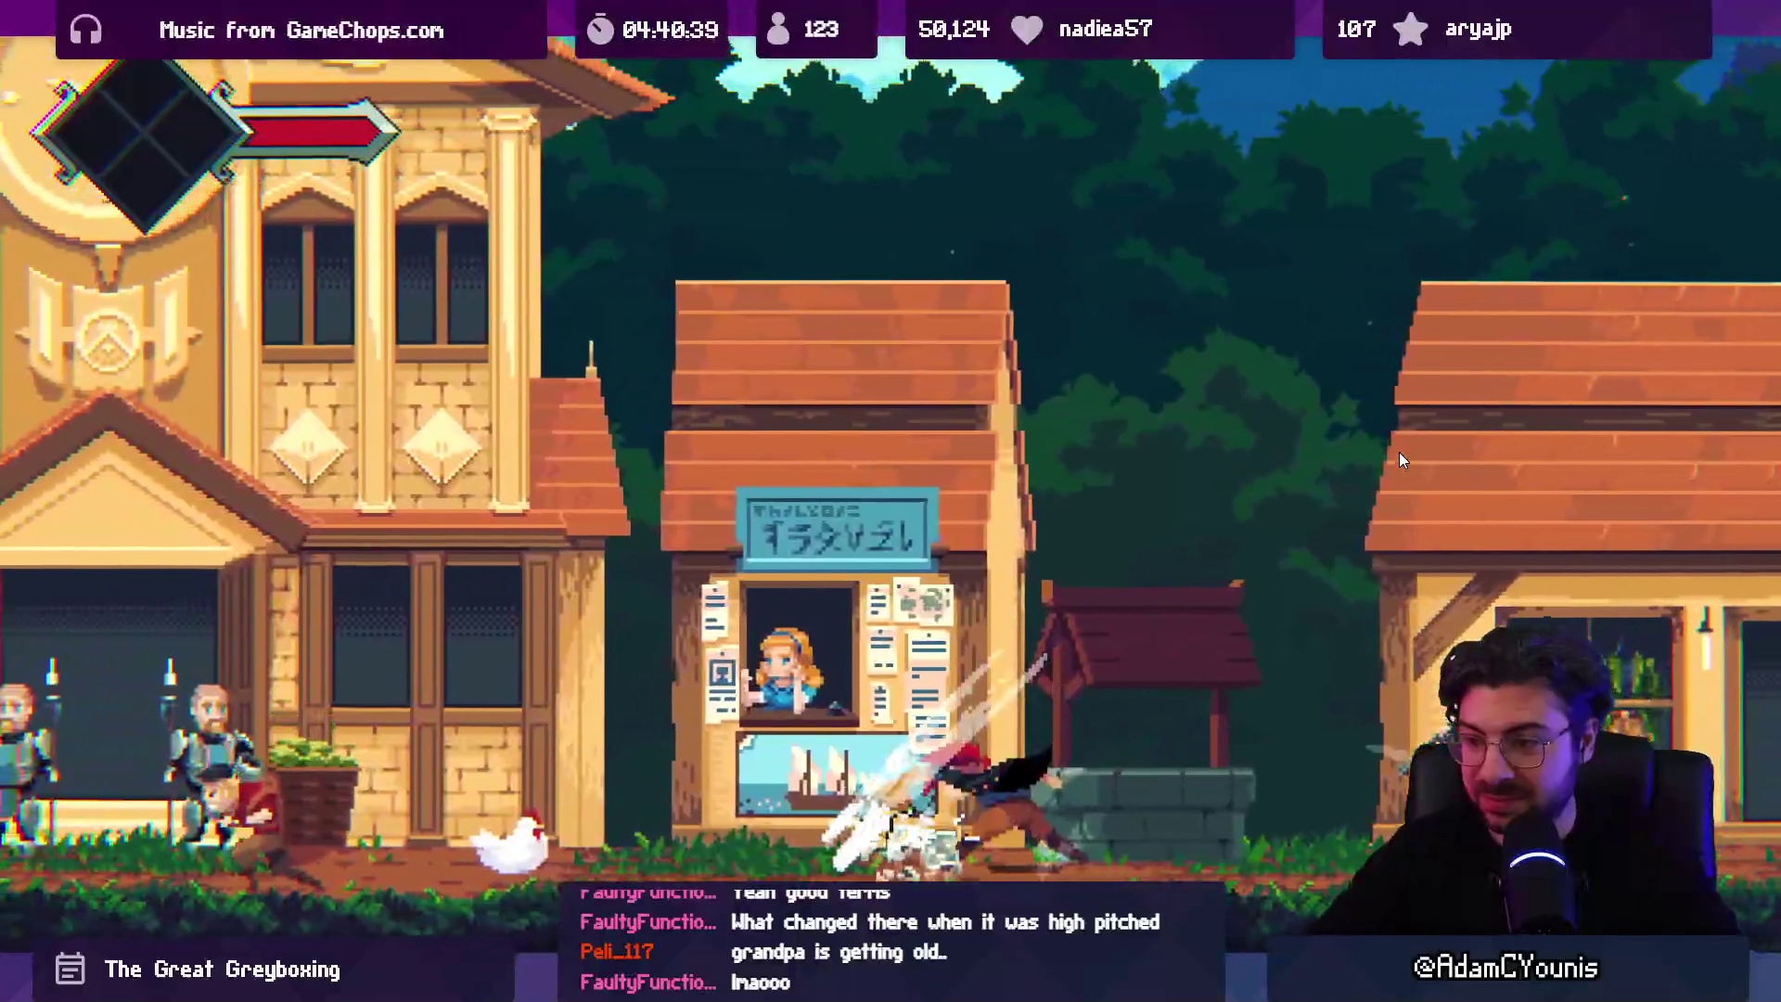
{"action": "key", "text": "Left"}
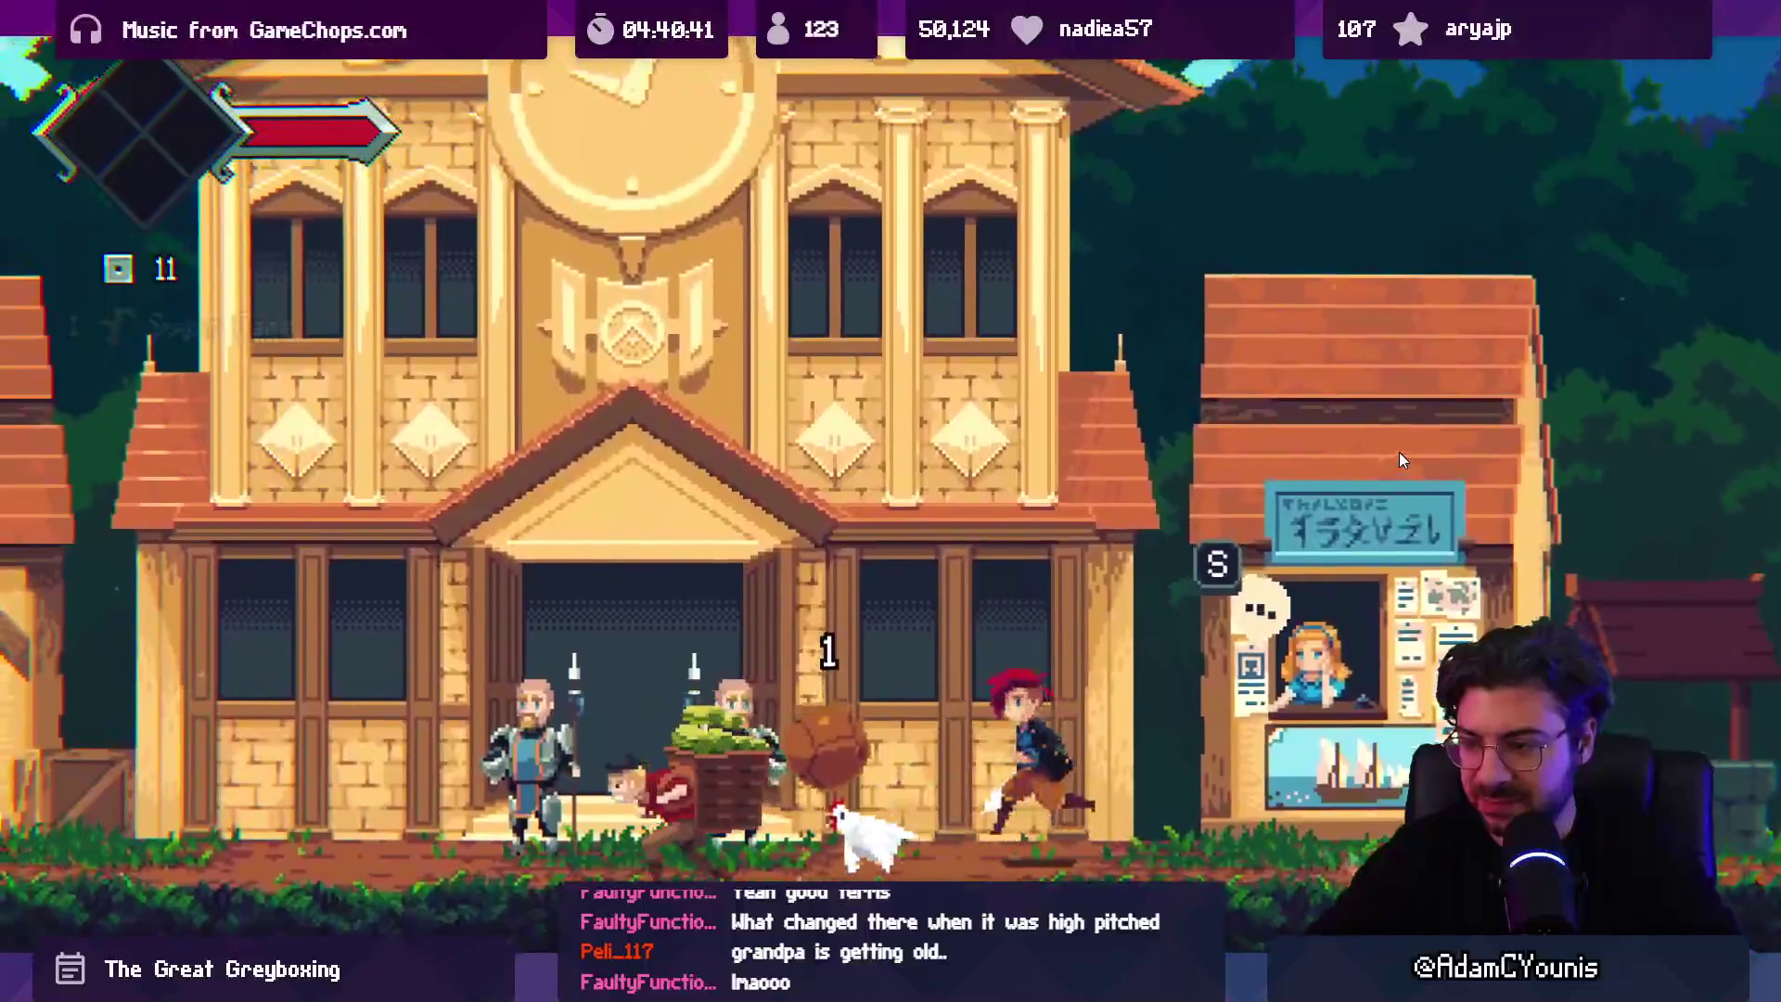
{"action": "key", "text": "Left"}
{"action": "key", "text": "space"}
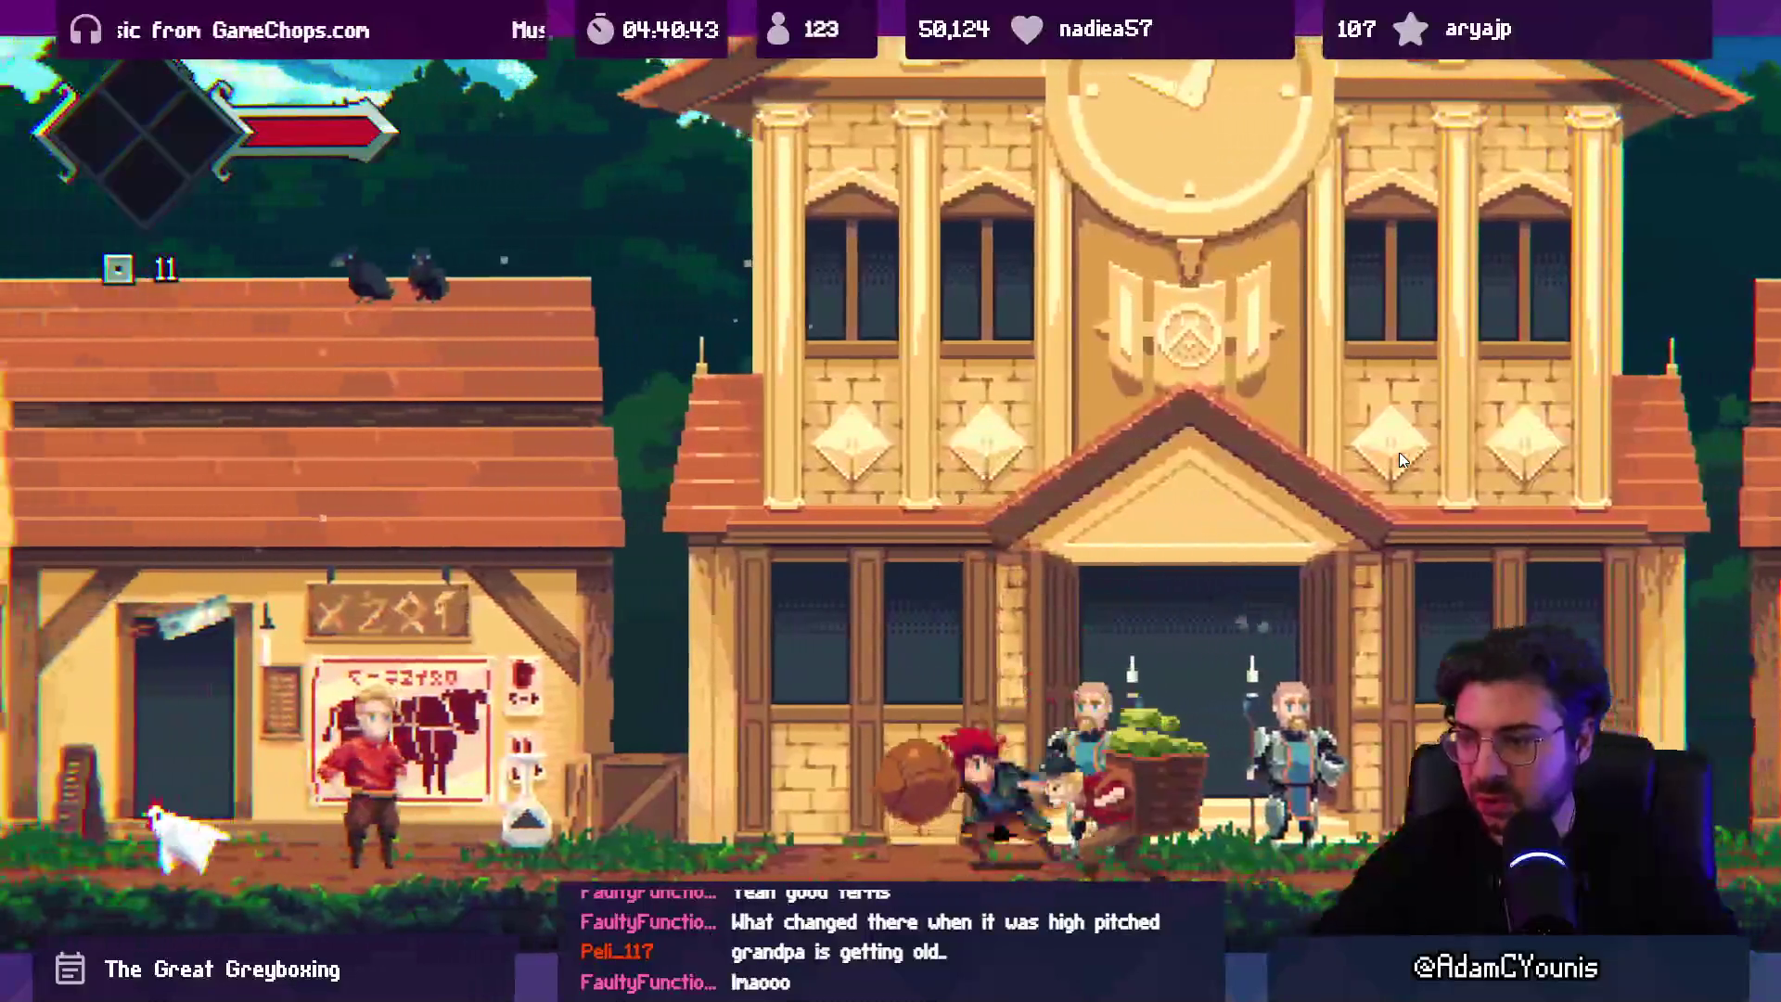
{"action": "key", "text": "Left"}
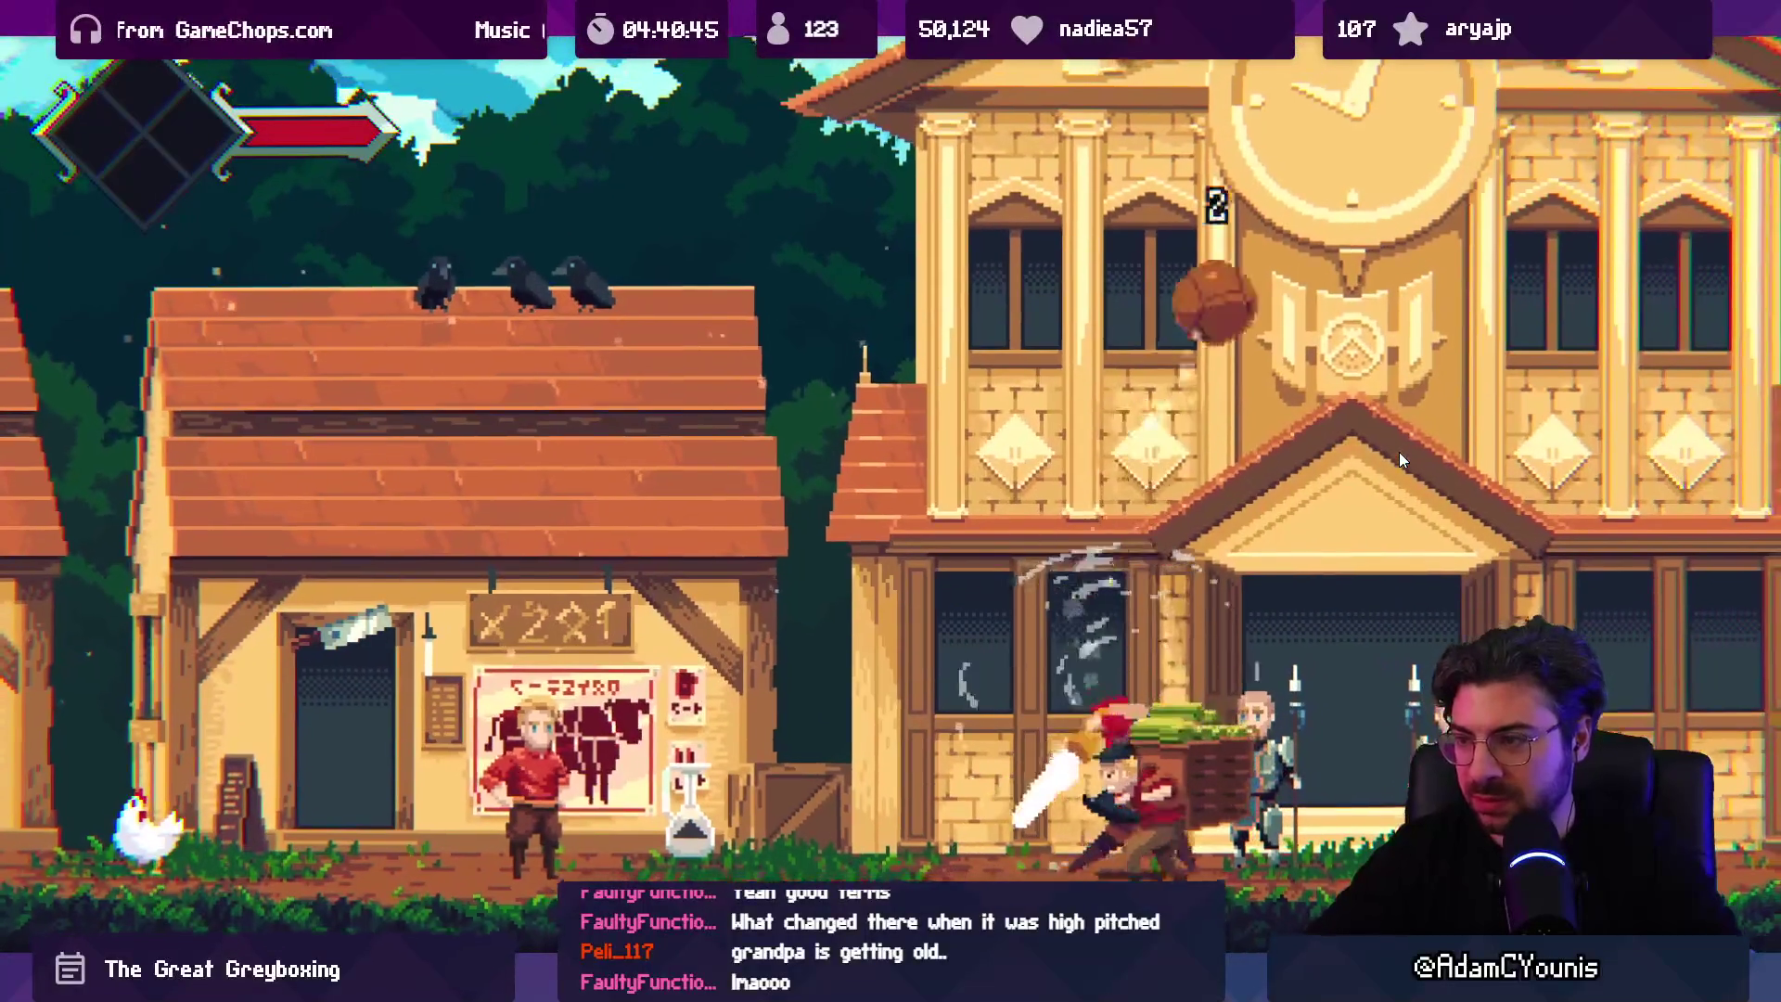
{"action": "key", "text": "Left"}
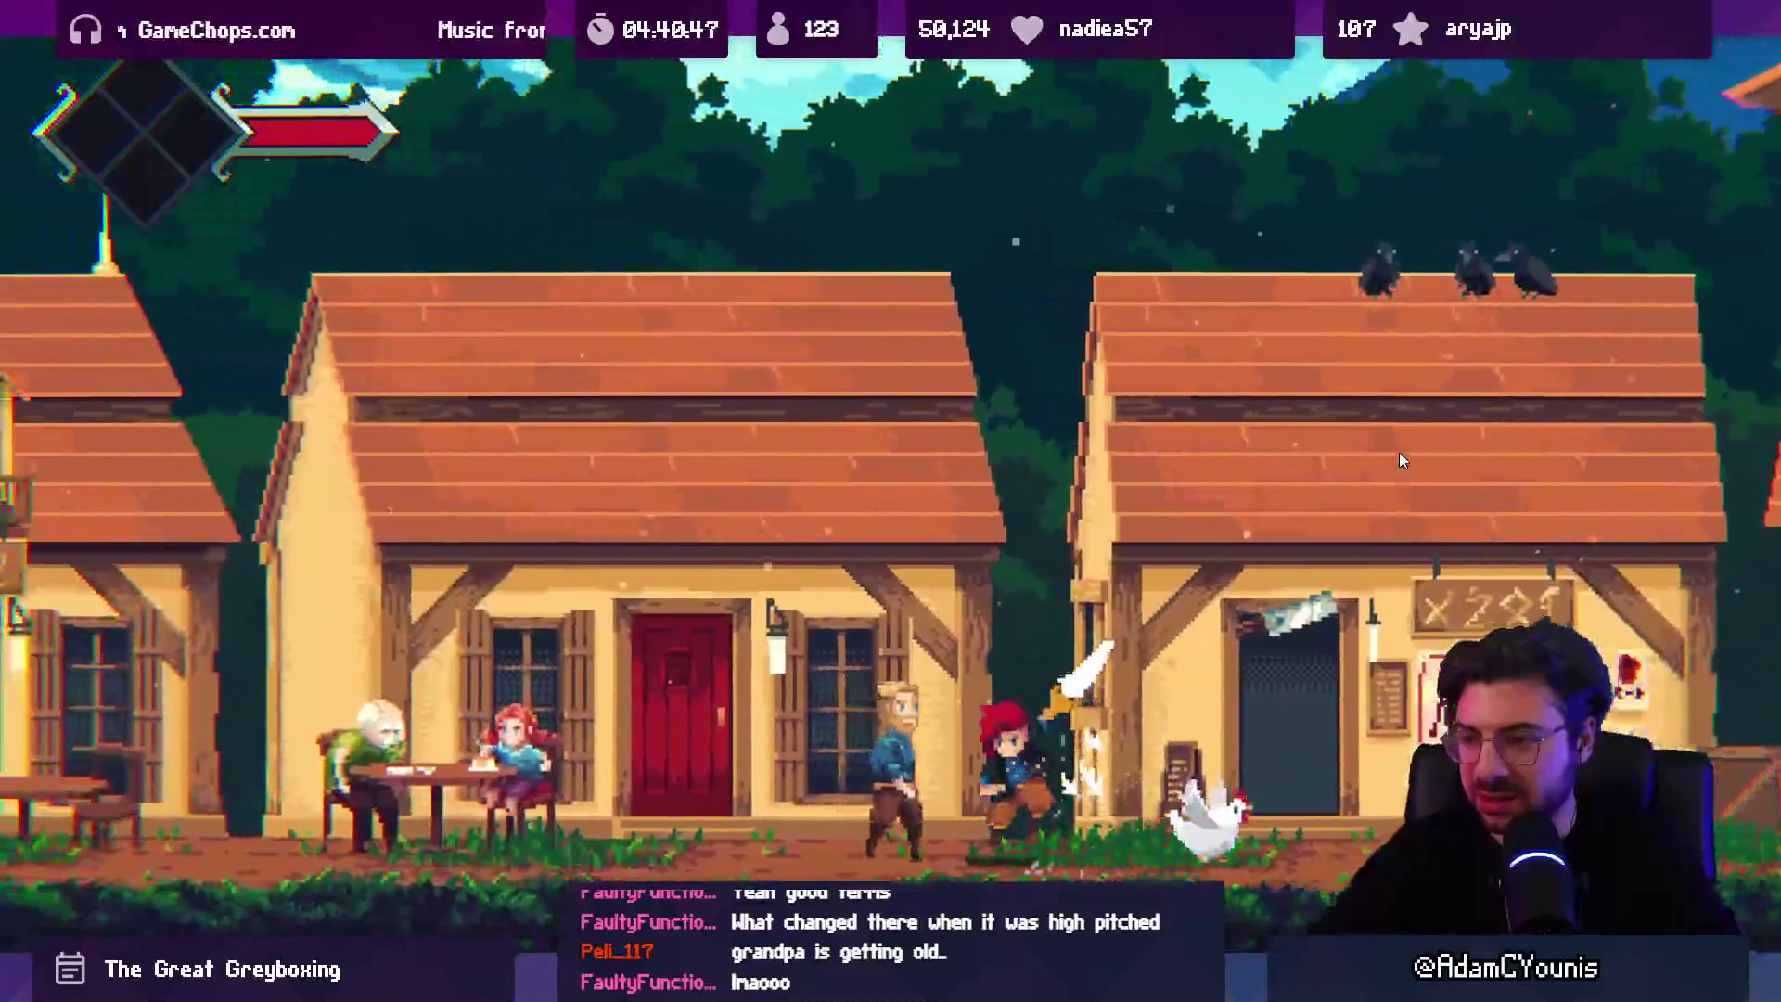
{"action": "key", "text": "Right"}
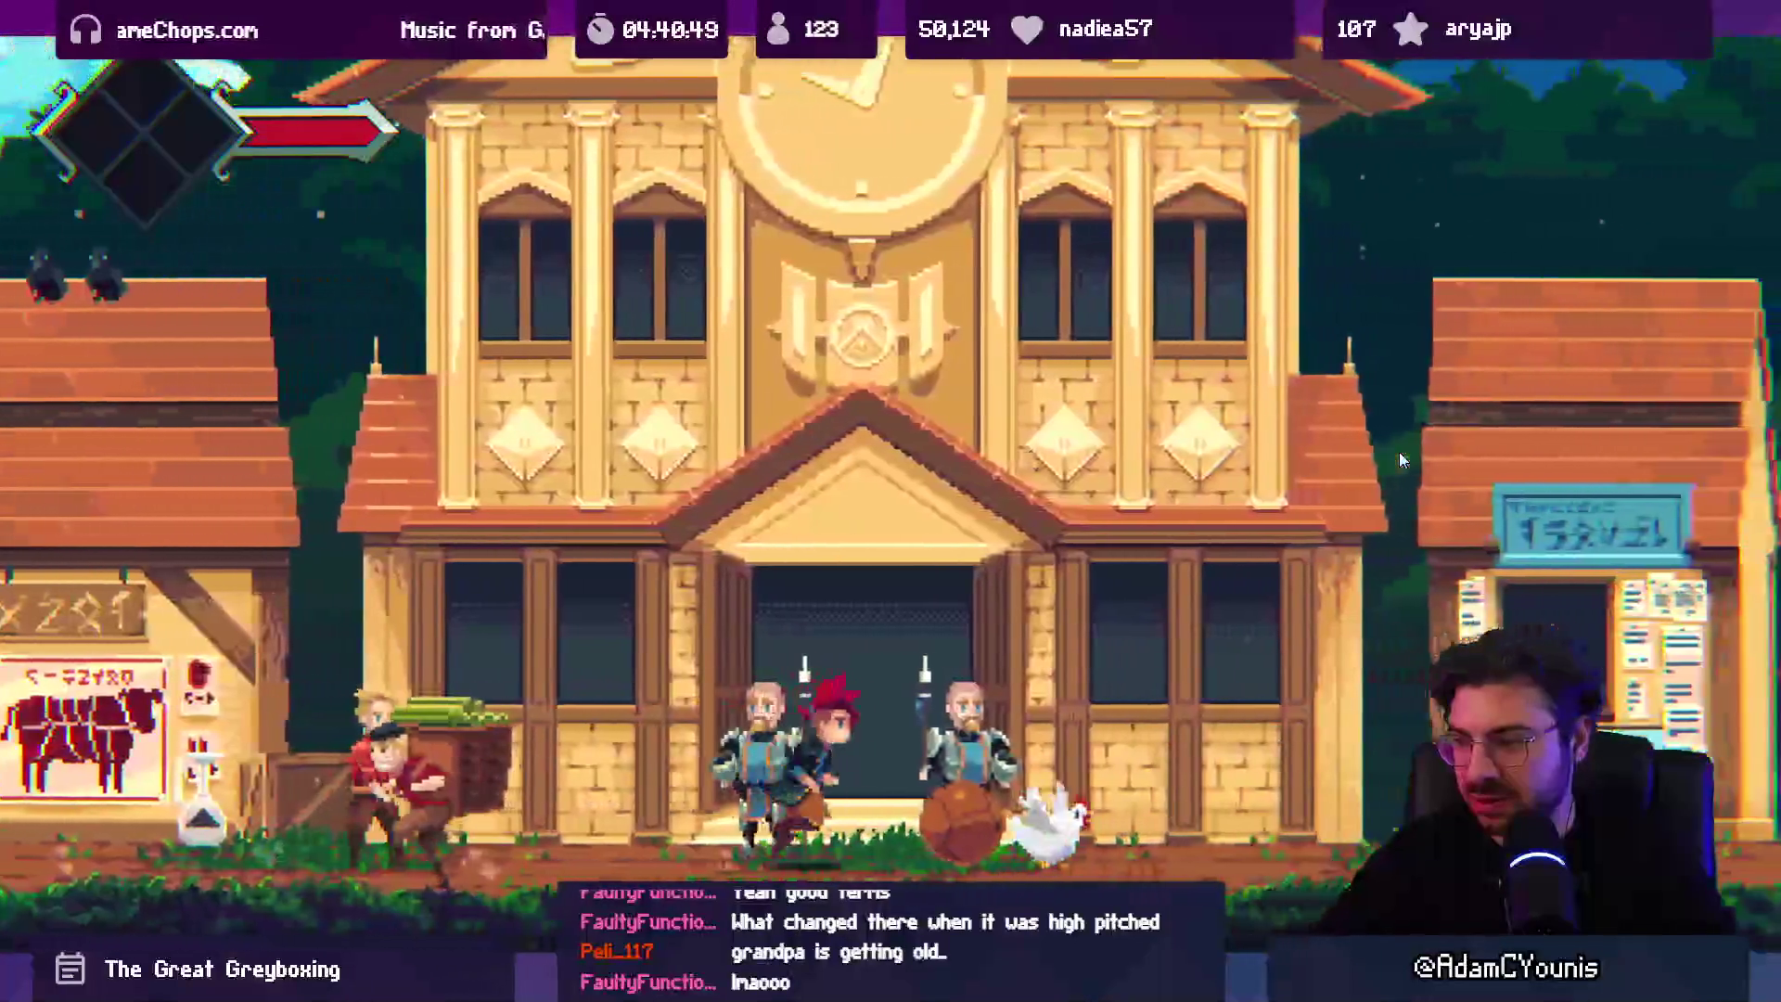
{"action": "key", "text": "Right"}
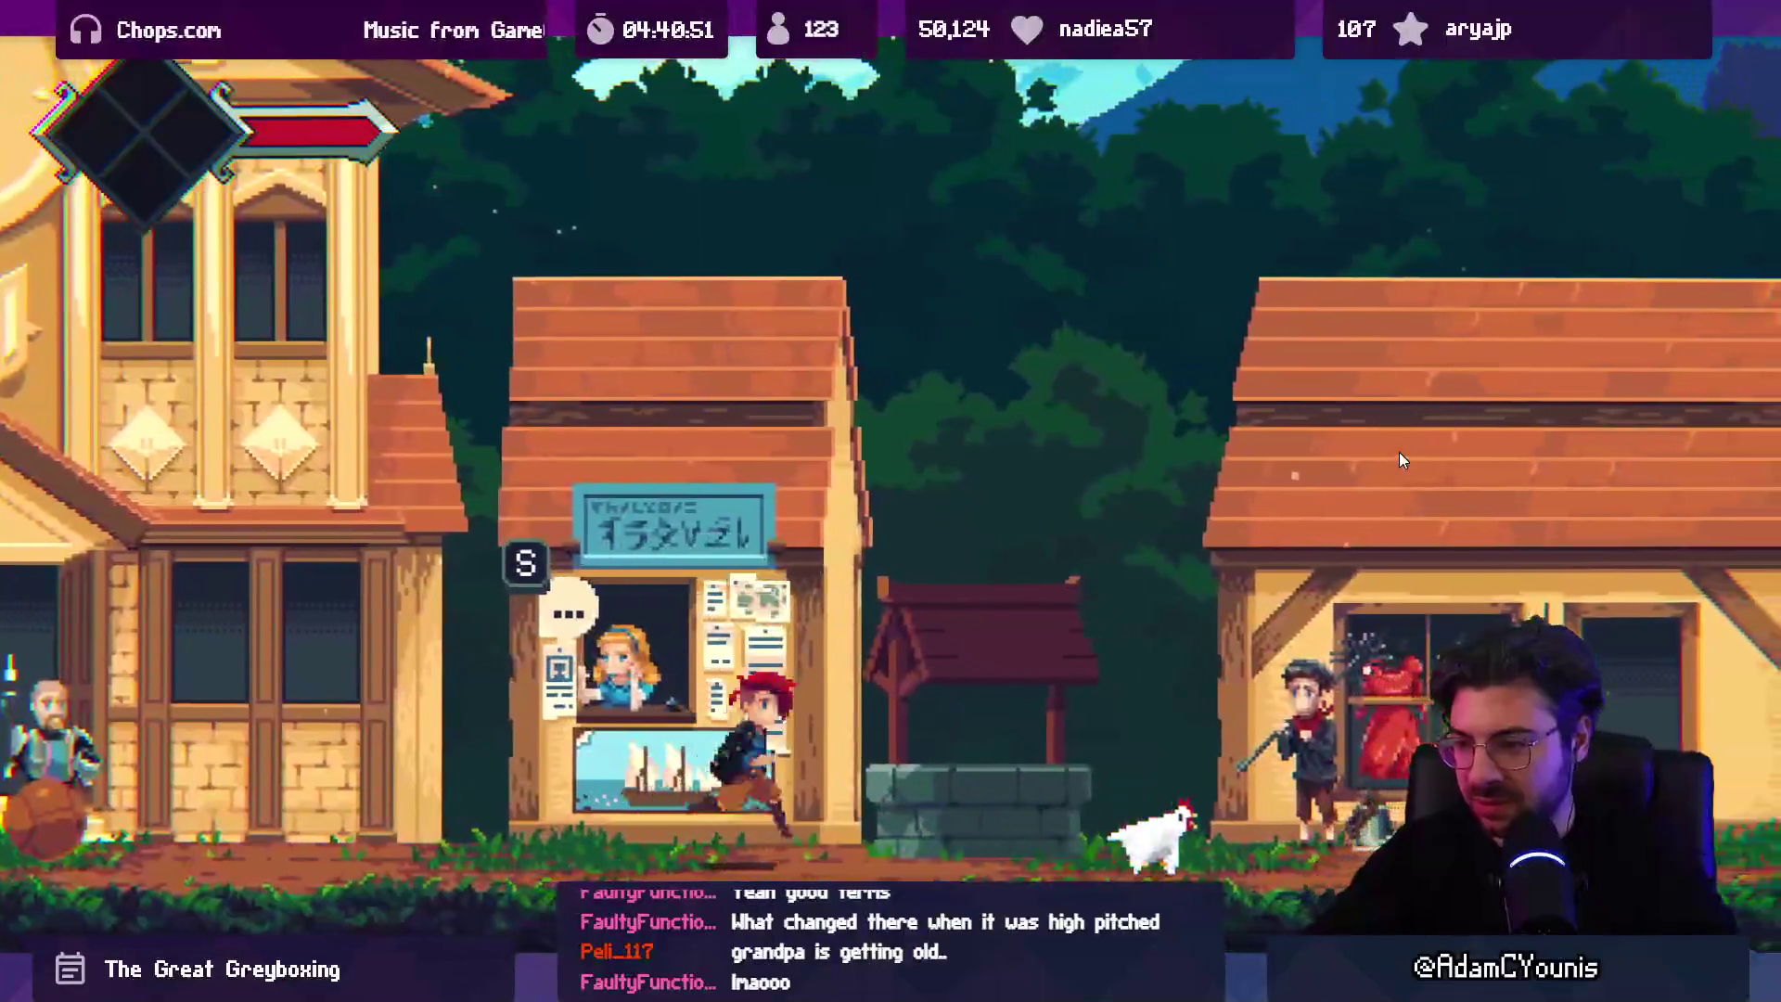
{"action": "key", "text": "Right"}
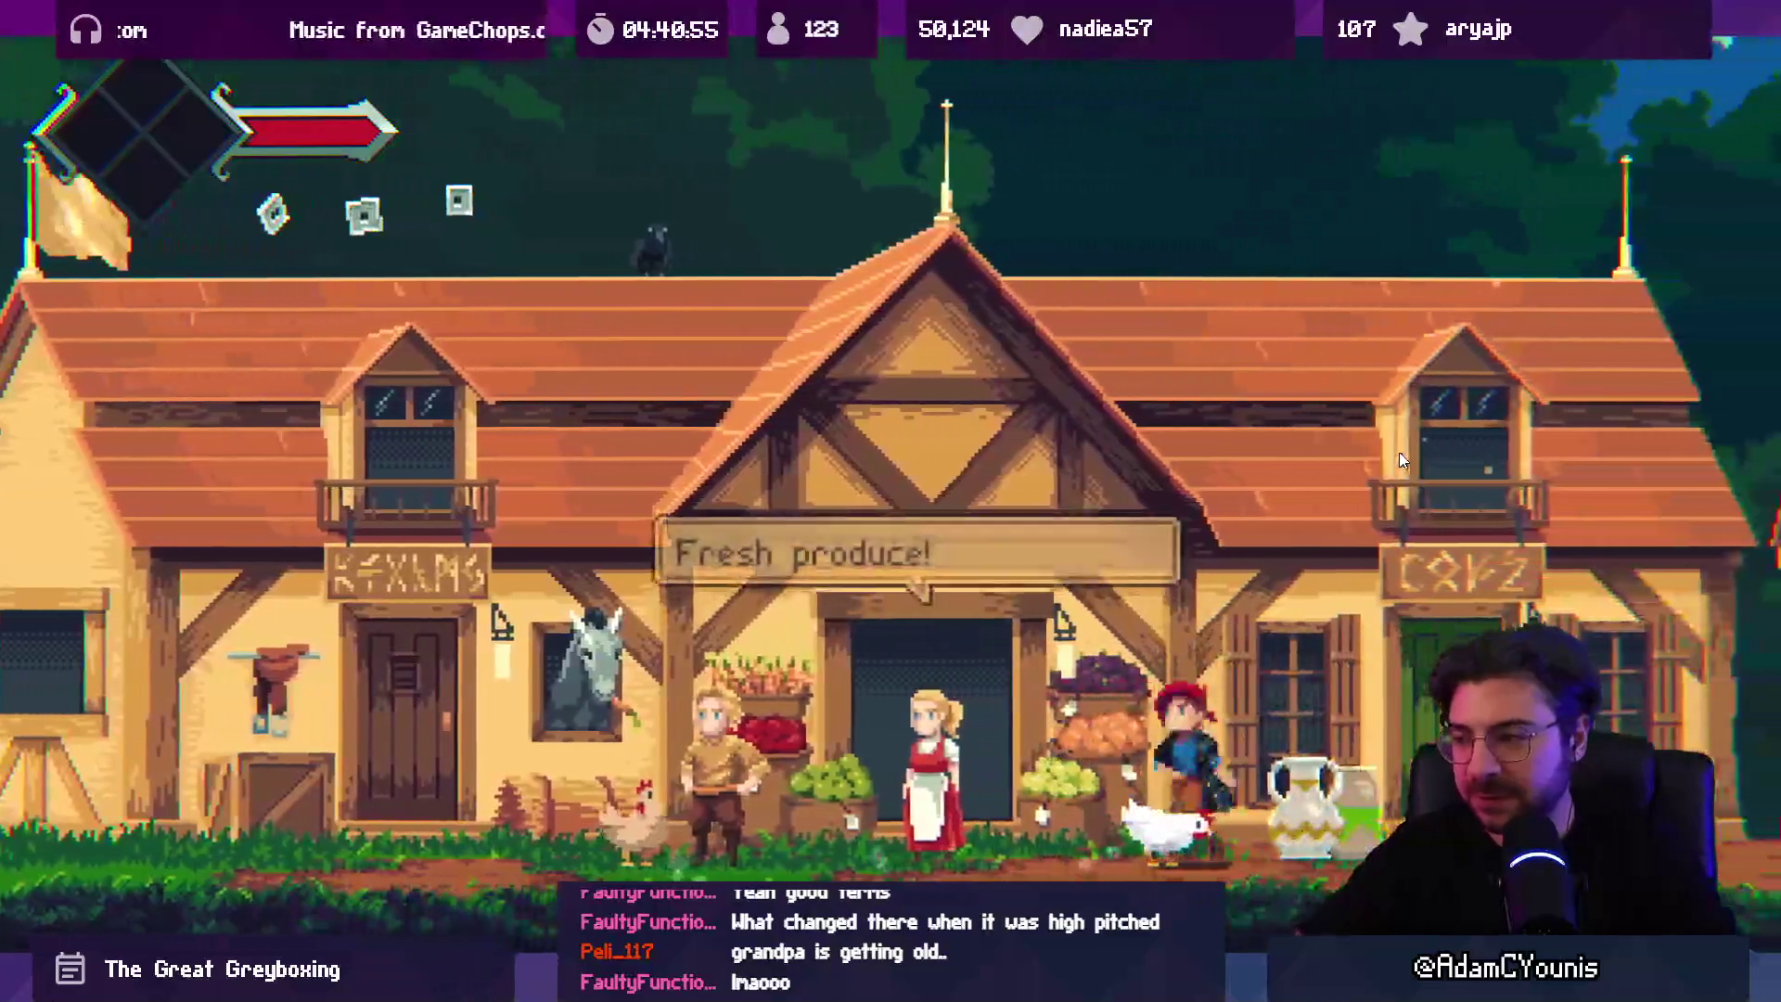
Step: Run through the vendors picking up Sugar Cane, then strike the ball repeatedly mid-air
{"action": "key", "text": "Left"}
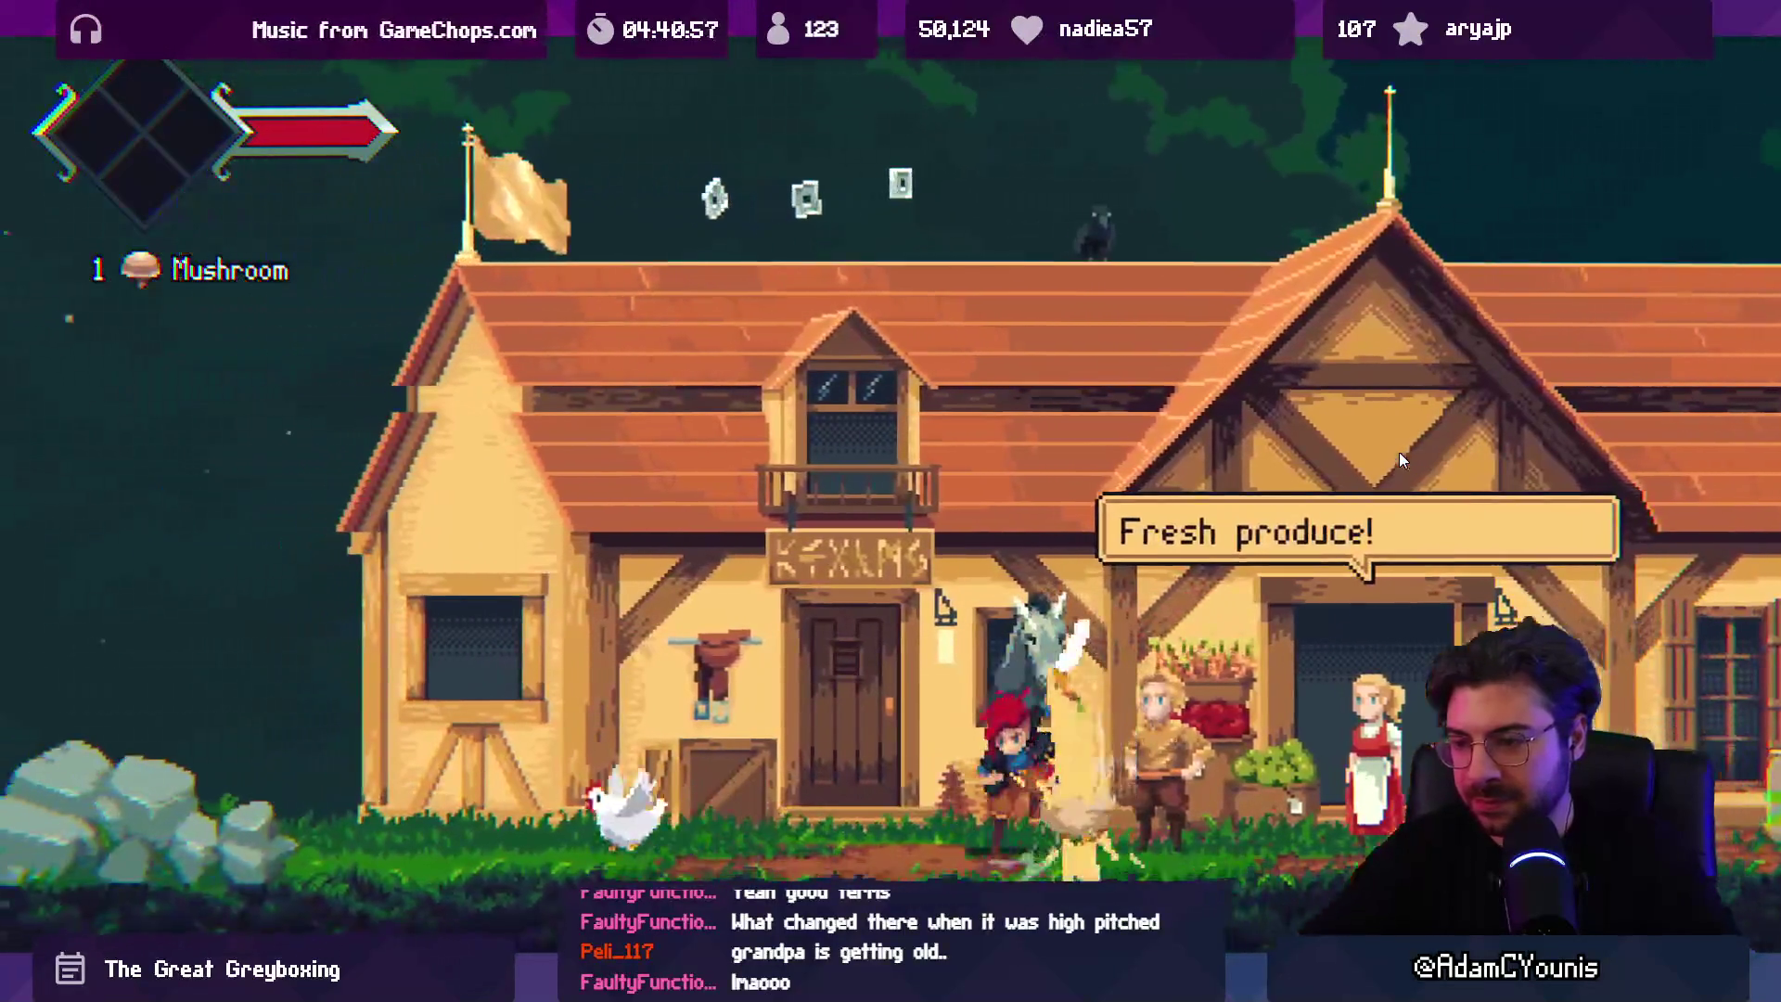
{"action": "key", "text": "Right"}
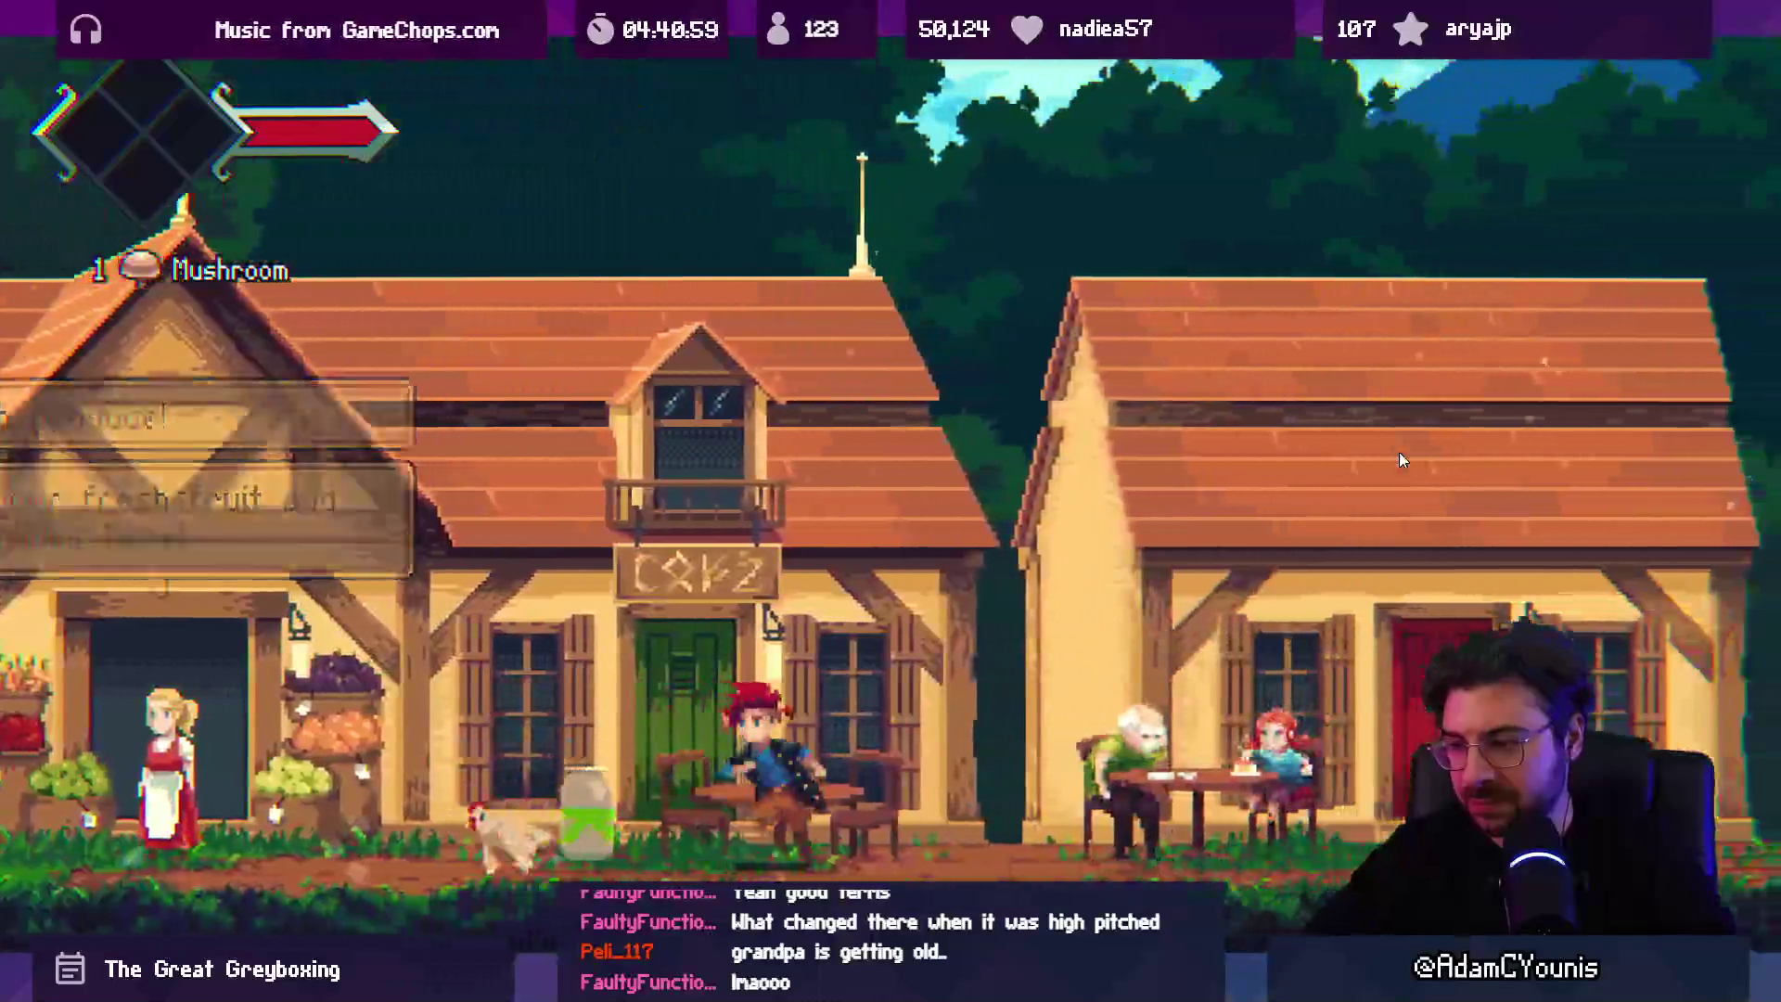
{"action": "key", "text": "Right"}
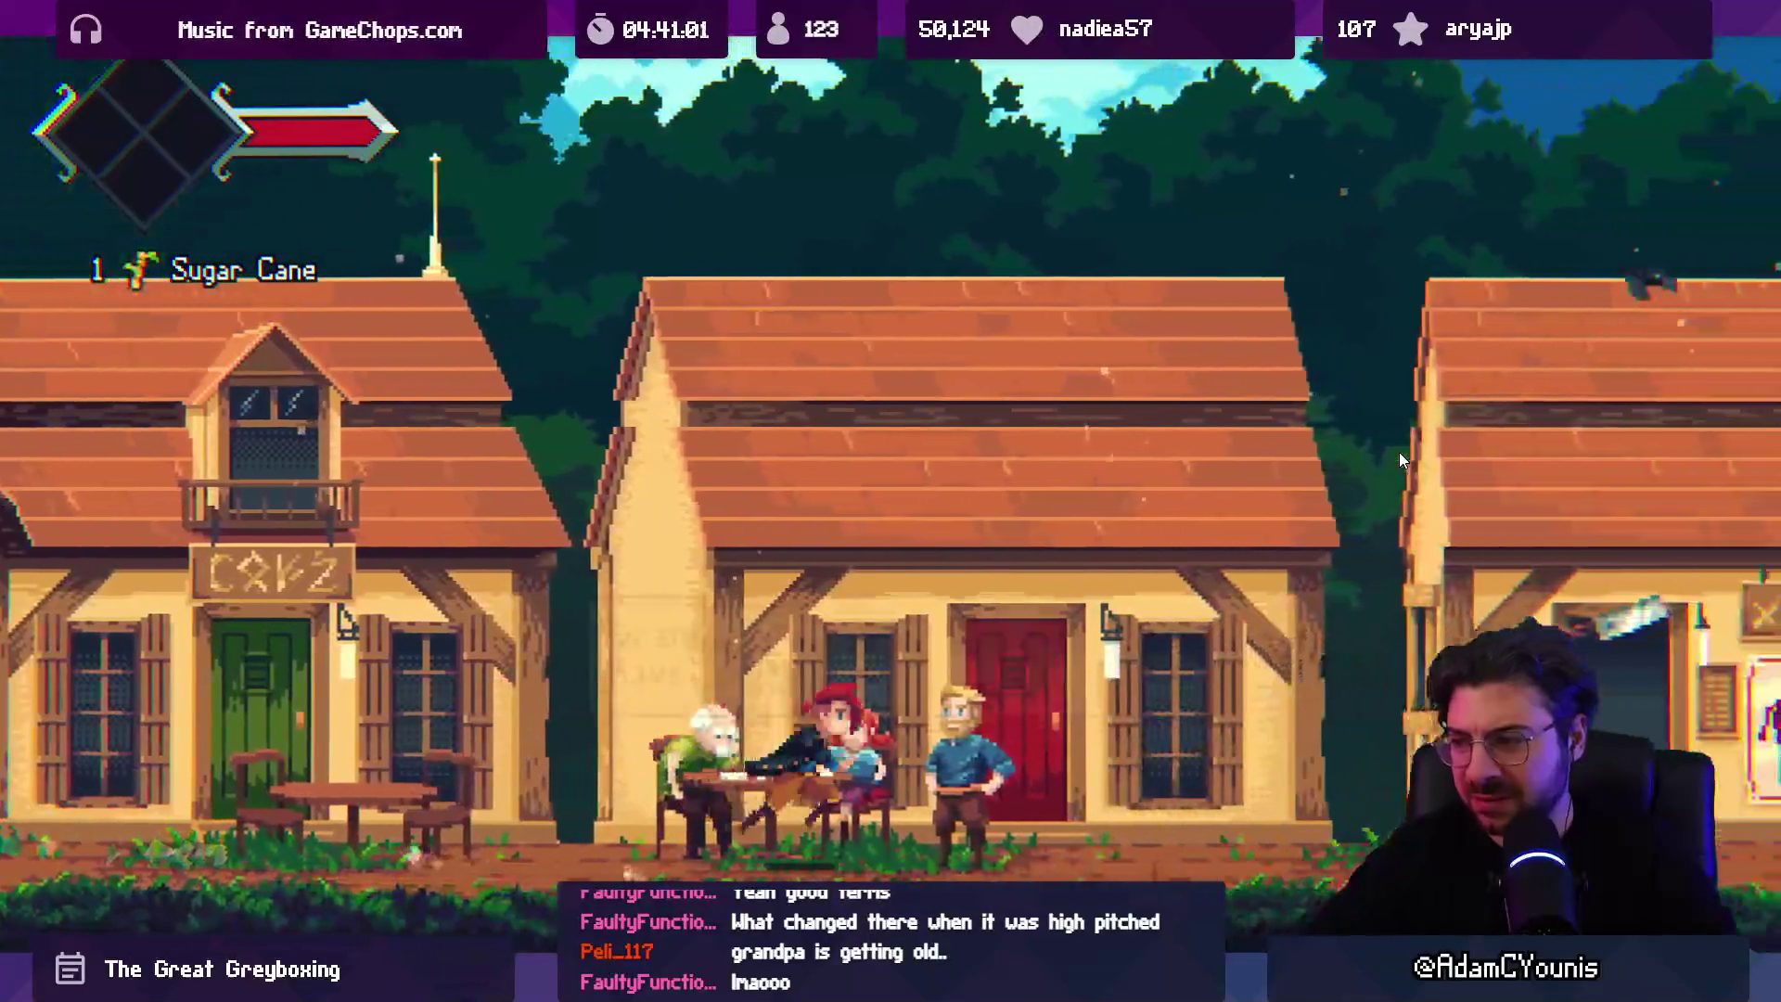
{"action": "key", "text": "Right"}
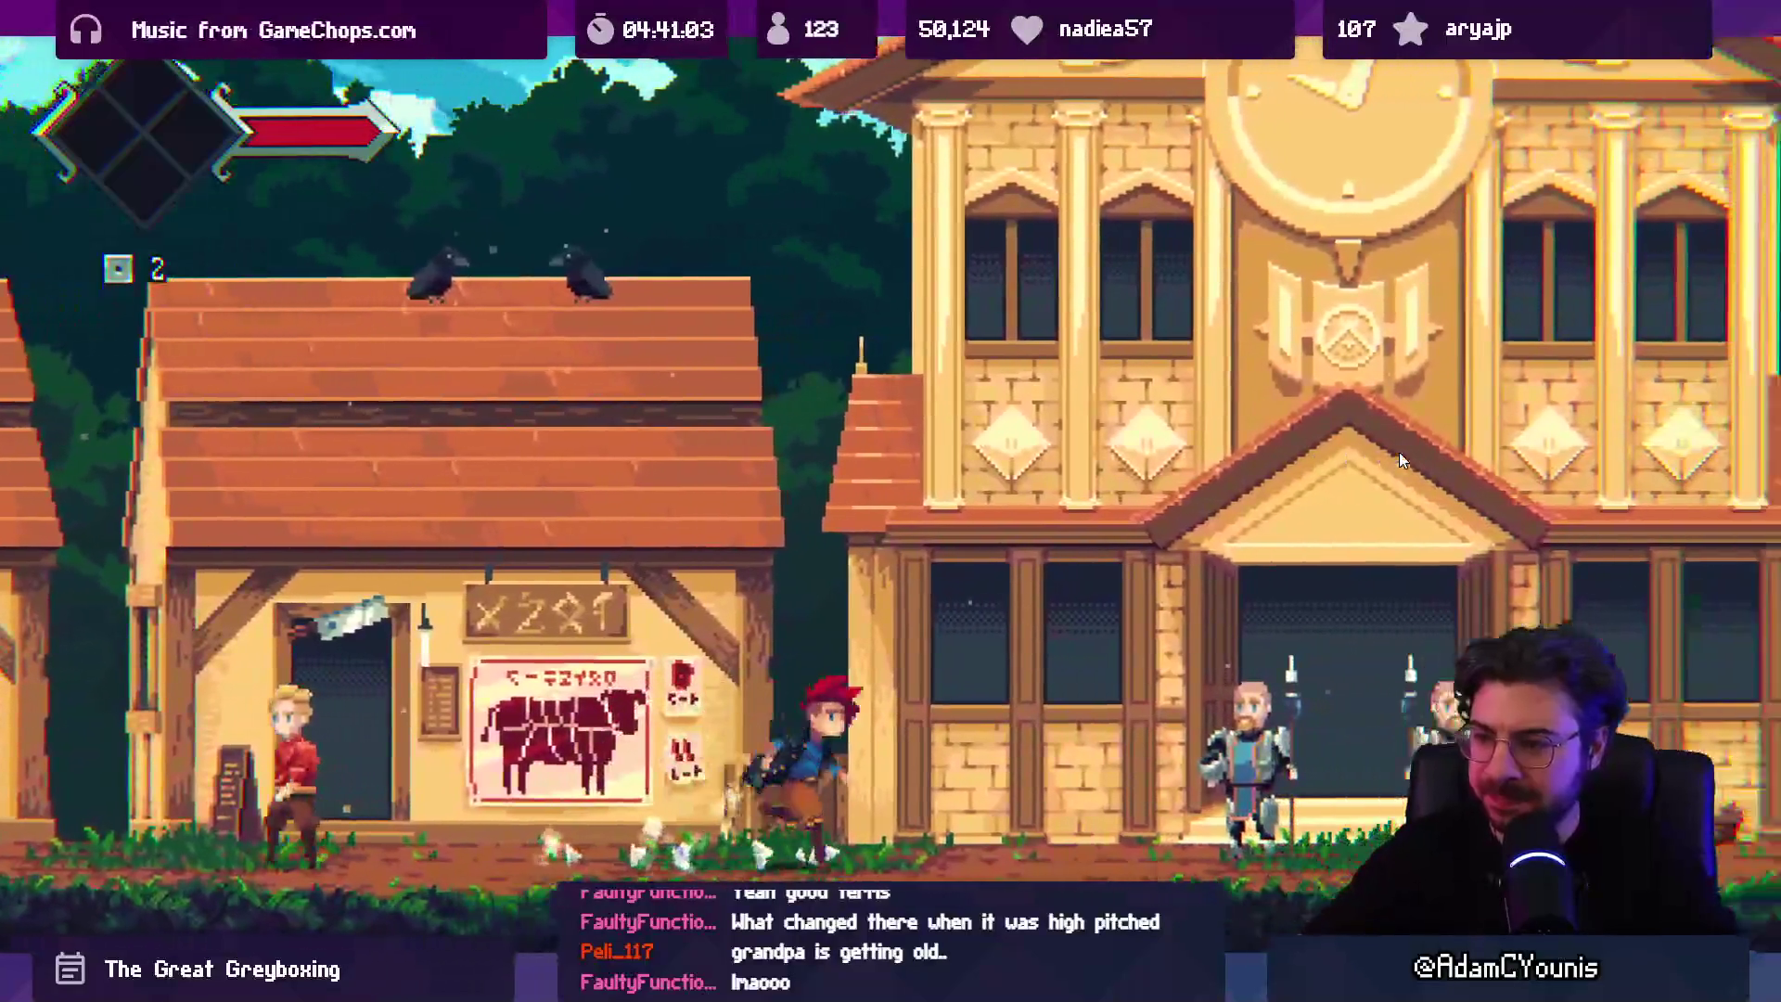
{"action": "key", "text": "Right"}
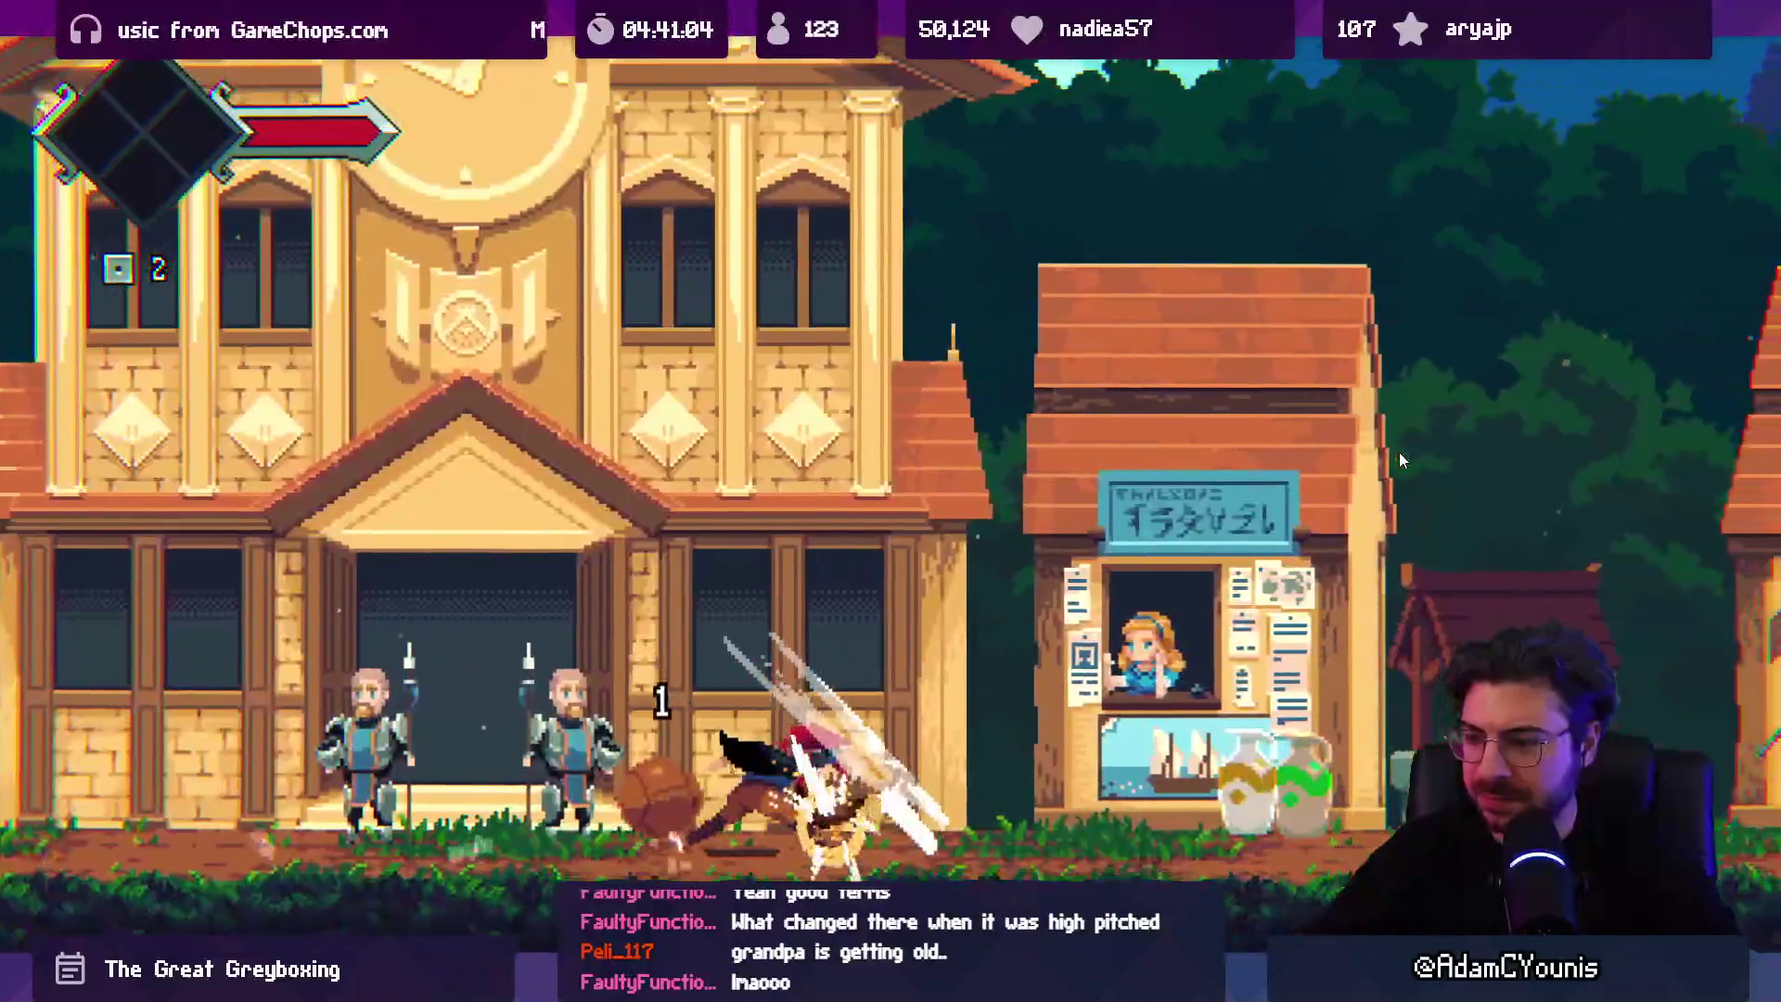
{"action": "key", "text": "Left"}
{"action": "key", "text": "space"}
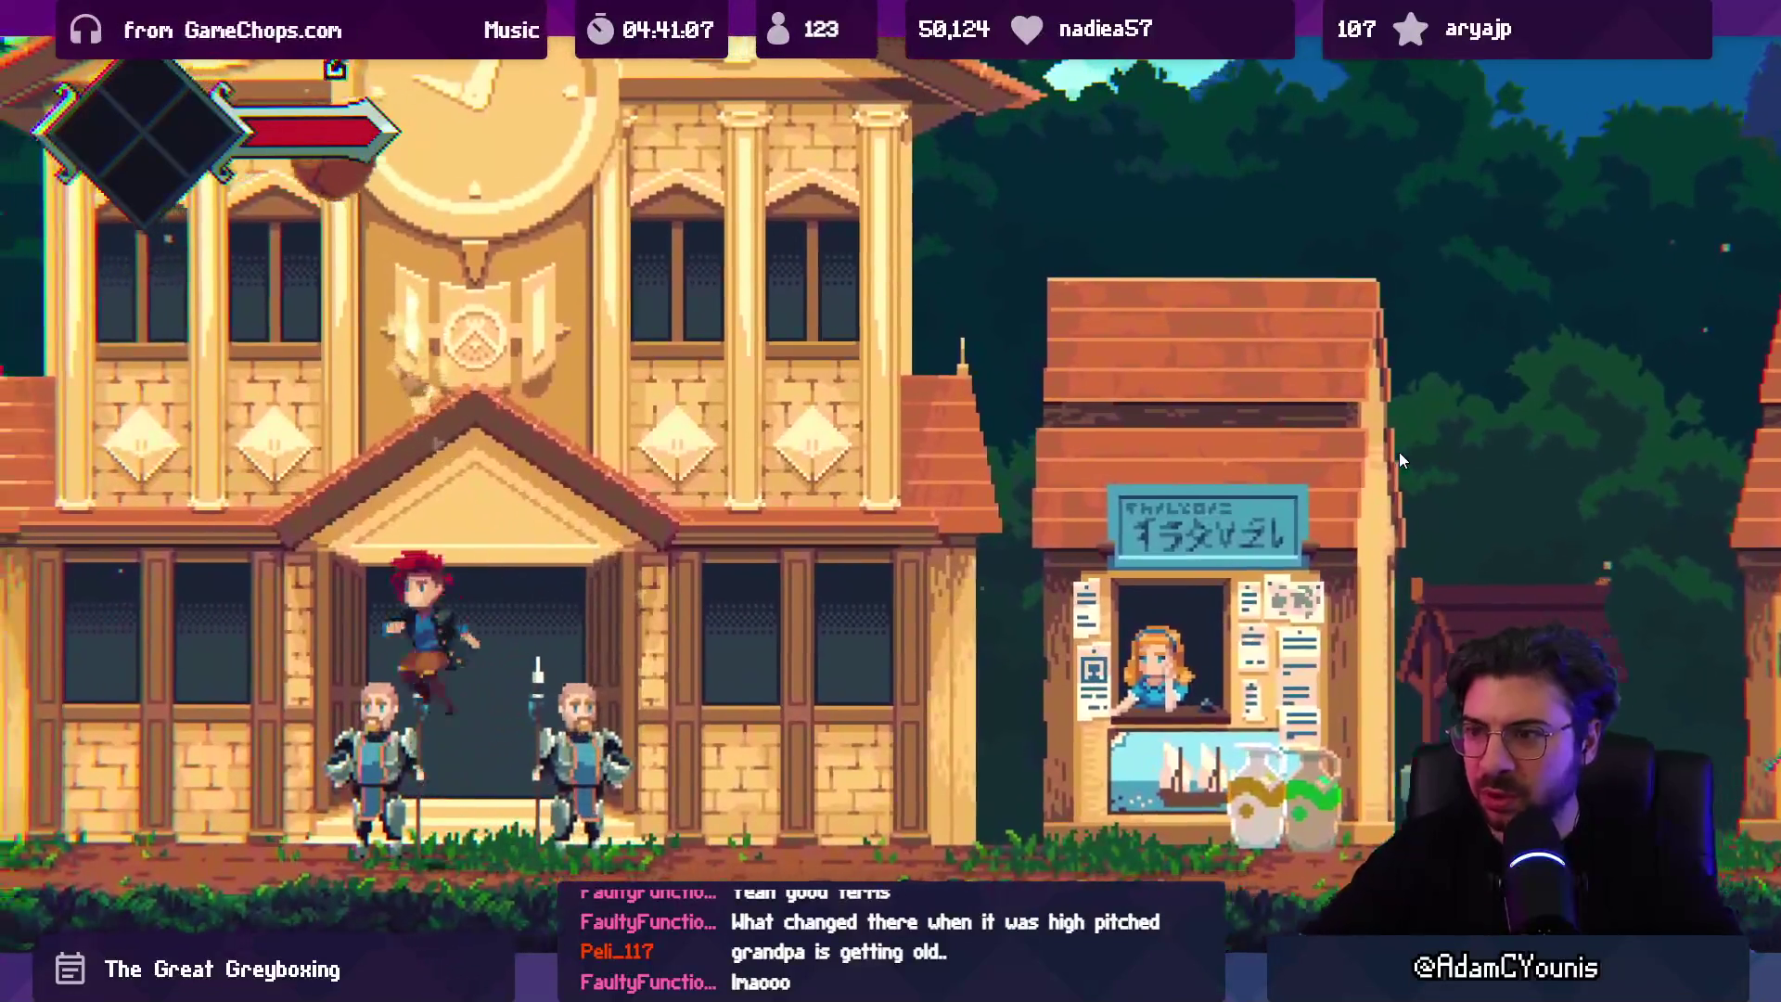
{"action": "key", "text": "Left"}
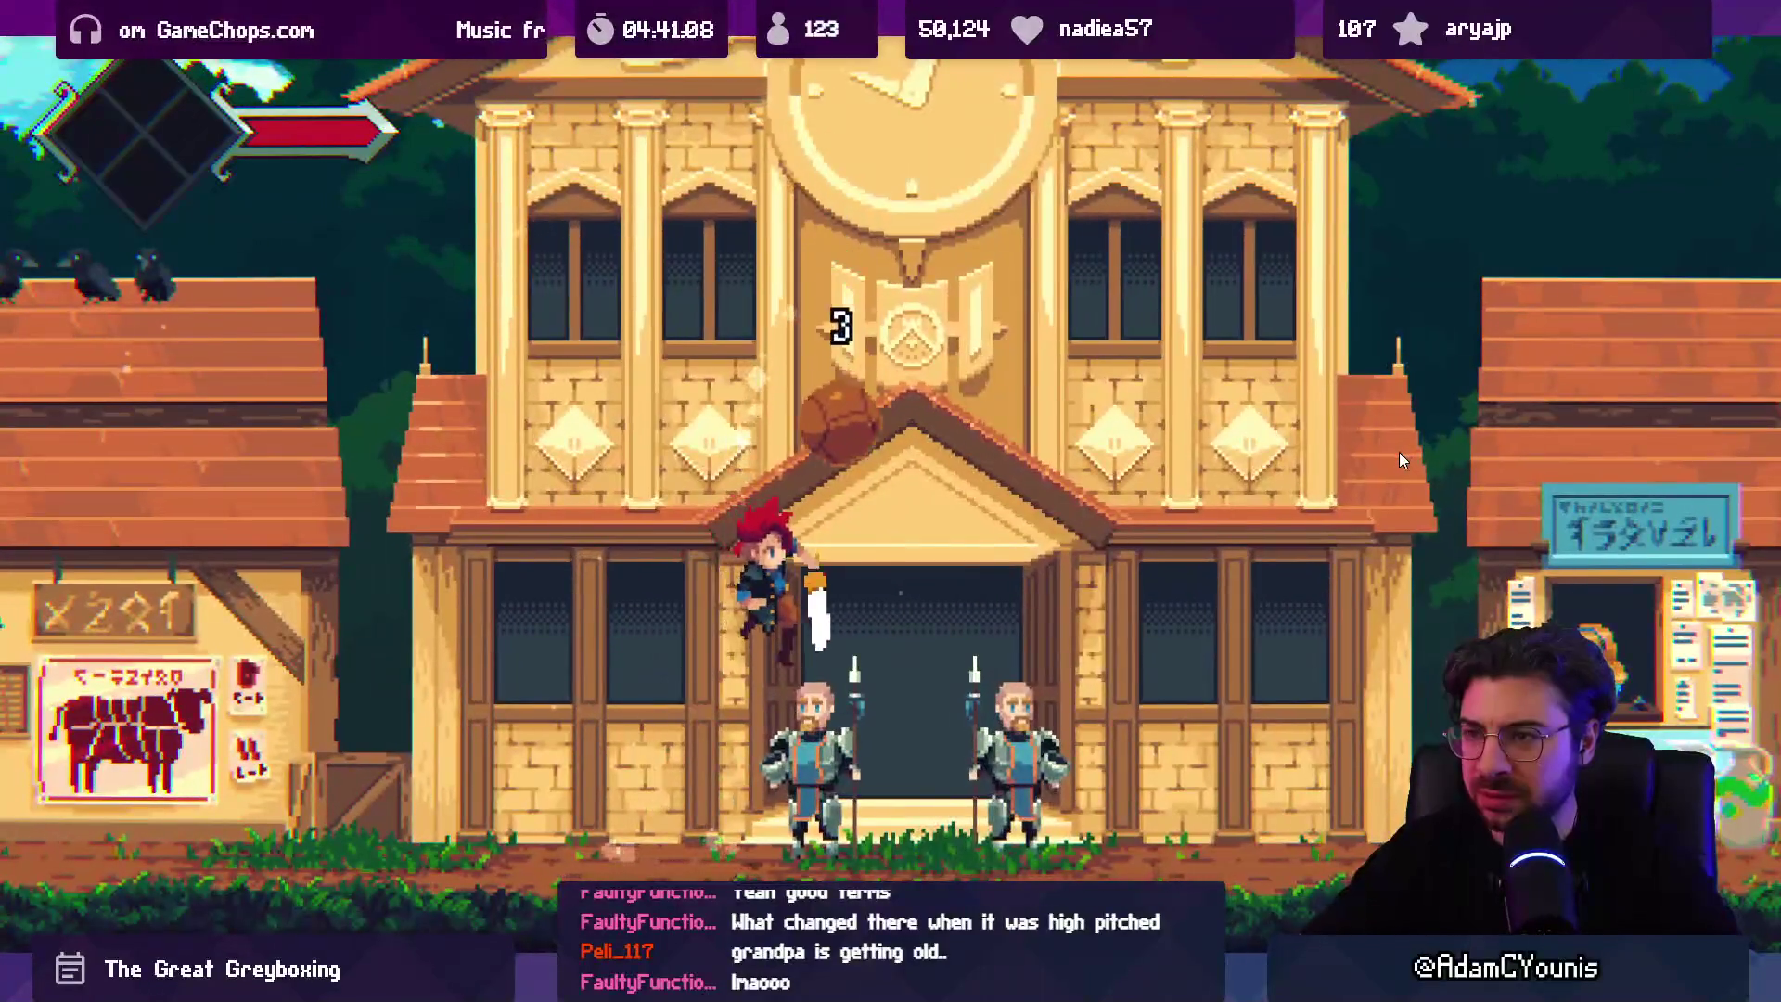
{"action": "key", "text": "space"}
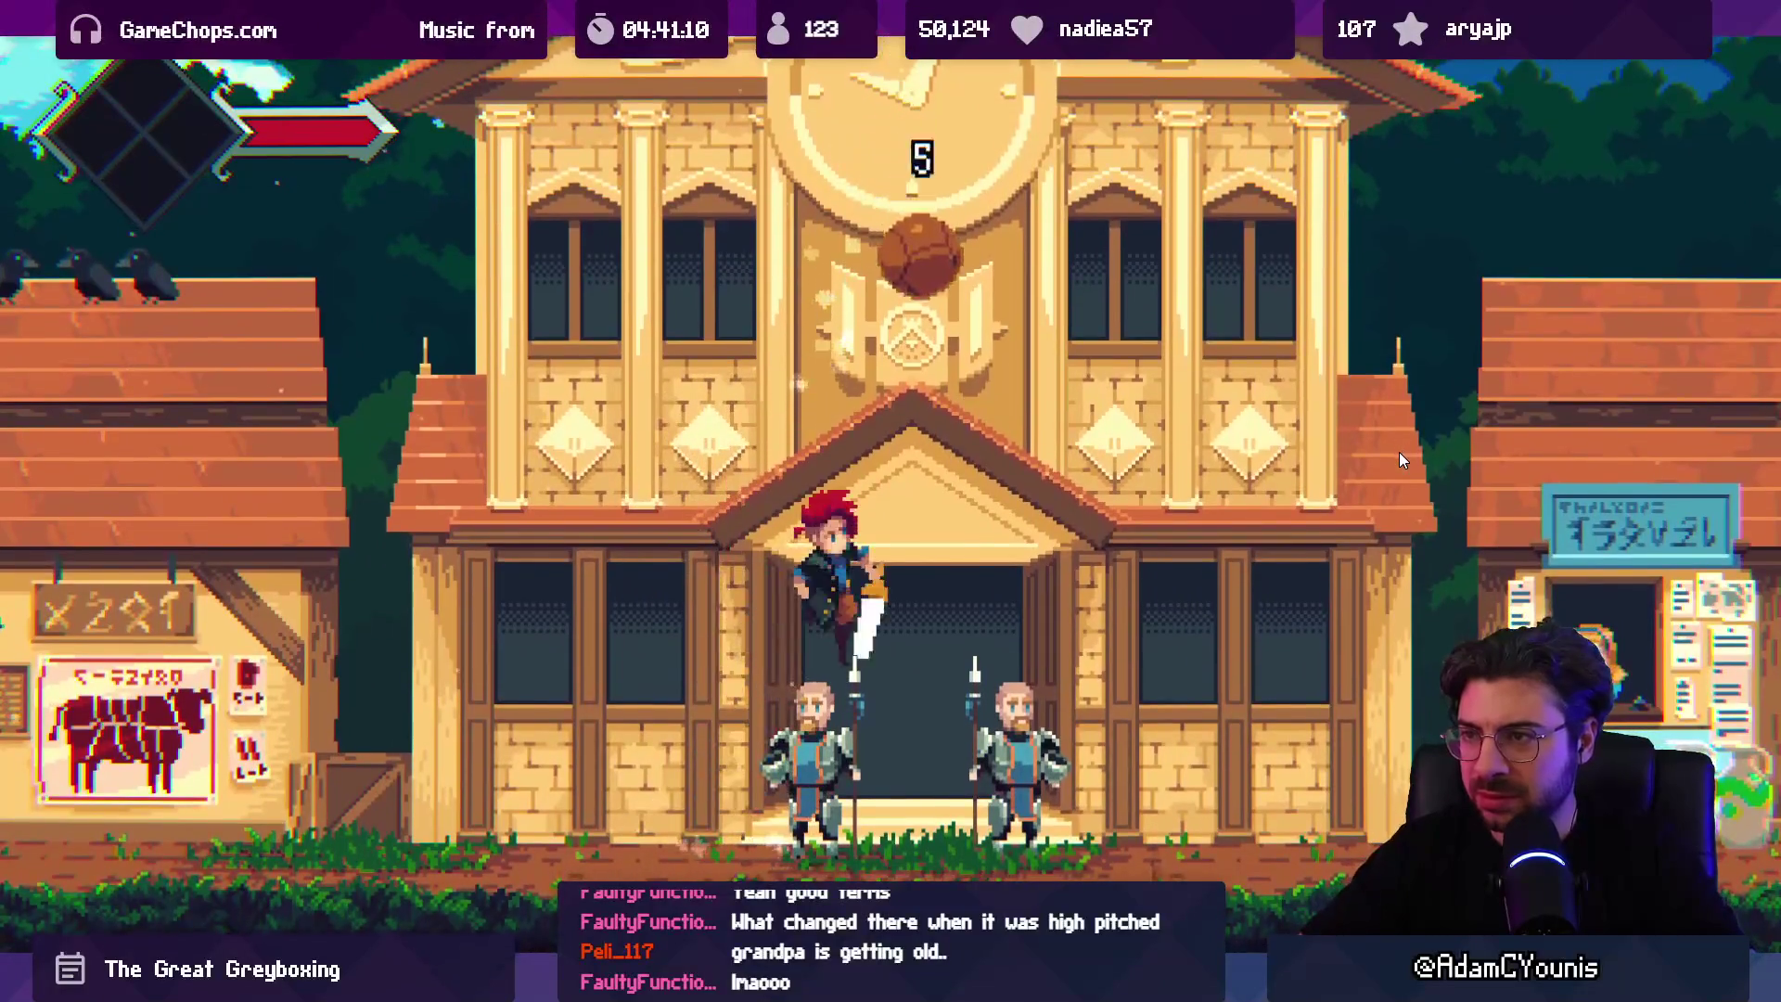
{"action": "key", "text": "space"}
{"action": "key", "text": "space"}
{"action": "key", "text": "space"}
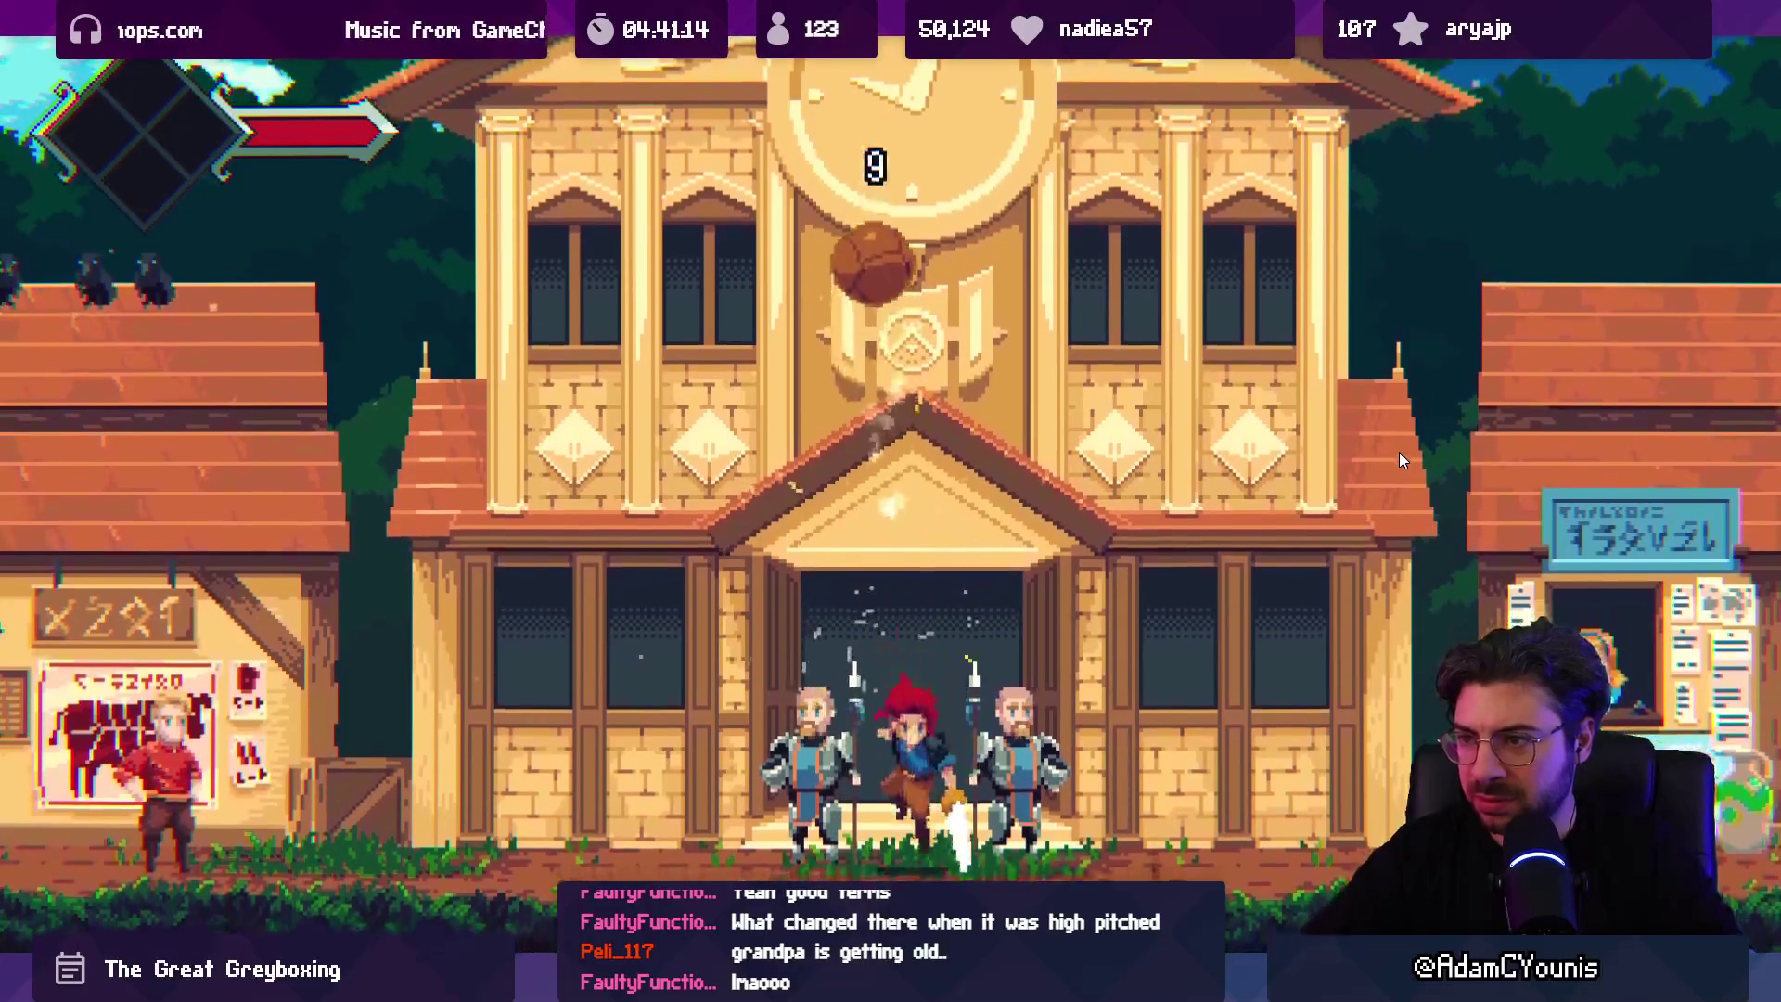
{"action": "key", "text": "space"}
{"action": "key", "text": "space"}
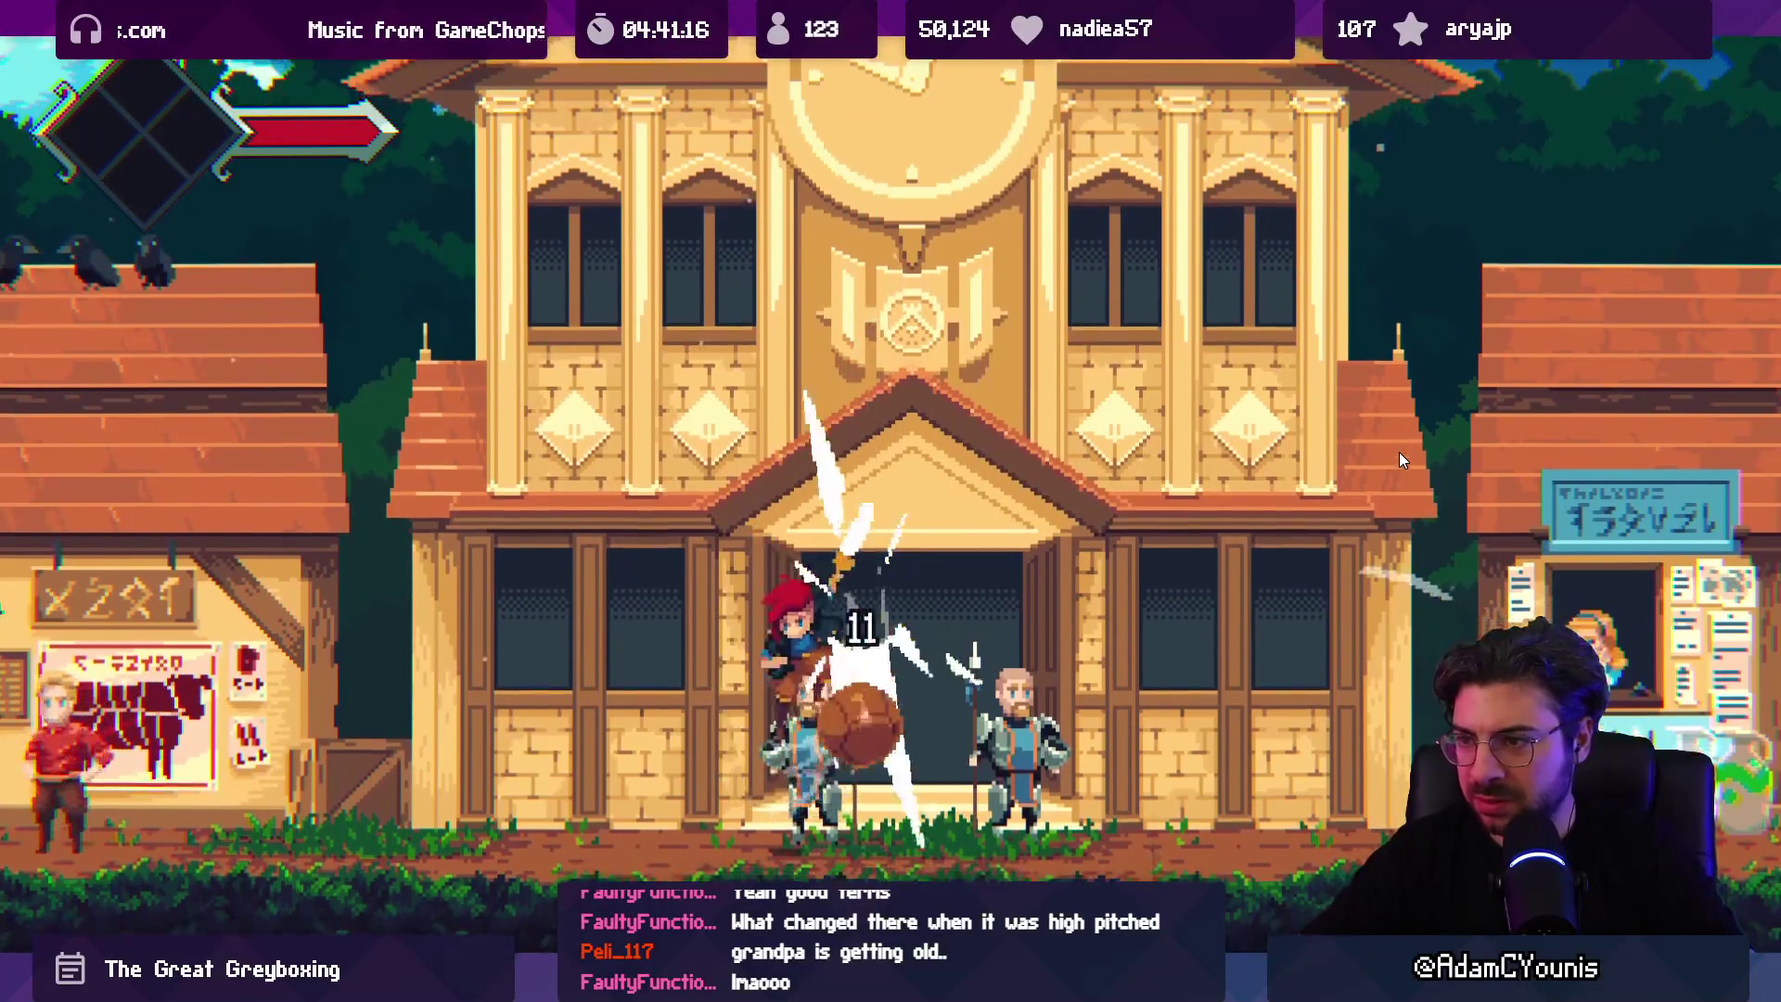
Step: Keep the ball airborne with repeated hits while running, then restore the editor panels
{"action": "key", "text": "space"}
{"action": "key", "text": "Right"}
{"action": "key", "text": "space"}
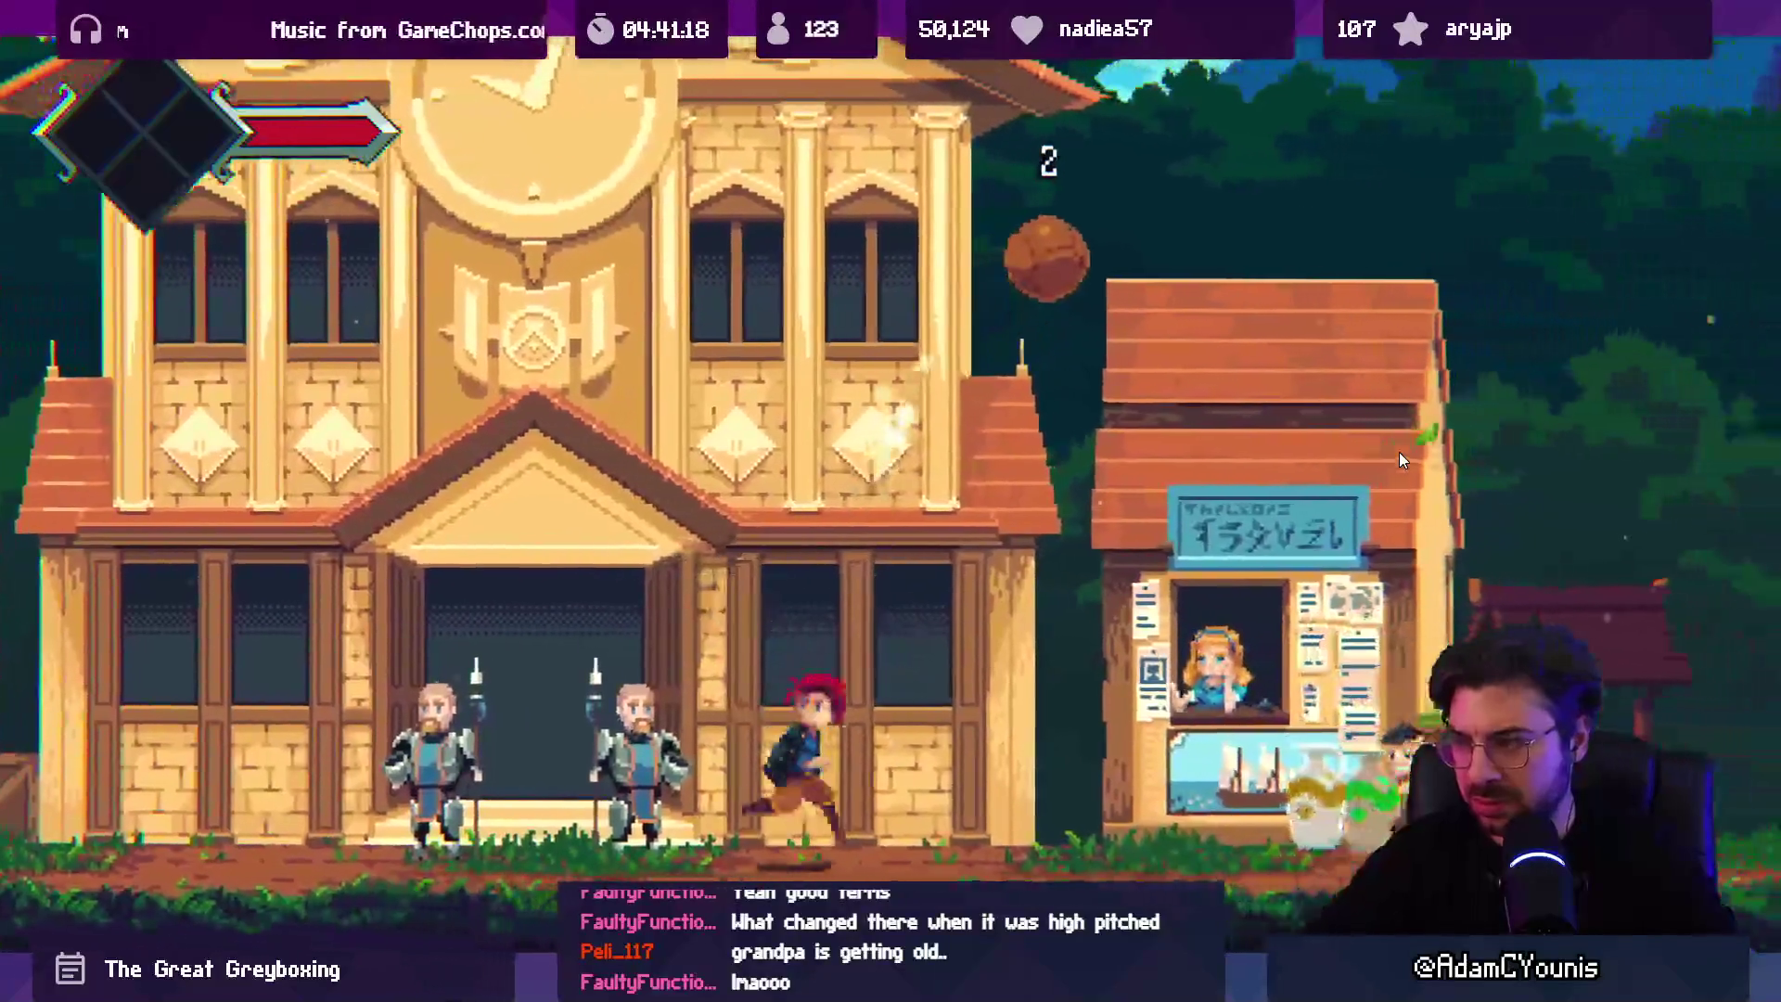
{"action": "key", "text": "space"}
{"action": "key", "text": "space"}
{"action": "key", "text": "space"}
{"action": "key", "text": "space"}
{"action": "key", "text": "space"}
{"action": "key", "text": "Right"}
{"action": "key", "text": "space"}
{"action": "key", "text": "Left"}
{"action": "key", "text": "space"}
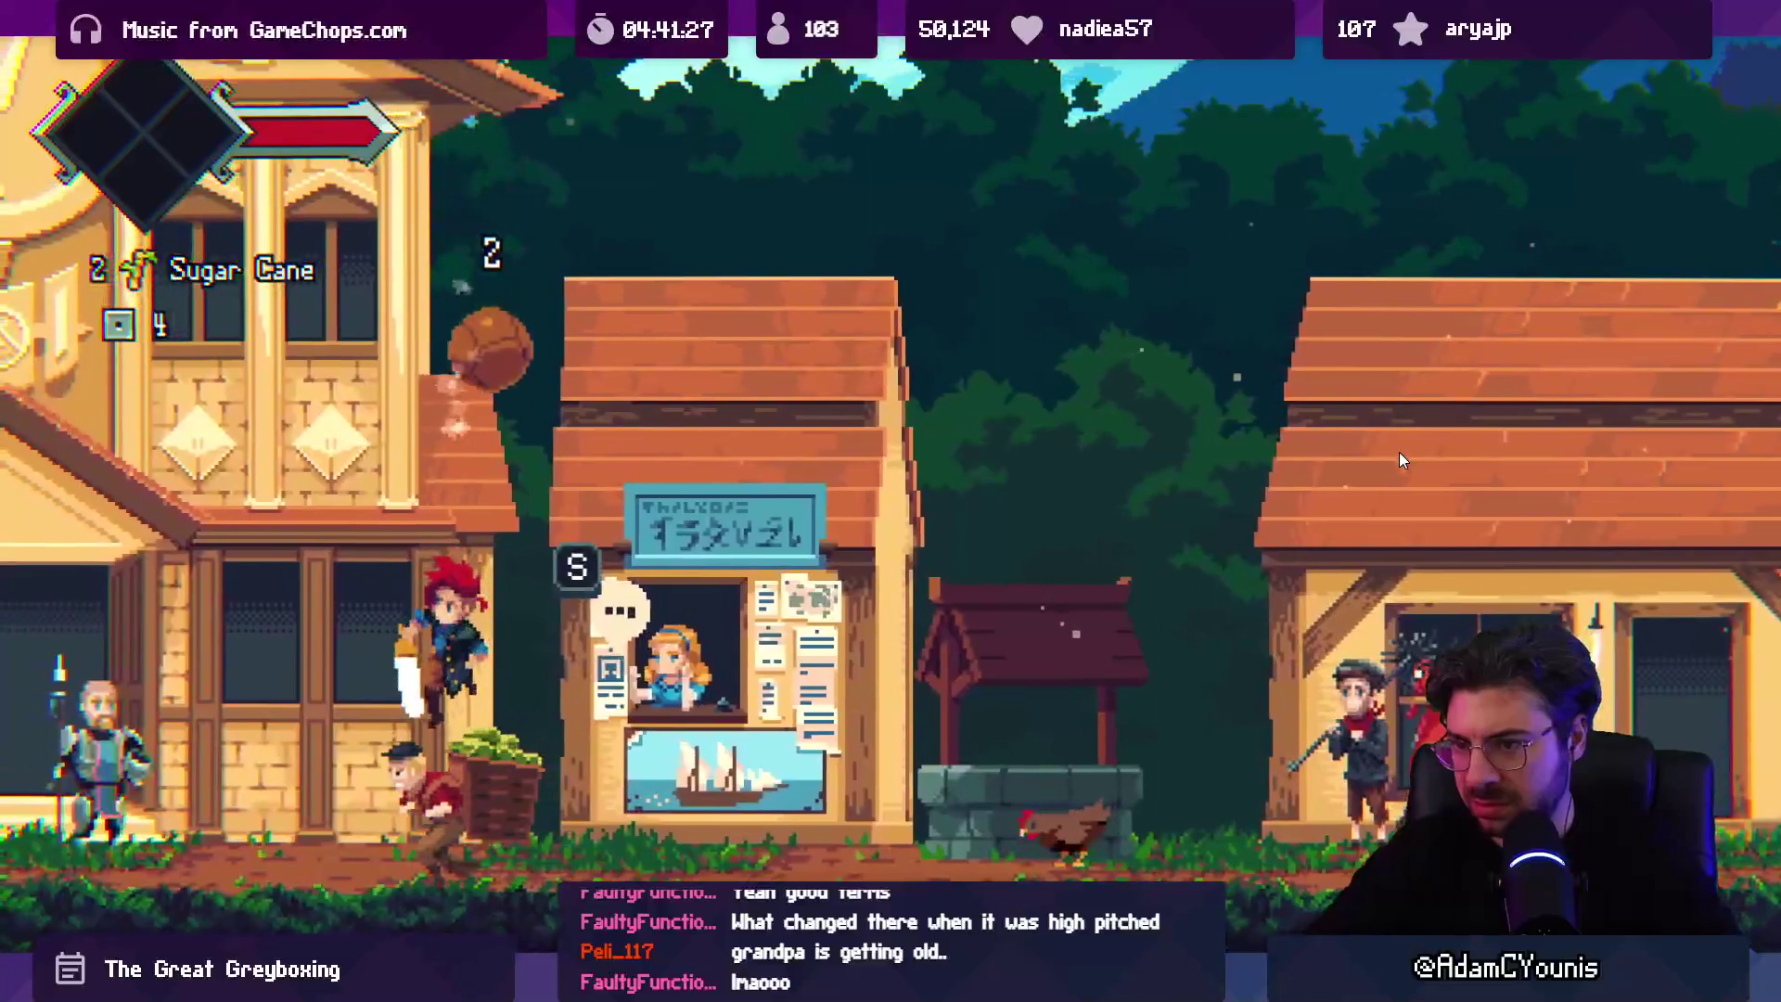
{"action": "key", "text": "Right"}
{"action": "key", "text": "space"}
{"action": "key", "text": "space"}
{"action": "key", "text": "space"}
{"action": "key", "text": "Right"}
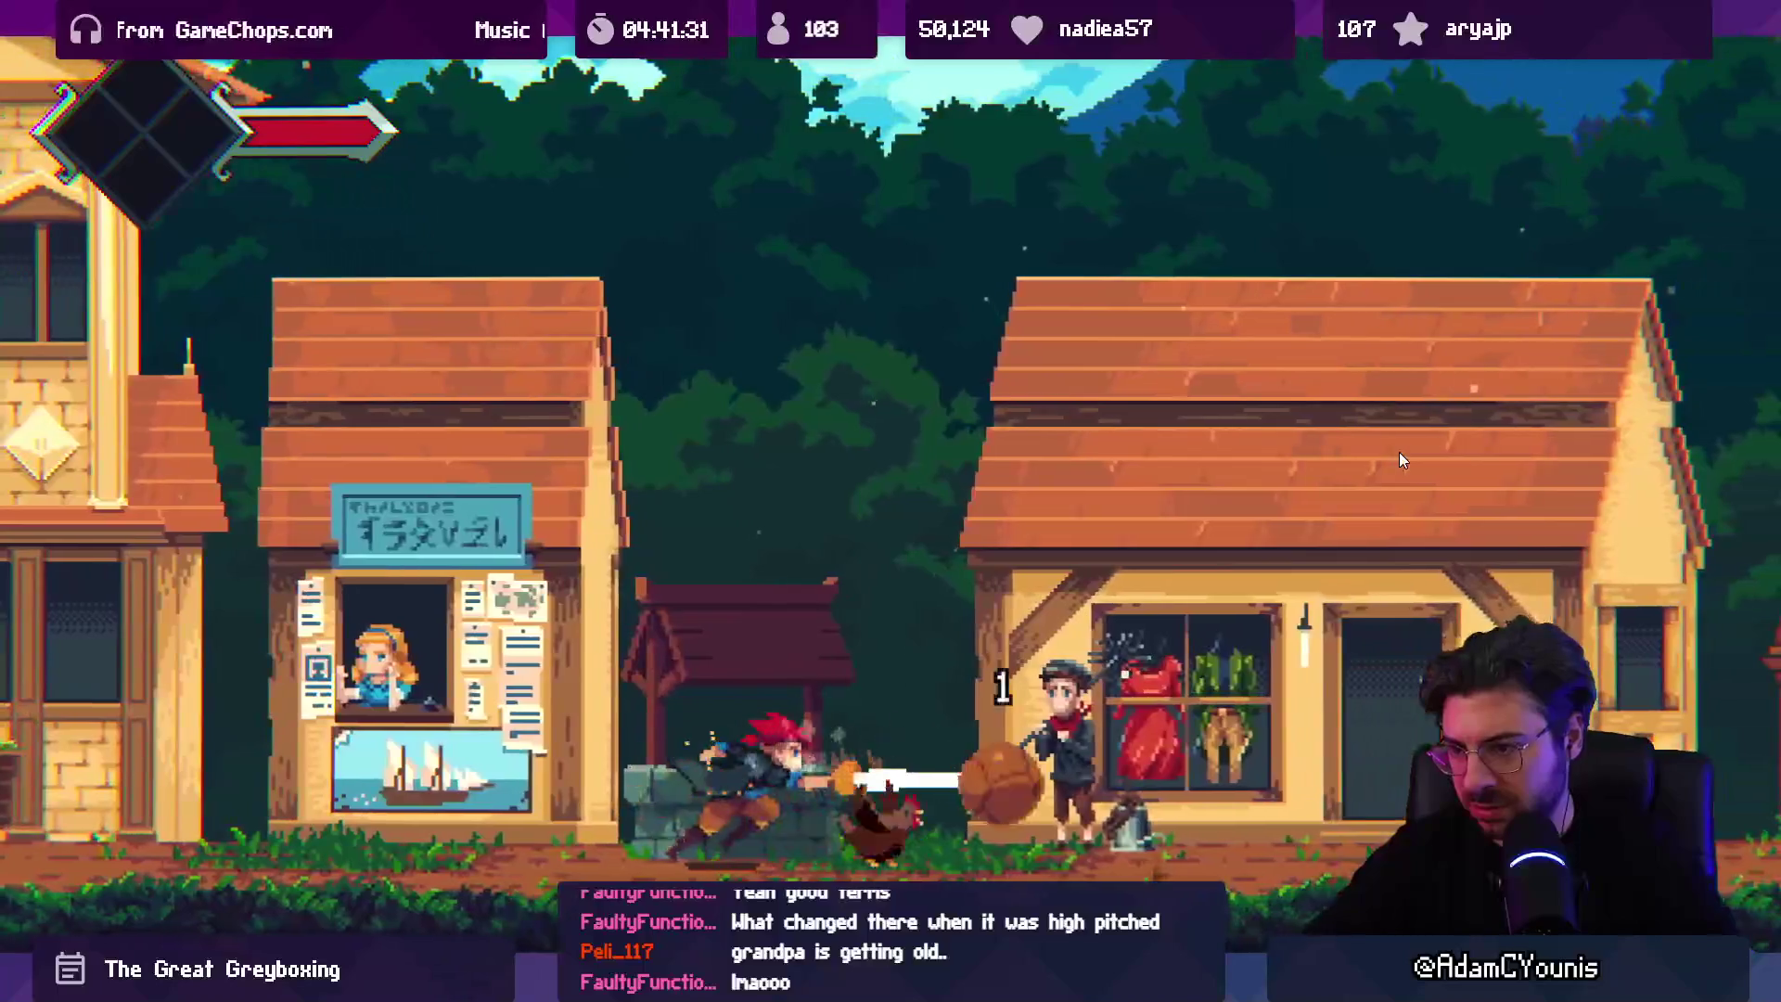
{"action": "key", "text": "space"}
{"action": "key", "text": "Right"}
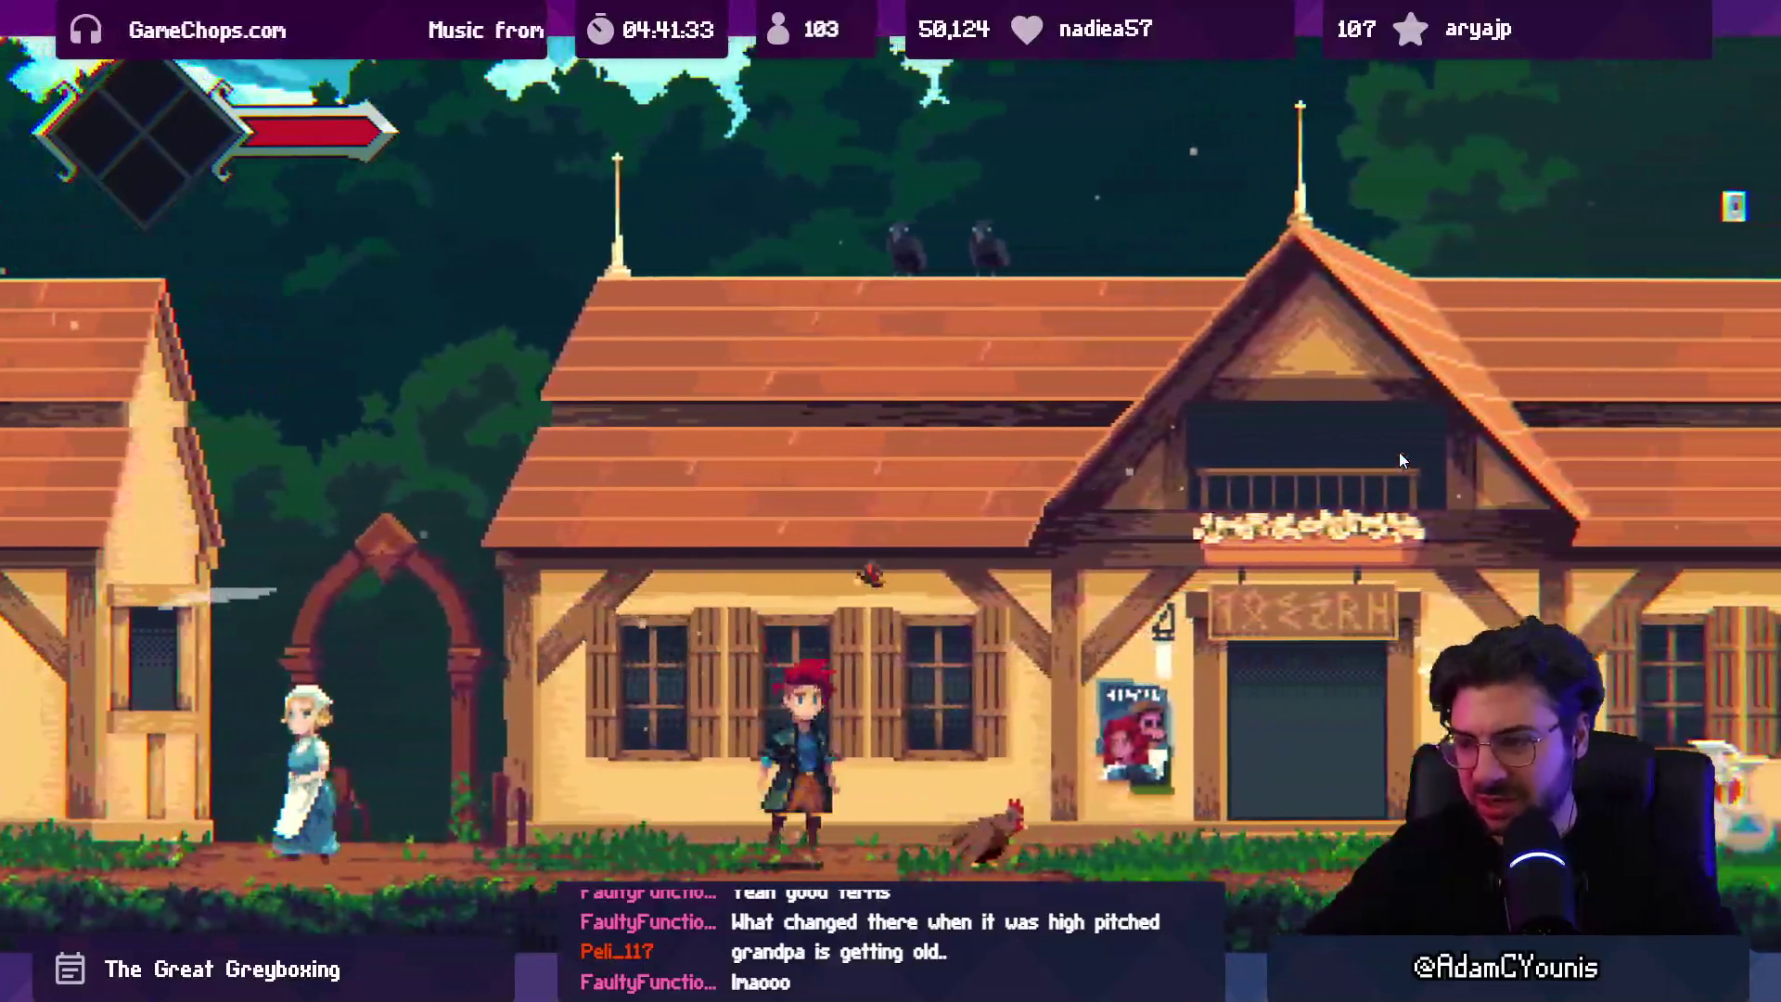
{"action": "key", "text": "Right"}
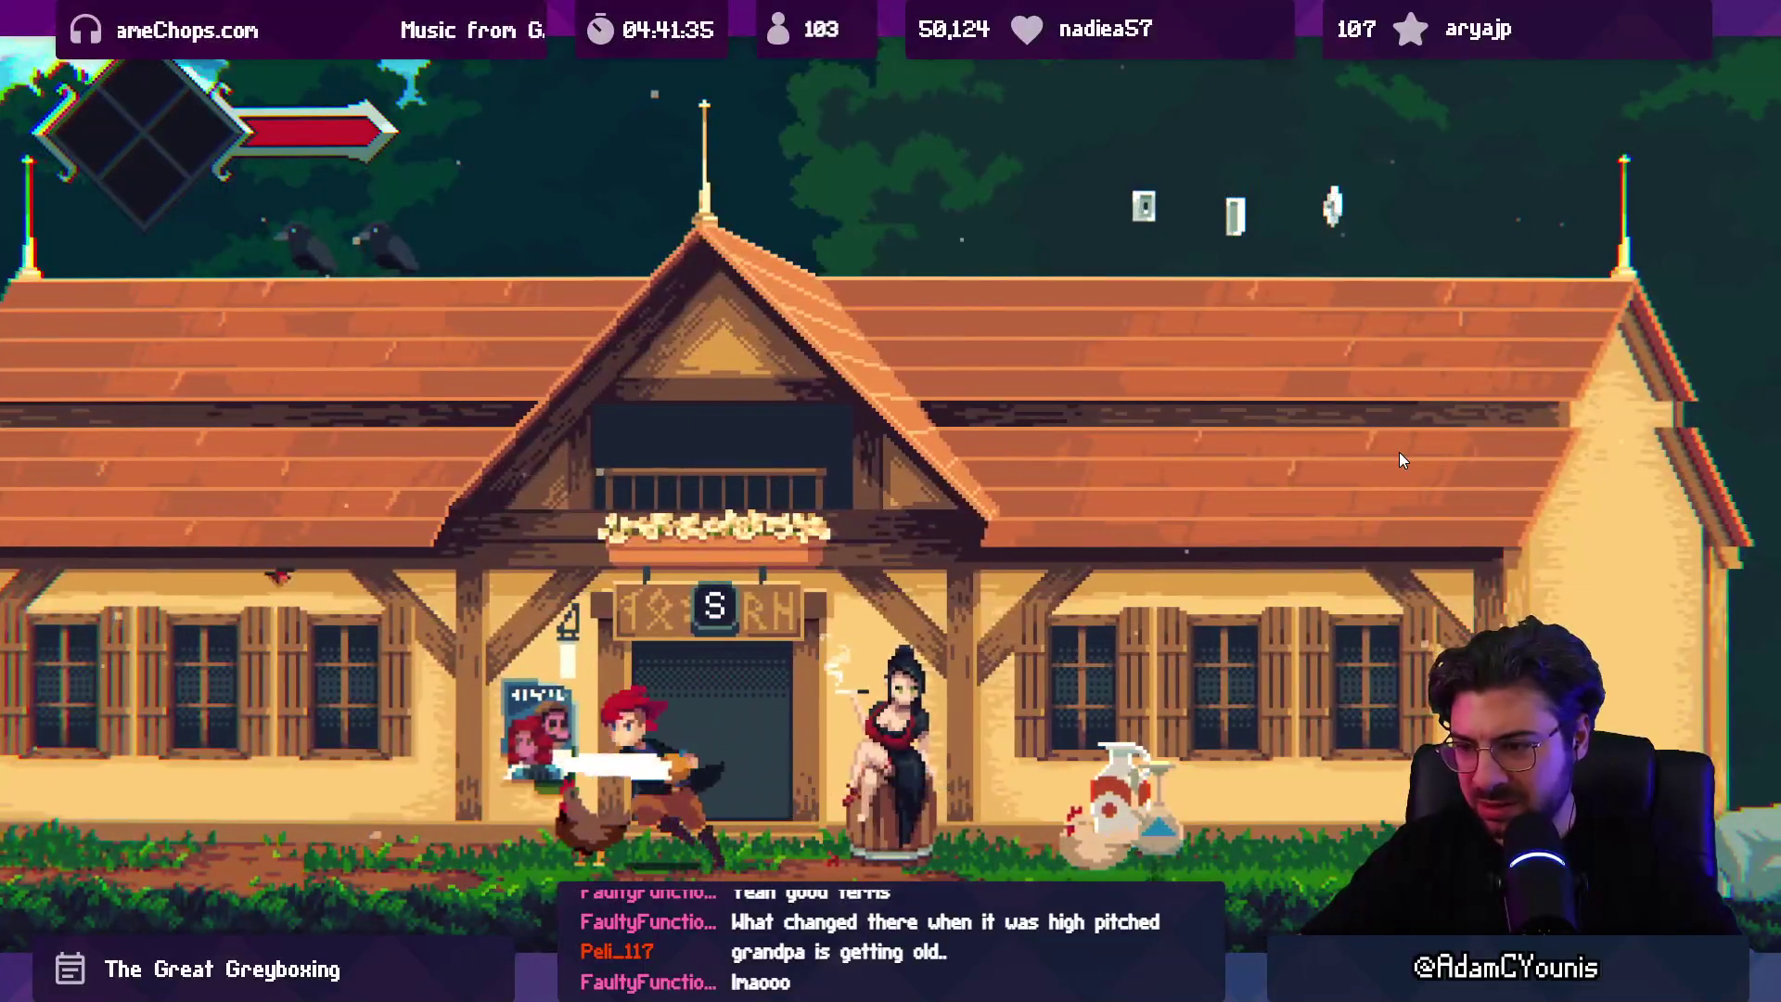
{"action": "key", "text": "shift+space"}
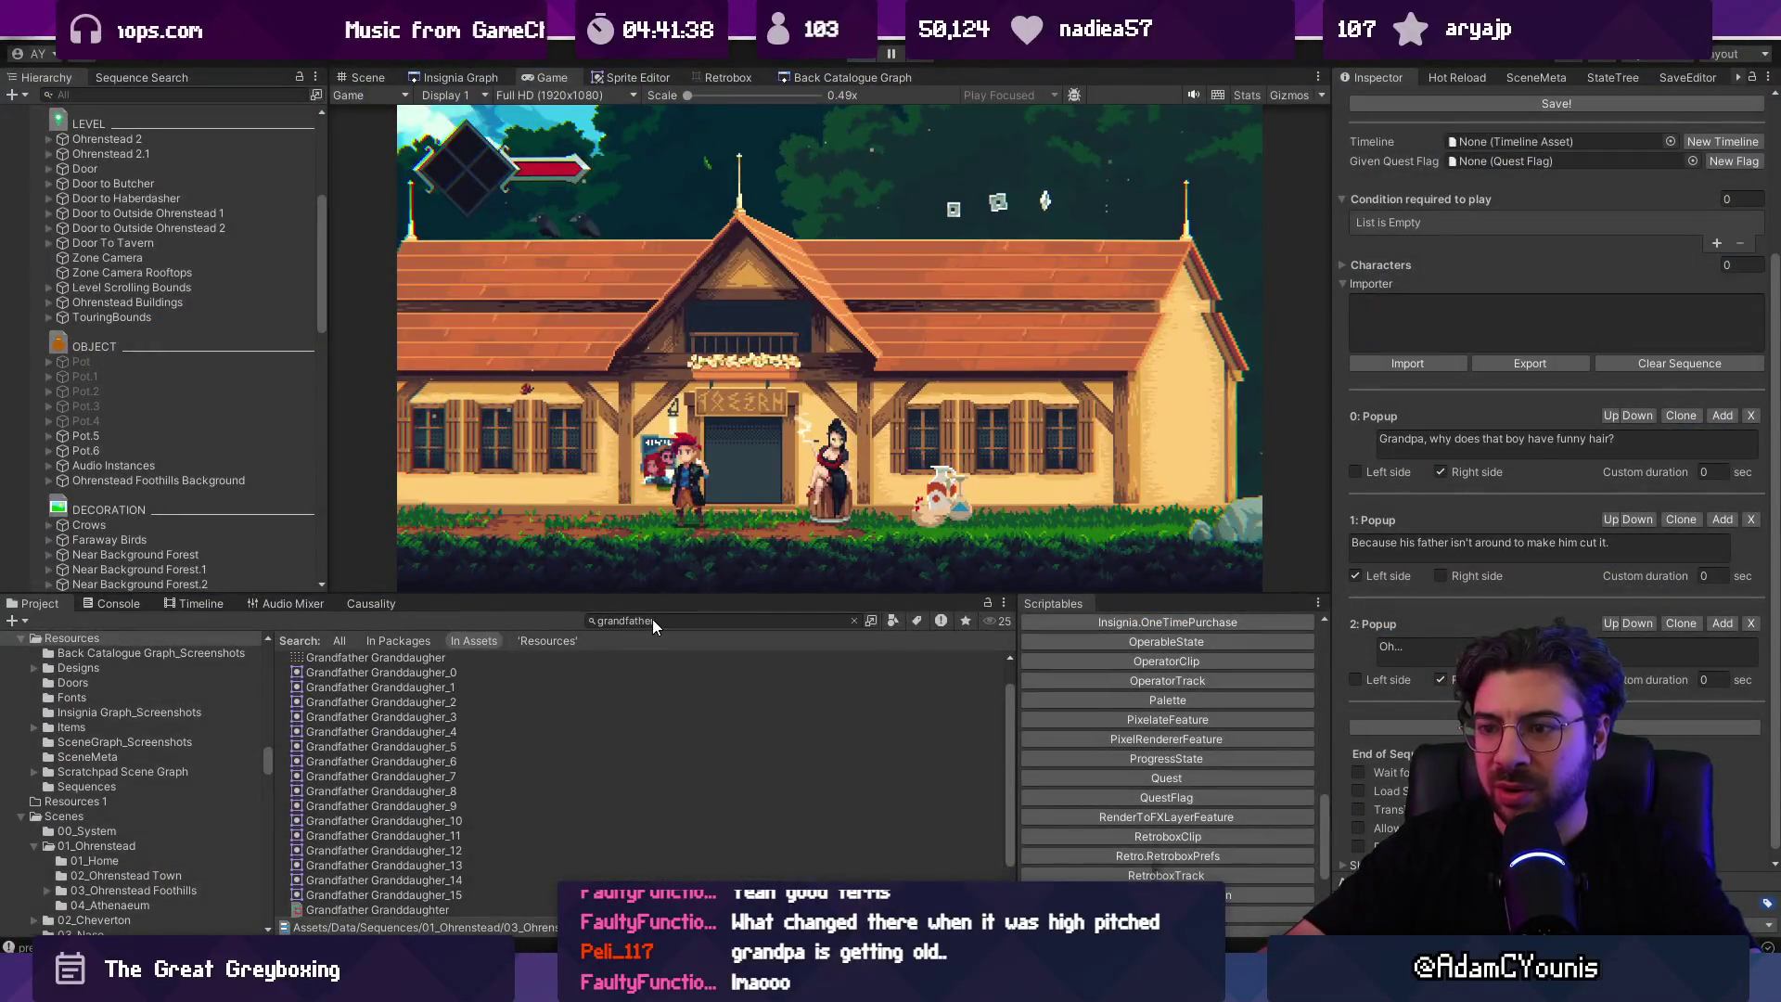
Step: Stop play, open the Chicken prefab, discard its changes, and inspect its Stun object
{"action": "key", "text": "ctrl+p"}
{"action": "double_click", "coordinate": [653, 620]}
{"action": "type", "text": "chicken"}
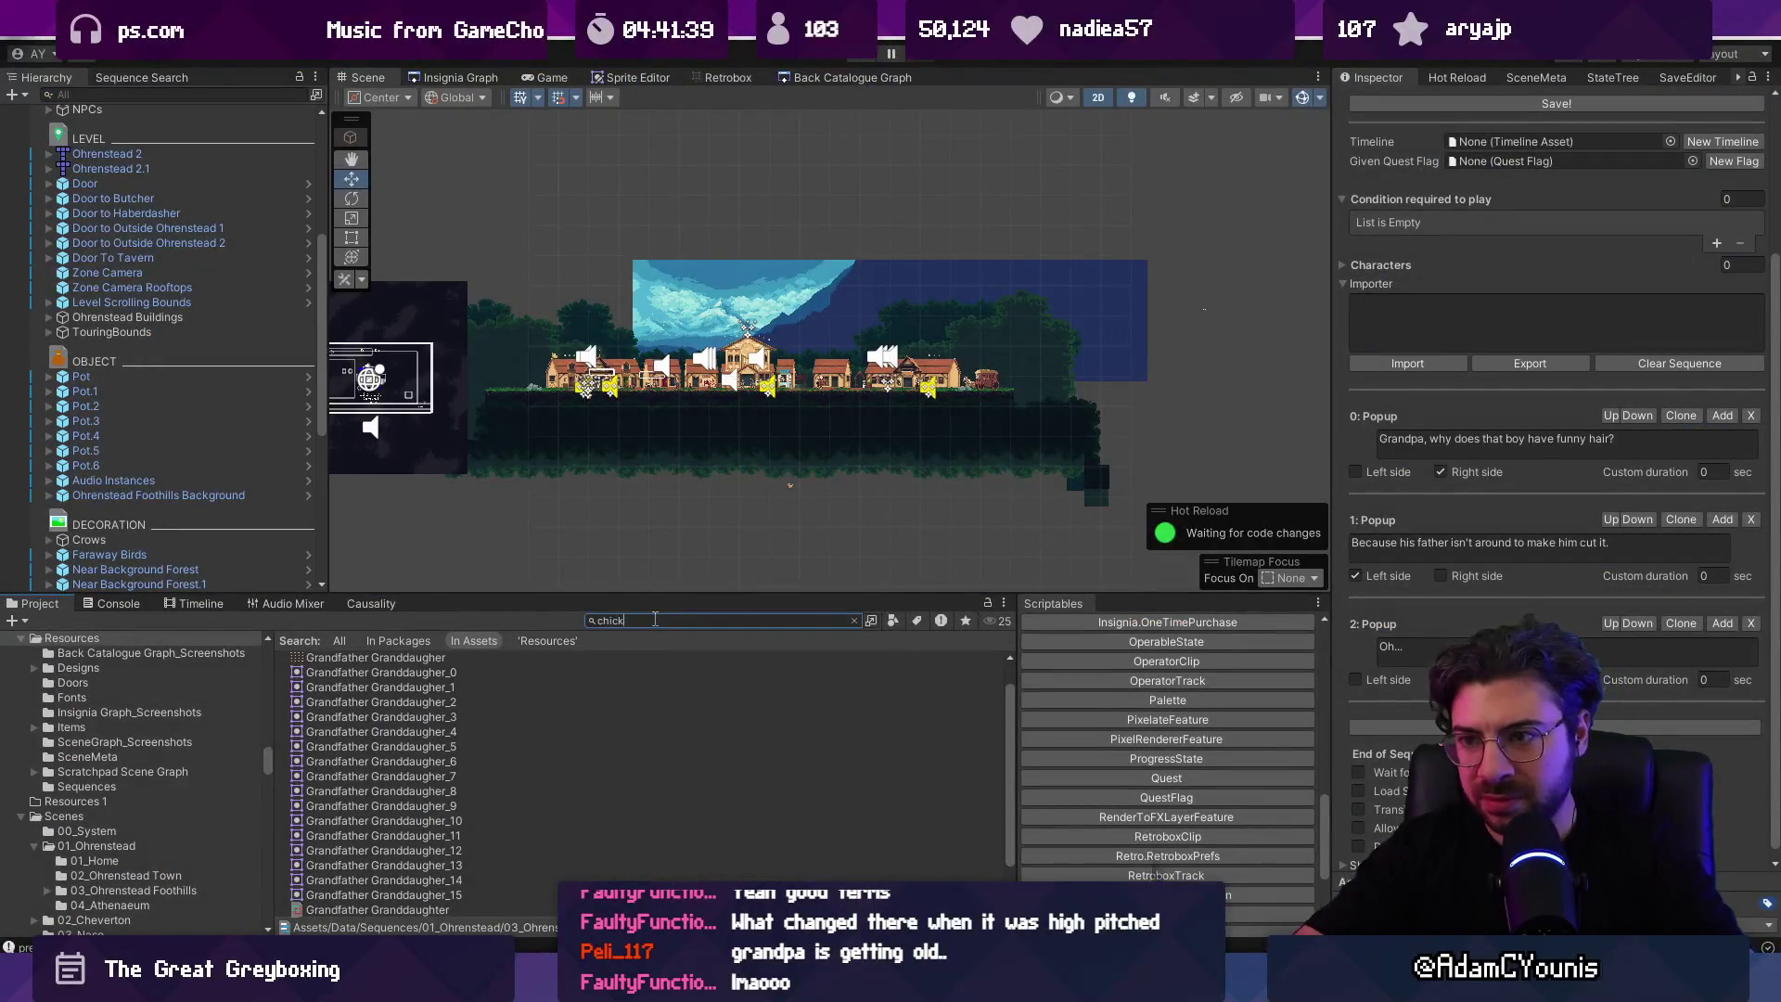
{"action": "double_click", "coordinate": [354, 659]}
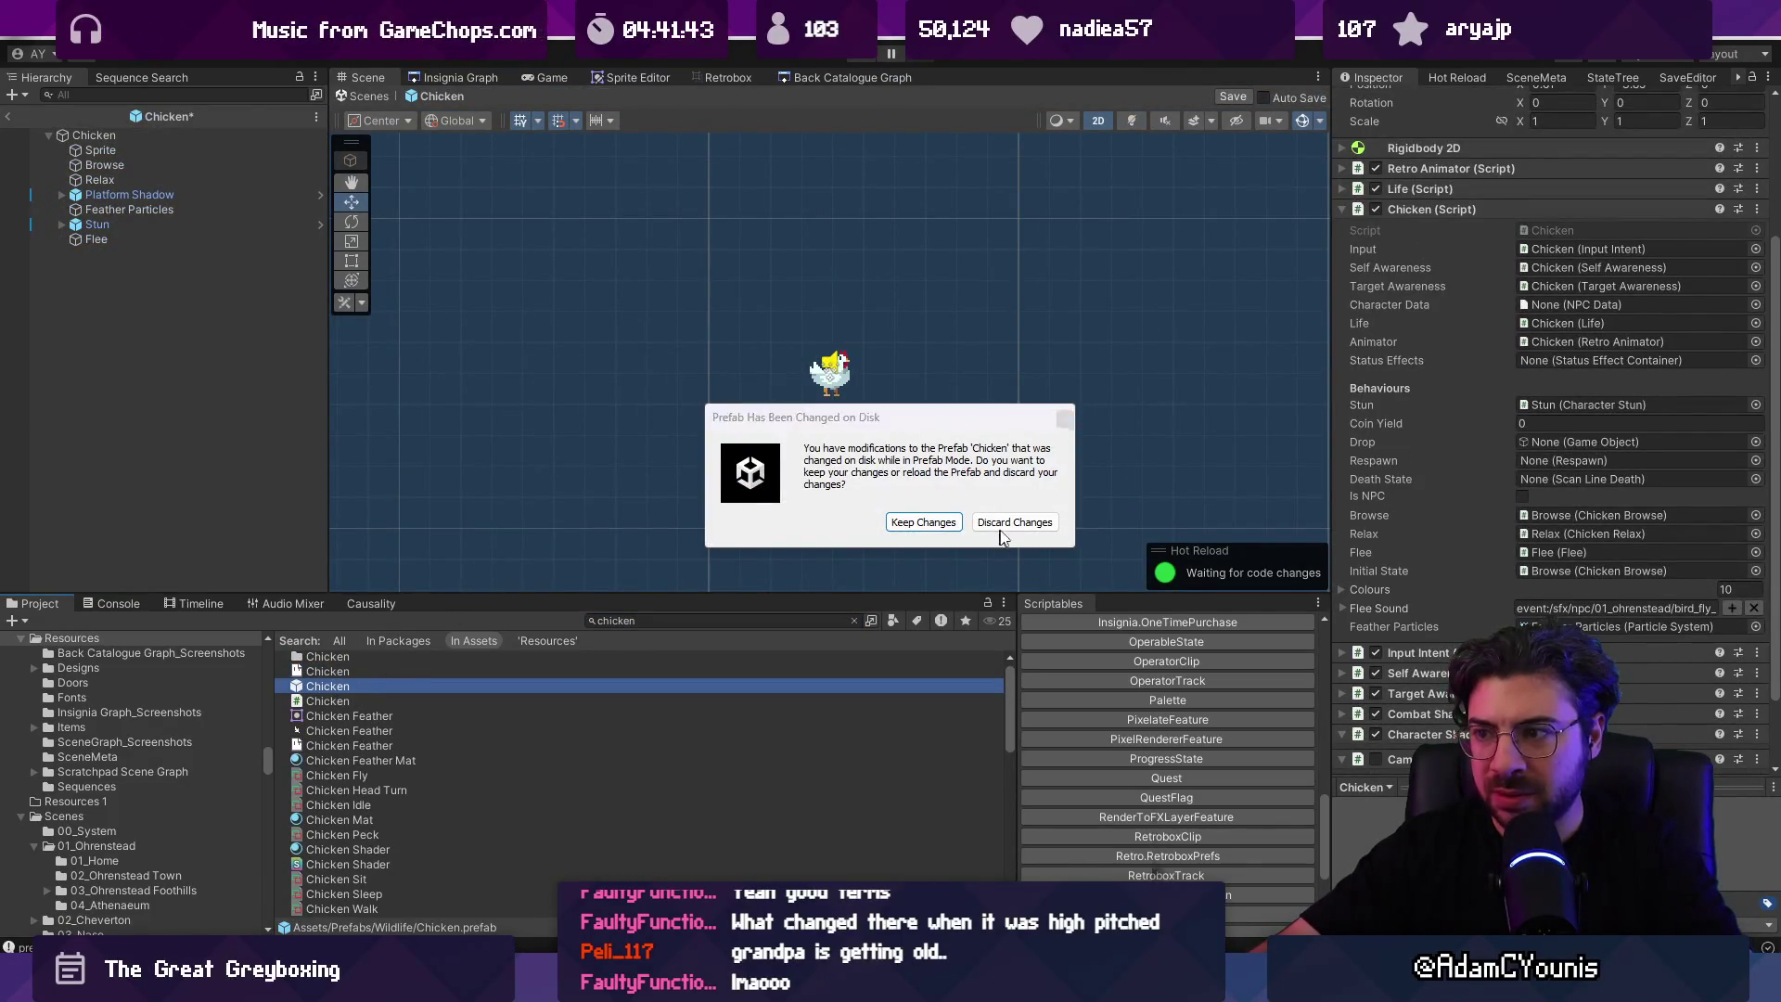
{"action": "left_click", "coordinate": [1004, 525]}
{"action": "left_click", "coordinate": [129, 224]}
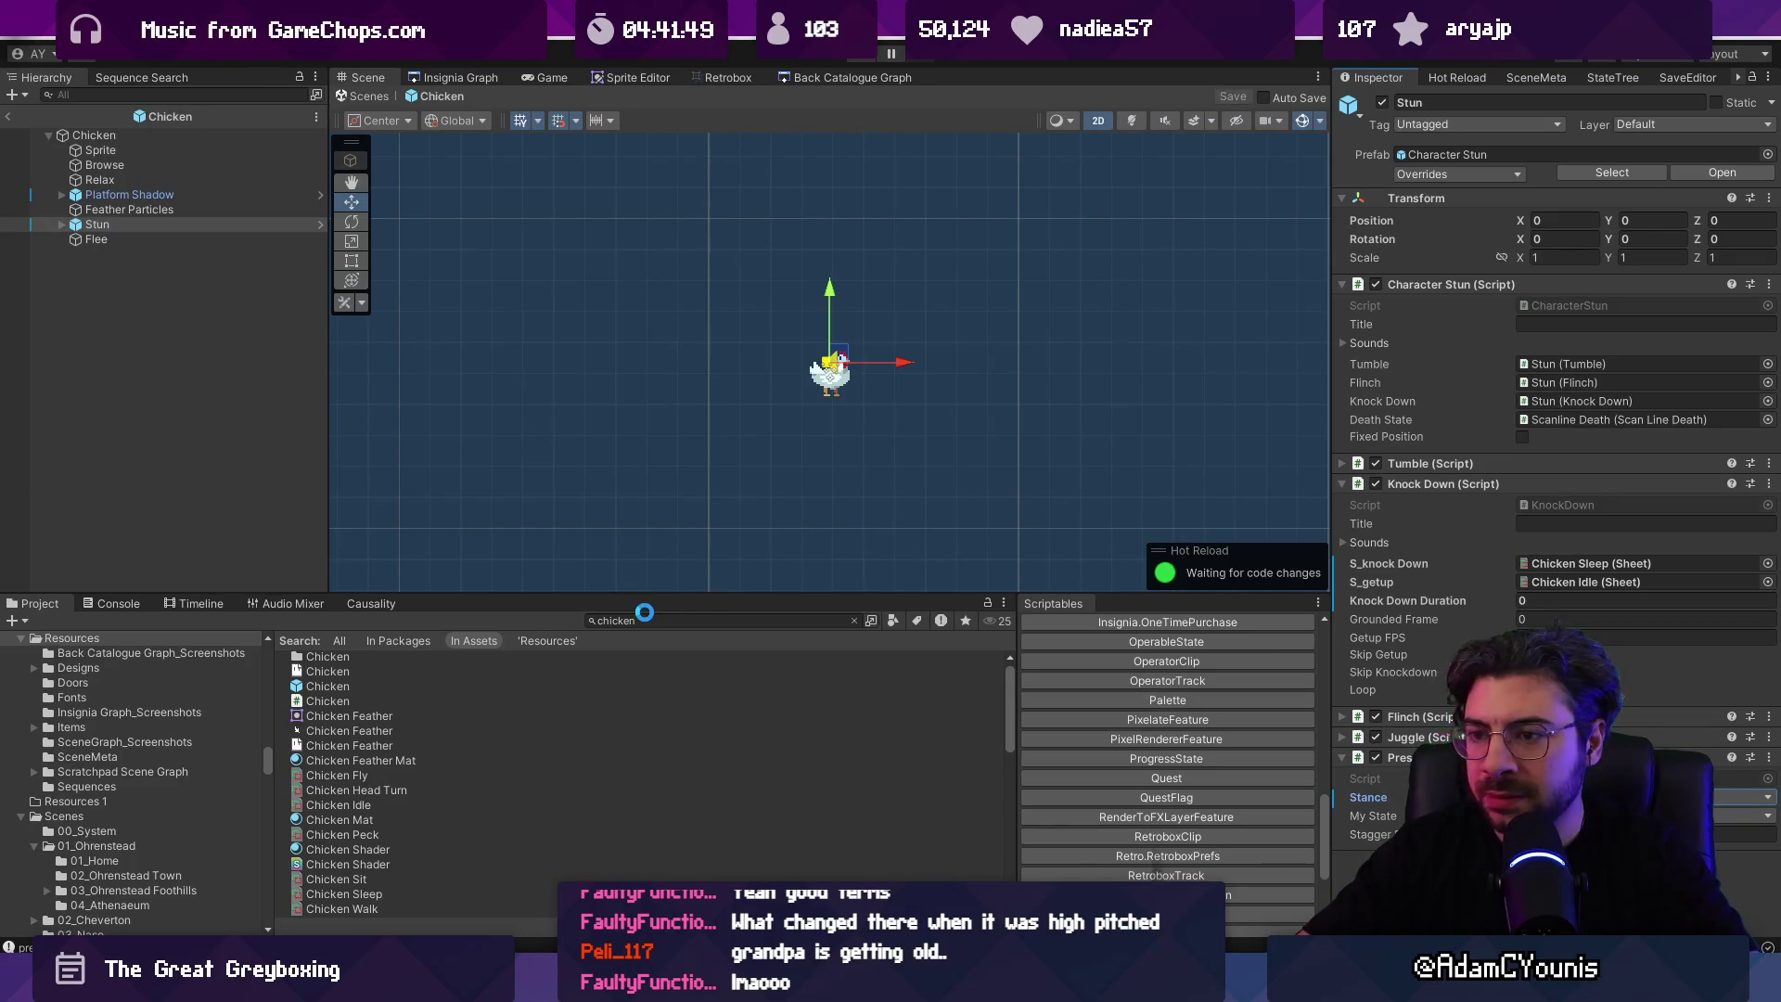
Step: Open the Juggle Ball prefab, inspect its Platform Shadow and Life settings, then press Play
{"action": "type", "text": "ball"}
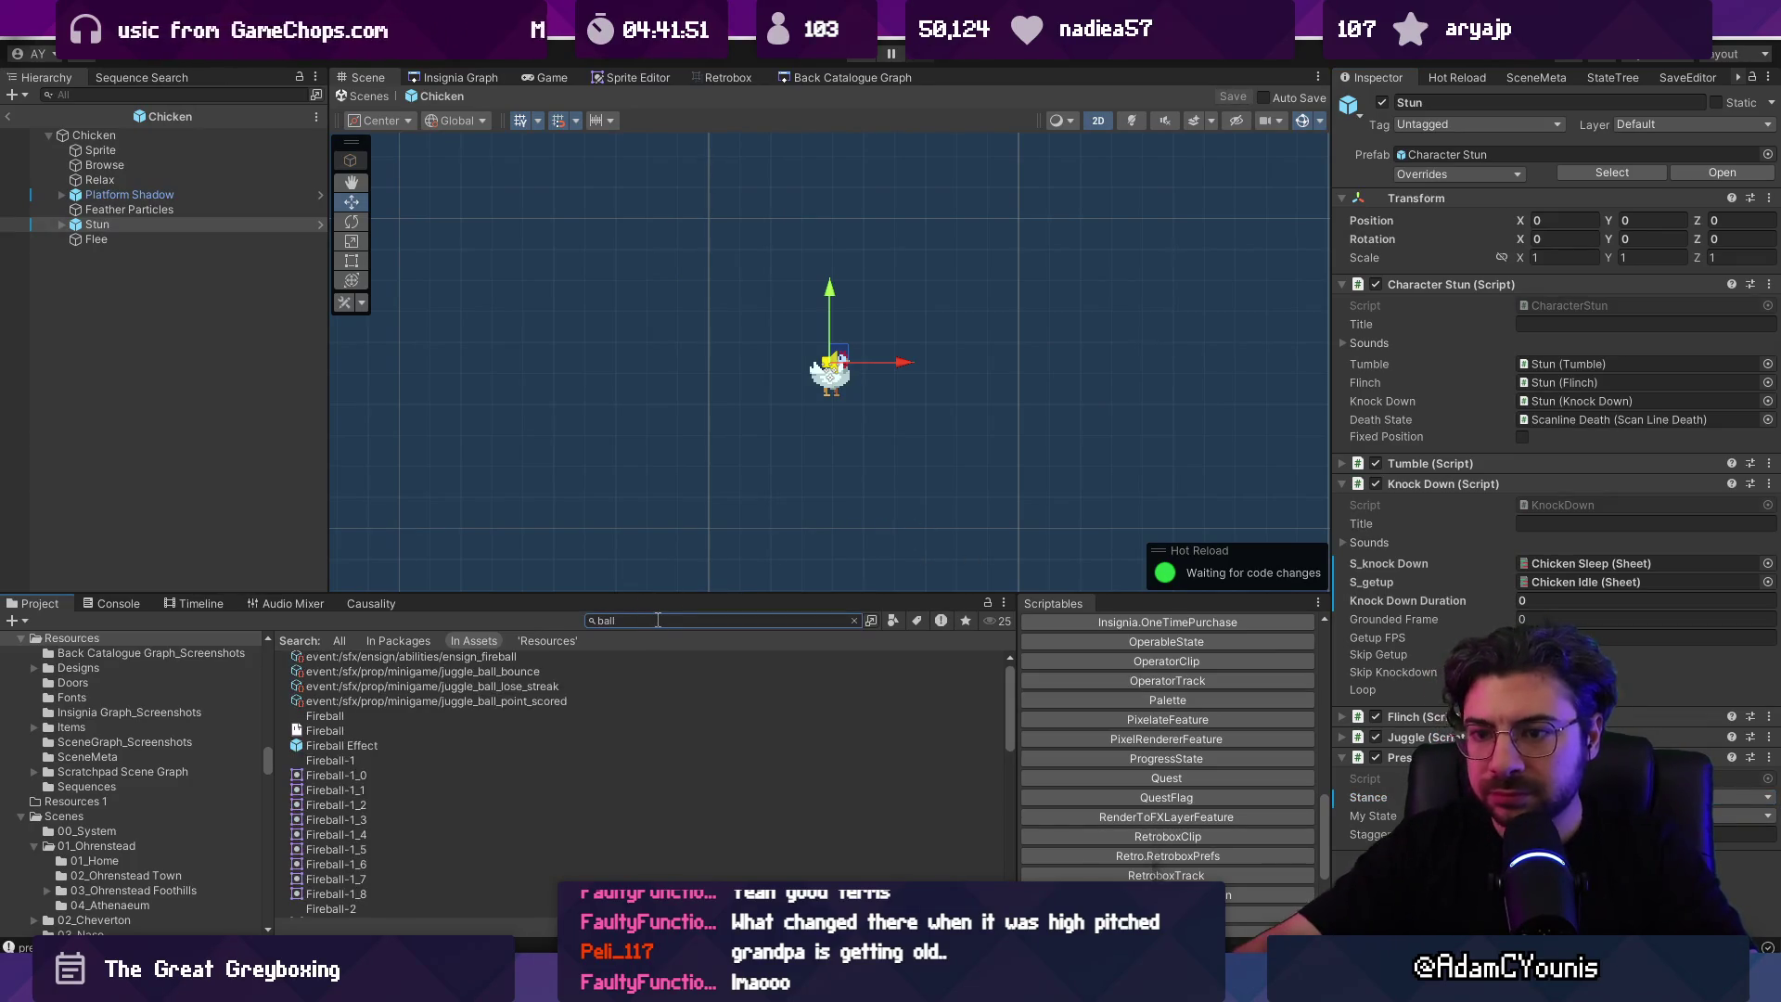
{"action": "scroll", "coordinate": [371, 738], "scroll_direction": "down", "scroll_amount": 5}
{"action": "double_click", "coordinate": [334, 851]}
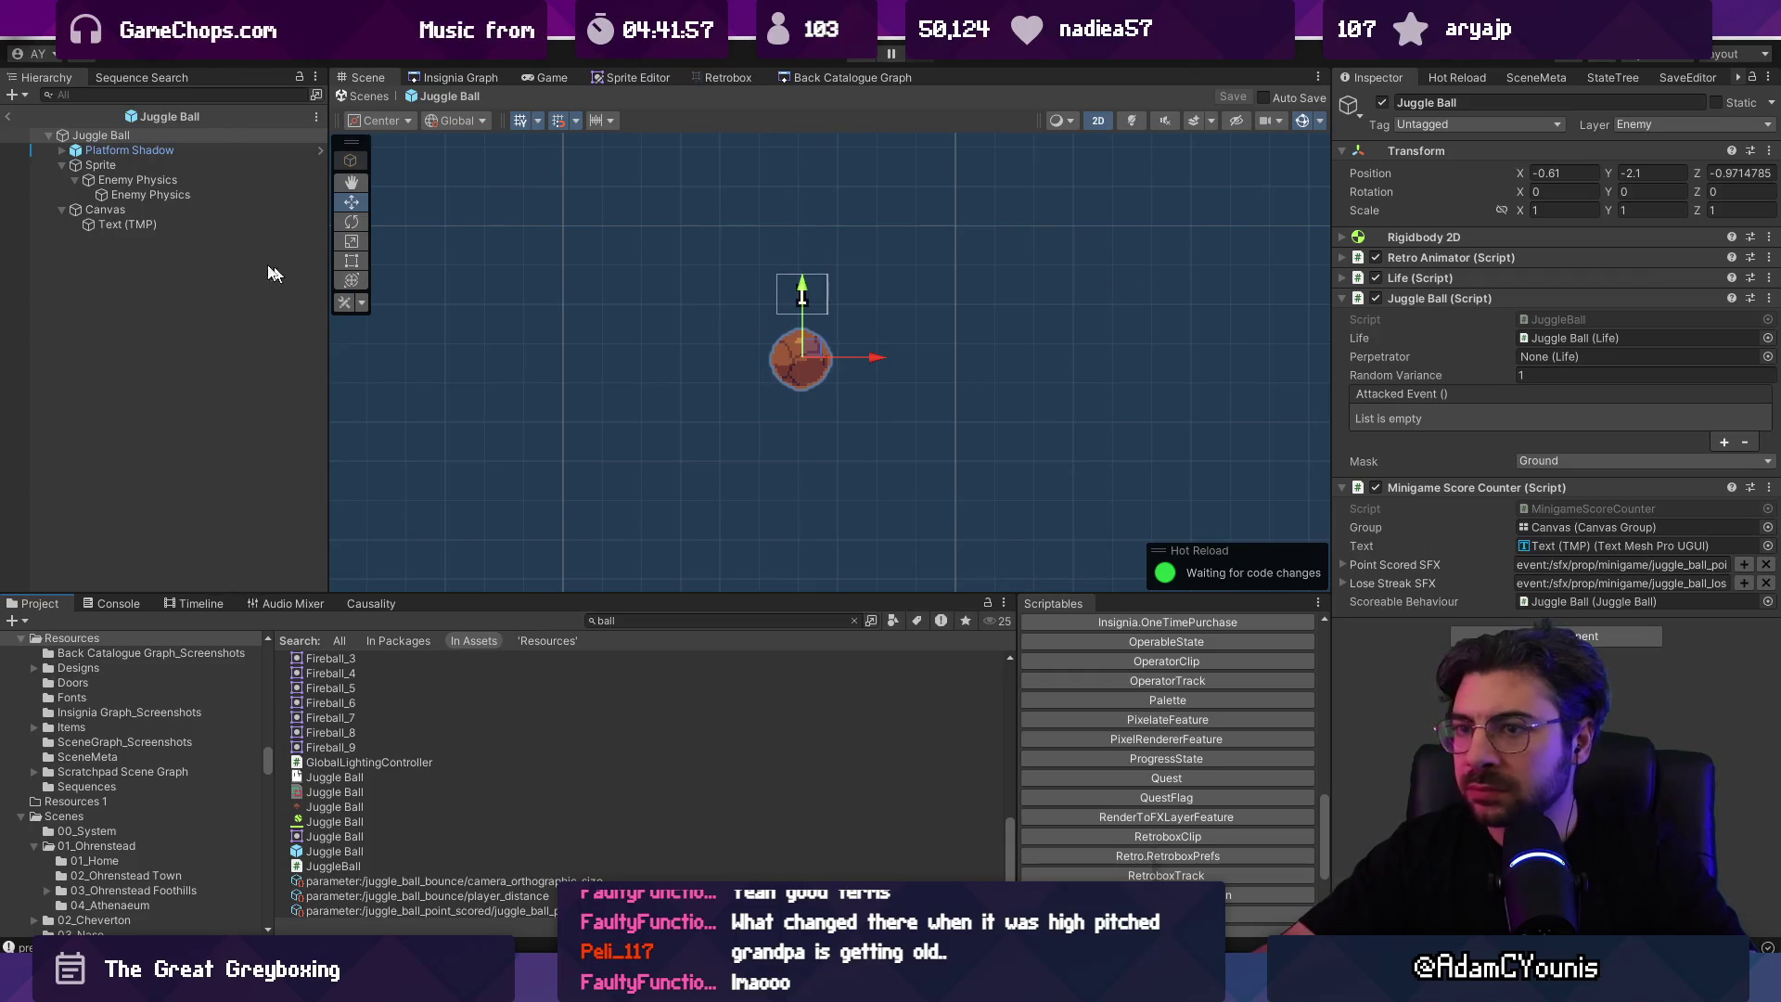
{"action": "left_click", "coordinate": [50, 150]}
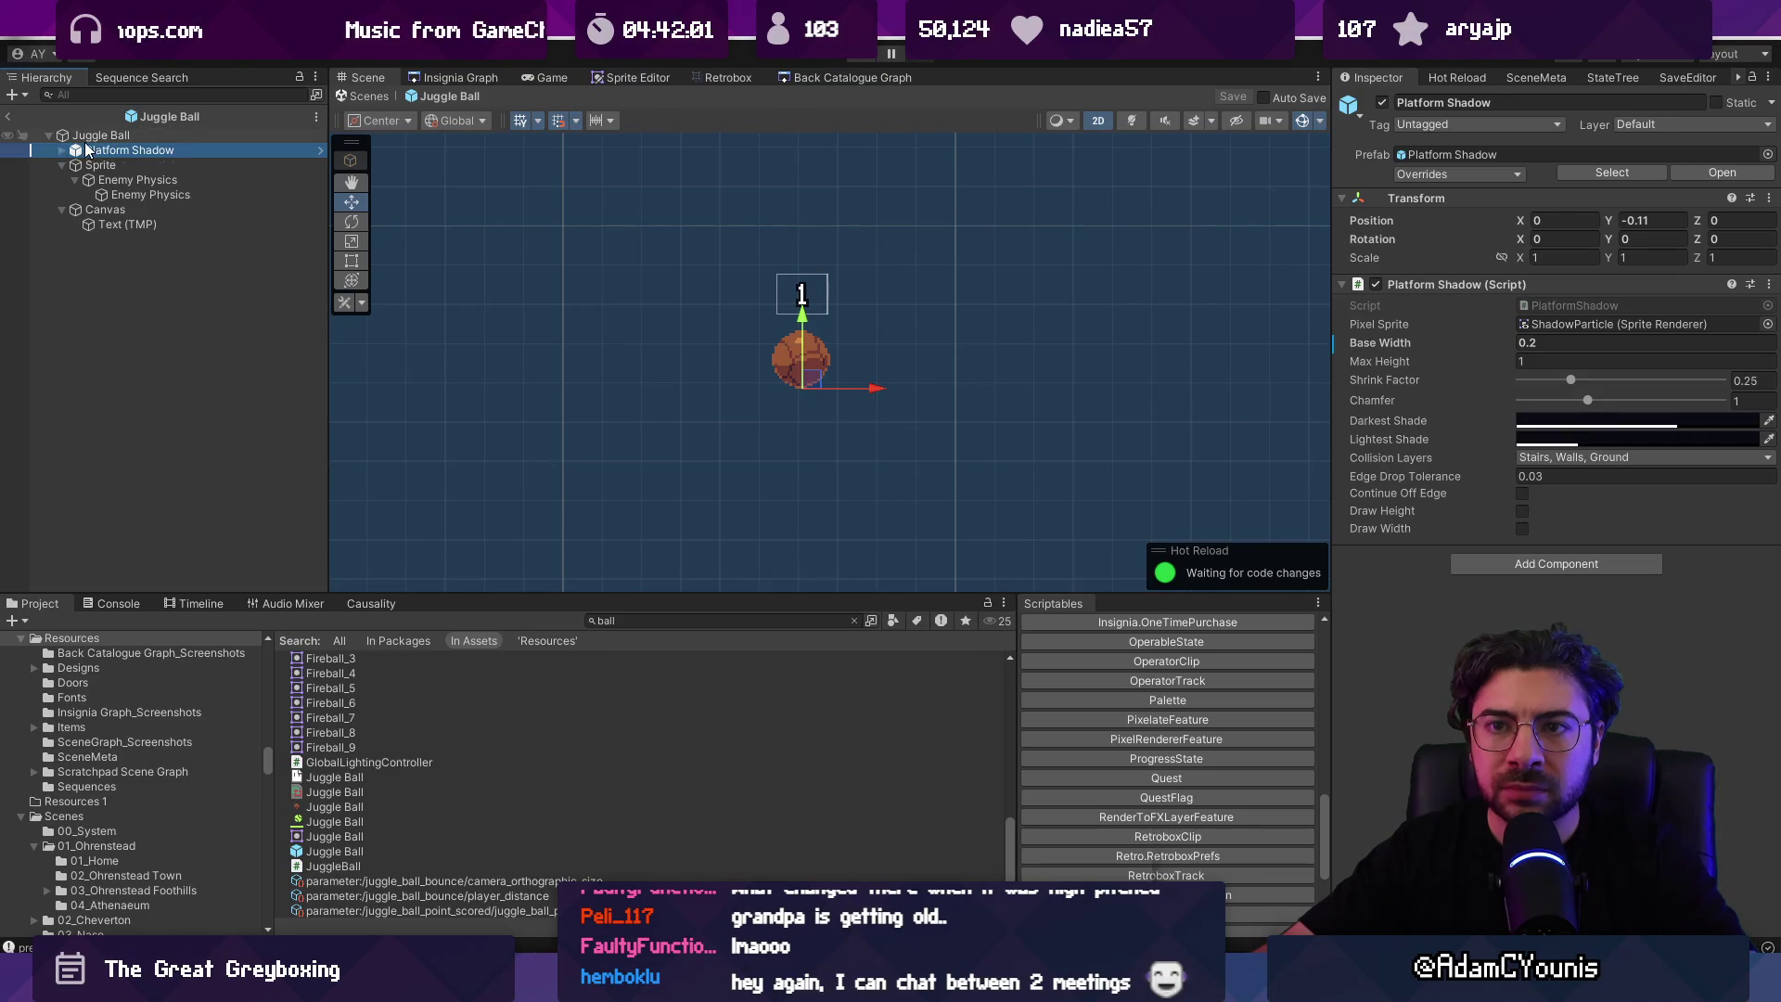
{"action": "left_click", "coordinate": [93, 136]}
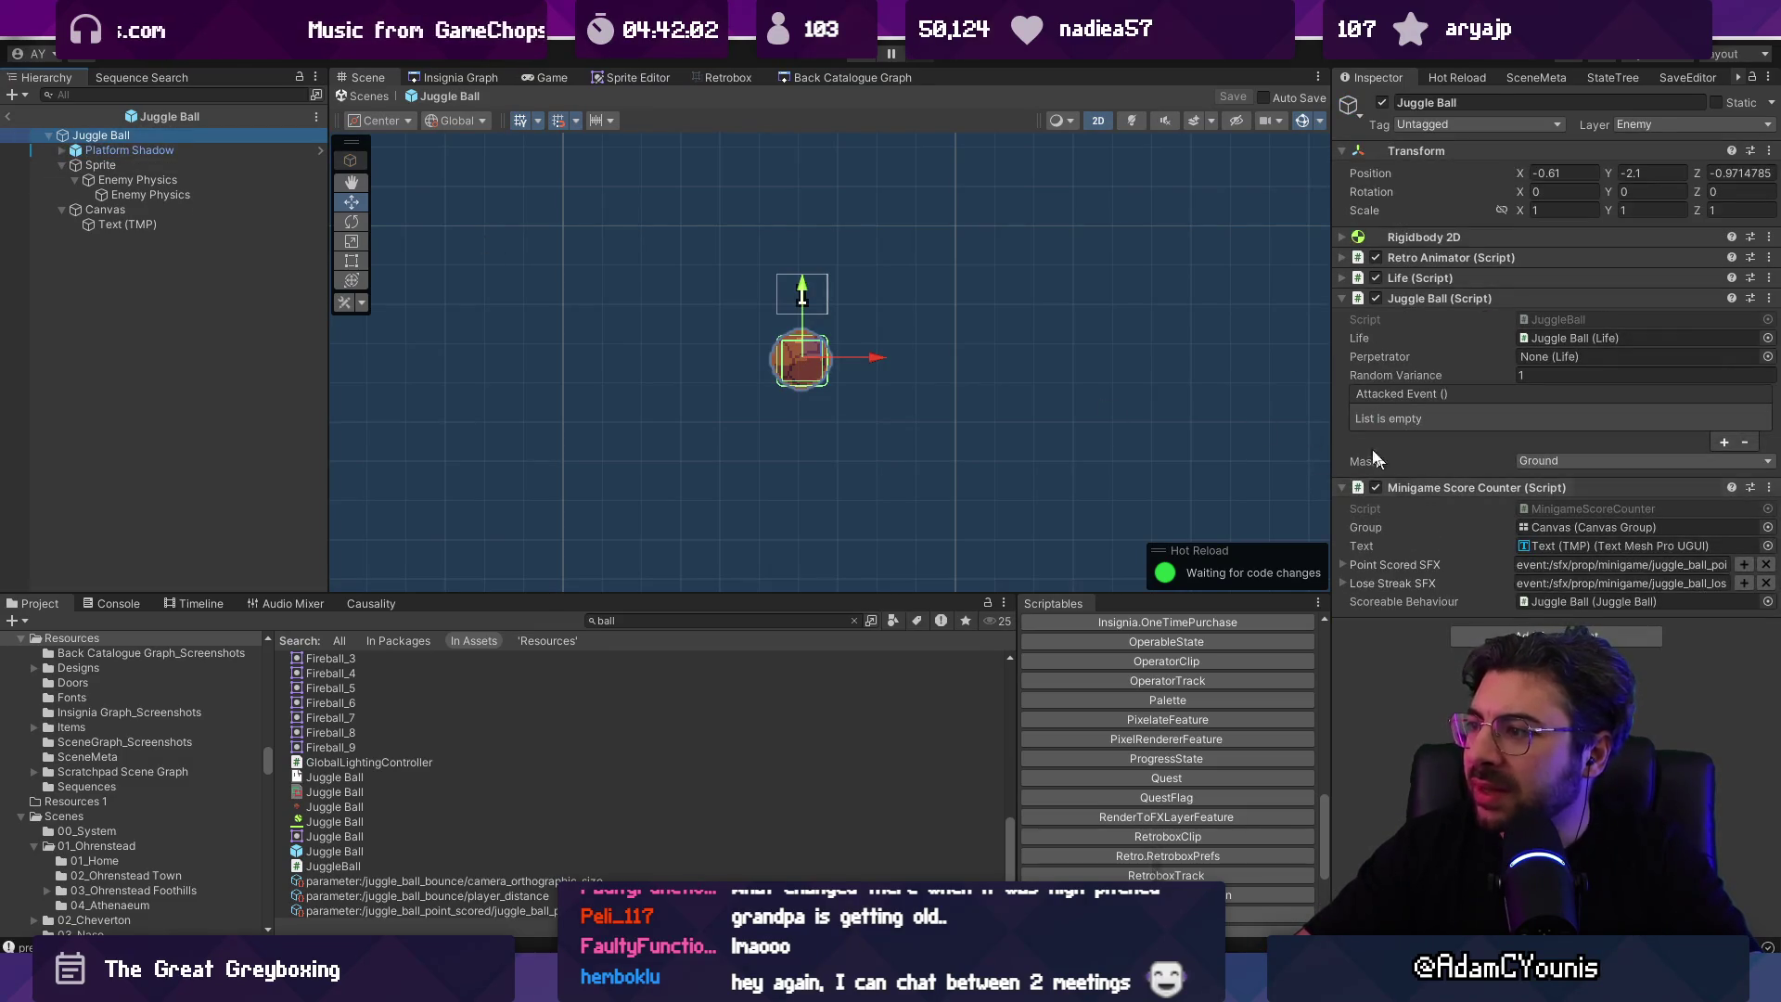
{"action": "left_click", "coordinate": [1545, 277]}
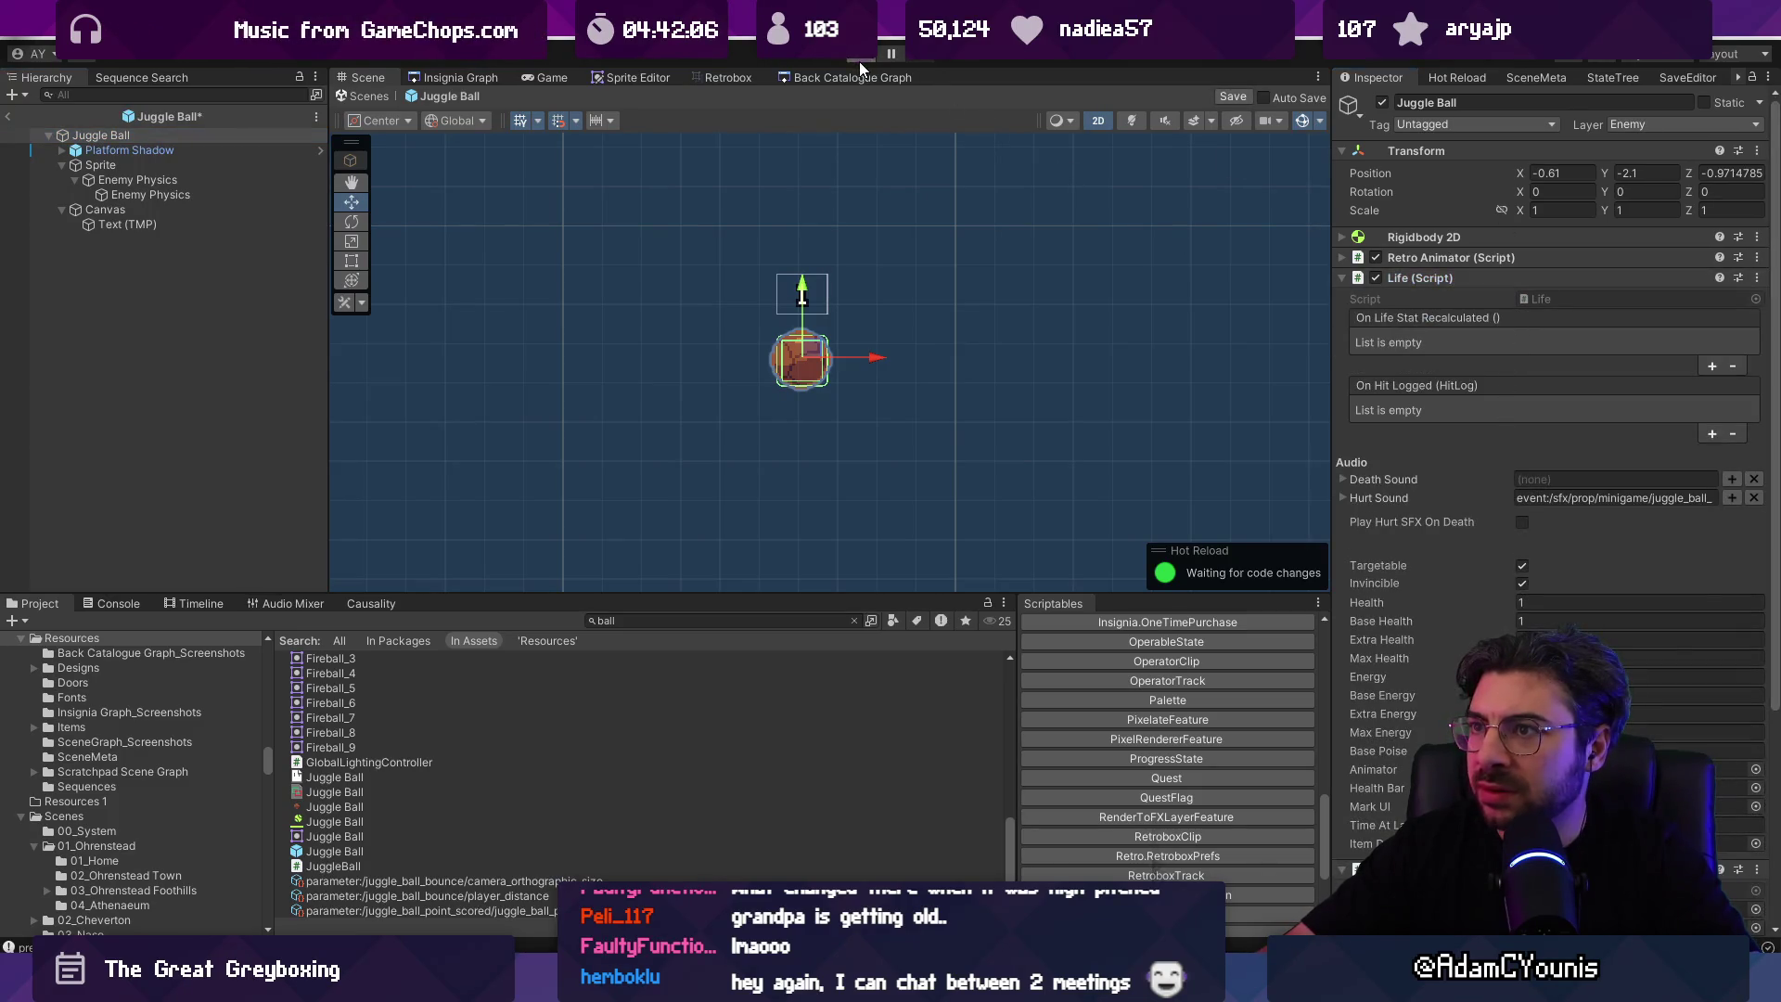
{"action": "left_click", "coordinate": [859, 61]}
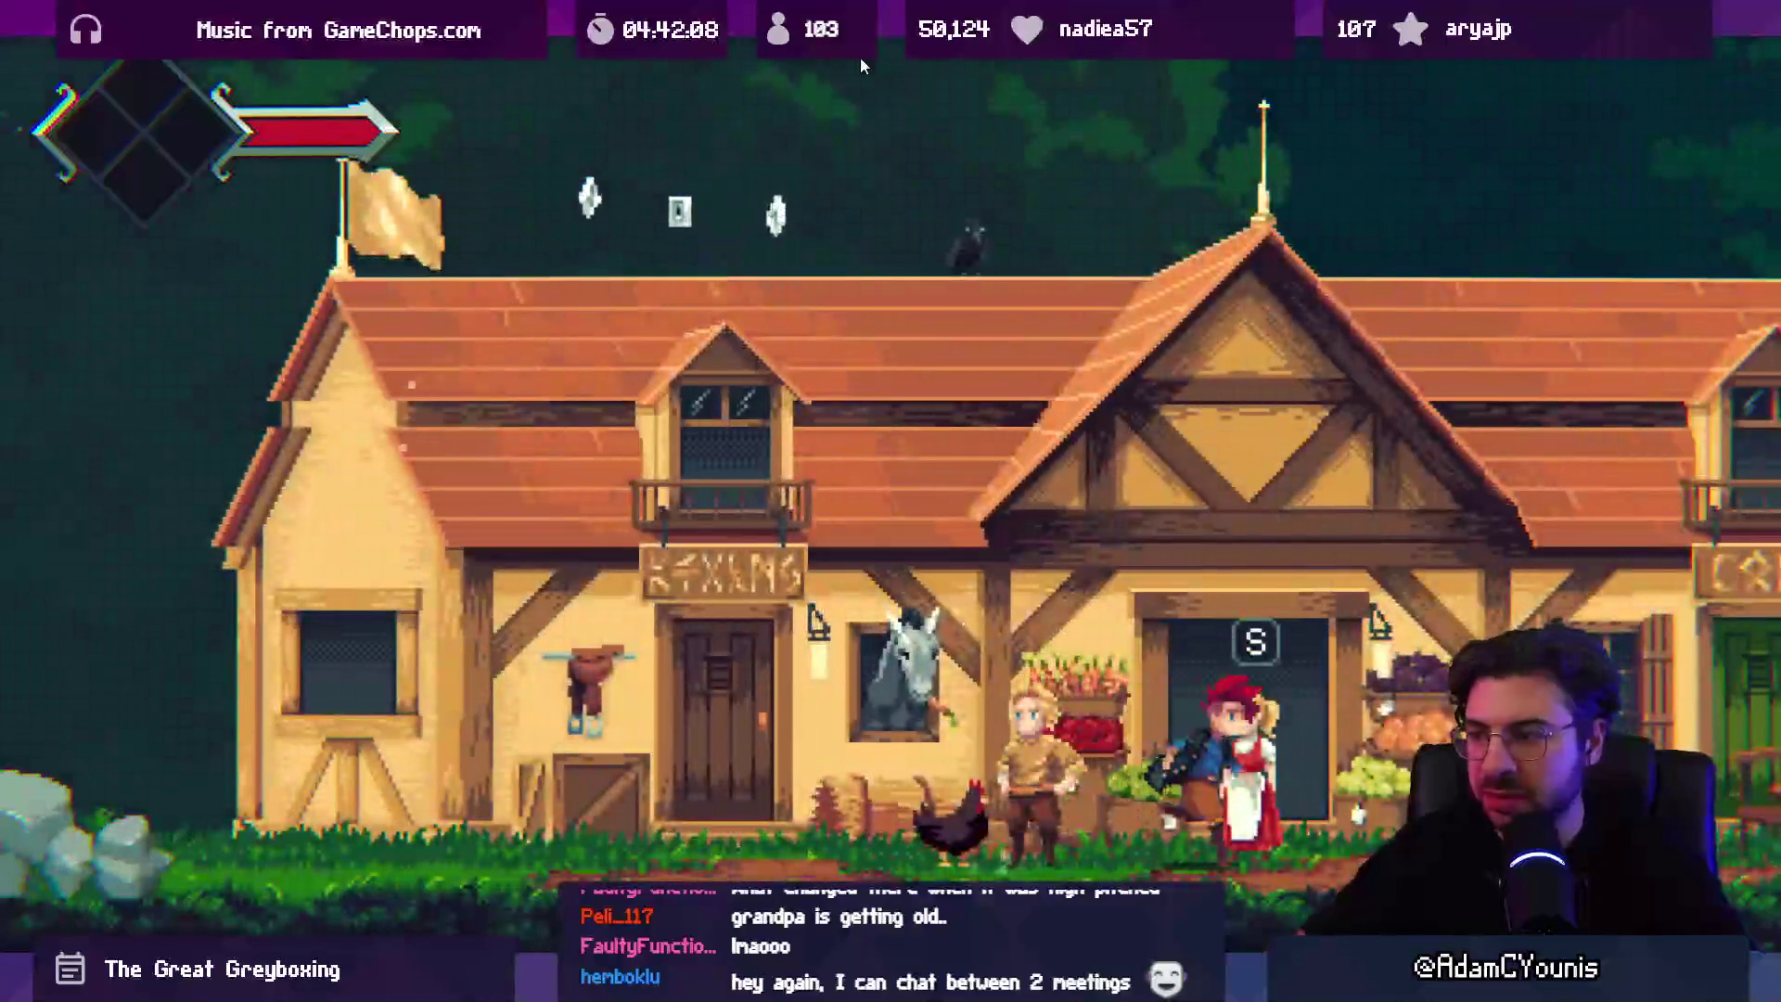
Step: Sword-juggle the ball through town to a count of 7, then exit the maximized Game view
{"action": "key", "text": "Left"}
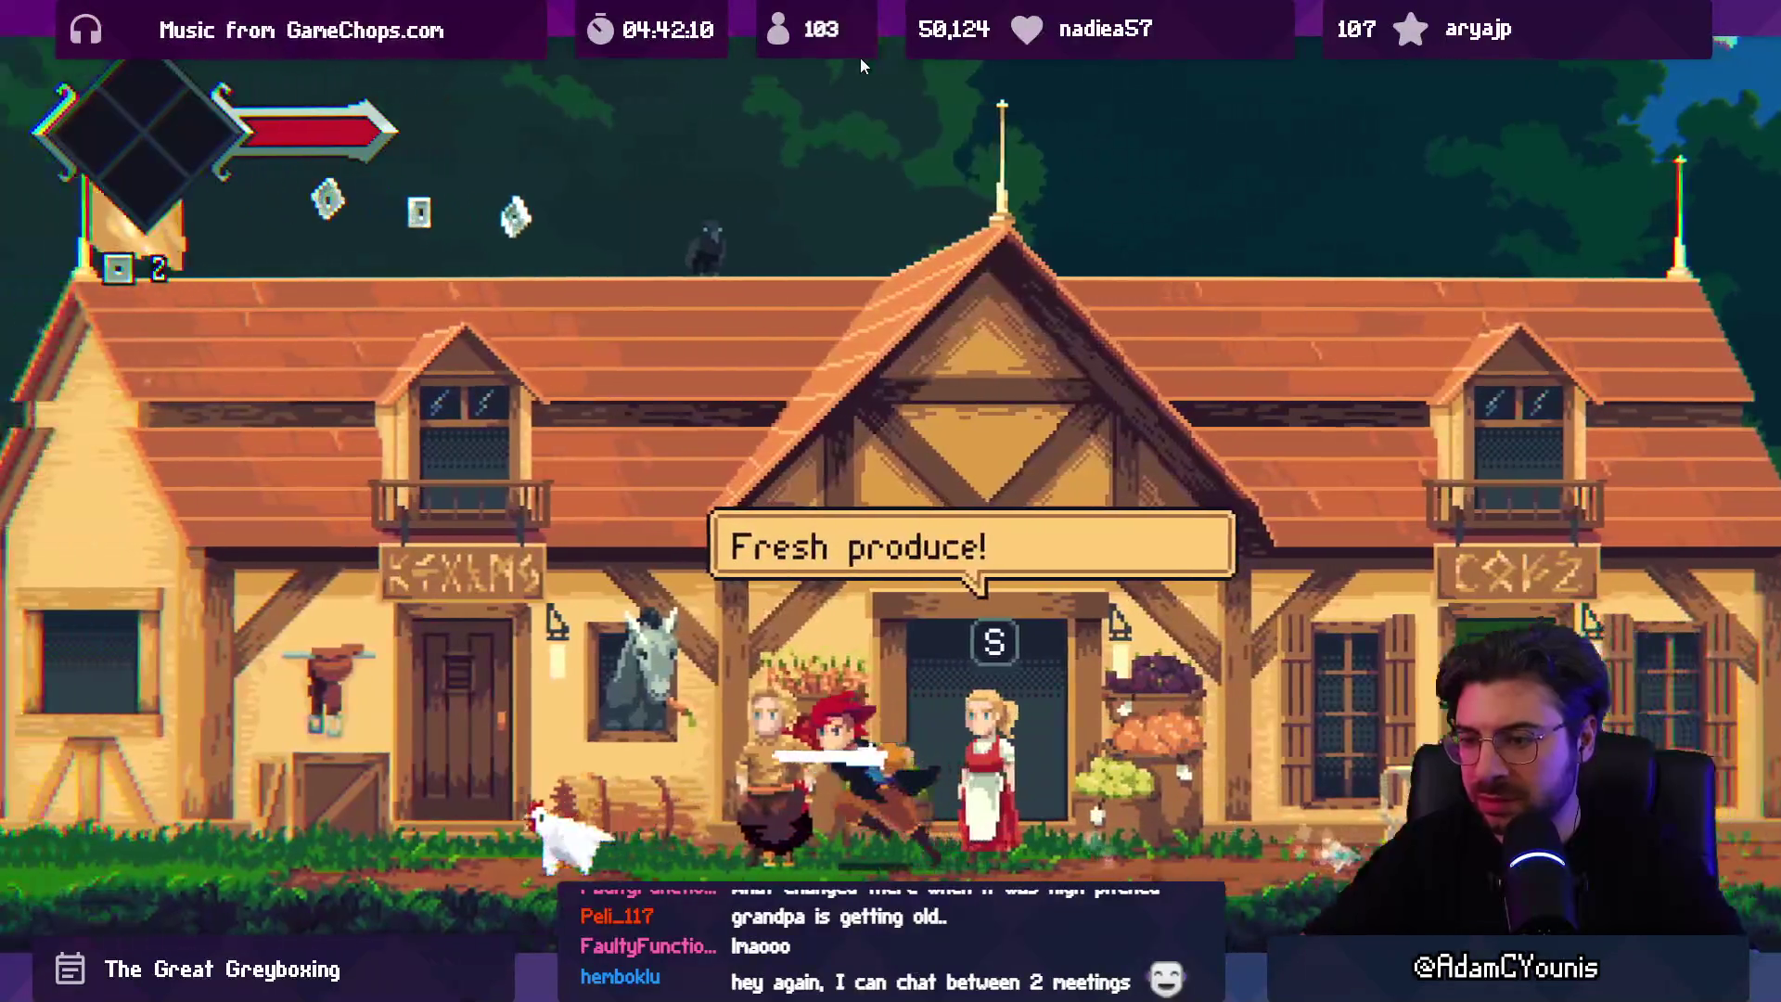
{"action": "key", "text": "Right"}
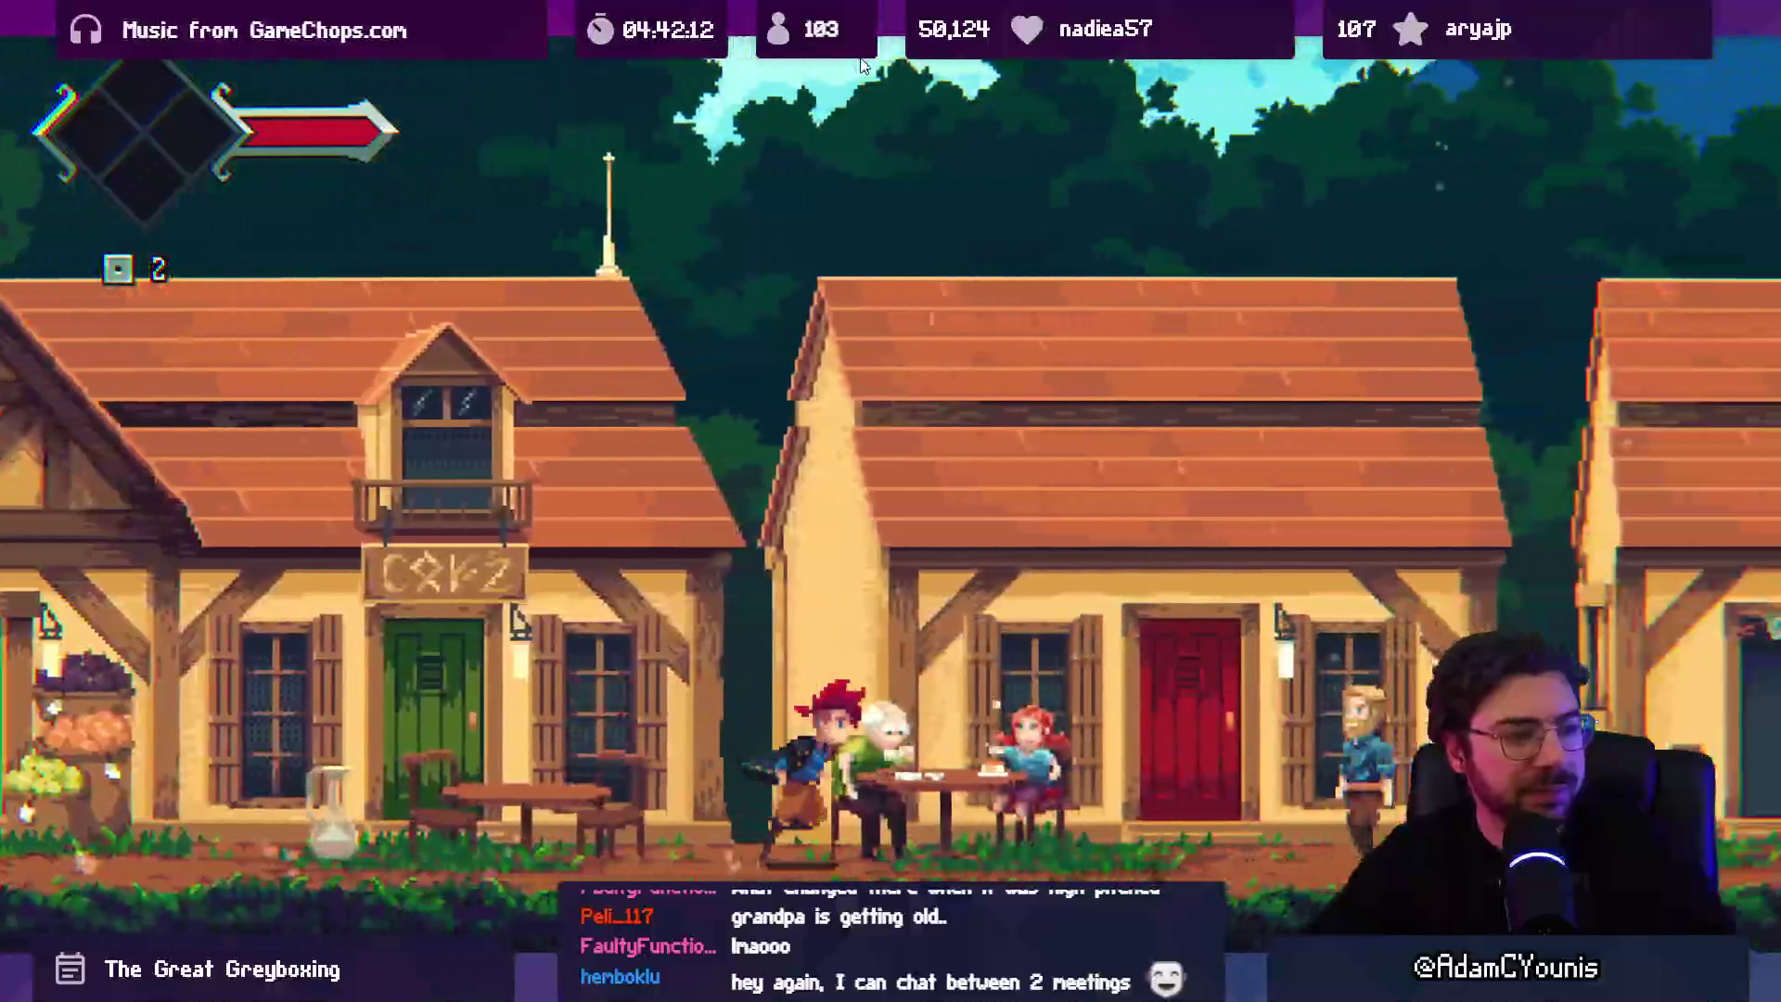
{"action": "key", "text": "Right"}
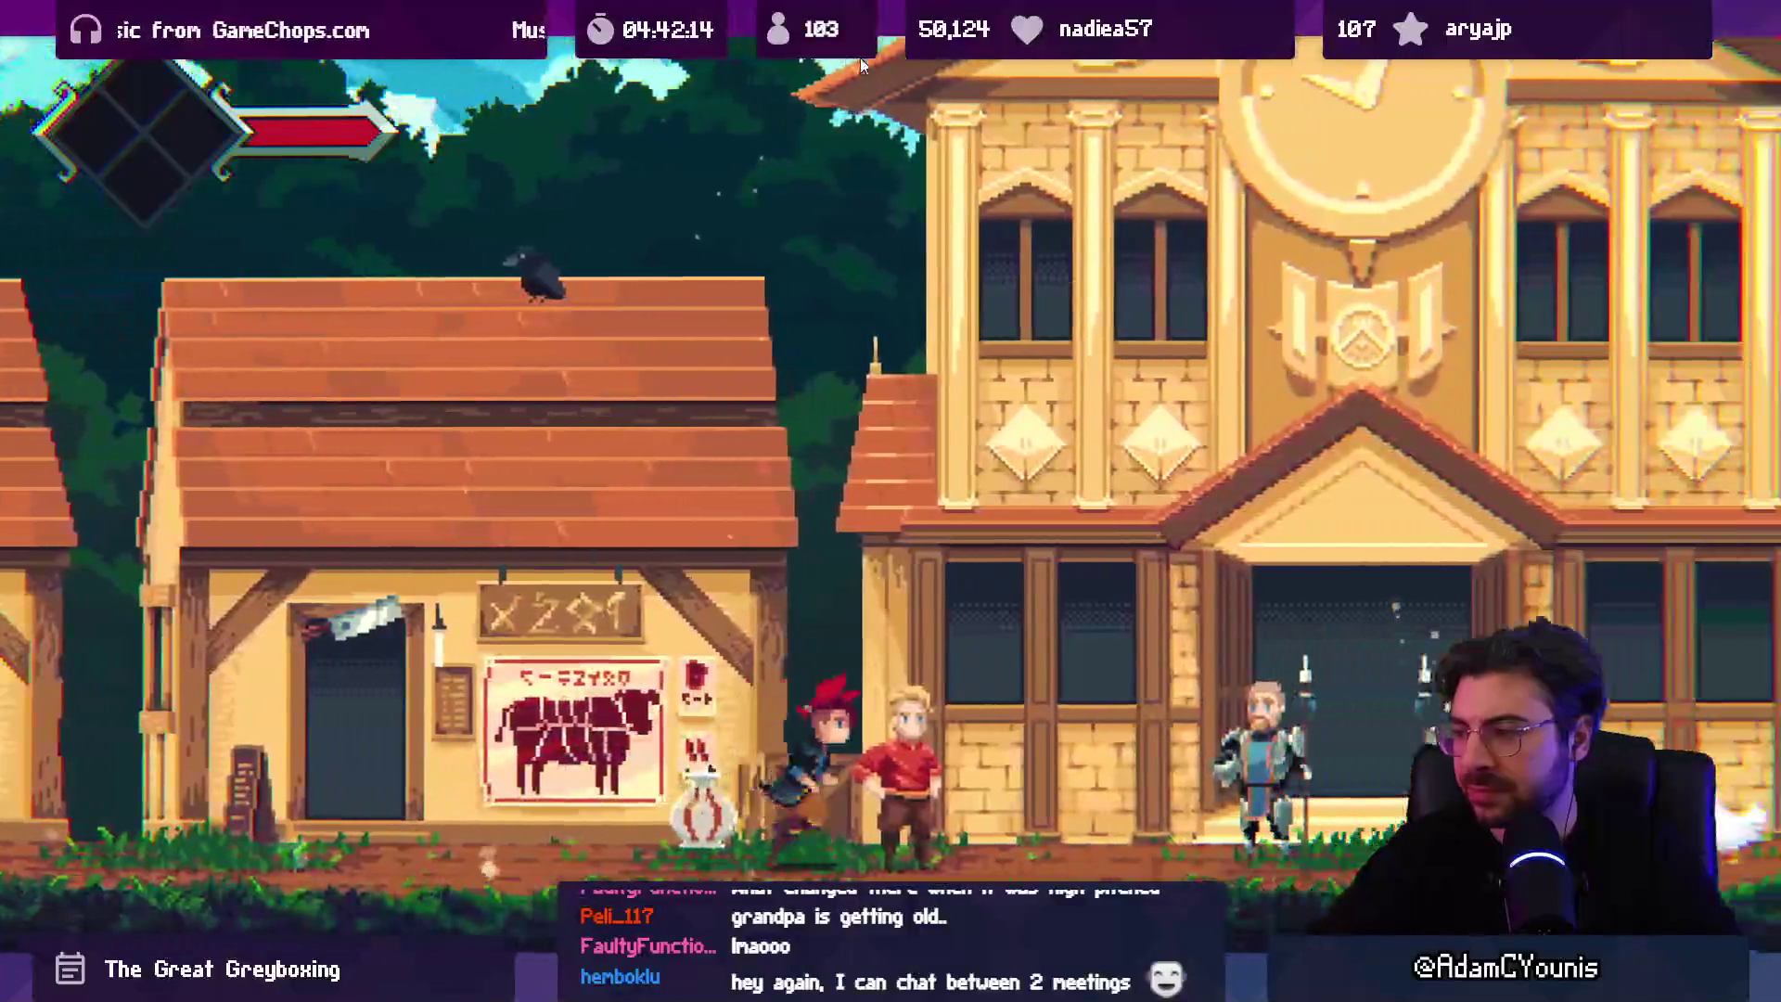
{"action": "key", "text": "Right"}
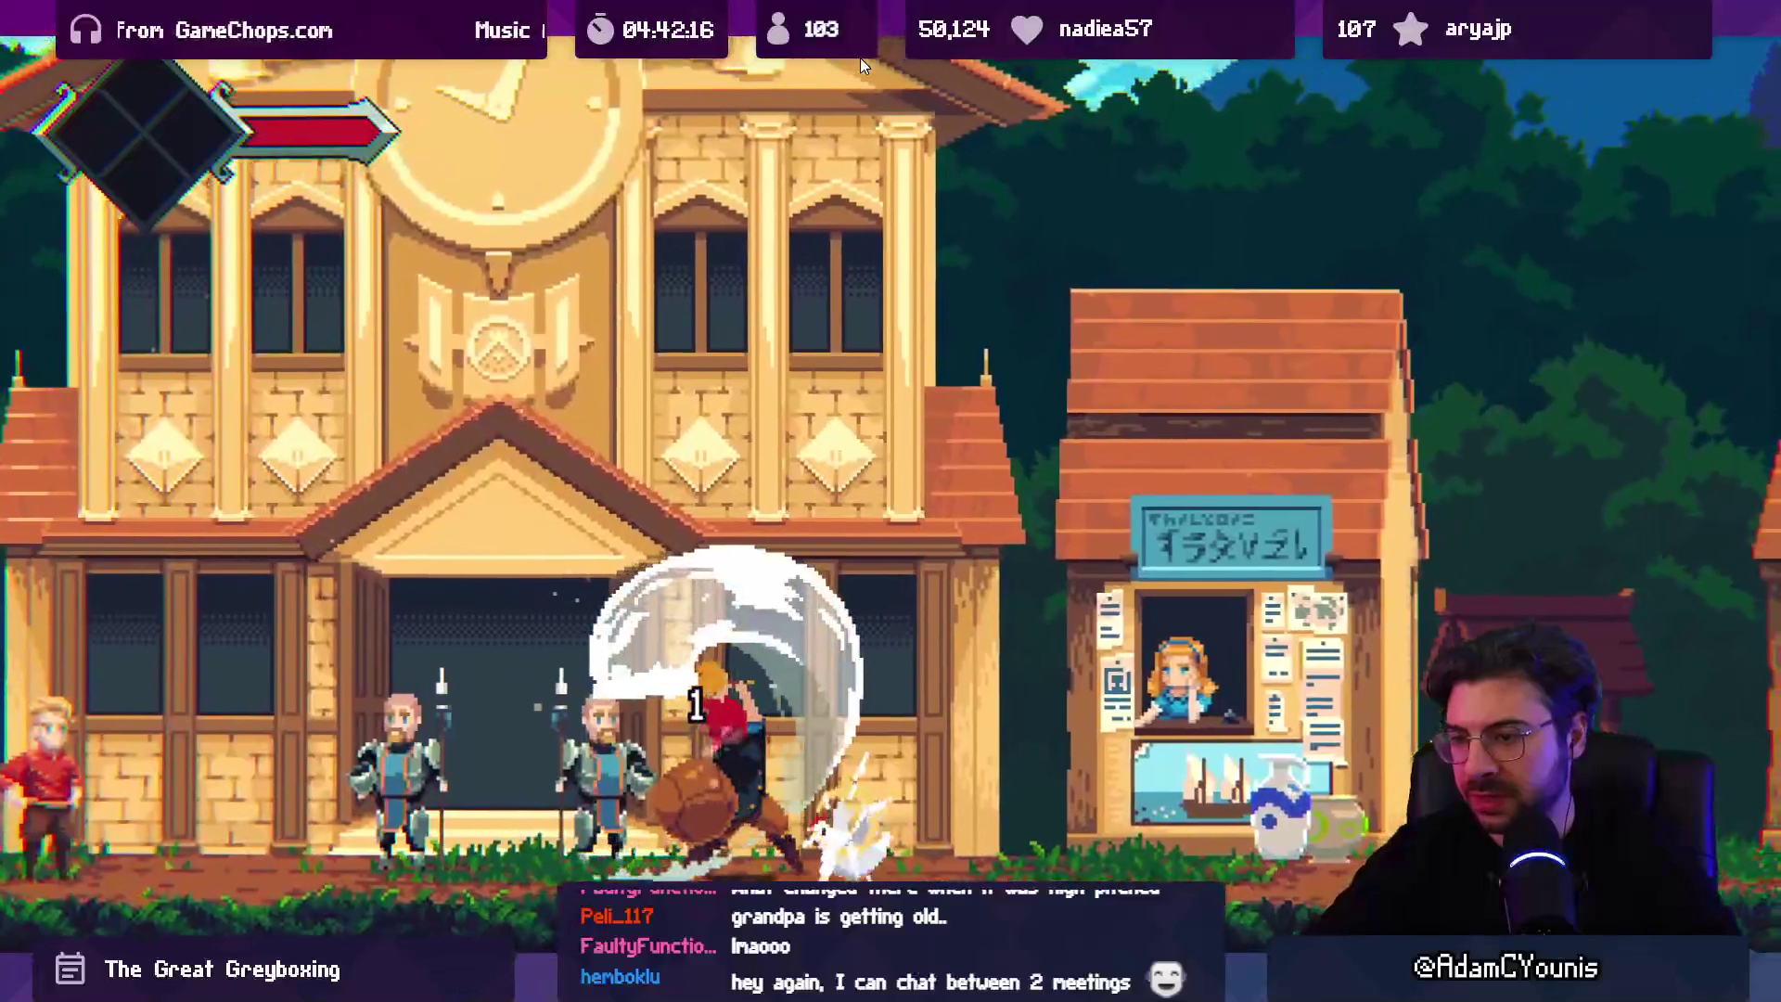
{"action": "key", "text": "Right"}
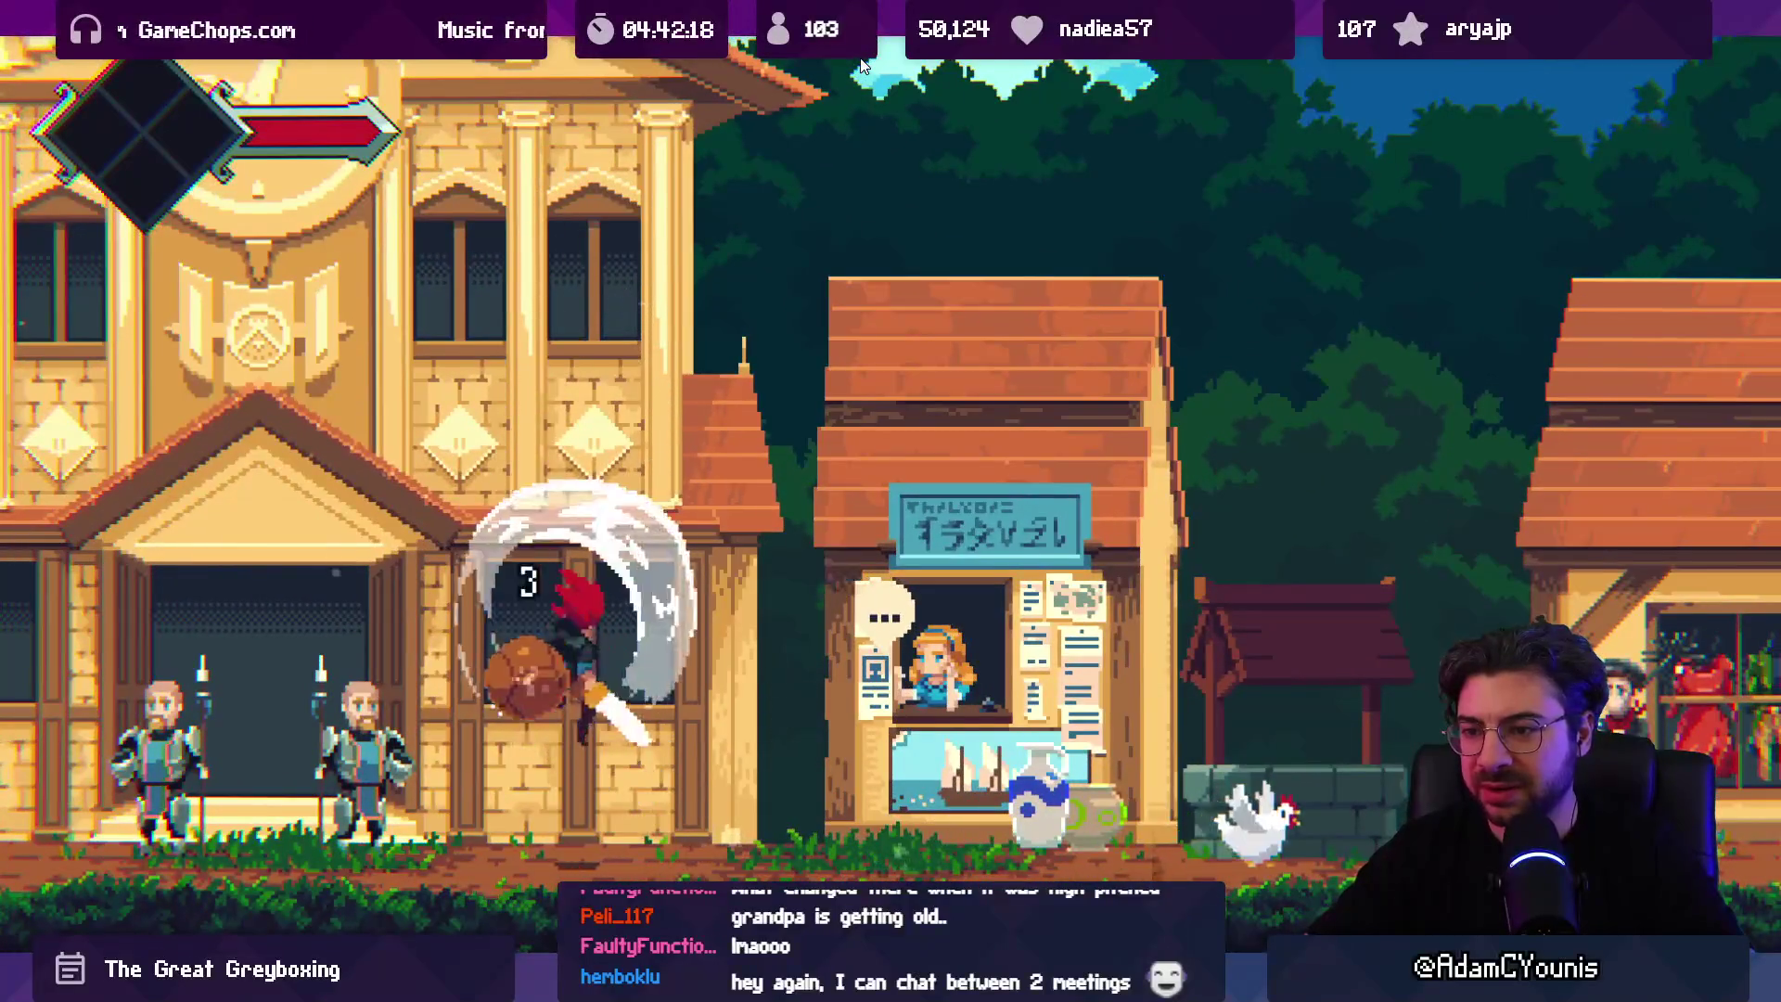
{"action": "key", "text": "Right"}
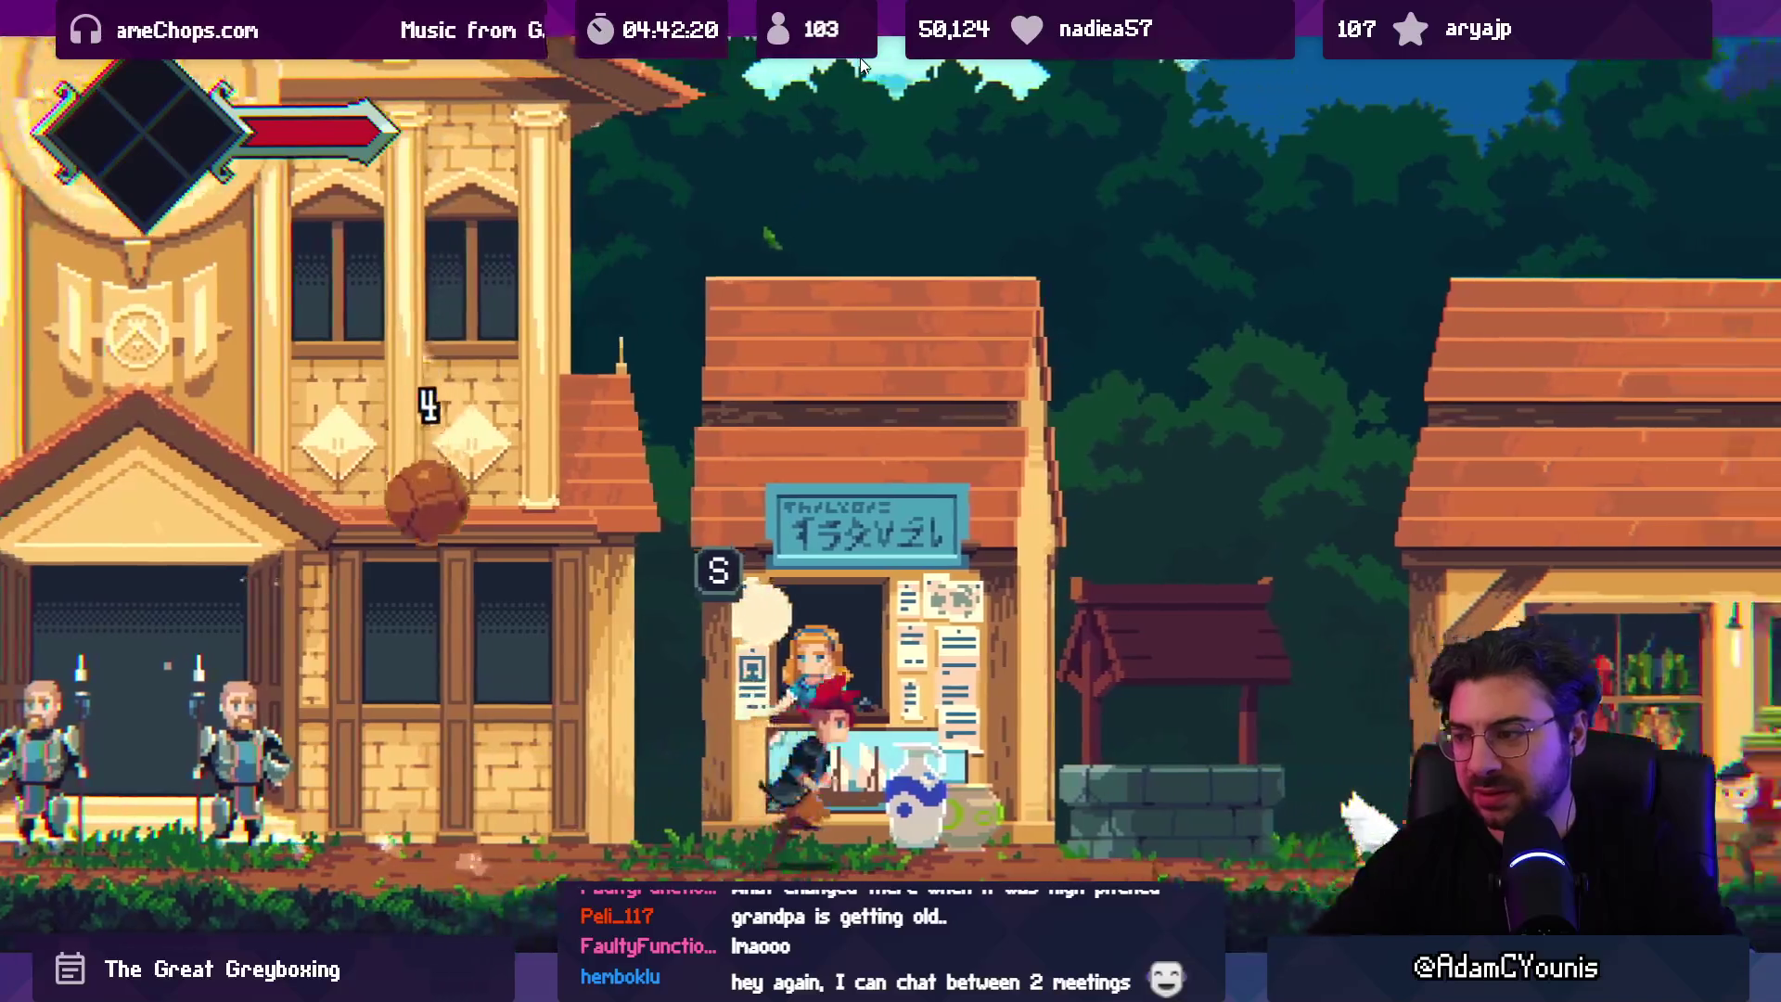
{"action": "key", "text": "Right"}
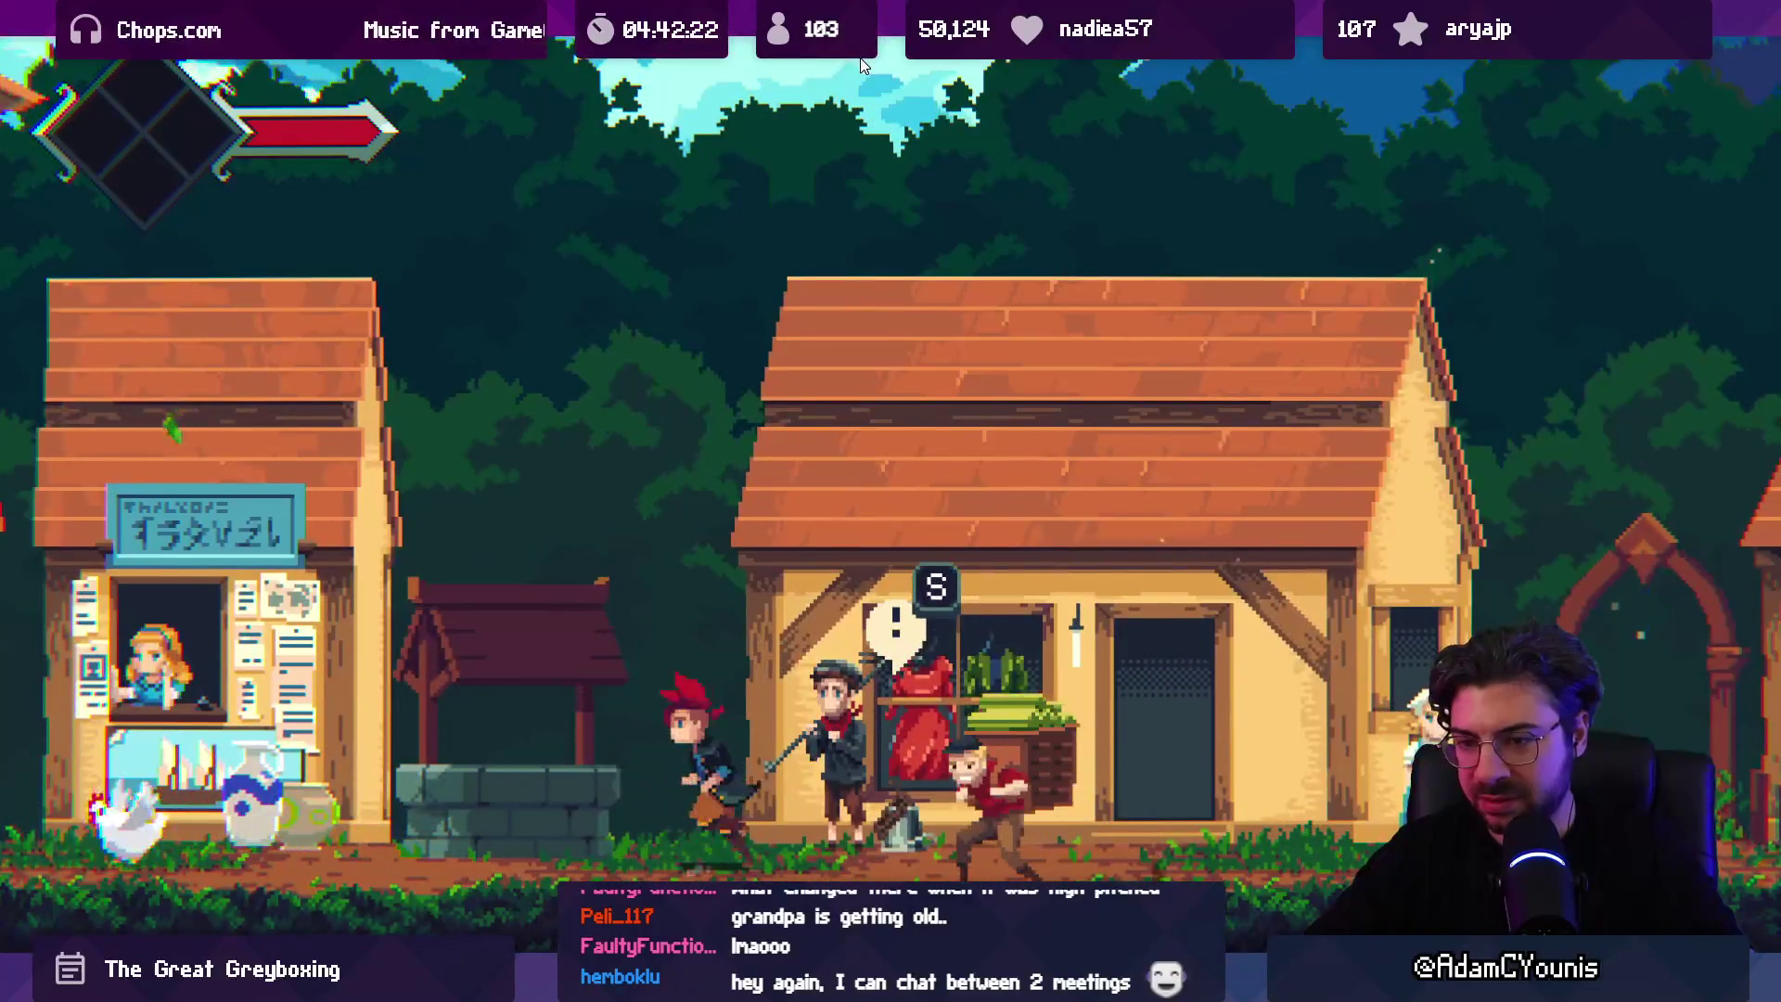
{"action": "key", "text": "Left"}
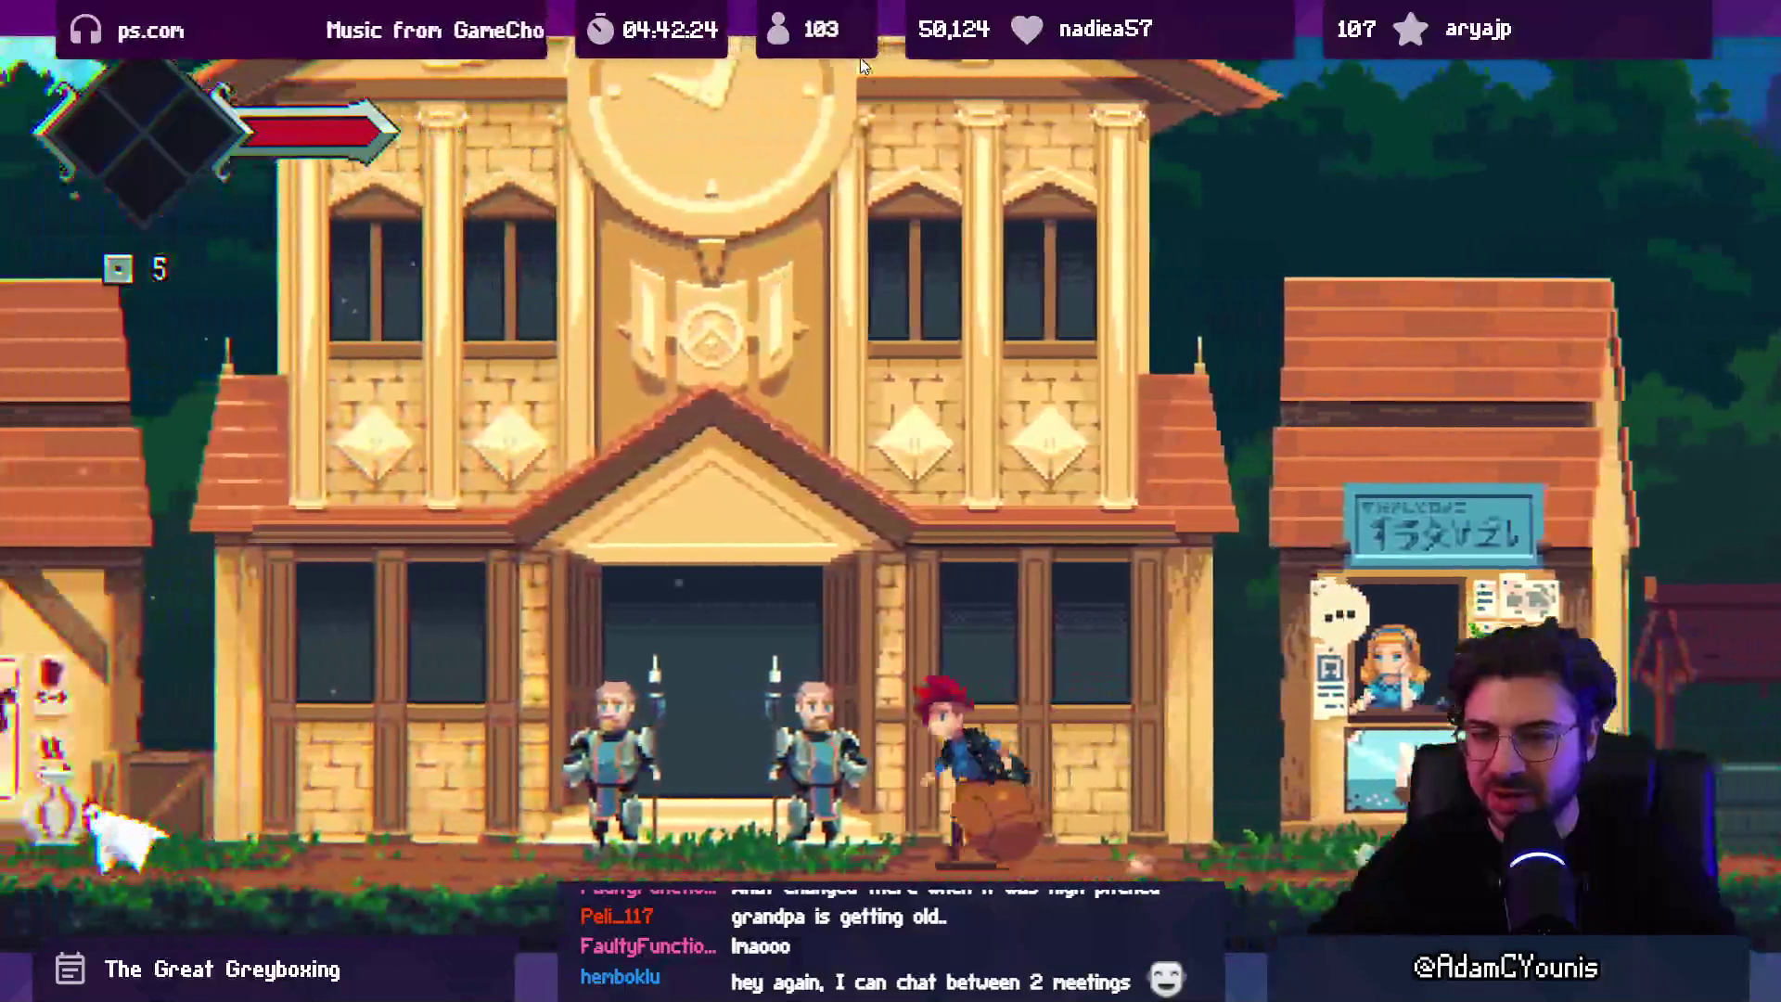
{"action": "key", "text": "Left"}
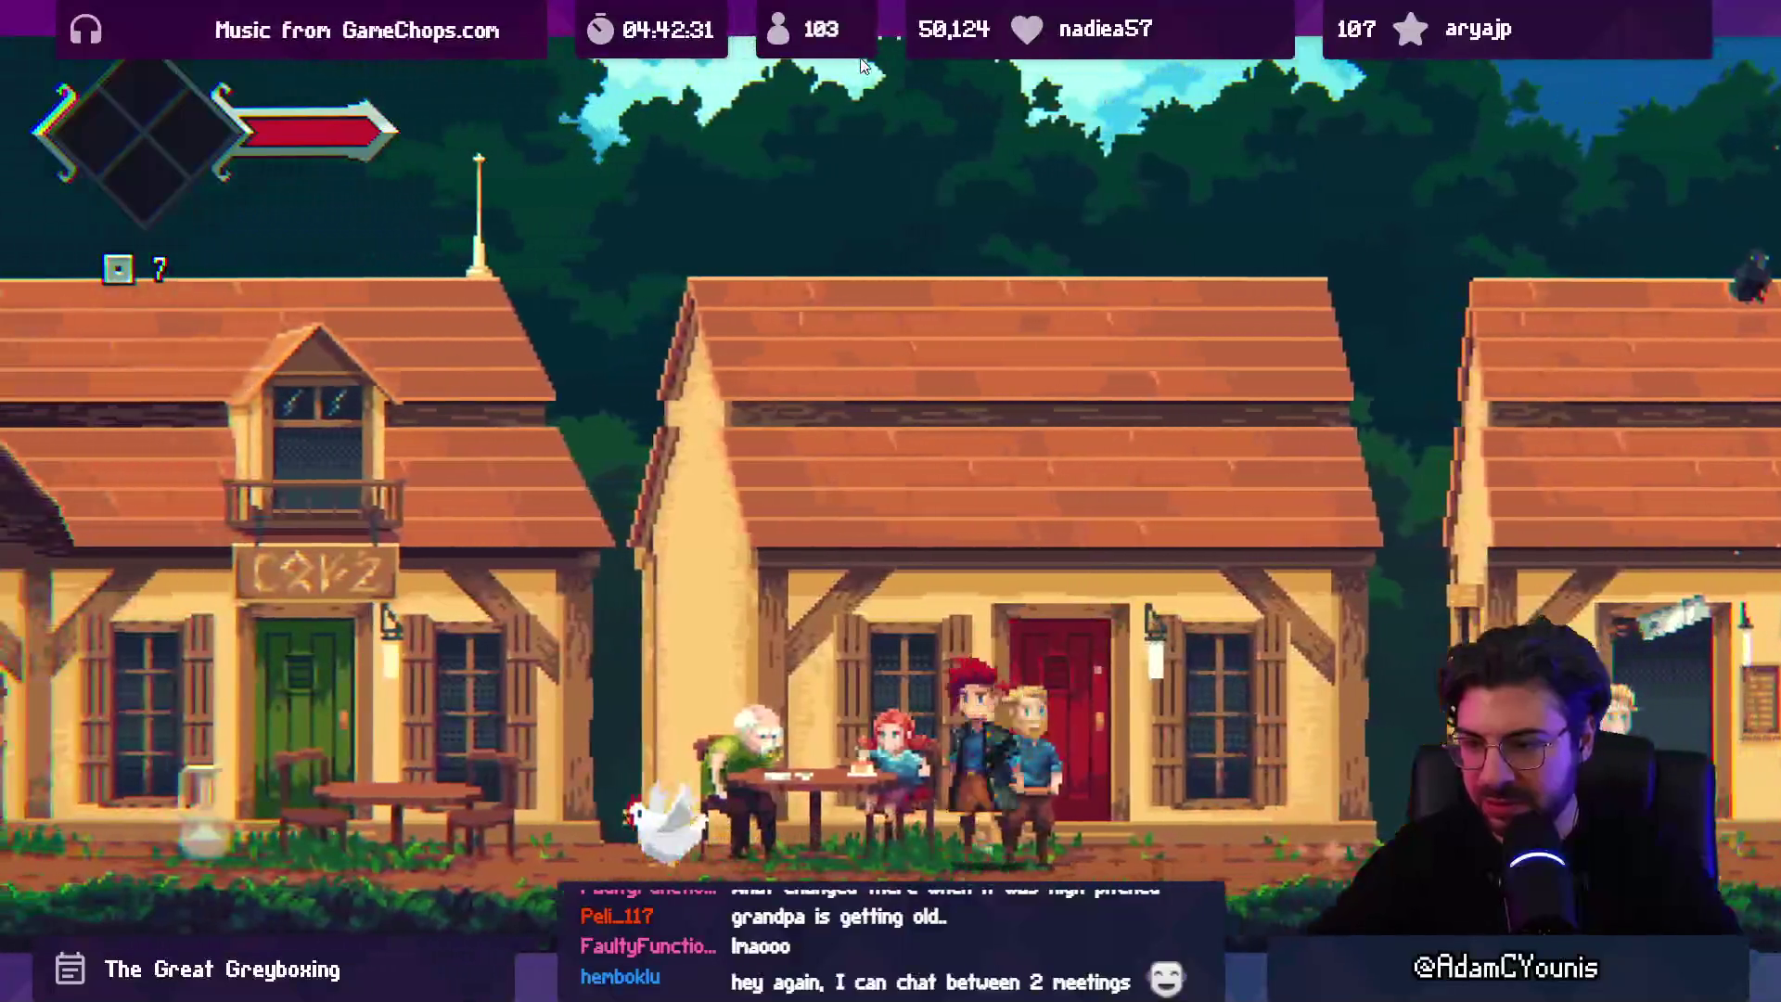
{"action": "key", "text": "shift+space"}
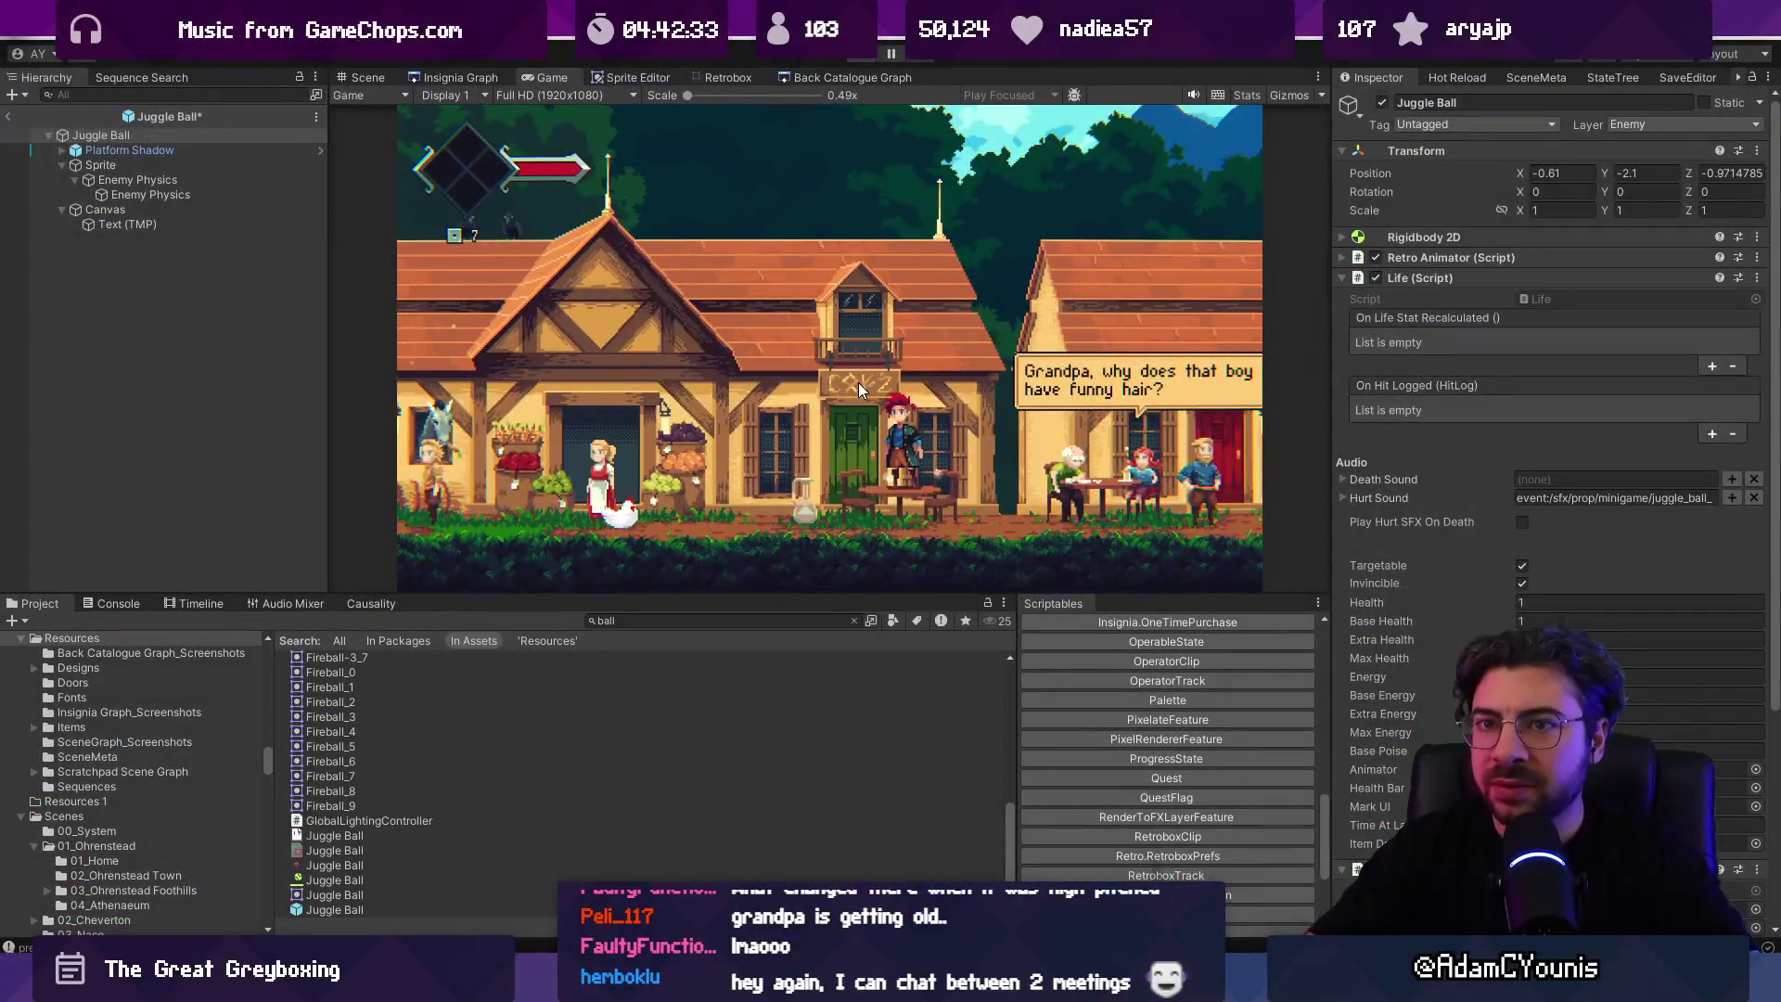
Step: Leave the Juggle Ball prefab and discard its unsaved changes
{"action": "key", "text": "ctrl+1"}
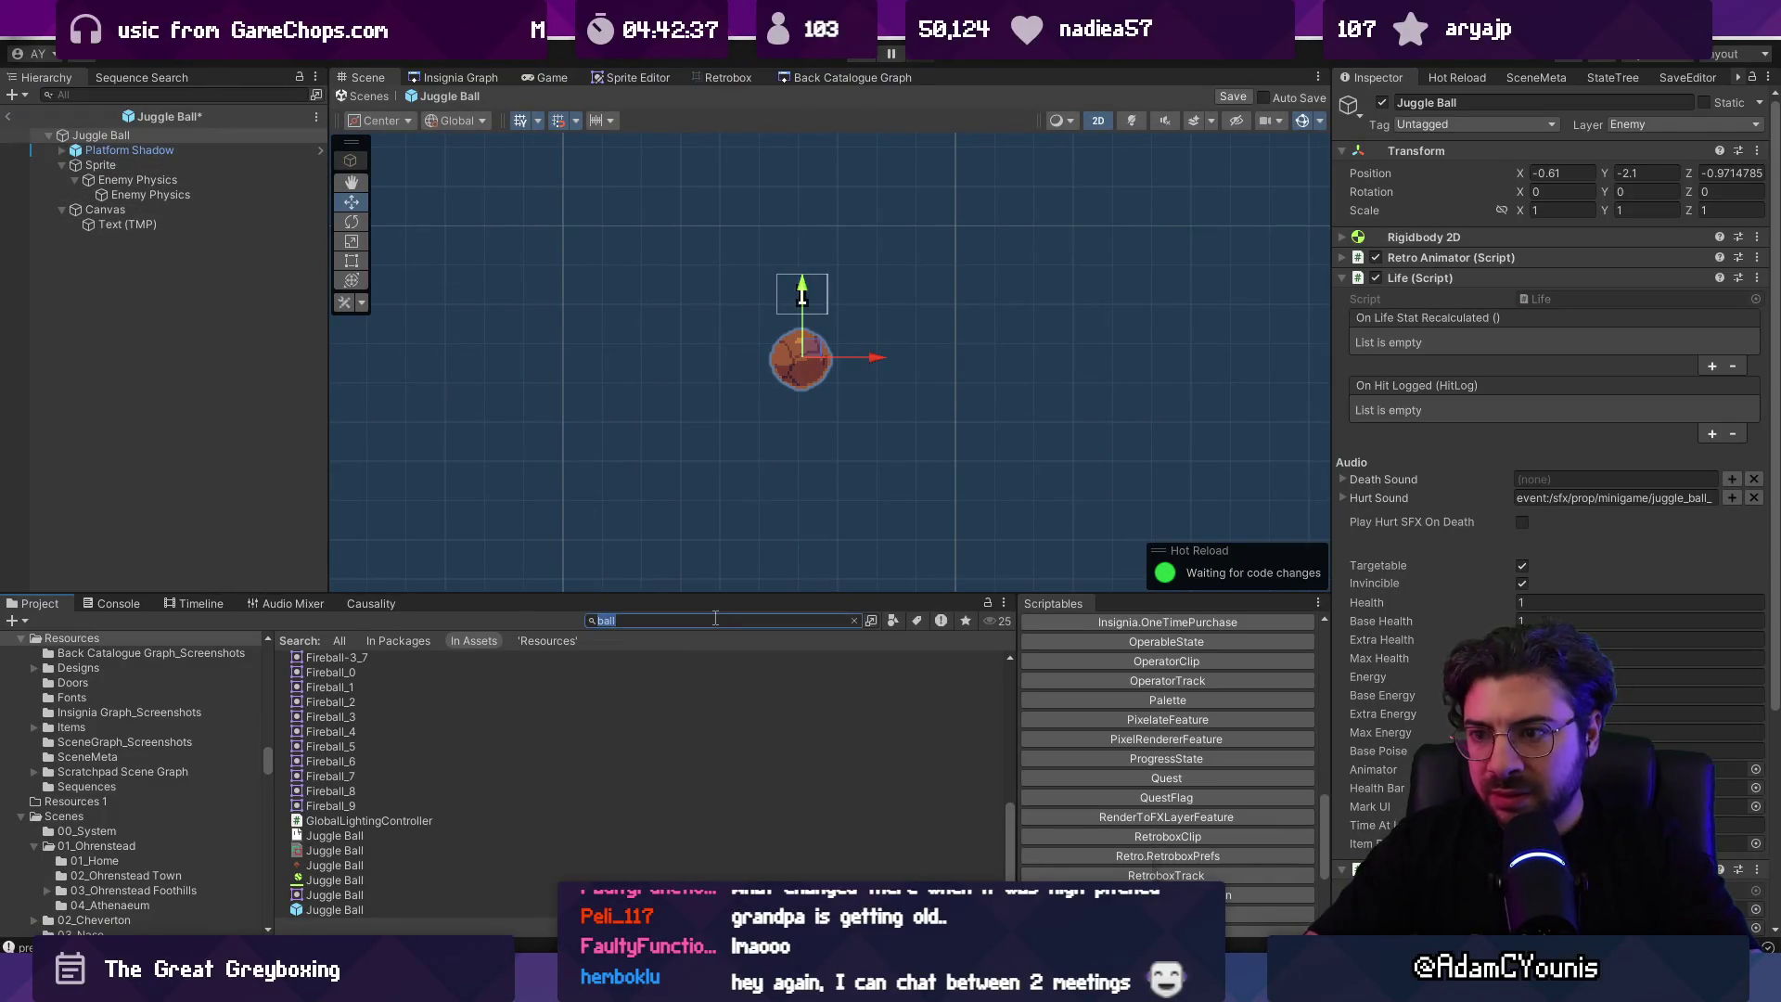
{"action": "type", "text": "chicken"}
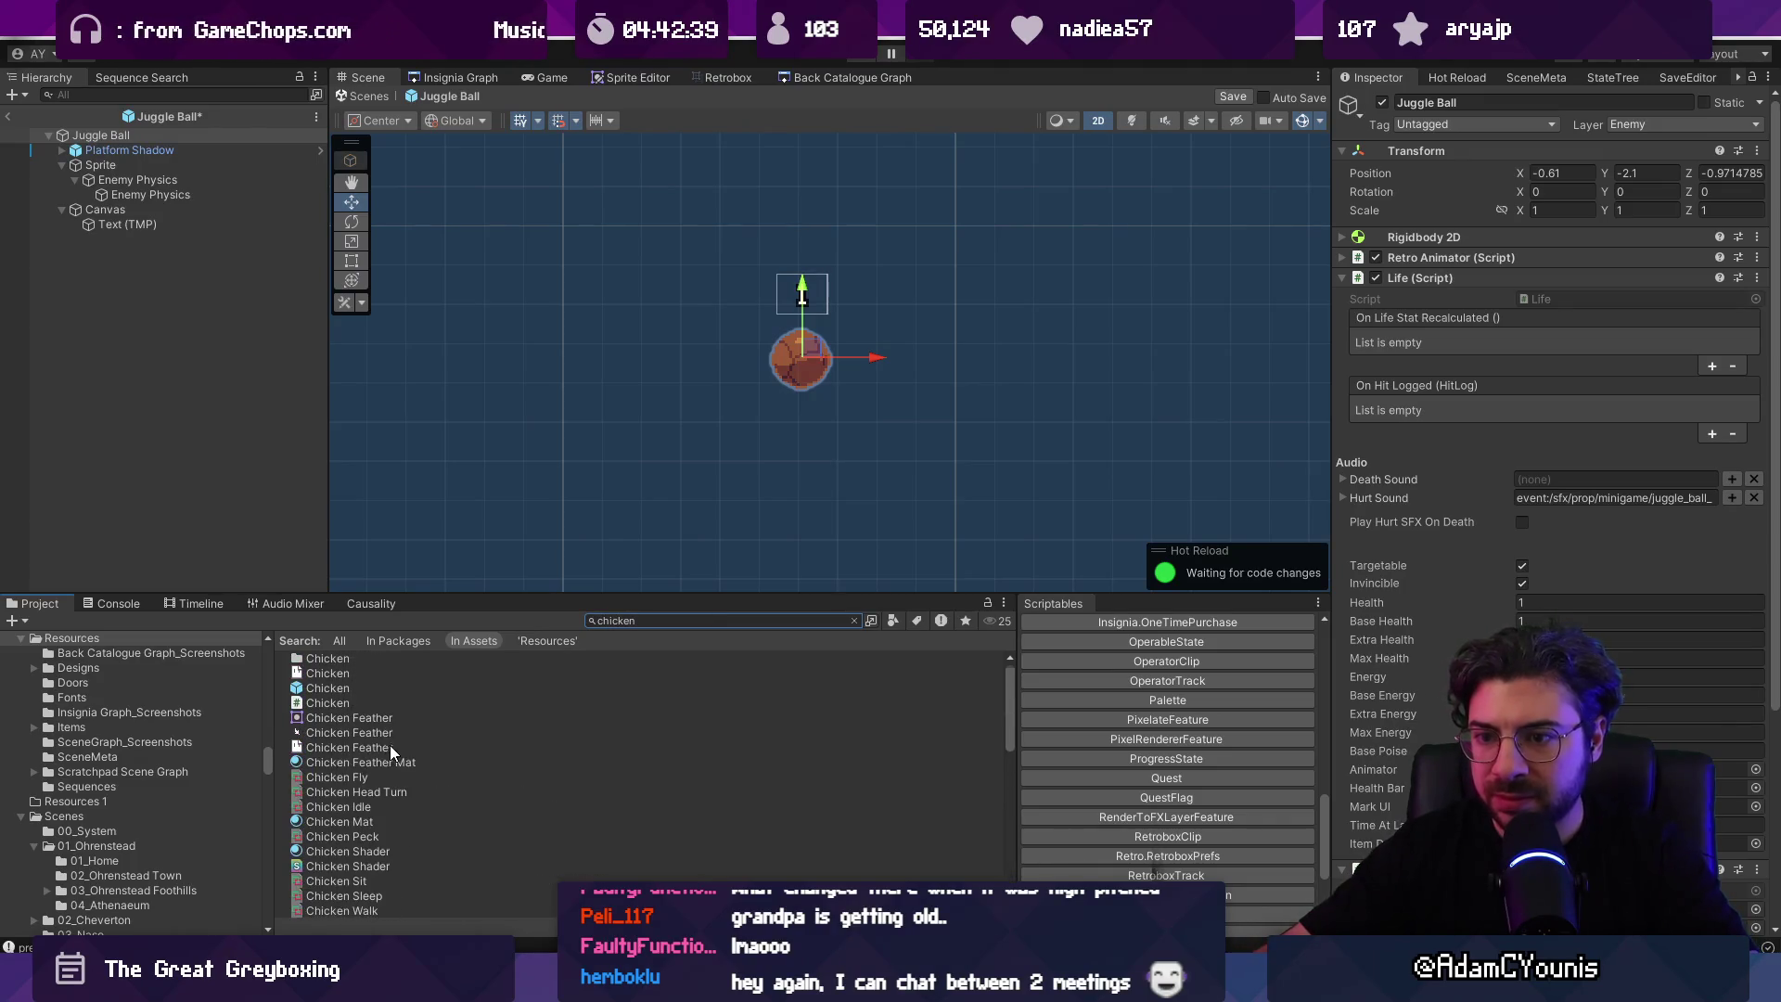
{"action": "left_click", "coordinate": [358, 688]}
{"action": "scroll", "coordinate": [1447, 601], "scroll_direction": "down", "scroll_amount": 15}
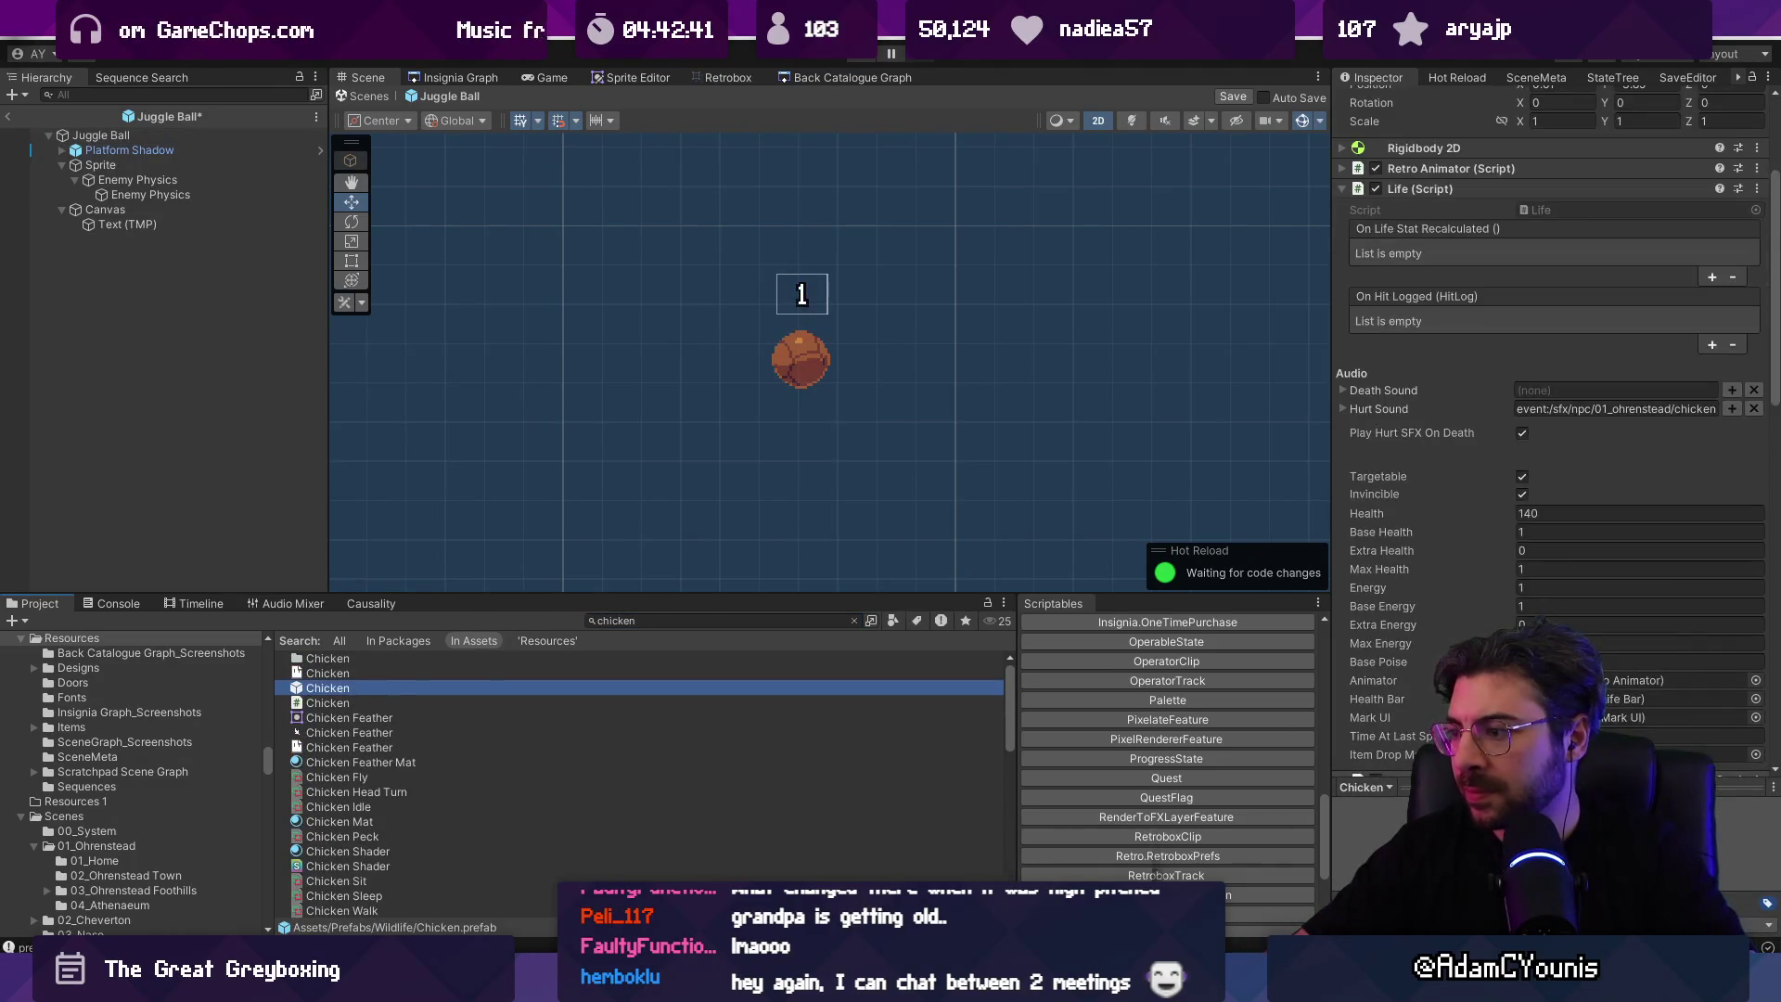
{"action": "scroll", "coordinate": [1605, 560], "scroll_direction": "up", "scroll_amount": 10}
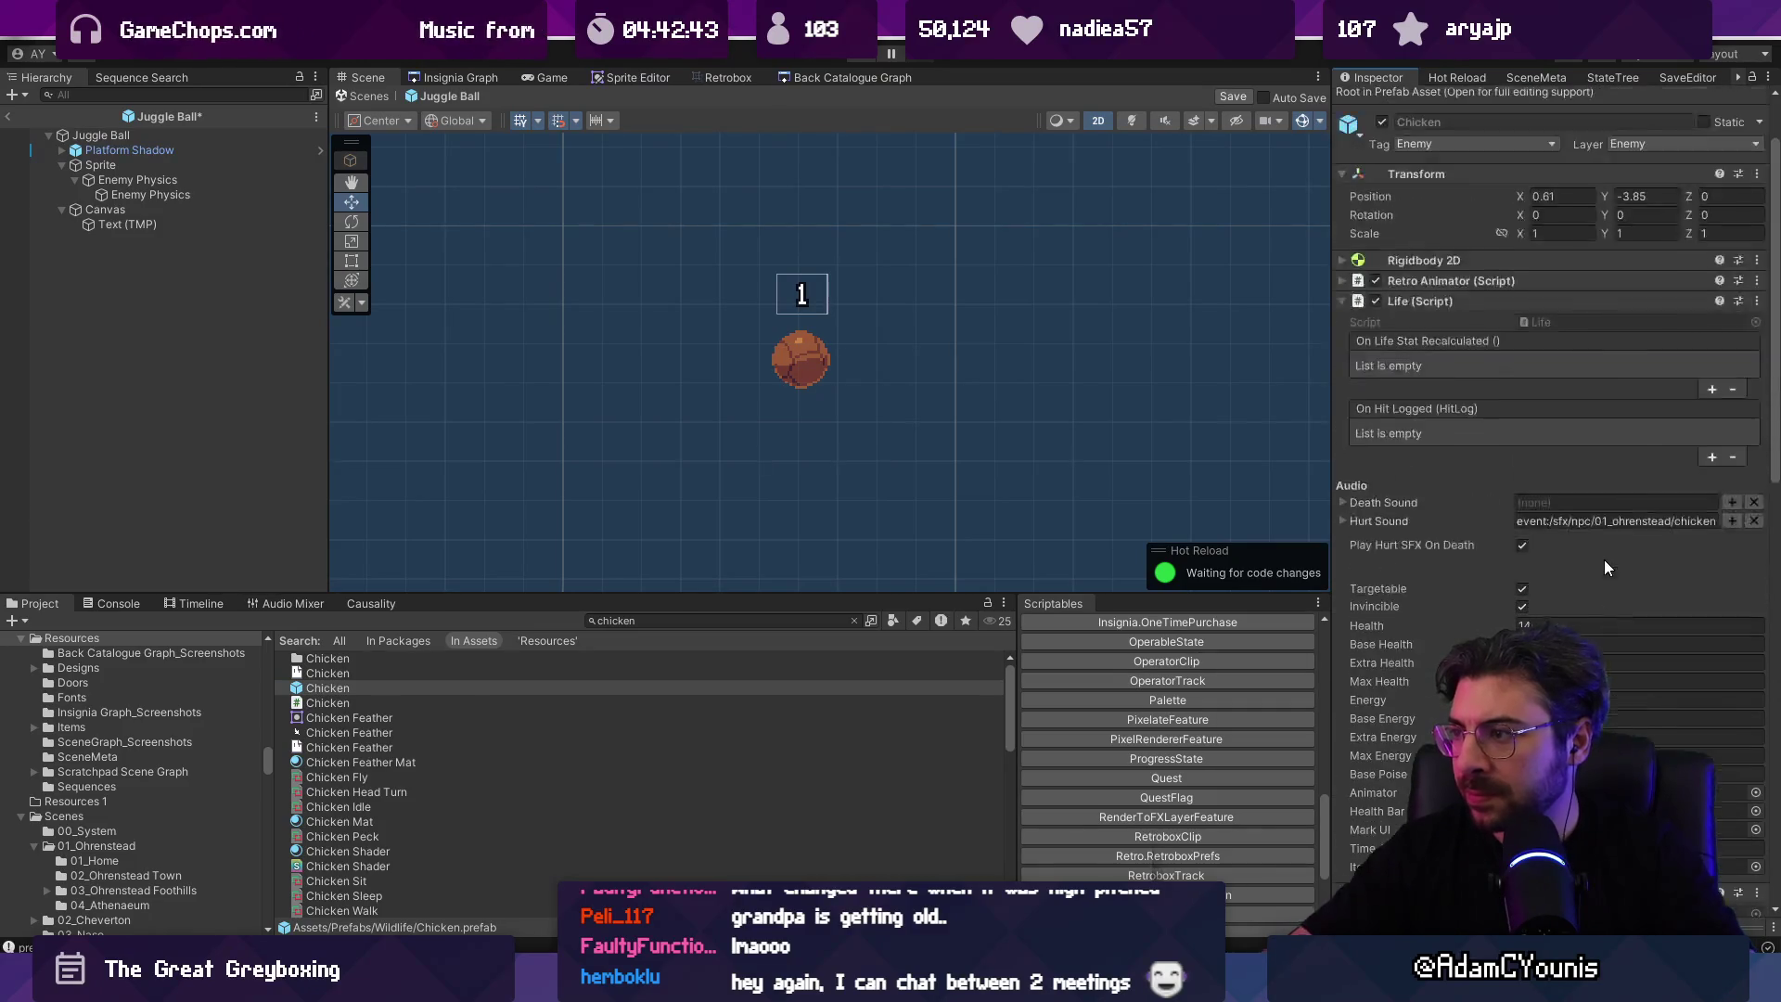
{"action": "scroll", "coordinate": [1609, 568], "scroll_direction": "down", "scroll_amount": 4}
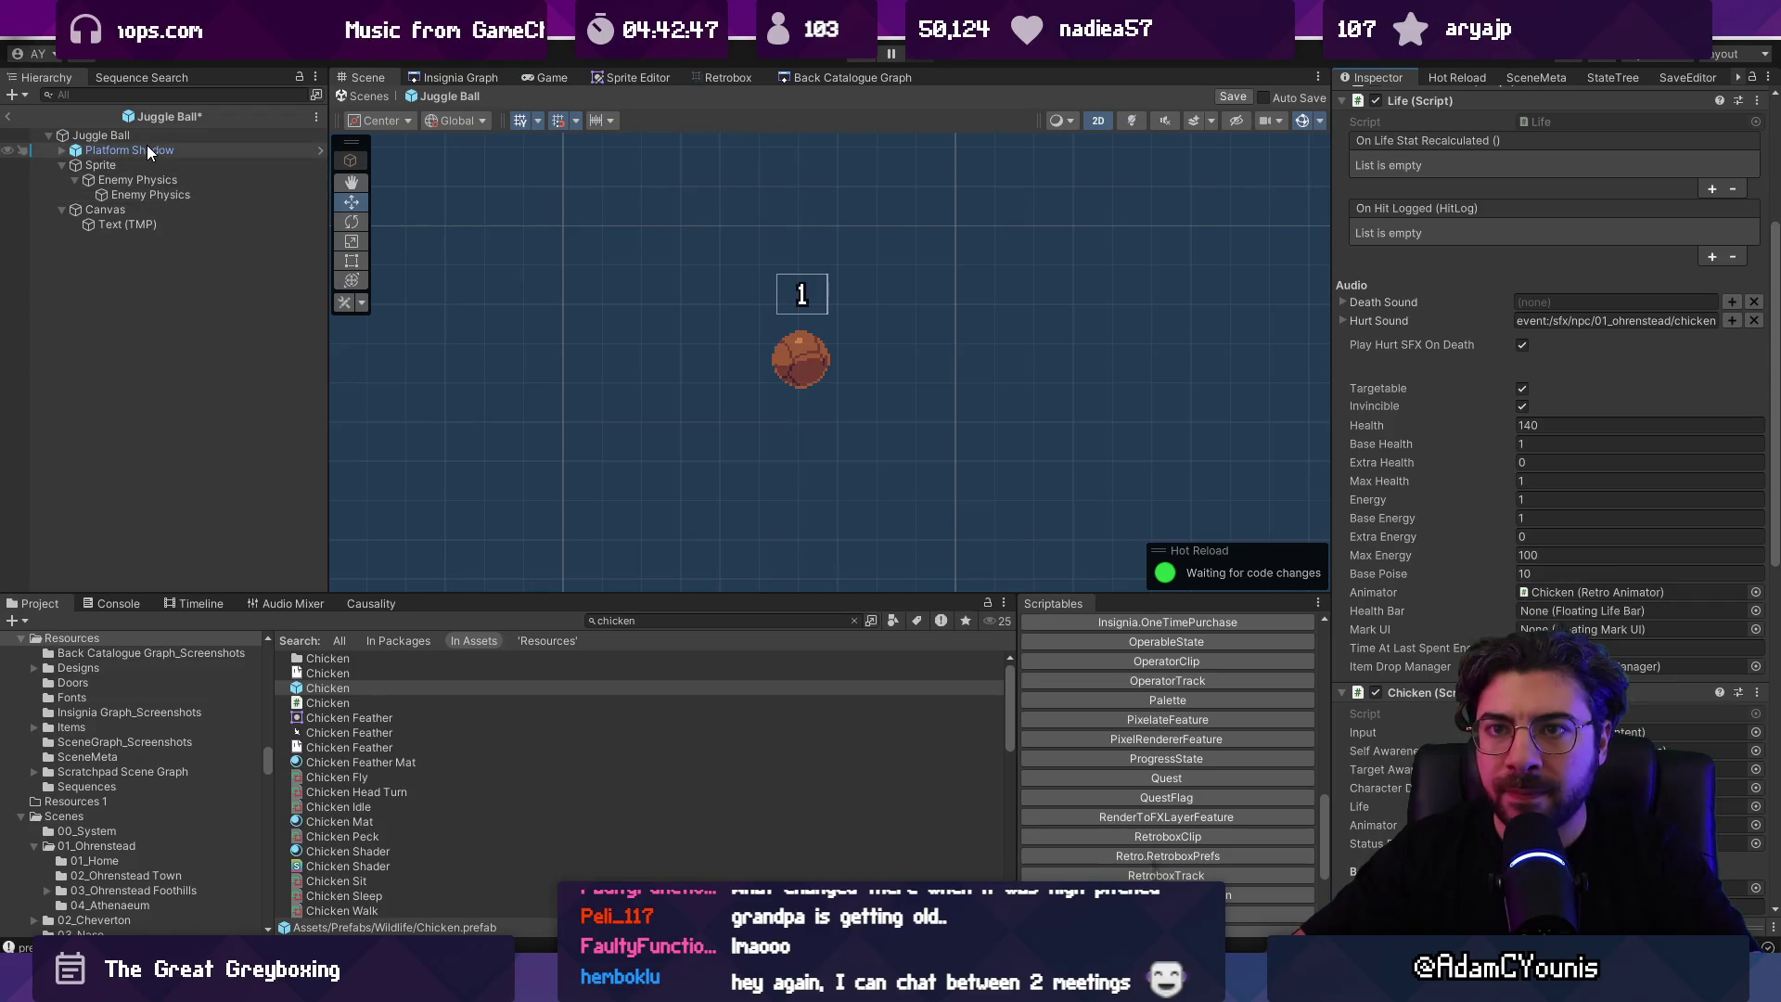
{"action": "left_click", "coordinate": [7, 116]}
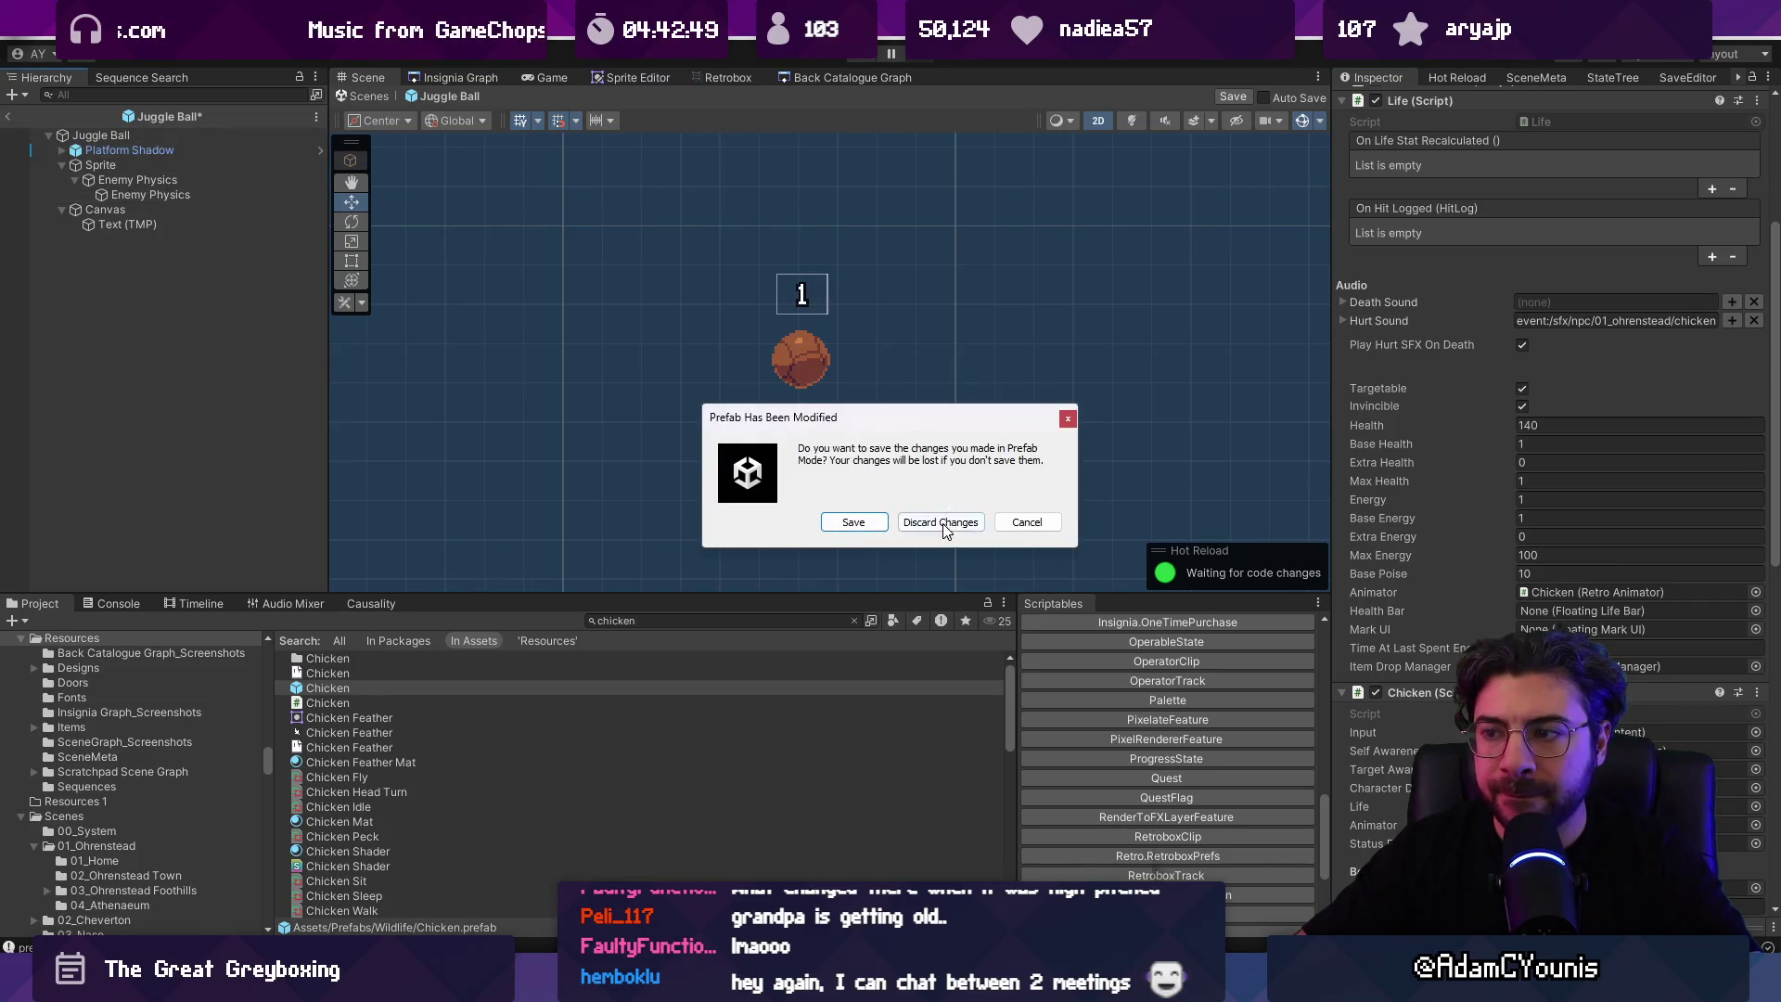
{"action": "left_click", "coordinate": [853, 521]}
Step: Disable the Stance component on the Chicken prefab's Stun child, return to Ohrenstead, and play
{"action": "double_click", "coordinate": [355, 694]}
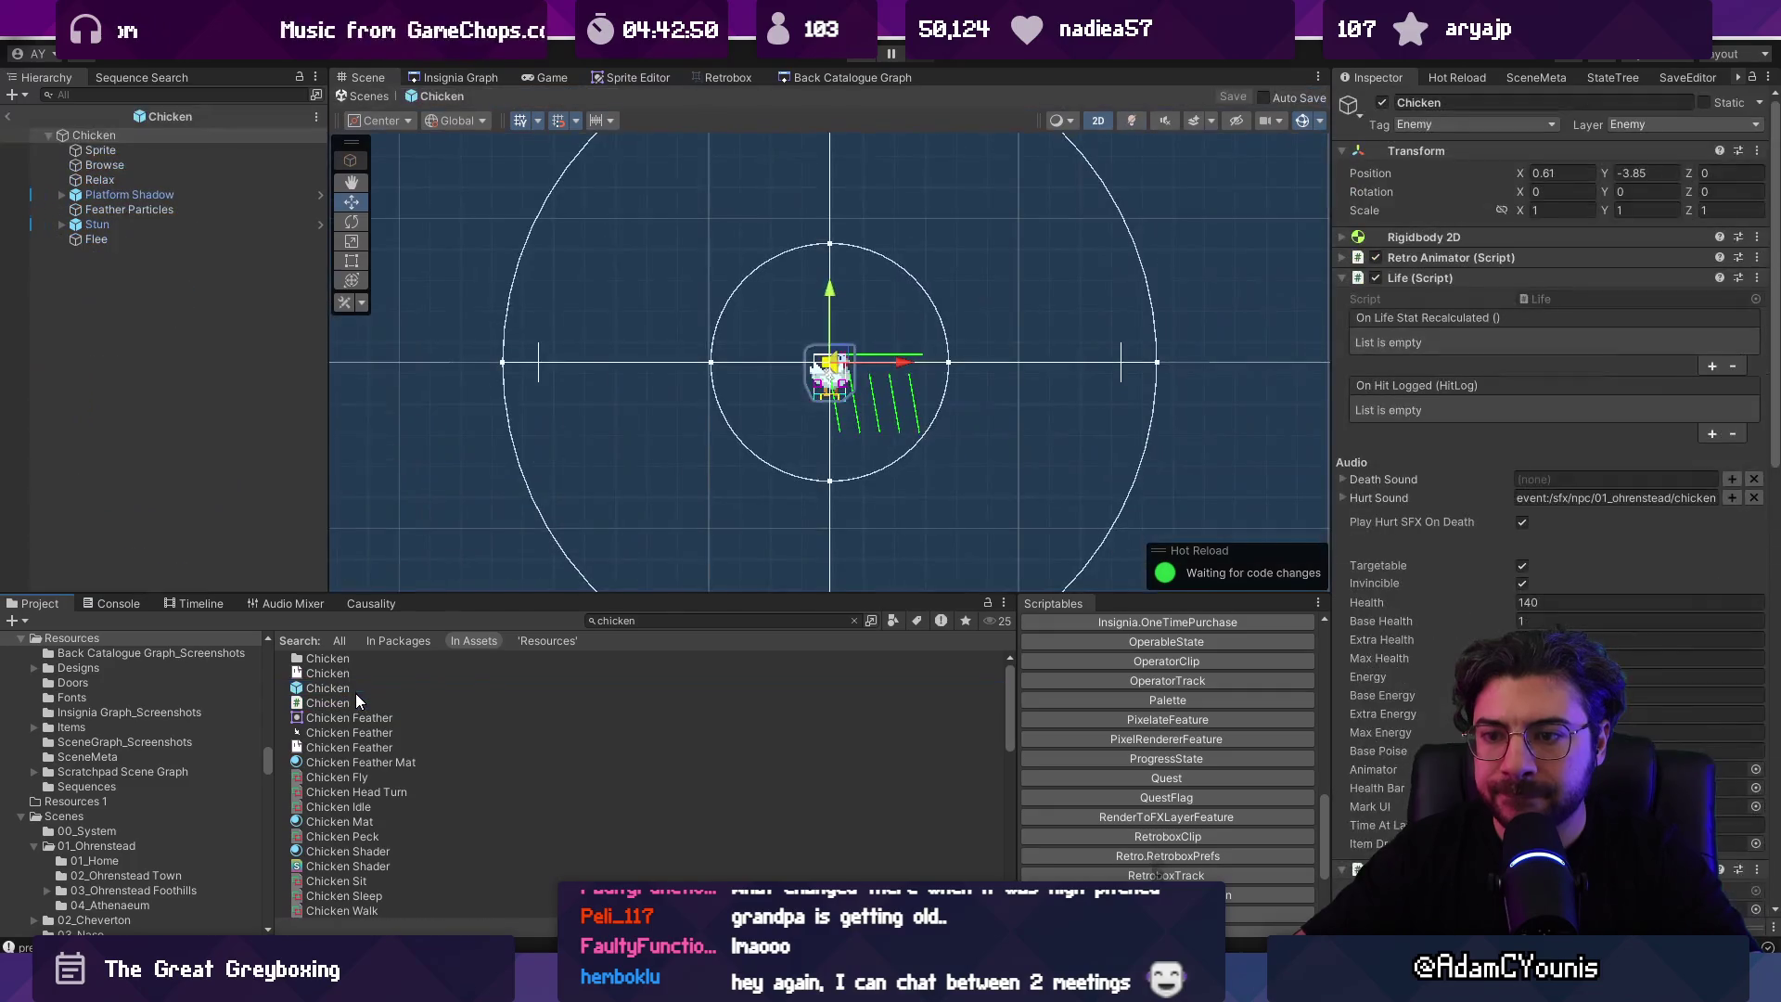
{"action": "left_click", "coordinate": [211, 222]}
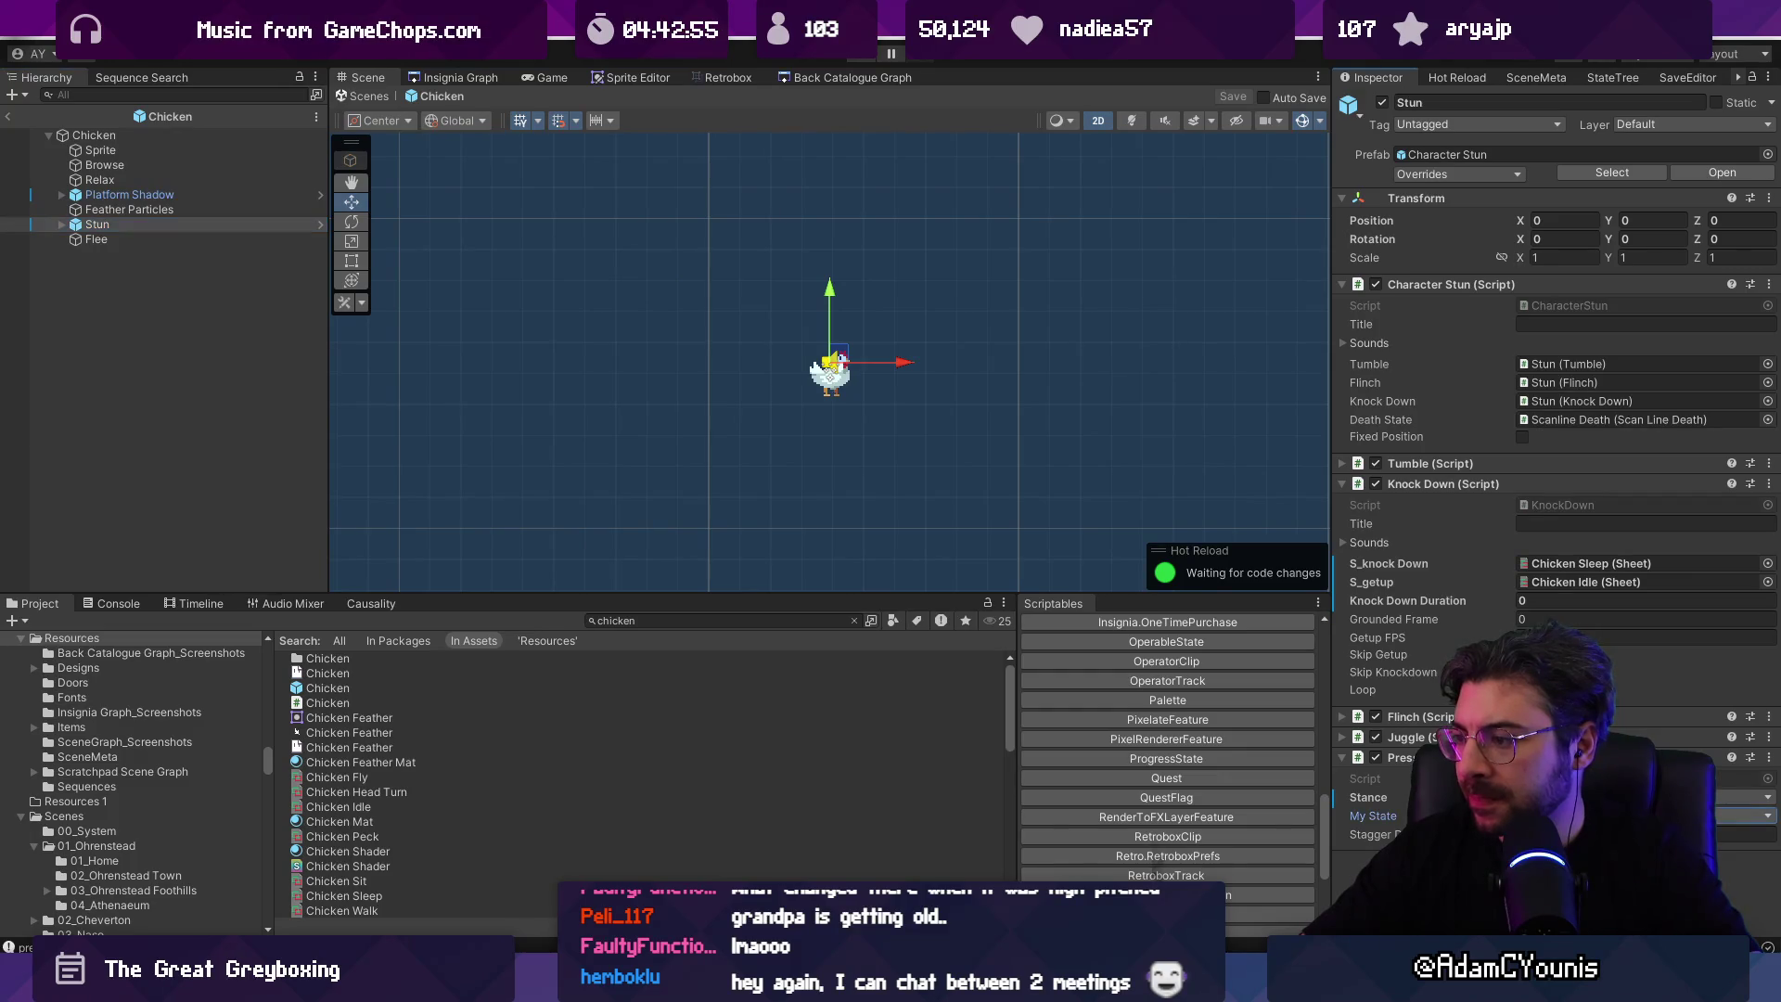
{"action": "left_click", "coordinate": [1376, 758]}
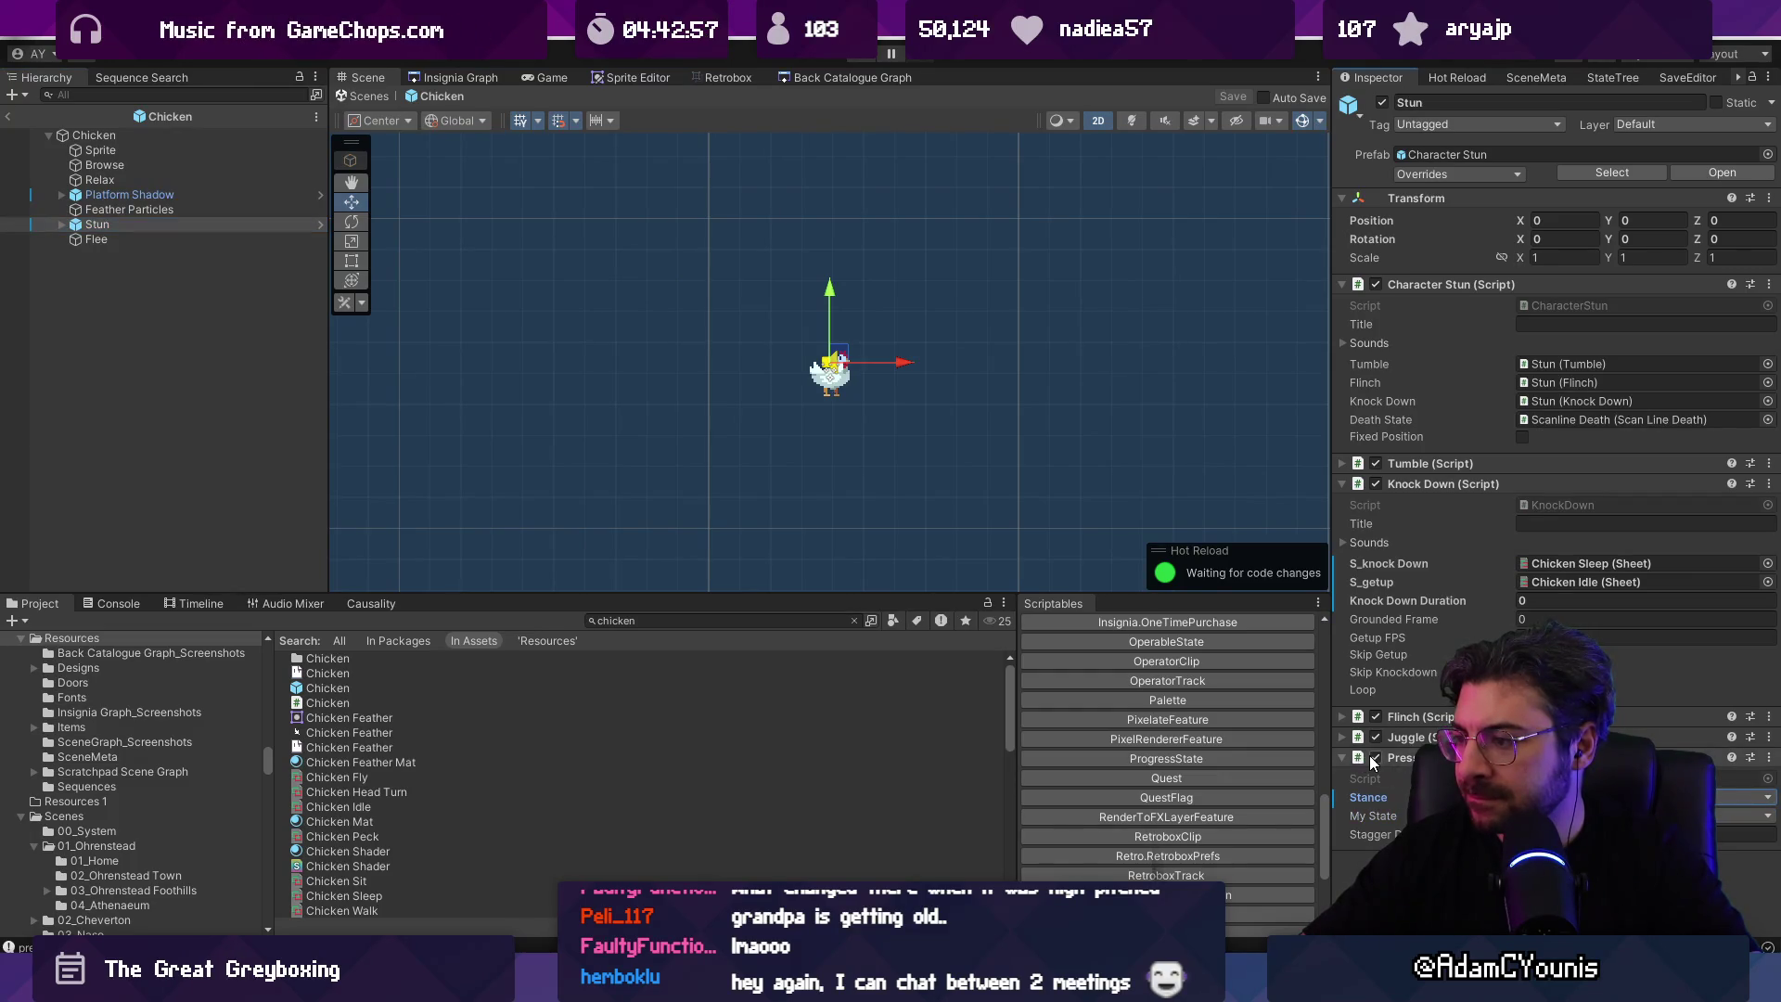
{"action": "left_click", "coordinate": [367, 97]}
{"action": "left_click", "coordinate": [863, 54]}
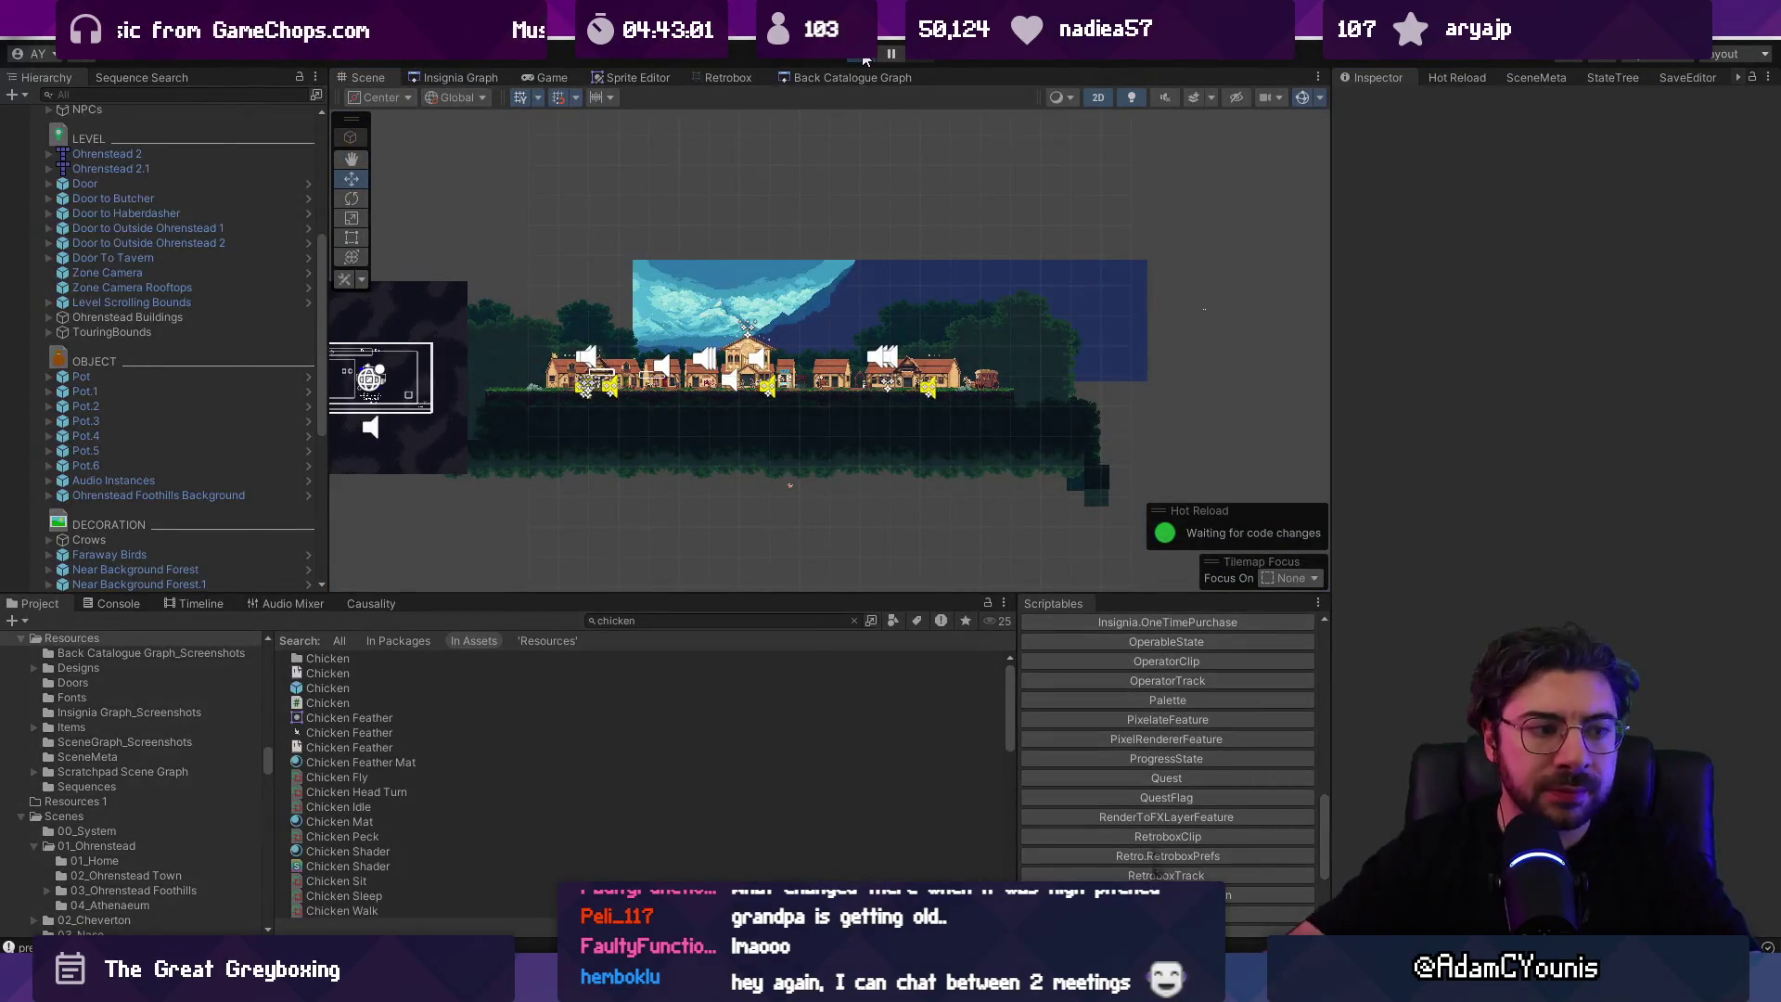
Step: Run and attack left and right through town, then exit the maximized Game view
{"action": "key", "text": "Left"}
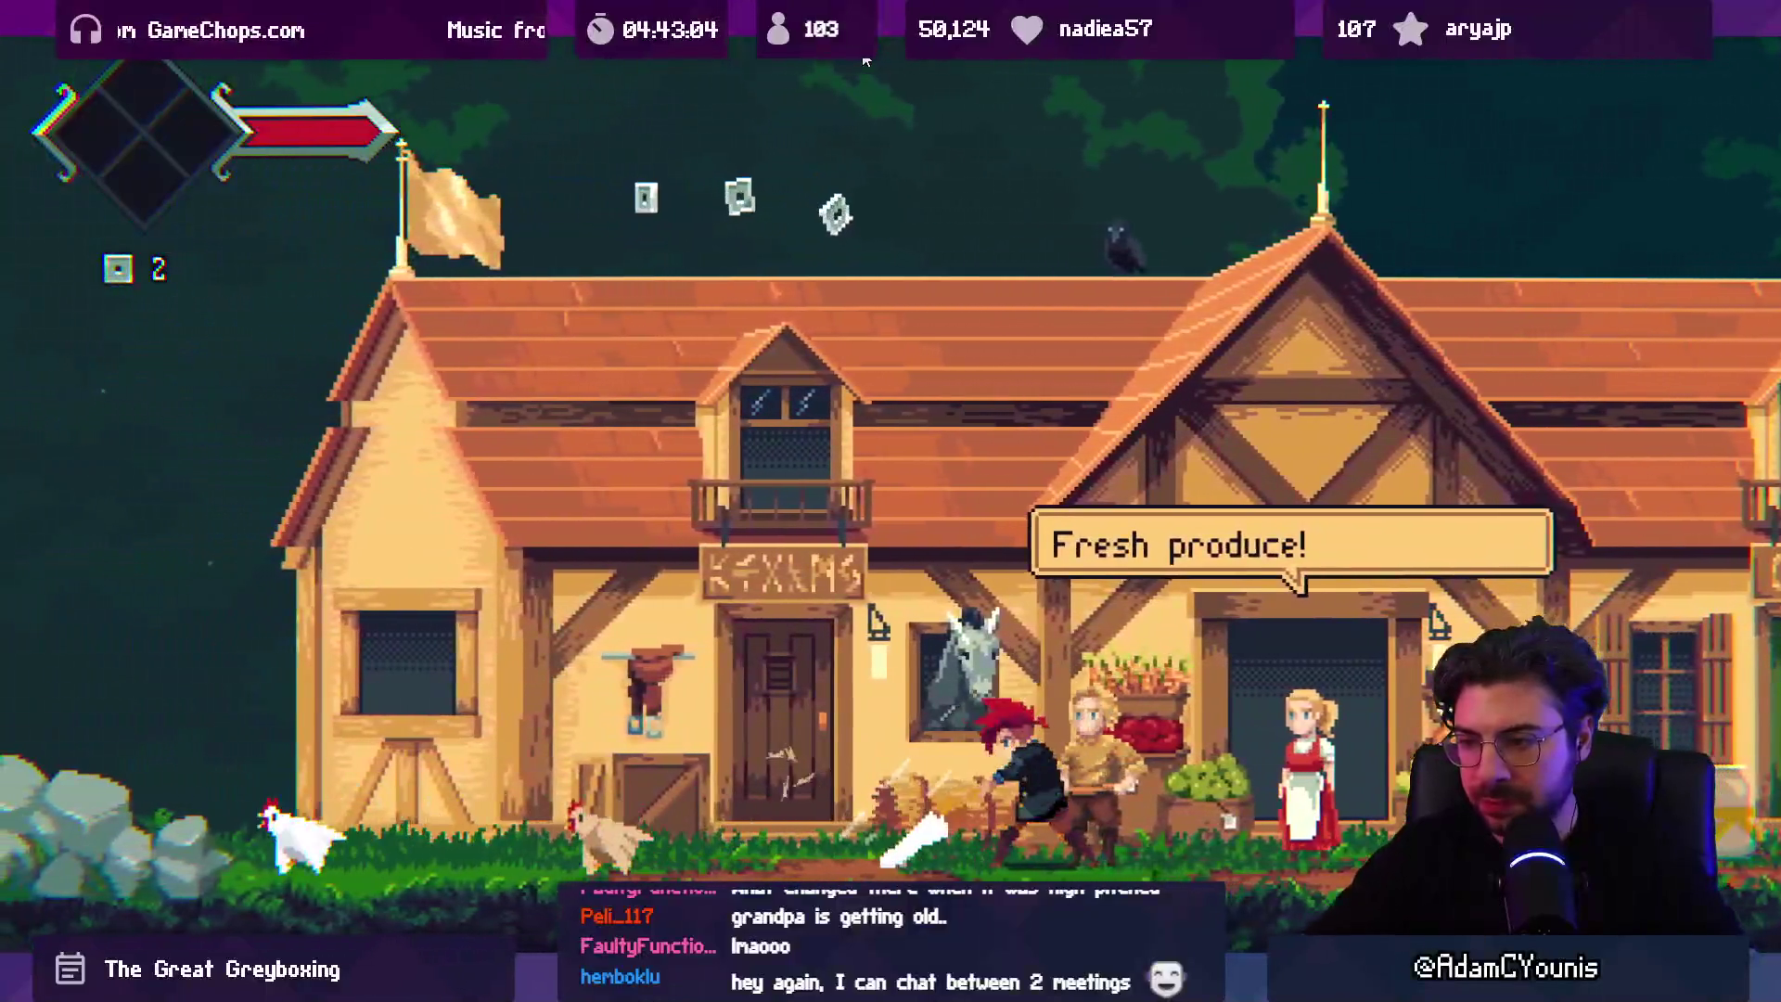
{"action": "key", "text": "Left"}
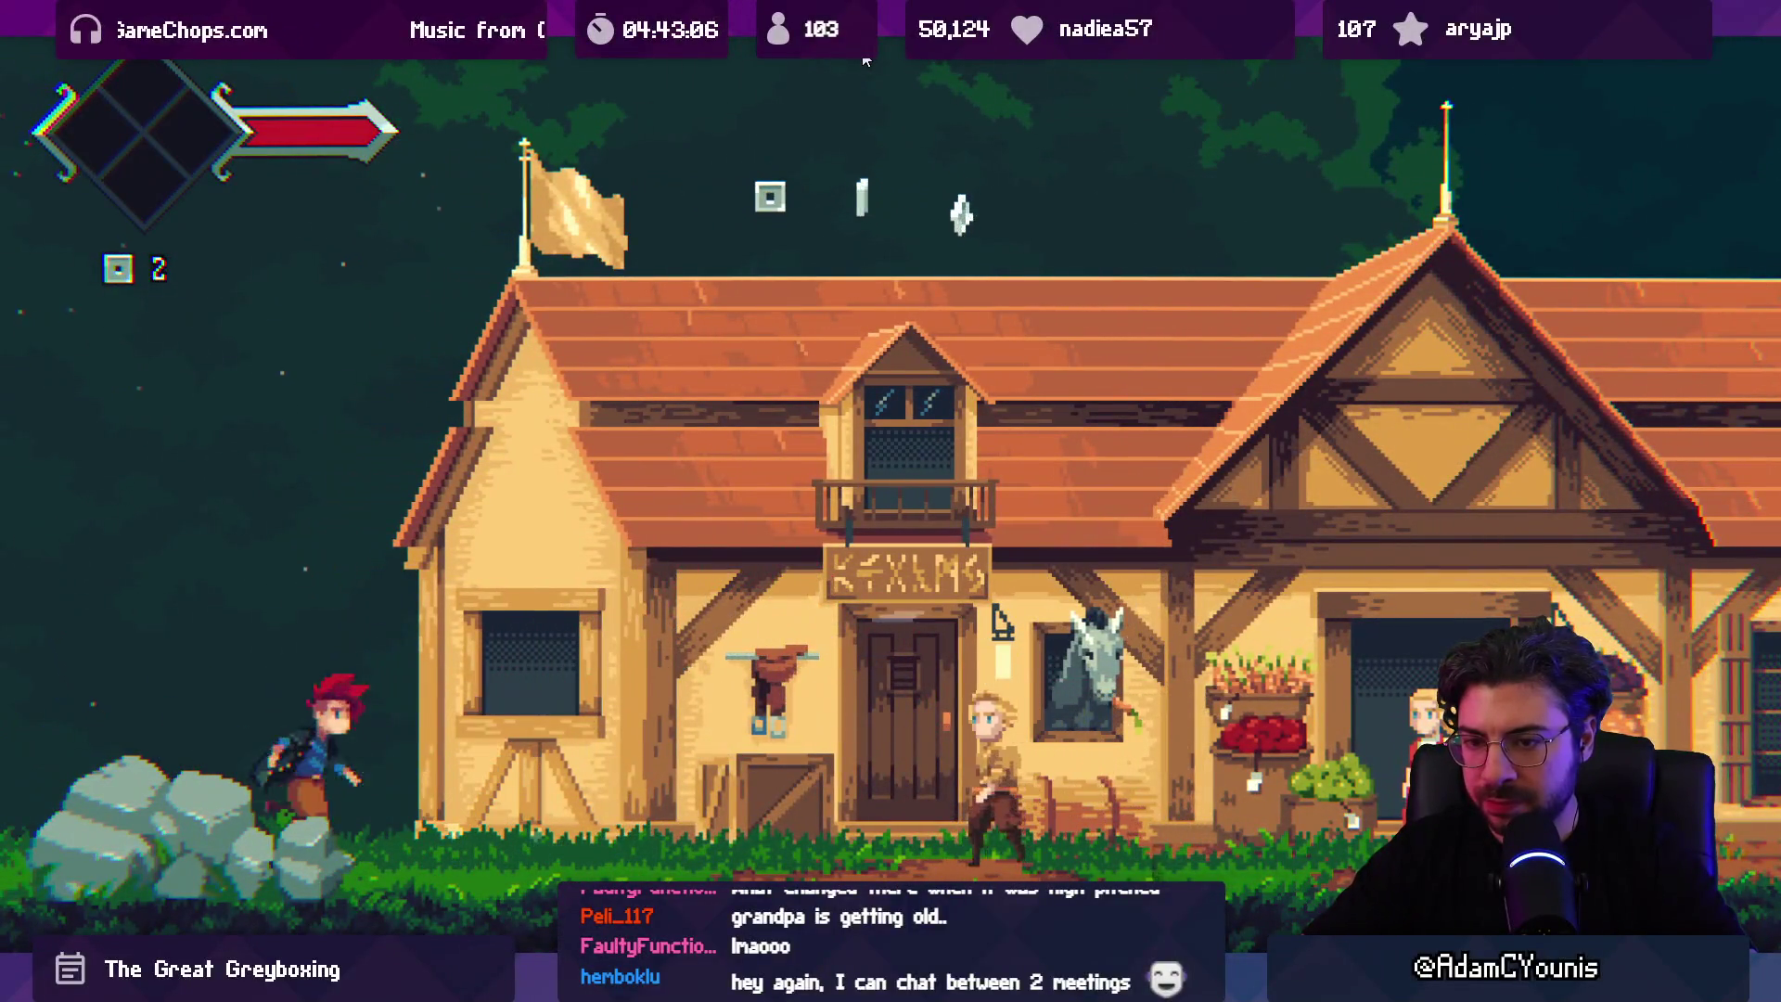
{"action": "key", "text": "Right"}
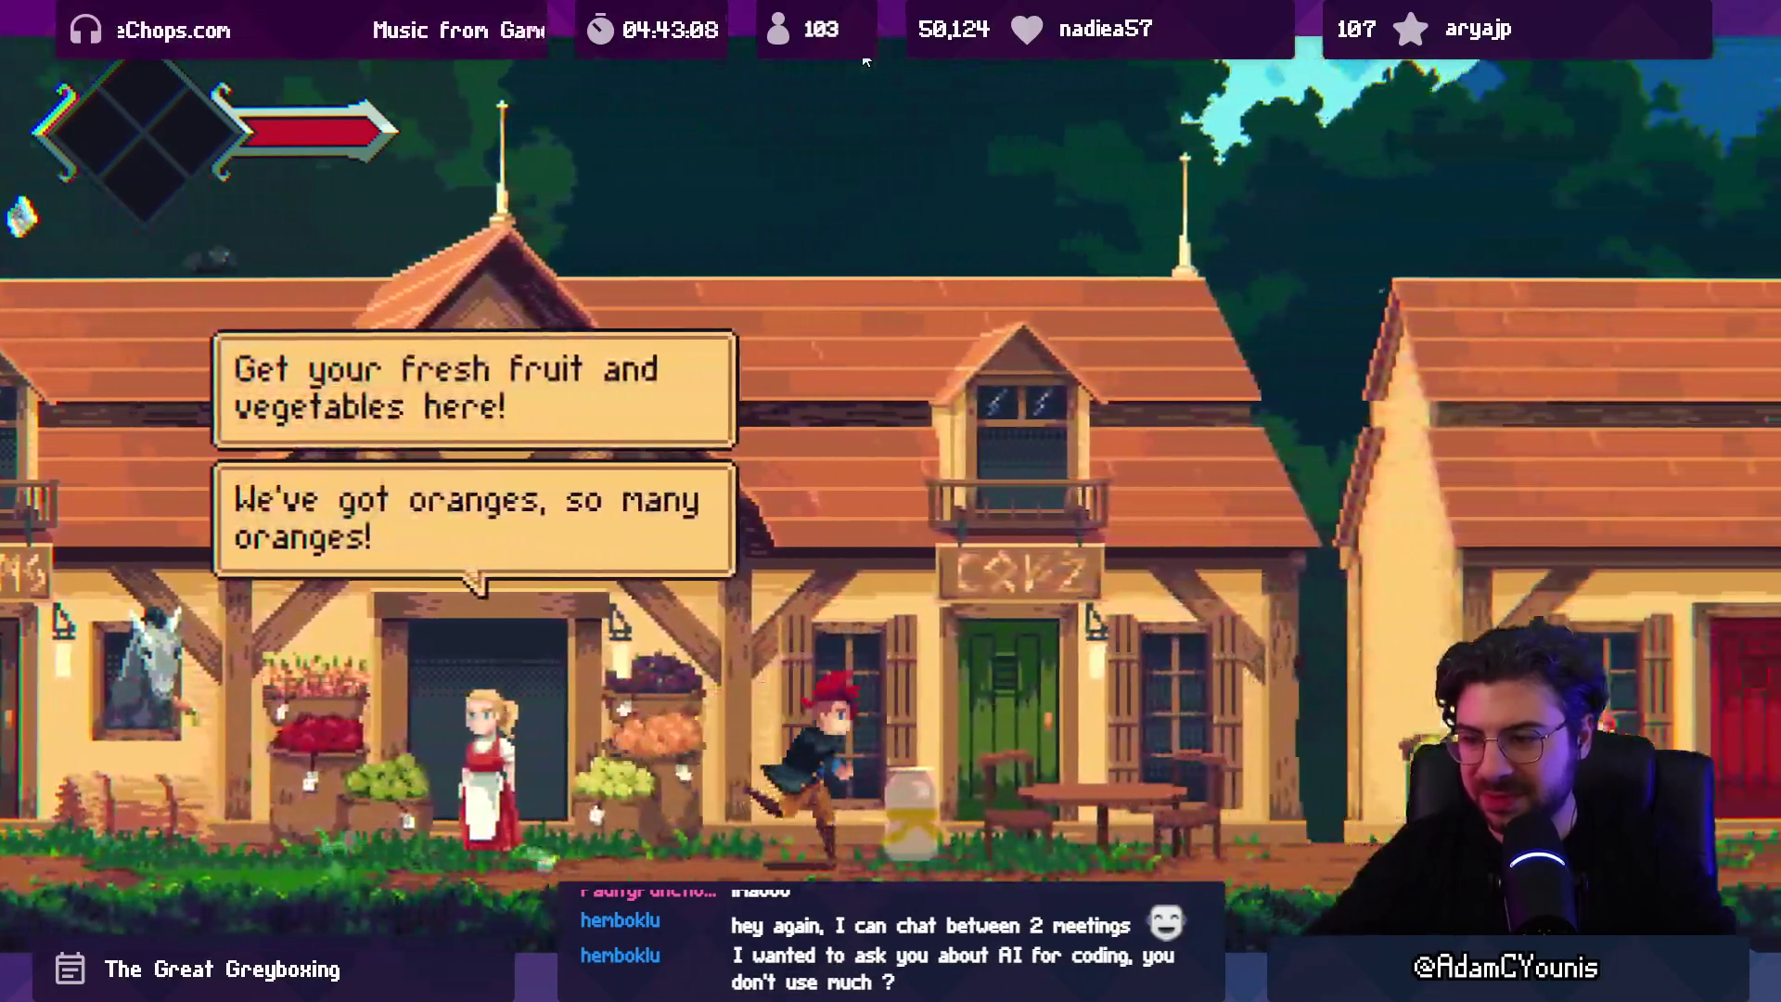
{"action": "key", "text": "Right"}
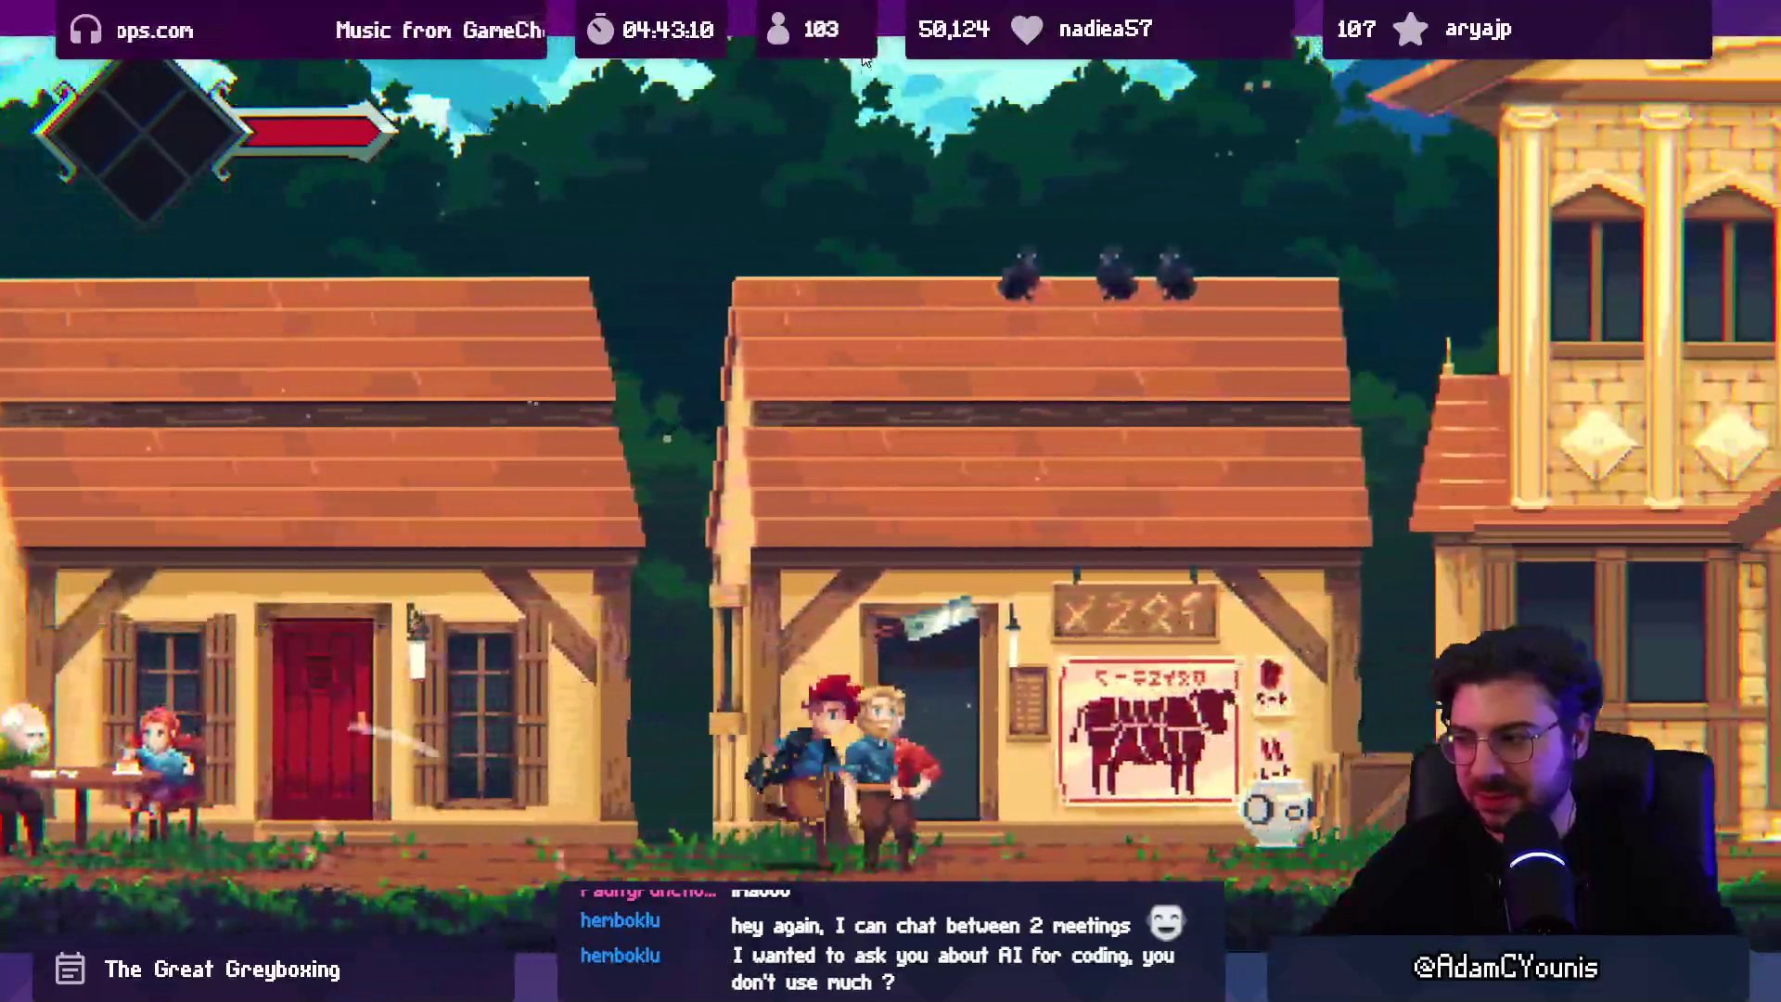
{"action": "key", "text": "Right"}
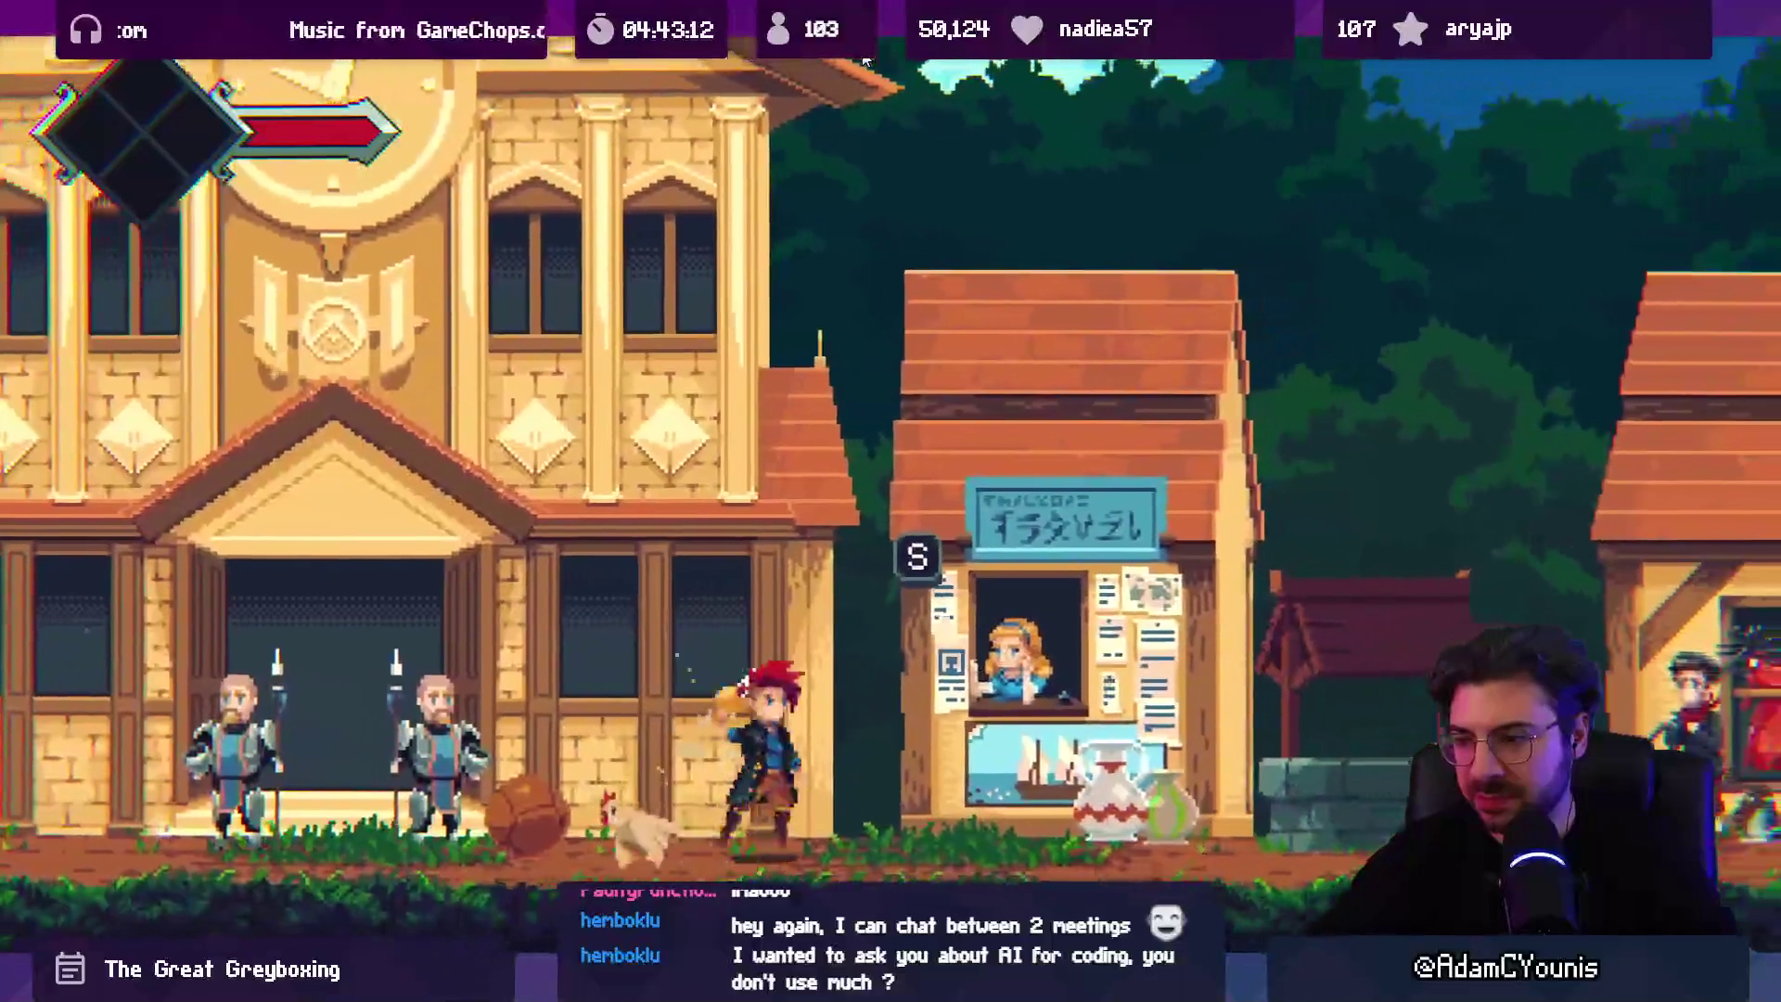
{"action": "key", "text": "Left"}
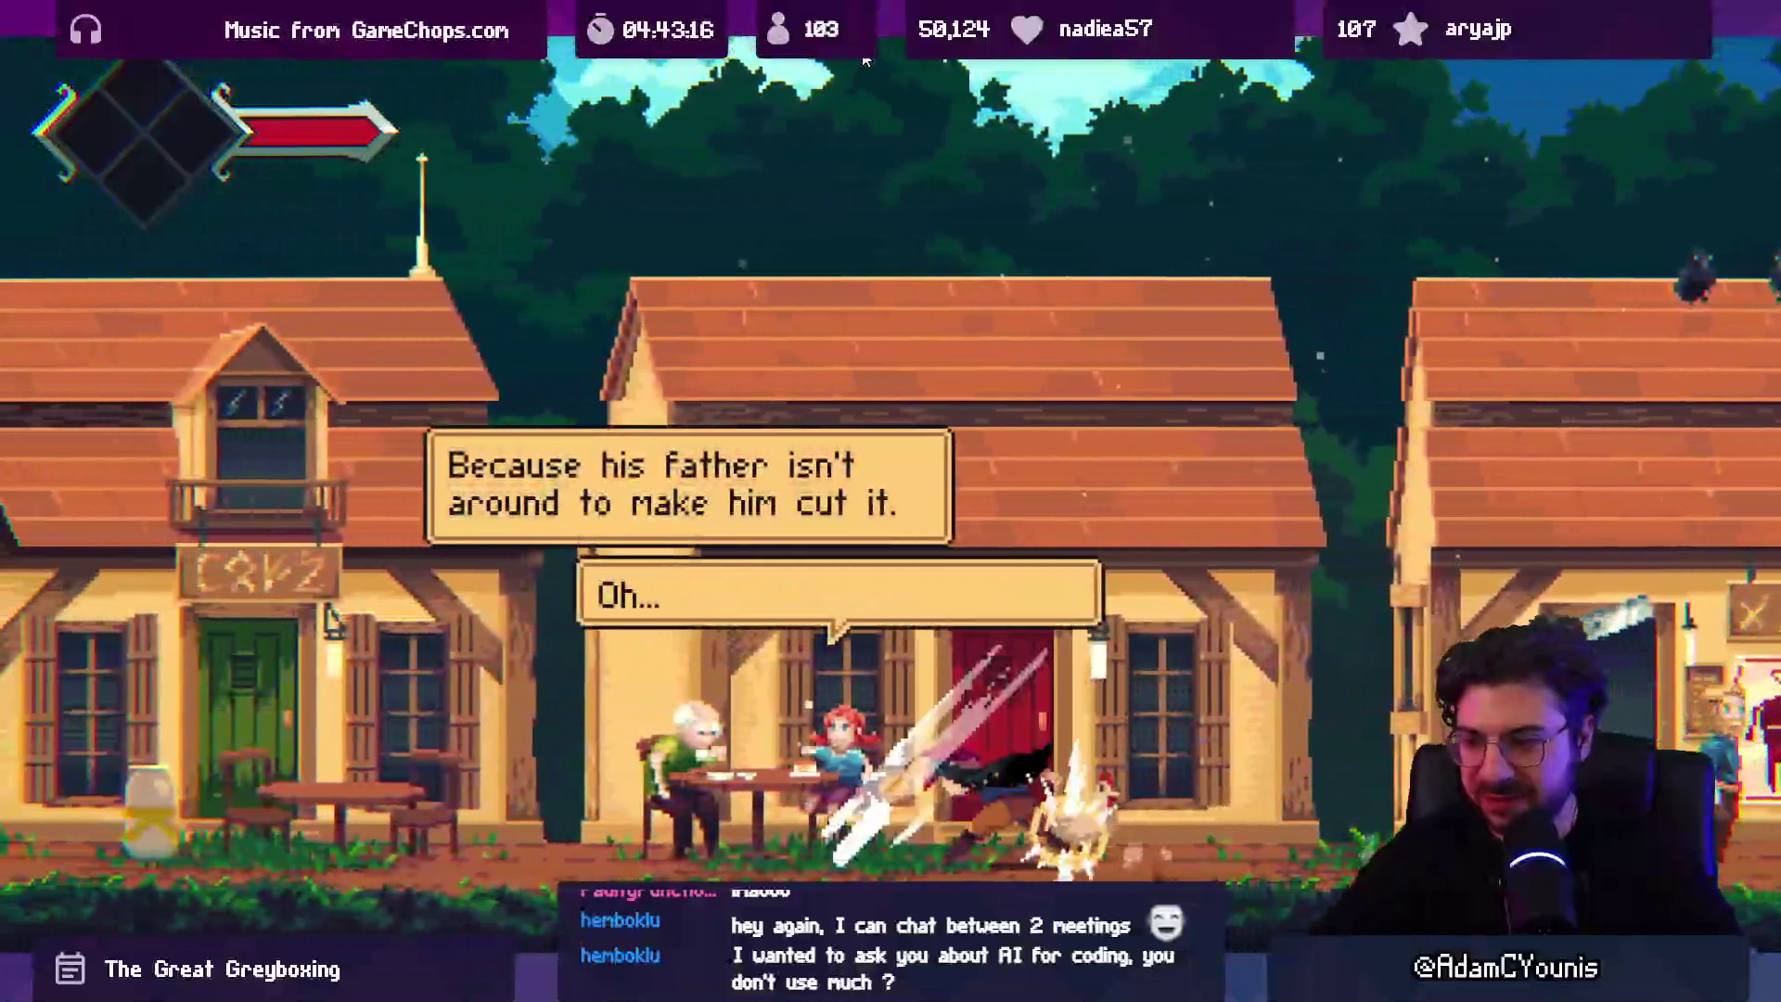
{"action": "key", "text": "Left"}
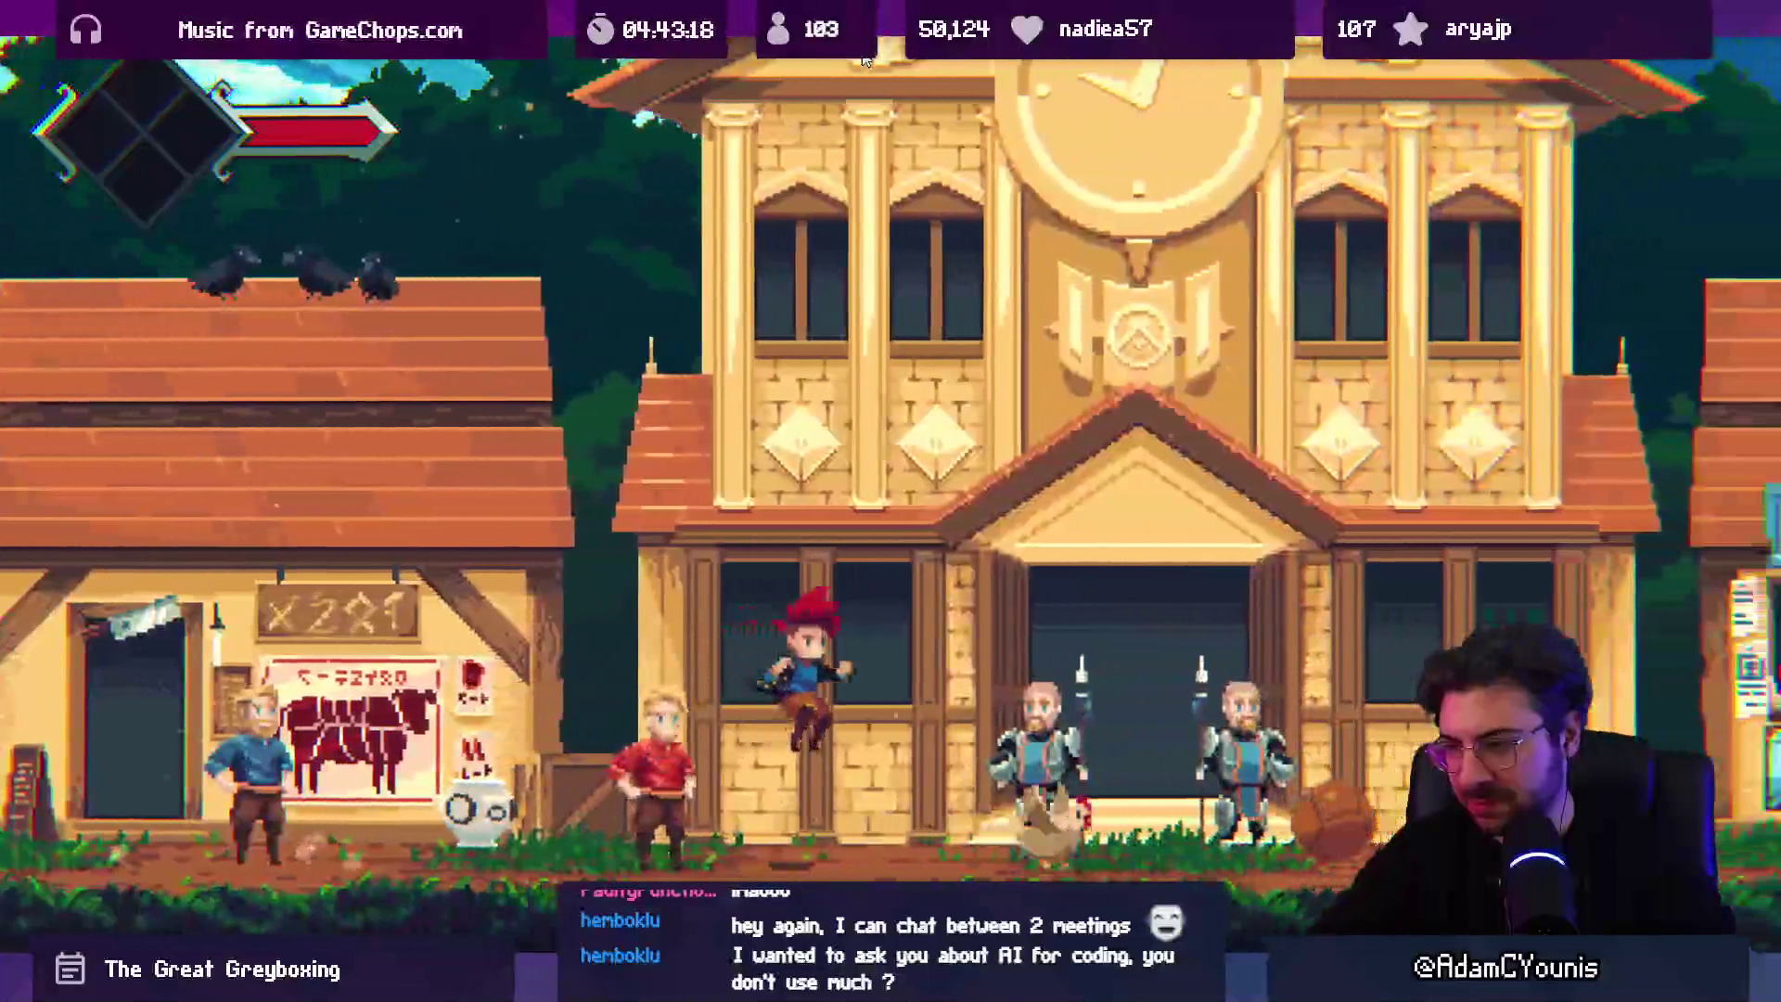
{"action": "key", "text": "Left"}
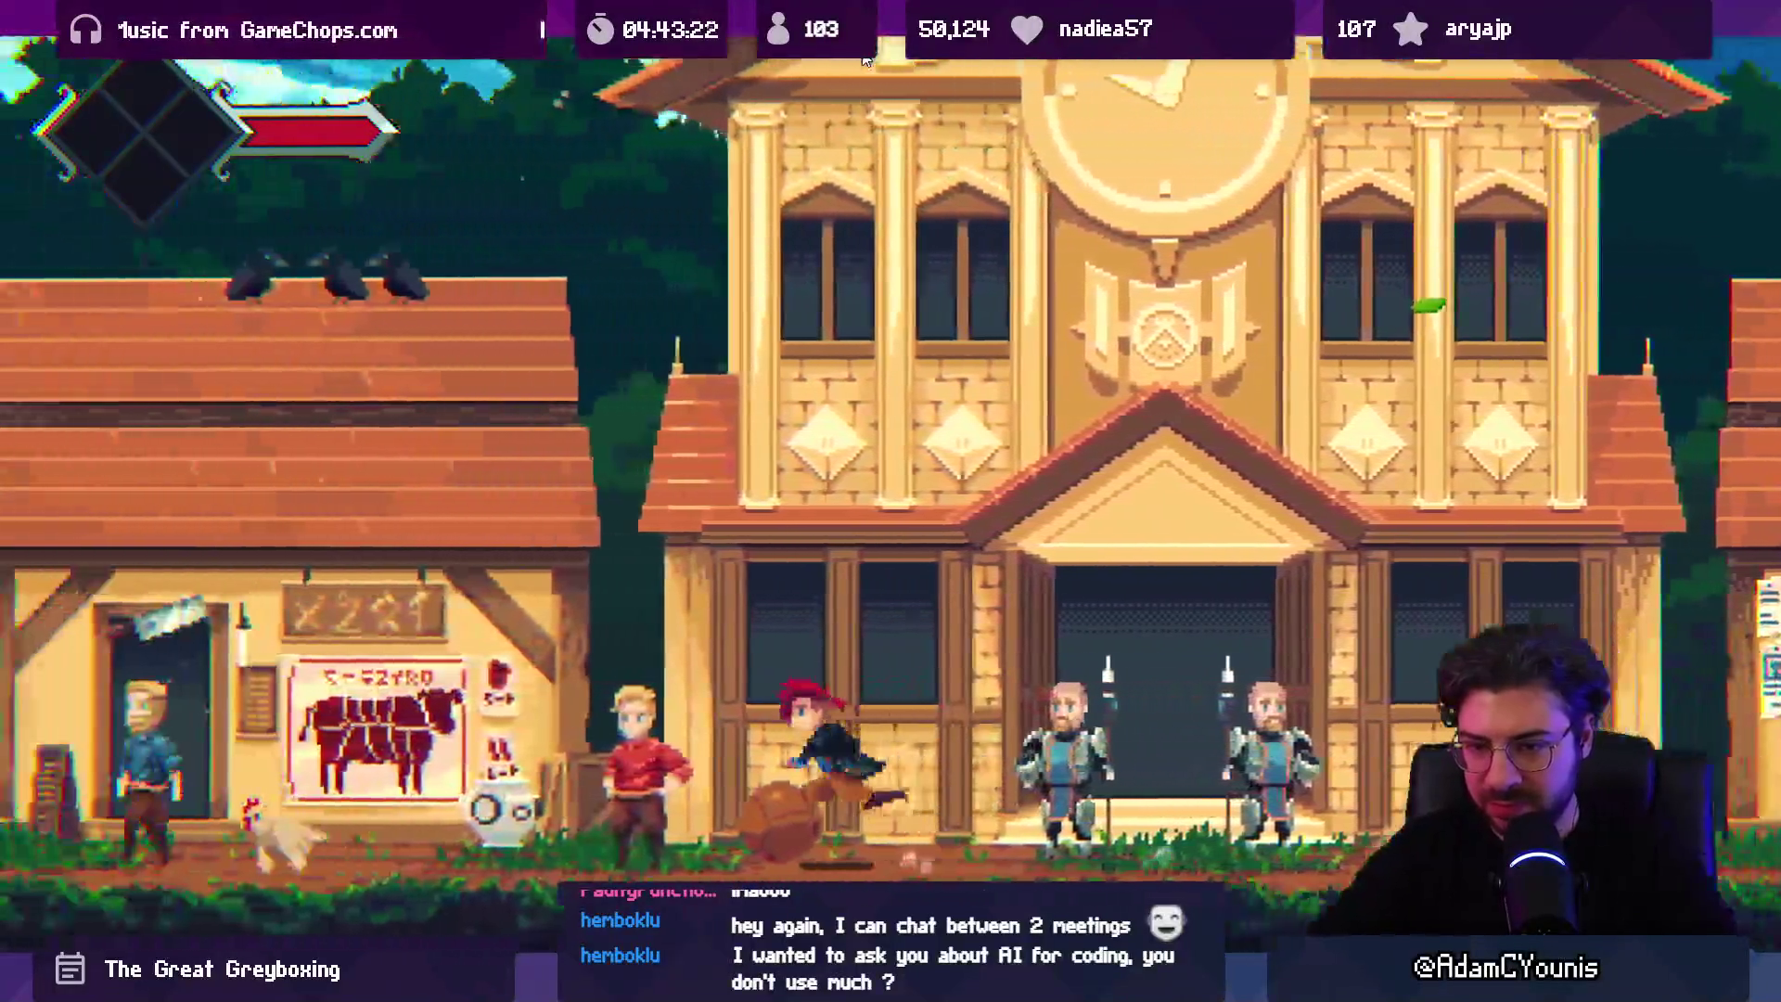
{"action": "key", "text": "Right"}
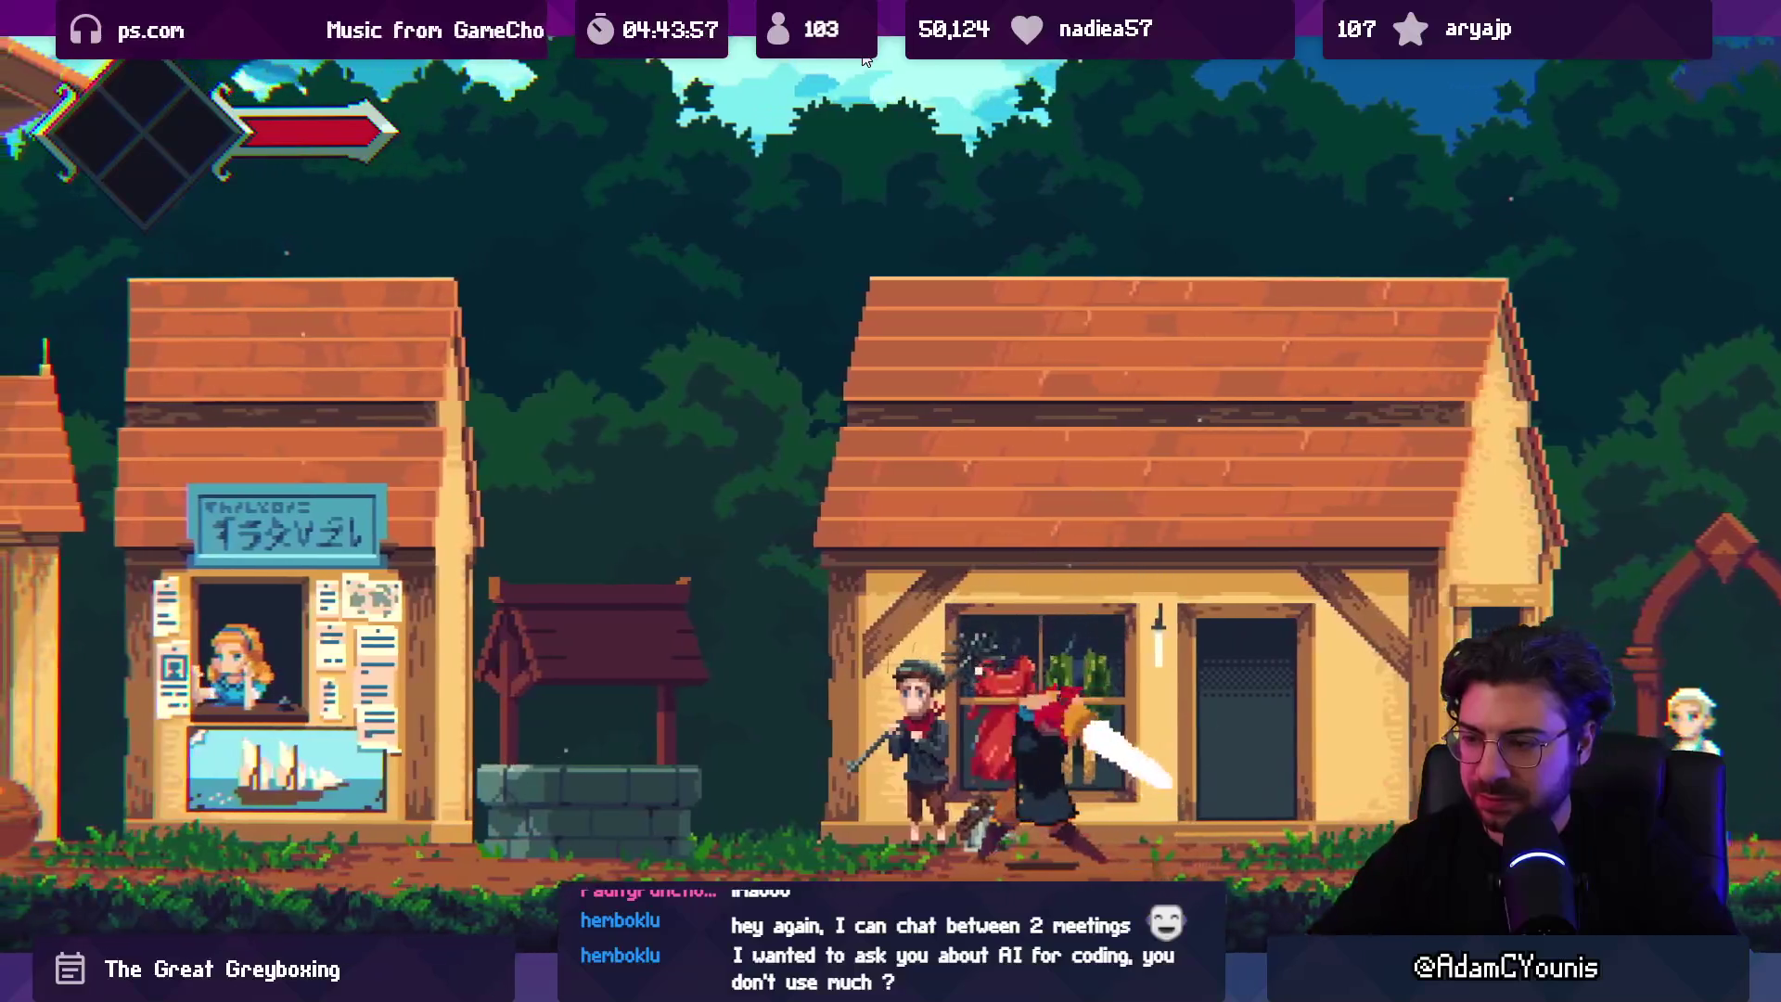
{"action": "key", "text": "shift+space"}
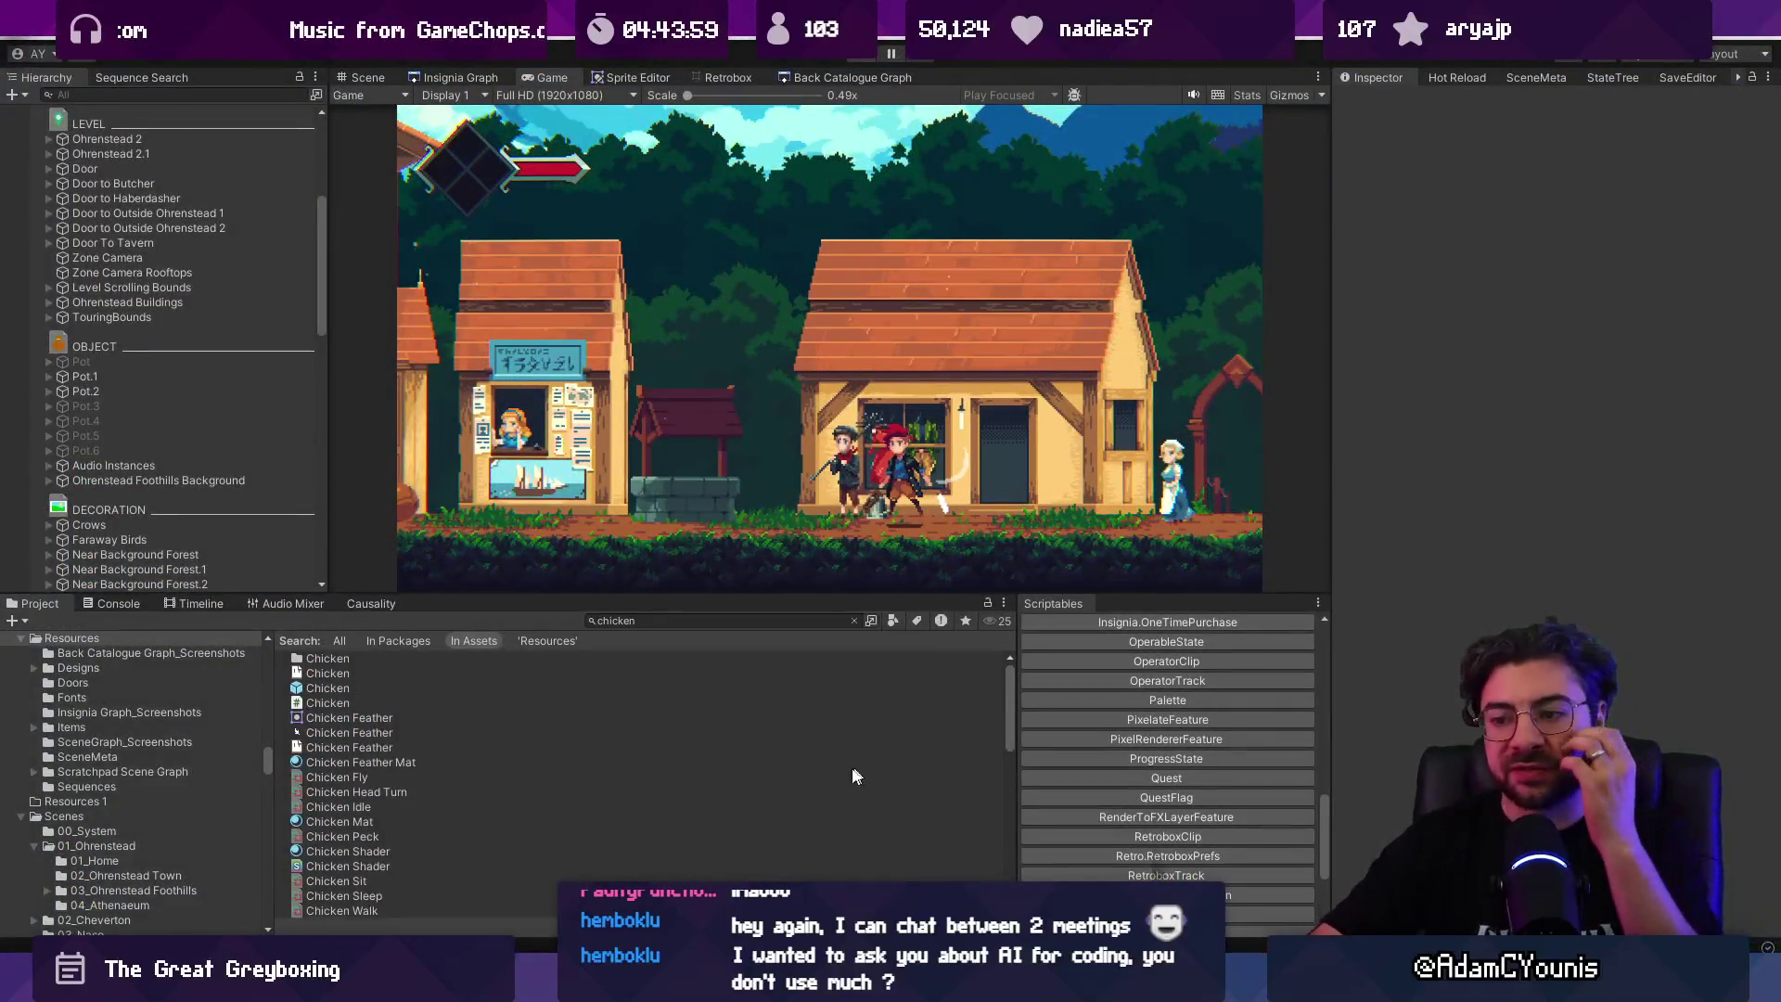
Step: Stop play, then in Fork stage everything and commit as 'Fixes chicken poise to not be breakable'
{"action": "key", "text": "ctrl+p"}
{"action": "key", "text": "alt+Tab"}
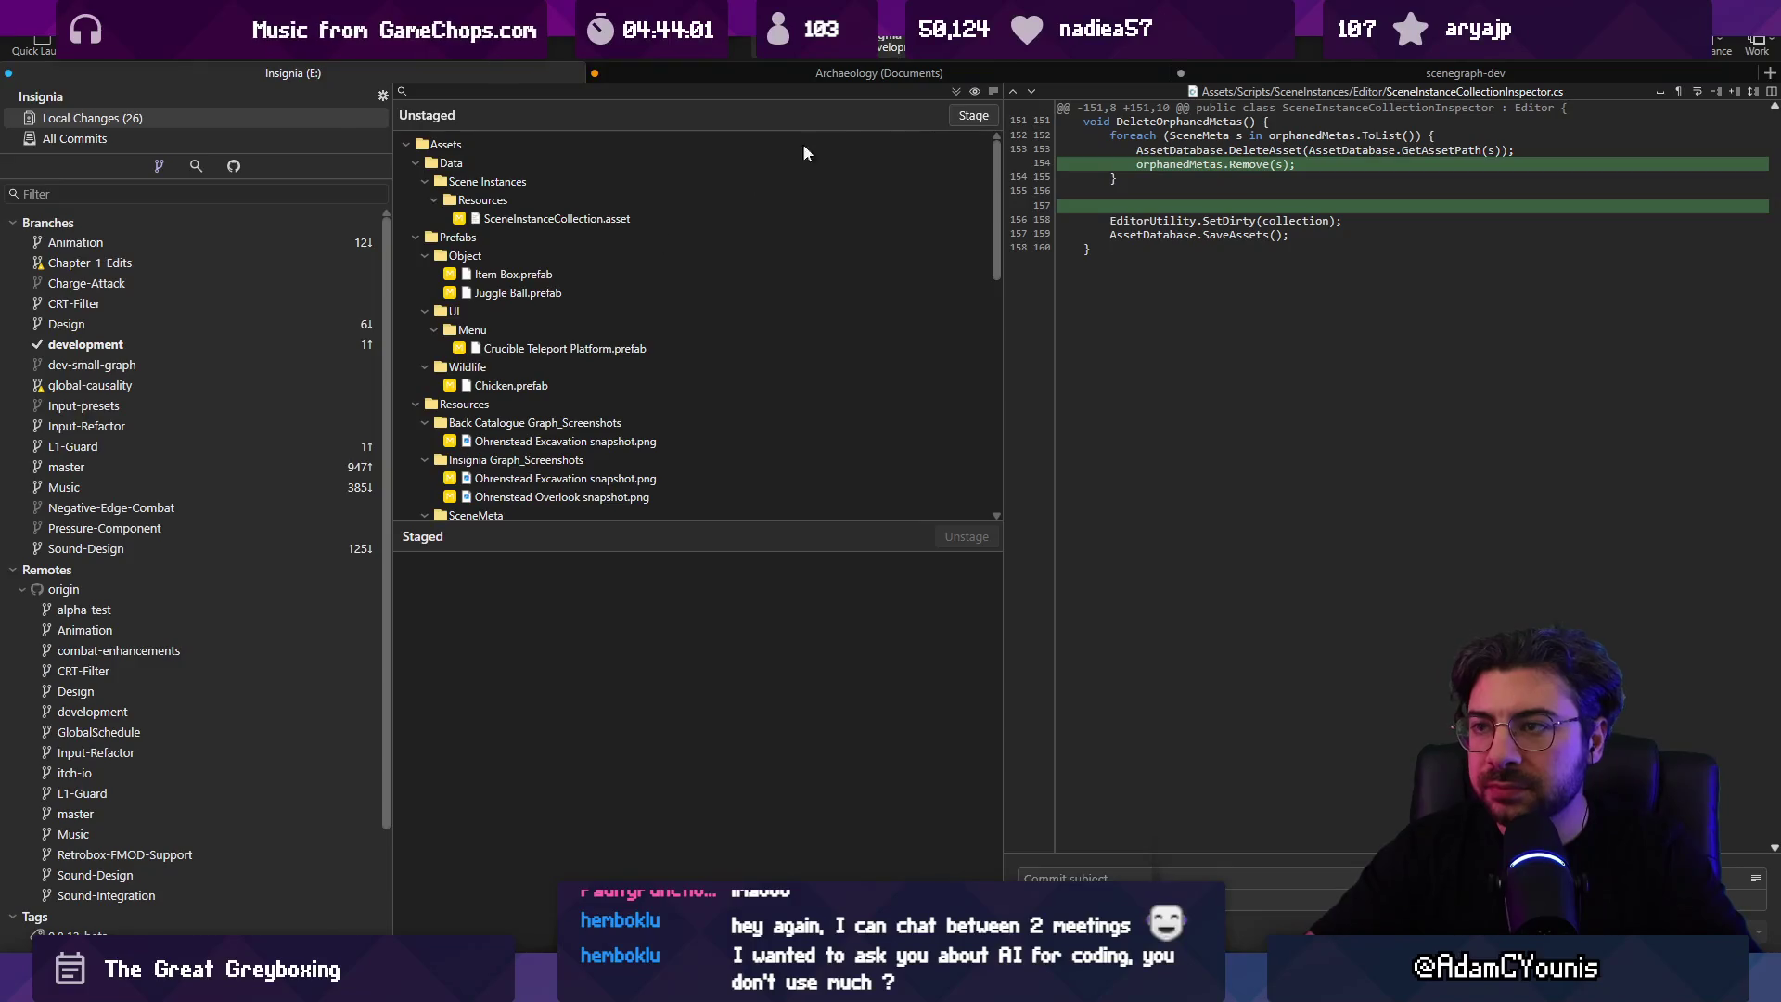
{"action": "left_click", "coordinate": [973, 115]}
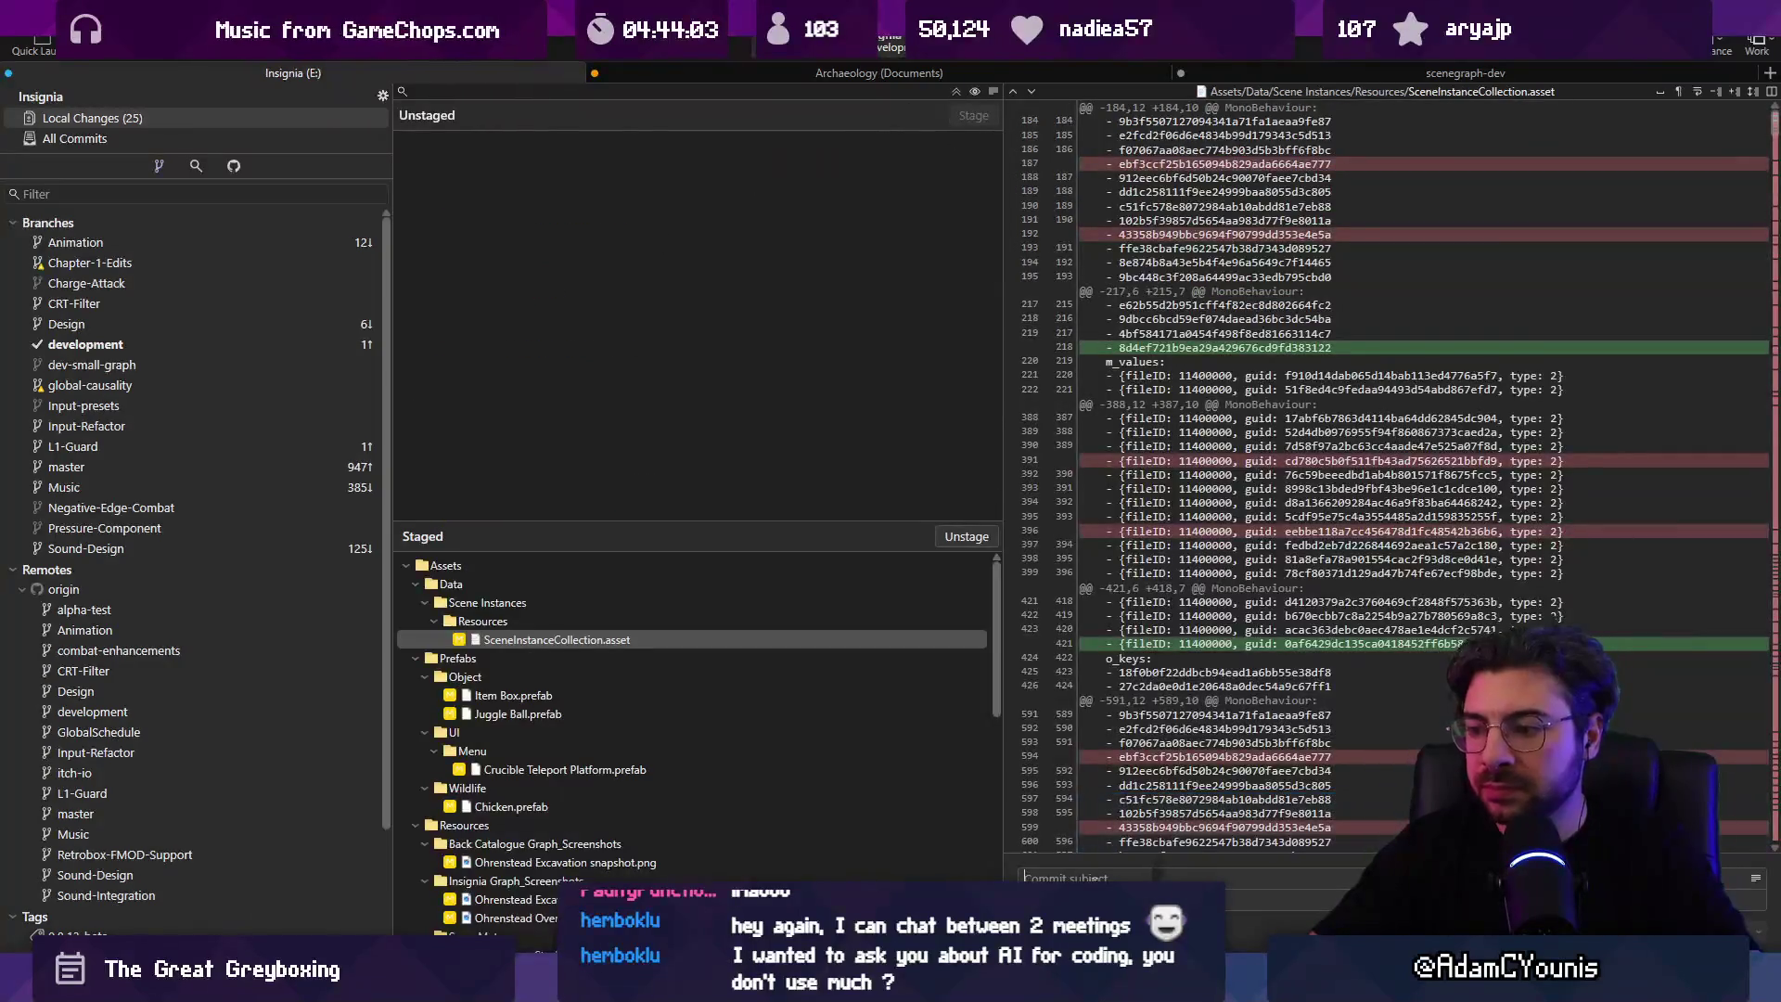
{"action": "type", "text": "FEixes chicken noise to not be breakable"}
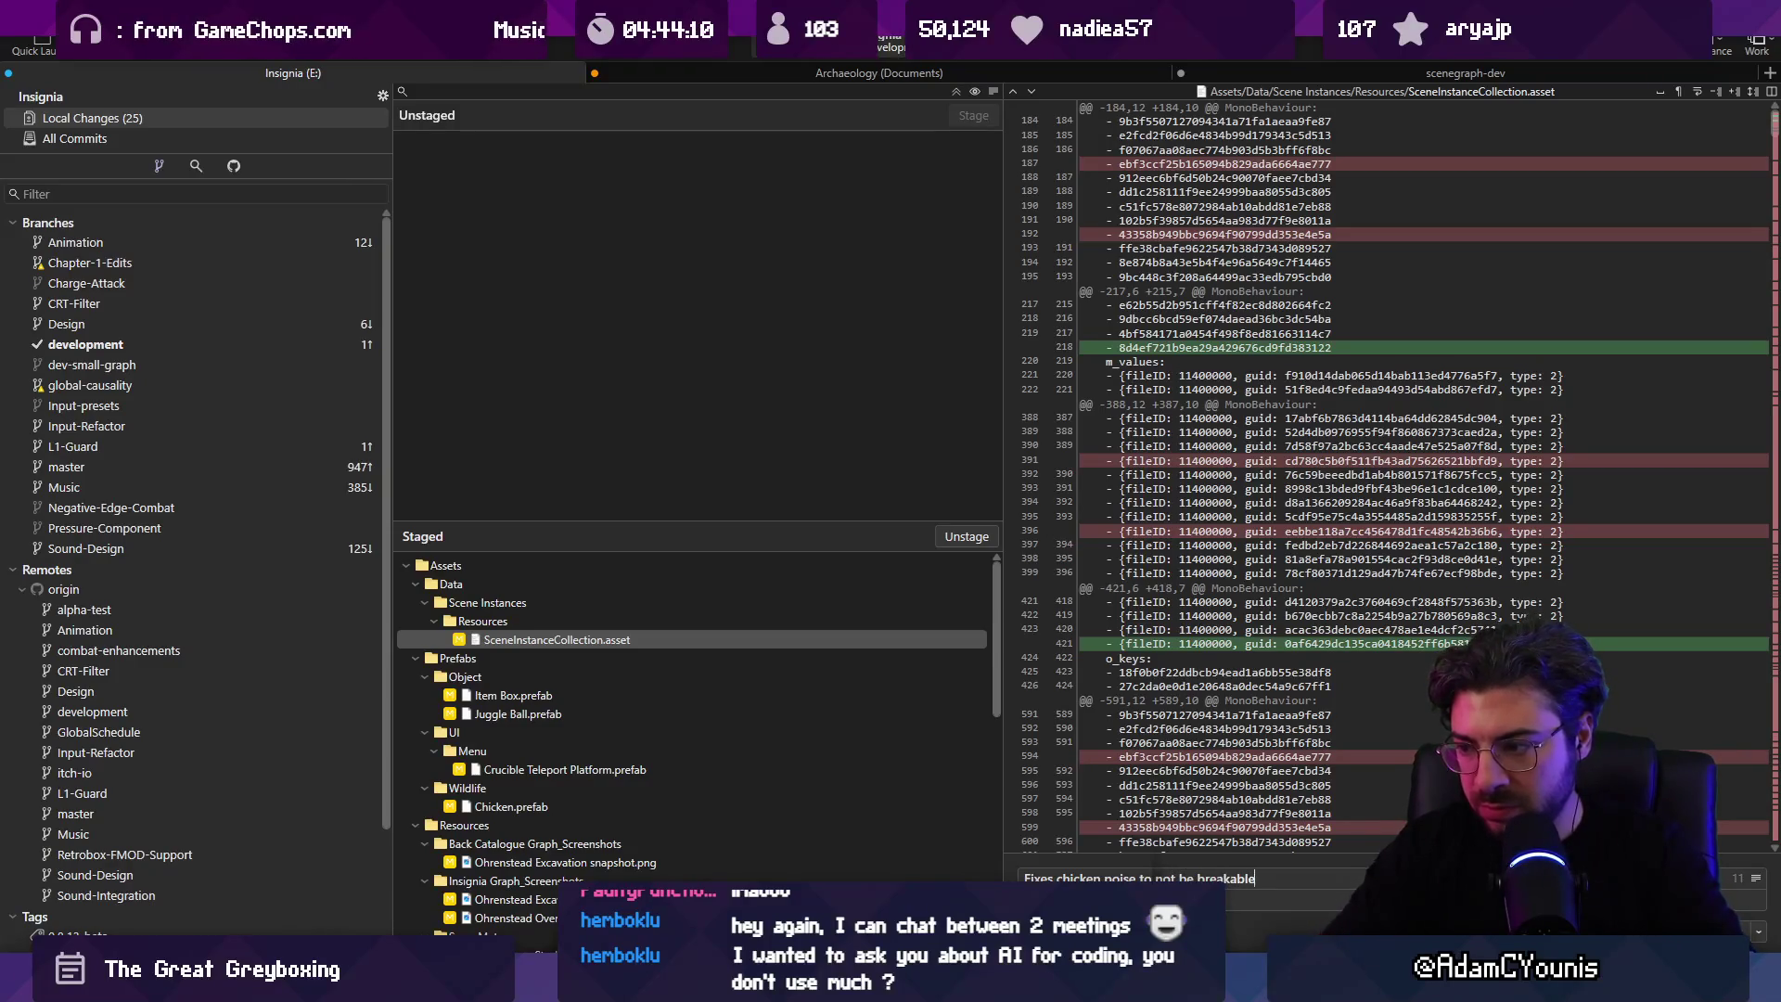
{"action": "key", "text": "ctrl+Return"}
Step: Push the development branch to origin and return to Unity
{"action": "left_click", "coordinate": [253, 41]}
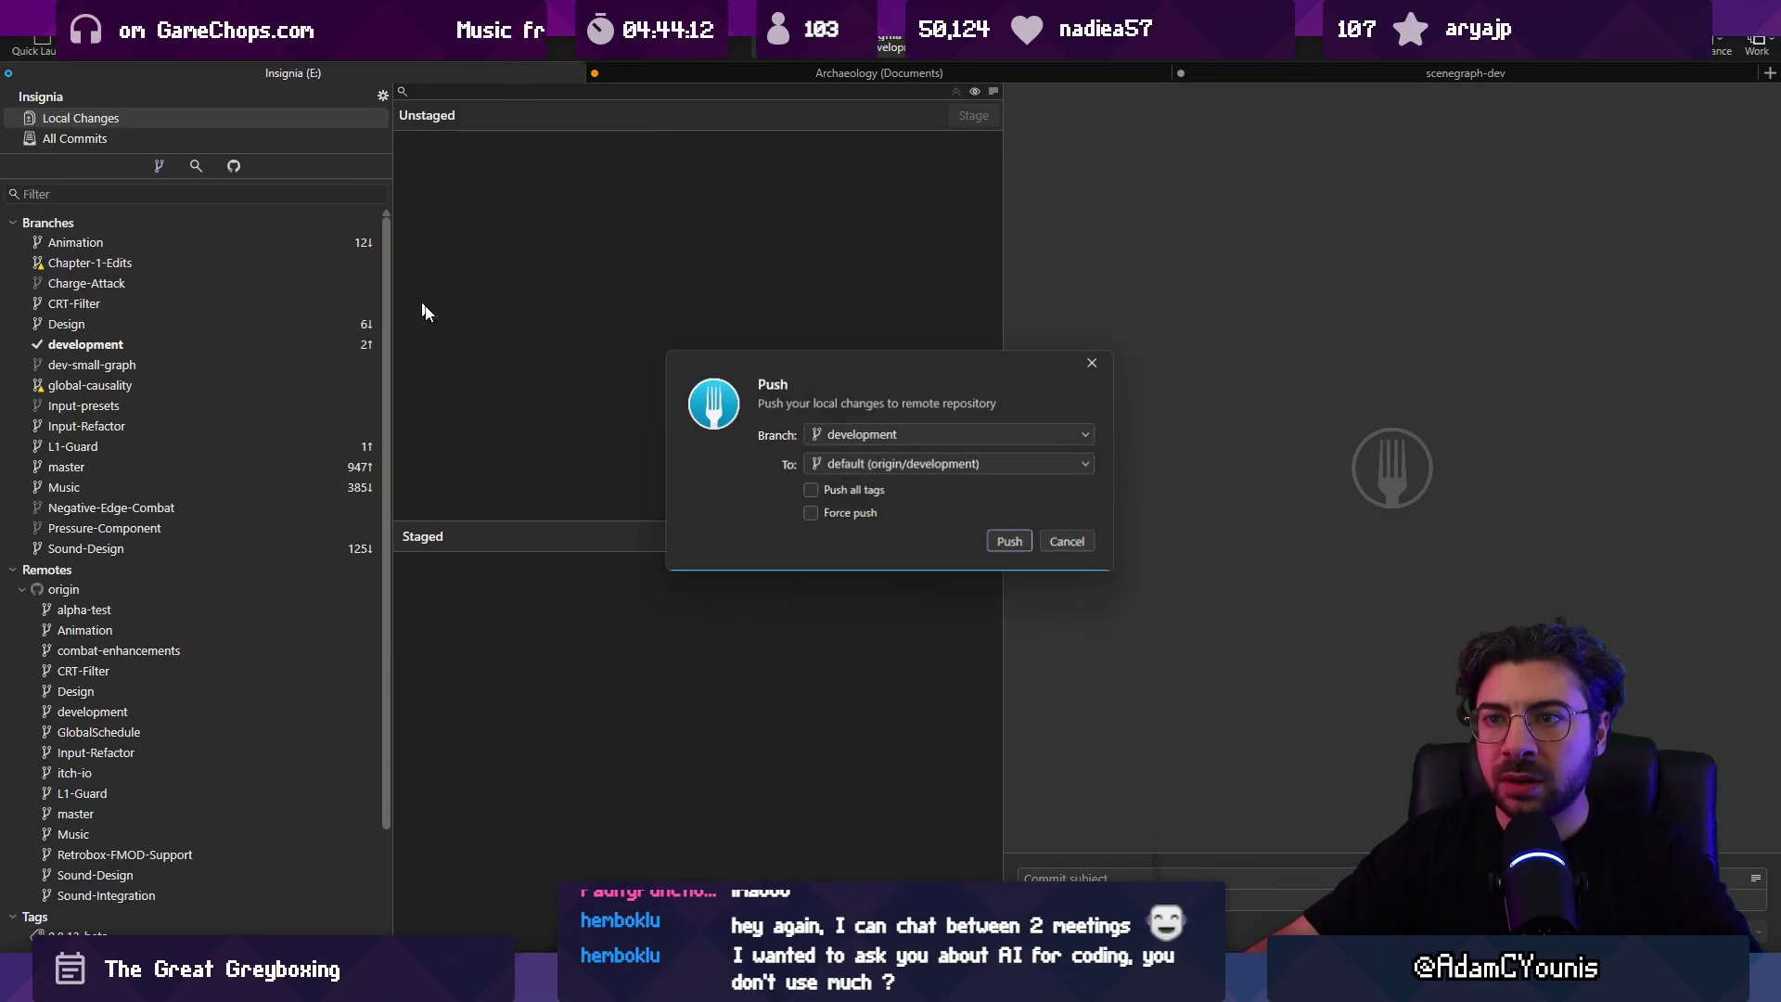
{"action": "left_click", "coordinate": [1008, 541]}
{"action": "key", "text": "alt+Tab"}
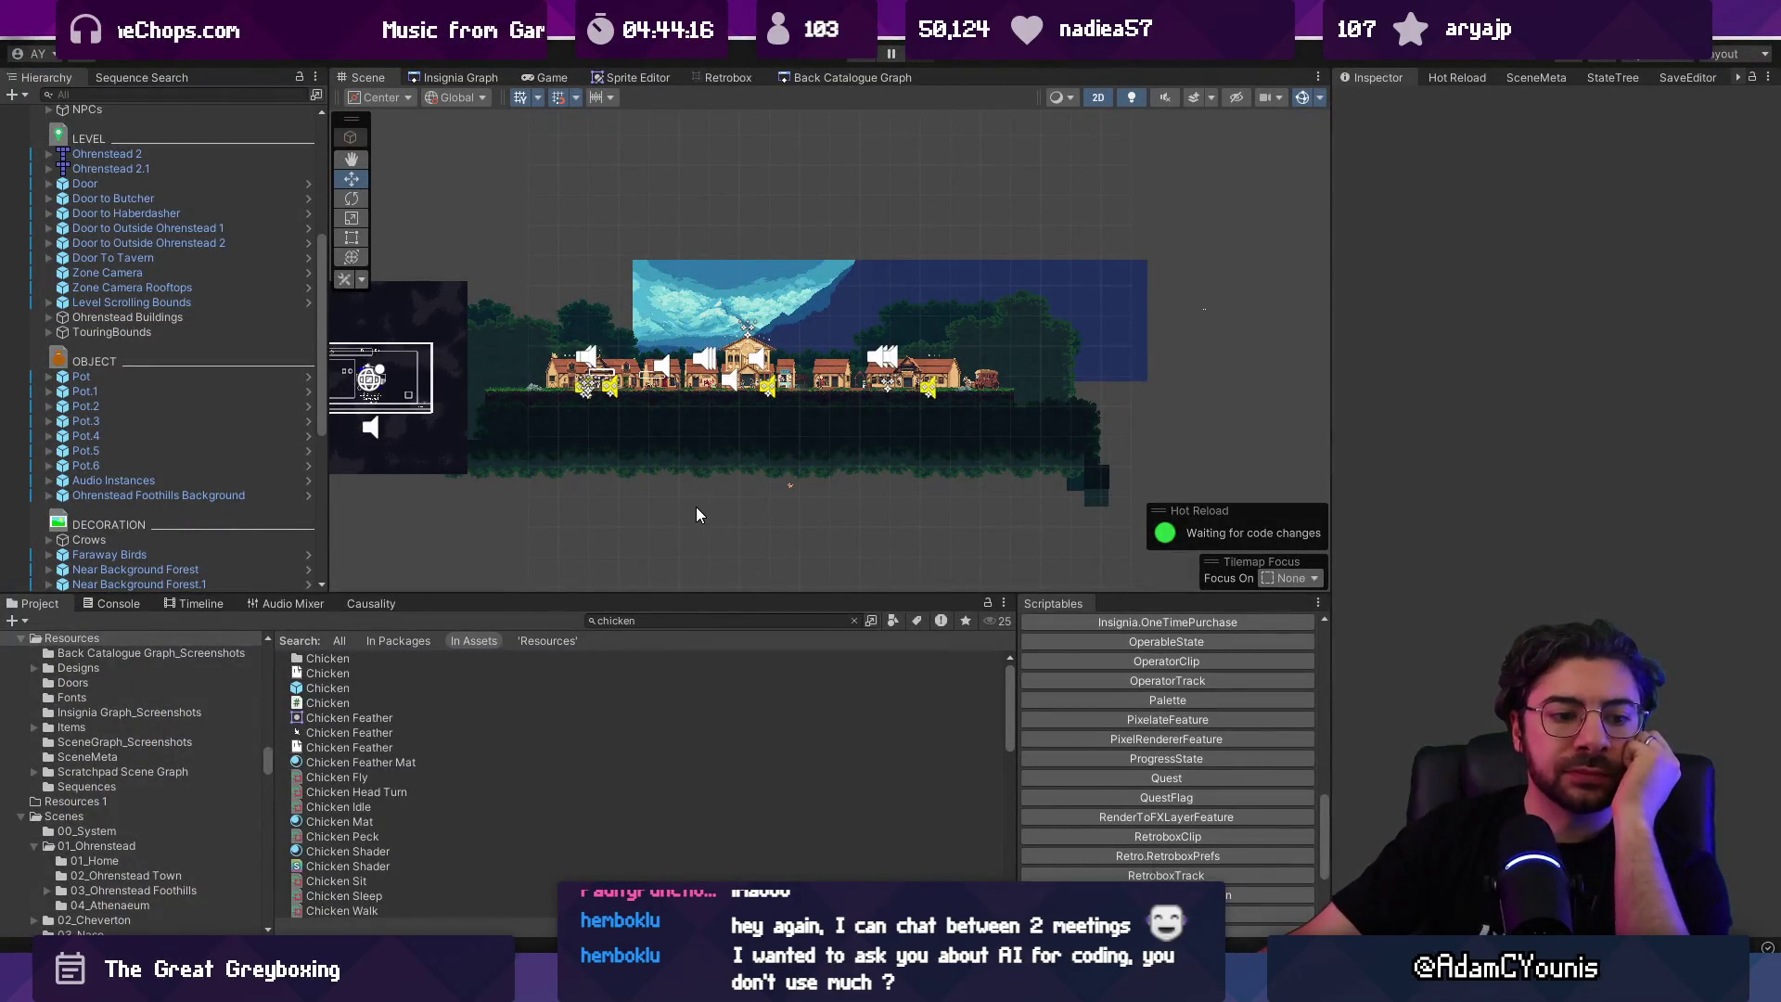
Step: Open the Back Catalogue Graph, zoom out over its map nodes, and switch to the planning whiteboard
{"action": "mouse_move", "coordinate": [1100, 988]}
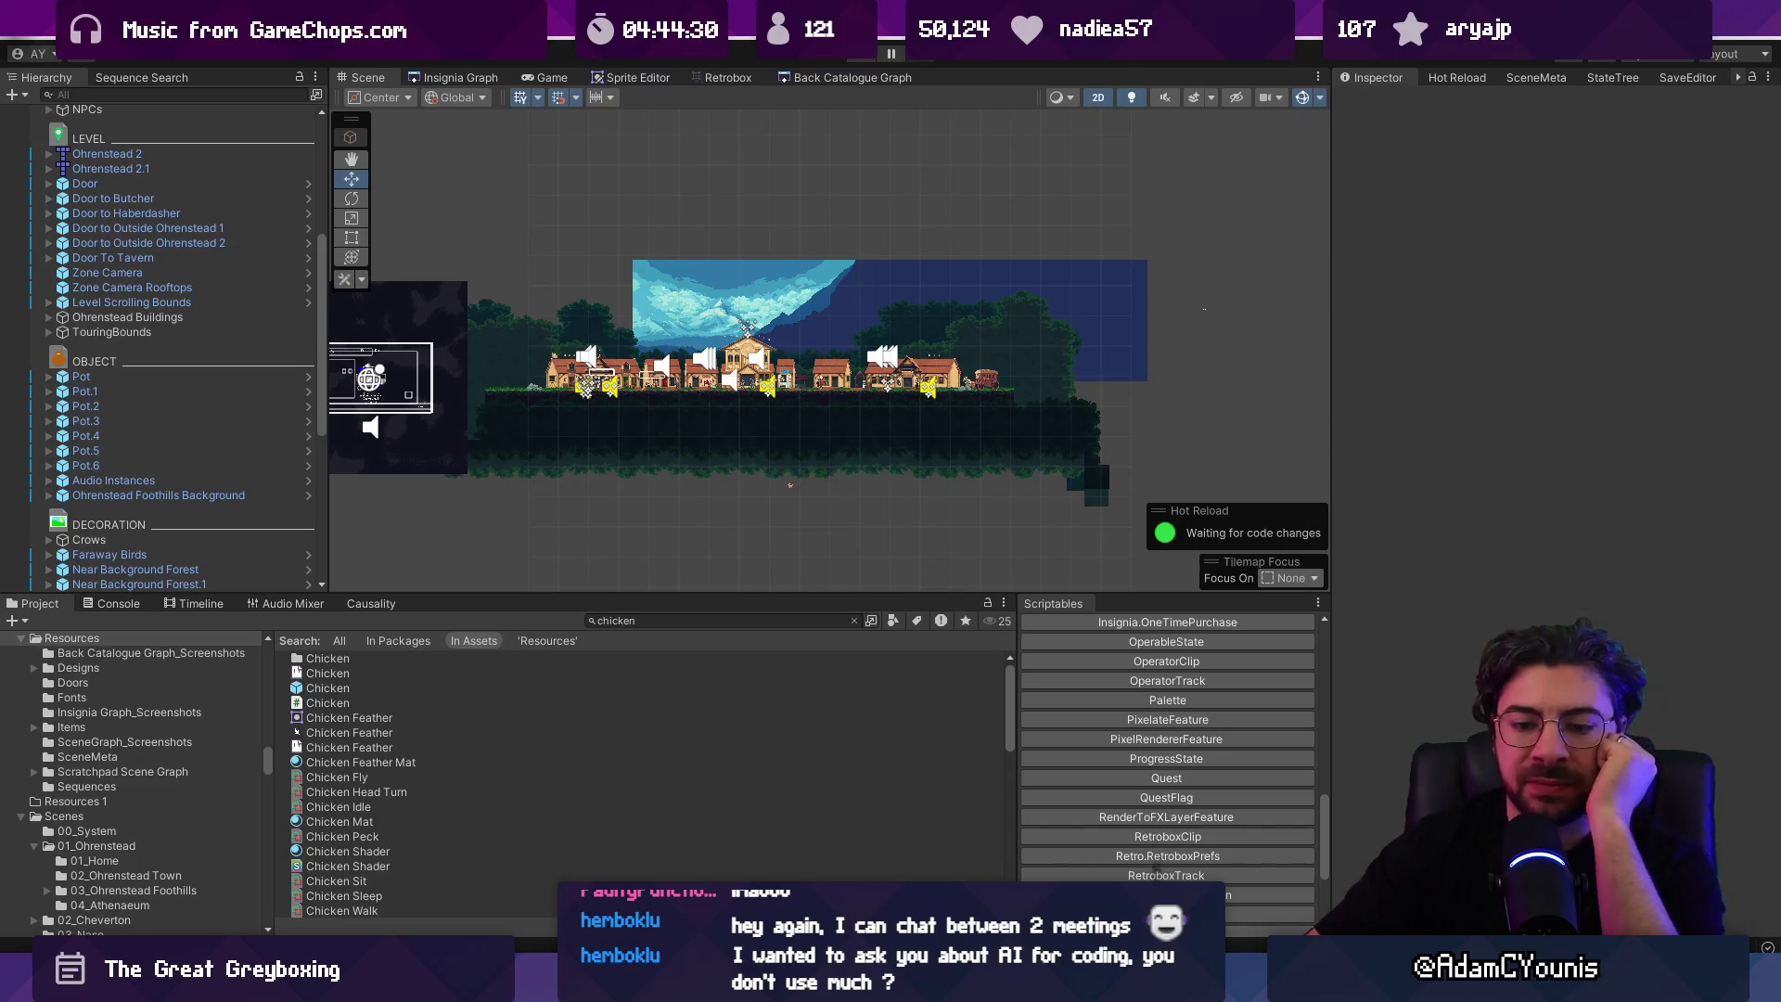
{"action": "left_click", "coordinate": [815, 78]}
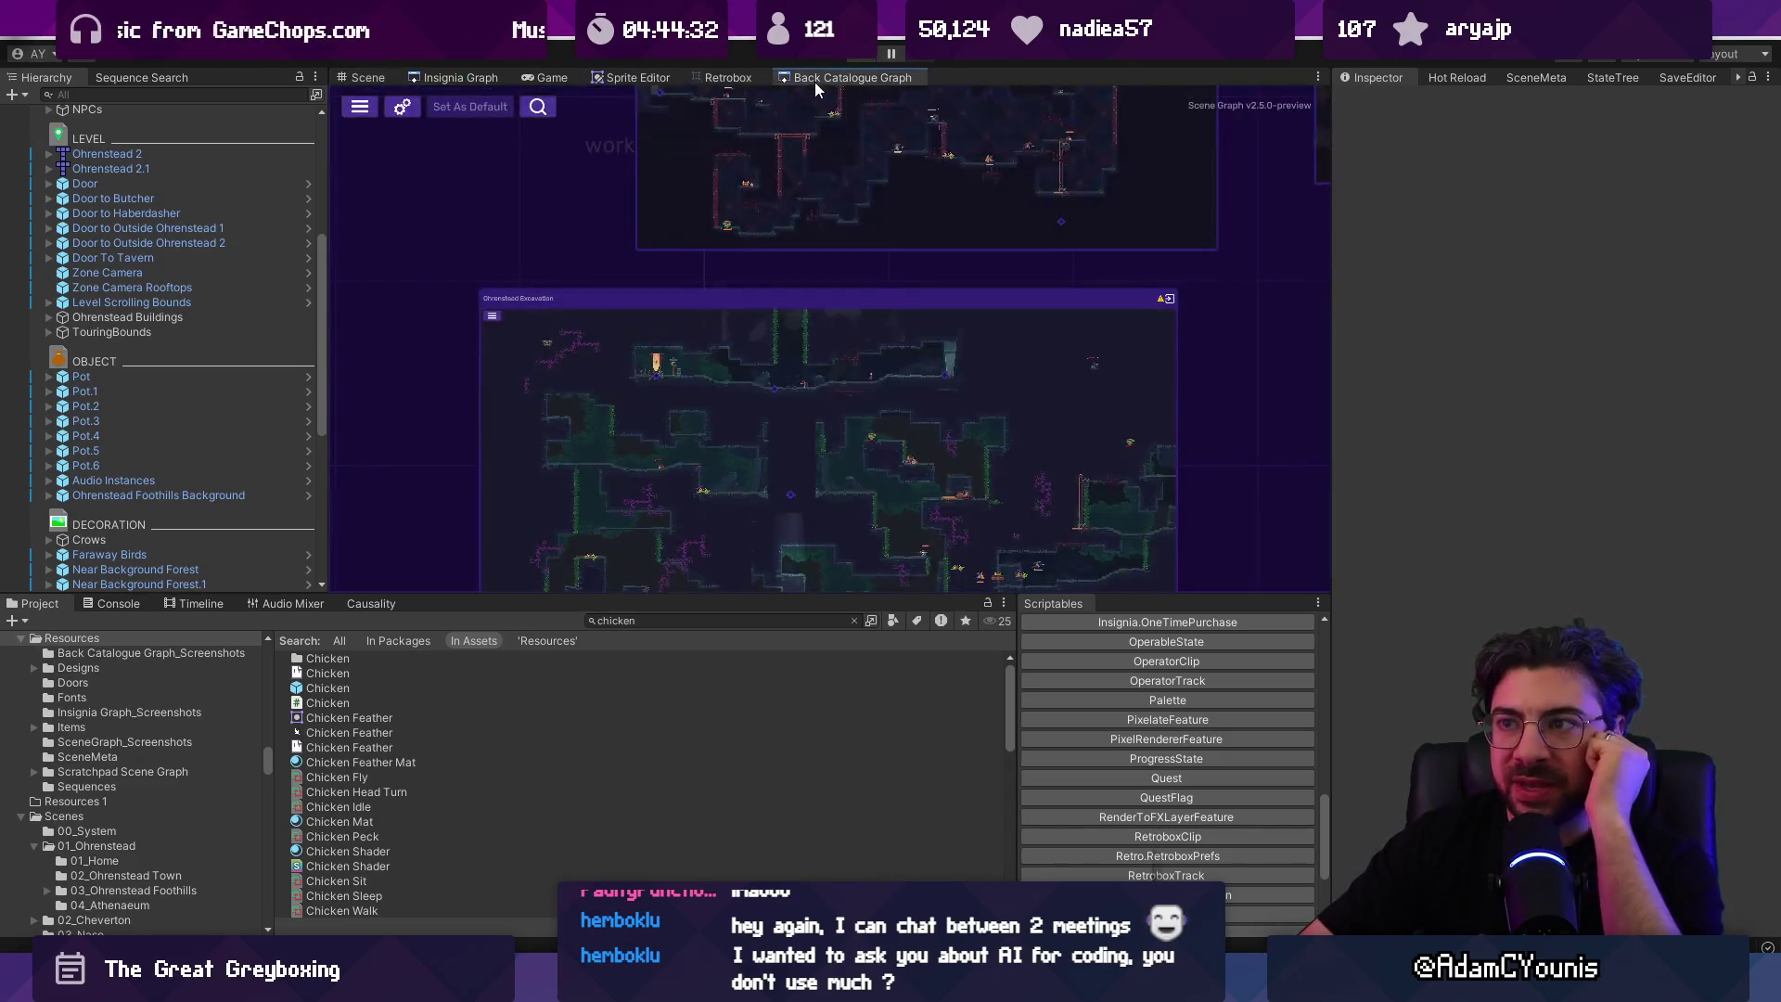
{"action": "scroll", "coordinate": [828, 308], "scroll_direction": "down", "scroll_amount": 5}
{"action": "scroll", "coordinate": [798, 408], "scroll_direction": "down", "scroll_amount": 3}
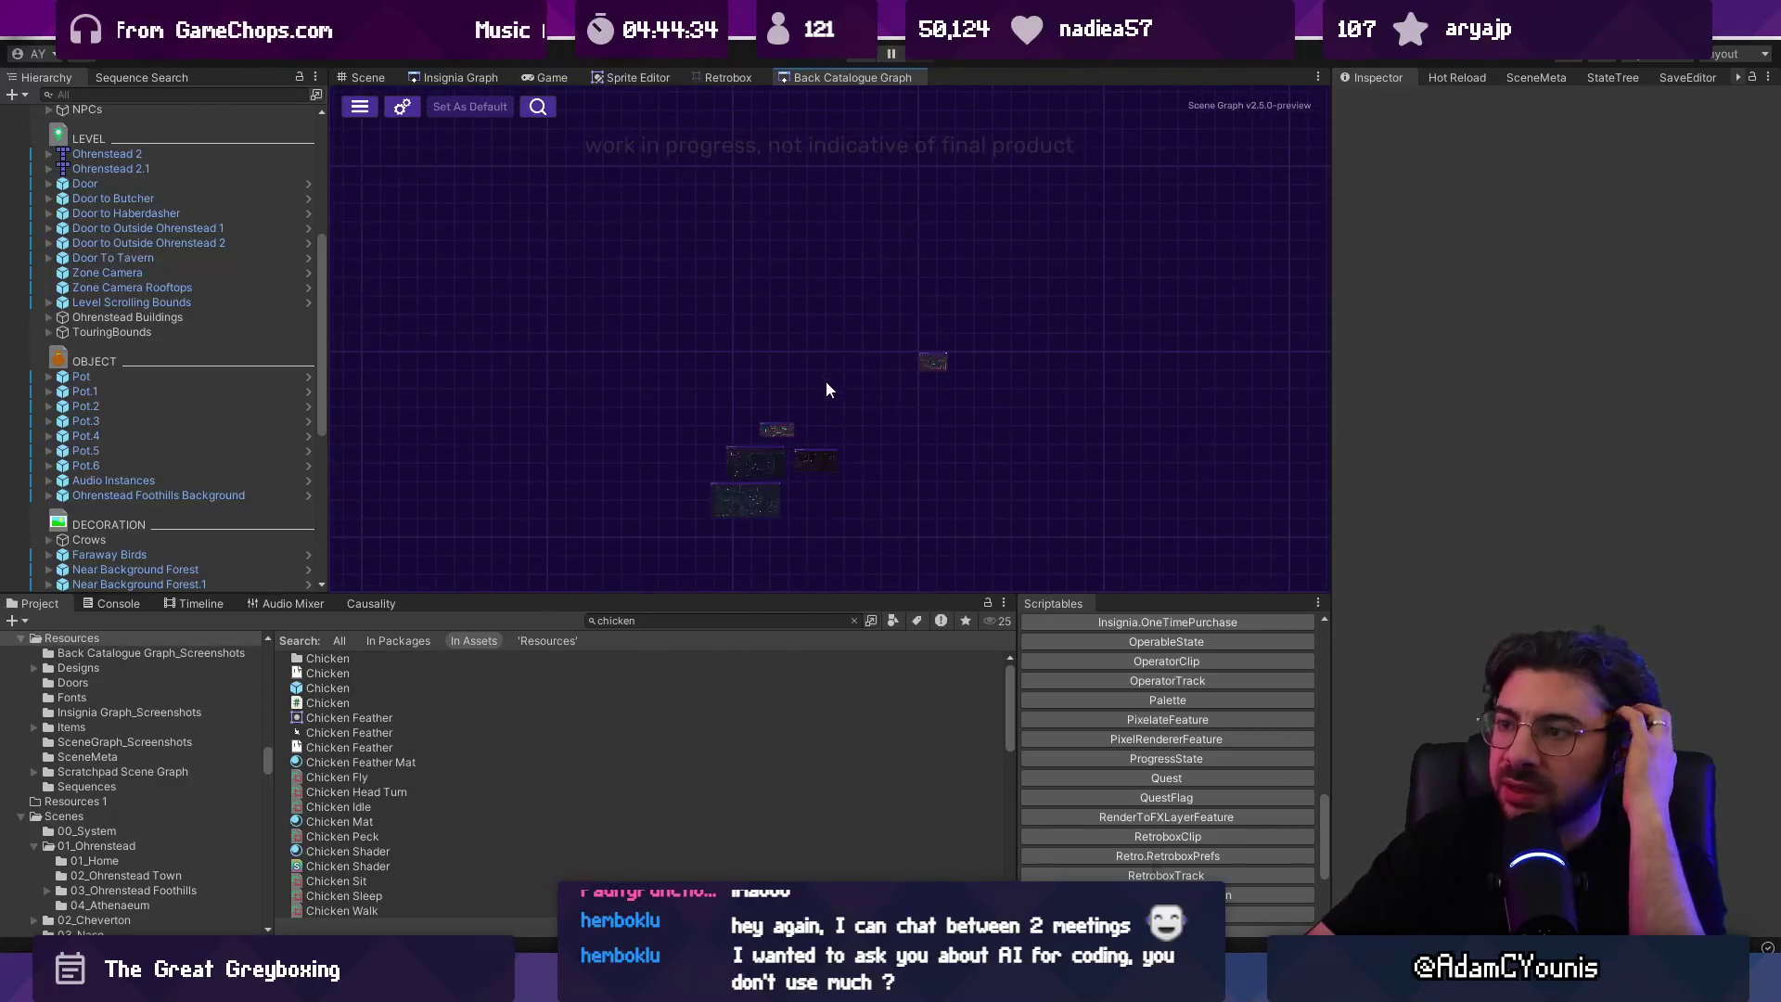
{"action": "key", "text": "alt+Tab"}
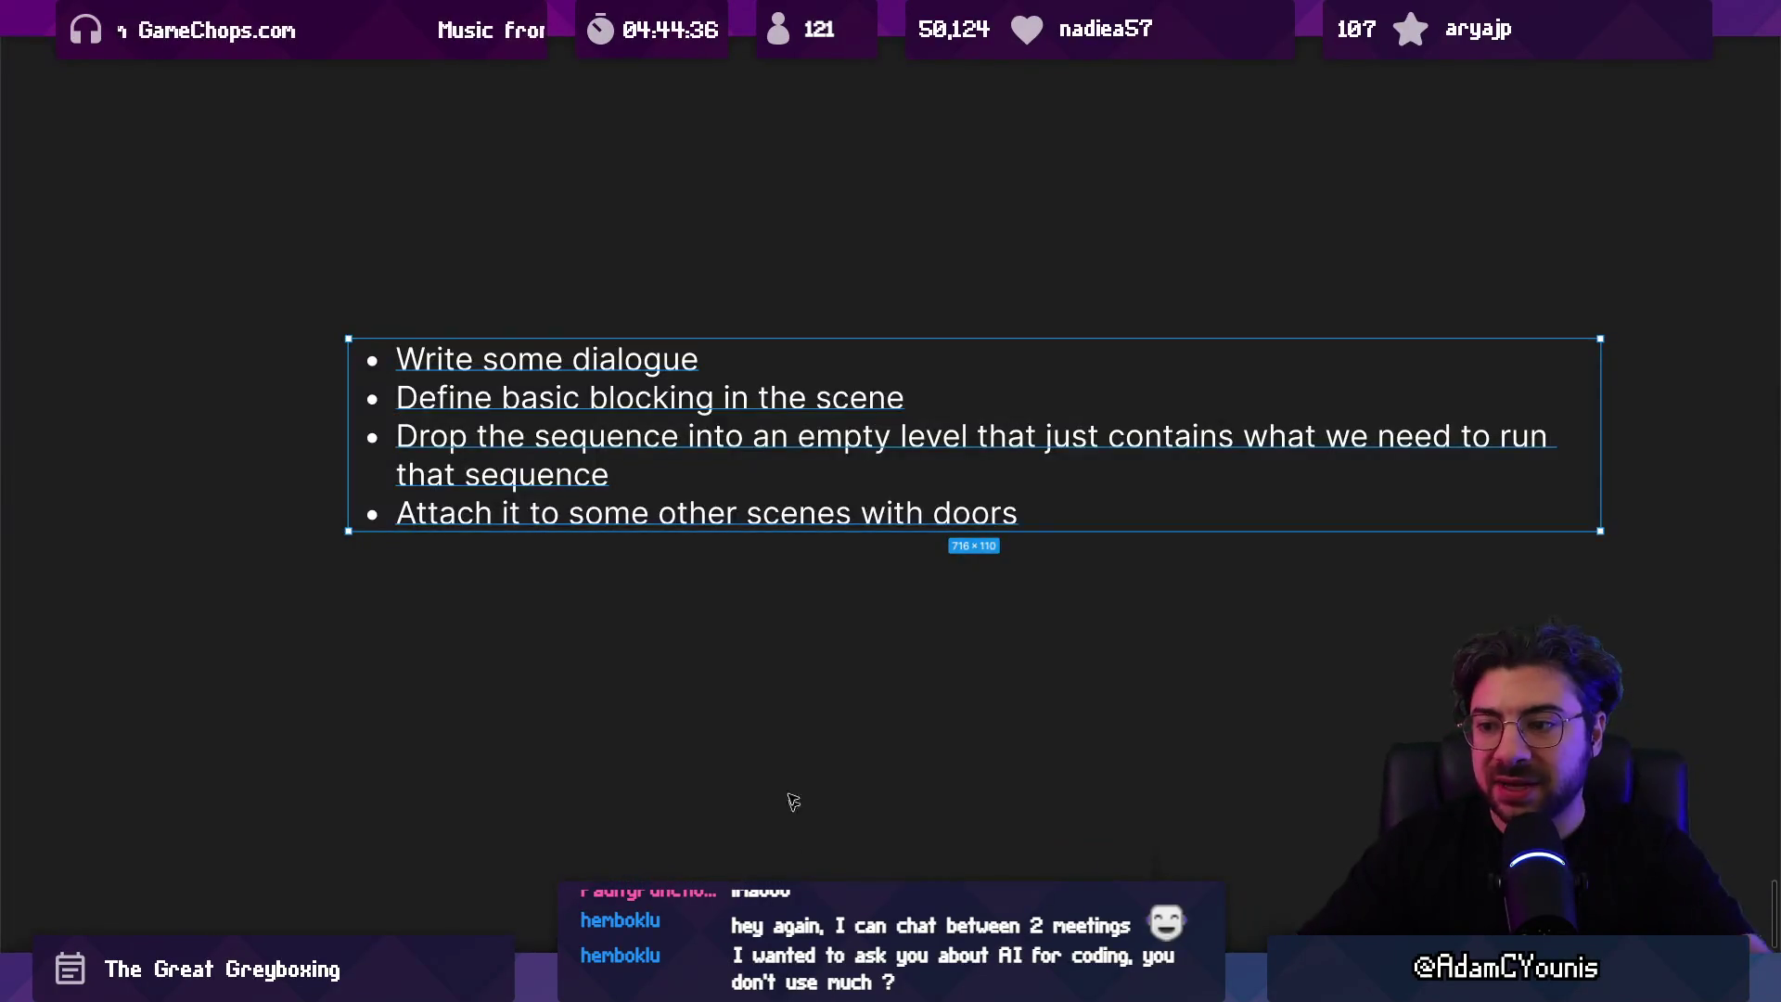
Step: Duplicate the bullet list and rewrite the copy as 'Make managing new scenes and deleting old ones much faster (SceneGraph updates?)'
{"action": "scroll", "coordinate": [779, 469], "scroll_direction": "down", "scroll_amount": 5}
{"action": "left_click_drag", "start_coordinate": [812, 436], "coordinate": [660, 617]}
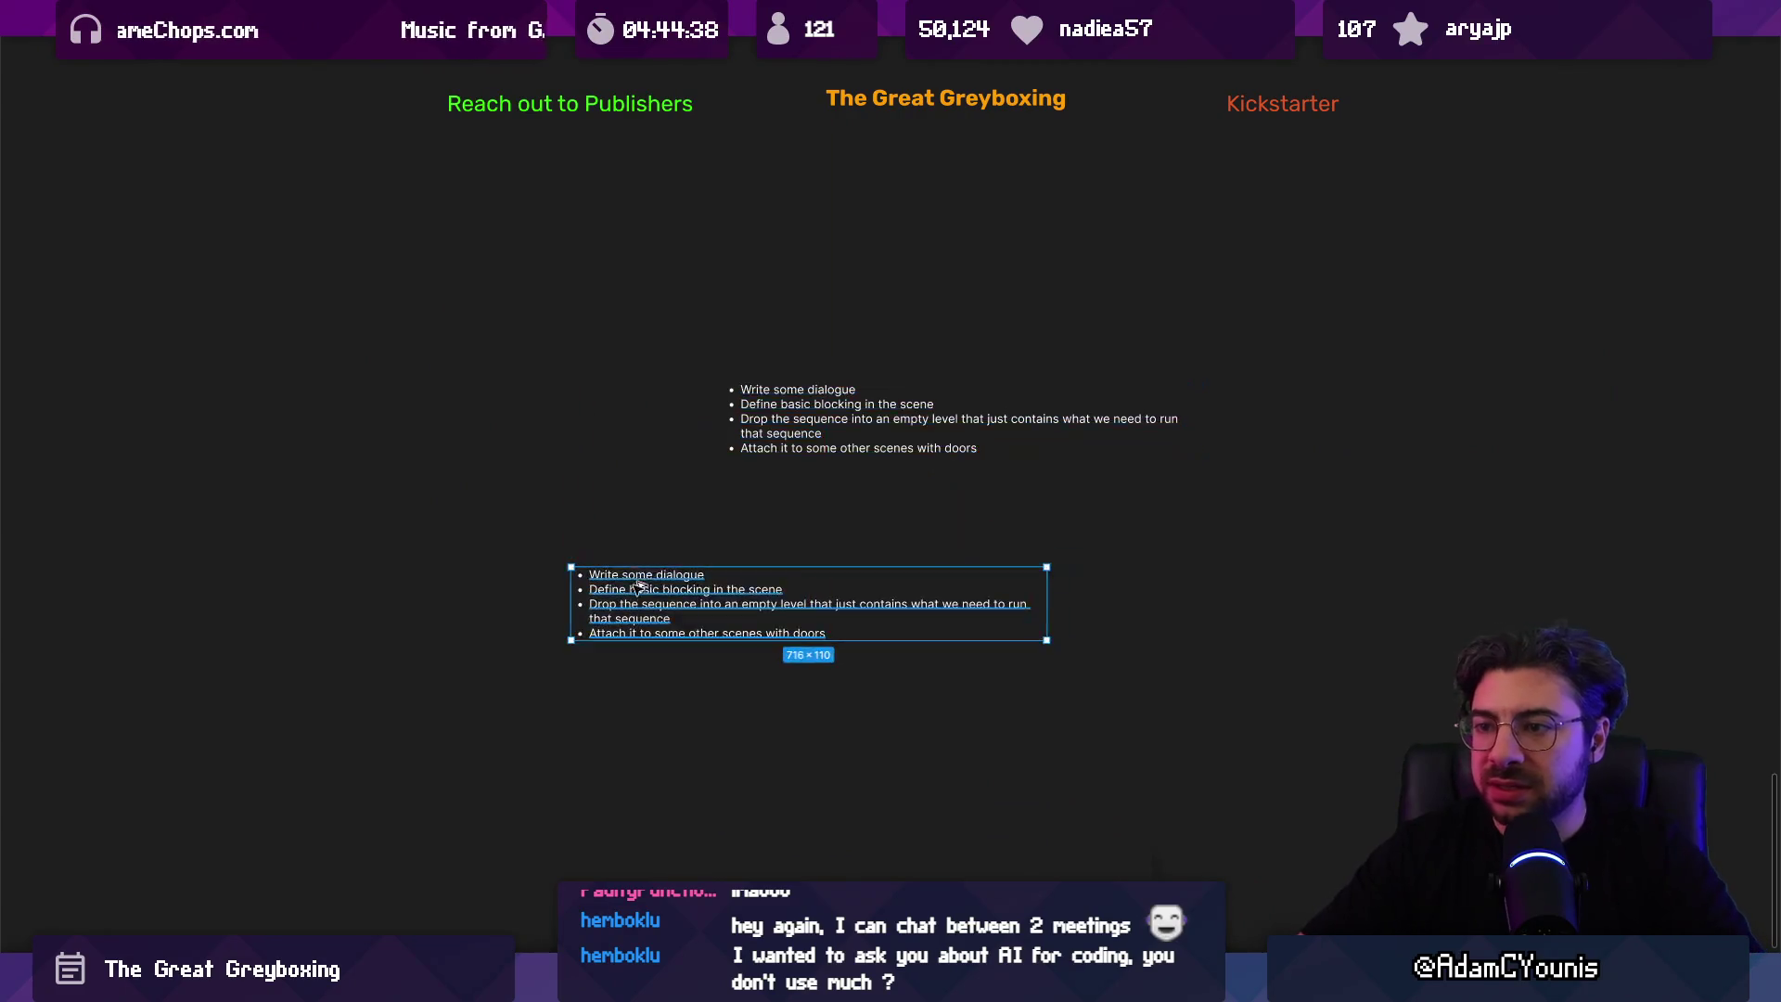
{"action": "scroll", "coordinate": [664, 587], "scroll_direction": "up", "scroll_amount": 3}
{"action": "double_click", "coordinate": [689, 529]}
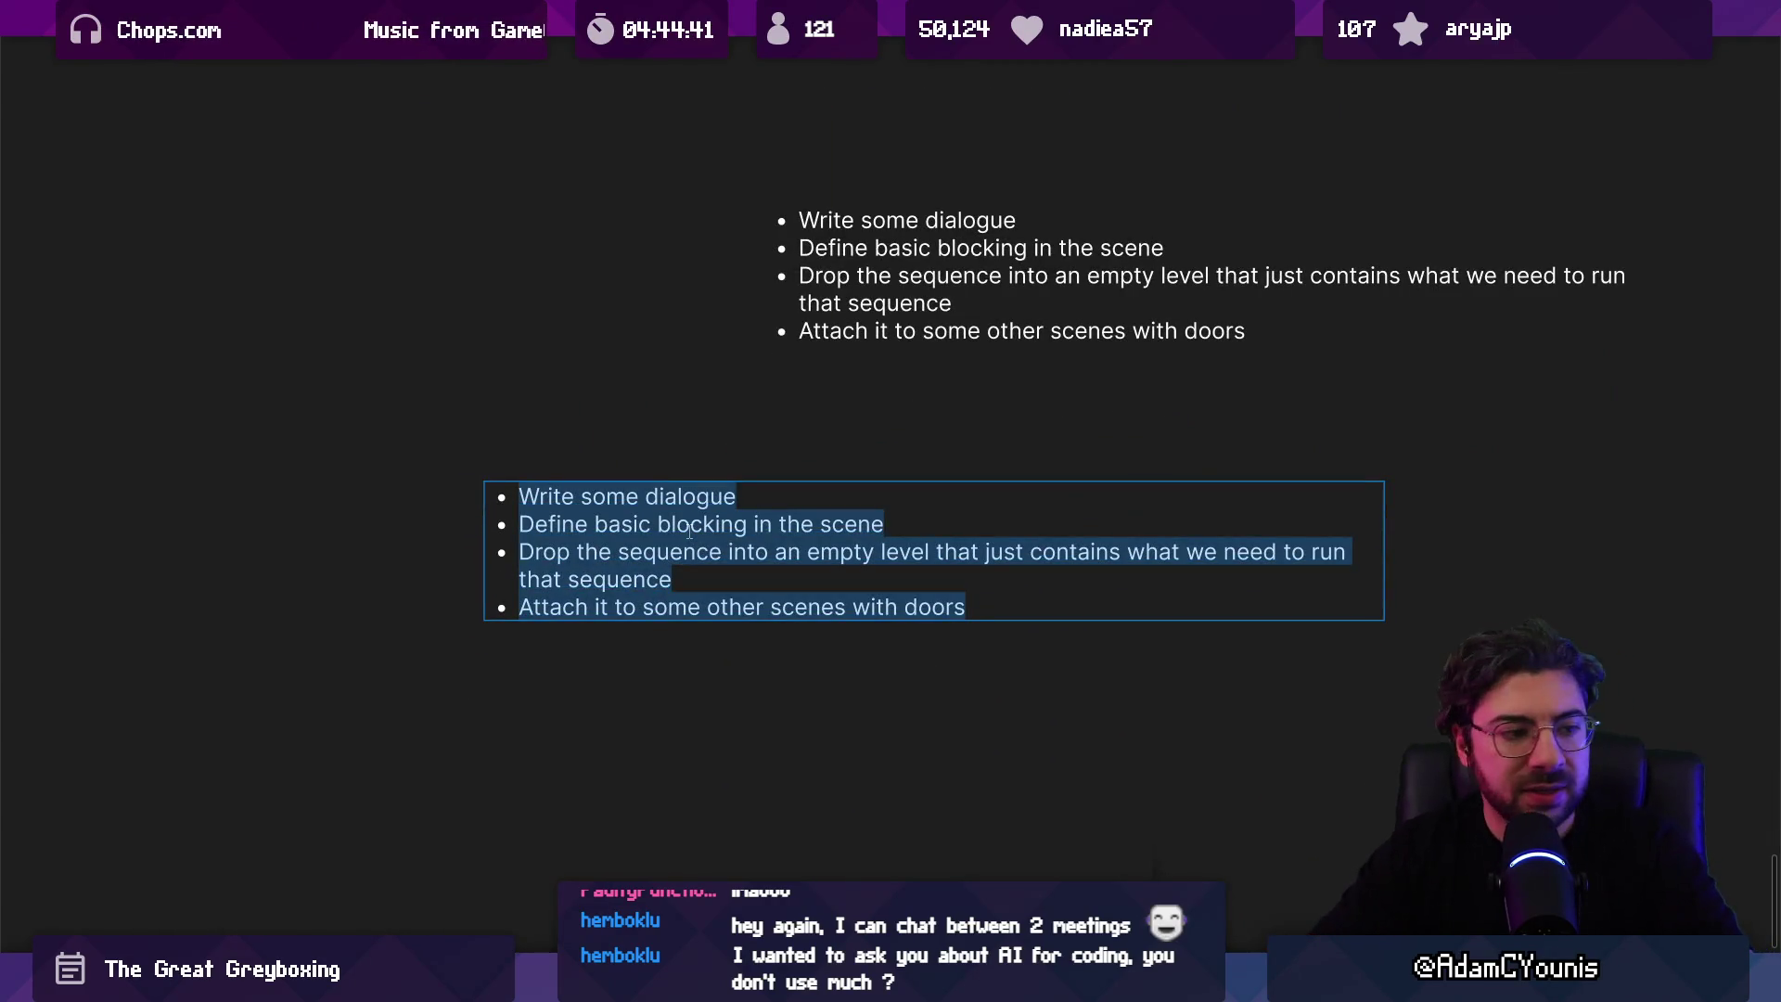
{"action": "type", "text": "Make mana"}
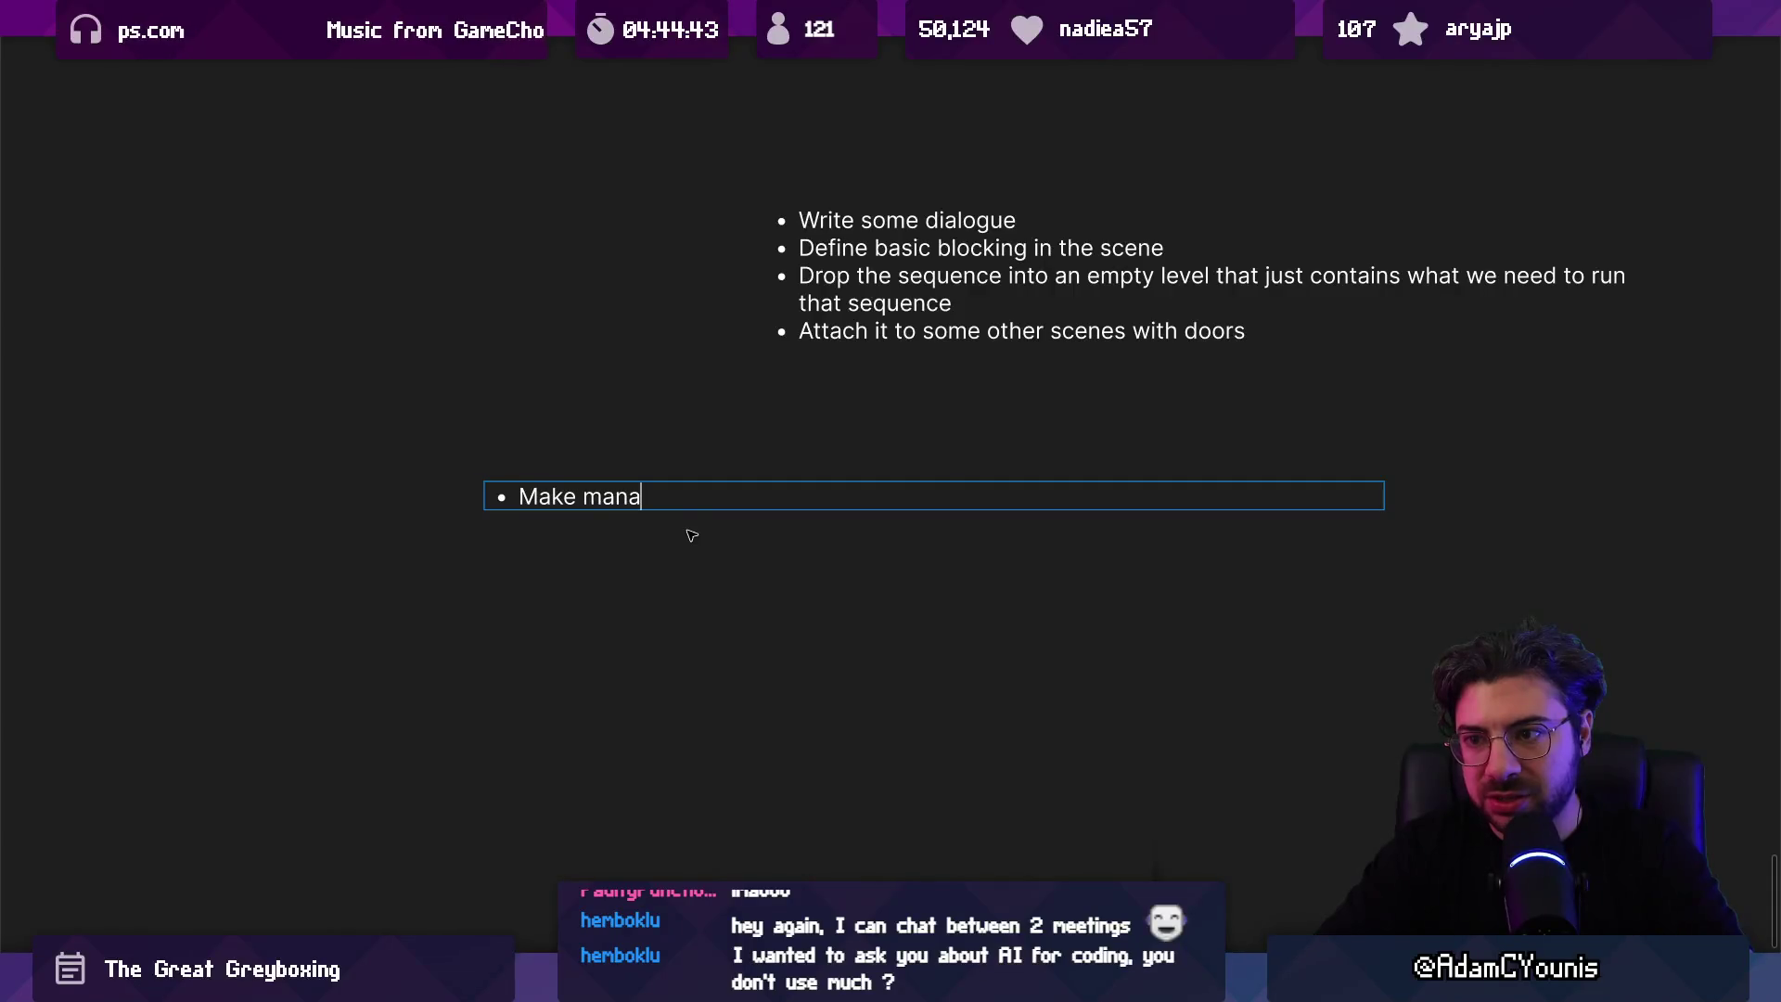
{"action": "type", "text": "ging new scenes and r"}
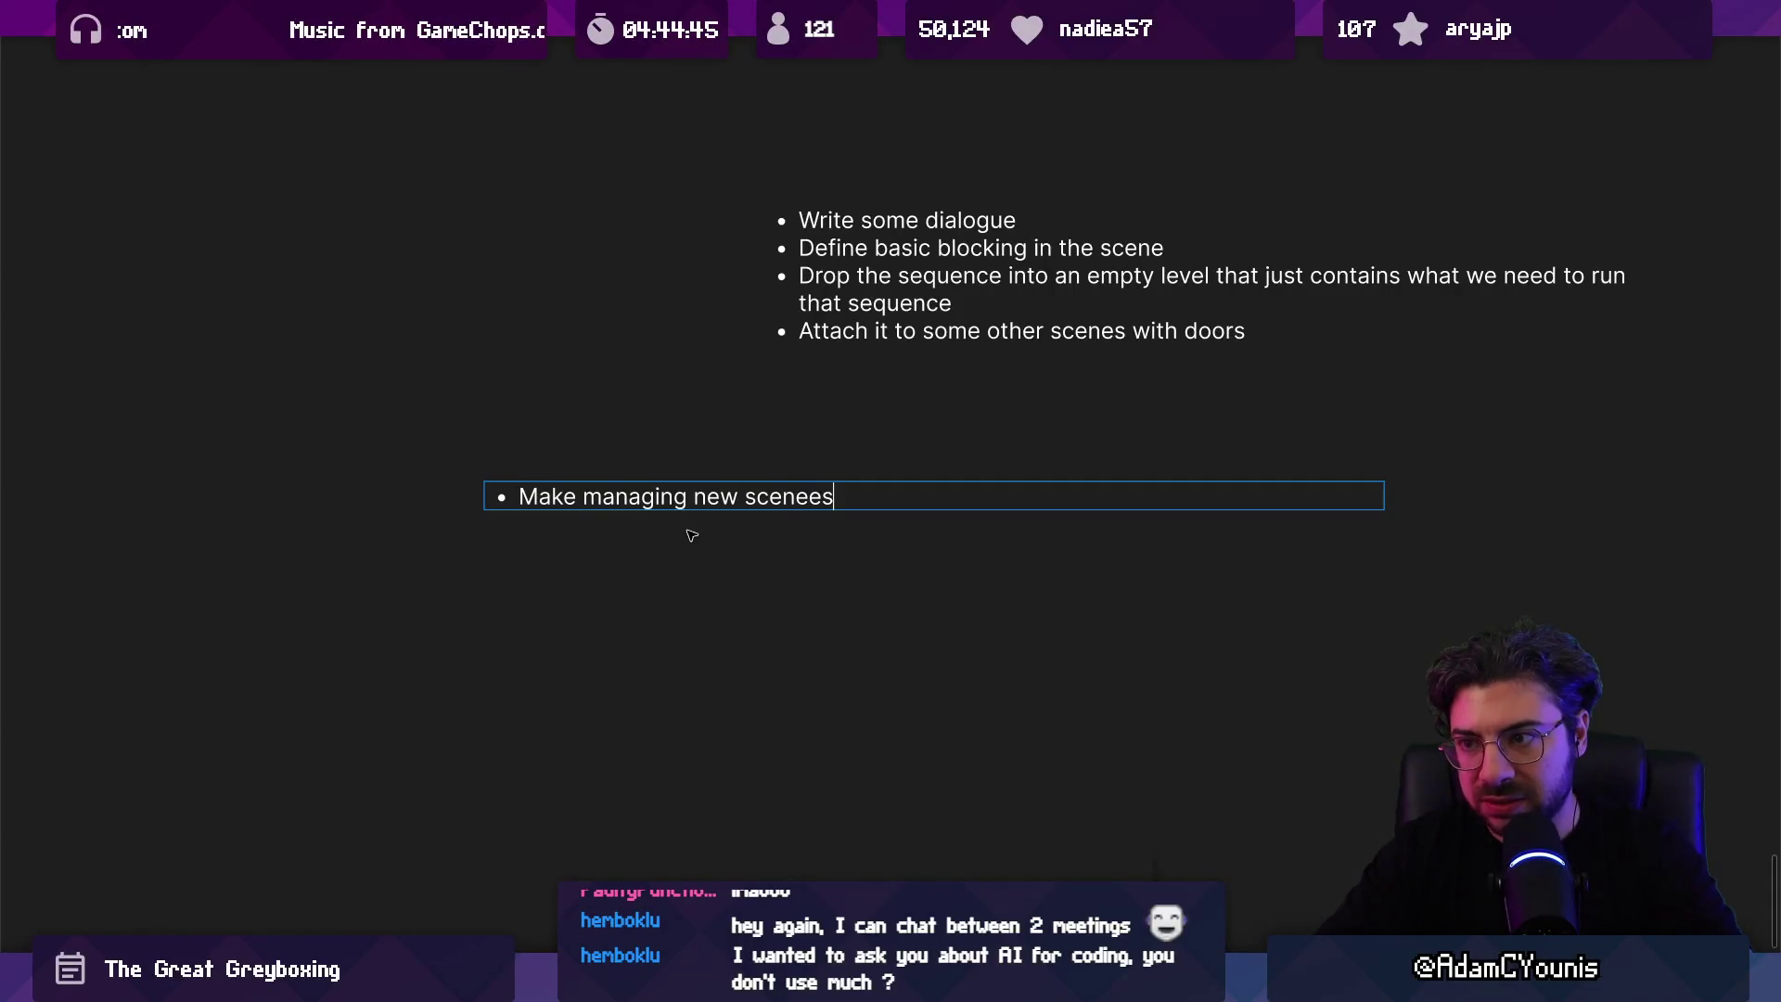
{"action": "key", "text": "BackSpace"}
{"action": "type", "text": "del"}
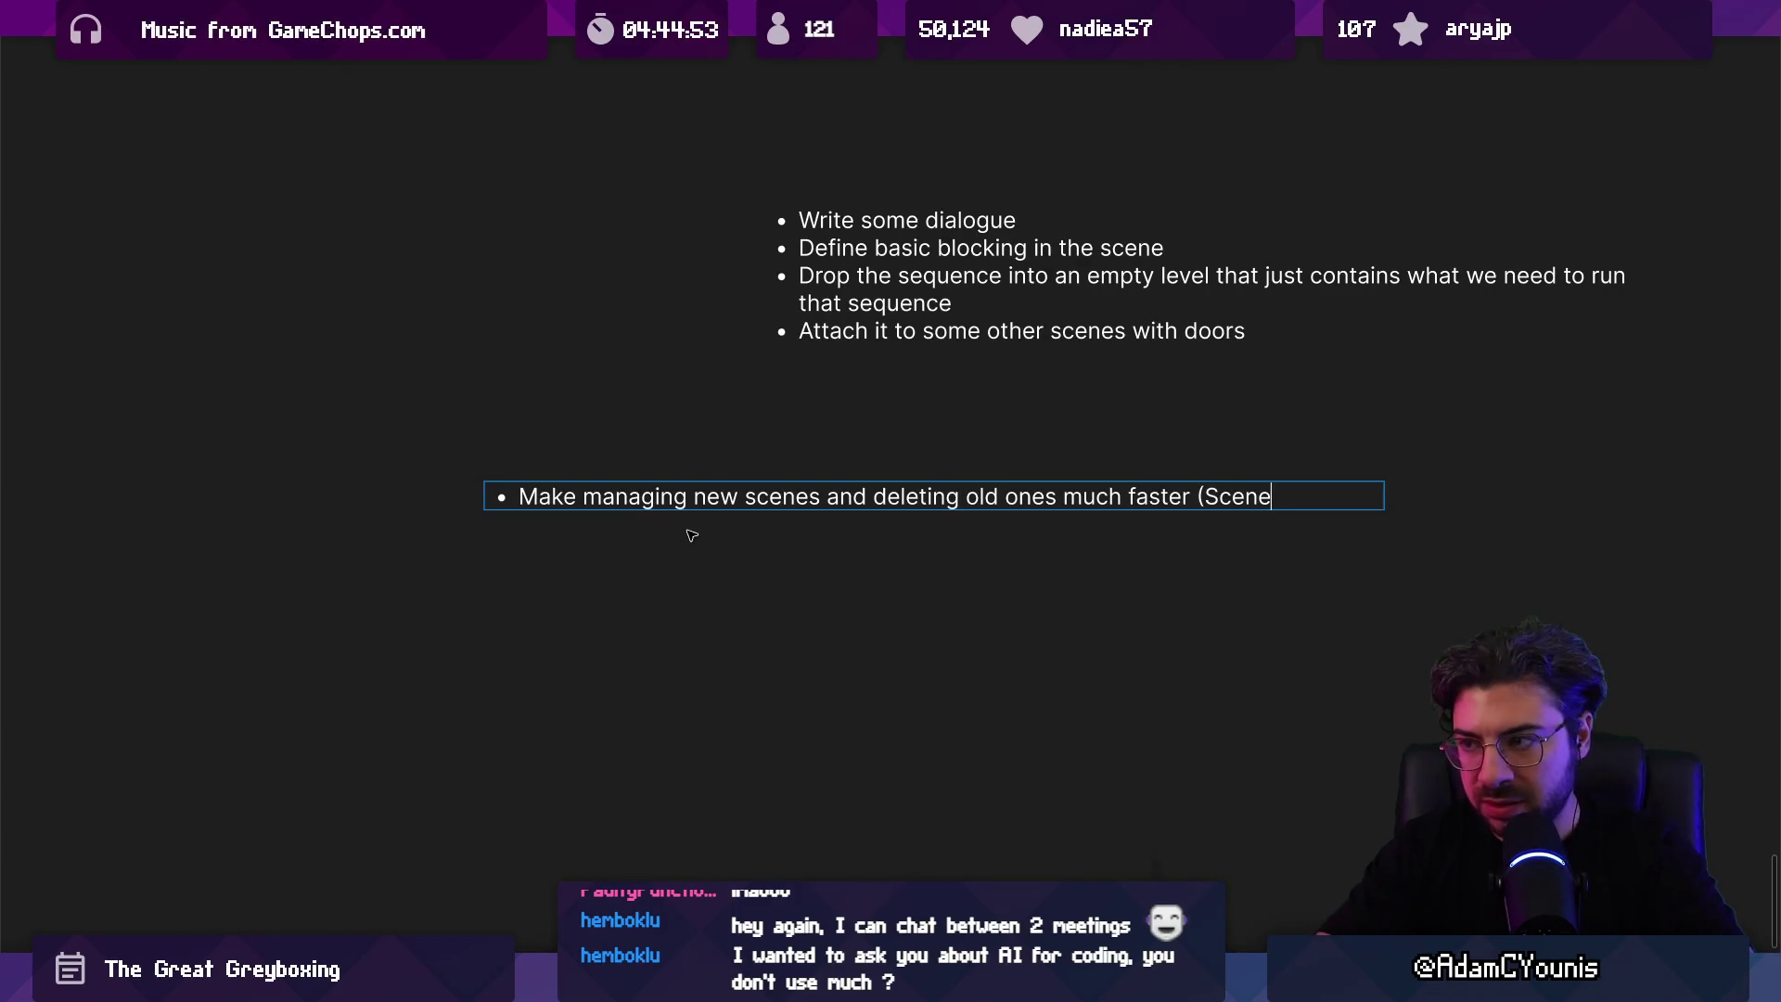
{"action": "type", "text": "updates?"}
{"action": "key", "text": "Escape"}
{"action": "key", "text": "Escape"}
Step: Widen the new text box so the bullet fits on one line, removing a stray empty bullet
{"action": "left_click", "coordinate": [1305, 496]}
{"action": "left_click_drag", "start_coordinate": [1384, 501], "coordinate": [1487, 501]}
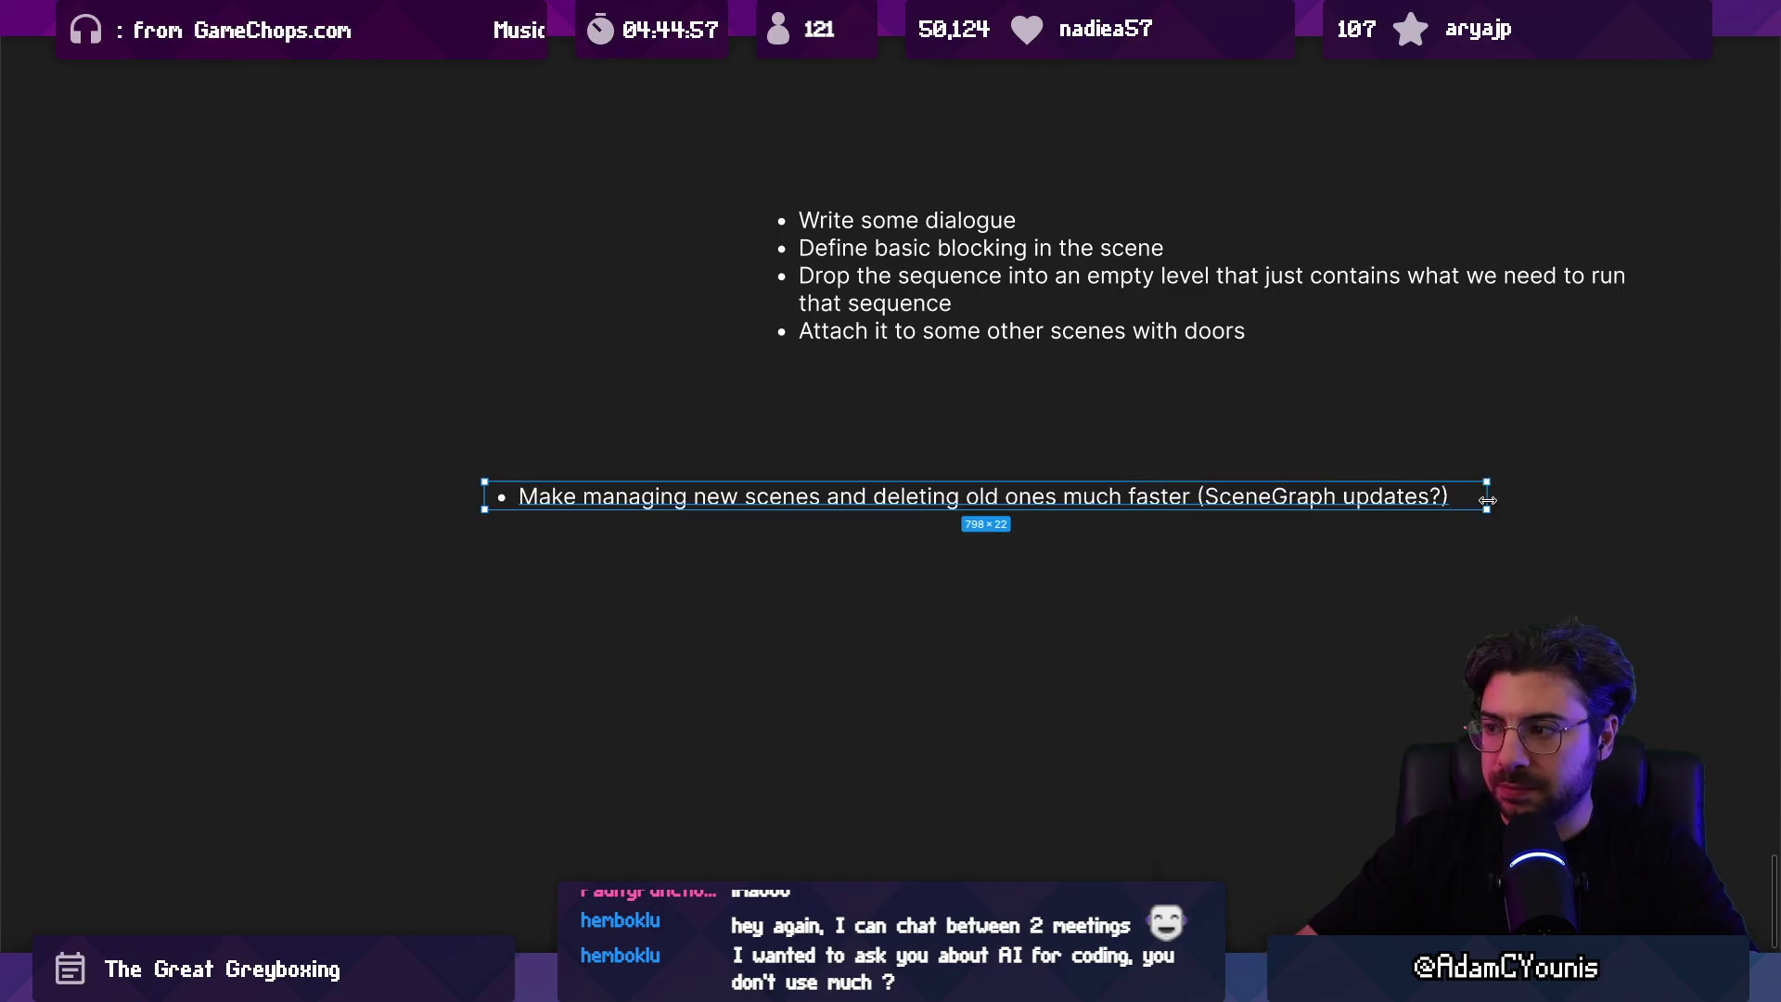
{"action": "double_click", "coordinate": [1463, 492]}
{"action": "key", "text": "Return"}
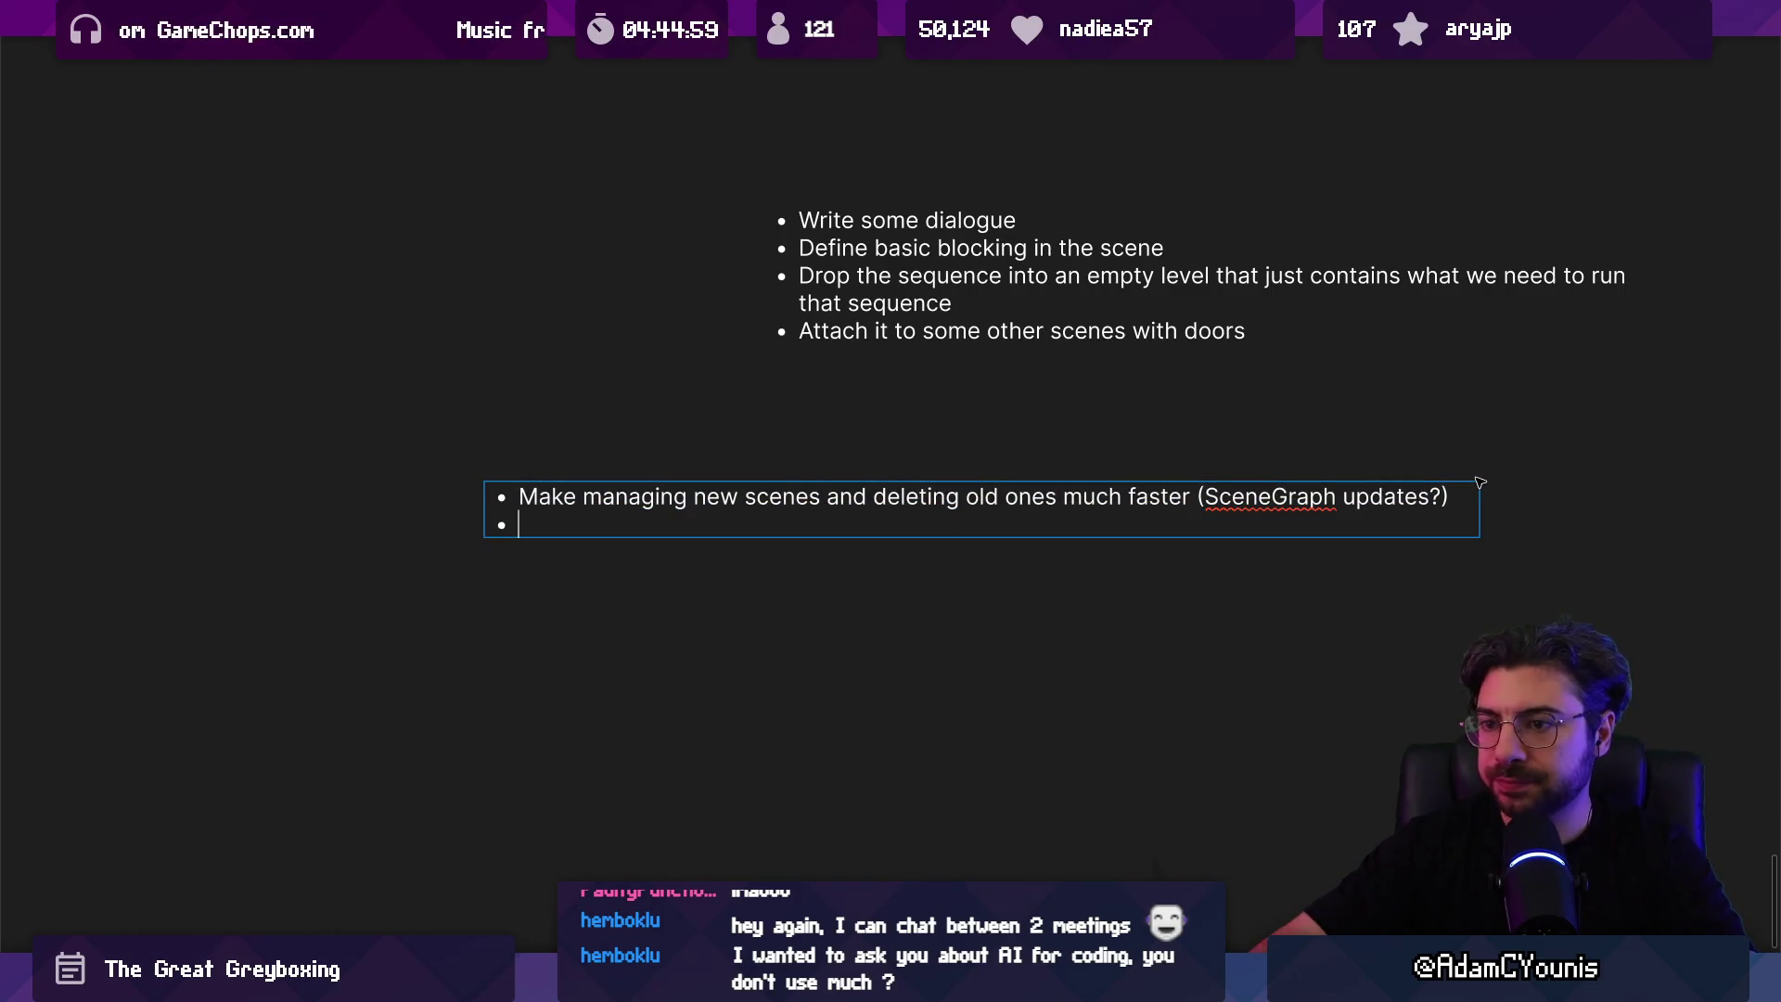
{"action": "key", "text": "BackSpace"}
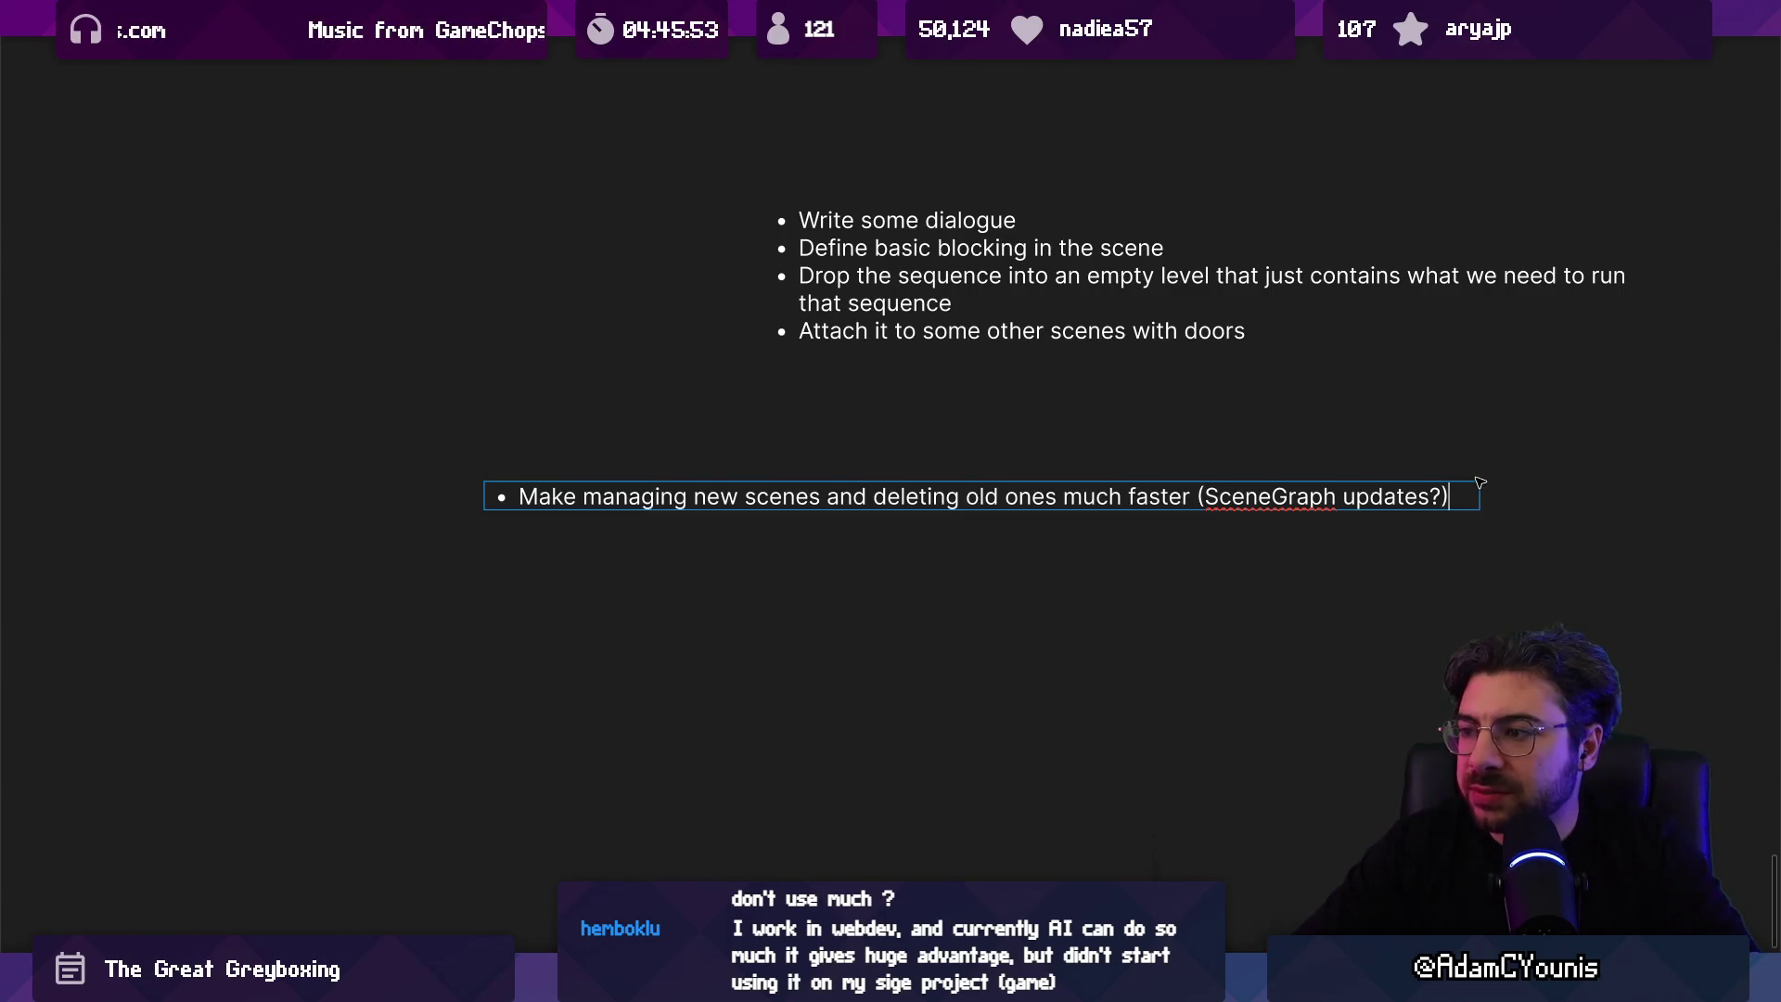
{"action": "key", "text": "Return"}
Step: Add the sub-point 'Some editor / function that tracks all of the files relating to a single scene'
{"action": "type", "text": "Some editor / functioun"}
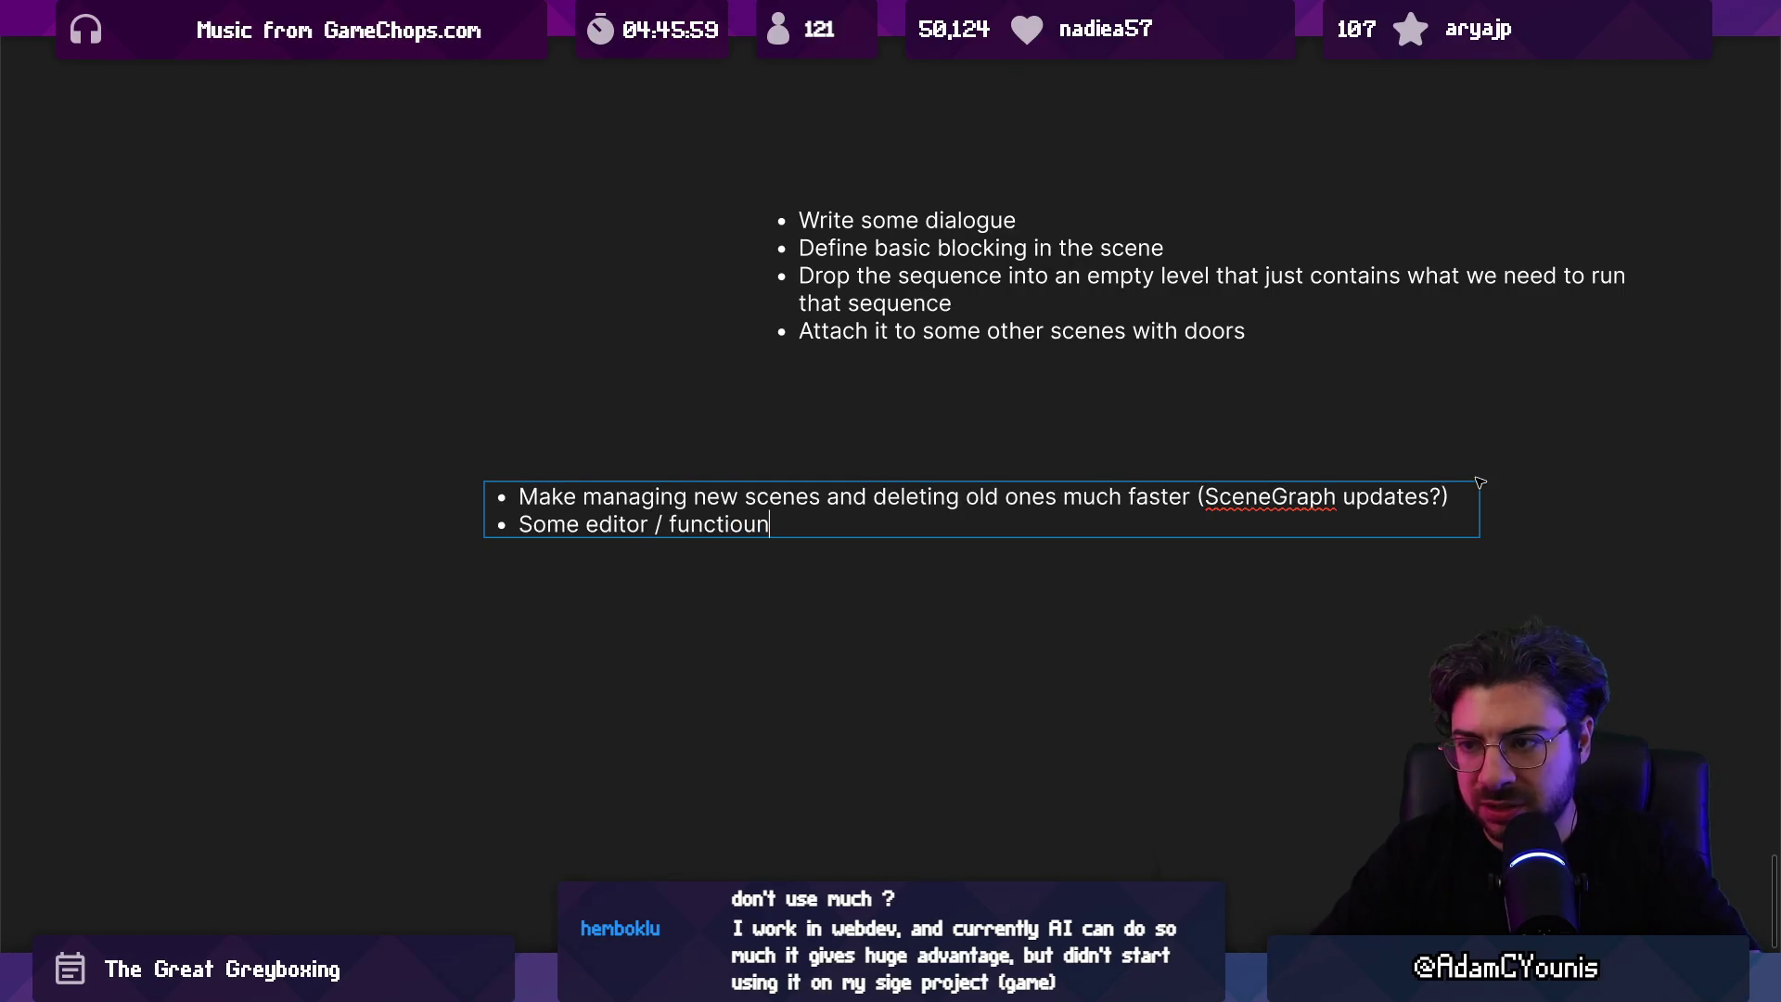
{"action": "type", "text": "tha"}
{"action": "key", "text": "BackSpace"}
{"action": "key", "text": "BackSpace"}
{"action": "key", "text": "BackSpace"}
{"action": "type", "text": "taht"}
{"action": "key", "text": "BackSpace"}
{"action": "type", "text": "hat "}
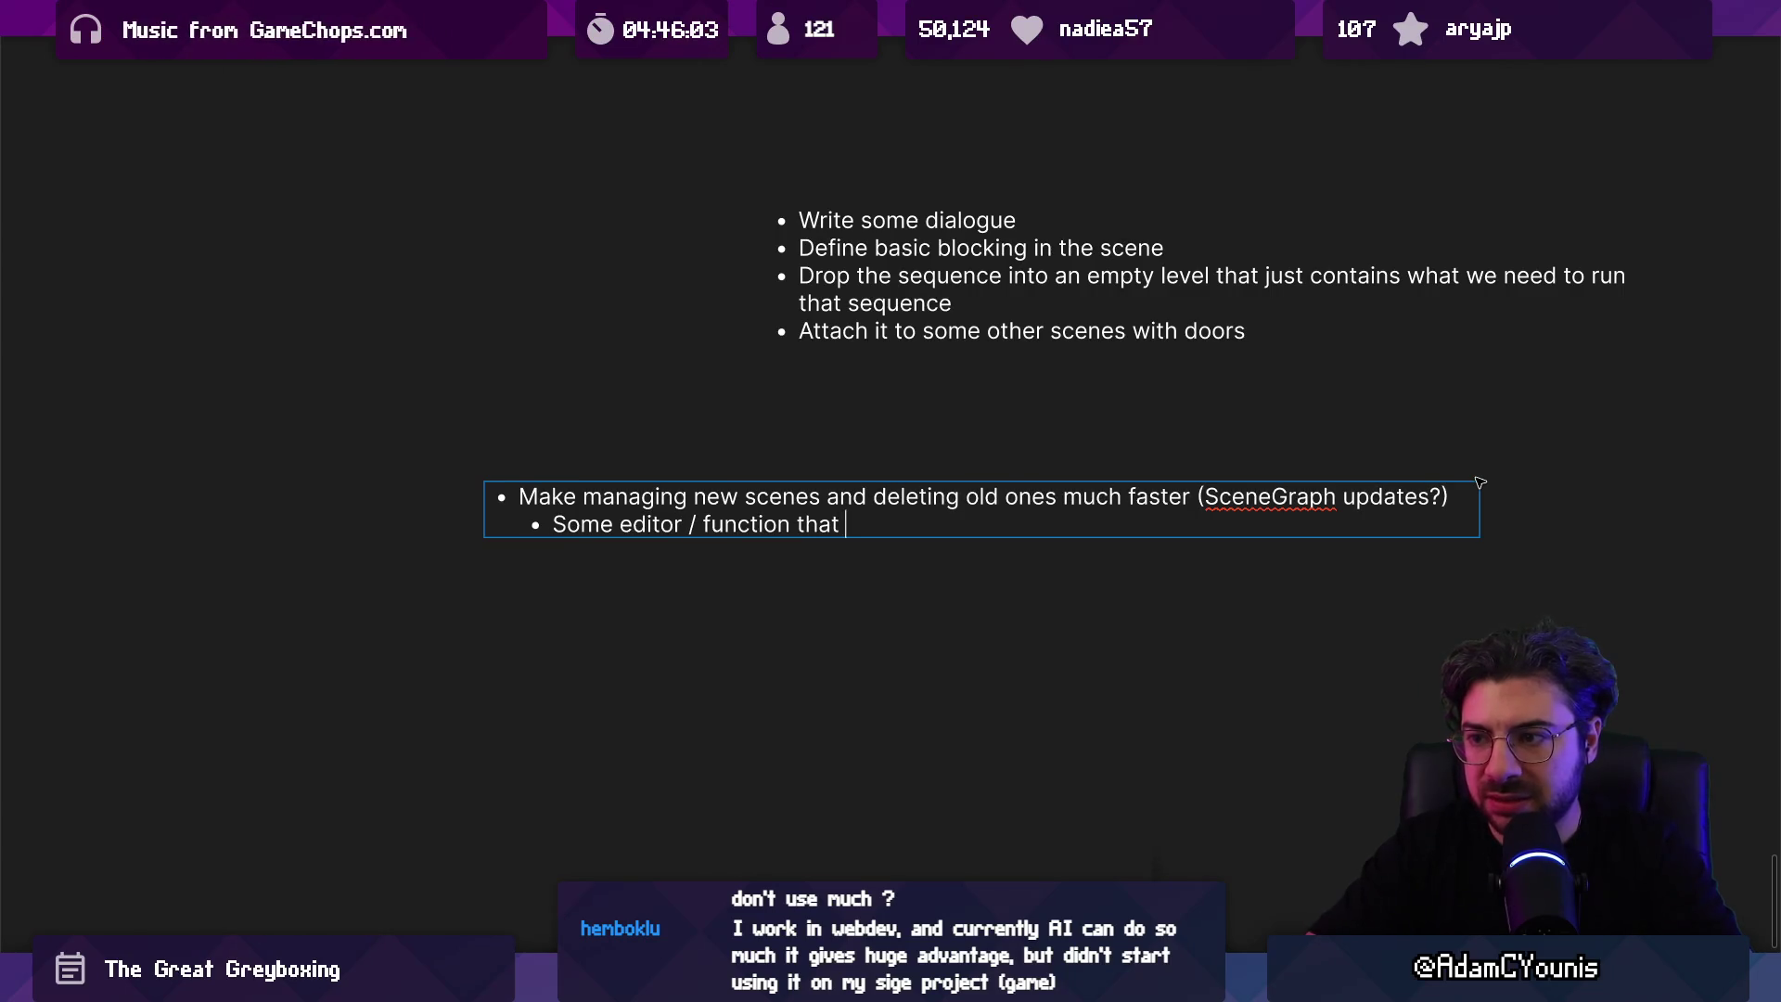
{"action": "type", "text": "tracks"}
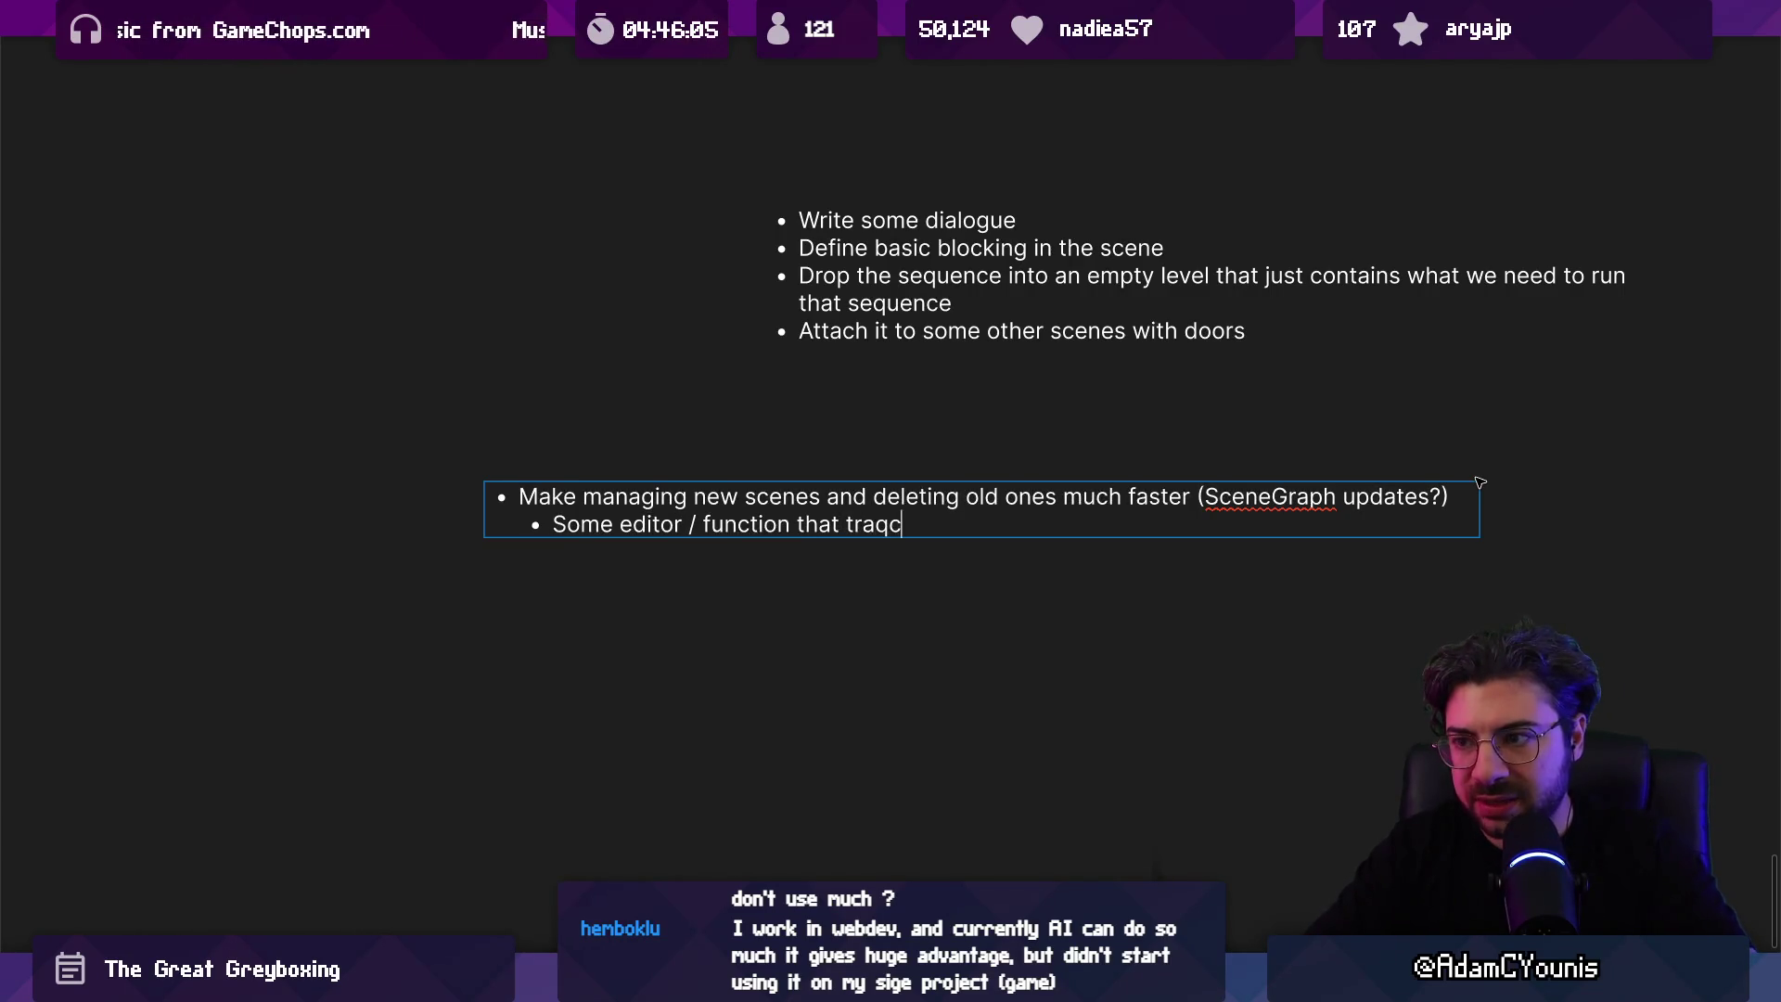
{"action": "type", "text": " all of"}
{"action": "key", "text": "BackSpace"}
{"action": "key", "text": "BackSpace"}
{"action": "type", "text": "of the files related"}
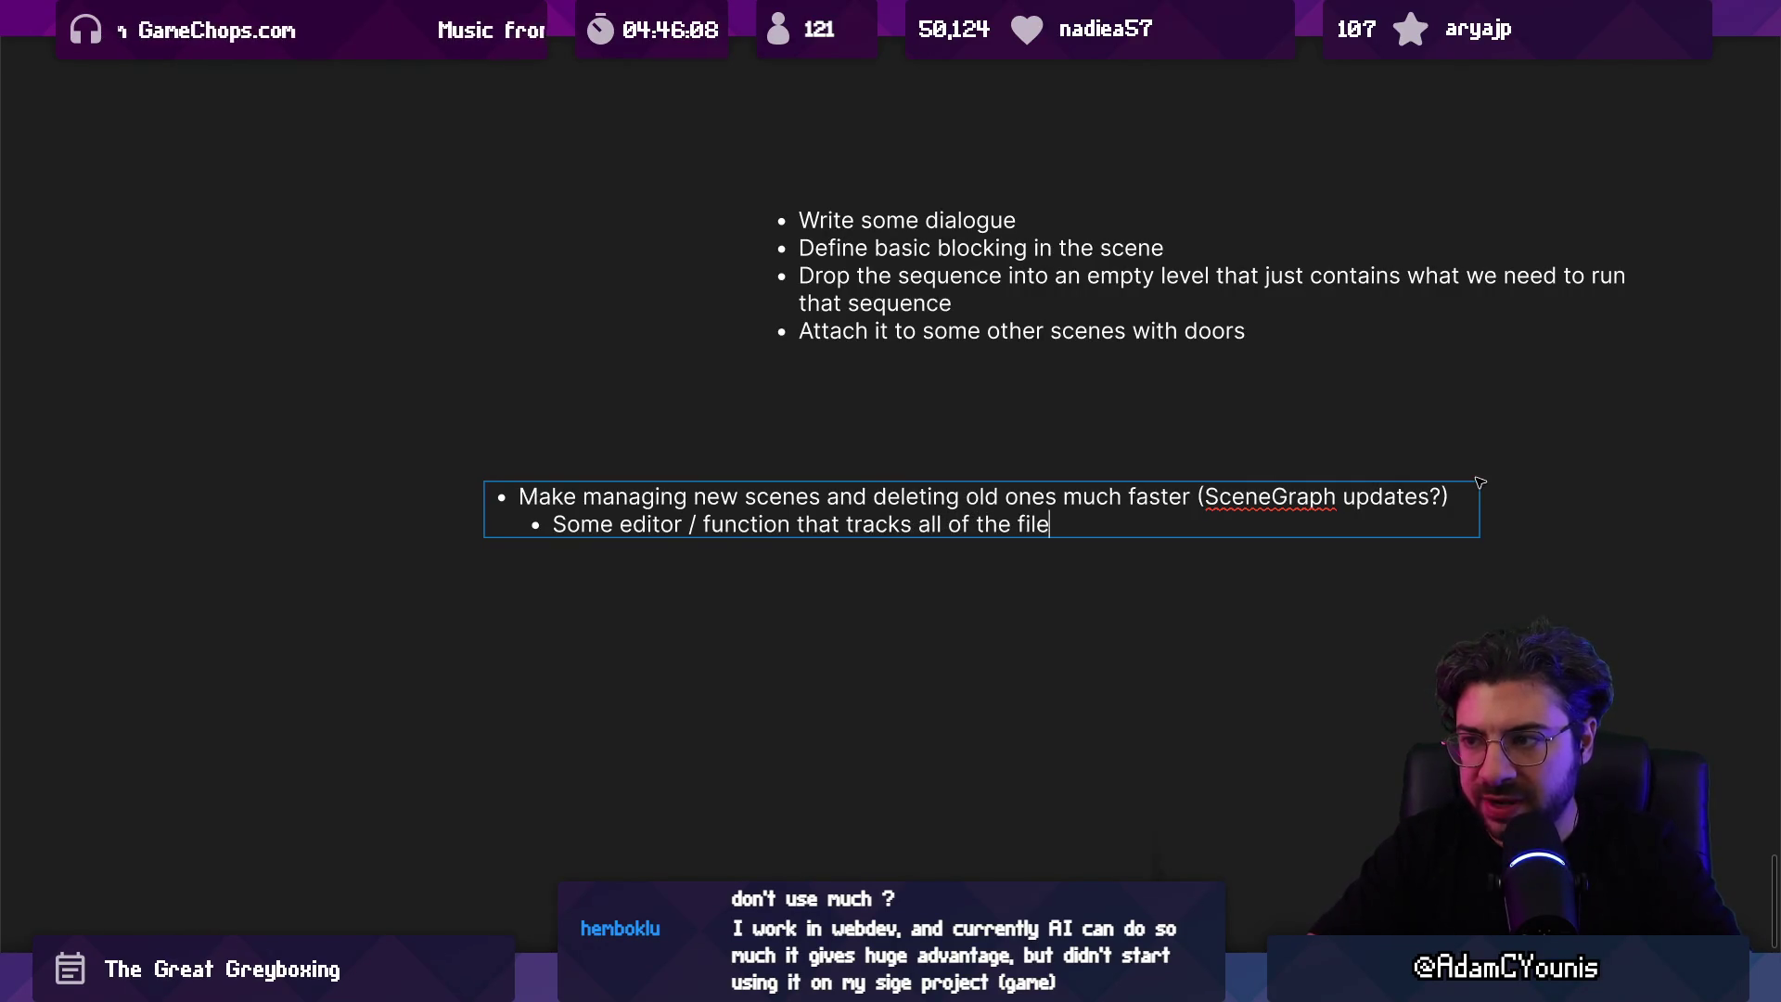
{"action": "key", "text": "BackSpace"}
{"action": "key", "text": "BackSpace"}
{"action": "type", "text": "ing to "}
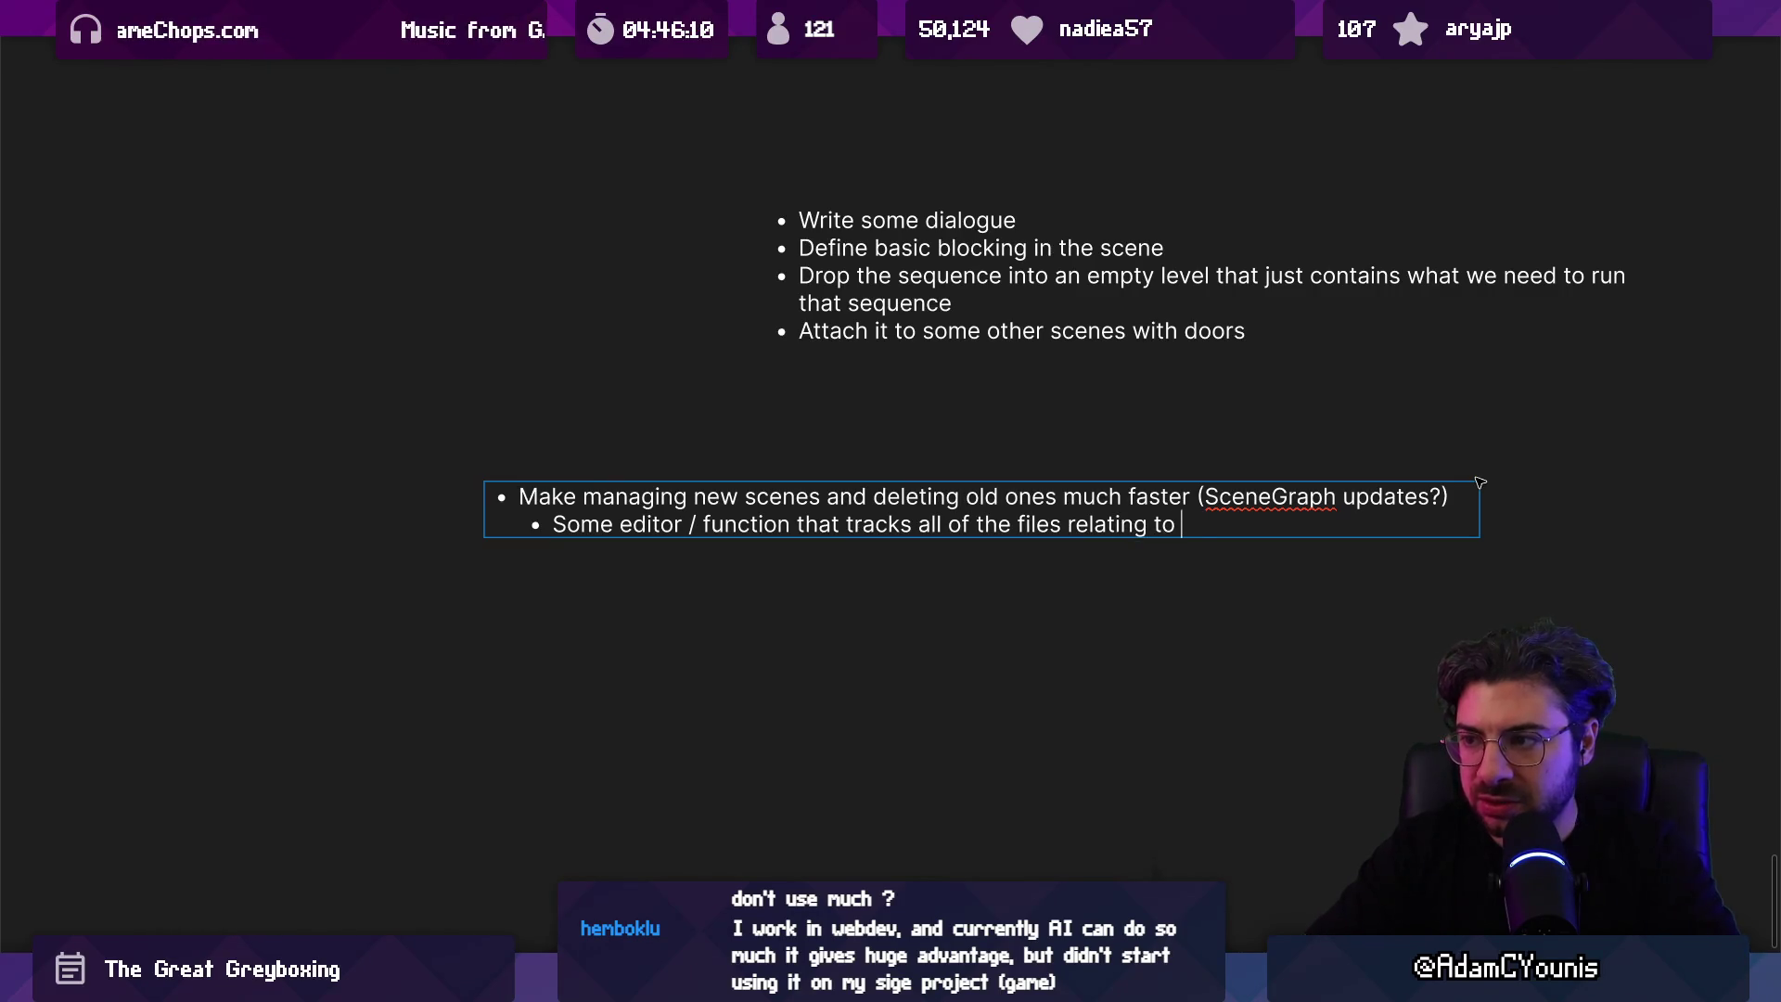
{"action": "type", "text": "a single scene"}
Step: Nest Scene Asset, Scene Meta and Screenshot bullets beneath the sub-point
{"action": "key", "text": "Return"}
{"action": "key", "text": "Tab"}
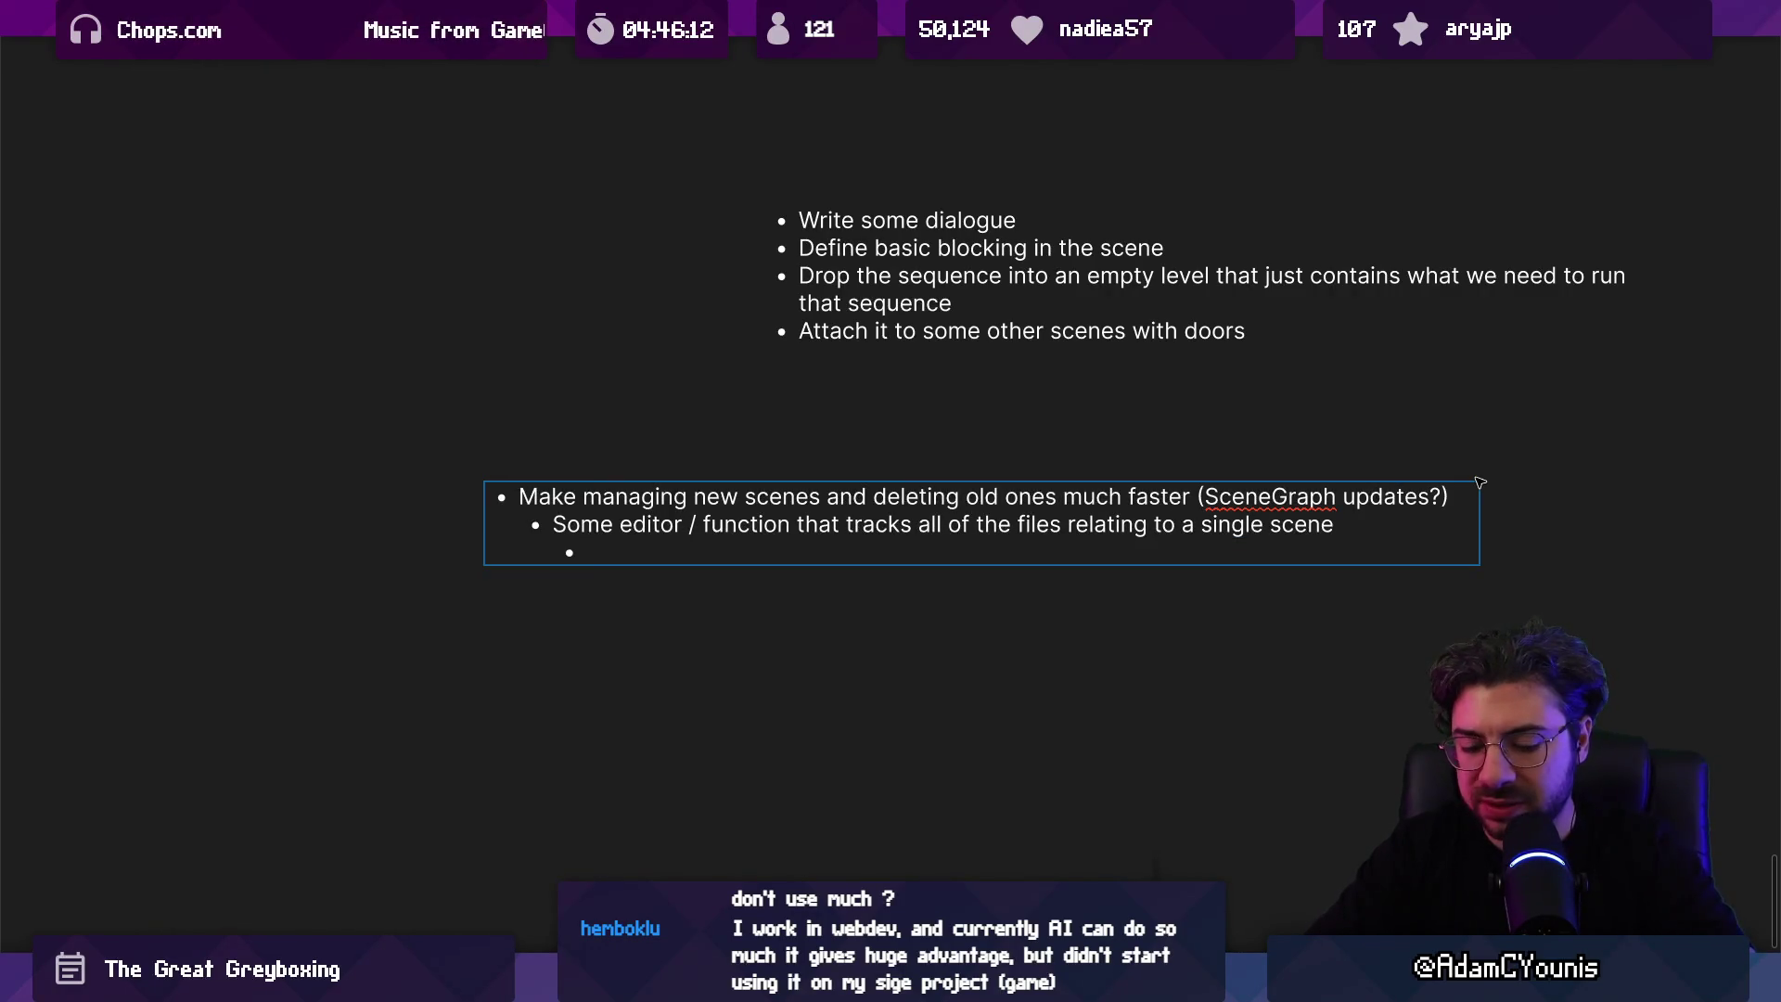
{"action": "type", "text": "Scene Asset"}
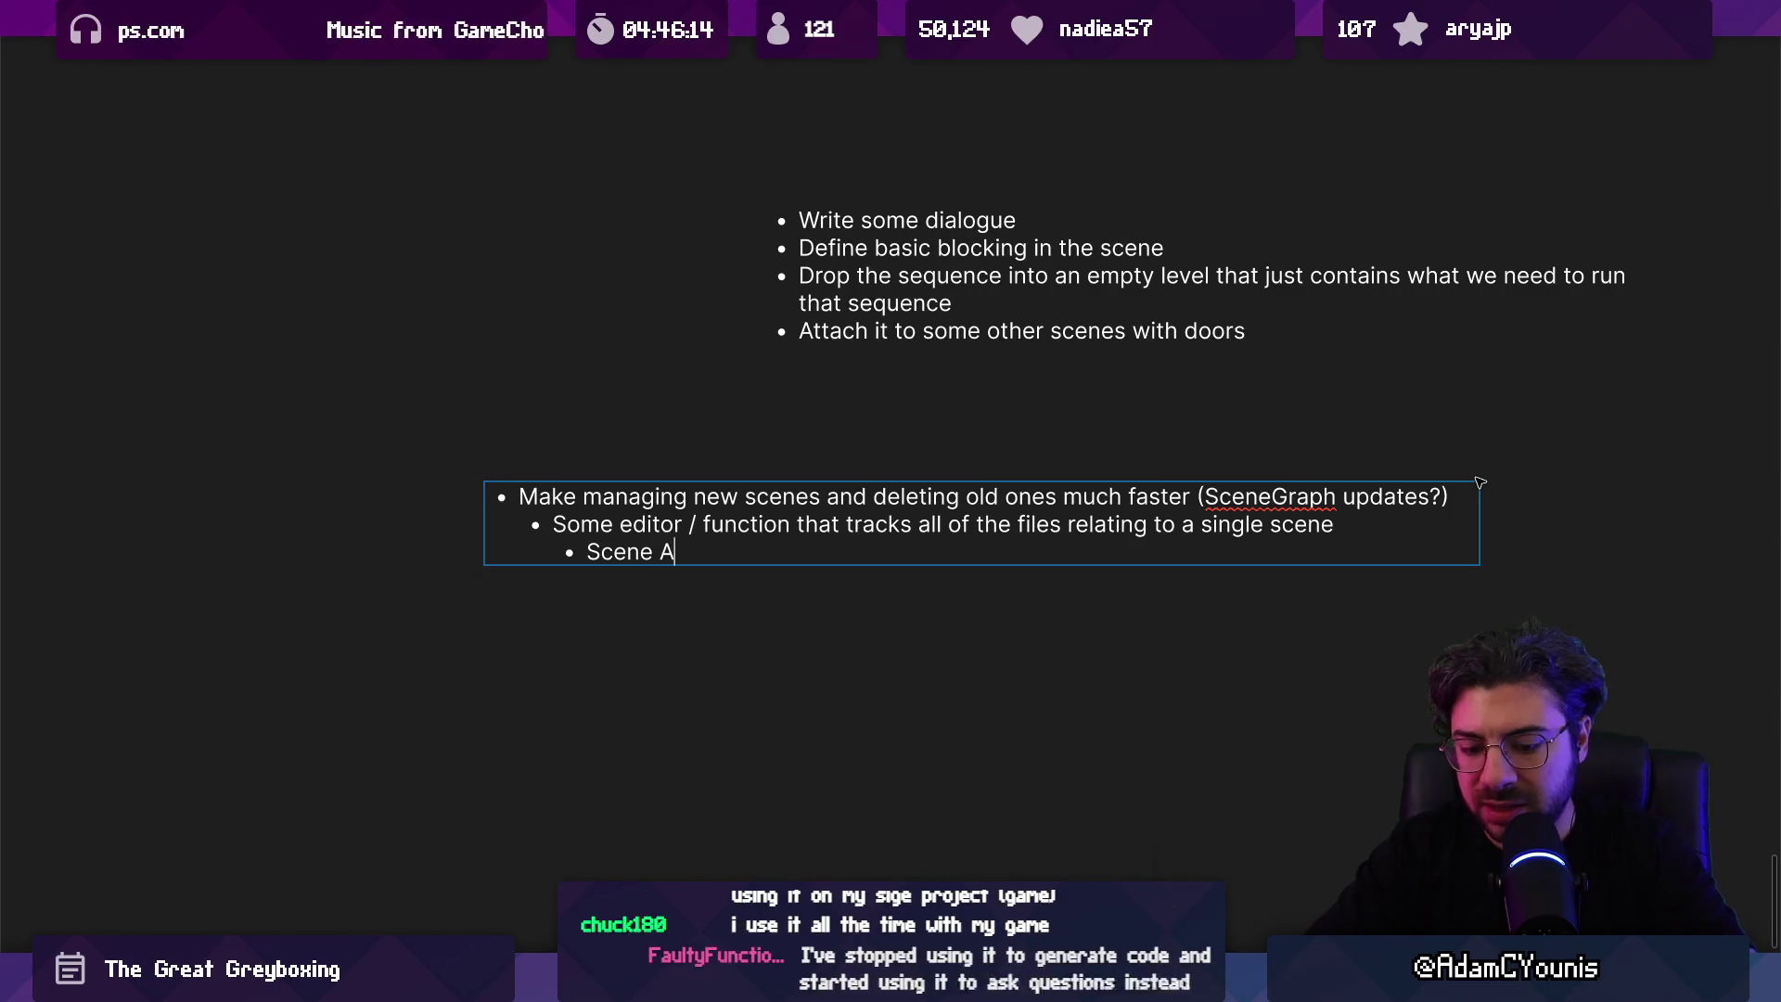
{"action": "key", "text": "Return"}
{"action": "type", "text": "Scene Meta"}
{"action": "key", "text": "Return"}
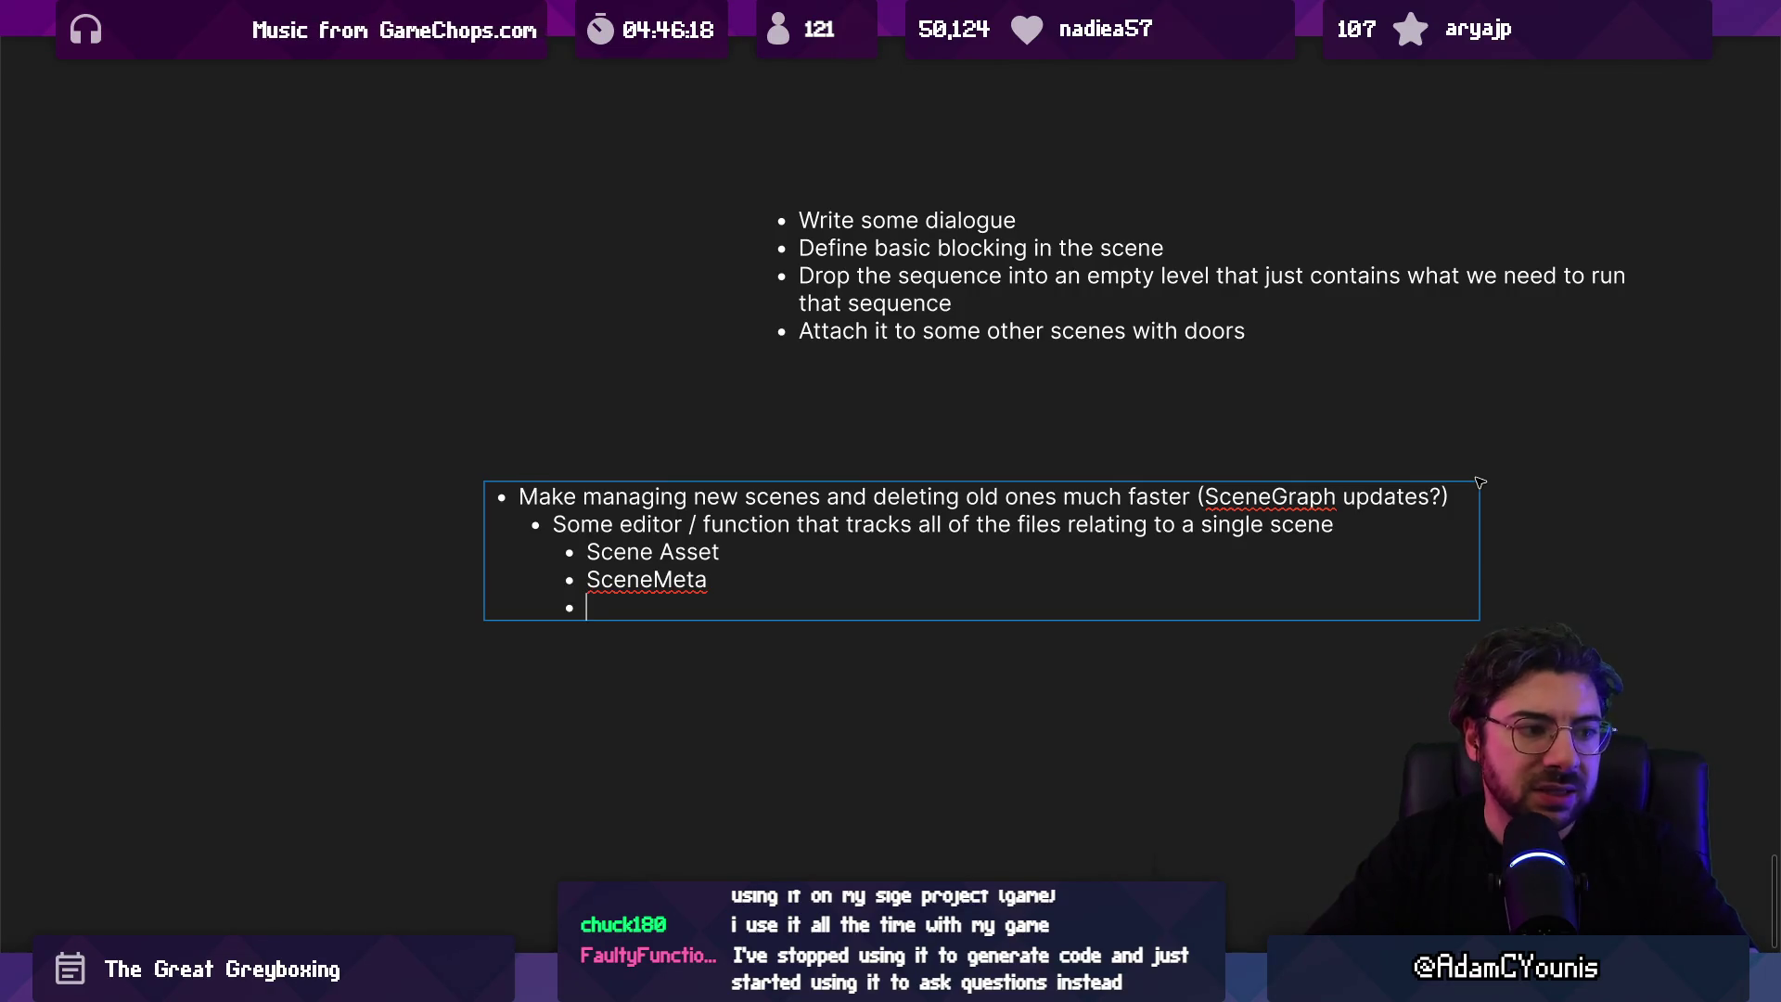
{"action": "type", "text": "Screenshot"}
{"action": "key", "text": "Return"}
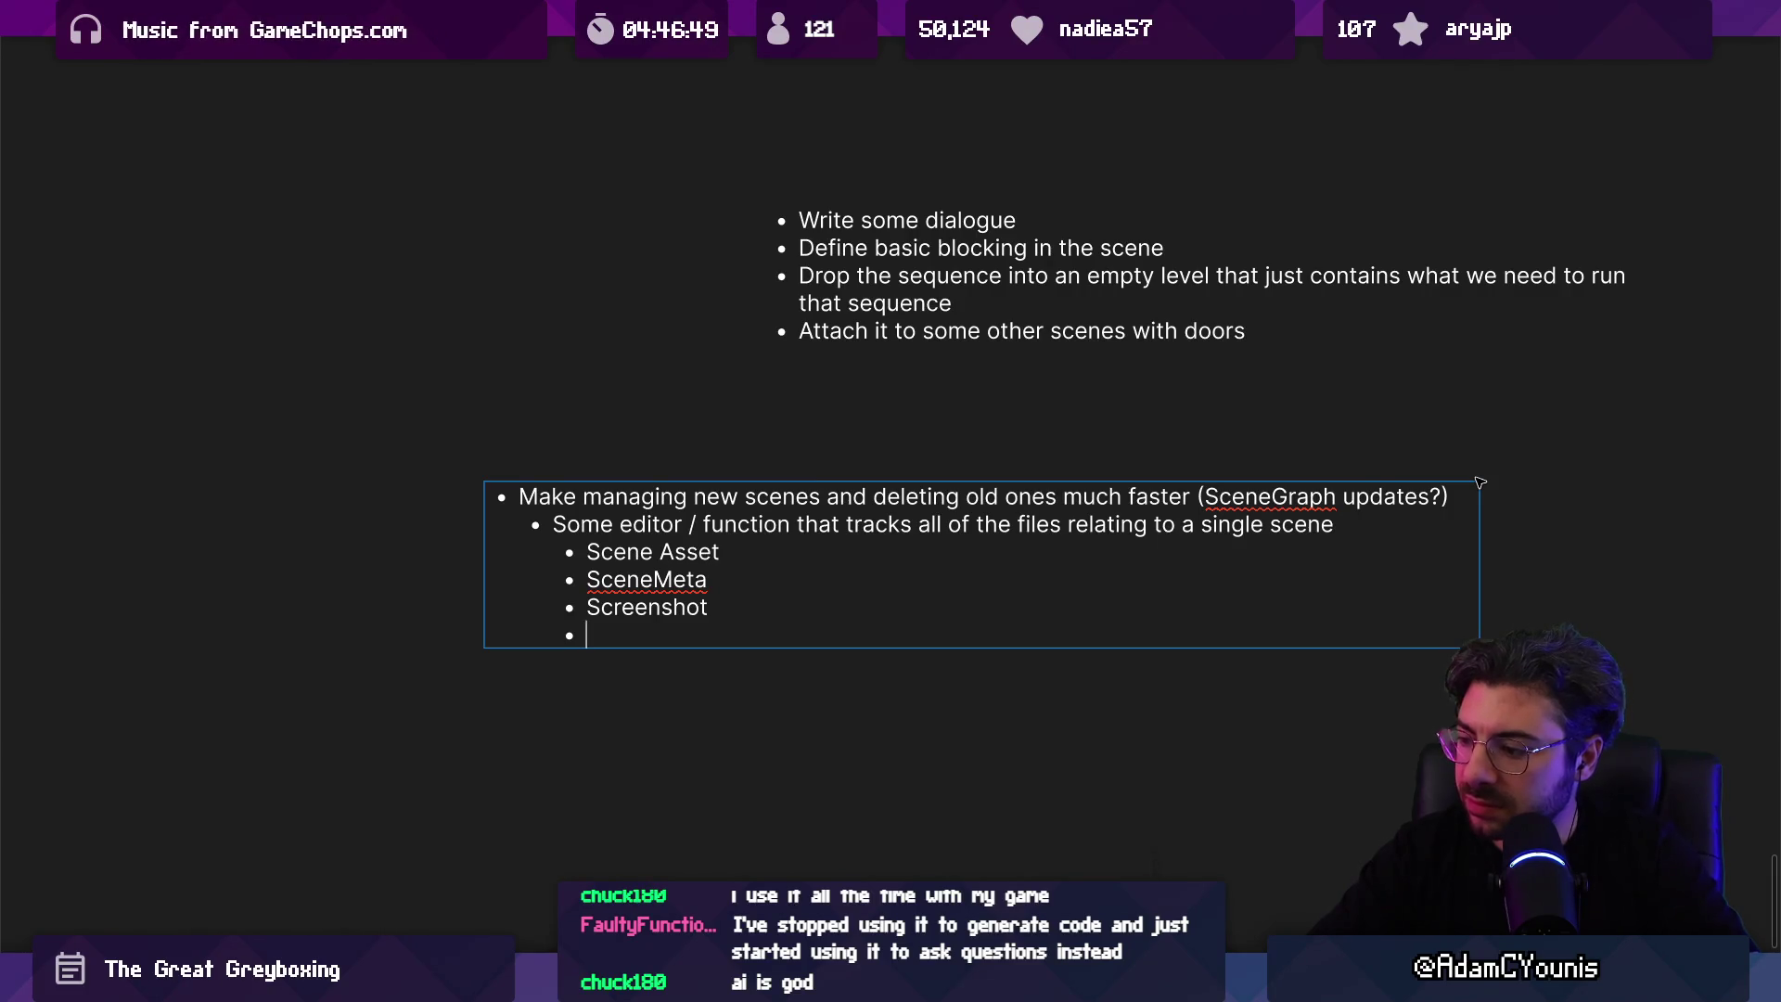
{"action": "key", "text": "BackSpace"}
{"action": "key", "text": "BackSpace"}
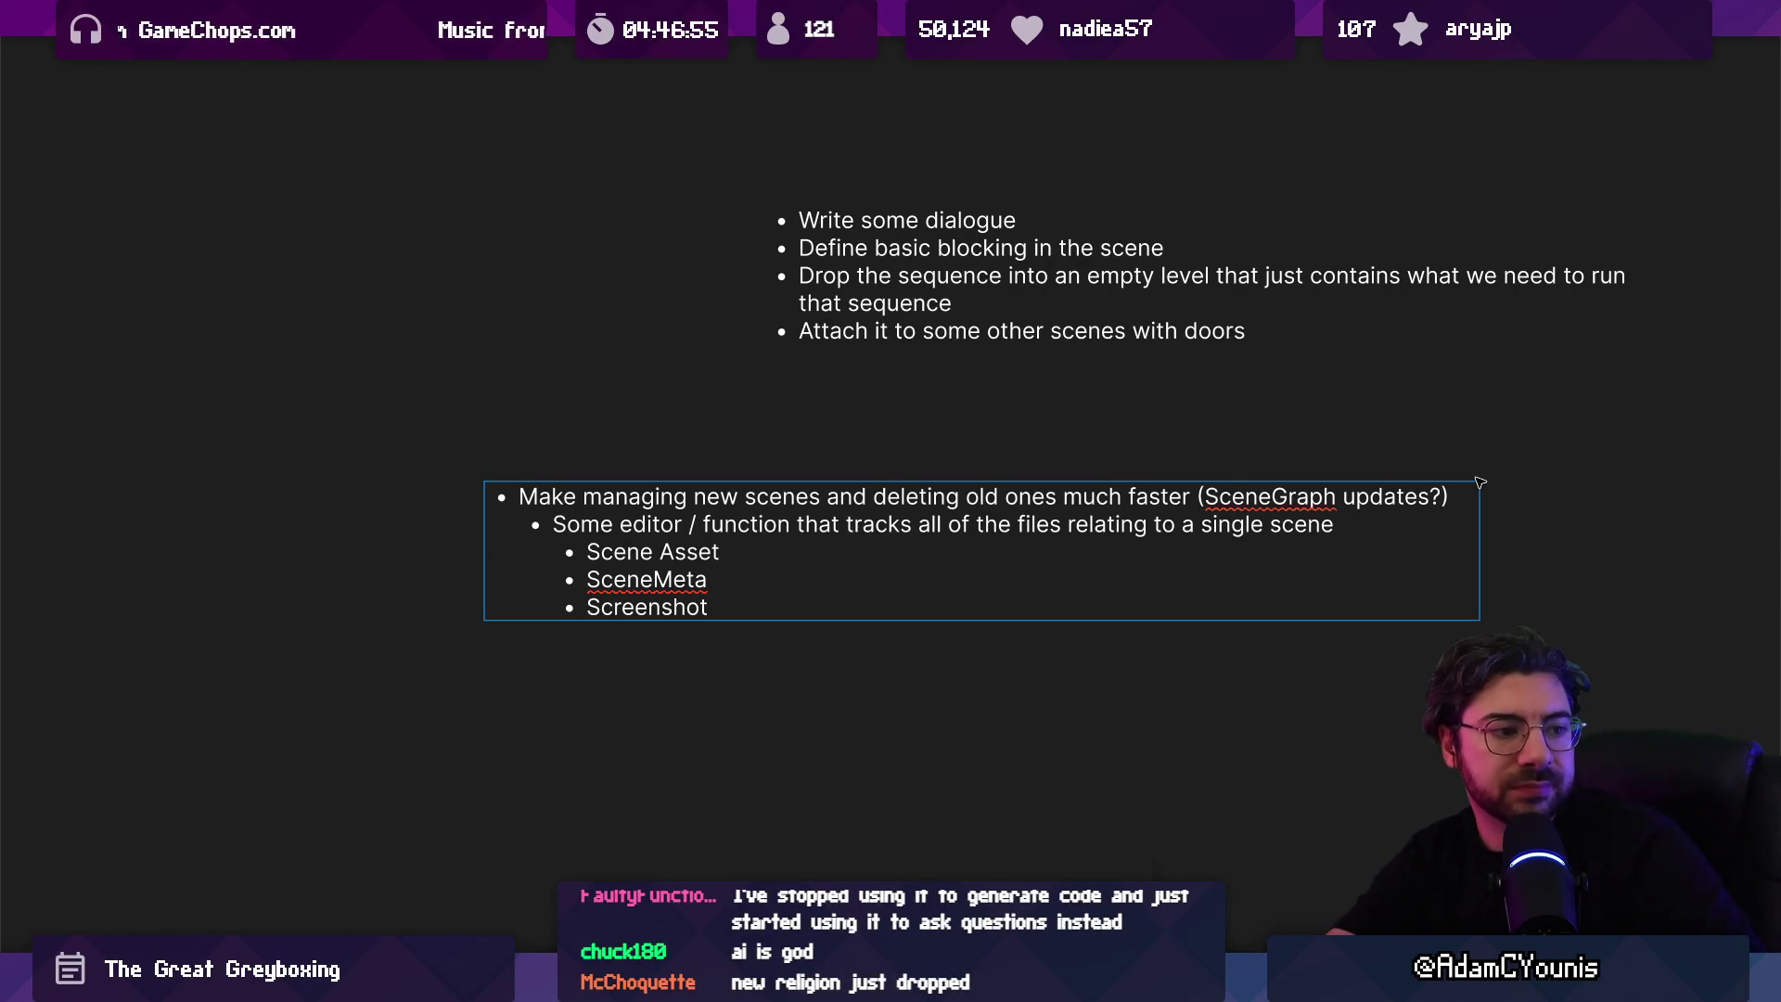
{"action": "key", "text": "Return"}
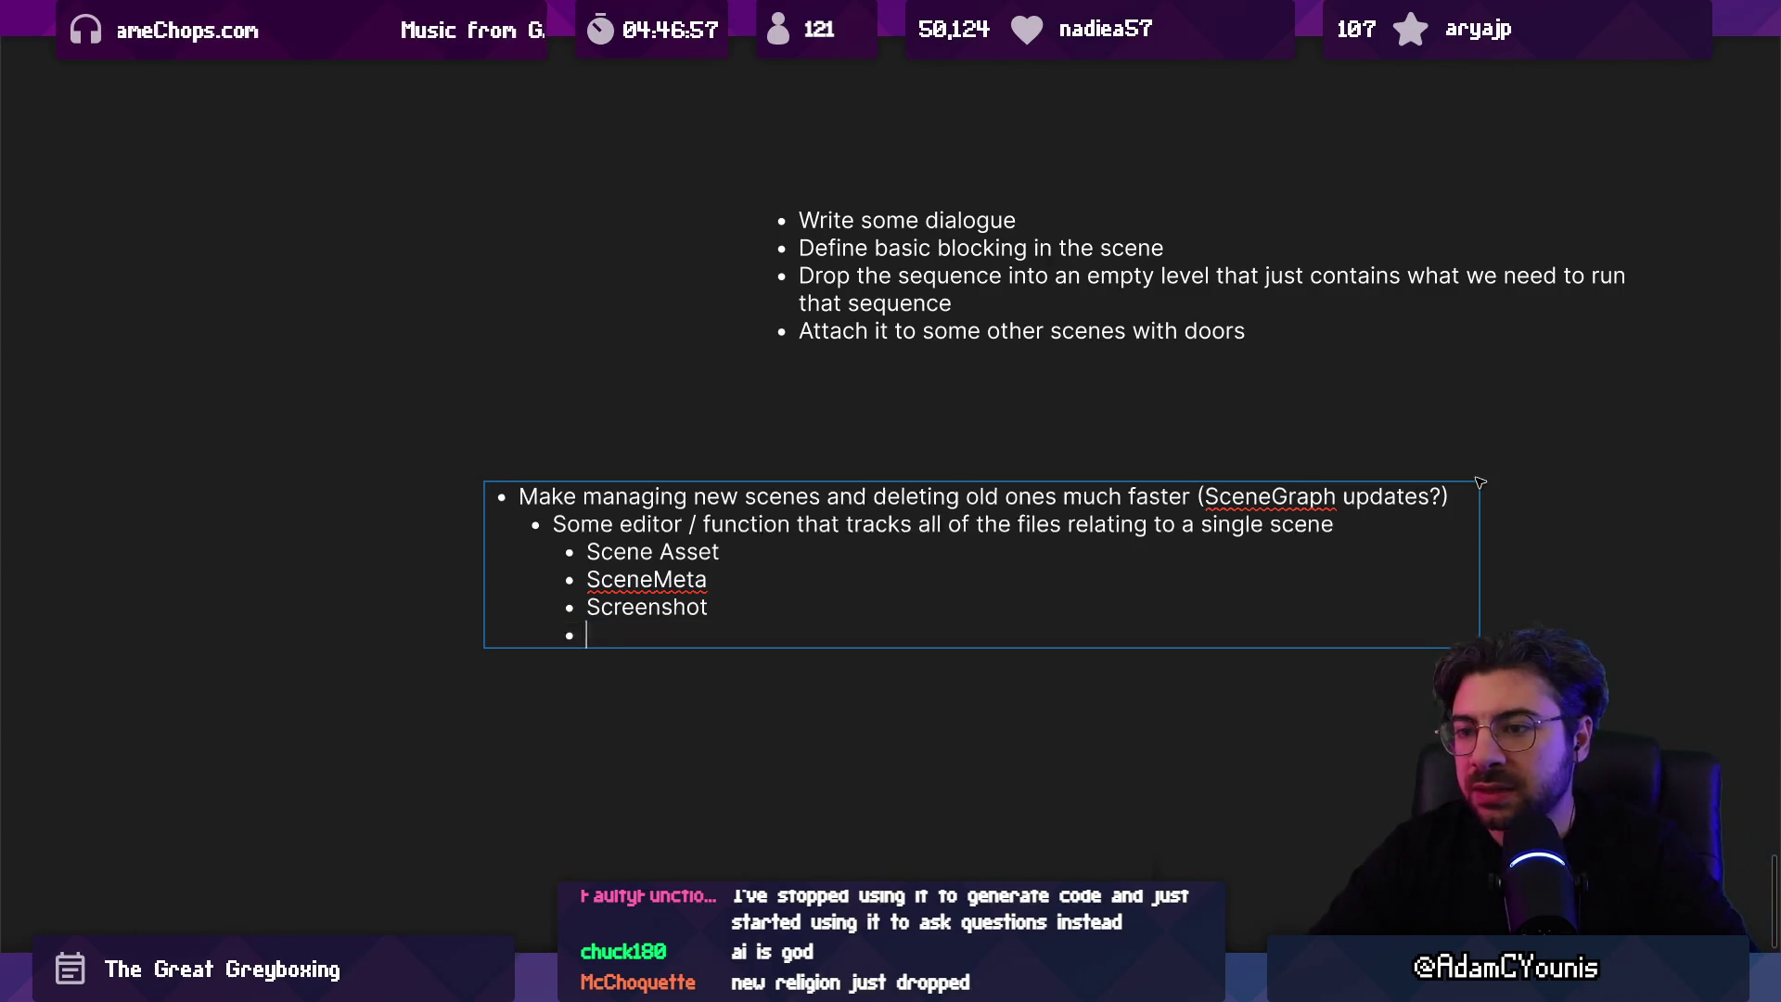
Step: Add the bullet 'Make Sequences much easier to put into new scenes?' with an 'E.g. Sequence goes in prefab?' sub-point
{"action": "key", "text": "Return"}
{"action": "key", "text": "Return"}
{"action": "type", "text": "Make "}
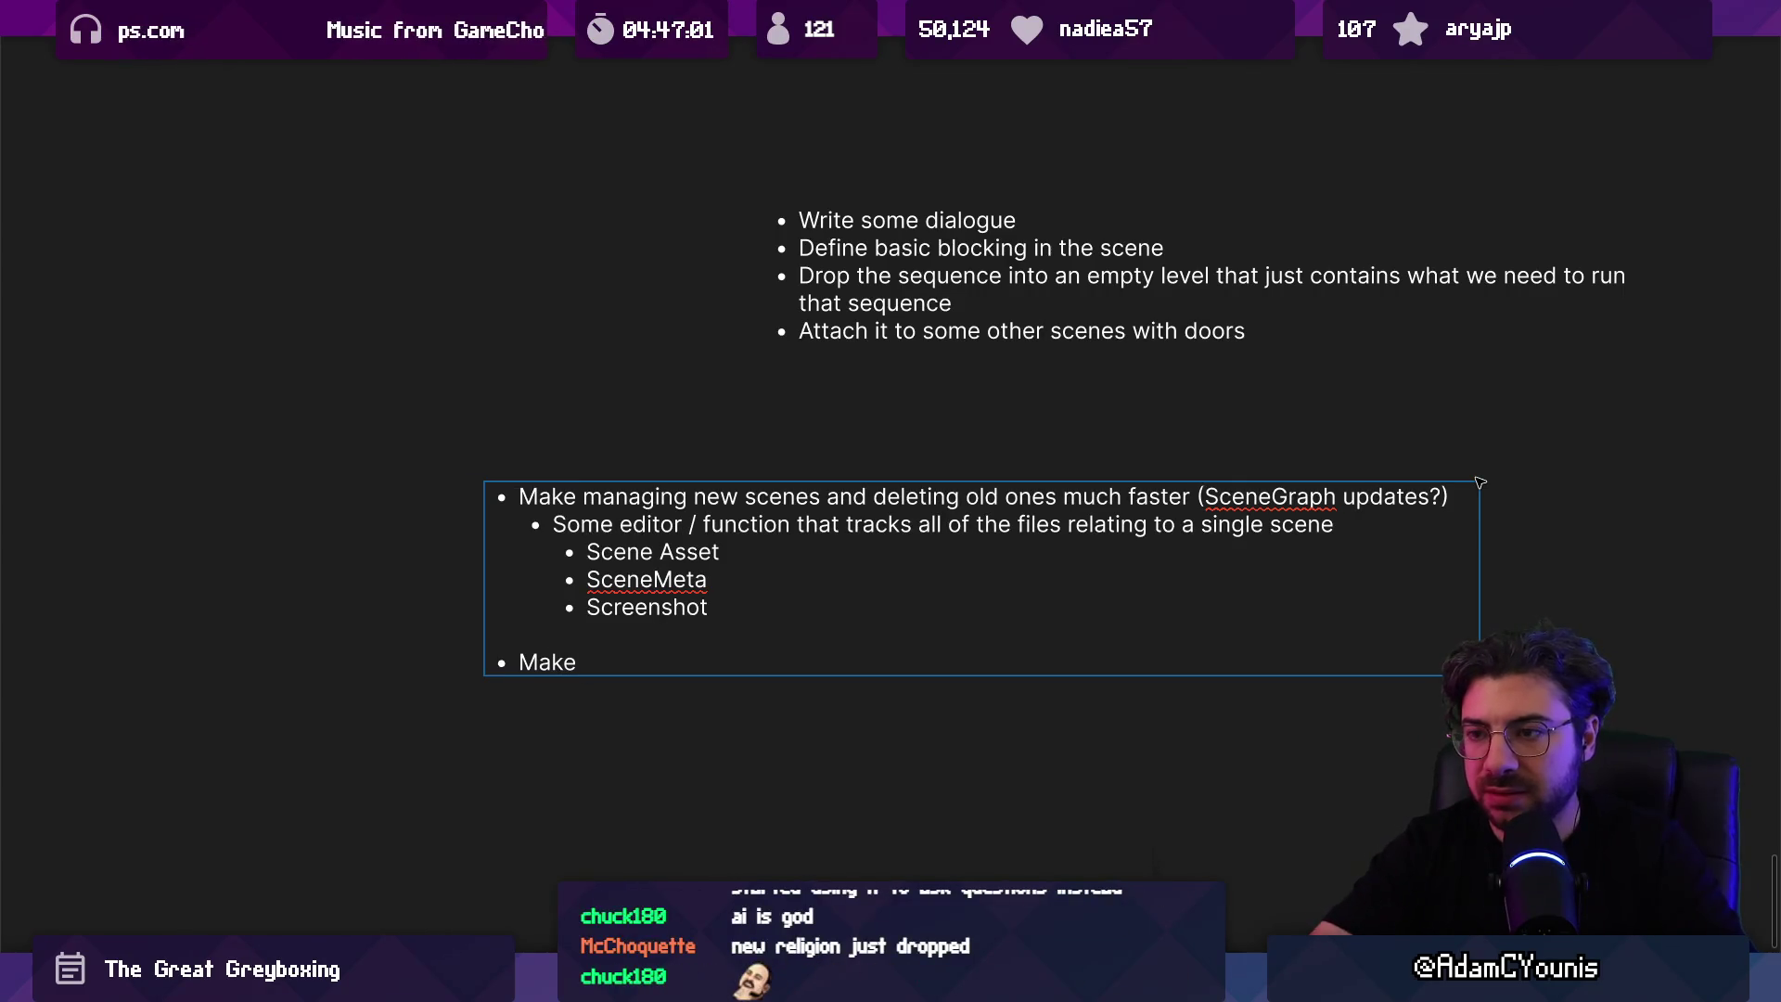
{"action": "type", "text": "Seque"}
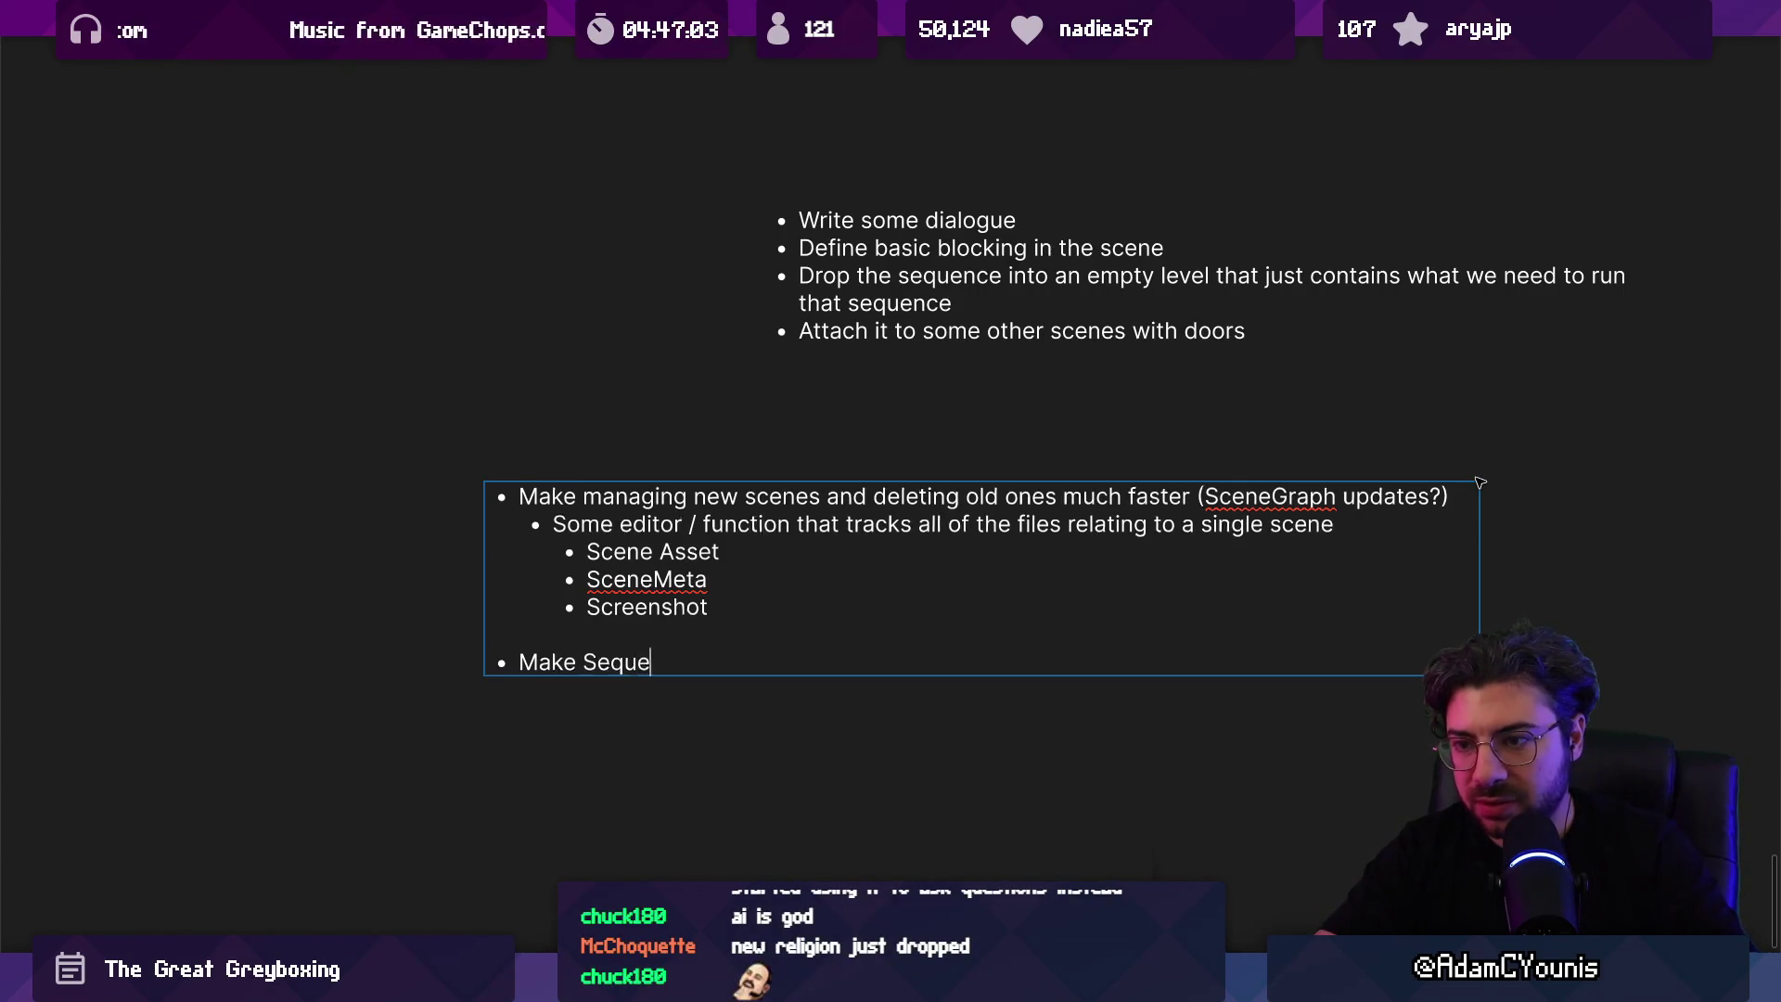
{"action": "type", "text": "nces much easier to p"}
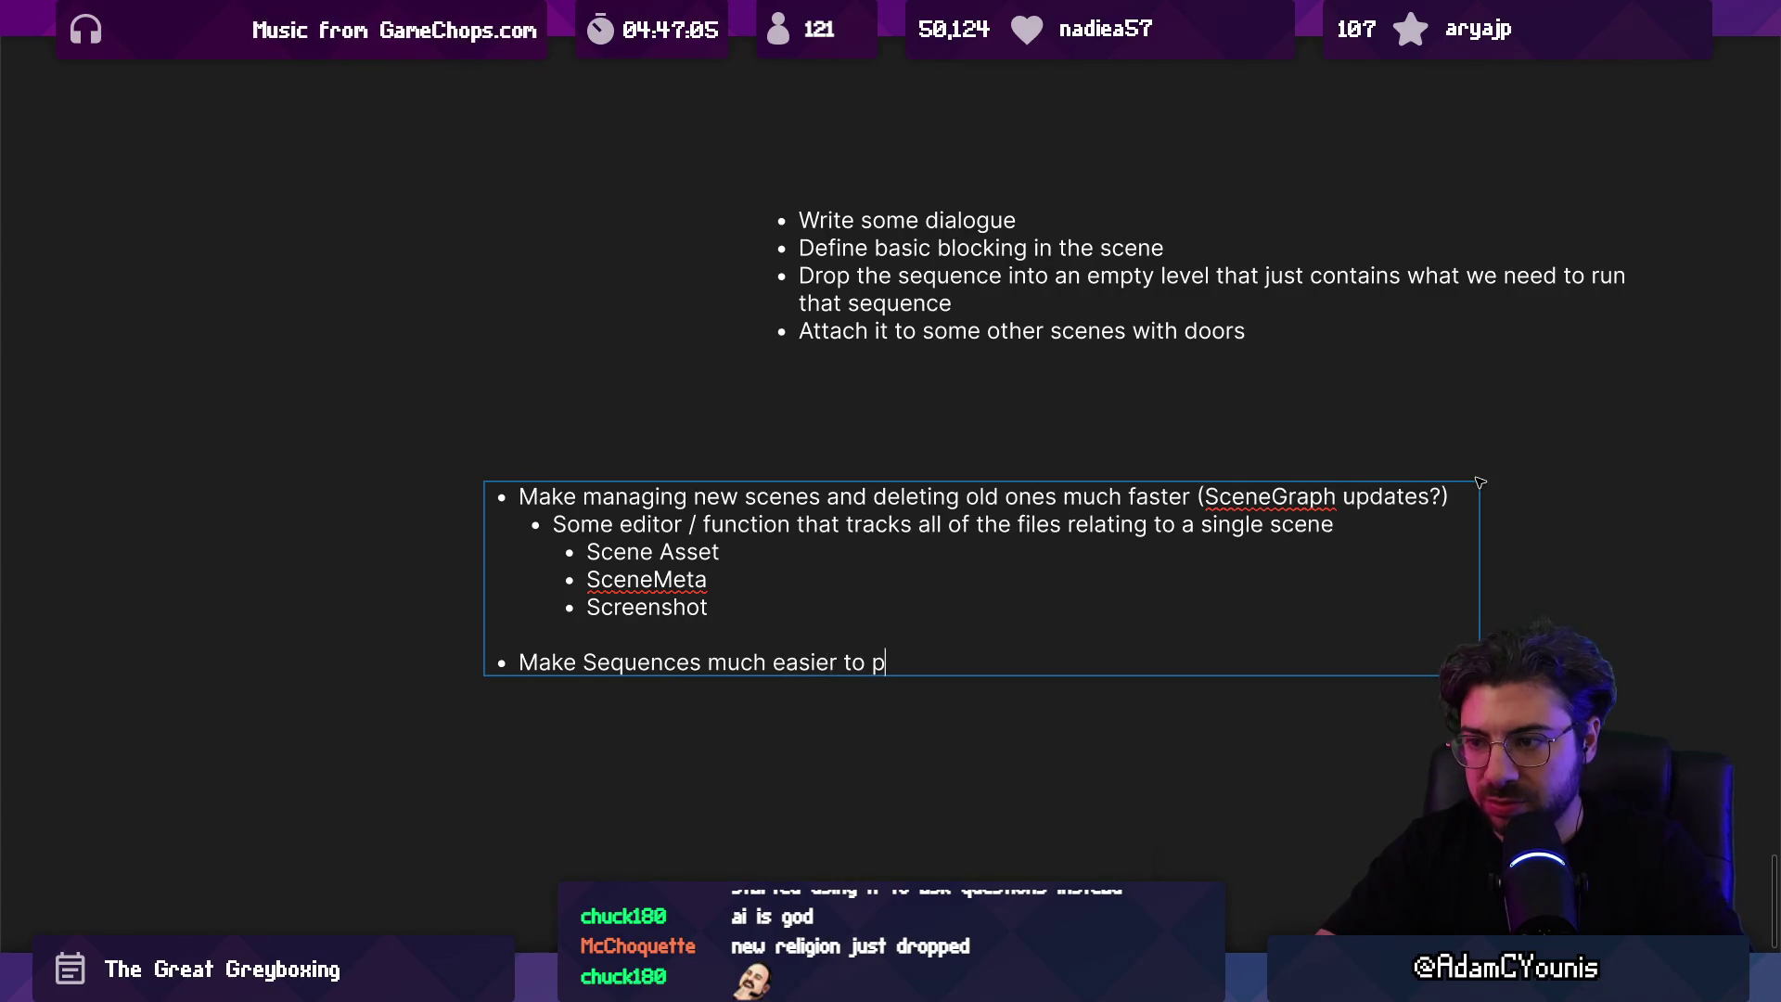
{"action": "type", "text": "ut into new scenes?"}
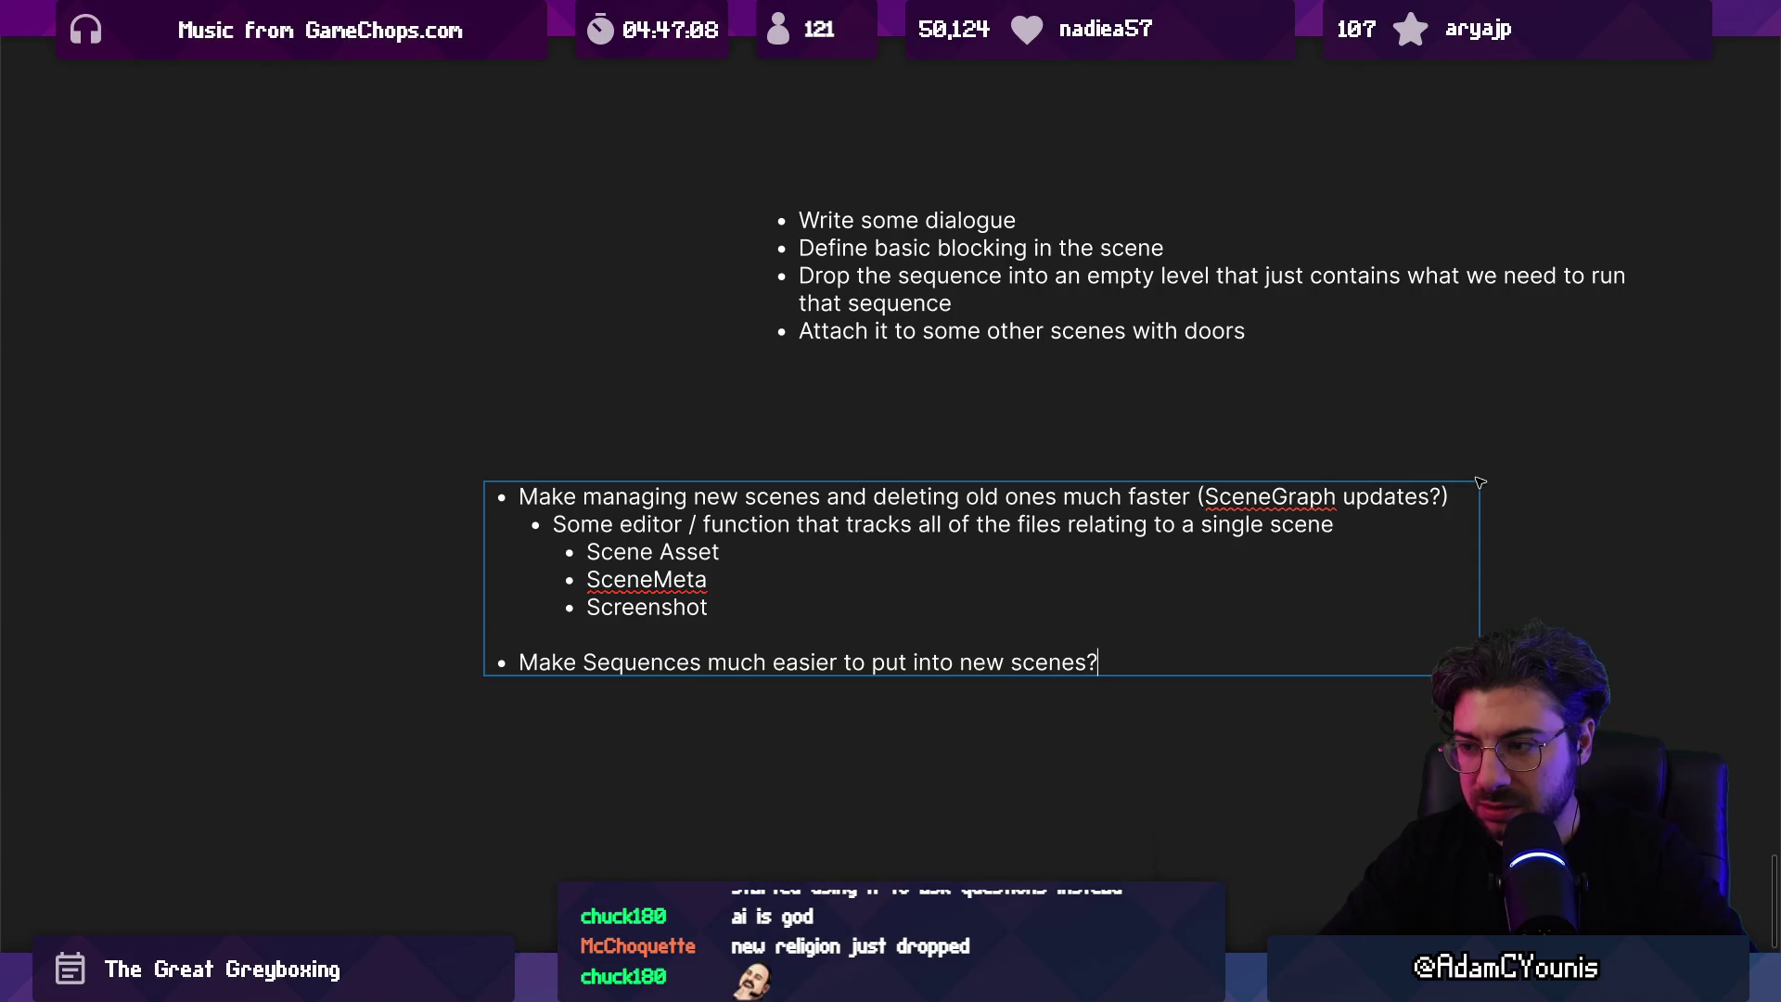
{"action": "key", "text": "Return"}
{"action": "key", "text": "Tab"}
{"action": "type", "text": "Prefab"}
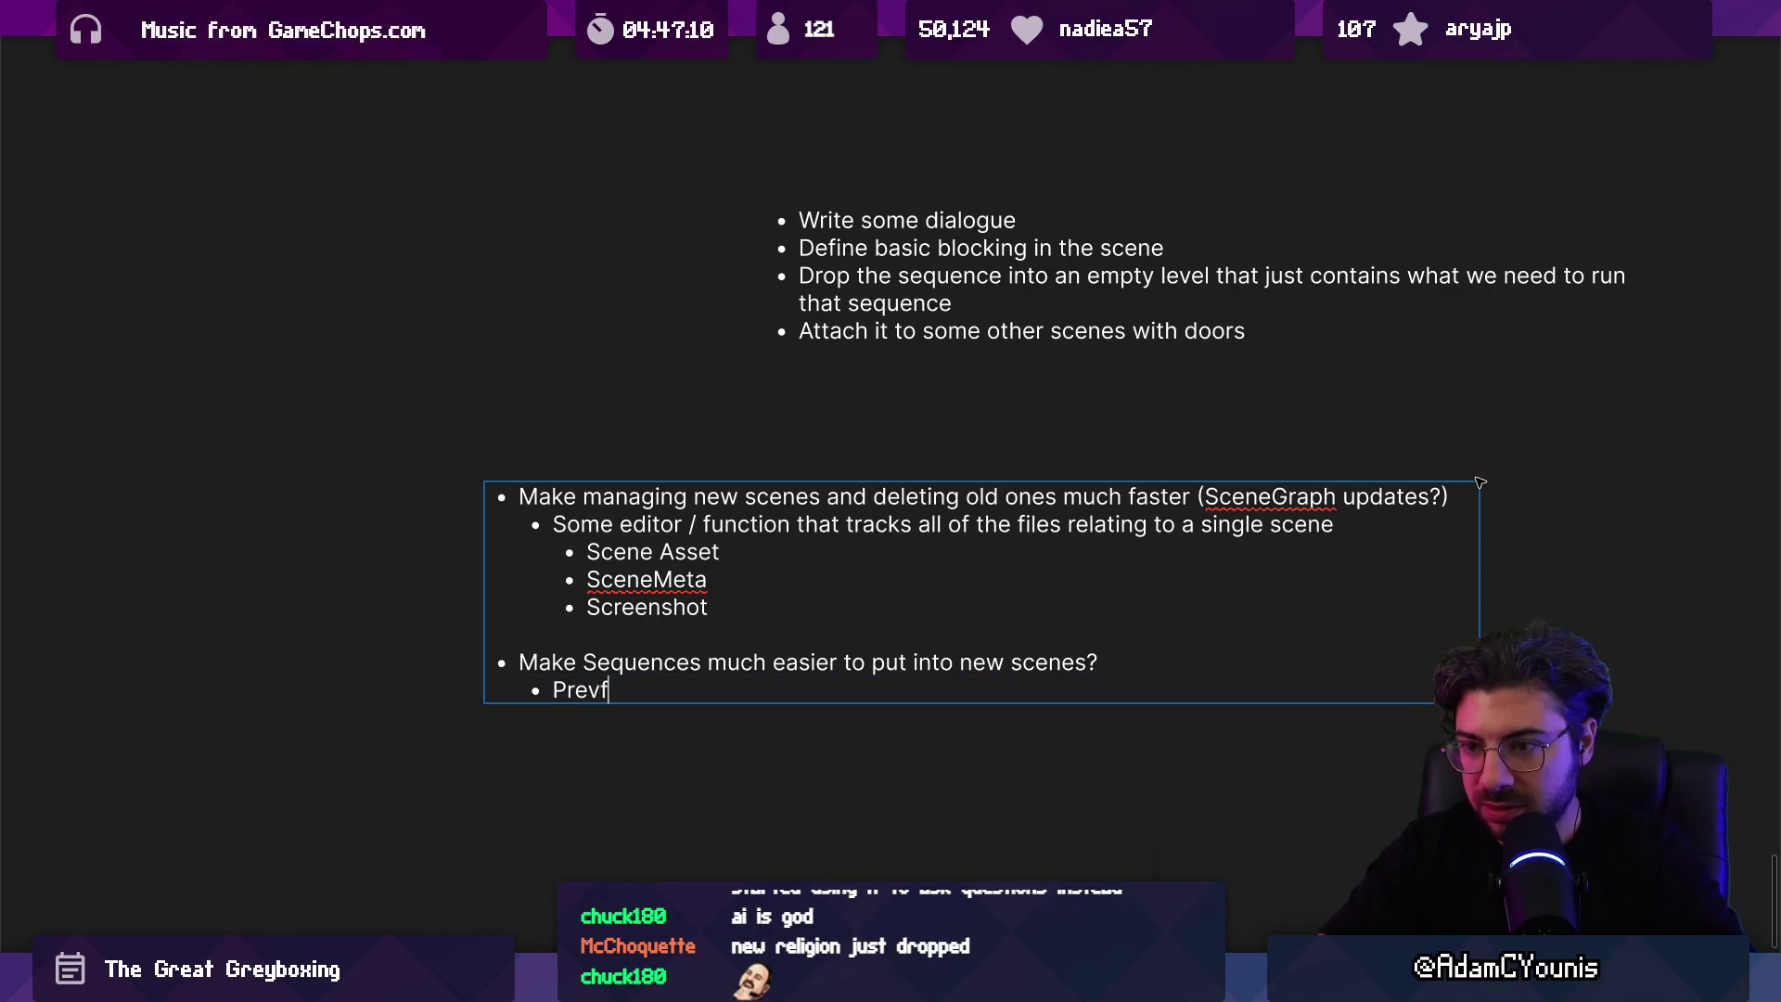
{"action": "type", "text": " or"}
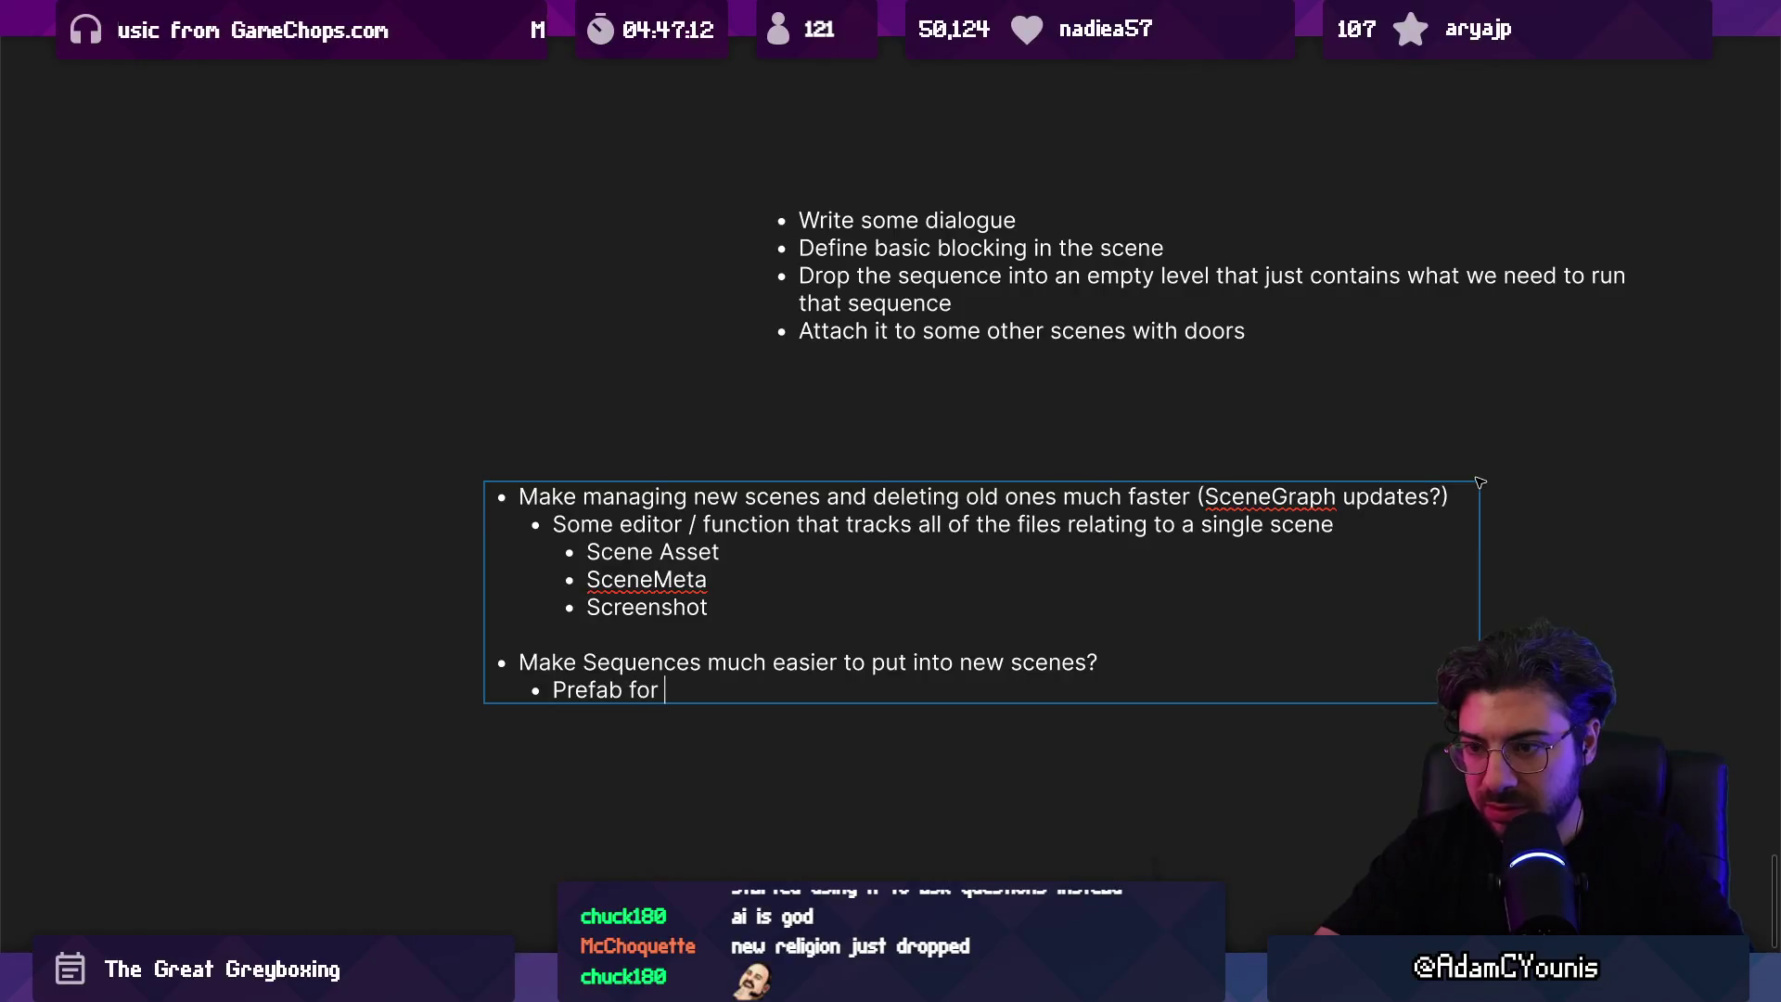
{"action": "key", "text": "BackSpace"}
{"action": "key", "text": "BackSpace"}
{"action": "type", "text": "quence?"}
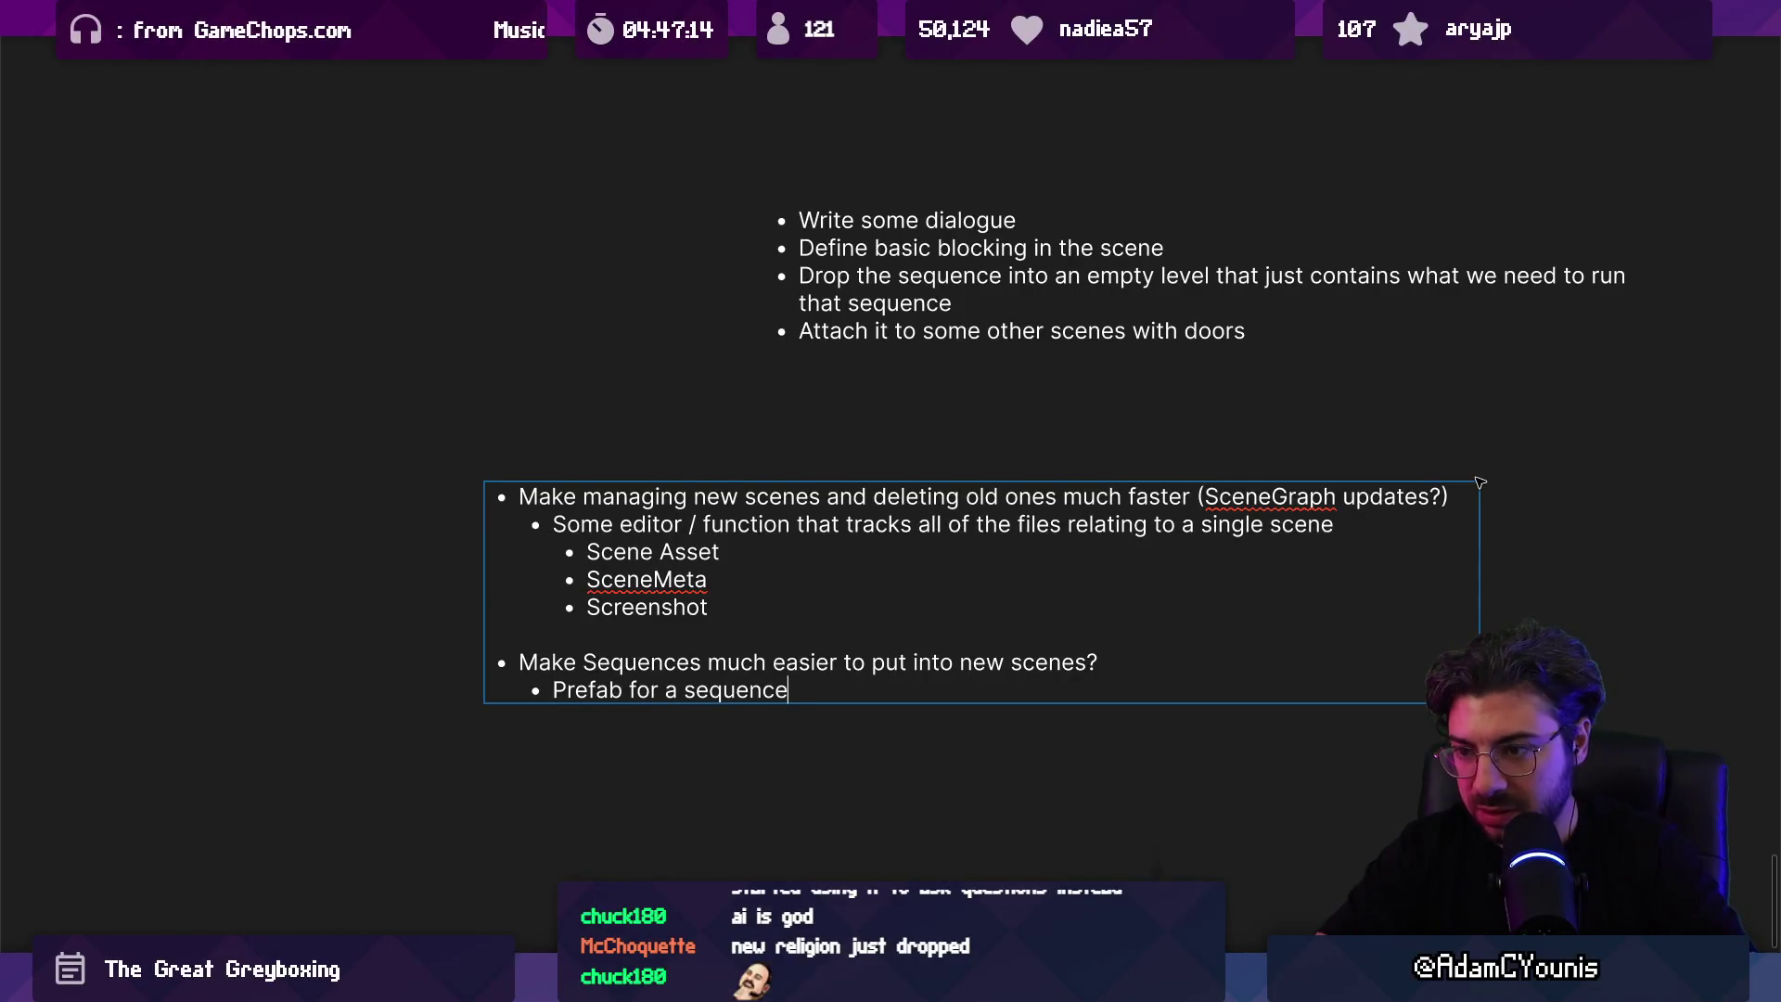
{"action": "key", "text": "ctrl+shift+Left"}
{"action": "key", "text": "ctrl+shift+Left"}
{"action": "key", "text": "ctrl+shift+Left"}
{"action": "key", "text": "ctrl+shift+Left"}
{"action": "type", "text": "E."}
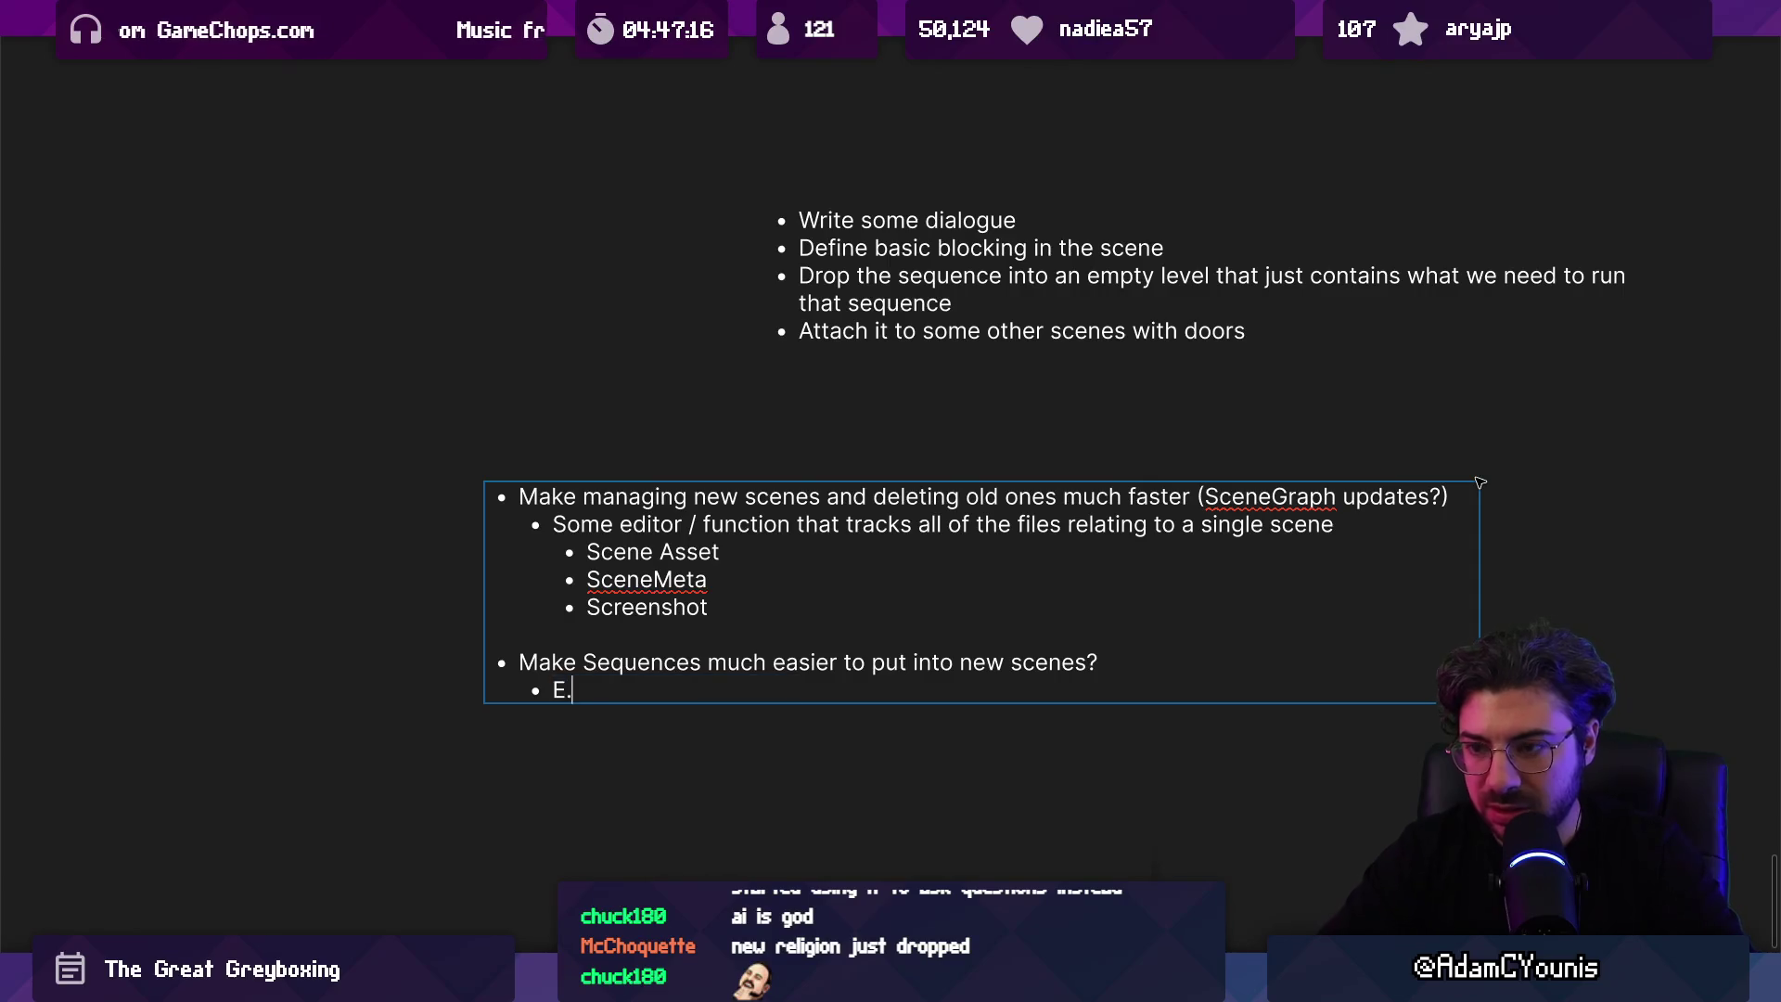
{"action": "type", "text": "g.rega"}
{"action": "key", "text": "BackSpace"}
{"action": "key", "text": "BackSpace"}
{"action": "type", "text": "fa"}
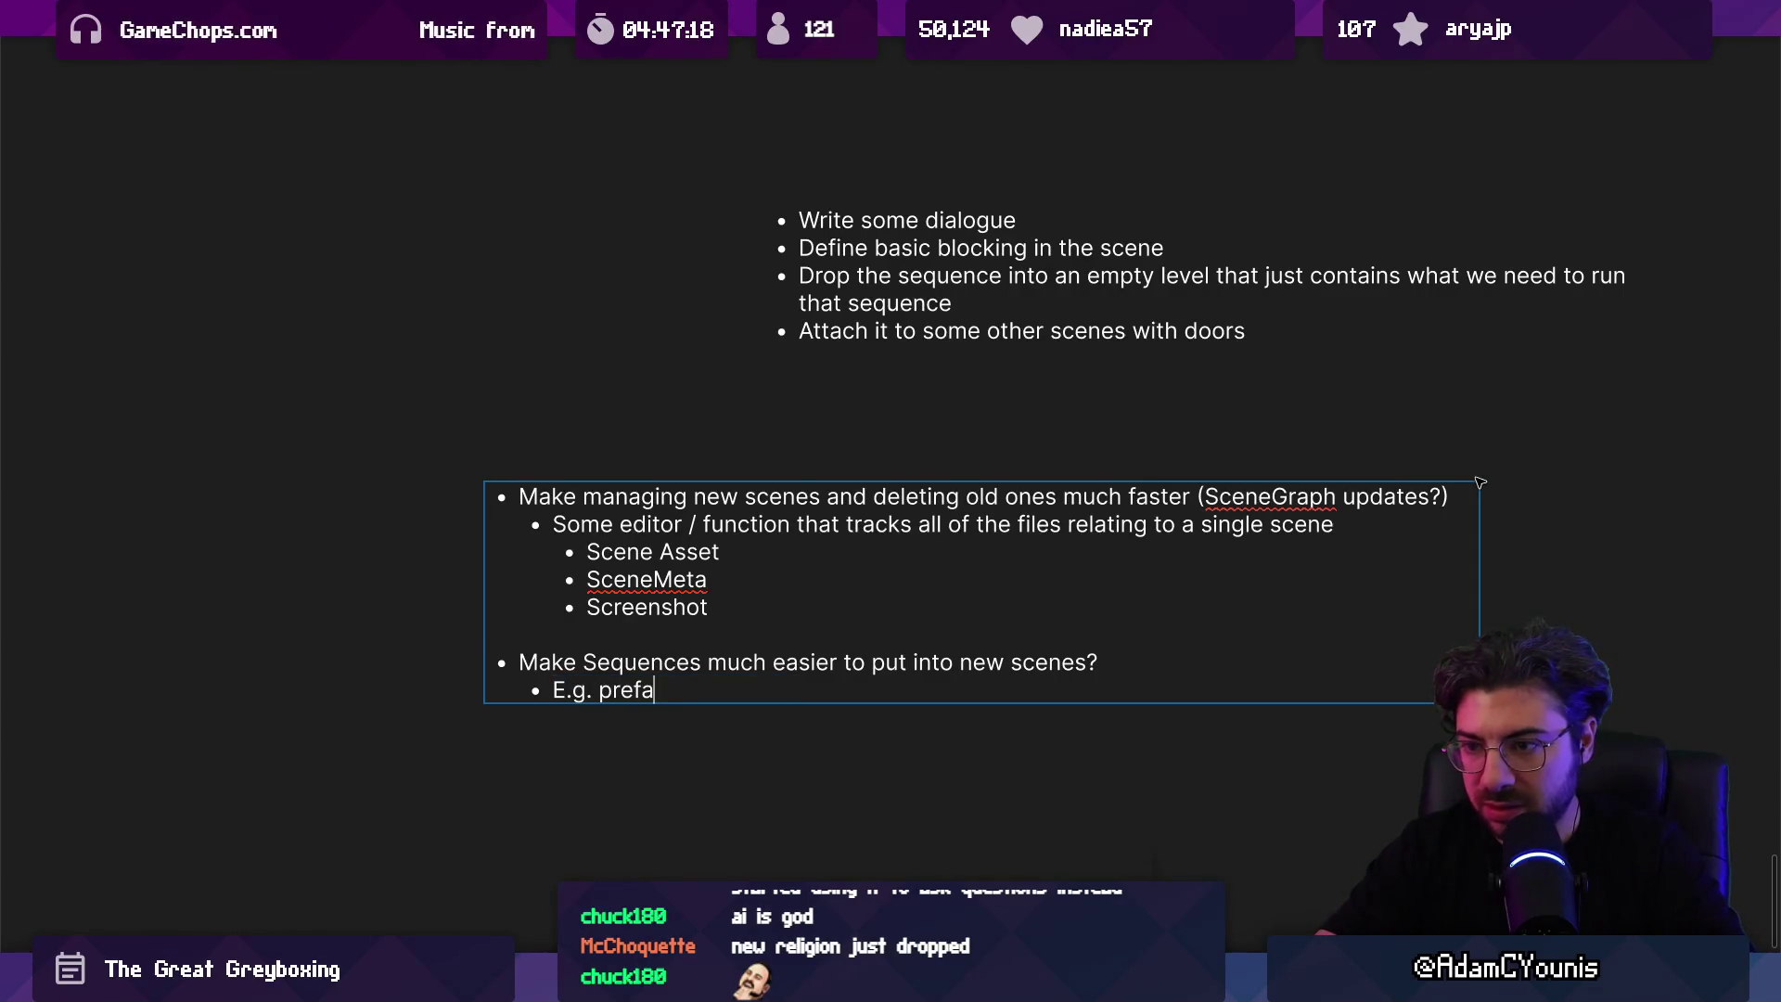
{"action": "type", "text": "b for a sequence"}
{"action": "key", "text": "shift+Left"}
{"action": "key", "text": "shift+Left"}
{"action": "key", "text": "shift+Left"}
{"action": "key", "text": "ctrl+shift+Left"}
{"action": "key", "text": "ctrl+shift+Left"}
{"action": "key", "text": "ctrl+shift+Left"}
{"action": "type", "text": "Seyq"}
{"action": "key", "text": "BackSpace"}
{"action": "key", "text": "BackSpace"}
{"action": "type", "text": "queyebn"}
{"action": "key", "text": "BackSpace"}
{"action": "key", "text": "BackSpace"}
{"action": "key", "text": "BackSpace"}
{"action": "type", "text": "y"}
{"action": "key", "text": "BackSpace"}
{"action": "type", "text": "enbo"}
{"action": "key", "text": "BackSpace"}
{"action": "type", "text": "og"}
{"action": "key", "text": "BackSpace"}
{"action": "key", "text": "BackSpace"}
{"action": "type", "text": "goes in"}
{"action": "type", "text": "prof"}
{"action": "key", "text": "BackSpace"}
{"action": "key", "text": "BackSpace"}
{"action": "type", "text": "efab?"}
Step: Add 'Is this managed?' with nested EventSequence, Timeline, QuestFlag and Prefab items
{"action": "key", "text": "Return"}
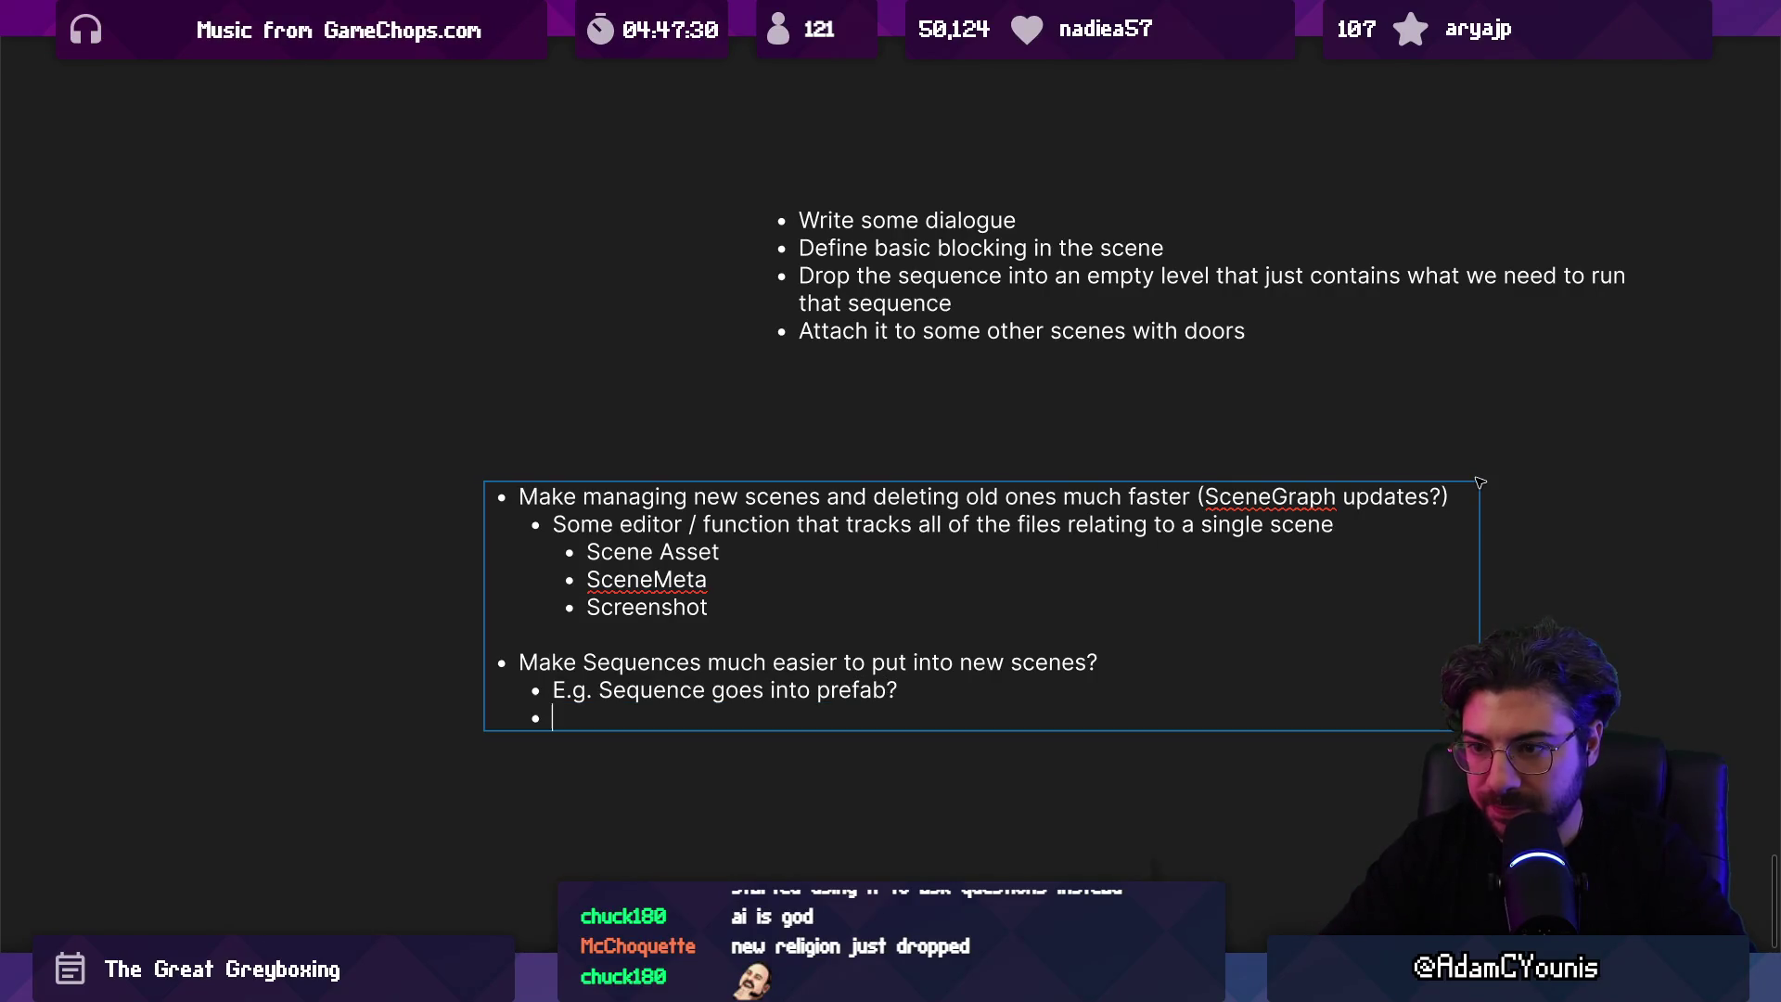
{"action": "type", "text": "Is this managed?"}
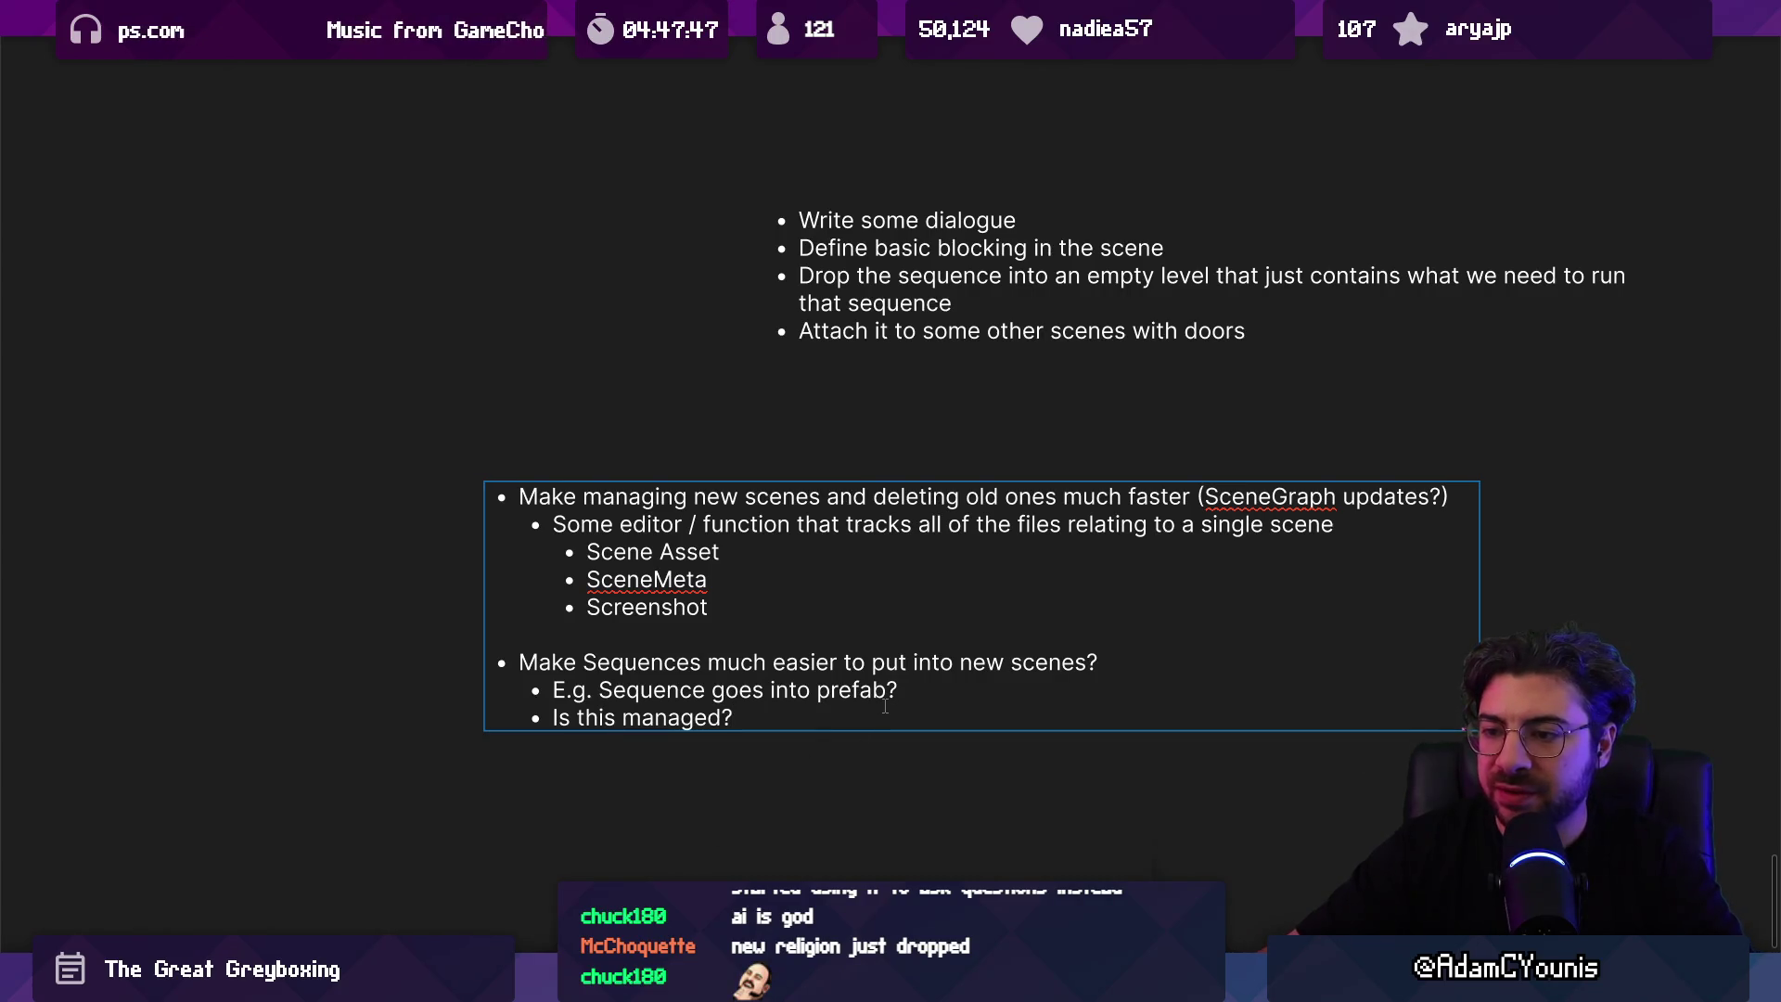
{"action": "key", "text": "Return"}
{"action": "key", "text": "Tab"}
{"action": "type", "text": "E"}
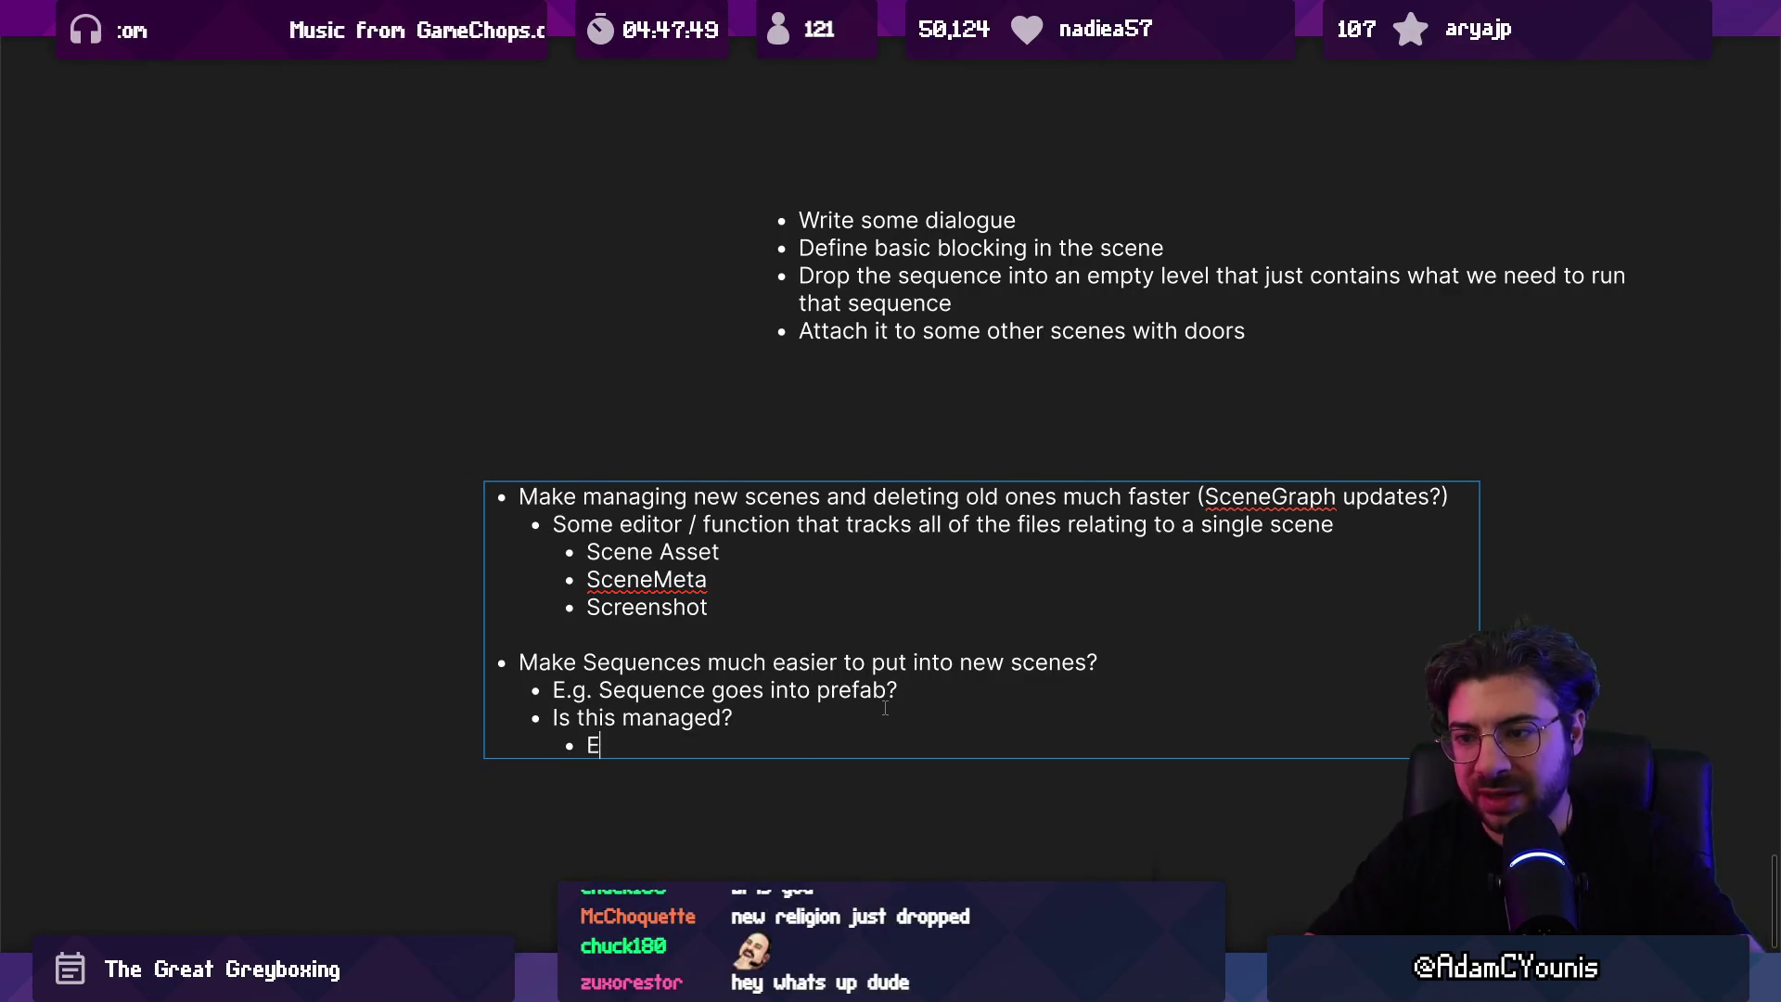
{"action": "type", "text": "ventSequence"}
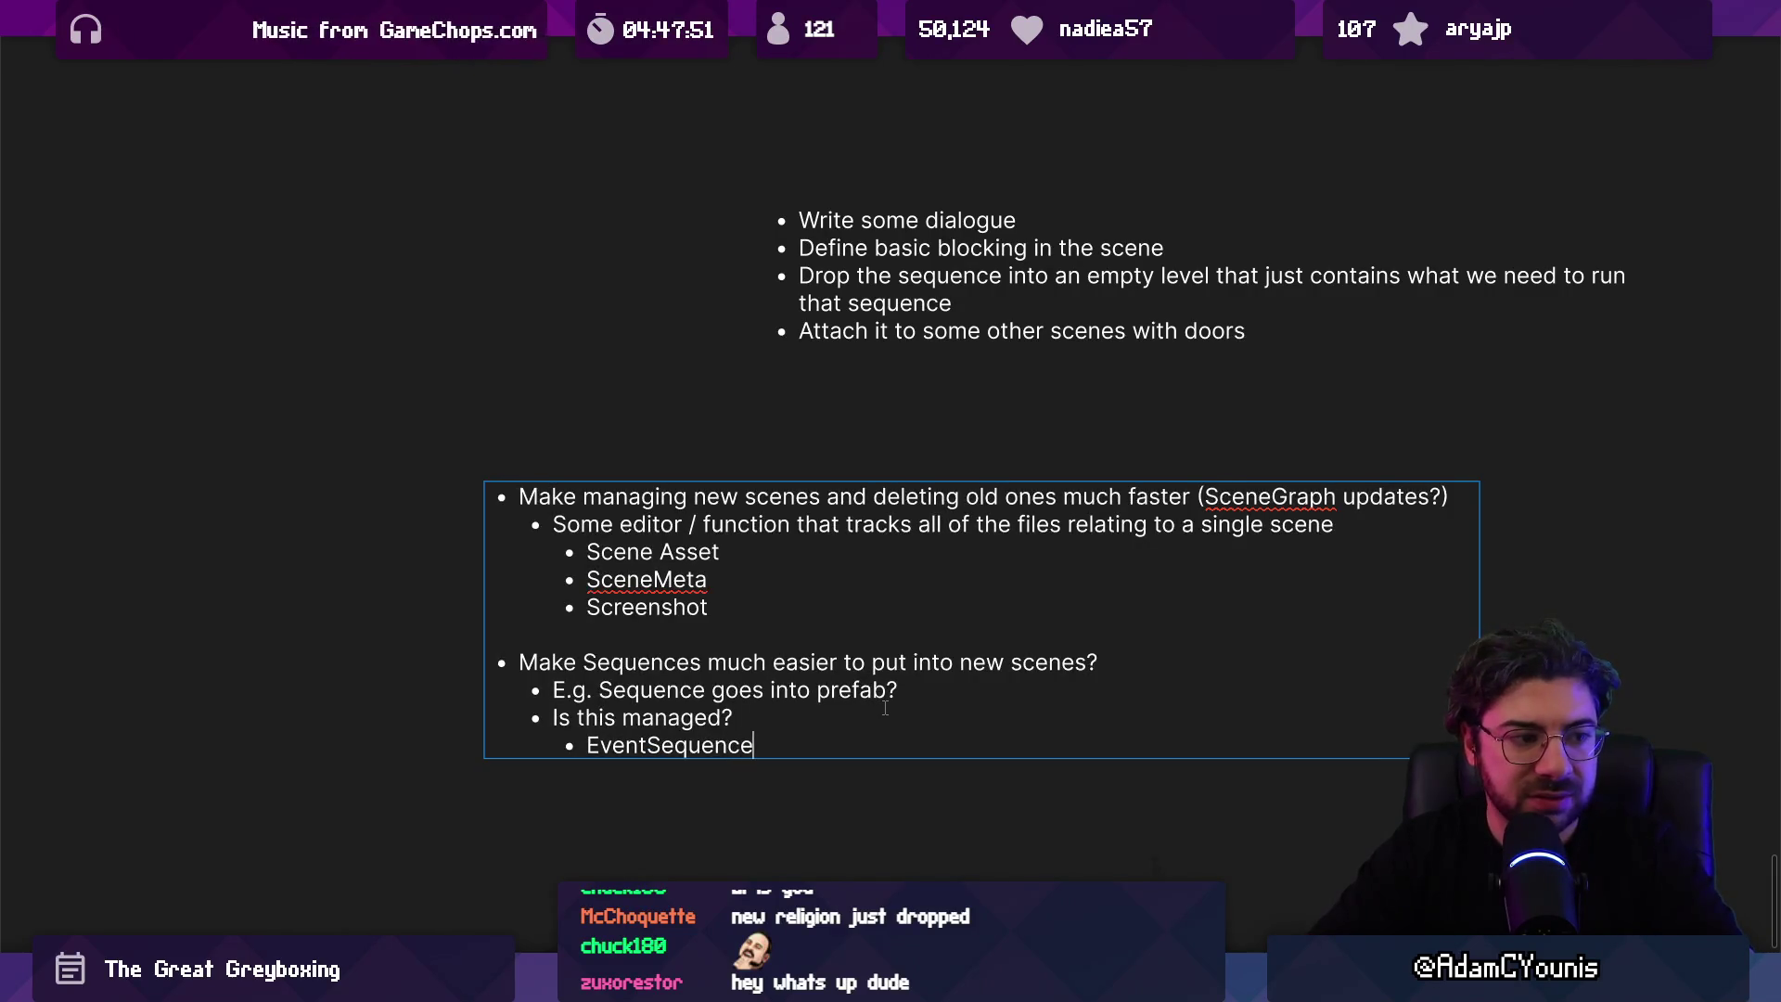
{"action": "key", "text": "Return"}
{"action": "type", "text": "Timeline"}
{"action": "key", "text": "Return"}
{"action": "type", "text": "QW"}
{"action": "type", "text": "uest"}
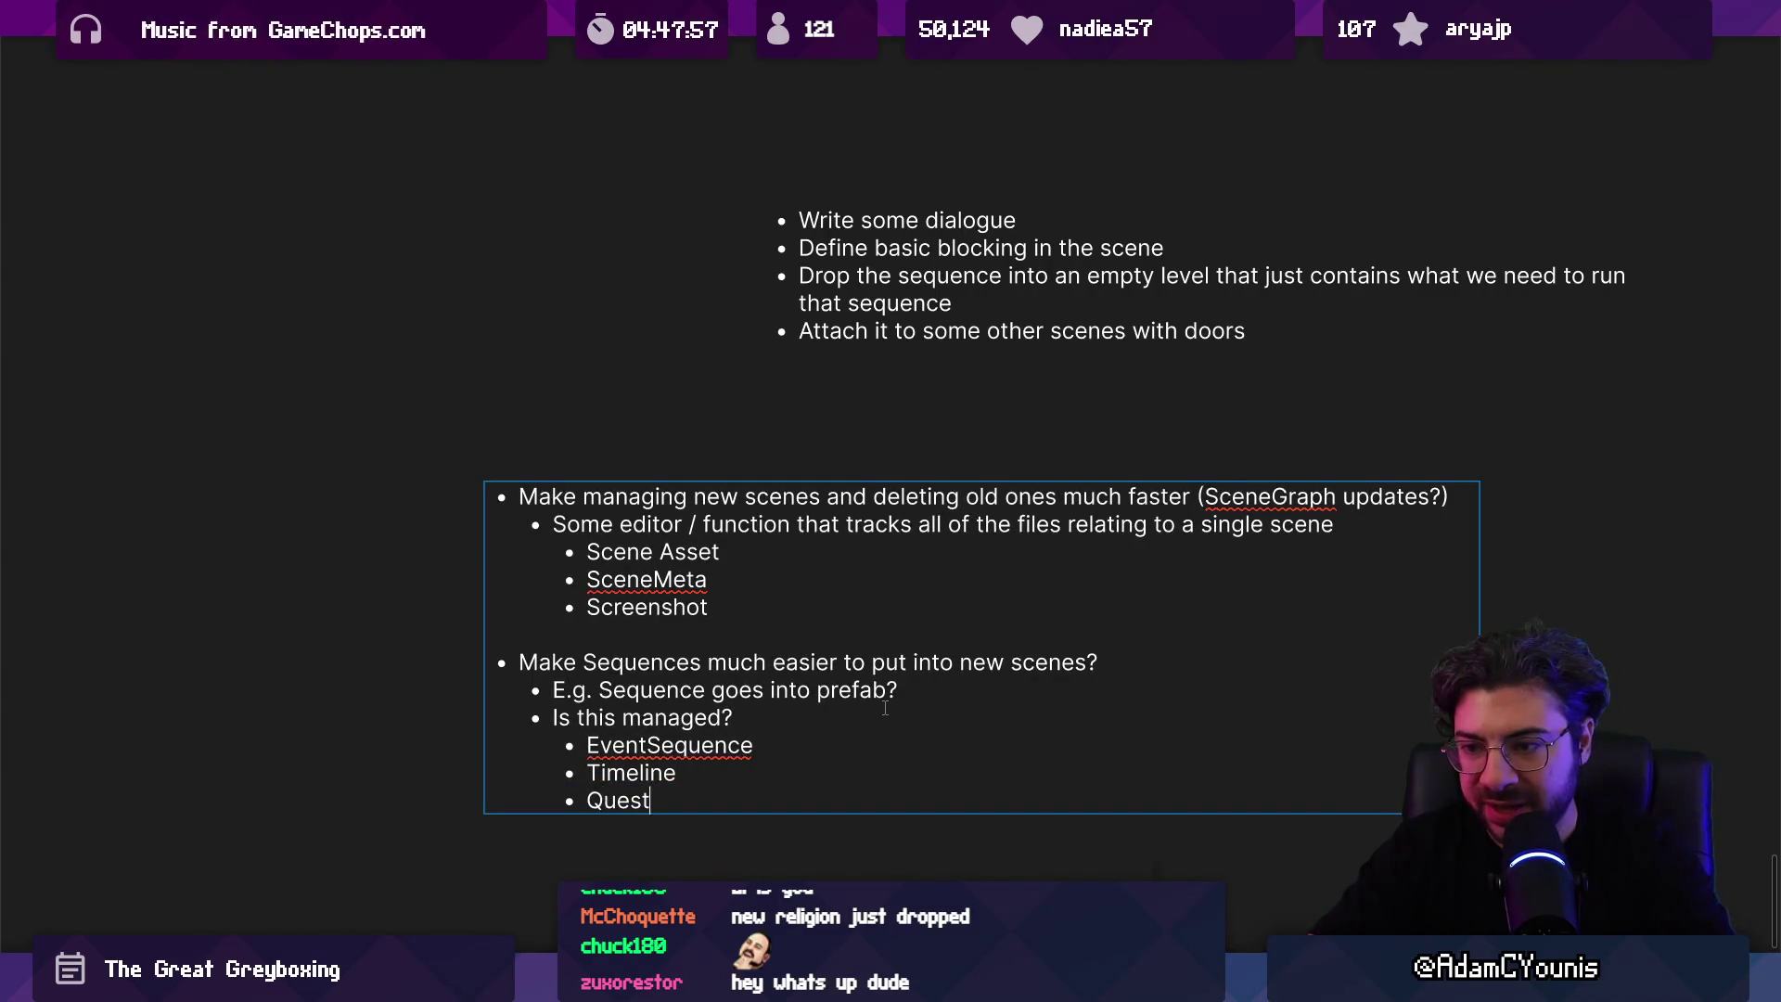
{"action": "type", "text": "g"}
{"action": "key", "text": "Return"}
{"action": "type", "text": "Prefba"}
{"action": "key", "text": "BackSpace"}
{"action": "key", "text": "BackSpace"}
{"action": "type", "text": "ab"}
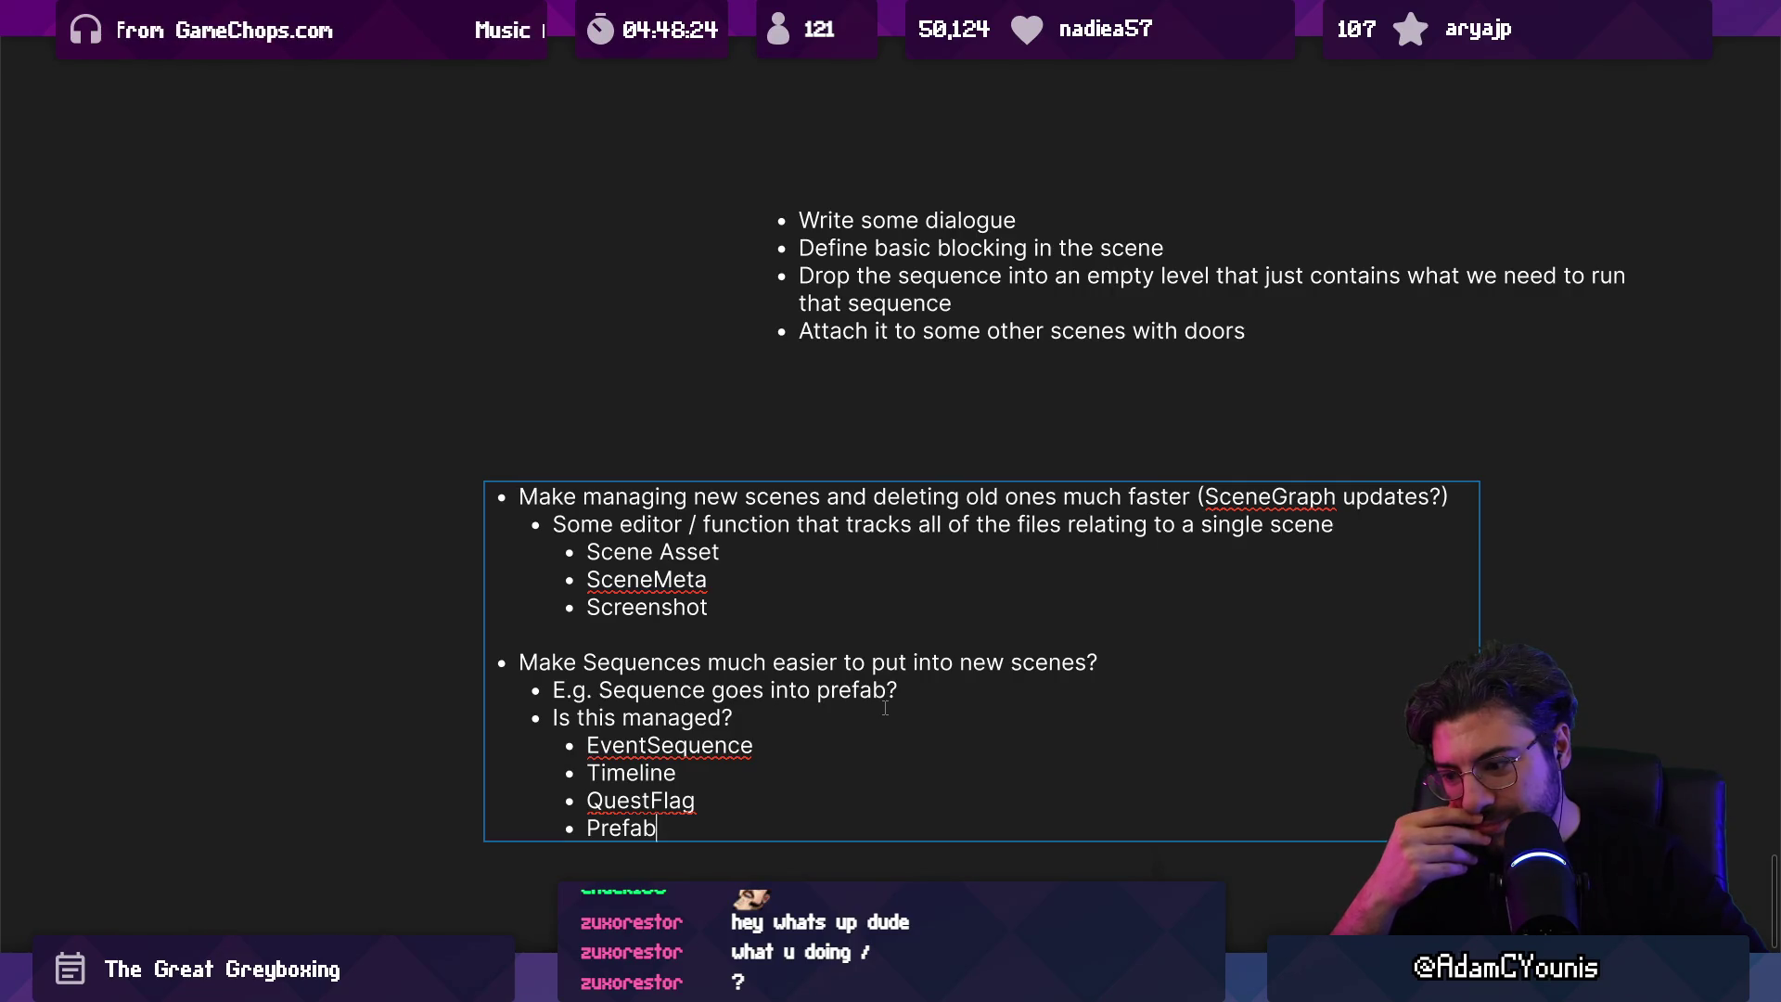
Step: Add the final bullet 'Manage inside EventSequenceEditor?' and finish editing the note
{"action": "key", "text": "Return"}
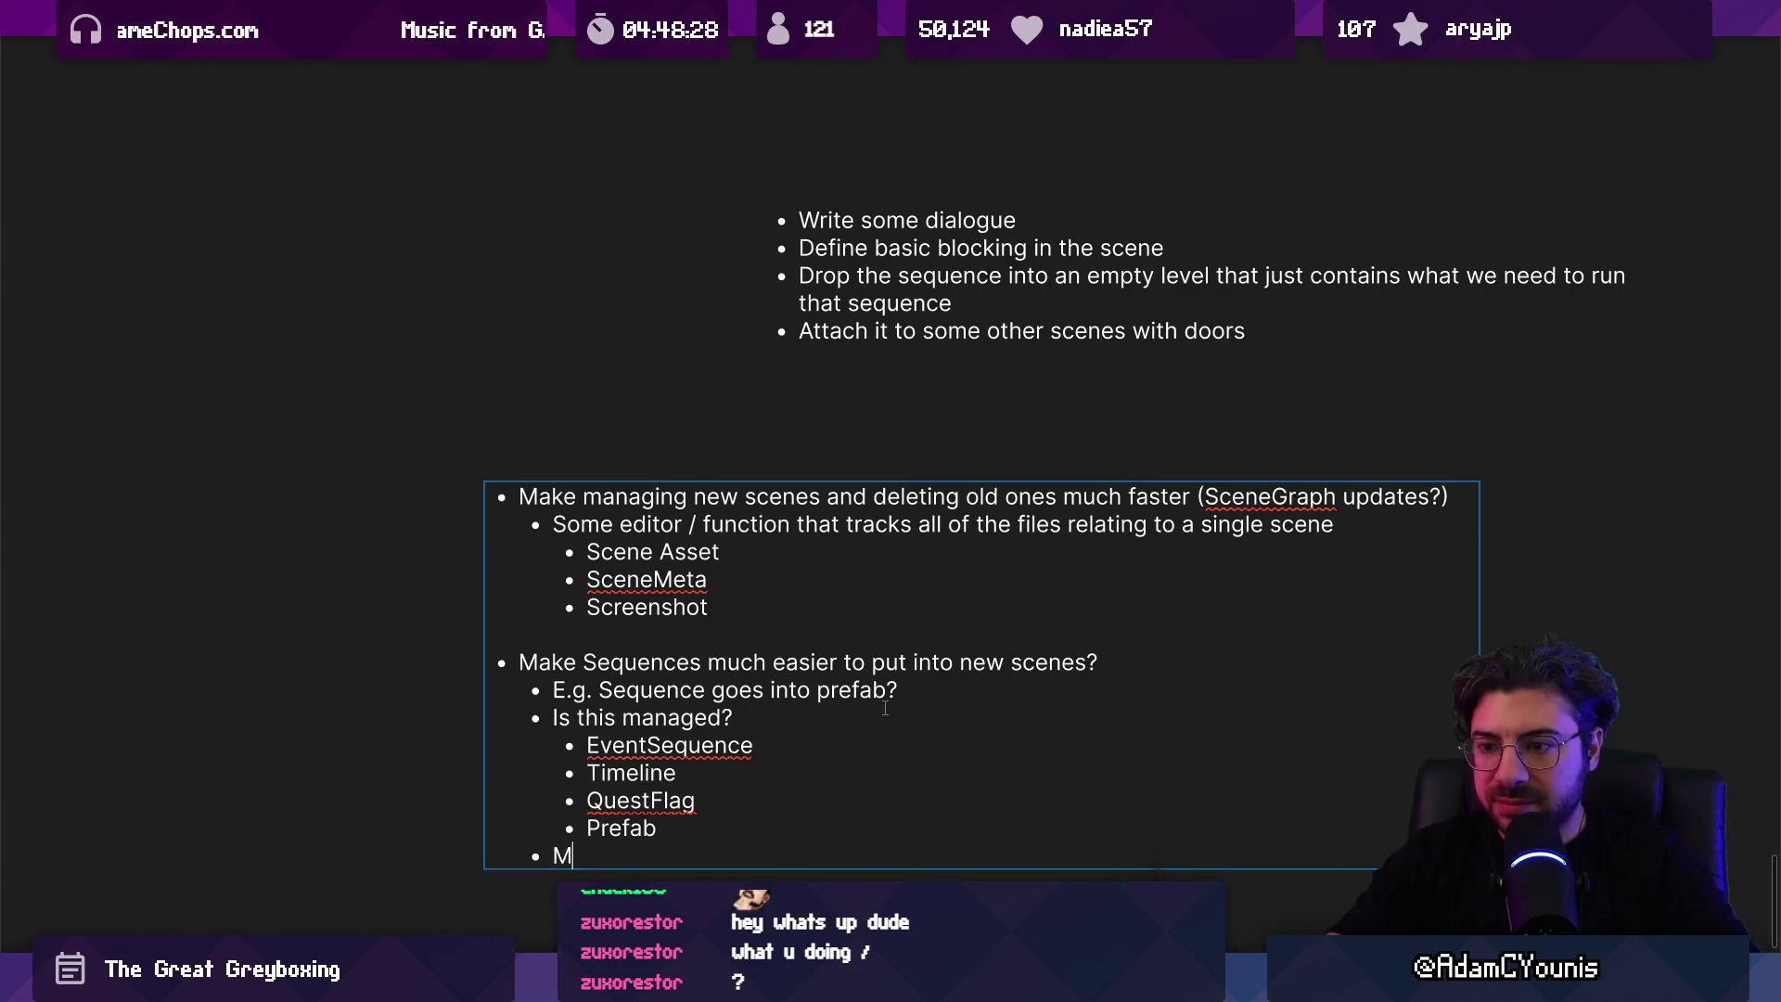
{"action": "type", "text": "anbahgel"}
{"action": "key", "text": "BackSpace"}
{"action": "key", "text": "BackSpace"}
{"action": "key", "text": "BackSpace"}
{"action": "type", "text": "nage in"}
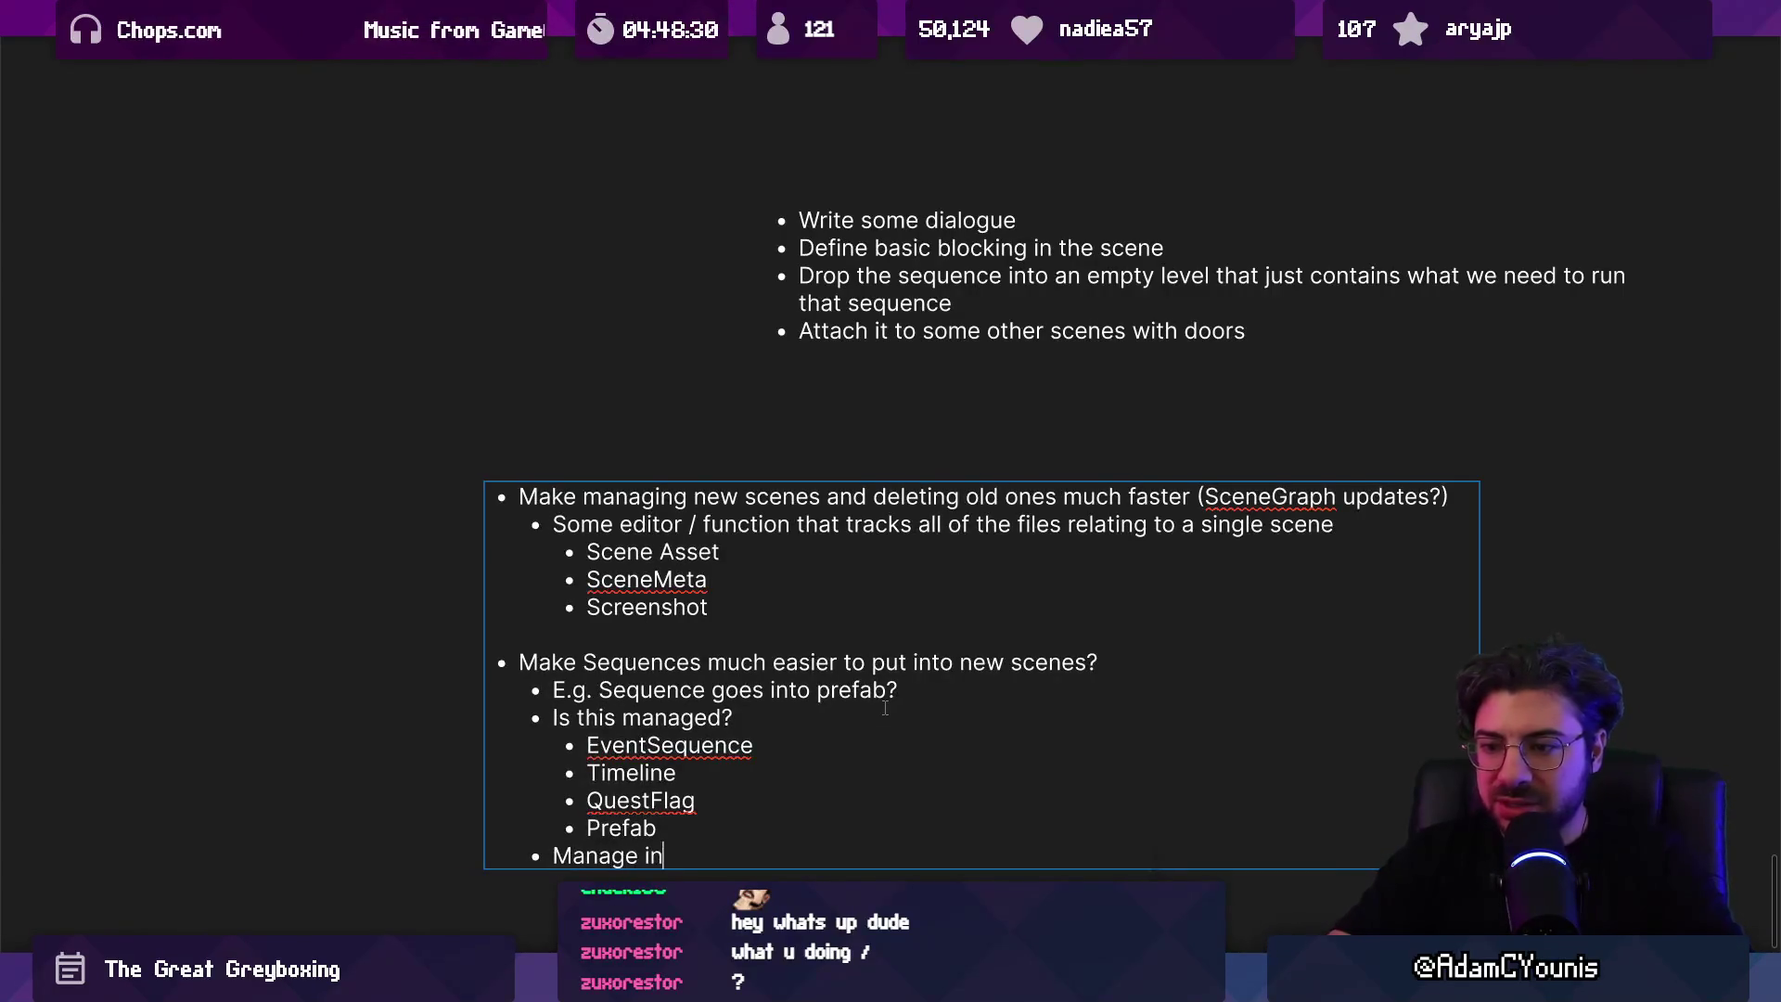
{"action": "type", "text": "side EventSequenw"}
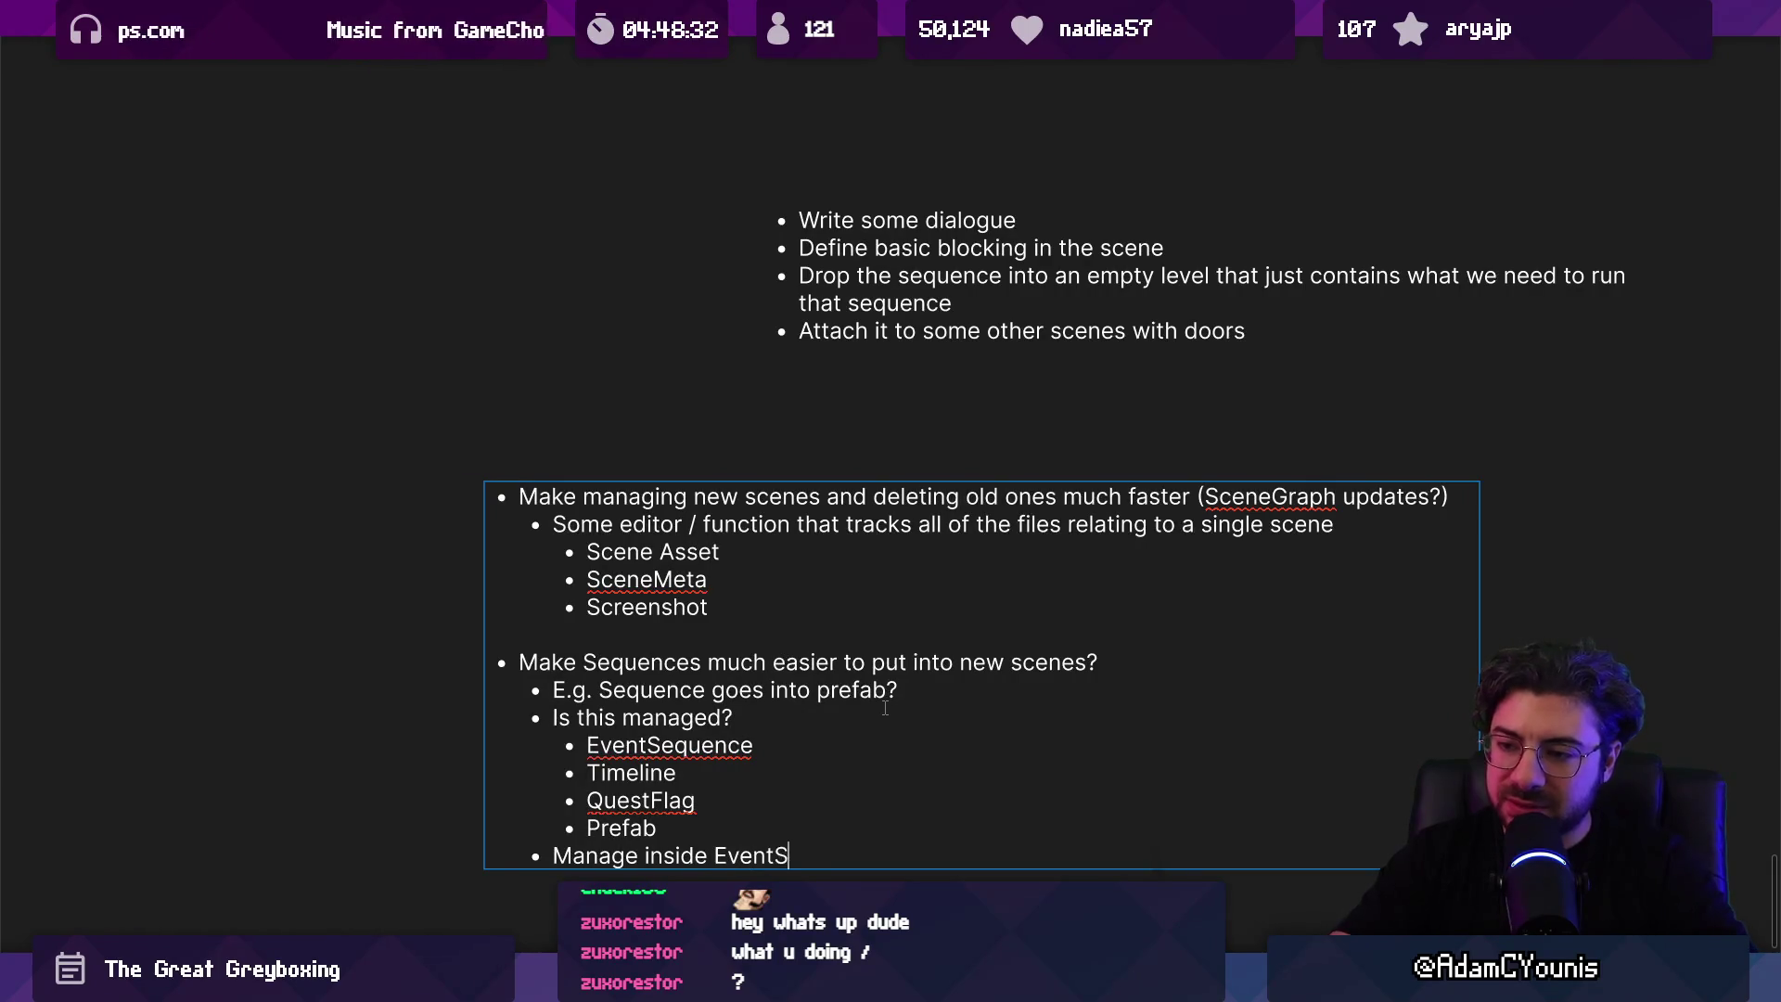
{"action": "key", "text": "BackSpace"}
{"action": "key", "text": "BackSpace"}
{"action": "type", "text": "nceEditor?"}
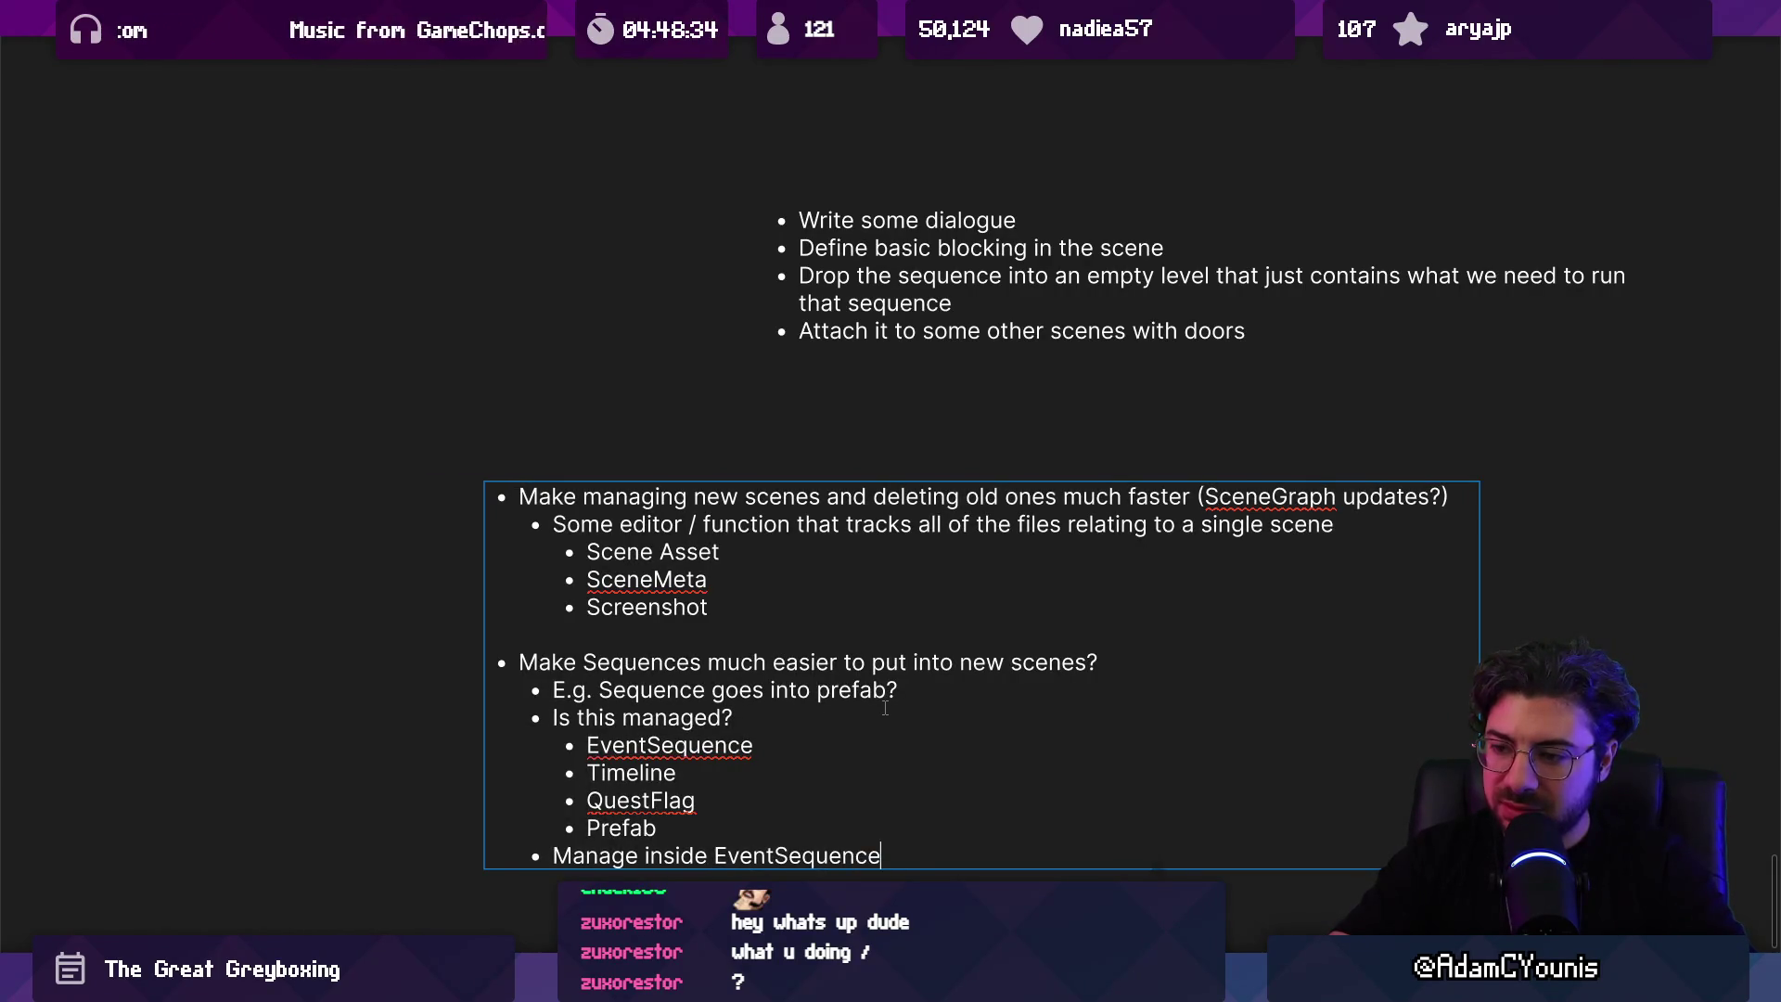
{"action": "key", "text": "Escape"}
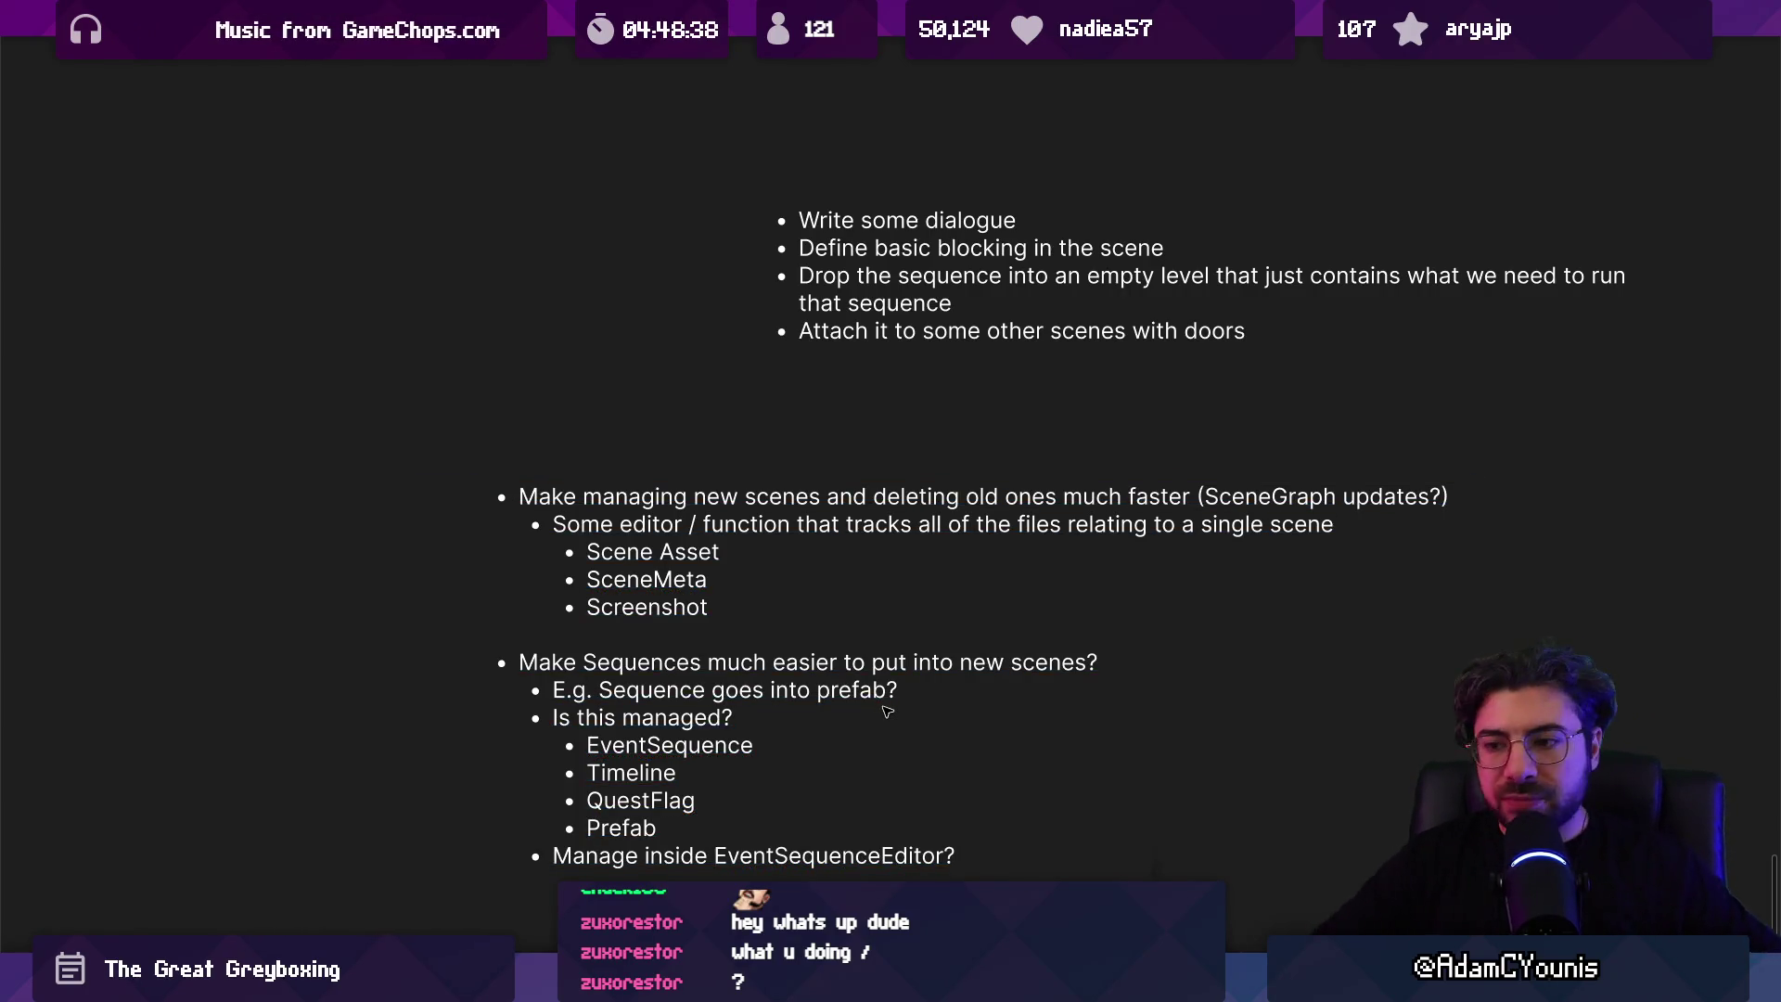
{"action": "mouse_move", "coordinate": [606, 985]}
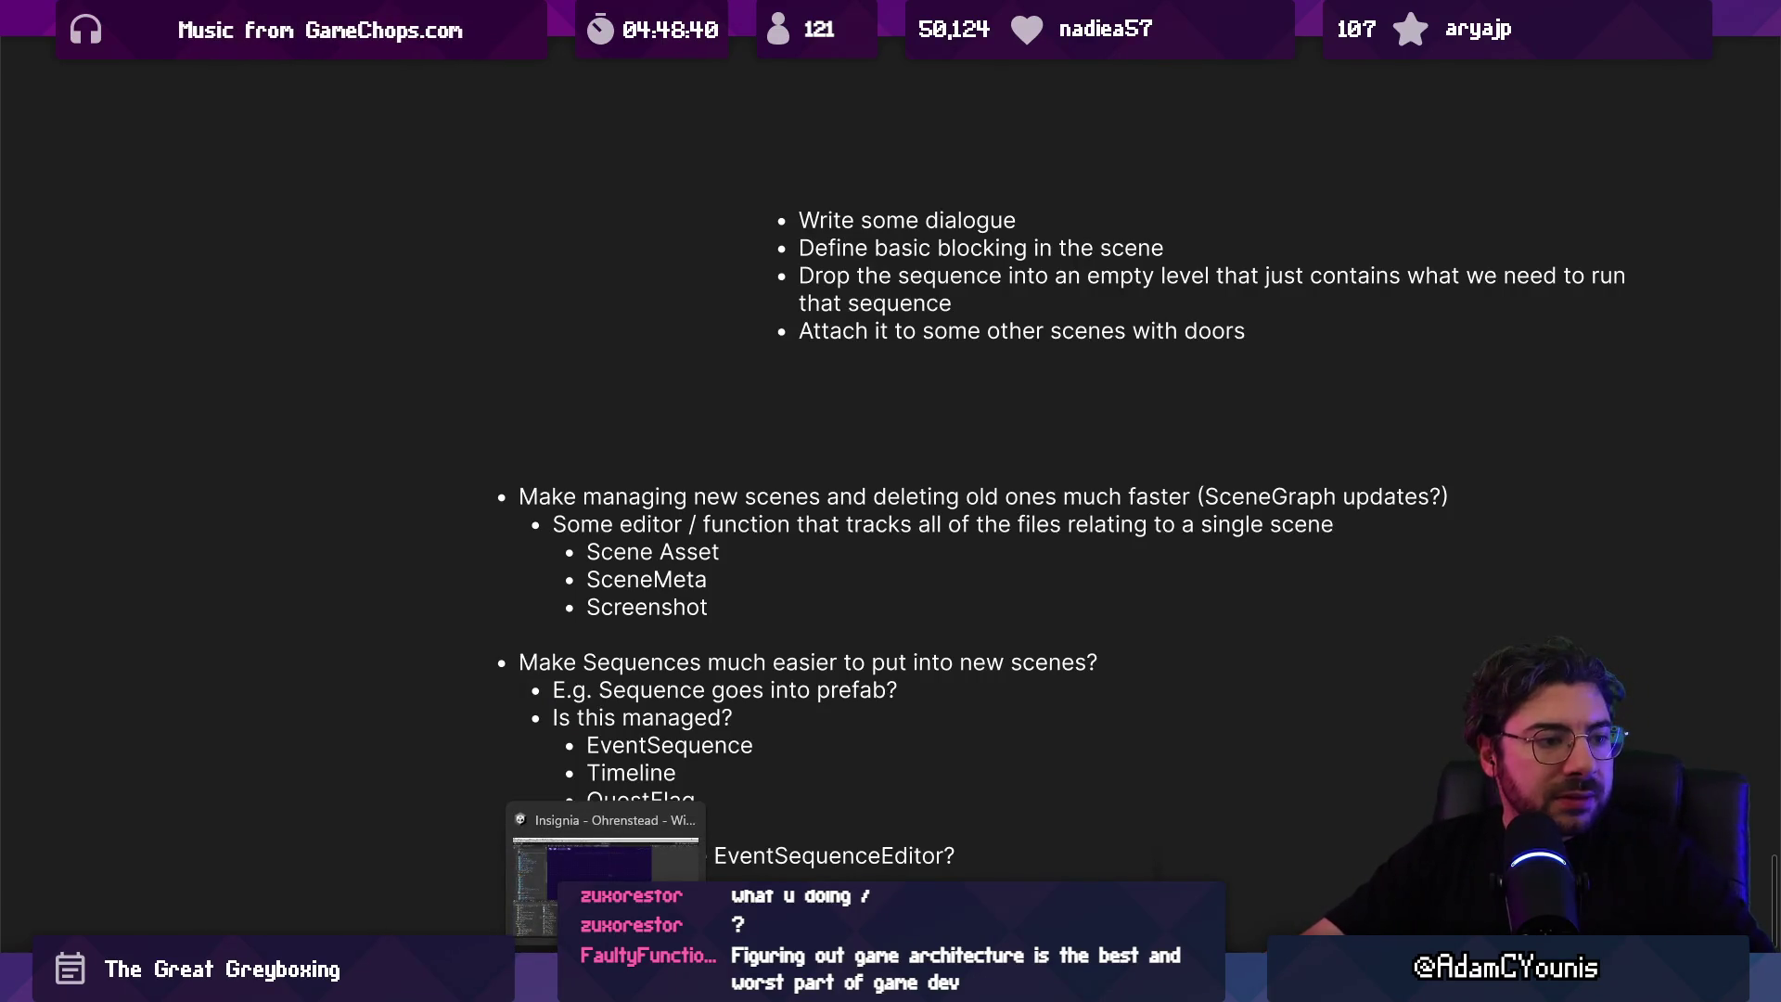
{"action": "left_click", "coordinate": [606, 886]}
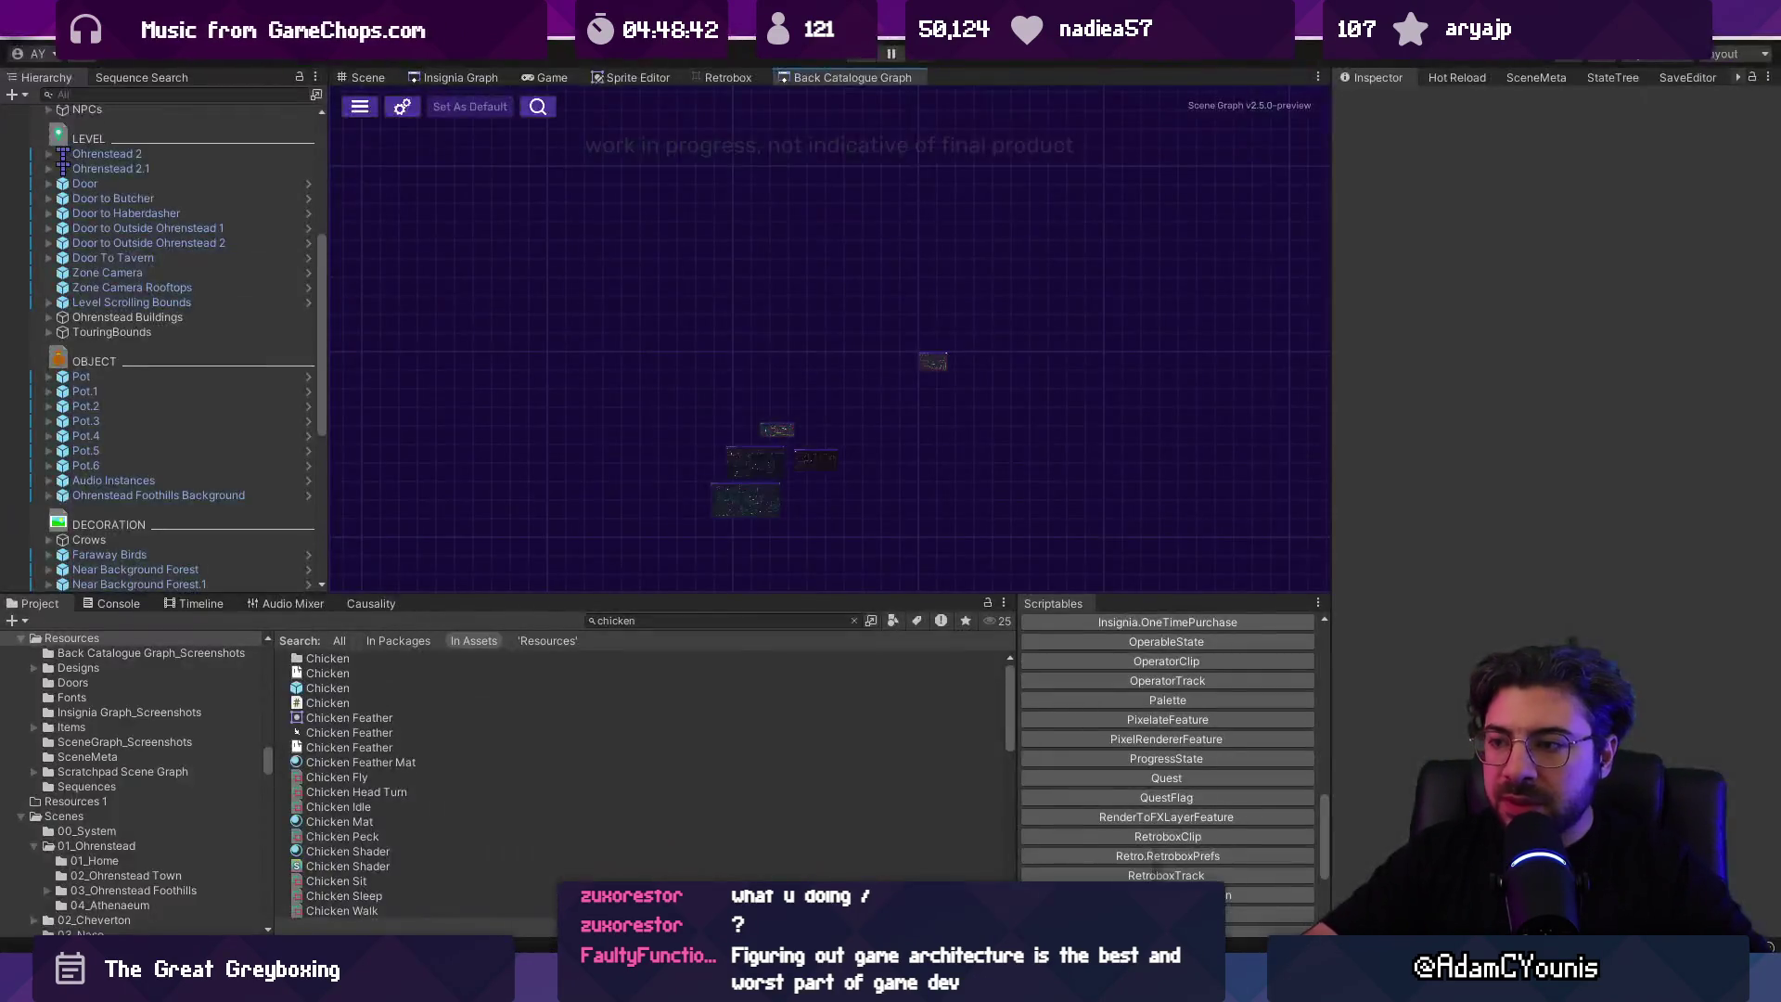
Step: Filter the Project window with a t:eventsequence search
{"action": "left_click", "coordinate": [388, 702]}
{"action": "left_click", "coordinate": [665, 622]}
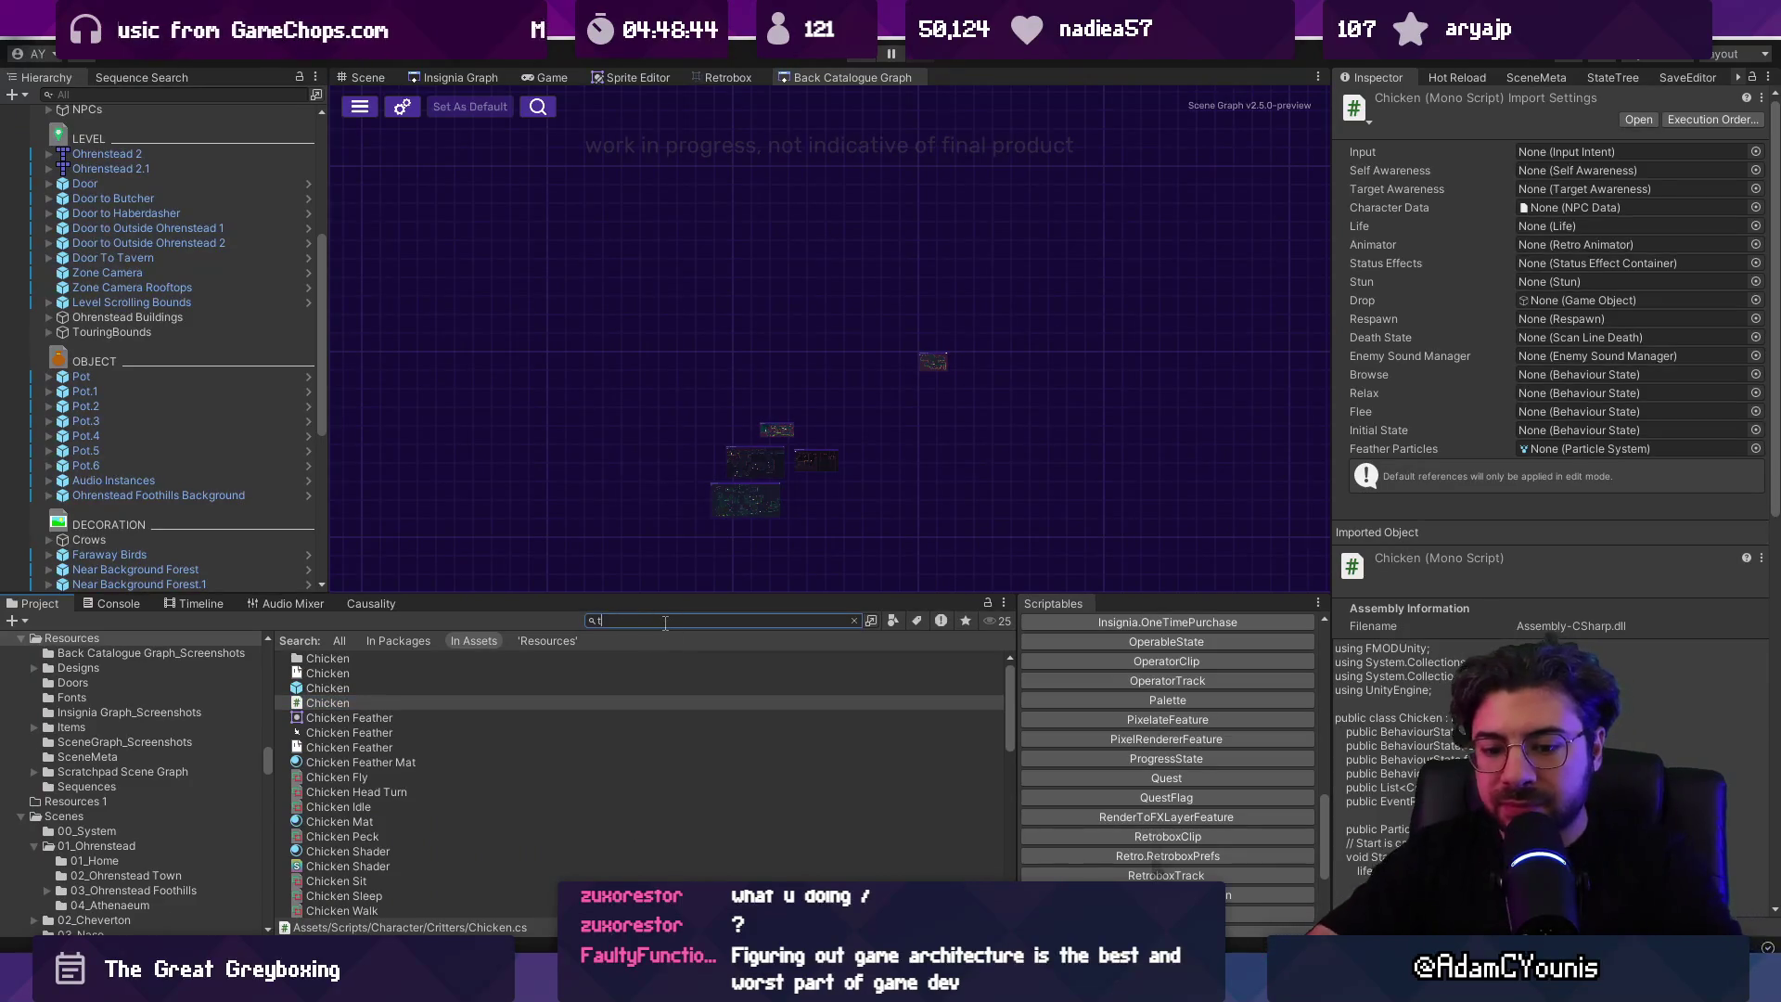
{"action": "type", "text": "t:evcenty"}
{"action": "key", "text": "BackSpace"}
{"action": "key", "text": "BackSpace"}
{"action": "key", "text": "BackSpace"}
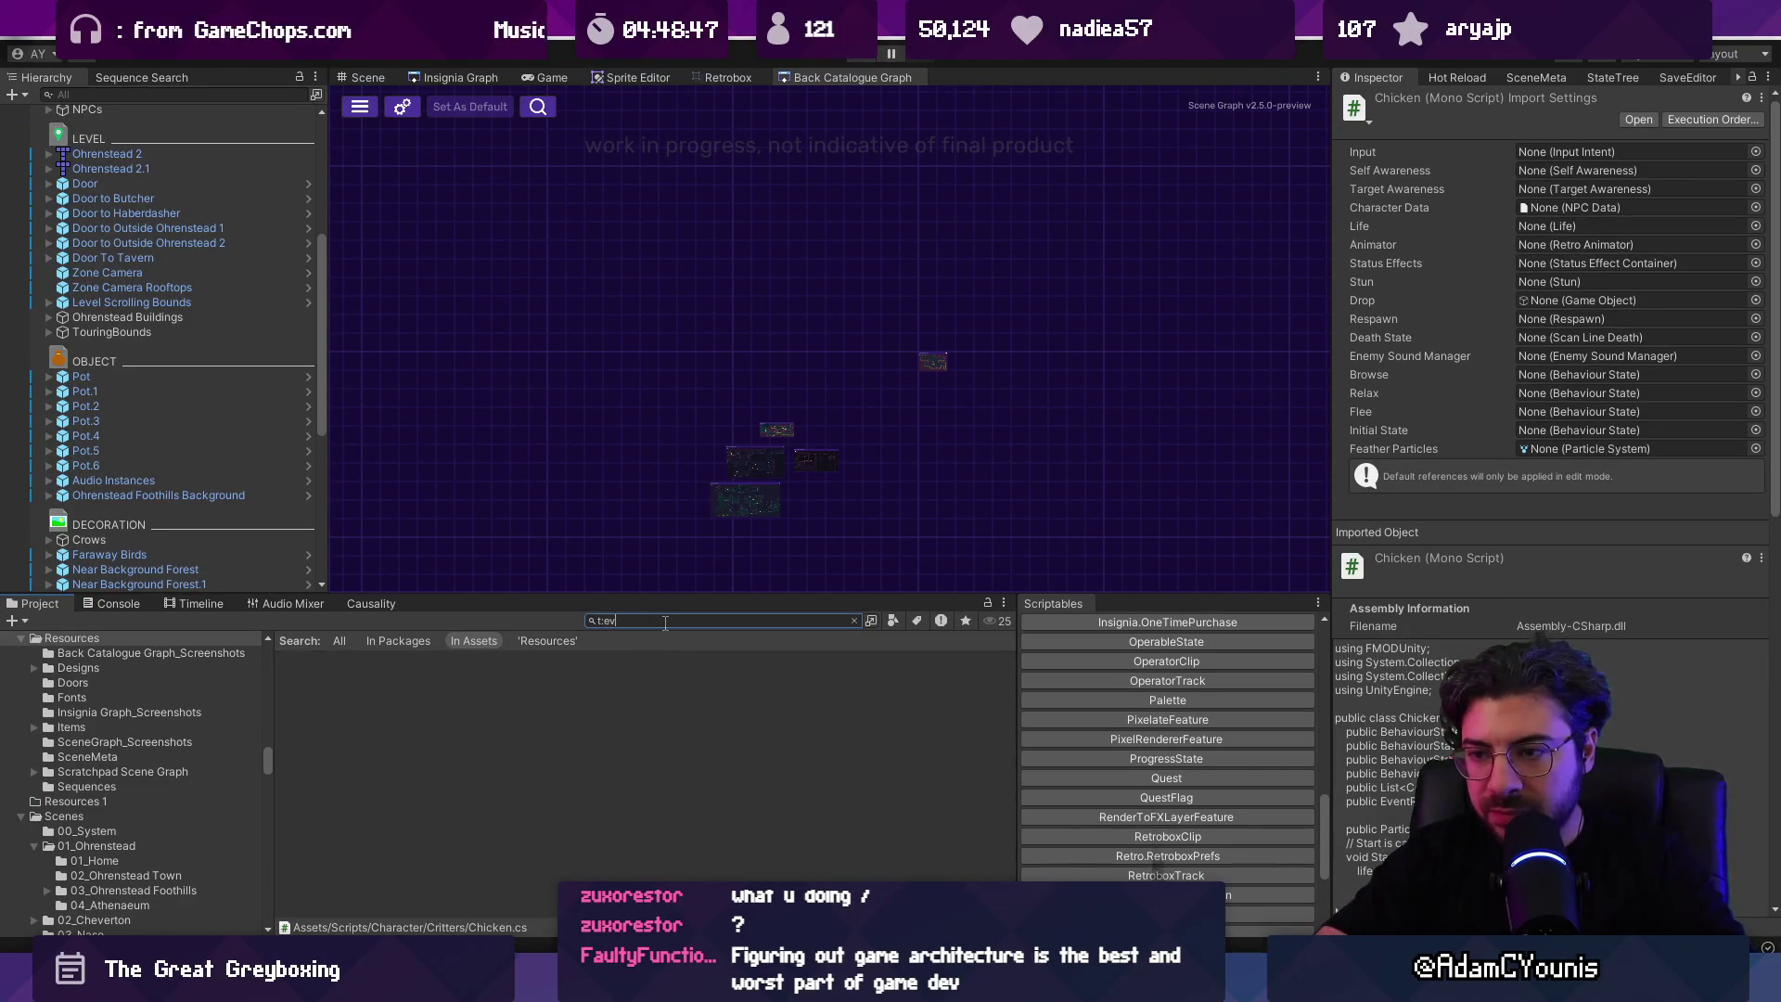
{"action": "type", "text": "sequence"}
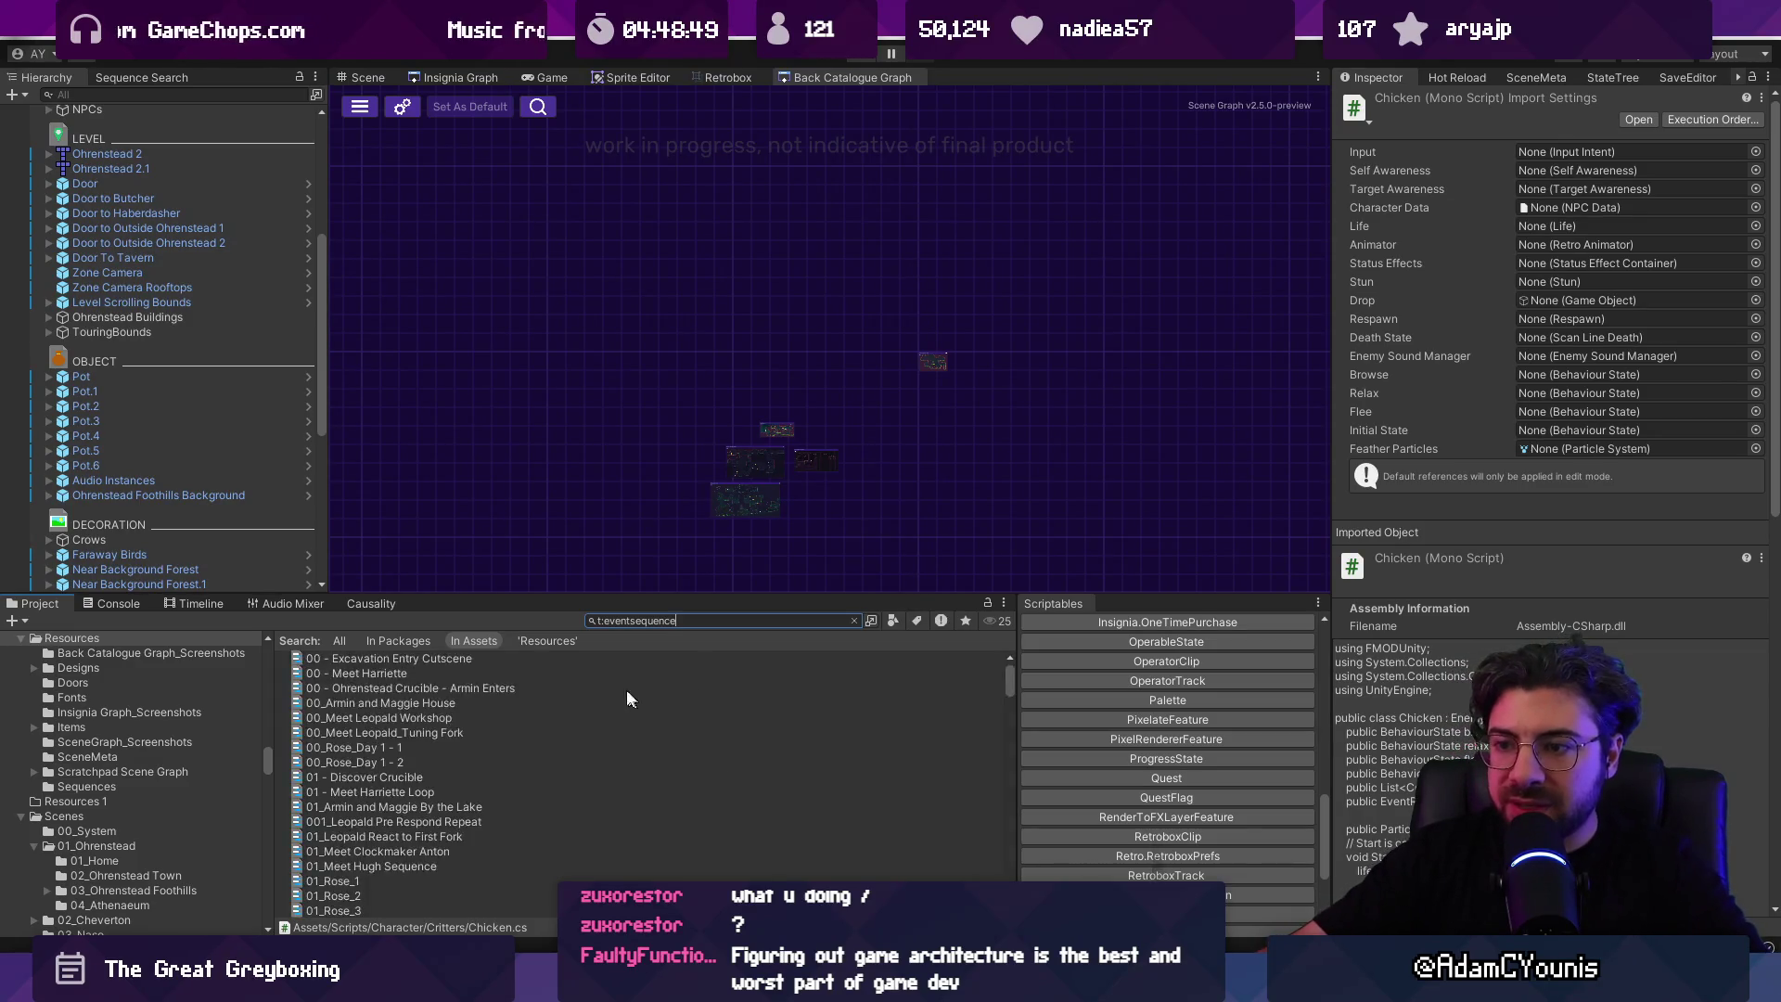
Step: Inspect 00_Armin and Maggie House in a widened Inspector, then select 00_Meet Leopald Workshop
{"action": "left_click", "coordinate": [501, 704]}
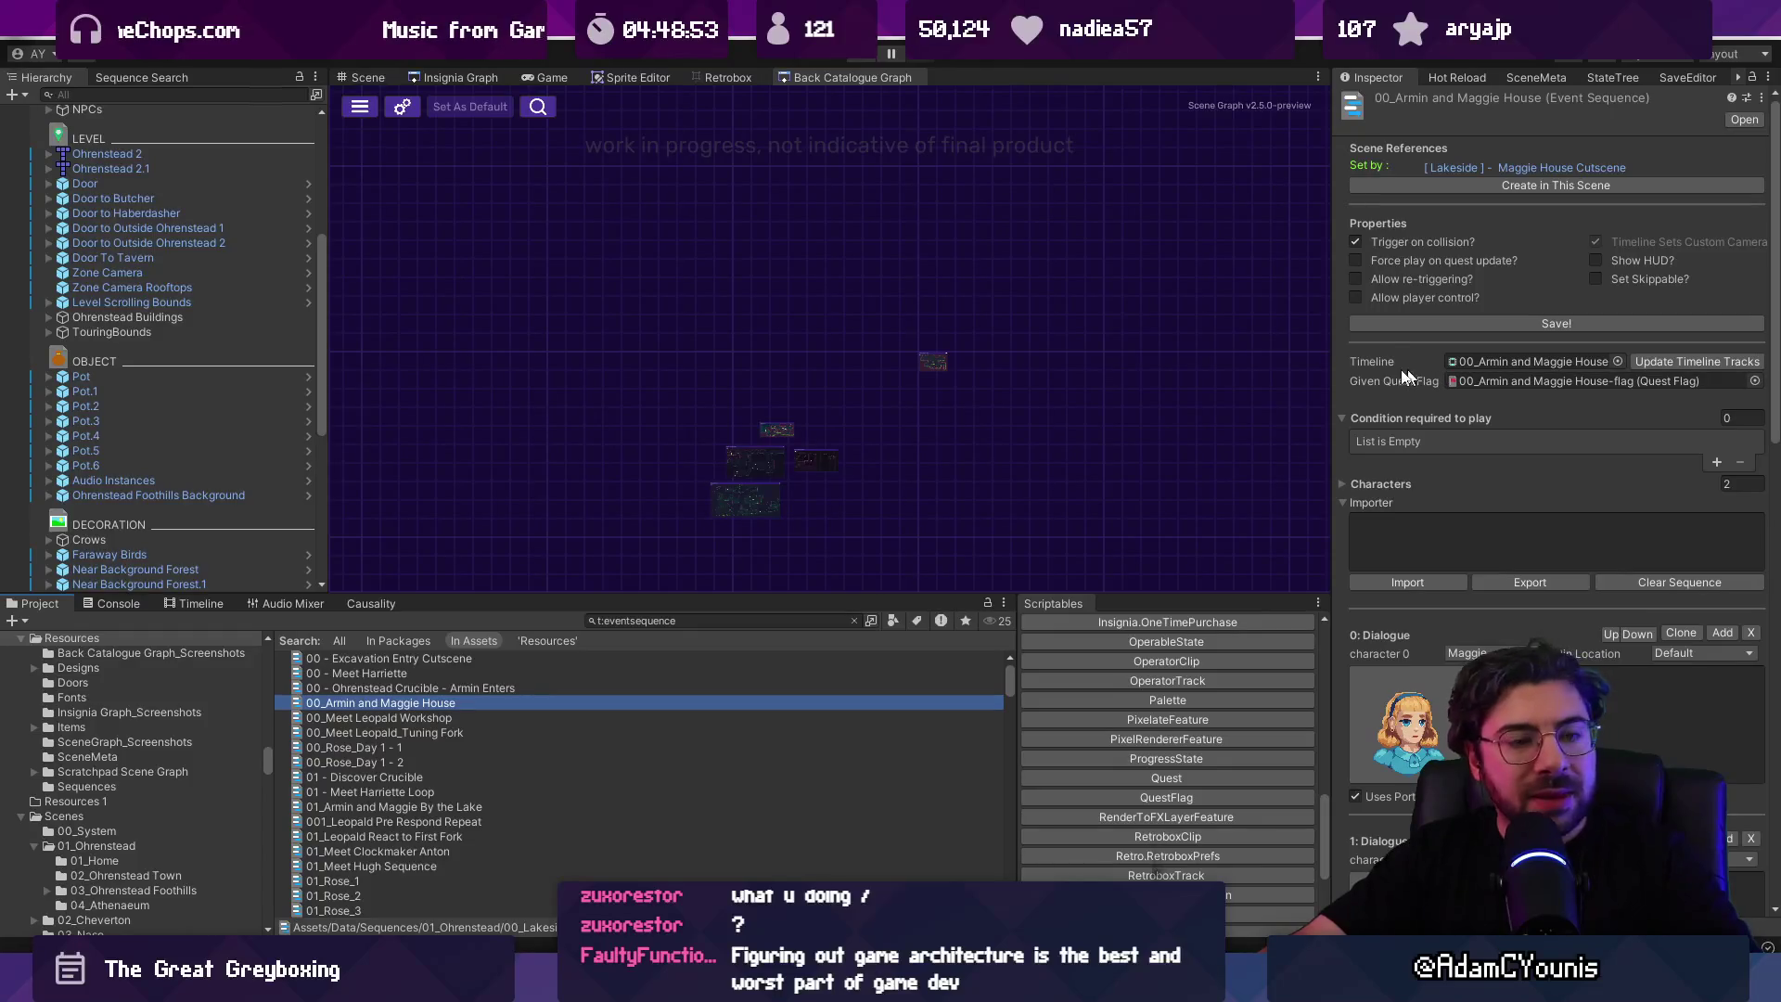
{"action": "left_click", "coordinate": [1333, 368]}
{"action": "left_click_drag", "start_coordinate": [1334, 368], "coordinate": [1079, 368]}
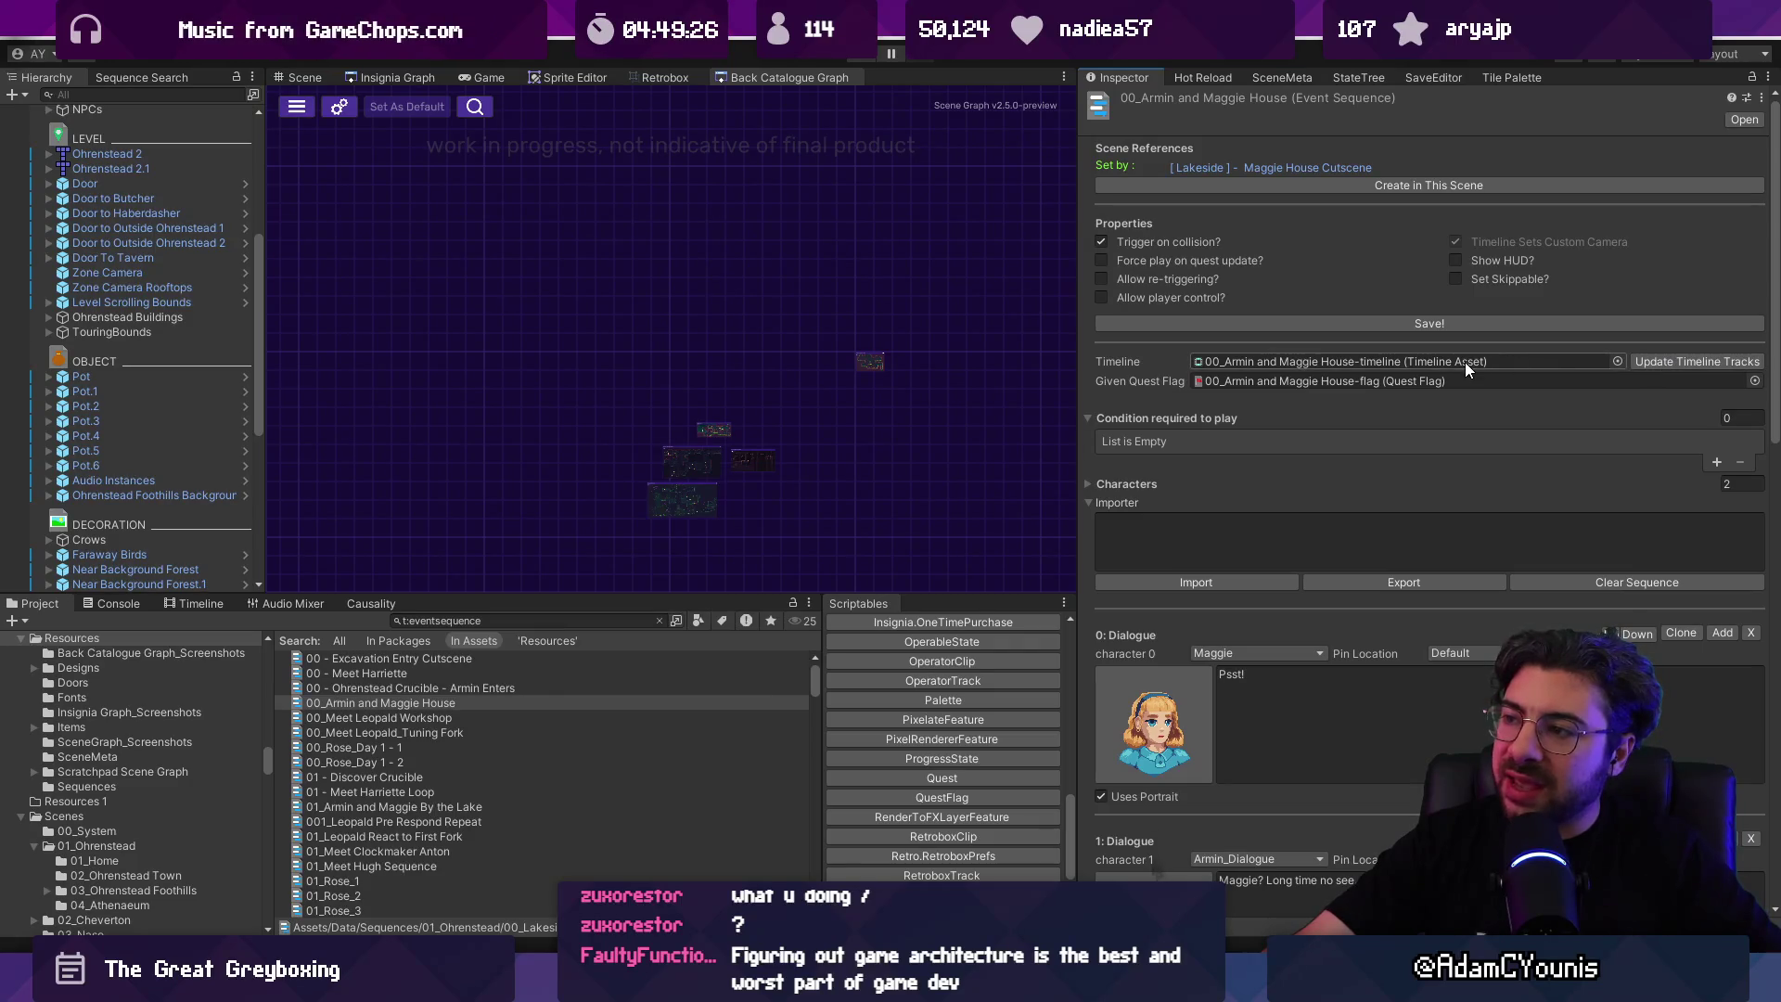
{"action": "left_click", "coordinate": [1672, 361]}
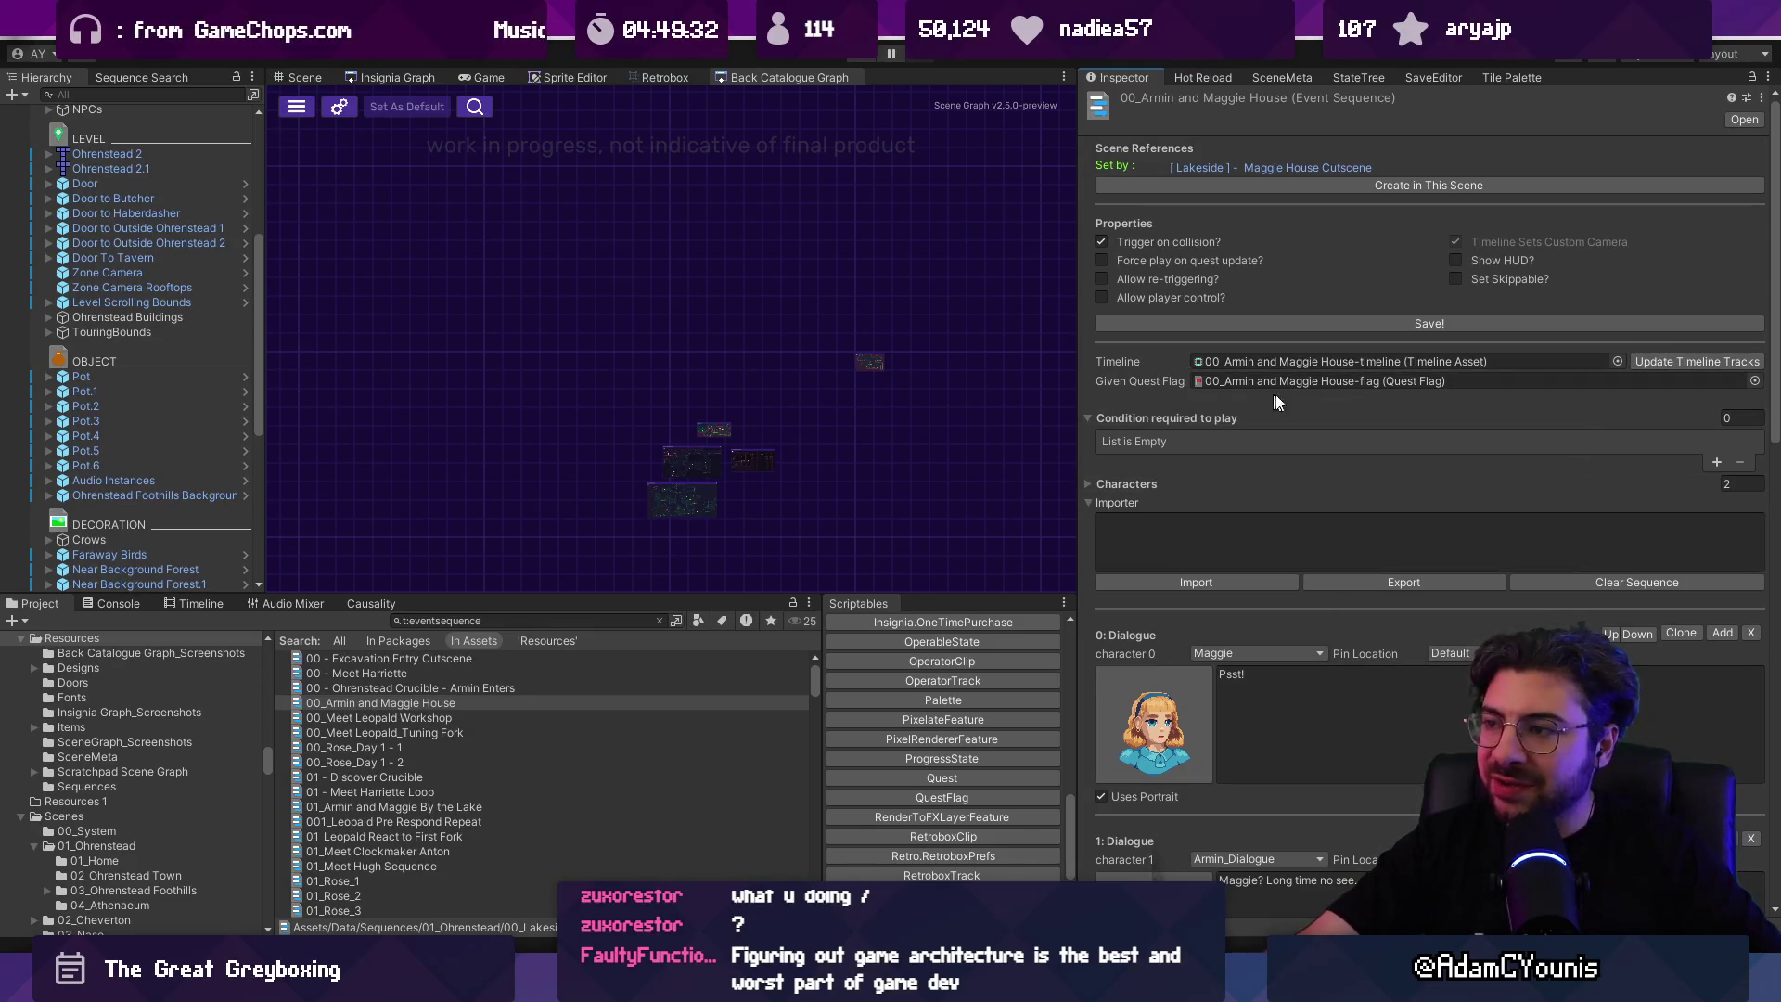
{"action": "left_click", "coordinate": [416, 714]}
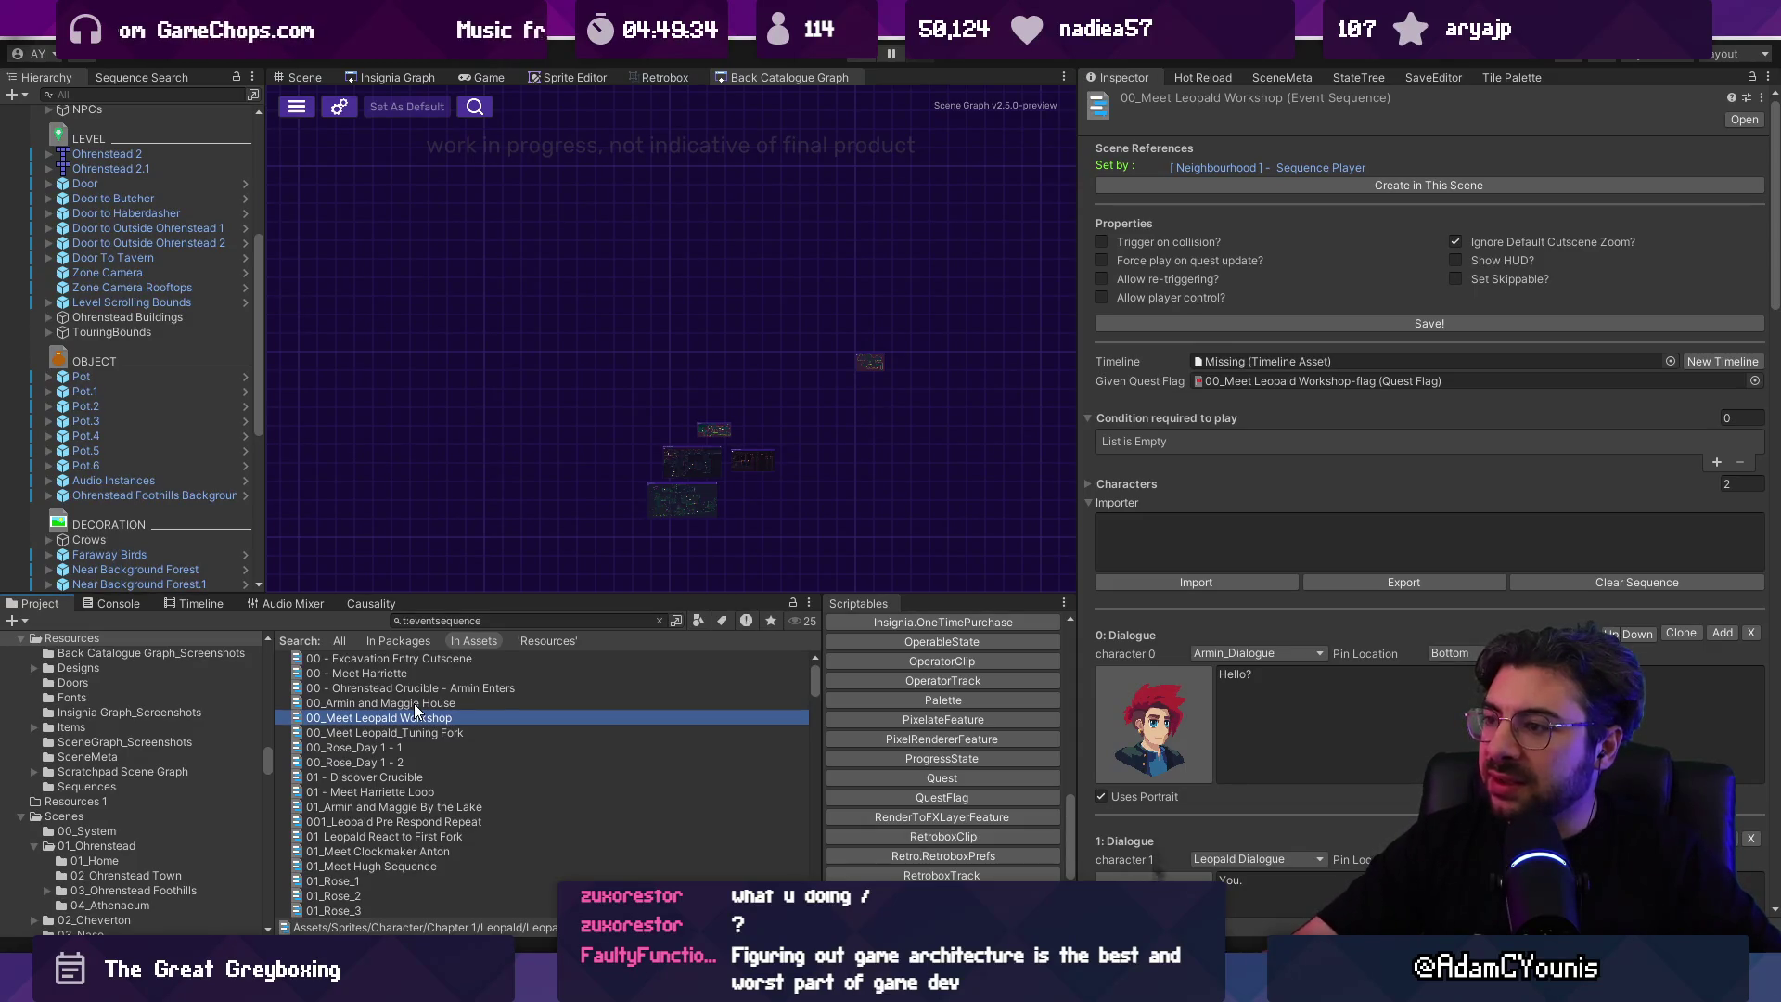
Step: Browse from 00 - Ohrenstead Crucible - Armin Enters to 00_Rose_Day 1 - 2, then go to VS Code
{"action": "left_click", "coordinate": [588, 691]}
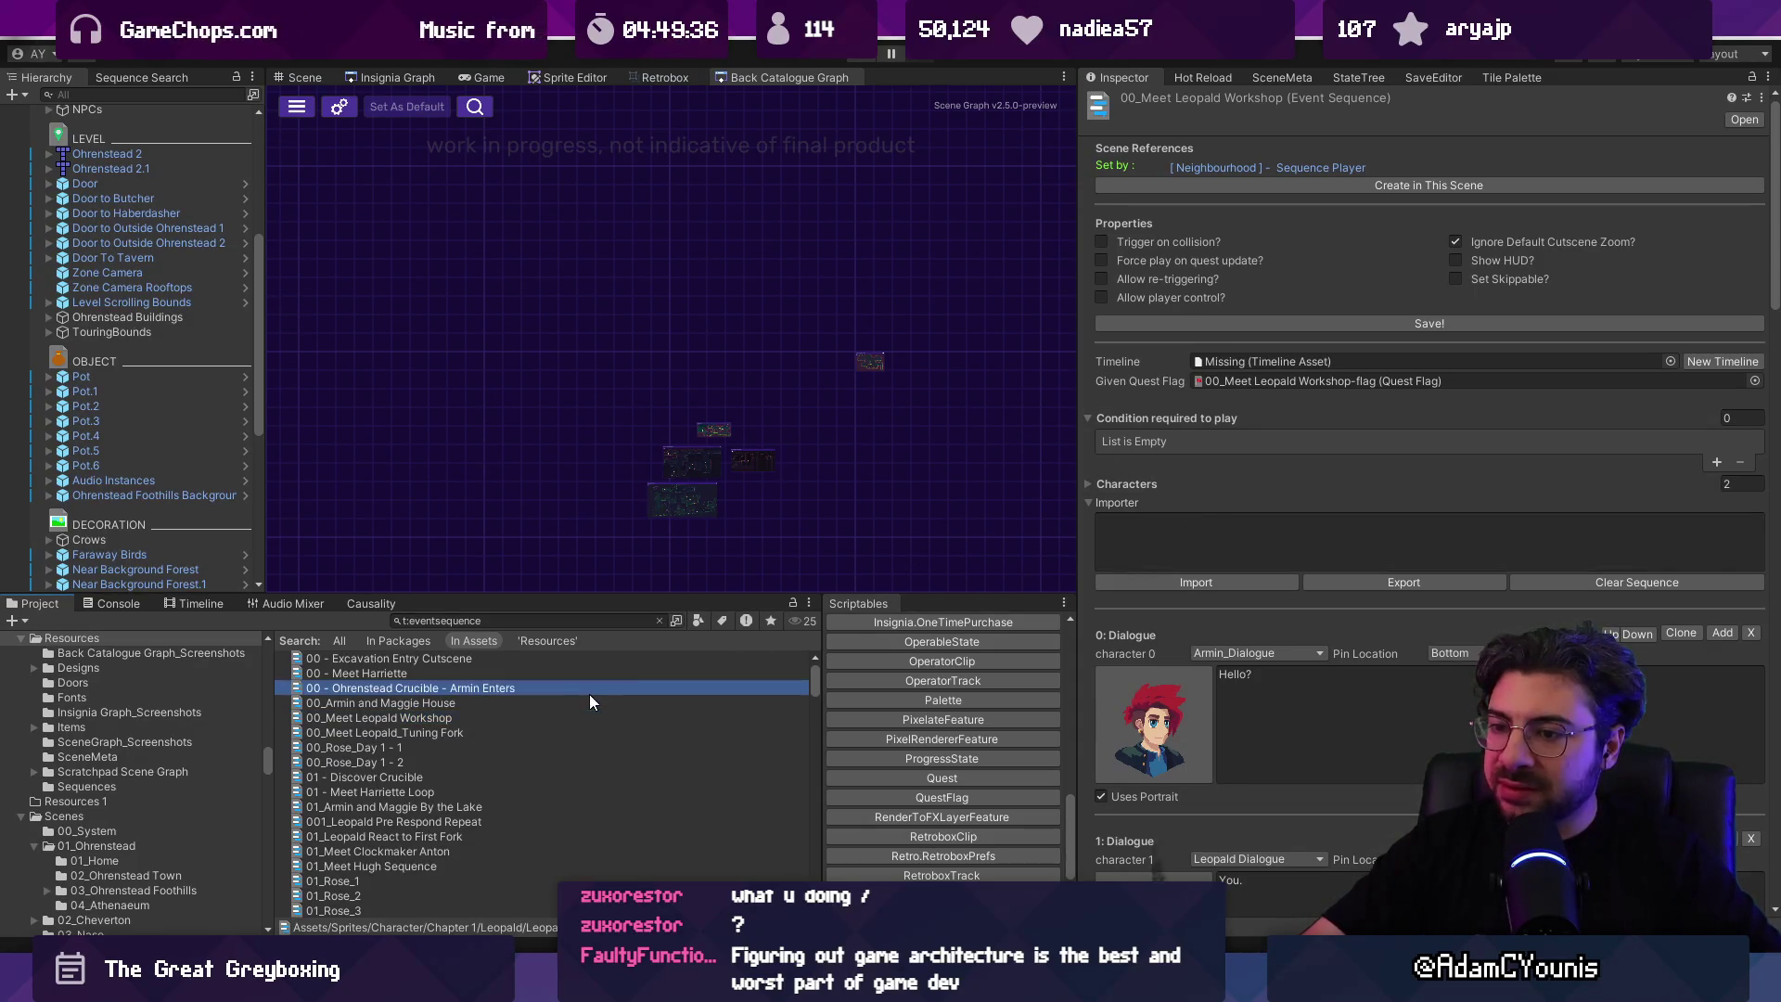
{"action": "key", "text": "Down"}
{"action": "key", "text": "Down"}
{"action": "key", "text": "Down"}
{"action": "key", "text": "Up"}
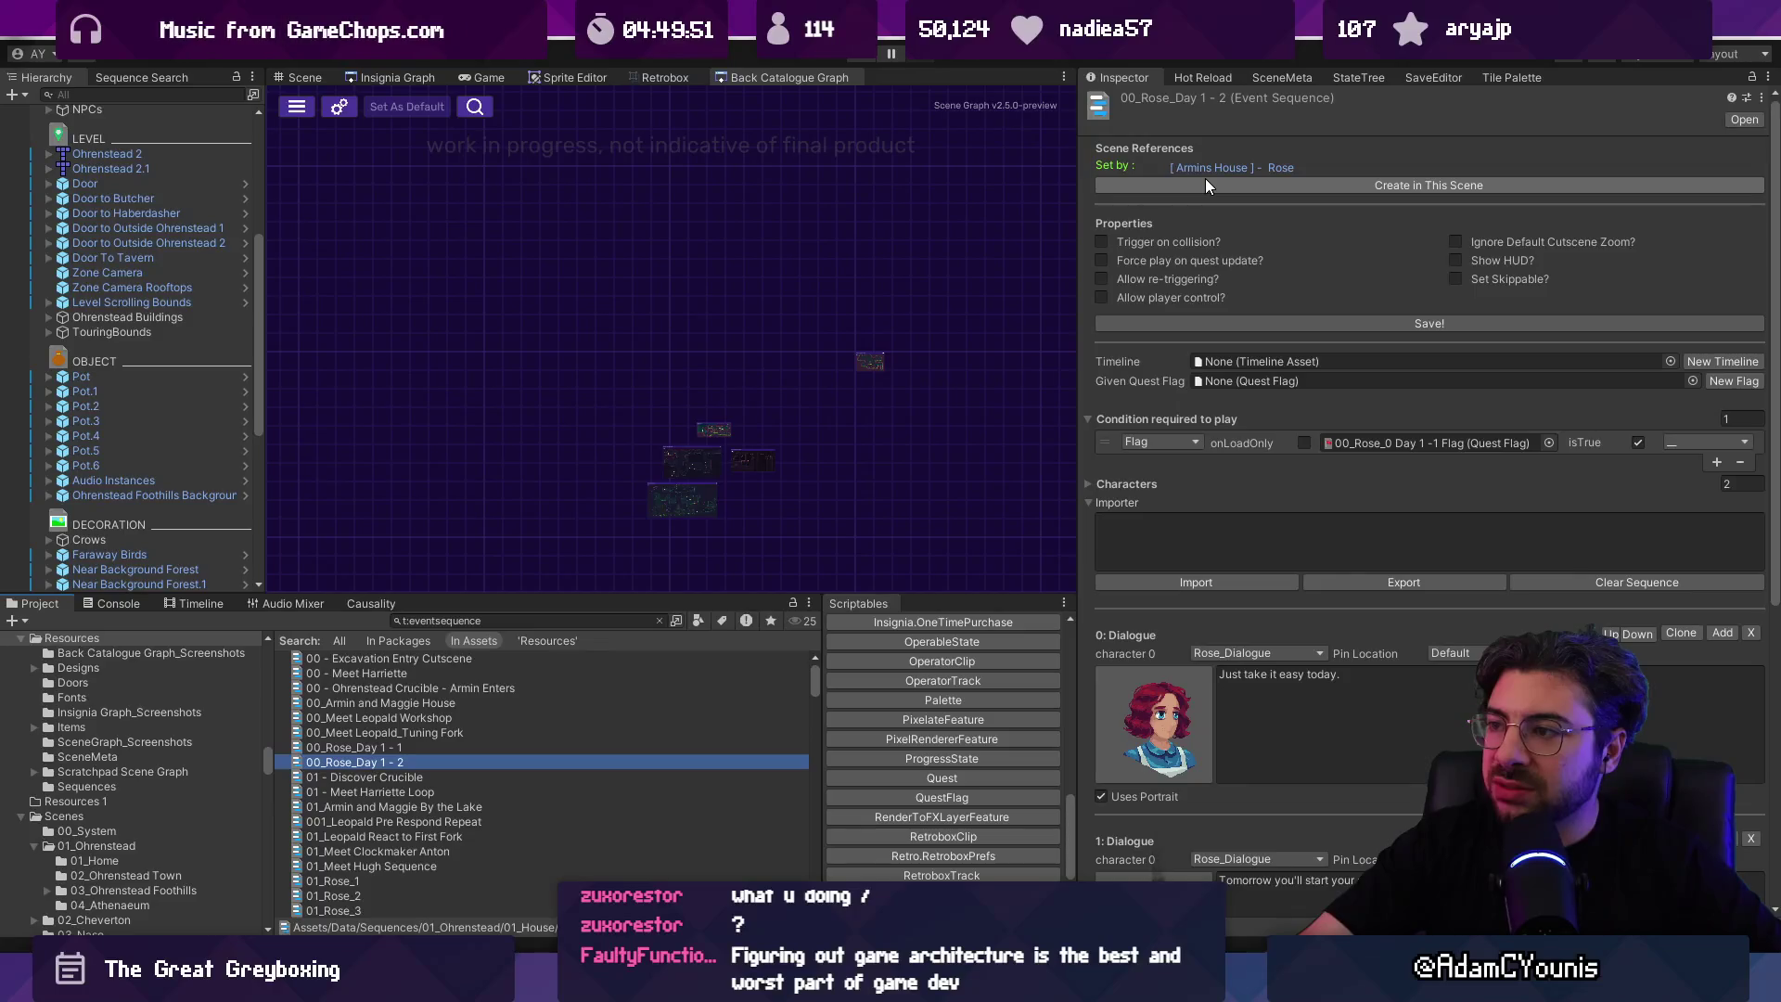
{"action": "left_click", "coordinate": [1104, 359]}
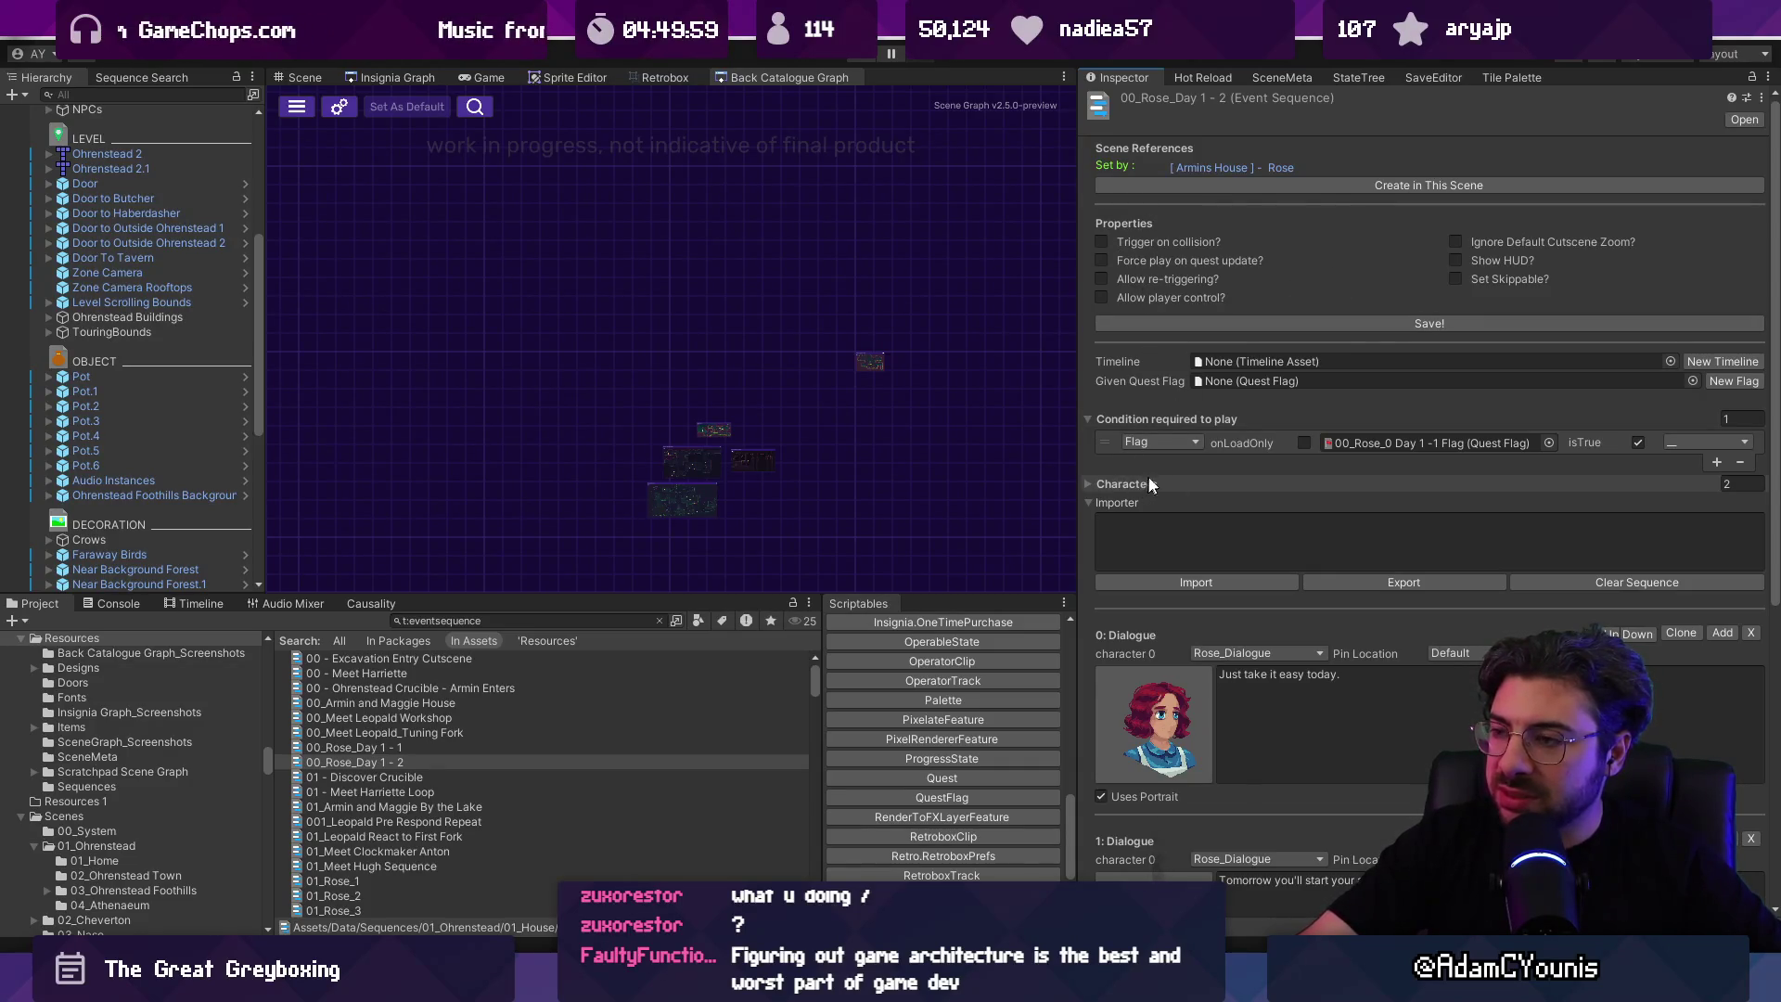
{"action": "key", "text": "alt+Tab"}
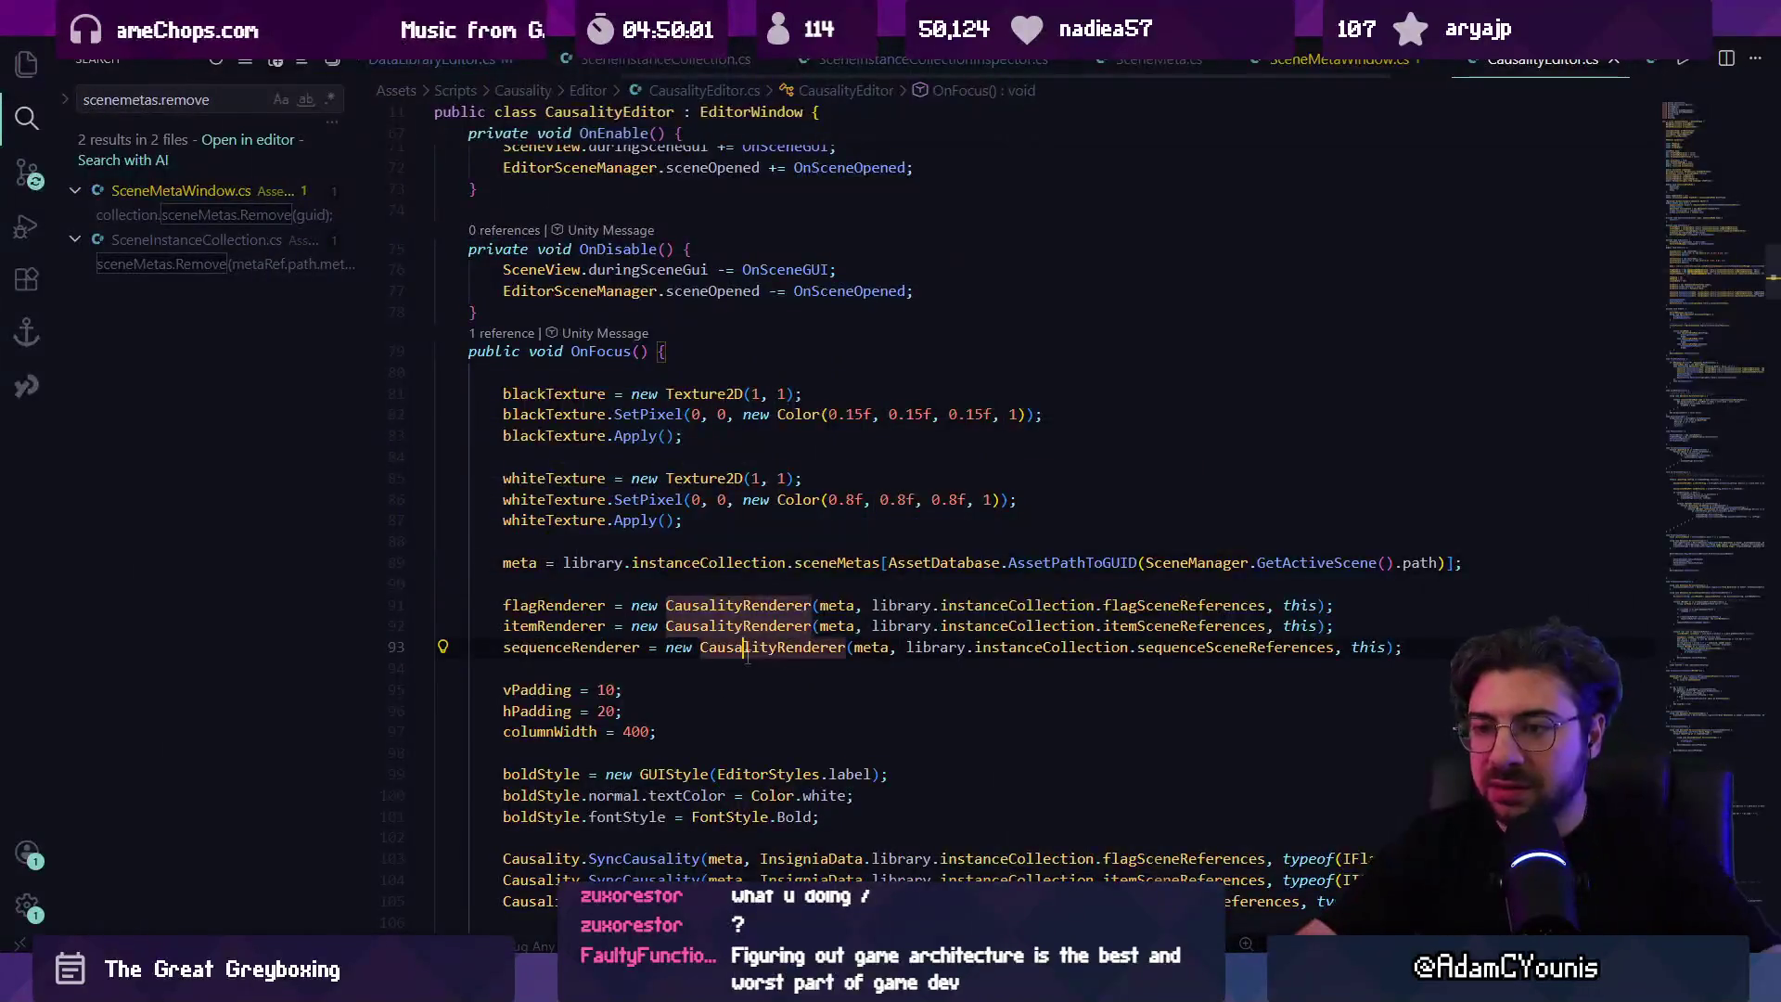
Step: Open EventSequenceEditor.cs by name with quick-open
{"action": "key", "text": "ctrl+p"}
{"action": "type", "text": "evente"}
{"action": "key", "text": "BackSpace"}
{"action": "type", "text": "sequen"}
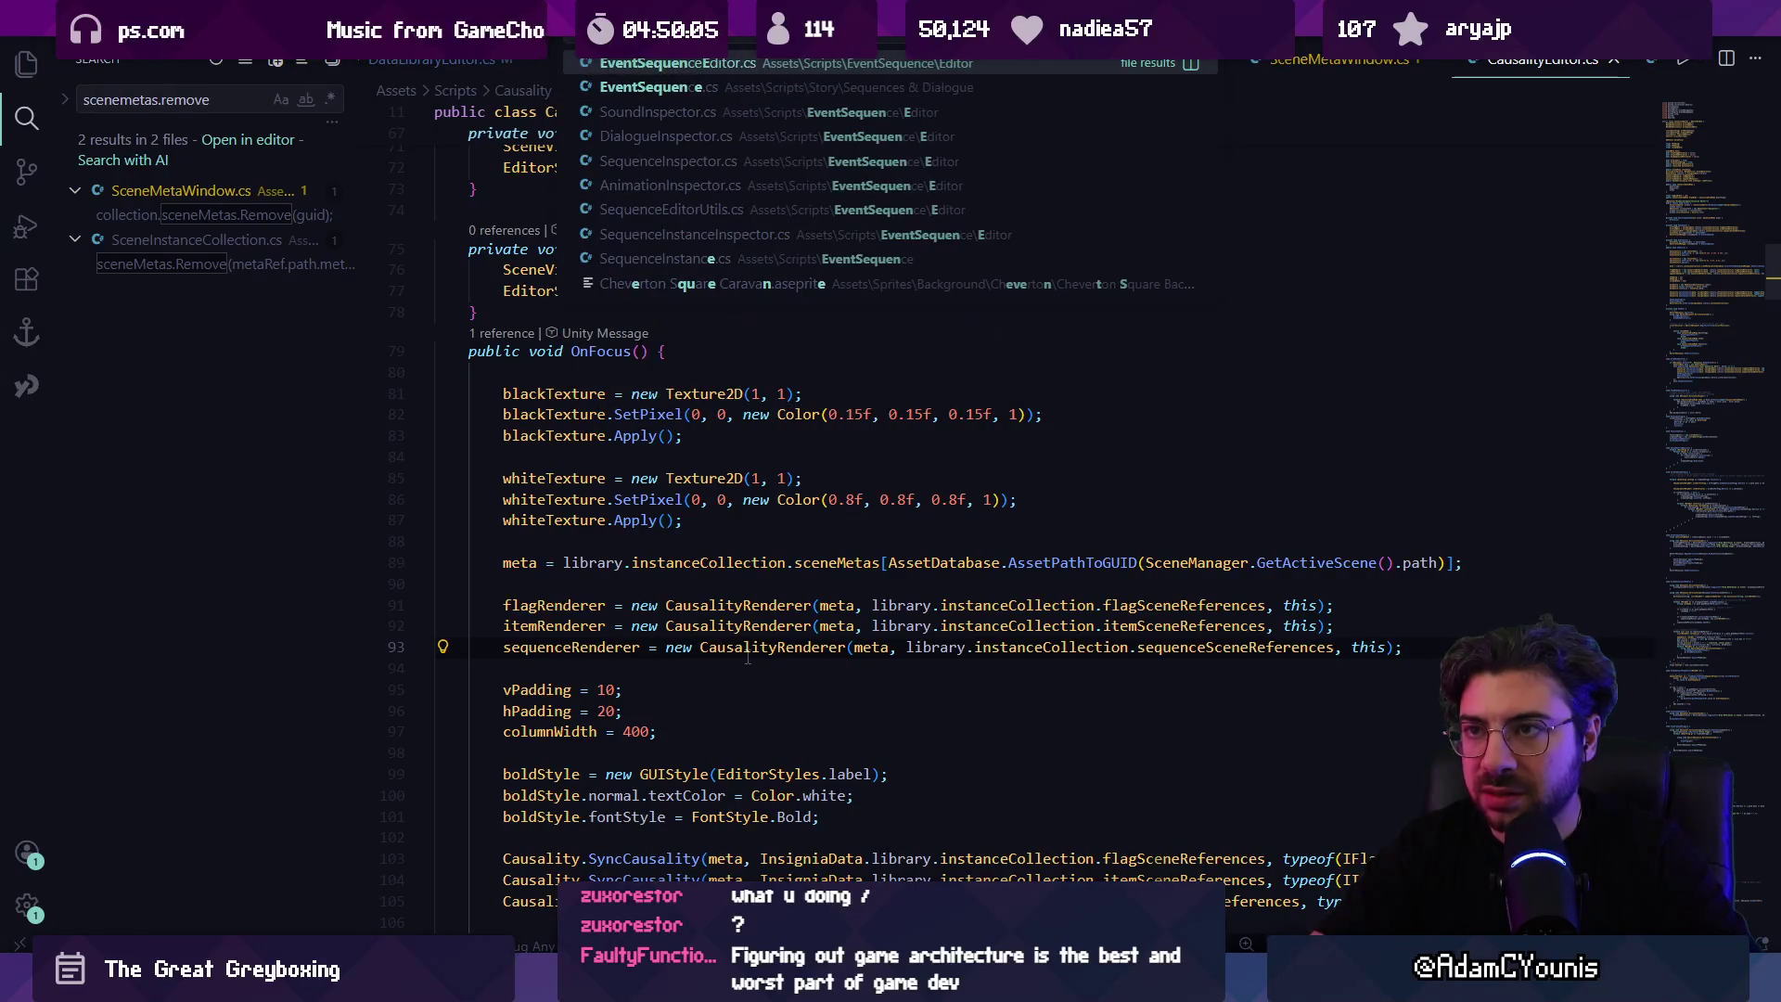
{"action": "key", "text": "Return"}
Step: Find the Properties code and select its header and toggle block
{"action": "key", "text": "ctrl+f"}
{"action": "type", "text": "prope"}
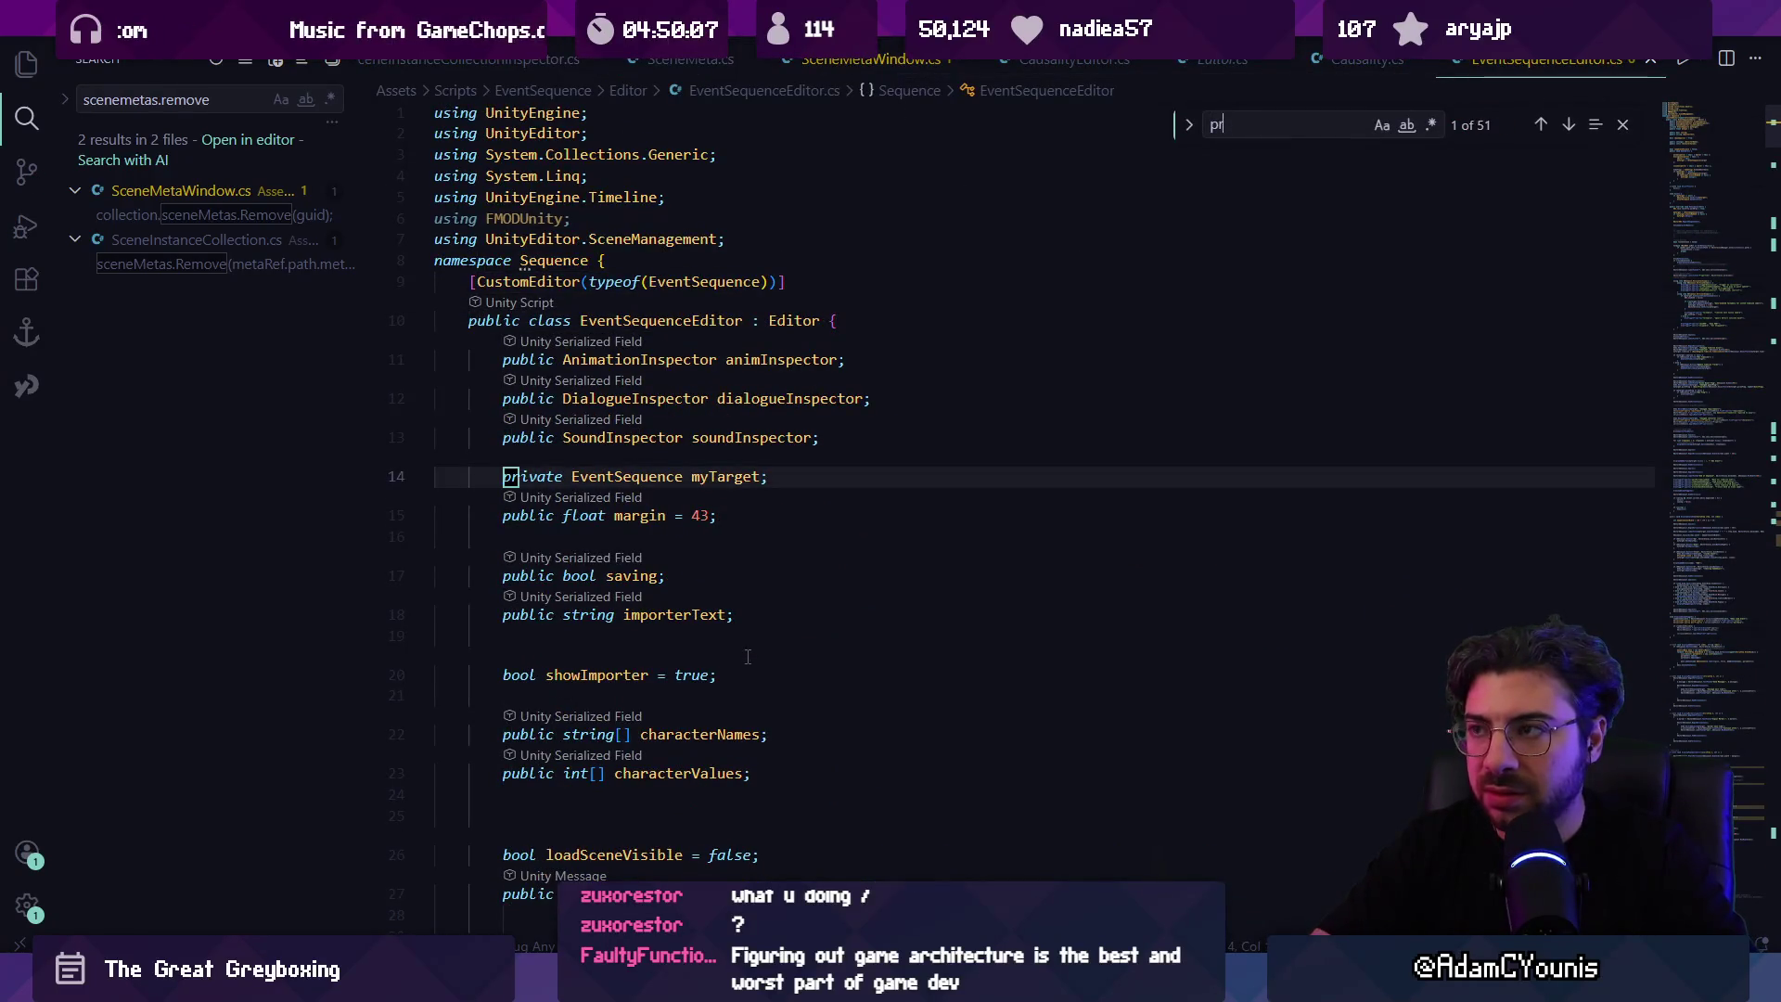
{"action": "key", "text": "Escape"}
{"action": "mouse_move", "coordinate": [531, 505]}
{"action": "left_mouse_down"}
{"action": "mouse_move", "coordinate": [592, 614]}
{"action": "mouse_move", "coordinate": [586, 673]}
{"action": "left_mouse_up"}
{"action": "scroll", "coordinate": [591, 620], "scroll_direction": "down", "scroll_amount": 7}
{"action": "scroll", "coordinate": [586, 672], "scroll_direction": "up", "scroll_amount": 3}
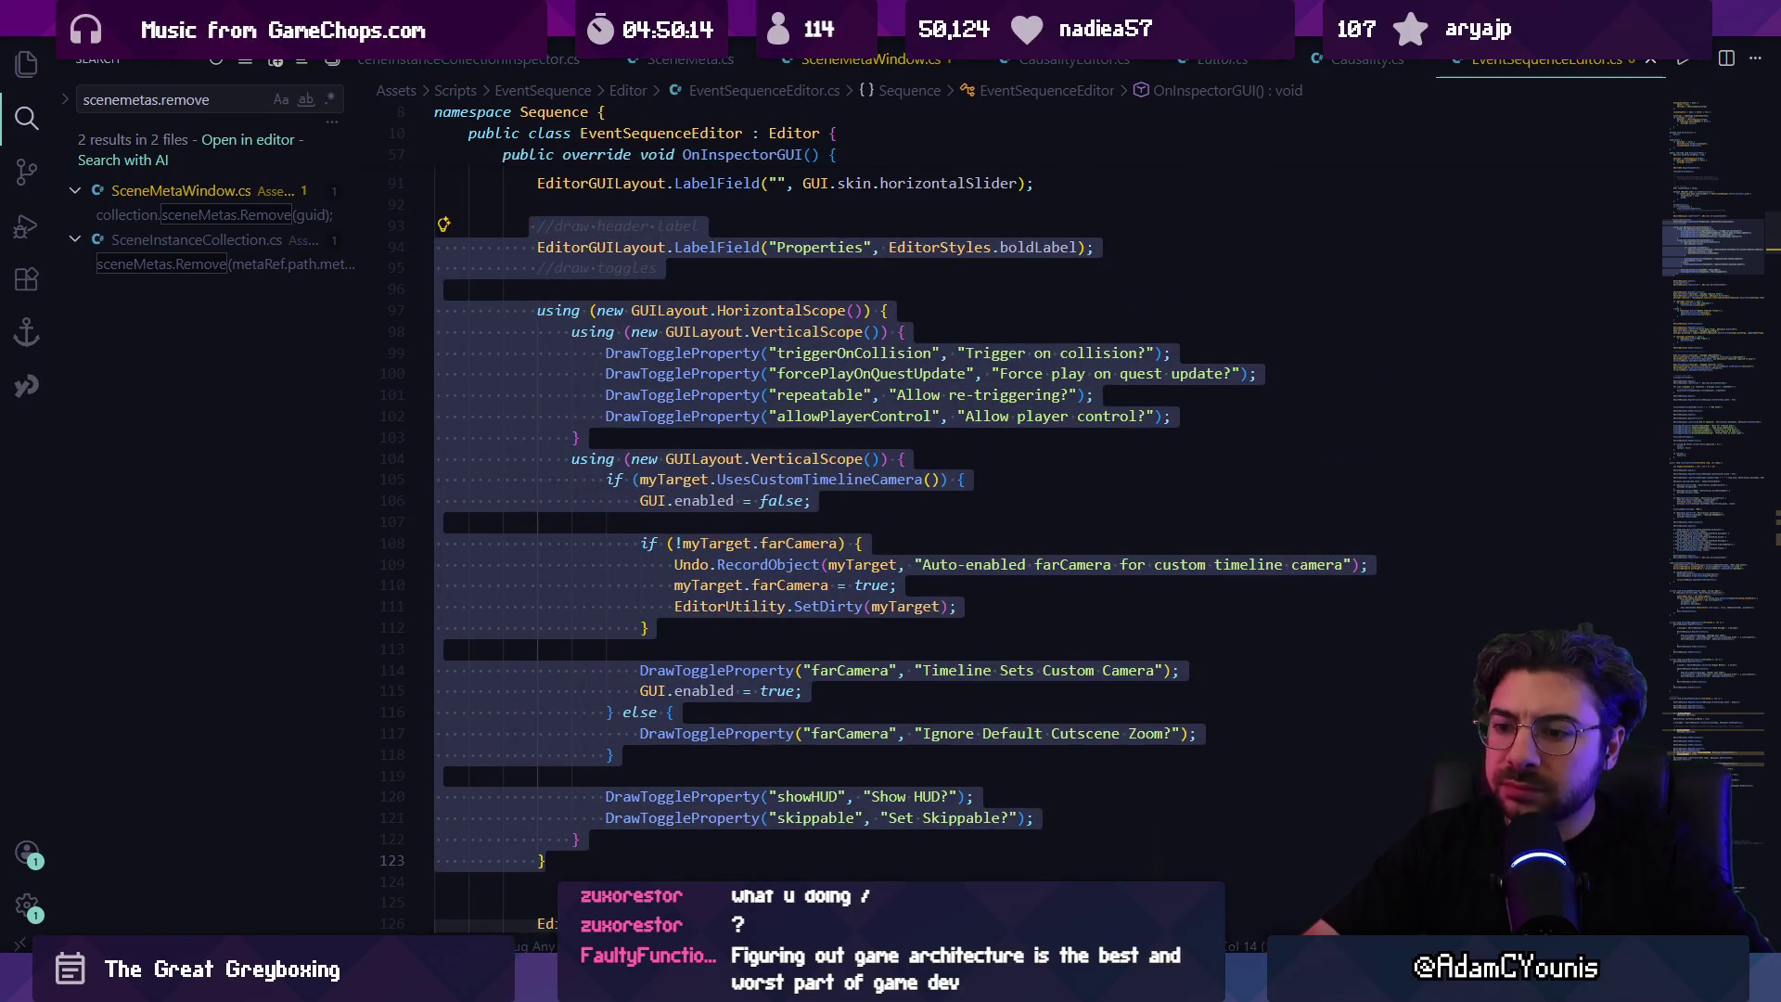
{"action": "key", "text": "alt+Tab"}
{"action": "key", "text": "alt+Tab"}
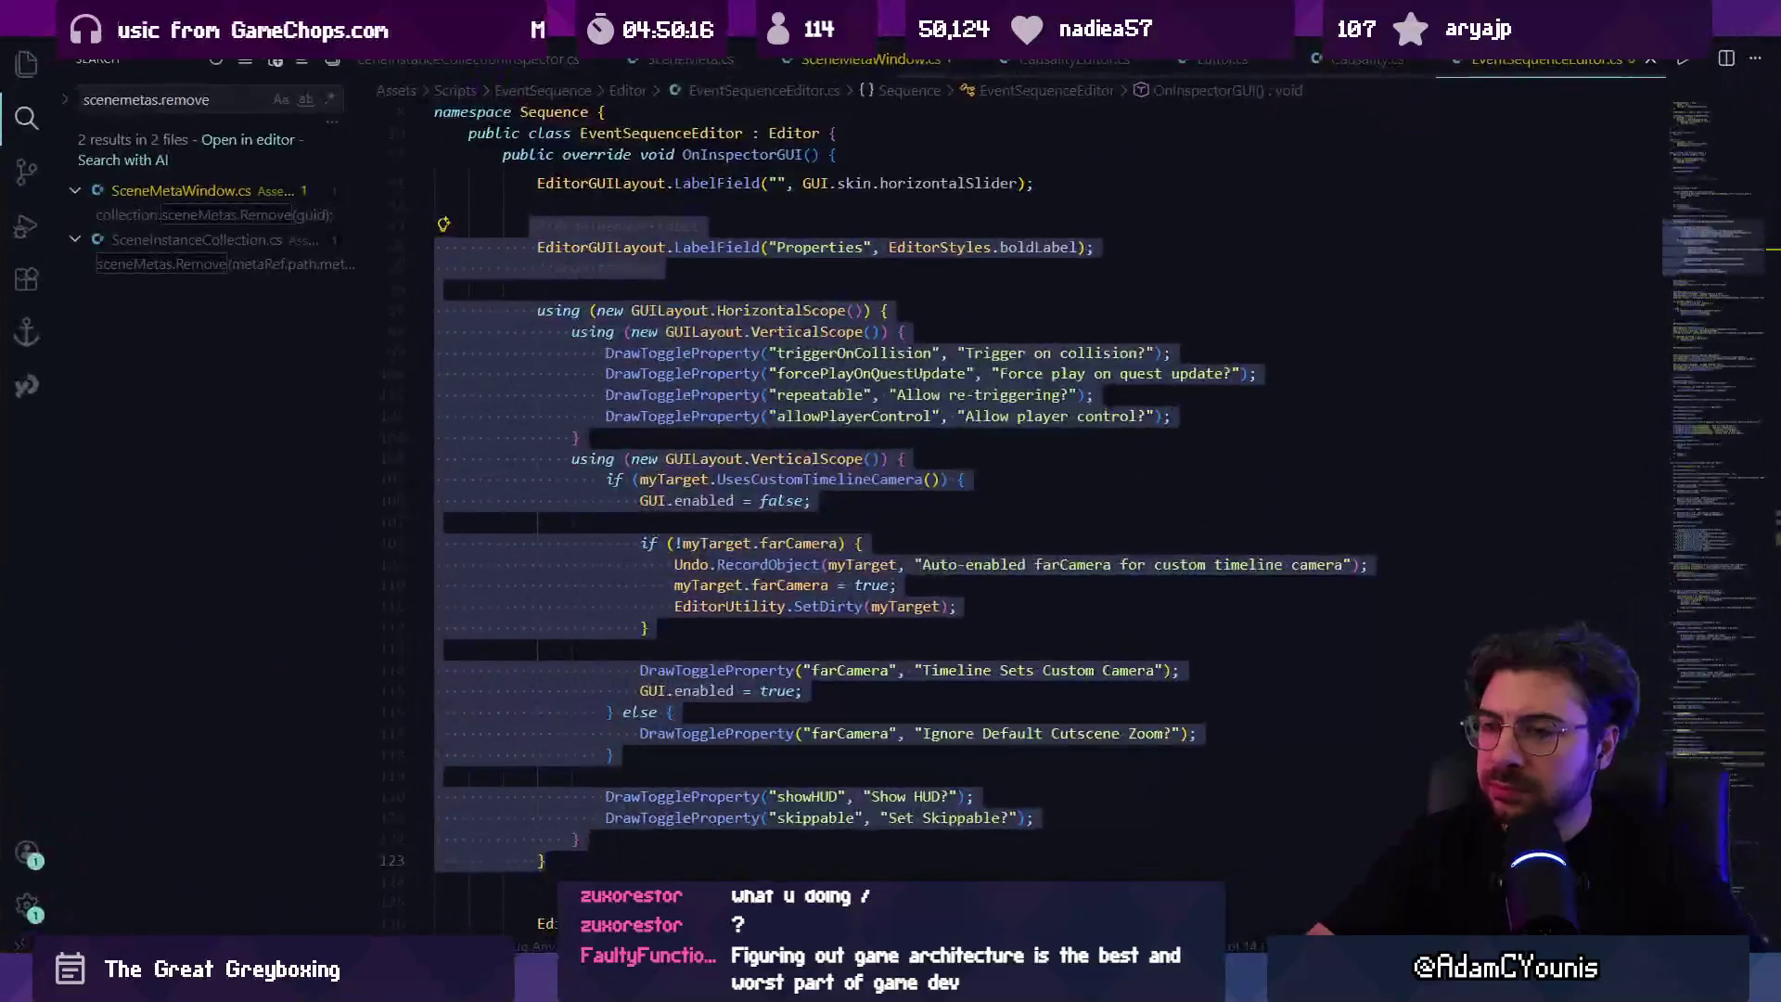
{"action": "key", "text": "Delete"}
{"action": "key", "text": "ctrl+z"}
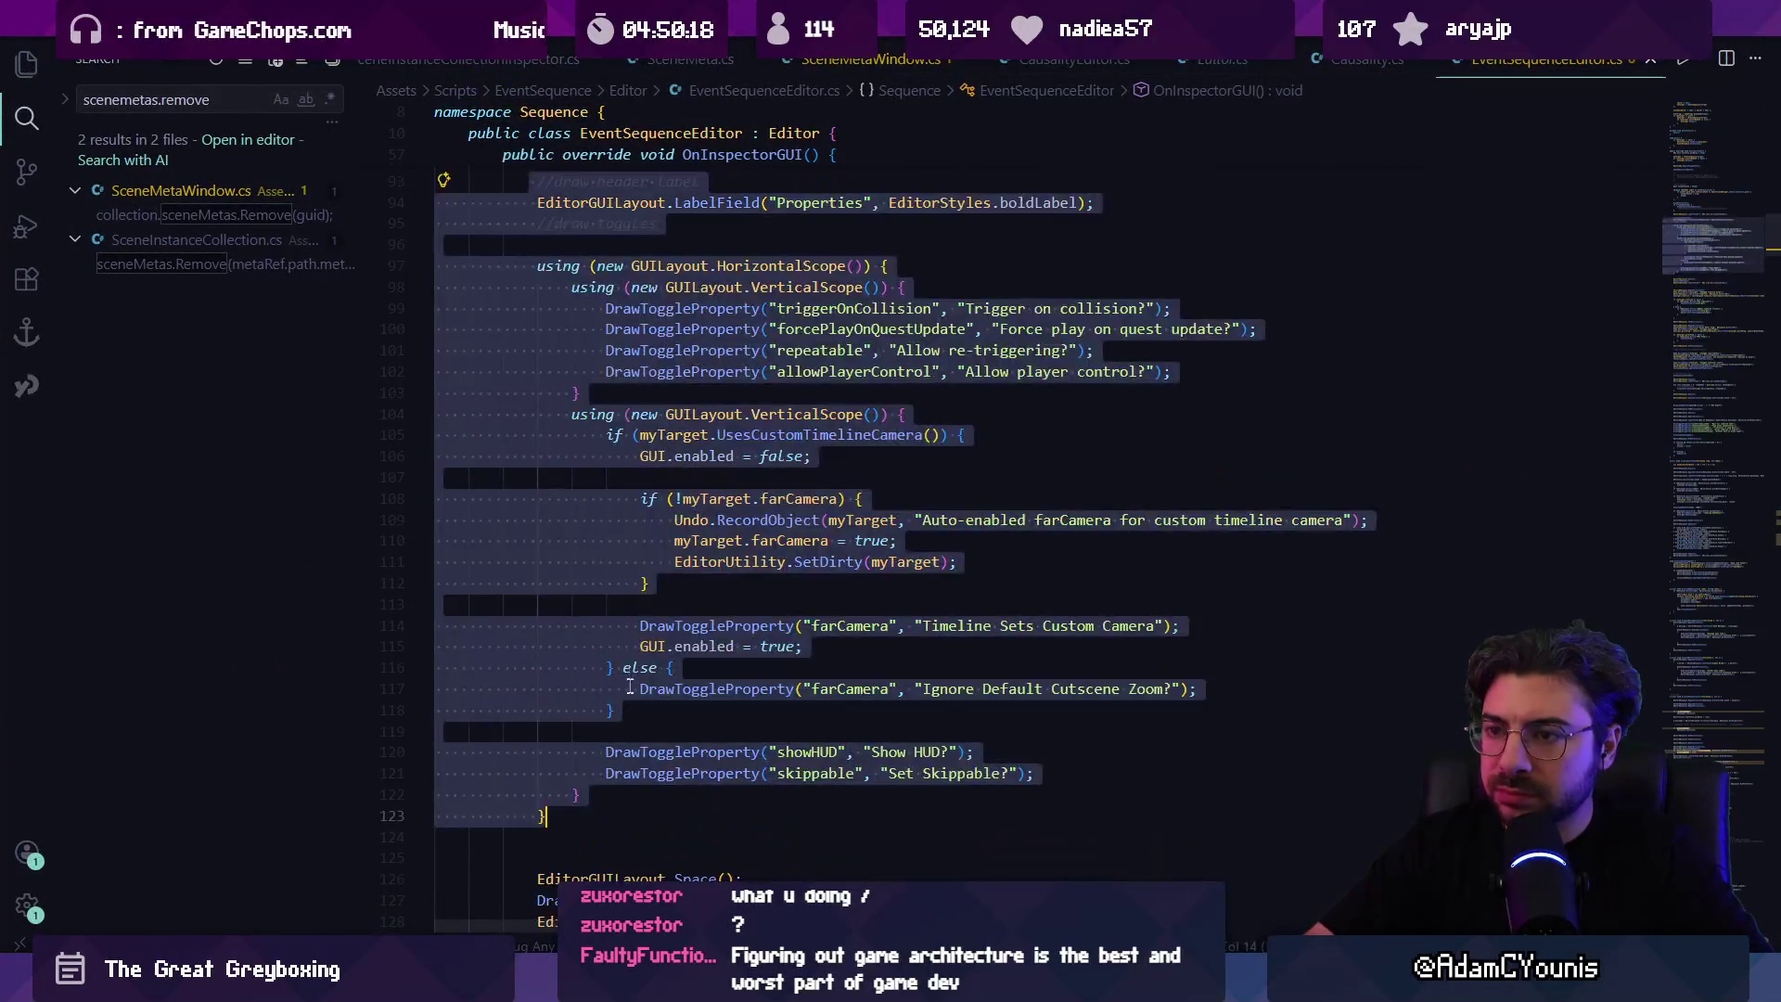
Step: Cut the Properties block from above DrawSaveButton() and place the cursor below Given Quest Flag
{"action": "key", "text": "shift+Down"}
{"action": "key", "text": "shift+Down"}
{"action": "key", "text": "shift+Down"}
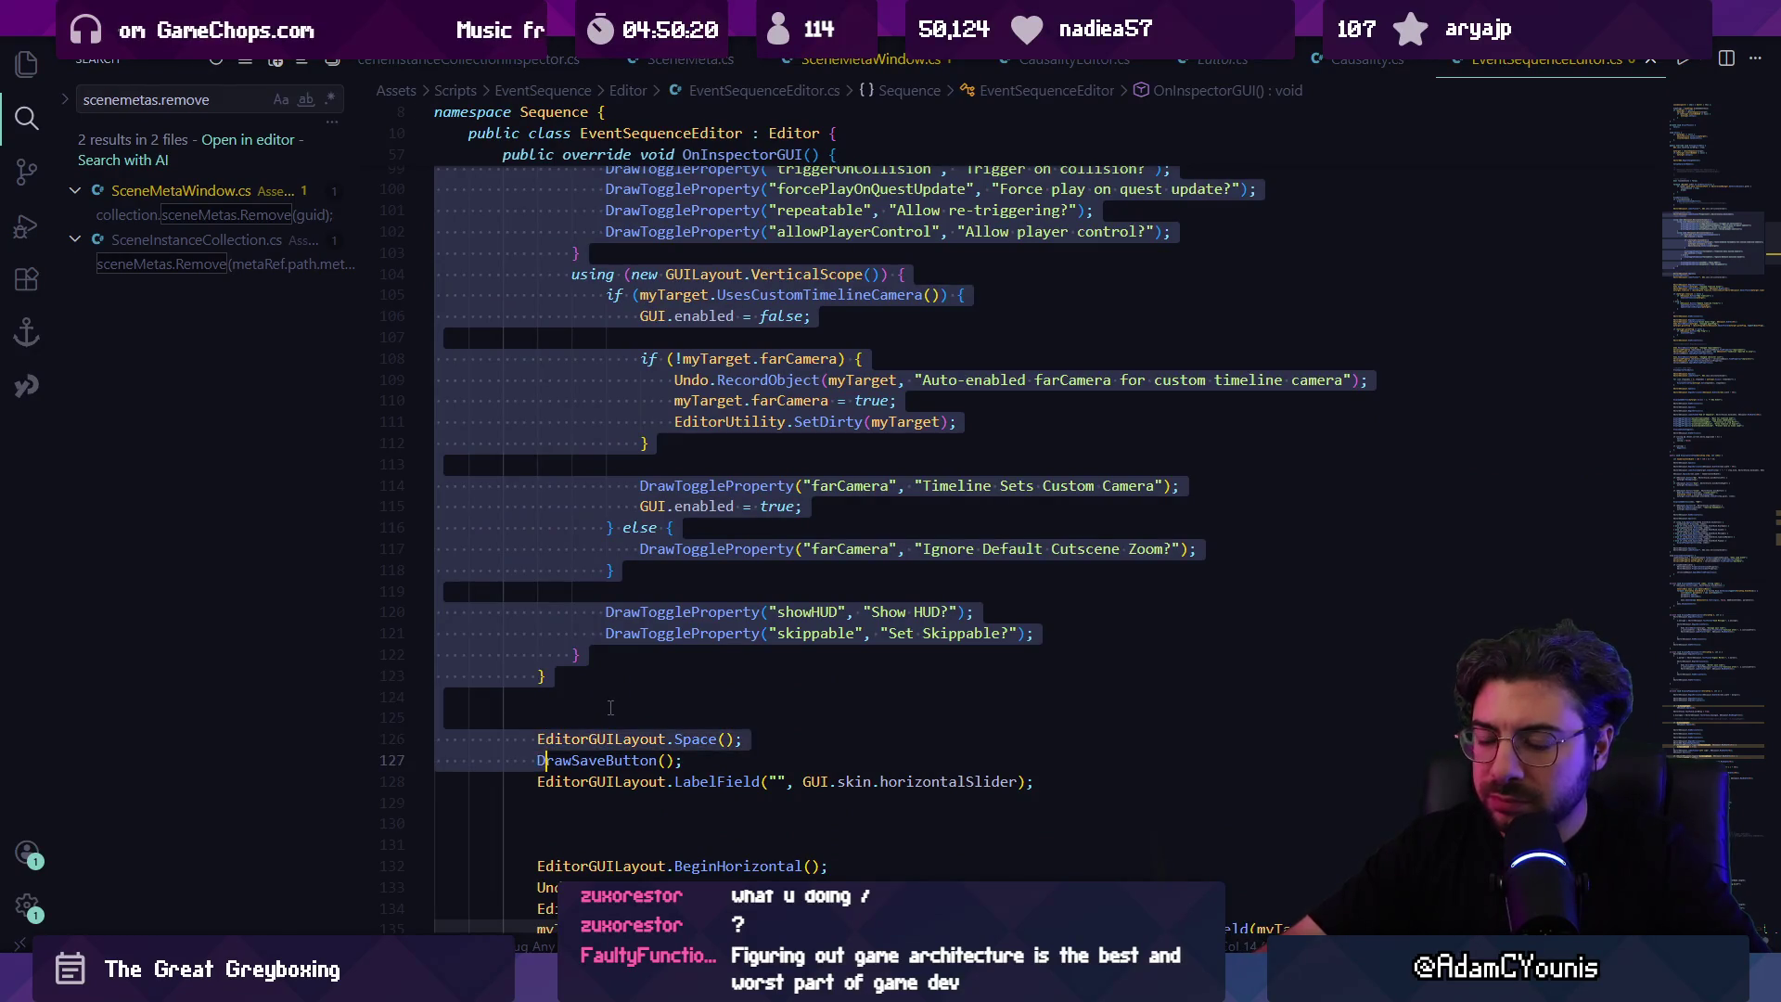
{"action": "key", "text": "shift+Left"}
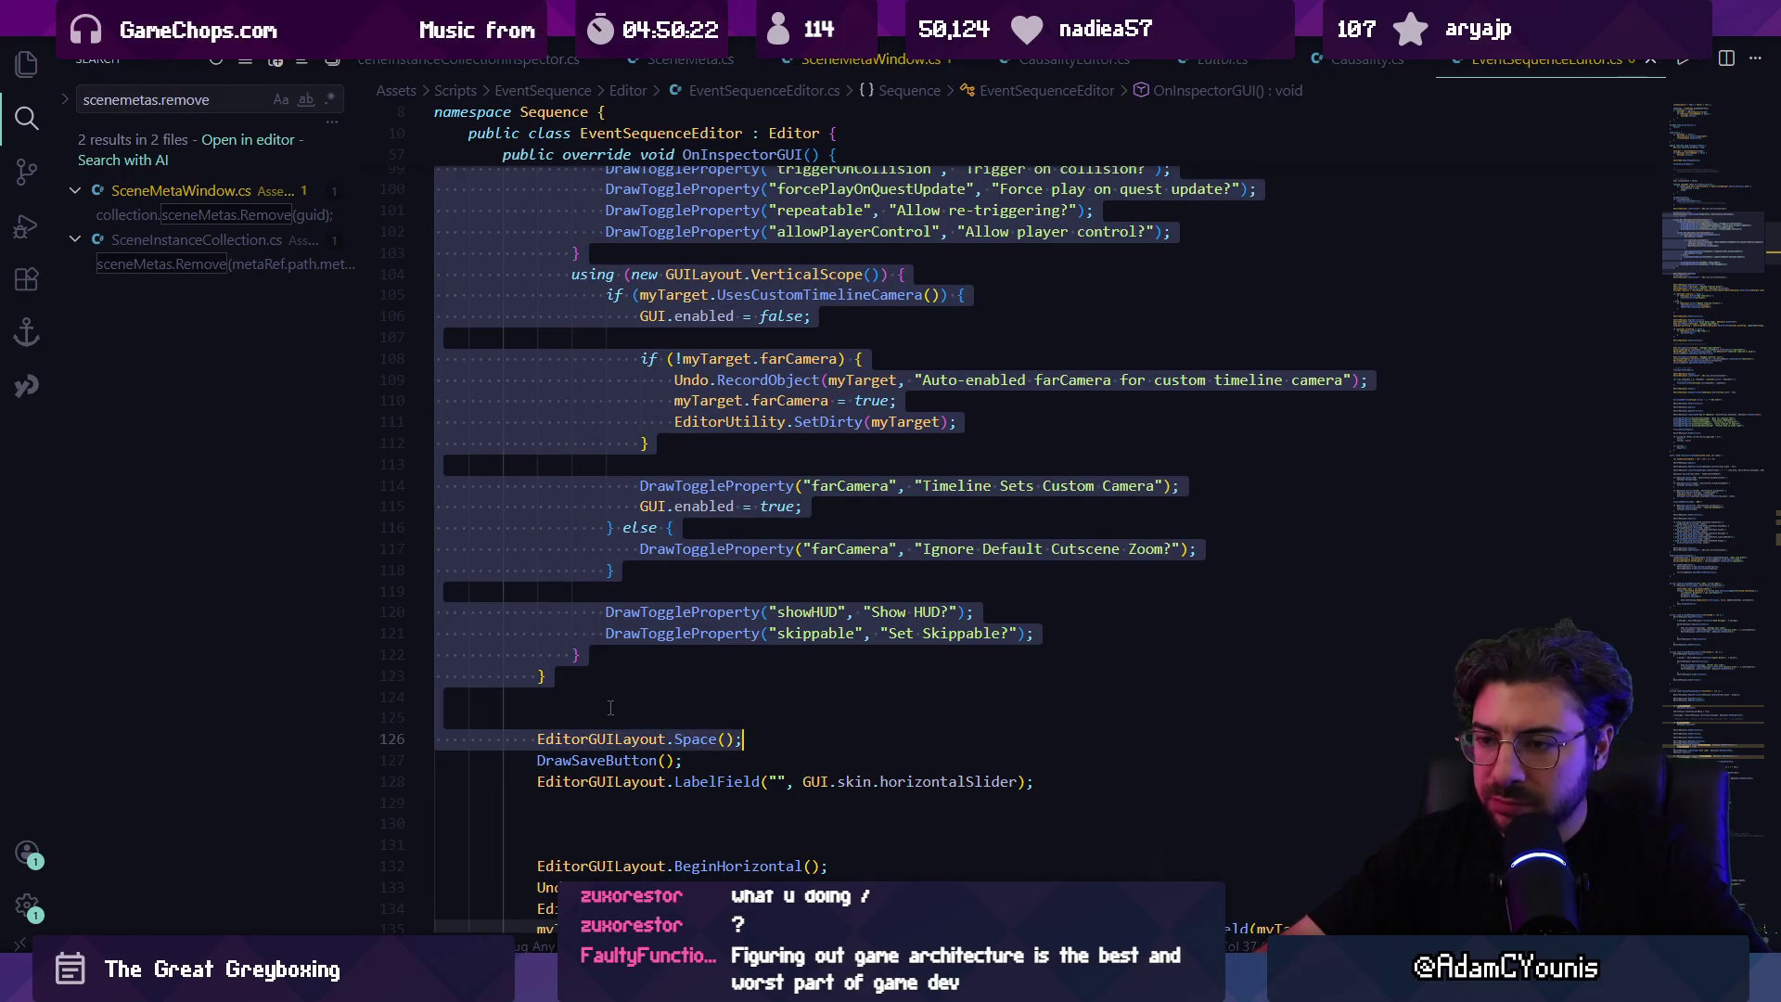
{"action": "key", "text": "Delete"}
{"action": "scroll", "coordinate": [629, 595], "scroll_direction": "down", "scroll_amount": 2}
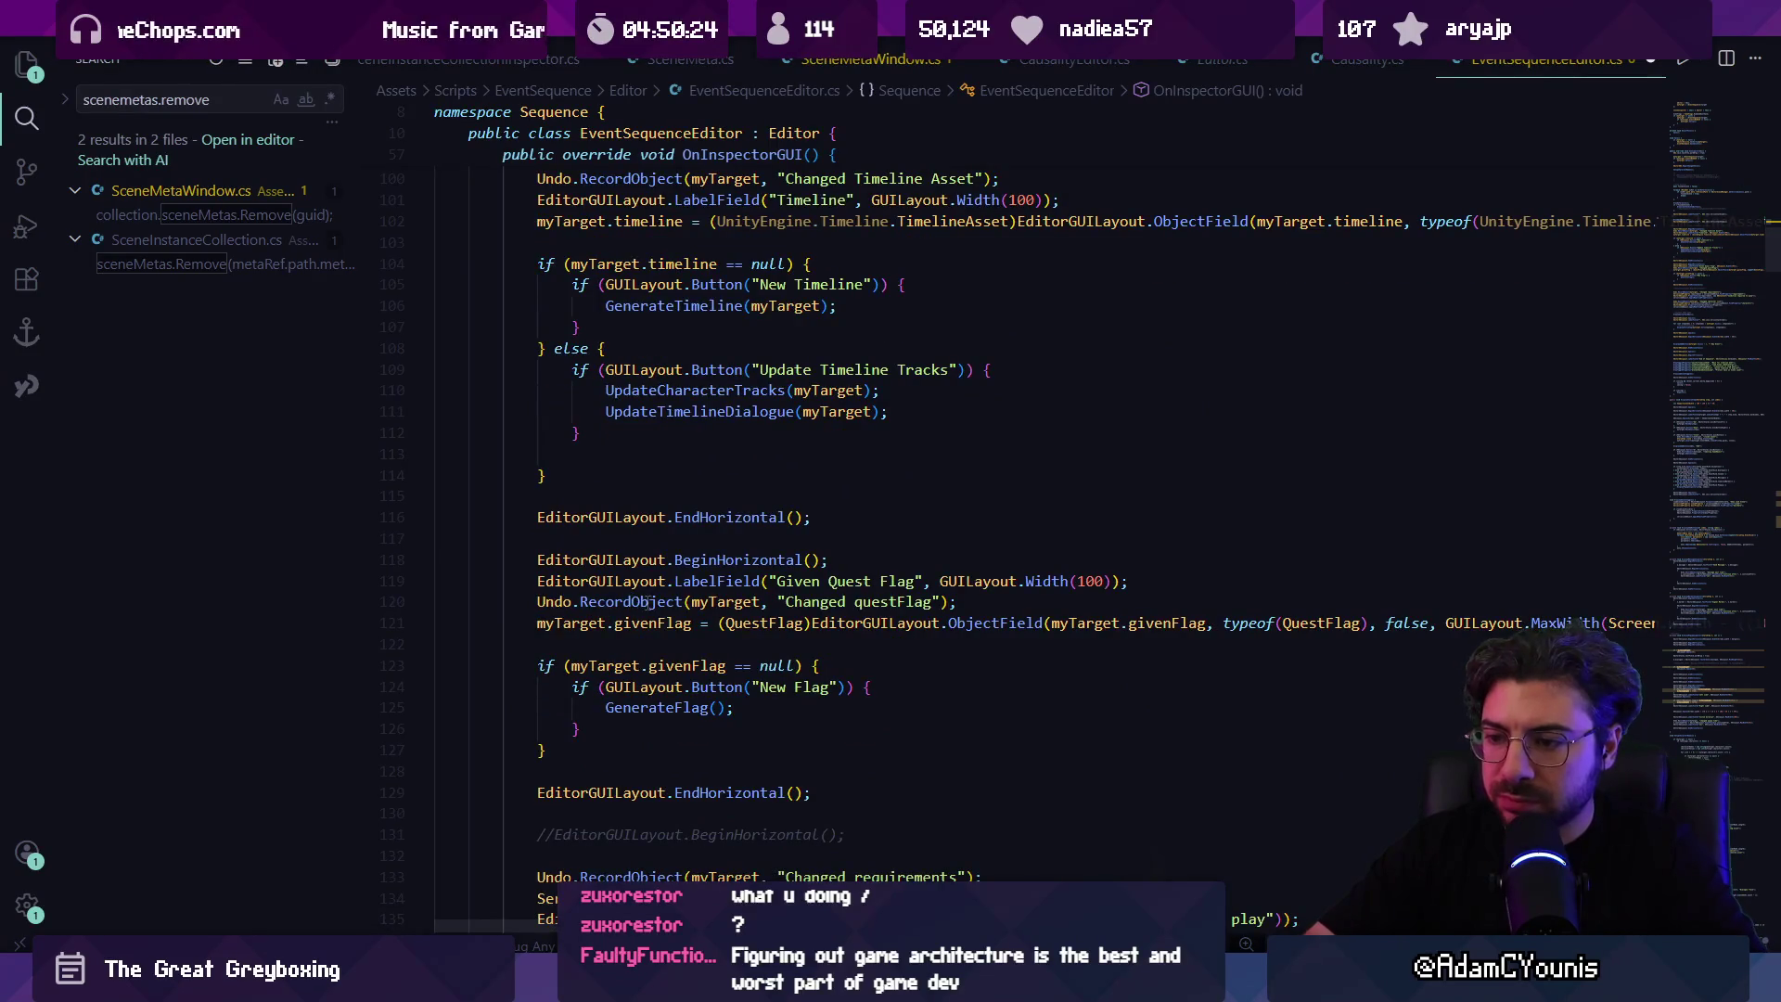
{"action": "scroll", "coordinate": [769, 614], "scroll_direction": "down", "scroll_amount": 4}
{"action": "scroll", "coordinate": [769, 614], "scroll_direction": "down", "scroll_amount": 10}
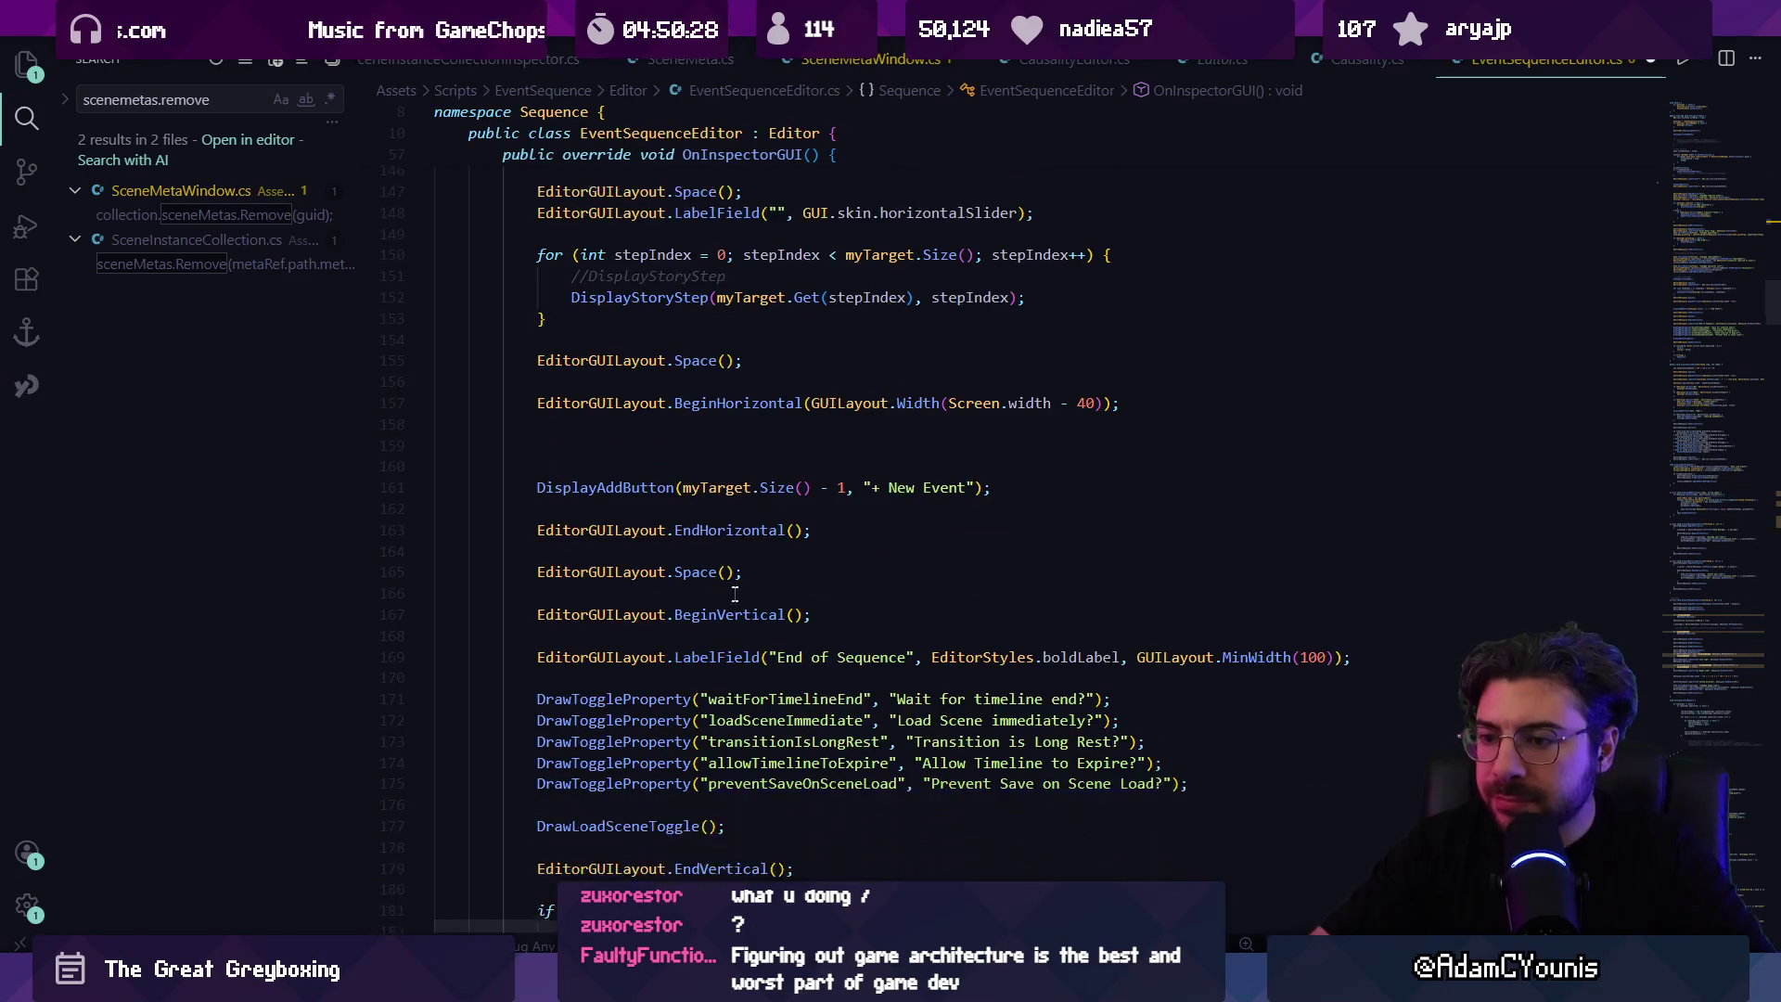
{"action": "scroll", "coordinate": [732, 592], "scroll_direction": "up", "scroll_amount": 7}
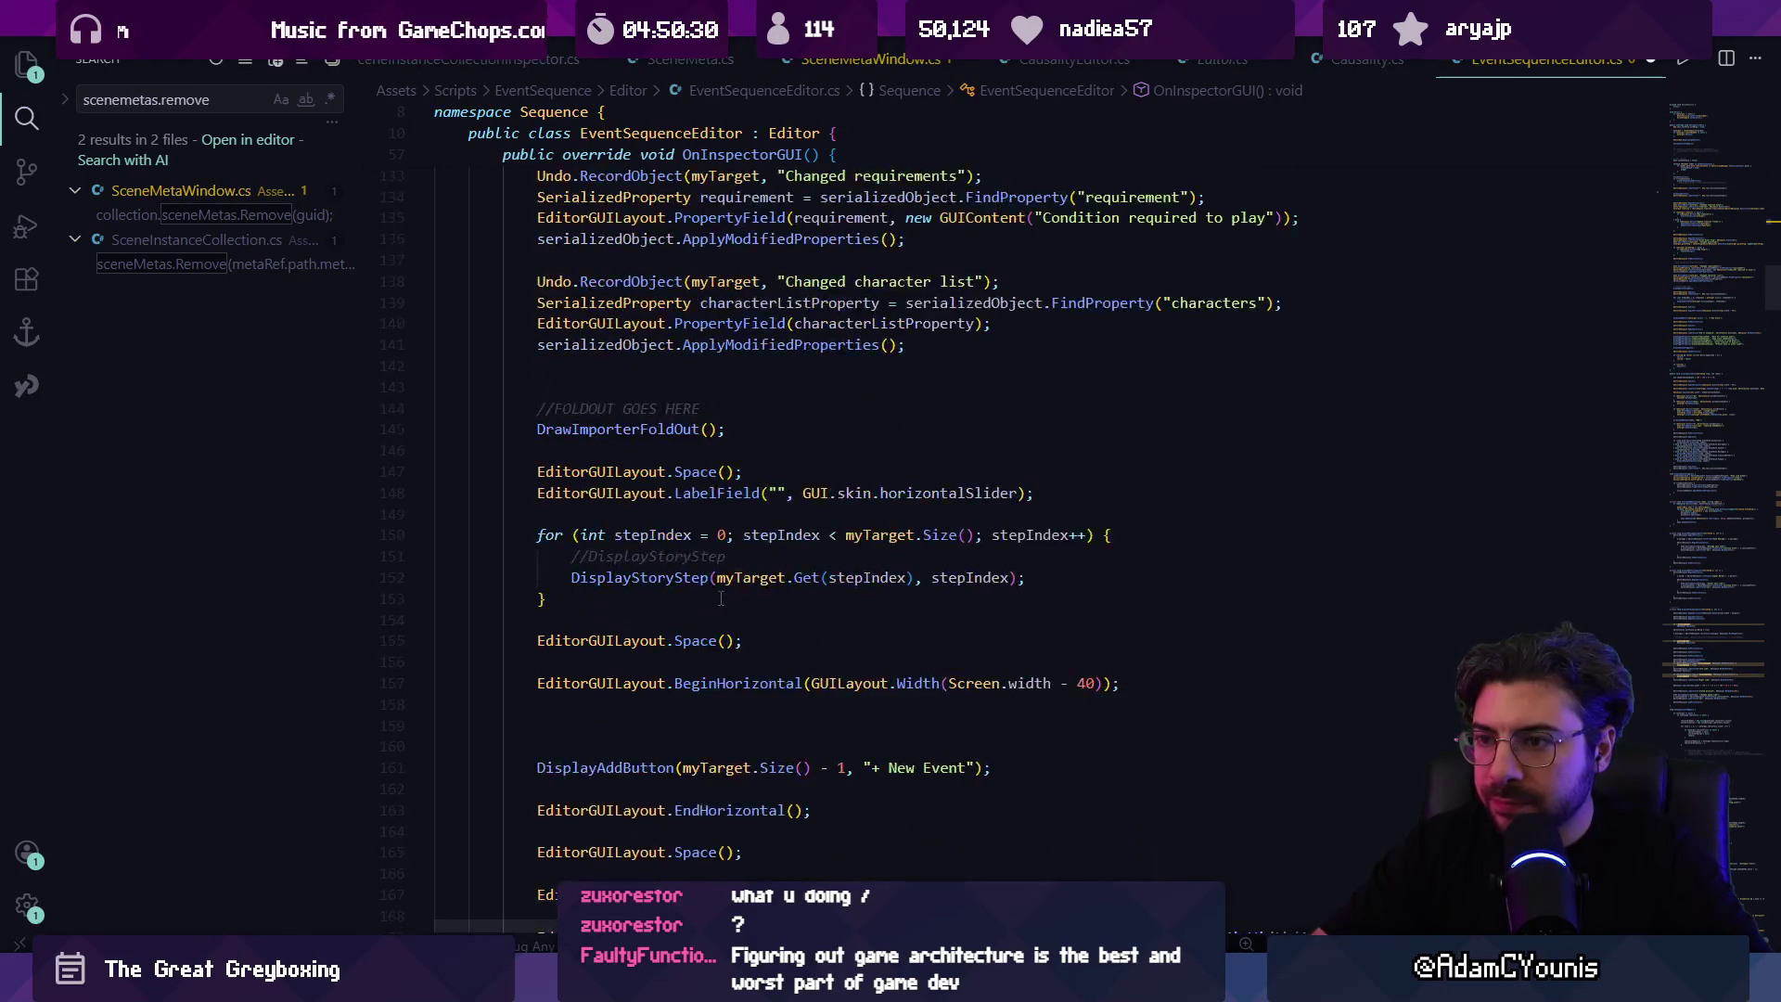
{"action": "scroll", "coordinate": [715, 603], "scroll_direction": "up", "scroll_amount": 4}
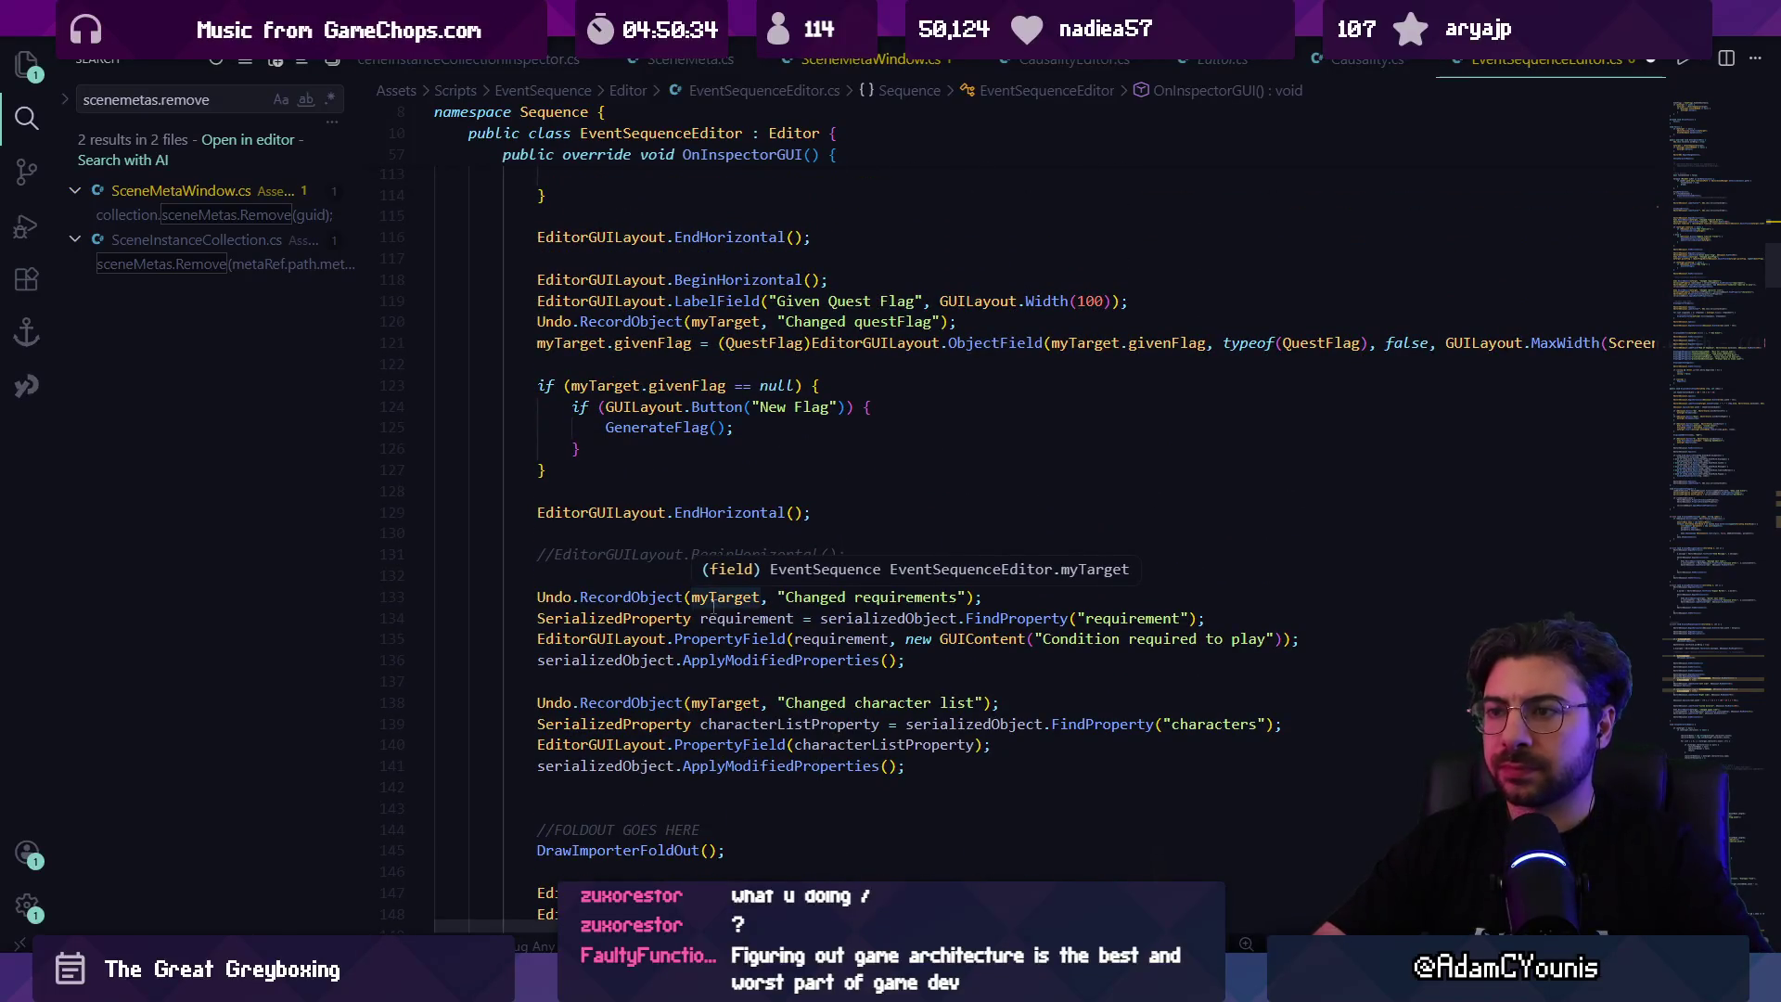
{"action": "left_click", "coordinate": [519, 539]}
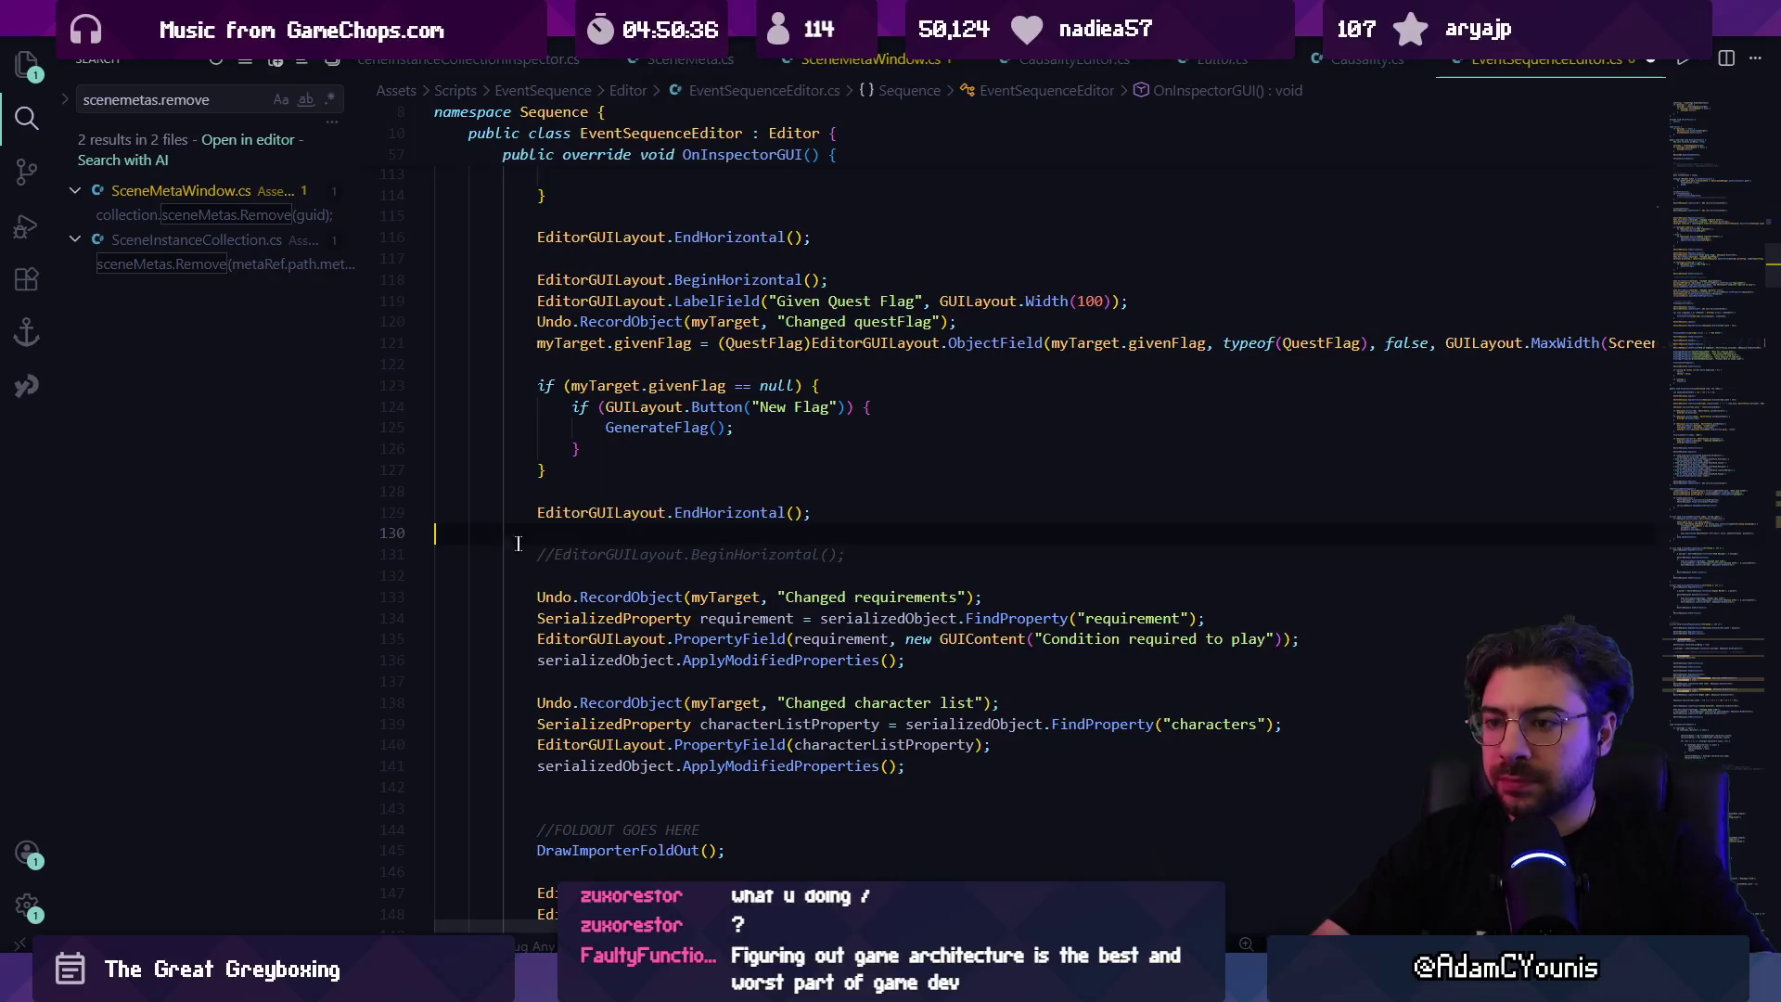
Step: Paste the Properties toggles after the 'Condition required to play' field code and save the script
{"action": "key", "text": "alt+Tab"}
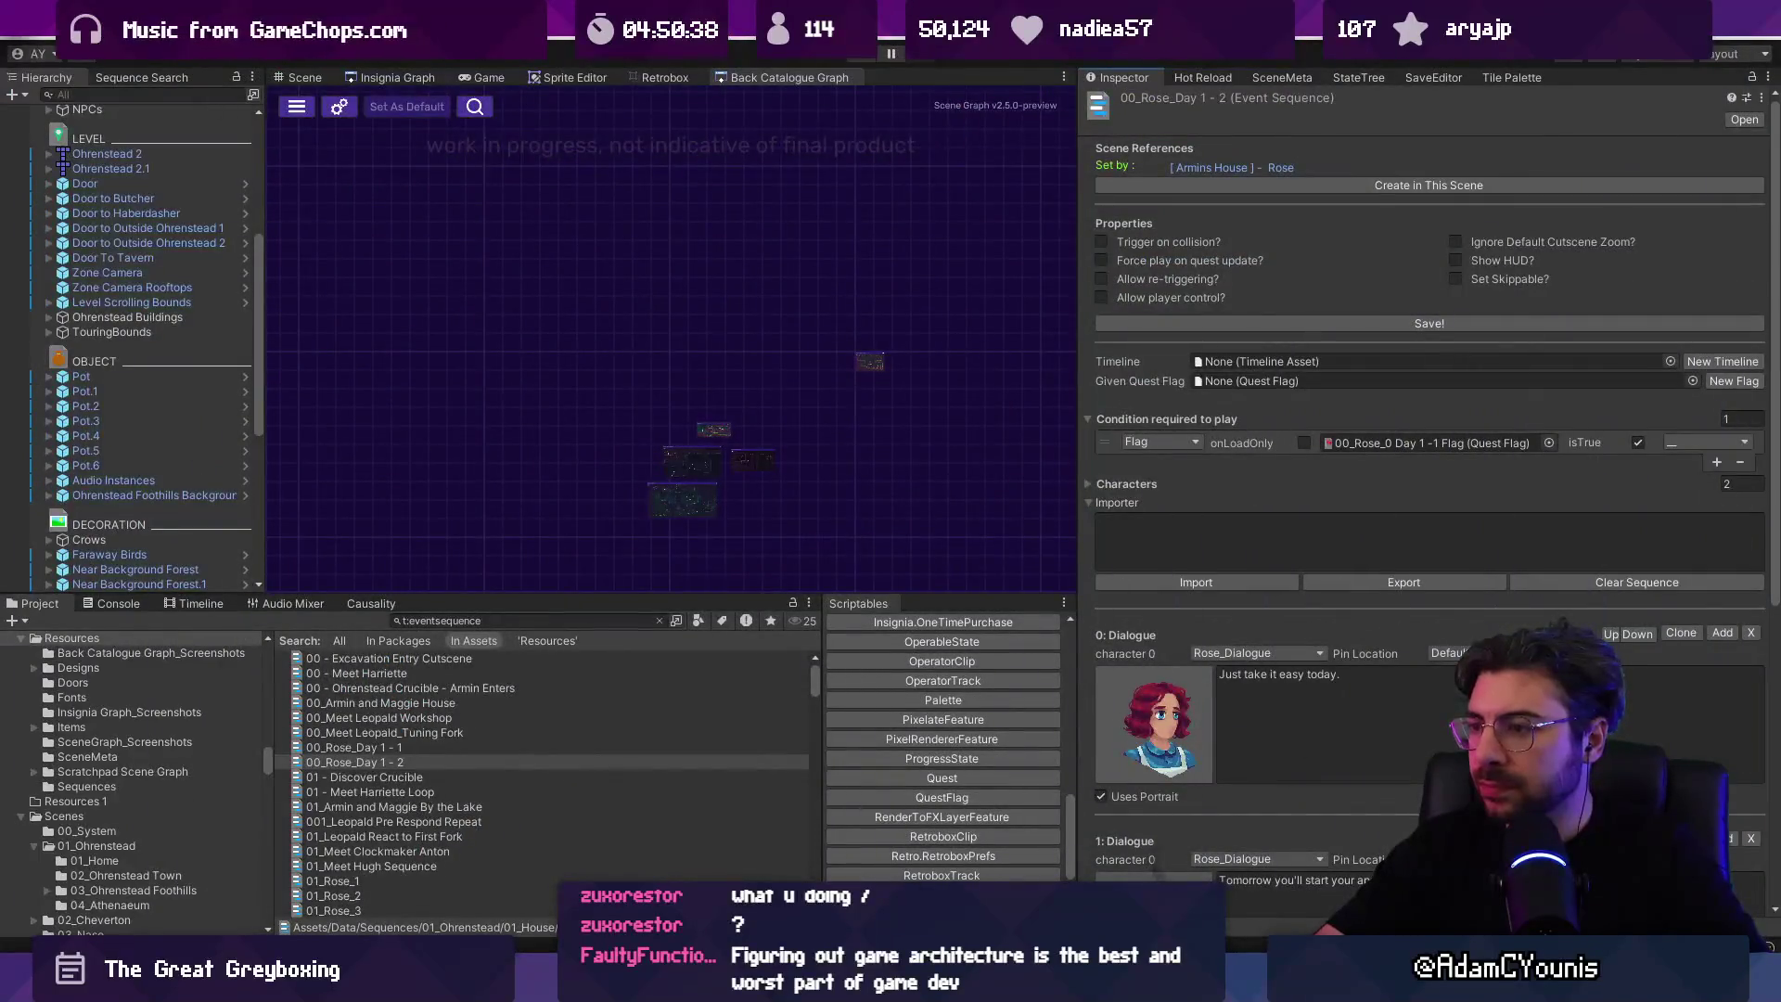
{"action": "key", "text": "alt+Tab"}
{"action": "left_click", "coordinate": [708, 596]}
{"action": "key", "text": "ctrl+f"}
{"action": "type", "text": "con"}
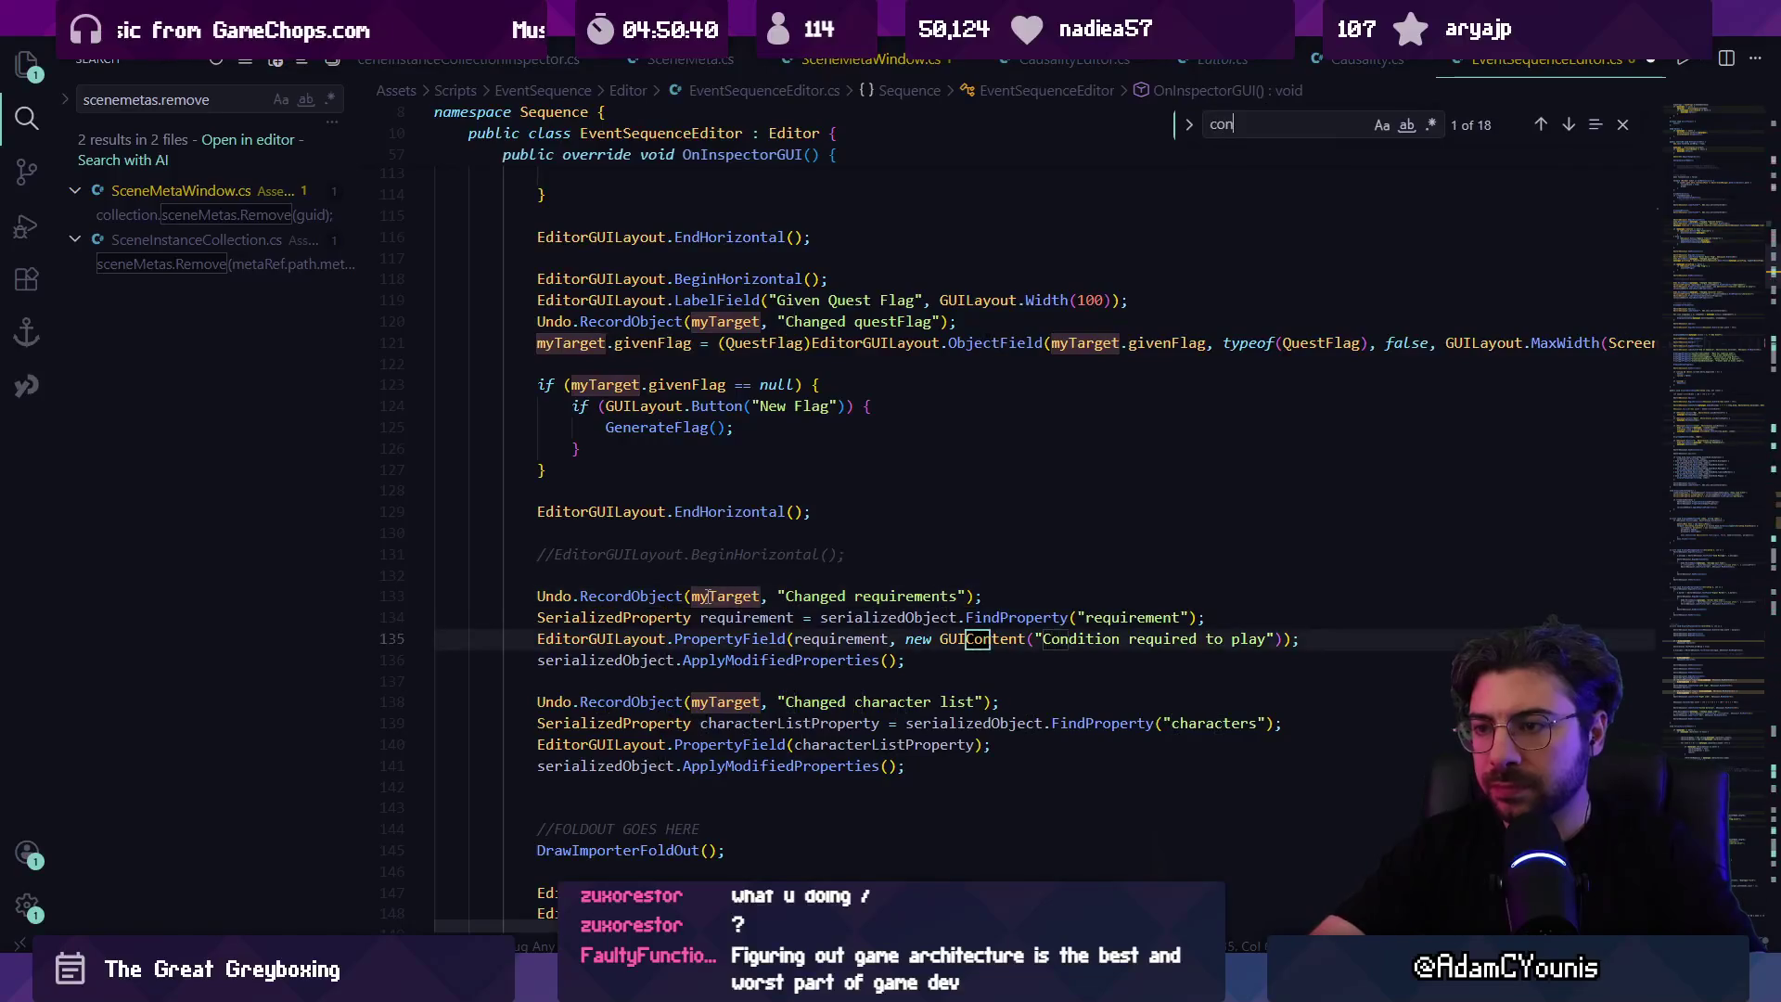
{"action": "type", "text": "dition"}
{"action": "left_click", "coordinate": [693, 670]}
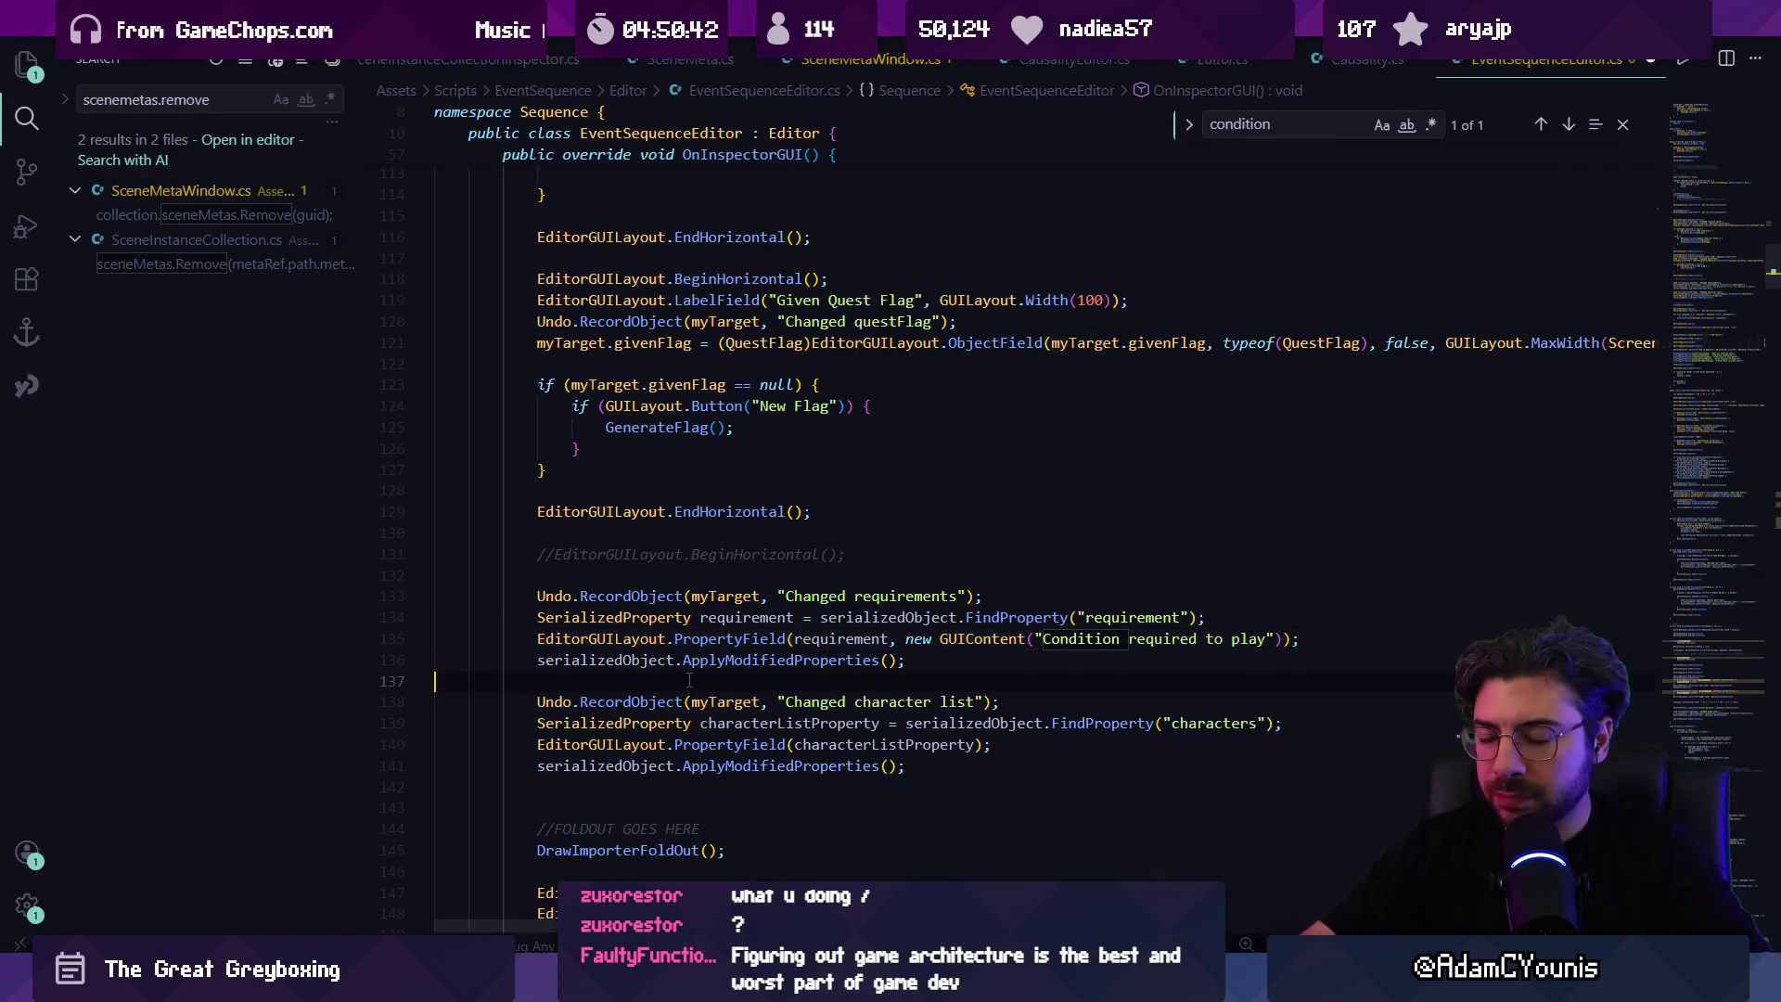
{"action": "key", "text": "Return"}
{"action": "key", "text": "Return"}
{"action": "key", "text": "Return"}
{"action": "type", "text": "//draw header label             EditorGUILayout.LabelField(\"Properties\", EditorStyles.boldLabel);             //draw toggles              using (new GUILayout.HorizontalScope()) {                 using (new GUILayout.VerticalScope()) {                     DrawToggleProperty(\"triggerOnCollision\", \"Trigger on collision?\");                     DrawToggleProperty(\"forcePlayOnQuestUpdate\", \"Force play on quest update?\");                     DrawToggleProperty(\"repeatable\", \"Allow re-triggering?\");                     DrawToggleProperty(\"allowPlayerControl\", \"Allow player control?\");                 }                 using (new GUILayout.VerticalScope()) {                     if (myTarget.UsesCustomTimelineCamera()) {                         GUI.enabled = false;                          if (!myTarget.farCamera) {                             Undo.RecordObject(myTarget, \"Auto-enabled farCamera for custom timeline camera\");                             myTarget.farCamera = true;                             EditorUtility.SetDirty(myTarget);                         }                          DrawToggleProperty(\"farCamera\", \"Timeline Sets Custom Camera\");                         GUI.enabled = true;                     } else {                         DrawToggleProperty(\"farCamera\", \"Ignore Default Cutscene Zoom?\");                     }                      DrawToggleProperty(\"showHUD\", \"Show HUD?\");                     DrawToggleProperty(\"skippable\", \"Set Skippable?\");                 }             }               EditorGUILayout.Space();"}
{"action": "key", "text": "ctrl+s"}
{"action": "scroll", "coordinate": [698, 634], "scroll_direction": "up", "scroll_amount": 3}
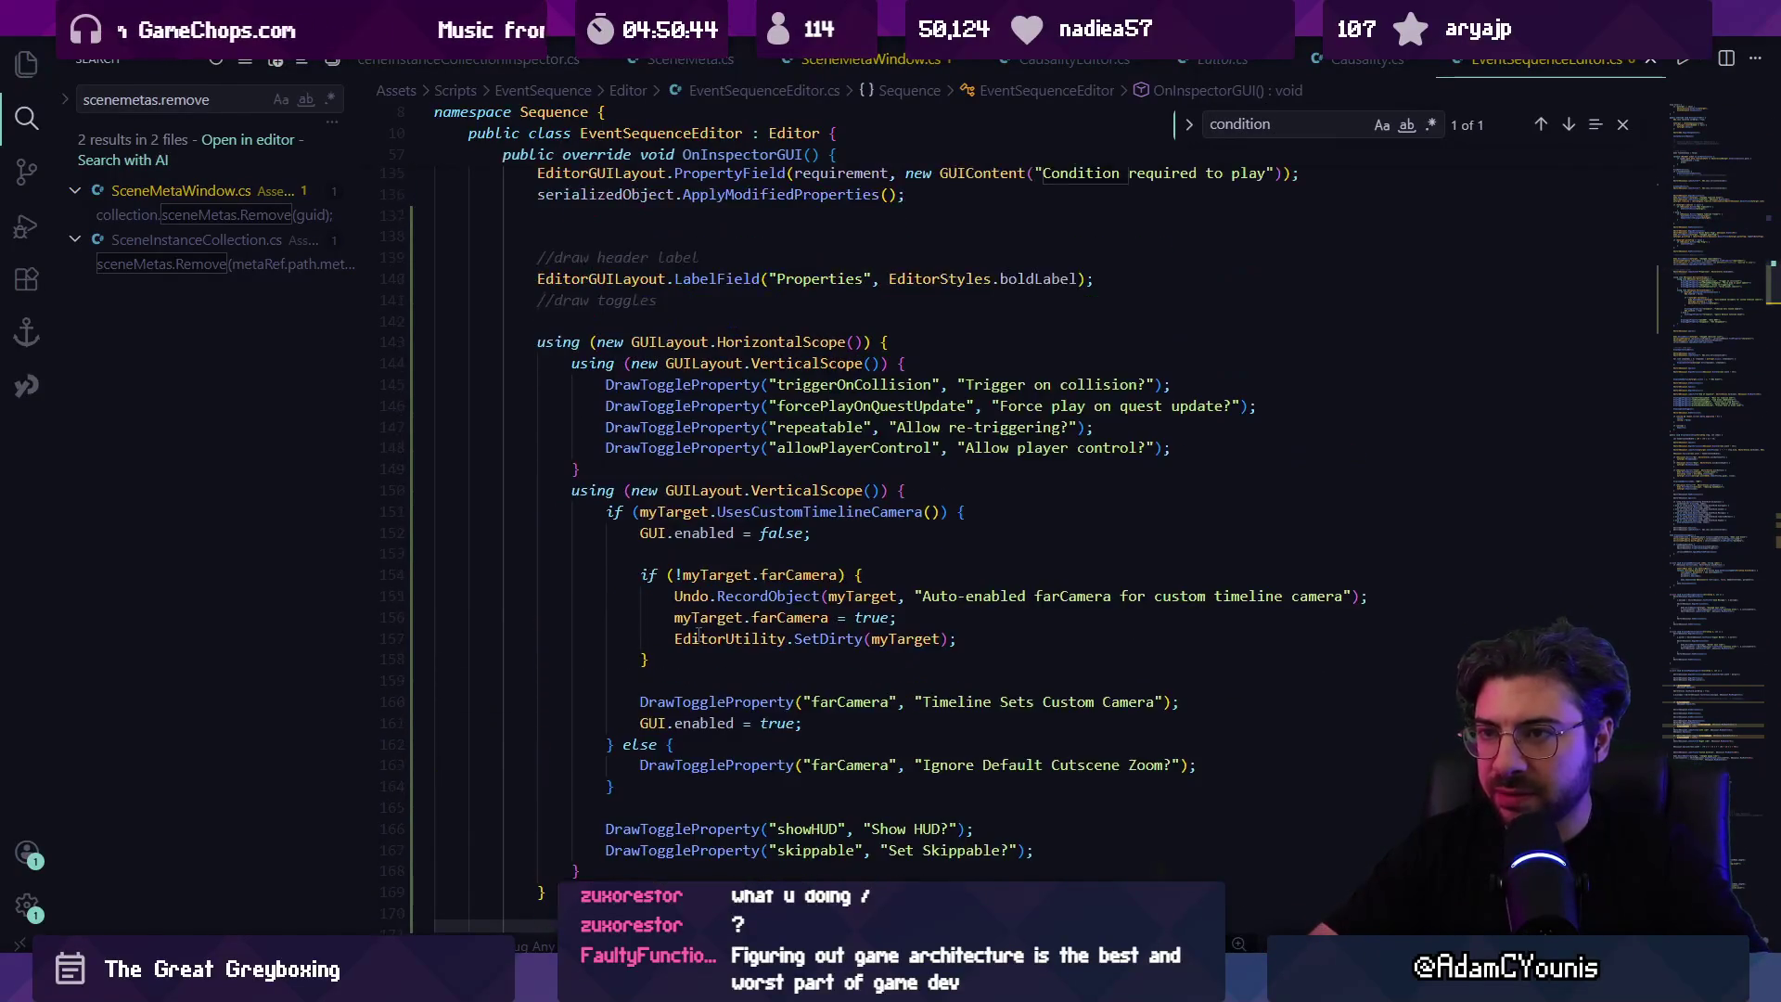
{"action": "key", "text": "alt+Tab"}
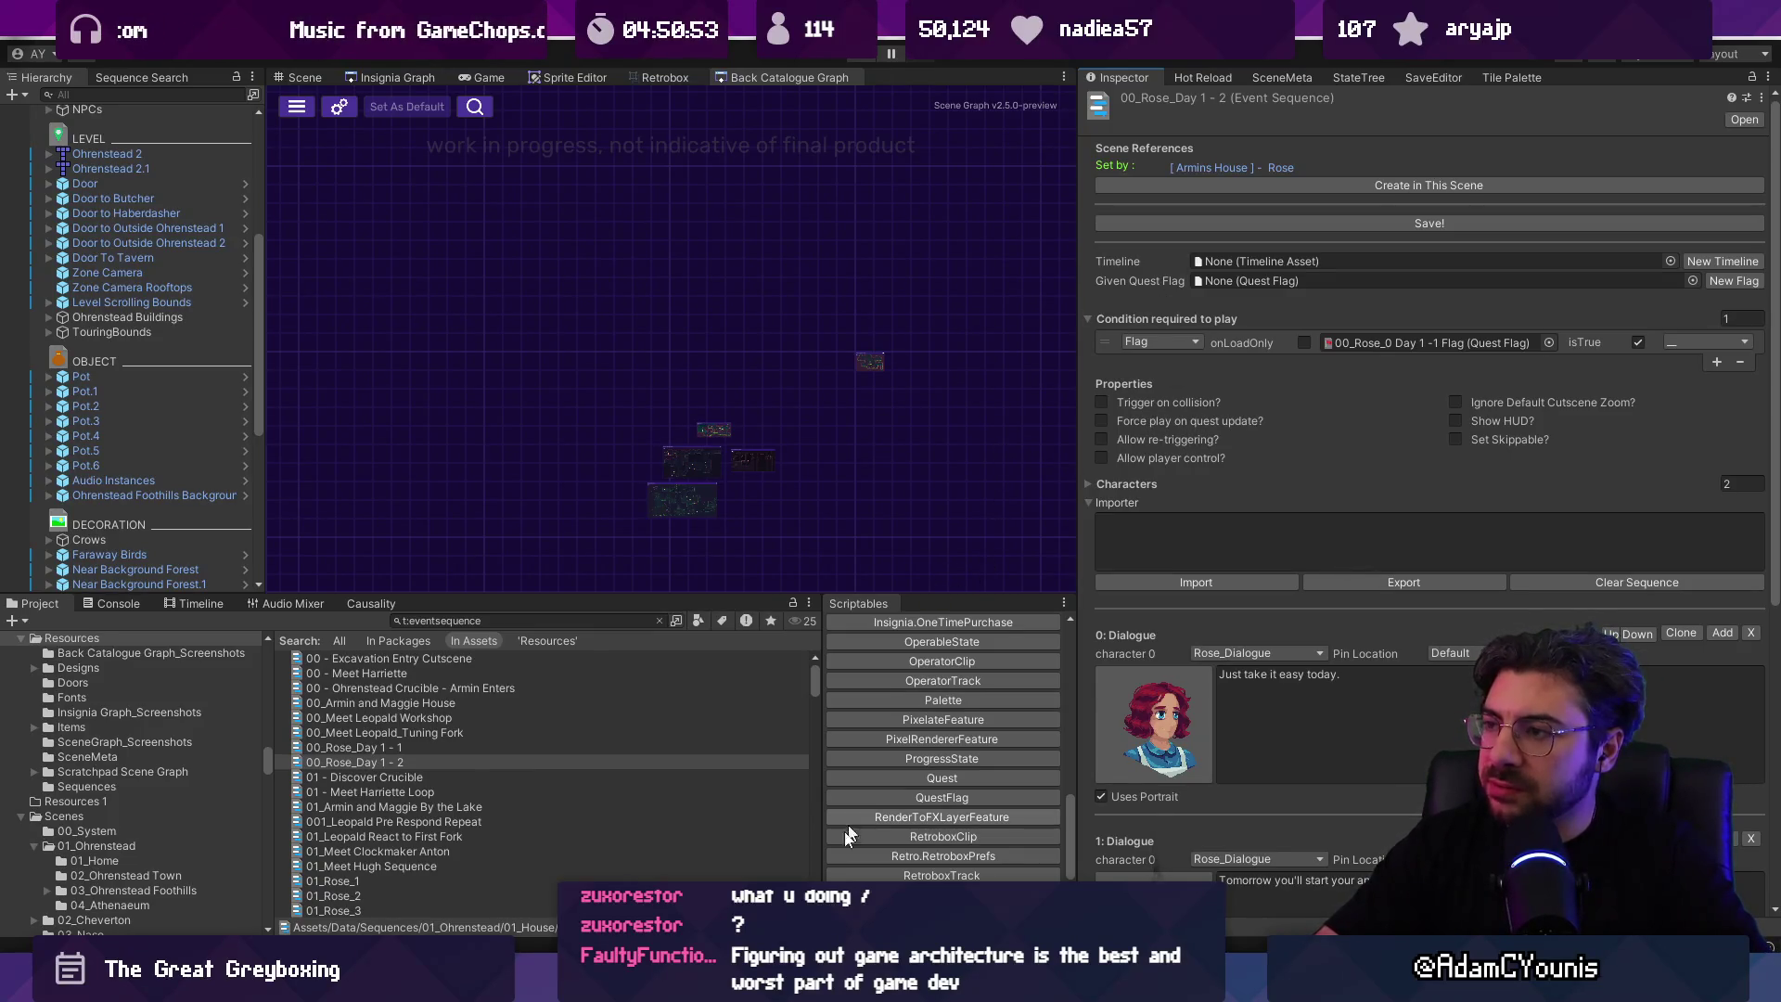
Step: Back in the code editor, locate the Save button method in EventSequenceEditor.cs
{"action": "key", "text": "alt+Tab"}
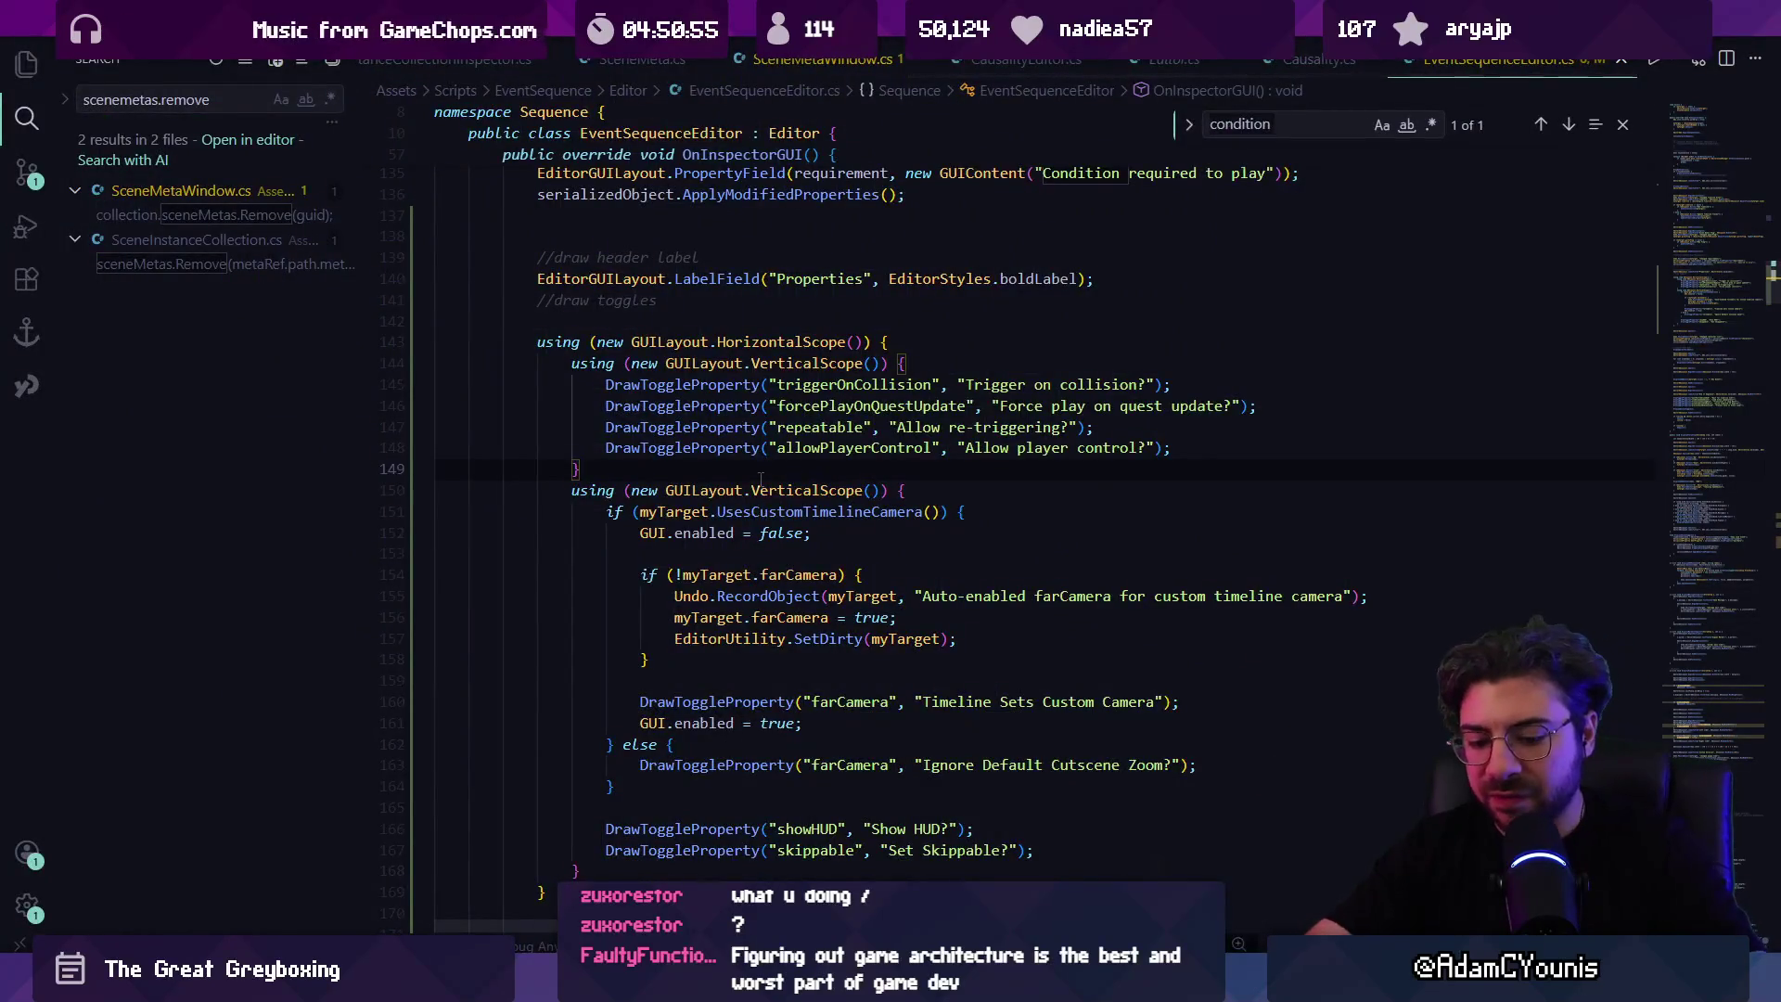
{"action": "key", "text": "ctrl+f"}
{"action": "type", "text": "save"}
{"action": "key", "text": "Return"}
{"action": "key", "text": "Escape"}
{"action": "key", "text": "Up"}
{"action": "key", "text": "Up"}
{"action": "key", "text": "Up"}
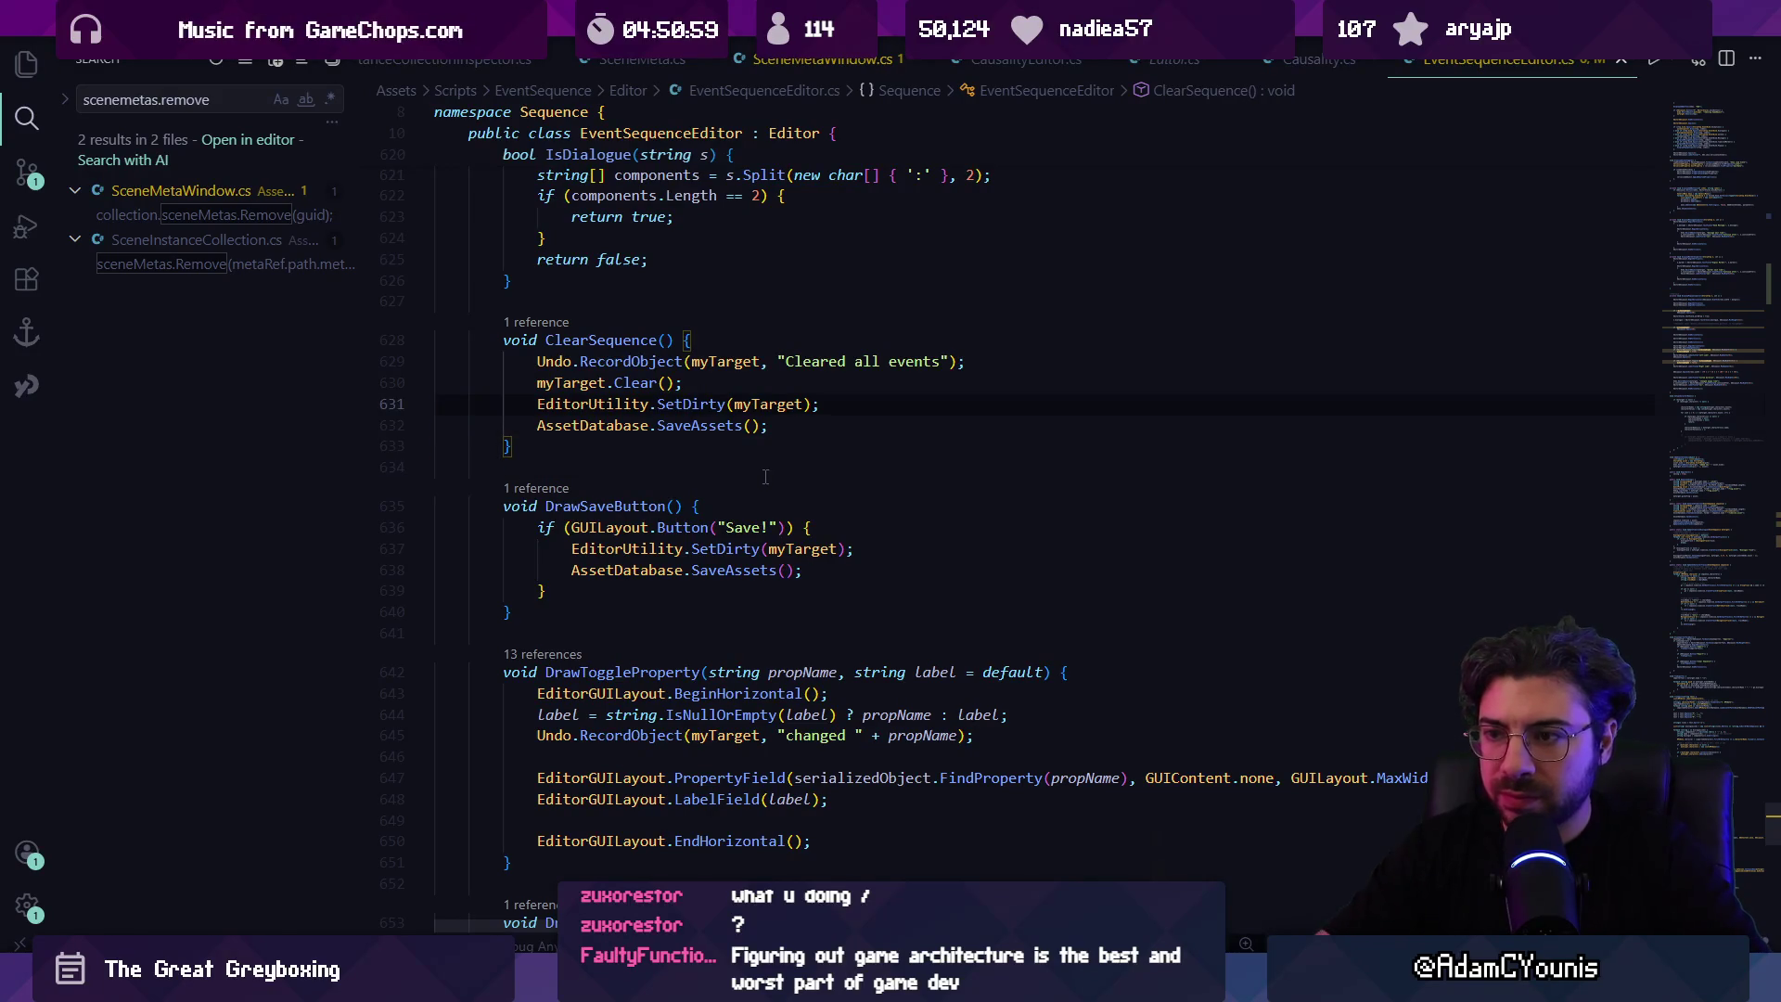
Step: Find the DrawSaveButton call, delete the extra divider line above it, and check Unity's inspector
{"action": "key", "text": "ctrl+f"}
{"action": "type", "text": "drawsavenu"}
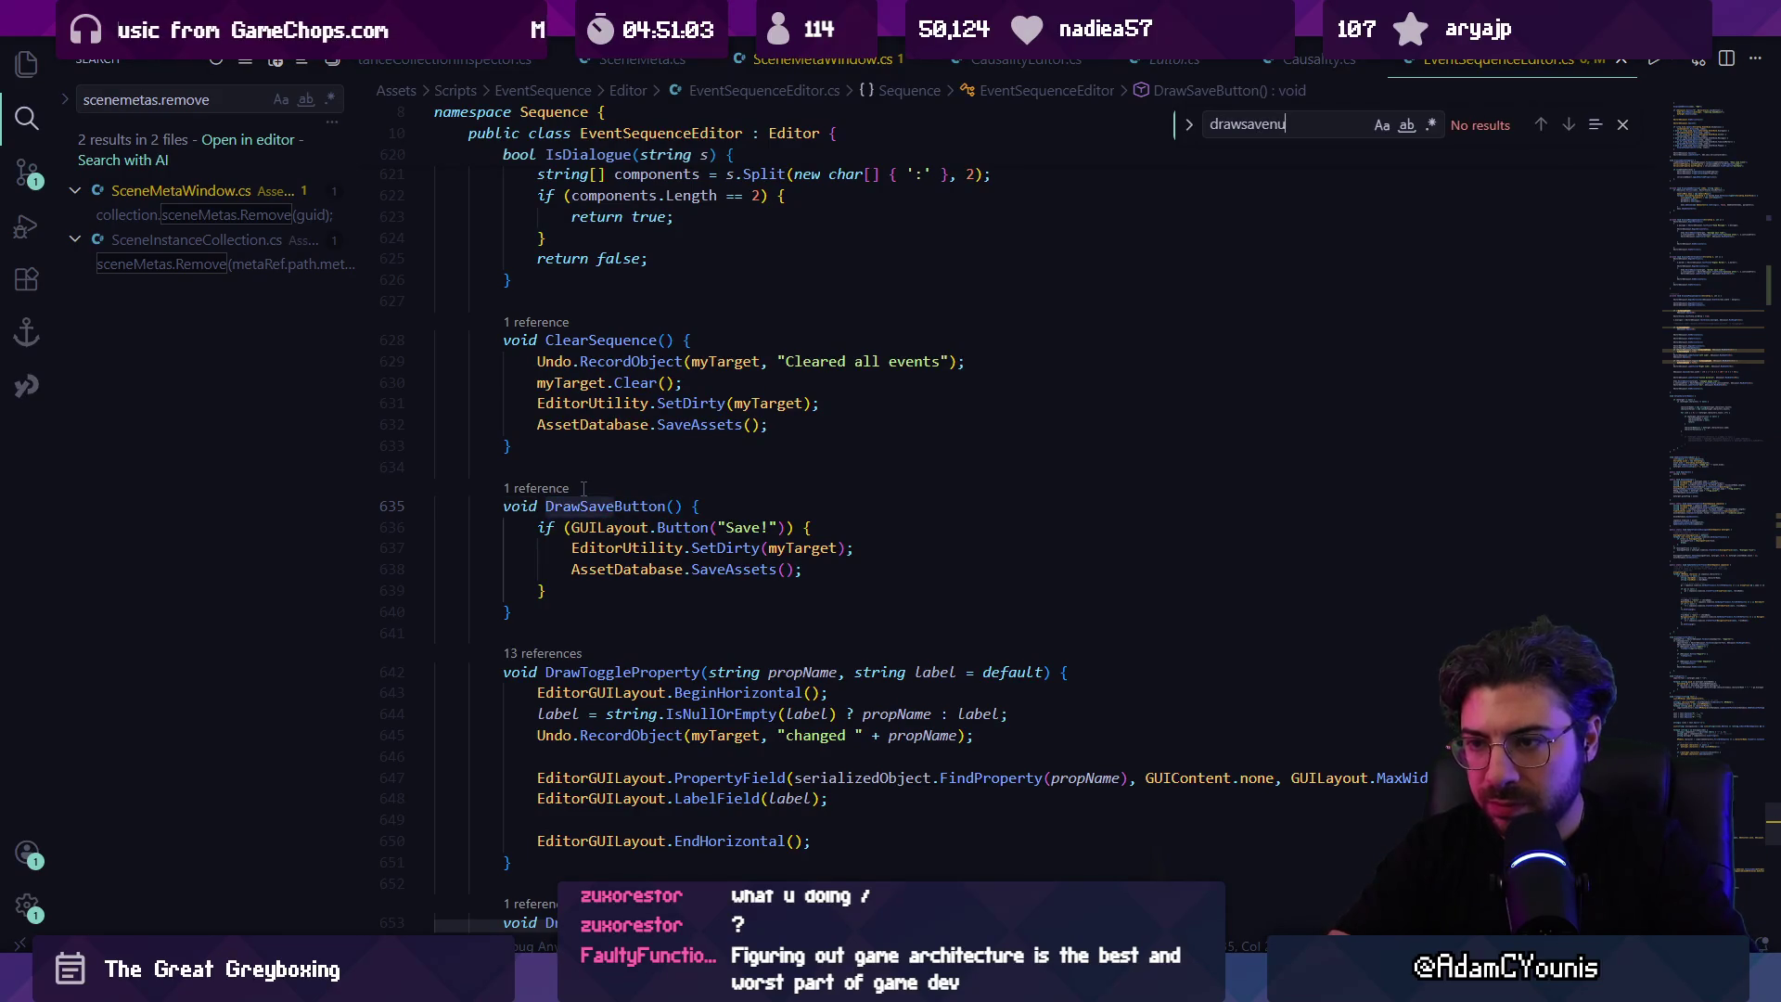
{"action": "key", "text": "BackSpace"}
{"action": "type", "text": "ebutton"}
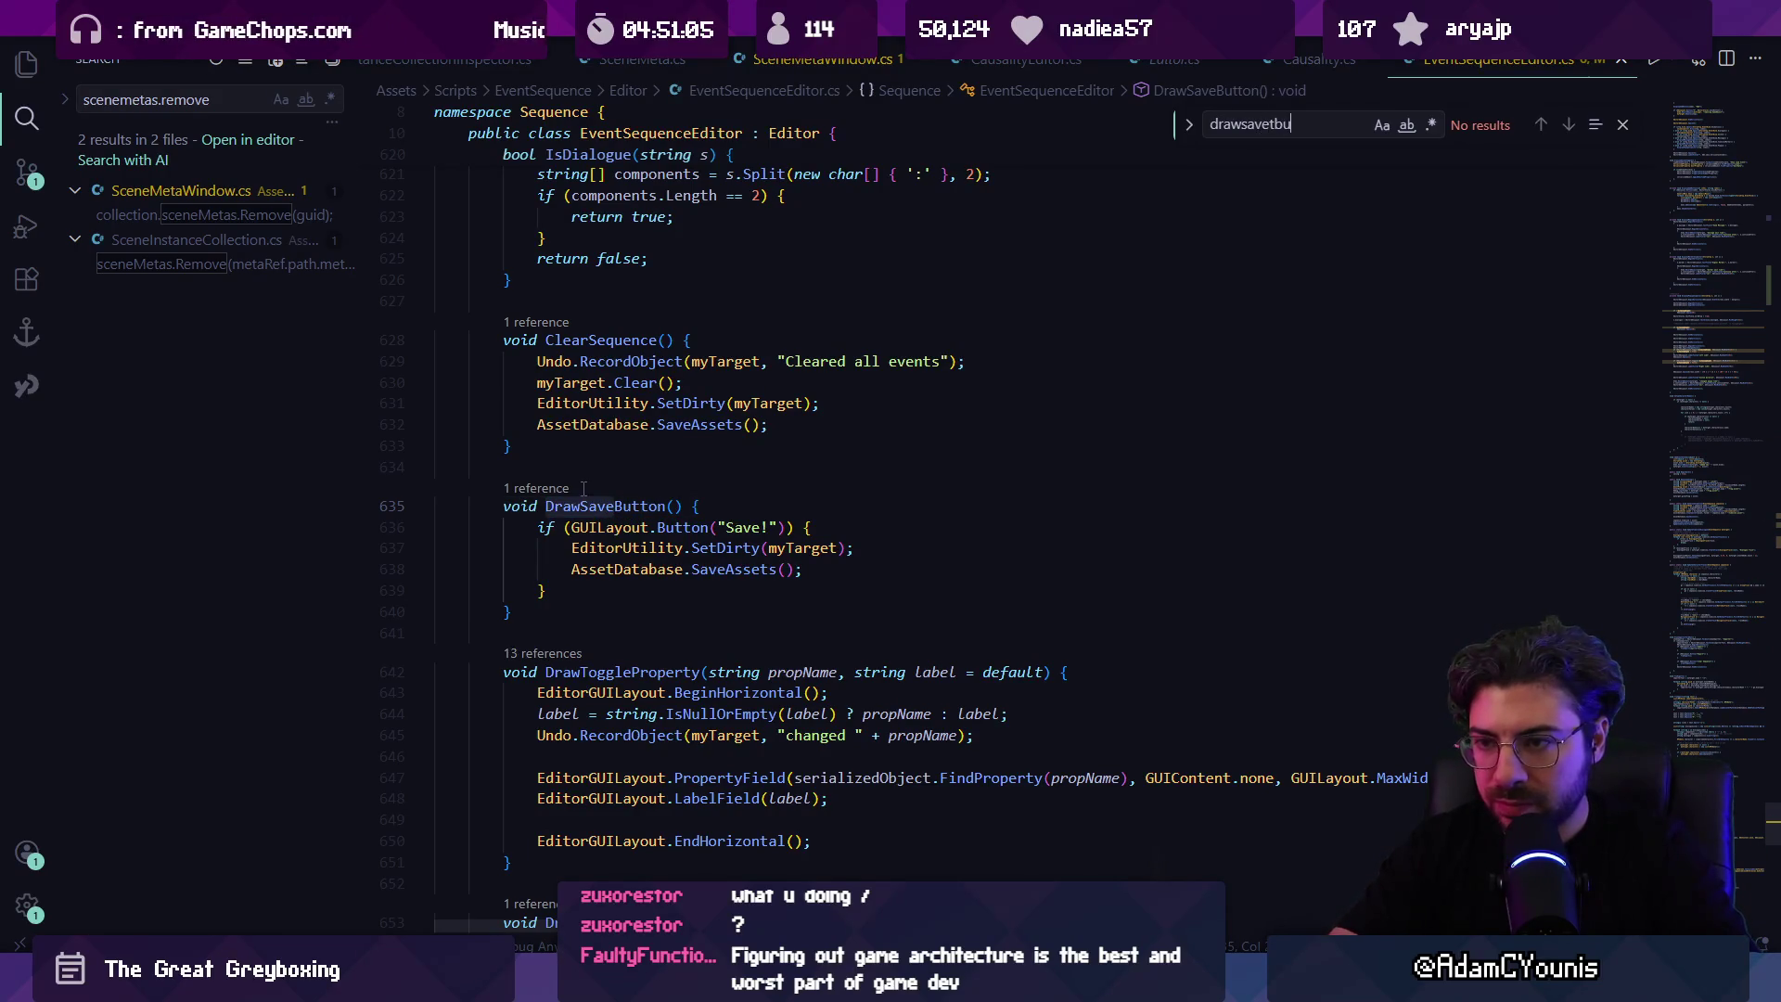
{"action": "key", "text": "Return"}
{"action": "left_click", "coordinate": [611, 478]}
{"action": "key", "text": "shift+Up"}
{"action": "key", "text": "shift+Up"}
{"action": "key", "text": "BackSpace"}
{"action": "key", "text": "Escape"}
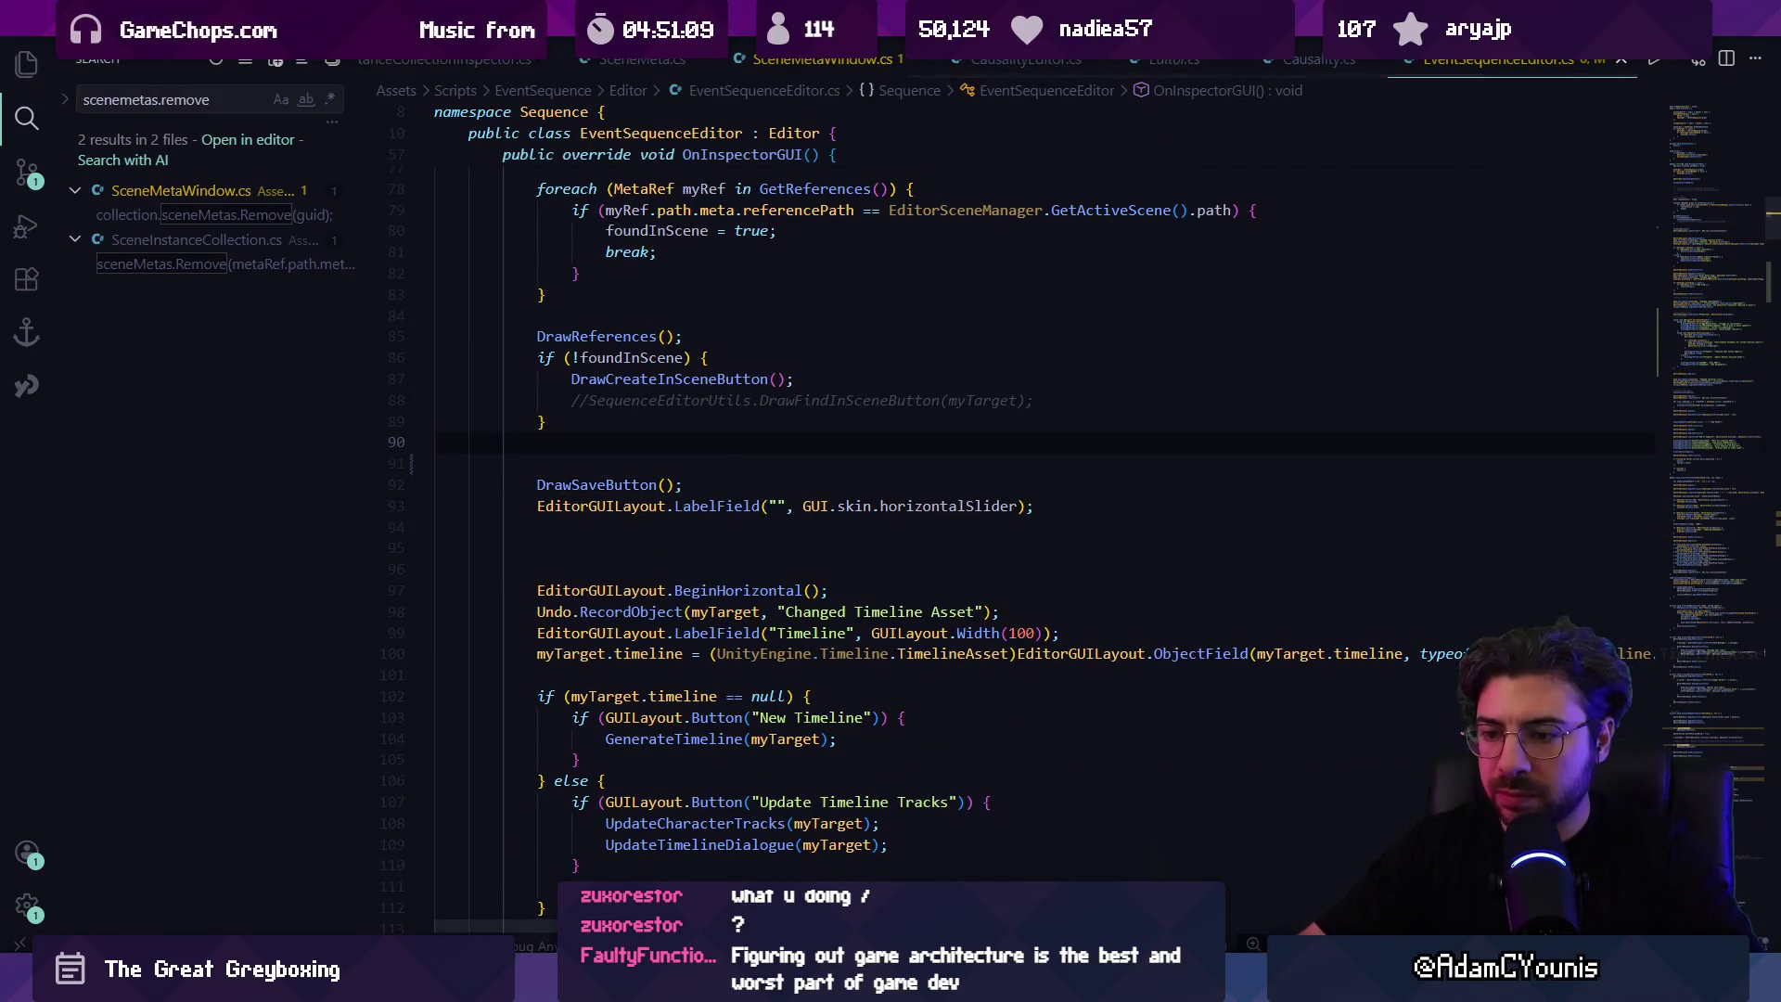
{"action": "key", "text": "alt+Tab"}
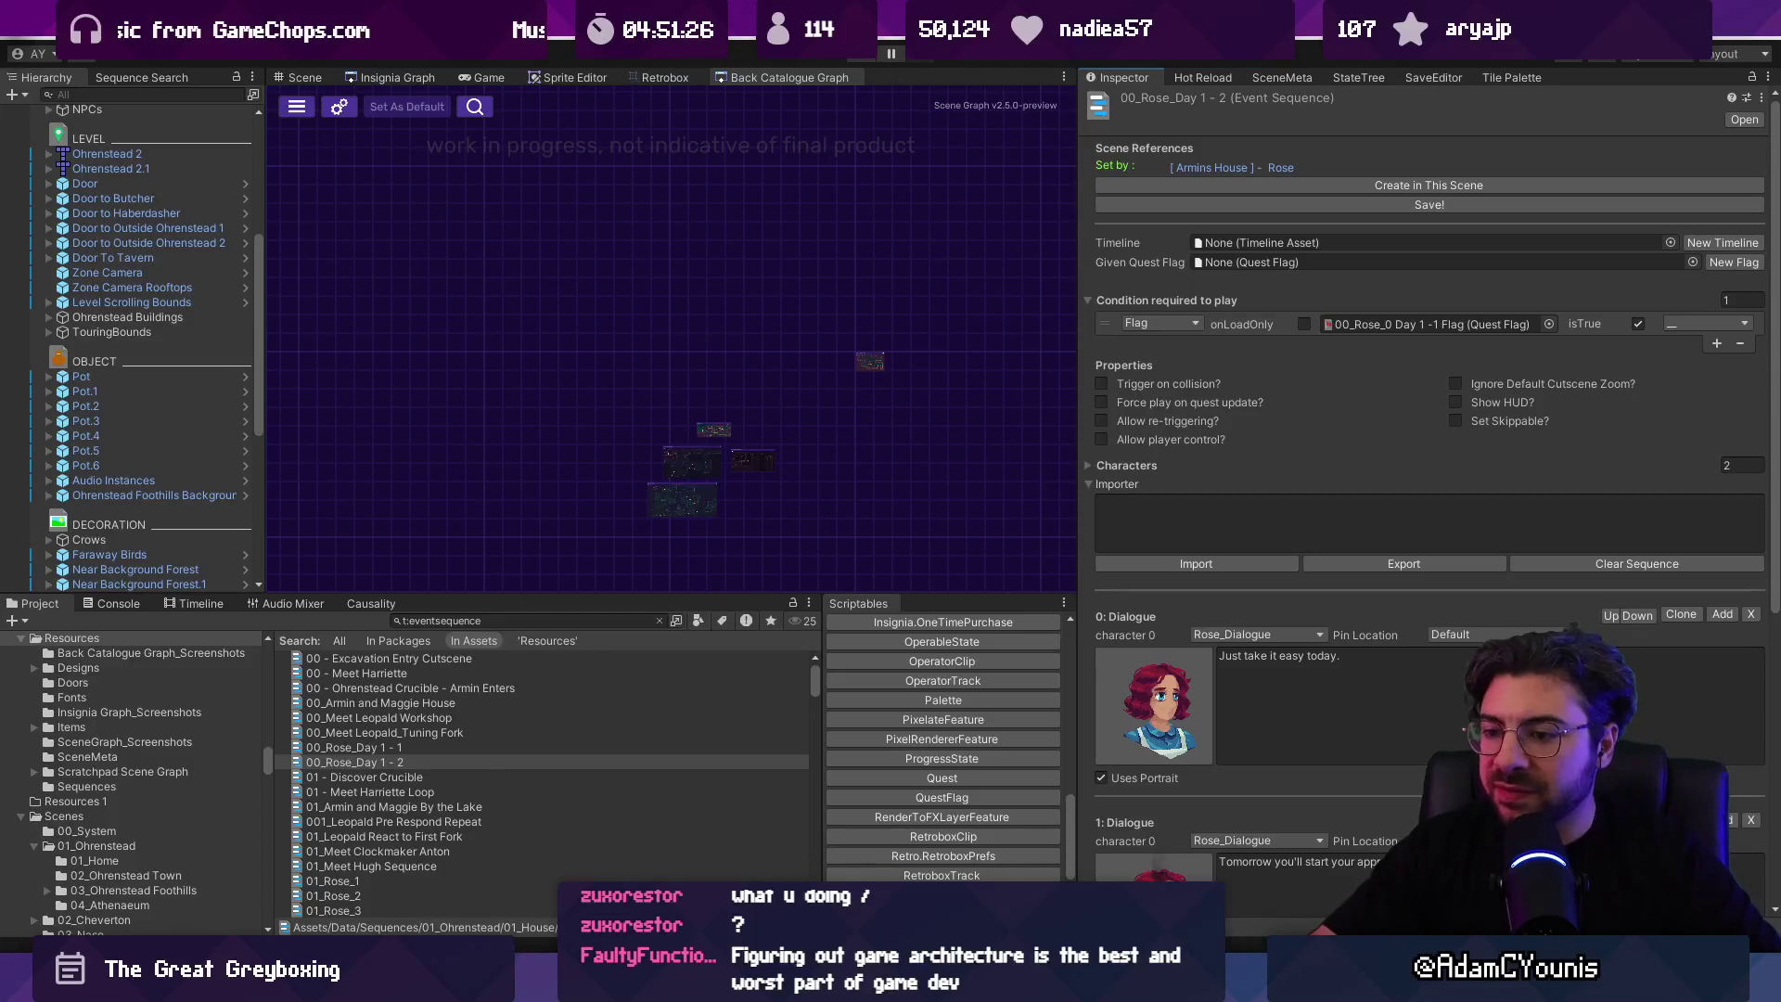
Step: Find the 'Save!' label and cut the whole DrawSaveButton method
{"action": "key", "text": "alt+Tab"}
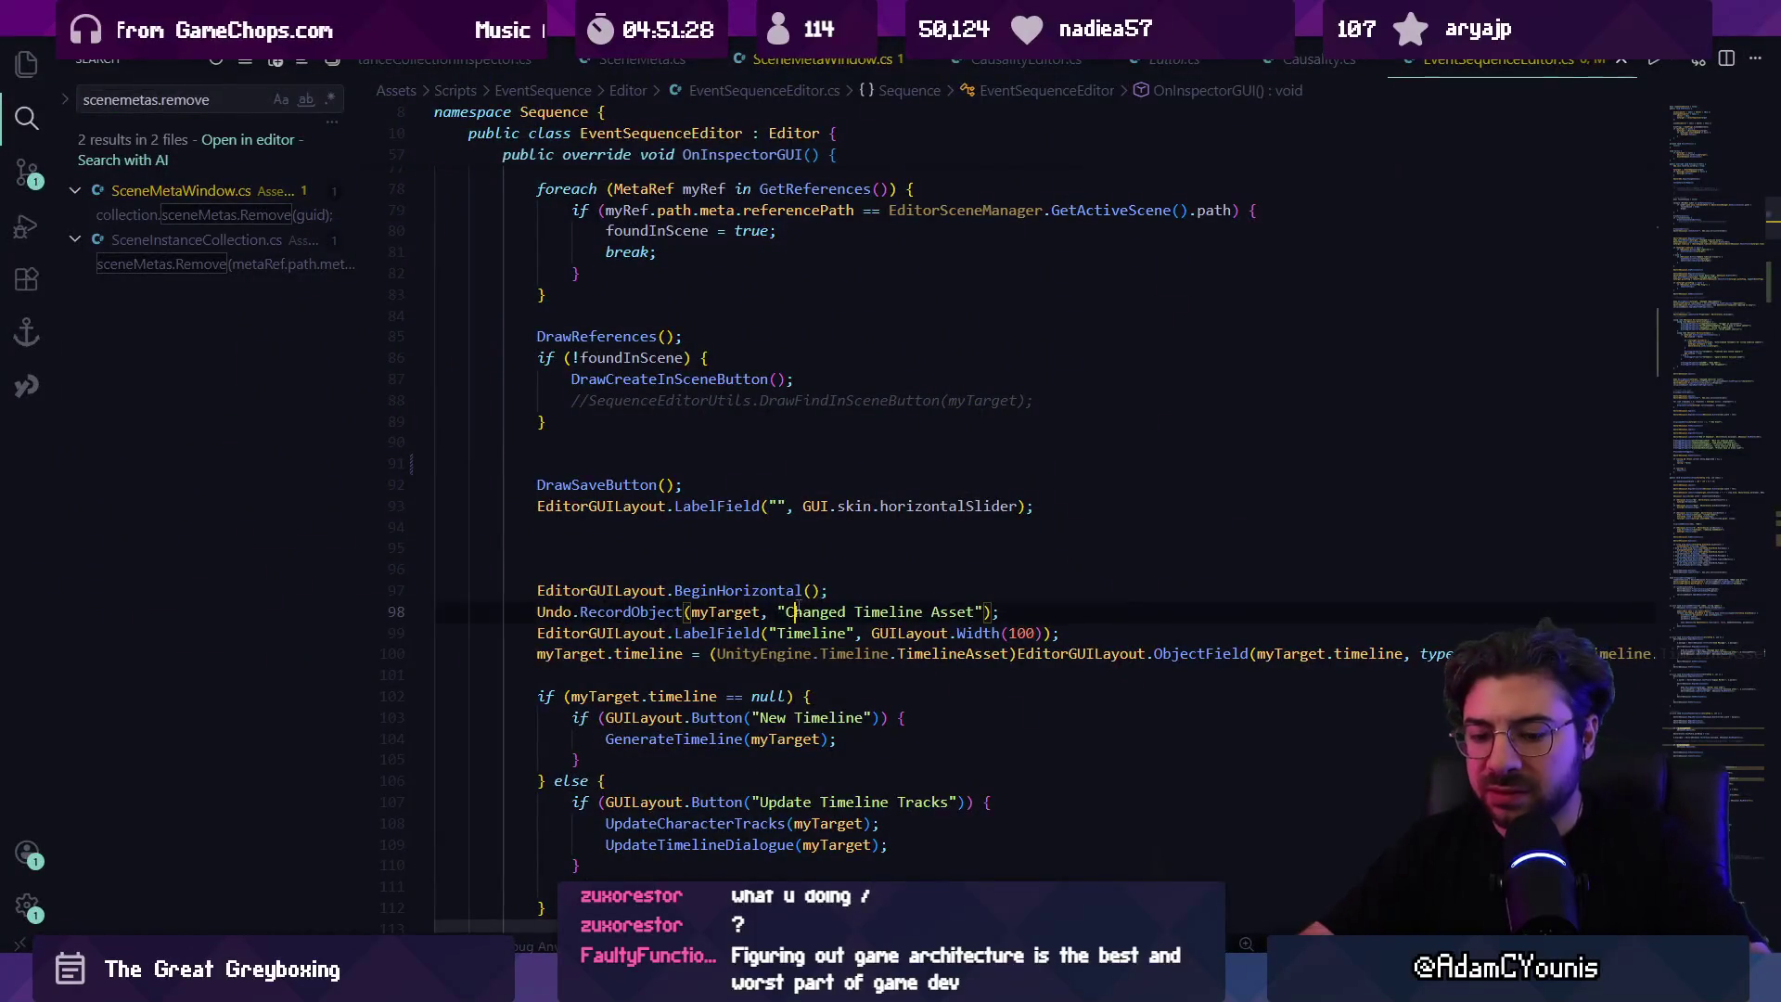
{"action": "key", "text": "ctrl+f"}
{"action": "type", "text": "given quest"}
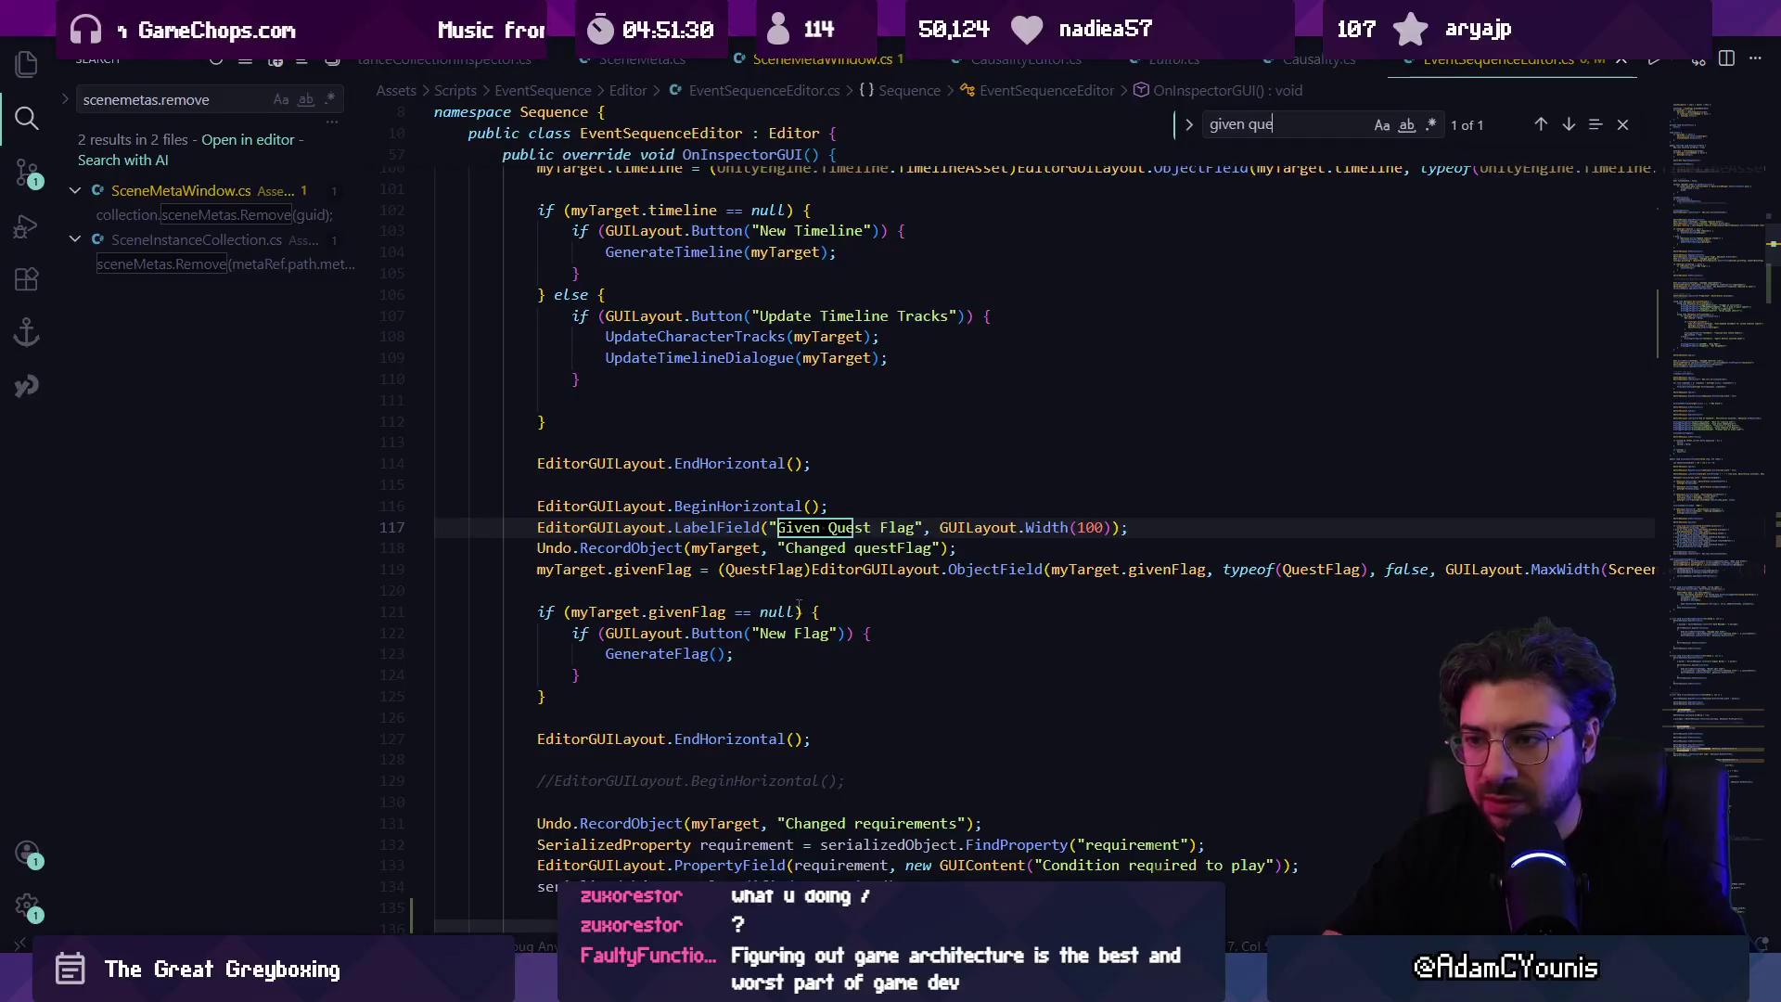
{"action": "key", "text": "ctrl+a"}
{"action": "type", "text": "save"}
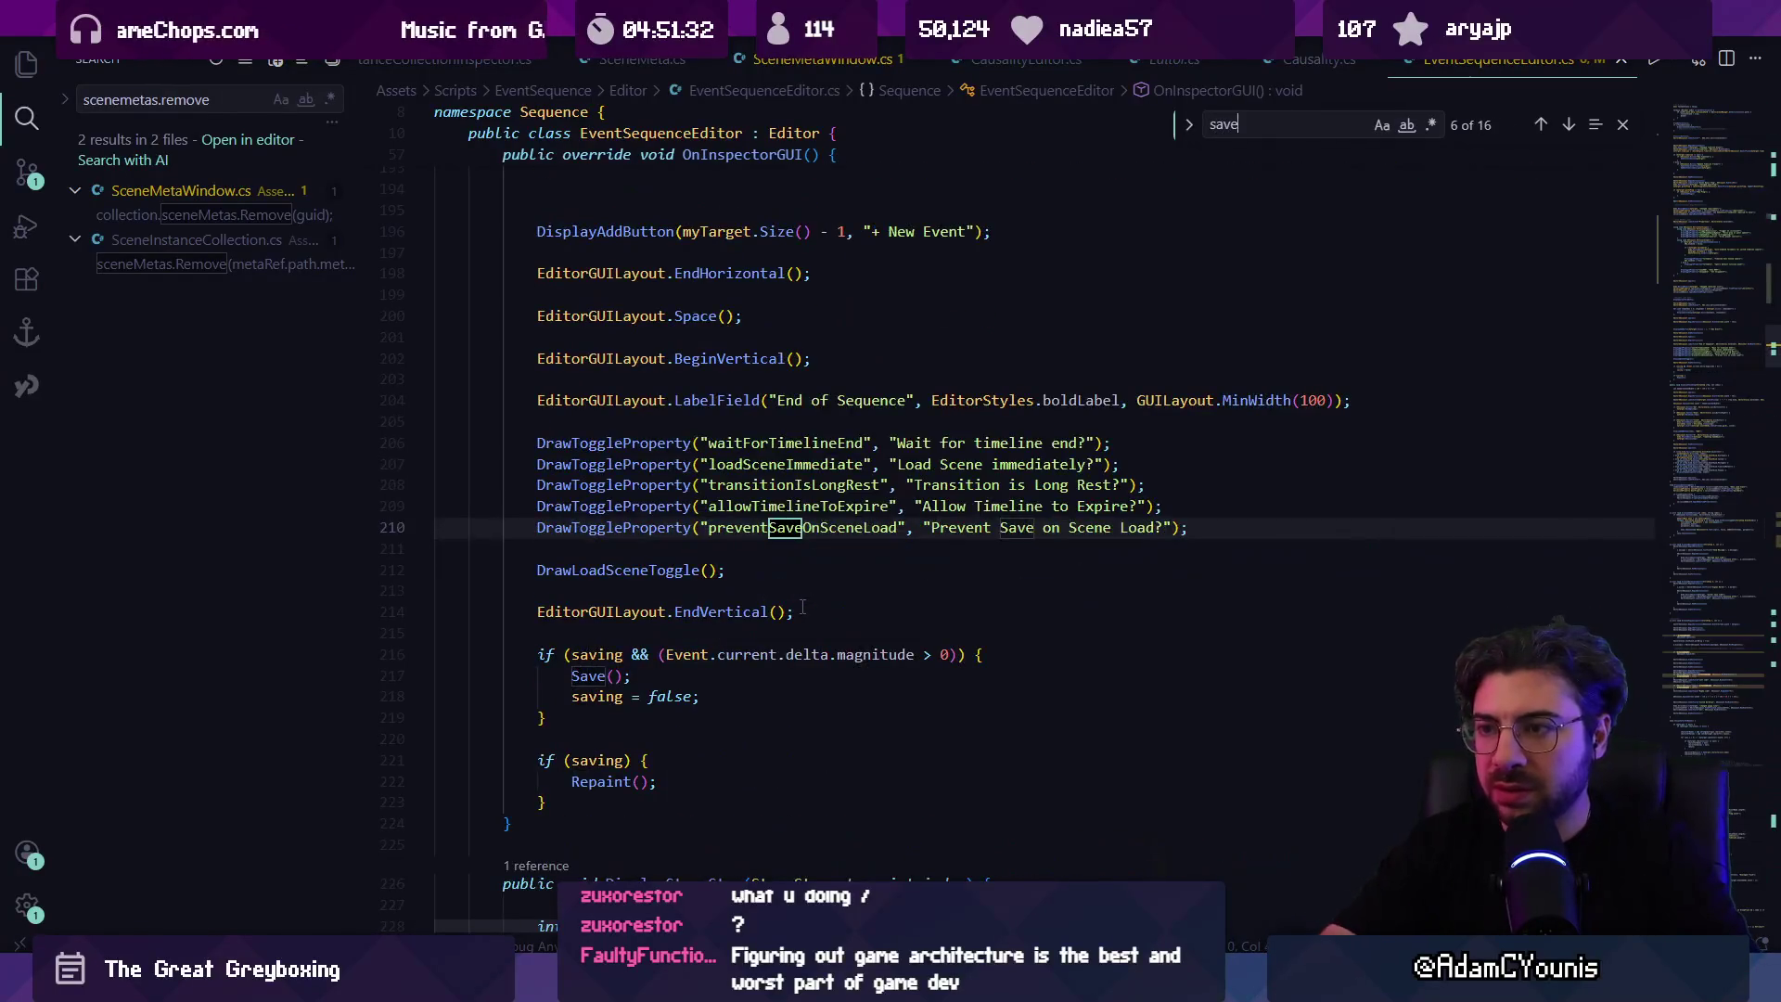
{"action": "type", "text": "!"}
{"action": "left_click_drag", "start_coordinate": [445, 633], "coordinate": [449, 506]}
{"action": "key", "text": "ctrl+c"}
{"action": "key", "text": "BackSpace"}
Step: Paste the DrawSaveButton method below the Given Quest Flag row, save, and check Unity
{"action": "key", "text": "ctrl+f"}
{"action": "type", "text": "given quest"}
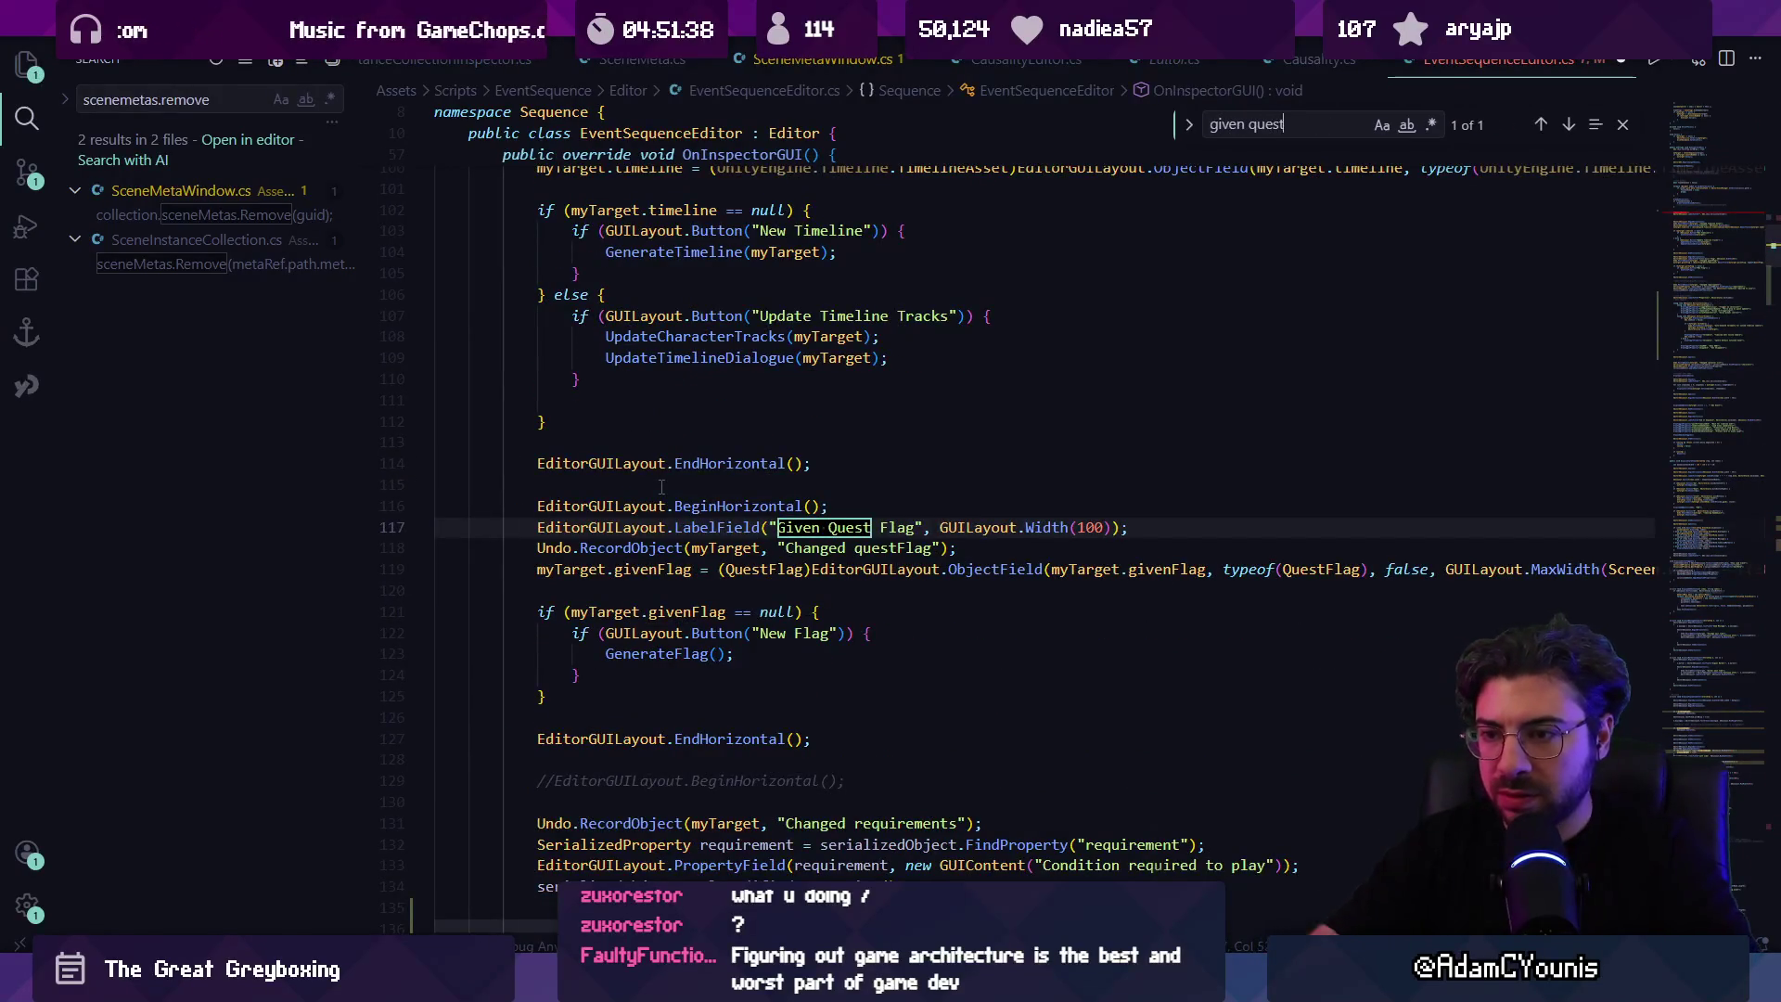
{"action": "key", "text": "Escape"}
{"action": "left_click", "coordinate": [728, 696]}
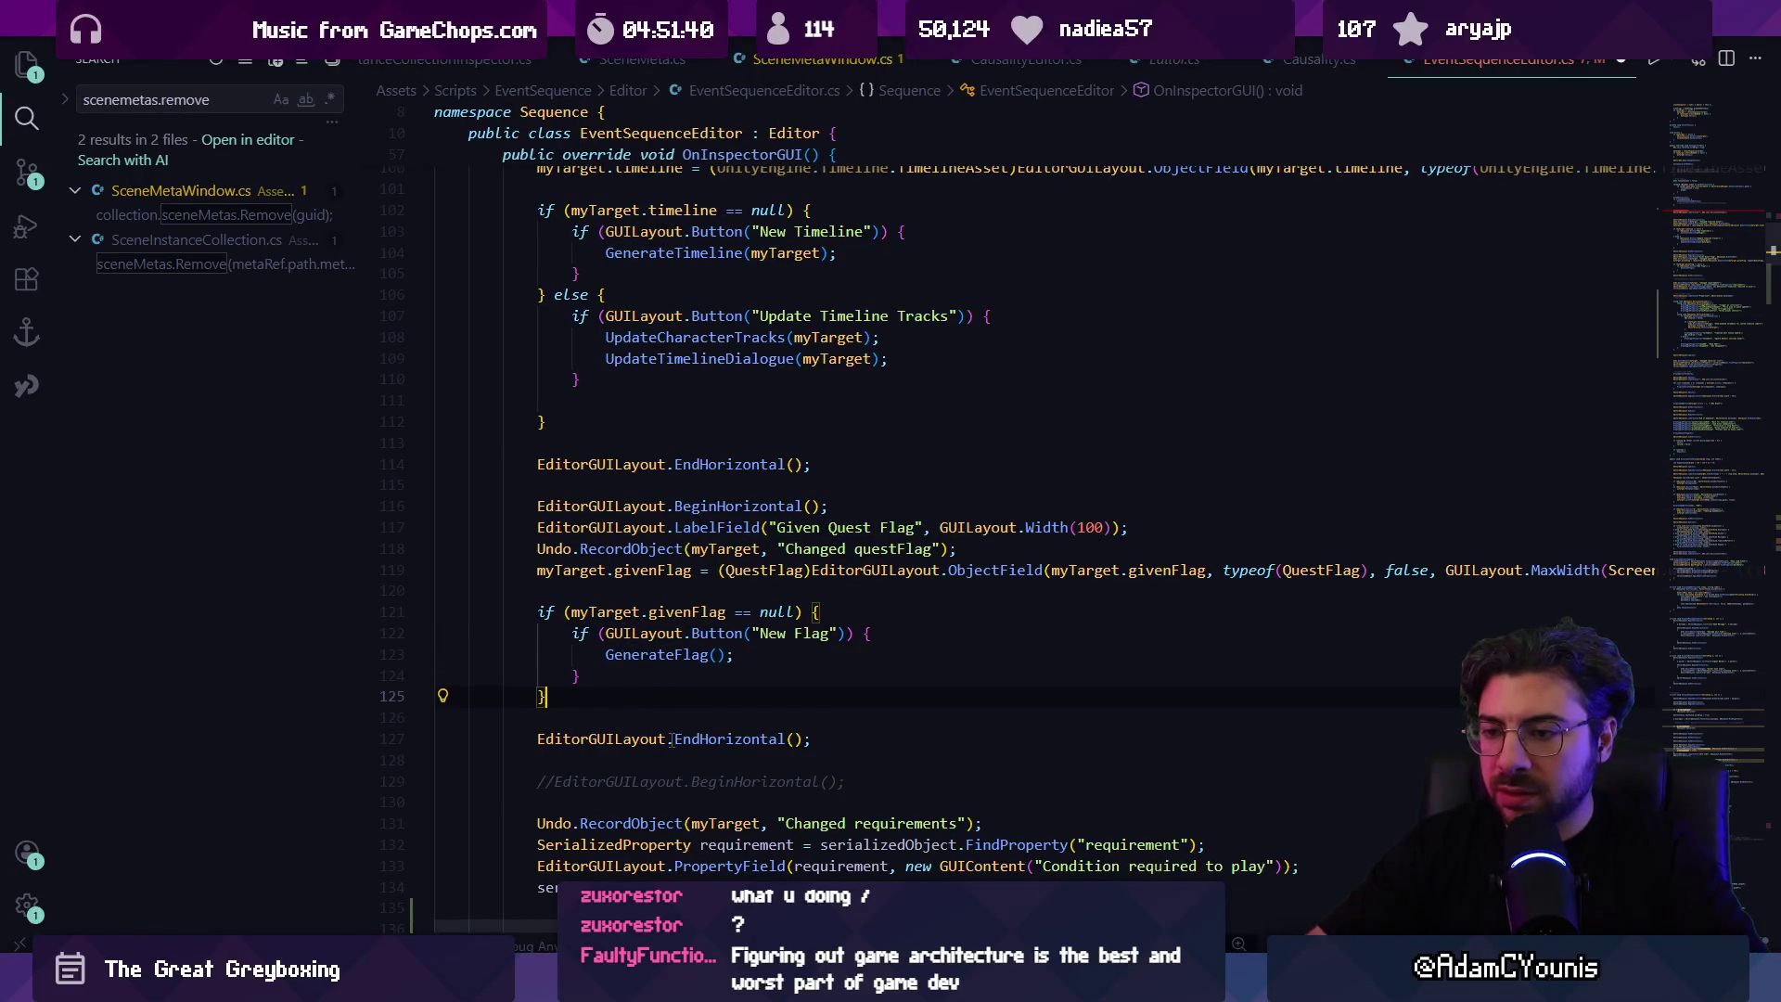
{"action": "key", "text": "Down"}
{"action": "key", "text": "Down"}
{"action": "key", "text": "Down"}
{"action": "key", "text": "Return"}
{"action": "key", "text": "Return"}
{"action": "key", "text": "ctrl+v"}
{"action": "key", "text": "ctrl+s"}
{"action": "key", "text": "alt+Tab"}
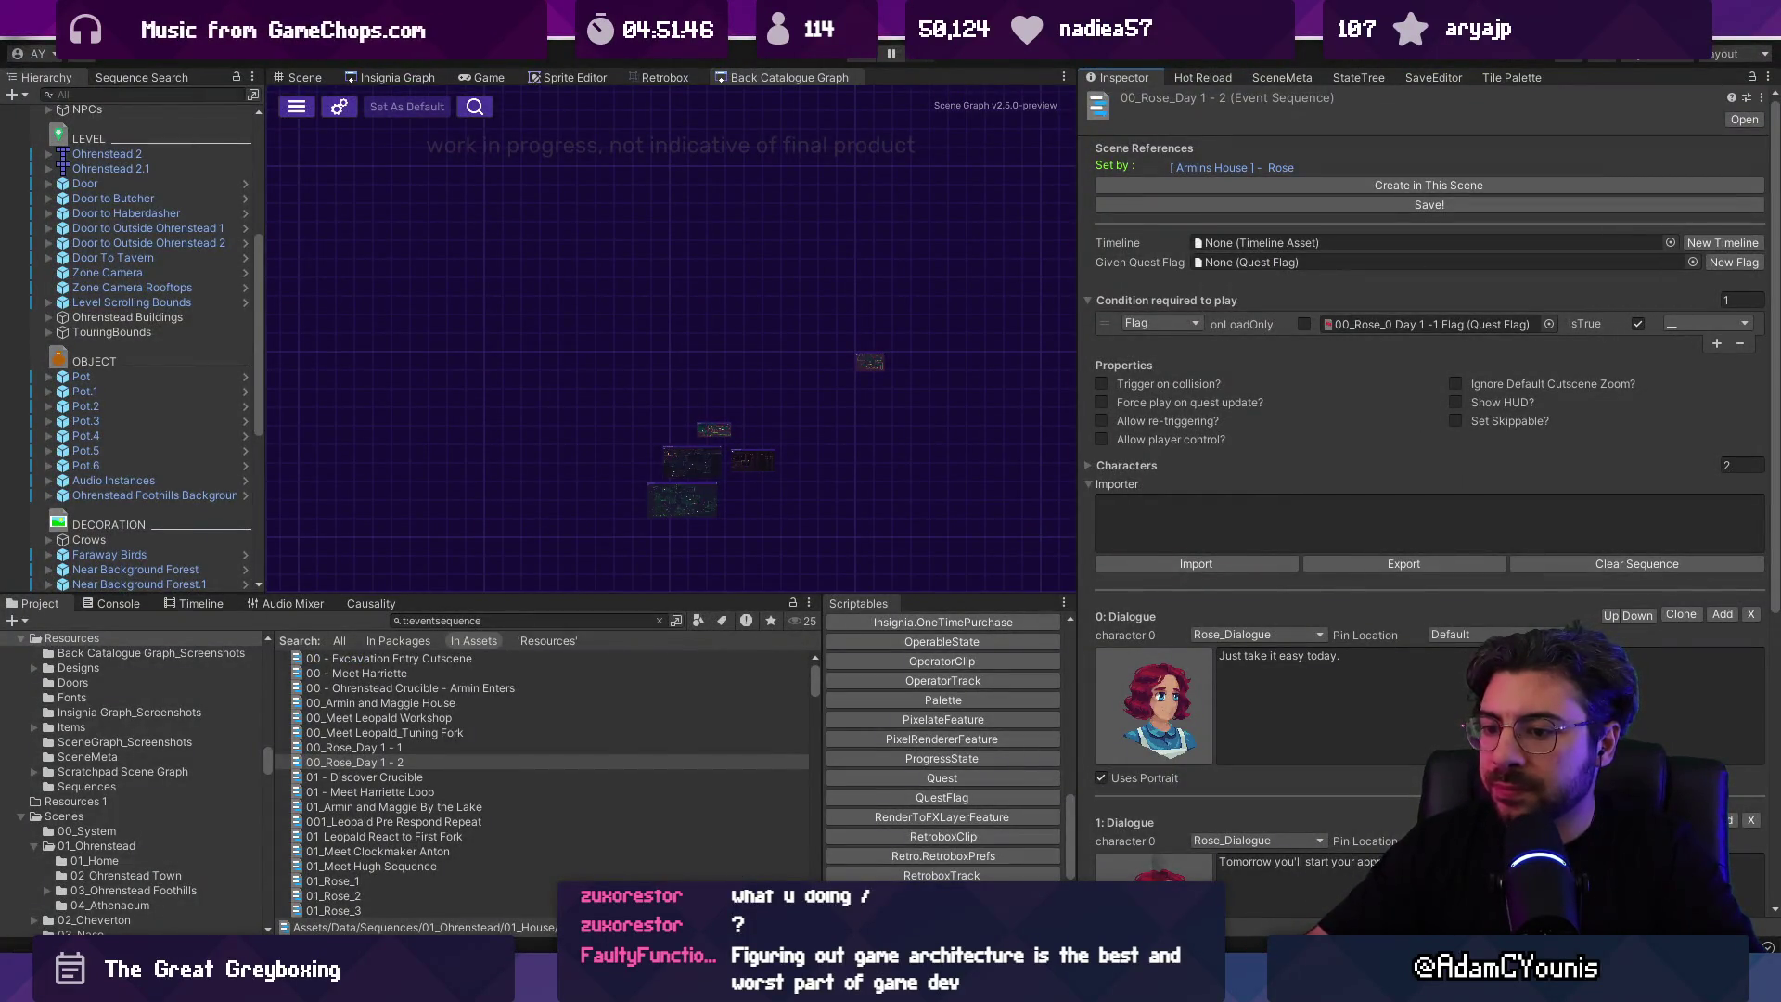
Step: Remove the misplaced DrawSaveButton method and paste it back after ClearSequence
{"action": "key", "text": "alt+Tab"}
{"action": "key", "text": "alt+Tab"}
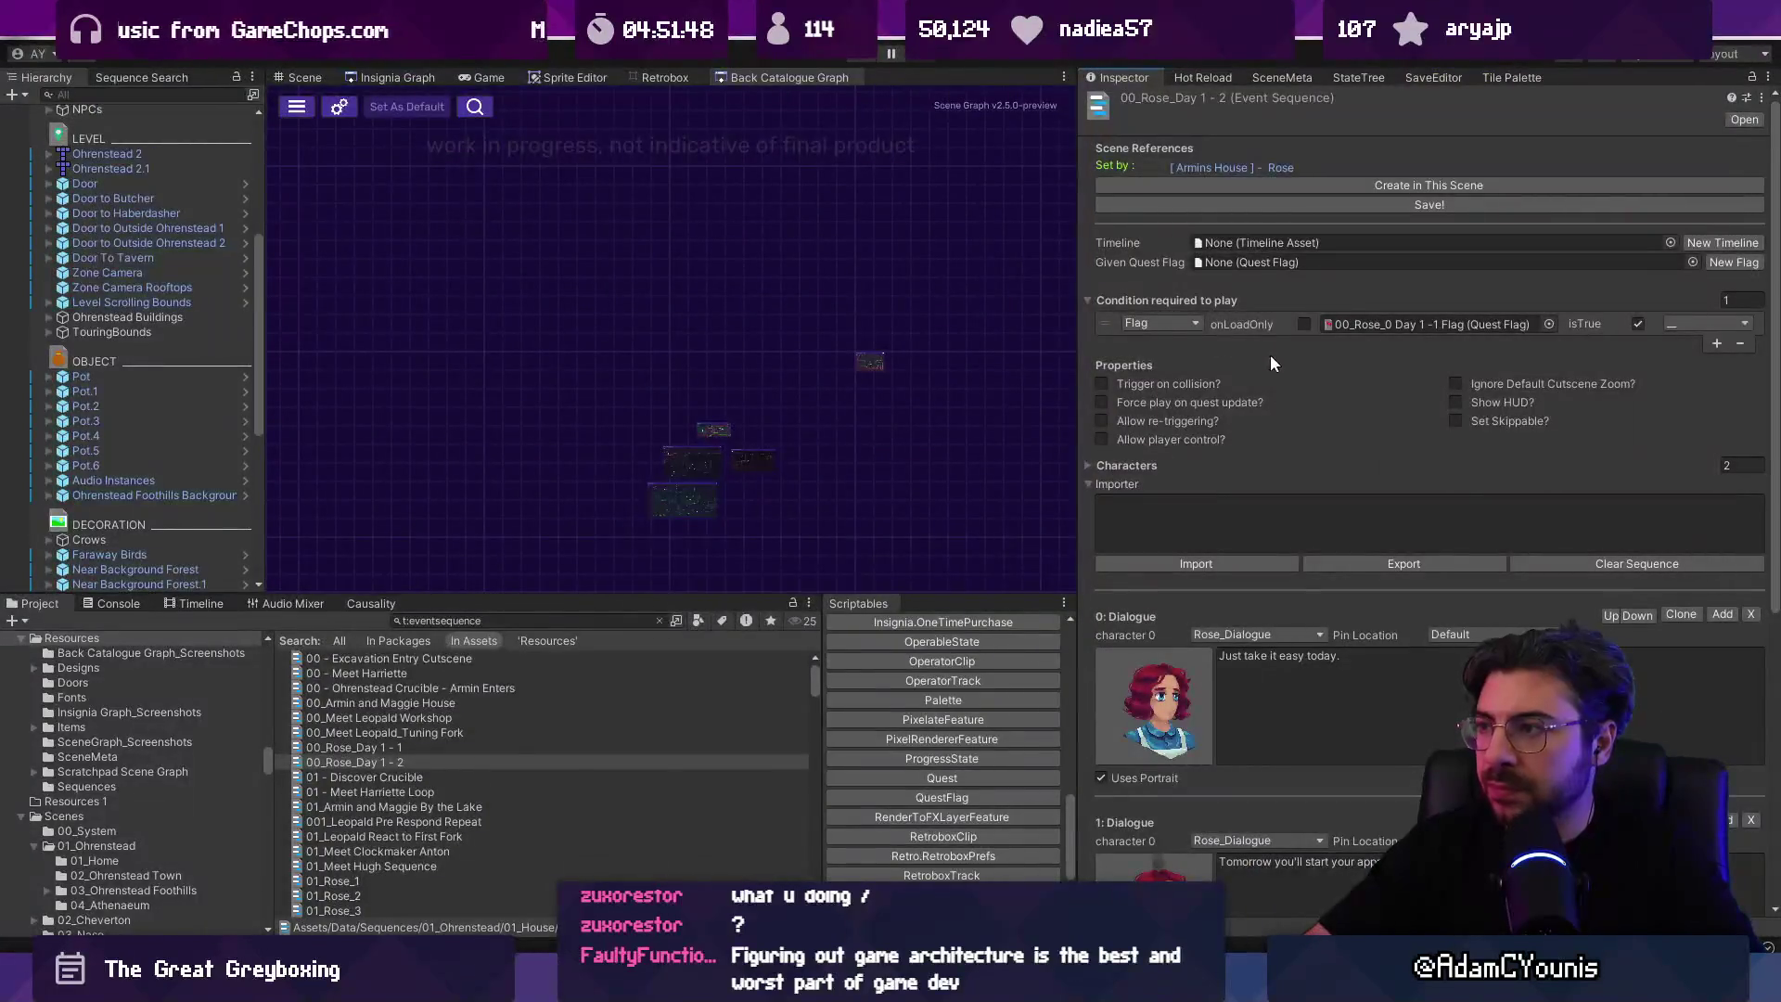
{"action": "key", "text": "alt+Tab"}
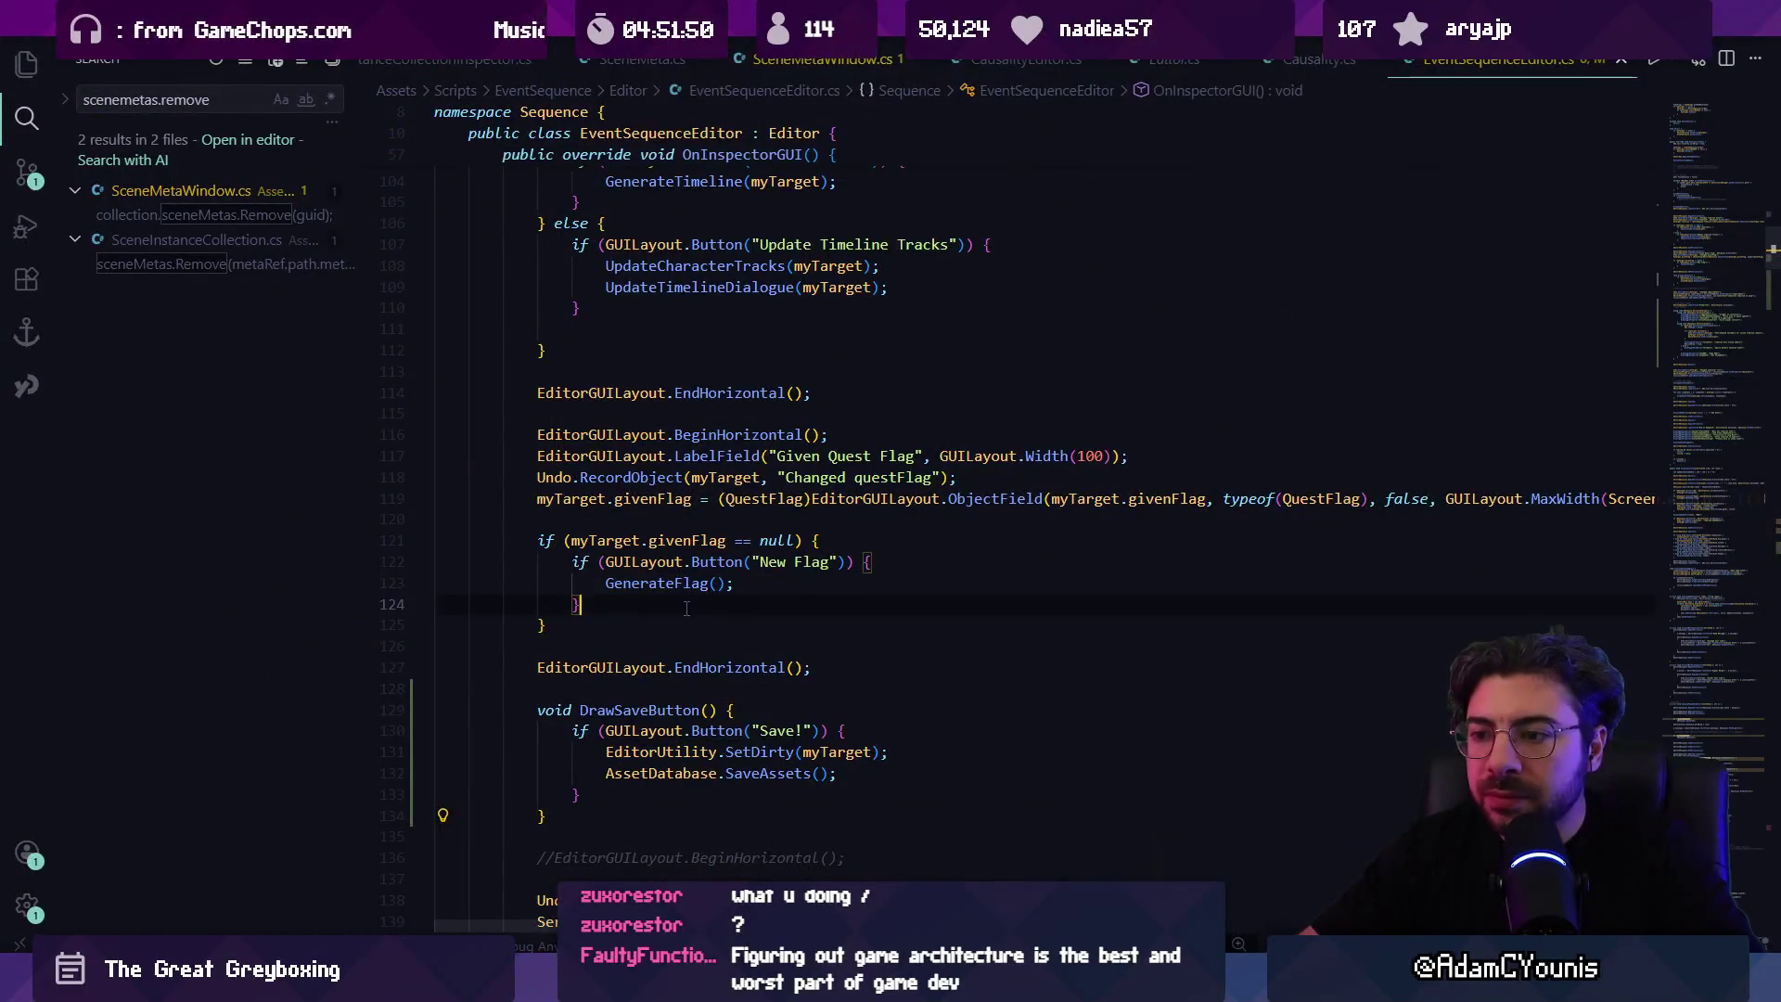
{"action": "key", "text": "ctrl+f"}
{"action": "type", "text": "save"}
{"action": "key", "text": "Return"}
{"action": "key", "text": "Escape"}
{"action": "left_click", "coordinate": [588, 668]}
{"action": "scroll", "coordinate": [588, 666], "scroll_direction": "down", "scroll_amount": 2}
{"action": "scroll", "coordinate": [566, 612], "scroll_direction": "down", "scroll_amount": 2}
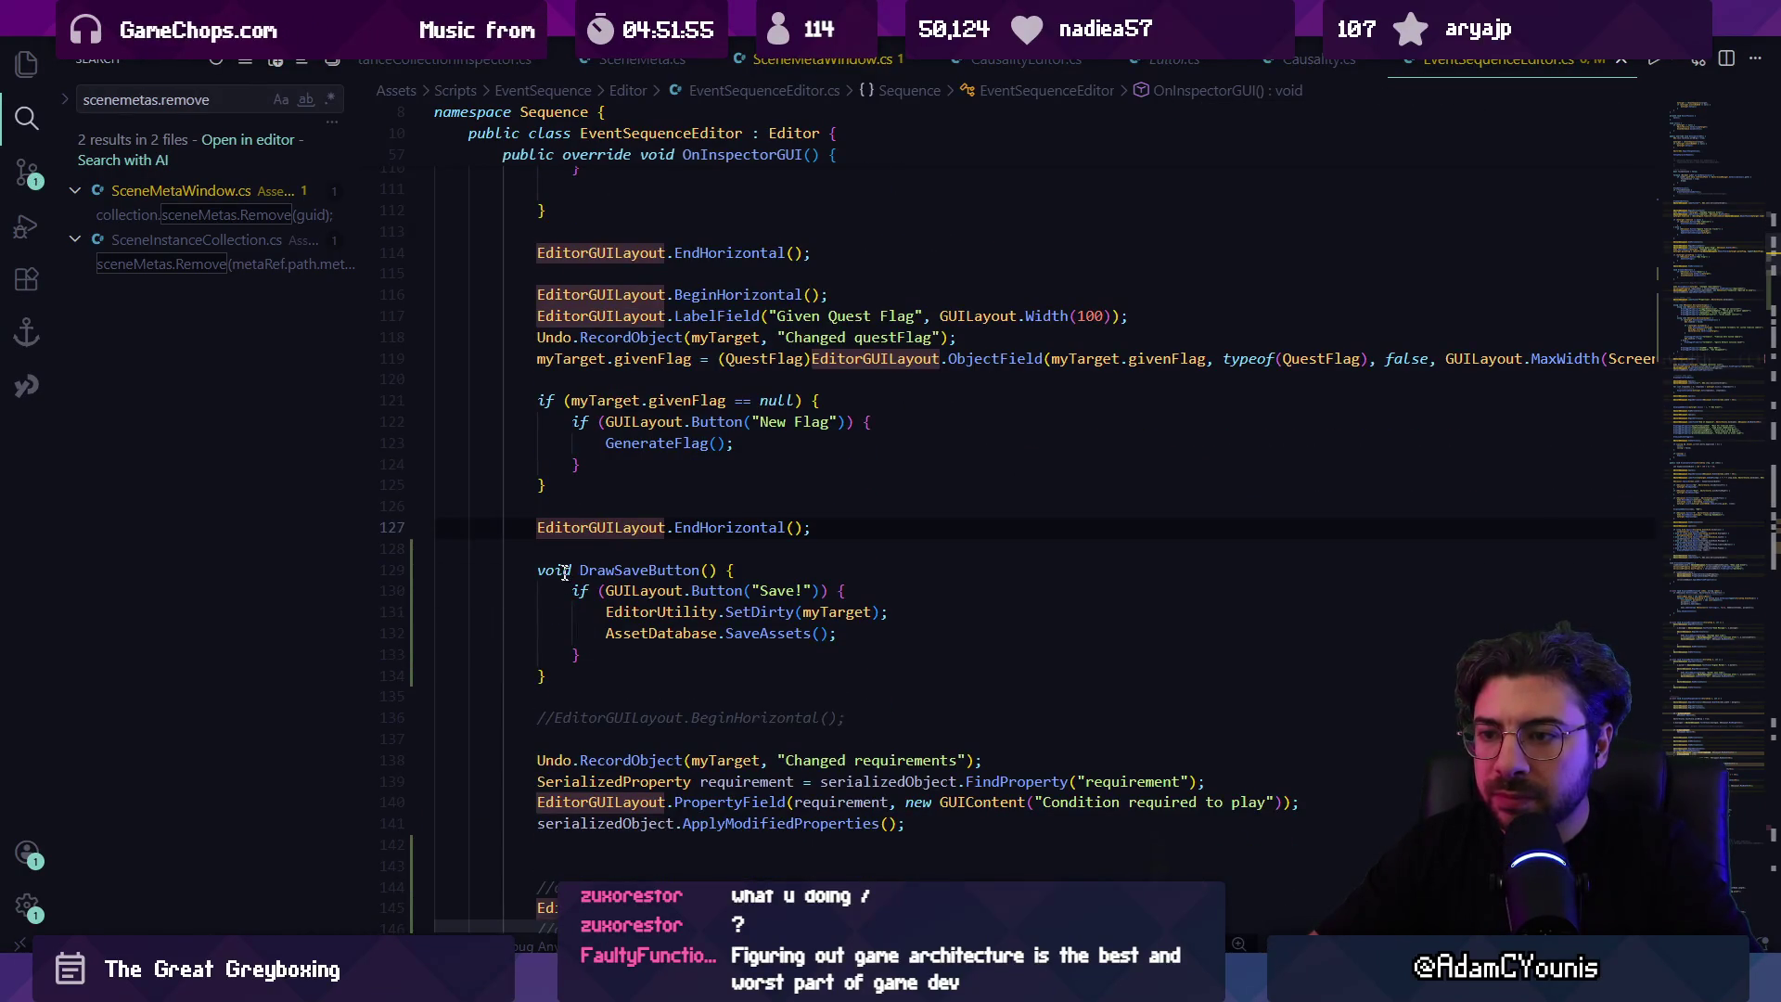
{"action": "left_click", "coordinate": [539, 568]}
{"action": "key", "text": "shift+Down"}
{"action": "key", "text": "shift+Down"}
{"action": "key", "text": "shift+Down"}
{"action": "key", "text": "ctrl+c"}
{"action": "key", "text": "Delete"}
{"action": "key", "text": "ctrl+alt+minus"}
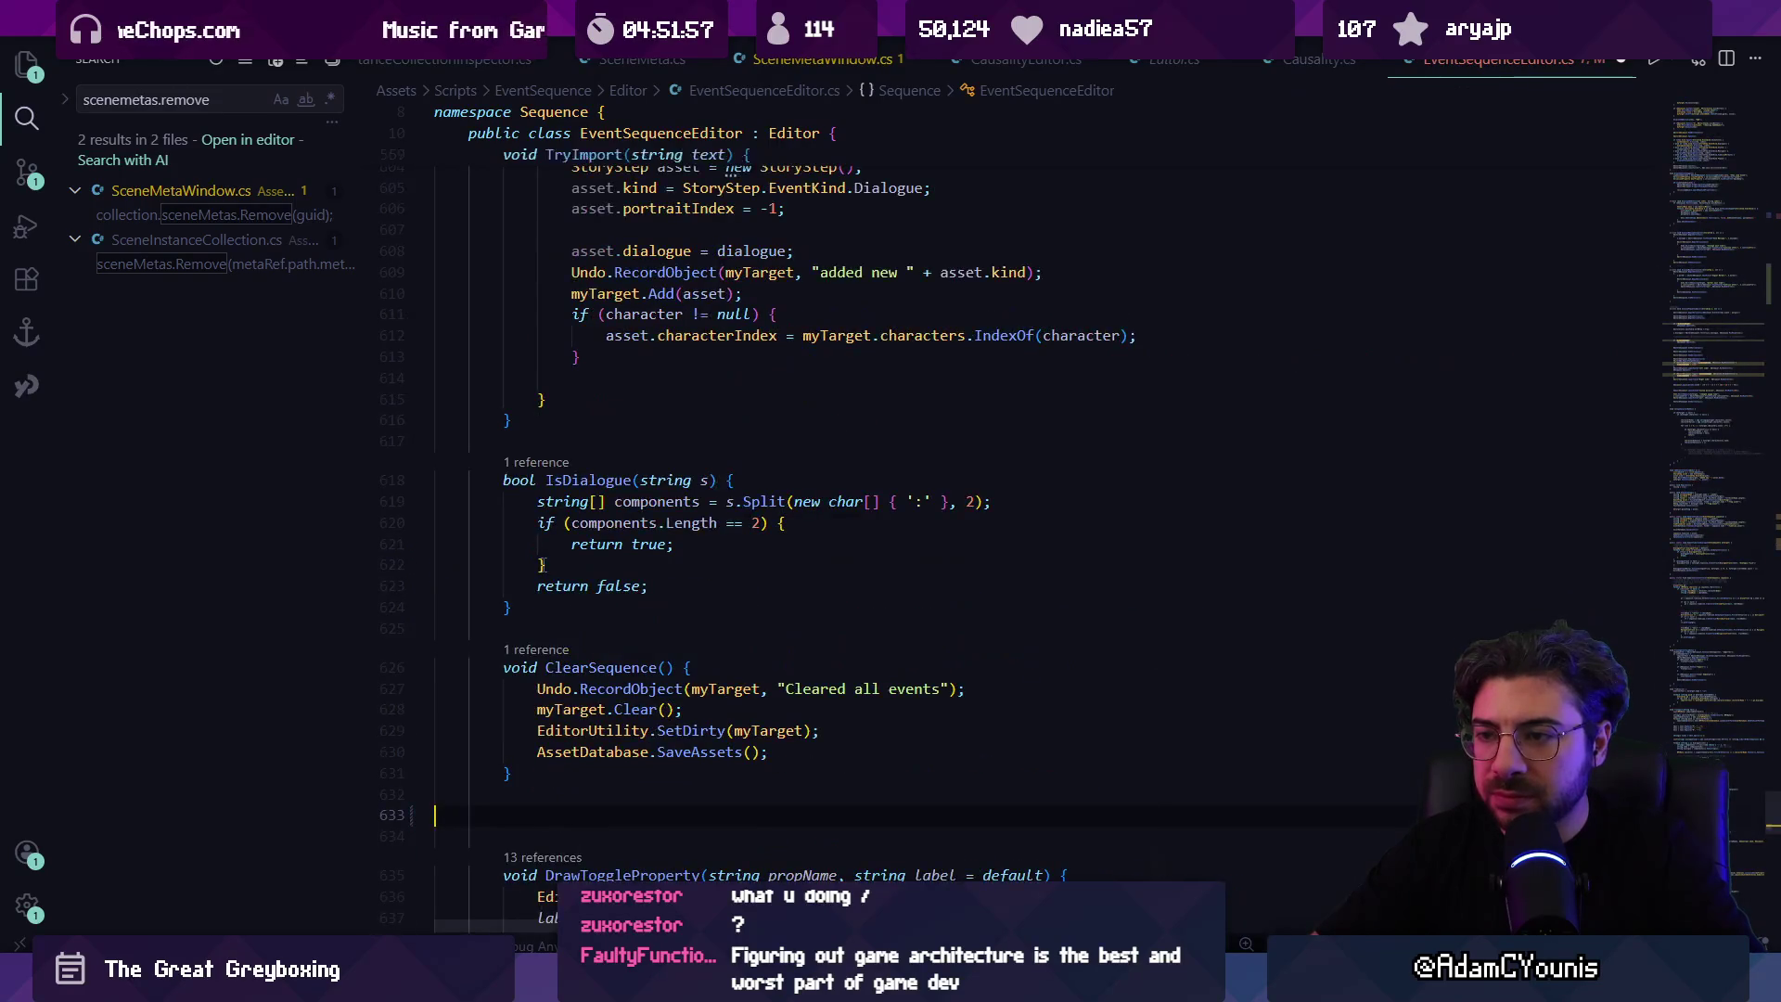
{"action": "key", "text": "ctrl+v"}
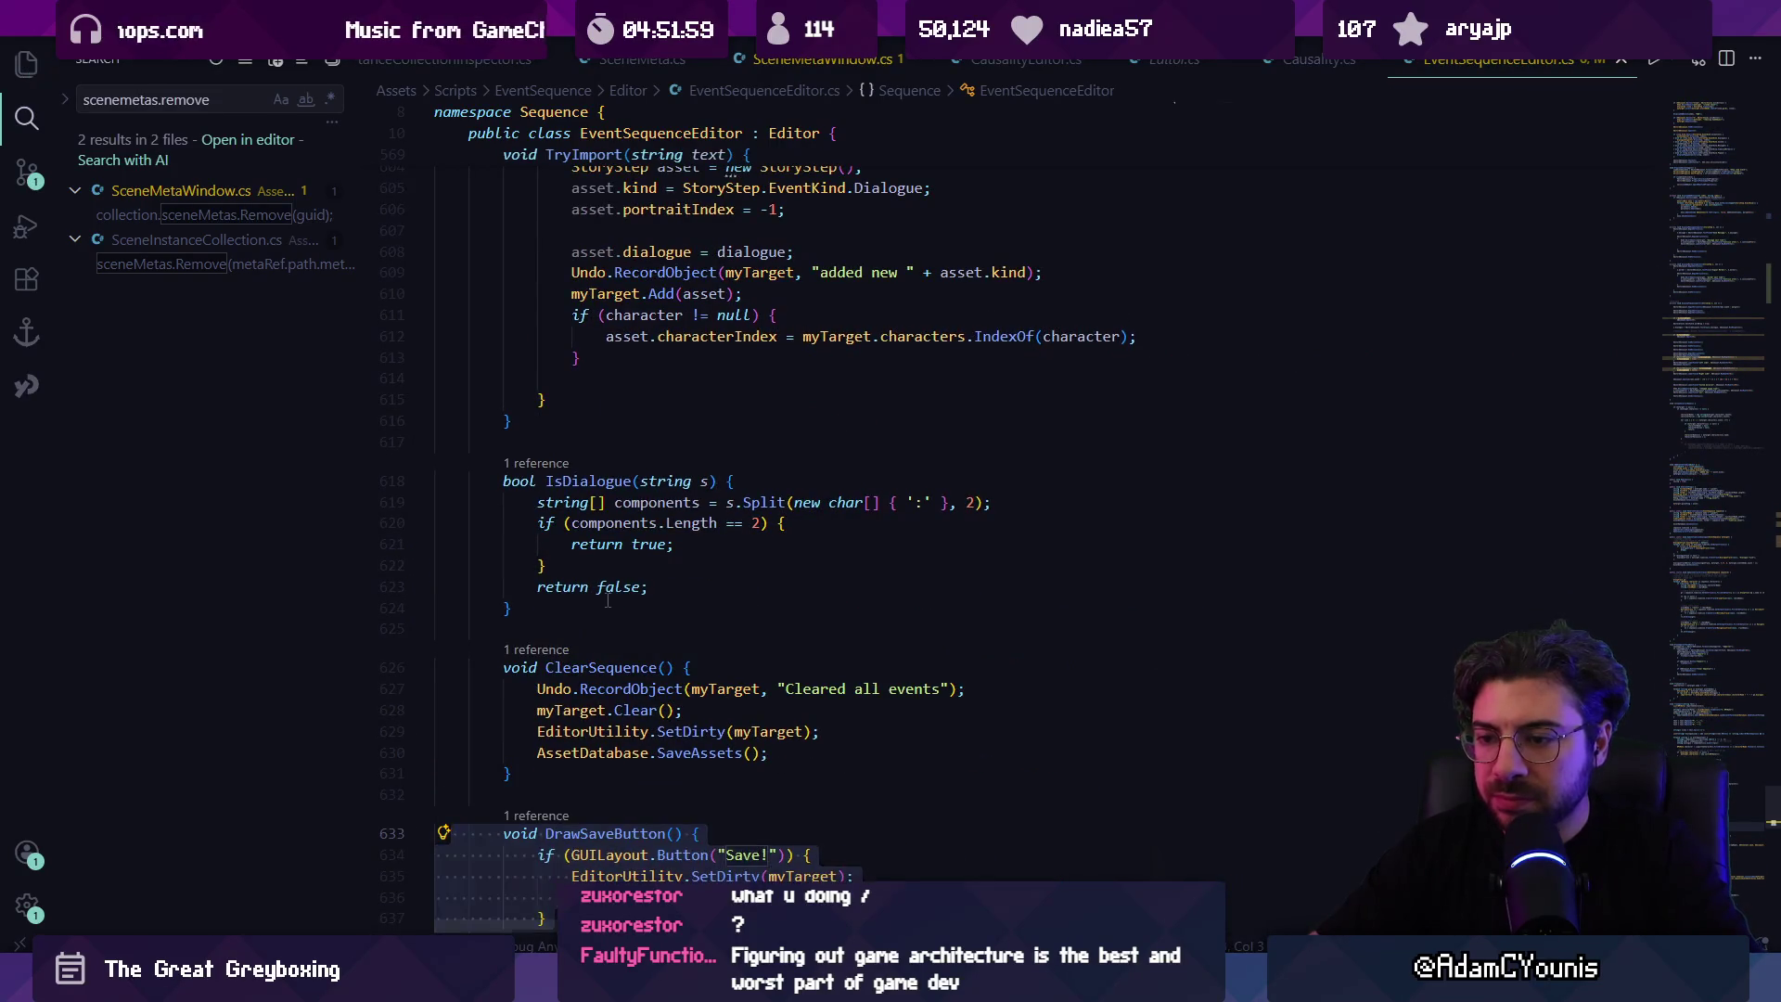
Step: Cut the DrawSaveButton() call line and remove the blank lines left above it
{"action": "key", "text": "ctrl+f"}
{"action": "type", "text": "drawsave"}
{"action": "key", "text": "shift+Return"}
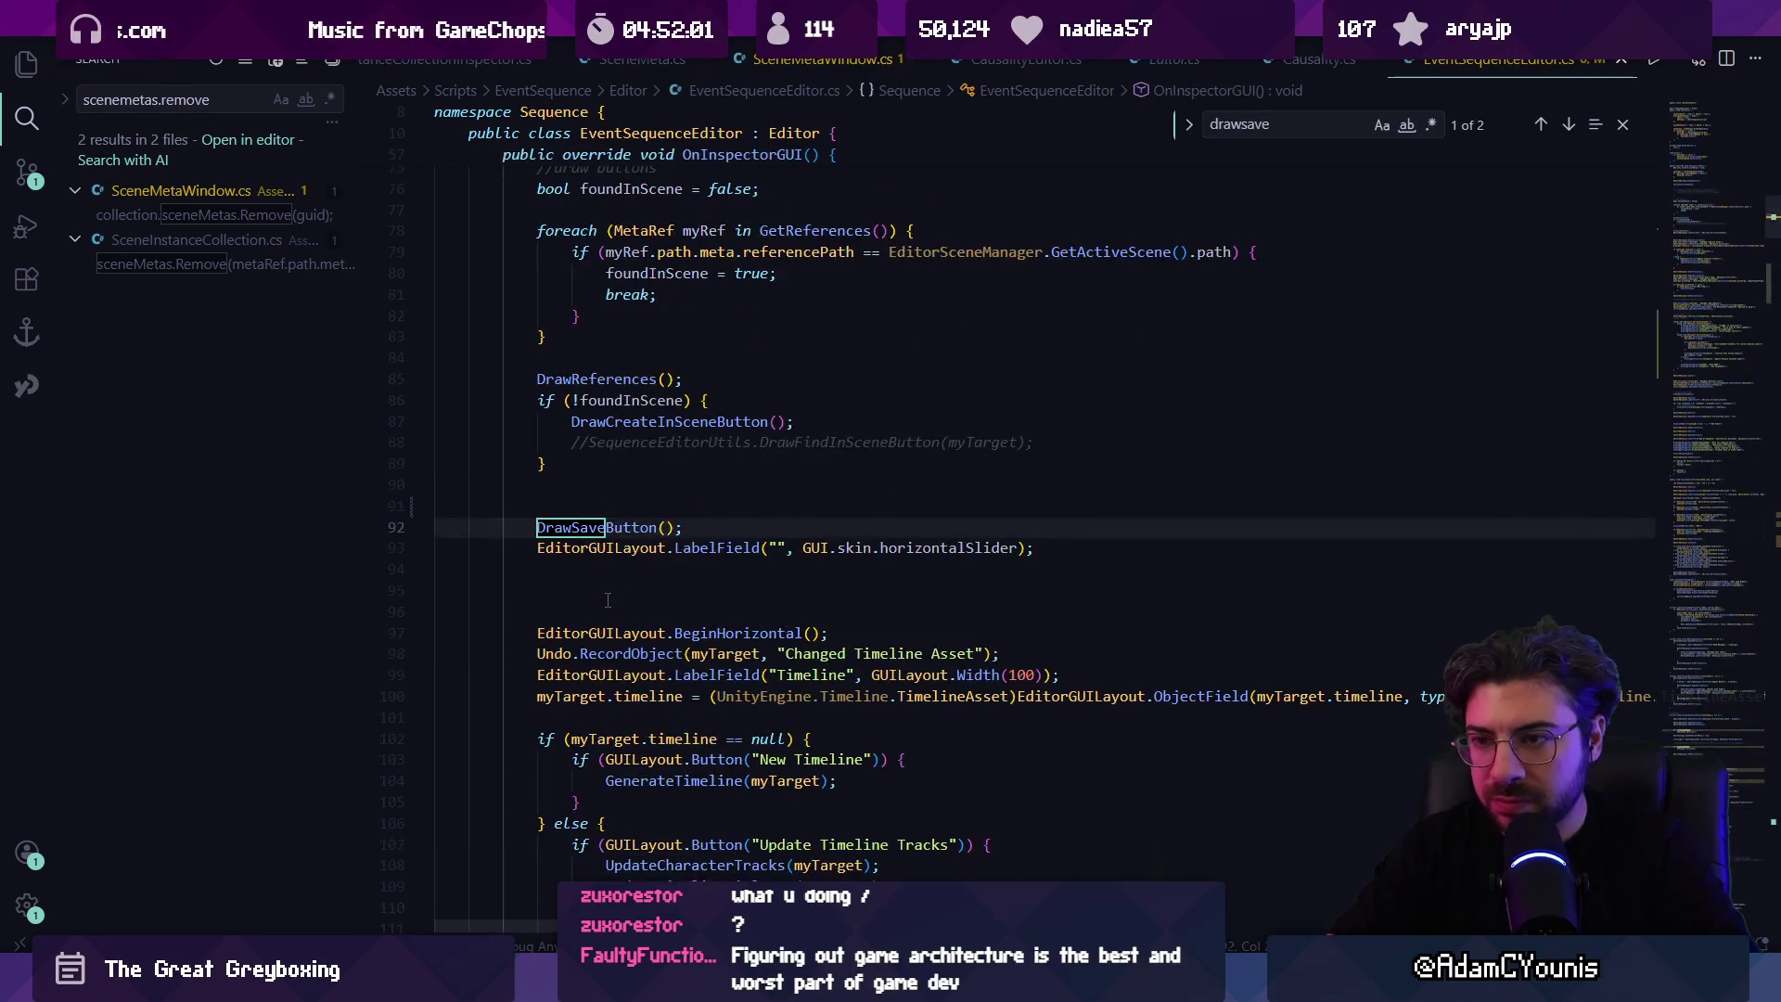
{"action": "key", "text": "Escape"}
{"action": "key", "text": "Home"}
{"action": "key", "text": "Home"}
{"action": "key", "text": "Down"}
{"action": "key", "text": "Up"}
{"action": "key", "text": "ctrl+x"}
{"action": "key", "text": "BackSpace"}
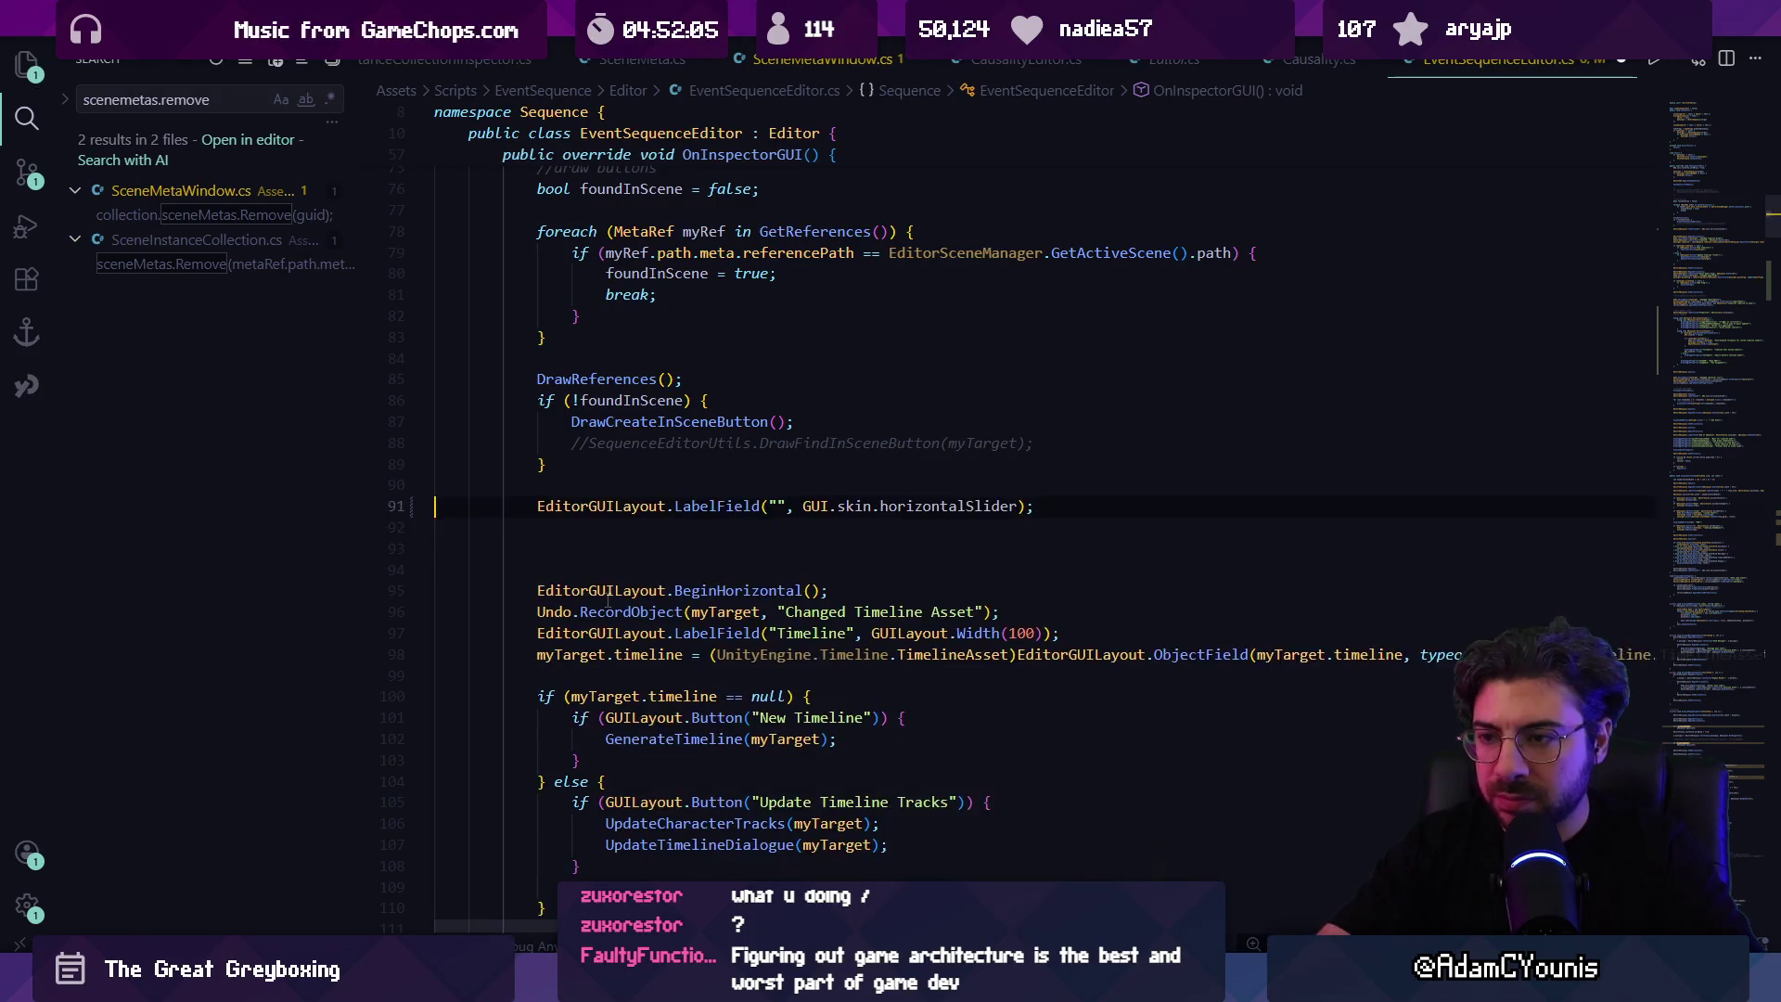
{"action": "key", "text": "BackSpace"}
Step: Paste the DrawSaveButton() call directly after the Given Quest Flag block and check Unity
{"action": "key", "text": "ctrl+f"}
{"action": "type", "text": "drawsave"}
{"action": "key", "text": "BackSpace"}
{"action": "key", "text": "BackSpace"}
{"action": "key", "text": "BackSpace"}
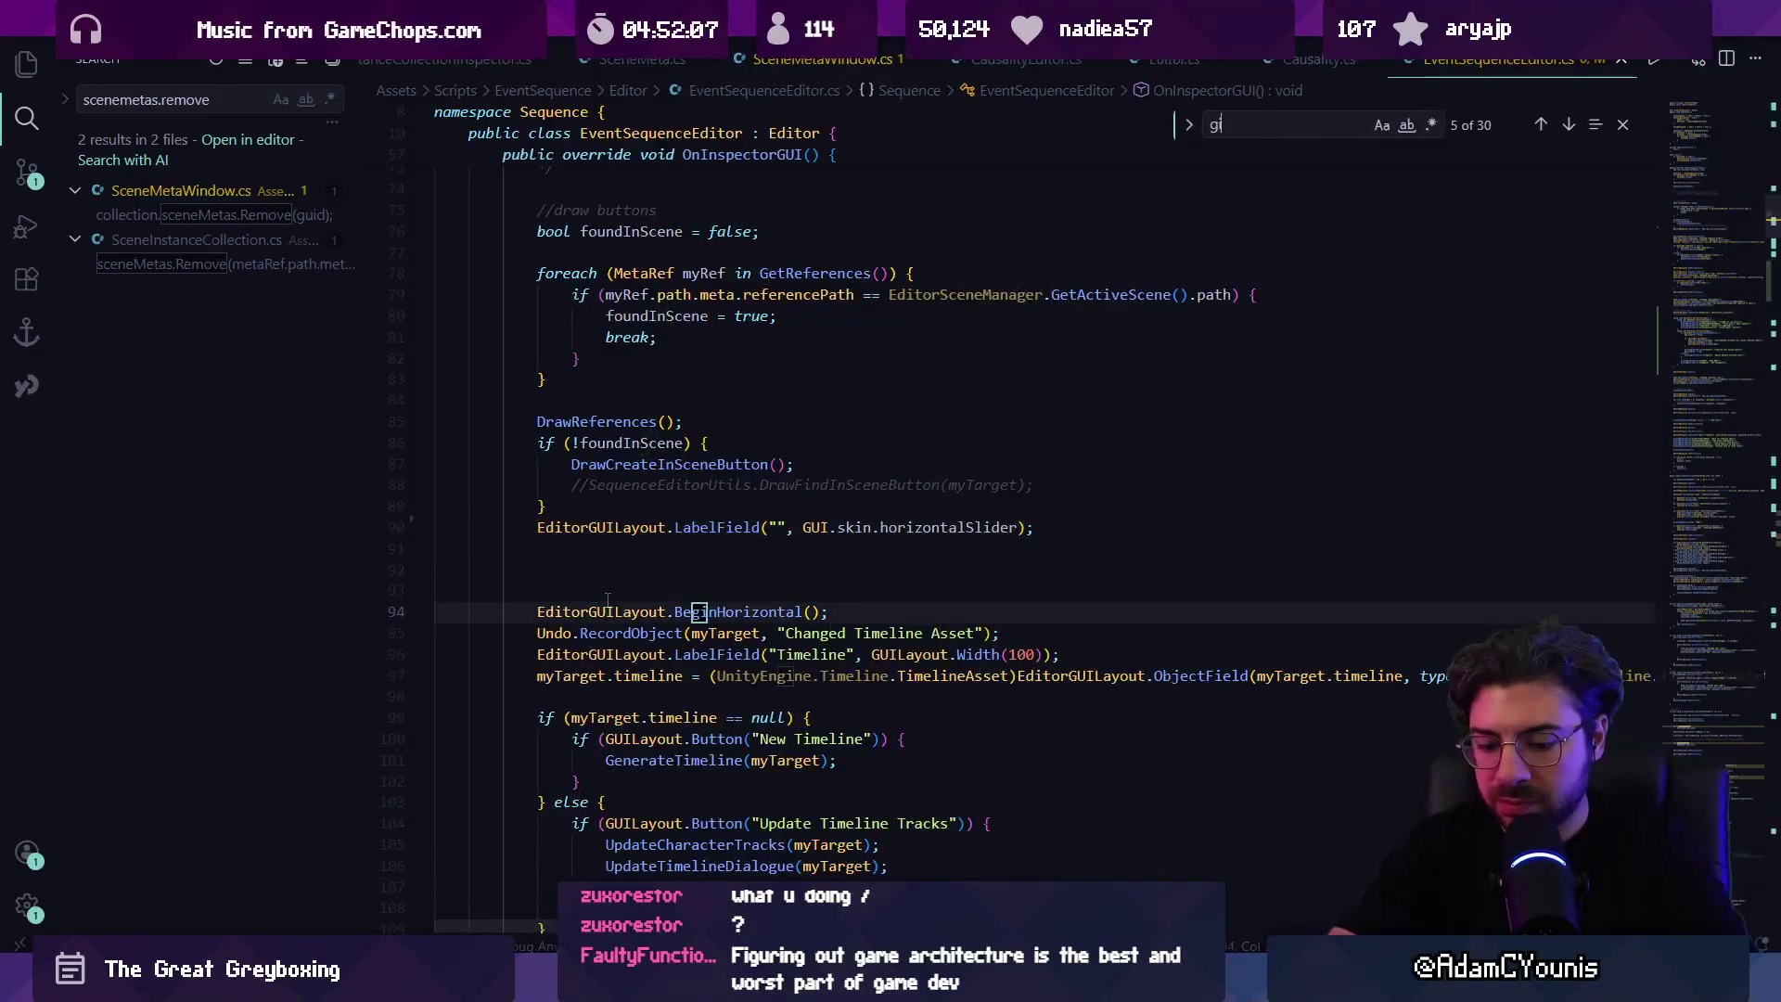
{"action": "type", "text": "given ques"}
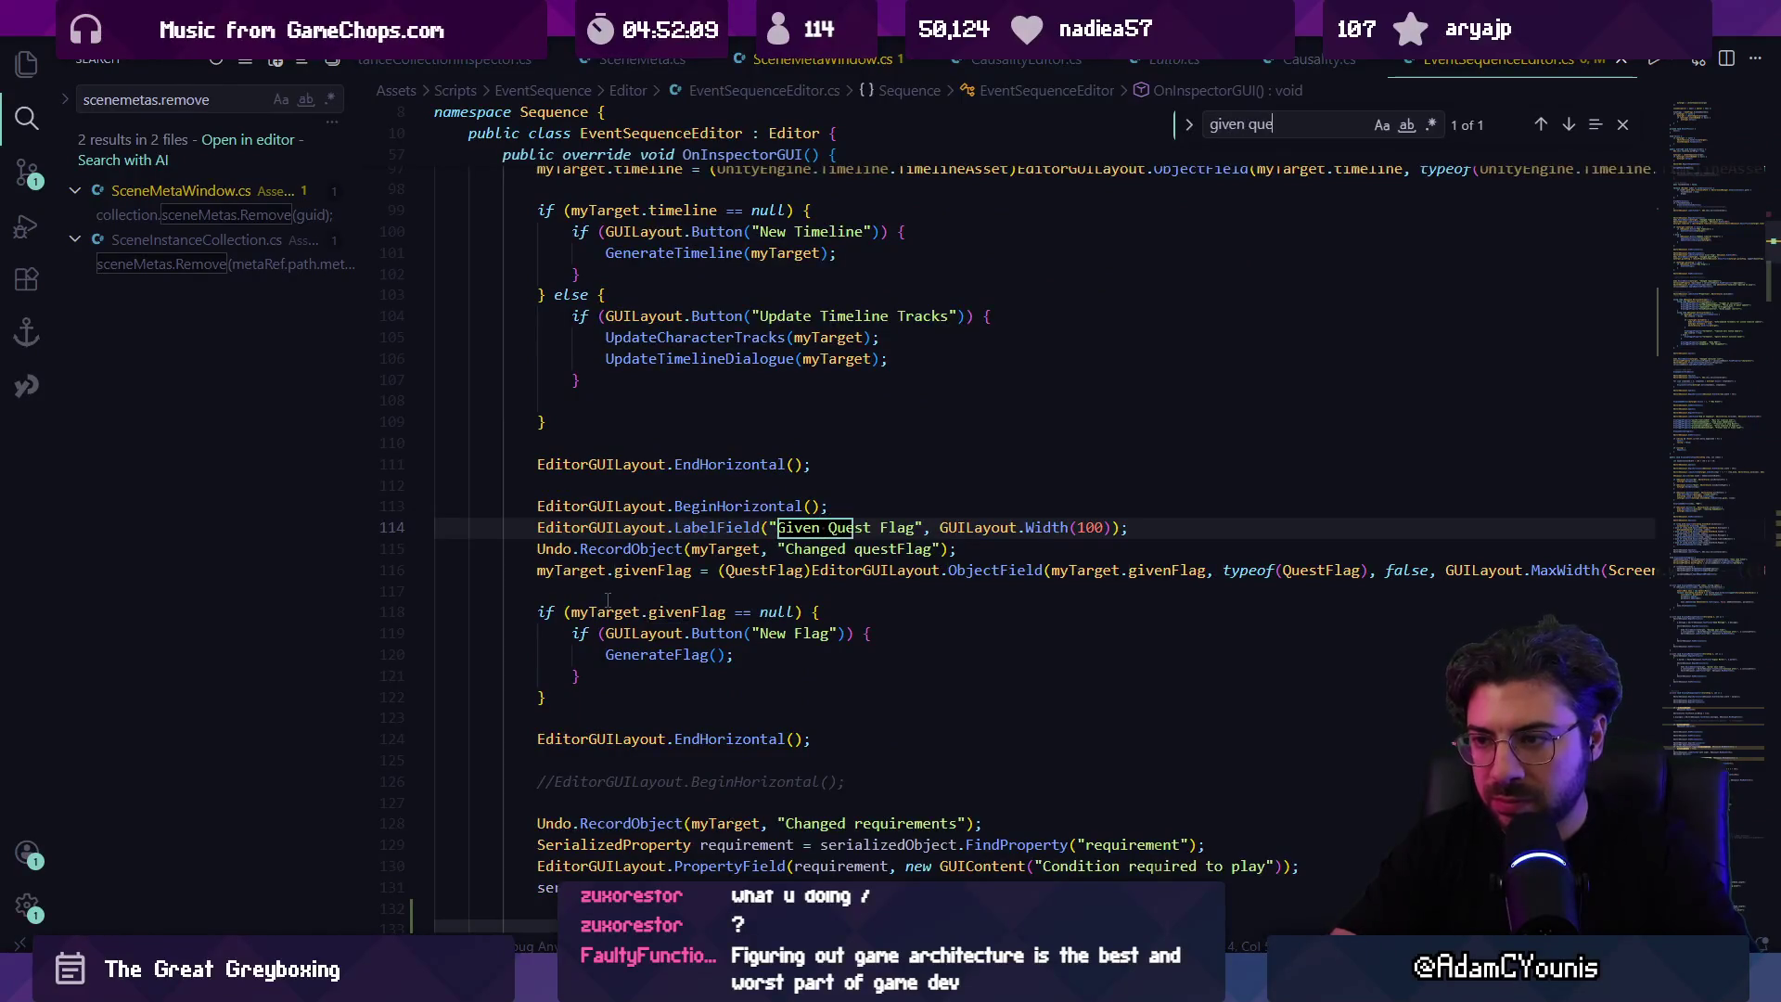
{"action": "key", "text": "Escape"}
{"action": "key", "text": "Escape"}
{"action": "key", "text": "Right"}
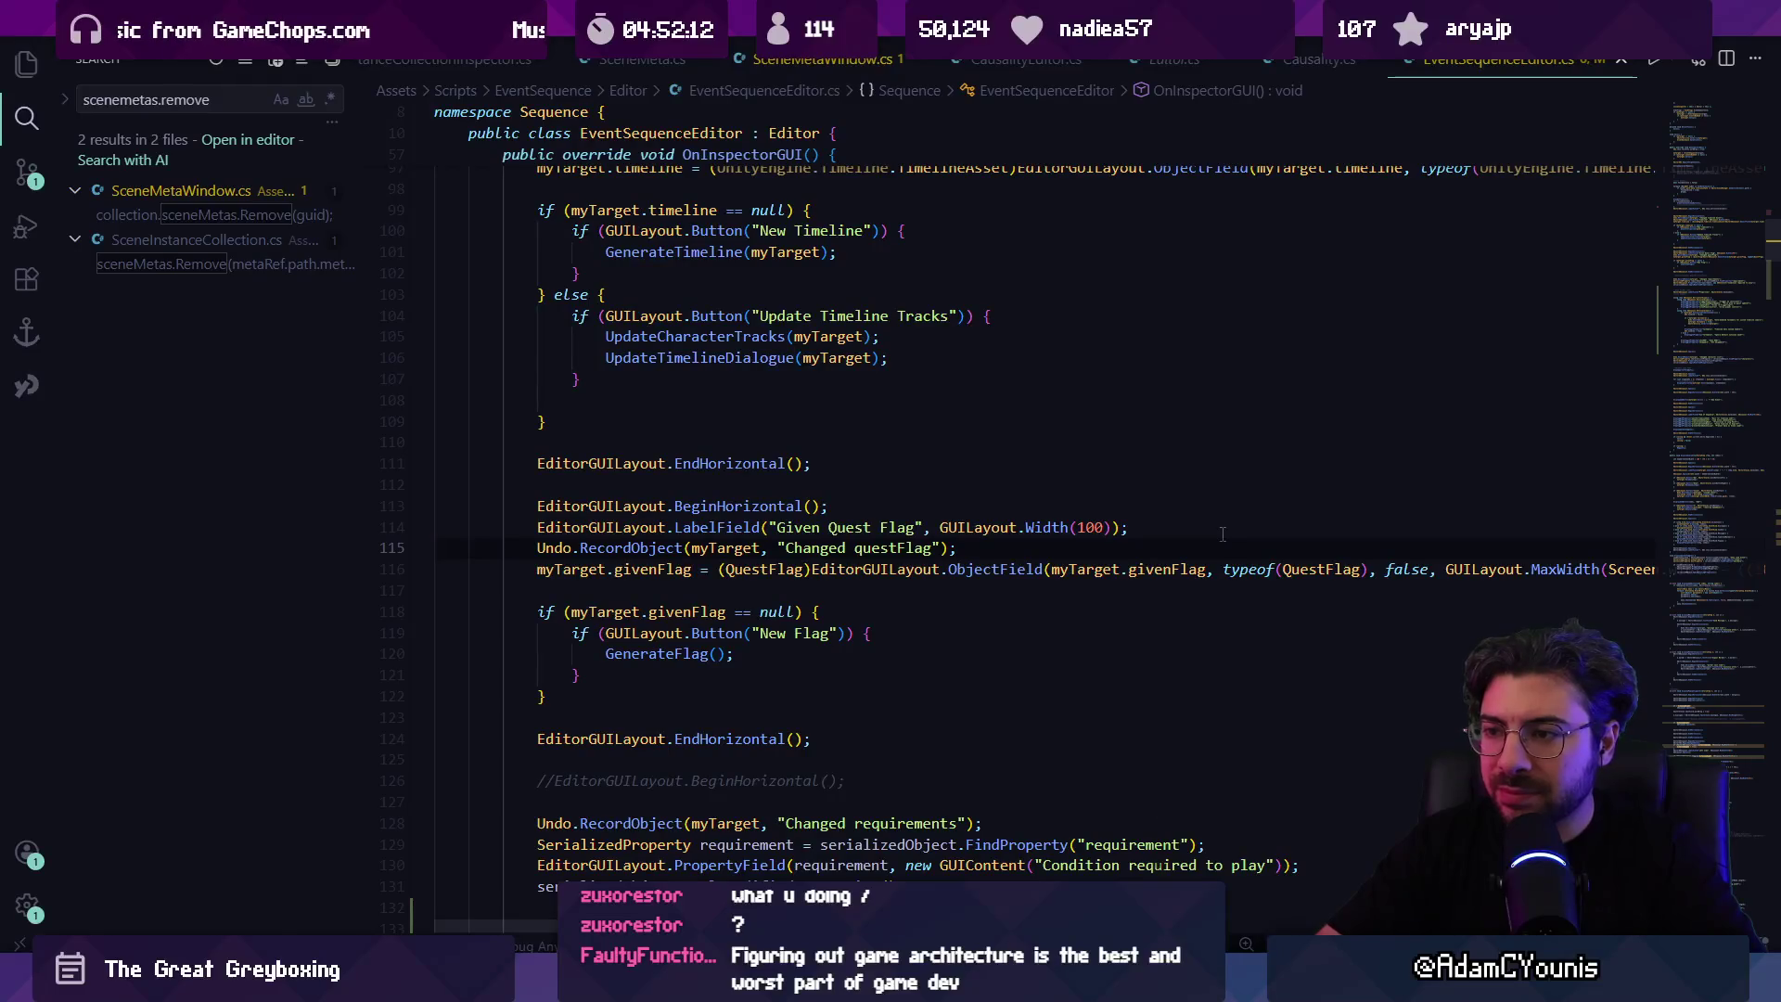
{"action": "key", "text": "Down"}
{"action": "key", "text": "Down"}
{"action": "key", "text": "Down"}
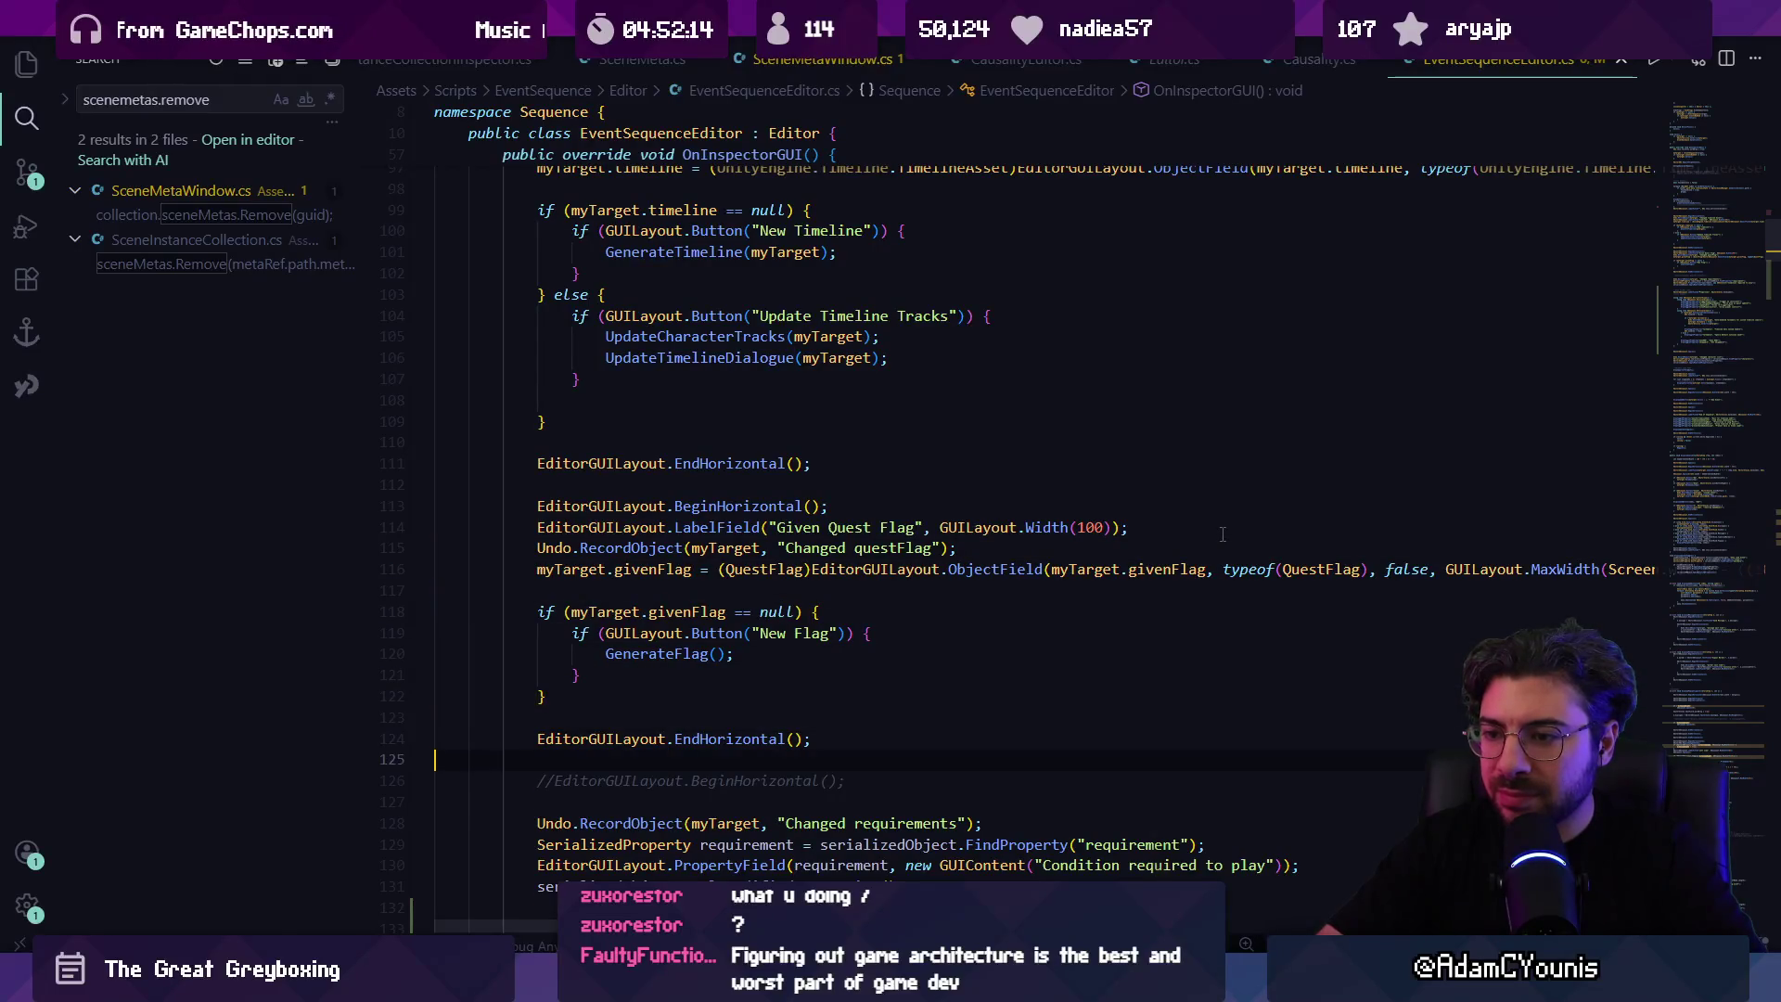
{"action": "key", "text": "ctrl+v"}
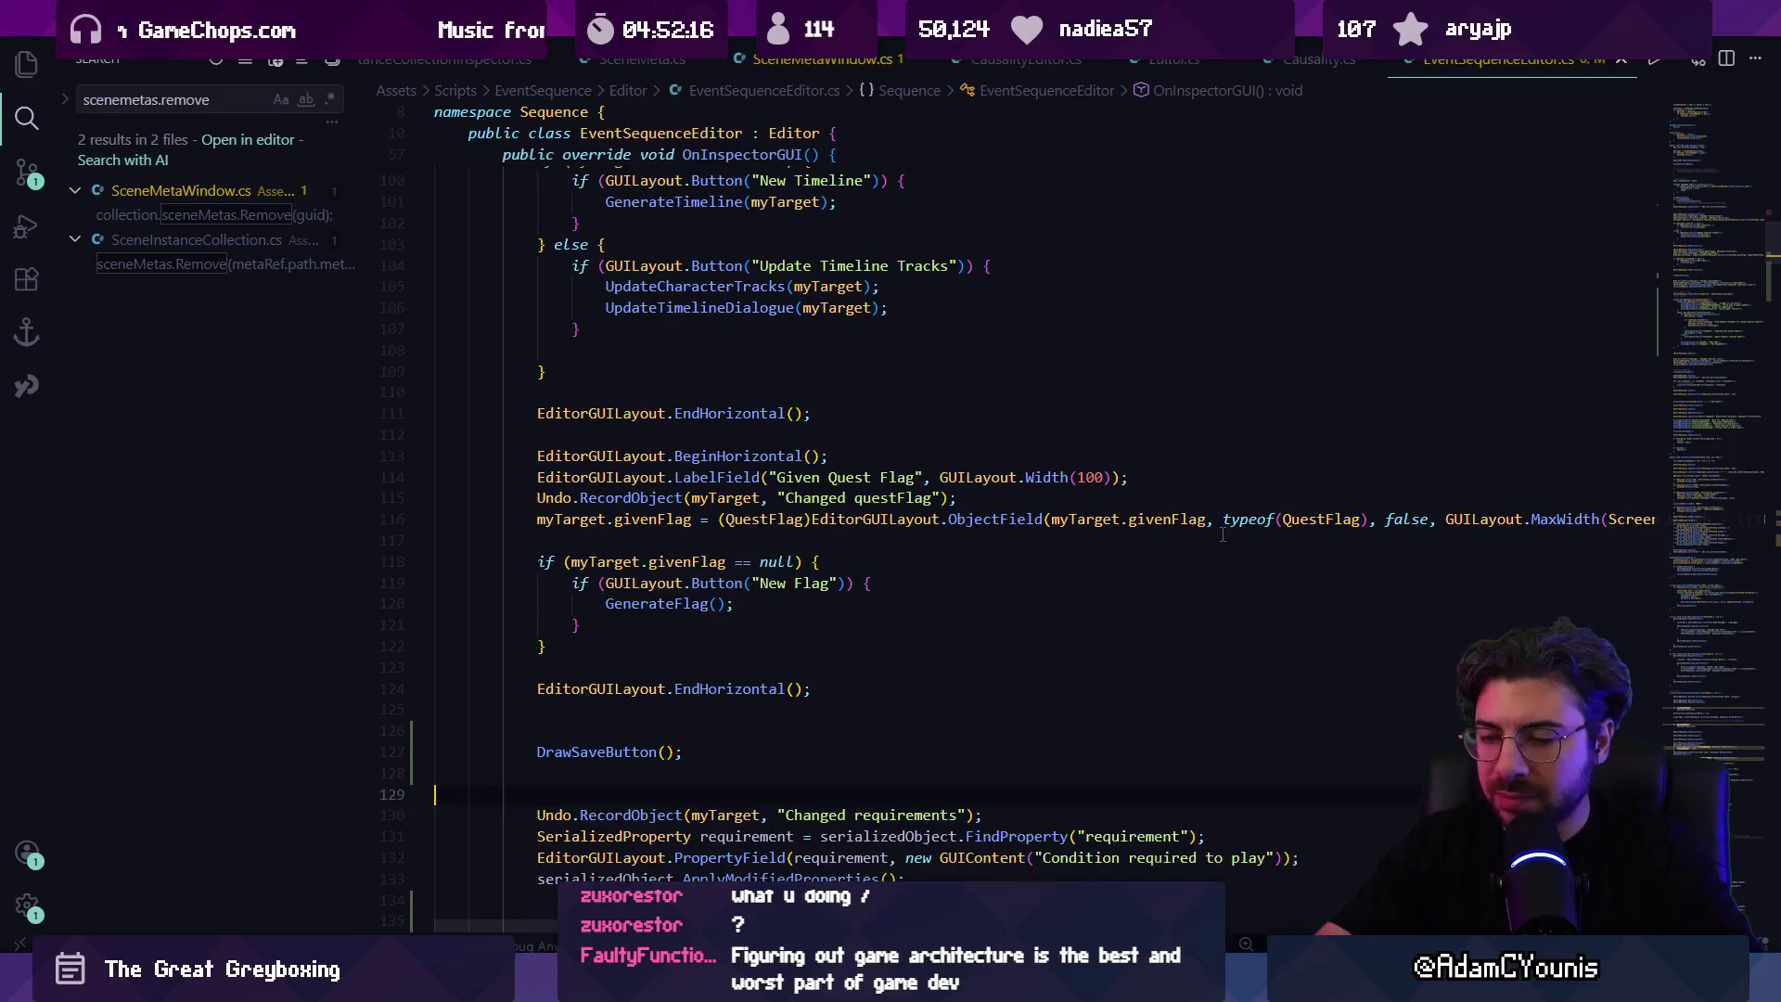
{"action": "key", "text": "BackSpace"}
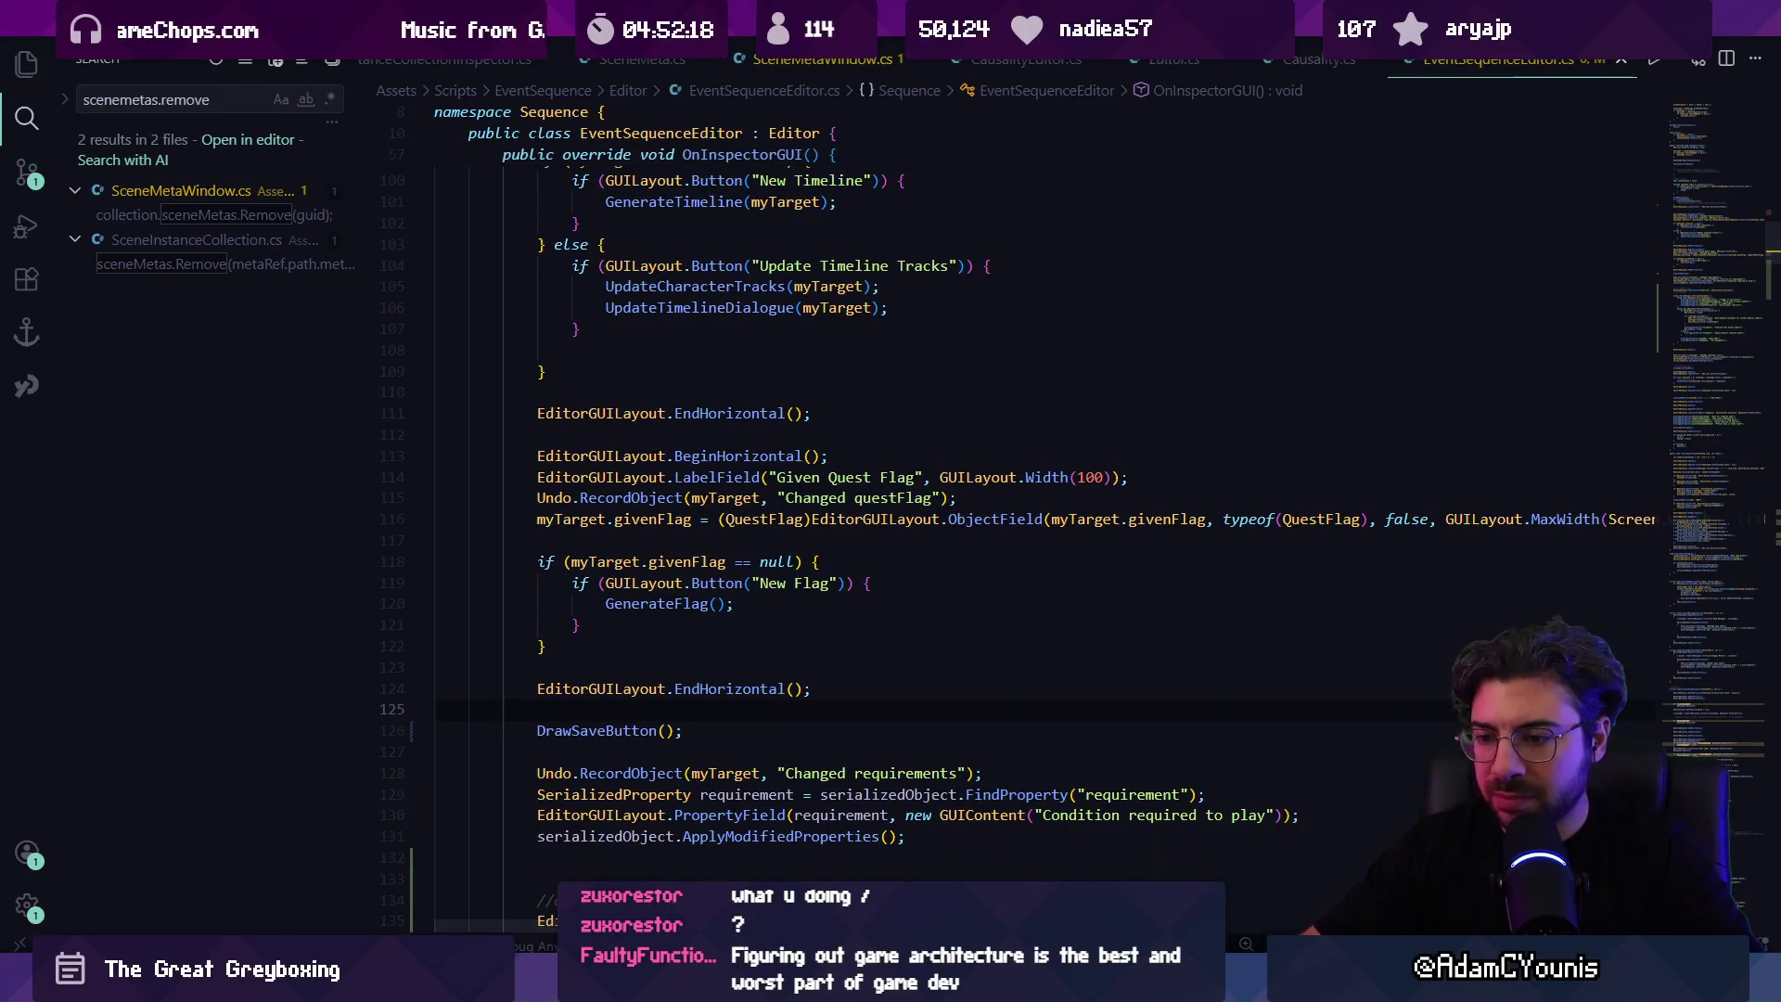
{"action": "key", "text": "alt+Tab"}
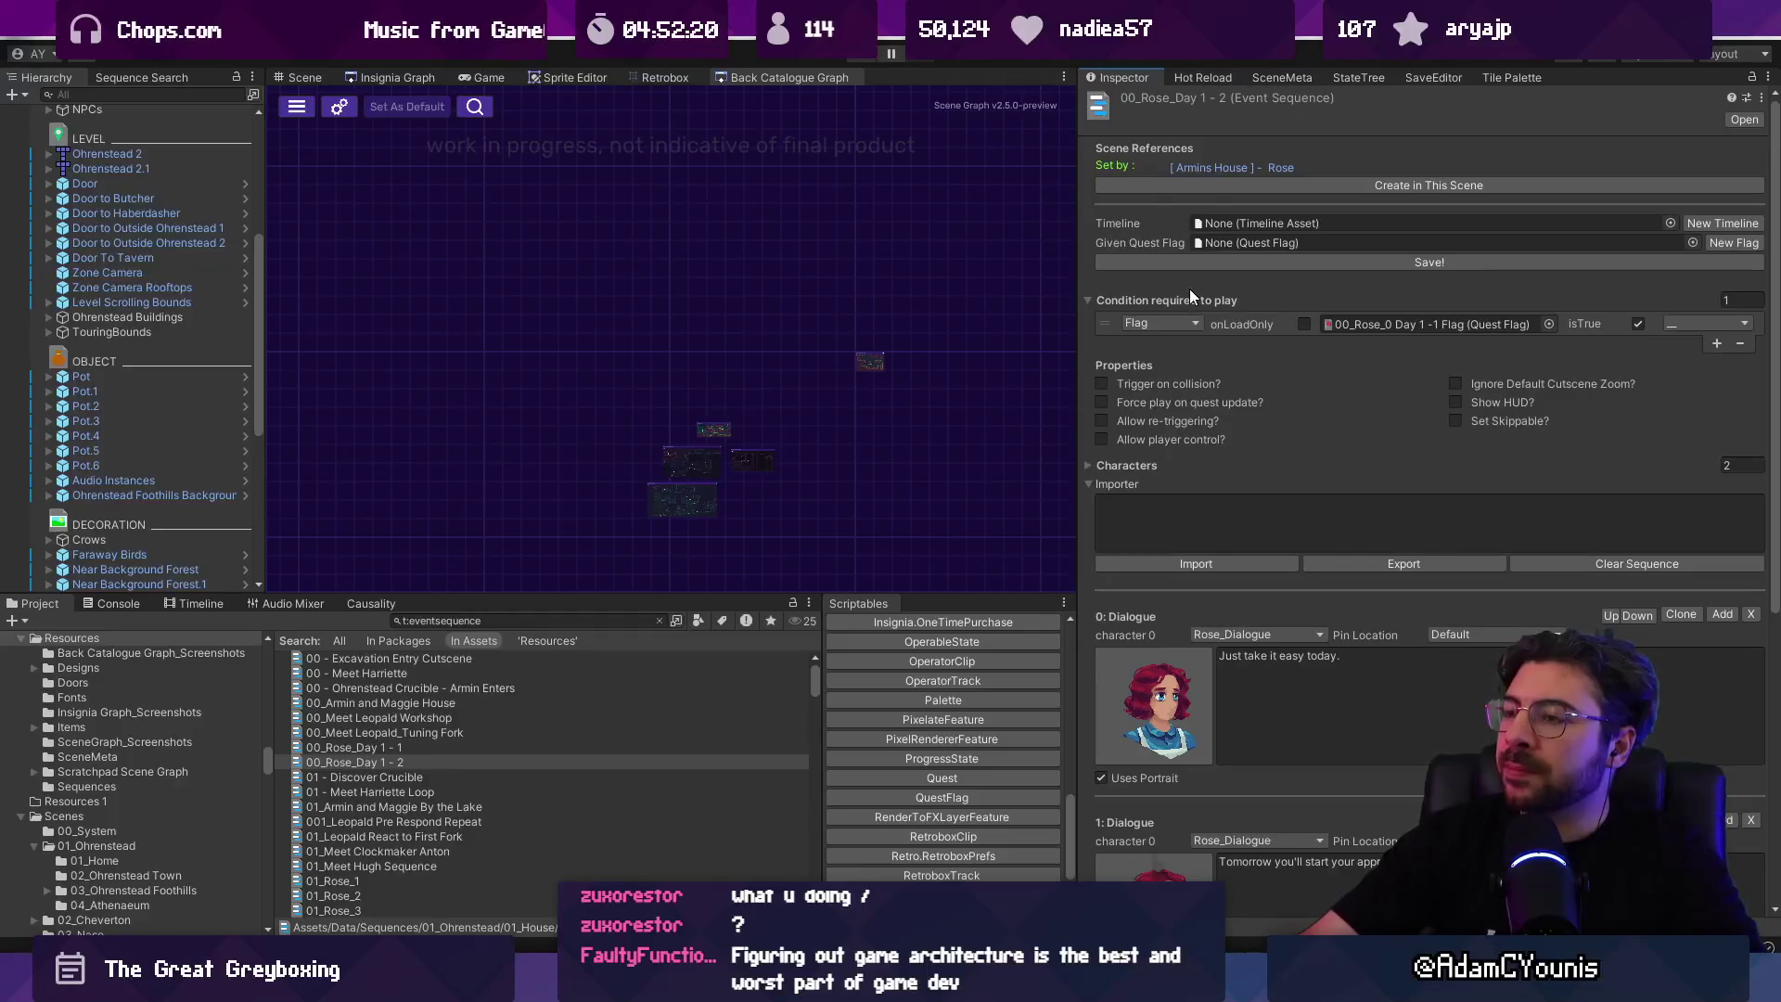
Step: Move the DrawSaveButton() line one line lower, leaving a blank line above it
{"action": "key", "text": "alt+Tab"}
{"action": "left_click", "coordinate": [722, 687]}
{"action": "scroll", "coordinate": [726, 675], "scroll_direction": "down", "scroll_amount": 3}
{"action": "triple_click", "coordinate": [617, 545]}
{"action": "key", "text": "ctrl+c"}
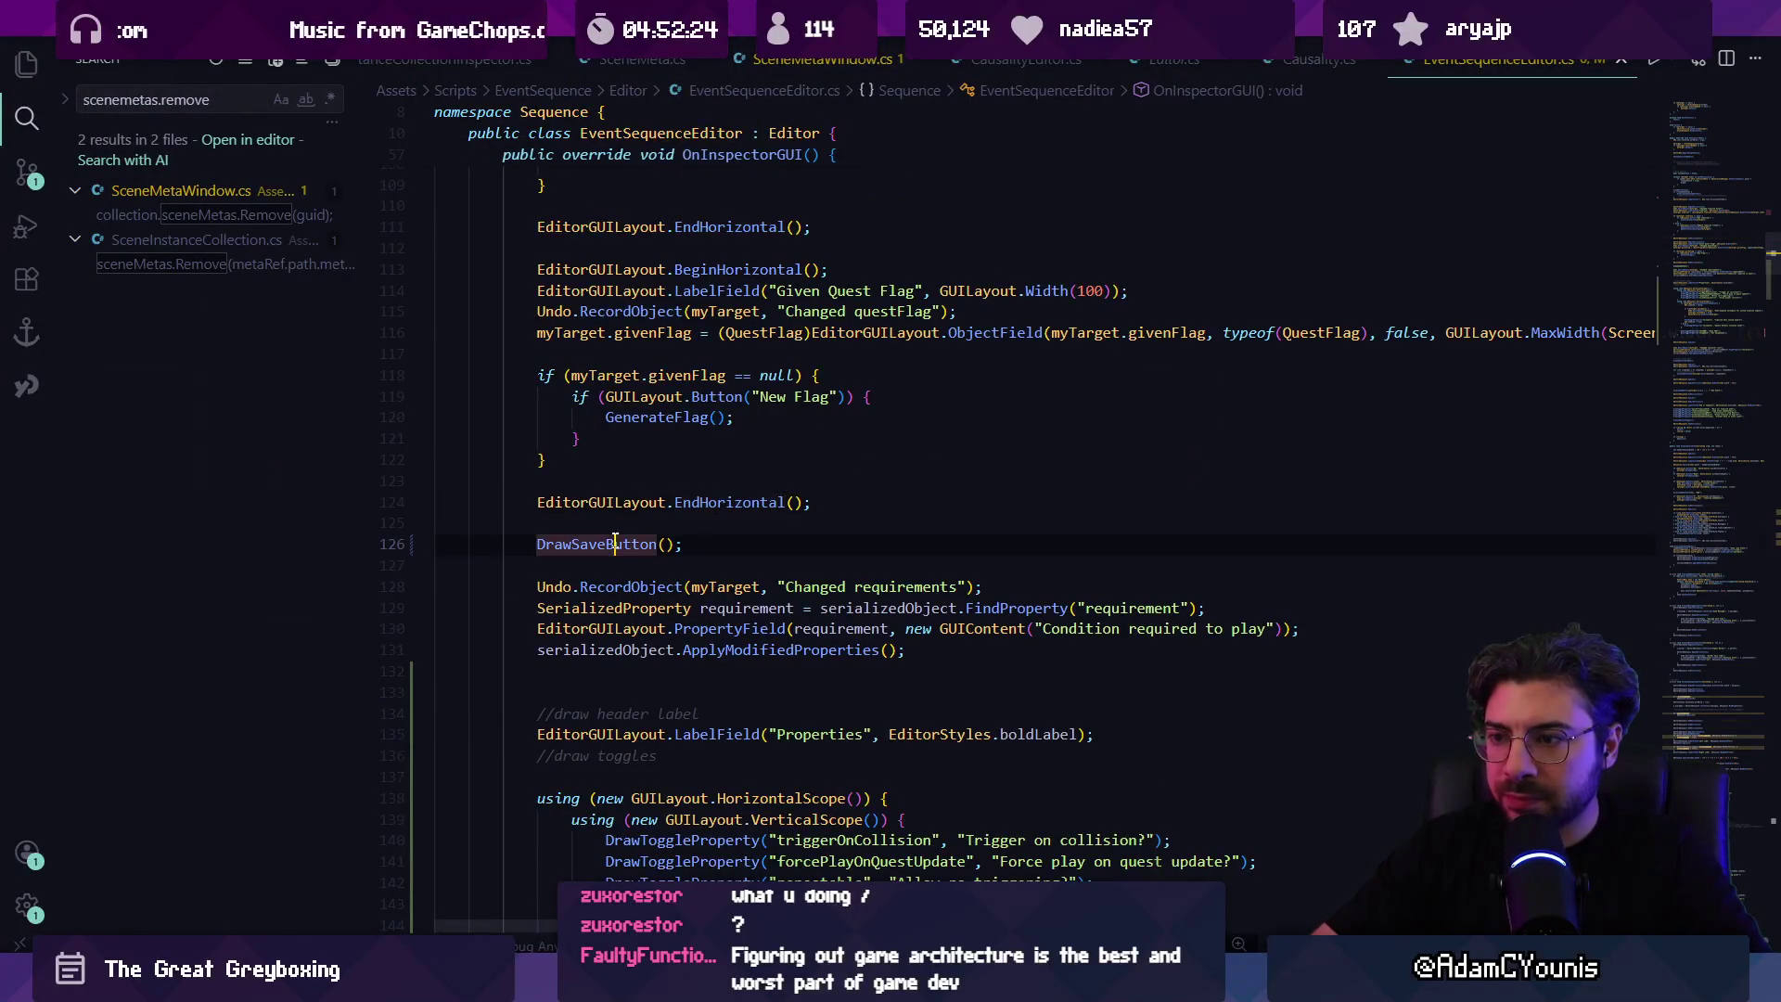
{"action": "key", "text": "BackSpace"}
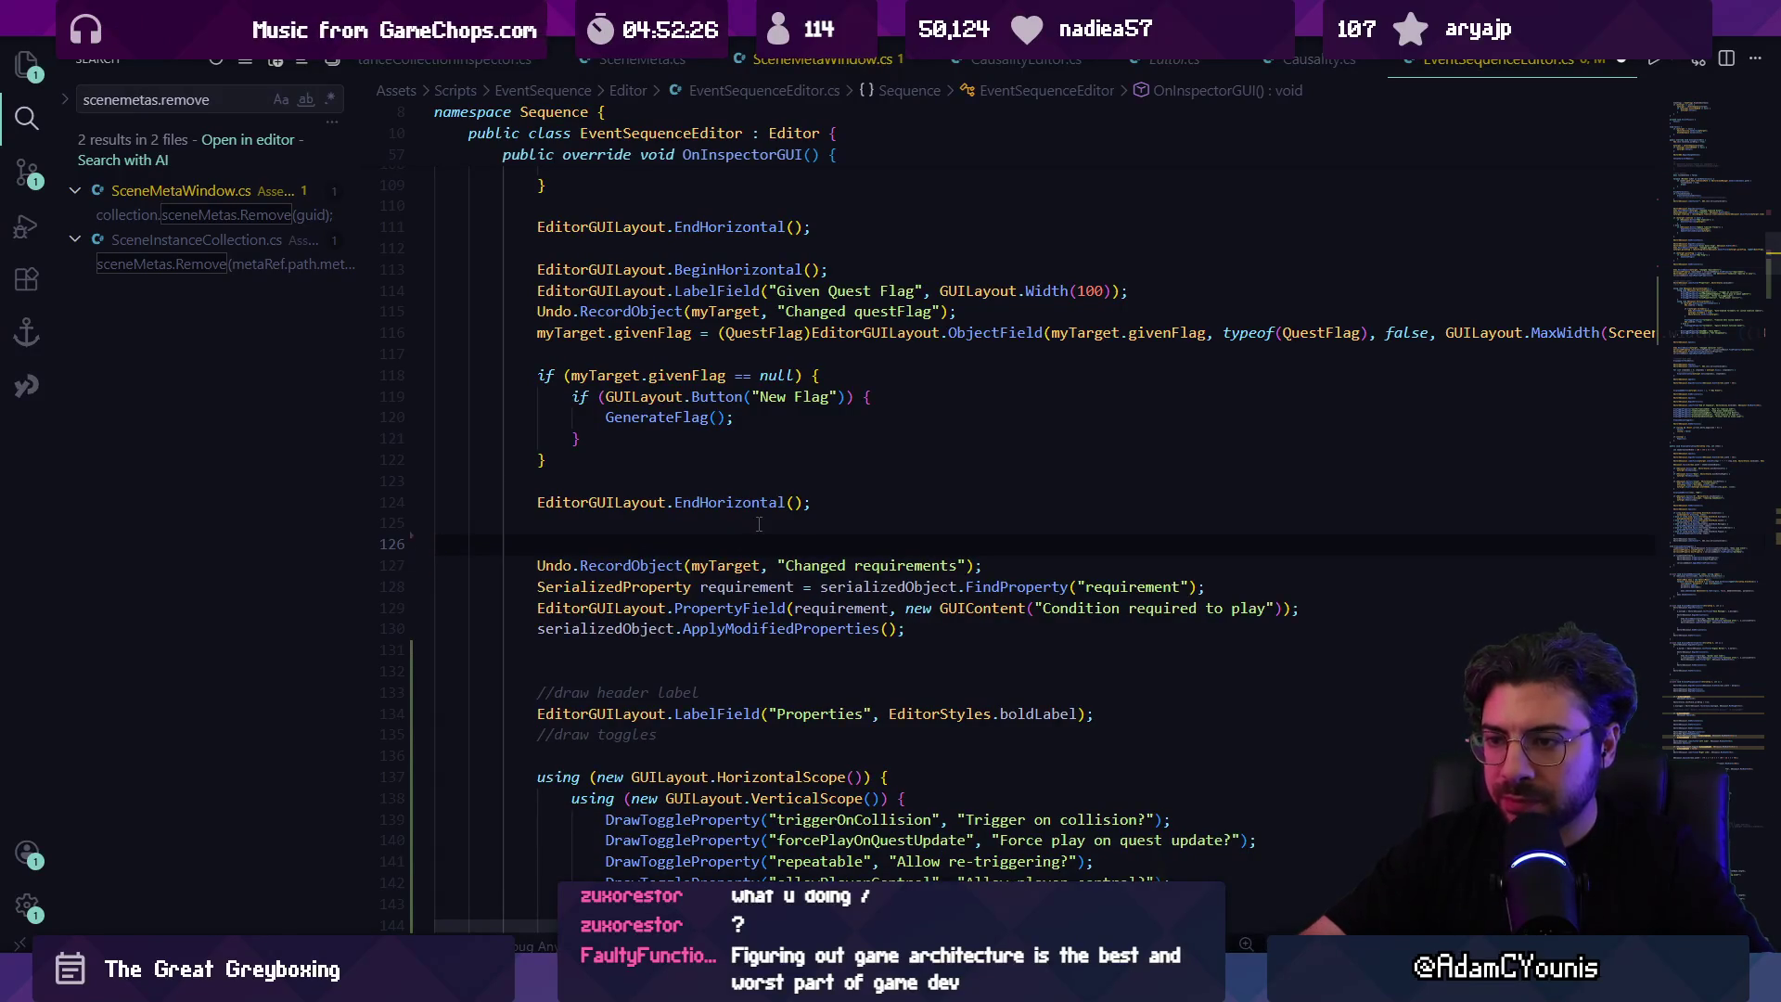
{"action": "key", "text": "BackSpace"}
{"action": "key", "text": "Return"}
{"action": "key", "text": "Return"}
{"action": "key", "text": "Return"}
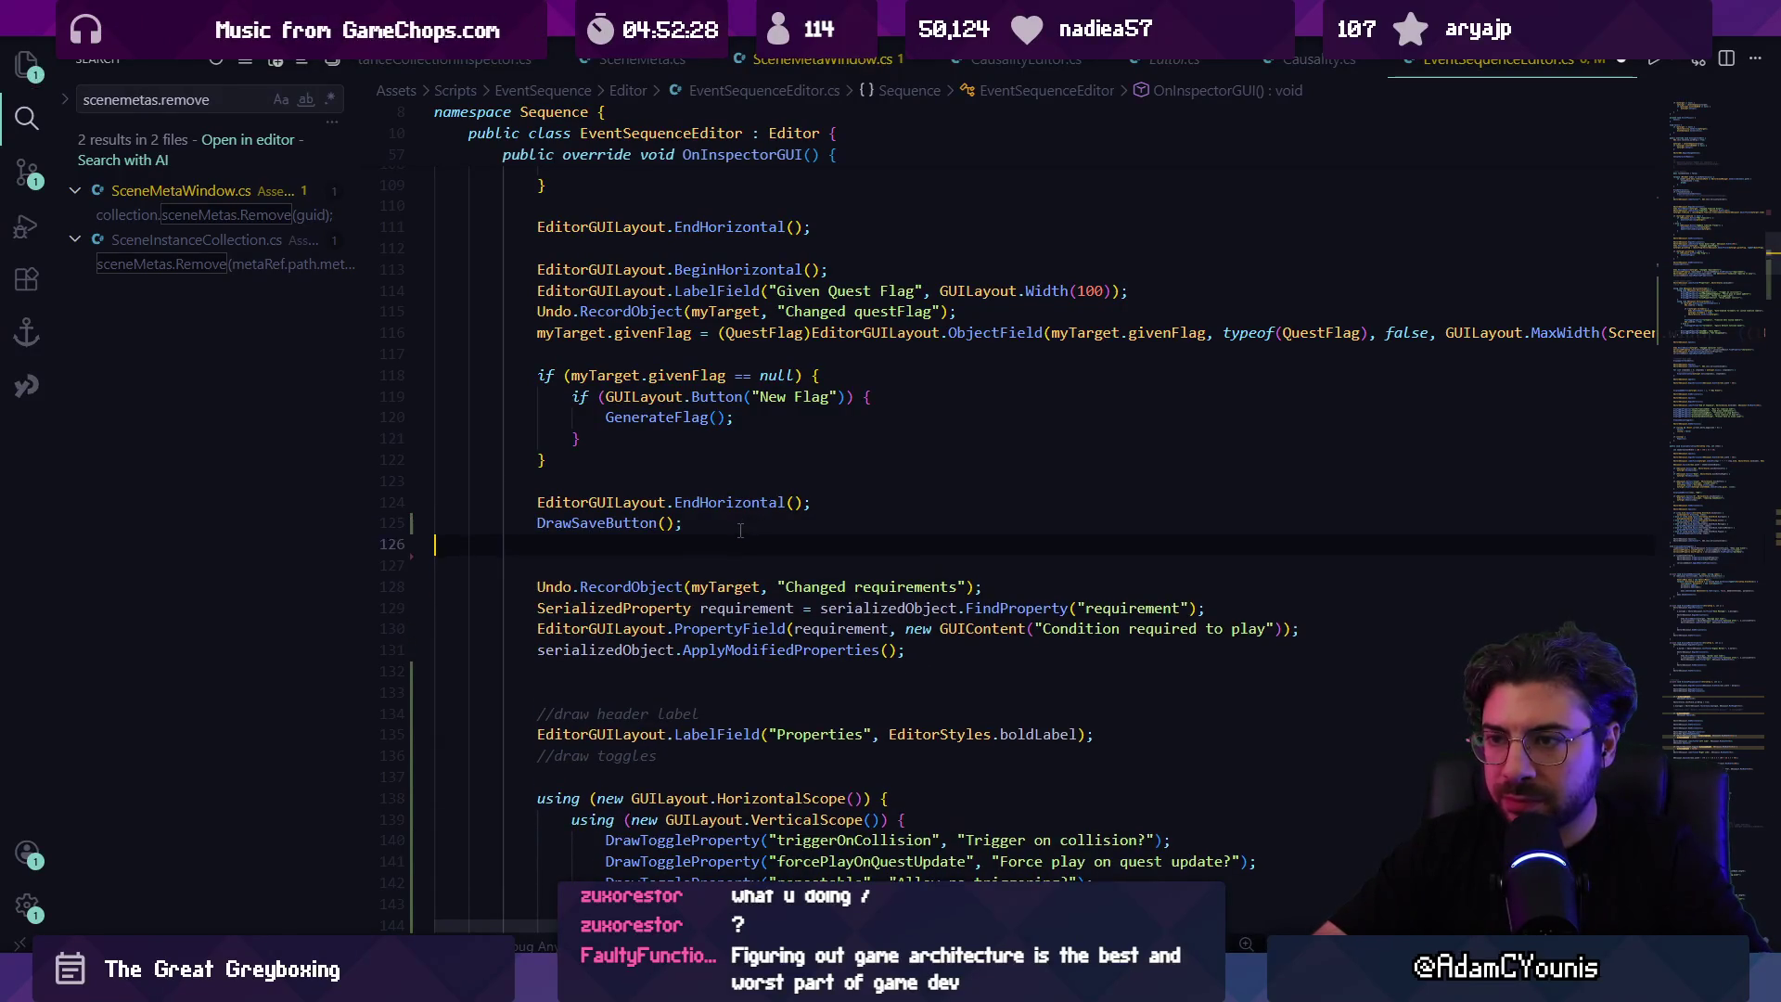
{"action": "key", "text": "ctrl+v"}
Step: Add EditorGUILayout.Space(); above DrawSaveButton(), save the script, and open the Armins House scene in Unity
{"action": "type", "text": "Edd"}
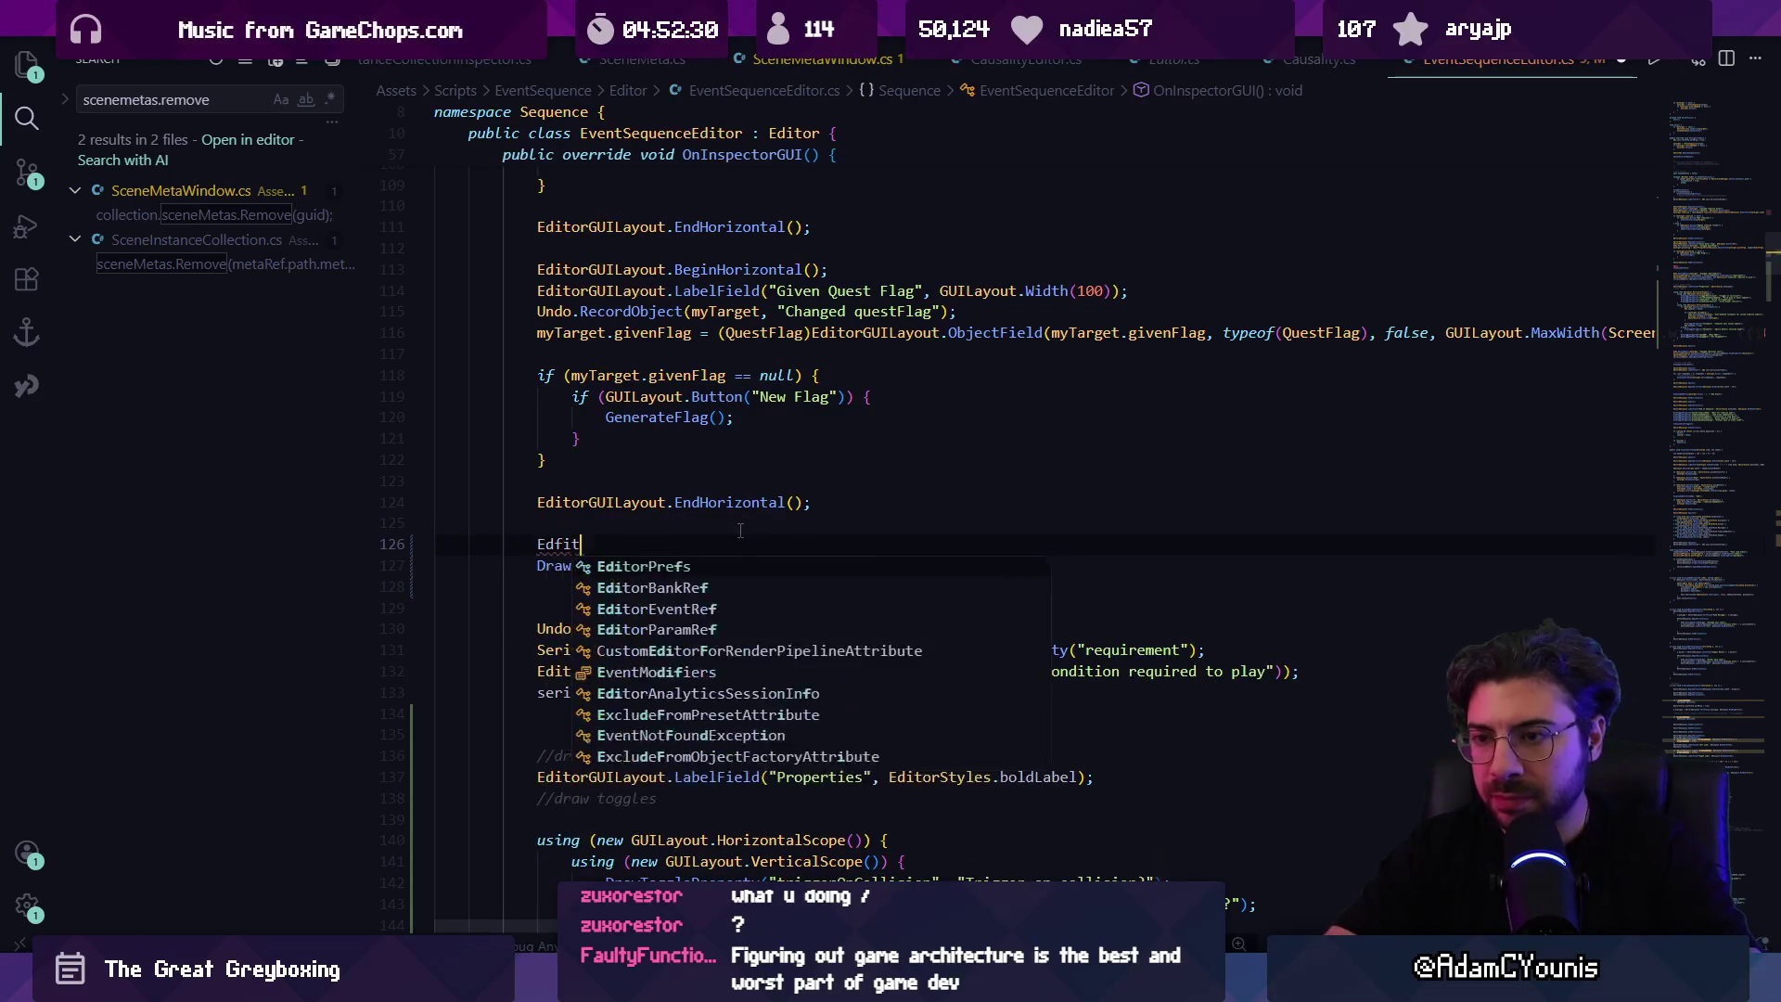
{"action": "key", "text": "BackSpace"}
{"action": "type", "text": "itorGUILayout.Space();"}
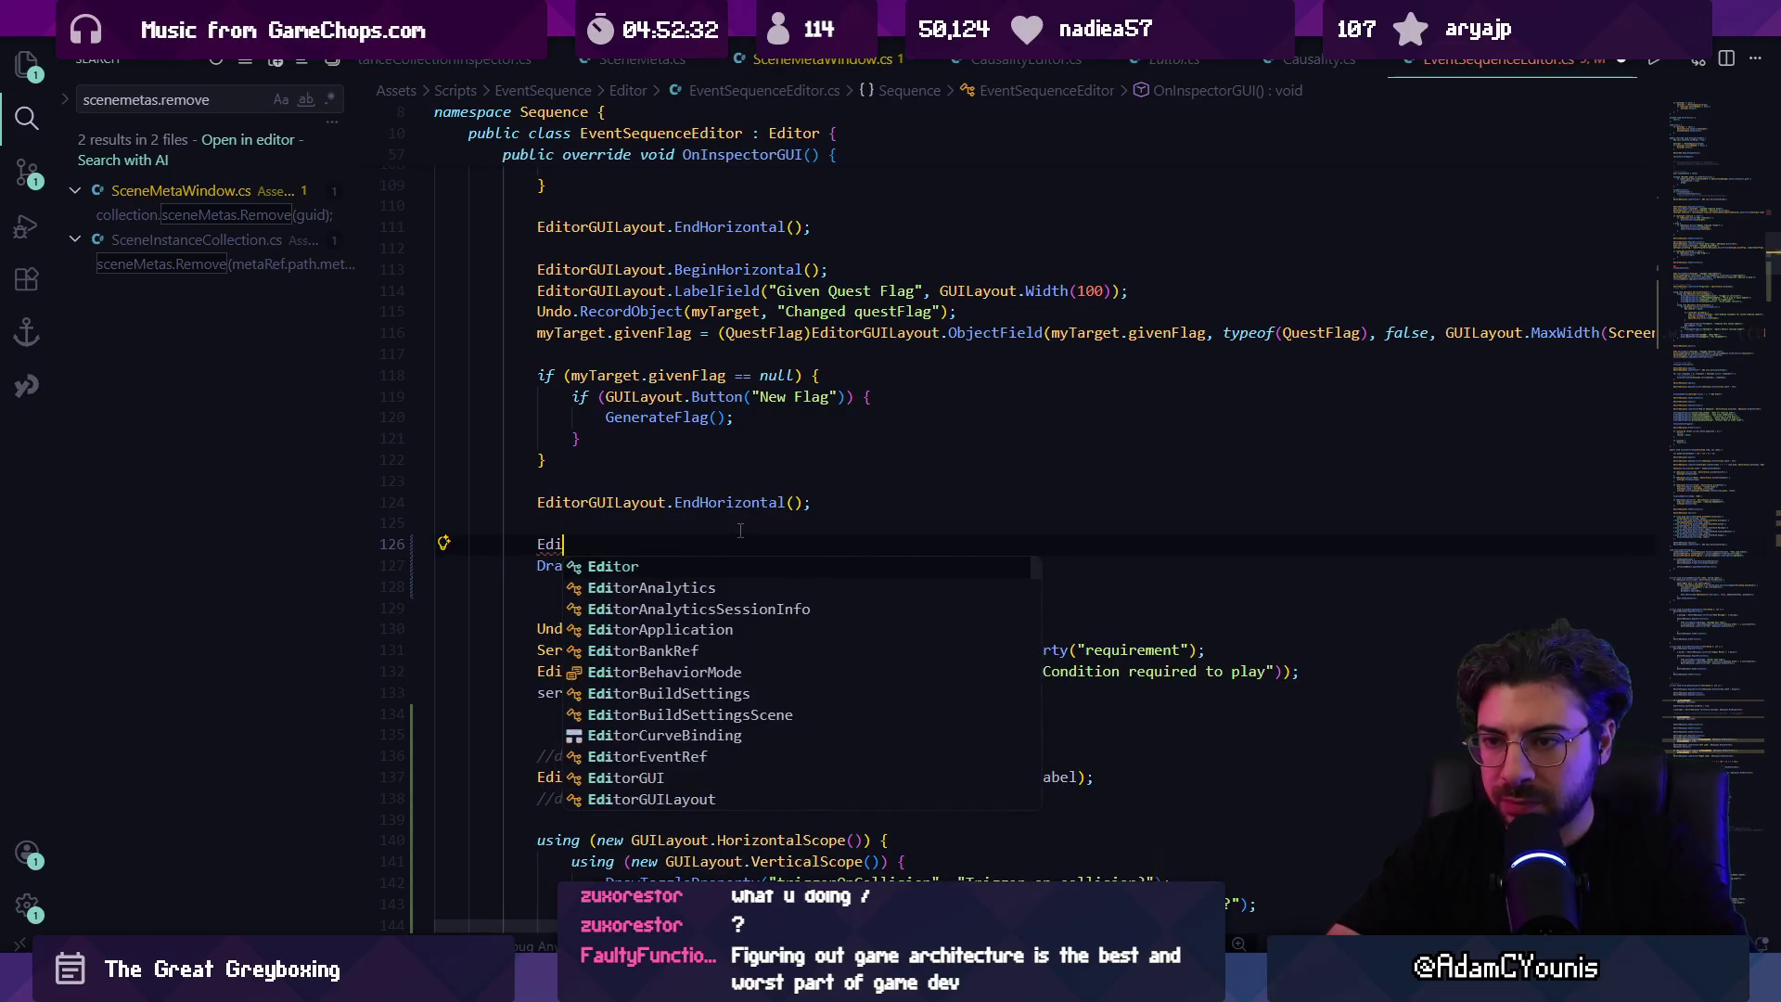
{"action": "key", "text": "ctrl+s"}
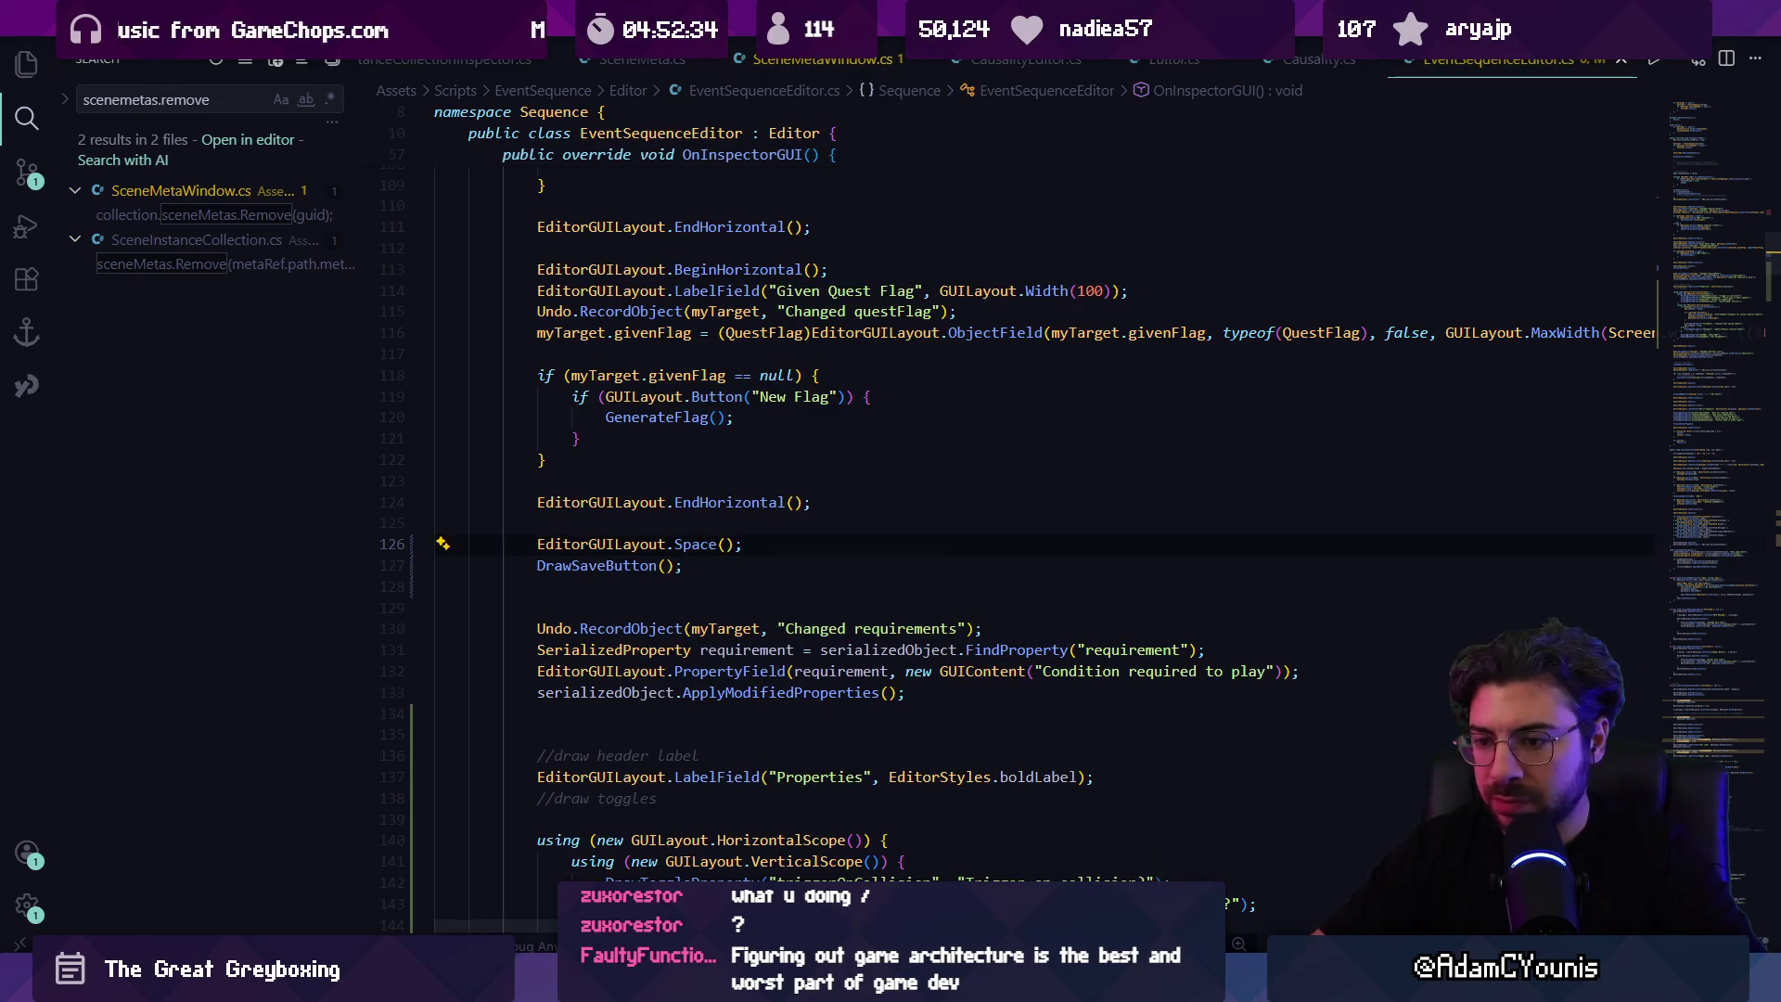
{"action": "key", "text": "alt+Tab"}
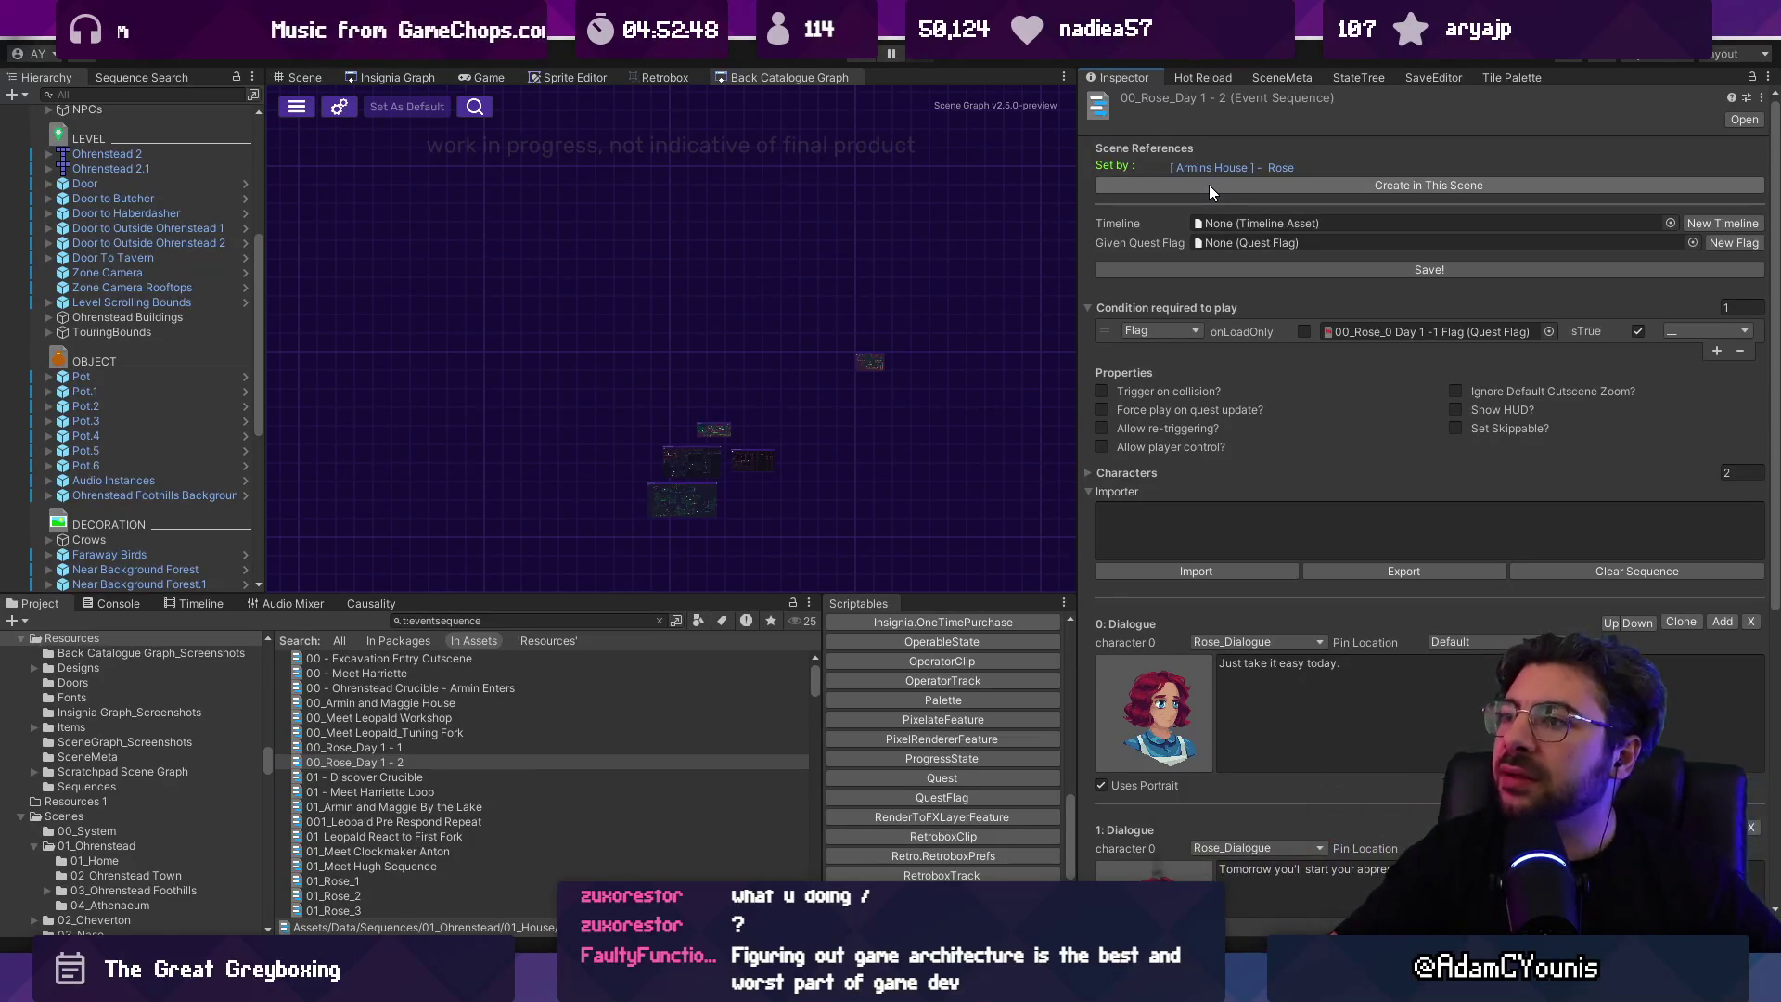
{"action": "left_click", "coordinate": [1222, 166]}
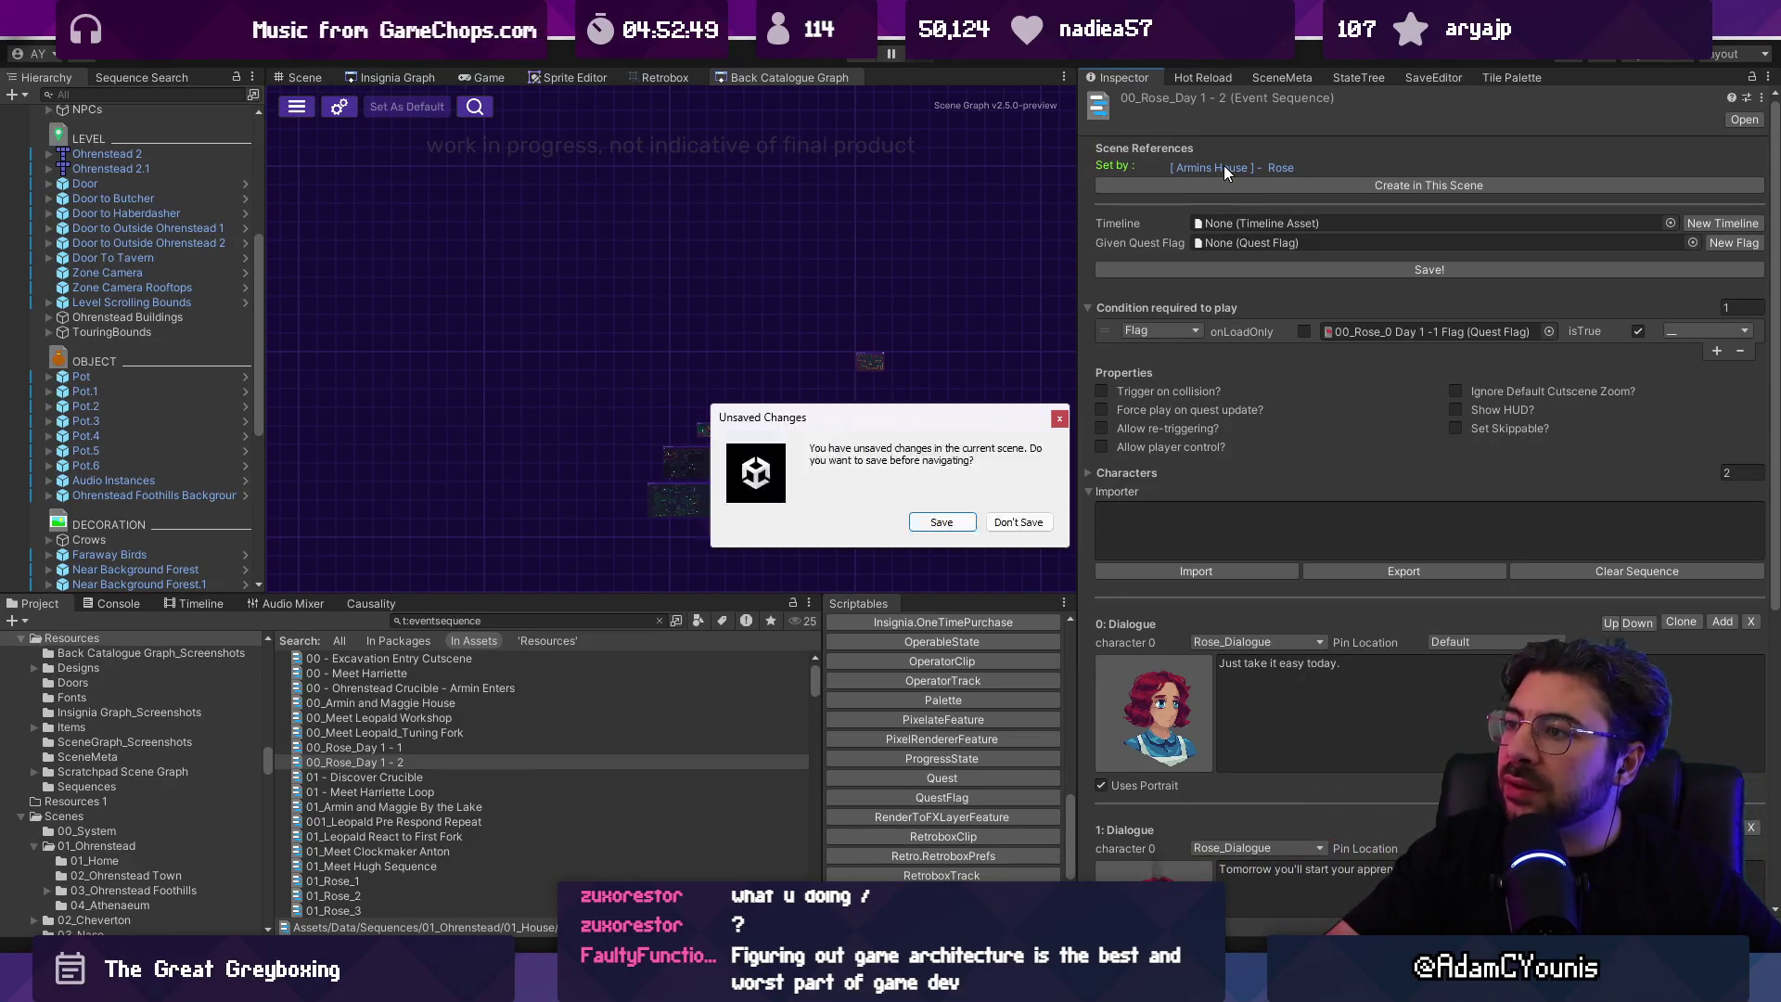
Step: Save the current scene, select Armin, and inspect the 00 - Ohrenstead Crucible - Armin Enters sequence in Insignia Graph
{"action": "left_click", "coordinate": [960, 521]}
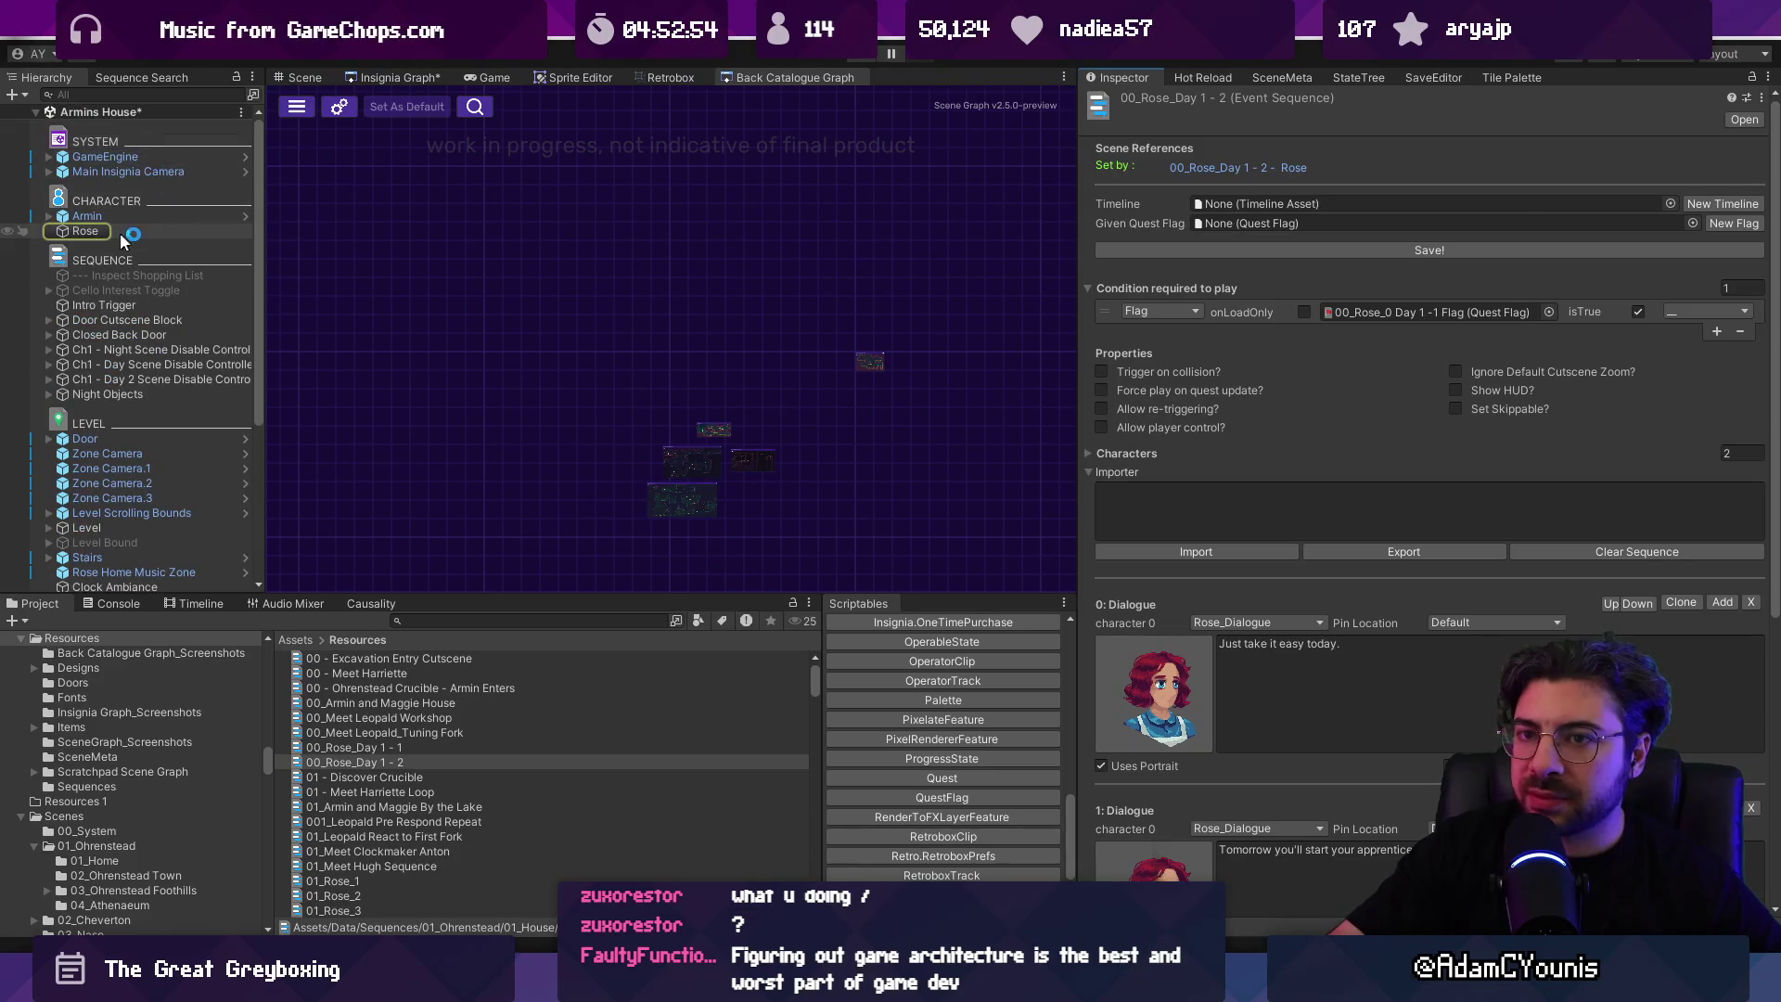
{"action": "left_click", "coordinate": [113, 232]}
{"action": "left_click", "coordinate": [120, 220]}
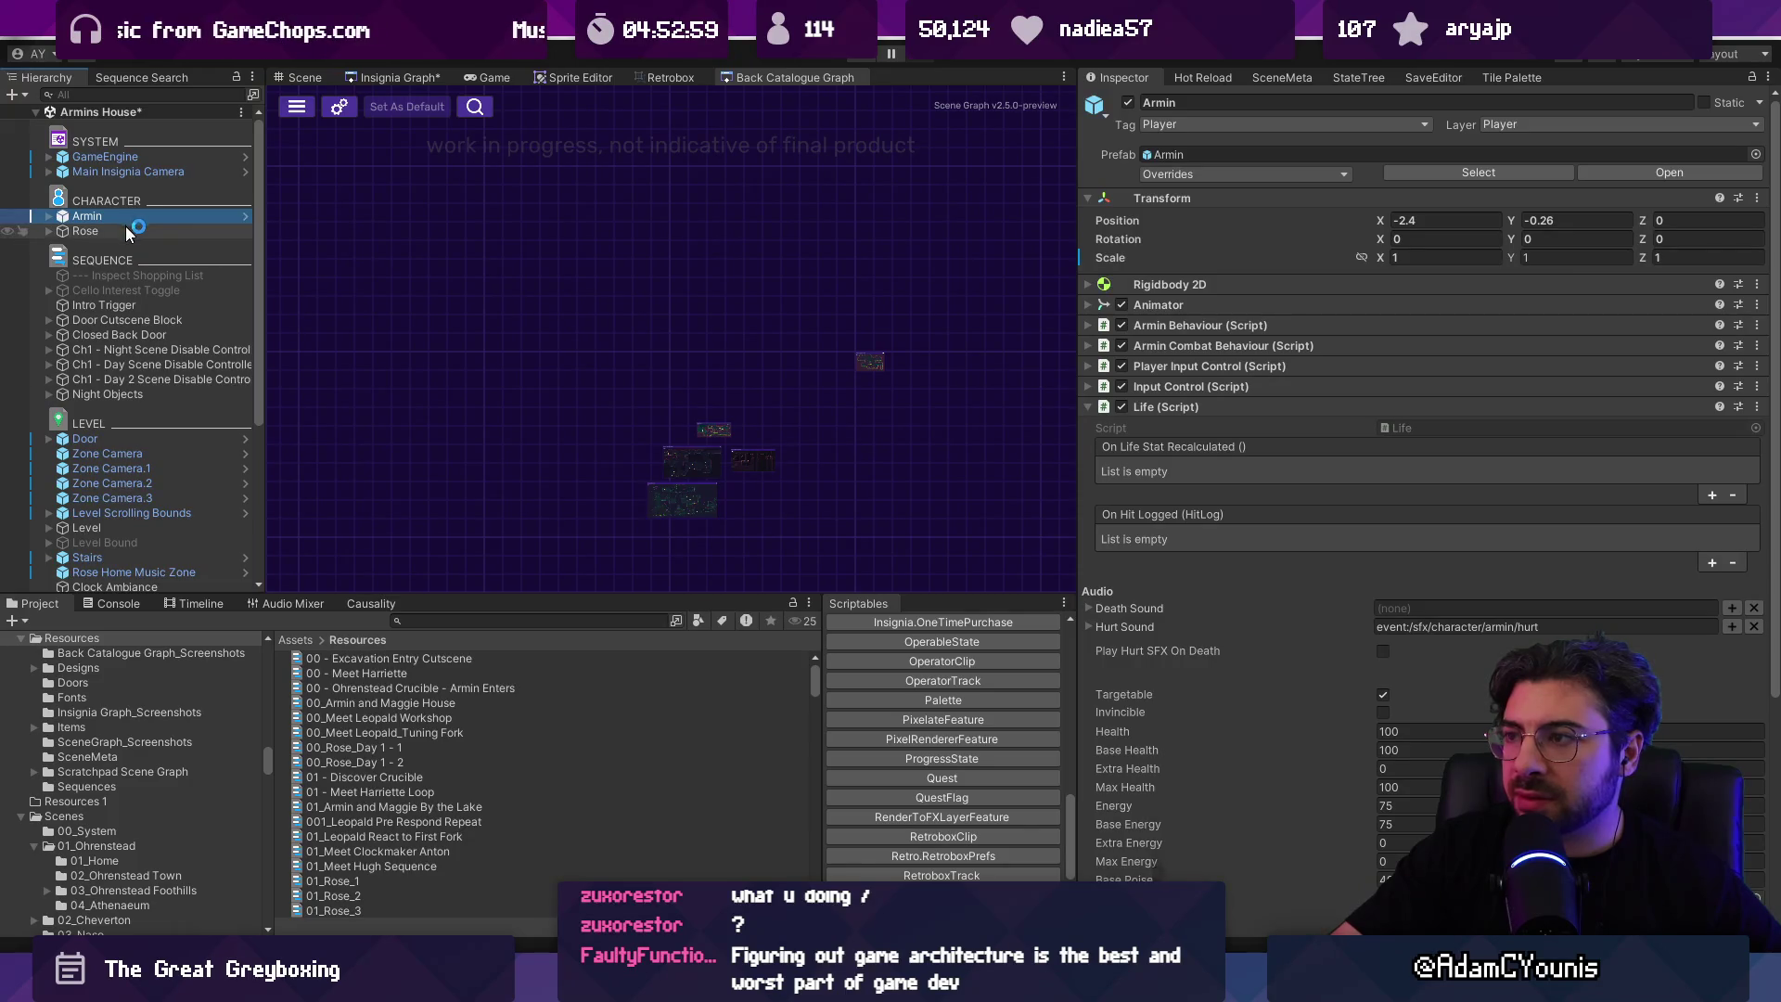
{"action": "left_click", "coordinate": [394, 82]}
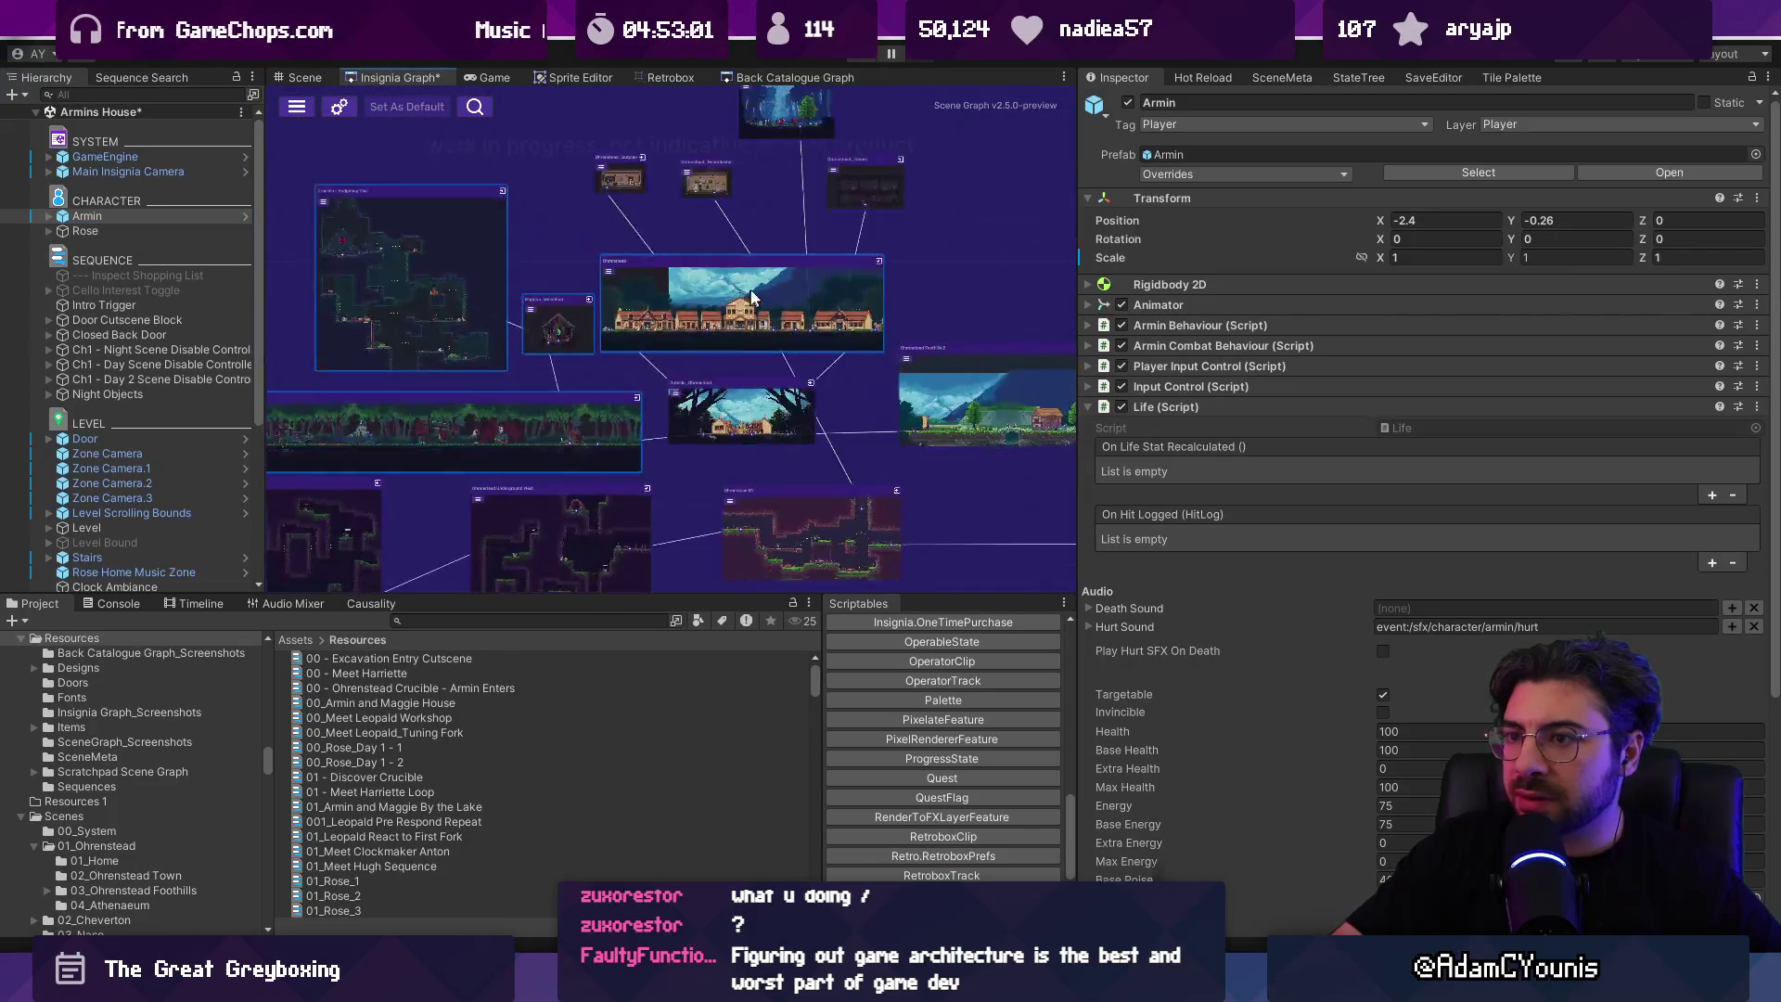
{"action": "left_click", "coordinate": [501, 689]}
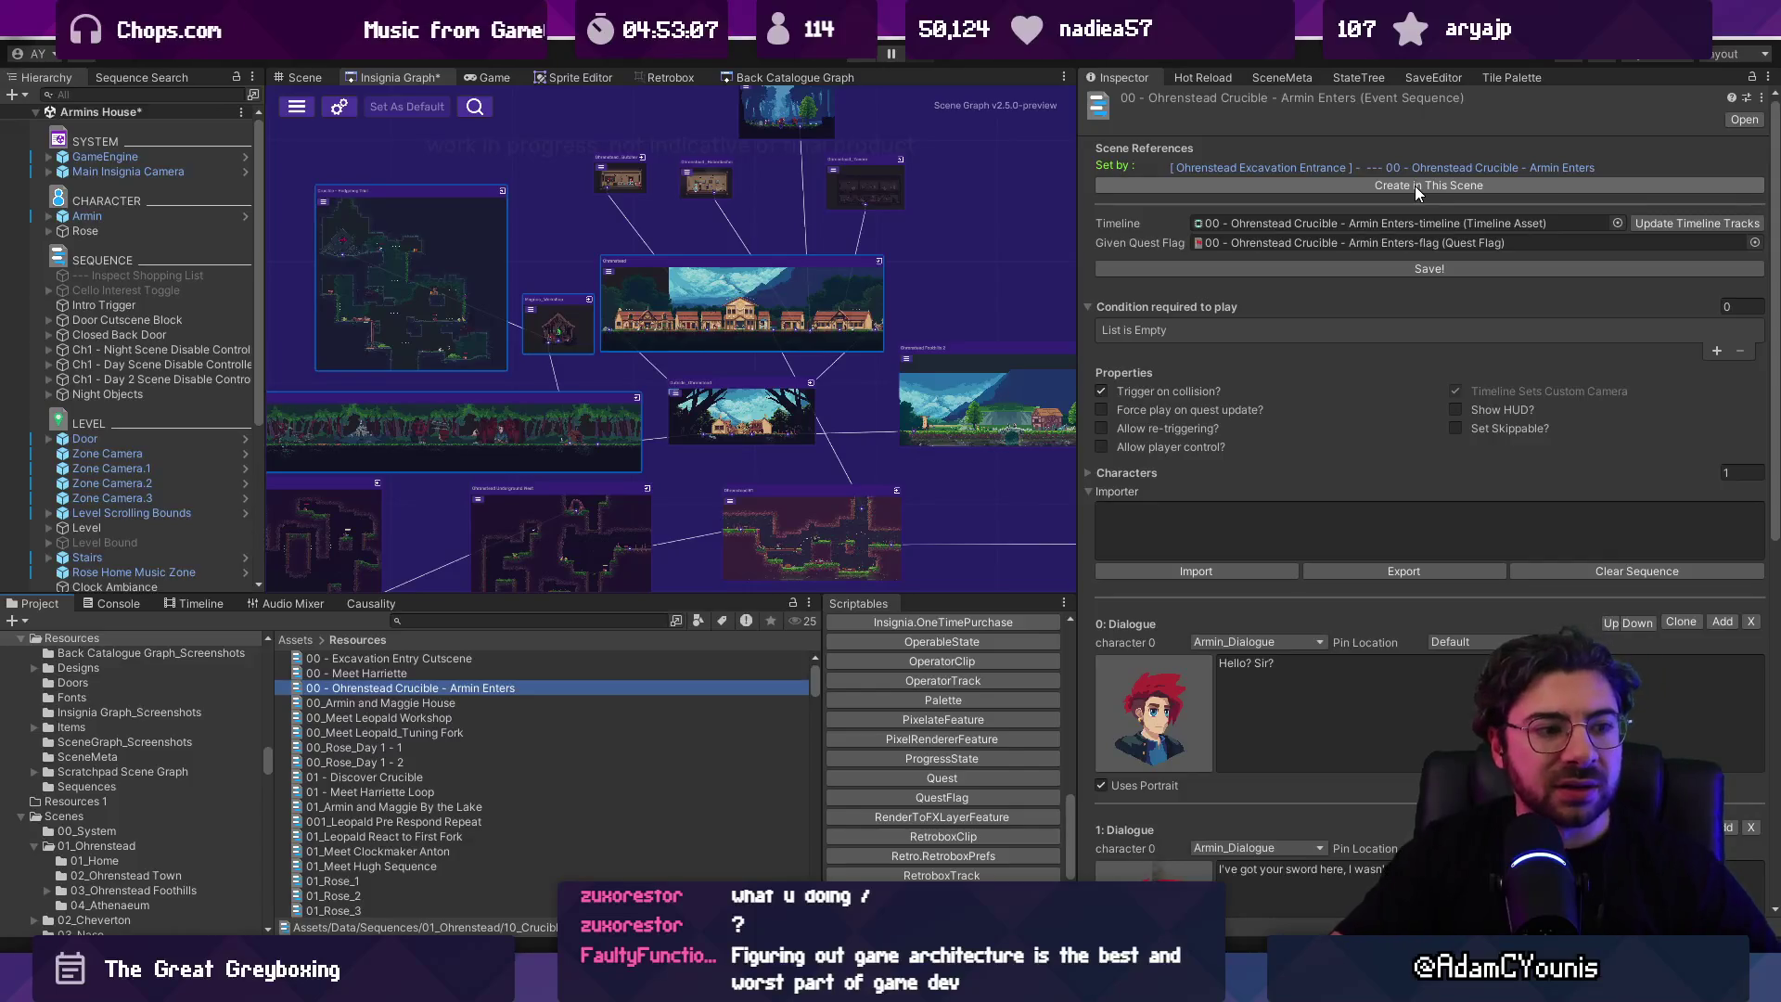
{"action": "mouse_move", "coordinate": [1077, 219]}
{"action": "left_mouse_down"}
{"action": "mouse_move", "coordinate": [1192, 223]}
{"action": "mouse_move", "coordinate": [1162, 232]}
{"action": "left_mouse_up"}
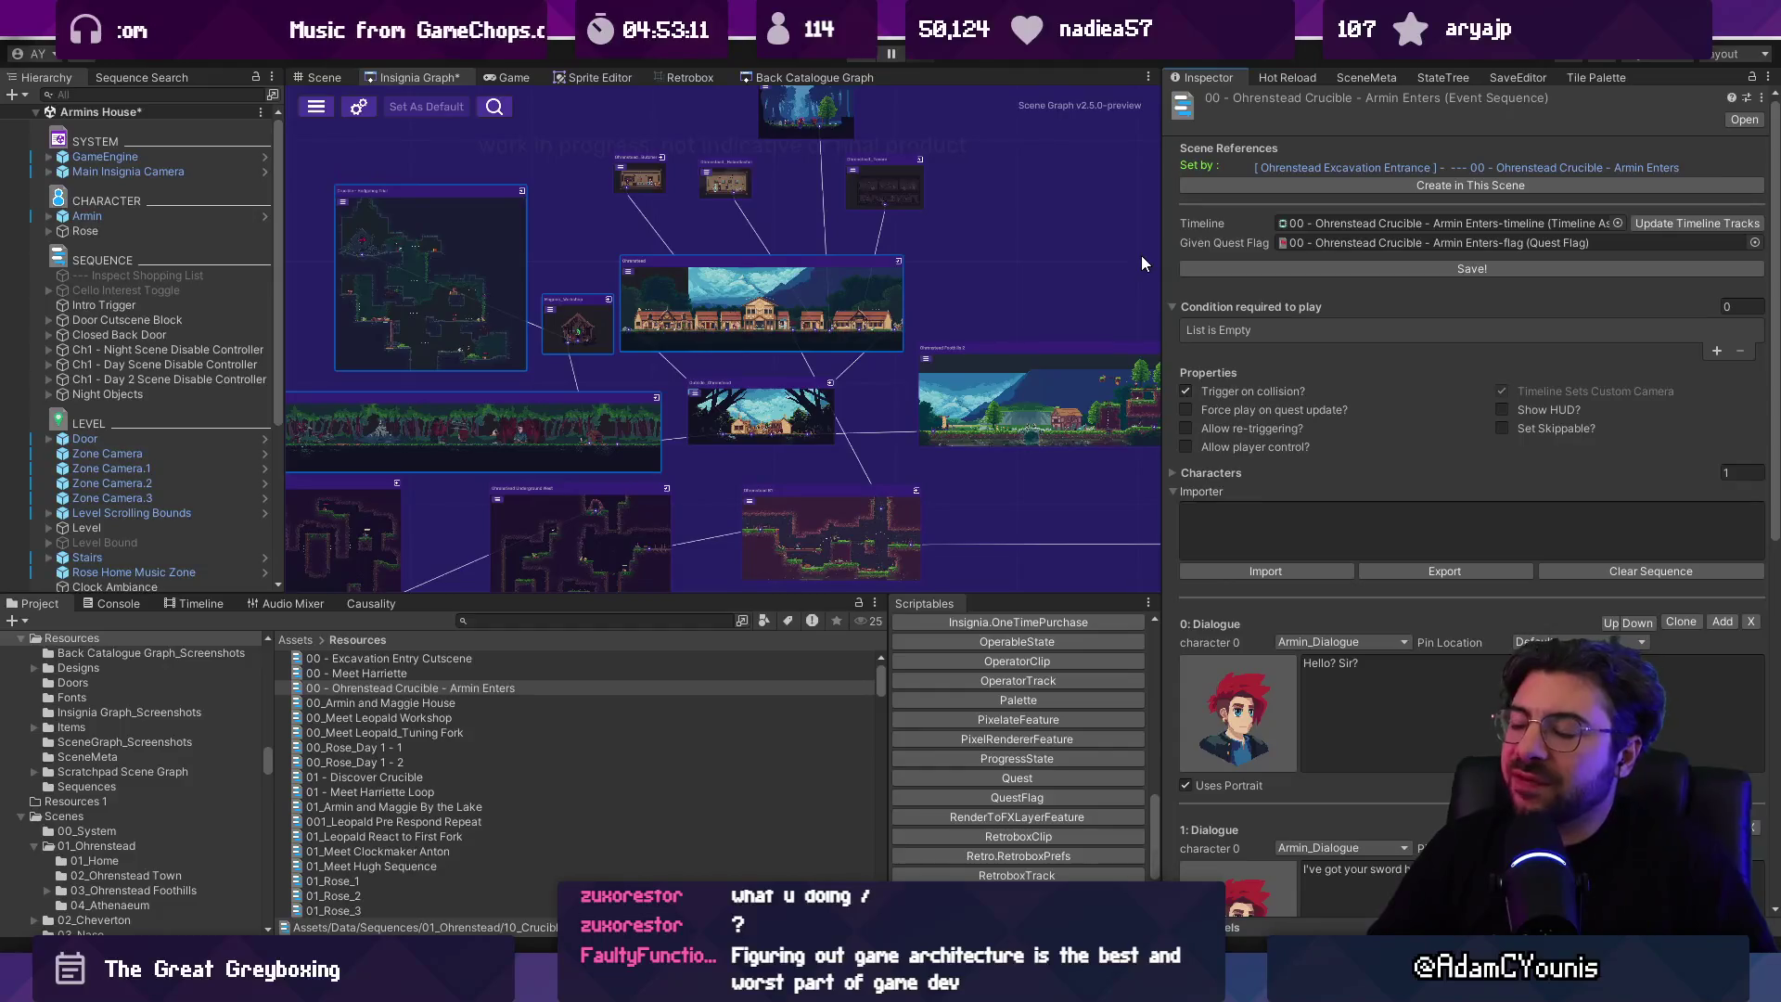
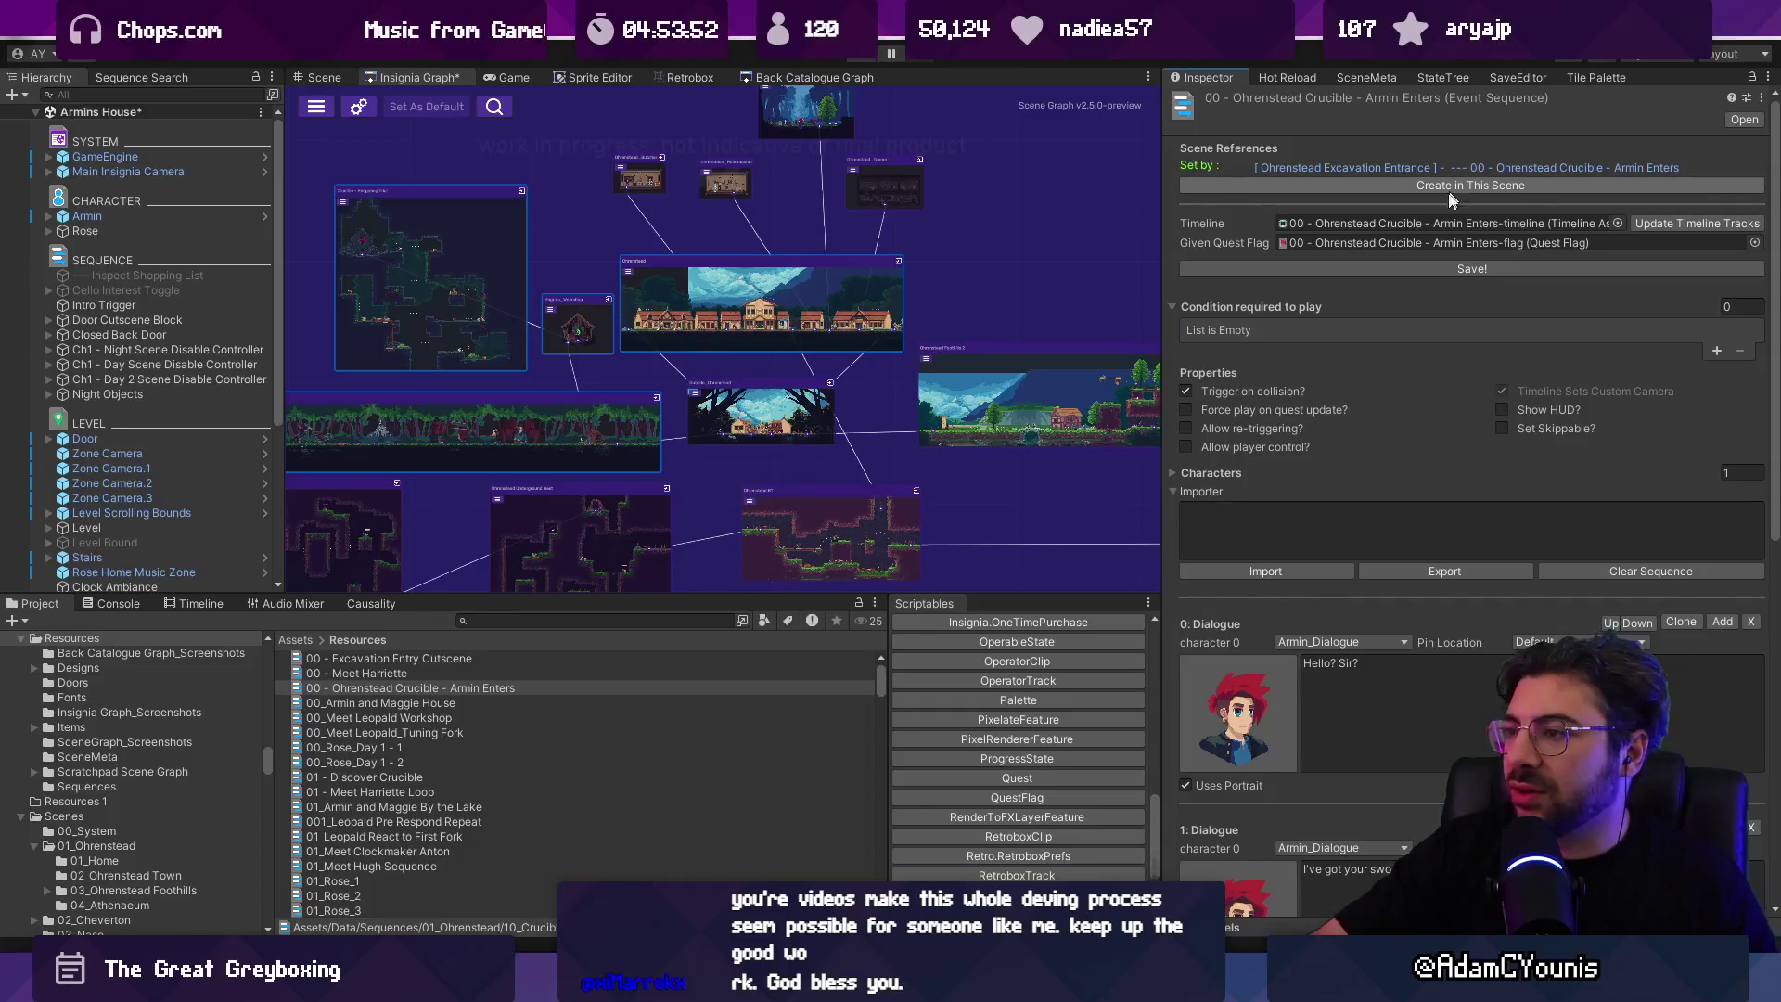
Step: Switch from Unity to EventSequenceEditor.cs in Visual Studio Code
{"action": "key", "text": "alt+Tab"}
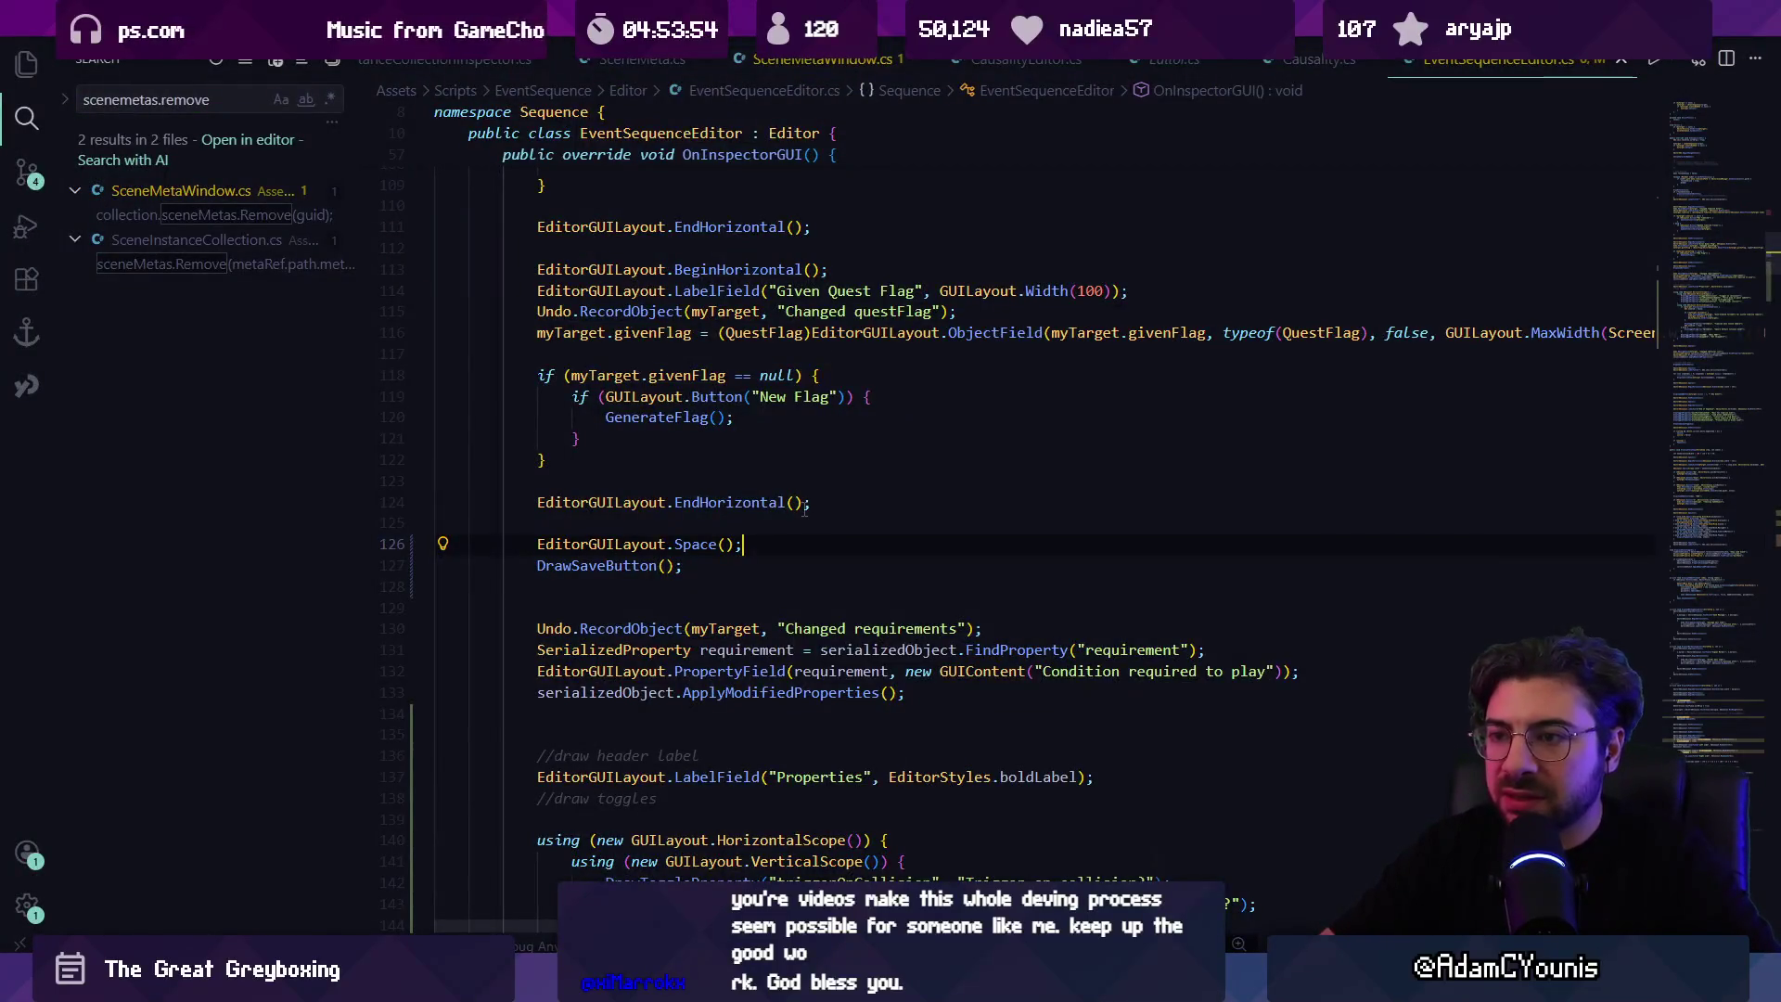
Step: Search the file for 'create in this scene'
{"action": "key", "text": "ctrl+f"}
{"action": "type", "text": "set"}
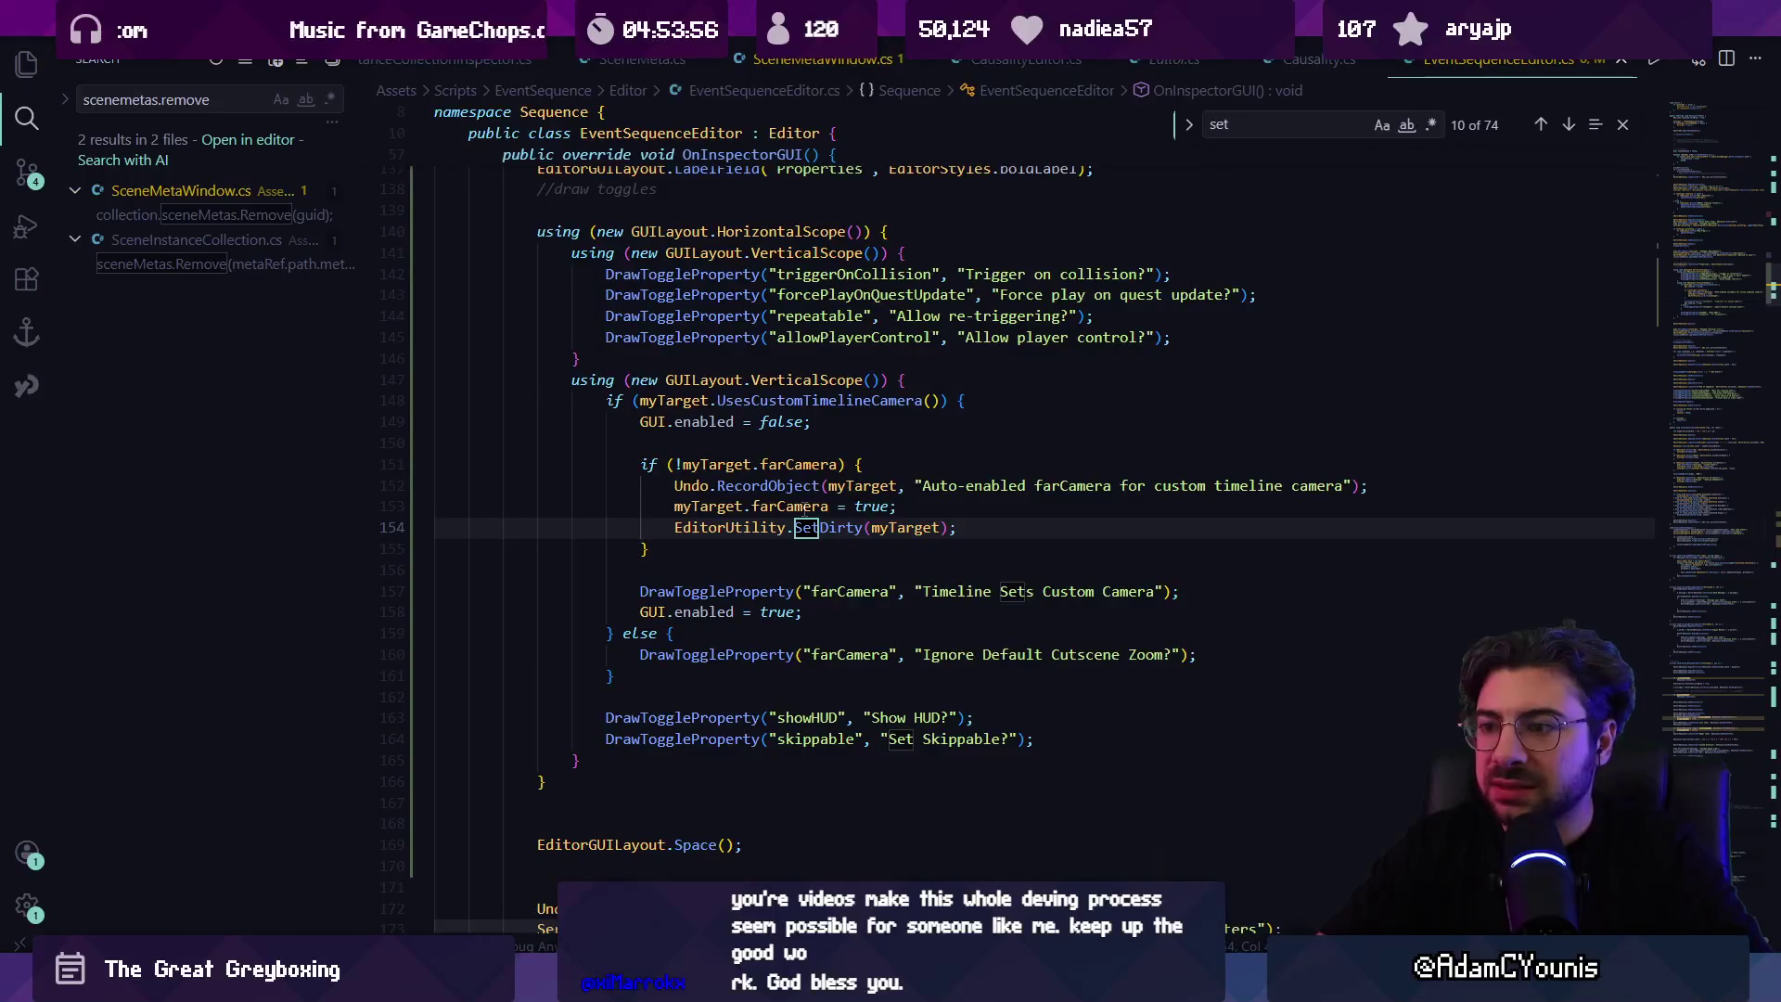
{"action": "key", "text": "ctrl+a"}
{"action": "type", "text": "crwe"}
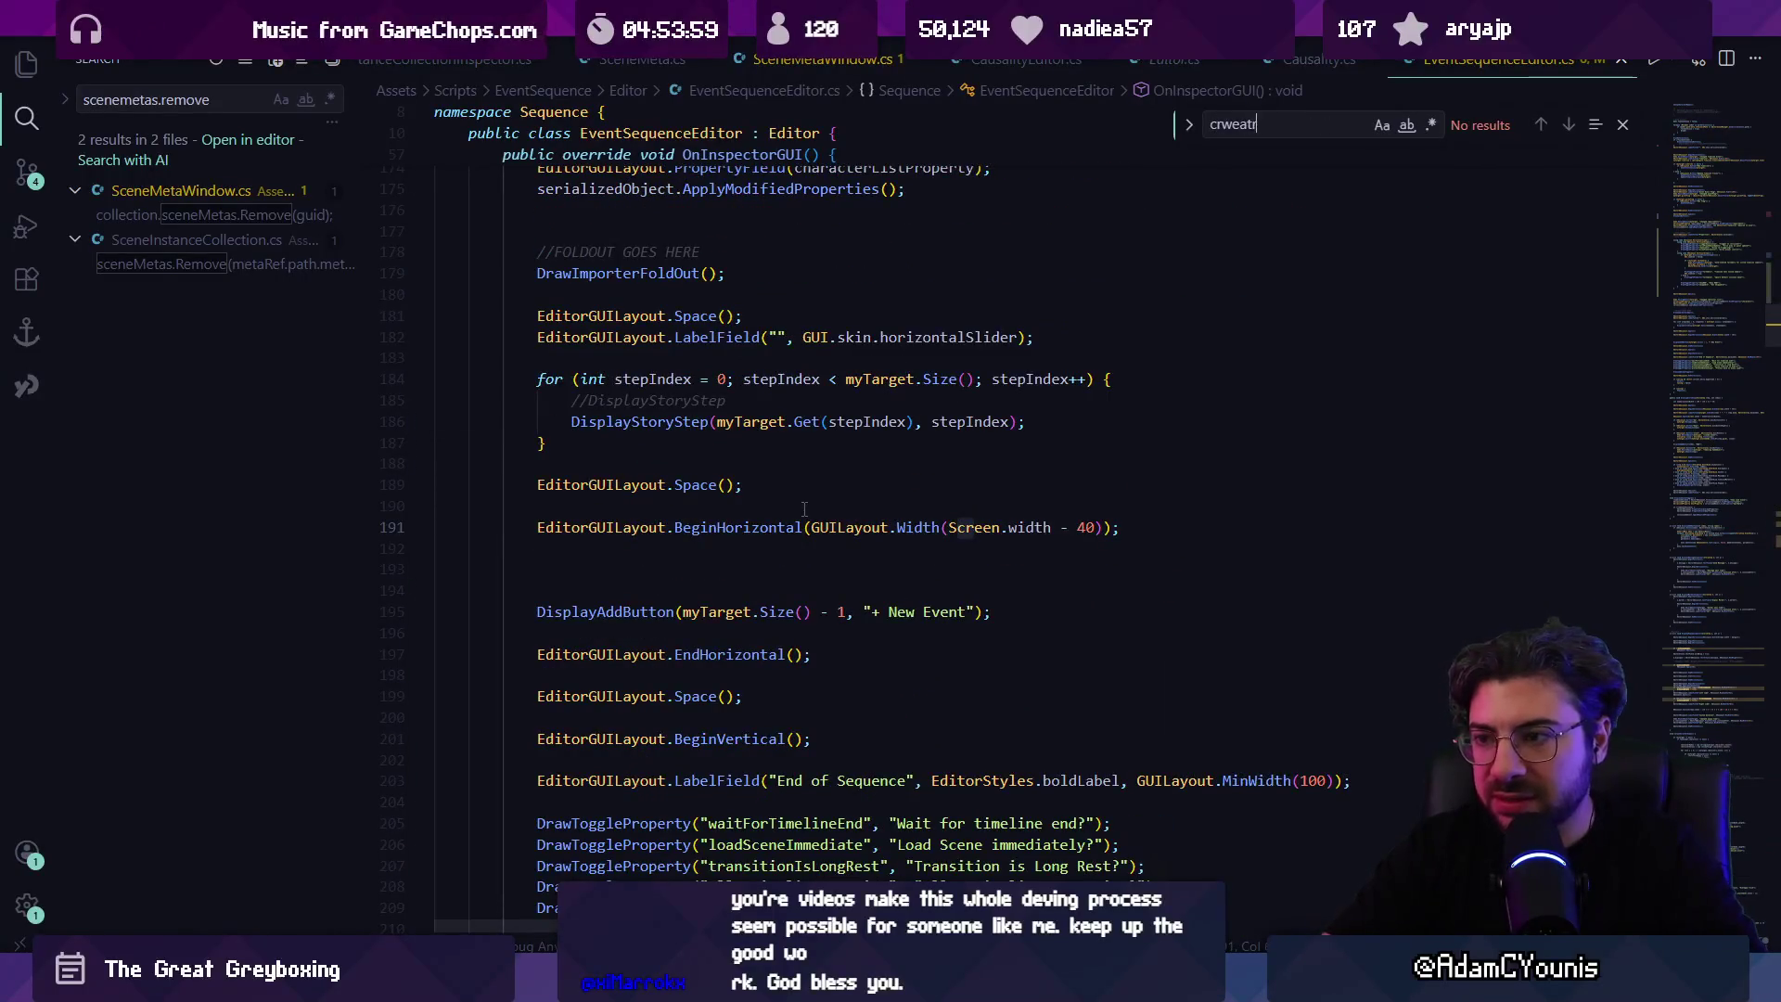
{"action": "key", "text": "BackSpace"}
{"action": "type", "text": "eate in sc"}
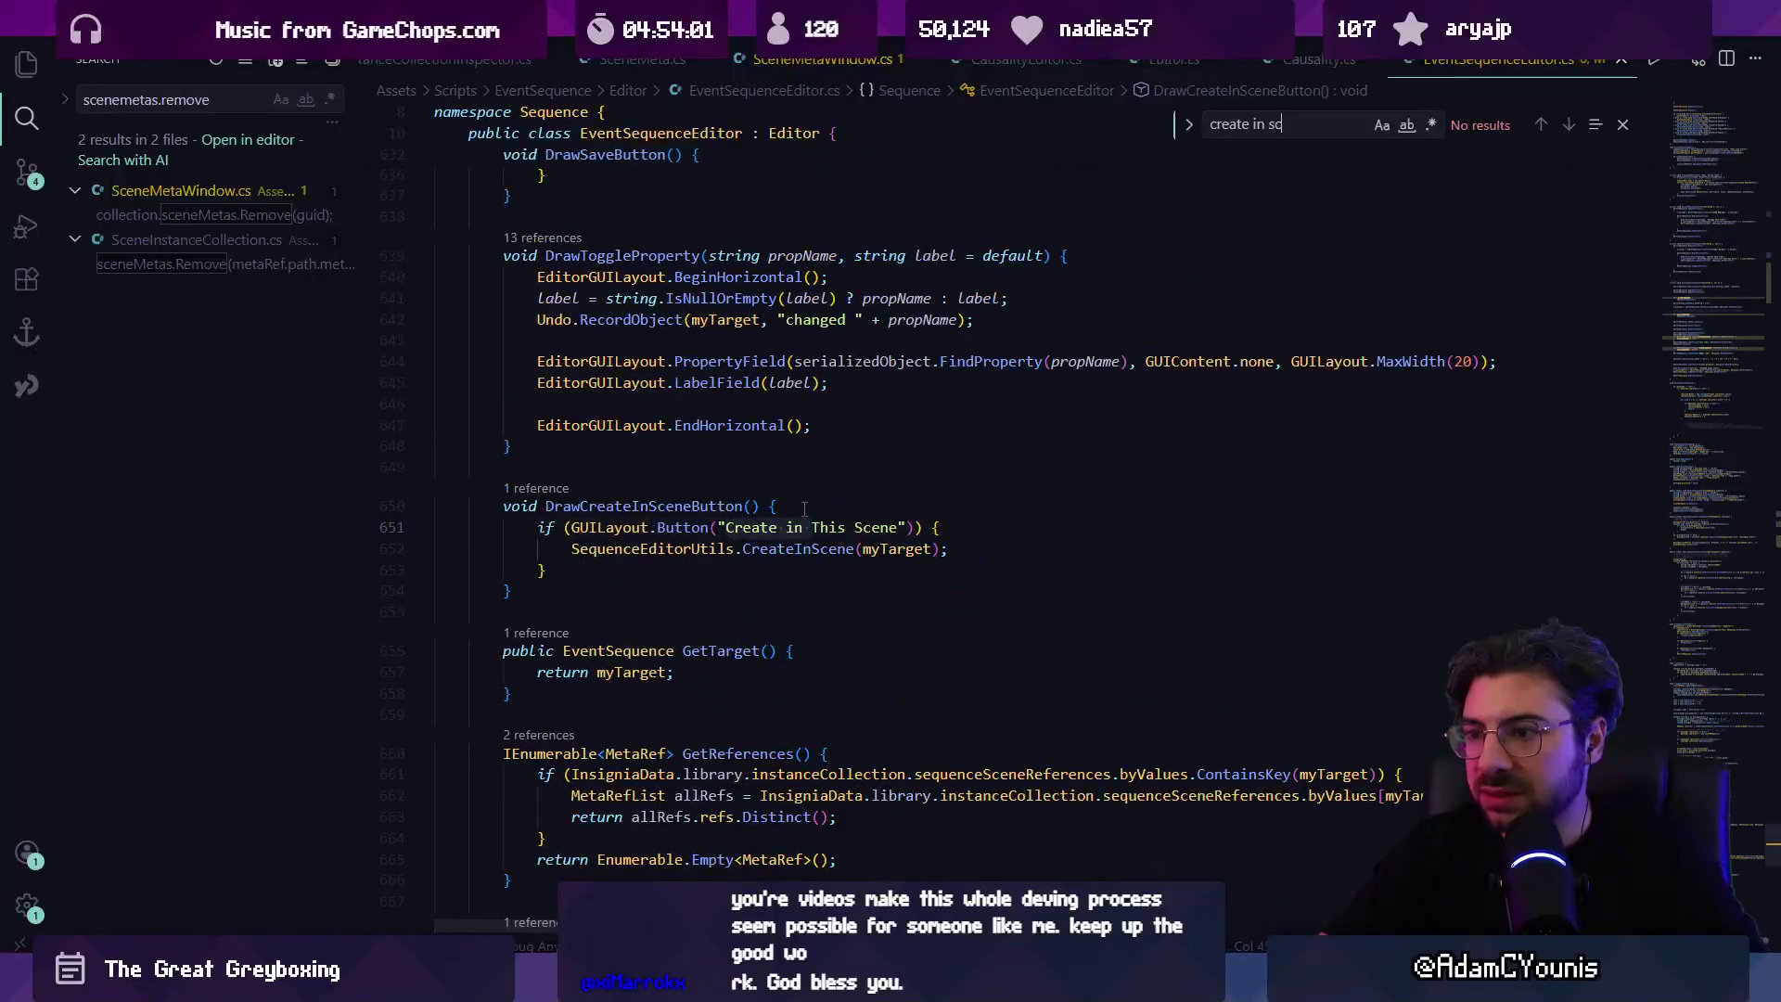
{"action": "key", "text": "BackSpace"}
{"action": "type", "text": "this scene"}
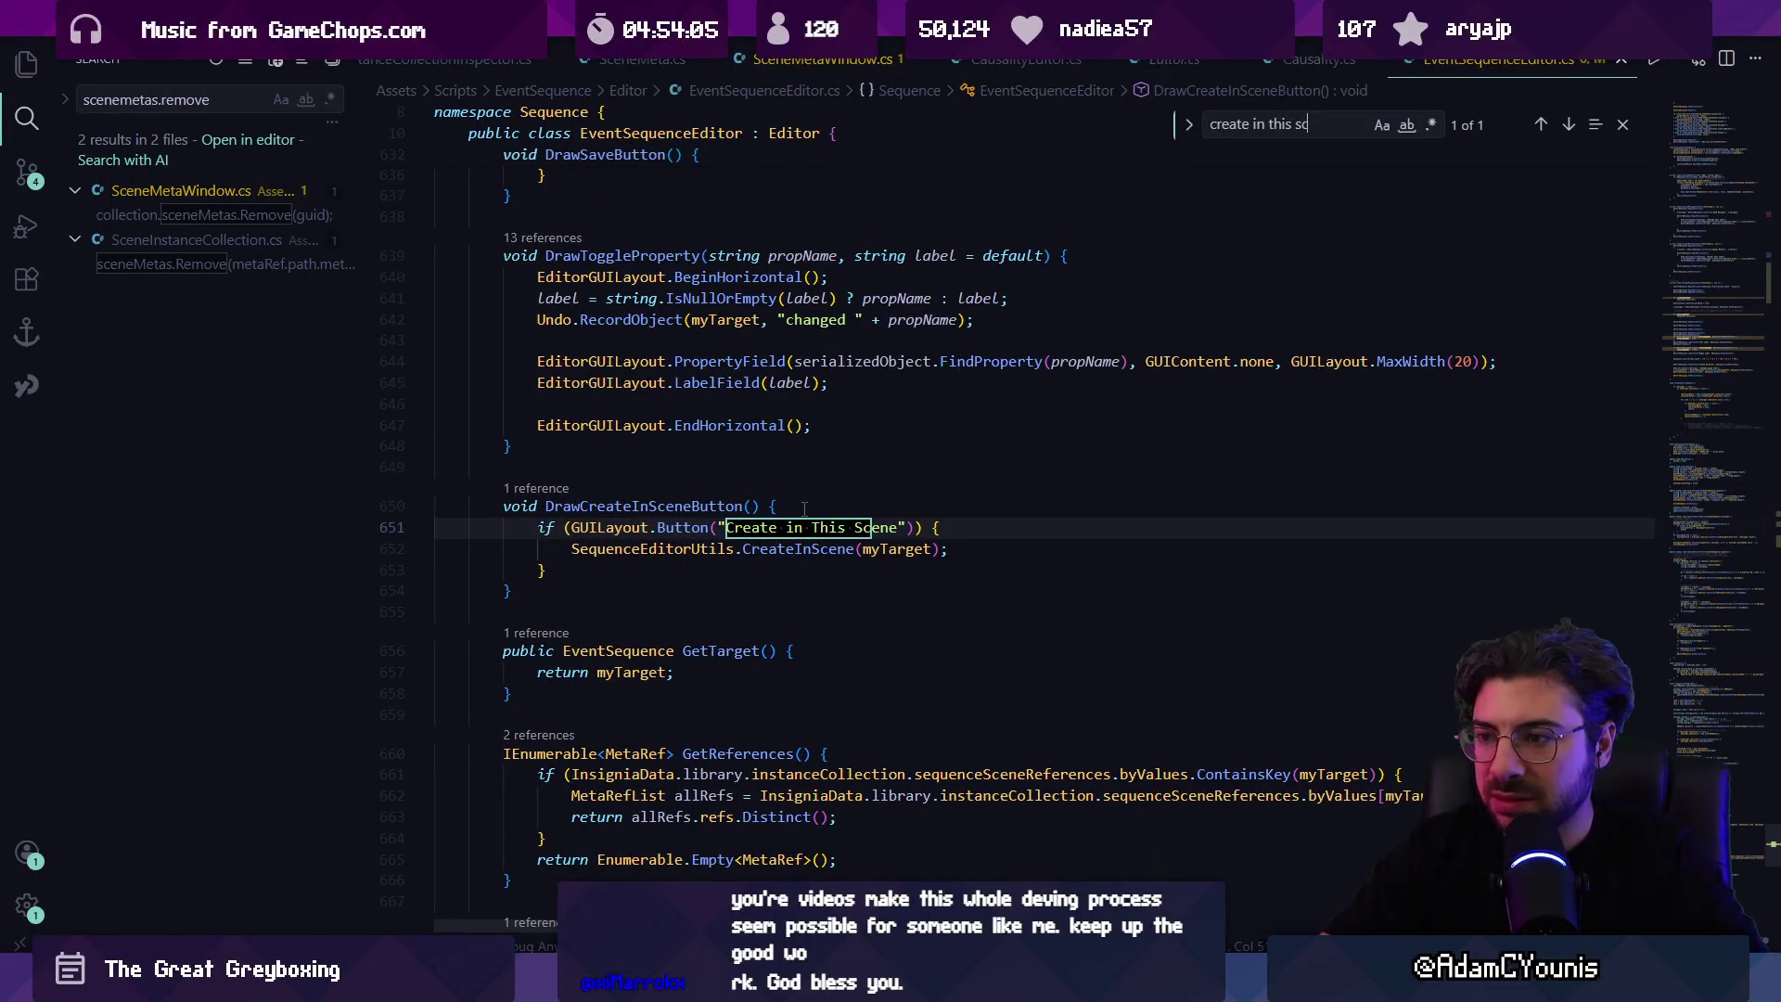
Step: Find the DrawCreateInSceneButton call and close the search
{"action": "key", "text": "ctrl+a"}
{"action": "type", "text": "drawc"}
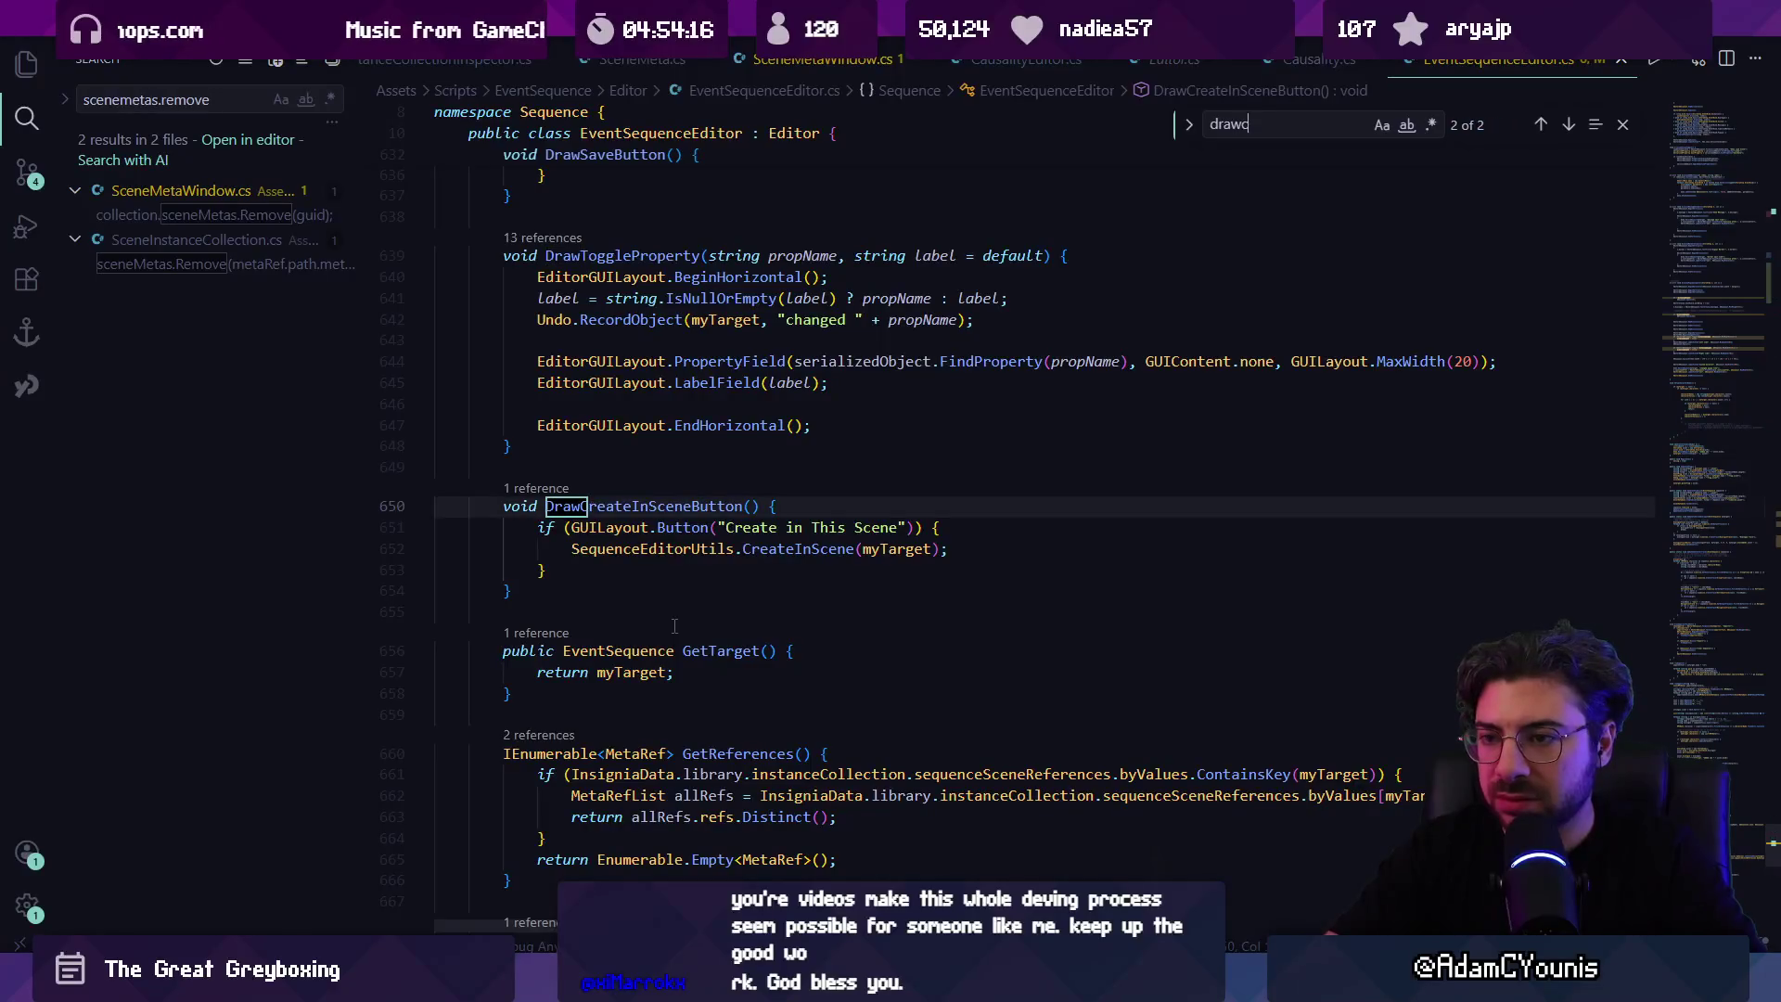
{"action": "type", "text": "reateinscenebutton"}
{"action": "key", "text": "Return"}
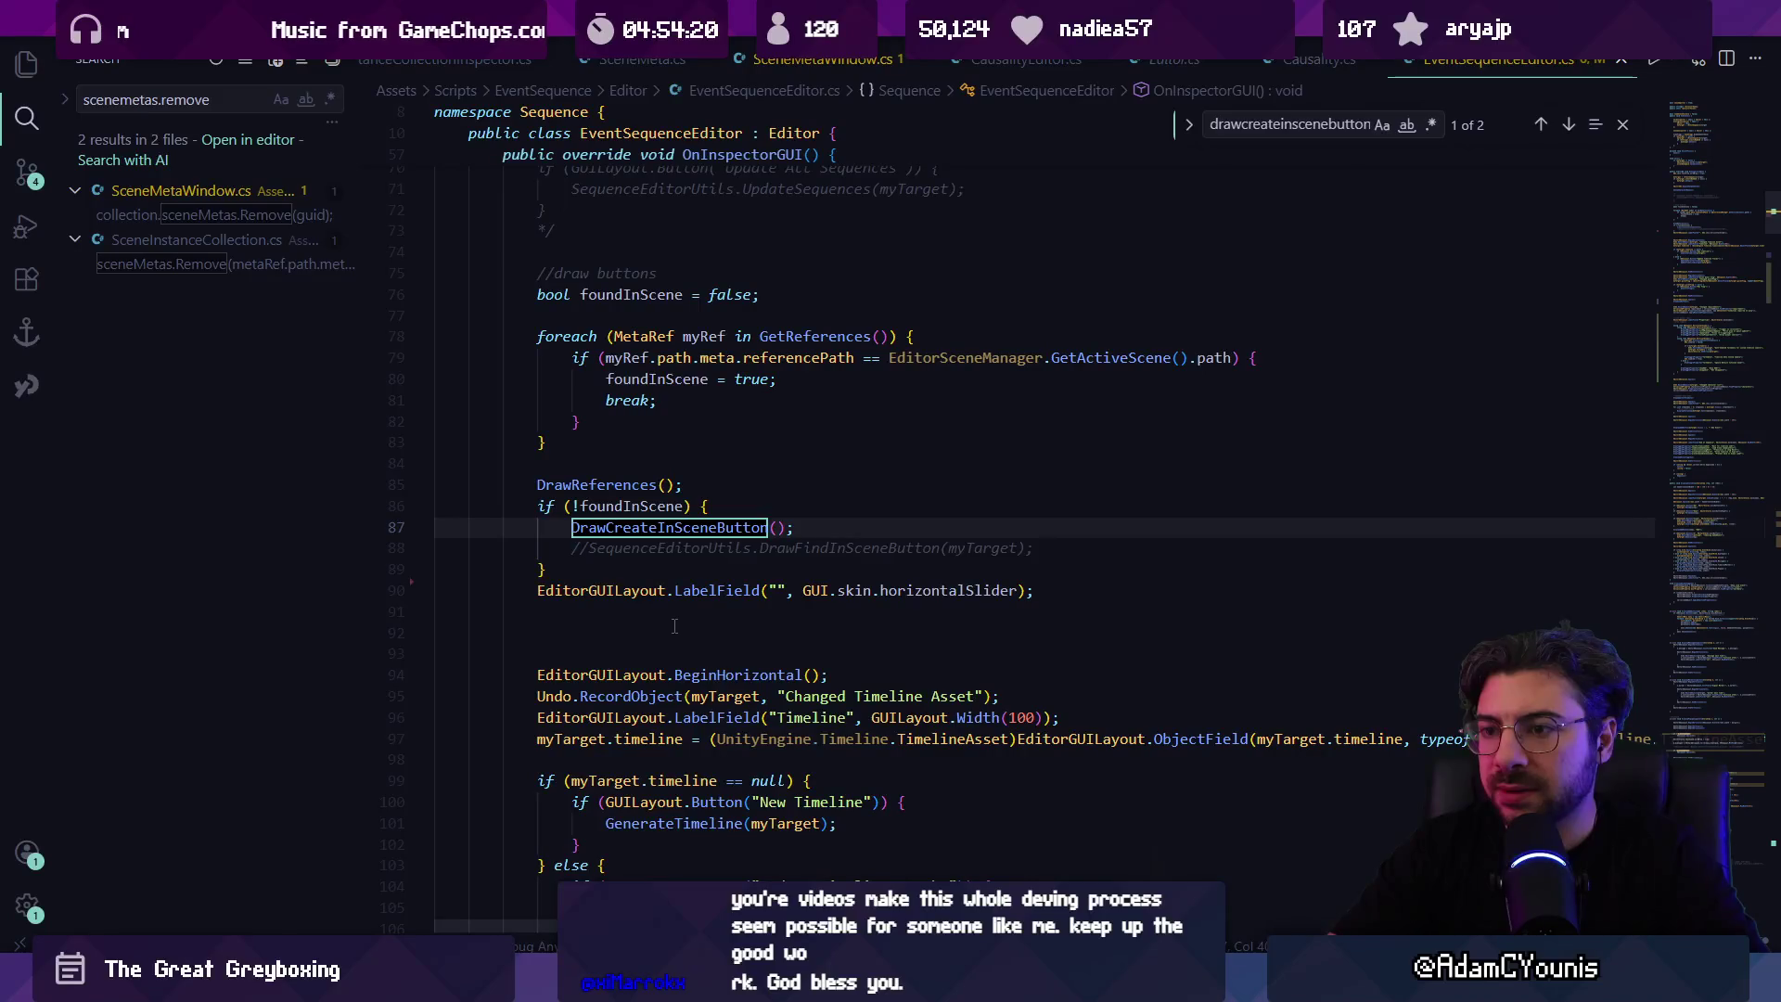
{"action": "key", "text": "Escape"}
Step: Add blank lines below the scene-button block
{"action": "key", "text": "Up"}
{"action": "key", "text": "Up"}
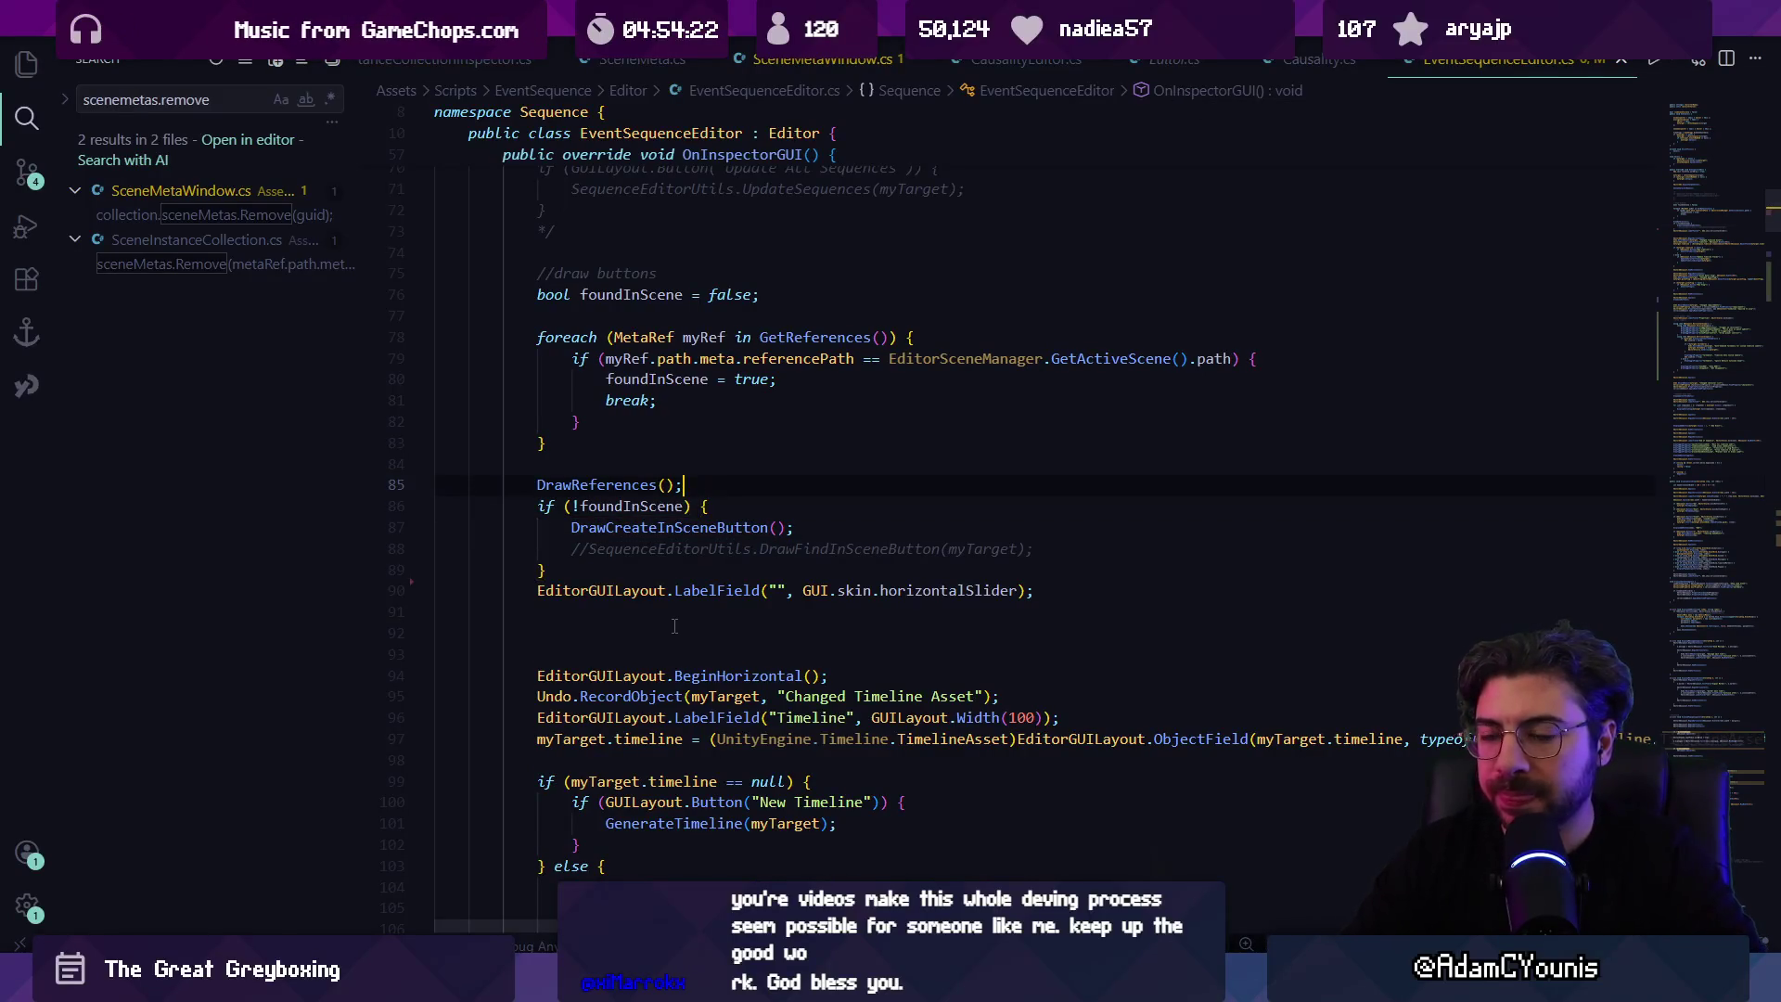
{"action": "key", "text": "Up"}
{"action": "key", "text": "Up"}
{"action": "key", "text": "Up"}
{"action": "scroll", "coordinate": [717, 519], "scroll_direction": "up", "scroll_amount": 2}
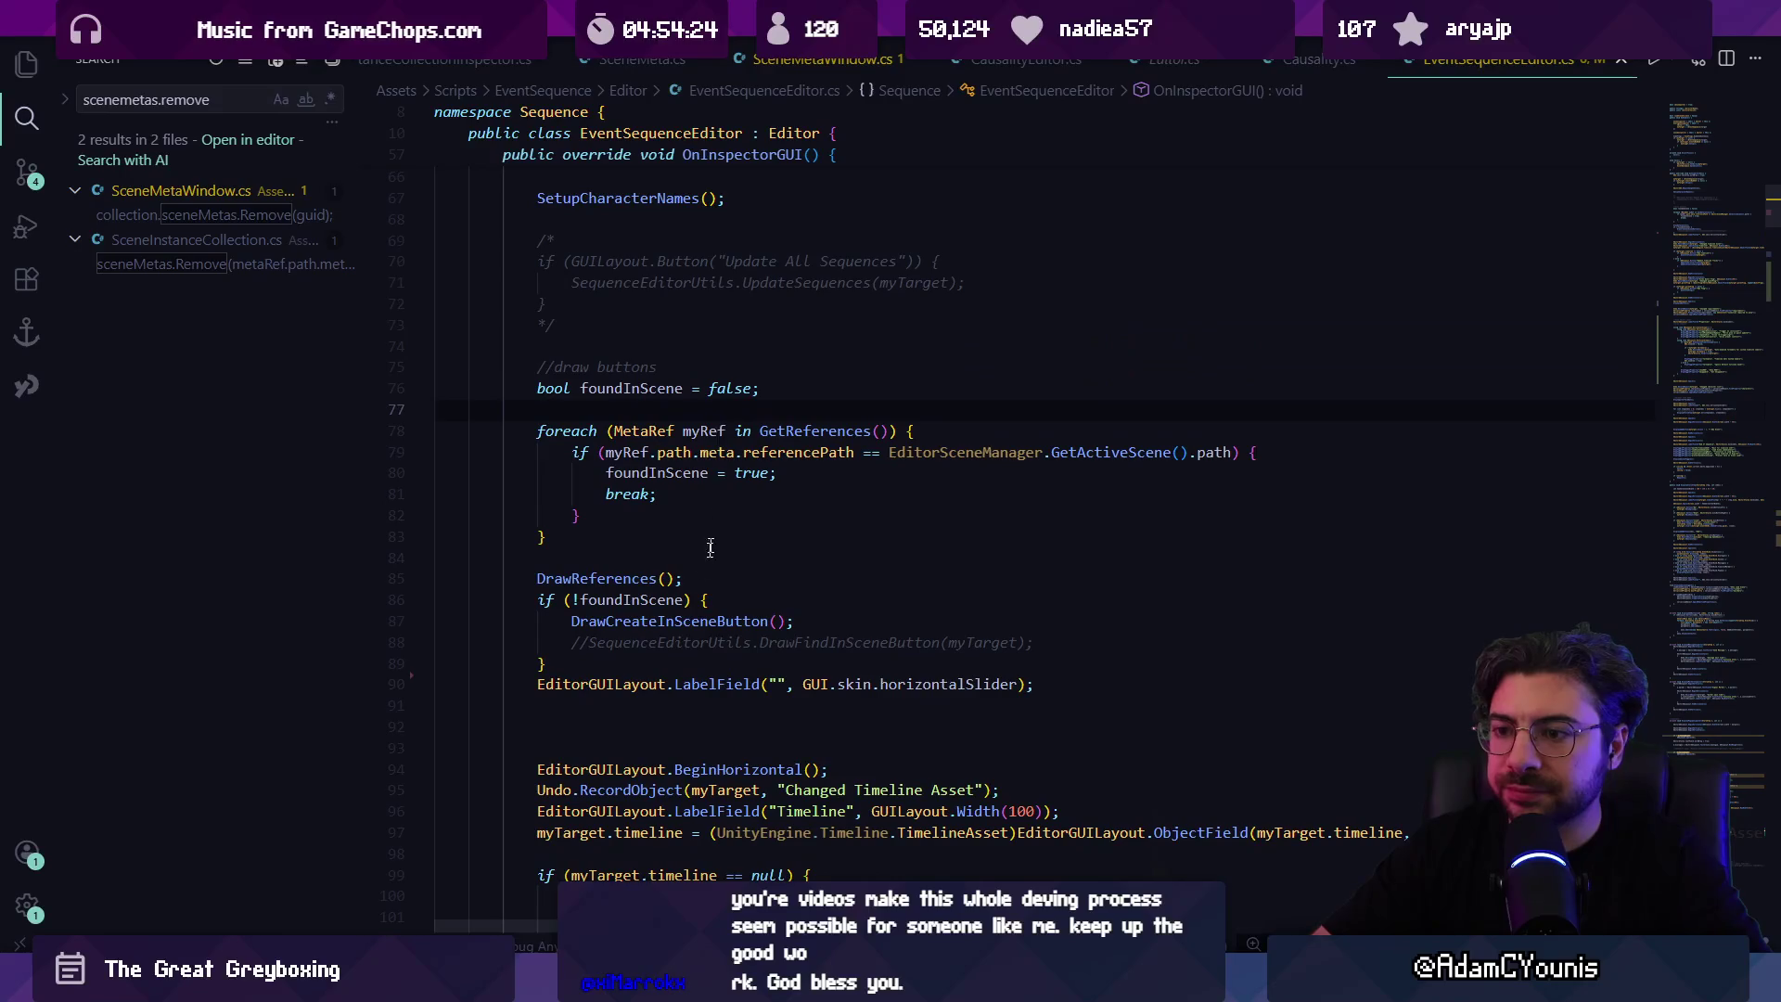
{"action": "left_click", "coordinate": [674, 665]}
{"action": "key", "text": "Return"}
{"action": "key", "text": "Return"}
{"action": "scroll", "coordinate": [675, 666], "scroll_direction": "up", "scroll_amount": 2}
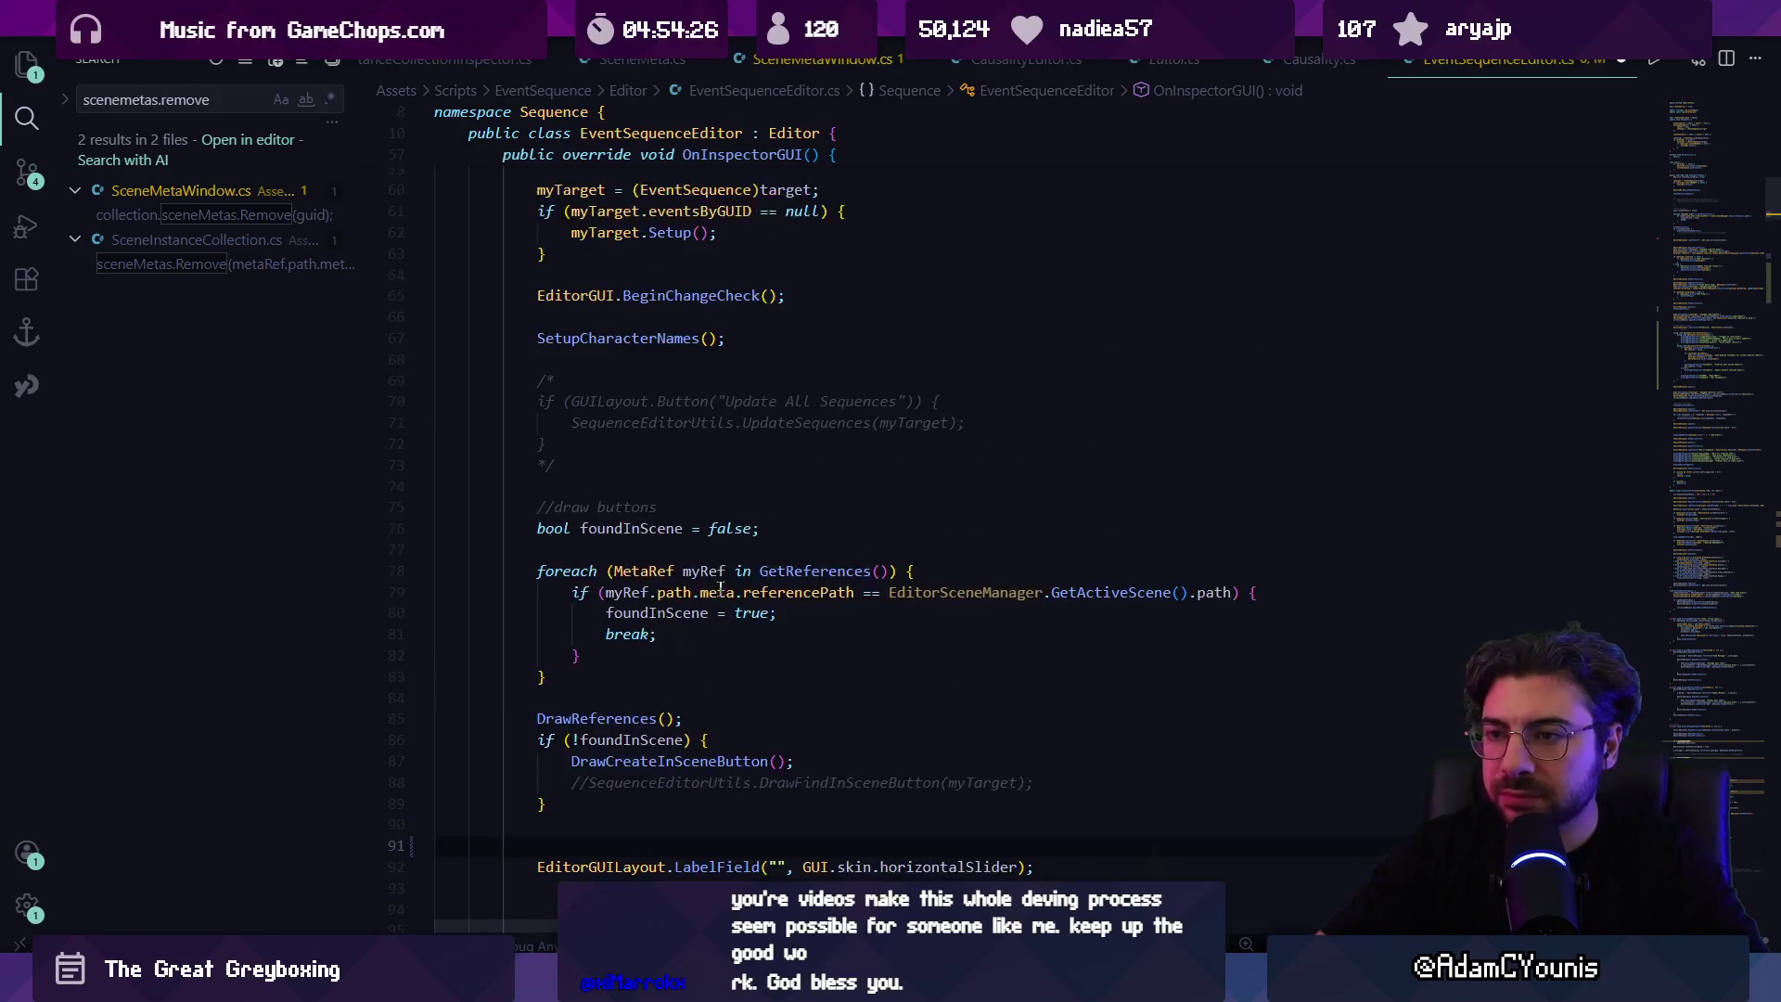
{"action": "scroll", "coordinate": [668, 573], "scroll_direction": "down", "scroll_amount": 3}
Step: Insert new lines after the foreach loop's closing brace for a layout block
{"action": "triple_click", "coordinate": [702, 717]}
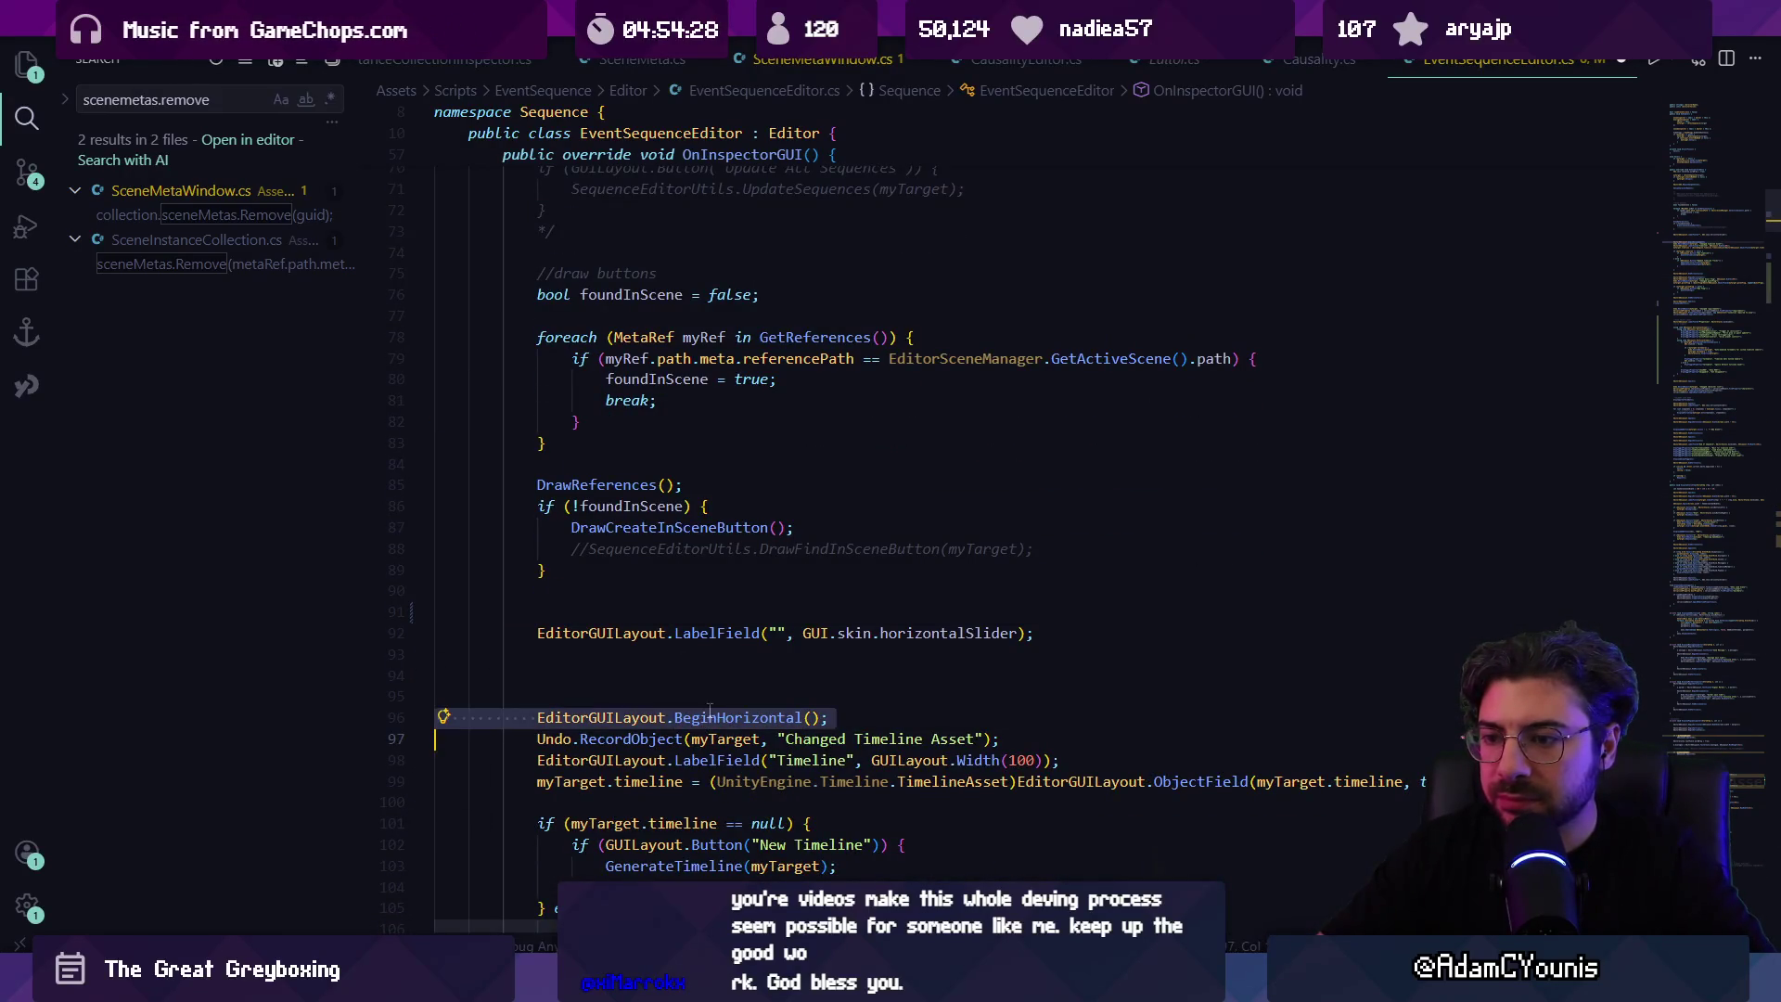
{"action": "scroll", "coordinate": [636, 575], "scroll_direction": "up", "scroll_amount": 3}
{"action": "scroll", "coordinate": [609, 602], "scroll_direction": "down", "scroll_amount": 1}
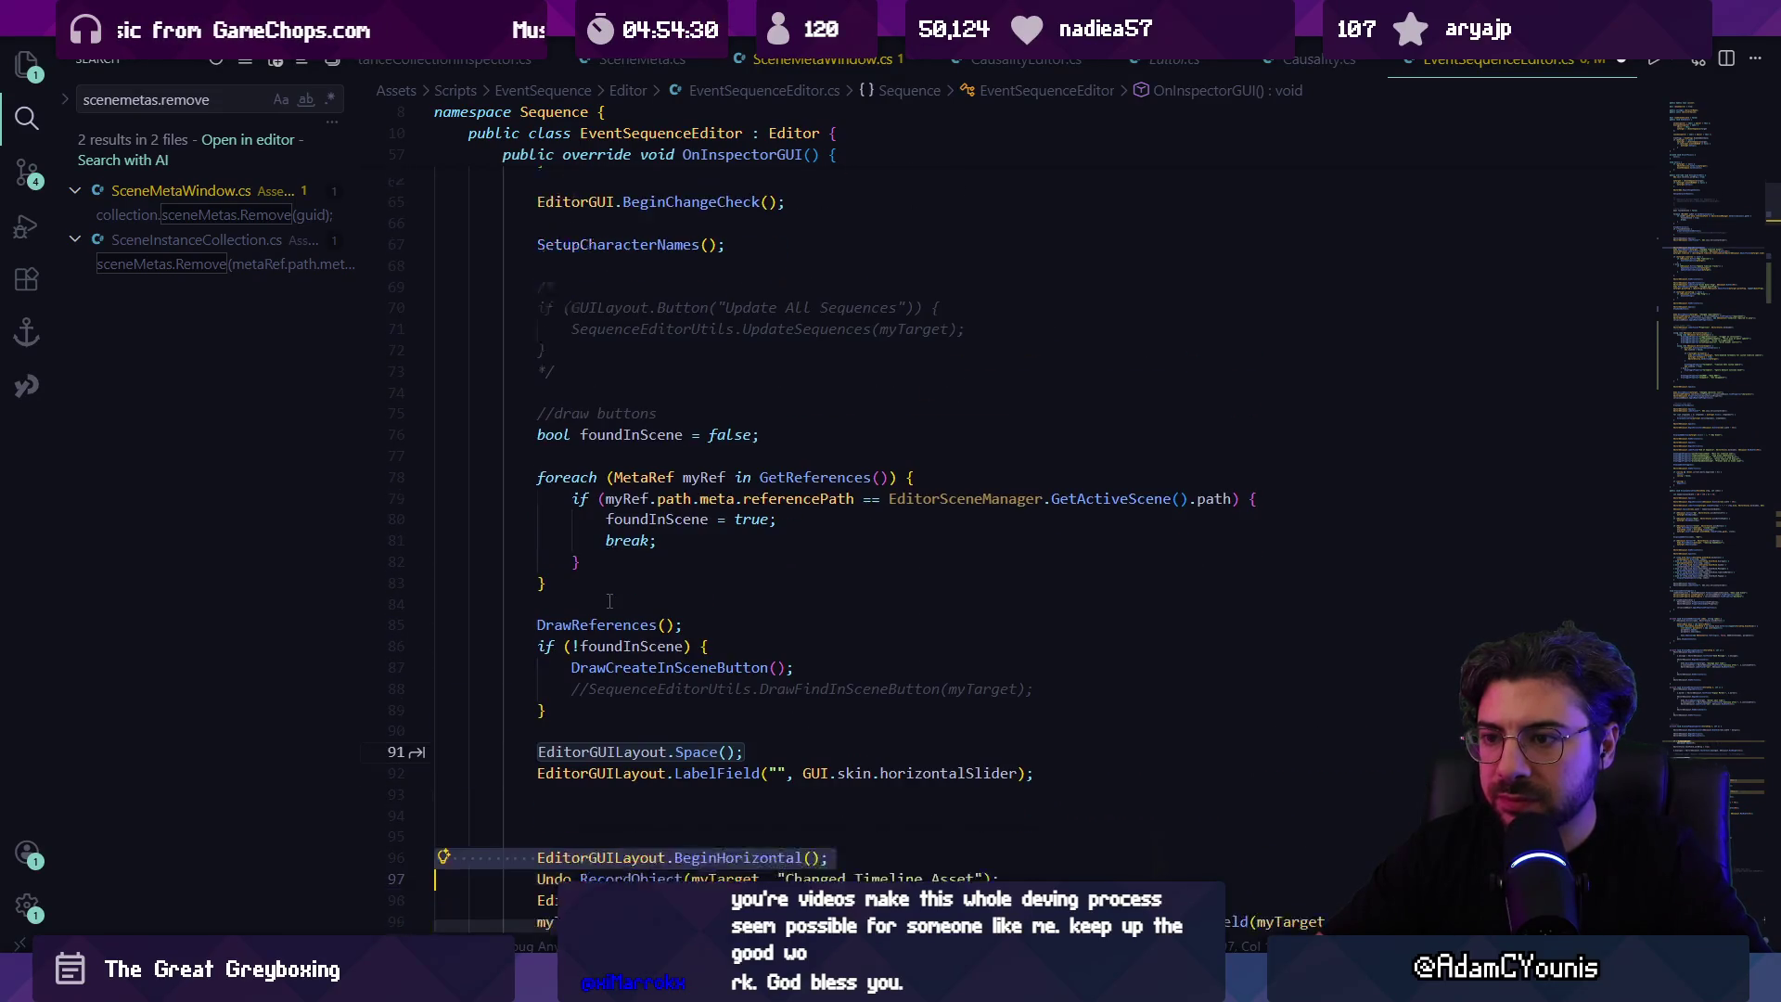
{"action": "left_click", "coordinate": [614, 590]}
{"action": "left_click", "coordinate": [608, 447]}
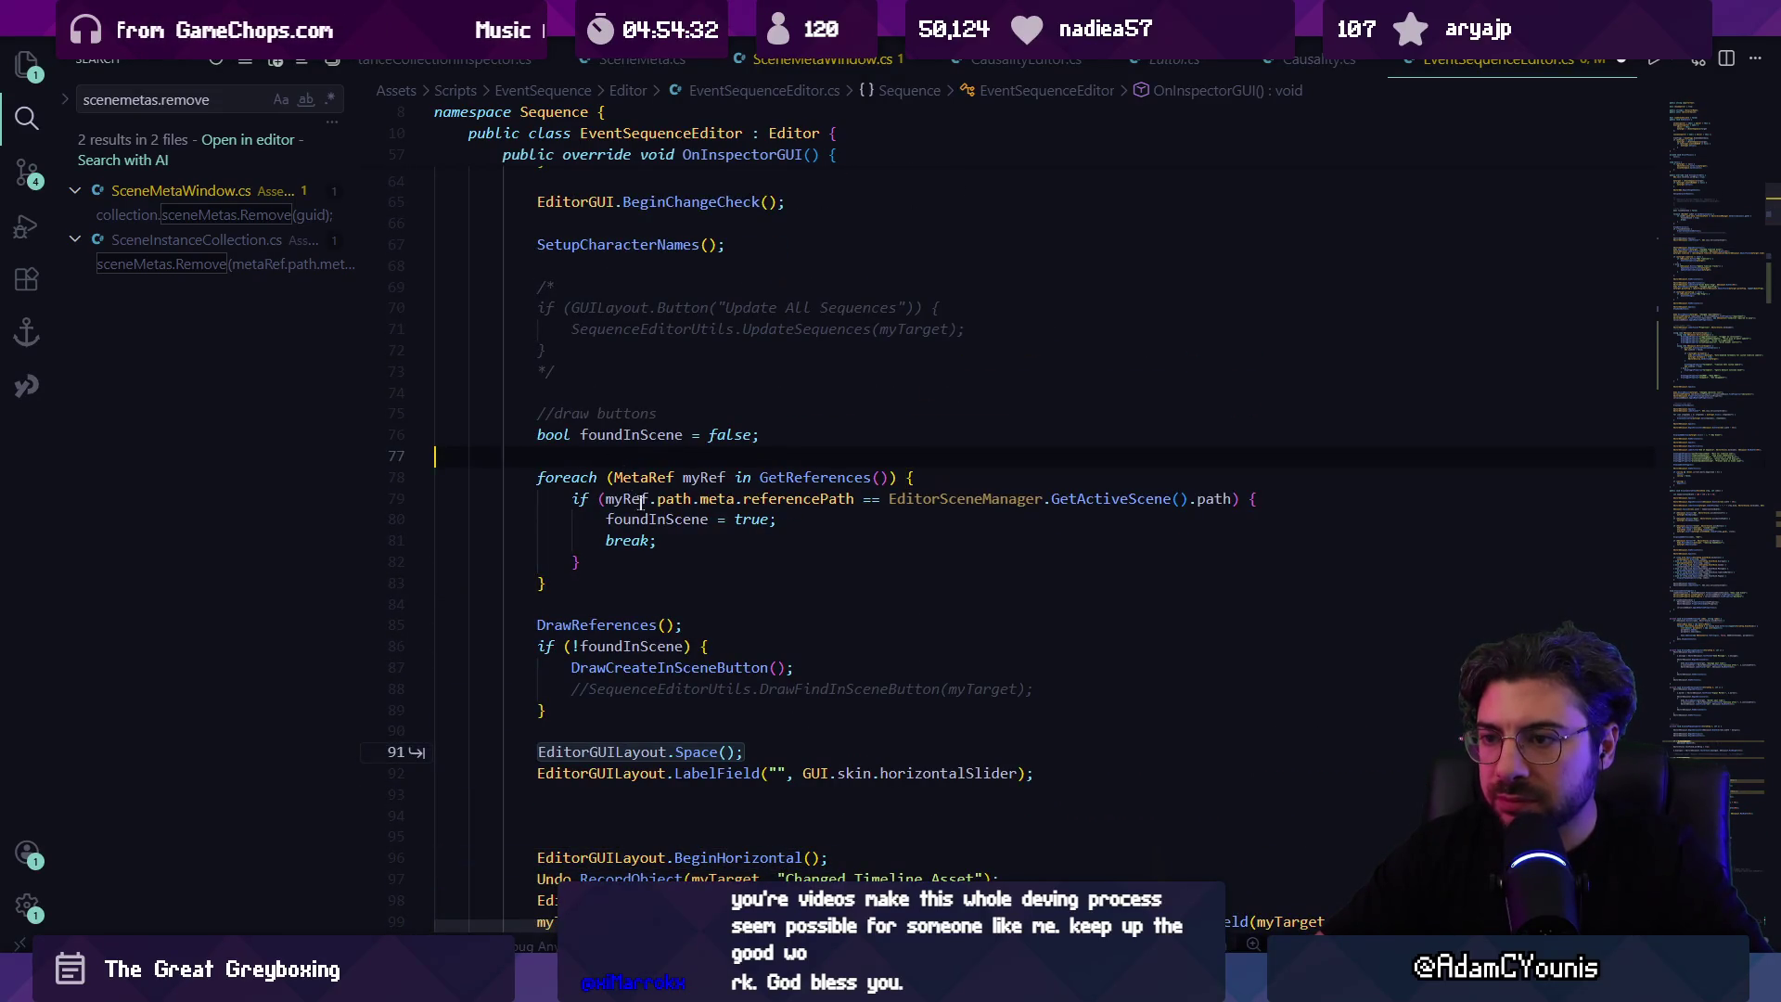
{"action": "left_click", "coordinate": [608, 445]}
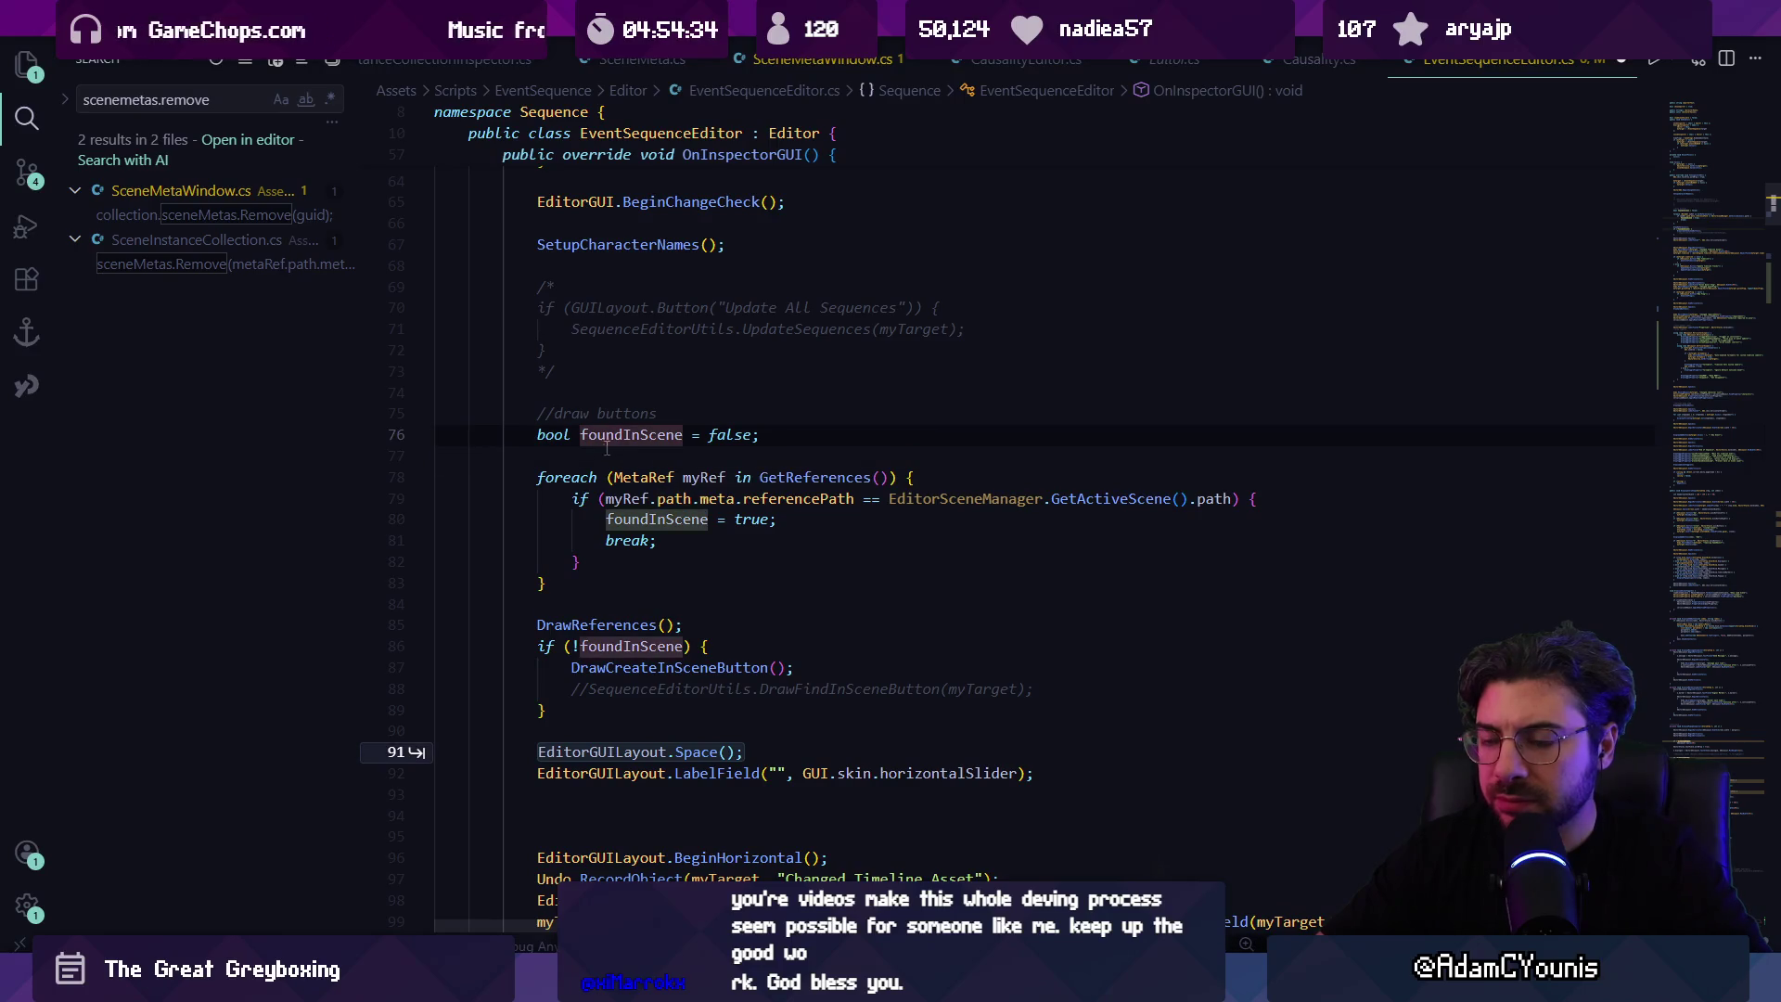
{"action": "left_click", "coordinate": [601, 590]}
{"action": "scroll", "coordinate": [601, 590], "scroll_direction": "down", "scroll_amount": 2}
{"action": "key", "text": "Return"}
{"action": "key", "text": "Return"}
Step: Insert a 'using (new GUILayout.HorizontalScope())' block before DrawReferences
{"action": "type", "text": "i"}
{"action": "key", "text": "BackSpace"}
{"action": "type", "text": "using new"}
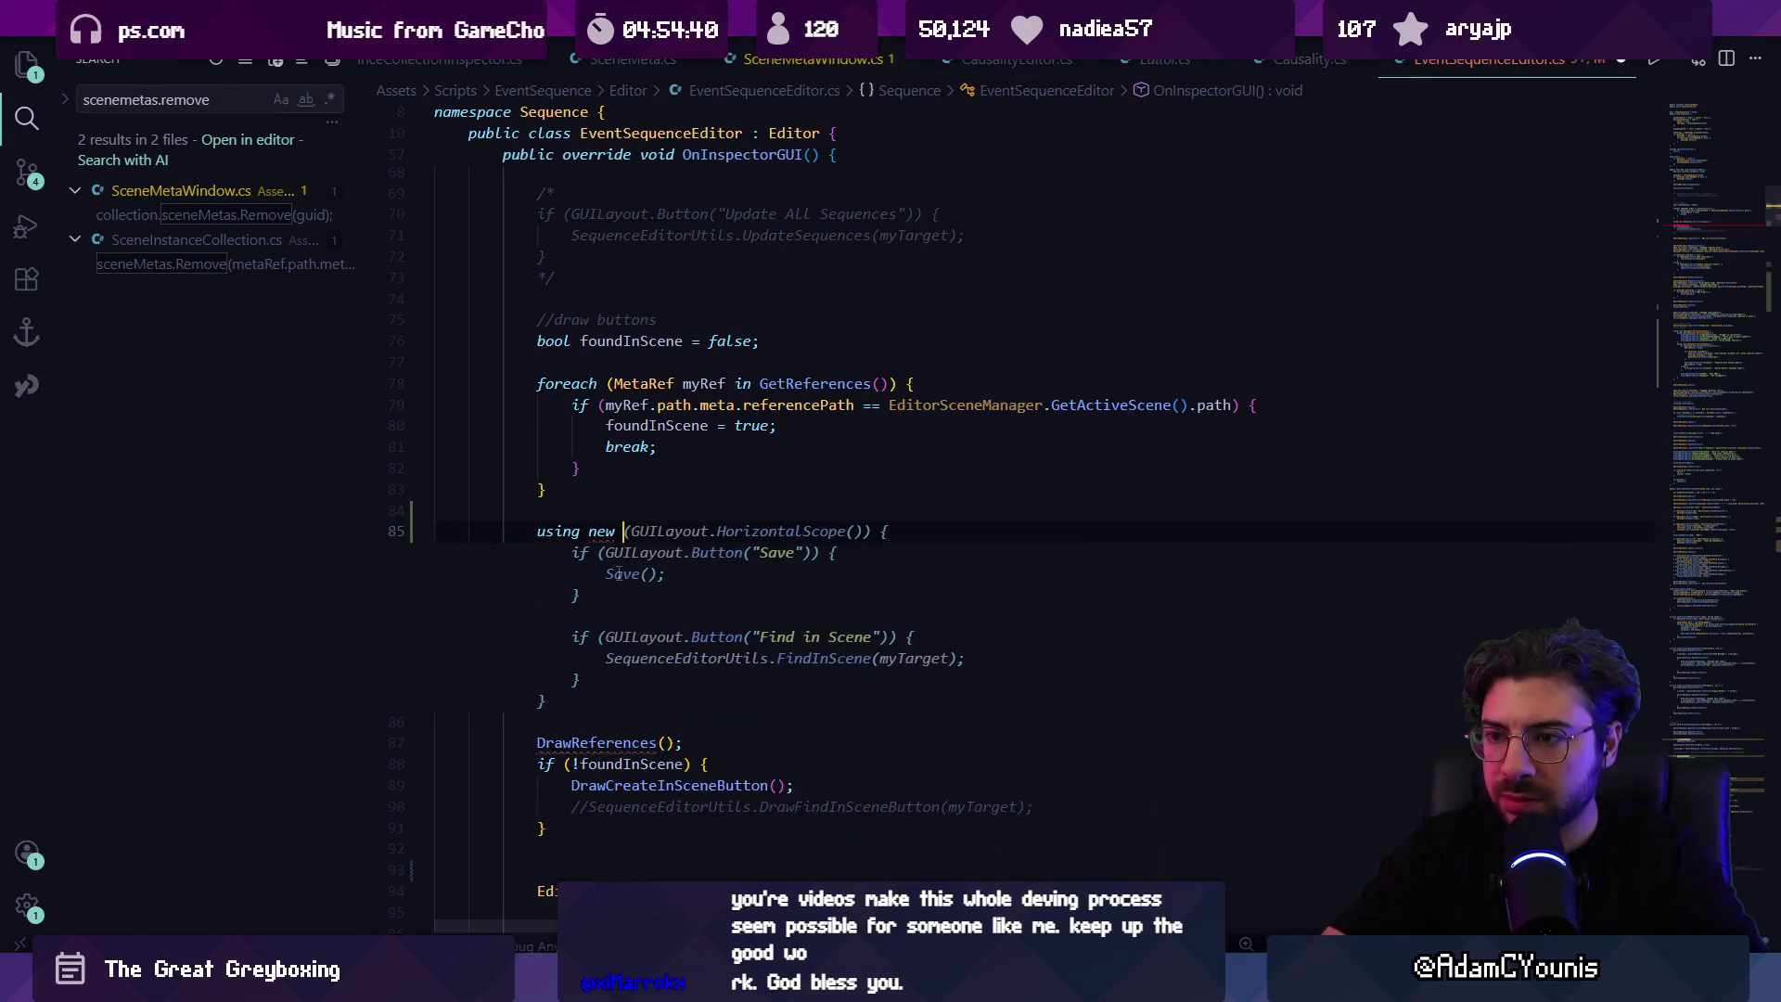
{"action": "key", "text": "Tab"}
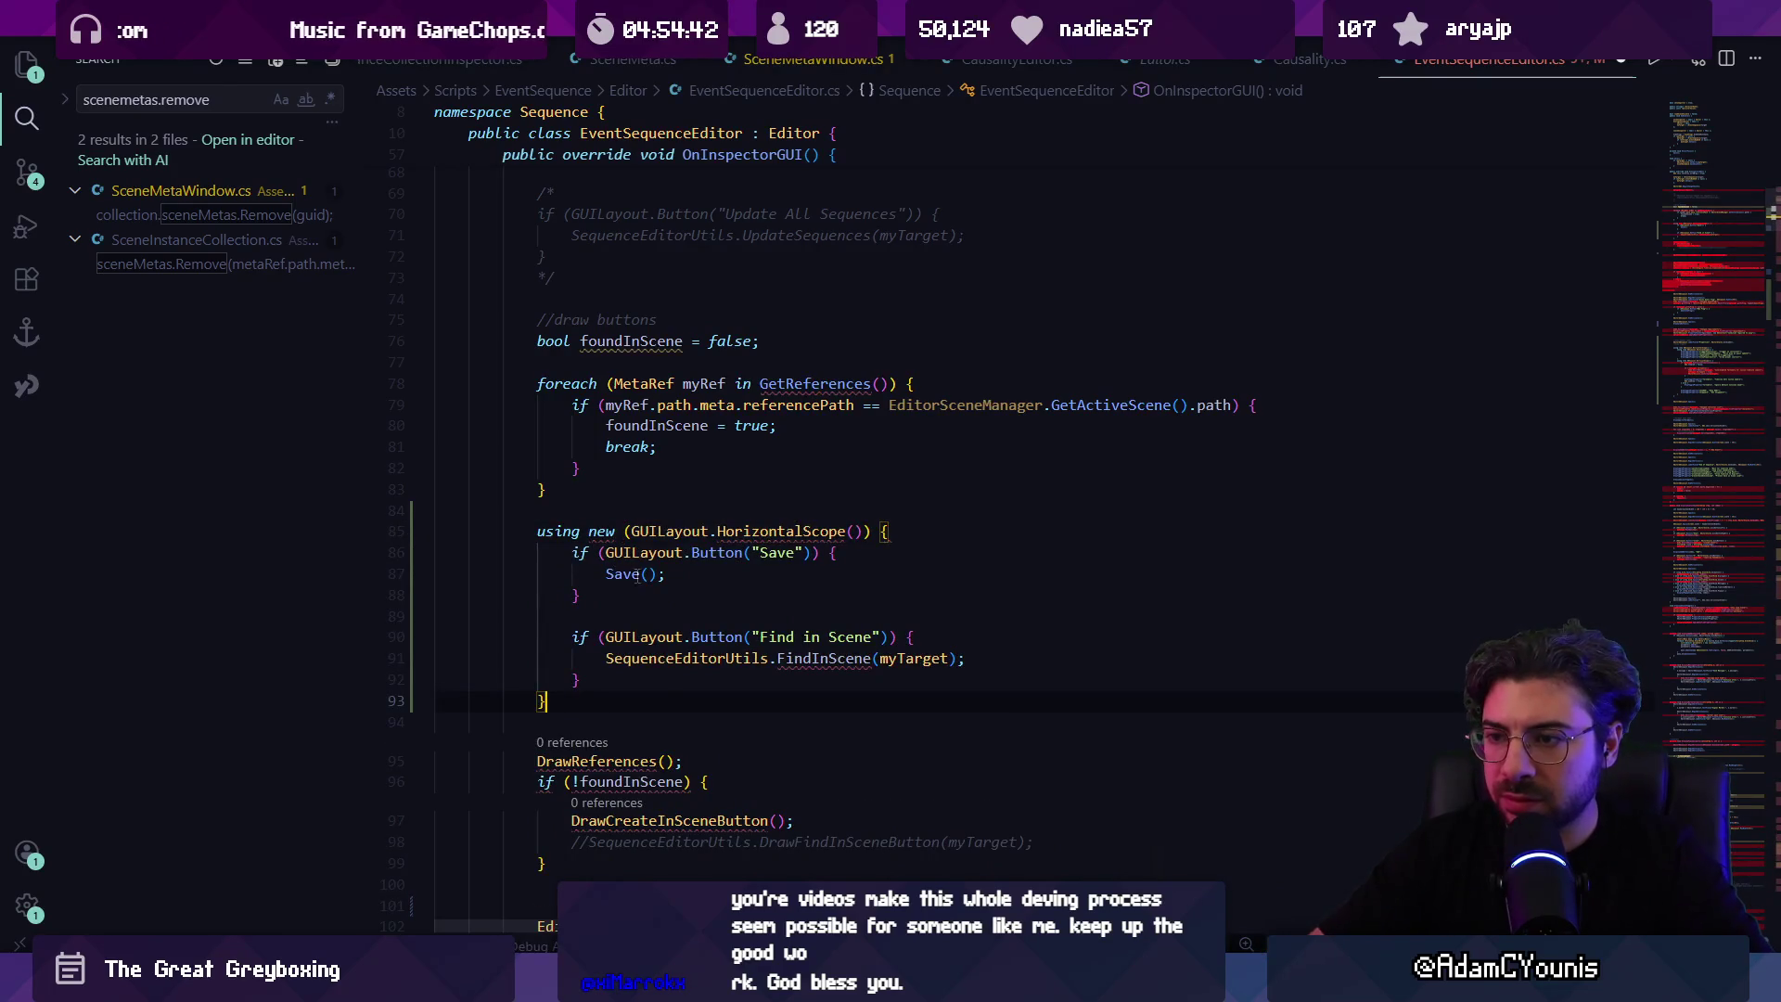
{"action": "scroll", "coordinate": [643, 574], "scroll_direction": "down", "scroll_amount": 2}
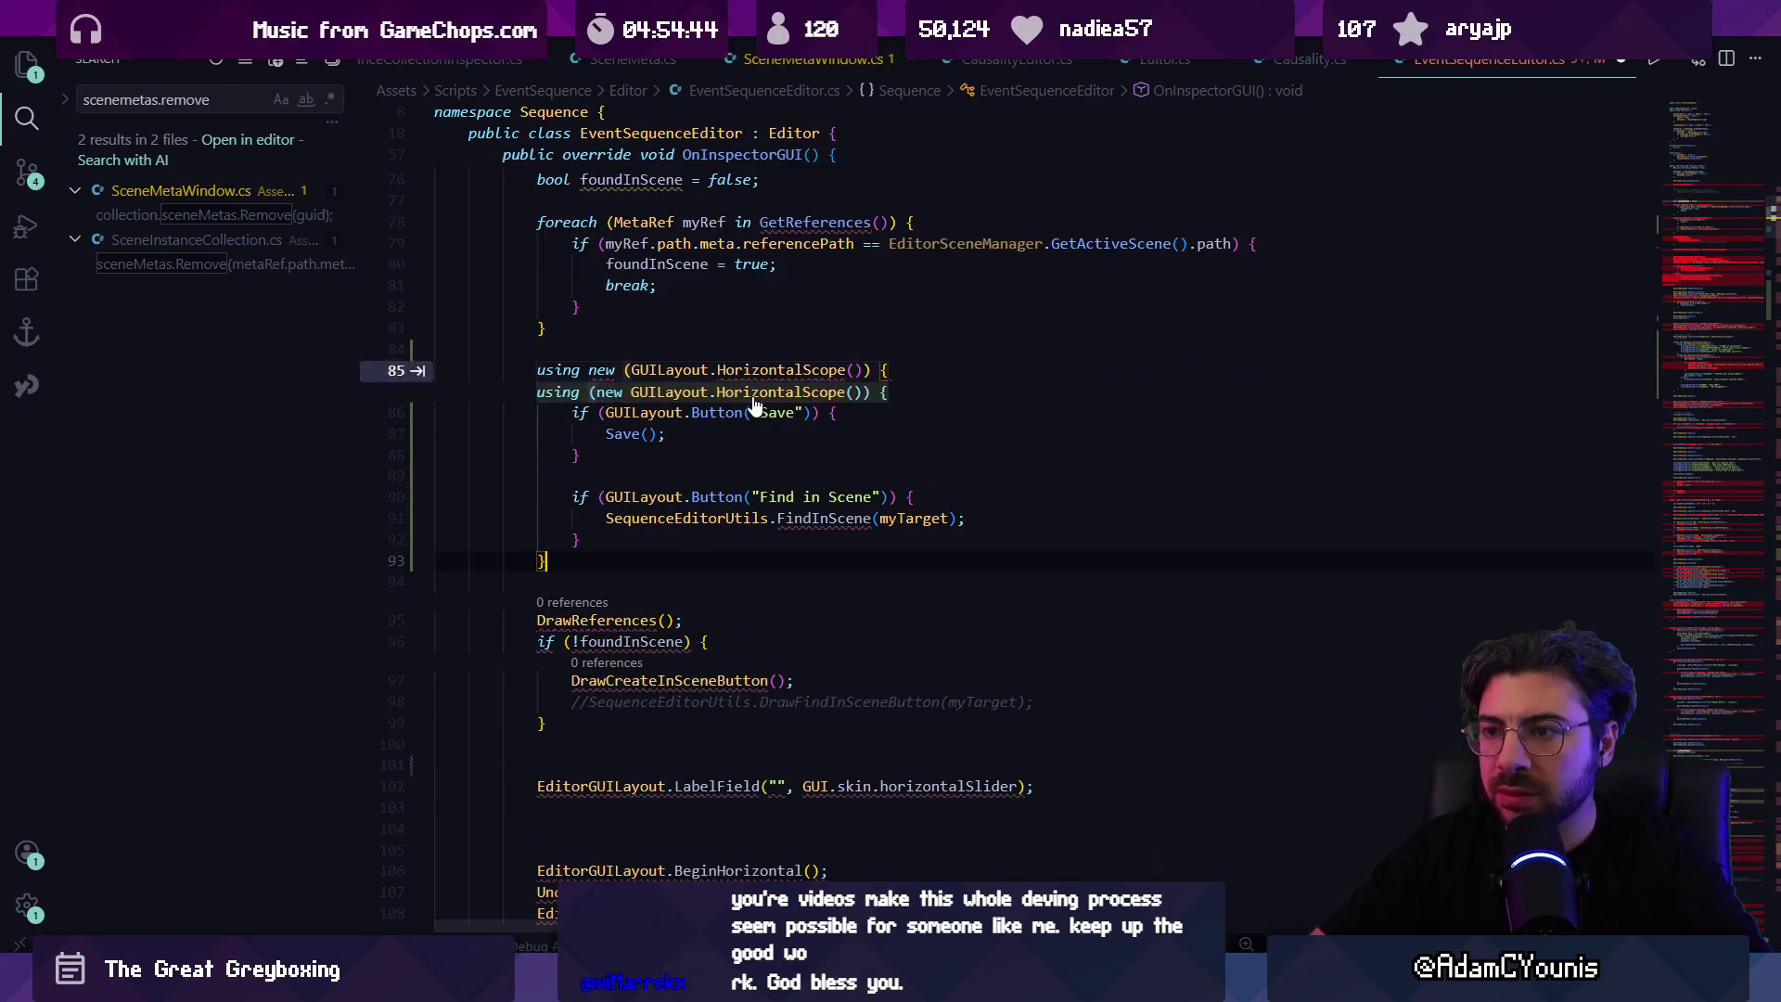
{"action": "key", "text": "Tab"}
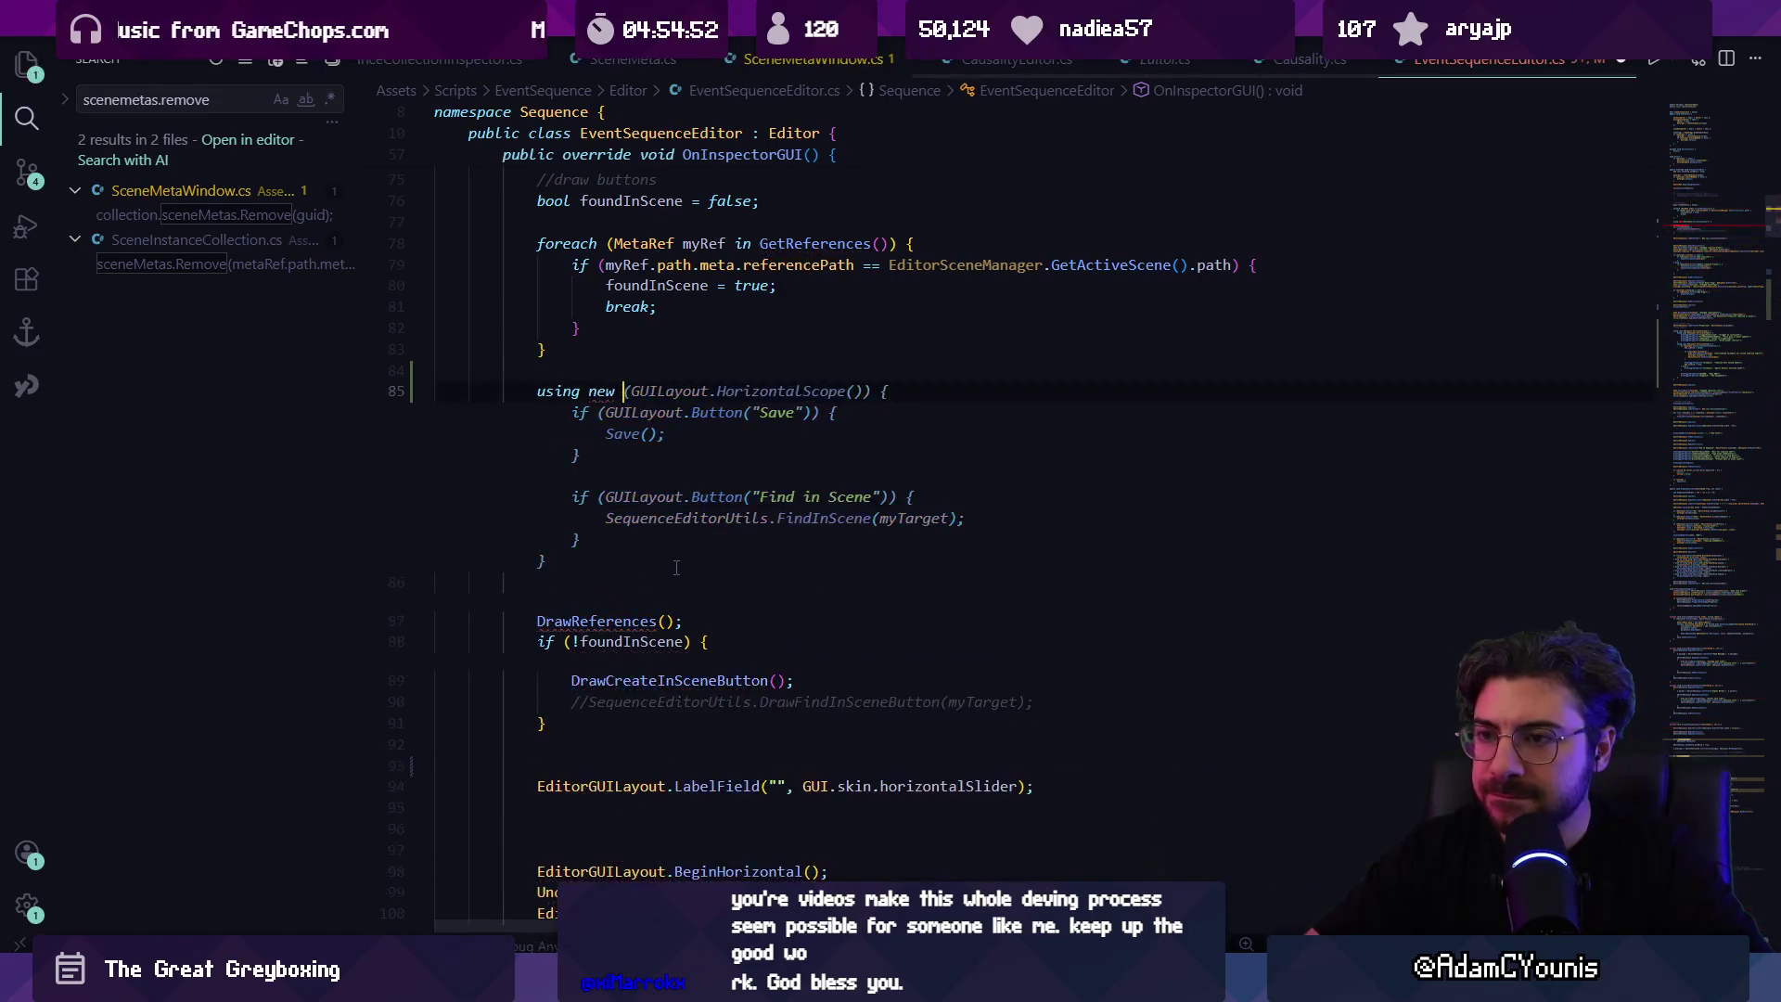
Step: Delete the suggested Save and Find in Scene button code and move the closing brace down
{"action": "key", "text": "shift+Up"}
{"action": "key", "text": "shift+Up"}
{"action": "key", "text": "shift+Up"}
{"action": "key", "text": "shift+Up"}
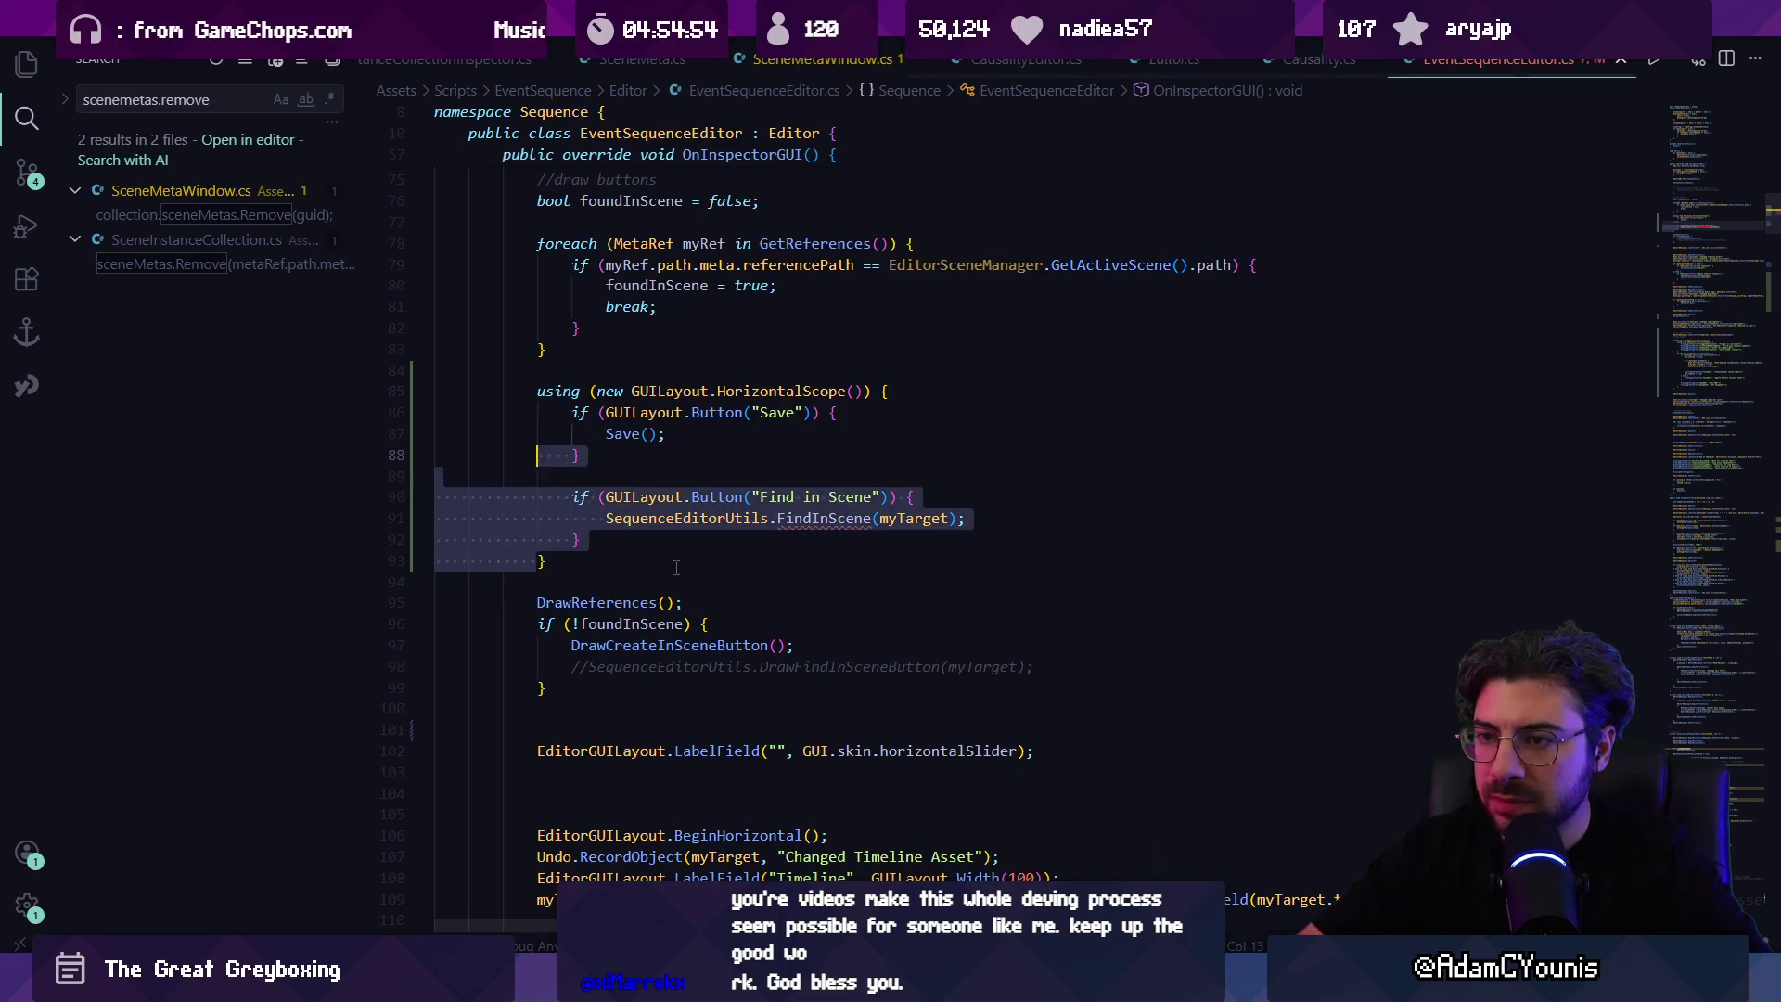
{"action": "key", "text": "BackSpace"}
{"action": "key", "text": "alt+Down"}
{"action": "key", "text": "alt+Down"}
{"action": "key", "text": "alt+Down"}
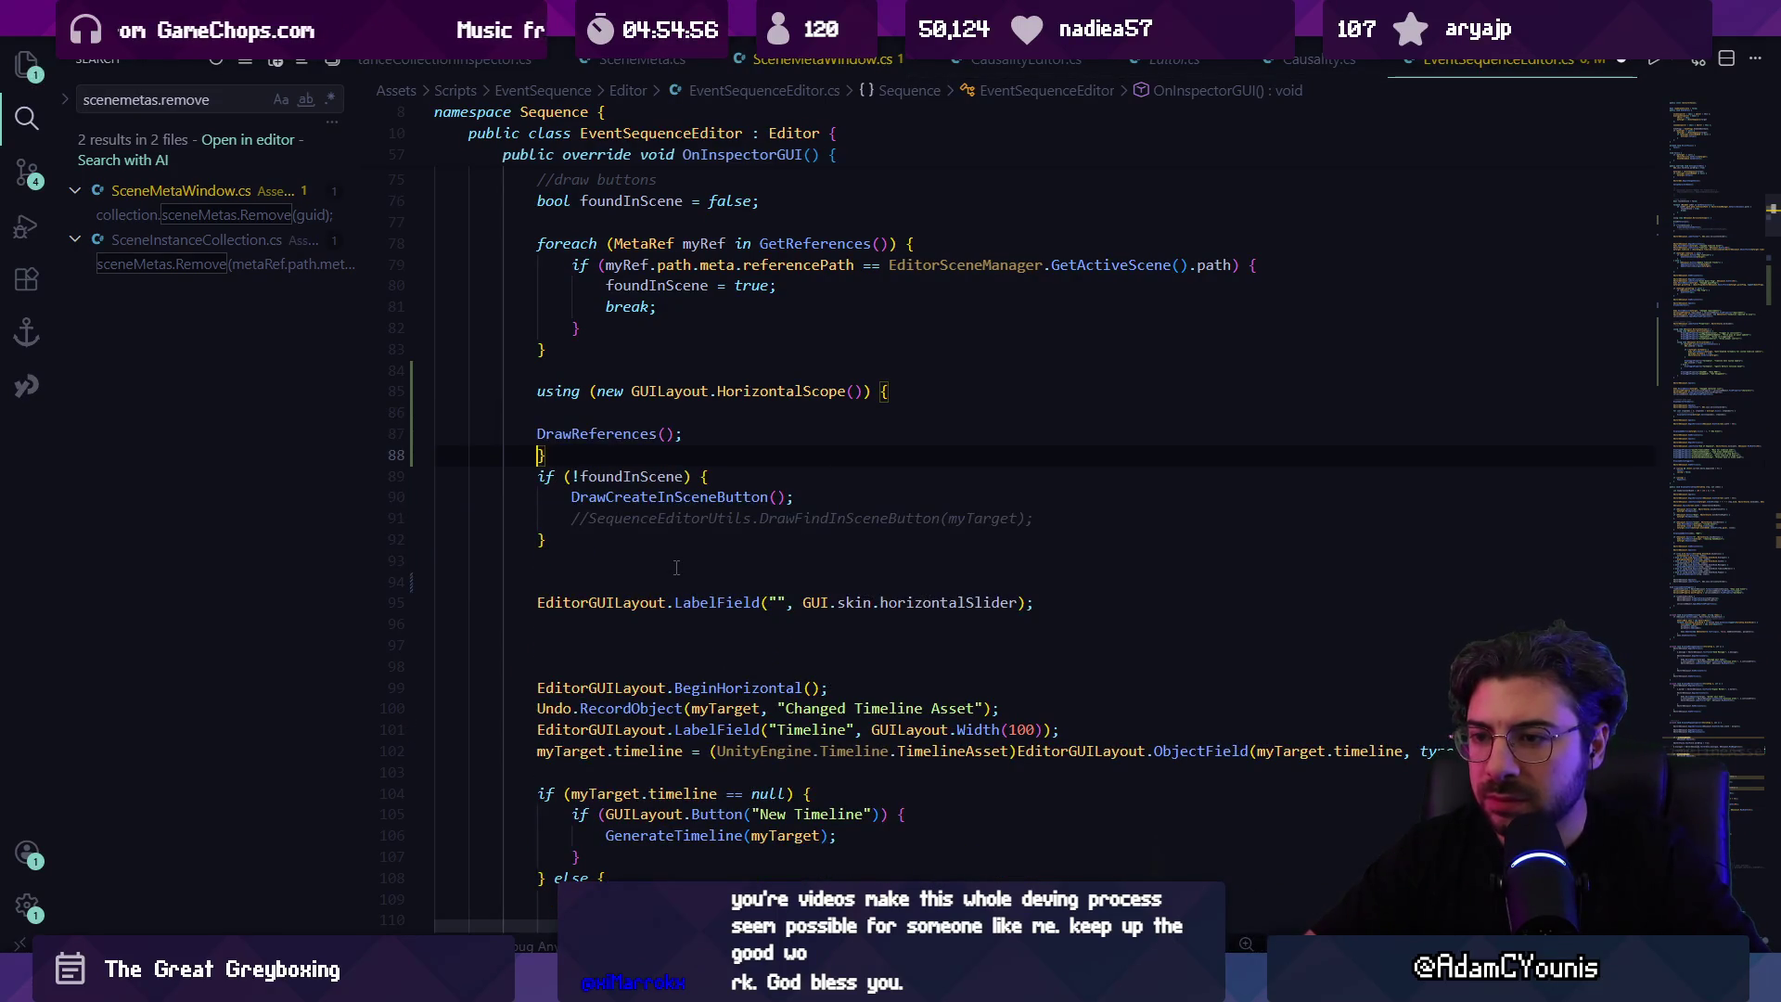
{"action": "key", "text": "alt+Down"}
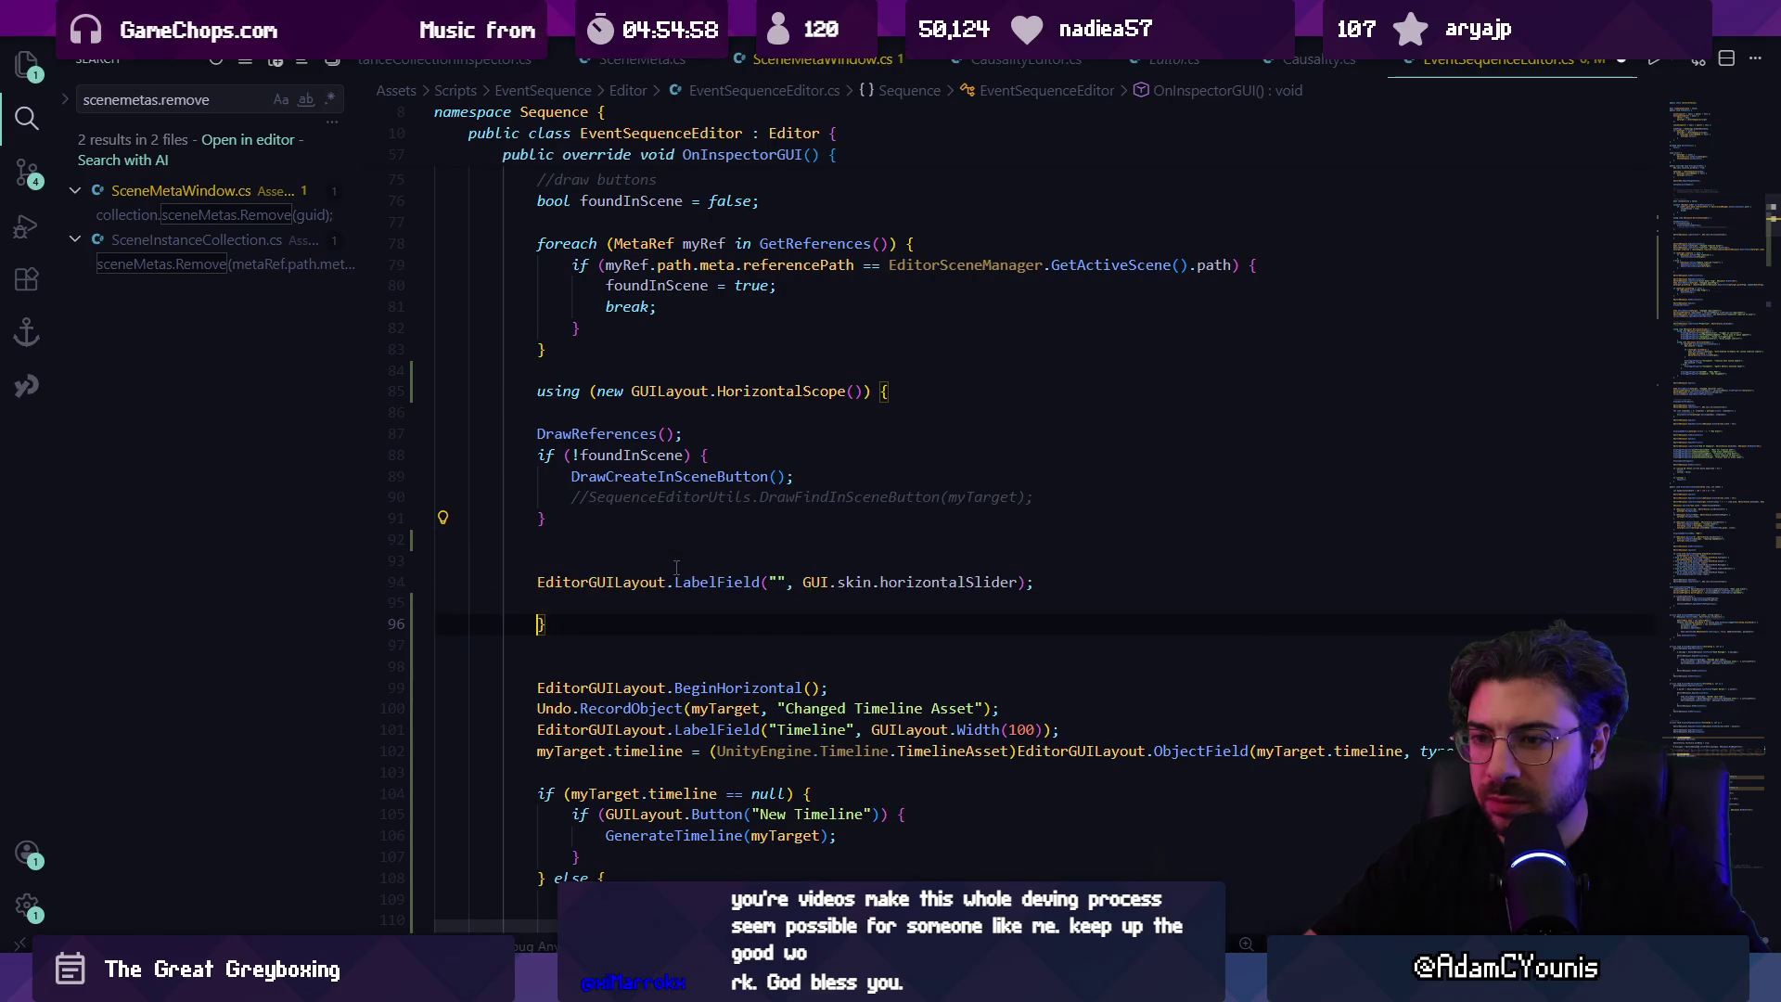
Step: End the scope after the DrawCreateInSceneButton check, re-indent, and delete the commented-out find line
{"action": "key", "text": "ctrl+f"}
{"action": "type", "text": "createinscene"}
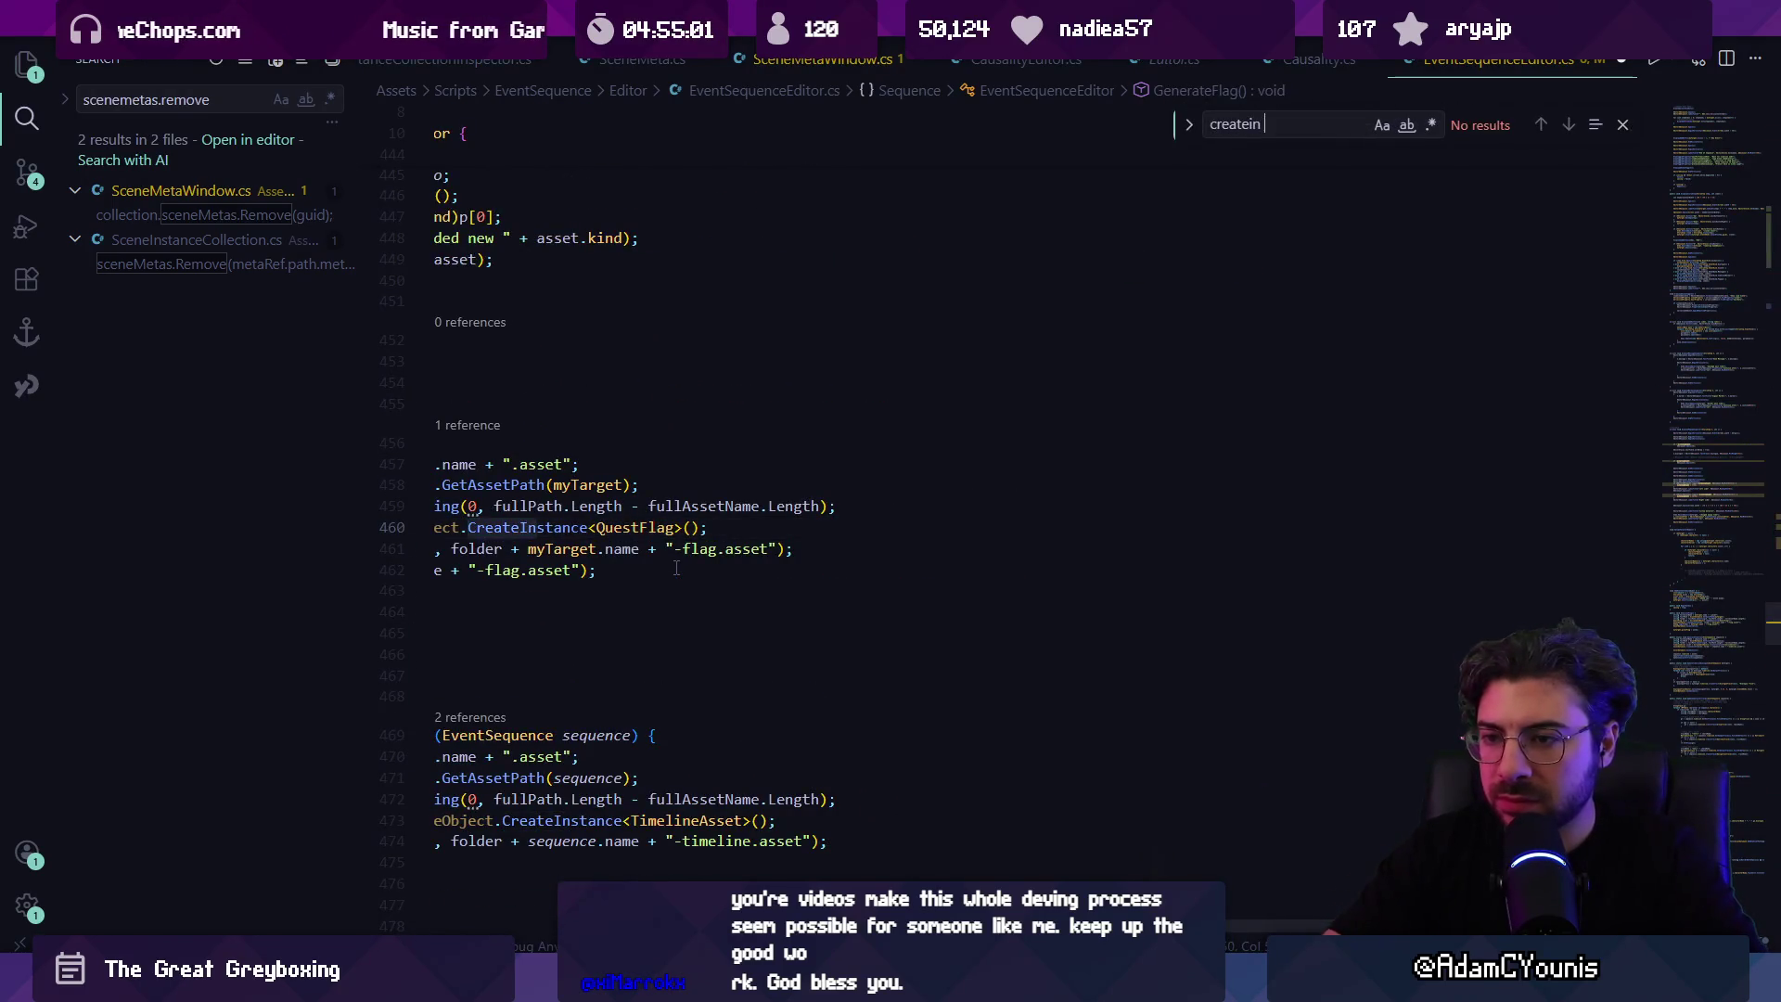
{"action": "key", "text": "Return"}
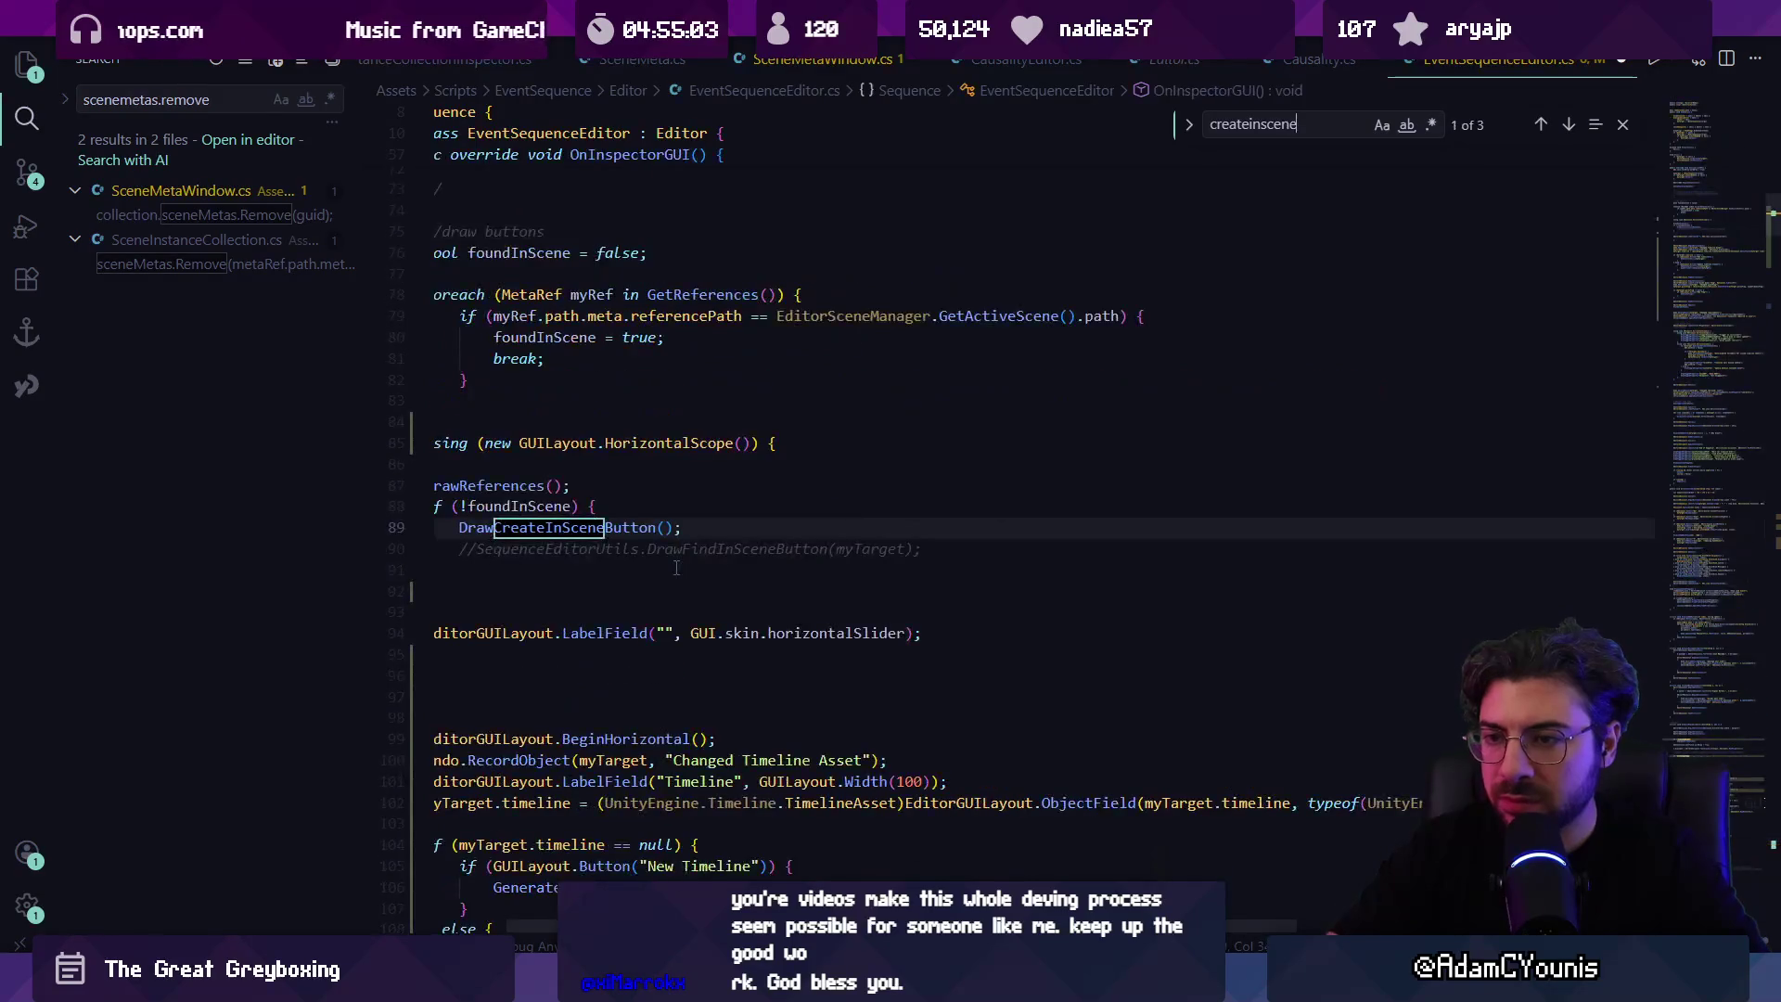
{"action": "key", "text": "Escape"}
{"action": "left_click", "coordinate": [676, 567]}
{"action": "left_click", "coordinate": [572, 461]}
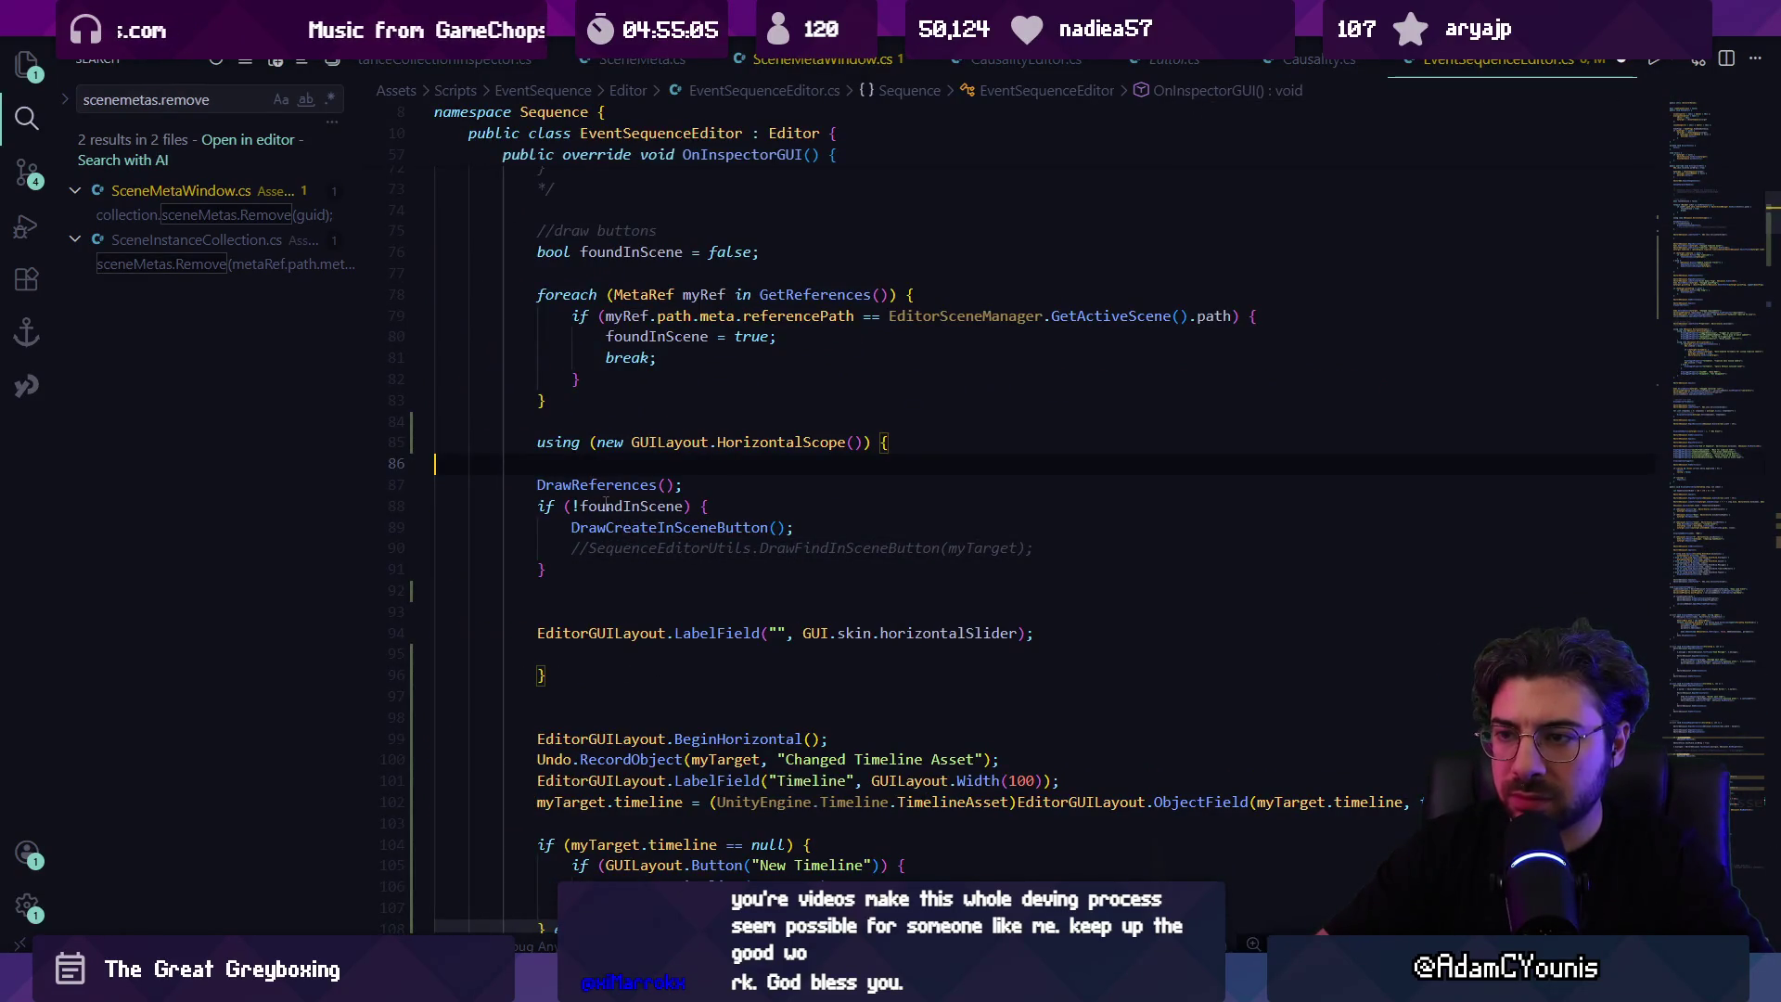
{"action": "left_click", "coordinate": [582, 562]}
{"action": "left_click", "coordinate": [581, 612]}
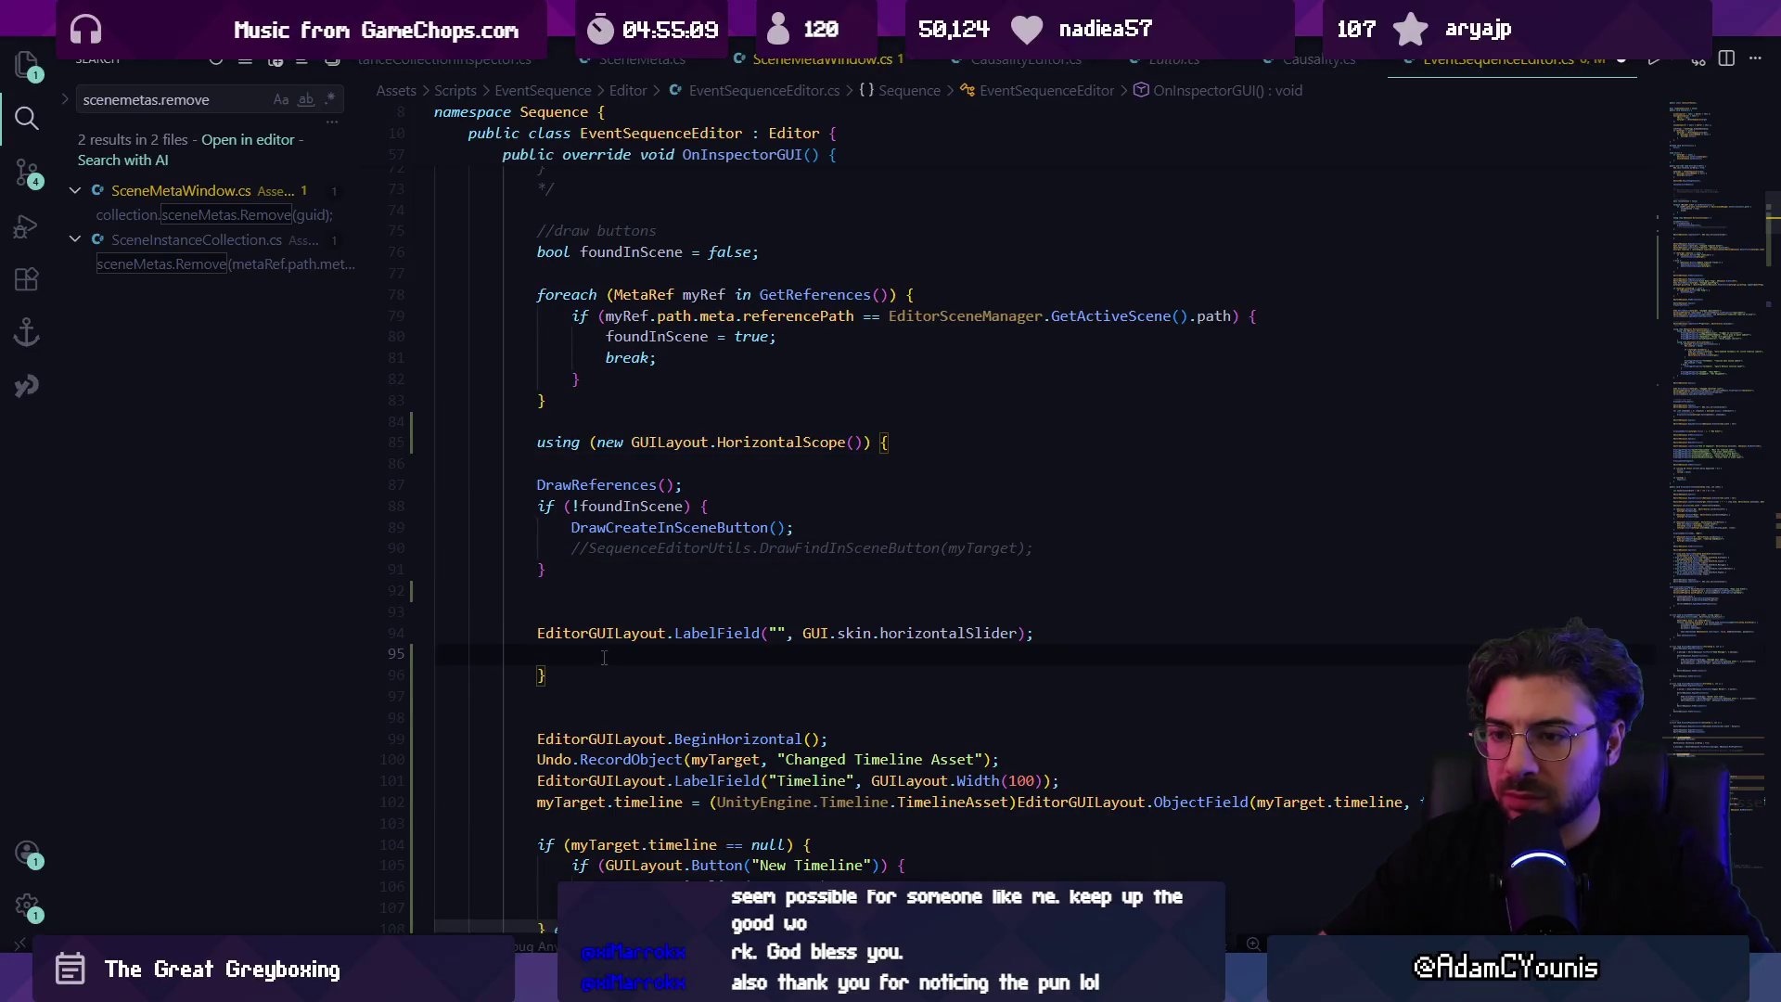
{"action": "key", "text": "alt+Up"}
{"action": "key", "text": "alt+Up"}
{"action": "key", "text": "alt+Up"}
{"action": "key", "text": "shift+alt+f"}
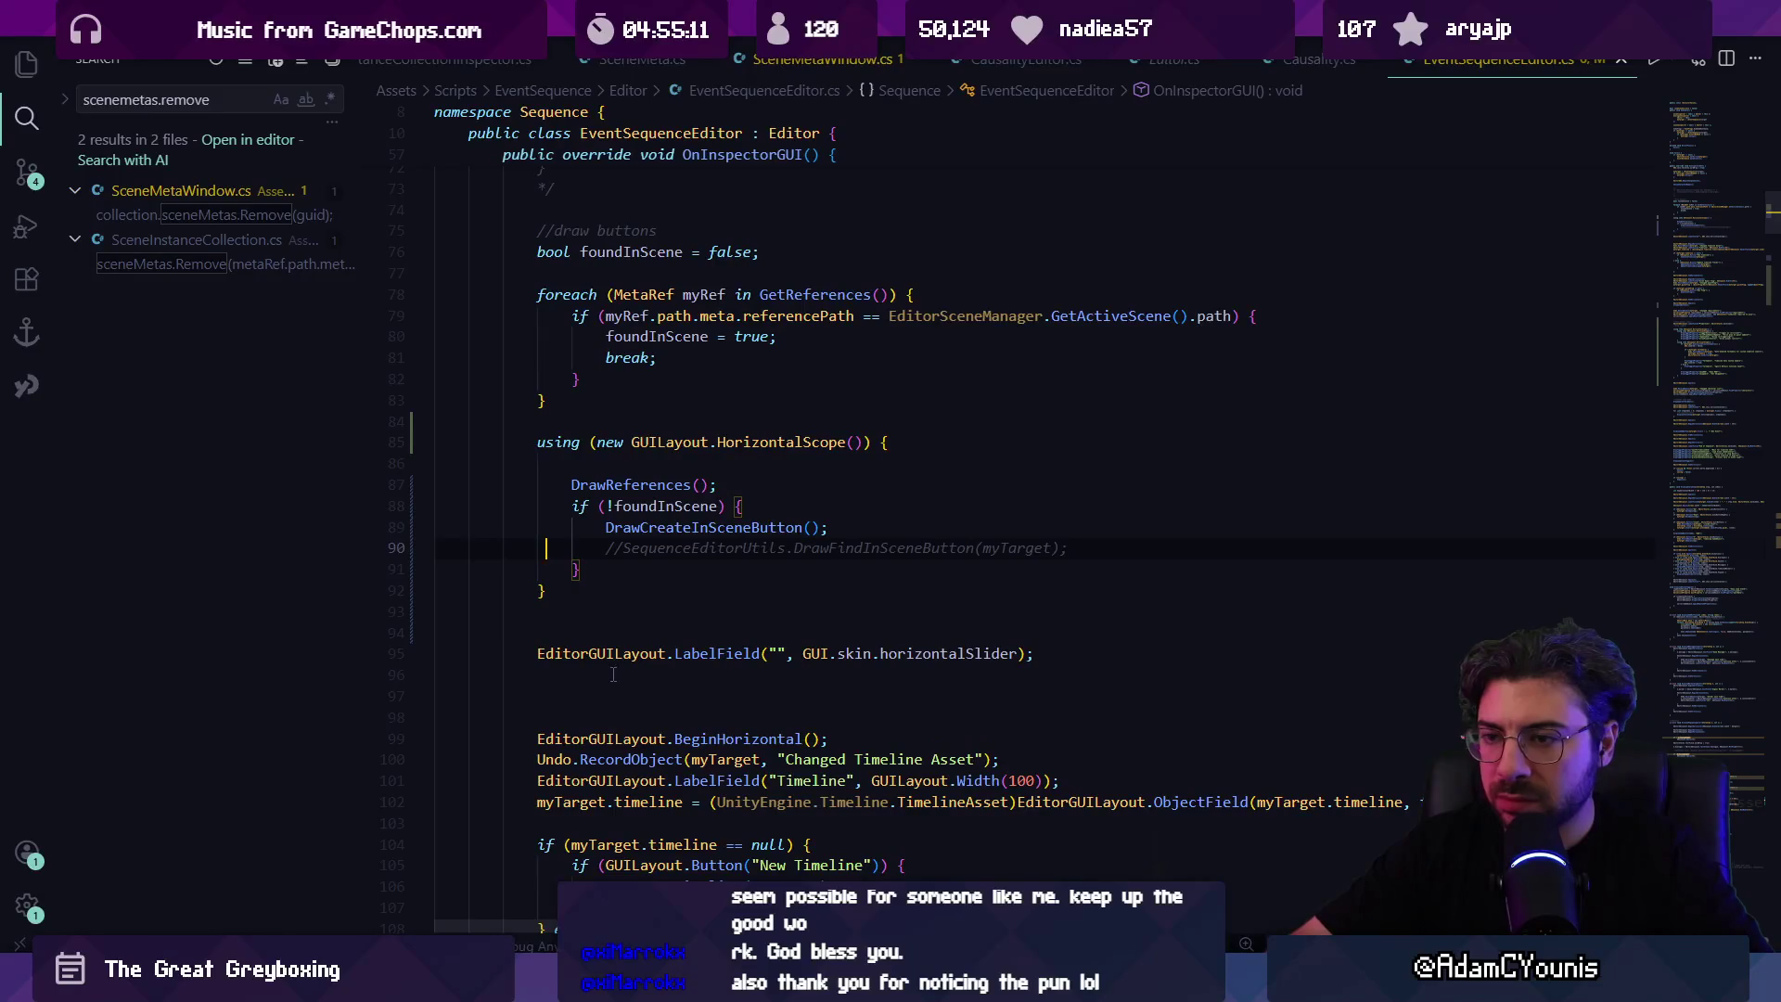
{"action": "key", "text": "BackSpace"}
Step: Check the widened Inspector's references row in Unity
{"action": "key", "text": "alt+Tab"}
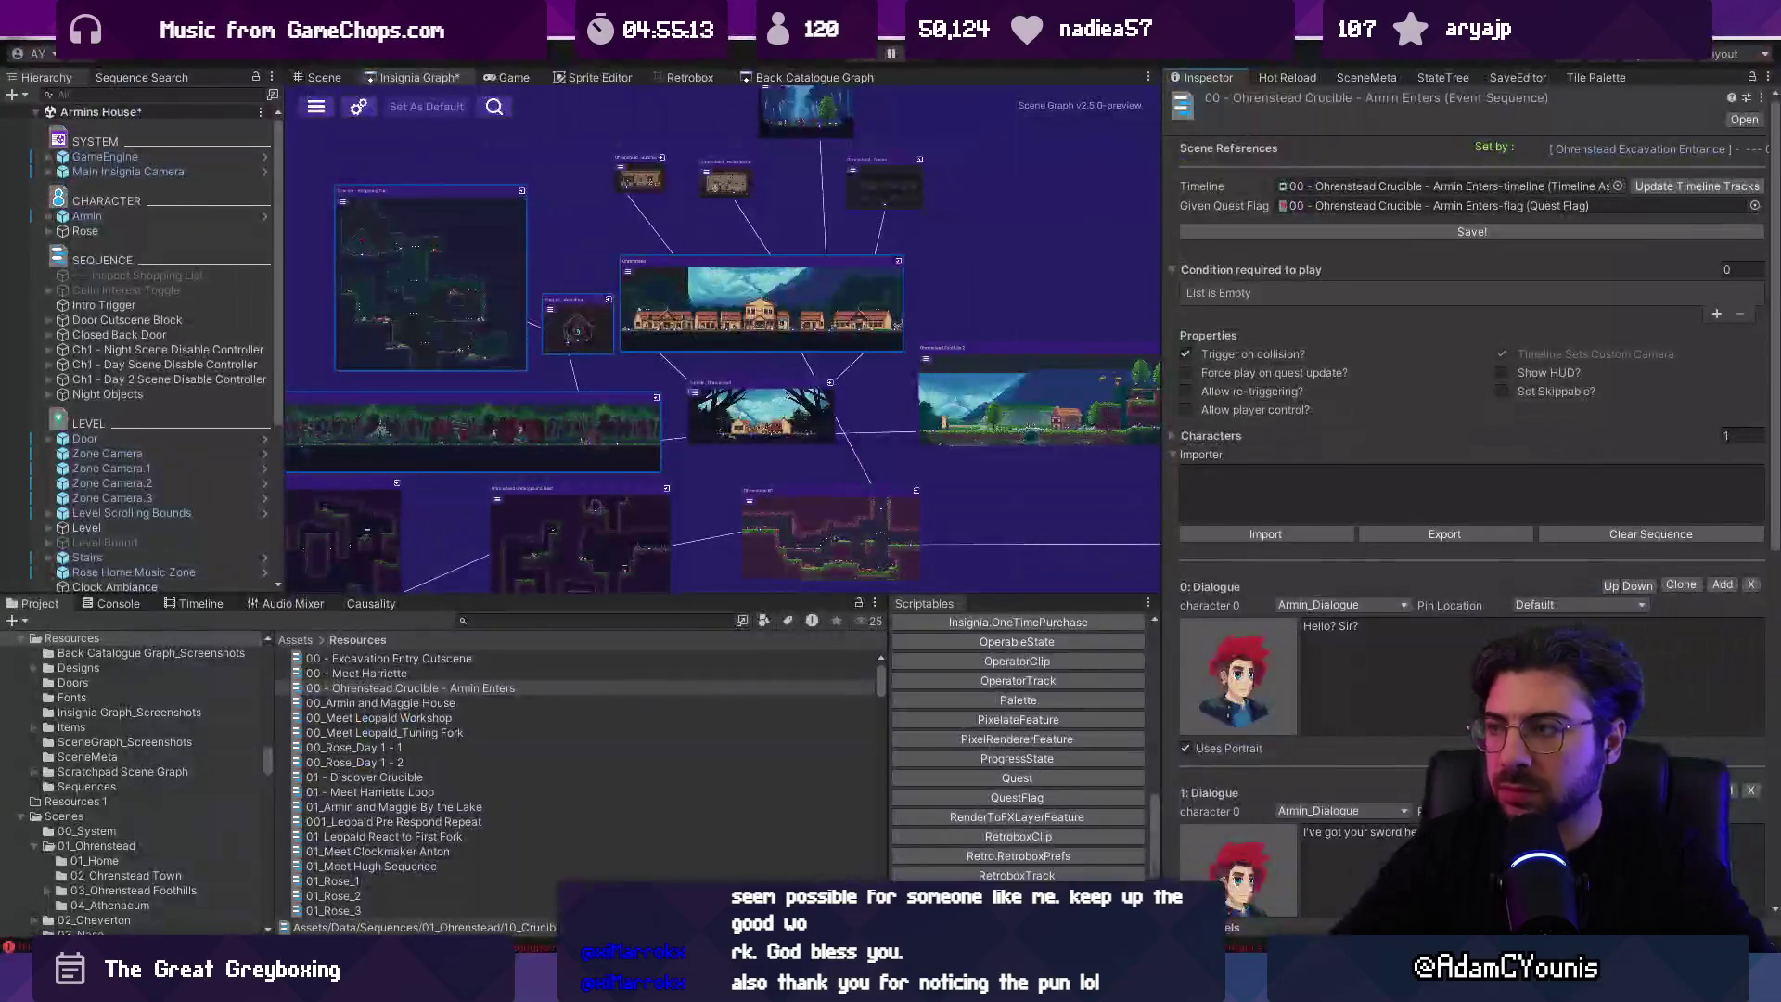
{"action": "mouse_move", "coordinate": [1163, 181]}
{"action": "left_mouse_down"}
{"action": "mouse_move", "coordinate": [616, 181]}
{"action": "mouse_move", "coordinate": [685, 181]}
{"action": "left_mouse_up"}
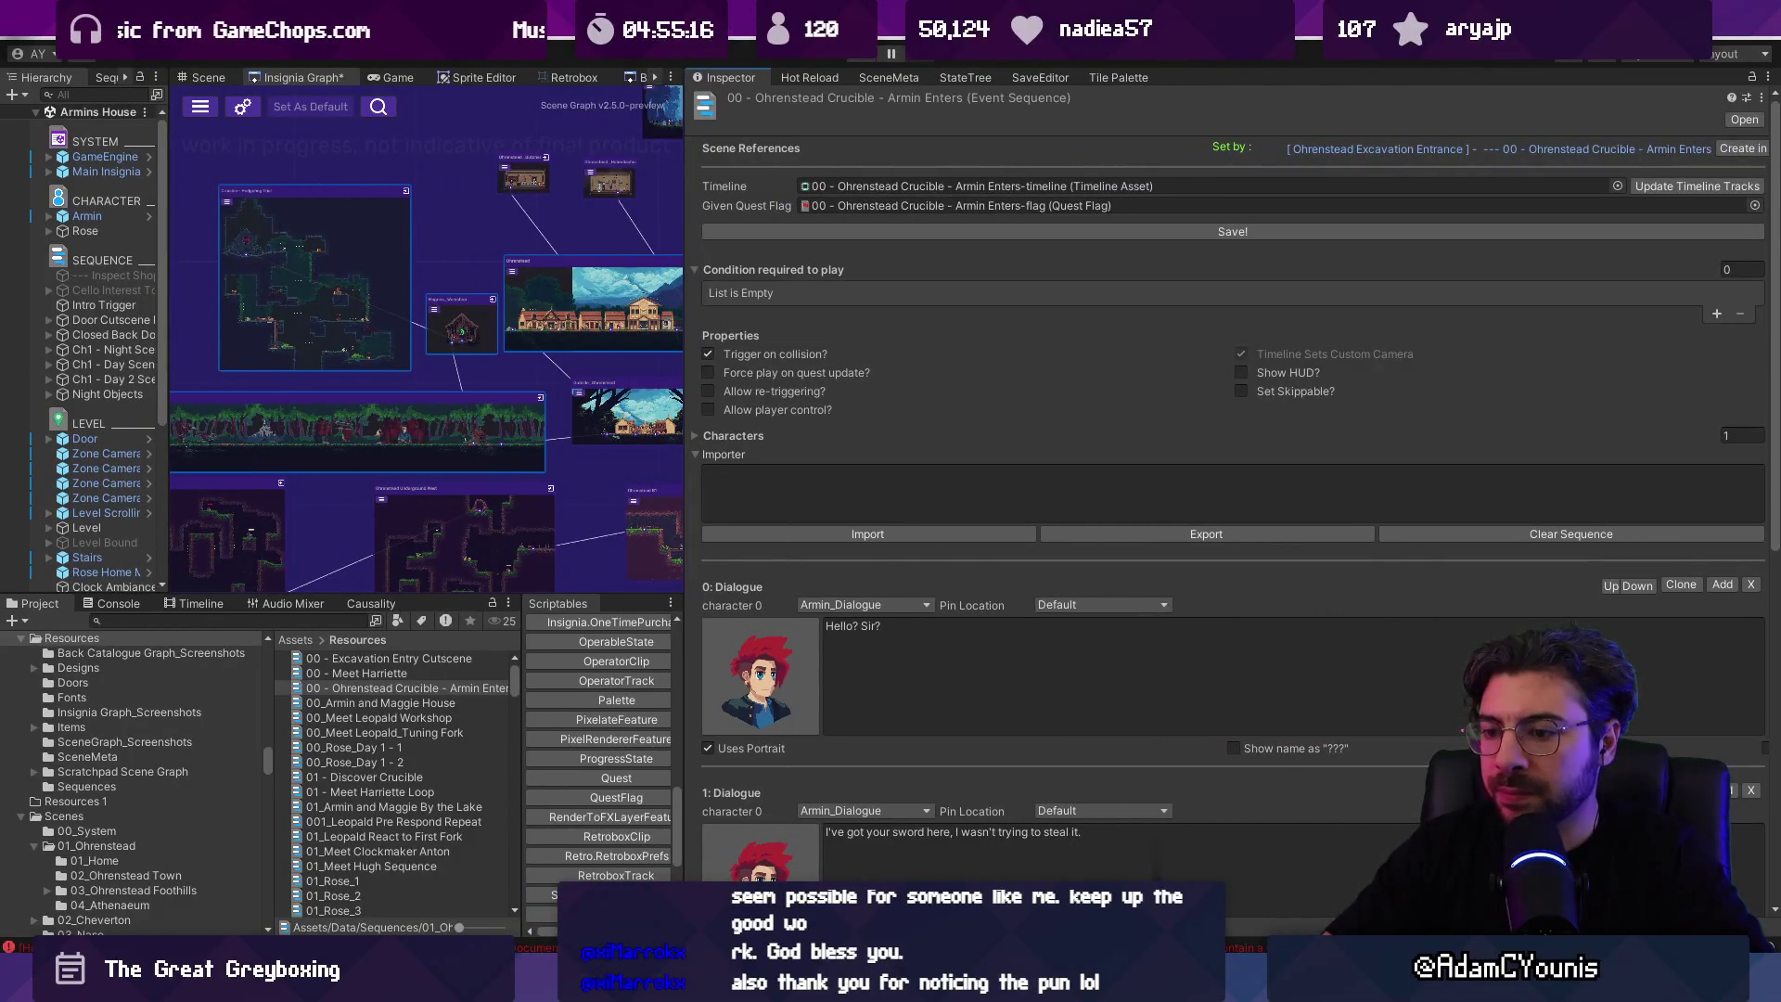
{"action": "key", "text": "alt+Tab"}
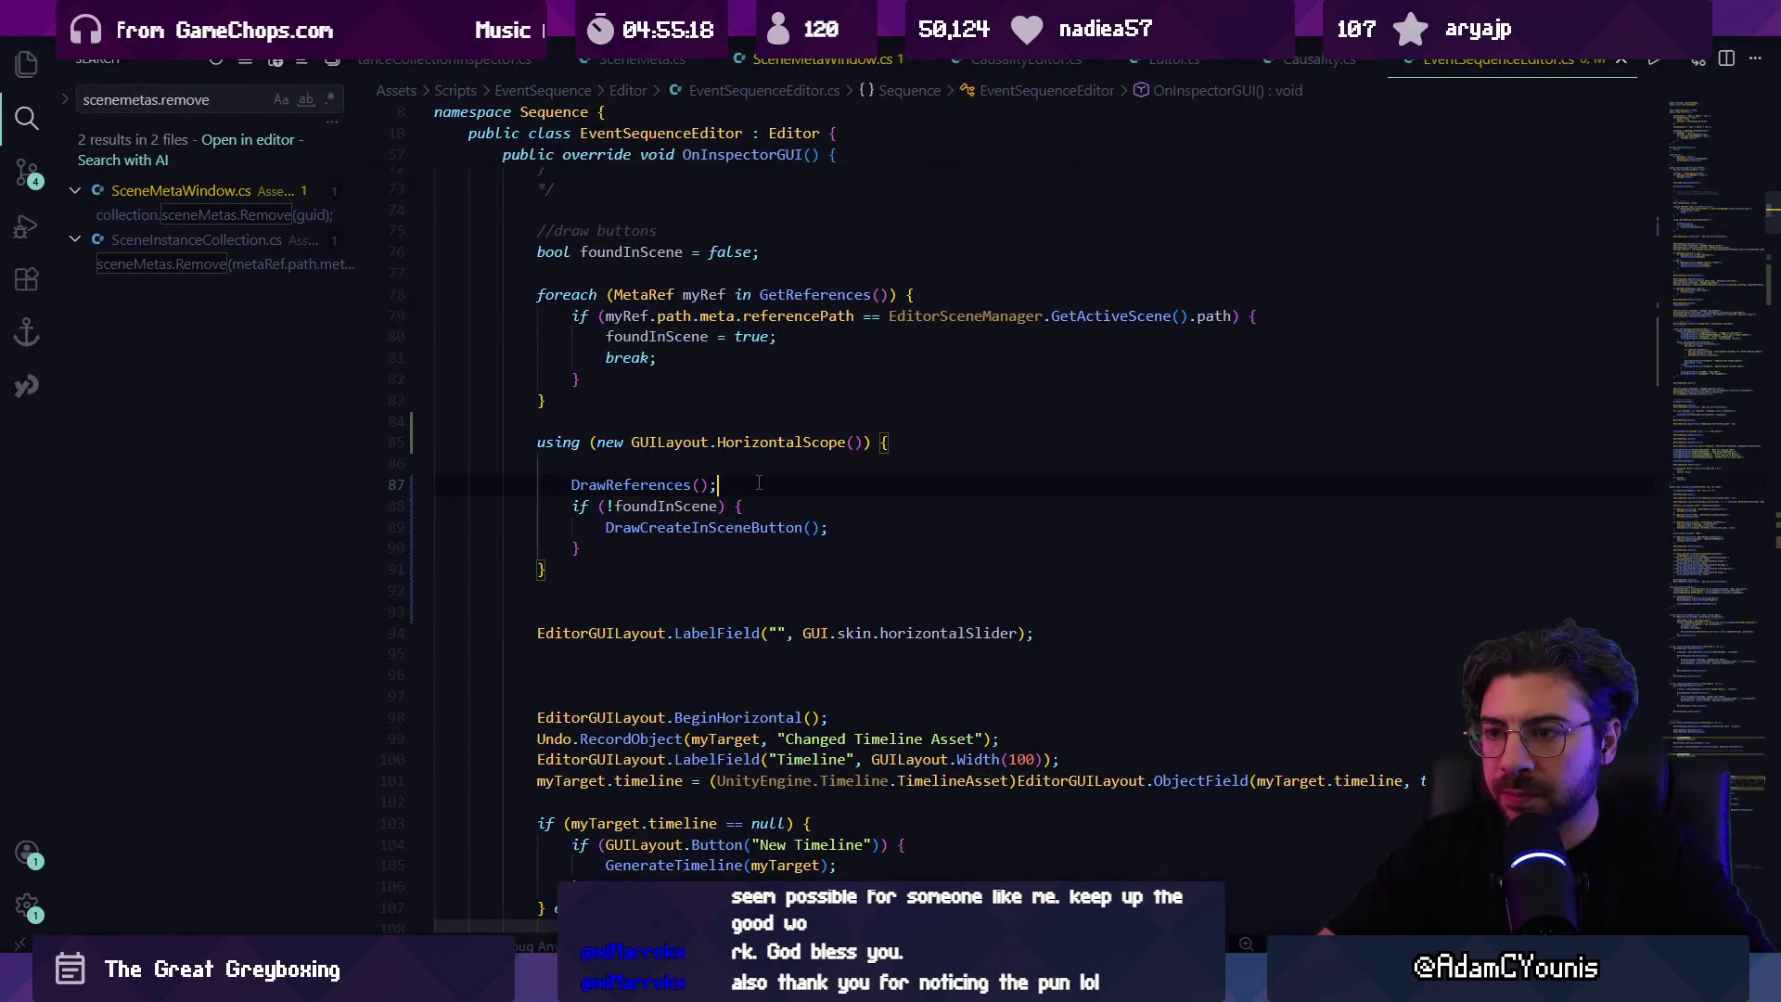
Step: Add a VerticalScope block, remove the old label and help box, and move DrawReferences inside
{"action": "left_click", "coordinate": [855, 442]}
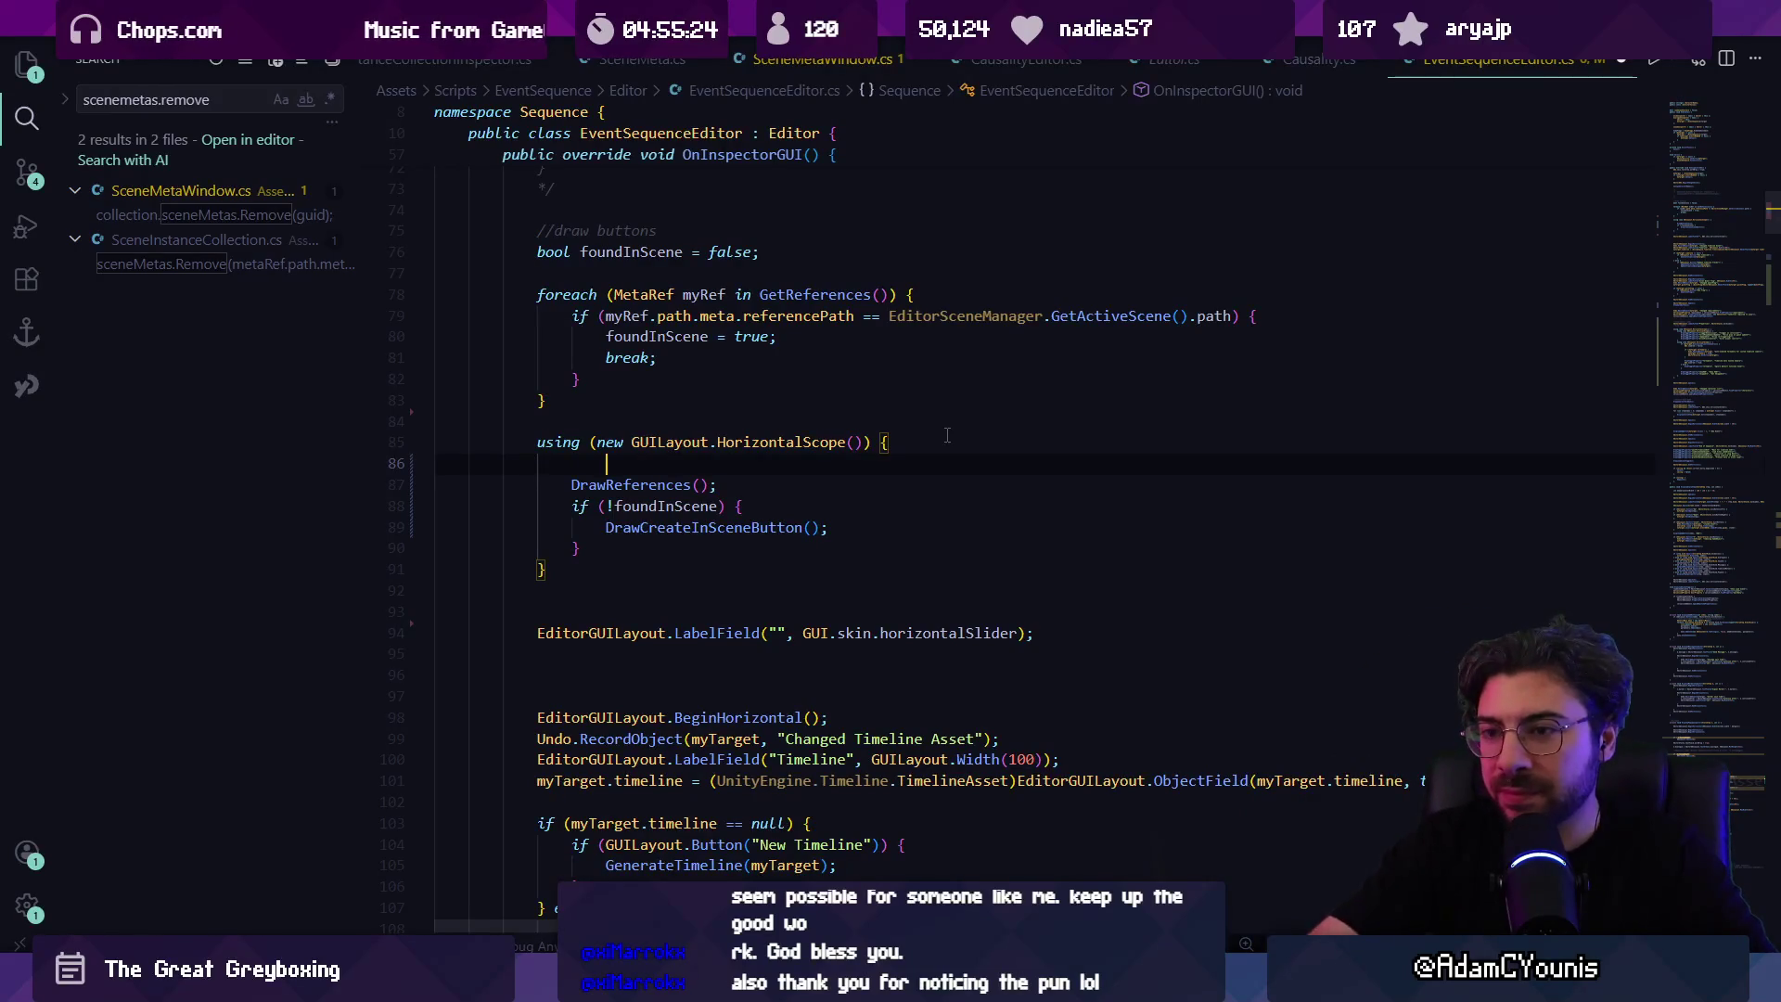
{"action": "type", "text": "using new"}
{"action": "key", "text": "BackSpace"}
{"action": "key", "text": "BackSpace"}
{"action": "key", "text": "BackSpace"}
{"action": "type", "text": "(new"}
{"action": "key", "text": "Tab"}
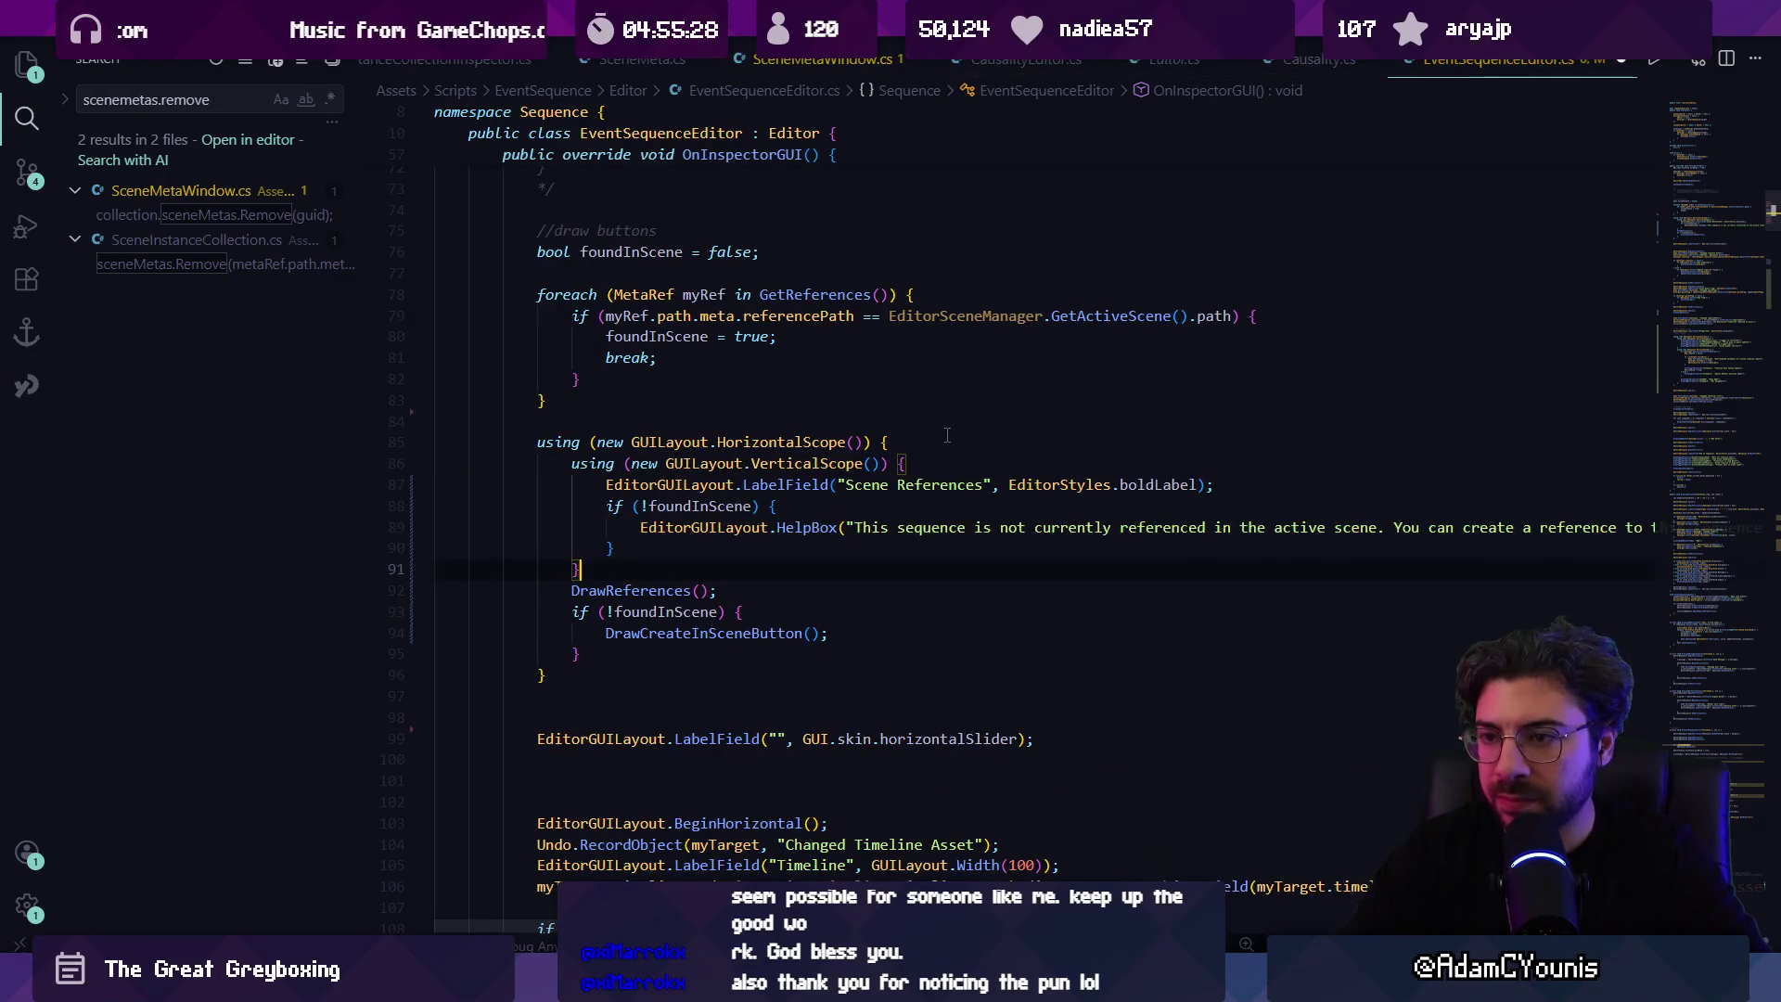
{"action": "key", "text": "Home"}
{"action": "key", "text": "Home"}
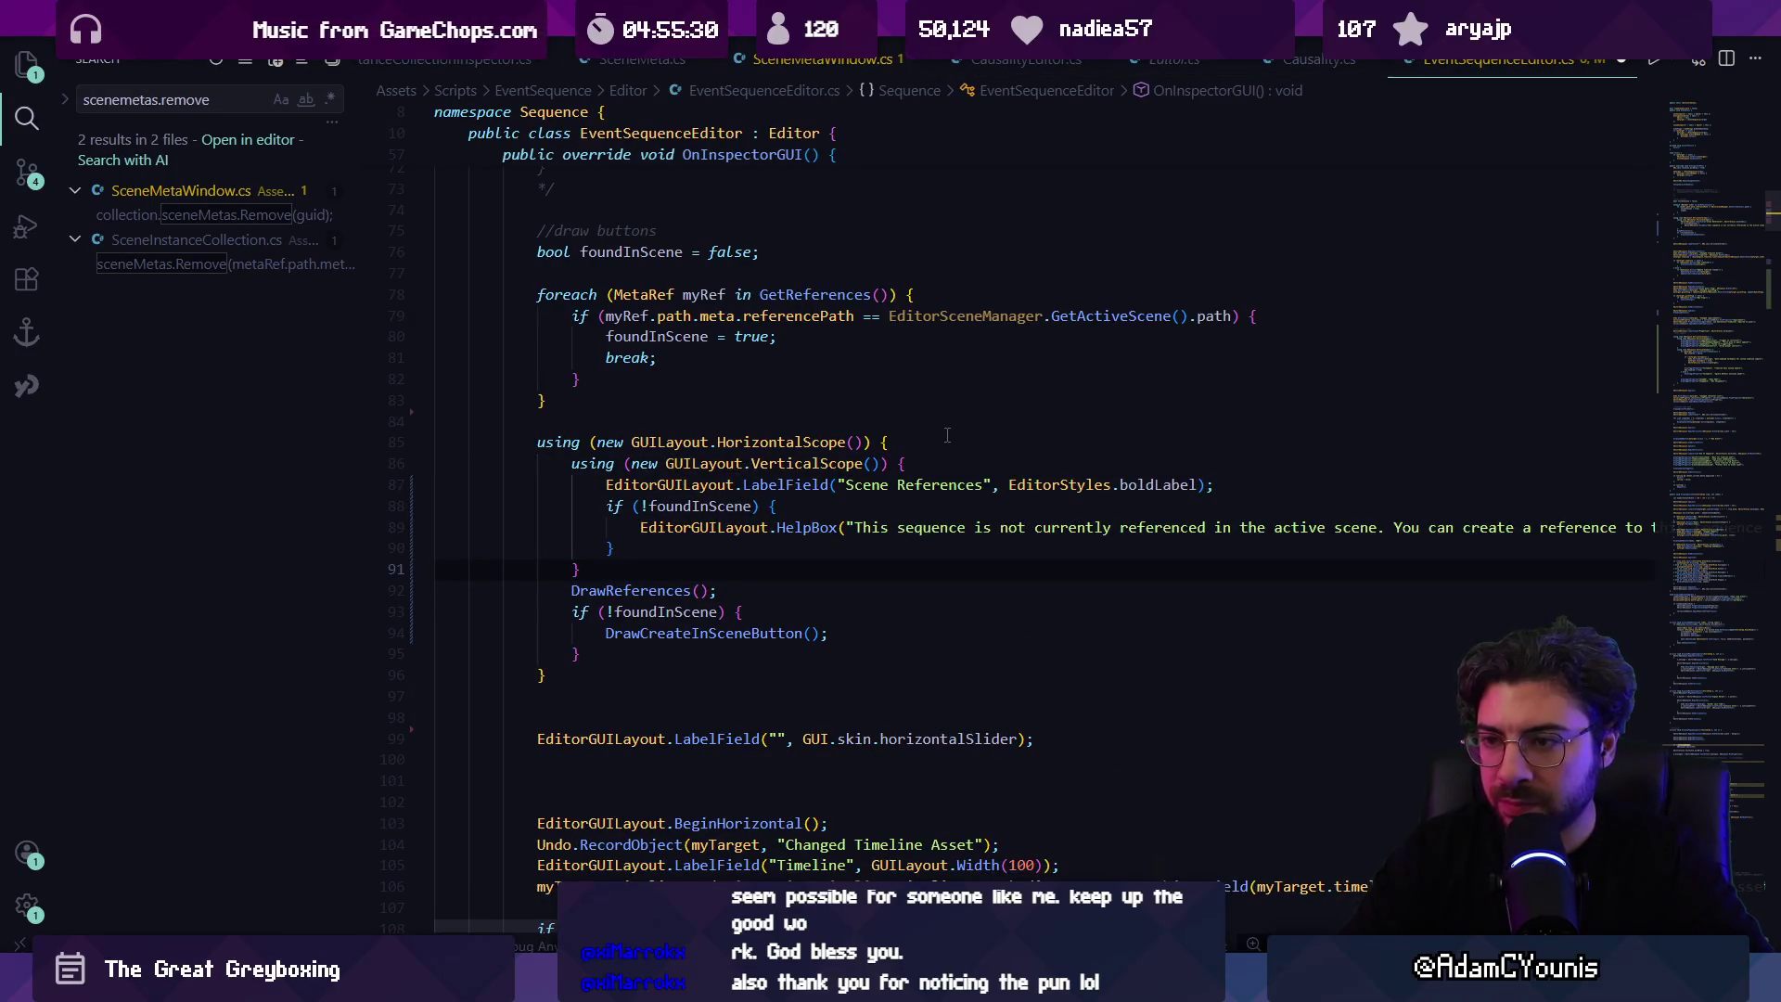
{"action": "key", "text": "shift+Up"}
{"action": "key", "text": "shift+Up"}
{"action": "key", "text": "shift+Up"}
{"action": "key", "text": "BackSpace"}
{"action": "key", "text": "alt+Down"}
Step: Give the VerticalScope a Width(20) layout option
{"action": "key", "text": "Left"}
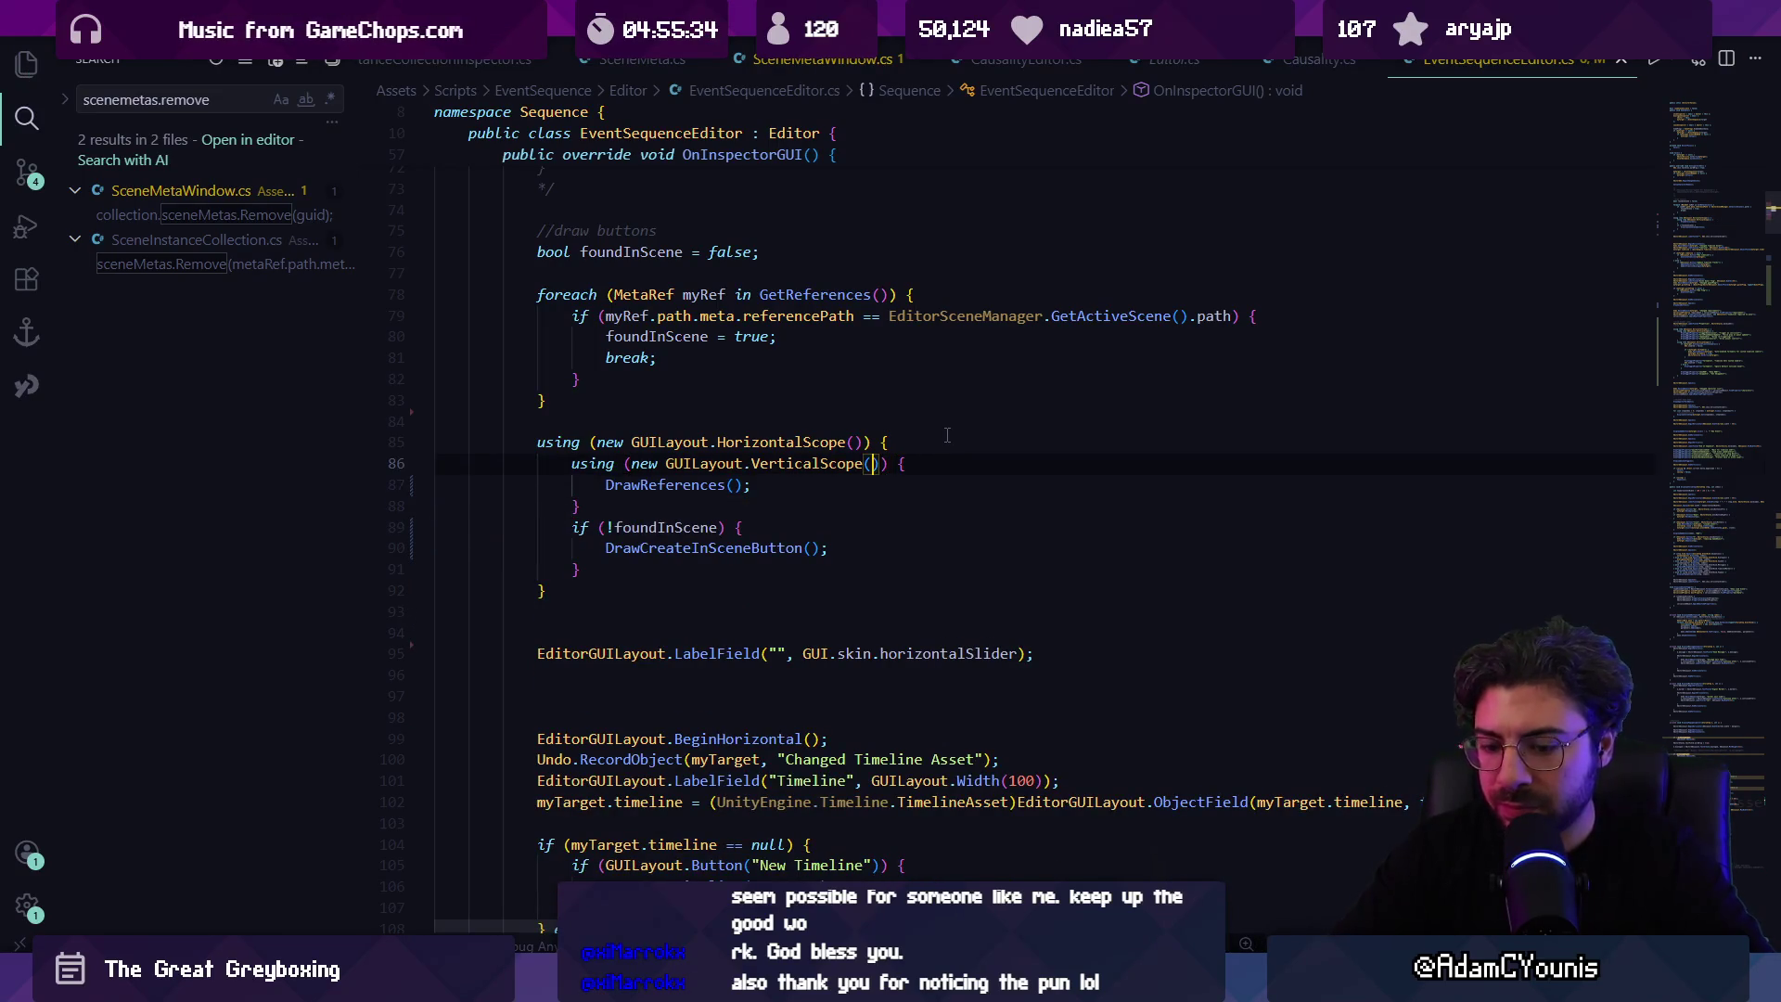
{"action": "key", "text": "ctrl+space"}
{"action": "key", "text": "Tab"}
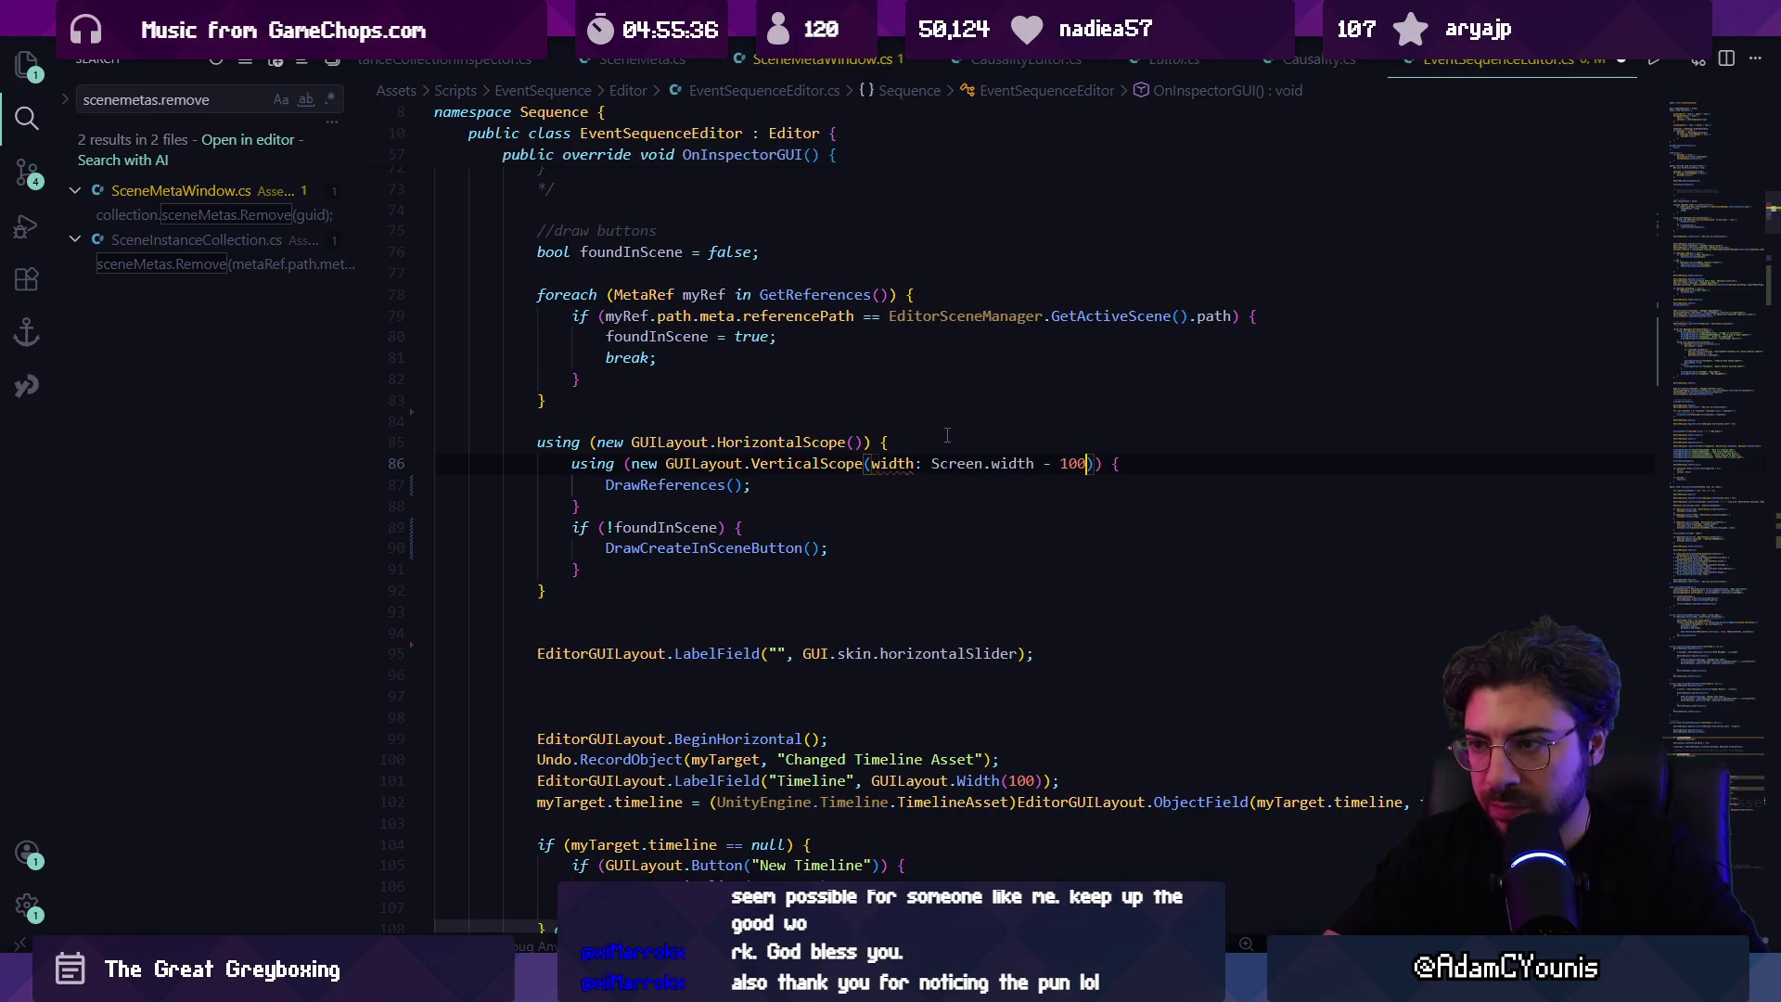
{"action": "key", "text": "ctrl+shift+Left"}
{"action": "key", "text": "ctrl+shift+Left"}
{"action": "key", "text": "ctrl+shift+Left"}
{"action": "key", "text": "ctrl+shift+Right"}
{"action": "key", "text": "ctrl+shift+Right"}
{"action": "key", "text": "ctrl+shift+Right"}
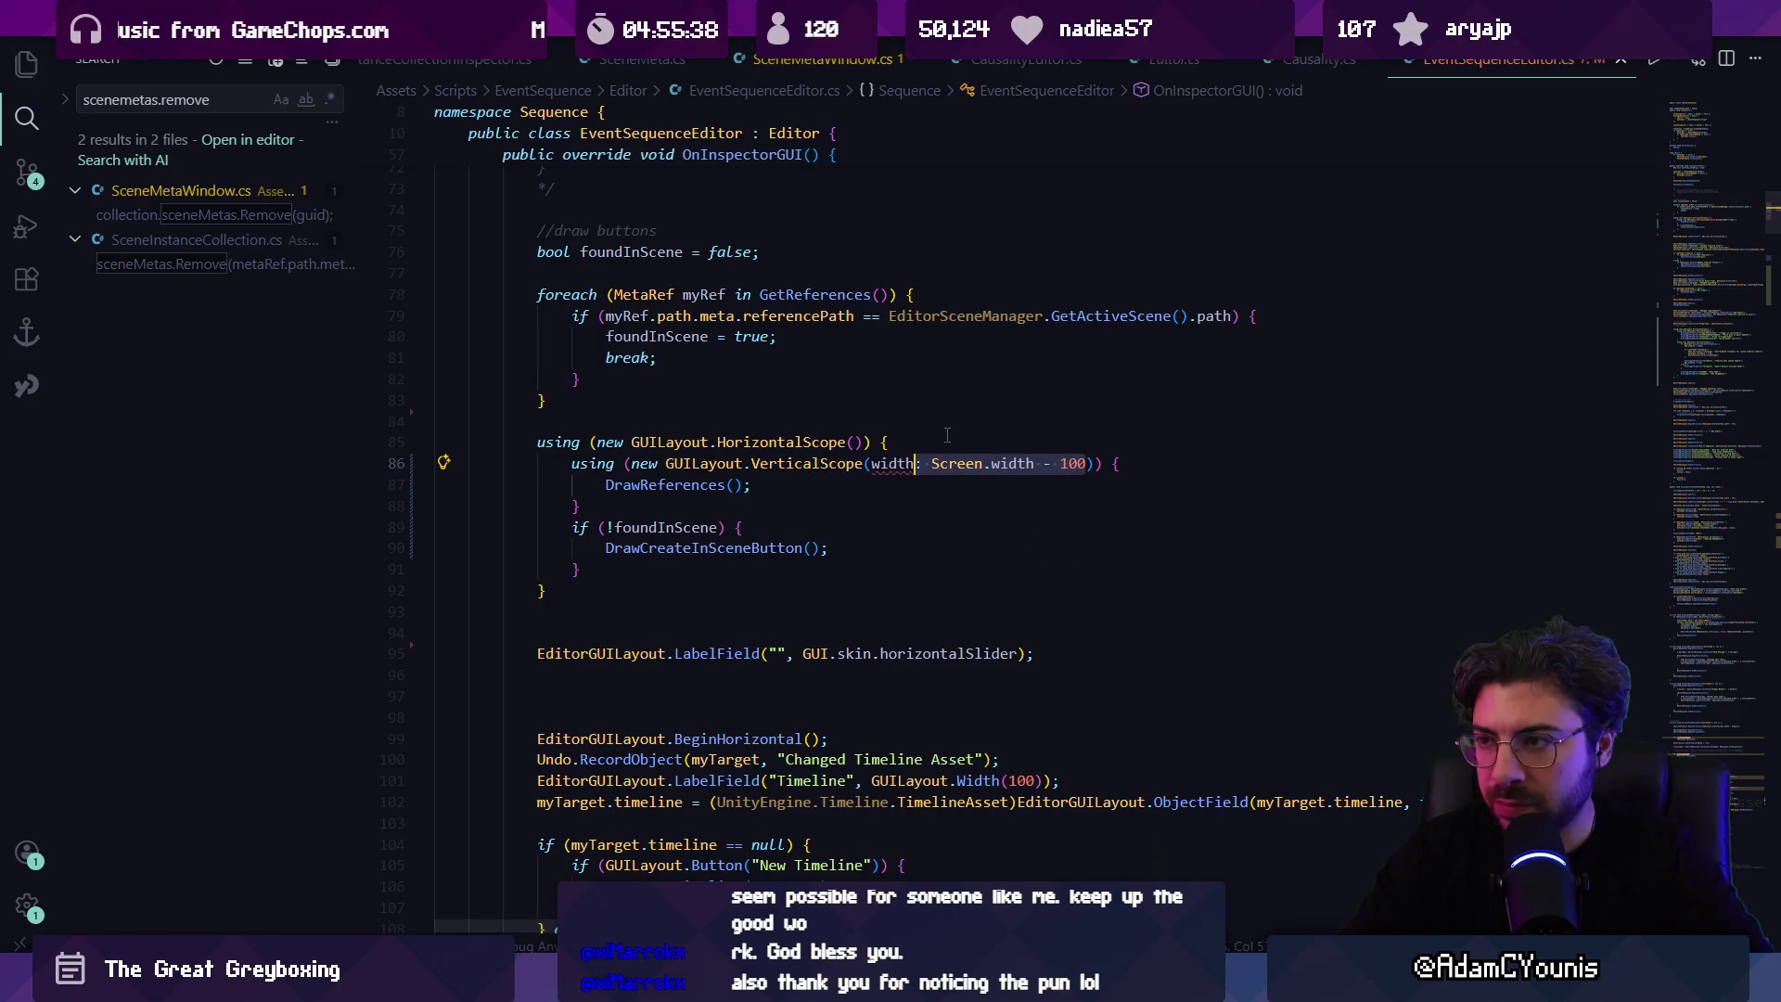
{"action": "type", "text": "E"}
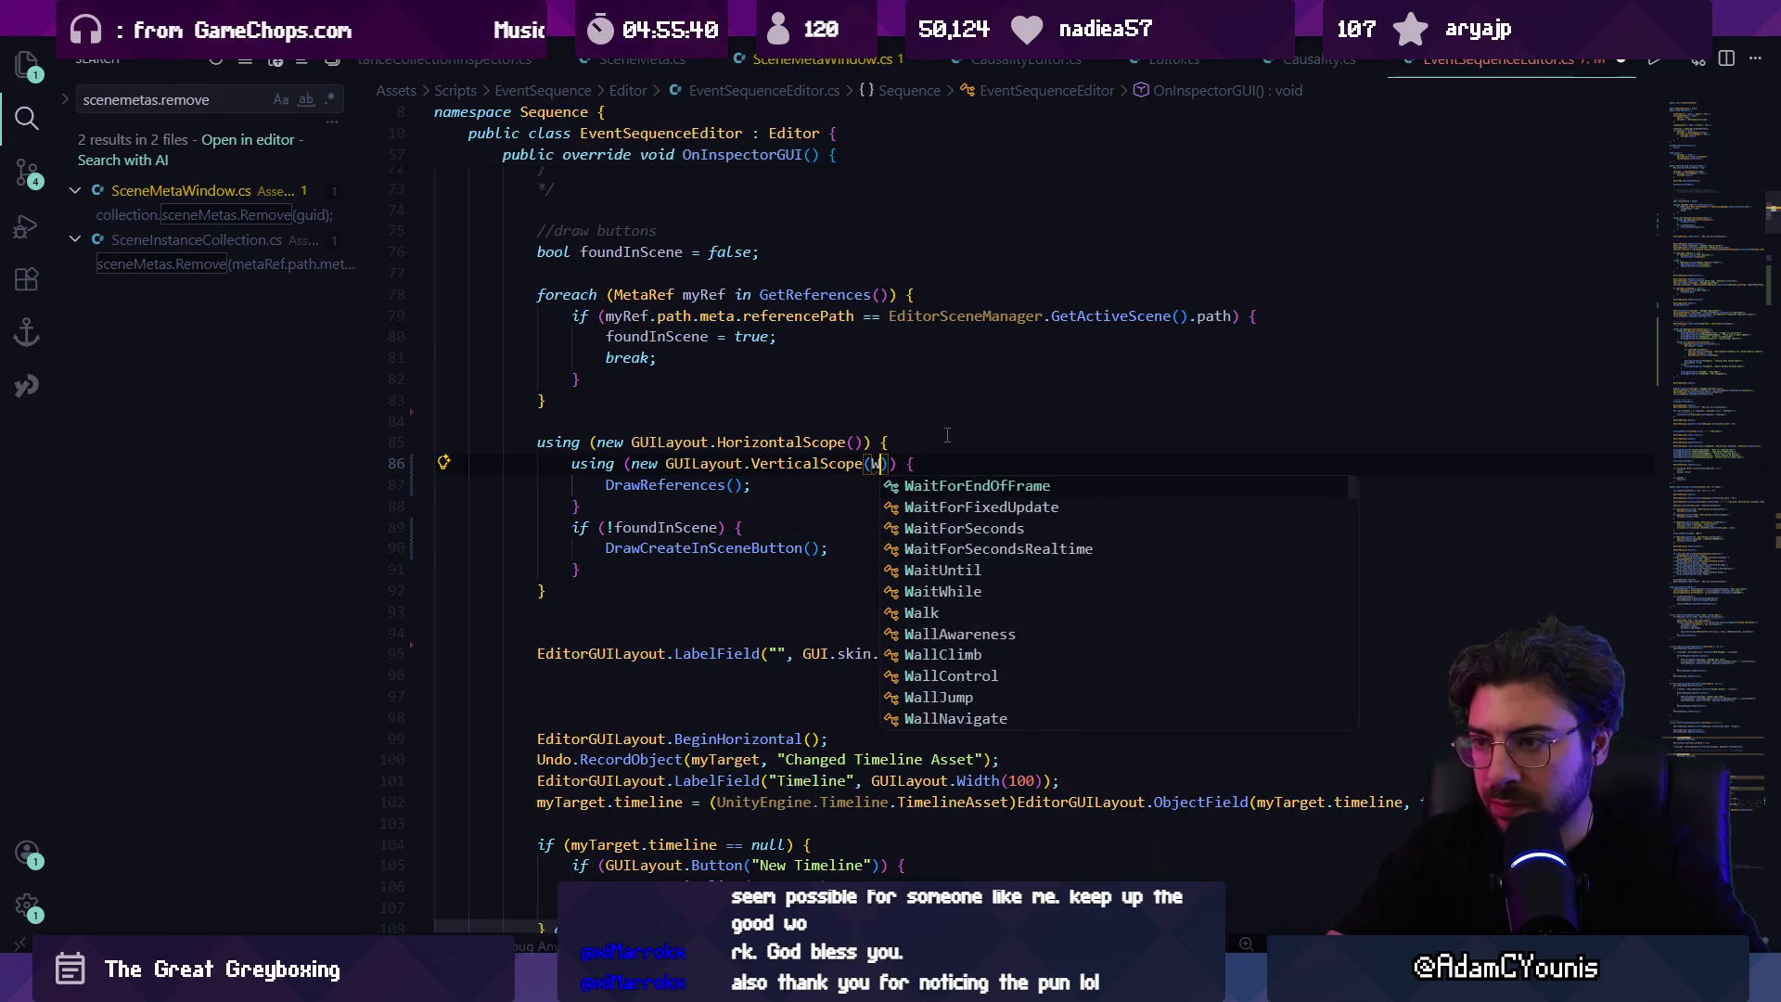
{"action": "type", "text": "ditorgui"}
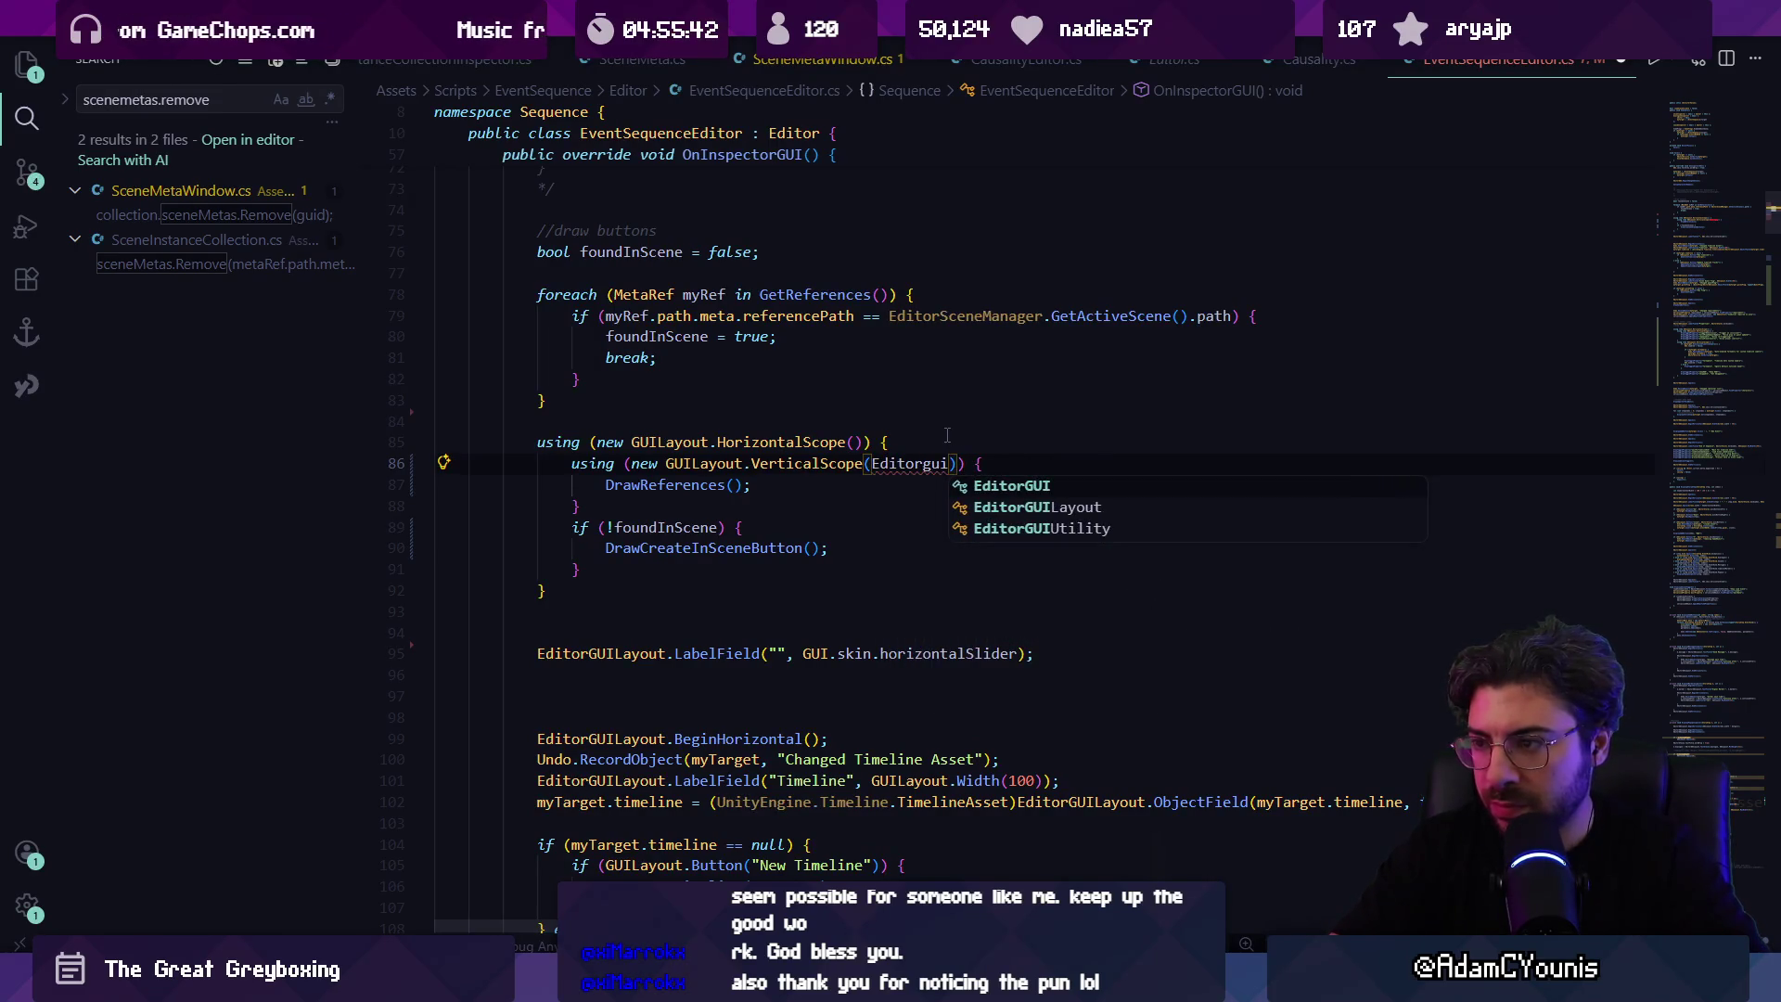
{"action": "key", "text": "BackSpace"}
{"action": "key", "text": "BackSpace"}
{"action": "key", "text": "BackSpace"}
{"action": "type", "text": "GUILayout."}
{"action": "key", "text": "Escape"}
{"action": "type", "text": "Width(20)"}
Step: Change the class to GUILayout so the option reads GUILayout.Width(20)
{"action": "key", "text": "Left"}
{"action": "key", "text": "Left"}
{"action": "key", "text": "Left"}
{"action": "key", "text": "ctrl+Left"}
{"action": "key", "text": "ctrl+Left"}
{"action": "key", "text": "ctrl+shift+Left"}
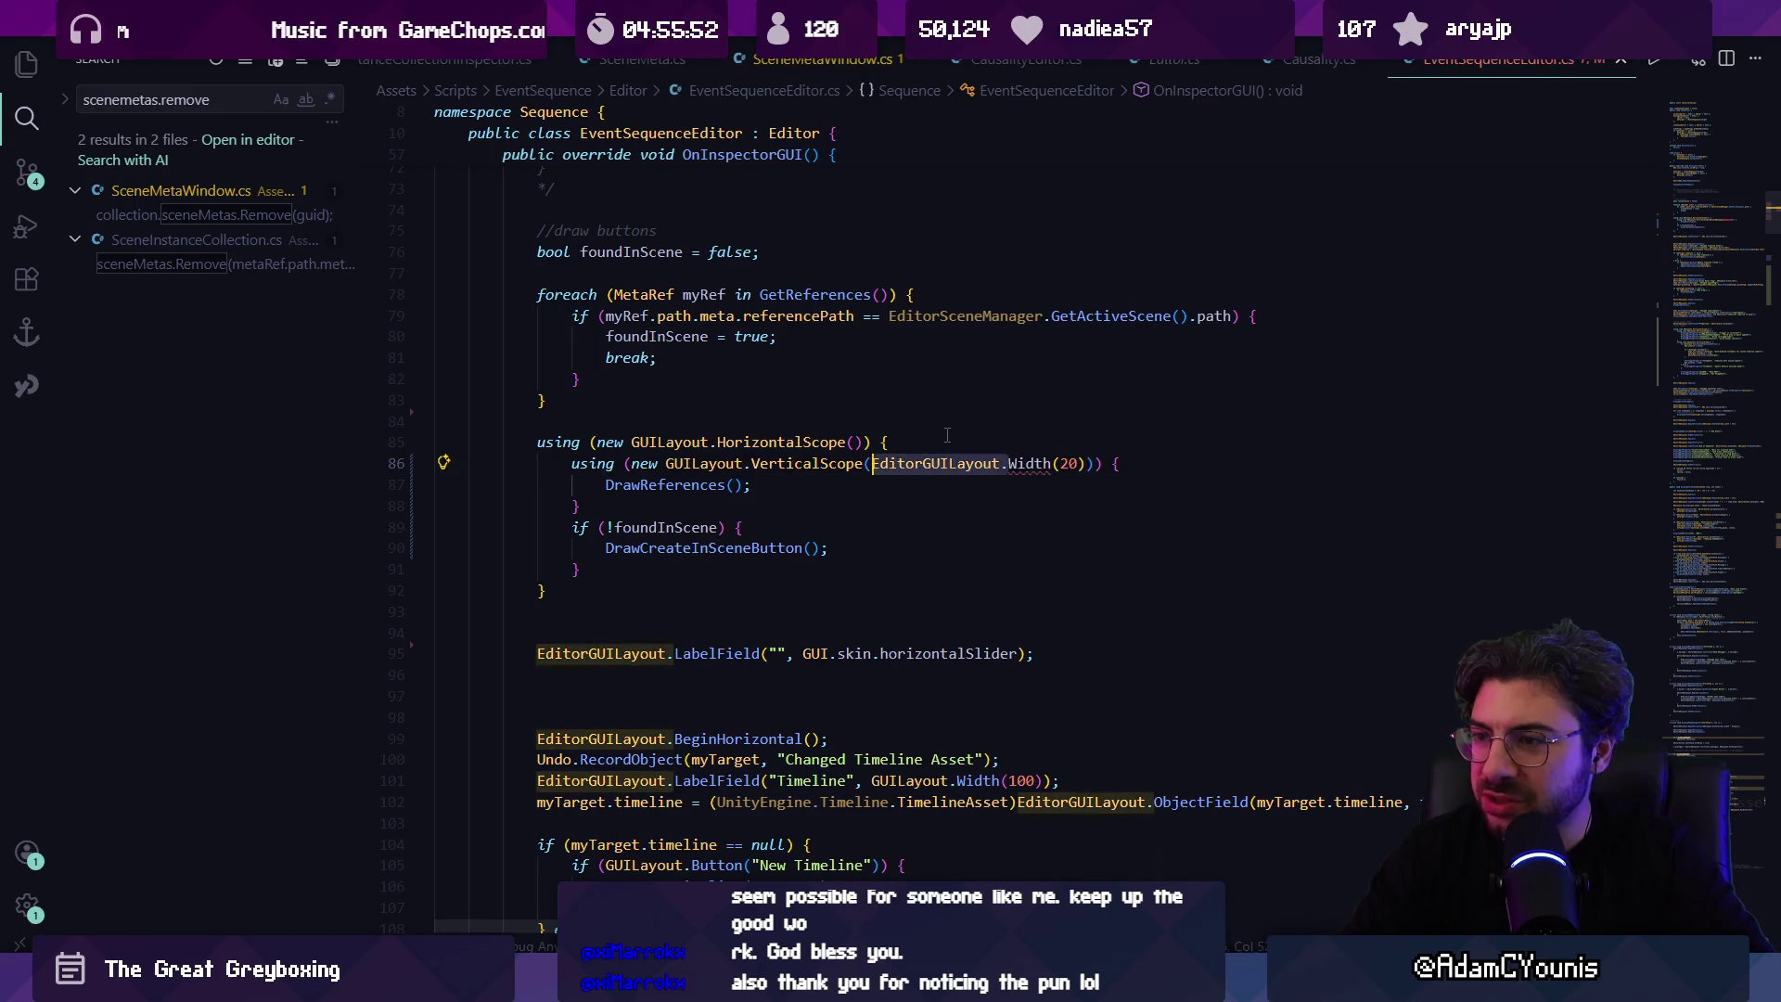
{"action": "type", "text": "GUILayho"}
{"action": "key", "text": "BackSpace"}
{"action": "key", "text": "BackSpace"}
{"action": "type", "text": "out"}
{"action": "key", "text": "Escape"}
{"action": "key", "text": "alt+Tab"}
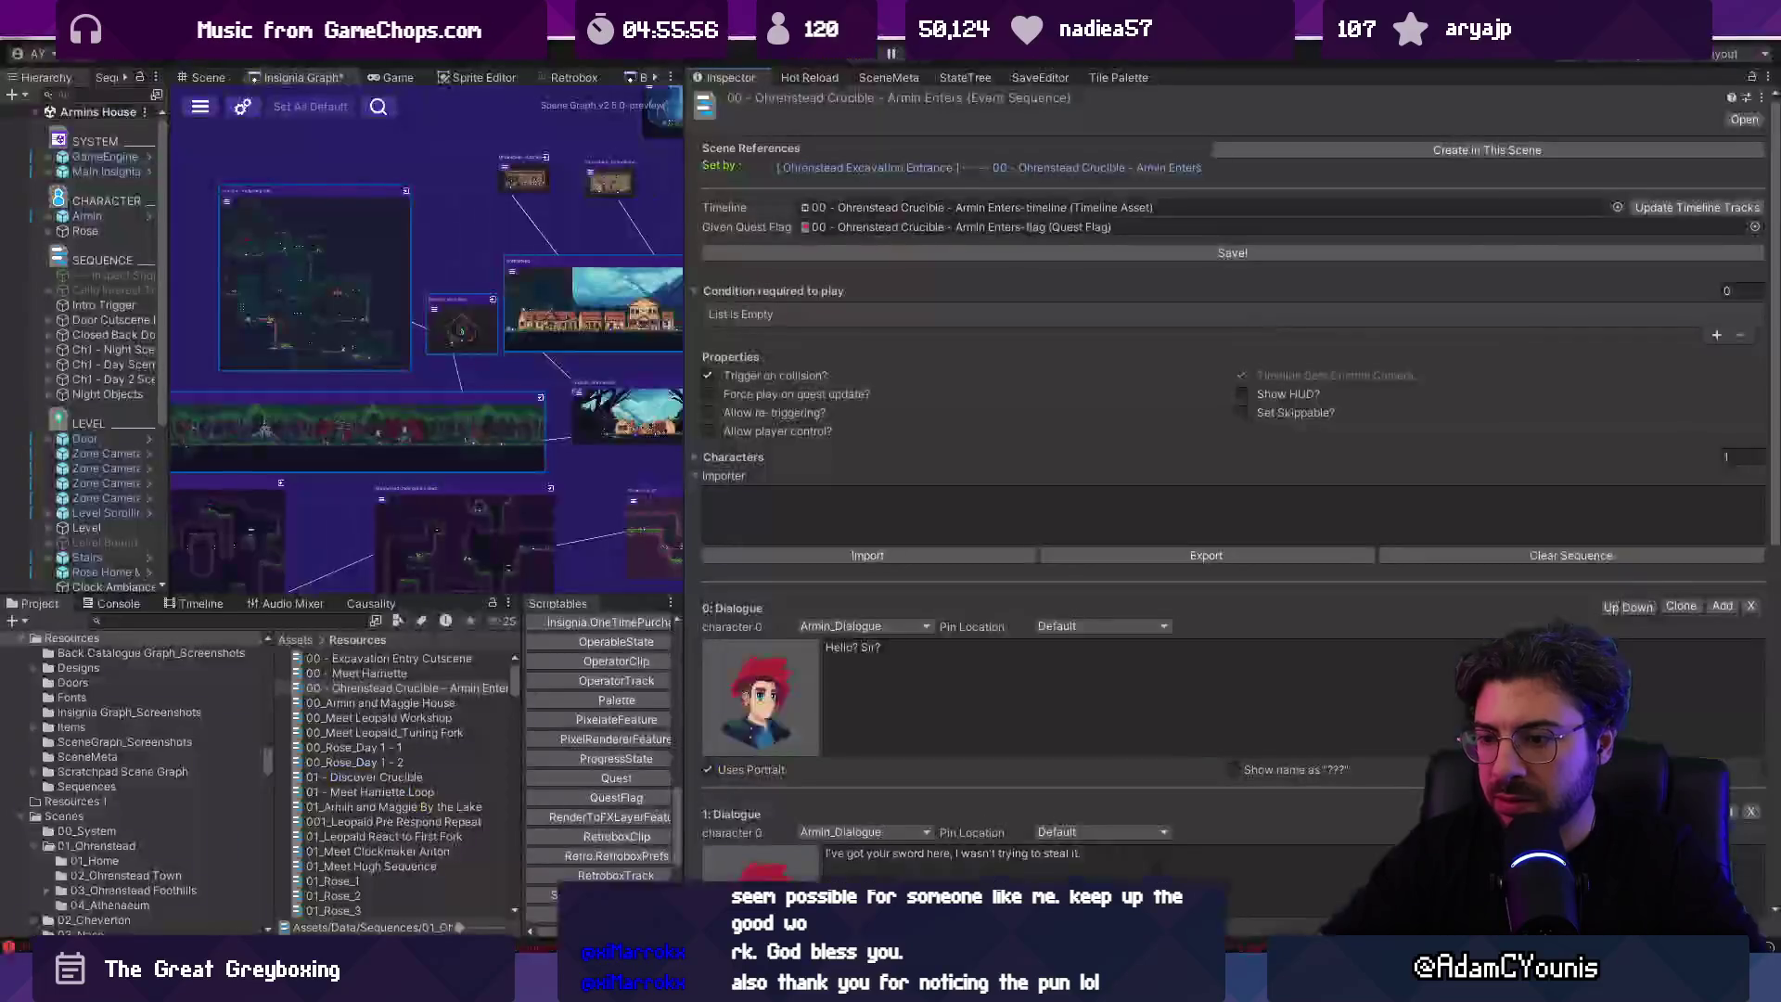
Step: Resize the Event Sequence inspector and clear the Unity console
{"action": "mouse_move", "coordinate": [687, 213]}
{"action": "left_mouse_down"}
{"action": "mouse_move", "coordinate": [1132, 232]}
{"action": "mouse_move", "coordinate": [1079, 252]}
{"action": "left_mouse_up"}
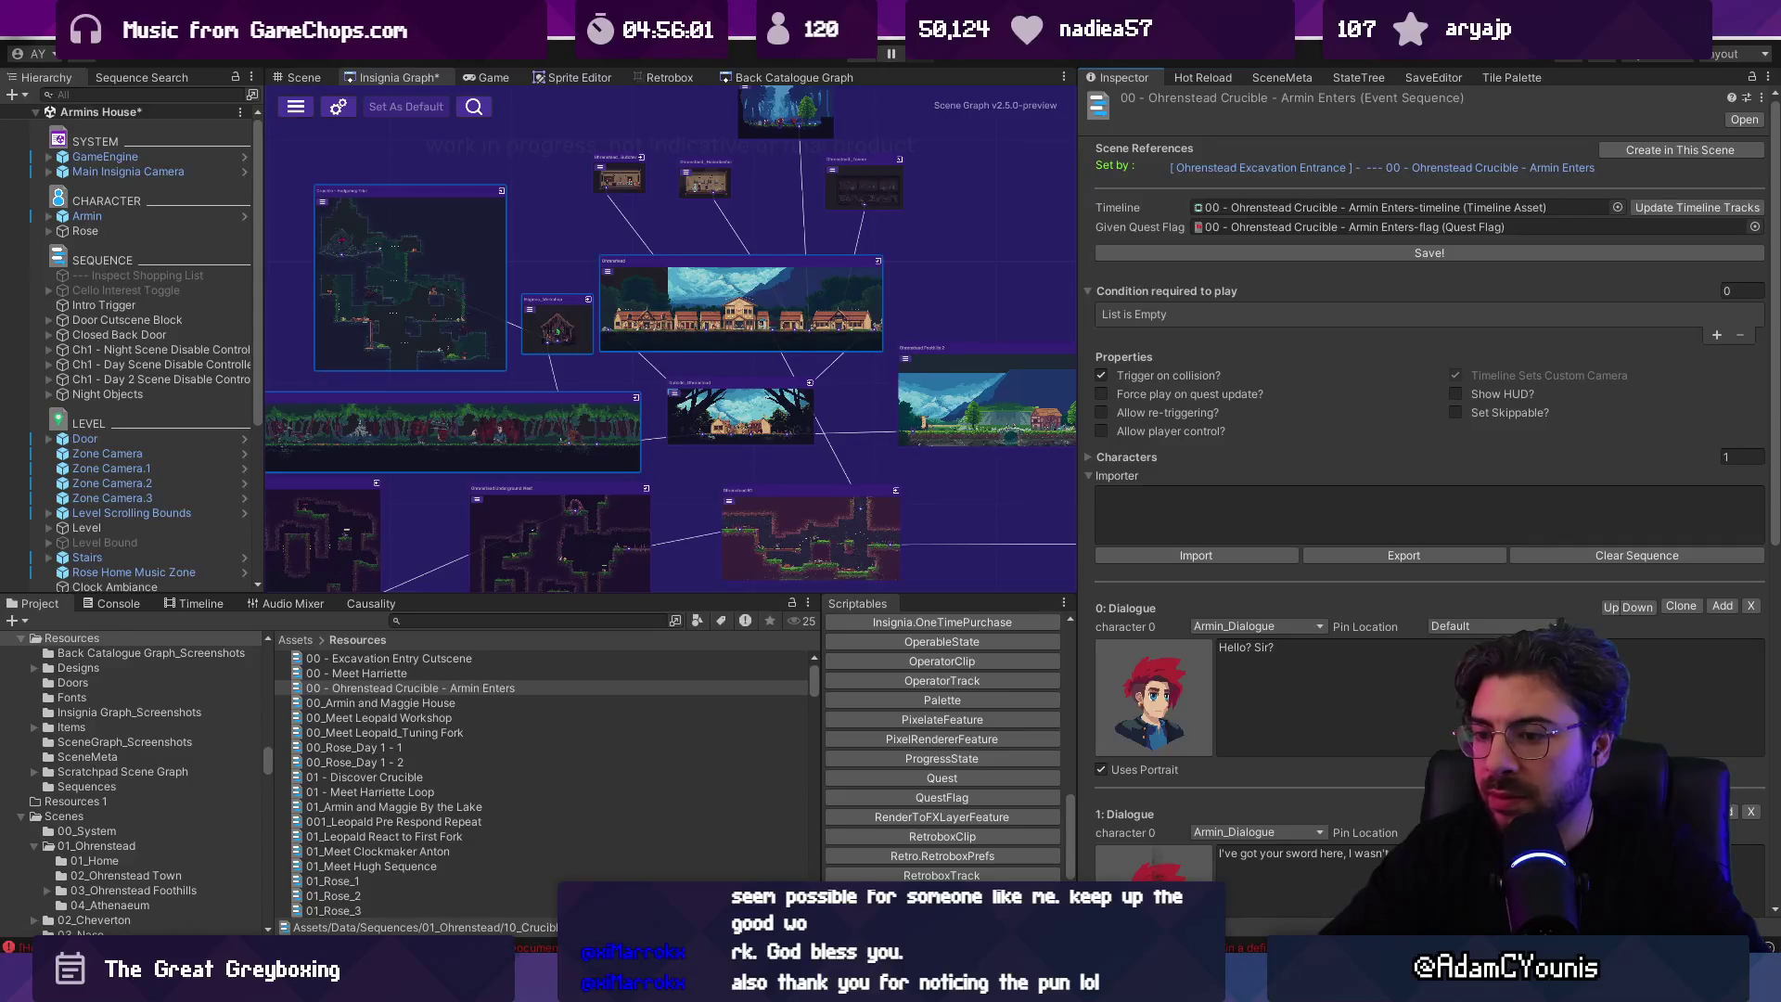
{"action": "key", "text": "ctrl+shift+c"}
{"action": "left_click", "coordinate": [16, 622]}
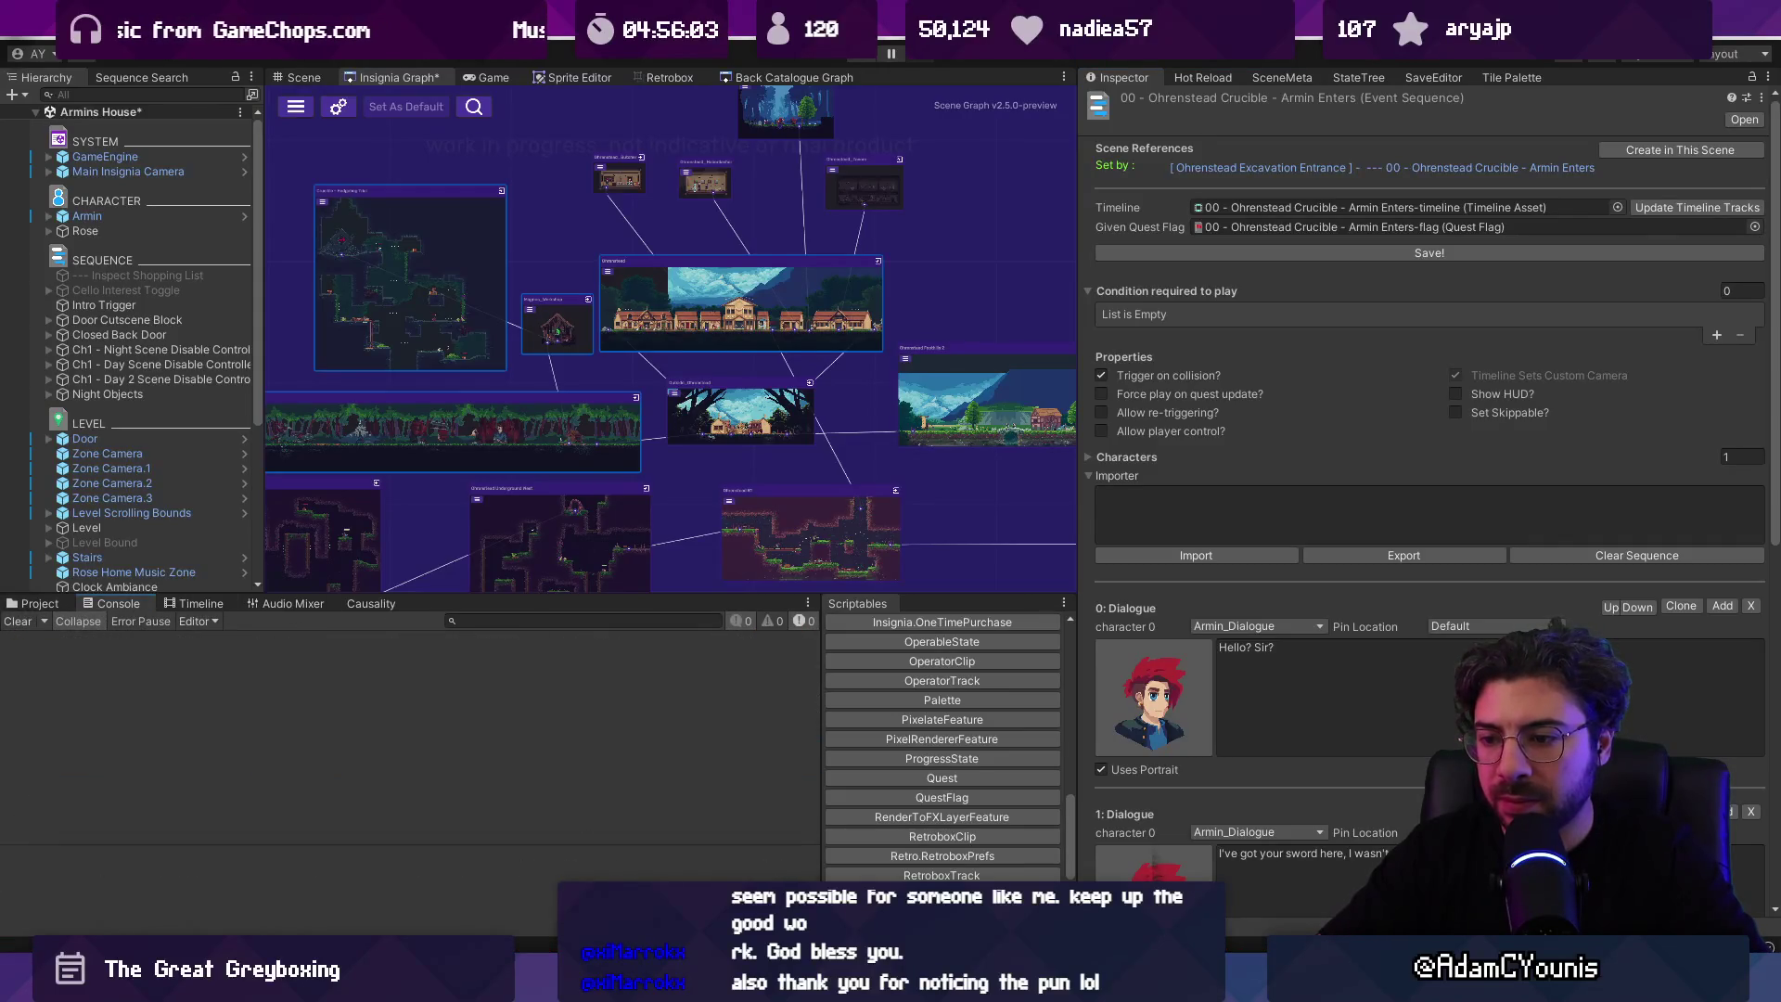
Step: Change the width to 200, save the script, and test the inspector at narrower widths
{"action": "key", "text": "alt+Tab"}
{"action": "left_click", "coordinate": [1018, 464]}
{"action": "key", "text": "ctrl+s"}
{"action": "key", "text": "alt+Tab"}
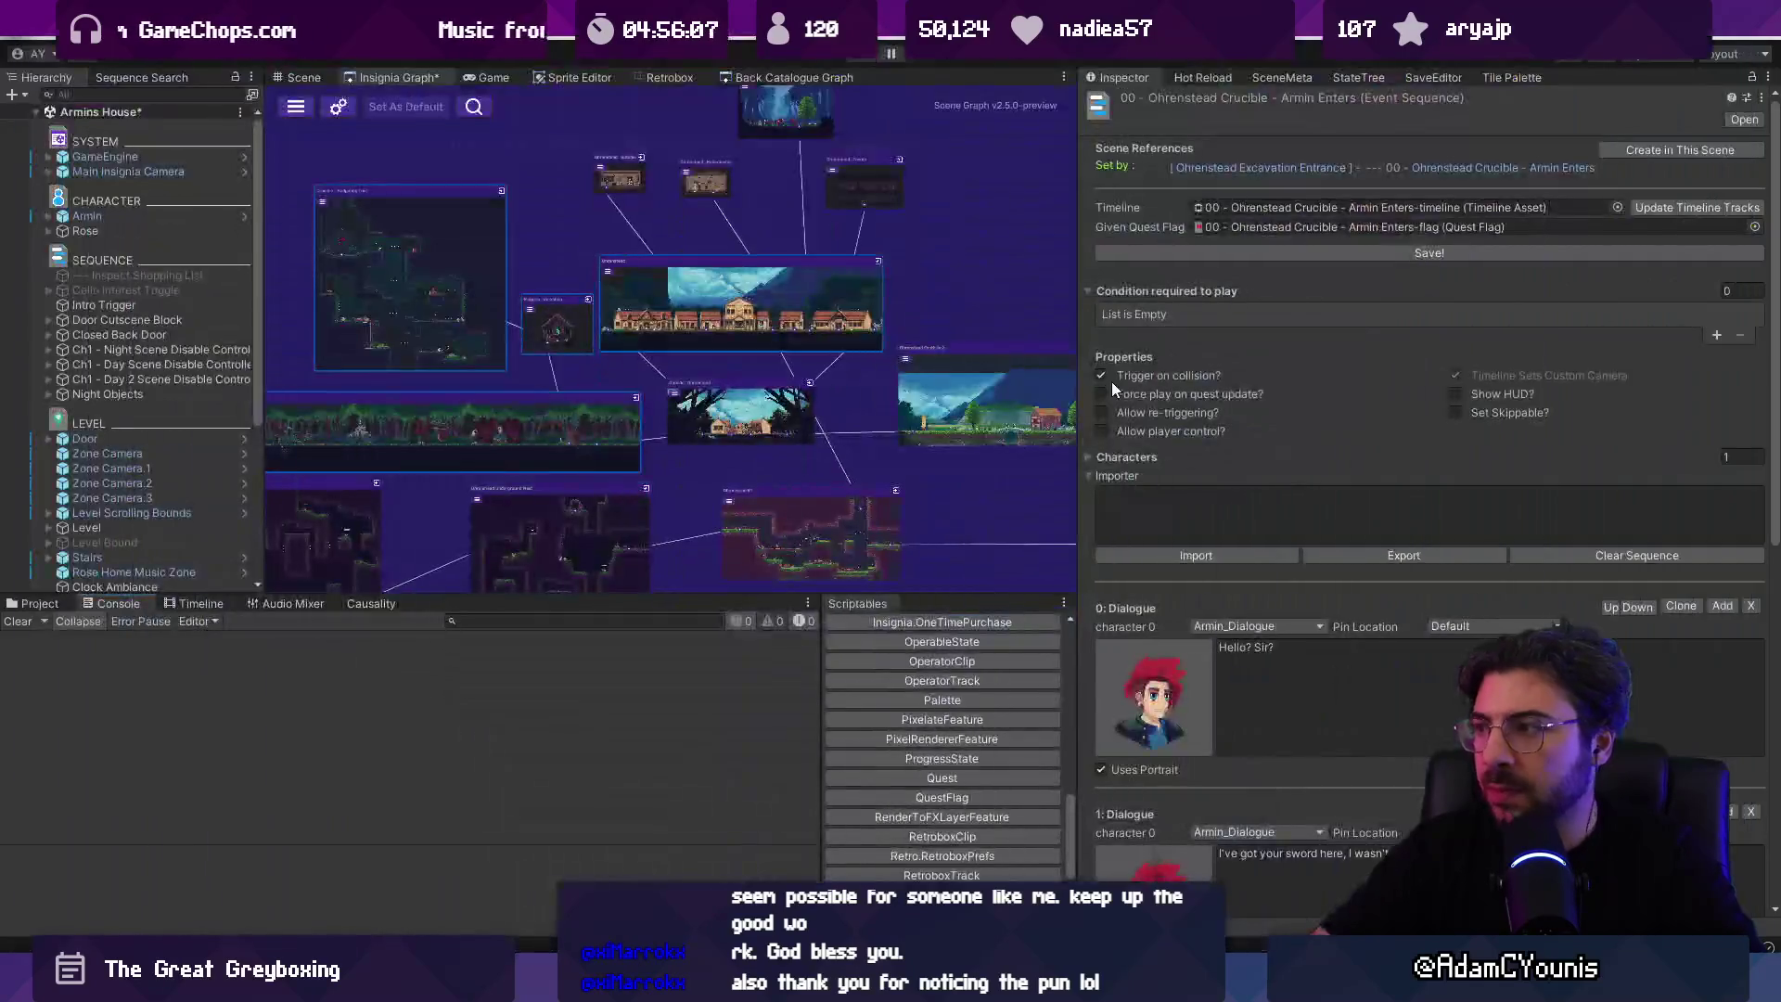
{"action": "left_click_drag", "start_coordinate": [1076, 204], "coordinate": [1375, 198]}
{"action": "left_click_drag", "start_coordinate": [1096, 191], "coordinate": [1100, 191]}
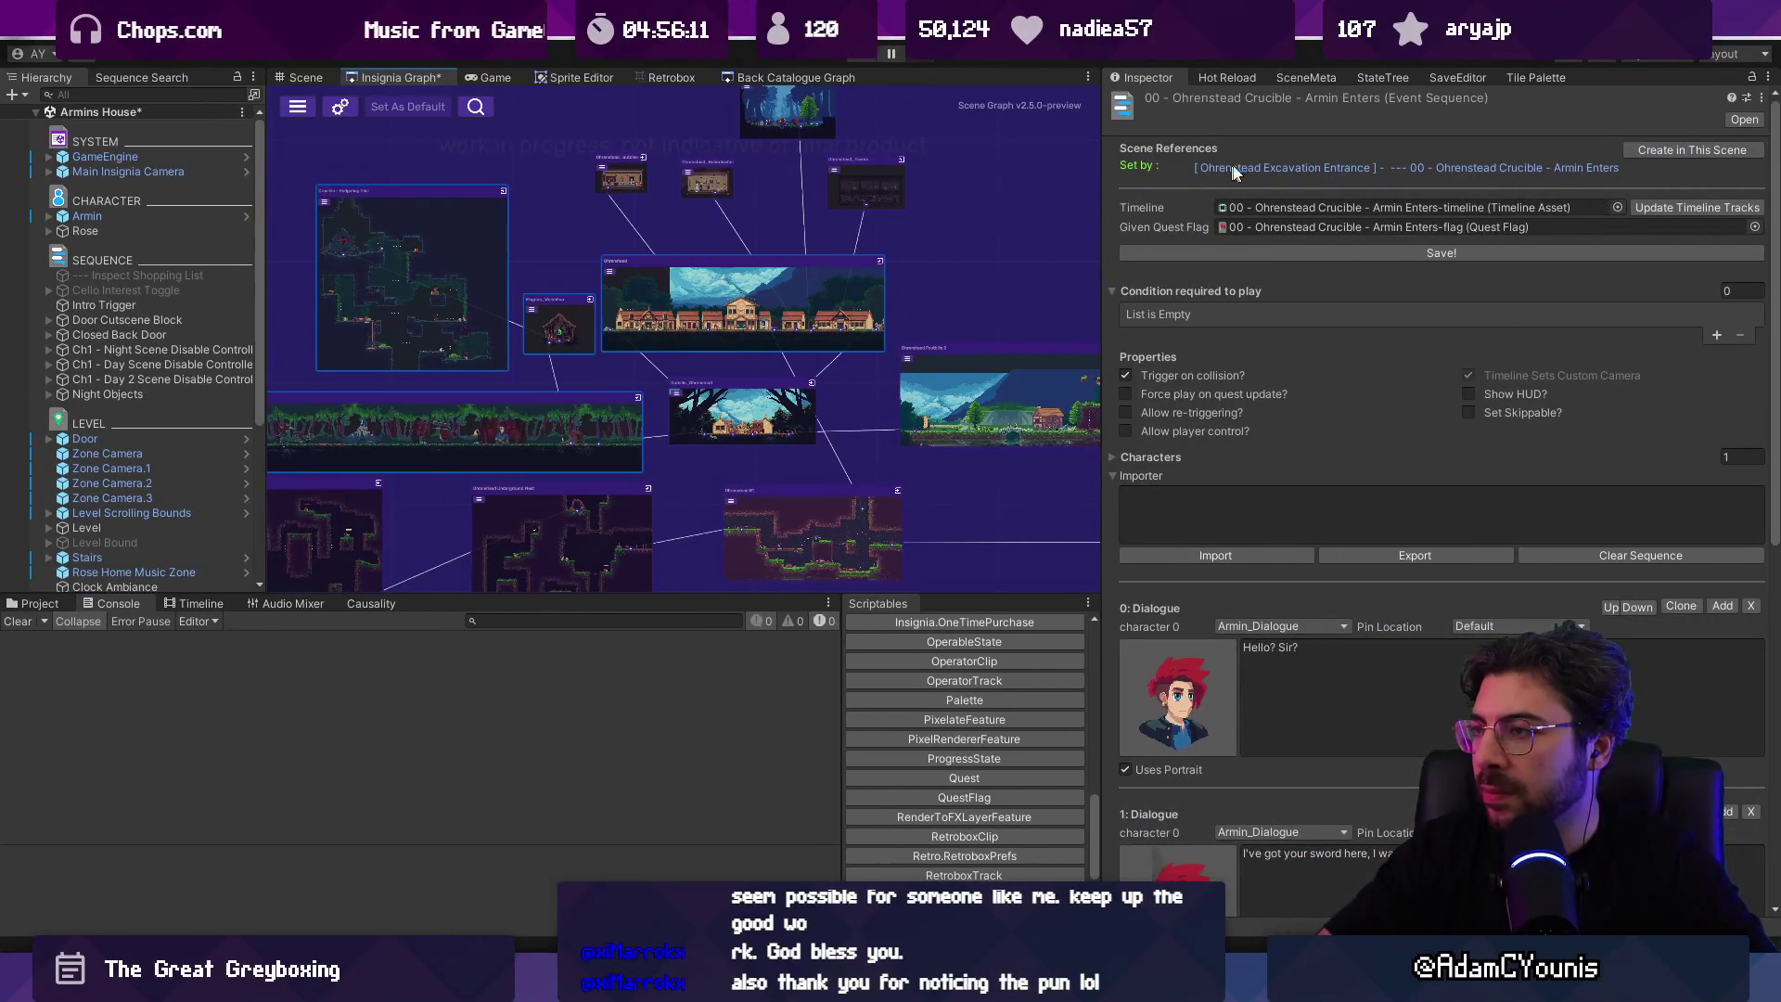
{"action": "key", "text": "alt+Tab"}
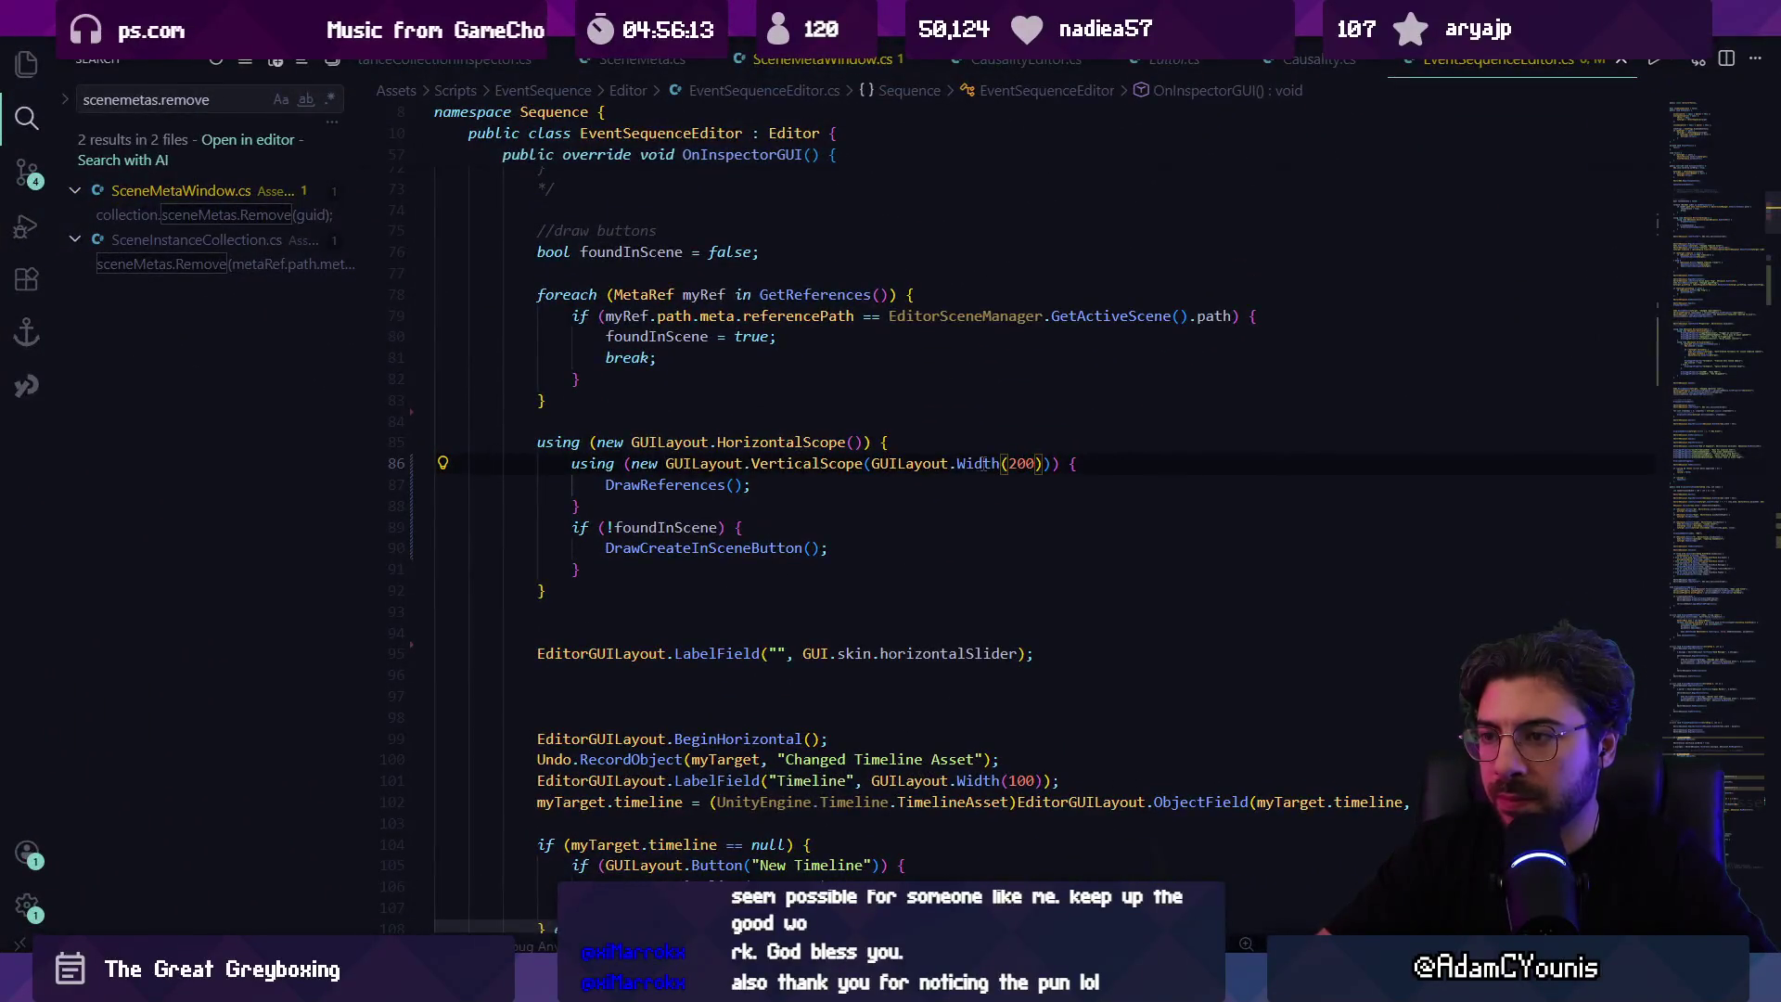
Step: Change Width(200) to MaxWidth(200), test it in the Inspector, and go to DrawReferences' definition
{"action": "left_click", "coordinate": [958, 463]}
{"action": "type", "text": "Max"}
{"action": "key", "text": "Escape"}
{"action": "key", "text": "alt+Tab"}
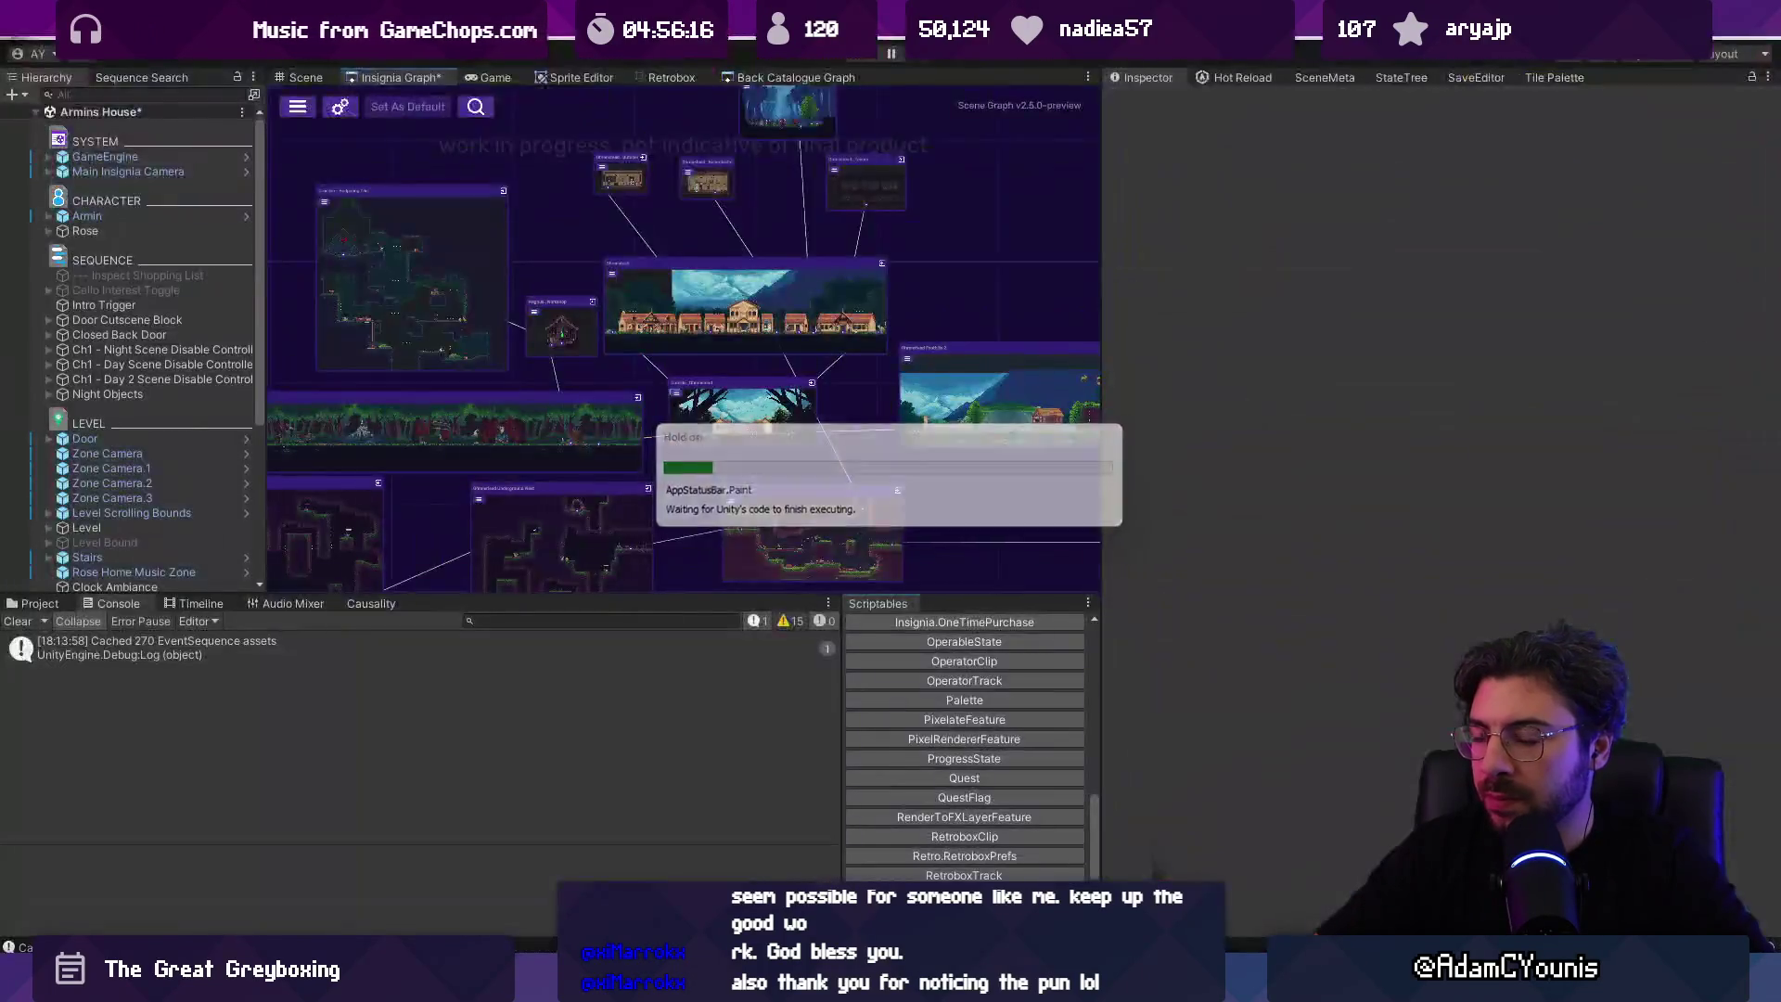
{"action": "mouse_move", "coordinate": [1104, 319]}
{"action": "left_mouse_down"}
{"action": "mouse_move", "coordinate": [1352, 326]}
{"action": "mouse_move", "coordinate": [1032, 349]}
{"action": "mouse_move", "coordinate": [1196, 352]}
{"action": "mouse_move", "coordinate": [1092, 354]}
{"action": "left_mouse_up"}
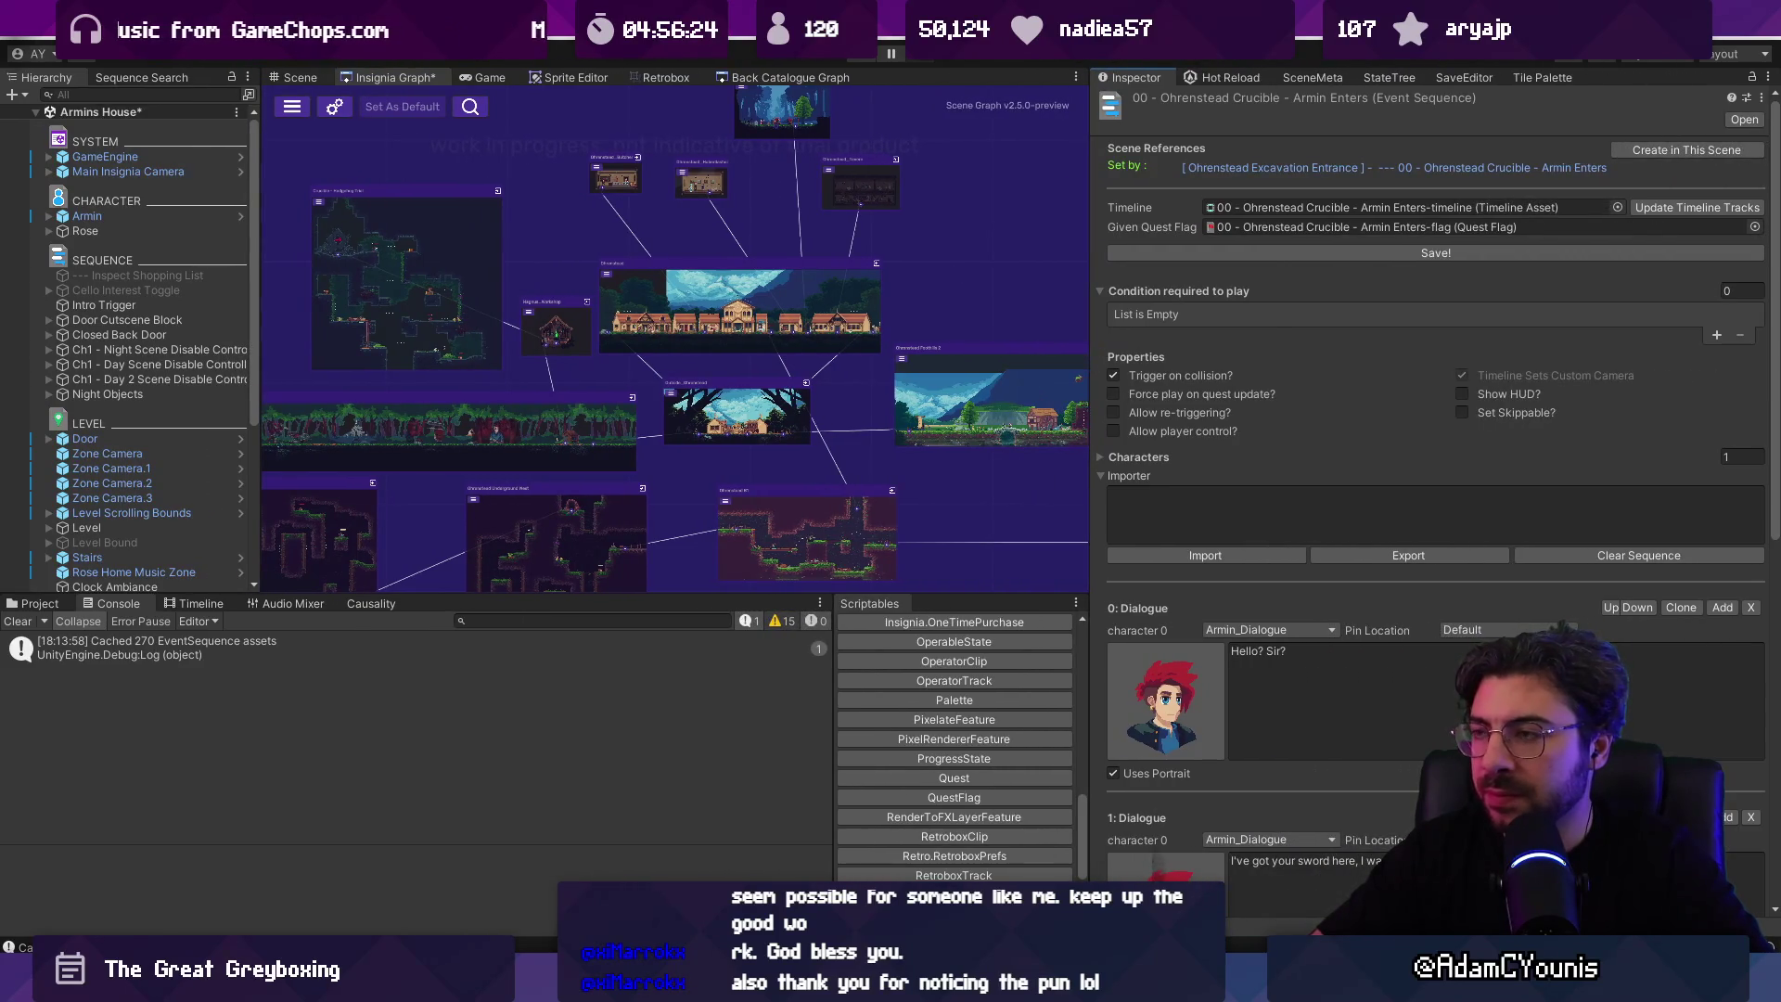
{"action": "key", "text": "alt+Tab"}
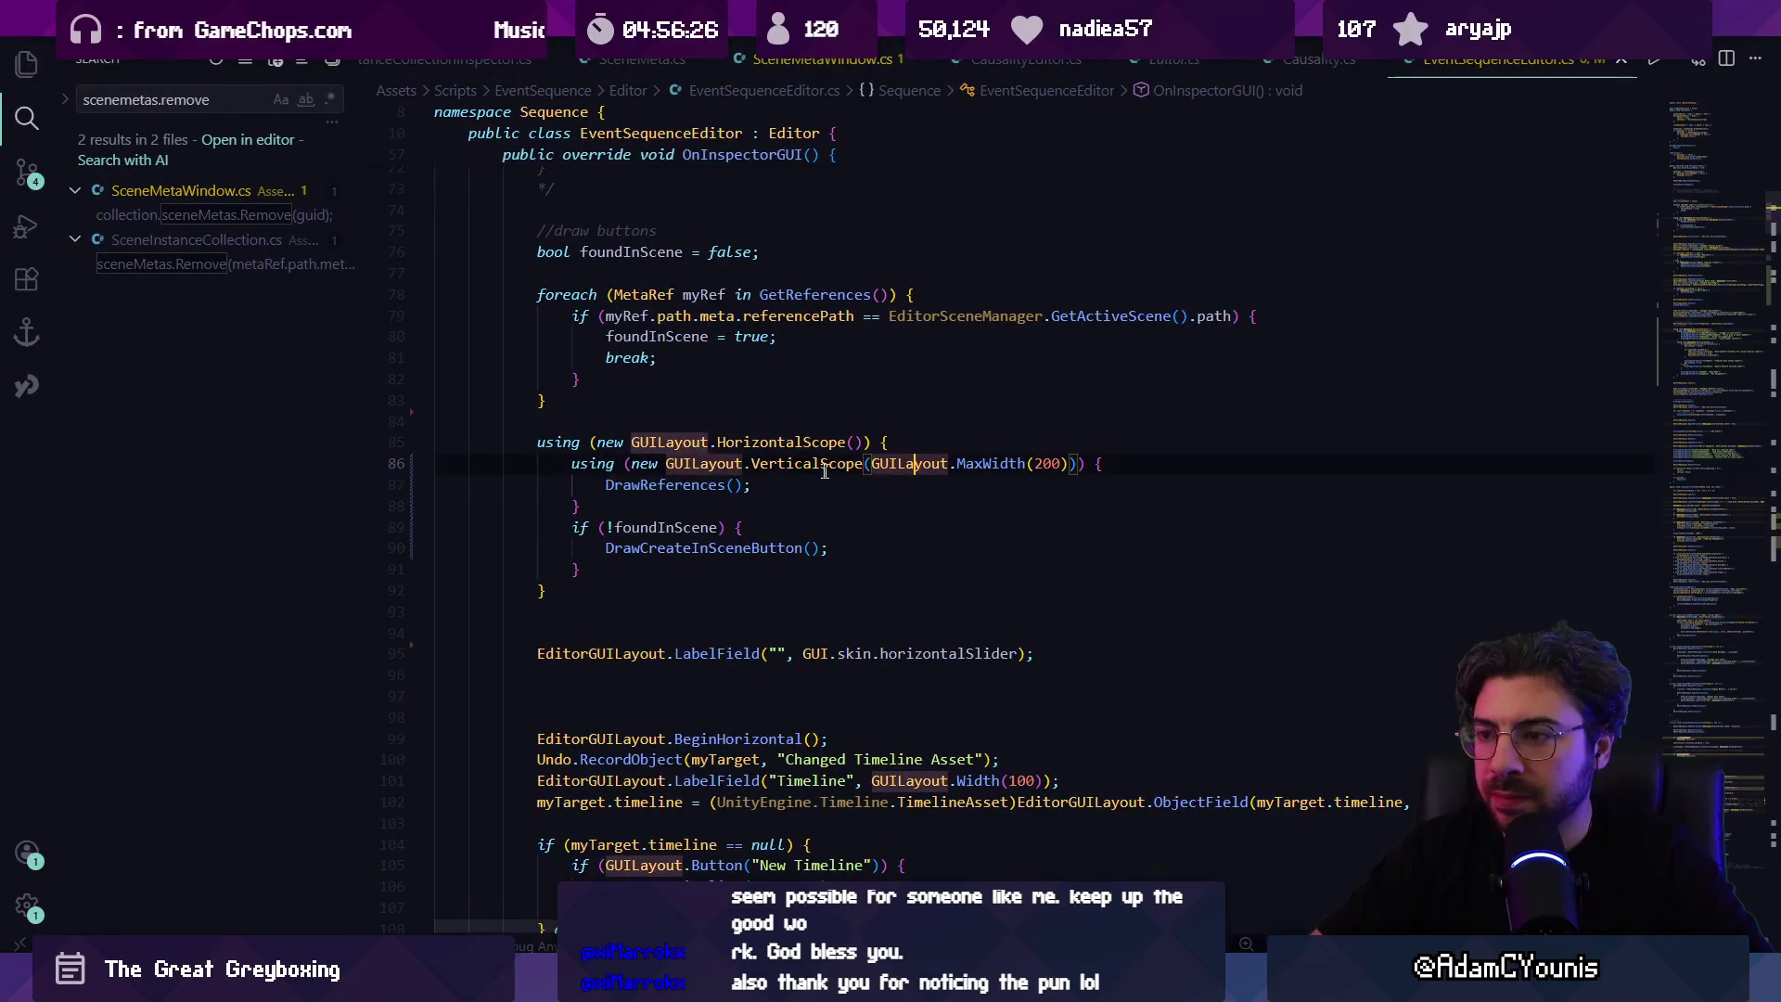
{"action": "key", "text": "F12"}
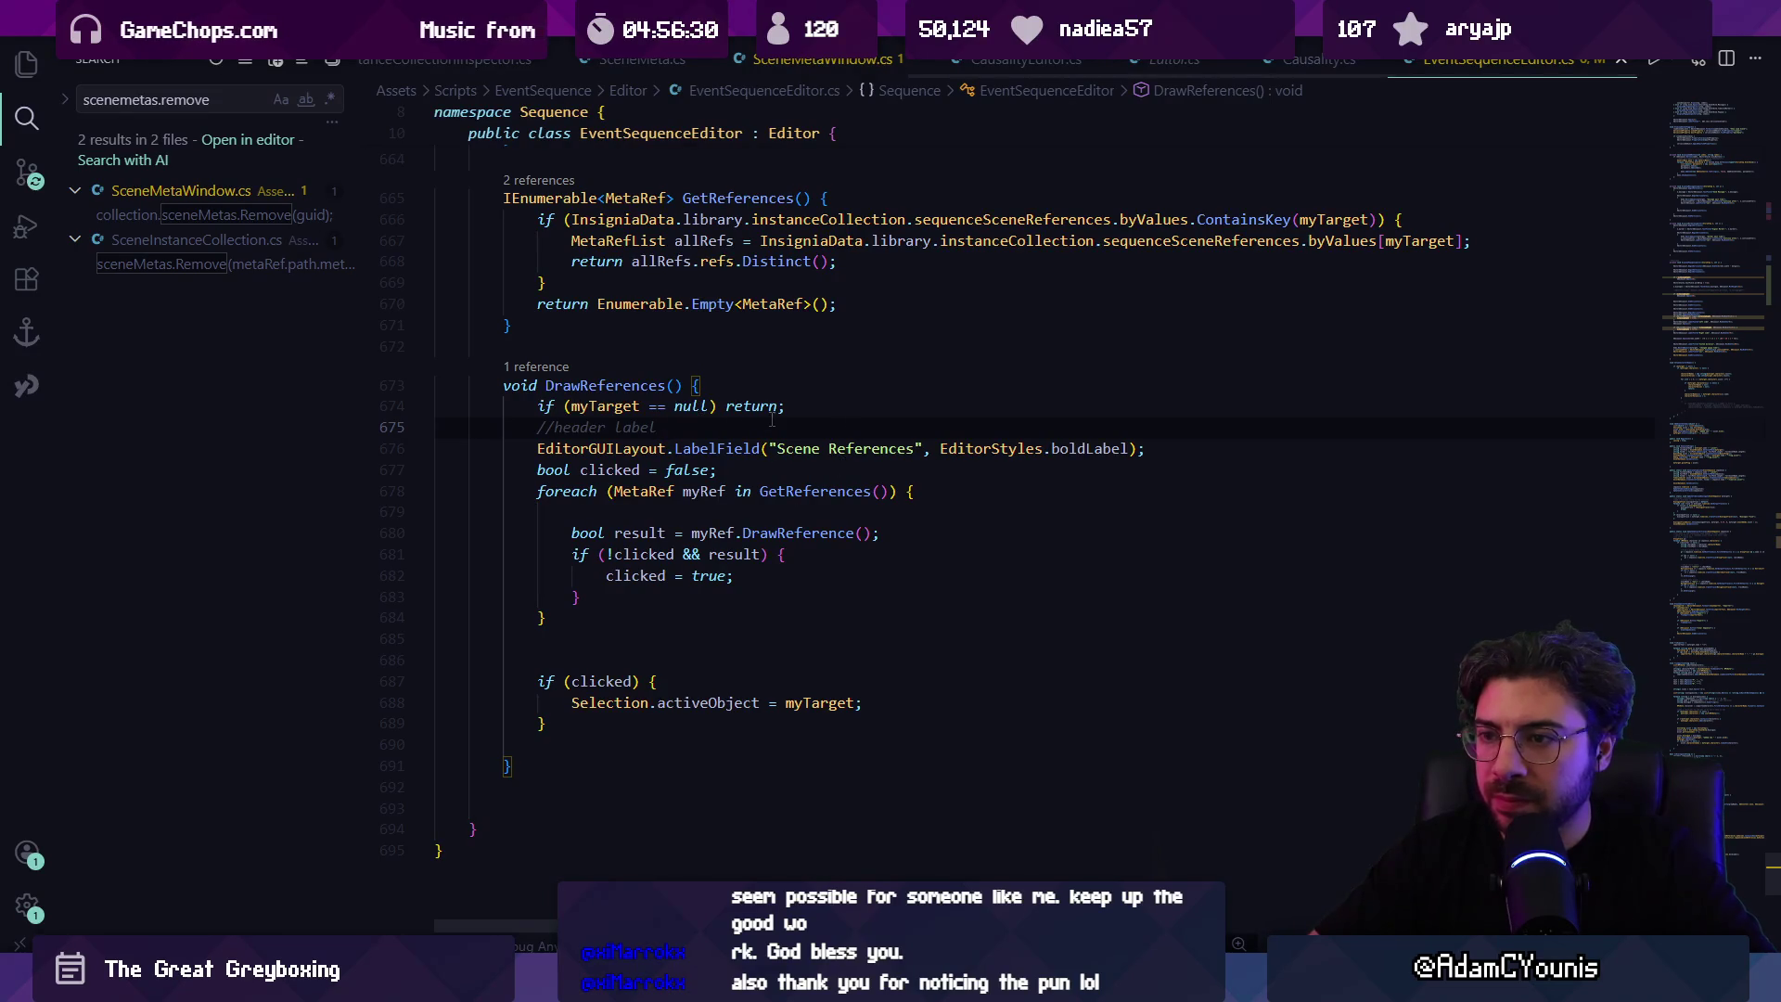
Step: Open DrawReference in MetaRef.cs and read through its label and link-button code
{"action": "left_click", "coordinate": [796, 532], "text": "ctrl"}
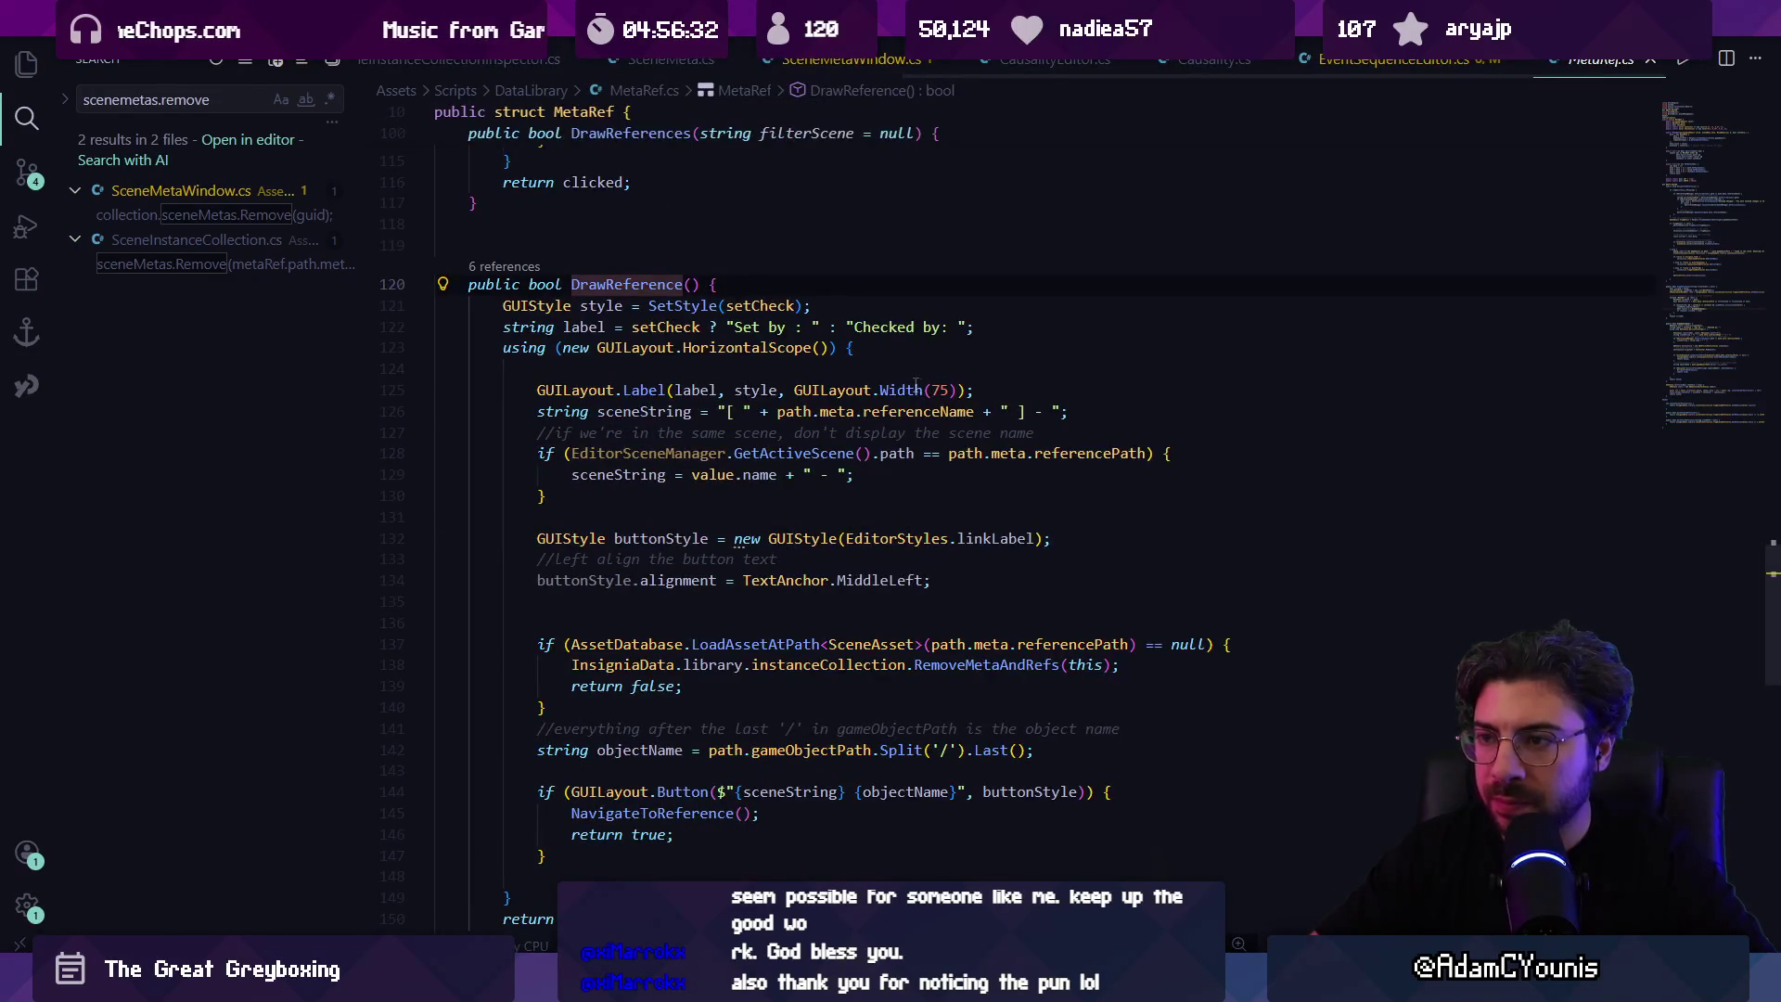
{"action": "left_click", "coordinate": [728, 347]}
{"action": "key", "text": "ctrl+Right"}
{"action": "key", "text": "ctrl+Right"}
{"action": "key", "text": "ctrl+Right"}
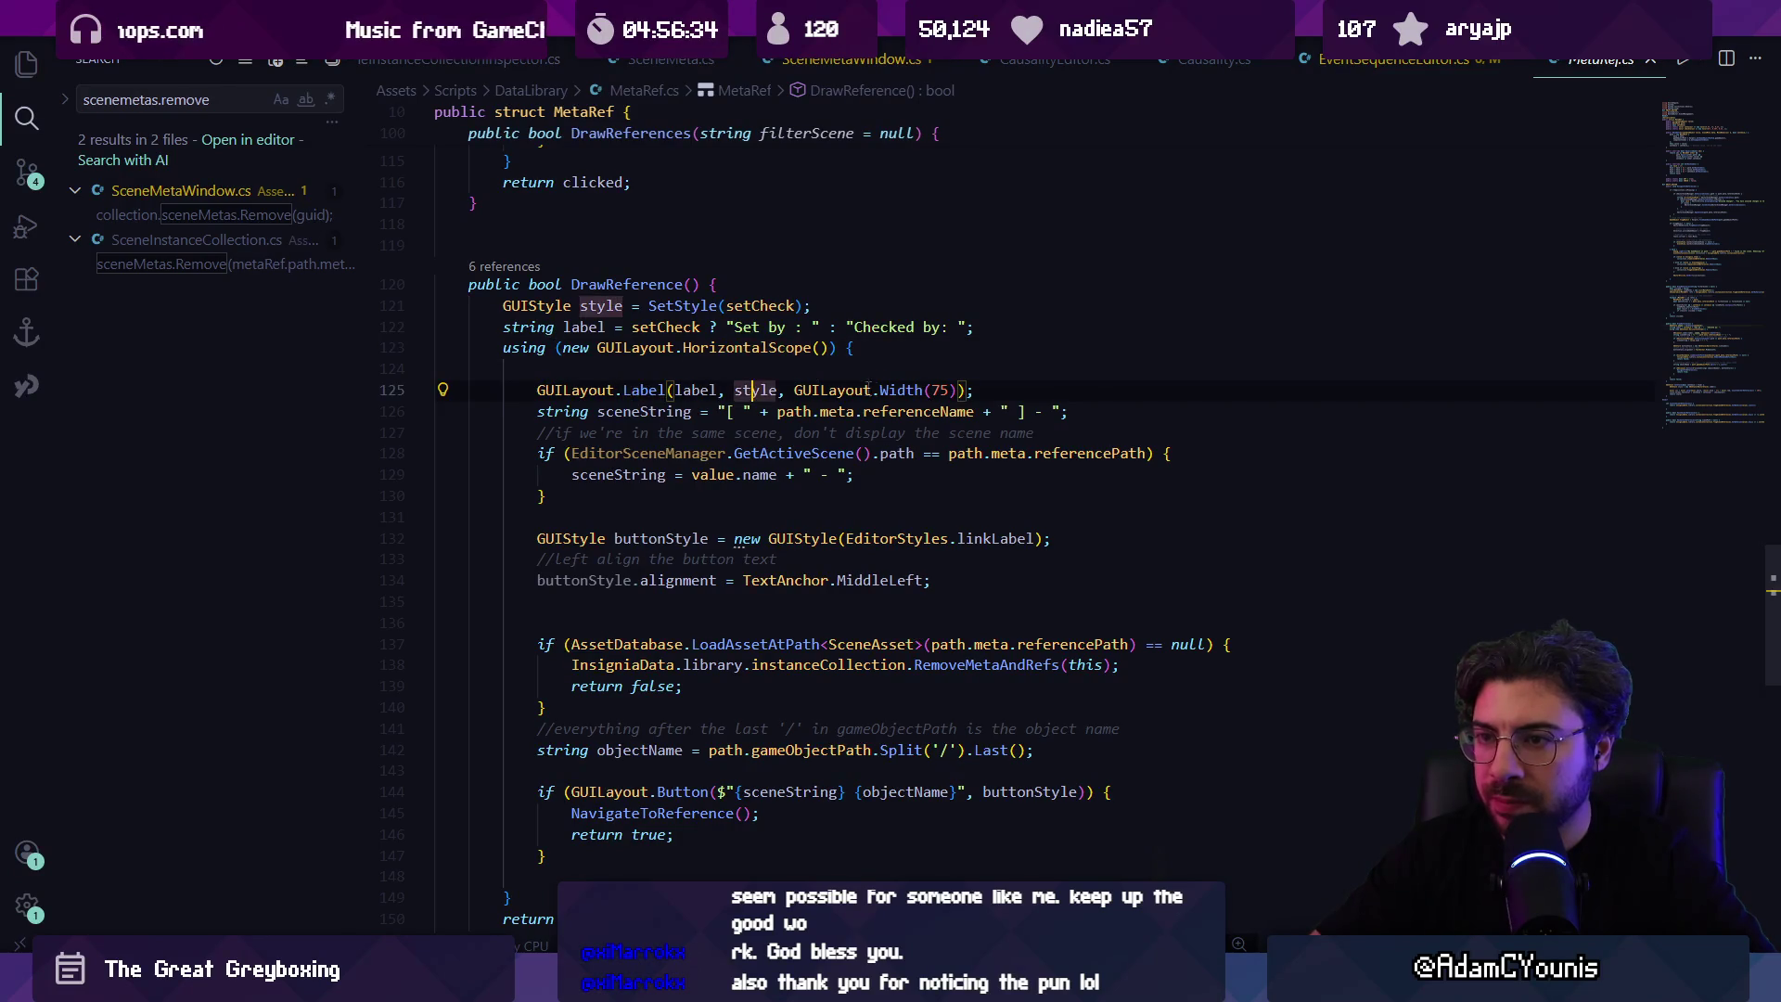
{"action": "key", "text": "Up"}
{"action": "key", "text": "Up"}
{"action": "key", "text": "Up"}
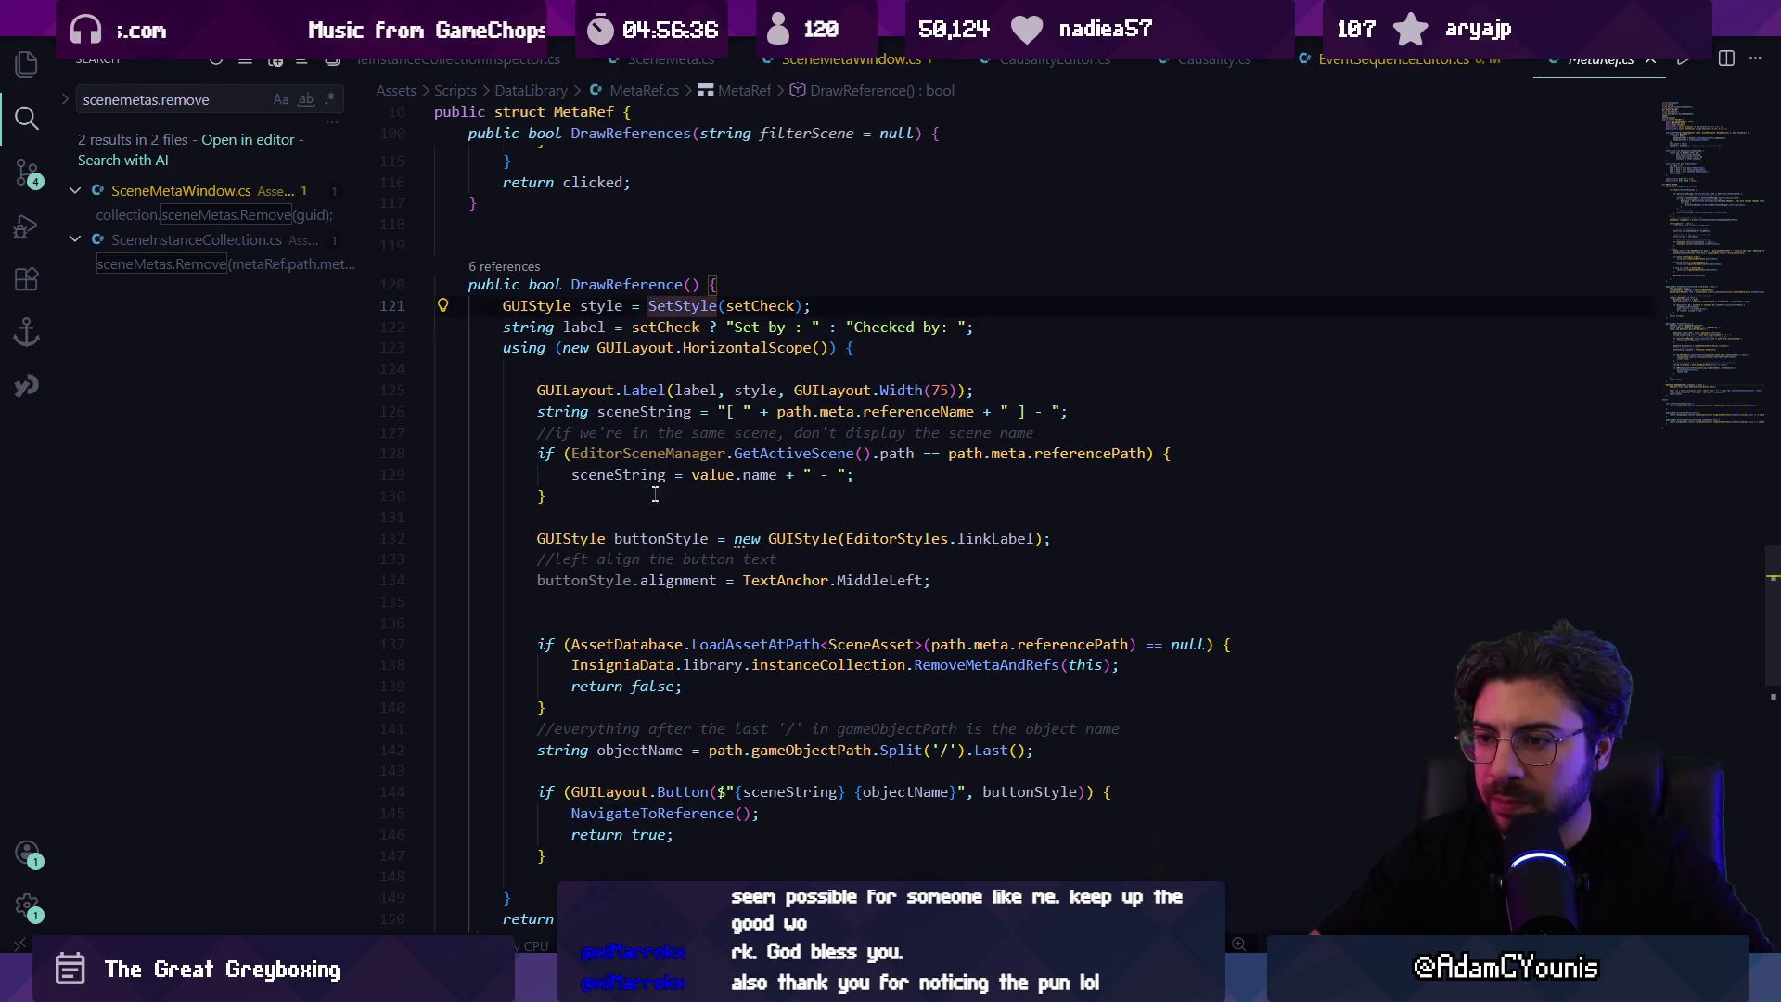
{"action": "left_click", "coordinate": [929, 506]}
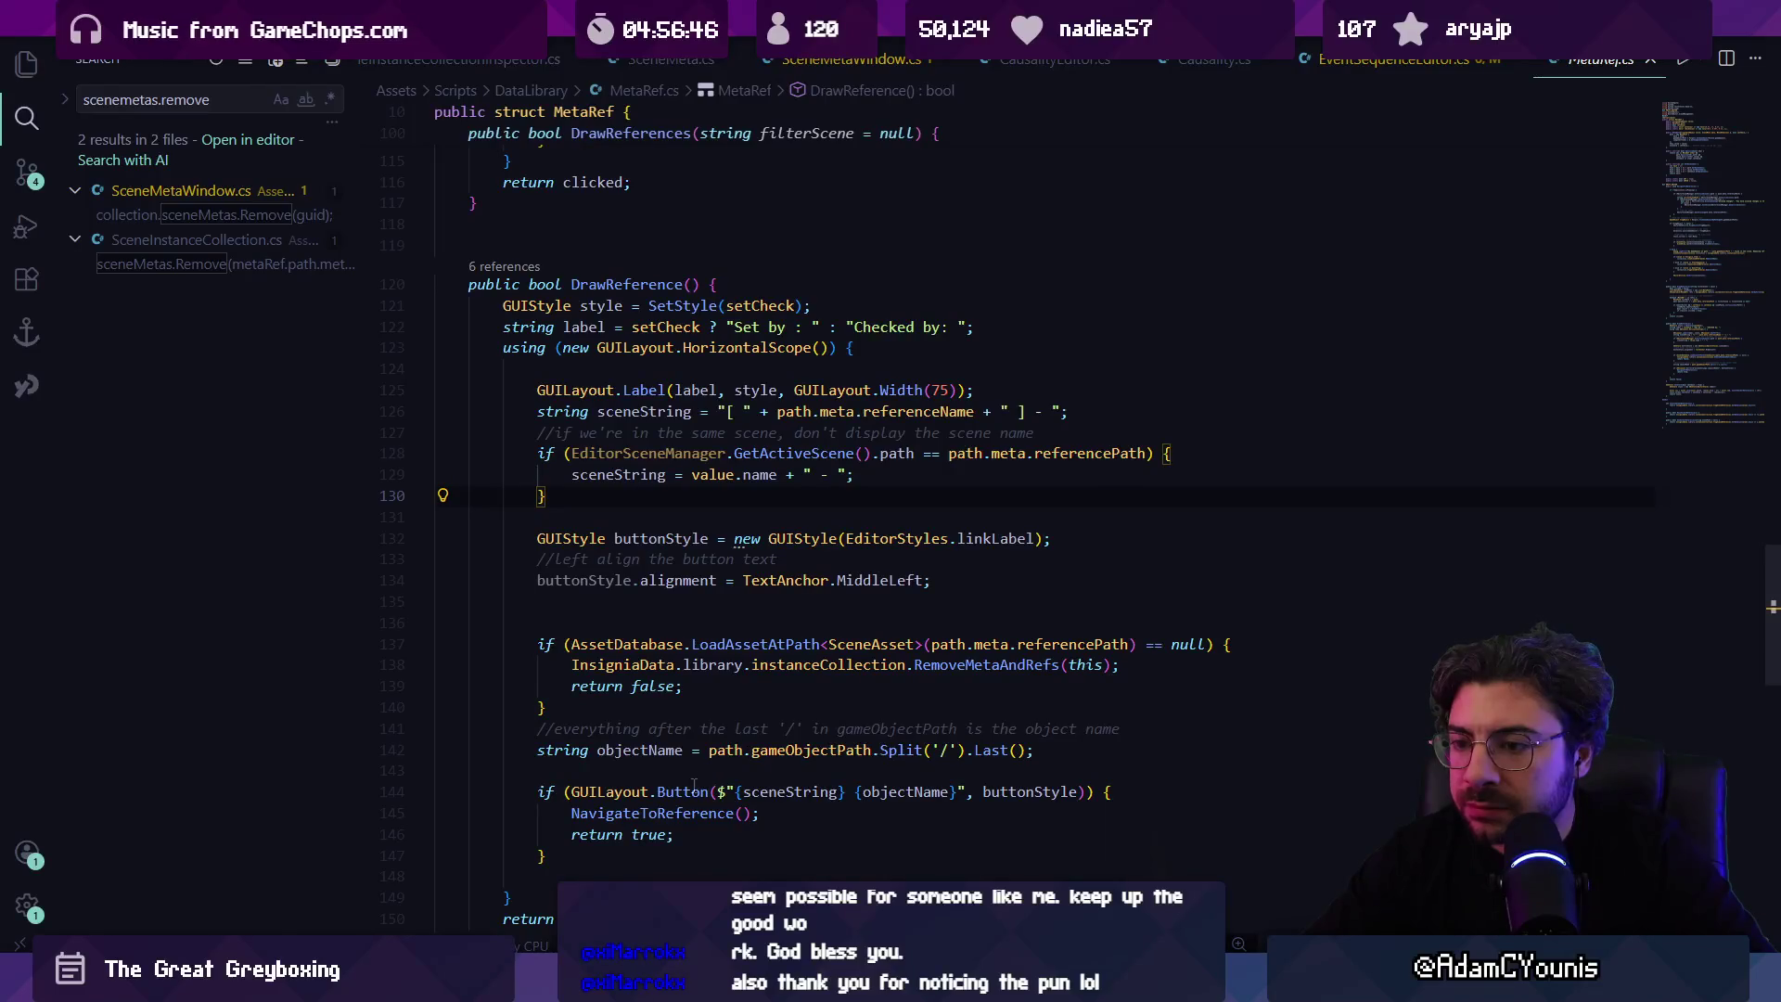
{"action": "left_click", "coordinate": [714, 665]}
{"action": "key", "text": "Down"}
{"action": "key", "text": "Down"}
{"action": "key", "text": "Down"}
{"action": "key", "text": "ctrl+Right"}
{"action": "key", "text": "ctrl+Right"}
{"action": "key", "text": "ctrl+Right"}
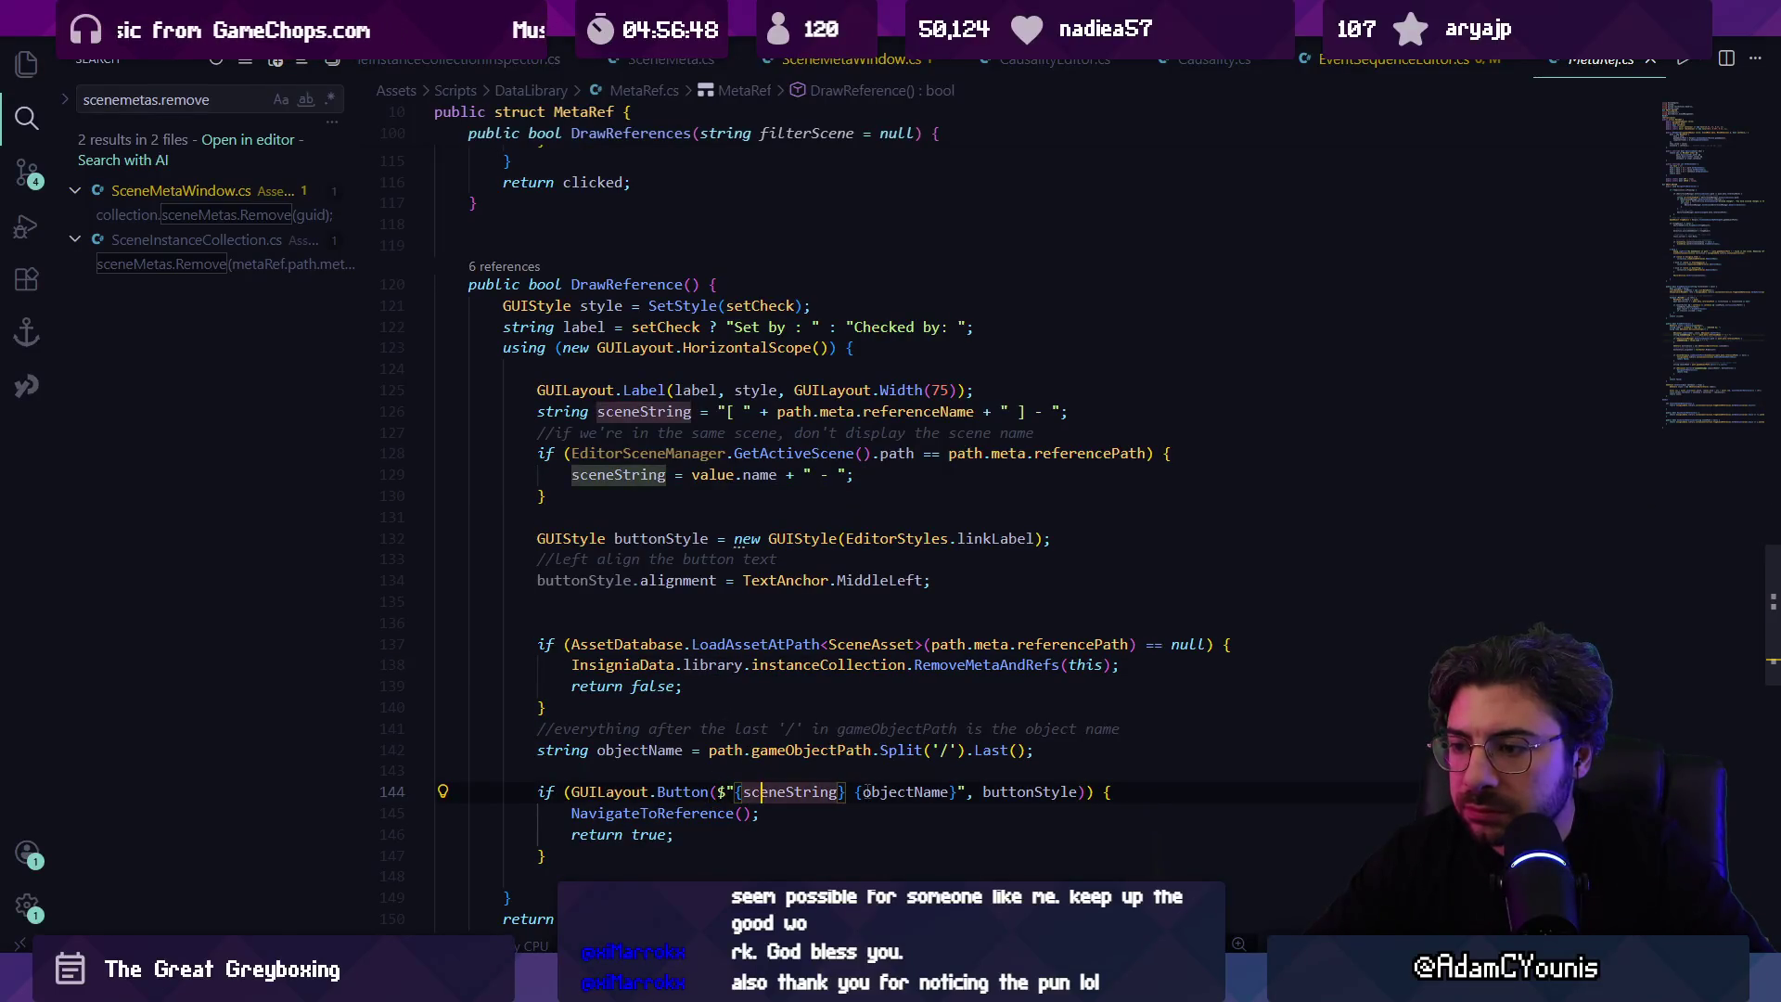
{"action": "left_click", "coordinate": [984, 792]}
{"action": "left_click", "coordinate": [1085, 791]}
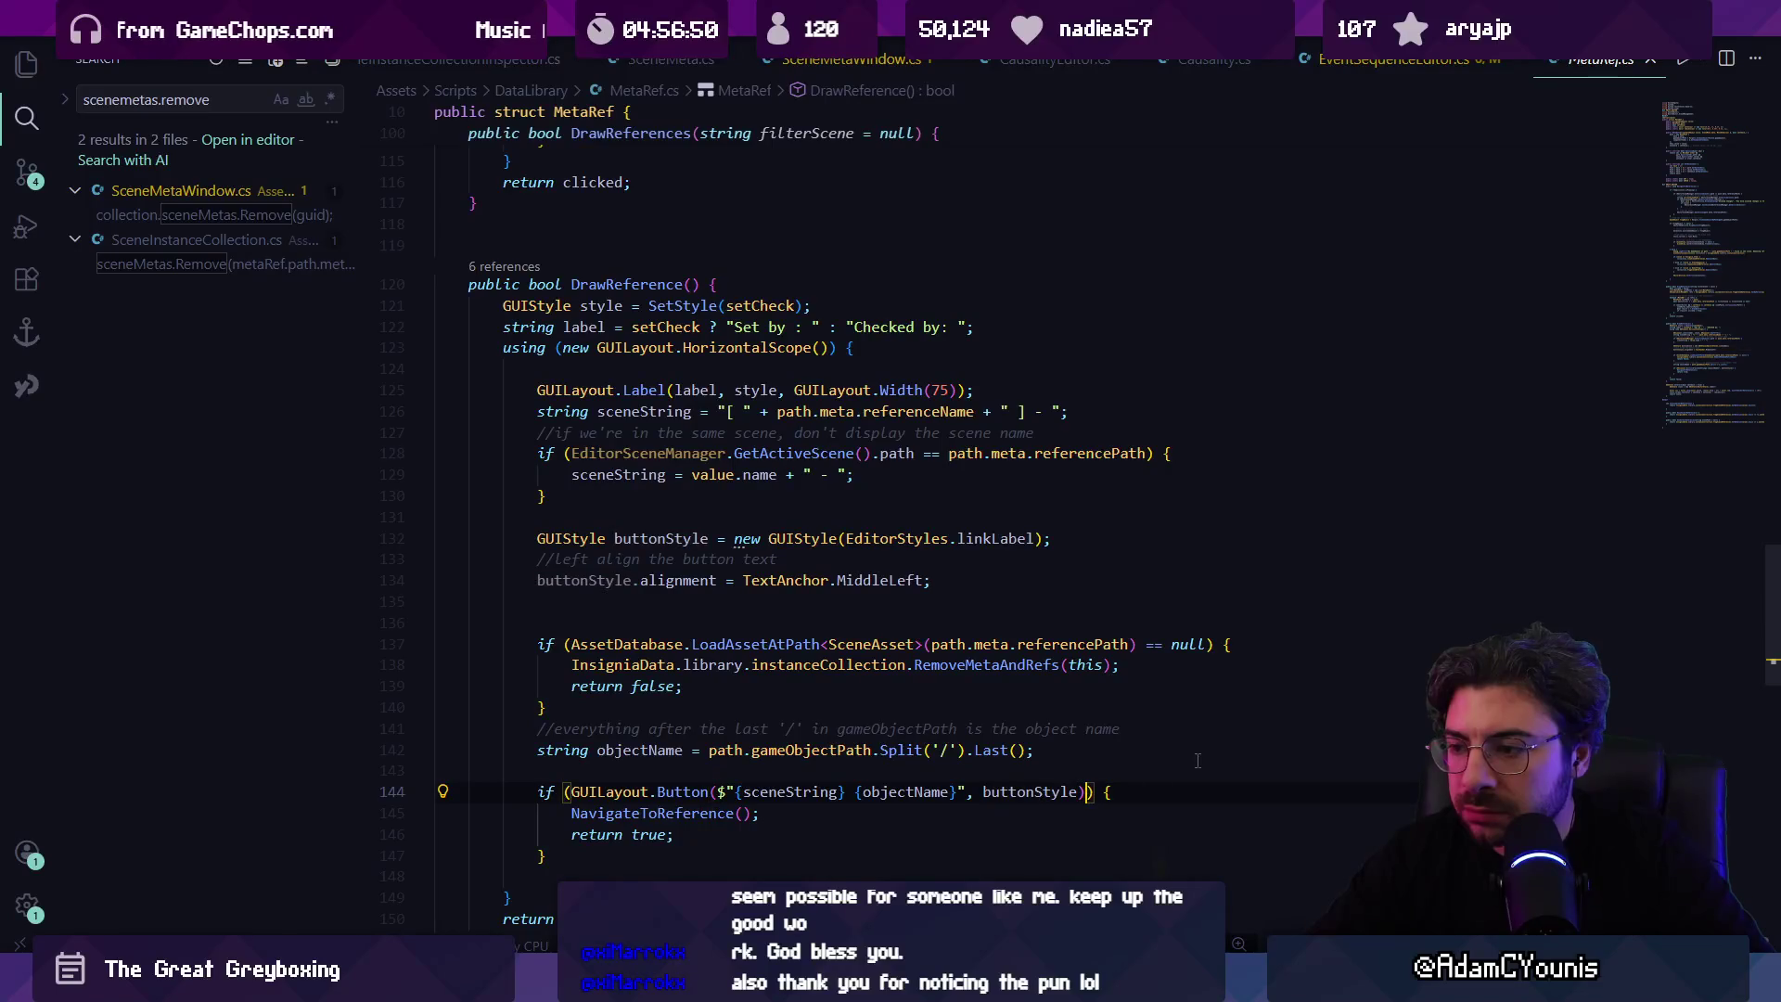
{"action": "left_click", "coordinate": [694, 286]}
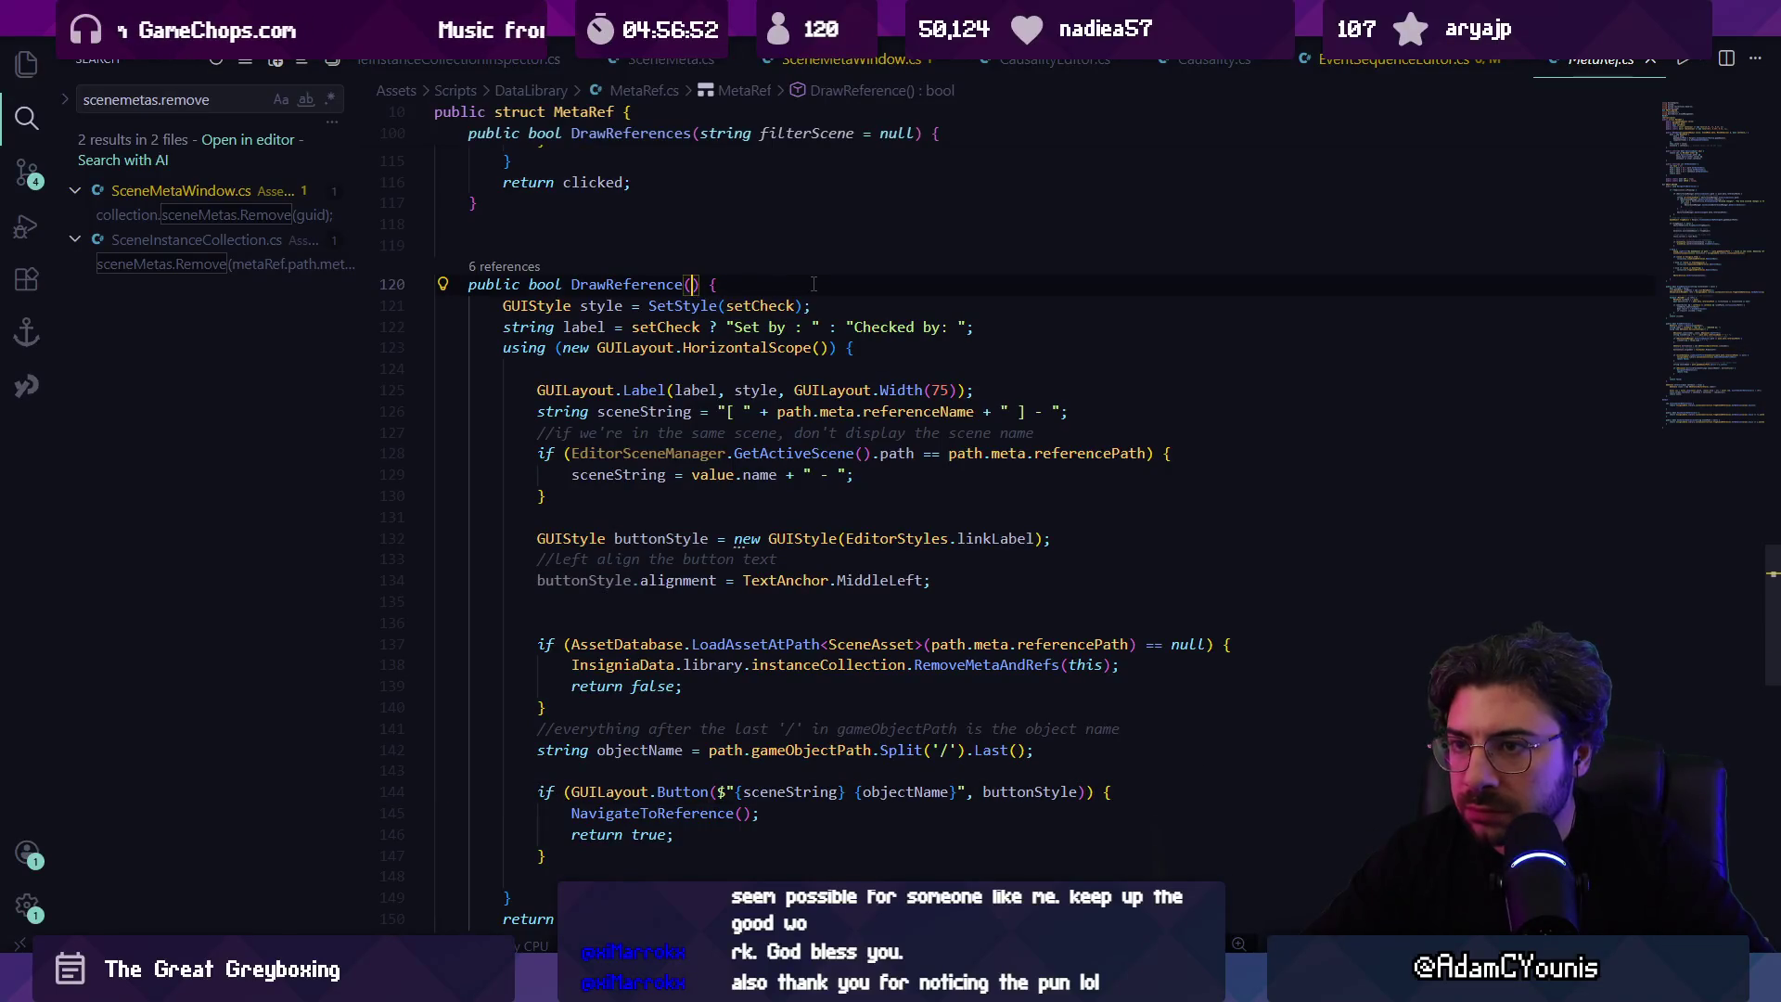
Step: Add an 'int maxWidth = 0' parameter to DrawReference
{"action": "type", "text": "int maxWisth"}
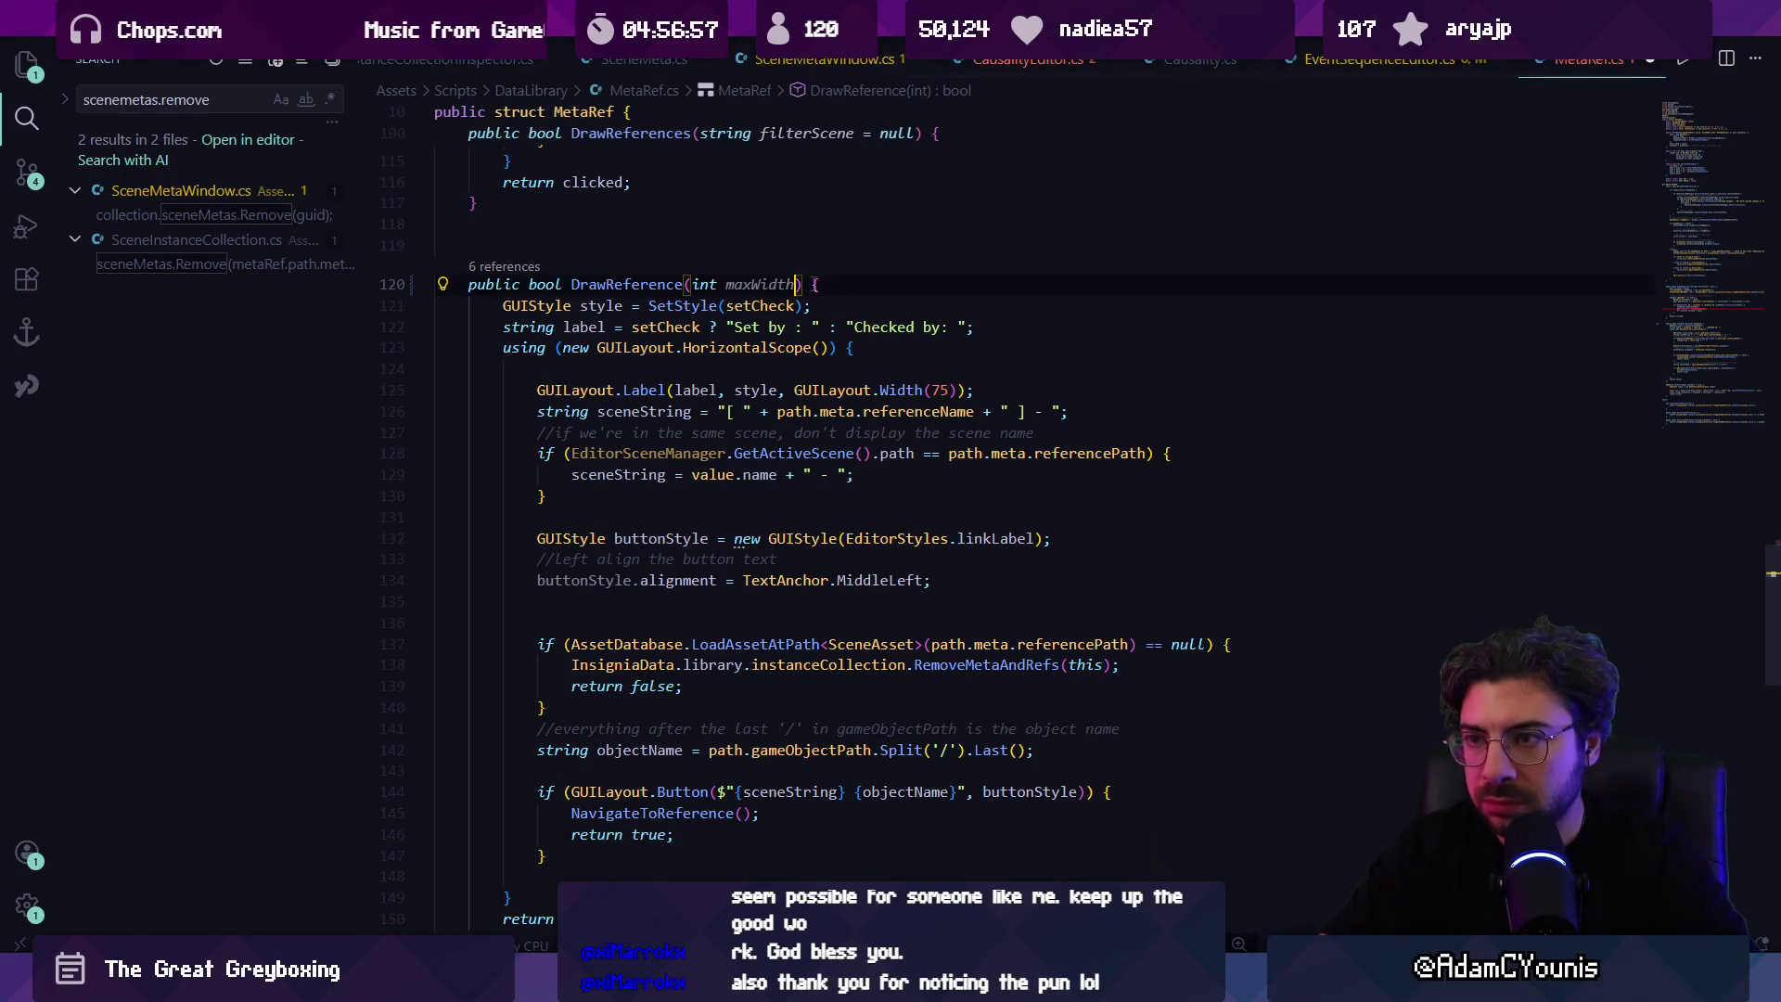
{"action": "type", "text": " = 0"}
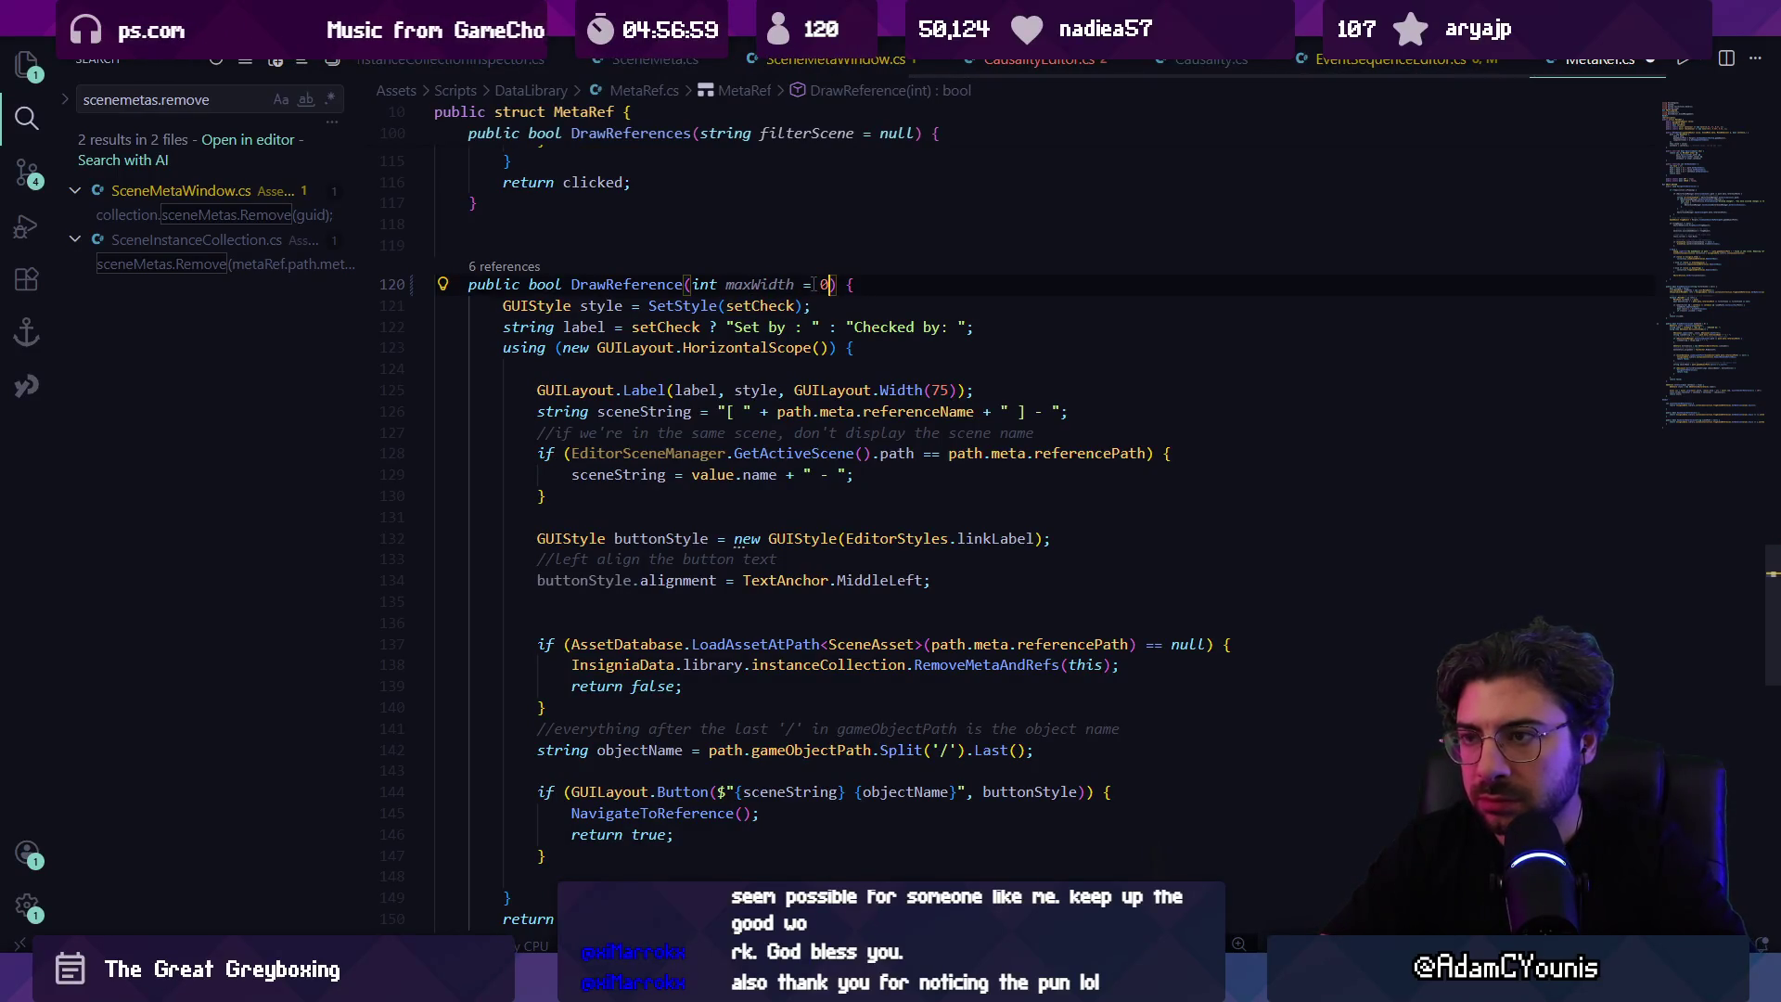
{"action": "left_click", "coordinate": [1014, 773]}
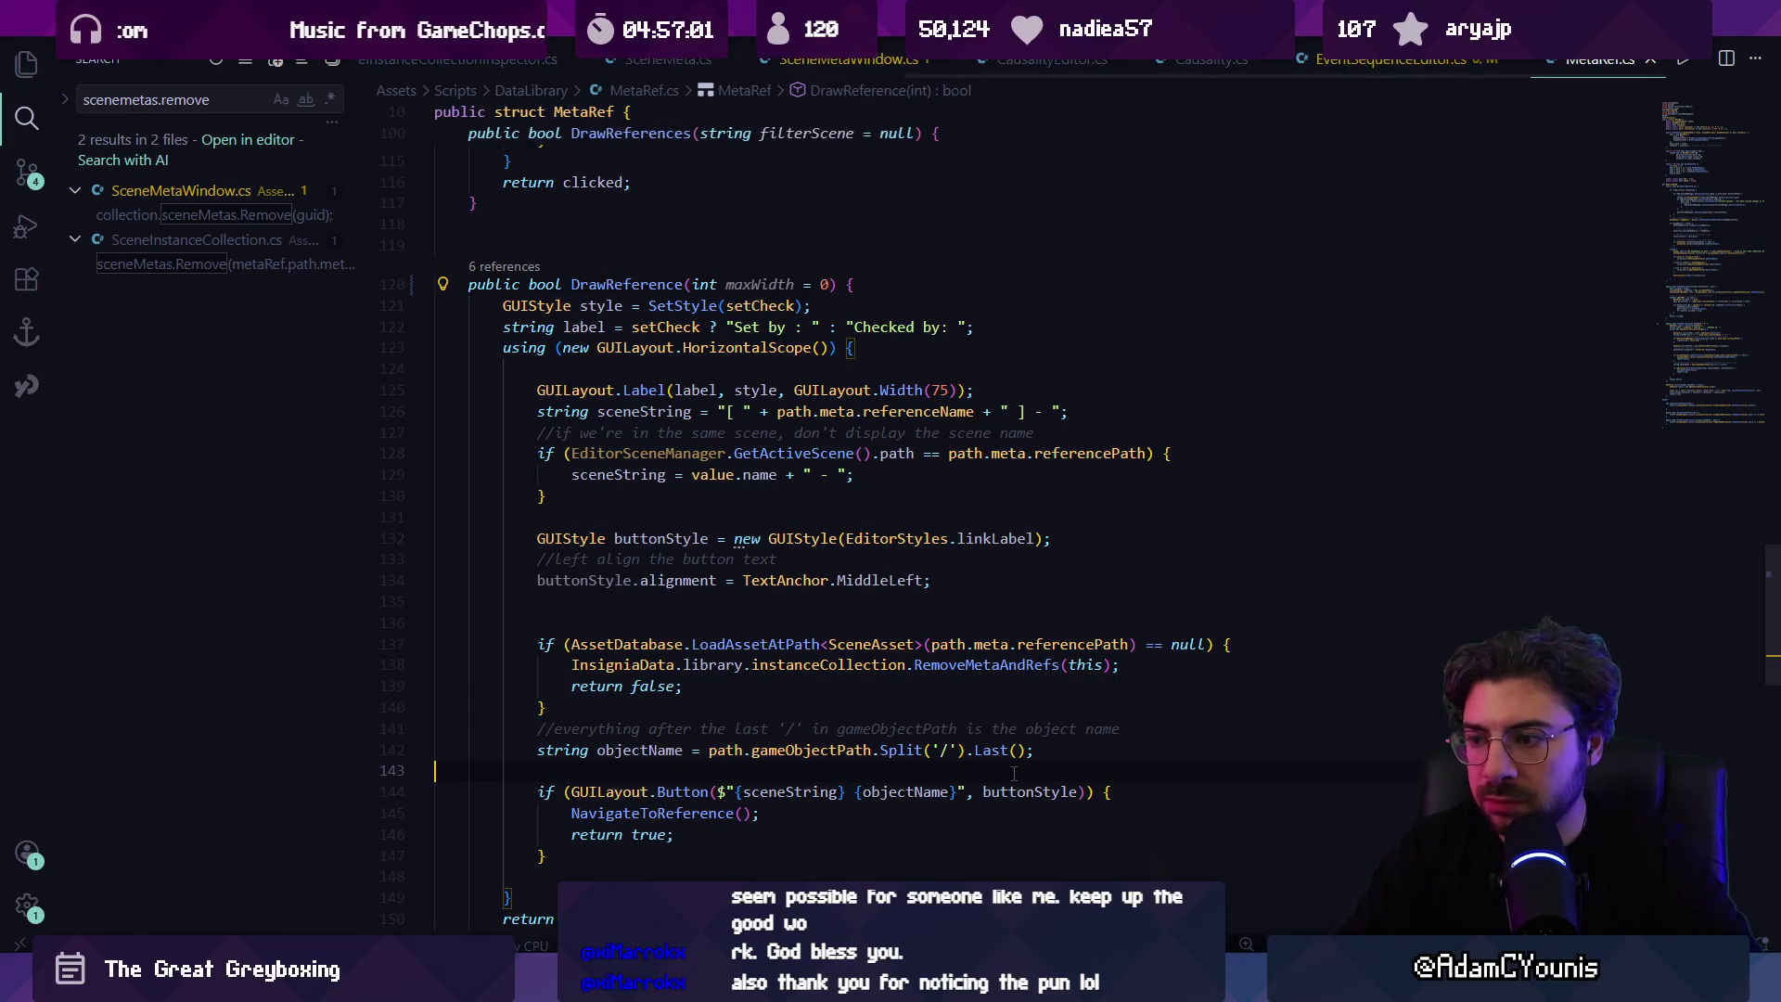
{"action": "key", "text": "Tab"}
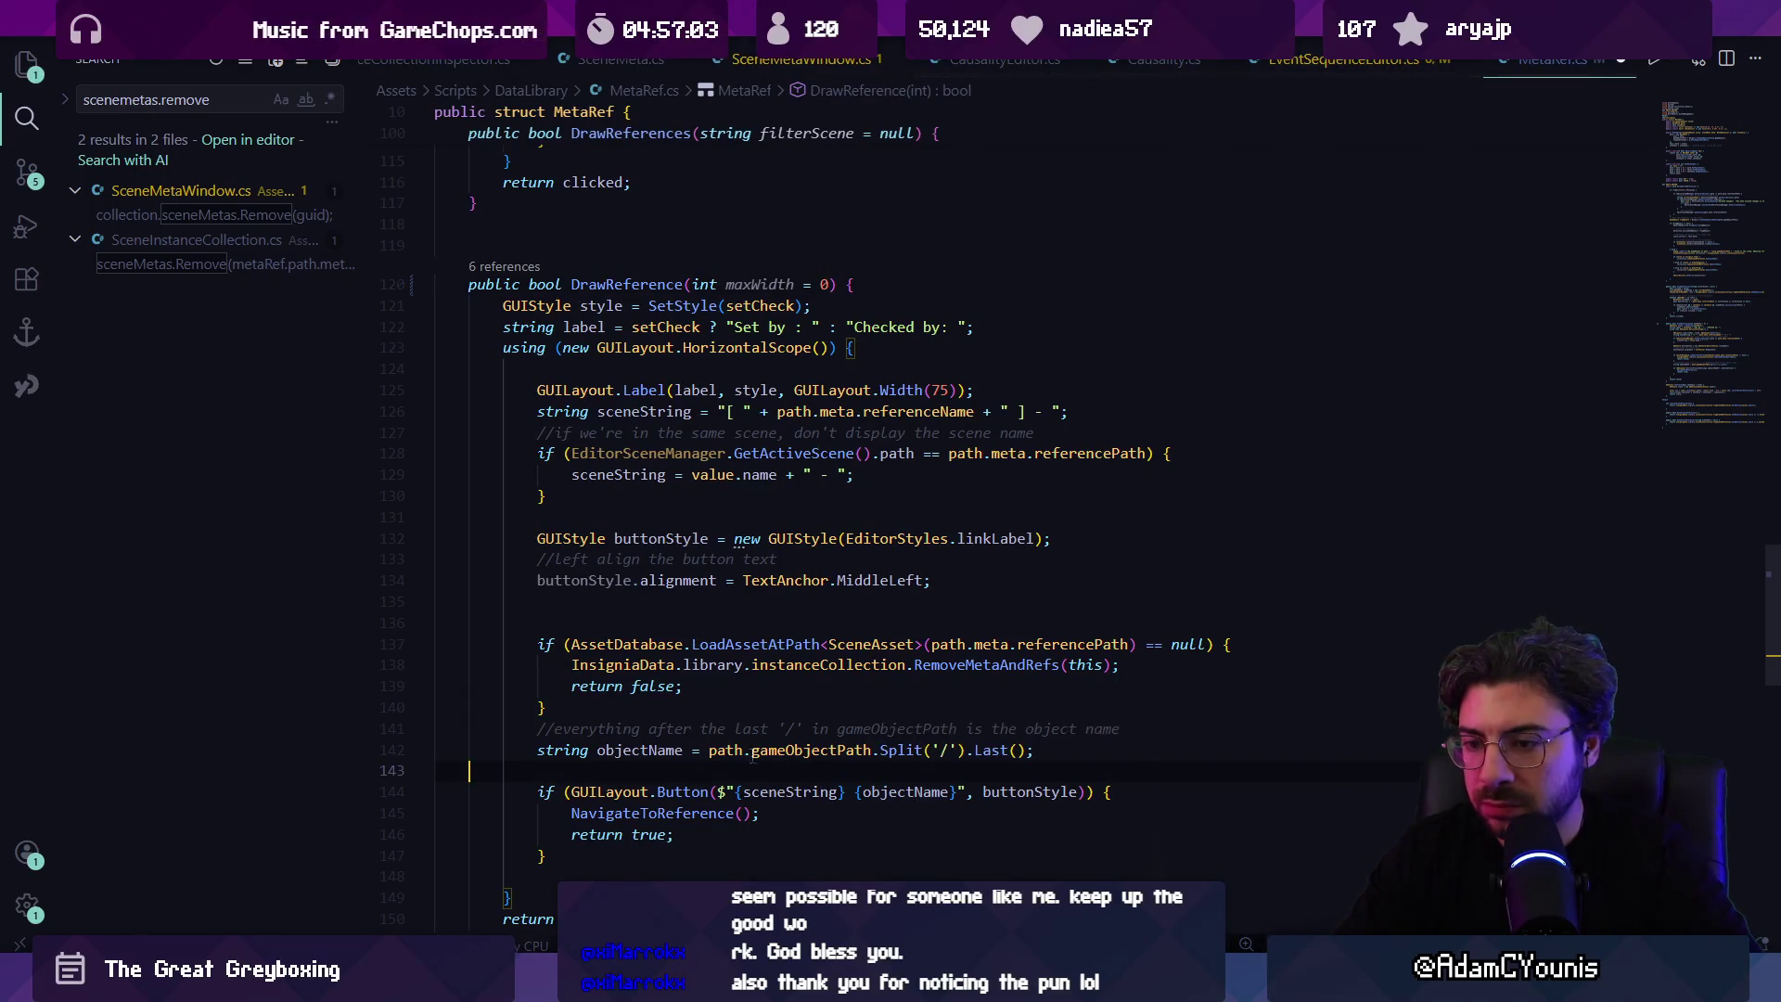
{"action": "key", "text": "Return"}
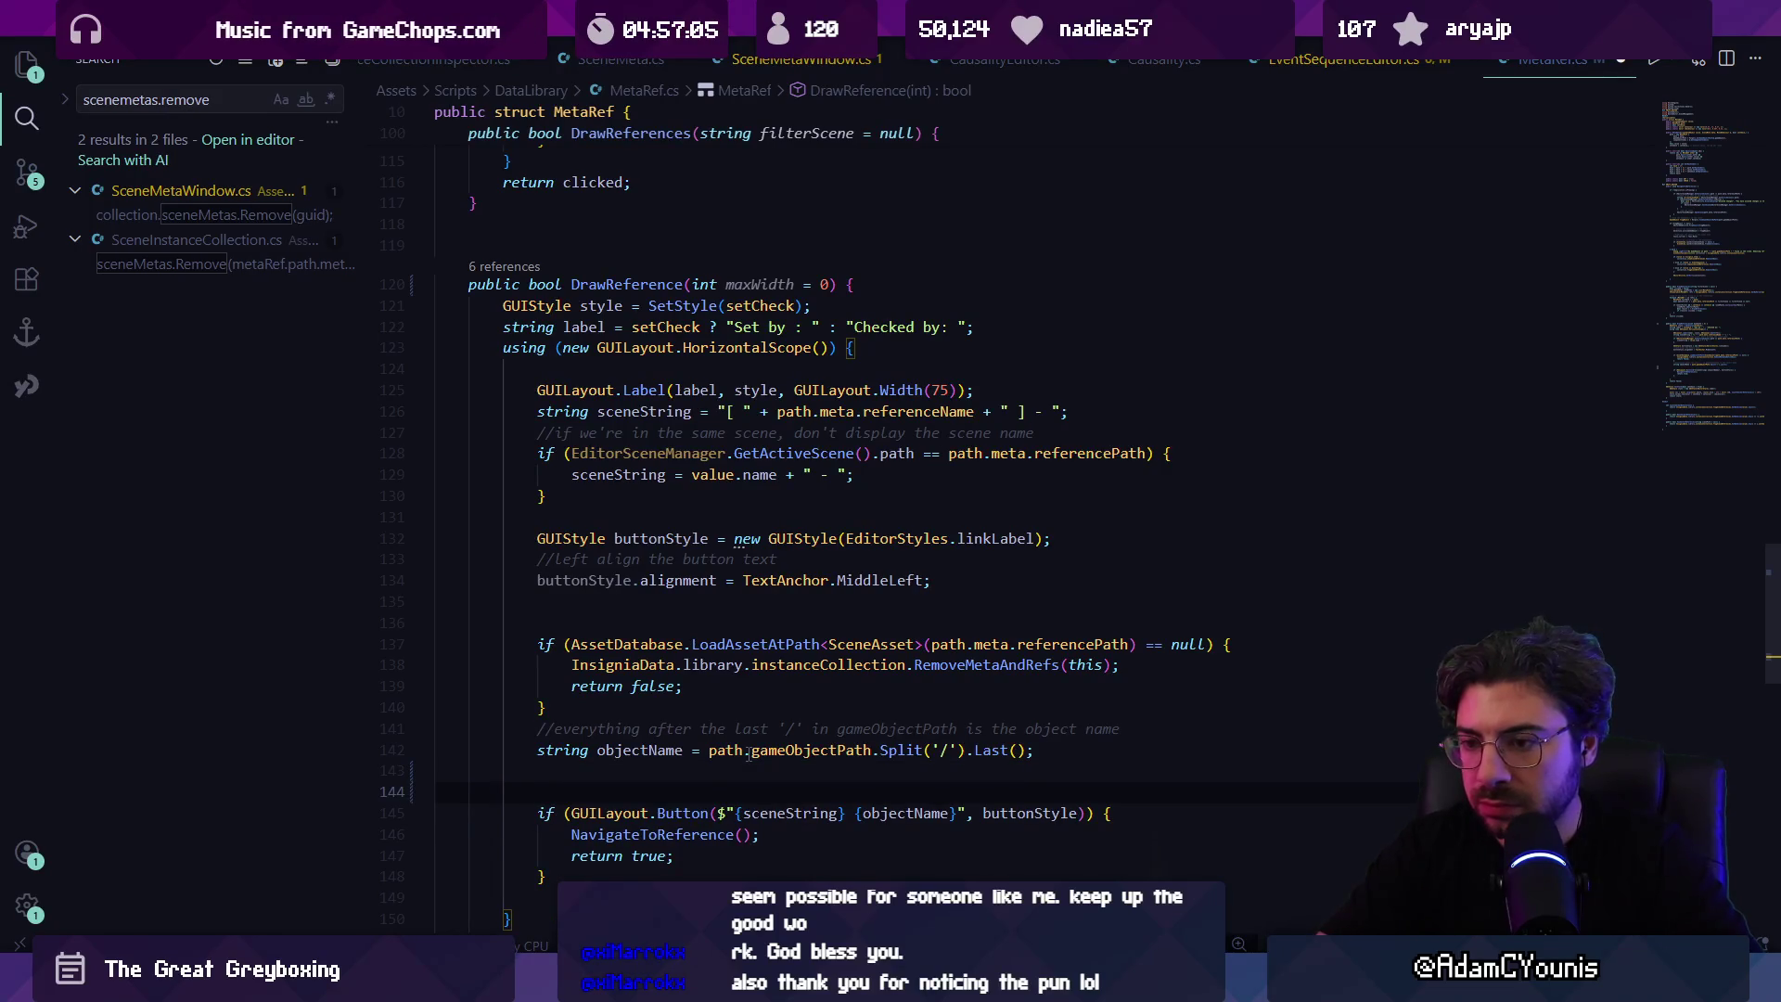
{"action": "key", "text": "ctrl+z"}
Step: Pass GUILayout.MaxWidth(maxWidth) to the reference button after buttonStyle
{"action": "left_click", "coordinate": [1088, 791]}
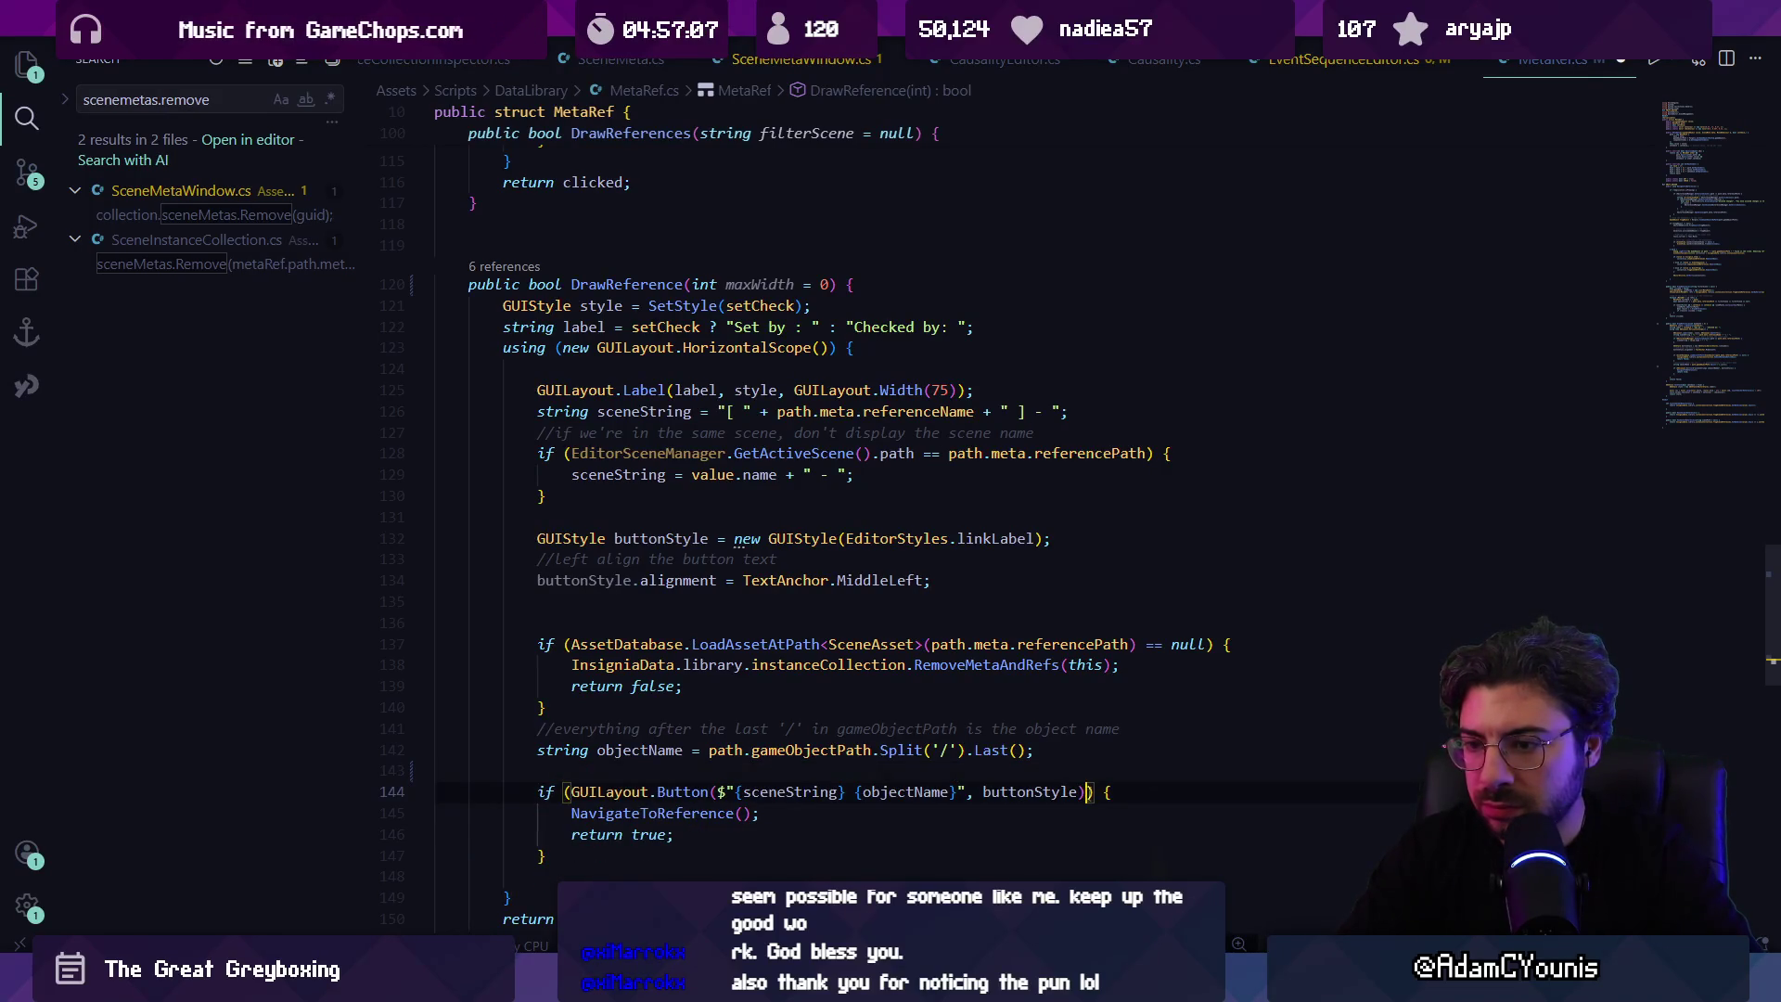
{"action": "type", "text": "m ,"}
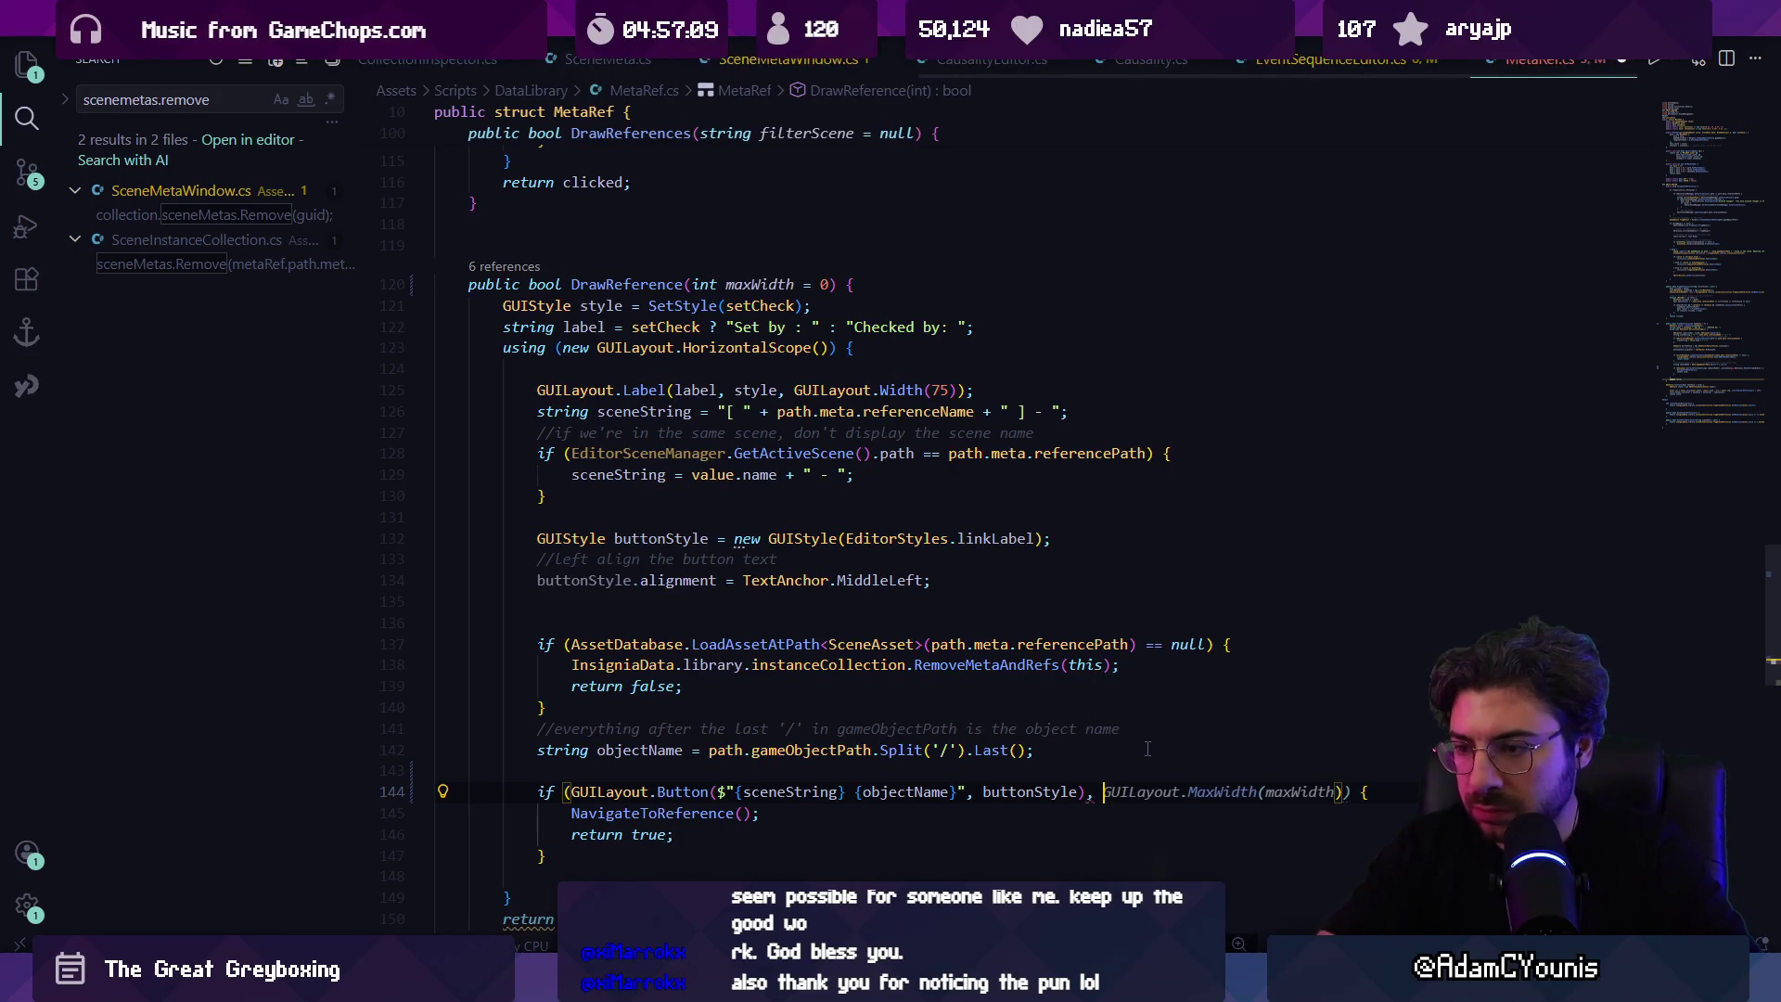
{"action": "key", "text": "Tab"}
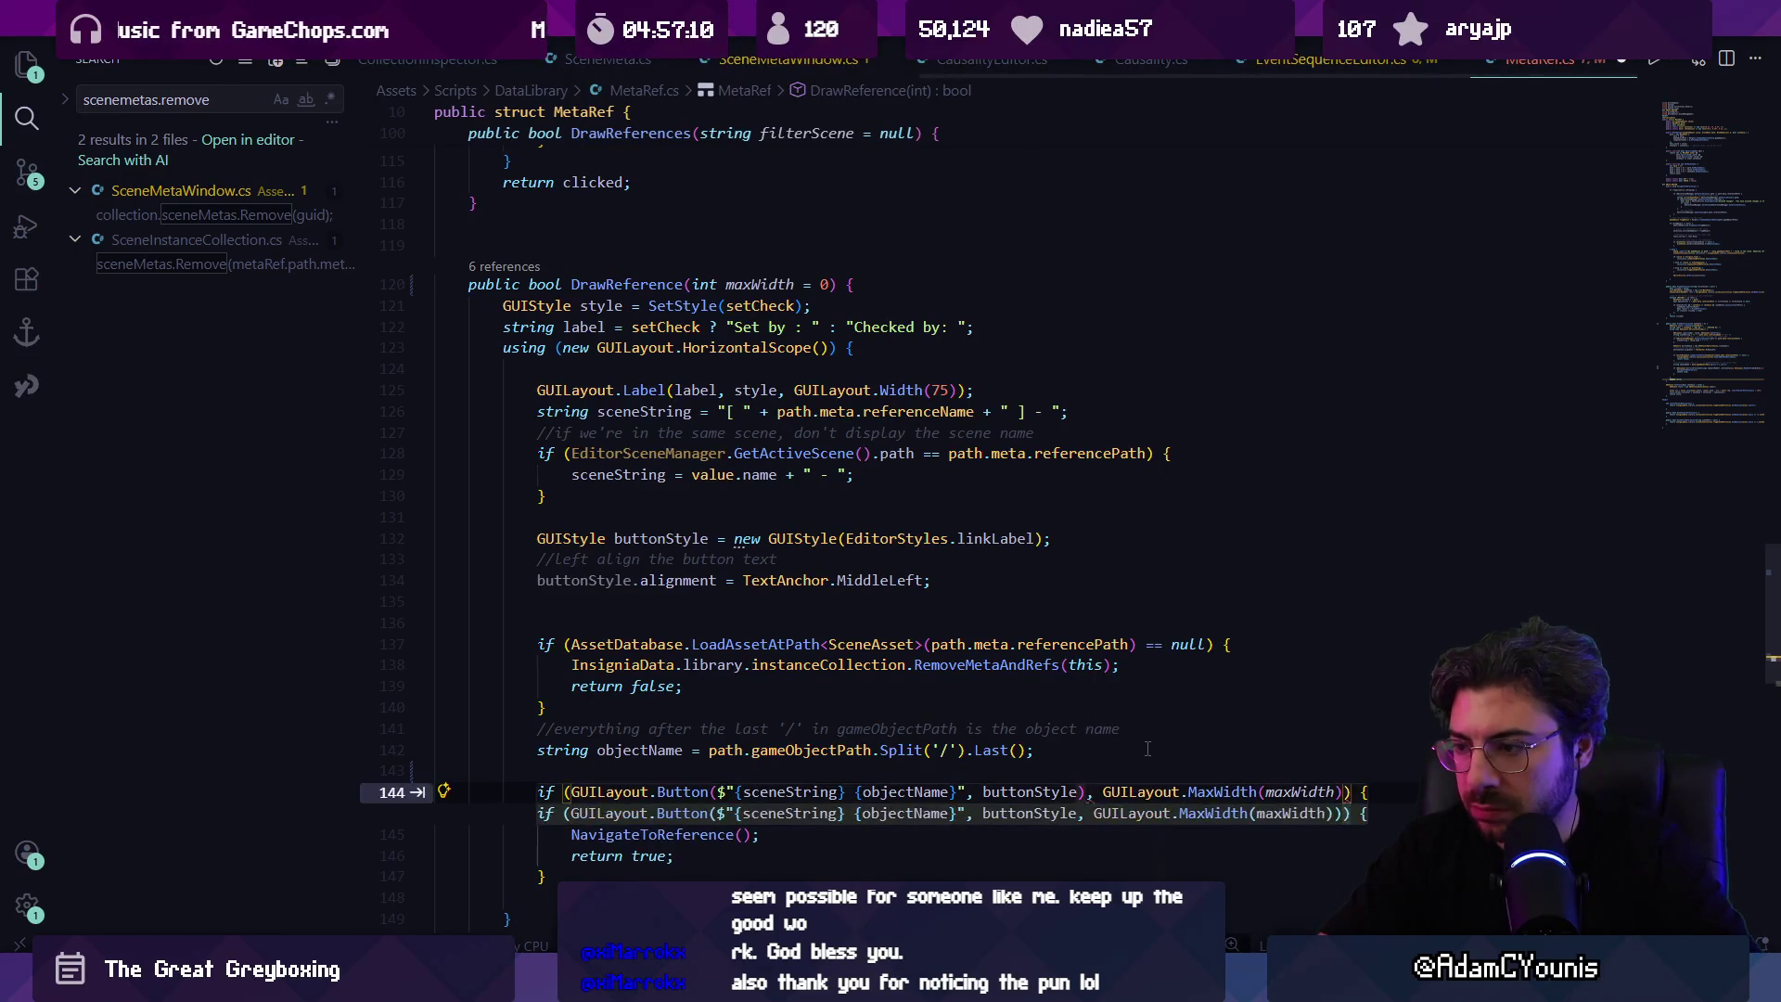
{"action": "key", "text": "Tab"}
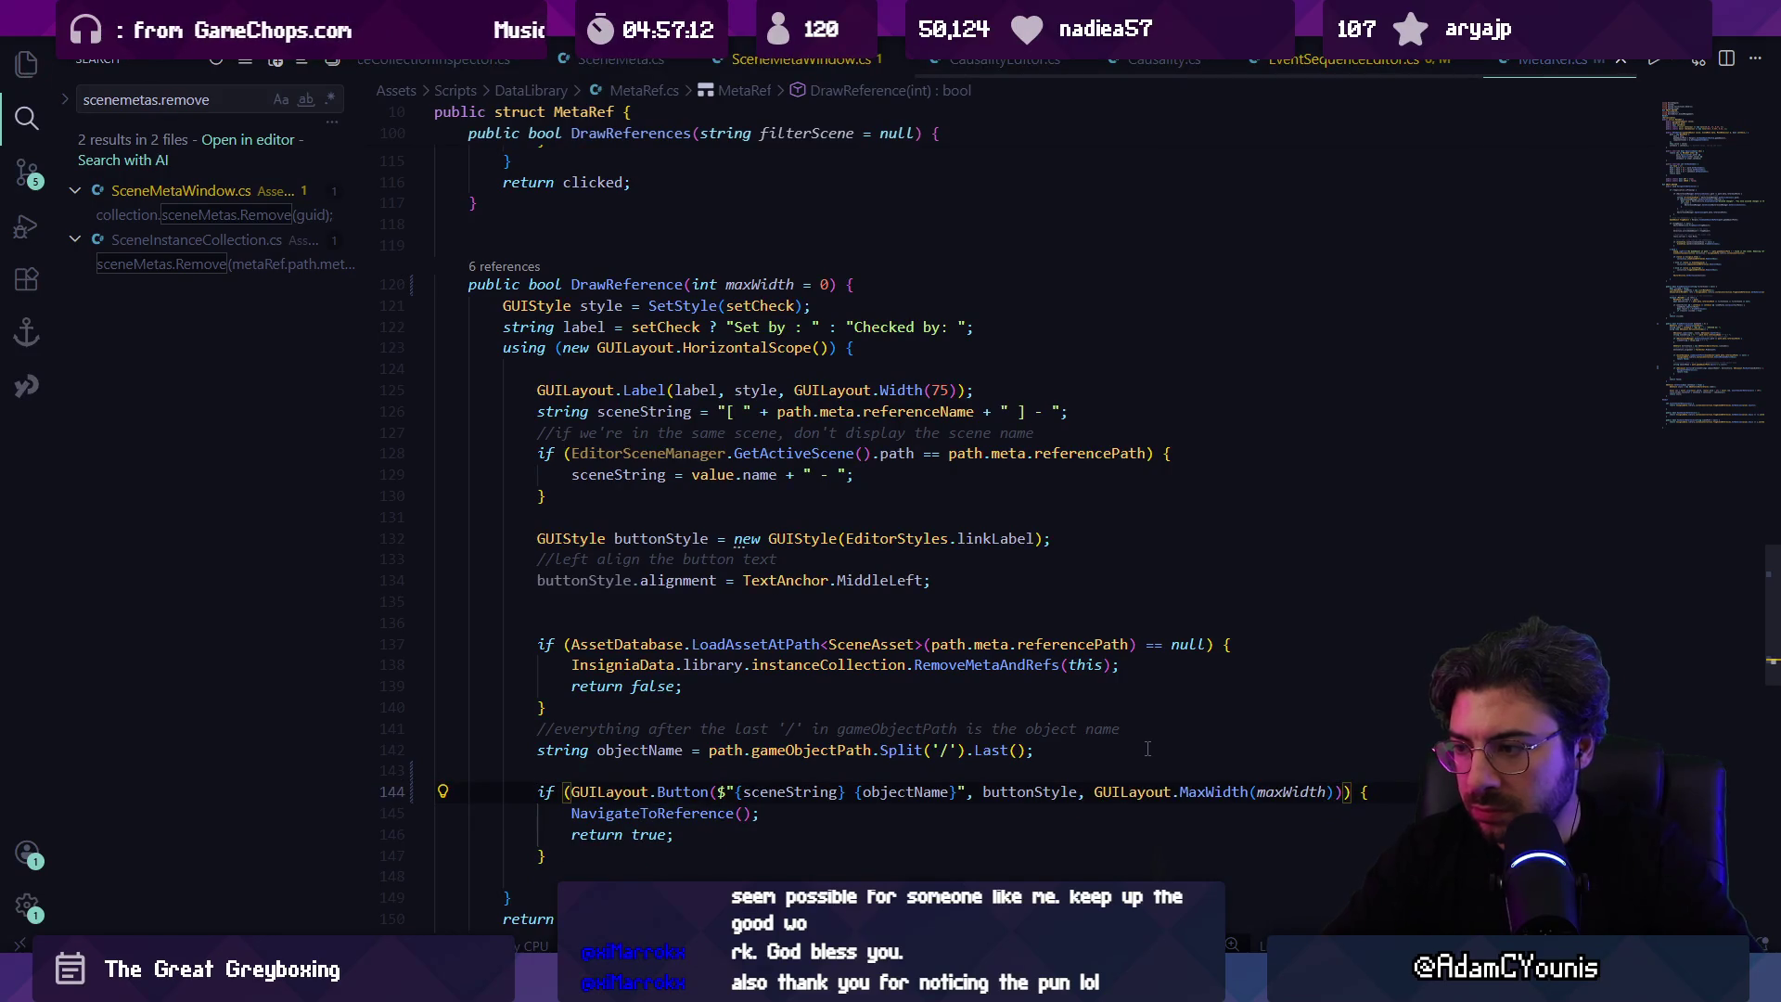
Step: Add 'if (maxWidth <= 0) maxWidth = int.MaxValue;' above the button call
{"action": "key", "text": "Up"}
{"action": "type", "text": "i"}
{"action": "key", "text": "BackSpace"}
{"action": "key", "text": "BackSpace"}
{"action": "type", "text": "if("}
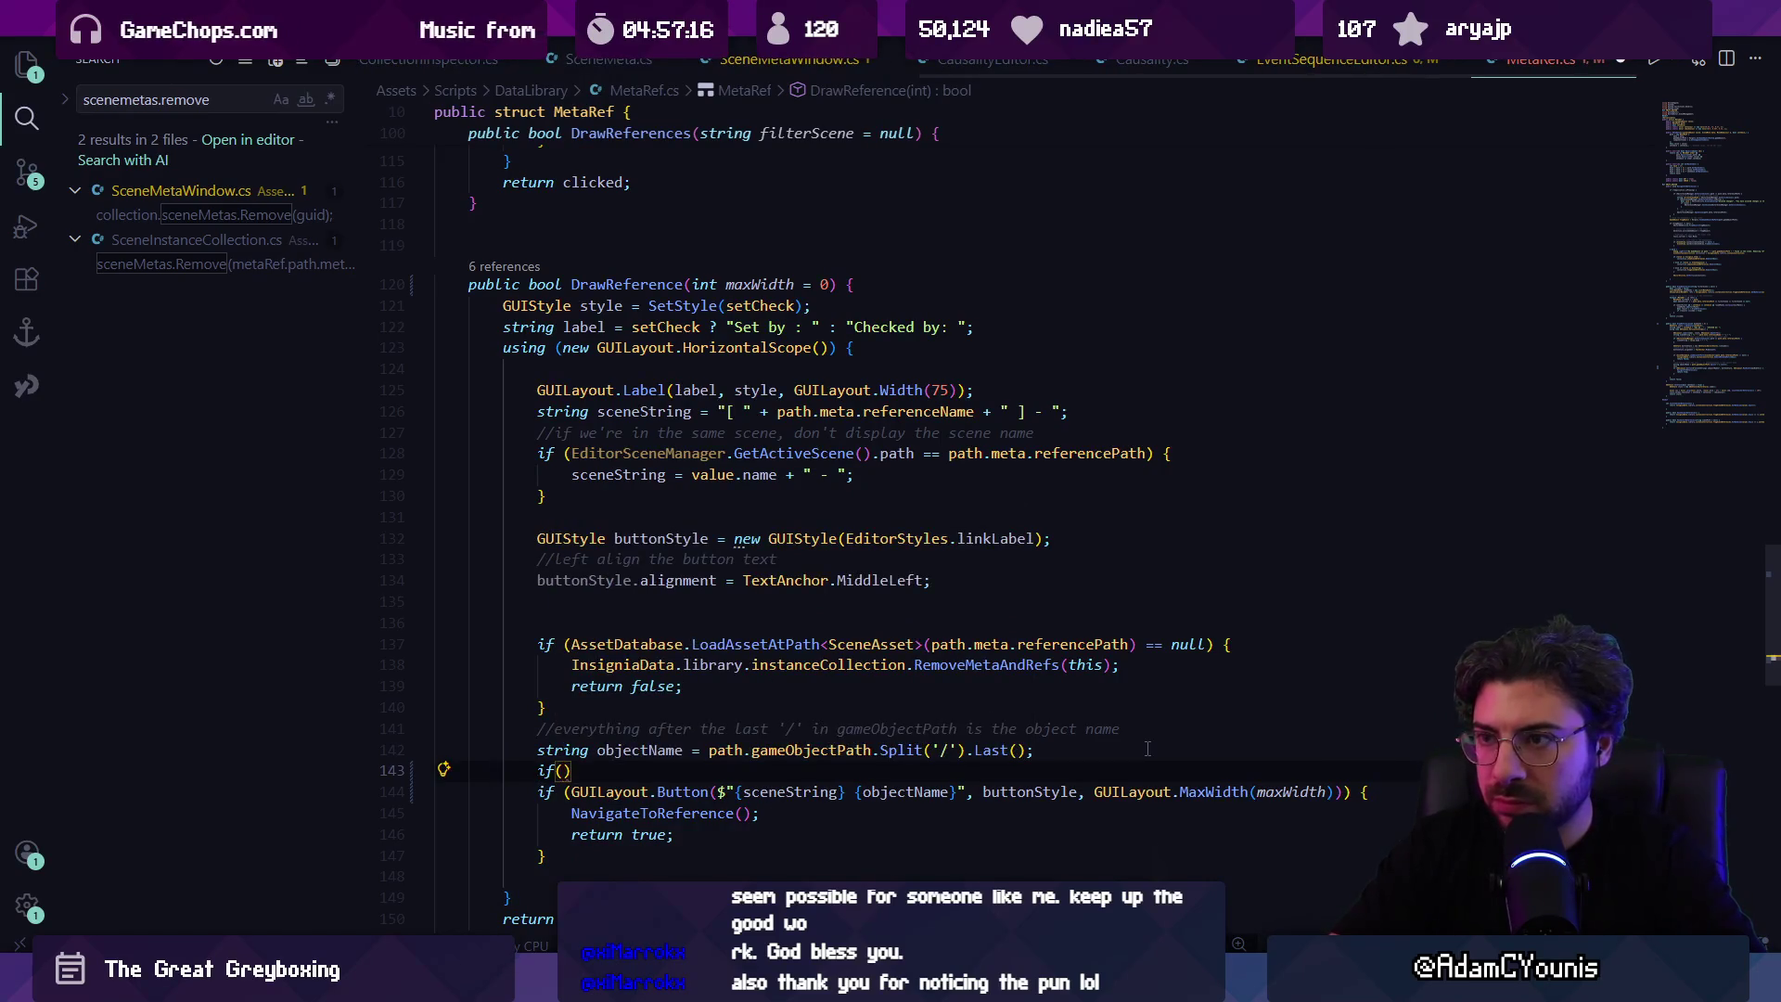
{"action": "type", "text": "max"}
{"action": "key", "text": "Tab"}
{"action": "type", "text": ">"}
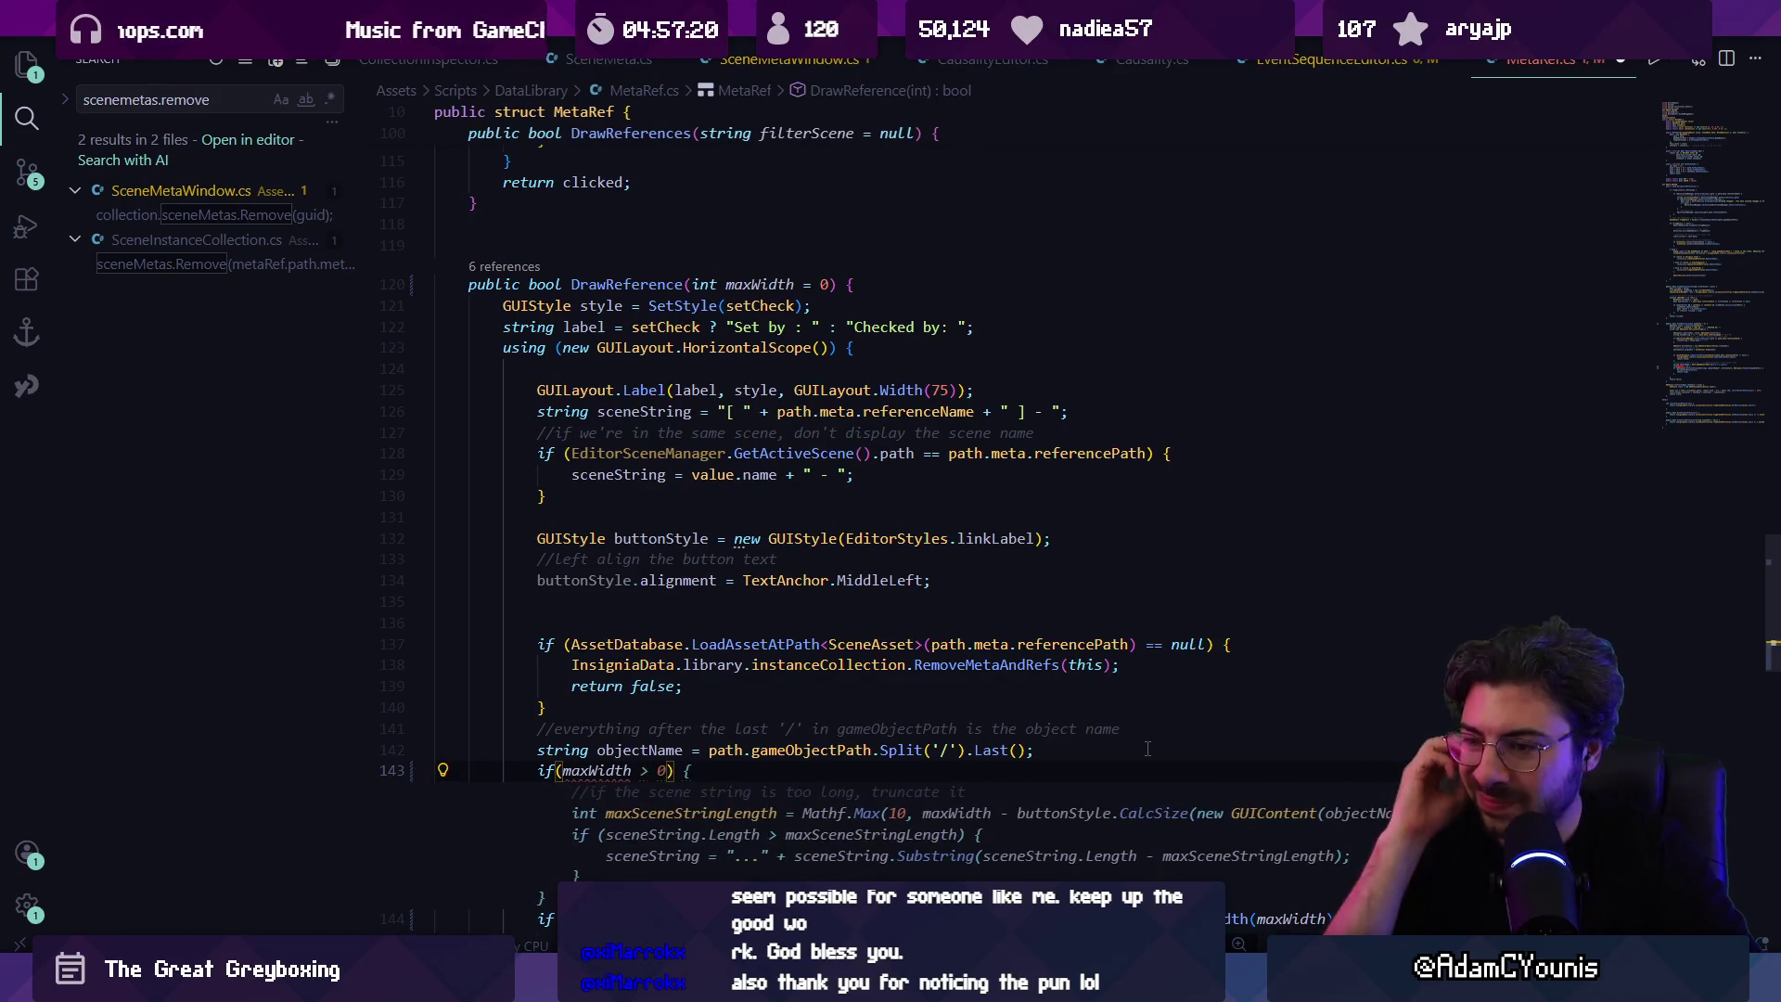
{"action": "type", "text": " 0) {"}
{"action": "key", "text": "Return"}
{"action": "type", "text": "max"}
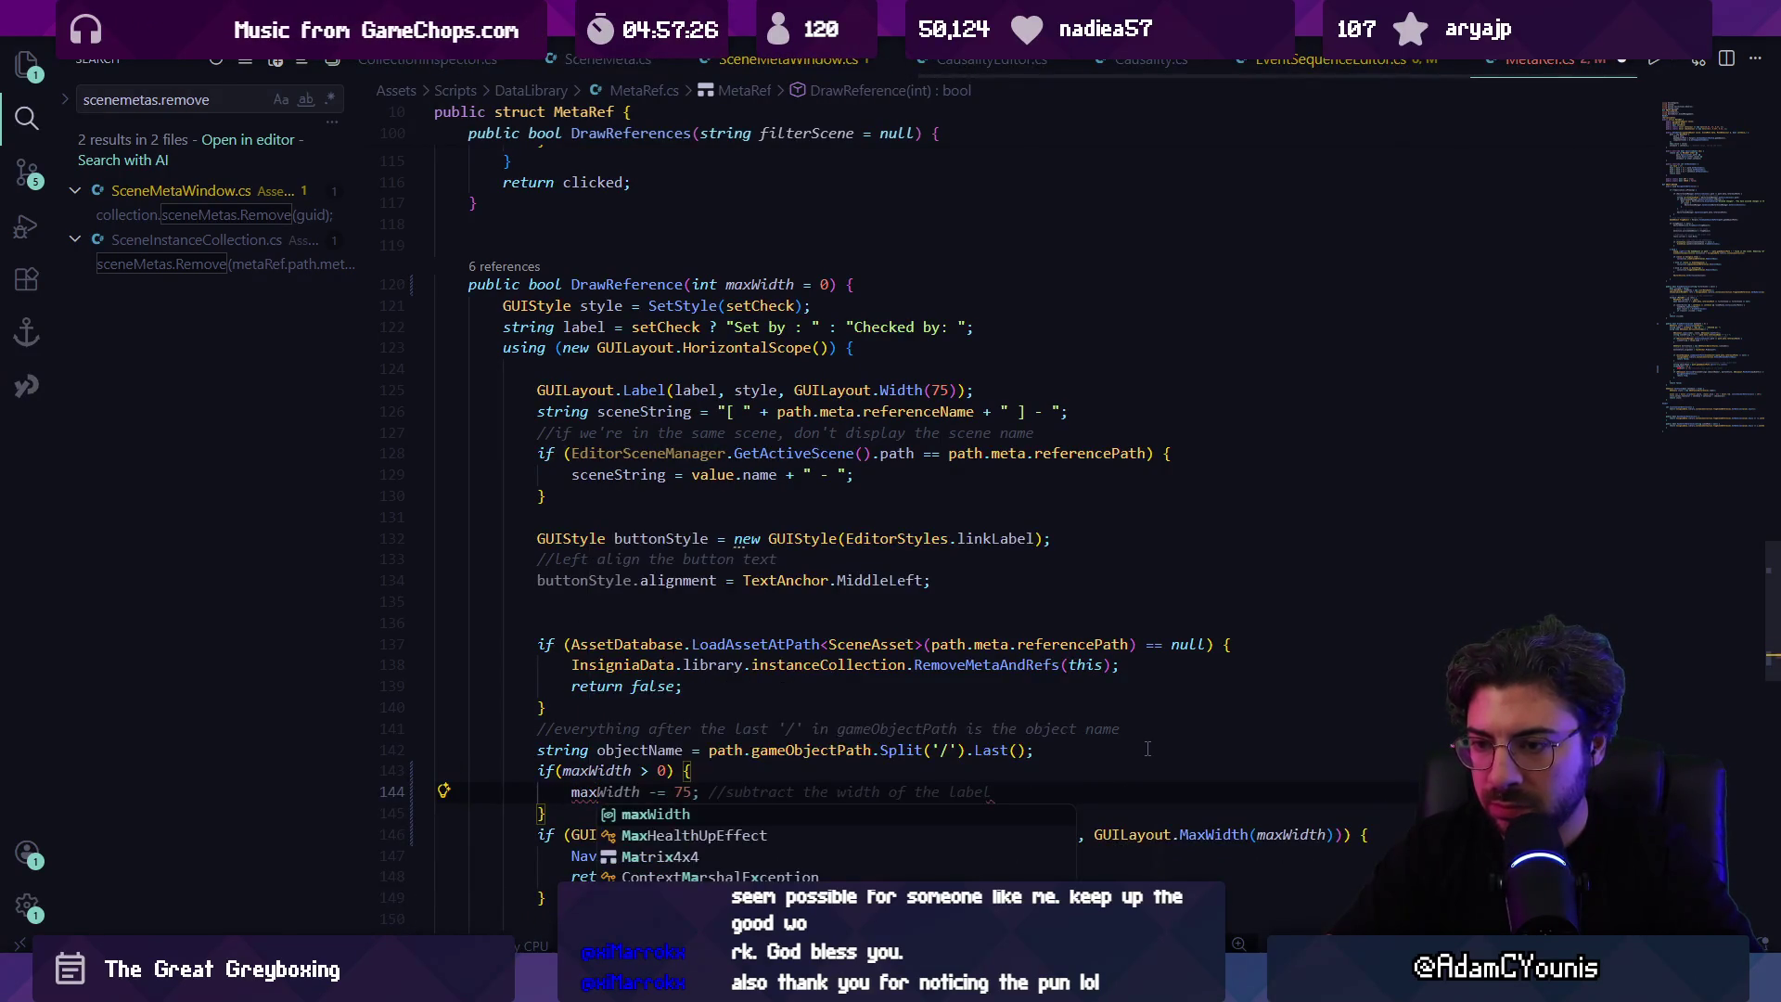
{"action": "key", "text": "BackSpace"}
{"action": "key", "text": "BackSpace"}
{"action": "key", "text": "BackSpace"}
{"action": "key", "text": "Up"}
{"action": "key", "text": "ctrl+Right"}
{"action": "key", "text": "ctrl+Right"}
{"action": "key", "text": "BackSpace"}
{"action": "type", "text": "<="}
{"action": "key", "text": "Tab"}
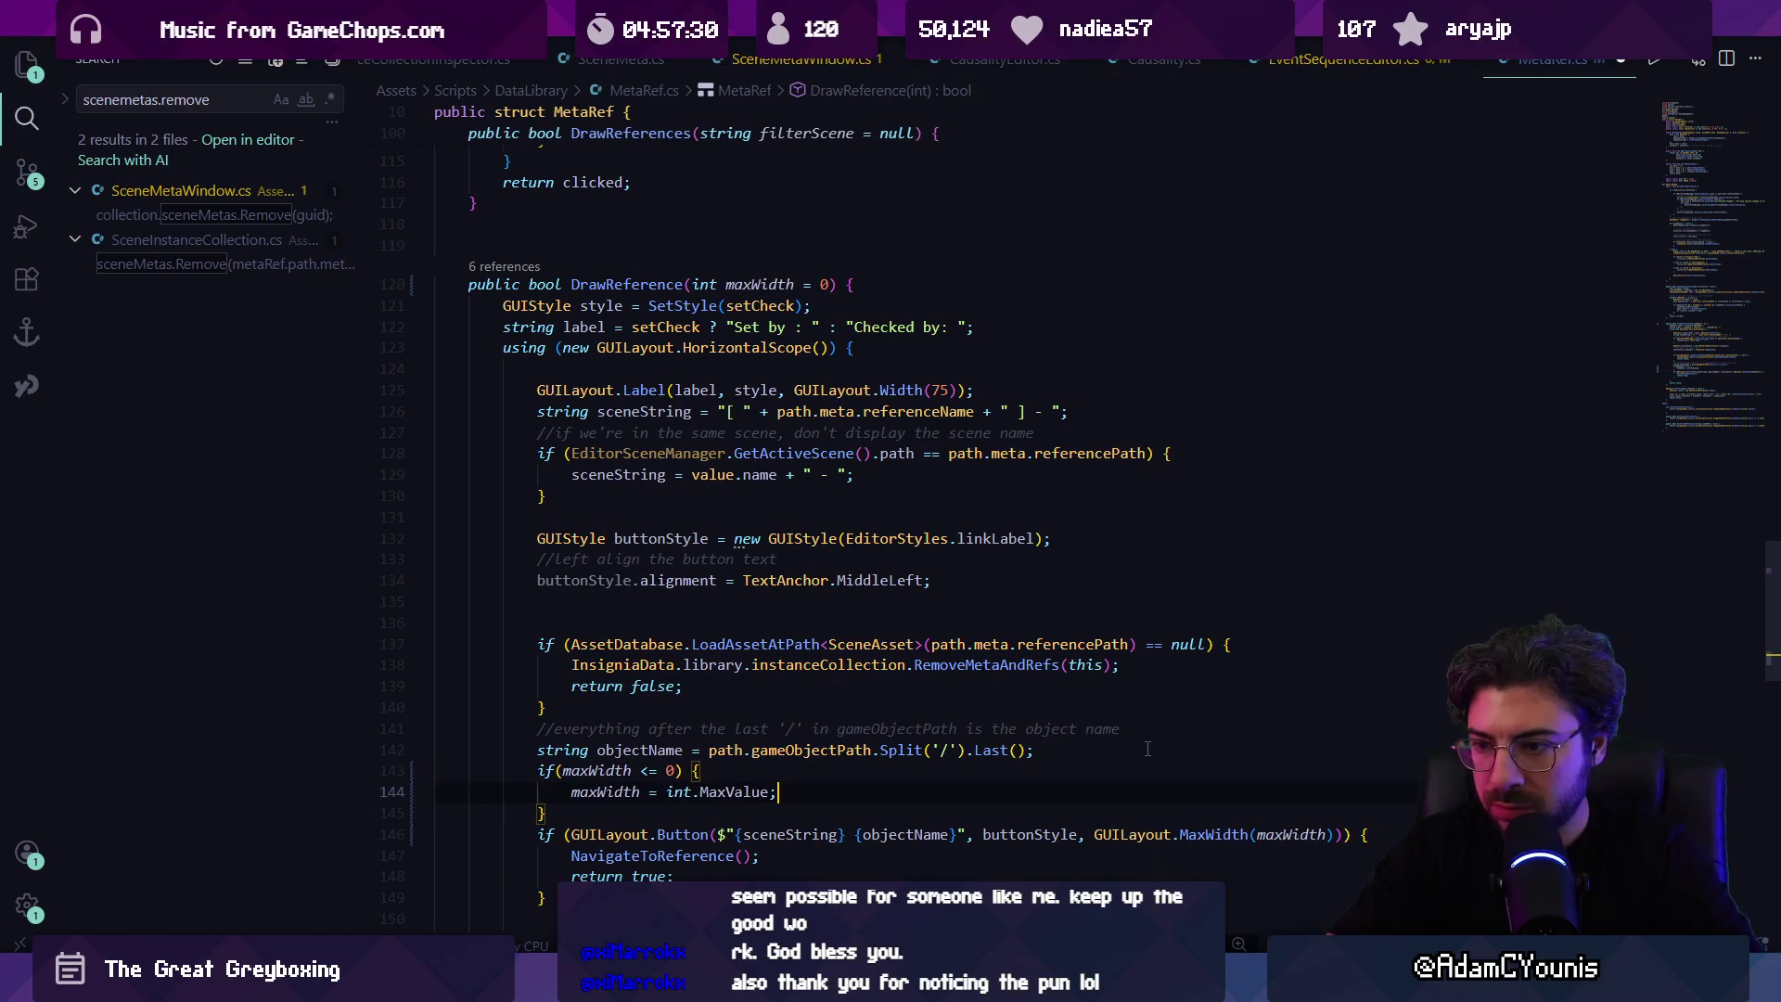
Step: Save MetaRef.cs and widen the Inspector in Unity
{"action": "key", "text": "ctrl+s"}
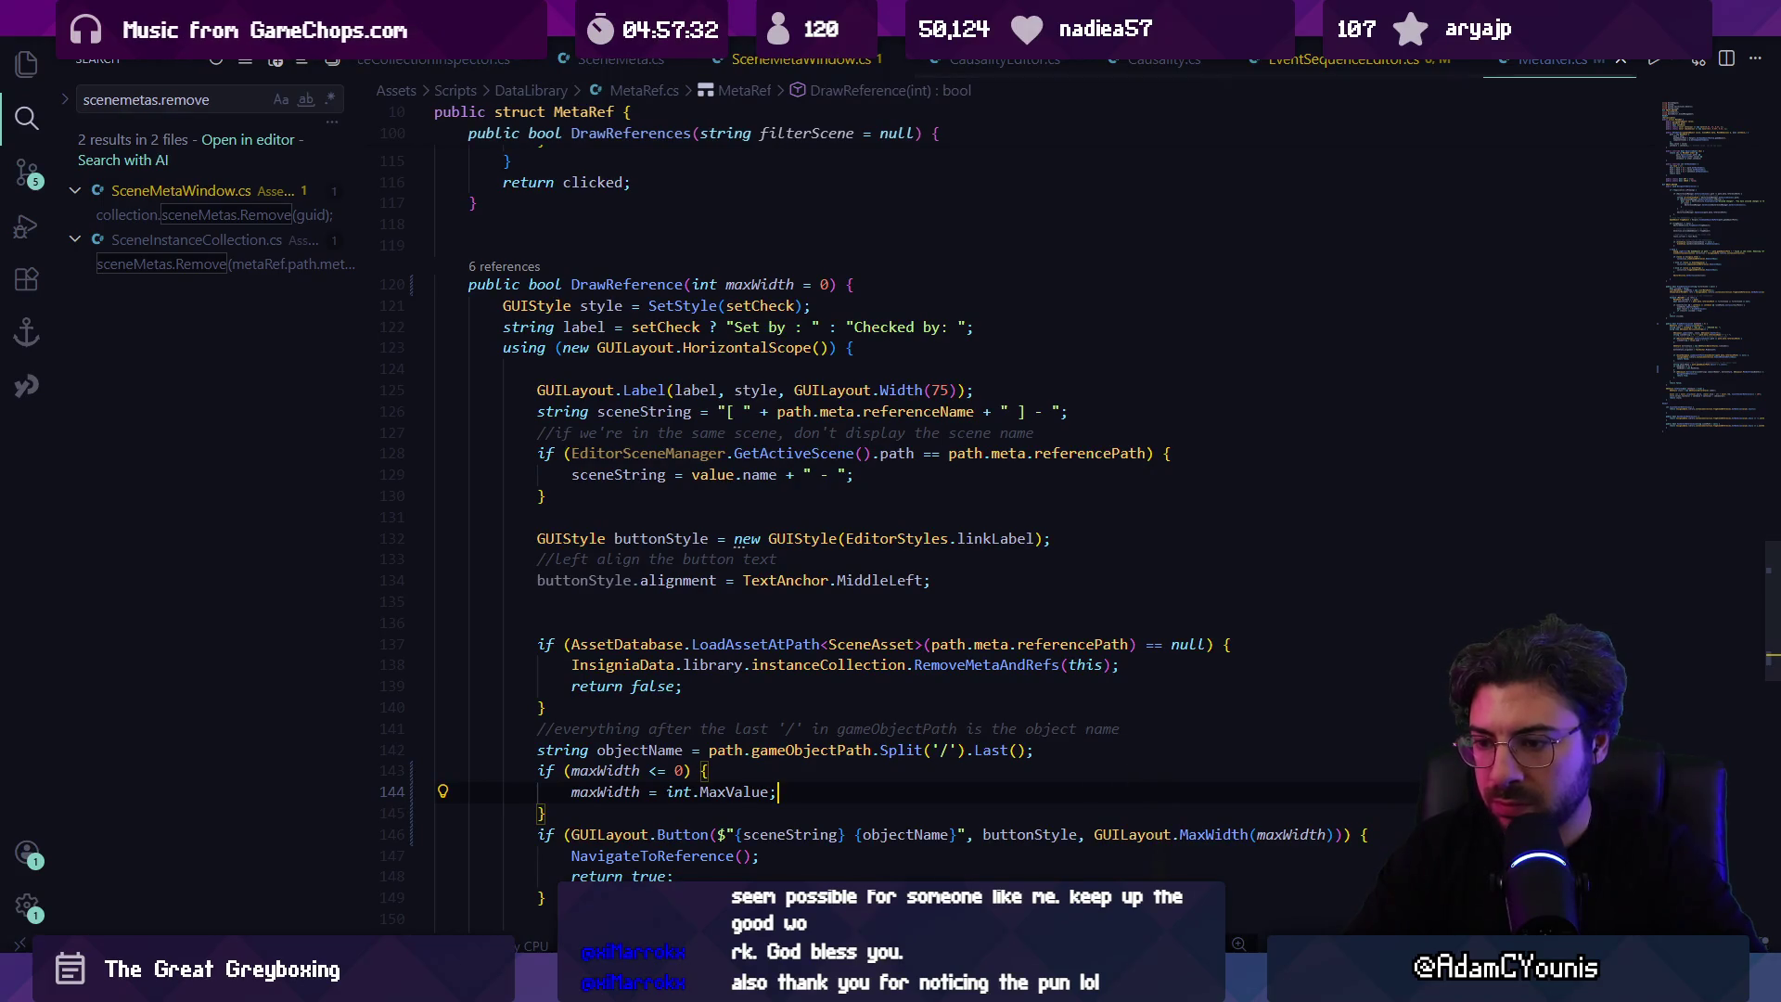
{"action": "key", "text": "alt+Tab"}
{"action": "left_click_drag", "start_coordinate": [1090, 198], "coordinate": [1060, 209]}
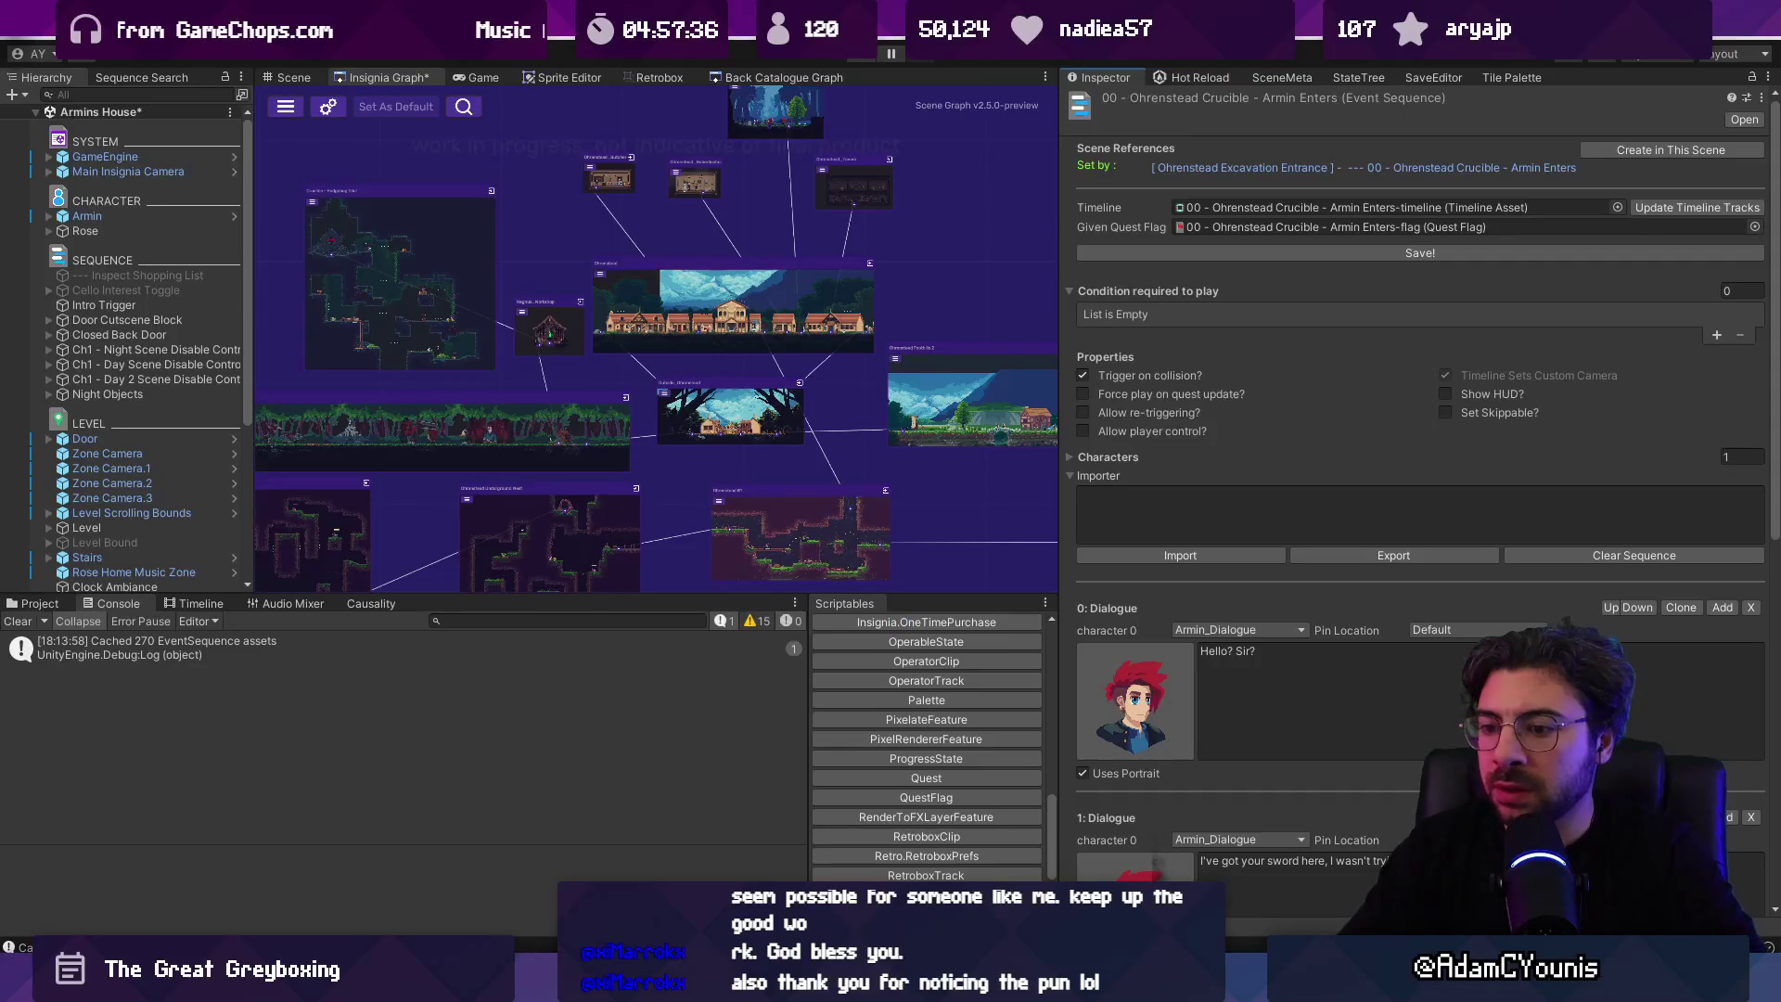
Step: Return to MetaRef.cs and search it for 'setby'
{"action": "key", "text": "alt+Tab"}
{"action": "key", "text": "alt+Tab"}
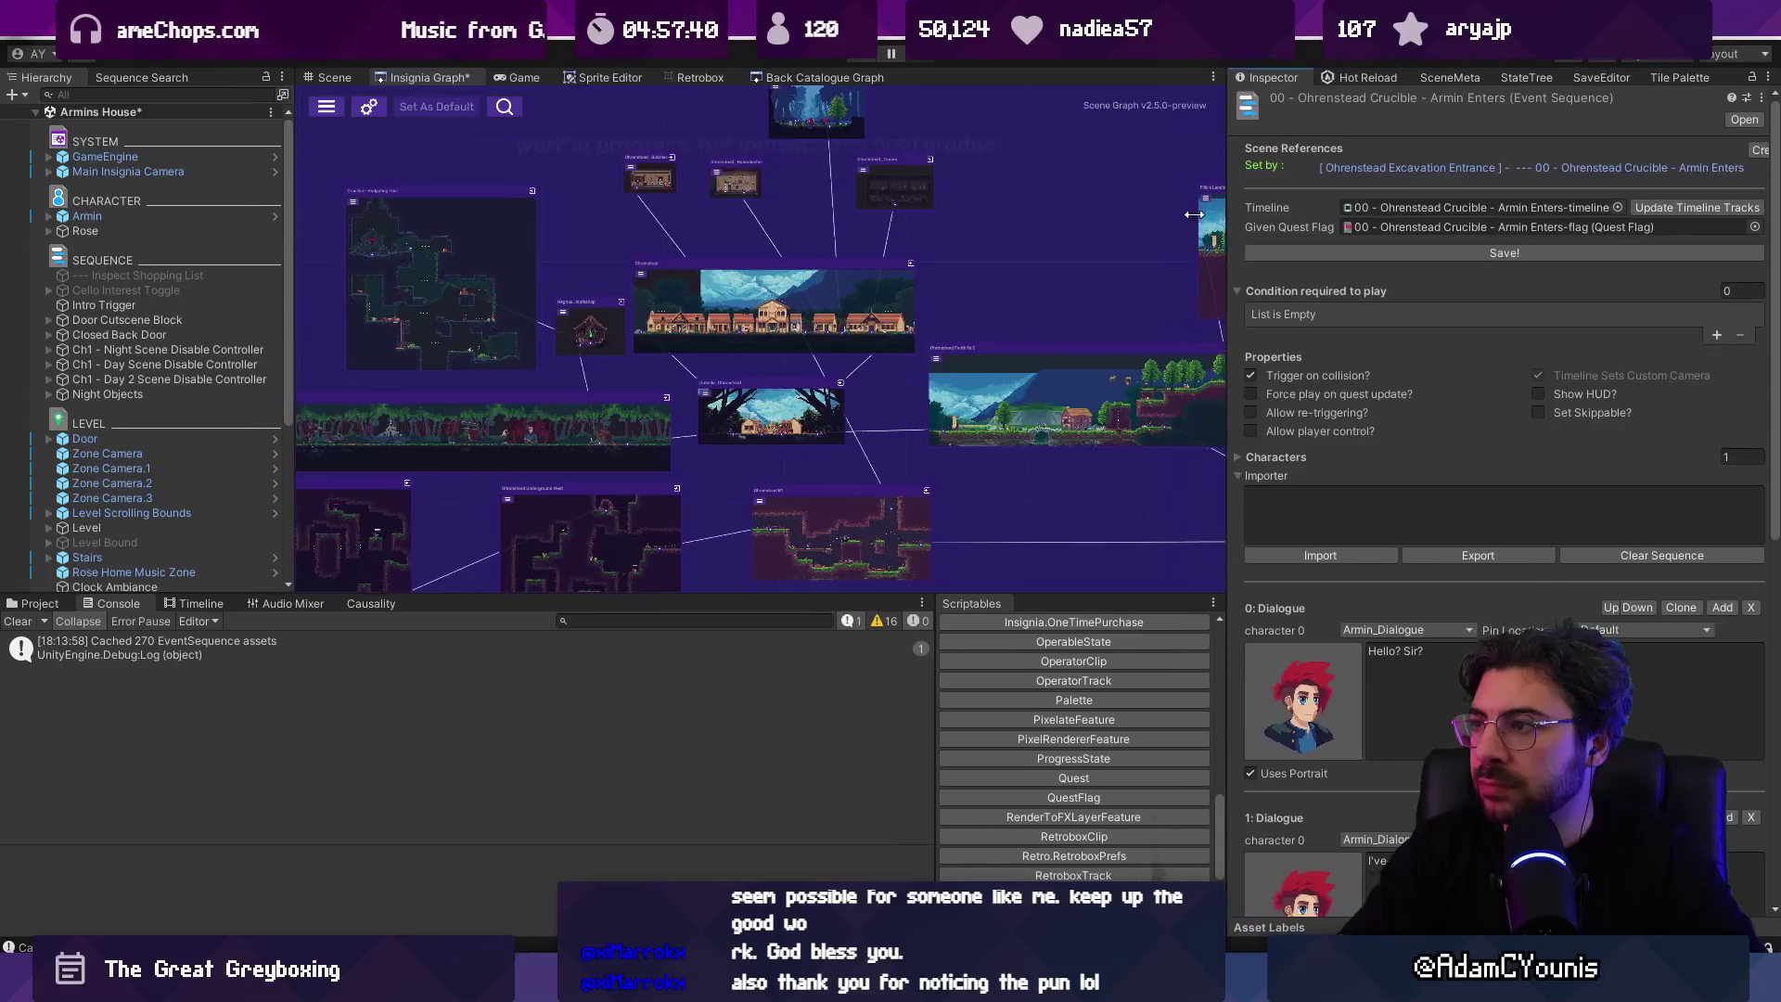
{"action": "key", "text": "alt+Tab"}
{"action": "key", "text": "ctrl+f"}
{"action": "type", "text": "setby"}
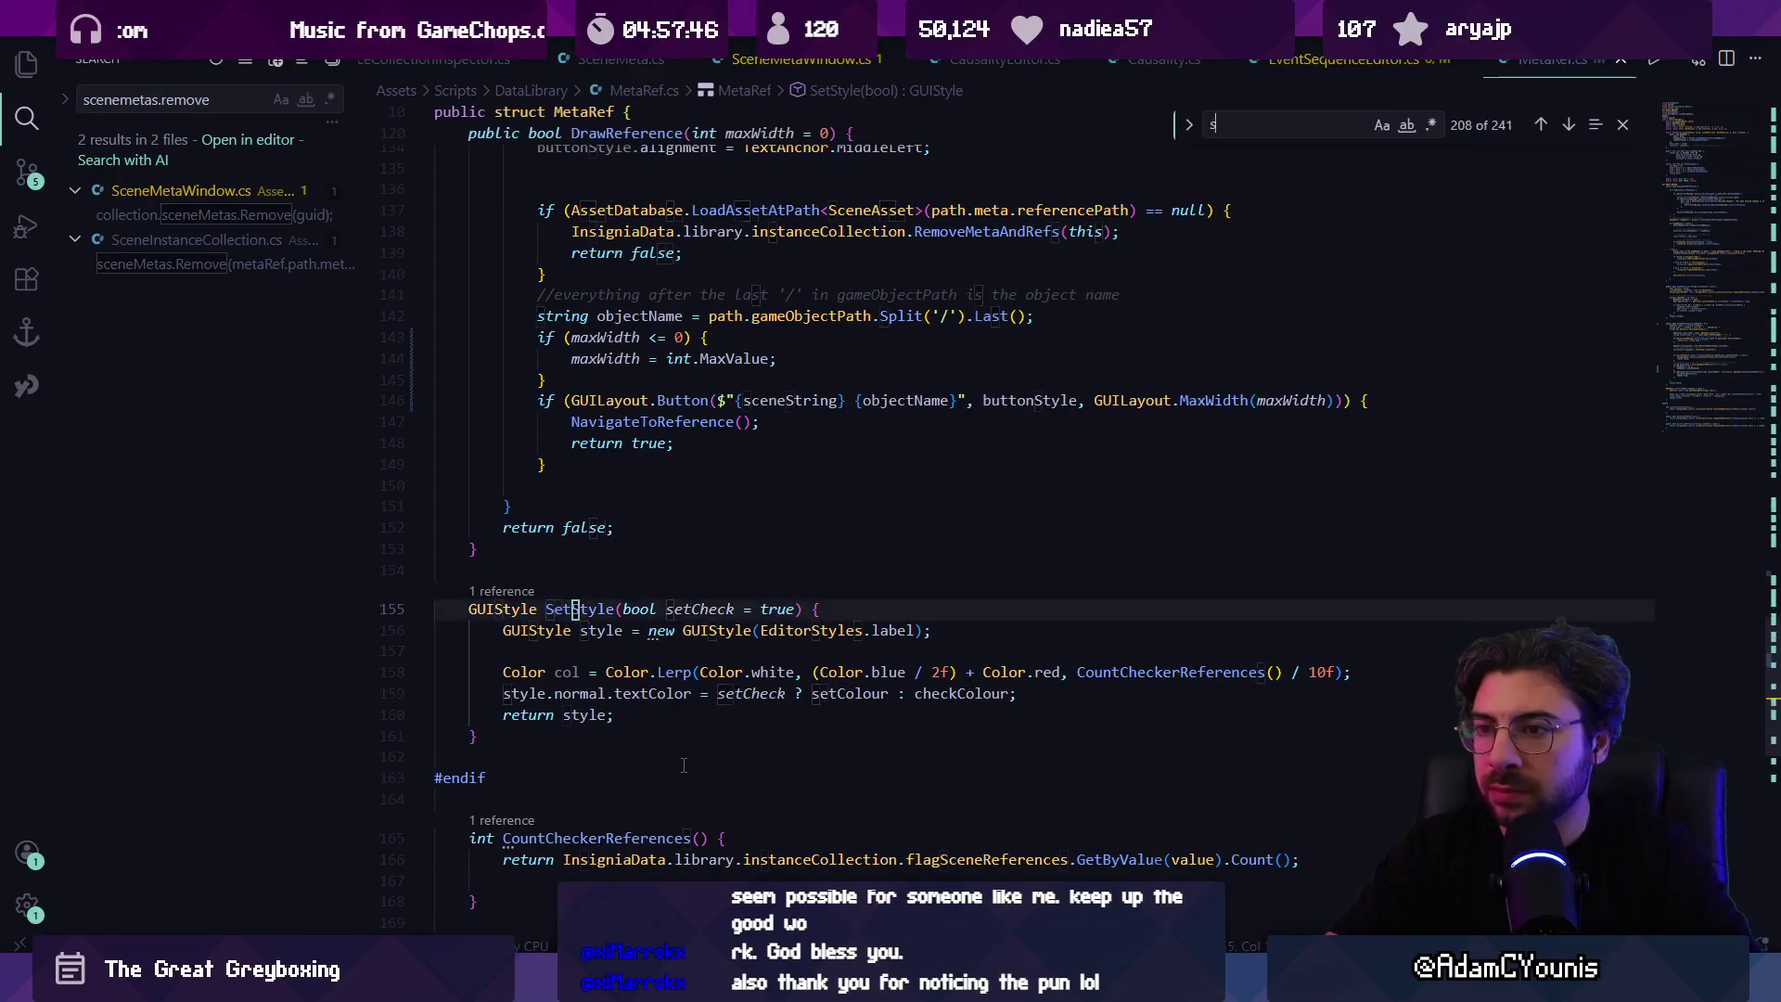
Step: Narrow the Unity Inspector panel to check how the Scene References row lays out
{"action": "key", "text": "alt+Tab"}
{"action": "mouse_move", "coordinate": [1067, 232]}
{"action": "left_mouse_down"}
{"action": "mouse_move", "coordinate": [1262, 232]}
{"action": "mouse_move", "coordinate": [1106, 232]}
{"action": "mouse_move", "coordinate": [1244, 241]}
{"action": "left_mouse_up"}
{"action": "key", "text": "alt+Tab"}
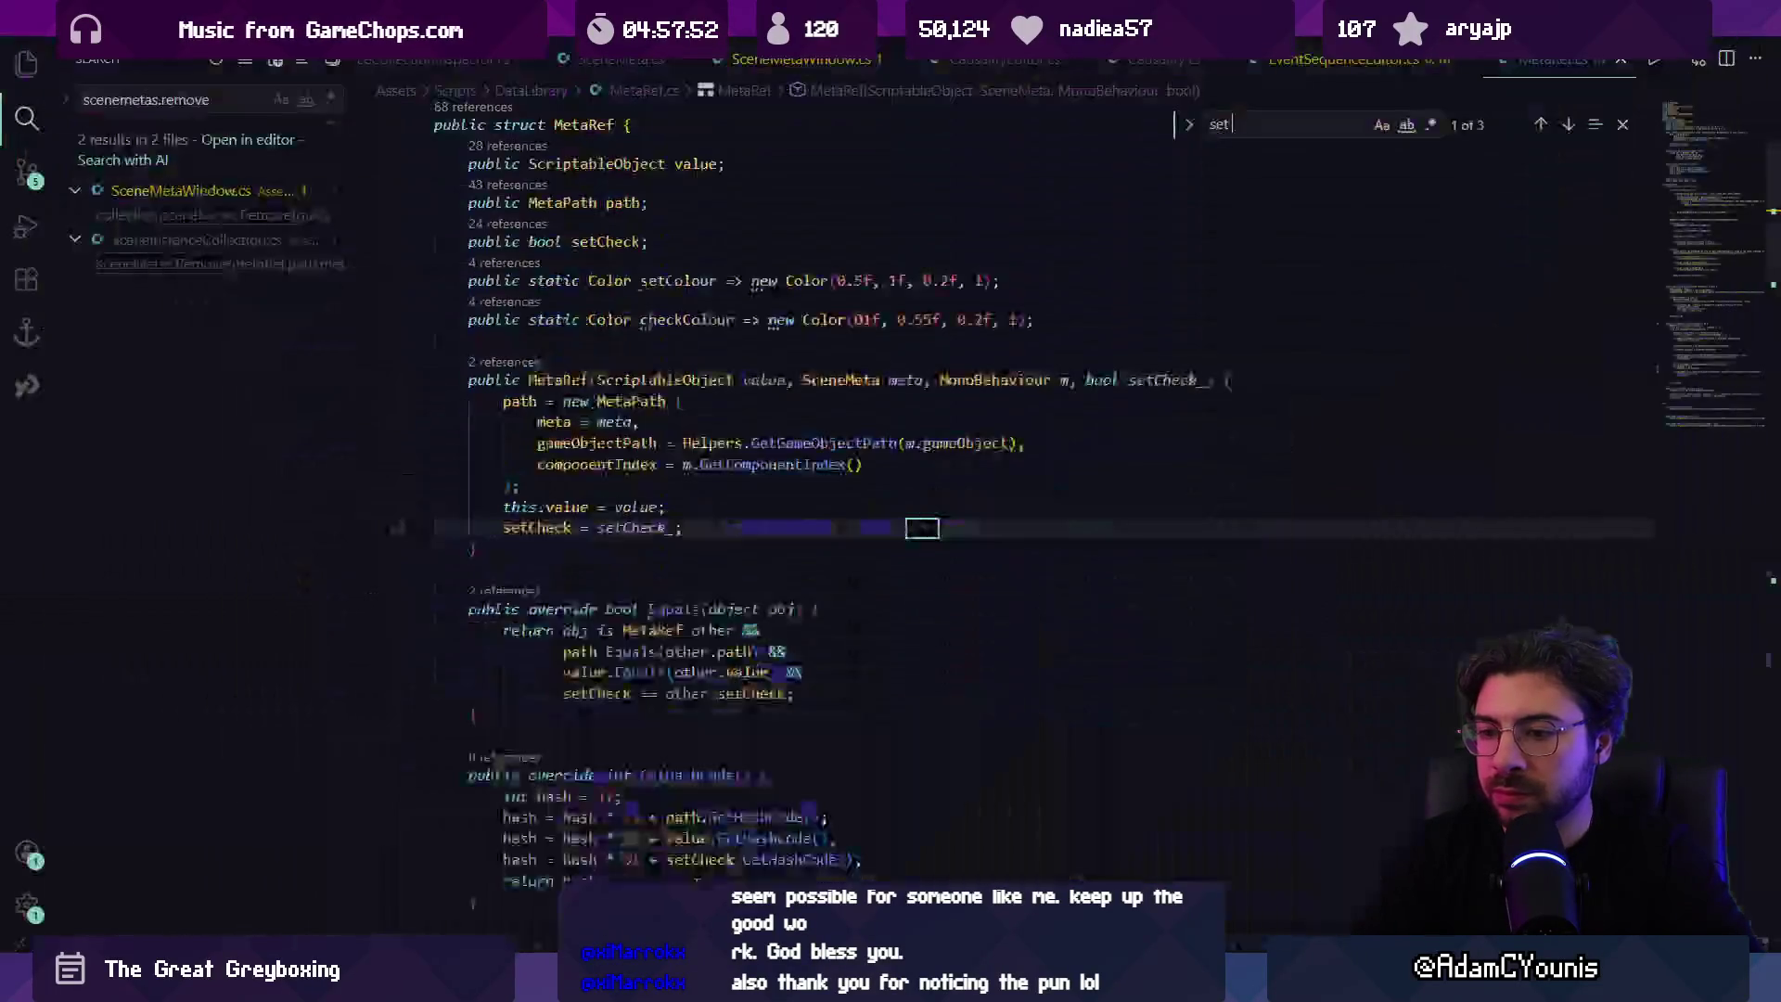
Step: Search for 'set b' and list DrawReference's references, expanding the EventSequenceEditor.cs entries
{"action": "type", "text": "et b"}
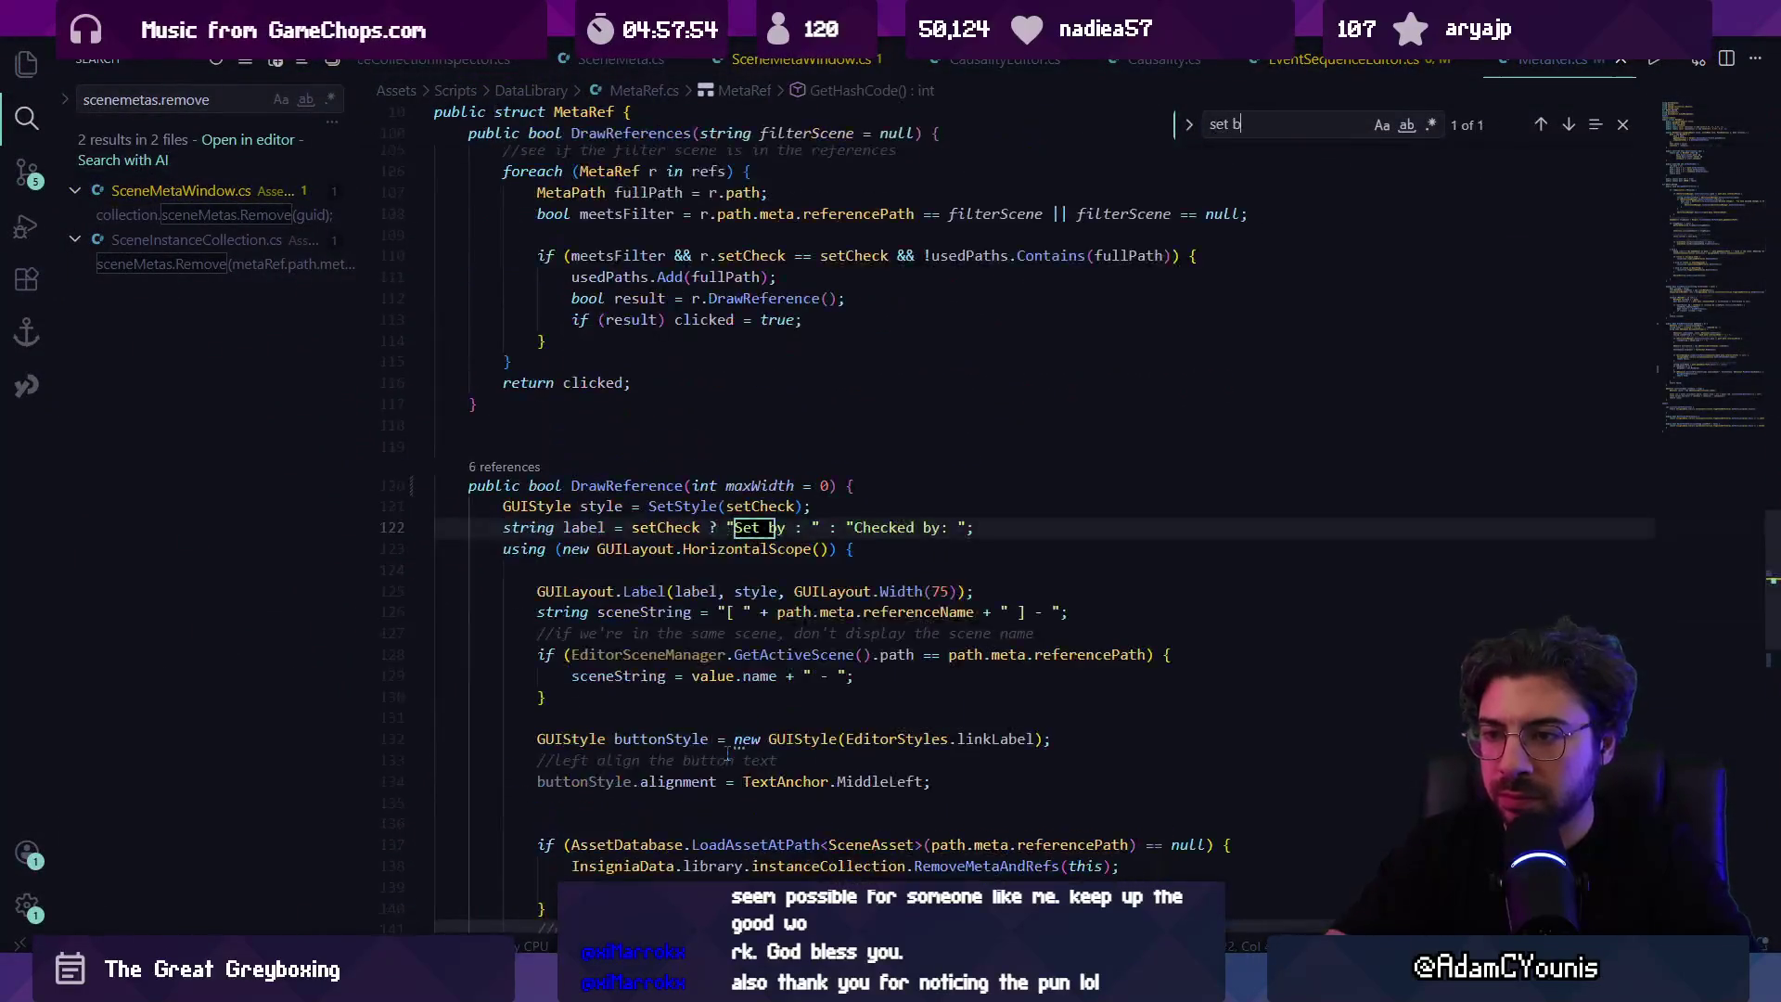
{"action": "scroll", "coordinate": [728, 754], "scroll_direction": "down", "scroll_amount": 2}
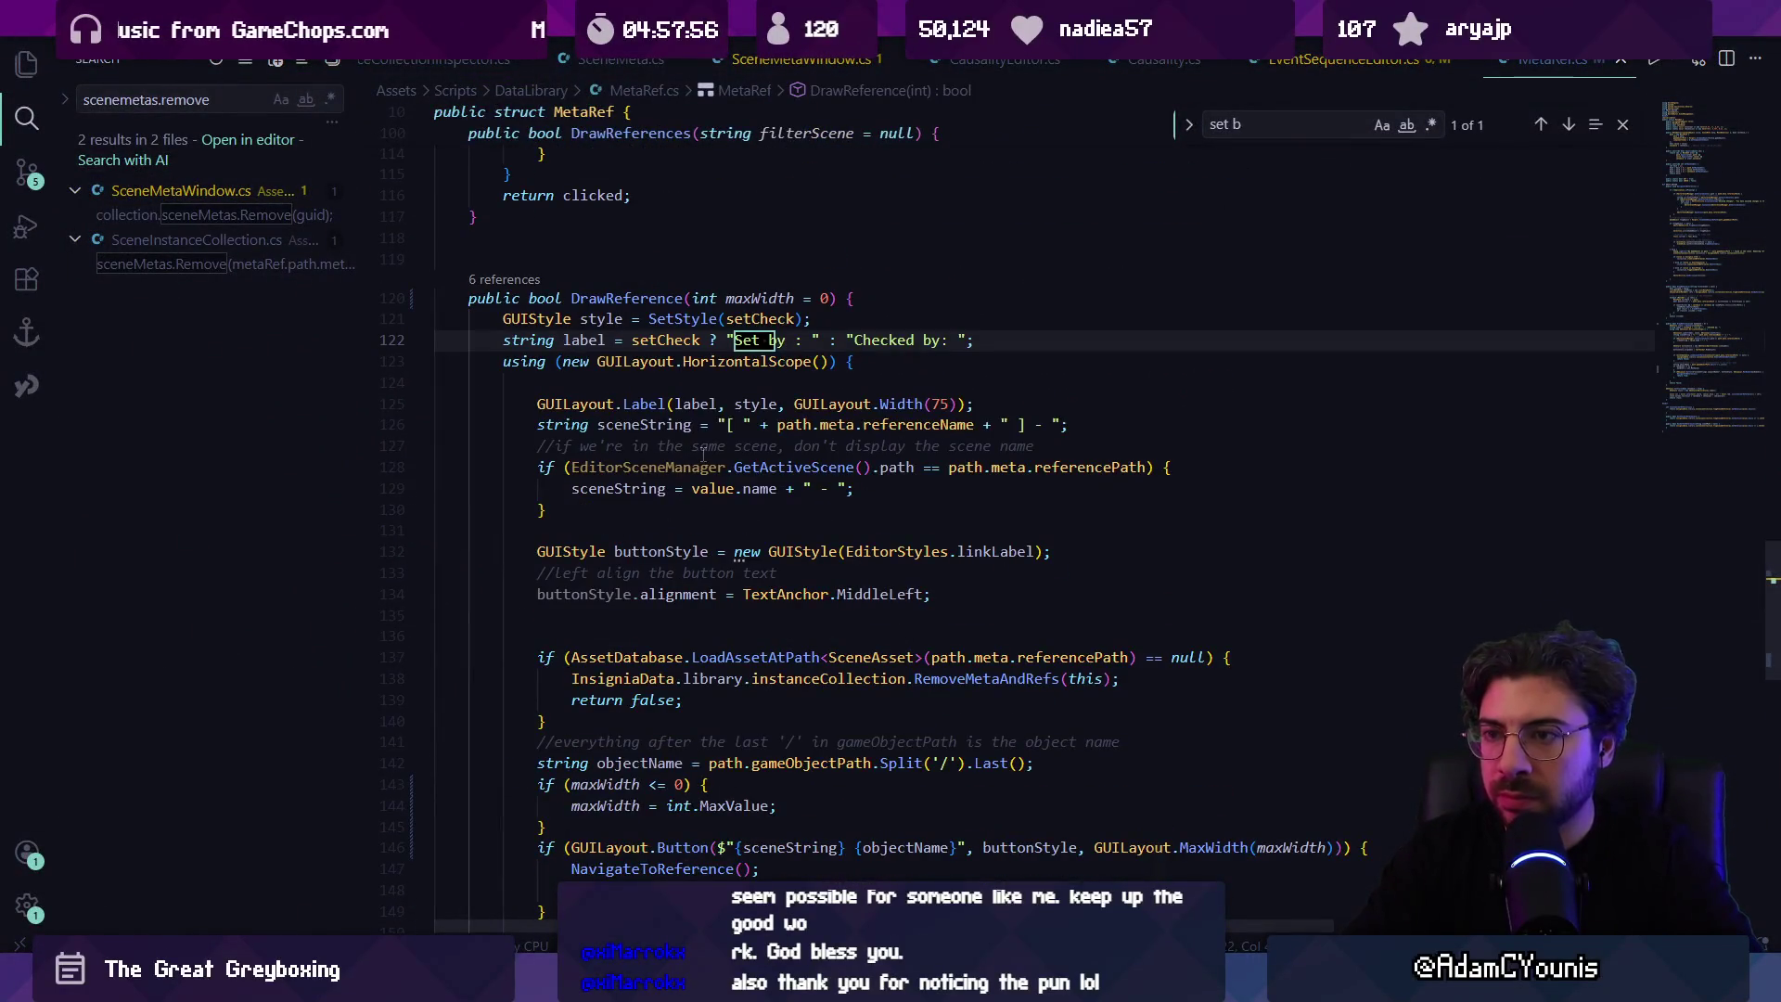
{"action": "scroll", "coordinate": [766, 400], "scroll_direction": "down", "scroll_amount": 2}
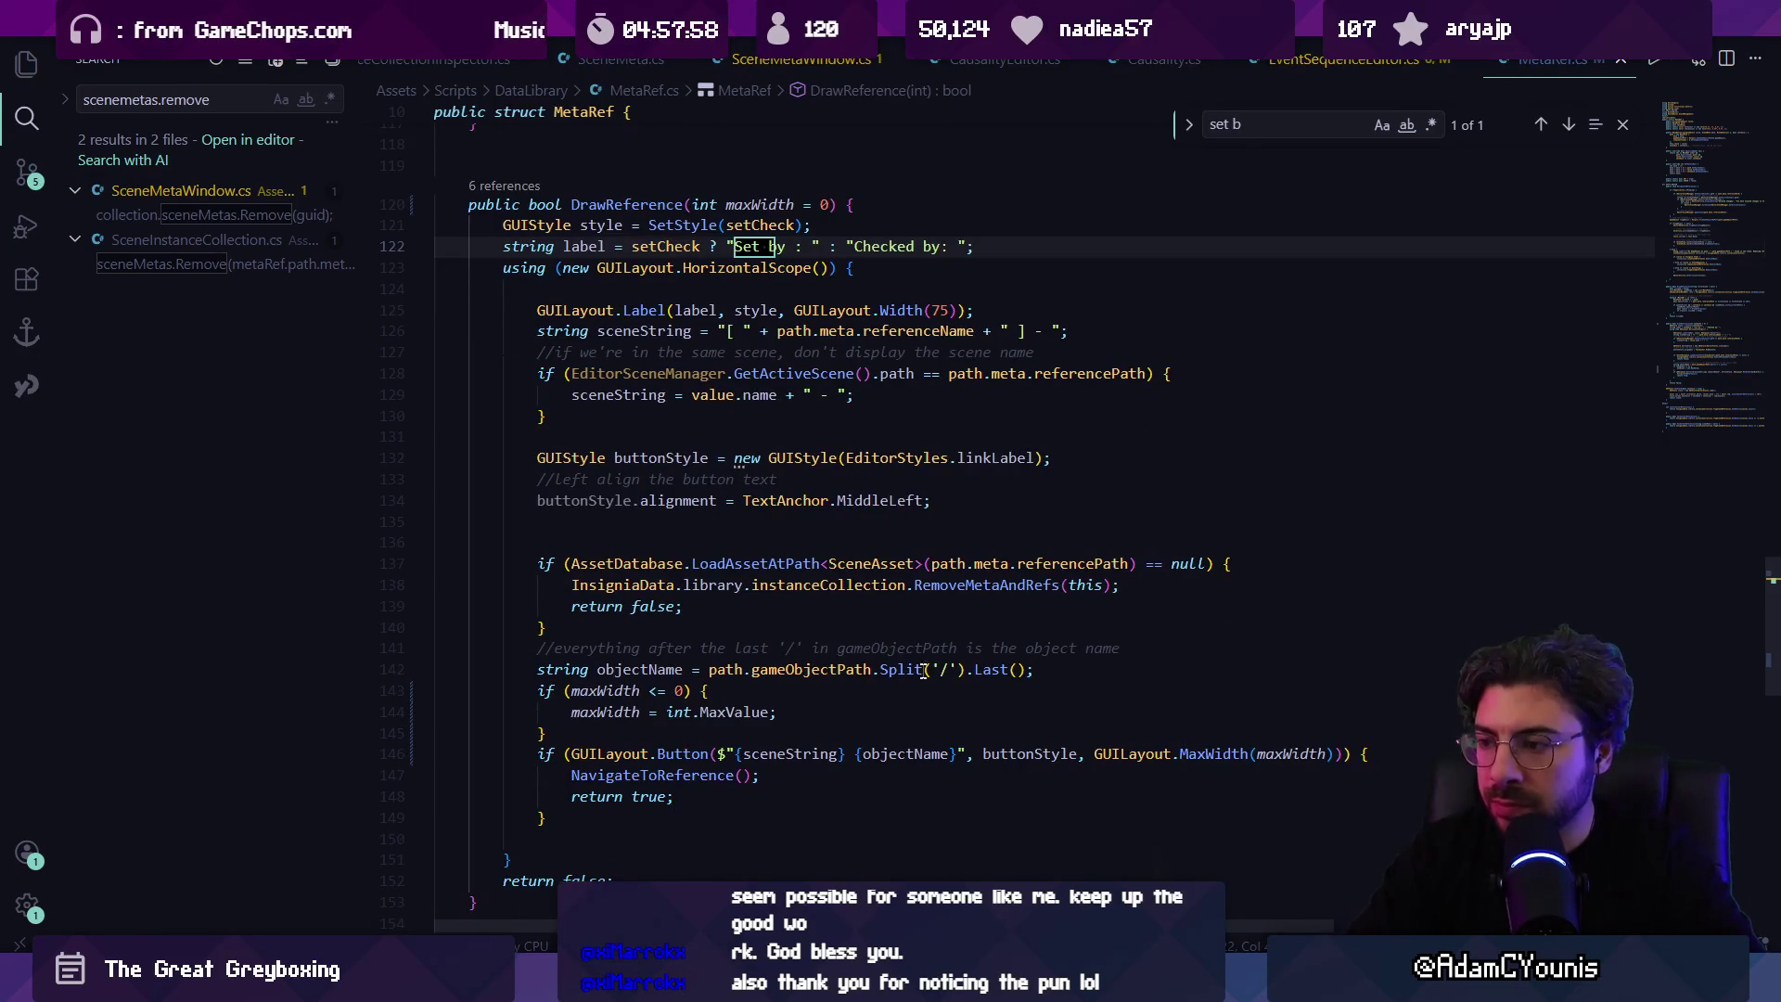
{"action": "left_click", "coordinate": [1274, 756]}
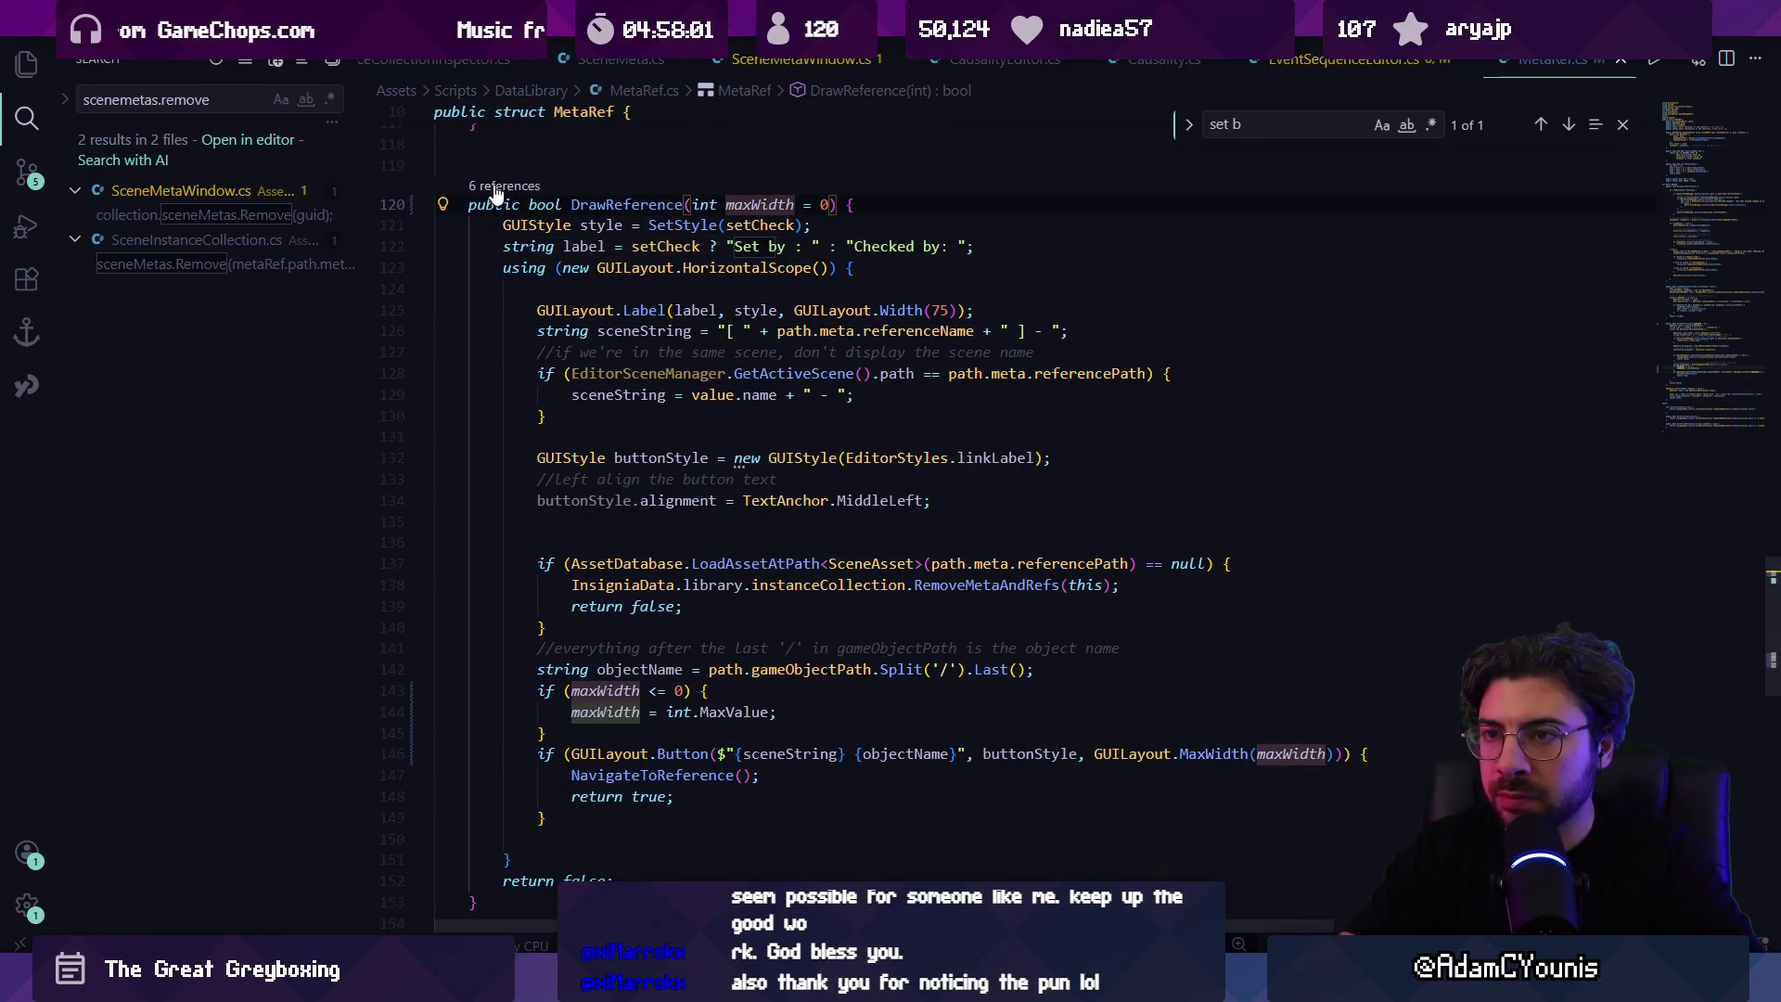
{"action": "left_click", "coordinate": [501, 186]}
{"action": "left_click", "coordinate": [1100, 583]}
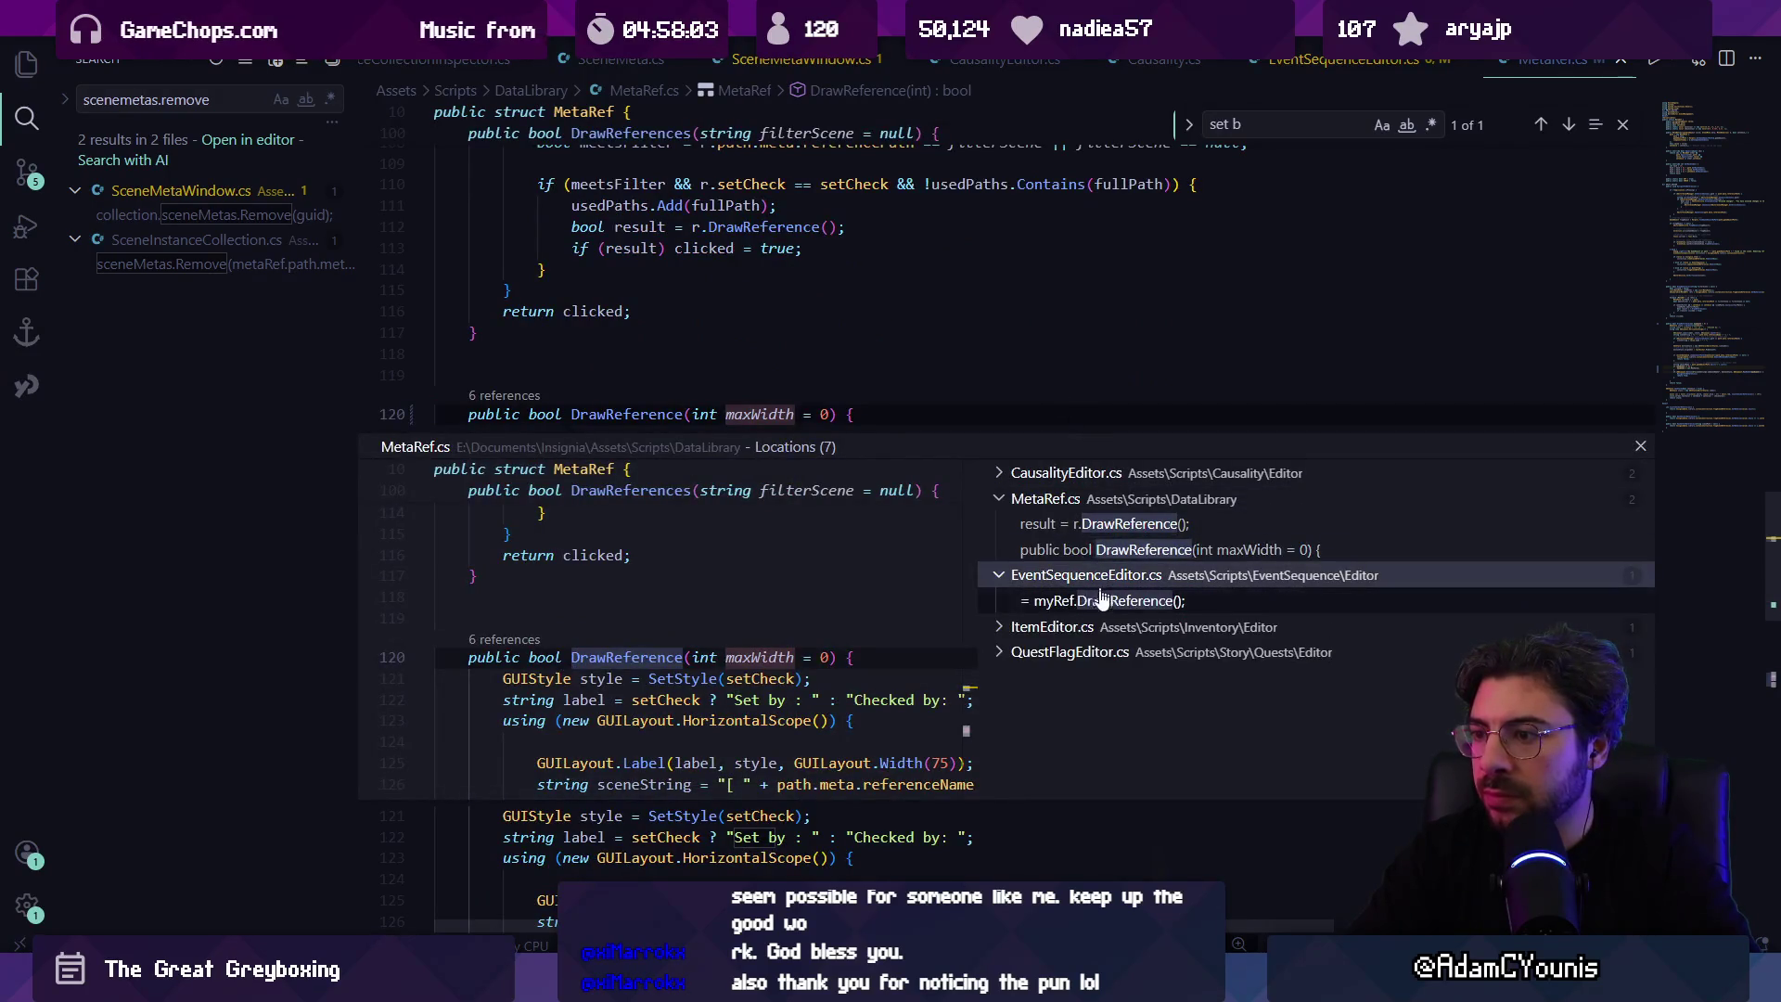
{"action": "left_click", "coordinate": [1102, 603]}
Step: Pass a maximum width of 200 to the DrawReference call in EventSequenceEditor.cs and save
{"action": "double_click", "coordinate": [1102, 603]}
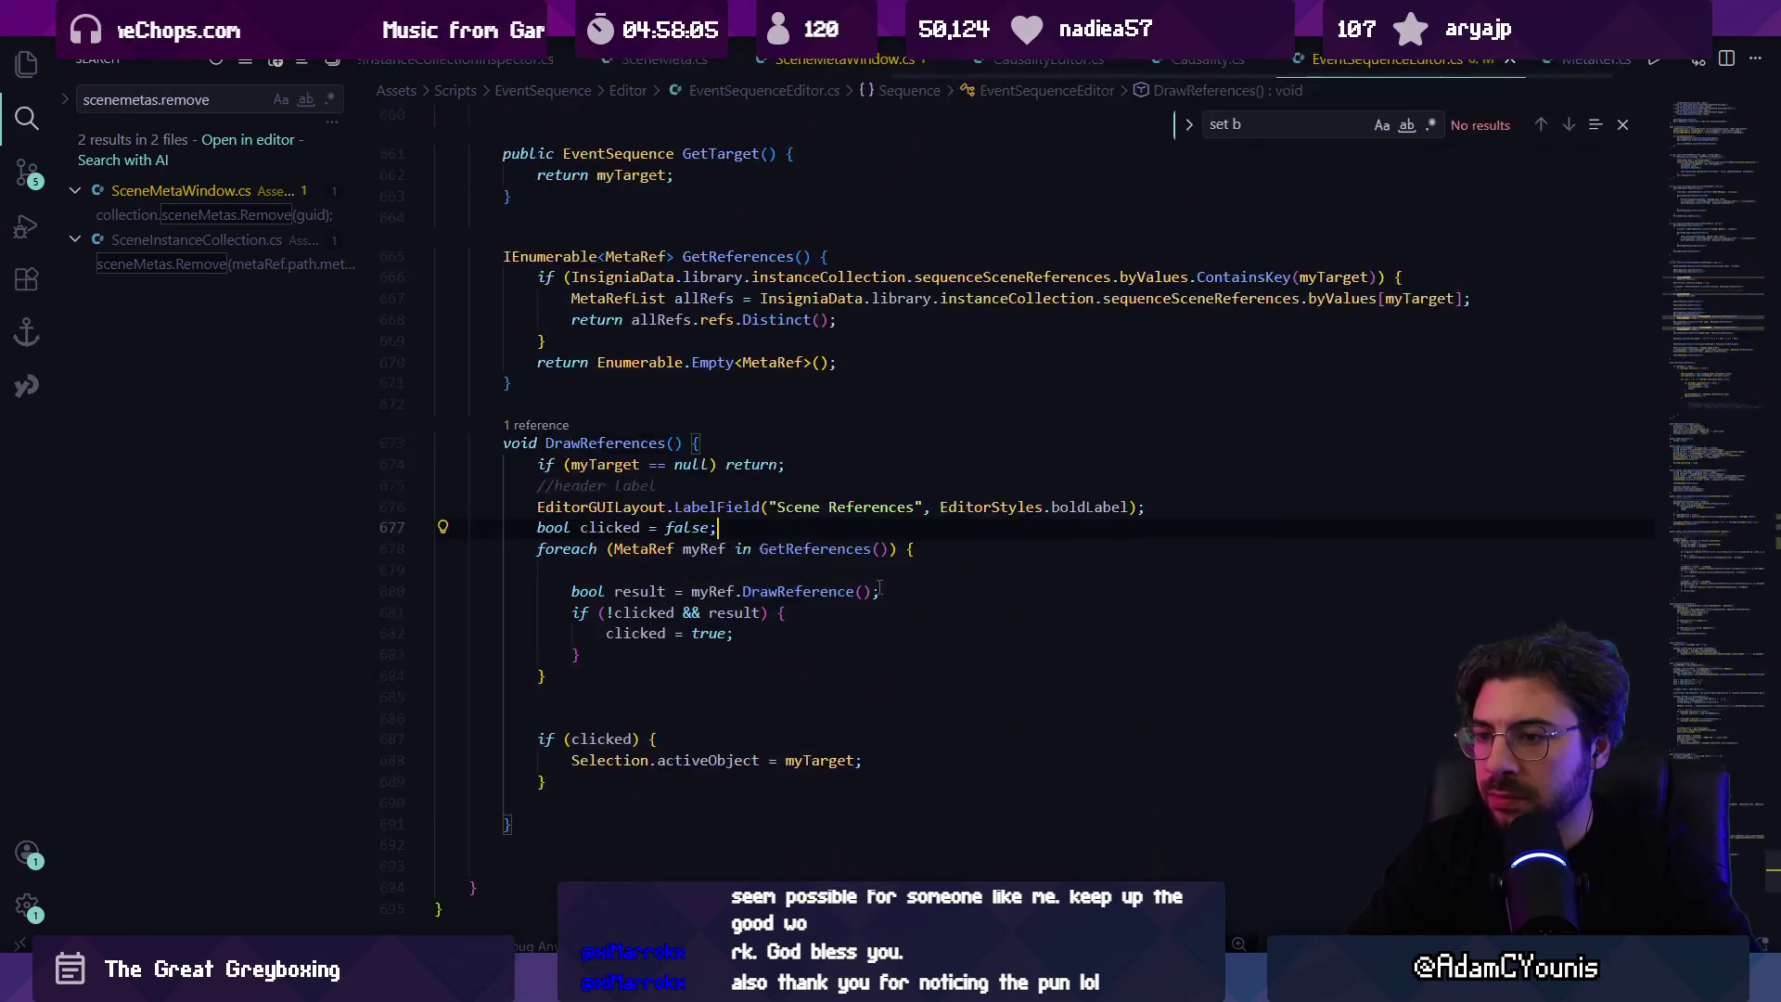
{"action": "left_click", "coordinate": [861, 591]}
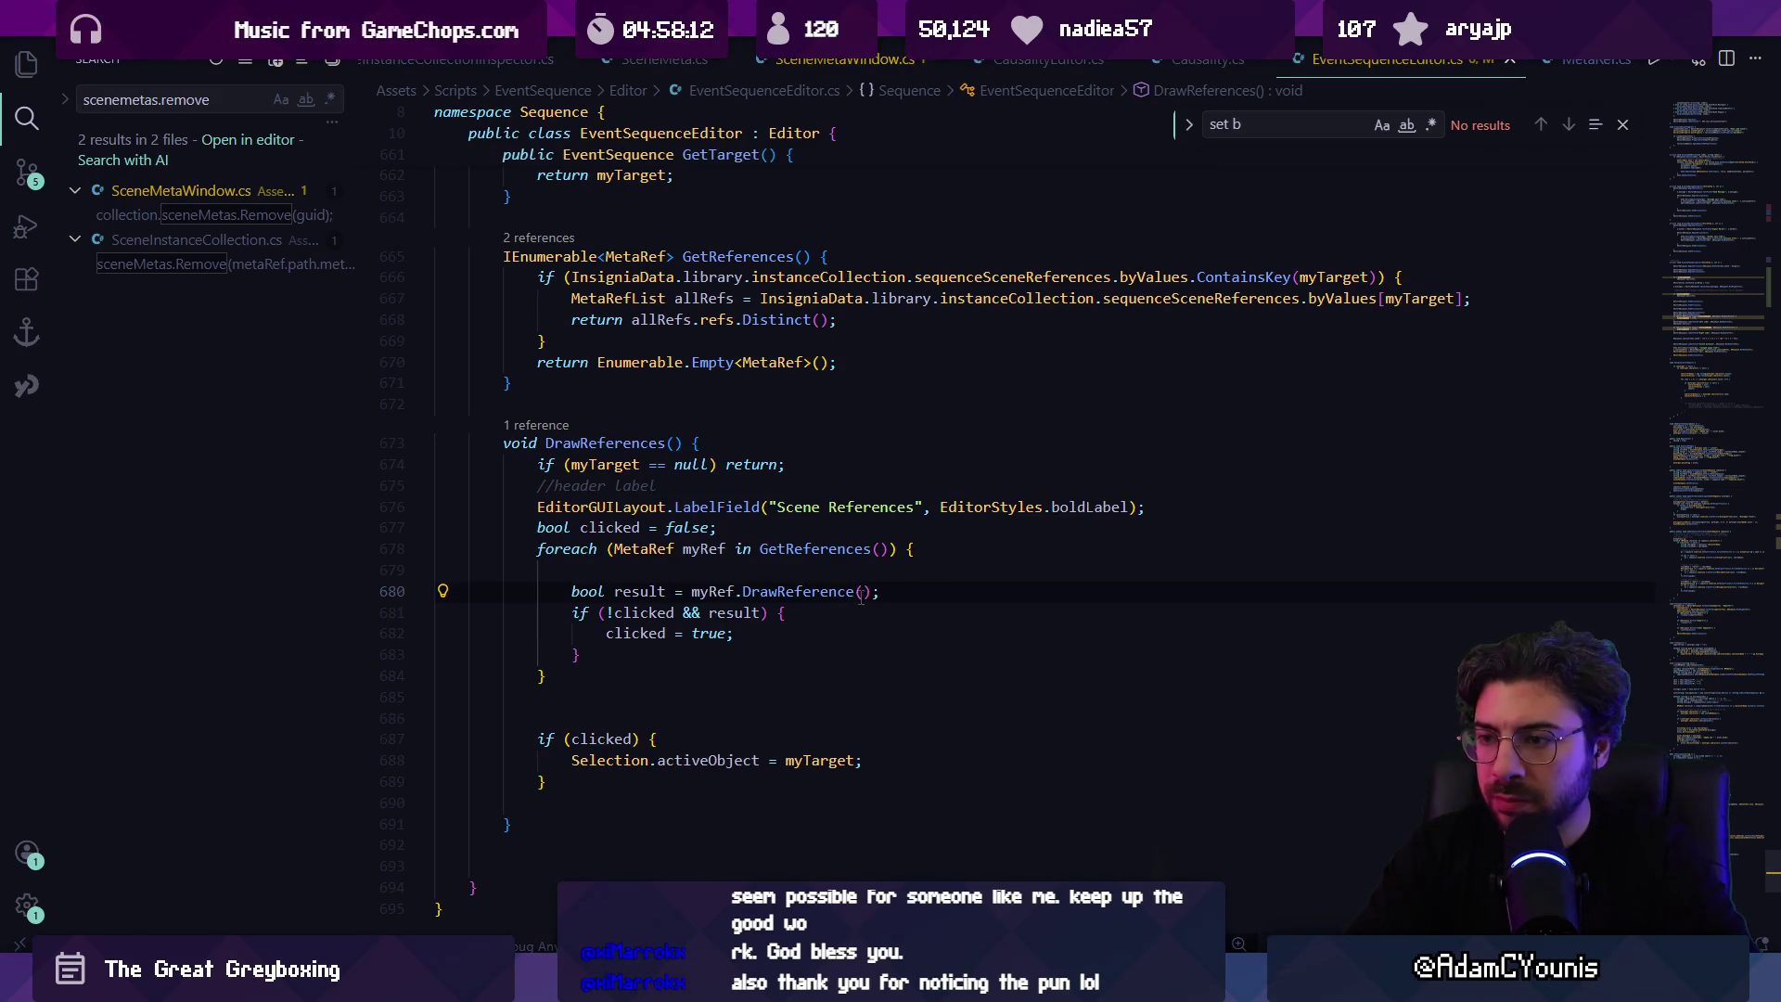
{"action": "type", "text": "200"}
{"action": "key", "text": "ctrl+s"}
{"action": "key", "text": "alt+Tab"}
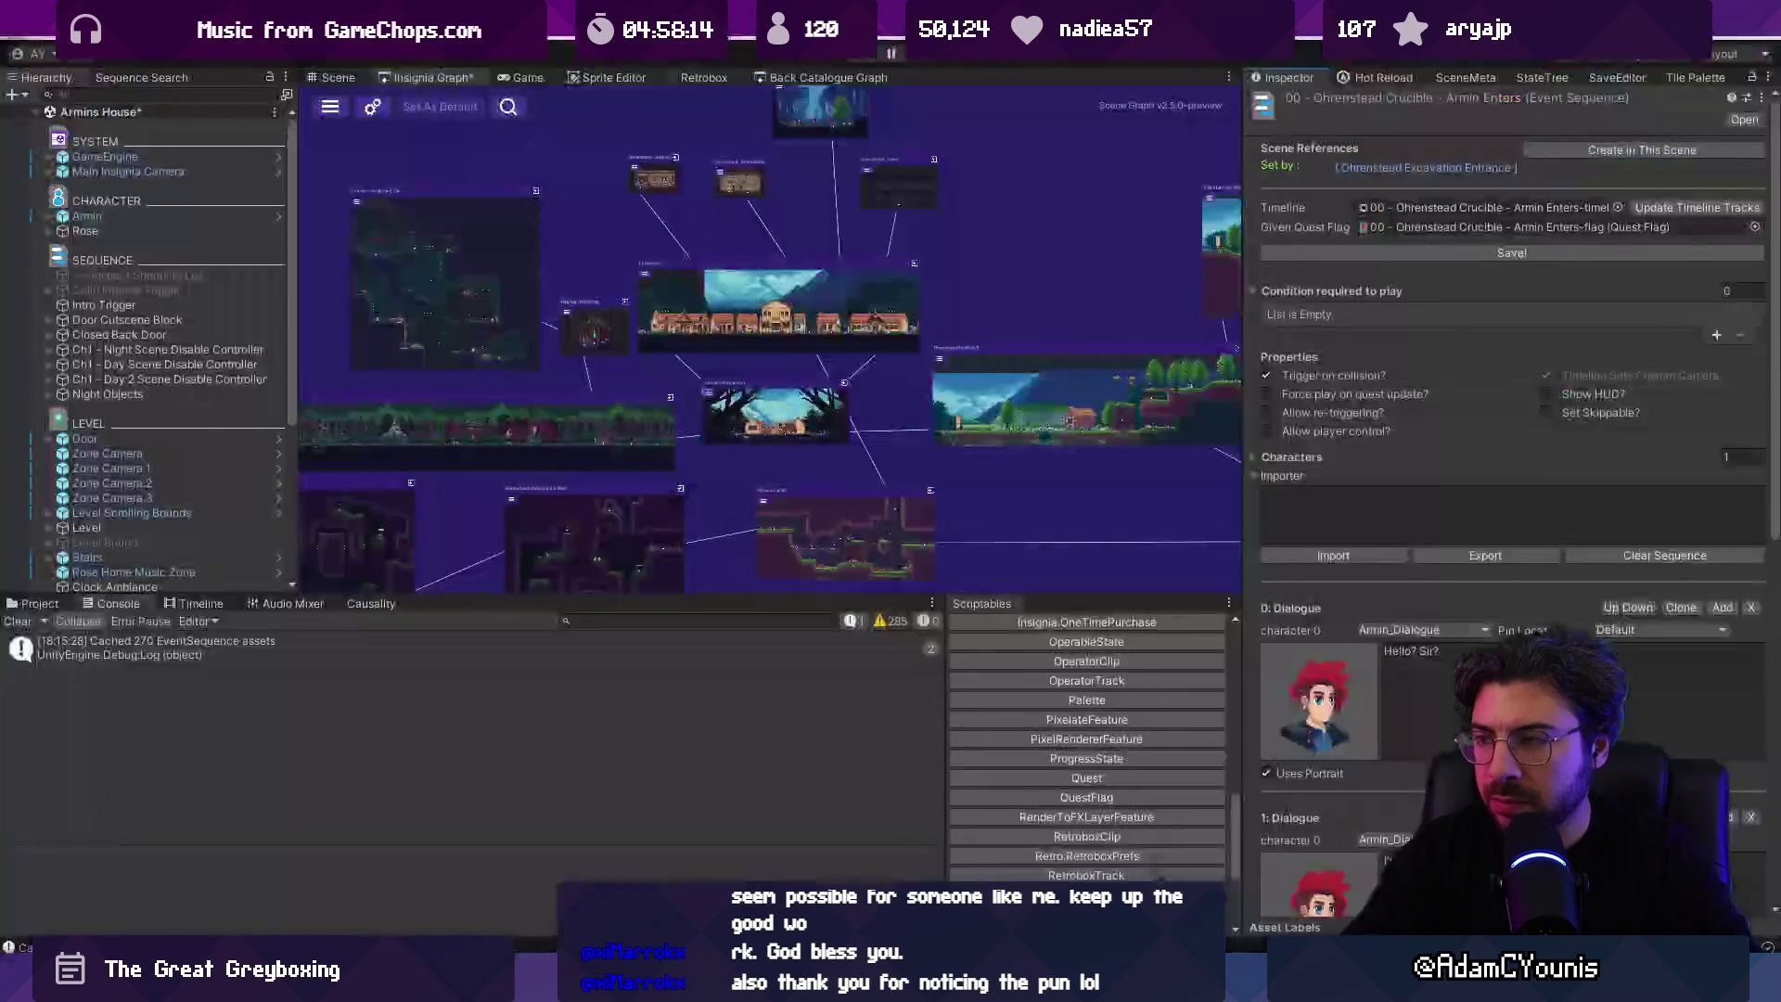
Step: Drag the Inspector divider narrower and wider to test how the Scene References row fits
{"action": "mouse_move", "coordinate": [1244, 278]}
{"action": "left_mouse_down"}
{"action": "mouse_move", "coordinate": [966, 279]}
{"action": "mouse_move", "coordinate": [1281, 267]}
{"action": "mouse_move", "coordinate": [1042, 265]}
{"action": "mouse_move", "coordinate": [1197, 259]}
{"action": "mouse_move", "coordinate": [1179, 257]}
{"action": "left_mouse_up"}
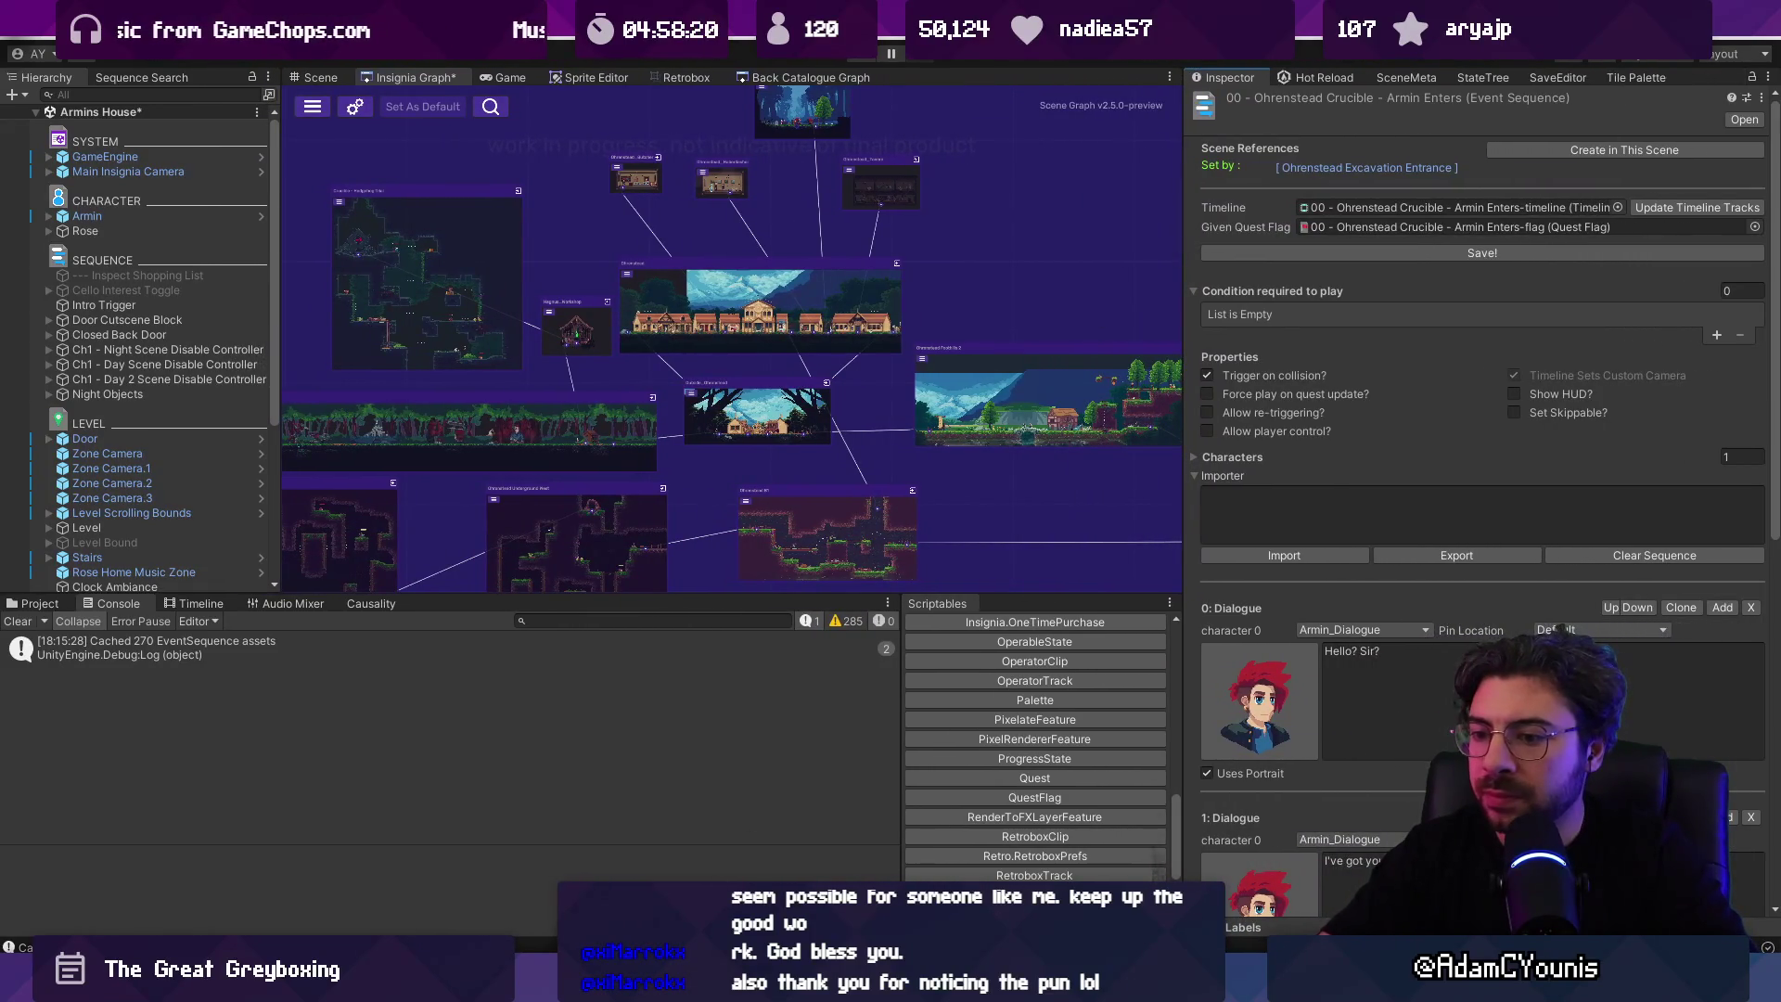
{"action": "mouse_move", "coordinate": [647, 984]}
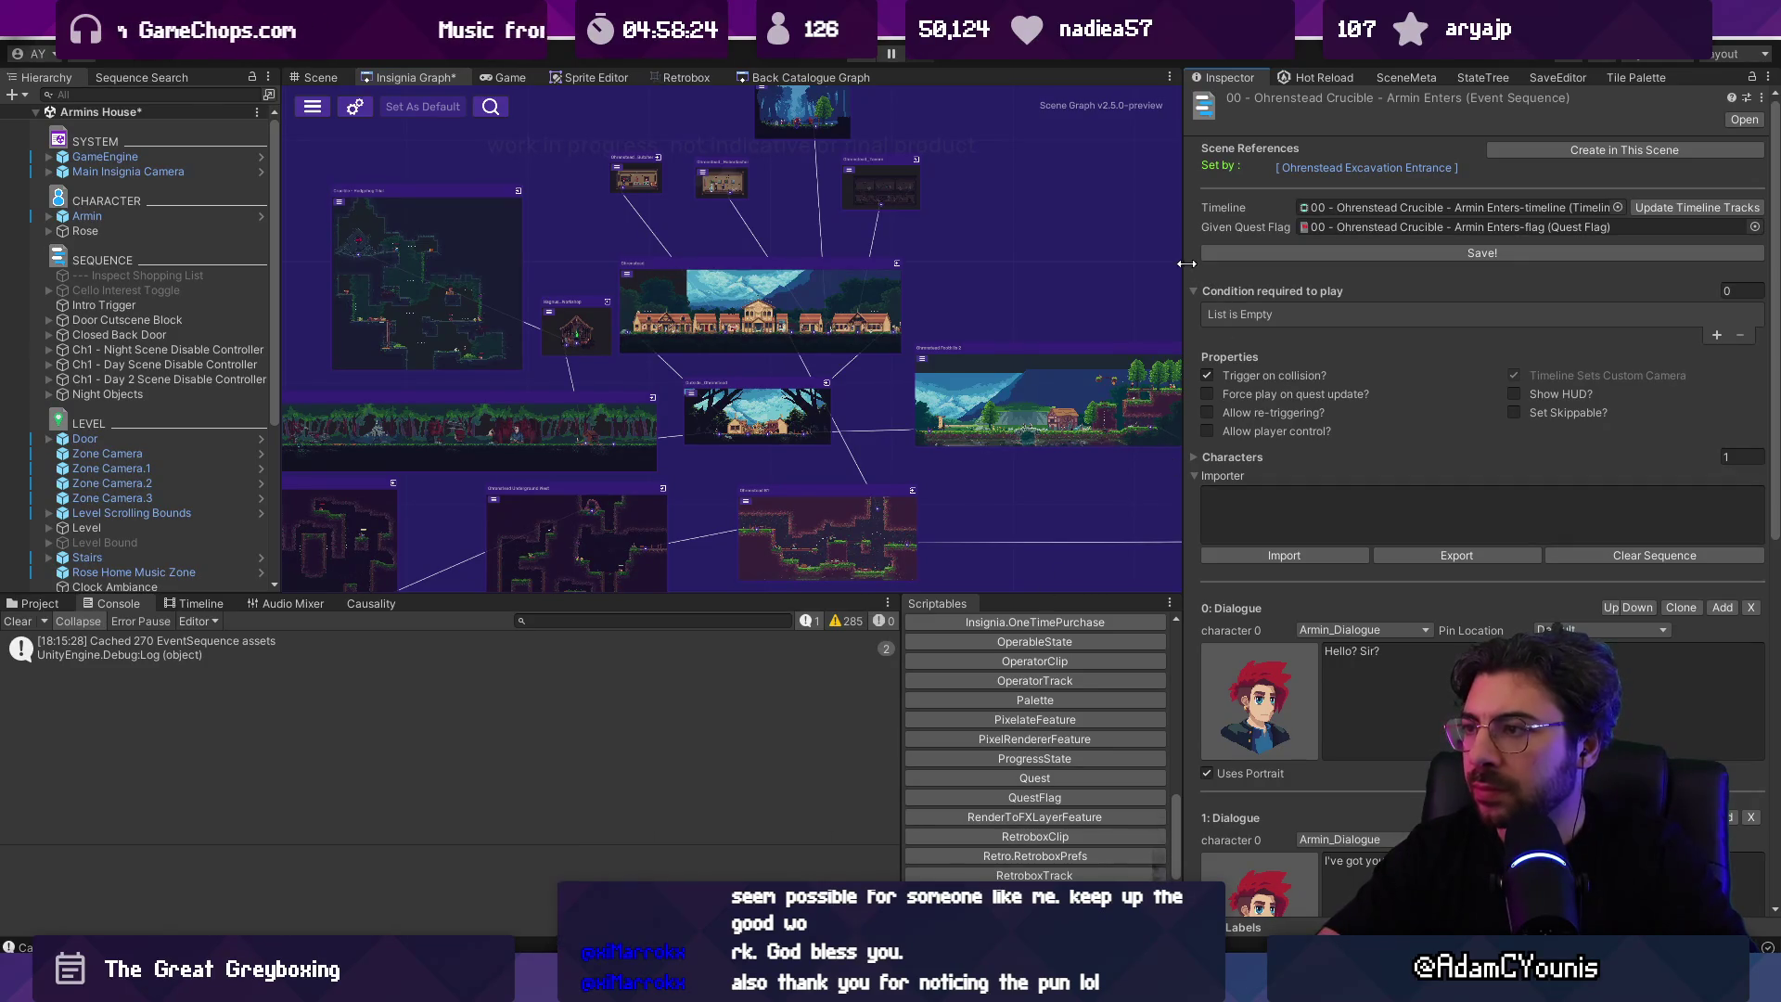
{"action": "left_click", "coordinate": [647, 844]}
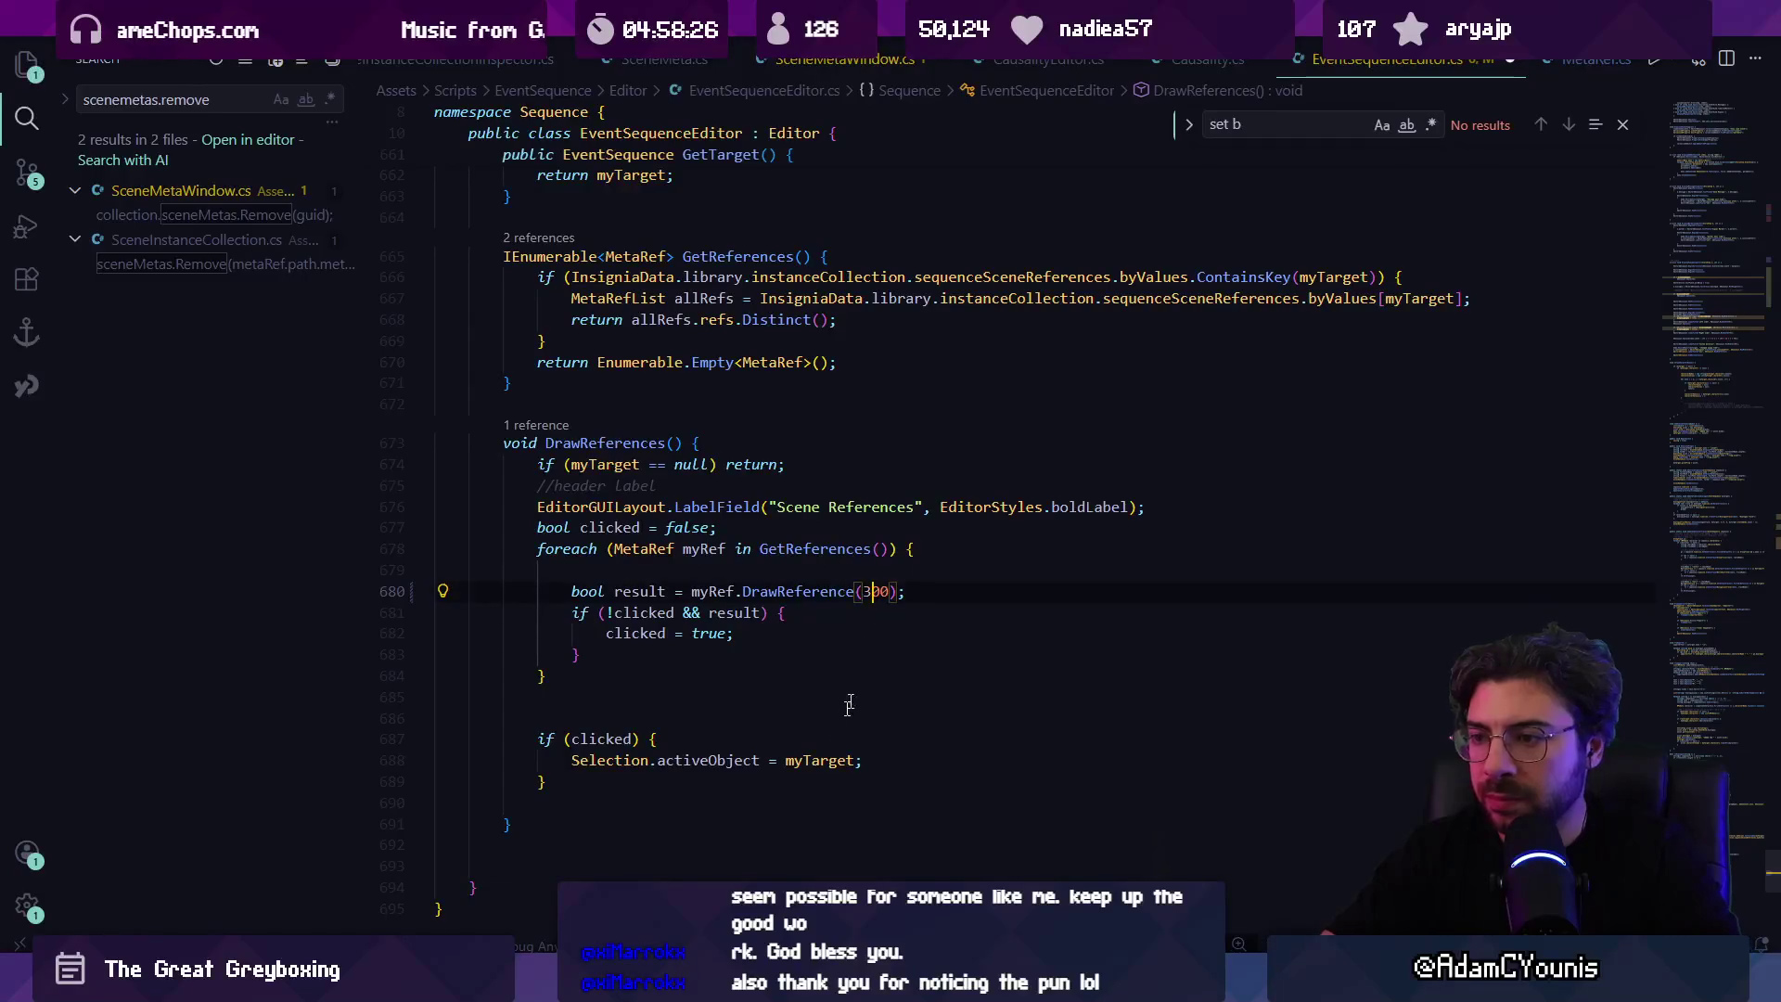
{"action": "key", "text": "alt+Tab"}
{"action": "mouse_move", "coordinate": [1188, 325]}
{"action": "left_mouse_down"}
{"action": "mouse_move", "coordinate": [1155, 325]}
{"action": "mouse_move", "coordinate": [1264, 322]}
{"action": "mouse_move", "coordinate": [1002, 325]}
{"action": "mouse_move", "coordinate": [1129, 324]}
{"action": "left_mouse_up"}
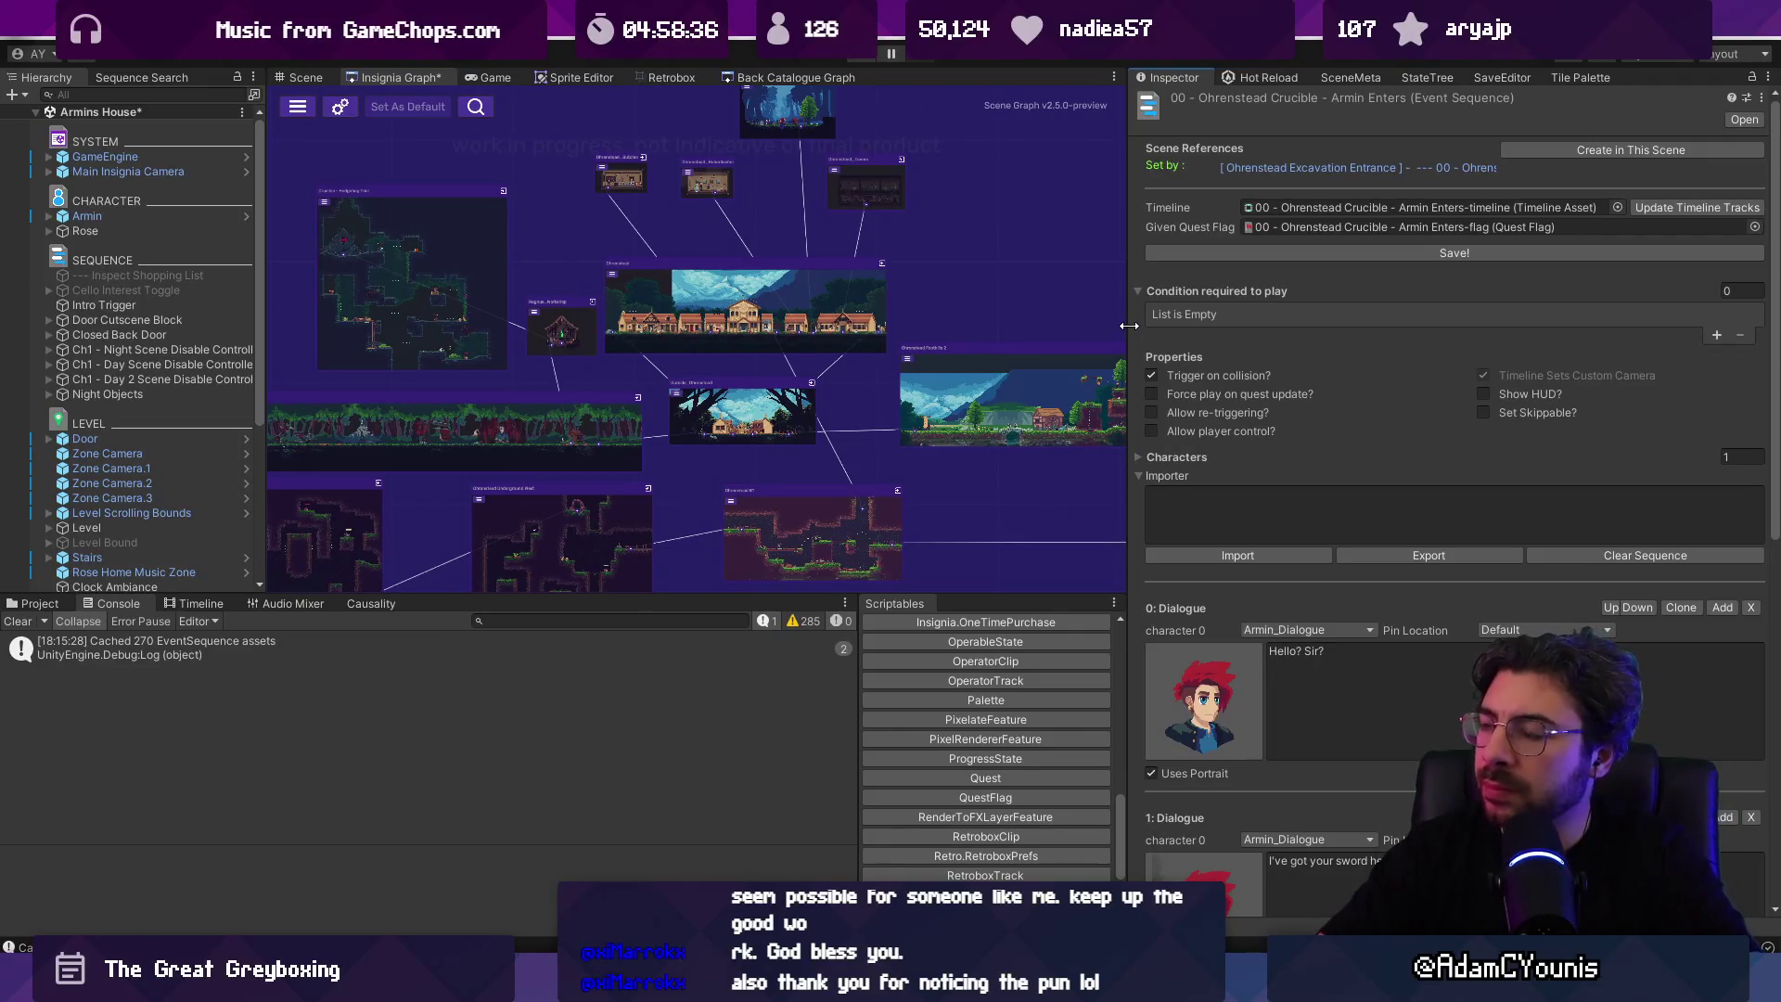
{"action": "mouse_move", "coordinate": [647, 988]}
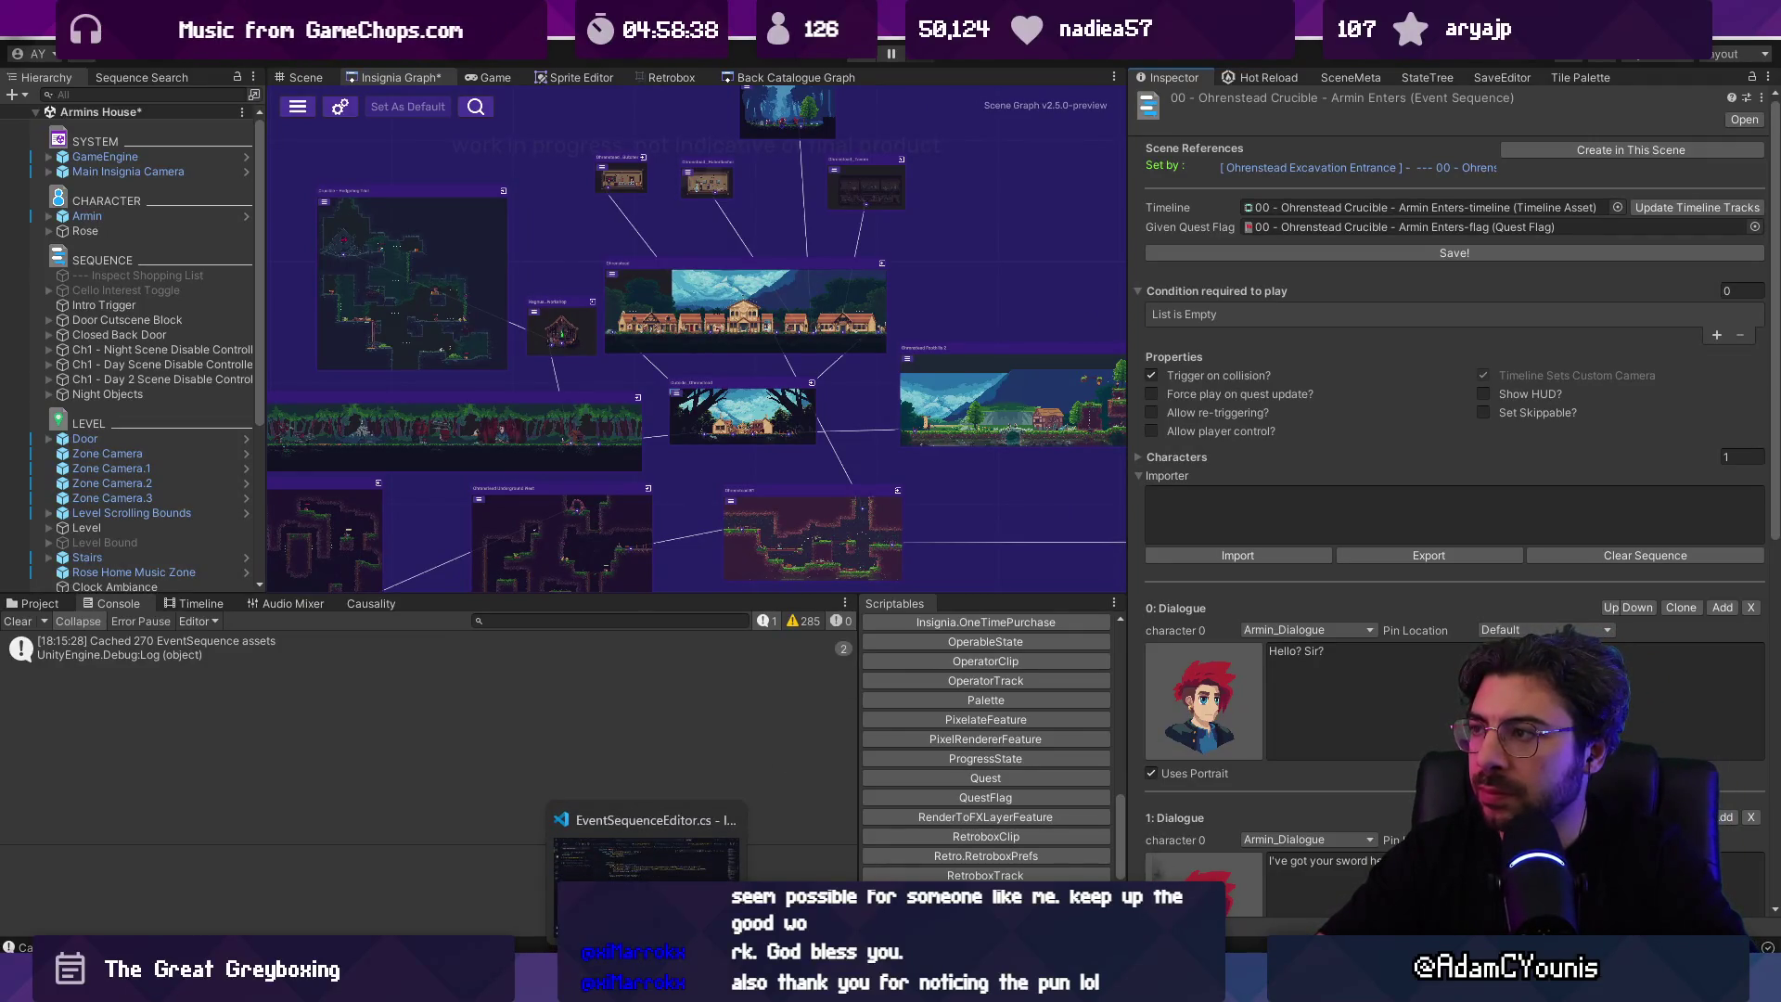
{"action": "mouse_move", "coordinate": [1132, 232]}
{"action": "left_mouse_down"}
{"action": "mouse_move", "coordinate": [658, 223]}
{"action": "mouse_move", "coordinate": [1143, 310]}
{"action": "left_mouse_up"}
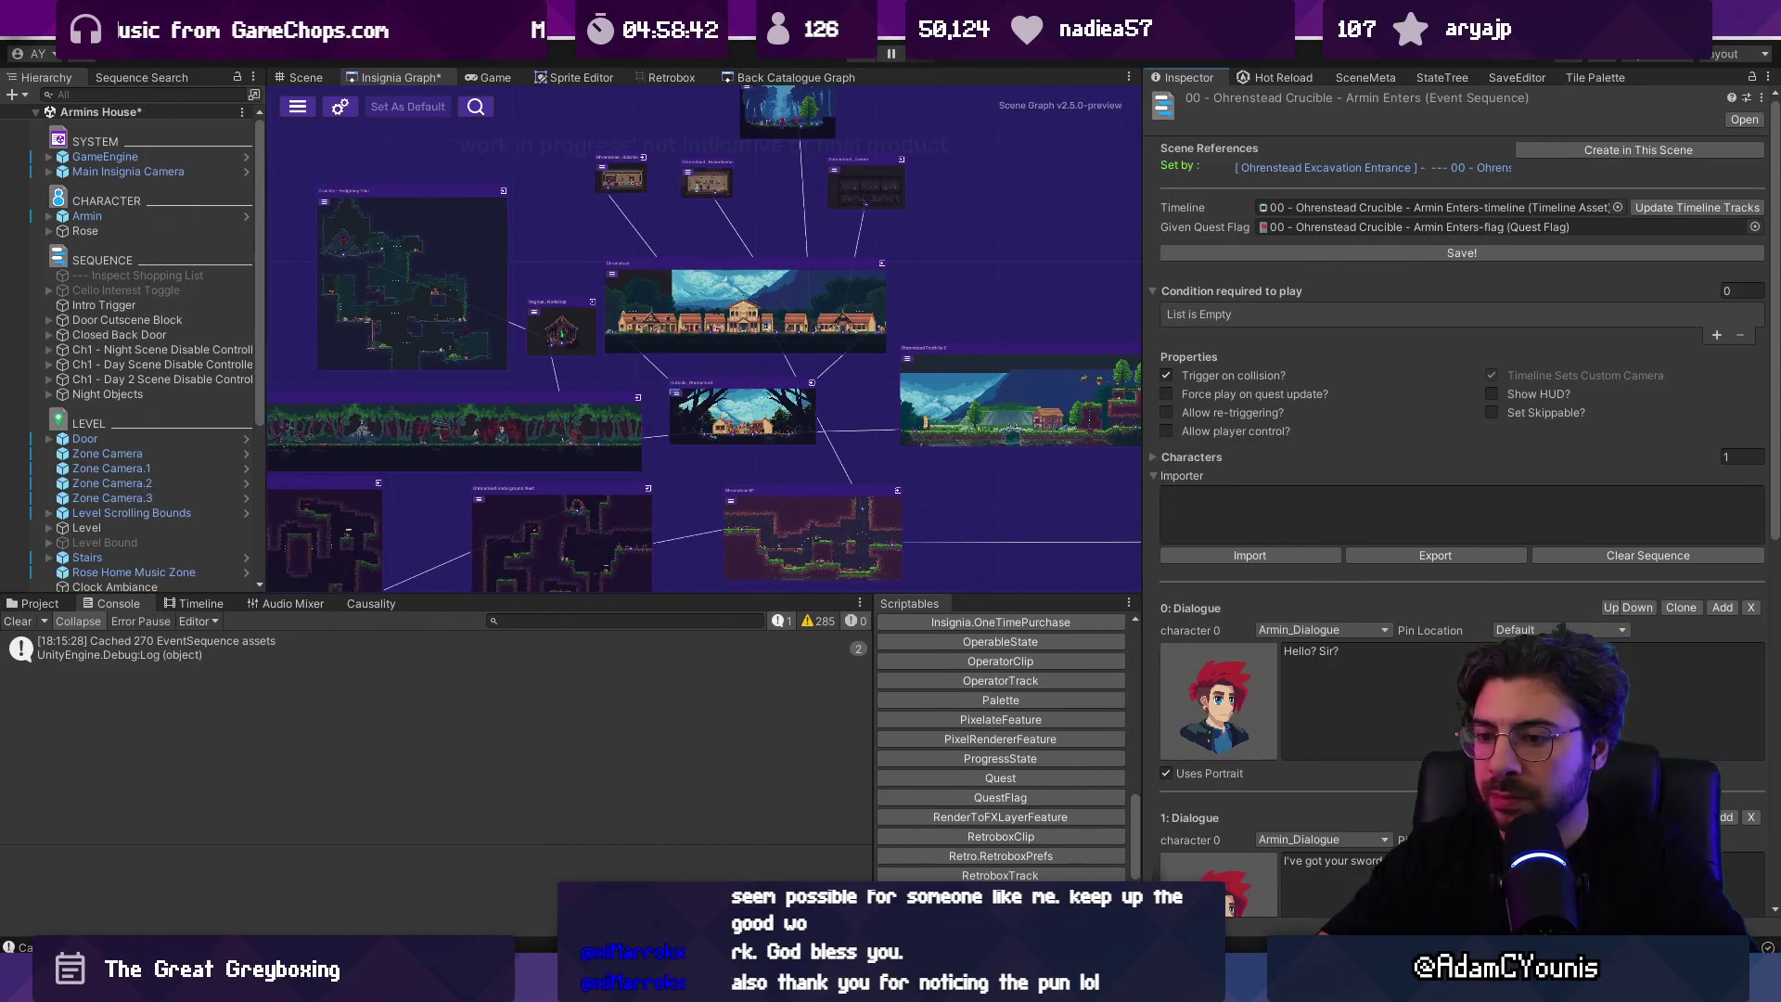
{"action": "key", "text": "alt+Tab"}
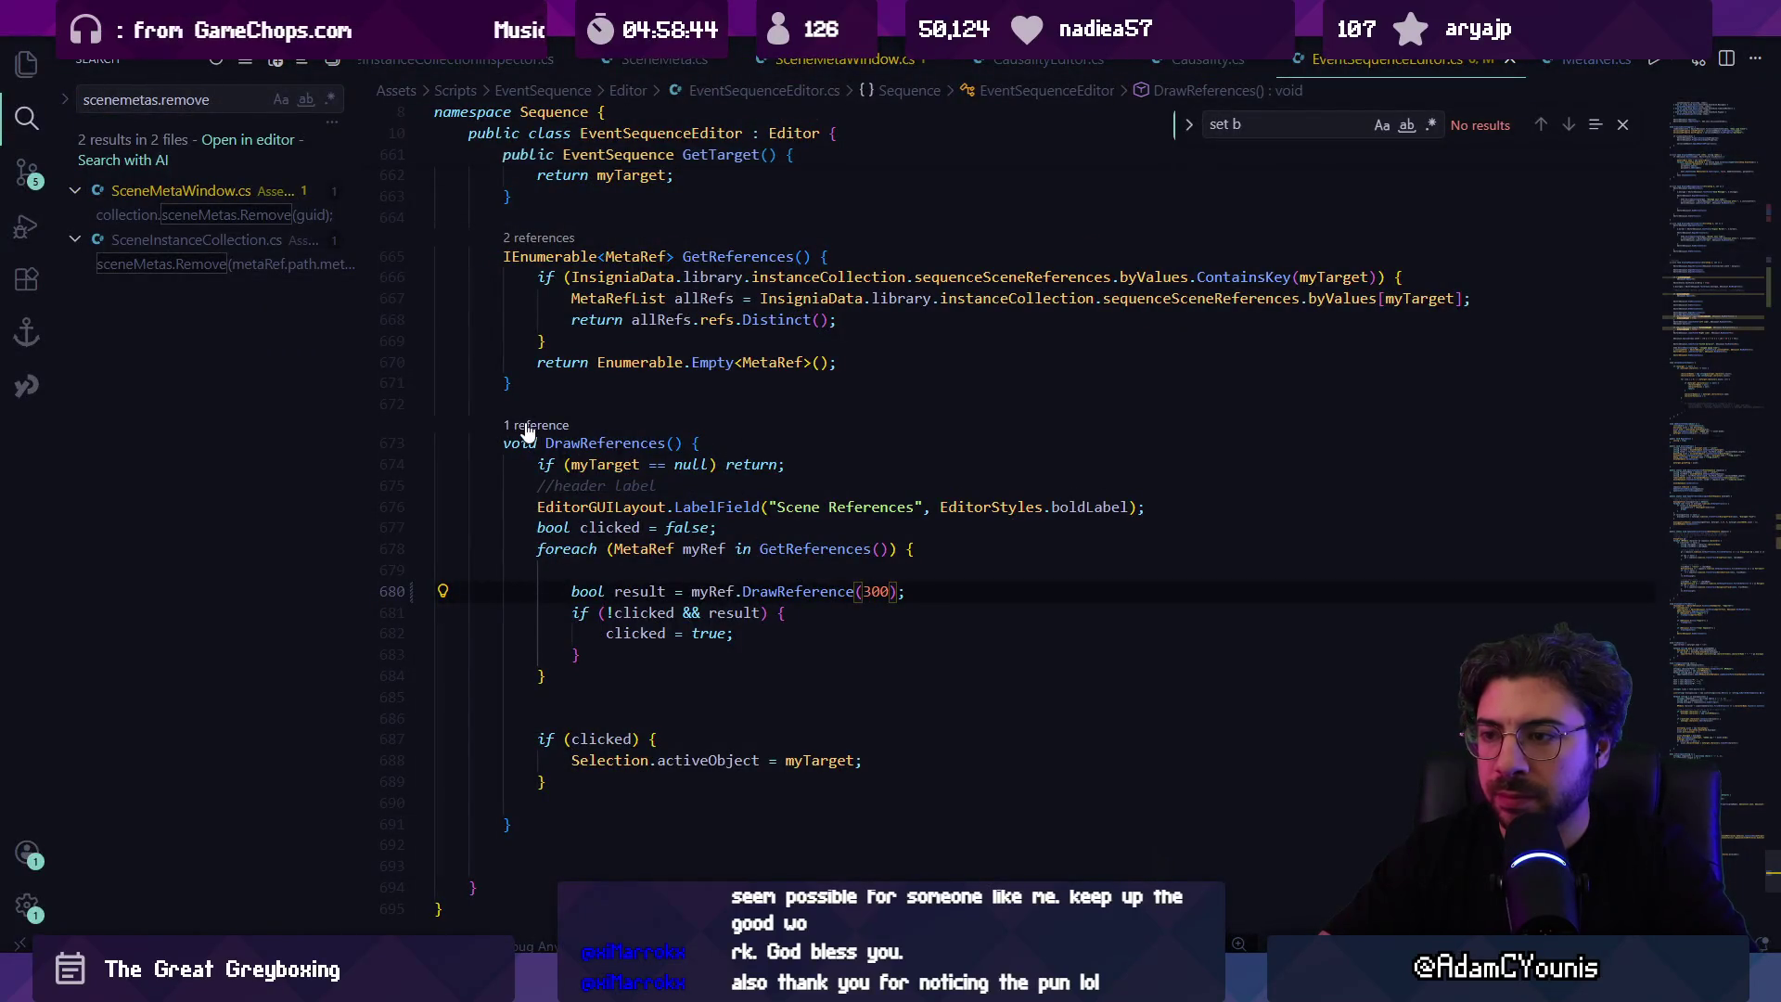
Step: Add an int width parameter to DrawReferences, pass it to DrawReference, and save
{"action": "left_click", "coordinate": [529, 426]}
{"action": "double_click", "coordinate": [733, 639]}
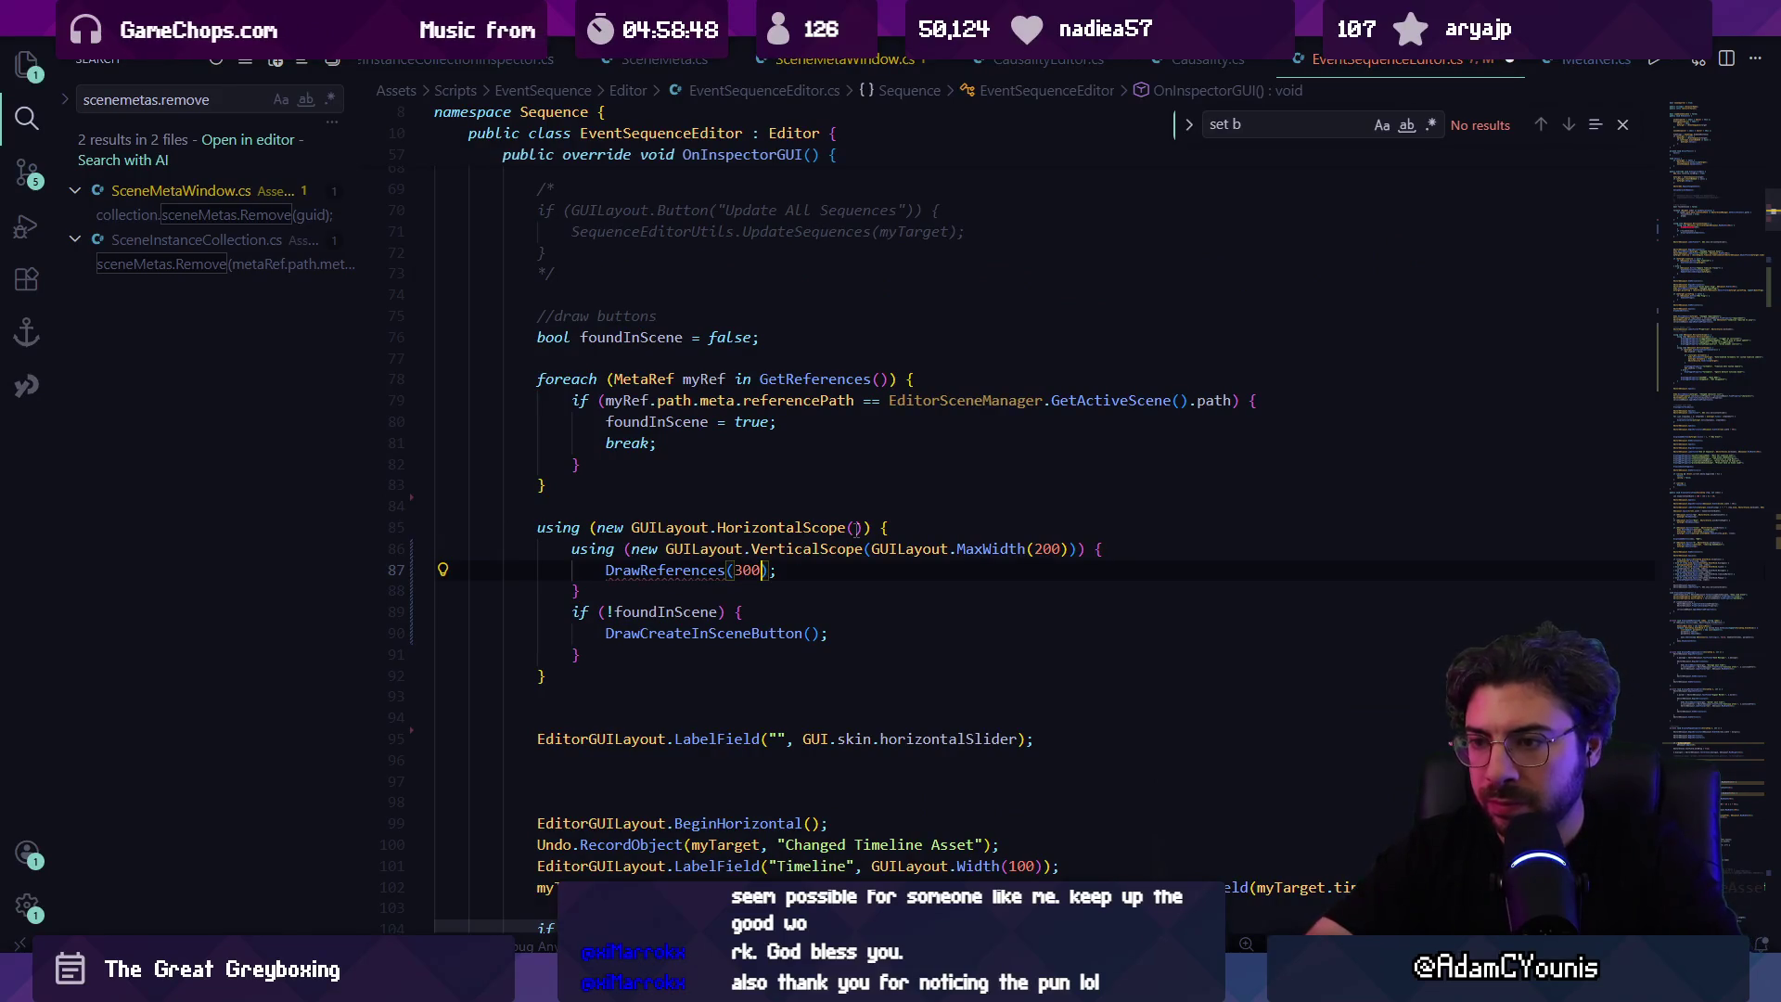
{"action": "left_click", "coordinate": [664, 570], "text": "ctrl"}
{"action": "type", "text": "int width"}
{"action": "double_click", "coordinate": [881, 533]}
{"action": "type", "text": "width"}
{"action": "key", "text": "ctrl+s"}
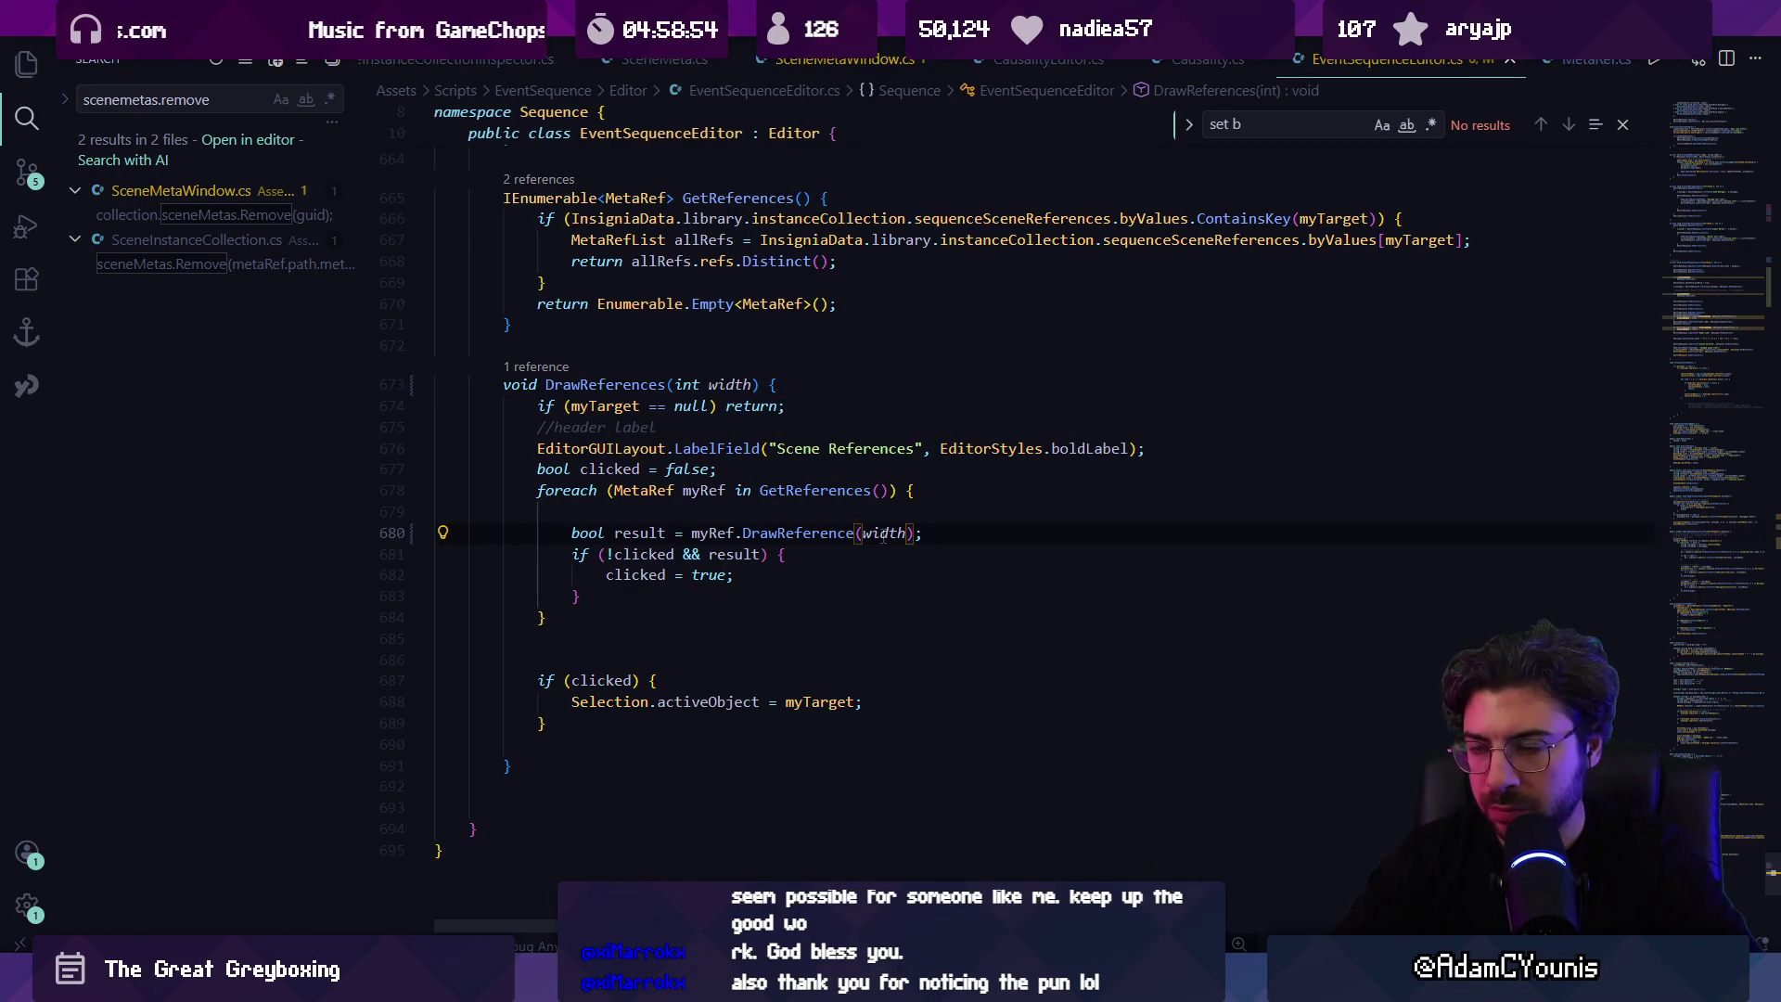
Step: Begin typing 'float width = fou' on a new line above the HorizontalScope block
{"action": "key", "text": "alt+Left"}
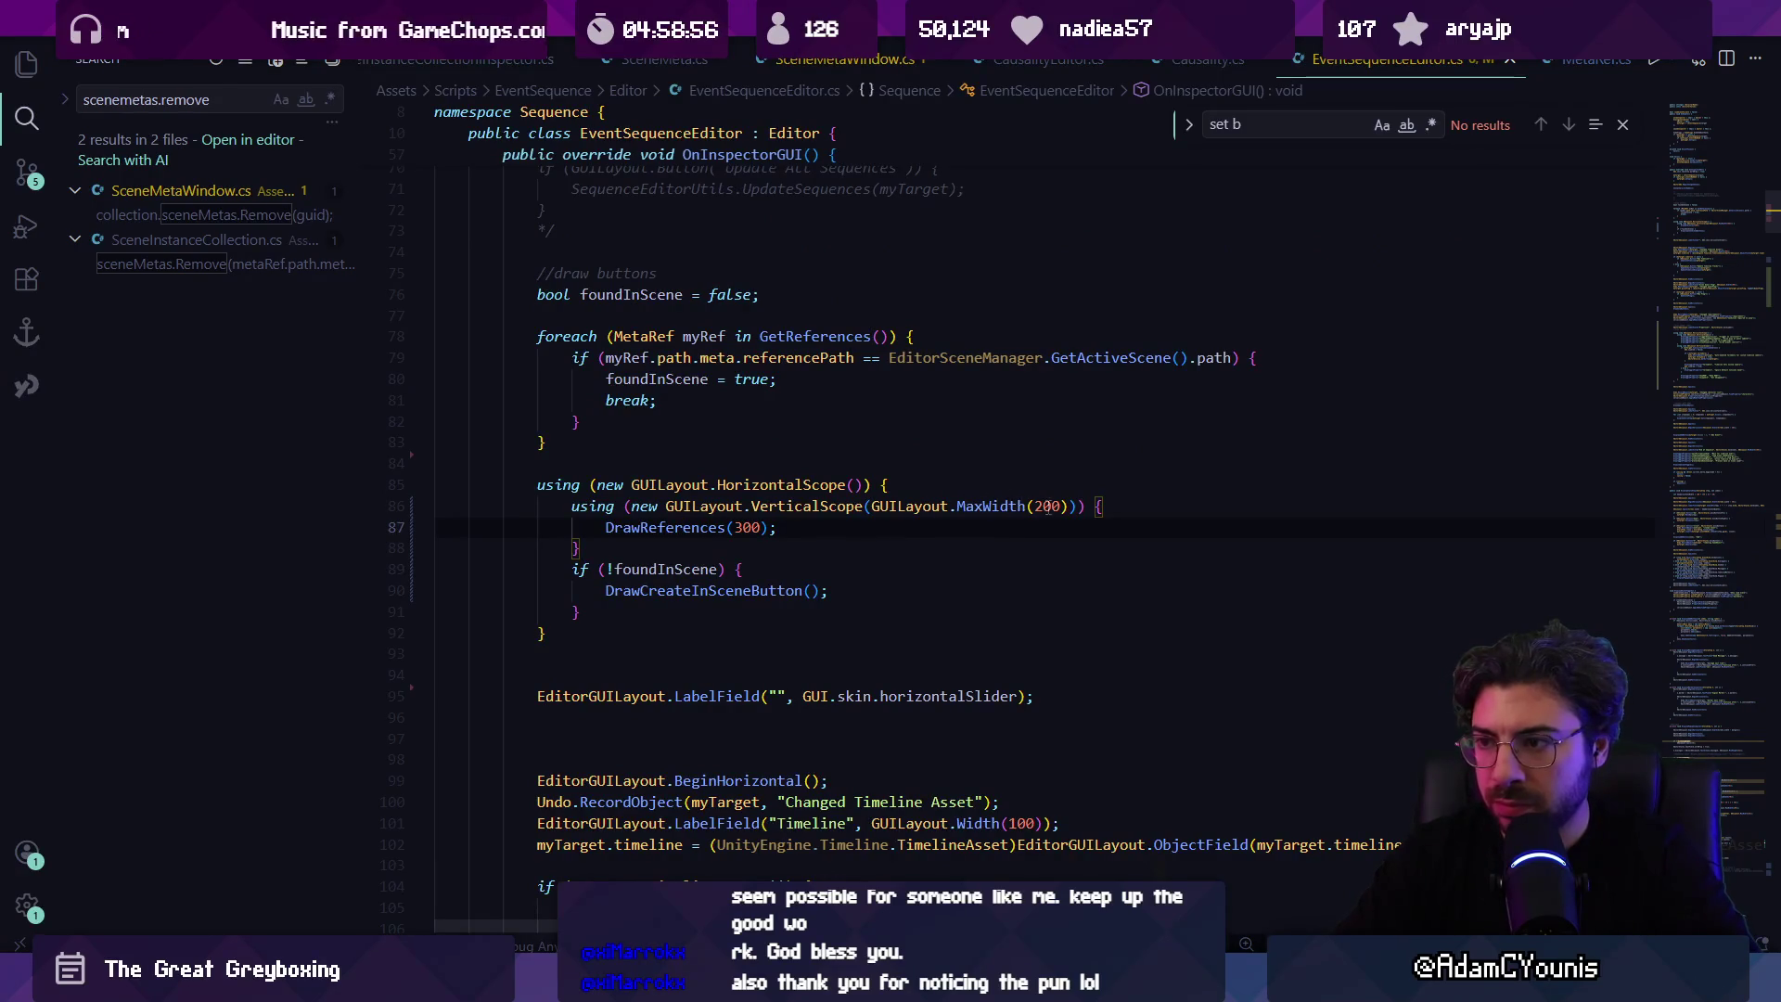
{"action": "left_click", "coordinate": [752, 485]}
{"action": "left_click", "coordinate": [856, 530]}
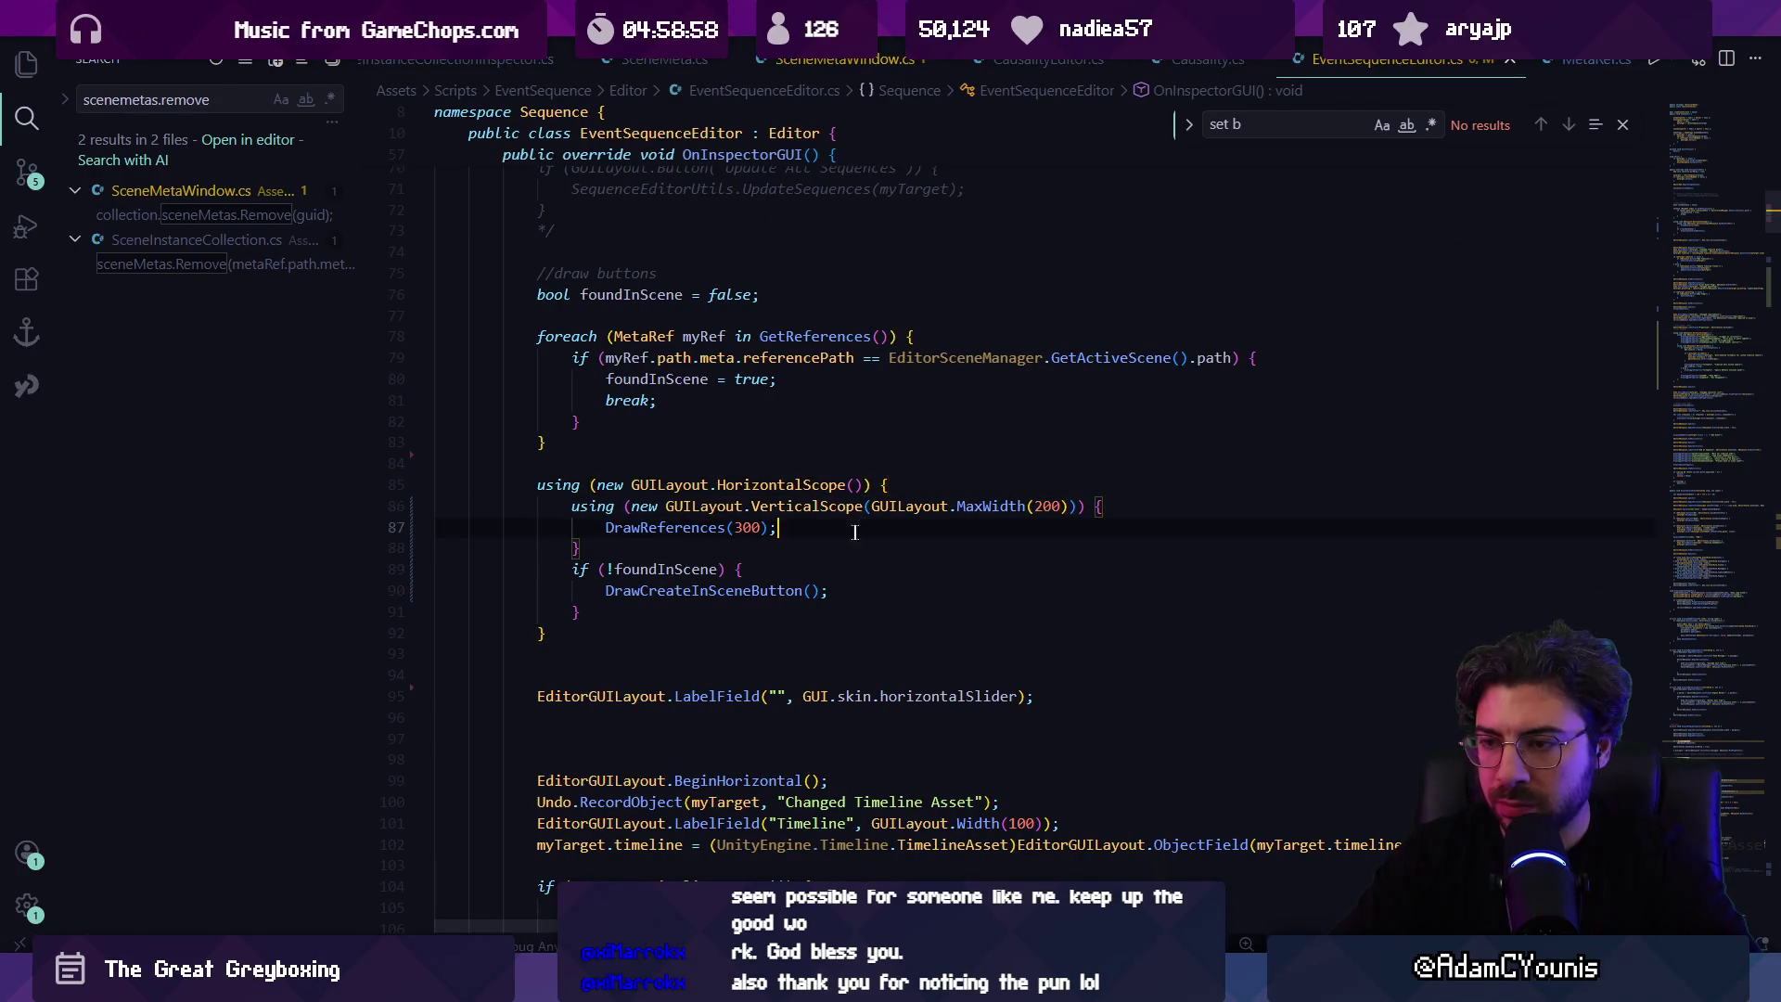
{"action": "double_click", "coordinate": [1051, 506]}
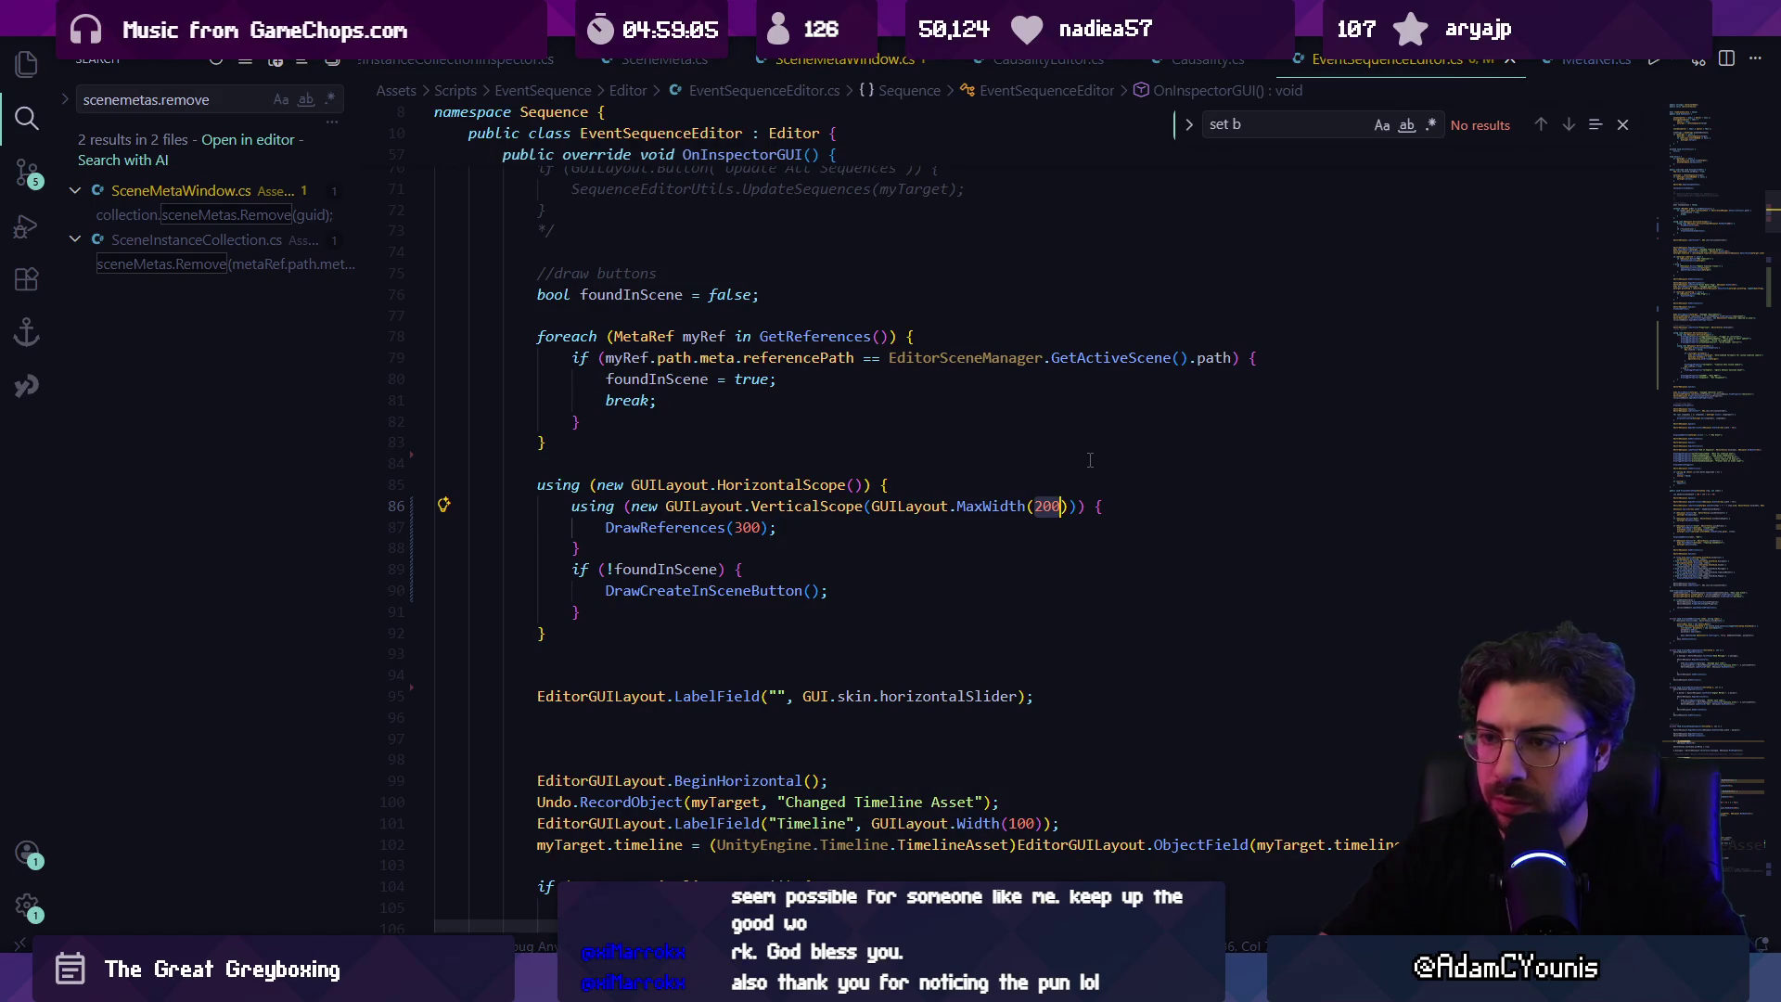
{"action": "key", "text": "Up"}
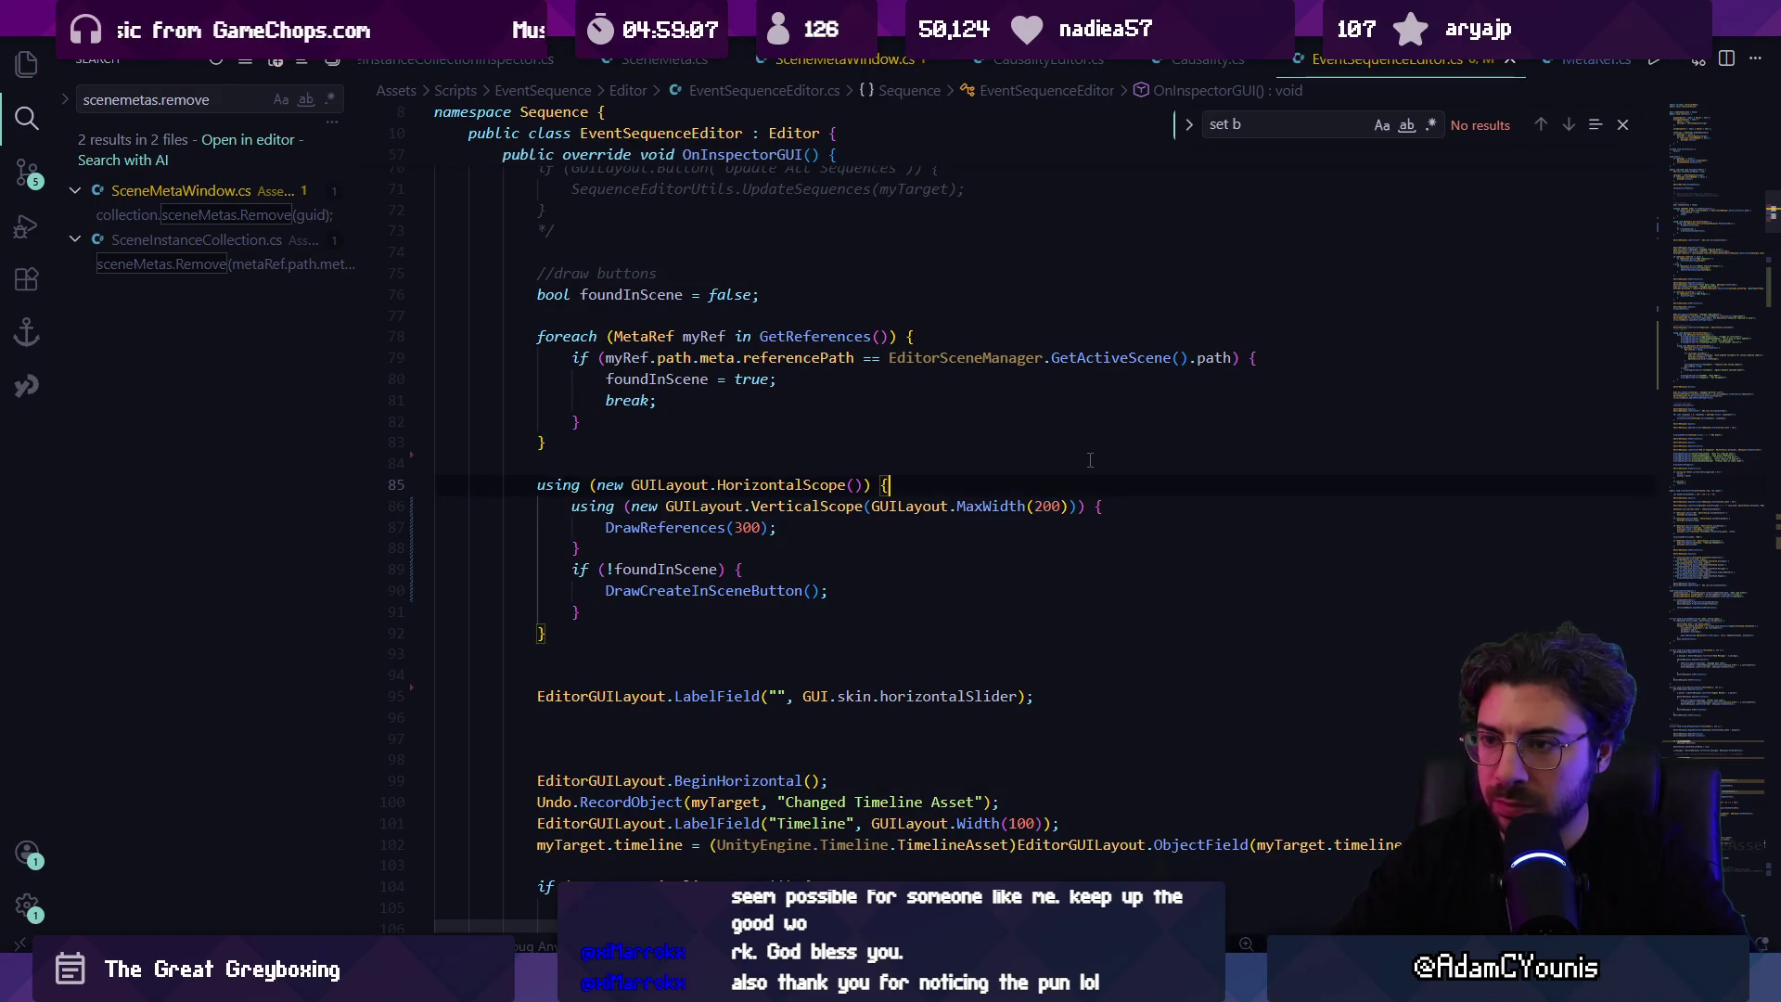
{"action": "key", "text": "ctrl+shift+Return"}
{"action": "type", "text": "float"}
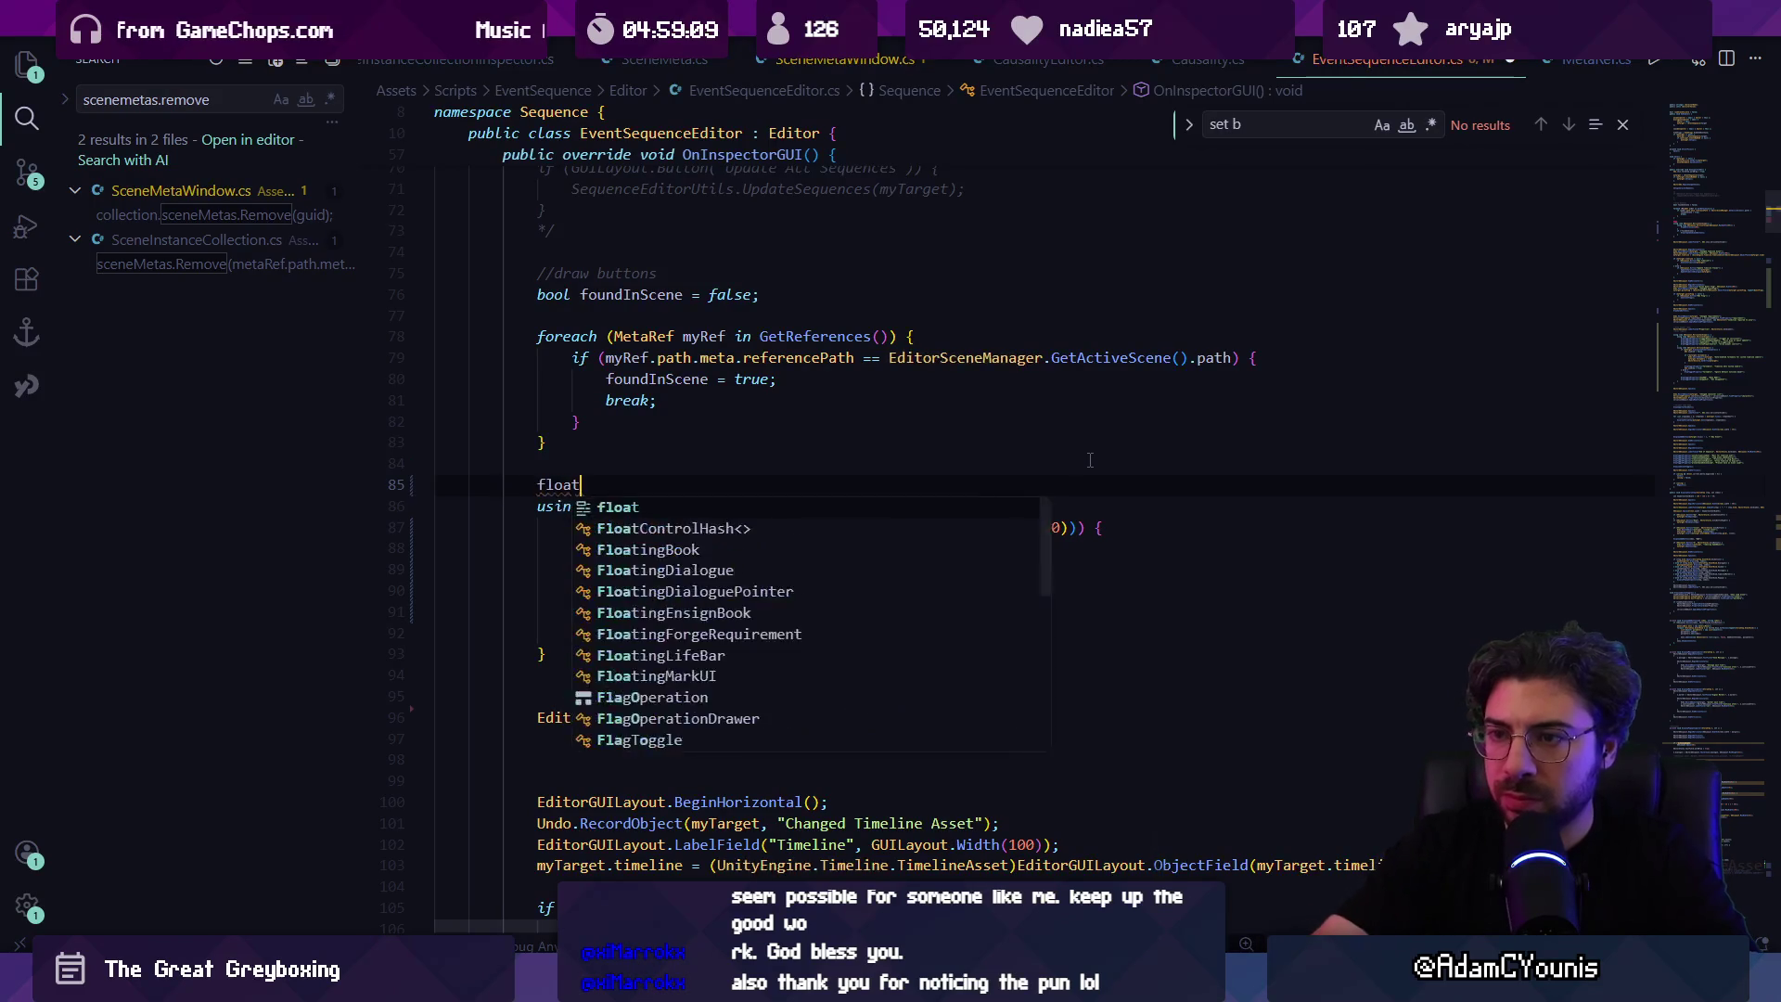
{"action": "type", "text": " width = fouin"}
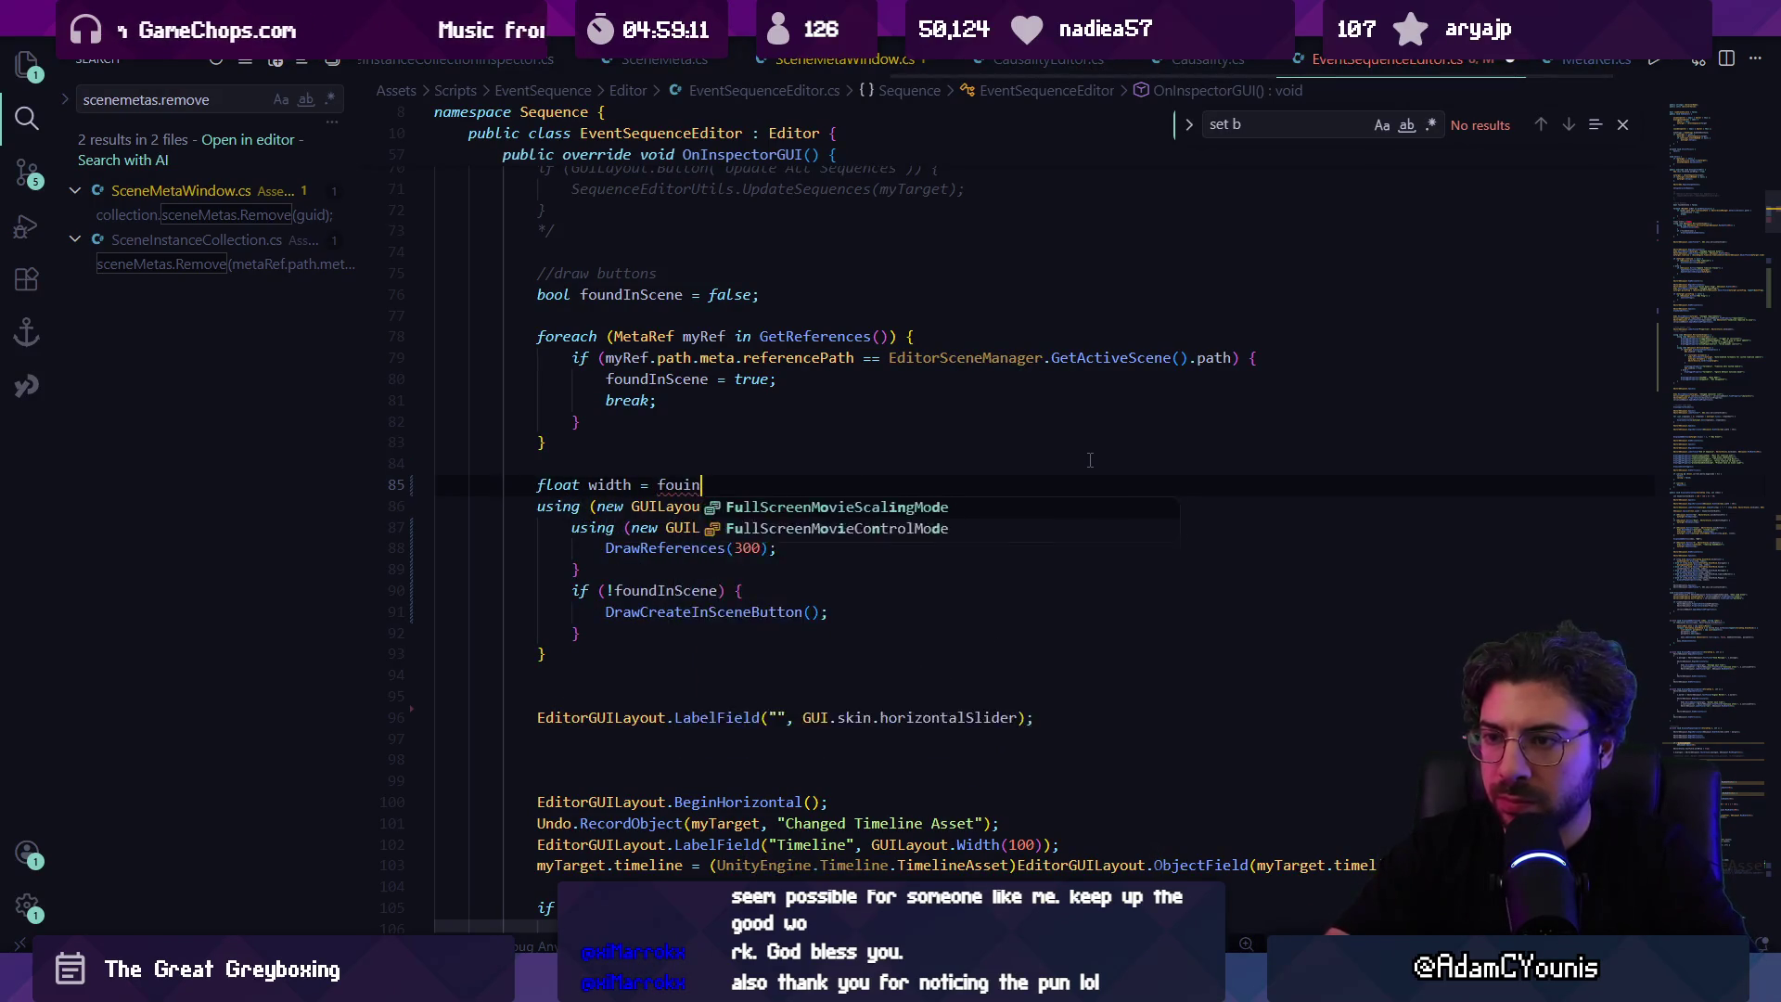
{"action": "type", "text": "u"}
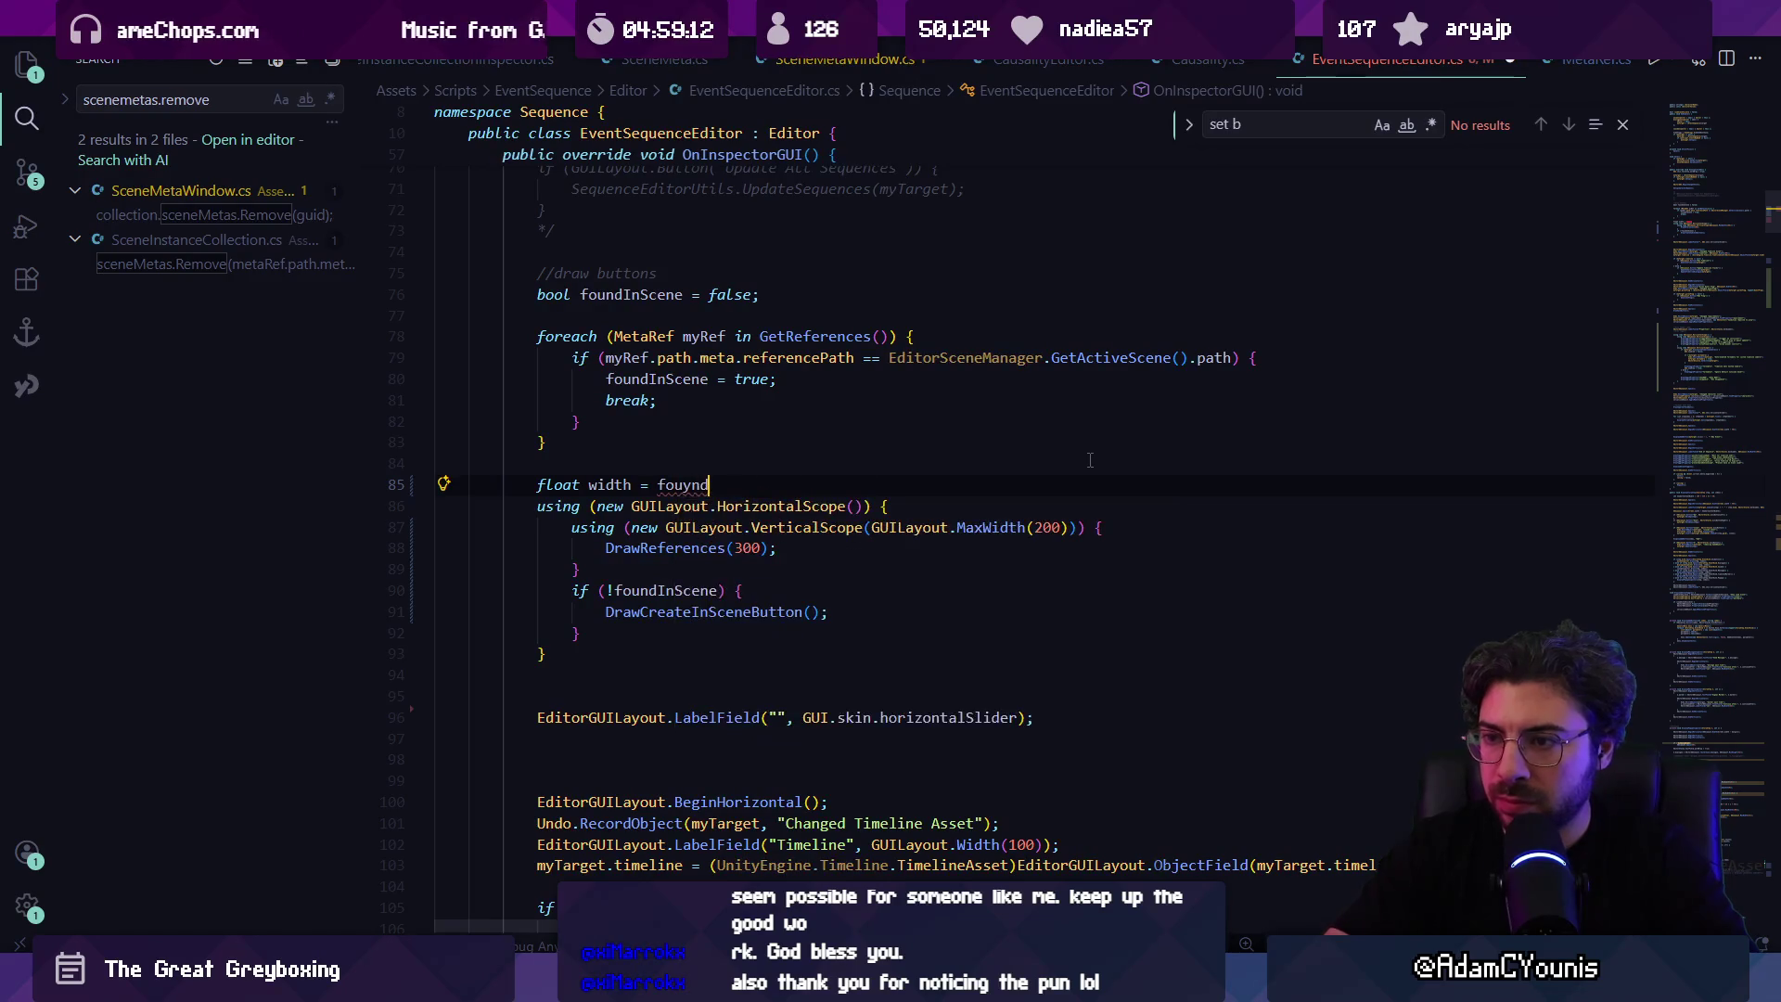
Step: Accept the foundInScene width suggestion with 0 instead of 200, passing width to MaxWidth and DrawReferences
{"action": "key", "text": "Tab"}
{"action": "key", "text": "ctrl+Left"}
{"action": "key", "text": "ctrl+Left"}
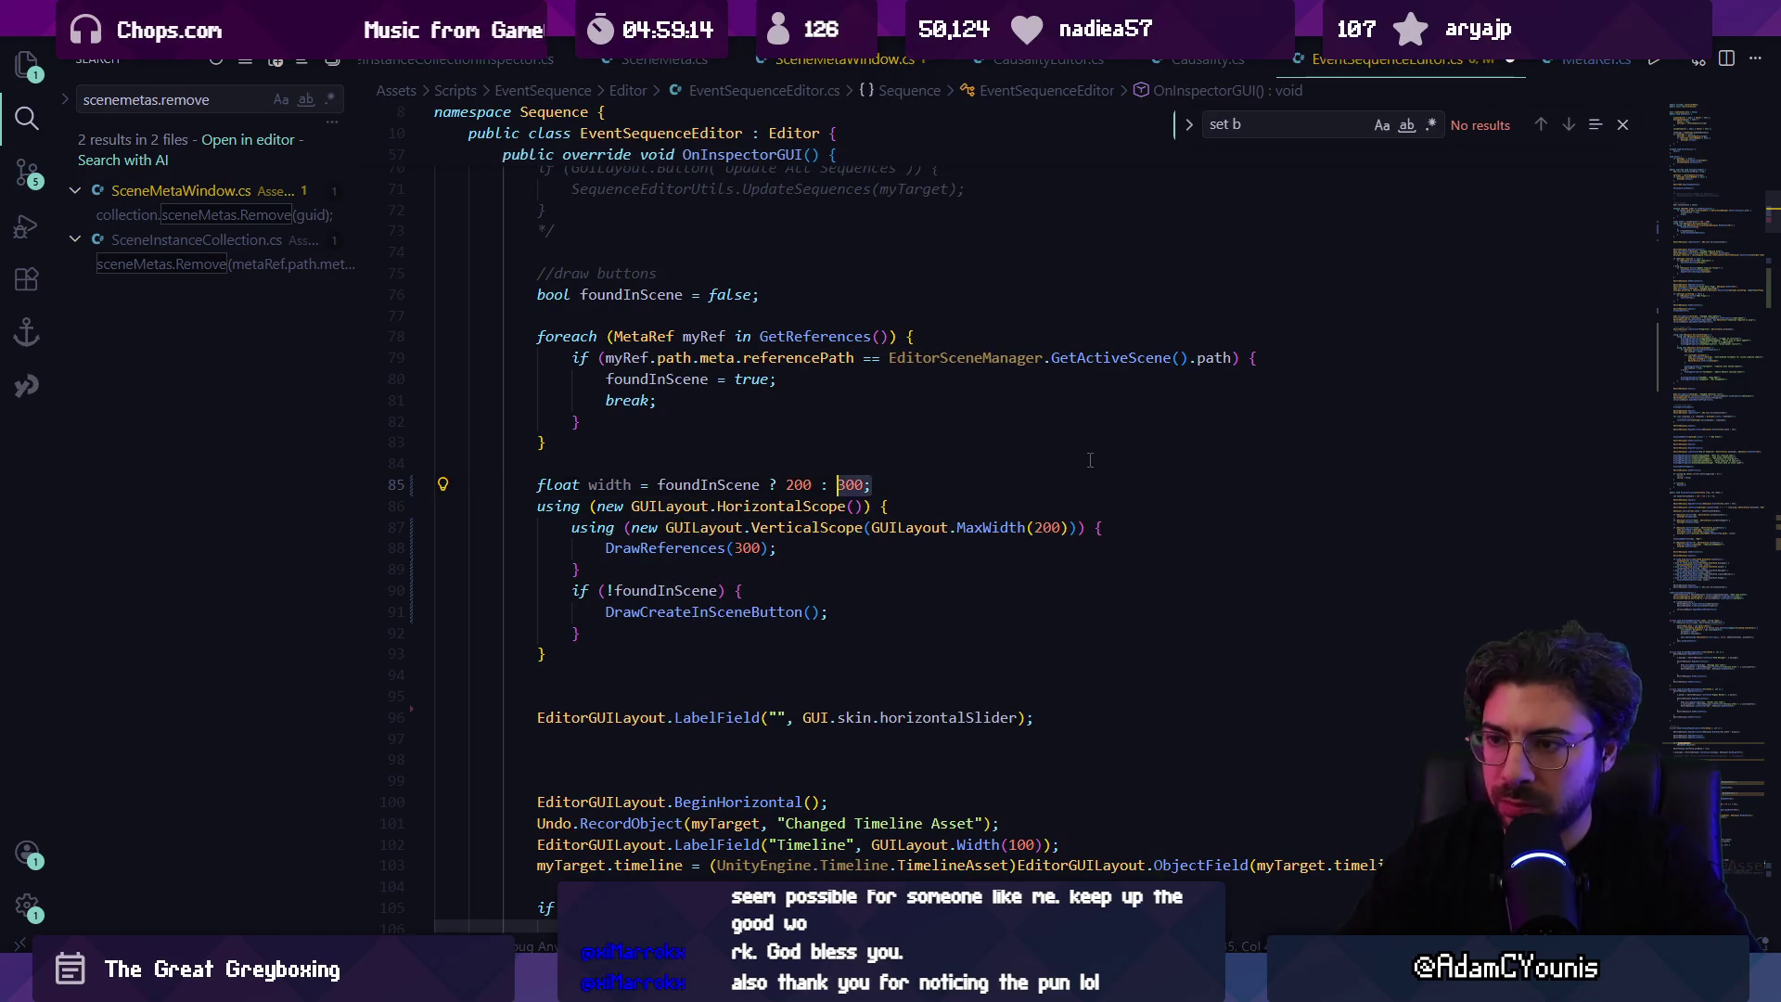
{"action": "key", "text": "ctrl+Delete"}
{"action": "type", "text": "0"}
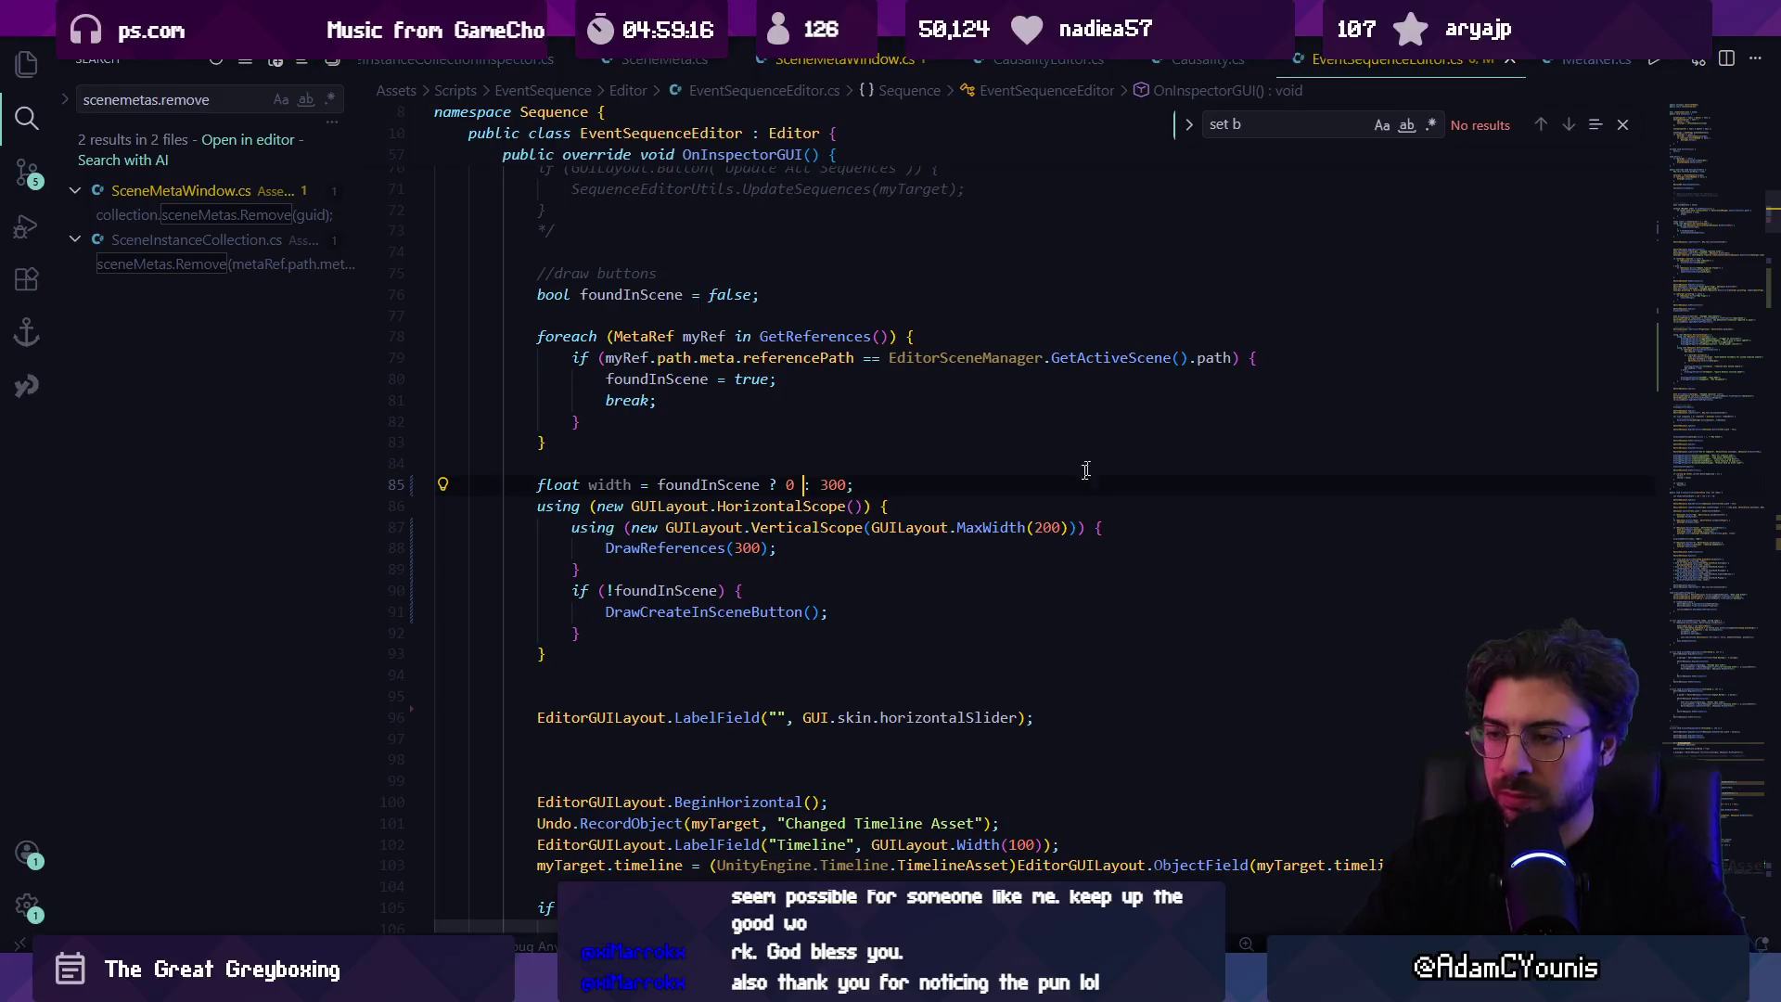
{"action": "double_click", "coordinate": [1043, 527]}
{"action": "type", "text": "wid"}
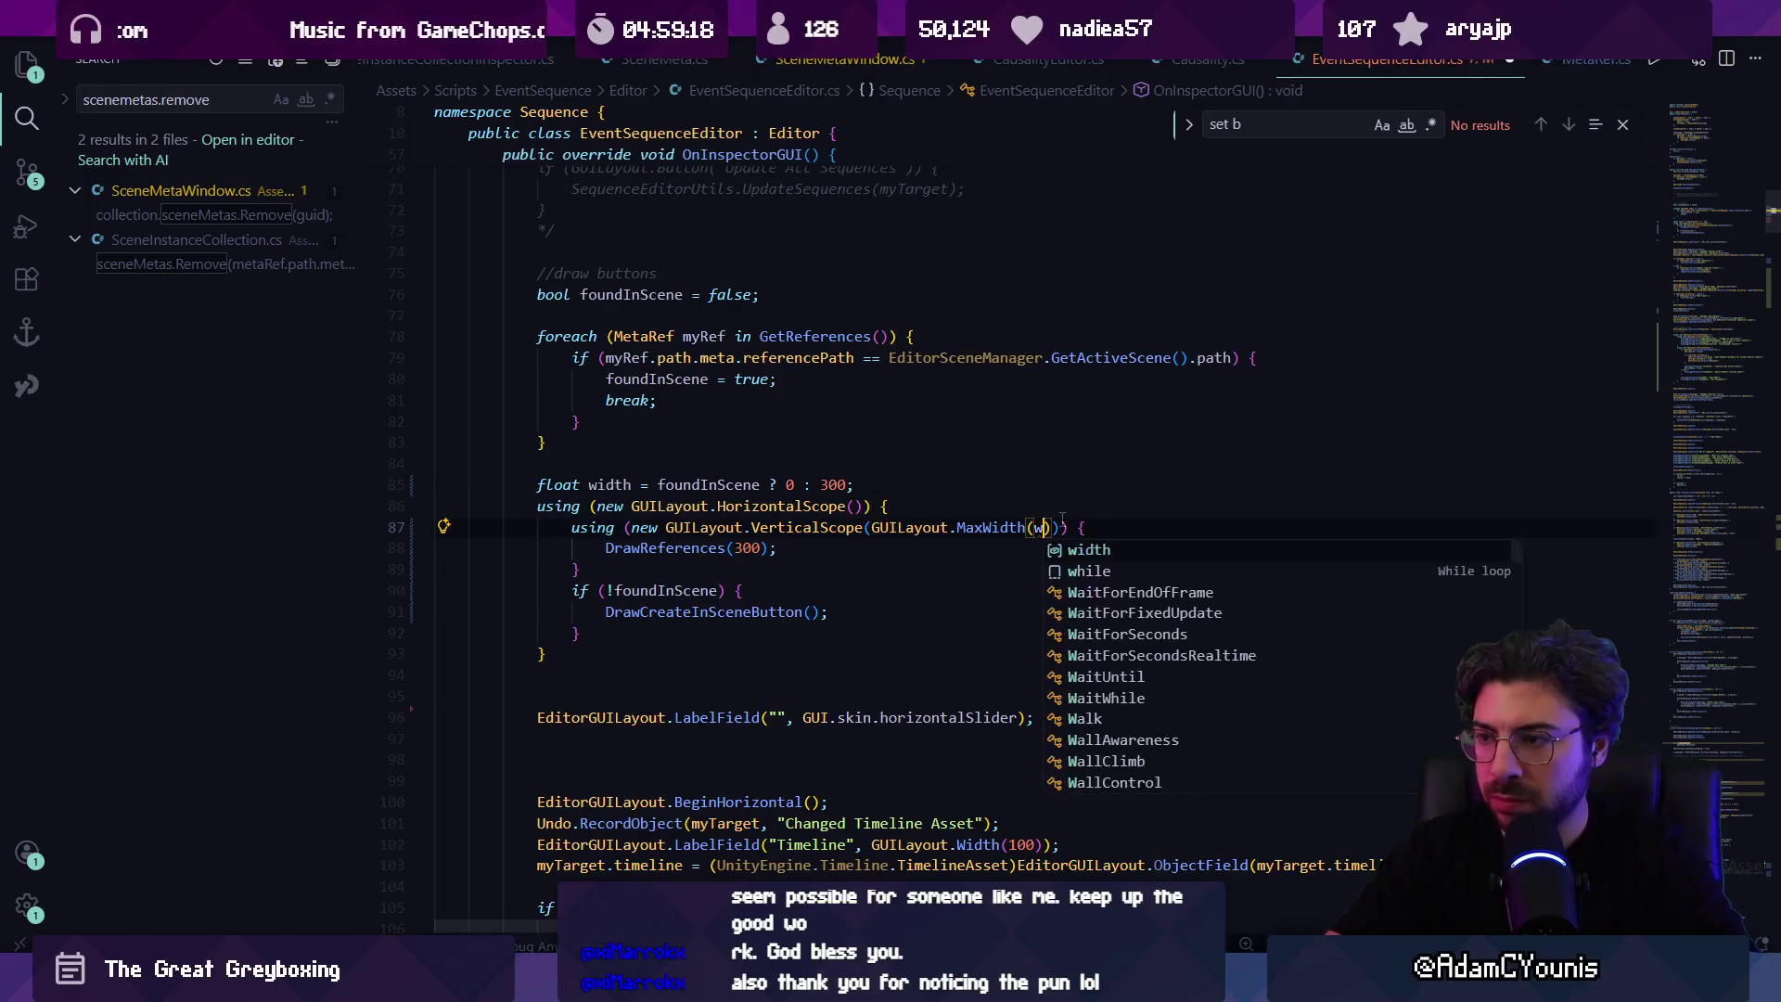
{"action": "type", "text": "th"}
{"action": "key", "text": "Tab"}
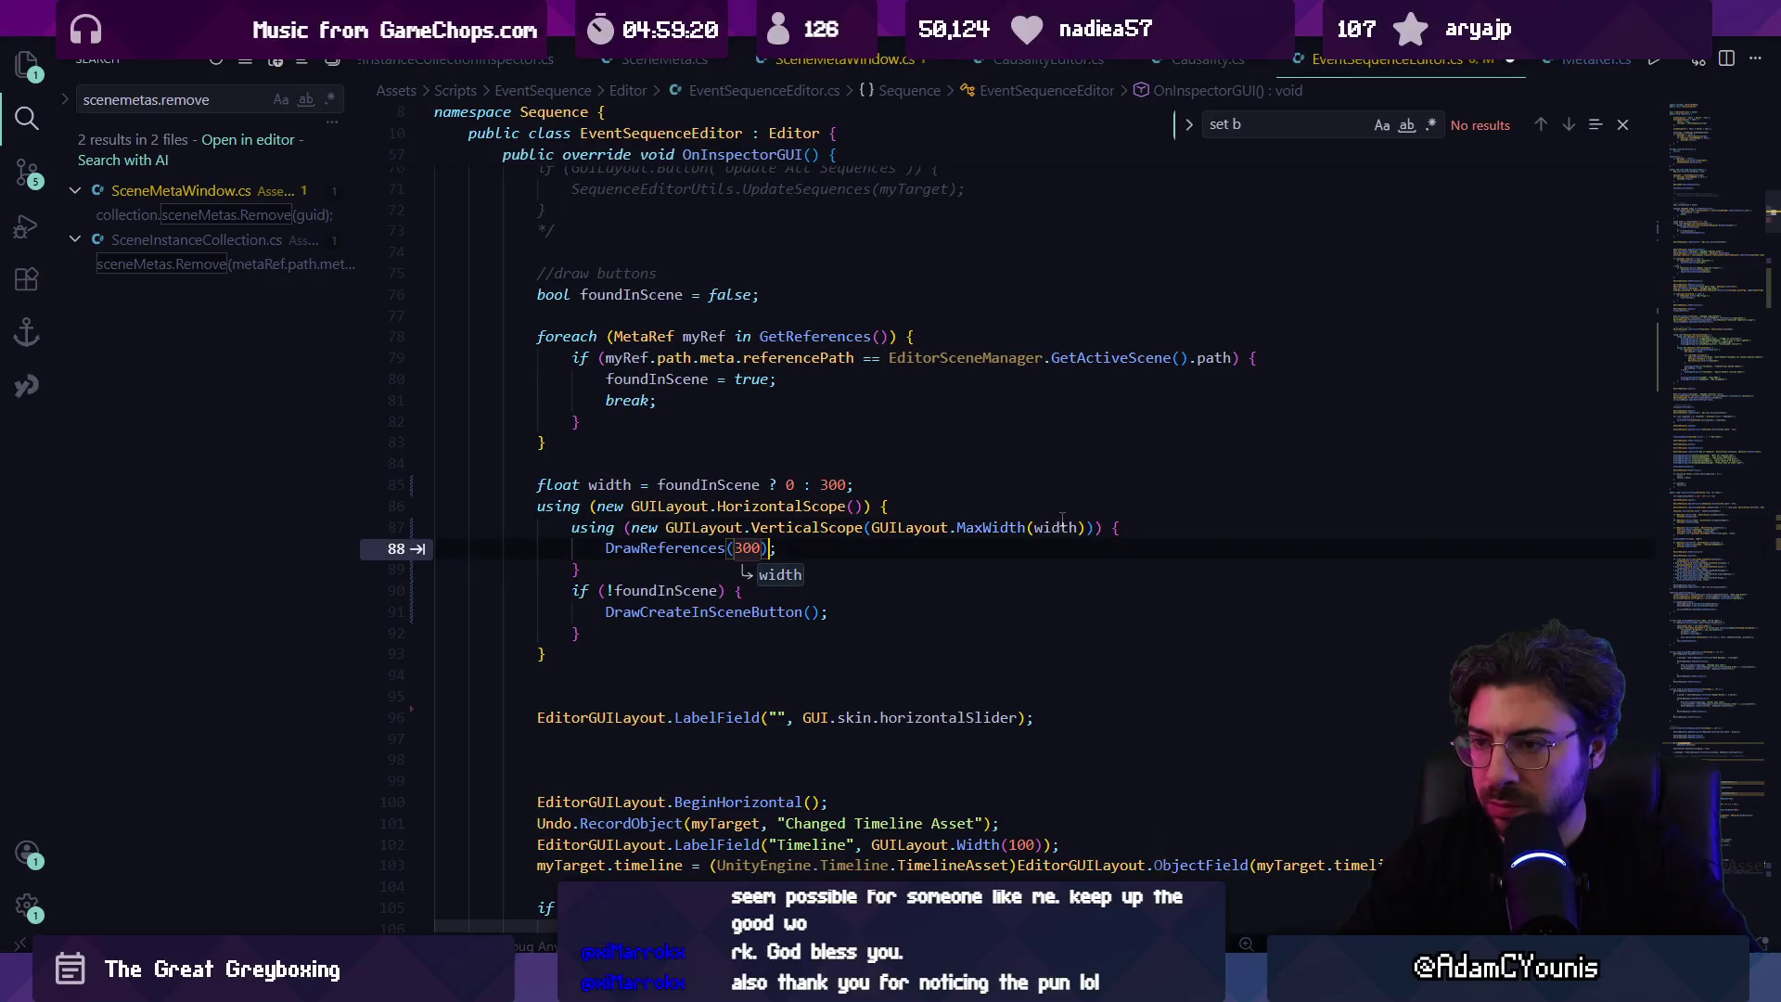
{"action": "key", "text": "Tab"}
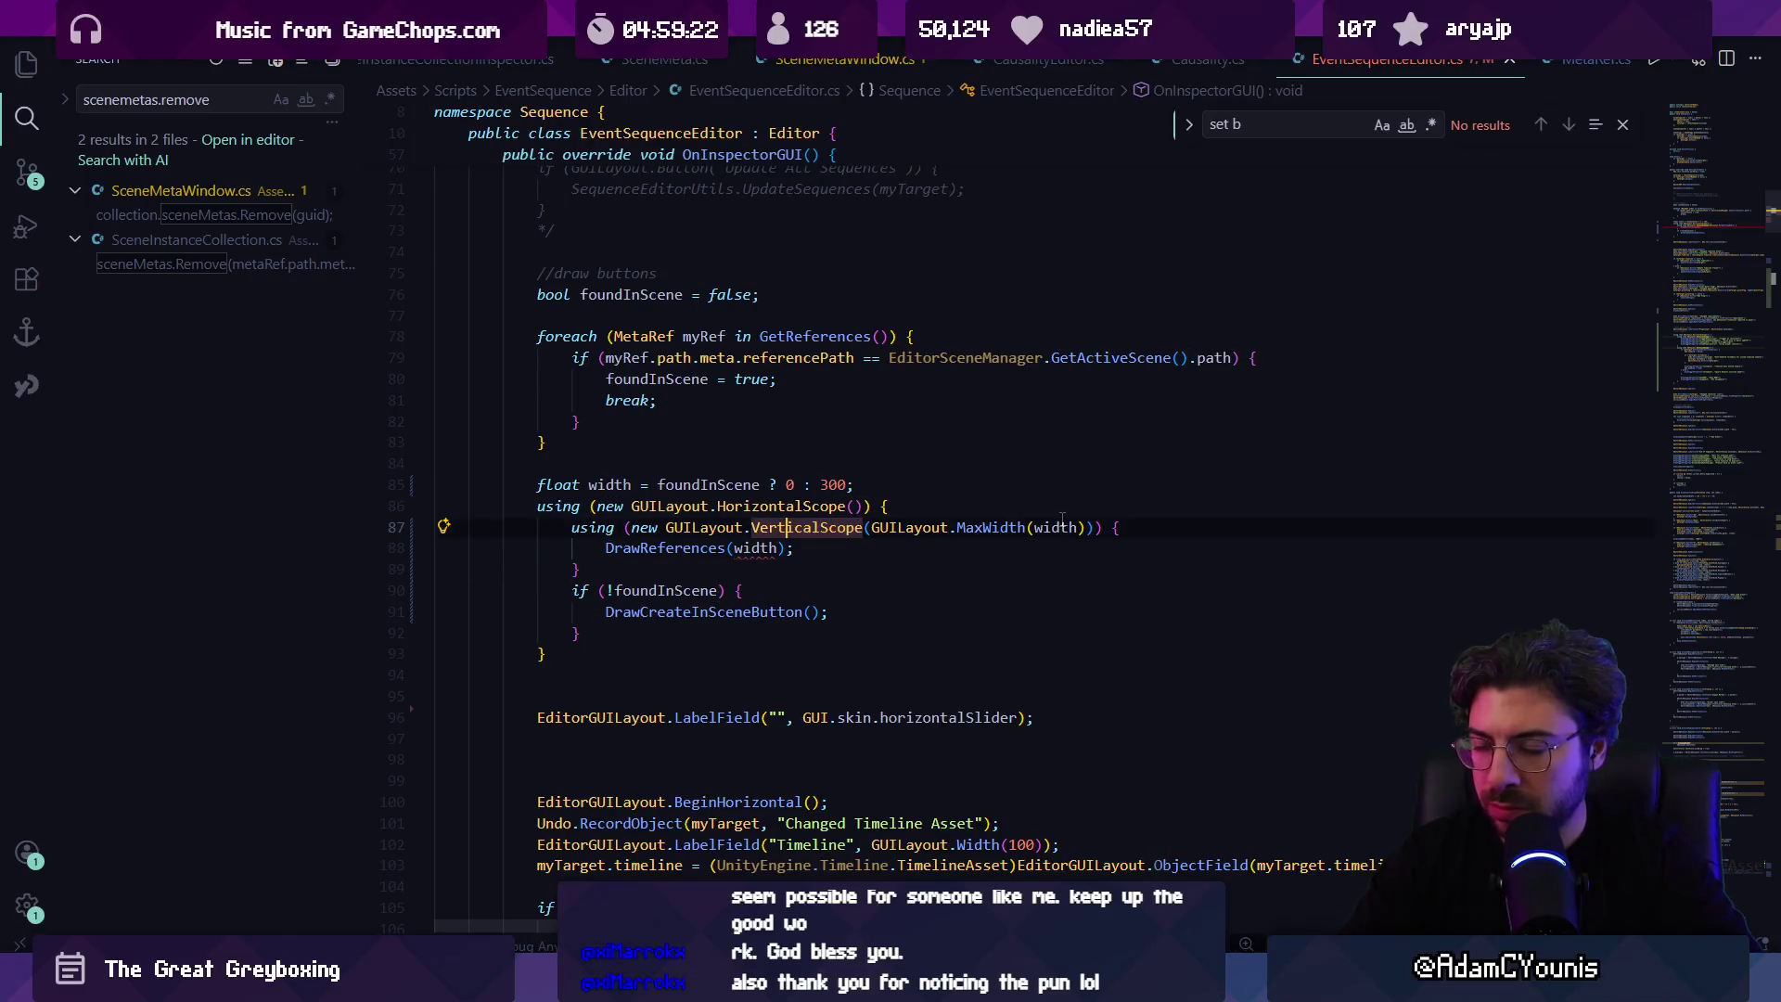
Step: Change the width variable's type from float to int
{"action": "left_click", "coordinate": [664, 548], "text": "ctrl"}
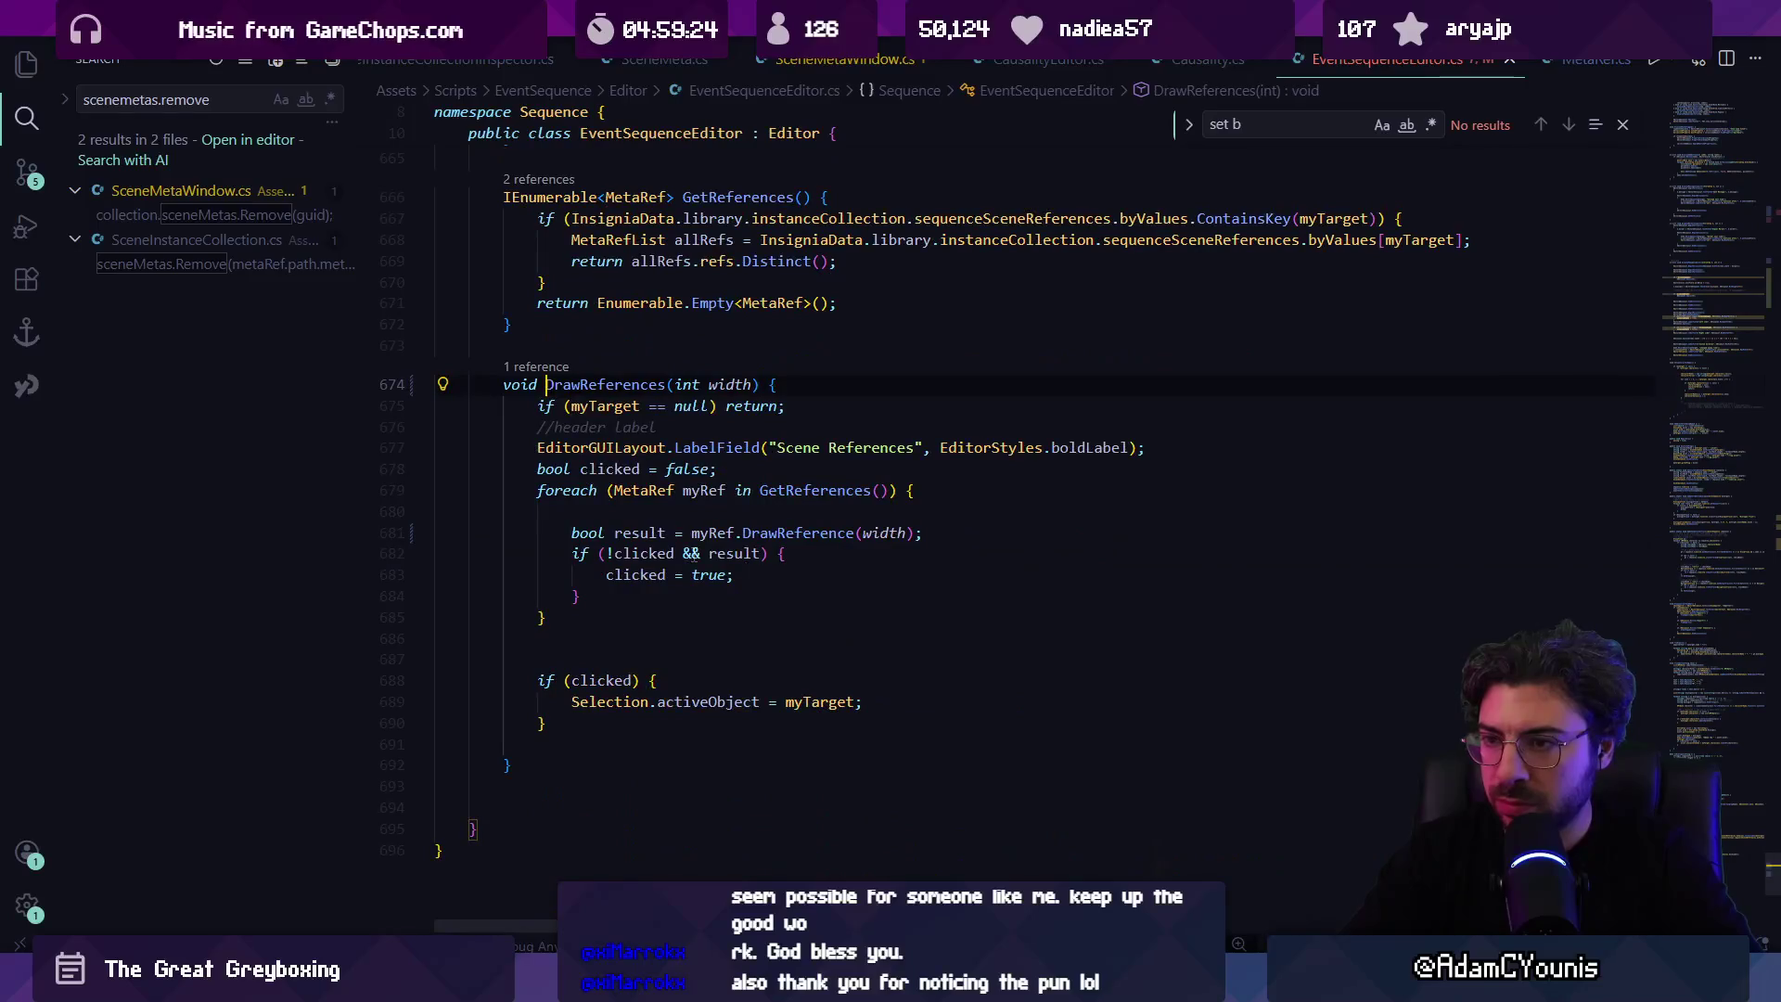
{"action": "key", "text": "alt+Left"}
{"action": "left_click", "coordinate": [691, 464]}
{"action": "key", "text": "ctrl+Left"}
{"action": "key", "text": "ctrl+Left"}
{"action": "key", "text": "ctrl+Left"}
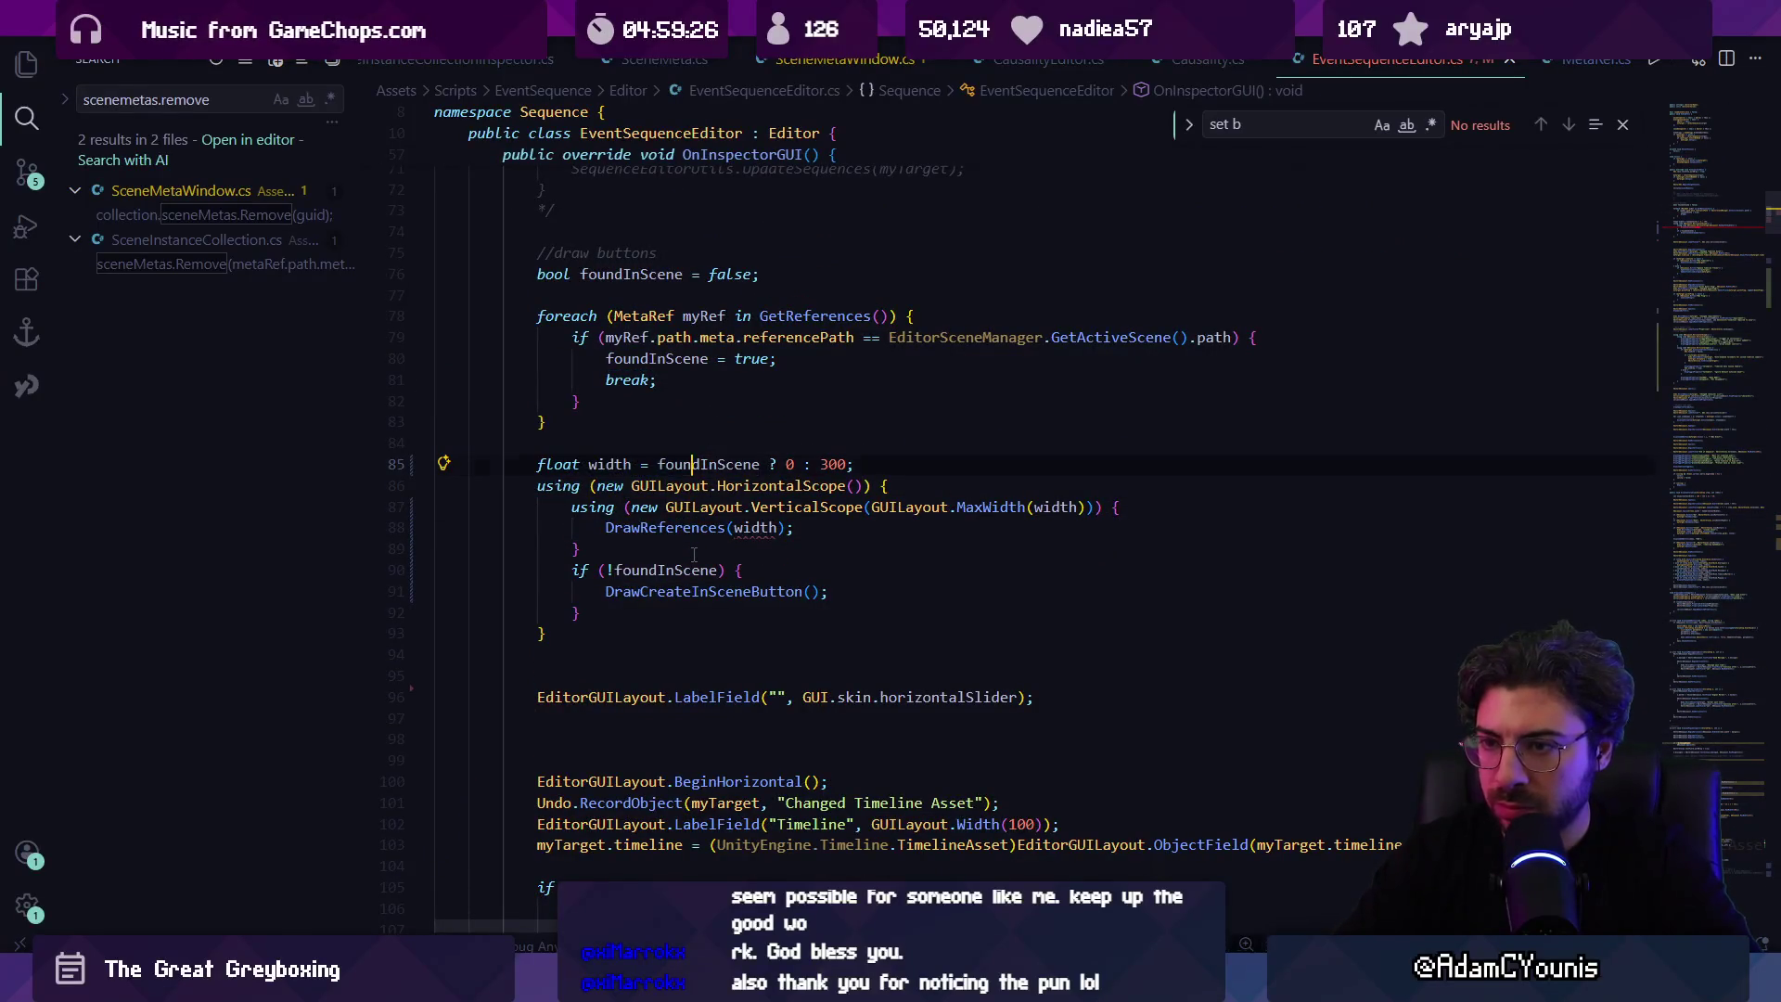
{"action": "key", "text": "ctrl+shift+Right"}
{"action": "type", "text": "int"}
Step: Make the MaxWidth argument width - 100 and return to Unity
{"action": "key", "text": "Escape"}
{"action": "left_click", "coordinate": [807, 464]}
{"action": "left_click", "coordinate": [1078, 505]}
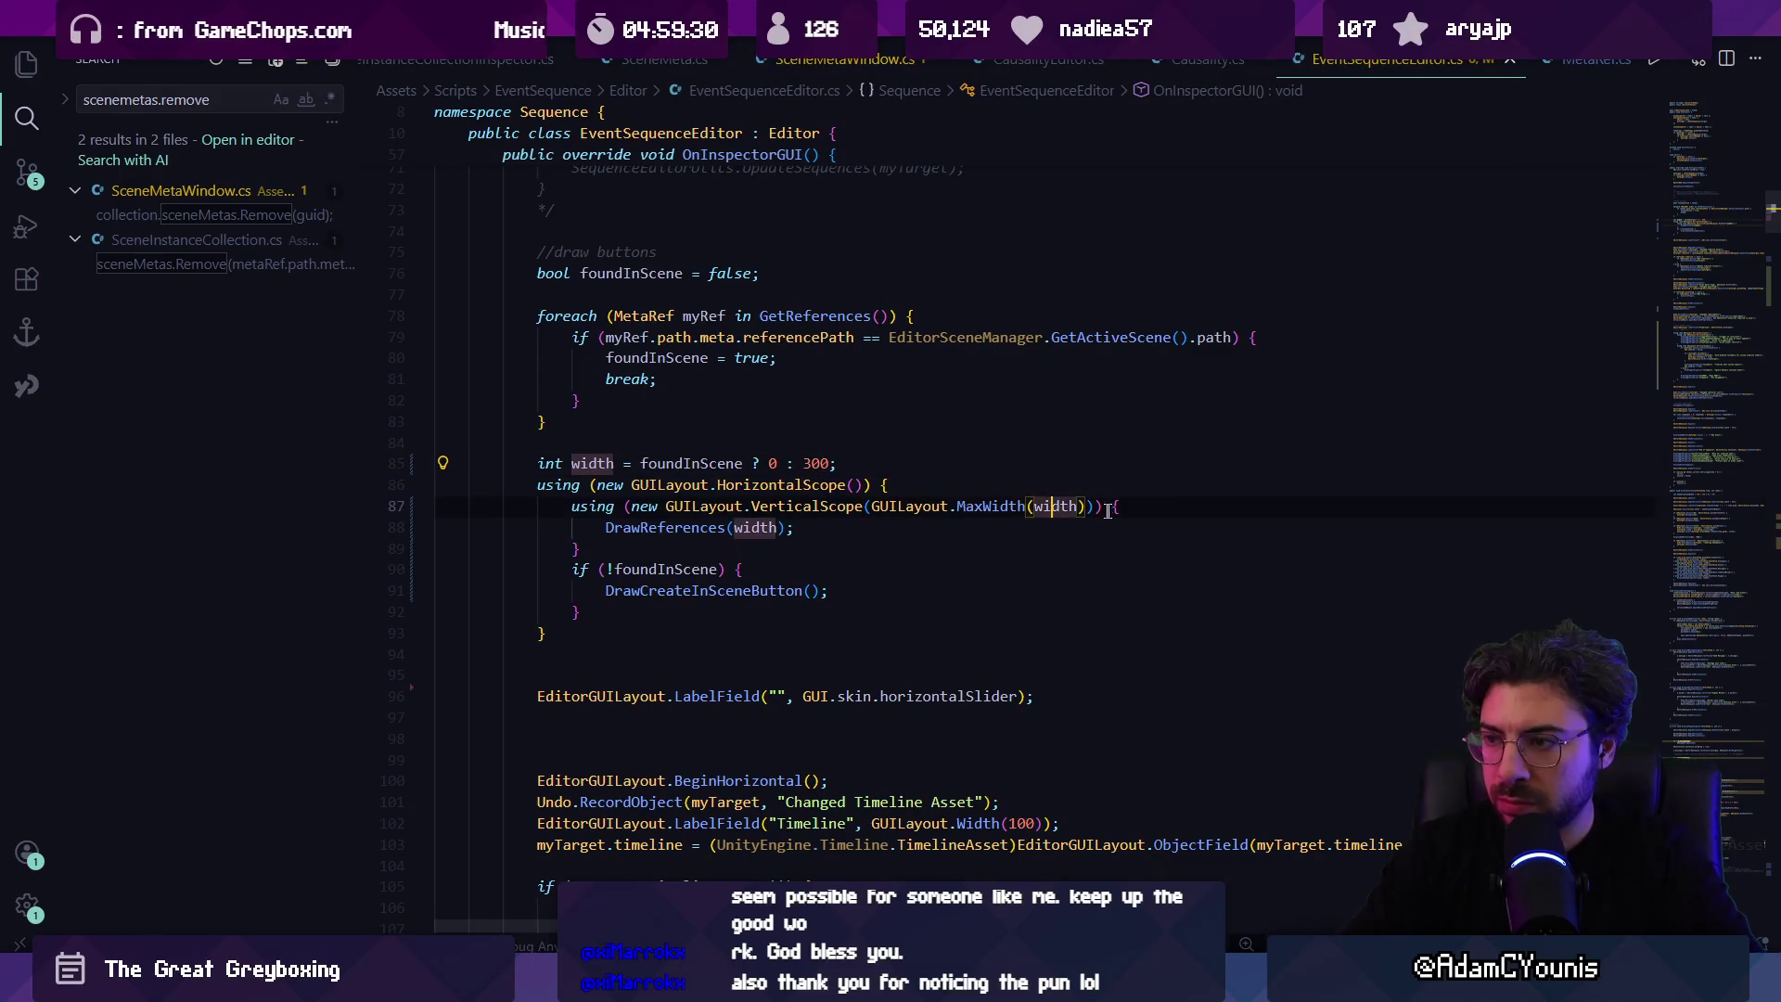
{"action": "type", "text": "- 100"}
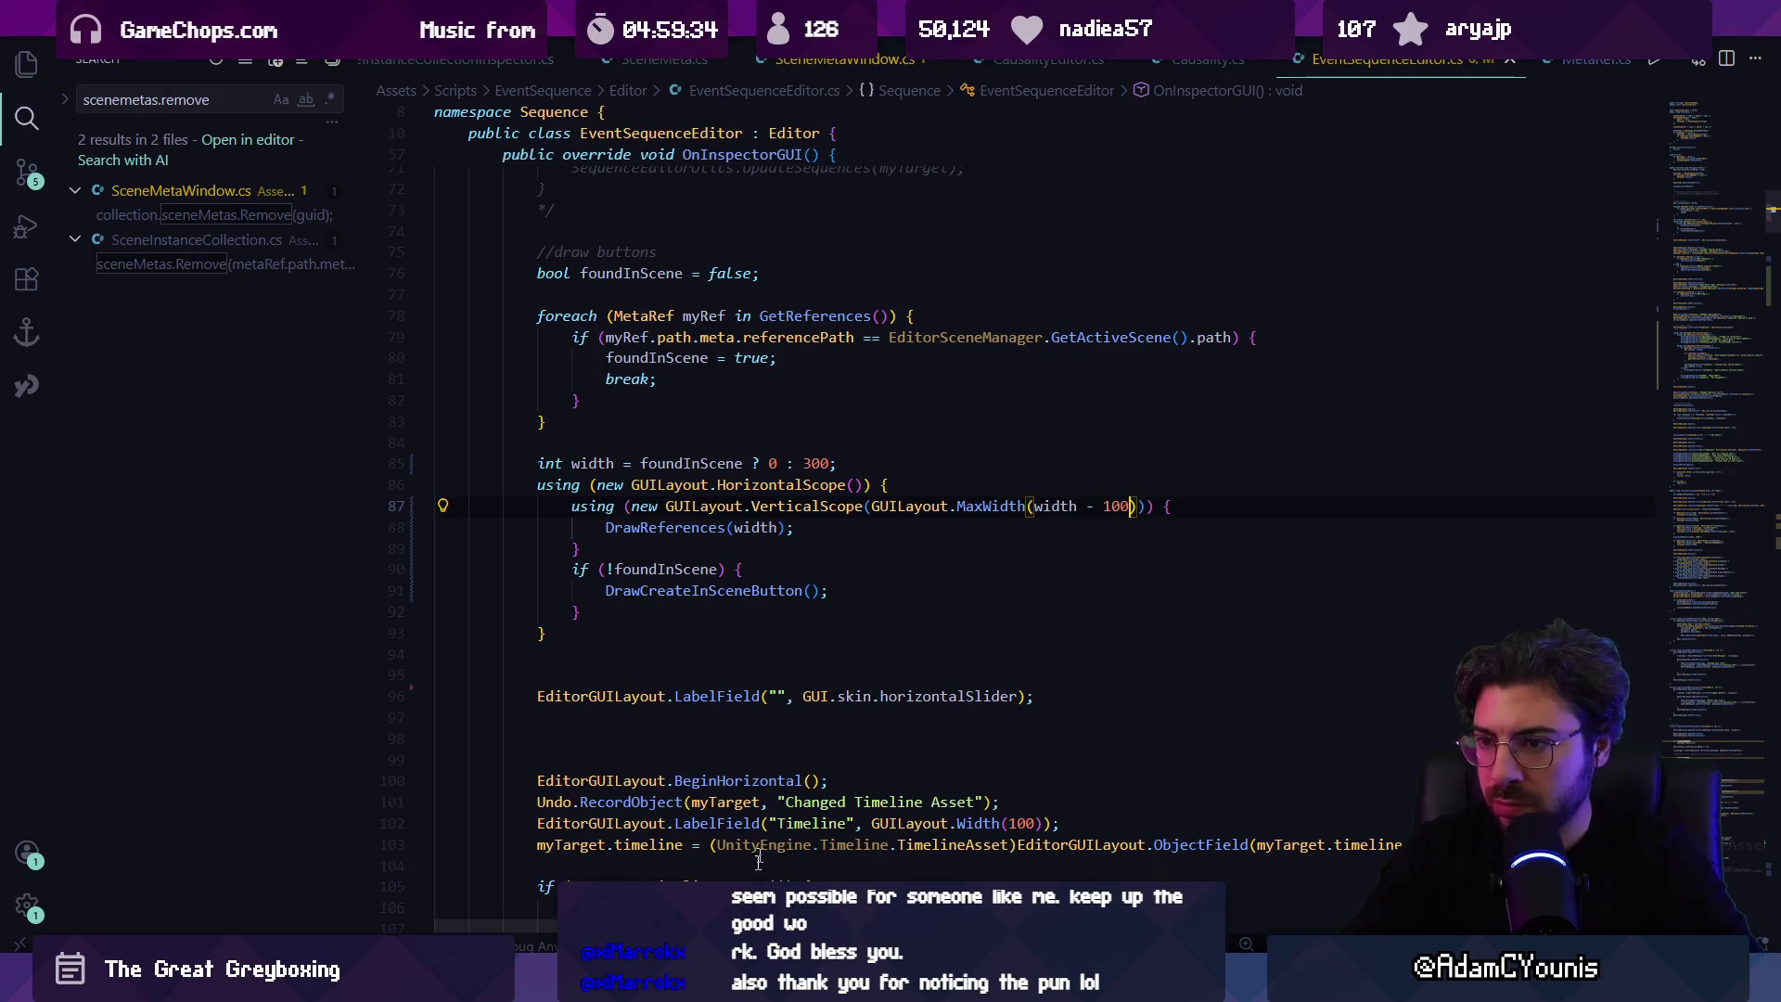
{"action": "key", "text": "ctrl+z"}
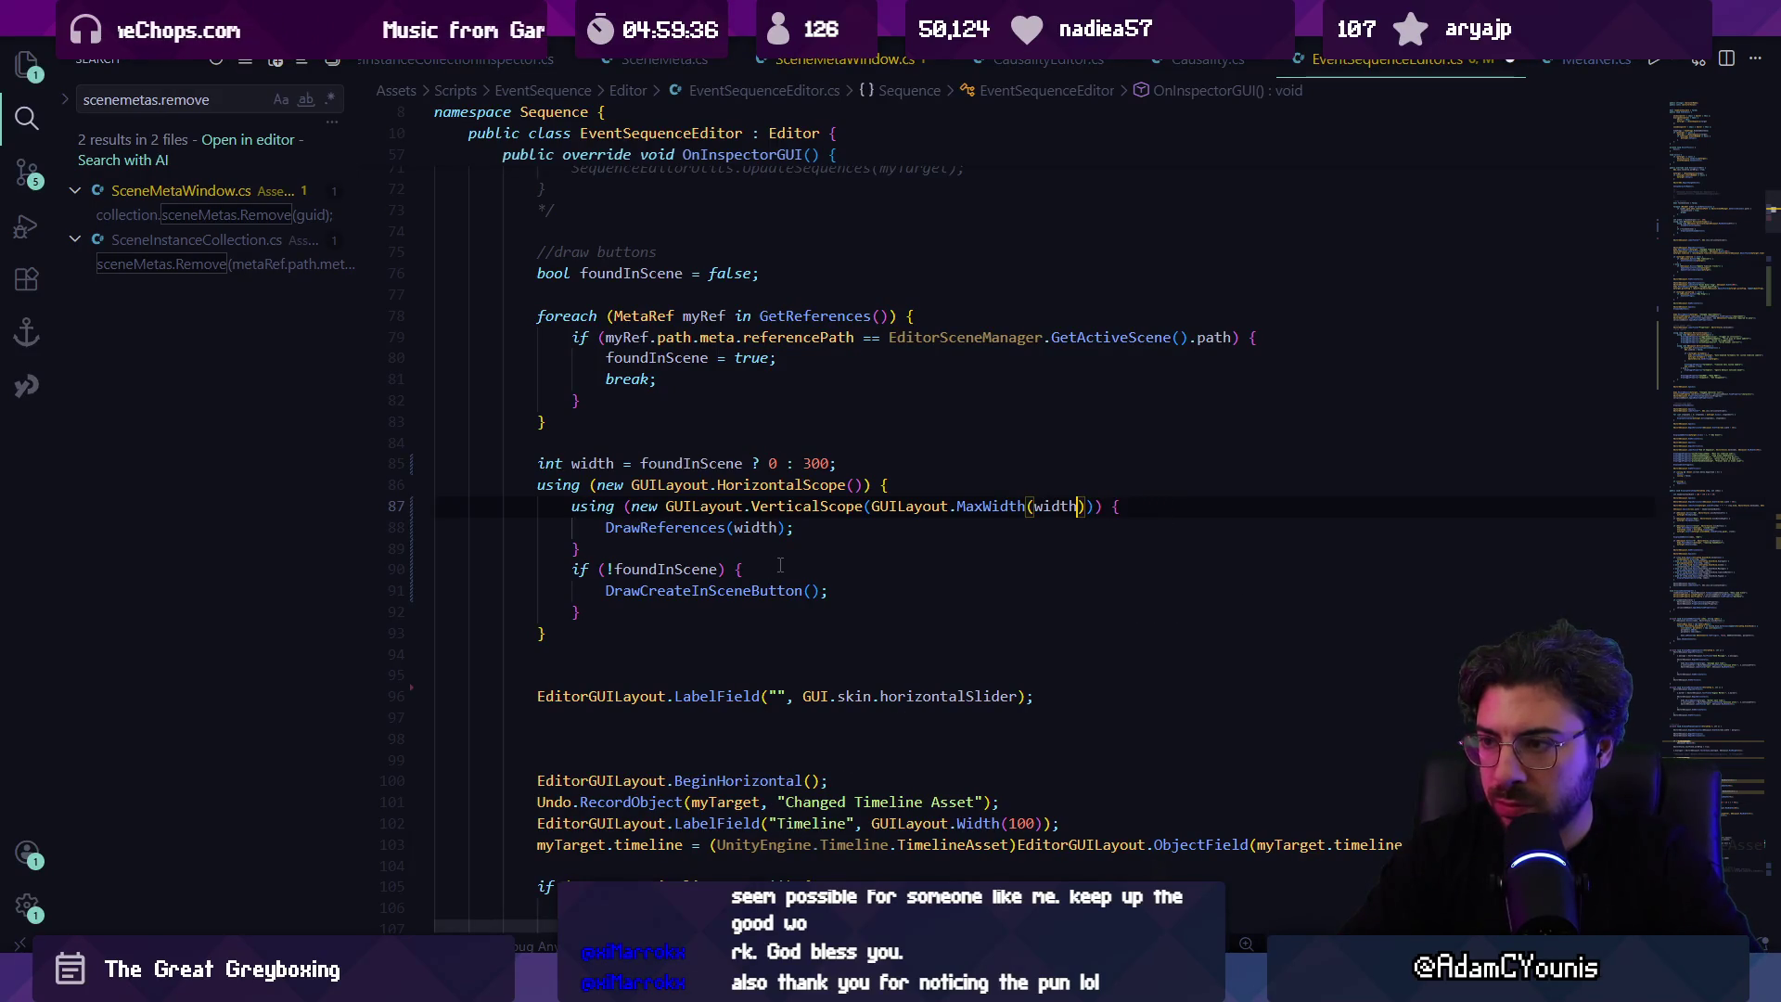
{"action": "mouse_move", "coordinate": [844, 485]}
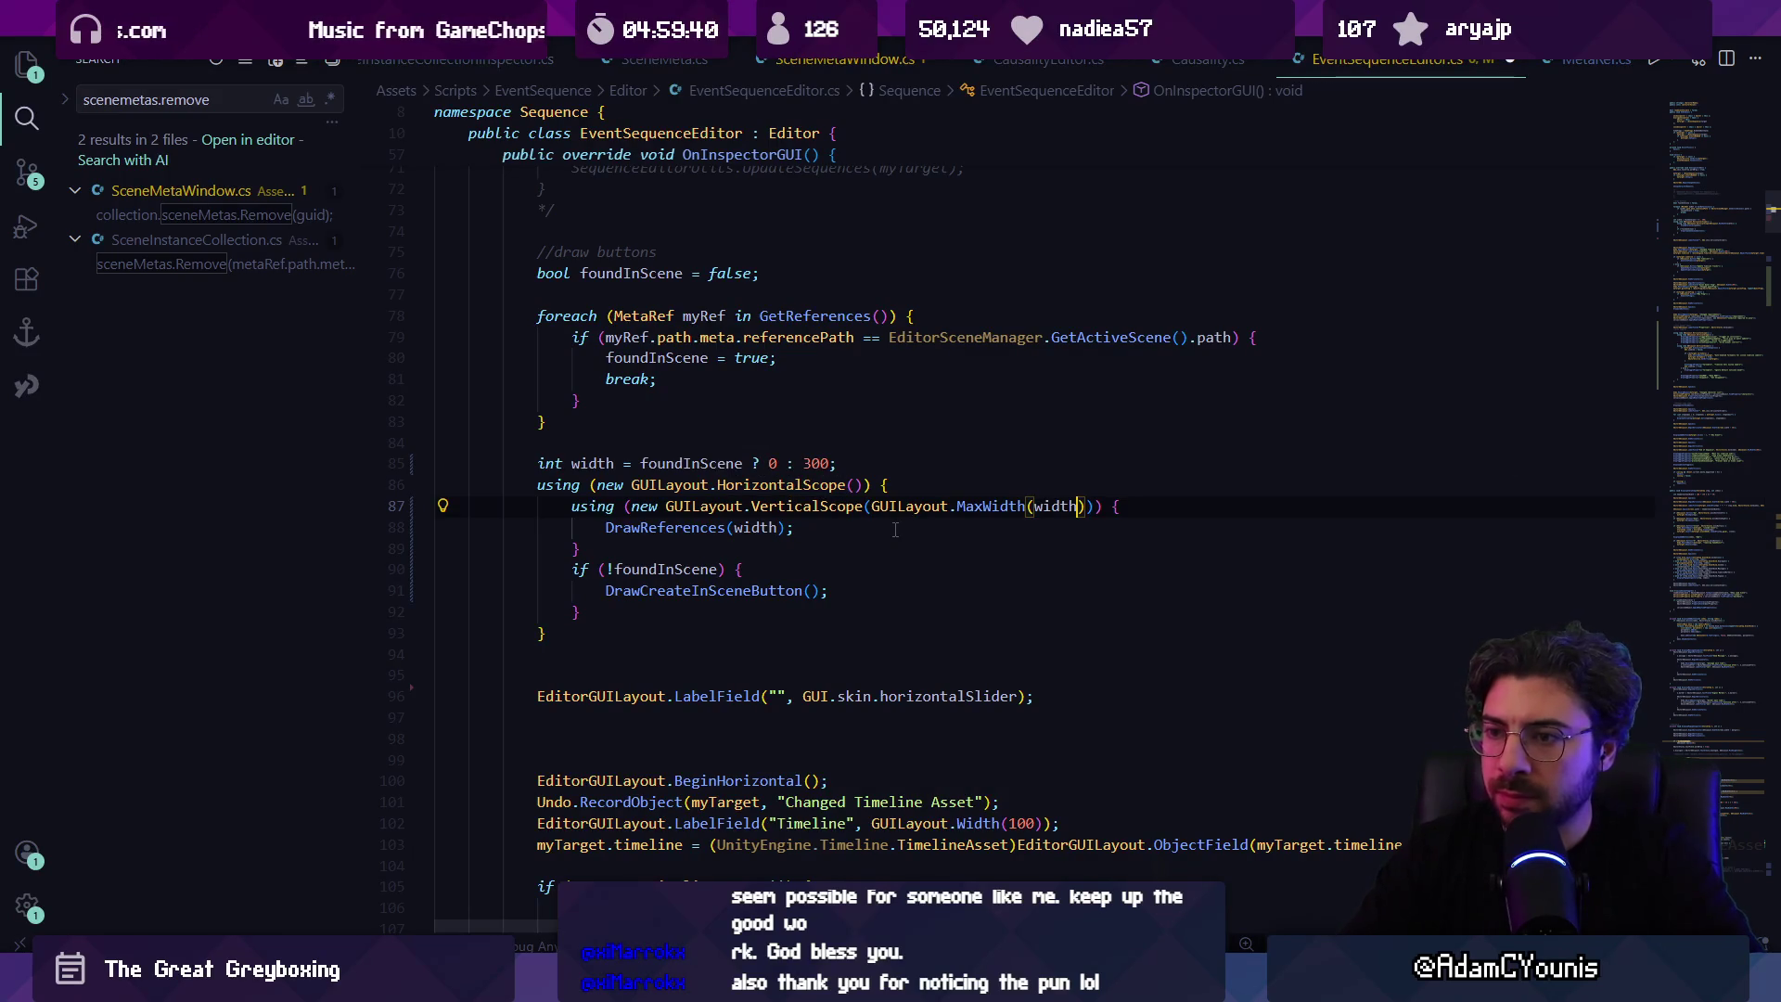
{"action": "type", "text": "- 100"}
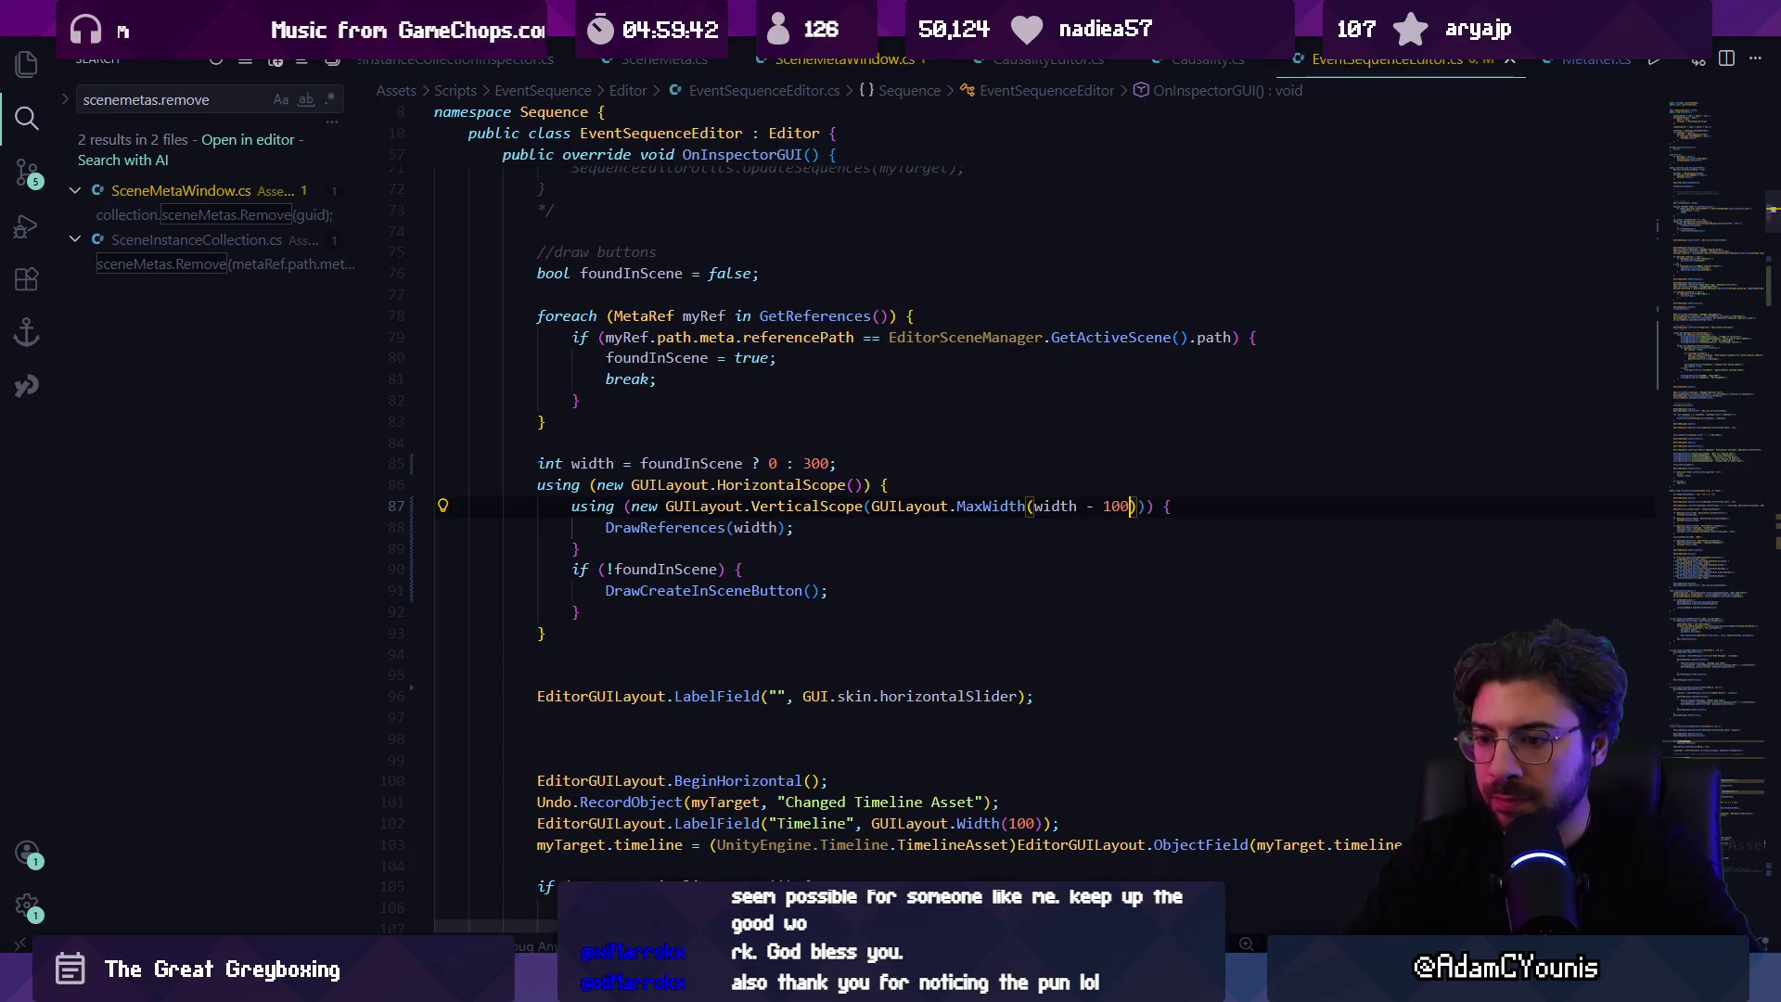
{"action": "key", "text": "alt+Tab"}
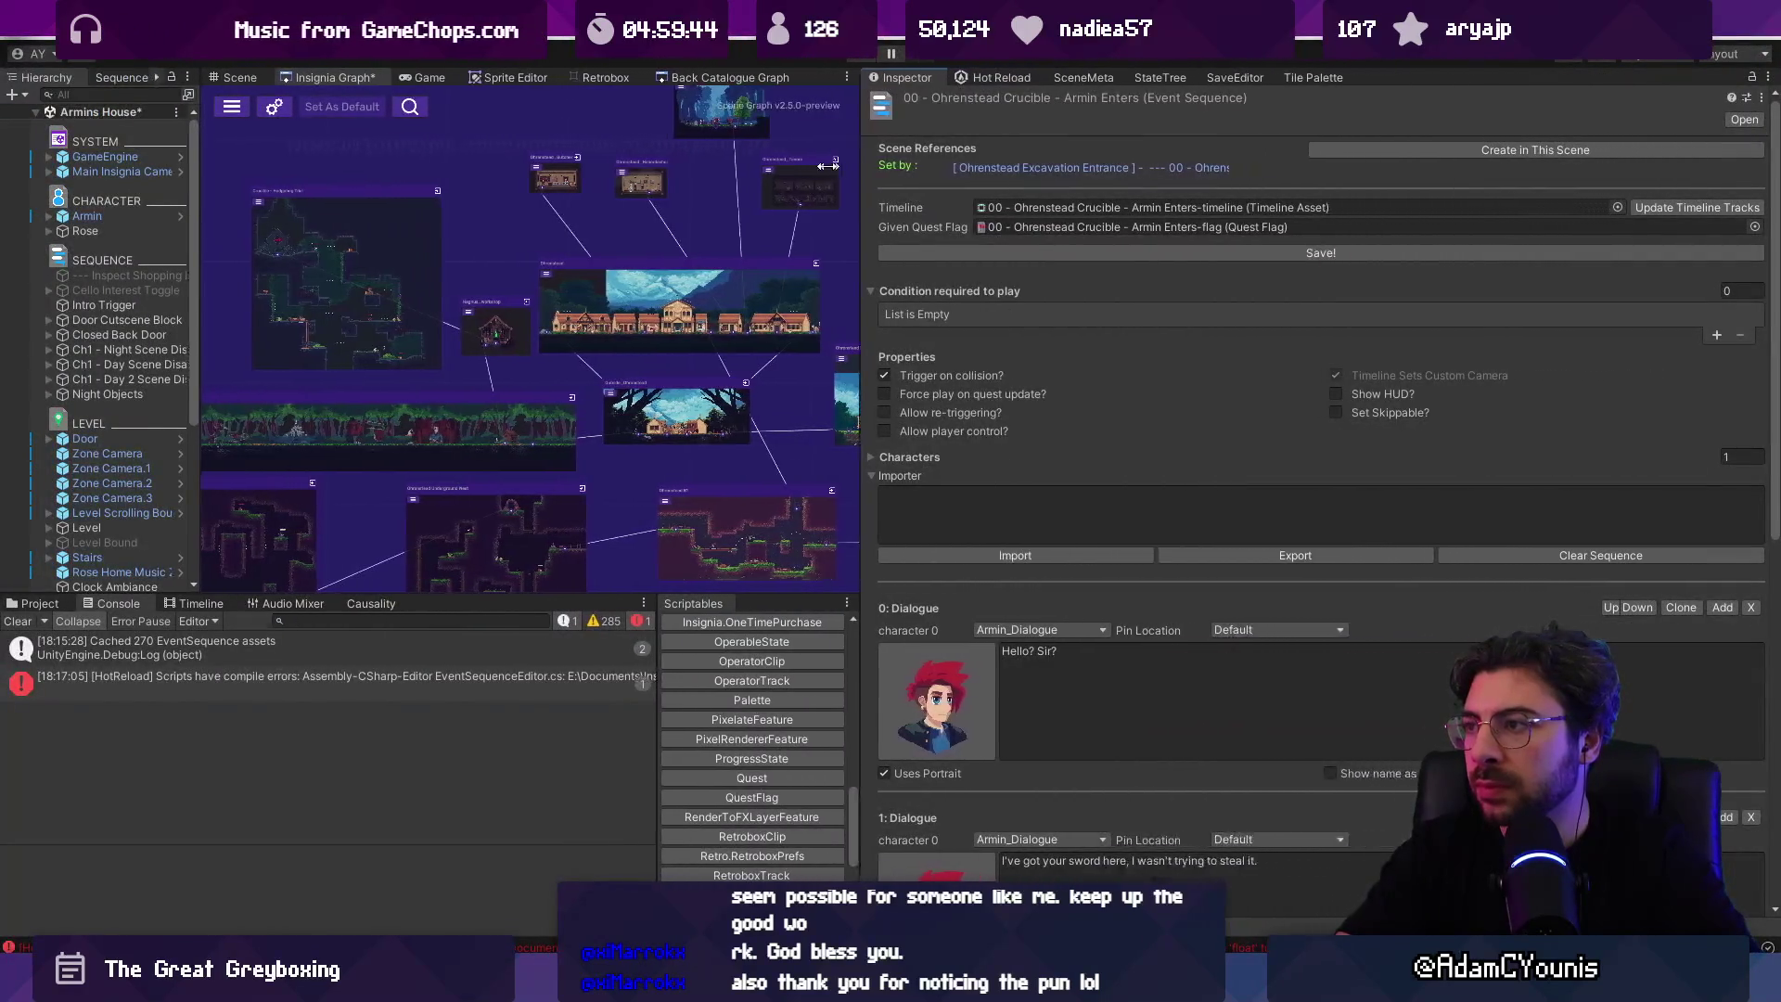
Step: Switch to the Project panel, open the house scene from its Insignia Graph node, and save the modified scene
{"action": "left_click", "coordinate": [35, 604]}
{"action": "left_click", "coordinate": [544, 620]}
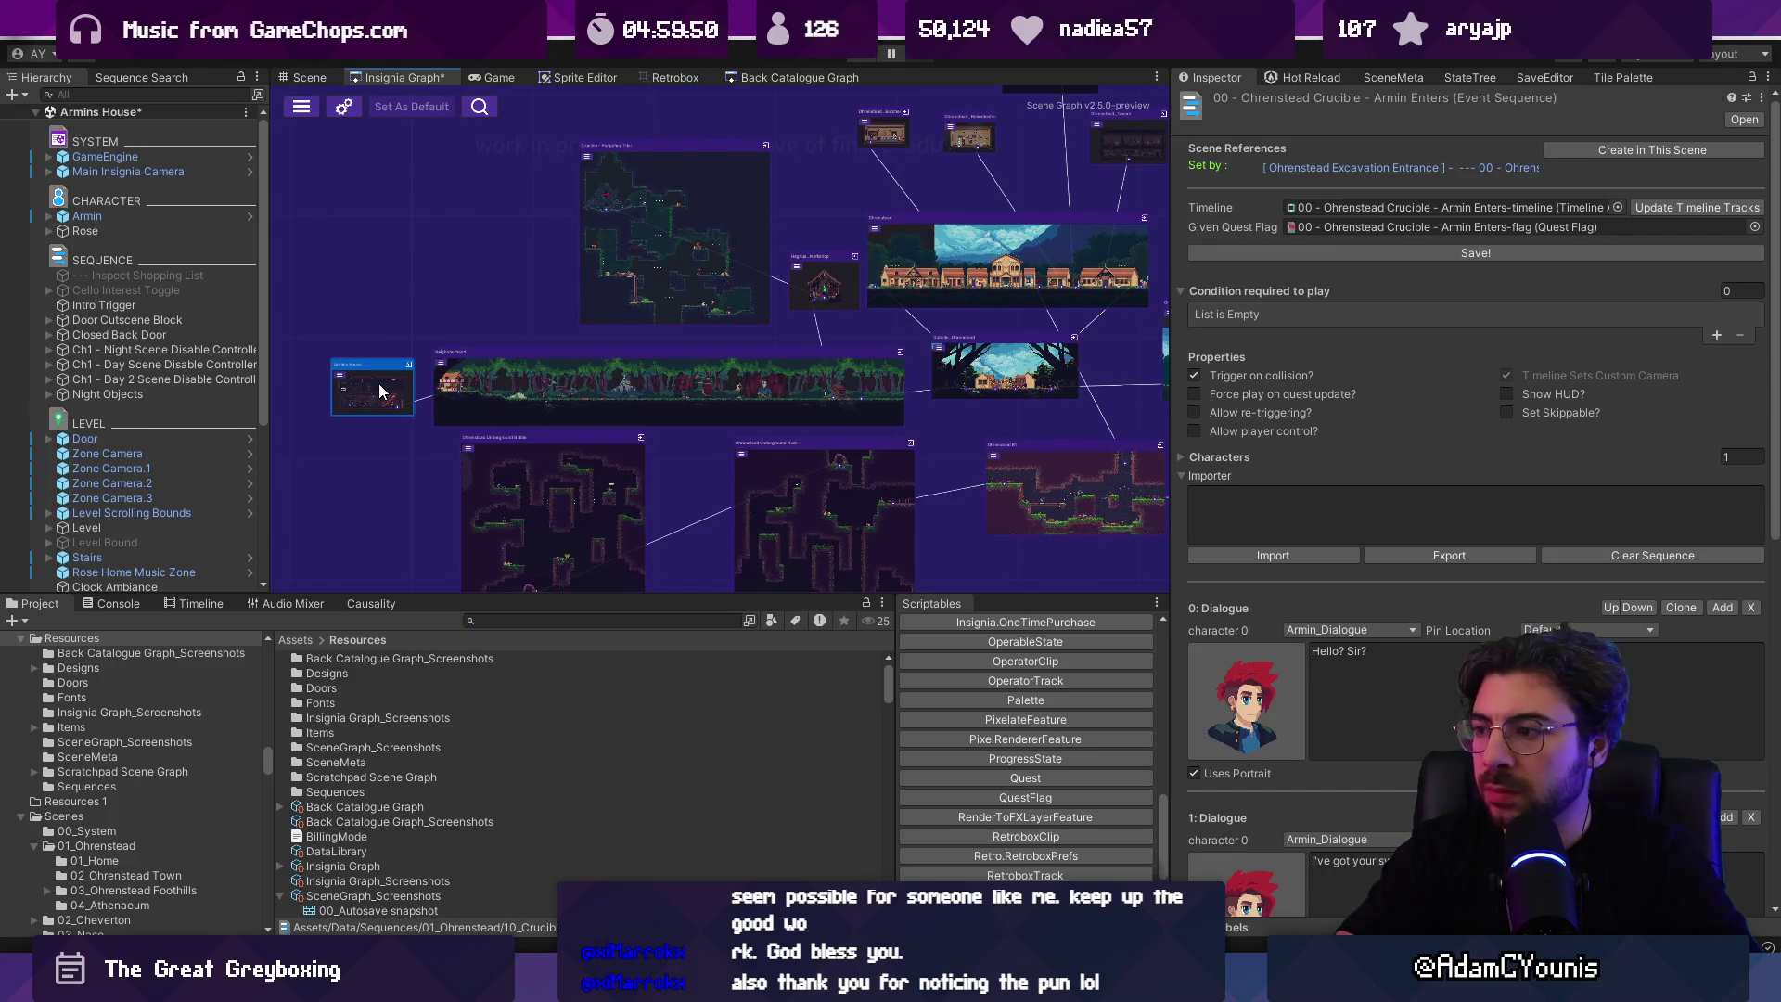
{"action": "double_click", "coordinate": [380, 391]}
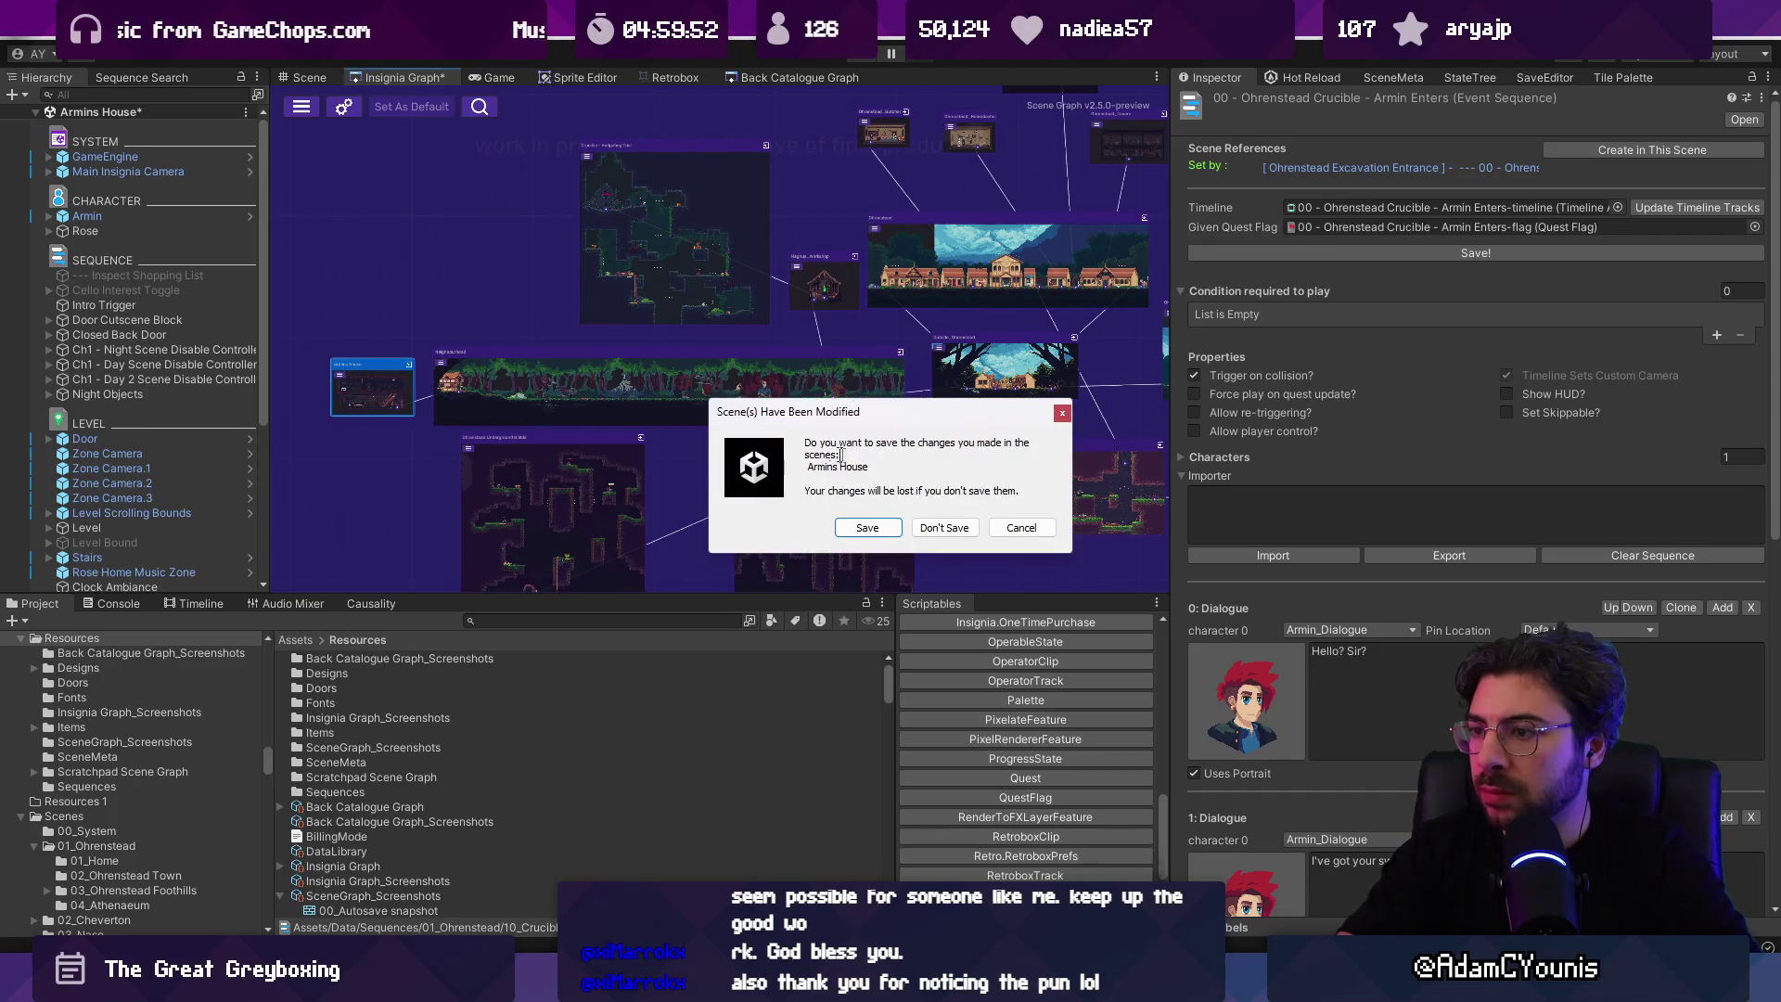
{"action": "left_click", "coordinate": [857, 528]}
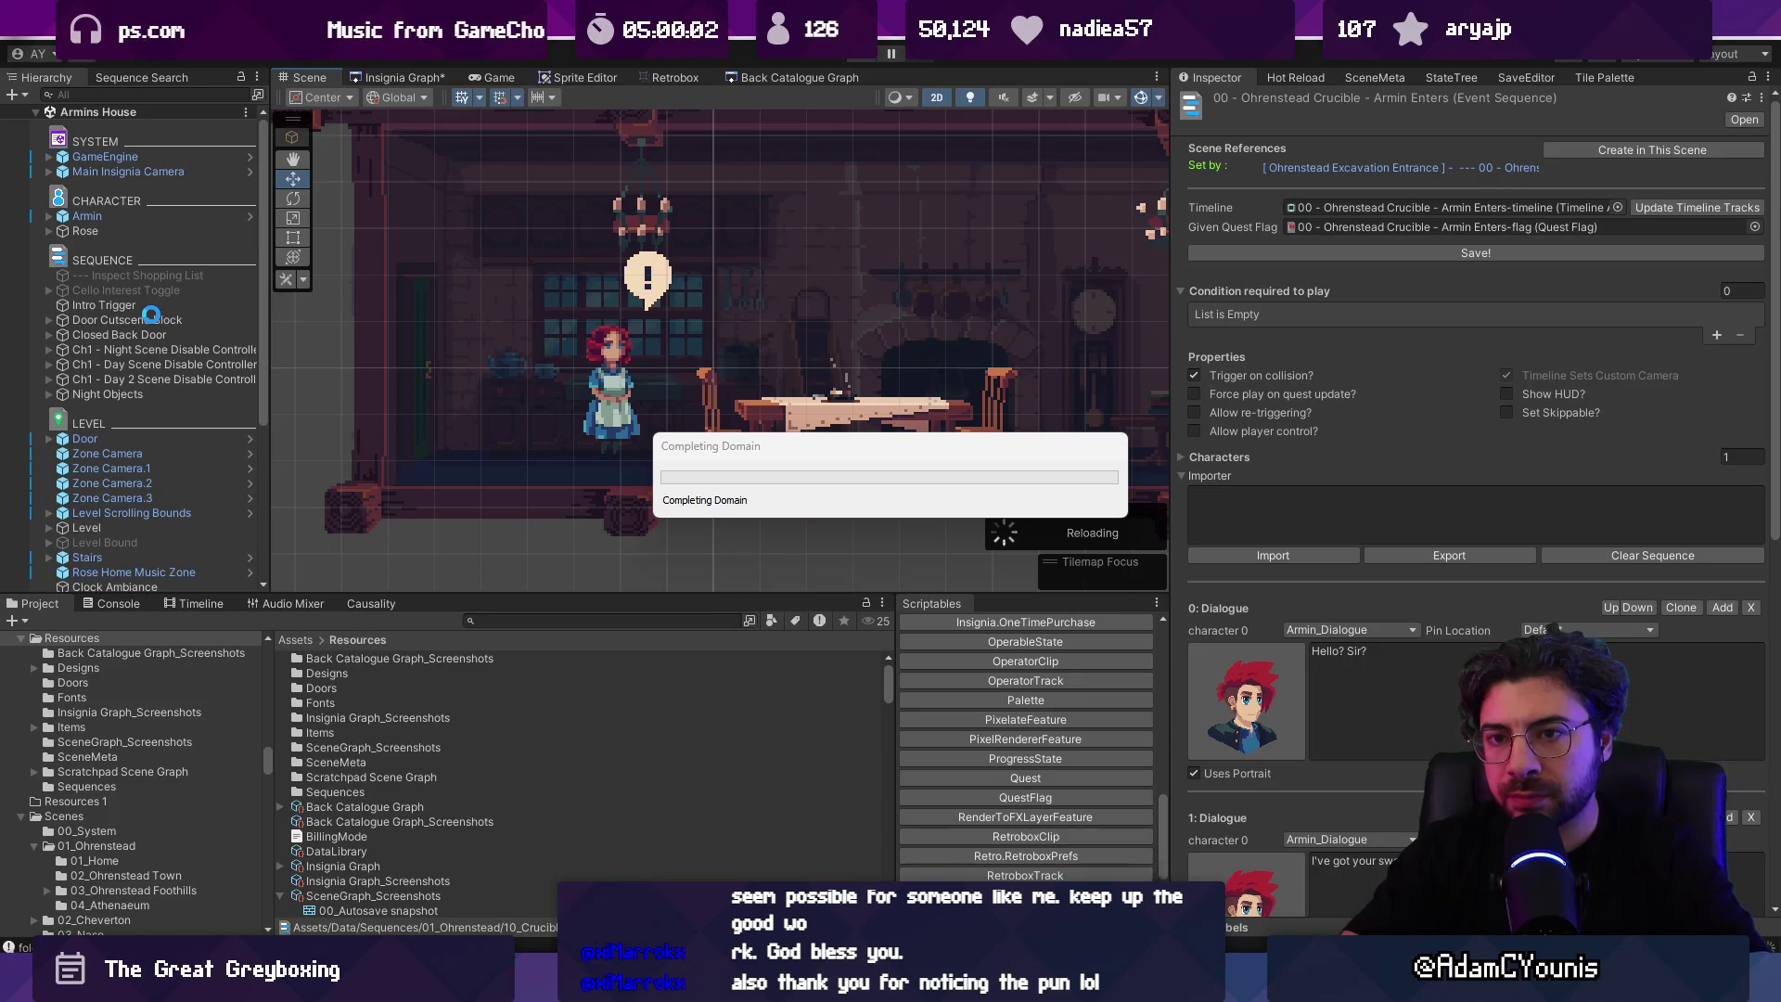
Step: Open Rose's 00_Rose_Day 1 - 1 sequence, narrow the Inspector, and step through several sequence assets
{"action": "left_click", "coordinate": [132, 228]}
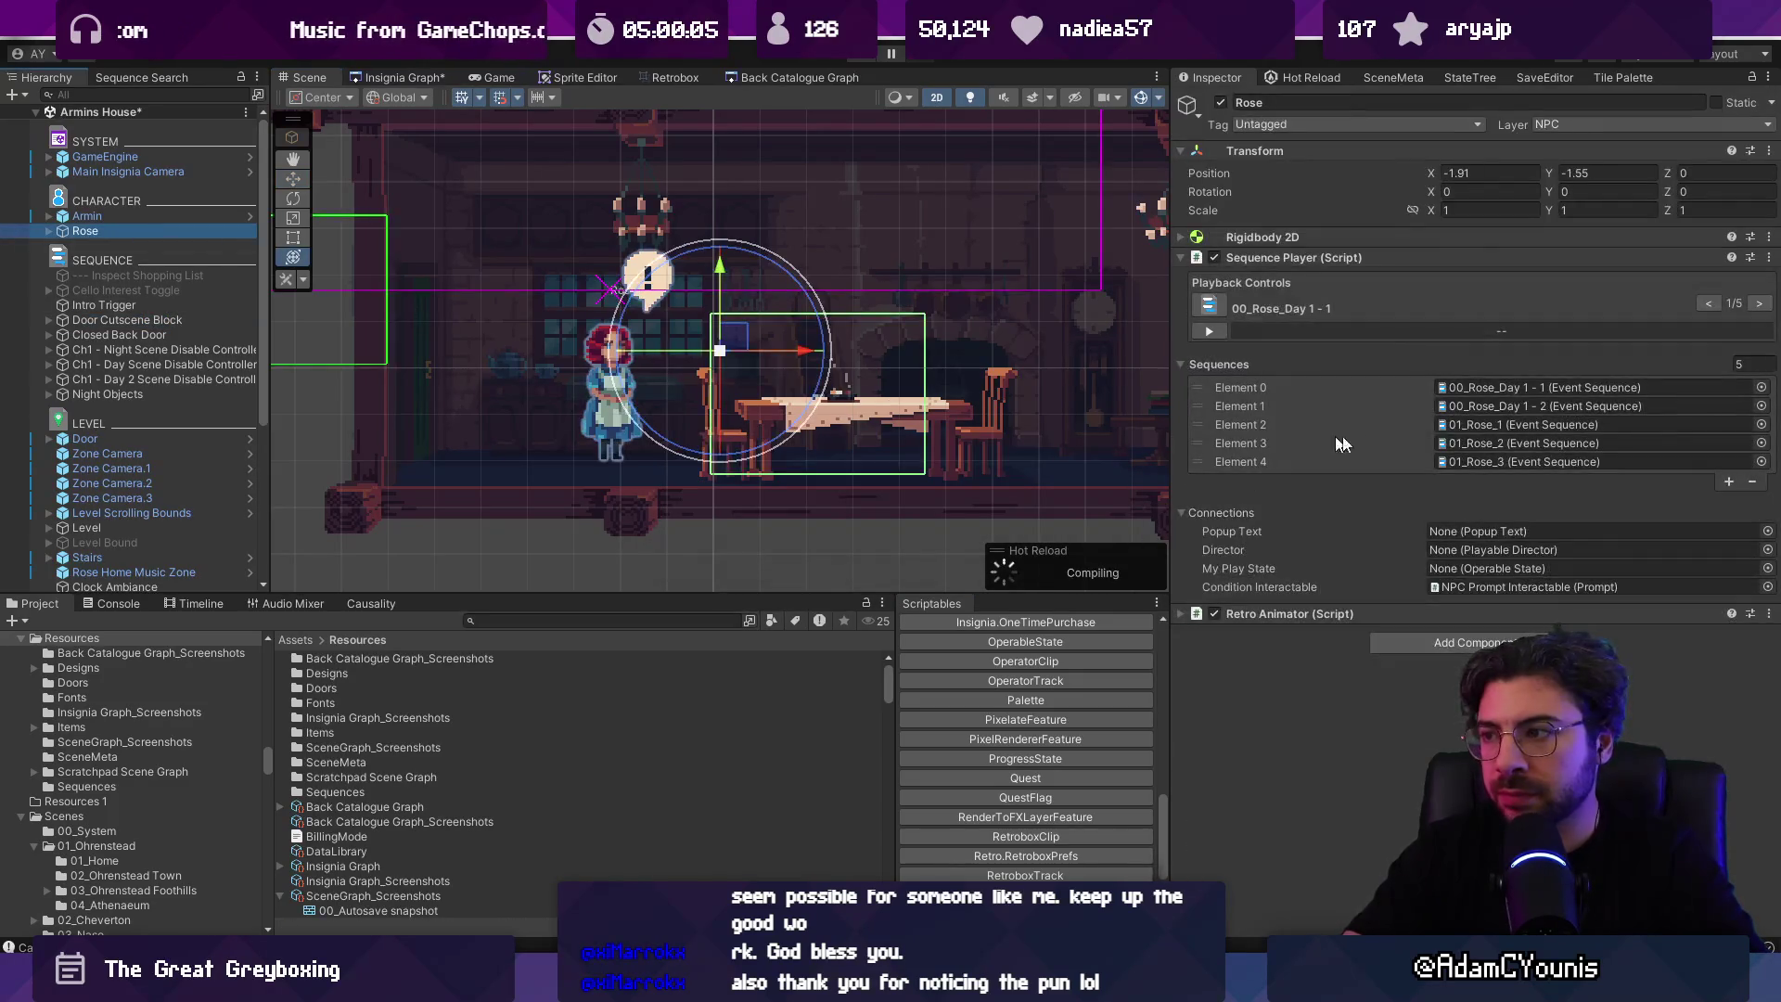
{"action": "double_click", "coordinate": [1466, 387]}
{"action": "mouse_move", "coordinate": [1173, 266]}
{"action": "left_mouse_down"}
{"action": "mouse_move", "coordinate": [1294, 278]}
{"action": "mouse_move", "coordinate": [1206, 287]}
{"action": "mouse_move", "coordinate": [1267, 299]}
{"action": "left_mouse_up"}
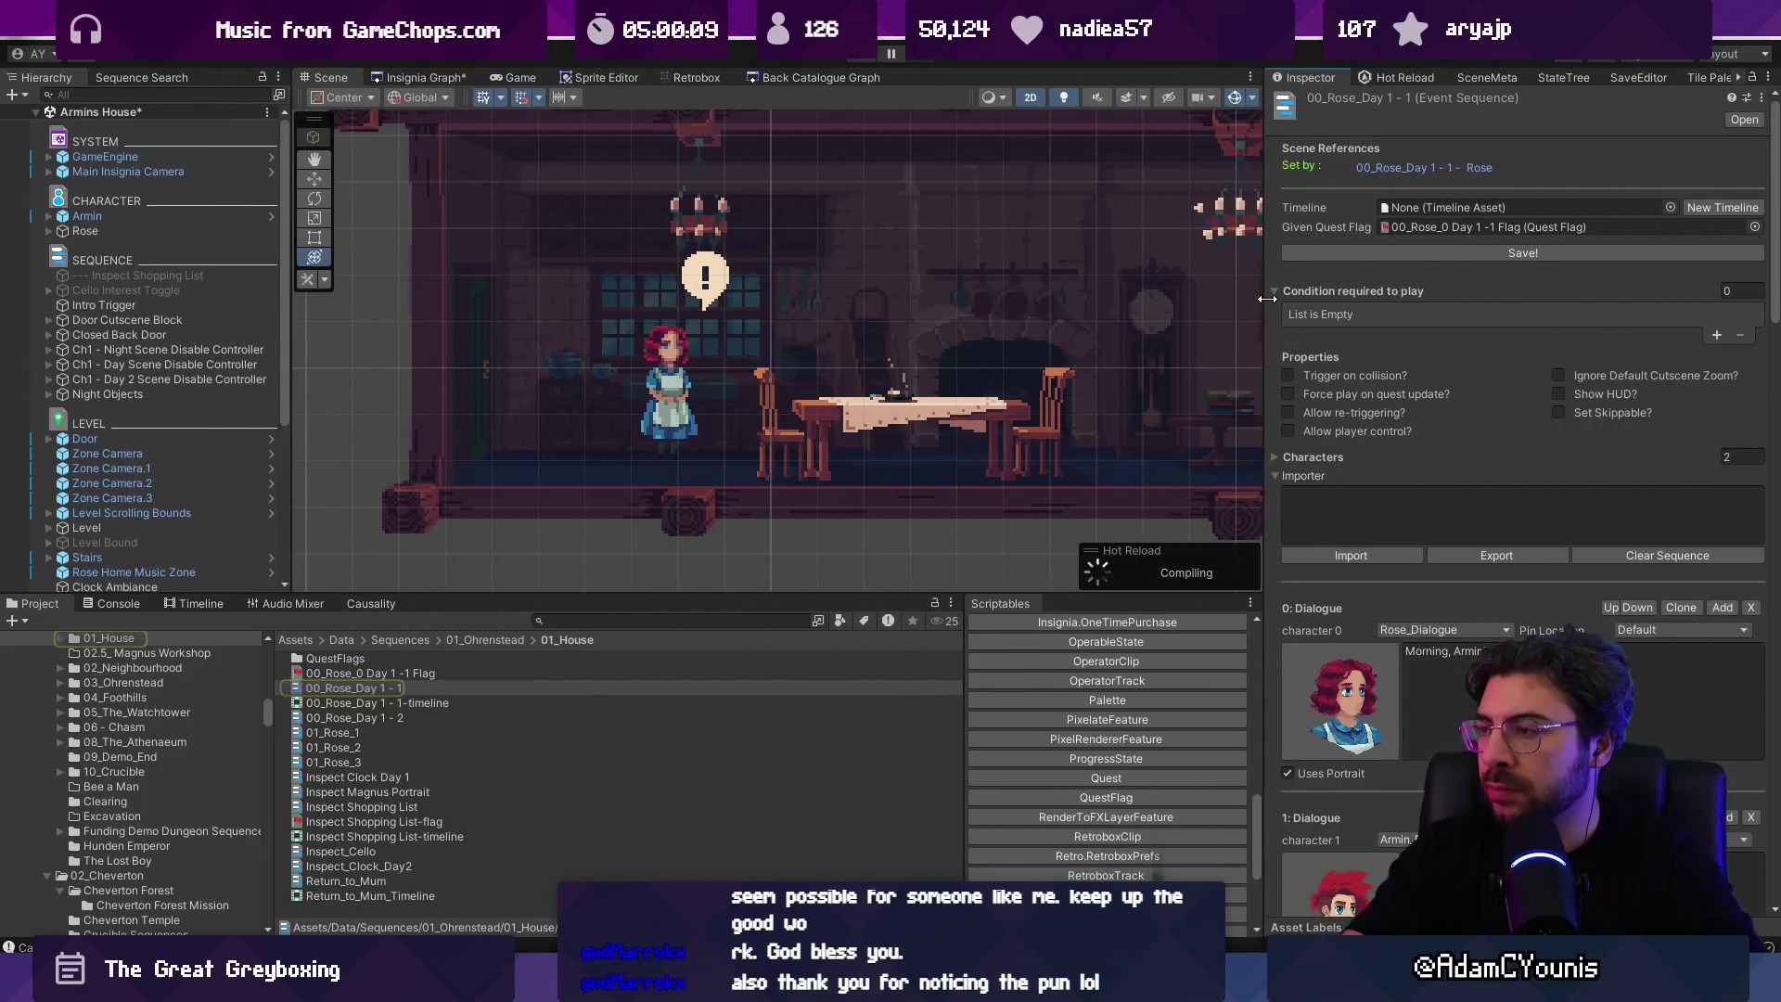
{"action": "left_click", "coordinate": [610, 744]}
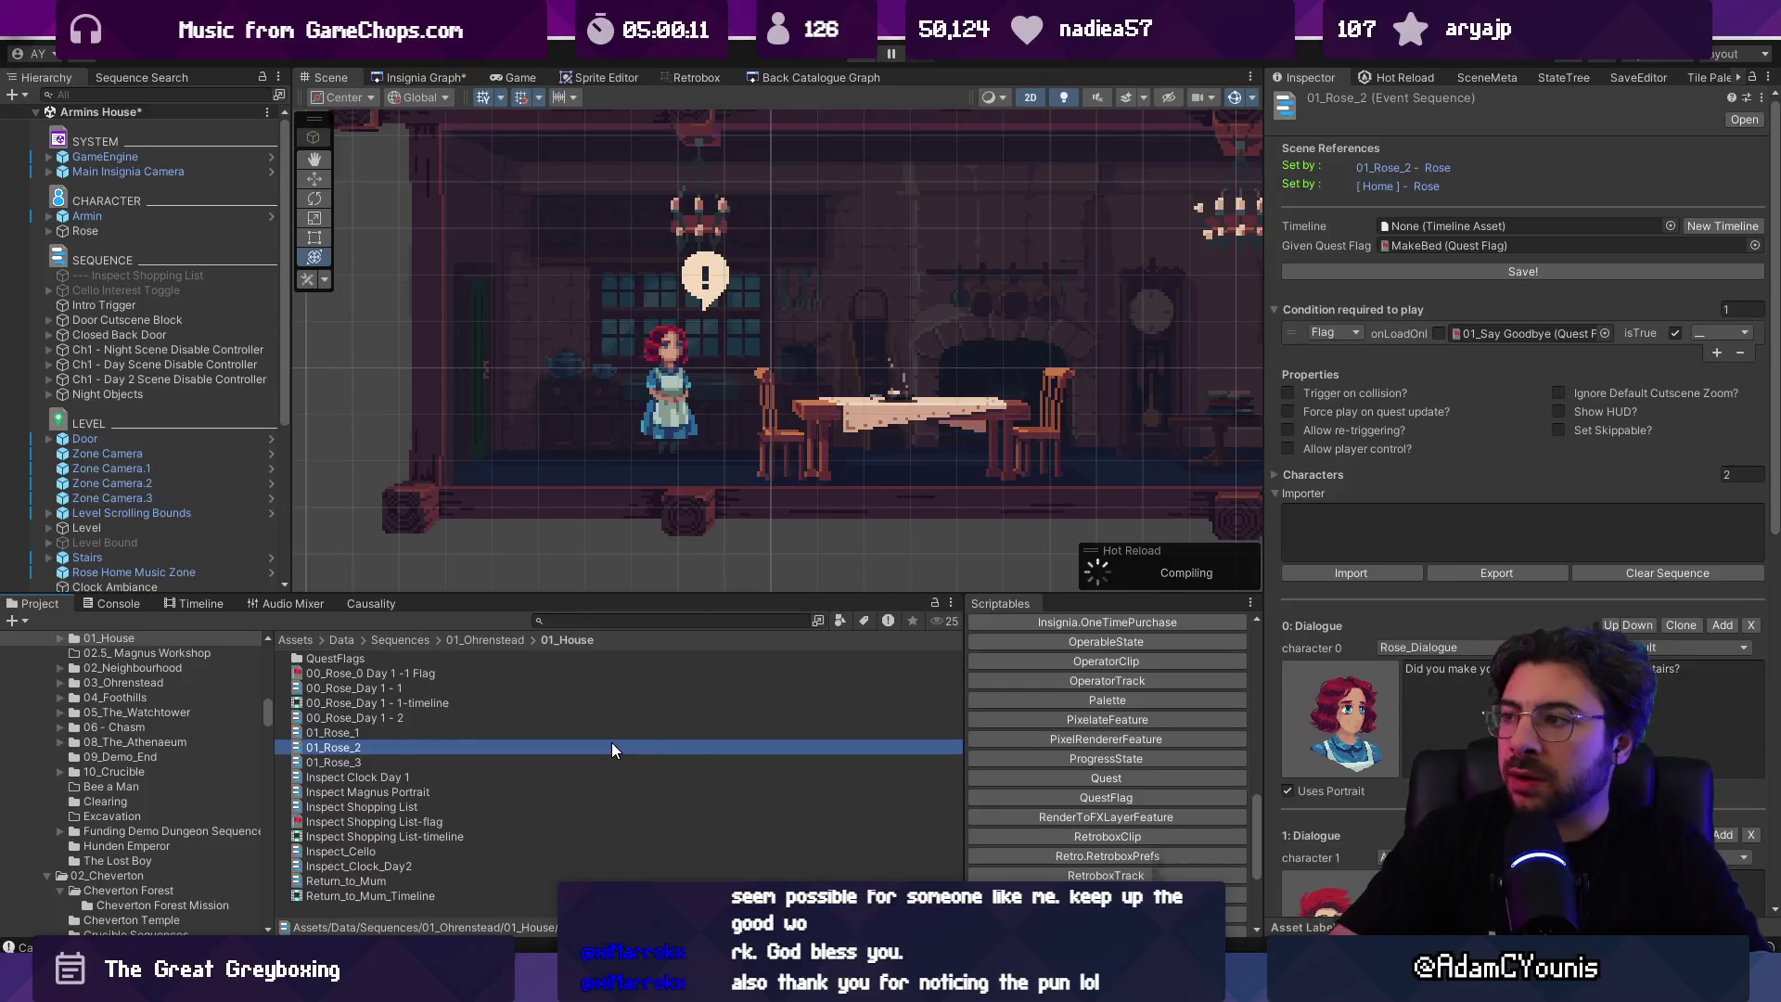
{"action": "key", "text": "Up"}
{"action": "key", "text": "Up"}
{"action": "key", "text": "Up"}
{"action": "key", "text": "Down"}
{"action": "key", "text": "Down"}
{"action": "key", "text": "Down"}
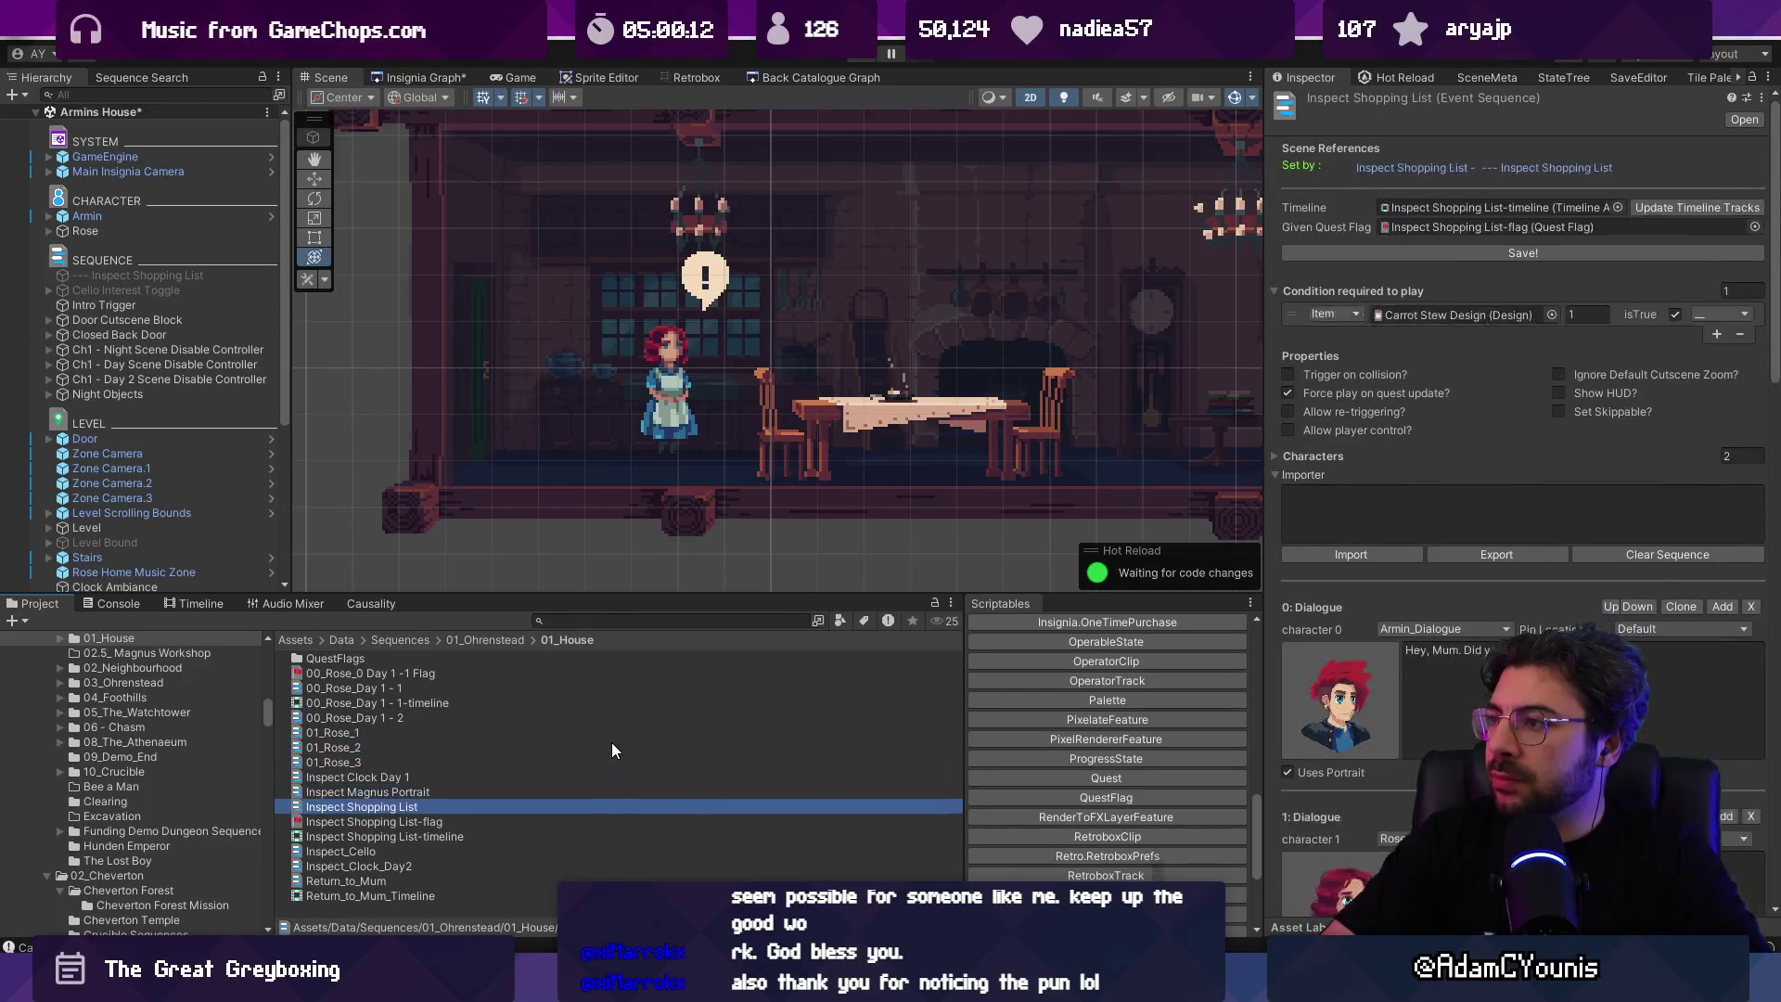
{"action": "key", "text": "Down"}
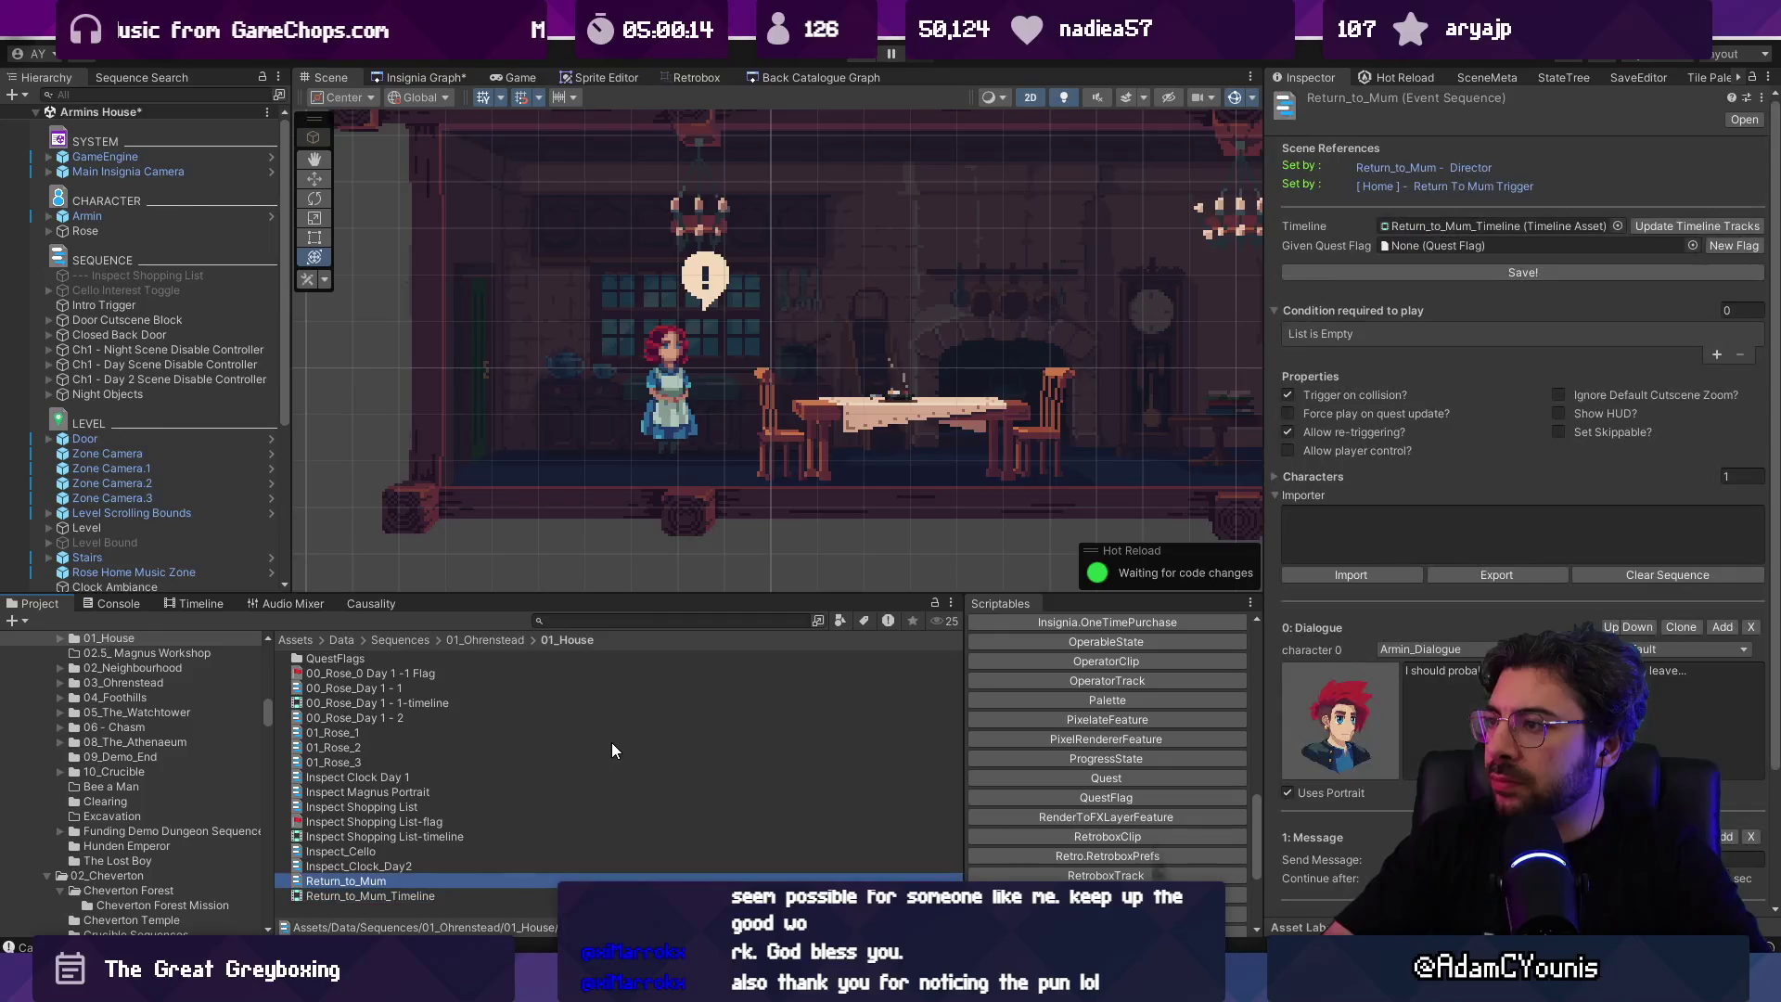
Step: Search the Project for 'sequence' and select 00_Armin and Maggie House to check its inspector layout
{"action": "left_click", "coordinate": [613, 621]}
{"action": "type", "text": "t:event"}
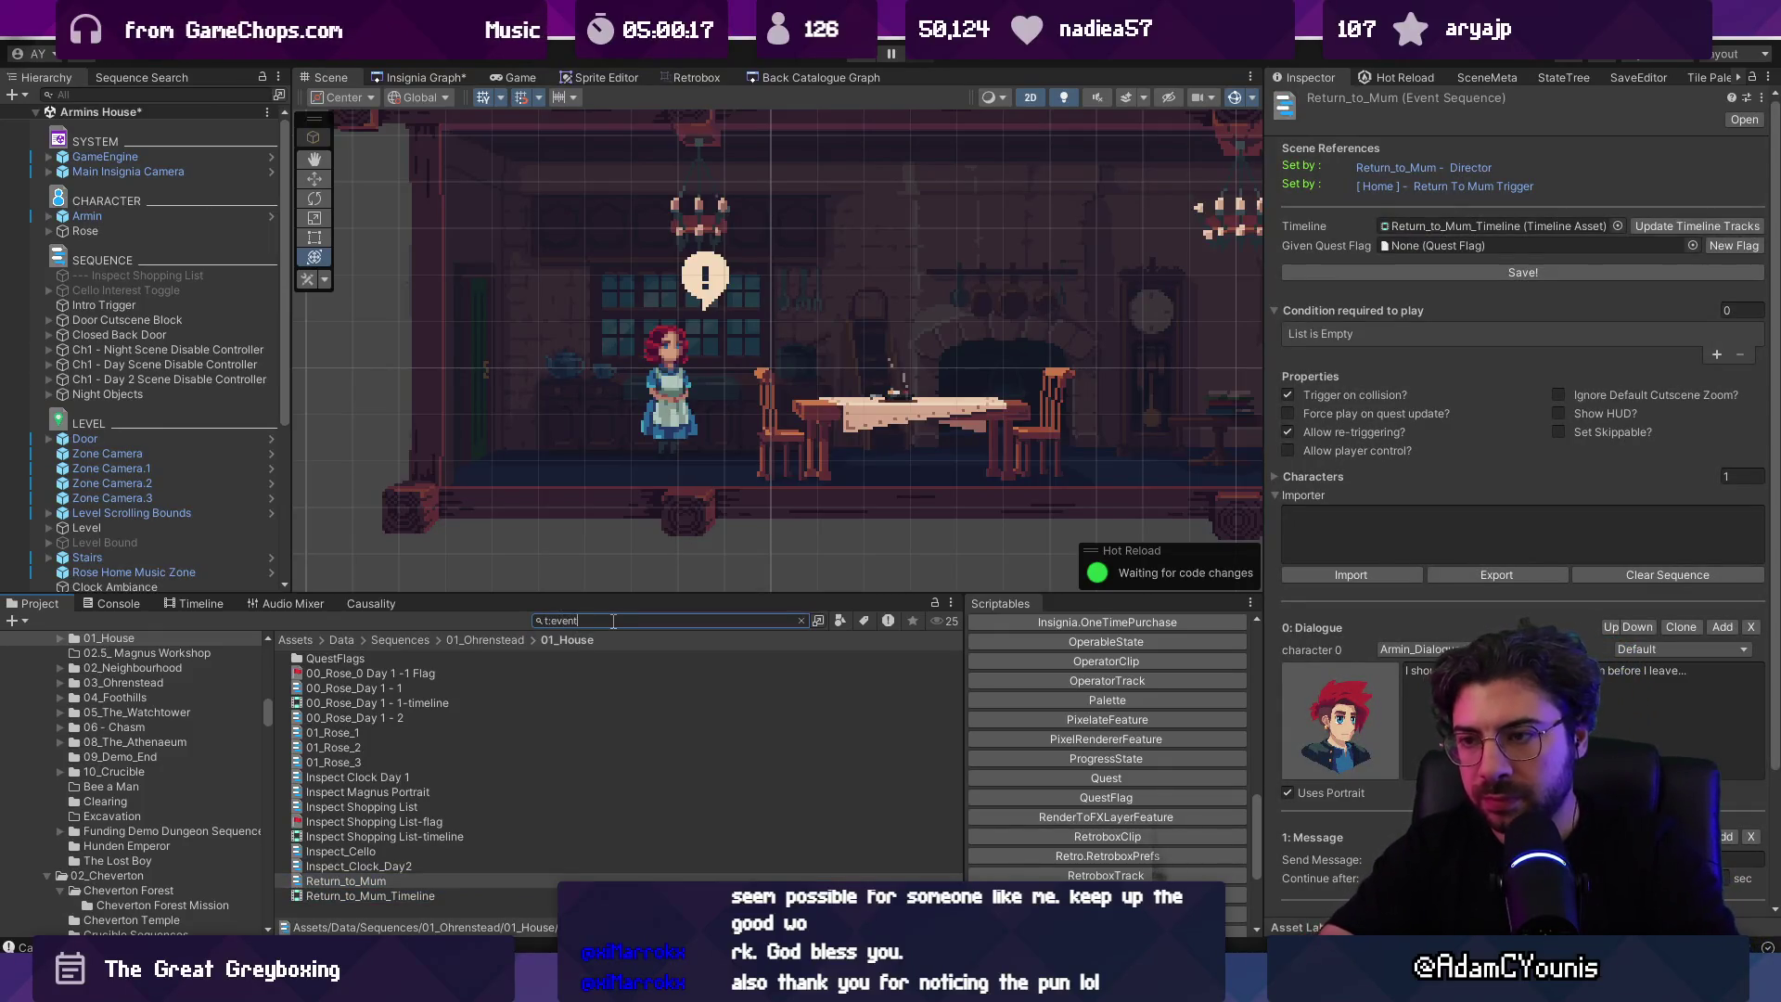
{"action": "type", "text": "sequence"}
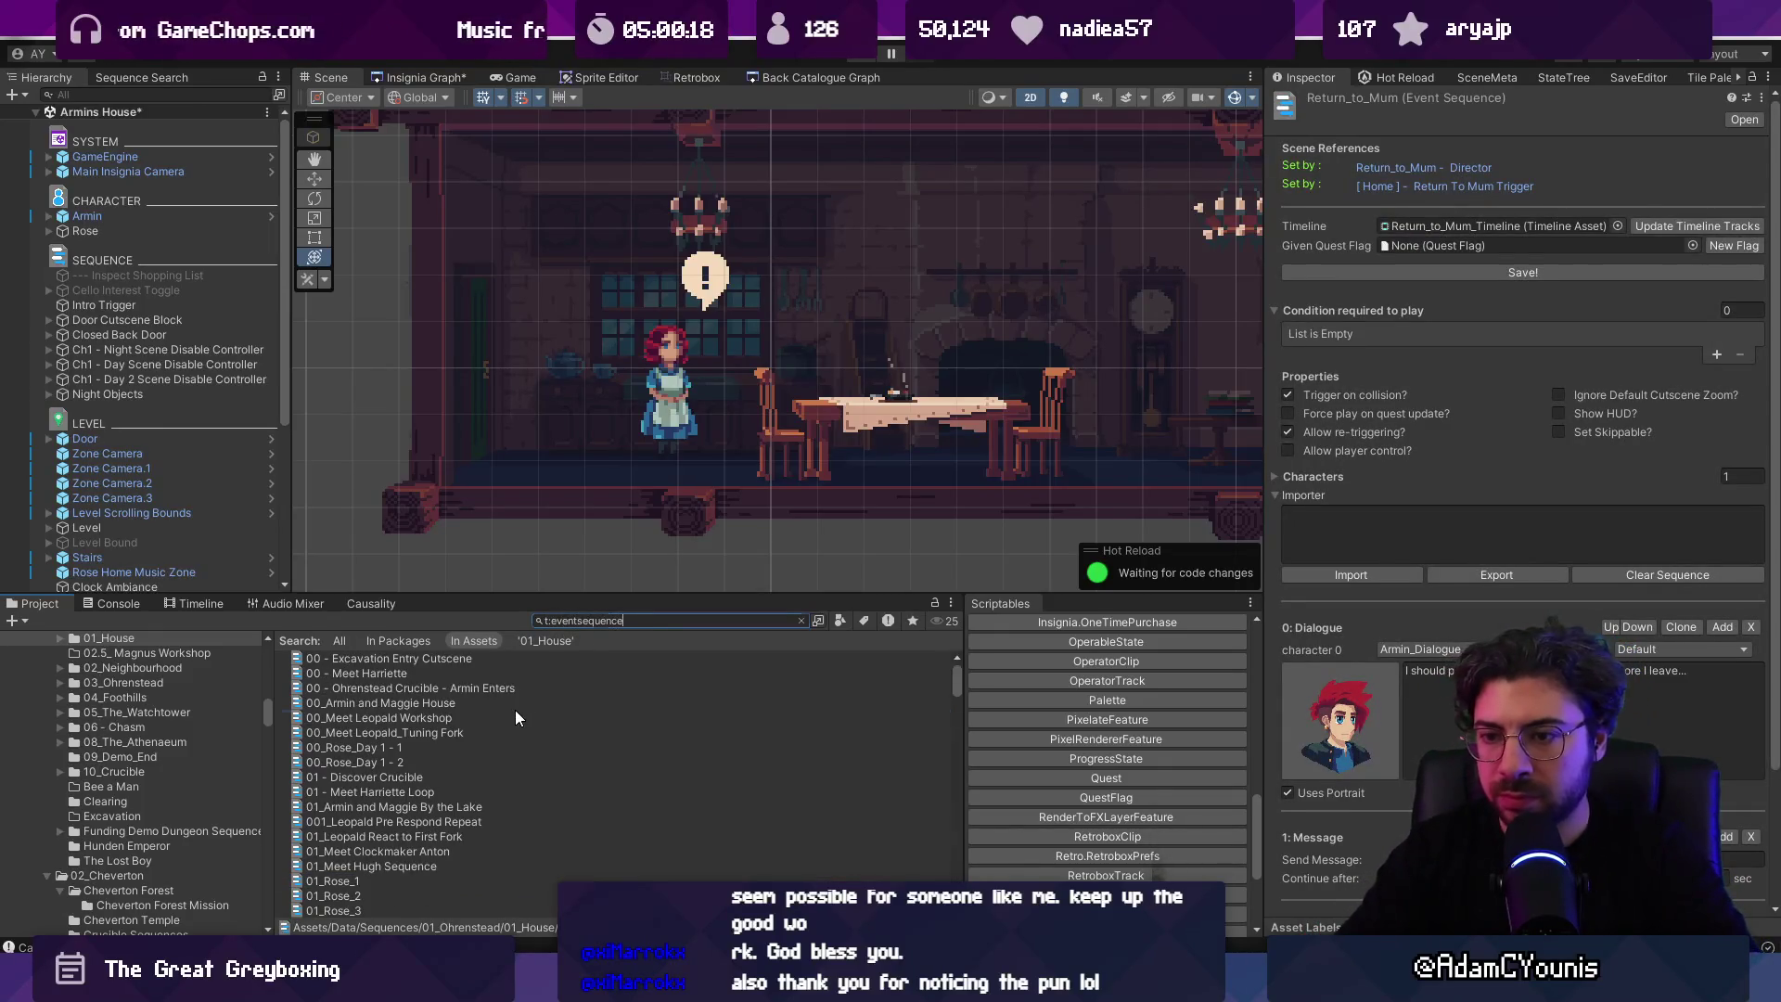
{"action": "left_click", "coordinate": [514, 711]}
{"action": "key", "text": "Up"}
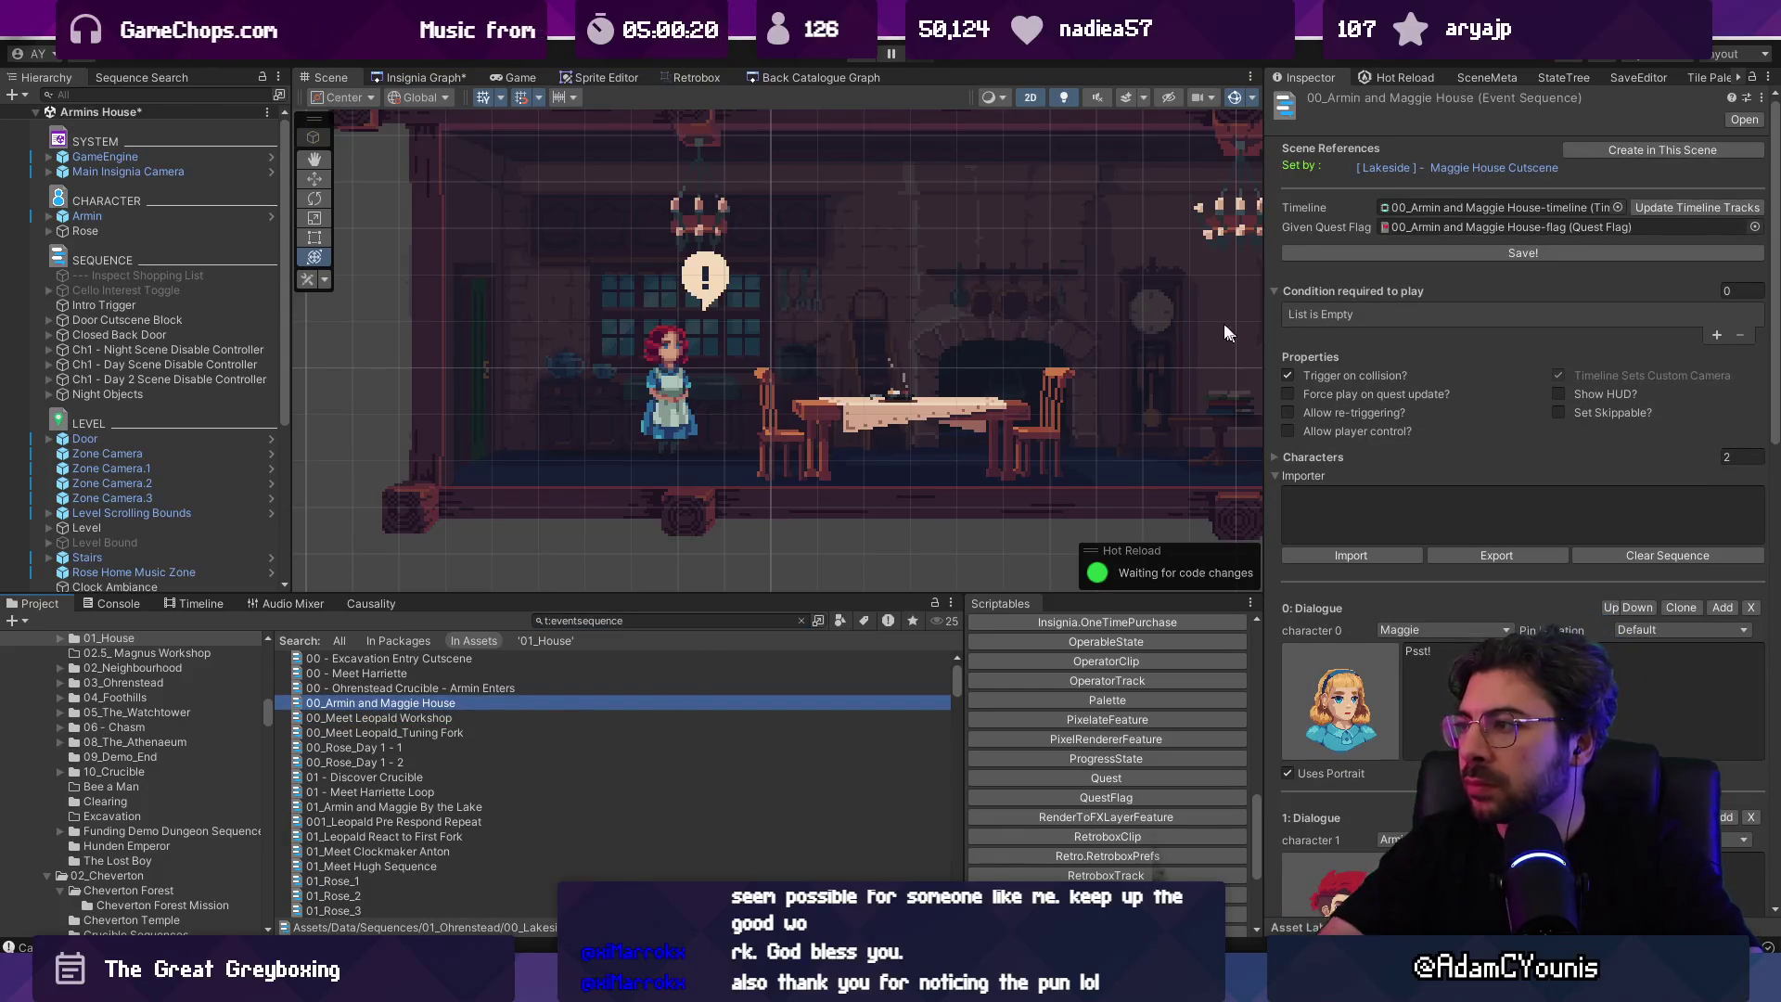
{"action": "left_click_drag", "start_coordinate": [1262, 270], "coordinate": [1281, 272]}
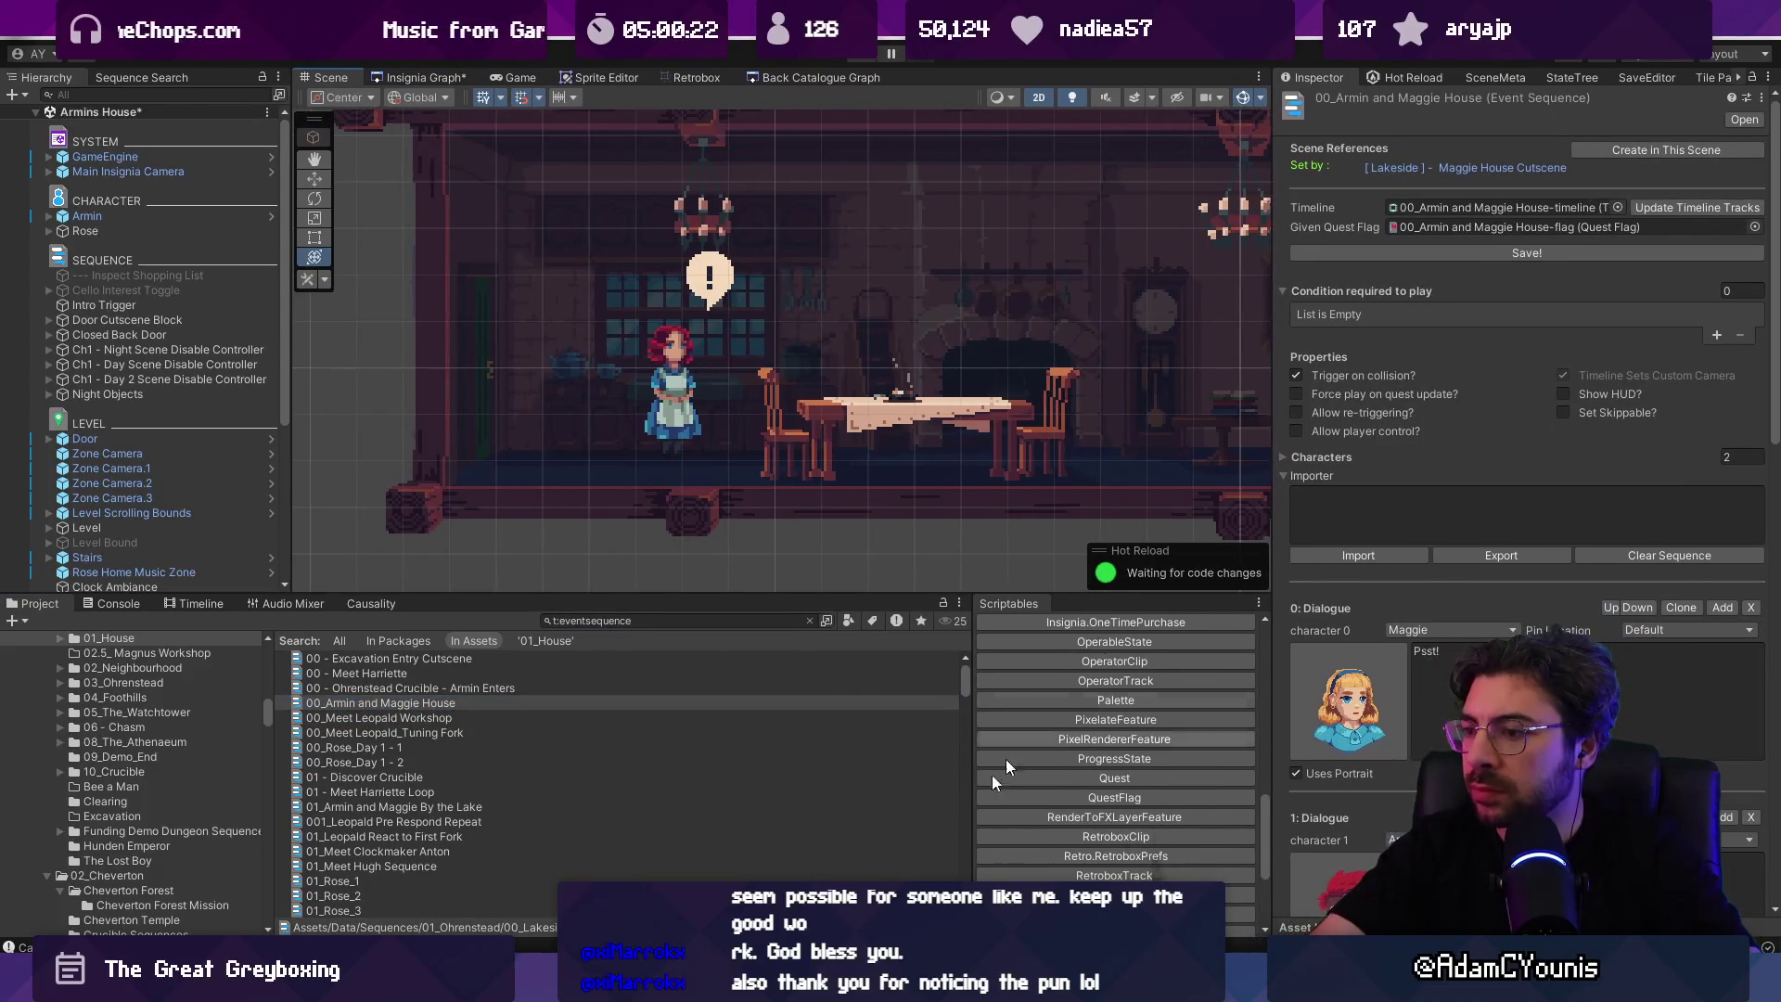
{"action": "key", "text": "alt+Tab"}
{"action": "key", "text": "ctrl+f"}
Step: Find the 'Create in This Scene' button label and change it to 'Create in Scene'
{"action": "type", "text": "in tyhis"}
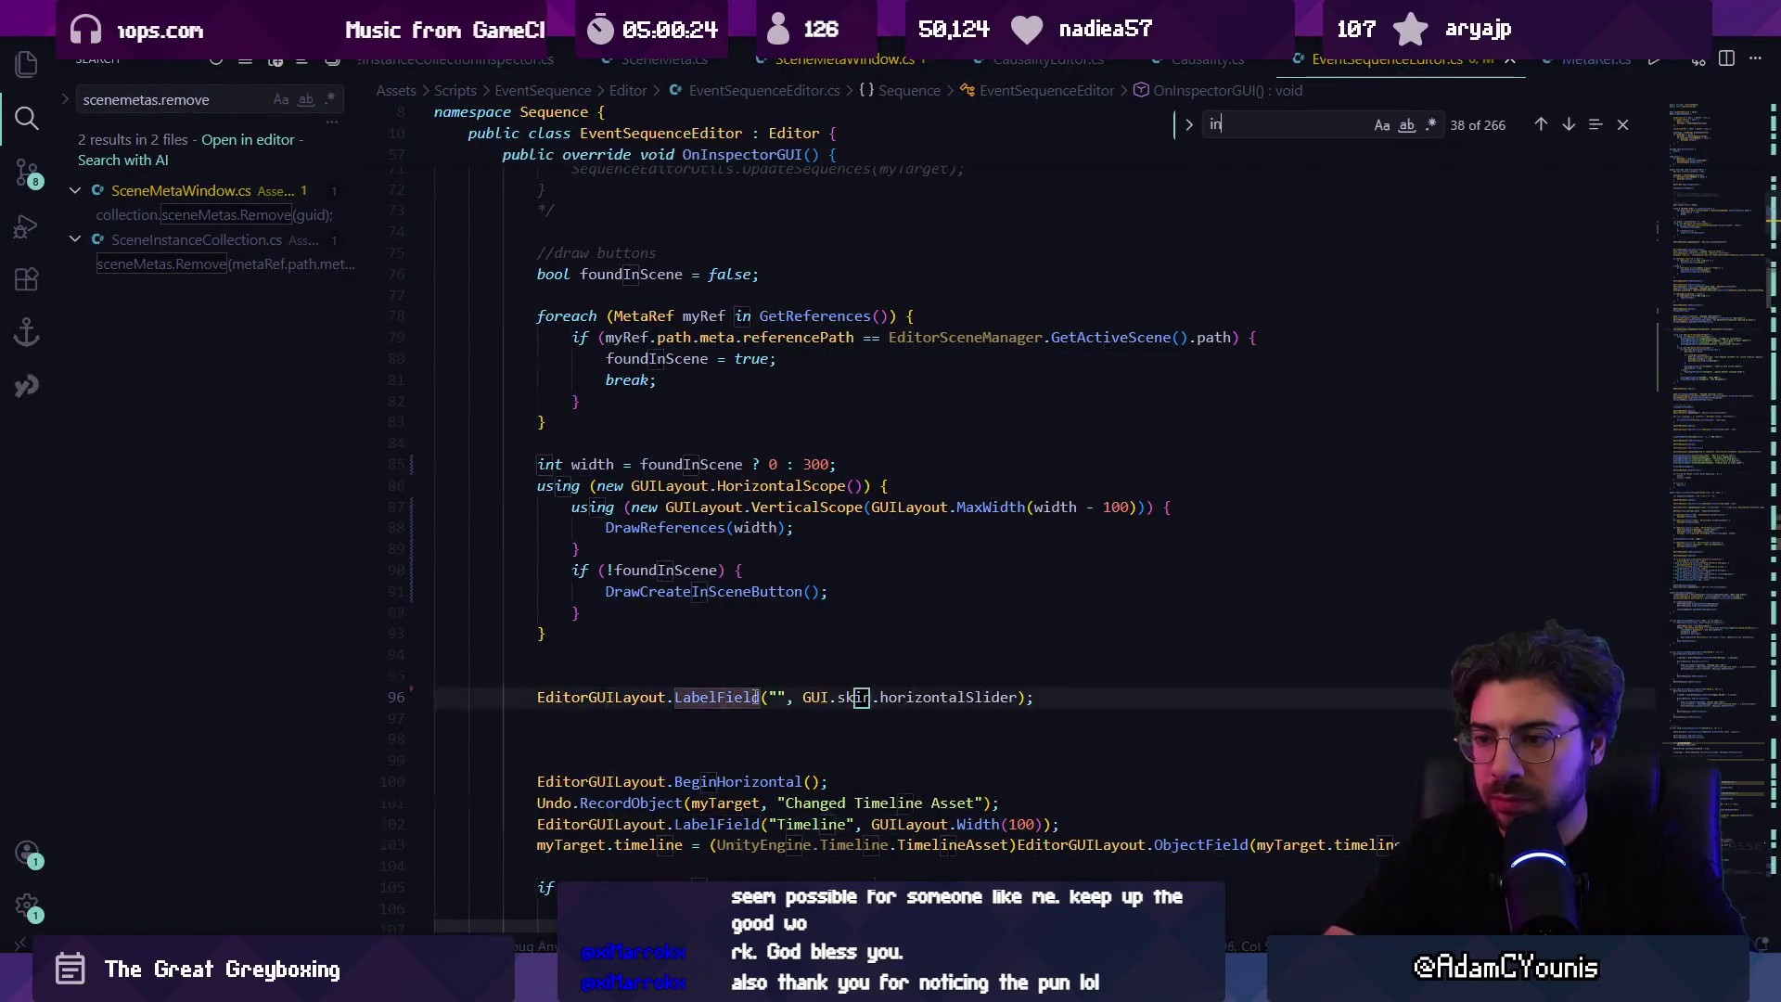
{"action": "key", "text": "BackSpace"}
{"action": "key", "text": "BackSpace"}
{"action": "type", "text": "his scene"}
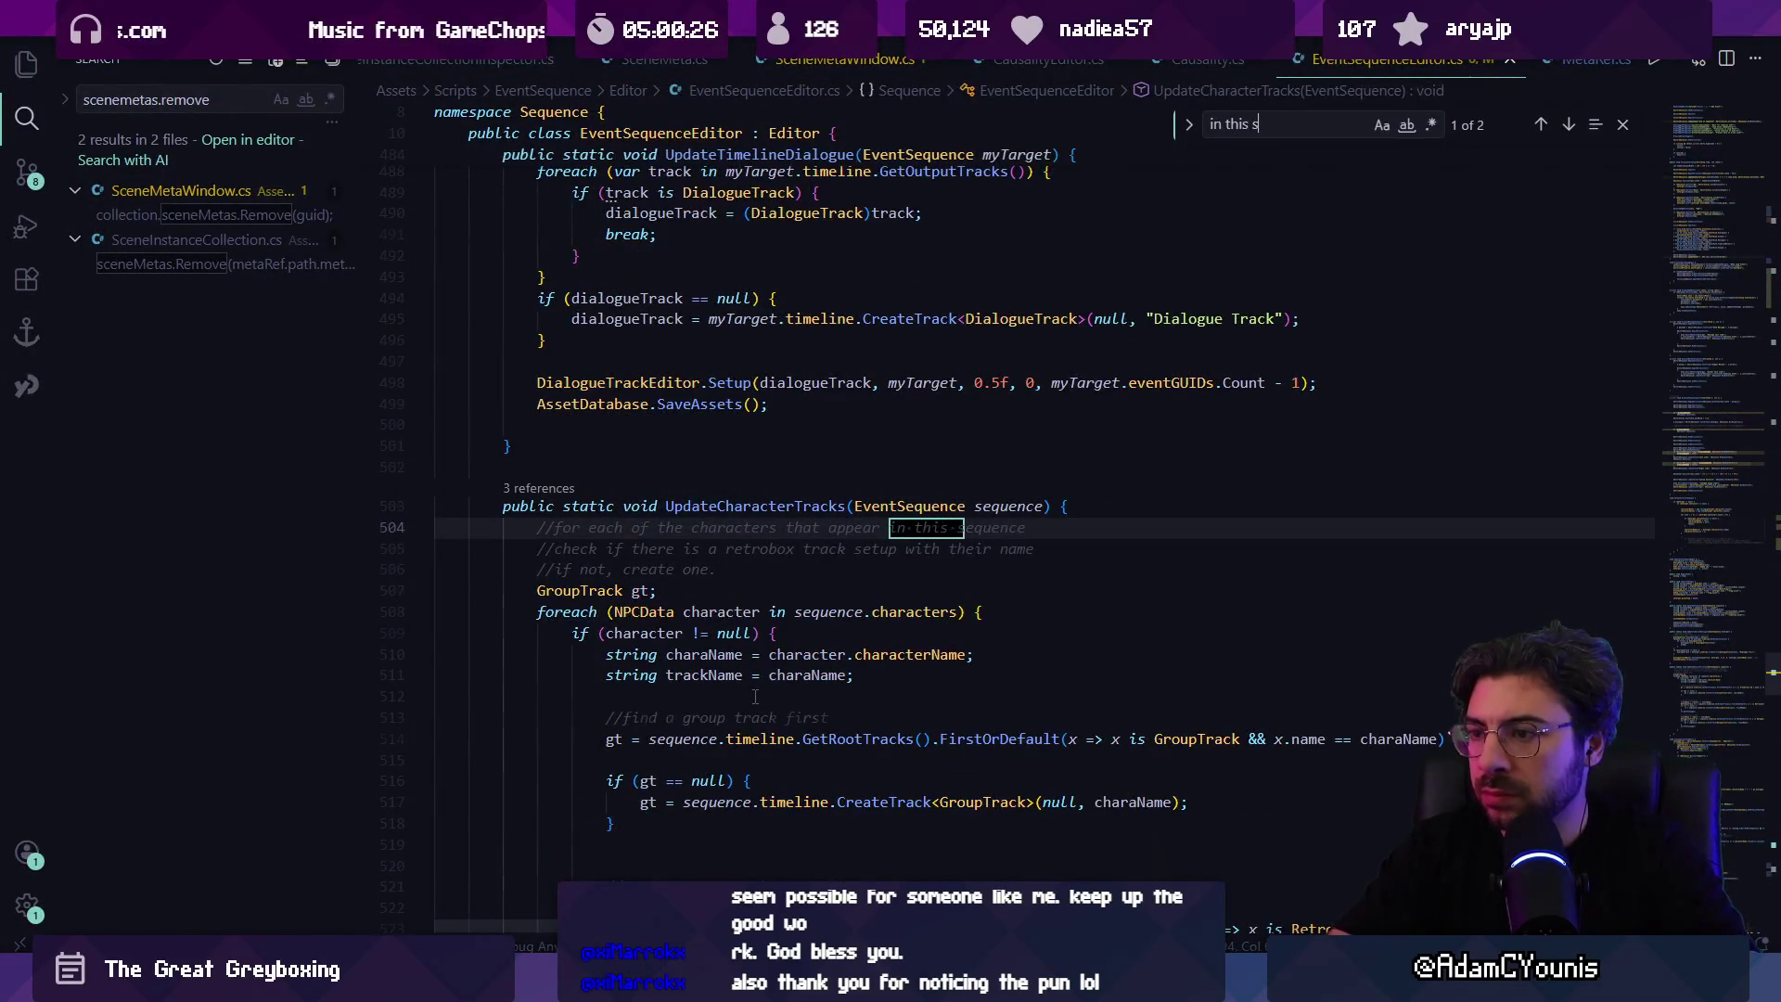
{"action": "key", "text": "Escape"}
{"action": "key", "text": "ctrl+Left"}
{"action": "key", "text": "ctrl+BackSpace"}
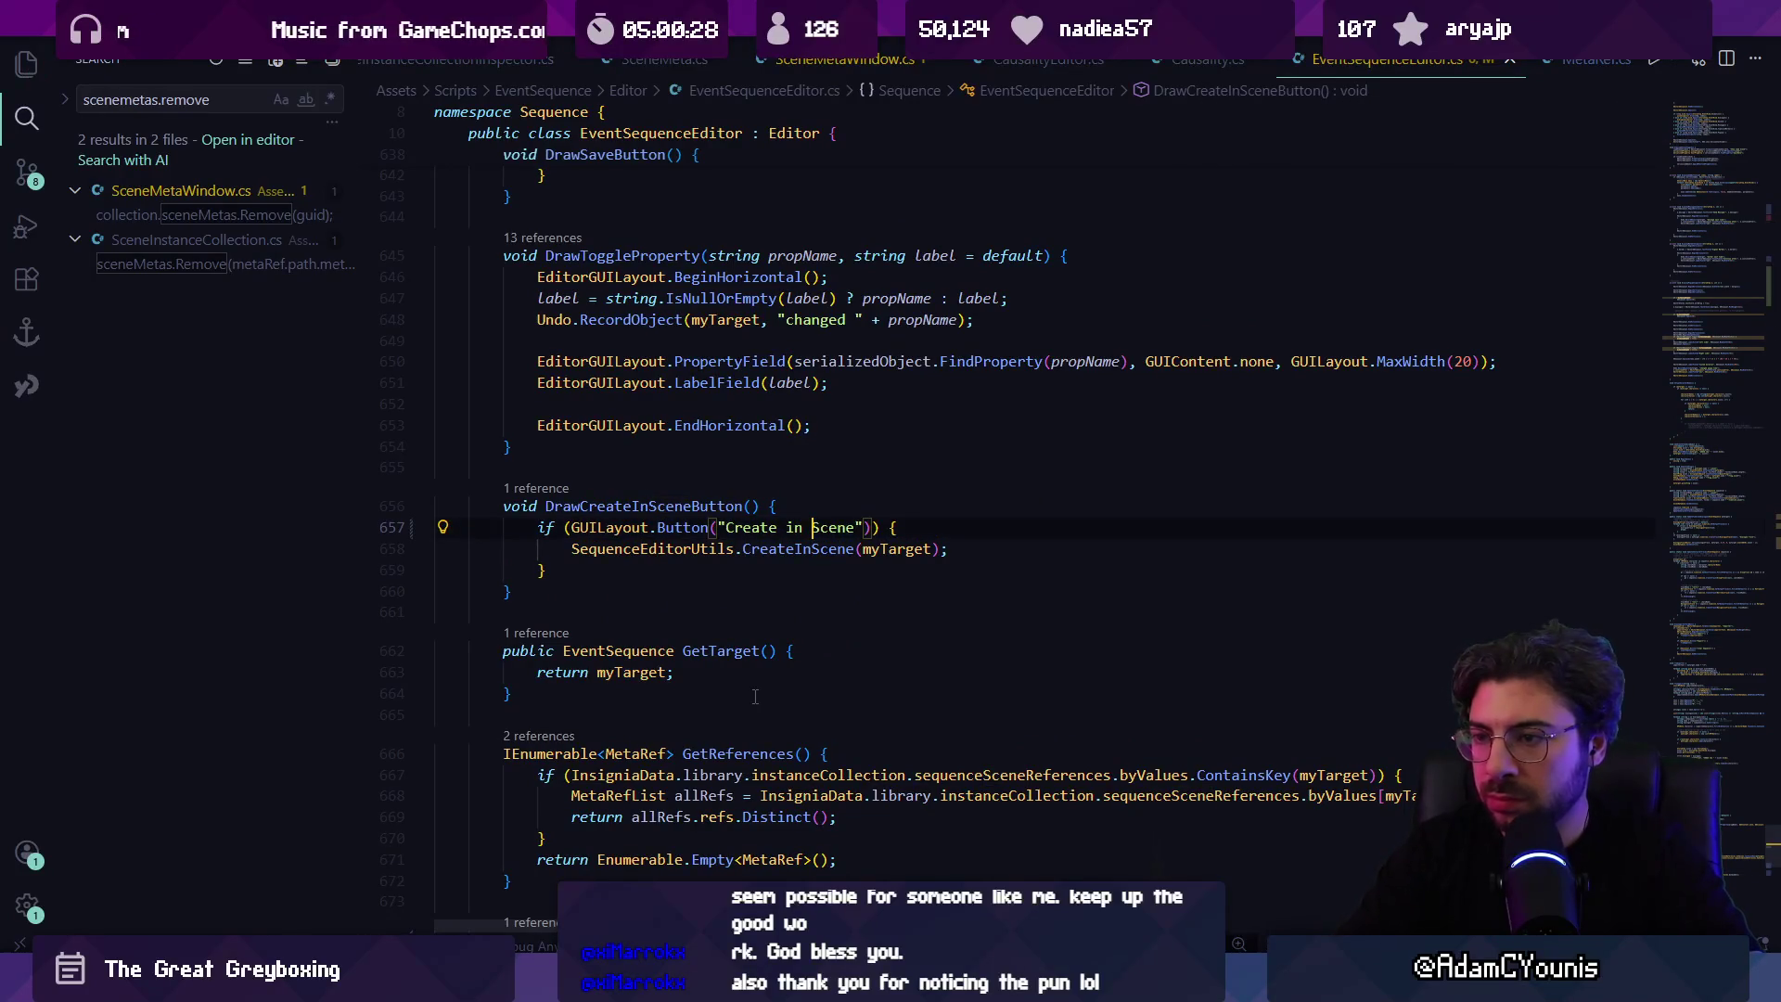
{"action": "key", "text": "alt+Tab"}
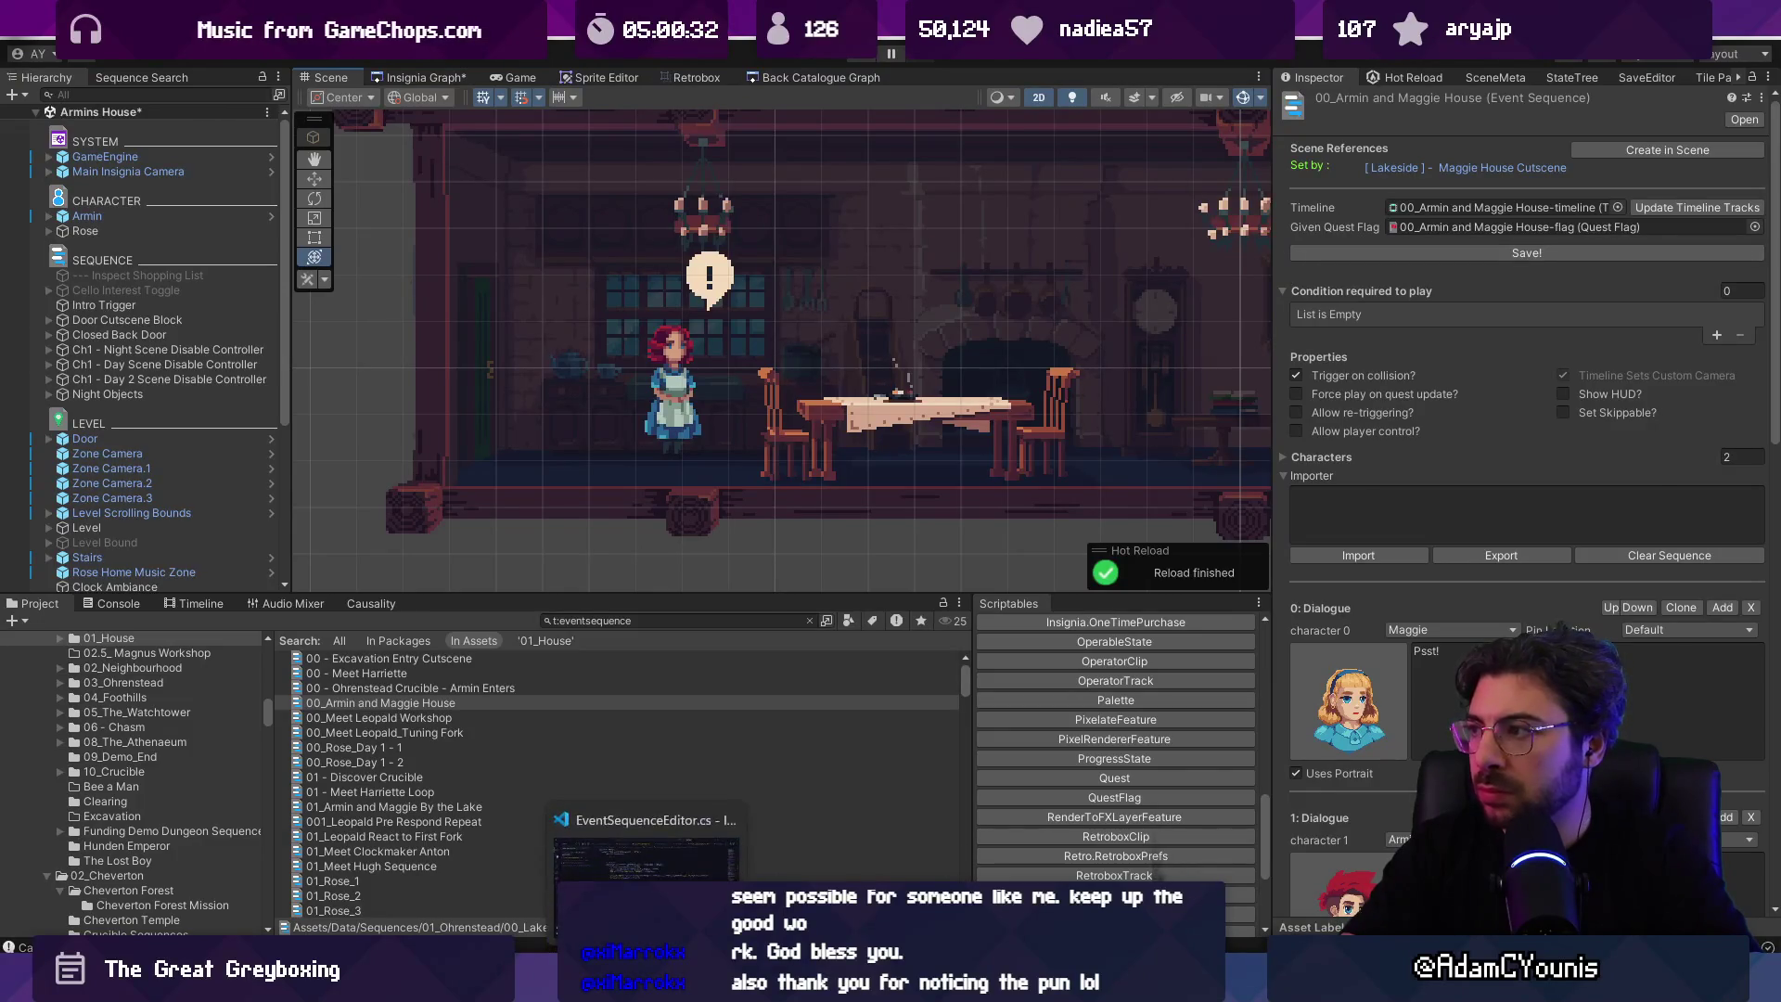
{"action": "key", "text": "alt+Tab"}
{"action": "key", "text": "Delete"}
{"action": "type", "text": "S"}
Step: Limit the button to GUILayout.MaxWidth(100) and check the narrower button in Unity
{"action": "left_click", "coordinate": [874, 527]}
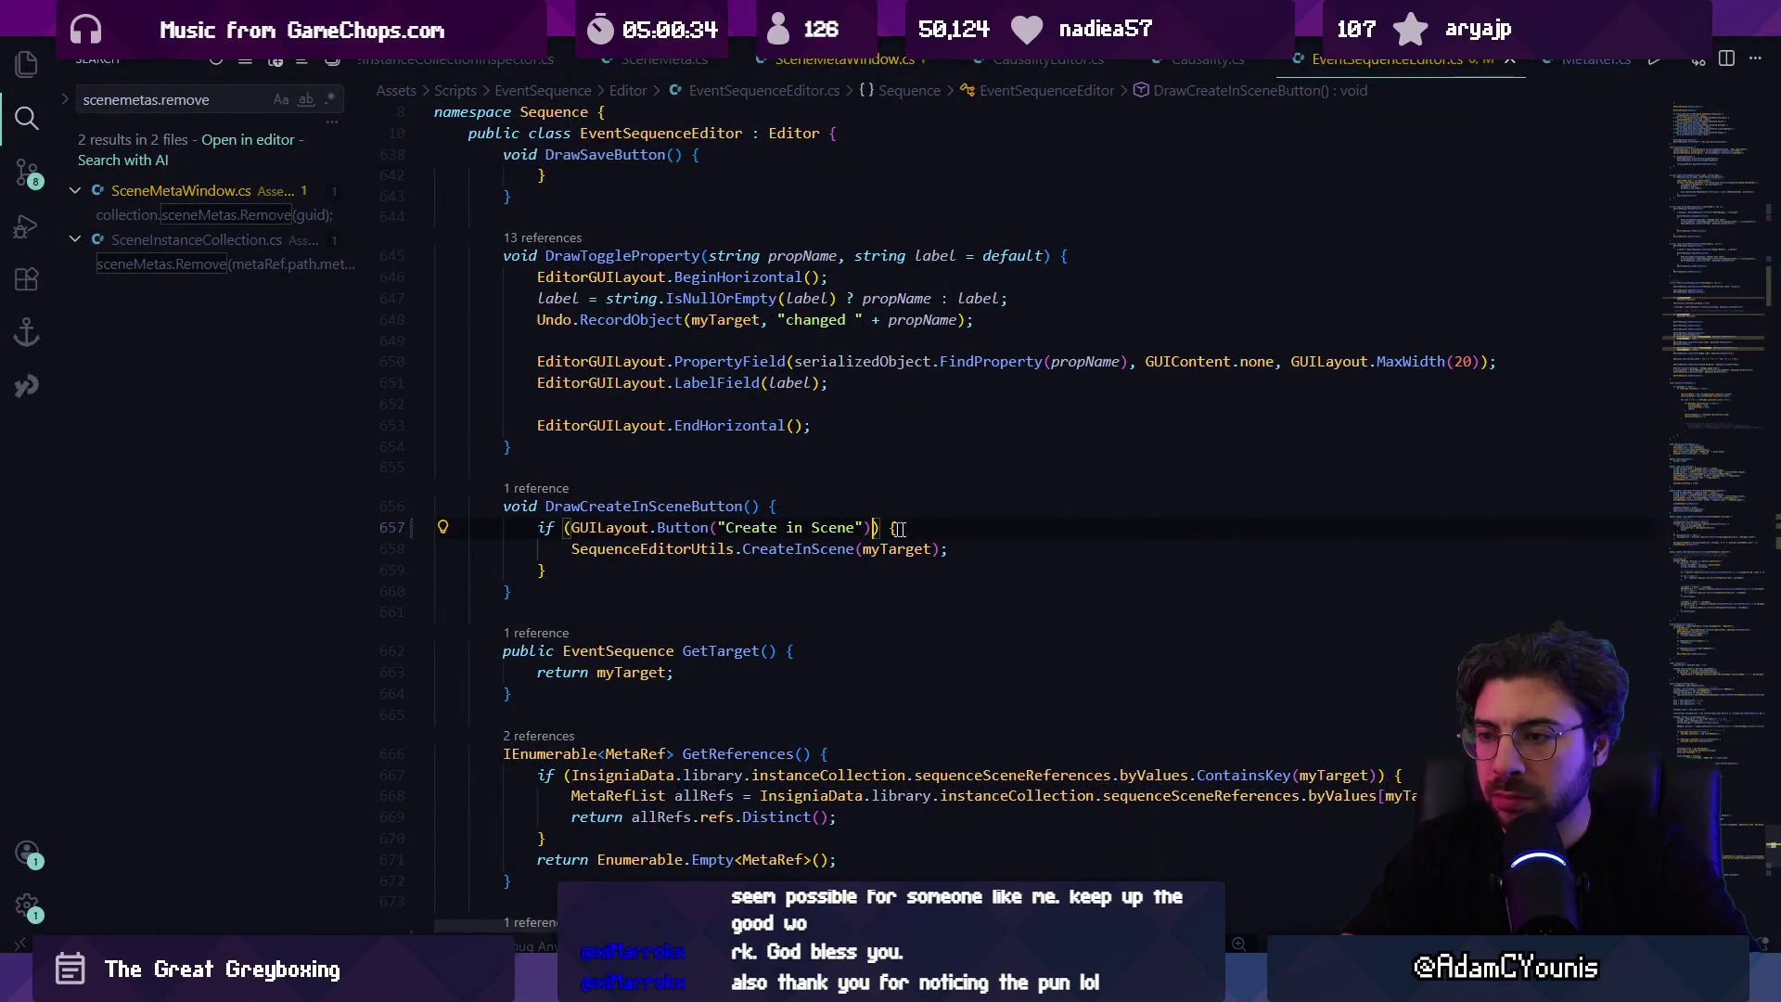
{"action": "type", "text": ", GUILayout.MaxWidth(150)"}
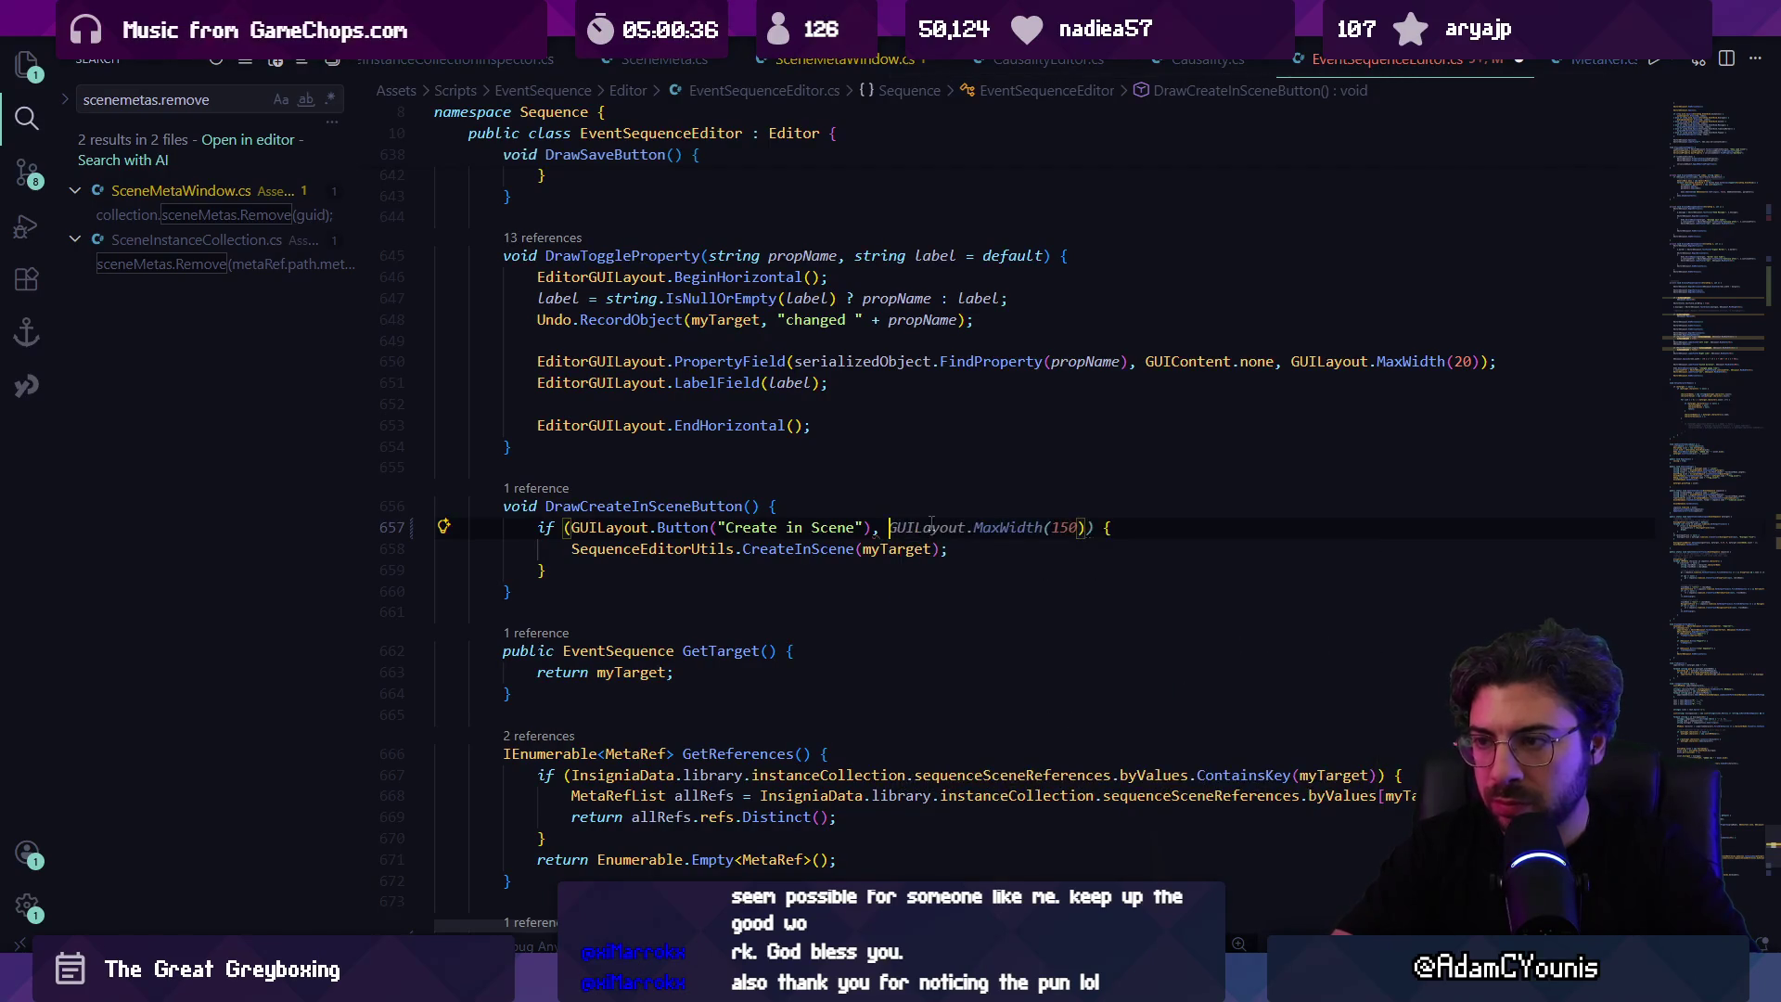
{"action": "key", "text": "Left"}
{"action": "key", "text": "BackSpace"}
{"action": "key", "text": "BackSpace"}
{"action": "type", "text": "00"}
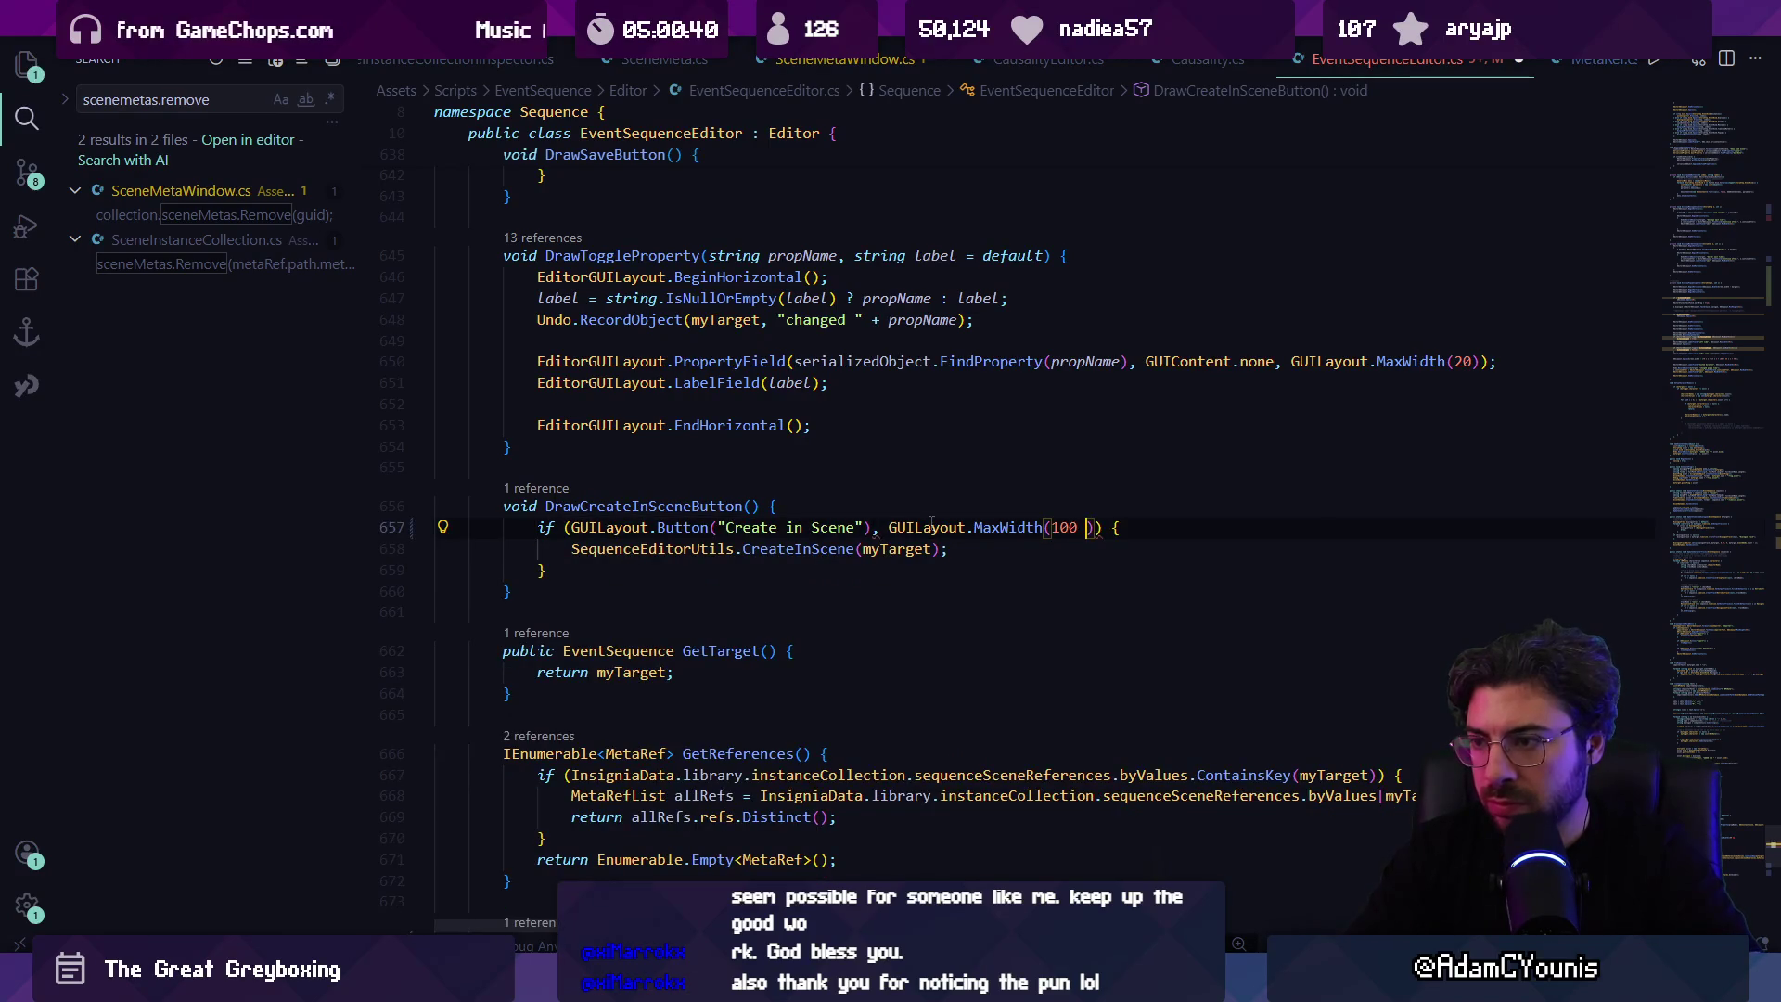
{"action": "key", "text": "Tab"}
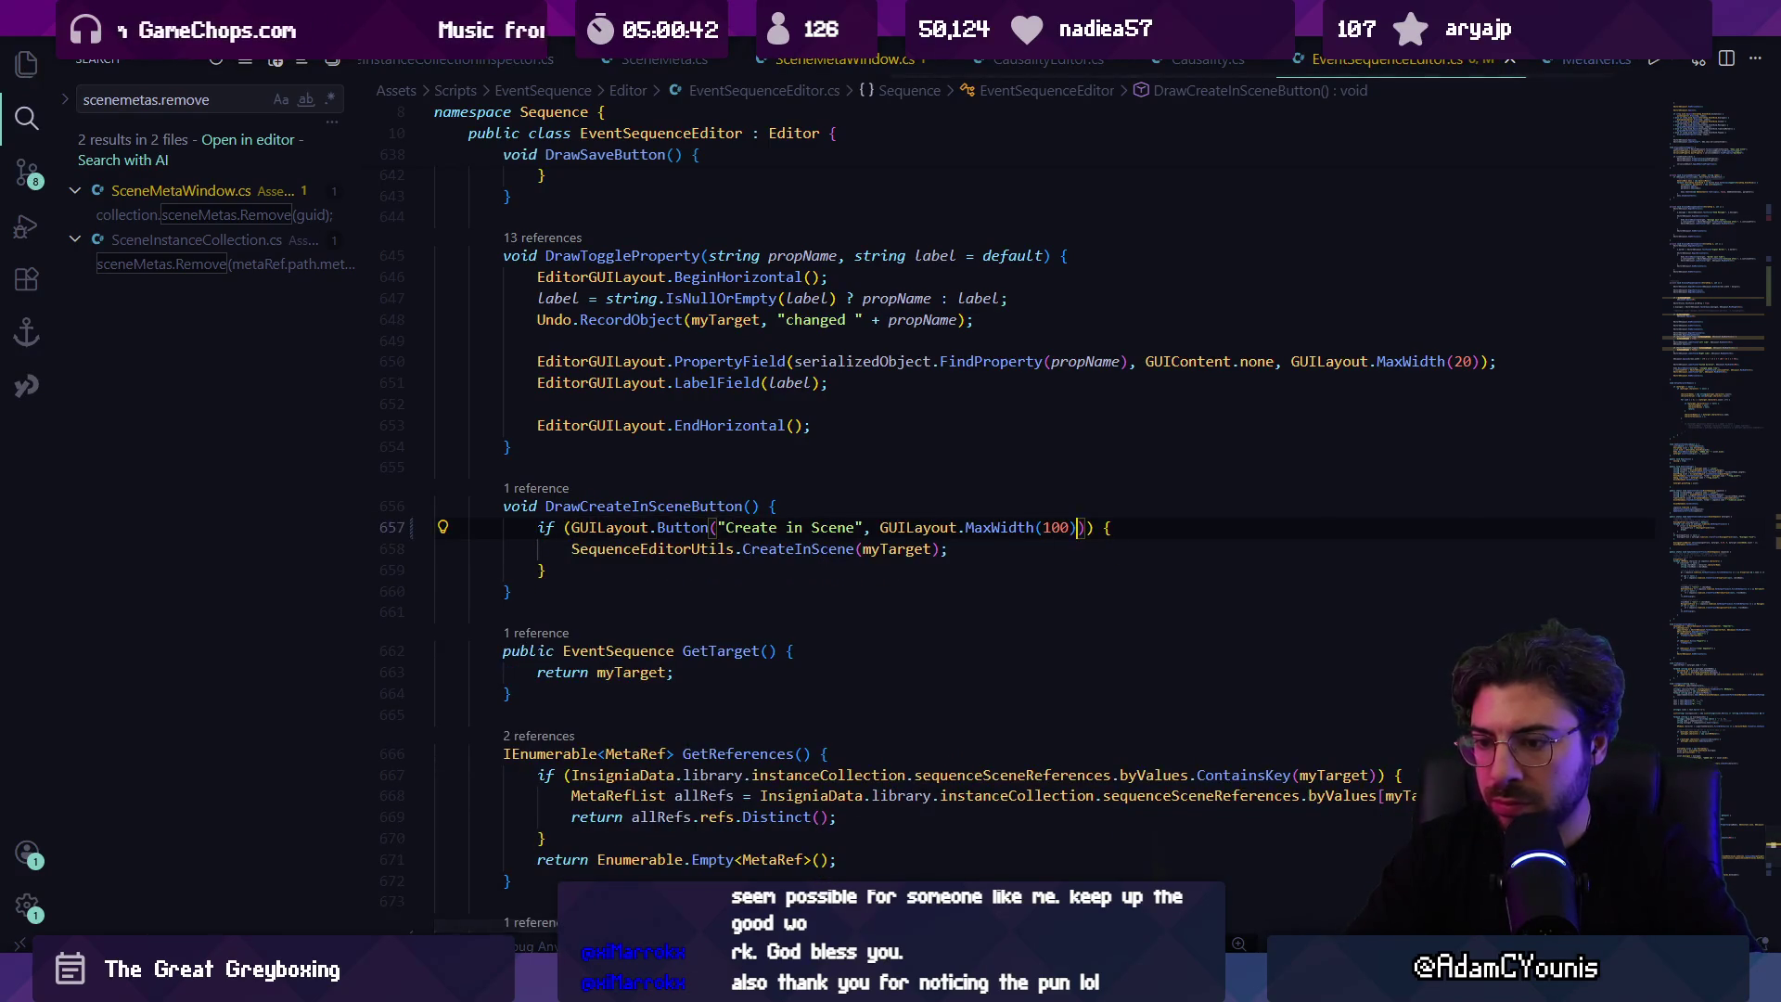
{"action": "key", "text": "alt+Tab"}
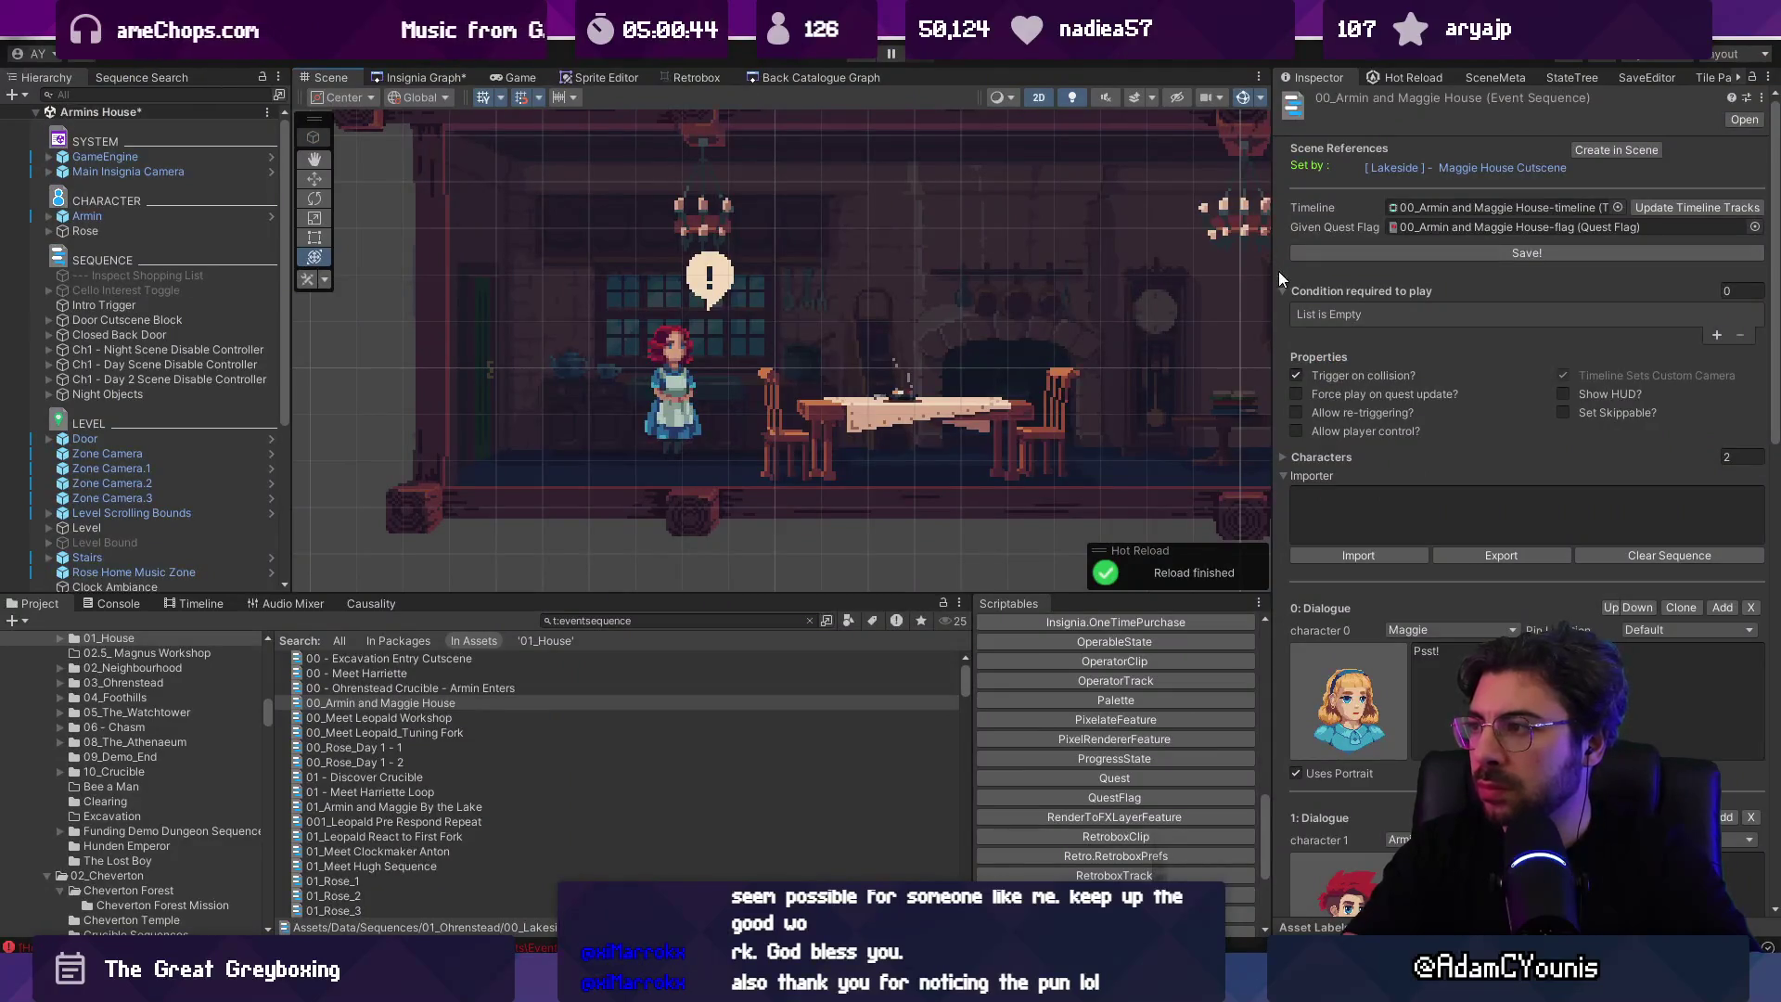
{"action": "key", "text": "alt+Tab"}
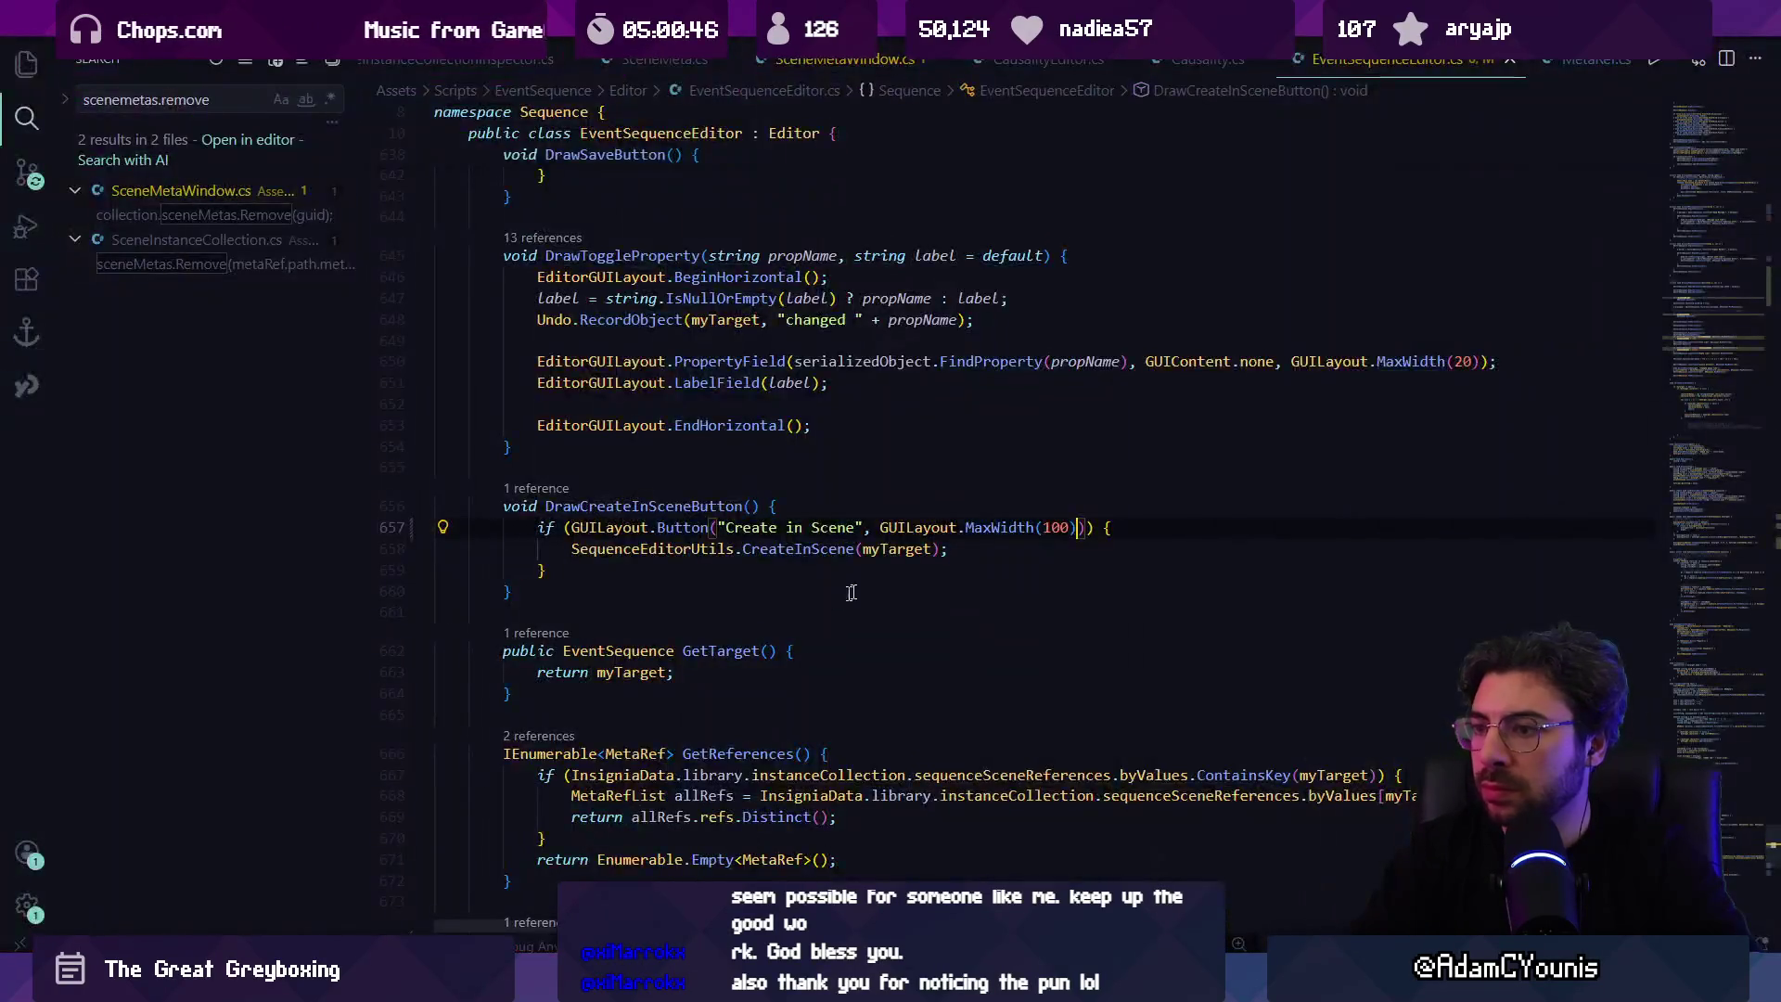
{"action": "key", "text": "ctrl+f"}
Step: Search for width and select the 300 fallback width, undoing a trial replacement
{"action": "type", "text": "colum,n"}
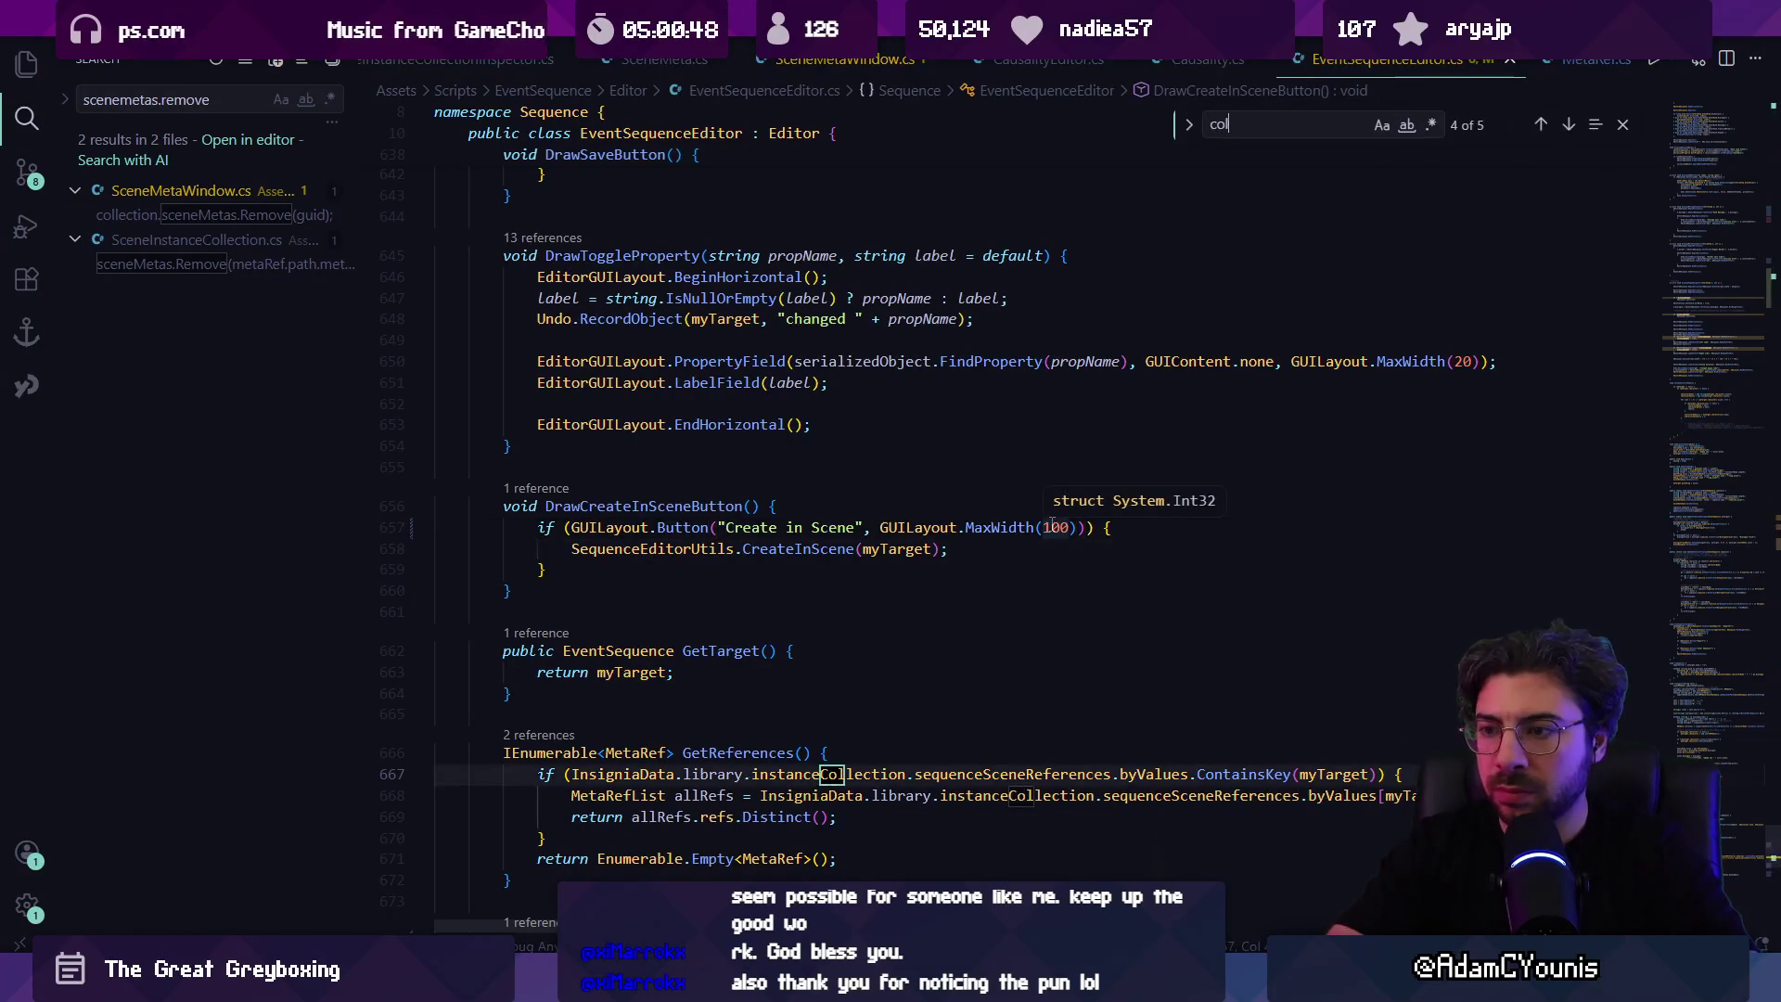
{"action": "key", "text": "ctrl+a"}
{"action": "type", "text": "width"}
{"action": "key", "text": "Return"}
{"action": "key", "text": "Return"}
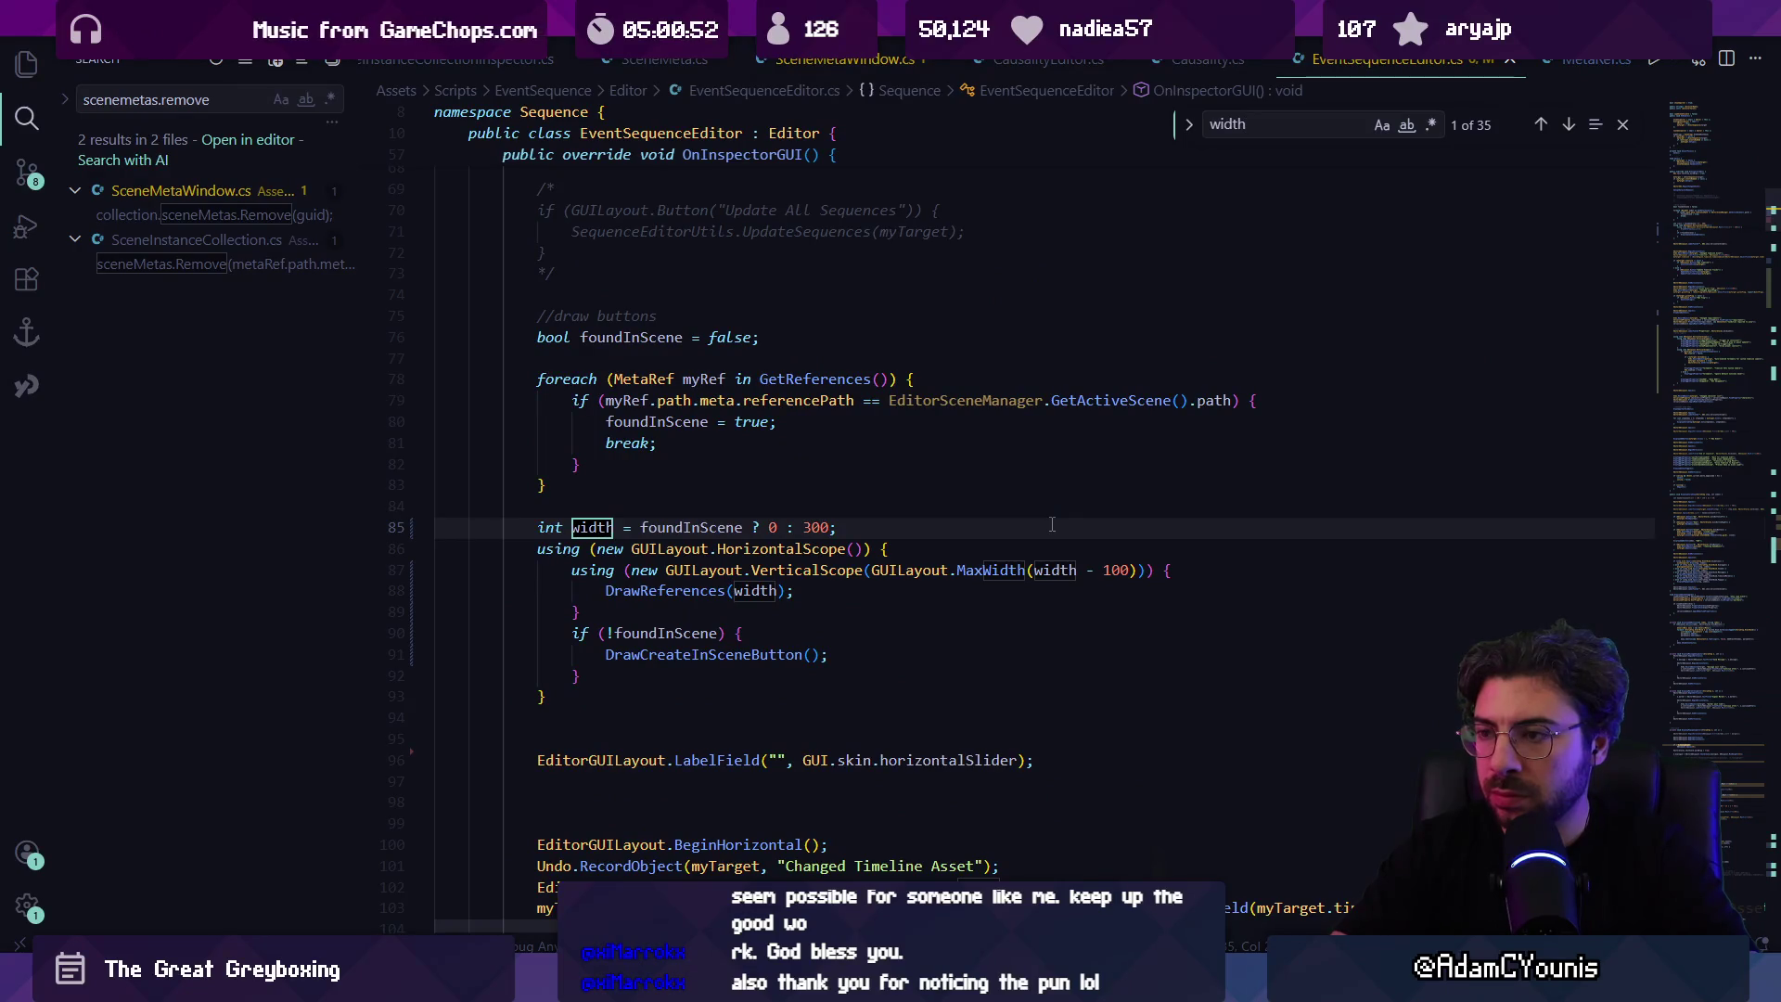
{"action": "key", "text": "Escape"}
{"action": "key", "text": "Down"}
{"action": "key", "text": "Down"}
{"action": "key", "text": "Down"}
{"action": "key", "text": "Home"}
{"action": "key", "text": "Left"}
{"action": "key", "text": "Left"}
{"action": "key", "text": "Left"}
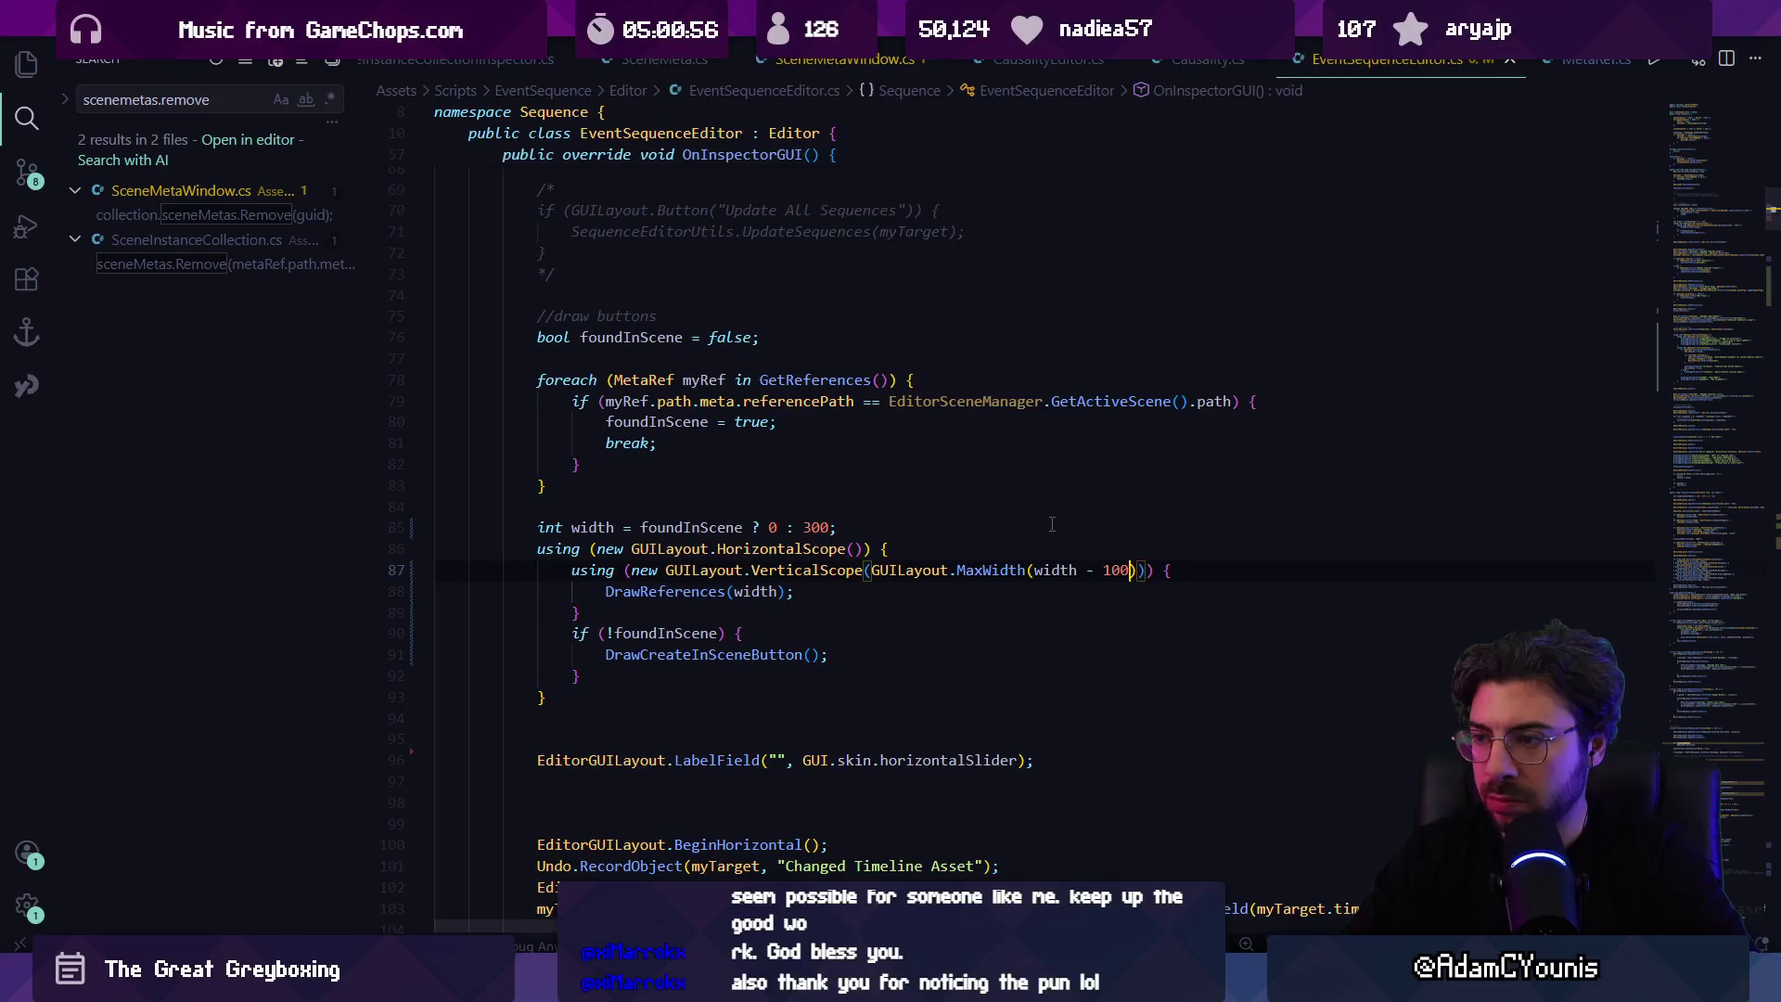
{"action": "double_click", "coordinate": [822, 526]}
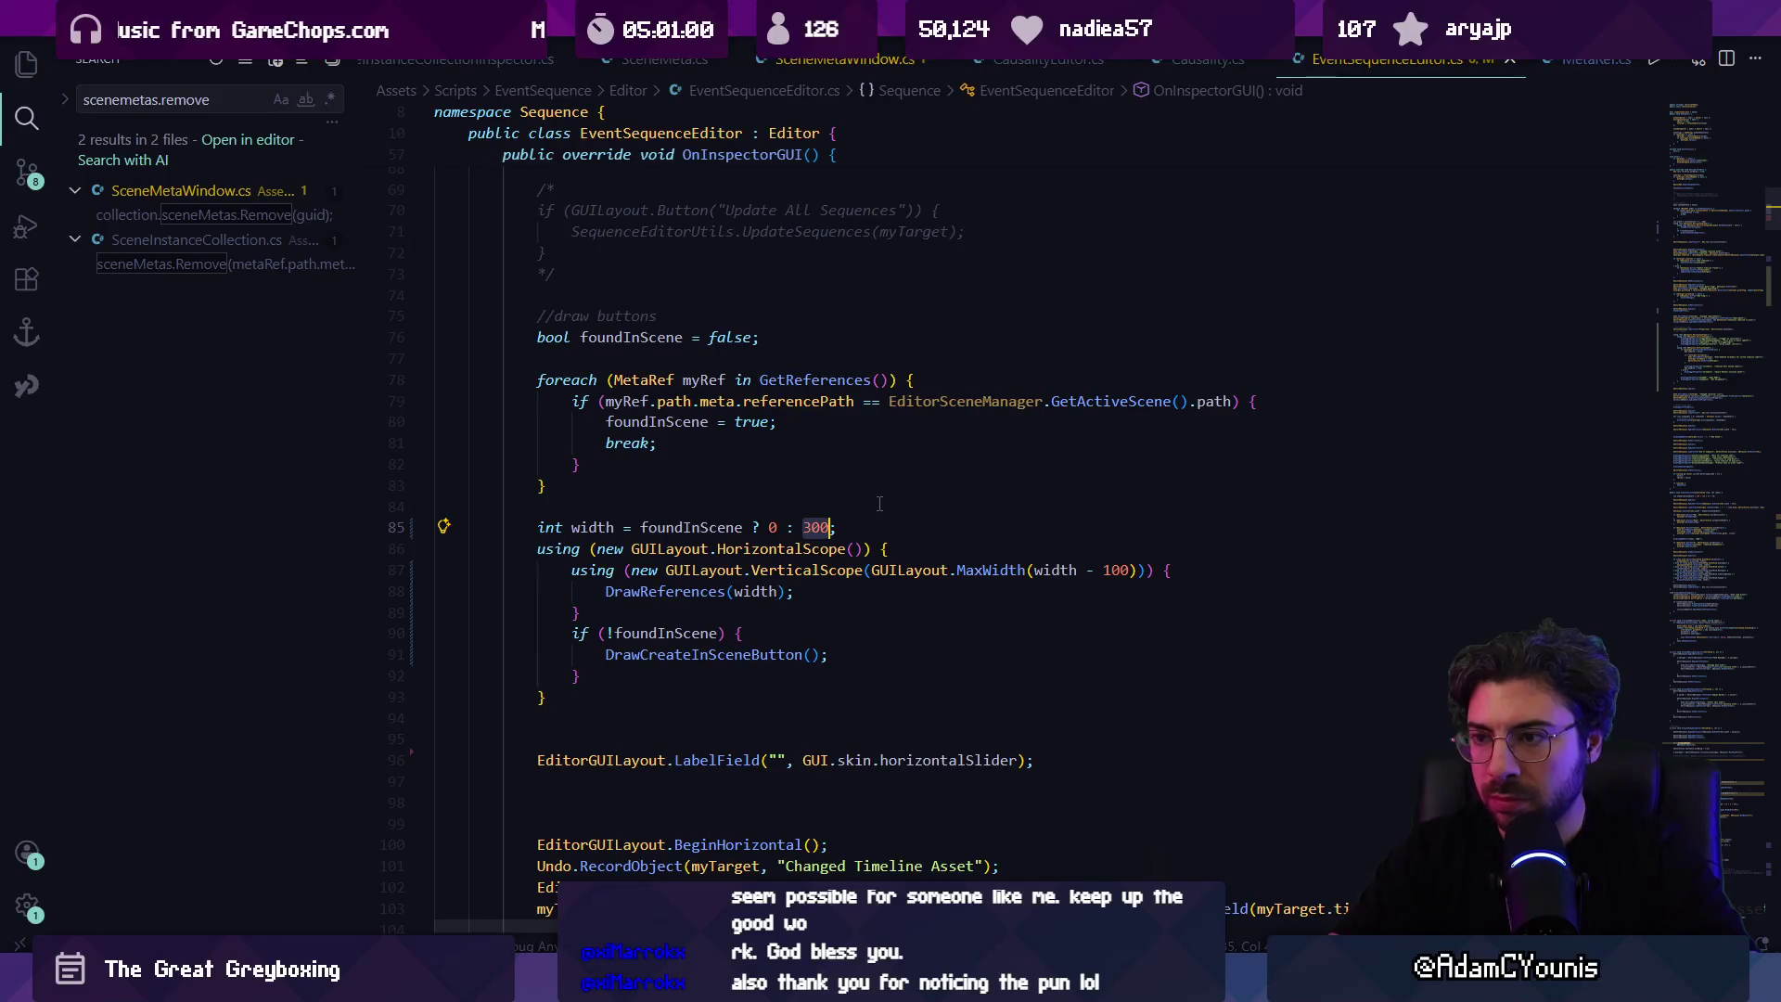
{"action": "type", "text": "position"}
{"action": "key", "text": "ctrl+z"}
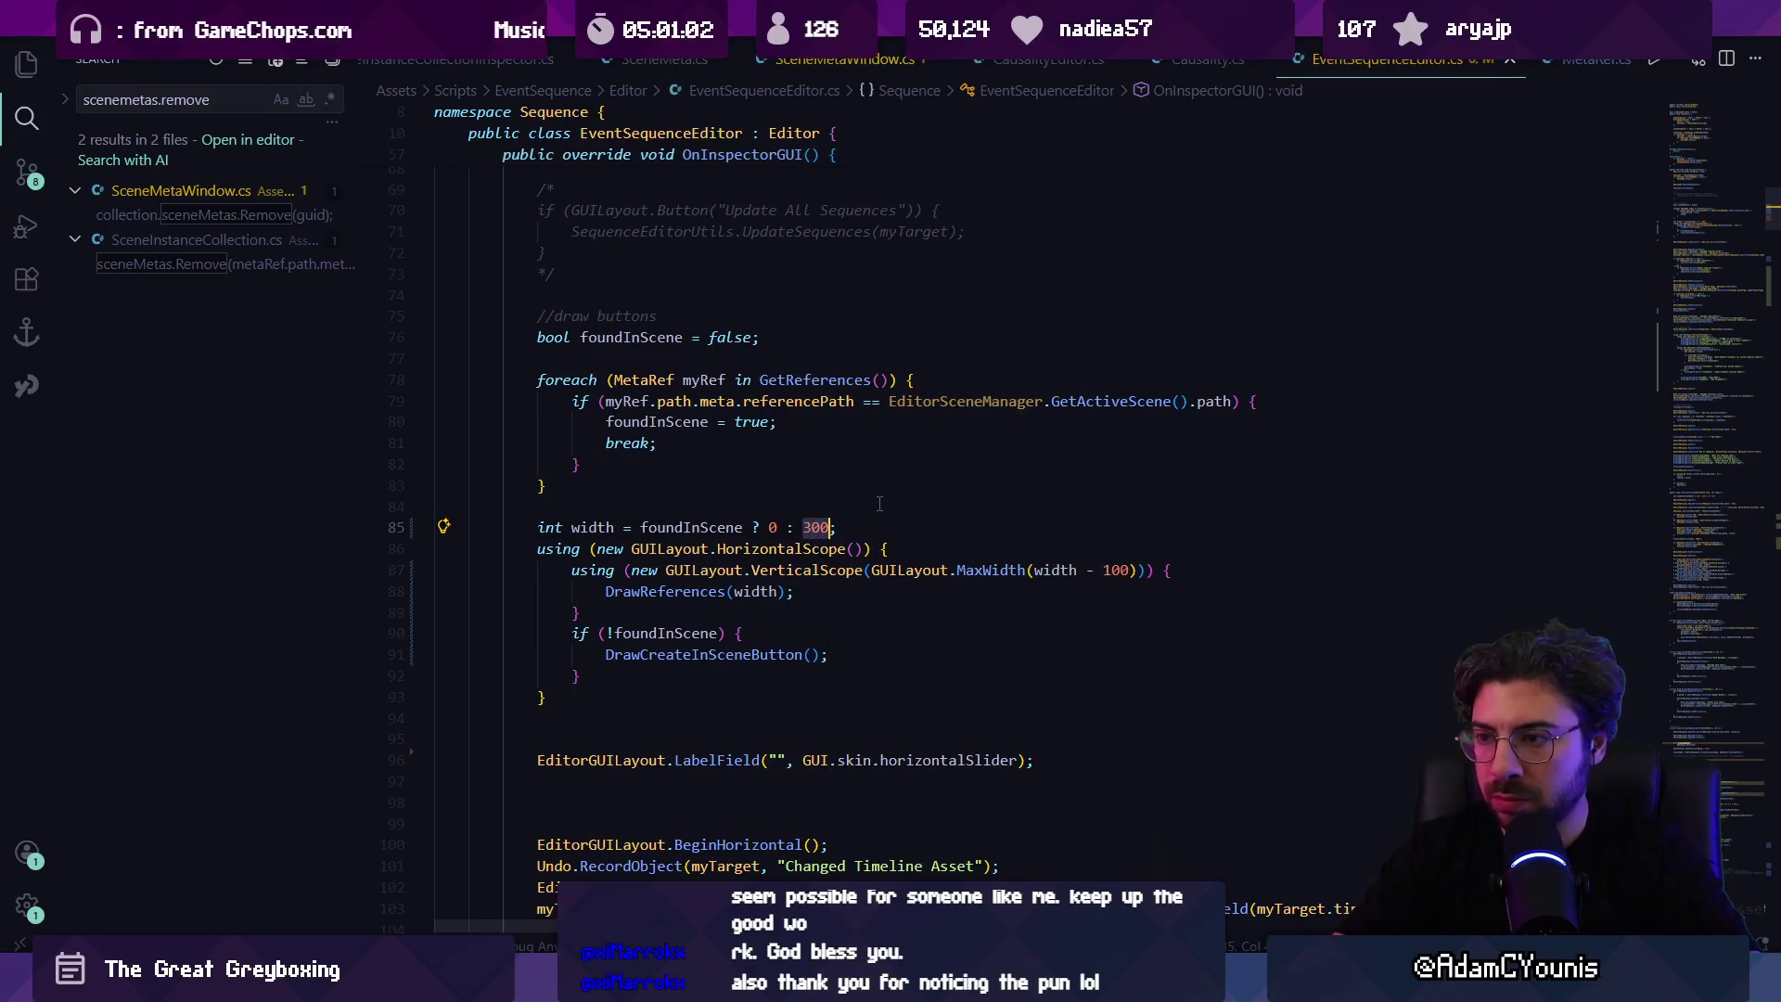
Step: Step through the width matches in the script to the width = declaration
{"action": "key", "text": "ctrl+f"}
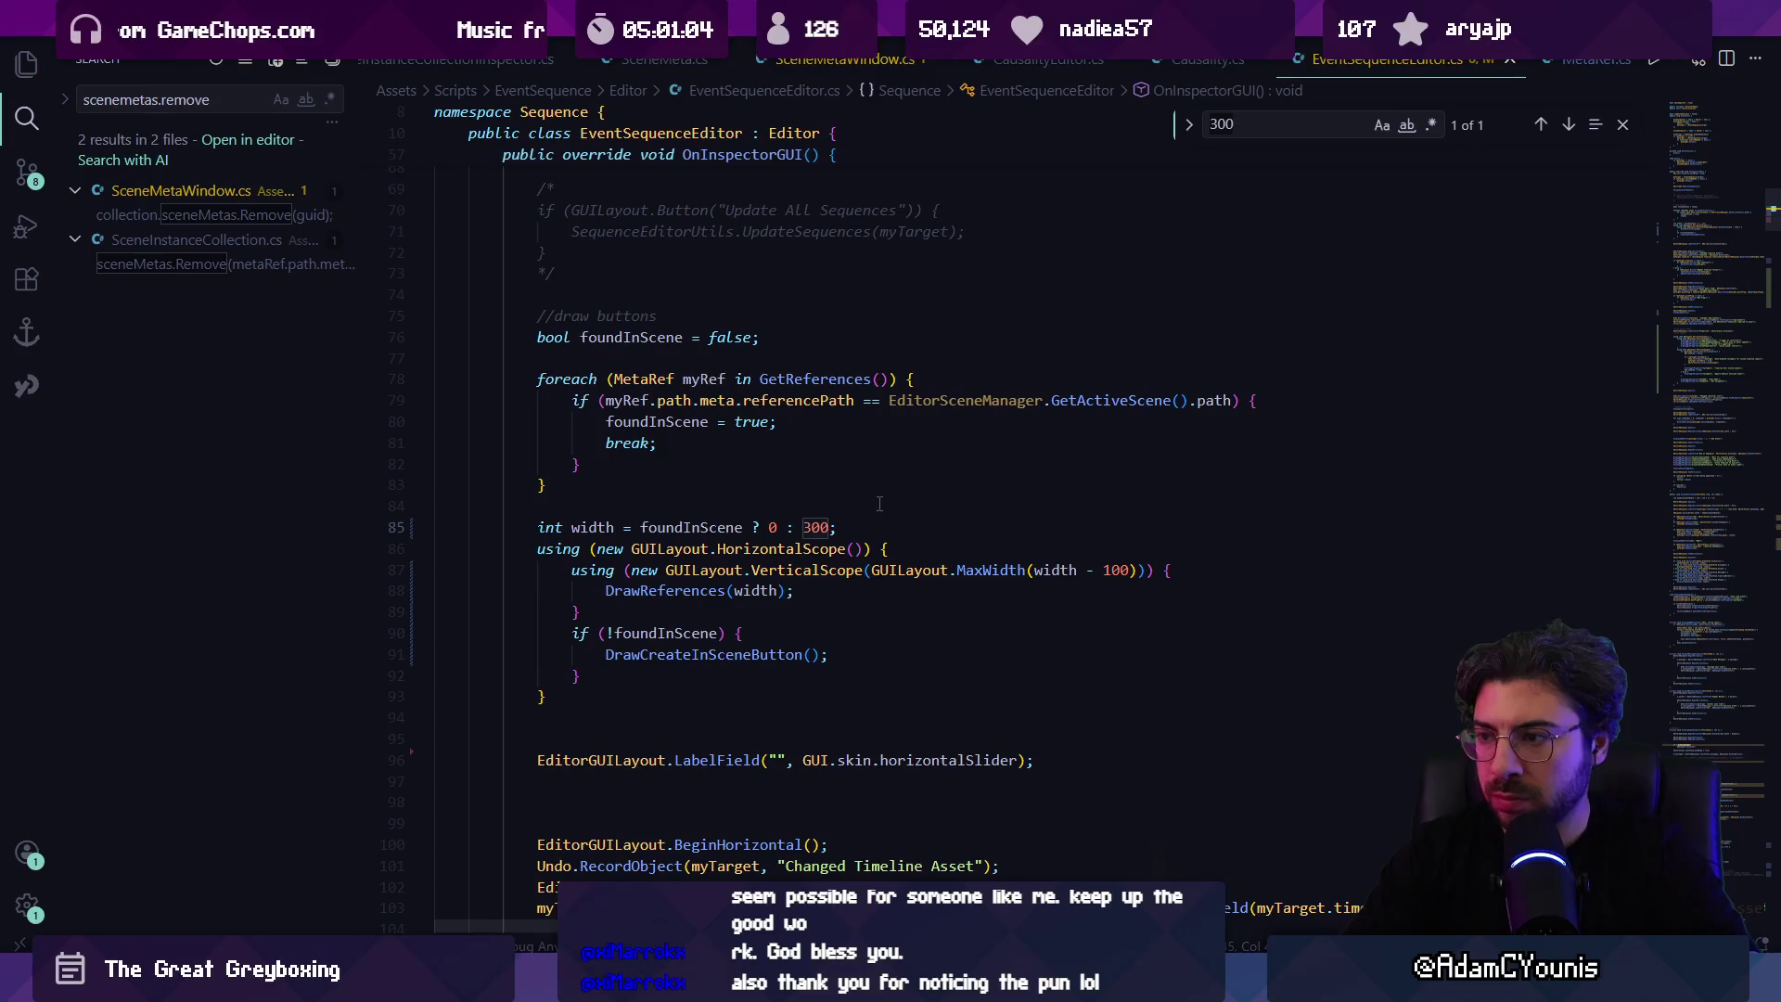
{"action": "type", "text": "width"}
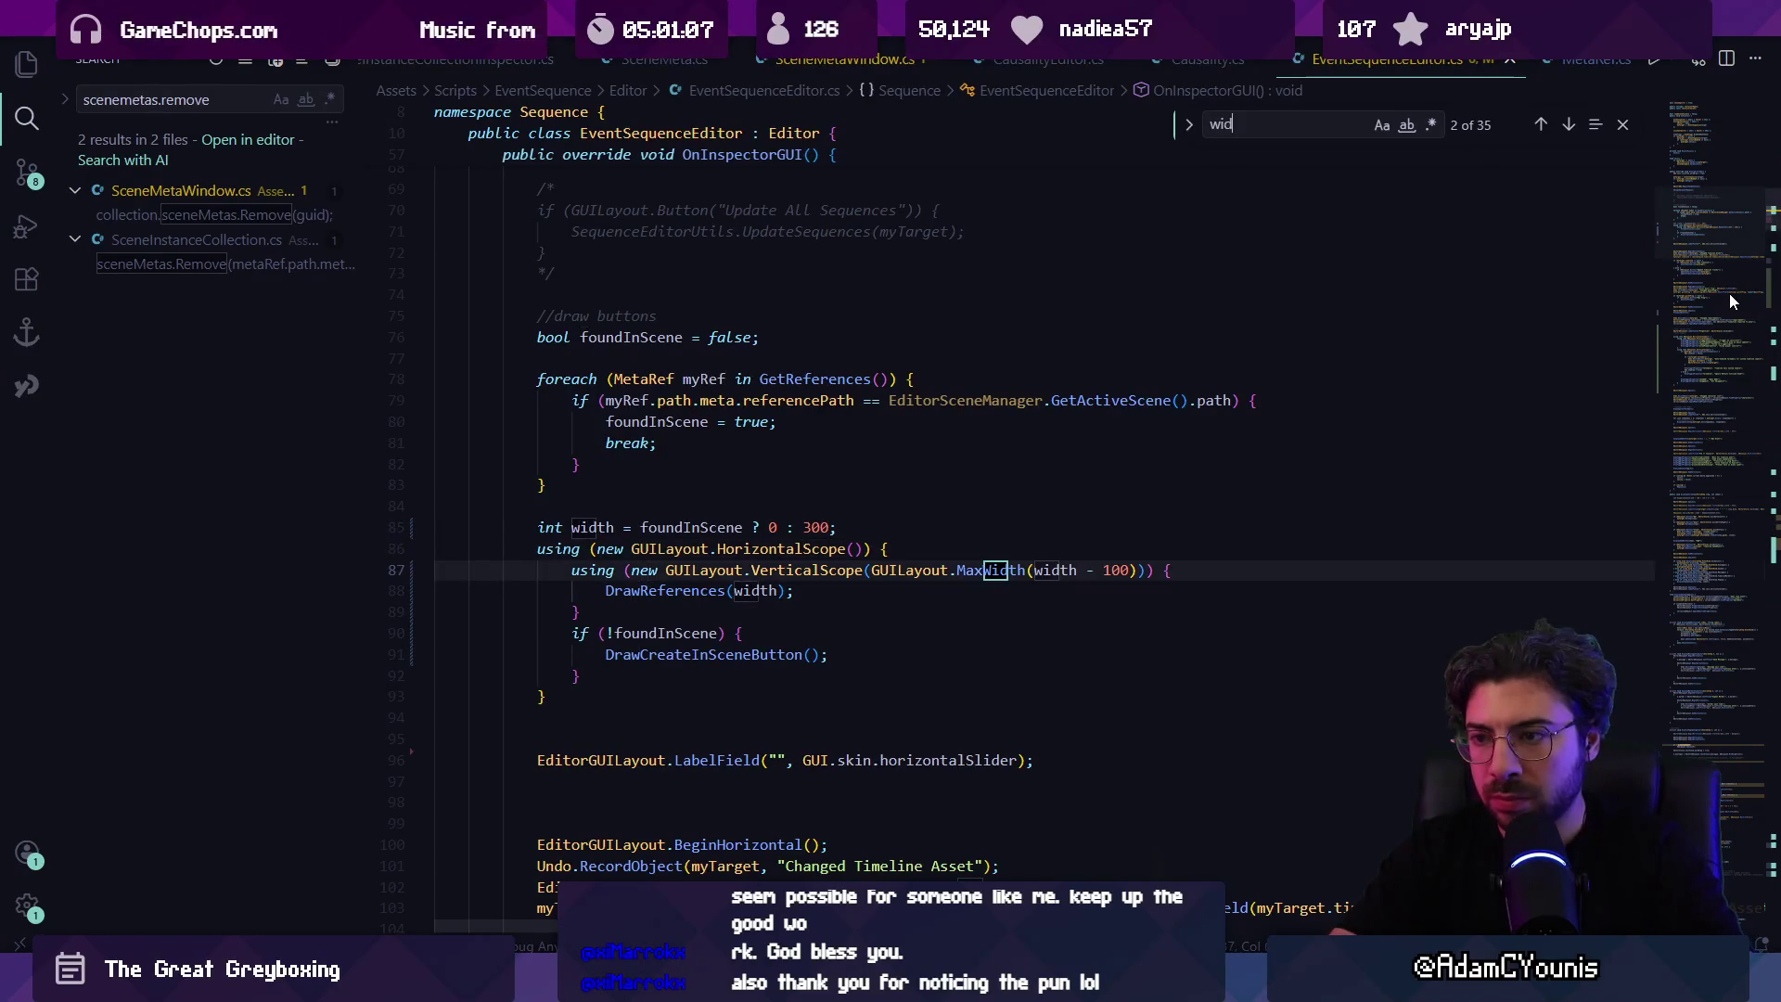
{"action": "key", "text": "Return"}
{"action": "key", "text": "Return"}
{"action": "key", "text": "Return"}
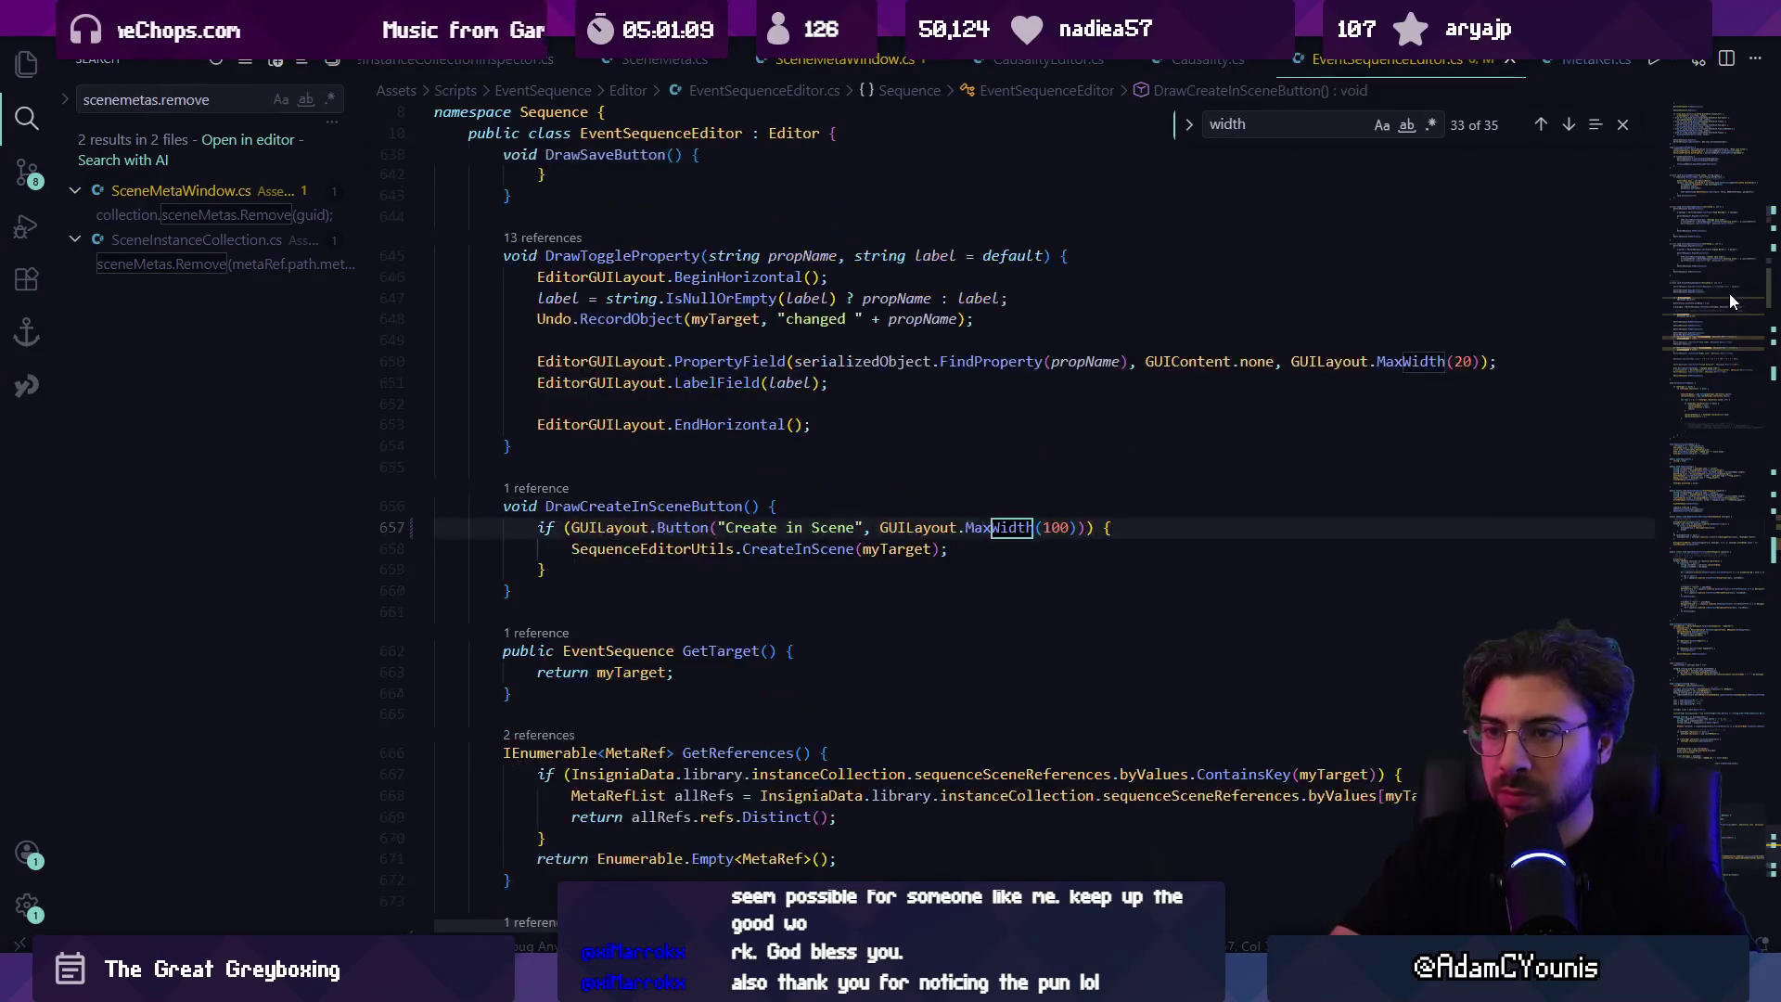
{"action": "key", "text": "shift+Return"}
{"action": "key", "text": "shift+Return"}
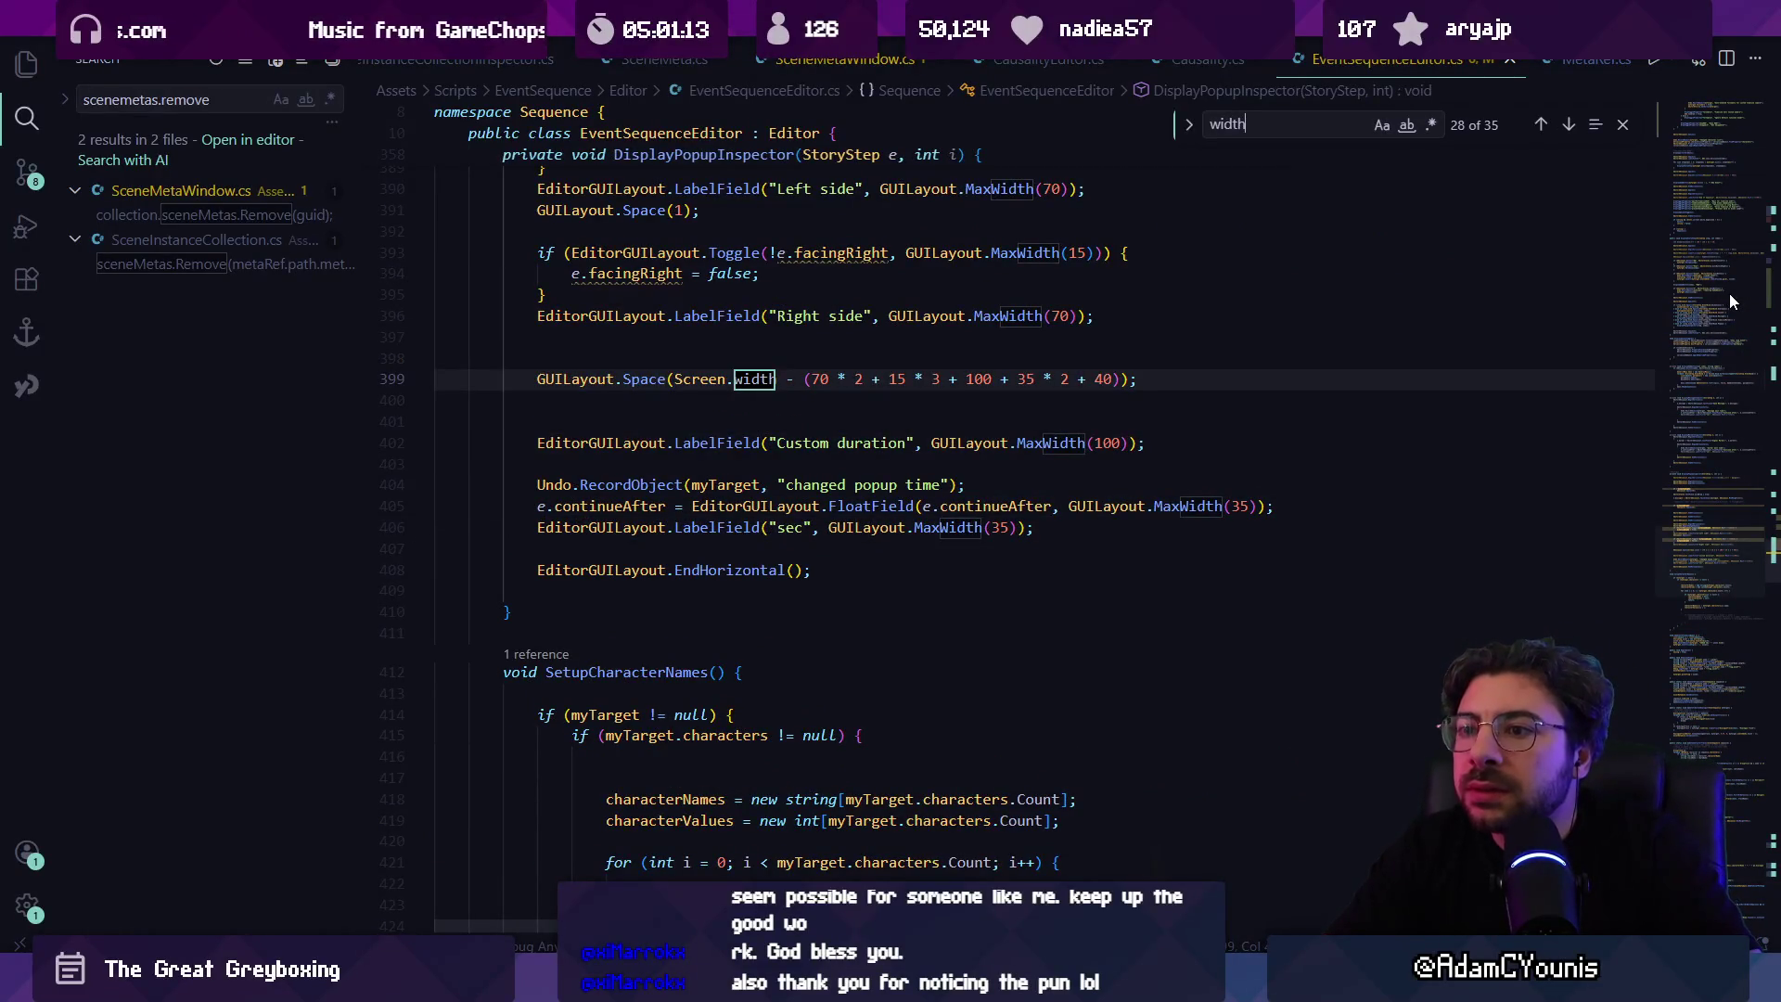
{"action": "key", "text": "Return"}
{"action": "key", "text": "Return"}
{"action": "type", "text": "width"}
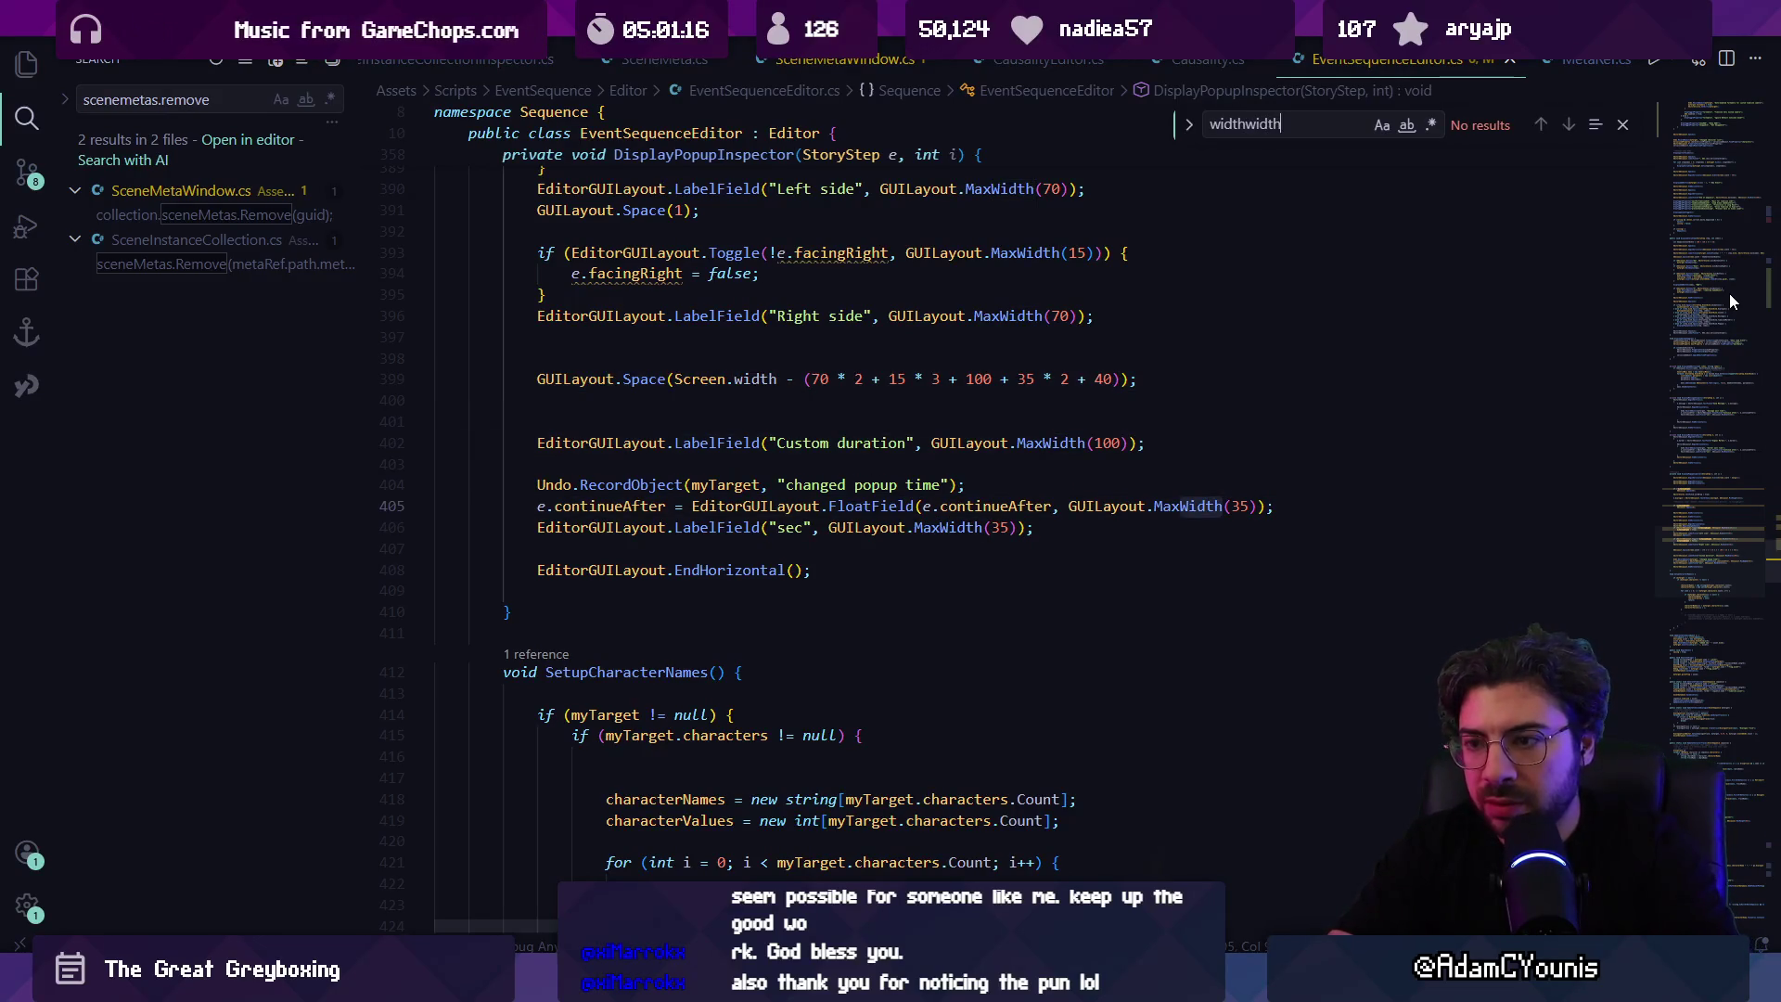
{"action": "key", "text": "Home"}
{"action": "key", "text": "Delete"}
{"action": "key", "text": "Delete"}
{"action": "key", "text": "Delete"}
{"action": "key", "text": "Return"}
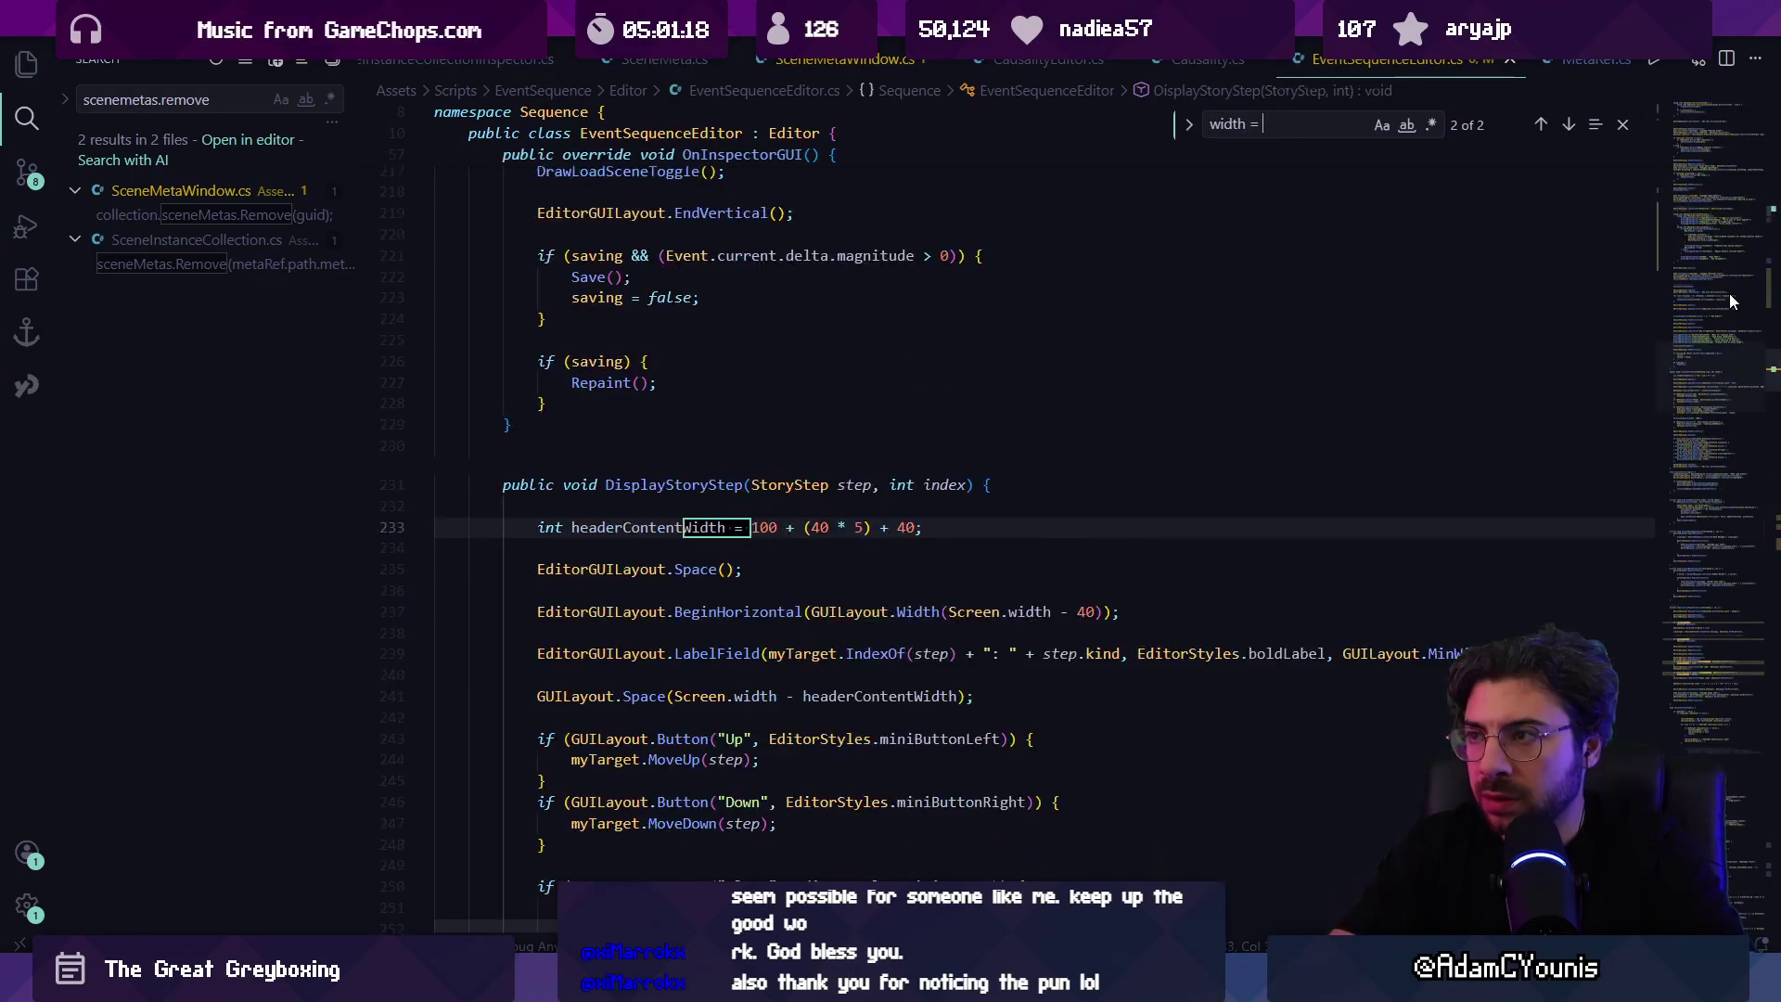
Step: Refine the search to locate the width declaration on line 85
{"action": "key", "text": "BackSpace"}
{"action": "key", "text": "BackSpace"}
{"action": "key", "text": "BackSpace"}
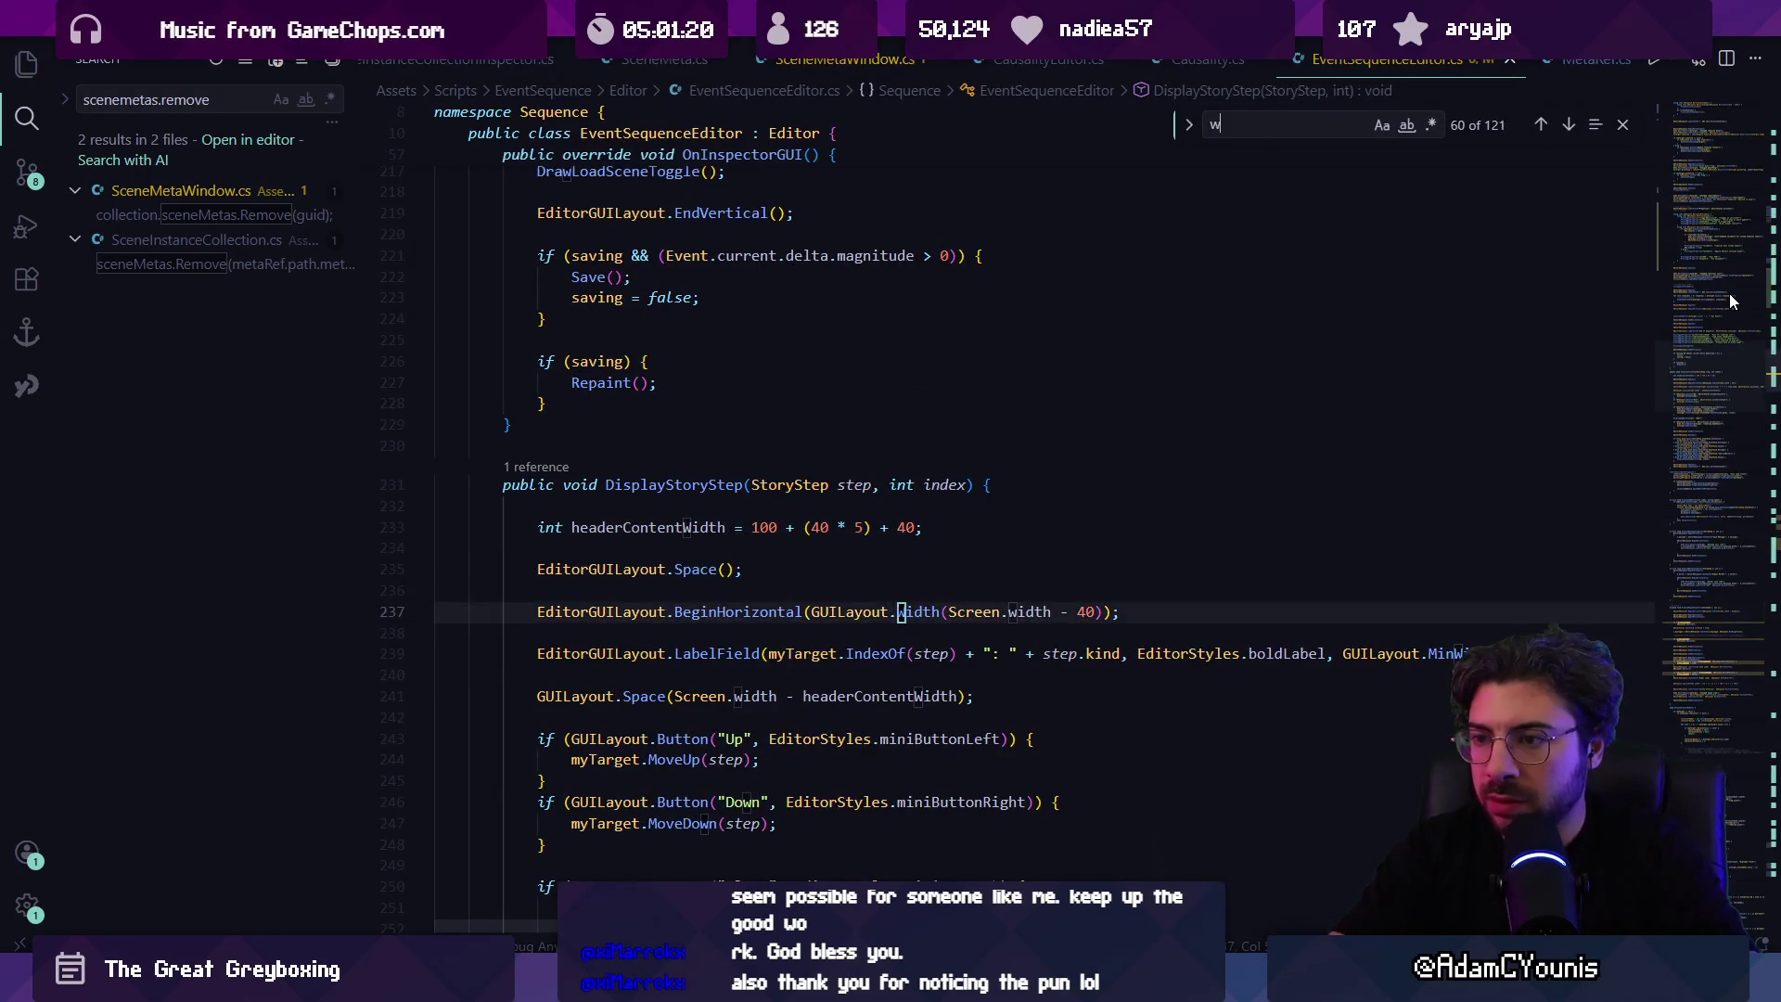
{"action": "type", "text": "c"}
{"action": "key", "text": "BackSpace"}
{"action": "key", "text": "BackSpace"}
{"action": "type", "text": "screen"}
{"action": "type", "text": "wid"}
{"action": "key", "text": "Return"}
{"action": "key", "text": "Home"}
{"action": "key", "text": "Delete"}
{"action": "key", "text": "Delete"}
{"action": "key", "text": "Delete"}
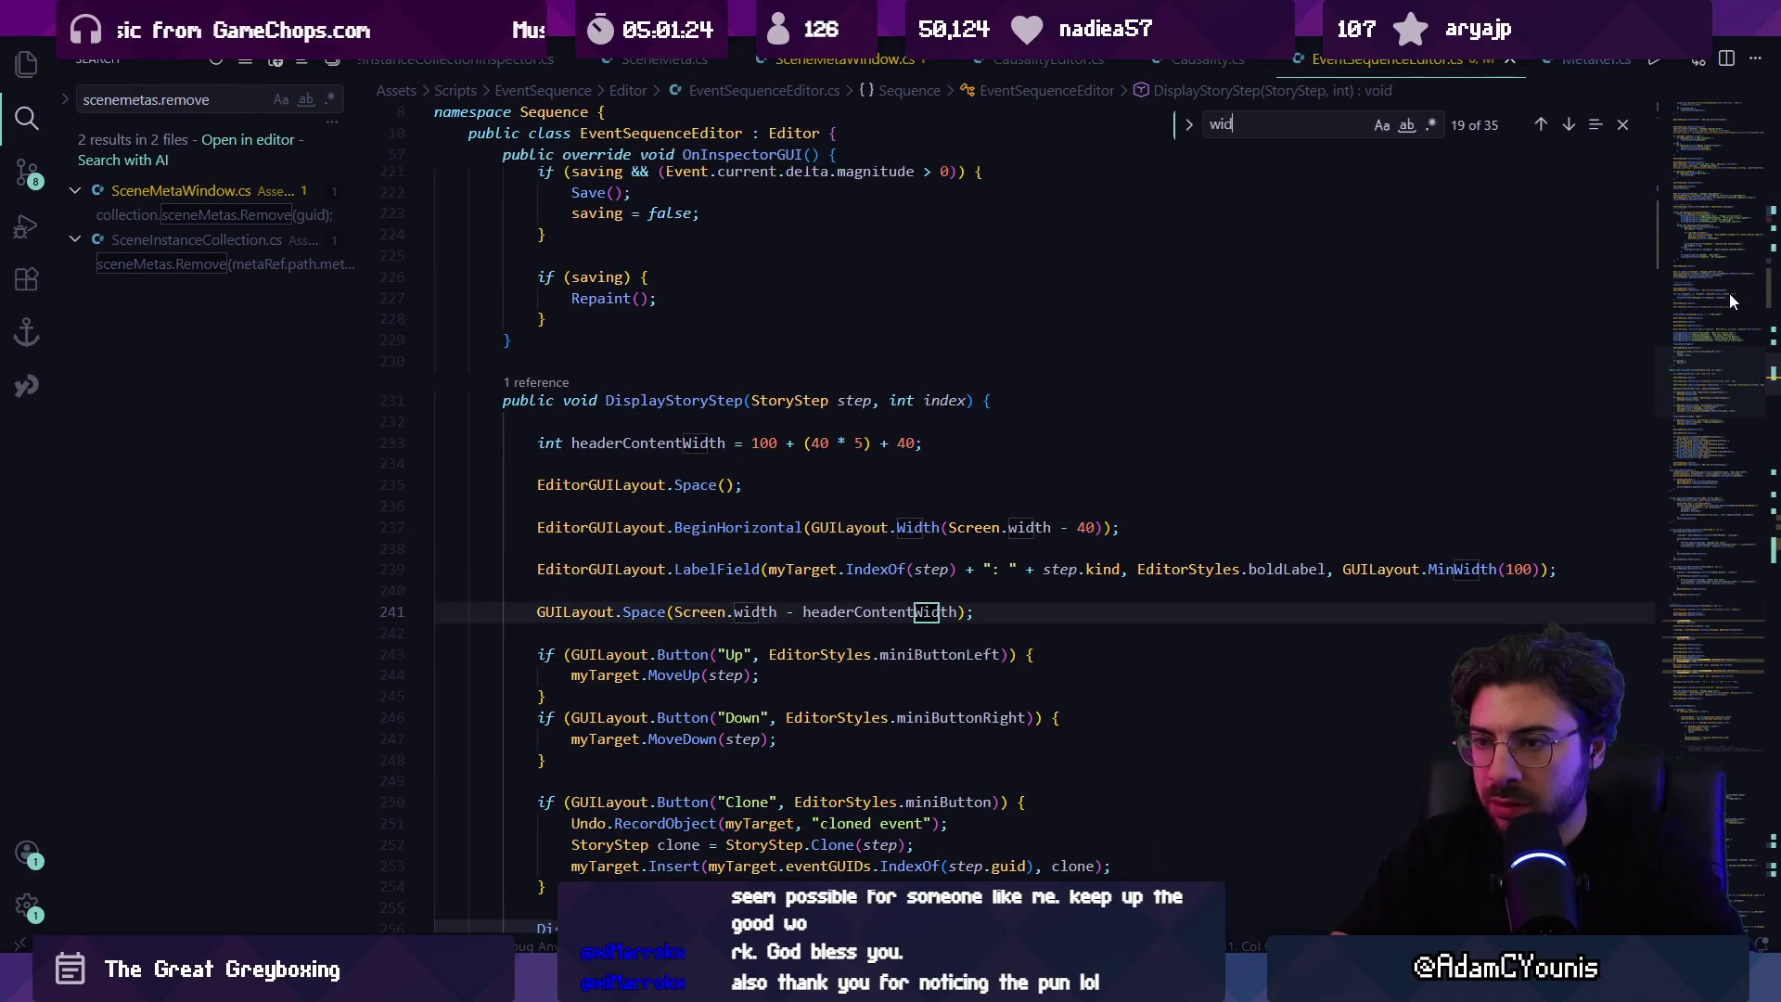
{"action": "key", "text": "Return"}
{"action": "type", "text": "th ="}
{"action": "key", "text": "Escape"}
Step: Replace the 300 fallback width on line 85 with screen.width - margin
{"action": "key", "text": "ctrl+Right"}
{"action": "key", "text": "ctrl+Right"}
{"action": "key", "text": "ctrl+Right"}
{"action": "key", "text": "ctrl+Left"}
{"action": "key", "text": "ctrl+shift+Right"}
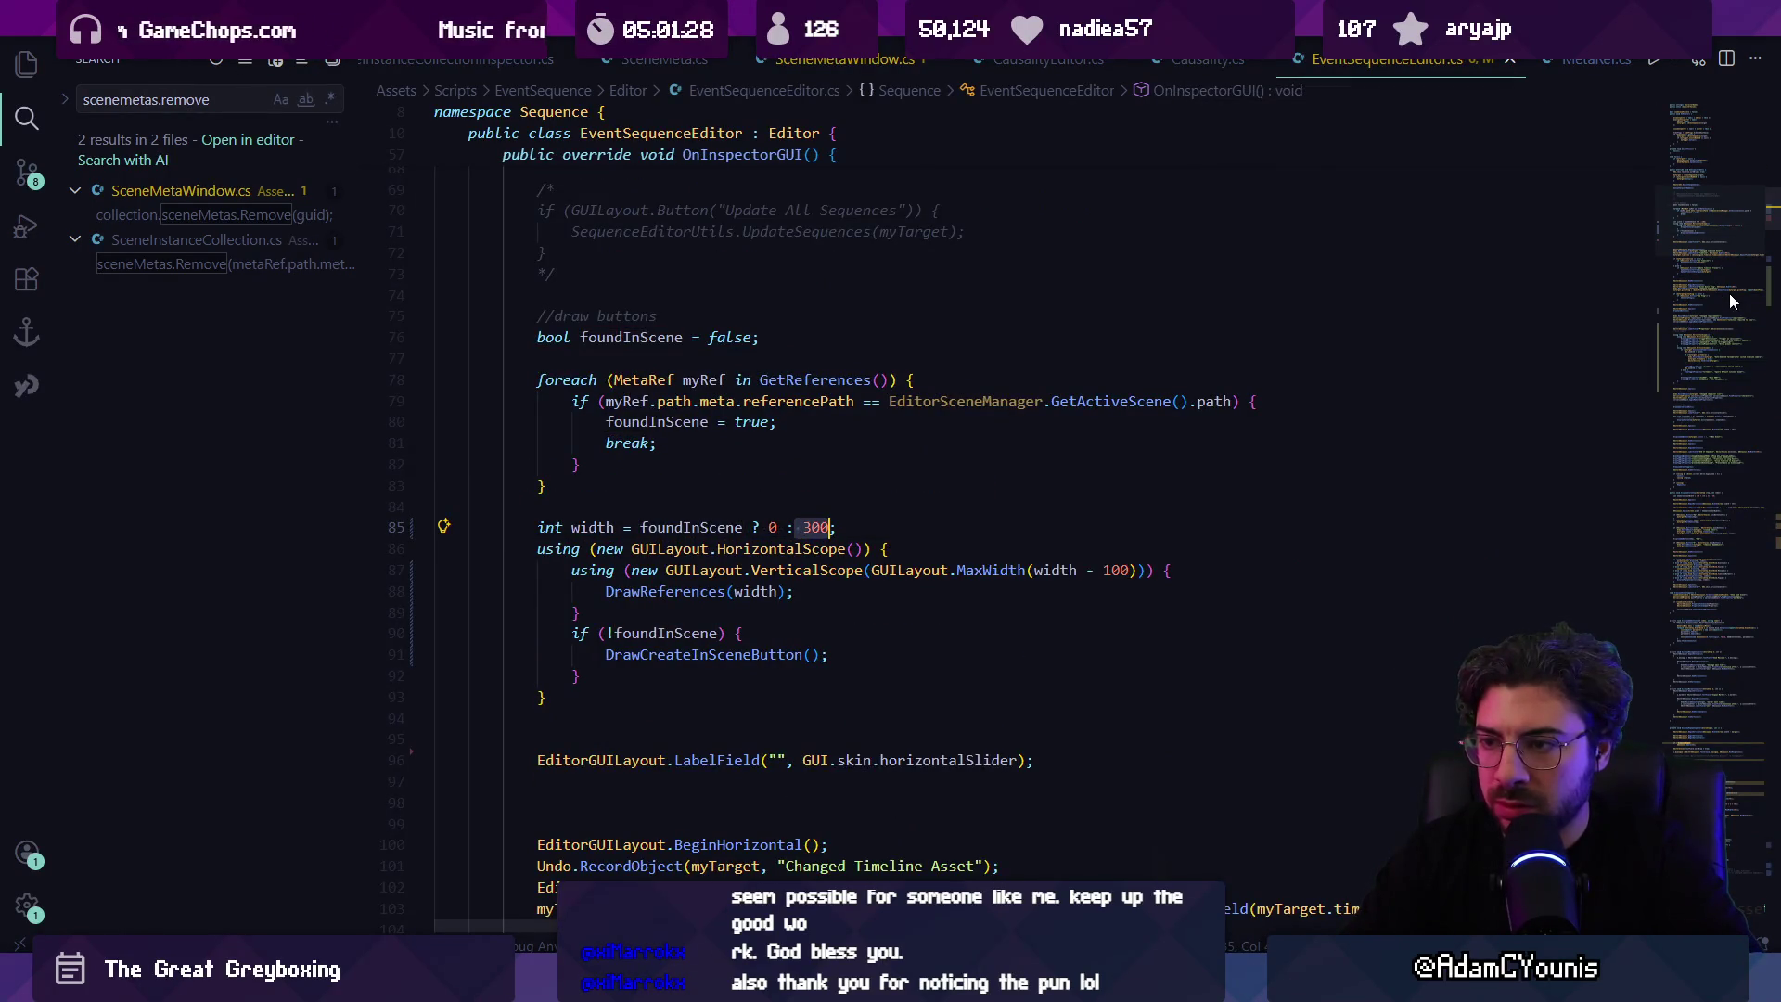
{"action": "type", "text": "screen.width - margin"}
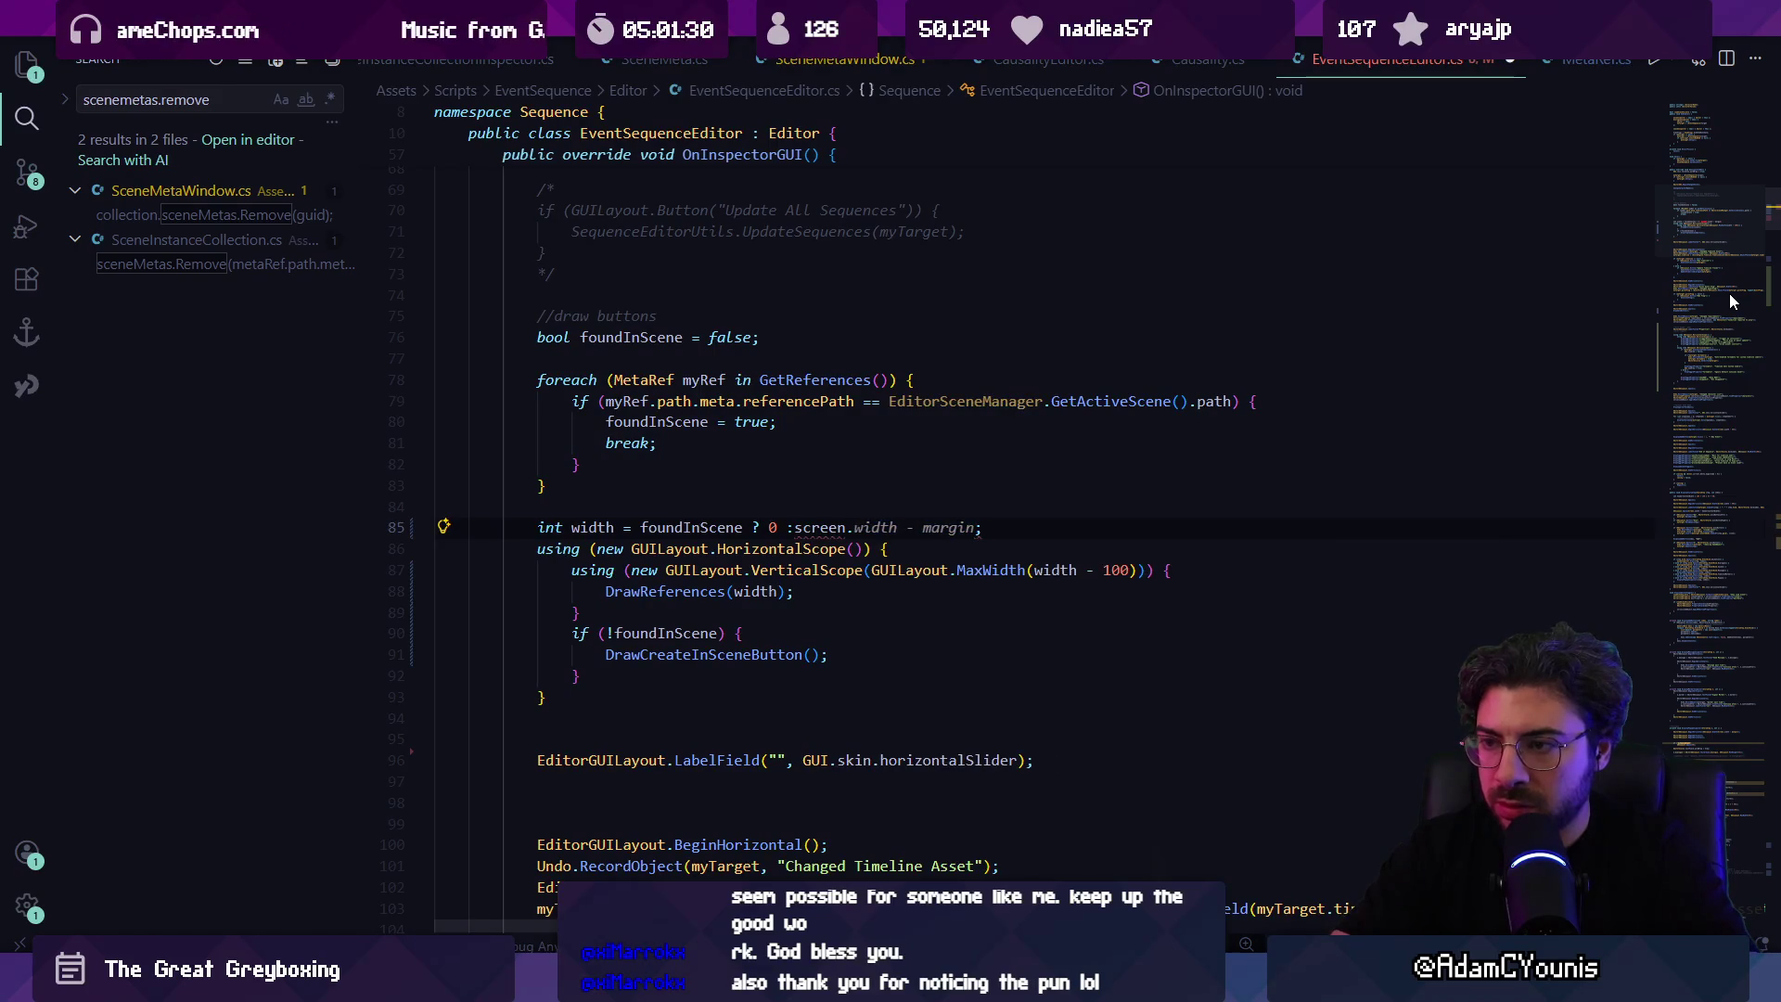
{"action": "key", "text": "ctrl+shift+Left"}
{"action": "key", "text": "BackSpace"}
{"action": "key", "text": "BackSpace"}
{"action": "key", "text": "ctrl+Left"}
{"action": "key", "text": "ctrl+Left"}
{"action": "key", "text": "ctrl+Left"}
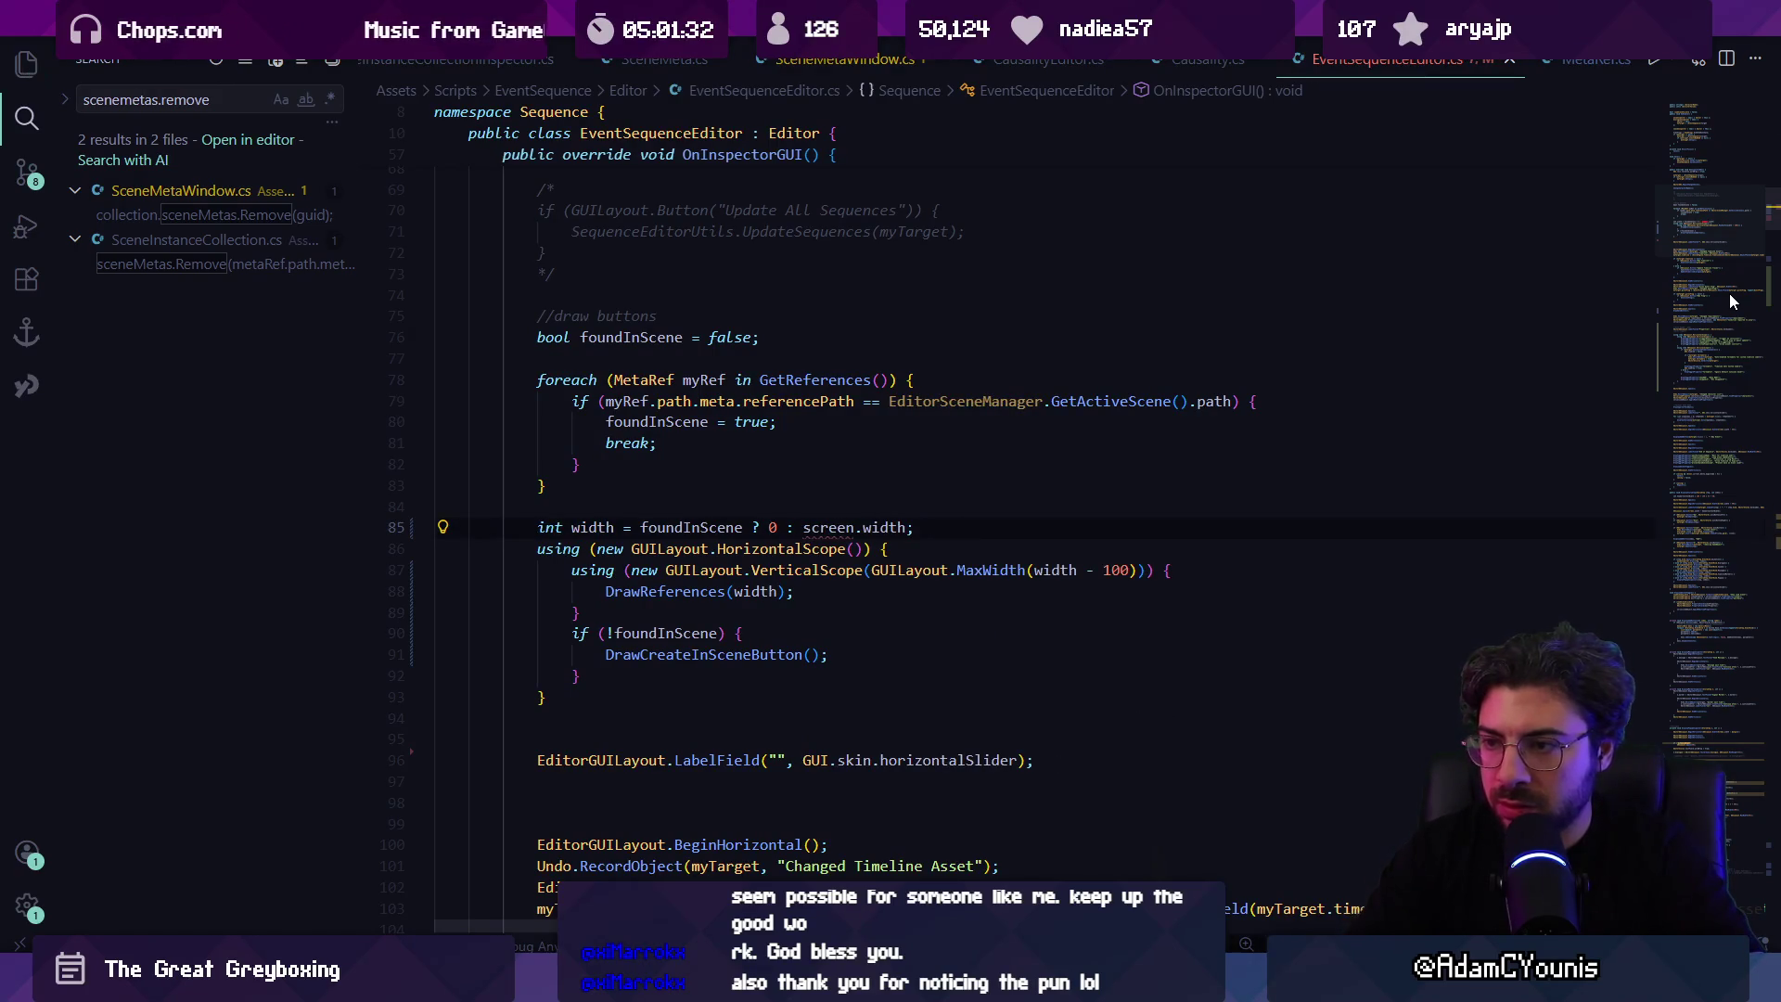
{"action": "type", "text": "- margin"}
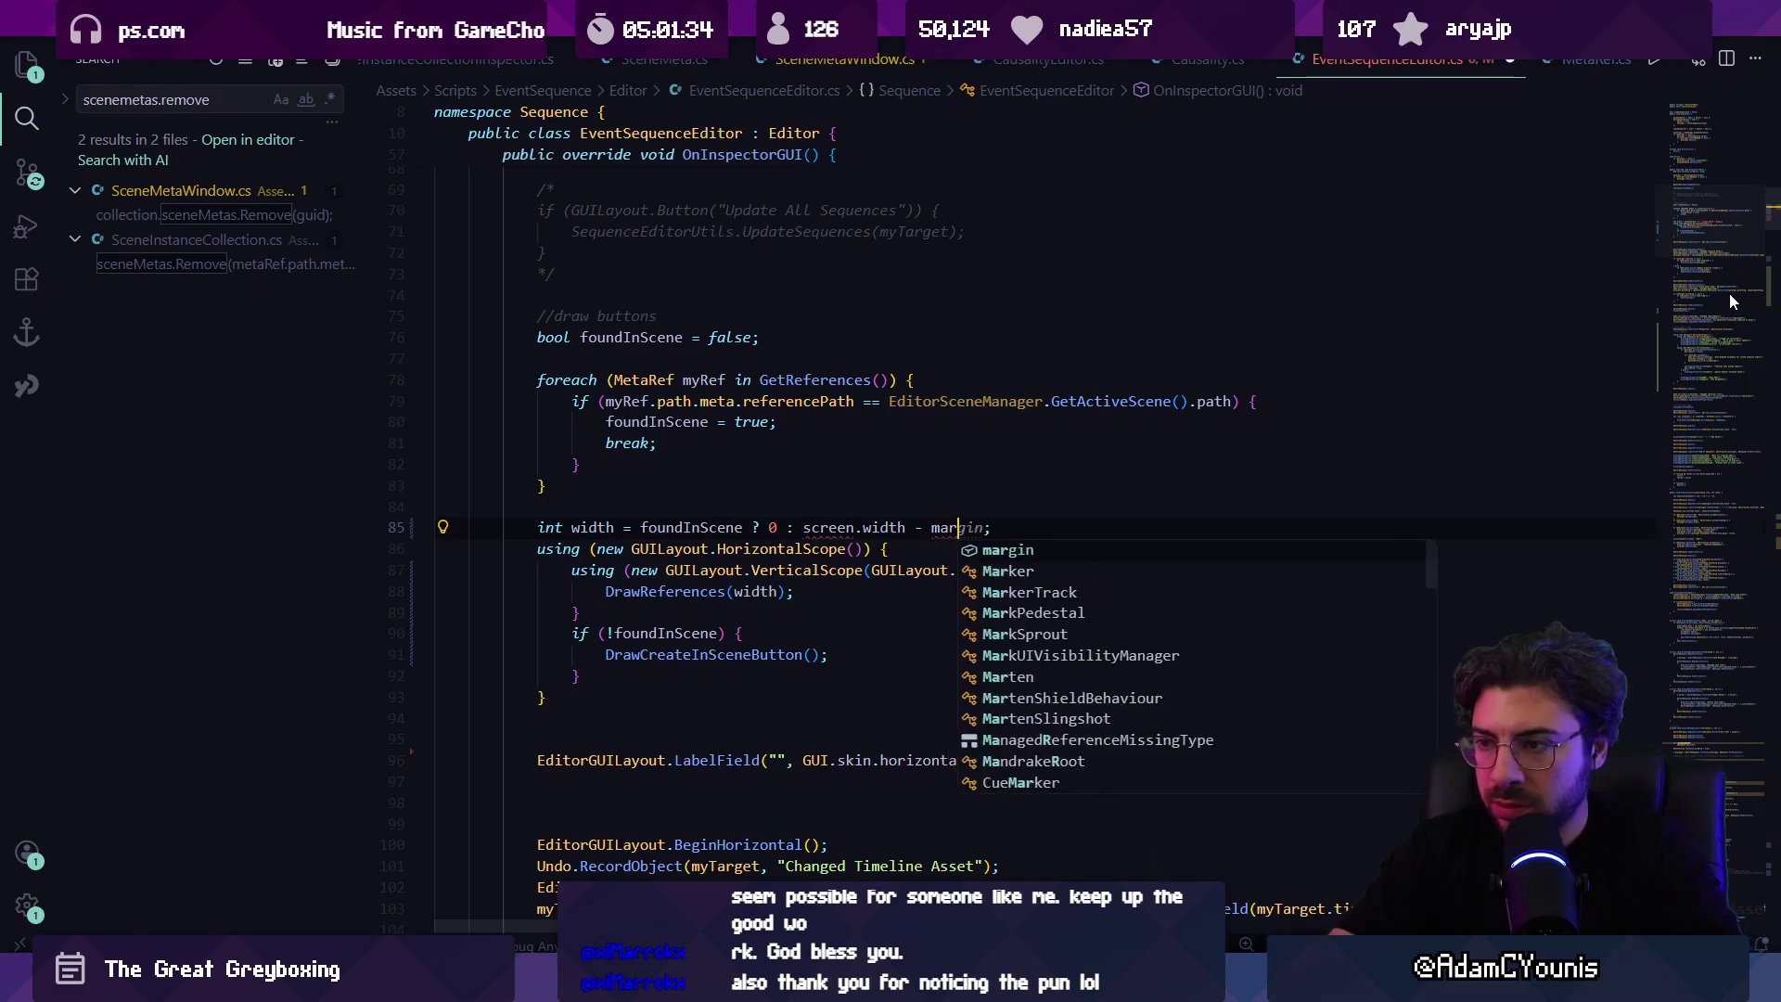
{"action": "key", "text": "Escape"}
Step: Change the width variable's type on line 85 from int to float
{"action": "key", "text": "Home"}
{"action": "key", "text": "ctrl+shift+Right"}
{"action": "type", "text": "fl;"}
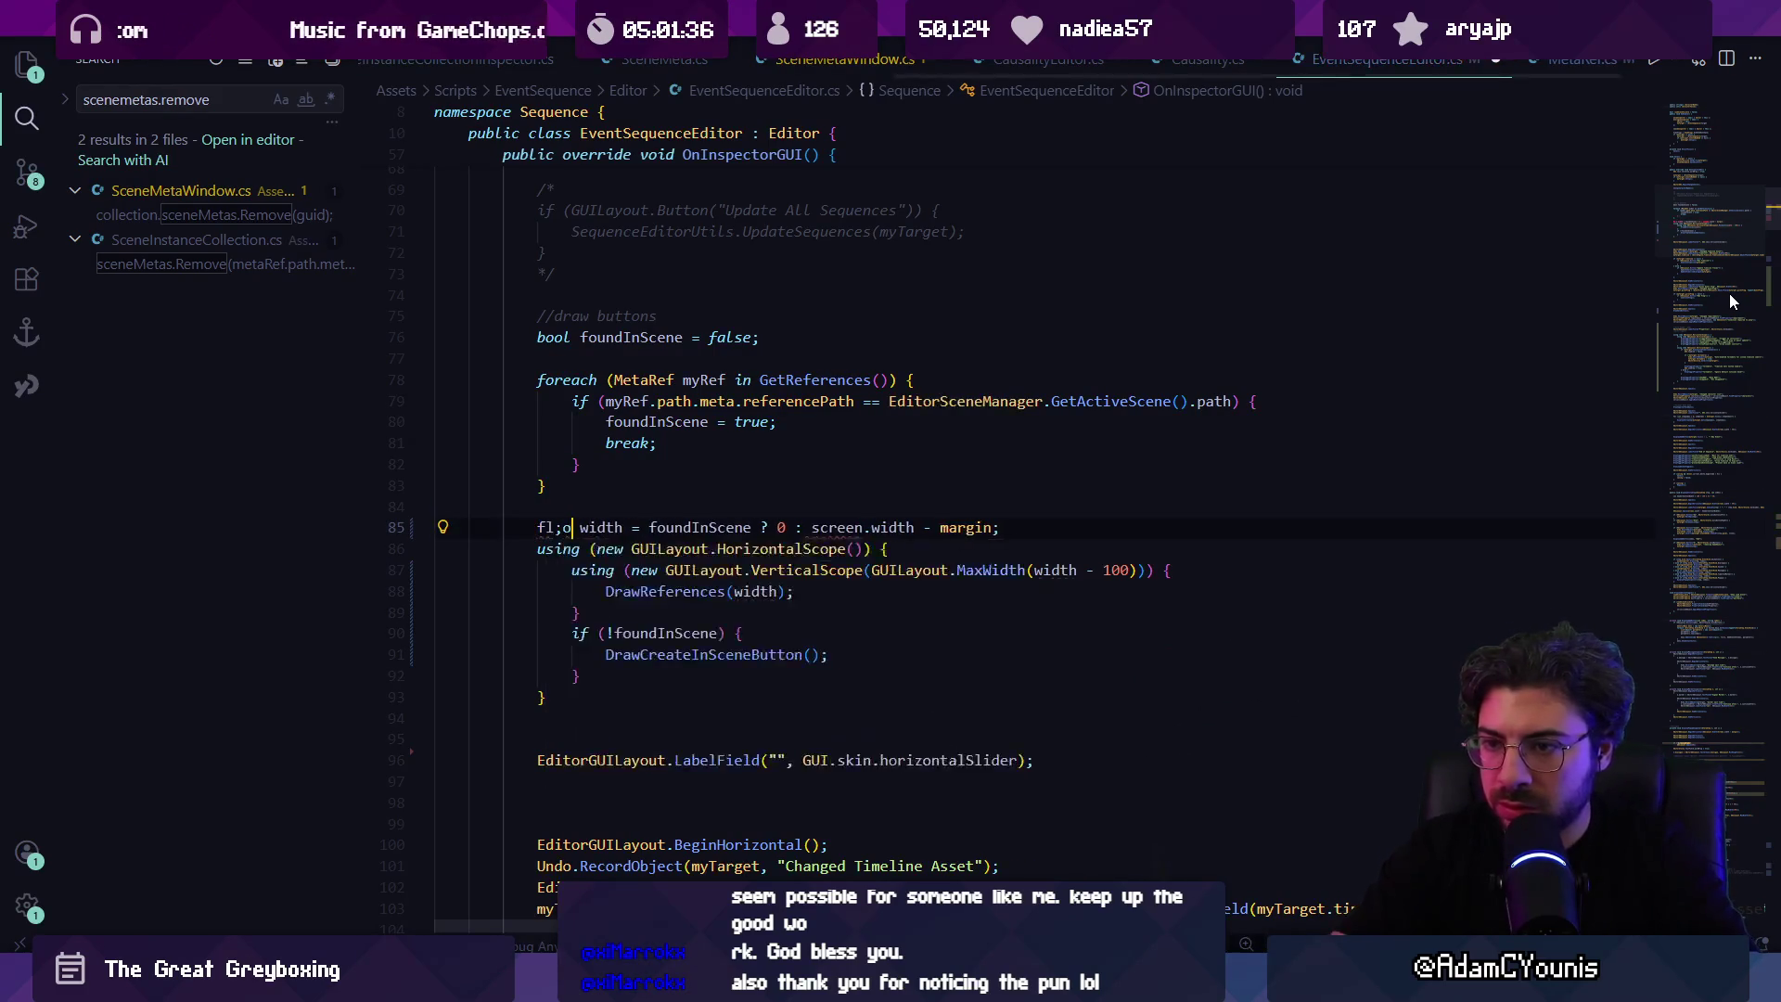
{"action": "key", "text": "Tab"}
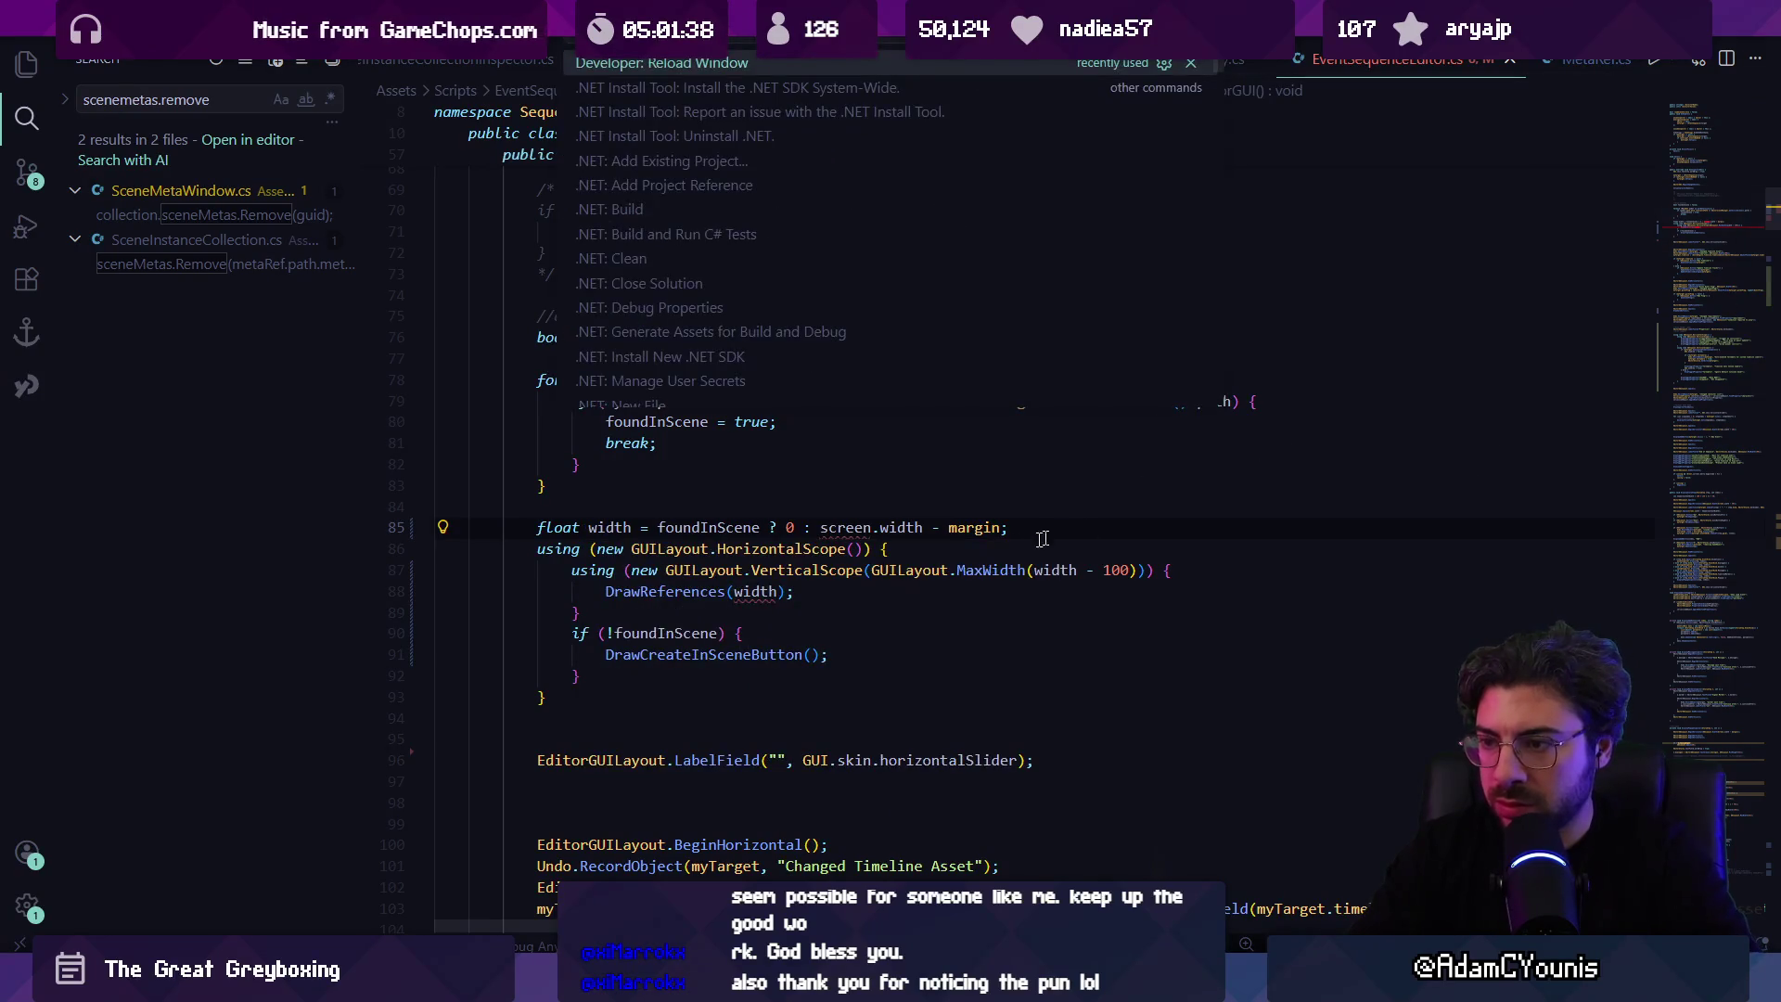
Step: Make the DrawReferences method's width parameter a float
{"action": "left_click", "coordinate": [865, 570]}
{"action": "left_click", "coordinate": [677, 592], "text": "ctrl"}
{"action": "double_click", "coordinate": [686, 385]}
{"action": "type", "text": "float"}
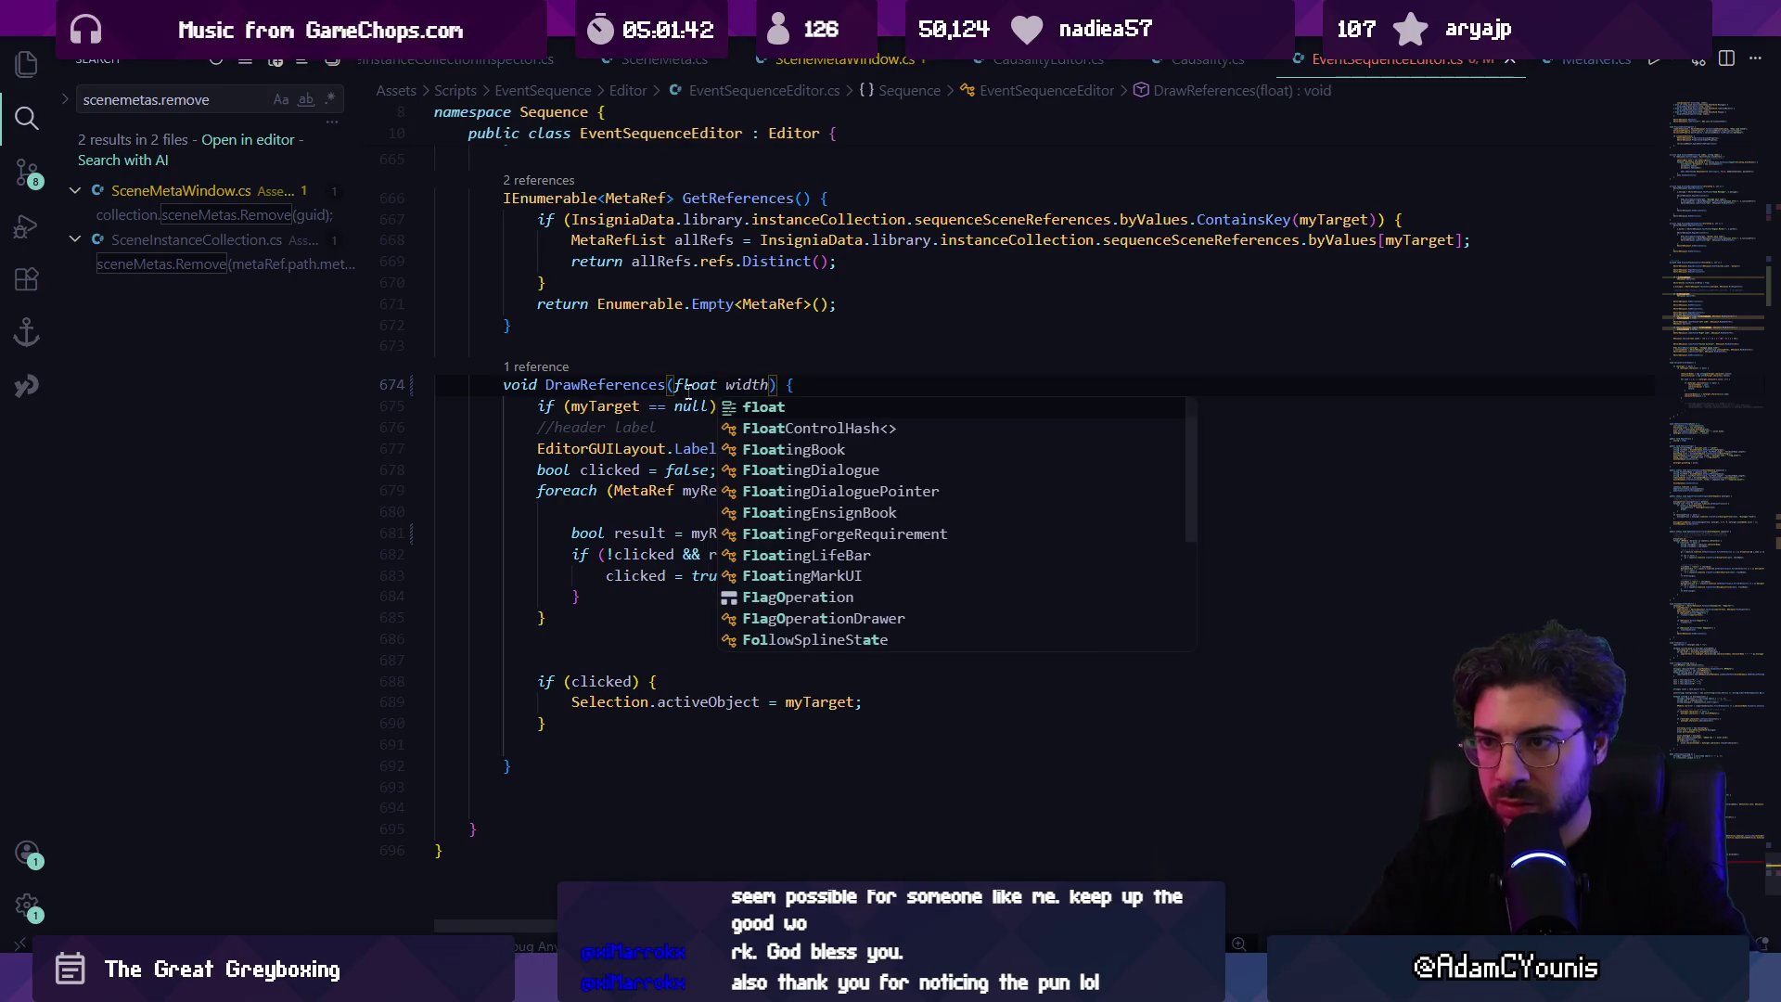
{"action": "key", "text": "Escape"}
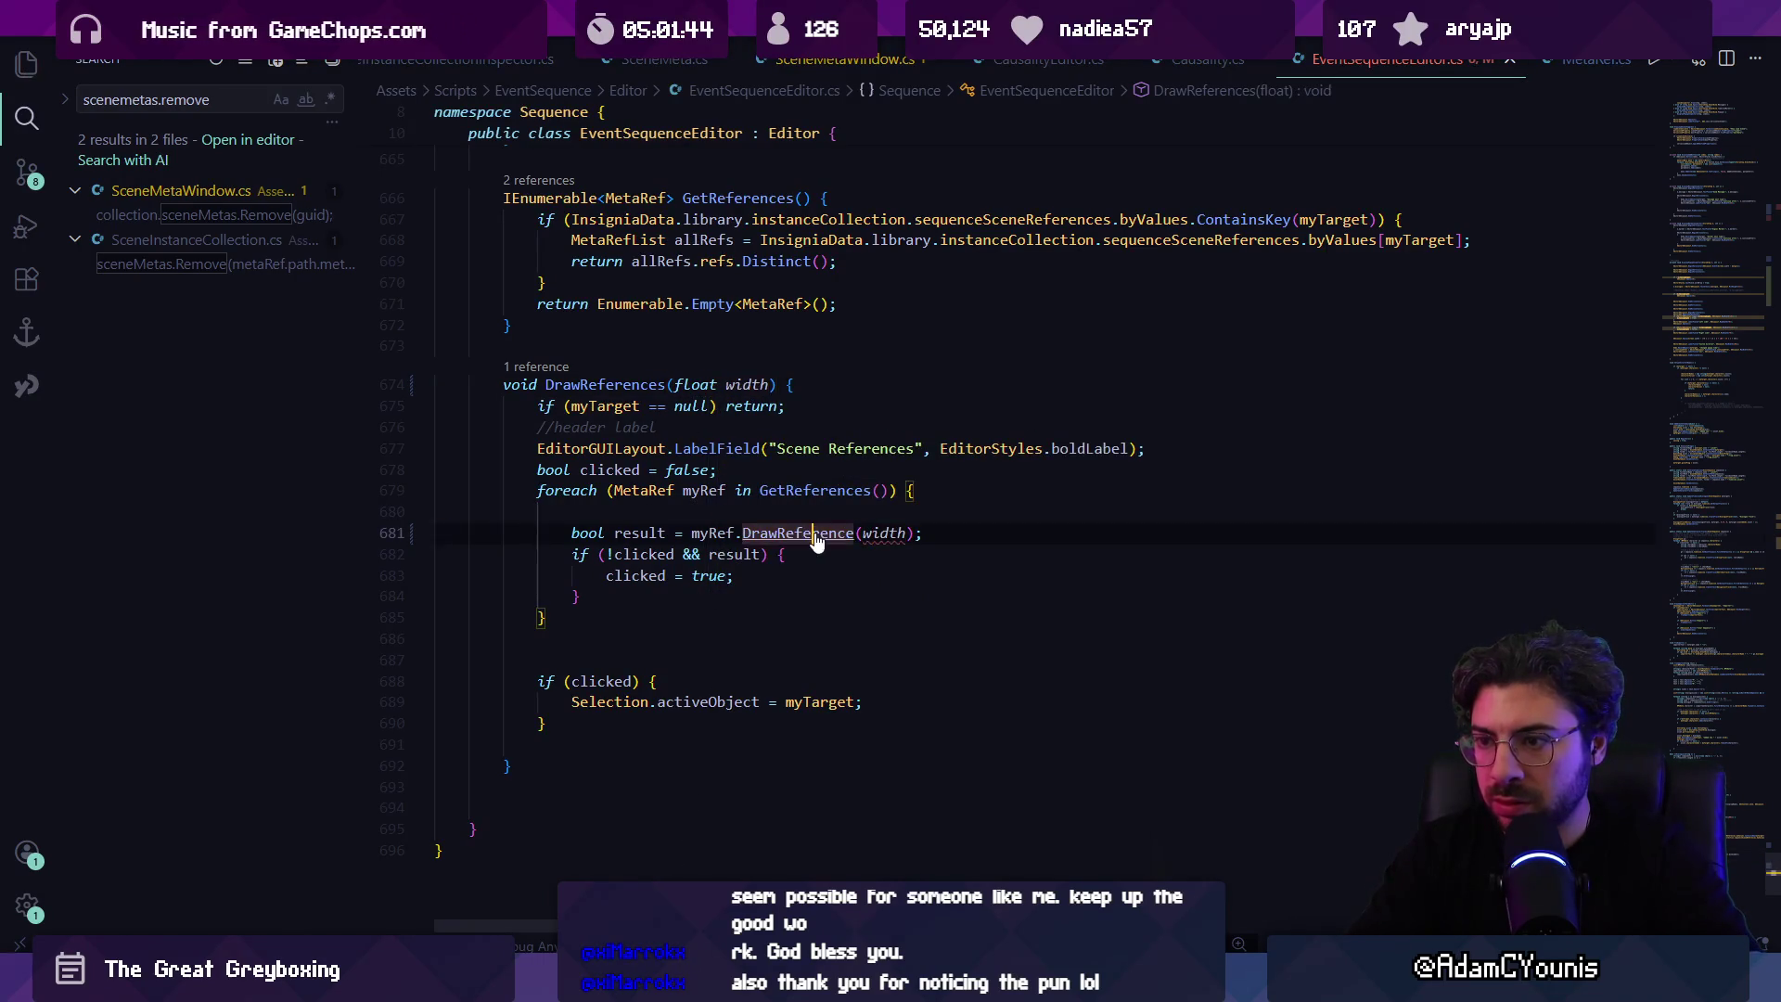
Step: Change DrawReference's maxWidth parameter in MetaRef to float and return to Unity
{"action": "left_click", "coordinate": [798, 533], "text": "ctrl"}
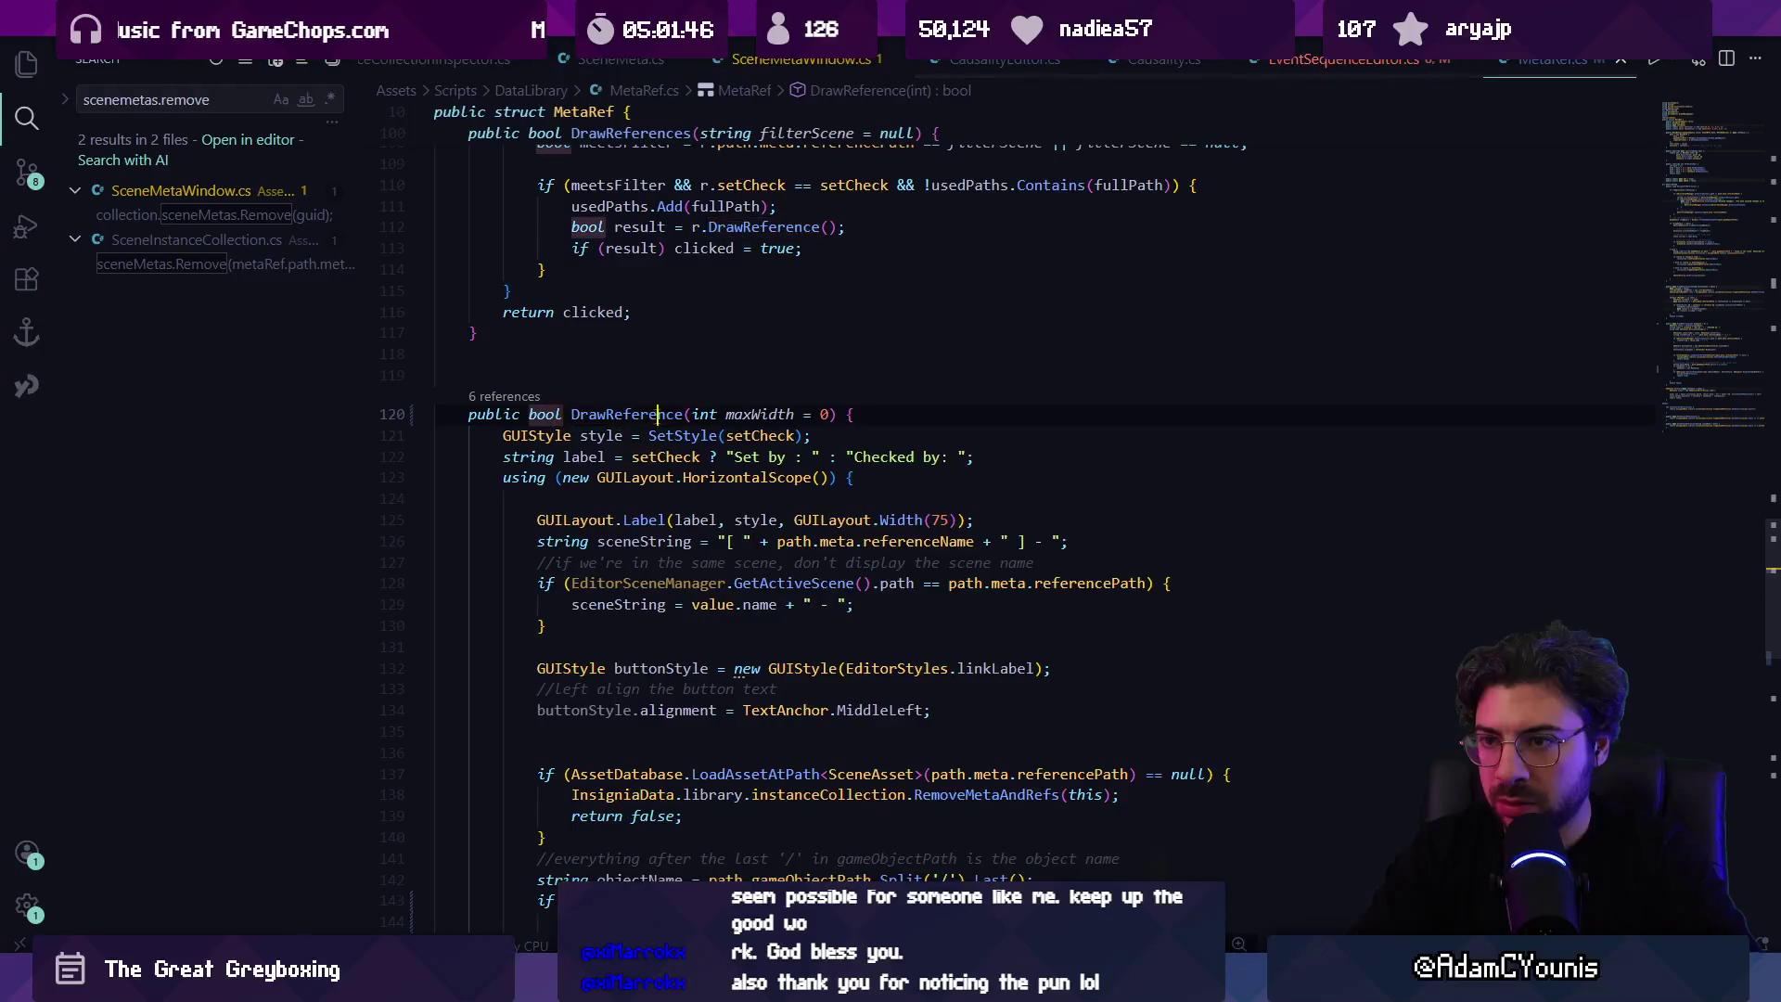
{"action": "double_click", "coordinate": [711, 417]}
{"action": "type", "text": "float"}
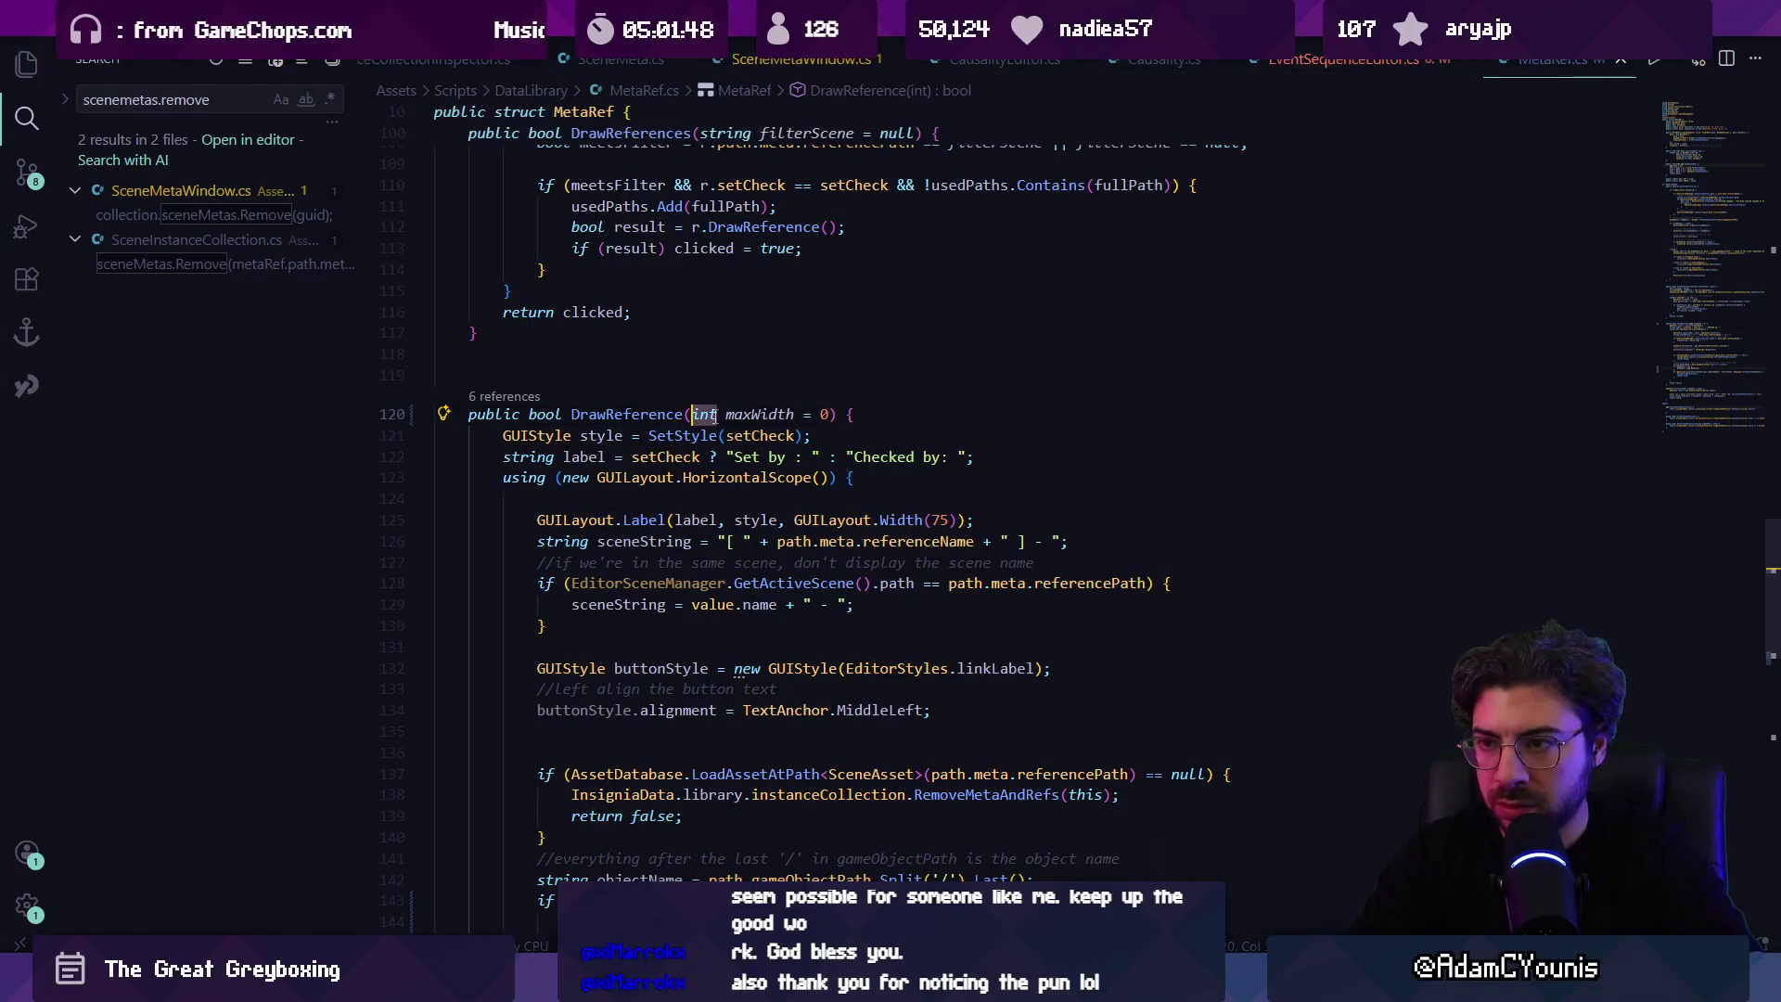
{"action": "key", "text": "Escape"}
{"action": "key", "text": "alt+Tab"}
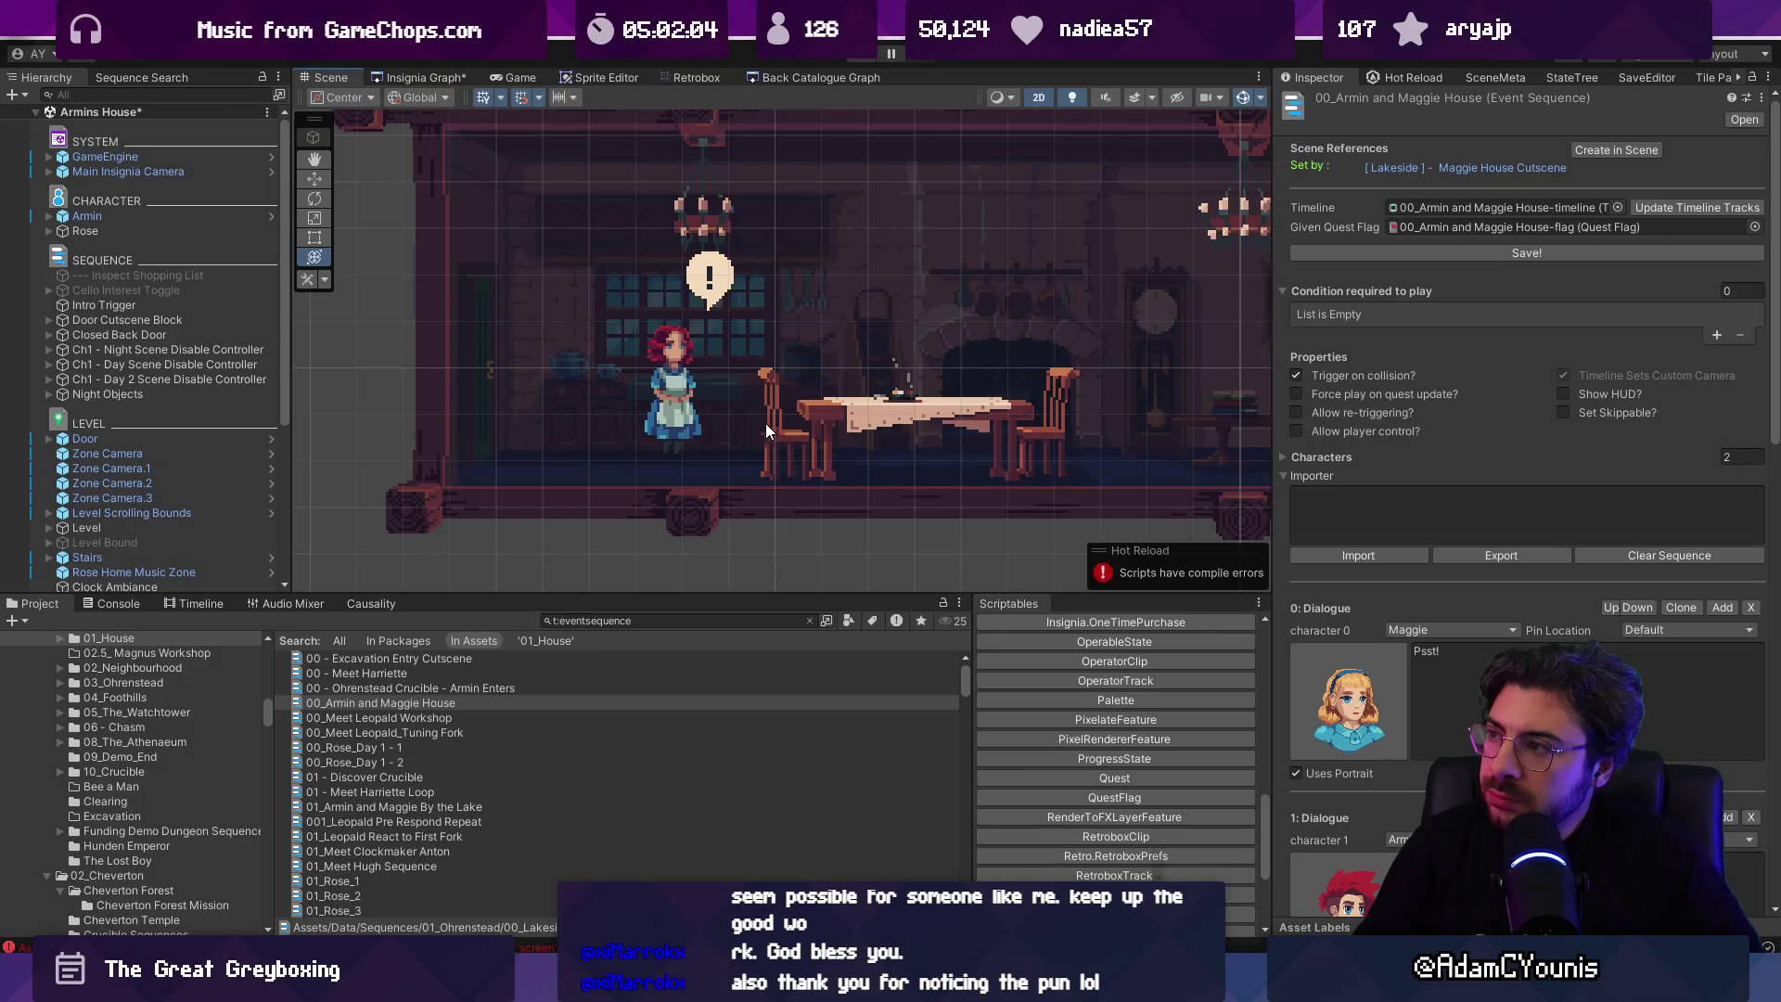
Step: Fix the Console compile error by changing screen to Screen on line 85 and save
{"action": "left_click", "coordinate": [114, 605]}
{"action": "left_click", "coordinate": [17, 621]}
{"action": "left_click", "coordinate": [721, 648]}
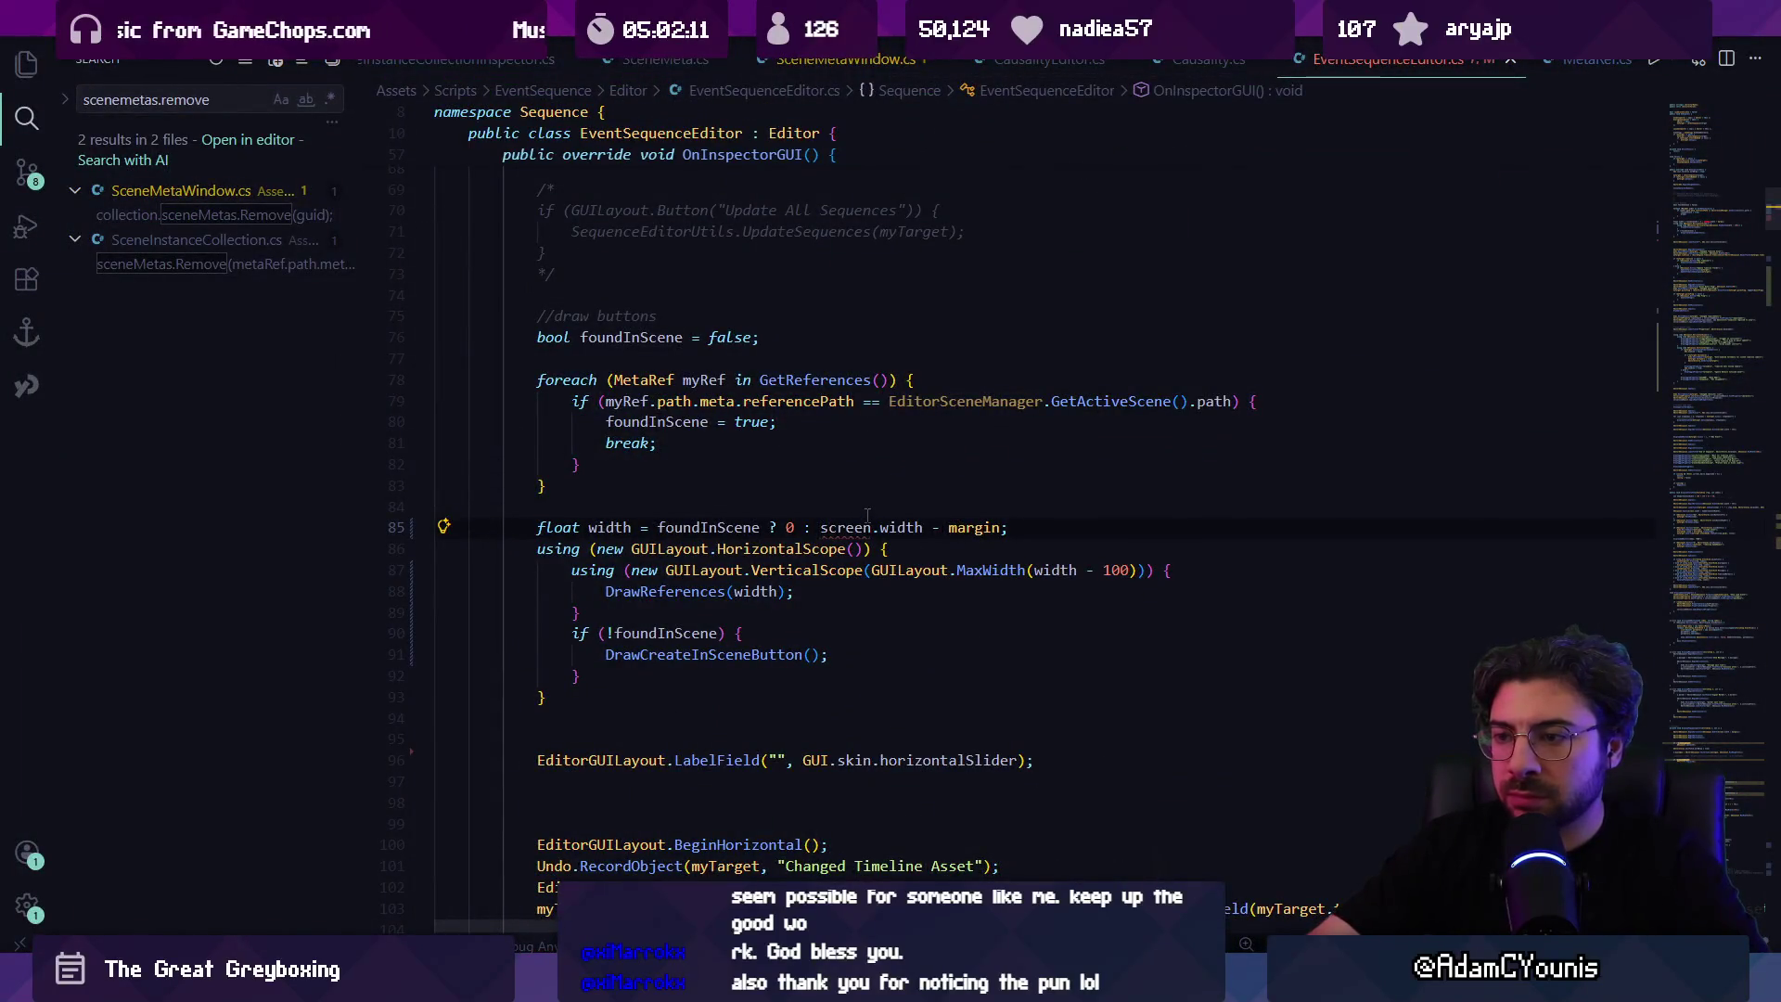
{"action": "key", "text": "BackSpace"}
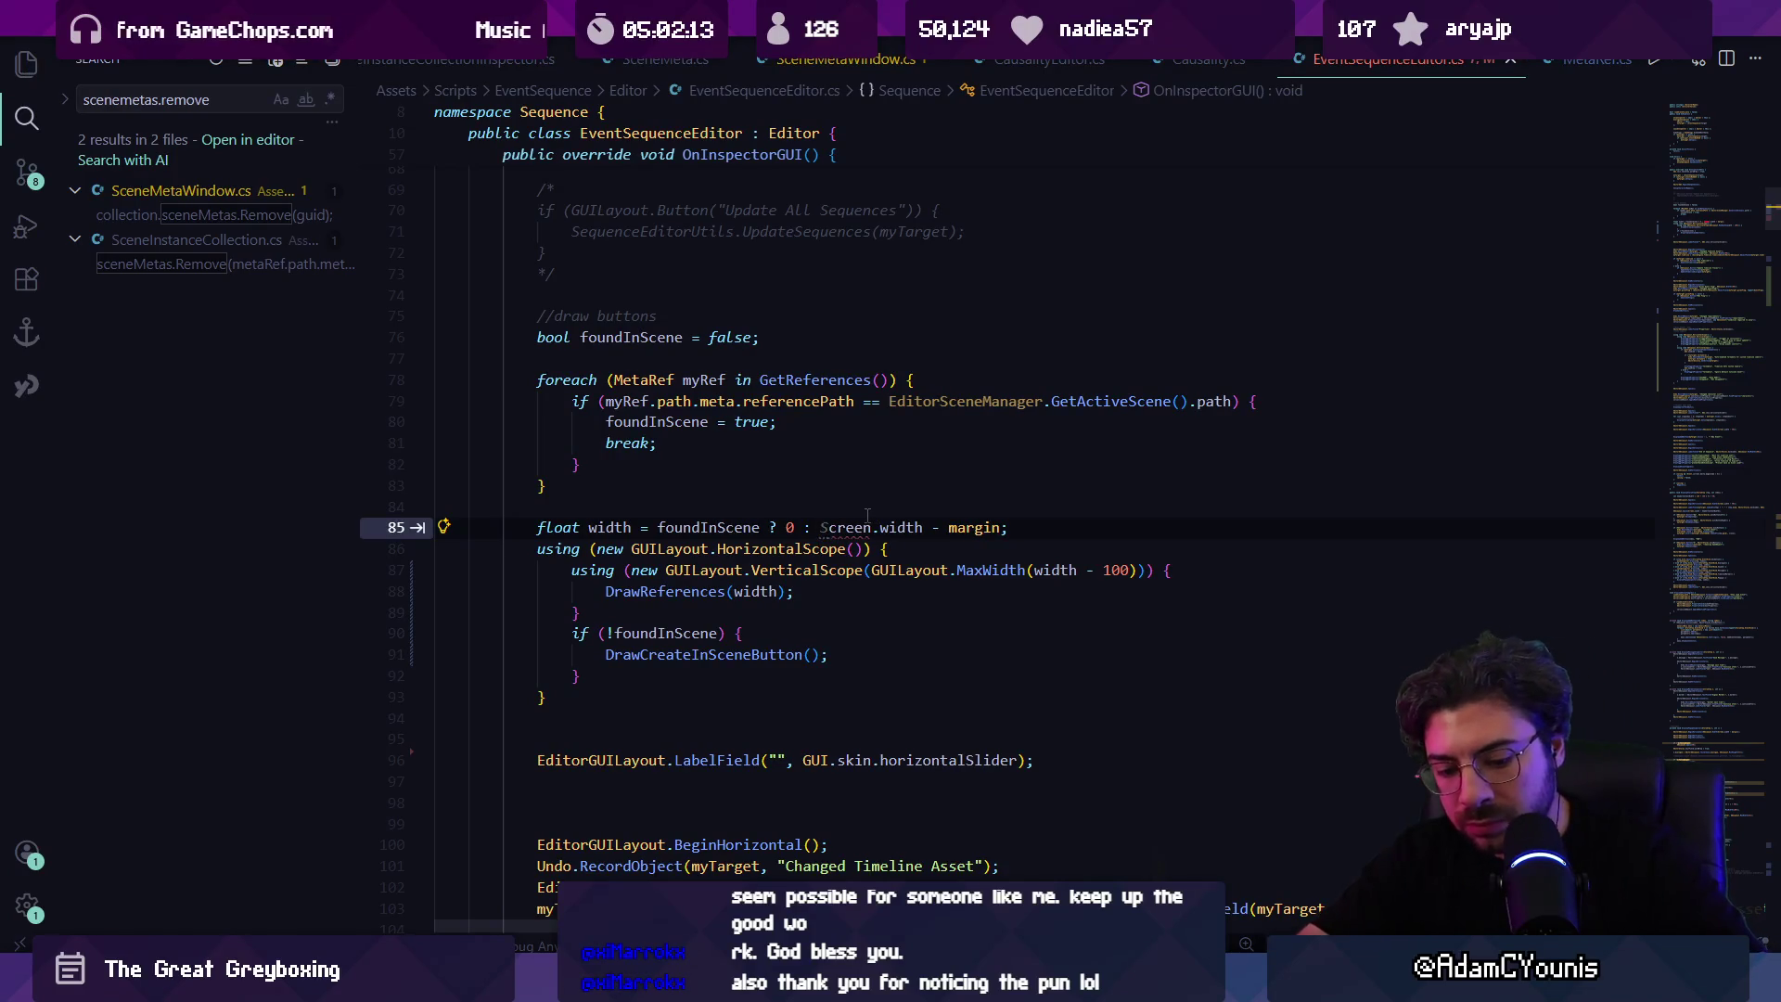
{"action": "type", "text": "S"}
{"action": "key", "text": "Escape"}
{"action": "key", "text": "ctrl+s"}
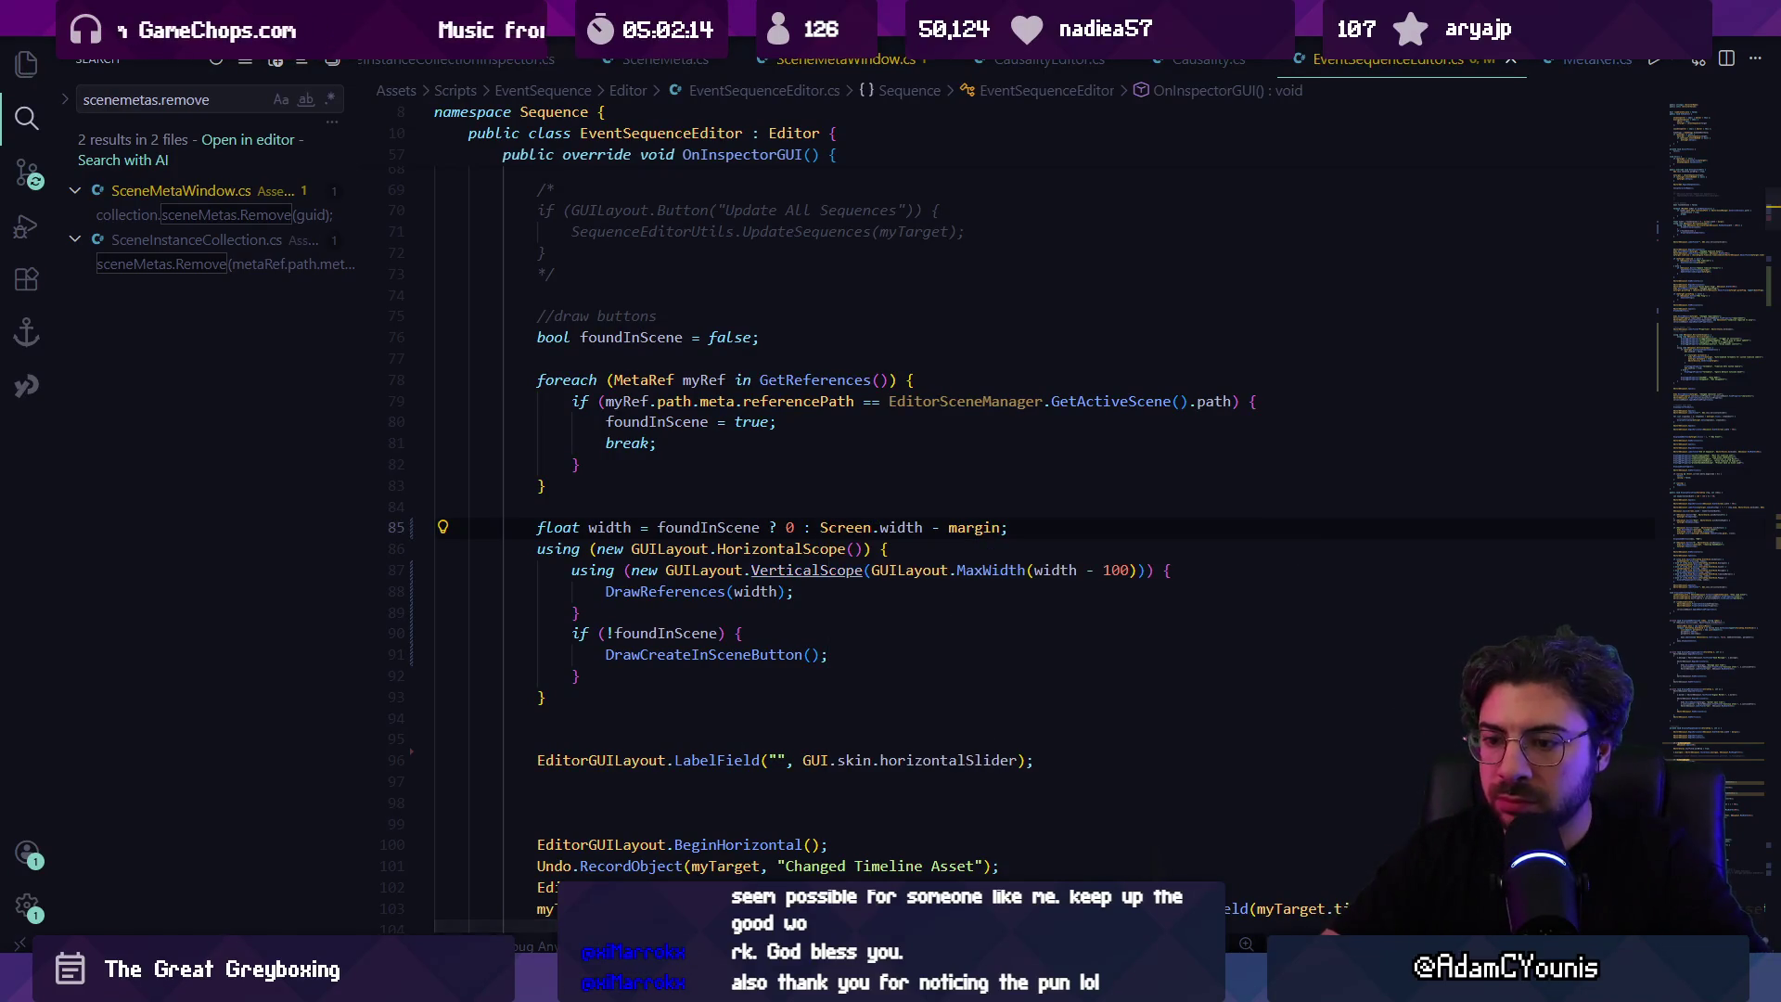
{"action": "key", "text": "alt+Tab"}
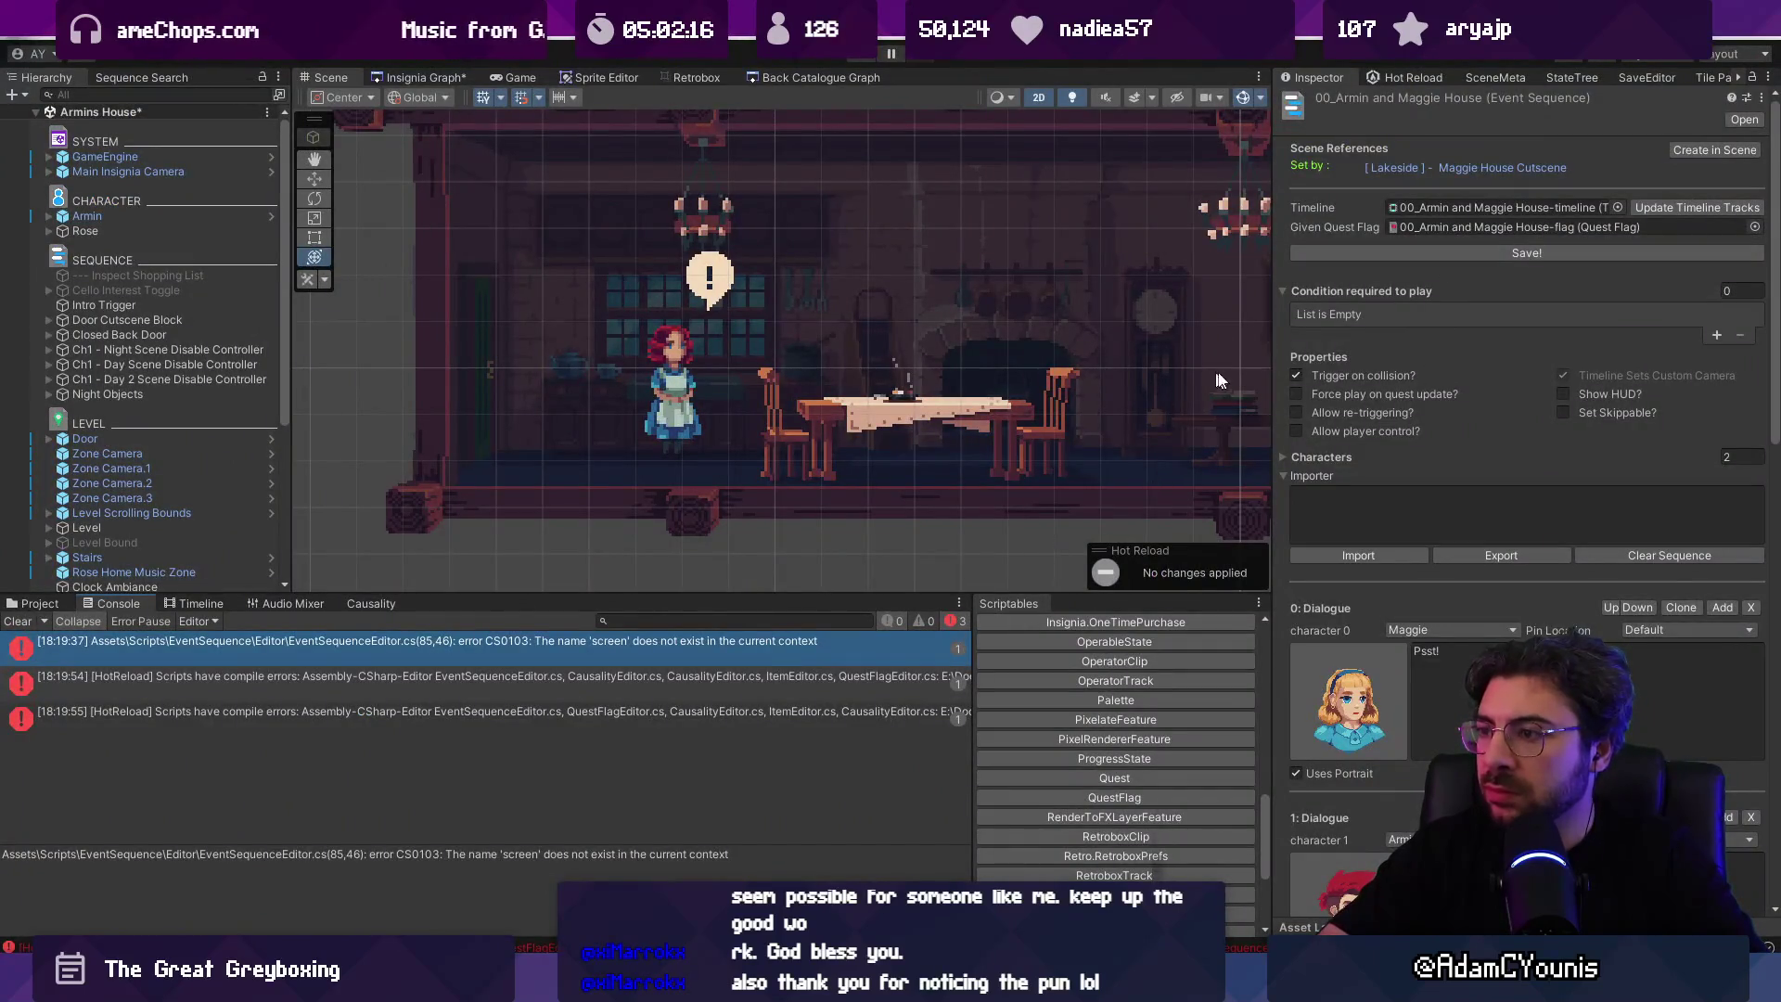
Step: Change the references column offset to MaxWidth(width - 150) and move to the button's MaxWidth(100)
{"action": "mouse_move", "coordinate": [1270, 352]}
{"action": "left_mouse_down"}
{"action": "mouse_move", "coordinate": [1002, 352]}
{"action": "mouse_move", "coordinate": [1308, 352]}
{"action": "mouse_move", "coordinate": [1252, 352]}
{"action": "left_mouse_up"}
{"action": "key", "text": "alt+Tab"}
{"action": "left_click_drag", "start_coordinate": [1104, 569], "coordinate": [1120, 570]}
{"action": "left_click", "coordinate": [1119, 569]}
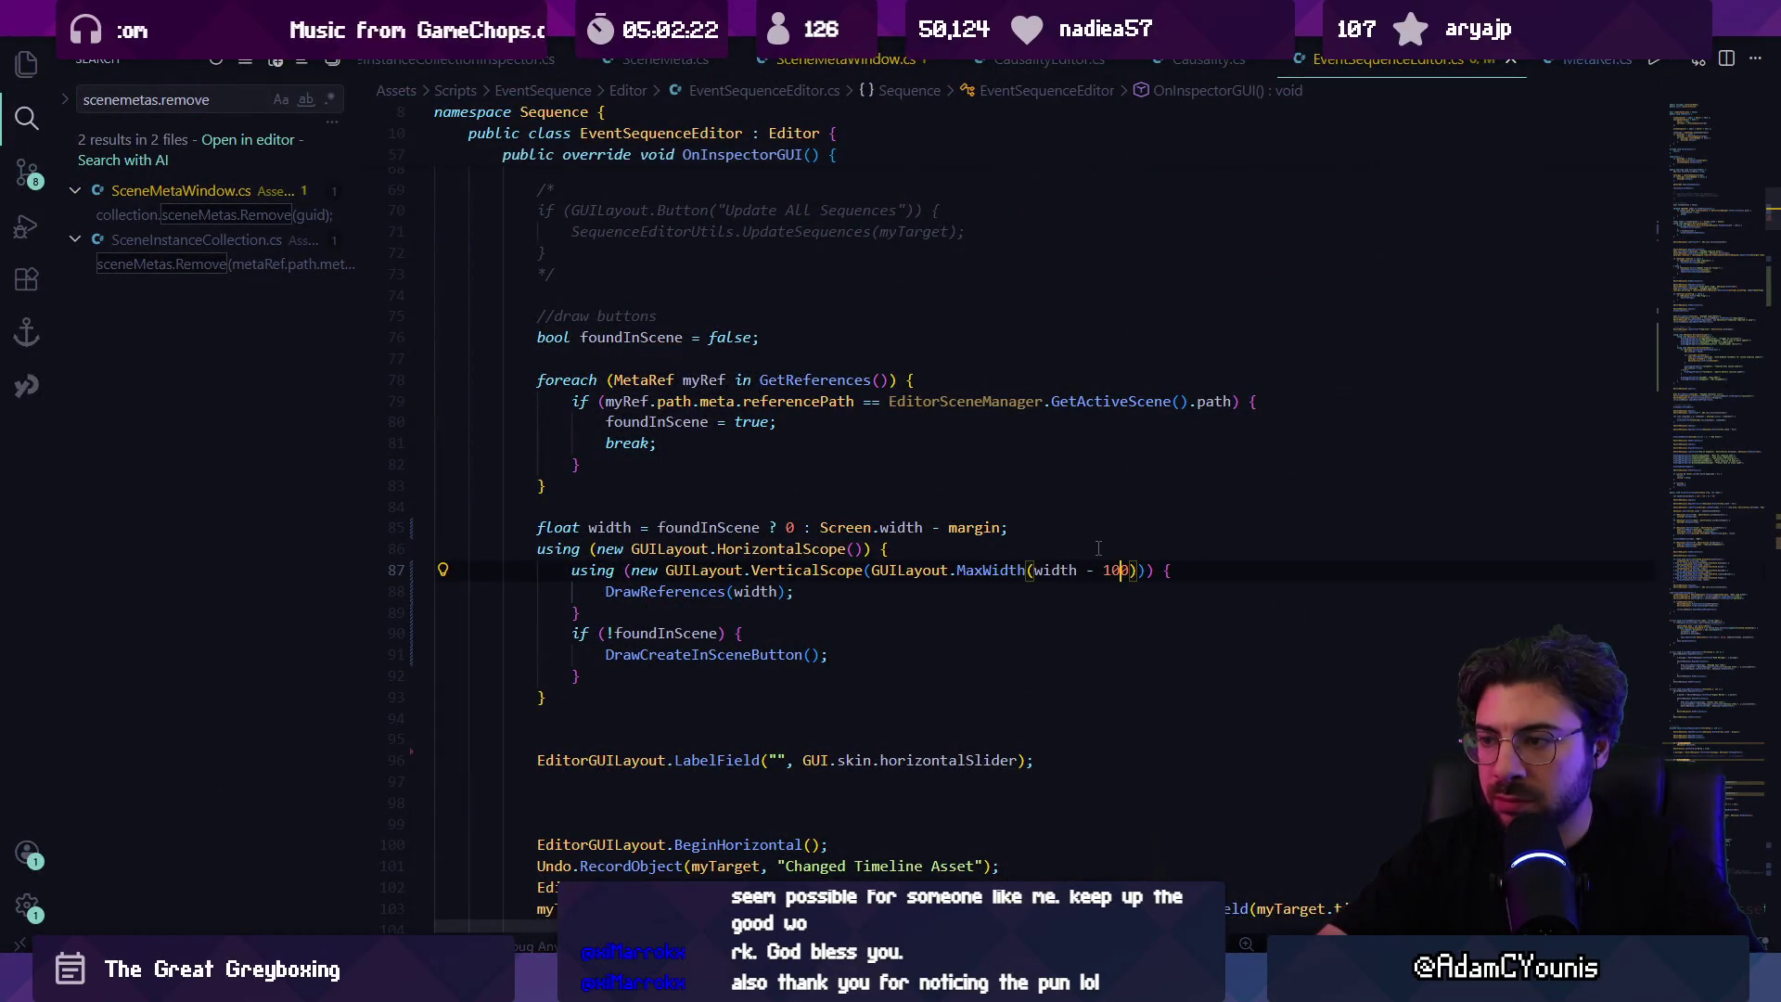
{"action": "key", "text": "BackSpace"}
{"action": "type", "text": "5"}
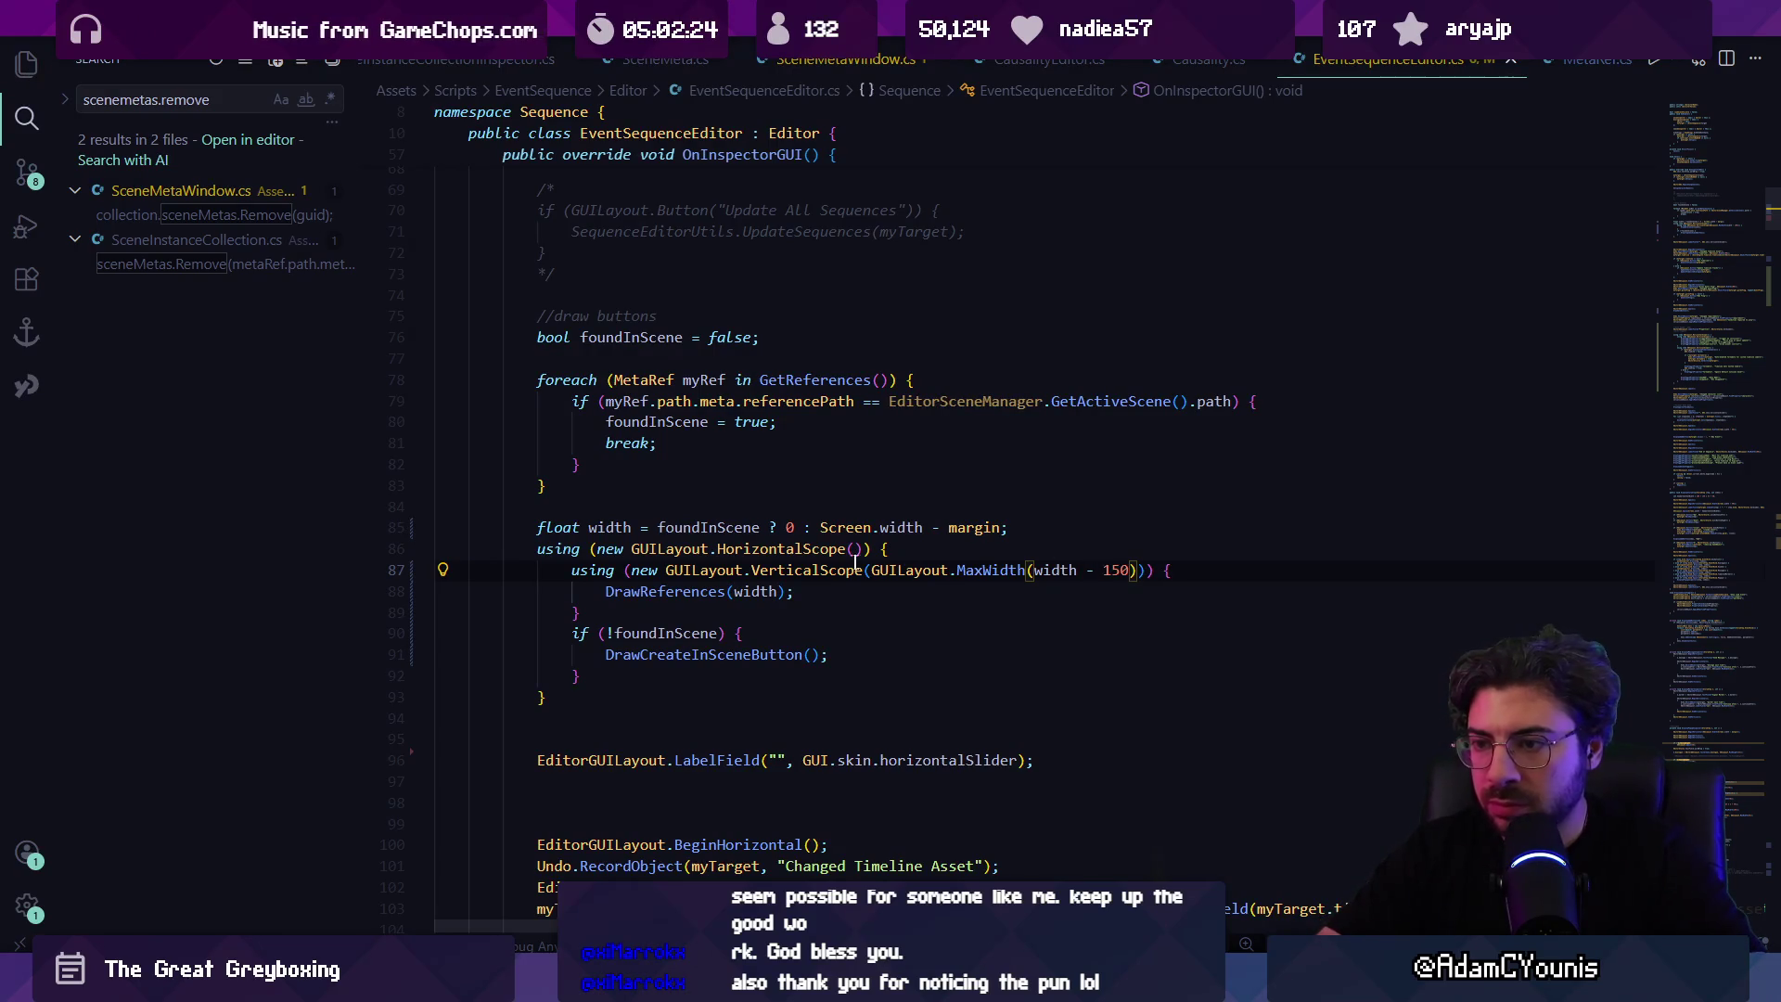
{"action": "left_click", "coordinate": [737, 661], "text": "ctrl"}
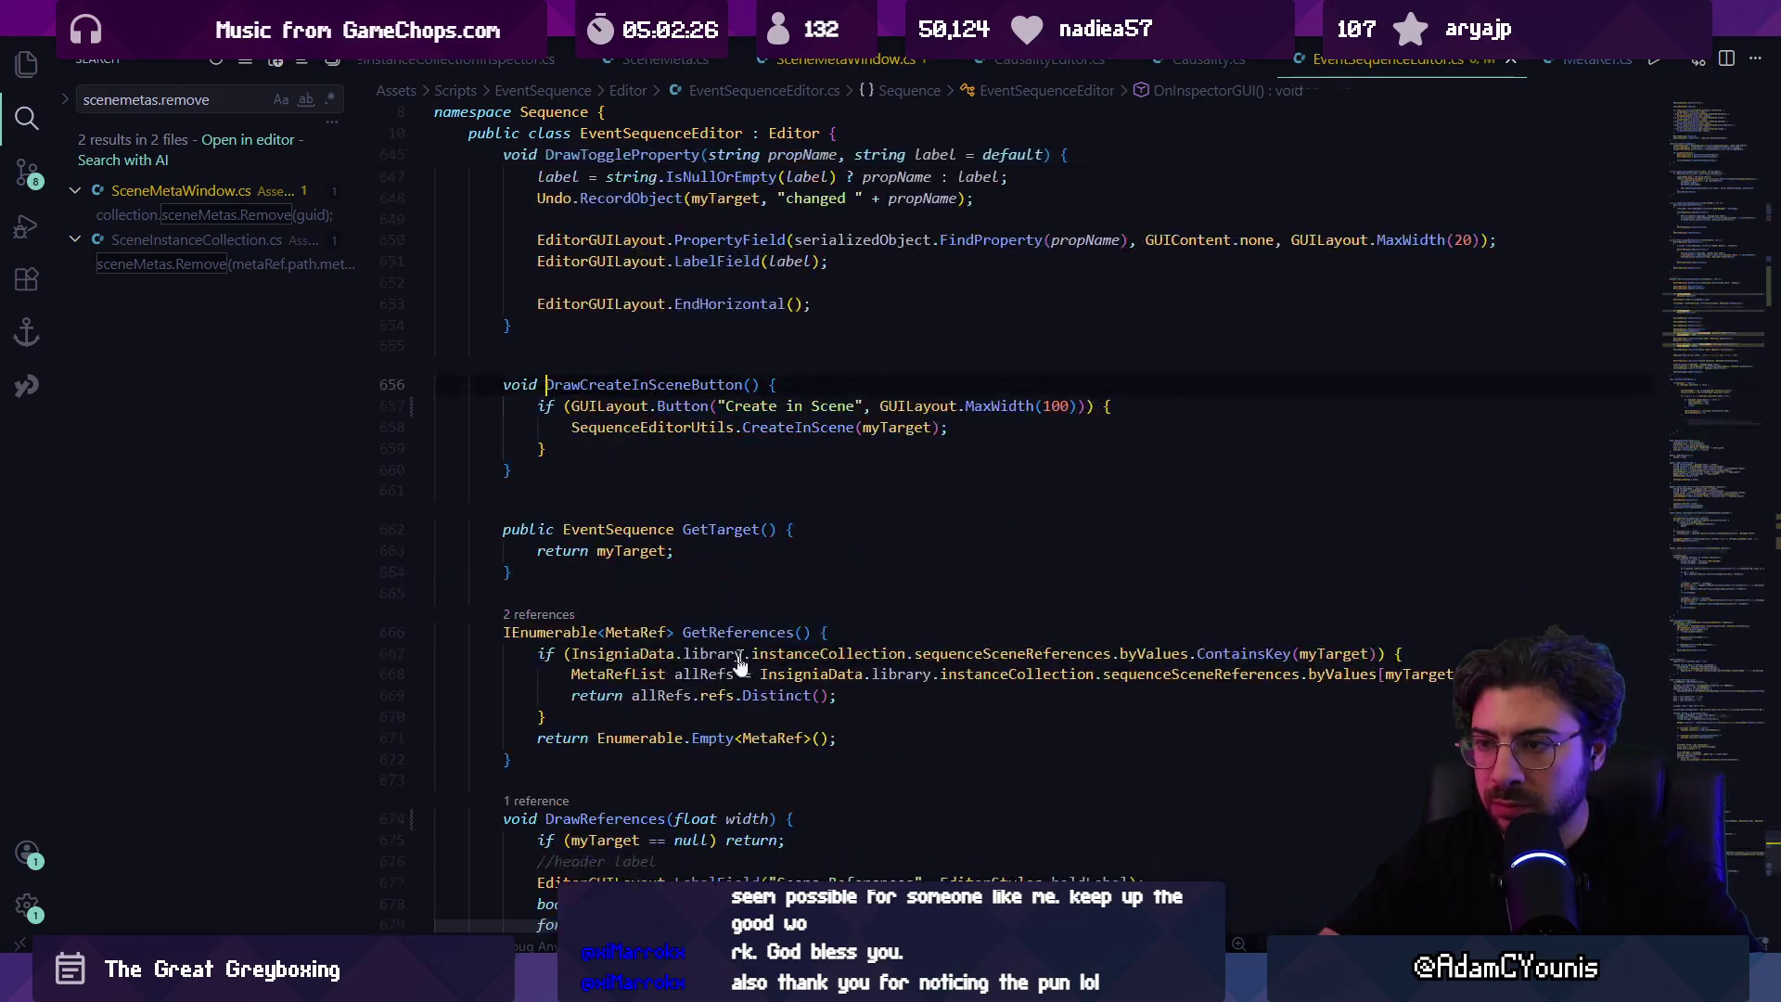
{"action": "left_click", "coordinate": [1049, 406]}
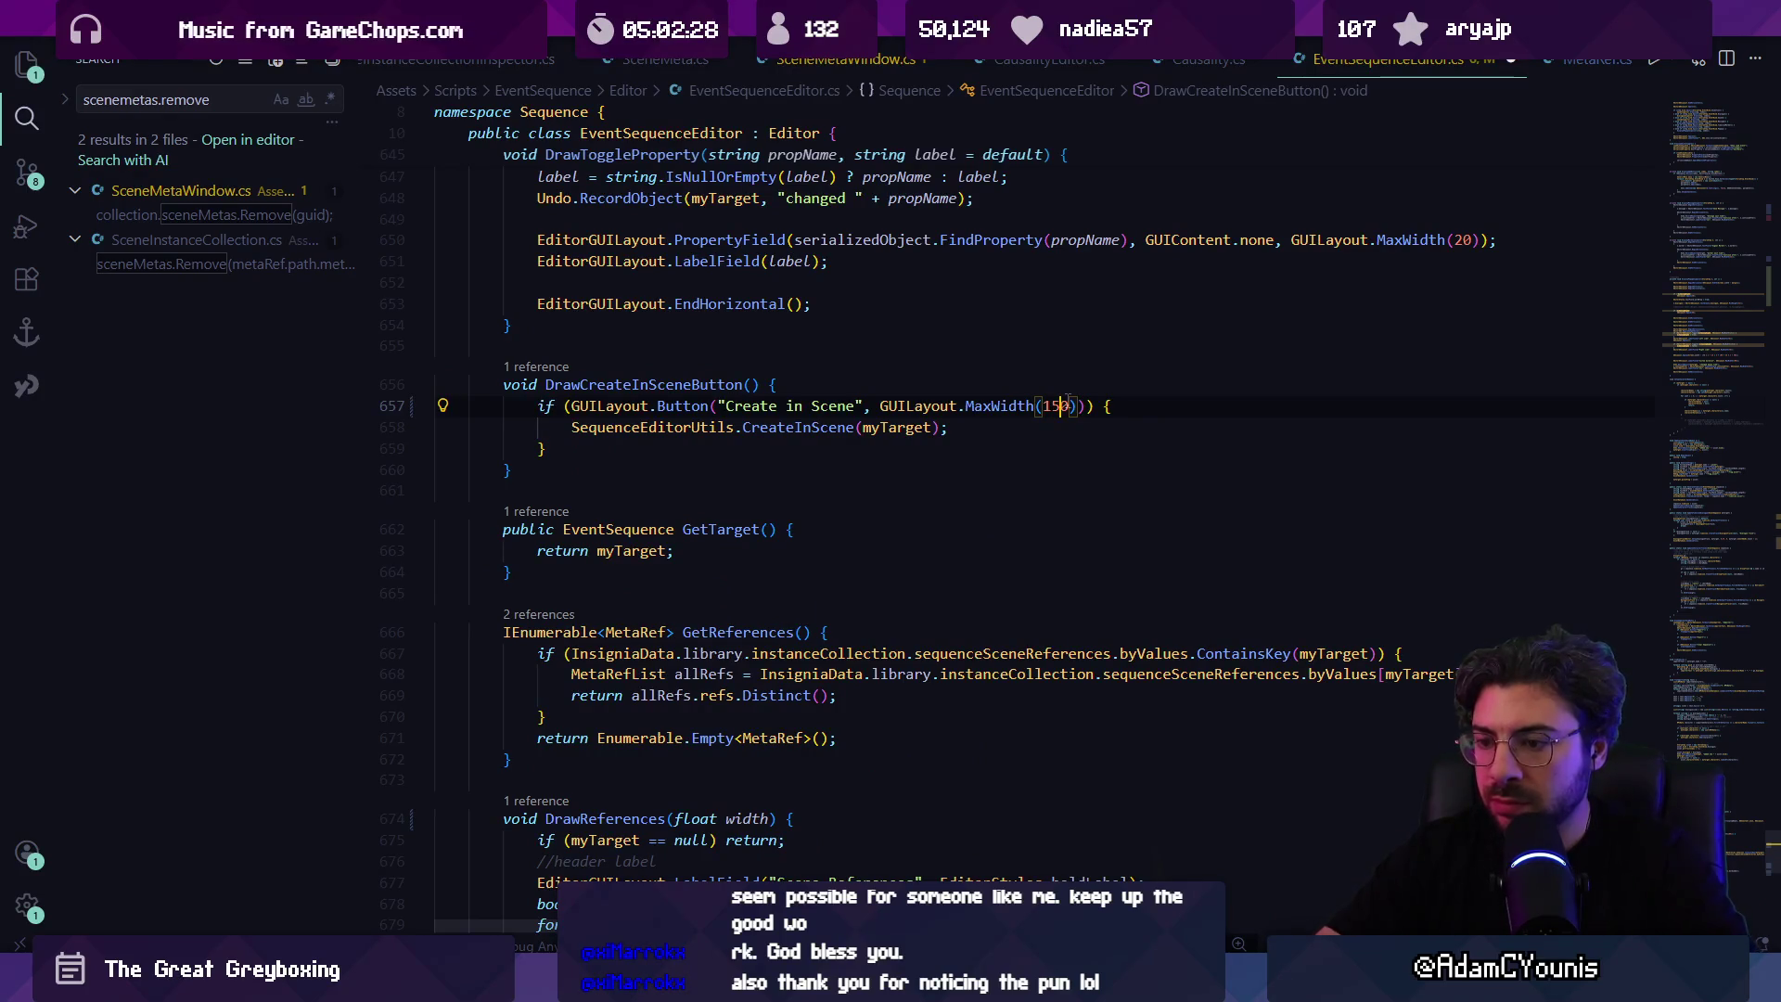
Step: Drag the Inspector splitter narrower, wider and narrower again to check the Scene References row
{"action": "key", "text": "alt+Tab"}
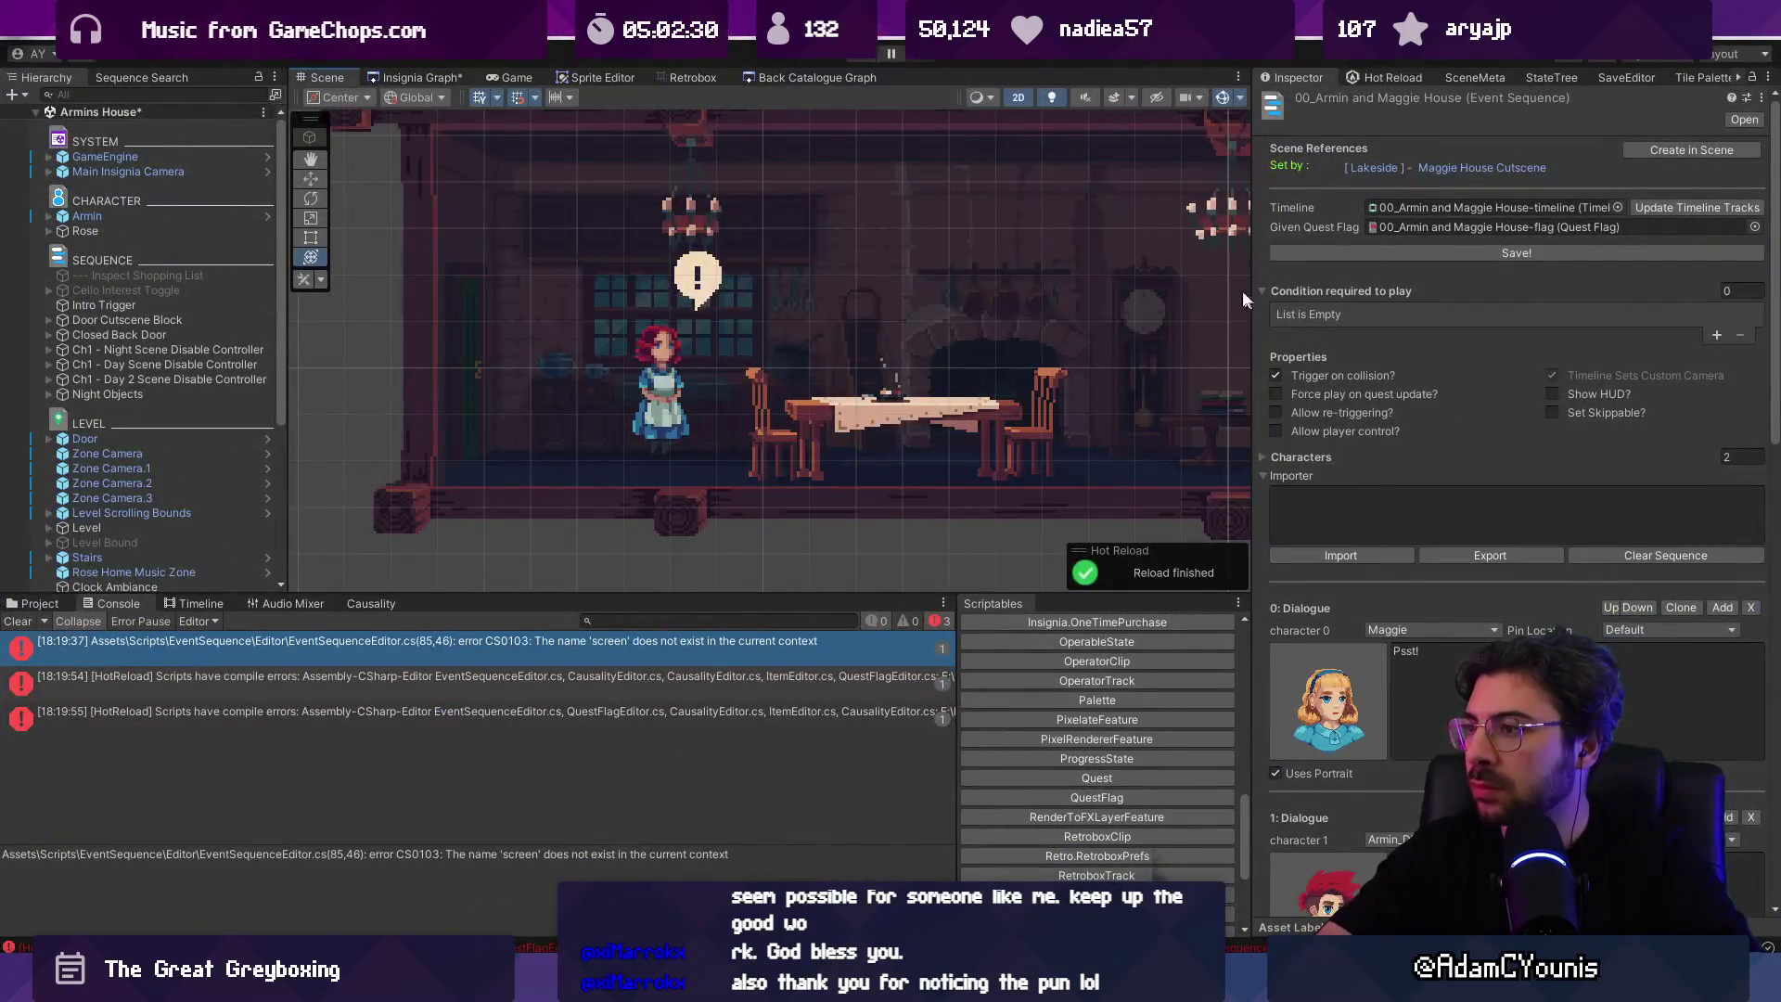
{"action": "mouse_move", "coordinate": [1250, 275]}
{"action": "left_mouse_down"}
{"action": "mouse_move", "coordinate": [1160, 278]}
{"action": "mouse_move", "coordinate": [1433, 288]}
{"action": "mouse_move", "coordinate": [1160, 297]}
{"action": "mouse_move", "coordinate": [1443, 293]}
{"action": "mouse_move", "coordinate": [1229, 321]}
{"action": "mouse_move", "coordinate": [1388, 327]}
{"action": "mouse_move", "coordinate": [1266, 340]}
{"action": "left_mouse_up"}
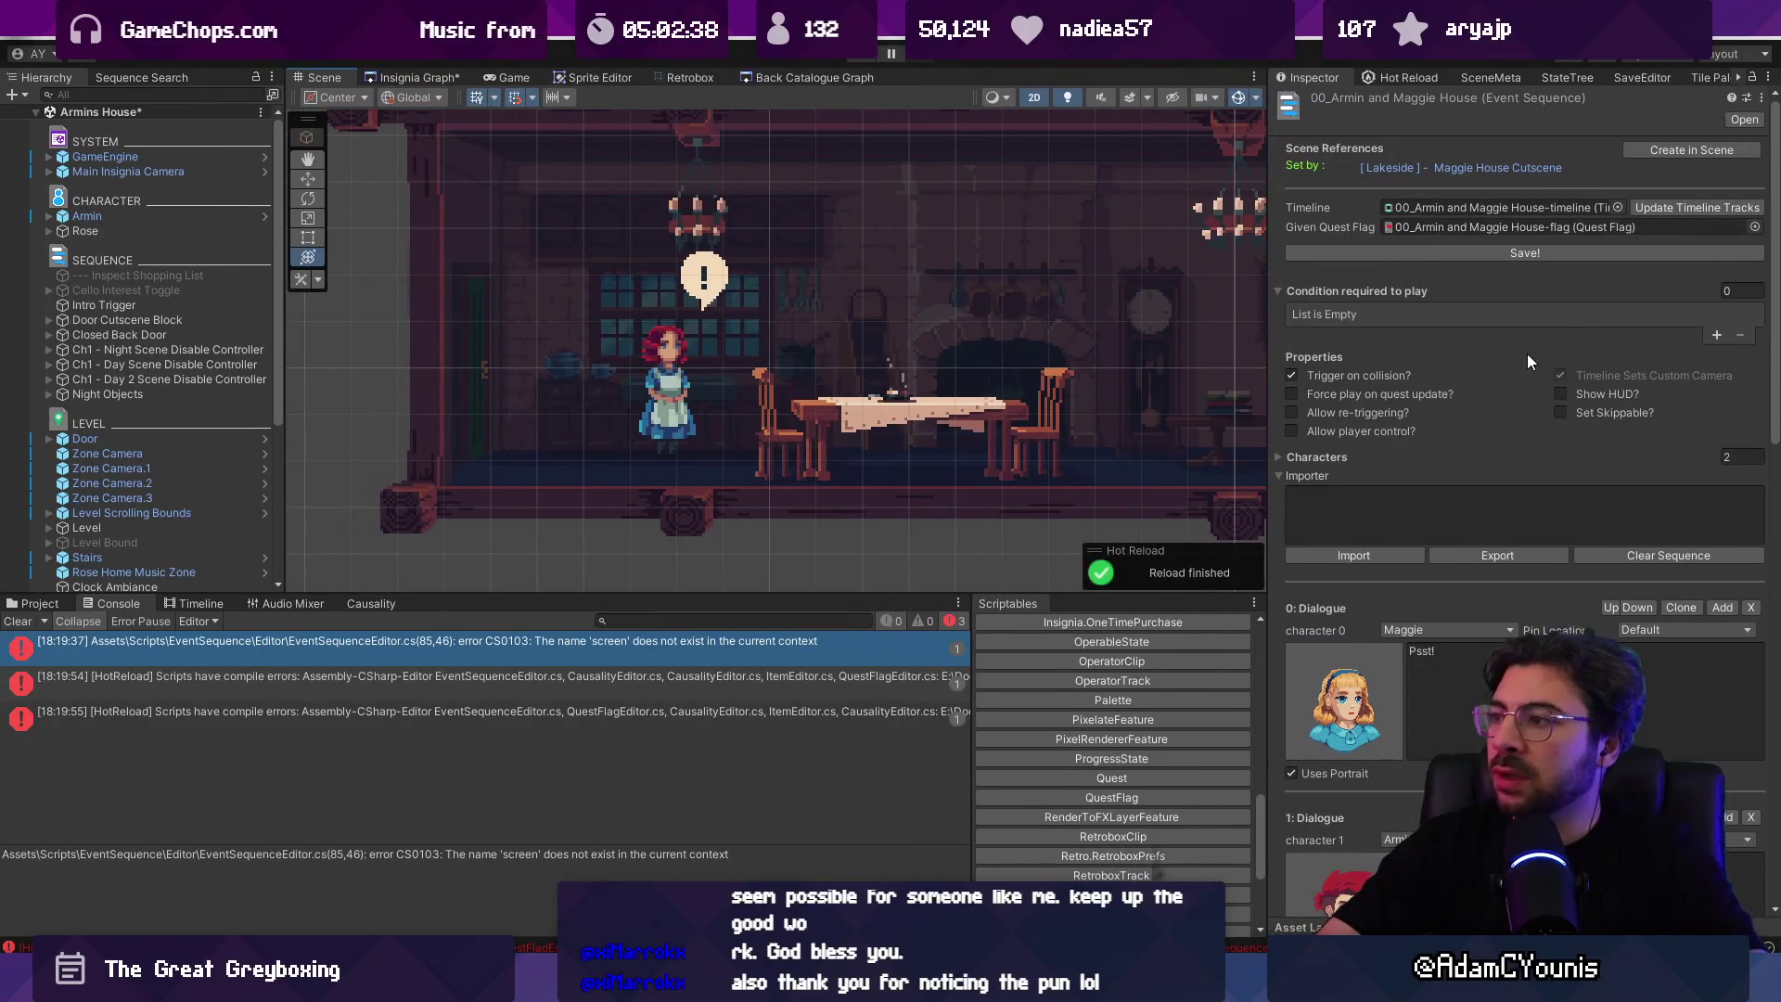
{"action": "mouse_move", "coordinate": [1267, 205]}
{"action": "left_mouse_down"}
{"action": "mouse_move", "coordinate": [1201, 241]}
{"action": "mouse_move", "coordinate": [1413, 229]}
{"action": "left_mouse_up"}
{"action": "left_click_drag", "start_coordinate": [1075, 218], "coordinate": [1221, 241]}
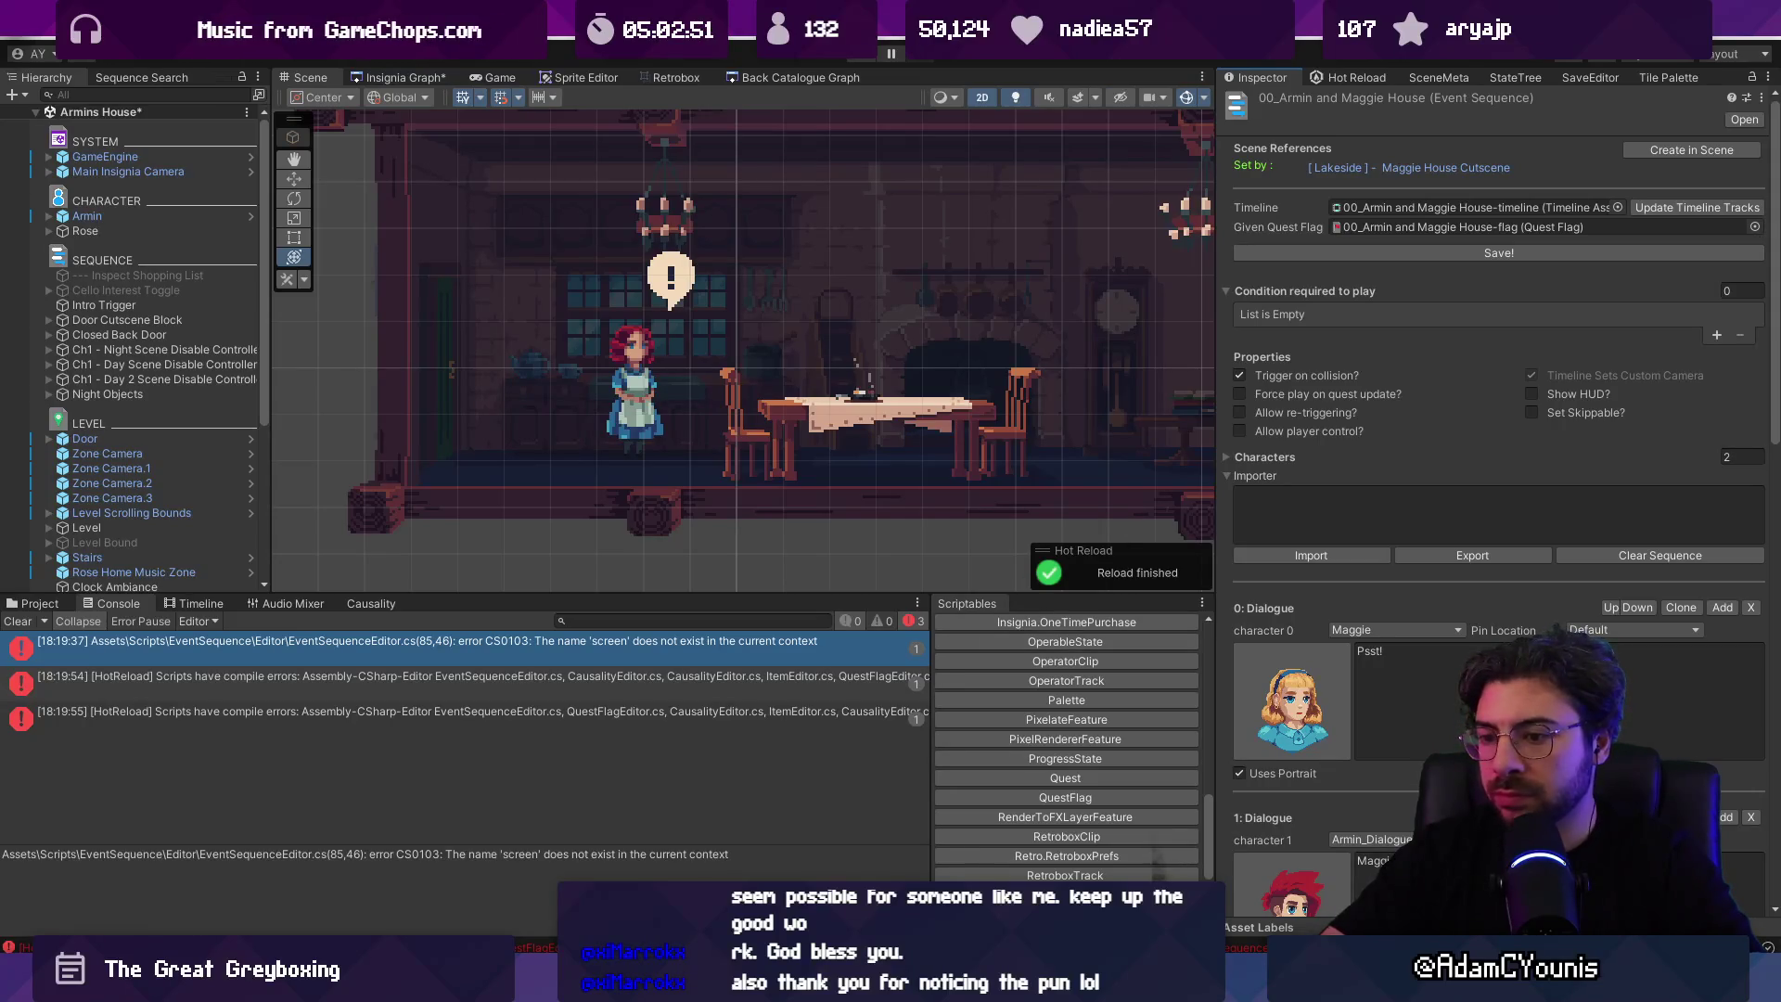
{"action": "key", "text": "alt+Tab"}
{"action": "key", "text": "ctrl+f"}
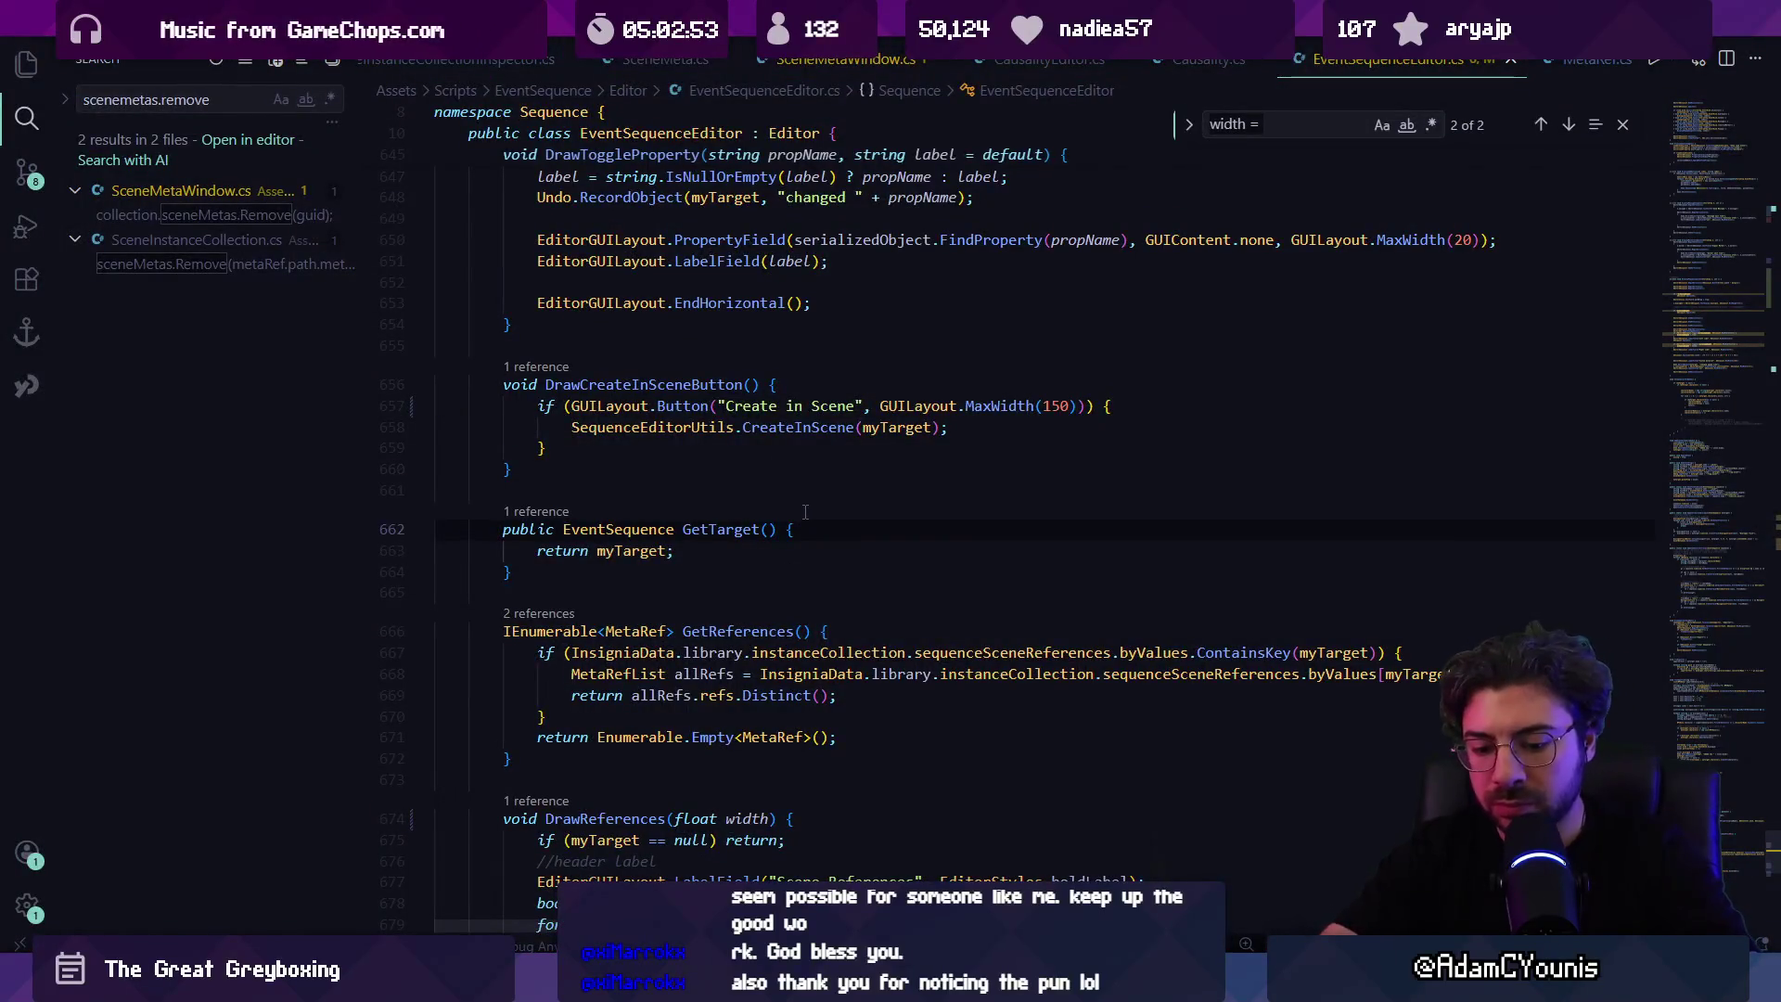
Step: Find and copy the horizontalSlider separator line at line 188
{"action": "type", "text": "hori"}
{"action": "key", "text": "Return"}
{"action": "key", "text": "Return"}
{"action": "key", "text": "Return"}
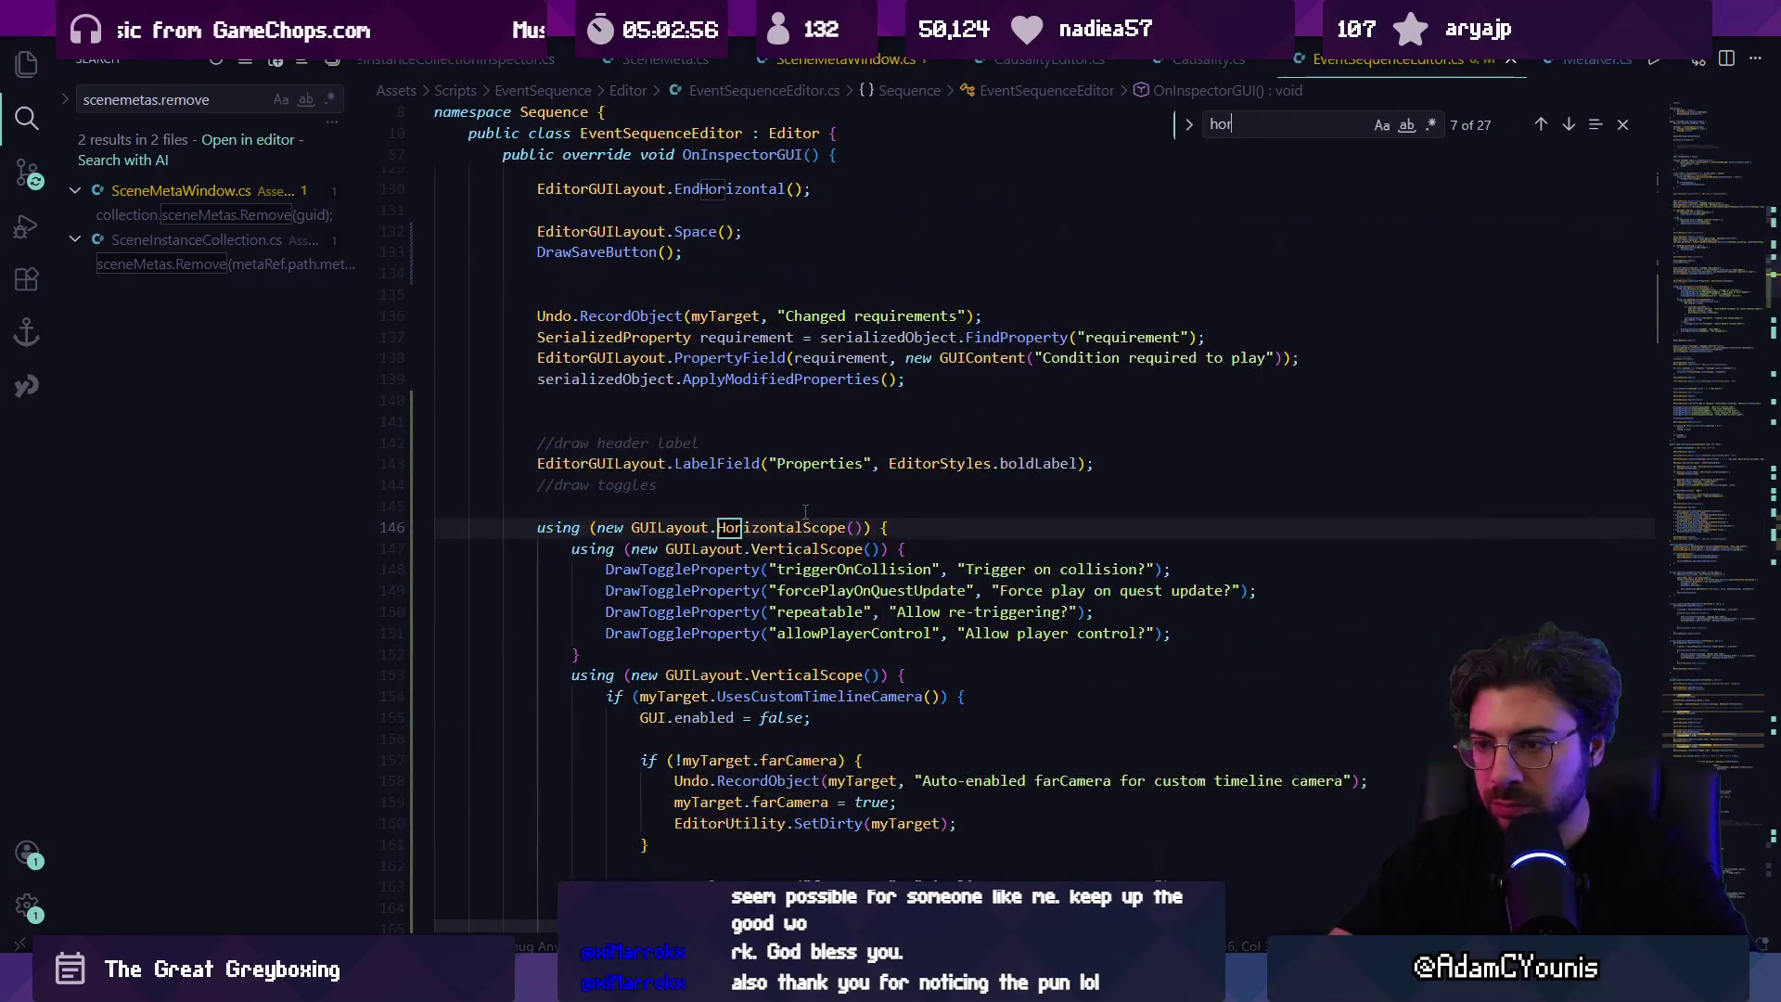
{"action": "key", "text": "Return"}
{"action": "key", "text": "Escape"}
{"action": "left_click", "coordinate": [802, 527]}
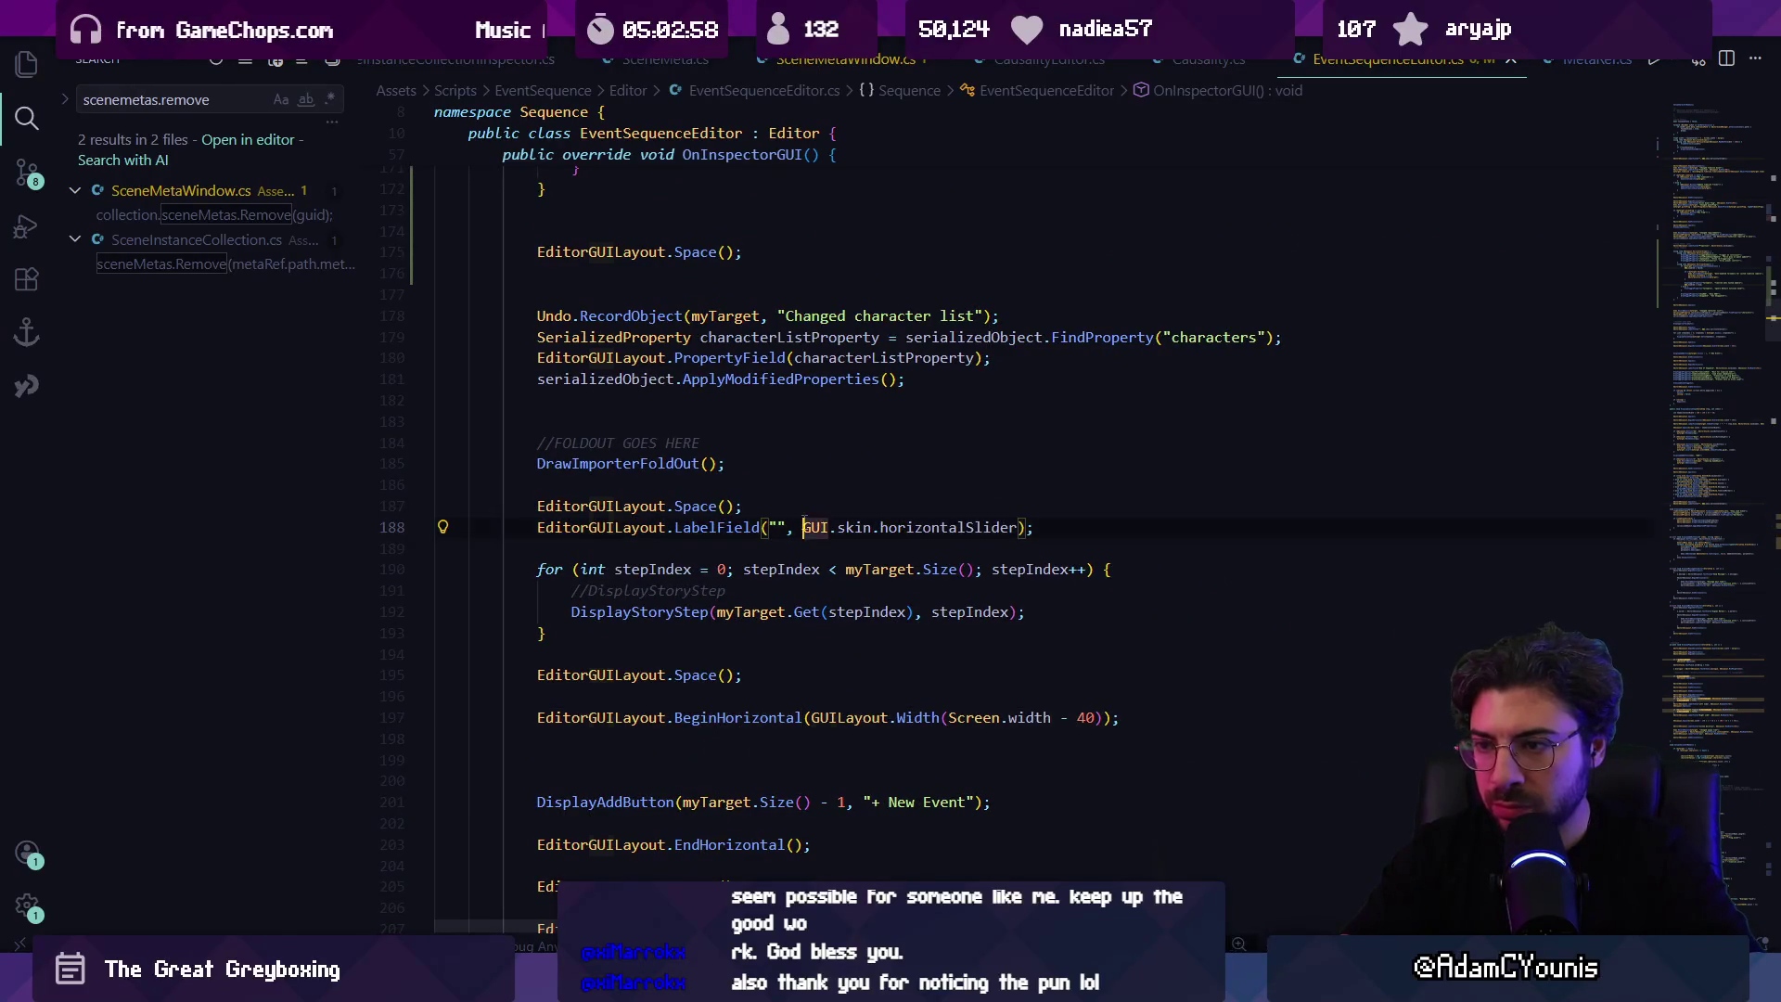
{"action": "triple_click", "coordinate": [804, 525]}
{"action": "key", "text": "ctrl+c"}
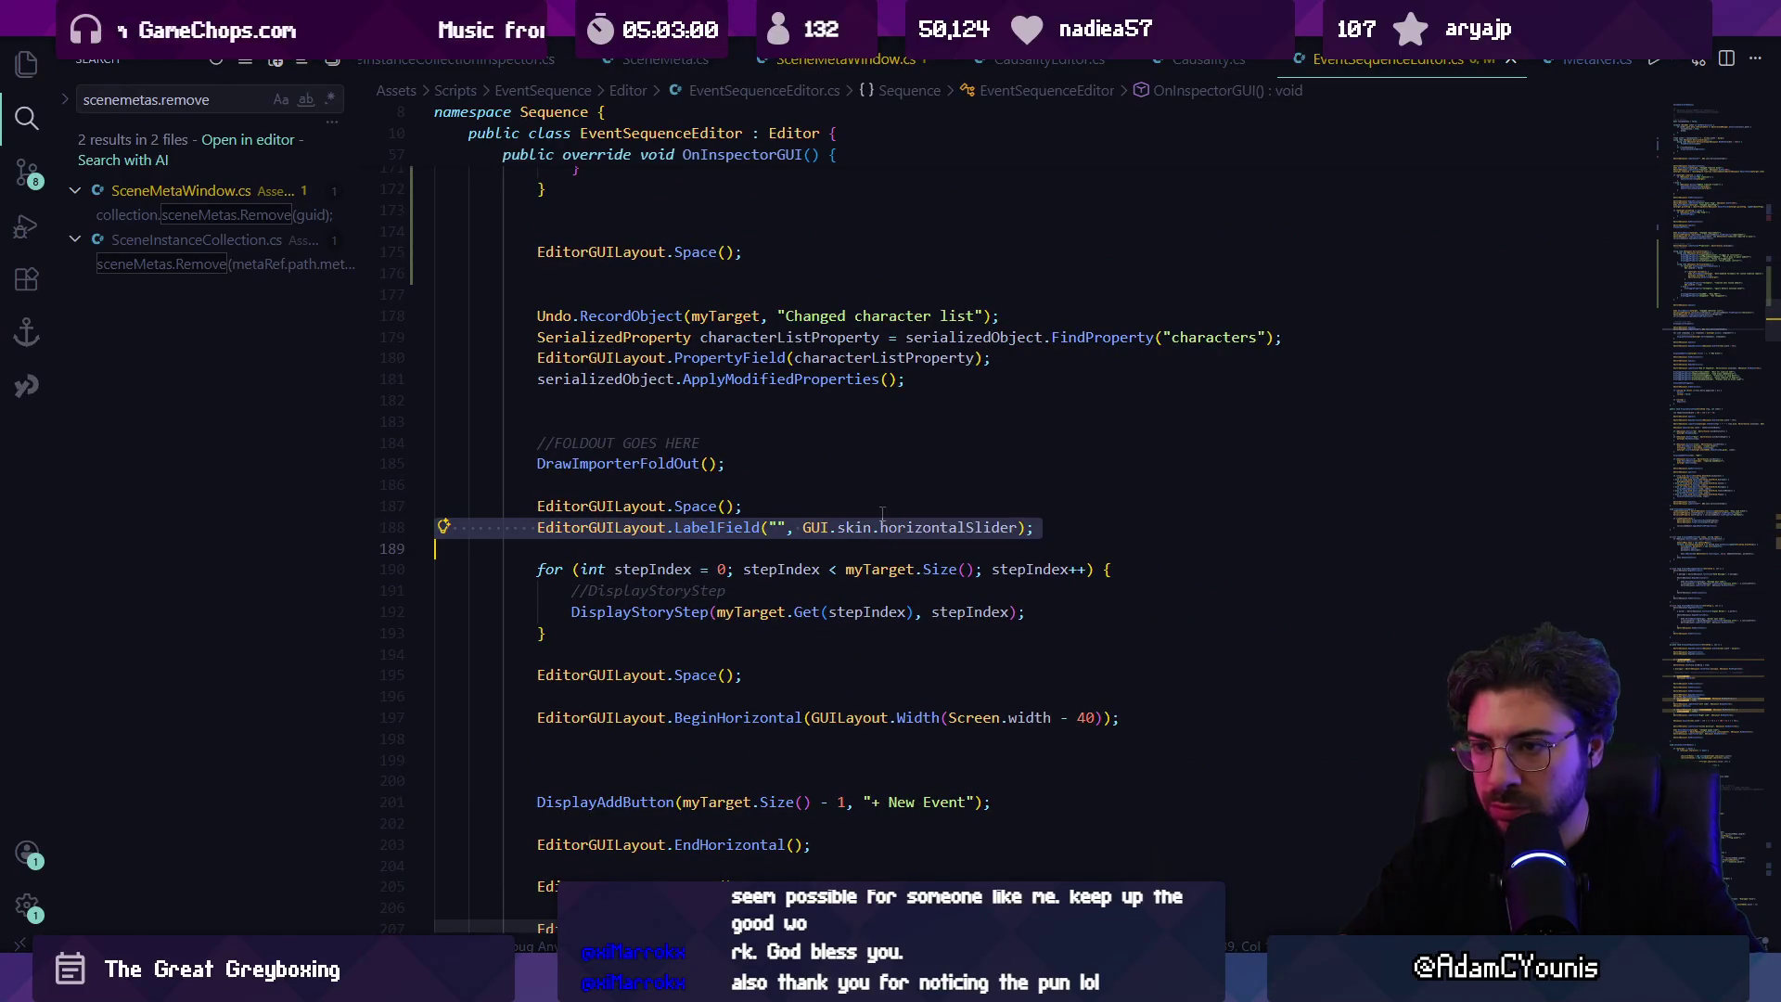
{"action": "key", "text": "alt+Tab"}
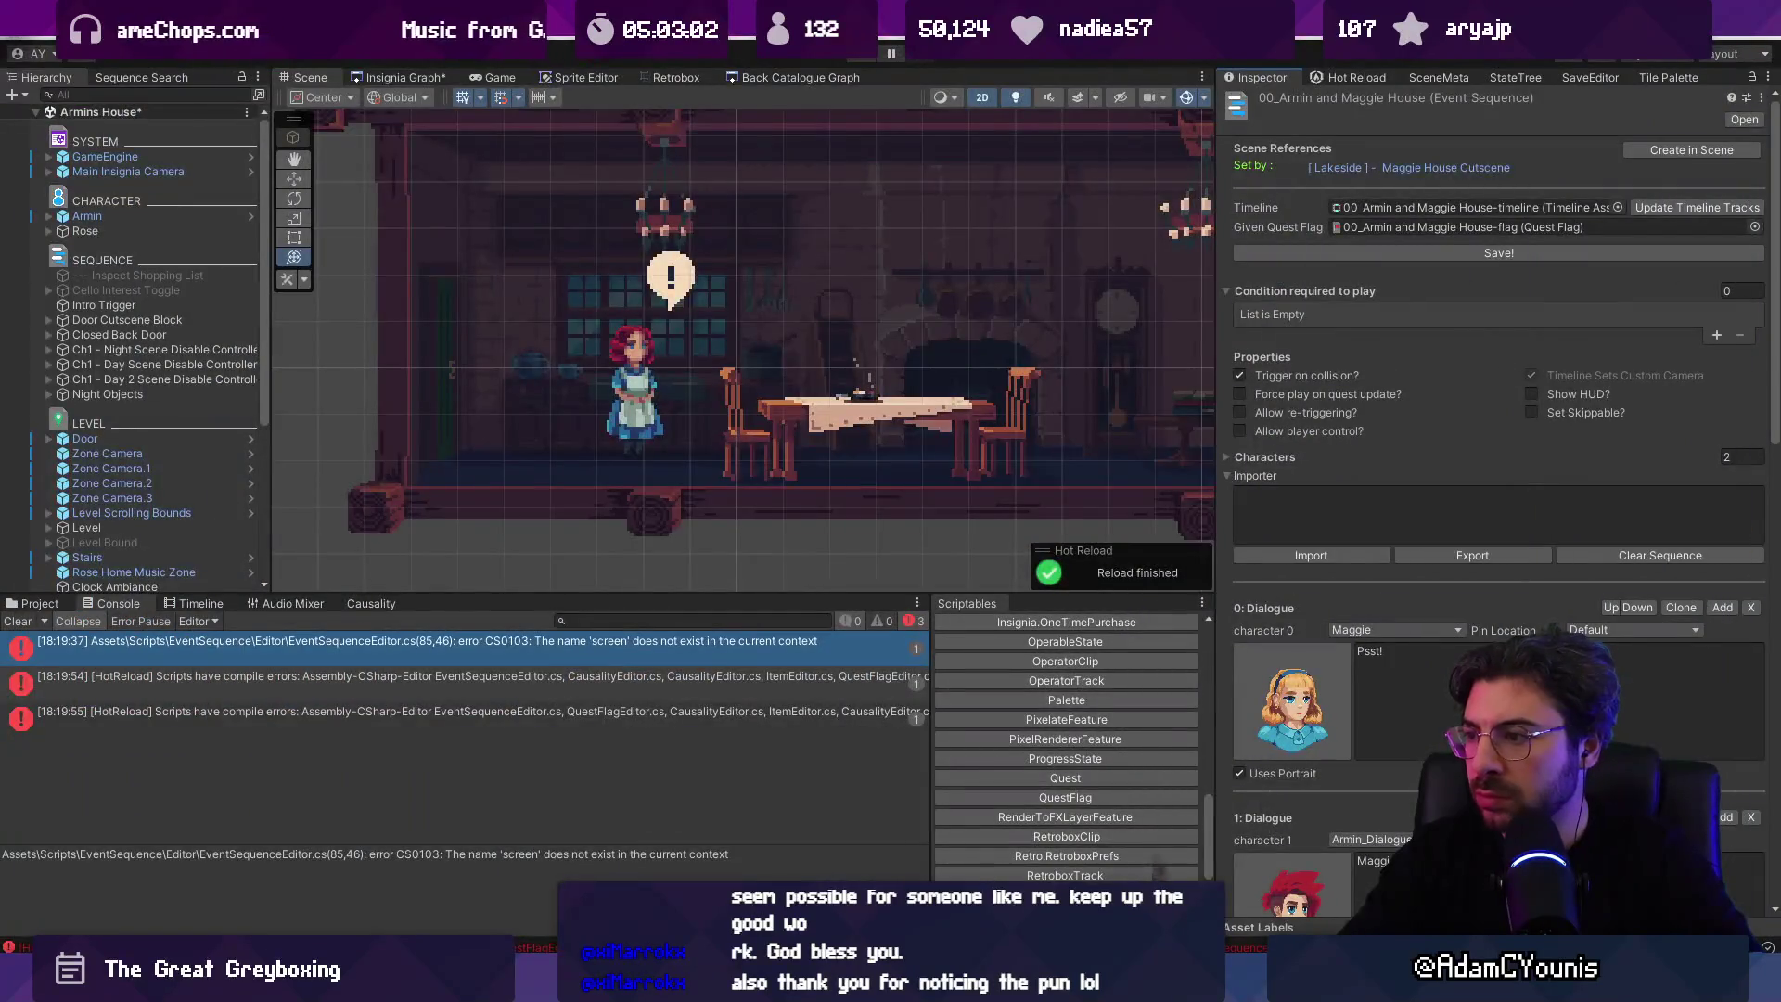
{"action": "key", "text": "alt+Tab"}
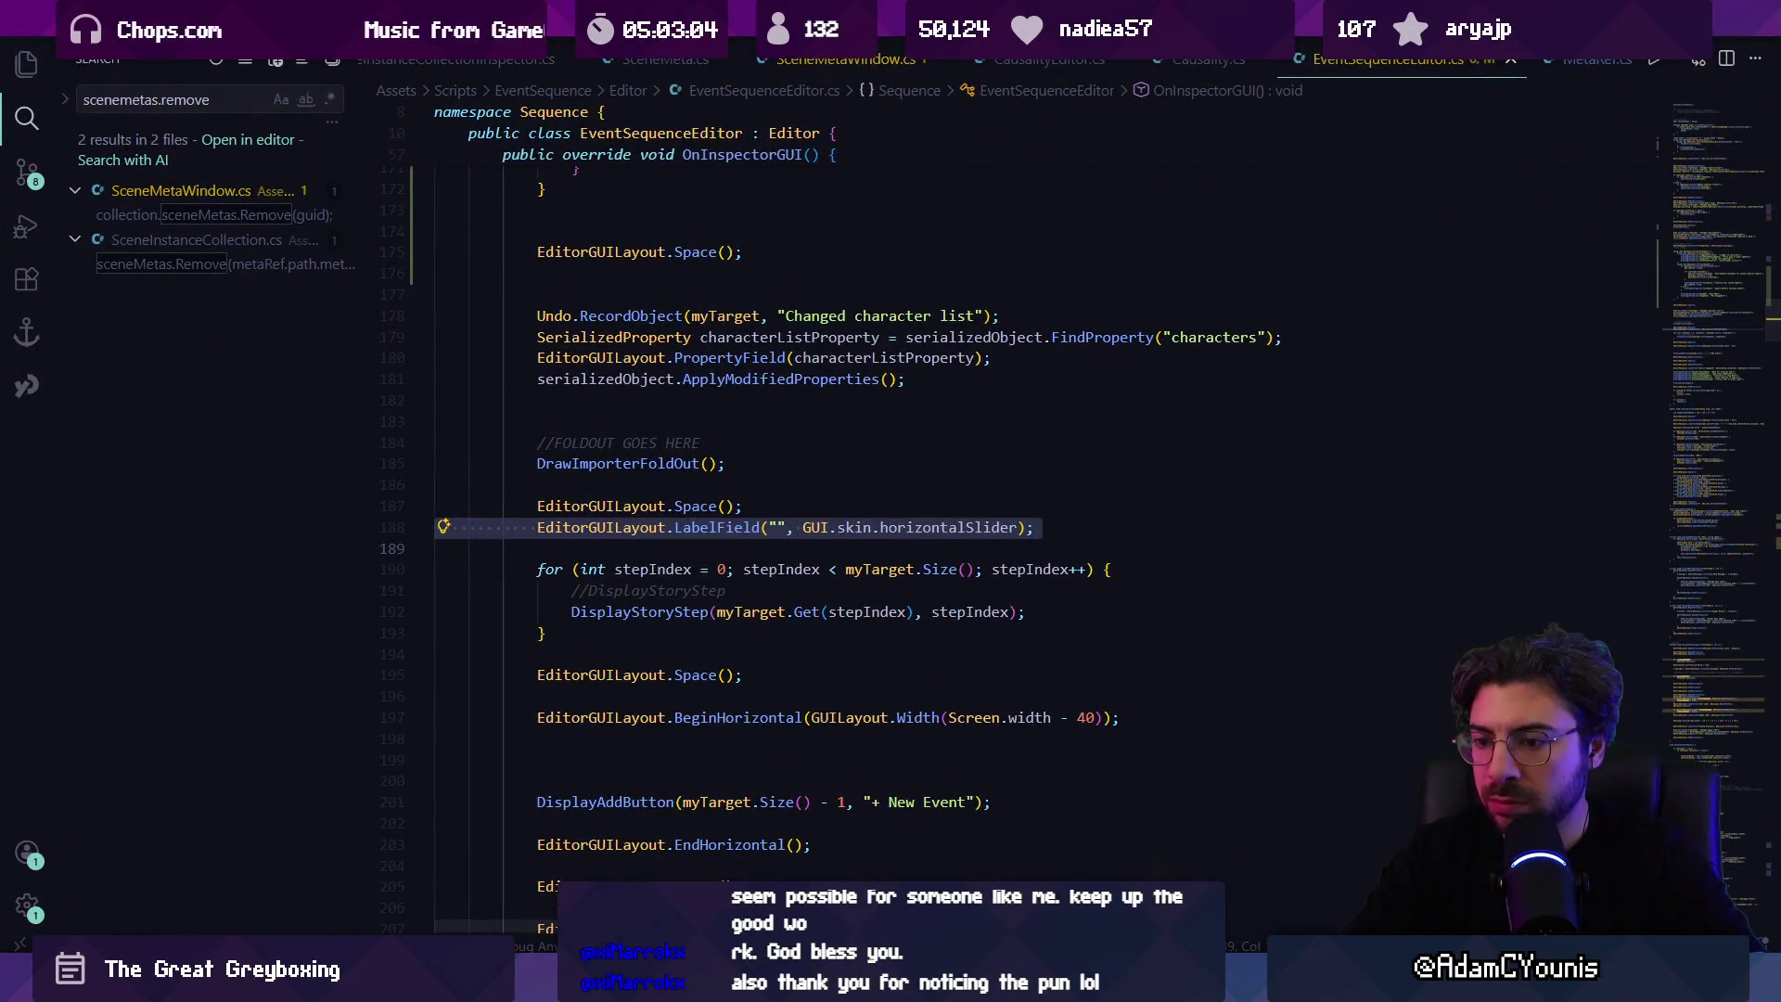
{"action": "key", "text": "alt+Tab"}
{"action": "key", "text": "alt+Tab"}
{"action": "left_click", "coordinate": [747, 551]}
Step: Paste the separator line just below the DrawSaveButton() call
{"action": "key", "text": "ctrl+f"}
{"action": "type", "text": "hor"}
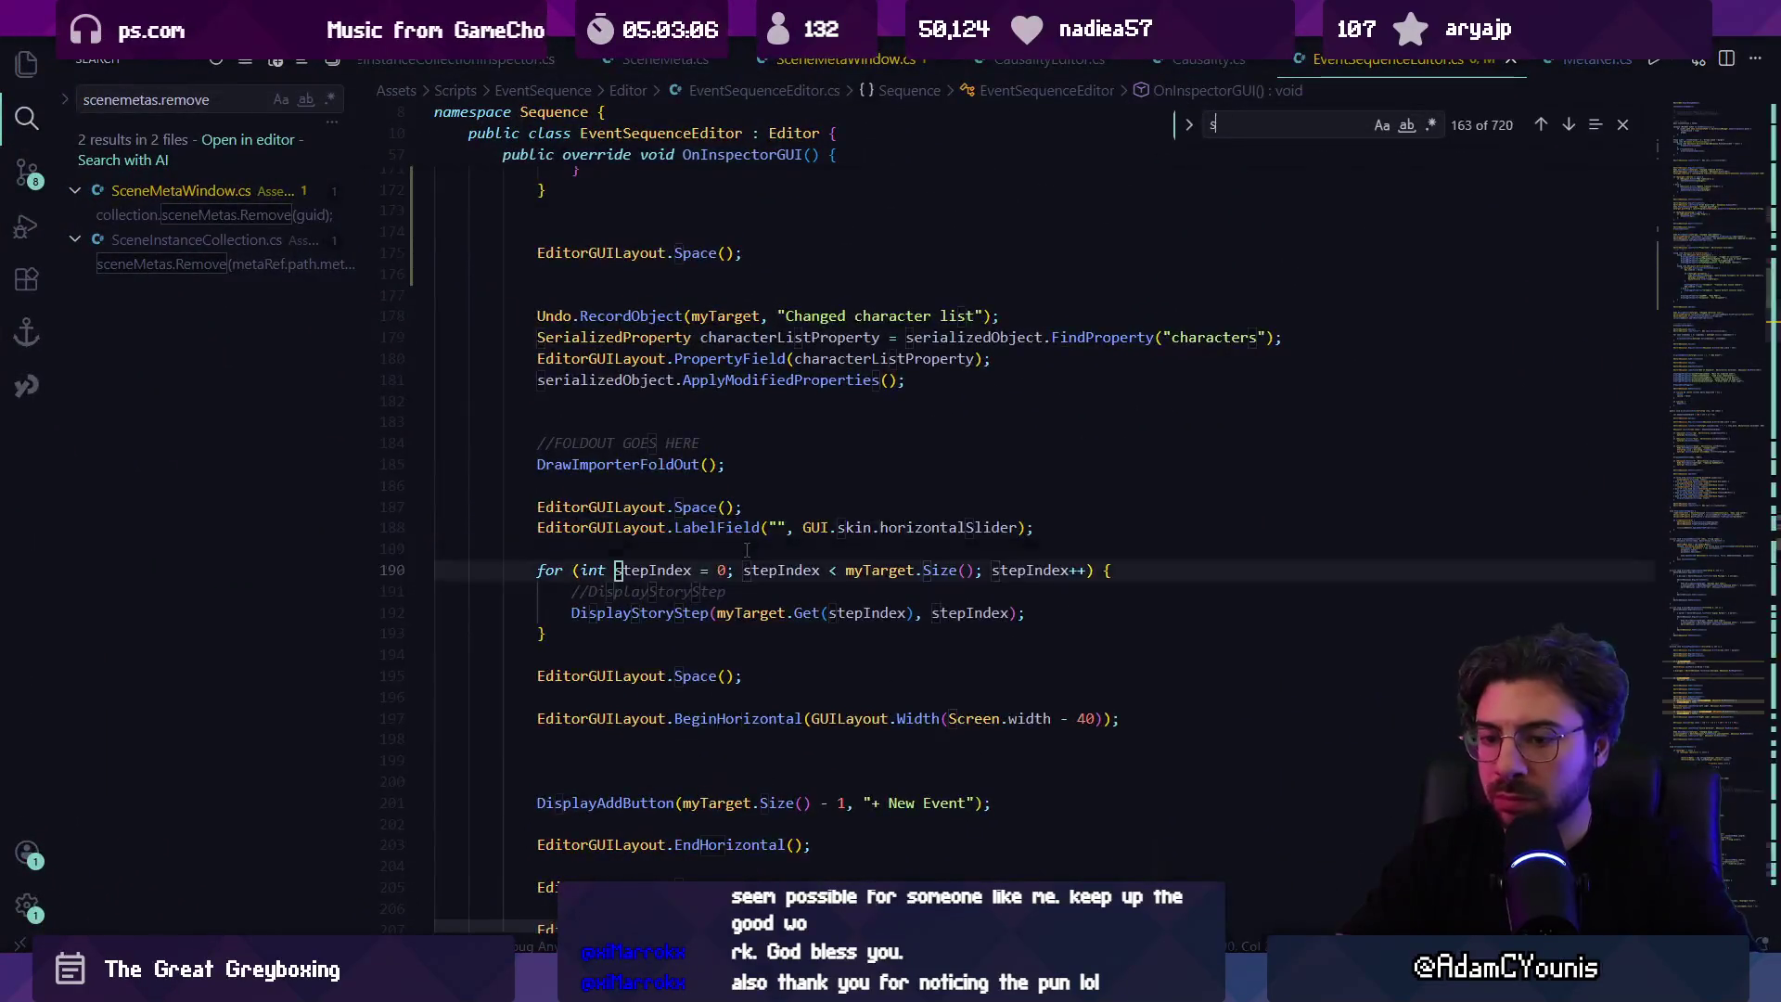
{"action": "key", "text": "ctrl+f"}
{"action": "type", "text": "Save!"}
{"action": "type", "text": "DrawSaveButton"}
{"action": "key", "text": "Escape"}
{"action": "key", "text": "Down"}
{"action": "key", "text": "Down"}
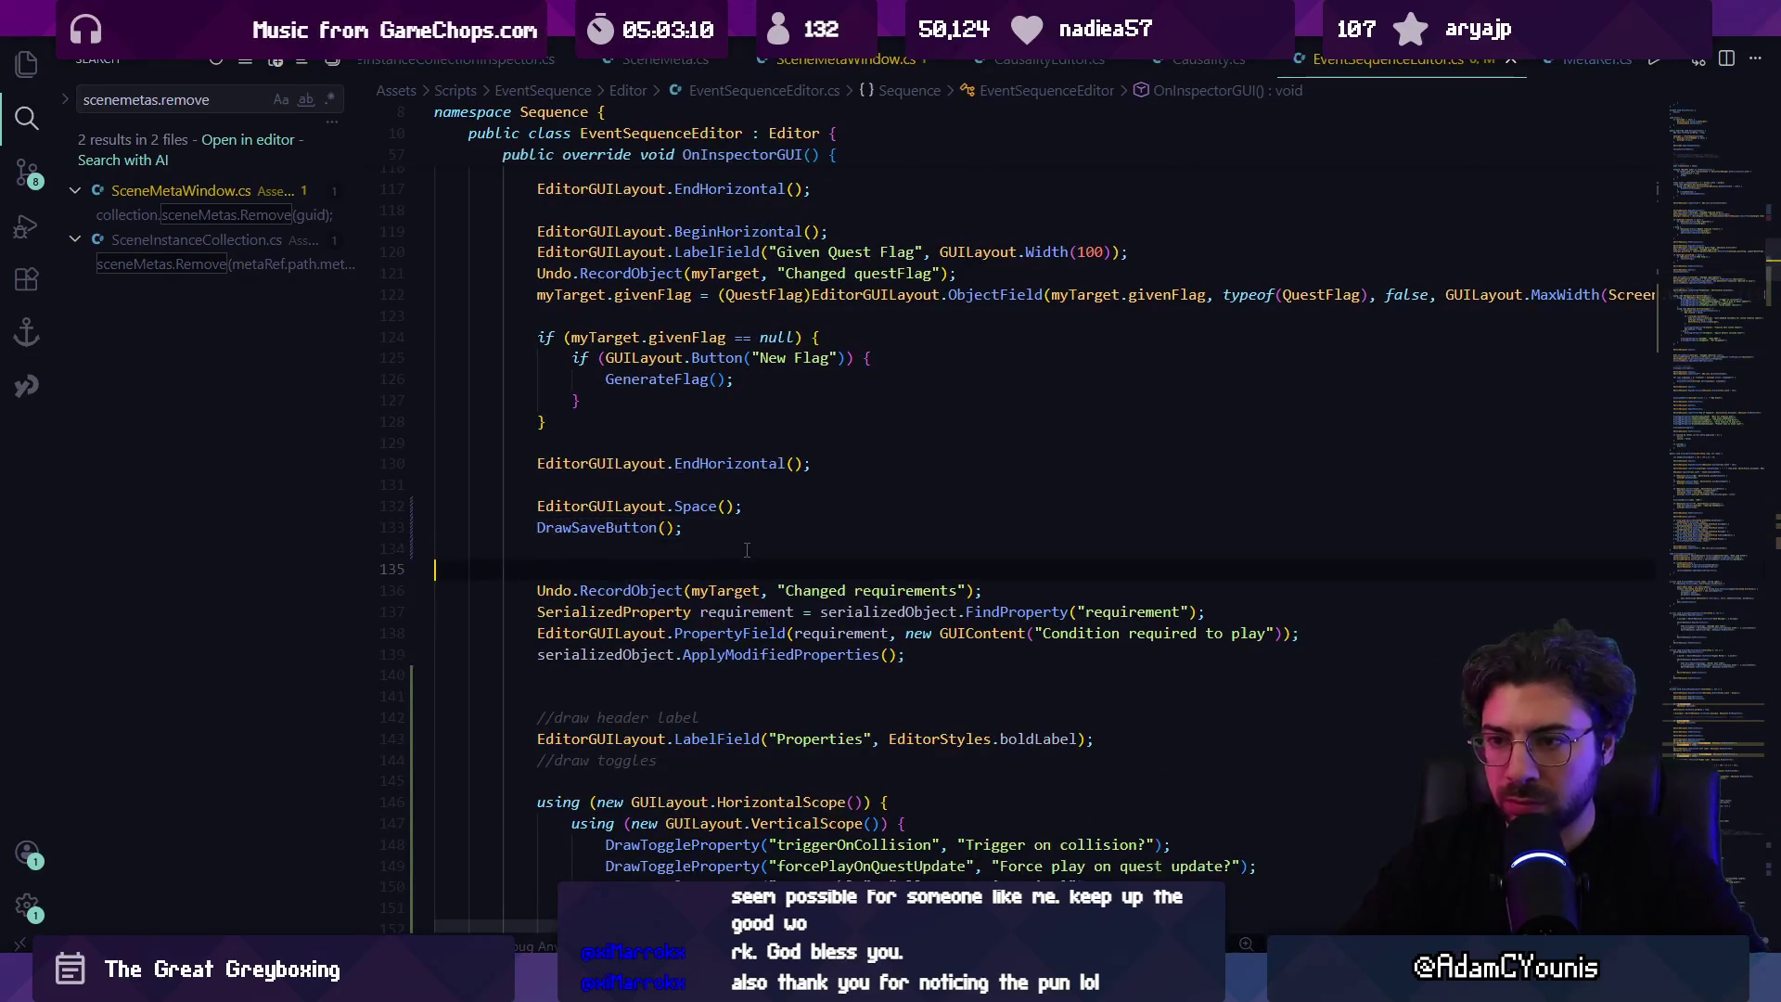
{"action": "key", "text": "ctrl+v"}
{"action": "key", "text": "alt+Down"}
{"action": "key", "text": "alt+Up"}
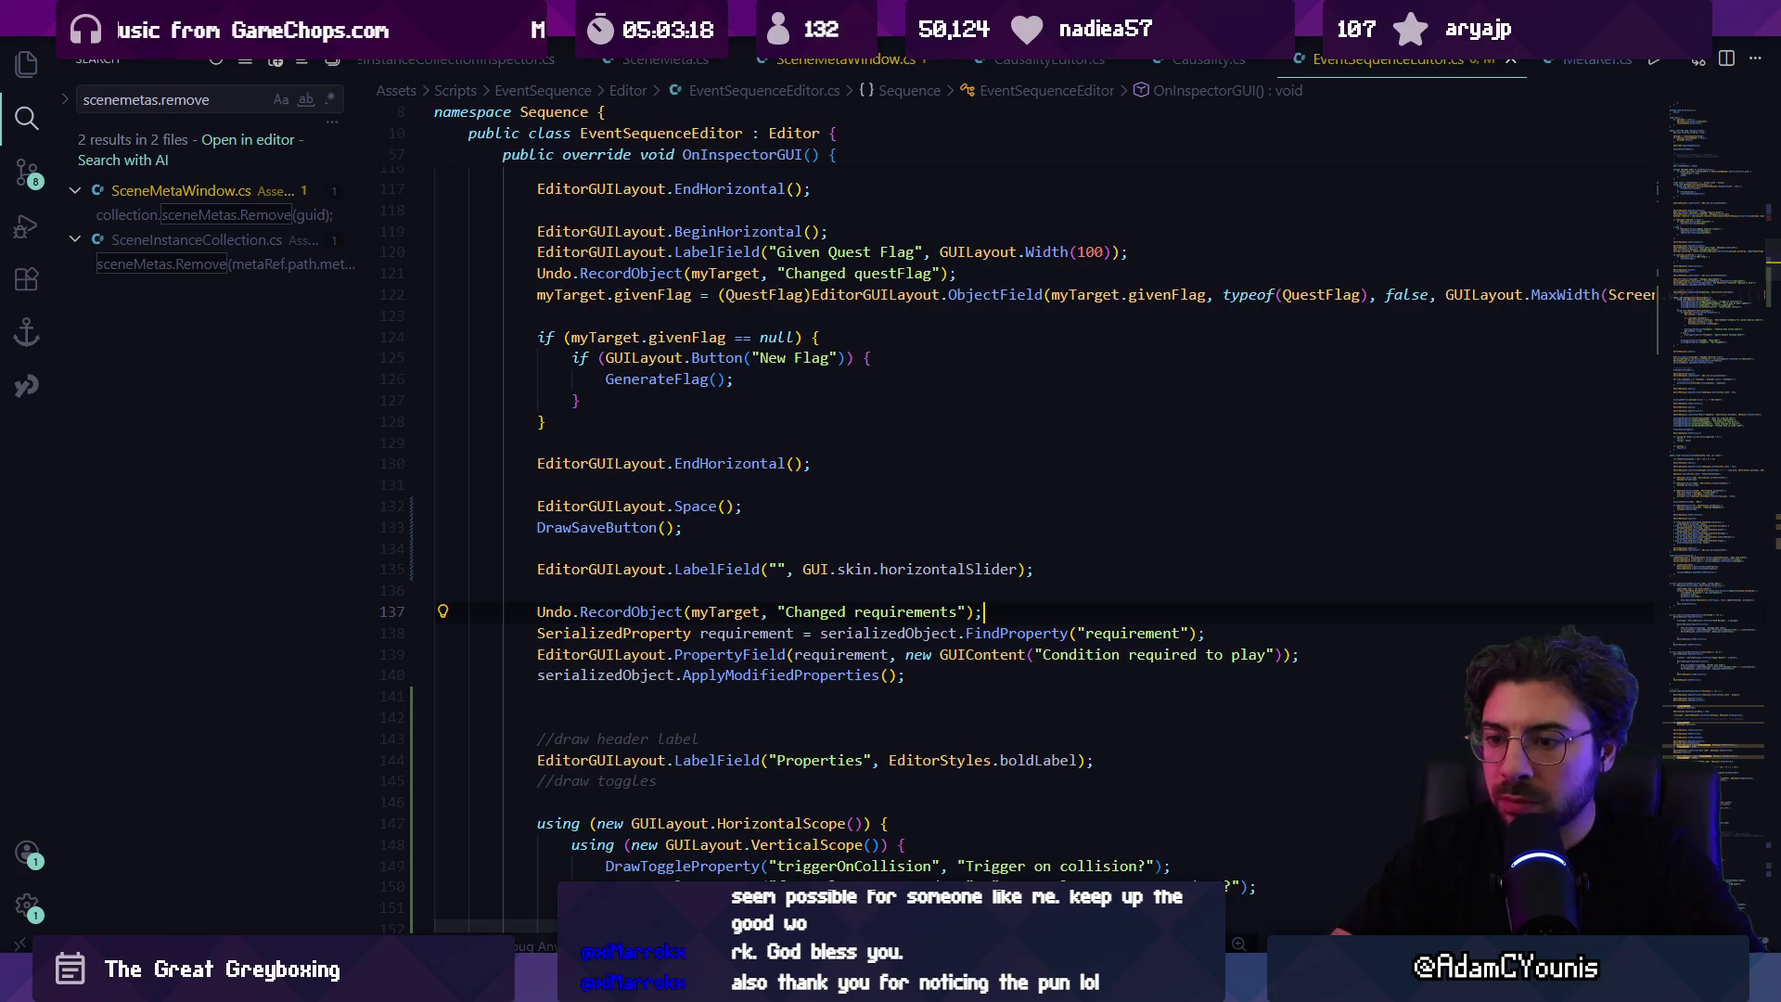
Step: Delete the old separator line and its blank lines above the Timeline field
{"action": "key", "text": "alt+Tab"}
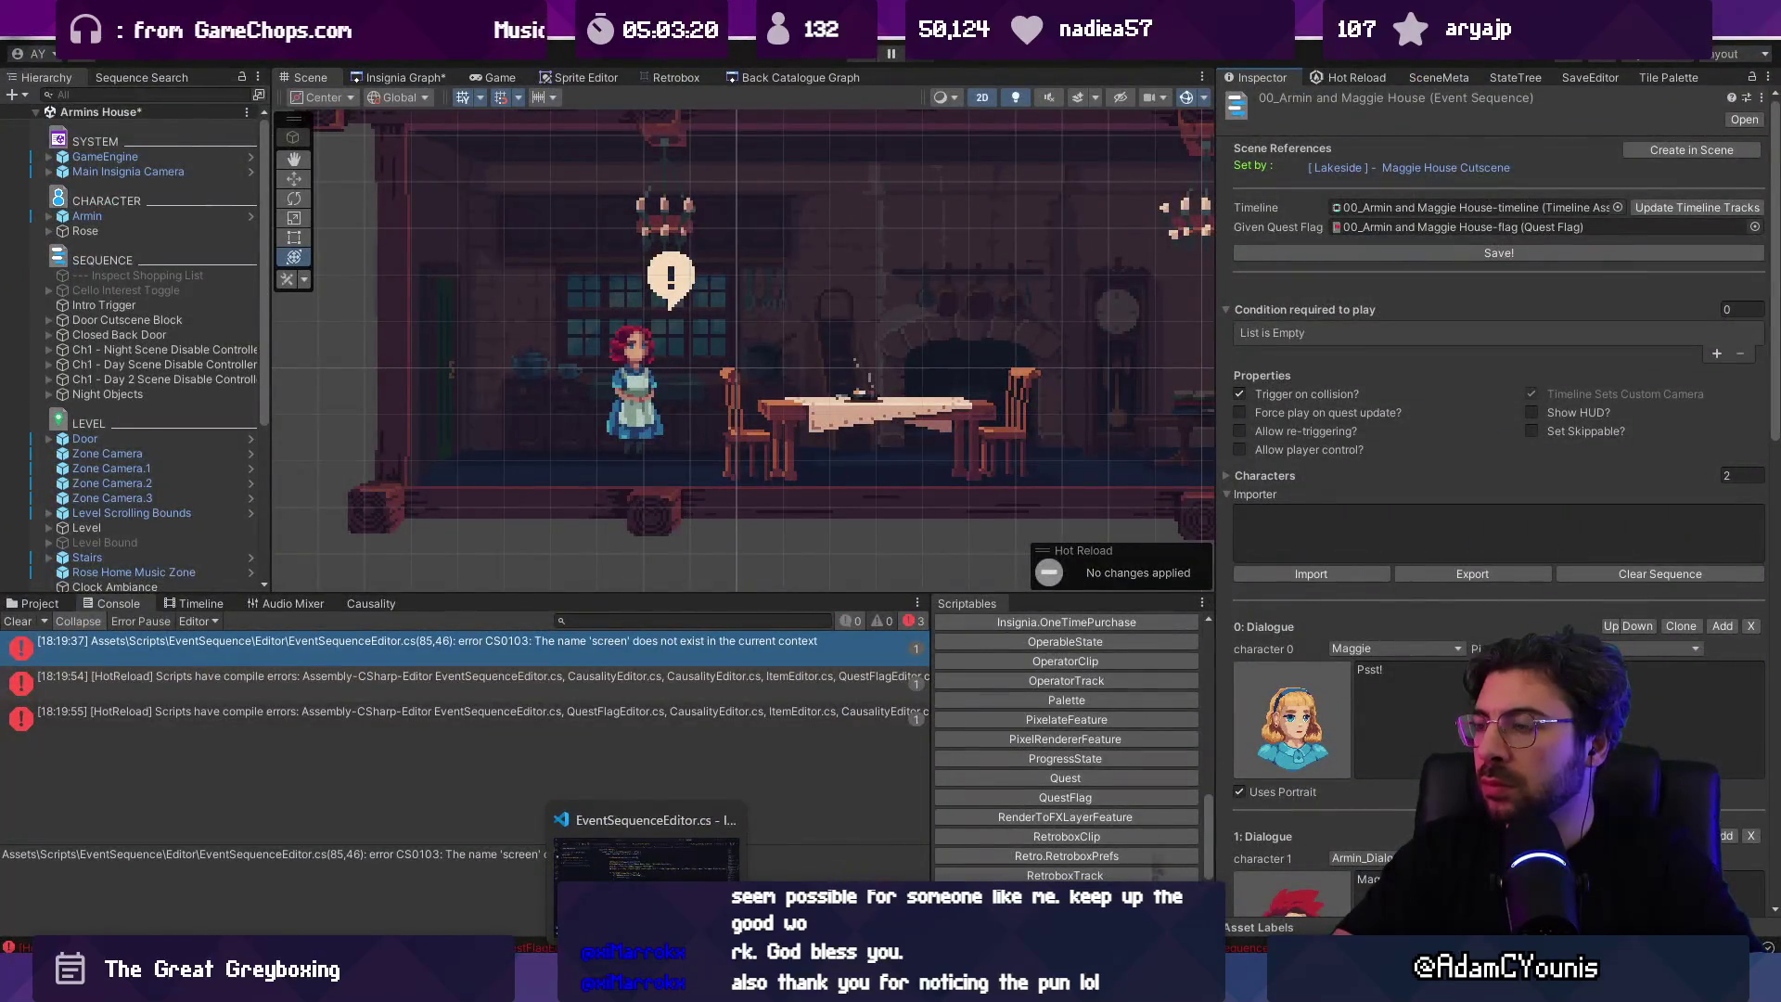
{"action": "key", "text": "alt+Tab"}
{"action": "double_click", "coordinate": [912, 573]}
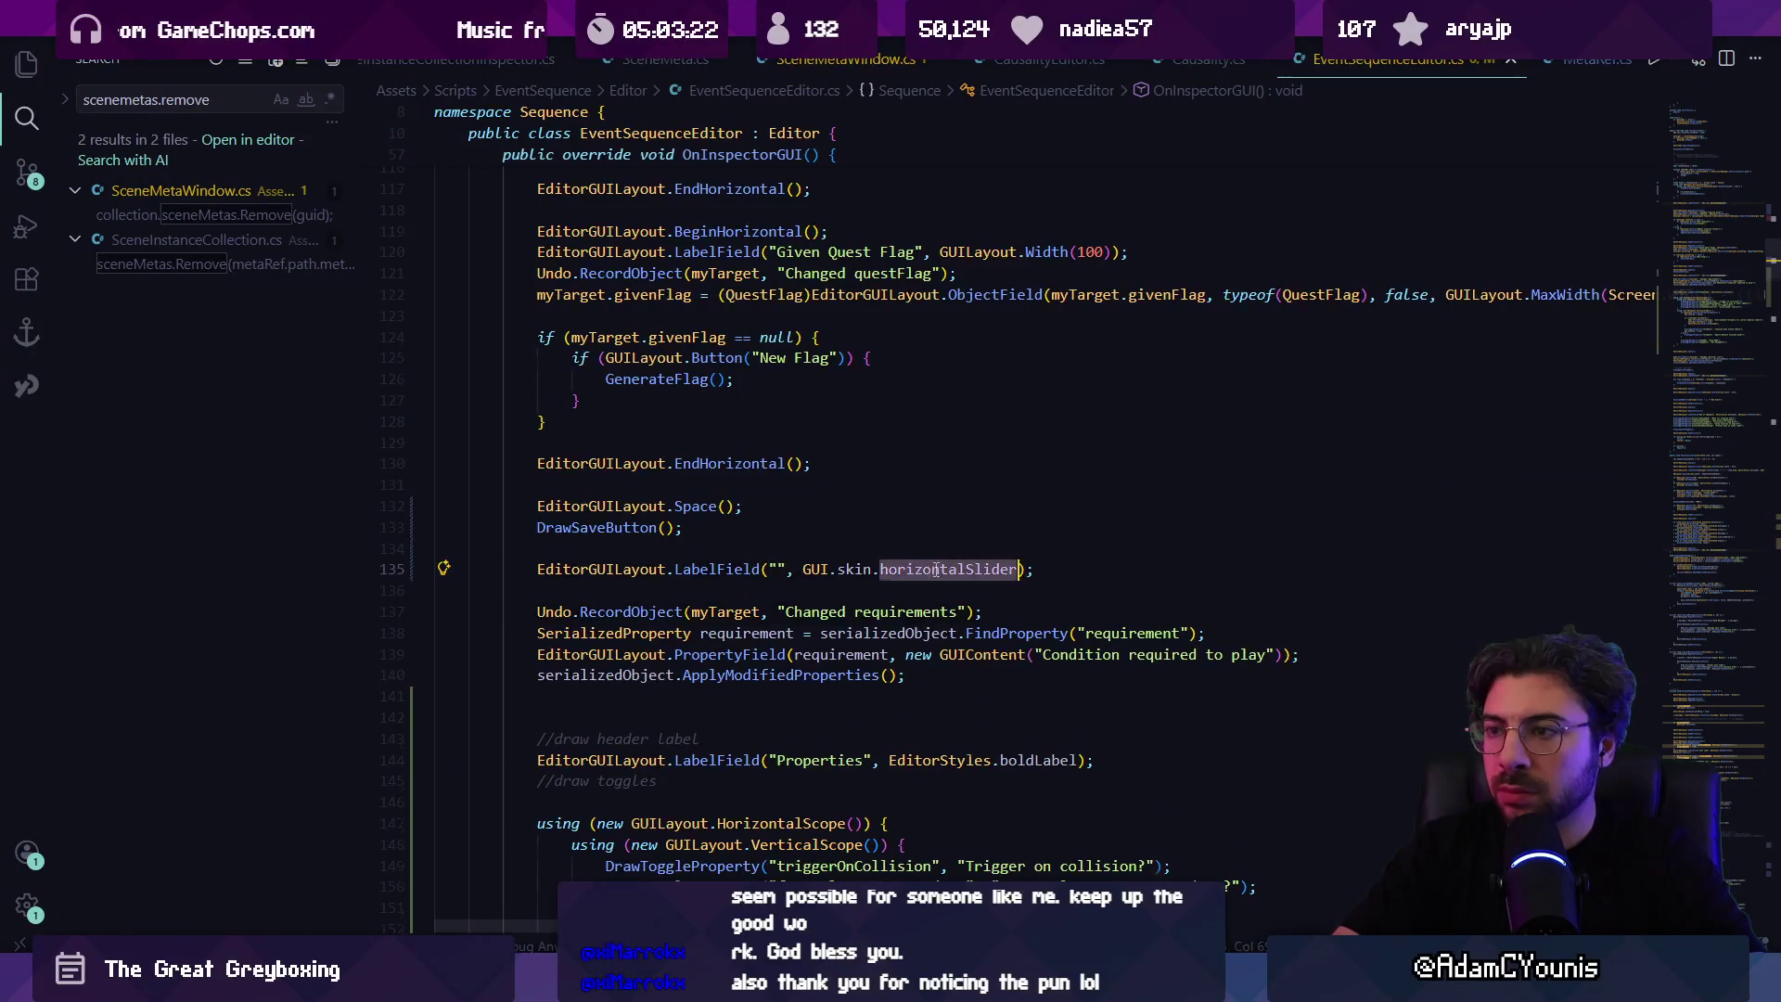
{"action": "scroll", "coordinate": [891, 575], "scroll_direction": "up", "scroll_amount": 10}
{"action": "double_click", "coordinate": [853, 541]}
{"action": "left_click_drag", "start_coordinate": [438, 613], "coordinate": [438, 541]}
{"action": "key", "text": "BackSpace"}
{"action": "key", "text": "alt+Tab"}
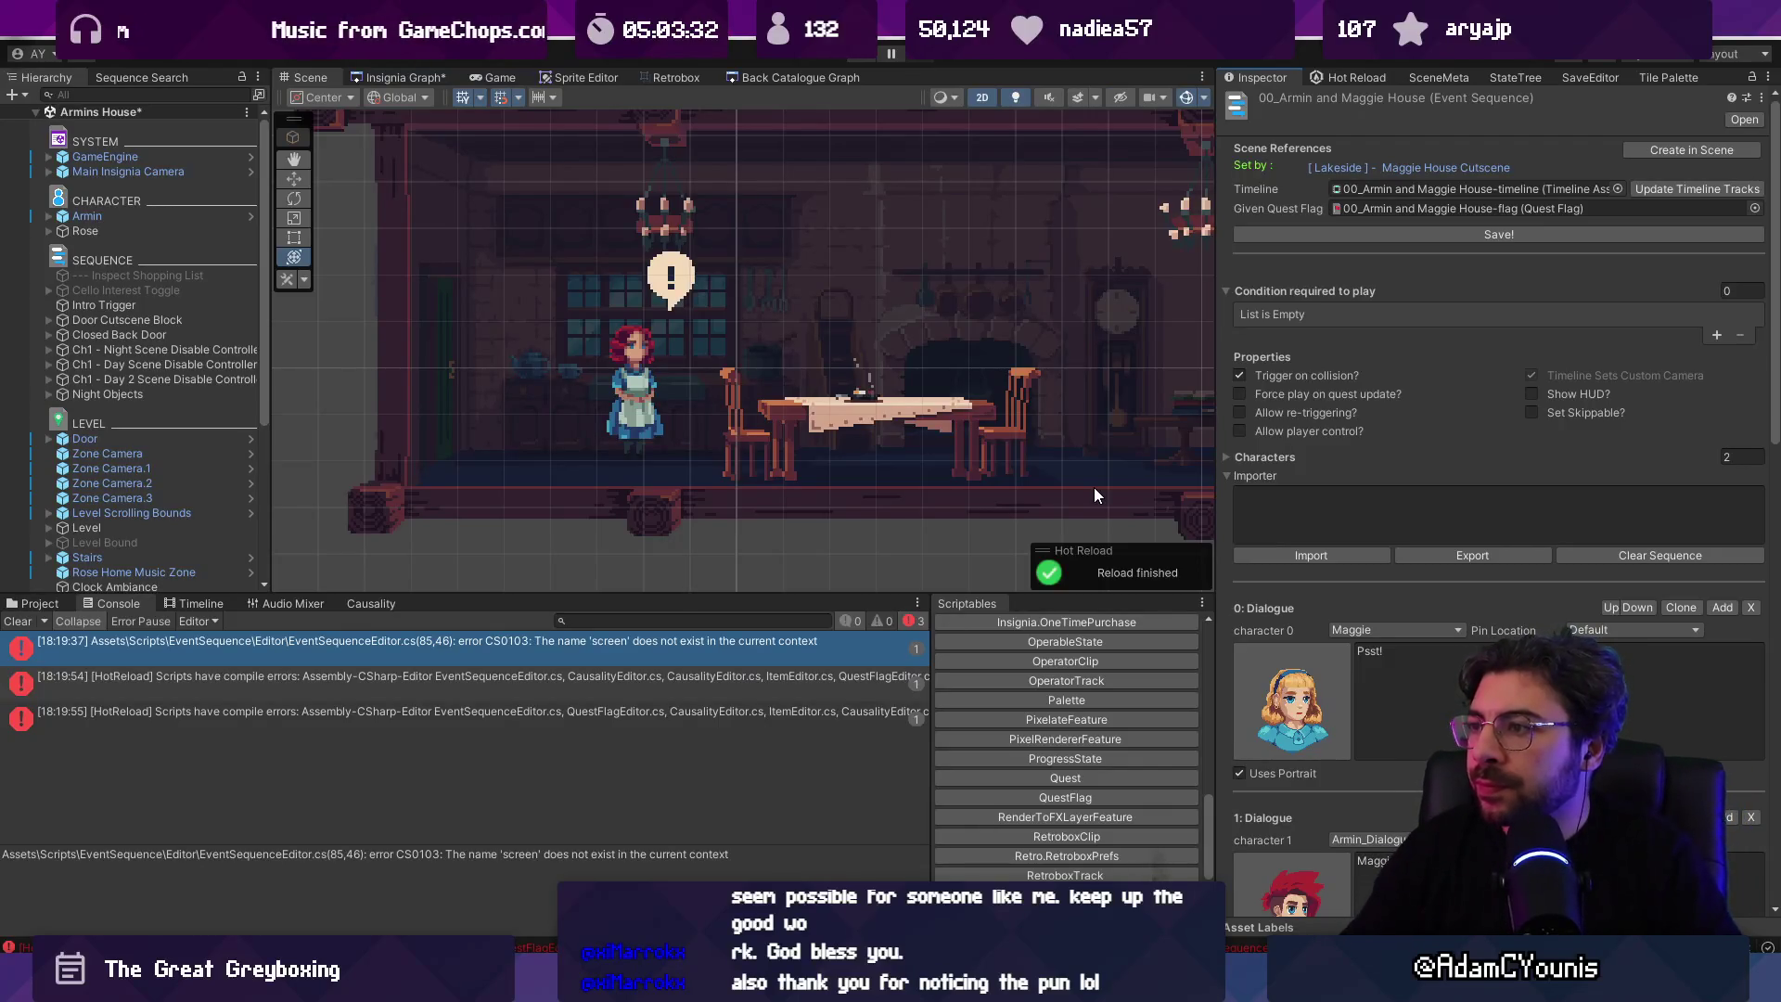
Step: Search the script for the scene references and DrawReferences code
{"action": "key", "text": "alt+Tab"}
{"action": "key", "text": "ctrl+f"}
{"action": "type", "text": "scene refe"}
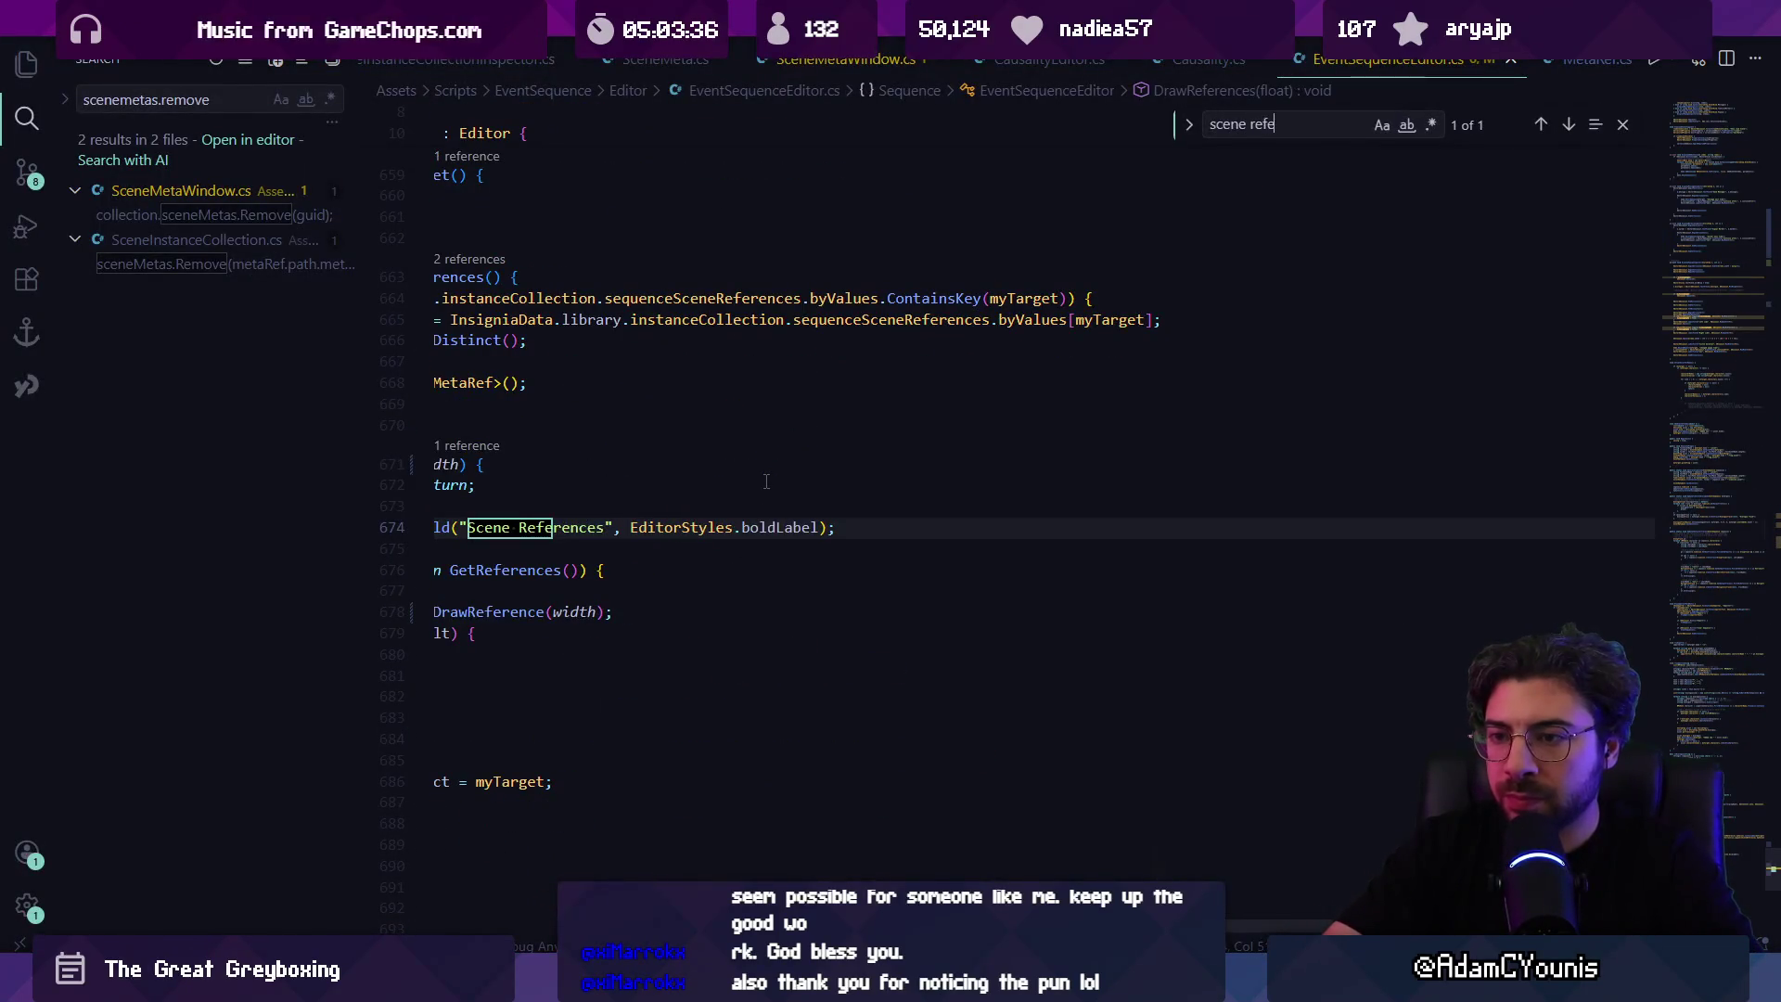
{"action": "left_click", "coordinate": [627, 505]}
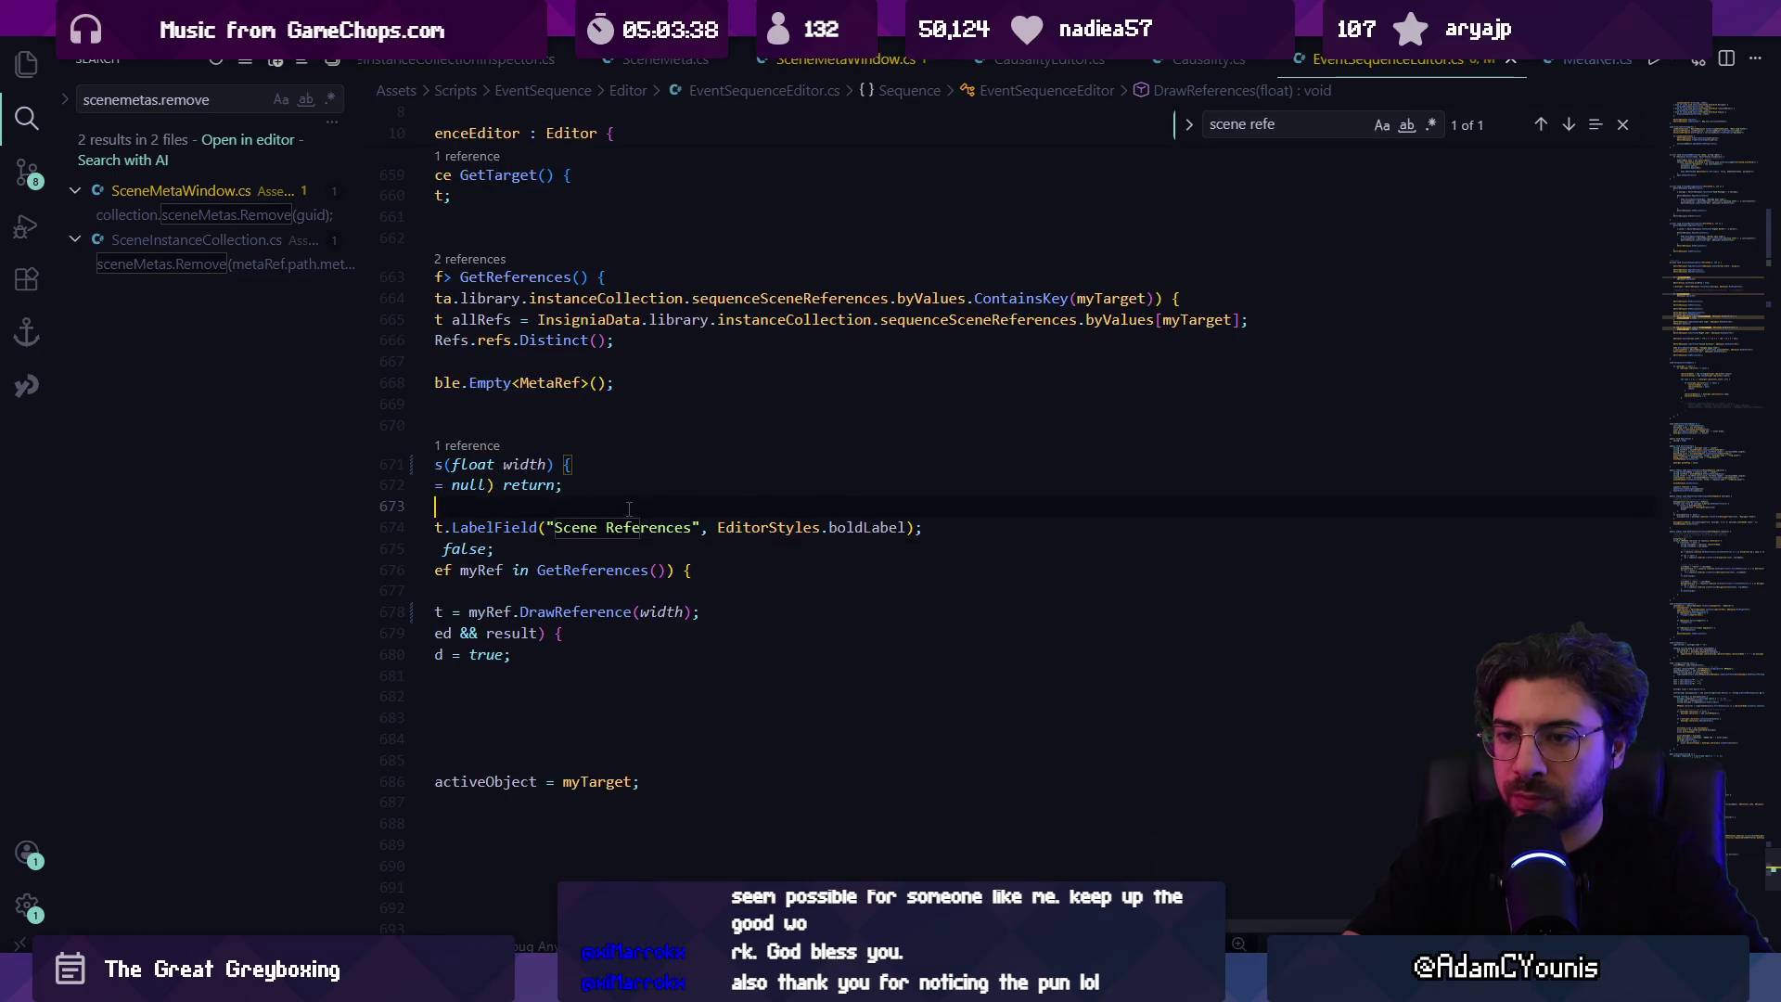
{"action": "key", "text": "shift+Up"}
{"action": "key", "text": "shift+Up"}
{"action": "key", "text": "Left"}
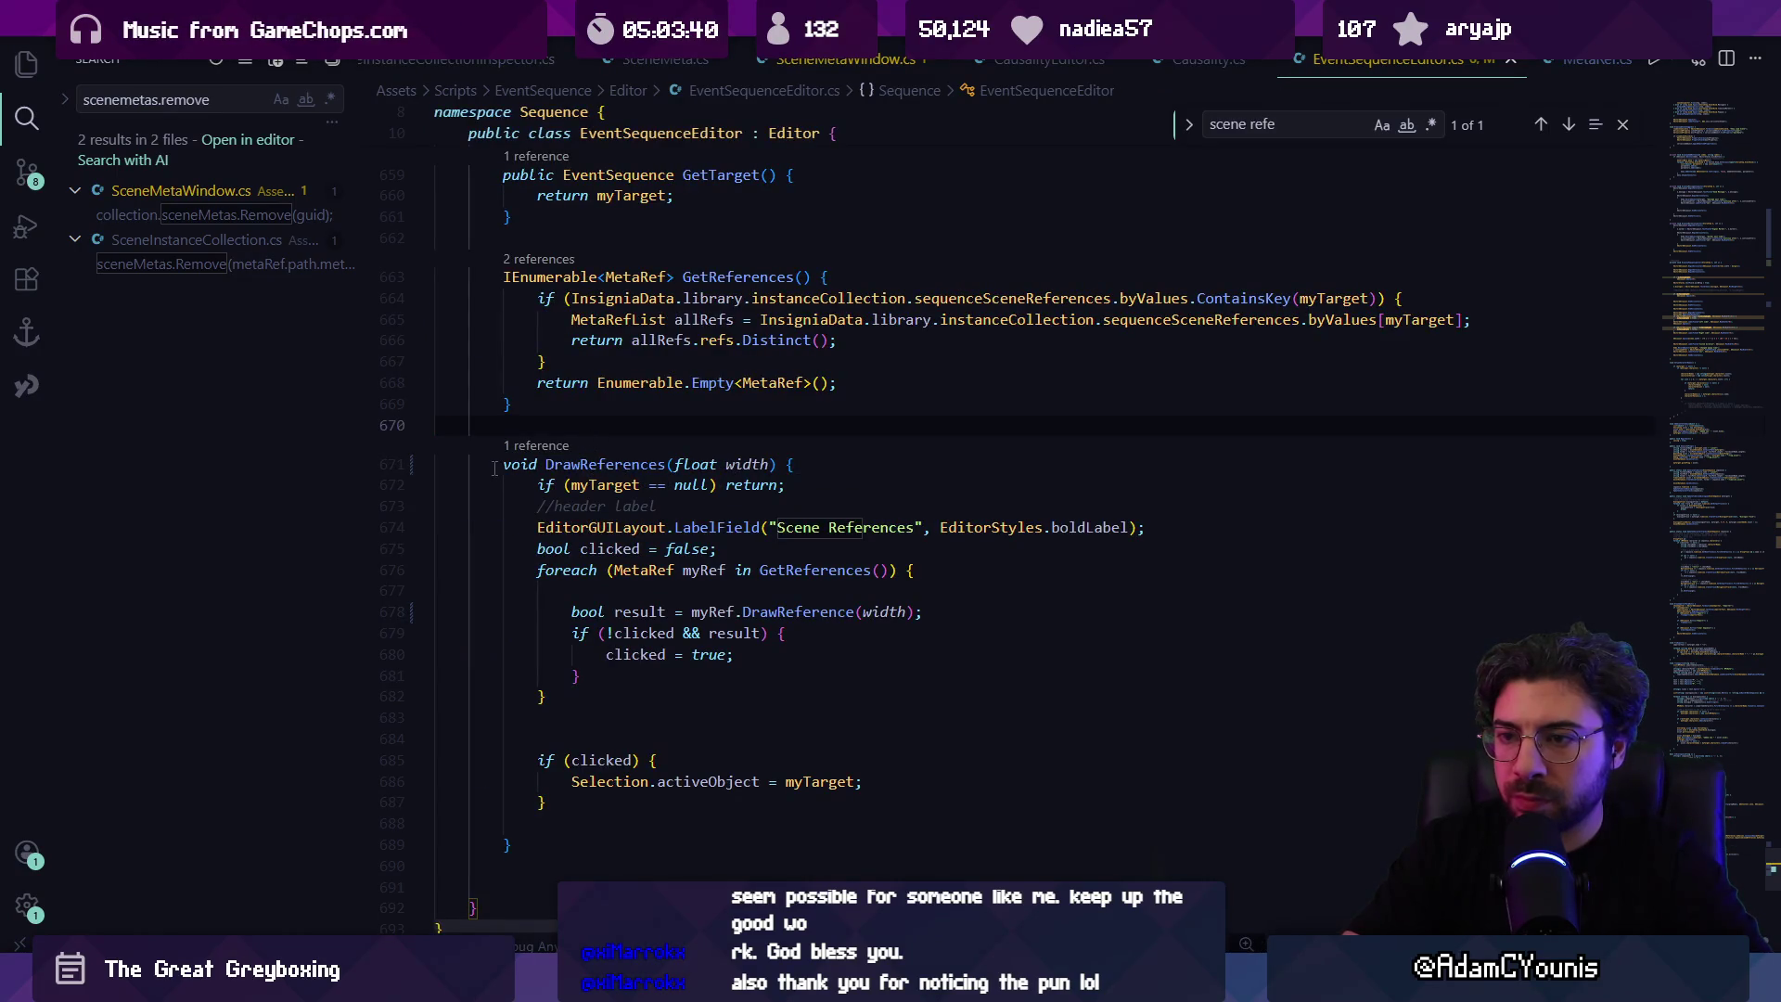
{"action": "key", "text": "ctrl+f"}
{"action": "type", "text": "voi"}
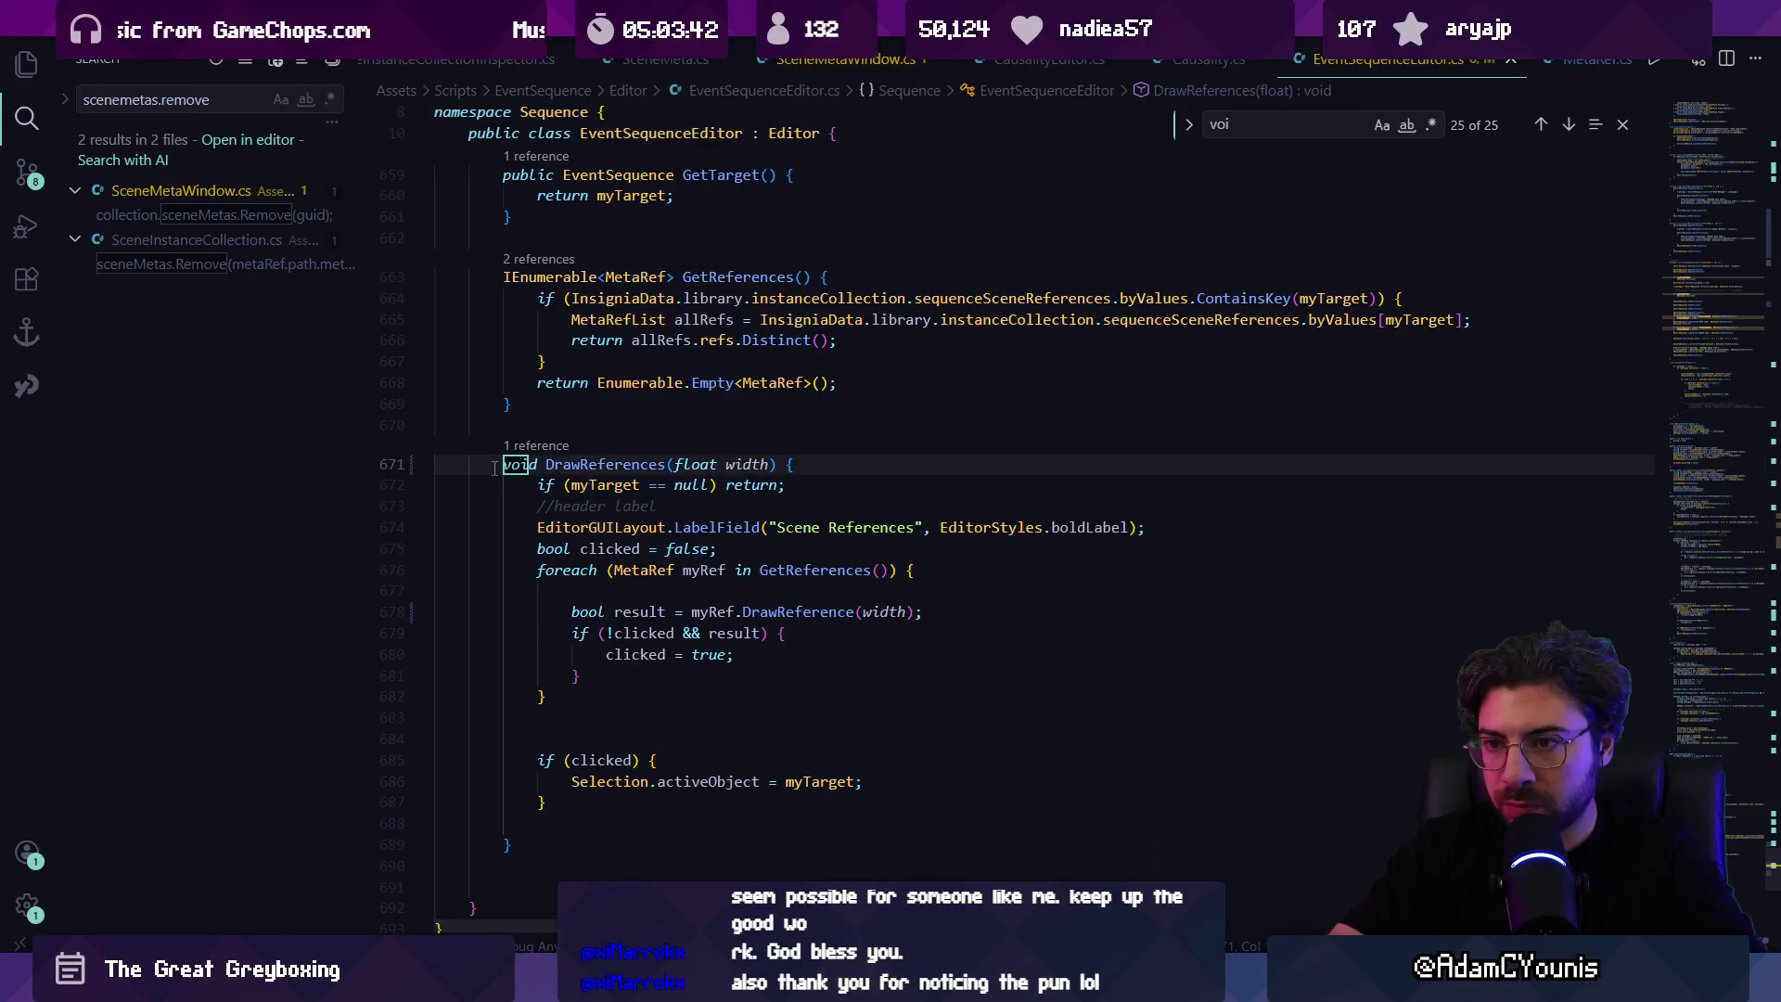
{"action": "key", "text": "BackSpace"}
{"action": "key", "text": "BackSpace"}
{"action": "key", "text": "BackSpace"}
{"action": "type", "text": "drawreferences"}
{"action": "key", "text": "Return"}
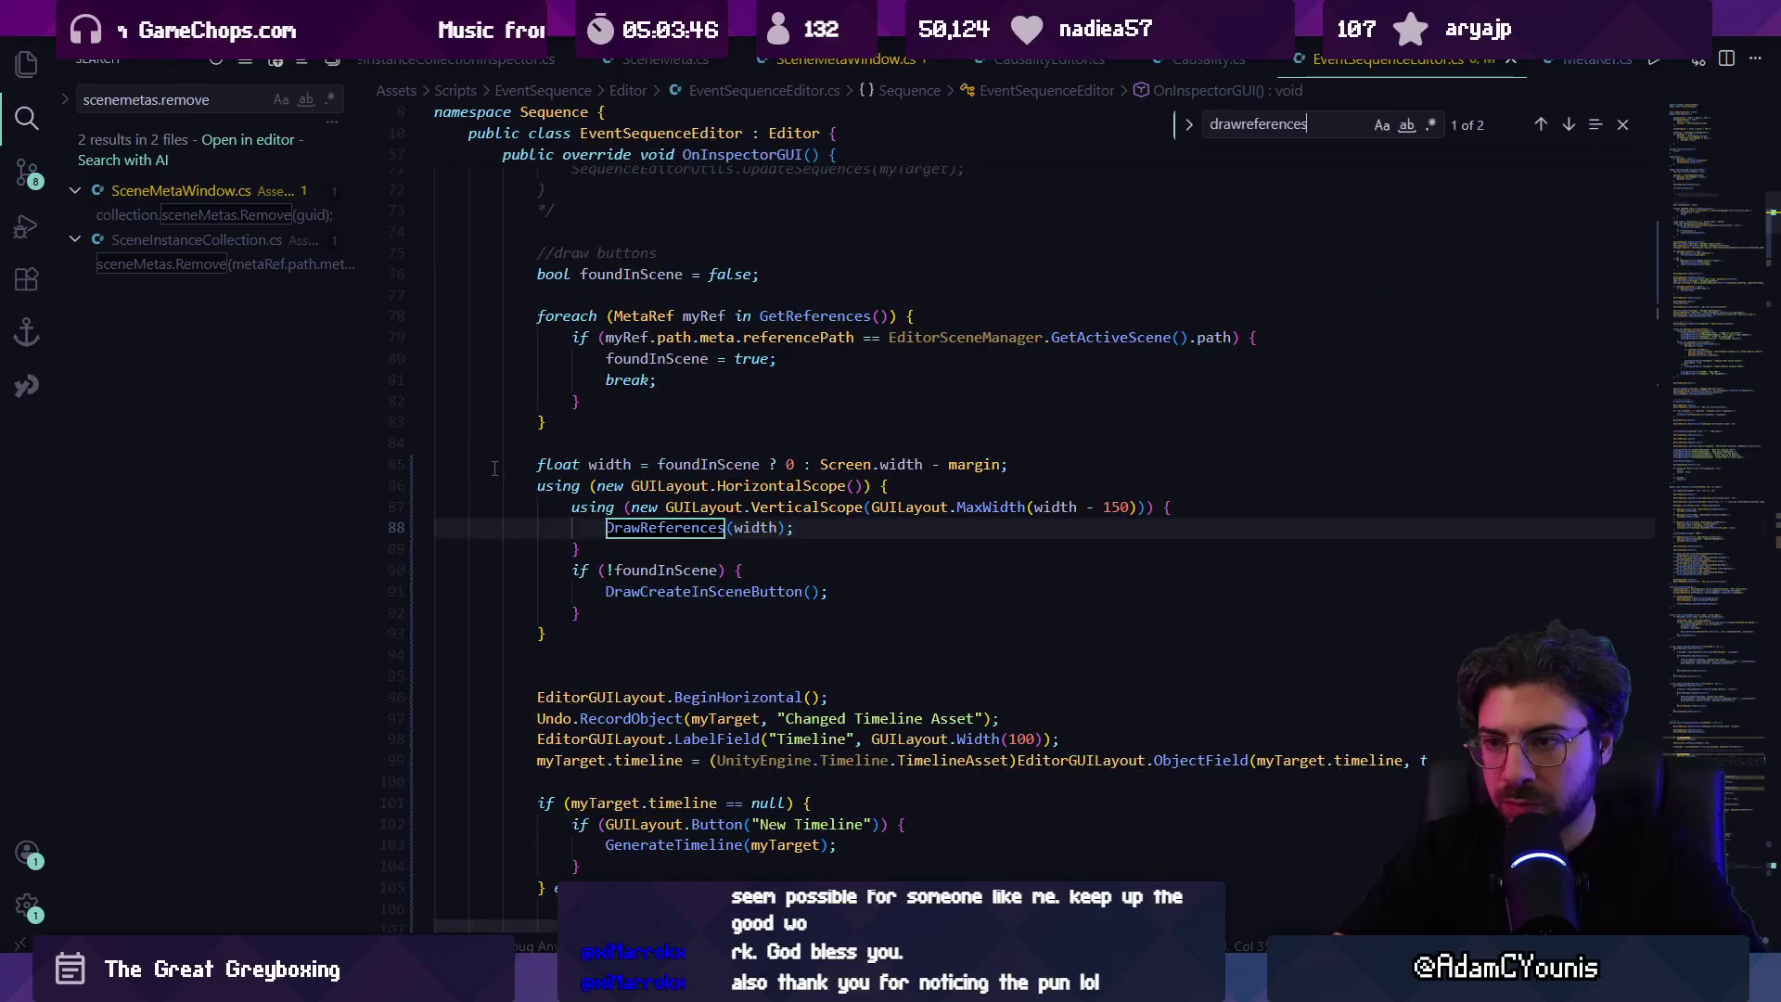
{"action": "key", "text": "Escape"}
Step: Remove the width and HorizontalScope layout block on lines 85–93 and the extra blank line
{"action": "left_click", "coordinate": [518, 465]}
{"action": "left_click_drag", "start_coordinate": [536, 464], "coordinate": [548, 634]}
{"action": "key", "text": "ctrl+c"}
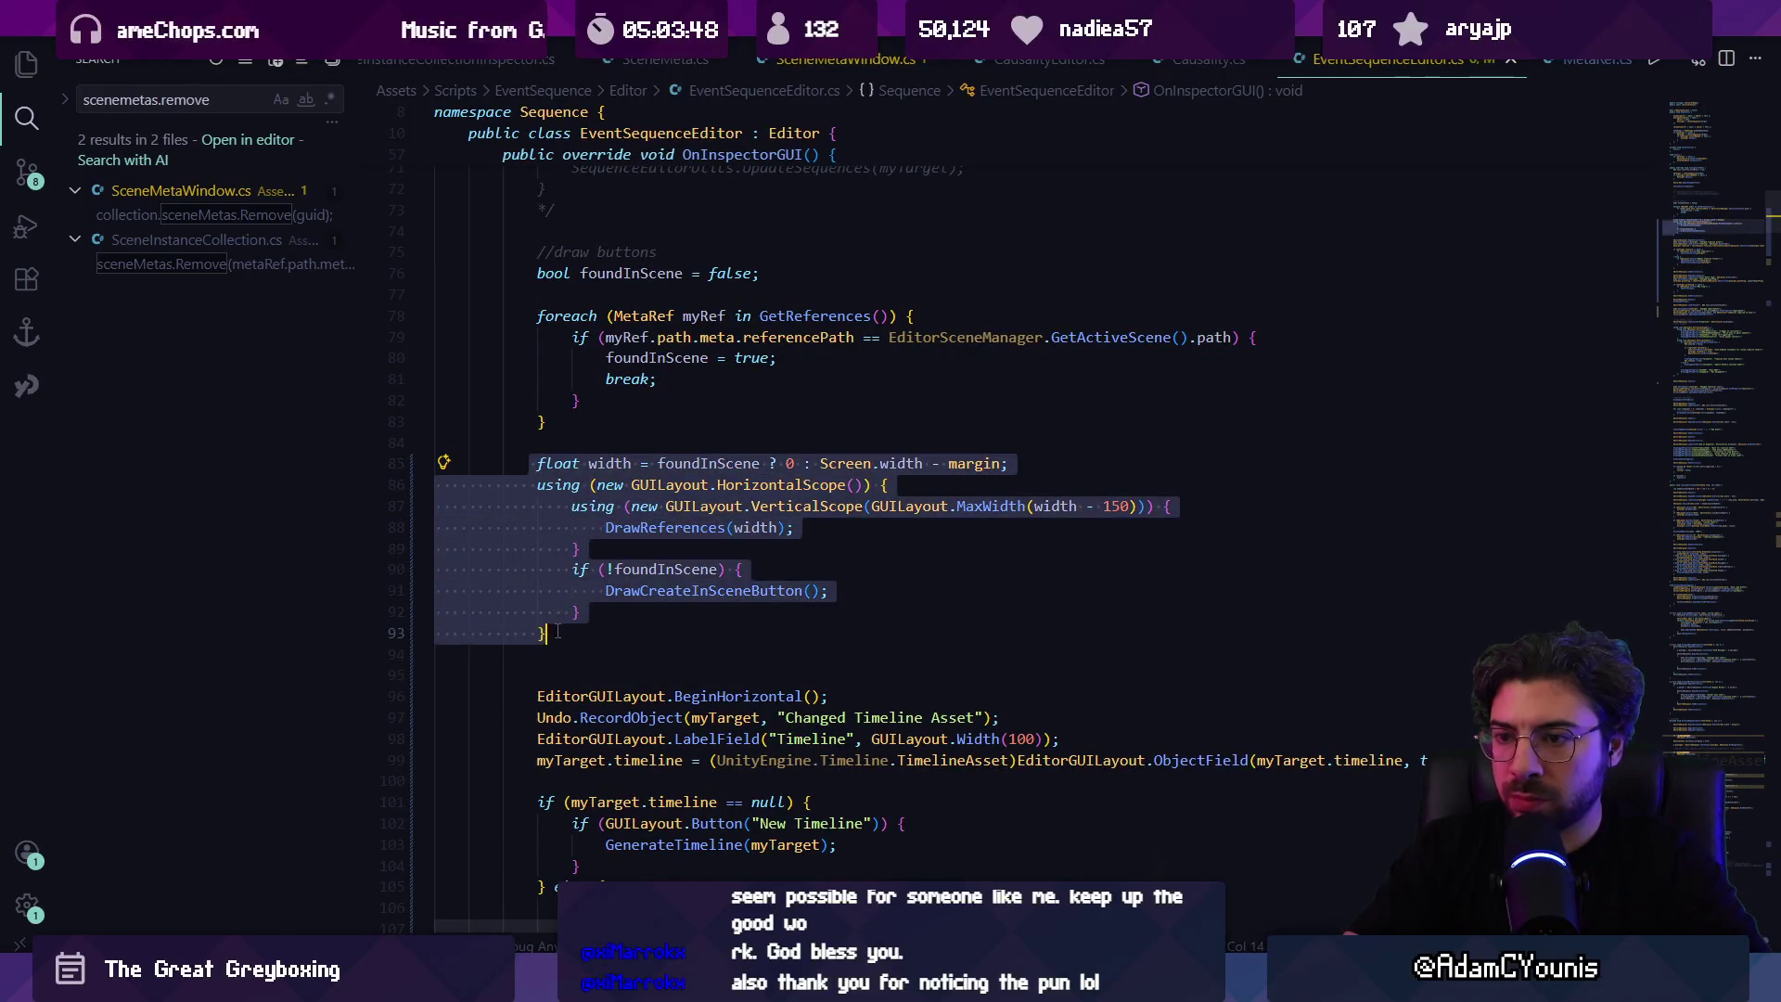
{"action": "key", "text": "Delete"}
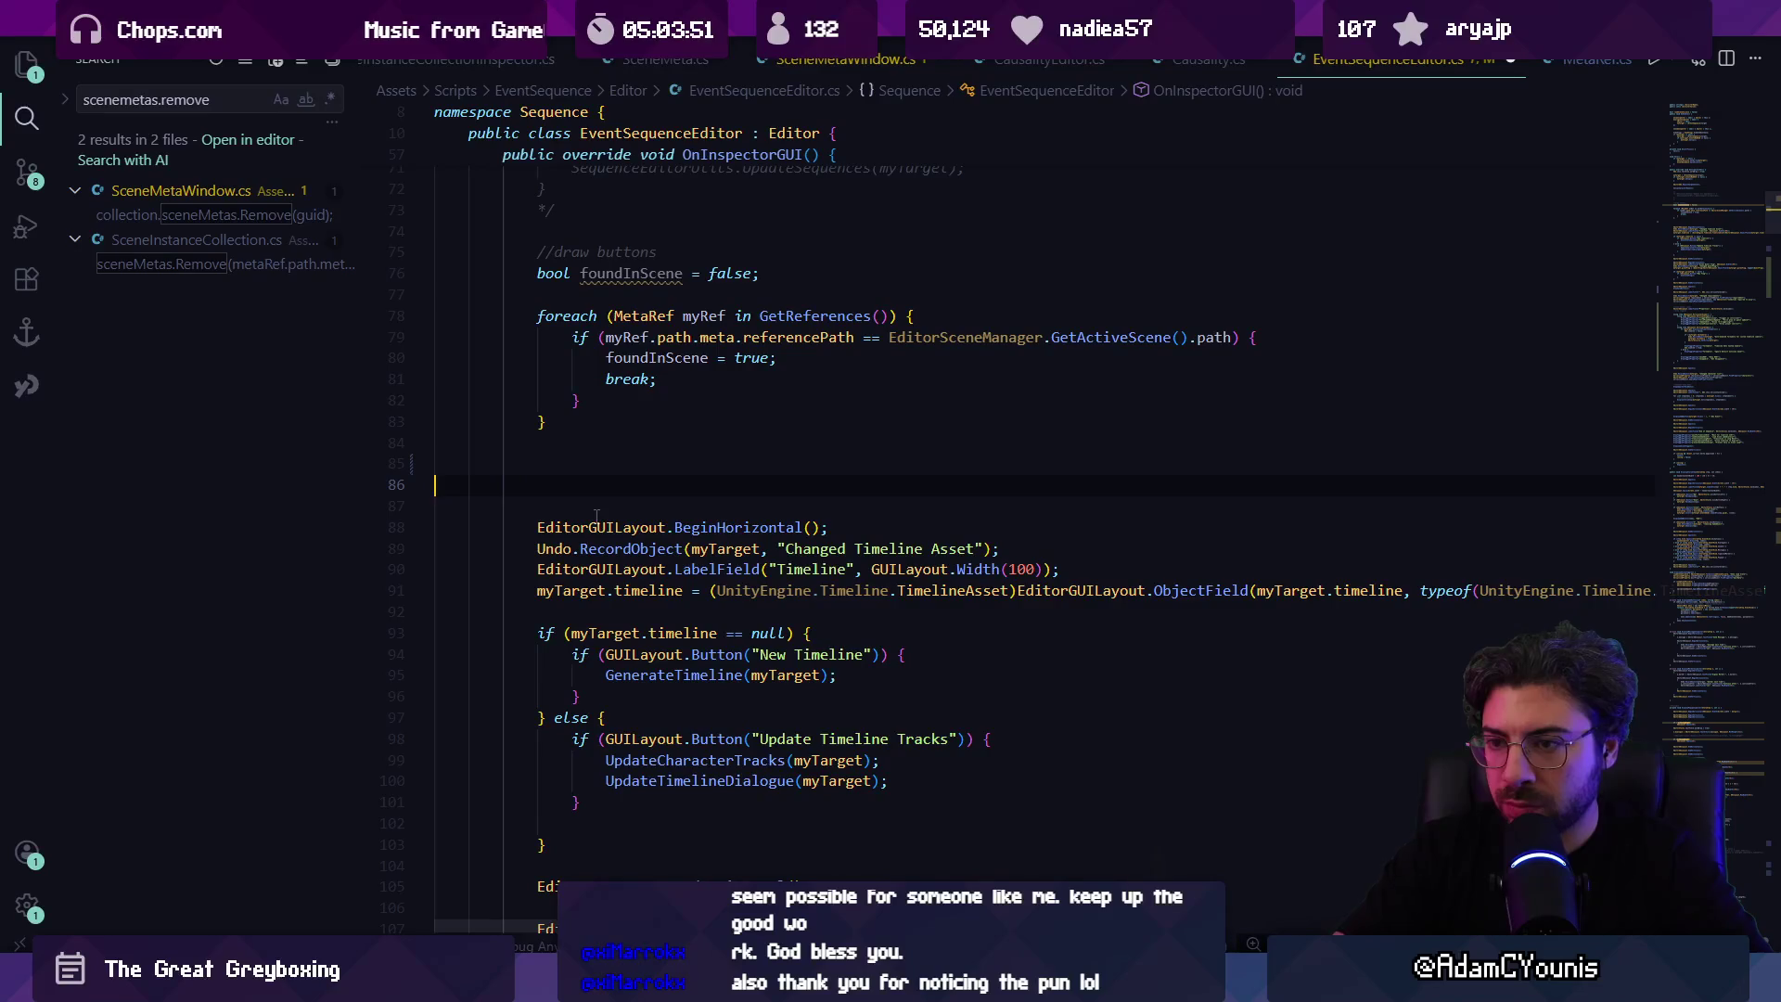
{"action": "key", "text": "ctrl+shift+k"}
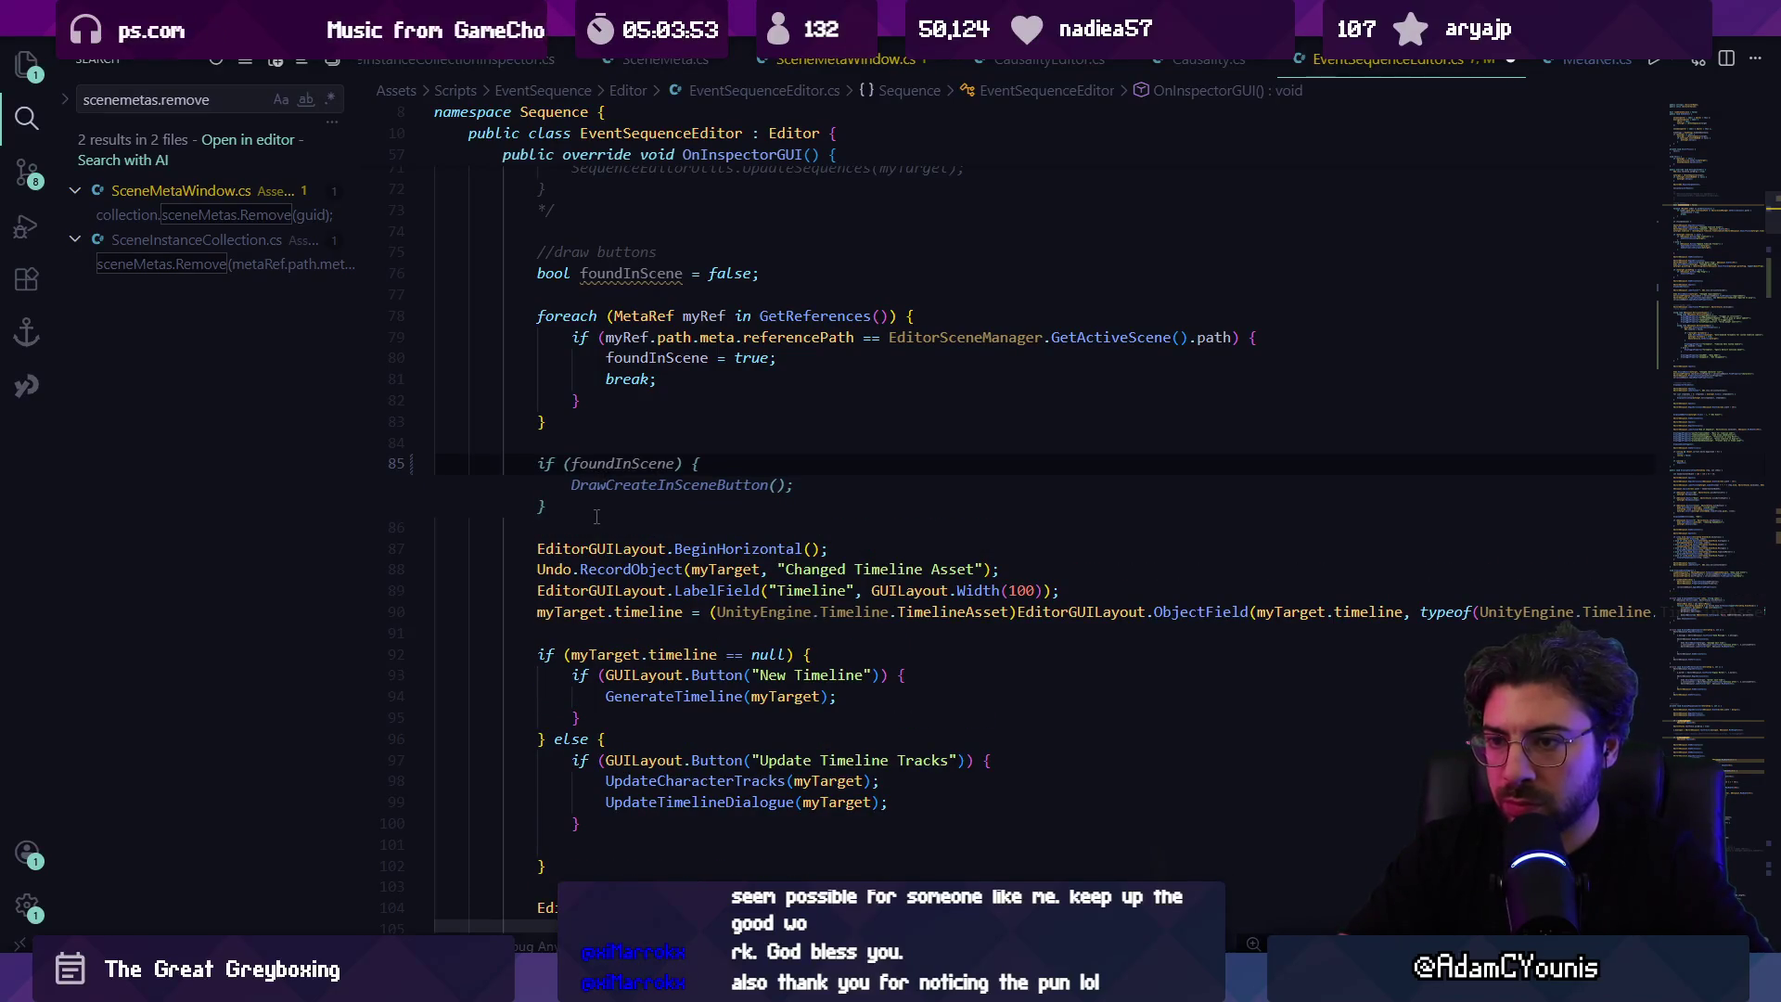
Step: Paste the scene references layout block after the foreach loop and save
{"action": "scroll", "coordinate": [604, 557], "scroll_direction": "down", "scroll_amount": 5}
{"action": "left_click", "coordinate": [654, 593]}
{"action": "scroll", "coordinate": [650, 594], "scroll_direction": "down", "scroll_amount": 4}
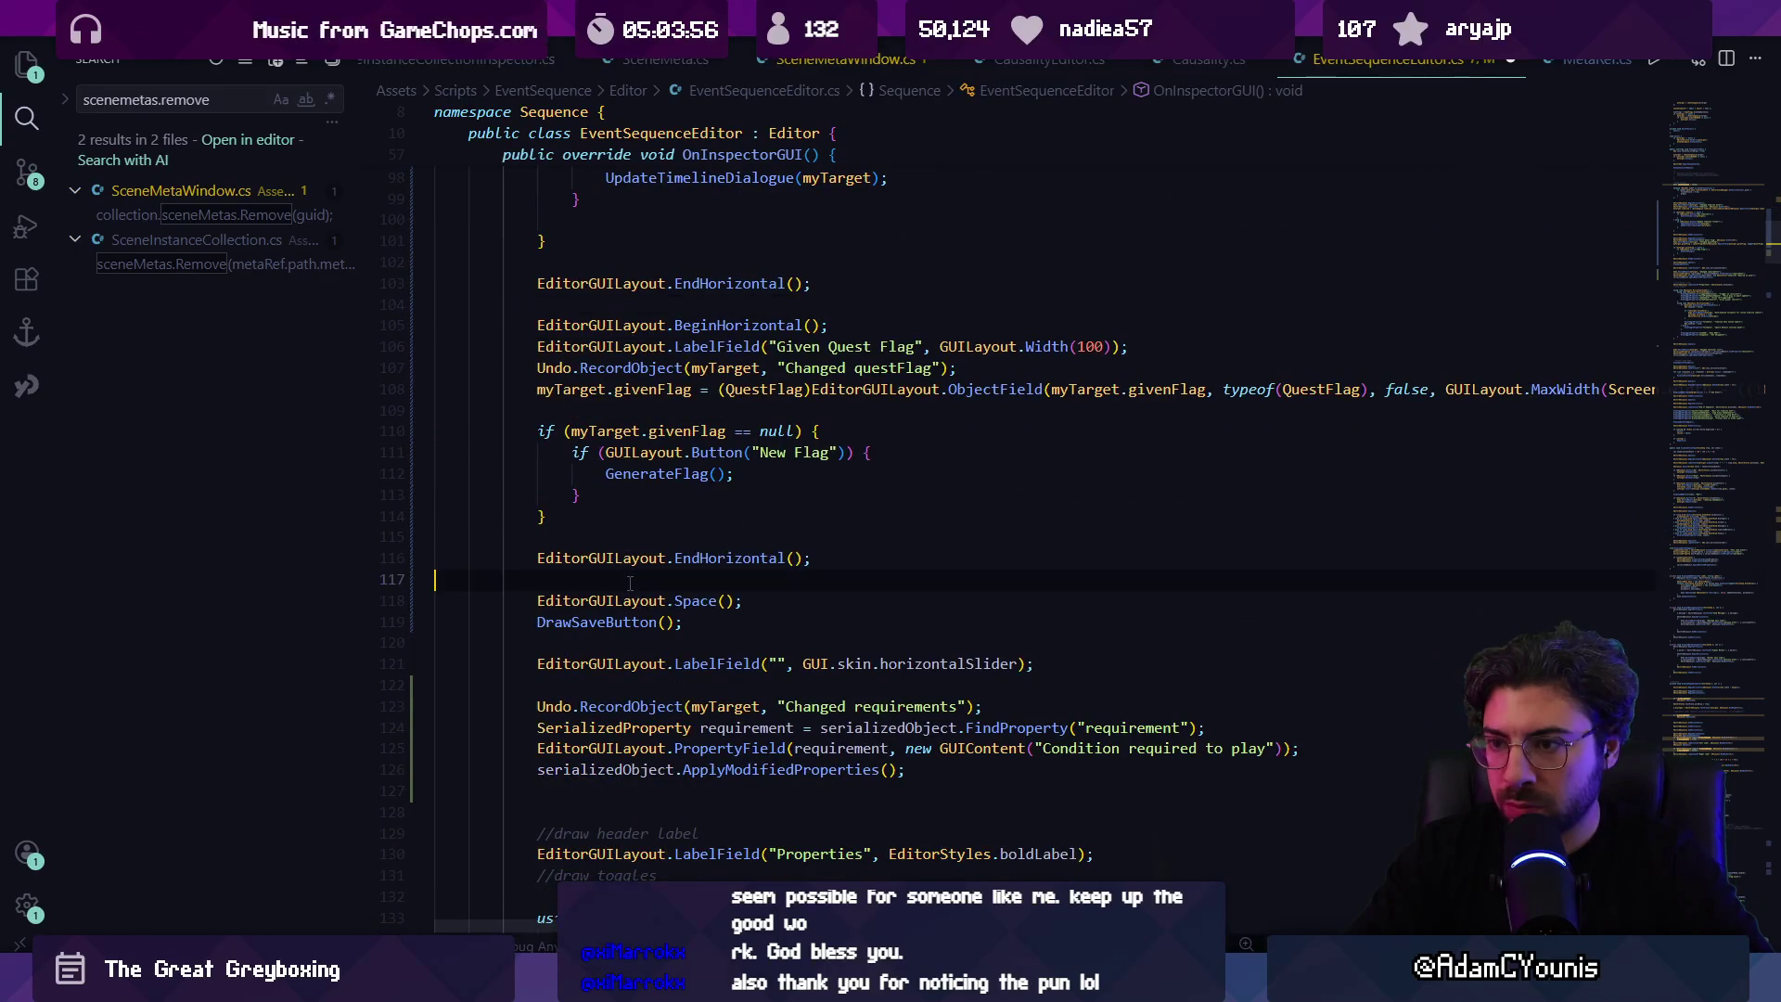
{"action": "key", "text": "ctrl+v"}
{"action": "key", "text": "ctrl+s"}
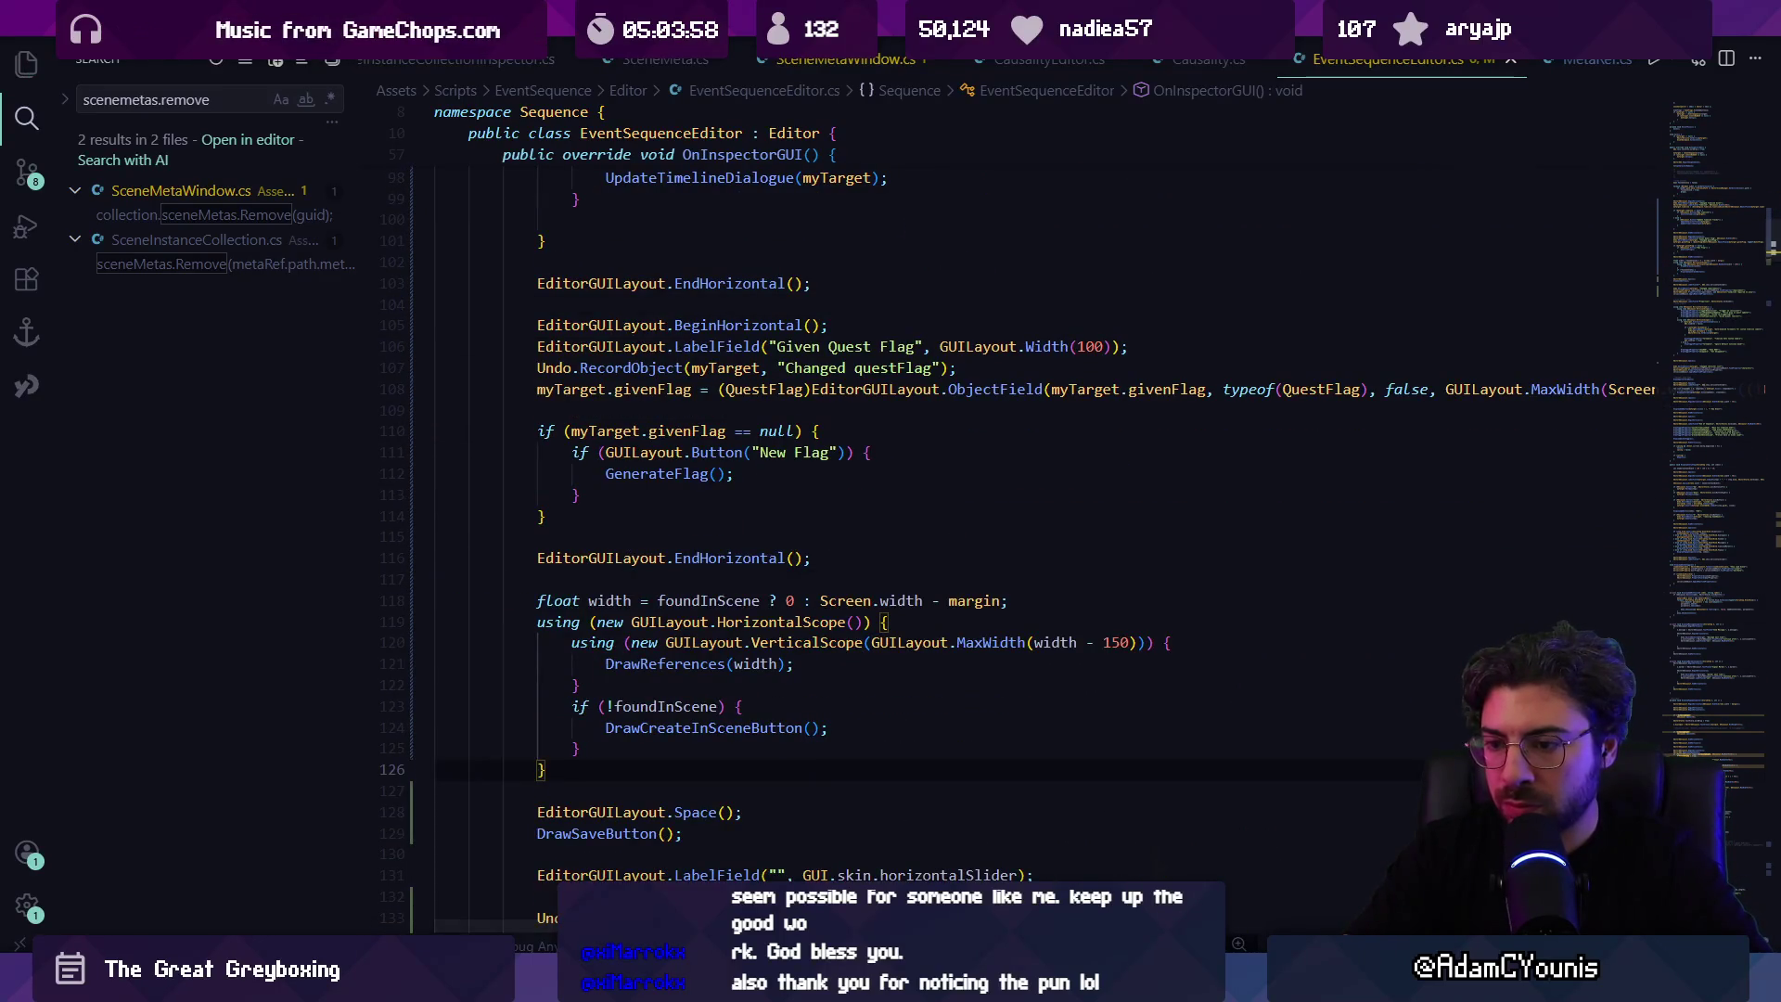
{"action": "key", "text": "alt+Tab"}
{"action": "key", "text": "alt+Tab"}
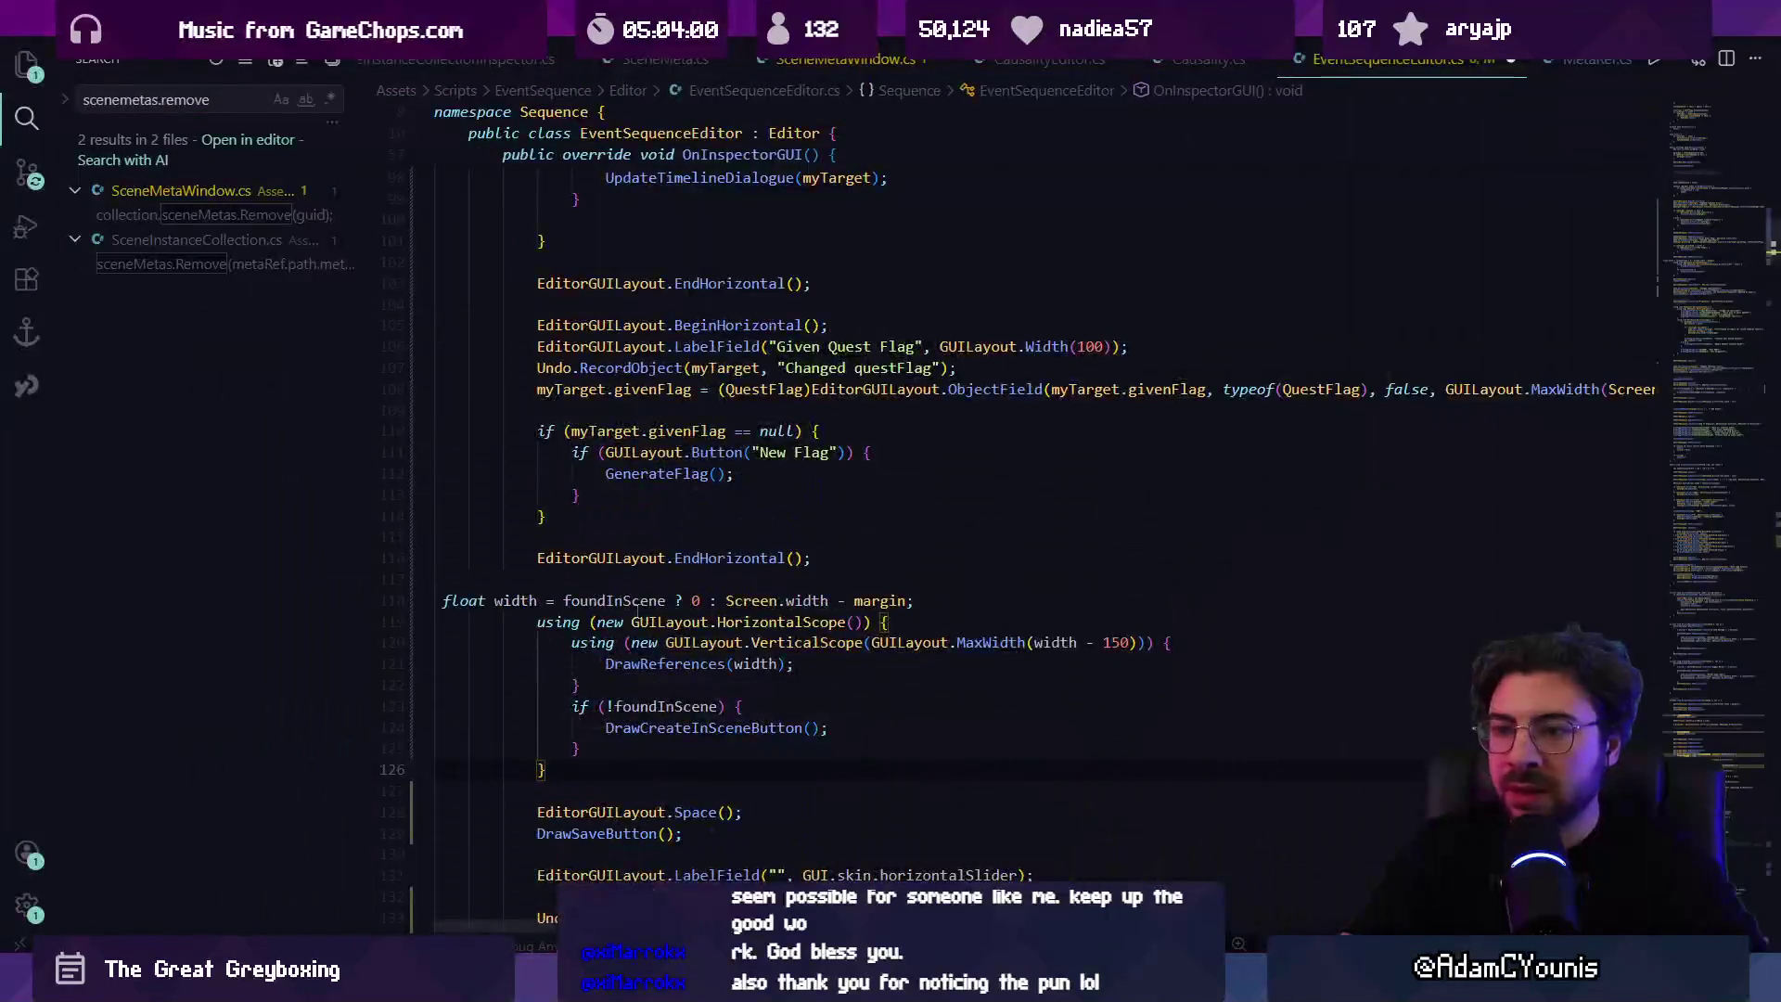
{"action": "key", "text": "ctrl+z"}
{"action": "key", "text": "ctrl+z"}
{"action": "key", "text": "ctrl+z"}
{"action": "key", "text": "ctrl+z"}
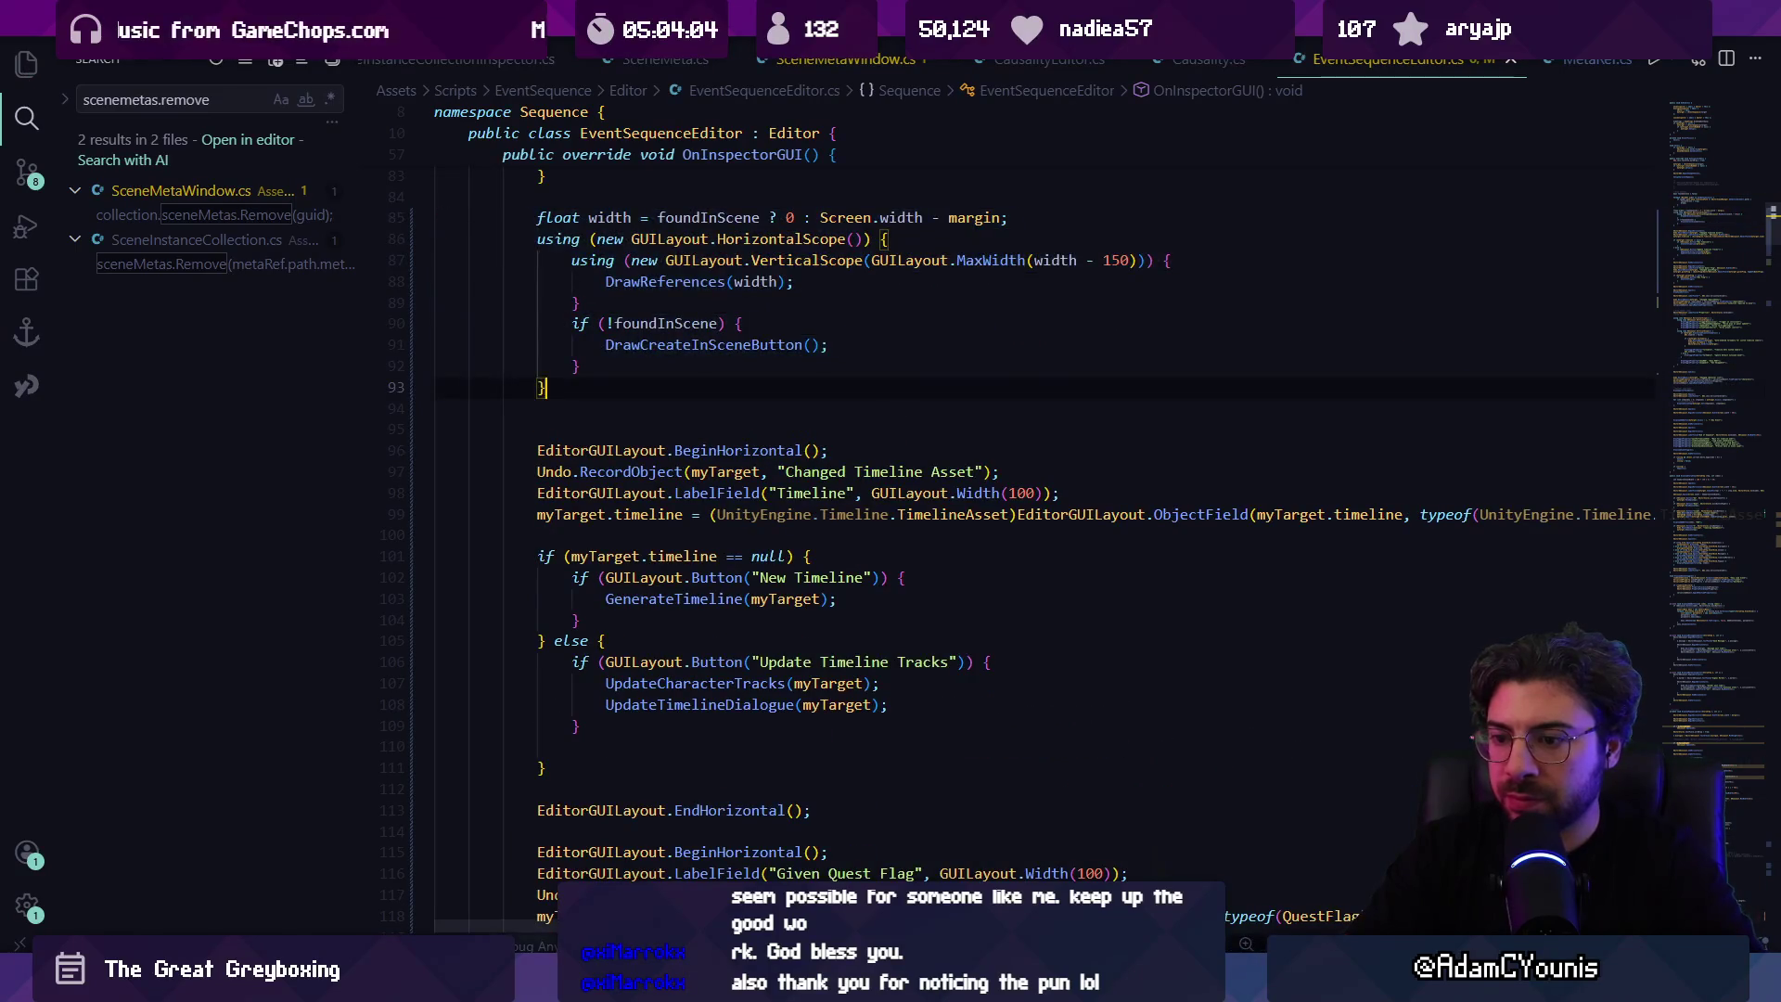
{"action": "key", "text": "alt+Tab"}
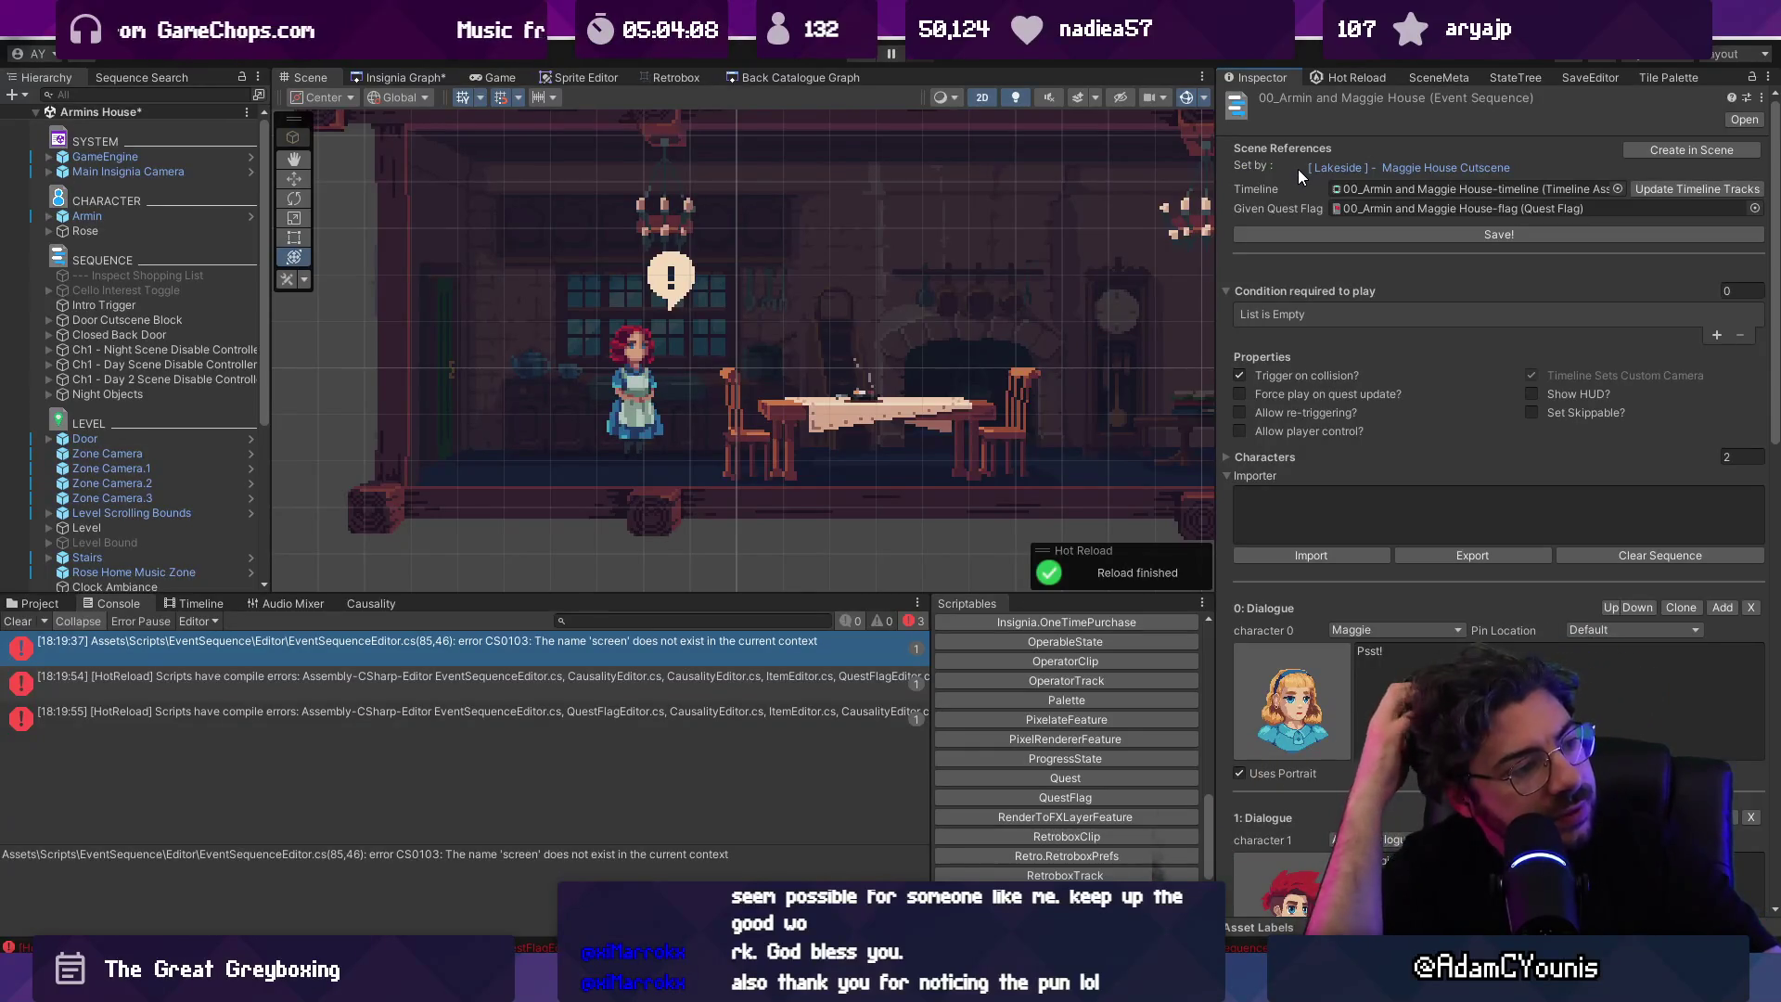
Step: Collapse the Importer section in Unity's inspector and bring VS Code back to the front
{"action": "left_click", "coordinate": [1228, 477]}
{"action": "mouse_move", "coordinate": [1774, 344]}
{"action": "left_mouse_down"}
{"action": "mouse_move", "coordinate": [1772, 816]}
{"action": "mouse_move", "coordinate": [1755, 306]}
{"action": "left_mouse_up"}
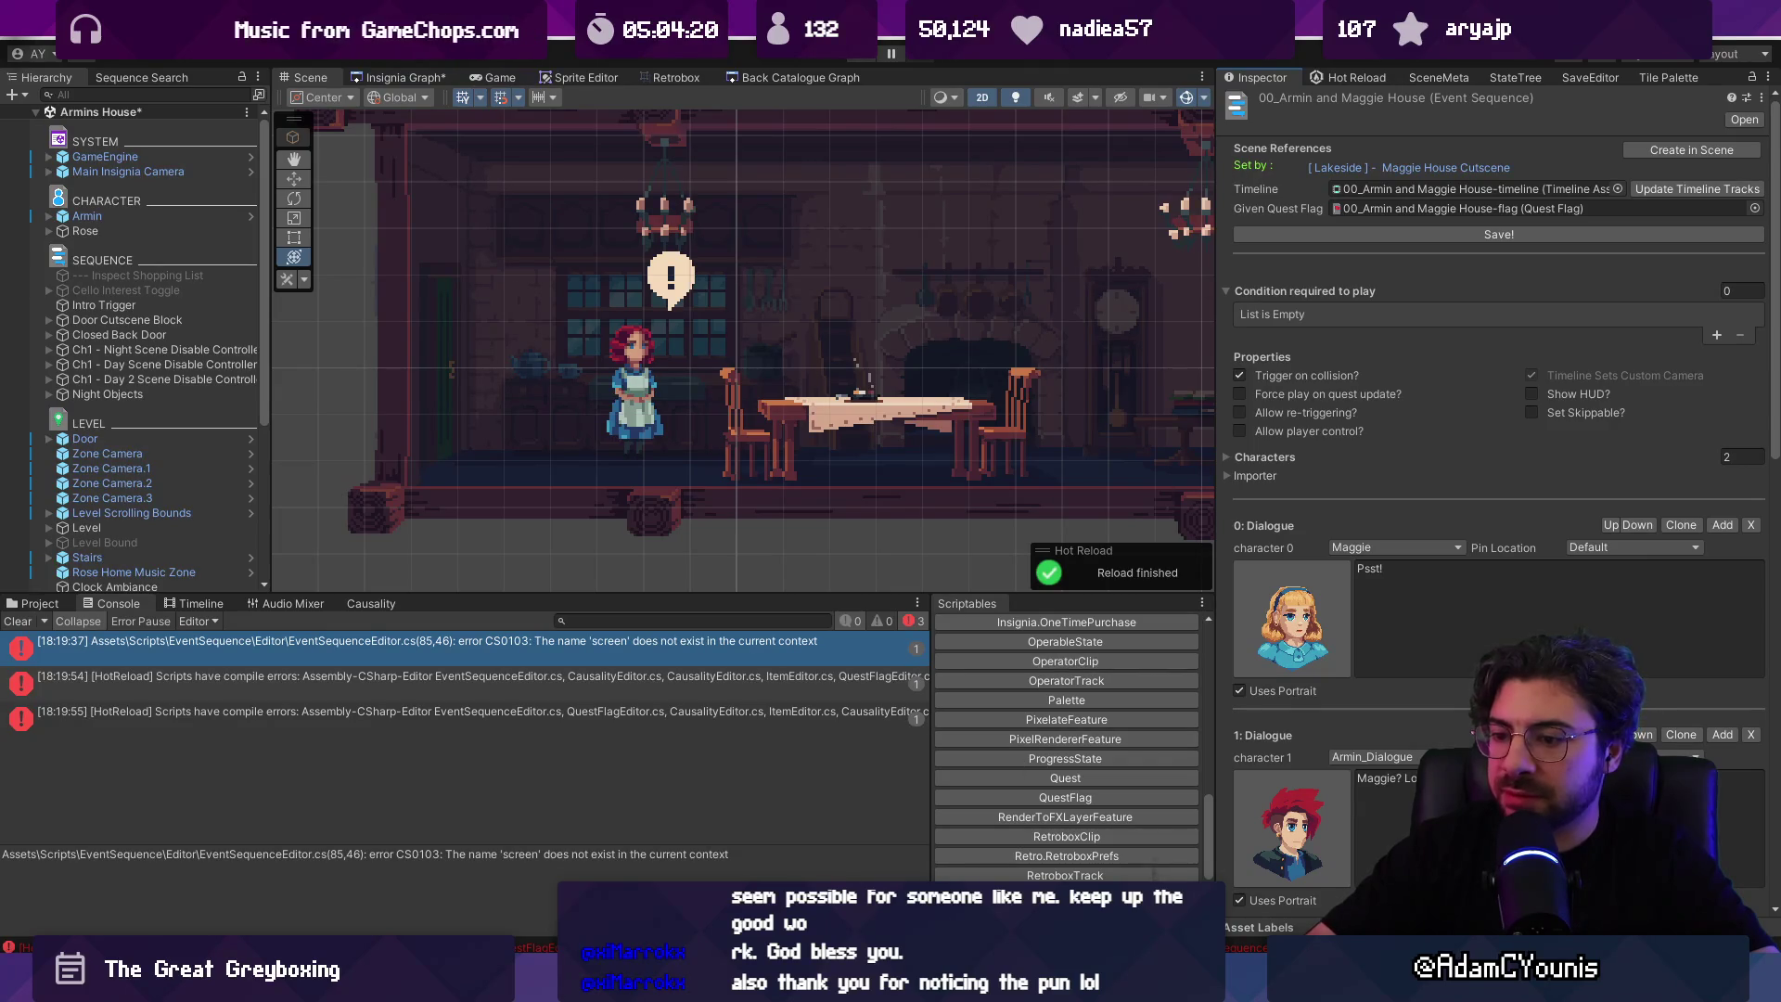
{"action": "mouse_move", "coordinate": [647, 988]}
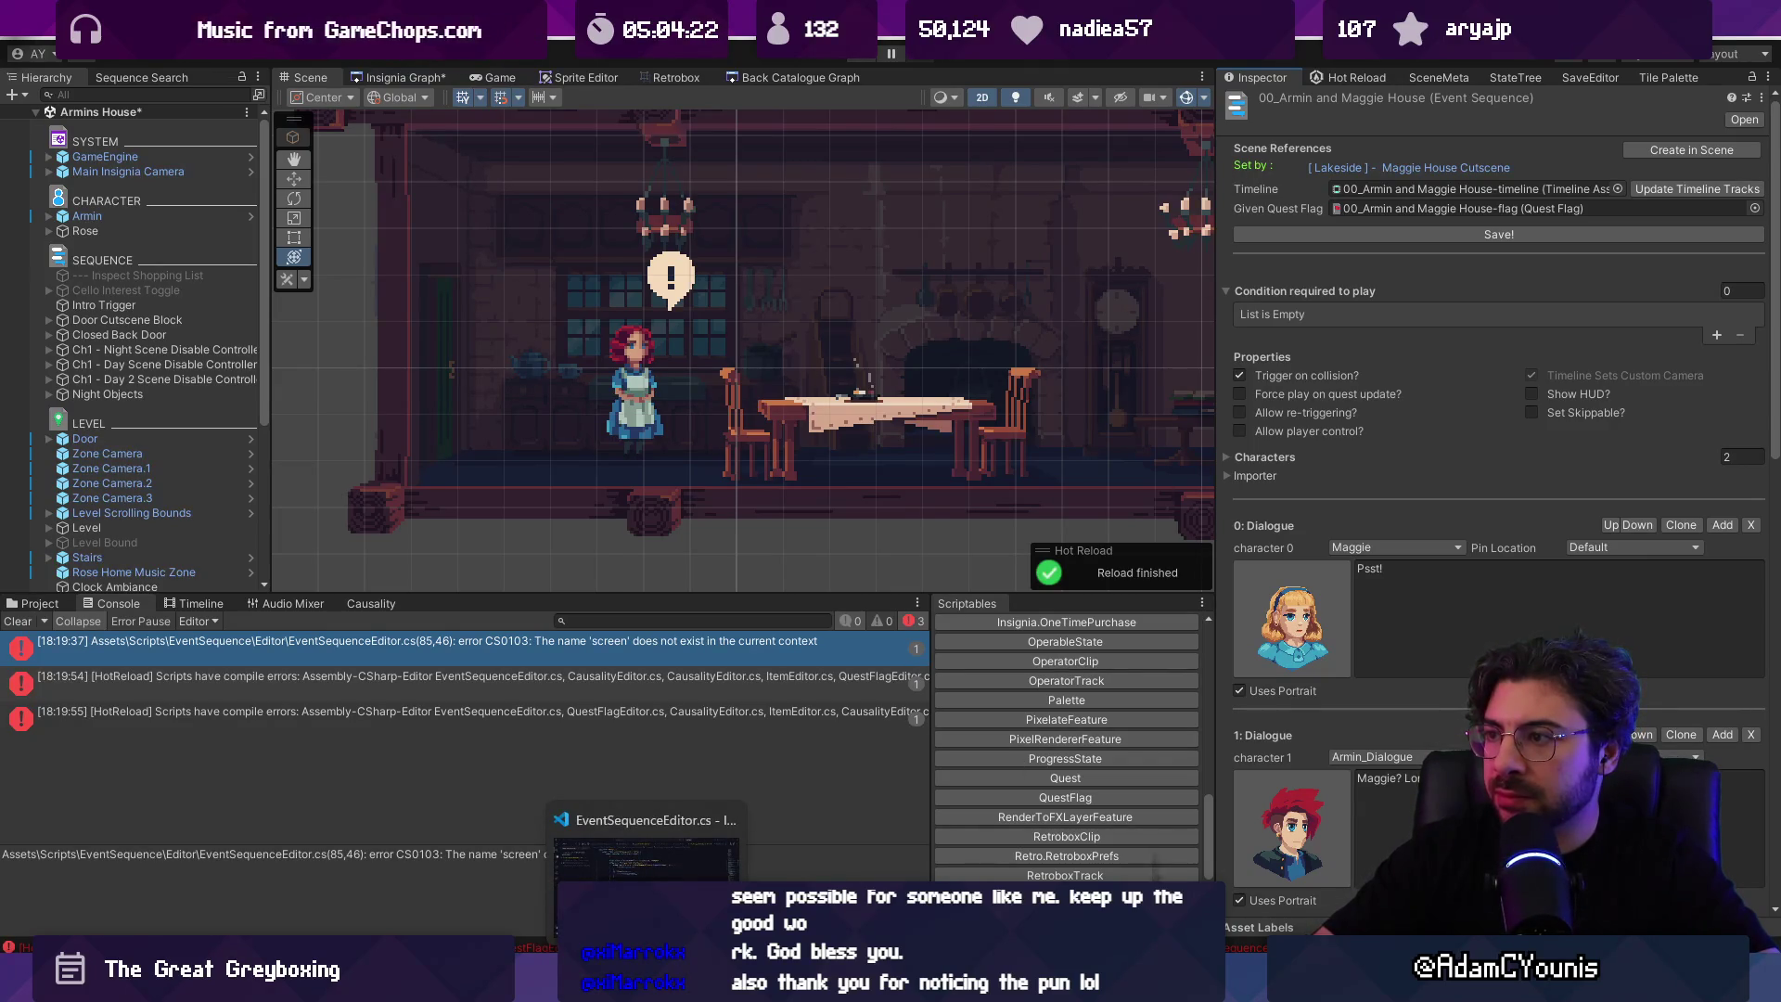
{"action": "left_click", "coordinate": [647, 858]}
Step: Search EventSequenceEditor.cs for 'condition required'
{"action": "key", "text": "ctrl+f"}
{"action": "type", "text": "condition"}
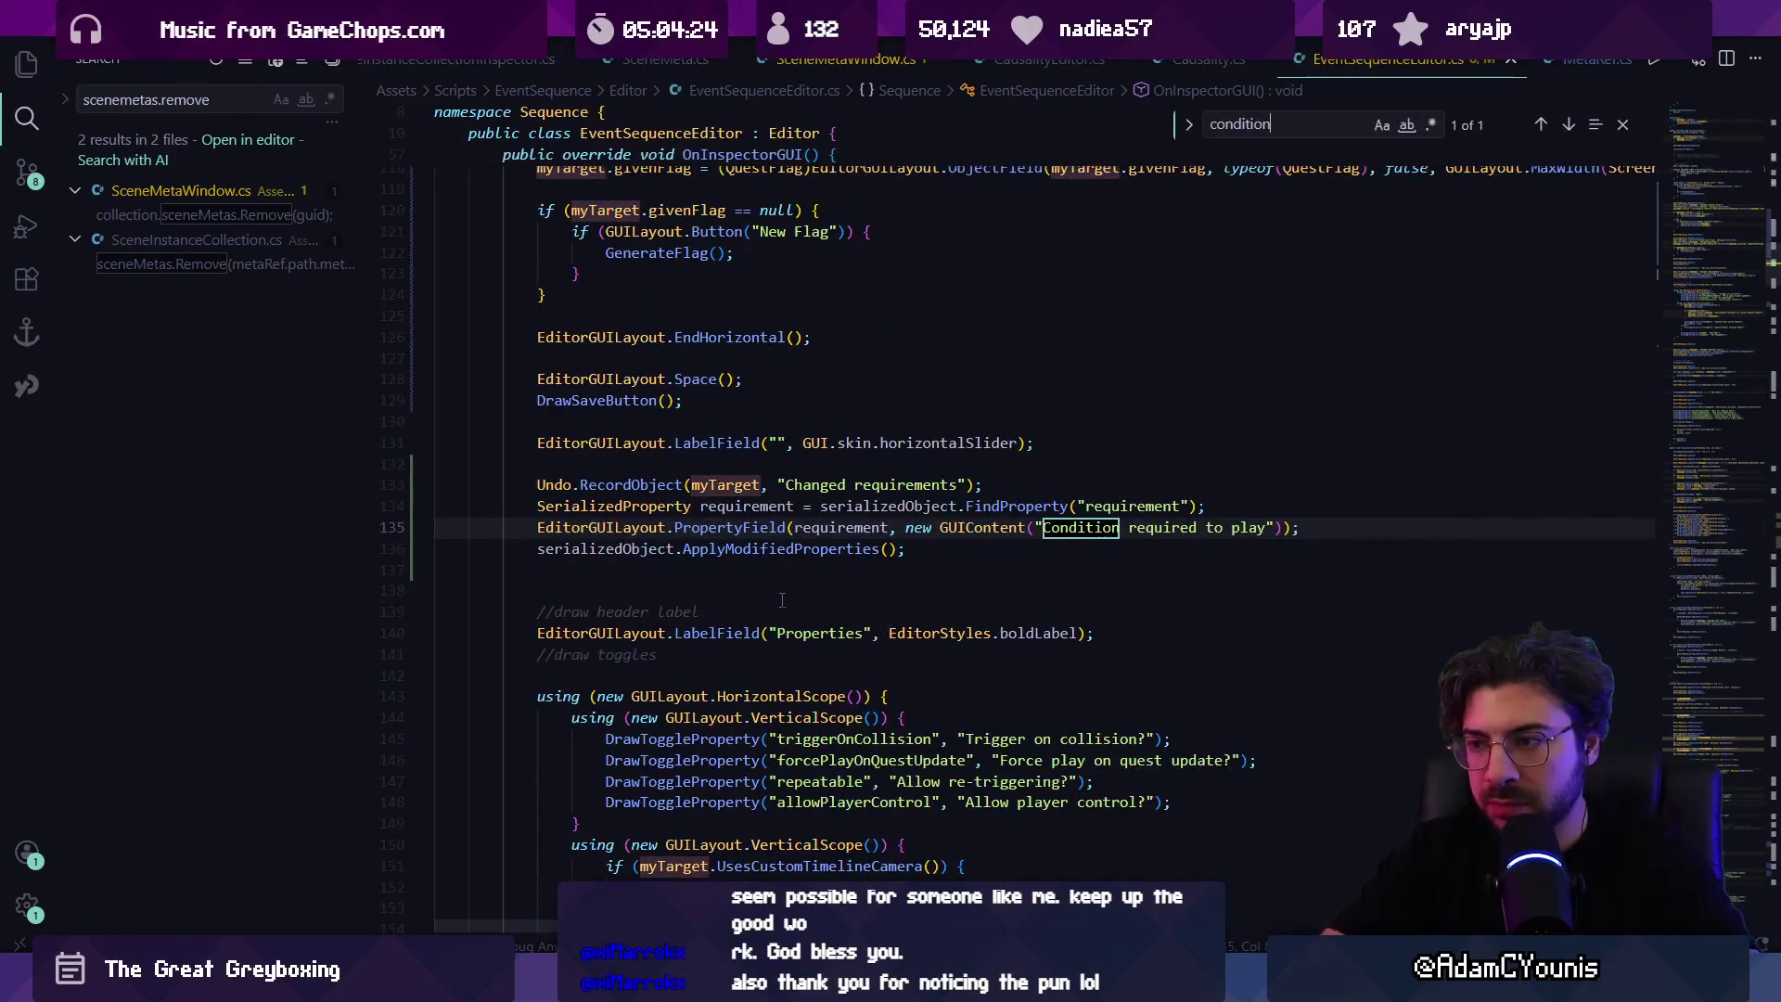
{"action": "type", "text": "require"}
{"action": "key", "text": "ctrl+a"}
{"action": "type", "text": "Condition"}
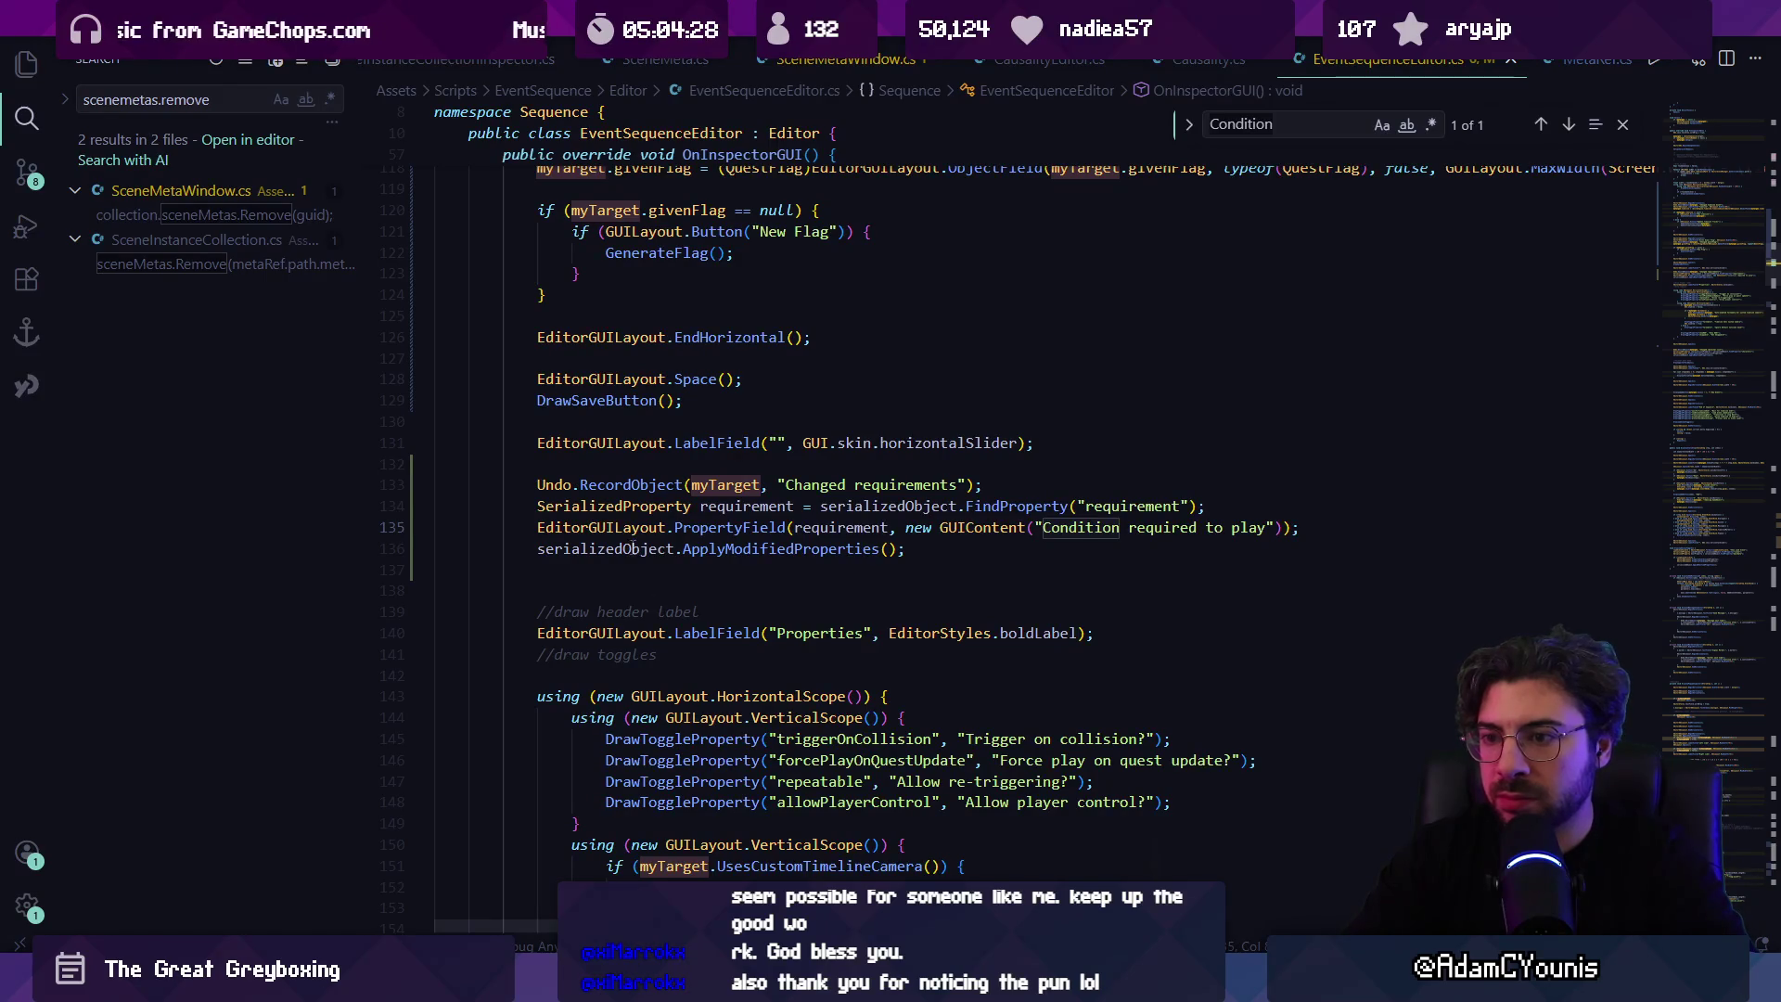
{"action": "key", "text": "ctrl+a"}
{"action": "type", "text": "condition "}
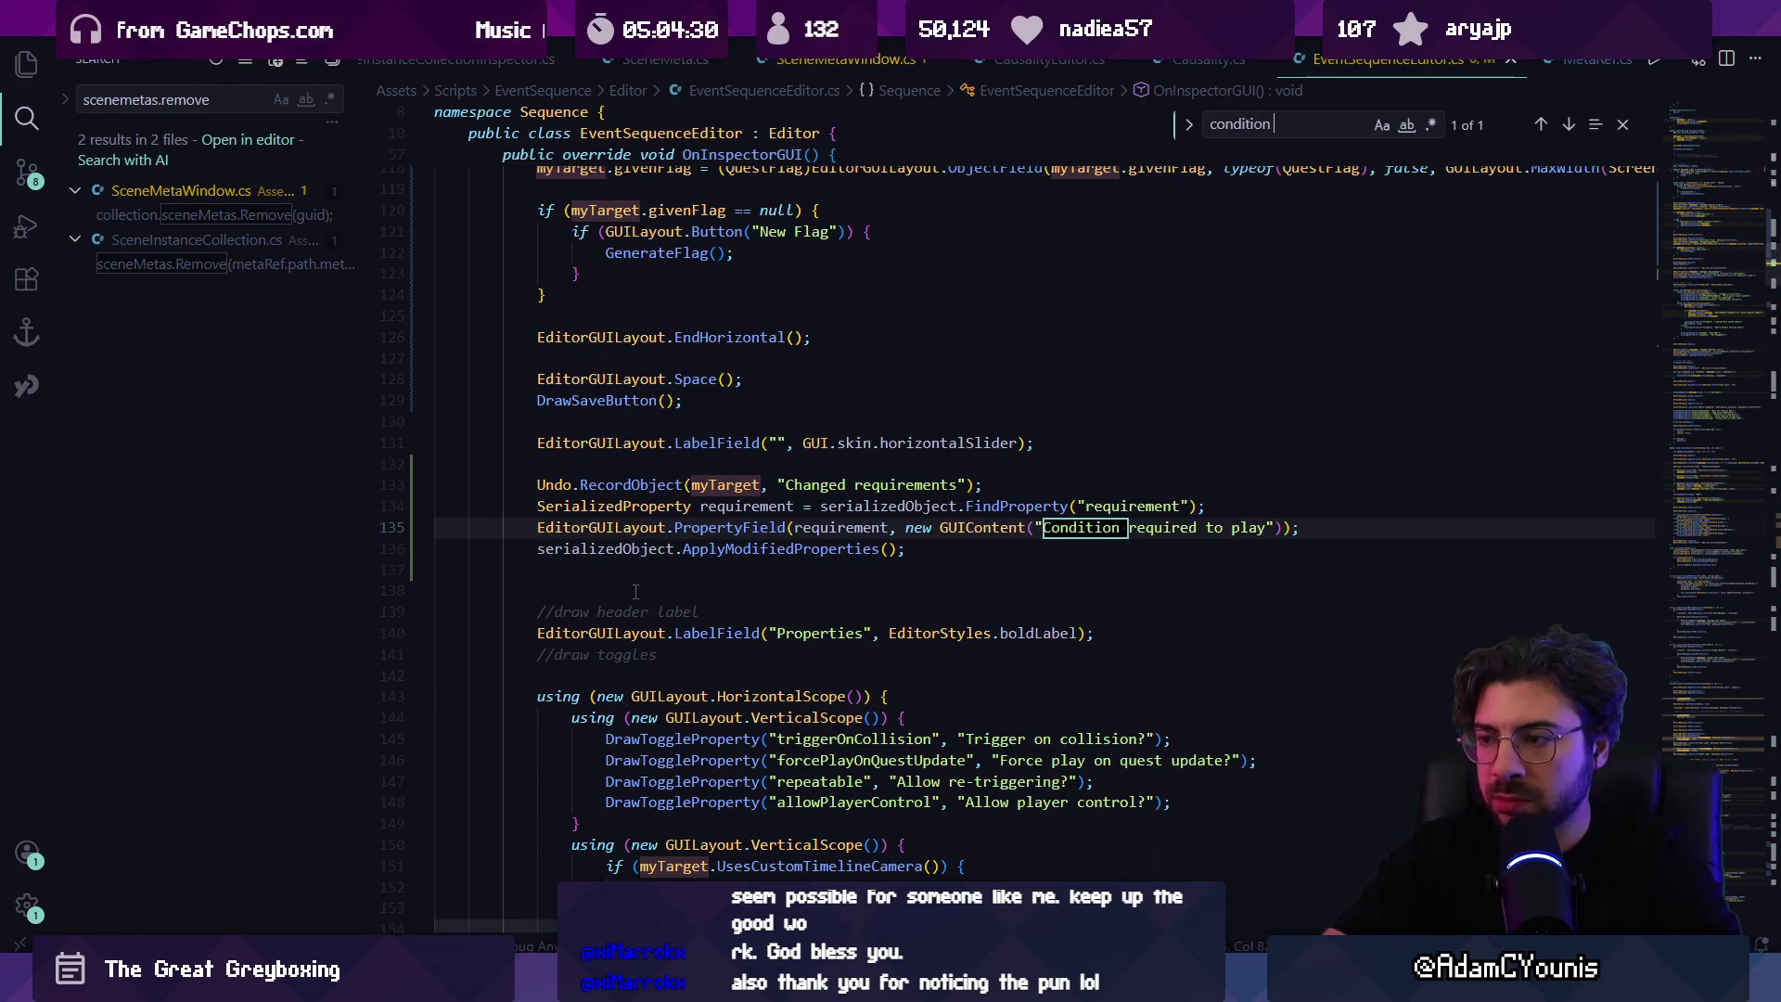
{"action": "type", "text": "required"}
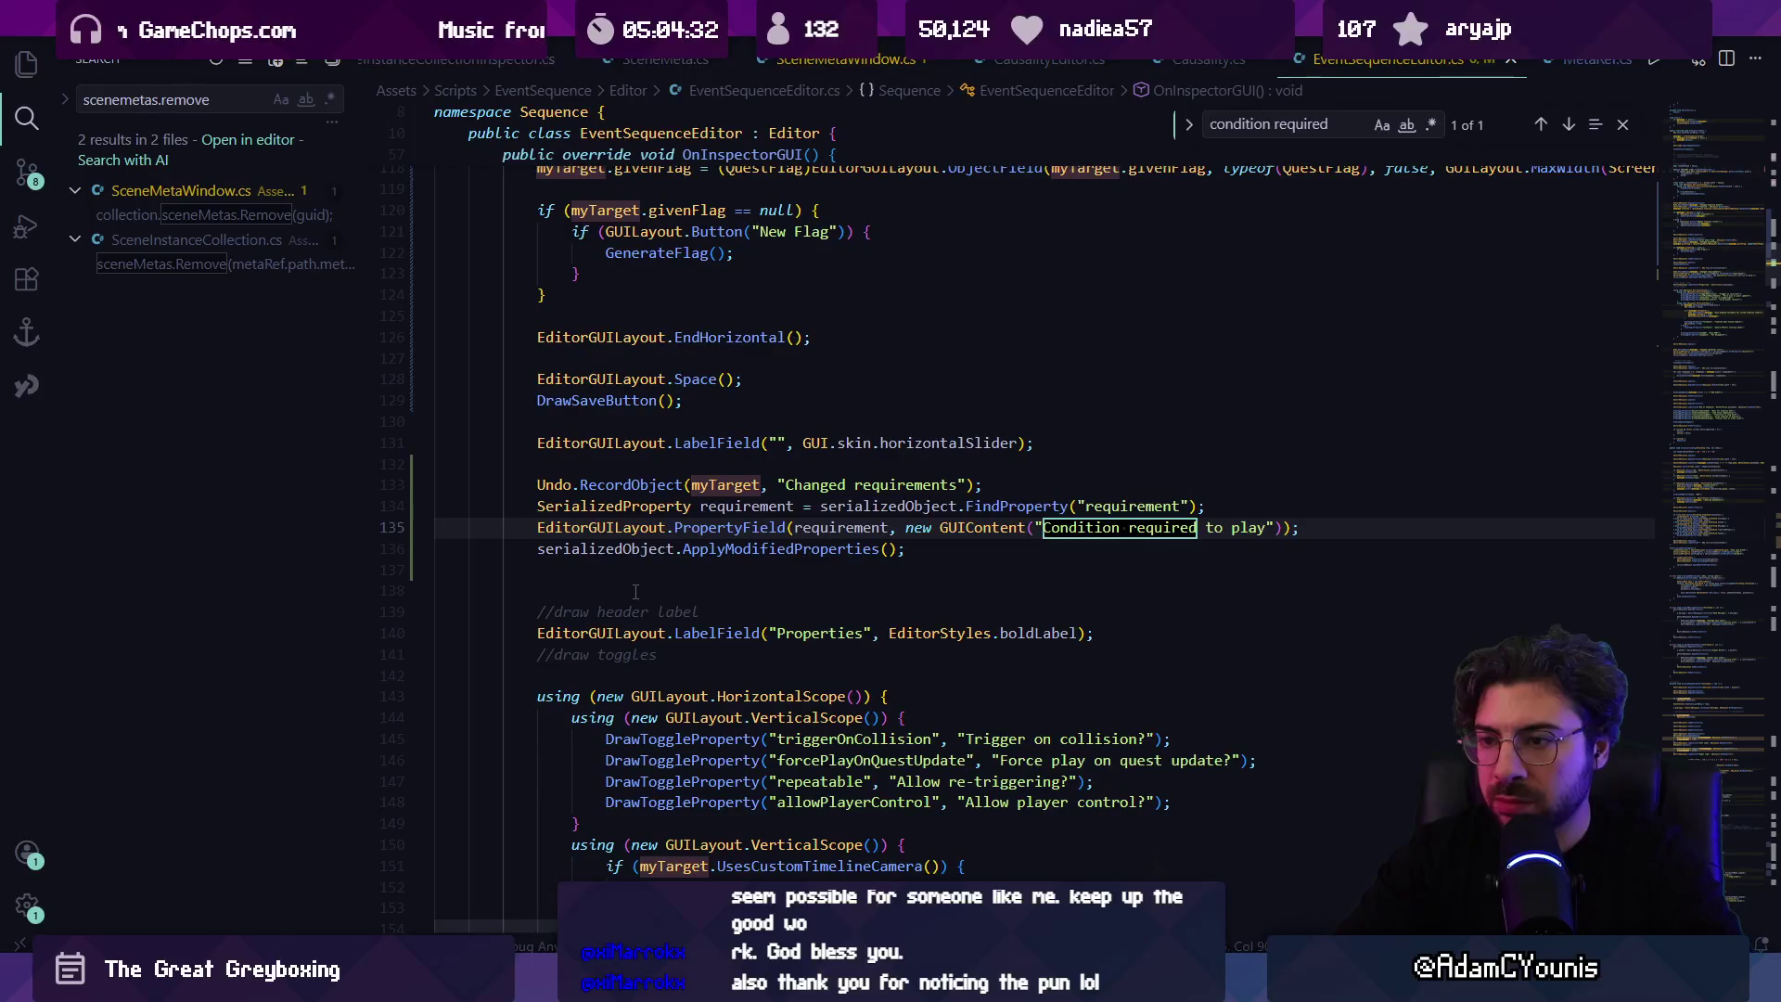
{"action": "key", "text": "Escape"}
Step: In Unity, toggle the Condition required to play, Characters and Importer foldouts, leaving Importer collapsed
{"action": "key", "text": "alt+Tab"}
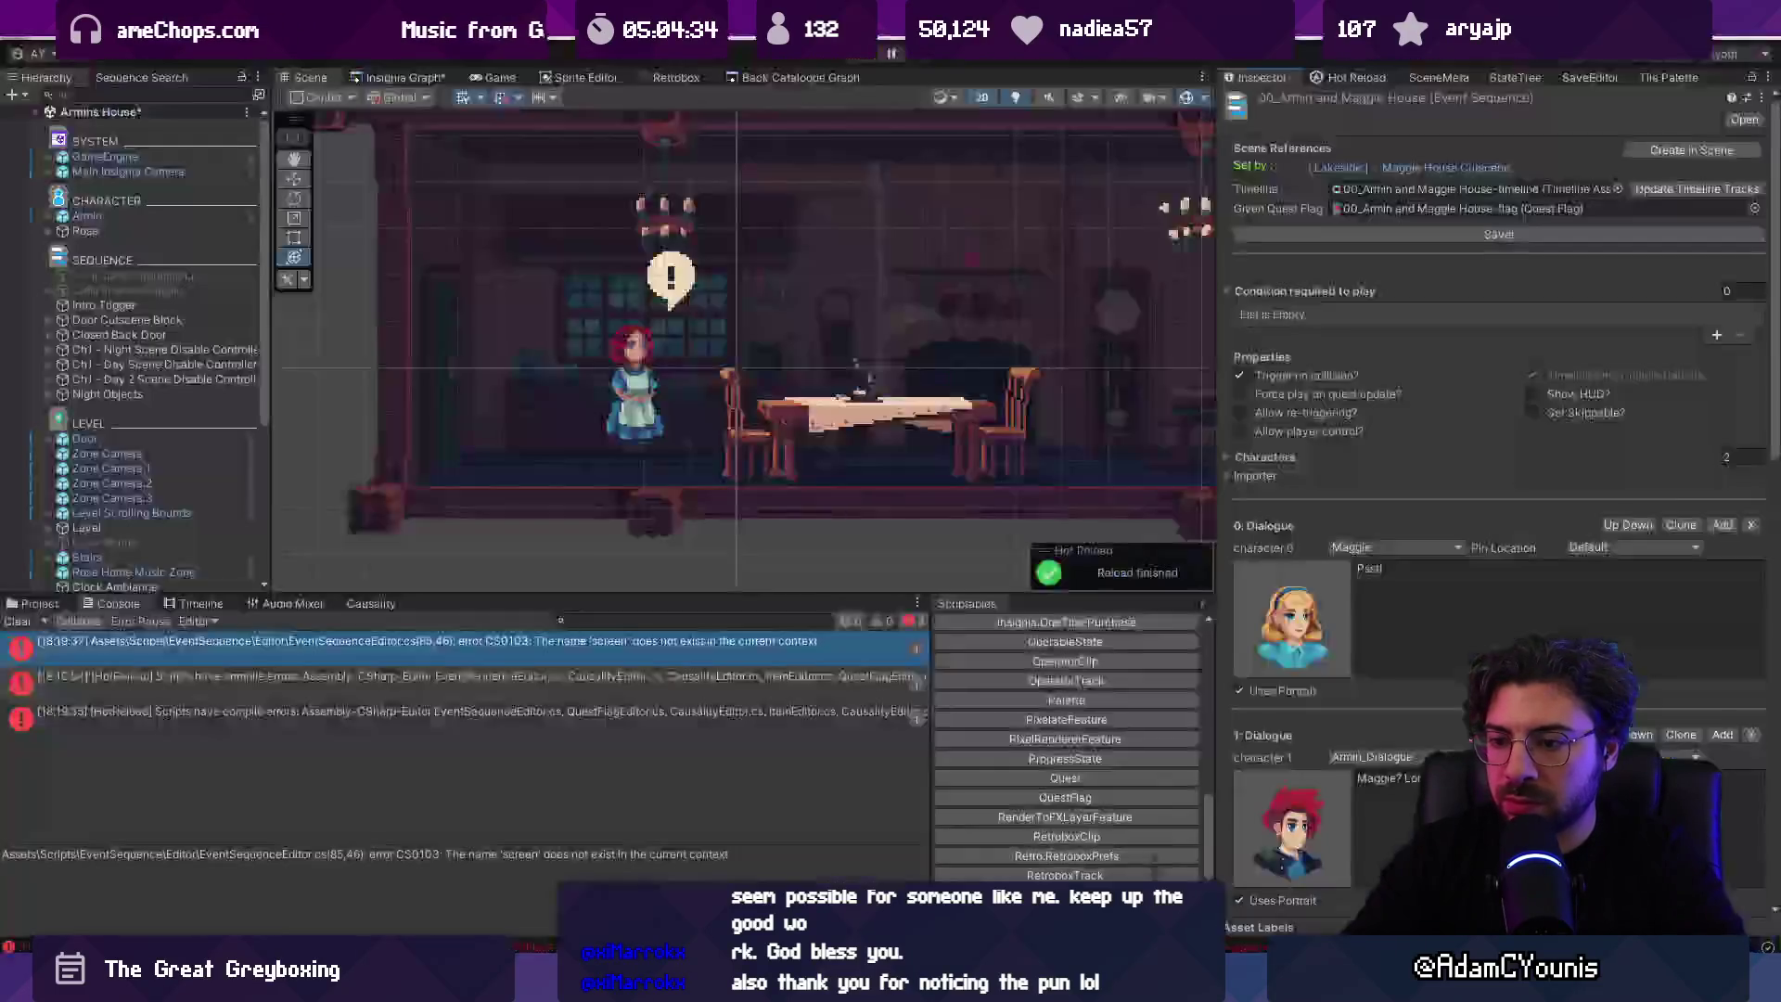
{"action": "left_click", "coordinate": [1272, 293]}
{"action": "left_click", "coordinate": [1272, 293]}
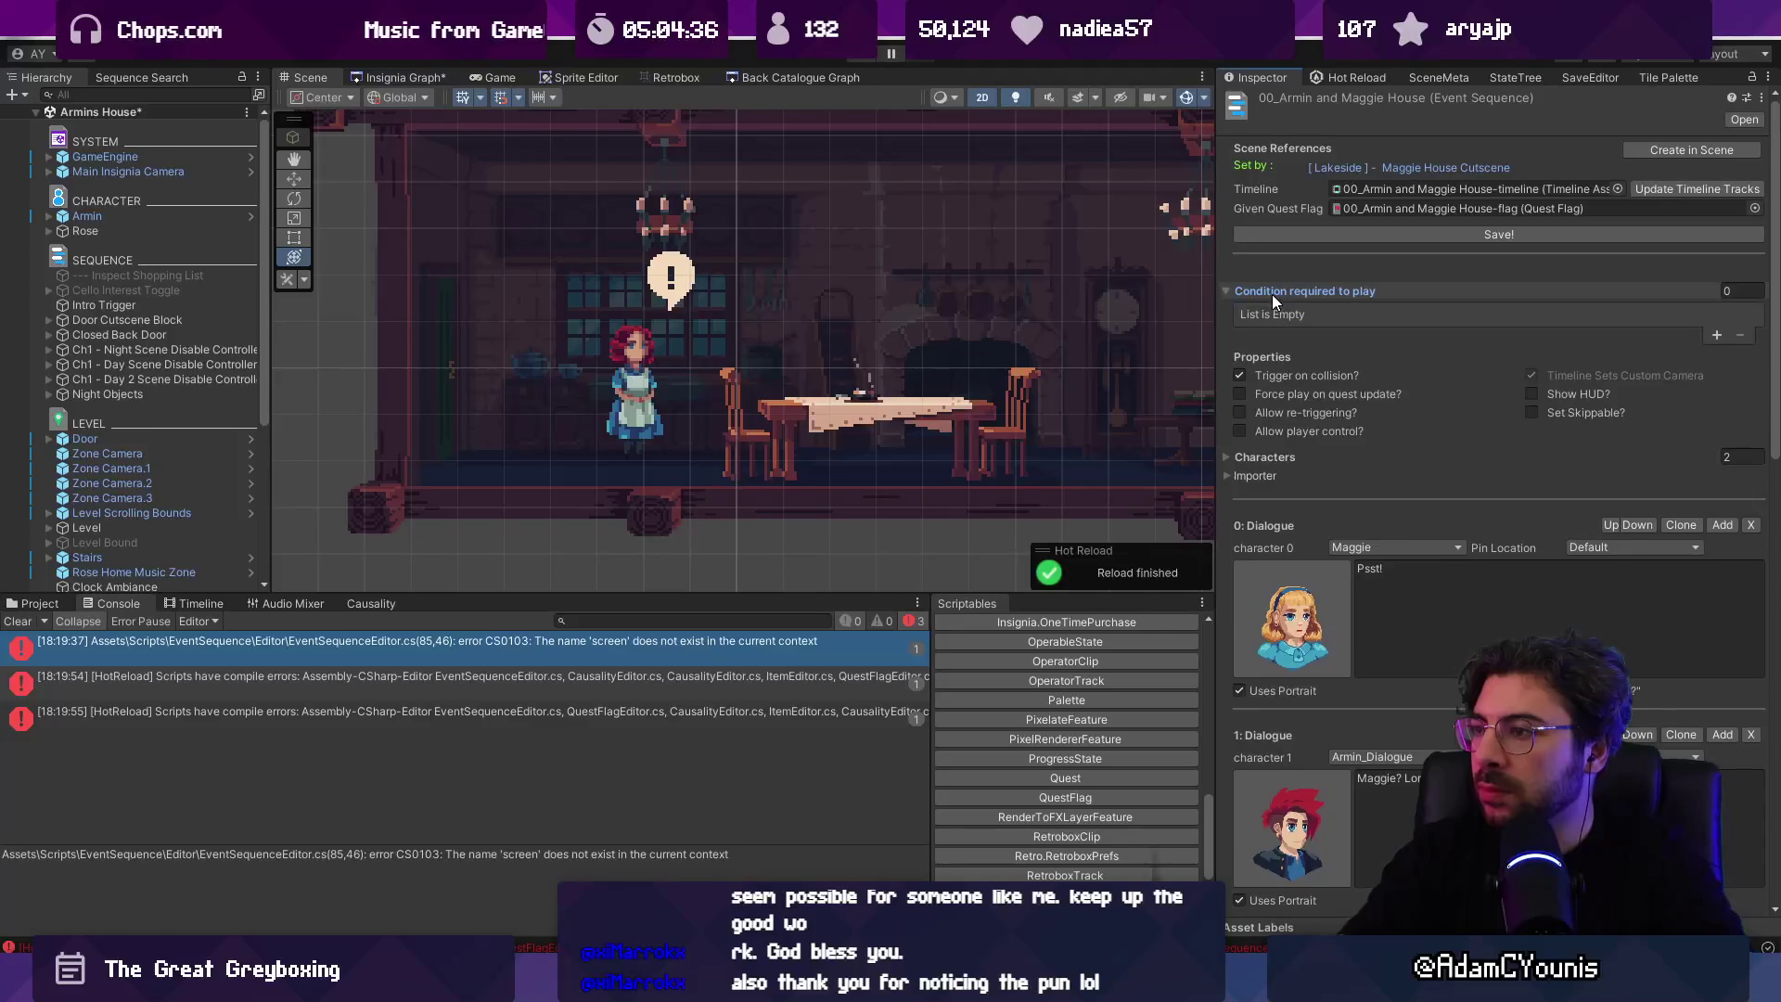
{"action": "left_click", "coordinate": [1251, 459]}
{"action": "left_click", "coordinate": [1252, 459]}
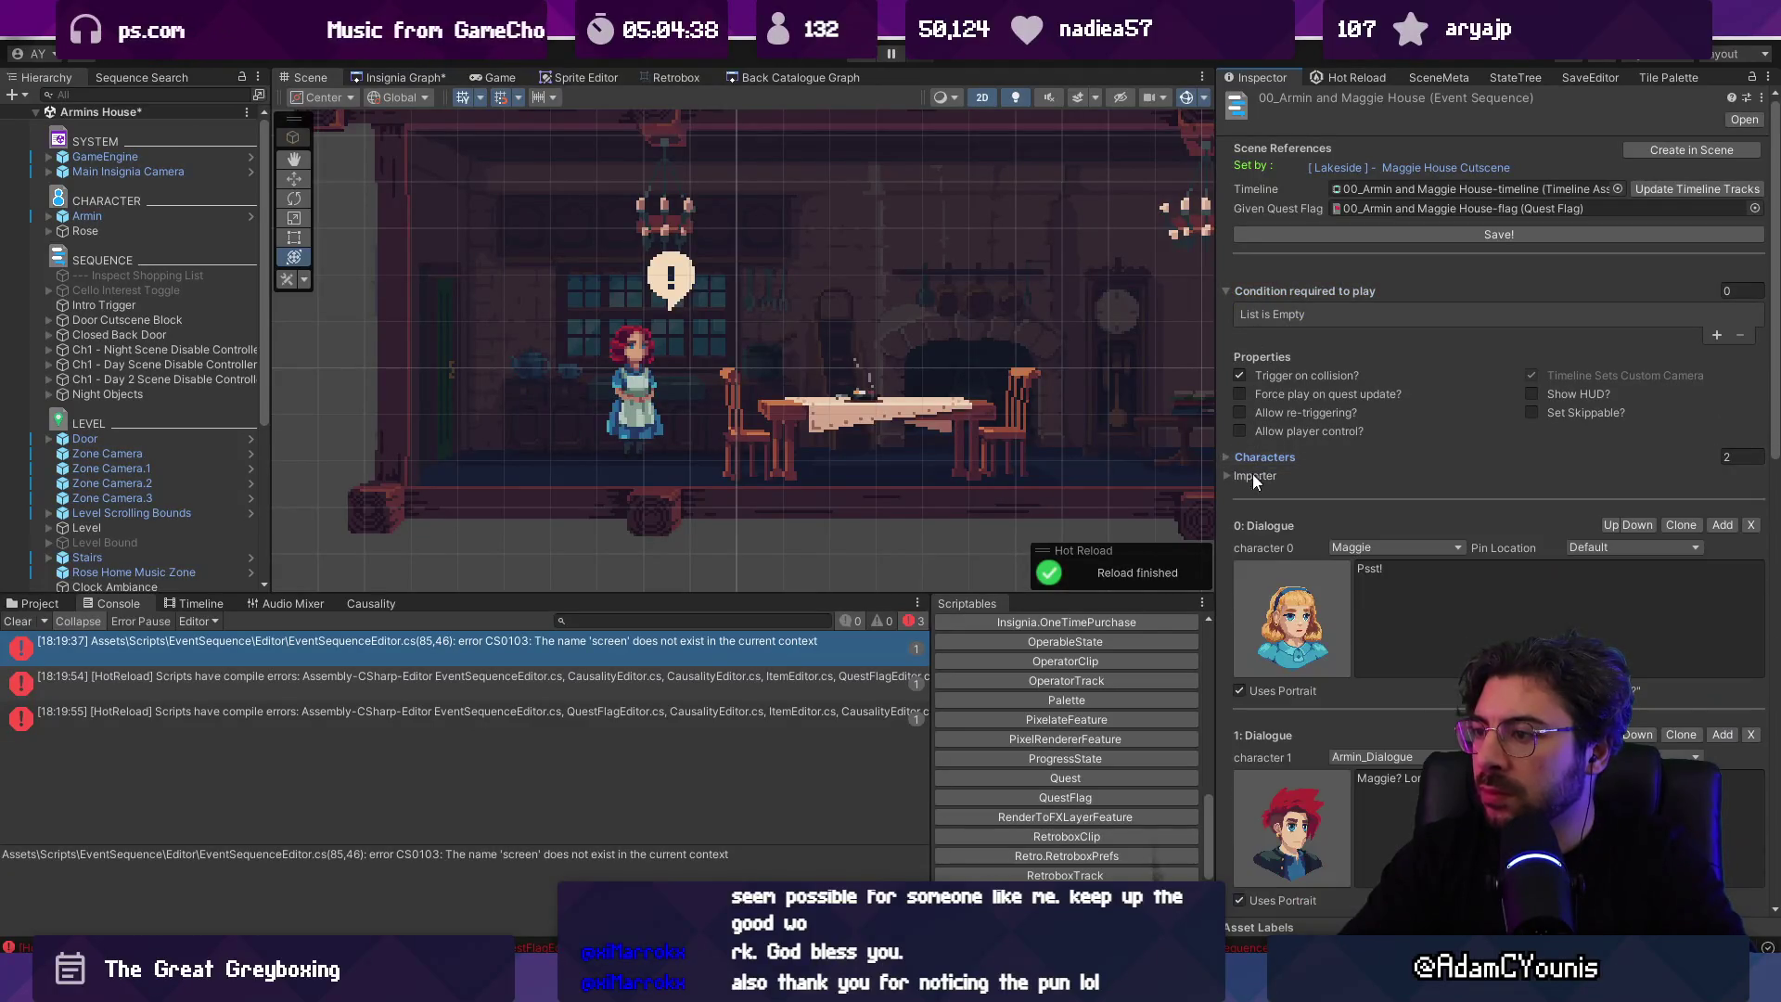
{"action": "left_click", "coordinate": [1227, 475]}
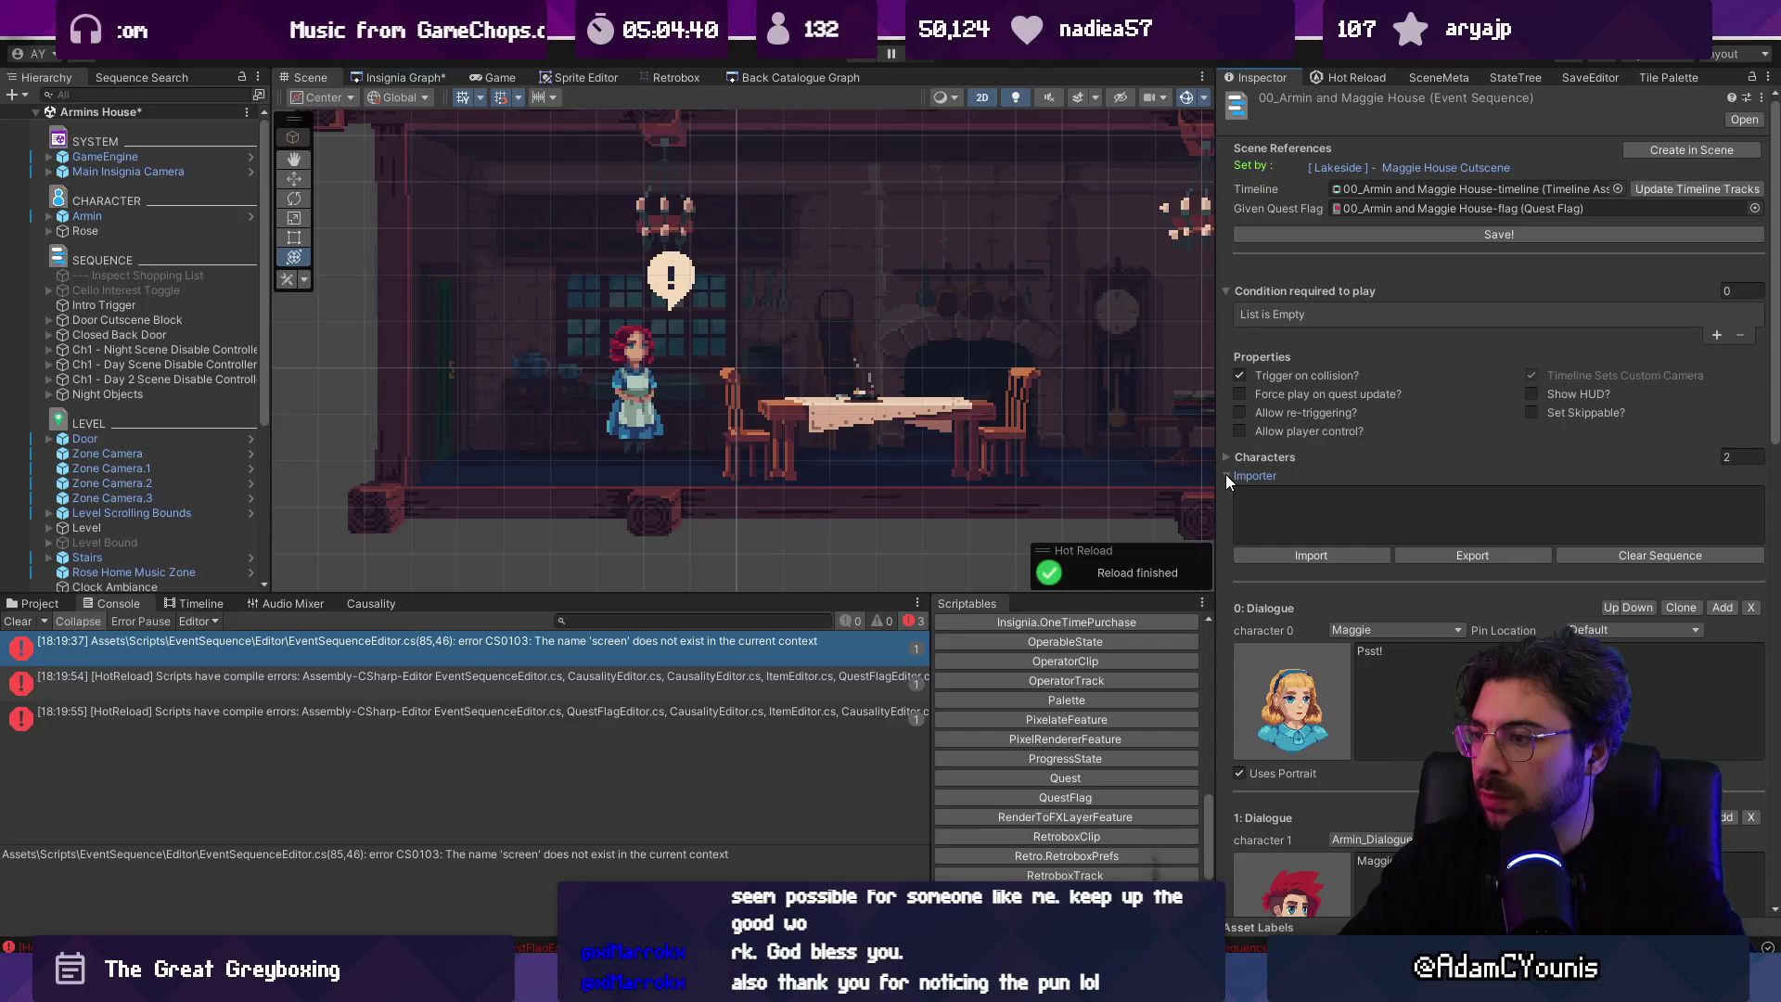
{"action": "left_click", "coordinate": [1227, 475]}
Step: Search the script for 'importer' and jump to the DrawImporterFoldOut definition
{"action": "key", "text": "alt+Tab"}
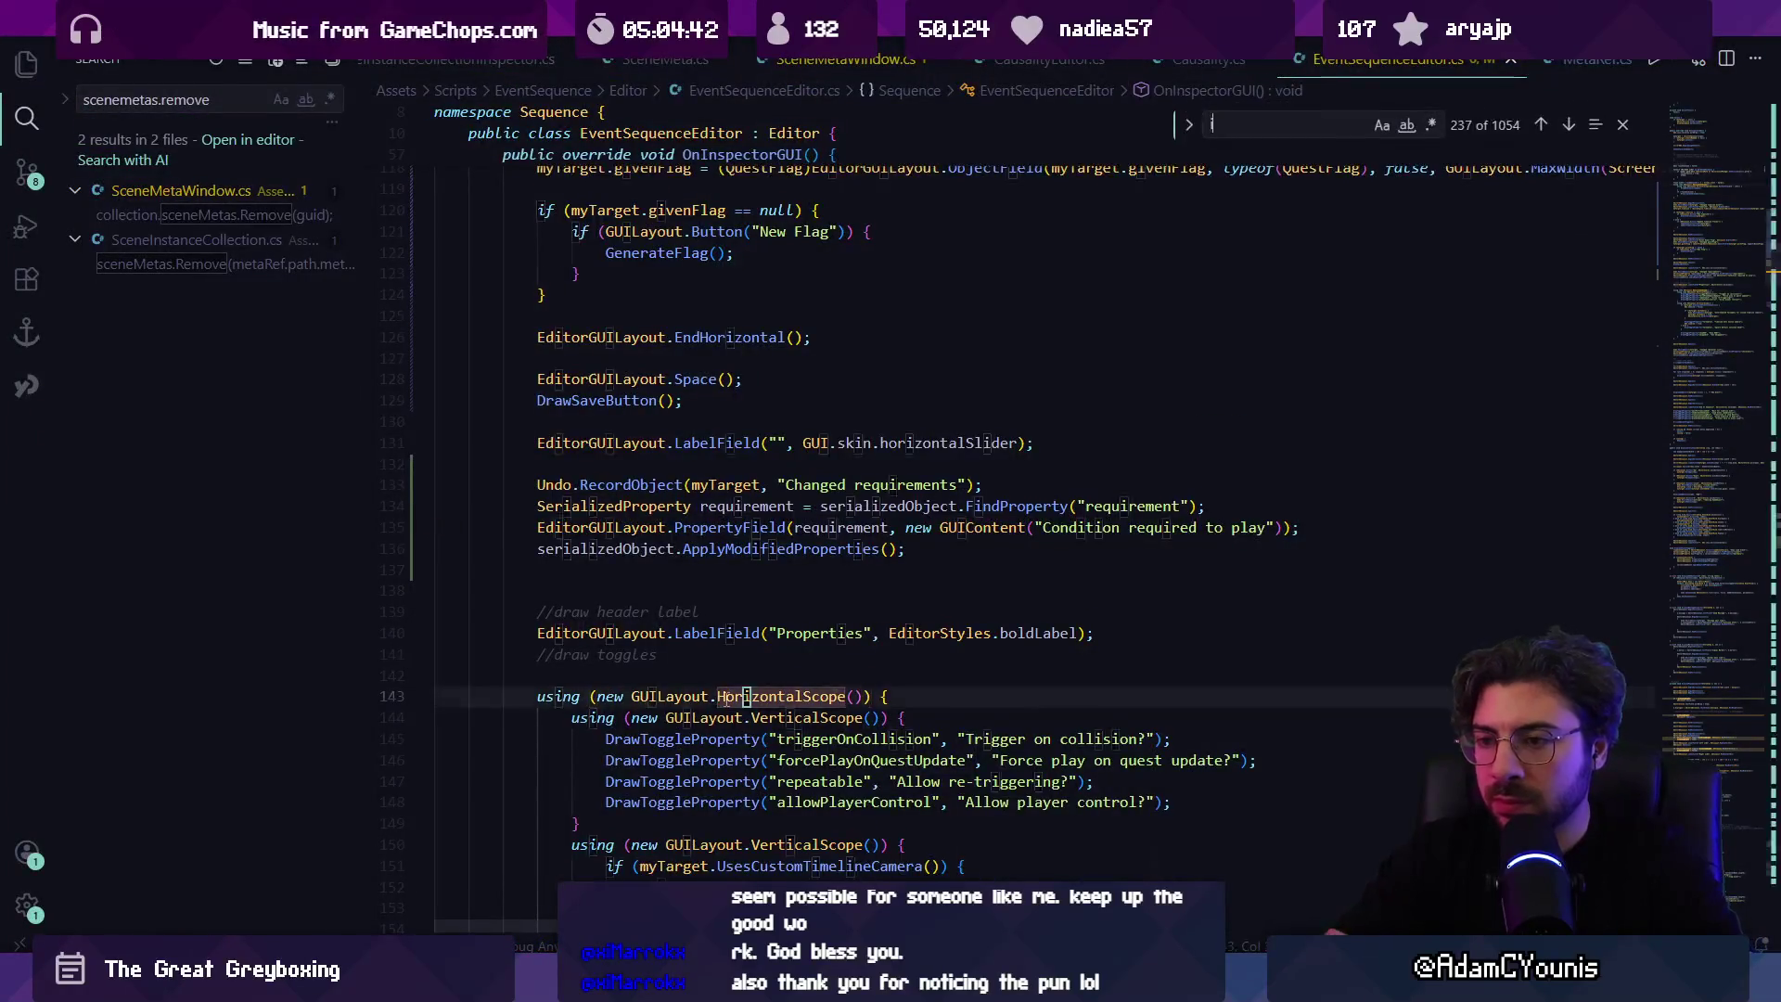
{"action": "type", "text": "mporter"}
{"action": "key", "text": "Escape"}
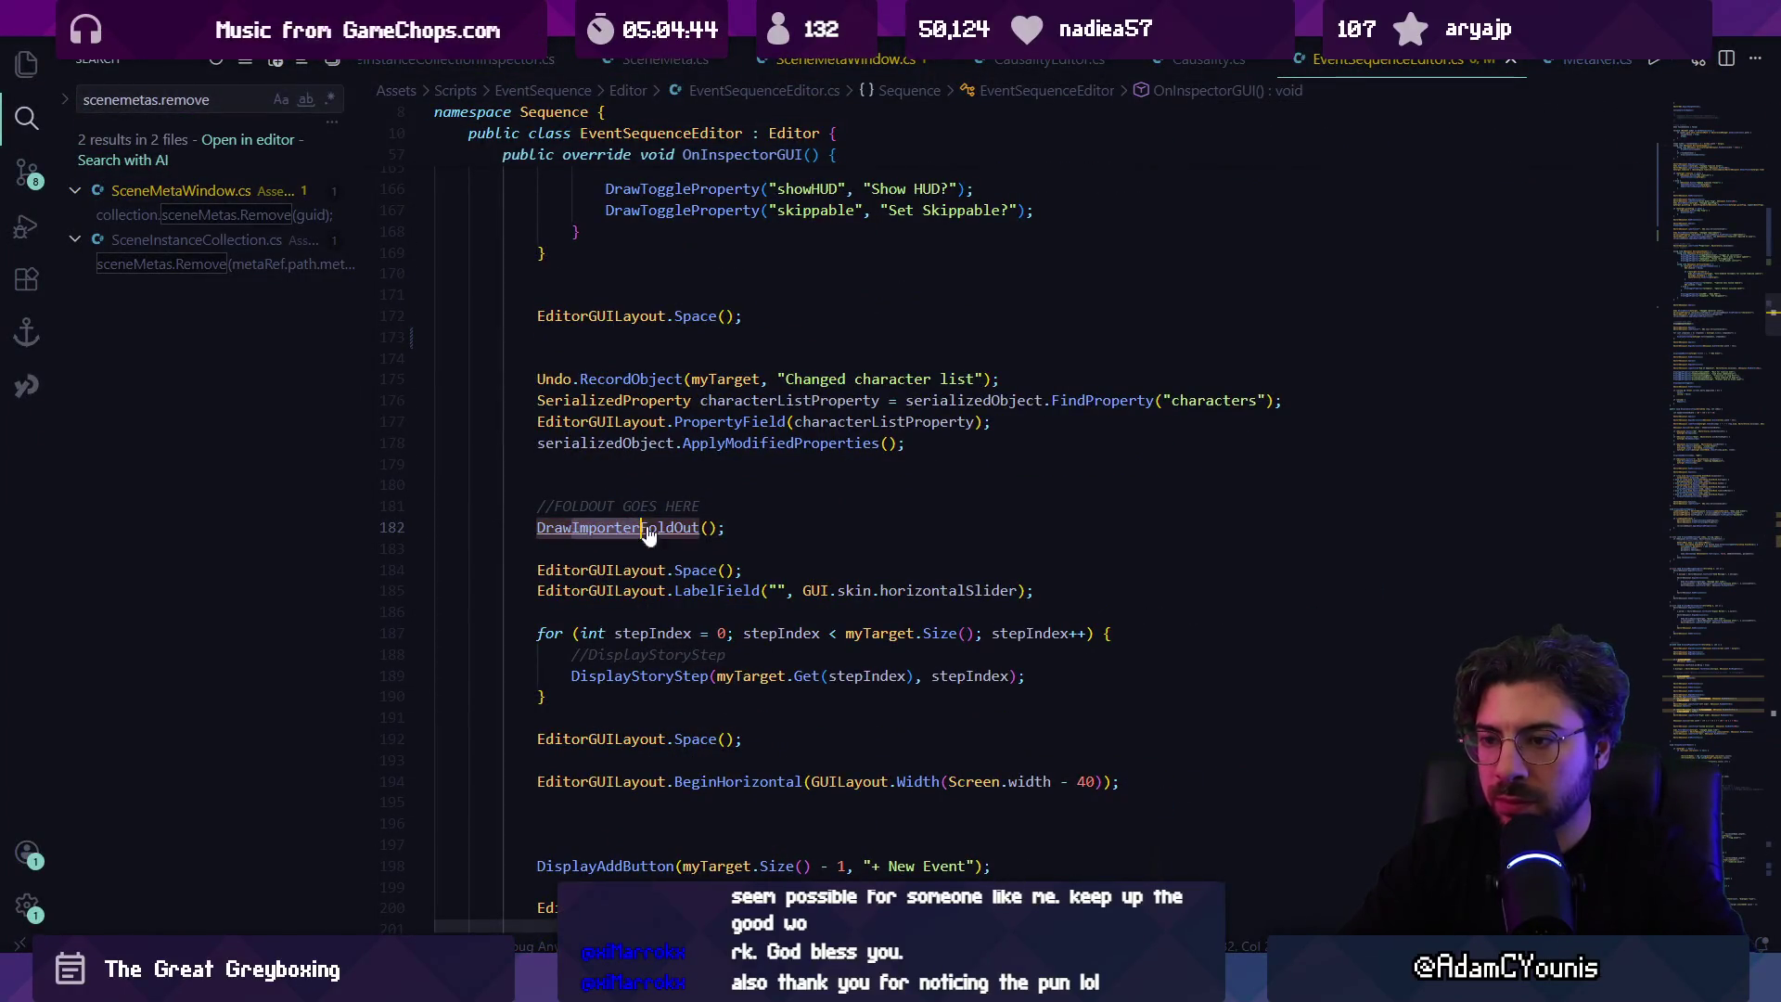
{"action": "left_click", "coordinate": [673, 527], "text": "ctrl"}
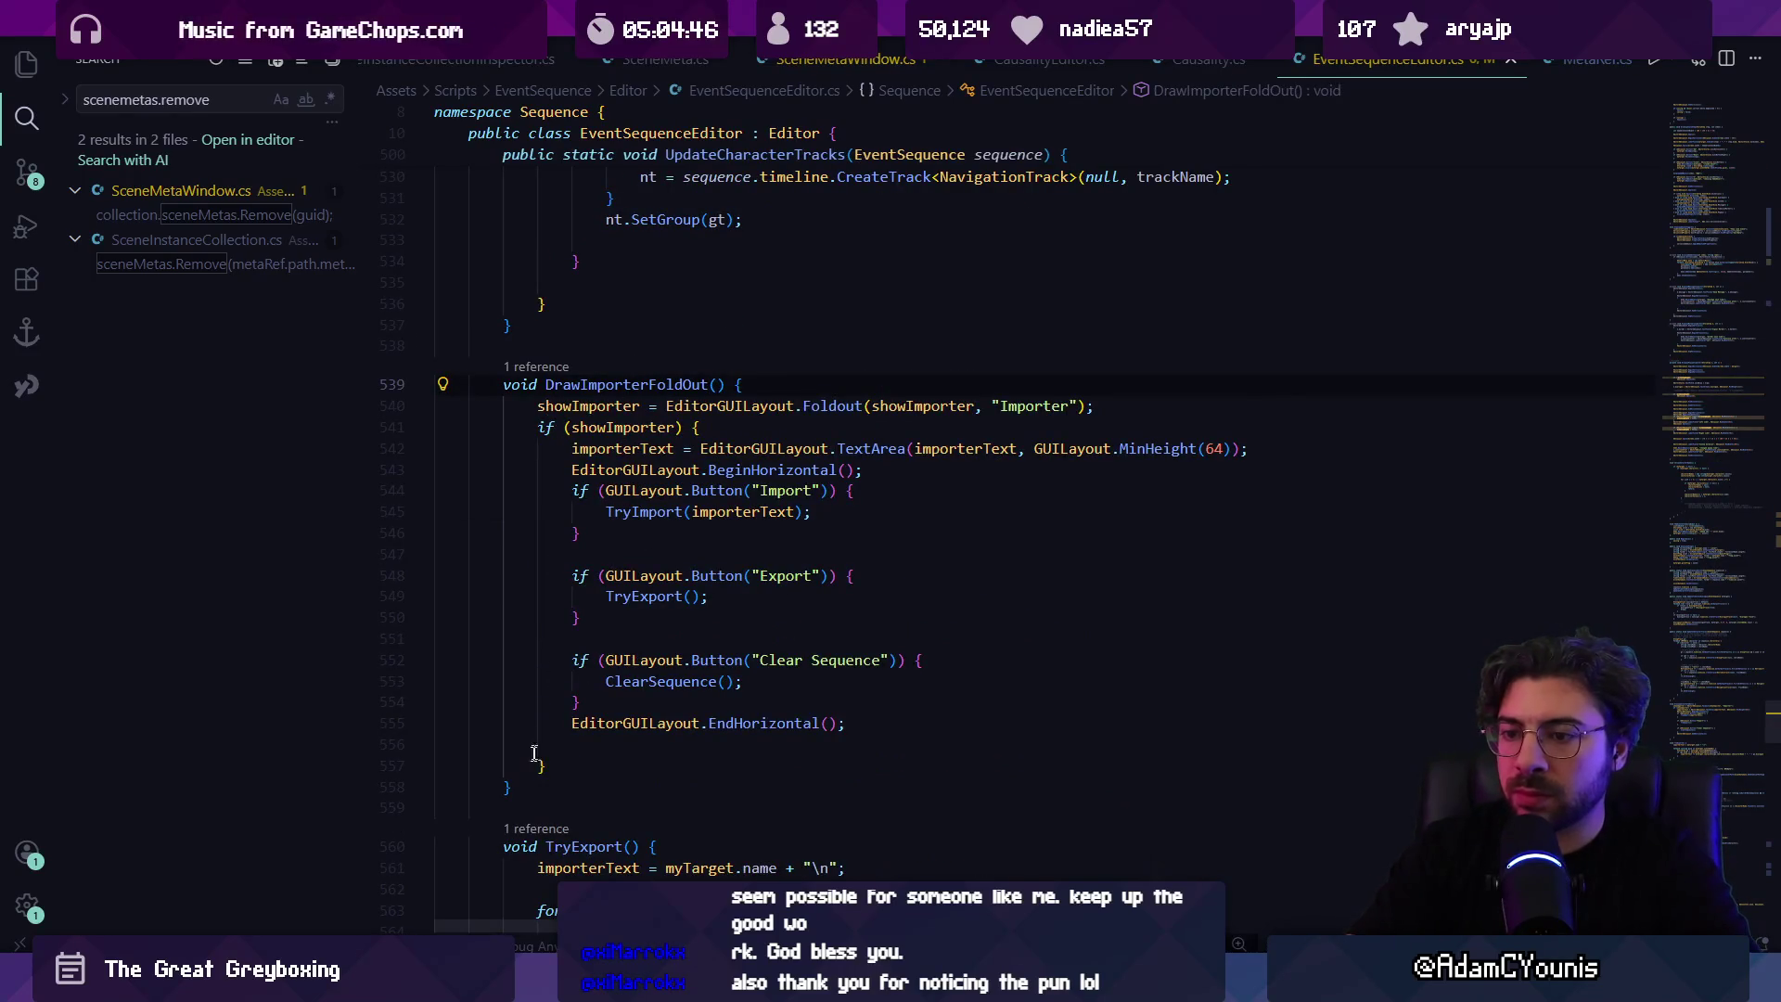
Step: Add an empty DrawSceneReferencesFoldOut() method just above DrawImporterFoldOut
{"action": "left_click_drag", "start_coordinate": [540, 743], "coordinate": [501, 384]}
{"action": "left_click", "coordinate": [640, 345]}
{"action": "key", "text": "Return"}
{"action": "key", "text": "Return"}
{"action": "key", "text": "Up"}
{"action": "key", "text": "Tab"}
{"action": "type", "text": "id DrawS"}
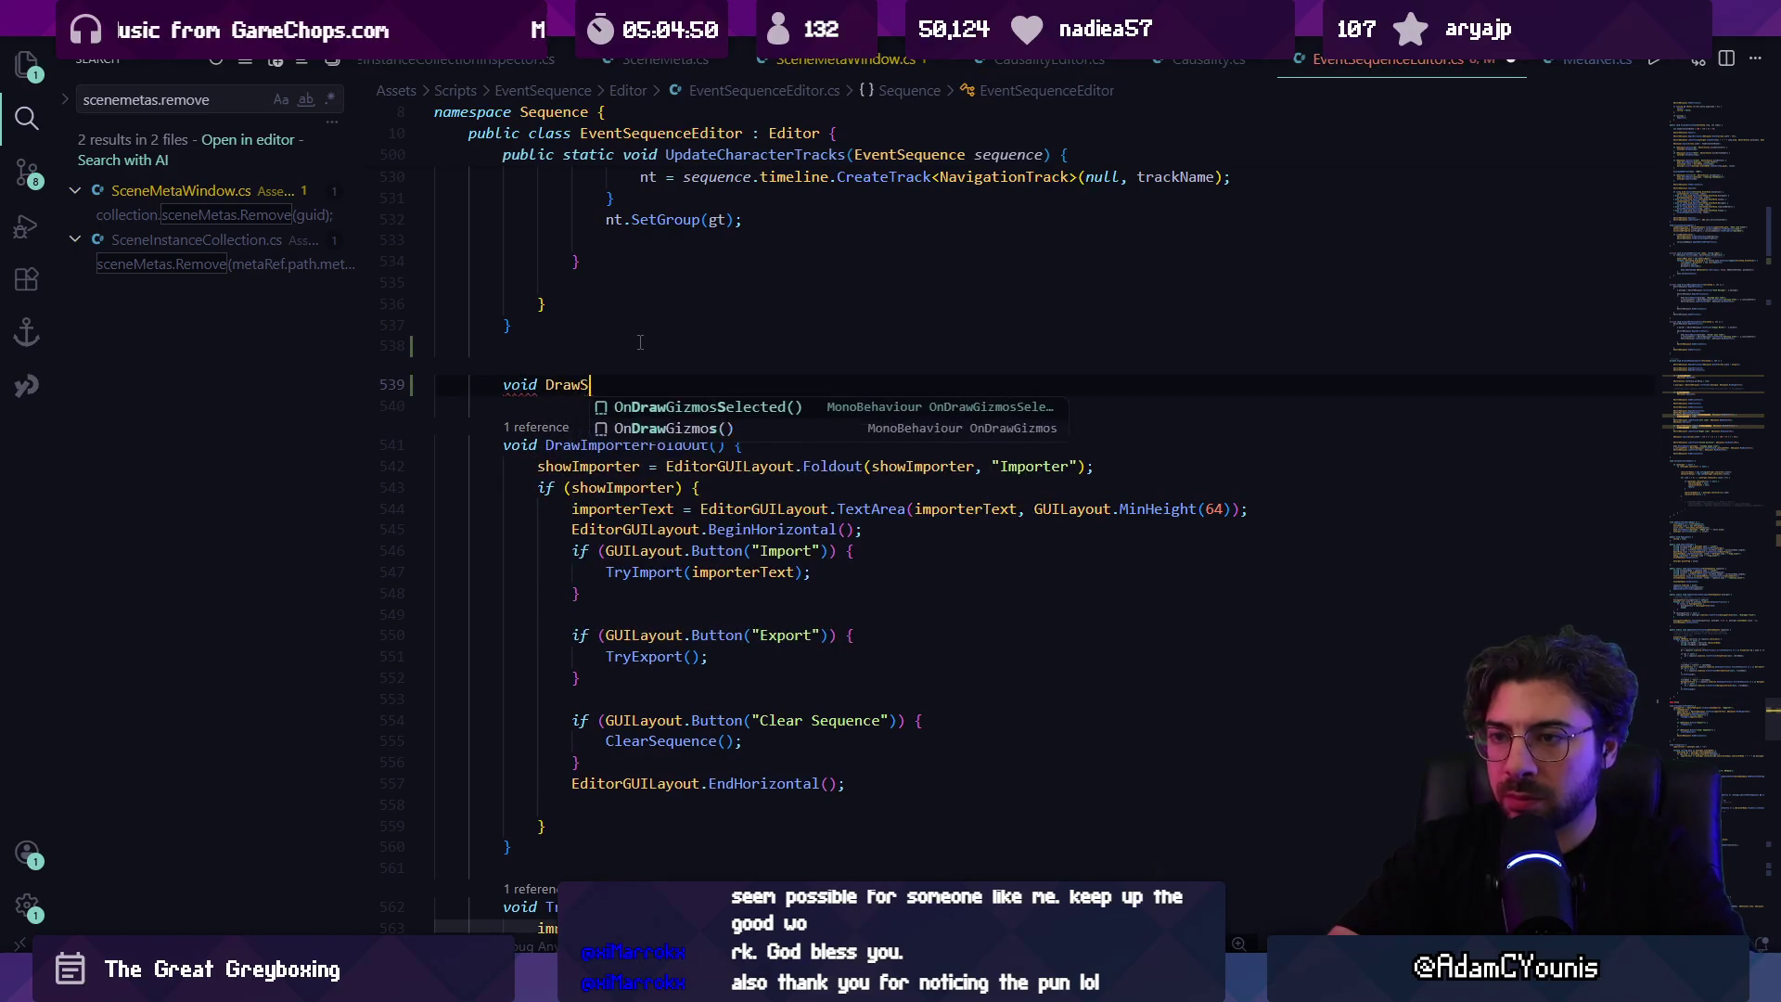
{"action": "type", "text": "ceneeneReference"}
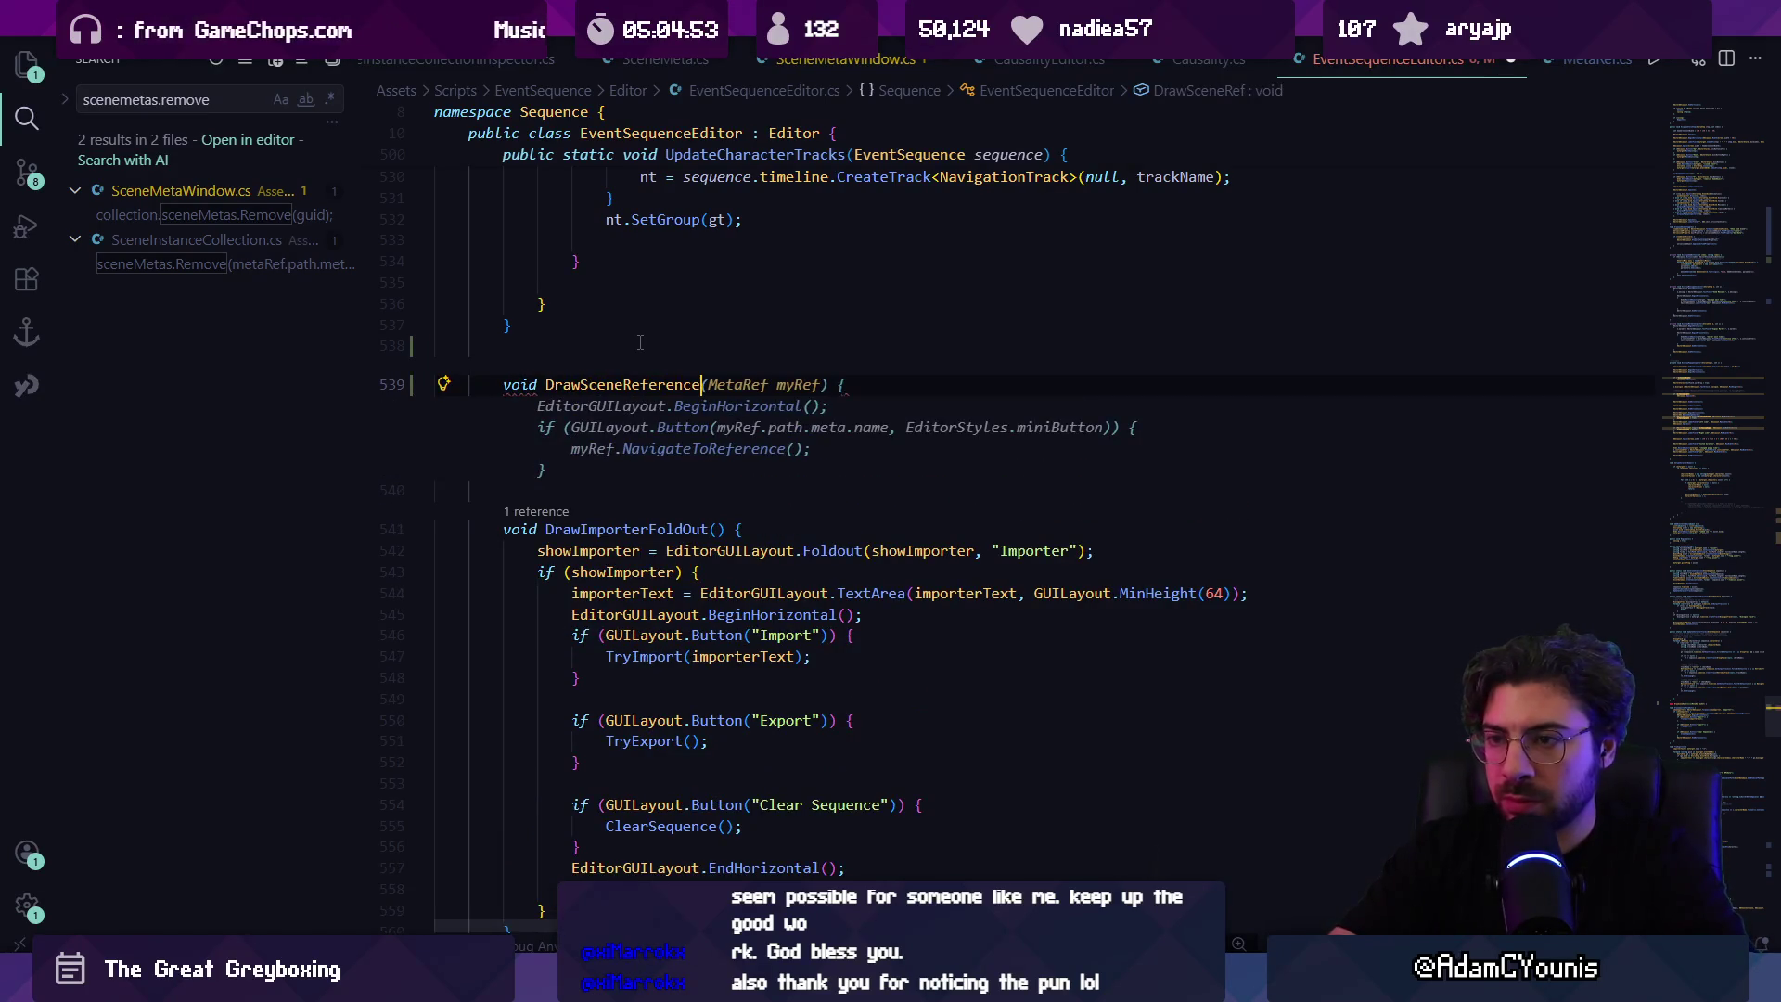
{"action": "type", "text": "sFoldoujn"}
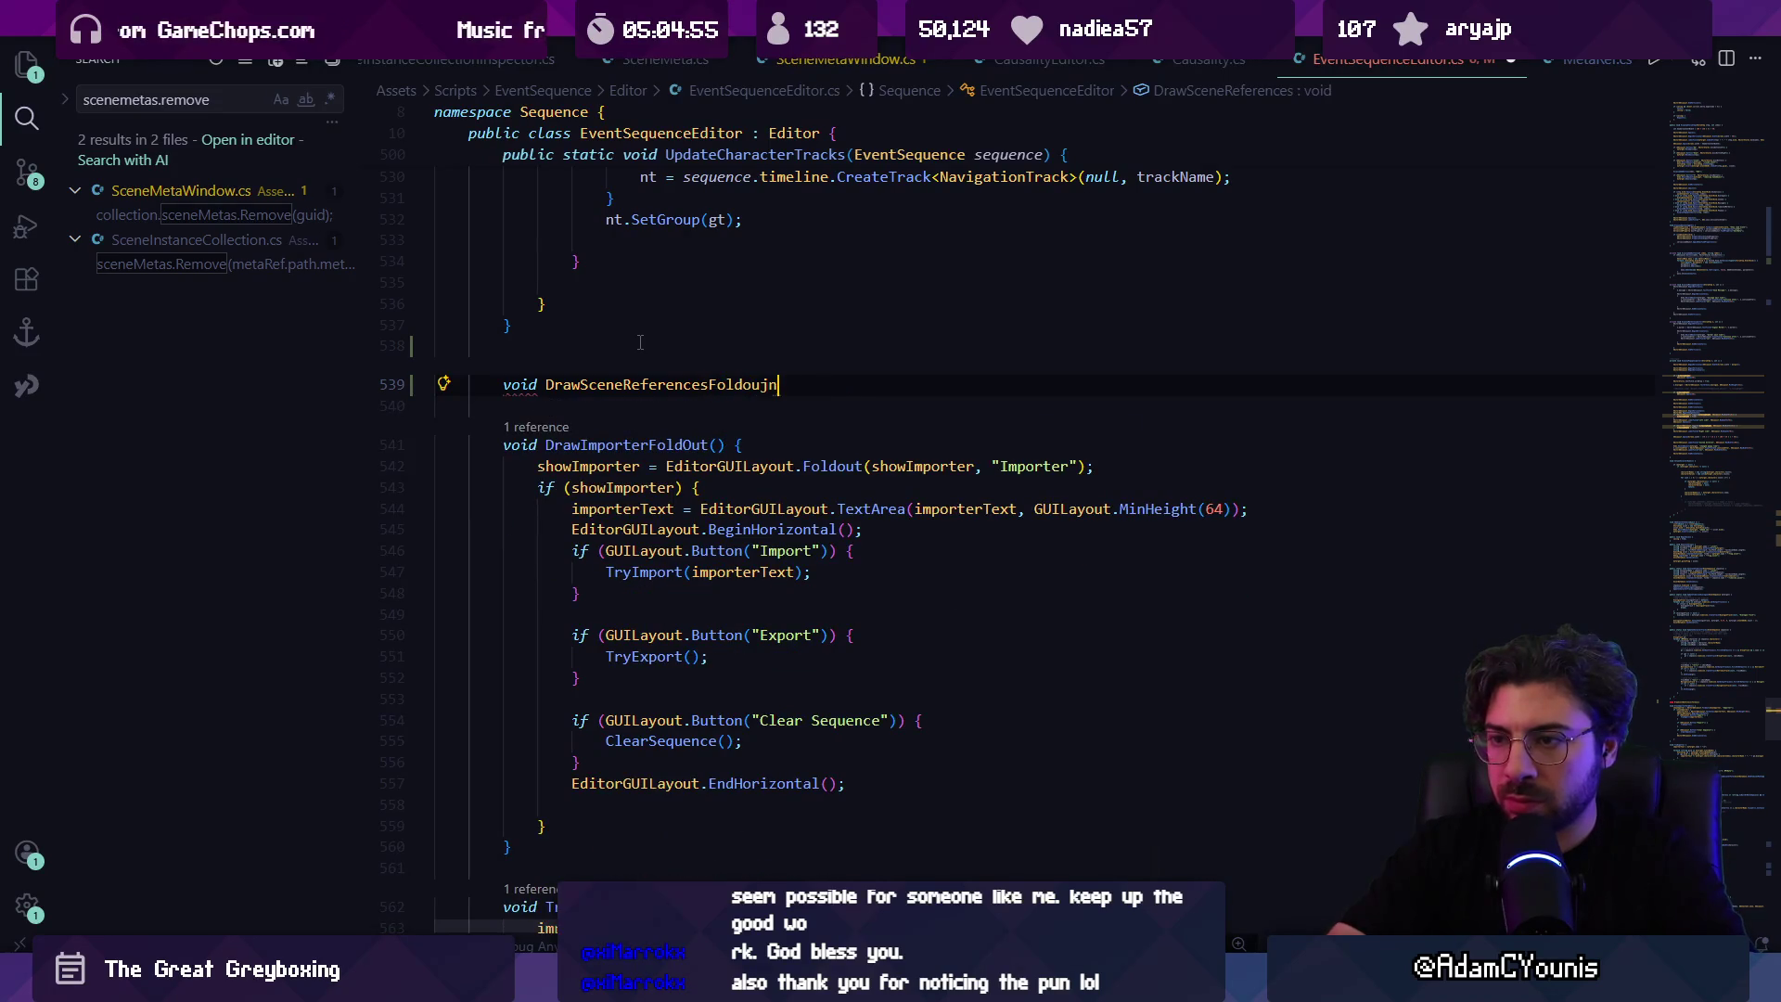
{"action": "type", "text": "ut() {"}
{"action": "key", "text": "Return"}
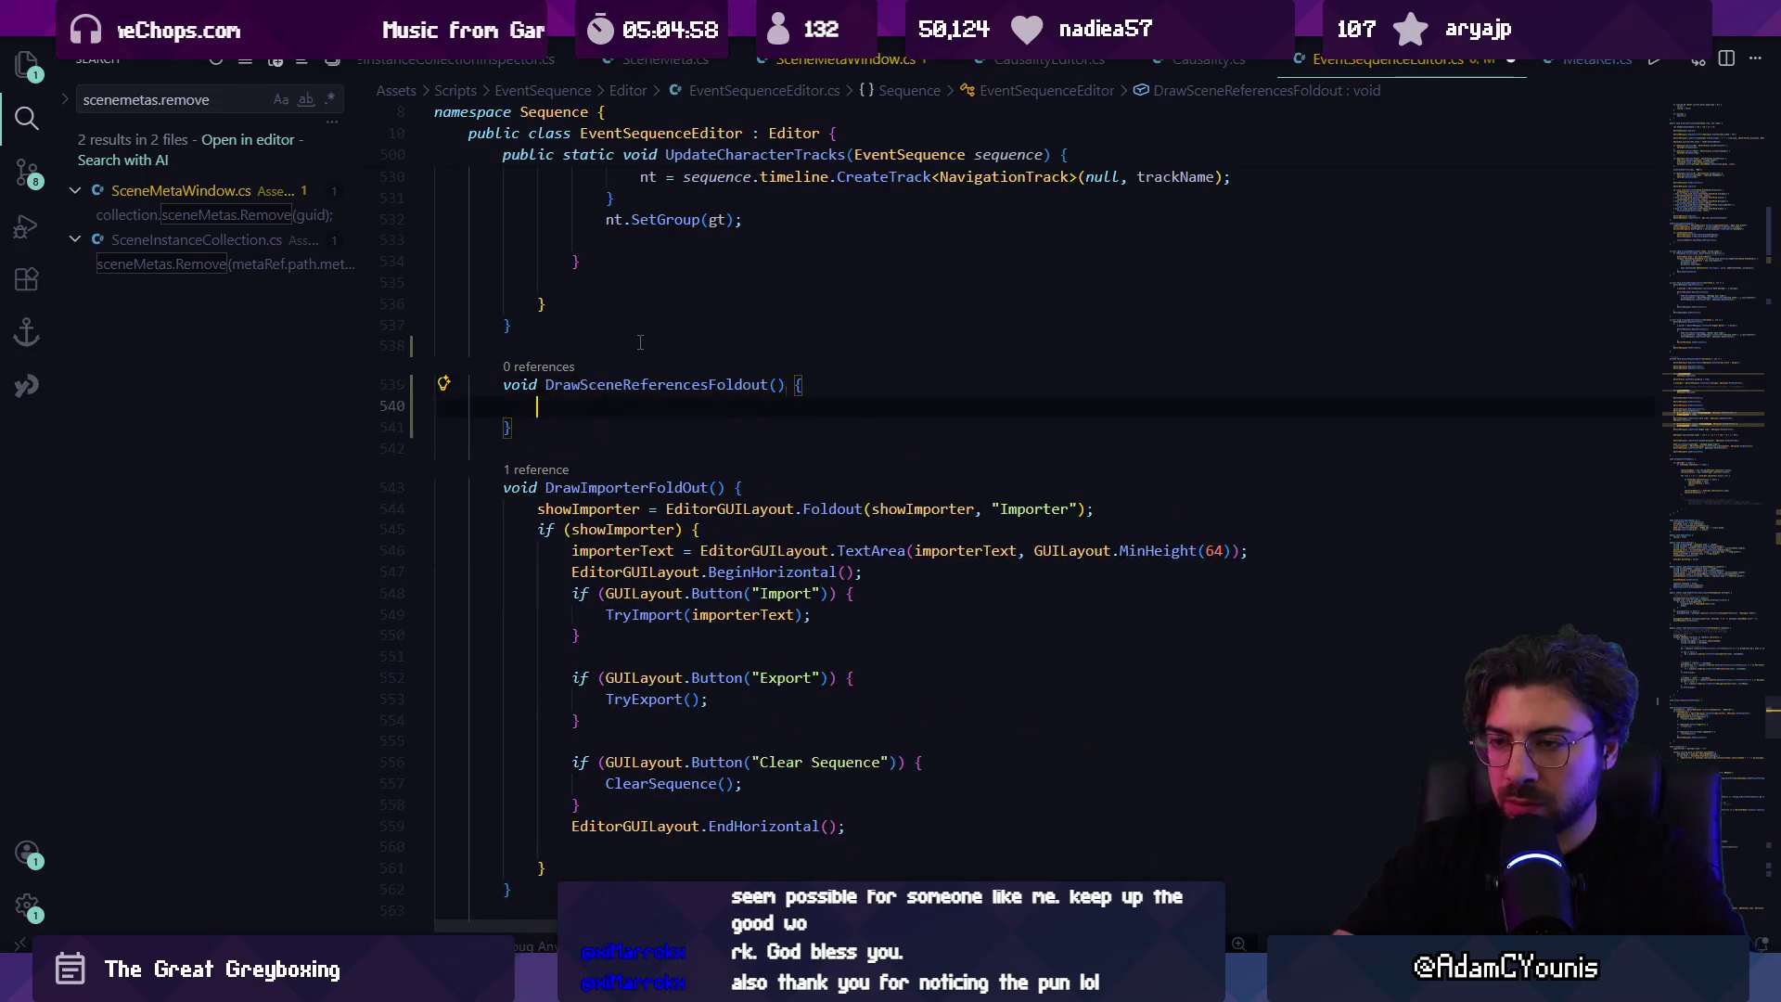
{"action": "double_click", "coordinate": [748, 388]}
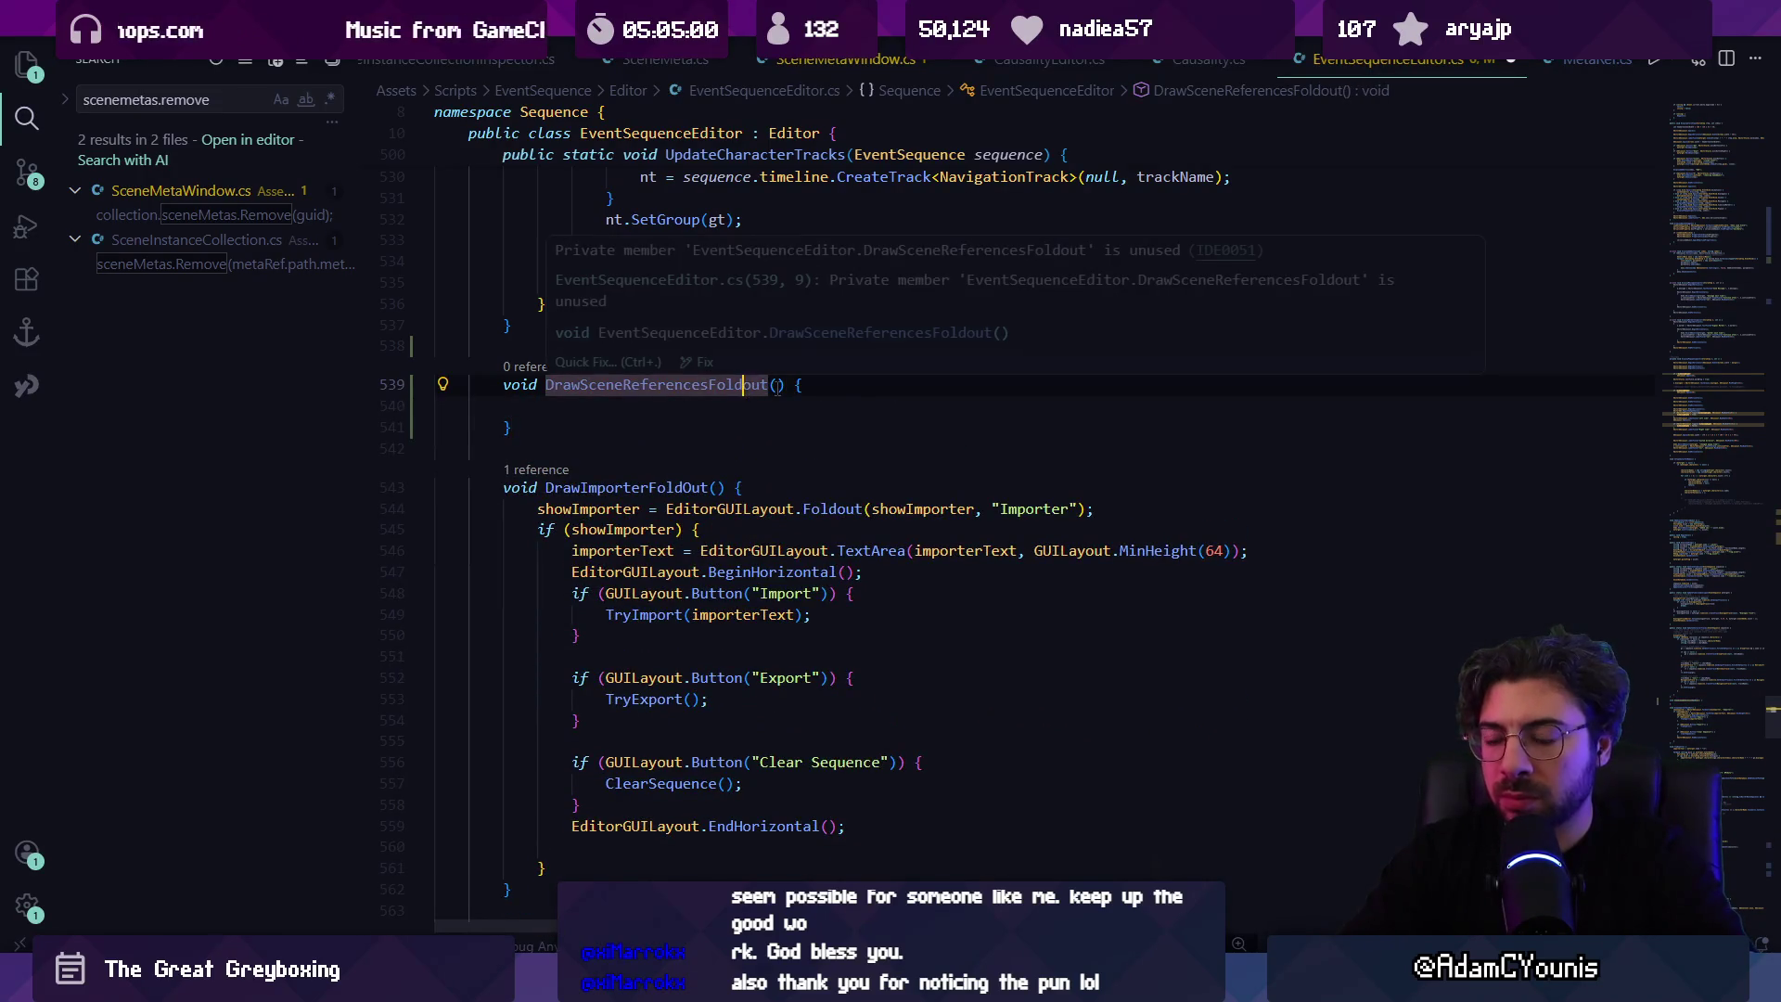
{"action": "type", "text": "DrawSceneReferencesFoldOut"}
Step: Search the script for 'drawref' to locate the DrawReferences call at line 88
{"action": "key", "text": "ctrl+f"}
{"action": "type", "text": "d"}
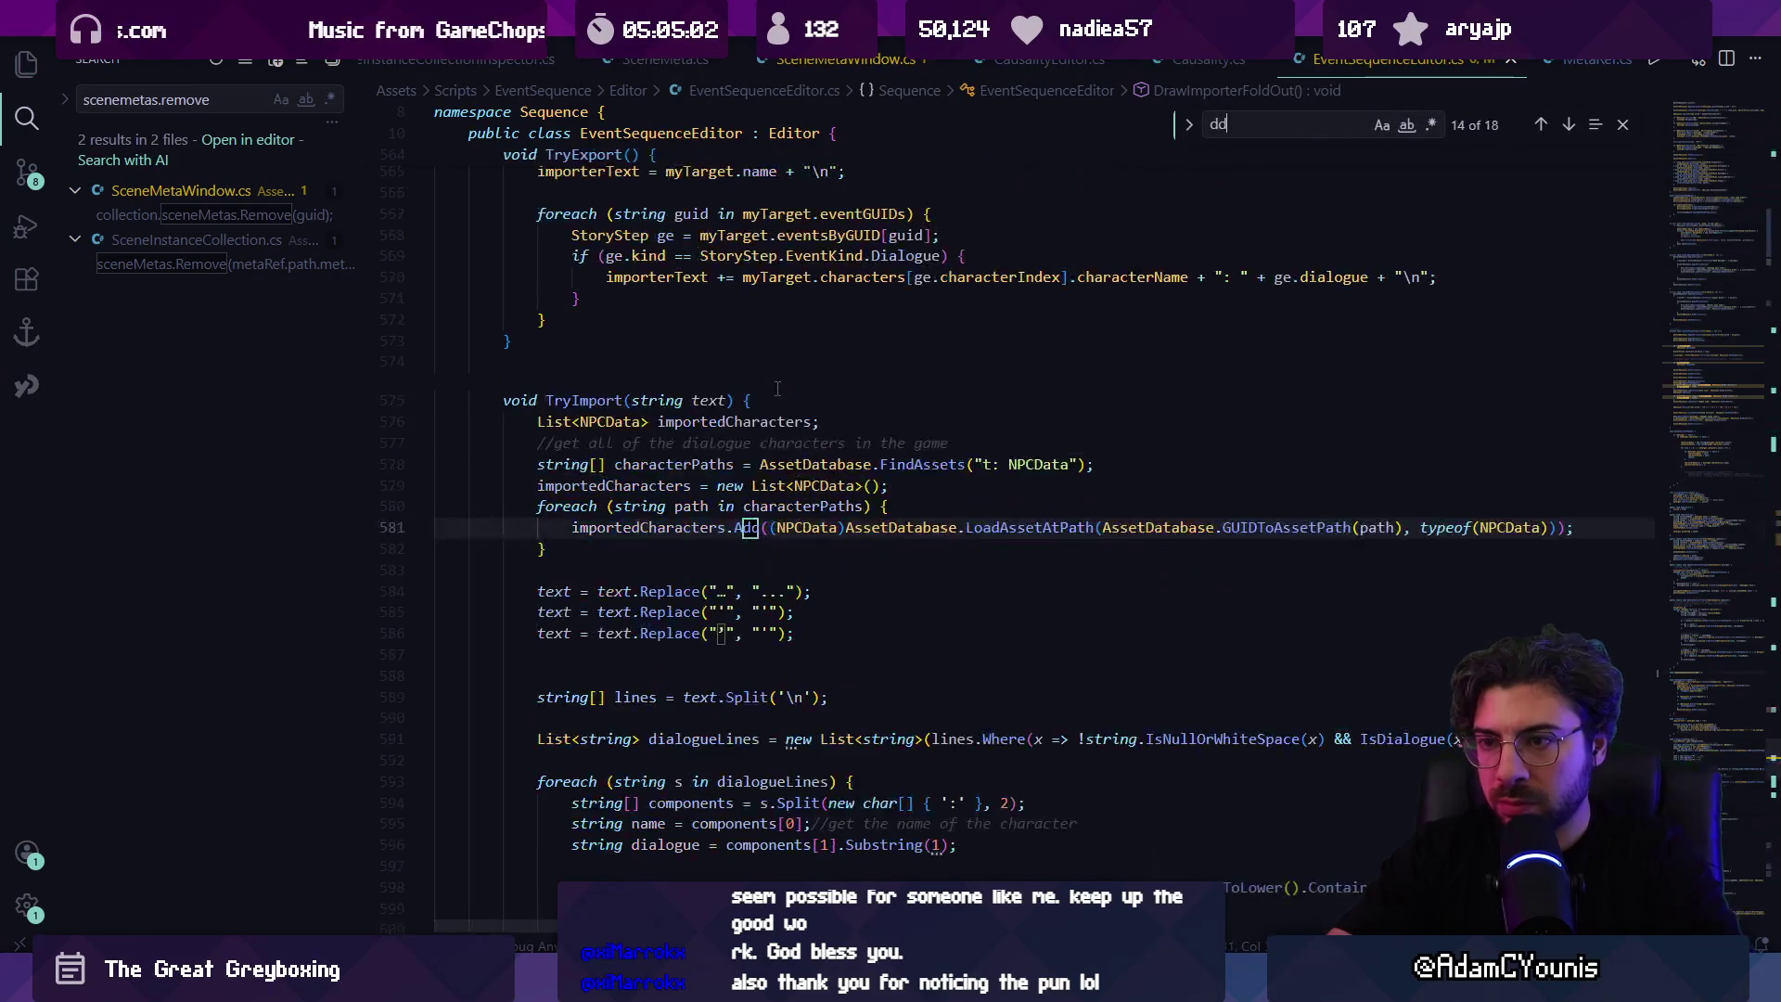
{"action": "type", "text": "rawsceneref"}
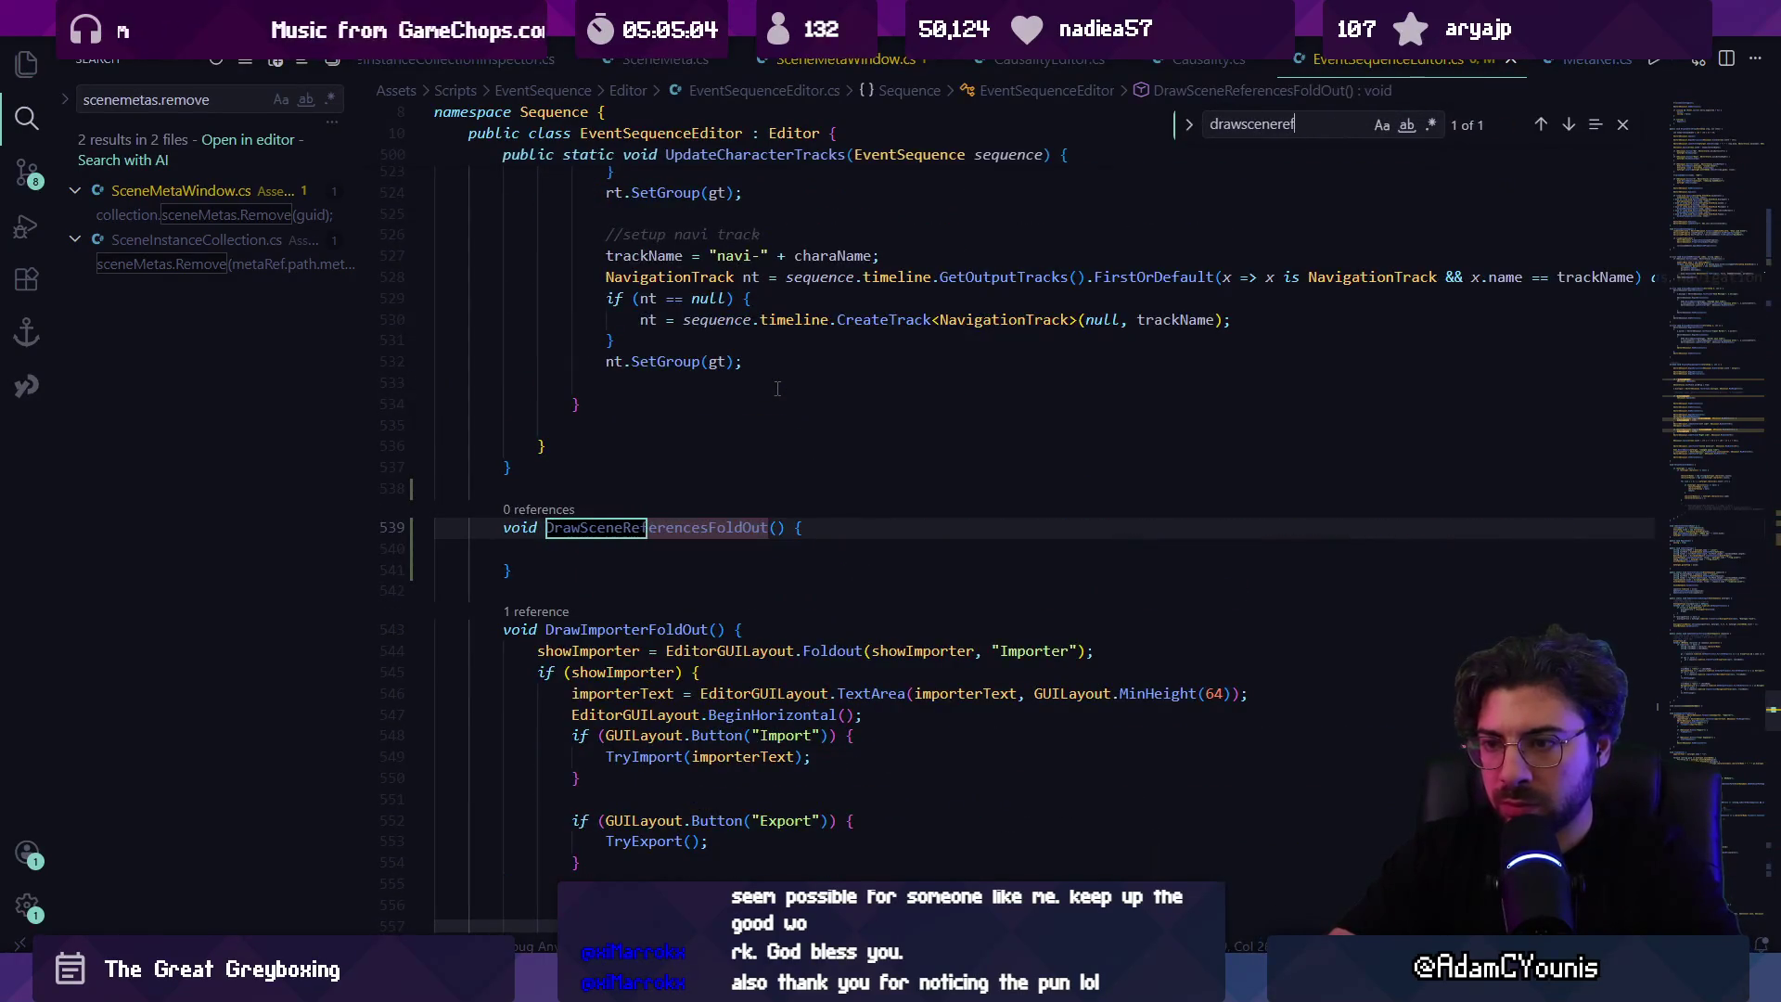
{"action": "key", "text": "BackSpace"}
{"action": "key", "text": "BackSpace"}
{"action": "key", "text": "BackSpace"}
{"action": "type", "text": "refere"}
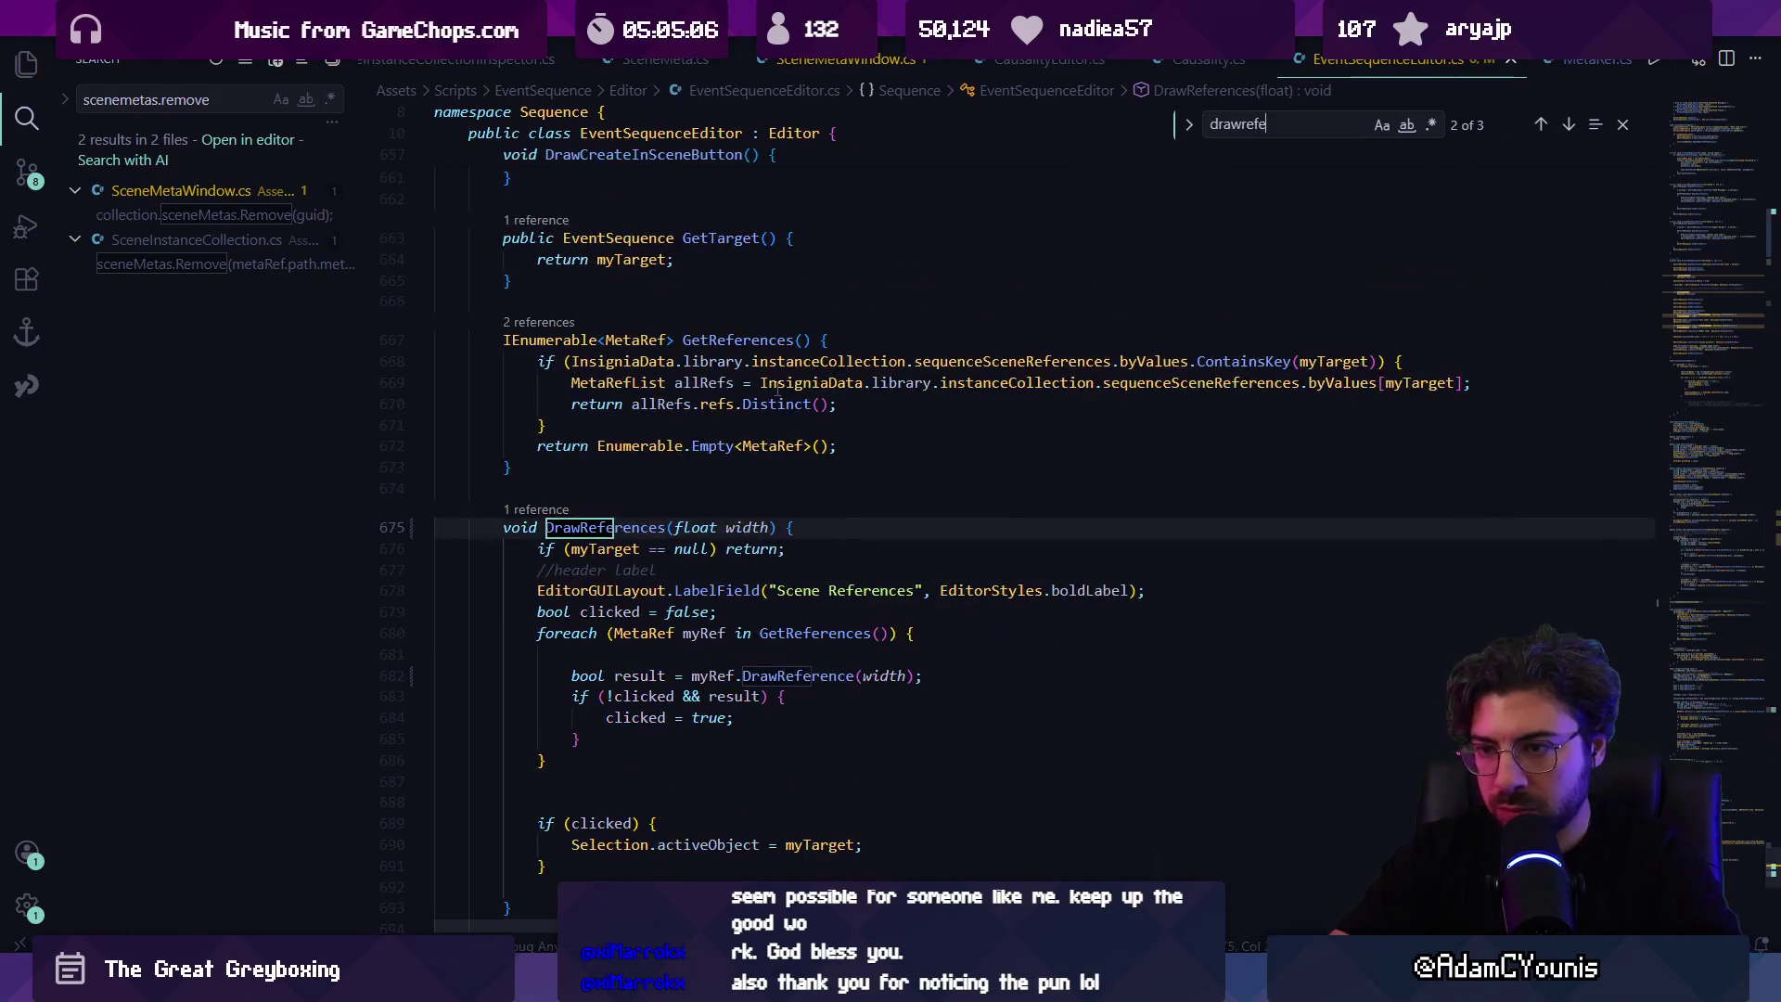
{"action": "right_click", "coordinate": [778, 390]}
{"action": "left_click", "coordinate": [688, 492]}
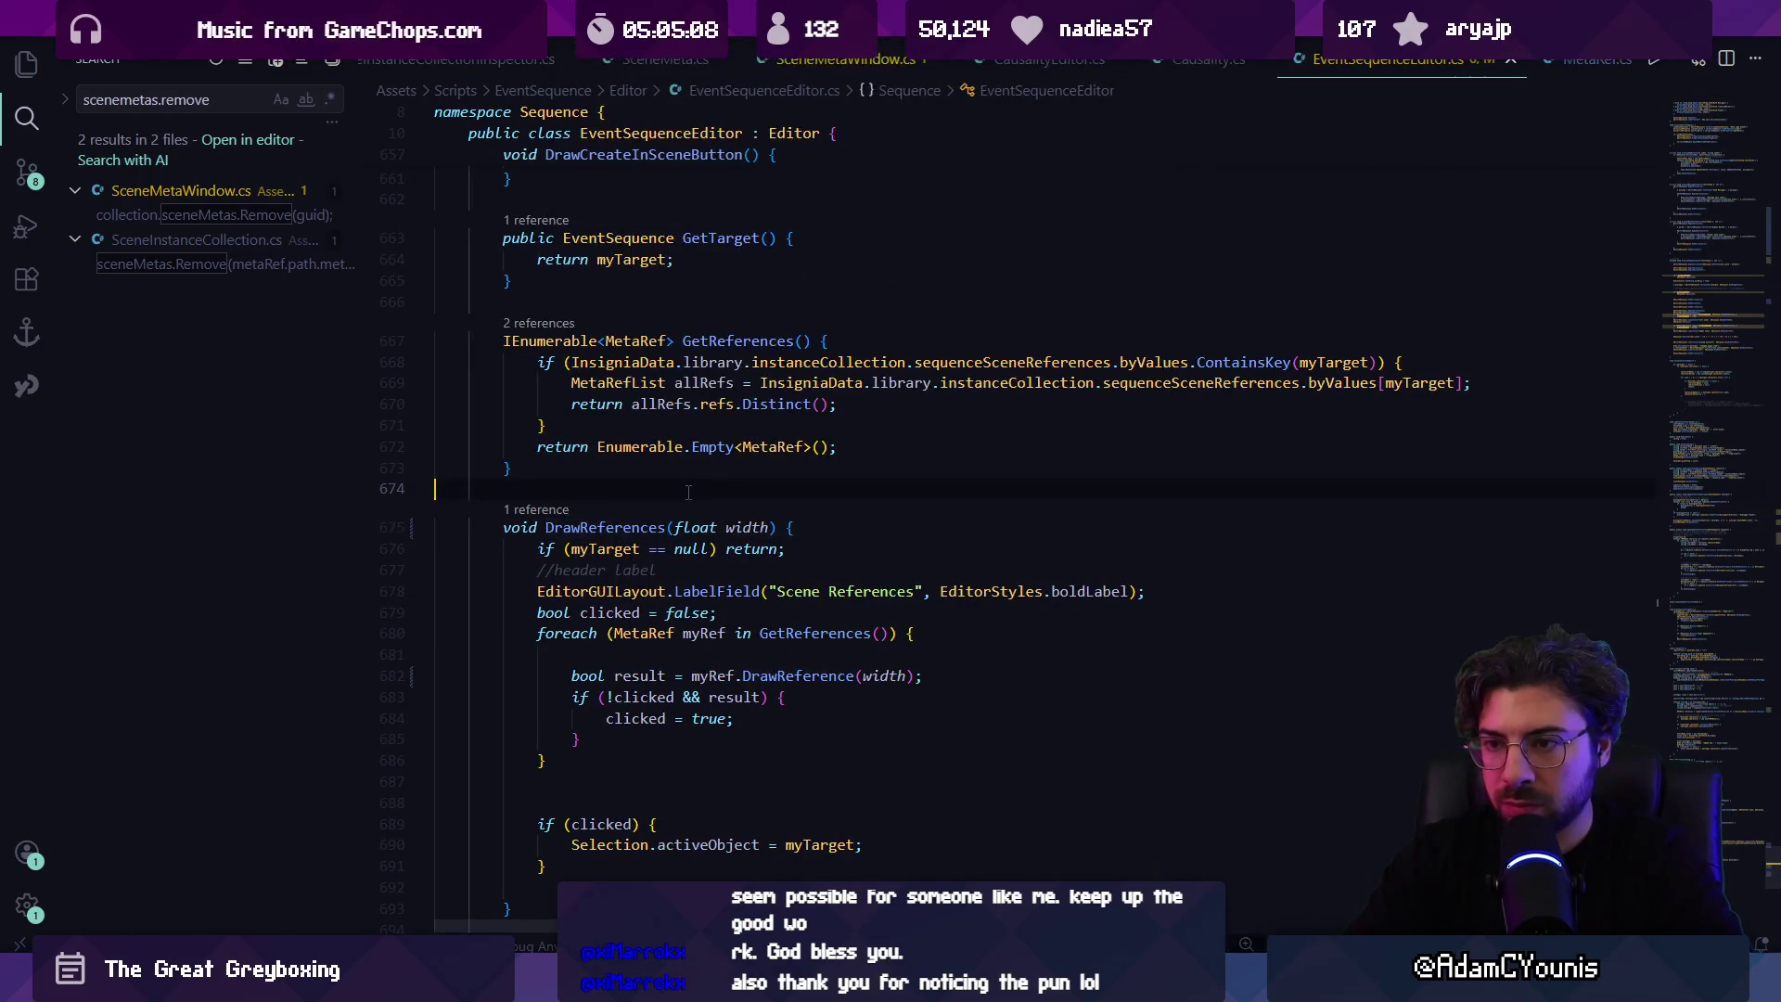
{"action": "key", "text": "ctrl+f"}
{"action": "type", "text": "d"}
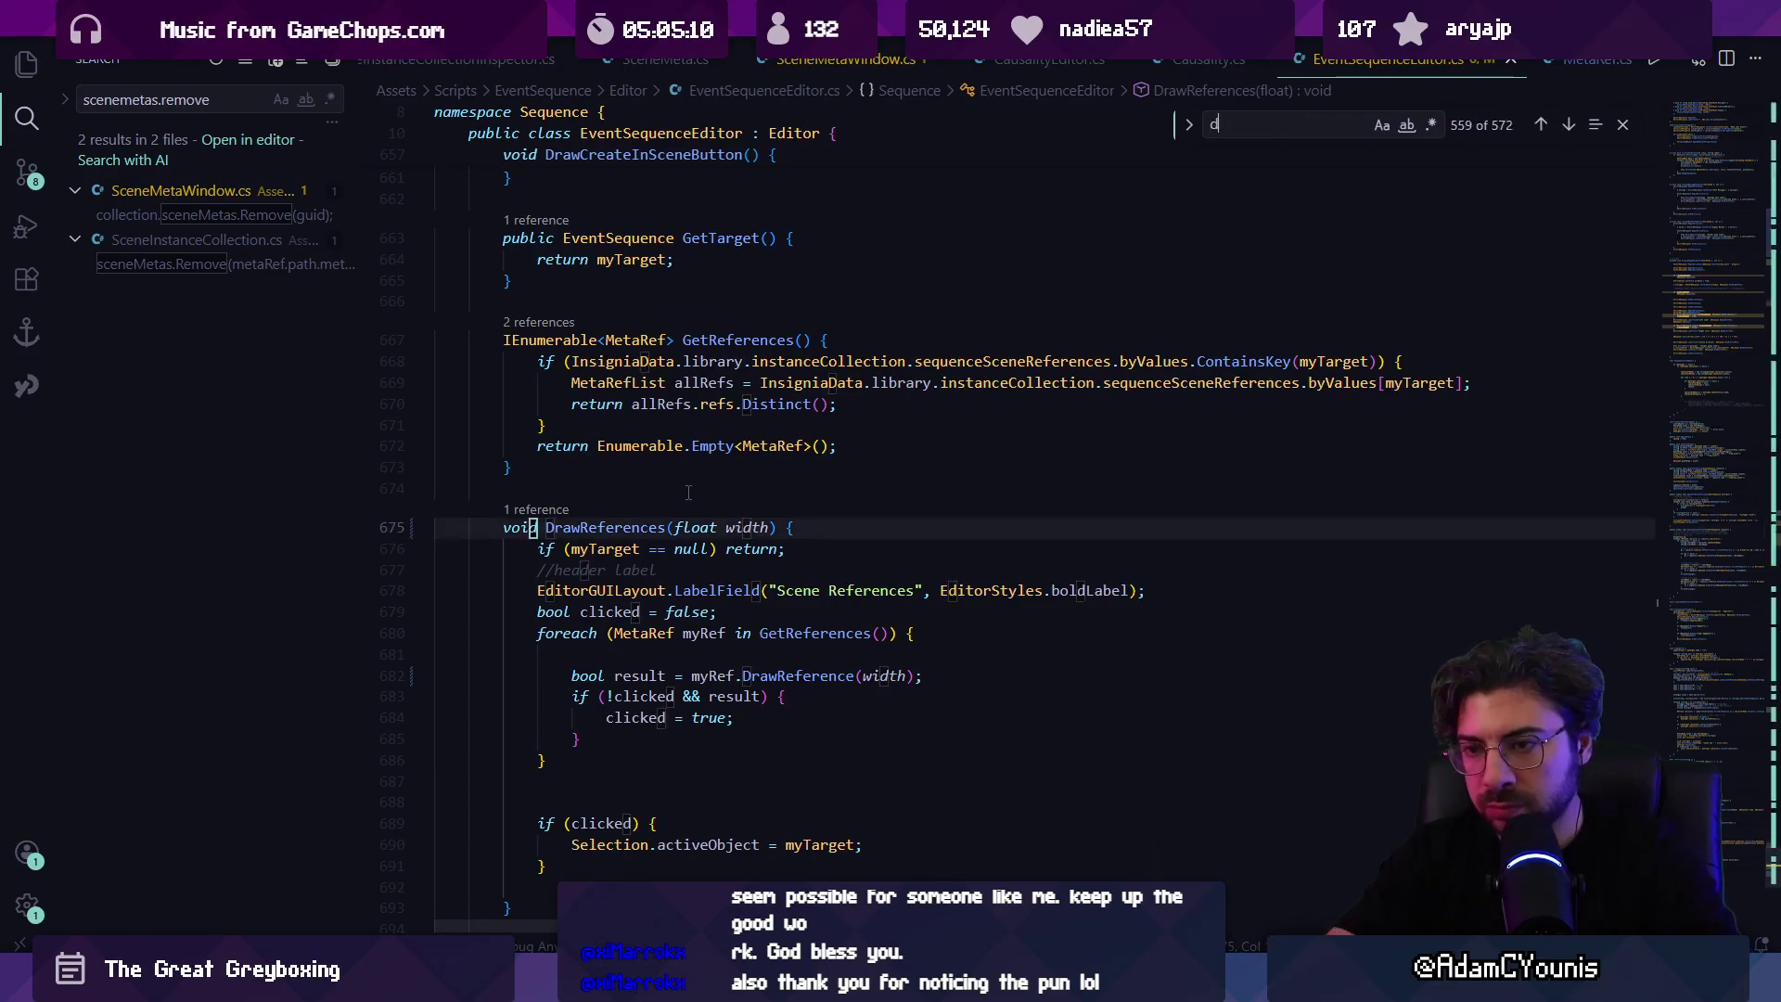
{"action": "type", "text": "rawref"}
{"action": "key", "text": "Return"}
{"action": "key", "text": "Return"}
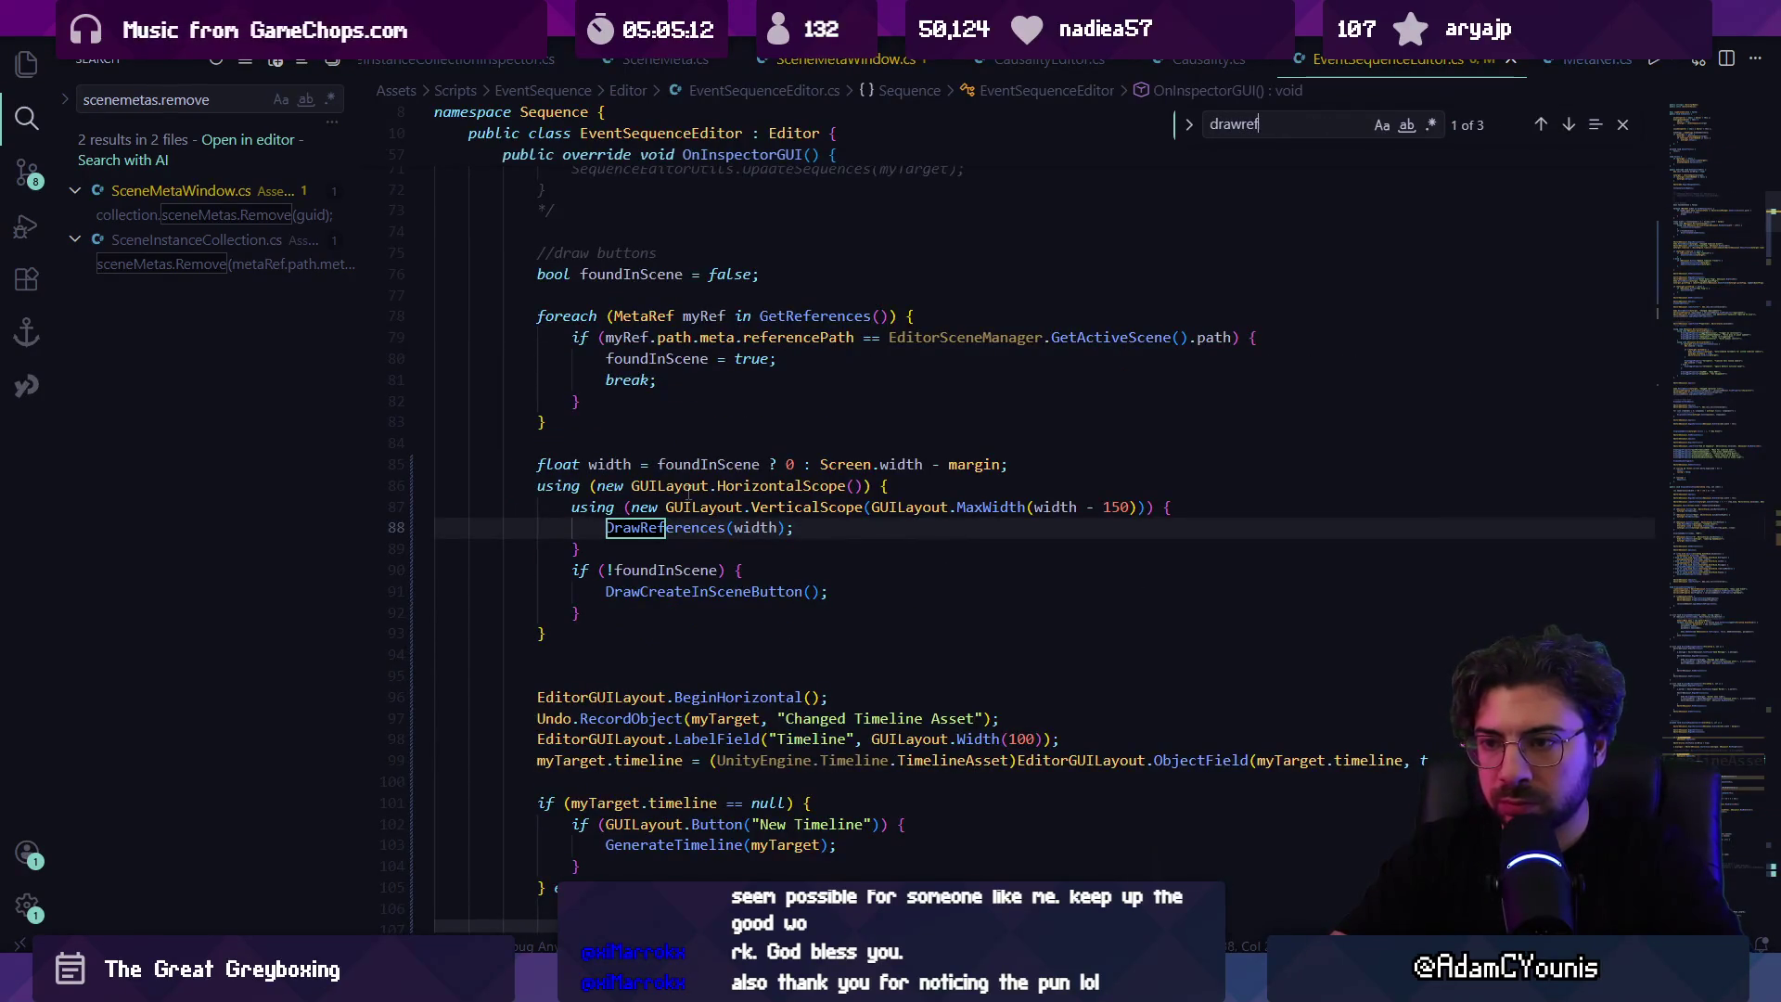
{"action": "key", "text": "Escape"}
Step: Cut the reference-drawing block (lines 85–93), replacing it with a DrawSceneReferencesFoldOut() call
{"action": "left_click", "coordinate": [597, 634]}
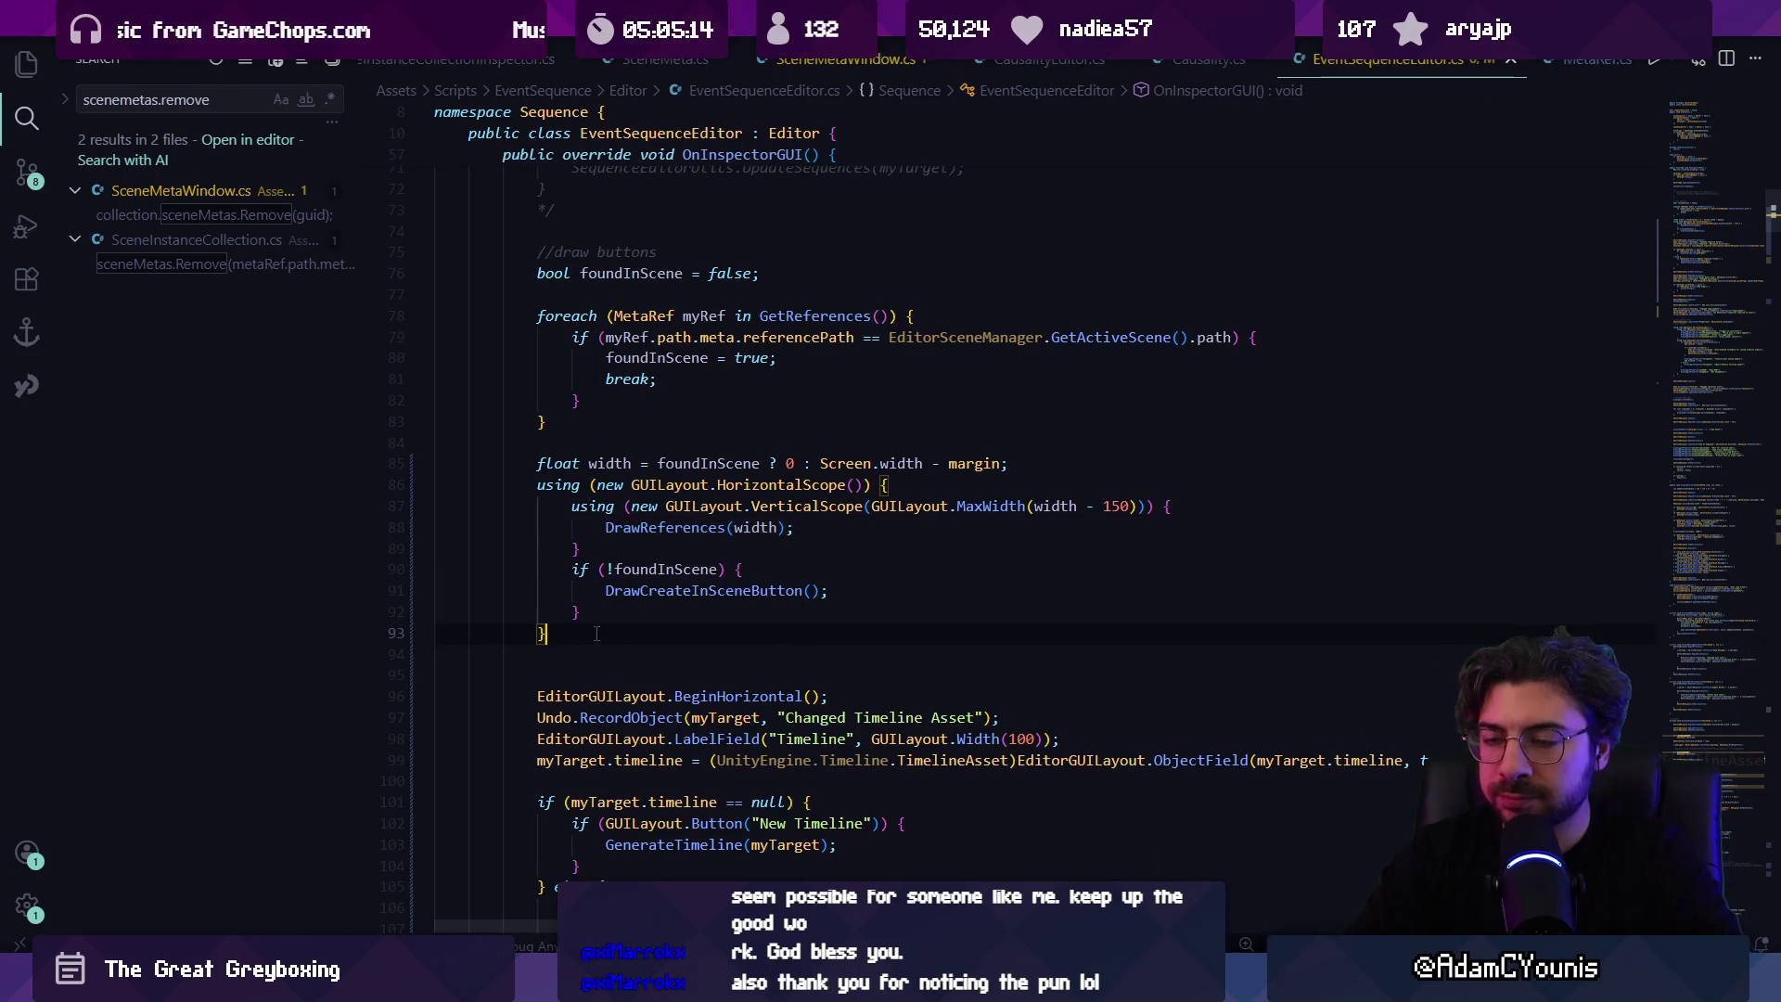
{"action": "left_click_drag", "start_coordinate": [595, 634], "coordinate": [531, 463]}
{"action": "key", "text": "ctrl+c"}
{"action": "key", "text": "BackSpace"}
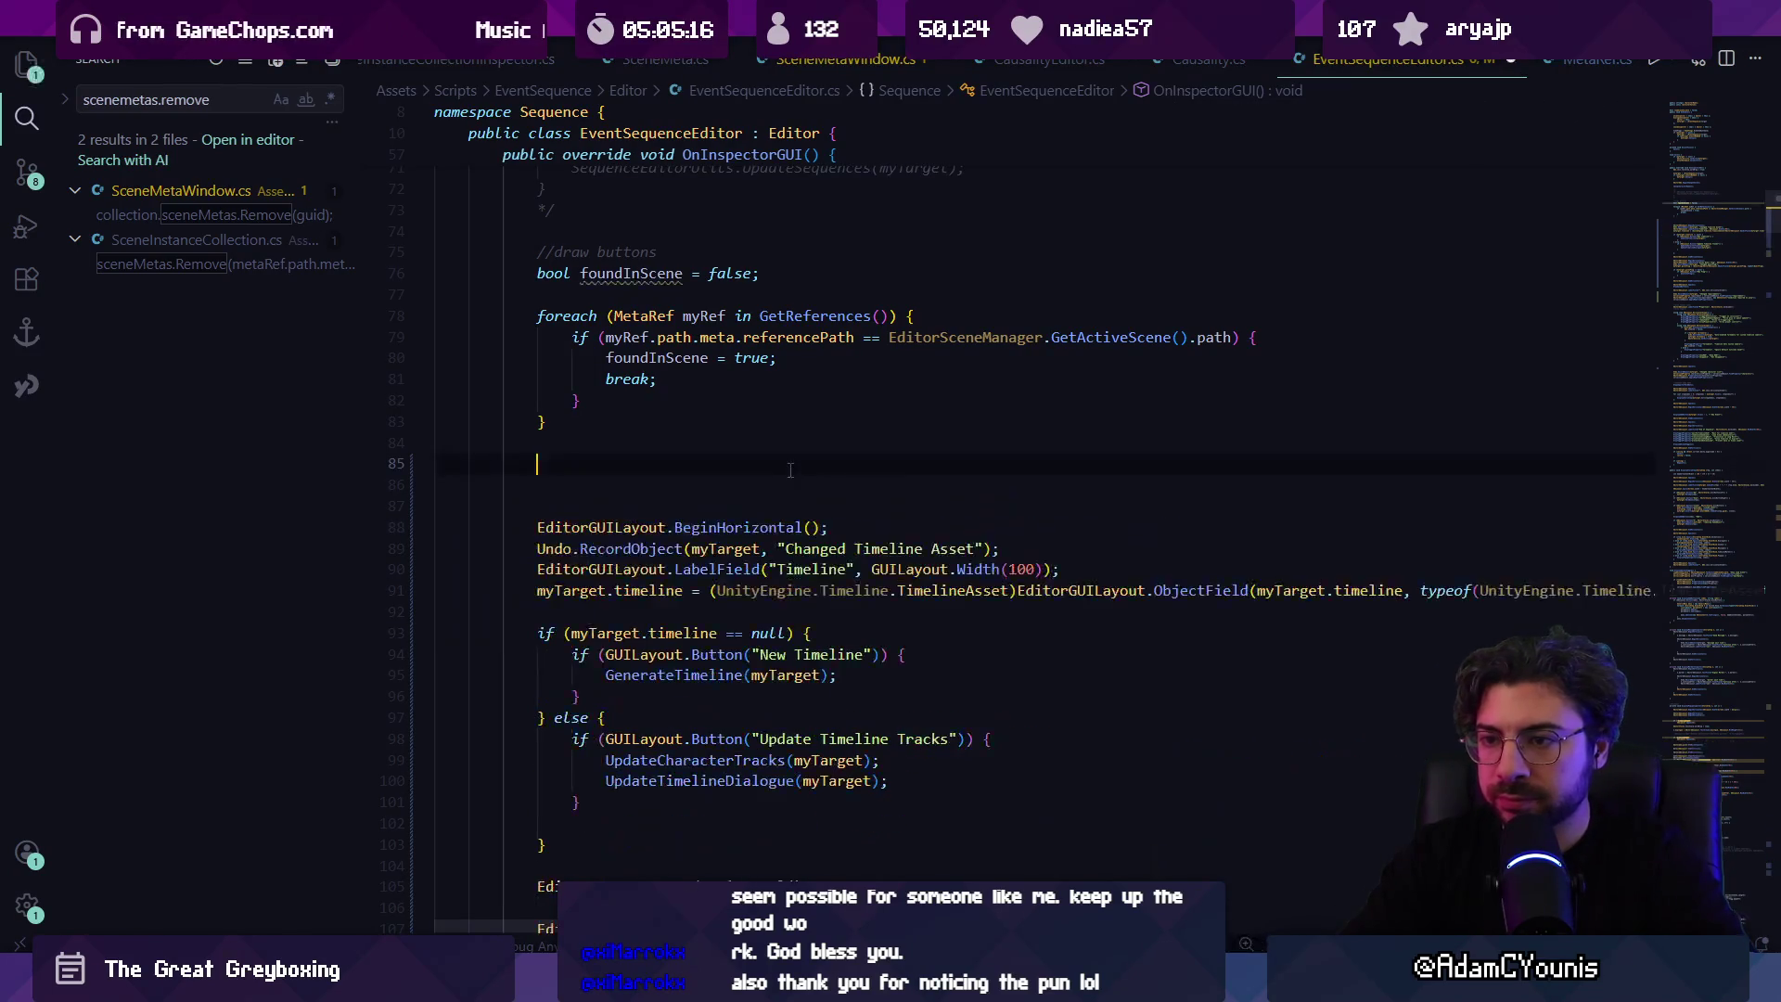
{"action": "key", "text": "BackSpace"}
{"action": "key", "text": "BackSpace"}
{"action": "key", "text": "BackSpace"}
{"action": "type", "text": "Draw"}
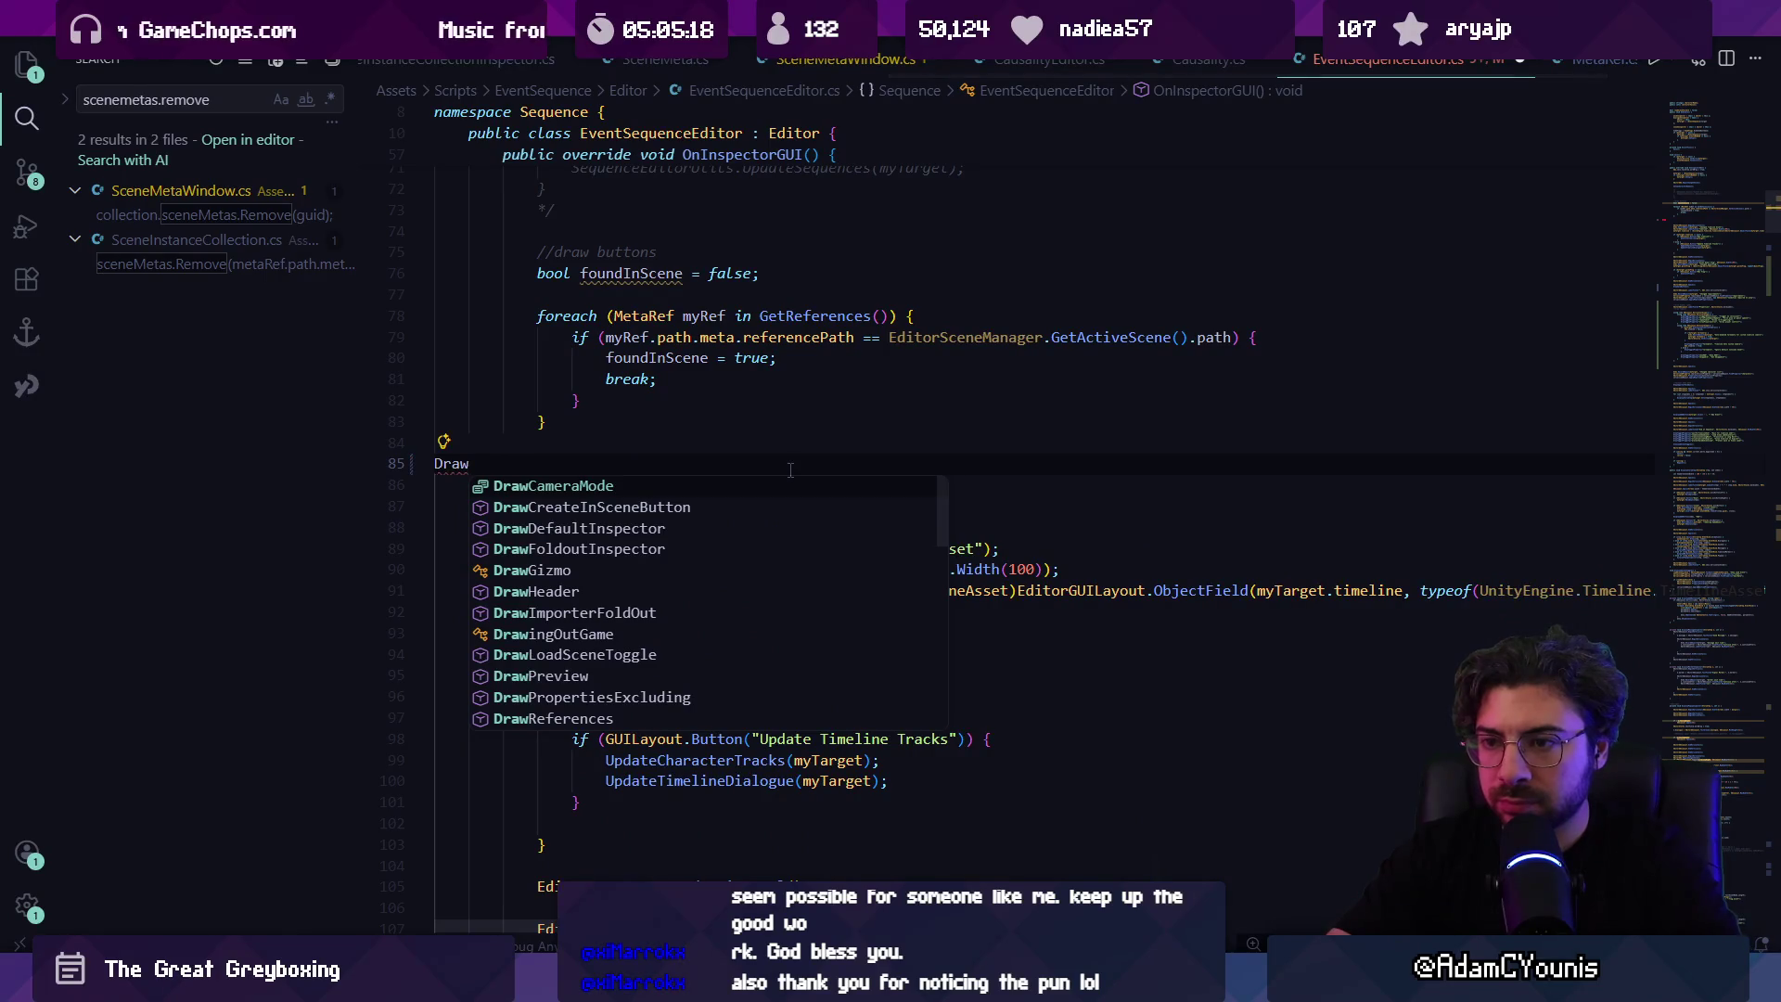
{"action": "type", "text": "S"}
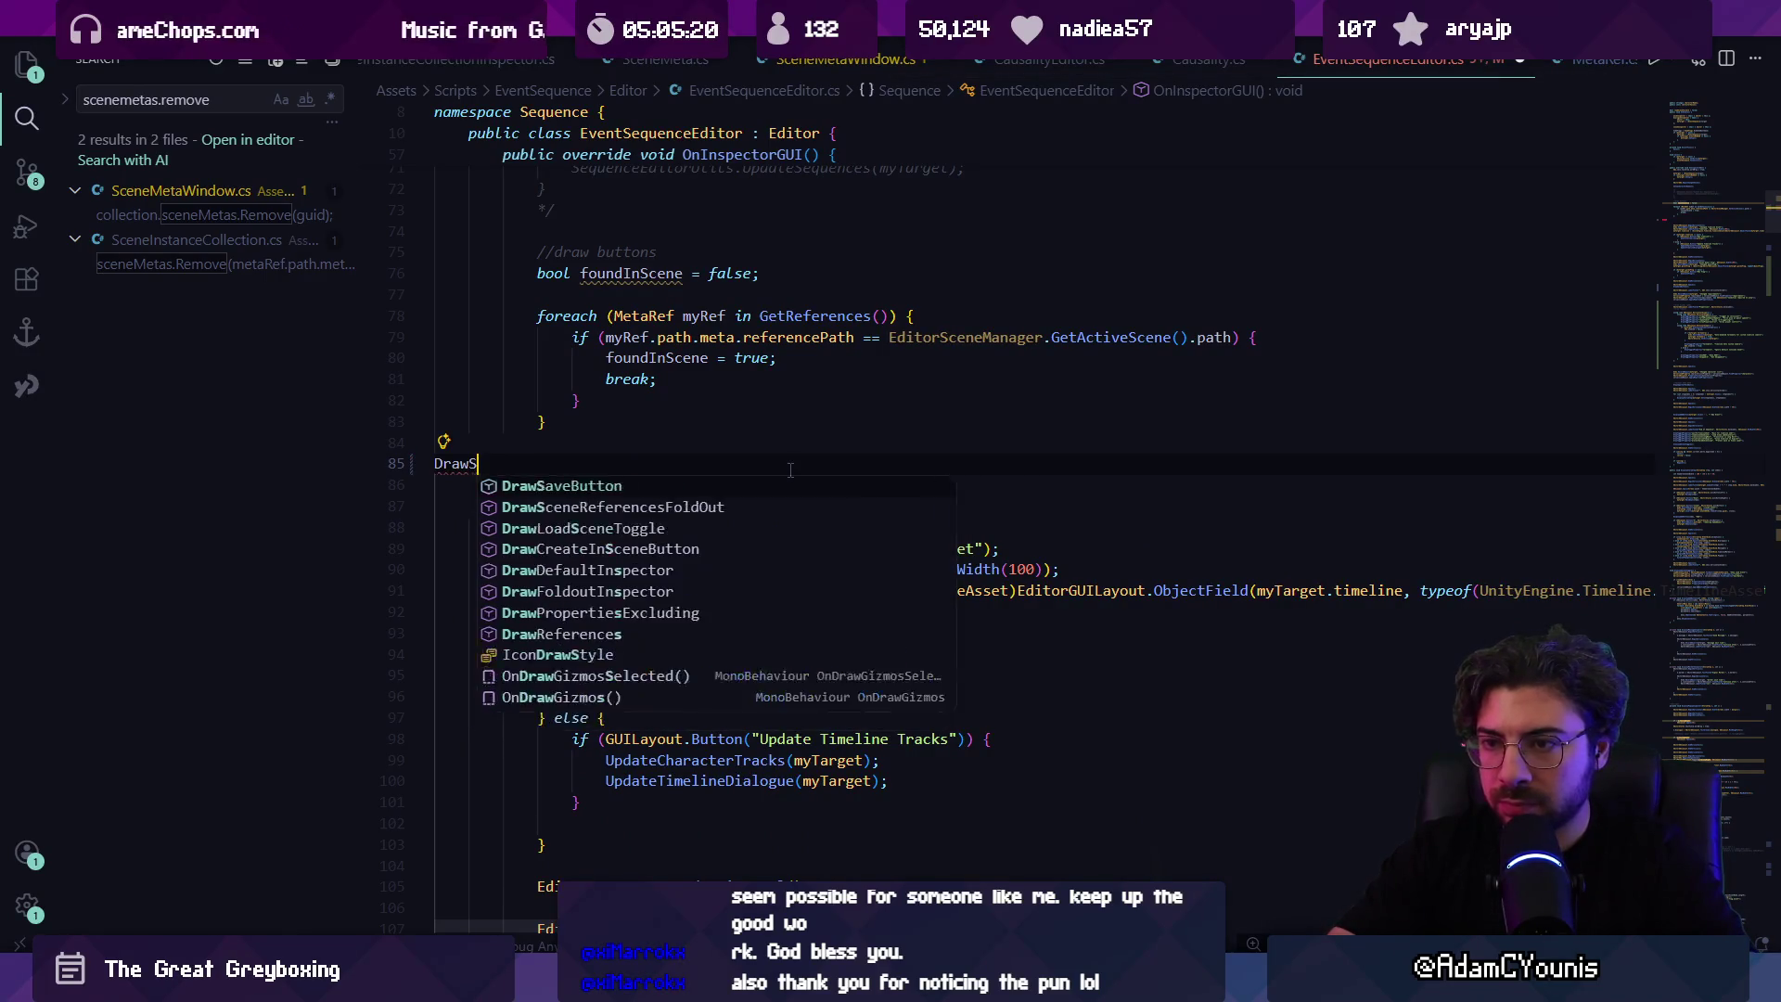
{"action": "type", "text": "ceneR"}
{"action": "key", "text": "Tab"}
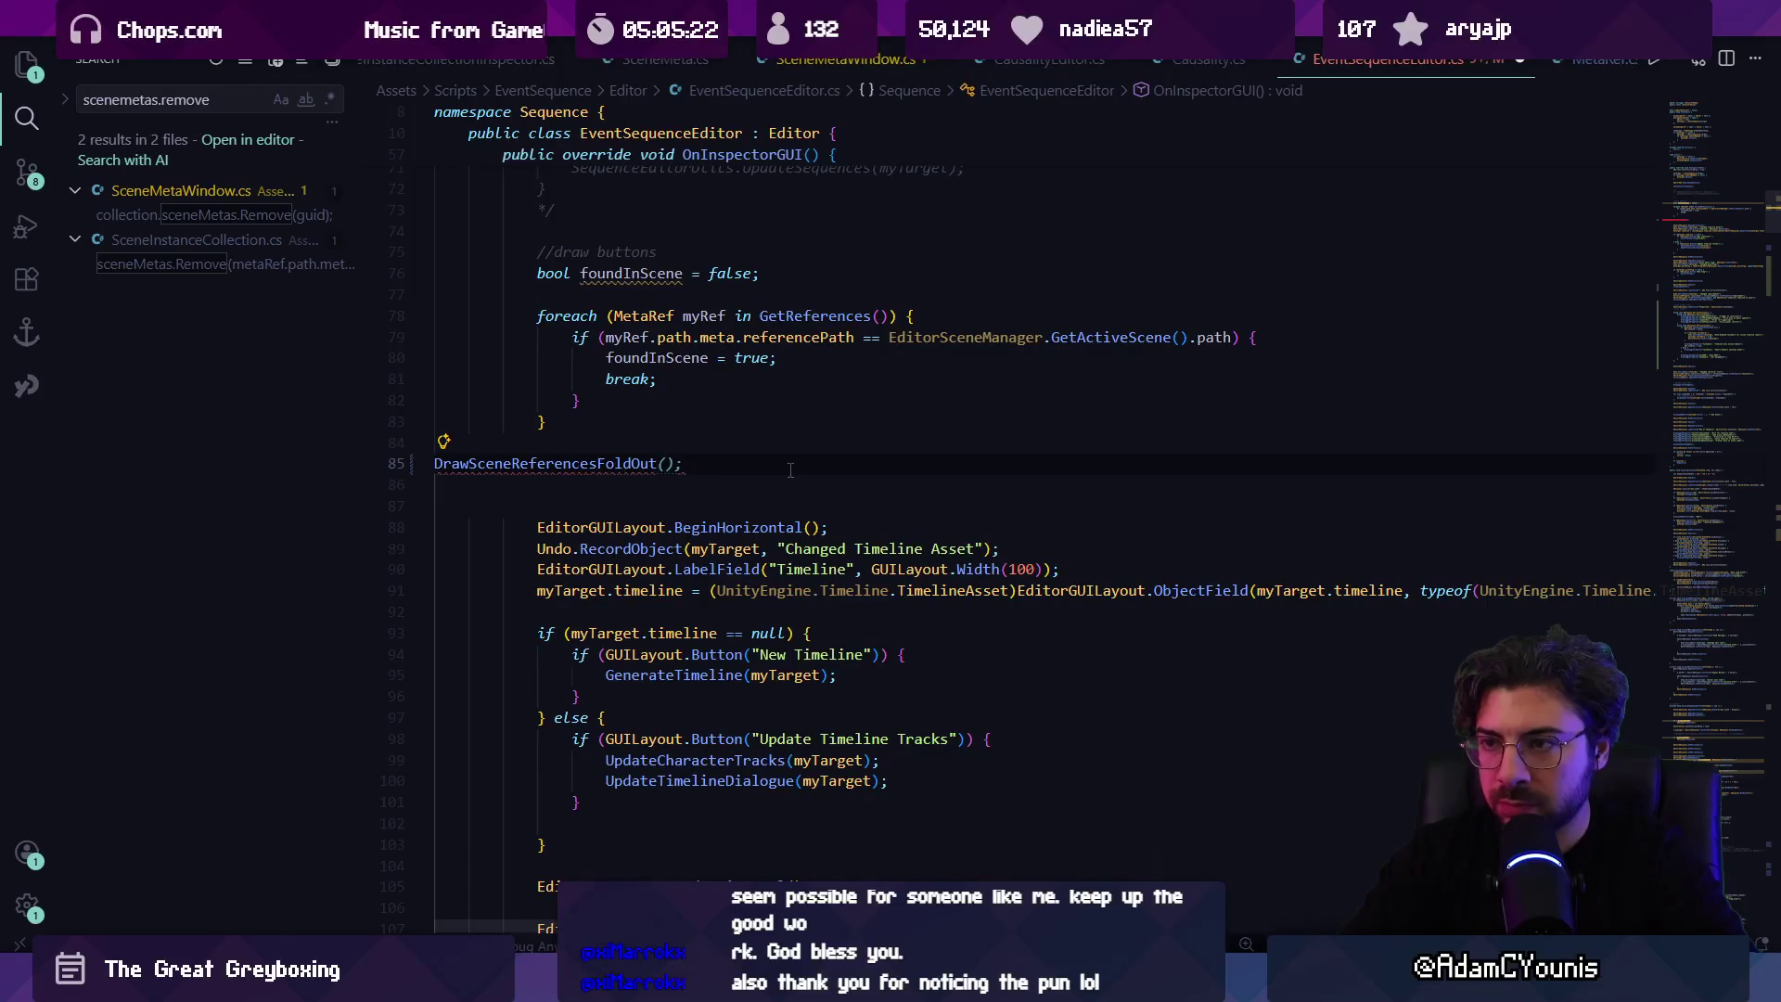
{"action": "left_click", "coordinate": [791, 470]}
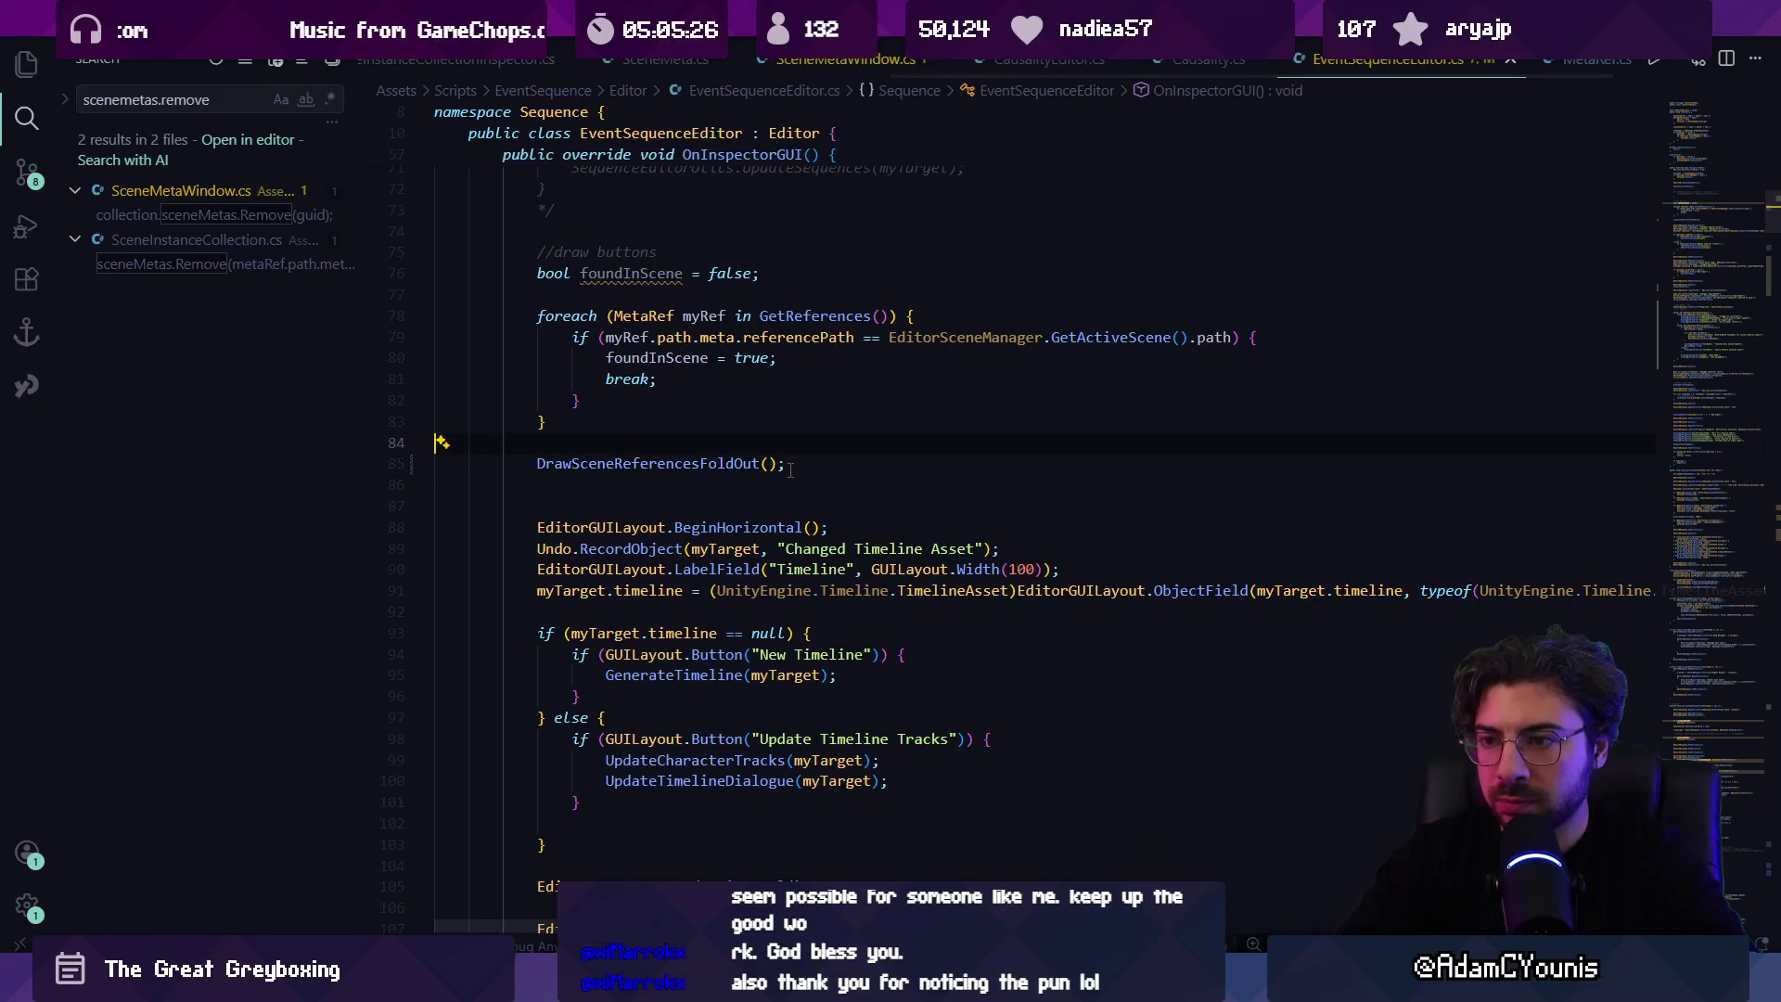
{"action": "key", "text": "Return"}
{"action": "key", "text": "ctrl+v"}
Step: Move the reference-drawing code out of OnInspectorGUI into the DrawSceneReferencesFoldOut body
{"action": "key", "text": "shift+Up"}
{"action": "key", "text": "shift+Up"}
{"action": "key", "text": "shift+Up"}
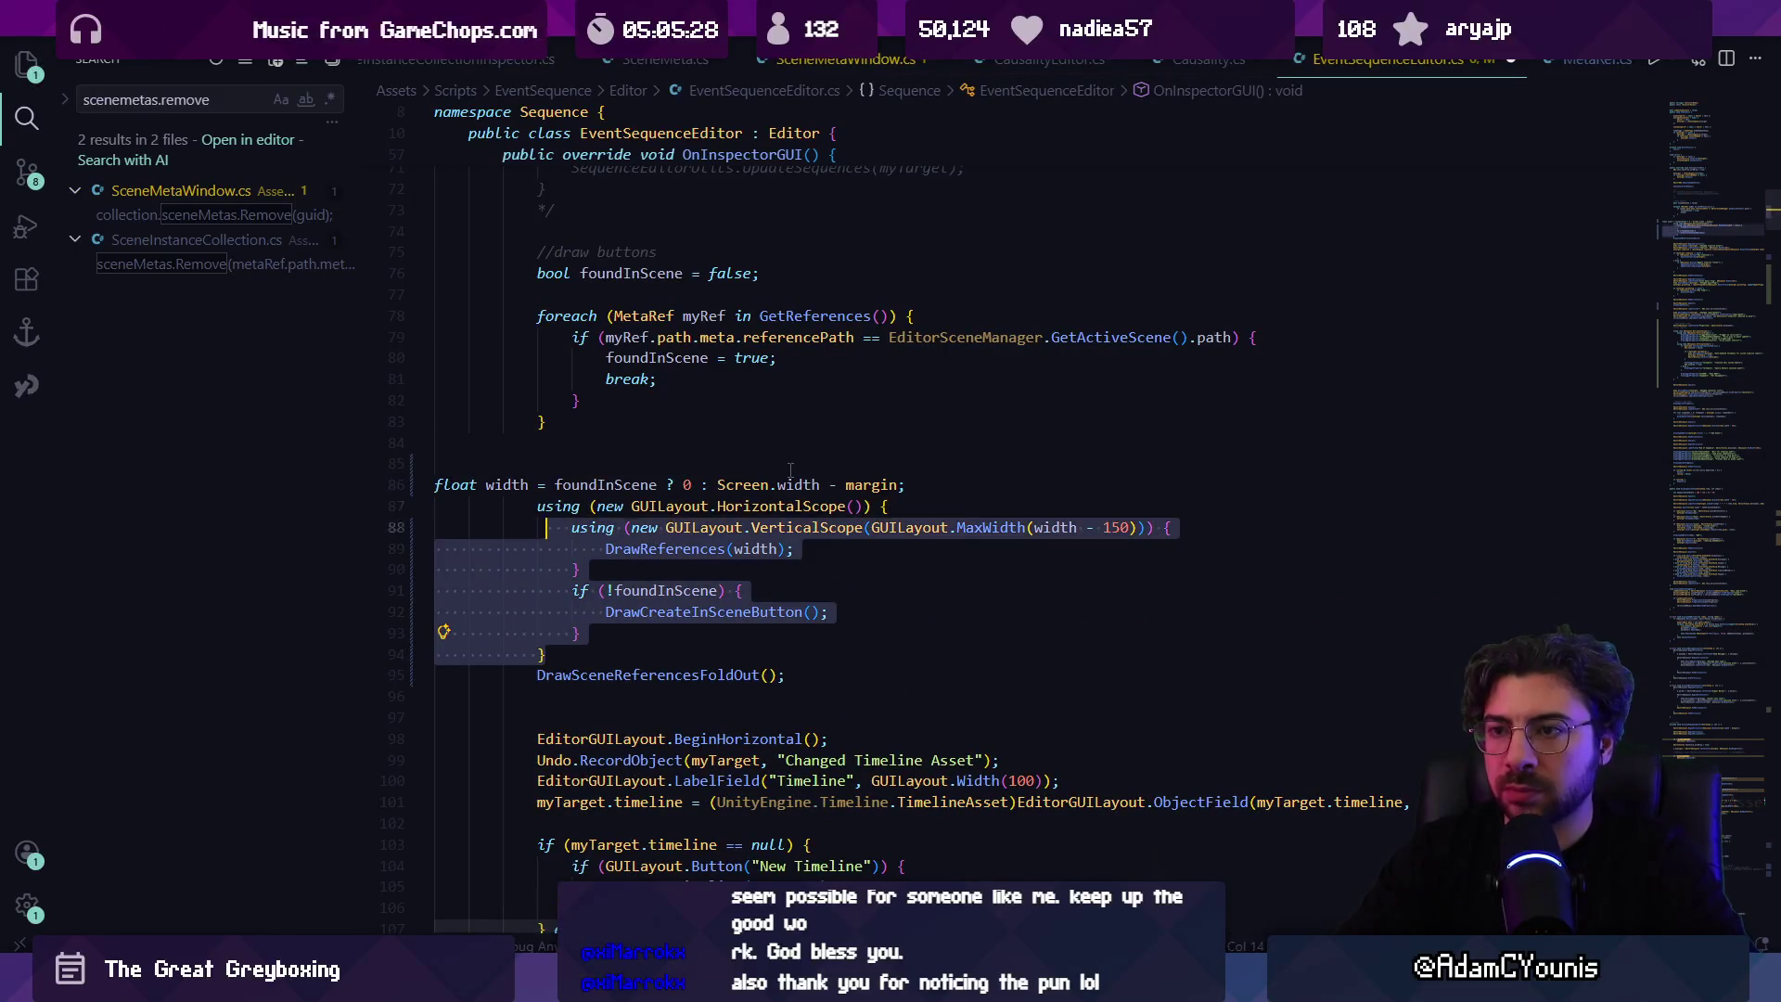
{"action": "key", "text": "BackSpace"}
{"action": "left_click", "coordinate": [649, 252], "text": "ctrl"}
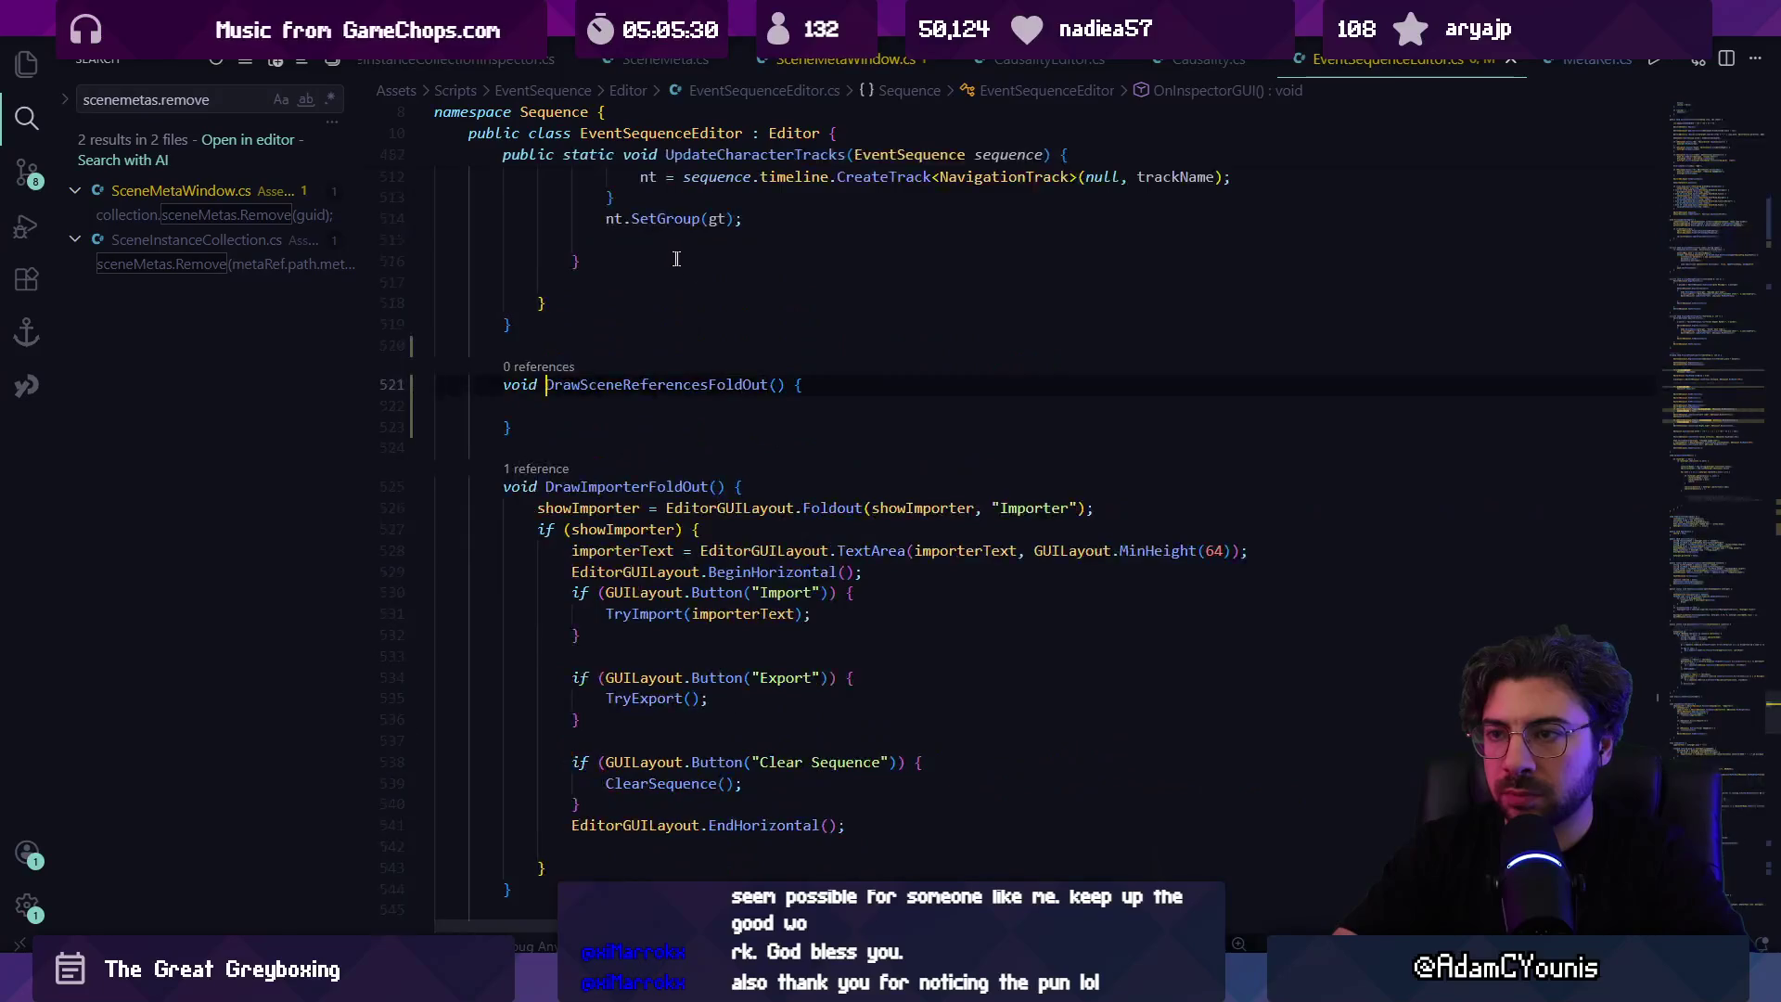
{"action": "type", "text": "//draw buttons             bool foundInScene = false;              foreach (MetaRef myRef in GetReferences()) {                 if (myRef.path.meta.referencePath == EditorSceneManager.GetActiveScene().path) {                     foundInScene = true;                     break;                 }             }               float width = foundInScene ? 0 : Screen.width - margin;             using (new GUILayout.HorizontalScope()) {                 using (new GUILayout.VerticalScope(GUILayout.MaxWidth(width - 150))) {                     DrawReferences(width);                 }                 if (!foundInScene) {                     DrawCreateInSceneButton();                 }             }"}
{"action": "left_click", "coordinate": [677, 619]}
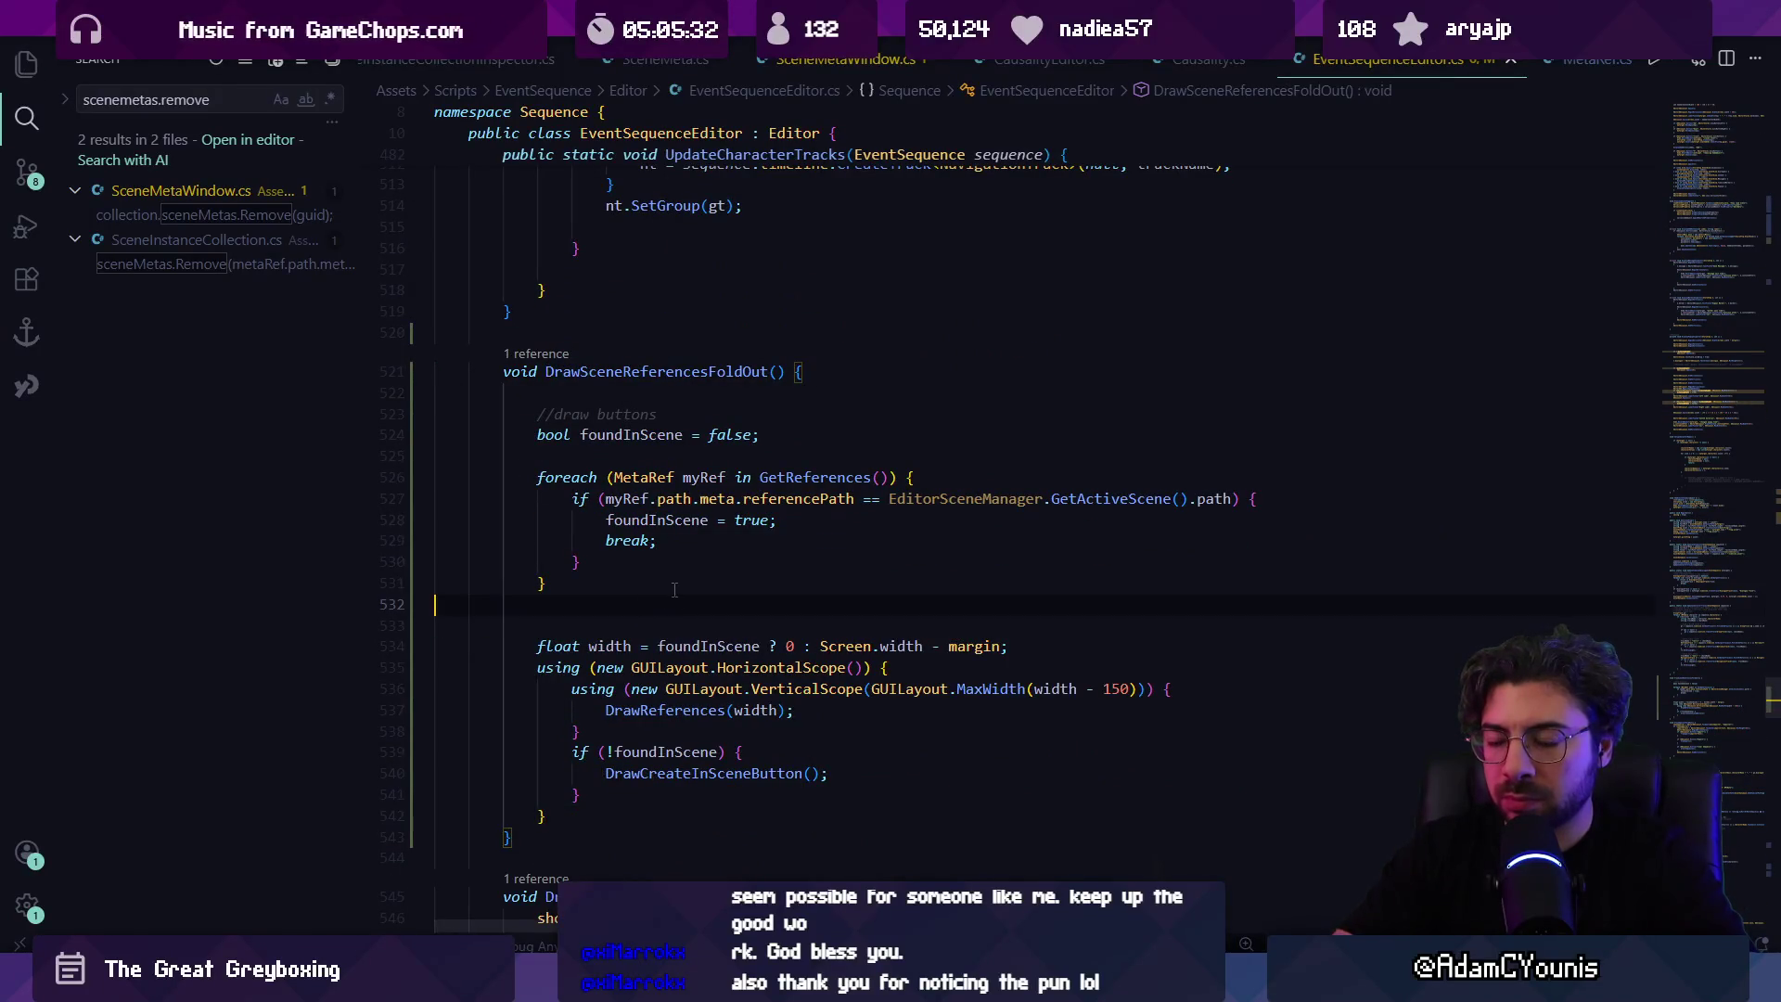
{"action": "key", "text": "BackSpace"}
{"action": "left_click", "coordinate": [648, 414]}
{"action": "scroll", "coordinate": [652, 440], "scroll_direction": "down", "scroll_amount": 2}
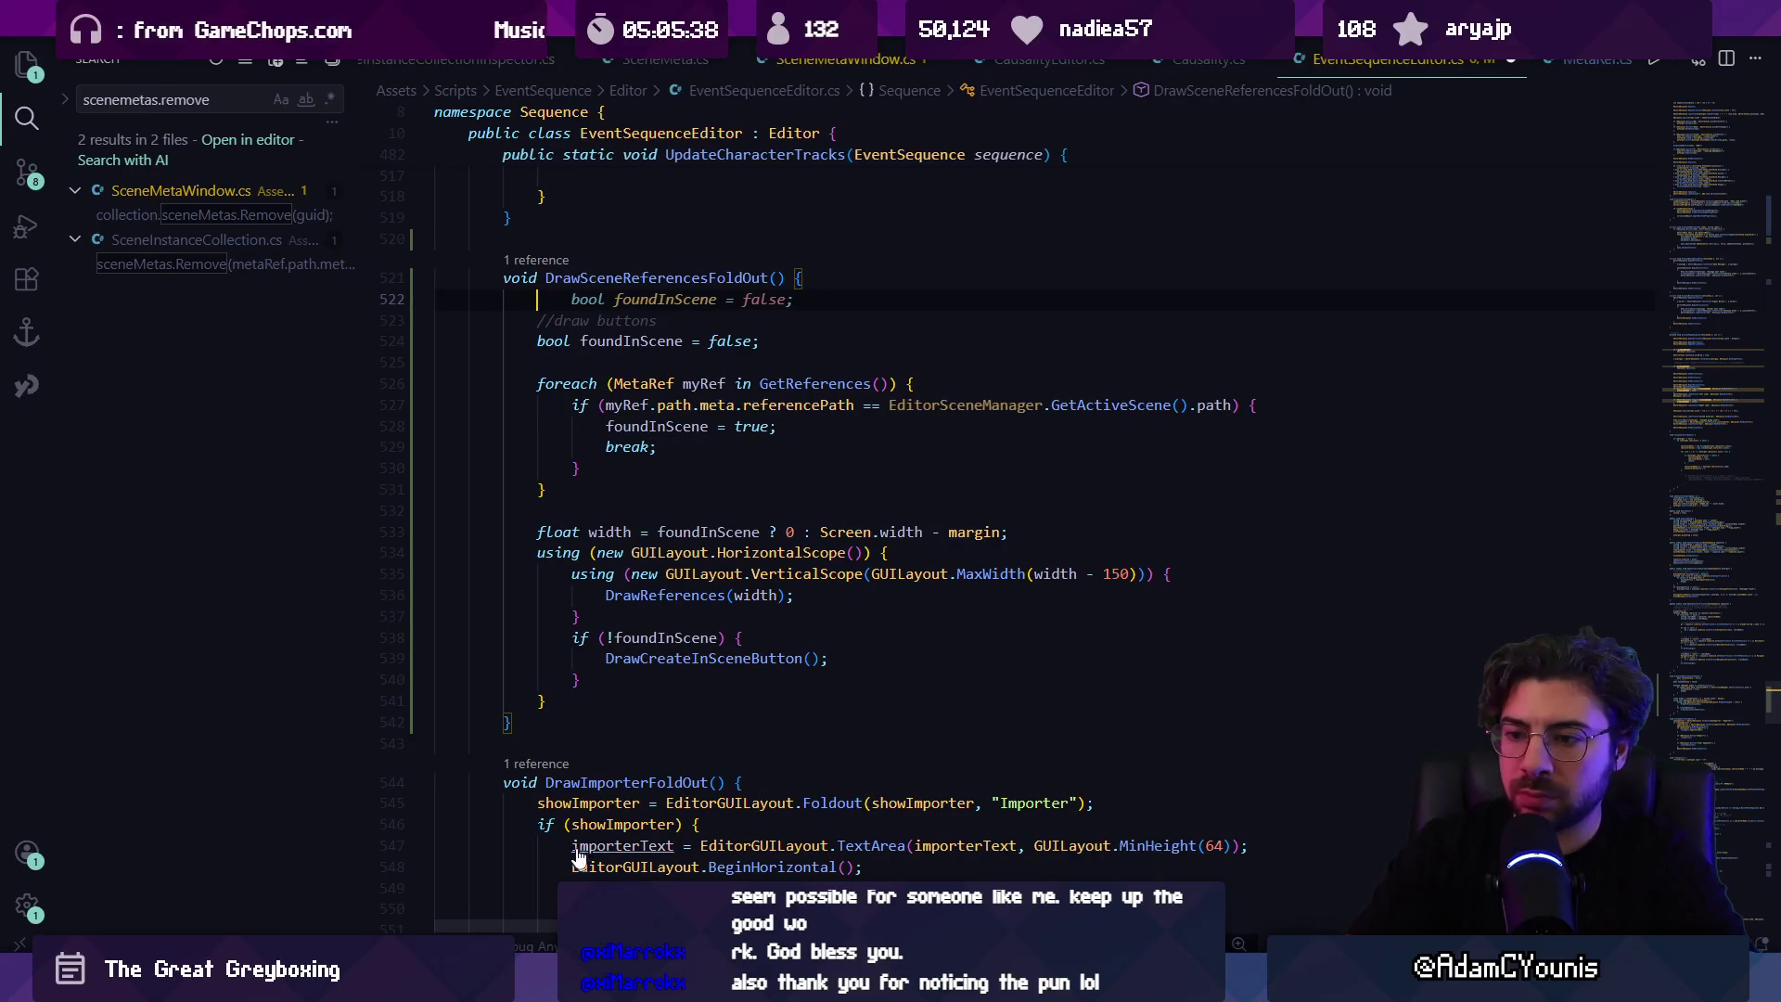
Step: Declare a showSceneReferences bool field defaulting to false and save the script
{"action": "left_click", "coordinate": [594, 804], "text": "ctrl"}
{"action": "type", "text": "bool sho"}
{"action": "type", "text": "wImporterFoldout = true;"}
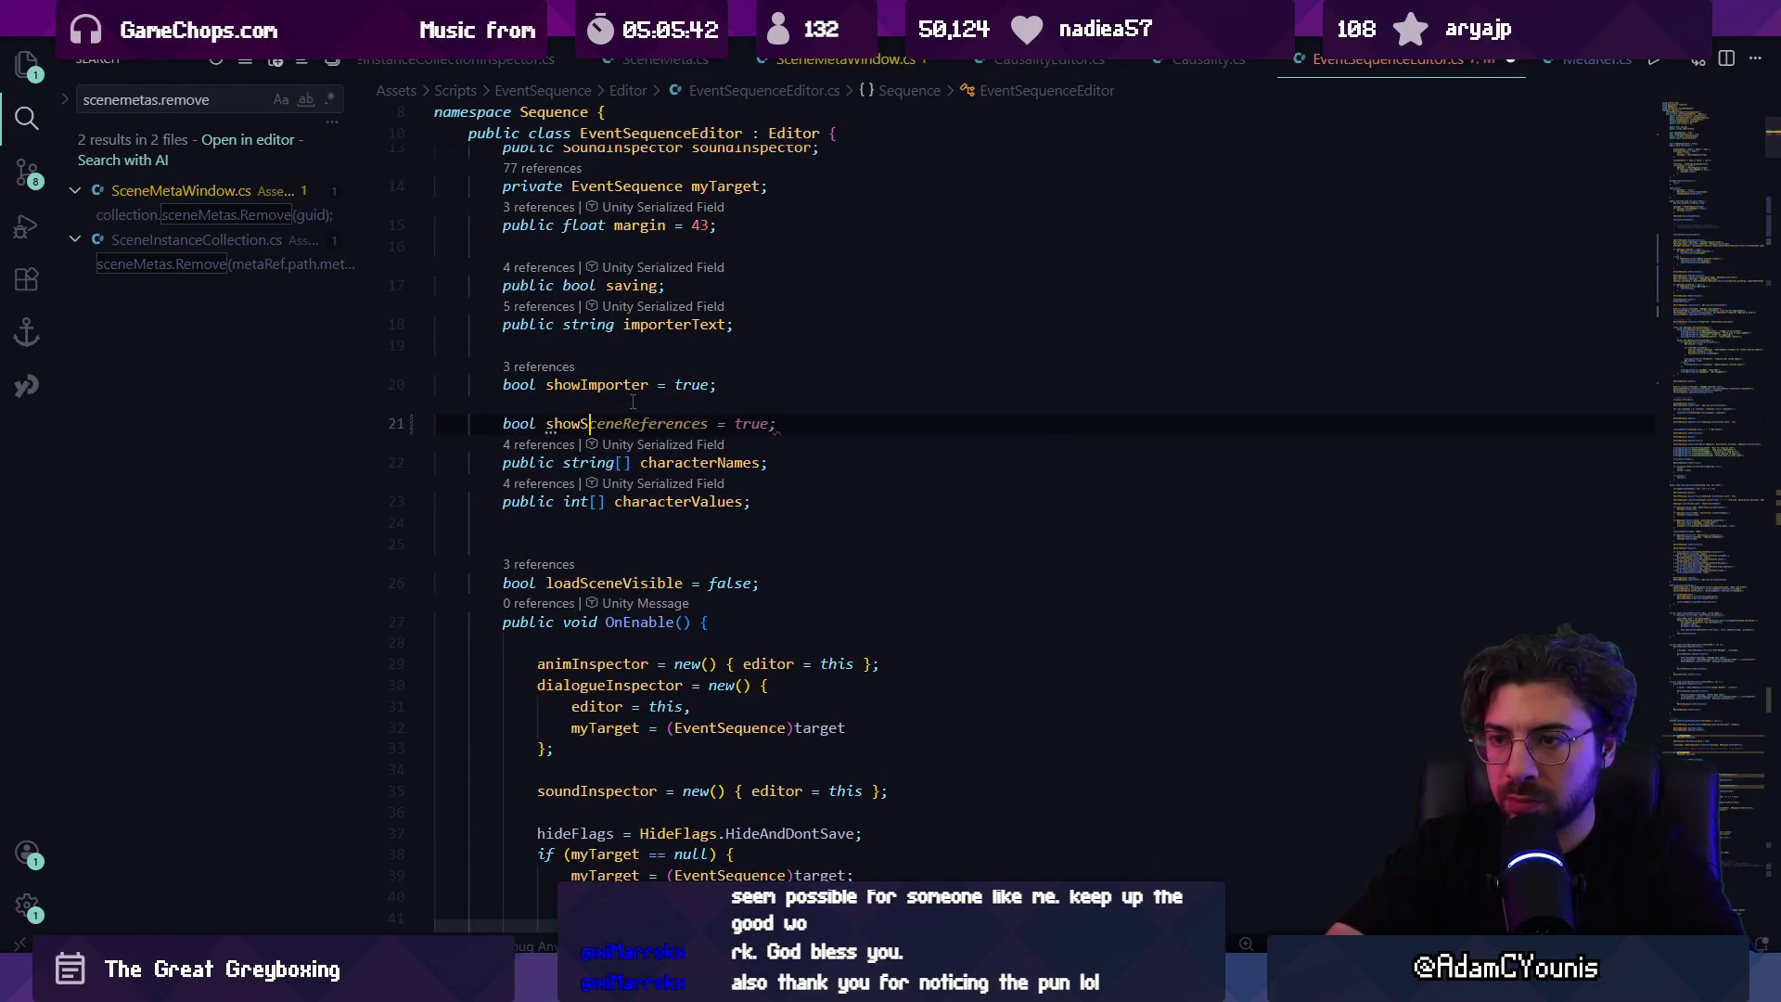
{"action": "key", "text": "alt+Left"}
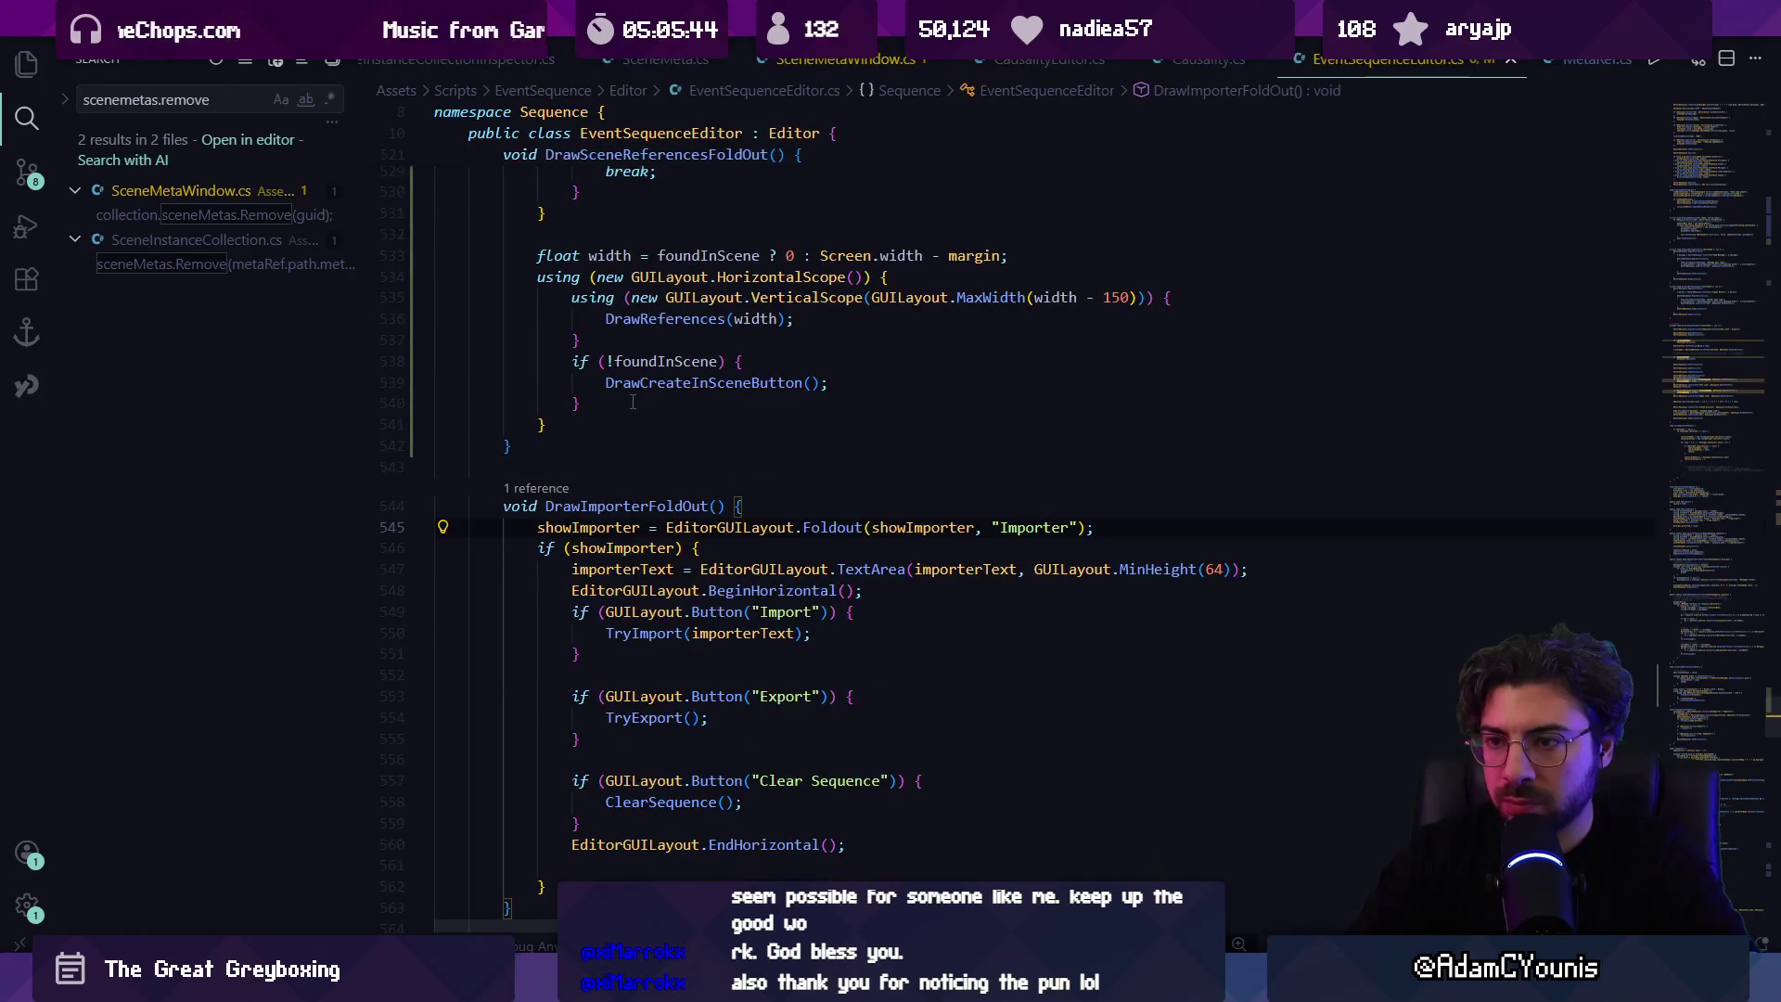
{"action": "key", "text": "alt+Right"}
{"action": "key", "text": "BackSpace"}
{"action": "key", "text": "BackSpace"}
{"action": "key", "text": "BackSpace"}
{"action": "type", "text": "false"}
{"action": "key", "text": "ctrl+s"}
Step: Add a 'Scene References' Foldout line at the top of DrawSceneReferencesFoldOut
{"action": "key", "text": "ctrl+f"}
{"action": "type", "text": "sceneReferen"}
{"action": "key", "text": "Escape"}
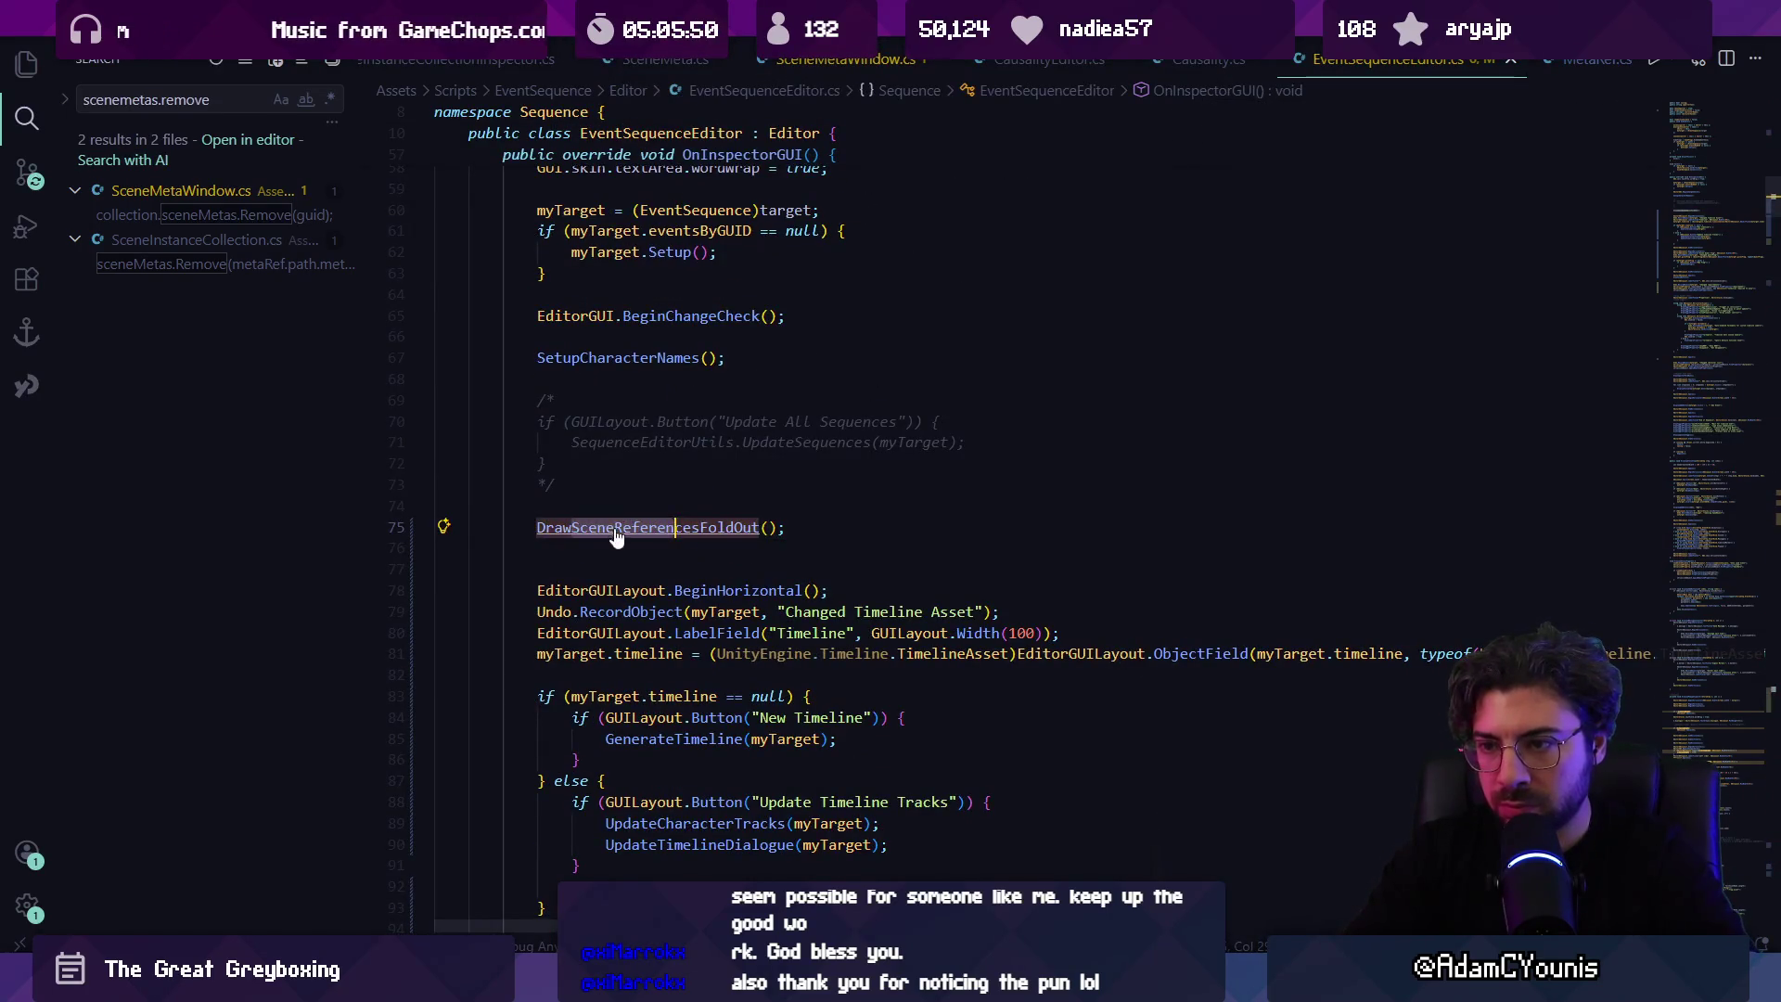
{"action": "left_click", "coordinate": [615, 537], "text": "ctrl"}
{"action": "key", "text": "End"}
{"action": "key", "text": "Return"}
{"action": "type", "text": "if"}
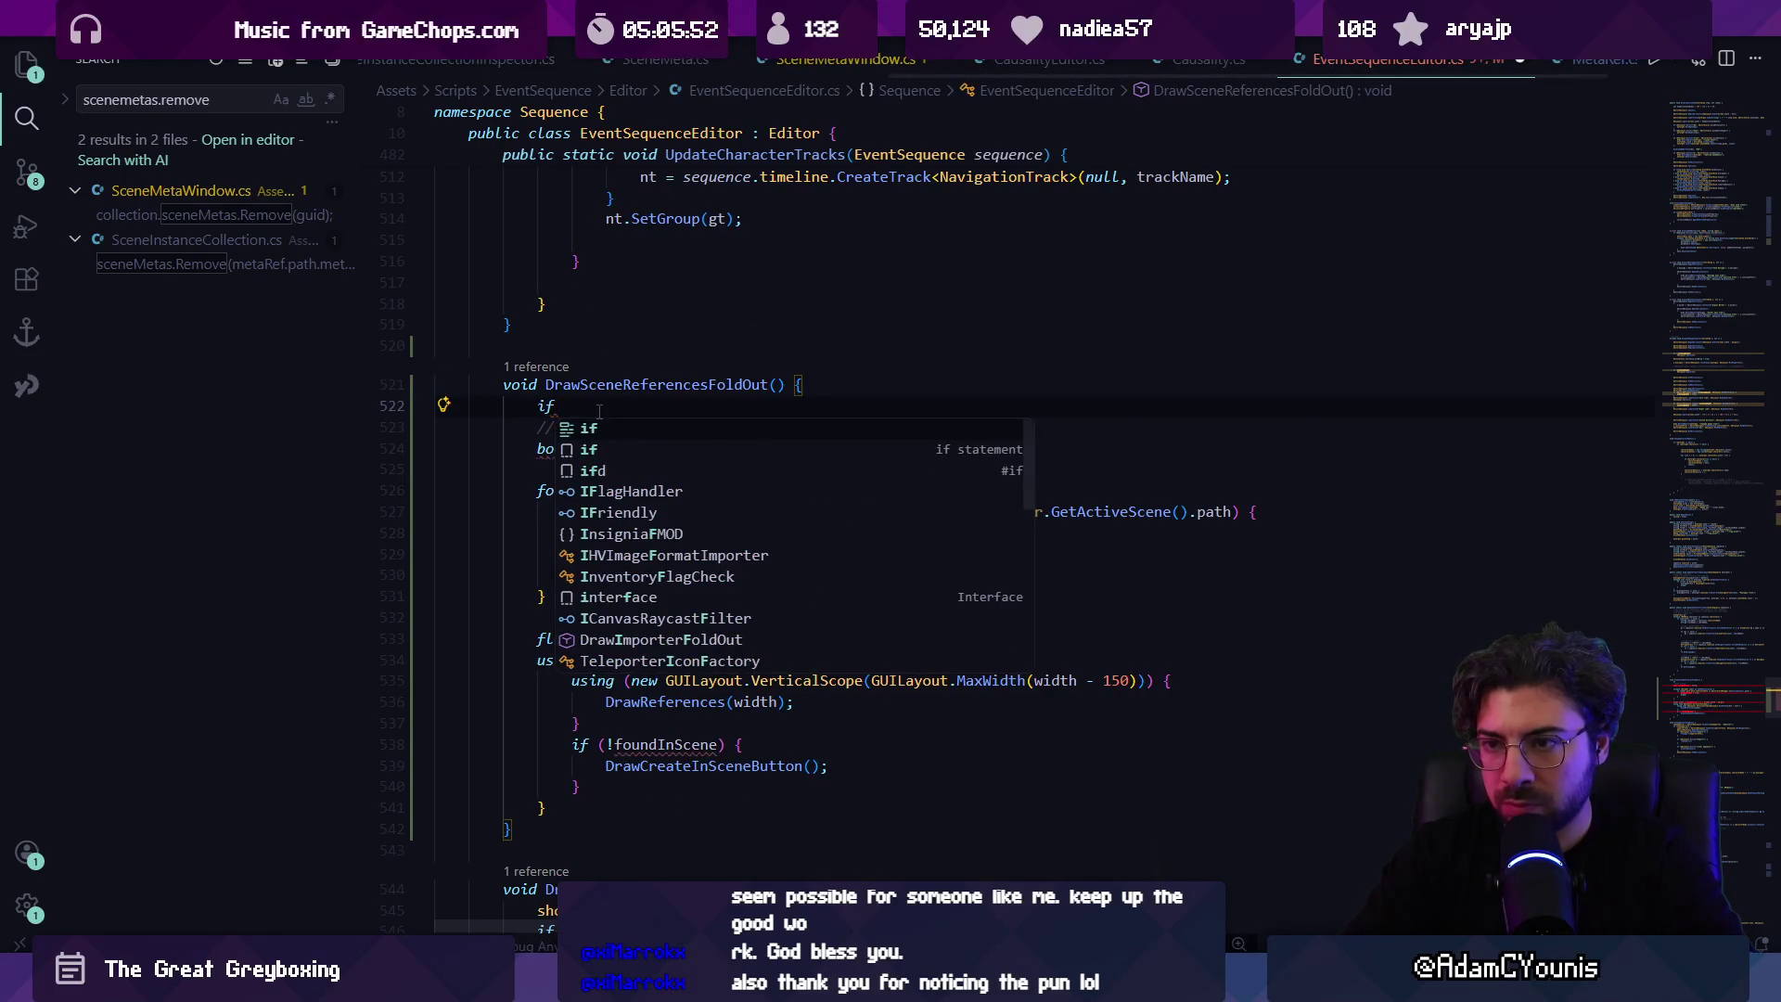
{"action": "key", "text": "Escape"}
{"action": "scroll", "coordinate": [633, 477], "scroll_direction": "down", "scroll_amount": 5}
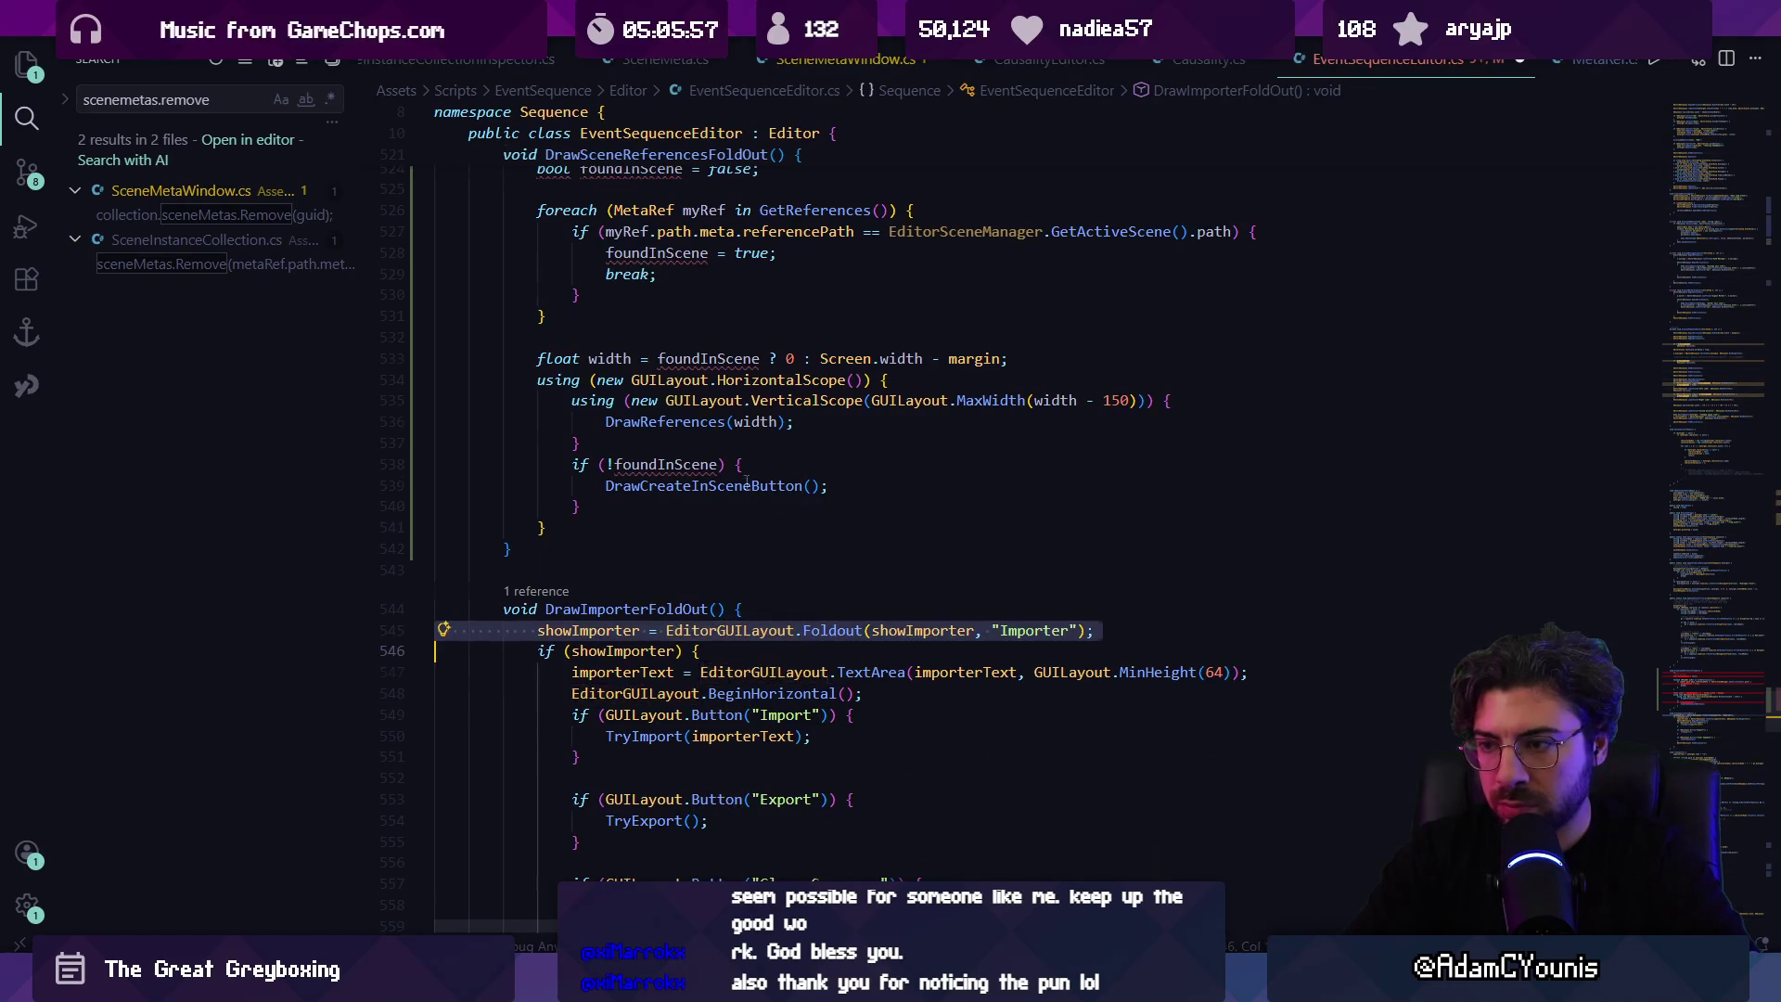
{"action": "scroll", "coordinate": [622, 402], "scroll_direction": "up", "scroll_amount": 3}
{"action": "key", "text": "BackSpace"}
{"action": "key", "text": "BackSpace"}
{"action": "key", "text": "Tab"}
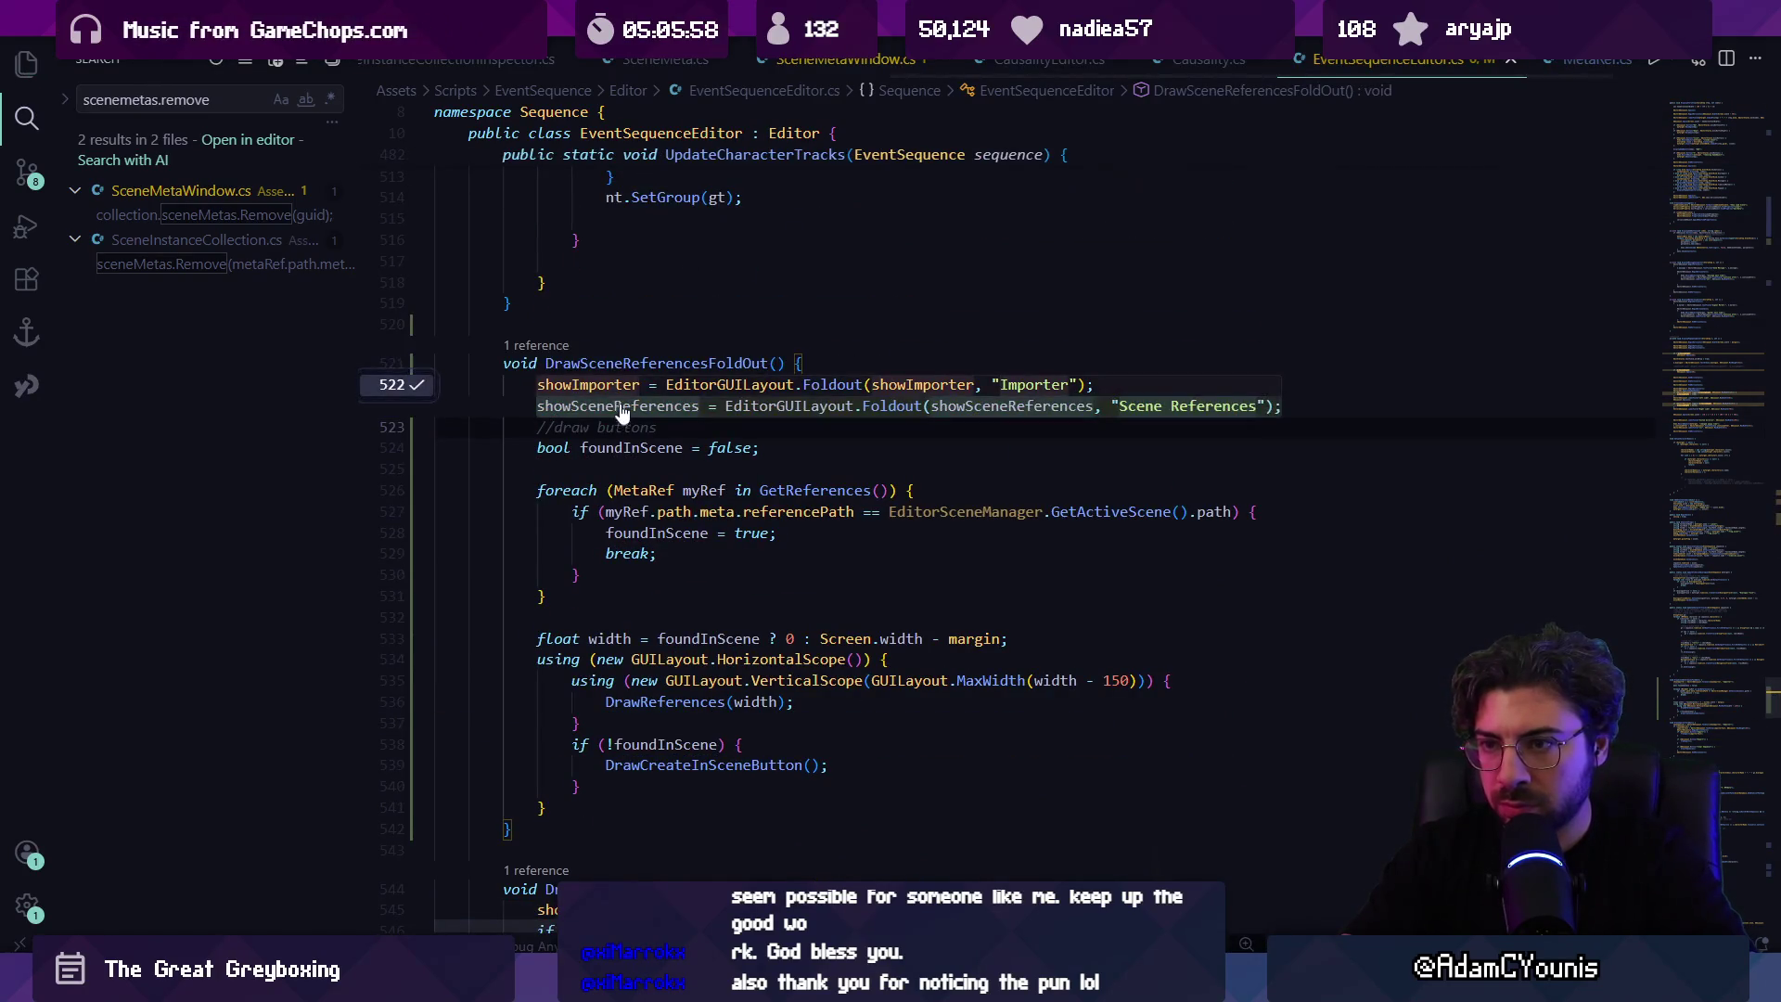
Step: Wrap the method body in an if (showSceneReferences) block
{"action": "key", "text": "Escape"}
{"action": "key", "text": "Tab"}
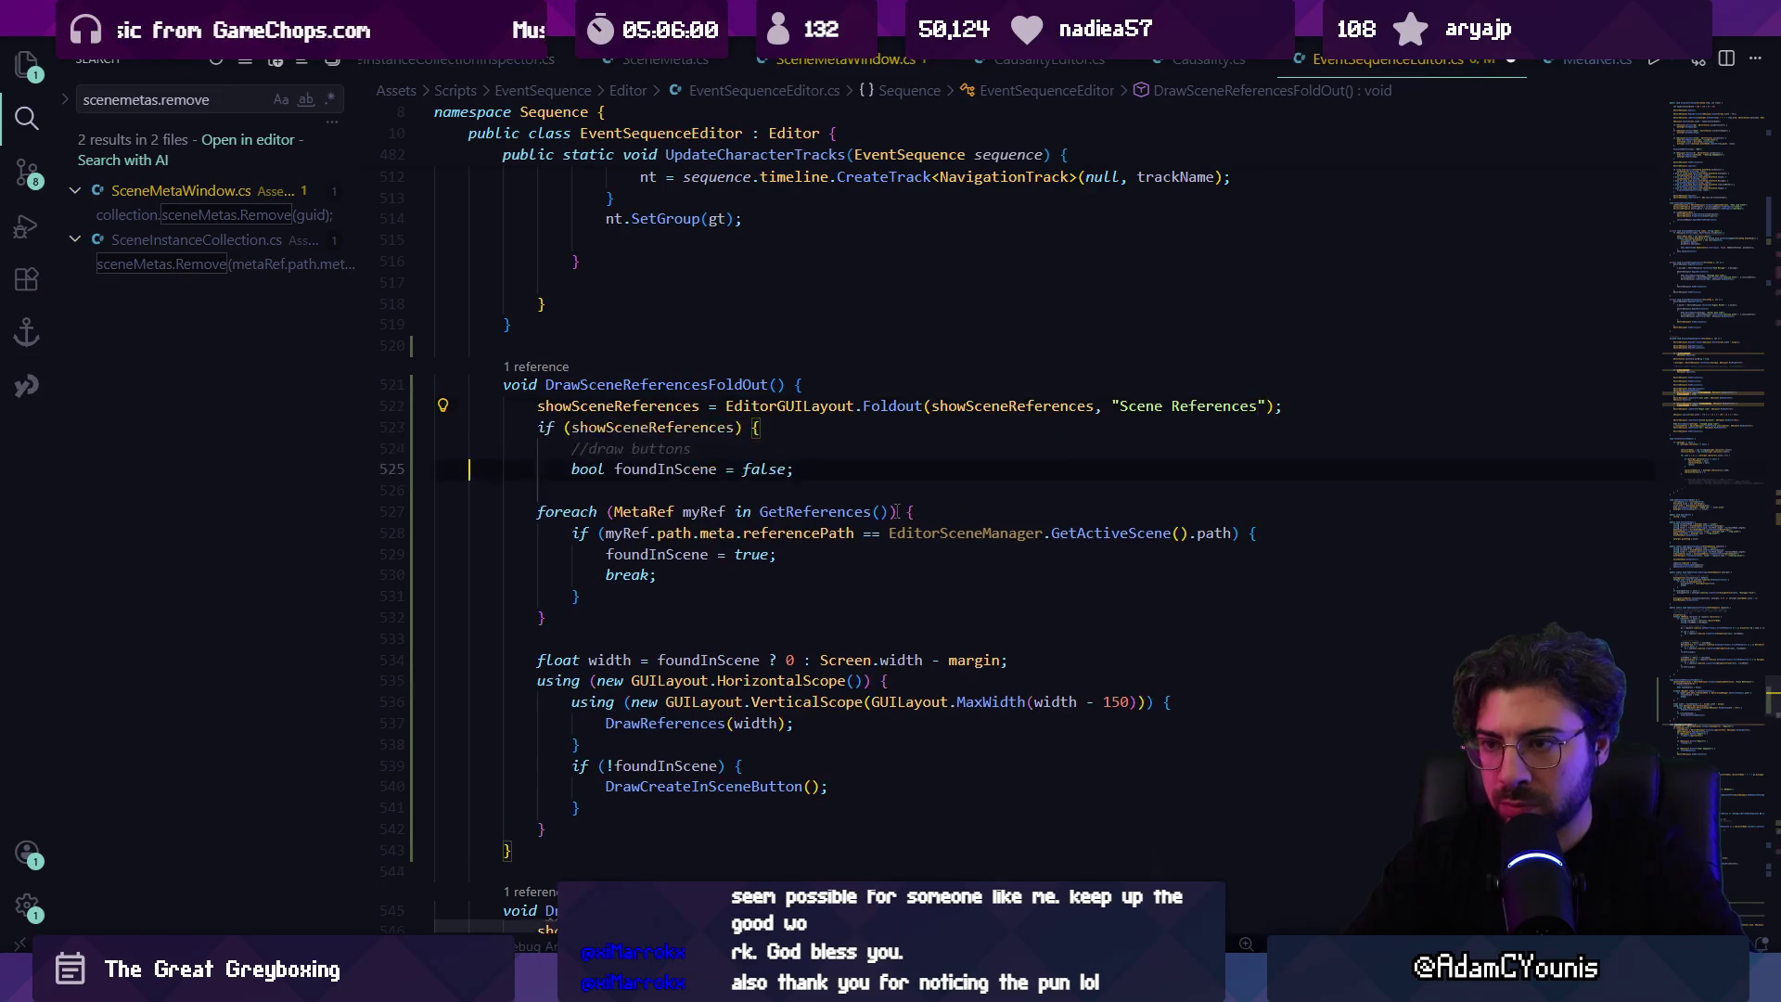
{"action": "scroll", "coordinate": [613, 643], "scroll_direction": "down", "scroll_amount": 3}
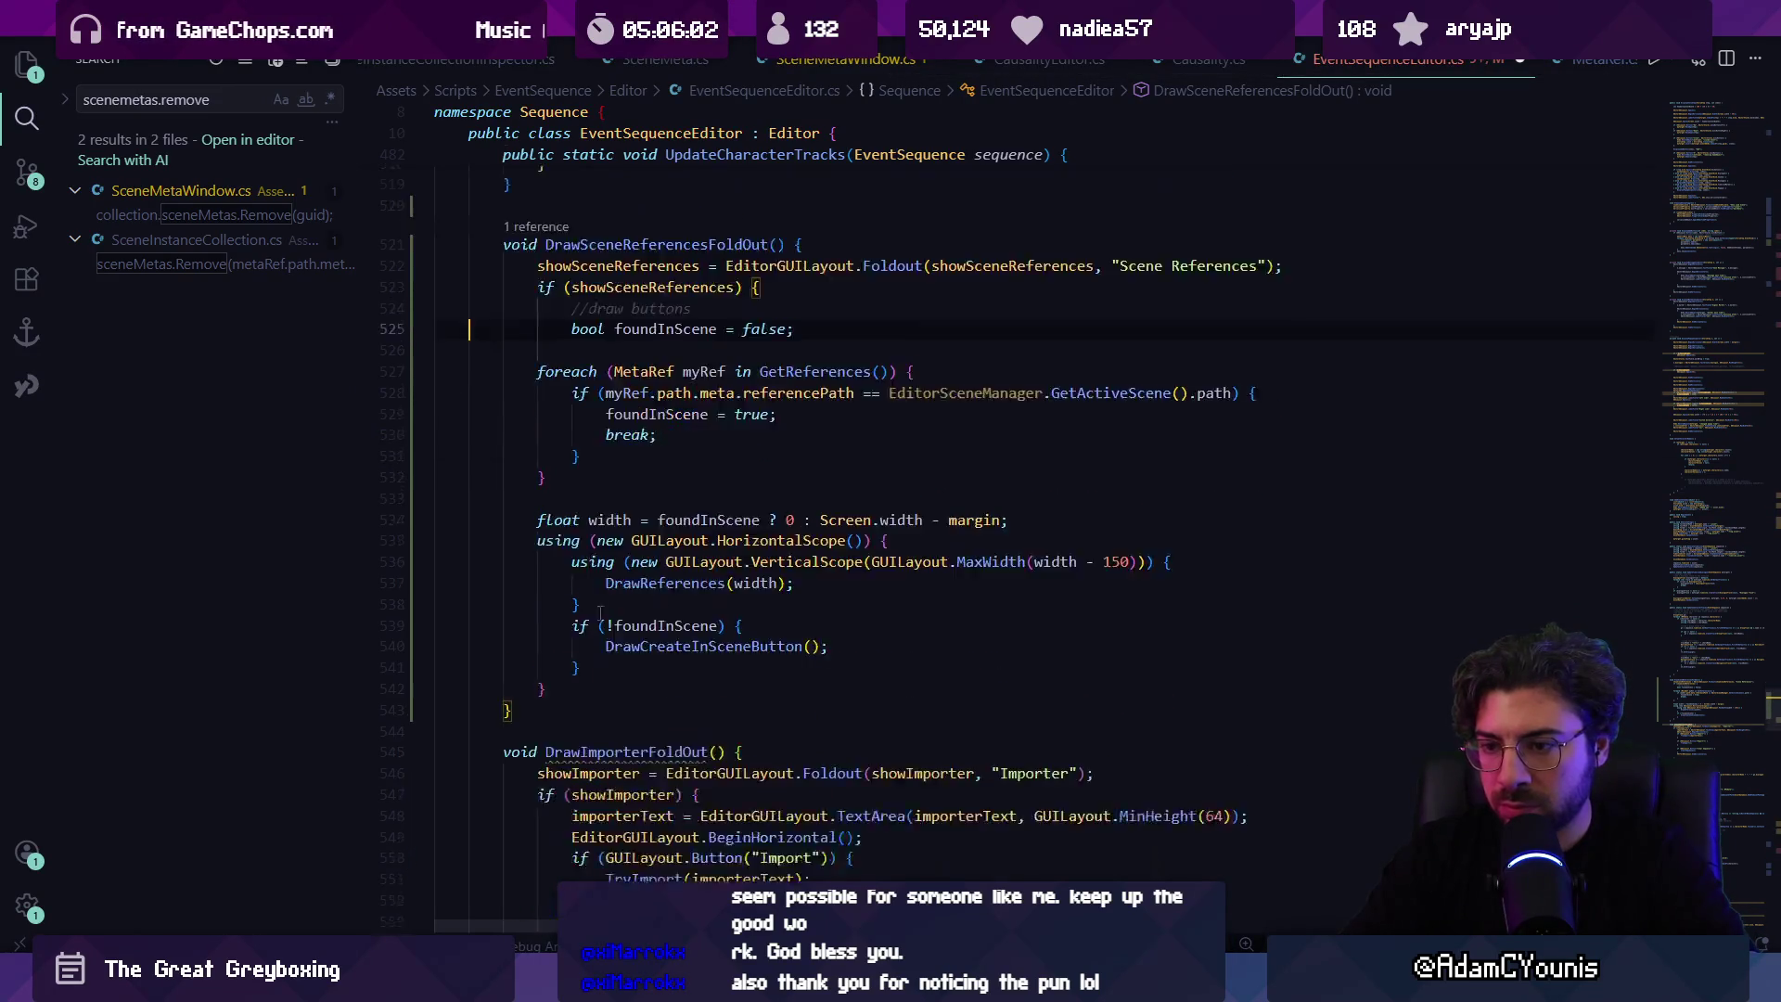
{"action": "key", "text": "Tab"}
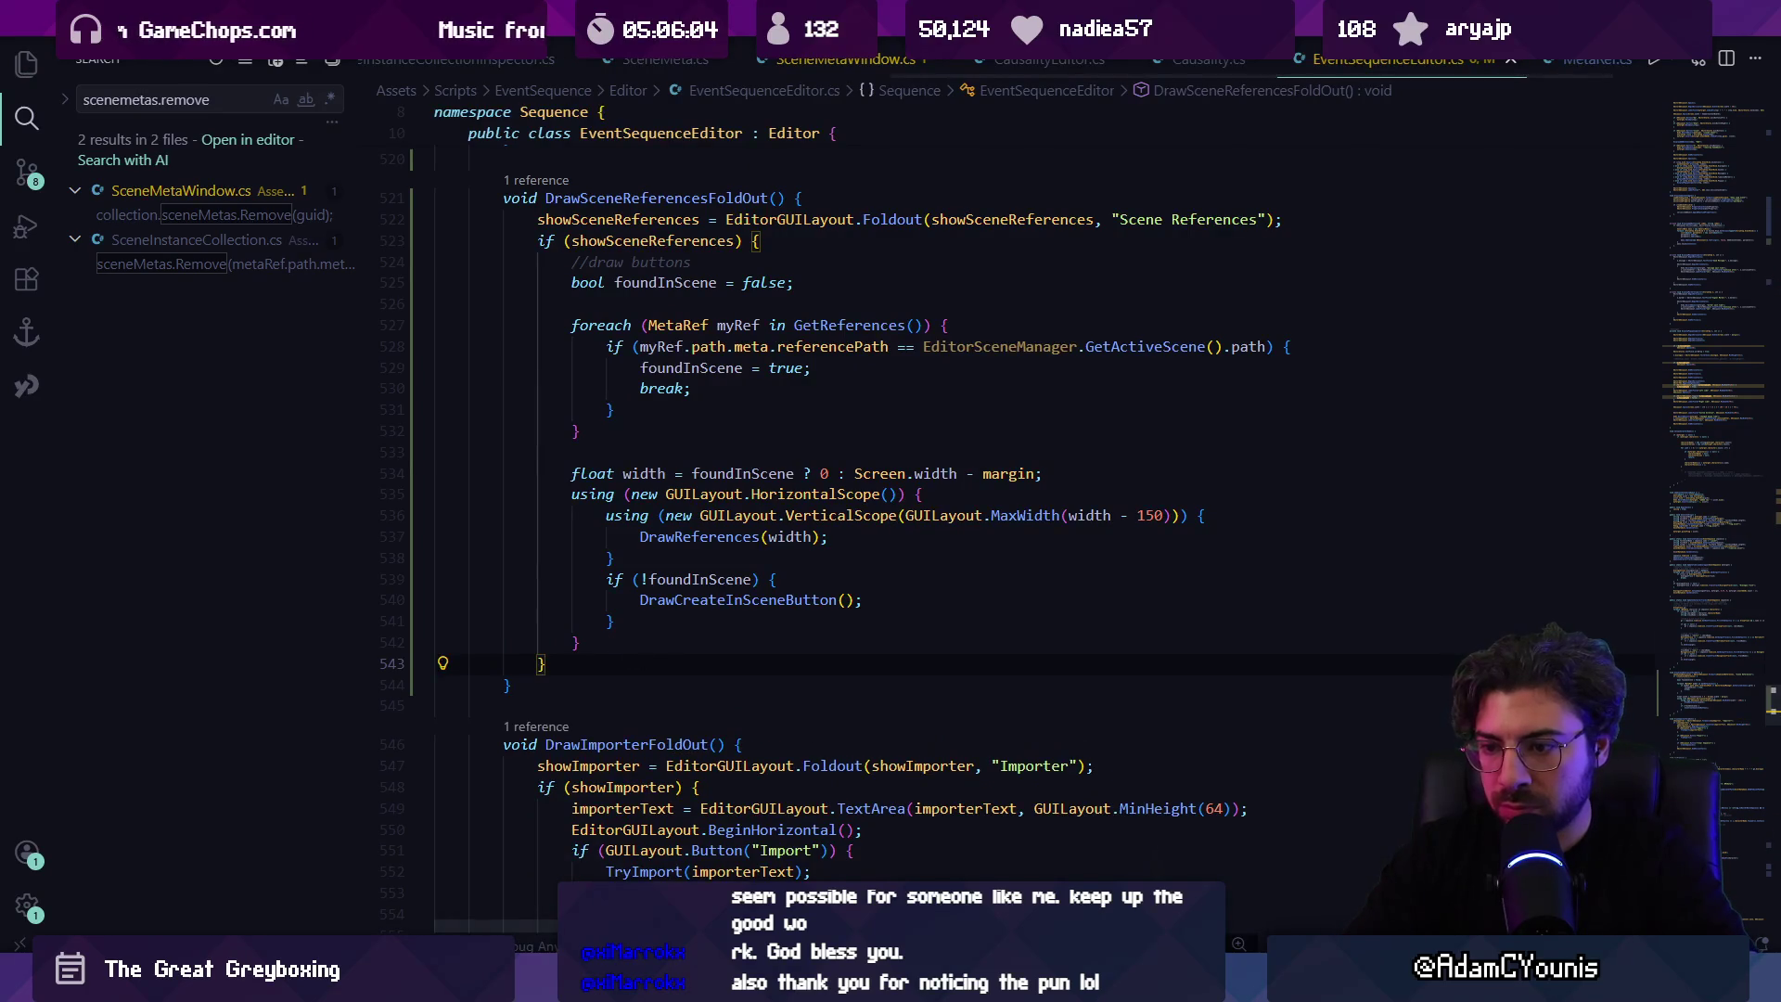
{"action": "key", "text": "alt+Tab"}
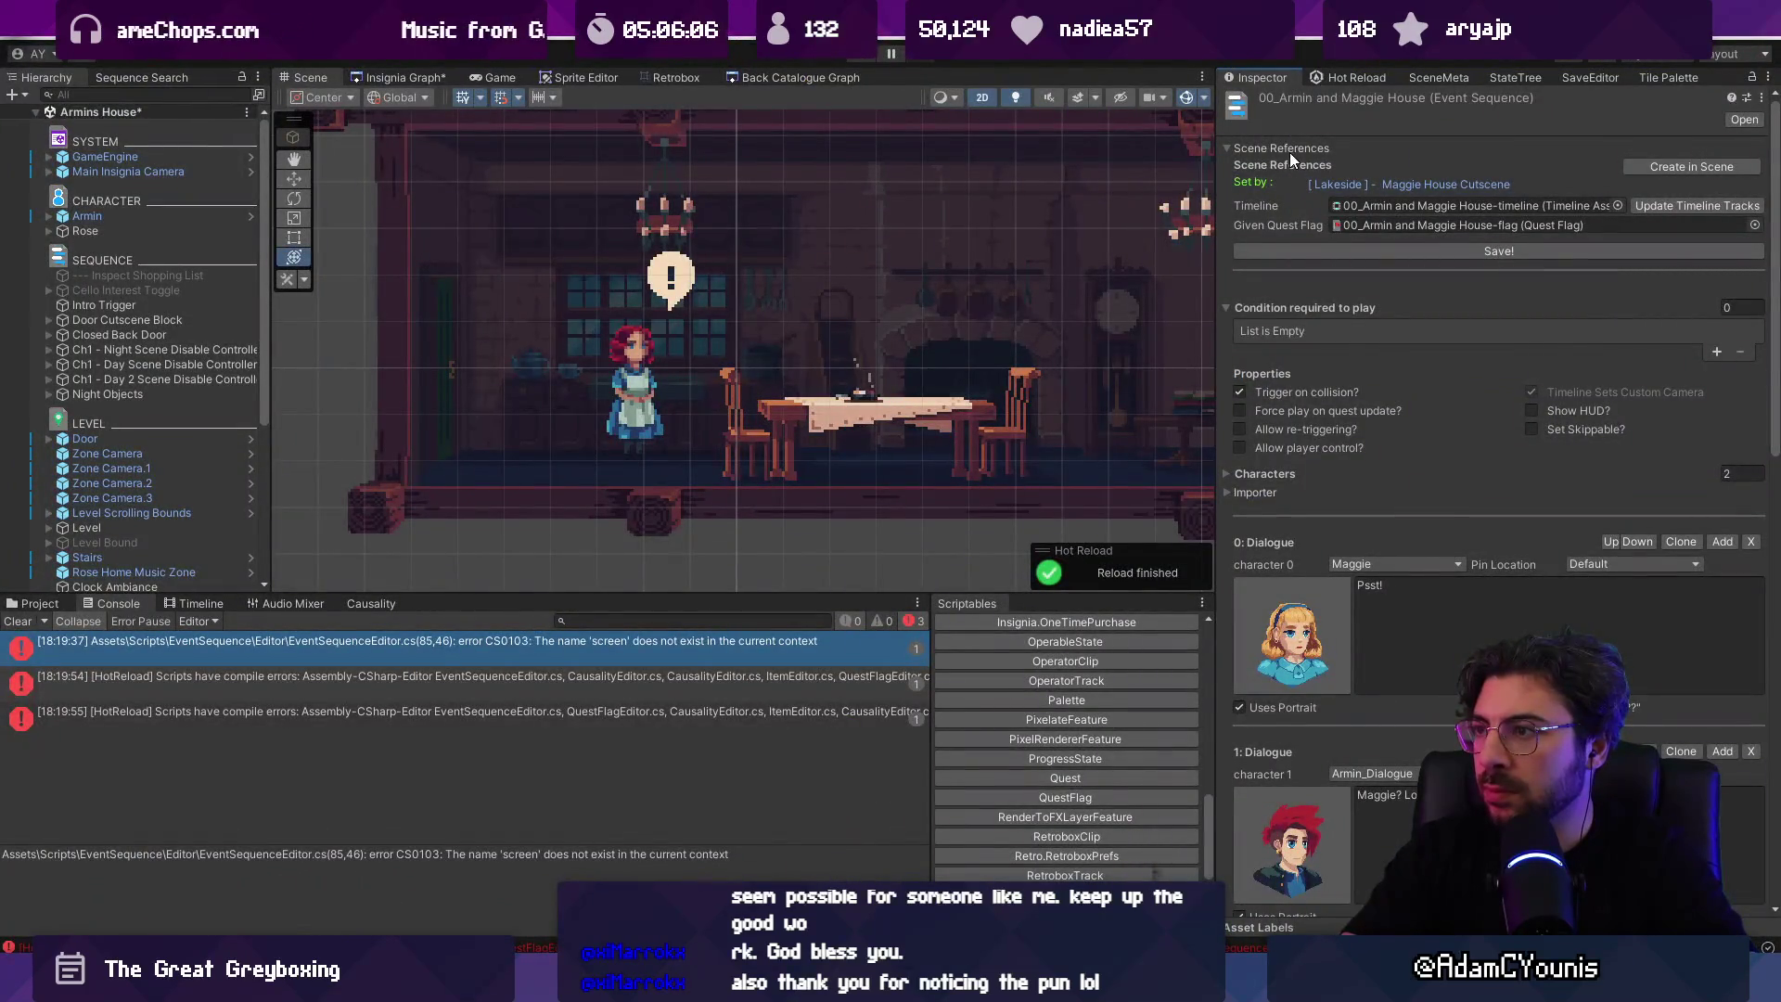
Step: Collapse and expand the Scene References foldout three times in the Unity inspector, then return to VS Code
{"action": "left_click", "coordinate": [1232, 148]}
{"action": "left_click", "coordinate": [1228, 148]}
{"action": "left_click", "coordinate": [1229, 148]}
{"action": "left_click", "coordinate": [1229, 148]}
{"action": "left_click", "coordinate": [1227, 147]}
{"action": "left_click", "coordinate": [1227, 148]}
{"action": "mouse_move", "coordinate": [553, 944]}
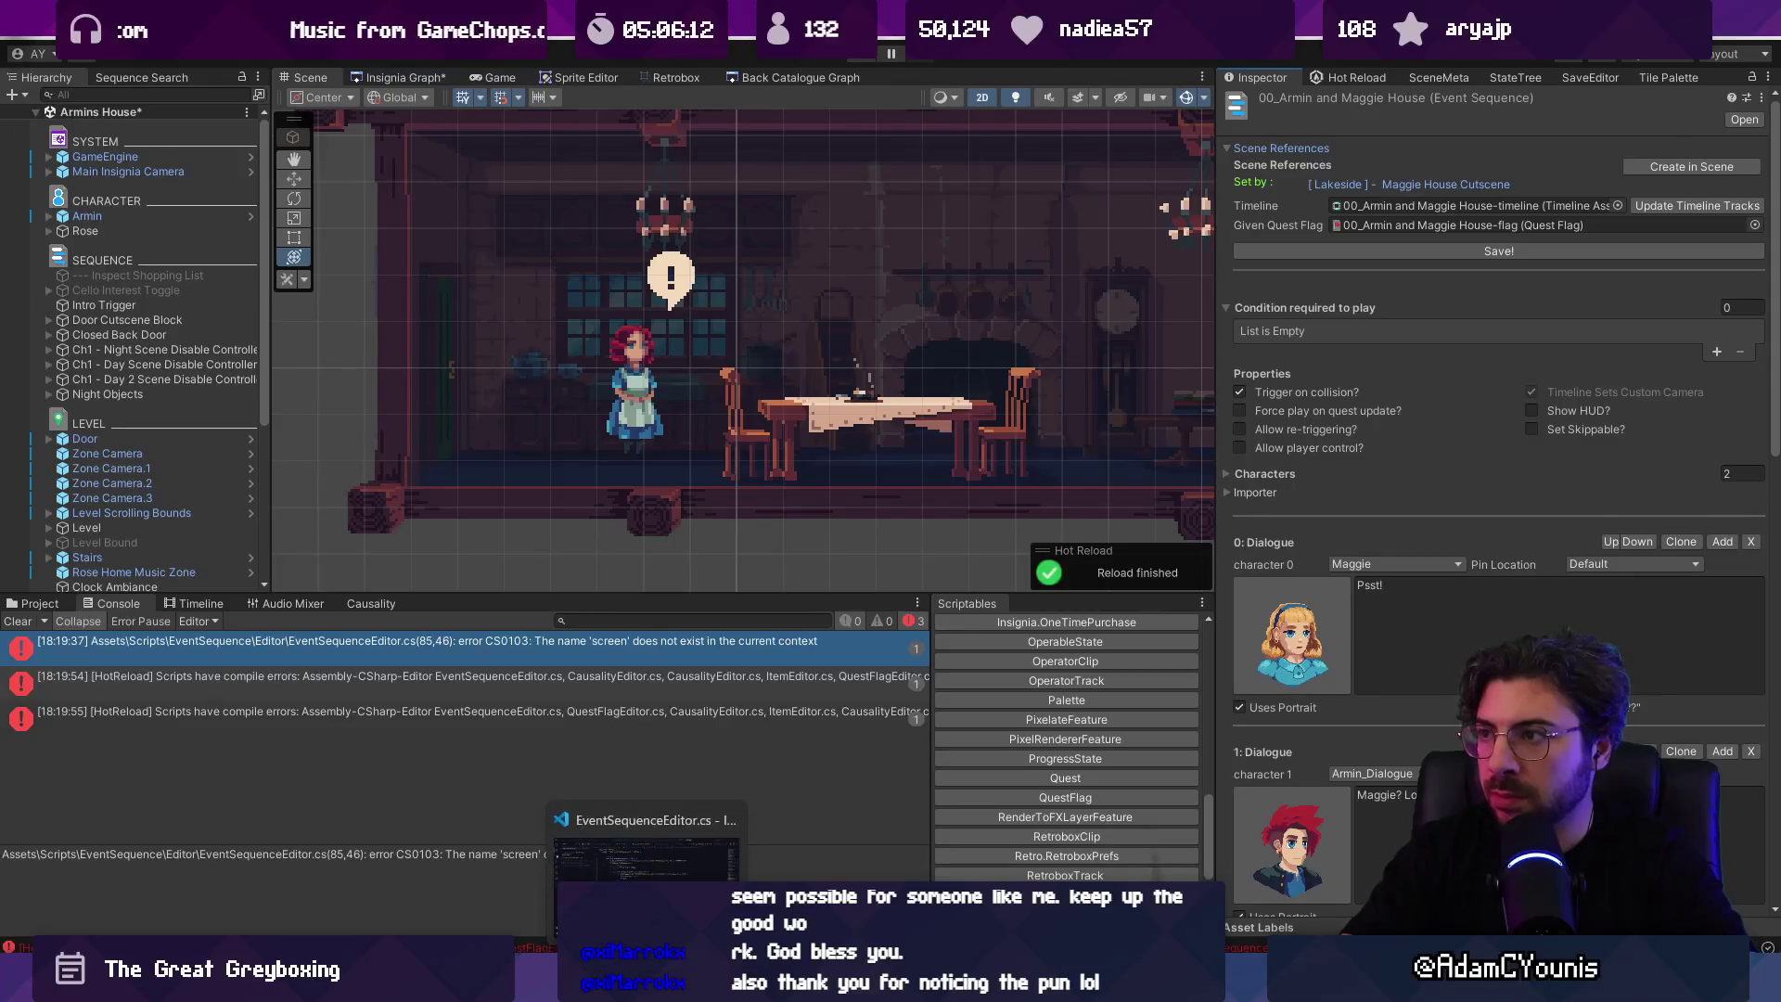
{"action": "left_click", "coordinate": [646, 863]}
{"action": "key", "text": "ctrl+f"}
Step: Find the 'Scene References' header LabelField and comment it out with //
{"action": "type", "text": "scene refer"}
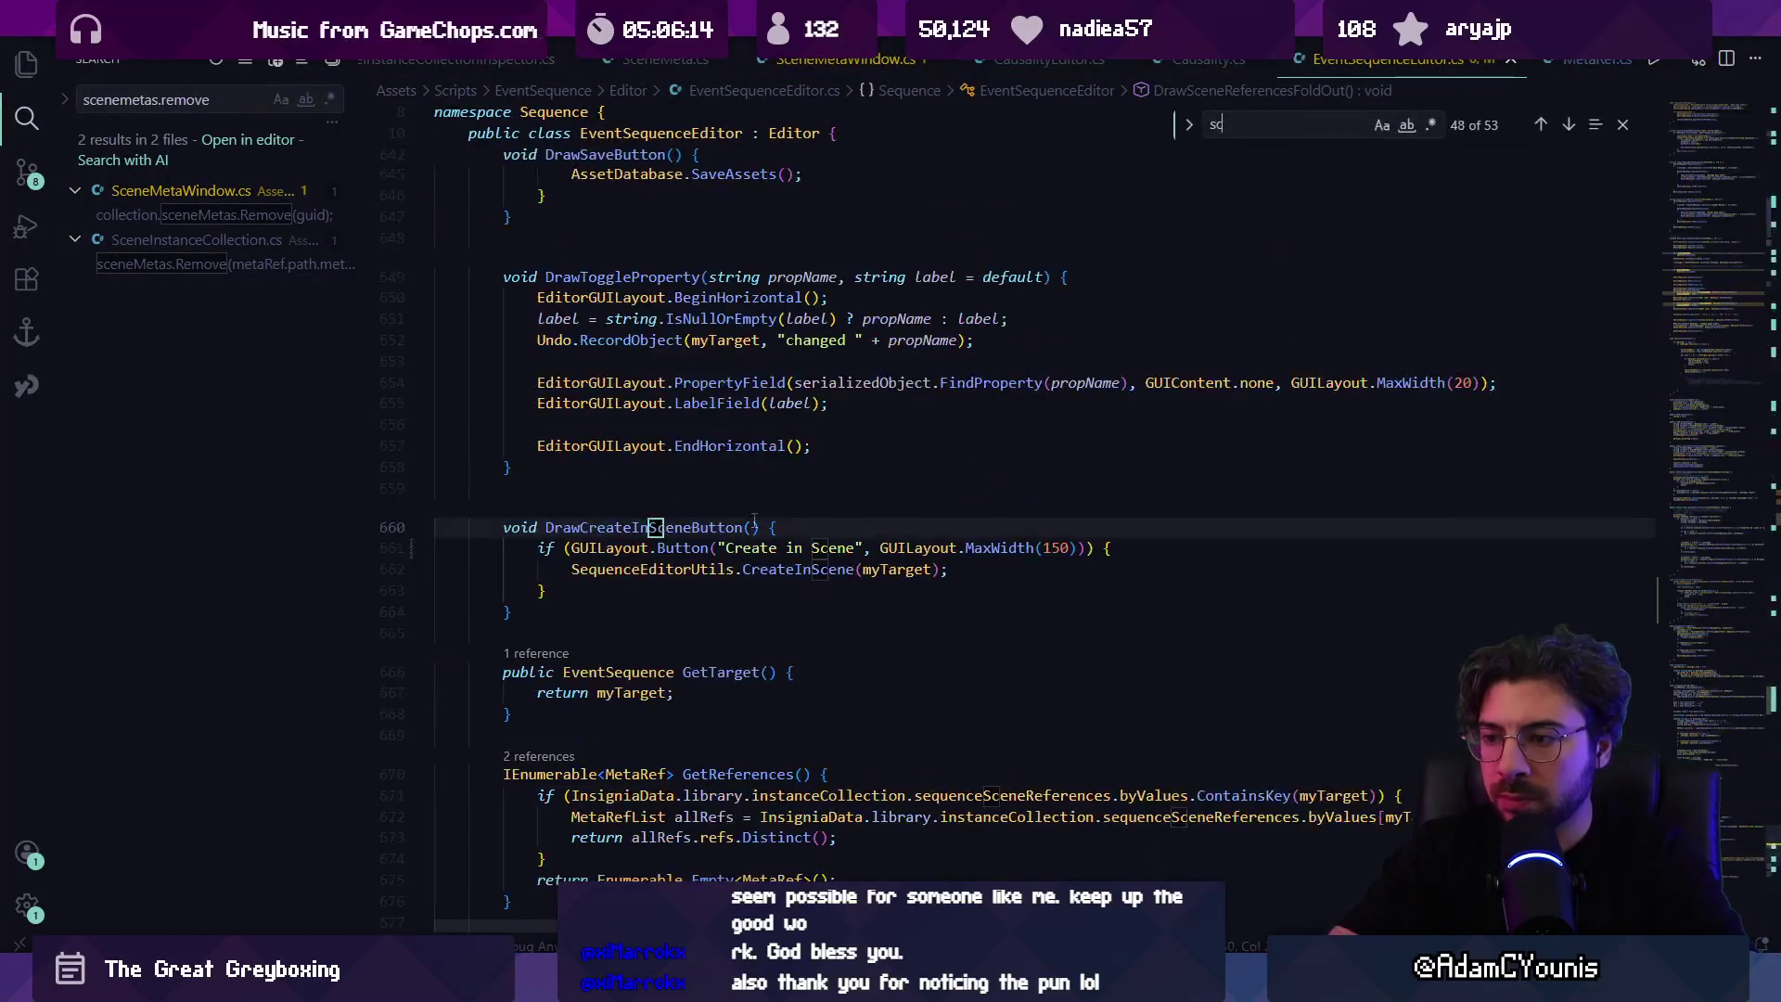
{"action": "key", "text": "Escape"}
{"action": "key", "text": "Home"}
{"action": "type", "text": "/;"}
{"action": "key", "text": "BackSpace"}
{"action": "key", "text": "BackSpace"}
{"action": "key", "text": "BackSpace"}
{"action": "type", "text": "//"}
{"action": "key", "text": "Escape"}
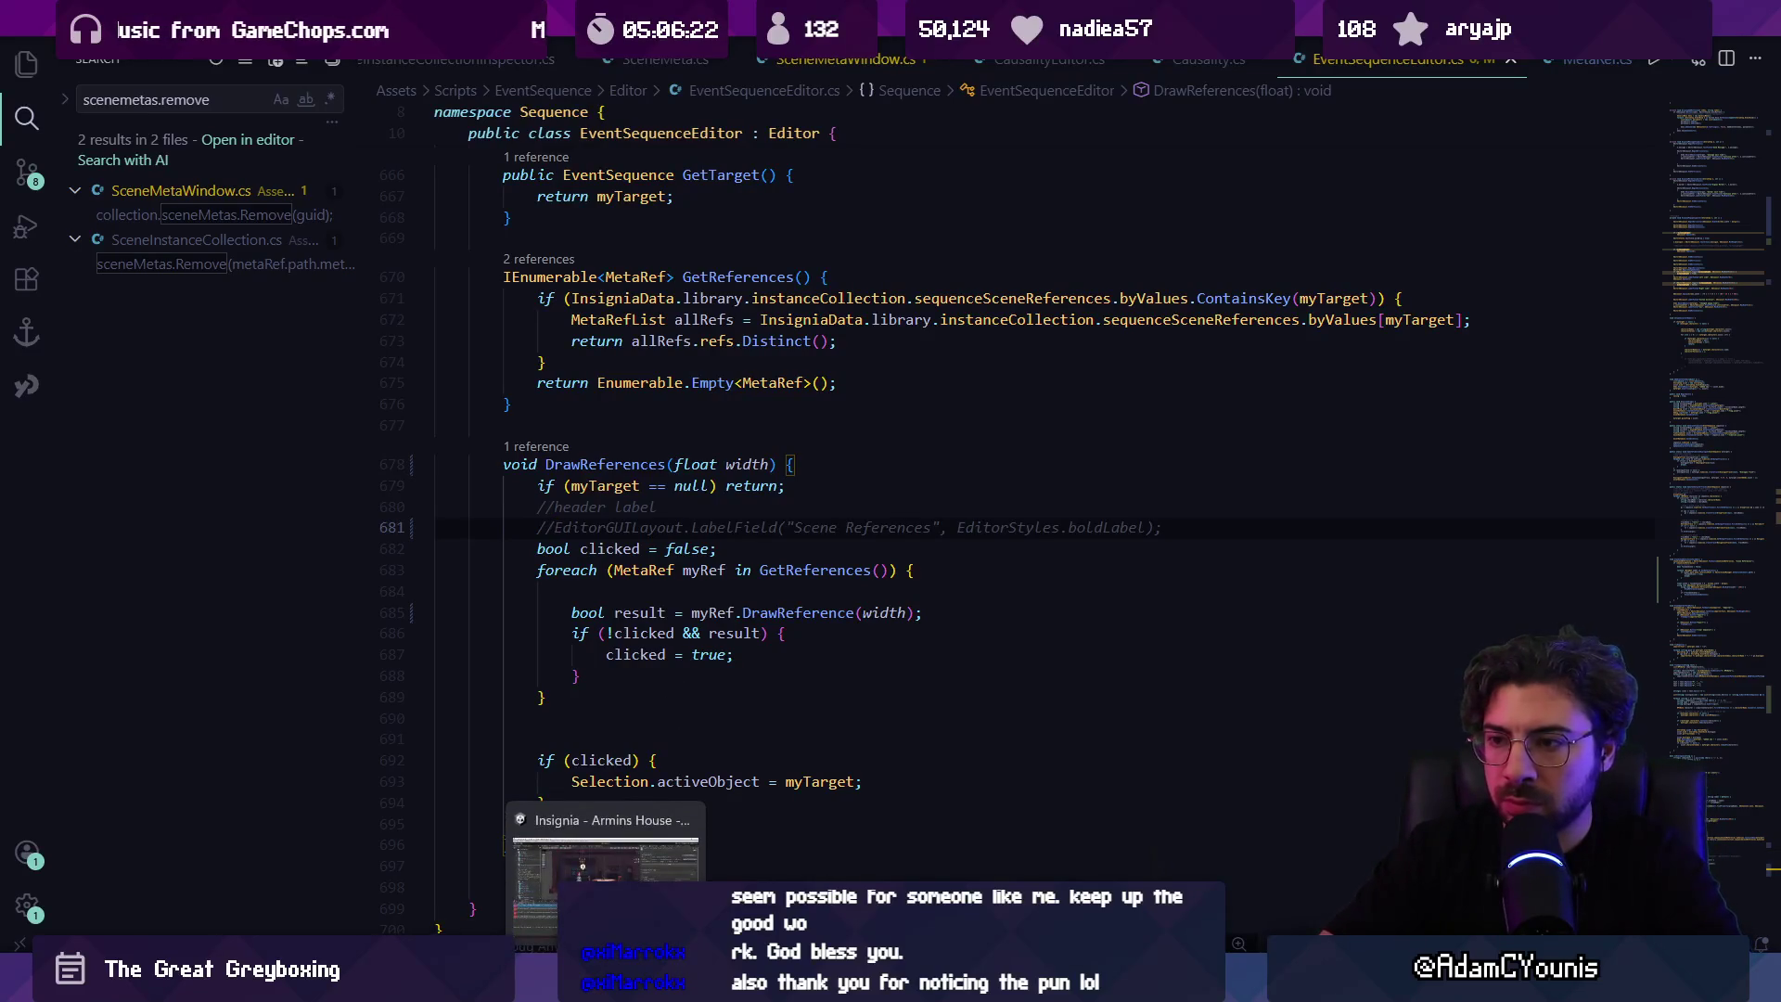
Step: Check the inspector in Unity, then find the DrawCreateInSceneButton call via 'createinscene'
{"action": "left_click", "coordinate": [608, 985]}
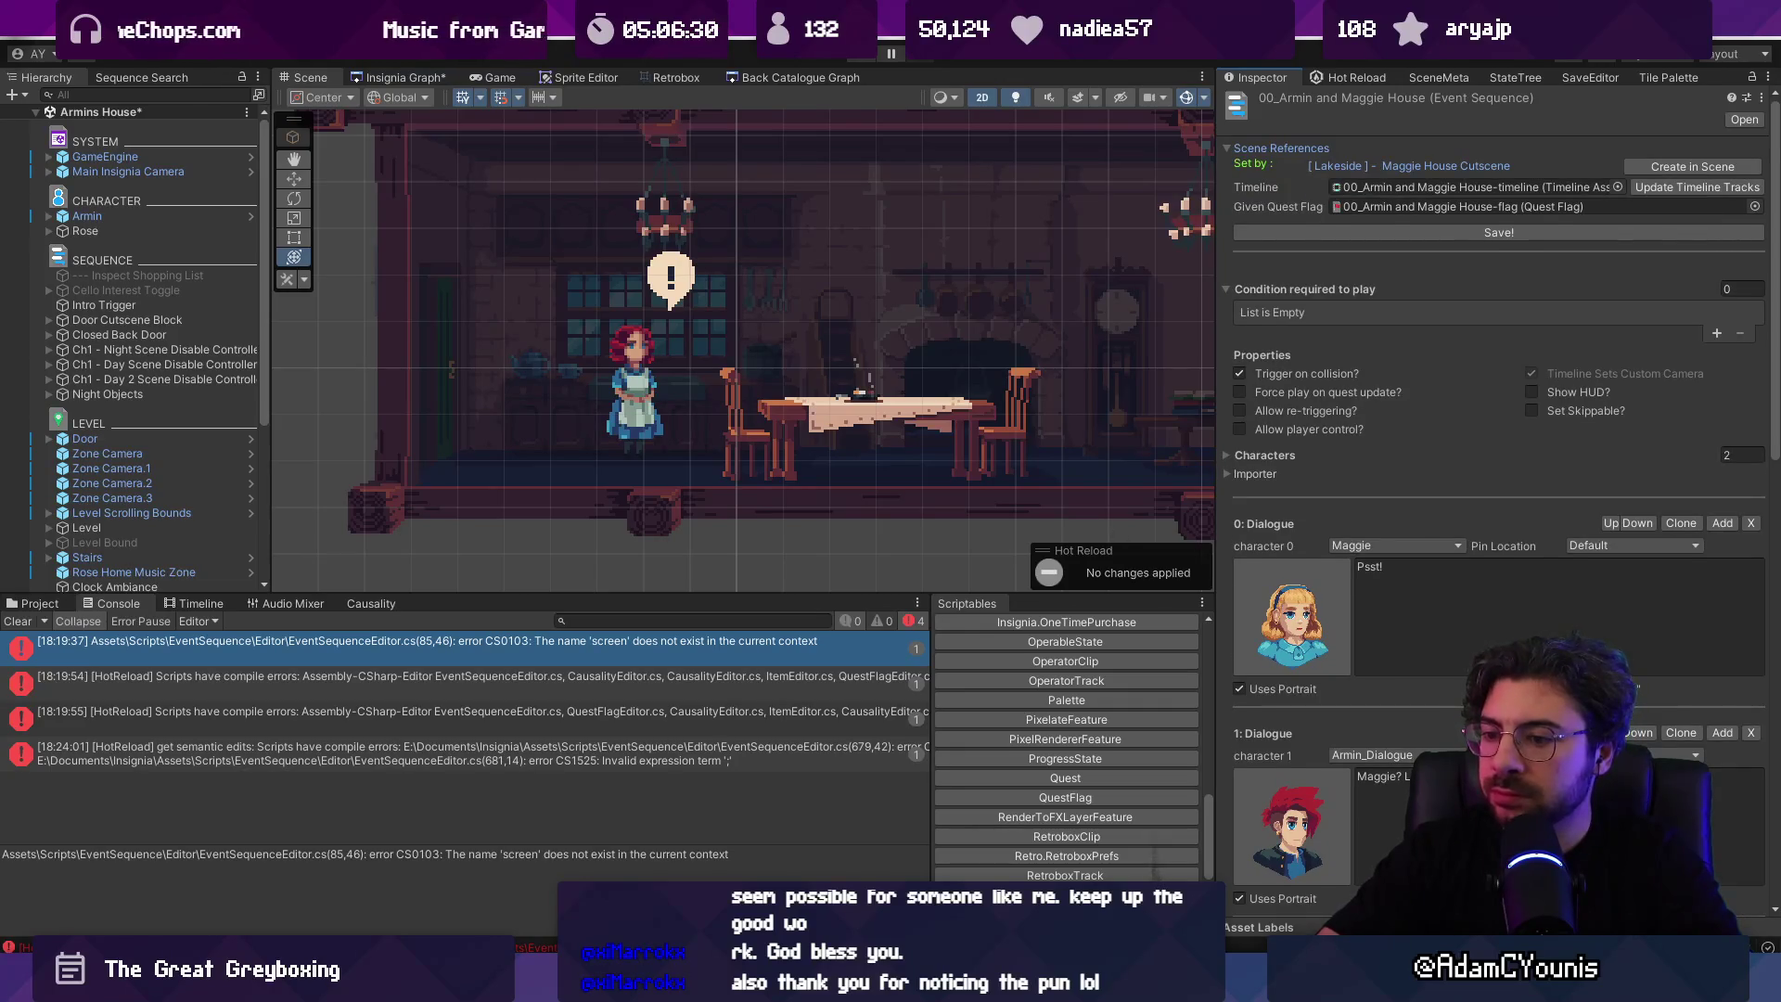
{"action": "key", "text": "alt+Tab"}
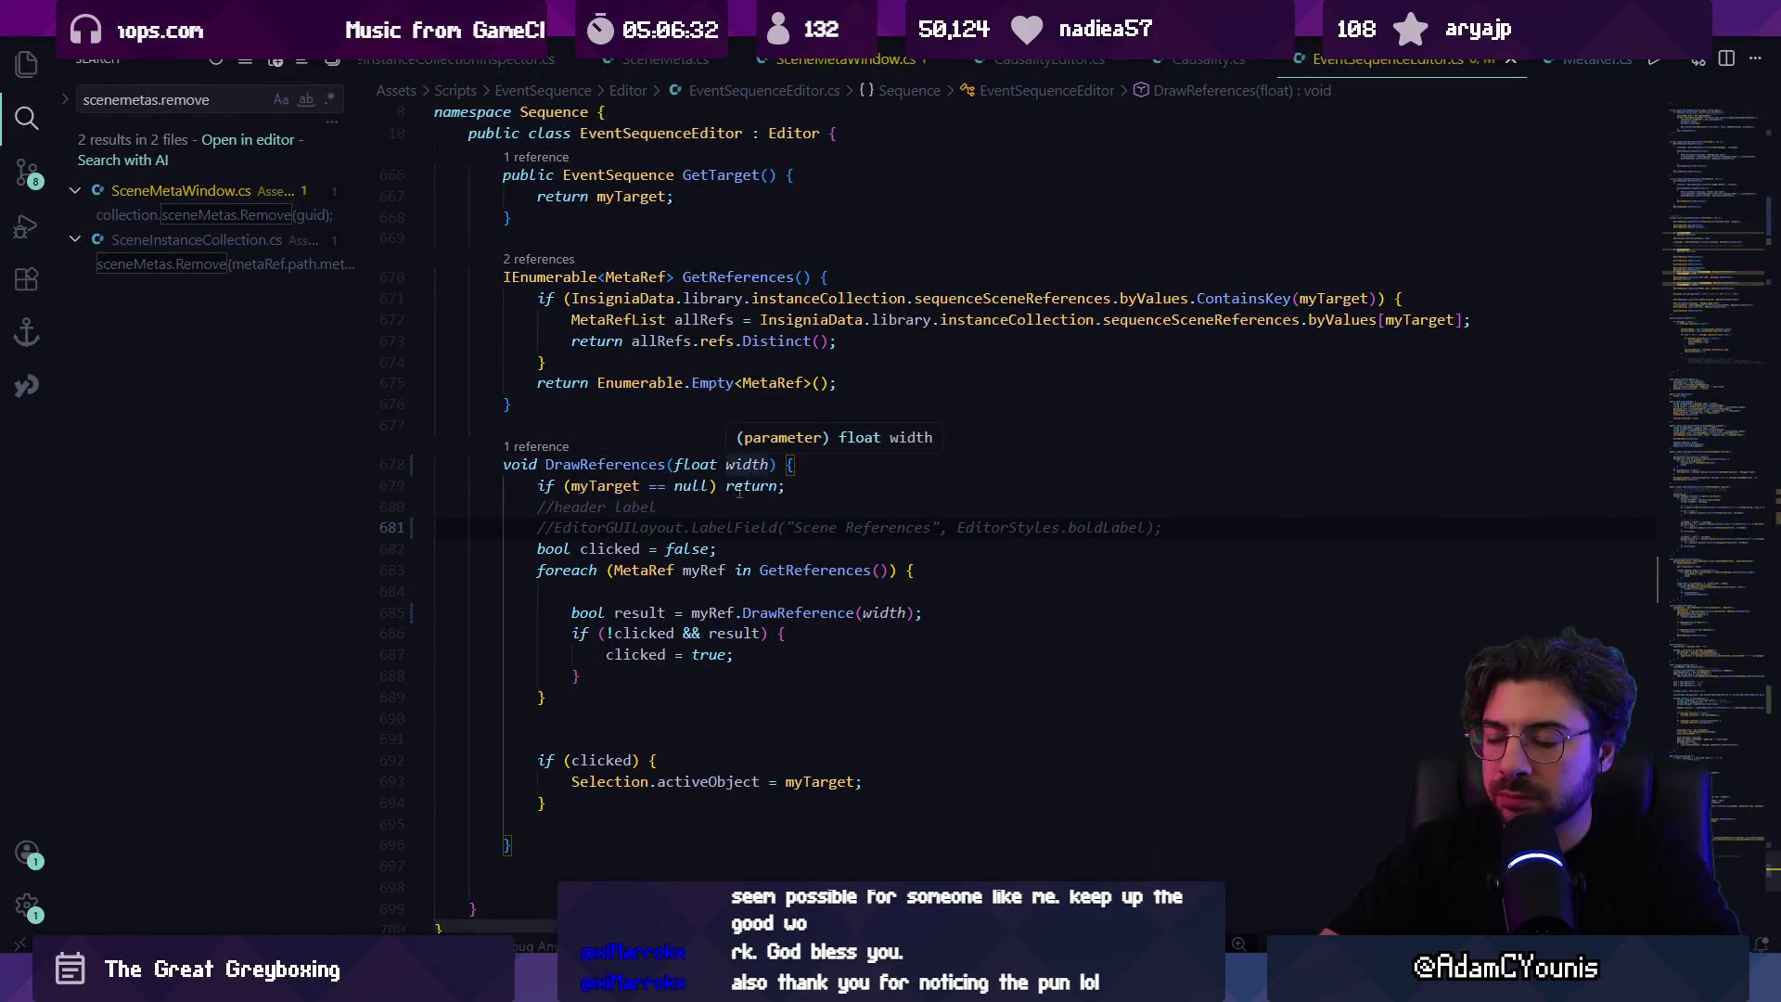
{"action": "key", "text": "ctrl+f"}
{"action": "type", "text": "create"}
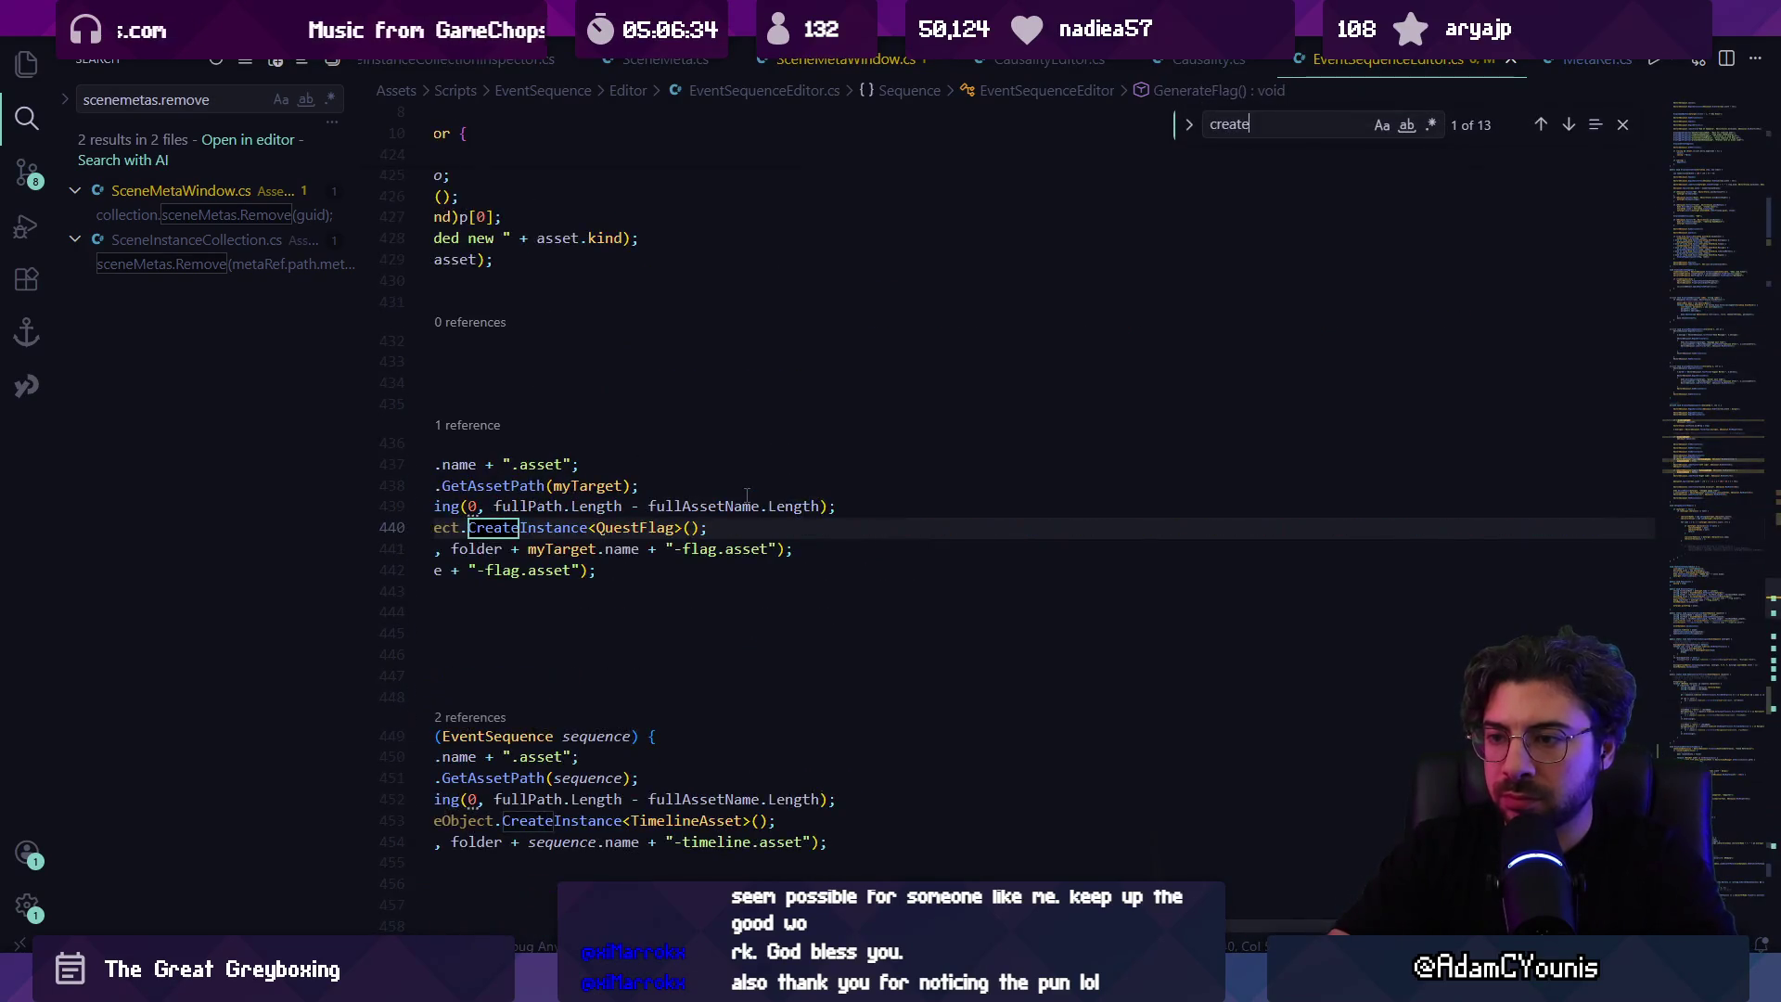
{"action": "type", "text": "inscene"}
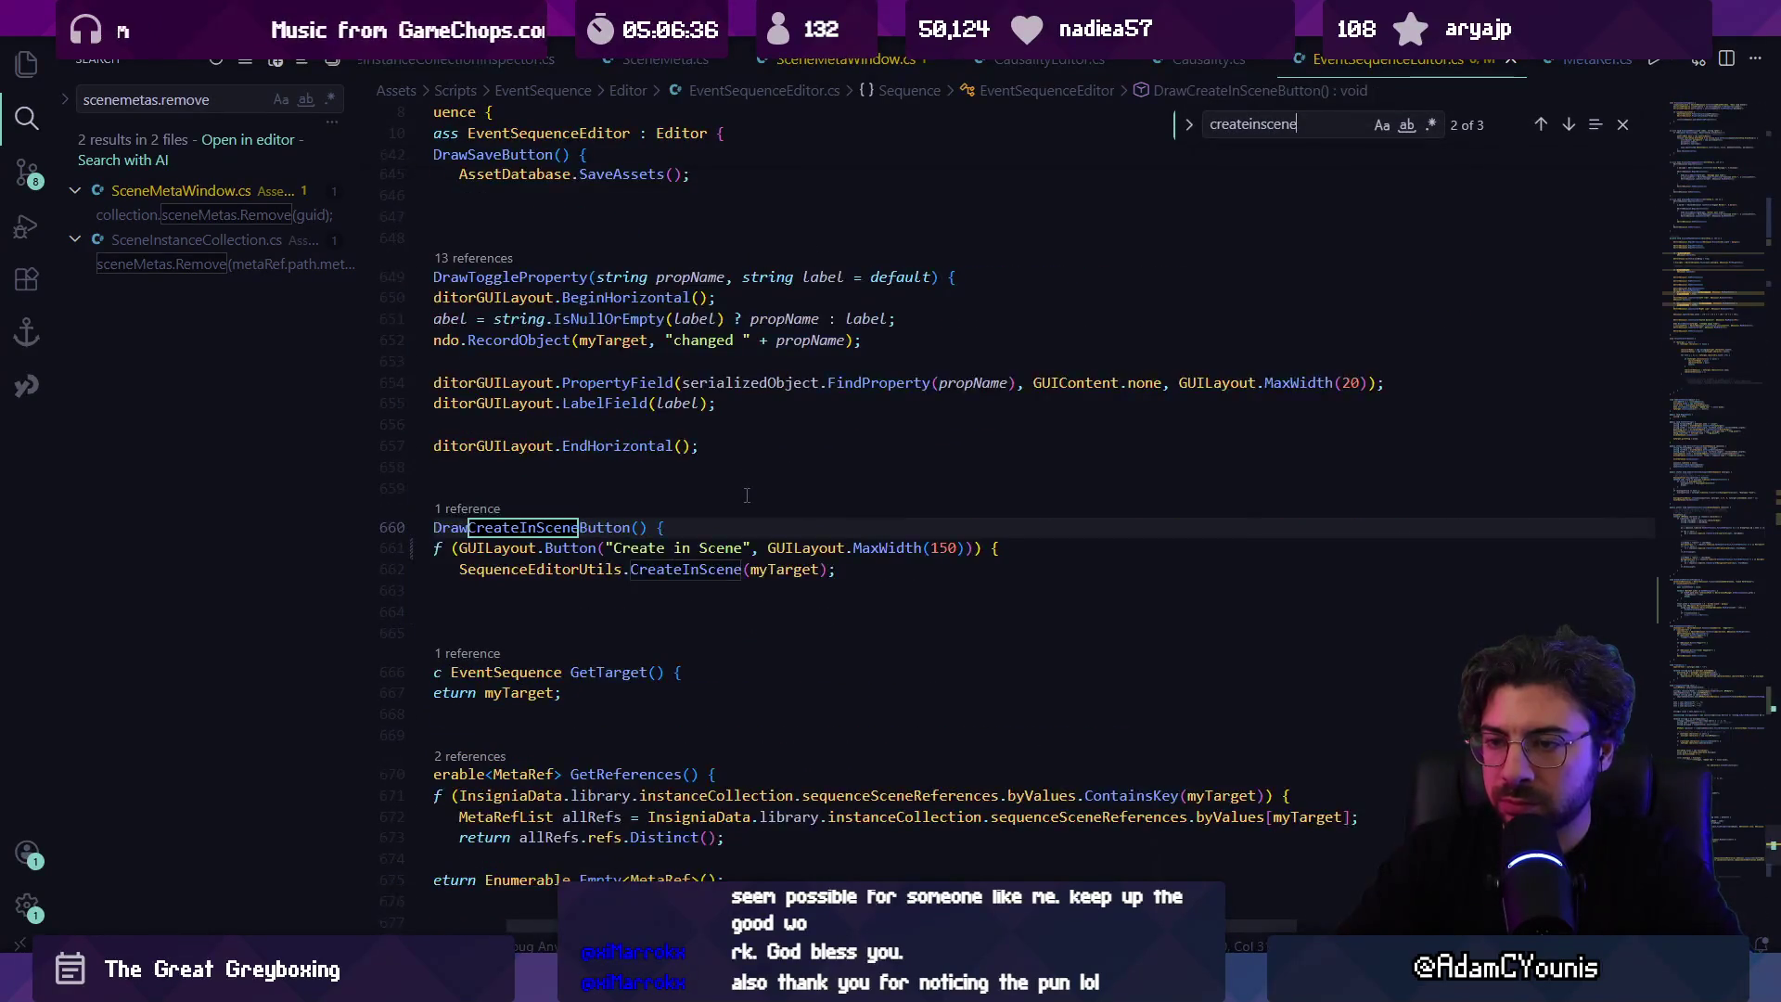
{"action": "scroll", "coordinate": [751, 506], "scroll_direction": "left", "scroll_amount": 3}
{"action": "left_click", "coordinate": [706, 530]}
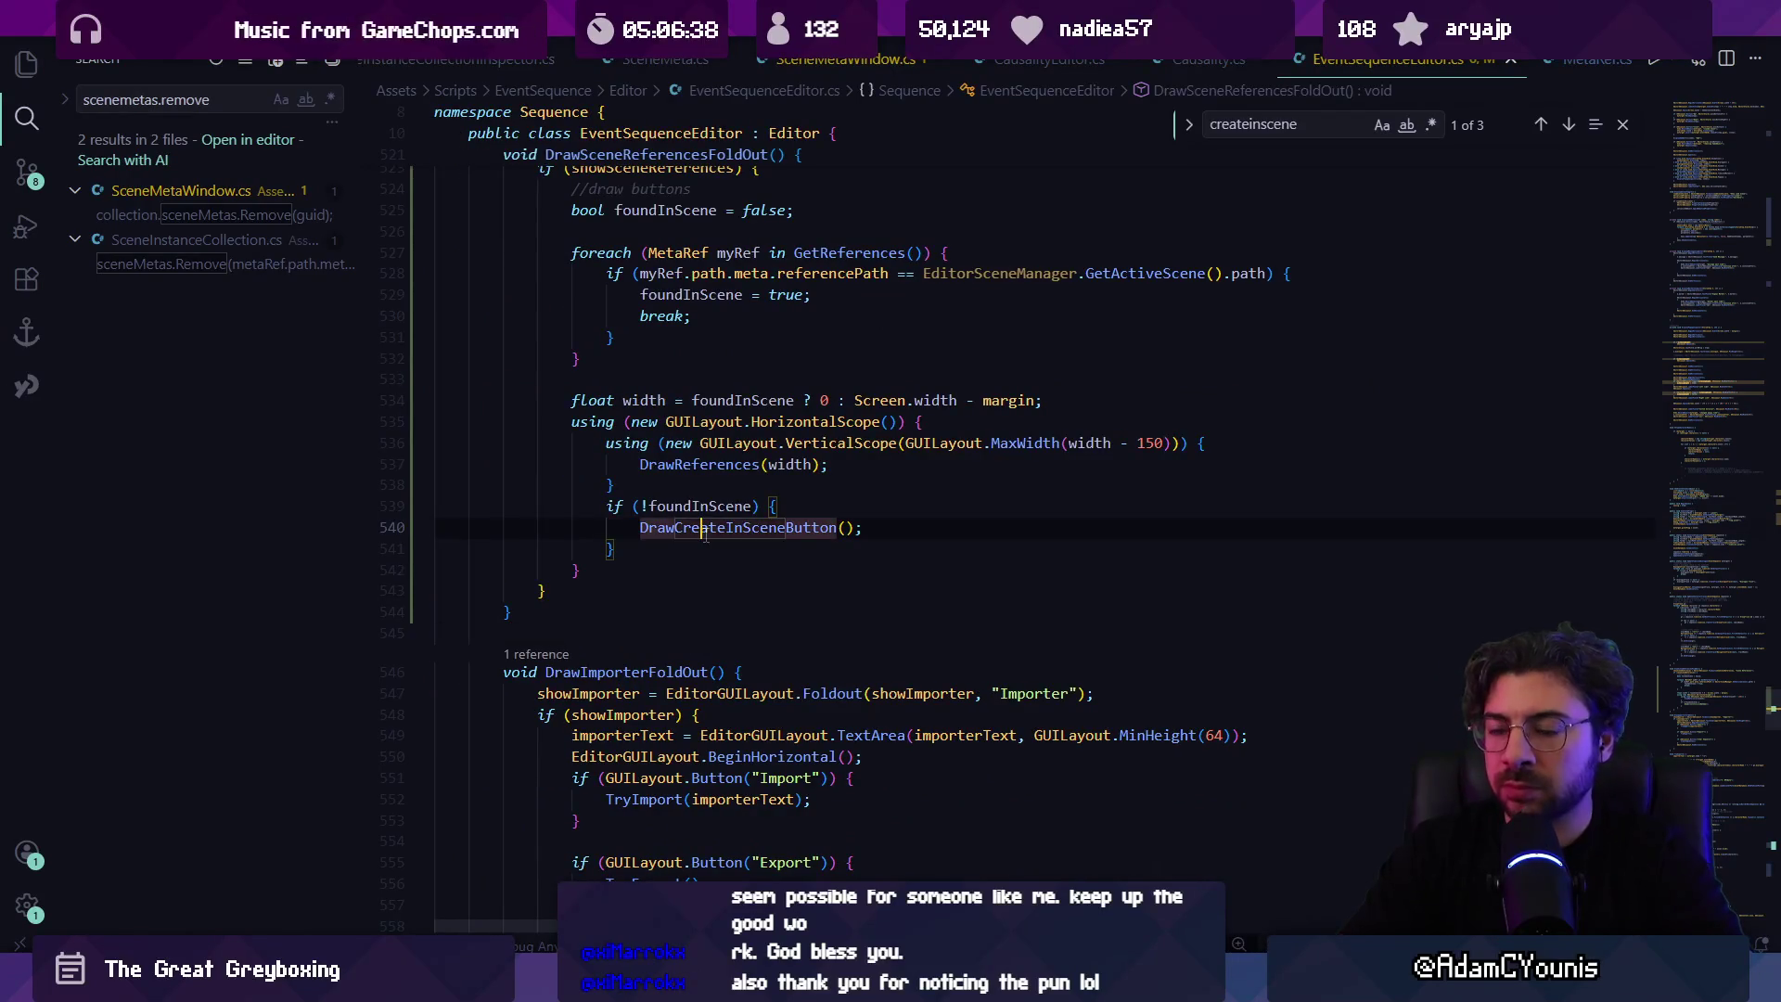
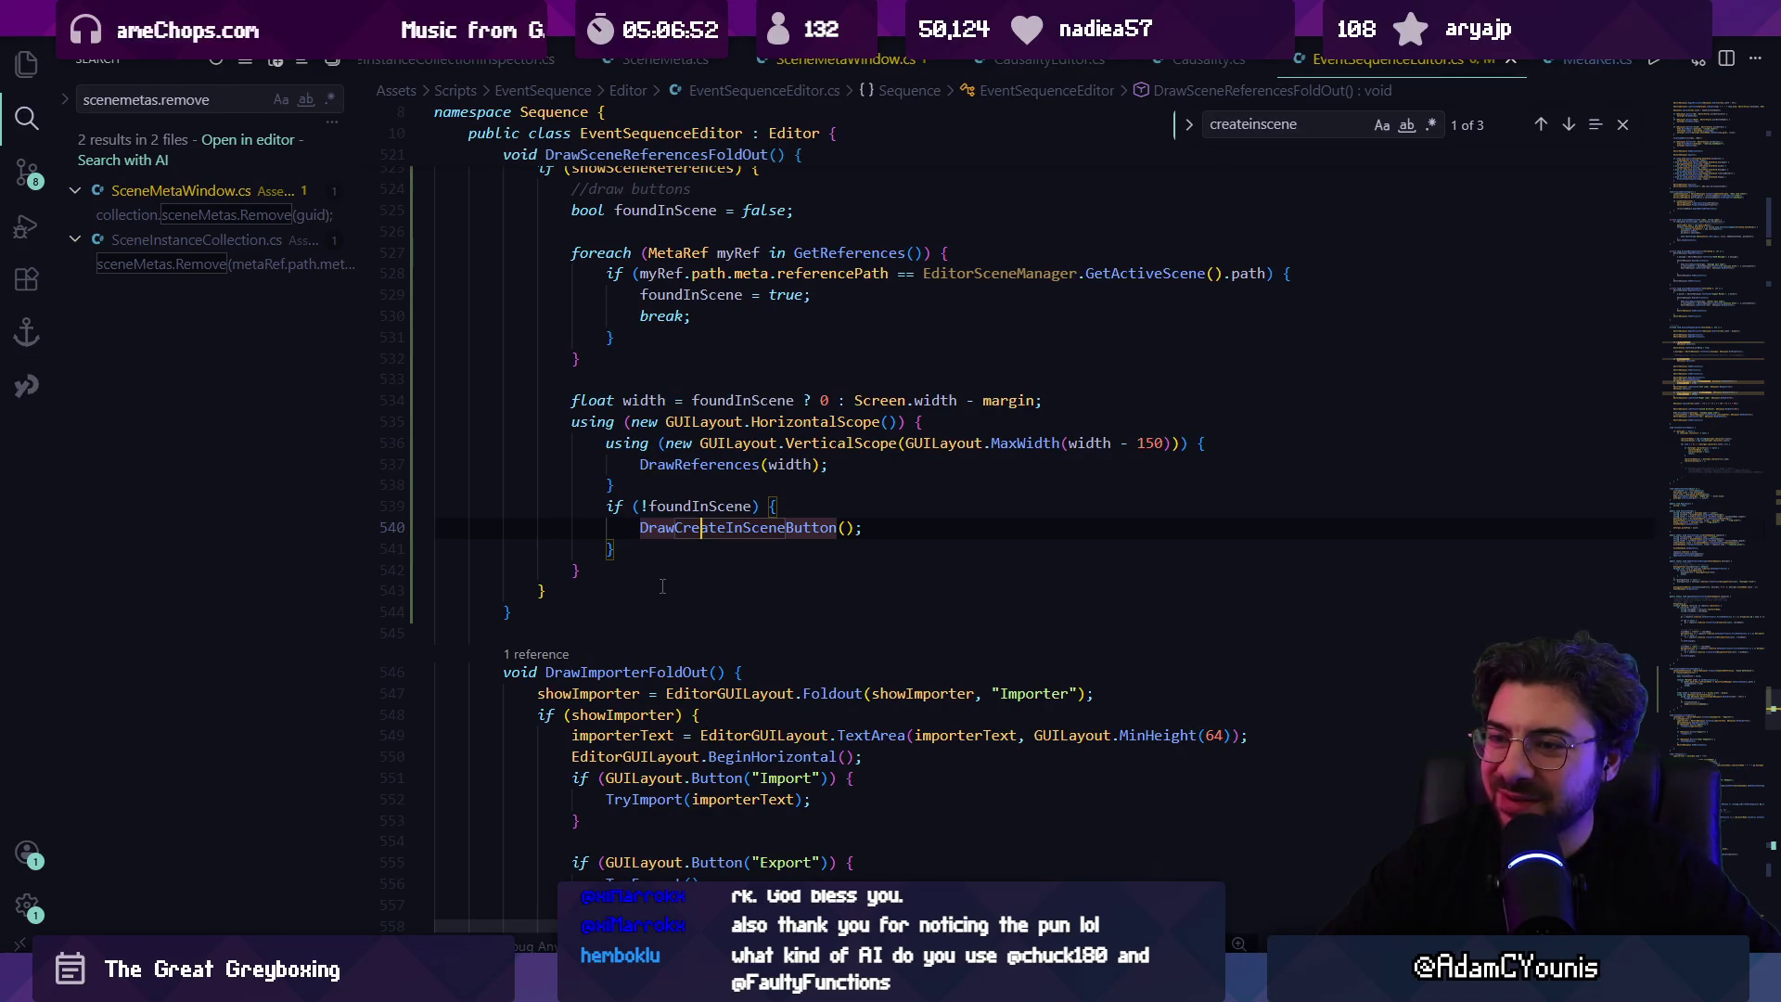
Step: Jump to the DrawCreateInSceneButton definition, then select the Door Cutscene Block object in Unity
{"action": "left_click", "coordinate": [702, 529], "text": "ctrl"}
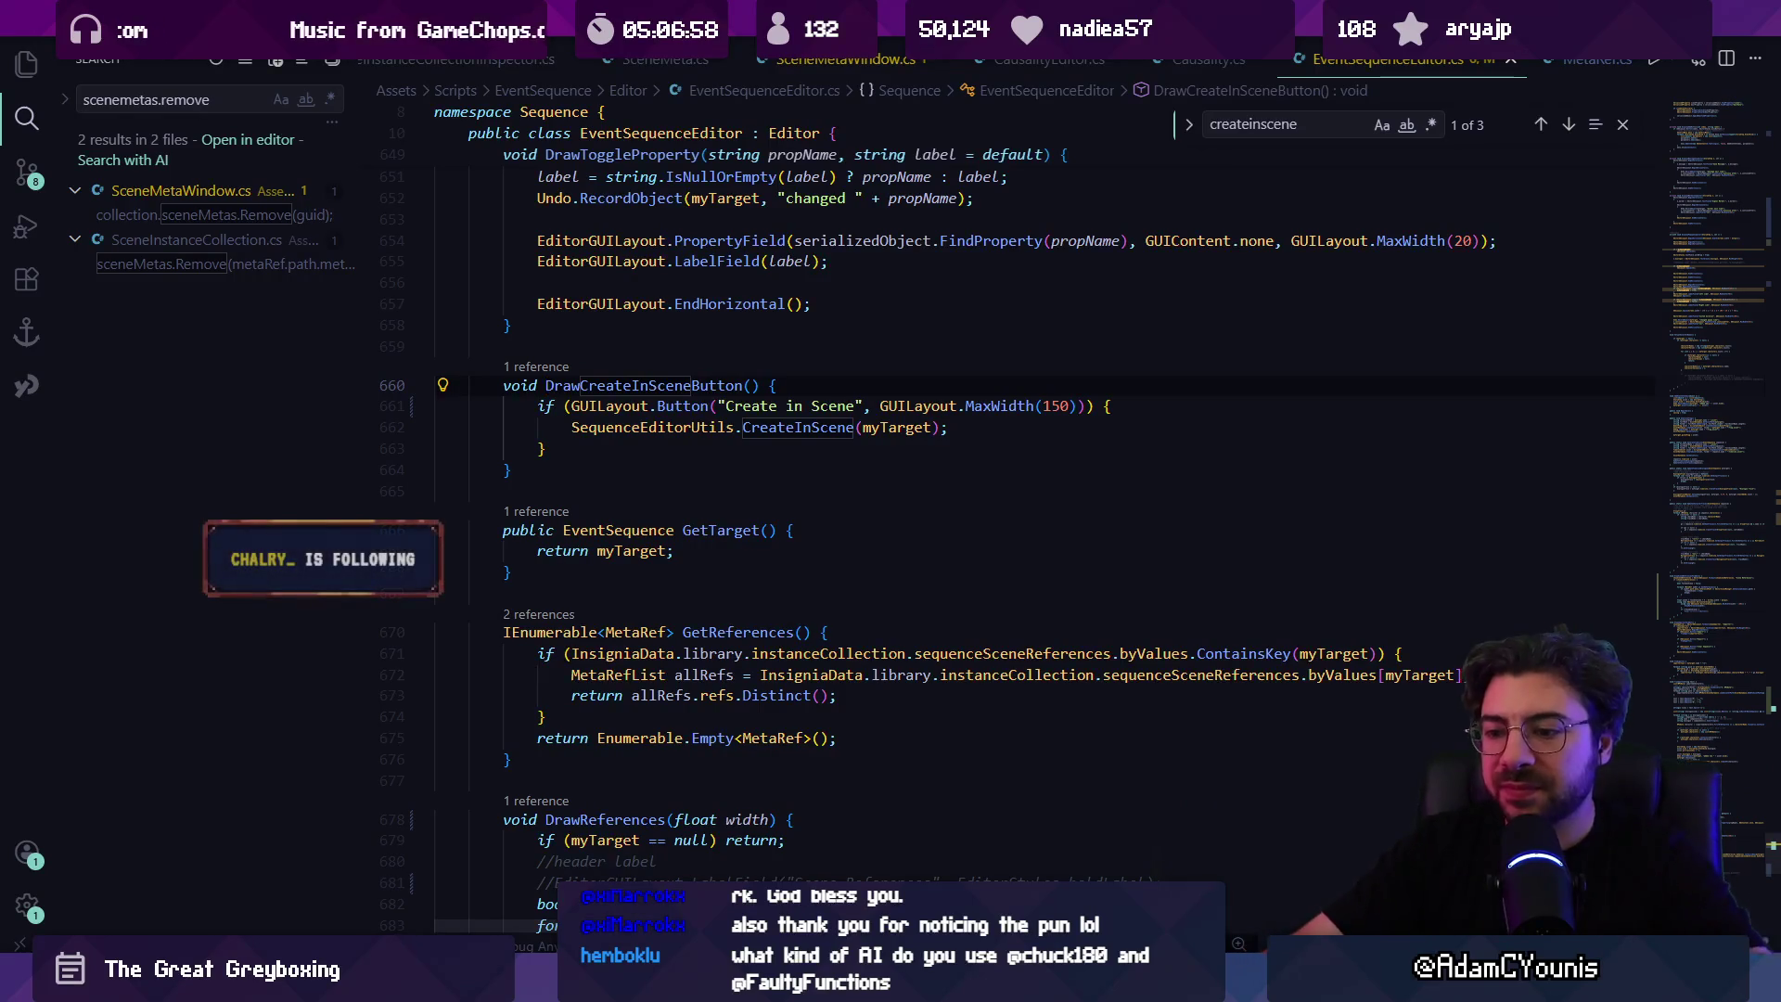
{"action": "key", "text": "alt+Tab"}
{"action": "left_click", "coordinate": [186, 304]}
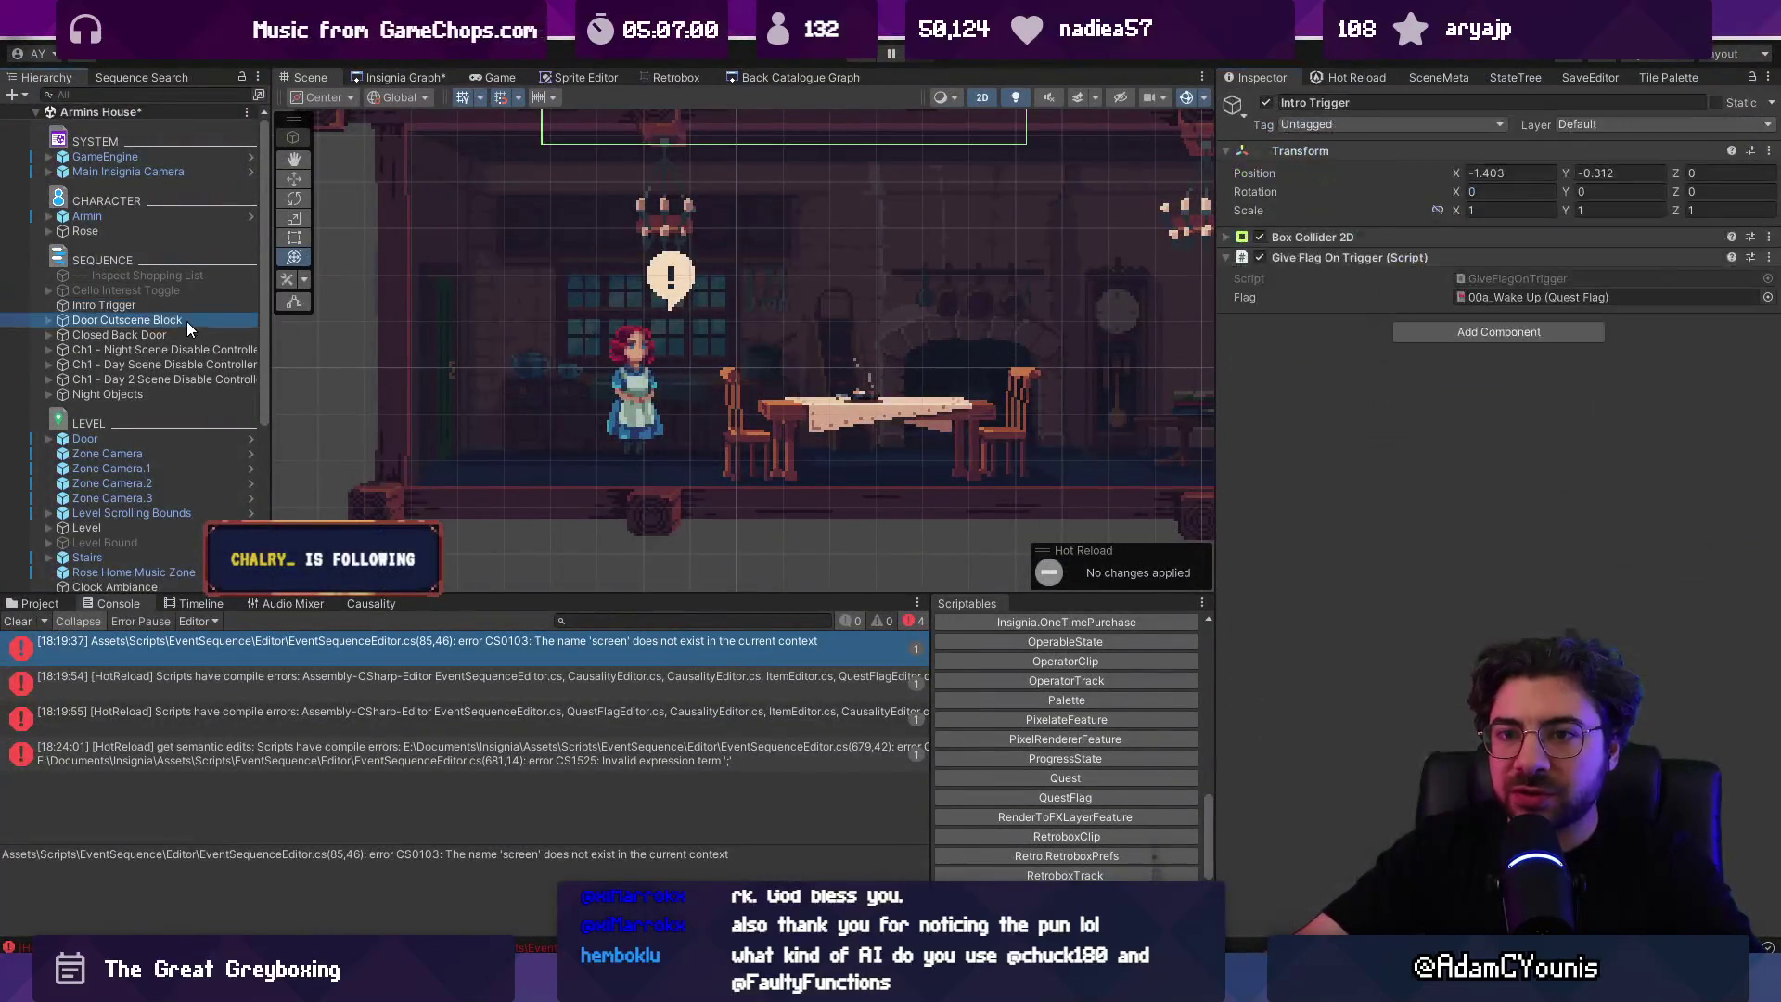
Step: Search the Project assets for 'item get', open Item_Get and toggle its Scene References foldout
{"action": "left_click", "coordinate": [185, 321]}
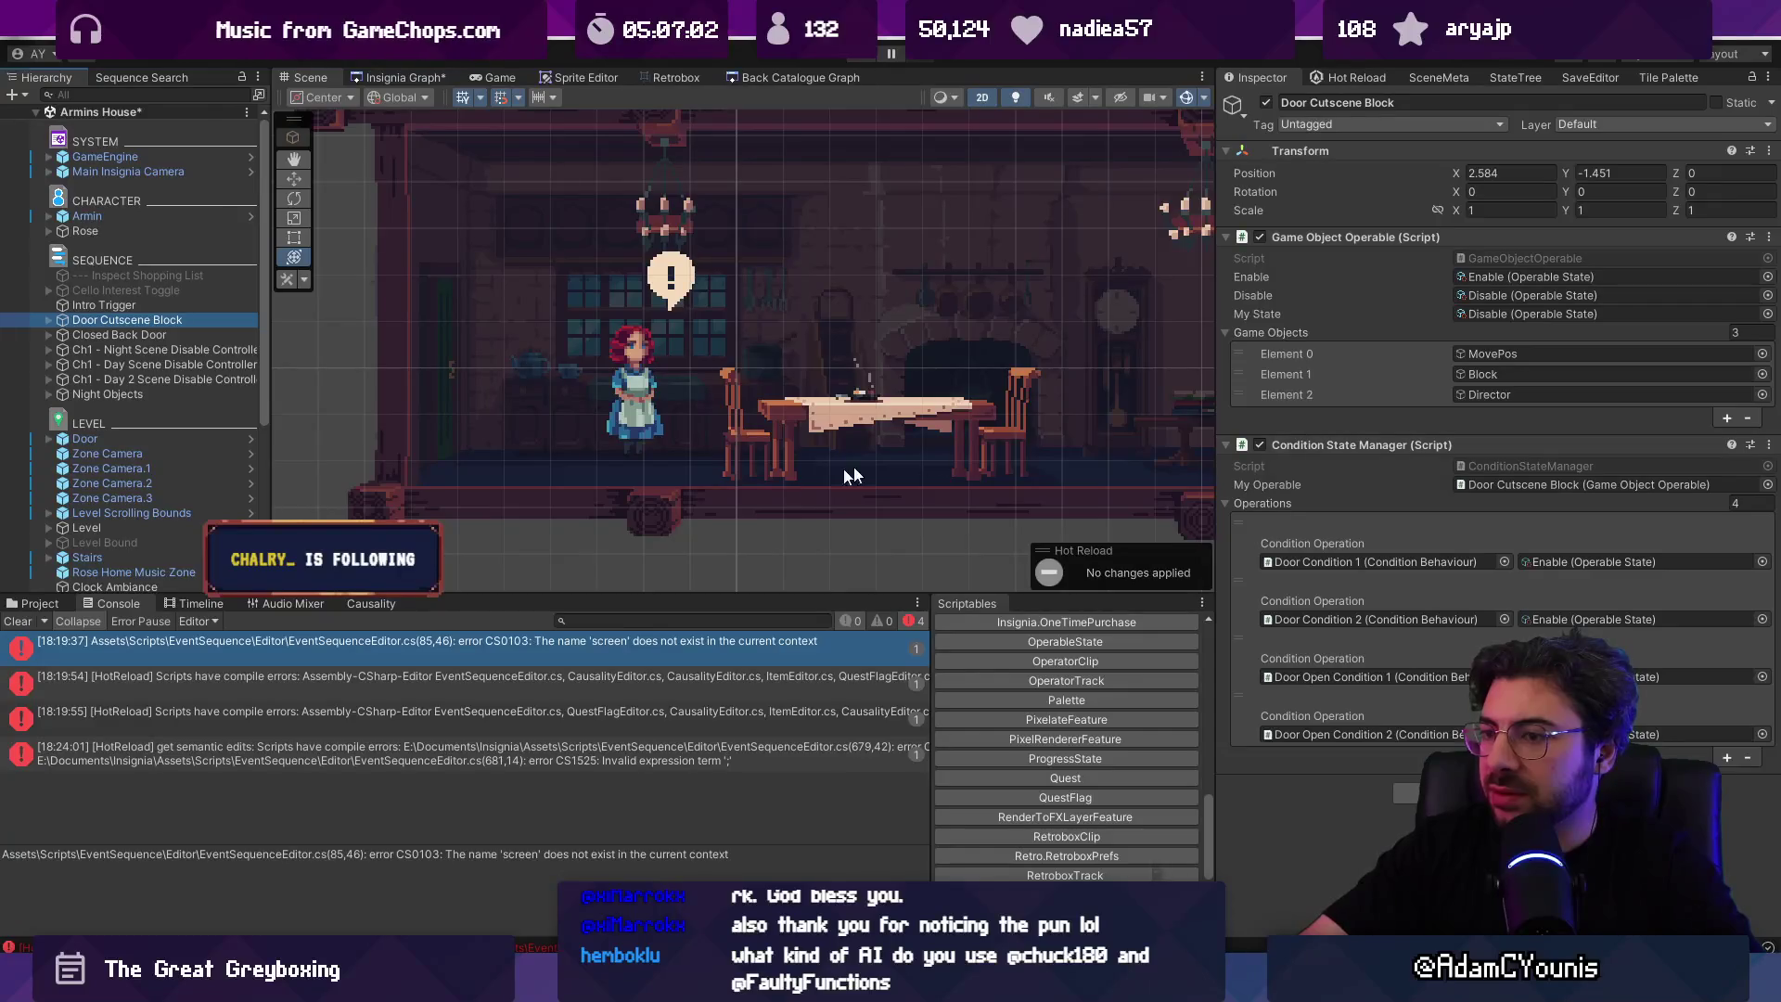
{"action": "left_click", "coordinate": [30, 628]}
{"action": "left_click", "coordinate": [39, 603]}
{"action": "left_click", "coordinate": [592, 620]}
{"action": "type", "text": "item ge"}
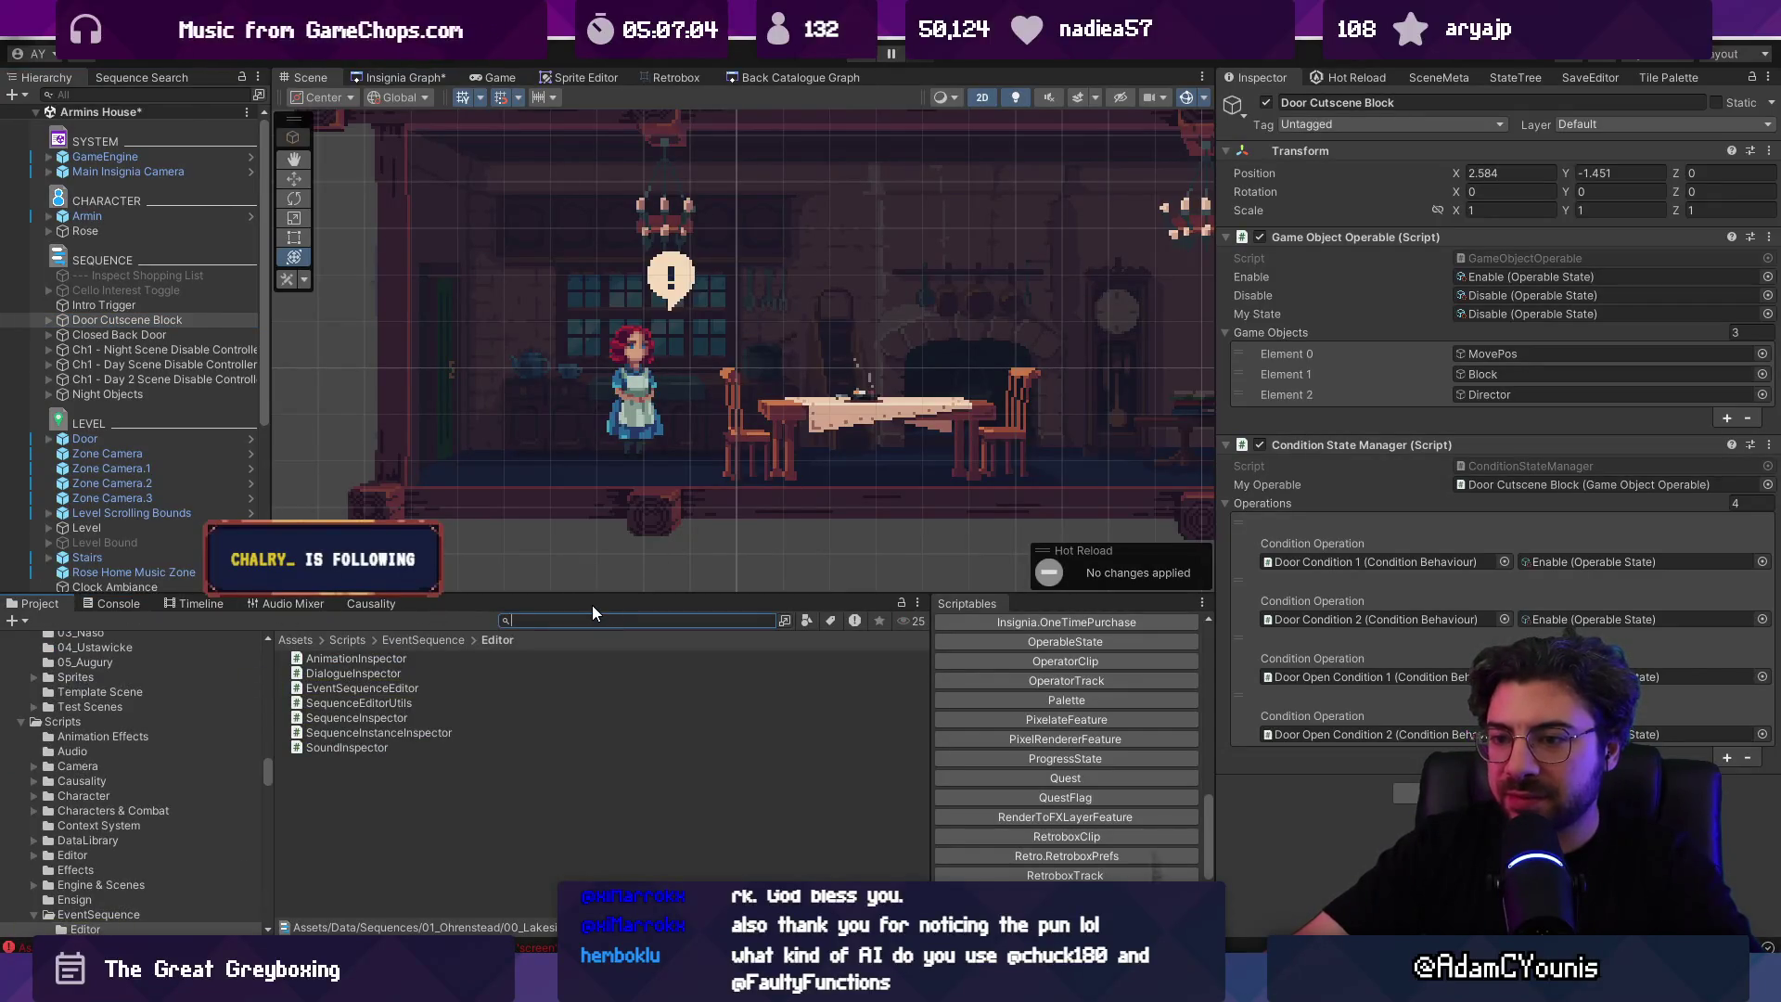
{"action": "type", "text": "t"}
{"action": "key", "text": "Down"}
{"action": "key", "text": "Down"}
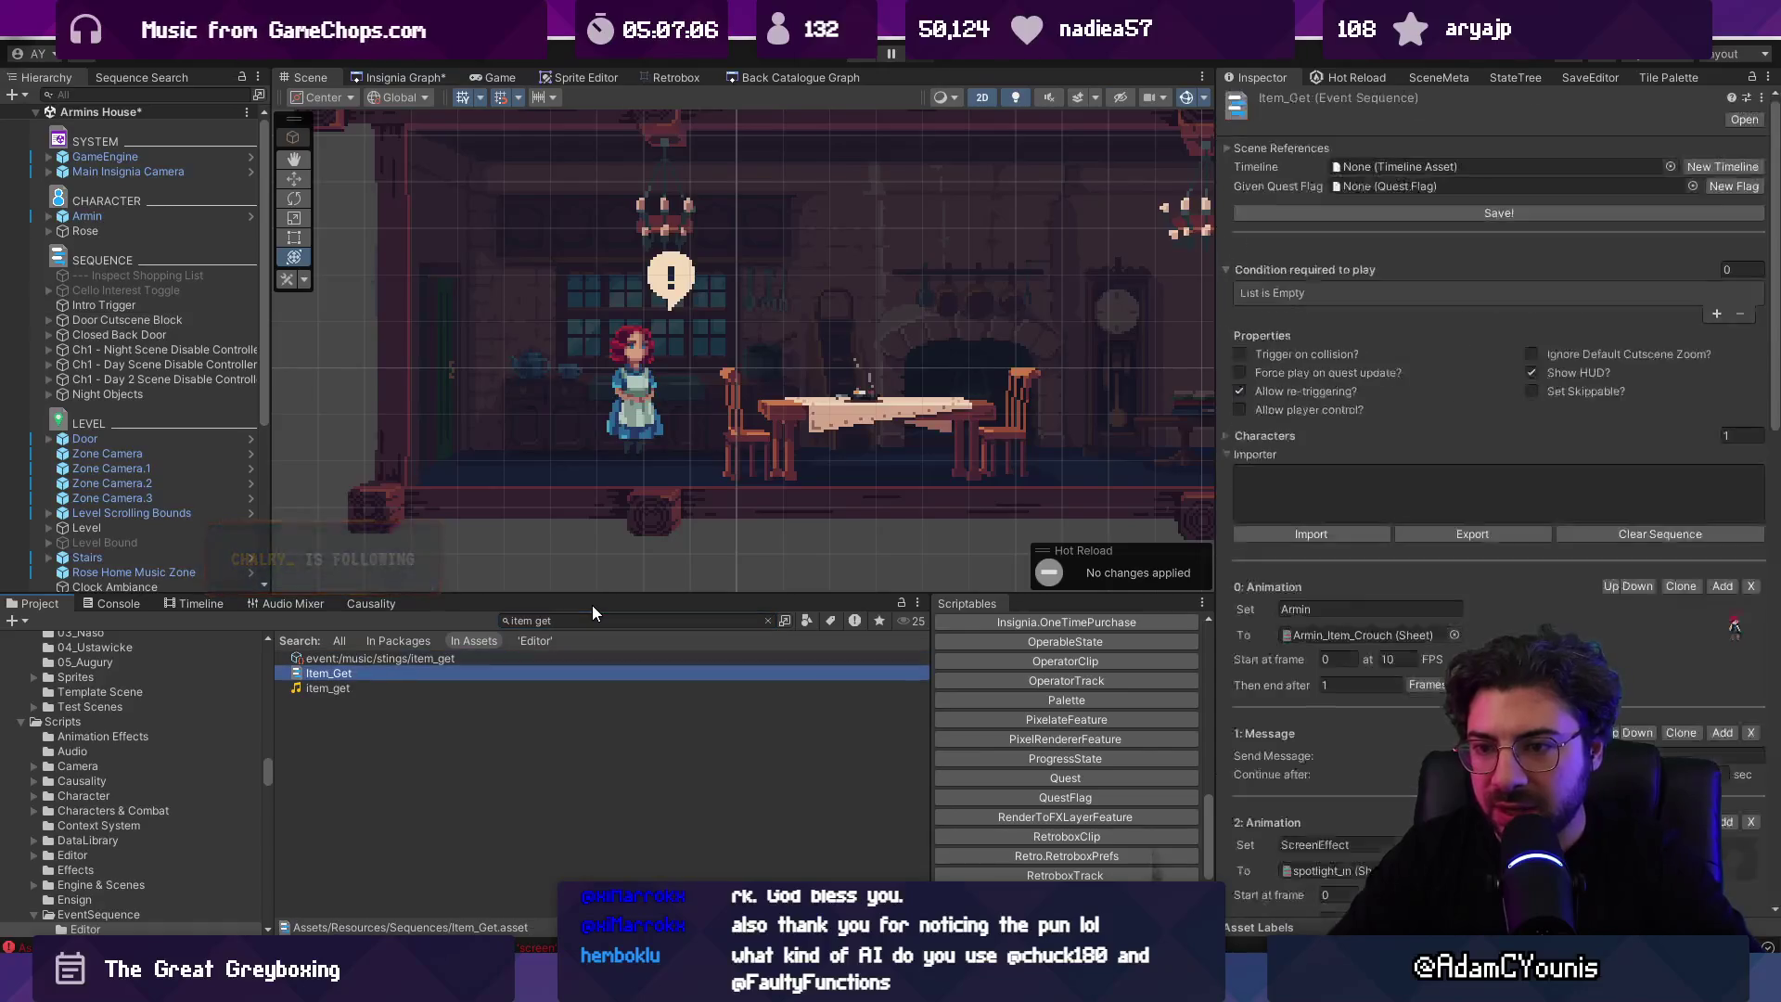
{"action": "left_click", "coordinate": [1245, 146]}
{"action": "left_click", "coordinate": [1228, 146]}
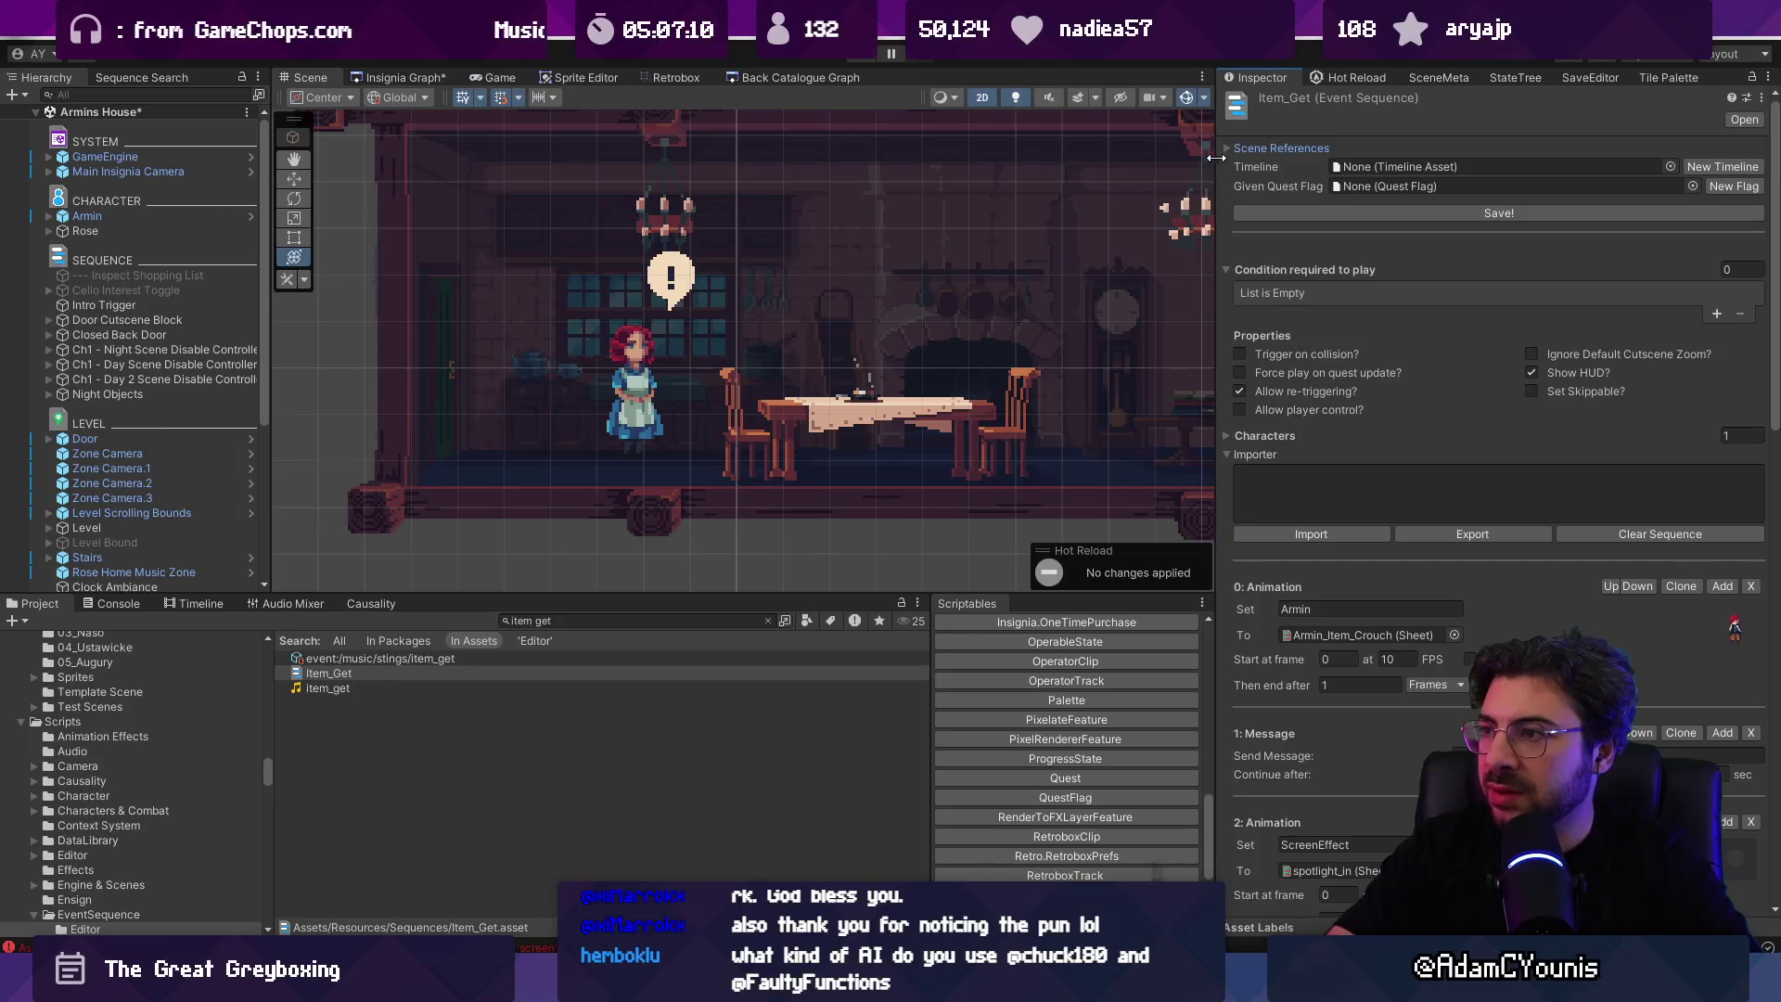
{"action": "left_click", "coordinate": [1227, 145]}
{"action": "left_click", "coordinate": [1227, 147]}
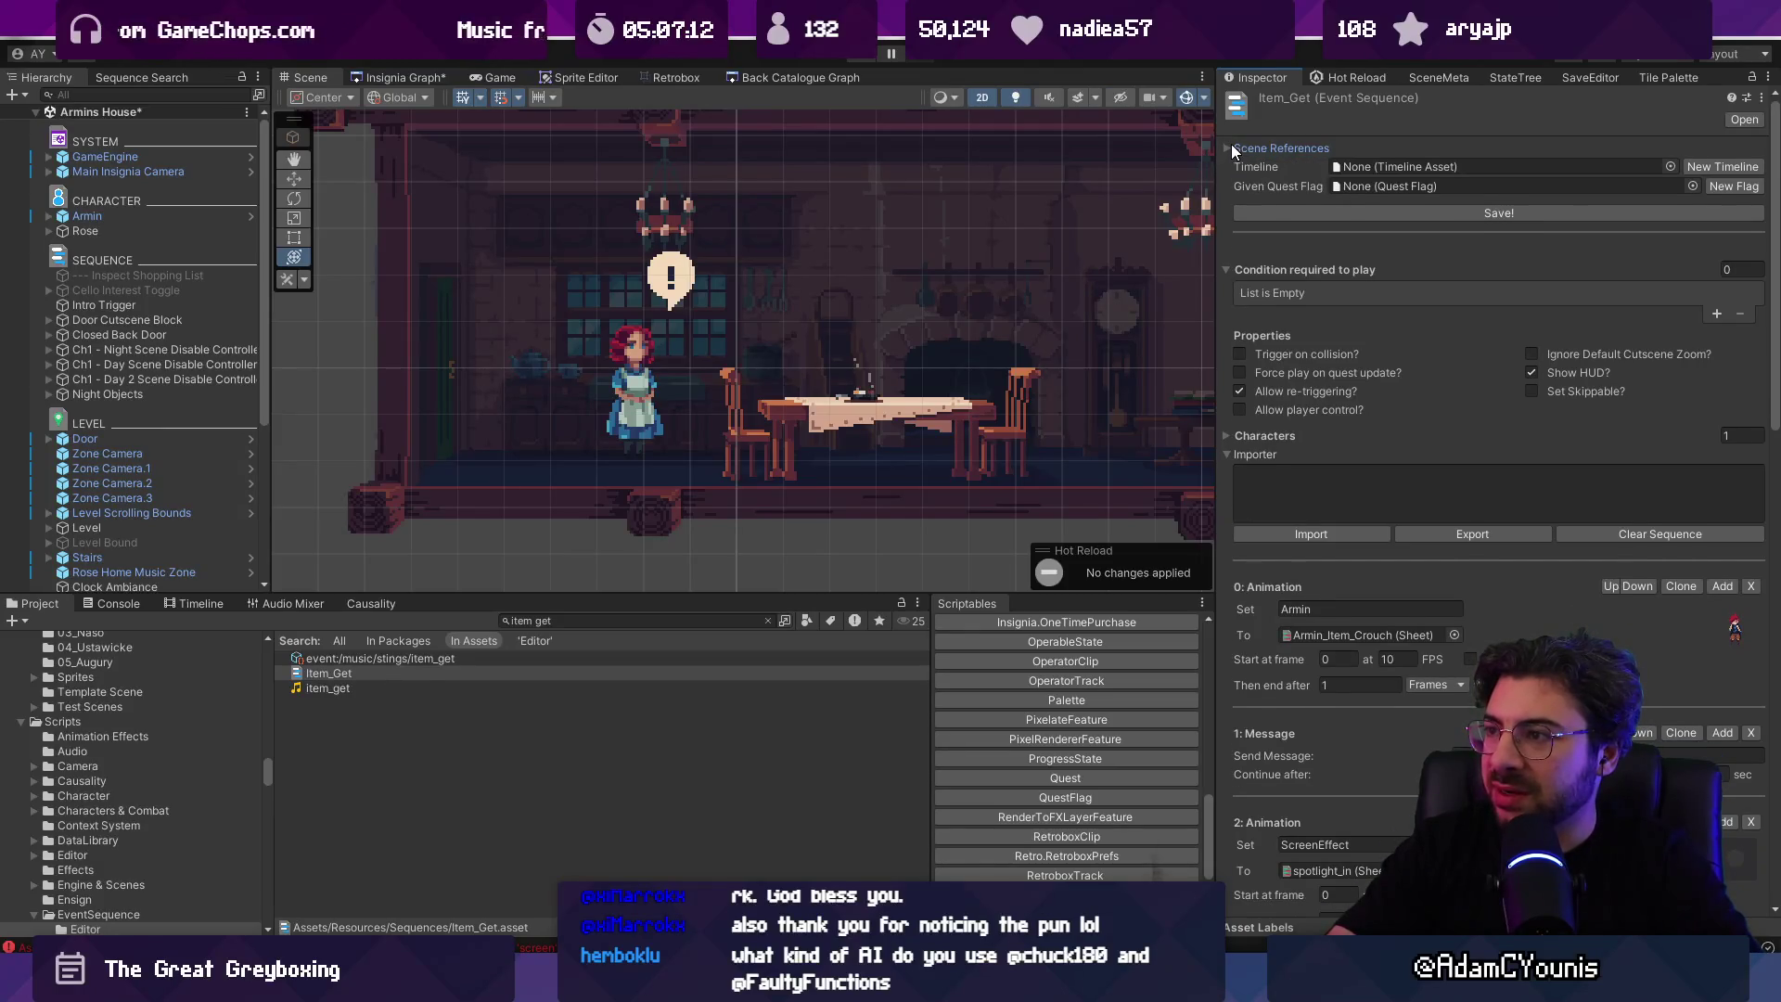
{"action": "left_click", "coordinate": [1231, 148]}
{"action": "left_click", "coordinate": [1227, 147]}
Step: Search for 'berta', open Berta_01 and expand its Scene References list
{"action": "left_click", "coordinate": [523, 623]}
{"action": "type", "text": "berta"}
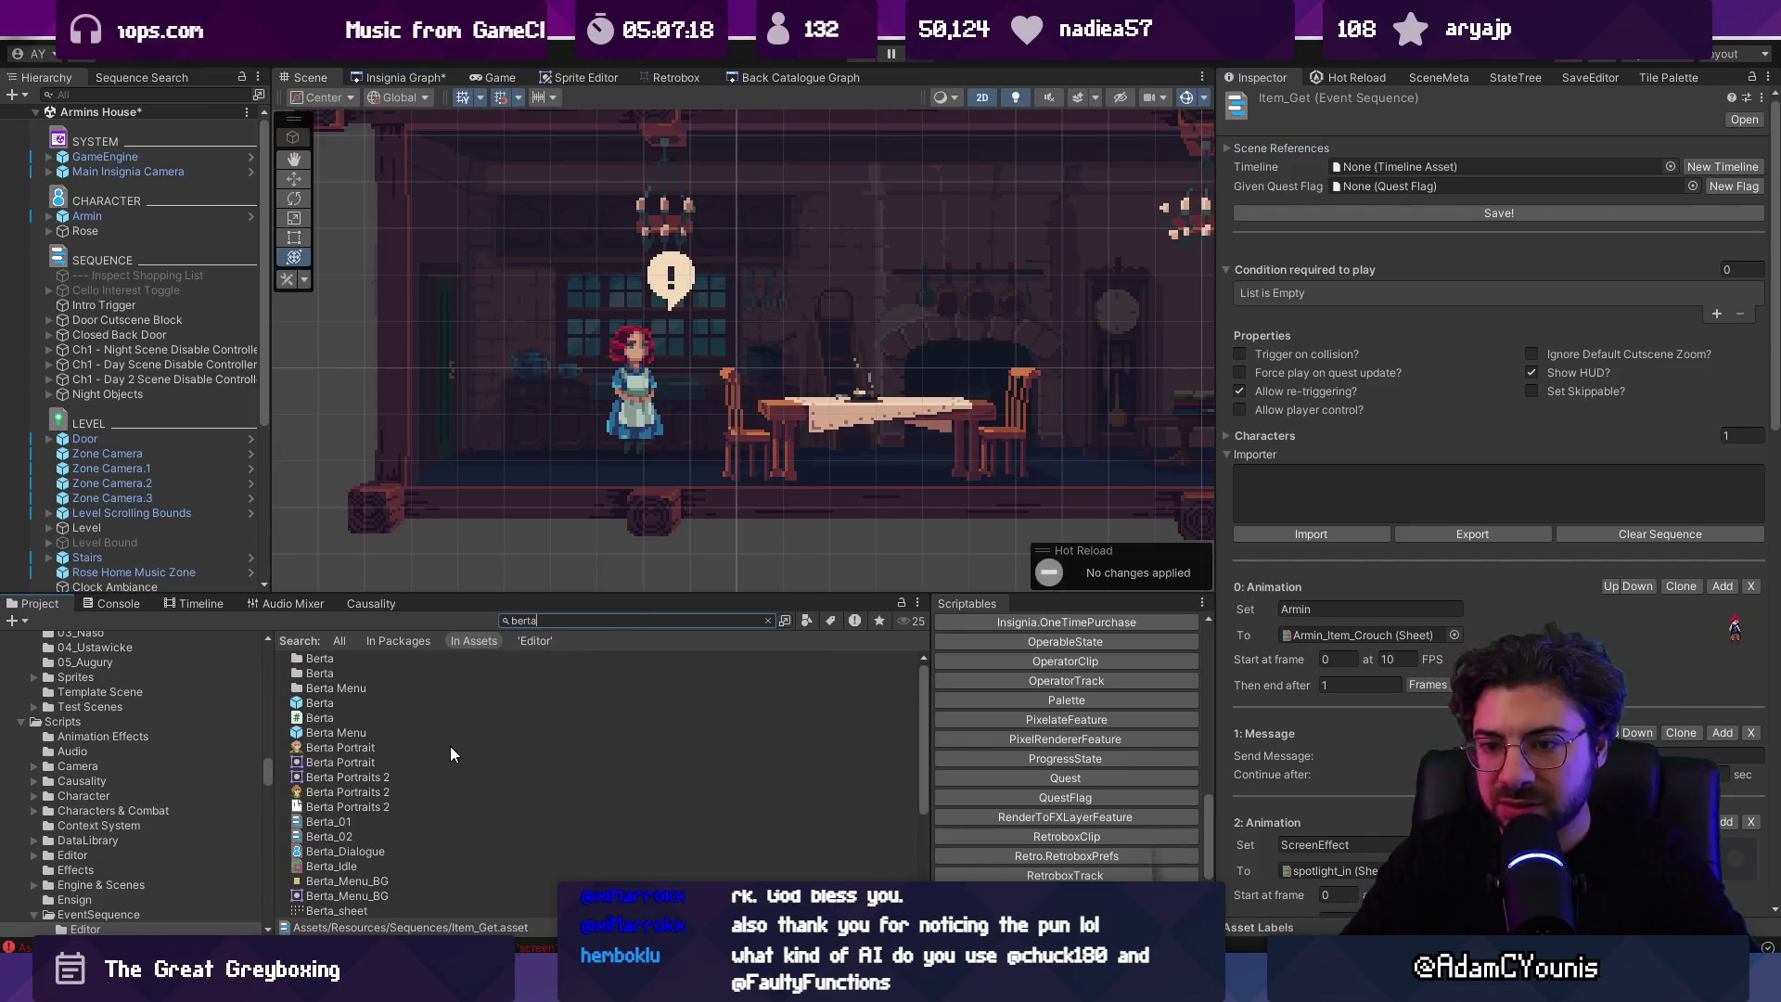
{"action": "scroll", "coordinate": [449, 746], "scroll_direction": "down", "scroll_amount": 3}
{"action": "left_click", "coordinate": [384, 712]}
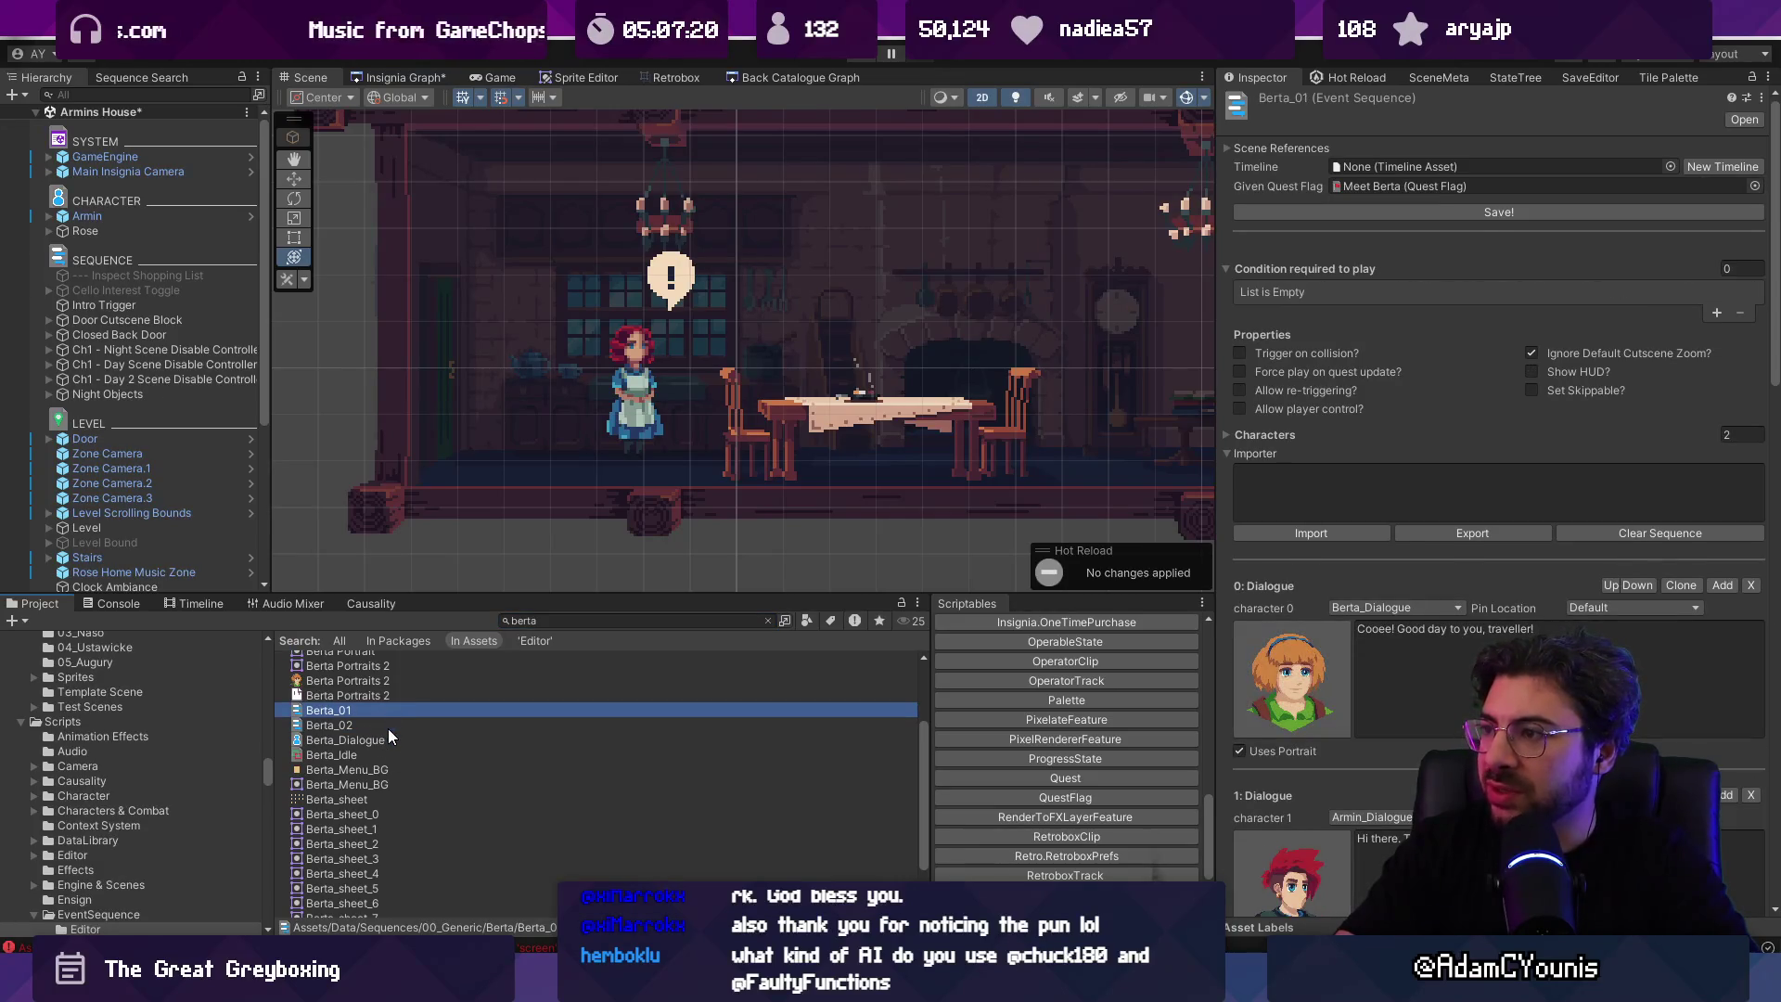
{"action": "left_click", "coordinate": [1231, 149]}
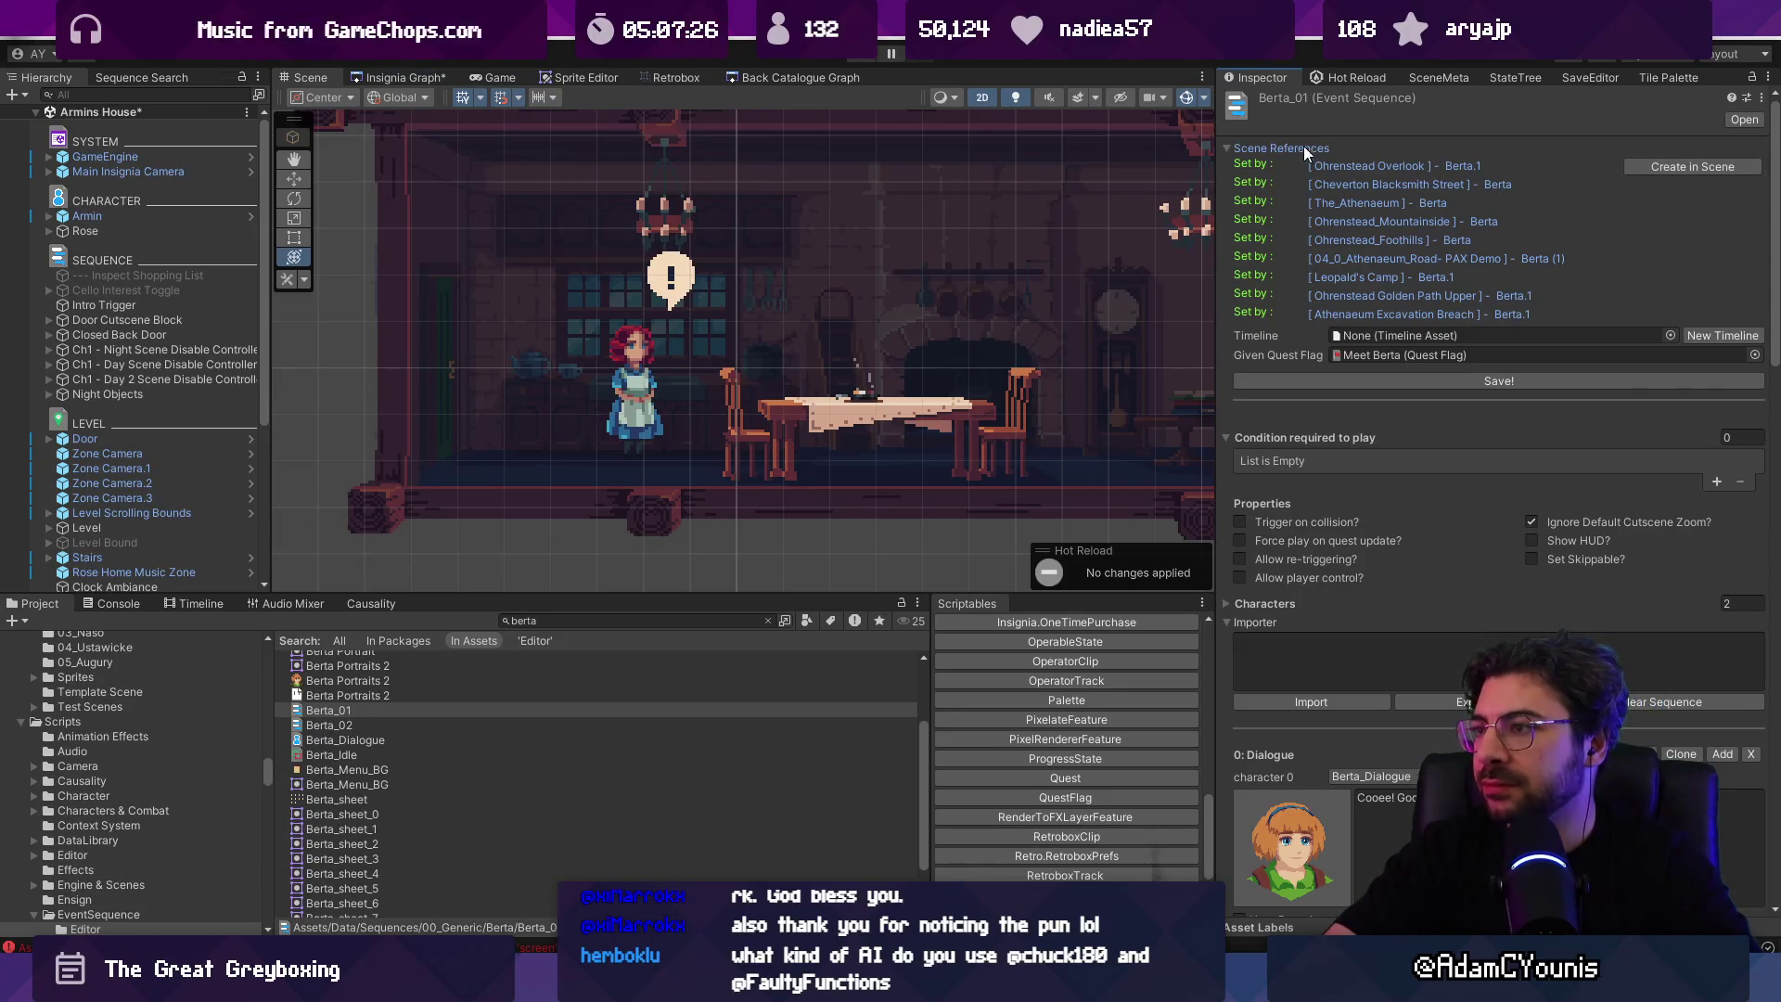
{"action": "left_click", "coordinate": [1230, 147]}
{"action": "left_click", "coordinate": [1229, 146]}
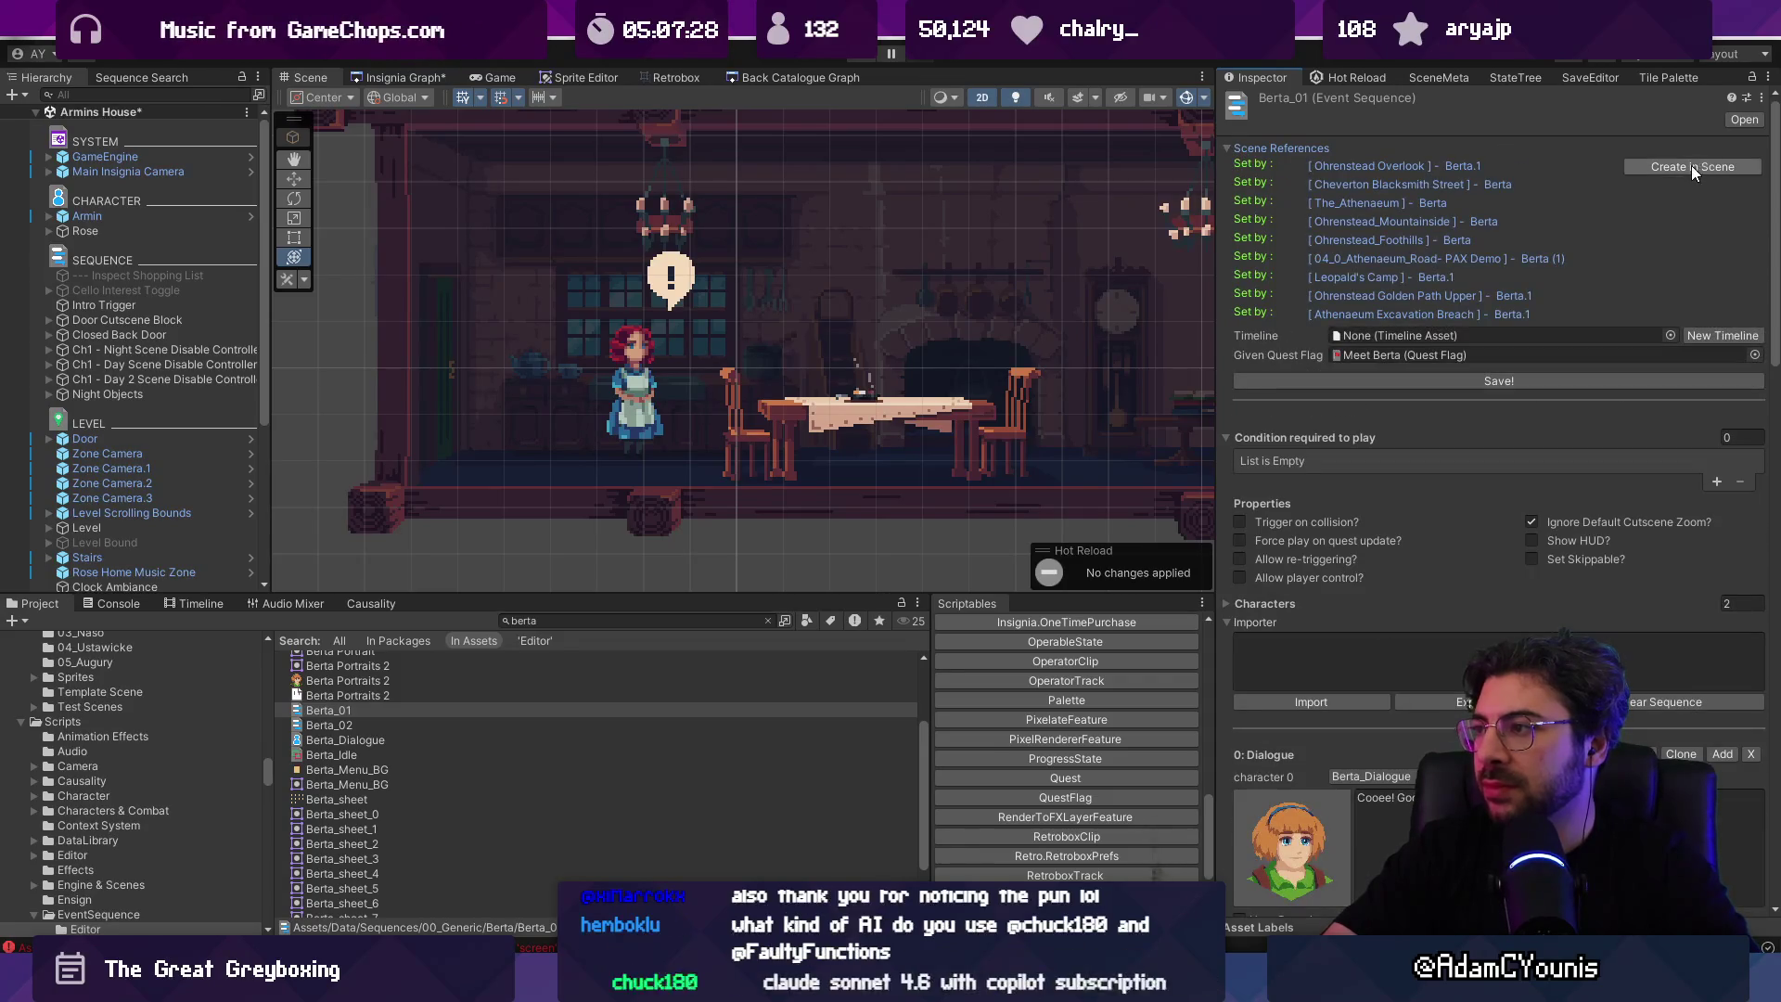
{"action": "key", "text": "alt+Tab"}
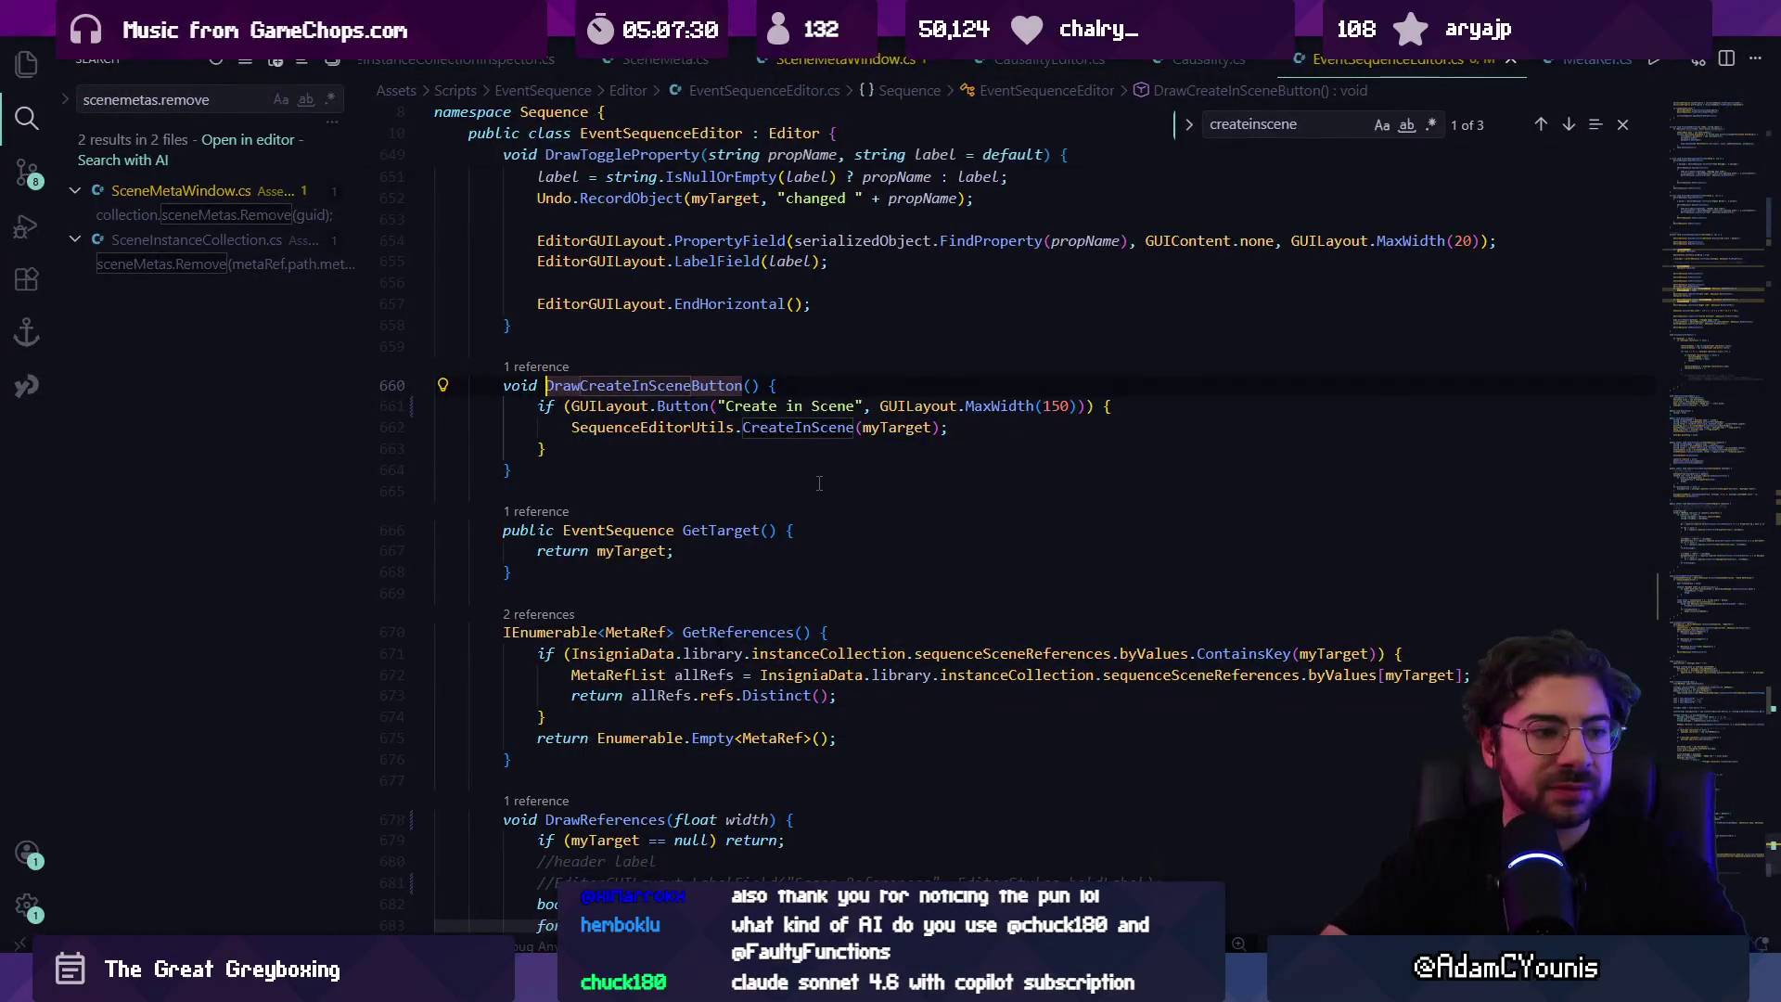
Step: List the references to DrawCreateInSceneButton and jump to its call site at line 540
{"action": "left_click", "coordinate": [780, 449]}
{"action": "scroll", "coordinate": [756, 492], "scroll_direction": "up", "scroll_amount": 2}
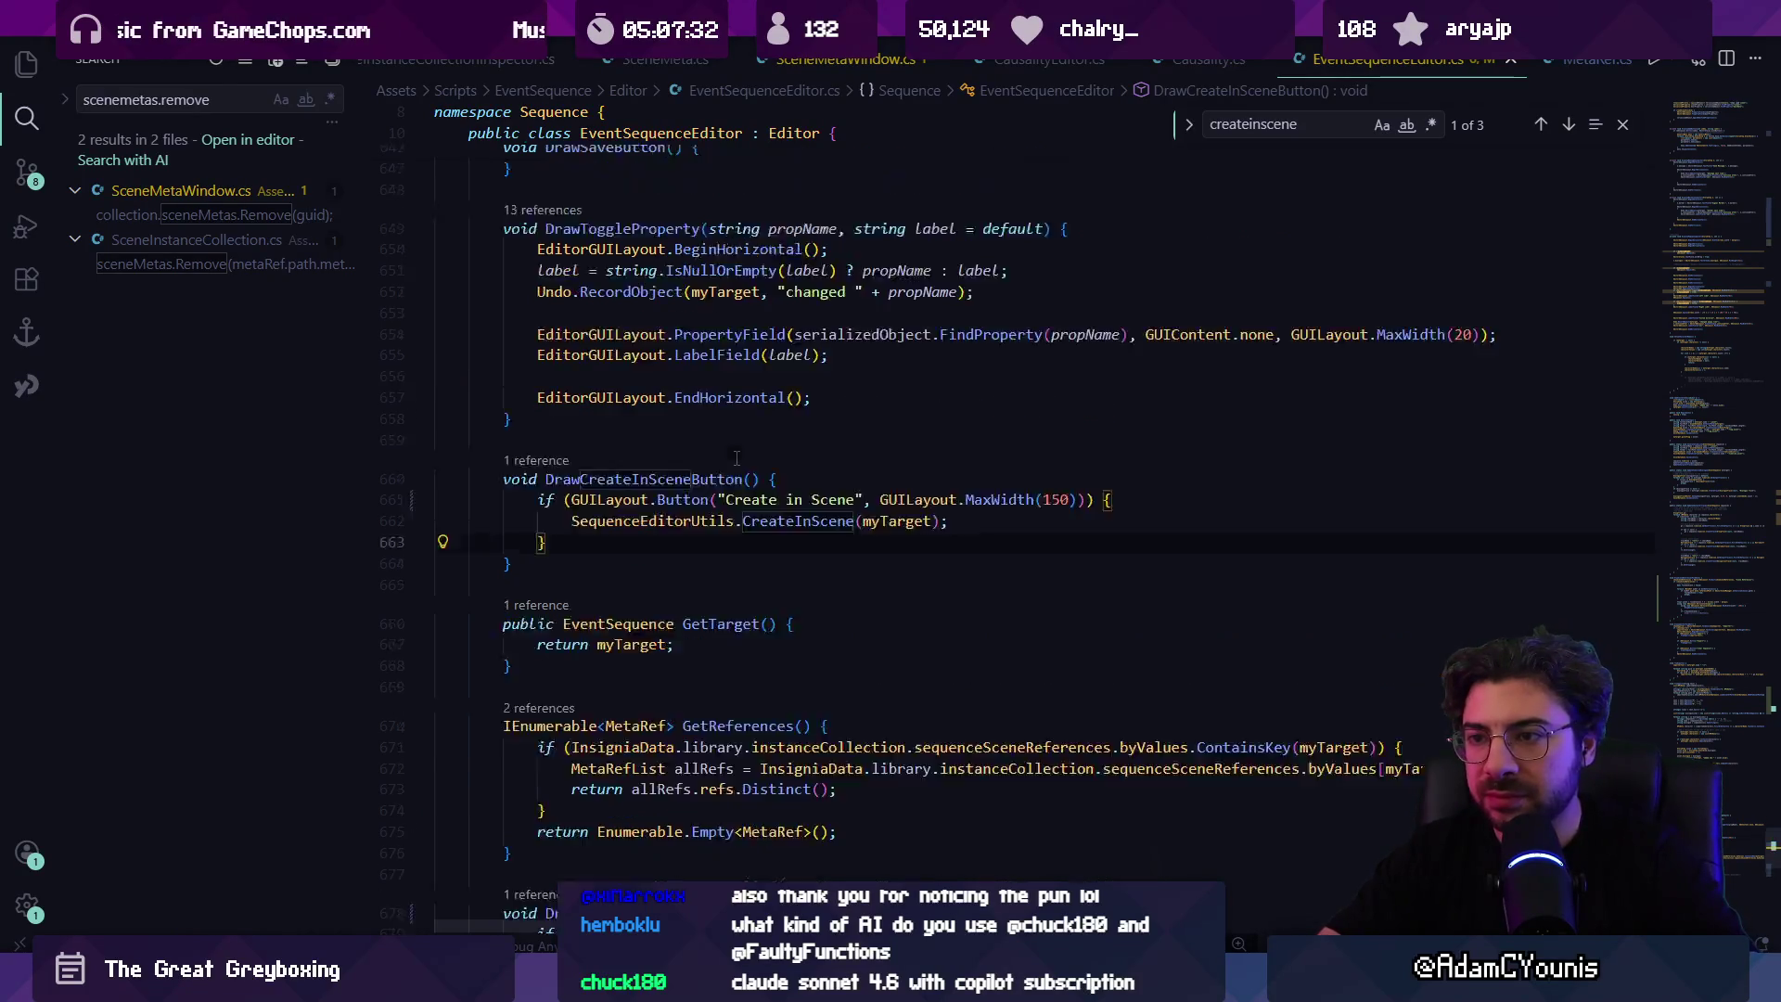
{"action": "scroll", "coordinate": [753, 515], "scroll_direction": "up", "scroll_amount": 1}
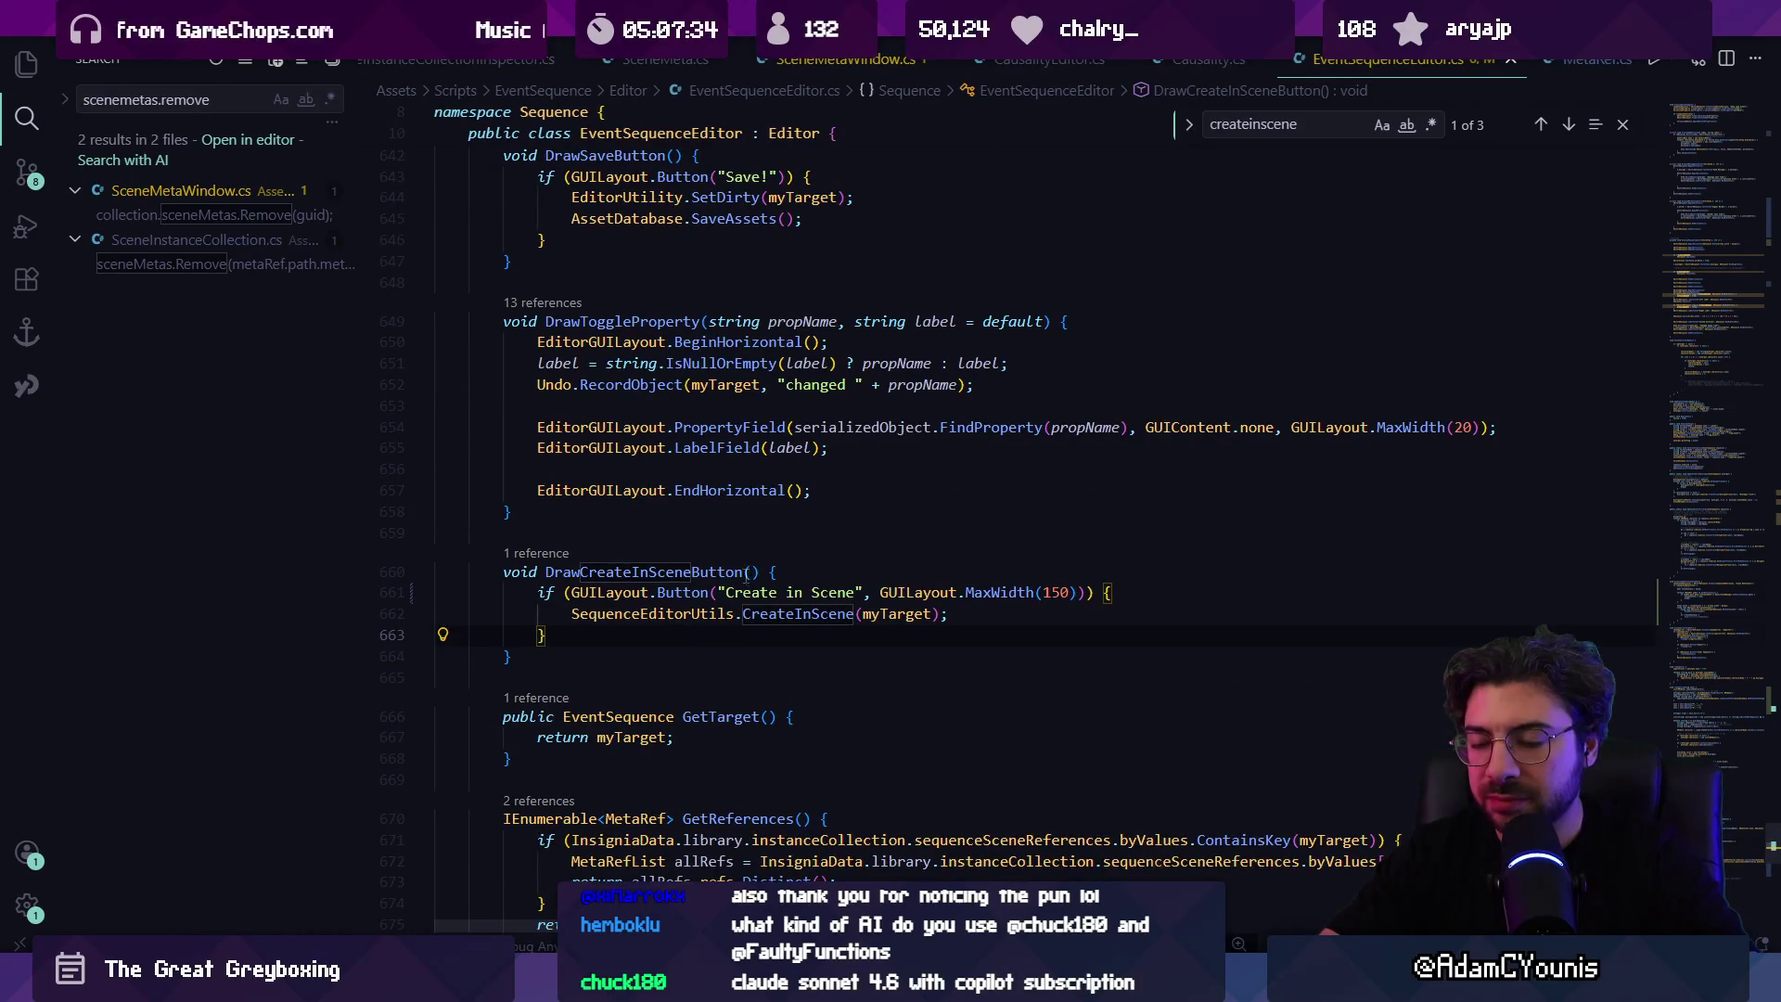
{"action": "left_click", "coordinate": [938, 591]}
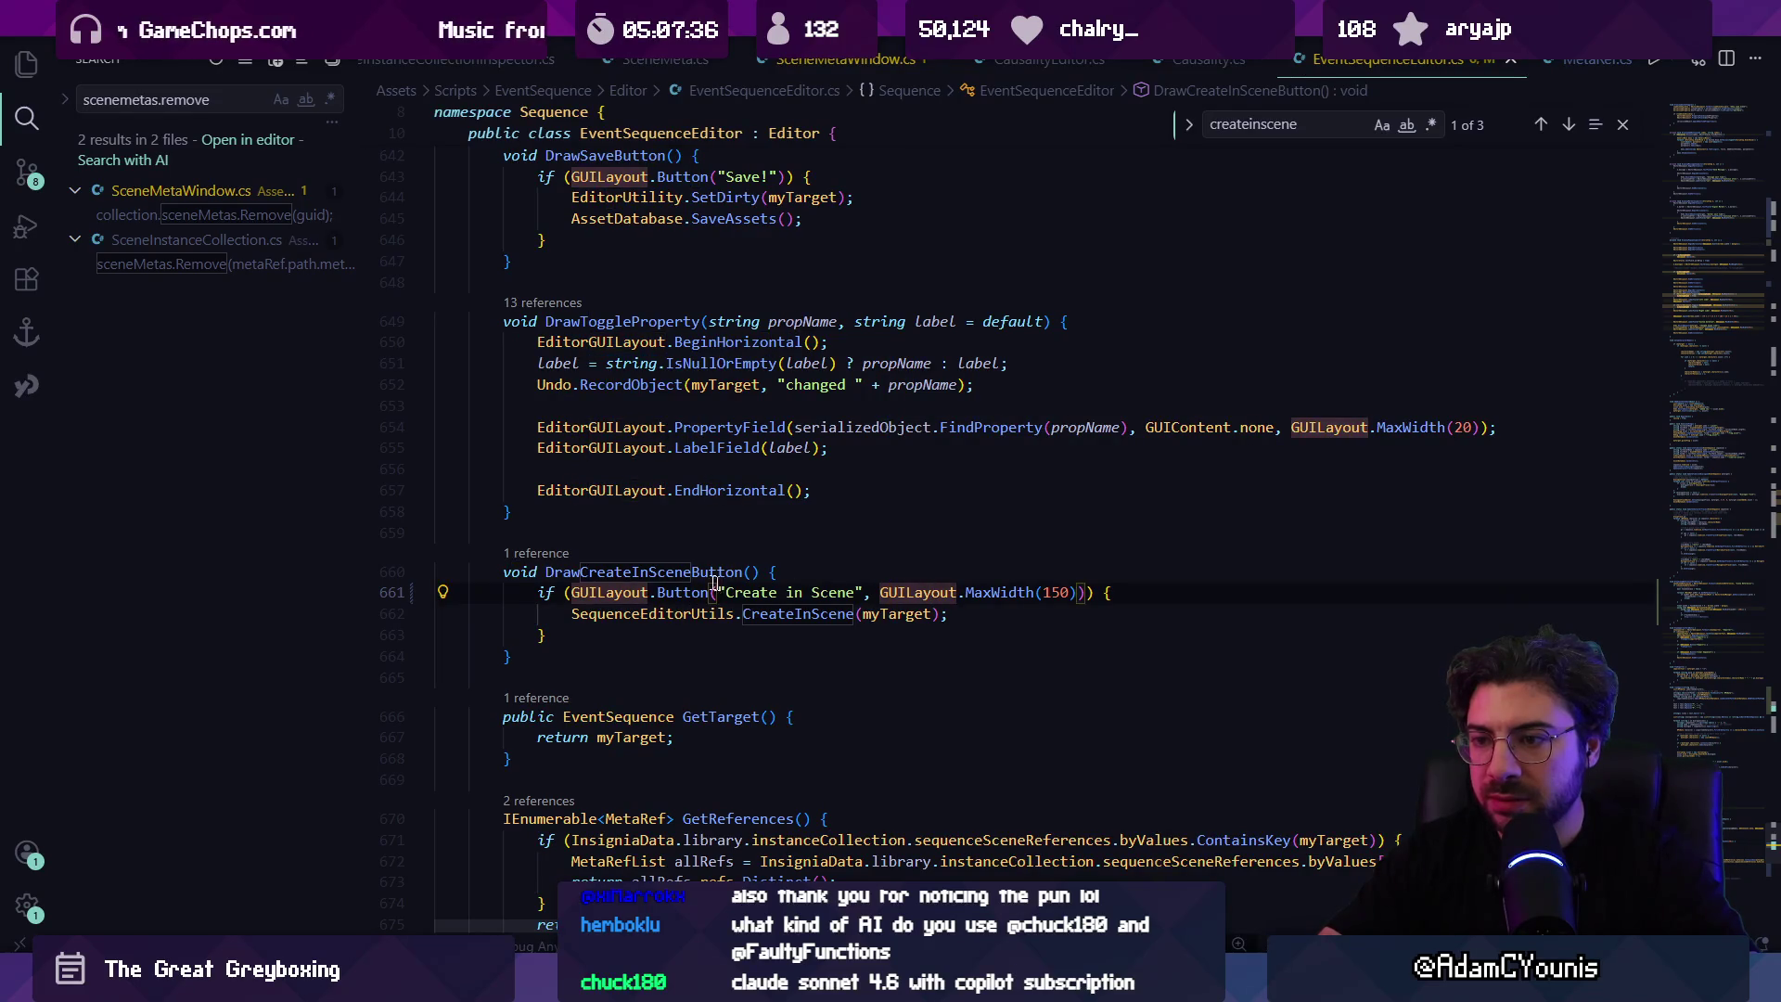
{"action": "left_click", "coordinate": [556, 554]}
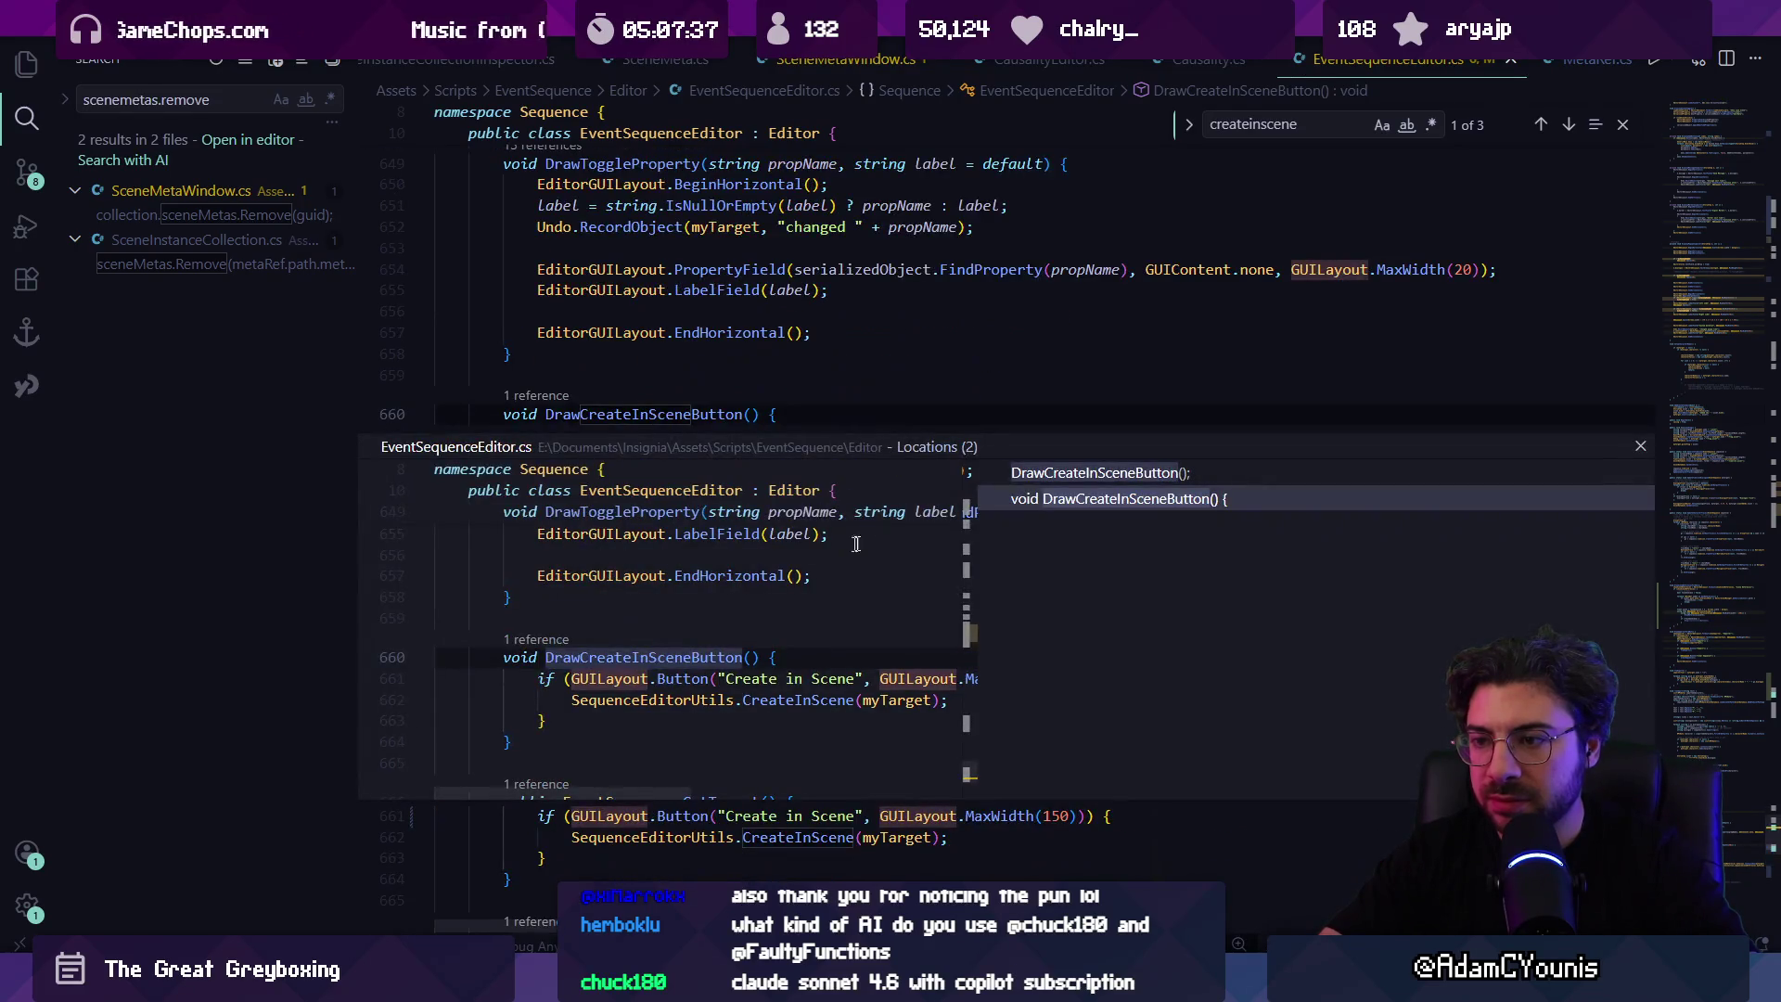
{"action": "left_click", "coordinate": [1057, 474]}
{"action": "double_click", "coordinate": [829, 631]}
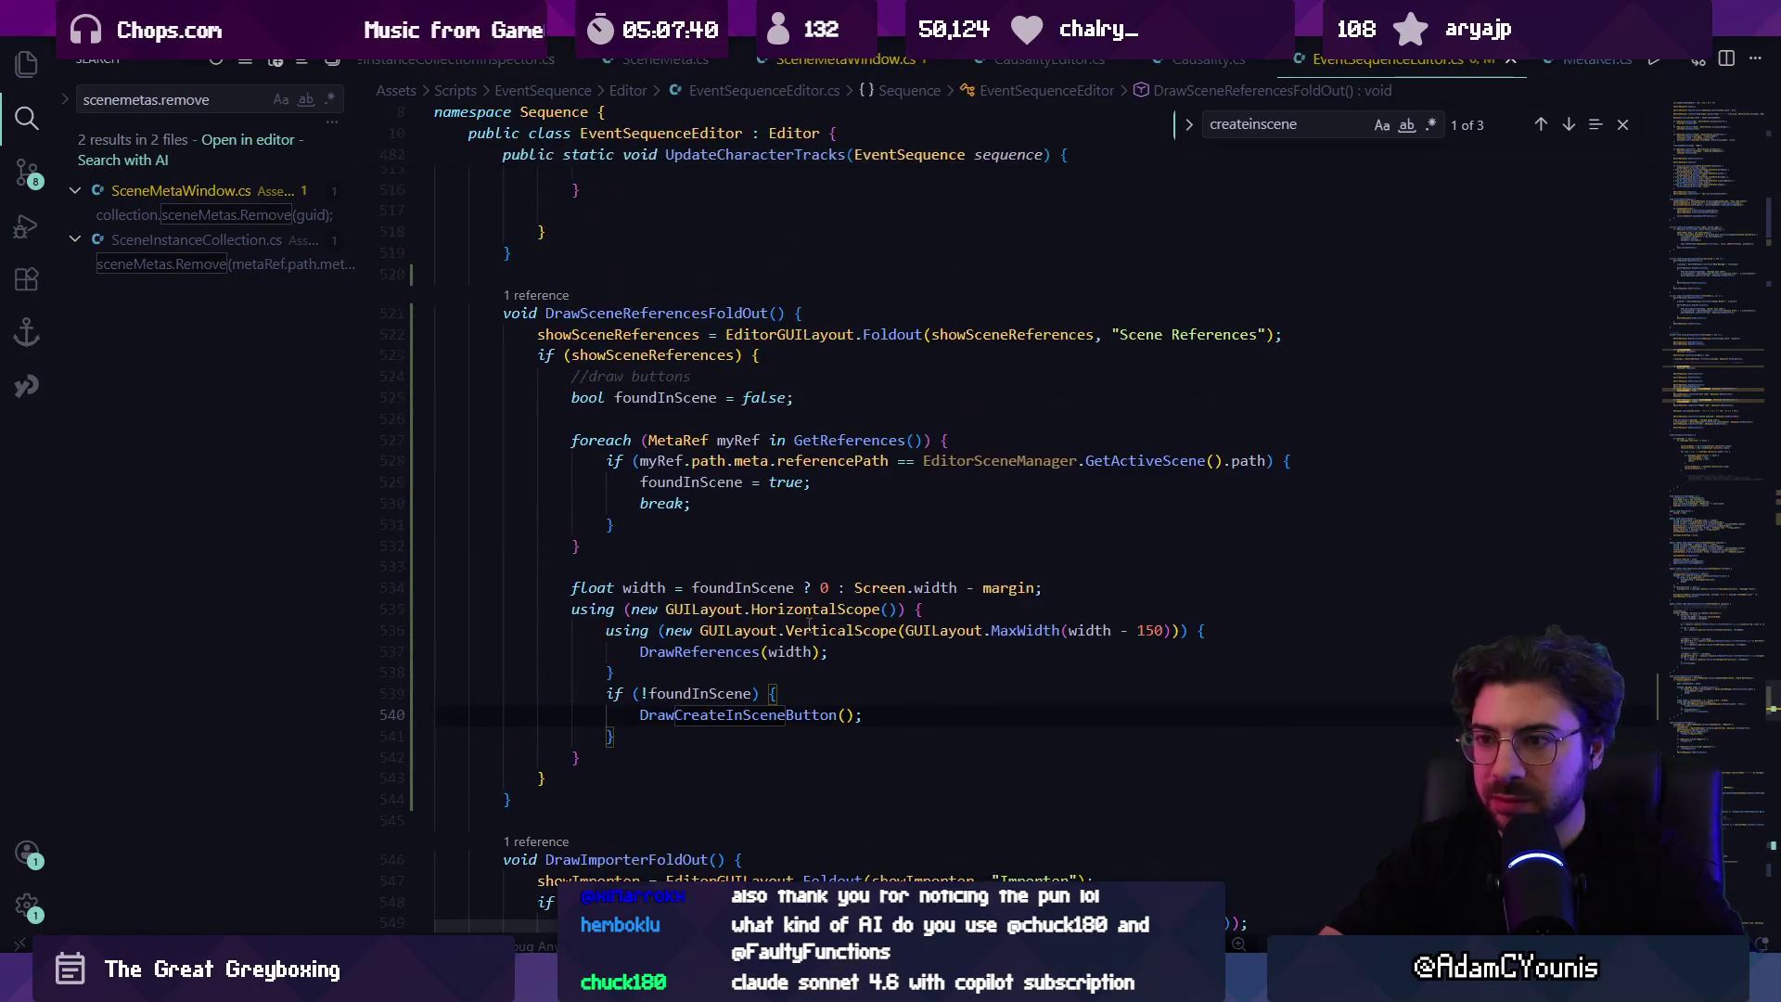
Step: Try relocating the float width line, then undo so the foundInScene check stays above the foldout
{"action": "left_click", "coordinate": [889, 694]}
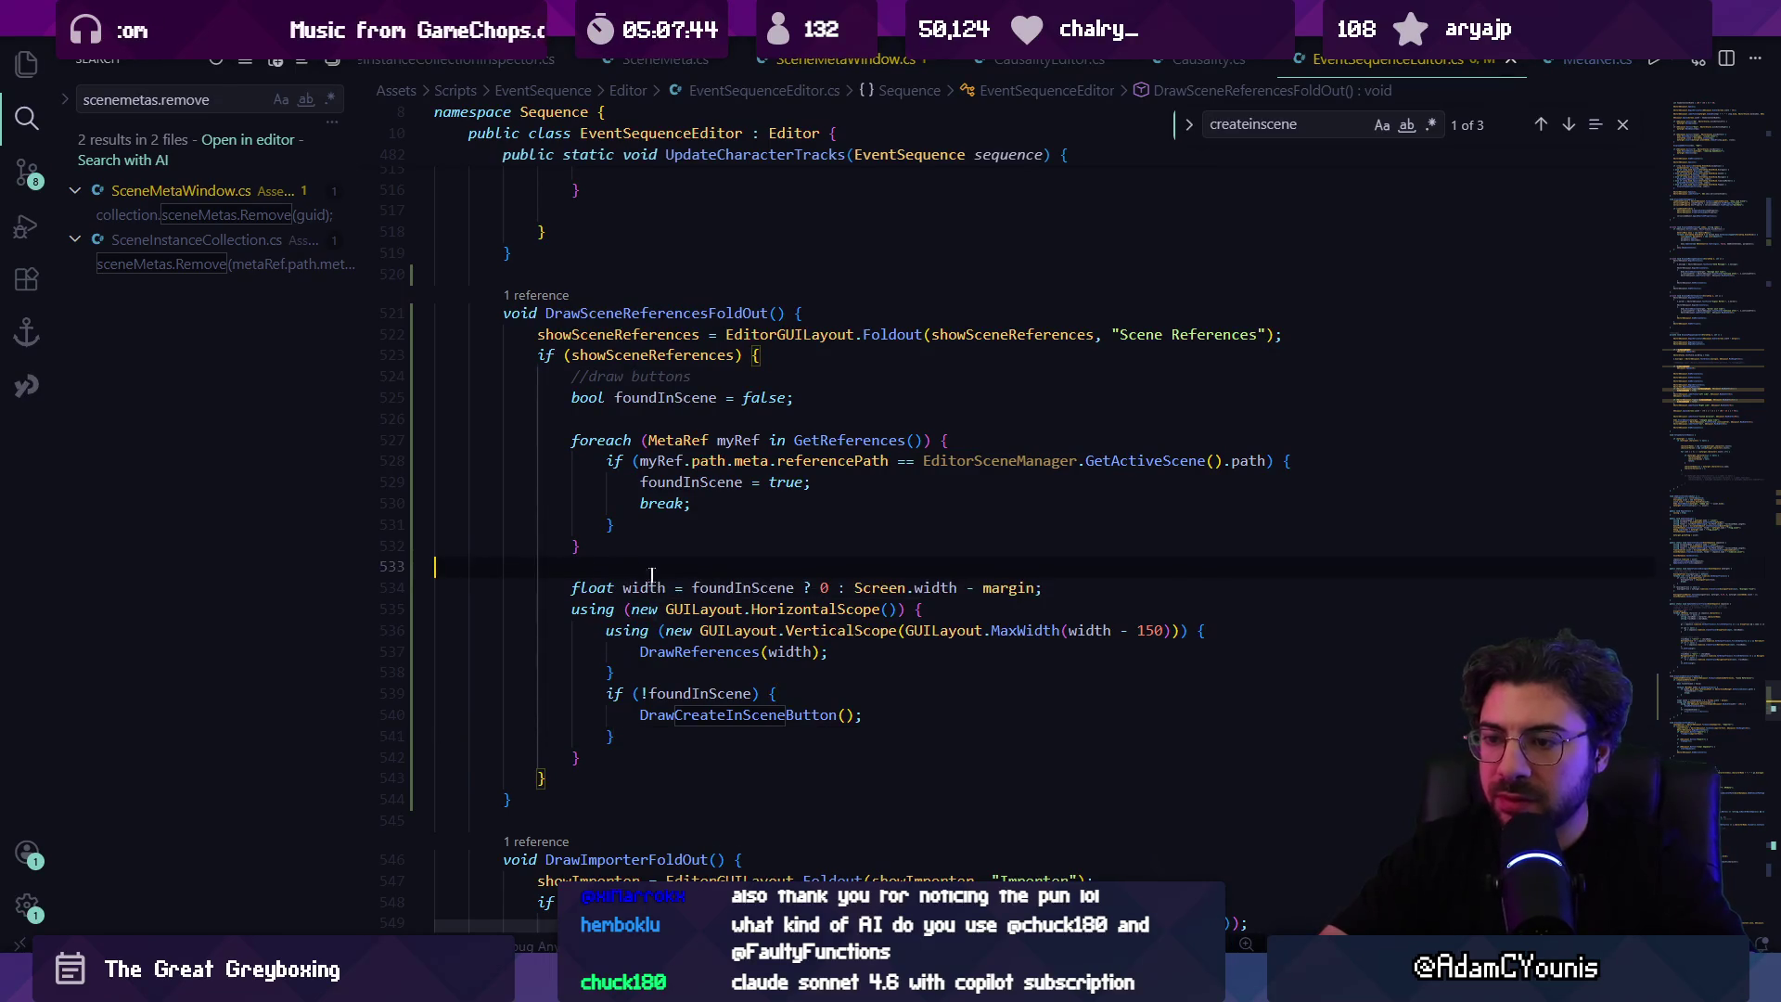
{"action": "left_click", "coordinate": [691, 588]}
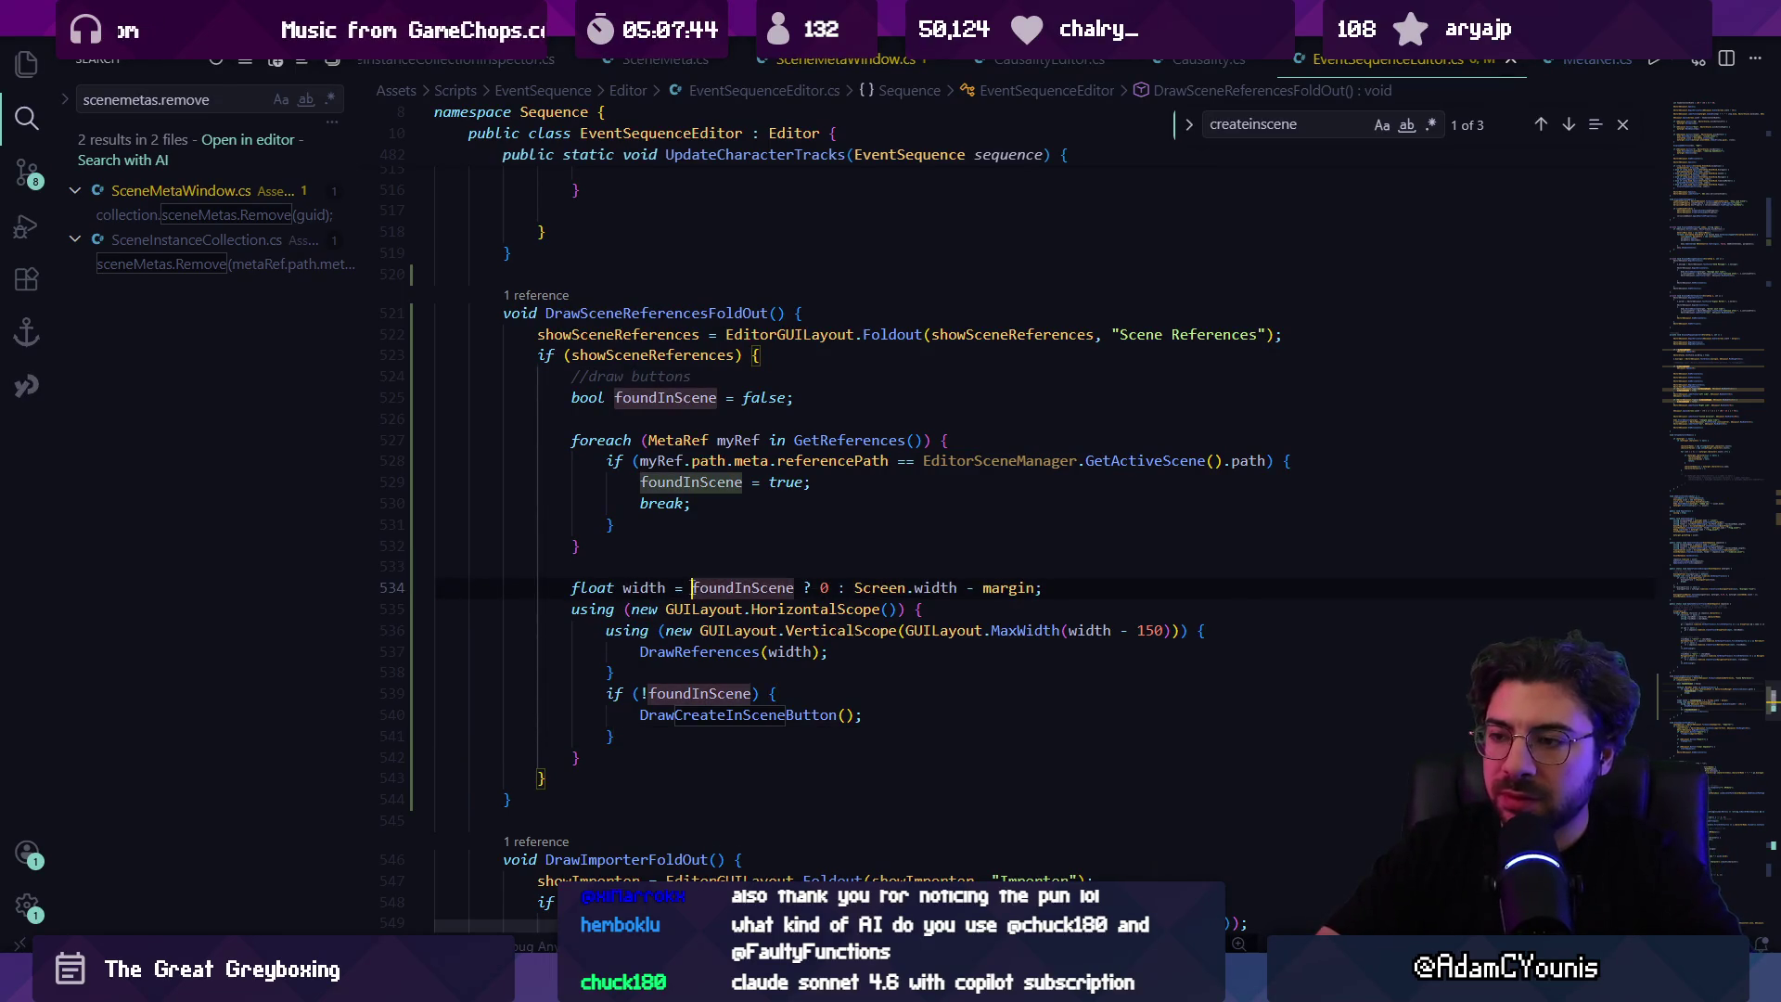
{"action": "triple_click", "coordinate": [675, 588]}
{"action": "key", "text": "BackSpace"}
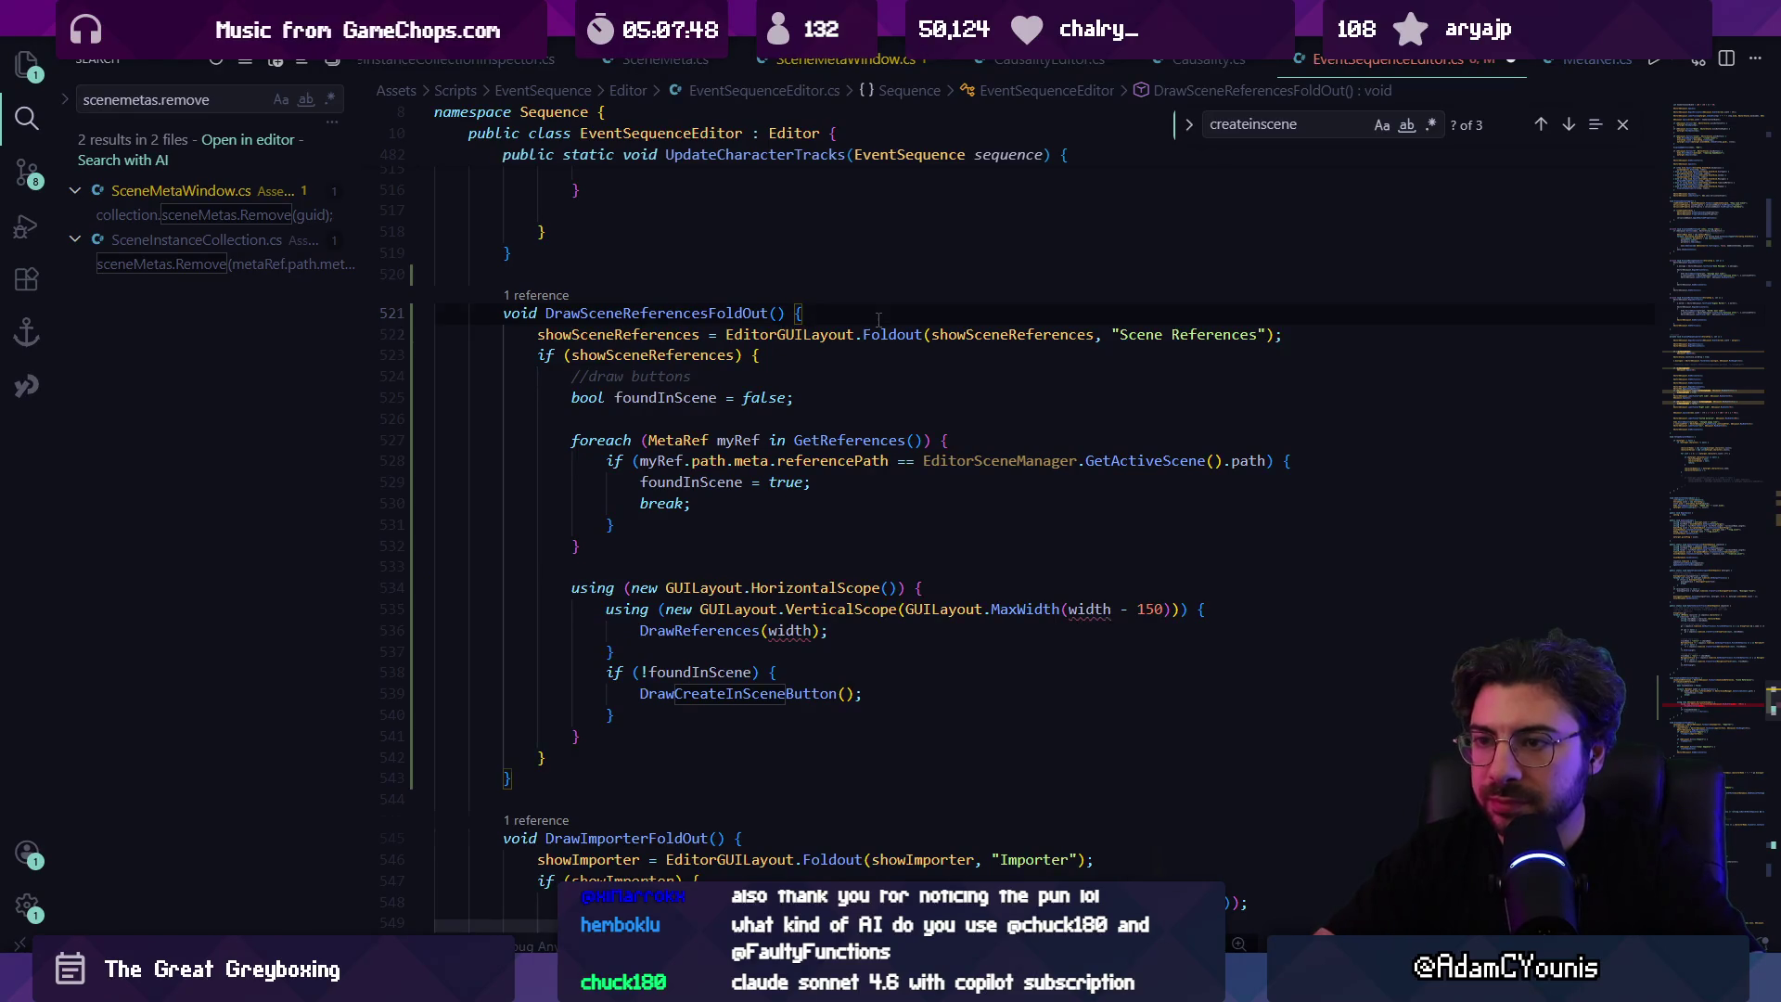
{"action": "key", "text": "Return"}
{"action": "type", "text": "float width = foundInScene ? 0 : Screen.width - margin;"}
{"action": "key", "text": "ctrl+z"}
{"action": "key", "text": "ctrl+z"}
{"action": "key", "text": "ctrl+z"}
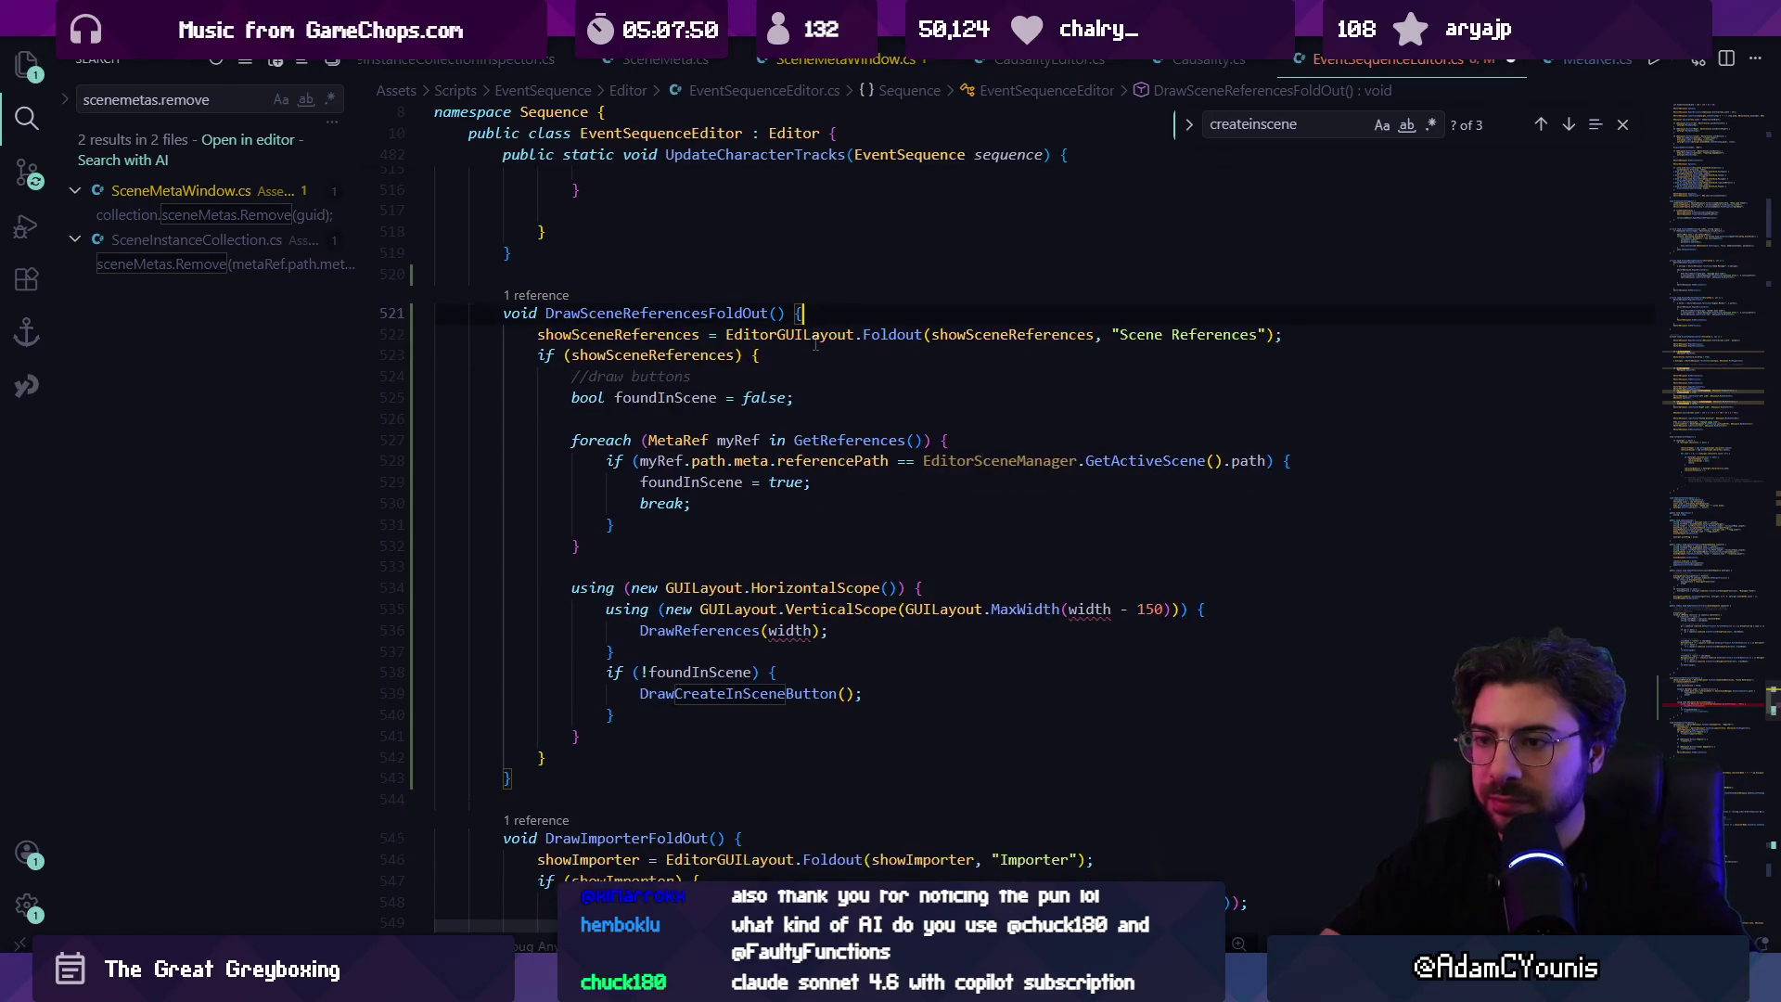
{"action": "left_click", "coordinate": [719, 399]}
{"action": "key", "text": "ctrl+z"}
{"action": "key", "text": "ctrl+z"}
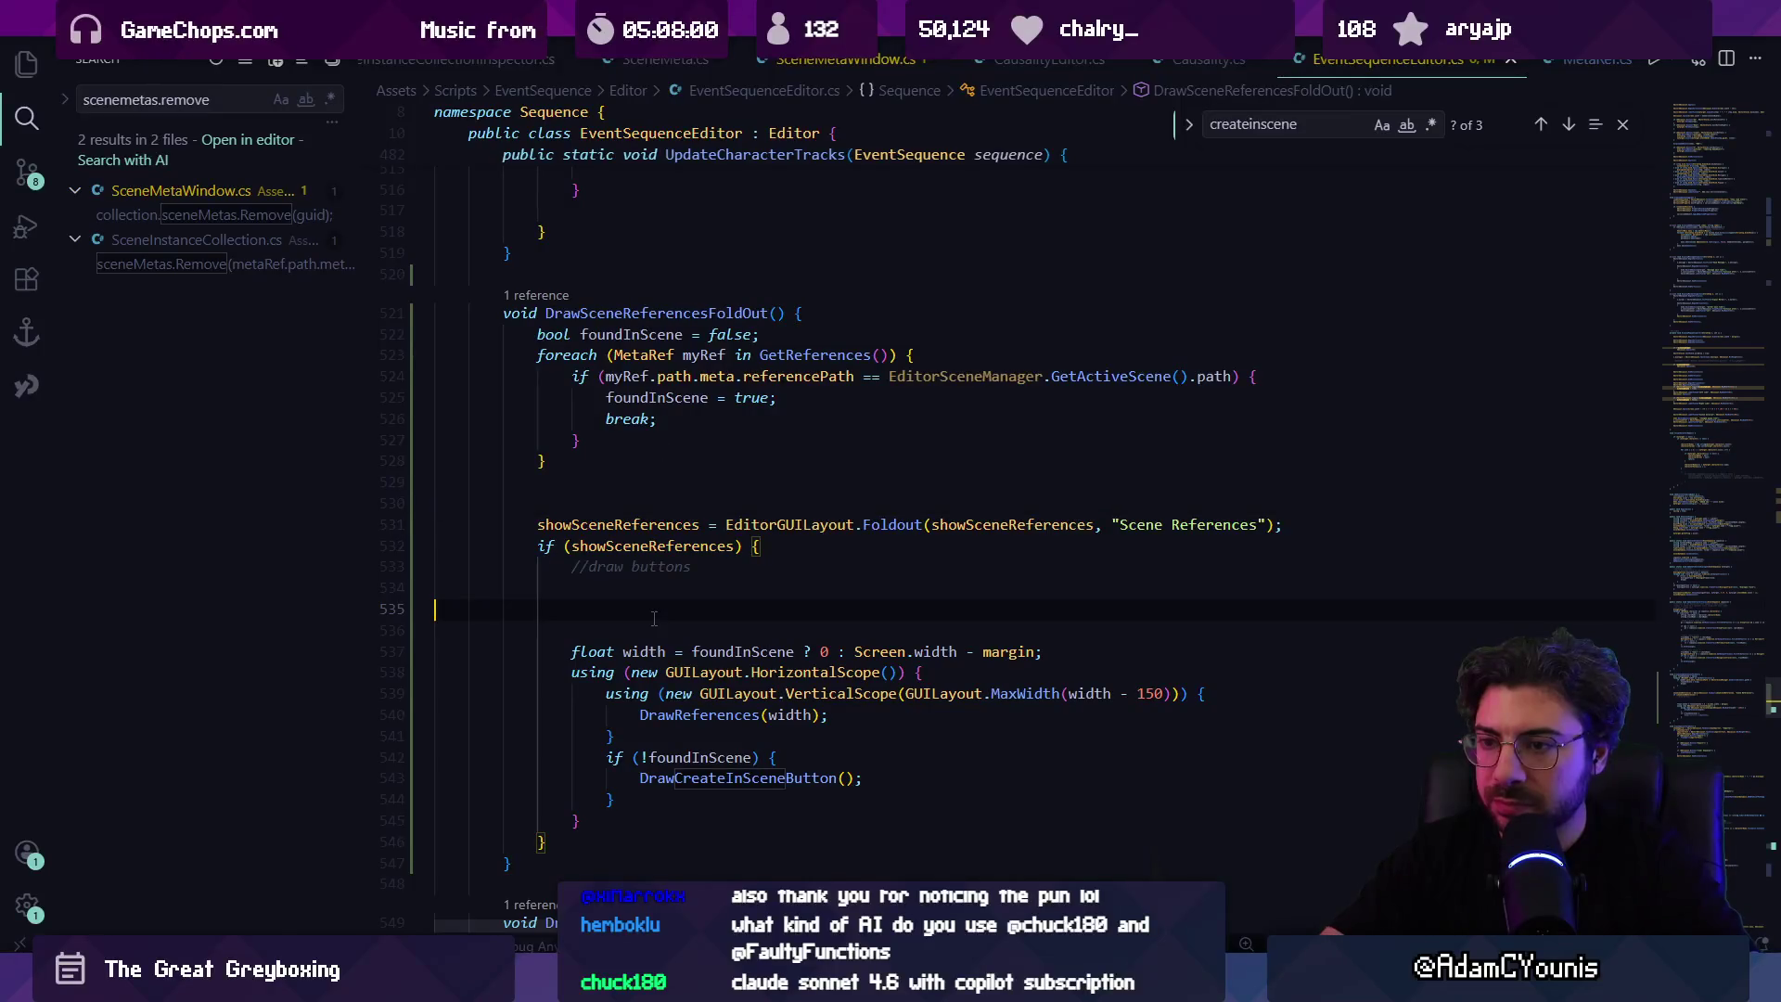
{"action": "key", "text": "BackSpace"}
{"action": "key", "text": "BackSpace"}
{"action": "key", "text": "BackSpace"}
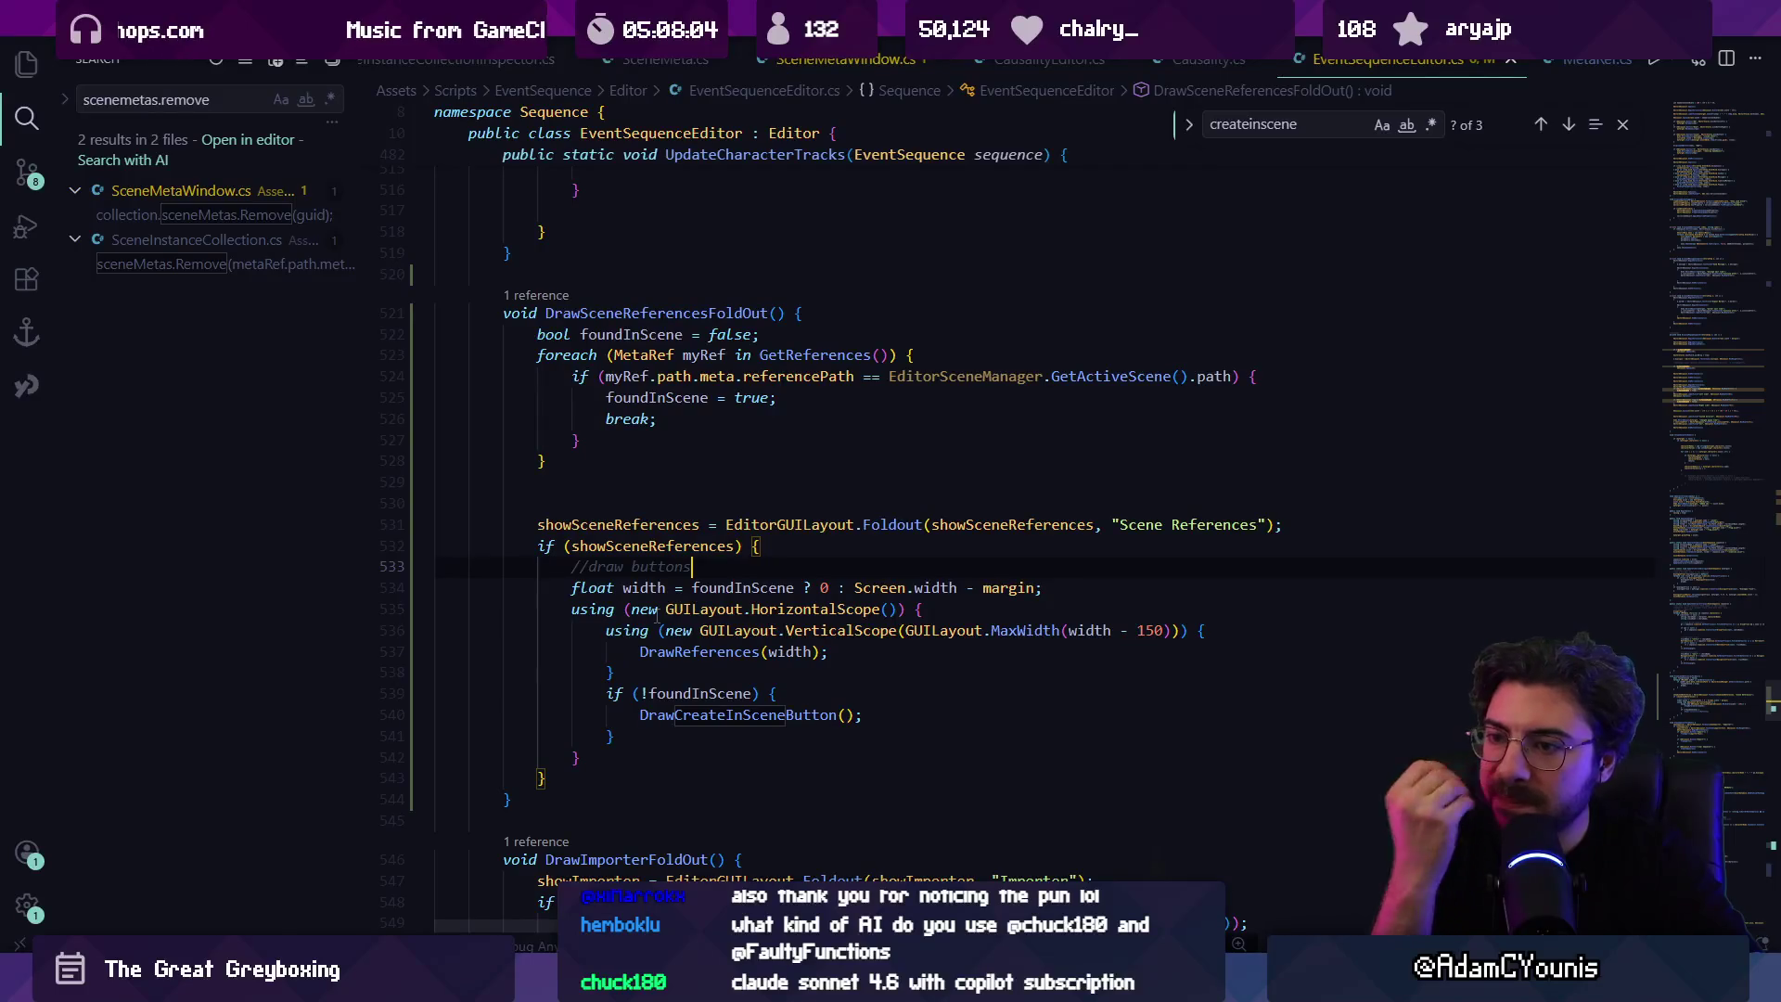
Step: Move the HorizontalScope line above the foldout and reformat the code under it
{"action": "left_click", "coordinate": [646, 610]}
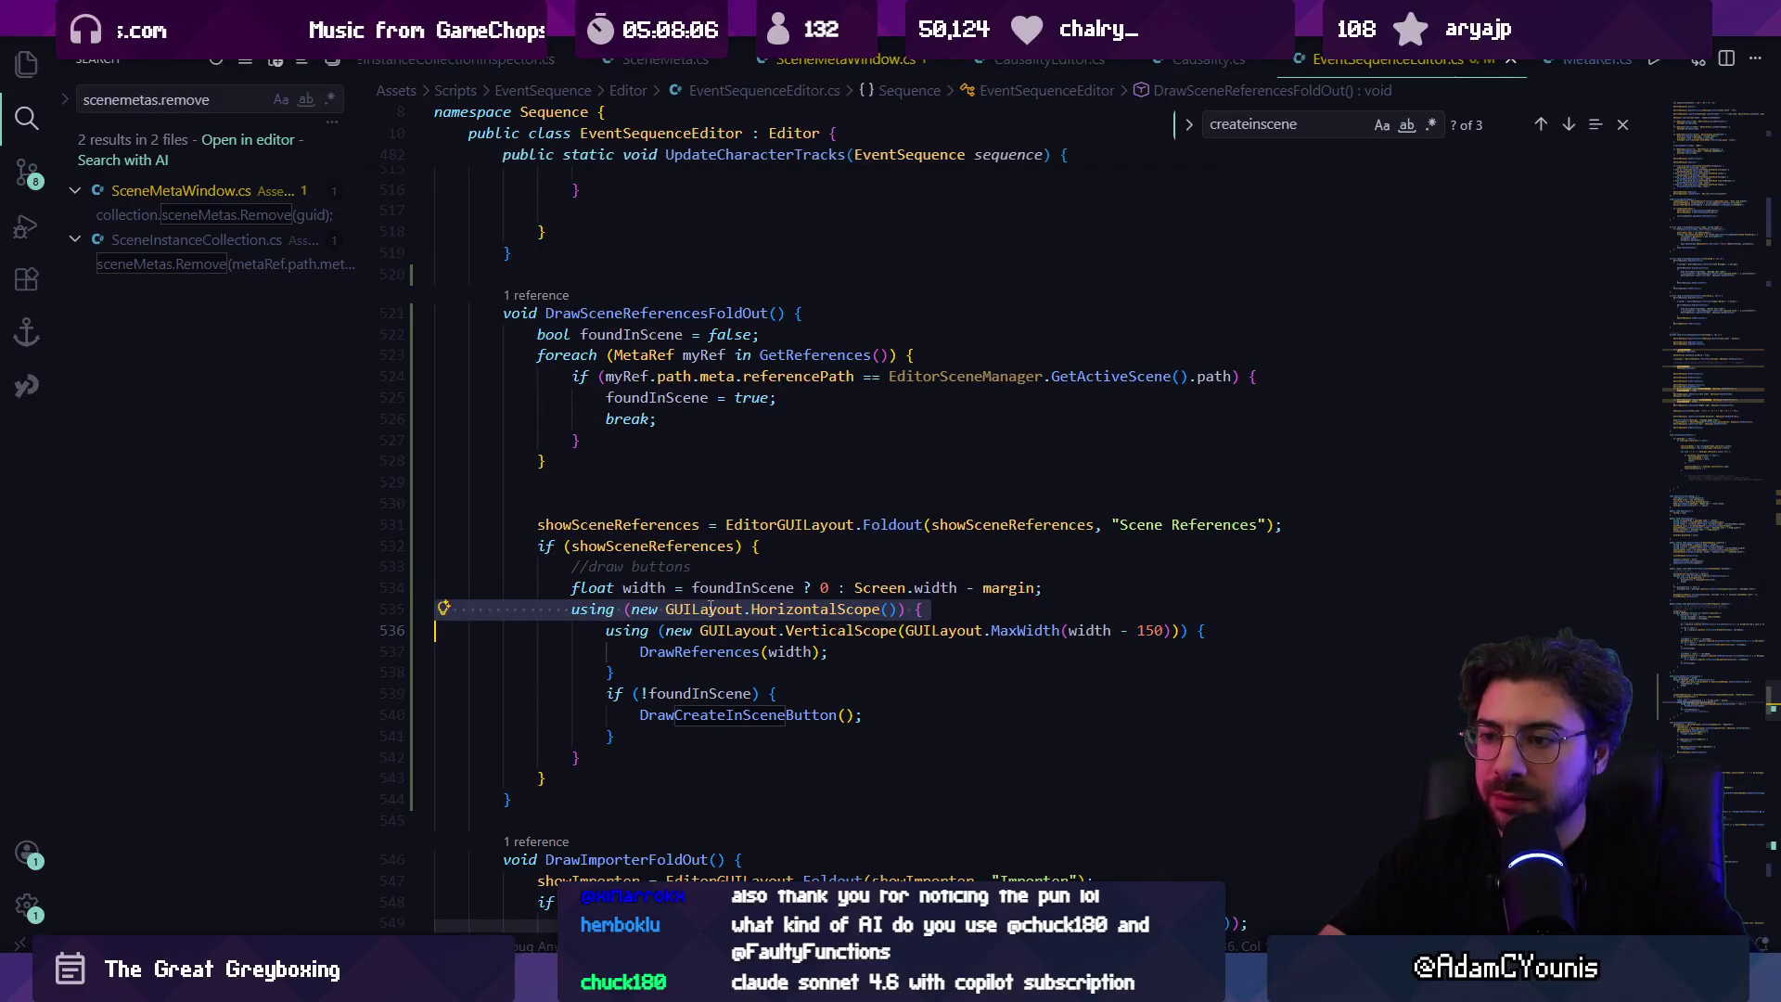
{"action": "key", "text": "alt+Up"}
{"action": "key", "text": "alt+Up"}
{"action": "key", "text": "alt+Up"}
{"action": "key", "text": "shift+alt+f"}
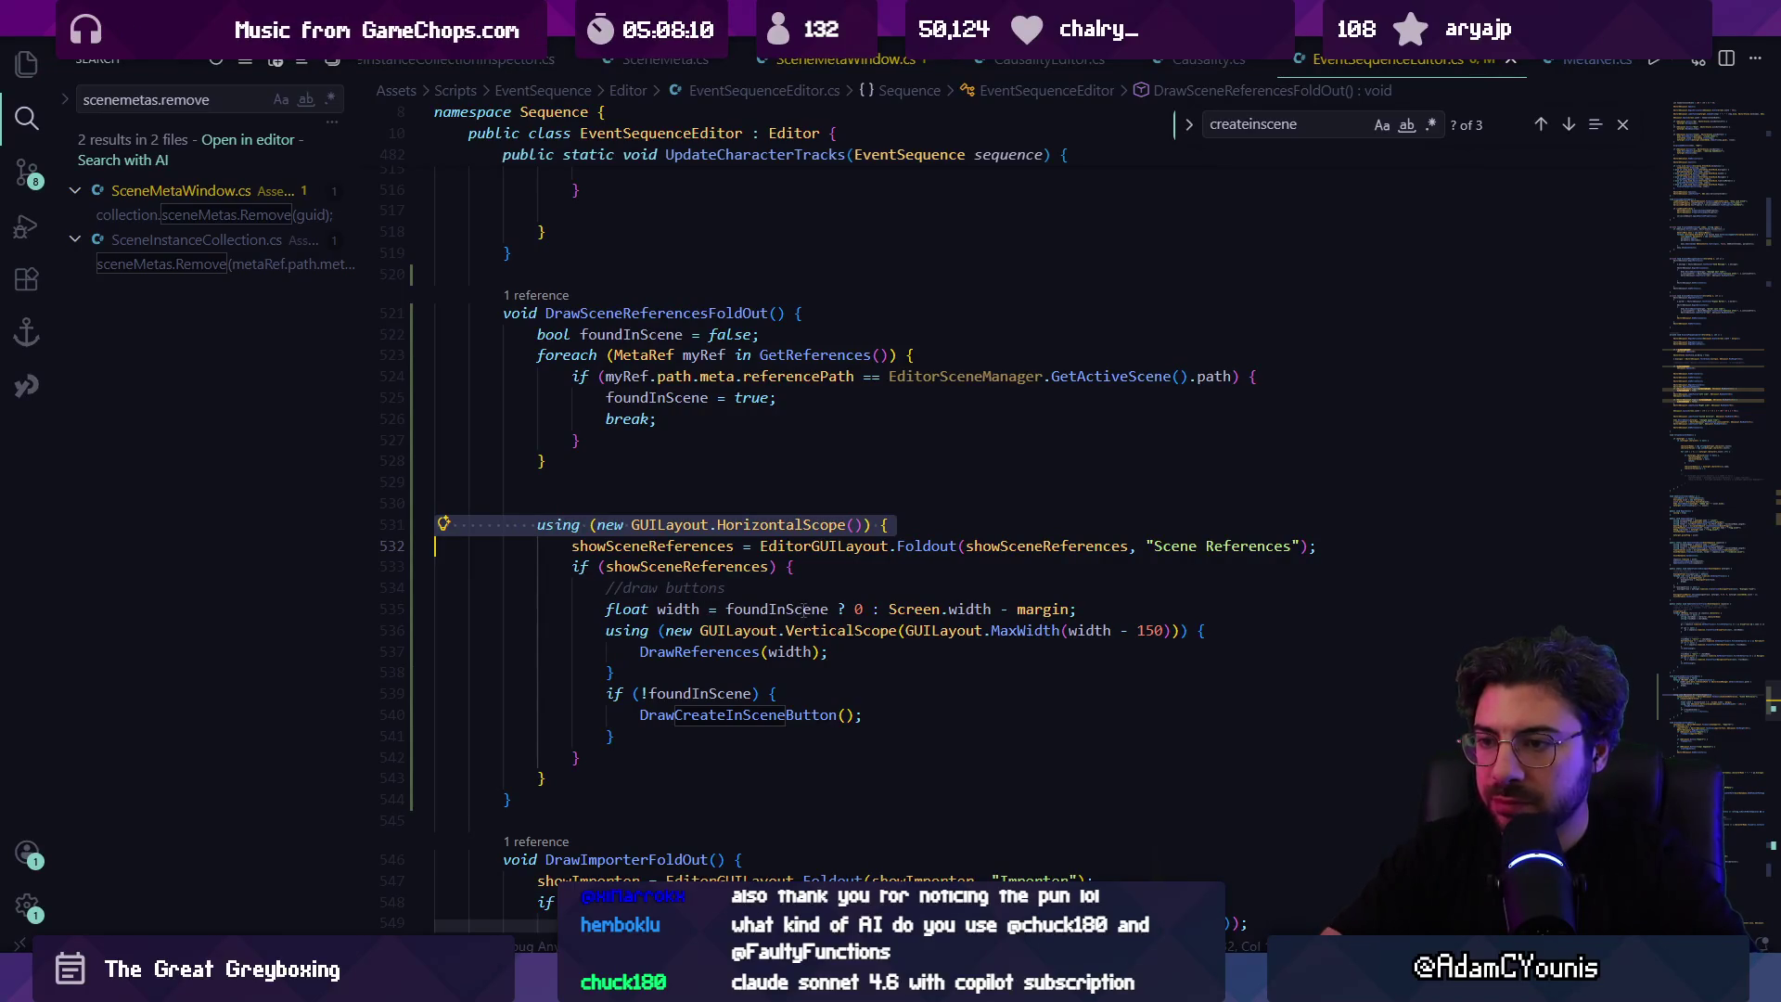
{"action": "left_click", "coordinate": [856, 524]}
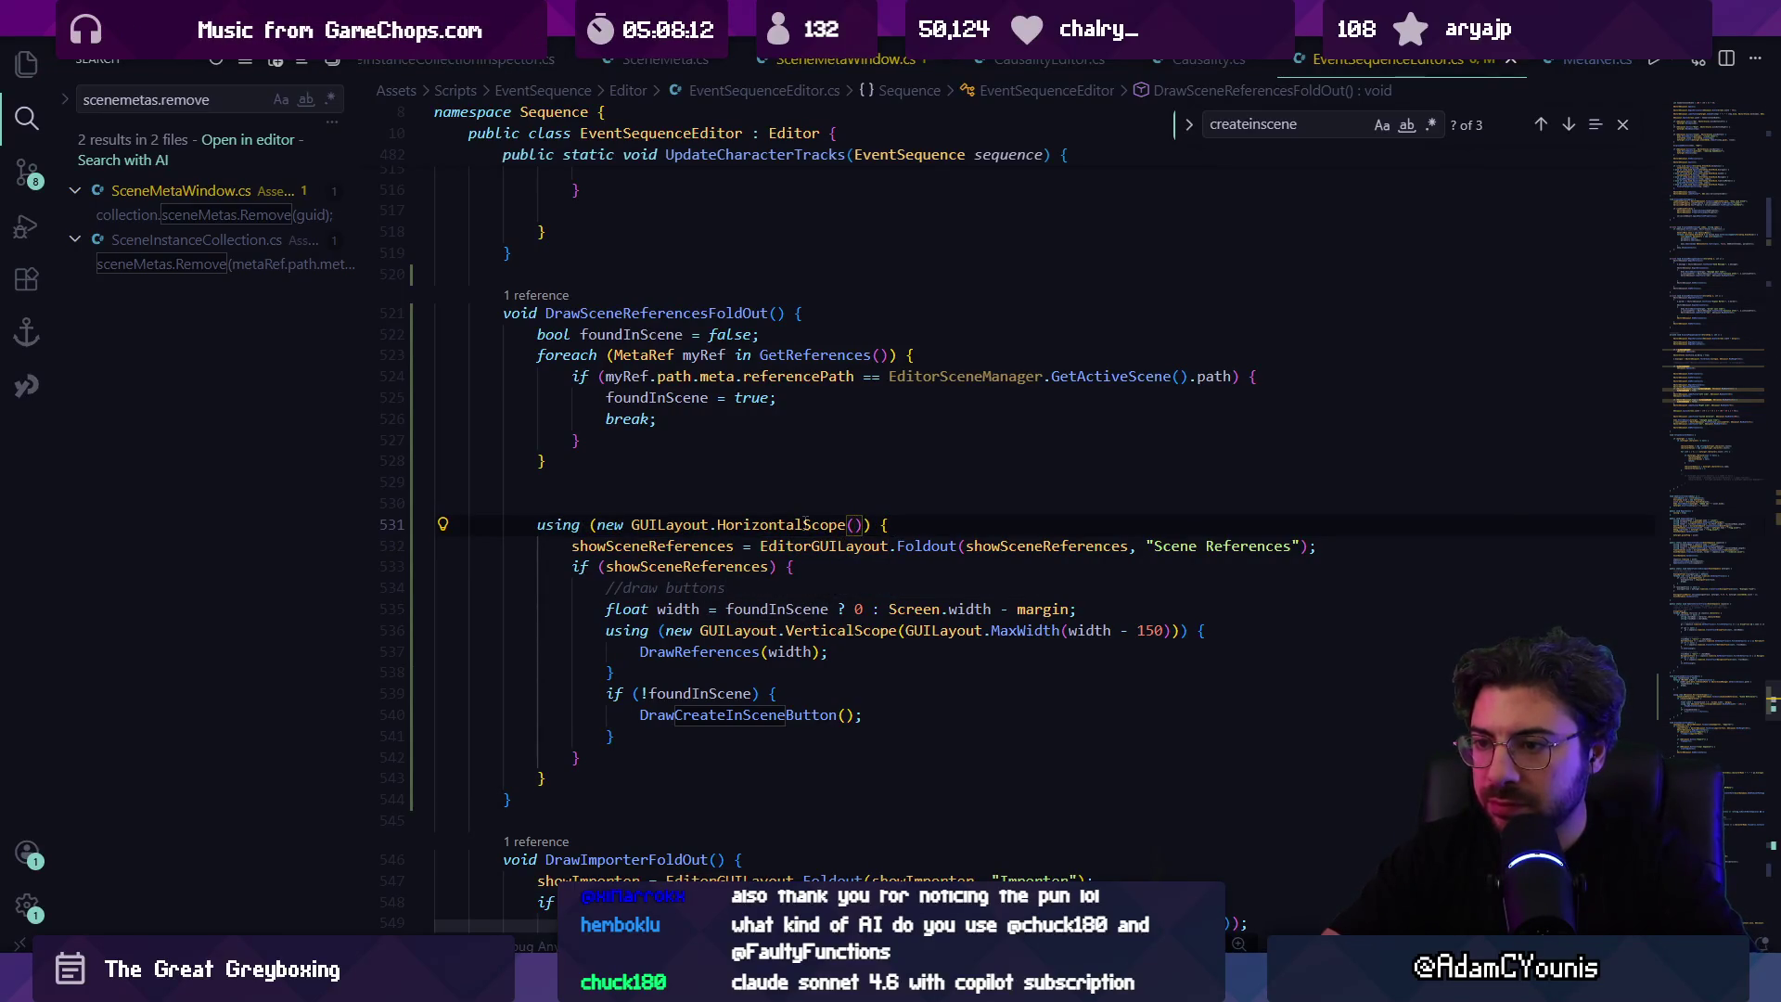
{"action": "left_click", "coordinate": [809, 568]}
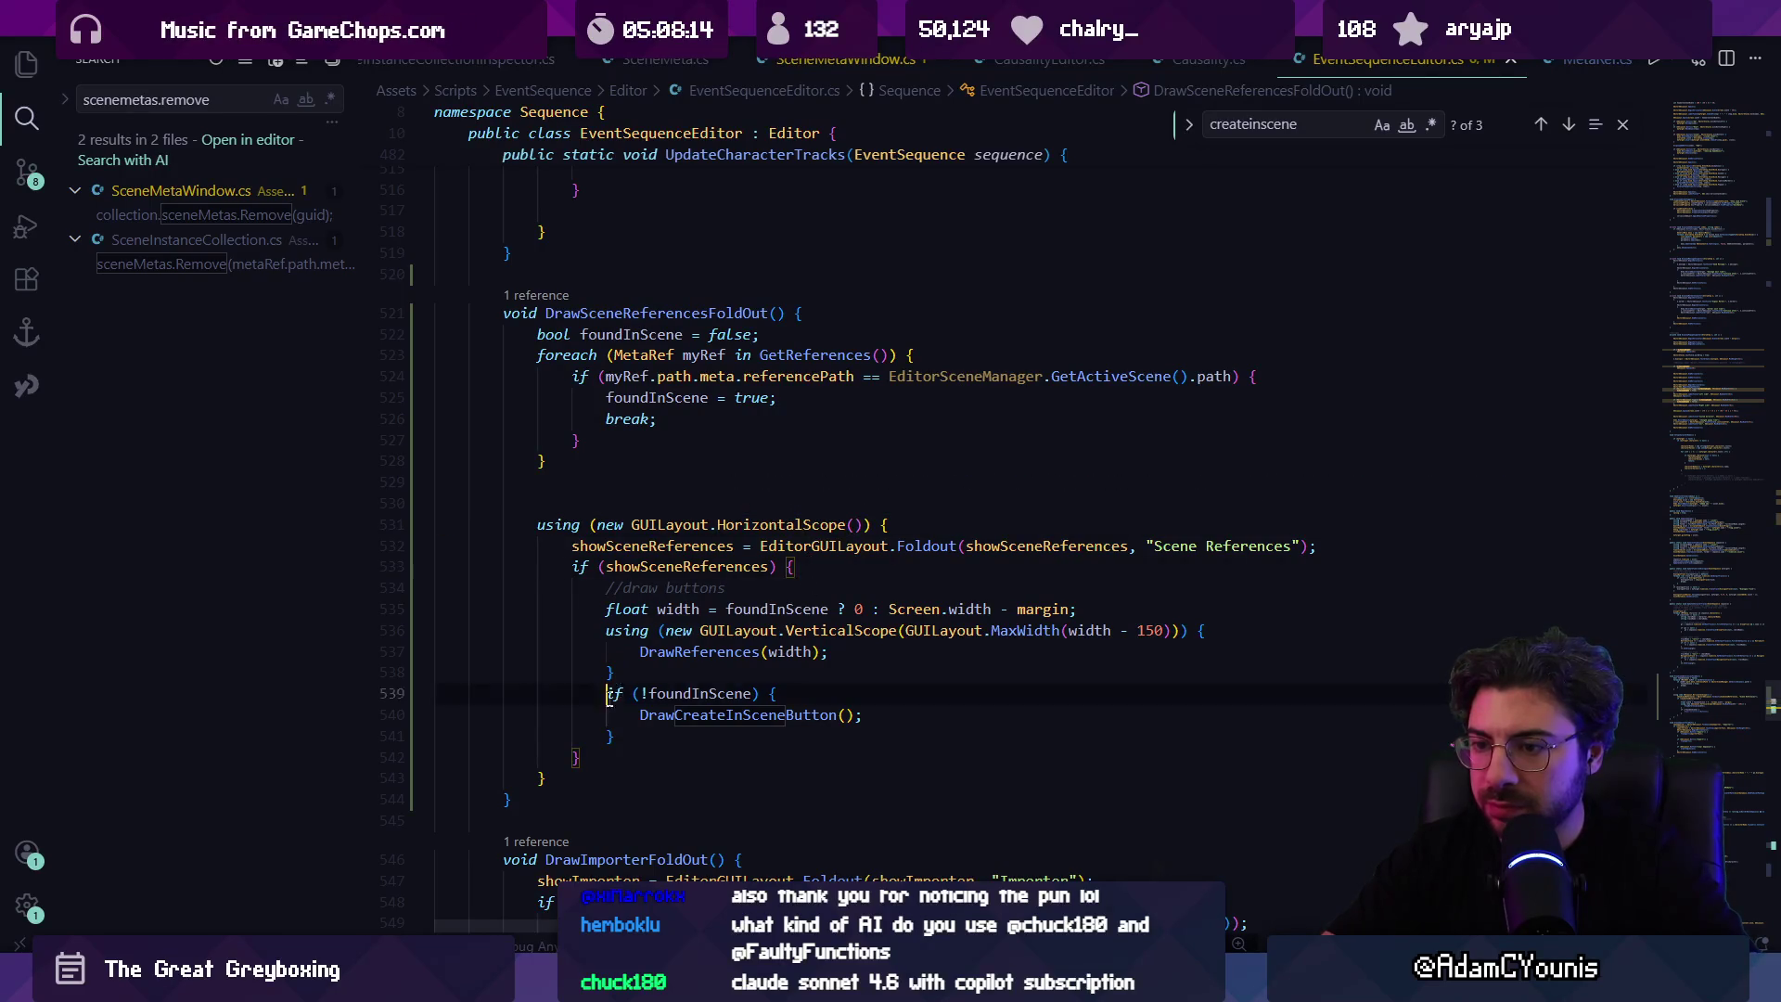
Step: Move the if (!foundInScene) block below the closing brace and outdent it one level
{"action": "left_click_drag", "start_coordinate": [606, 693], "coordinate": [630, 745]}
{"action": "key", "text": "alt+Down"}
{"action": "key", "text": "alt+Down"}
{"action": "key", "text": "alt+Up"}
{"action": "key", "text": "shift+Tab"}
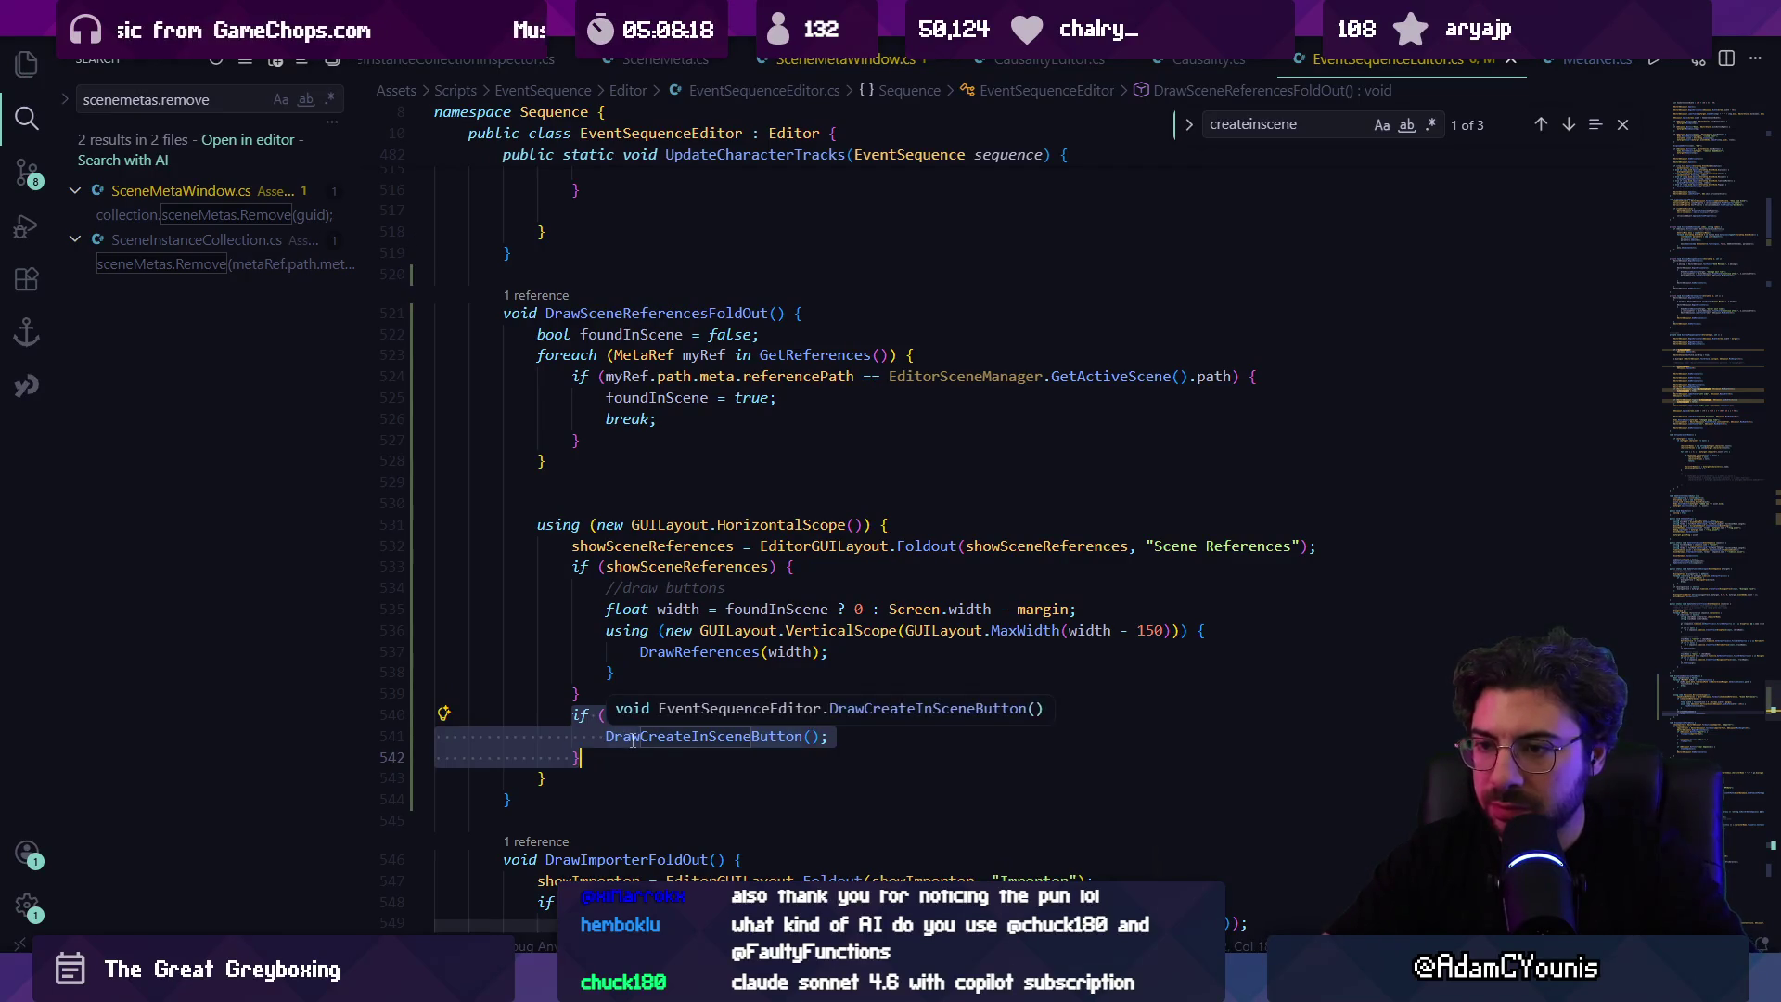
{"action": "key", "text": "Escape"}
{"action": "key", "text": "Escape"}
{"action": "key", "text": "alt+Tab"}
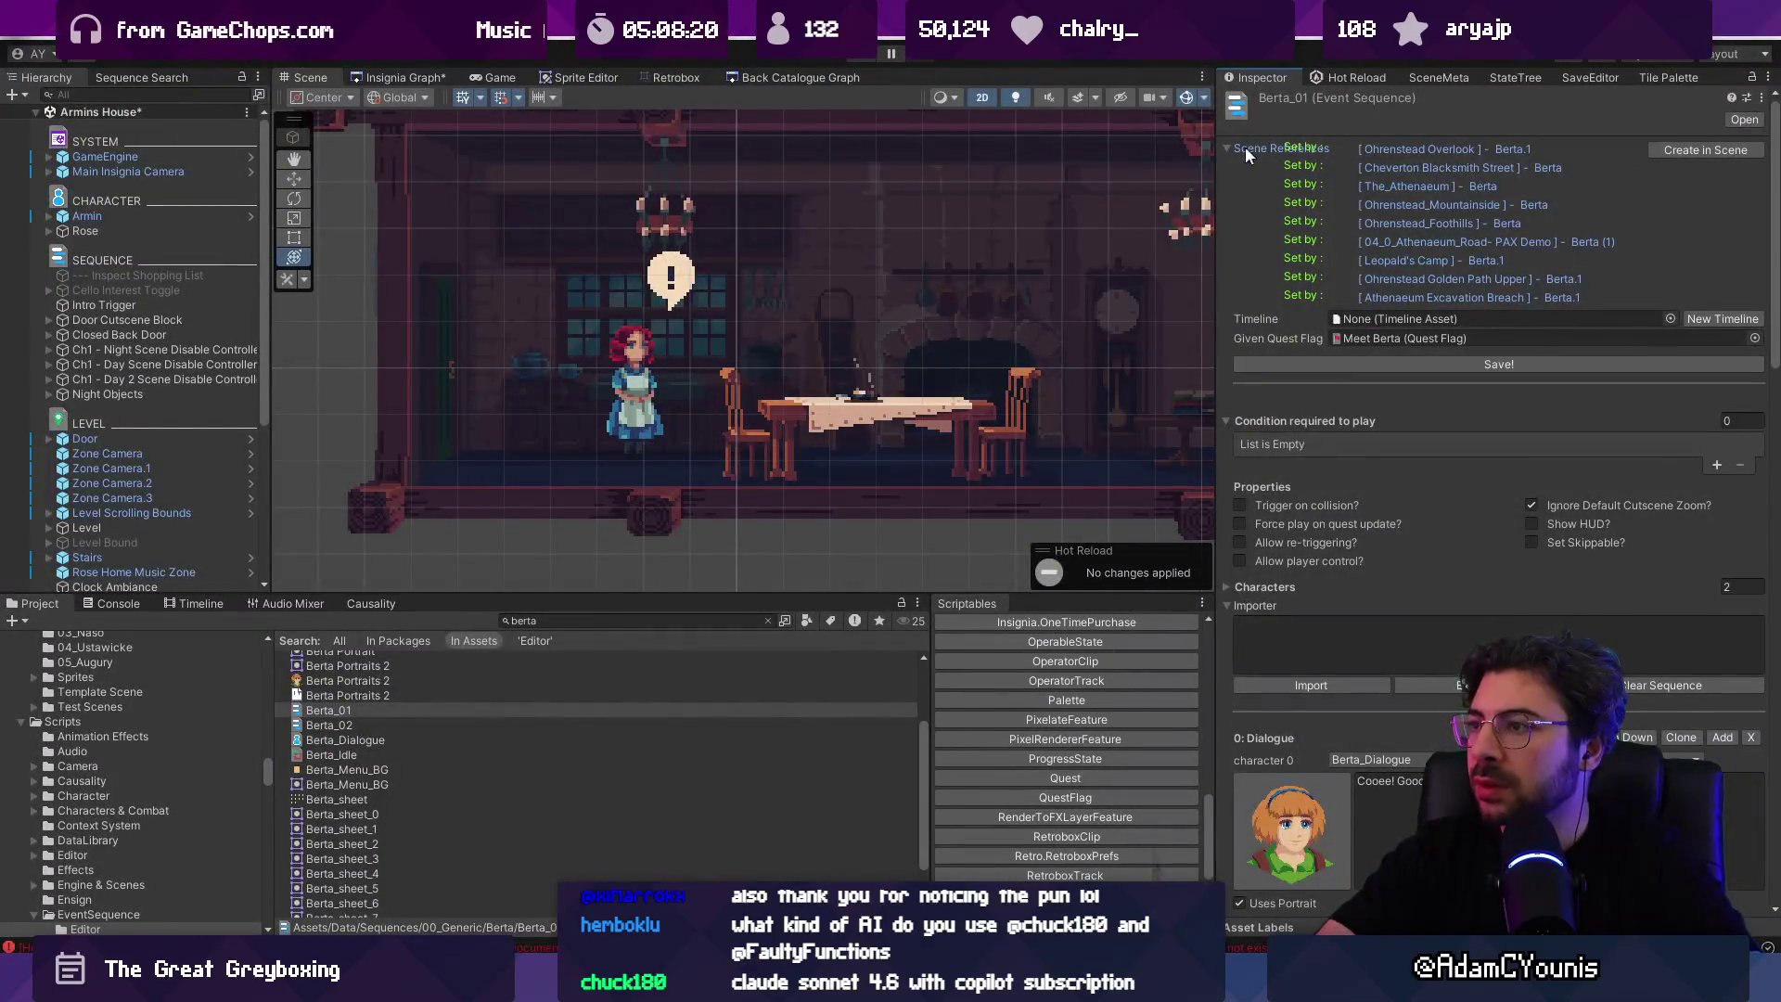
Step: Toggle Berta_01's Scene References foldout to view its nine scene references, then return to the code
{"action": "left_click", "coordinate": [1233, 149]}
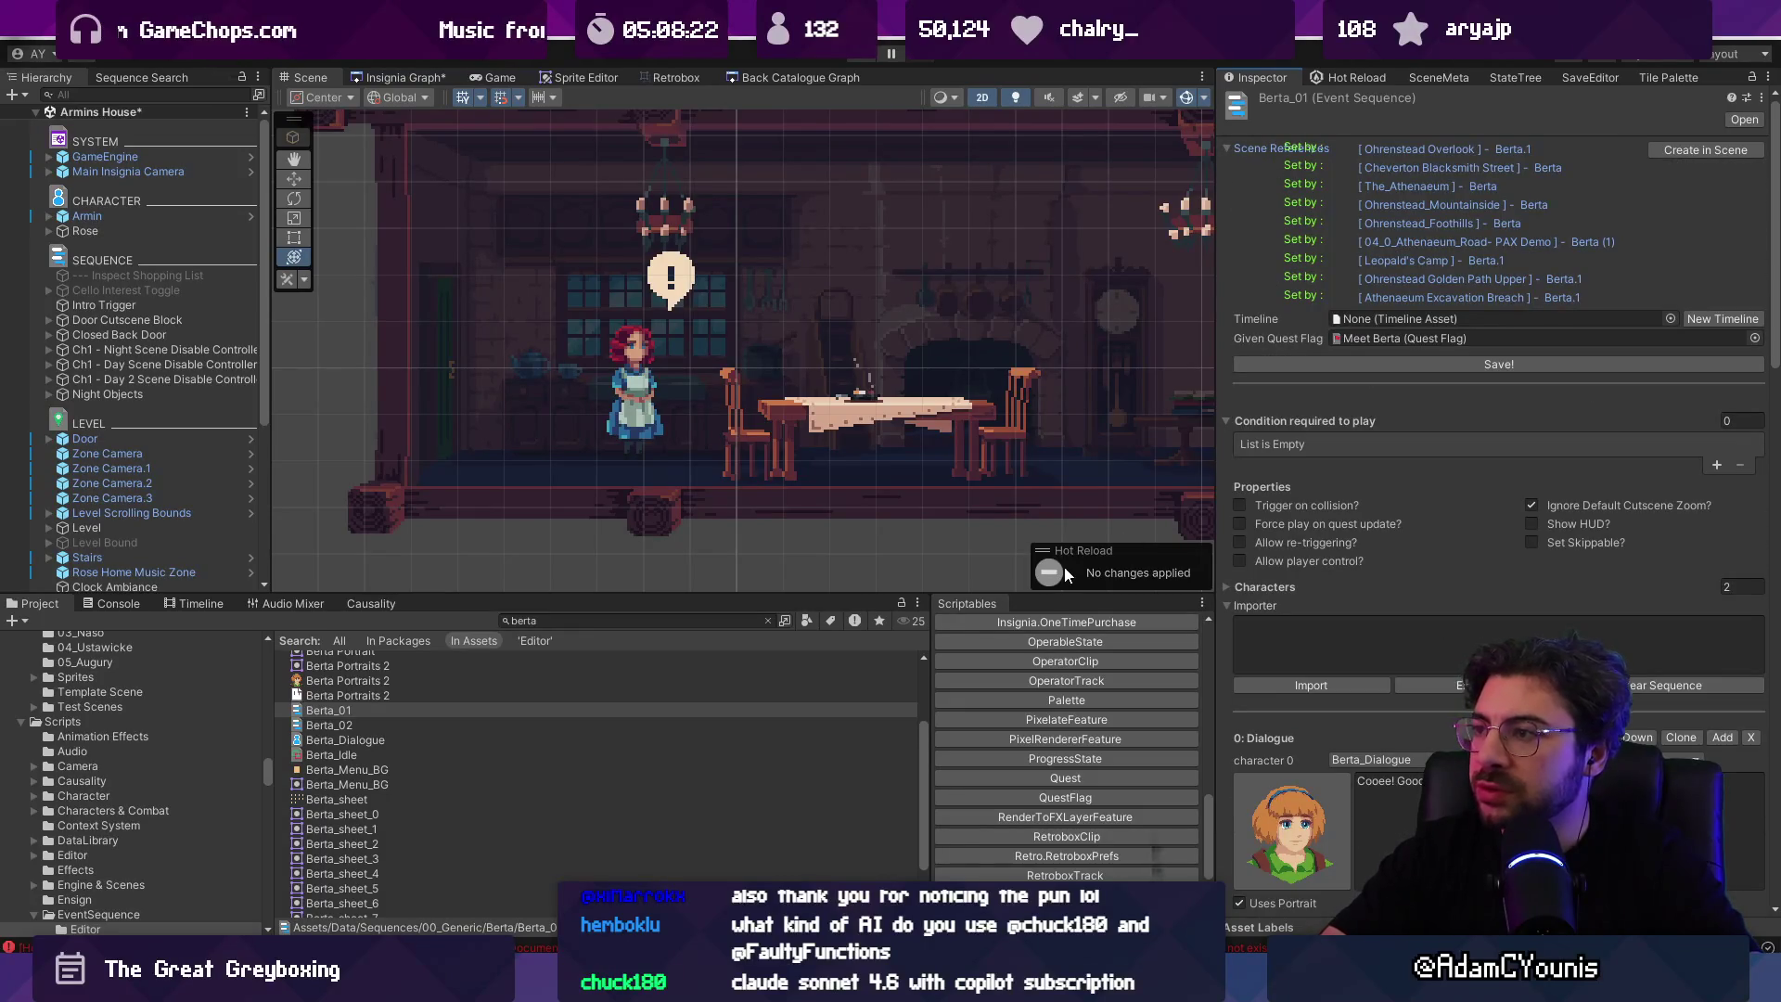
{"action": "left_click", "coordinate": [1232, 149]}
{"action": "left_click", "coordinate": [1232, 149]}
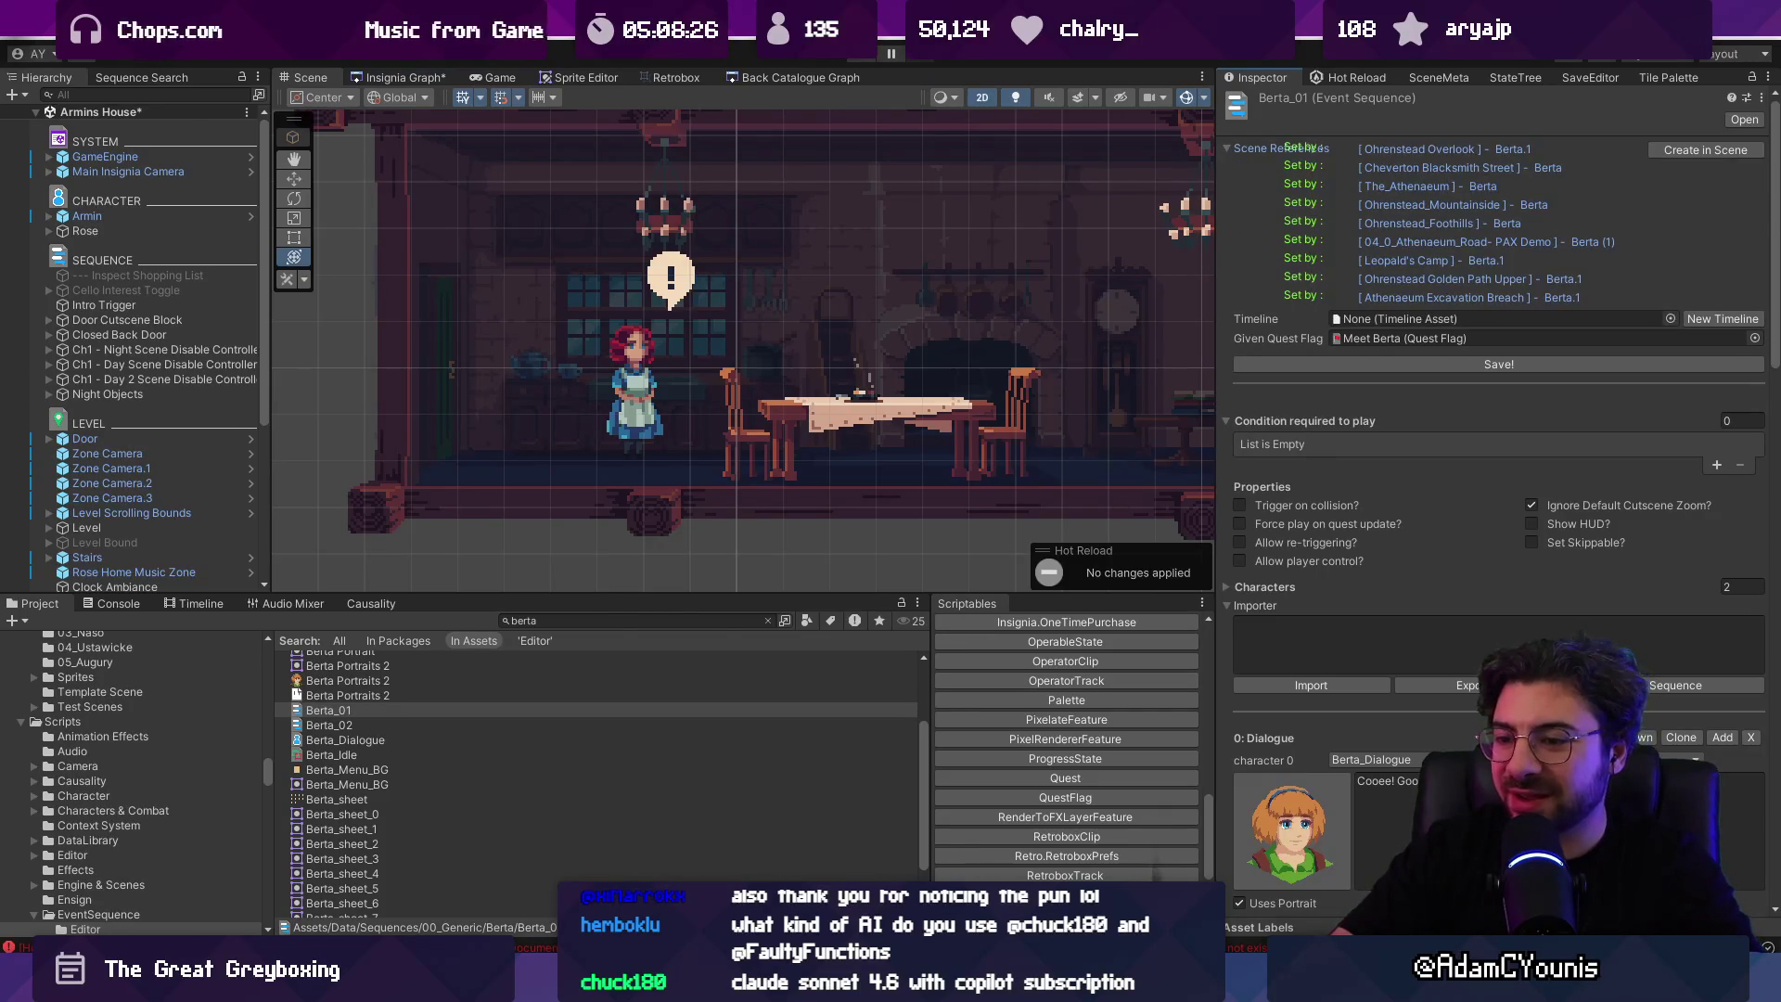
{"action": "key", "text": "alt+Tab"}
{"action": "left_click", "coordinate": [690, 523]}
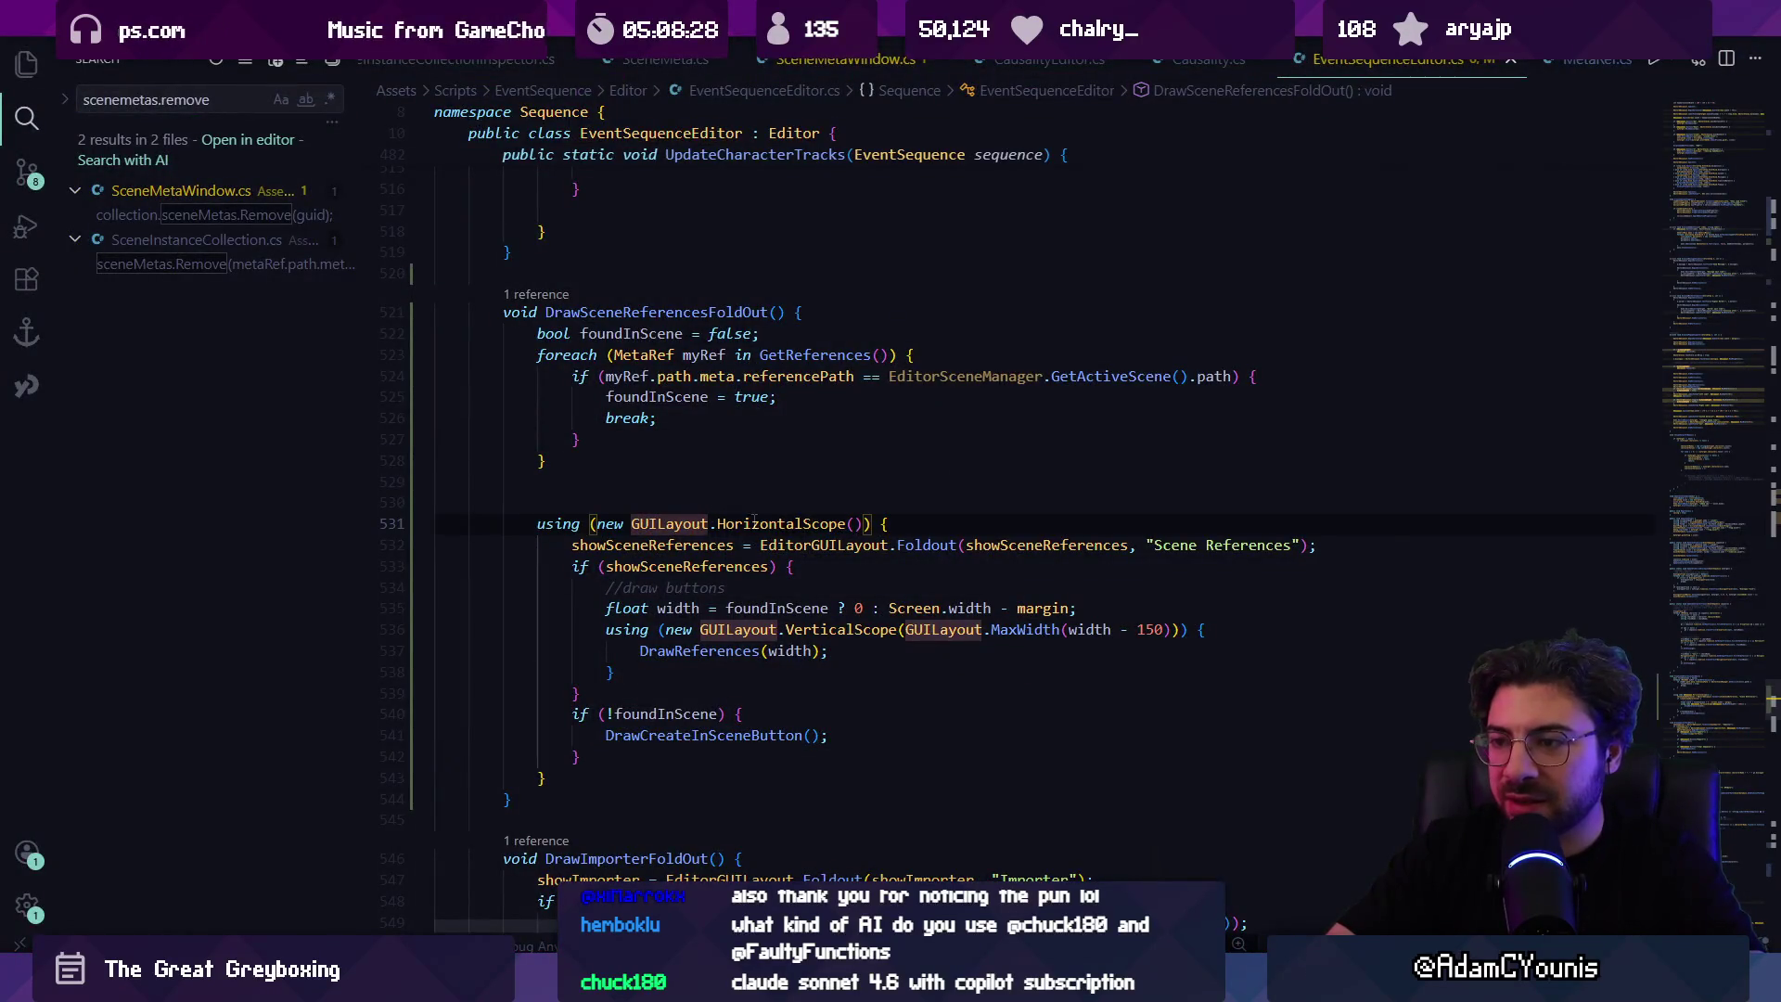
Step: Review the showSceneReferences and GUILayout uses, then retest the Scene References foldout in Unity
{"action": "left_click", "coordinate": [826, 523]}
{"action": "key", "text": "Down"}
{"action": "left_click", "coordinate": [651, 548]}
{"action": "left_click", "coordinate": [640, 566]}
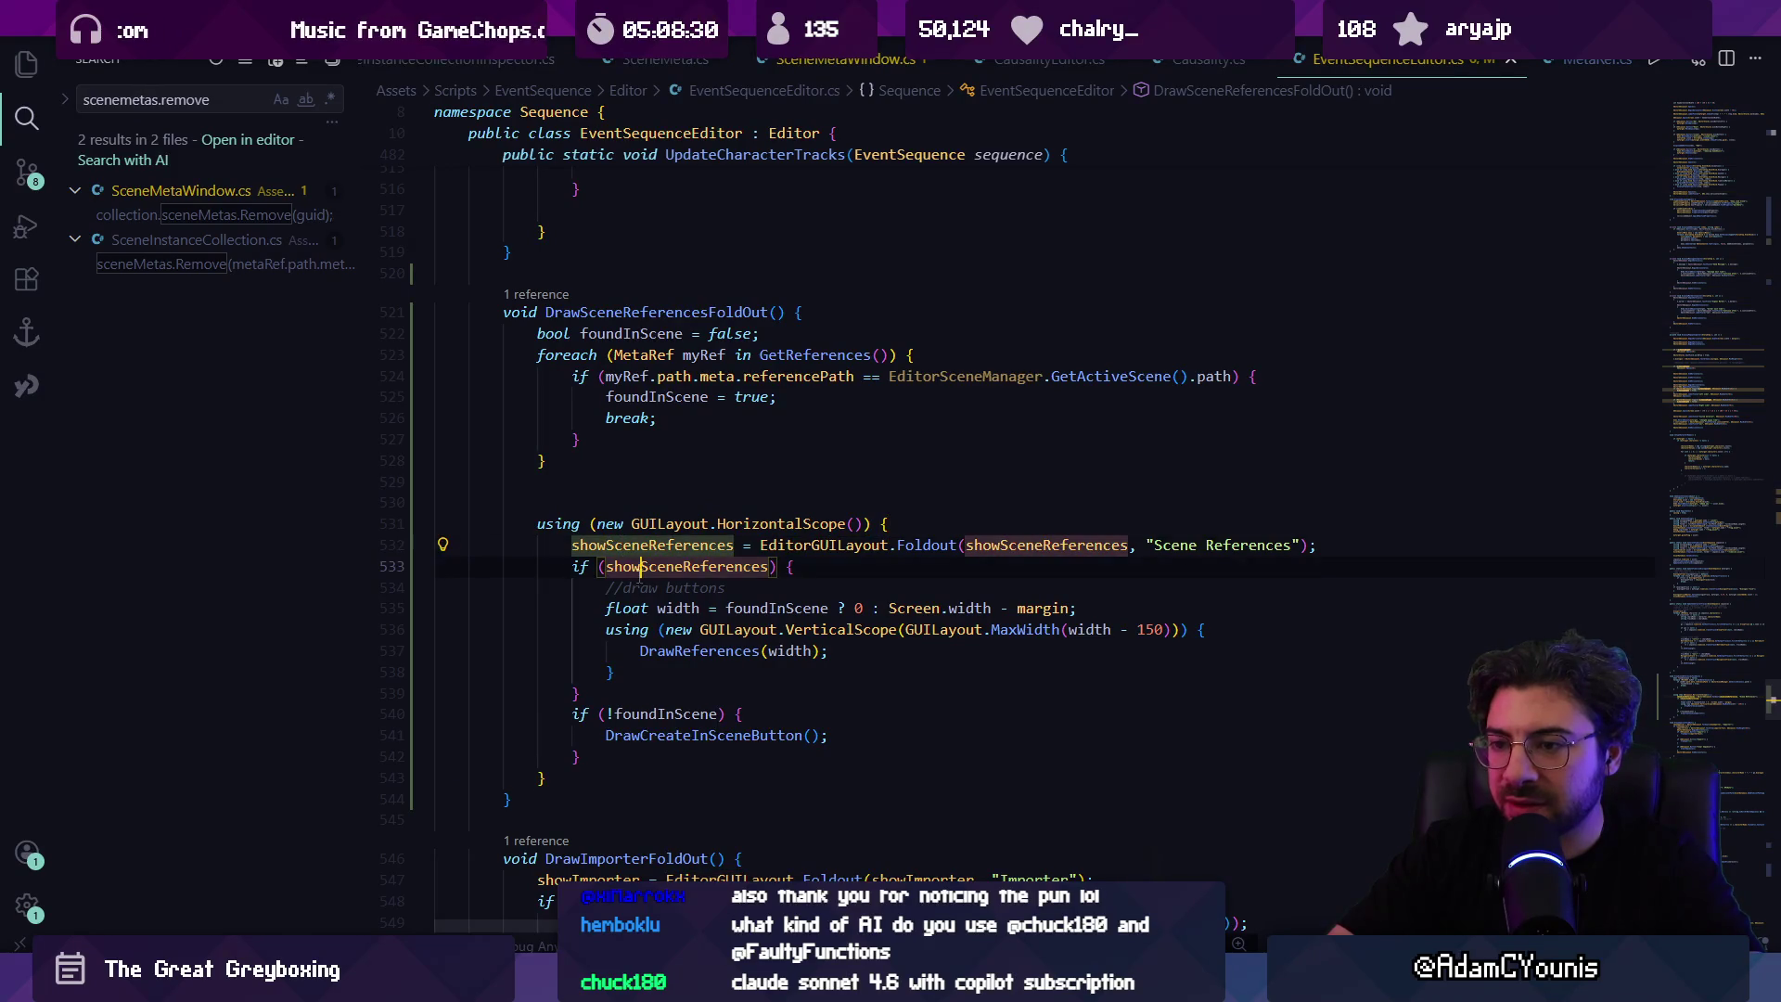
{"action": "left_click", "coordinate": [614, 688]}
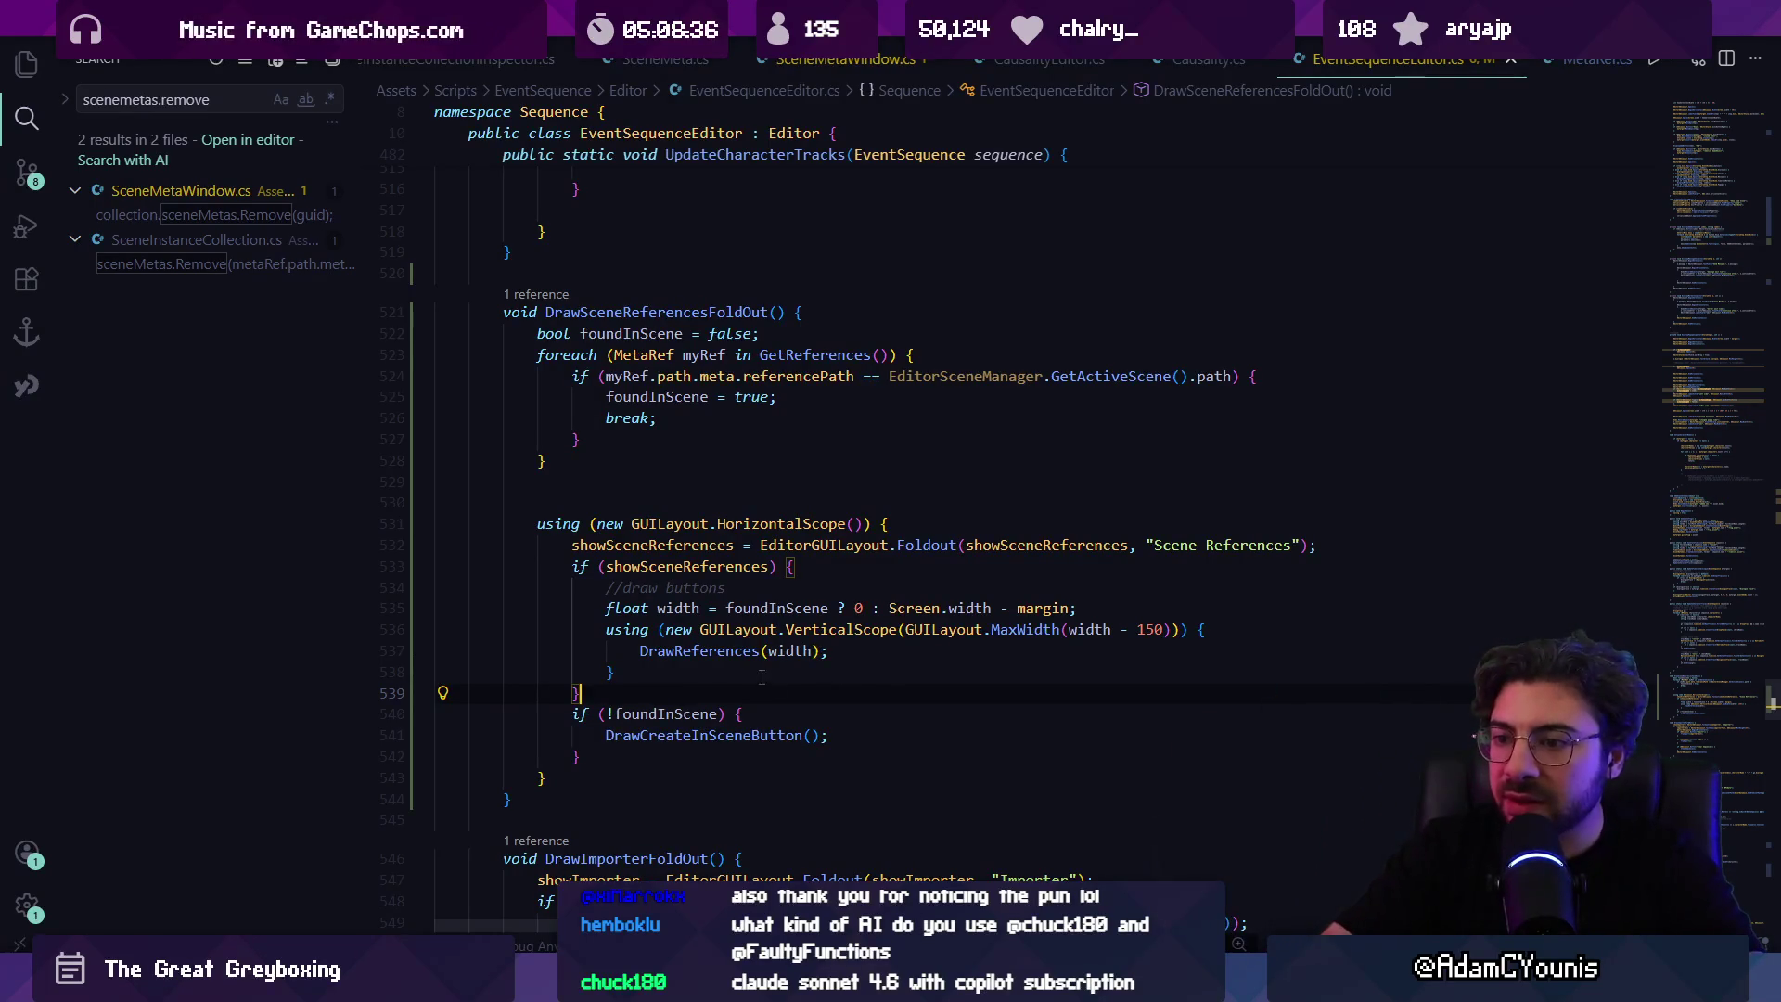
{"action": "left_click", "coordinate": [763, 629]}
{"action": "key", "text": "alt+Tab"}
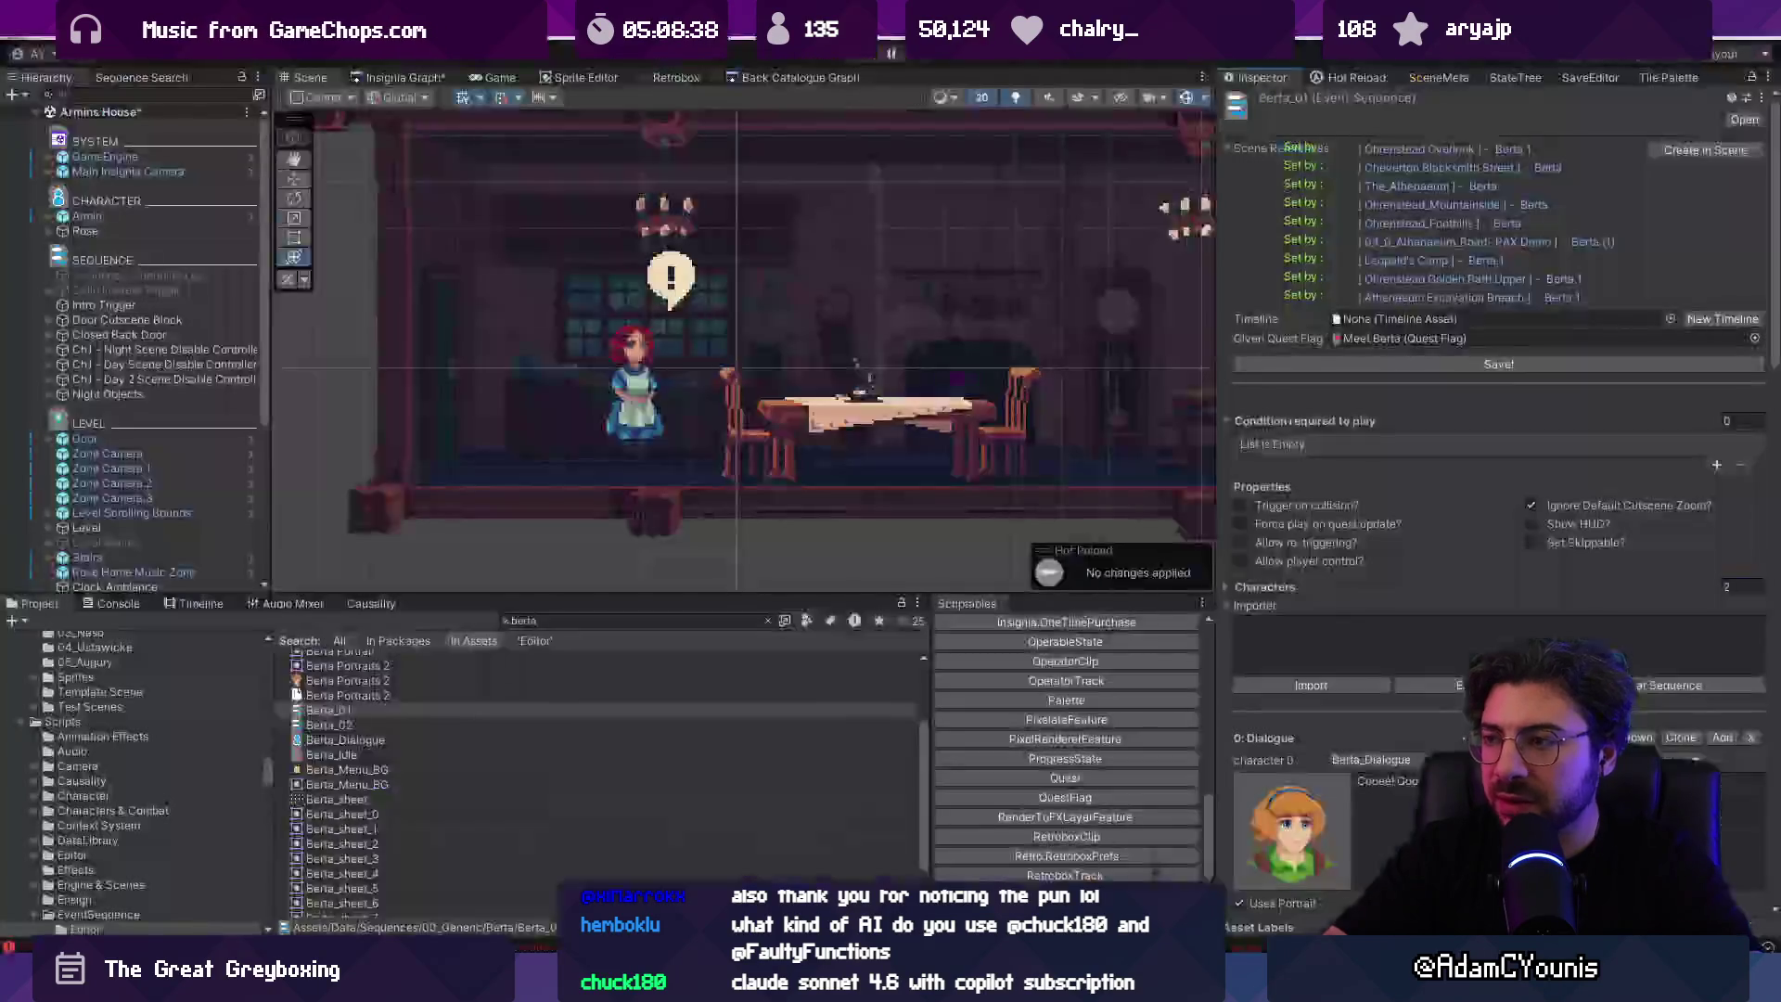
{"action": "left_click", "coordinate": [1233, 149]}
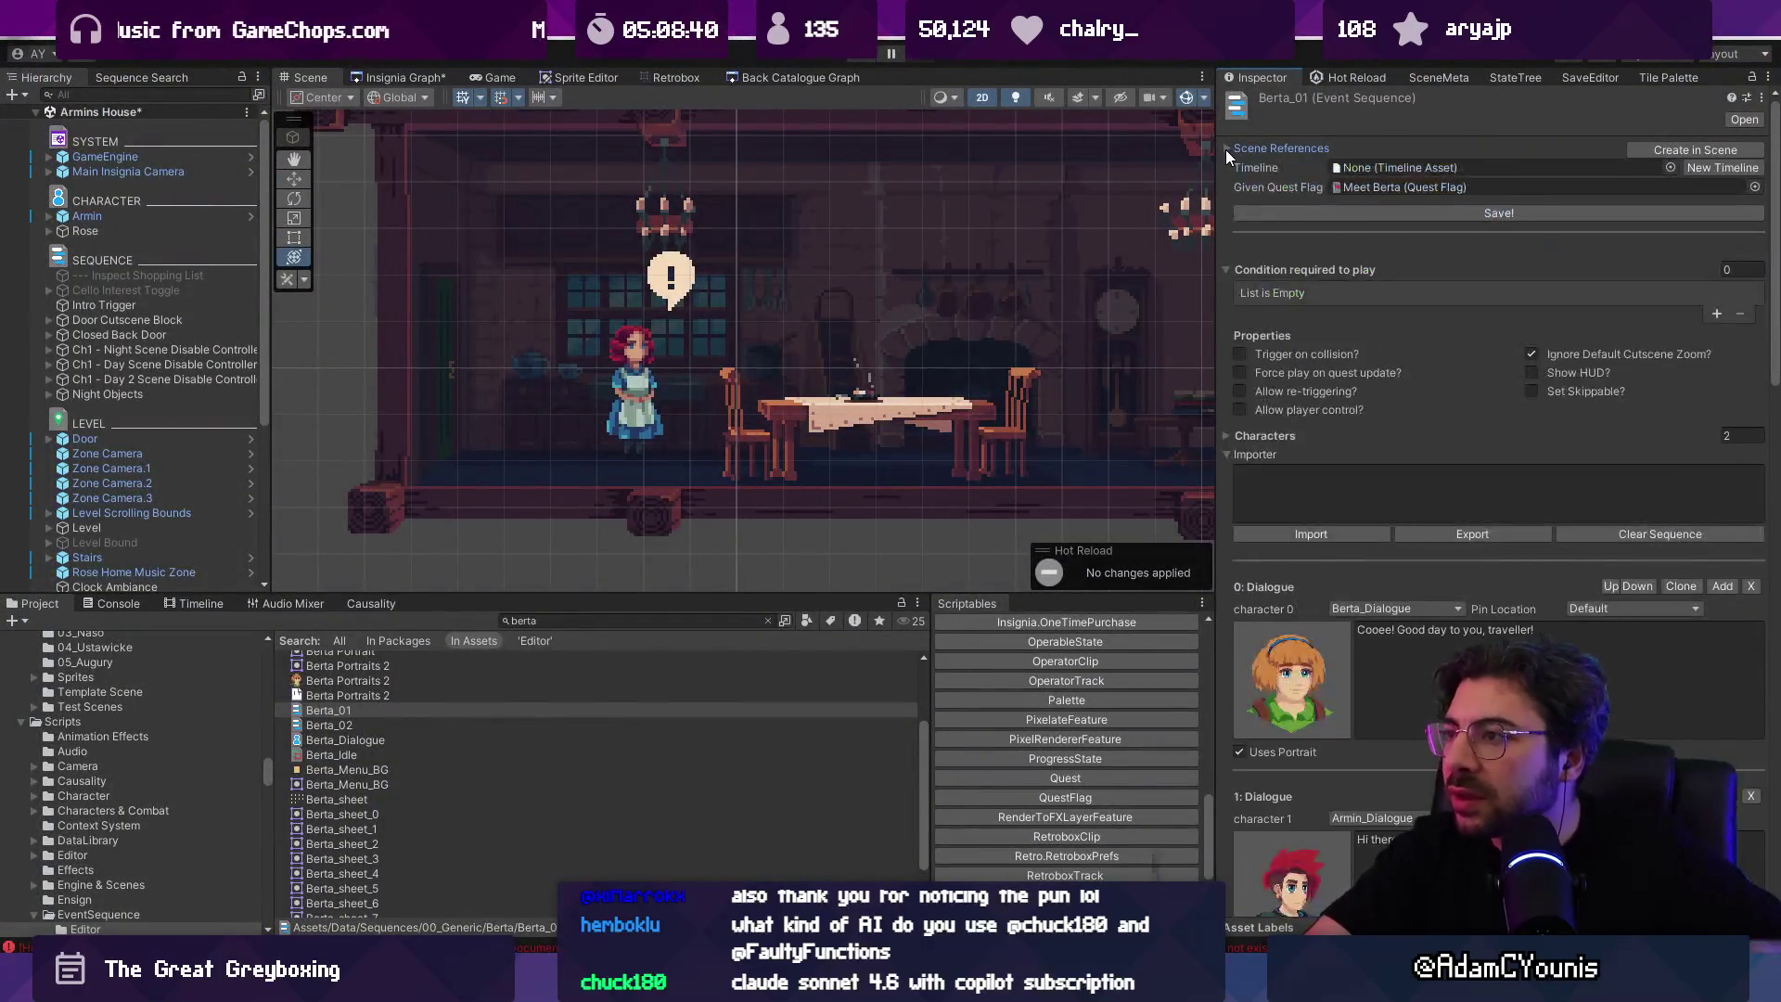
{"action": "left_click", "coordinate": [1226, 149]}
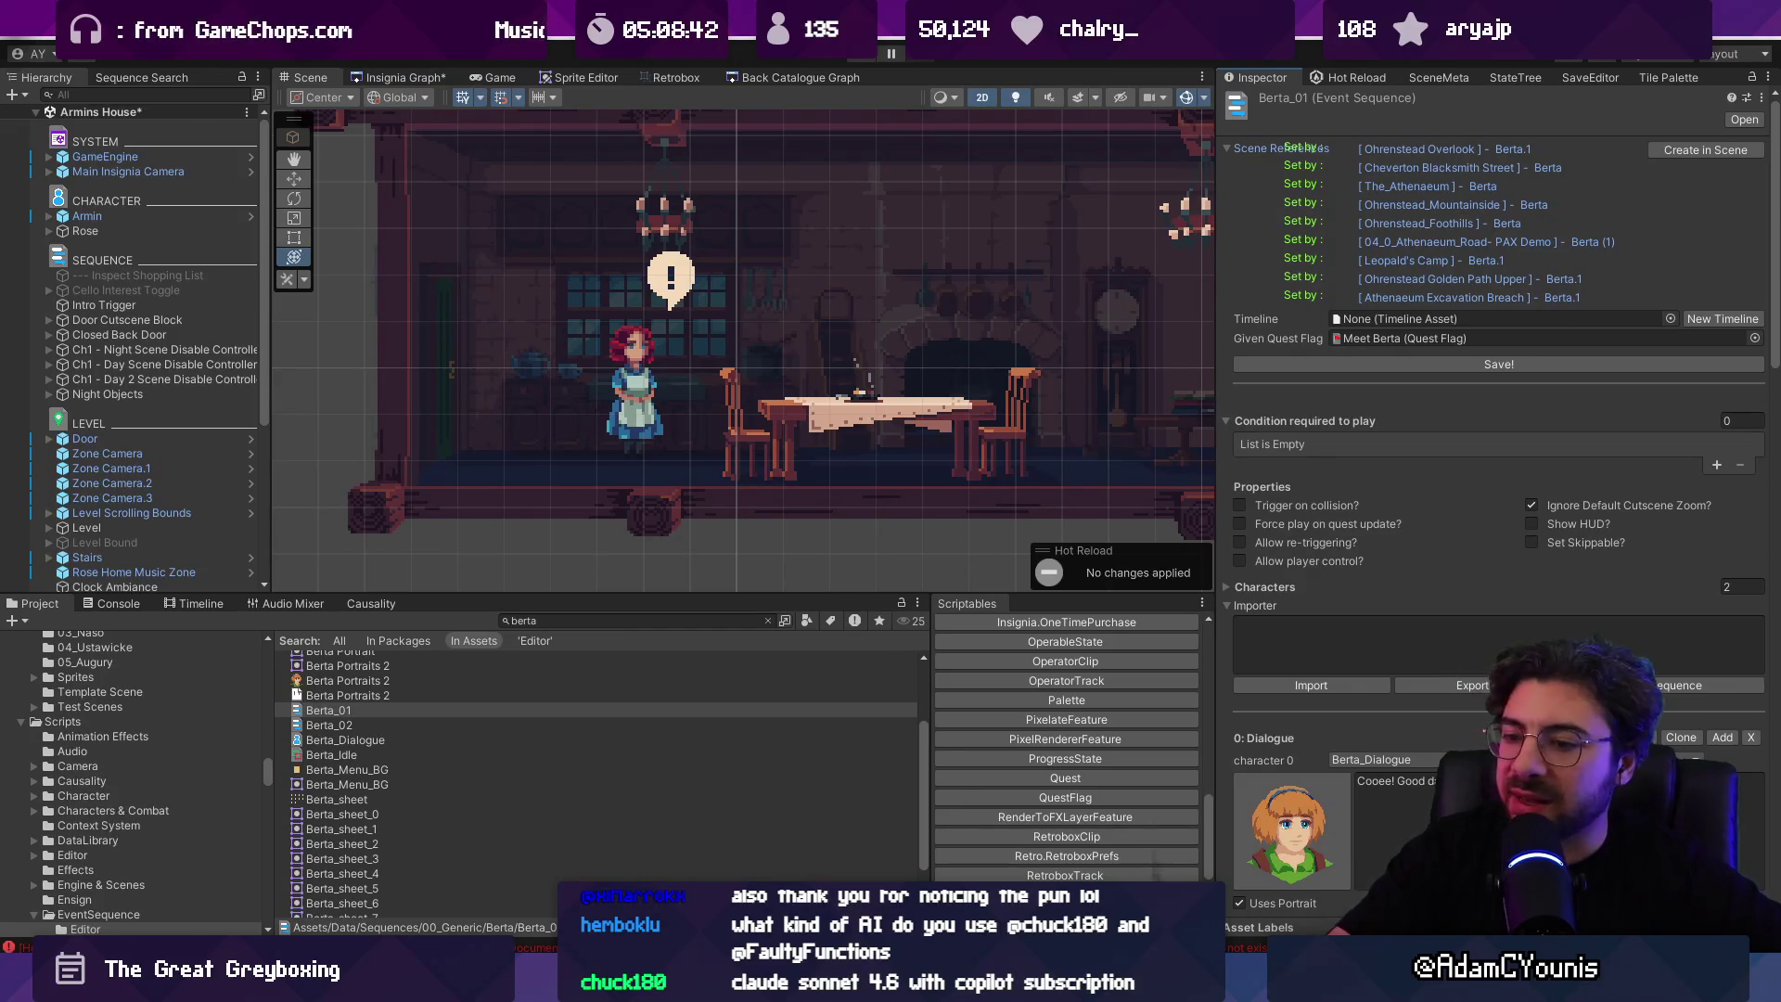
{"action": "key", "text": "alt+Tab"}
Step: Try the Foldout line above the horizontal scope, check Unity, then move it back inside
{"action": "left_click", "coordinate": [1056, 545]}
{"action": "left_click", "coordinate": [1056, 533]}
{"action": "left_click", "coordinate": [1030, 546]}
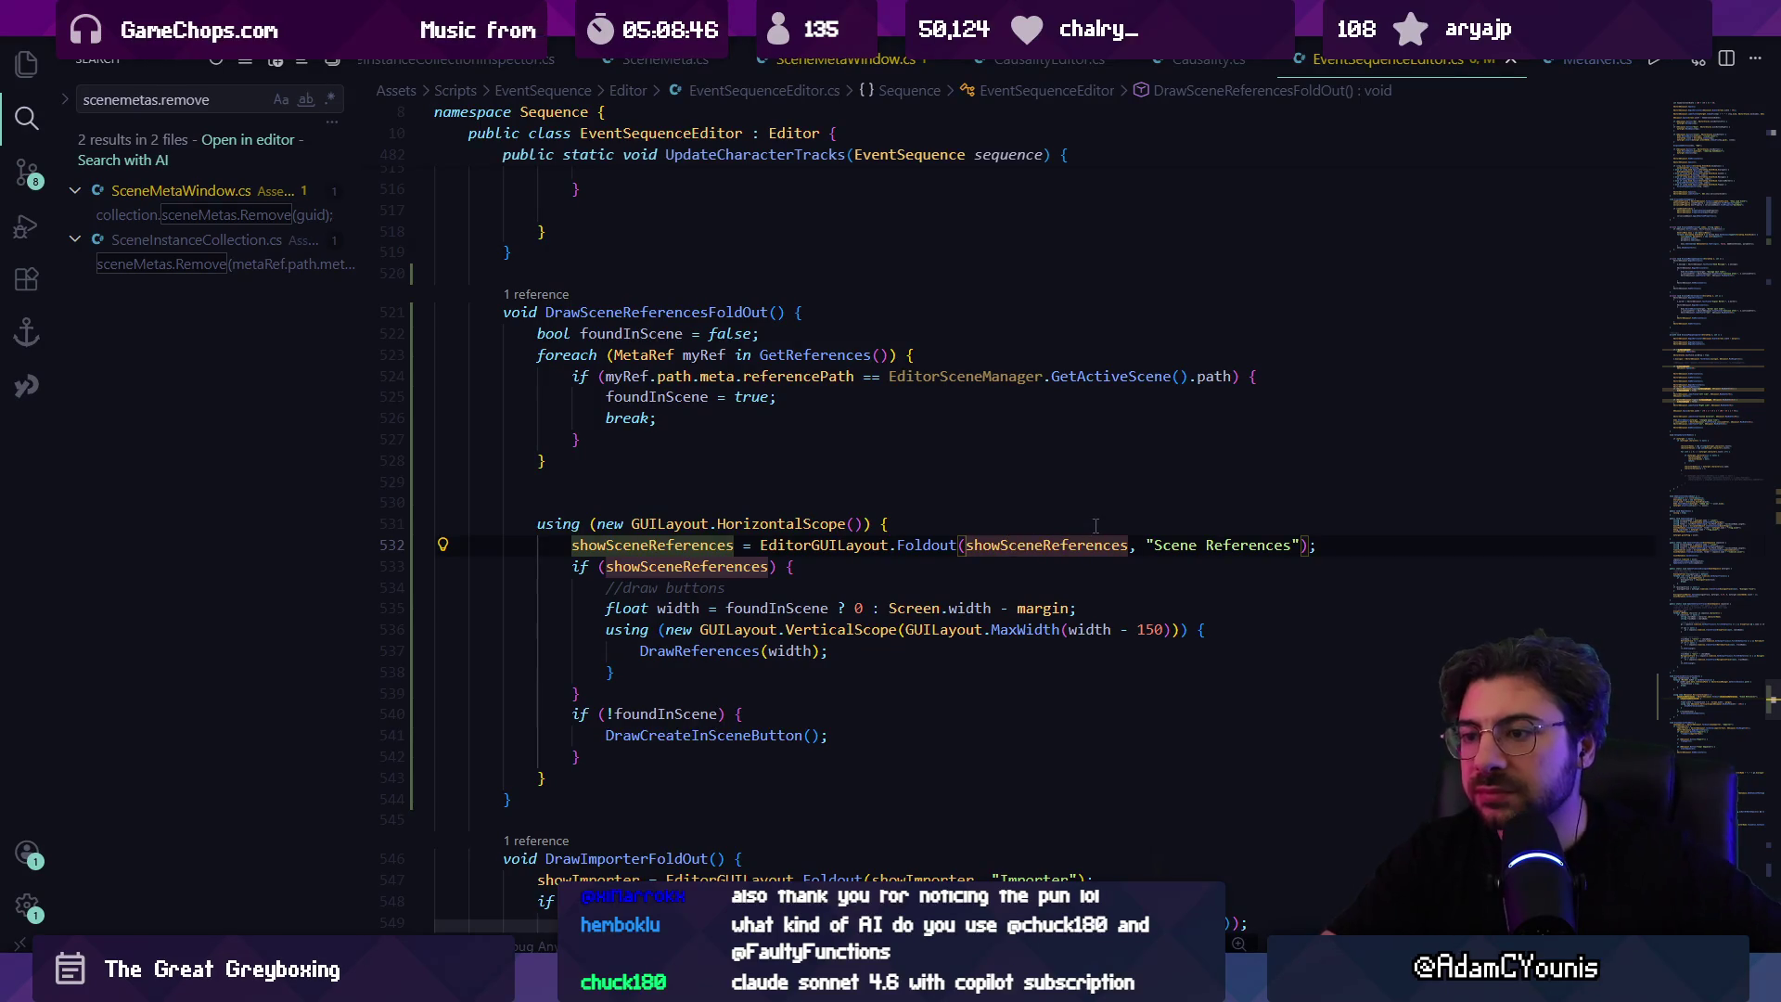
{"action": "key", "text": "alt+Up"}
{"action": "key", "text": "alt+Tab"}
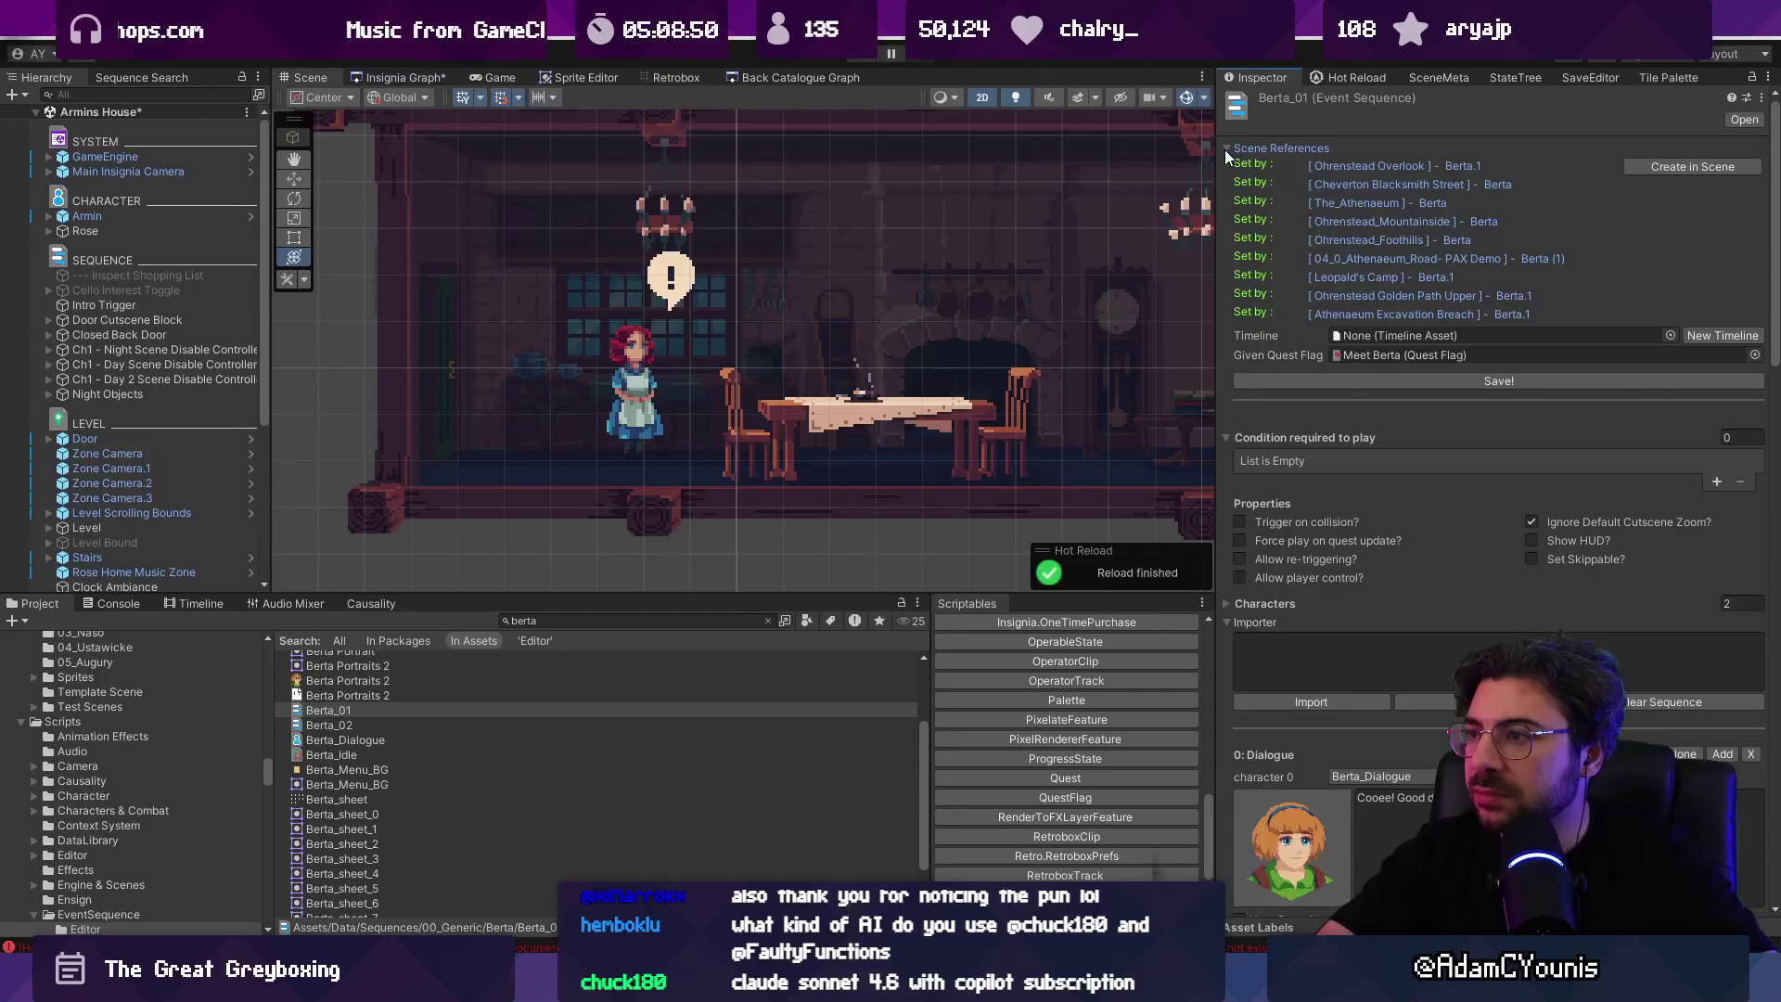
{"action": "key", "text": "alt+Tab"}
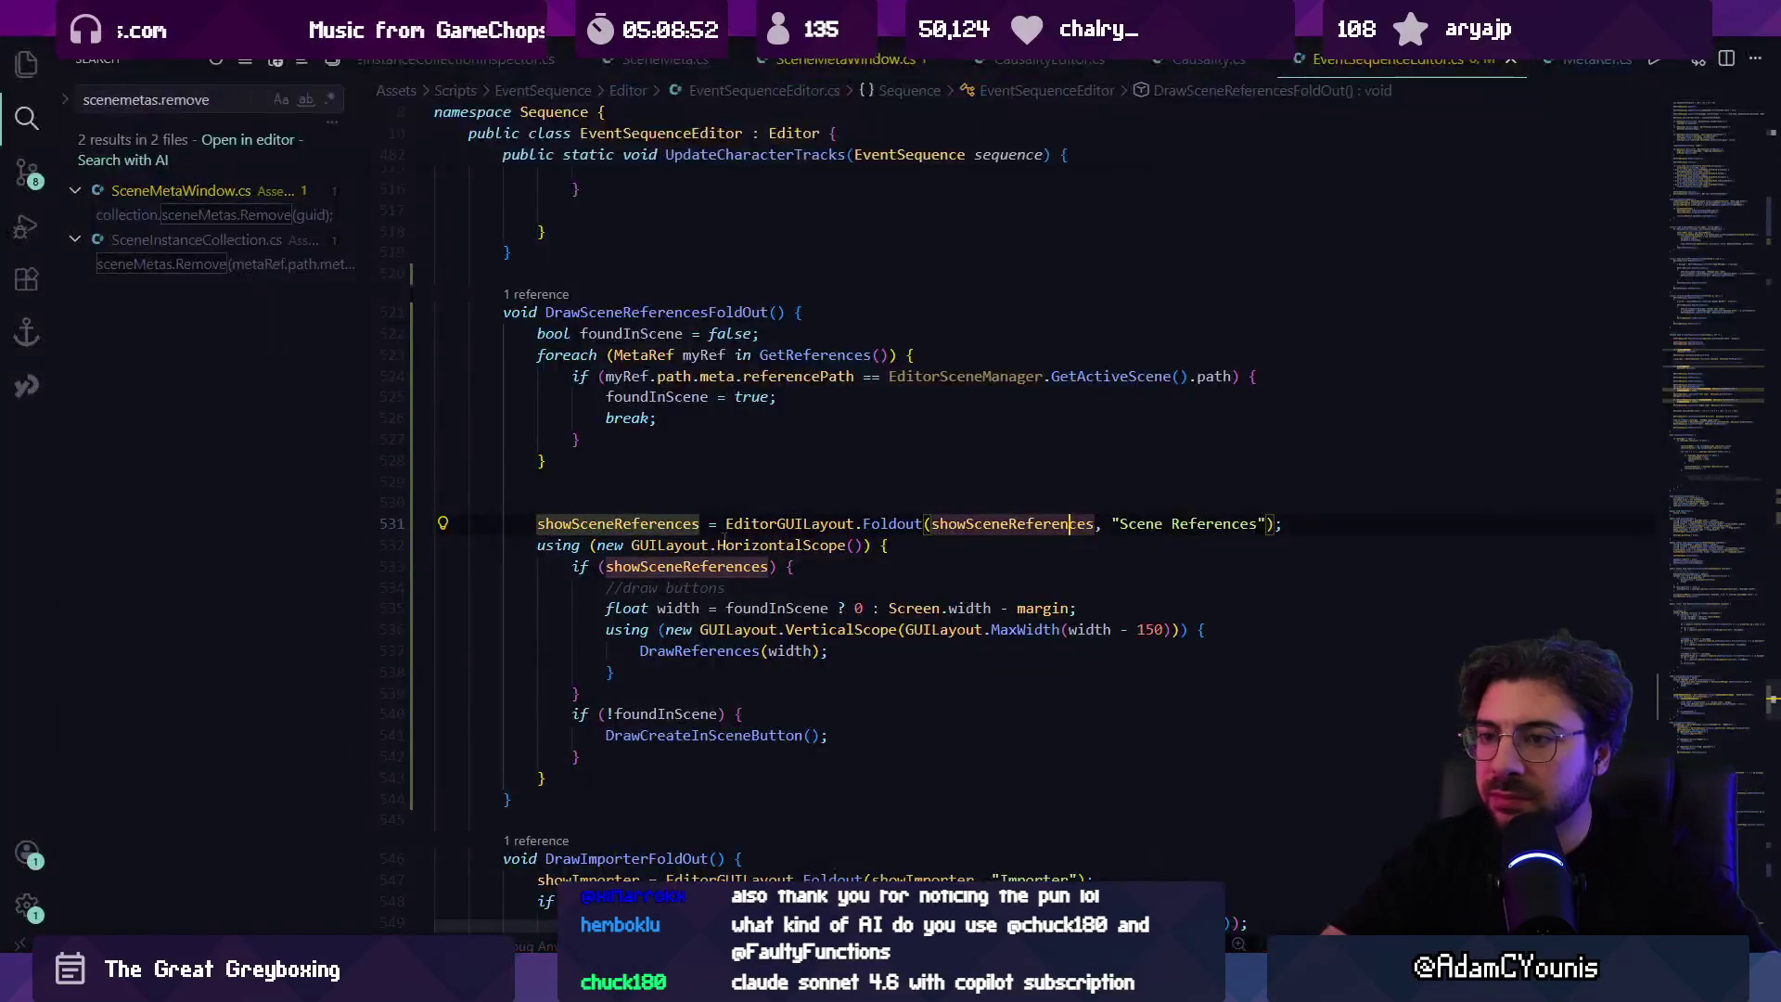
{"action": "left_click", "coordinate": [572, 523]}
{"action": "left_click", "coordinate": [756, 524]}
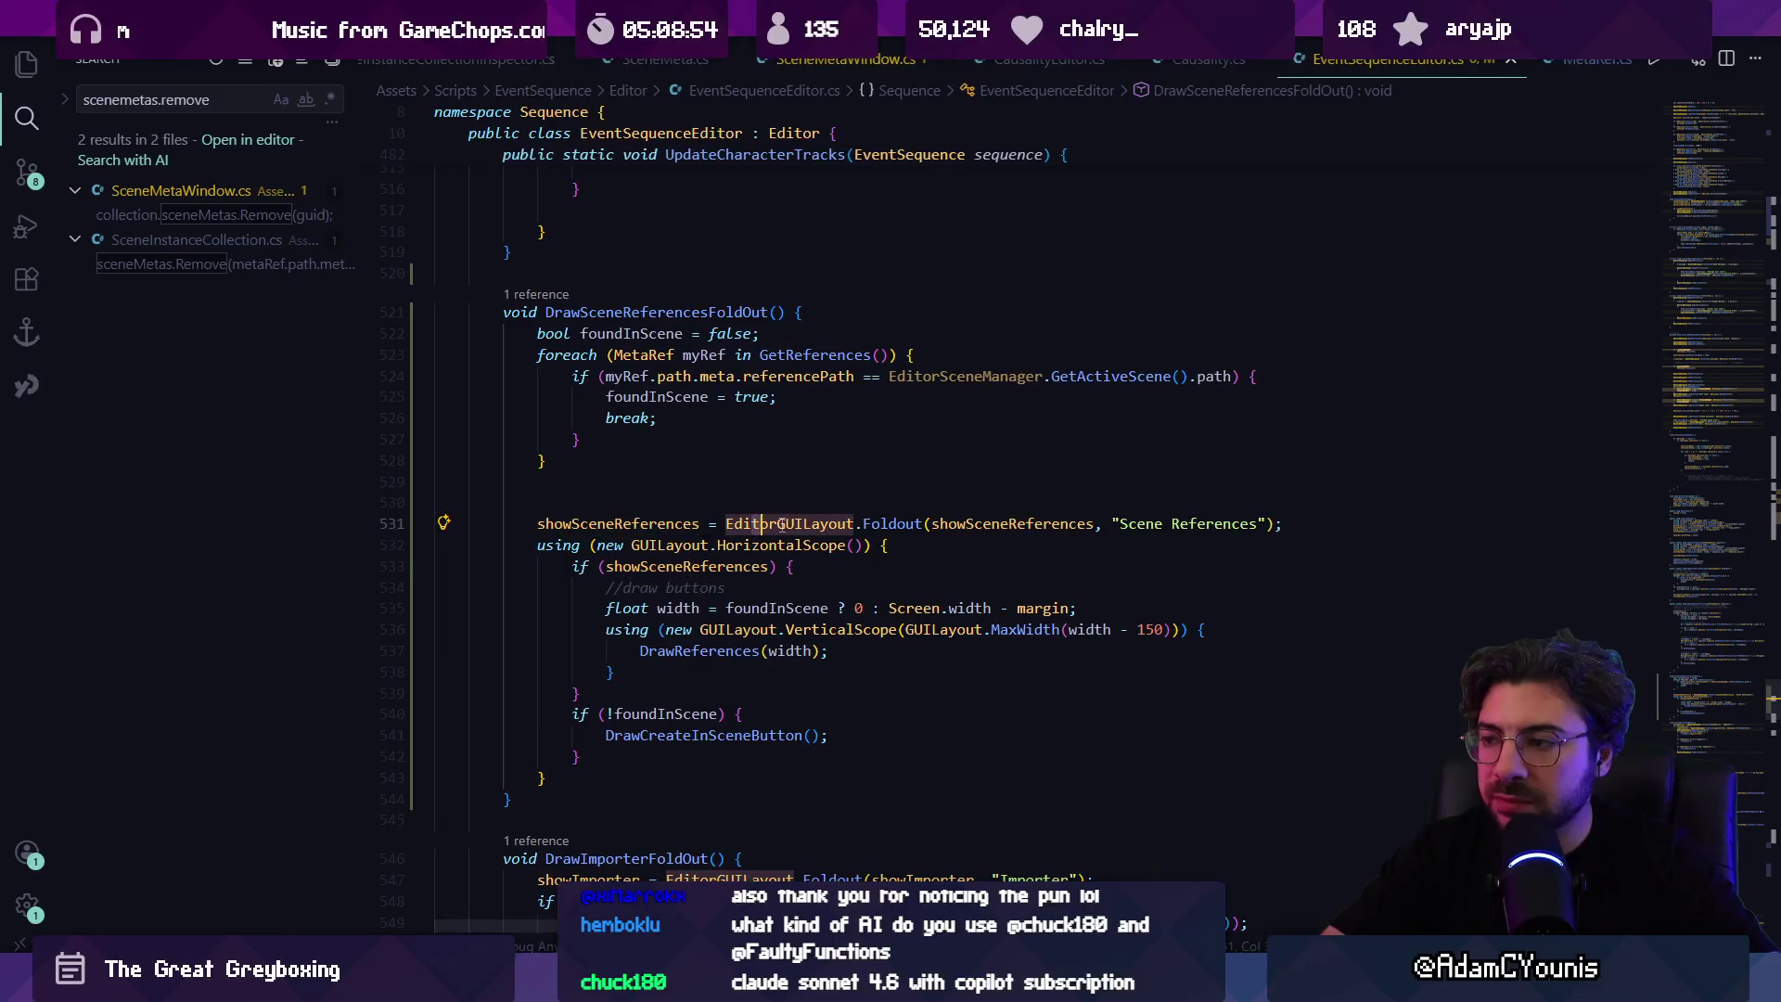
{"action": "key", "text": "alt+Down"}
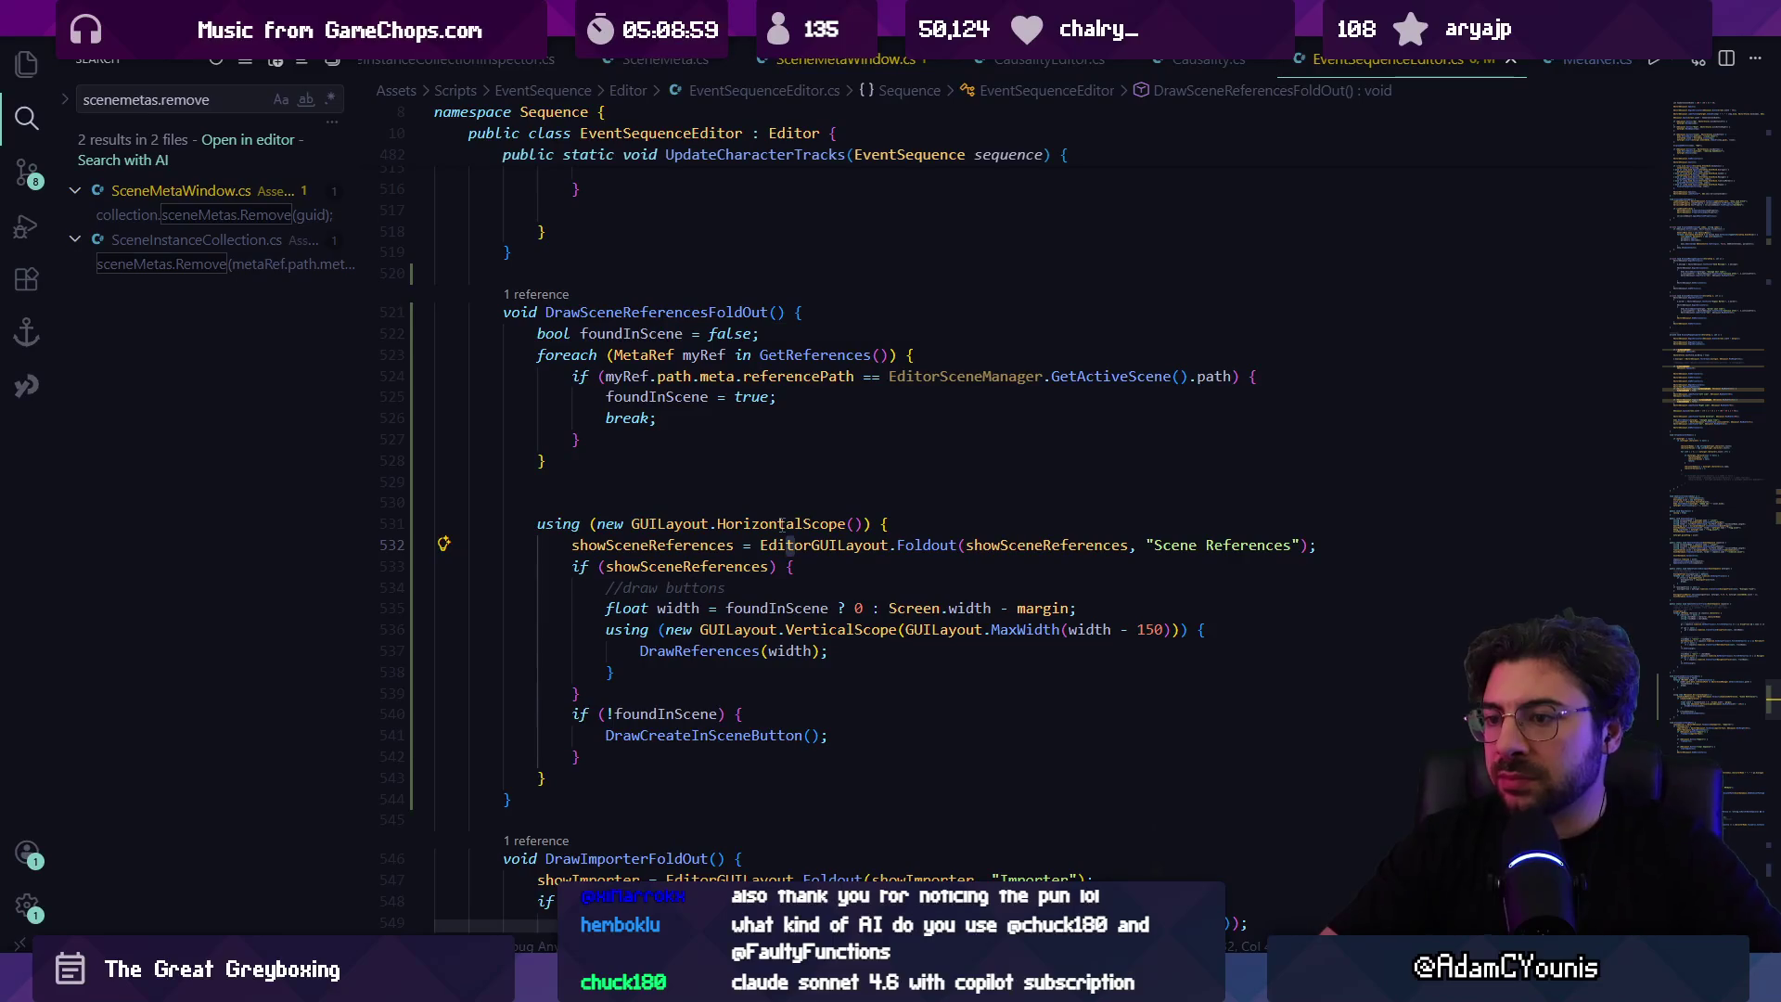
Step: Add an italic '(references to this sequence in scenes)' label below the Foldout call
{"action": "left_click", "coordinate": [1349, 548]}
{"action": "key", "text": "Return"}
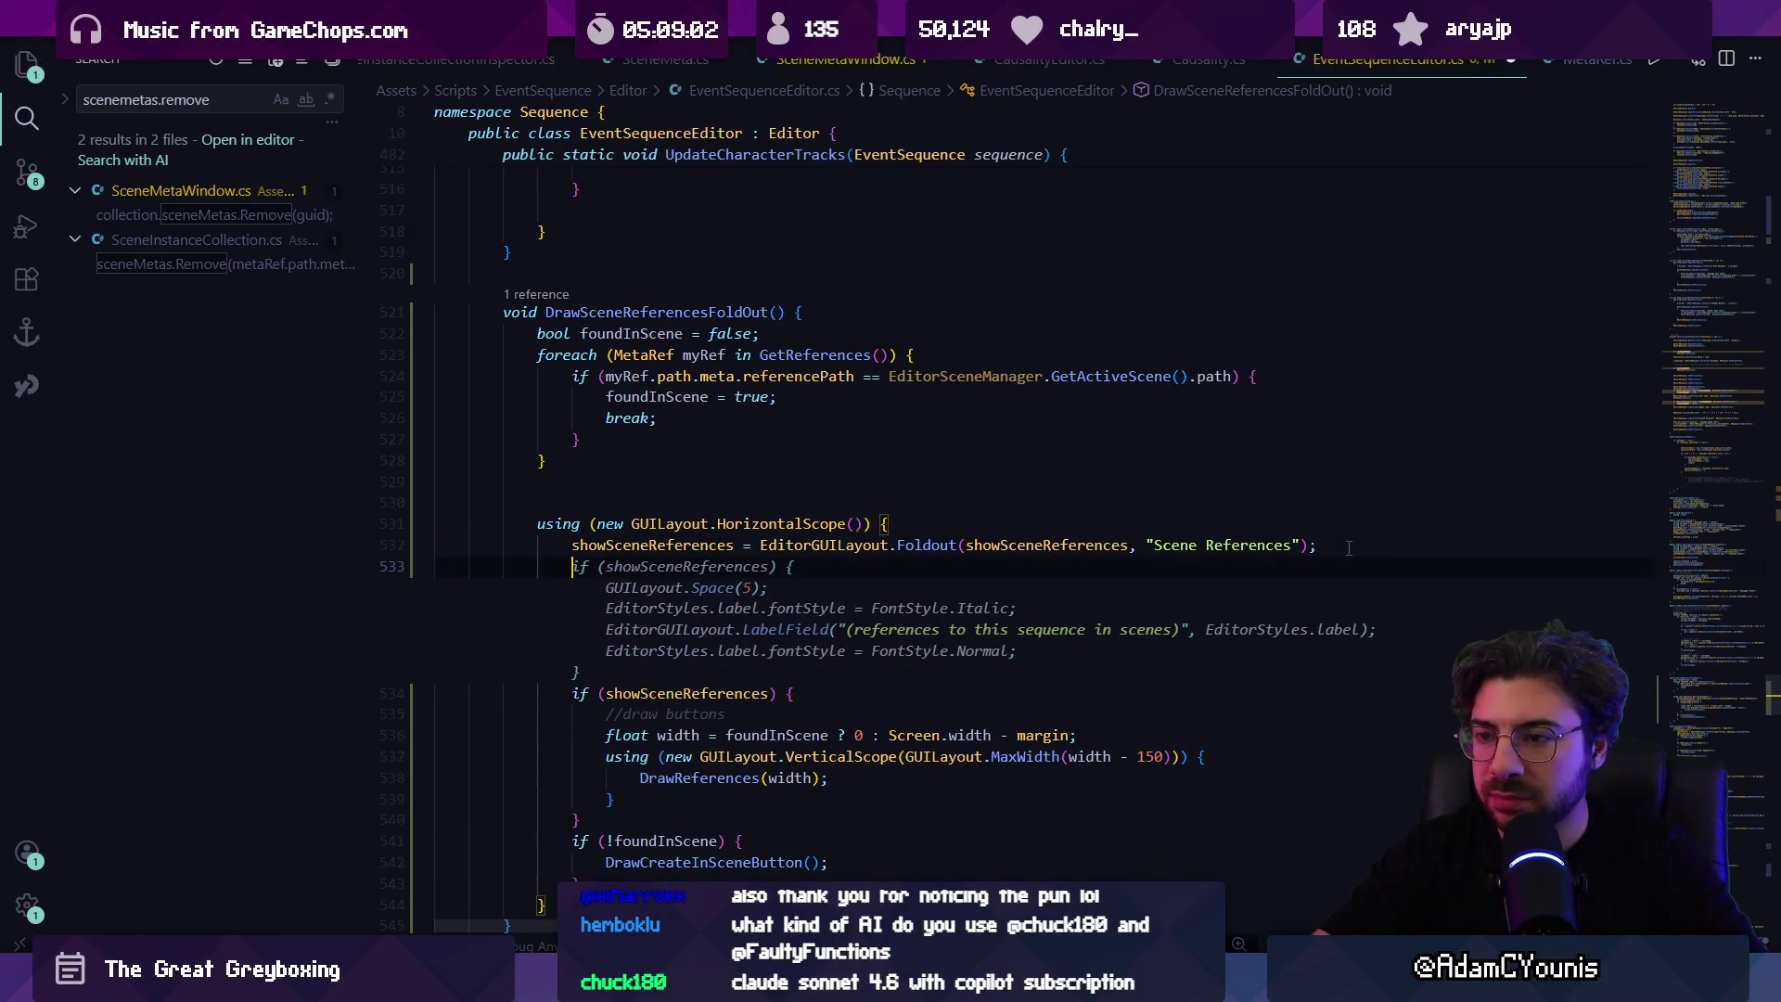
{"action": "key", "text": "Tab"}
{"action": "key", "text": "alt+Tab"}
{"action": "key", "text": "alt+Tab"}
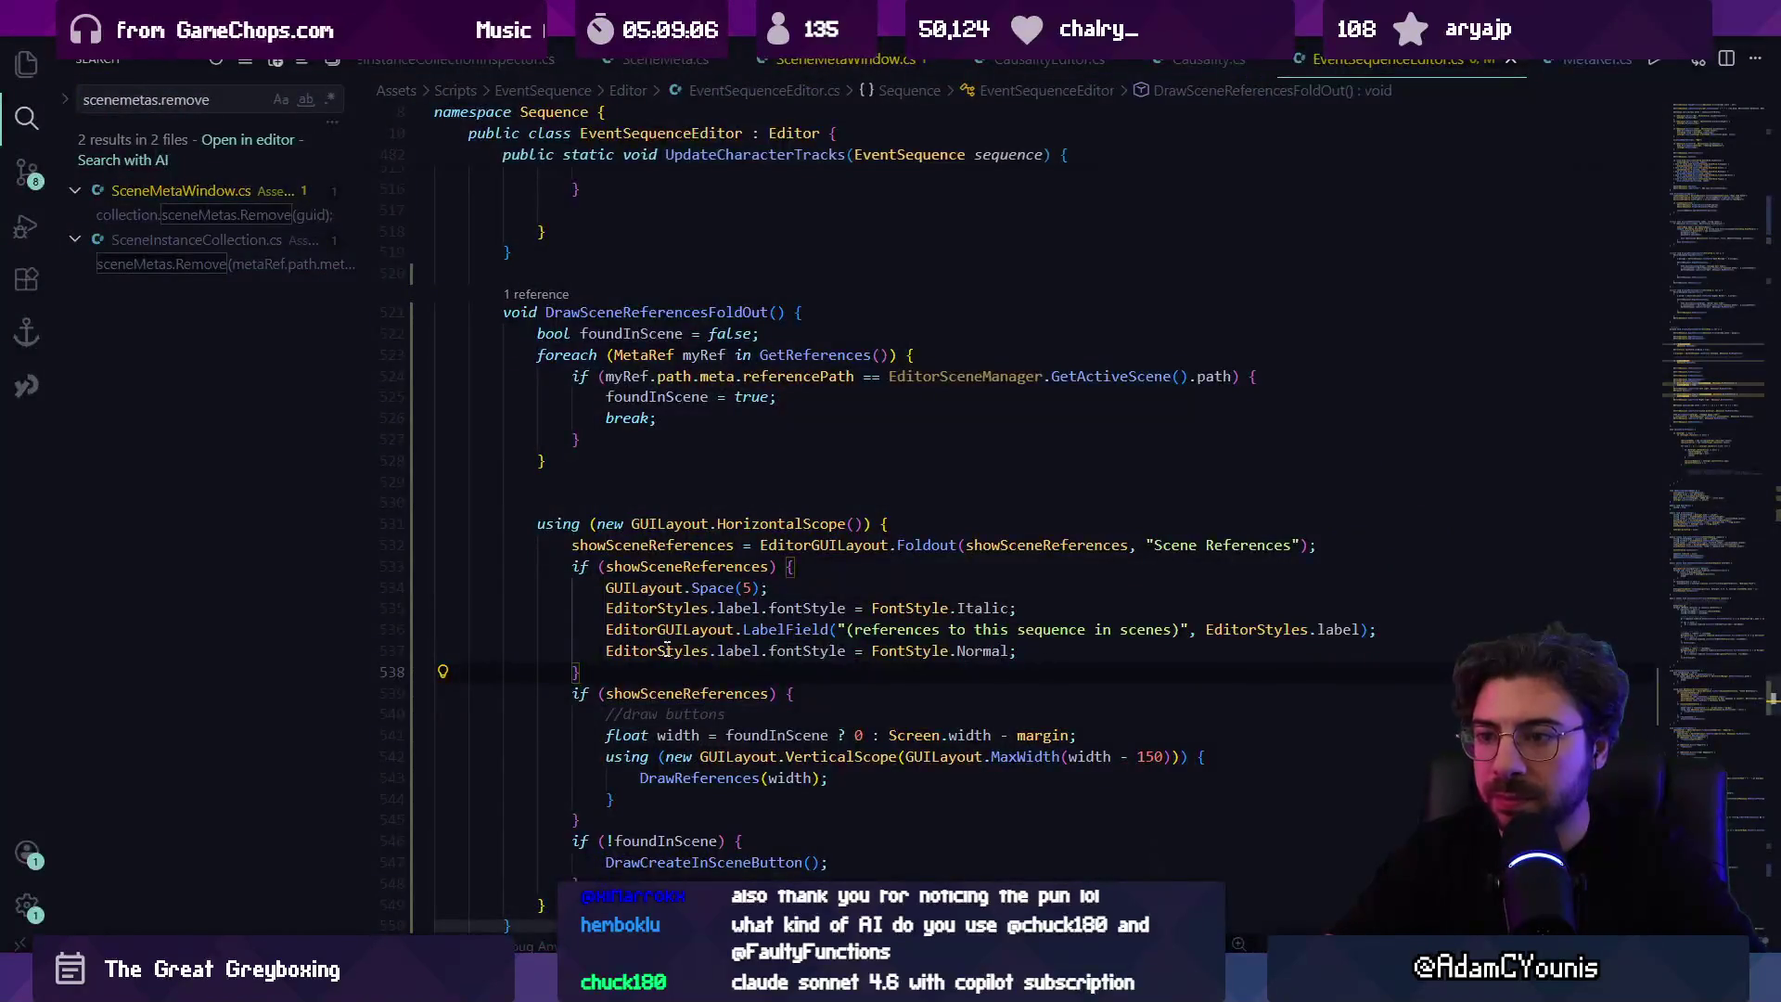
Step: Delete the inserted caption lines, retest the foldout in Unity, and clear the console errors
{"action": "left_click_drag", "start_coordinate": [582, 671], "coordinate": [560, 572]}
{"action": "key", "text": "BackSpace"}
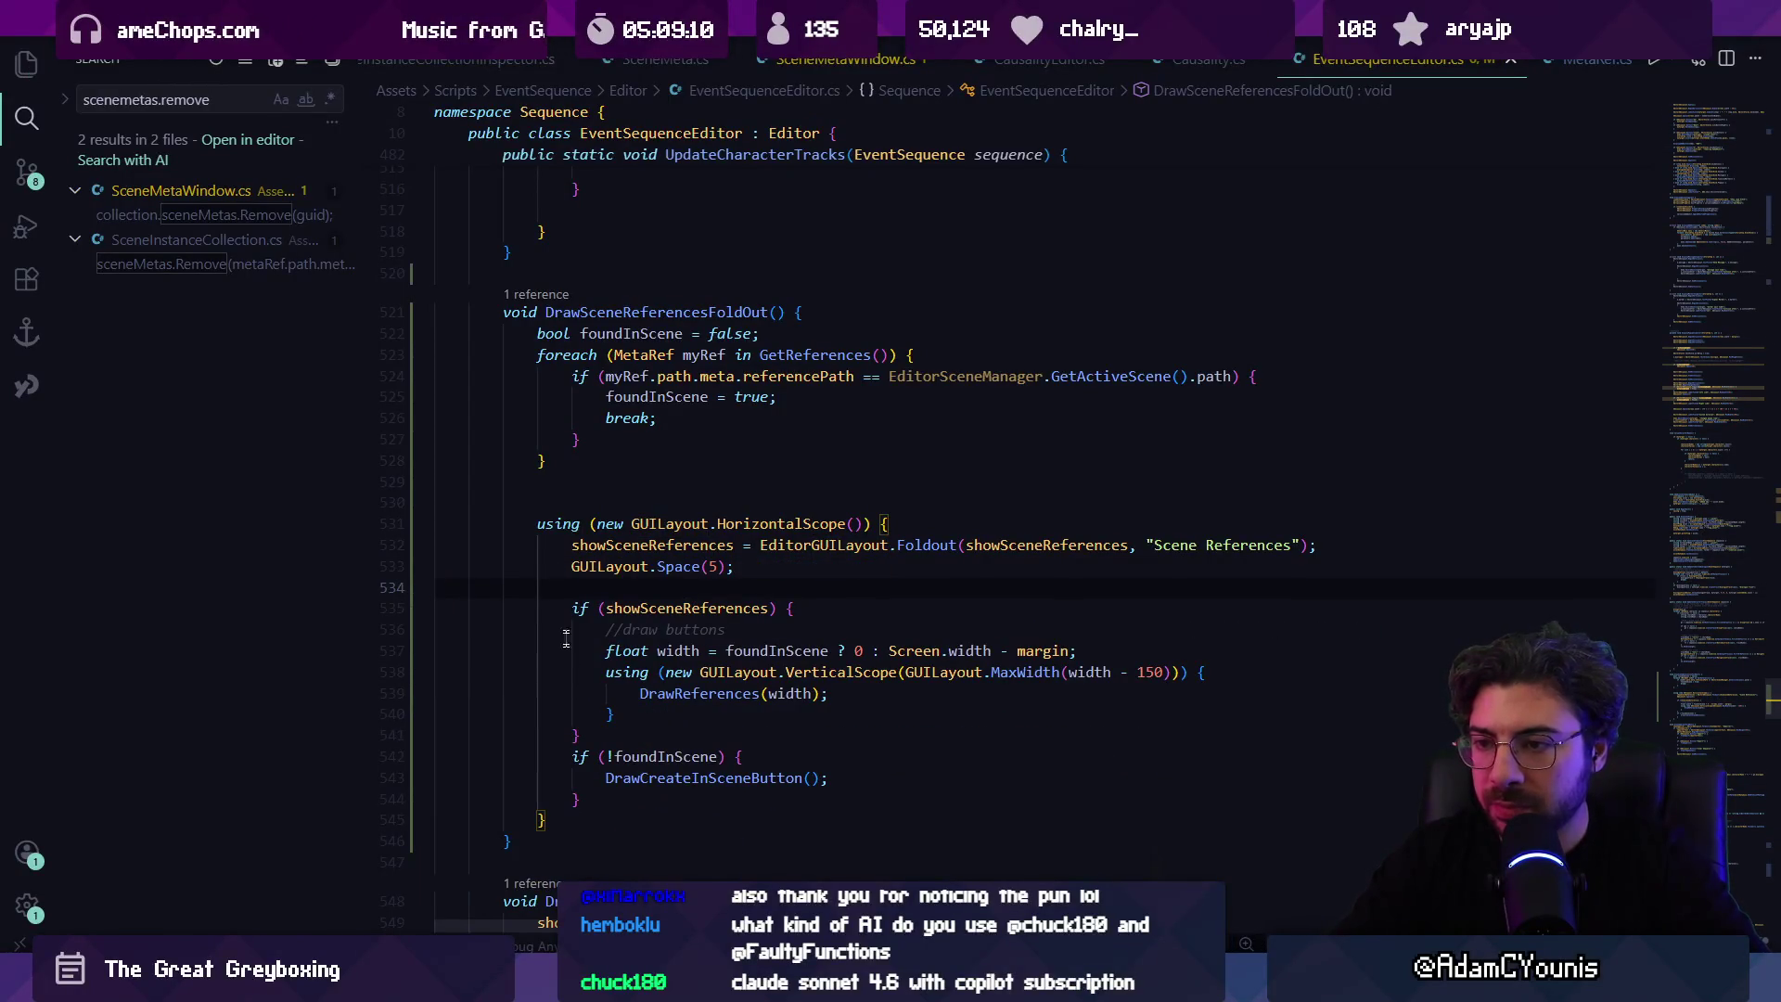
{"action": "key", "text": "alt+Tab"}
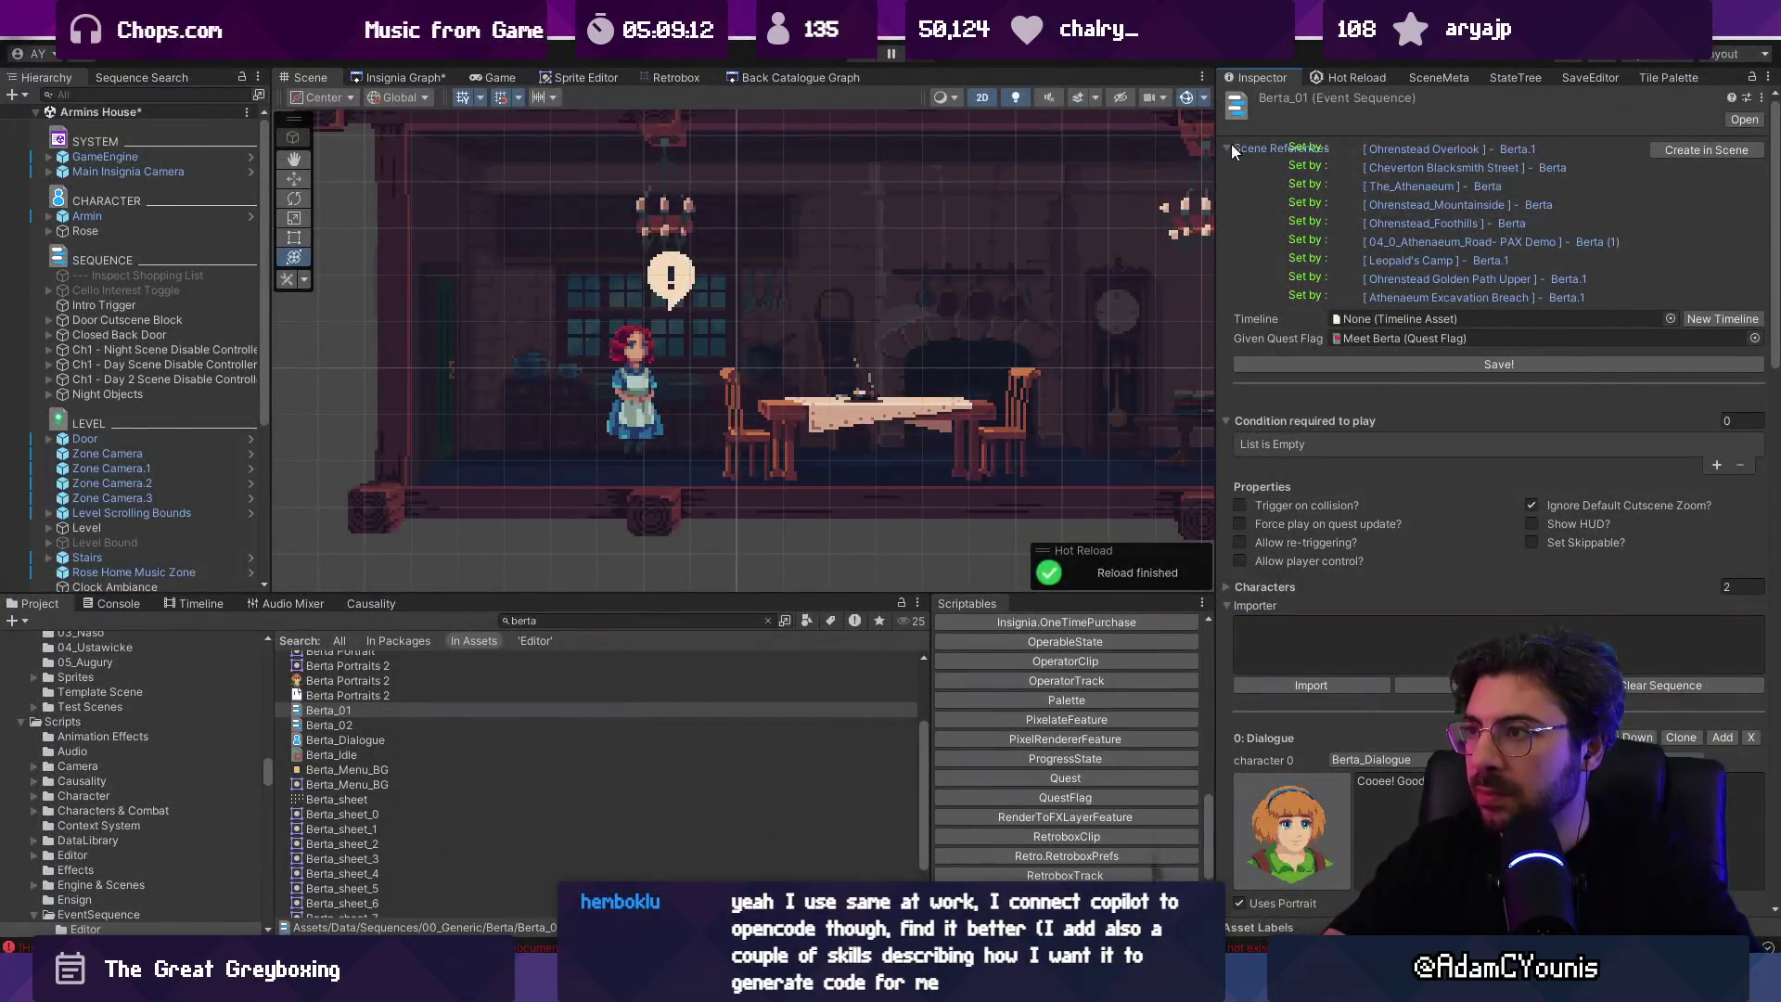
{"action": "left_click", "coordinate": [1226, 147]}
{"action": "left_click", "coordinate": [1227, 148]}
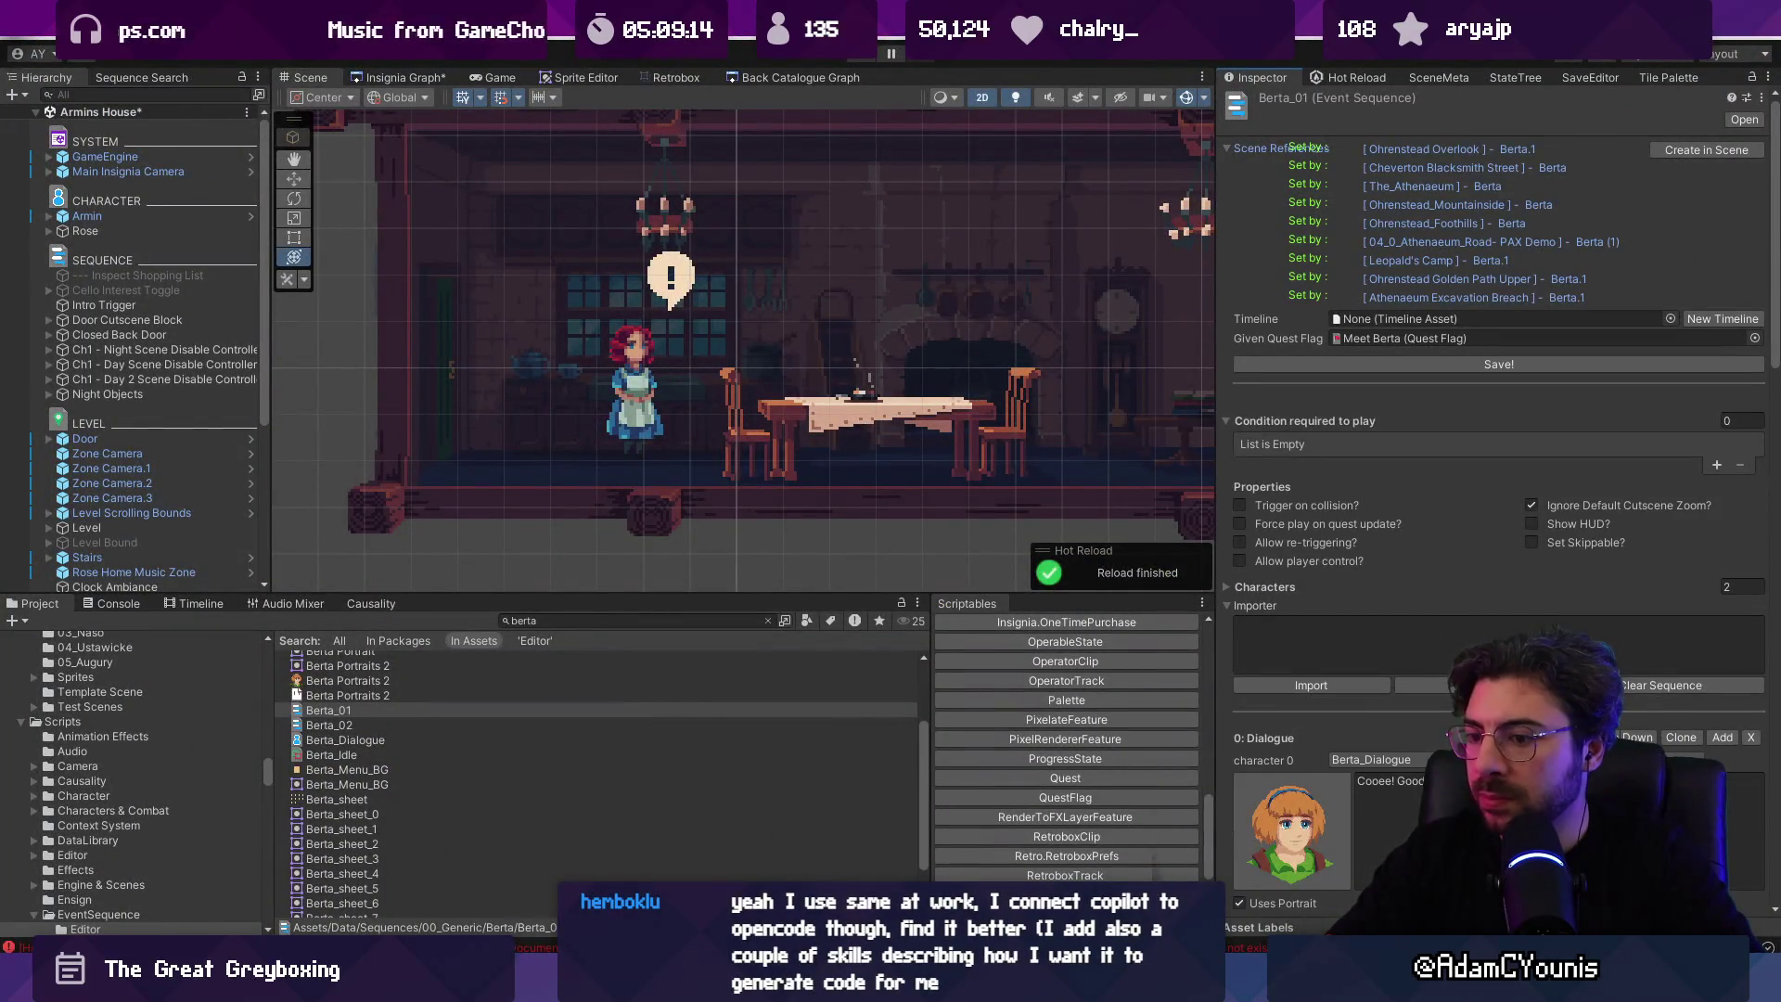
{"action": "left_click", "coordinate": [110, 604]}
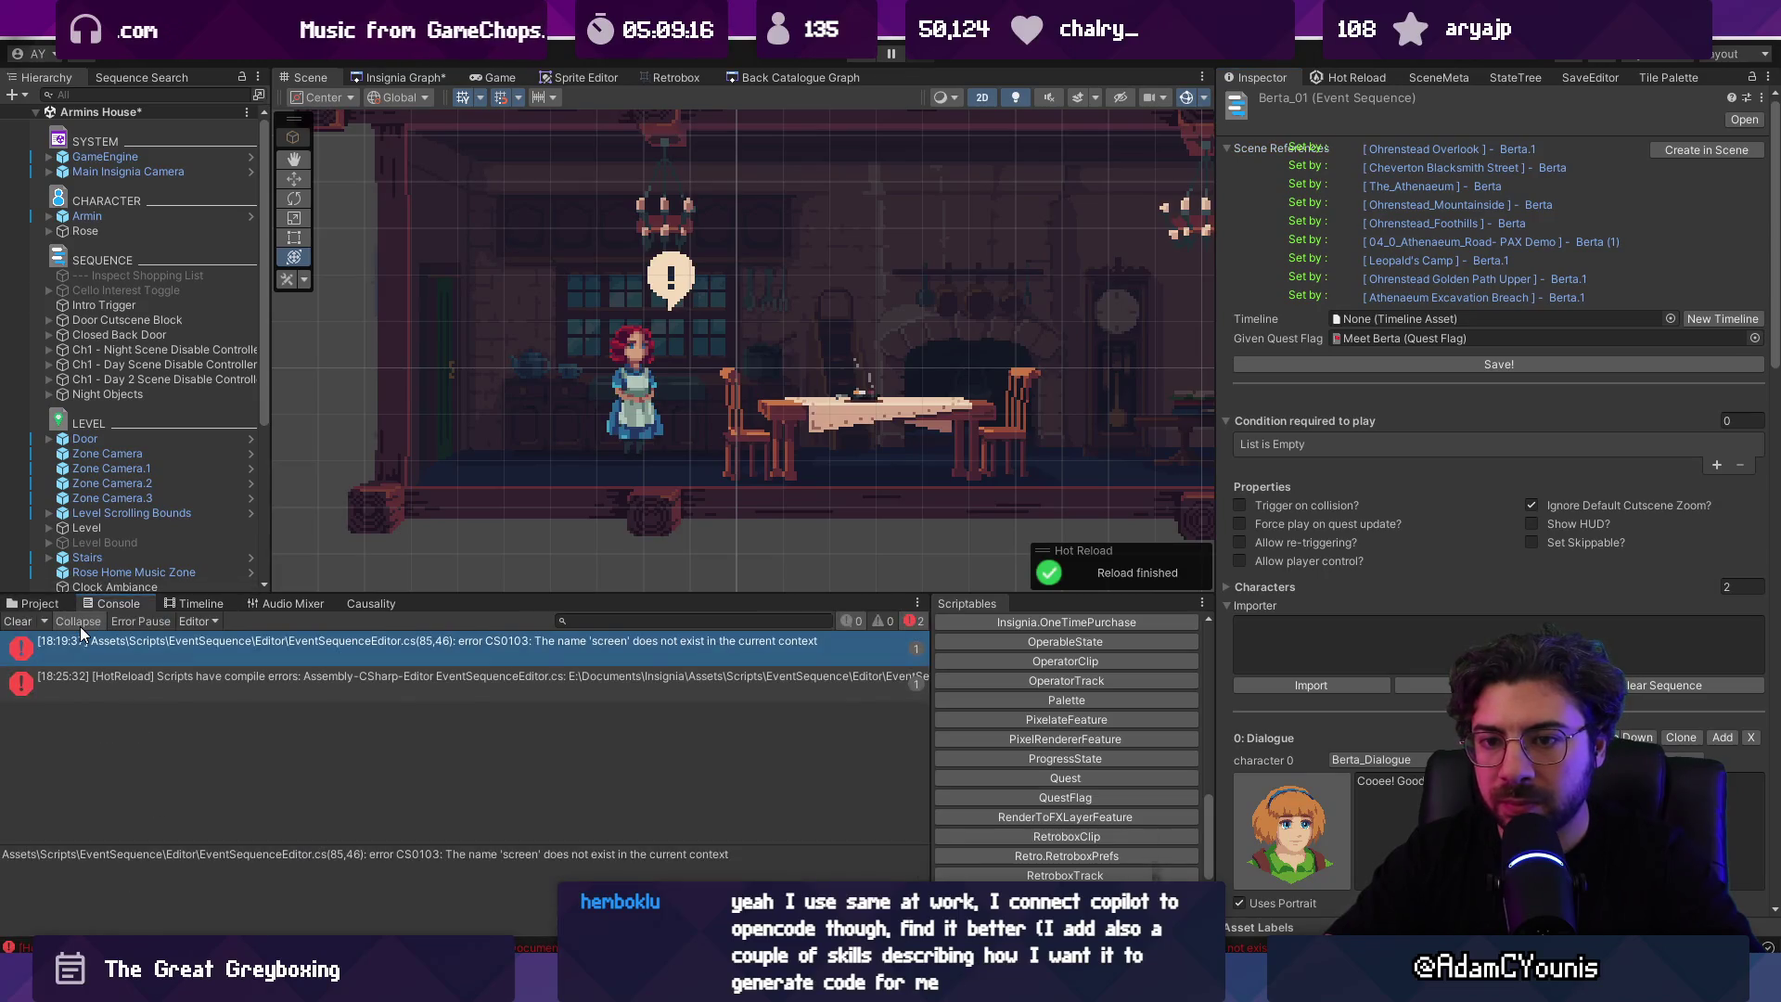
{"action": "left_click", "coordinate": [23, 623]}
Step: Open the compile error's script and search for 'screen' and 'foldout' matches
{"action": "double_click", "coordinate": [666, 648]}
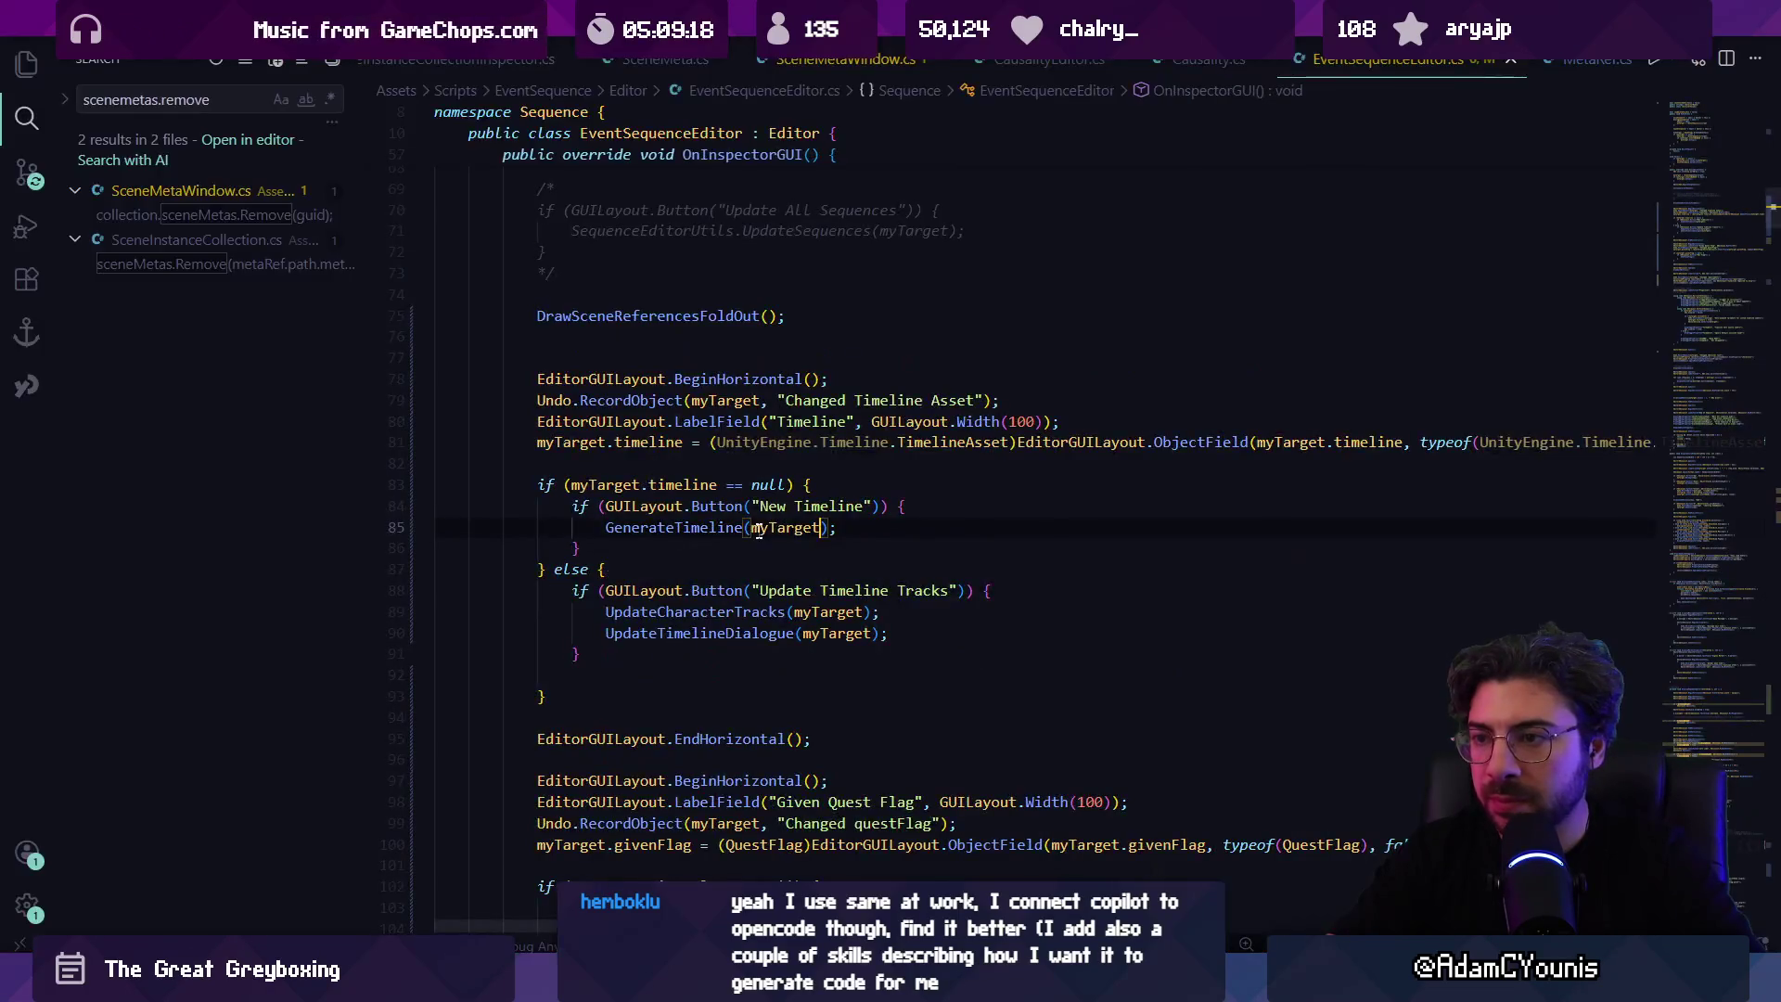
{"action": "key", "text": "ctrl+f"}
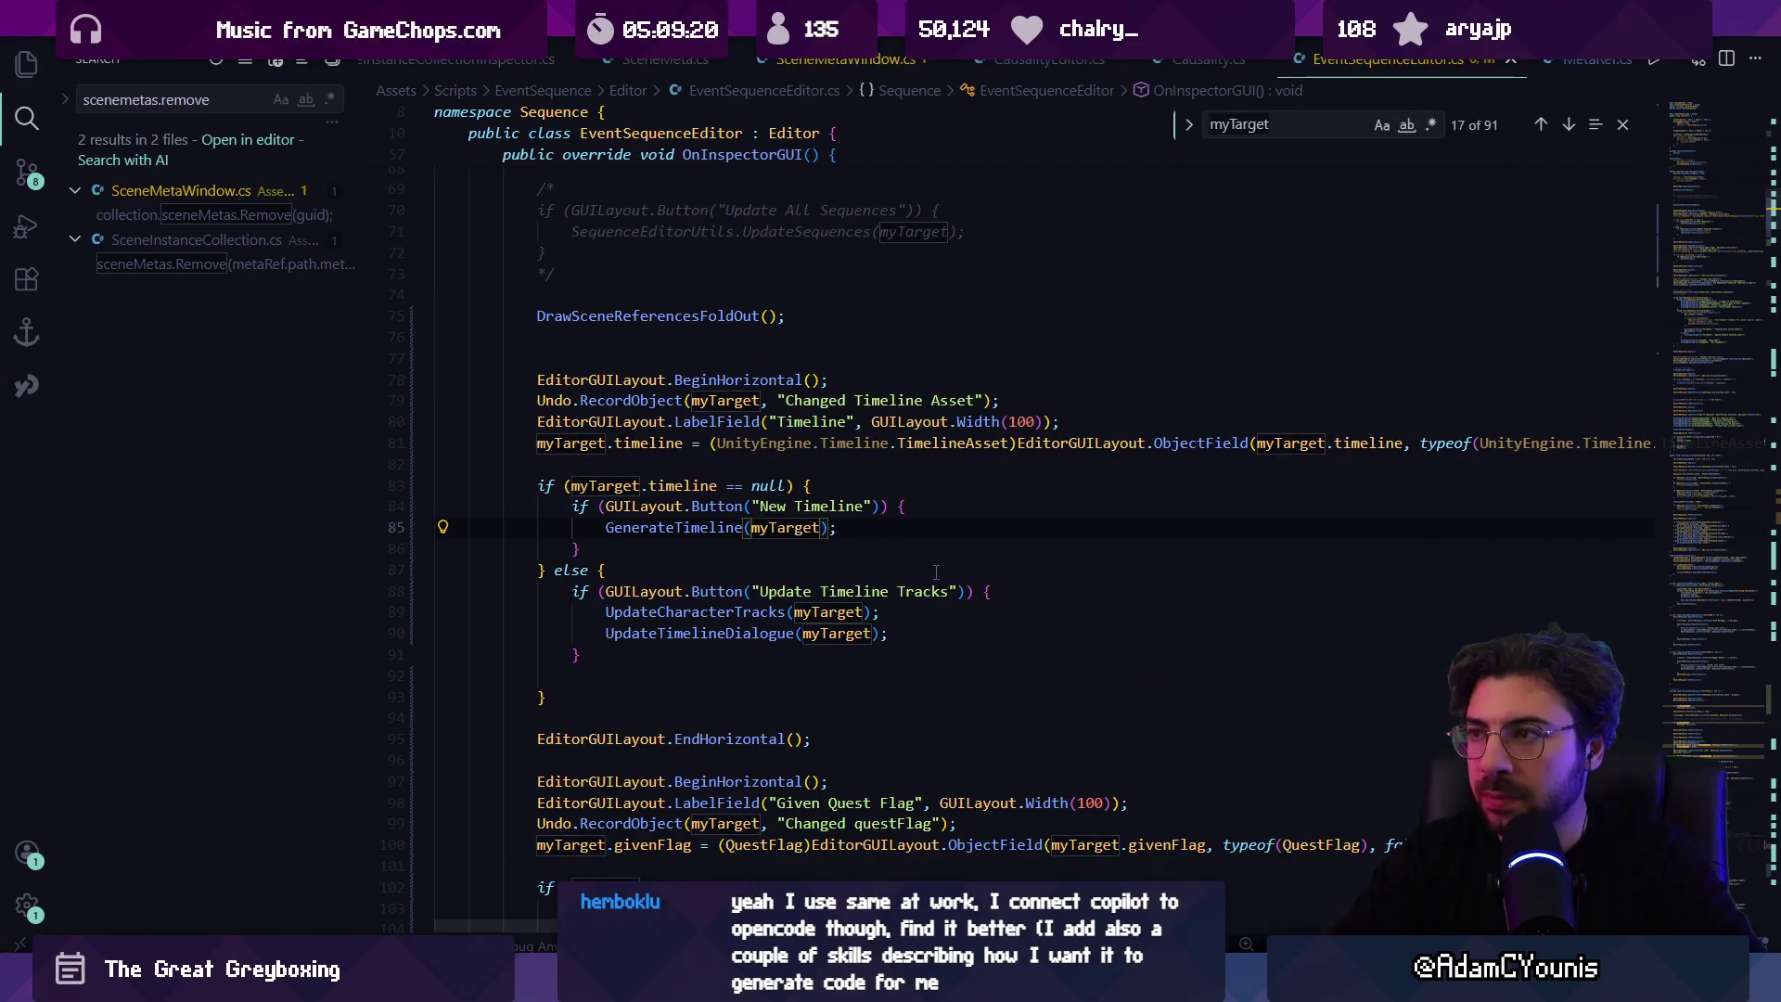
{"action": "type", "text": "screen"}
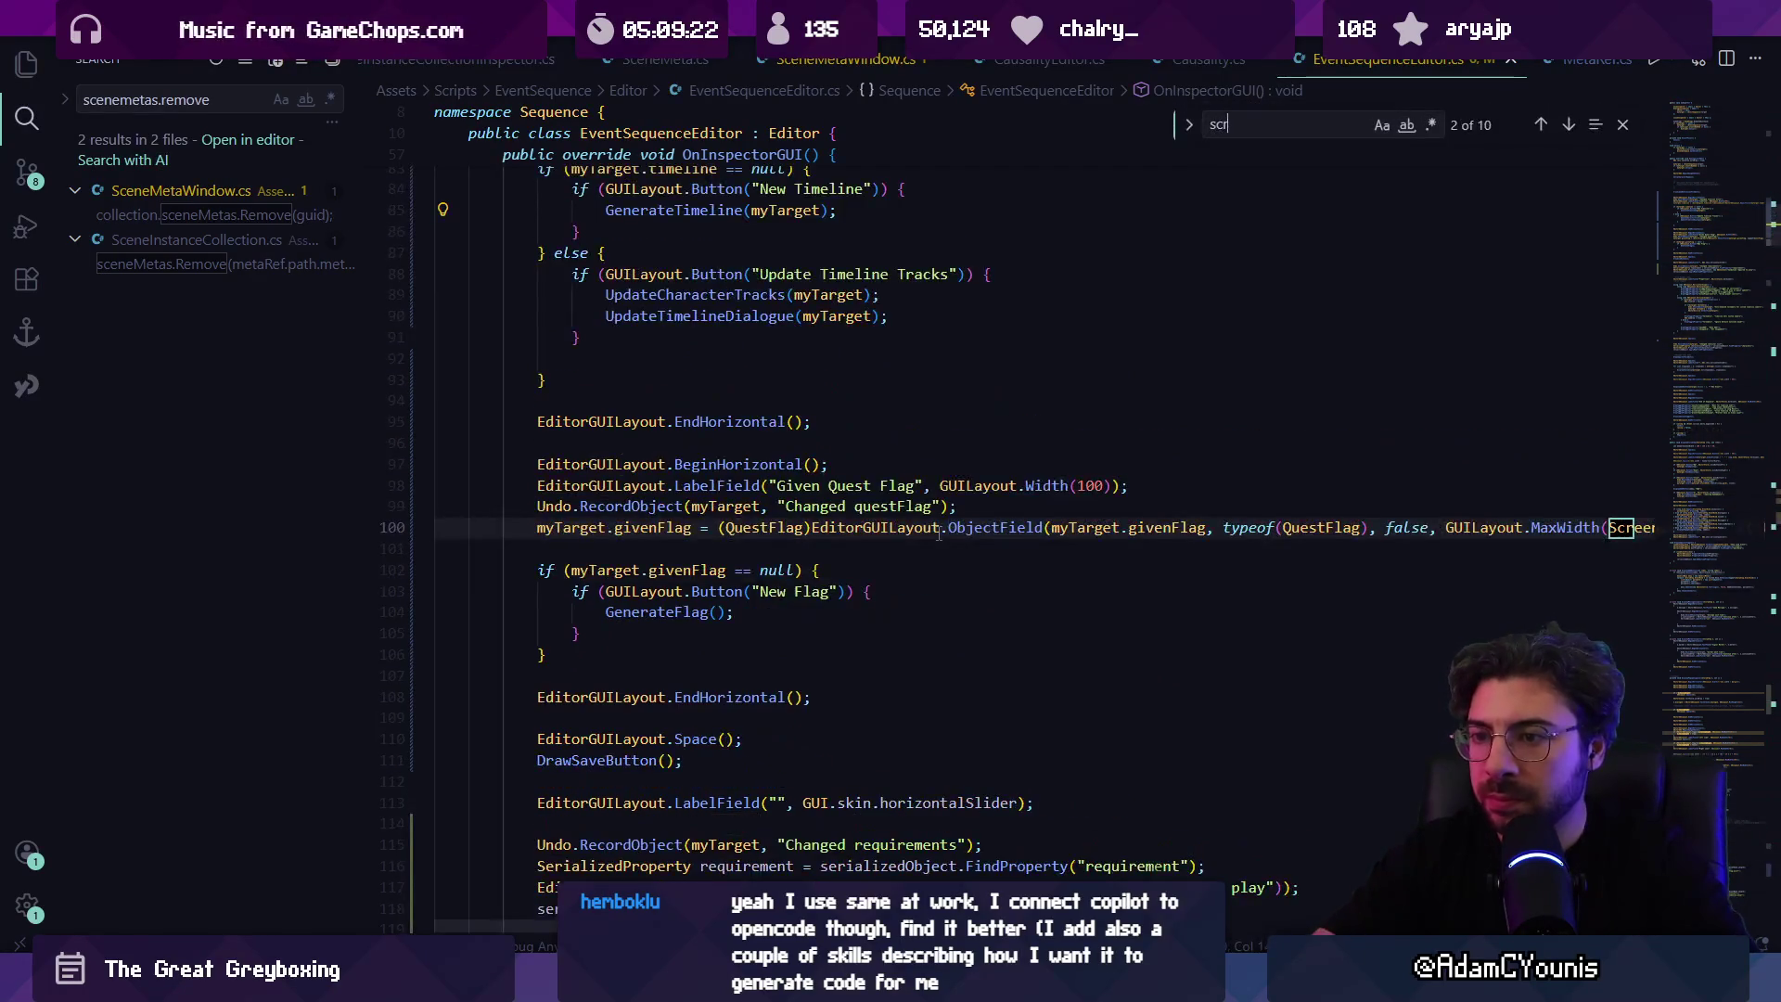
{"action": "key", "text": "Return"}
{"action": "key", "text": "Return"}
{"action": "key", "text": "Return"}
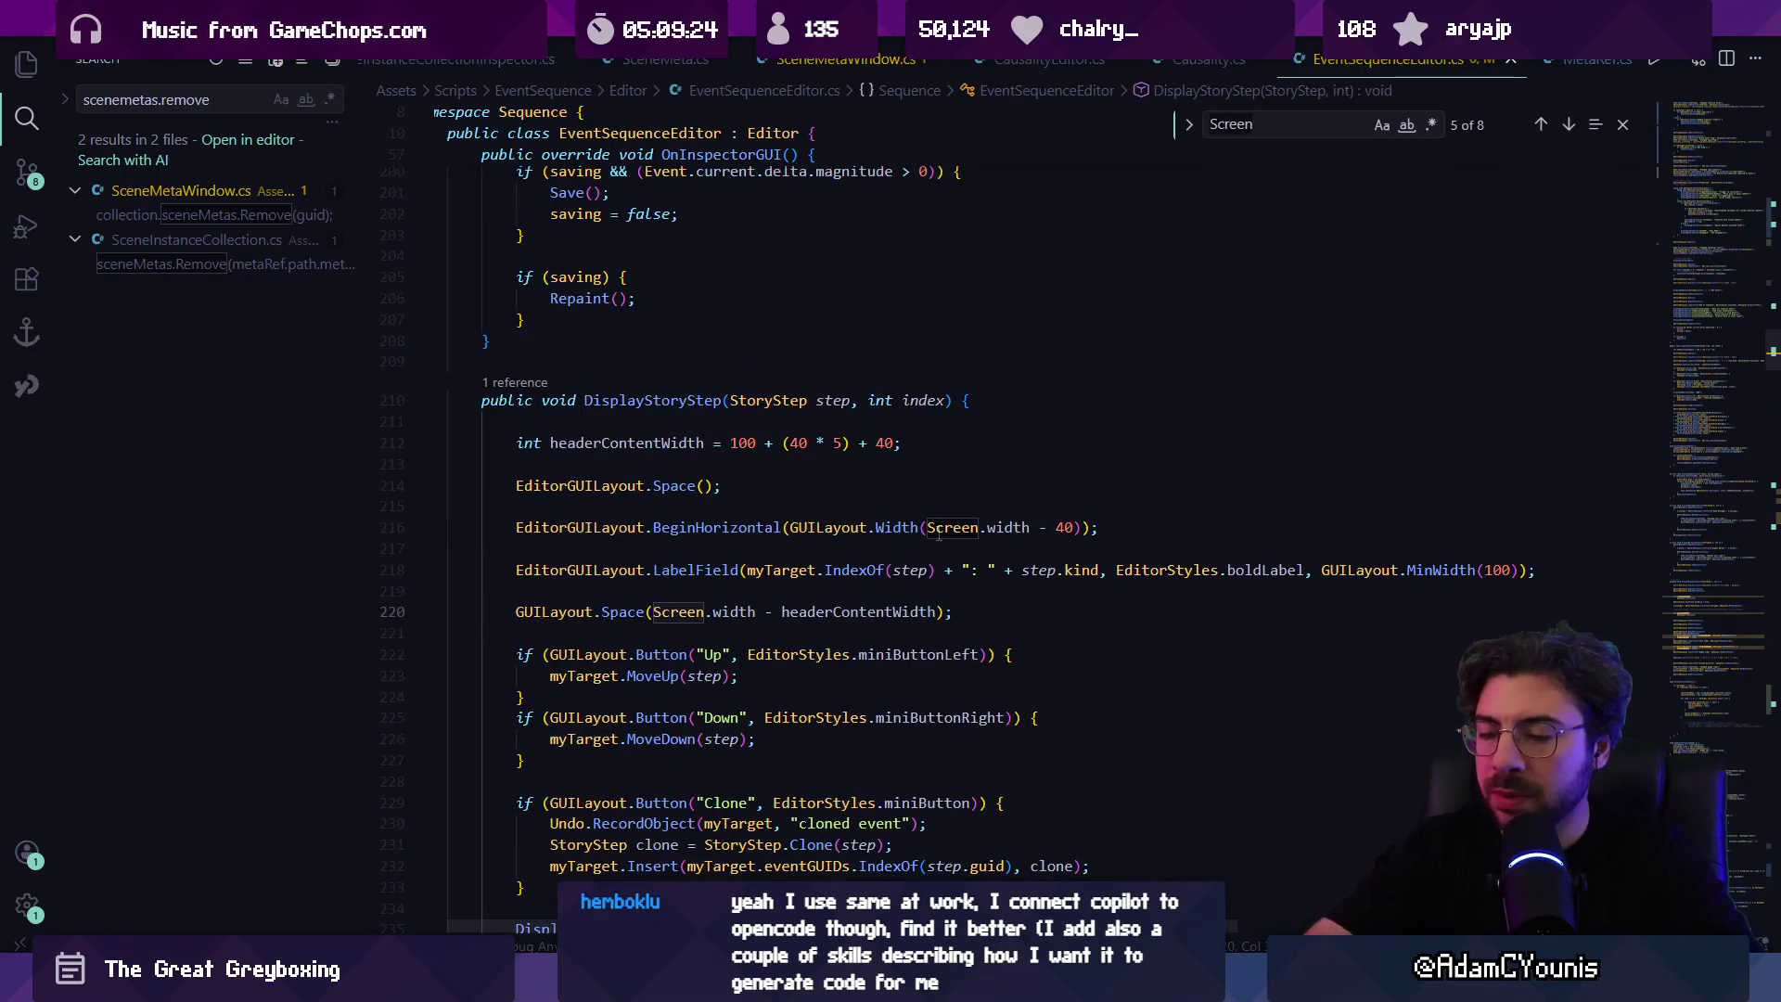
{"action": "type", "text": "foldout"}
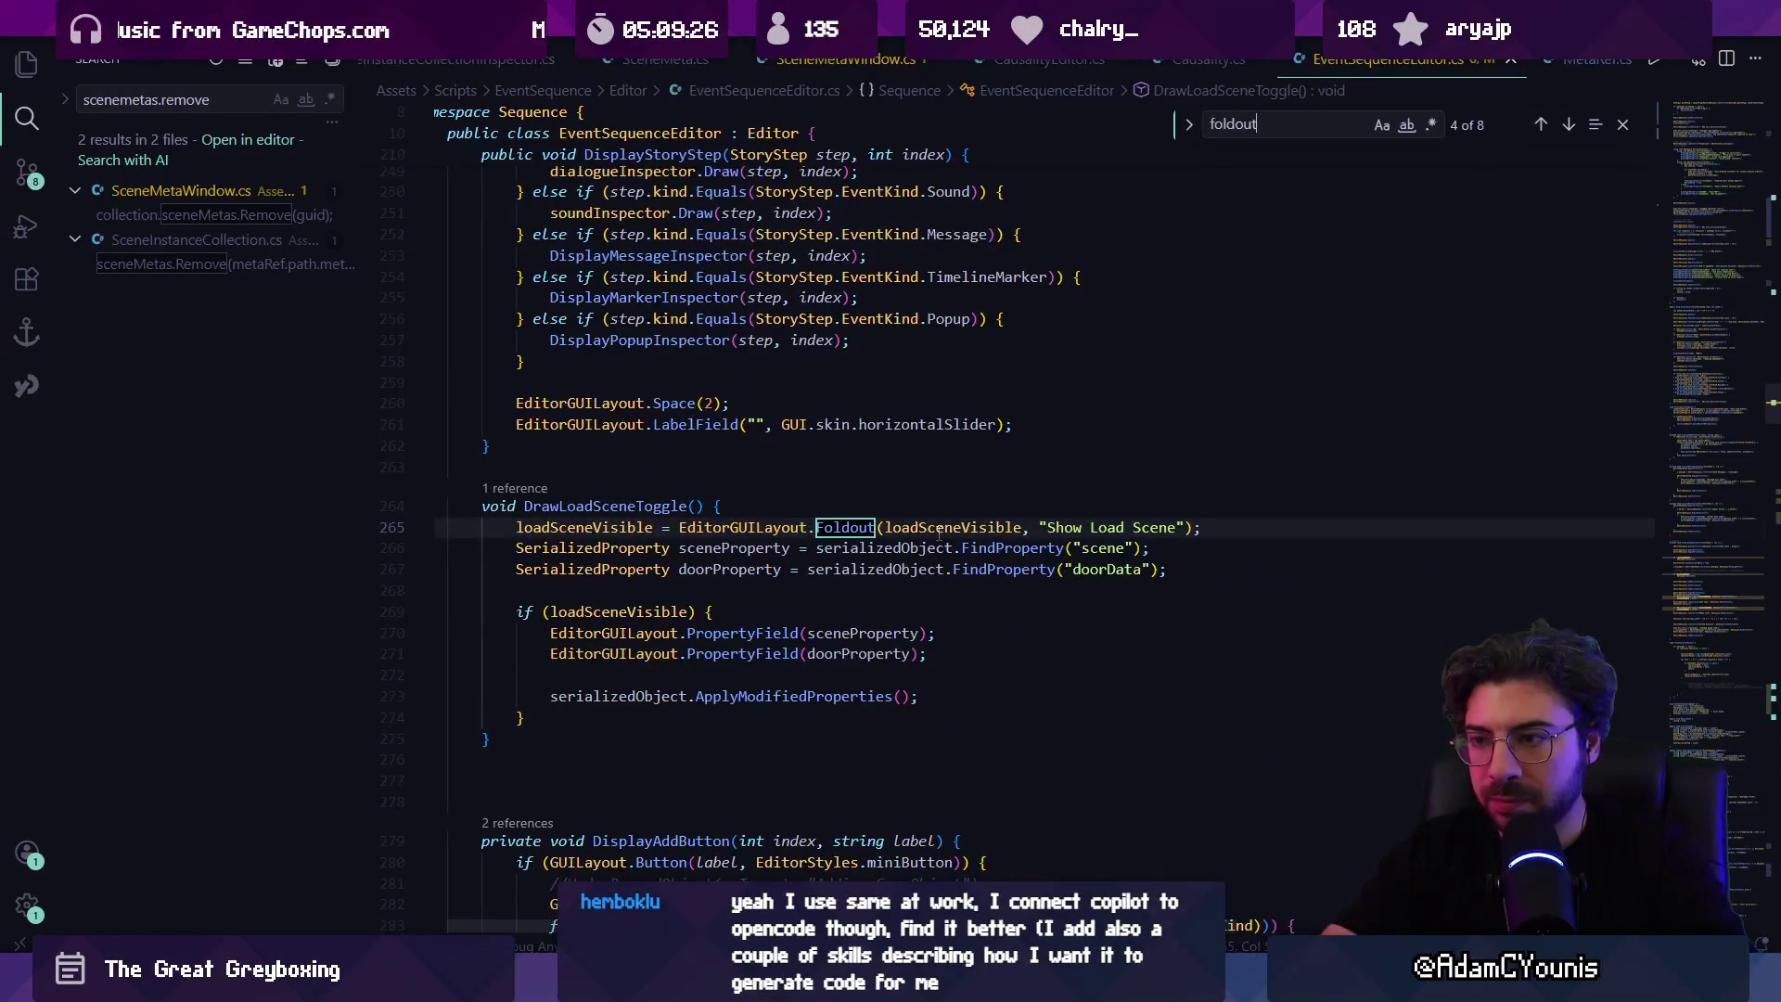
{"action": "key", "text": "Return"}
{"action": "key", "text": "Return"}
{"action": "key", "text": "shift+Return"}
{"action": "key", "text": "Escape"}
Step: Inspect the spacing line and the showSceneReferences uses around the foldout call
{"action": "scroll", "coordinate": [859, 519], "scroll_direction": "down", "scroll_amount": 4}
{"action": "left_click", "coordinate": [722, 409]}
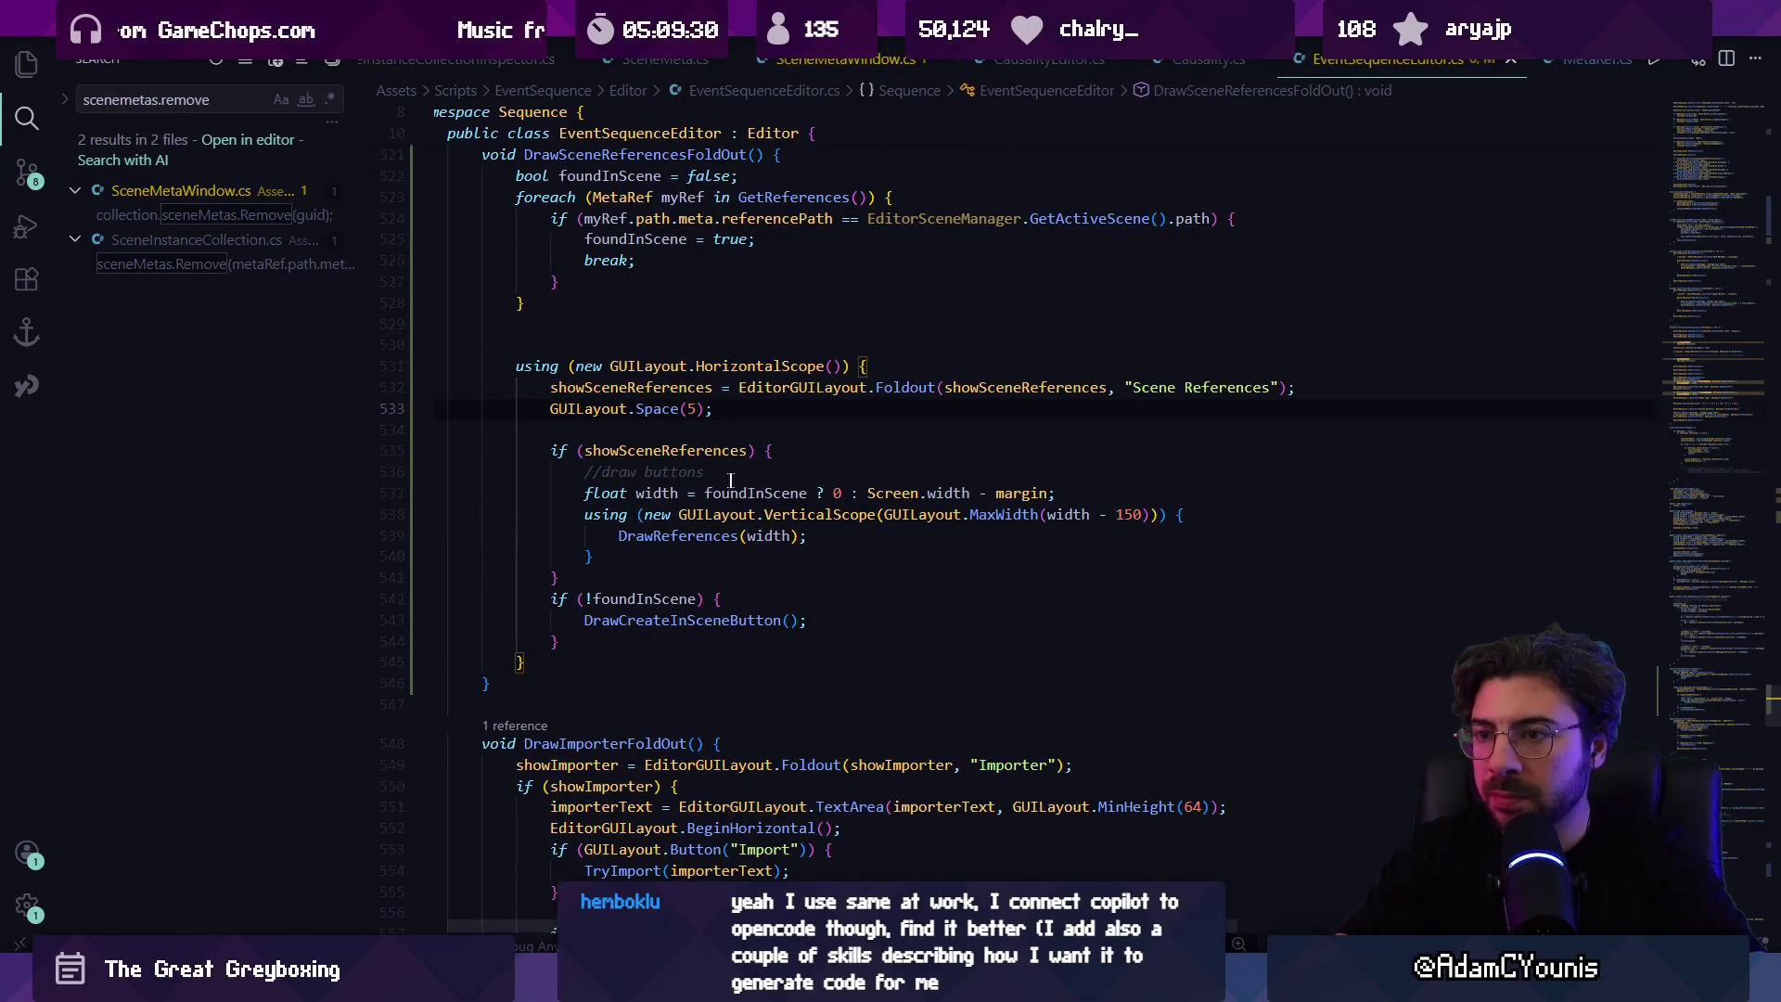
{"action": "scroll", "coordinate": [676, 411], "scroll_direction": "left", "scroll_amount": 1}
{"action": "left_click", "coordinate": [689, 450]}
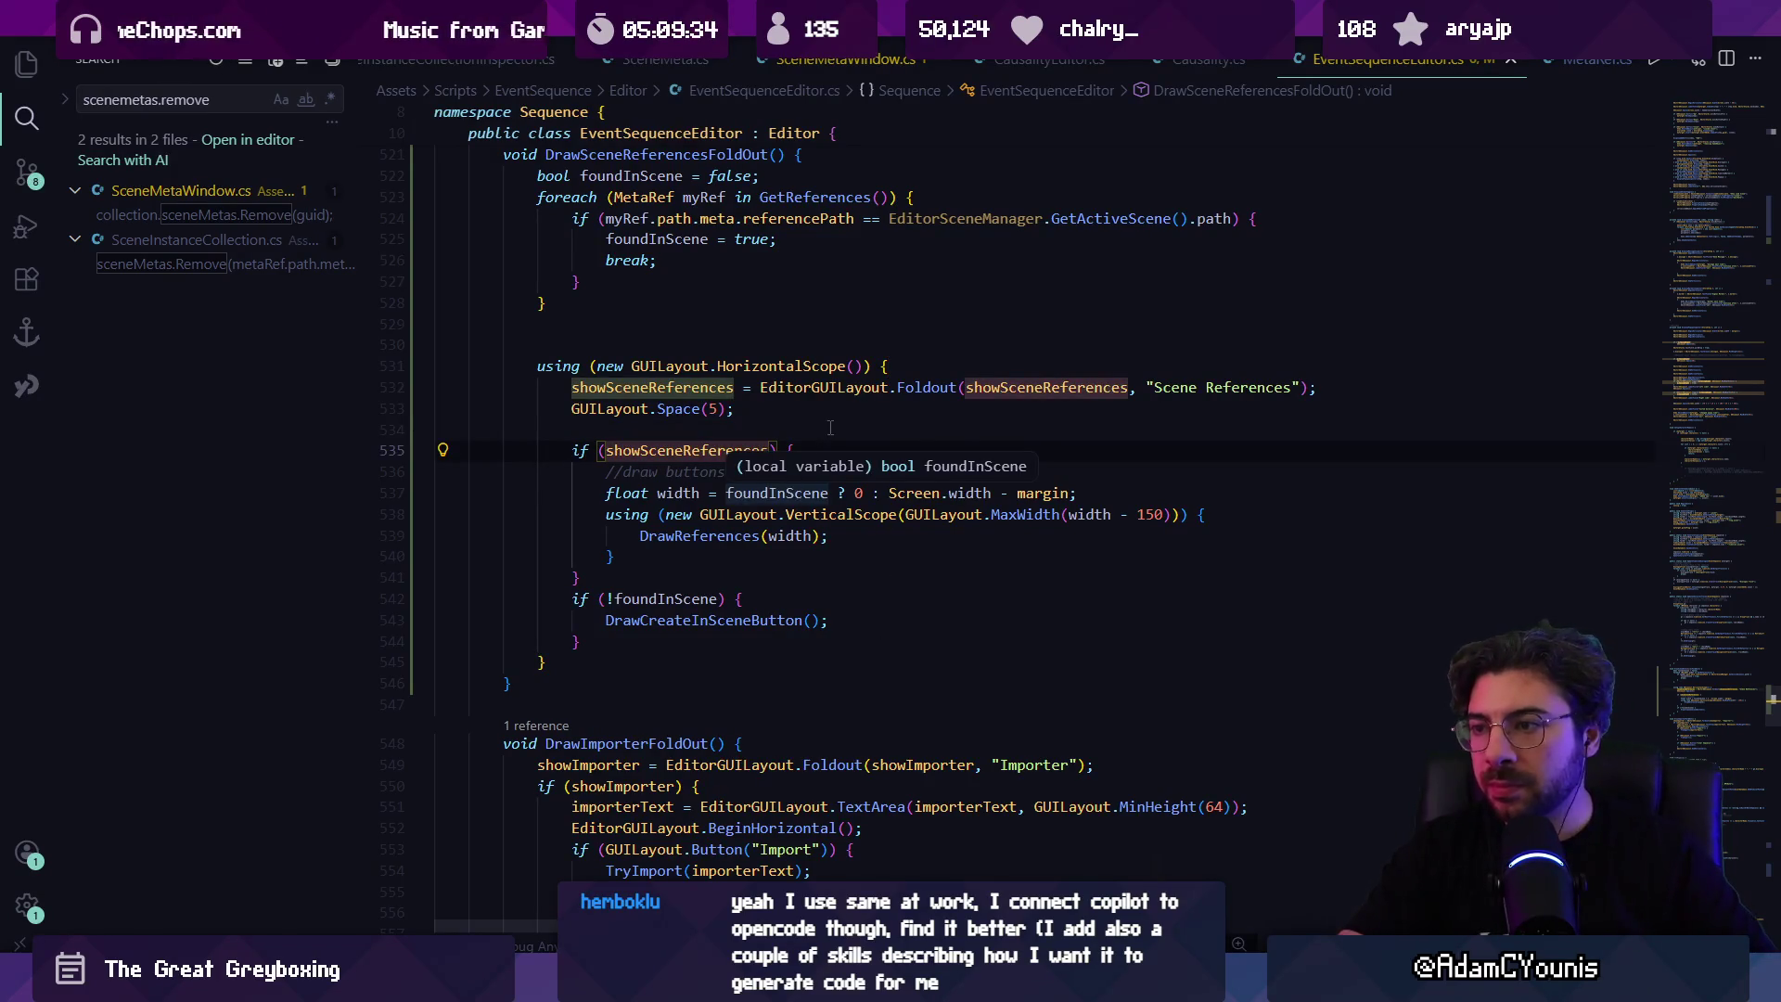
{"action": "left_click", "coordinate": [837, 388]}
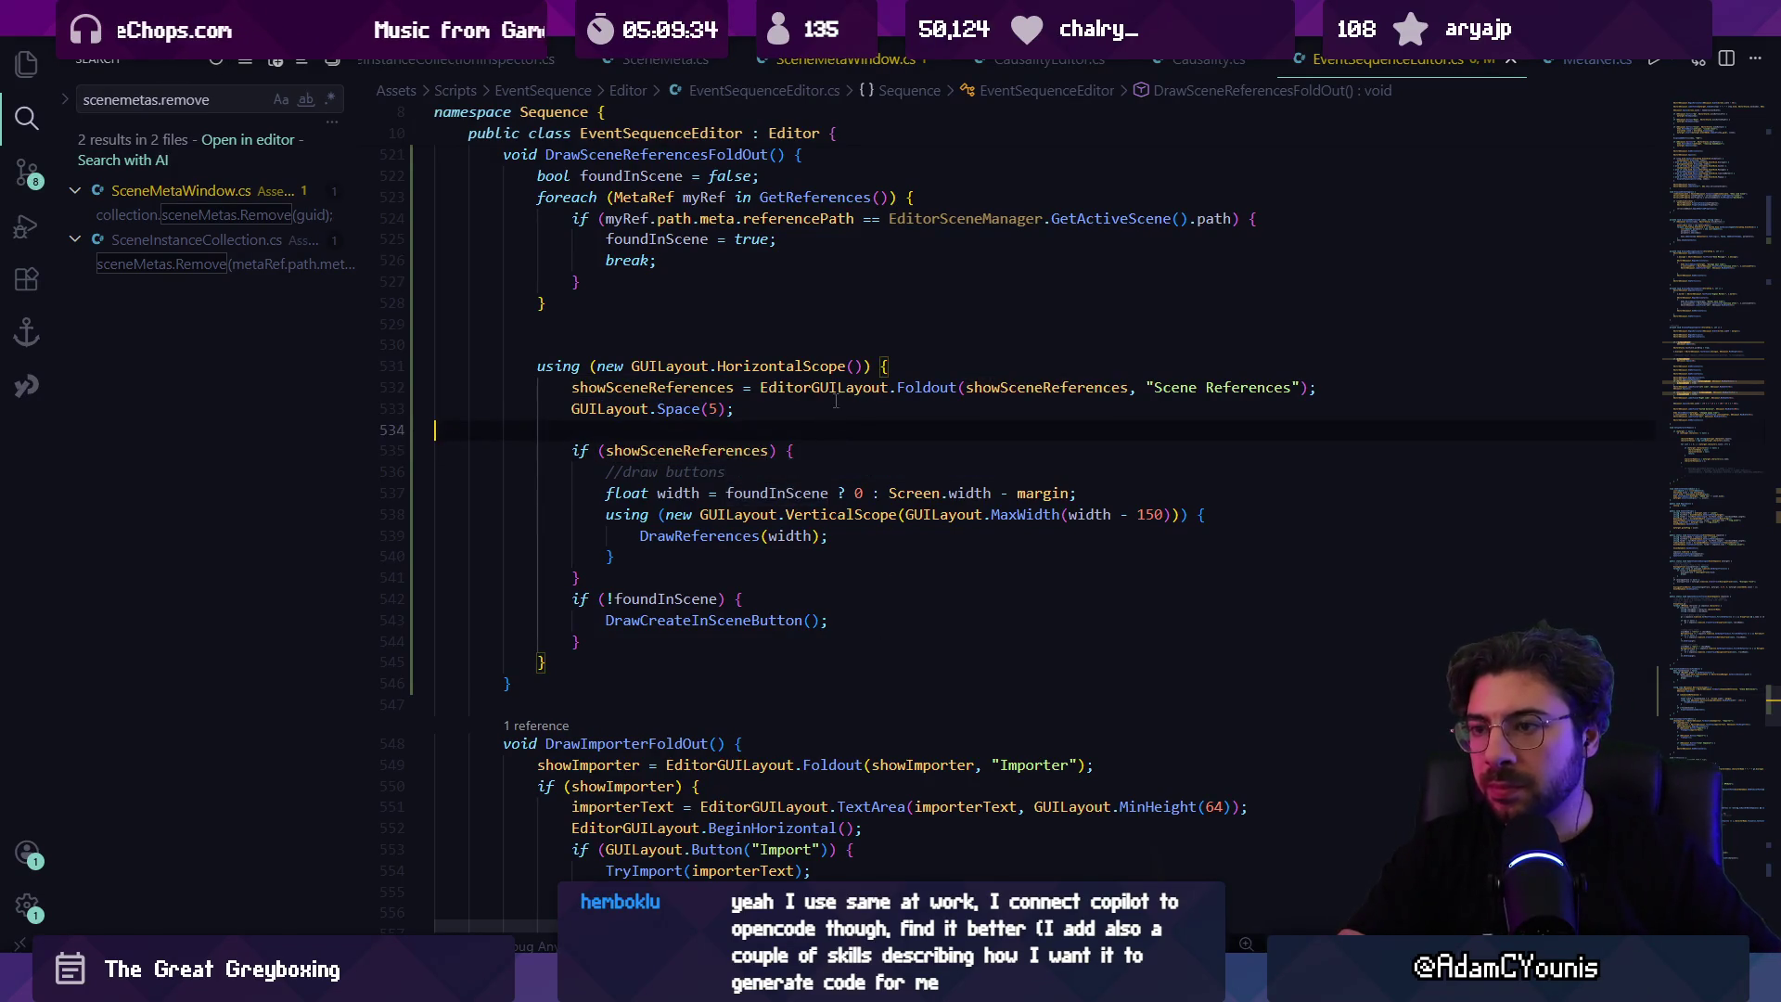
{"action": "left_click", "coordinate": [572, 388]}
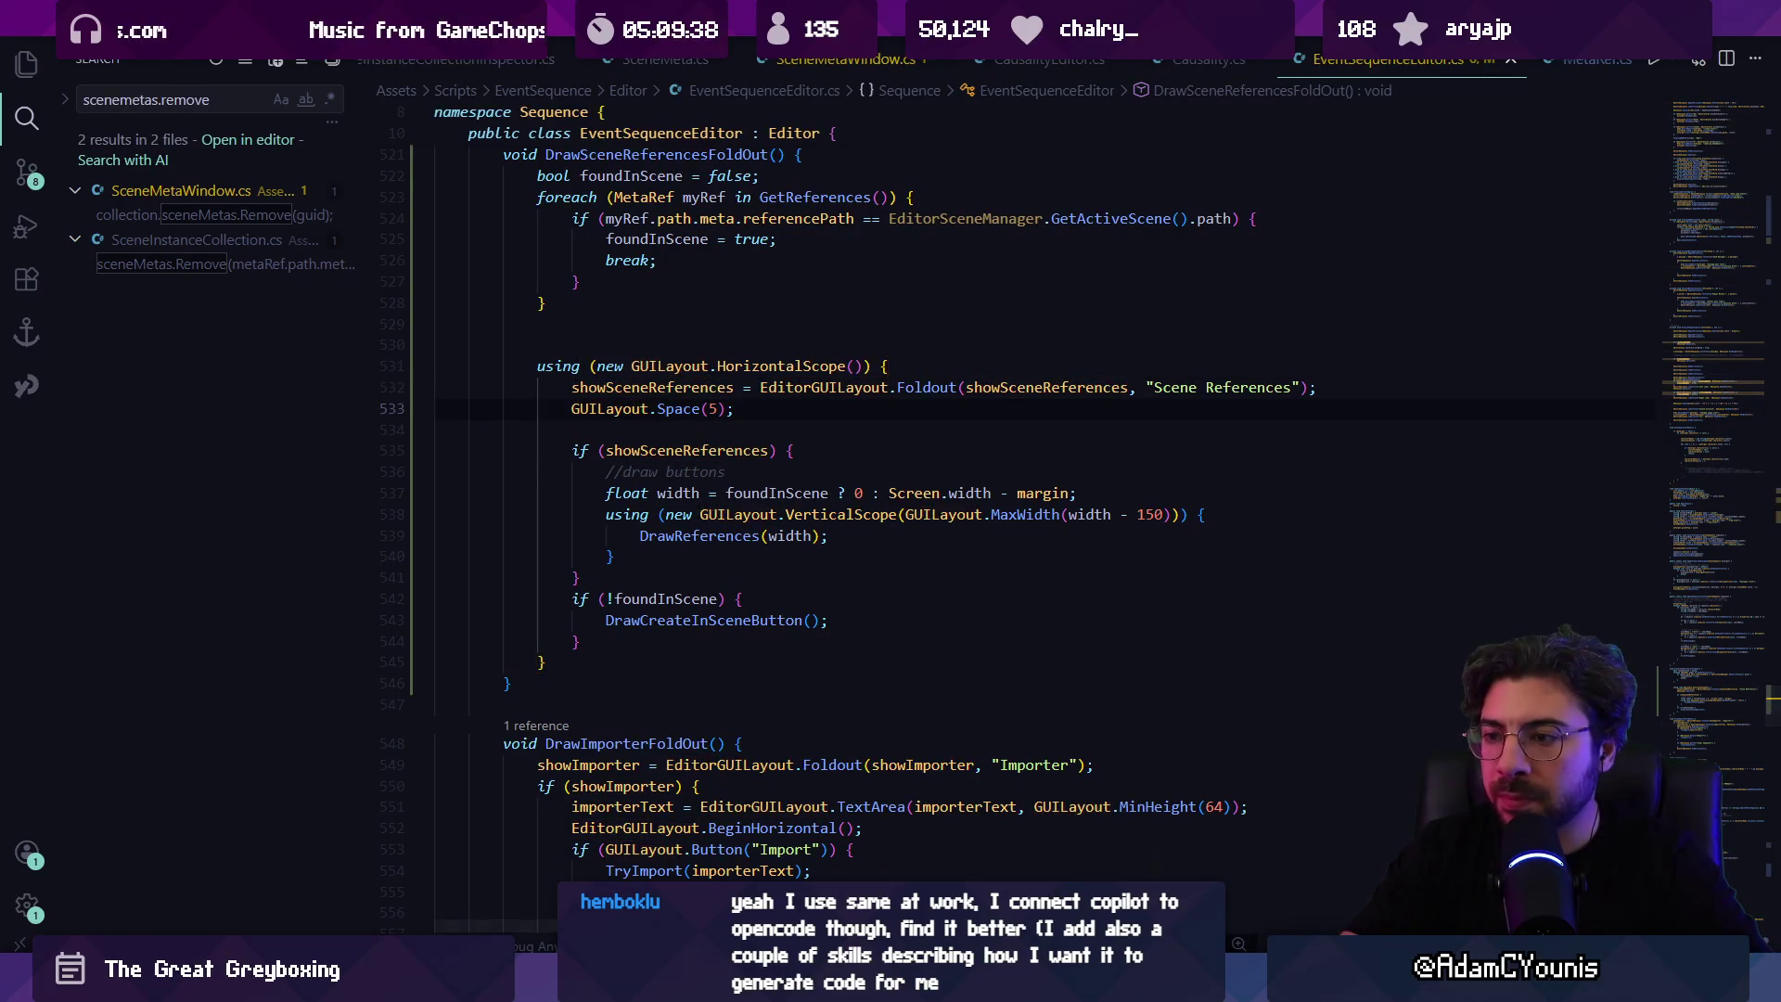
Step: Reopen the reported error and search 'screen' with Match Case to confirm Screen.width, then return to Unity
{"action": "key", "text": "alt+Tab"}
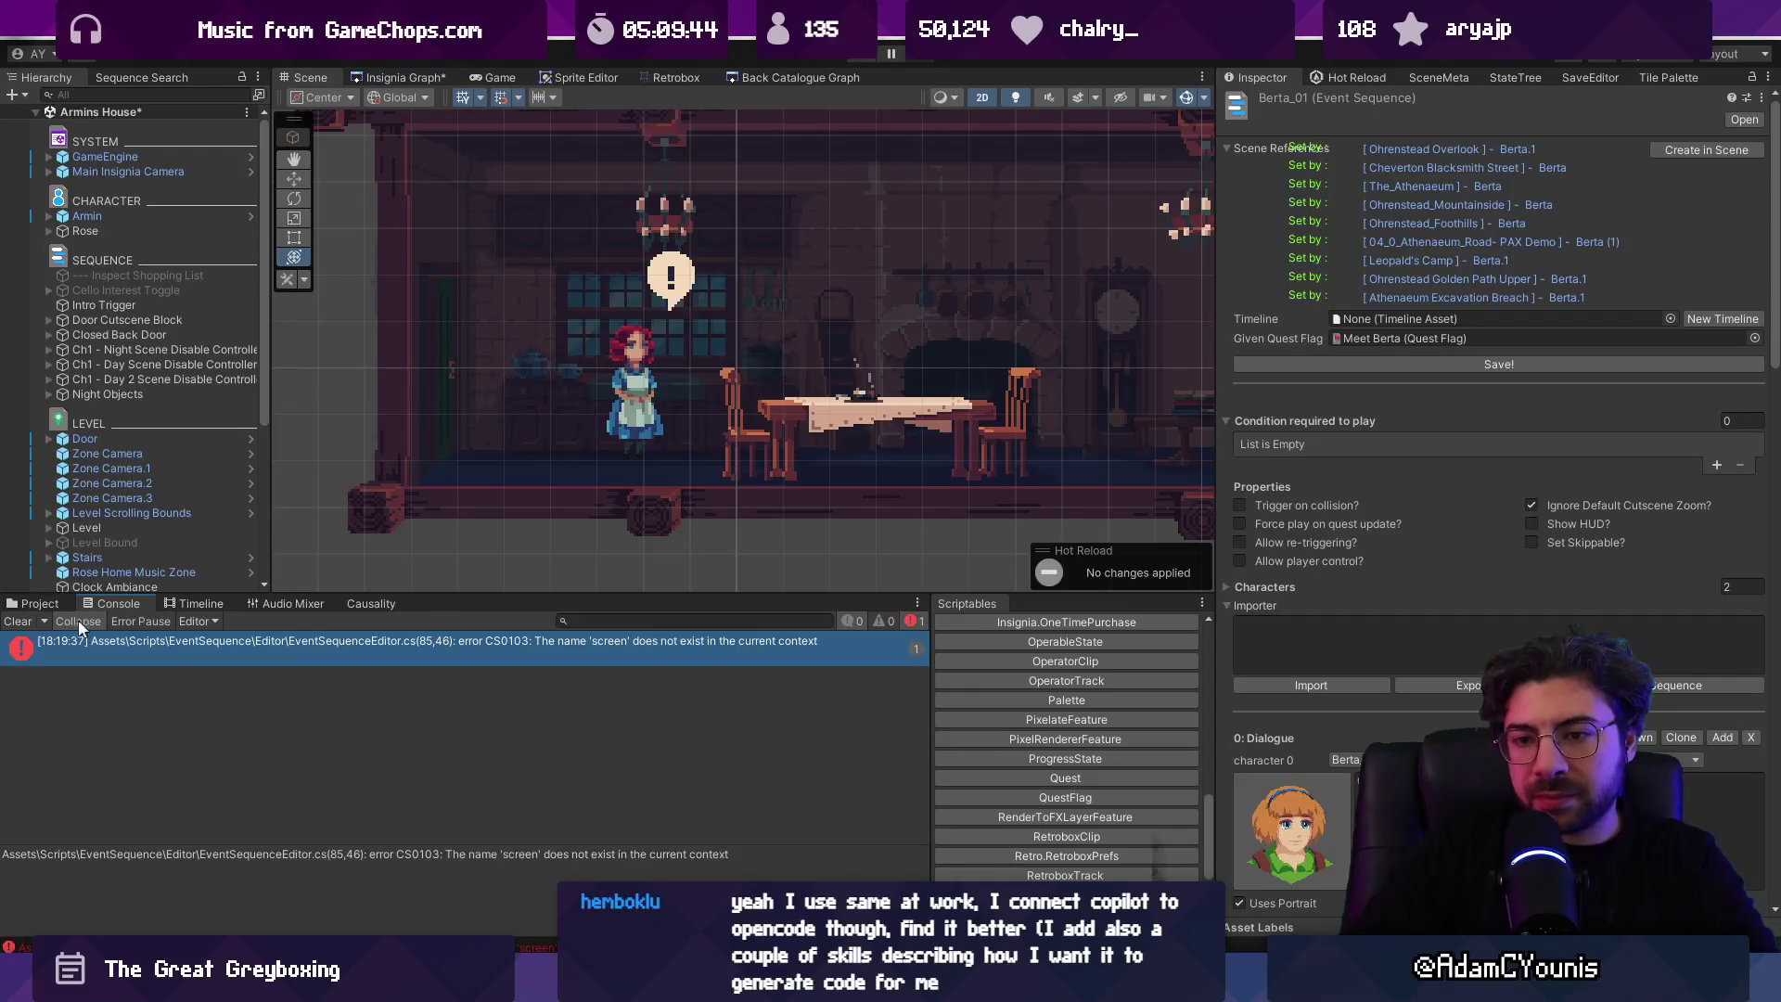
{"action": "double_click", "coordinate": [134, 646]}
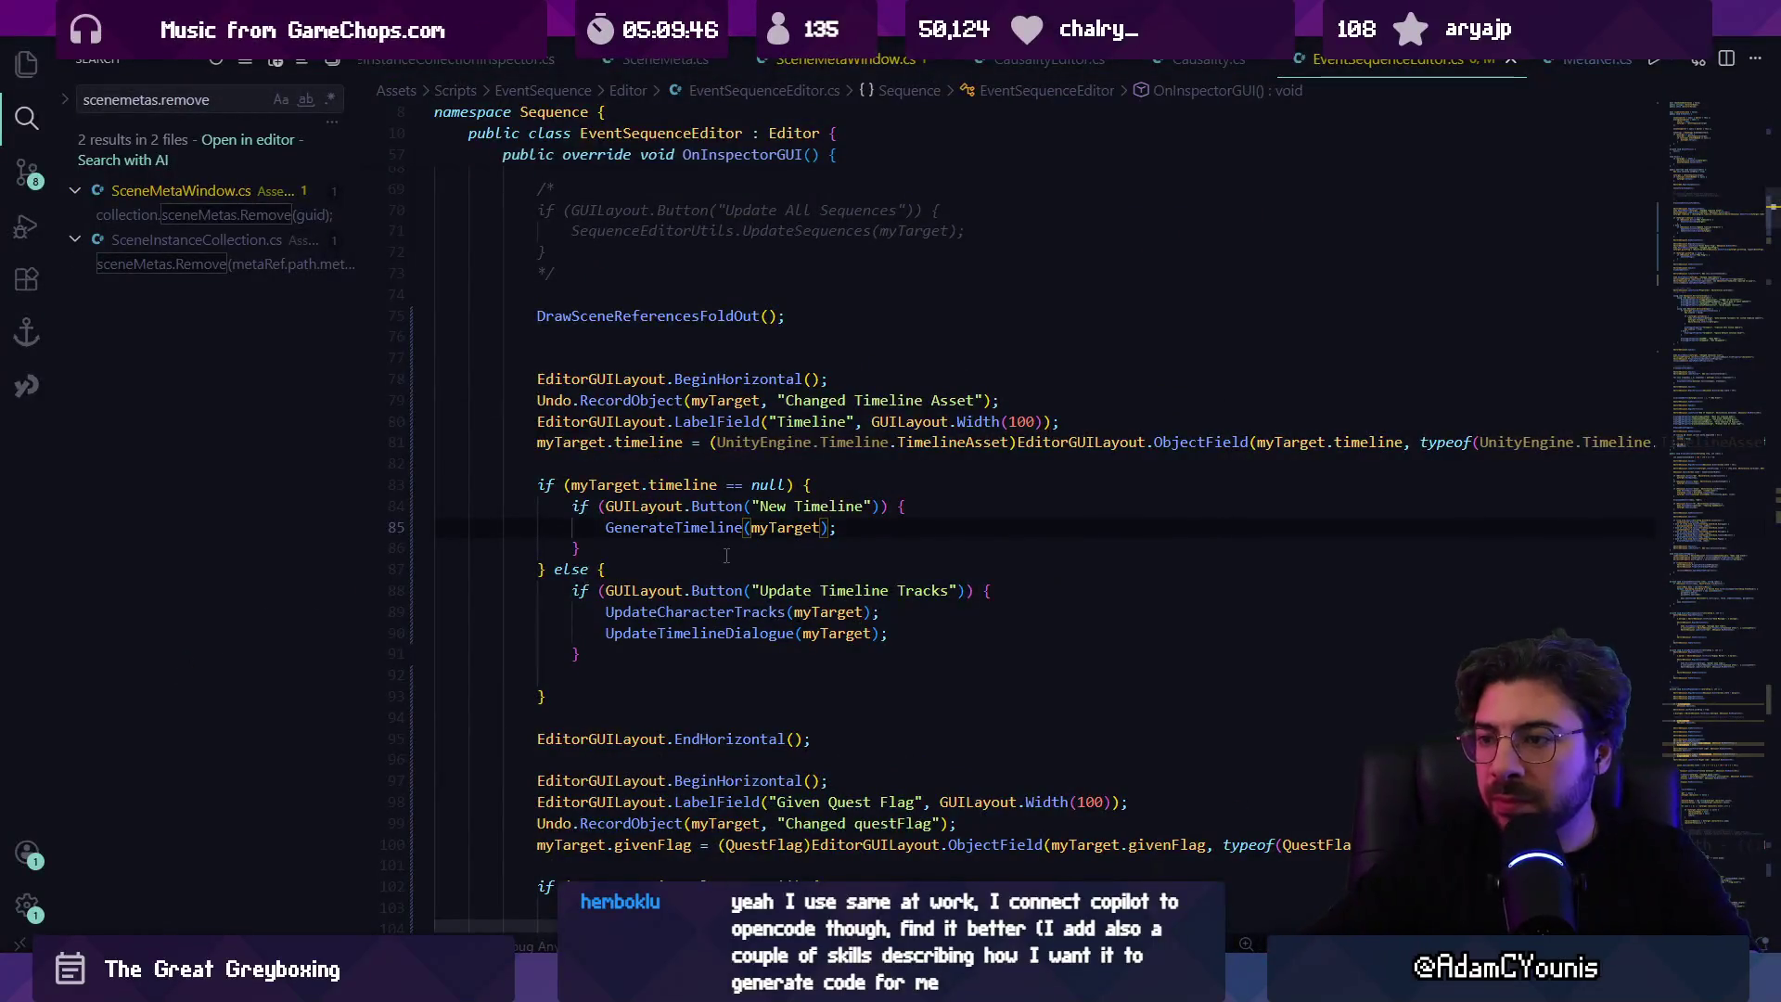
{"action": "key", "text": "ctrl+f"}
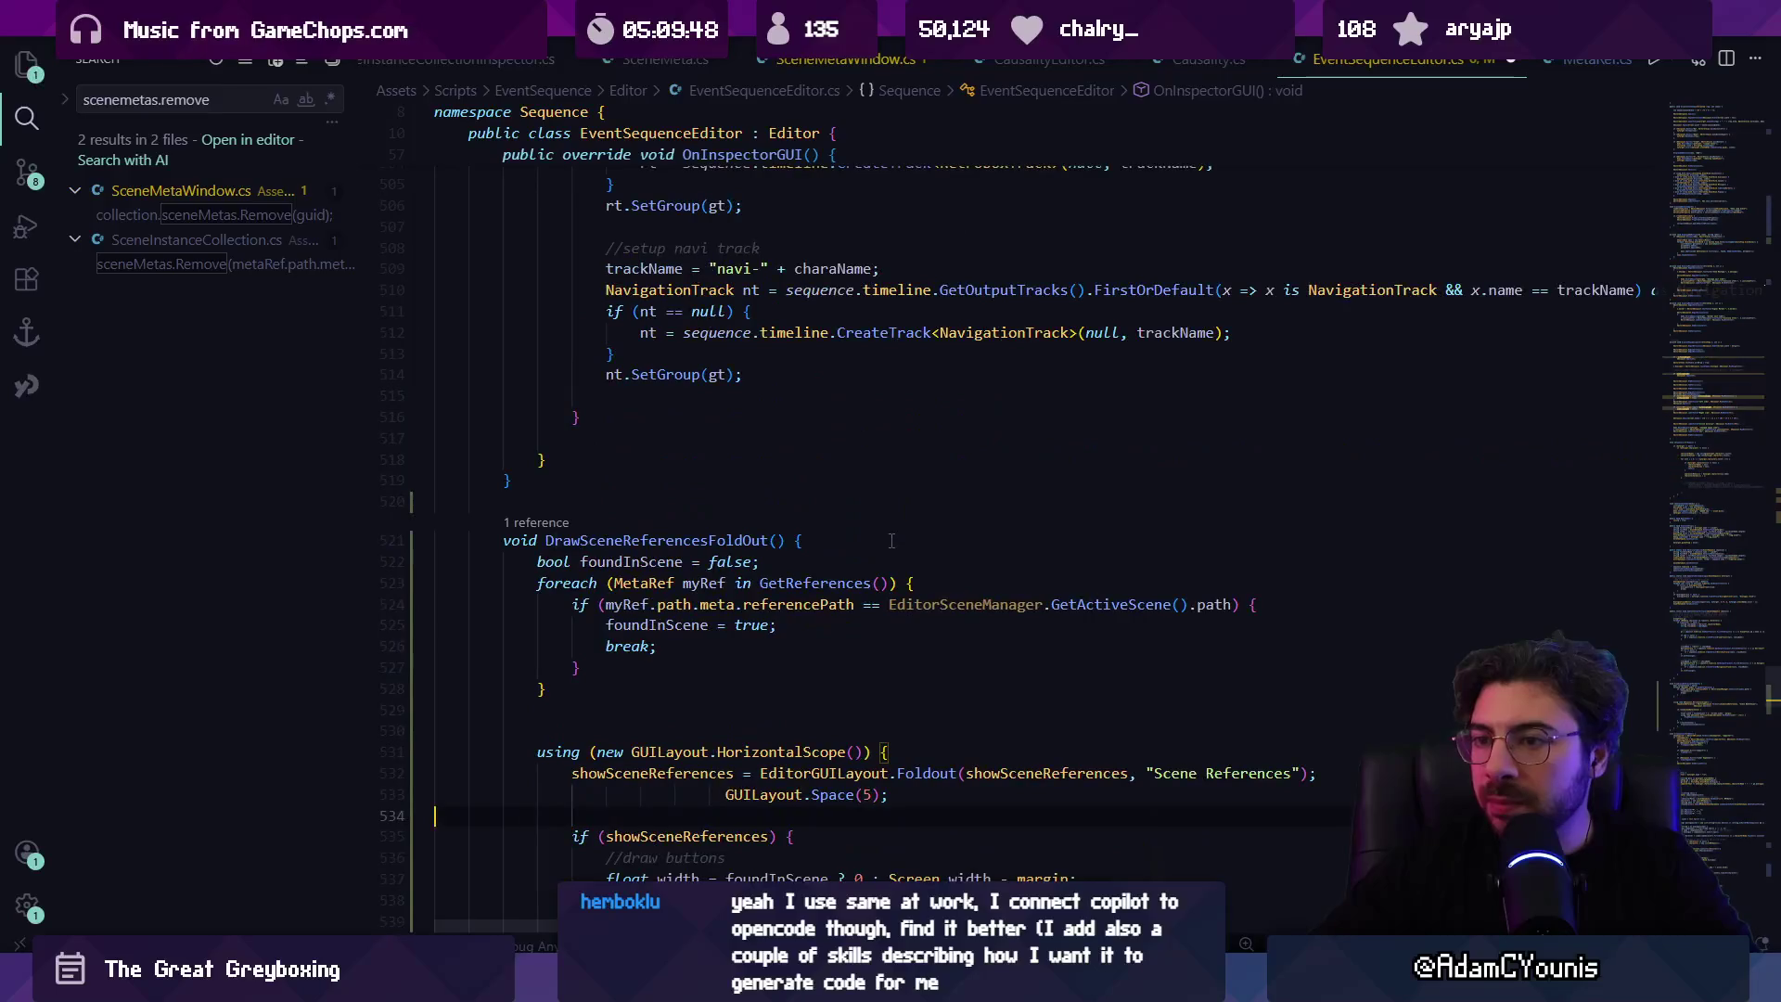
{"action": "type", "text": "screen."}
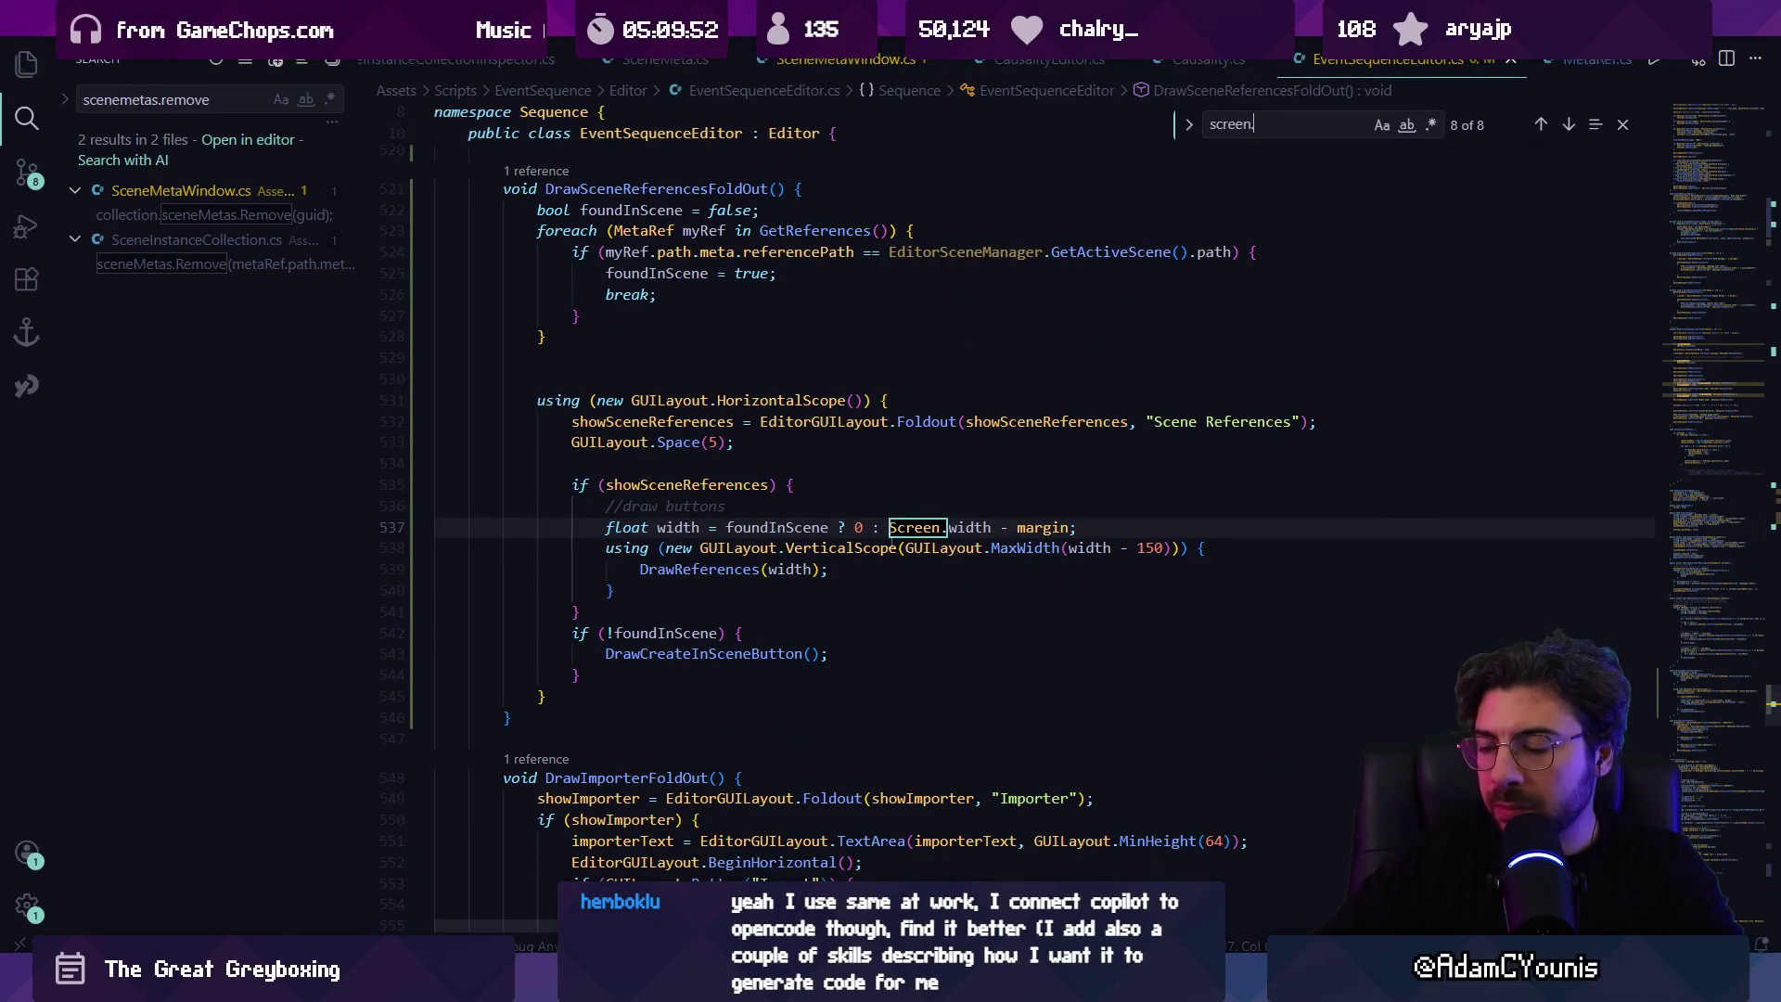
{"action": "left_click", "coordinate": [1381, 125]}
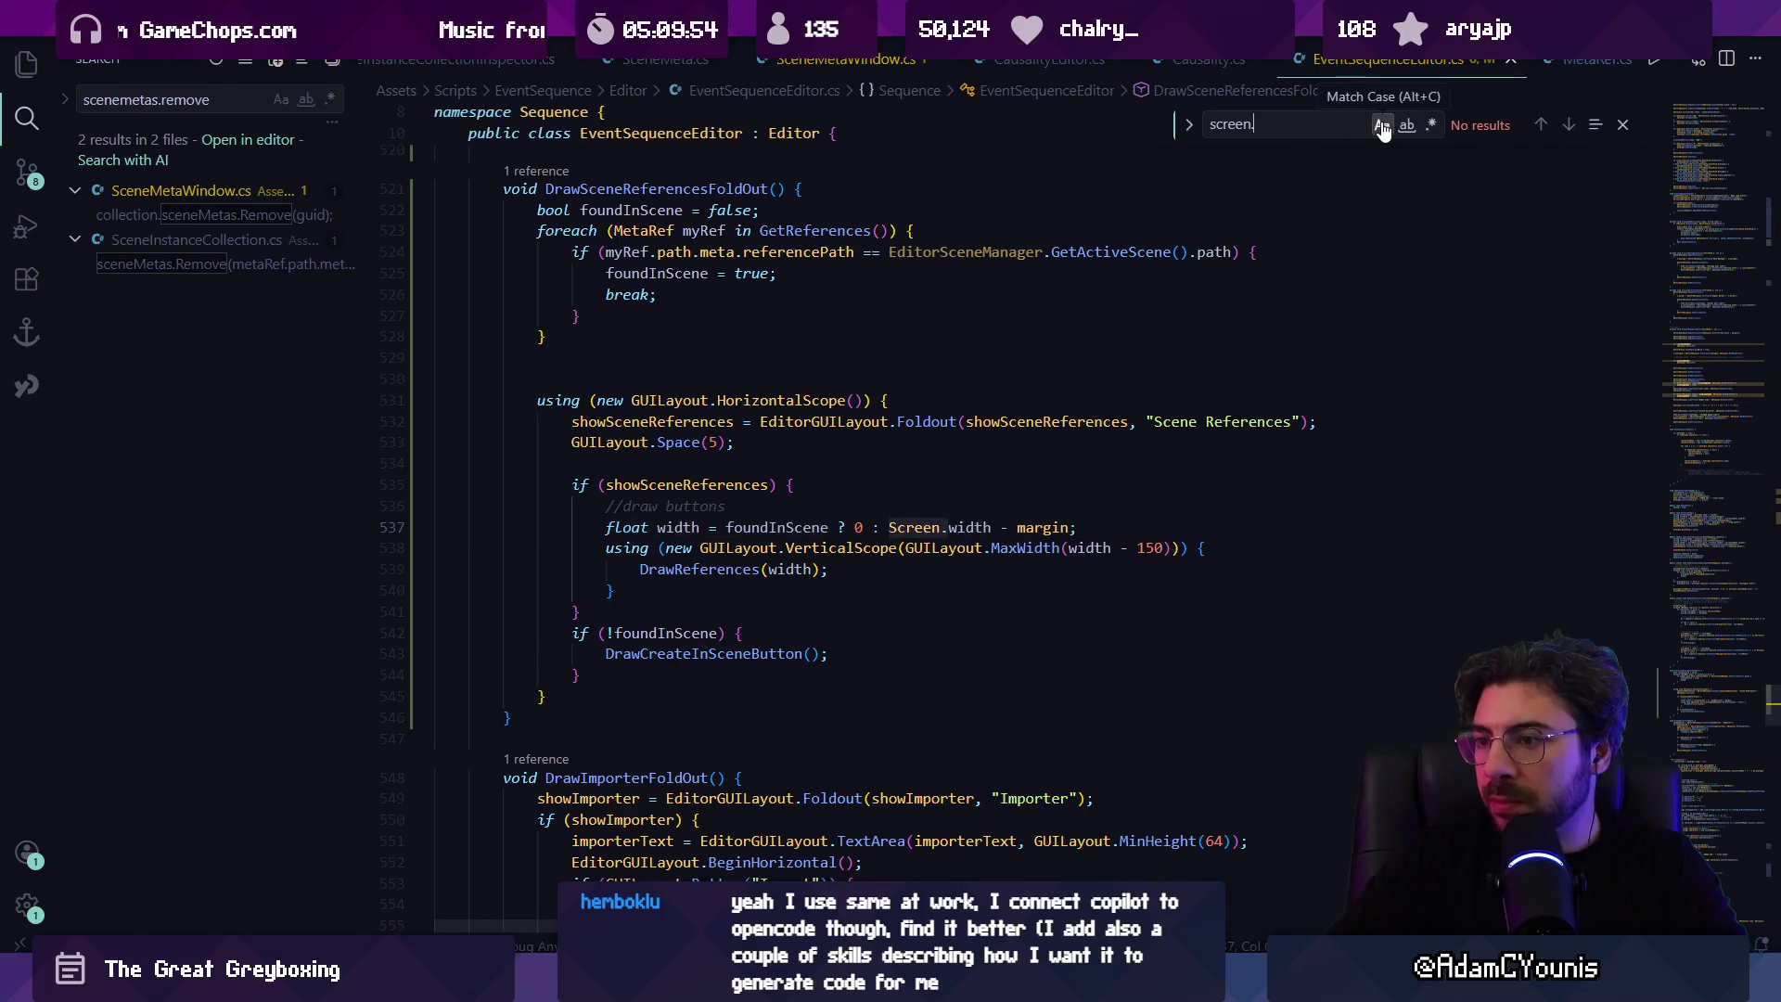
{"action": "key", "text": "Escape"}
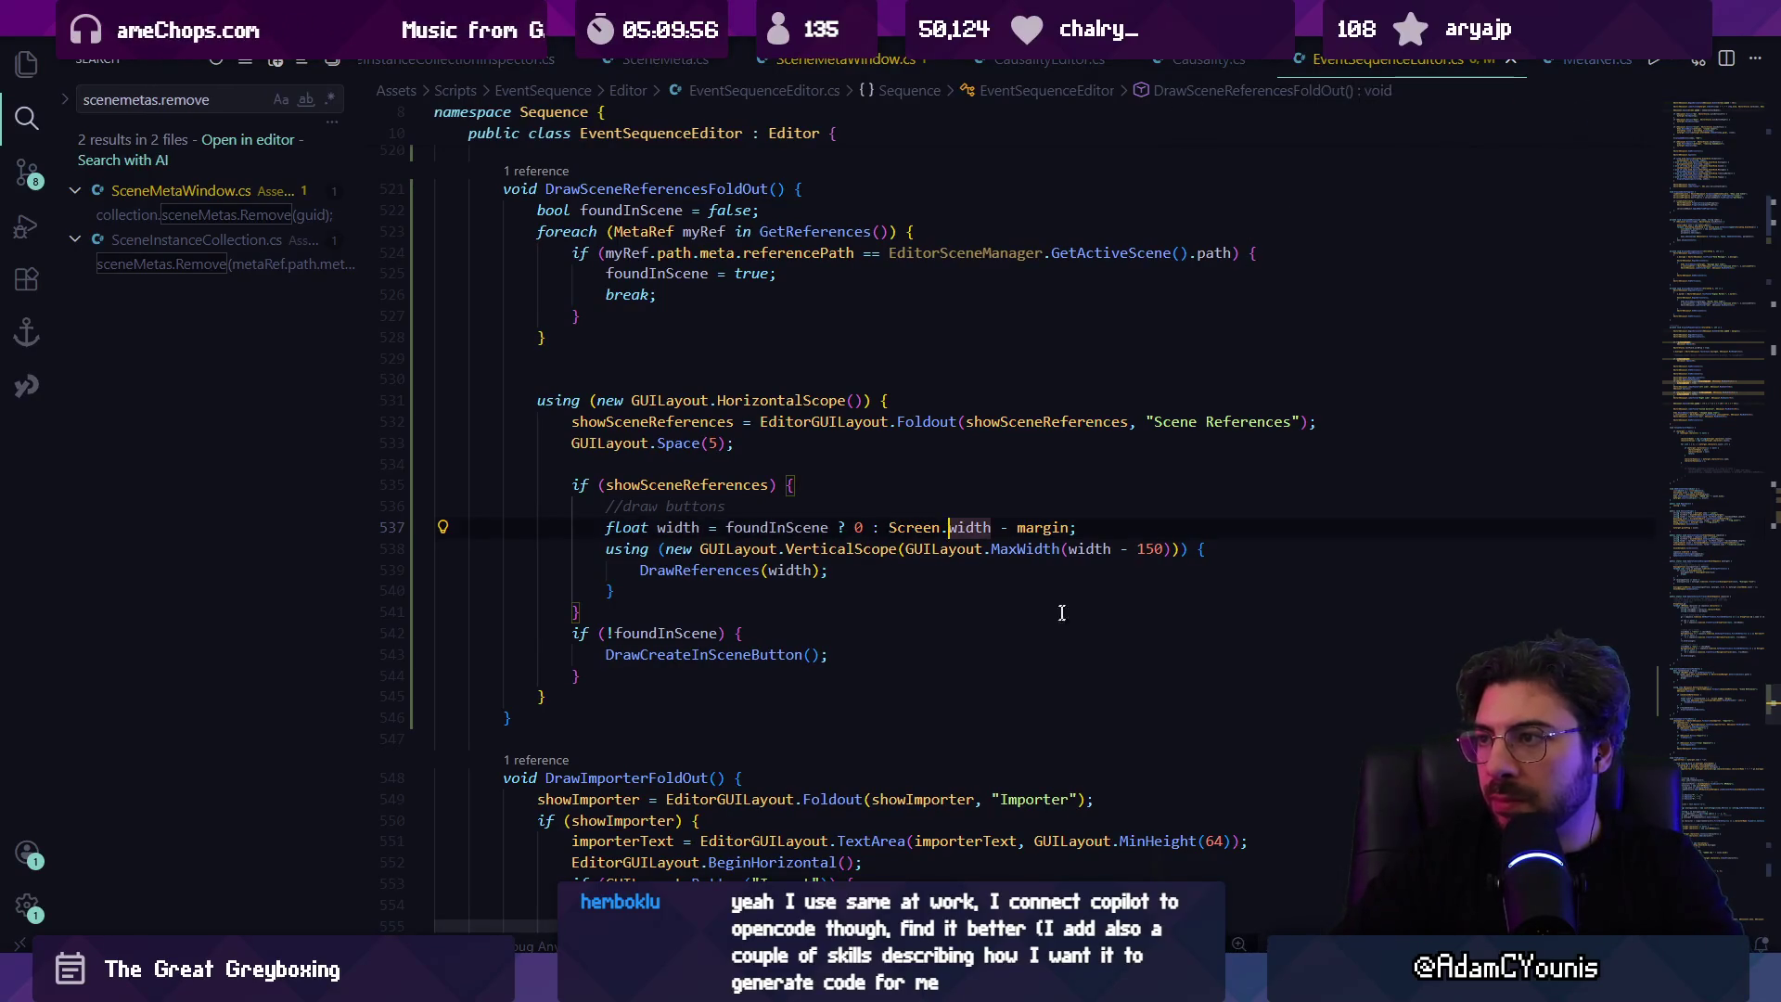
{"action": "key", "text": "alt+Tab"}
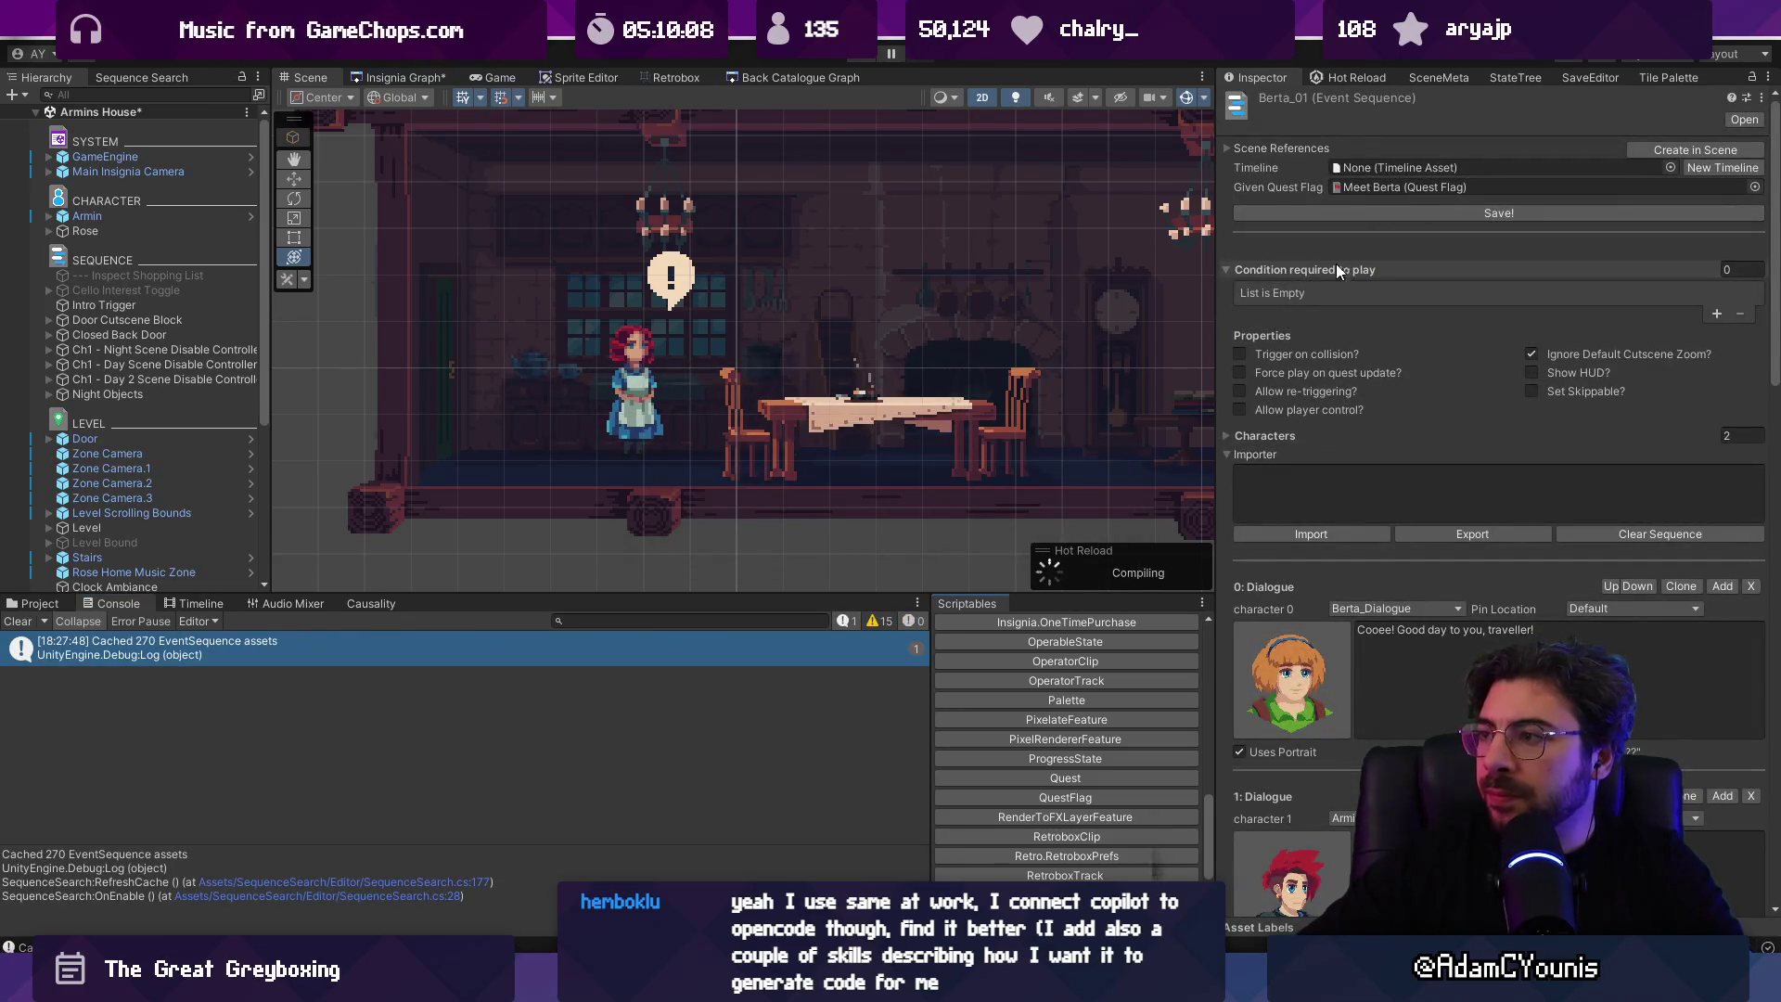
Step: Expand Scene References in Unity, then delete the GUILayout.Space(5) line in the code
{"action": "left_click", "coordinate": [1229, 146]}
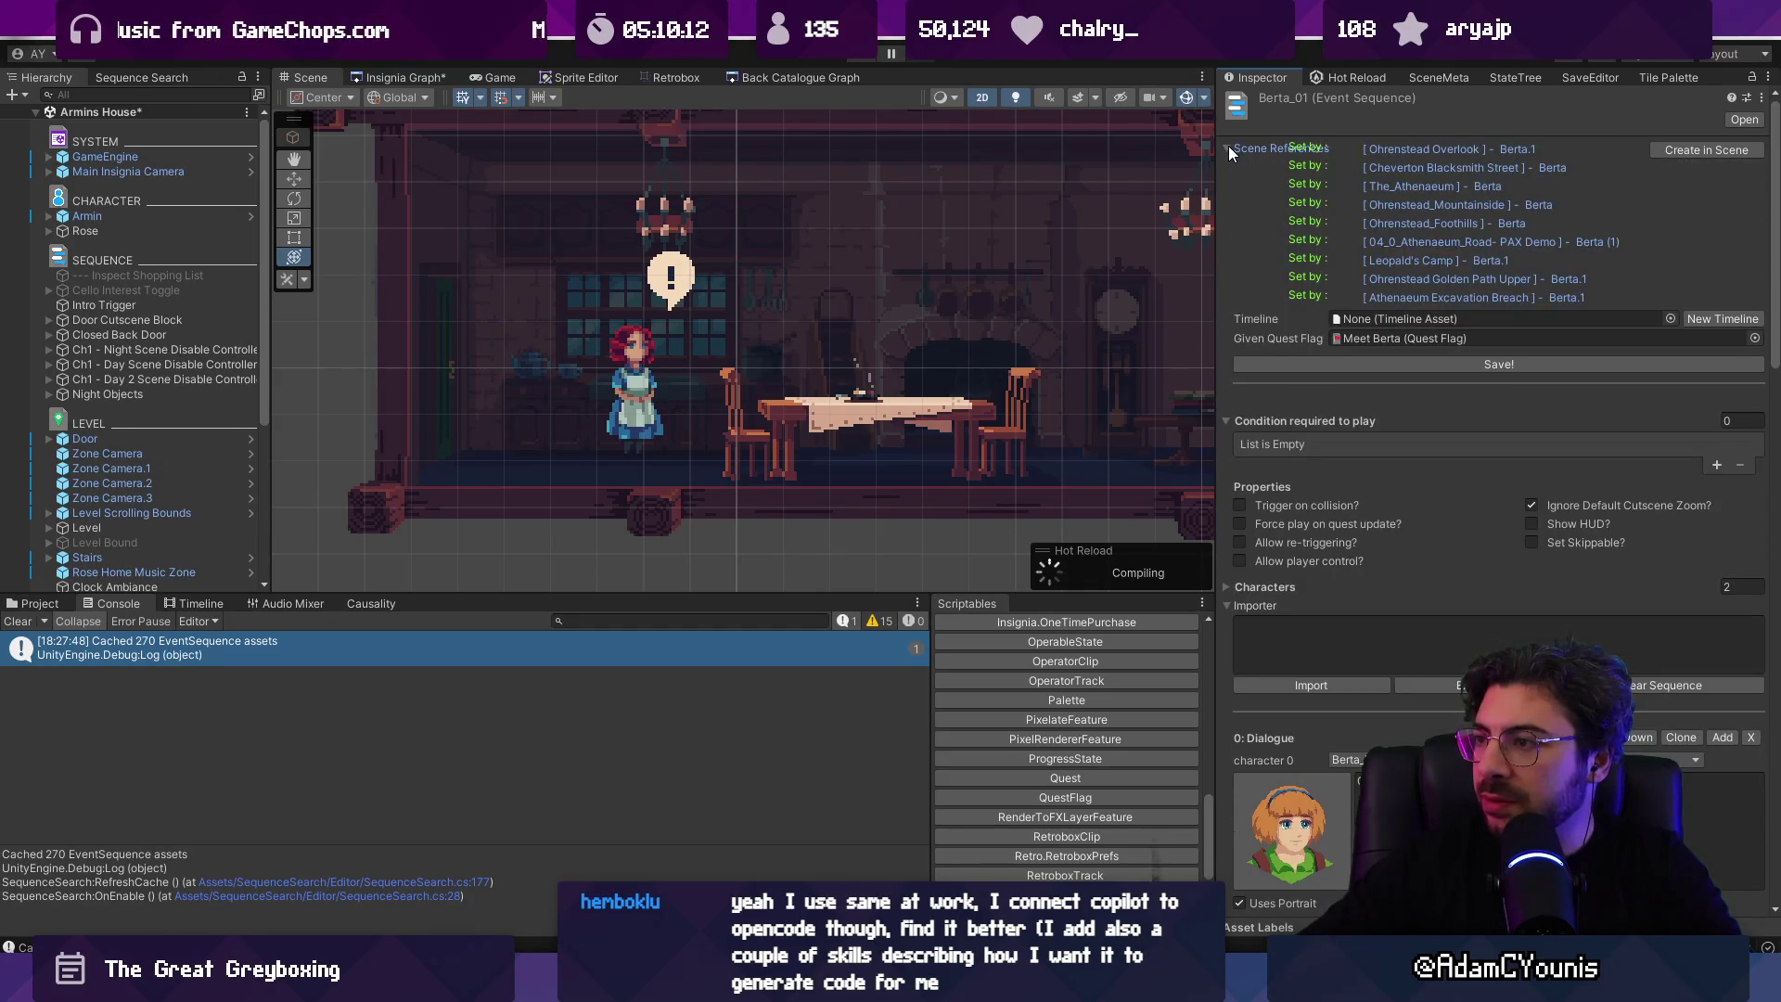
{"action": "key", "text": "alt+Tab"}
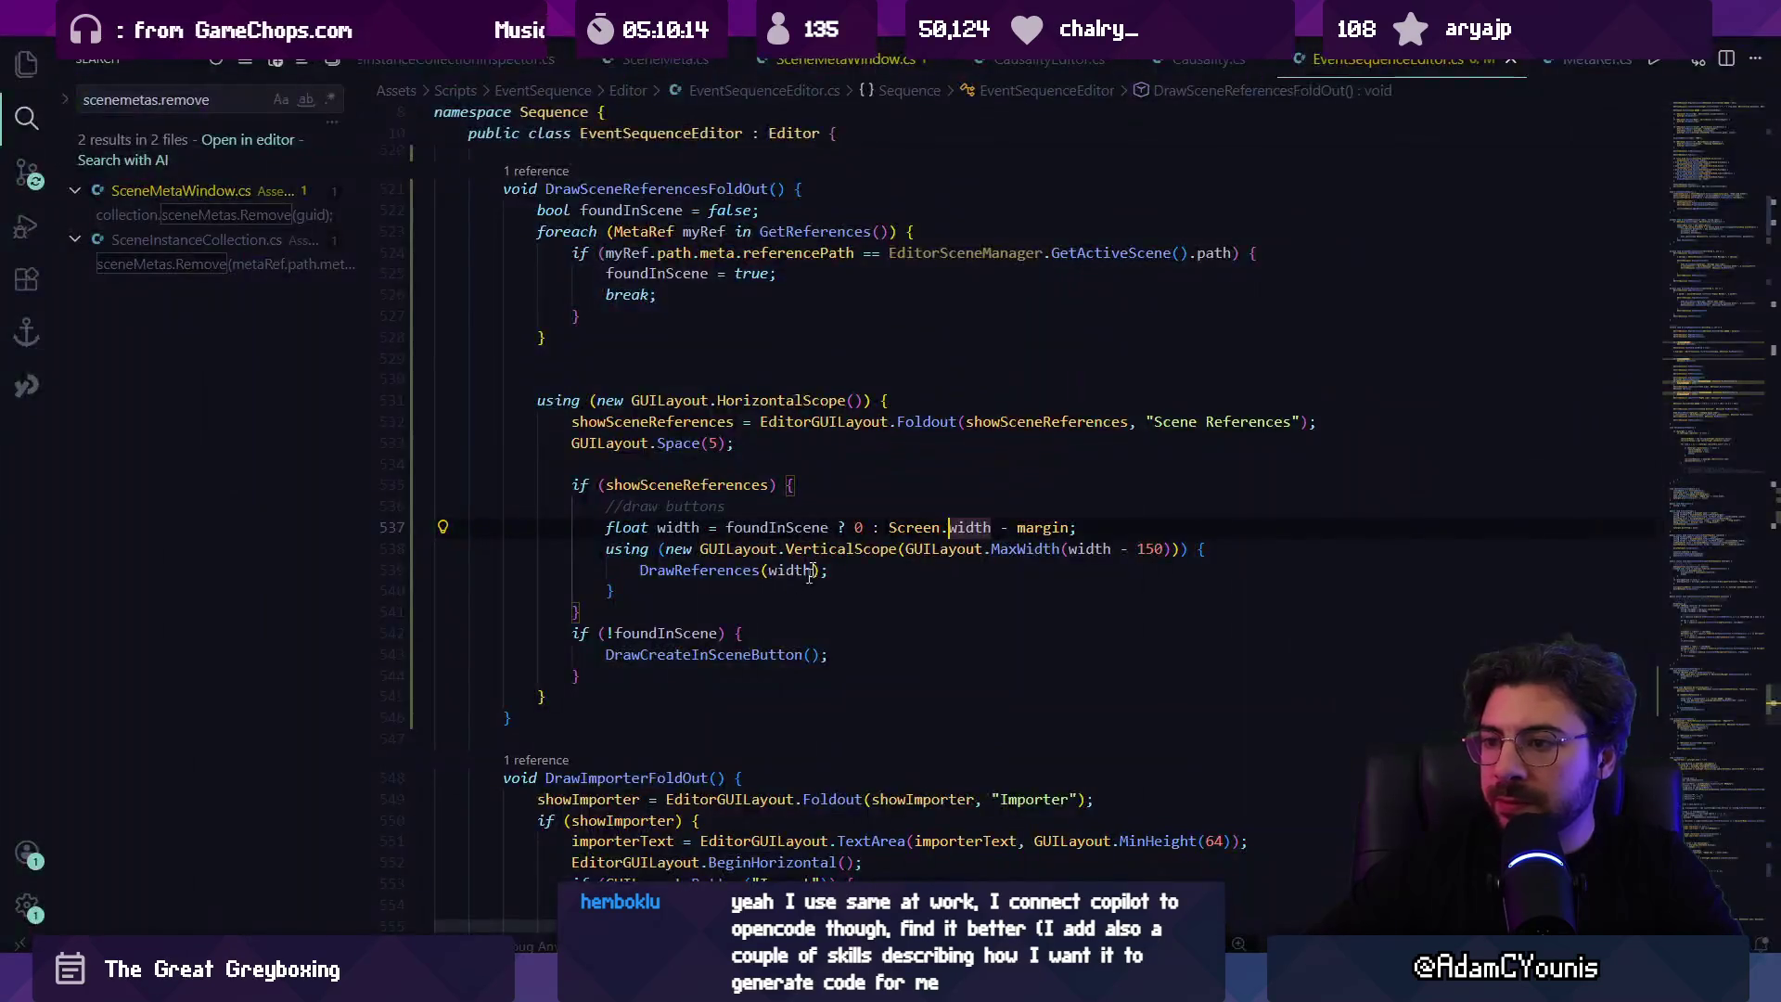
{"action": "left_click", "coordinate": [657, 443]}
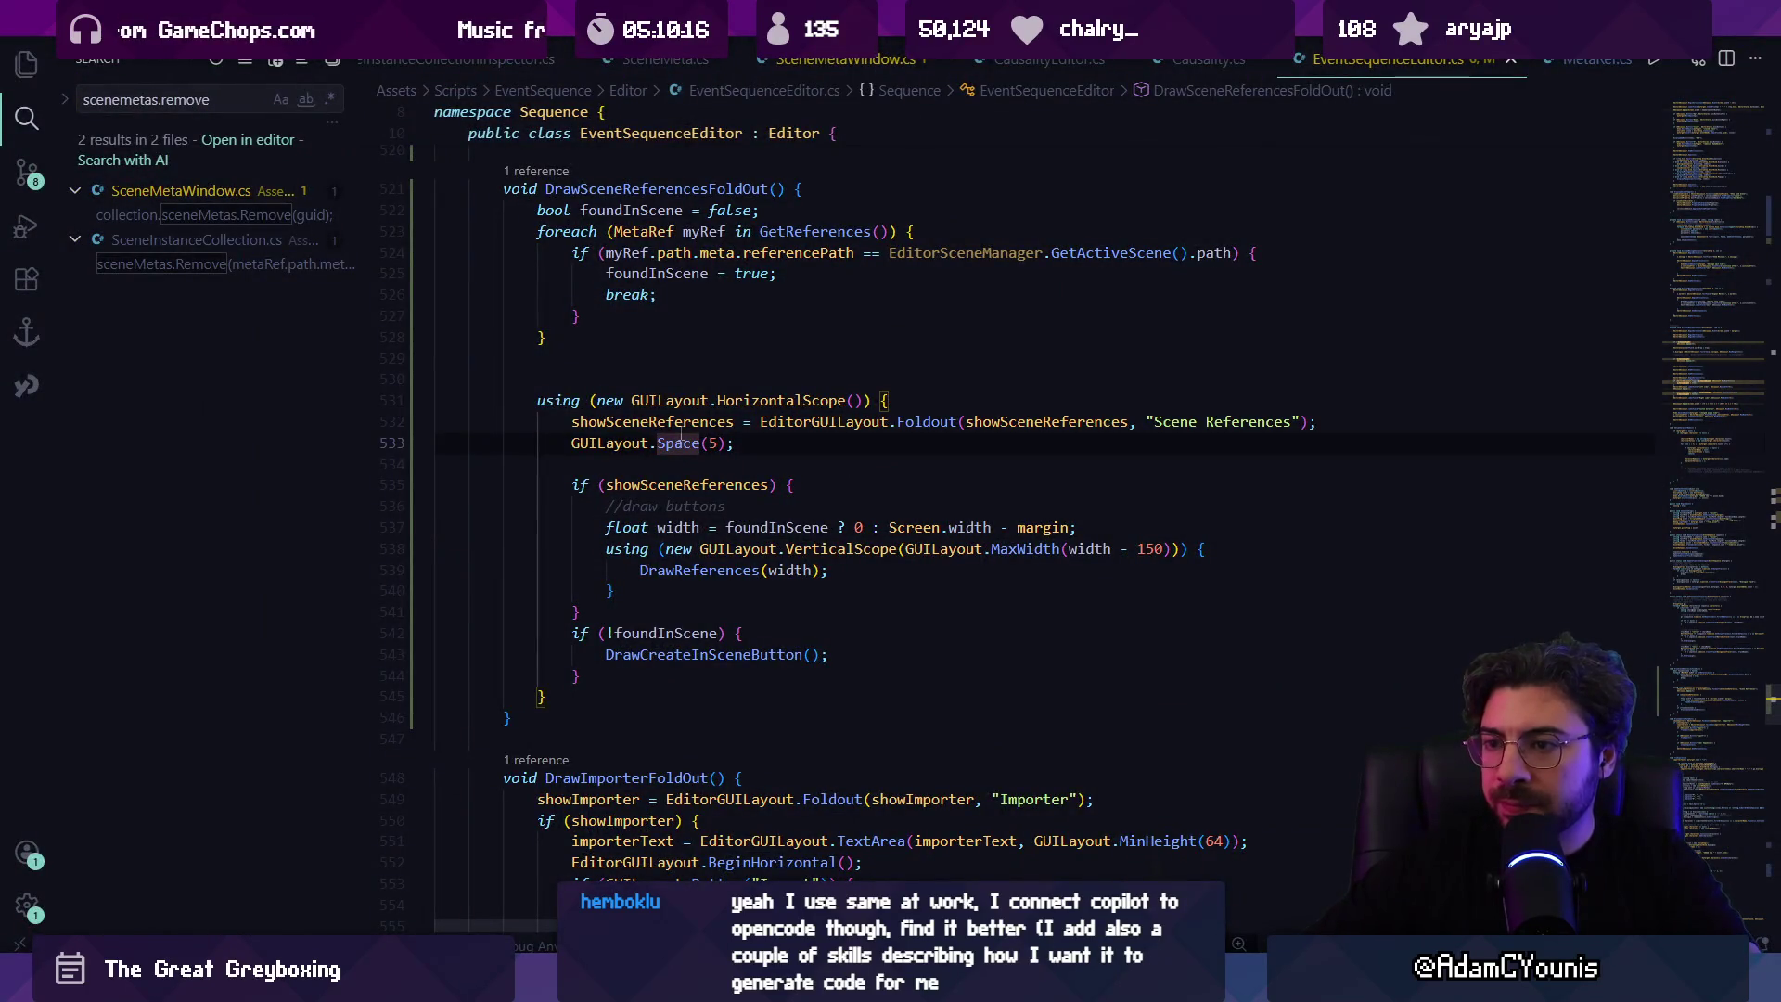
{"action": "key", "text": "Home"}
{"action": "key", "text": "shift+Down"}
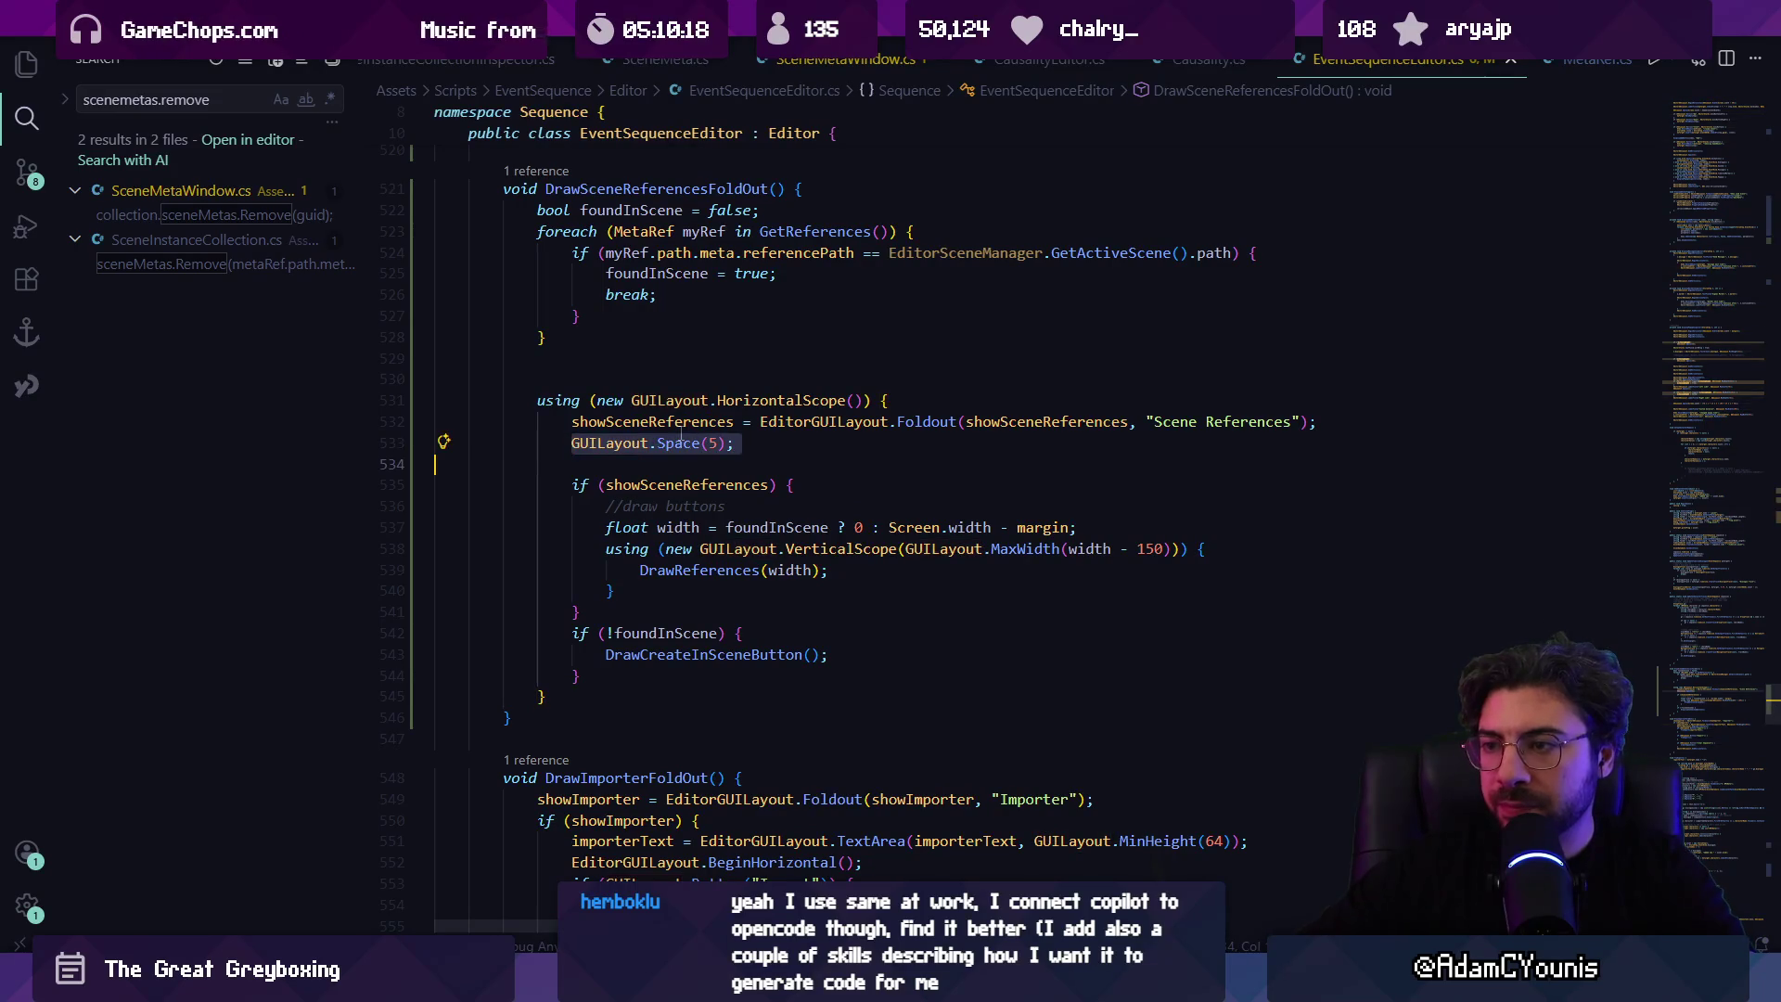
{"action": "key", "text": "BackSpace"}
{"action": "key", "text": "Up"}
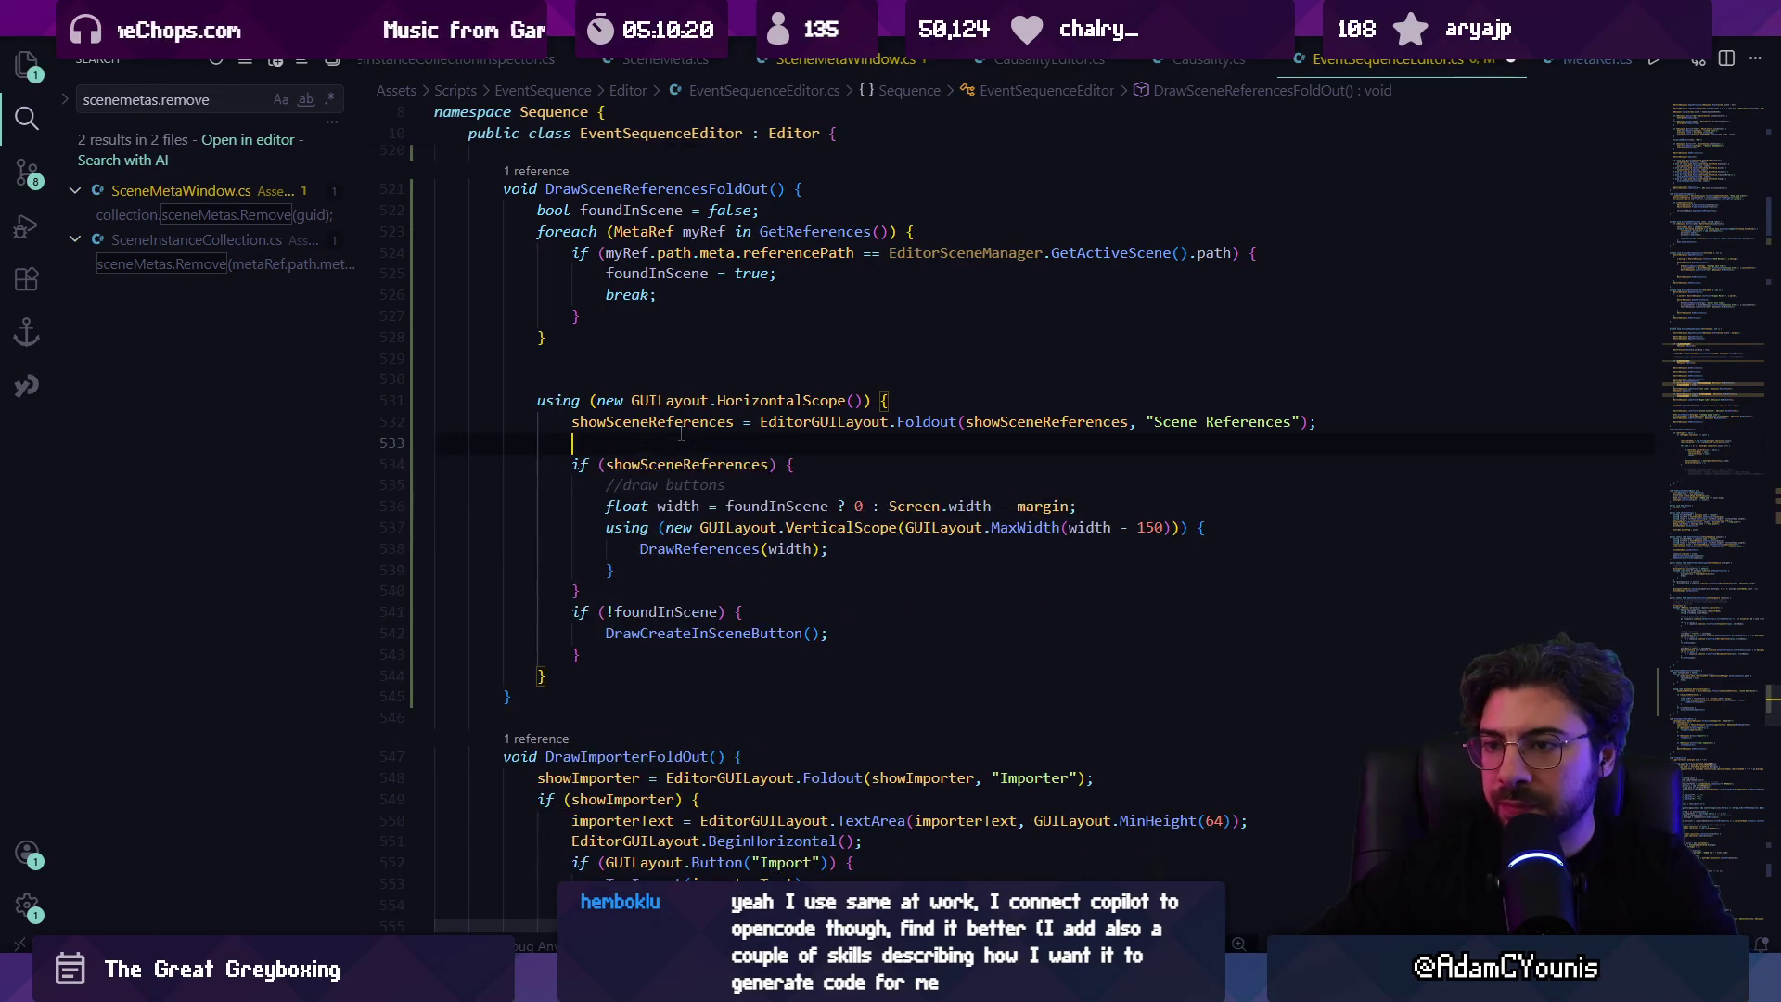
{"action": "key", "text": "Return"}
Step: Wrap the foldout code in a using (new GUILayout.VerticalScope()) { … } block
{"action": "type", "text": "using new"}
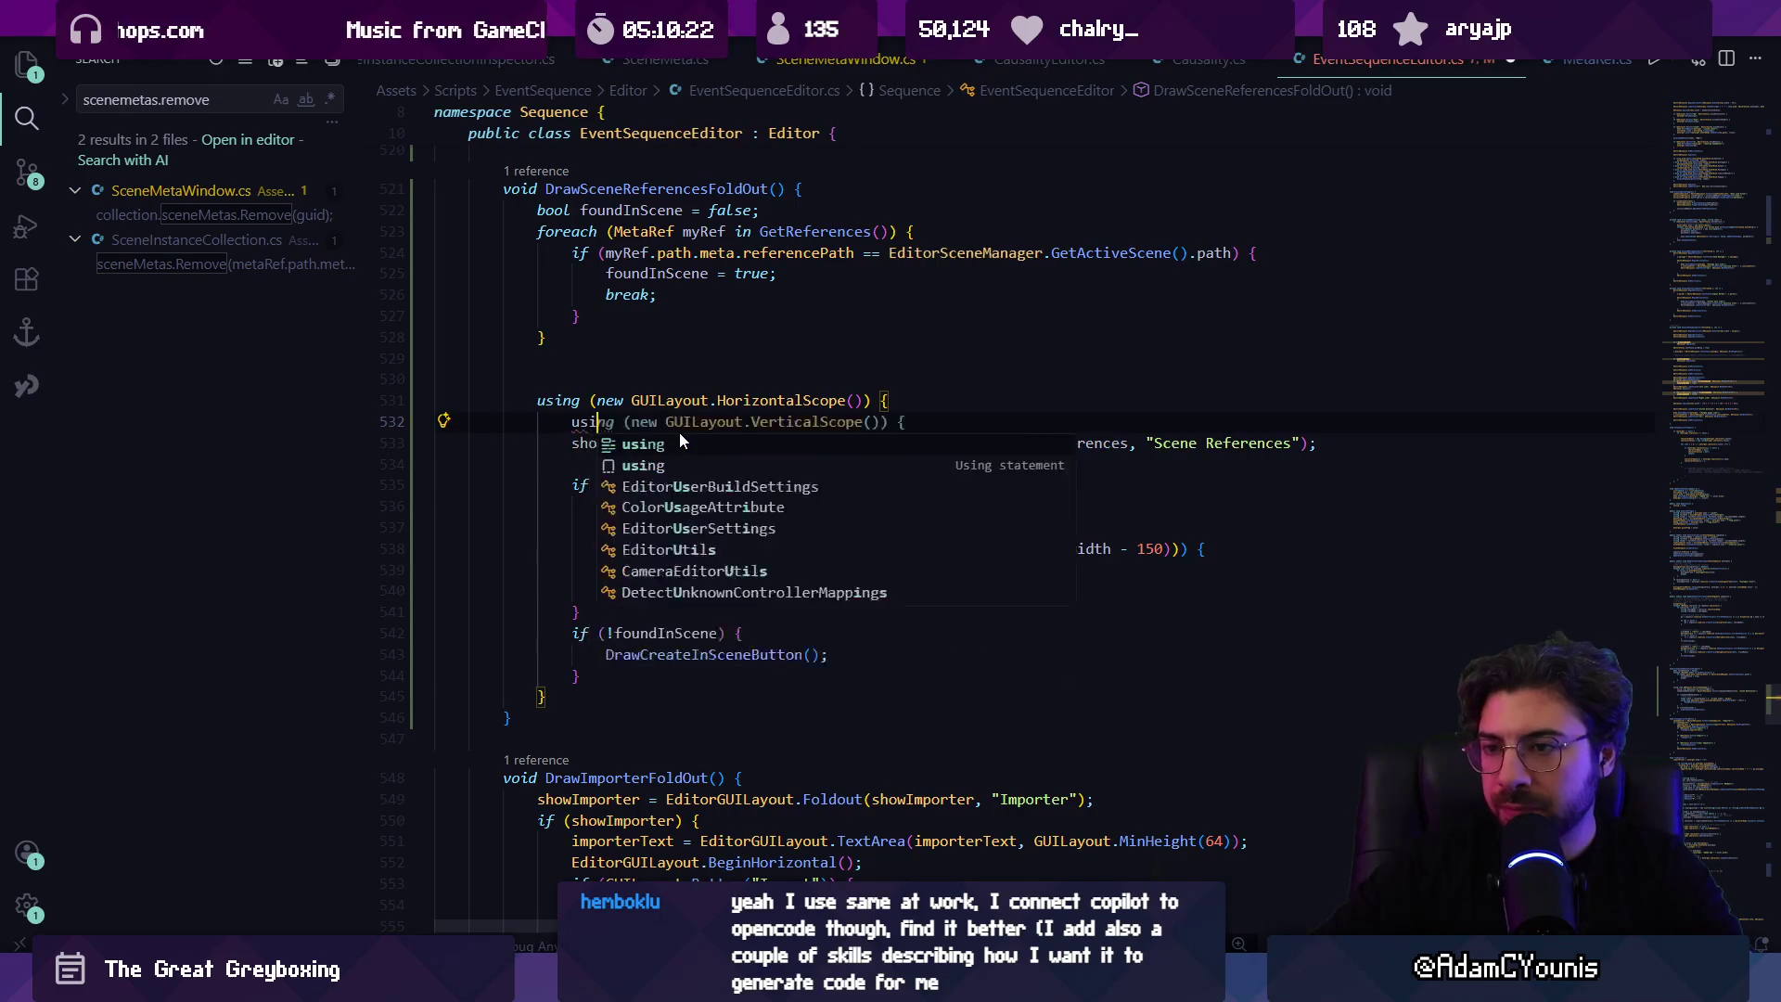
{"action": "key", "text": "BackSpace"}
{"action": "key", "text": "BackSpace"}
{"action": "key", "text": "BackSpace"}
{"action": "type", "text": "(new"}
{"action": "key", "text": "Tab"}
{"action": "key", "text": "Down"}
{"action": "key", "text": "Down"}
{"action": "key", "text": "Down"}
{"action": "key", "text": "Home"}
{"action": "key", "text": "shift+Down"}
{"action": "key", "text": "shift+Down"}
{"action": "key", "text": "shift+Down"}
{"action": "key", "text": "Tab"}
{"action": "key", "text": "ctrl+shift+Return"}
{"action": "type", "text": "}"}
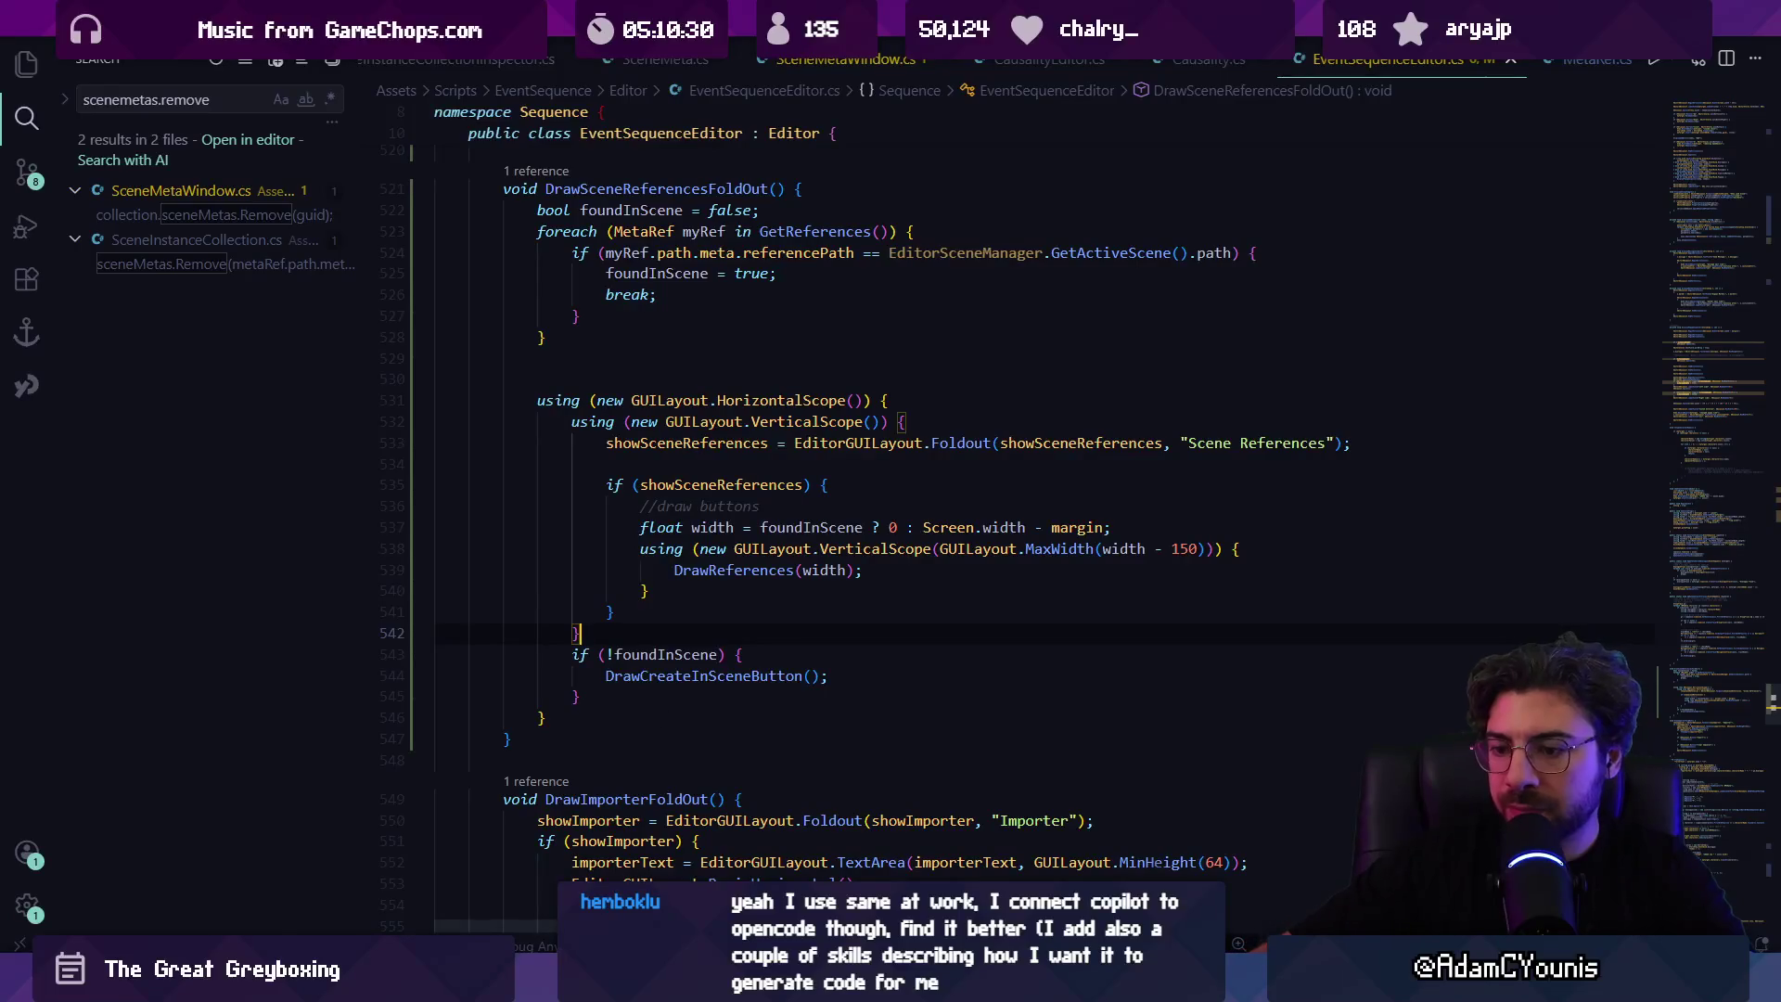
Step: Toggle the Scene References foldout repeatedly in Unity to check the new layout
{"action": "key", "text": "alt+Tab"}
{"action": "left_click", "coordinate": [1229, 149]}
{"action": "left_click", "coordinate": [1229, 148]}
{"action": "left_click", "coordinate": [1229, 149]}
{"action": "left_click", "coordinate": [1229, 148]}
{"action": "left_click", "coordinate": [1229, 149]}
{"action": "left_click", "coordinate": [1228, 149]}
{"action": "left_click", "coordinate": [1228, 148]}
{"action": "left_click", "coordinate": [1228, 148]}
{"action": "left_click", "coordinate": [1228, 149]}
{"action": "left_click", "coordinate": [1229, 148]}
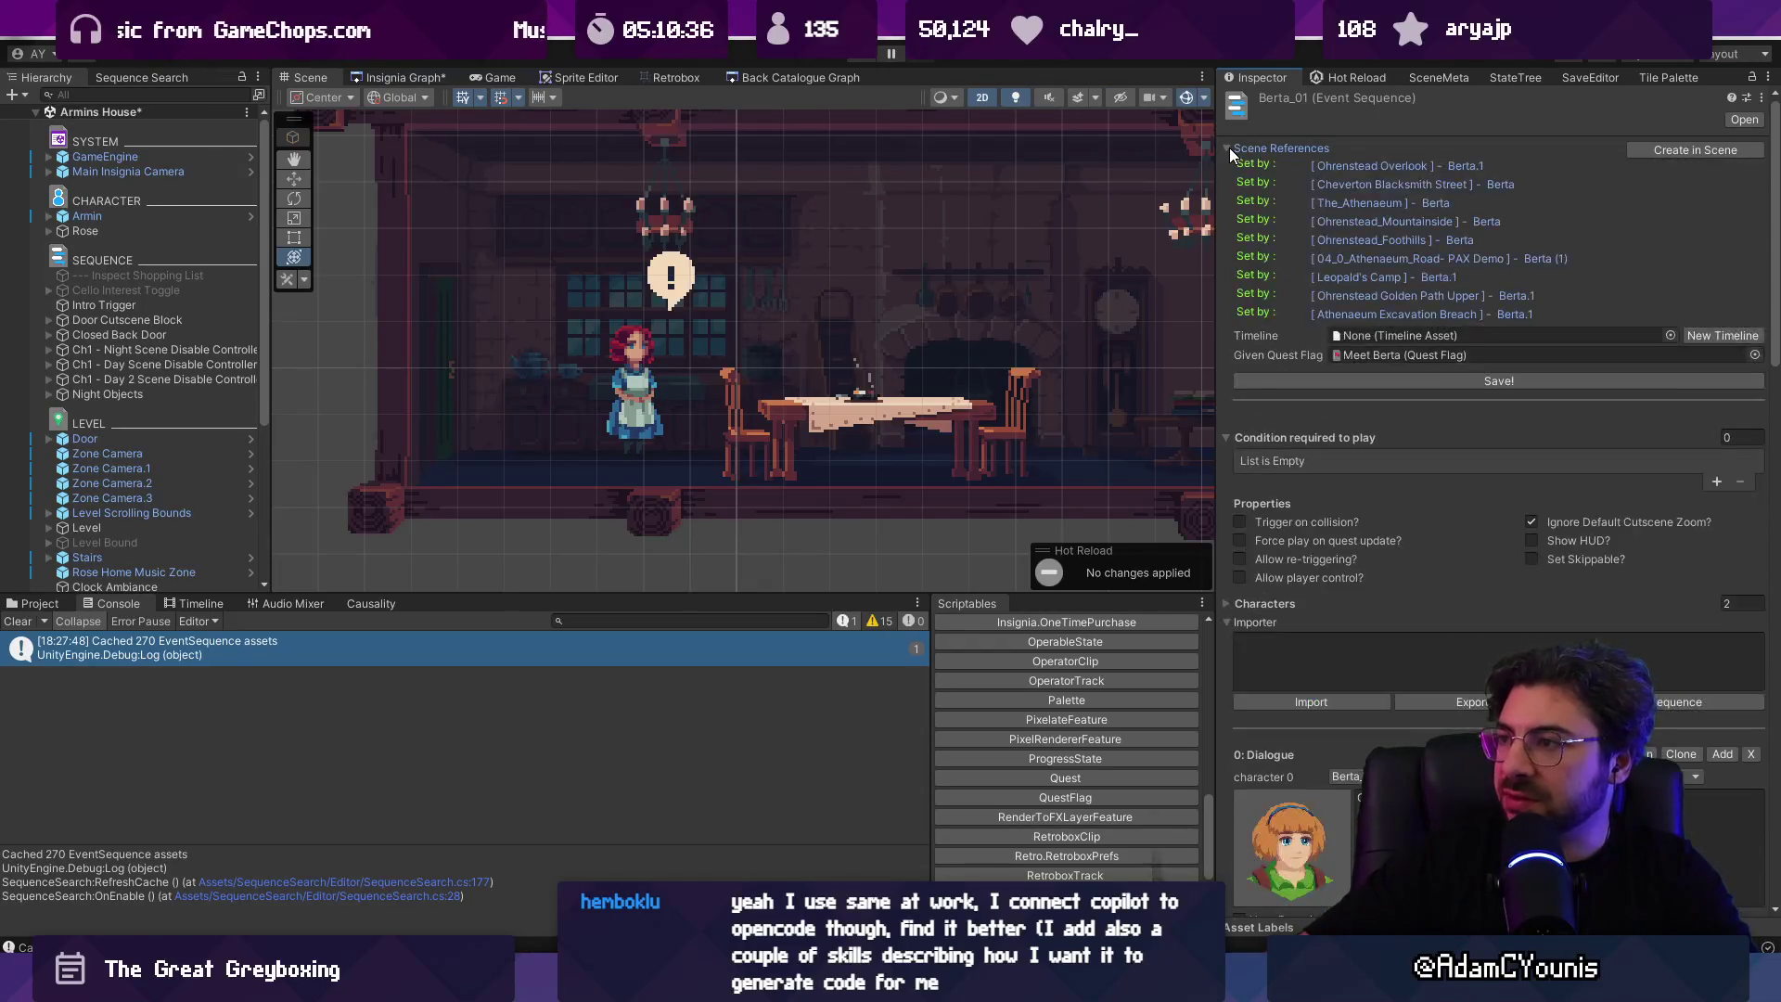
{"action": "left_click", "coordinate": [1228, 149]}
{"action": "left_click", "coordinate": [1229, 148]}
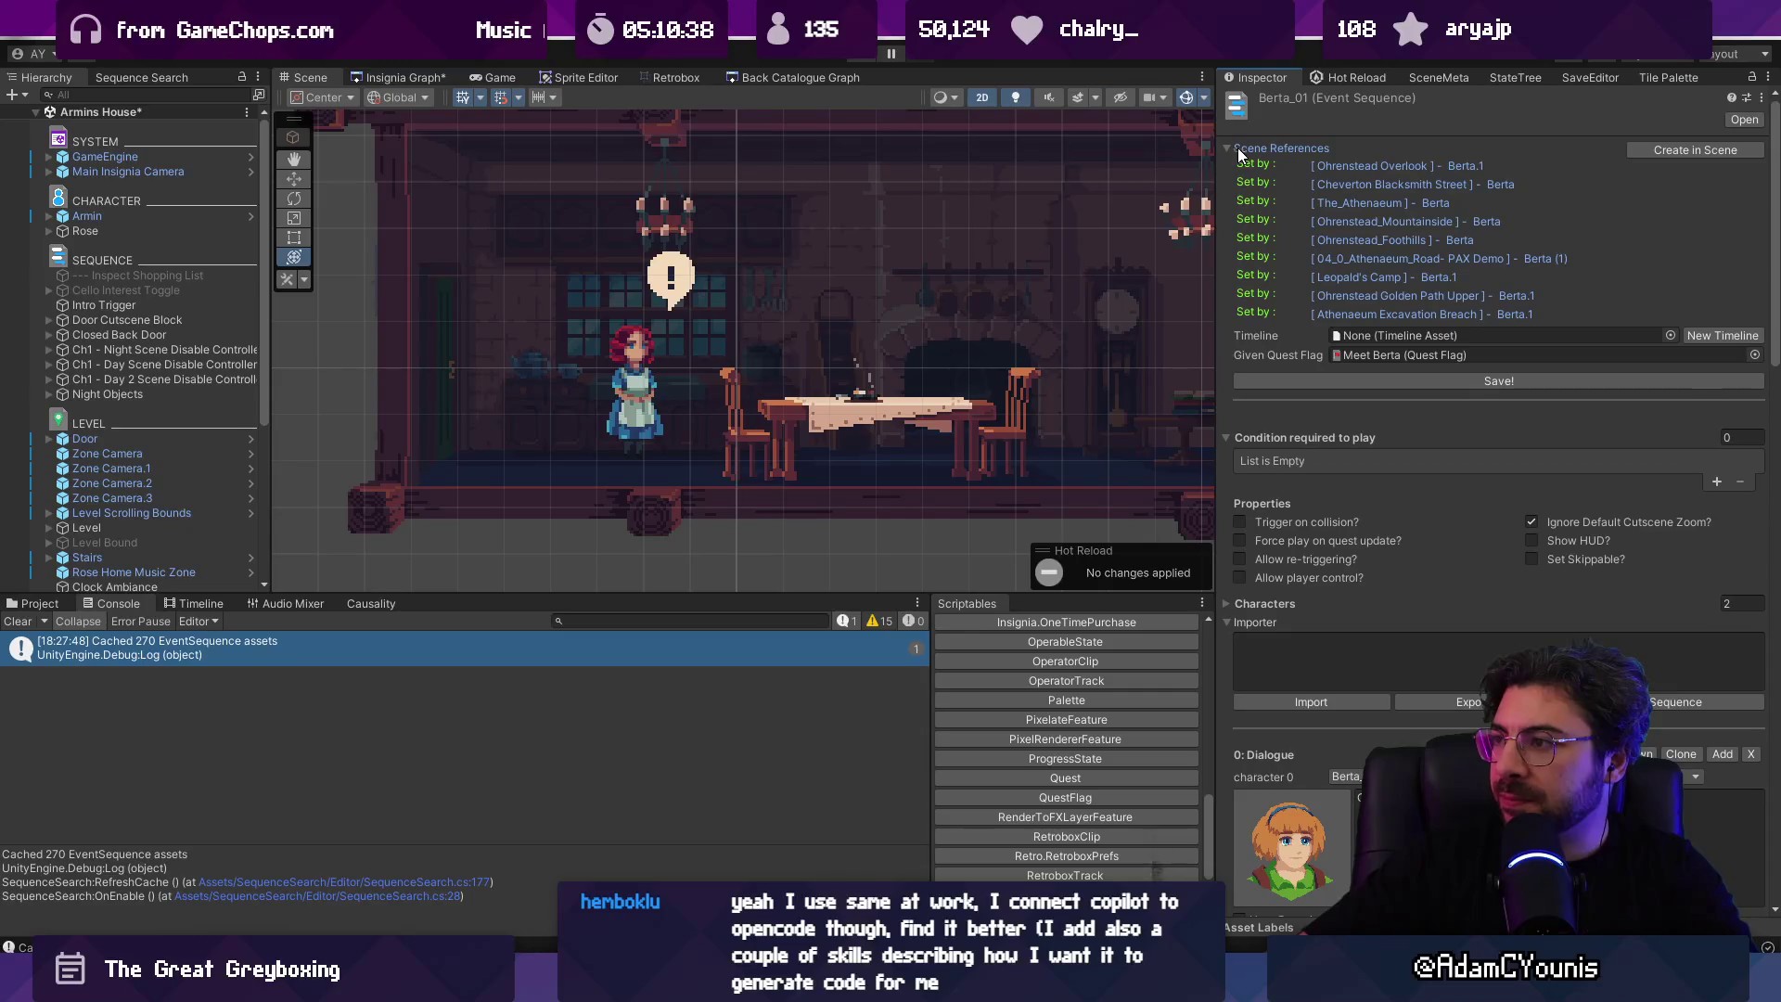
Step: Narrow the Inspector, then edit the MaxWidth(width - 150) limit on the inner vertical scope
{"action": "mouse_move", "coordinate": [1221, 226]}
{"action": "left_mouse_down"}
{"action": "mouse_move", "coordinate": [1376, 221]}
{"action": "mouse_move", "coordinate": [1238, 219]}
{"action": "mouse_move", "coordinate": [1265, 216]}
{"action": "left_mouse_up"}
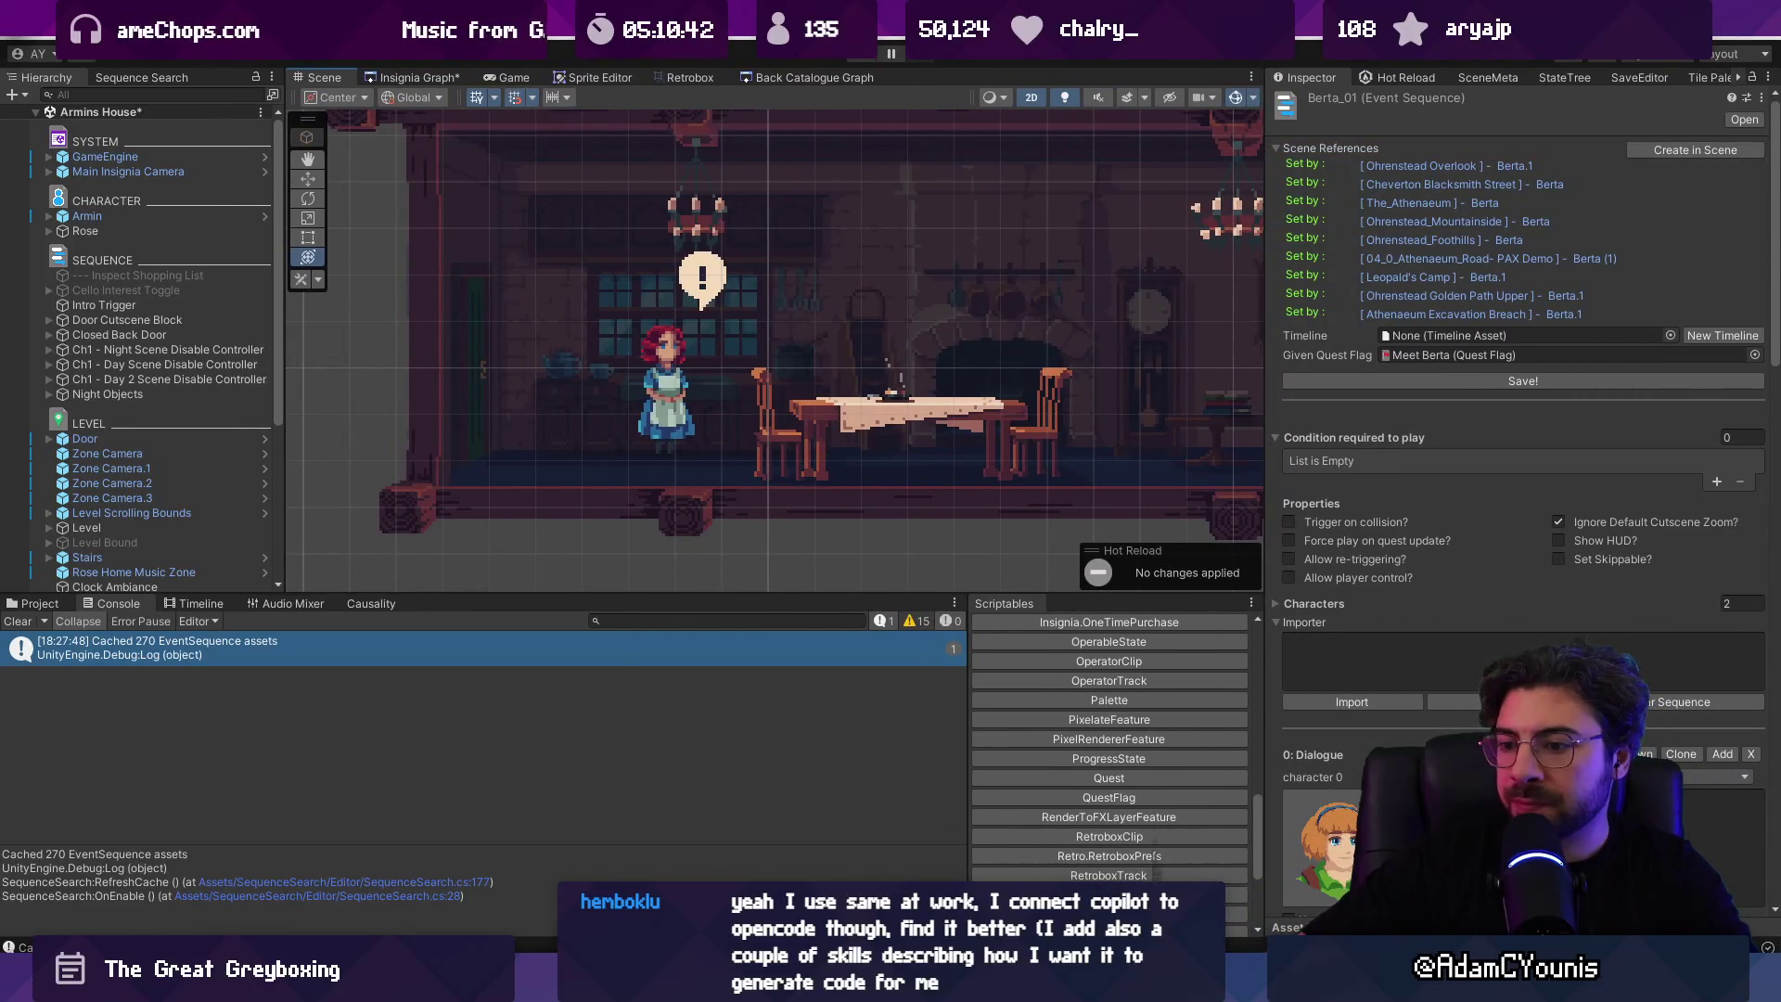
{"action": "key", "text": "alt+Tab"}
{"action": "left_click", "coordinate": [753, 466]}
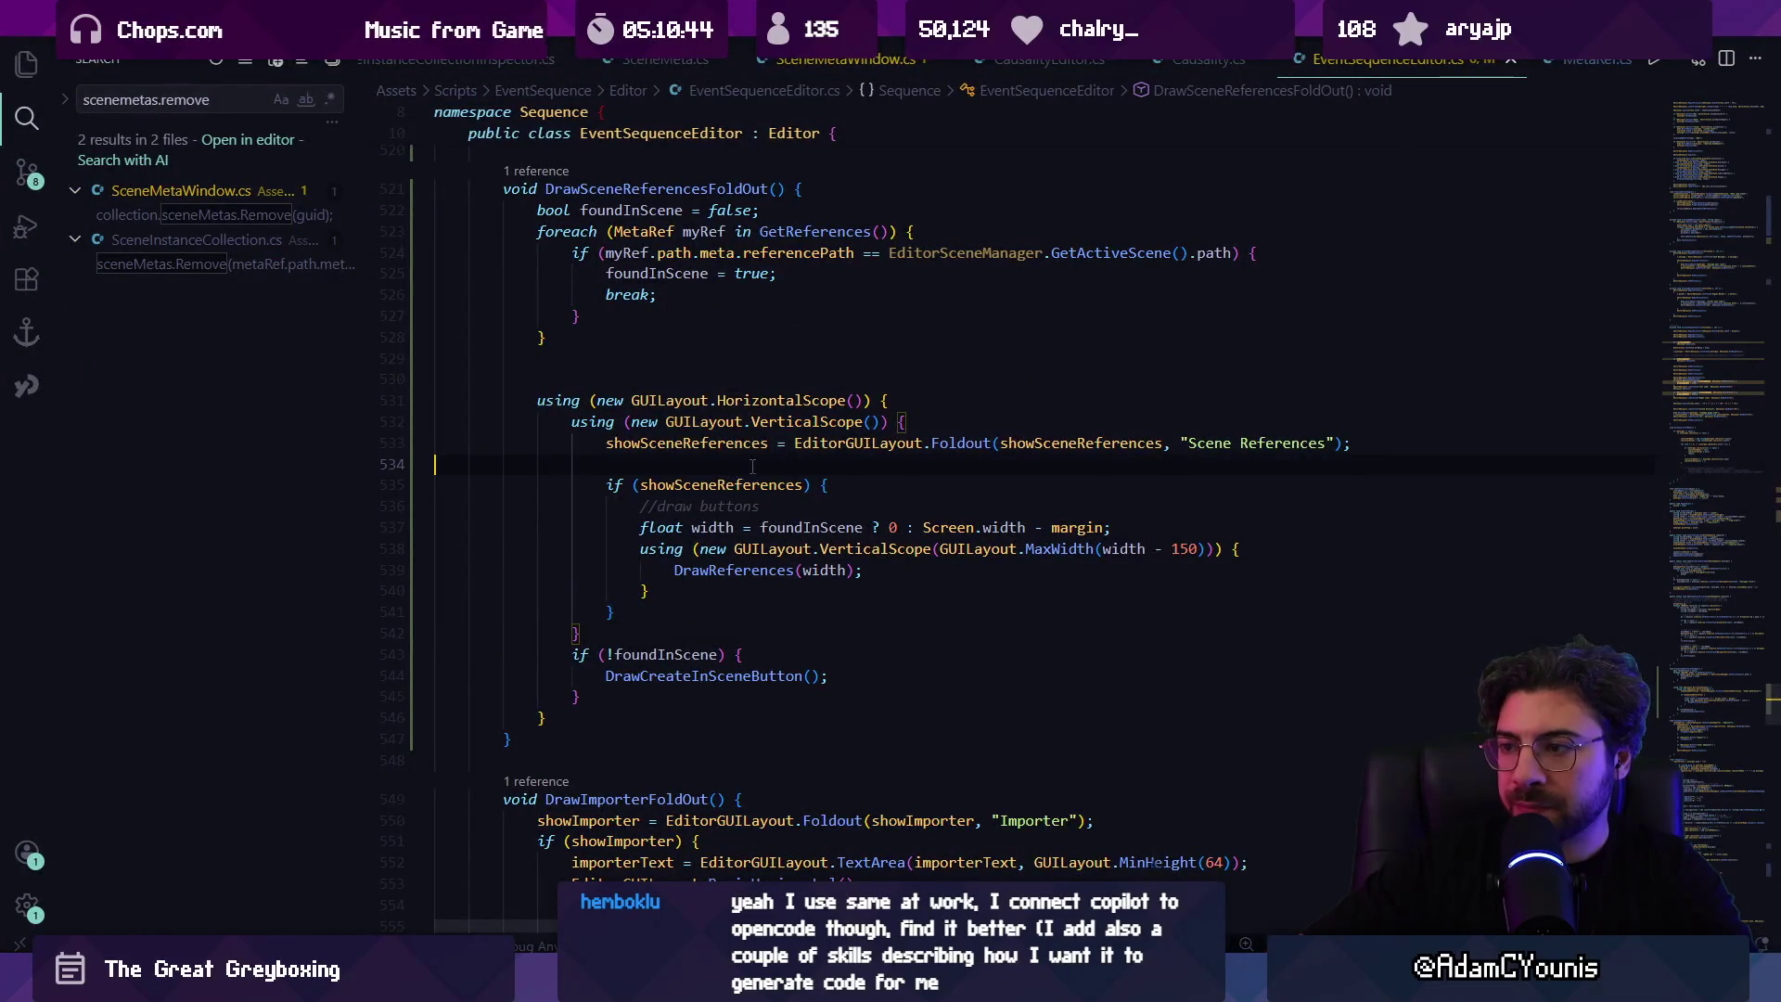
{"action": "left_click", "coordinate": [950, 548]}
{"action": "left_click_drag", "start_coordinate": [700, 548], "coordinate": [1208, 549]}
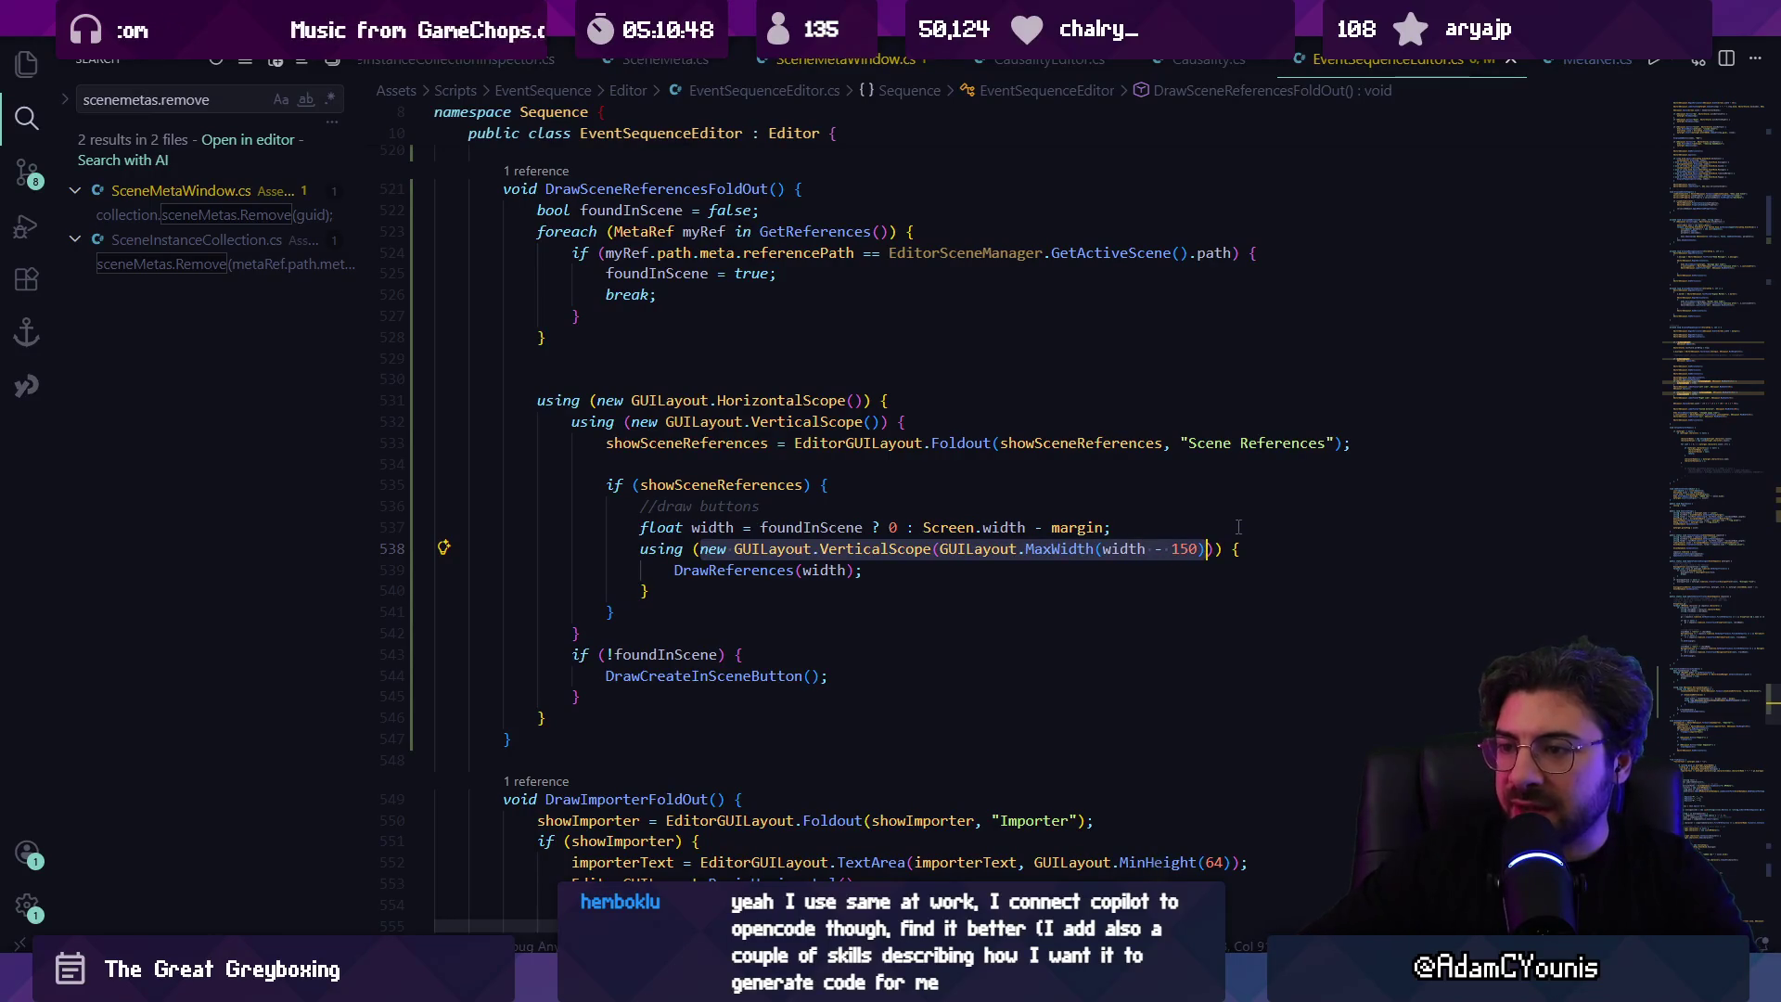
{"action": "key", "text": "Right"}
{"action": "key", "text": "shift+Left"}
{"action": "key", "text": "shift+Left"}
{"action": "key", "text": "shift+Left"}
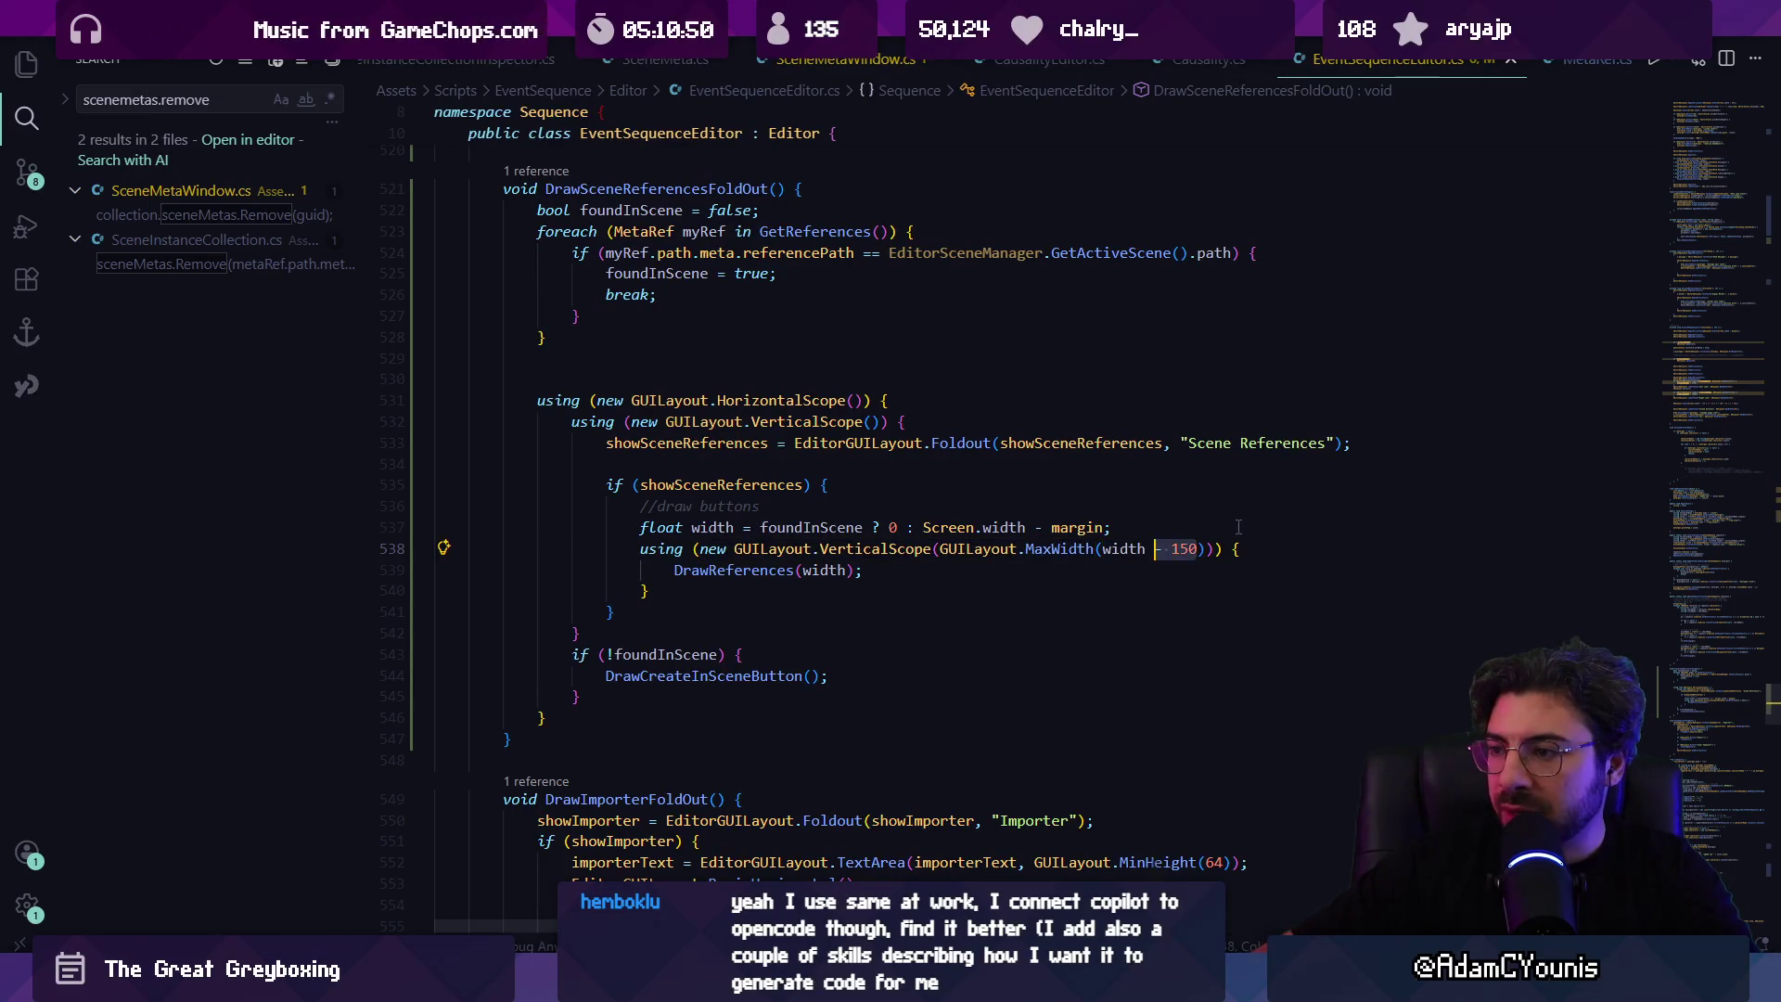
{"action": "key", "text": "ctrl+shift+Left"}
{"action": "key", "text": "ctrl+shift+Left"}
{"action": "key", "text": "ctrl+shift+Left"}
{"action": "key", "text": "ctrl+shift+Right"}
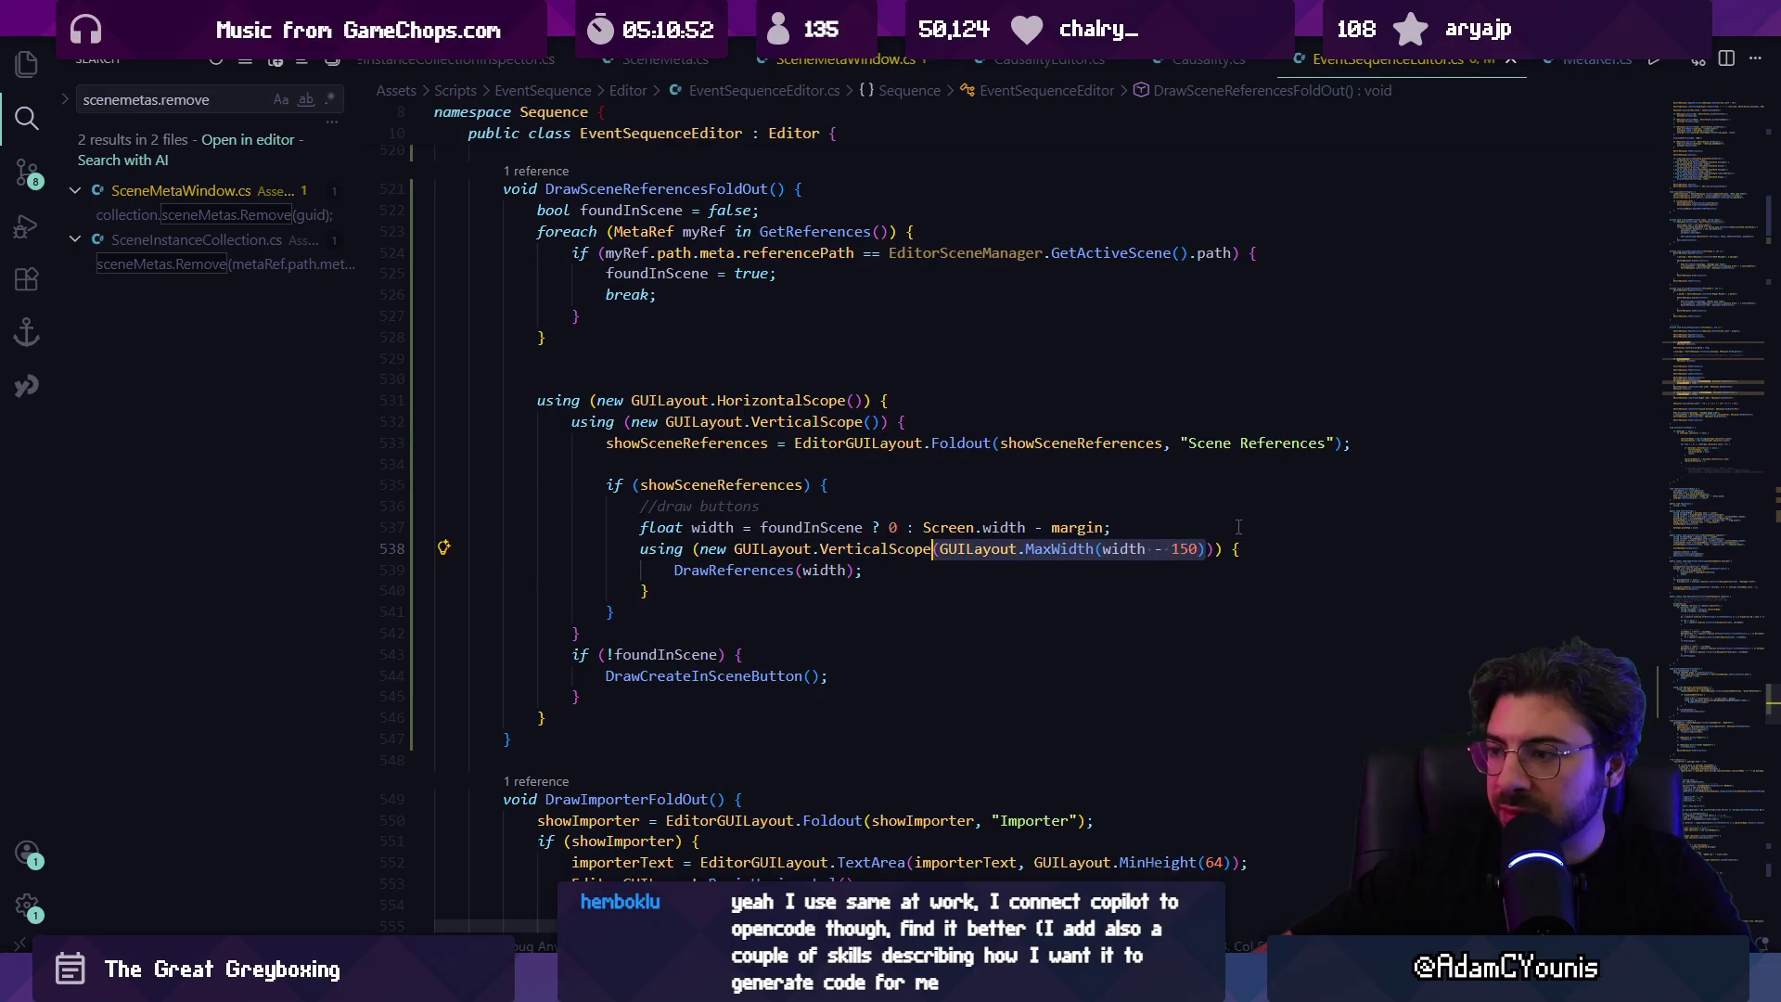
{"action": "key", "text": "BackSpace"}
Step: Widen Unity's Scene view and collapse Berta_01's Scene References list
{"action": "key", "text": "alt+Tab"}
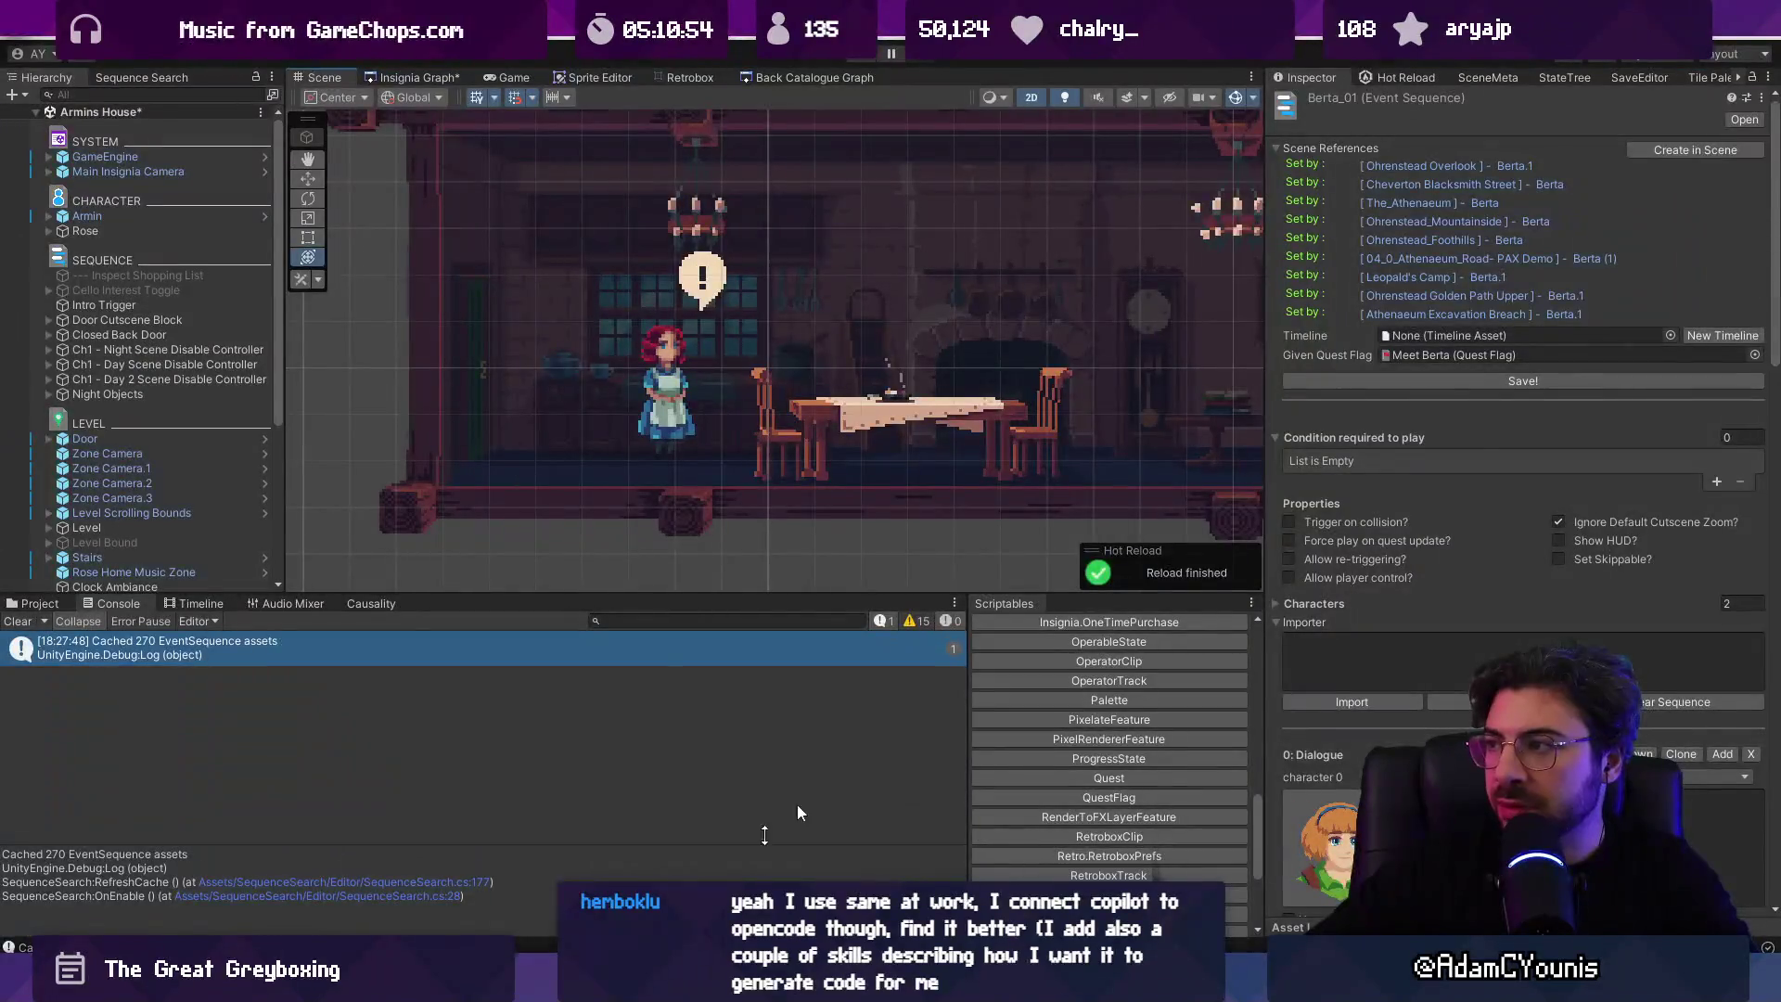
{"action": "mouse_move", "coordinate": [1266, 221]}
{"action": "left_mouse_down"}
{"action": "mouse_move", "coordinate": [1458, 224]}
{"action": "mouse_move", "coordinate": [1178, 232]}
{"action": "mouse_move", "coordinate": [1341, 236]}
{"action": "mouse_move", "coordinate": [1241, 241]}
{"action": "mouse_move", "coordinate": [1270, 239]}
{"action": "left_mouse_up"}
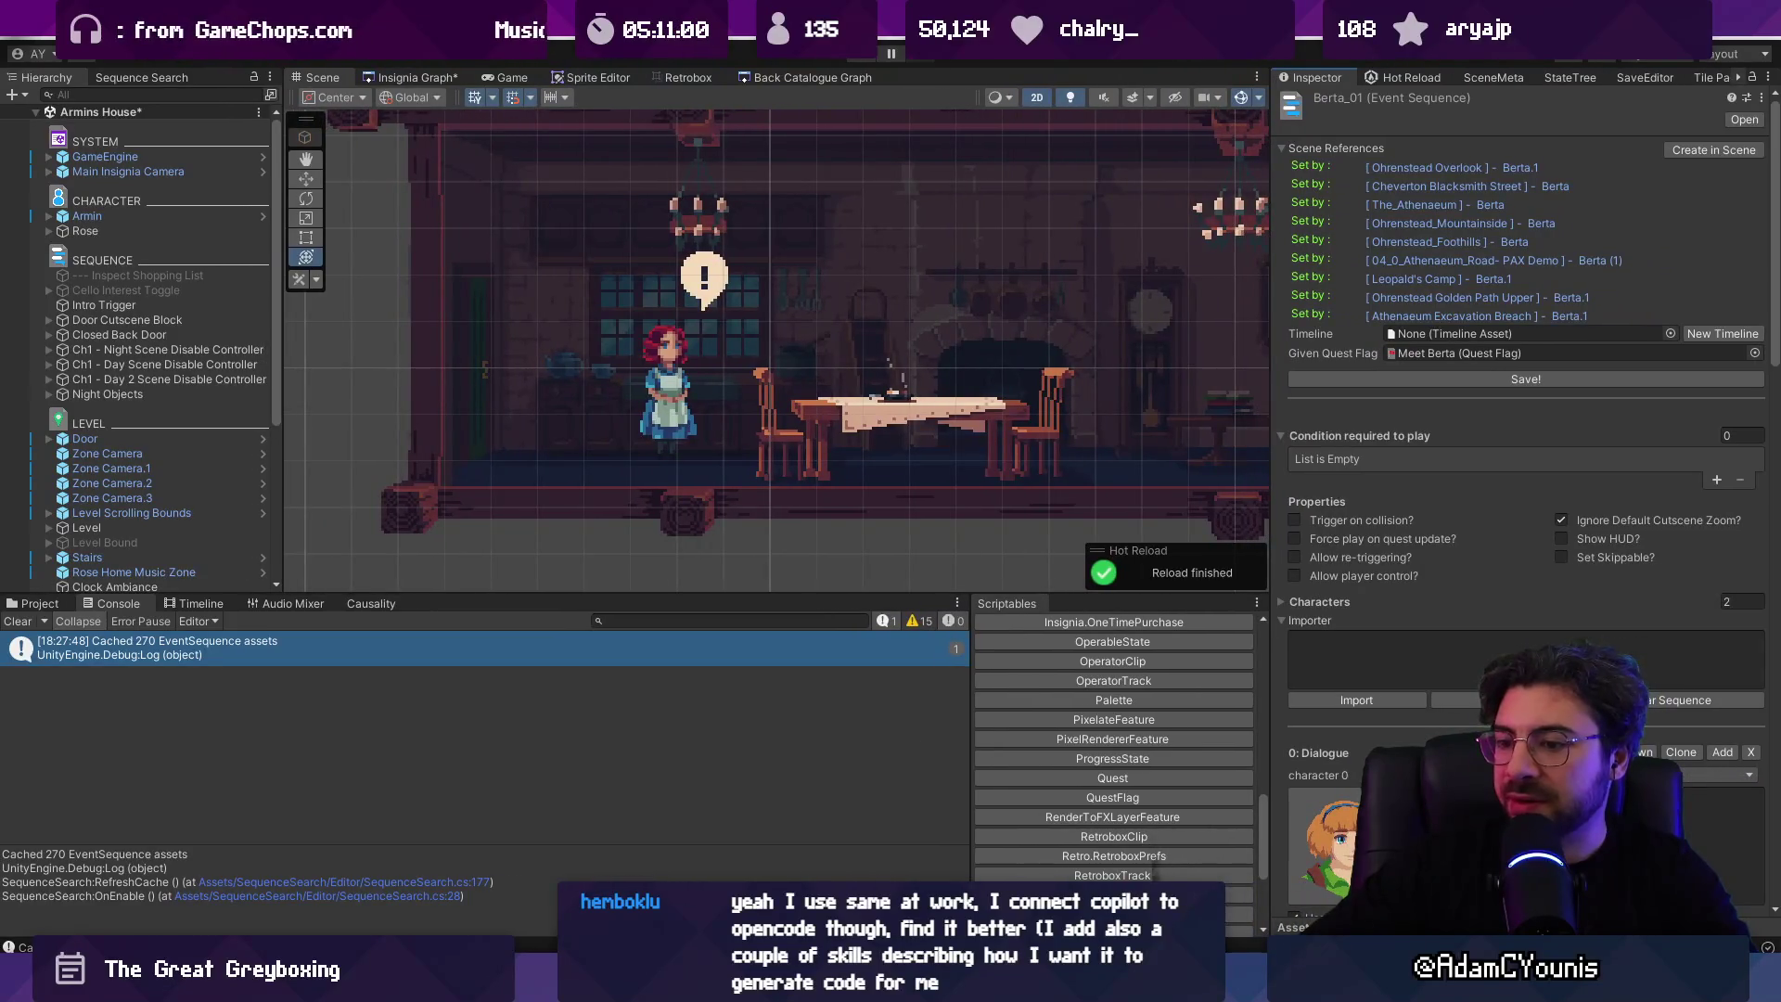
{"action": "key", "text": "alt+Tab"}
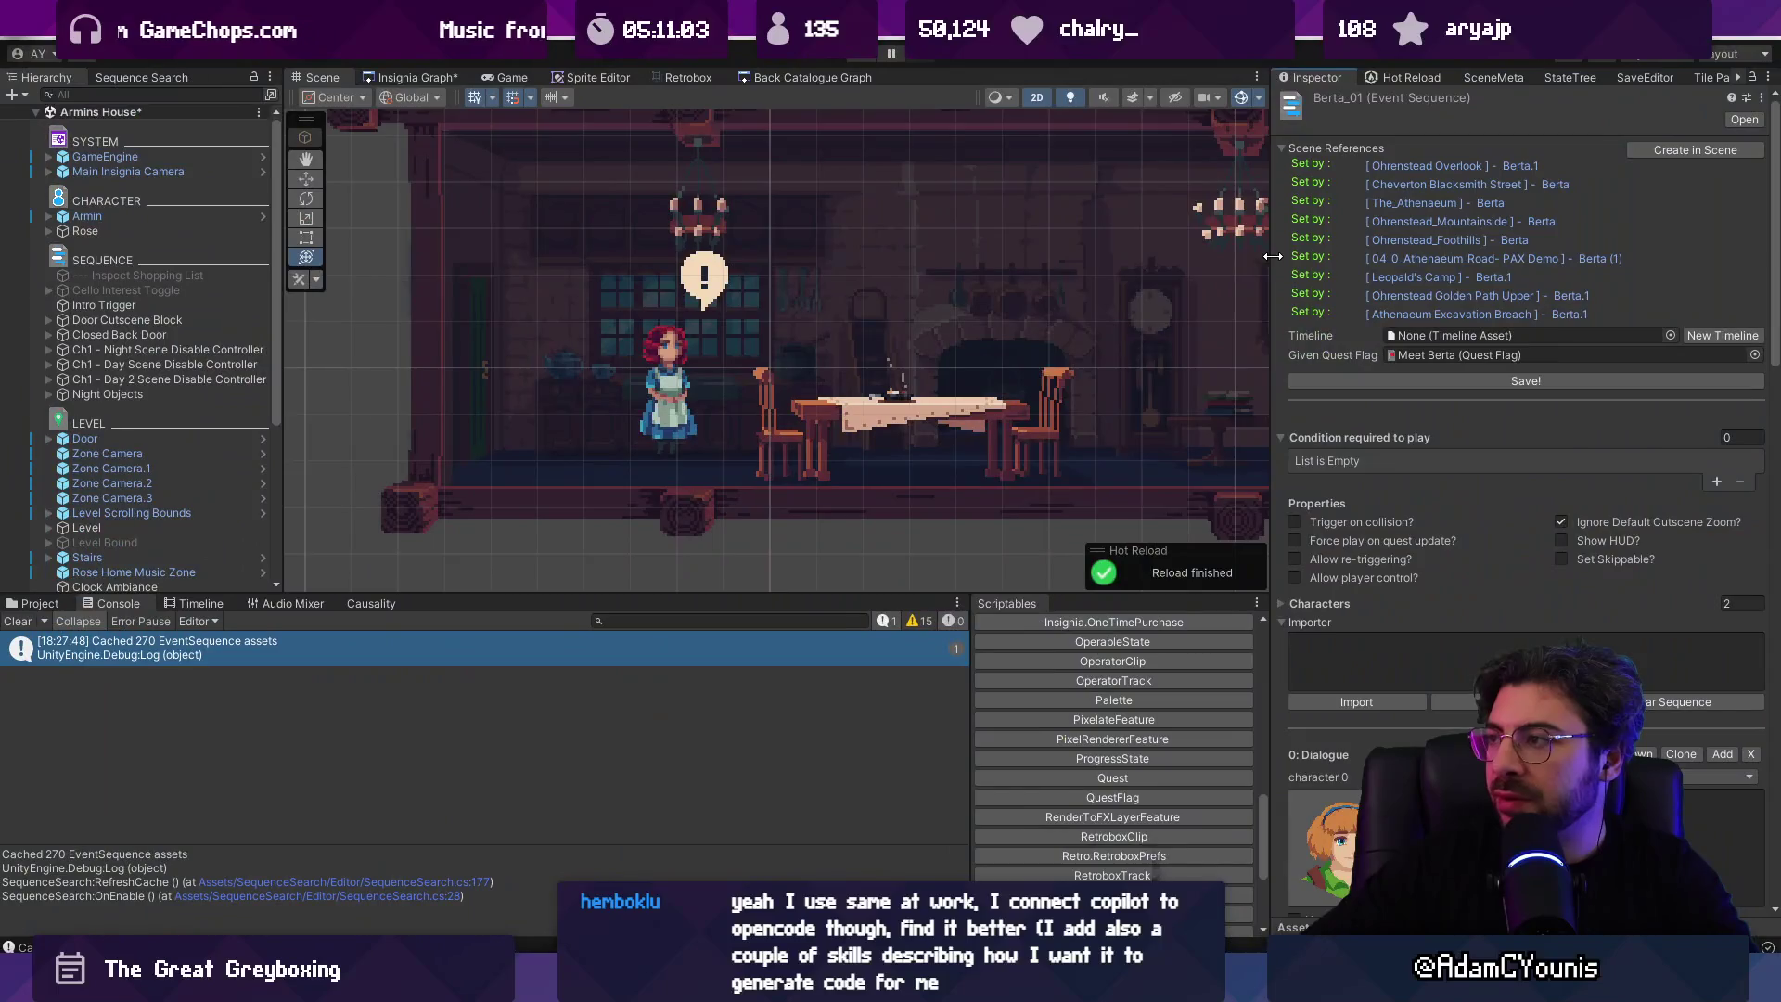
{"action": "mouse_move", "coordinate": [1273, 256]}
{"action": "left_mouse_down"}
{"action": "mouse_move", "coordinate": [1345, 262]}
{"action": "mouse_move", "coordinate": [1267, 263]}
{"action": "left_mouse_up"}
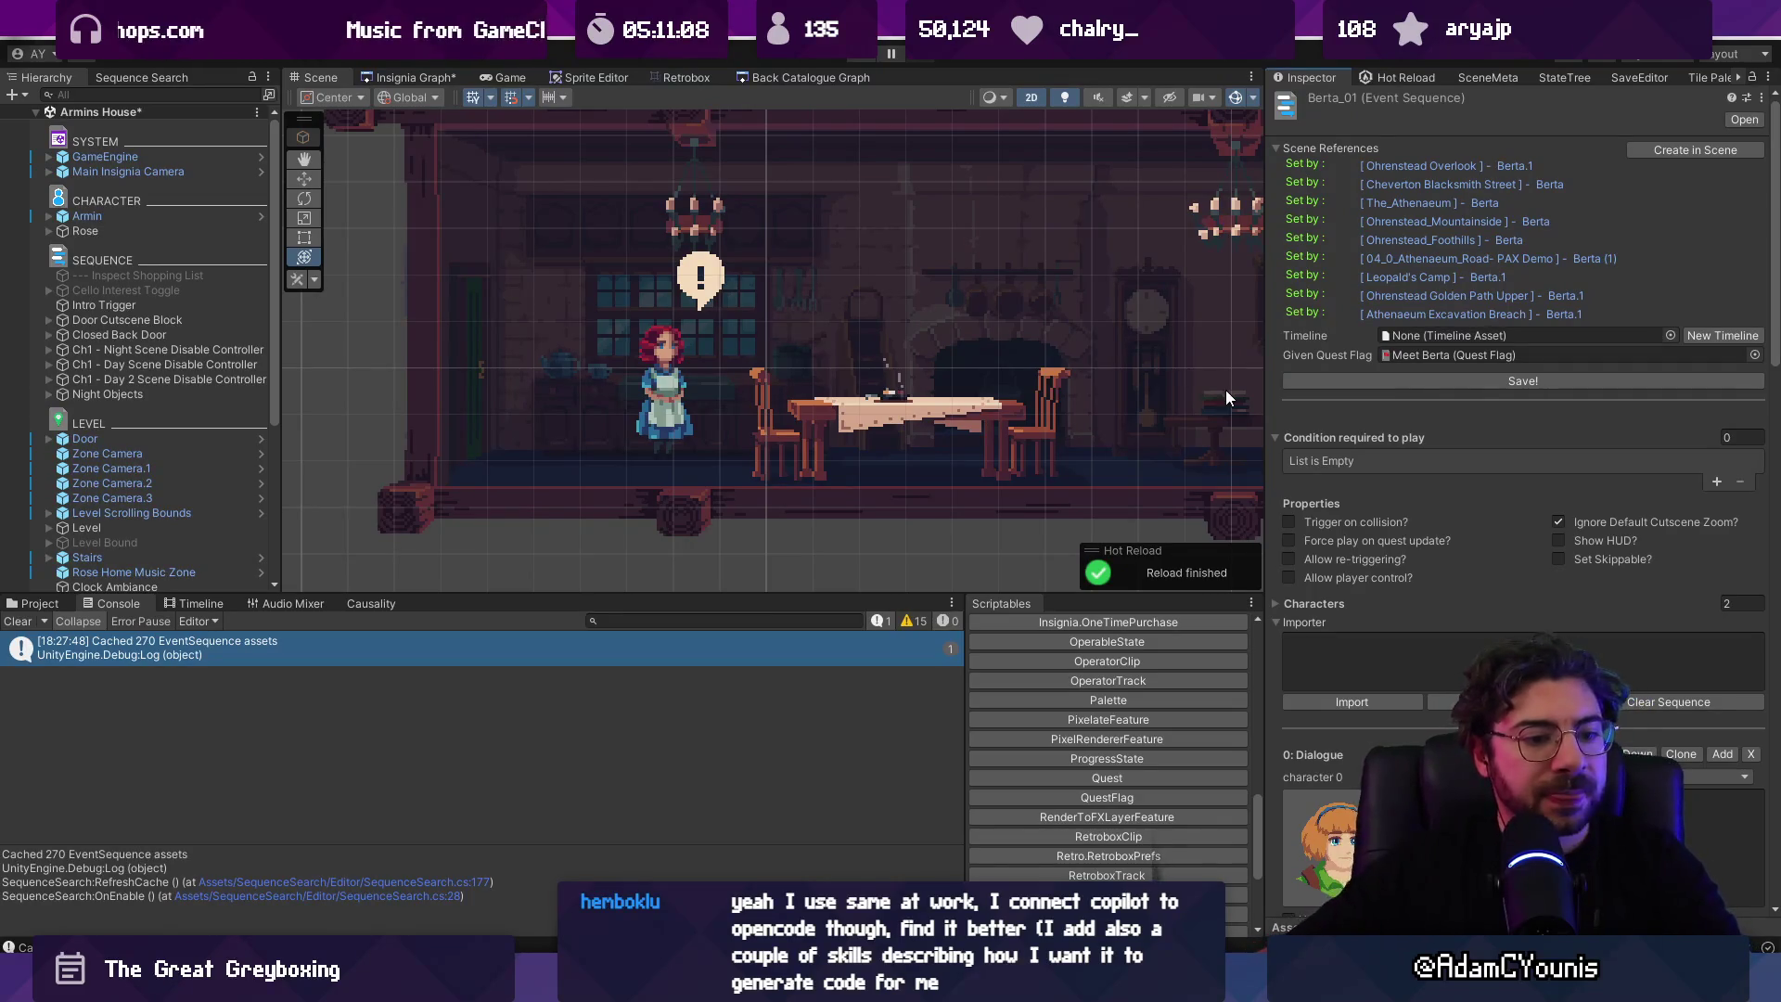
{"action": "left_click", "coordinate": [1275, 147]}
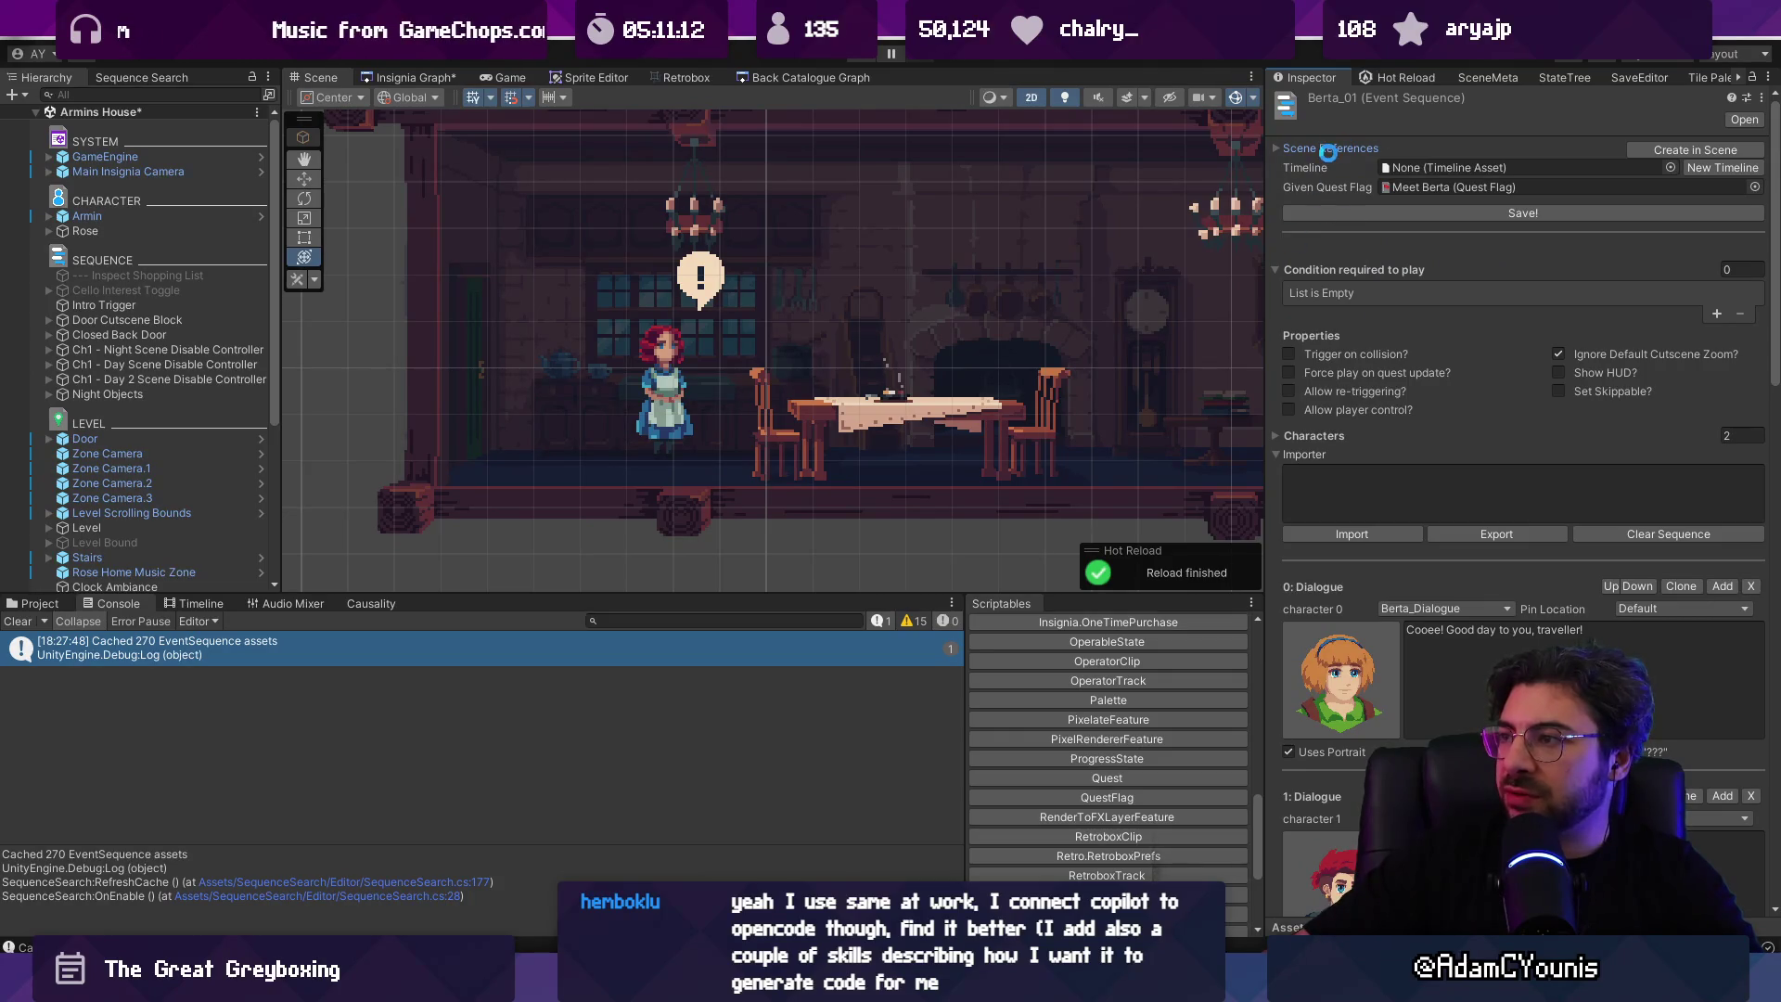
{"action": "key", "text": "alt+Tab"}
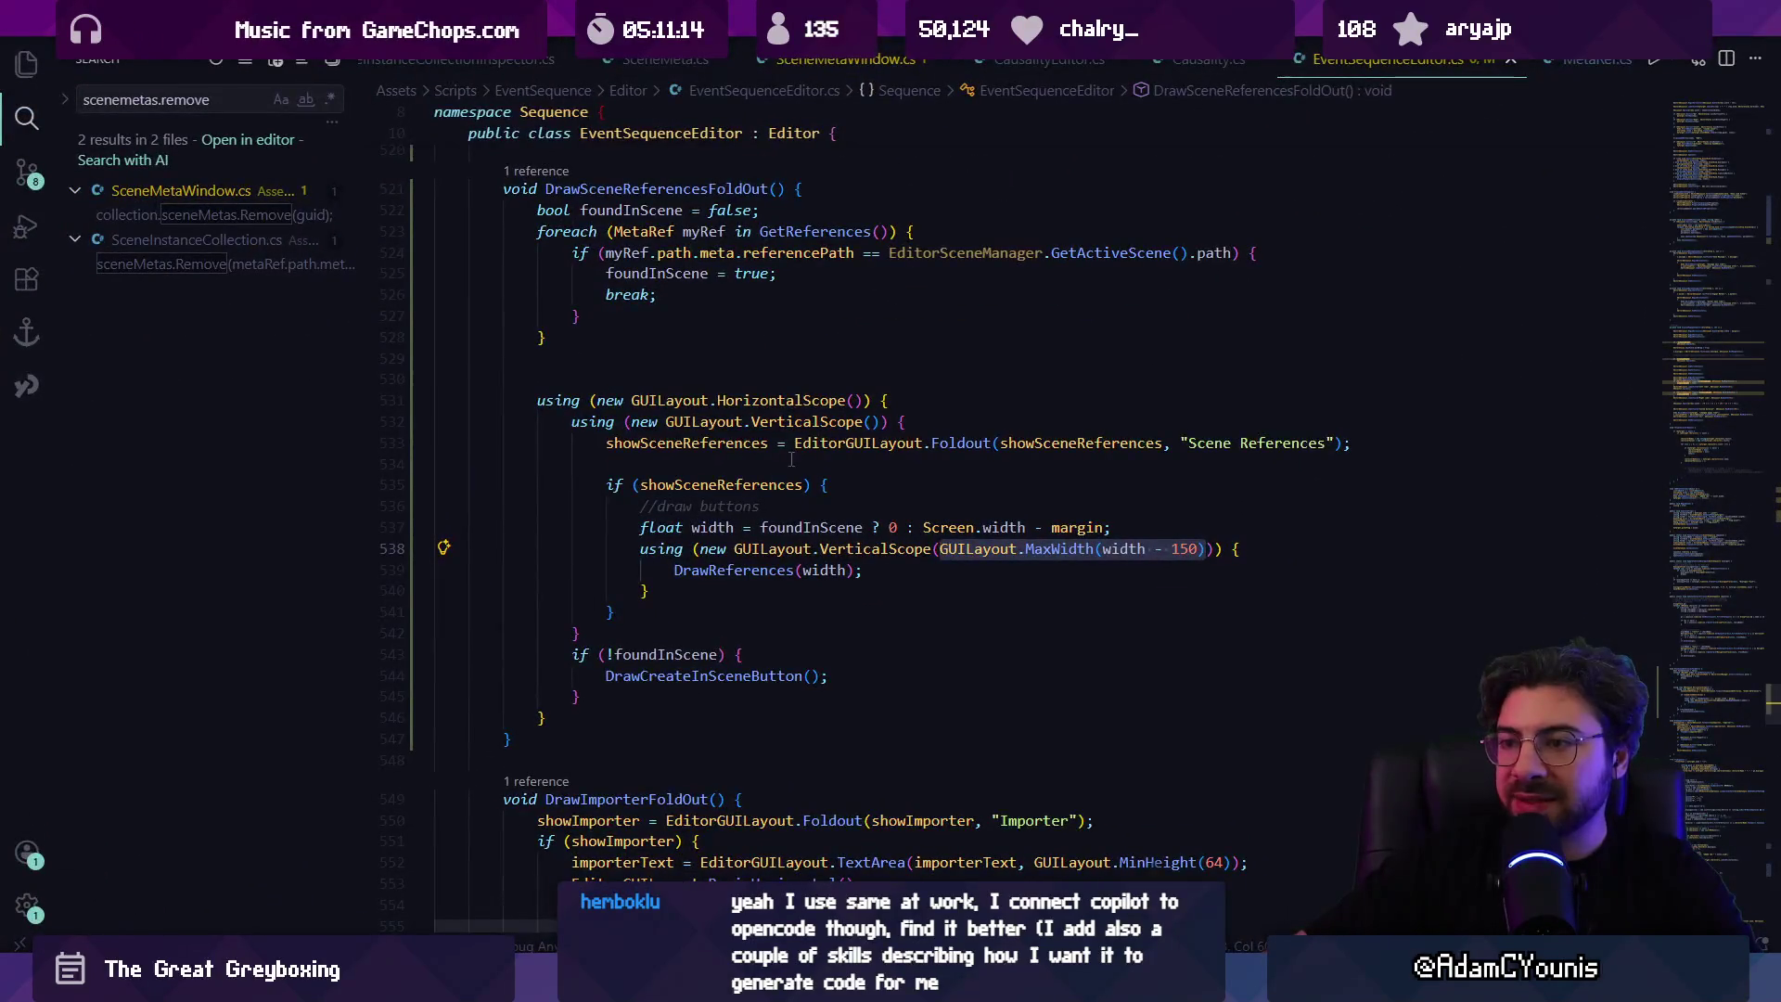
{"action": "scroll", "coordinate": [772, 455], "scroll_direction": "up", "scroll_amount": 1}
Step: Append the reference count in brackets to the Scene References foldout label and save
{"action": "double_click", "coordinate": [768, 527]}
{"action": "key", "text": "ctrl+f"}
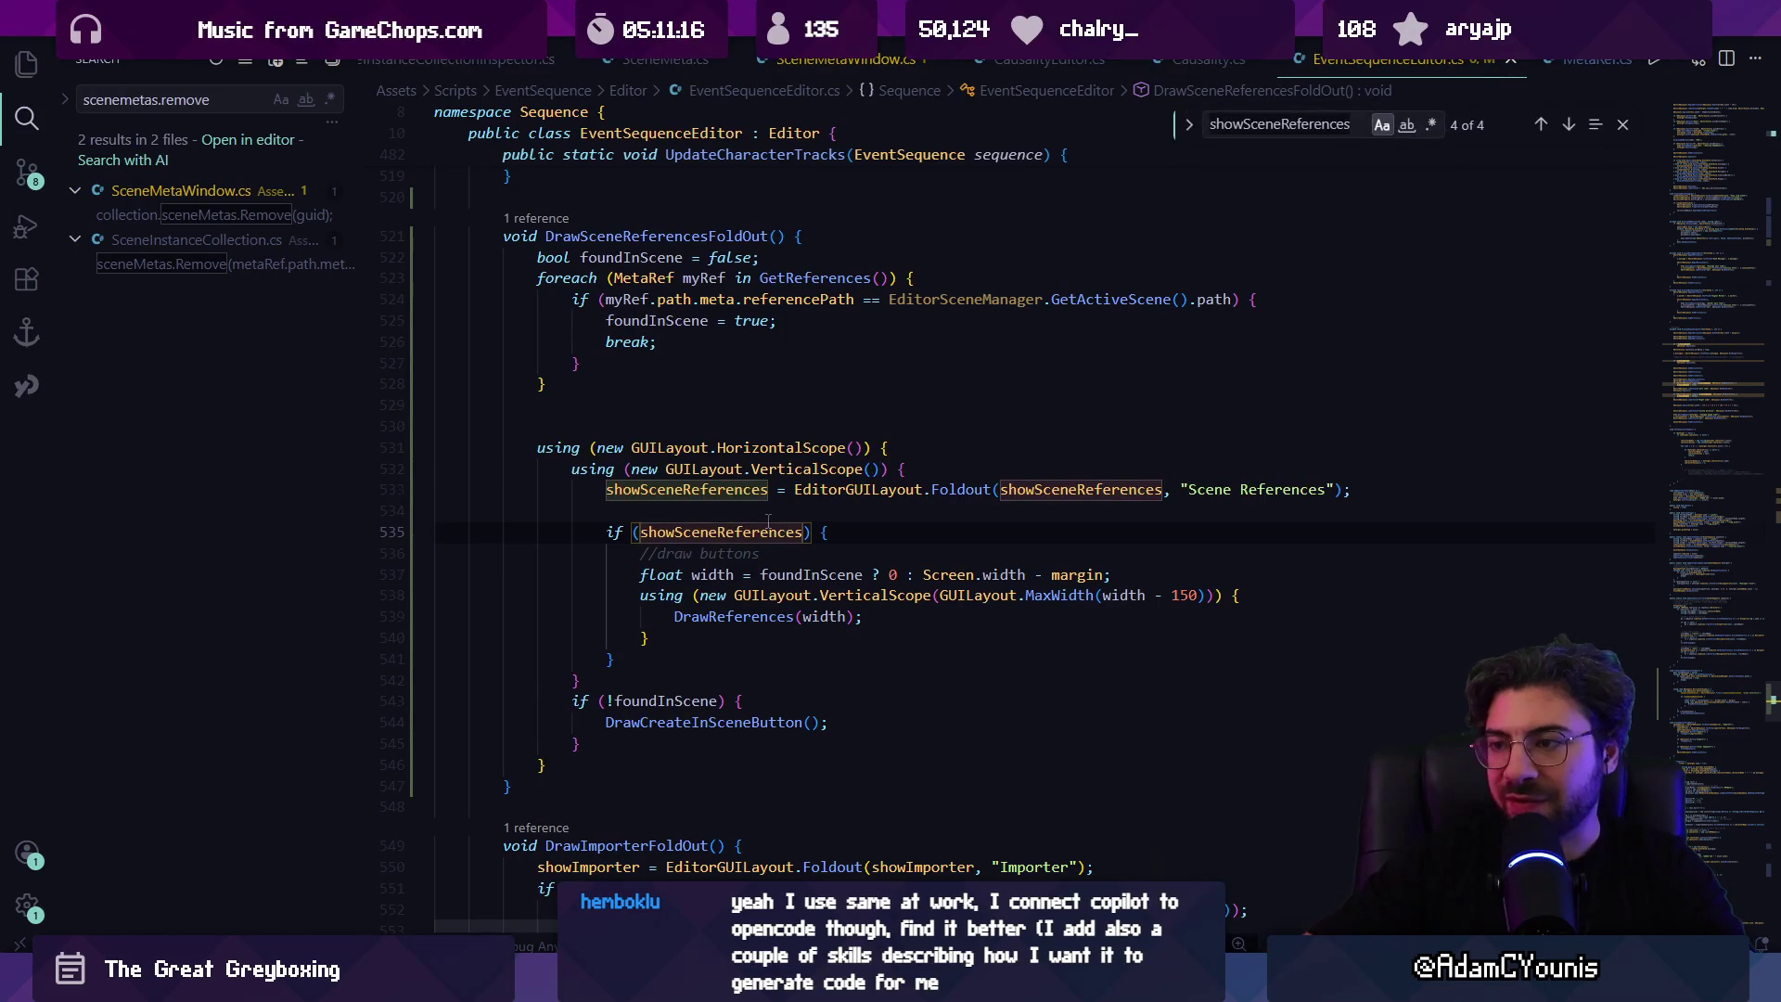
{"action": "left_click", "coordinate": [768, 530]}
{"action": "key", "text": "Escape"}
{"action": "left_click", "coordinate": [1322, 489]}
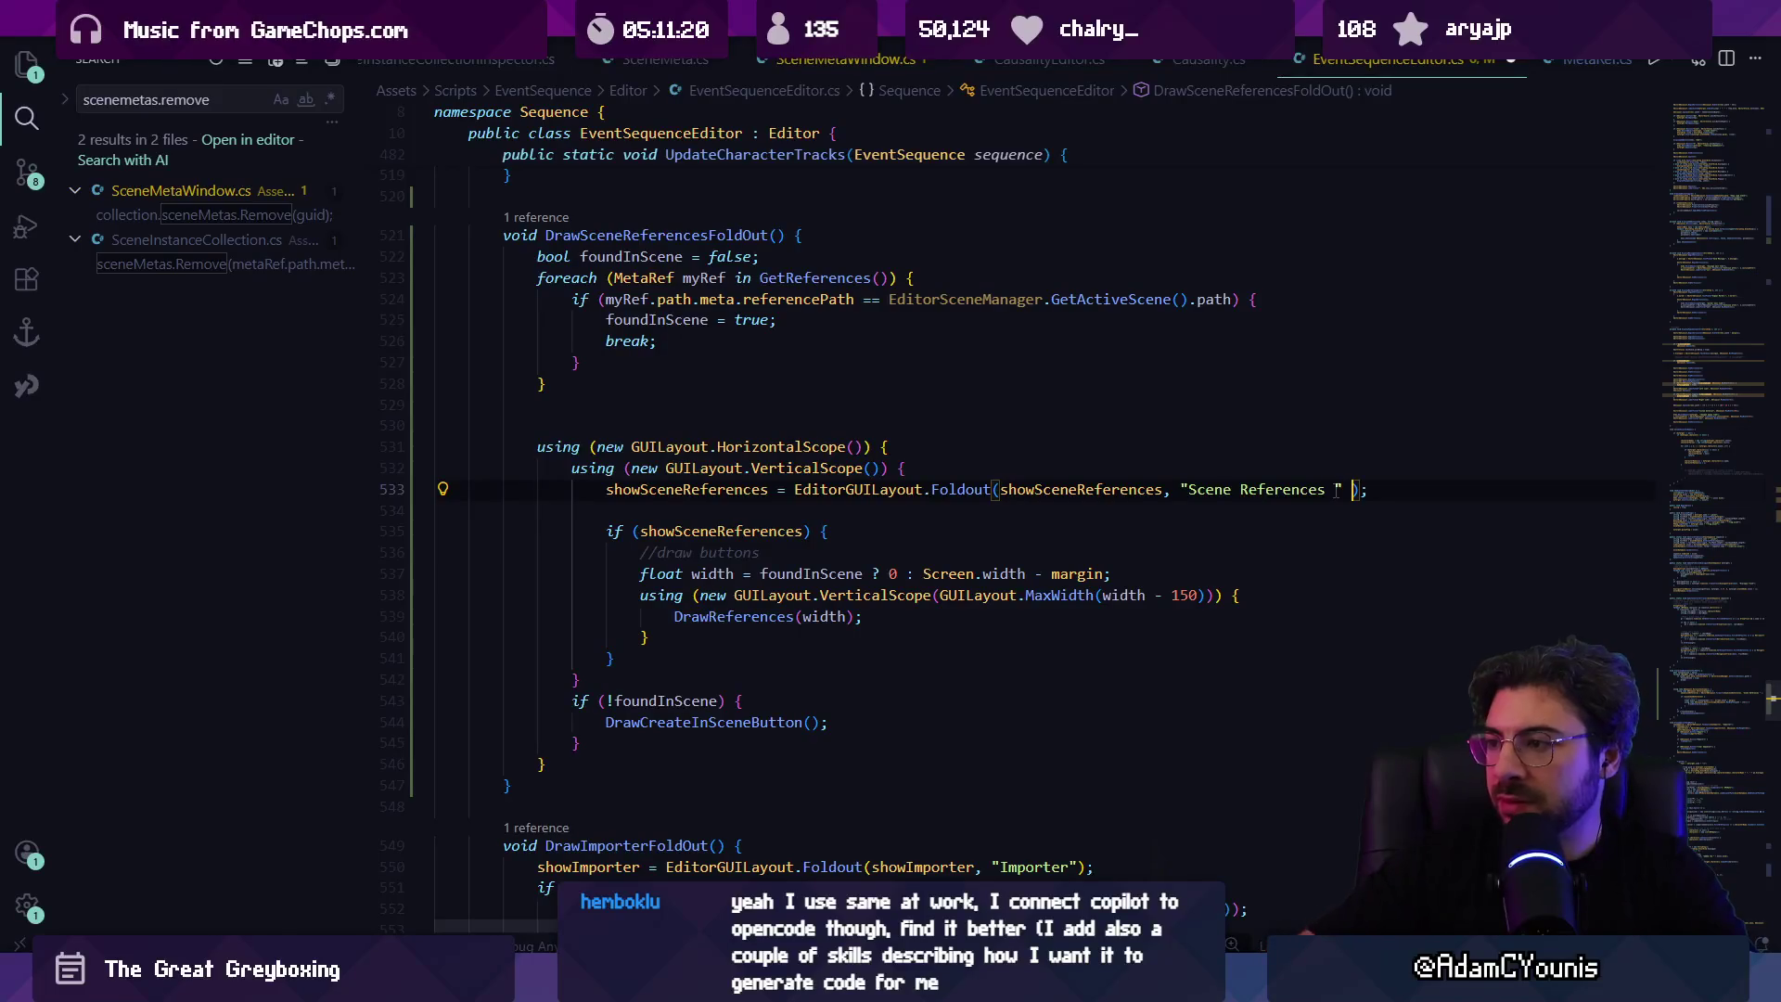
{"action": "key", "text": "ctrl+s"}
{"action": "key", "text": "alt+Tab"}
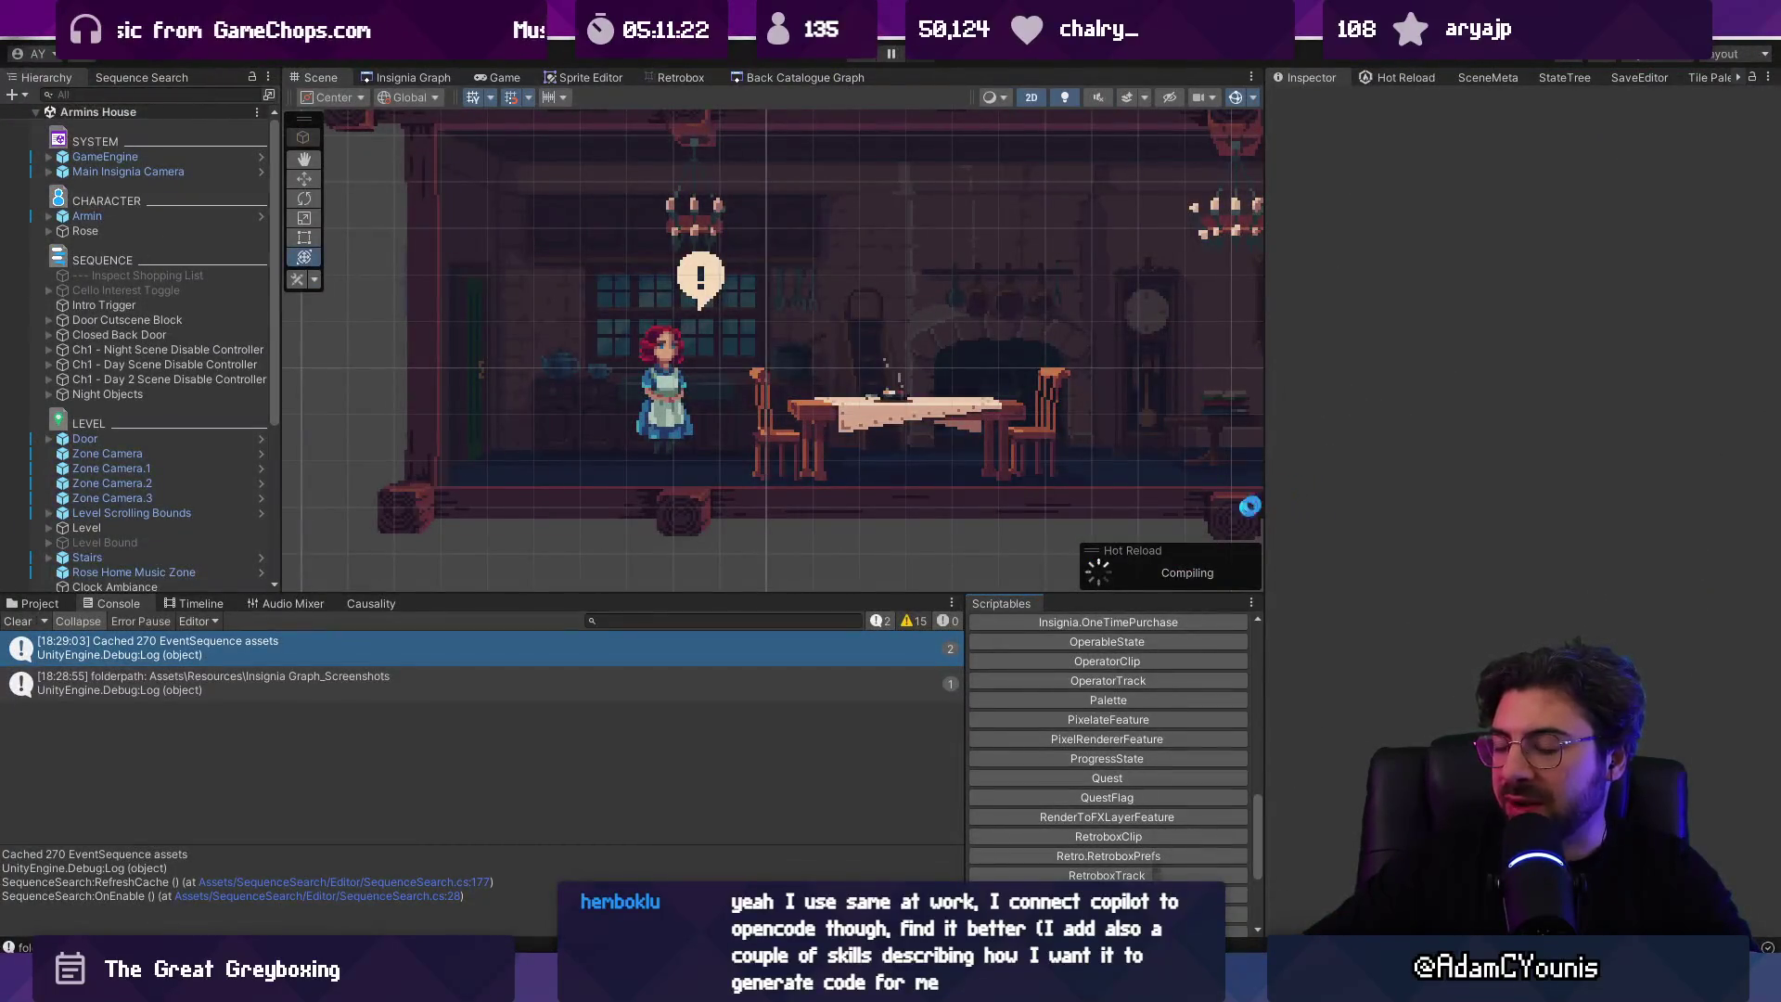
{"action": "key", "text": "alt+Tab"}
Step: Review where GetReferences is called around the foreach loop near line 524
{"action": "scroll", "coordinate": [845, 506], "scroll_direction": "right", "scroll_amount": 2}
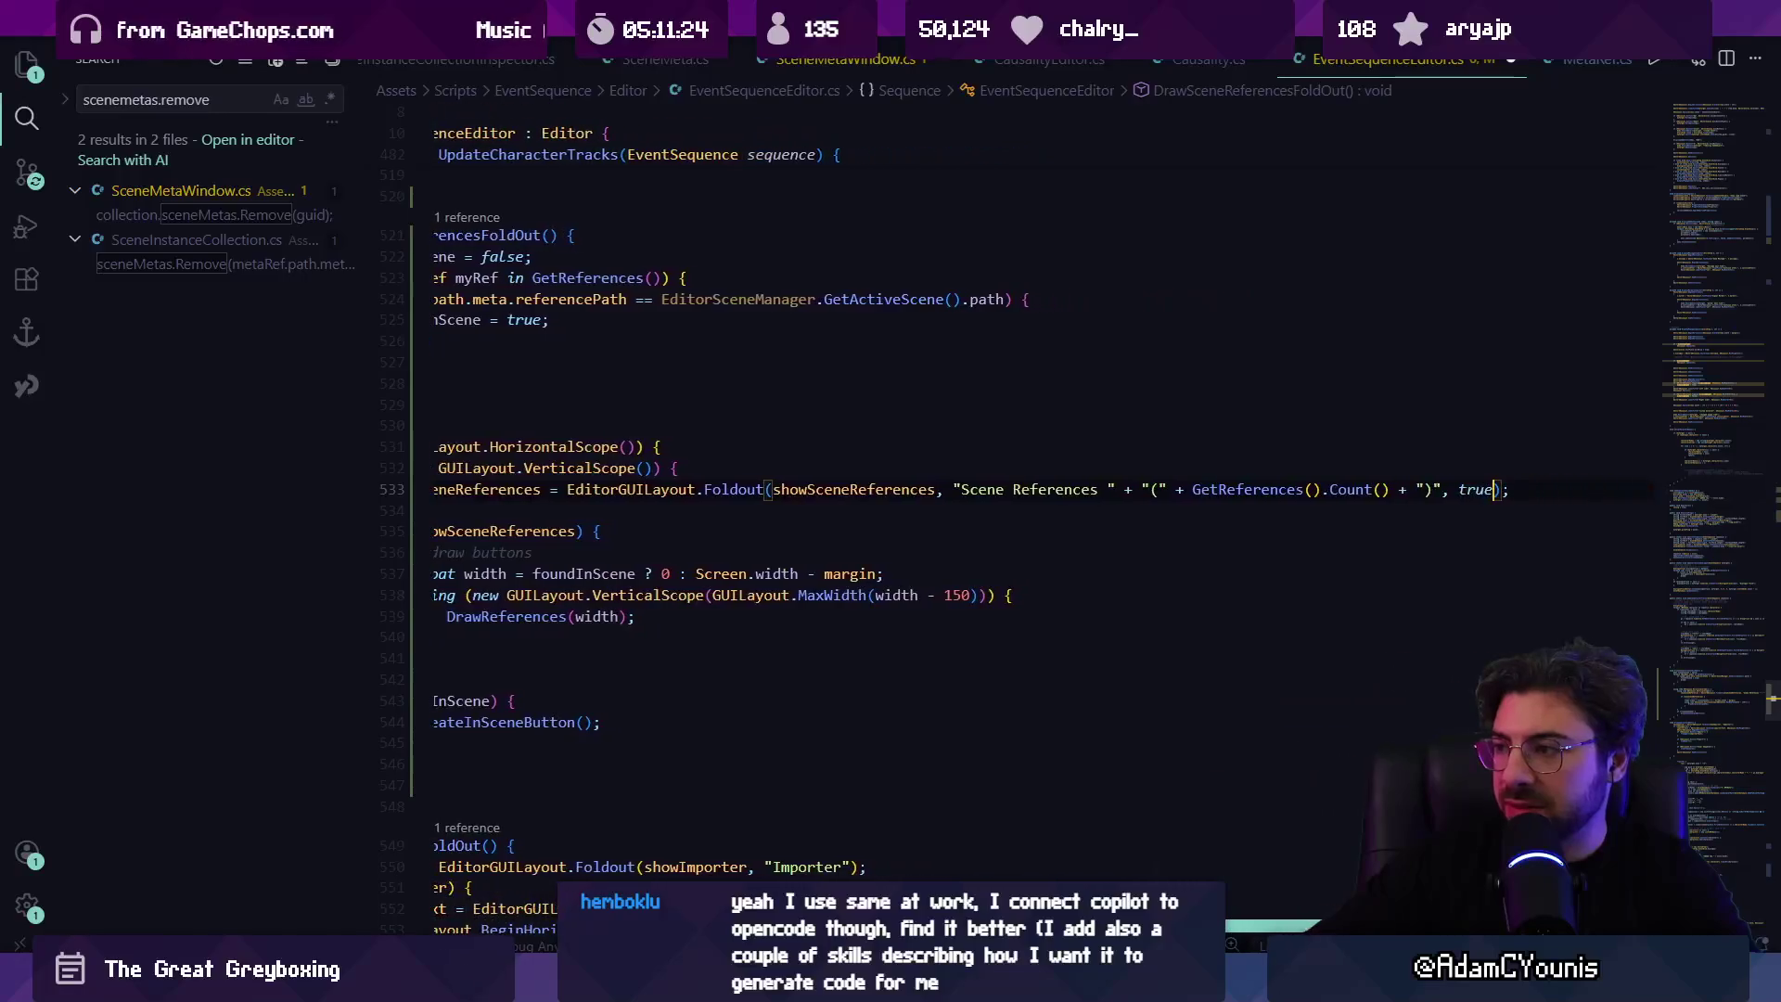
{"action": "scroll", "coordinate": [1028, 696], "scroll_direction": "left", "scroll_amount": 1}
{"action": "scroll", "coordinate": [865, 512], "scroll_direction": "left", "scroll_amount": 3}
{"action": "left_click", "coordinate": [1447, 490]}
{"action": "scroll", "coordinate": [1447, 493], "scroll_direction": "up", "scroll_amount": 2}
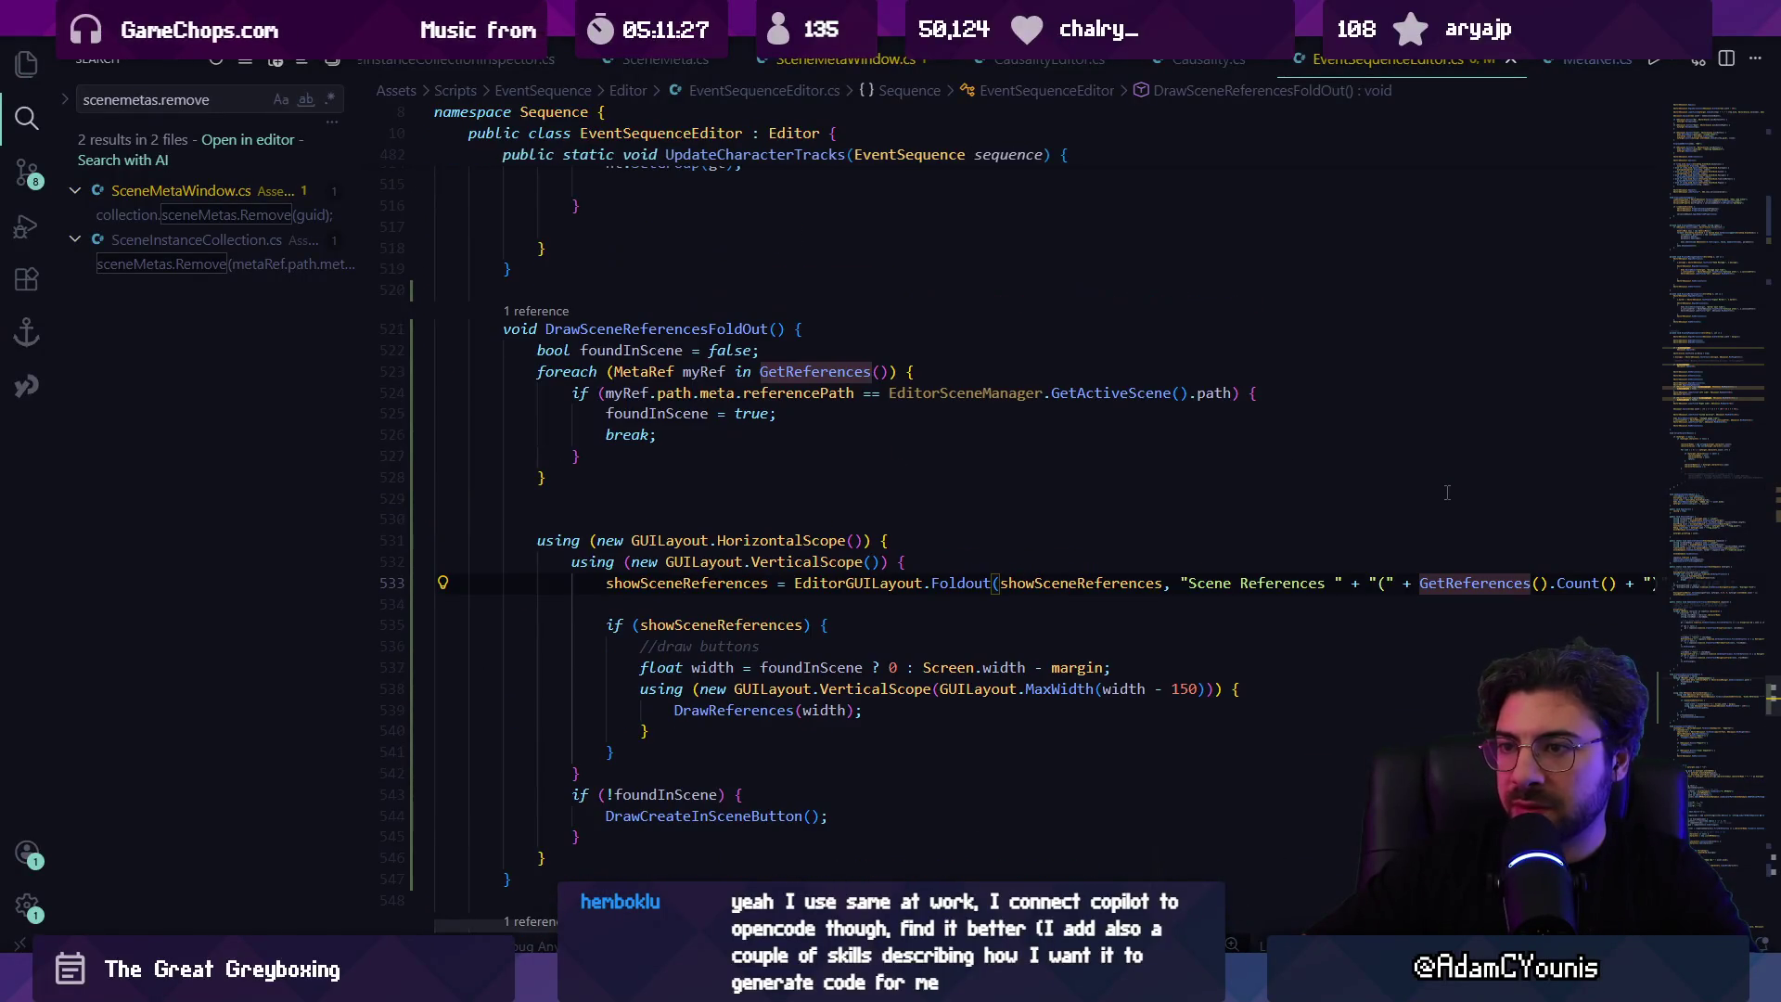
{"action": "left_click", "coordinate": [799, 353]}
{"action": "key", "text": "Return"}
{"action": "key", "text": "Return"}
{"action": "key", "text": "ctrl+z"}
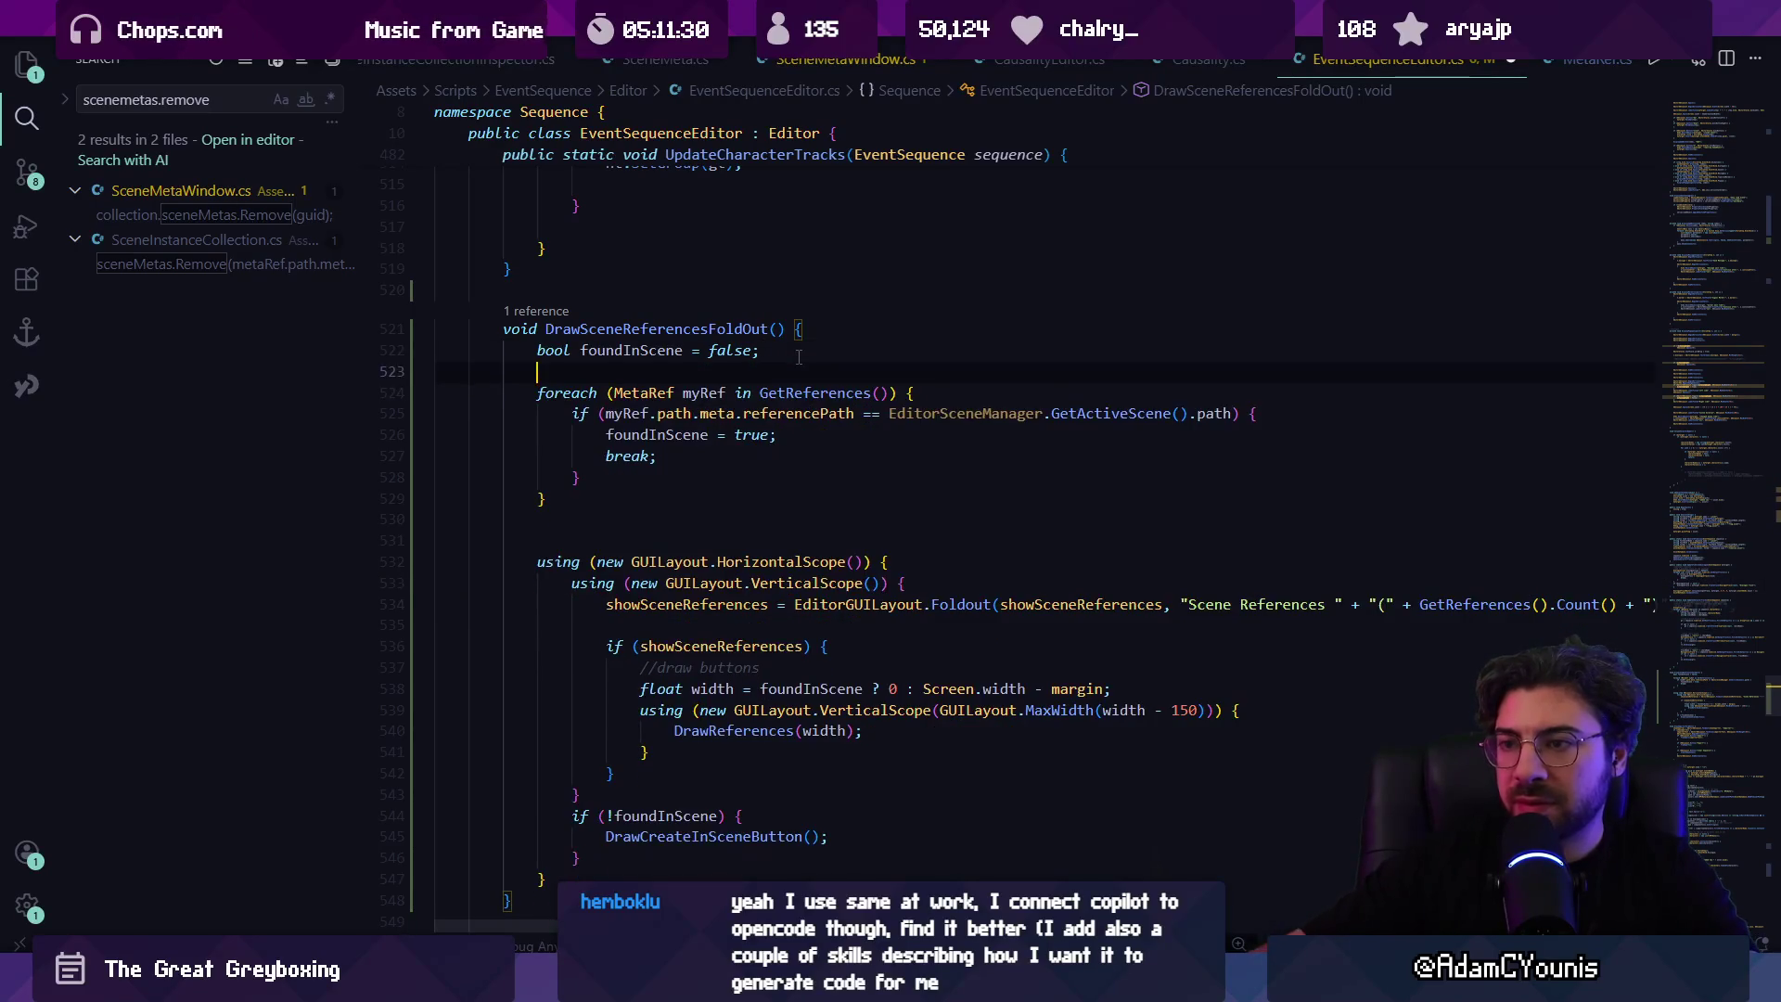
{"action": "left_click", "coordinate": [820, 393]}
{"action": "scroll", "coordinate": [822, 394], "scroll_direction": "up", "scroll_amount": 2}
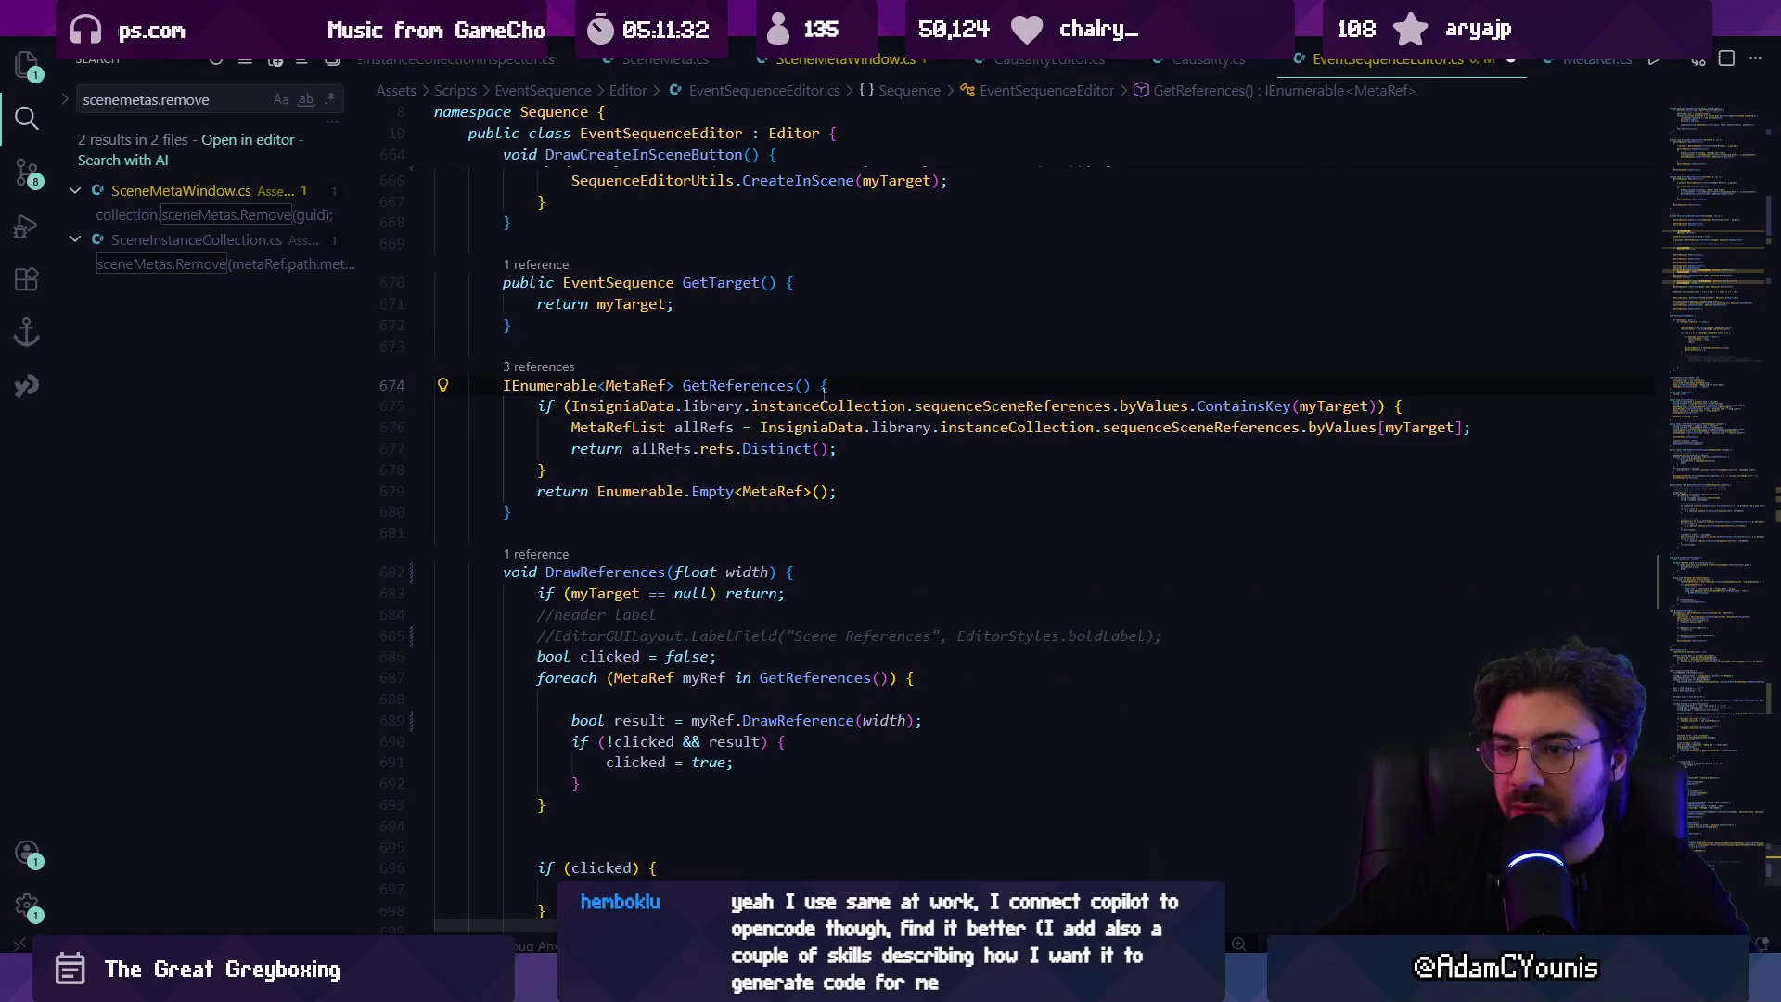
Step: Declare IEnumerable<MetaRef> references = GetReferences() and make the foreach loop iterate over it
{"action": "key", "text": "Up"}
{"action": "left_click", "coordinate": [772, 528], "text": "ctrl"}
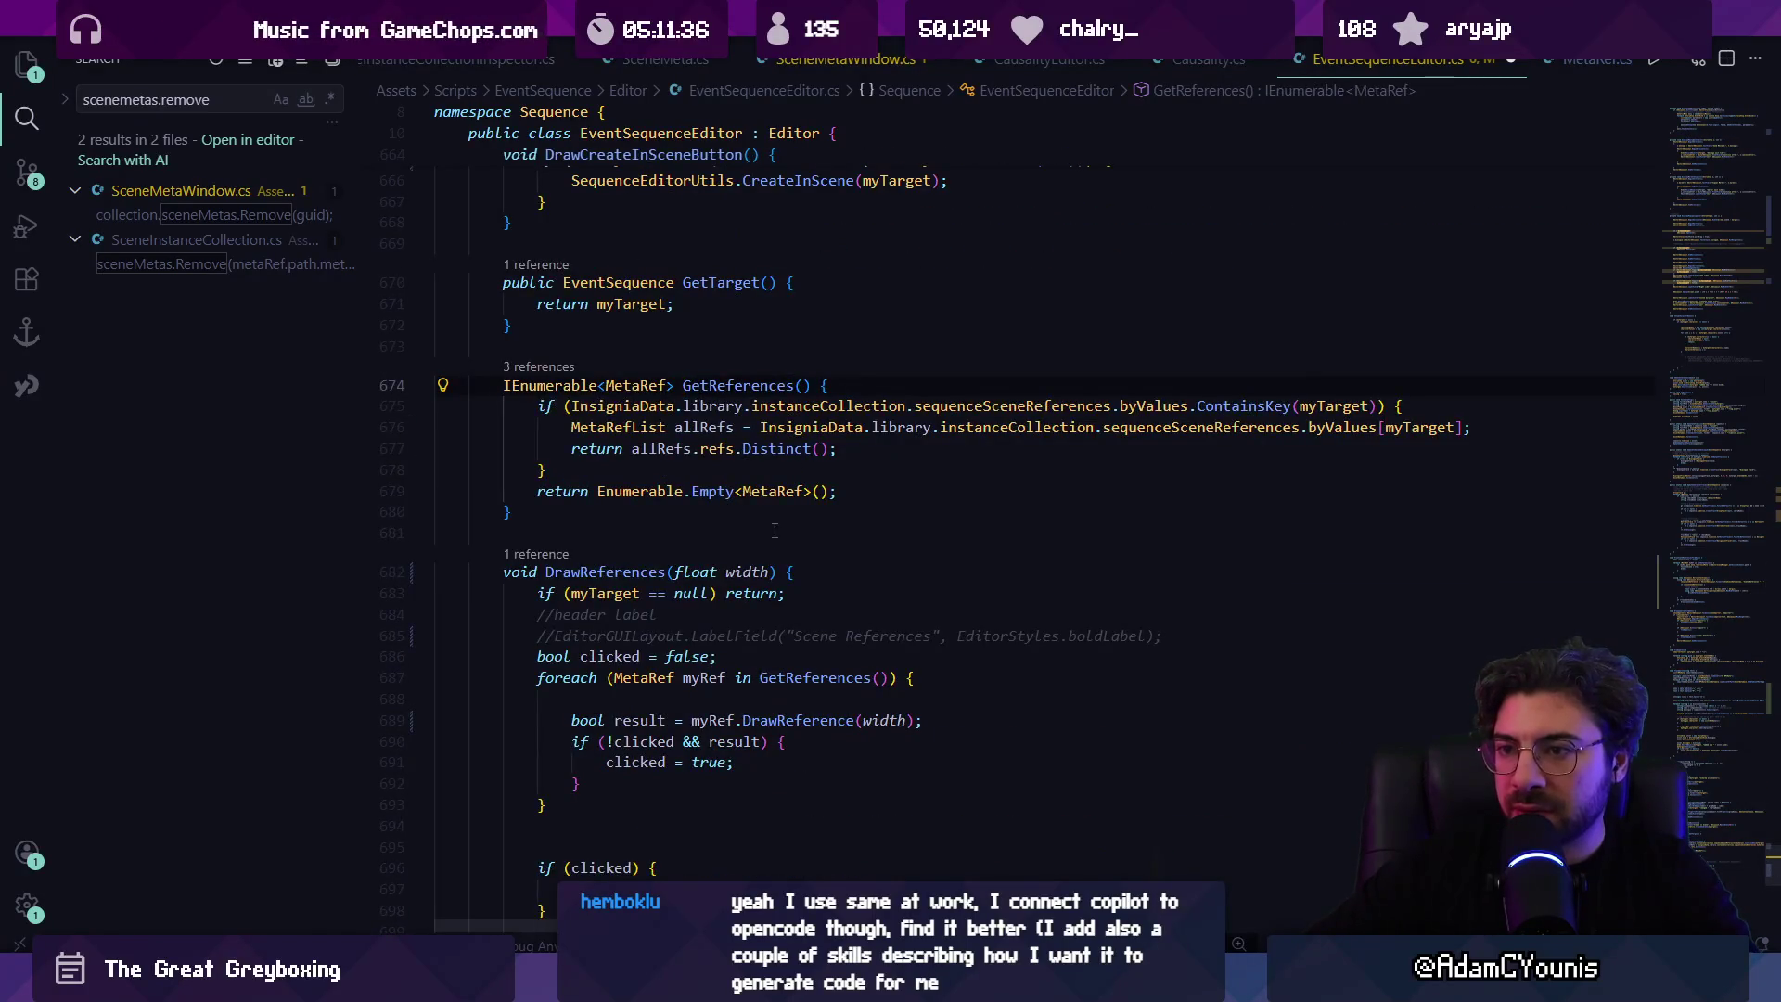
{"action": "key", "text": "alt+Left"}
{"action": "type", "text": "IEnumerable"}
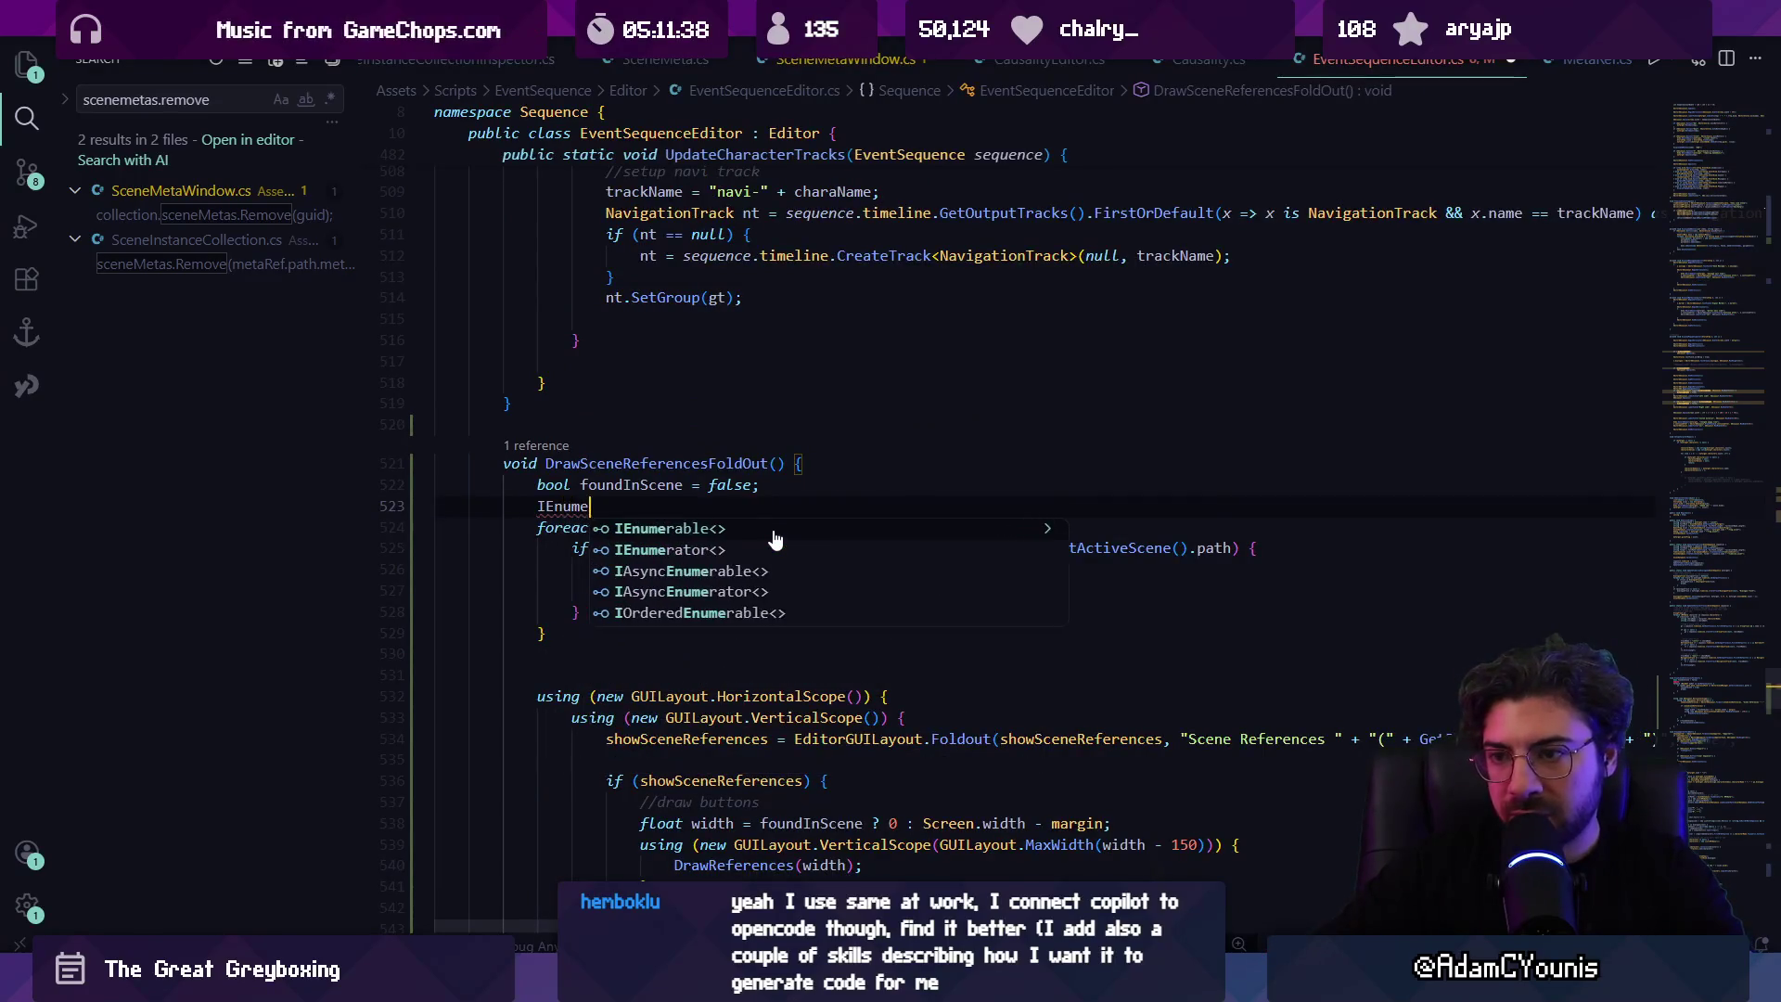
{"action": "key", "text": "Tab"}
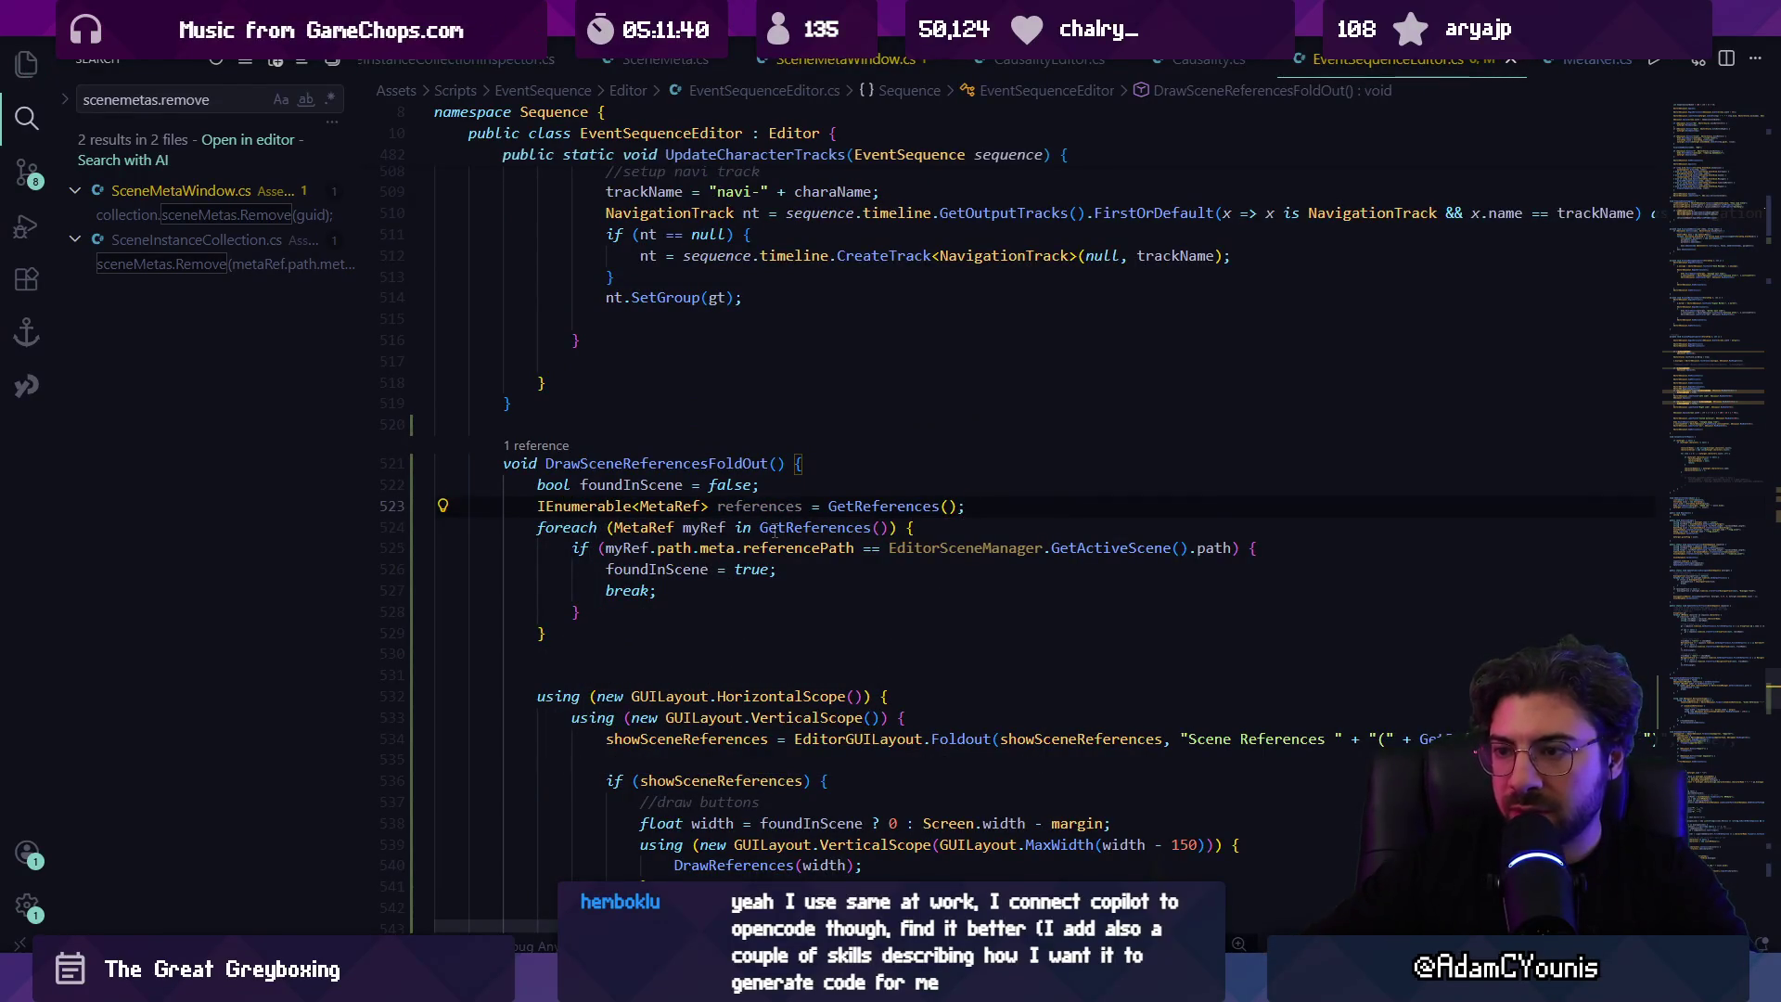
{"action": "key", "text": "Tab"}
{"action": "key", "text": "Tab"}
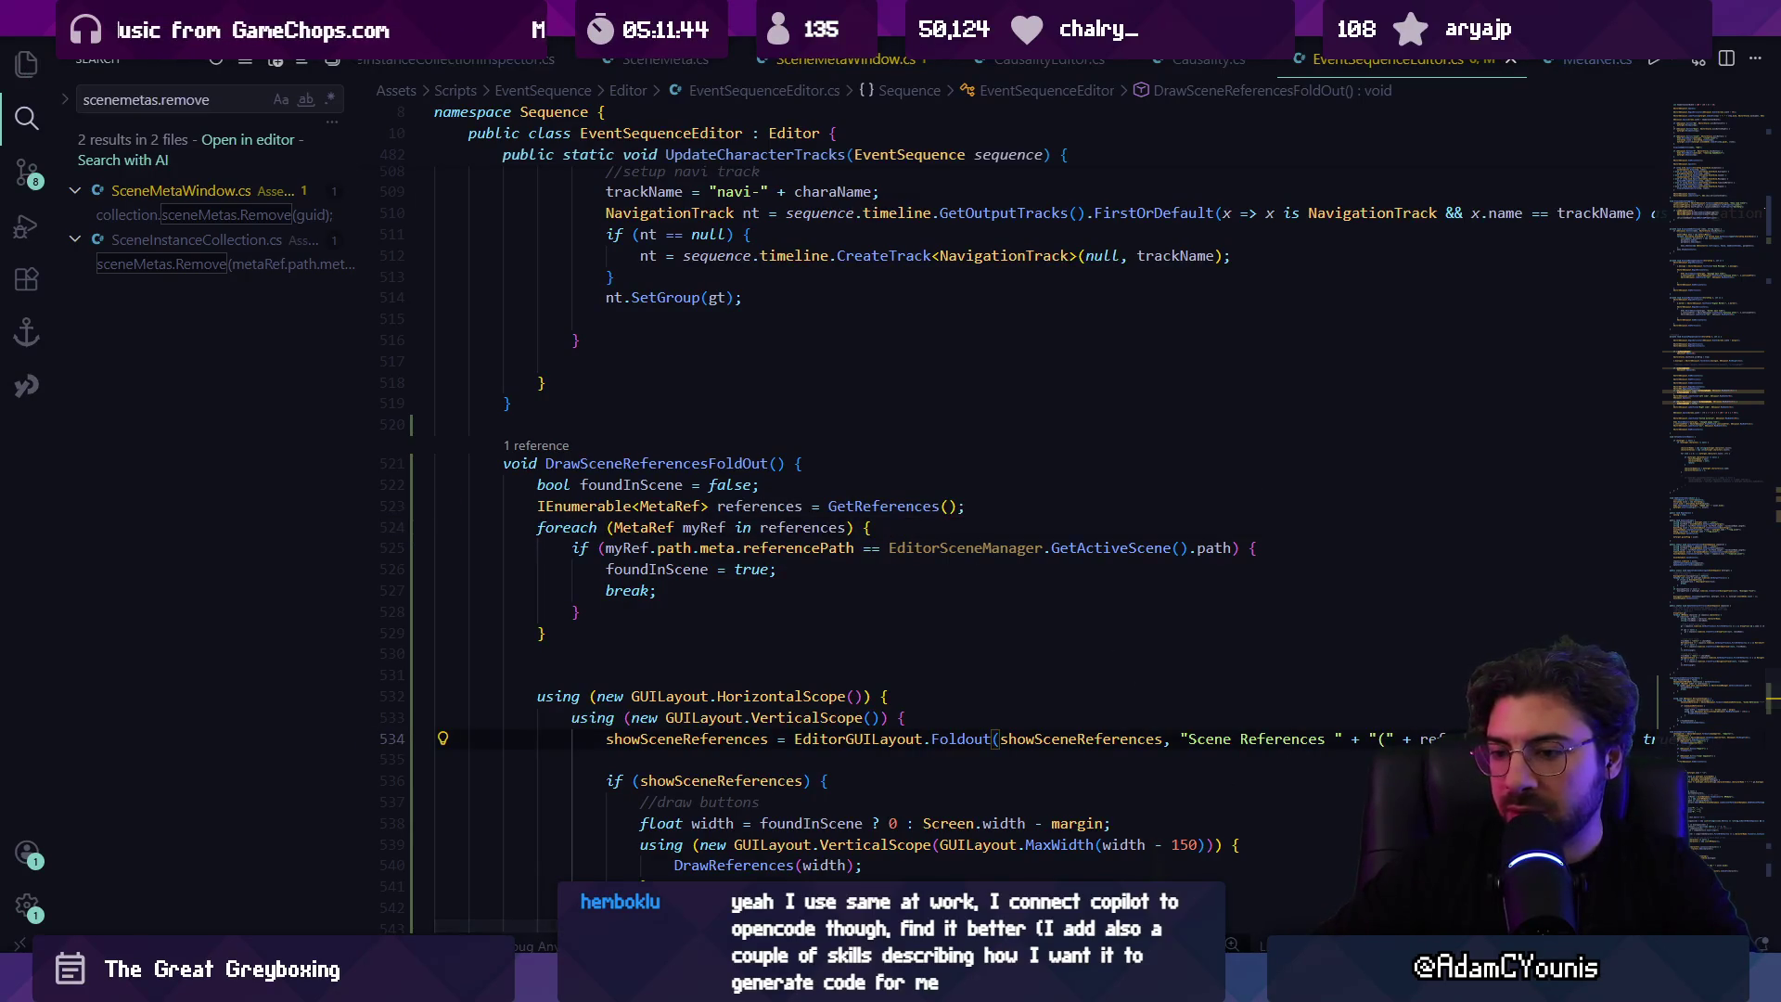
{"action": "key", "text": "alt+Tab"}
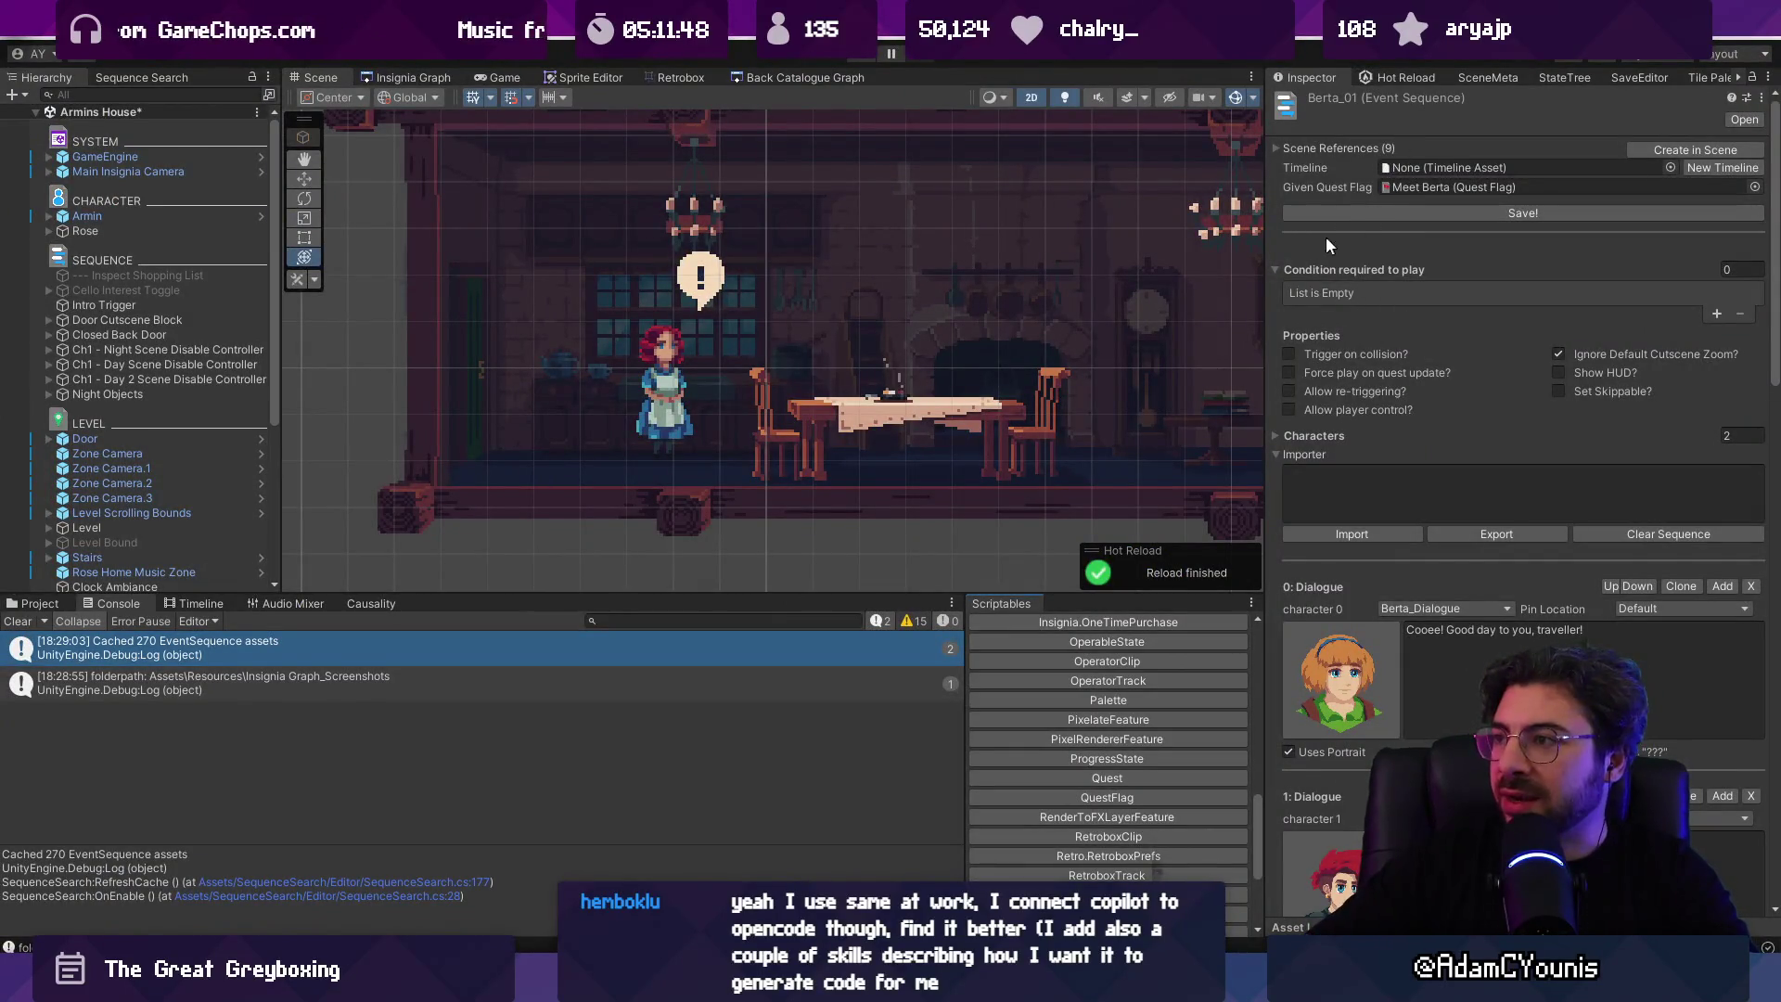
Step: Check the foldout reads 9 for Berta_01, then find 01_Rose_2 via a 'rose' search and see 2
{"action": "left_click", "coordinate": [1277, 148]}
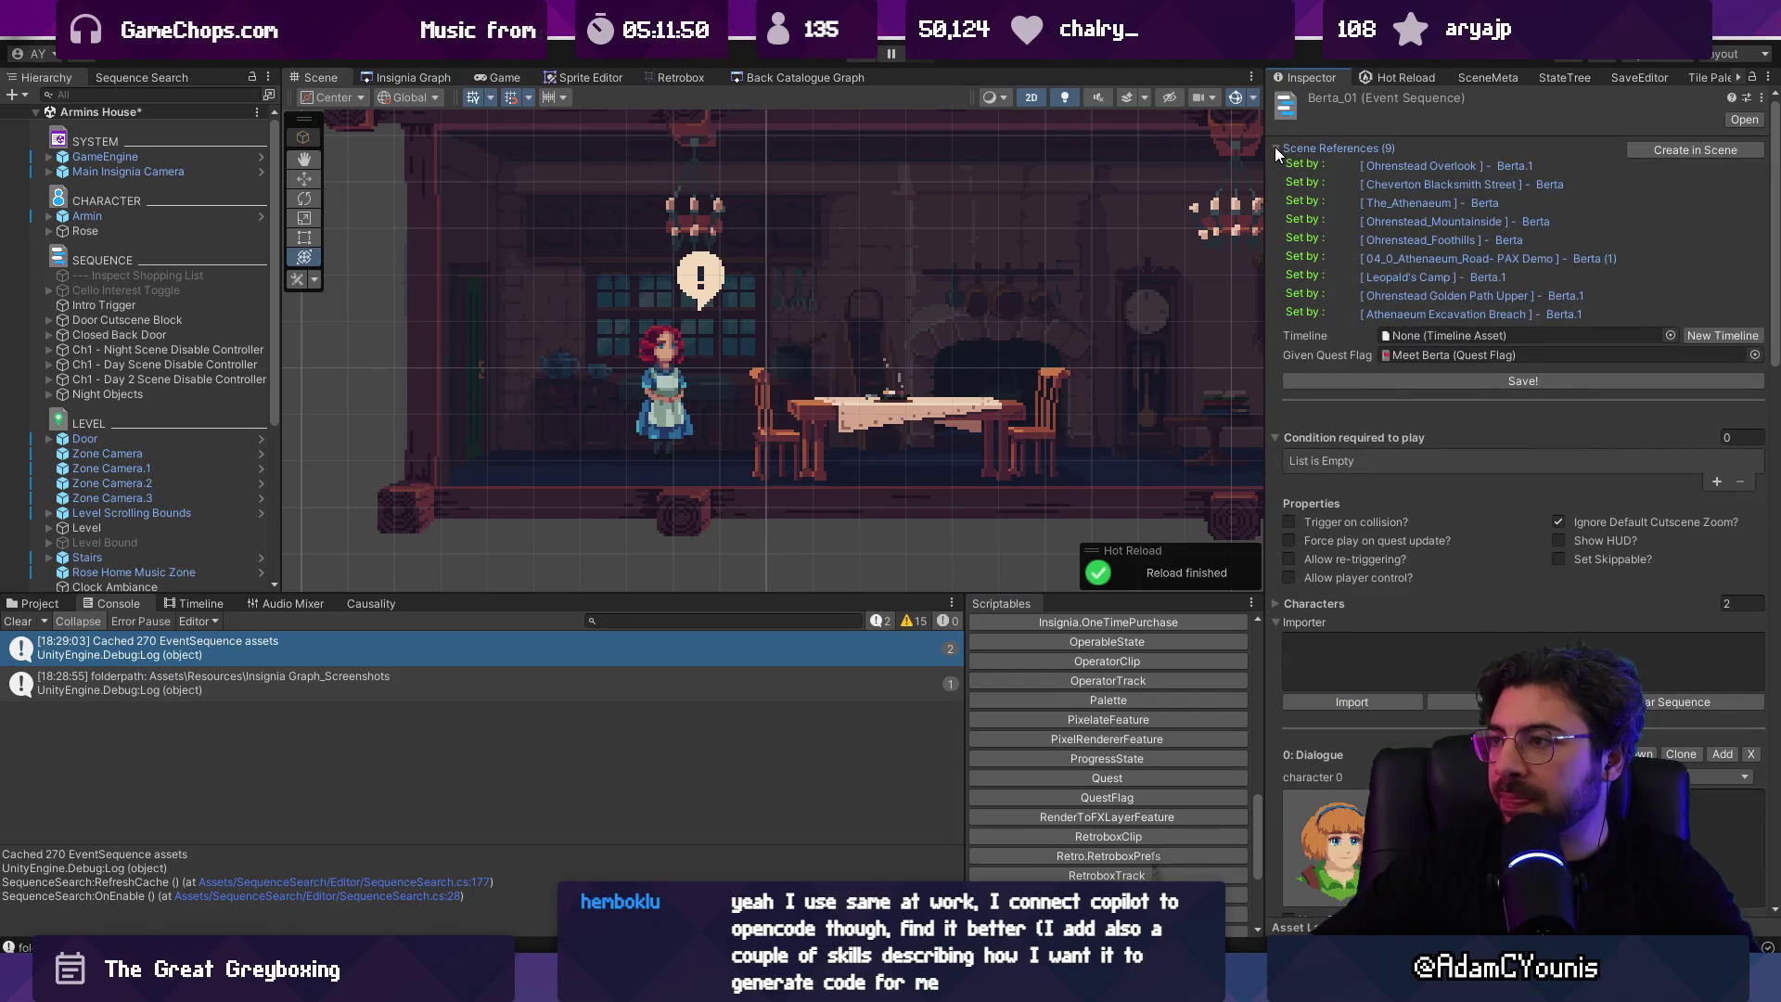
{"action": "left_click", "coordinate": [1276, 149]}
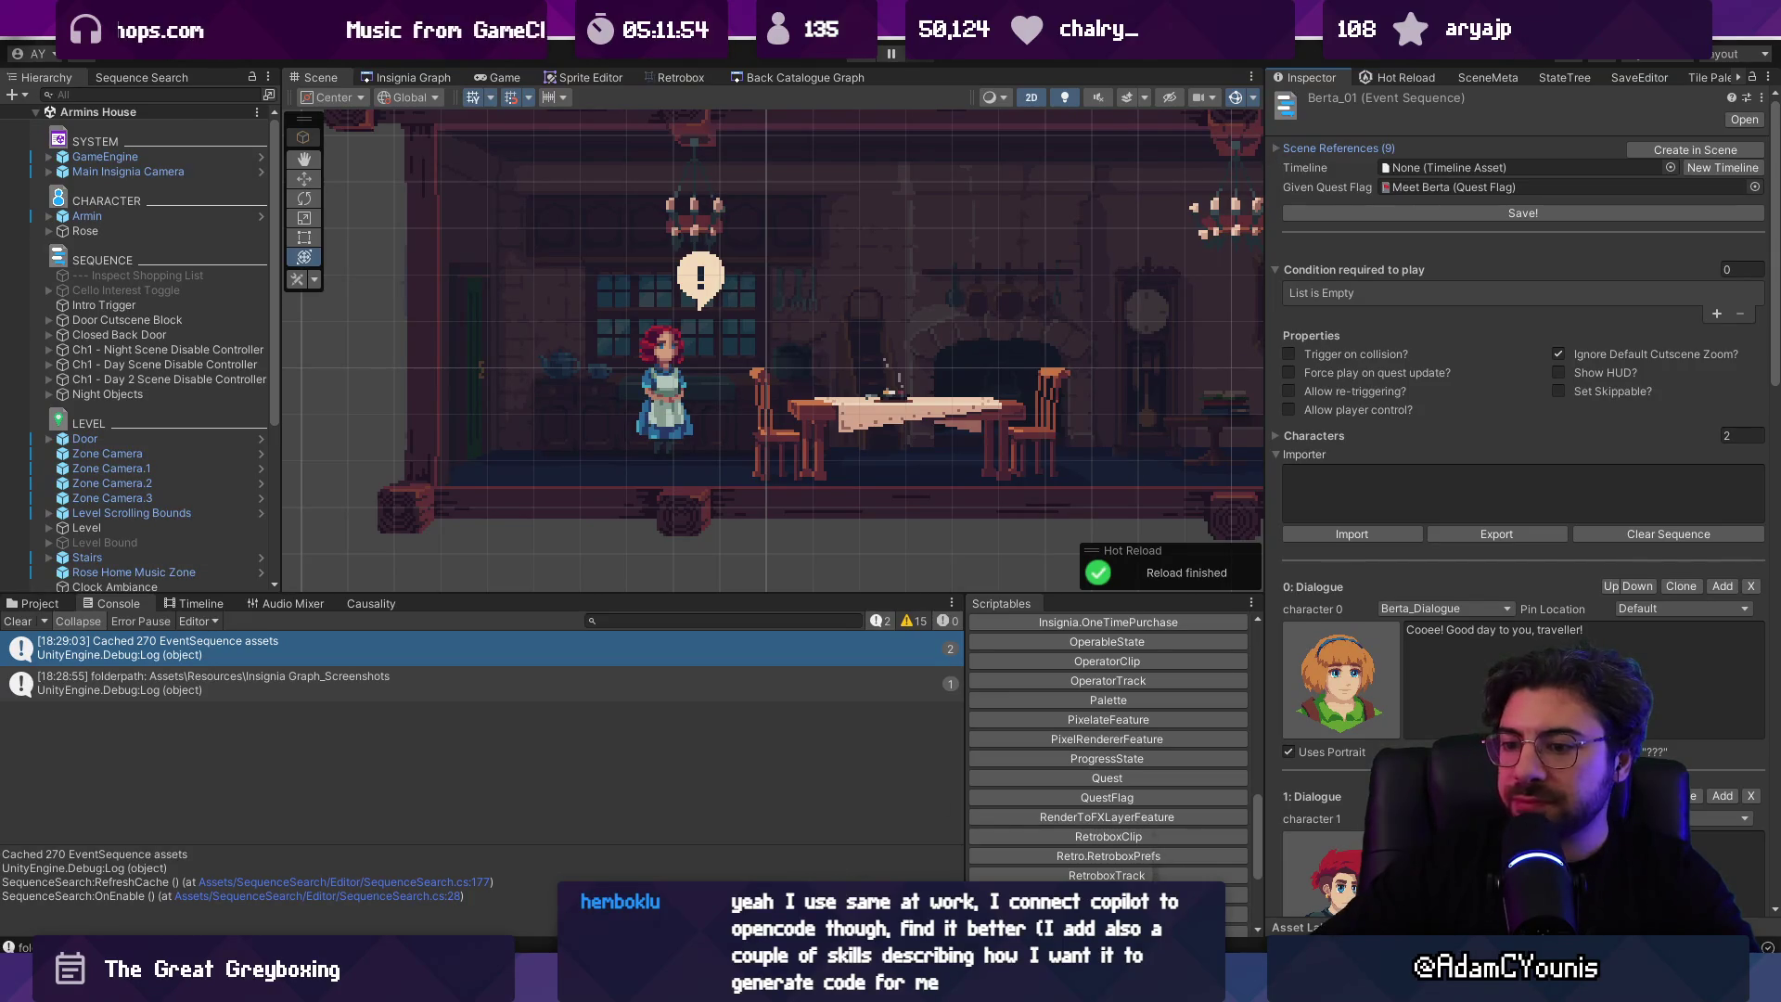
{"action": "mouse_move", "coordinate": [647, 988]}
{"action": "left_click", "coordinate": [38, 621]}
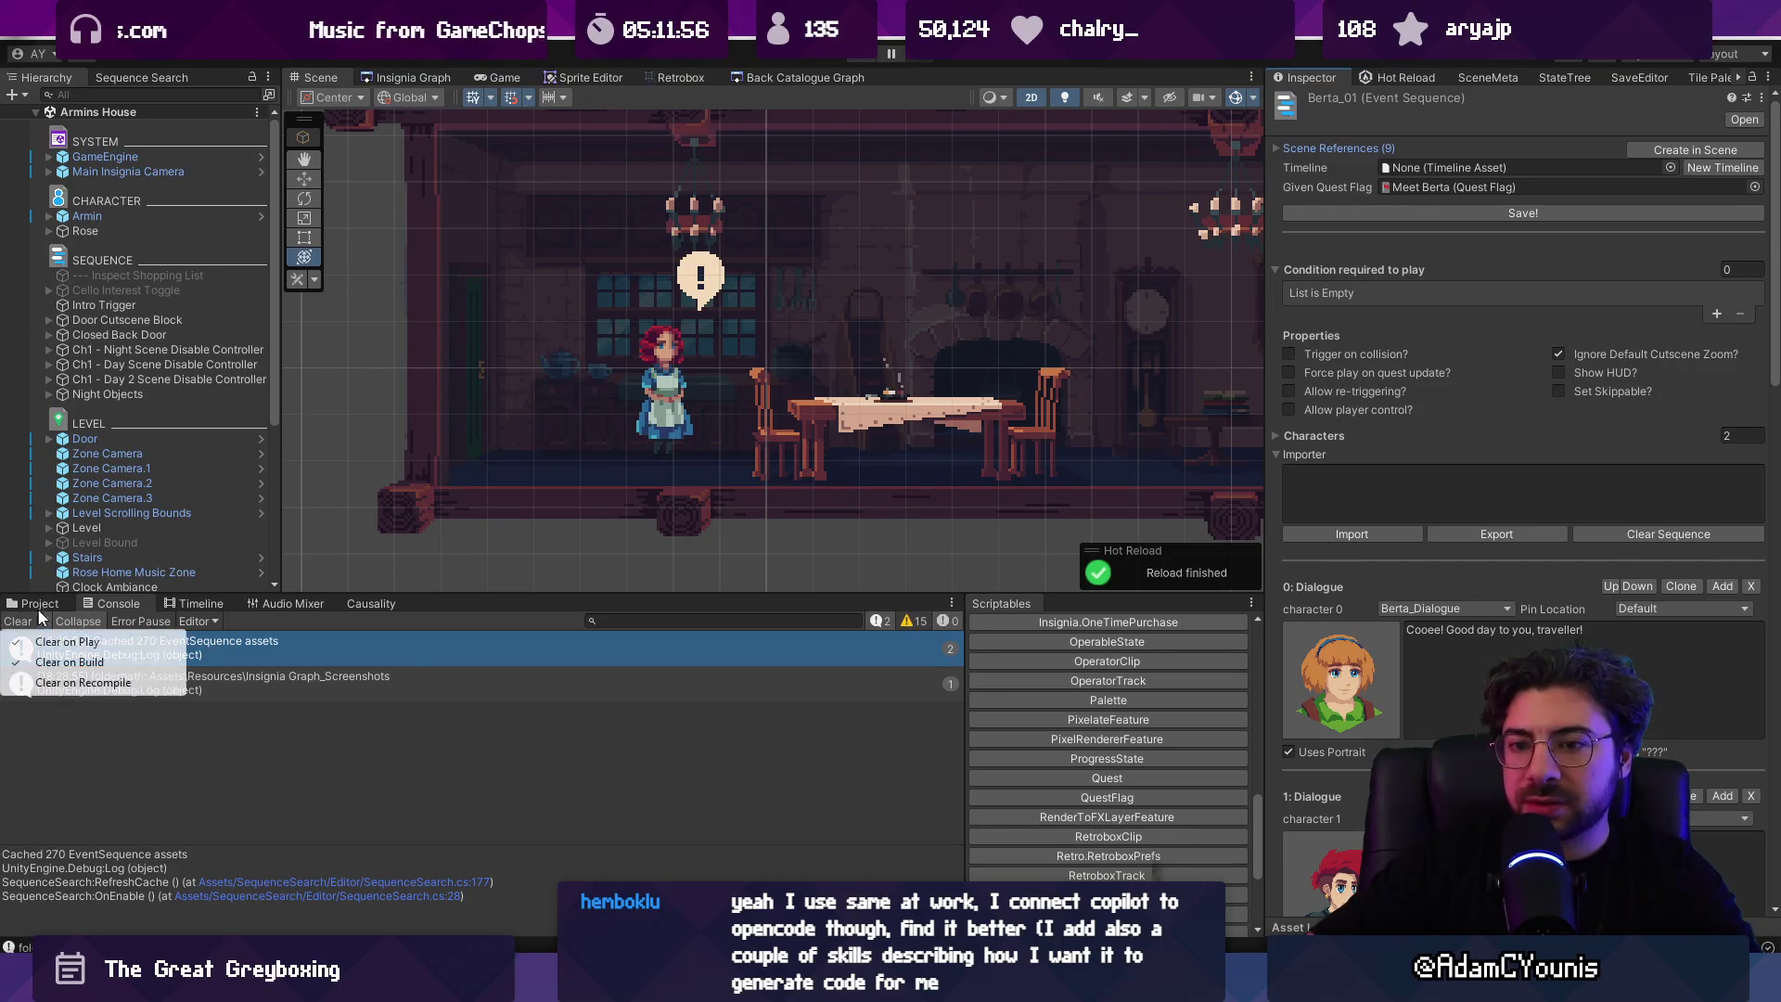
{"action": "left_click", "coordinate": [40, 603]}
{"action": "left_click", "coordinate": [593, 620]}
{"action": "type", "text": "rfo"}
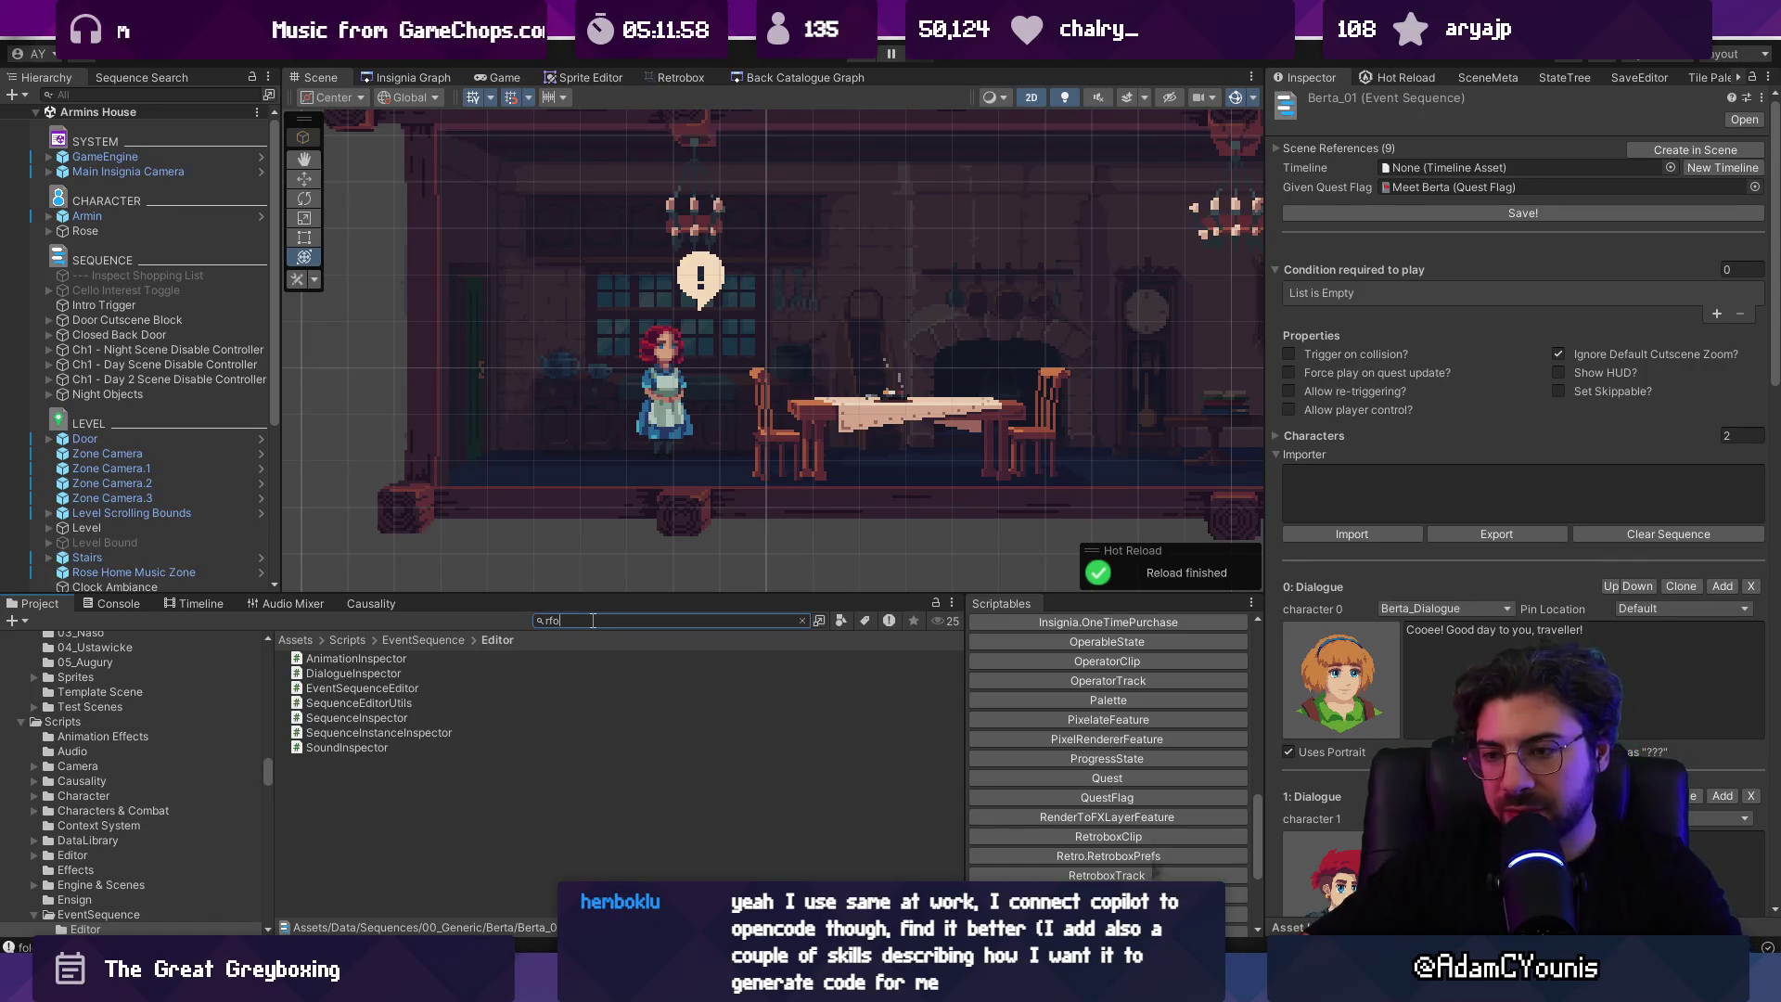
{"action": "key", "text": "Down"}
{"action": "key", "text": "Down"}
{"action": "key", "text": "Down"}
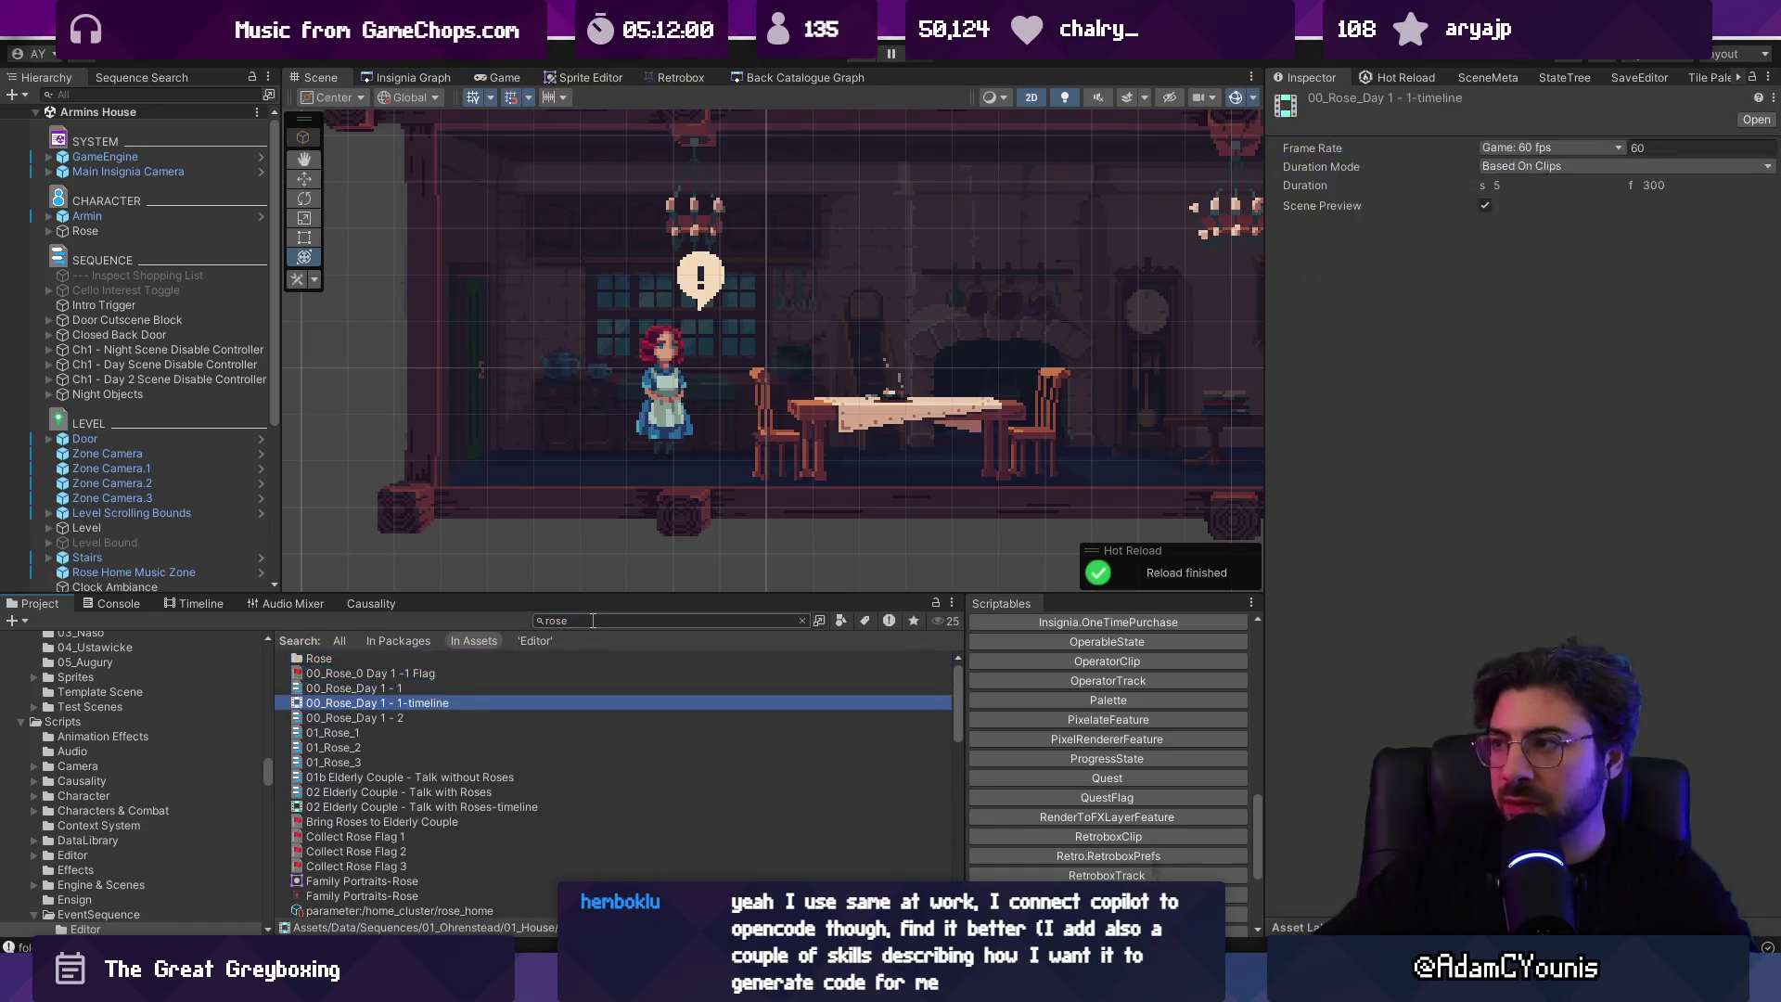
{"action": "key", "text": "Down"}
{"action": "key", "text": "Up"}
{"action": "key", "text": "Up"}
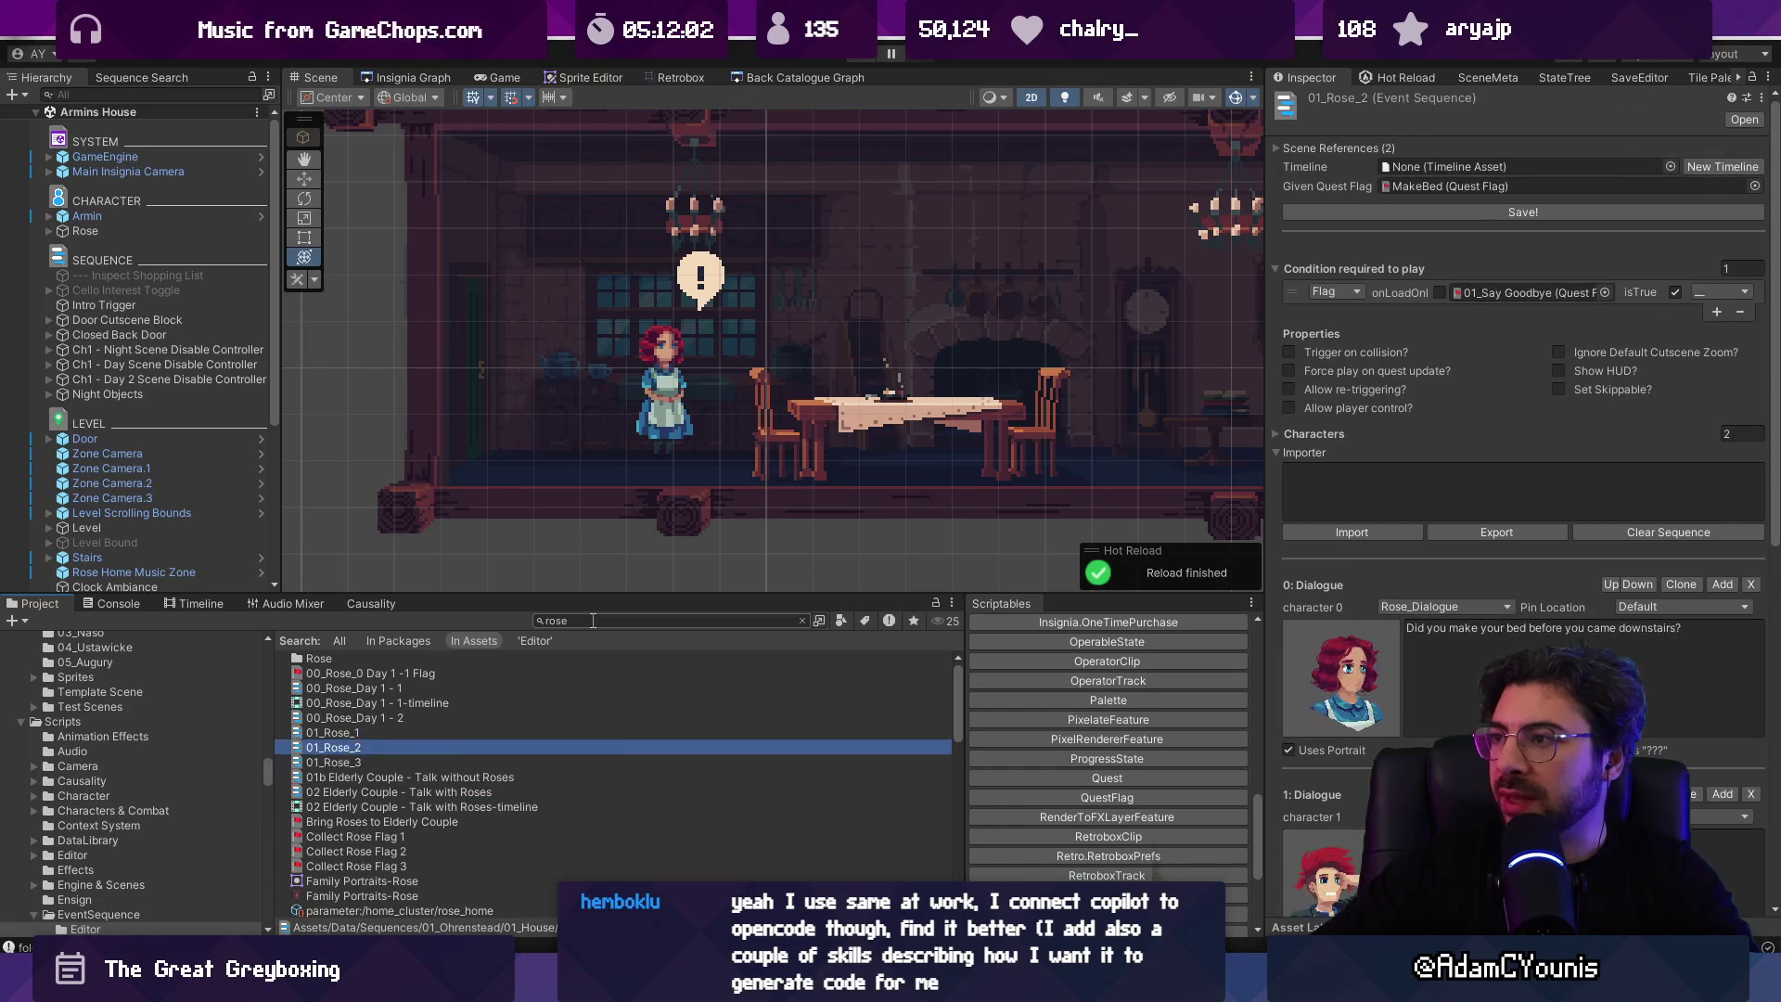
{"action": "left_click", "coordinate": [1294, 148]}
{"action": "left_click", "coordinate": [1294, 148]}
{"action": "left_click", "coordinate": [1293, 148]}
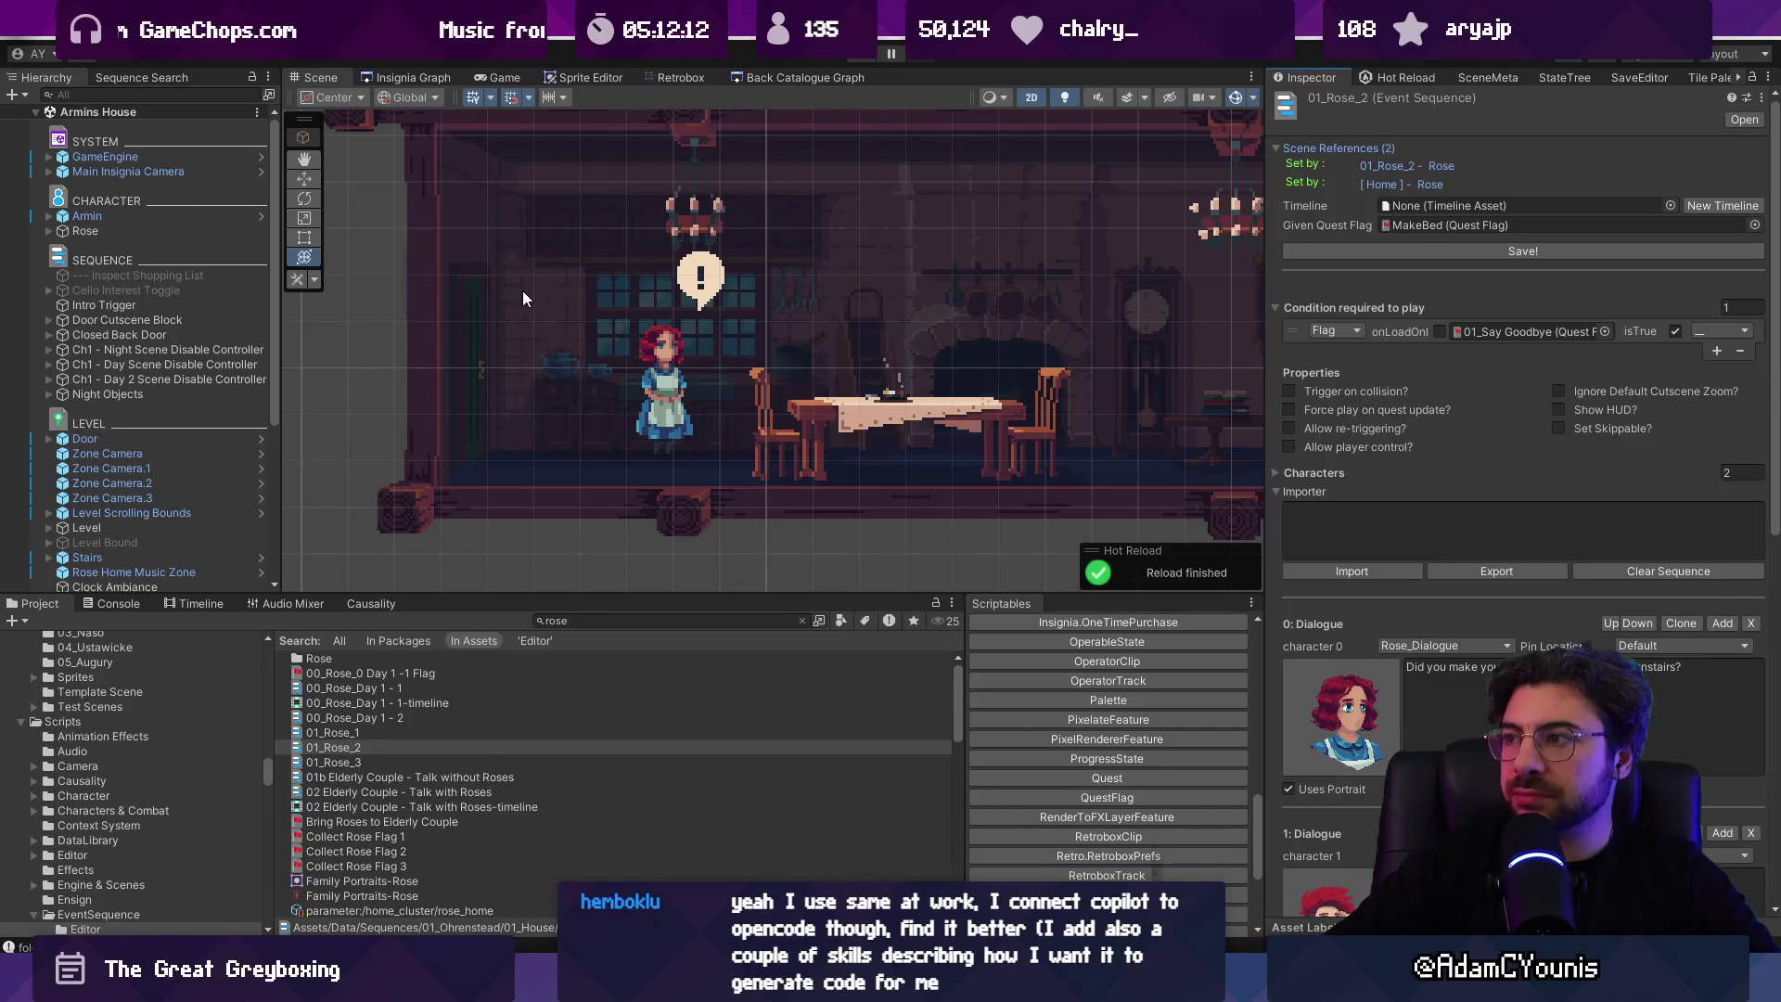
Step: Select the Rose character and toggle its Sequence Player component in the Inspector
{"action": "left_click", "coordinate": [96, 230]}
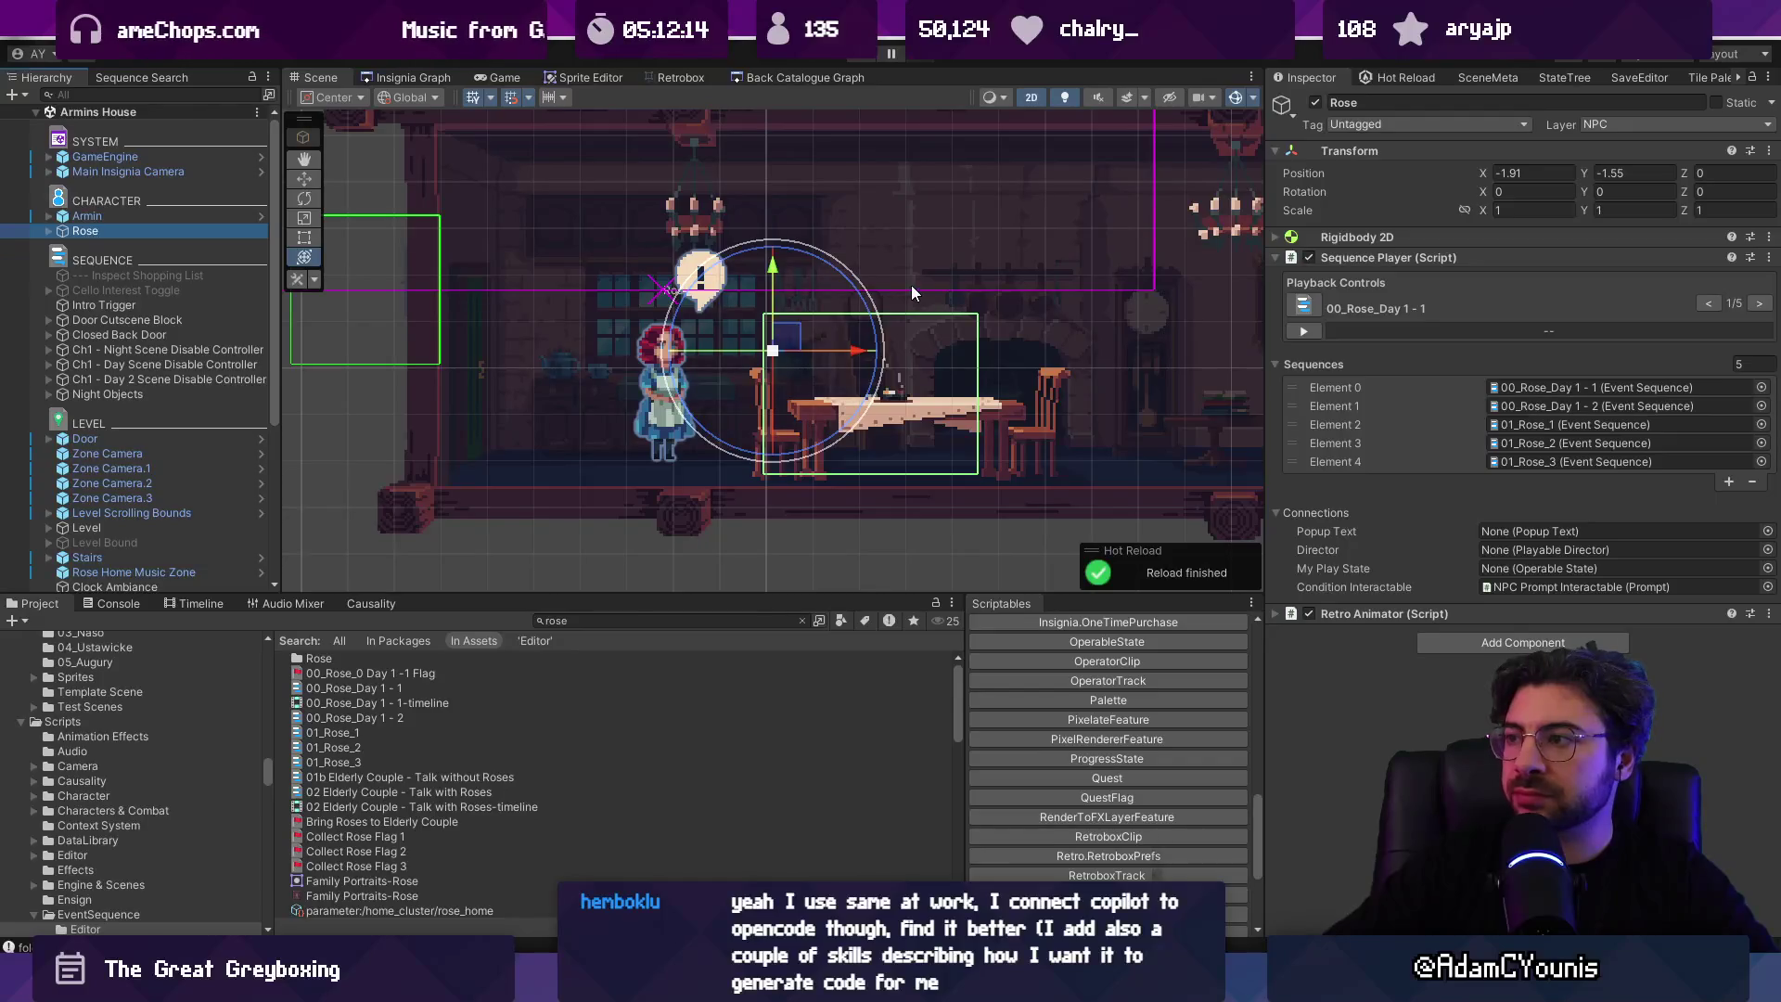
{"action": "left_click", "coordinate": [1390, 262]}
{"action": "left_click", "coordinate": [1390, 262]}
{"action": "left_click", "coordinate": [1390, 261]}
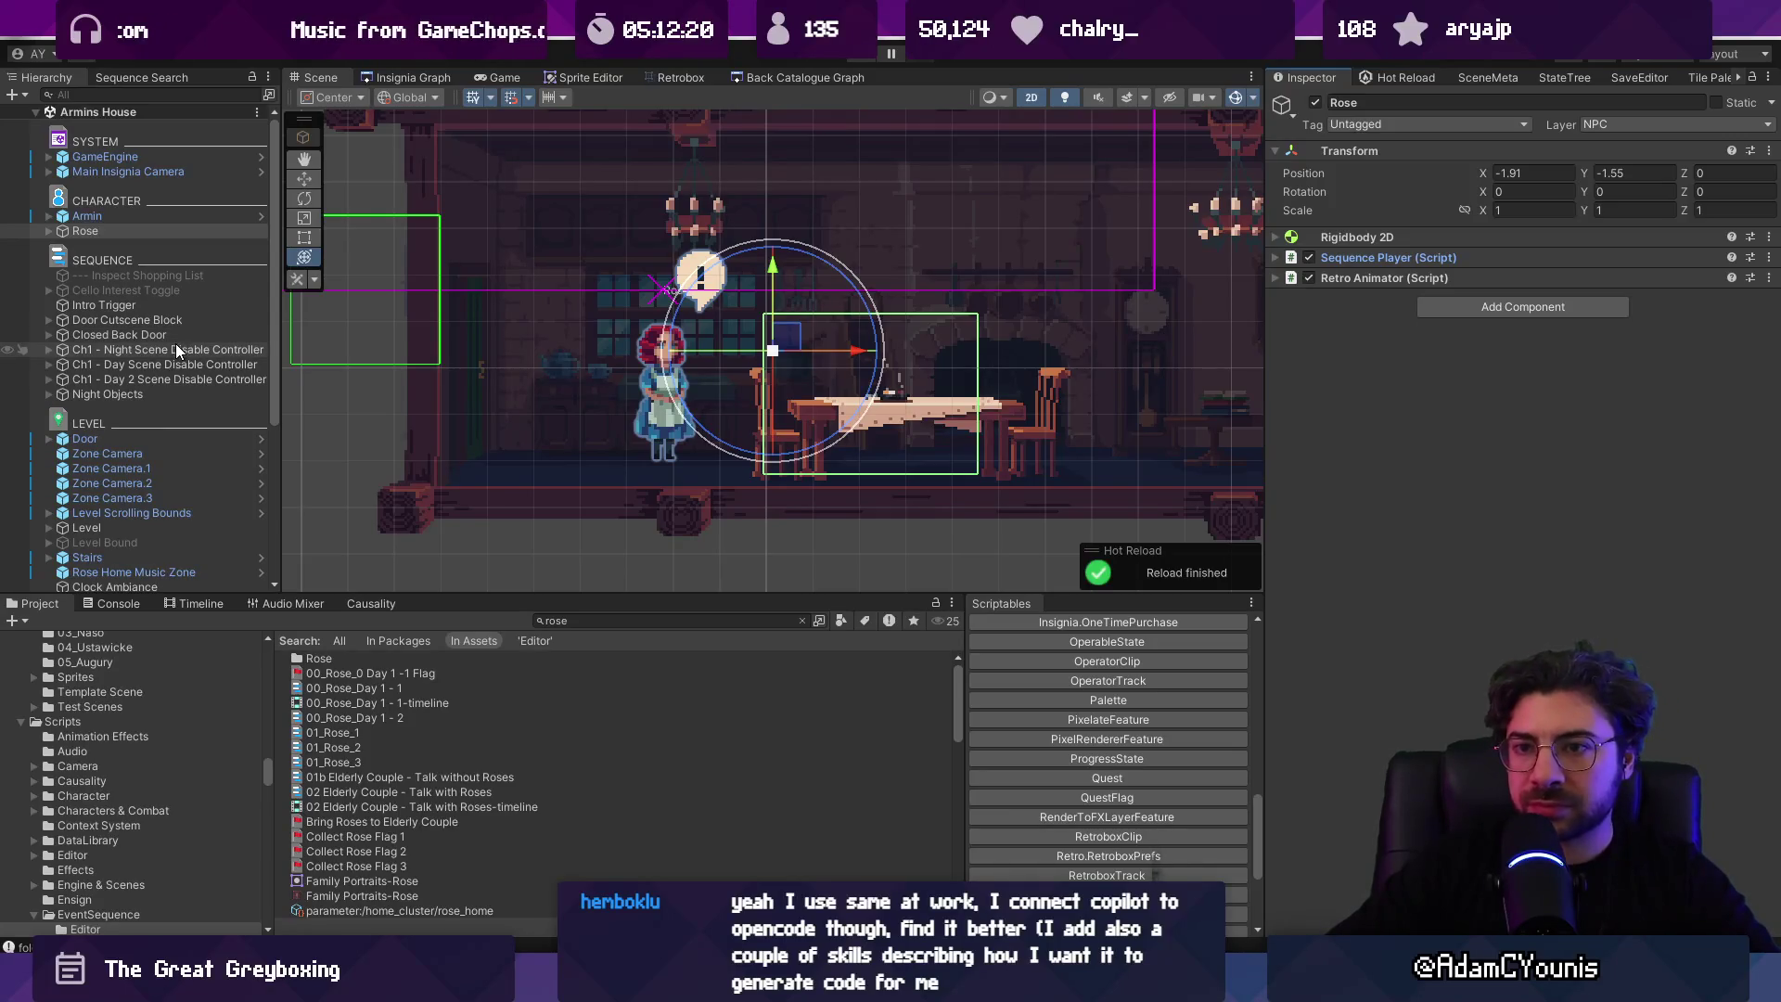
{"action": "key", "text": "alt+Tab"}
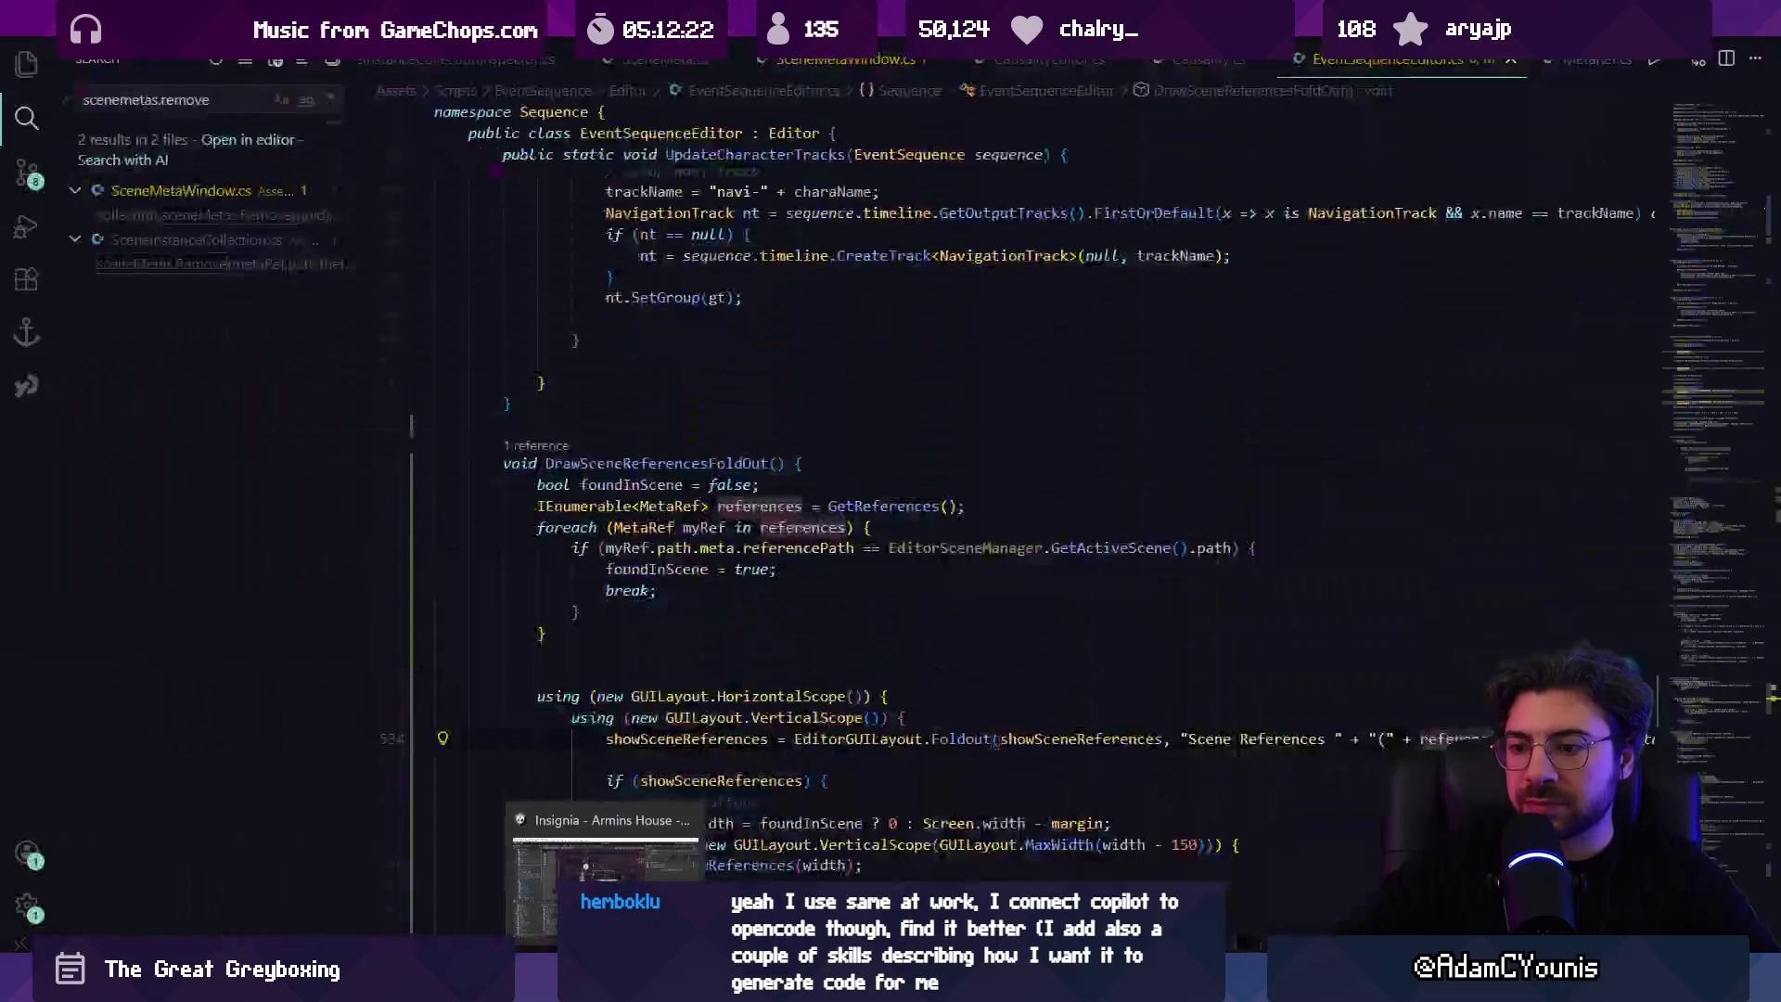
Step: Delete the blank line after the loop and the stray blank lines around line 517
{"action": "left_click", "coordinate": [722, 634]}
{"action": "key", "text": "Delete"}
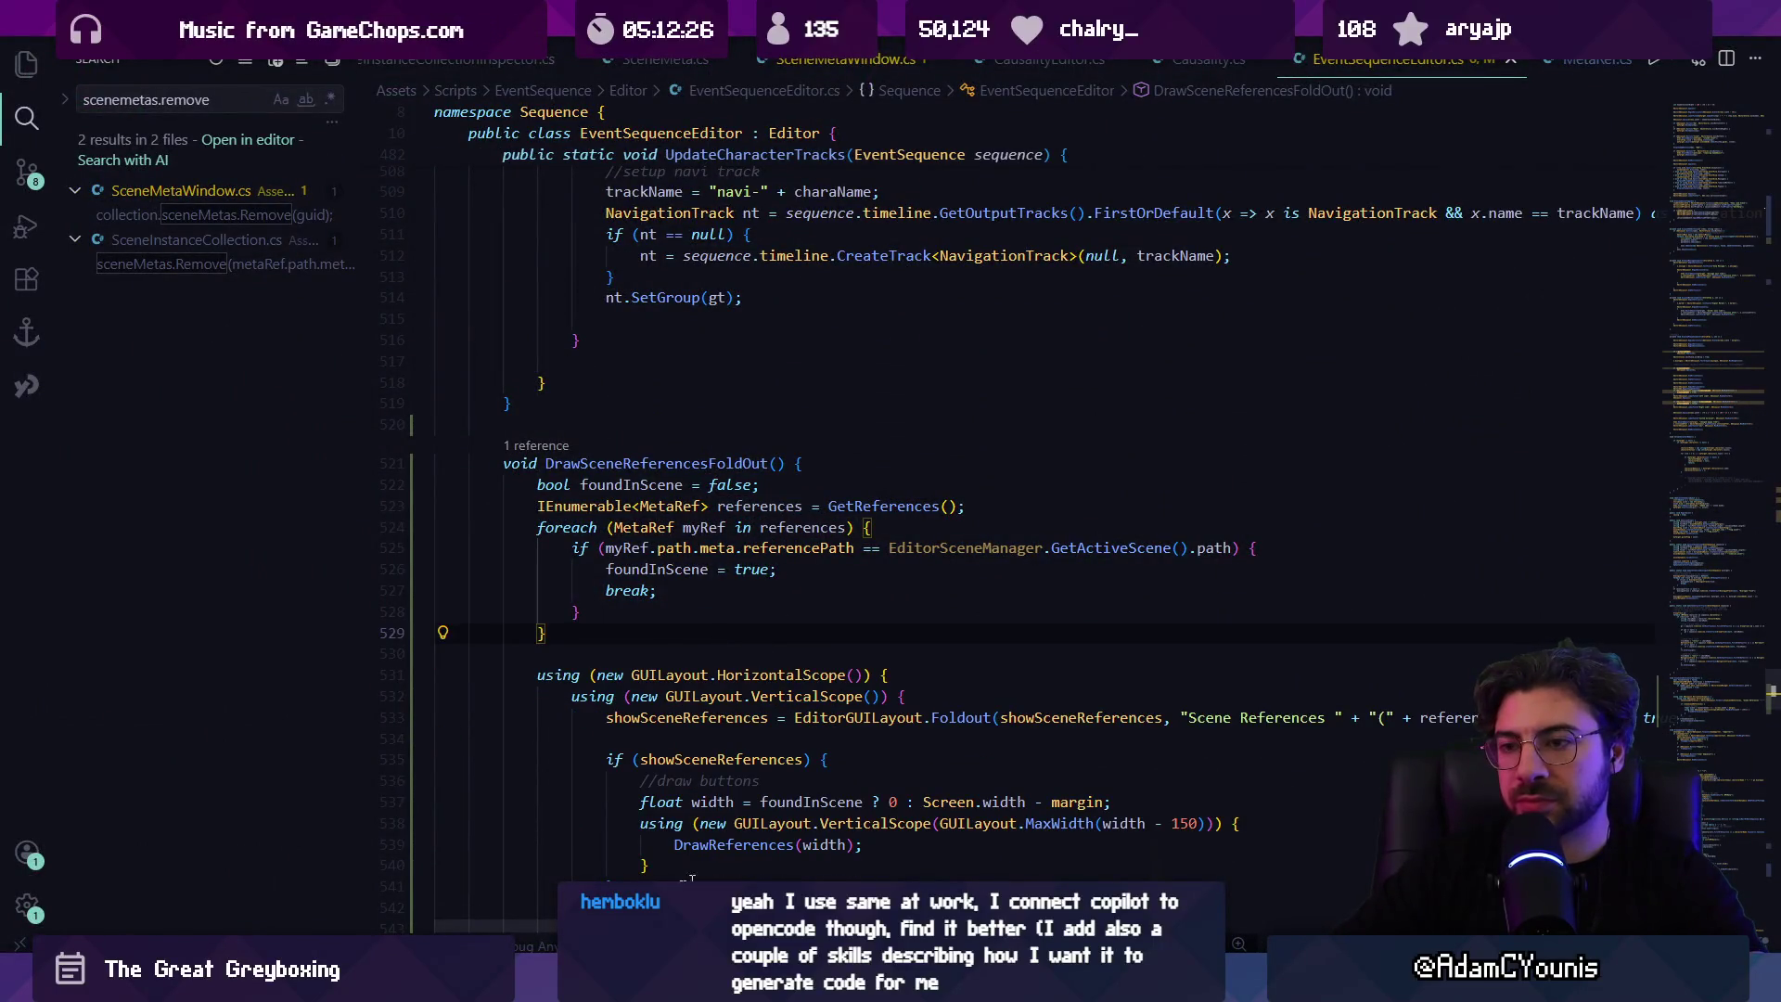
{"action": "left_click", "coordinate": [625, 360]}
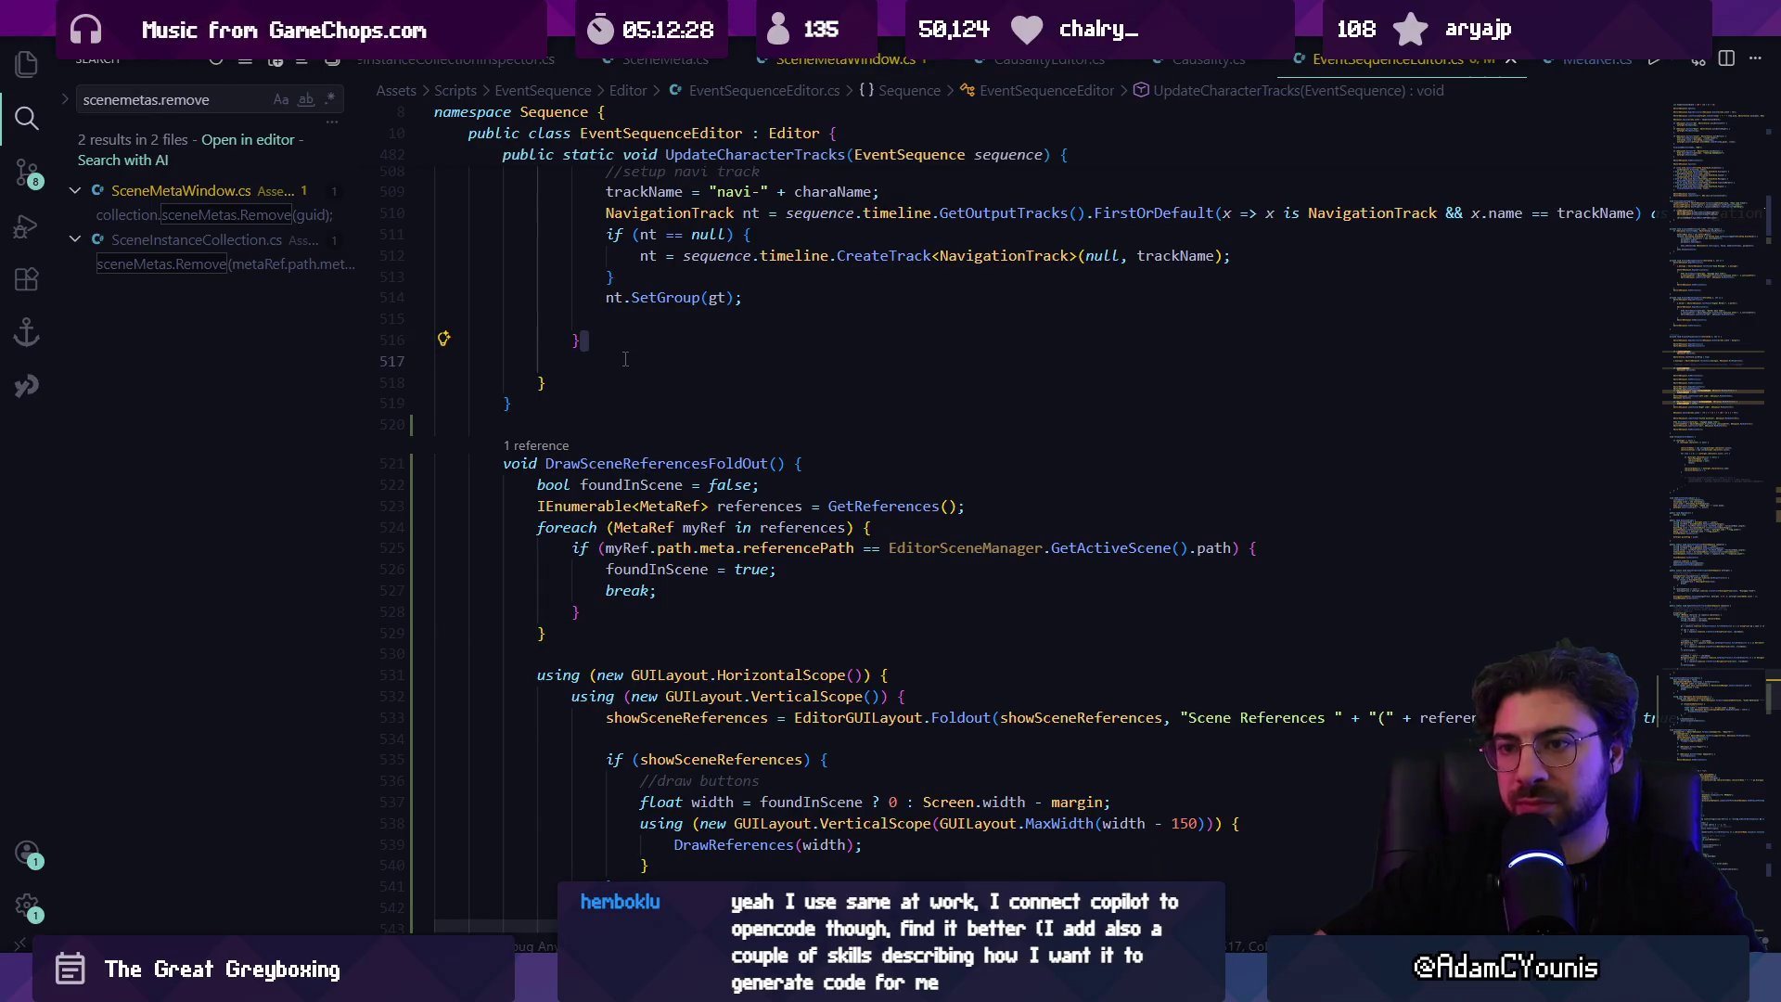
{"action": "key", "text": "BackSpace"}
{"action": "key", "text": "Up"}
{"action": "key", "text": "BackSpace"}
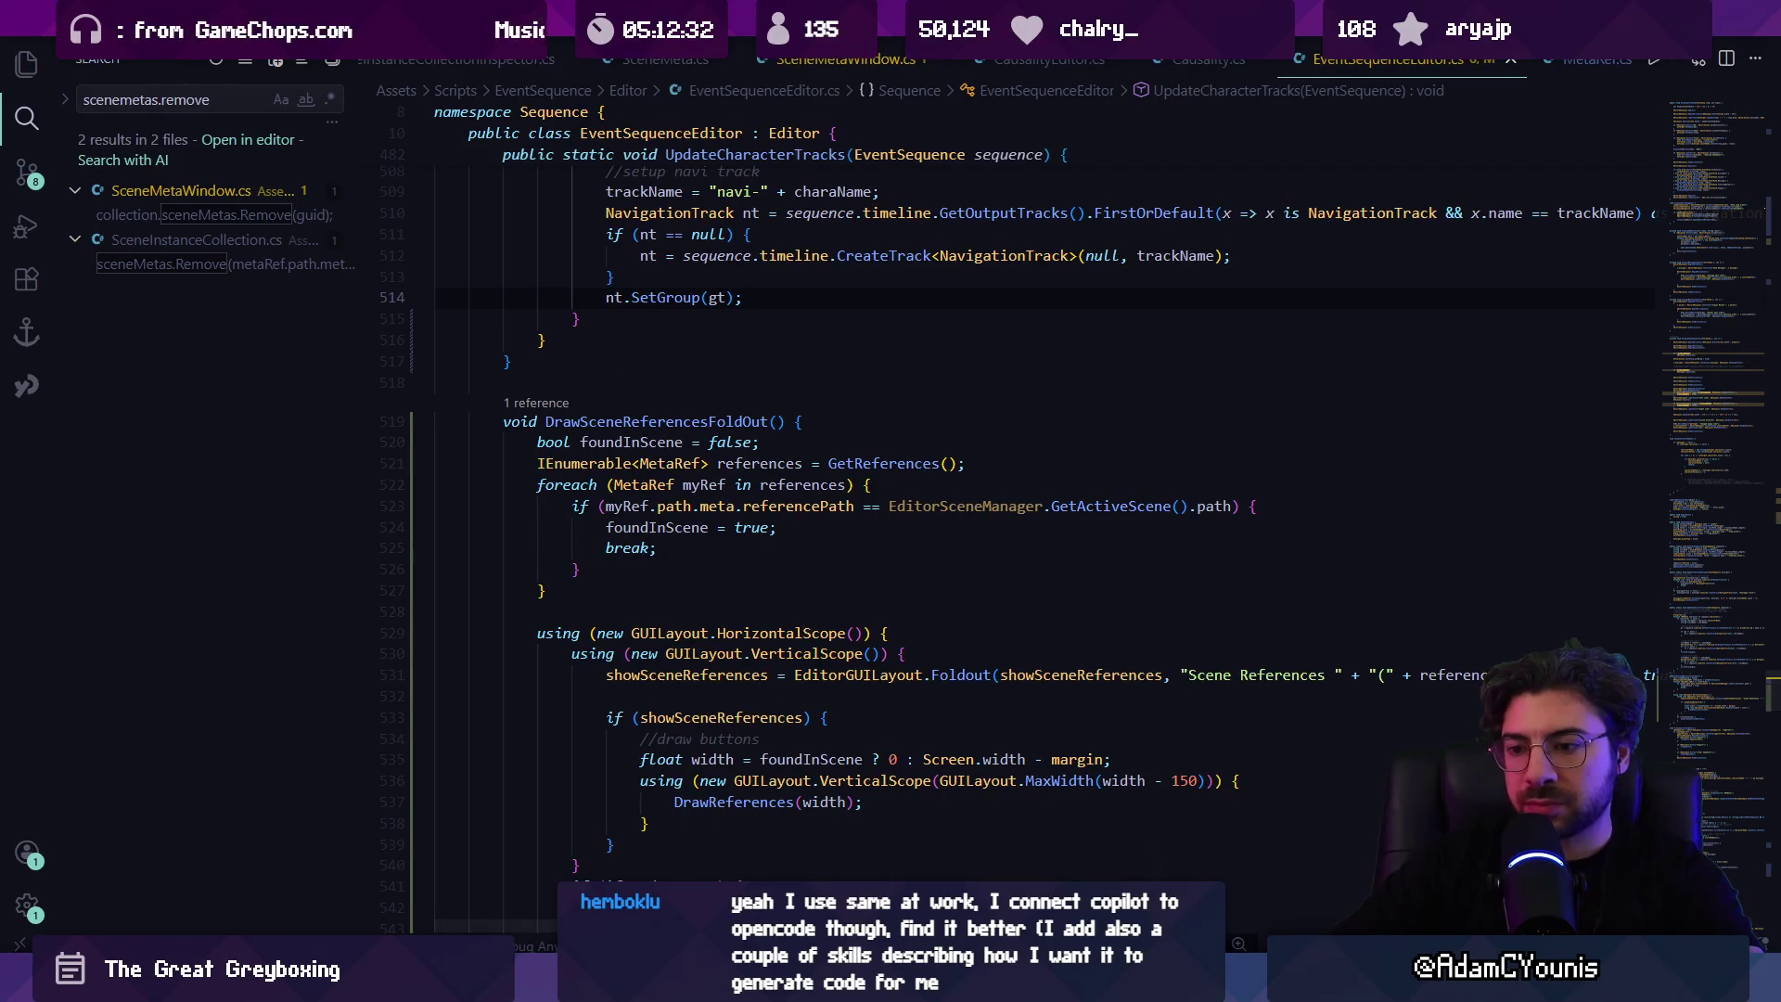
{"action": "key", "text": "alt+Tab"}
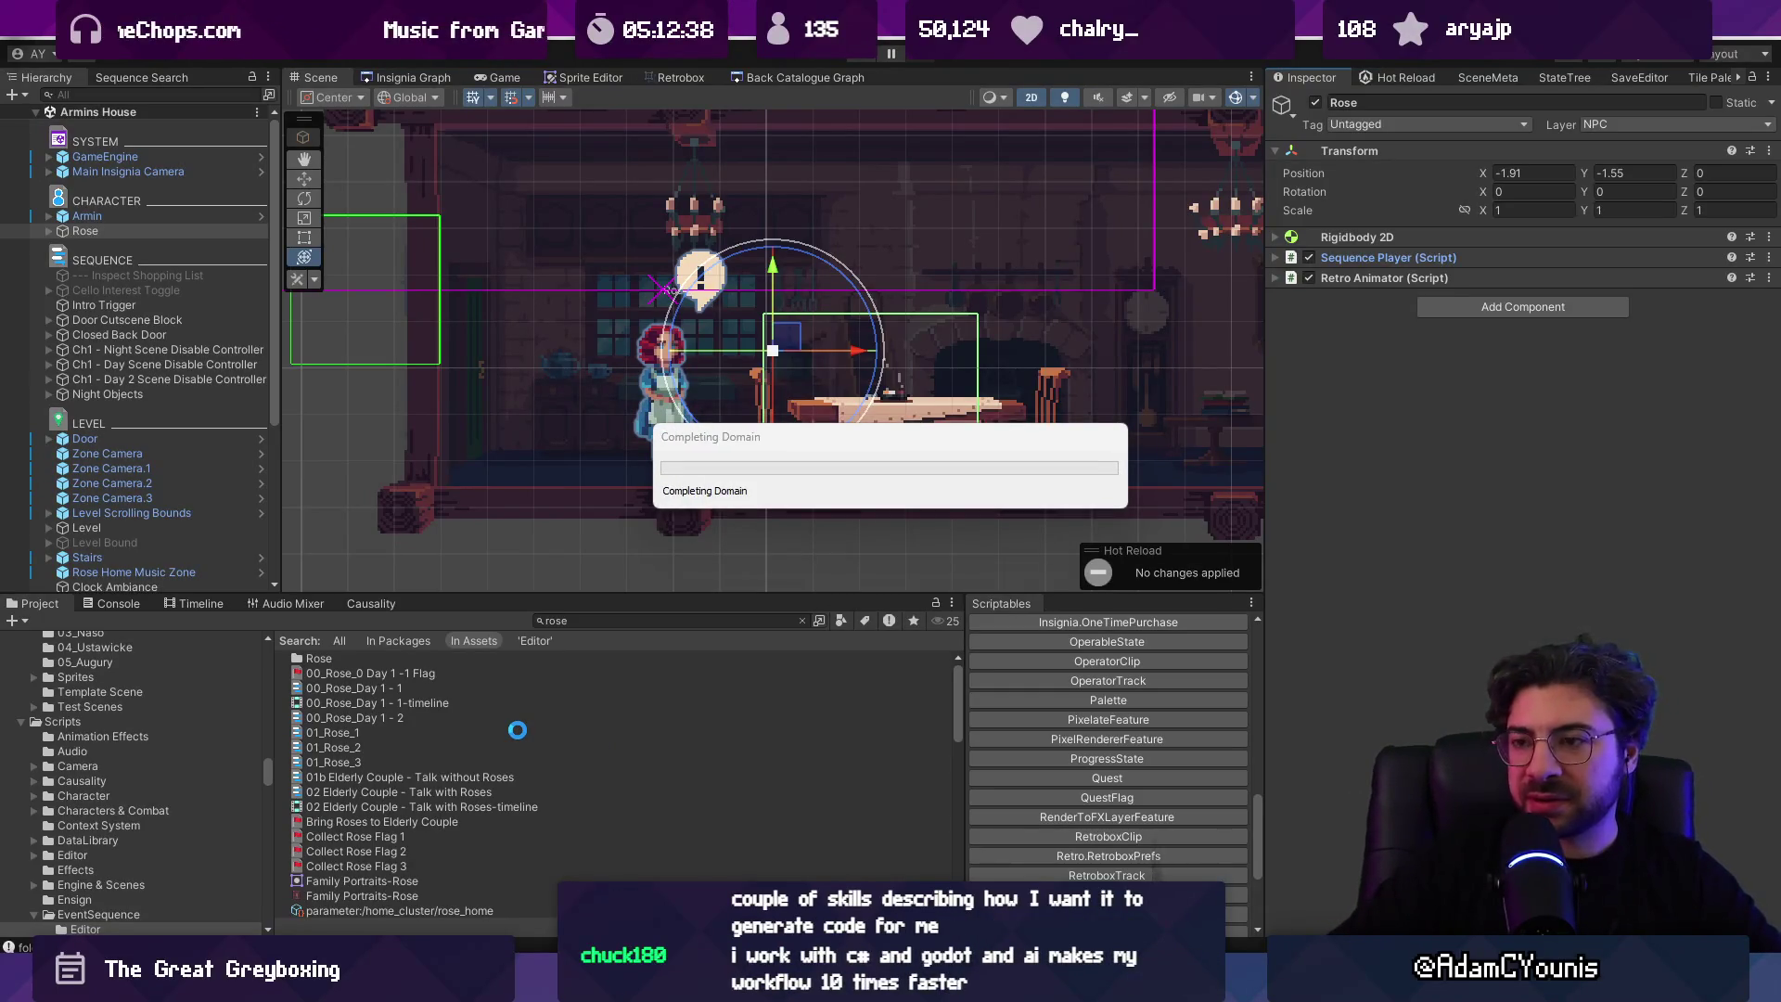
Step: Select 01_Rose_1 and expand its Scene References (2) foldout to see both Set by entries
{"action": "left_click", "coordinate": [517, 732]}
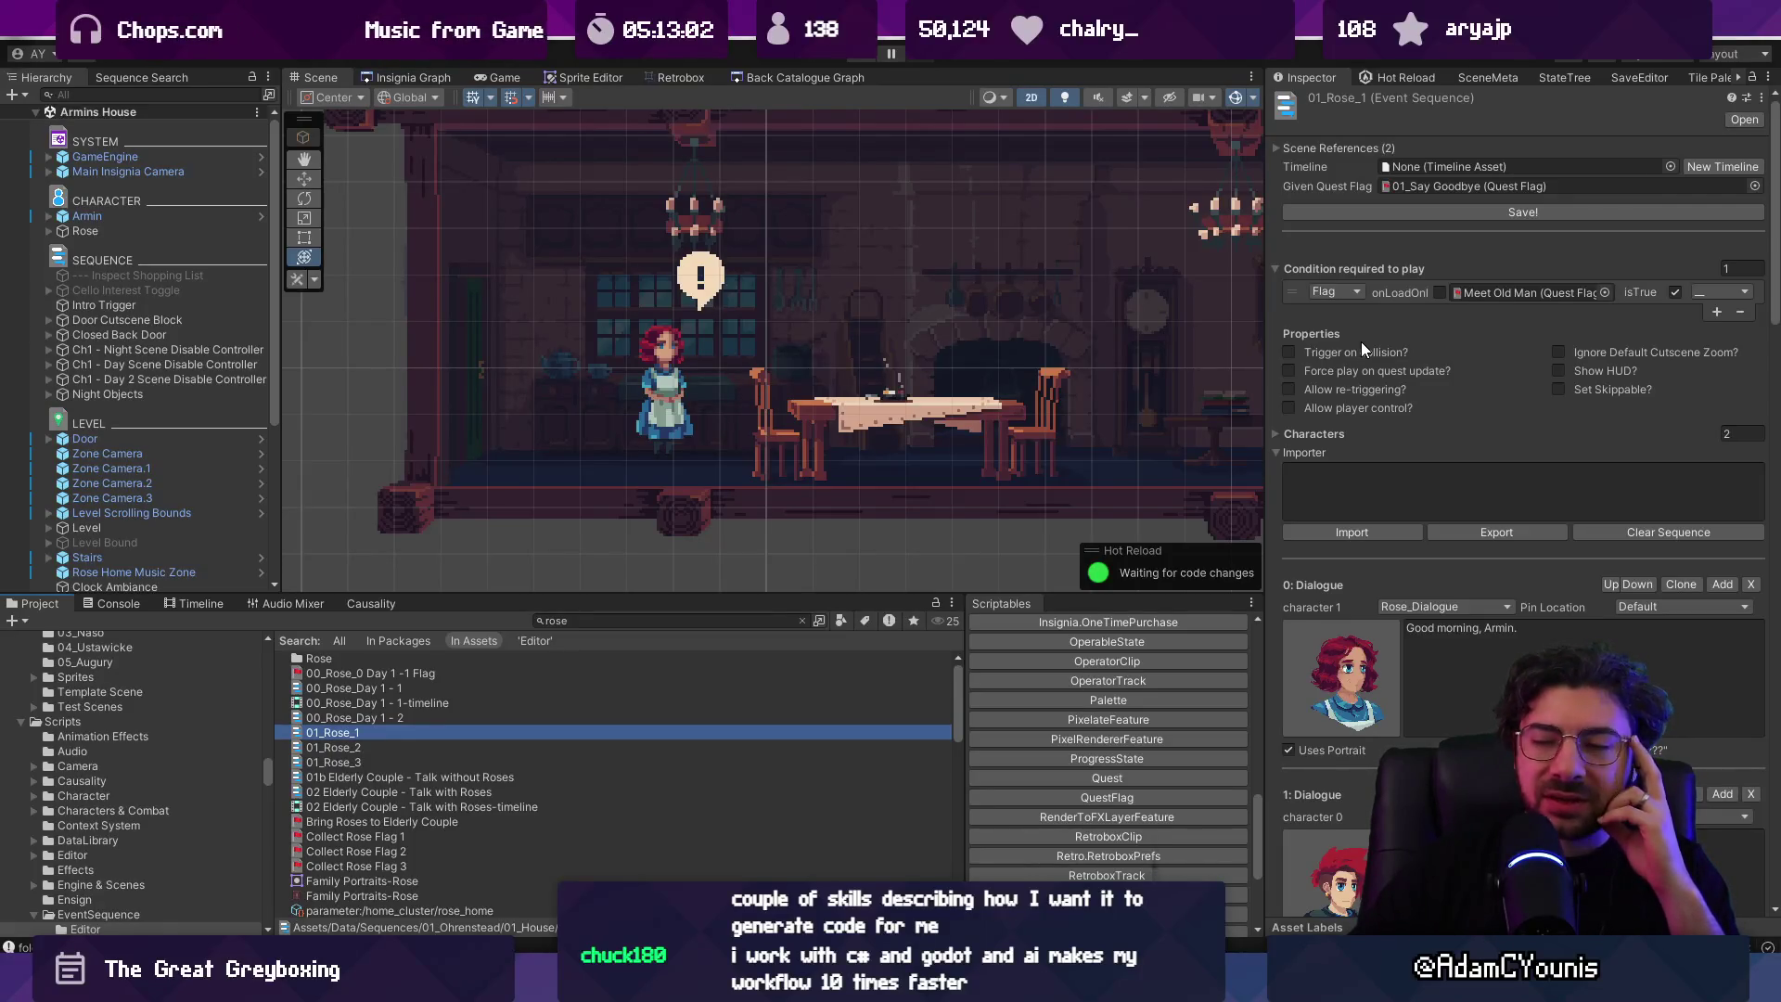
{"action": "left_click", "coordinate": [1276, 148]}
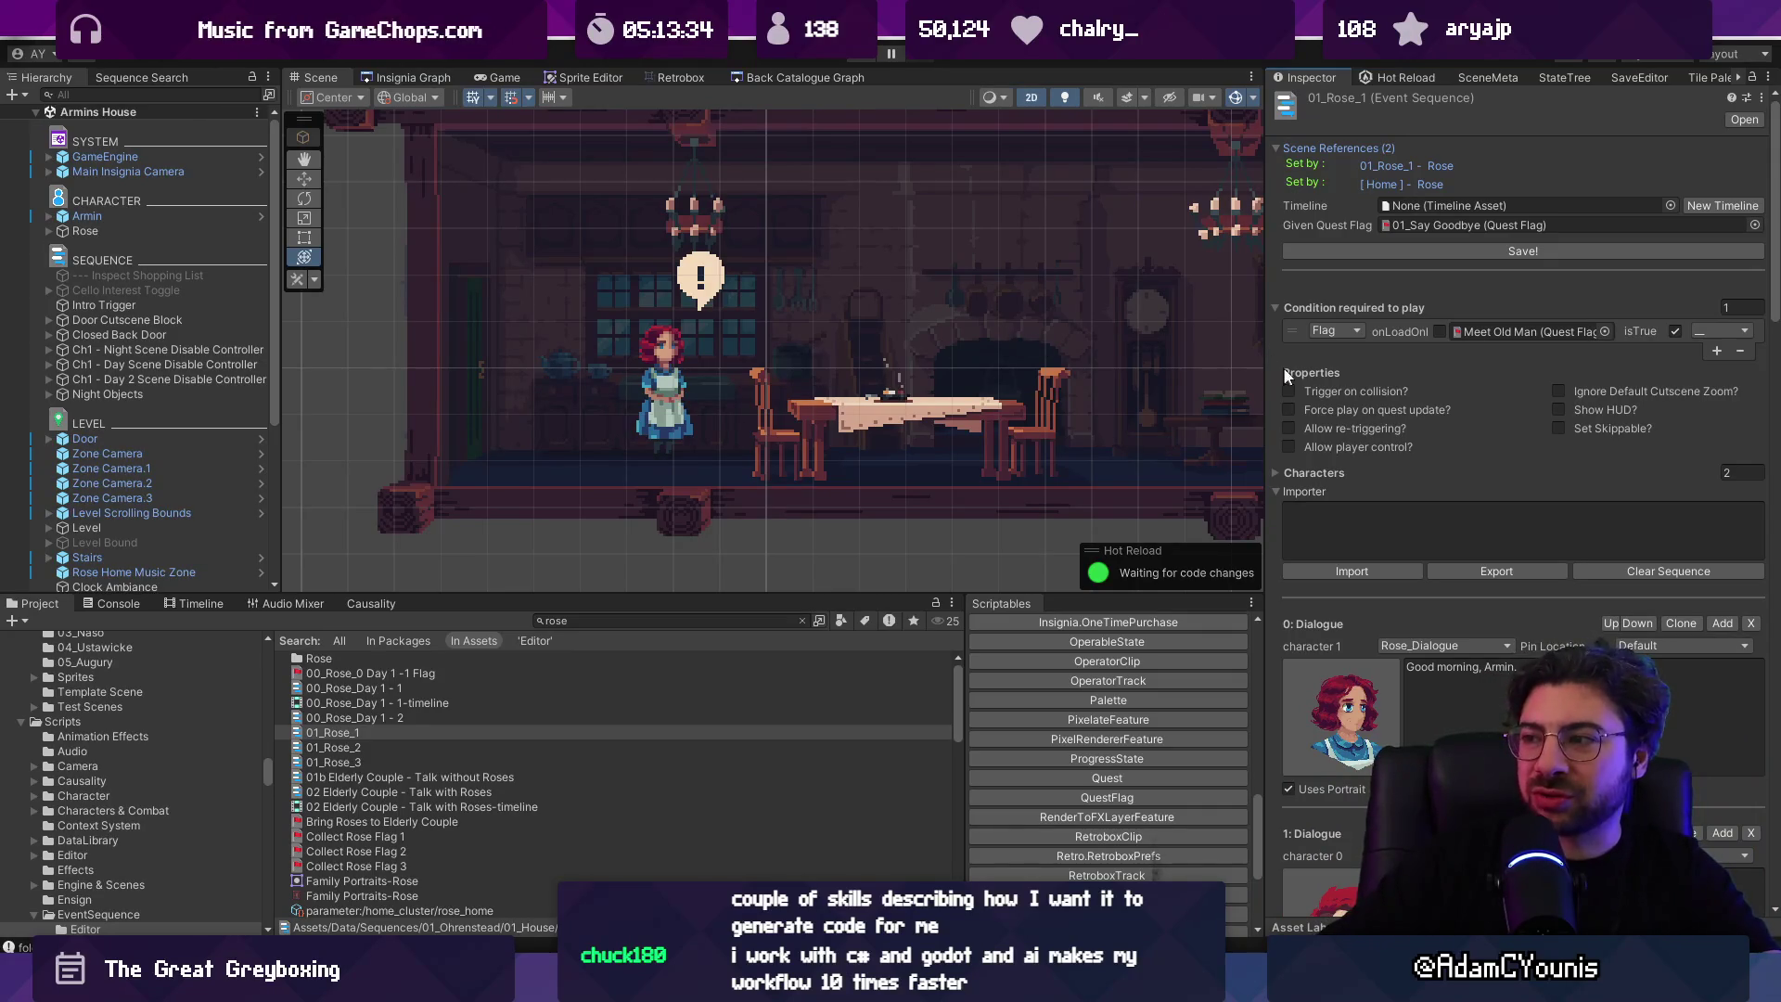
{"action": "left_click", "coordinate": [1280, 492]}
{"action": "left_click", "coordinate": [1275, 490]}
{"action": "scroll", "coordinate": [1350, 326], "scroll_direction": "down", "scroll_amount": 20}
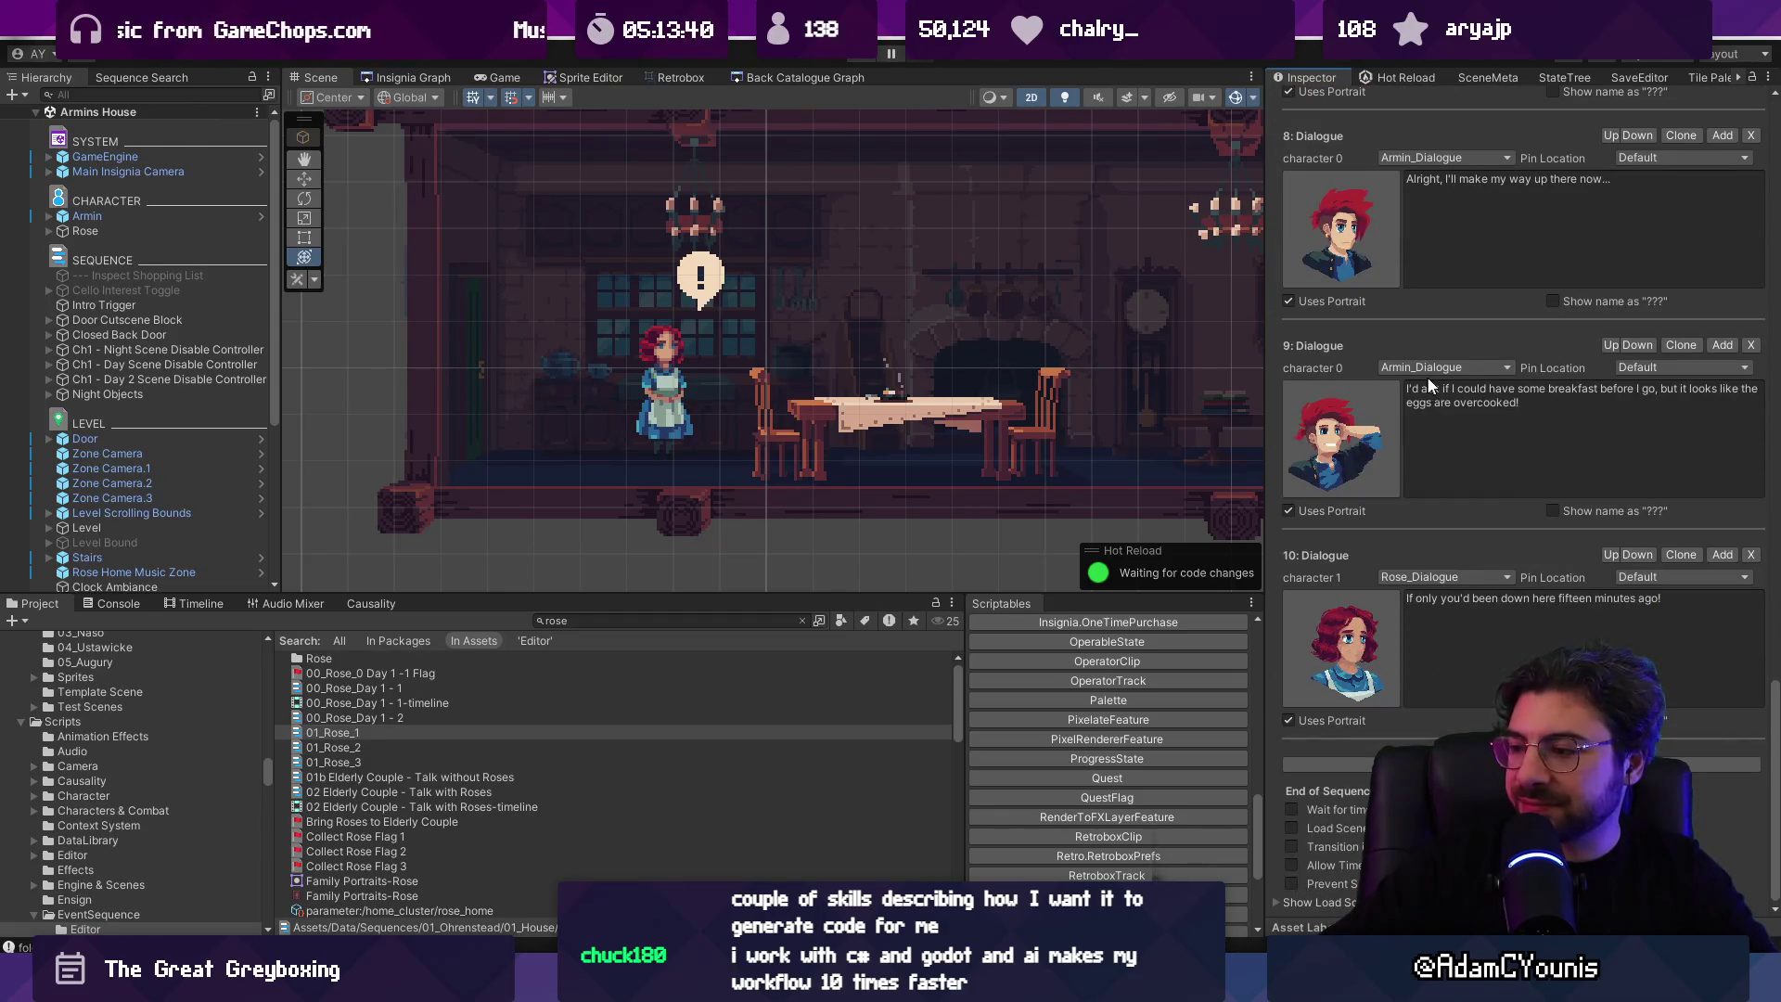
{"action": "scroll", "coordinate": [1425, 377], "scroll_direction": "up", "scroll_amount": 20}
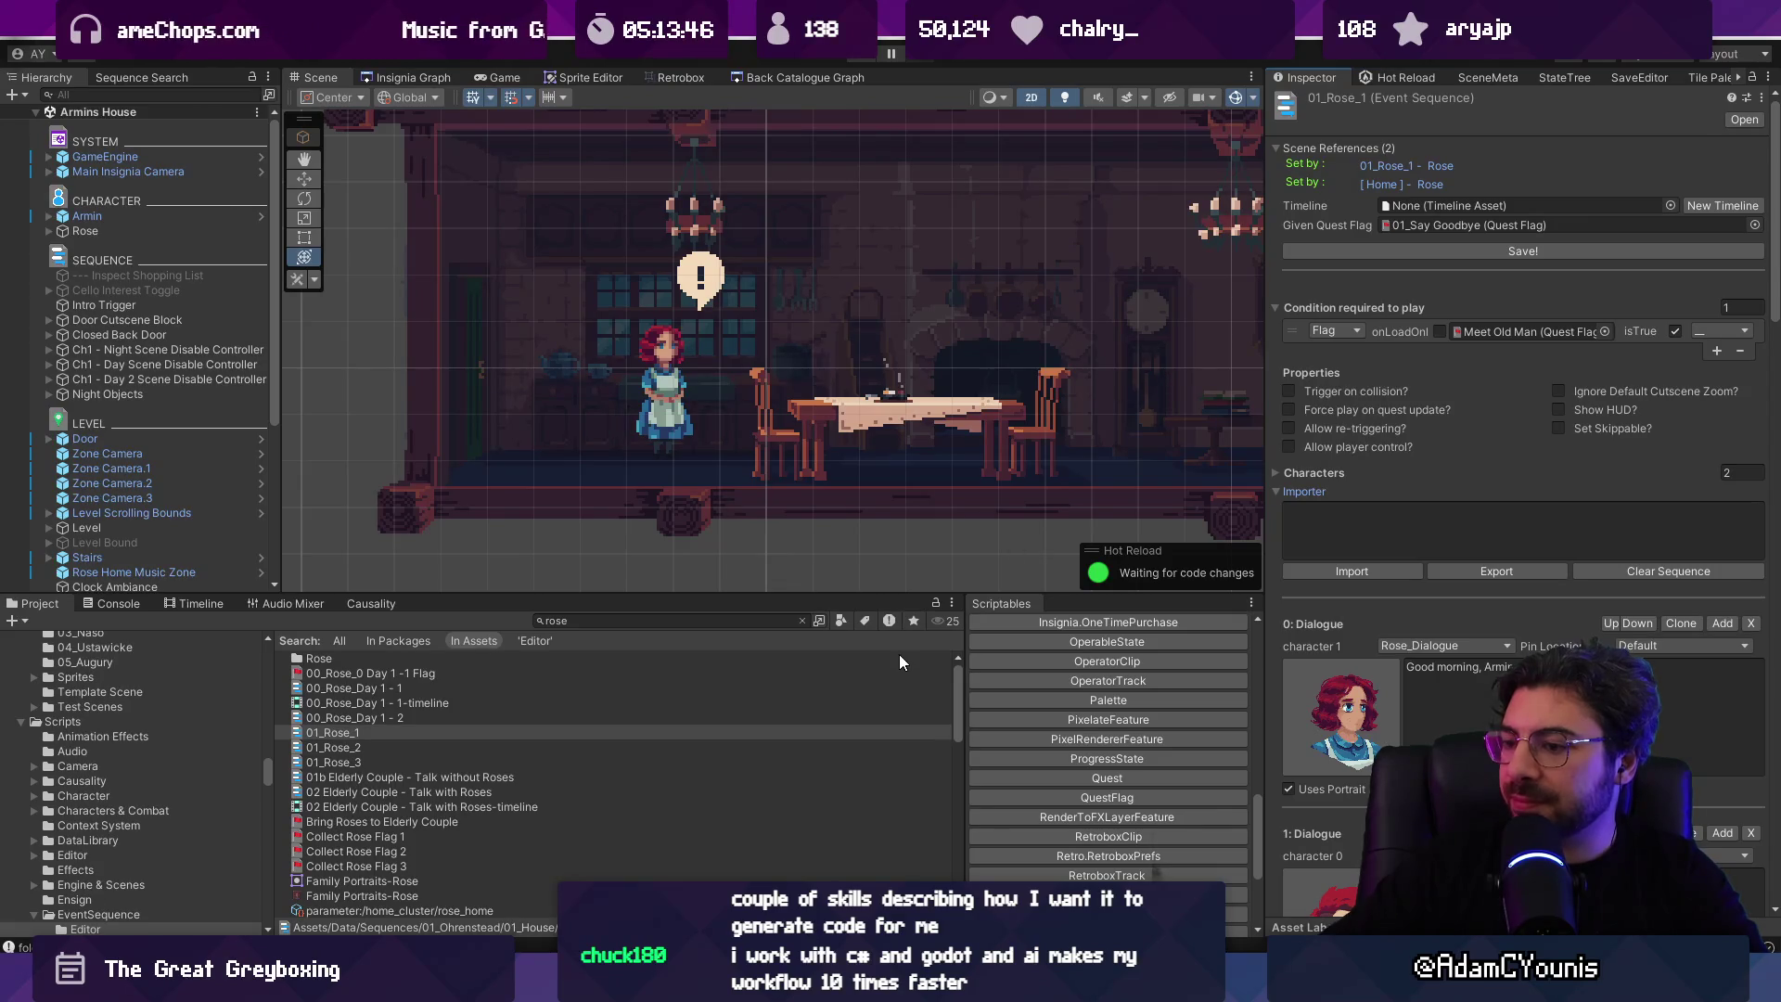
Step: Stage all changes and commit them as 'Updates Event Sequence Editor to tidy up scene references'
{"action": "key", "text": "alt+Tab"}
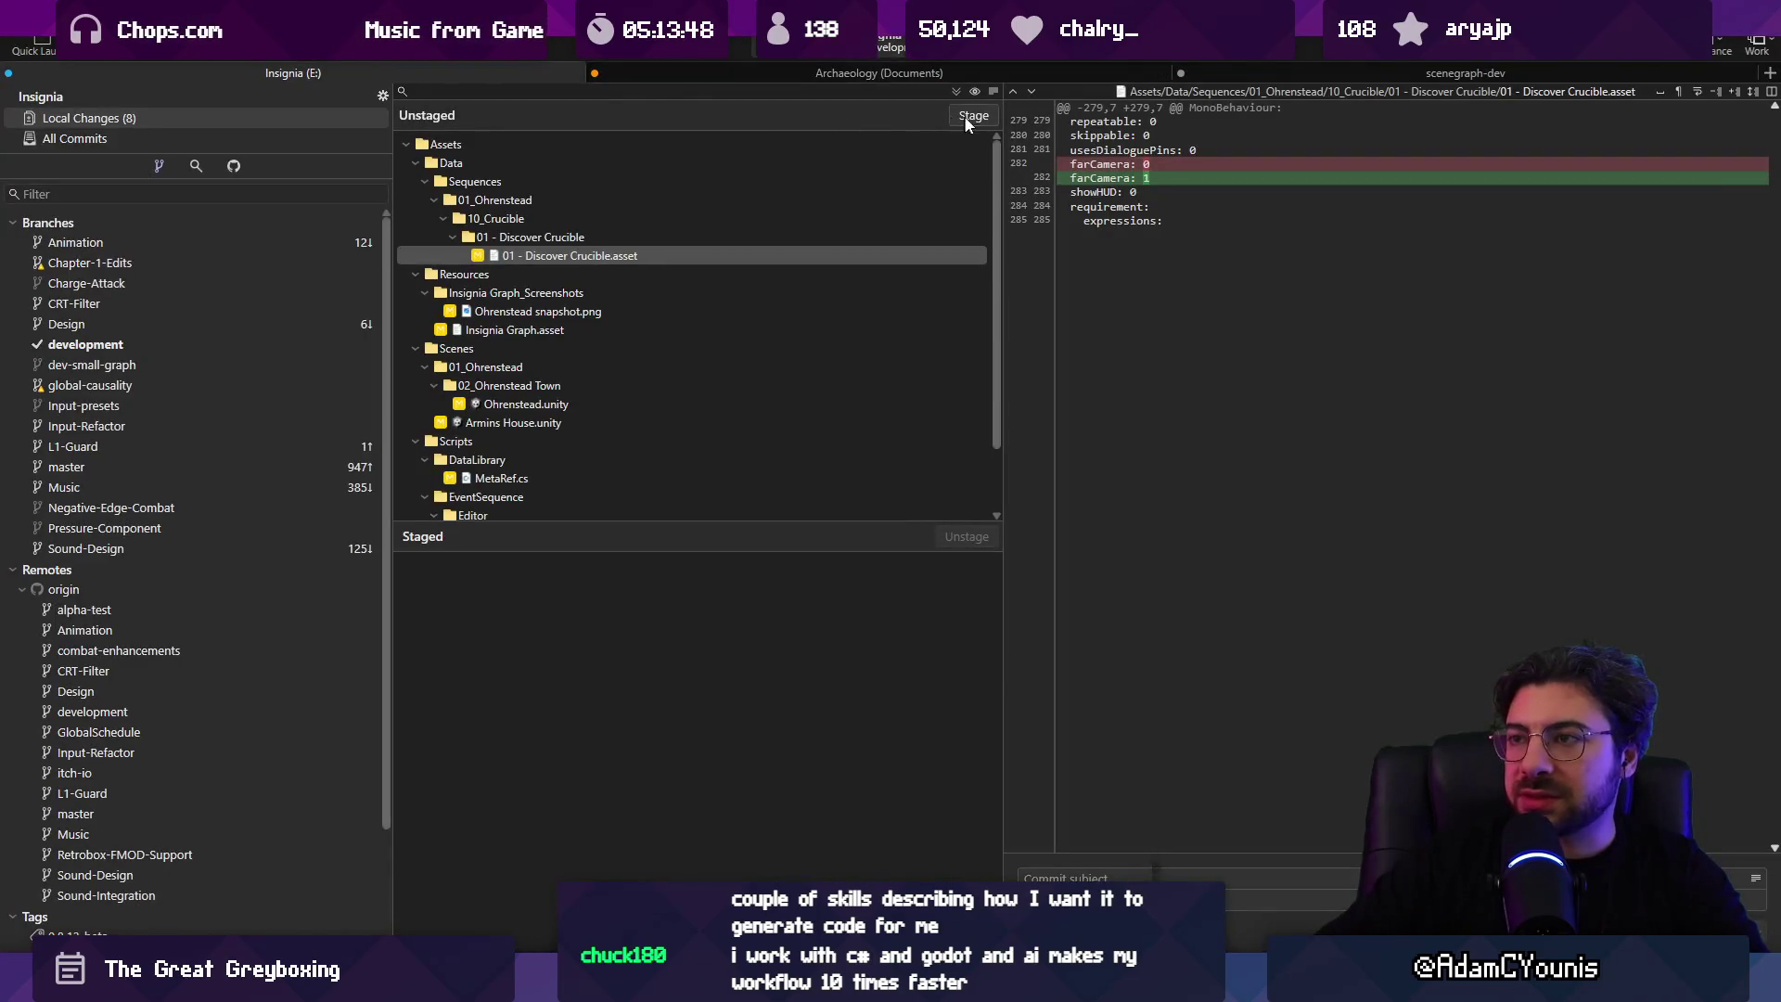
{"action": "left_click", "coordinate": [971, 115]}
{"action": "type", "text": "Updatesd"}
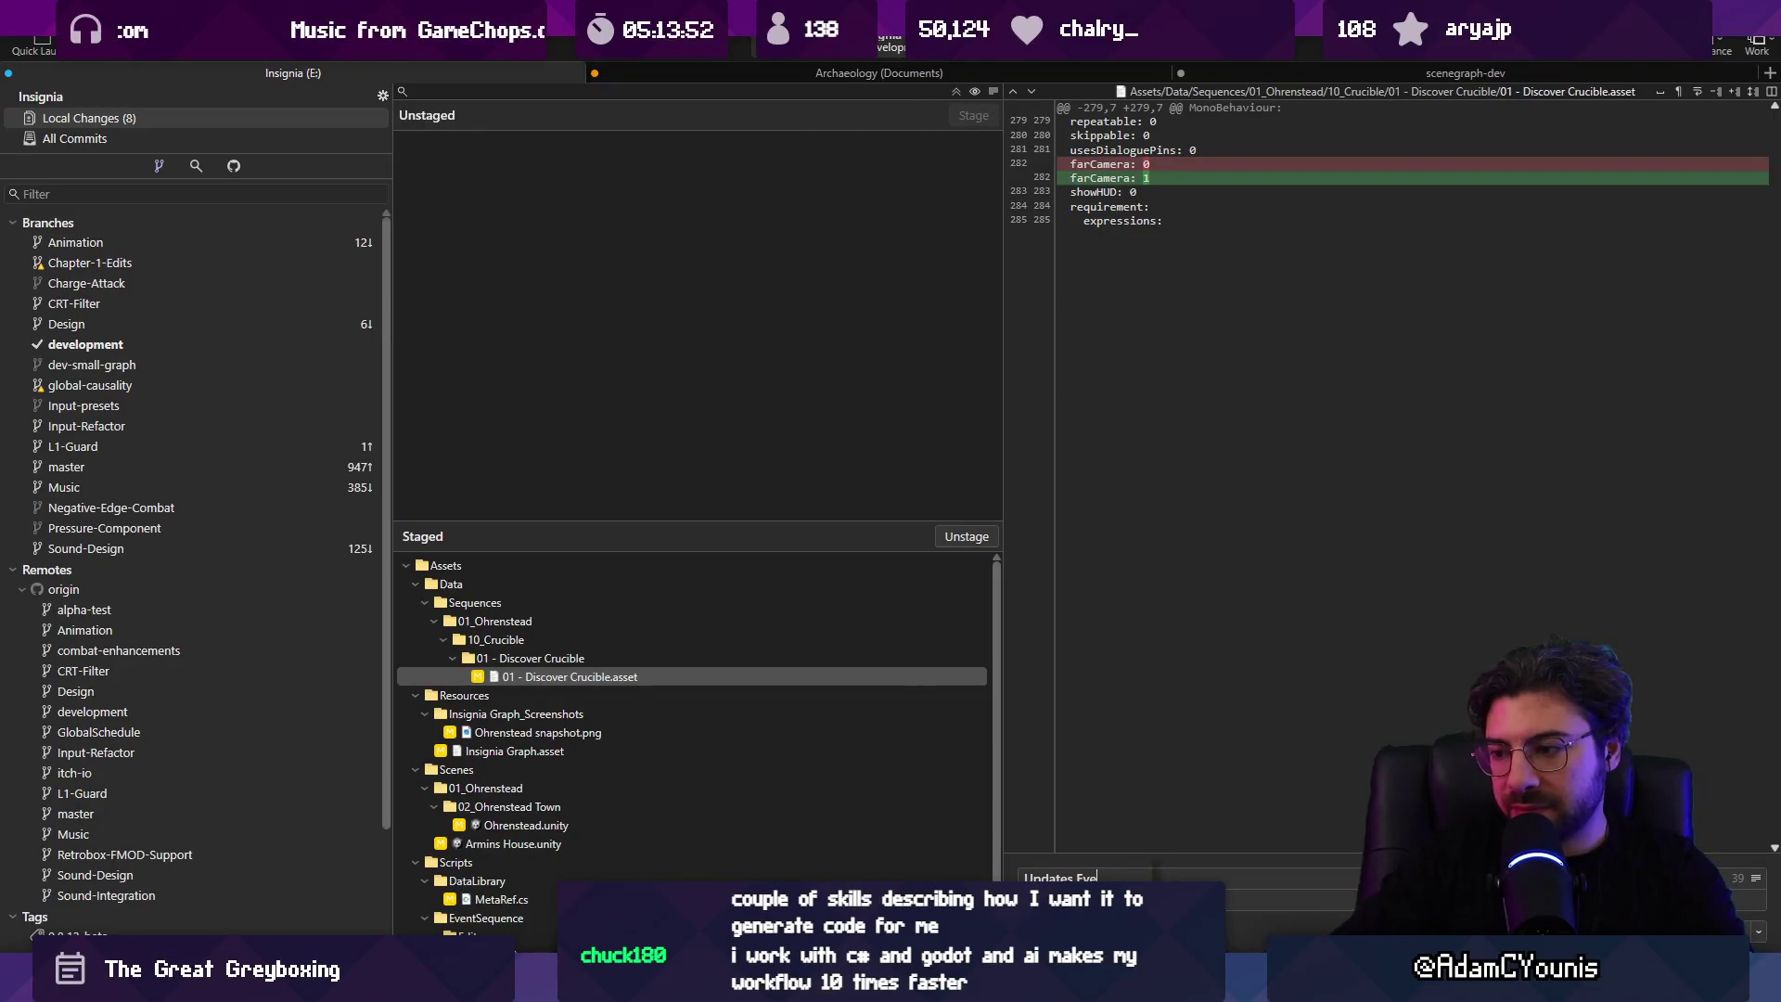
{"action": "type", "text": "dit"}
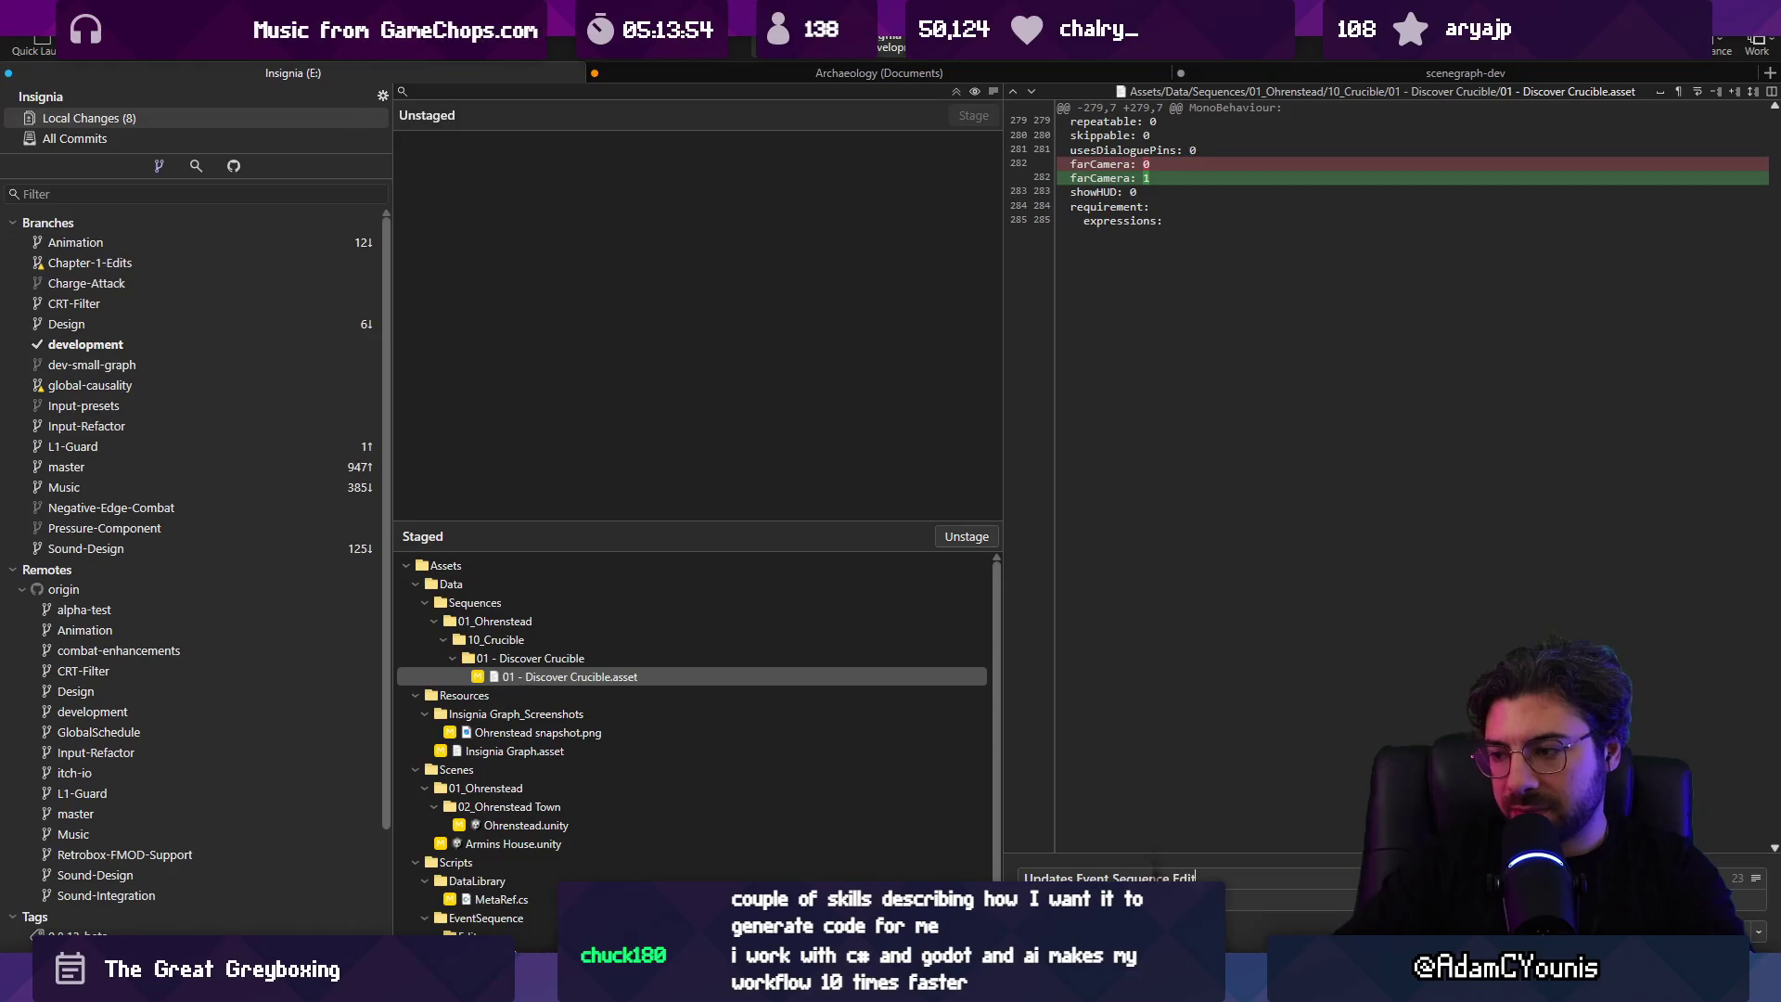
{"action": "type", "text": "or to tidy"}
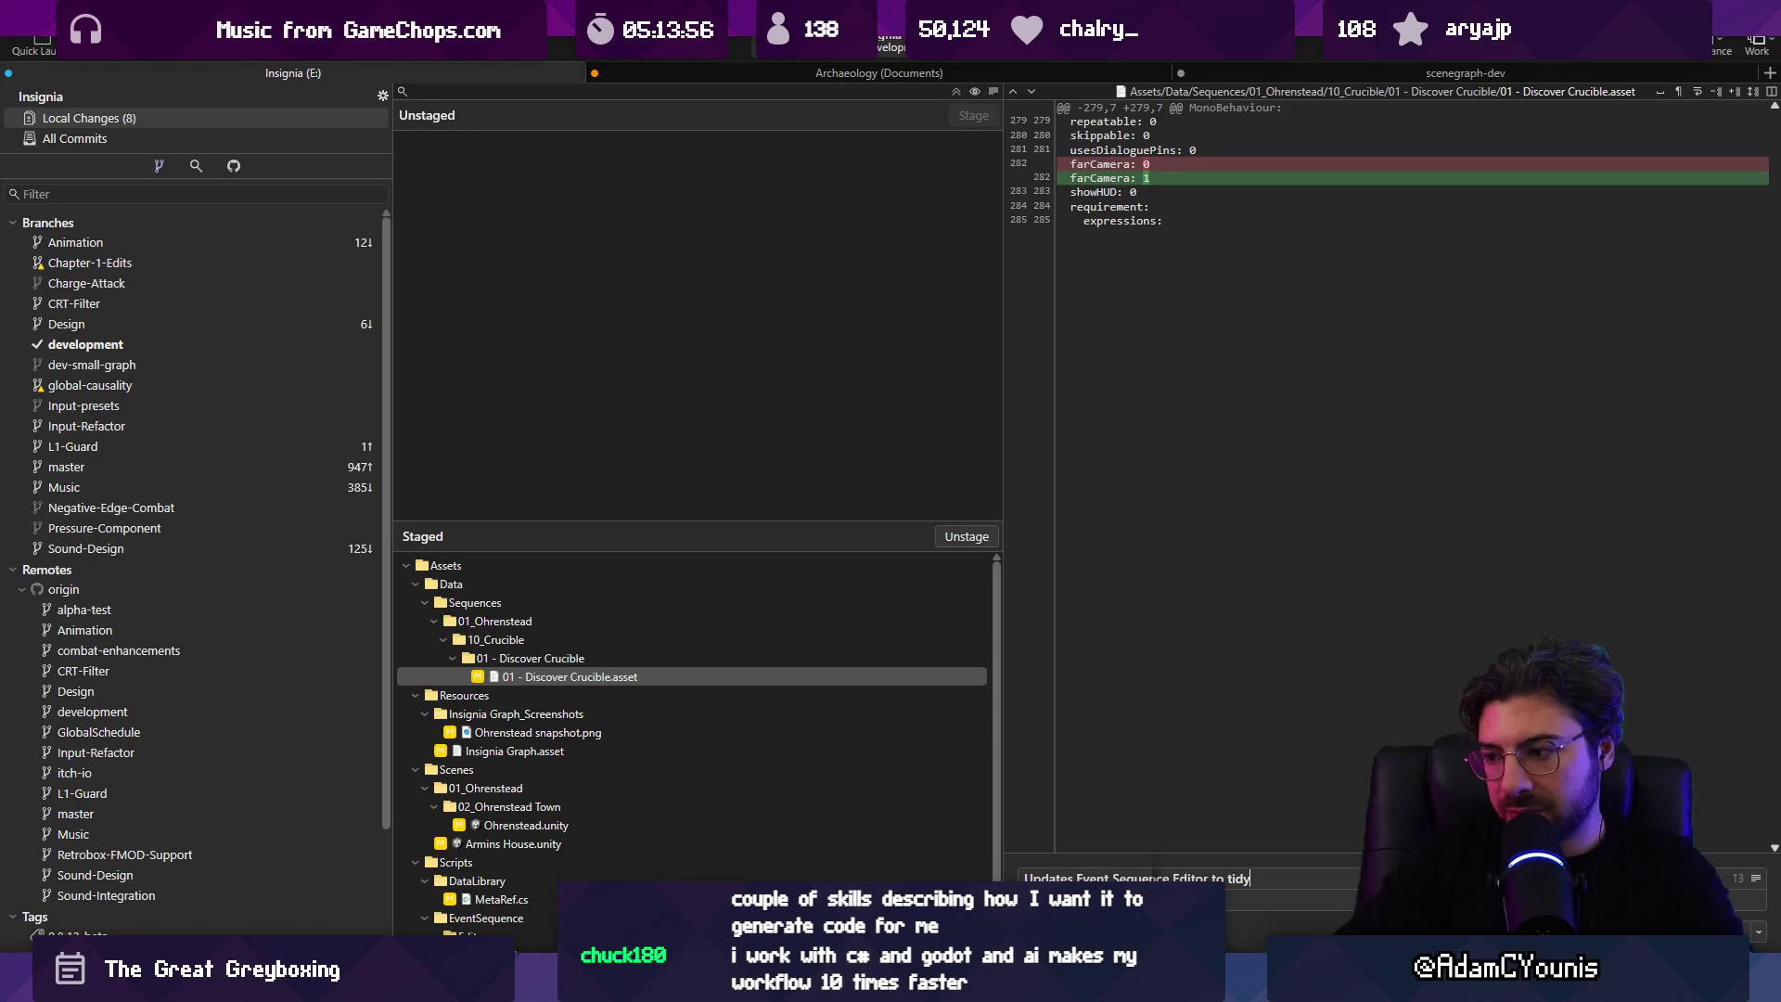
{"action": "type", "text": " up sen"}
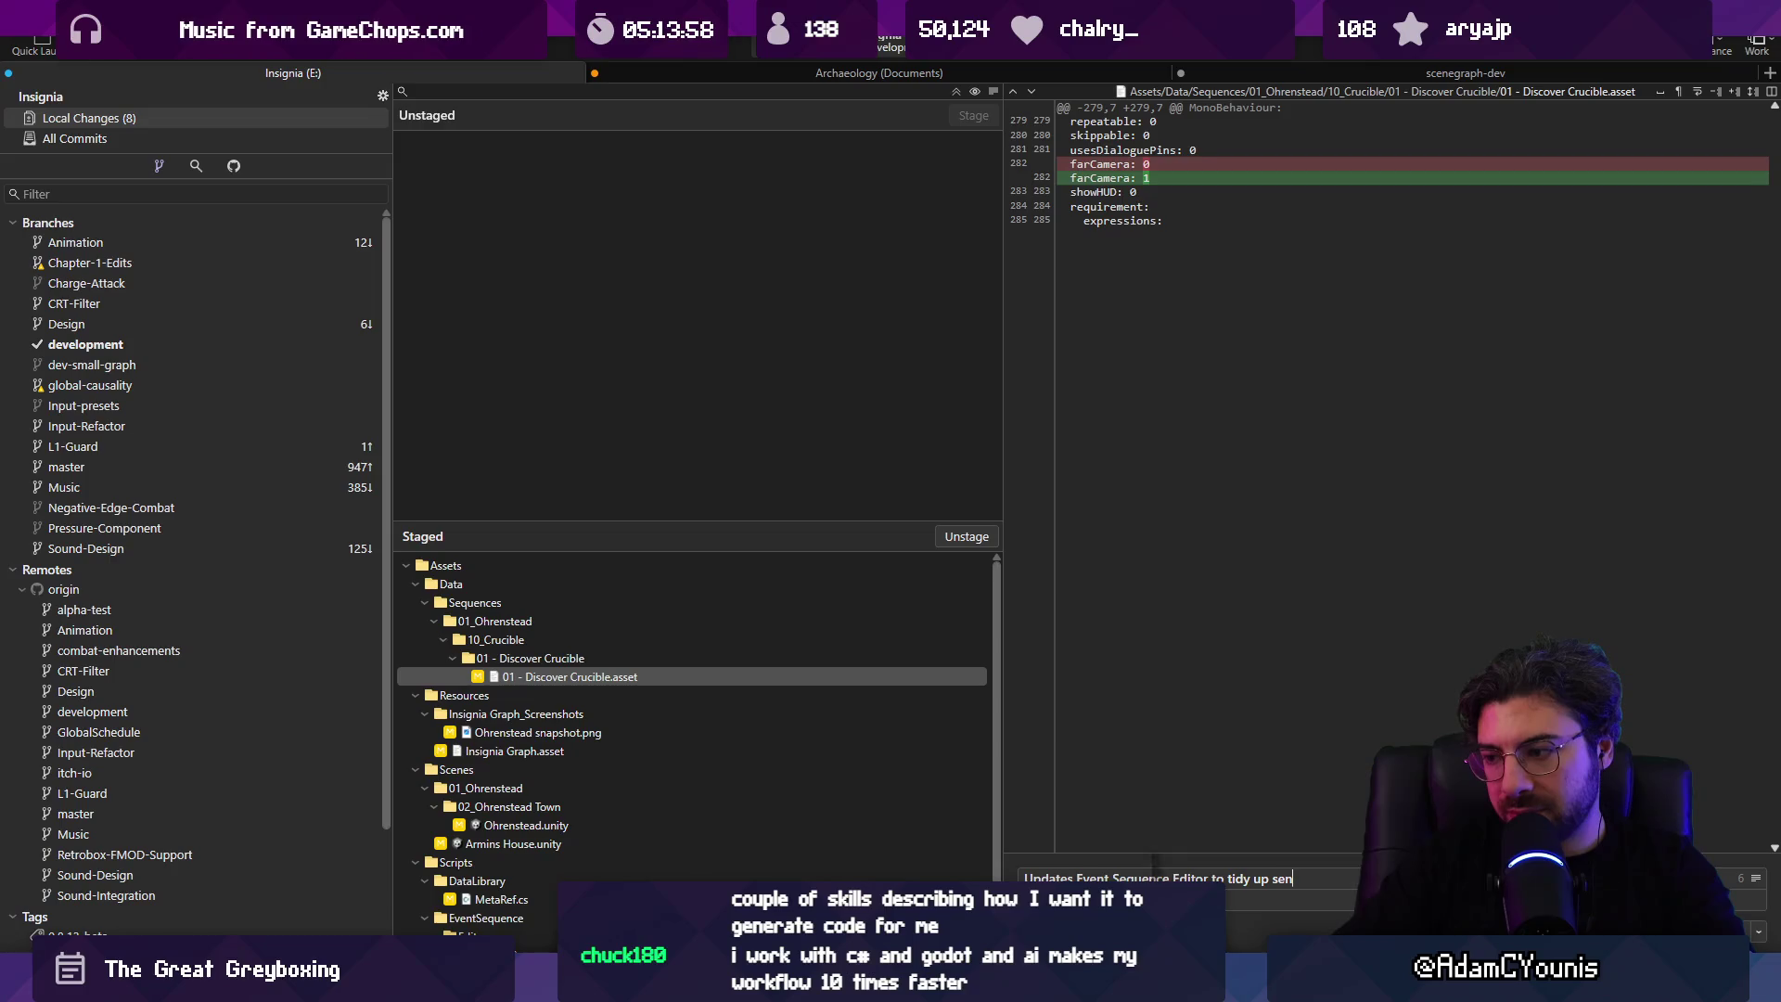
{"action": "type", "text": "ne referenc"}
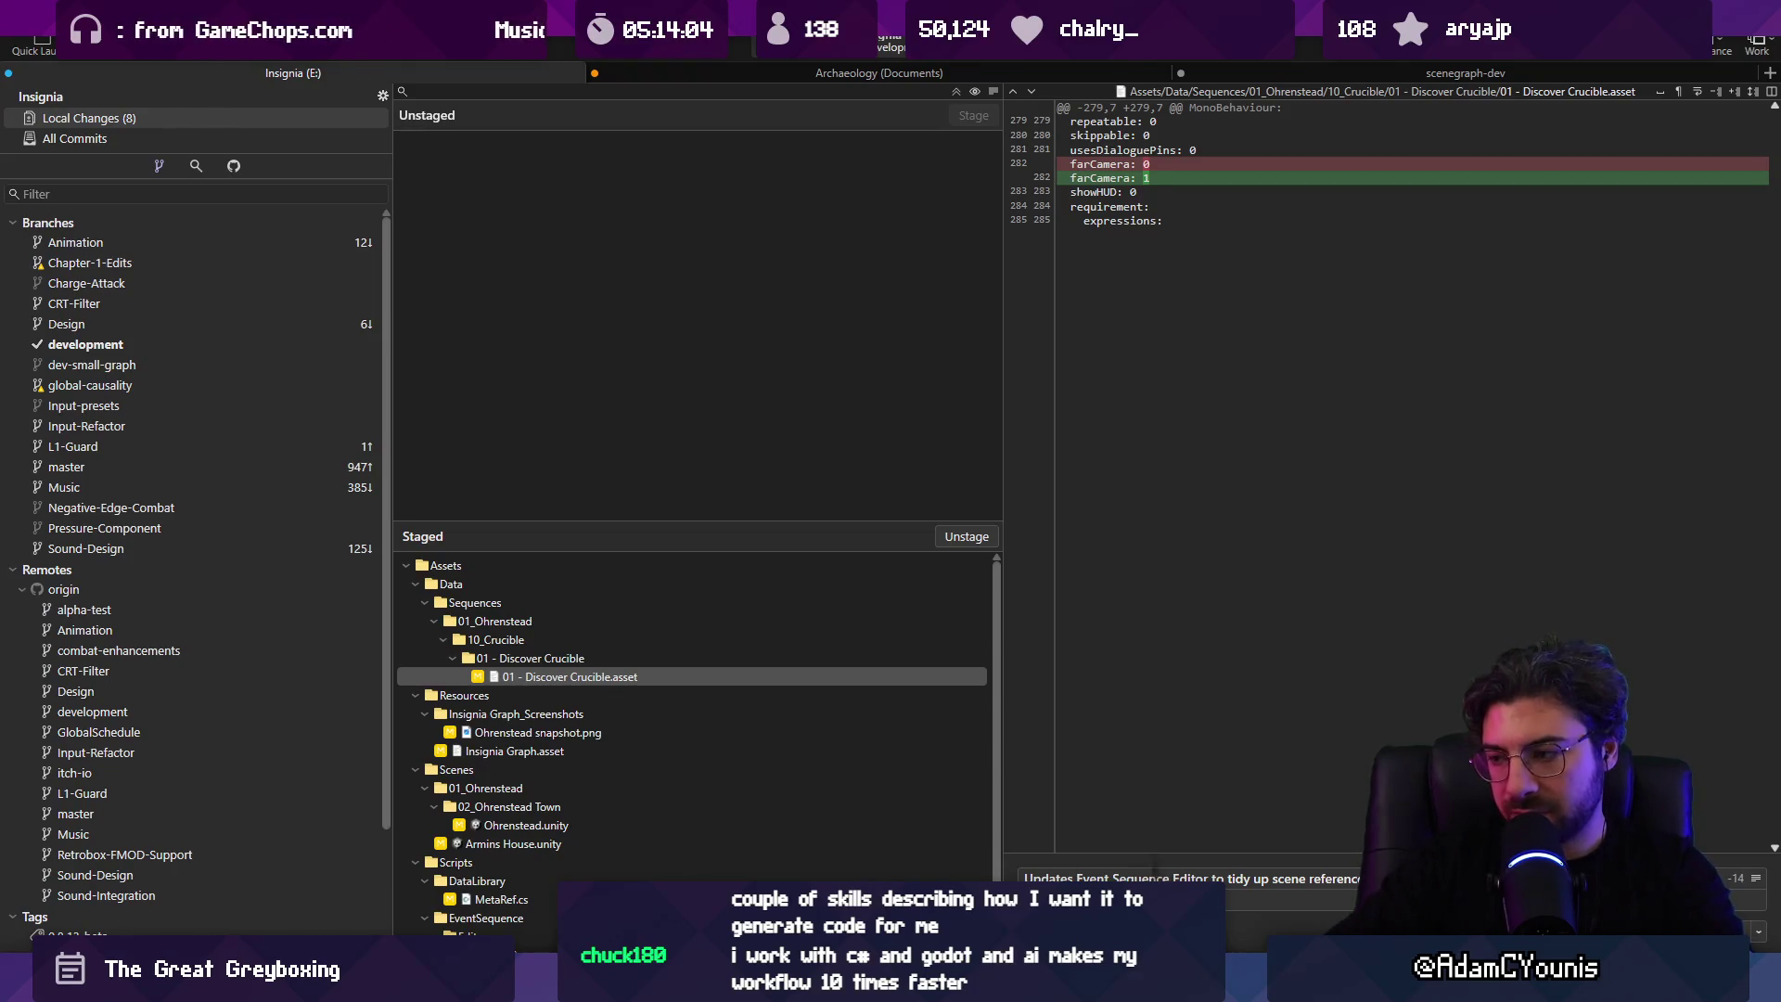
{"action": "type", "text": " in"}
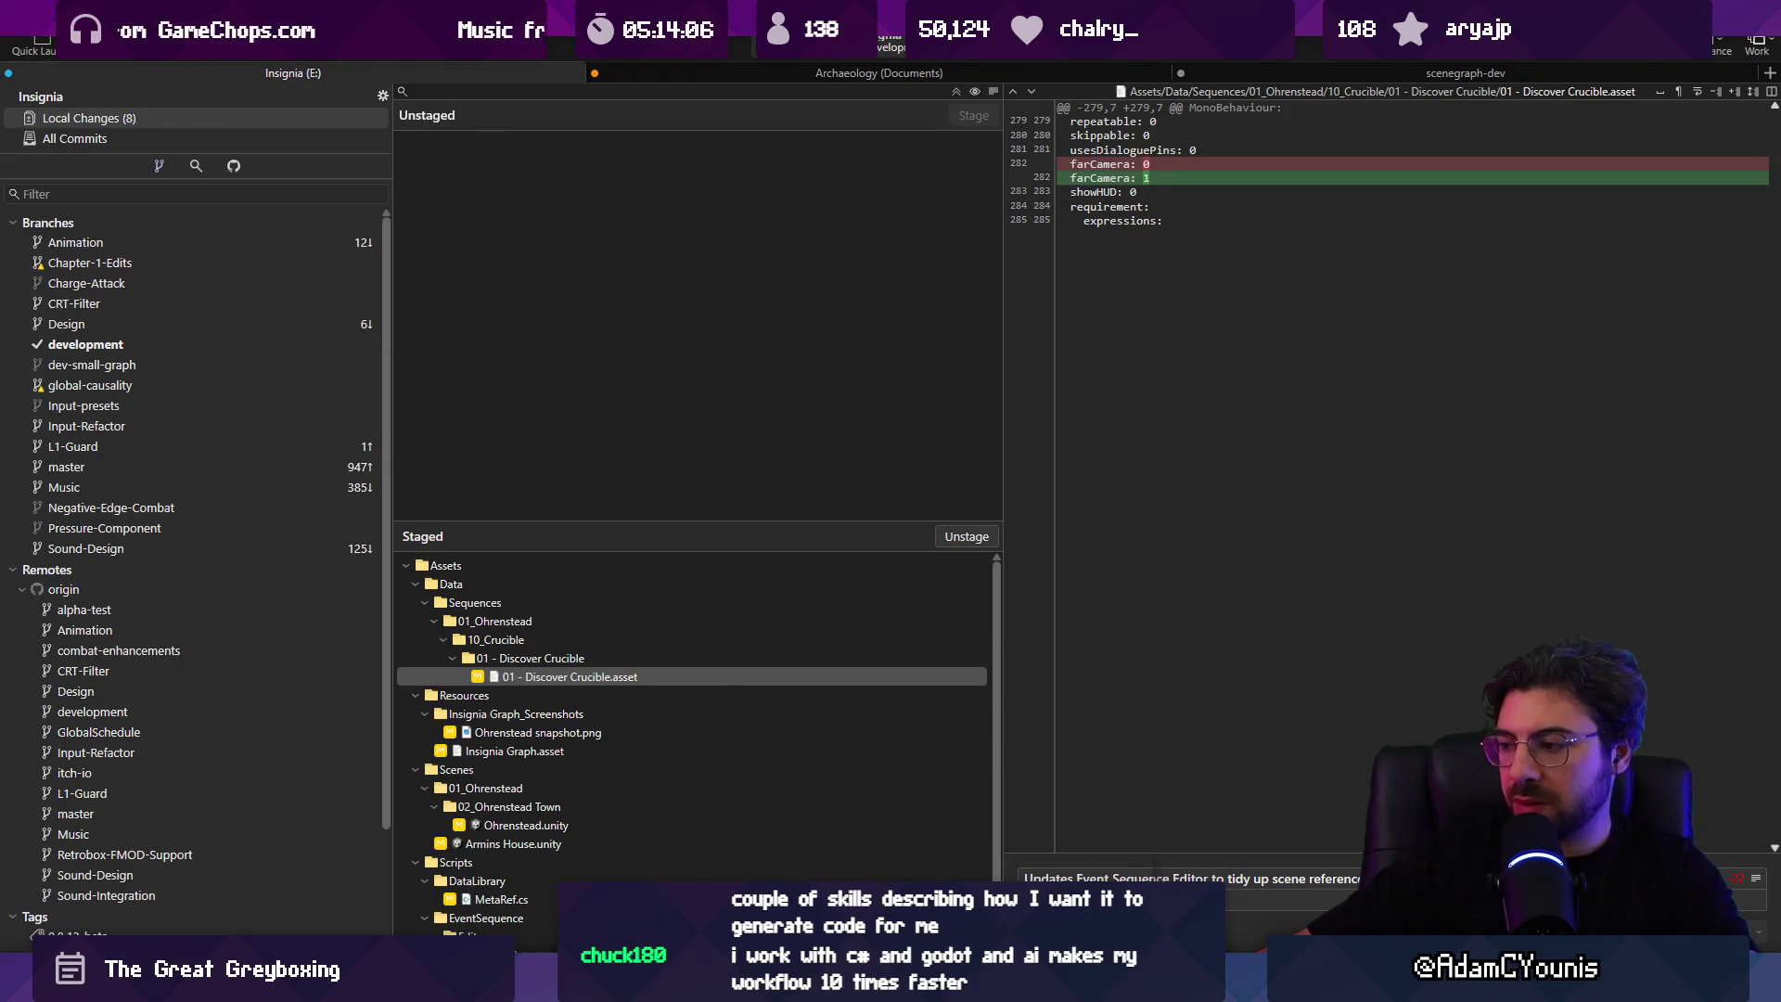
{"action": "key", "text": "ctrl+Return"}
{"action": "key", "text": "ctrl+shift+p"}
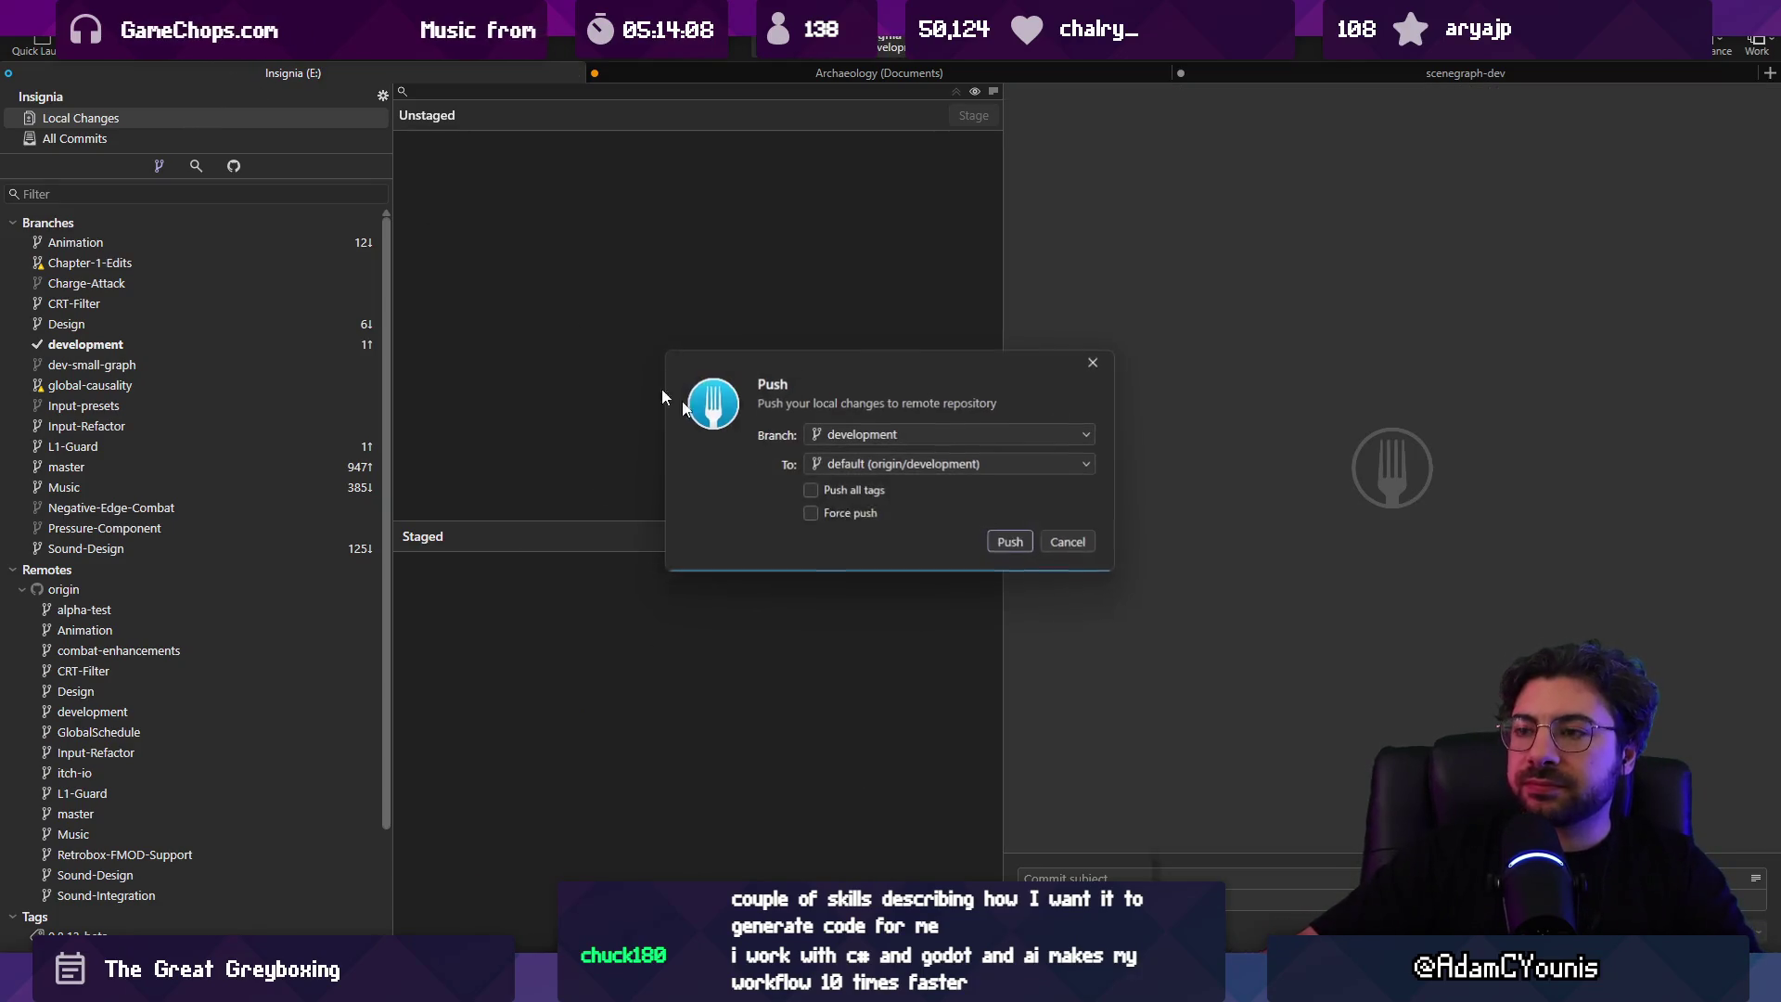
Step: Push the development branch commit to origin/development
{"action": "left_click", "coordinate": [1018, 544]}
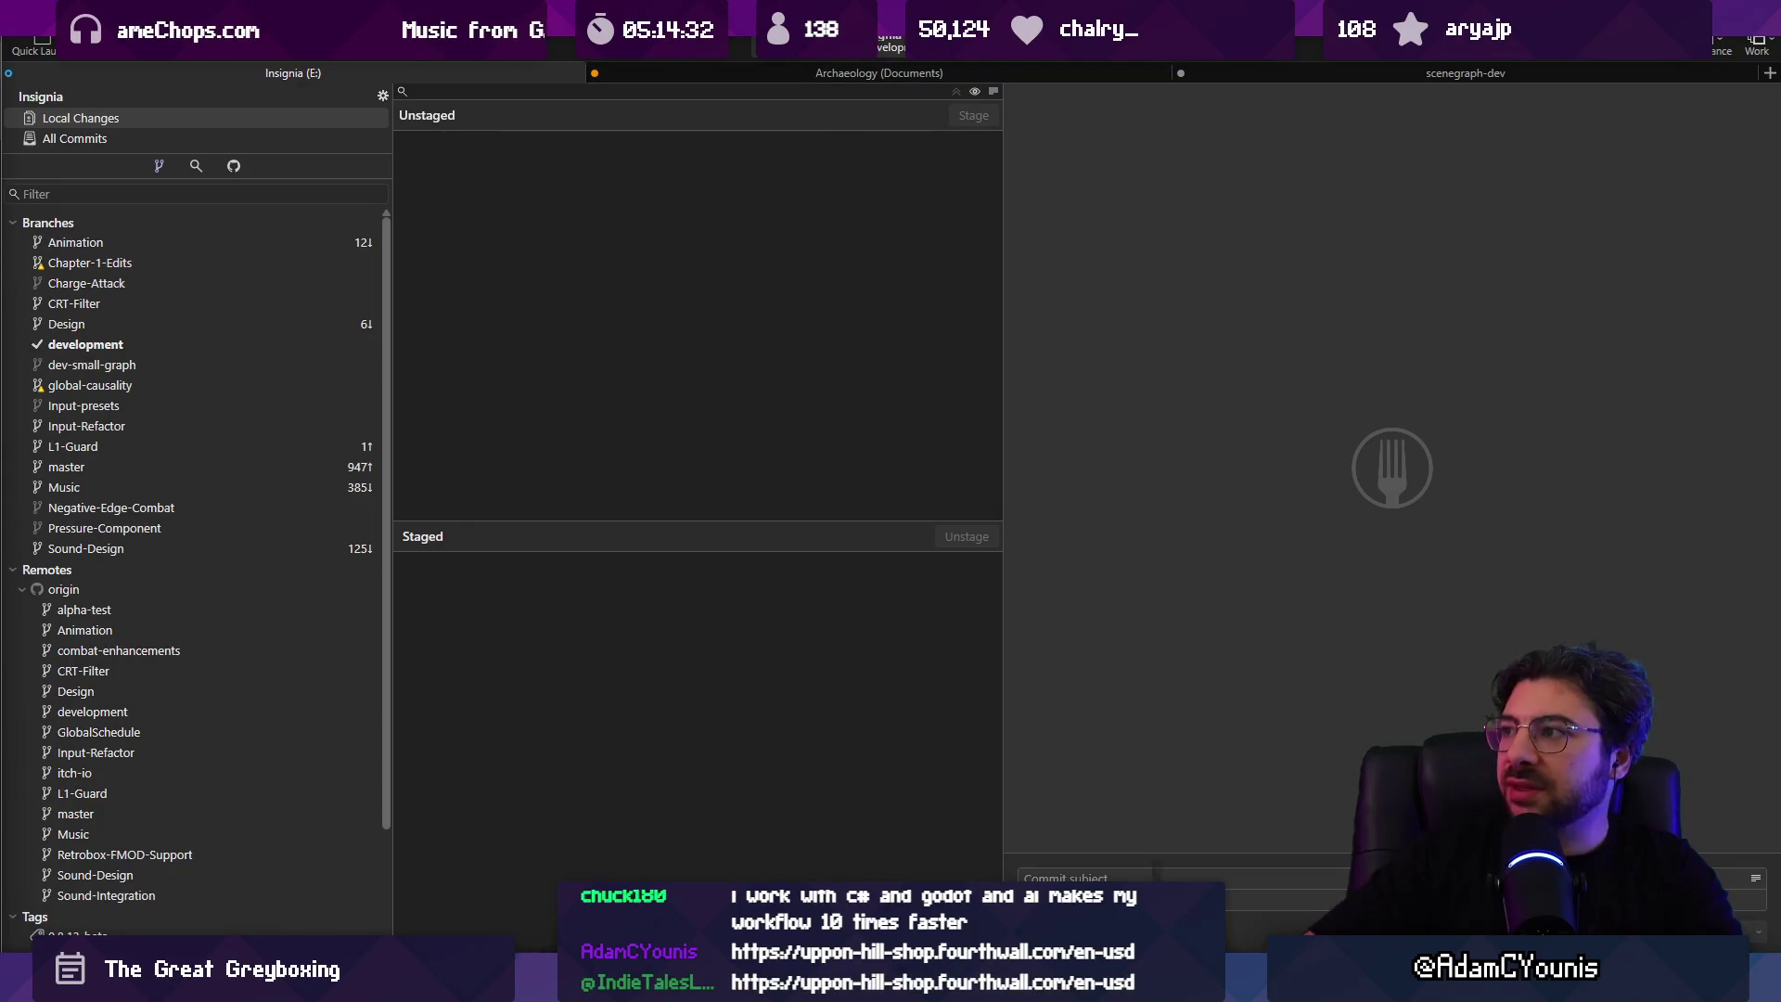
{"action": "mouse_move", "coordinate": [606, 983]}
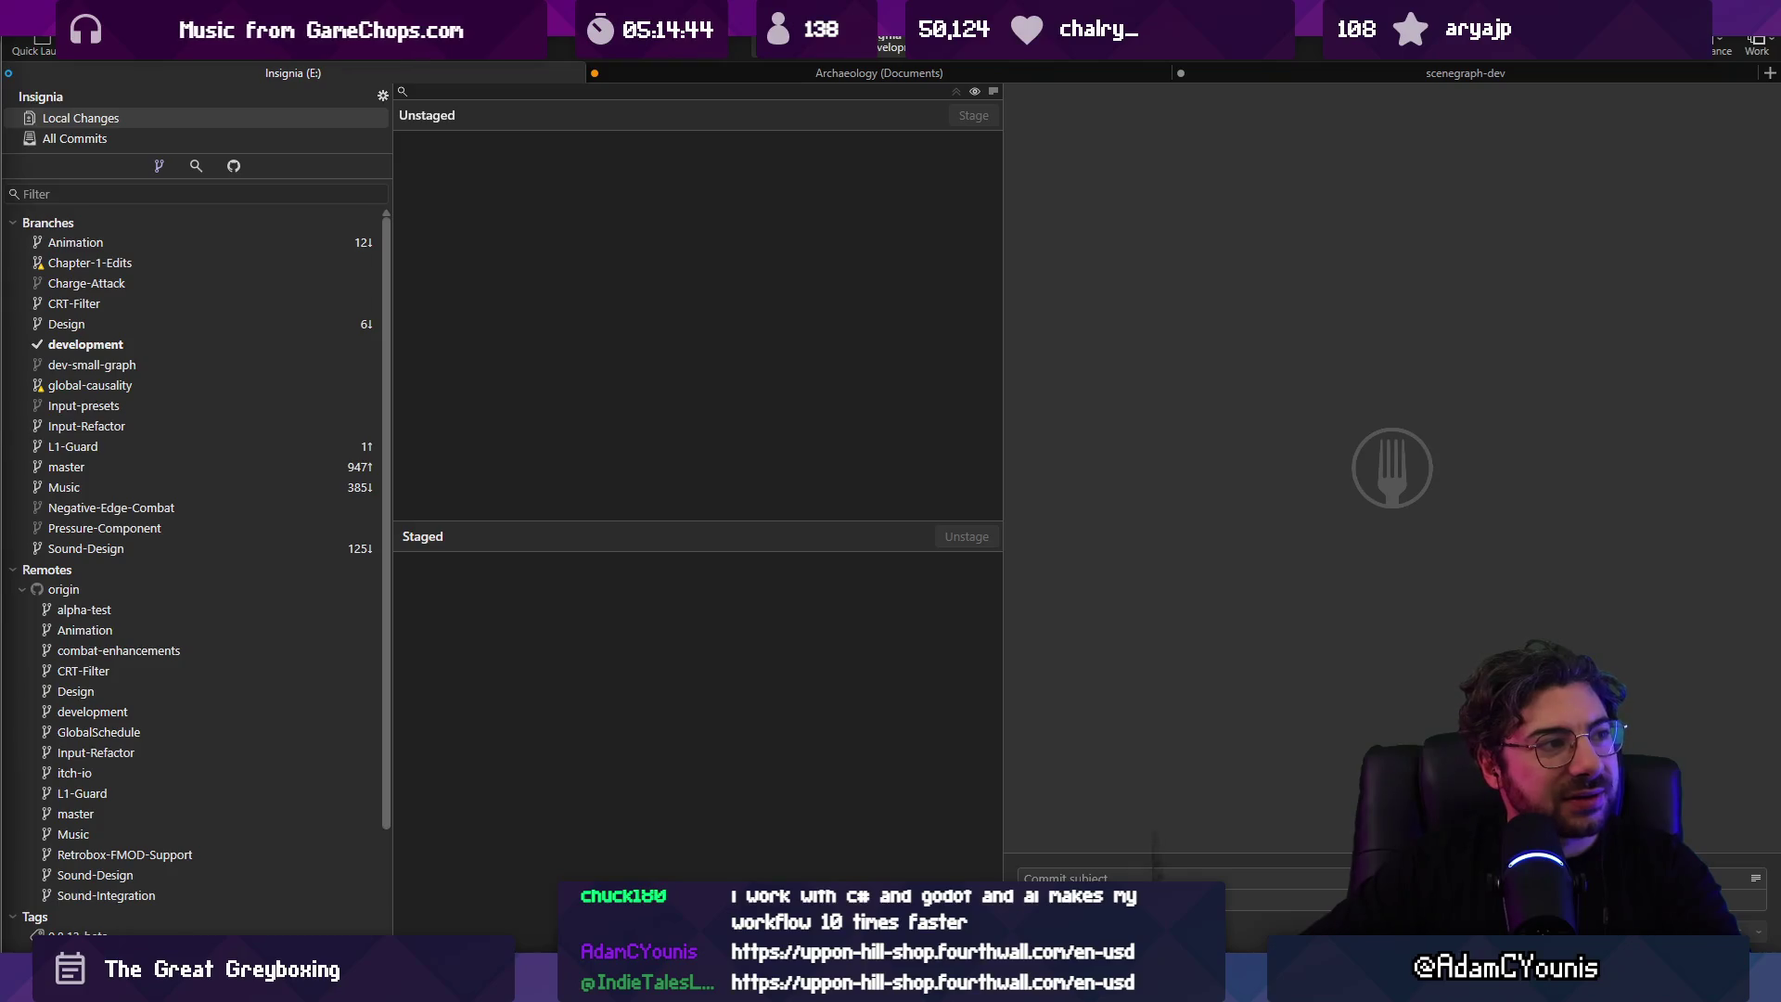
Step: Scroll through the Uppon Hill products on the Fourthwall shop
{"action": "key", "text": "alt+Tab"}
{"action": "scroll", "coordinate": [798, 463], "scroll_direction": "down", "scroll_amount": 10}
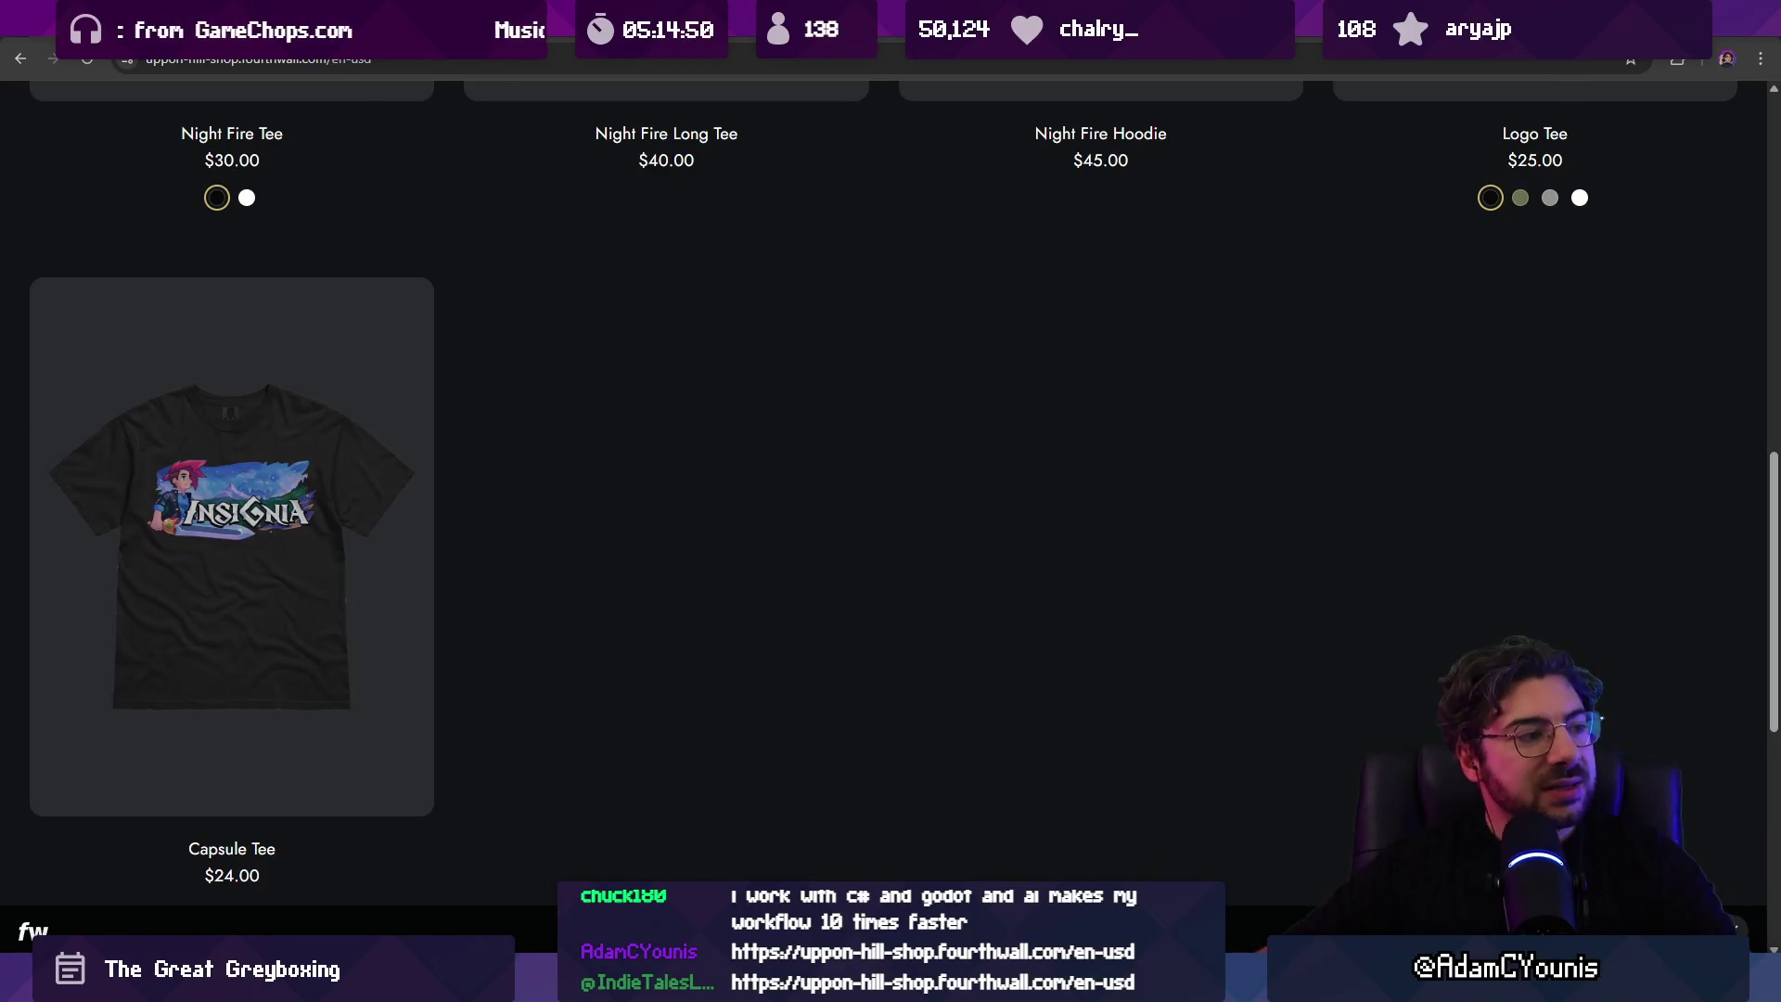
{"action": "scroll", "coordinate": [1018, 569], "scroll_direction": "up", "scroll_amount": 7}
Step: In a new tab, search 'steam' and load the Insignia on Steam store page
{"action": "key", "text": "ctrl+t"}
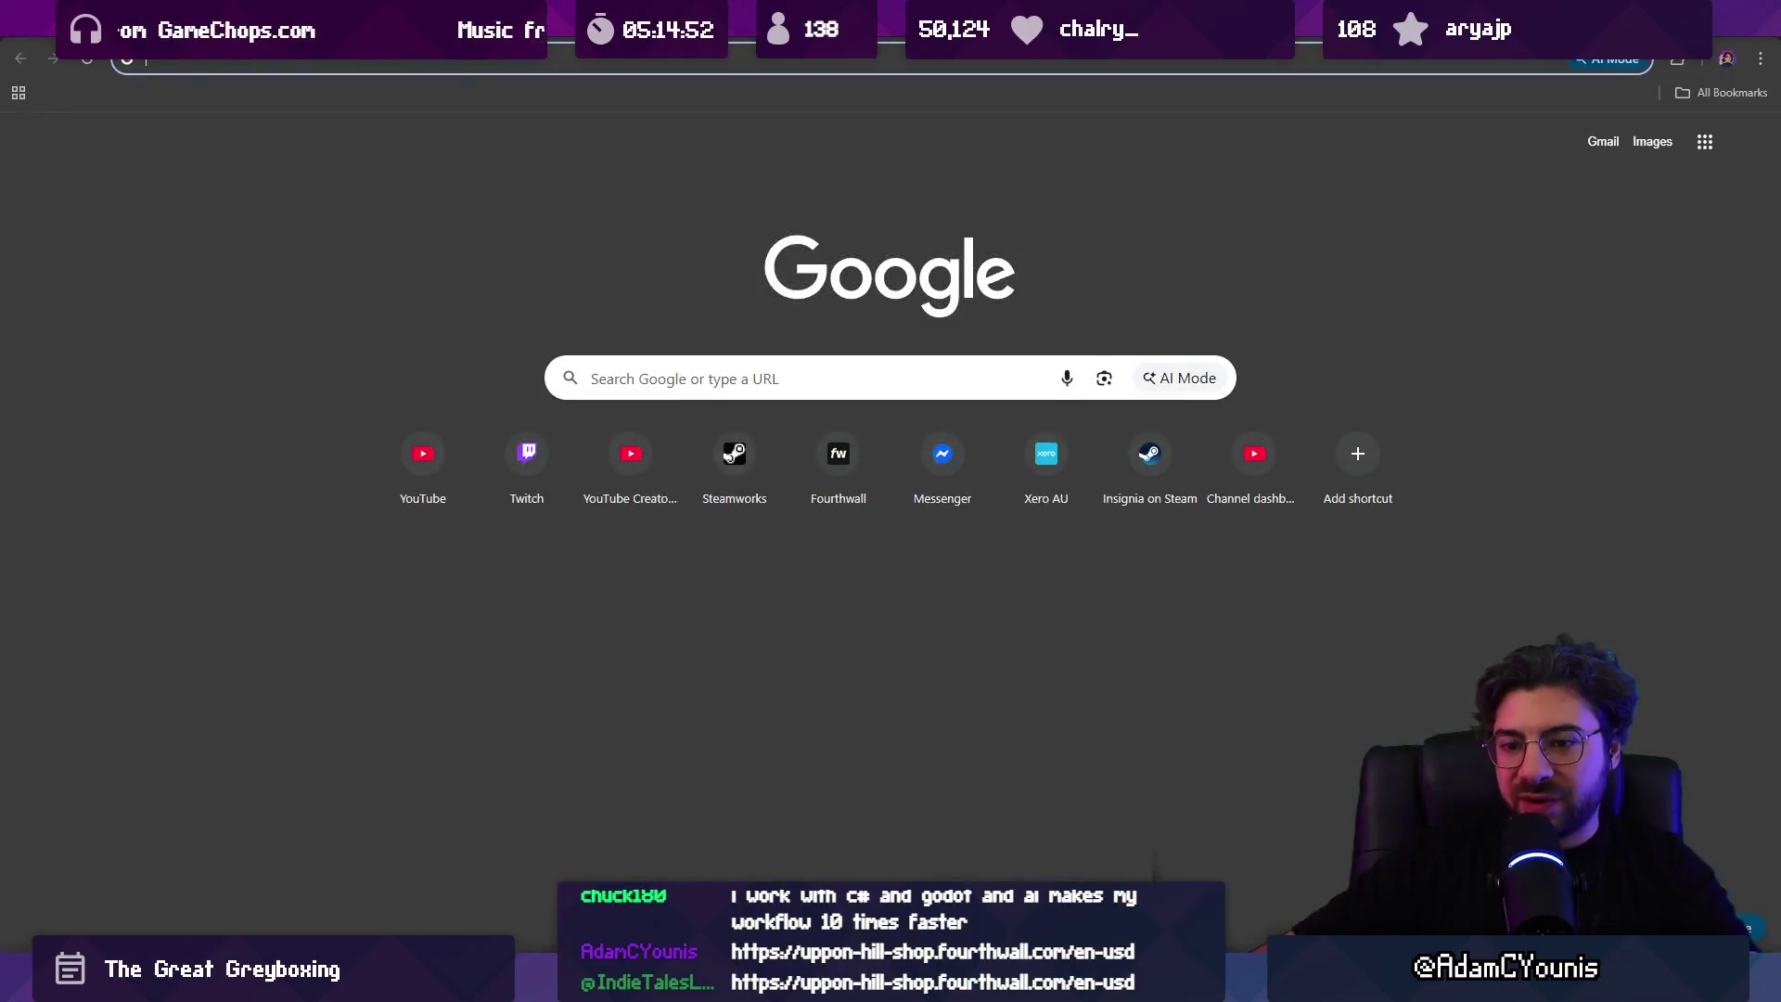
{"action": "type", "text": "steamworks"}
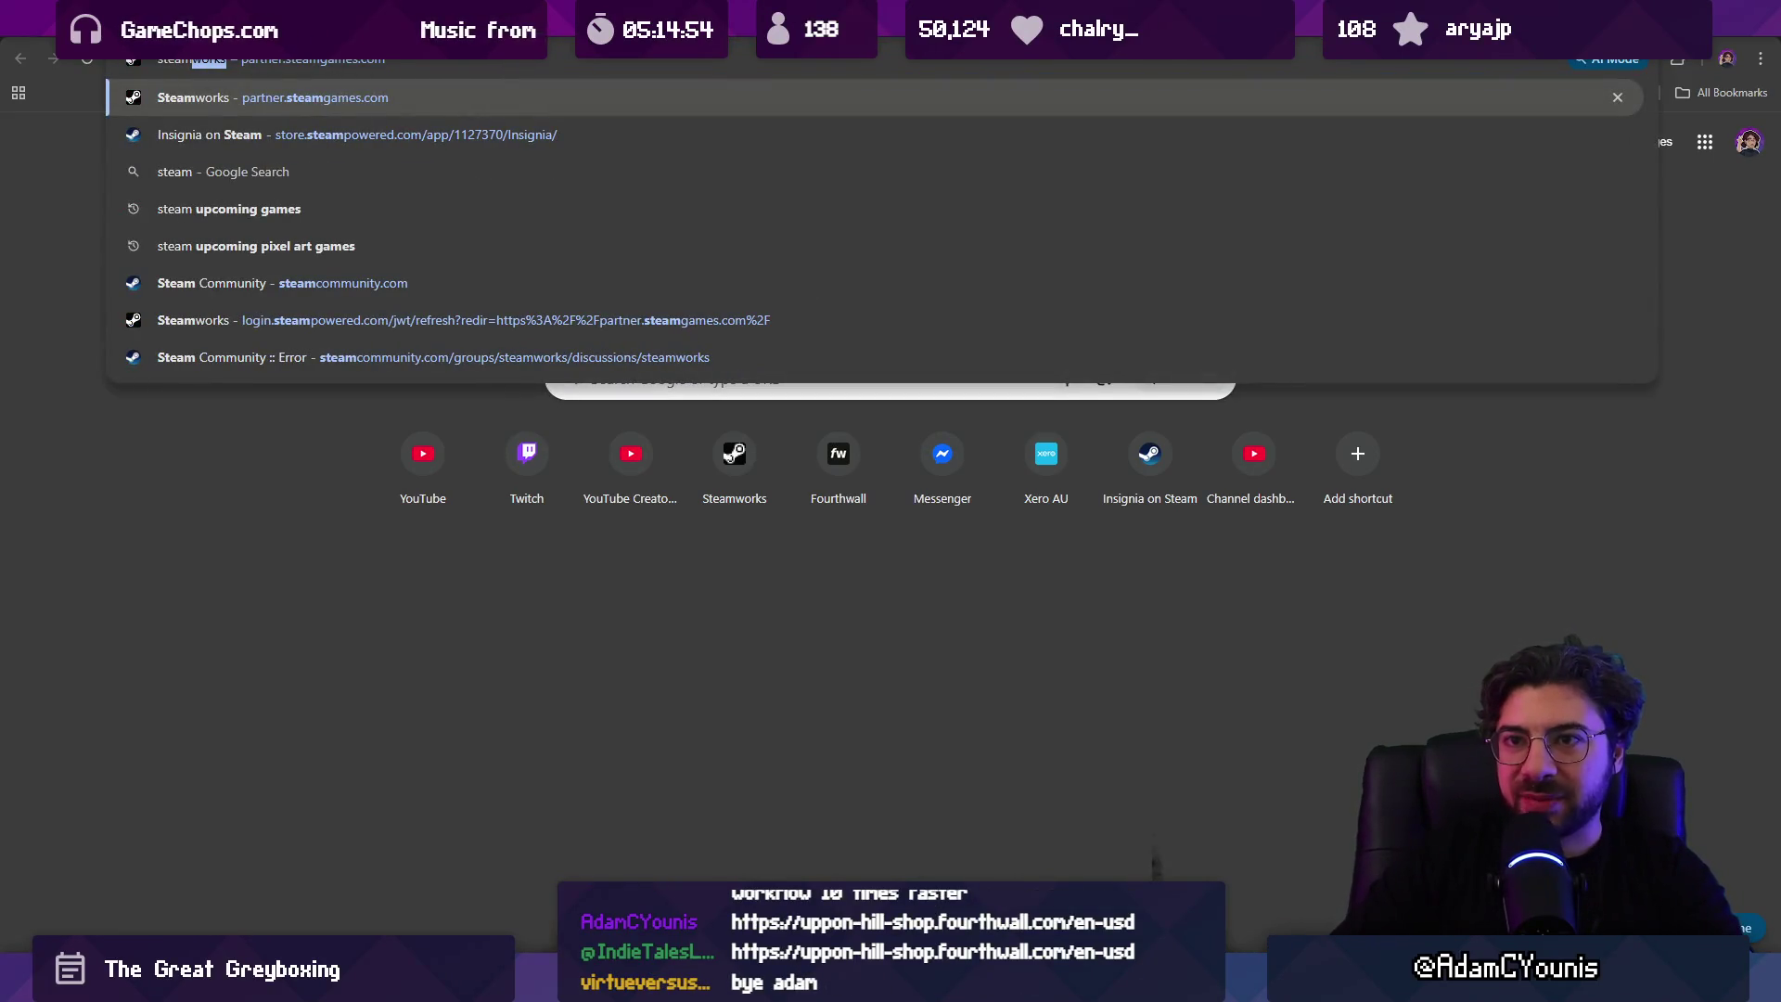
{"action": "key", "text": "Down"}
{"action": "key", "text": "ctrl+a"}
{"action": "key", "text": "BackSpace"}
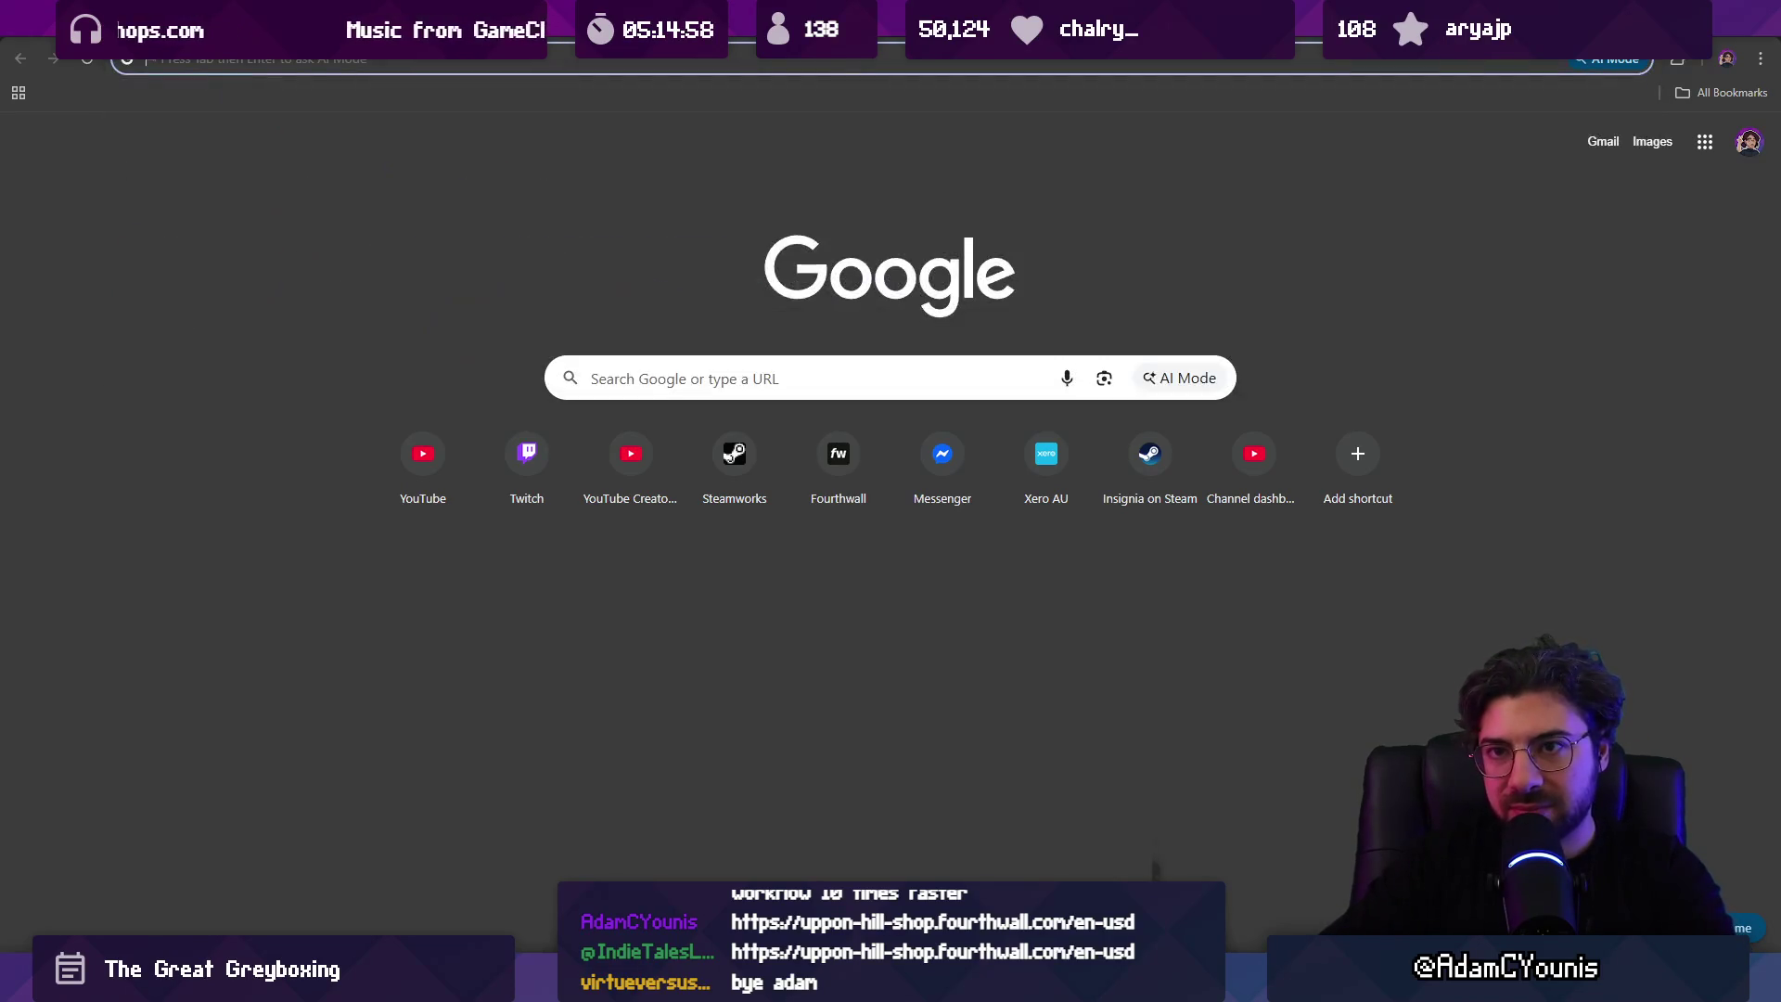
{"action": "type", "text": "steamworks"}
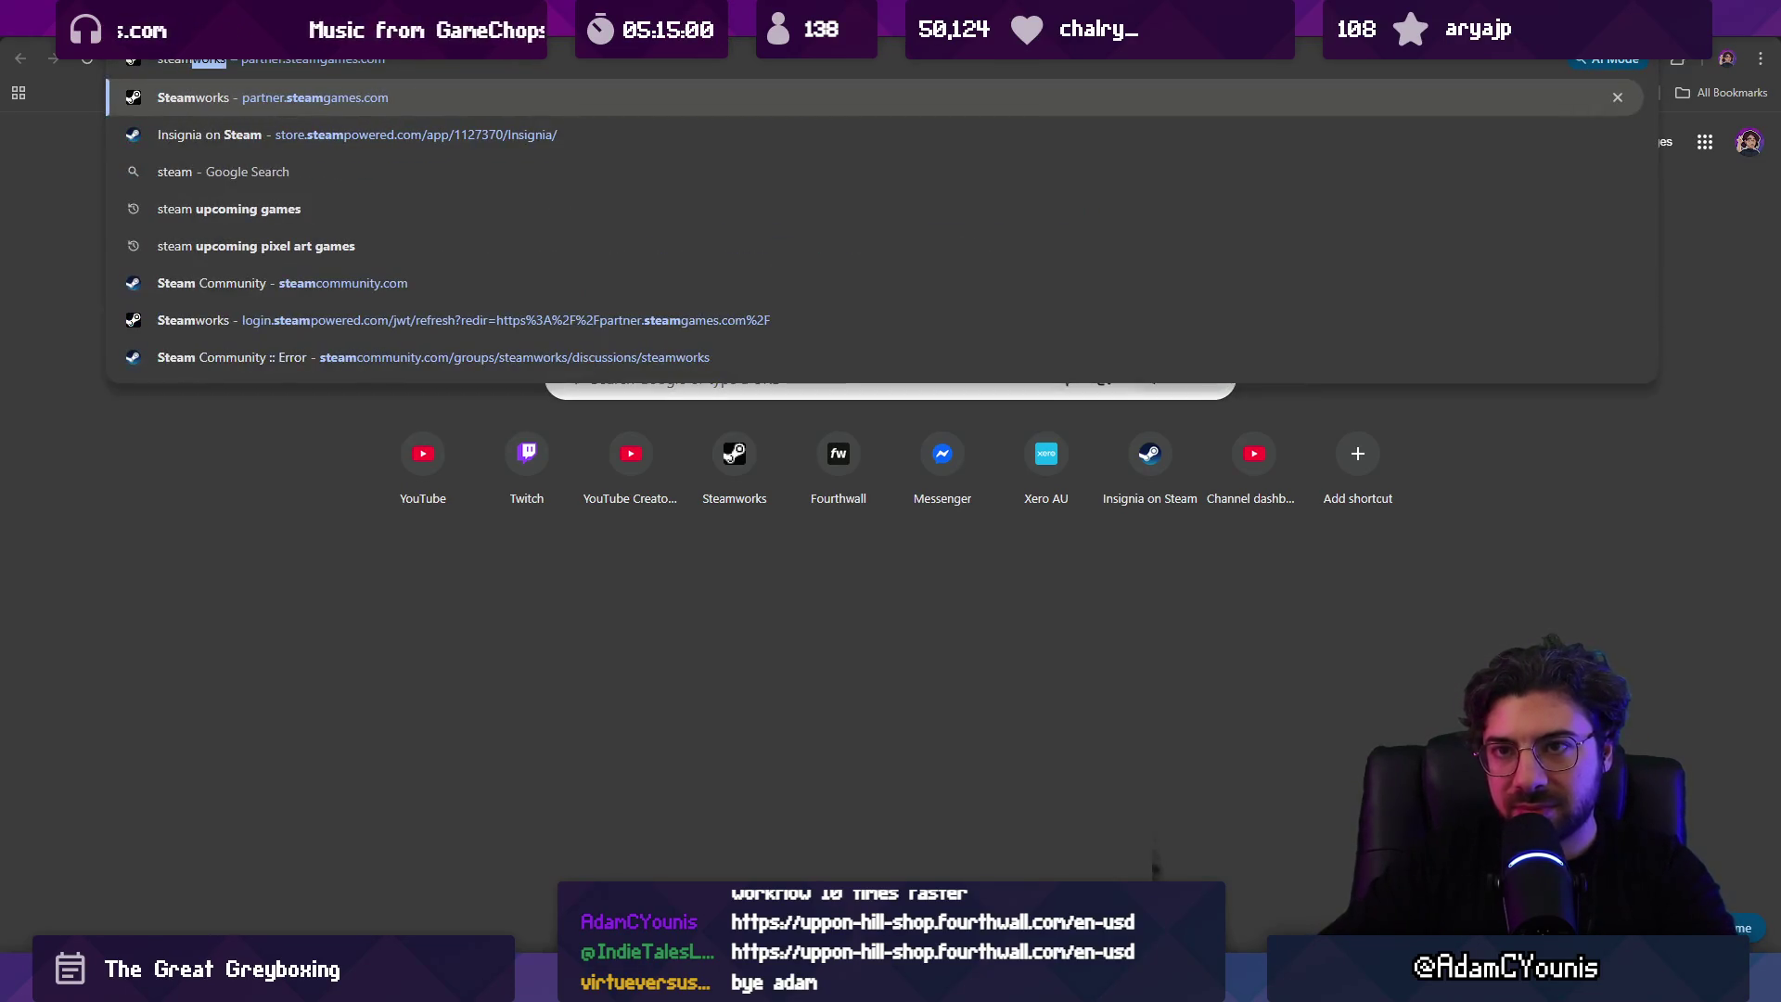
{"action": "key", "text": "Down"}
{"action": "key", "text": "Return"}
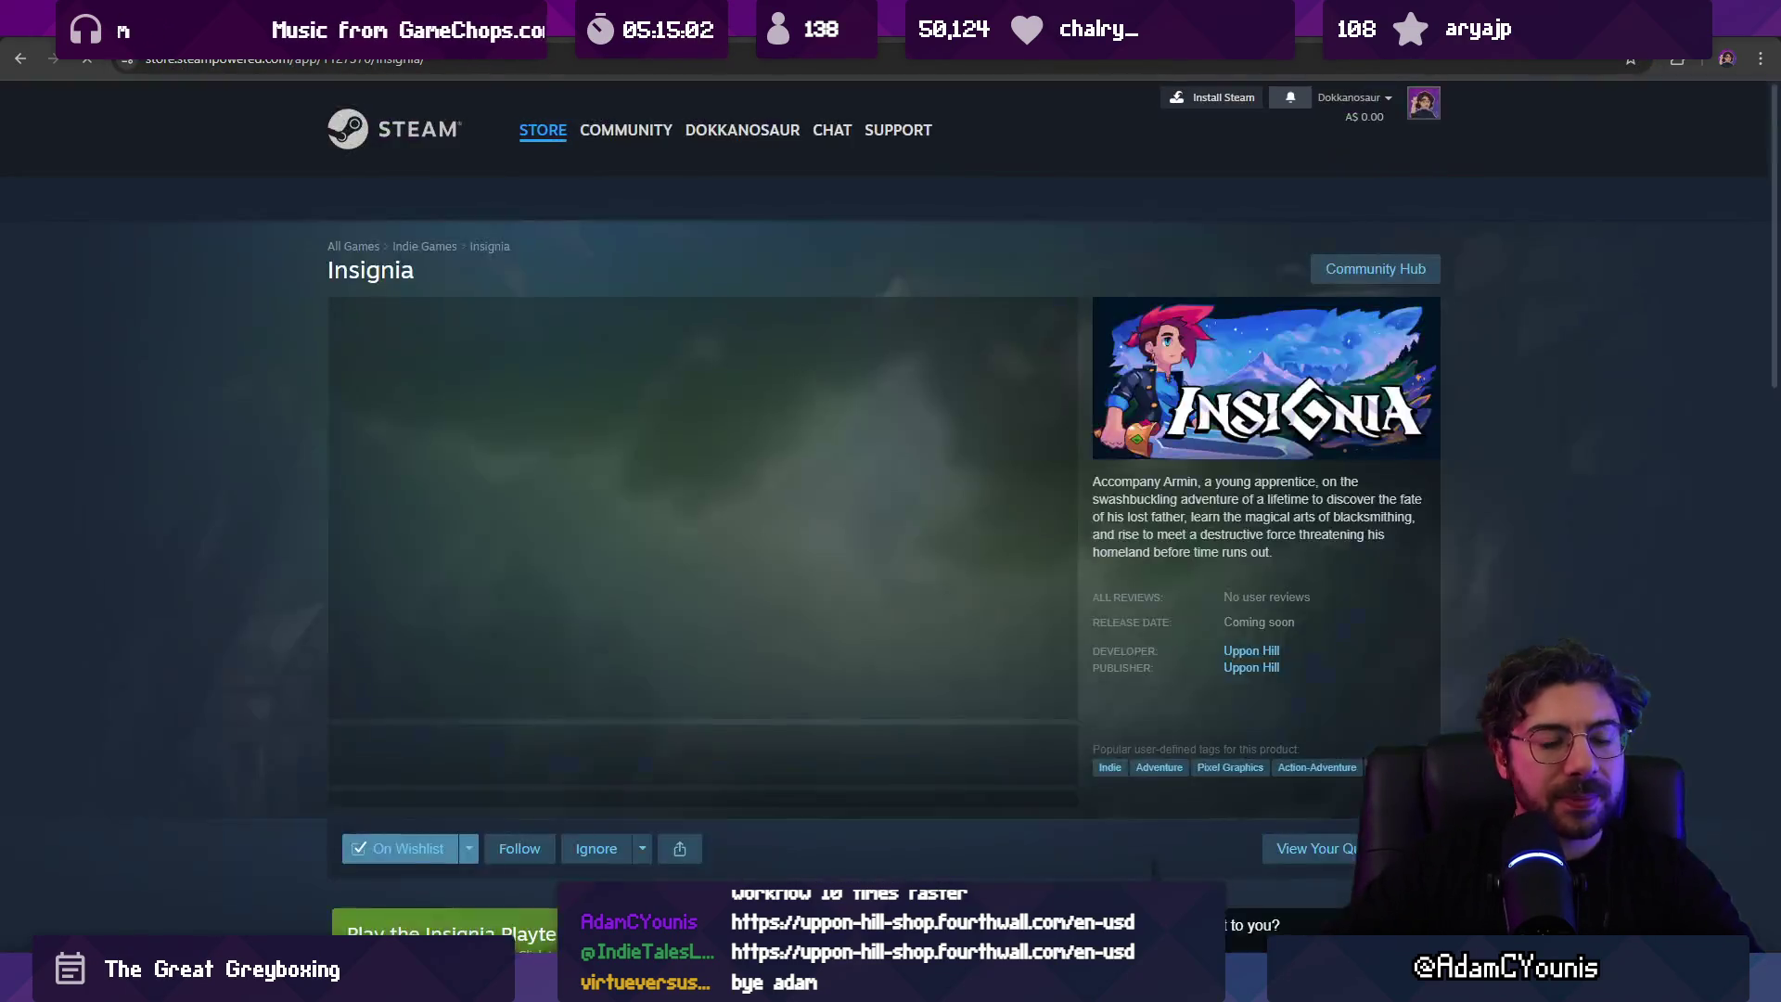
Step: Scroll down Insignia's store page past the wishlist status to About This Game
{"action": "scroll", "coordinate": [594, 413], "scroll_direction": "down", "scroll_amount": 2}
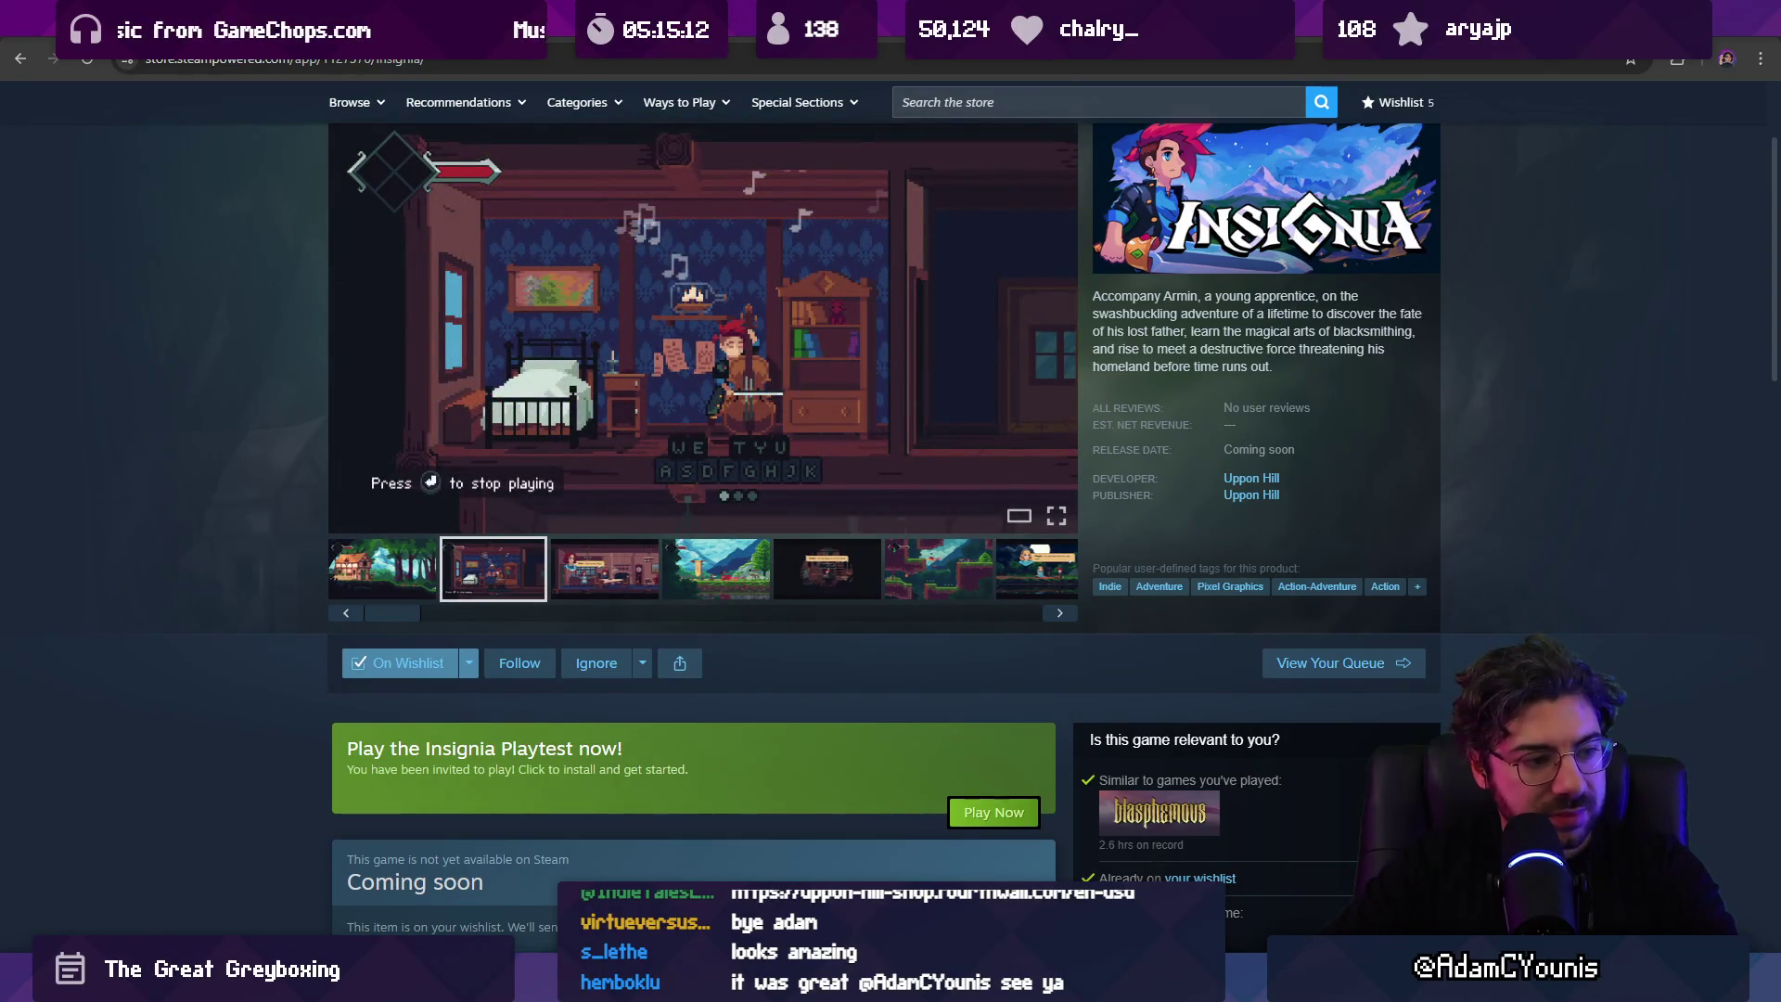
{"action": "scroll", "coordinate": [618, 482], "scroll_direction": "down", "scroll_amount": 4}
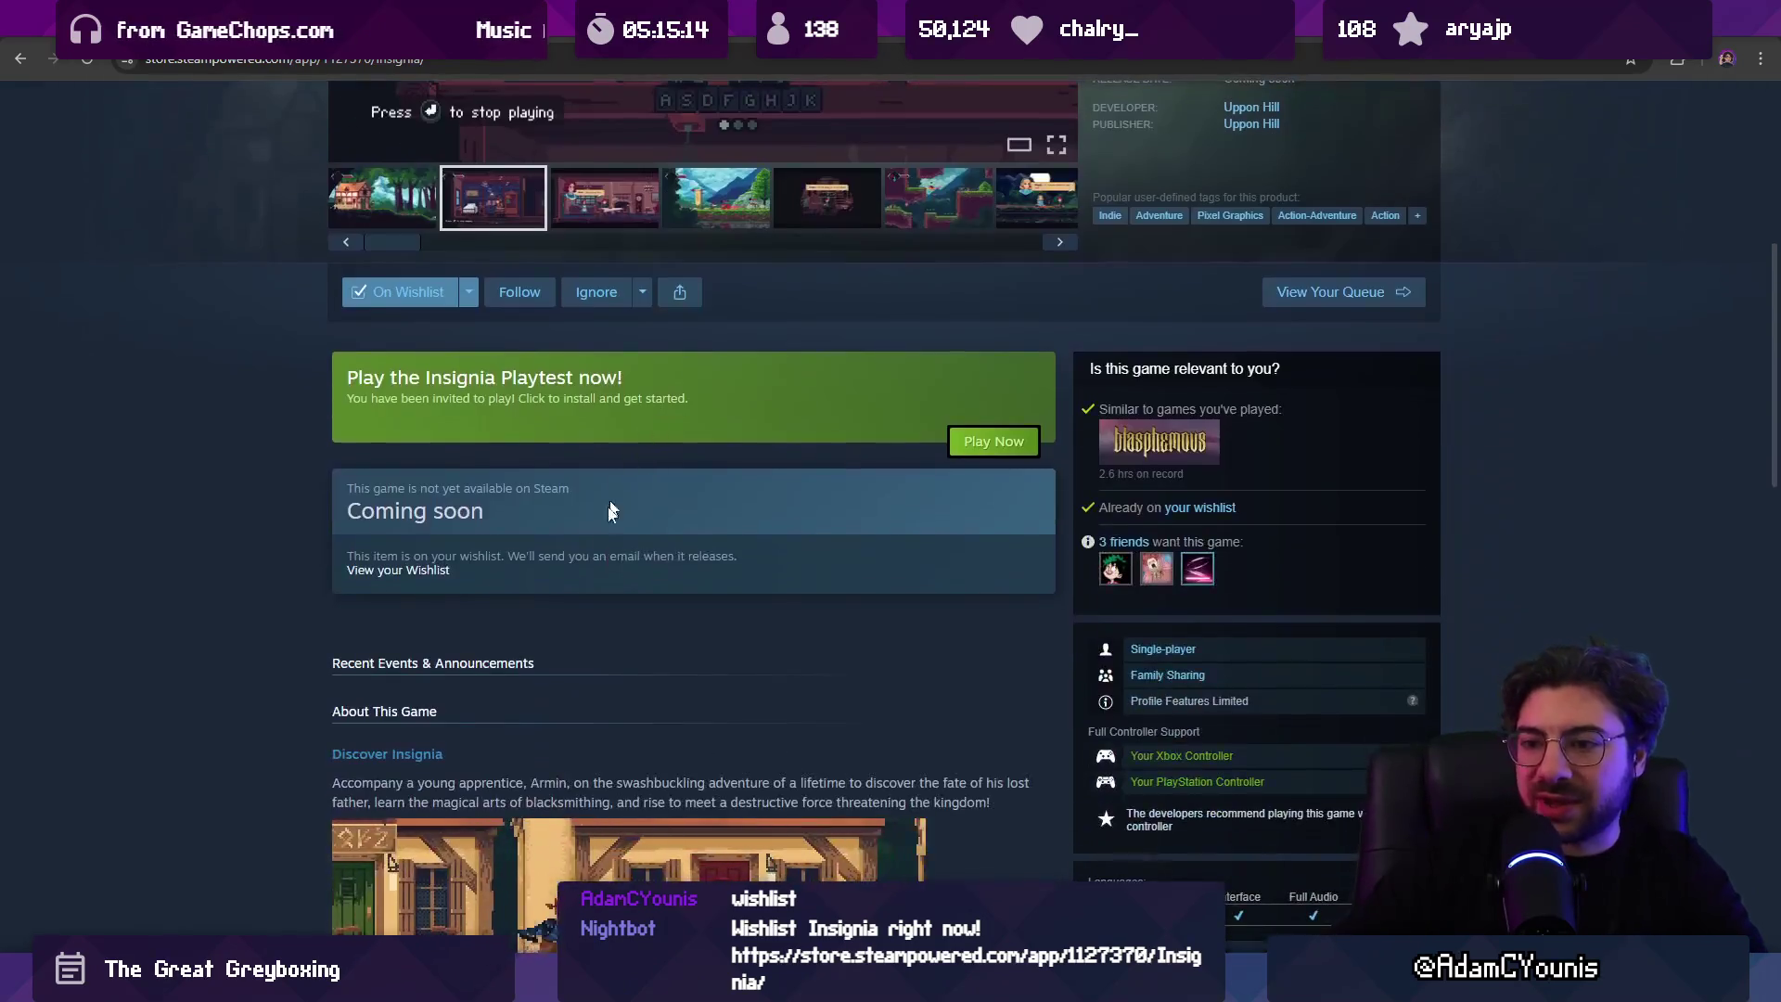
{"action": "scroll", "coordinate": [426, 458], "scroll_direction": "down", "scroll_amount": 5}
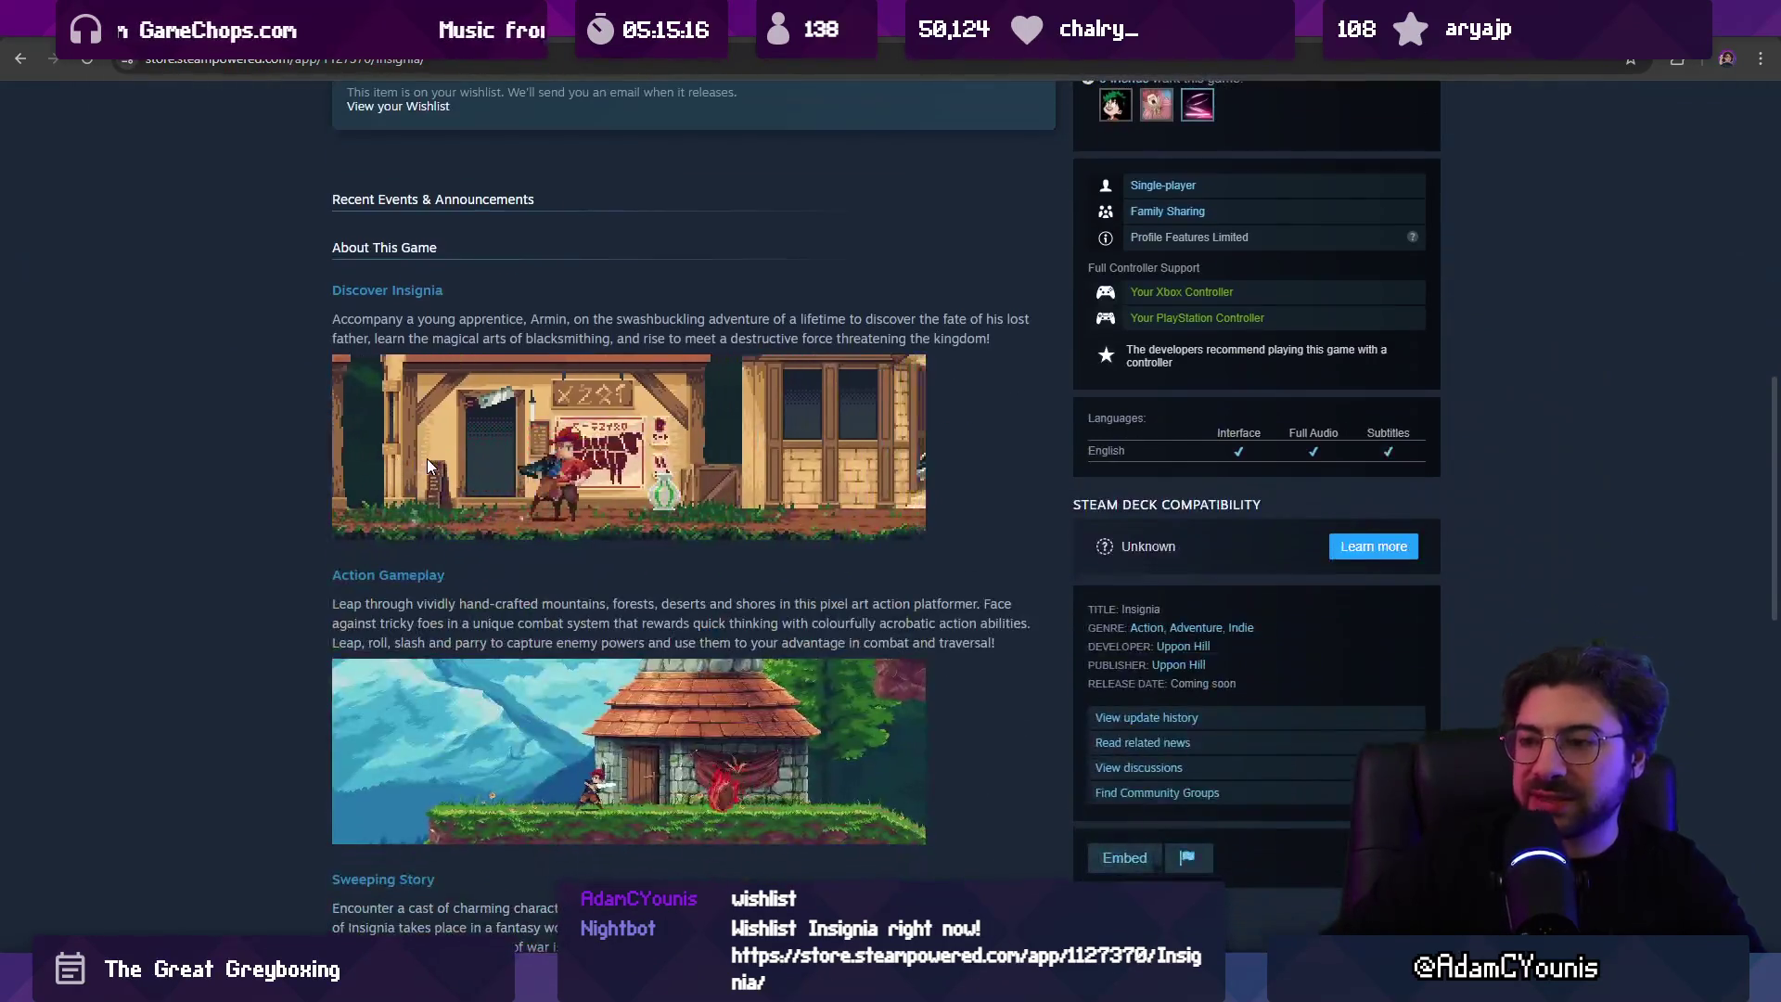